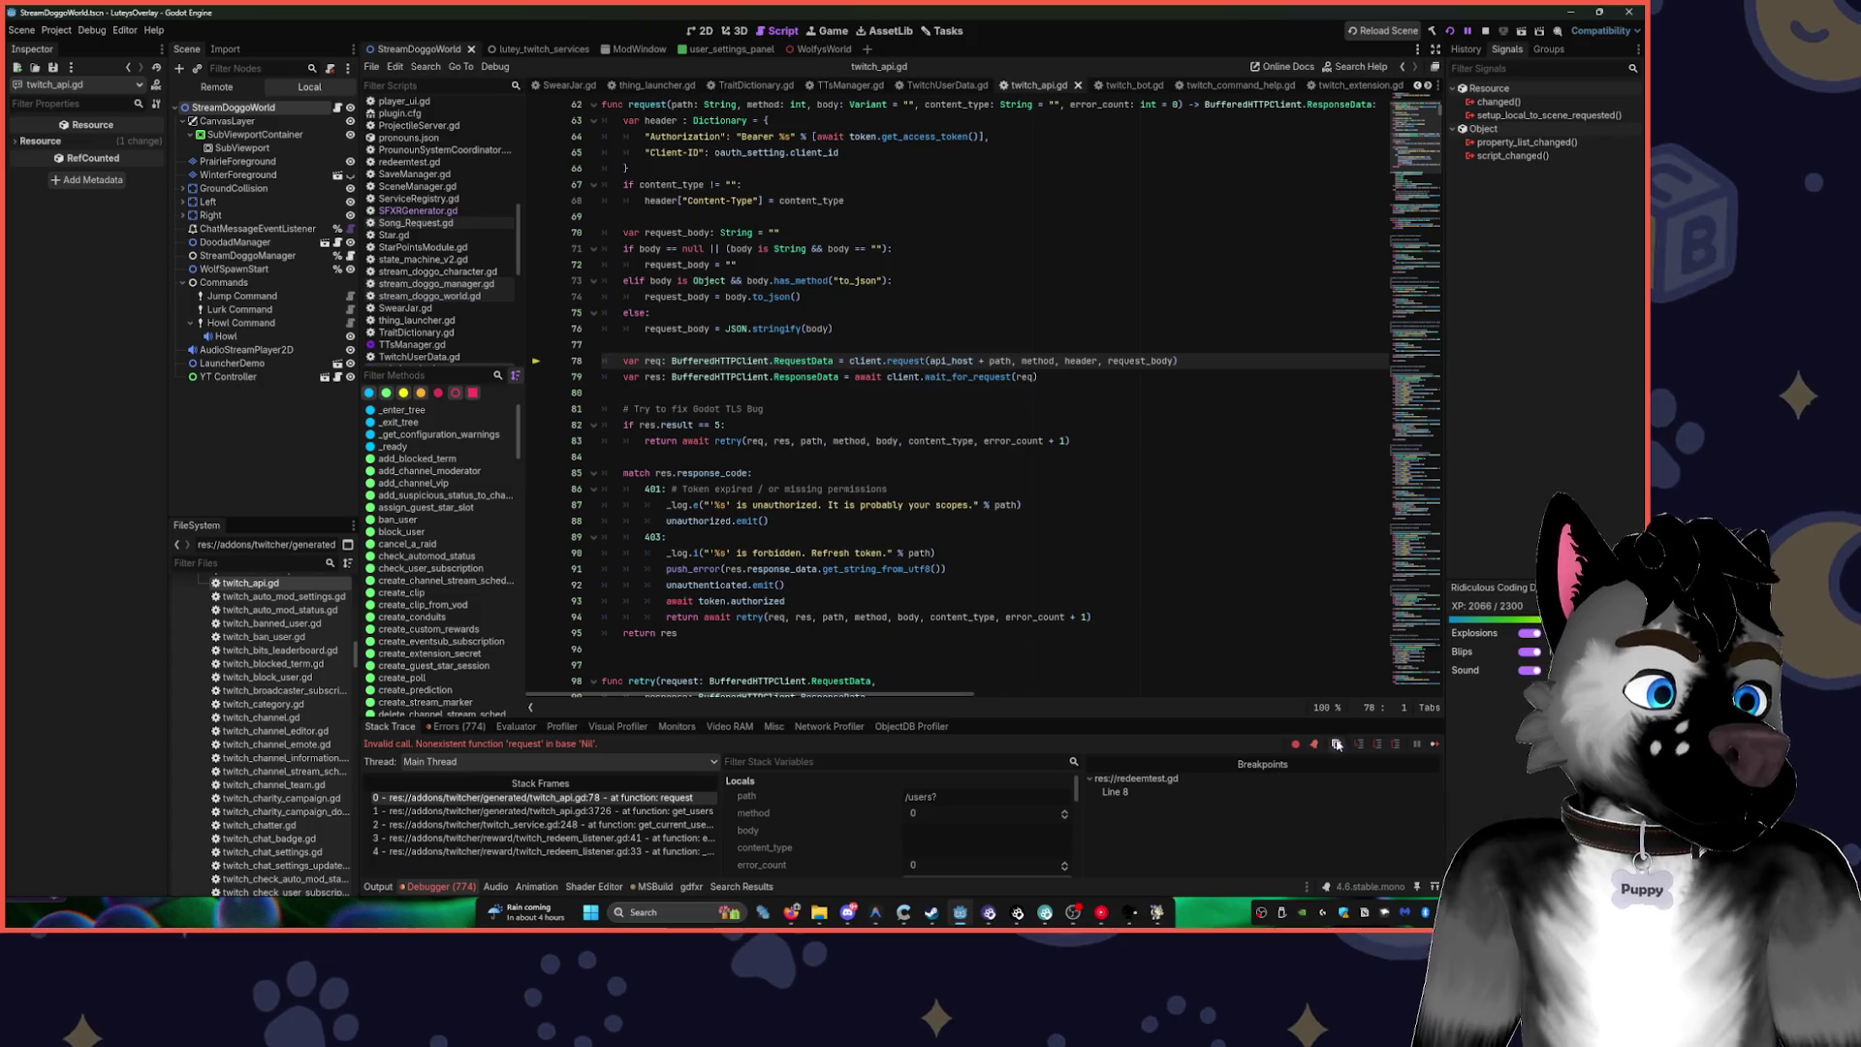
Step: Bring another app's window forward, then stop the paused overlay debug run
click(851, 912)
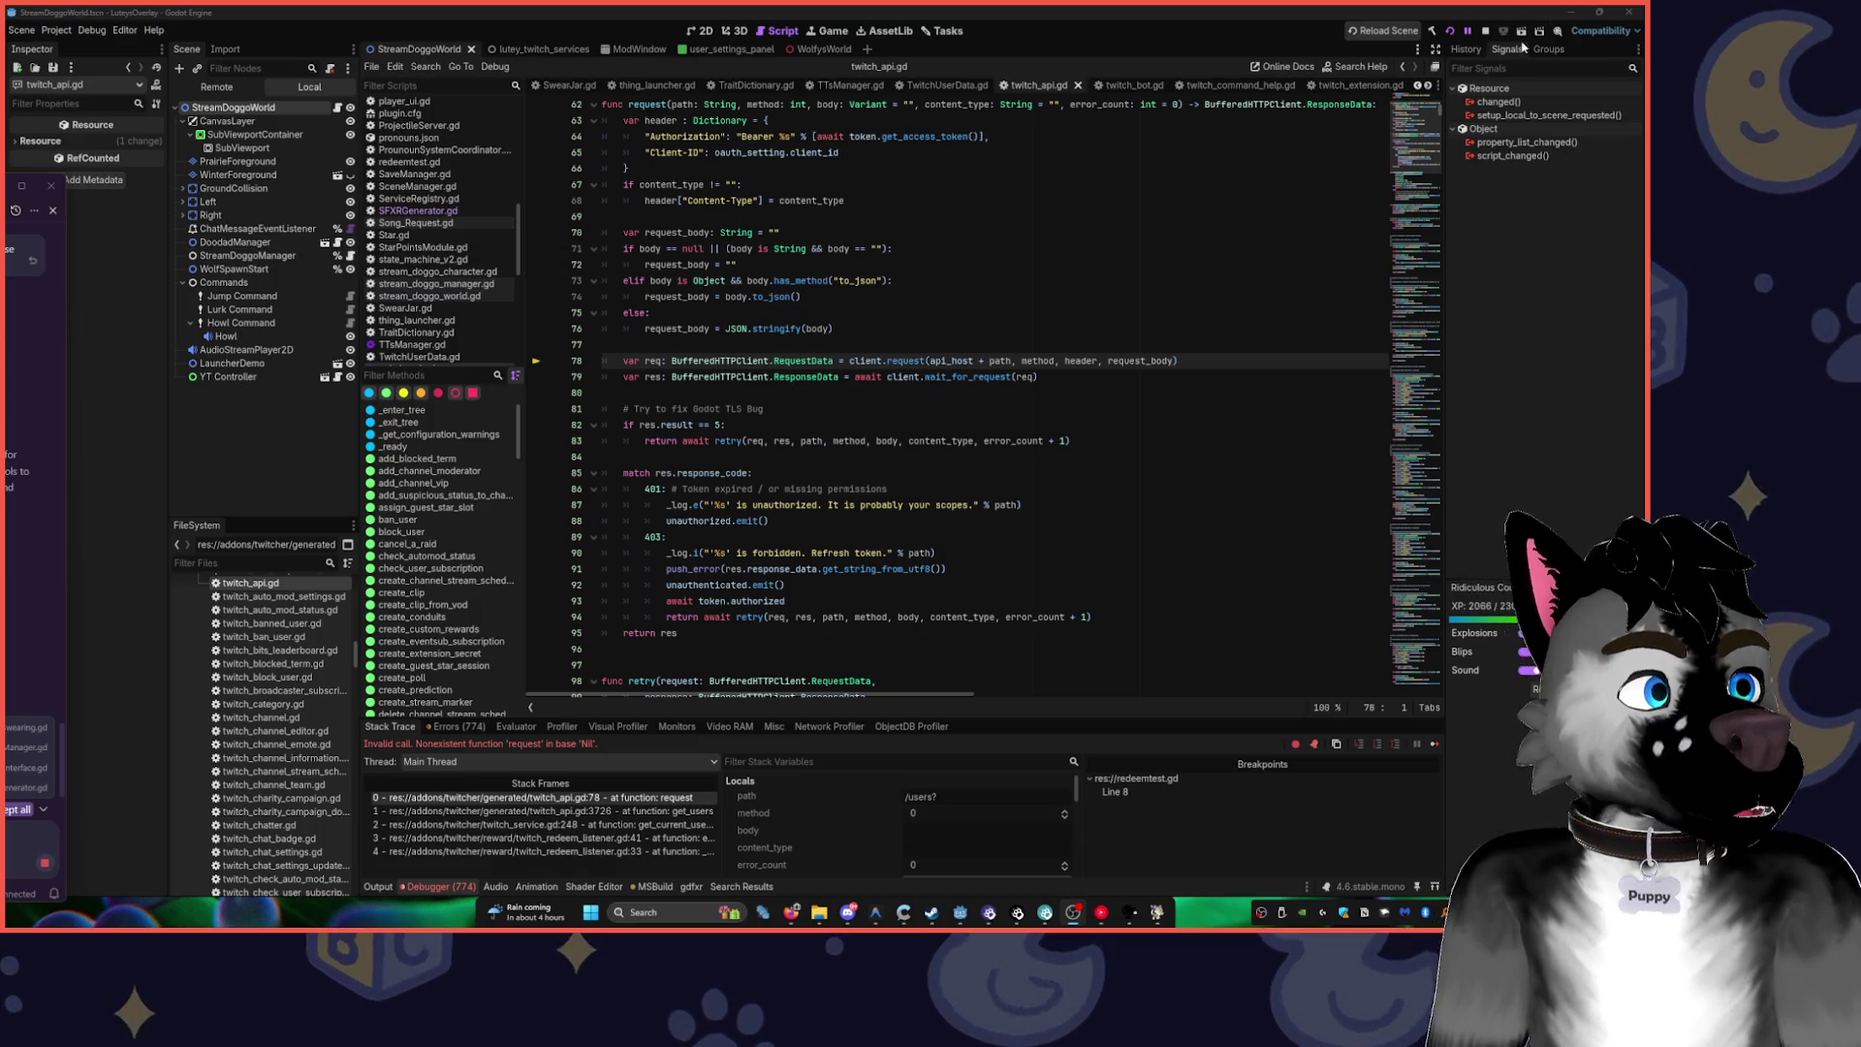
click(1486, 30)
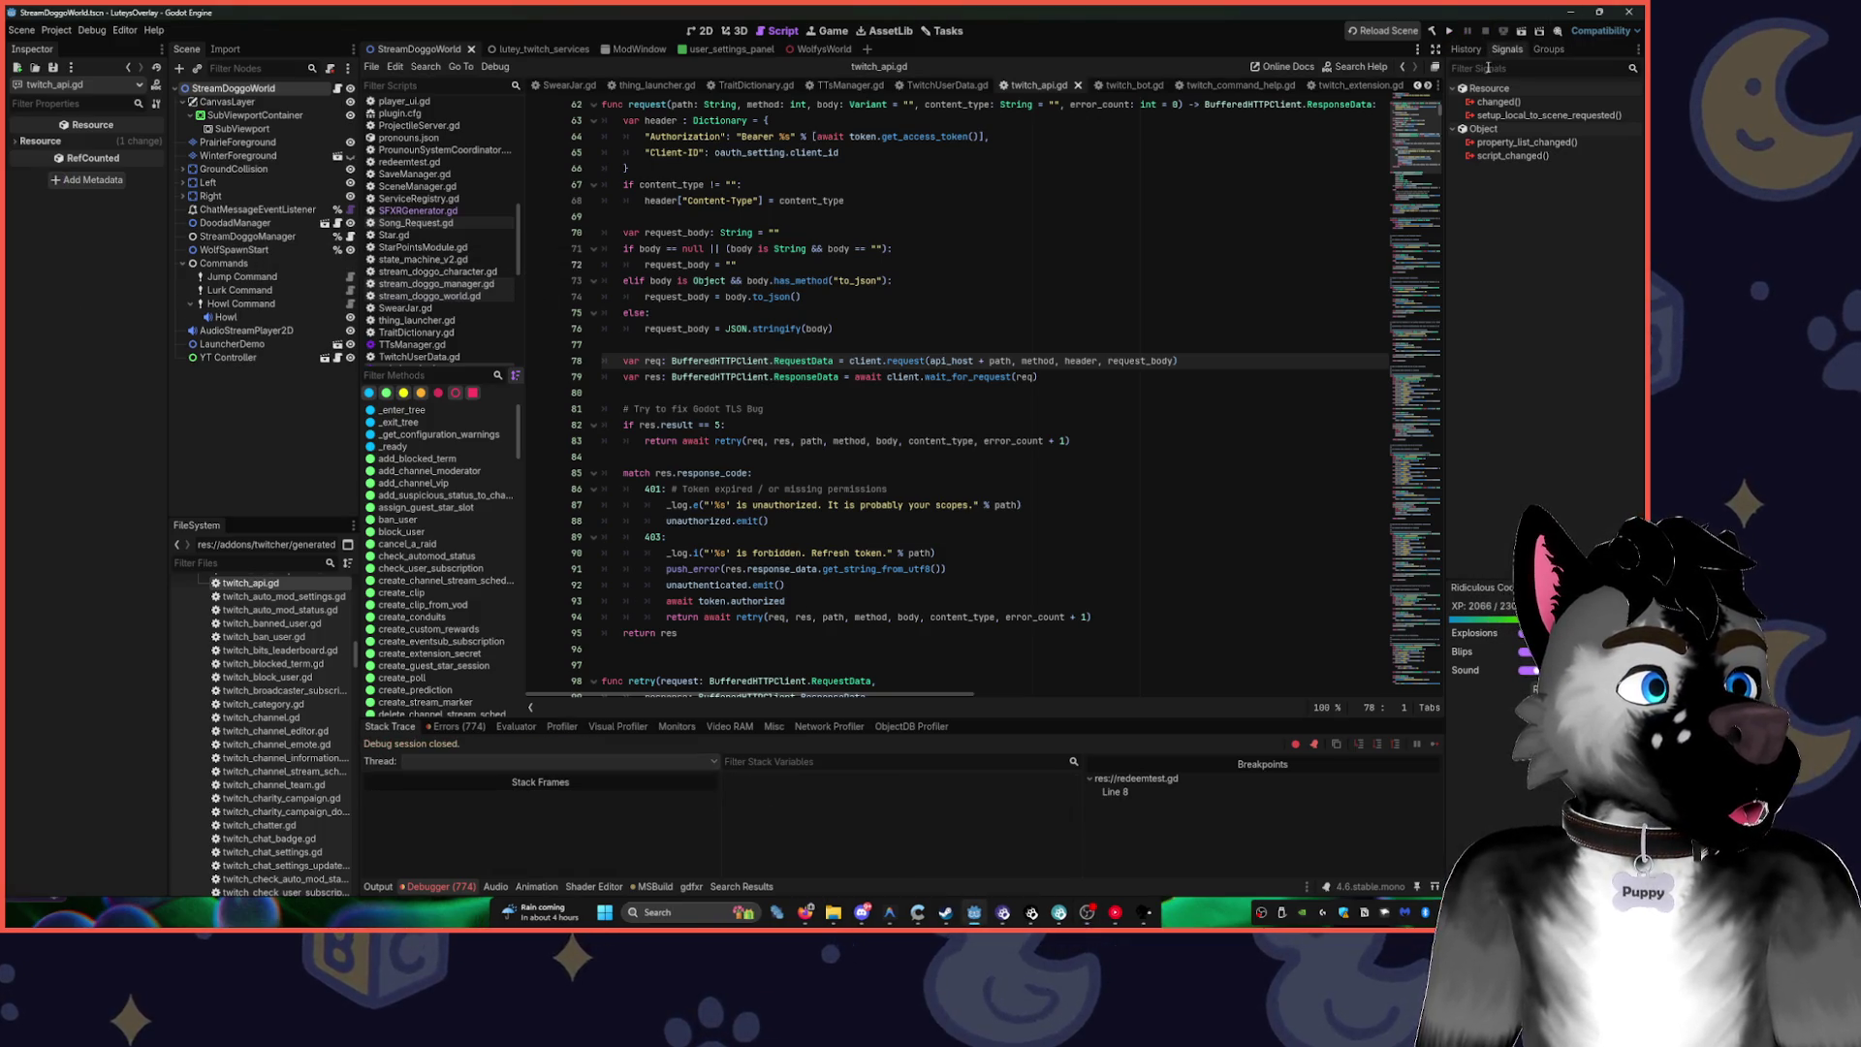
Step: Look over the redeem listener code around line 24 and close the twitch_redeem_listener.gd tab
mouse_move(1538, 116)
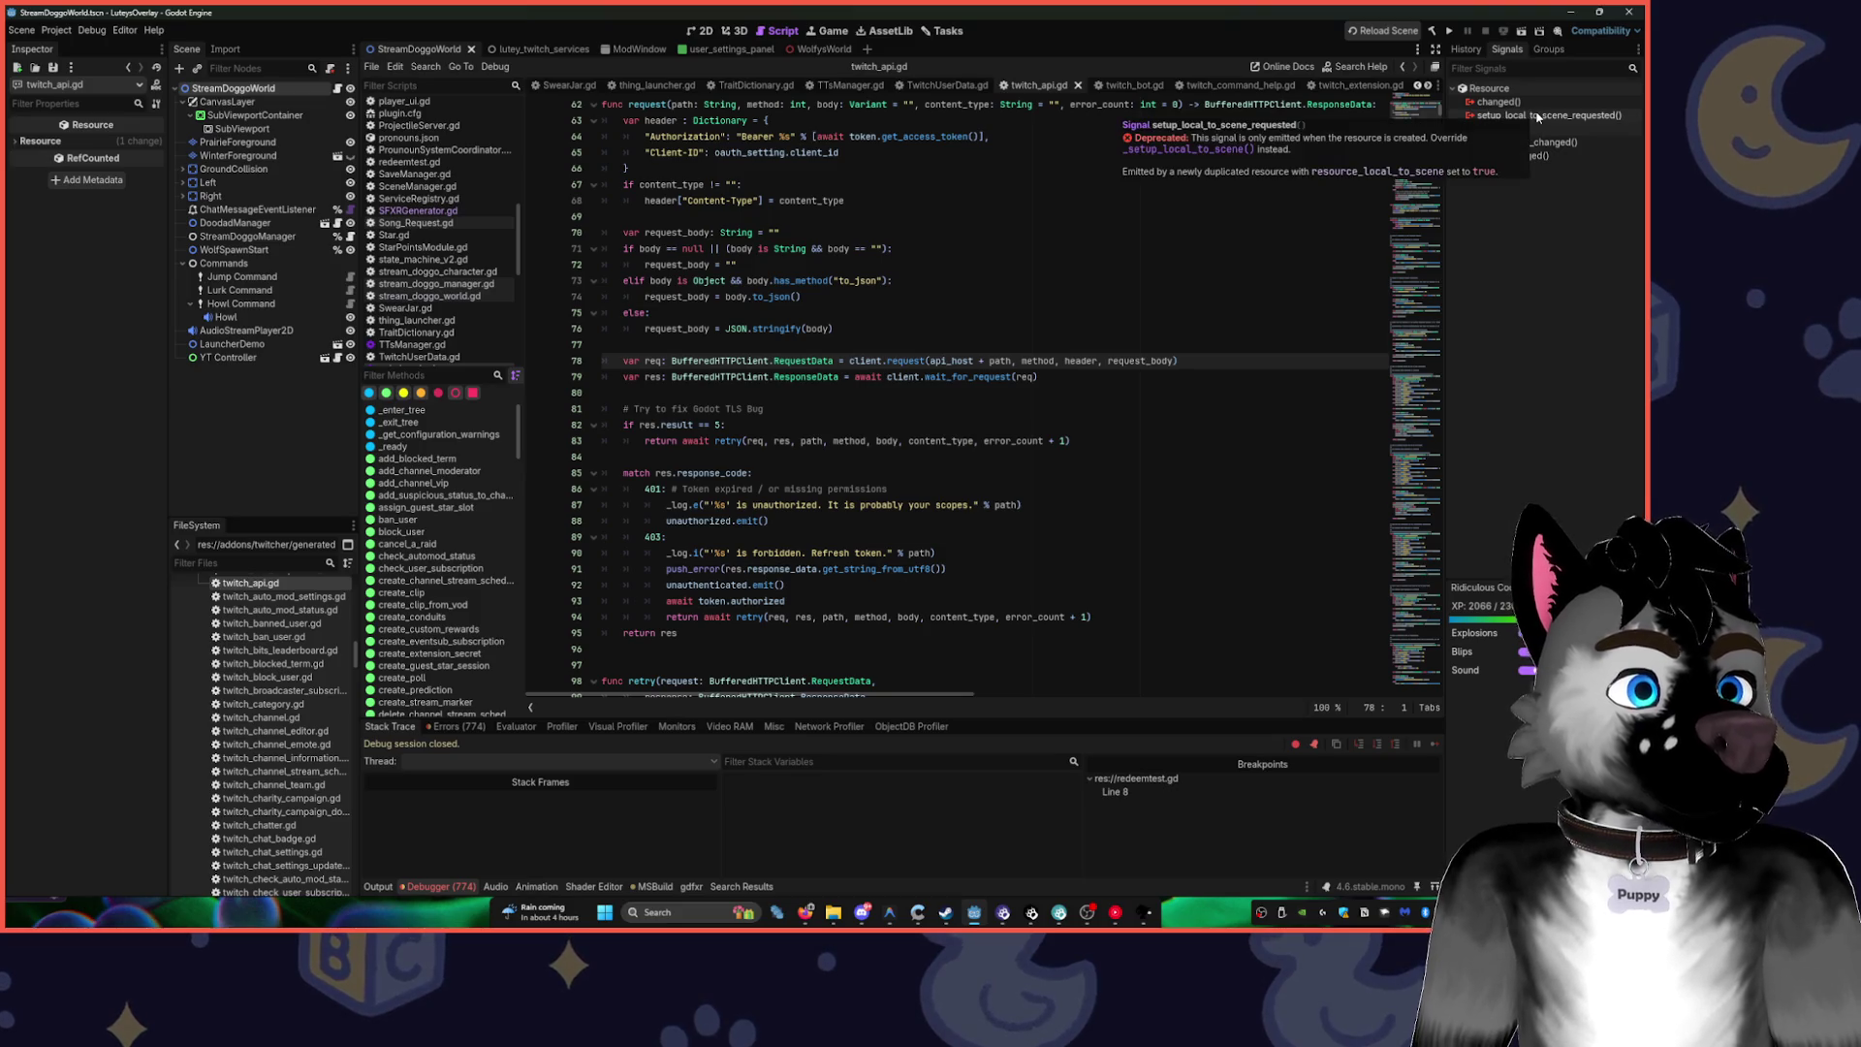
scroll(870, 283, down, 5)
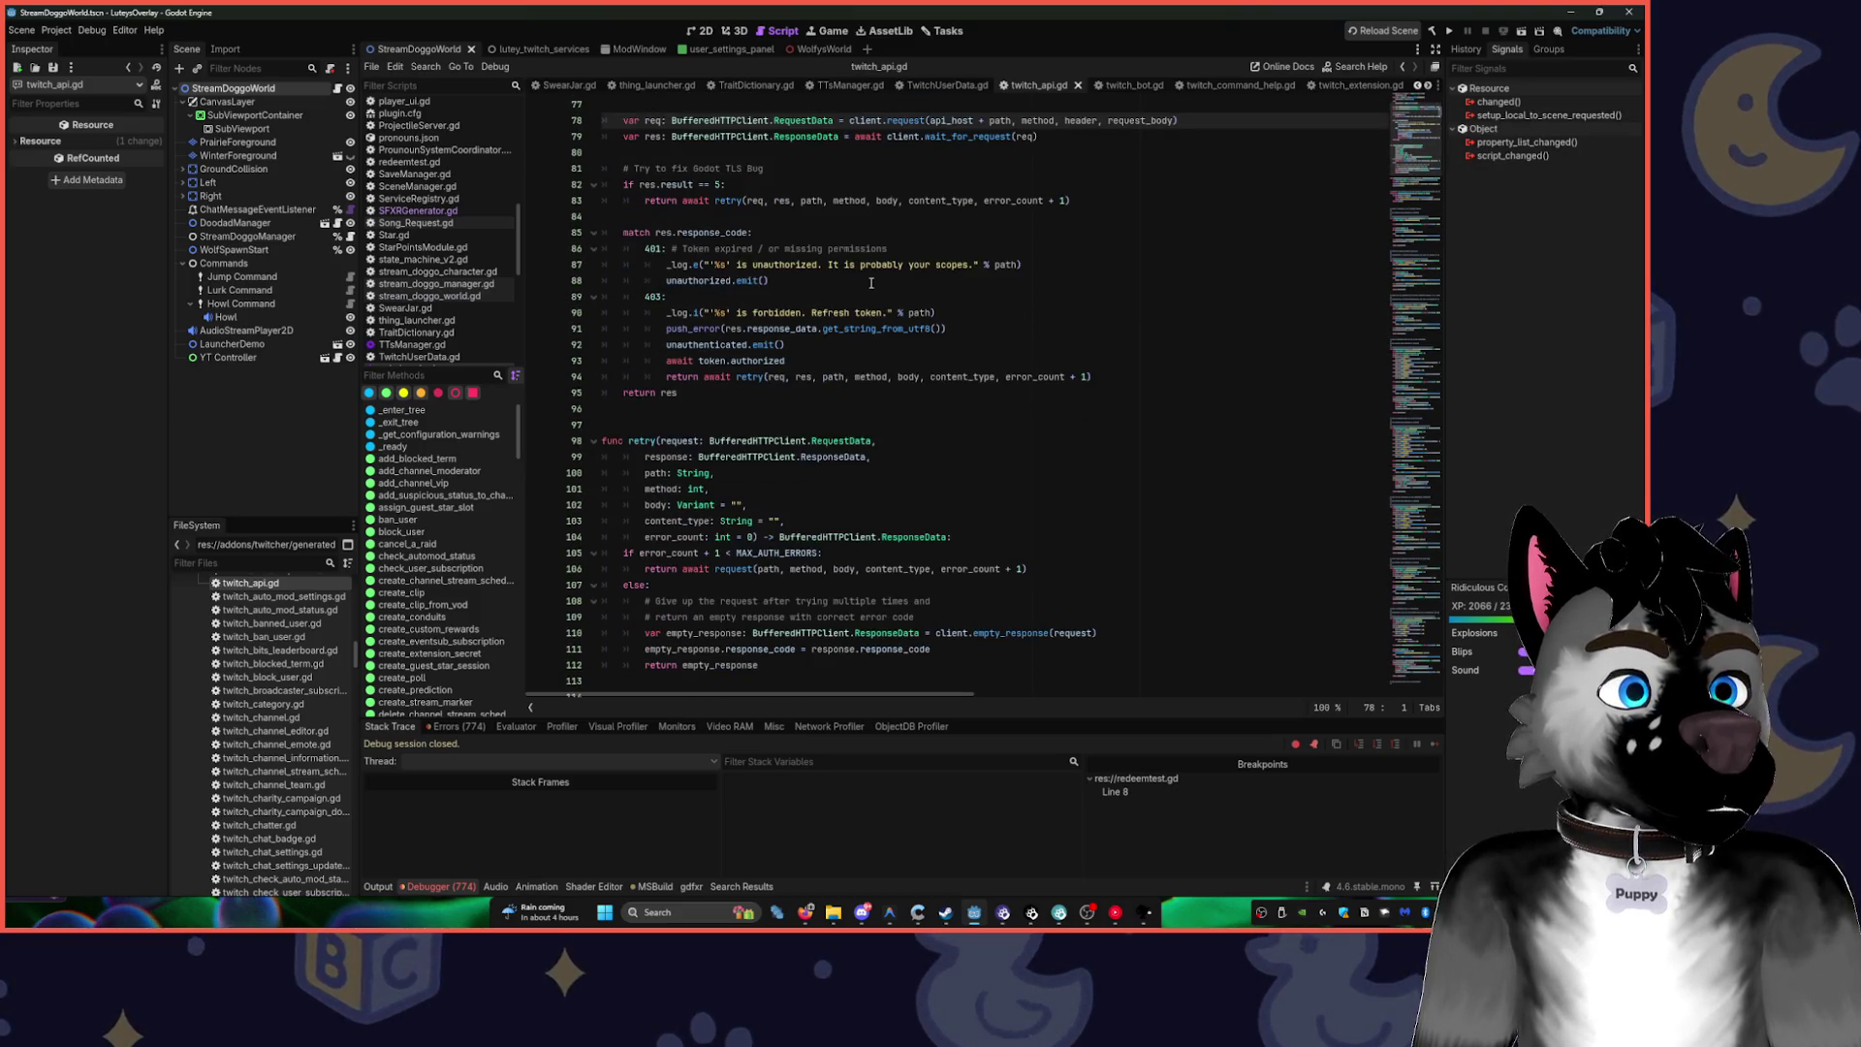
scroll(870, 283, up, 3)
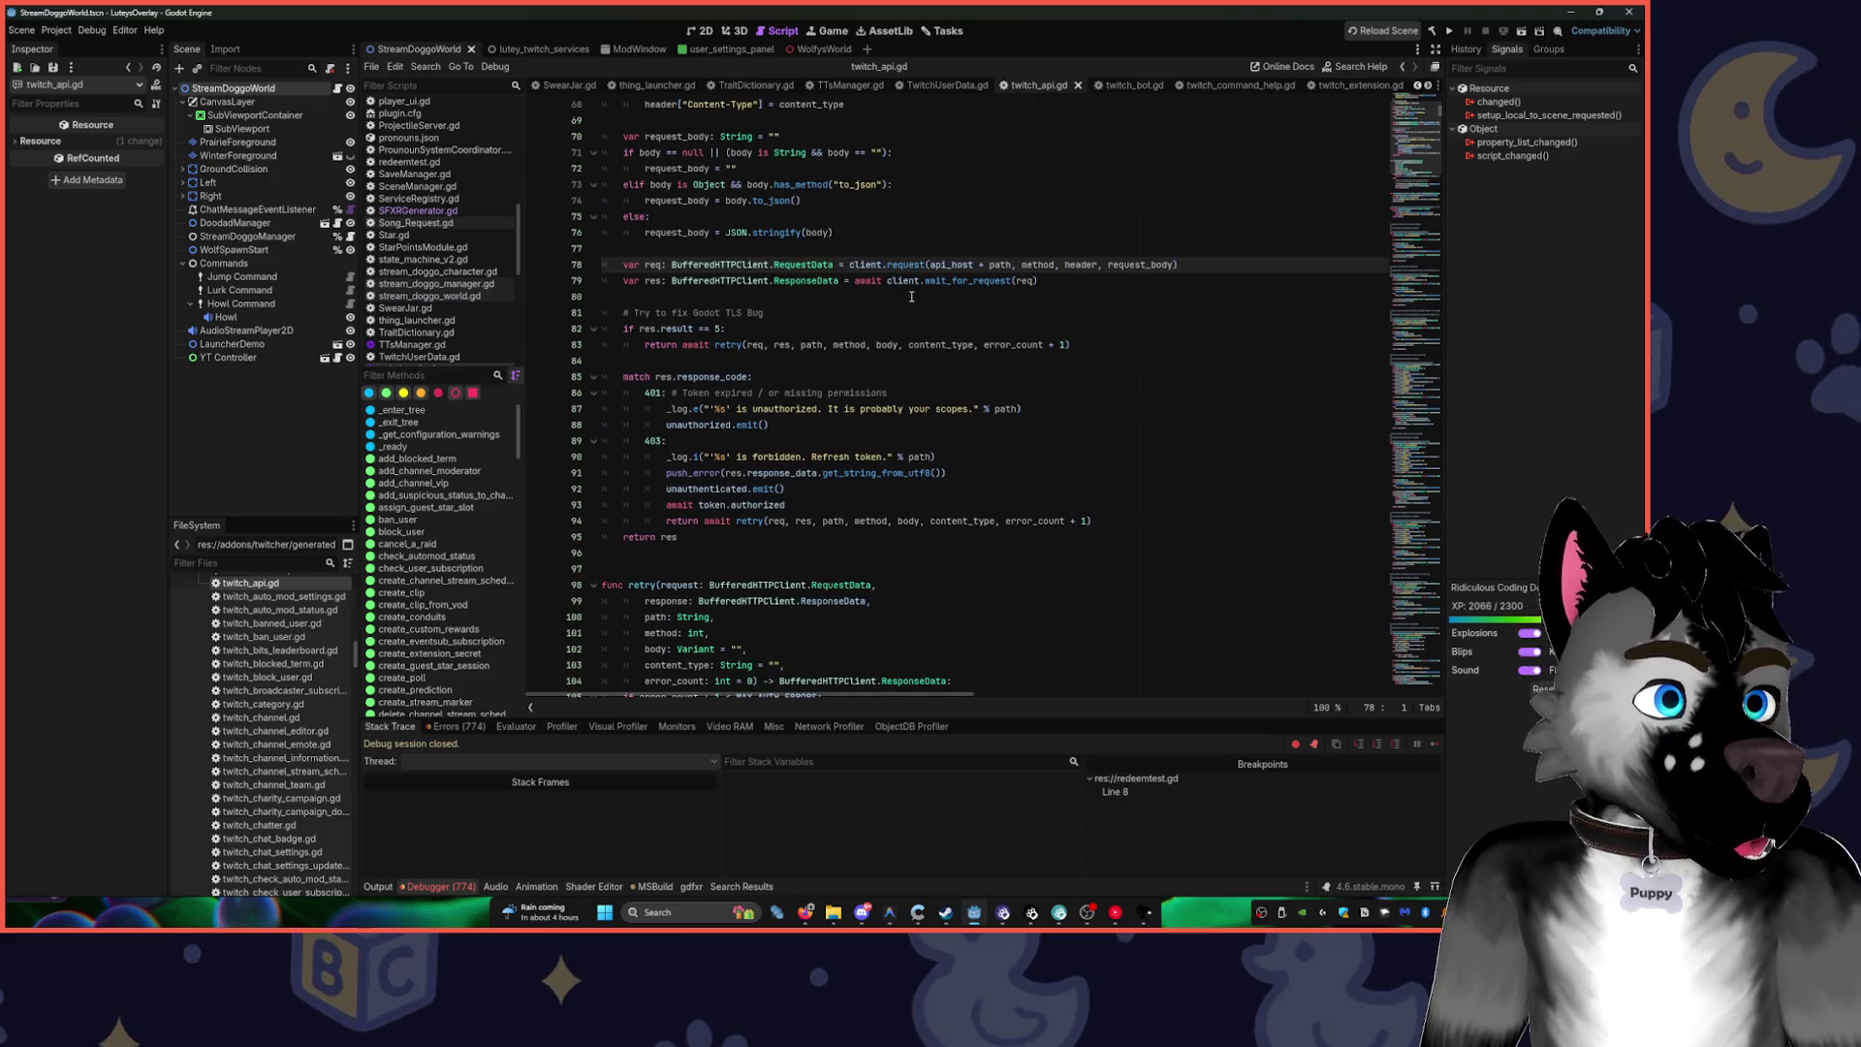
scroll(921, 293, up, 7)
scroll(937, 289, up, 15)
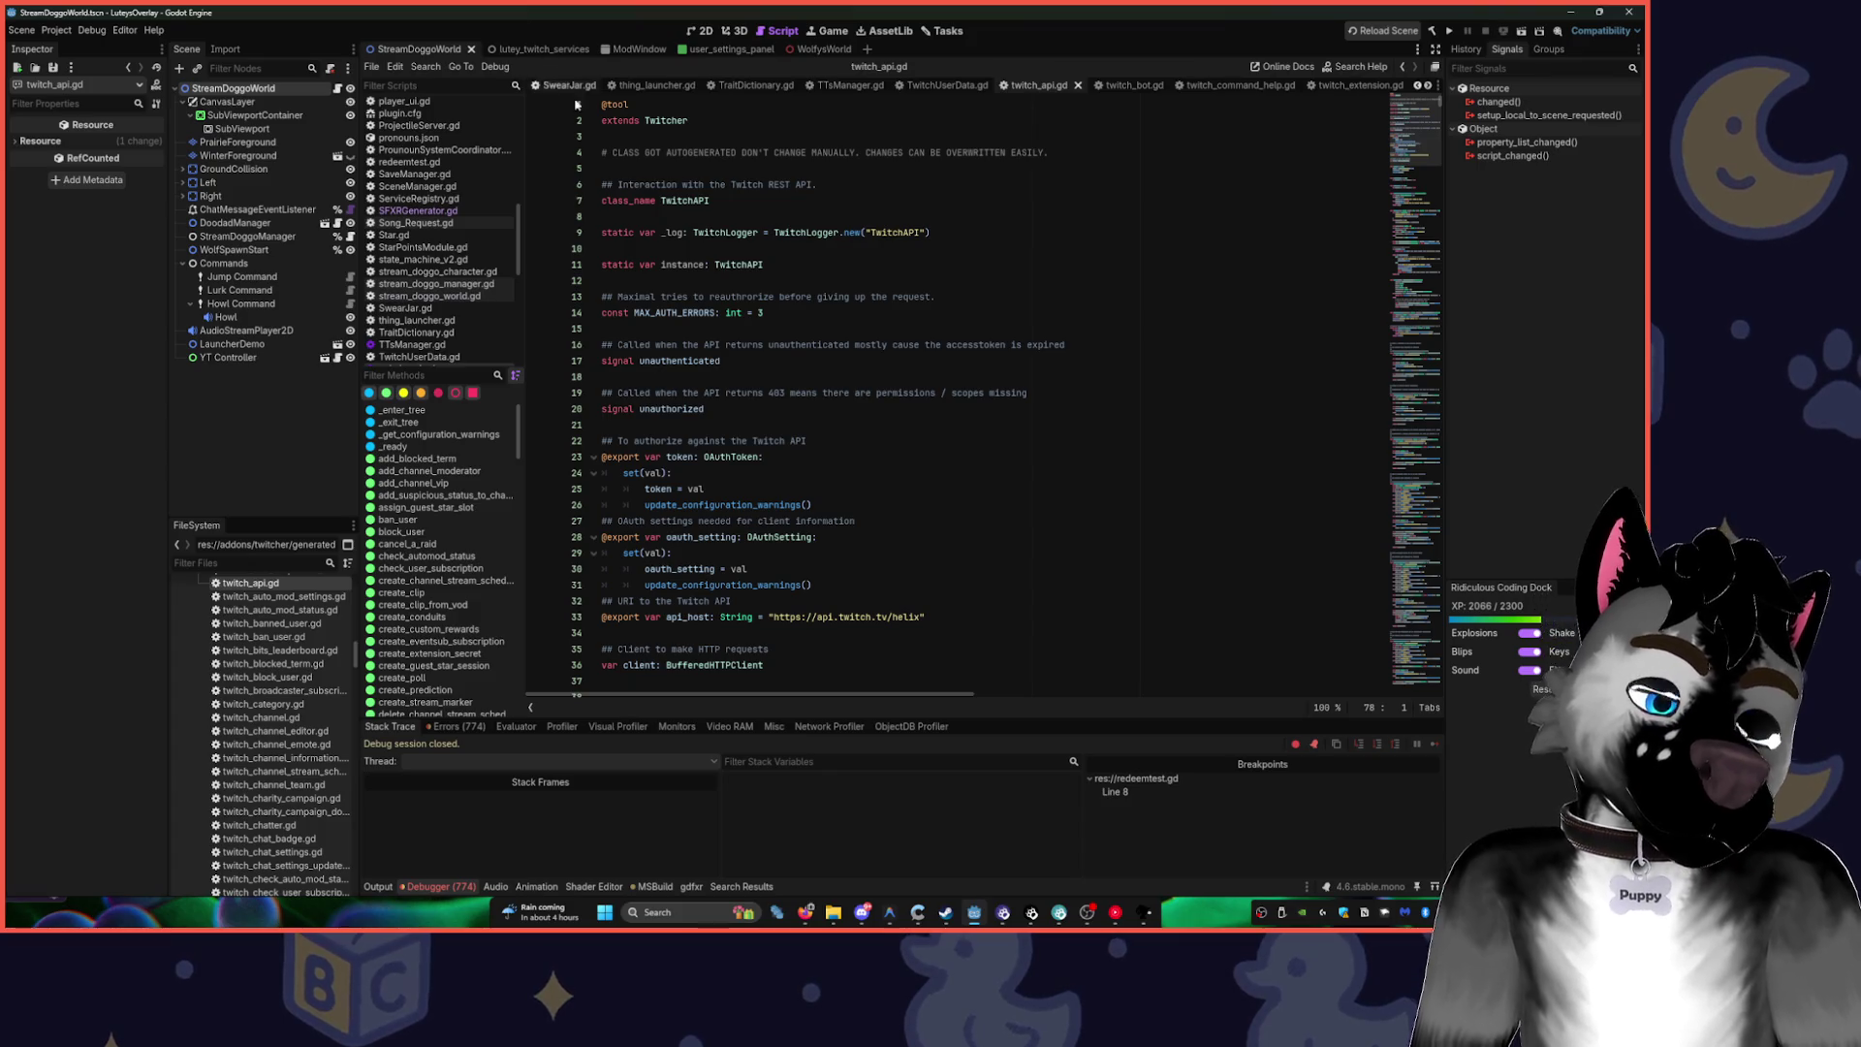
click(1072, 474)
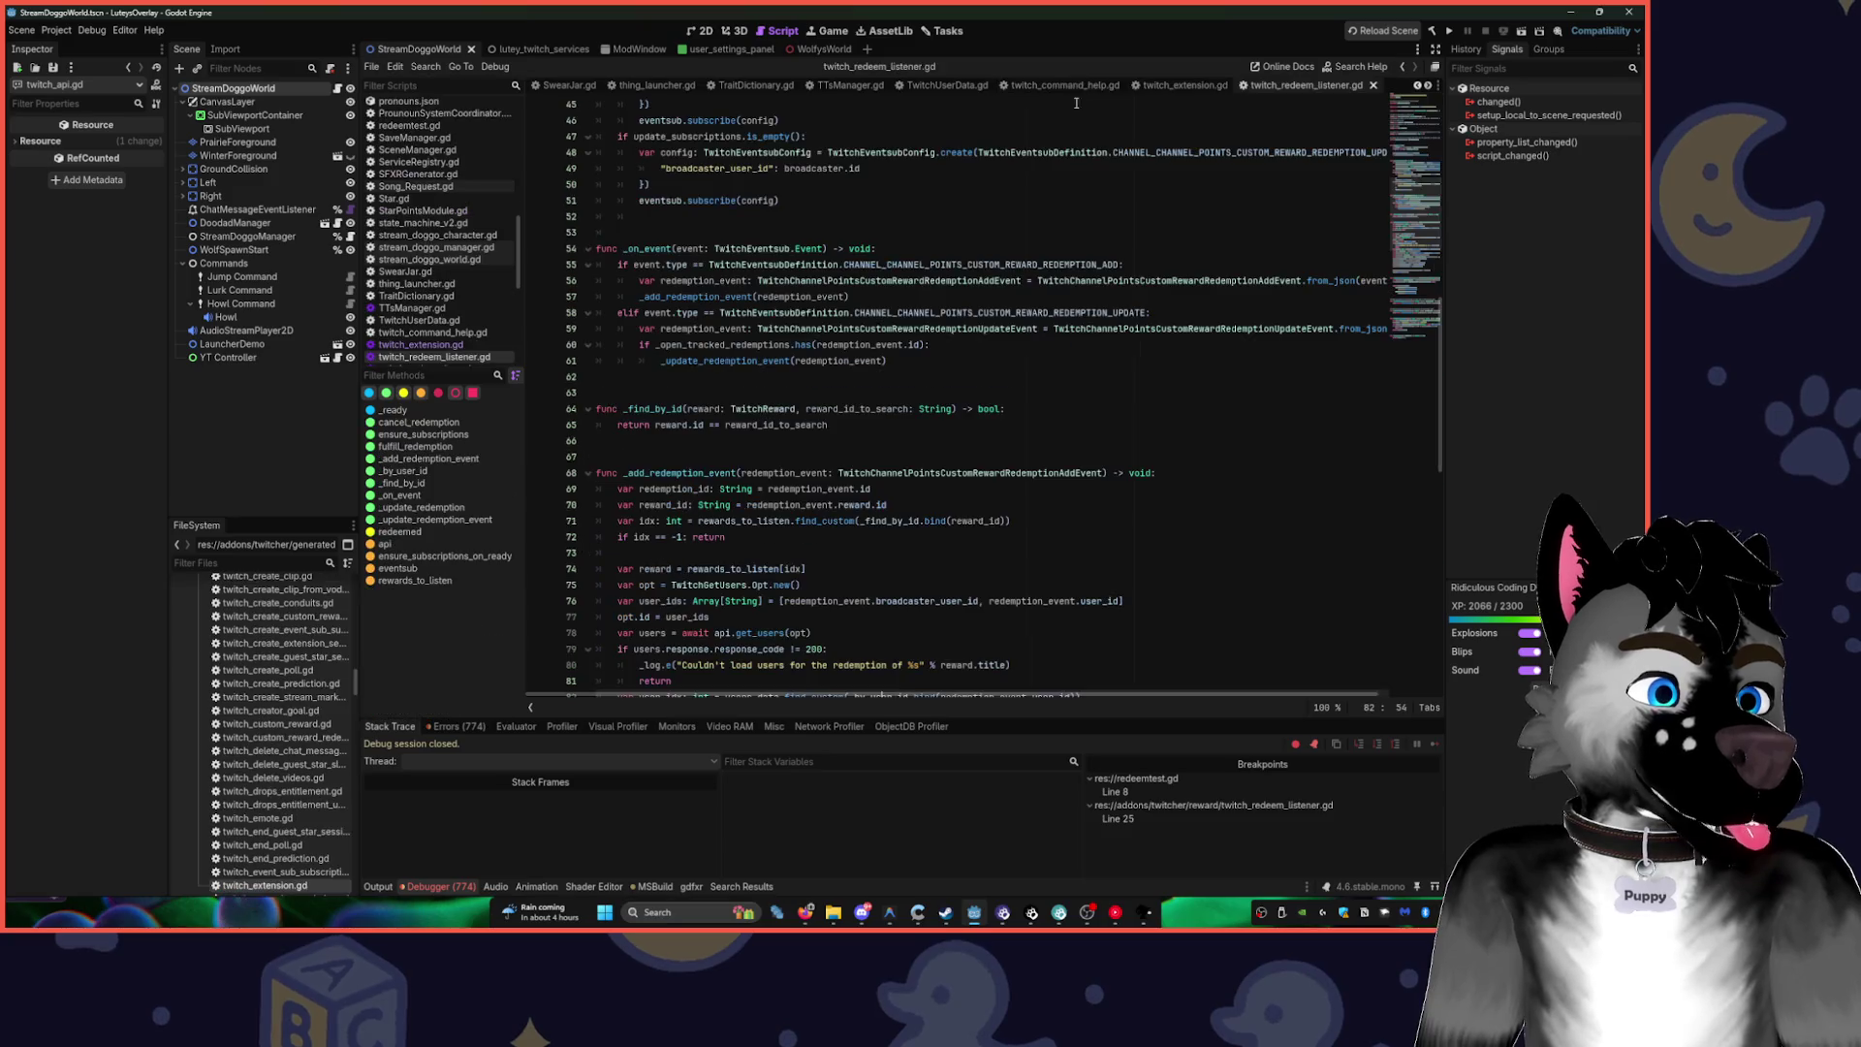
middle_click(1286, 87)
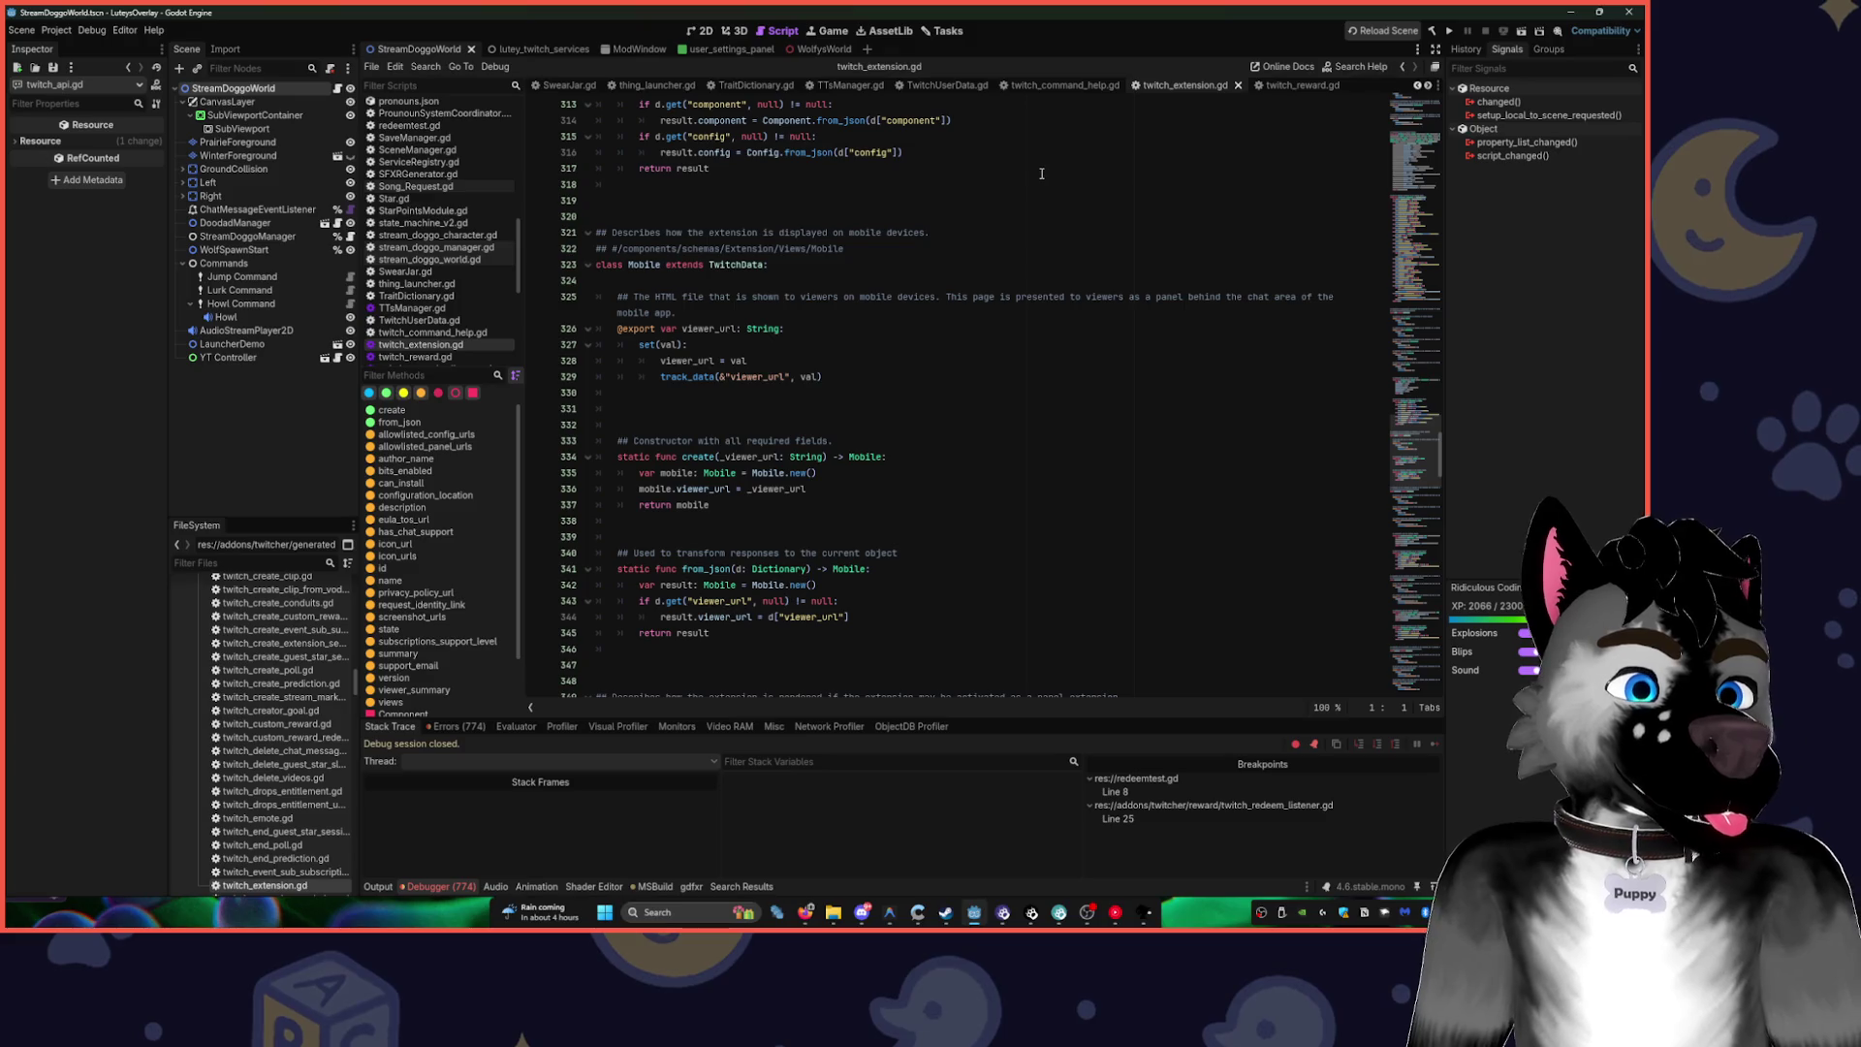
Step: Rerun the overlay project until it breaks on the 'request' on Nil error at twitch_api.gd line 78
click(890, 912)
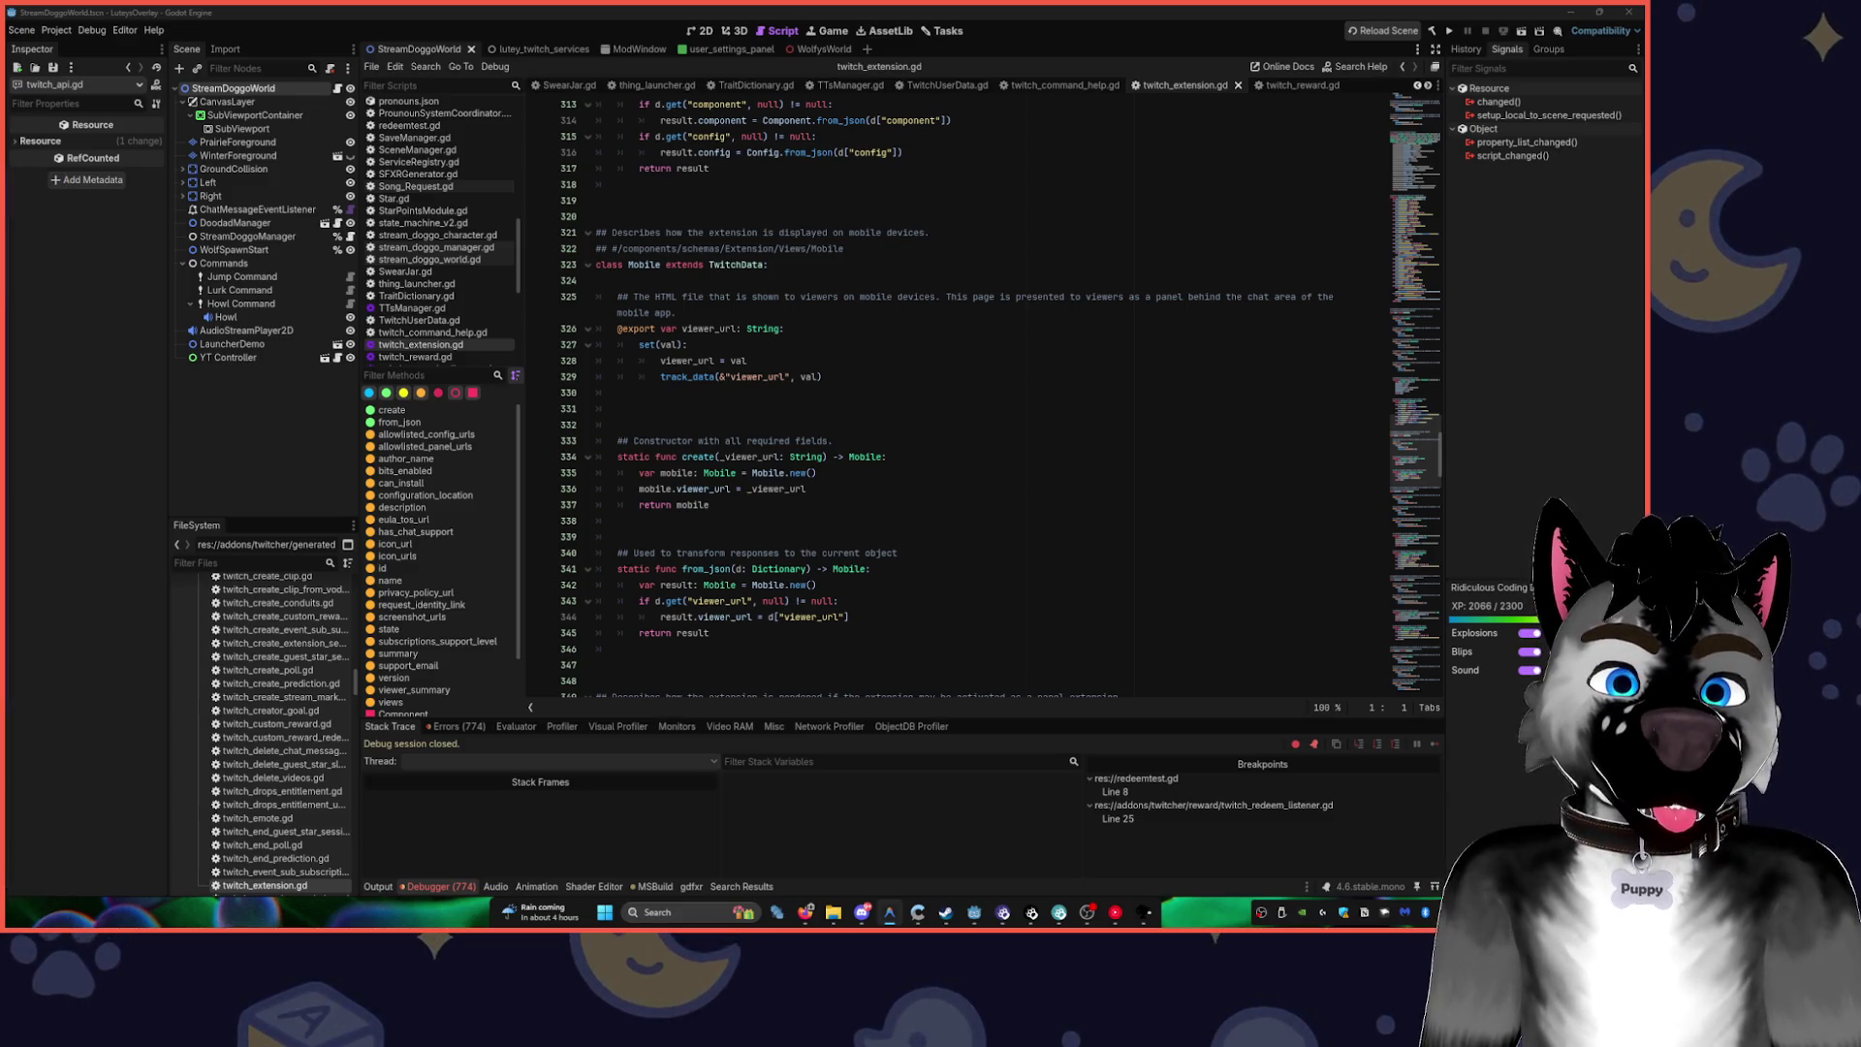
click(1045, 418)
scroll(969, 465, down, 10)
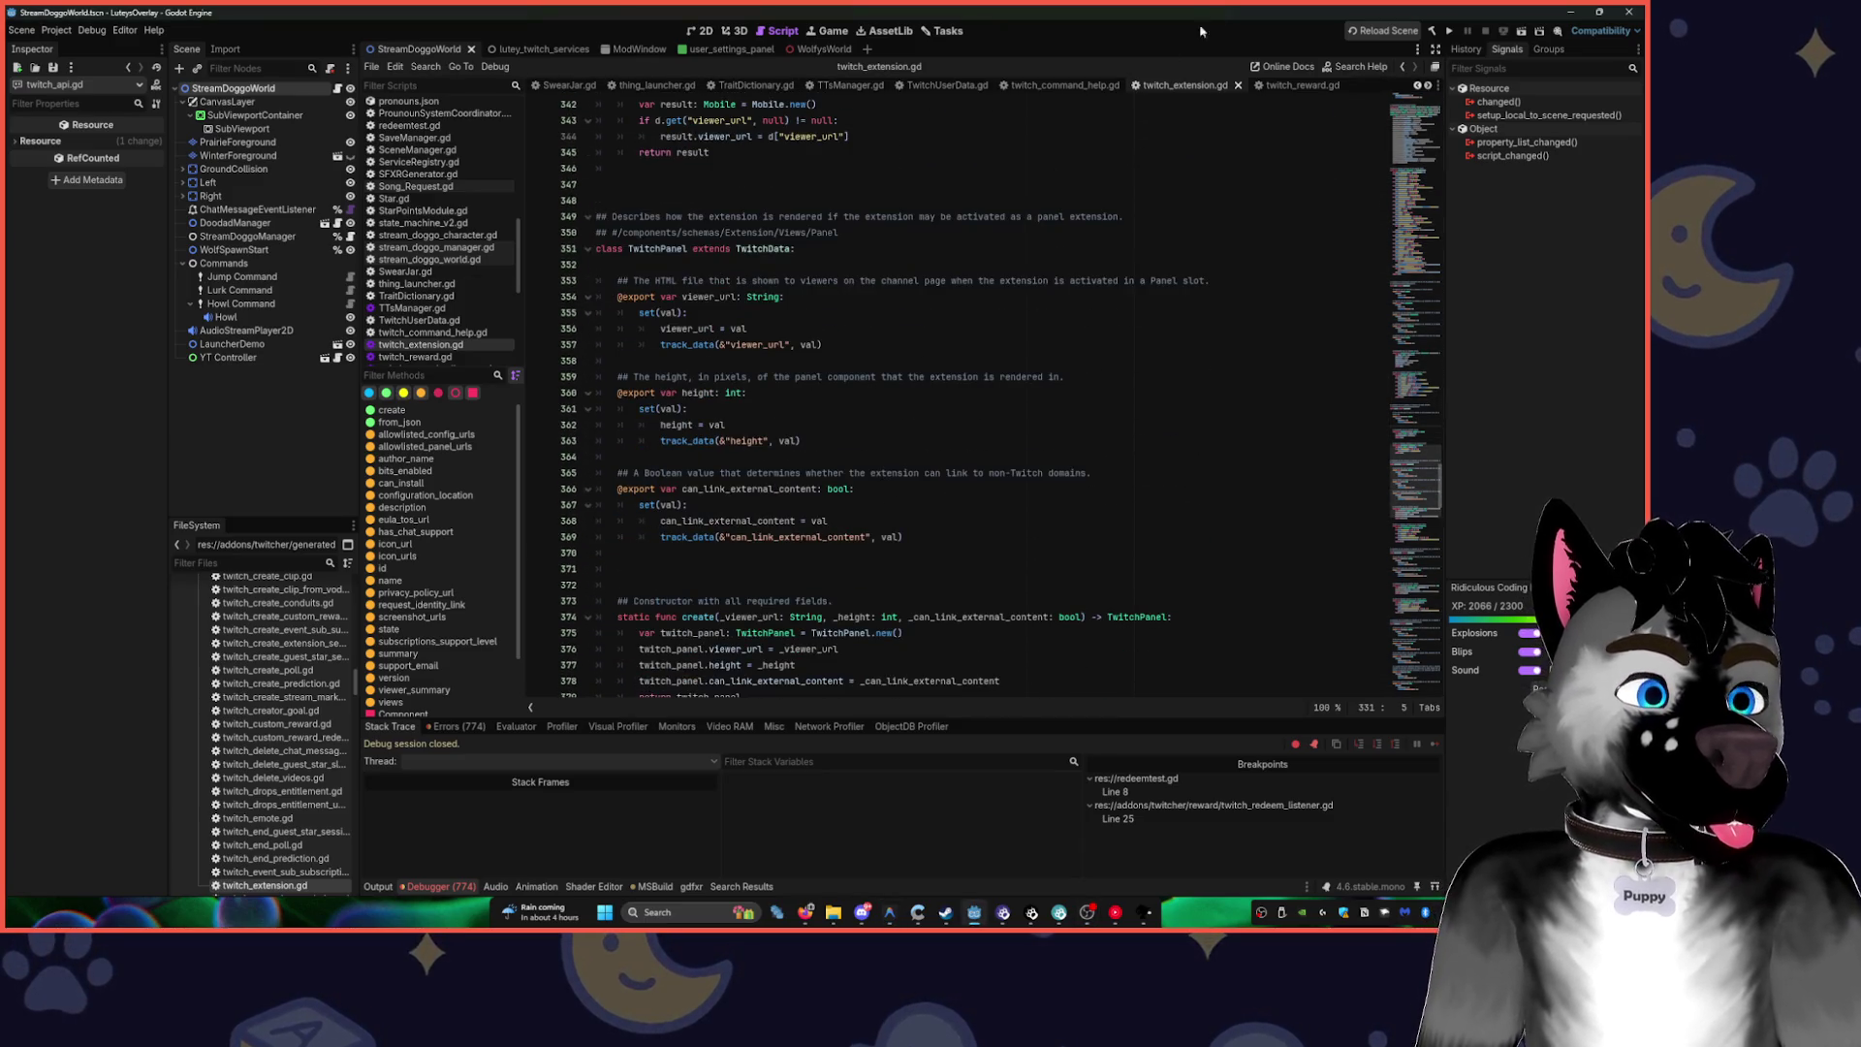
click(1449, 30)
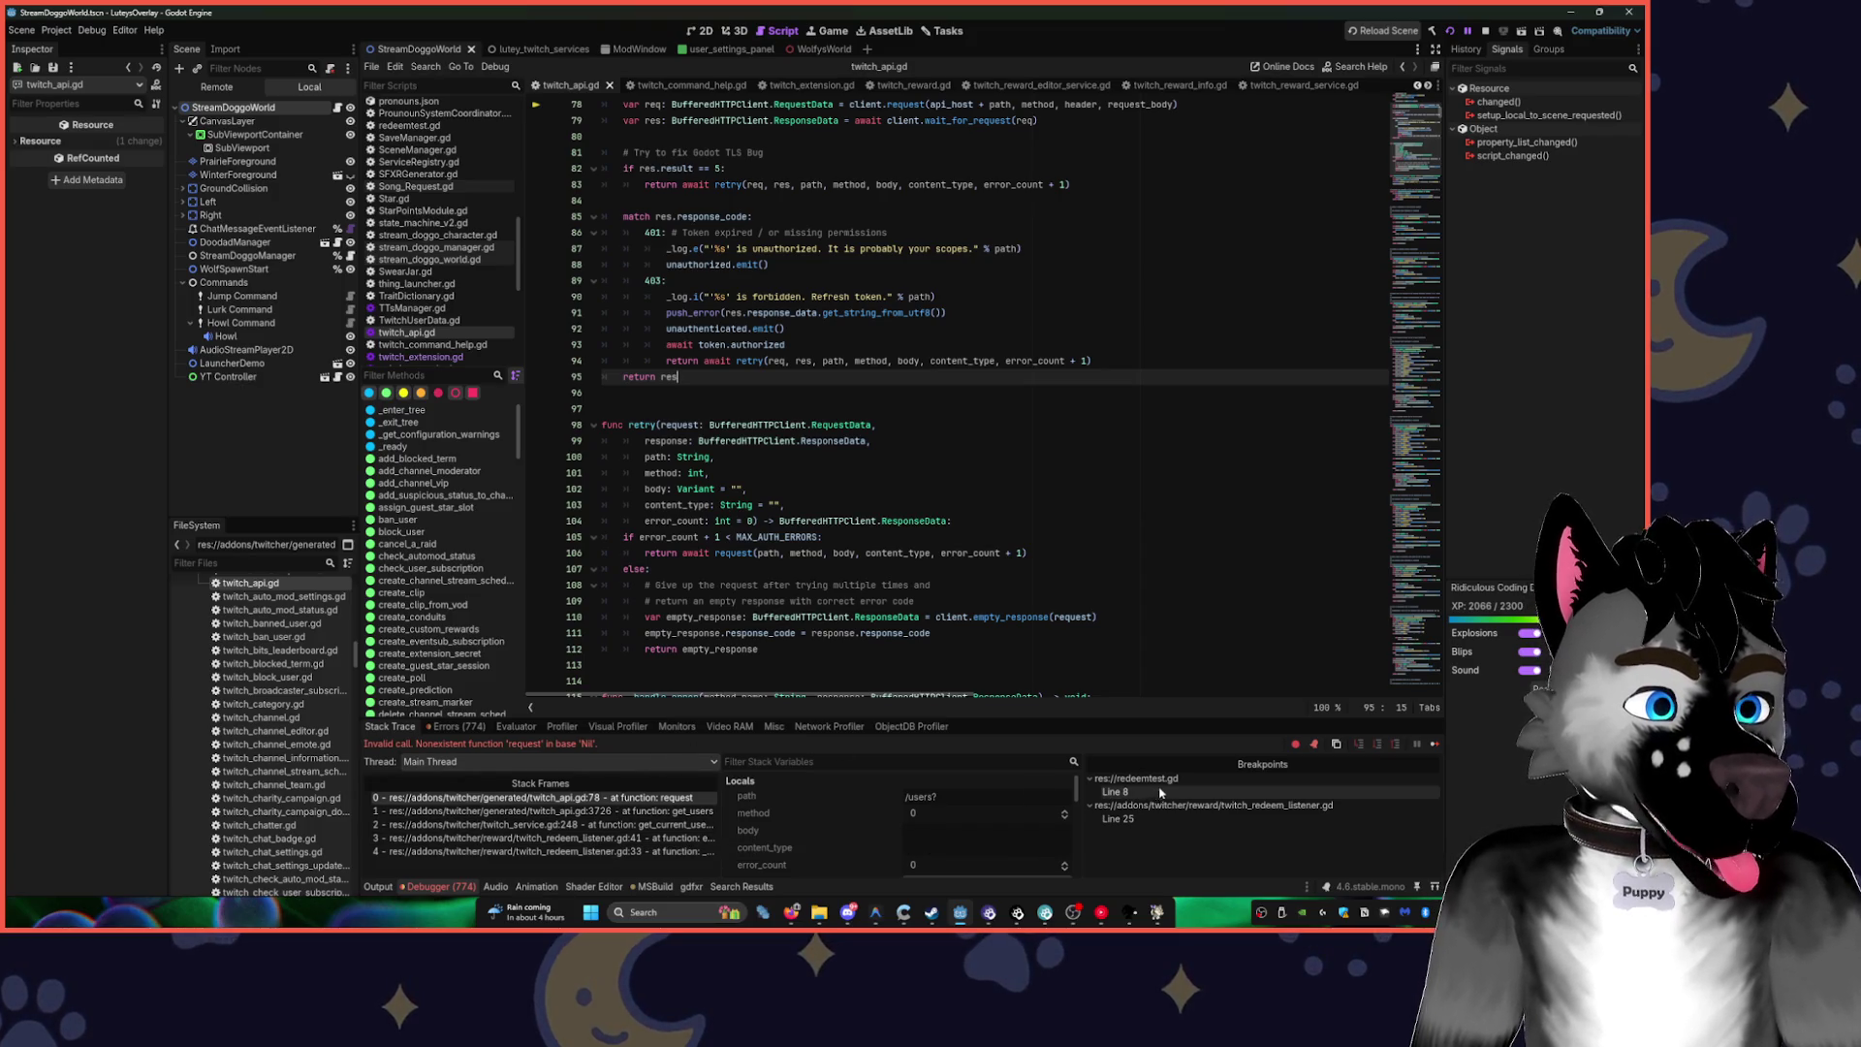
Step: Delete the line 8 breakpoint in redeemtest.gd and restart the overlay, which halts at twitch_api.gd line 78
double_click(1216, 792)
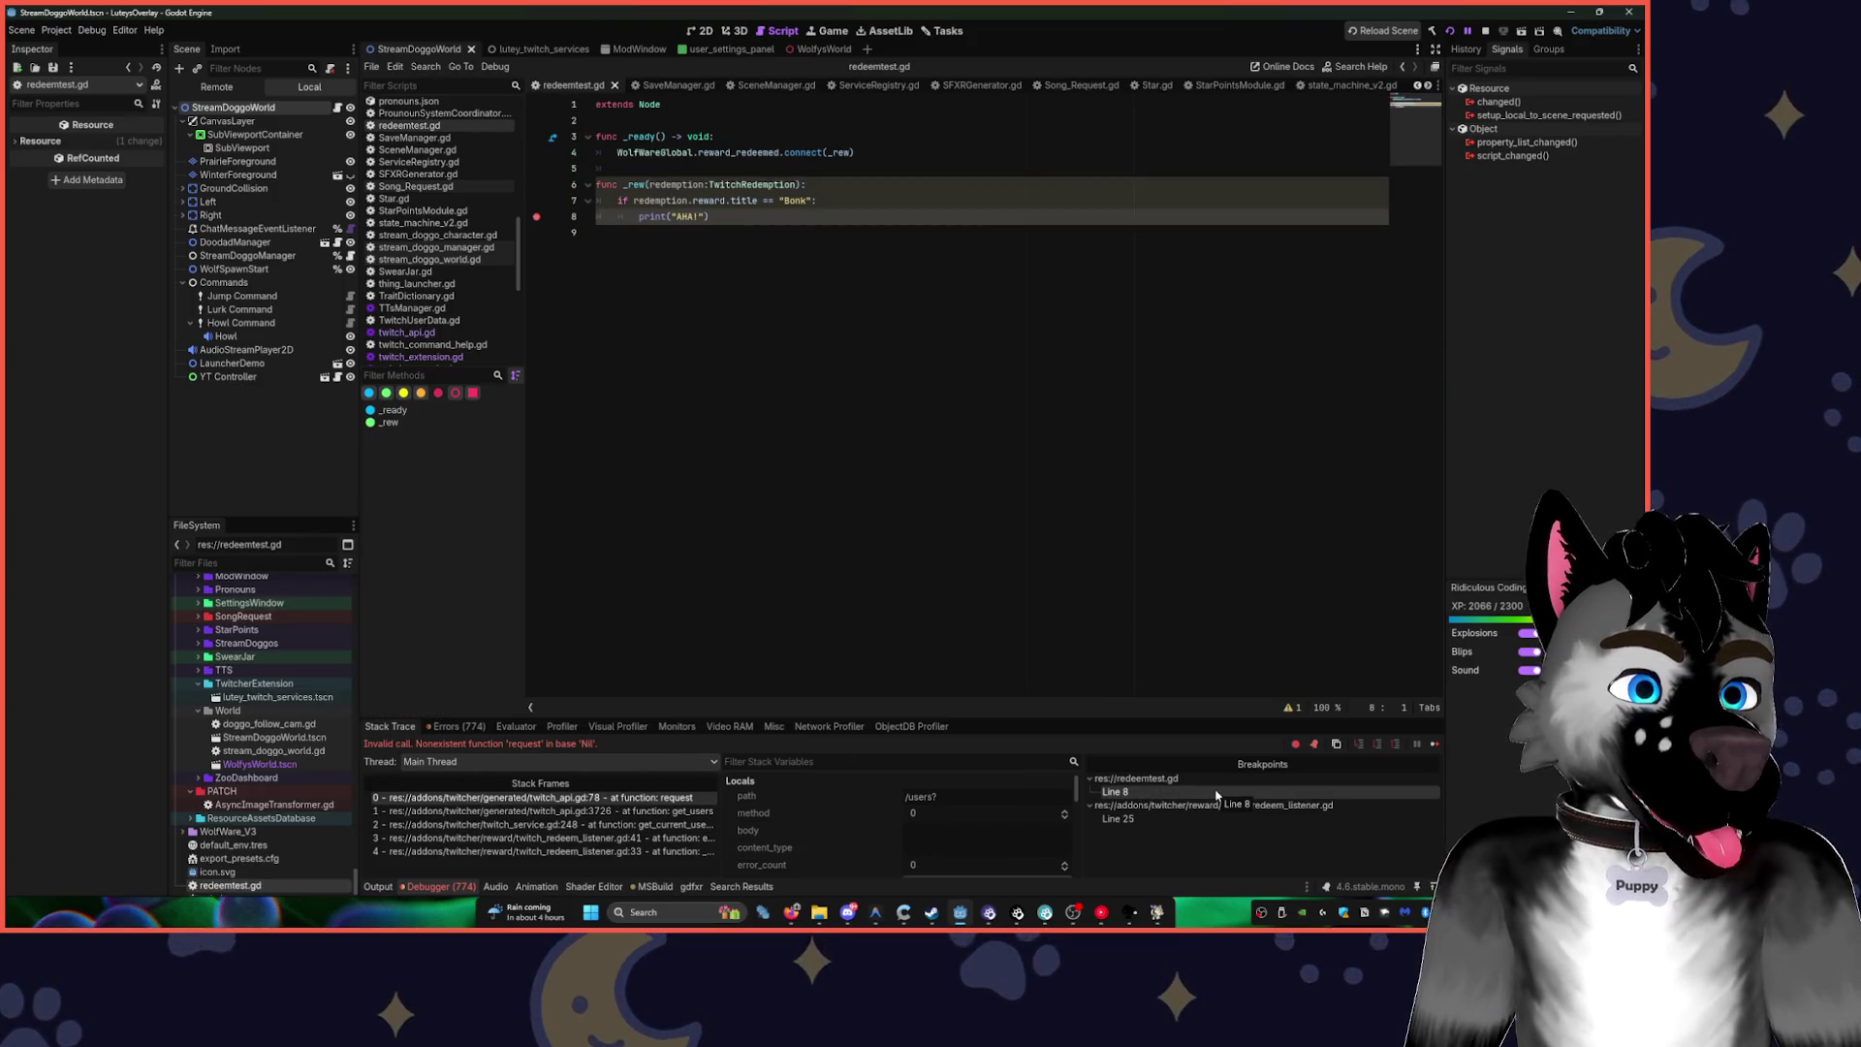
click(538, 219)
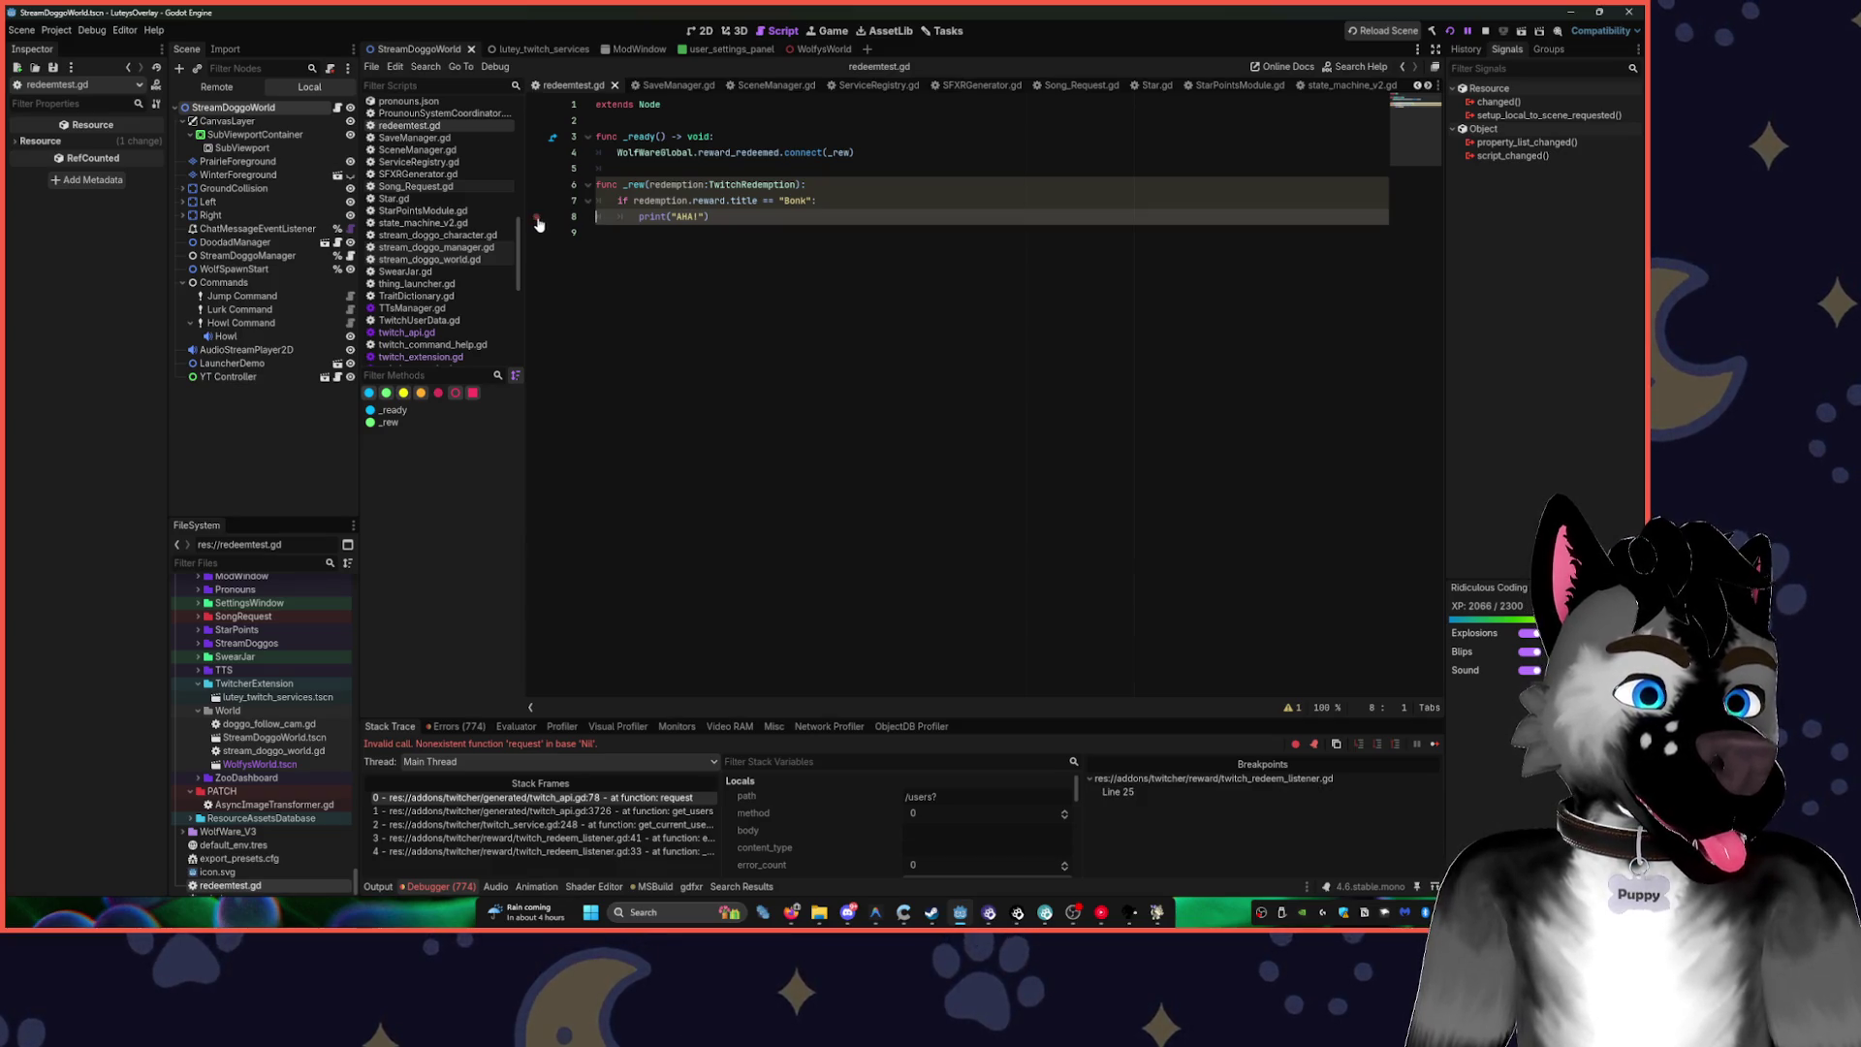
click(1216, 791)
click(1449, 32)
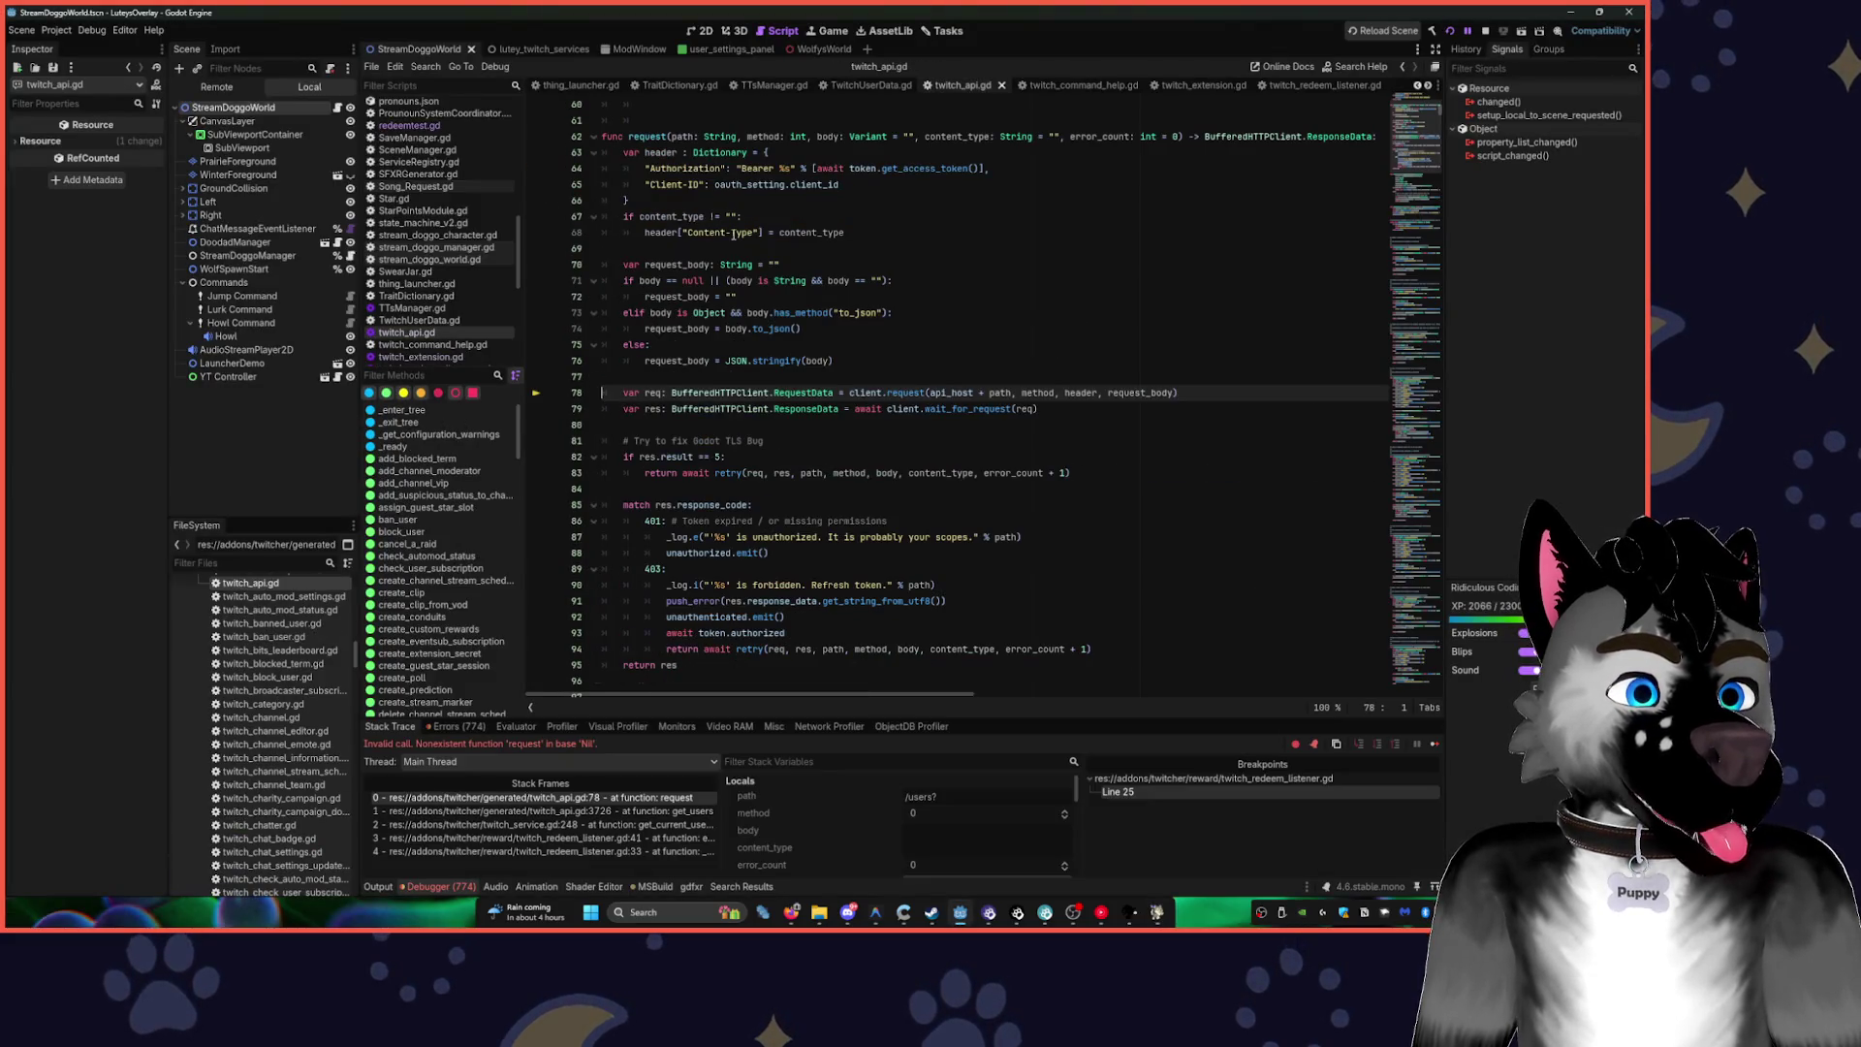
Step: Remove the line 25 breakpoint from the redeem listener script
scroll(735, 232, up, 2)
scroll(1011, 358, up, 2)
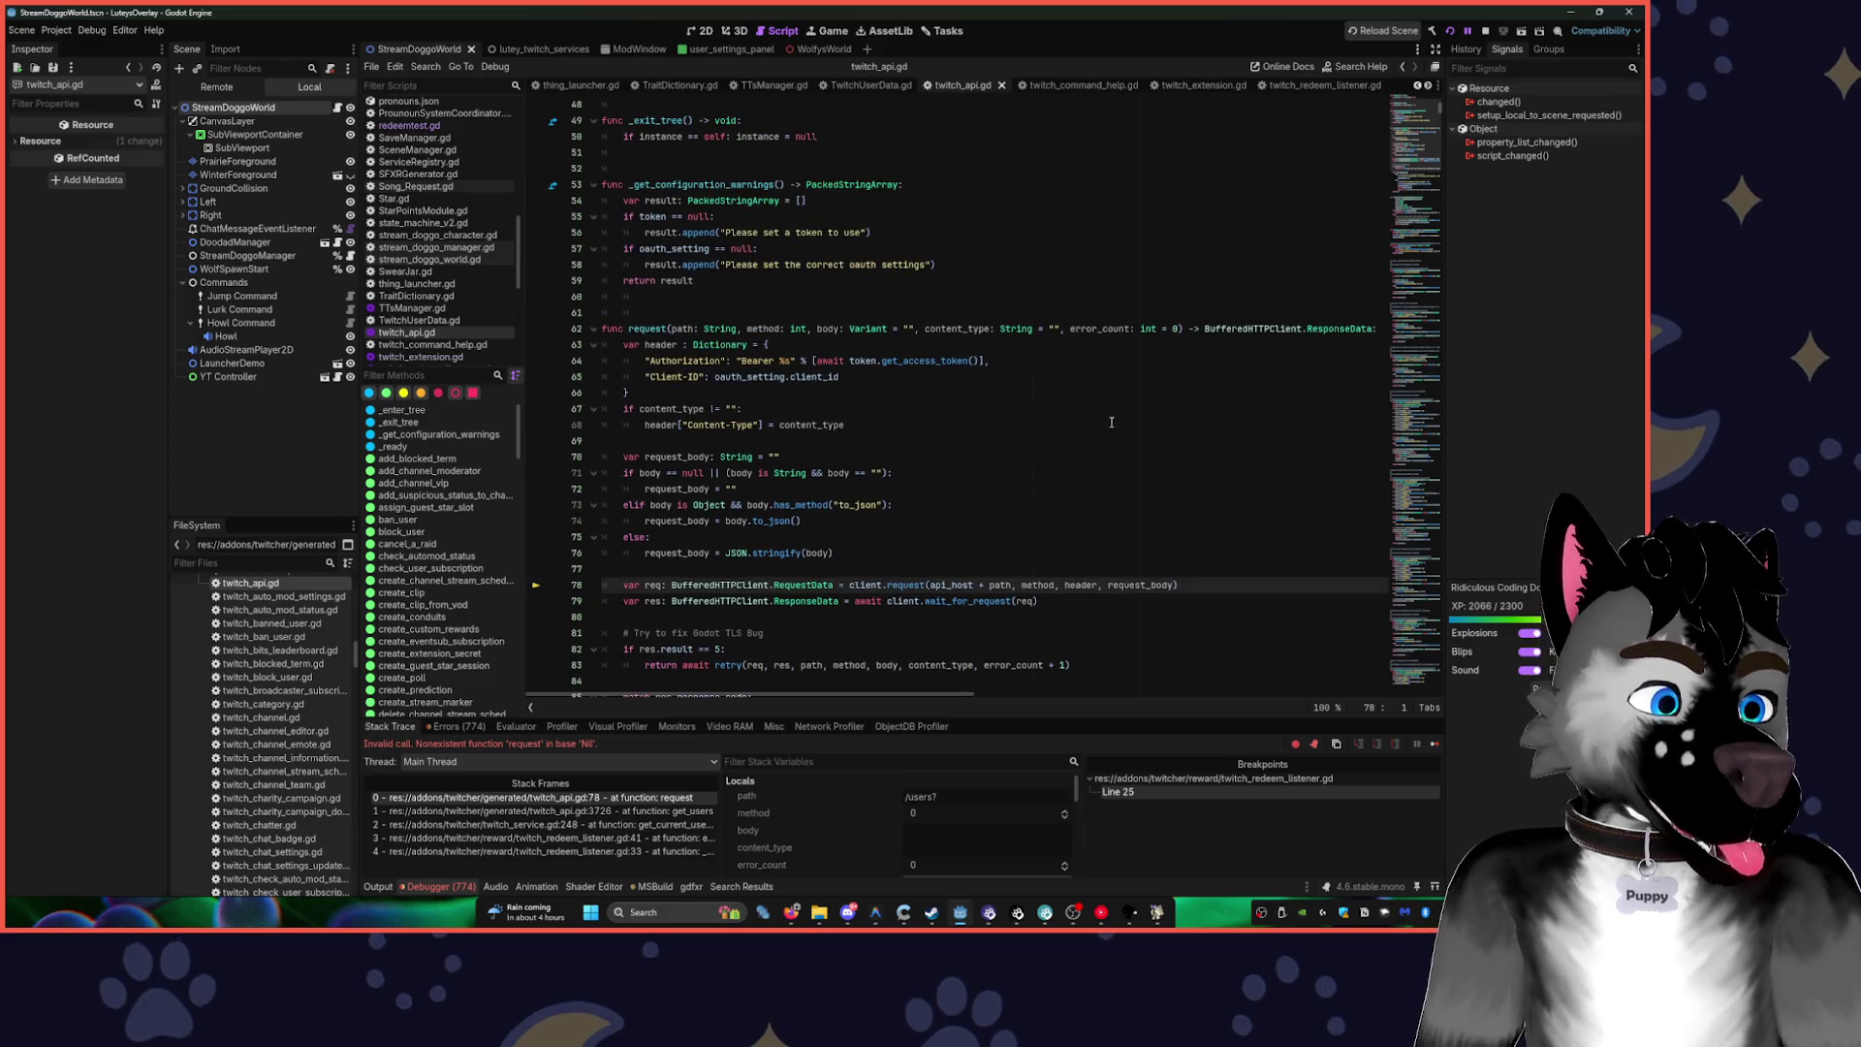
scroll(1109, 418, down, 2)
scroll(1125, 485, right, 2)
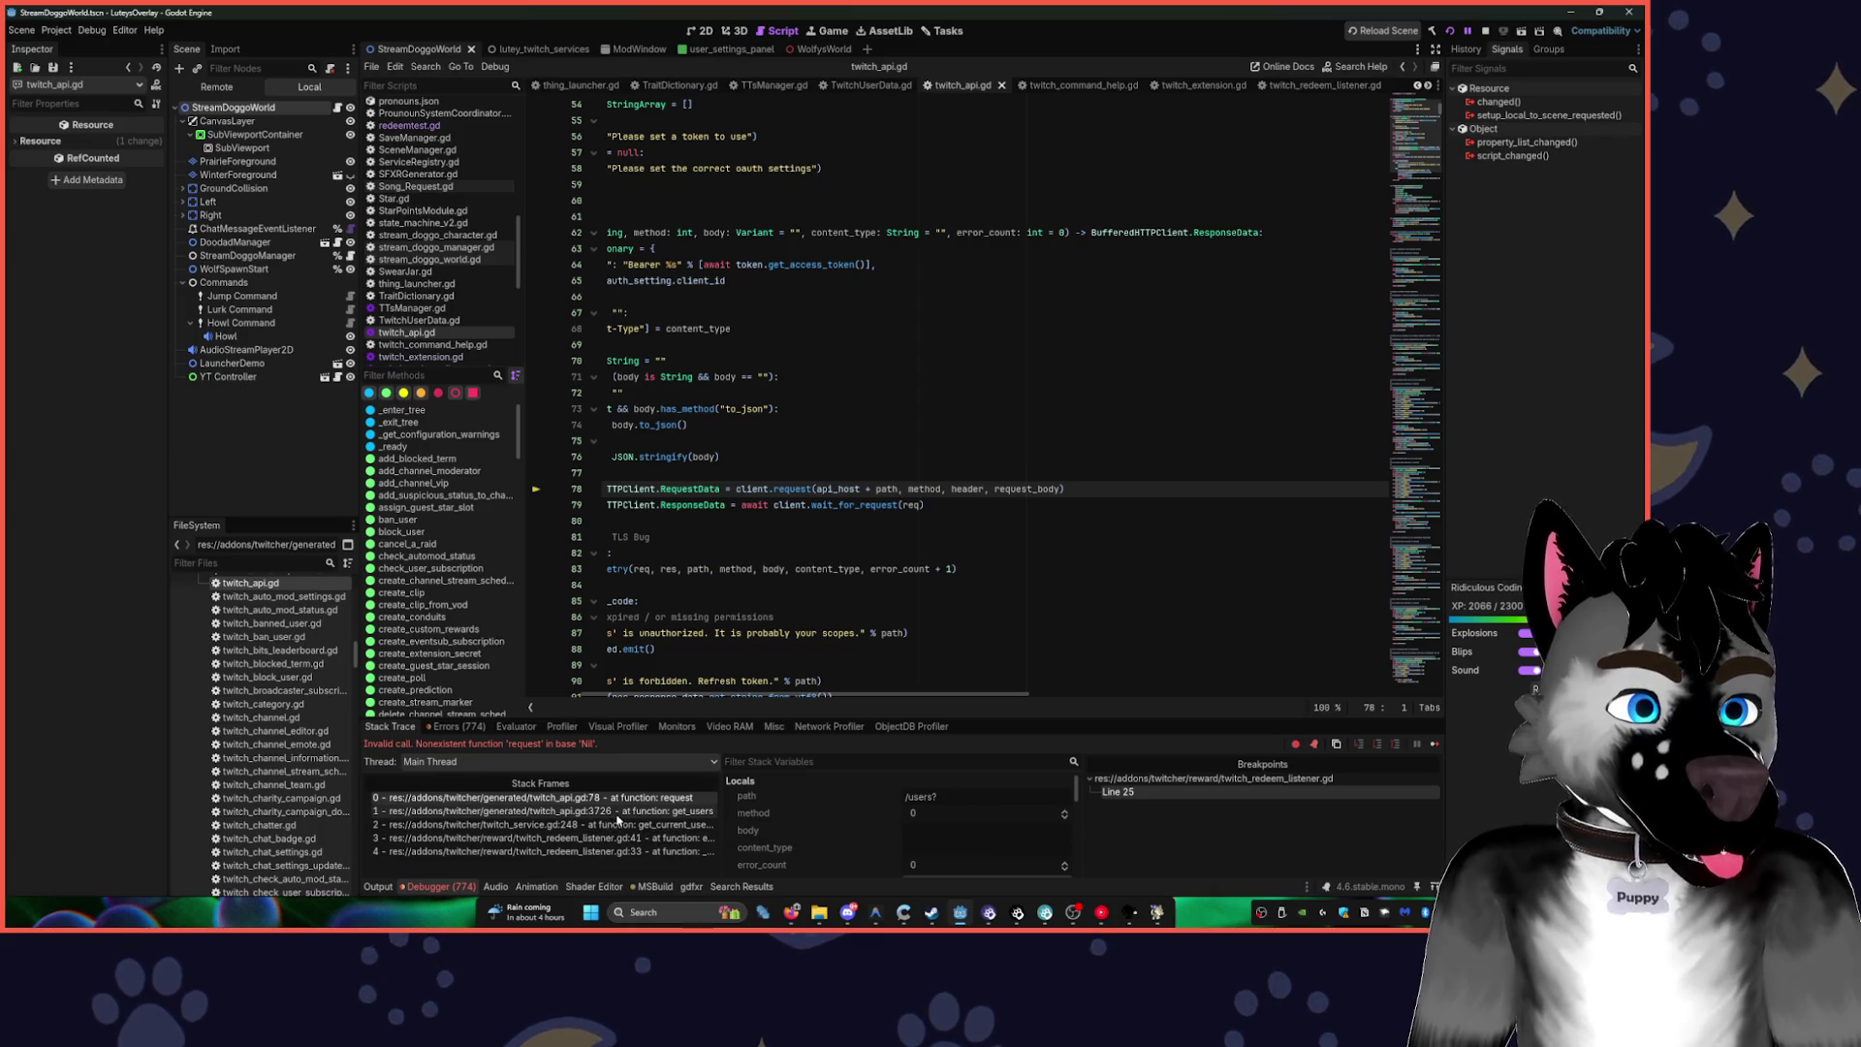
double_click(1176, 793)
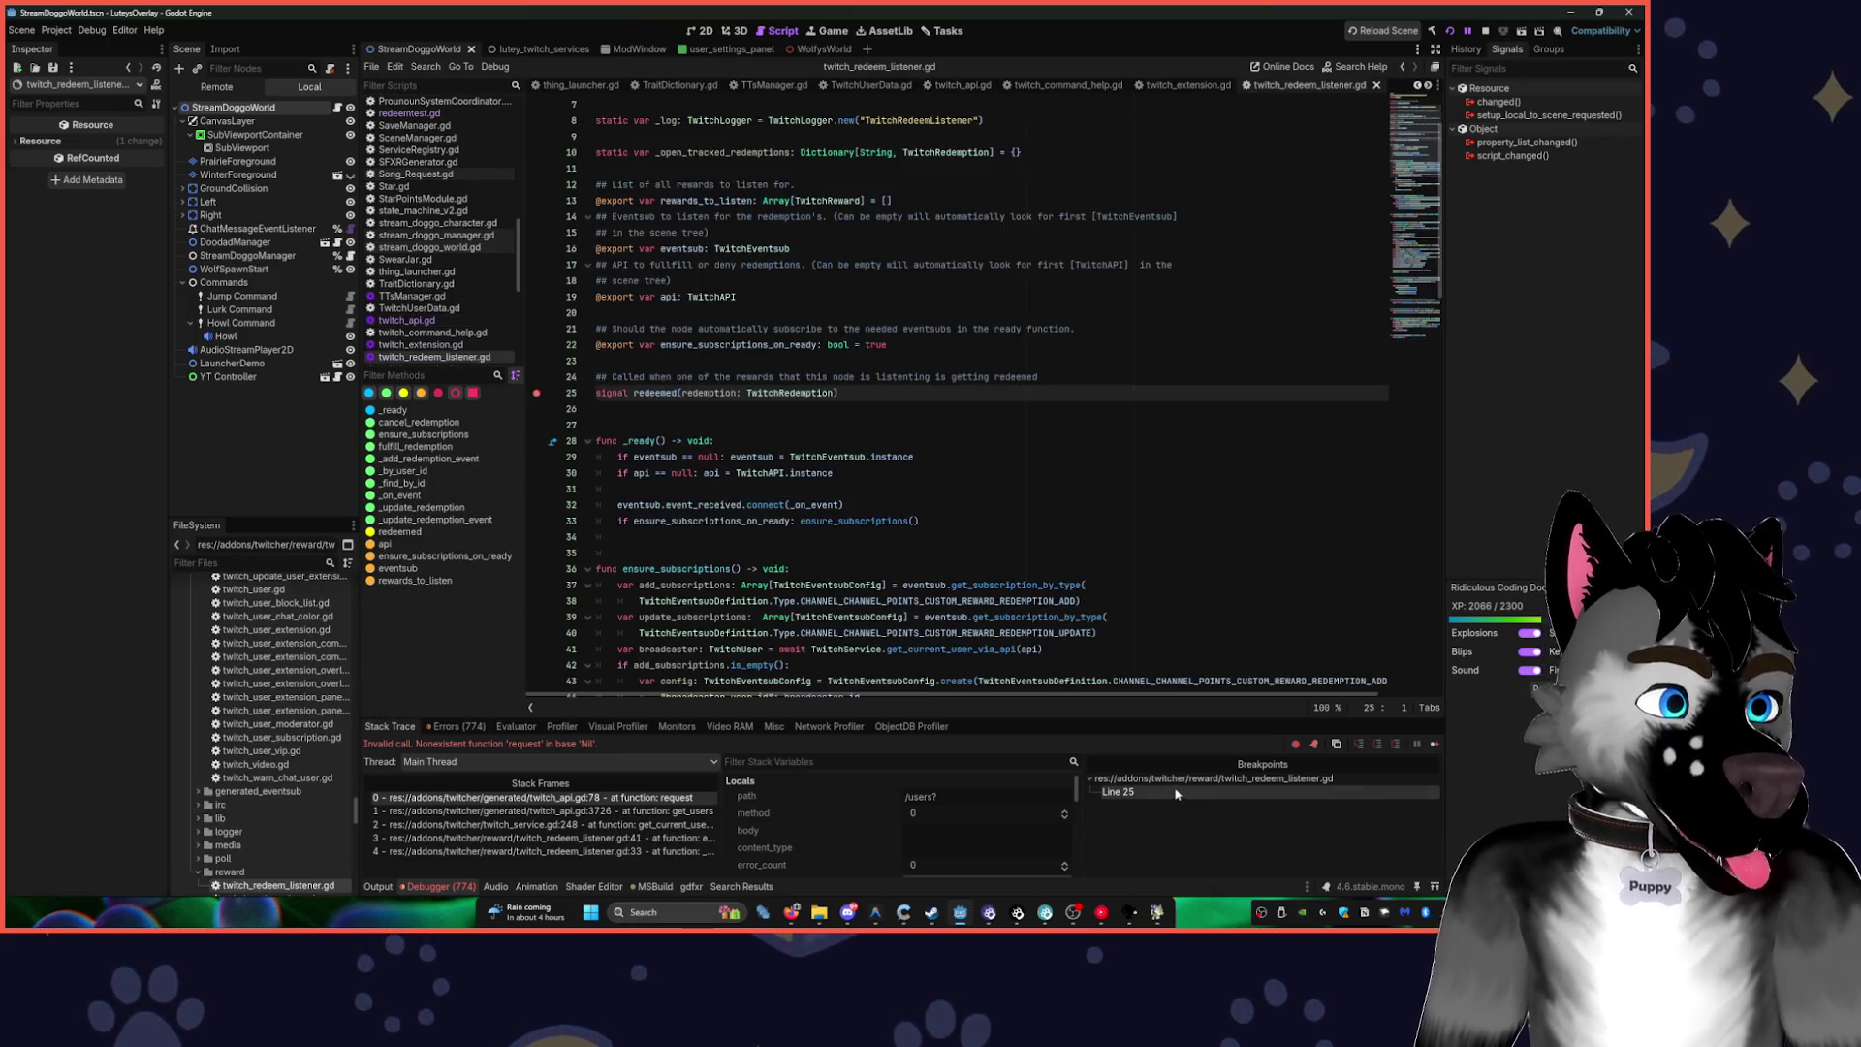
click(539, 393)
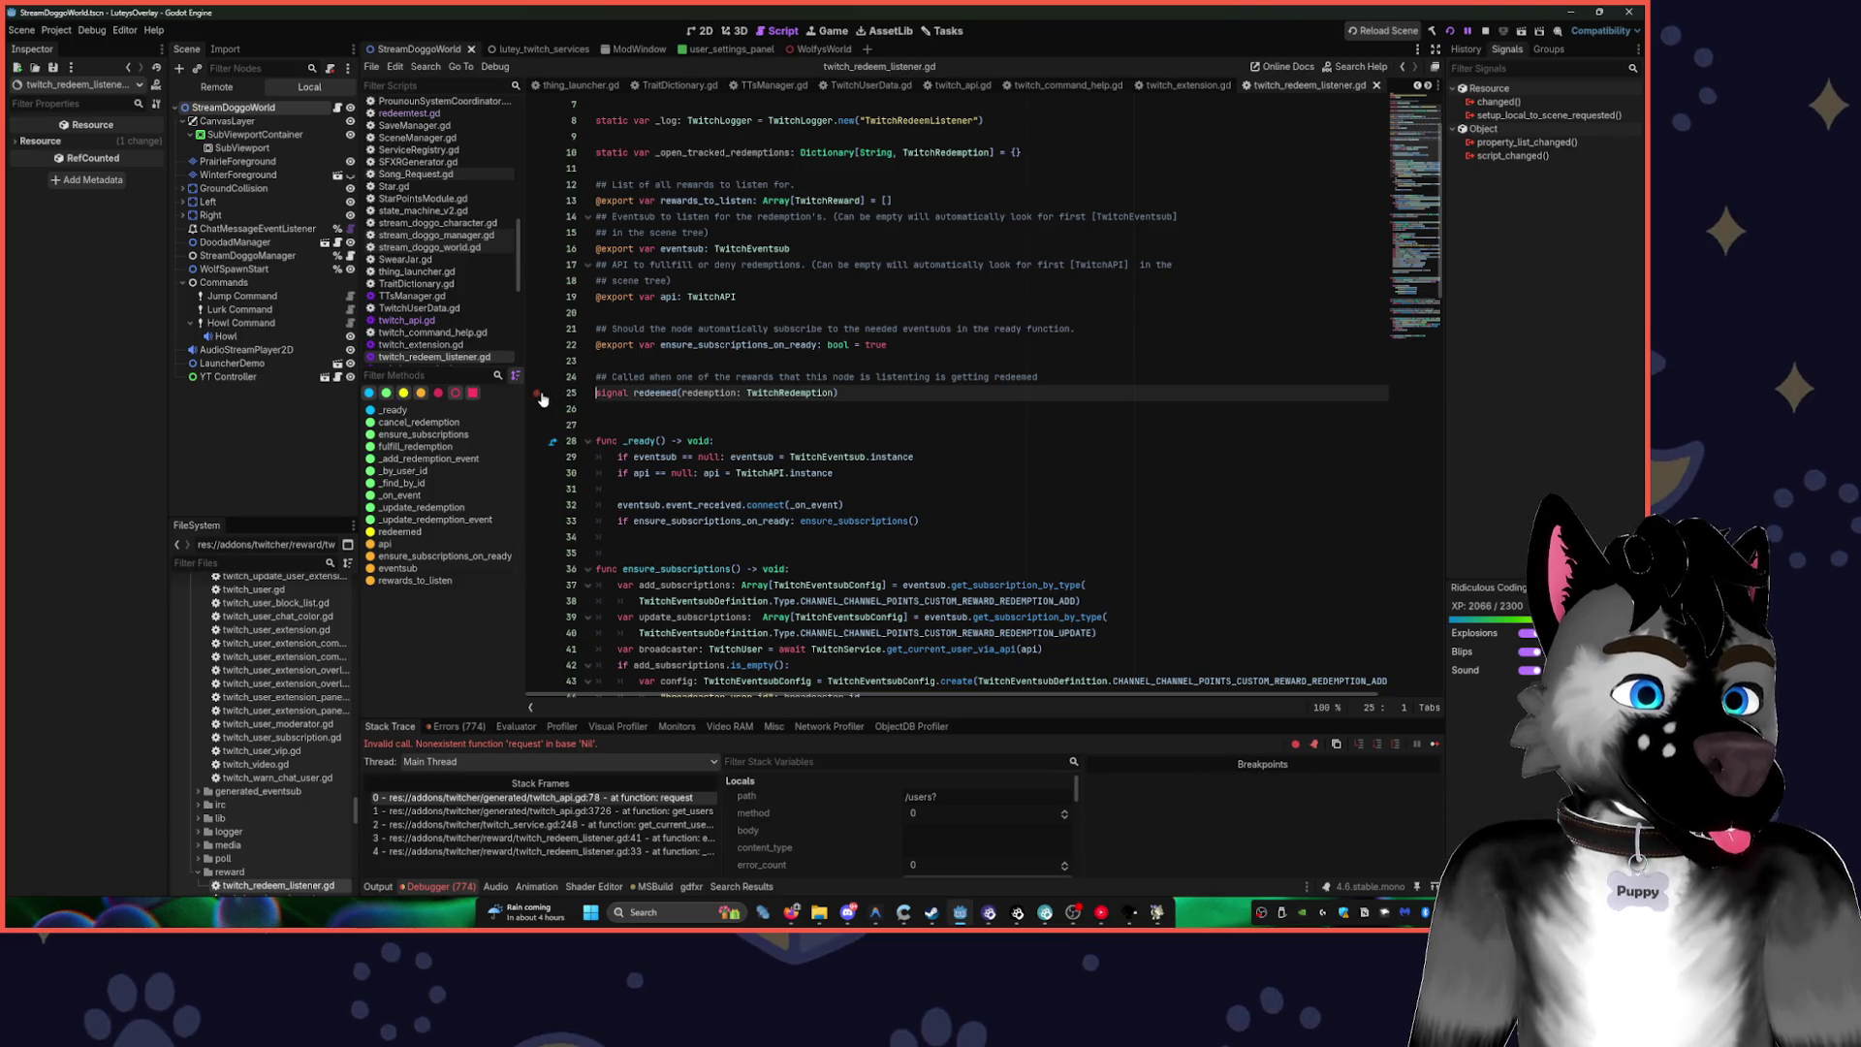
Step: Stop and rerun the overlay, which again halts on the 'request' on Nil error
click(1485, 30)
click(1449, 31)
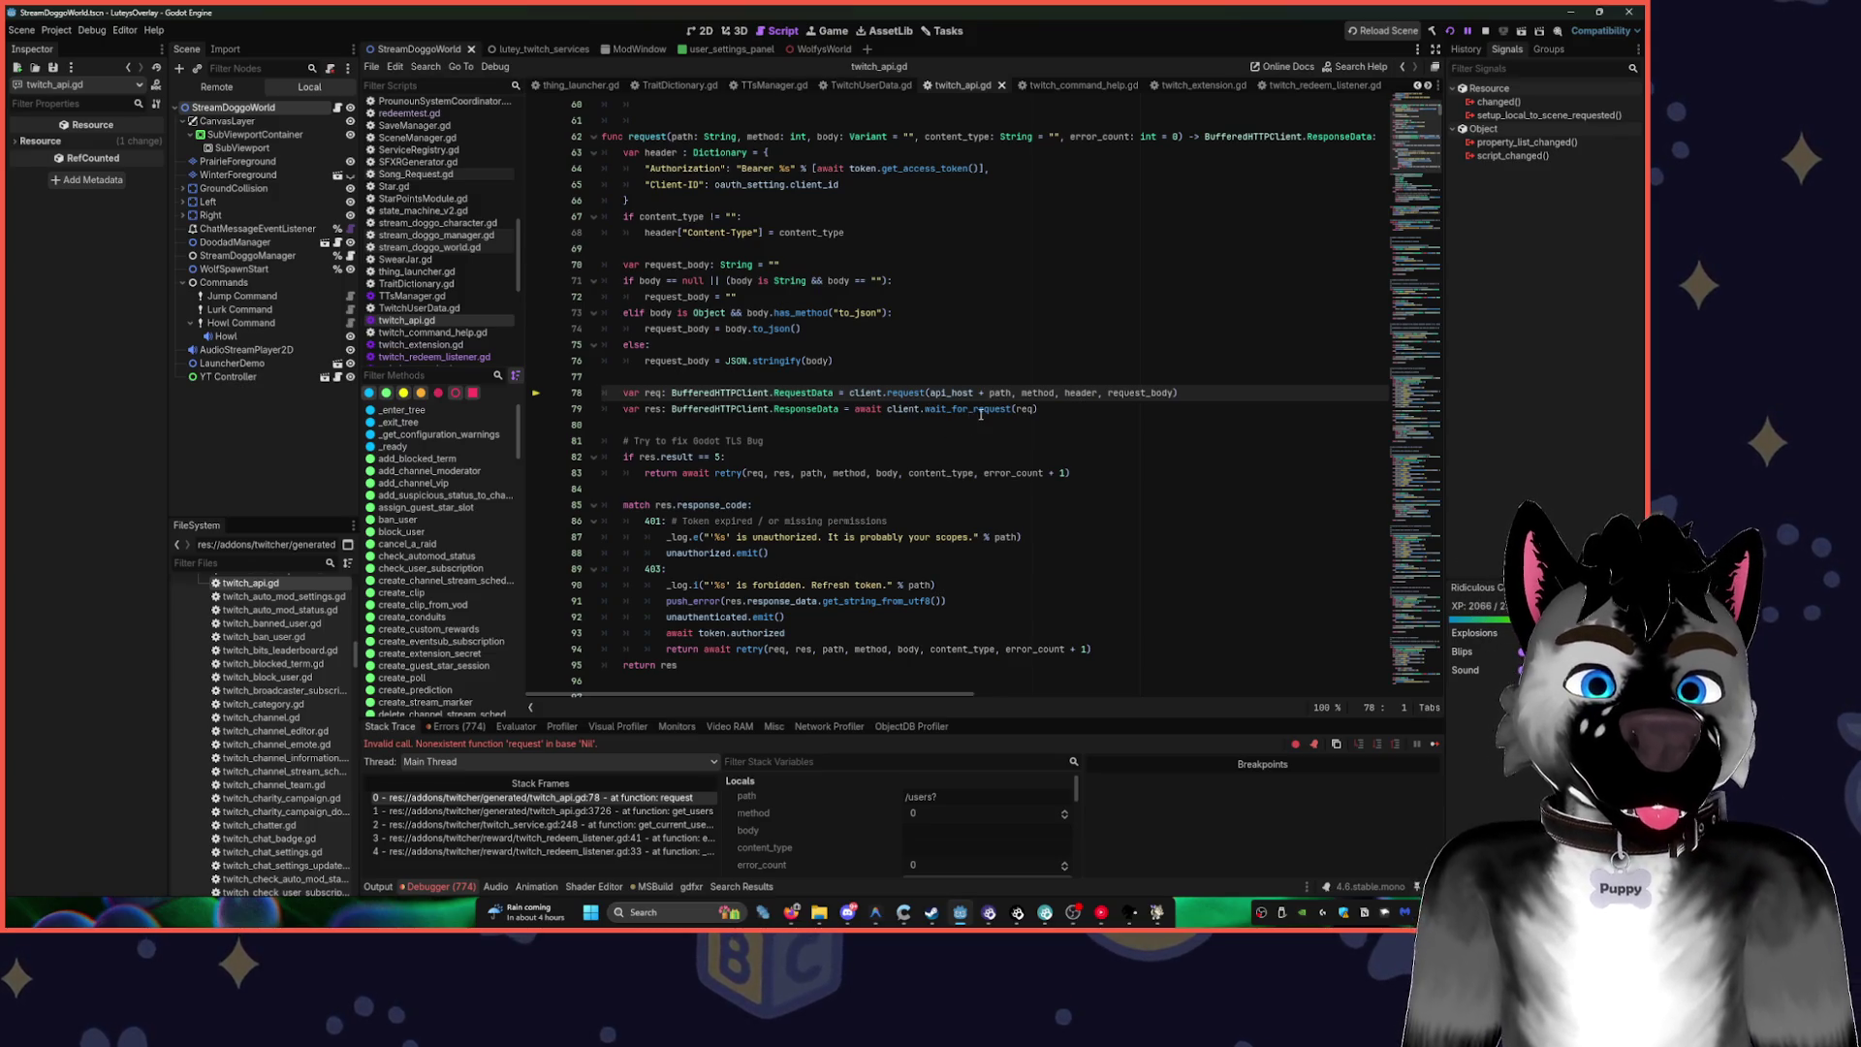
scroll(939, 482, down, 5)
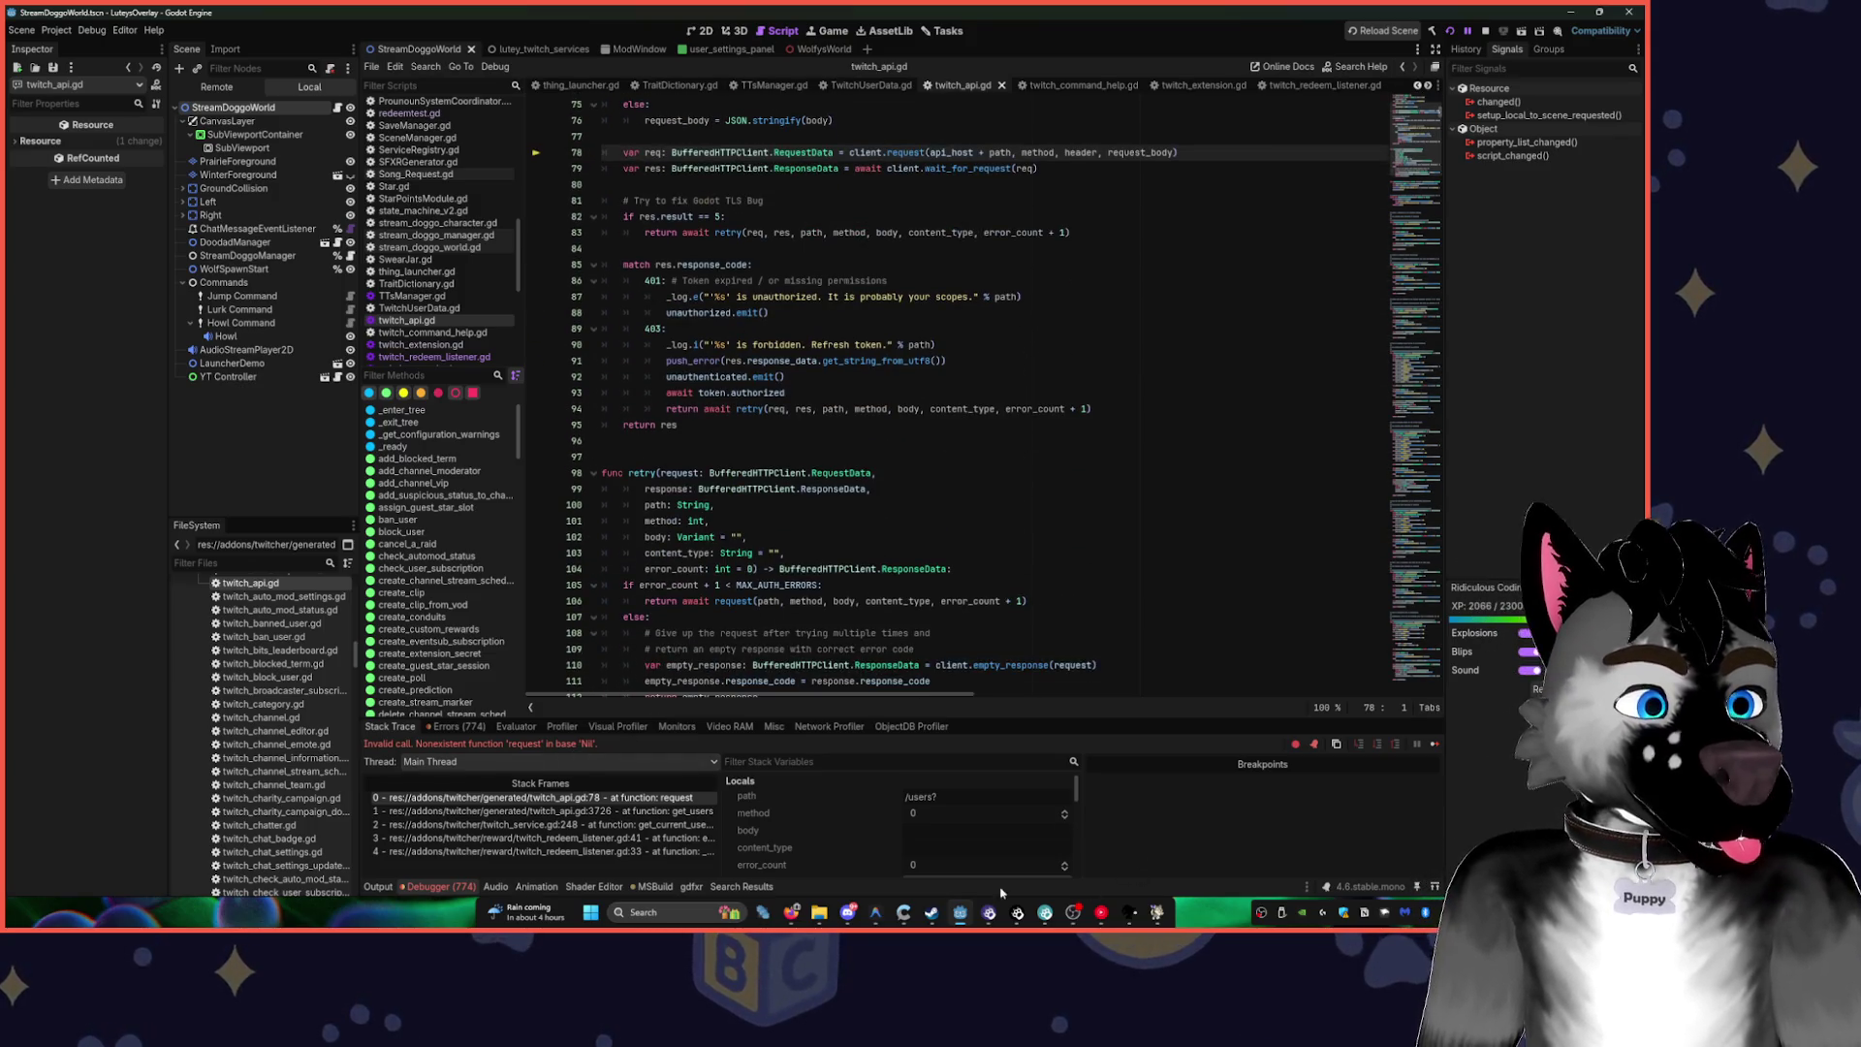
click(876, 912)
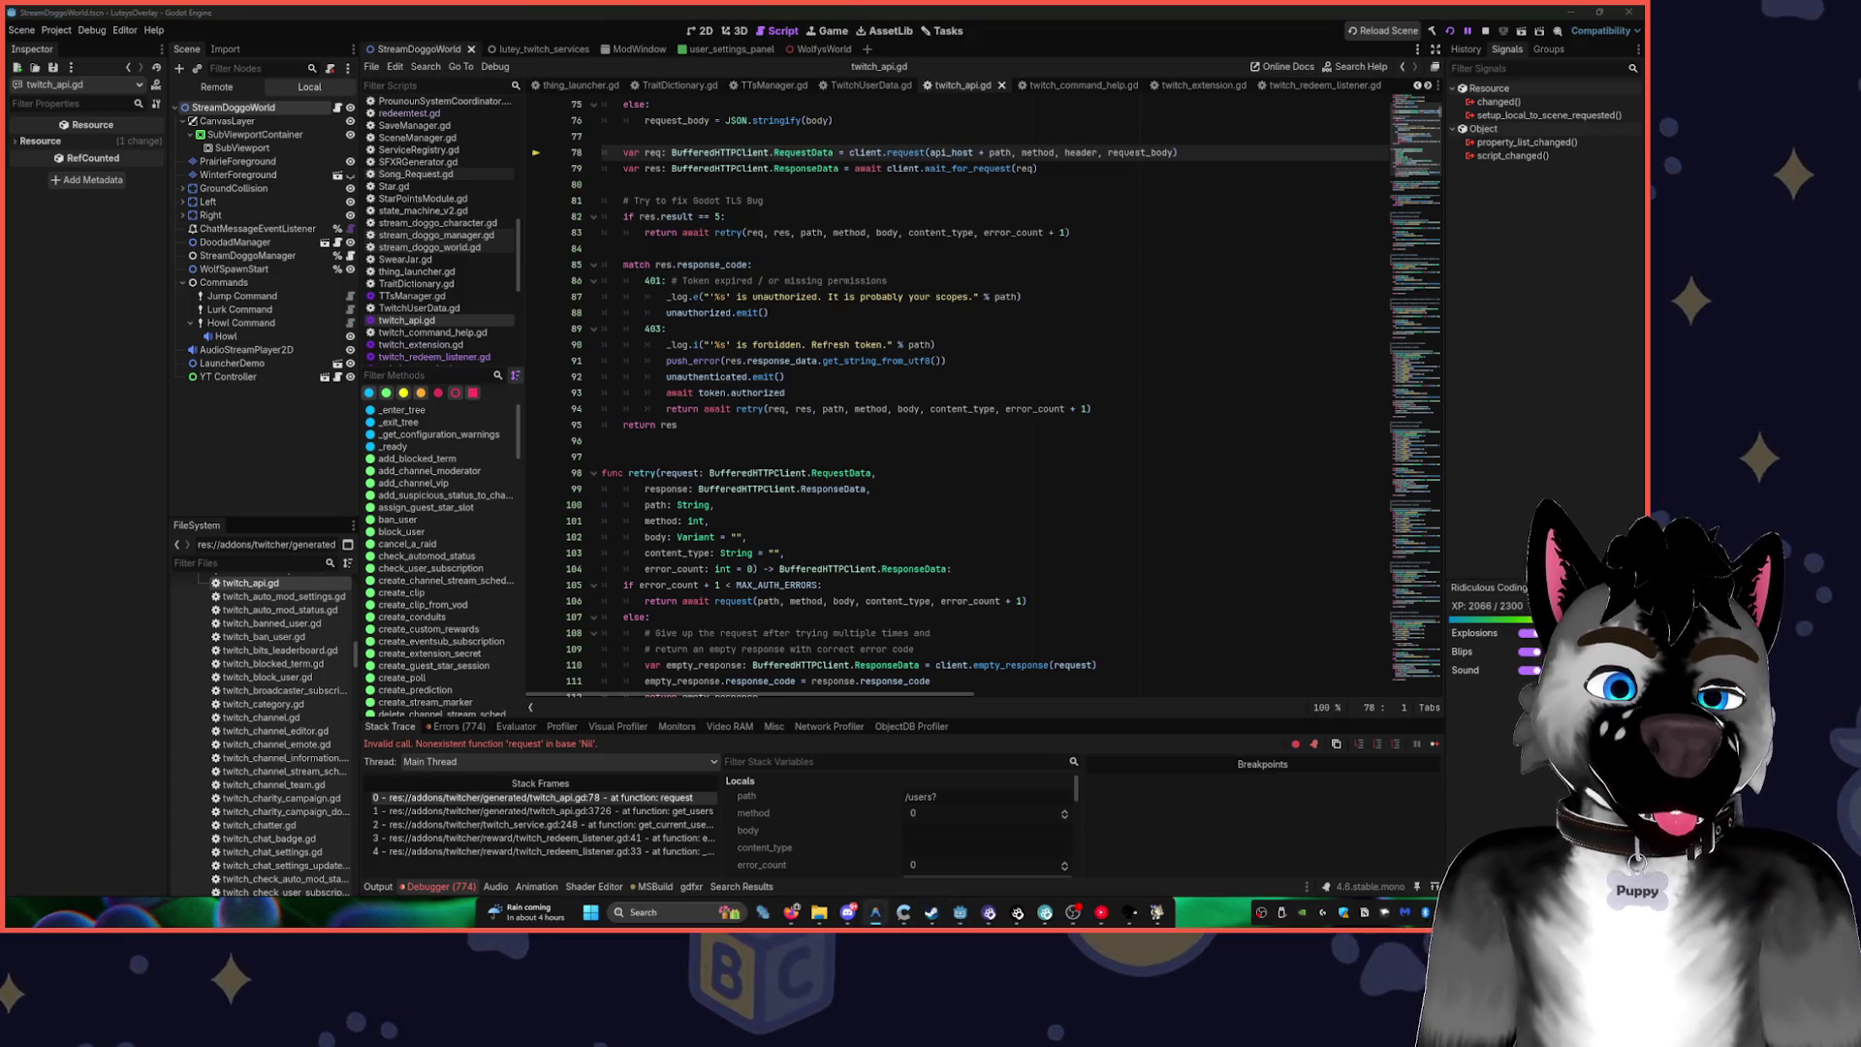
click(1163, 373)
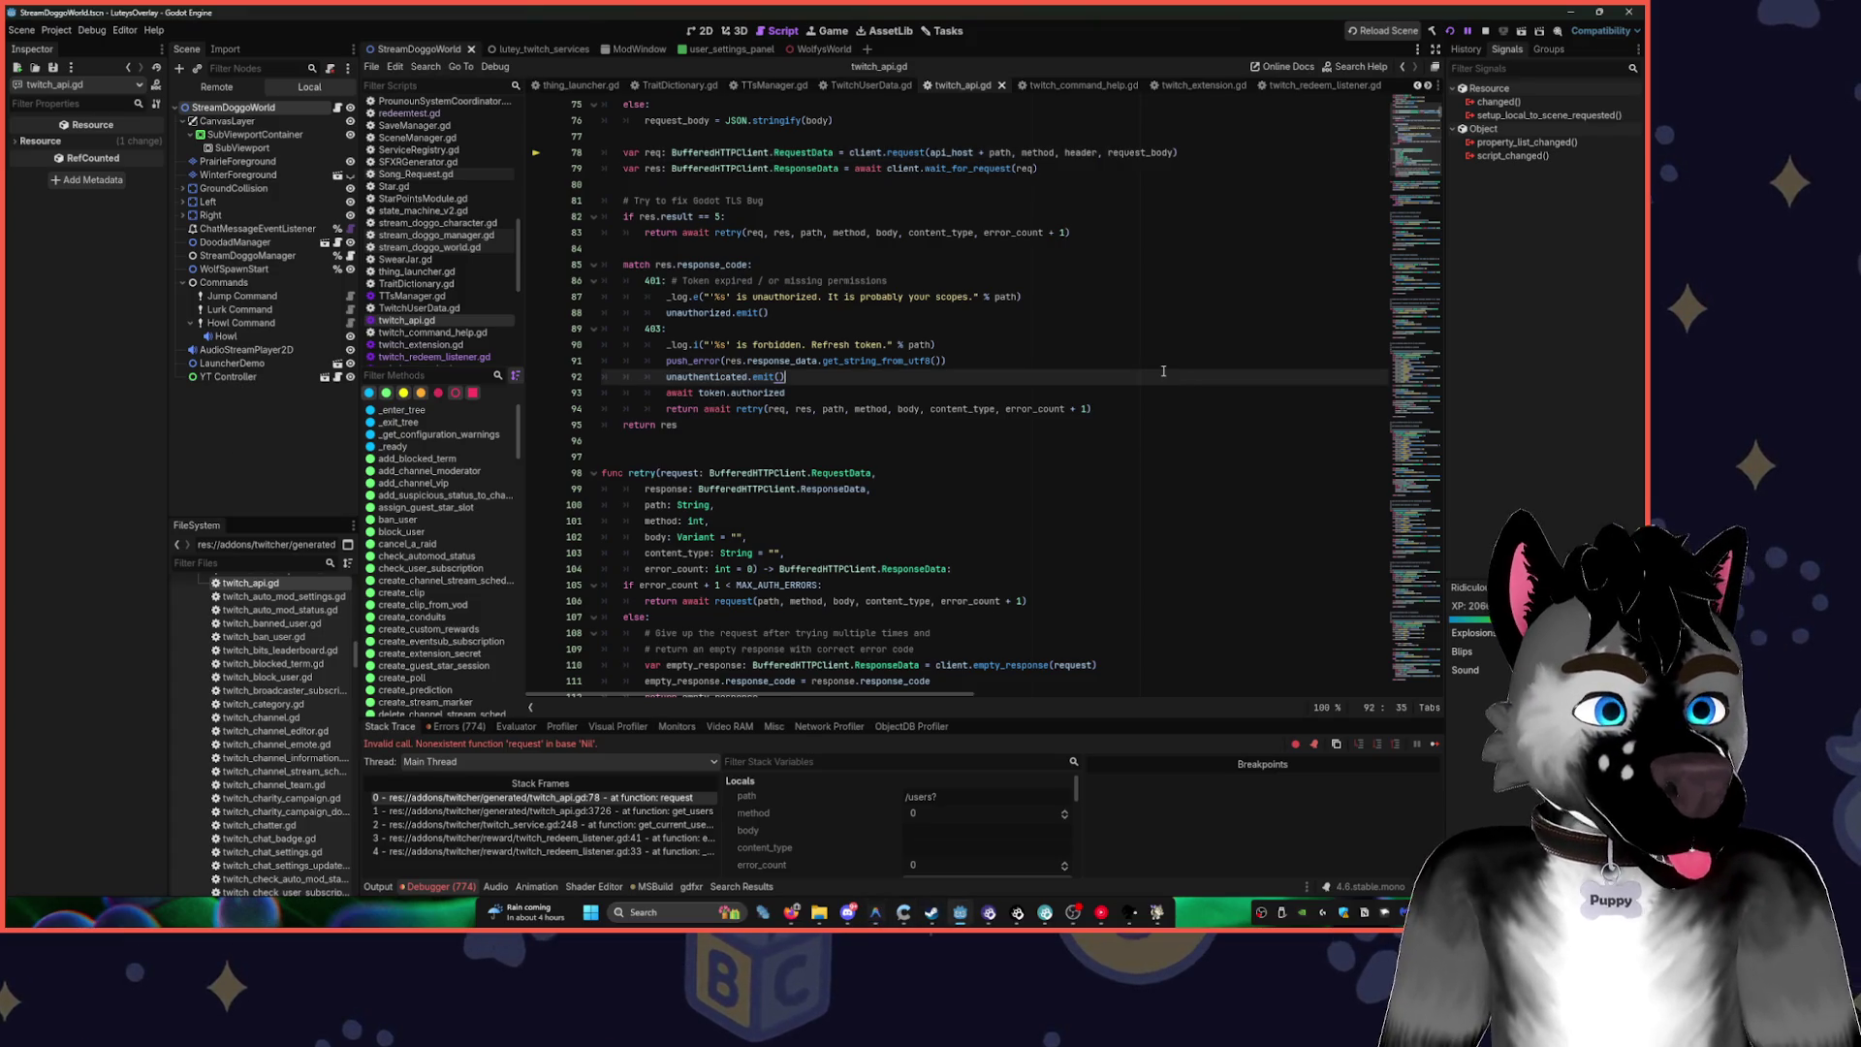
key(super)
Step: Find Fork in Windows search, correcting the typo 'fok' to 'for', and launch it
text(fok)
key(BackSpace)
key(BackSpace)
key(BackSpace)
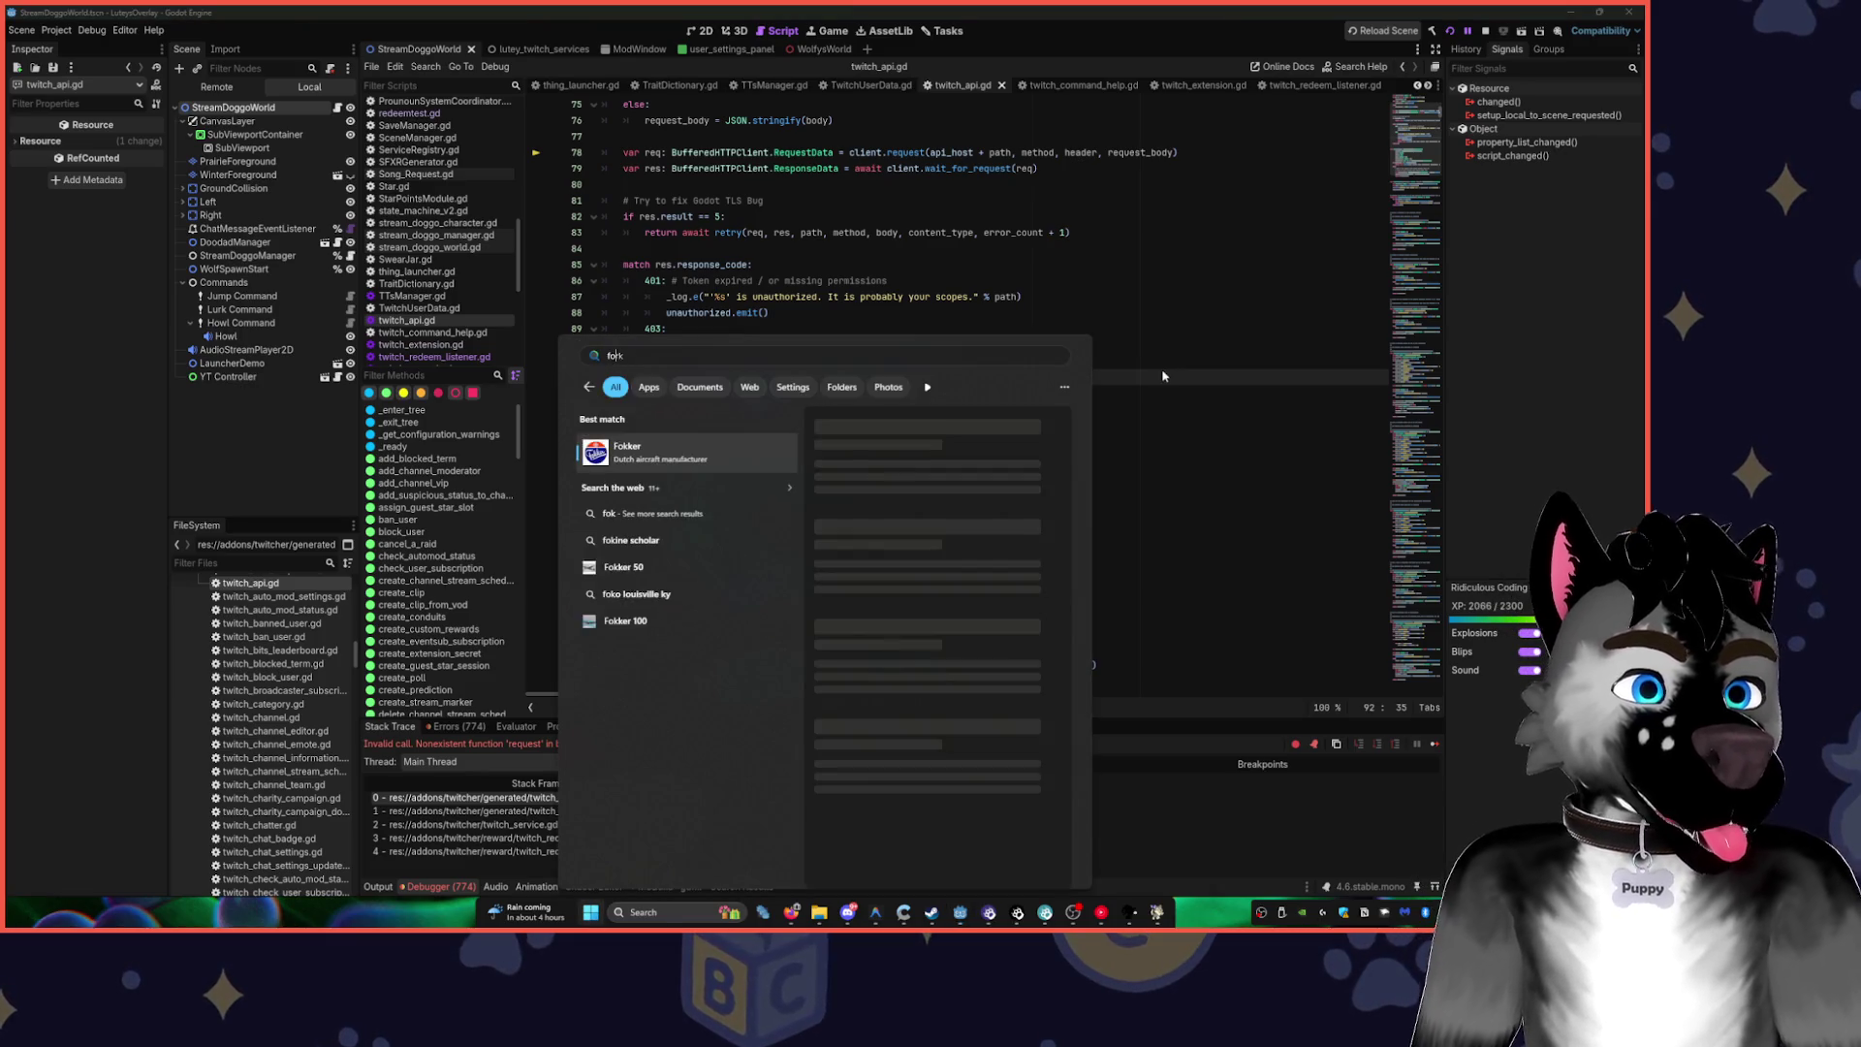
text(for)
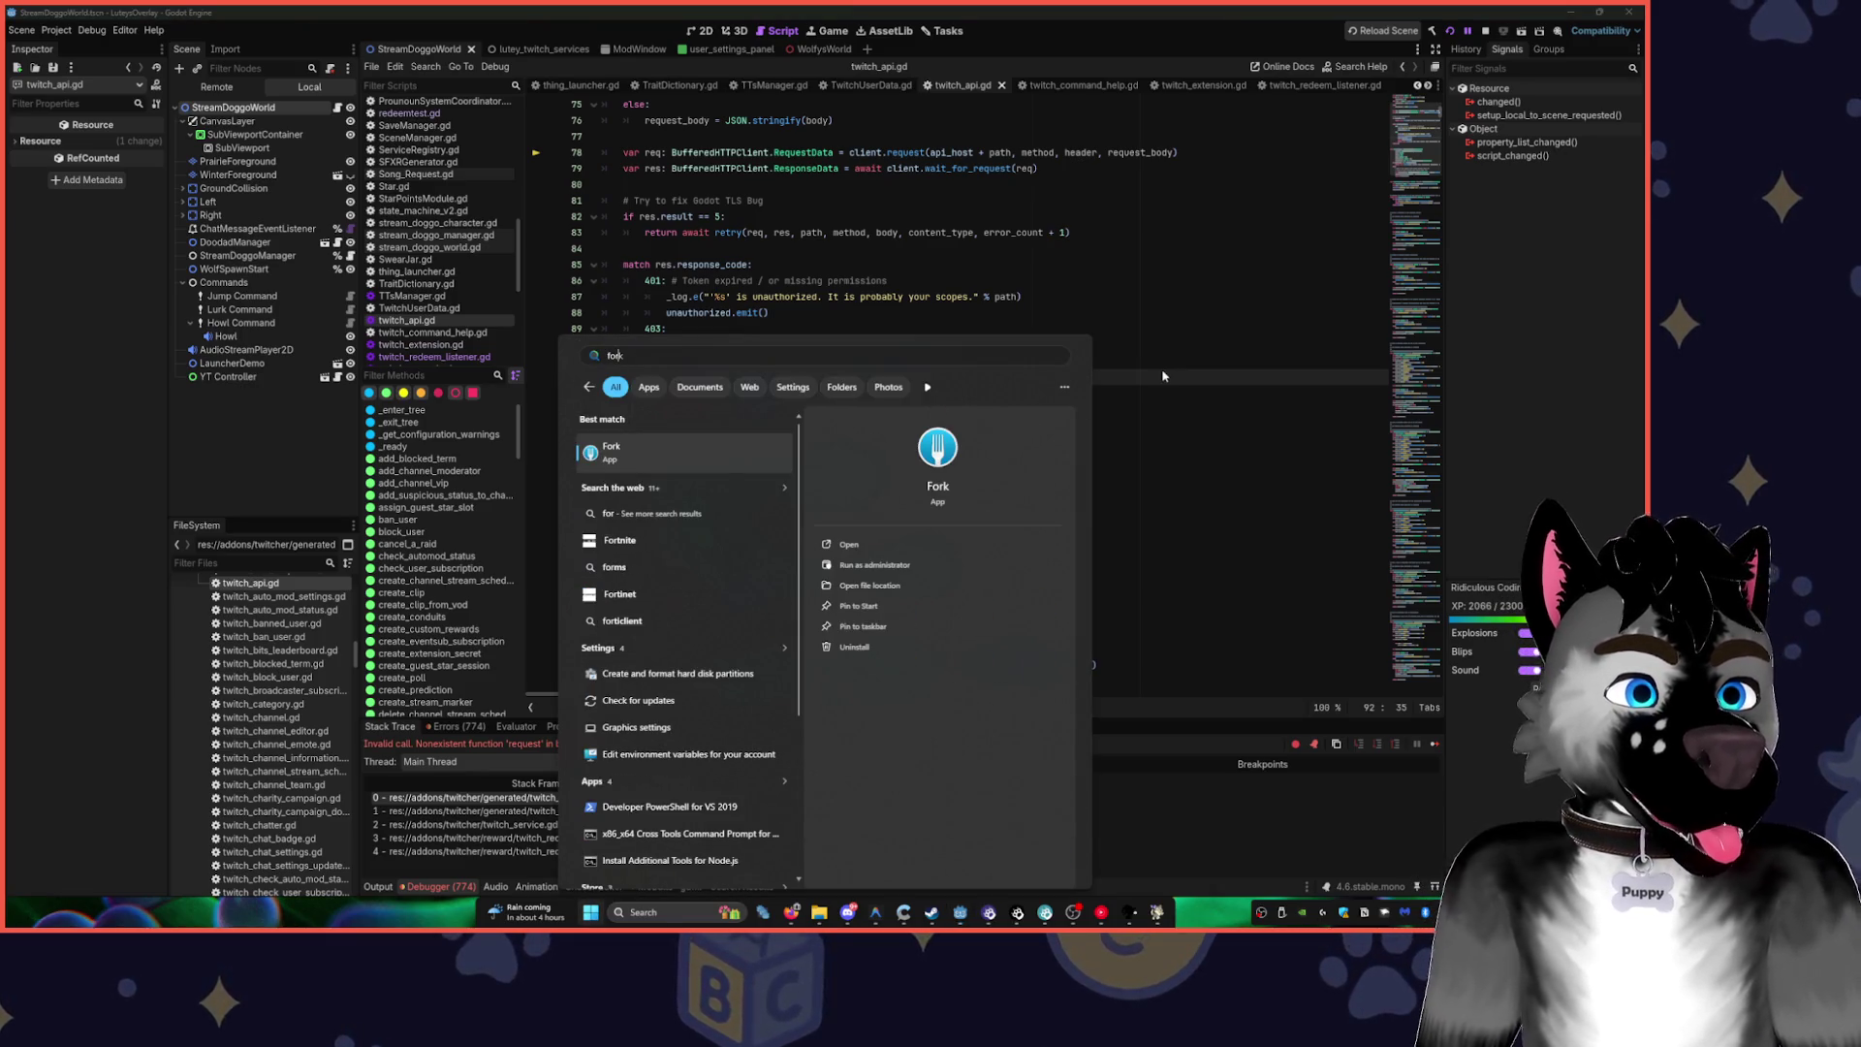
key(Return)
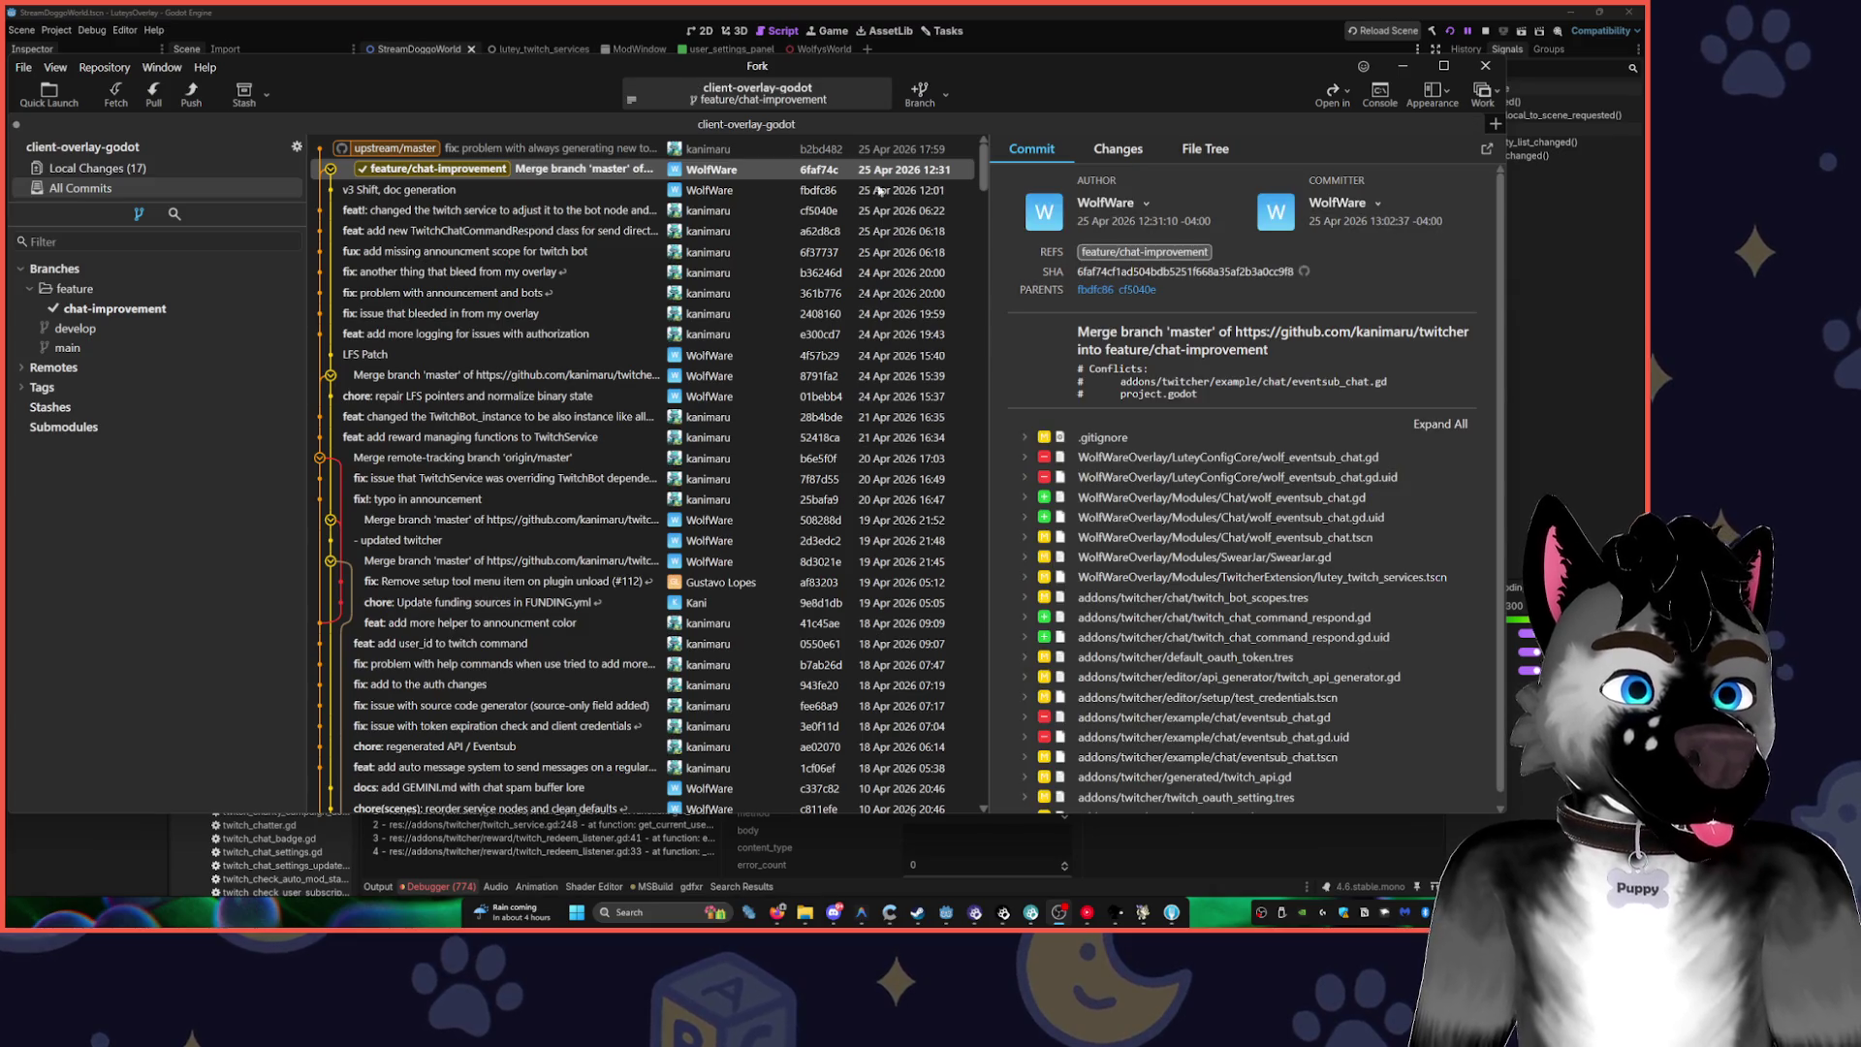
Step: In Fork, inspect the upstream/master oauth_token.gd diff and the 17 local changes, then return to Godot
click(534, 151)
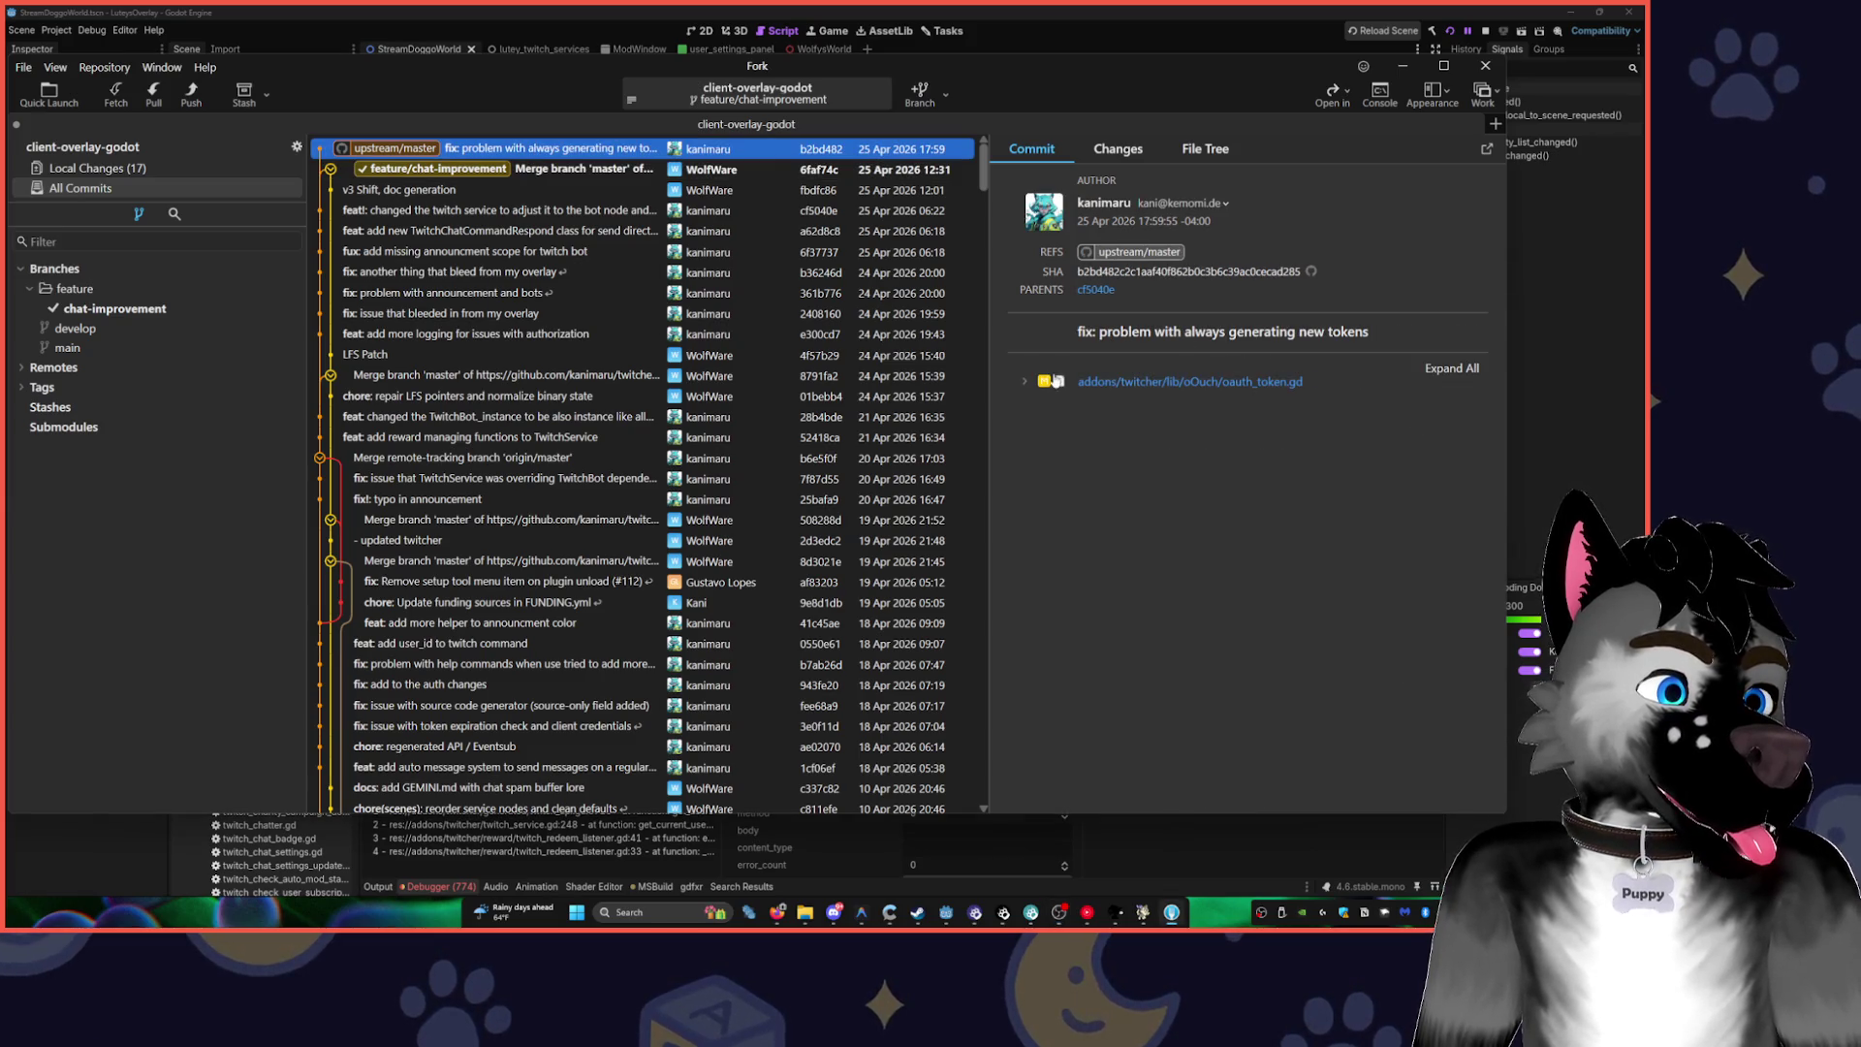
click(1024, 382)
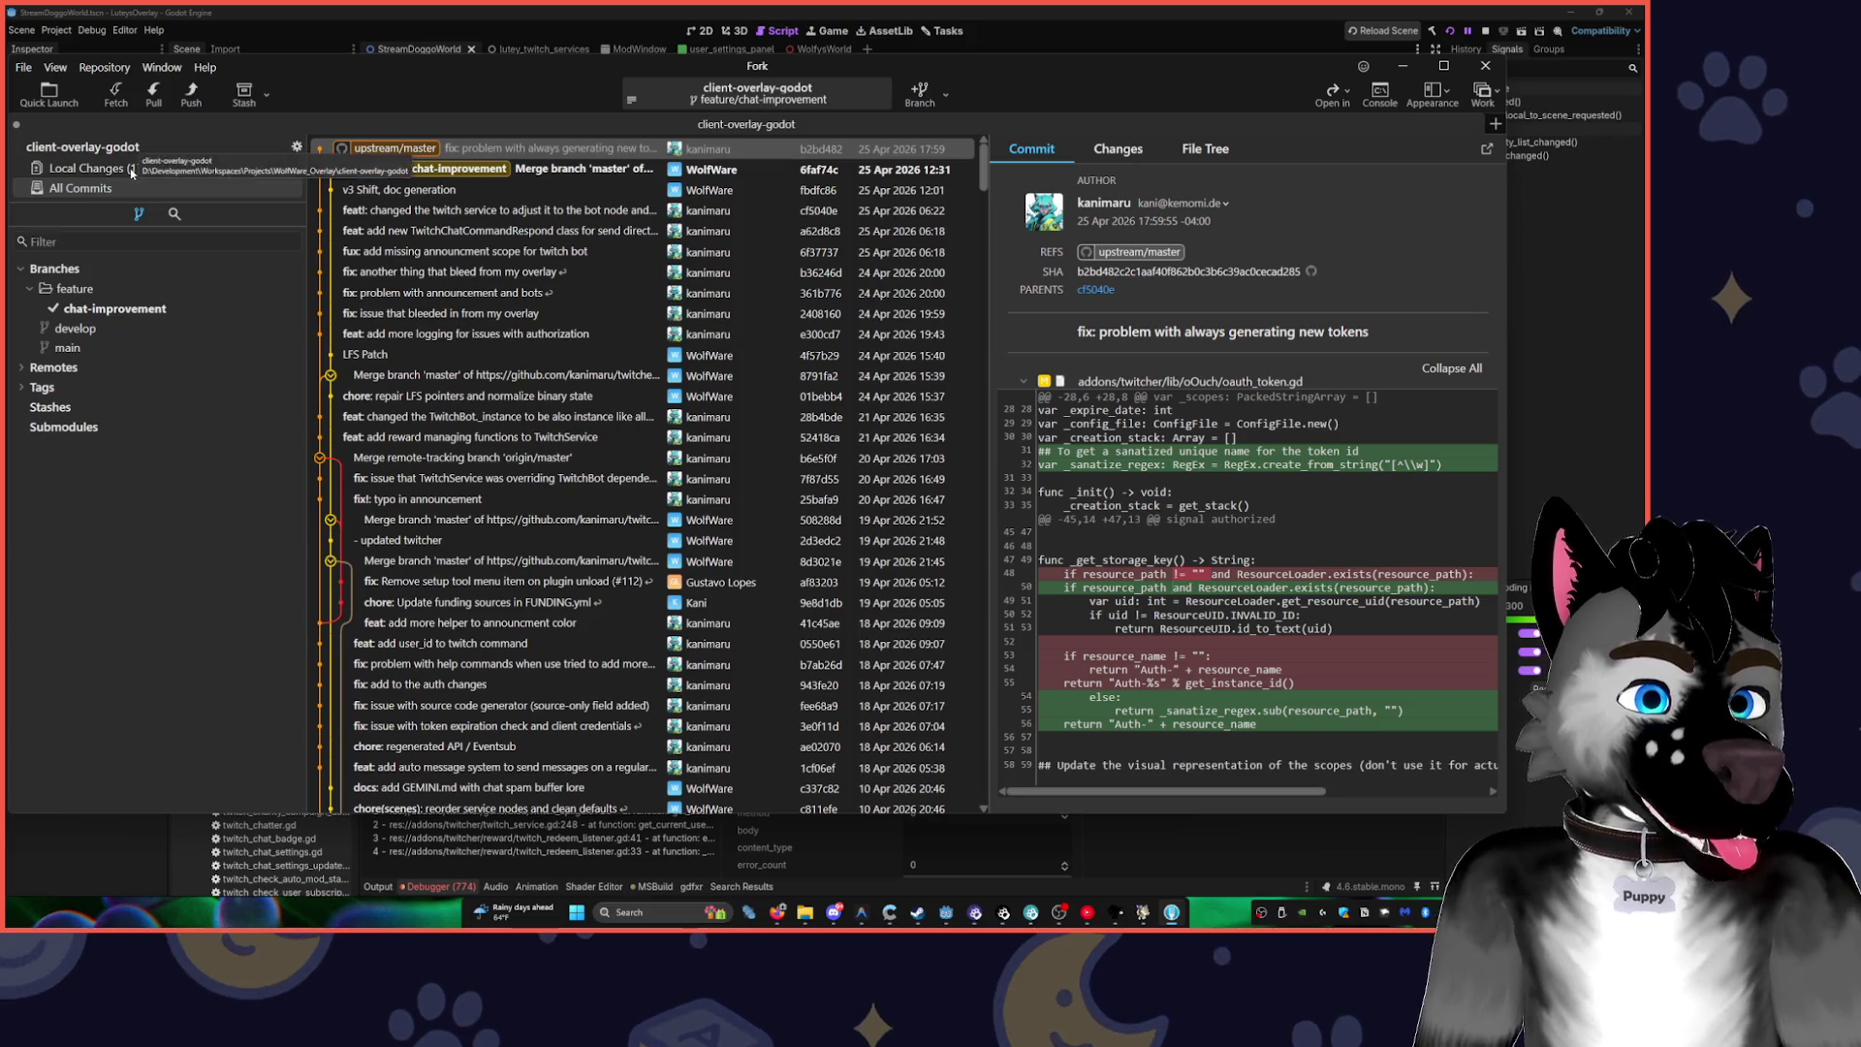
click(262, 169)
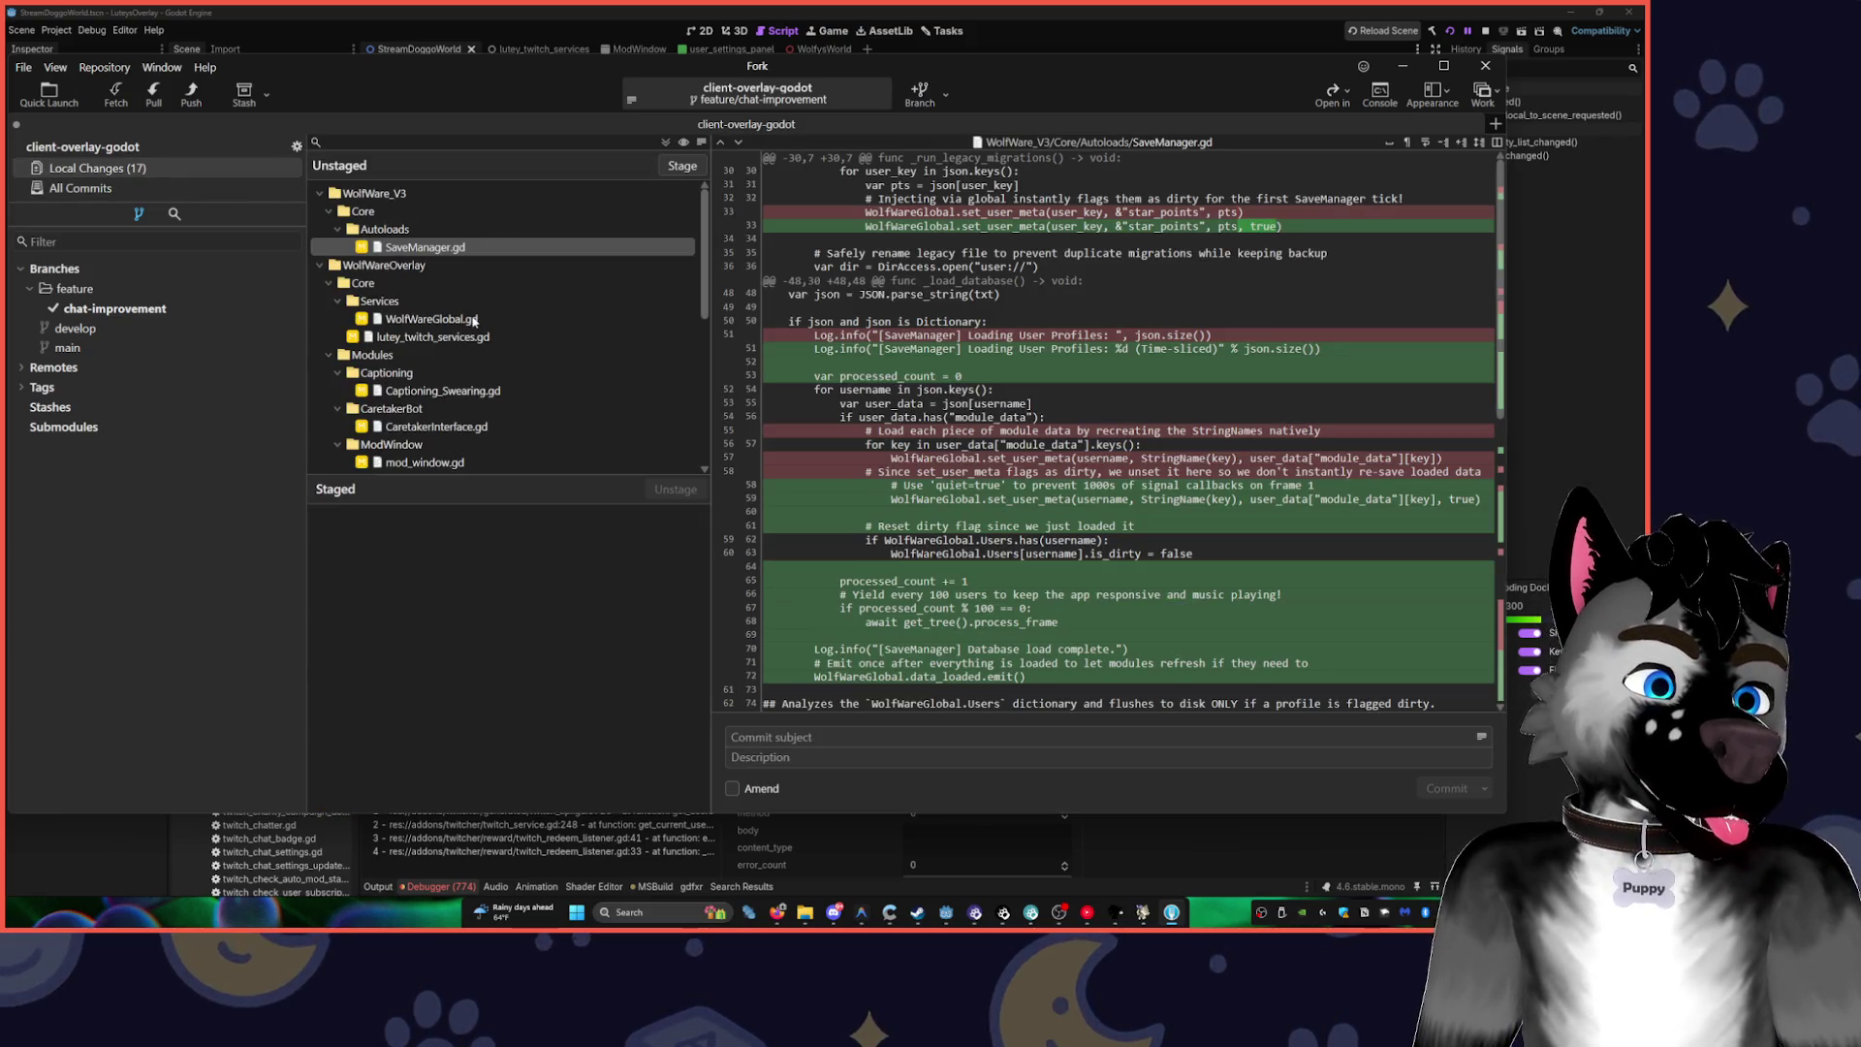
scroll(597, 356, down, 5)
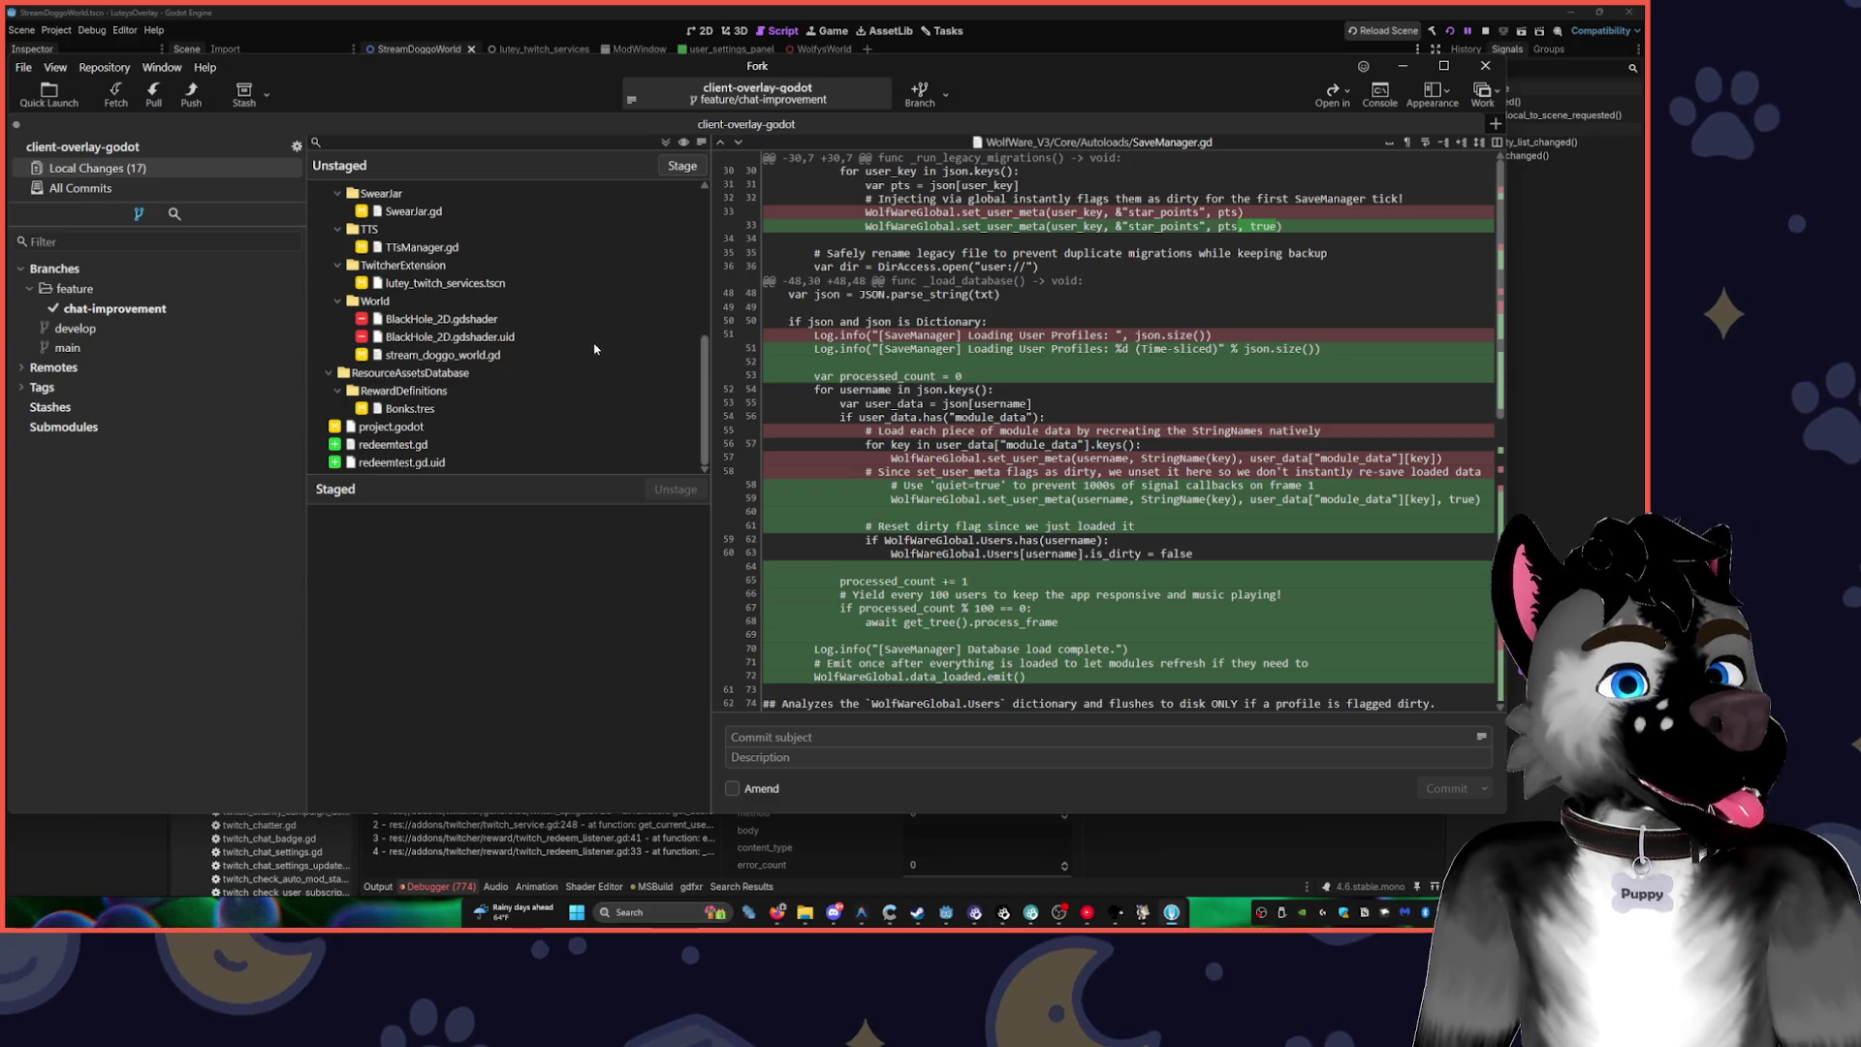
click(1085, 17)
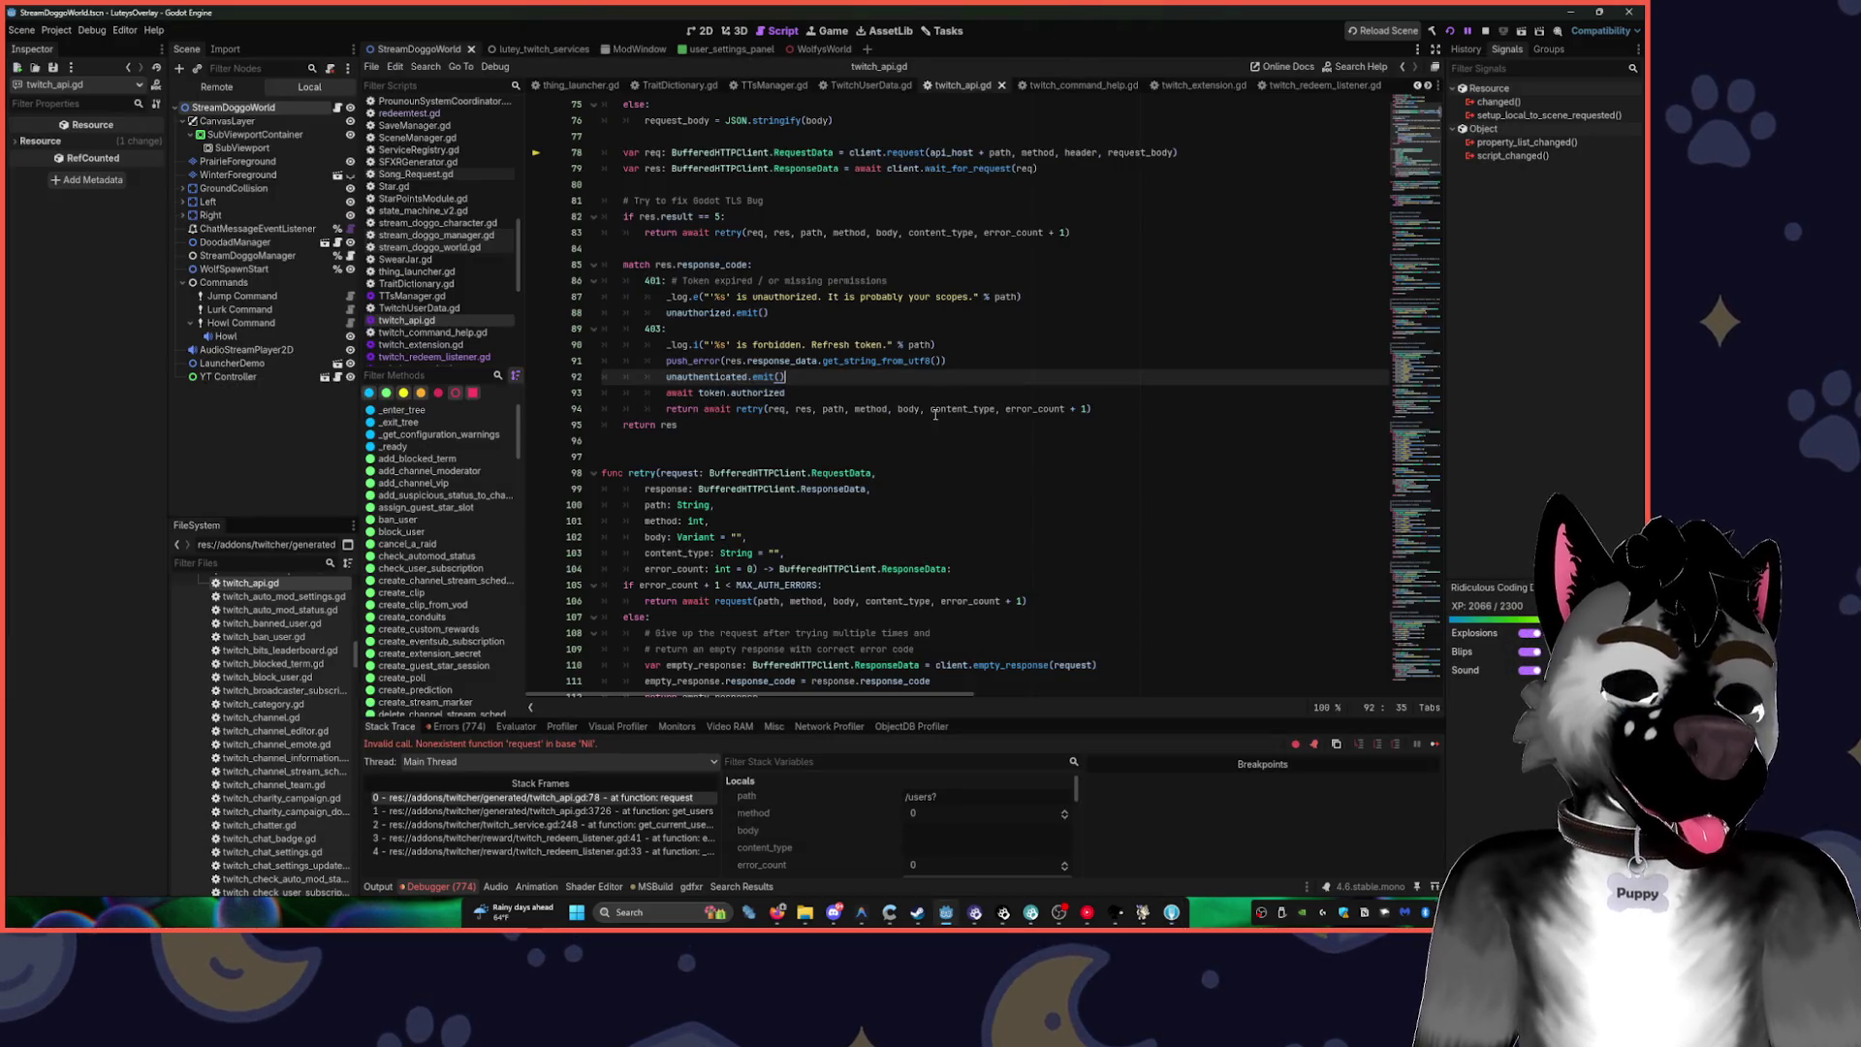
Step: Continue twice past the Twitch API breaks with F12, then end the debug session with F8
key(F12)
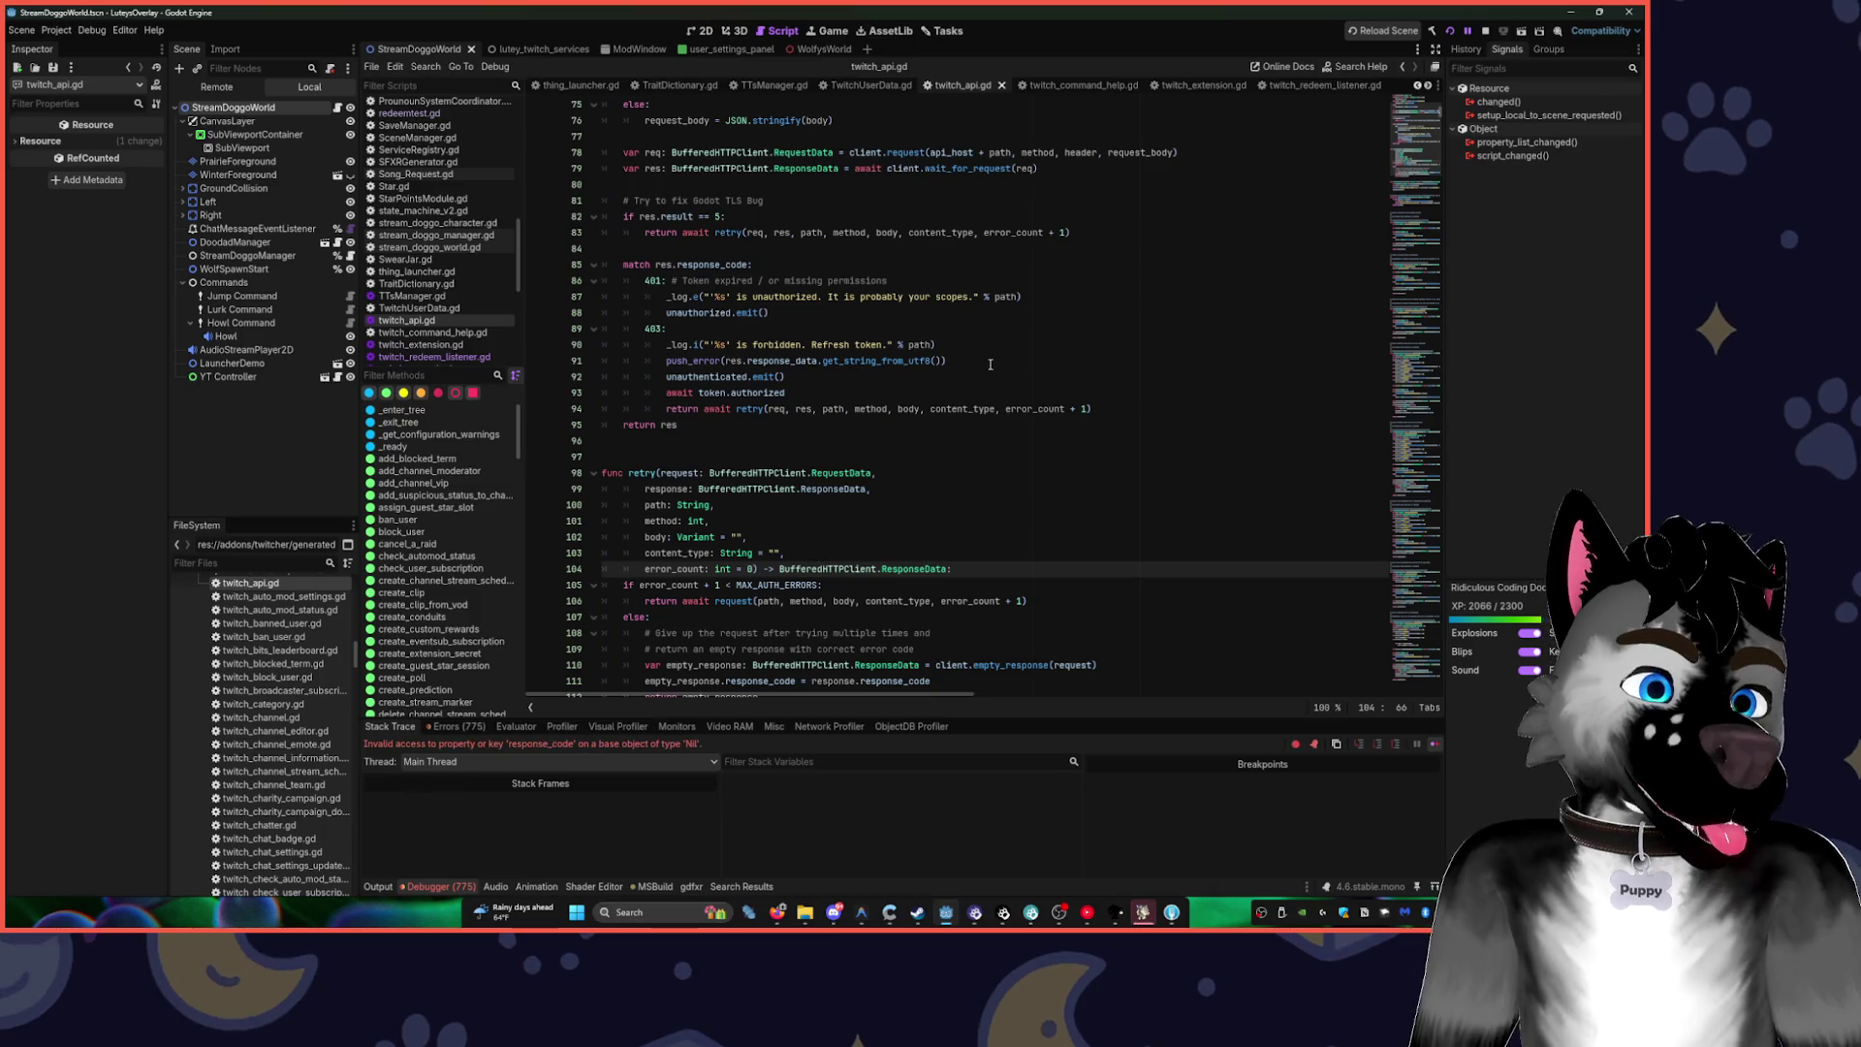
key(F12)
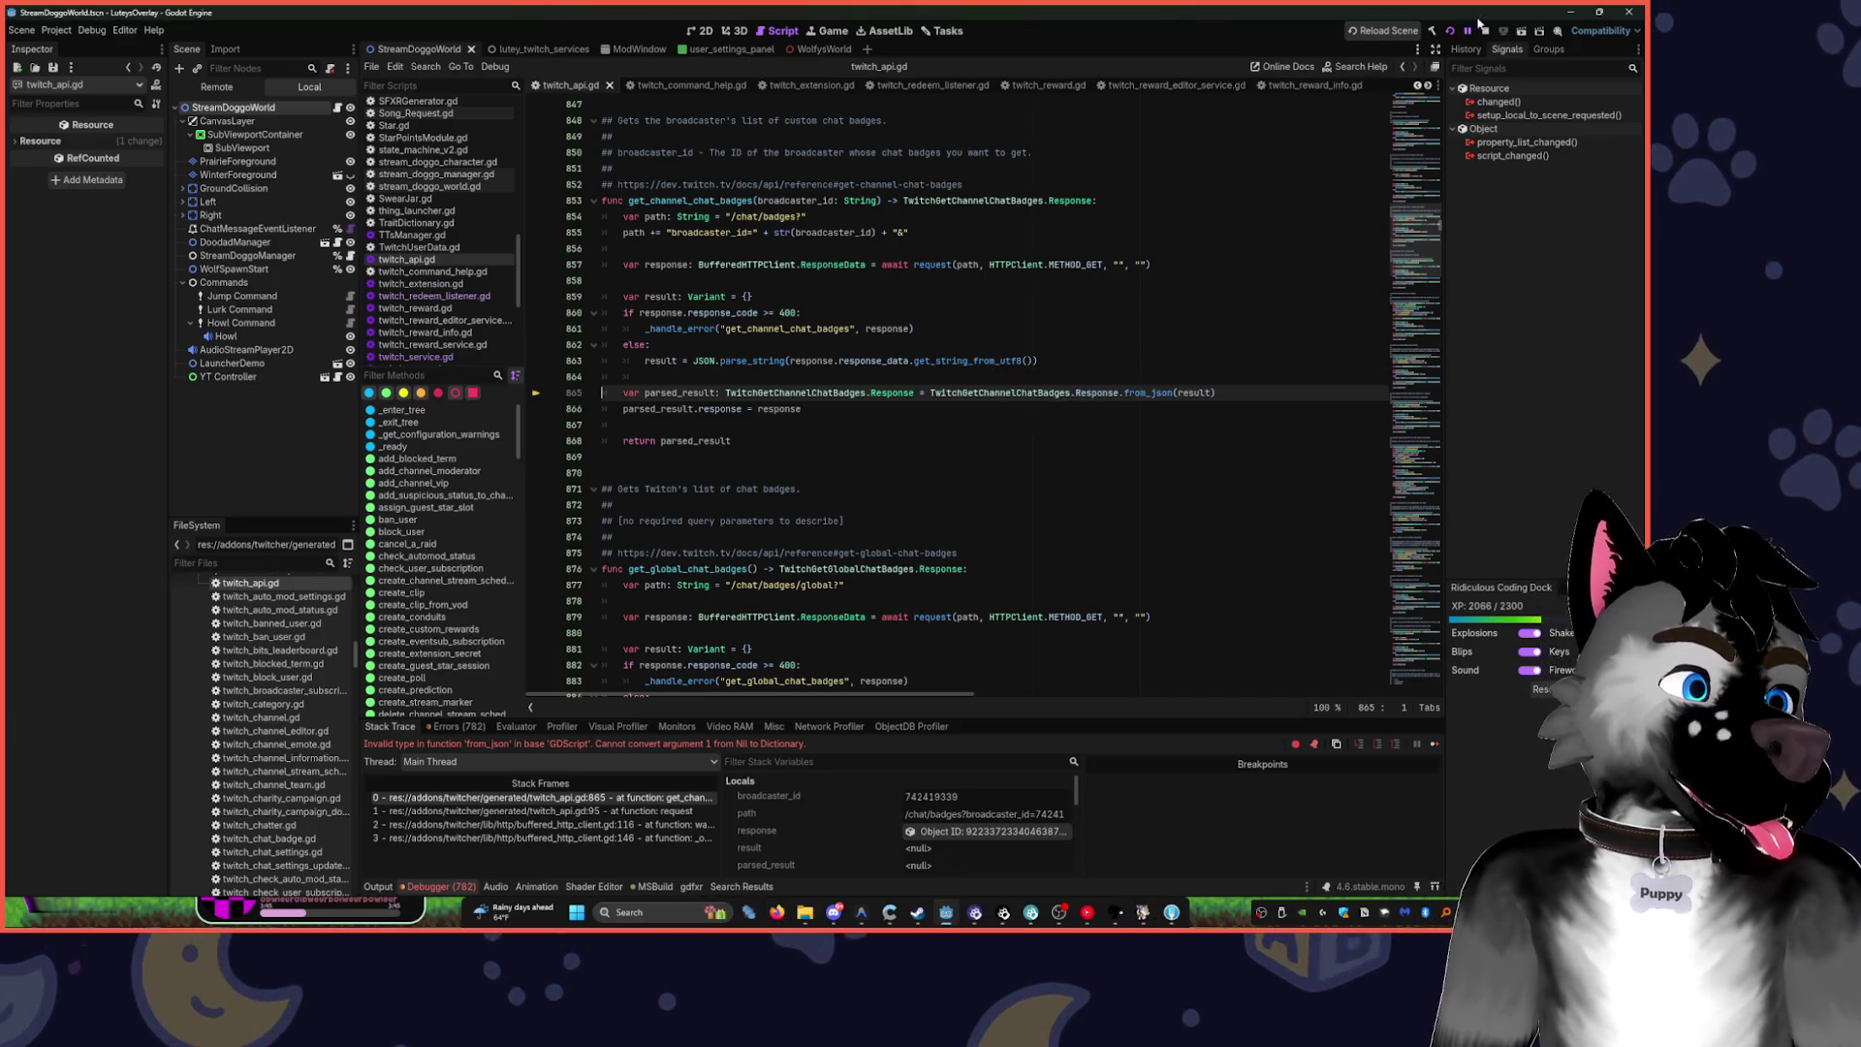
key(F8)
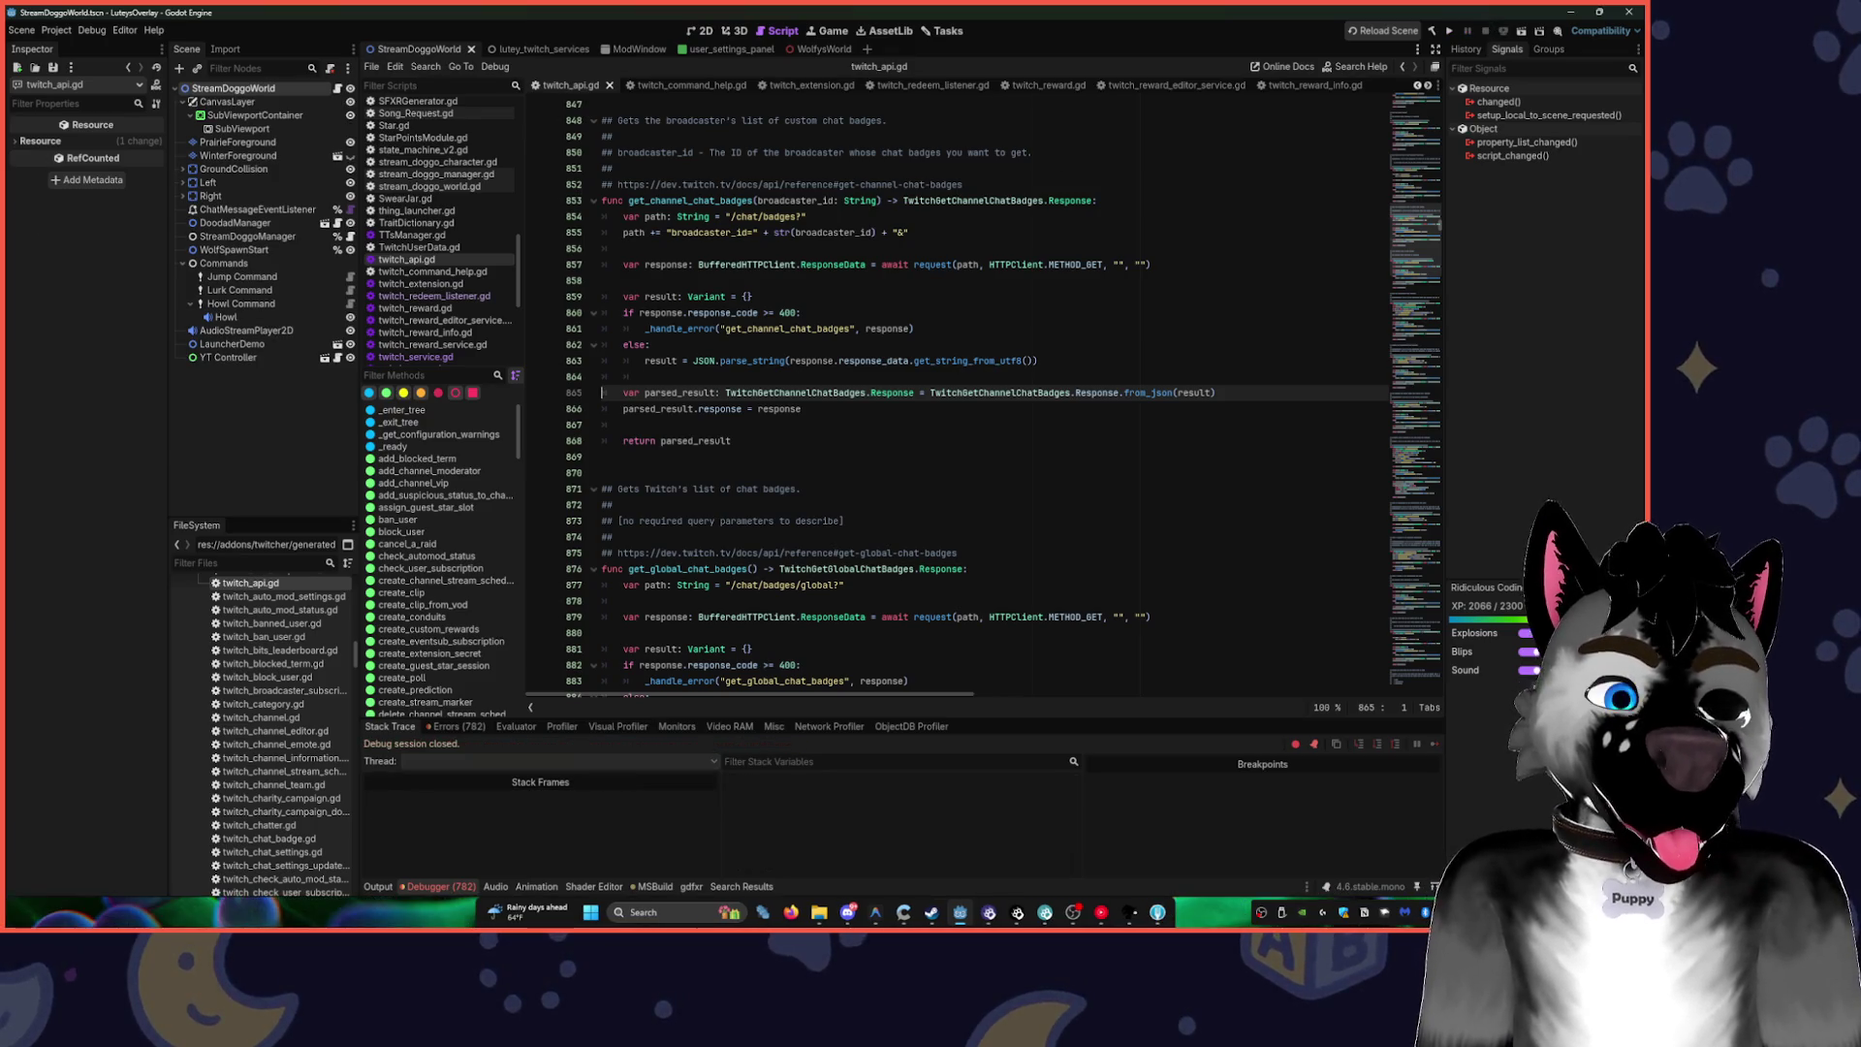
key(alt+Tab)
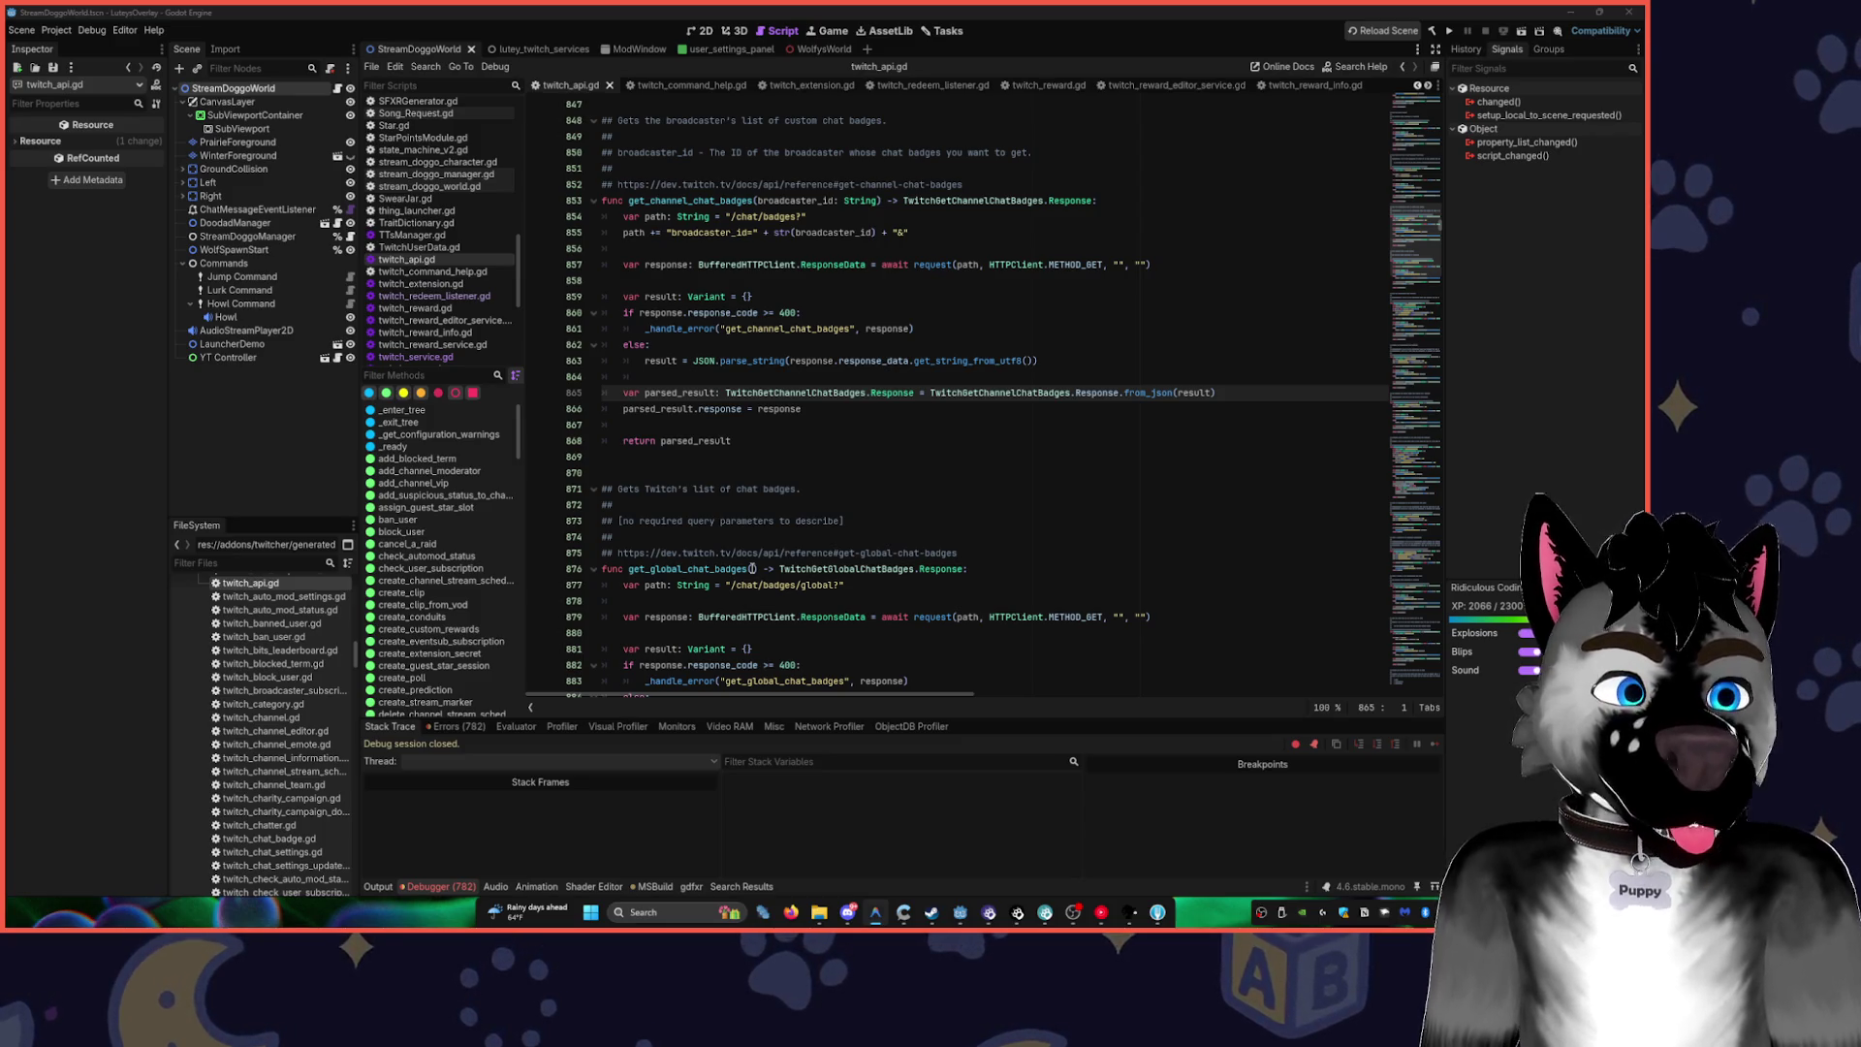
Step: Search all project files for 'python', find no matches, and close the Search Results panel
click(752, 569)
key(ctrl+shift+p)
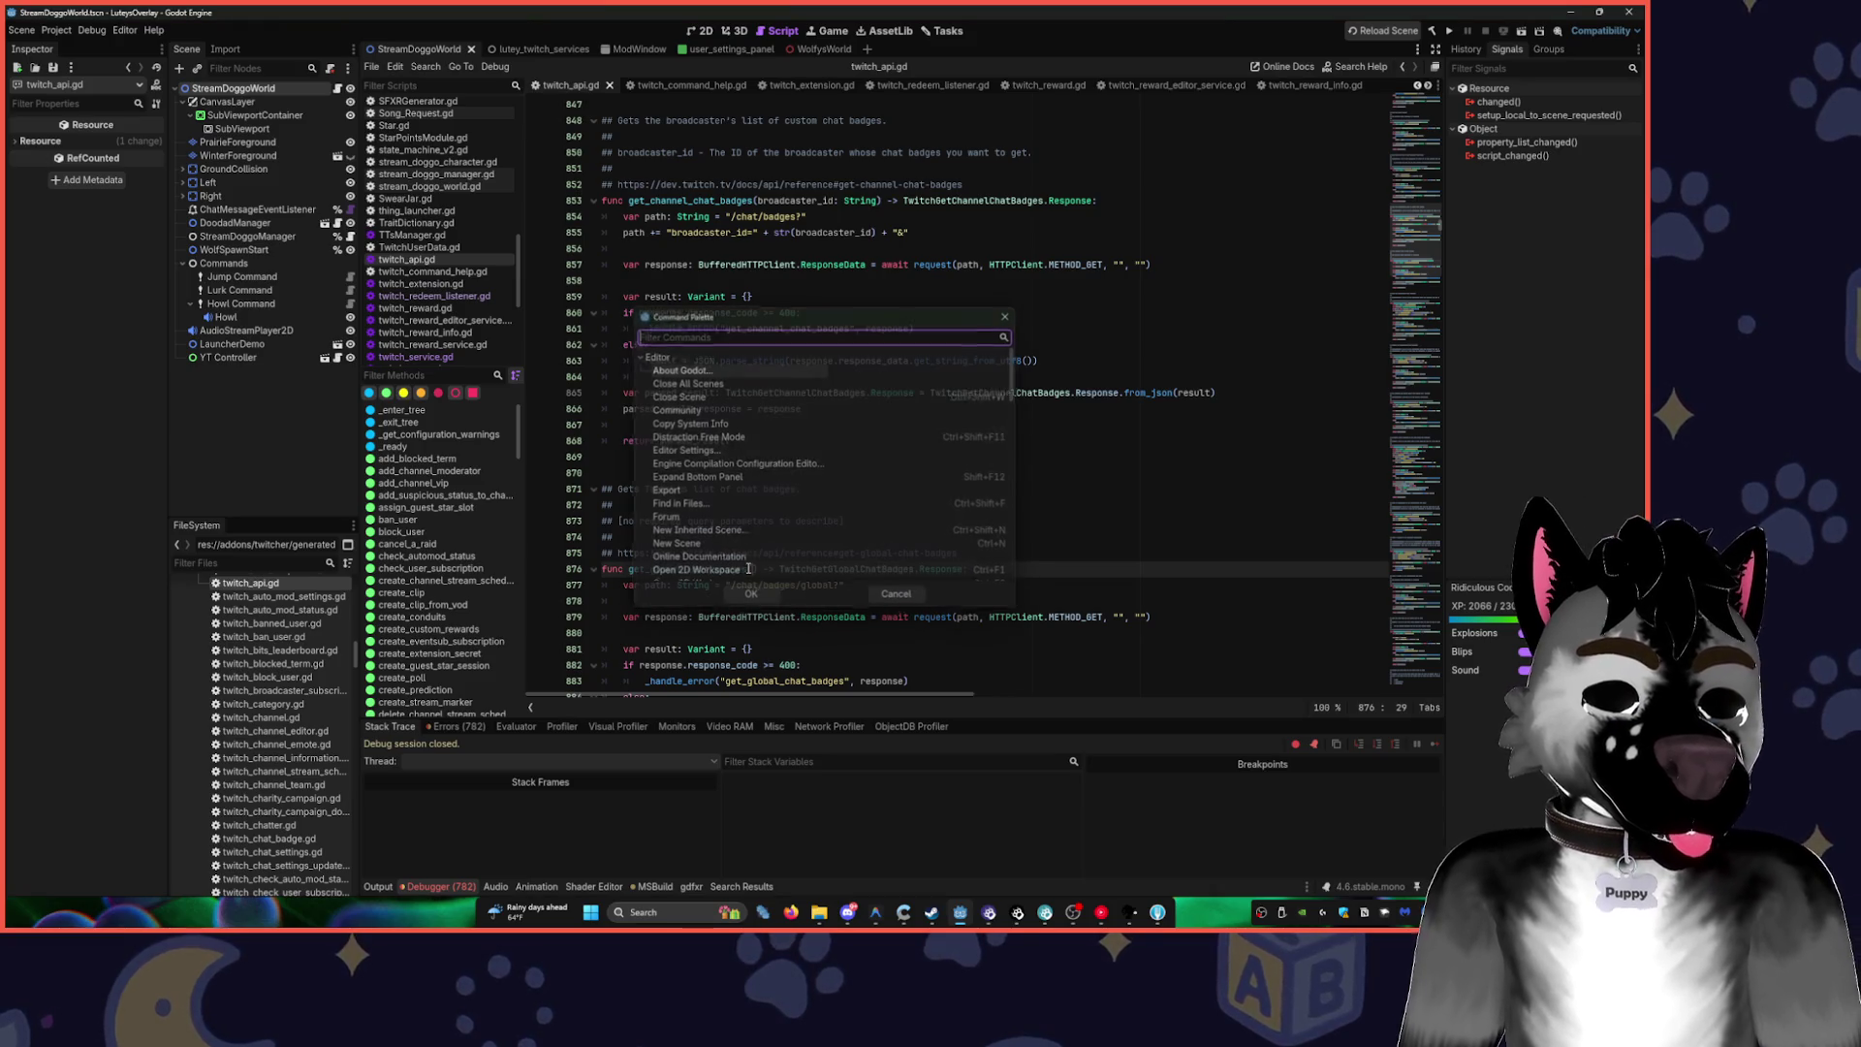
key(Escape)
key(ctrl+shift+f)
text(python)
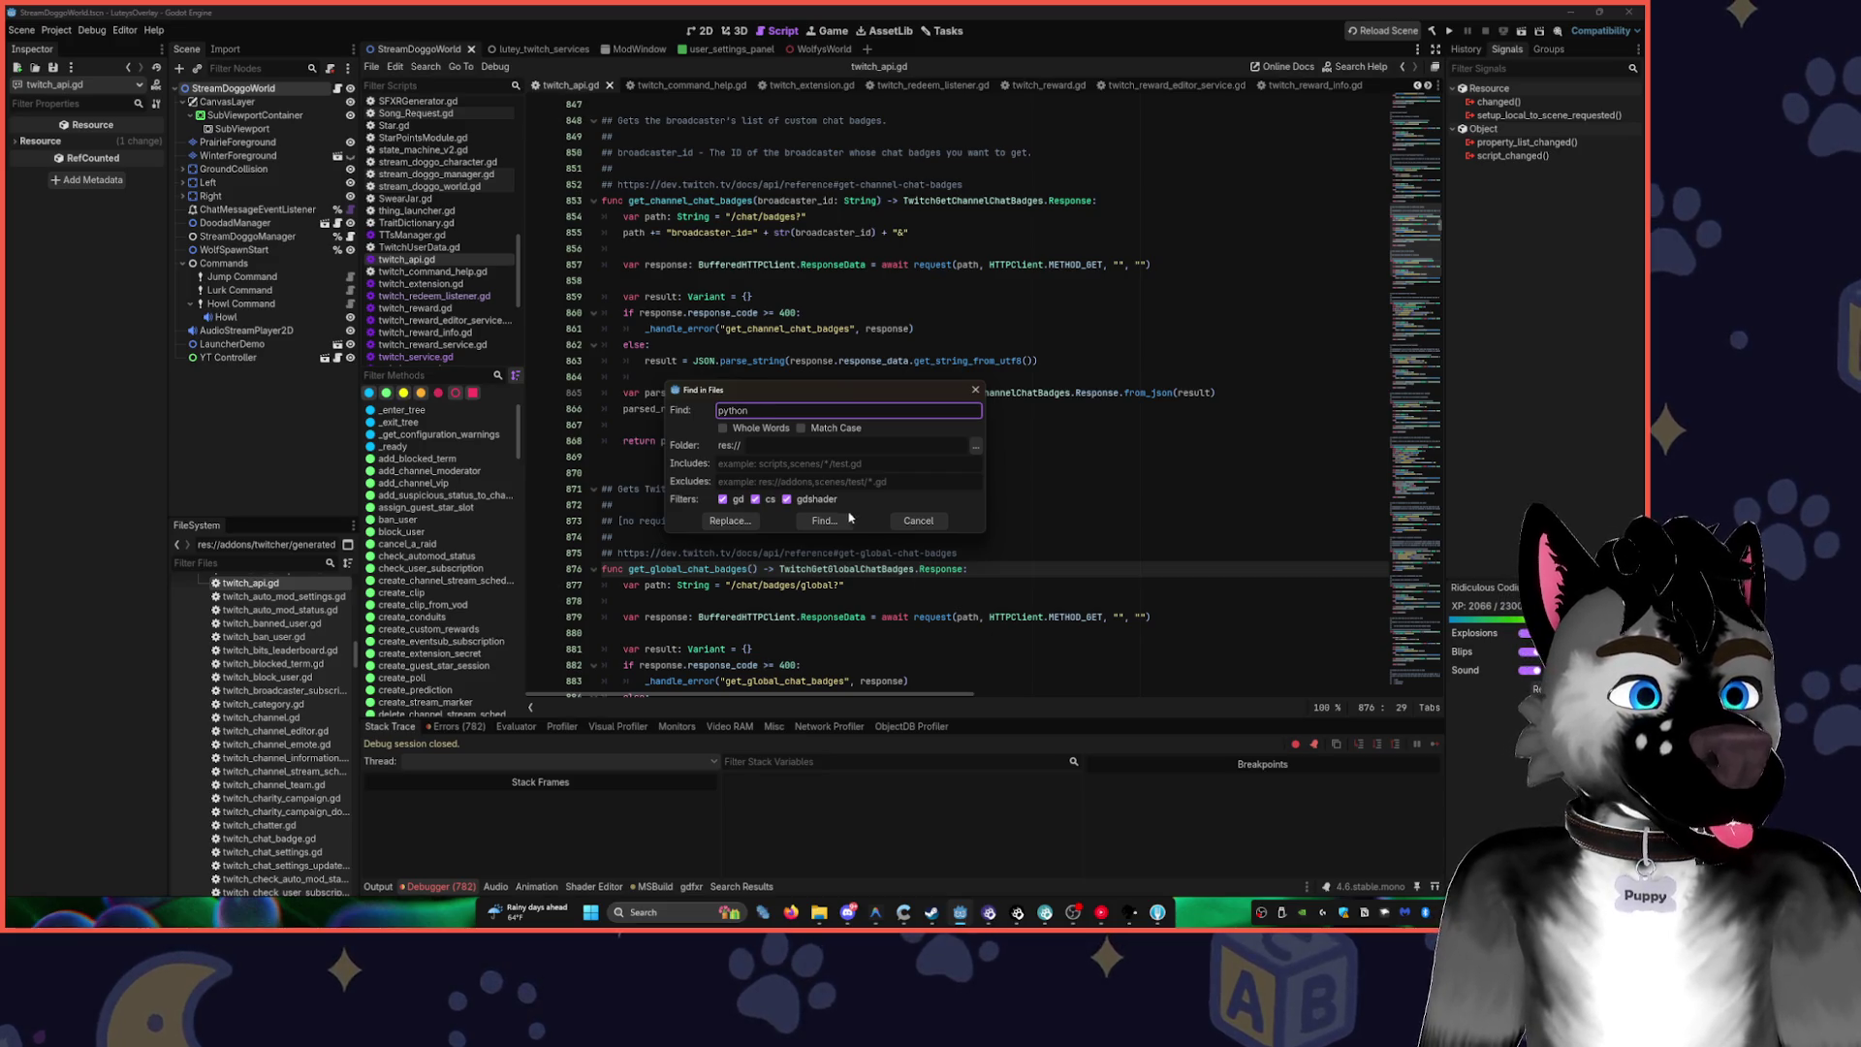
key(Return)
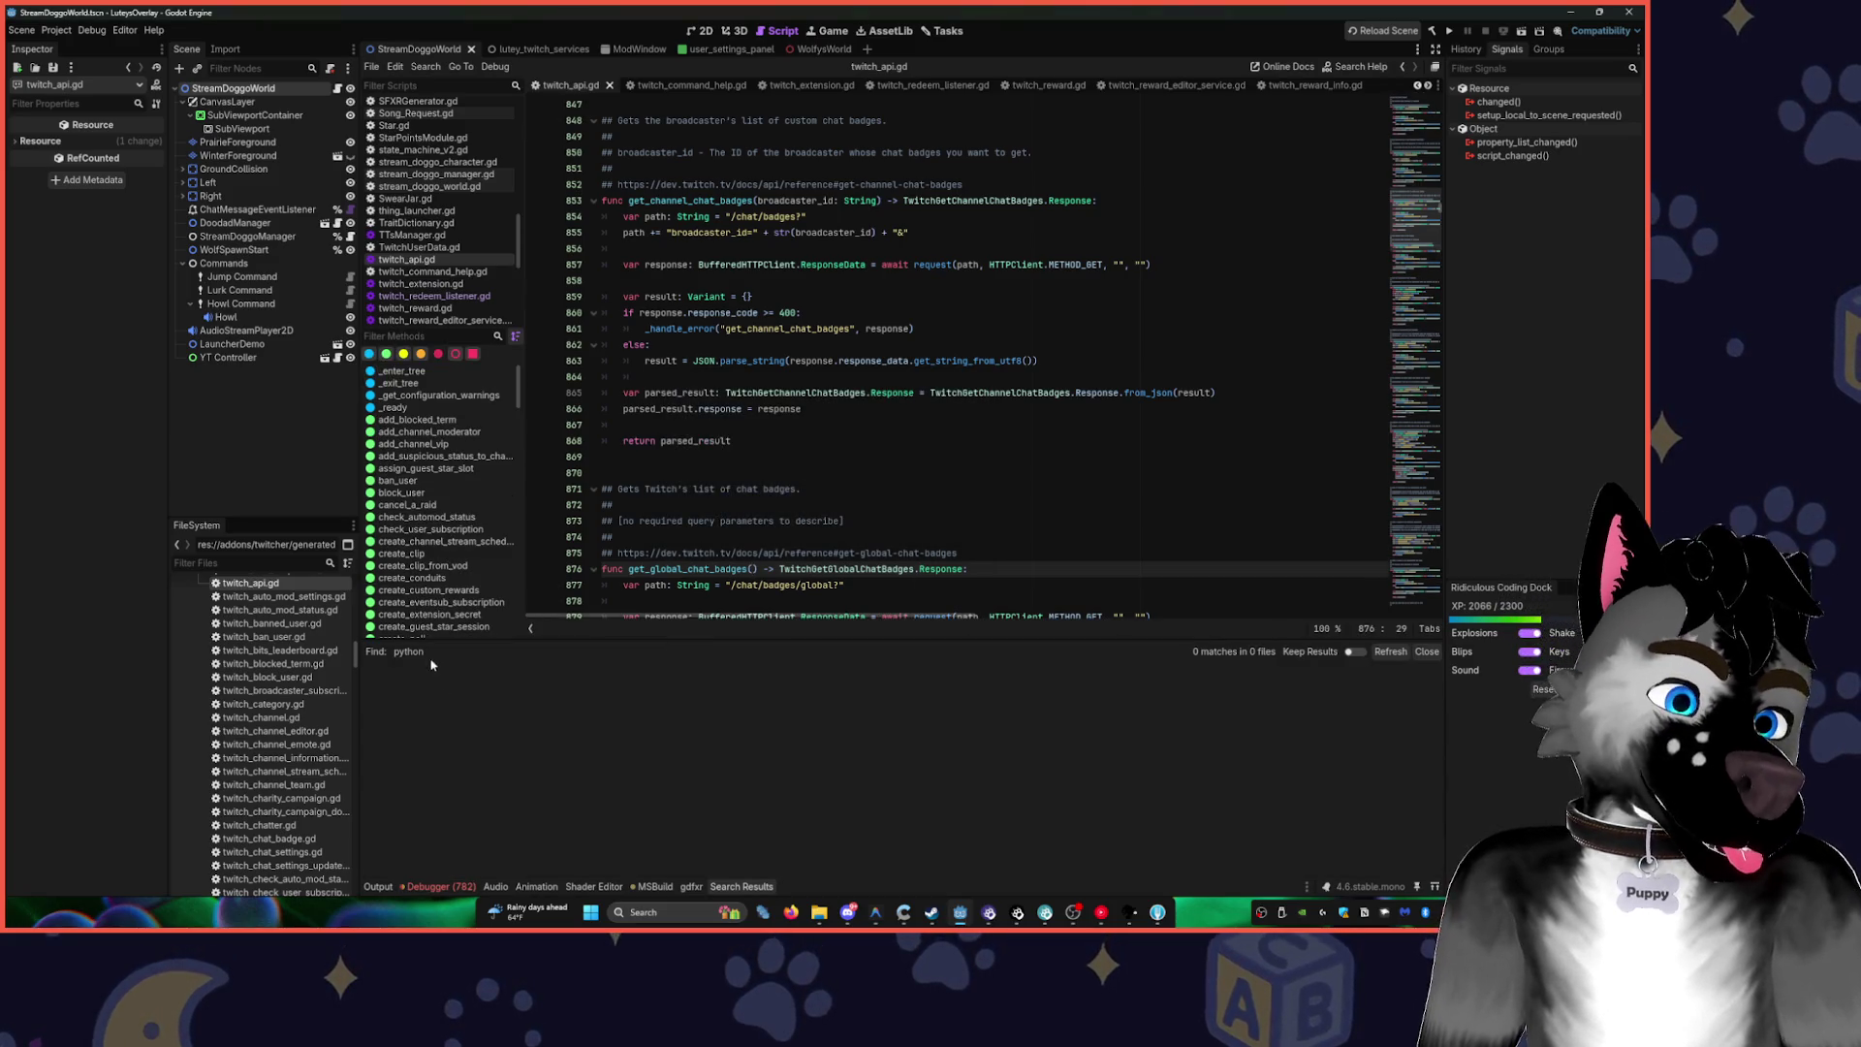
click(1426, 655)
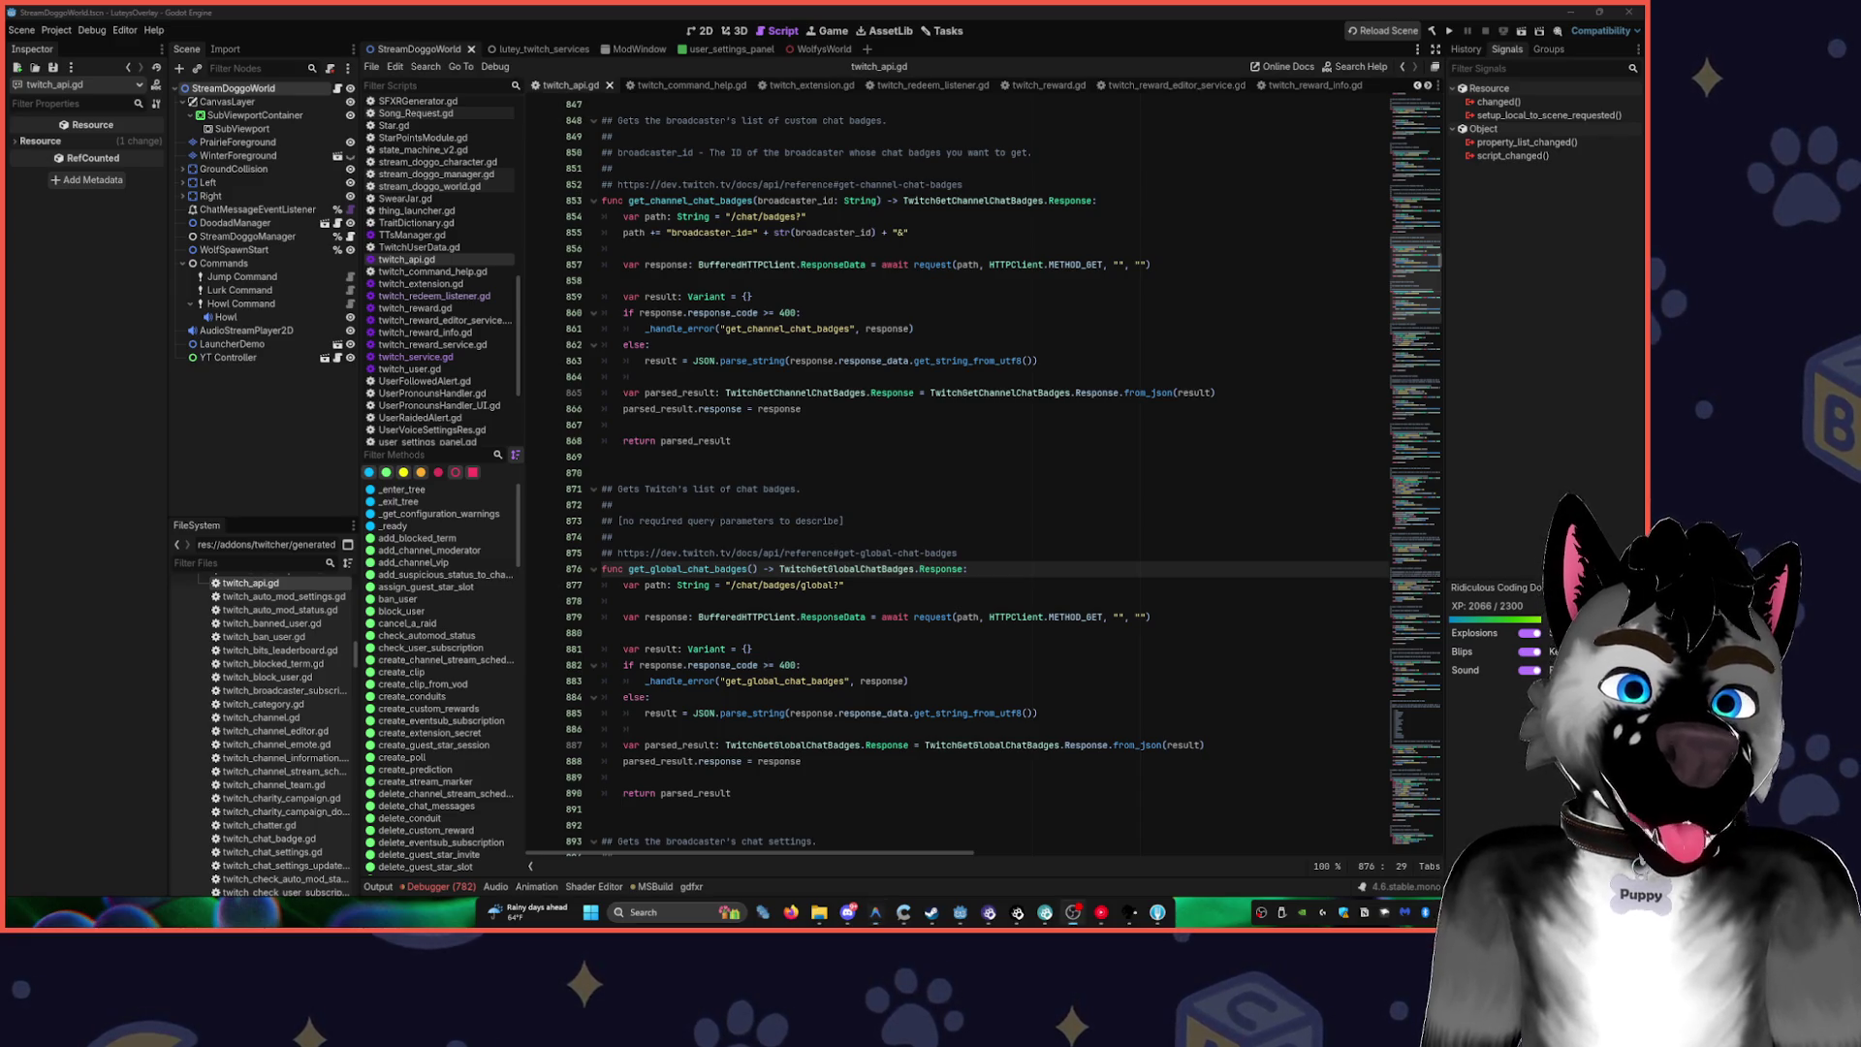
Step: Select lines 855–857 of the chat badges function, then switch over to Fork
drag(1151, 264, 912, 233)
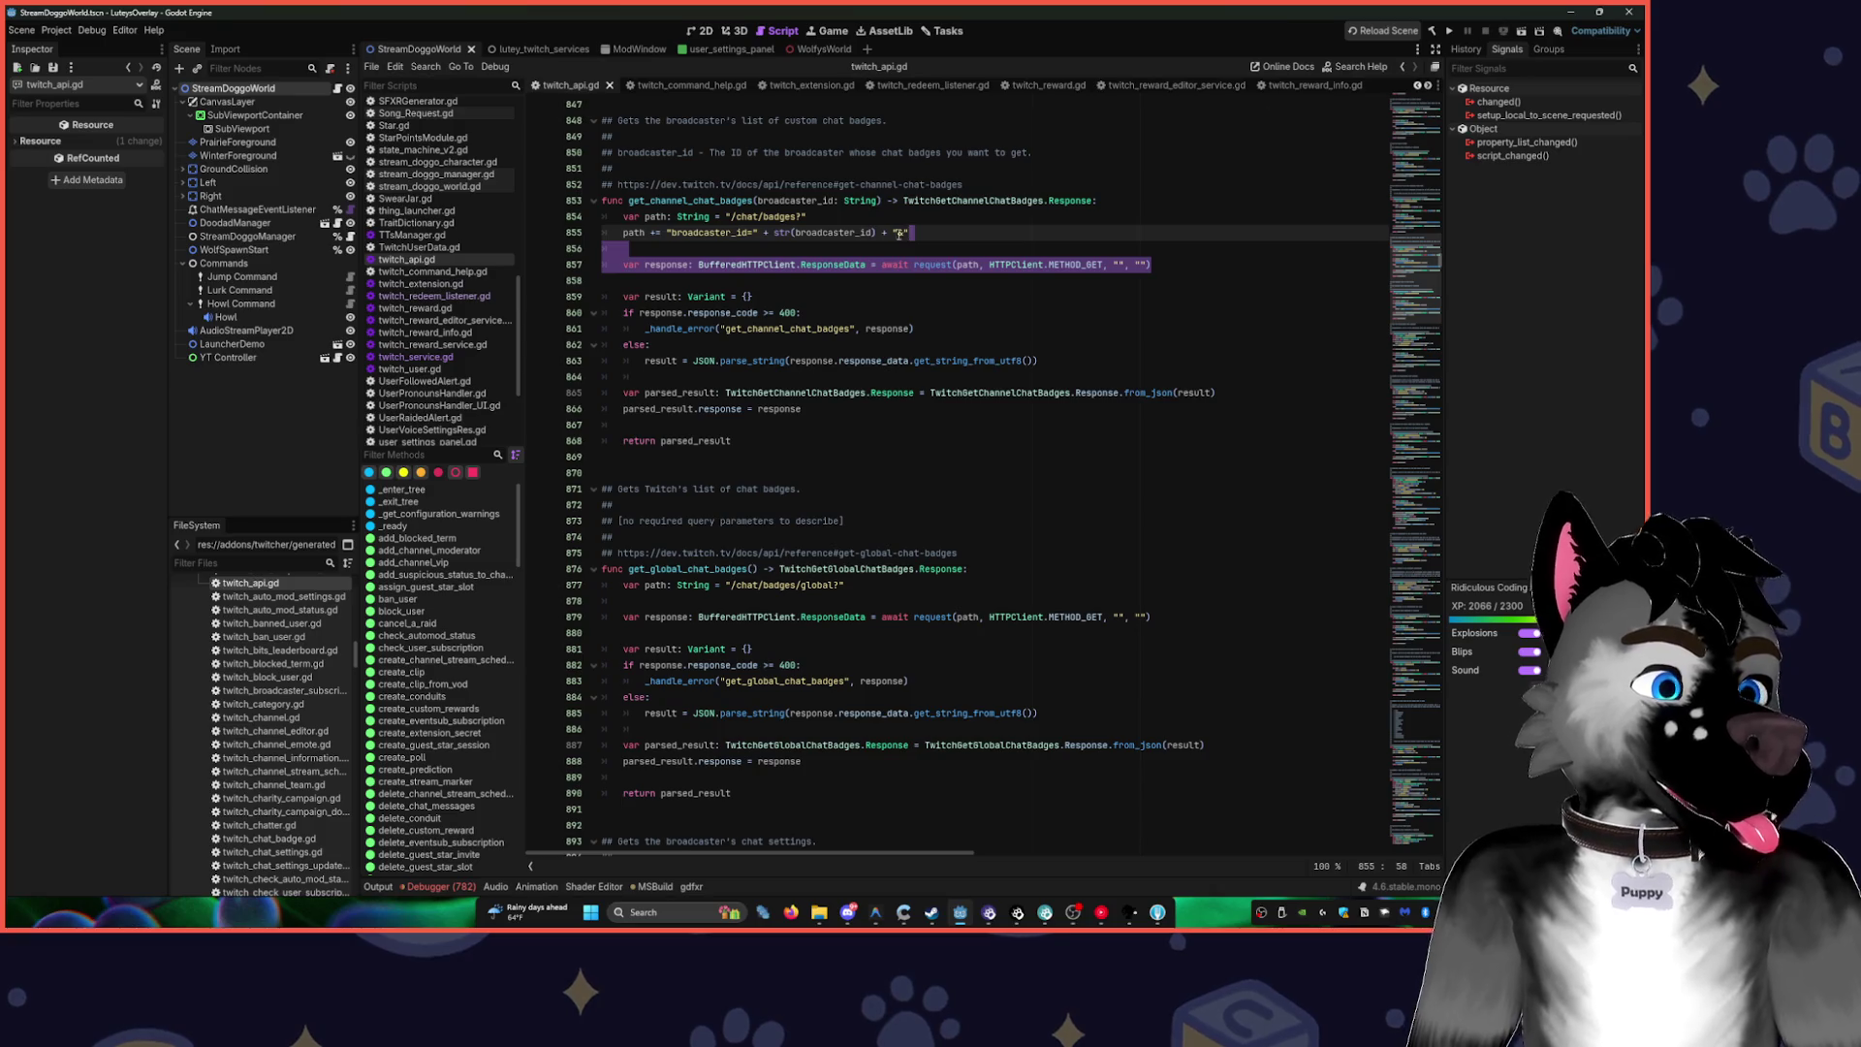
click(790, 360)
scroll(940, 444, up, 20)
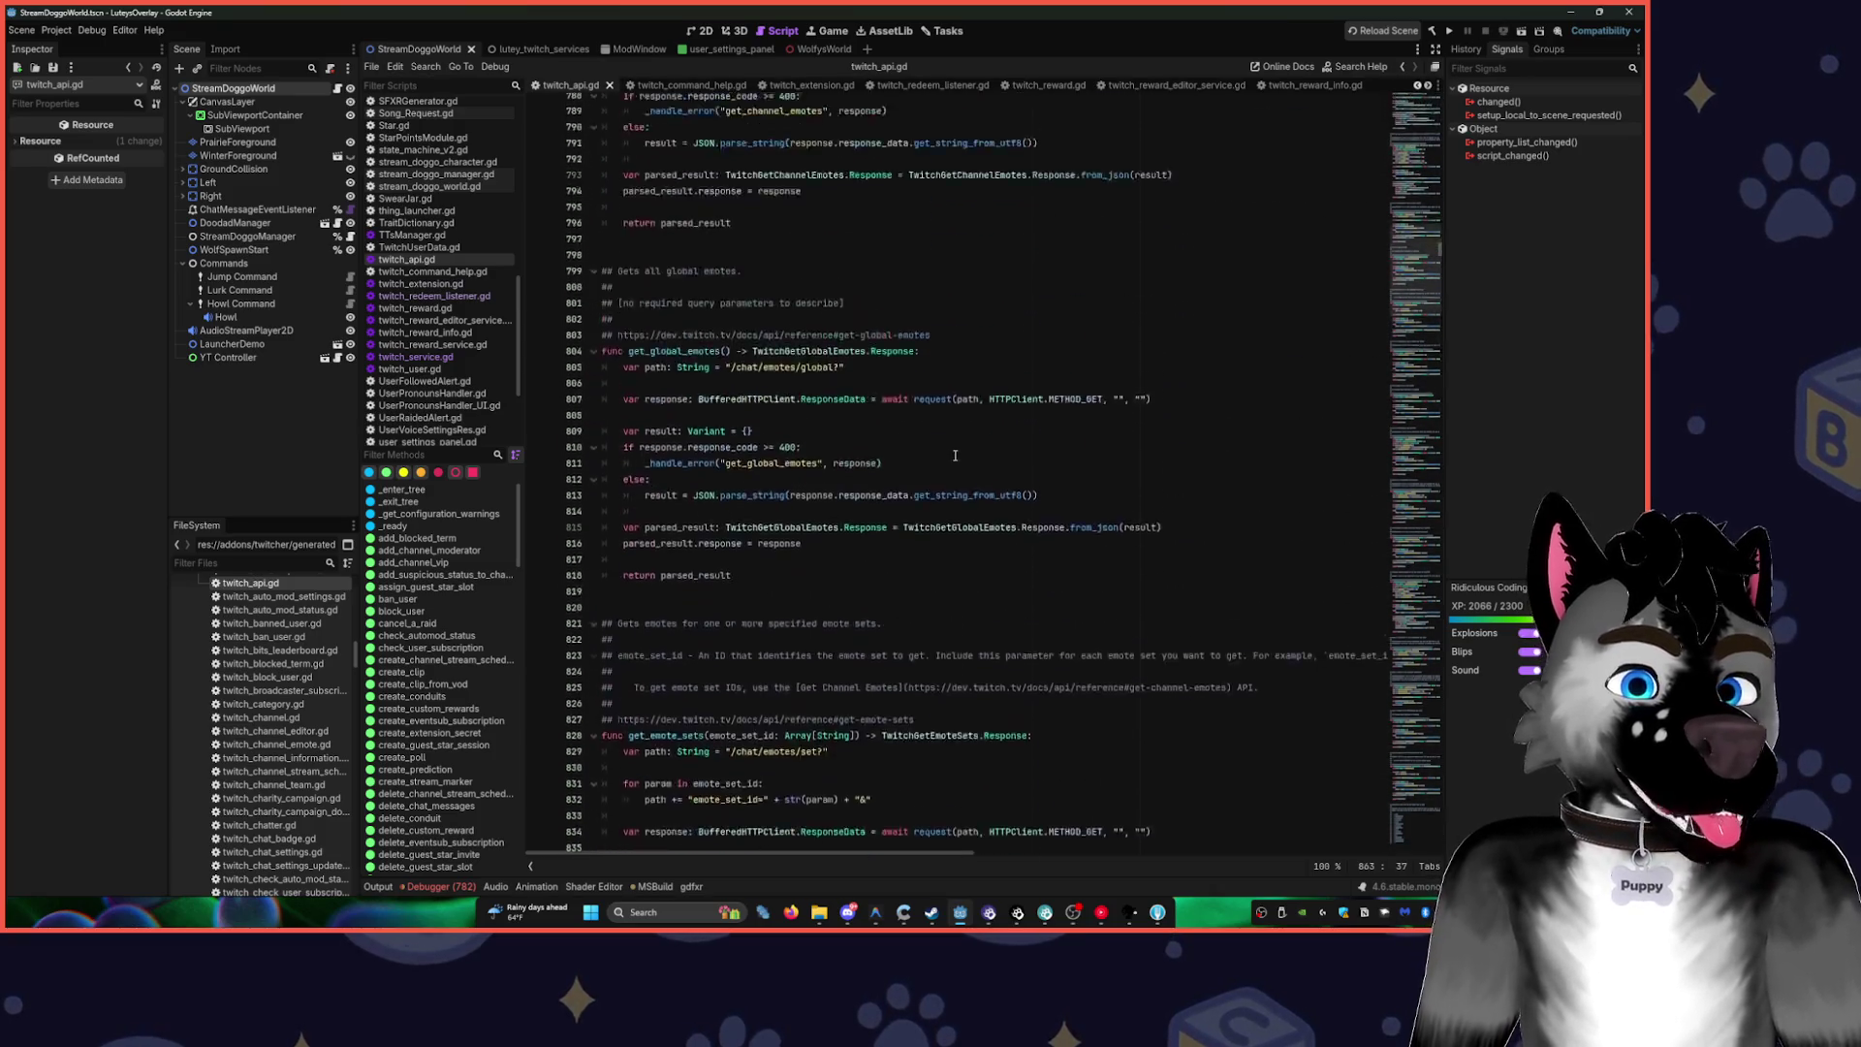
click(1104, 912)
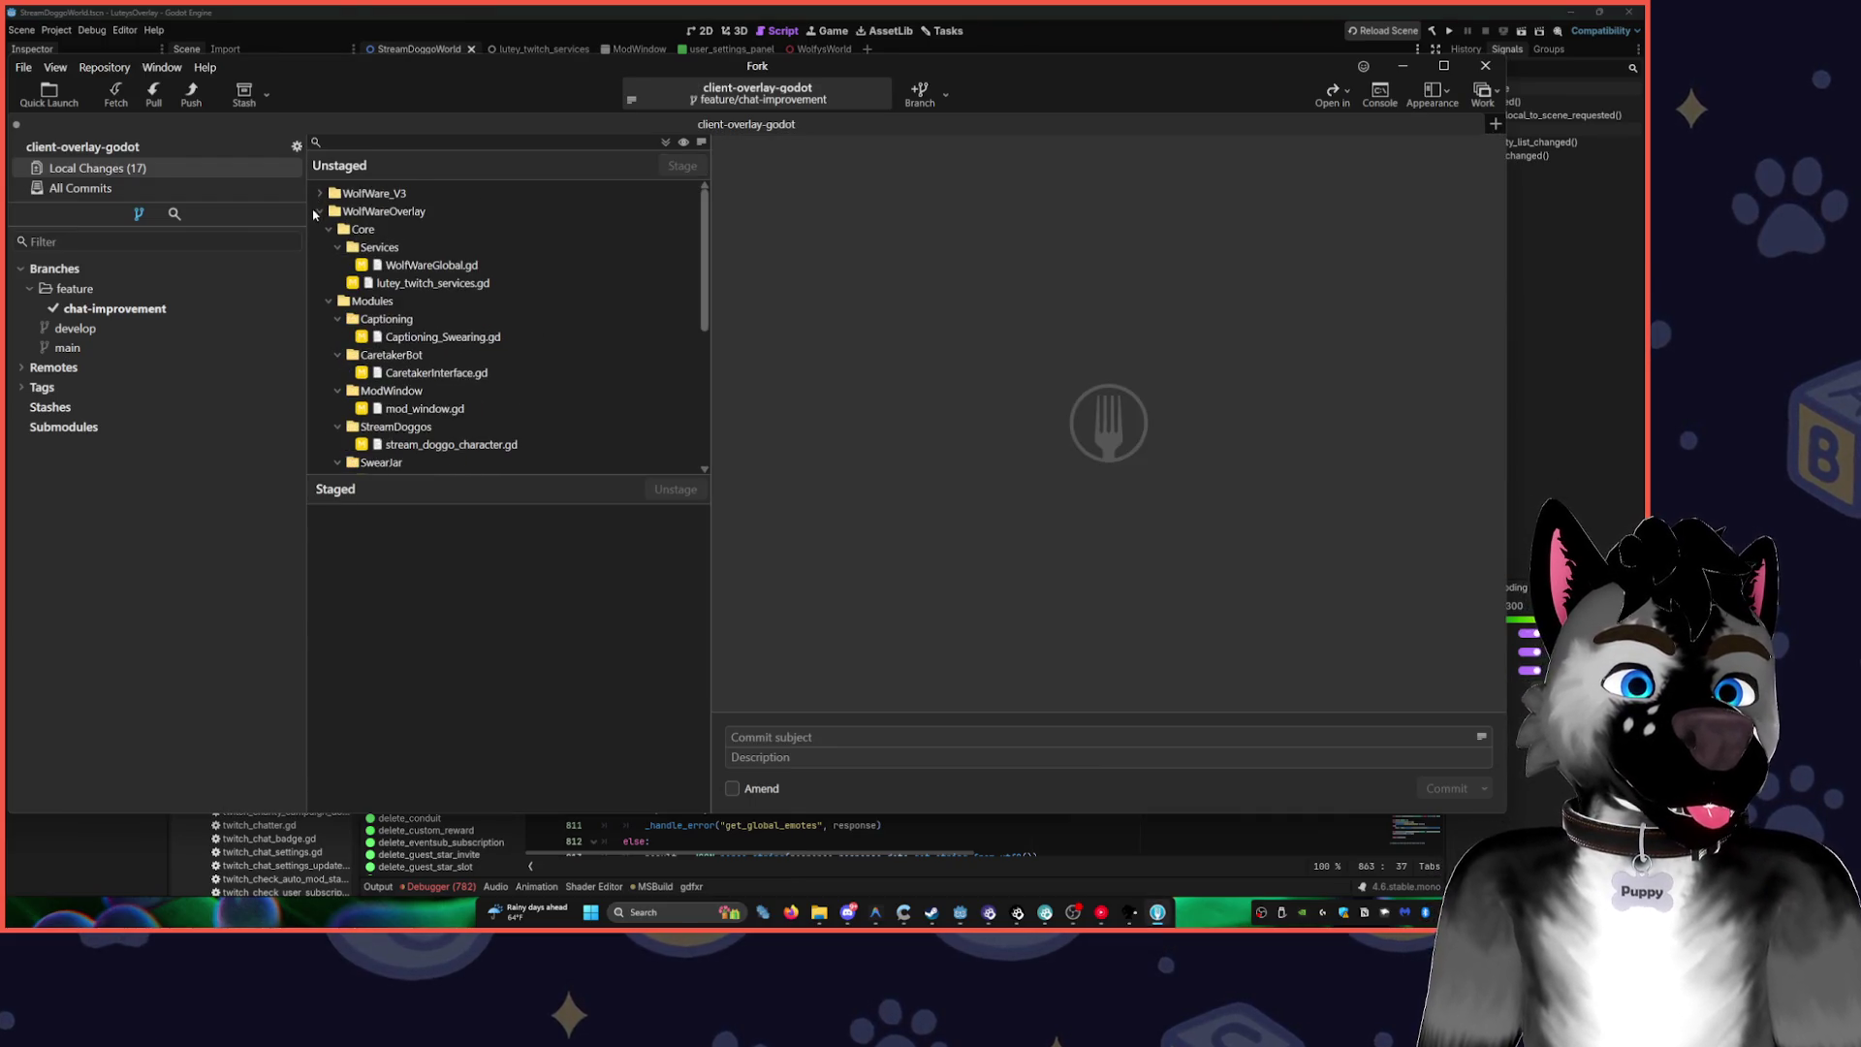
Step: Collapse Core and WolfWareOverlay in Fork's unstaged tree, then open the lutey_twitch_services scene in Godot
click(328, 212)
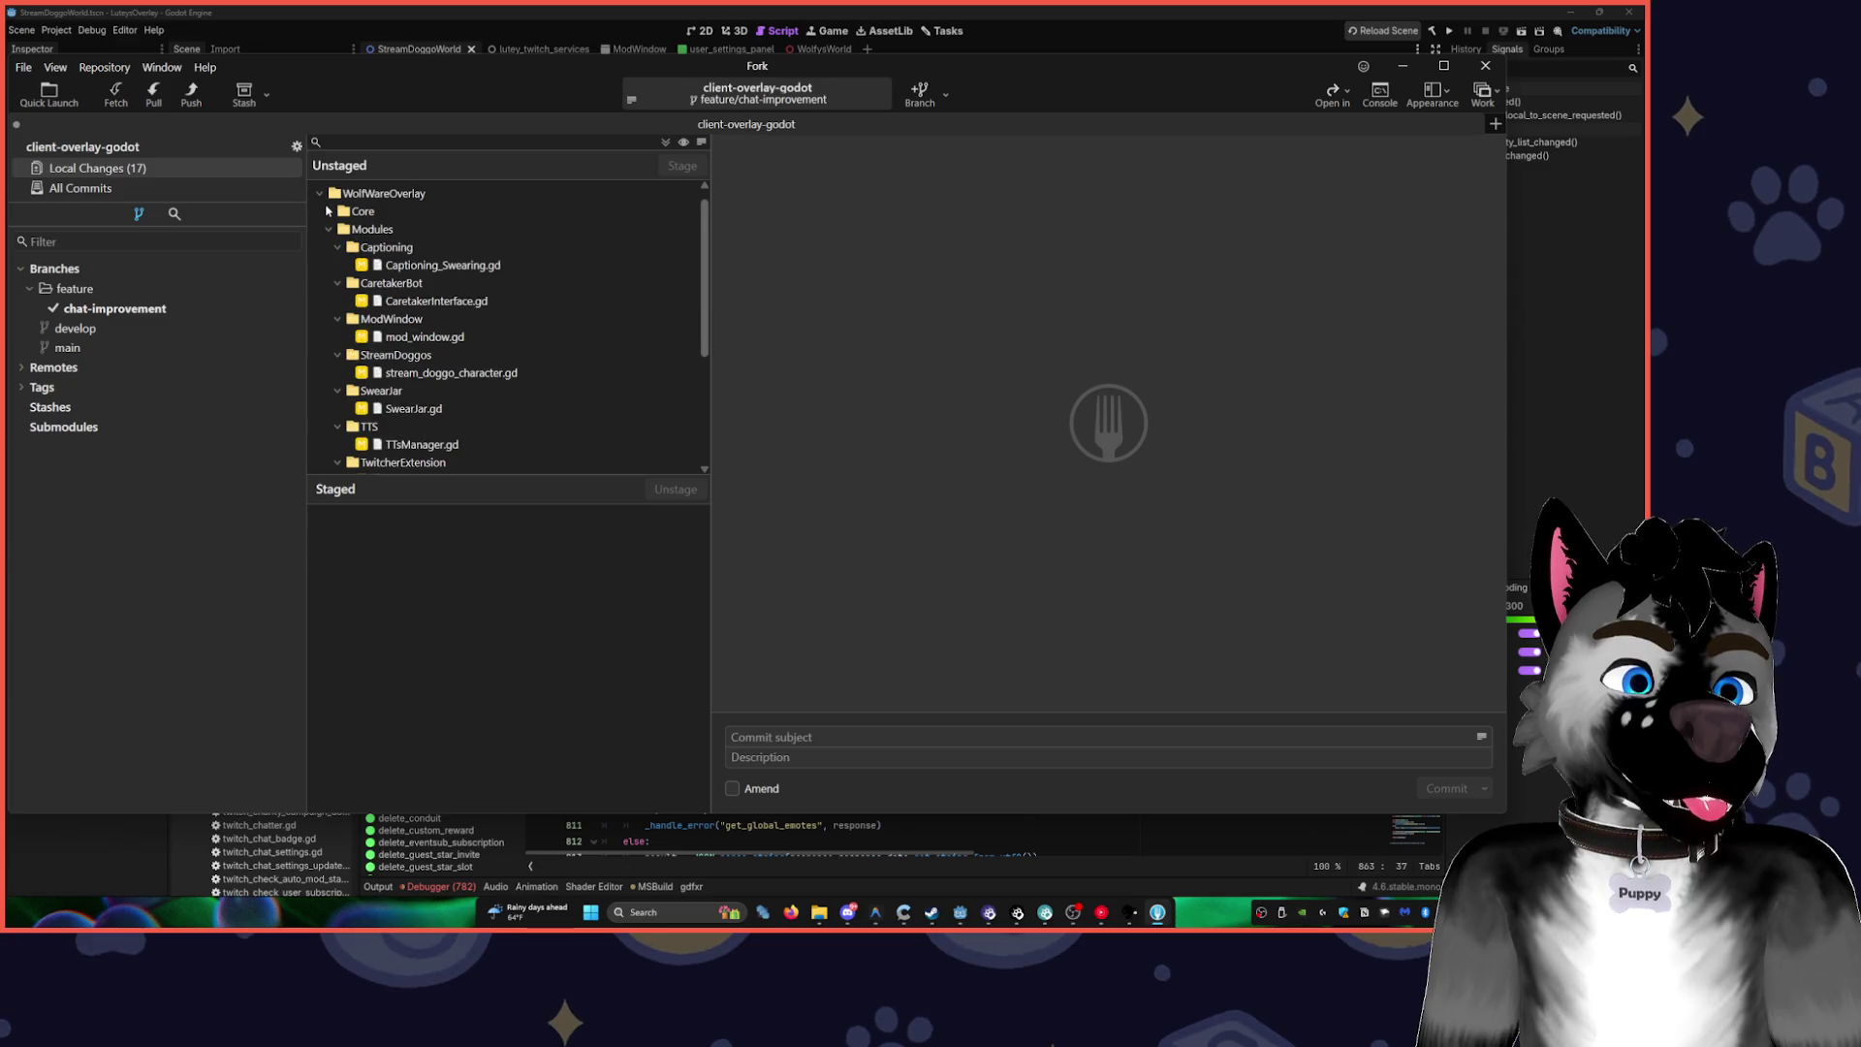
click(320, 195)
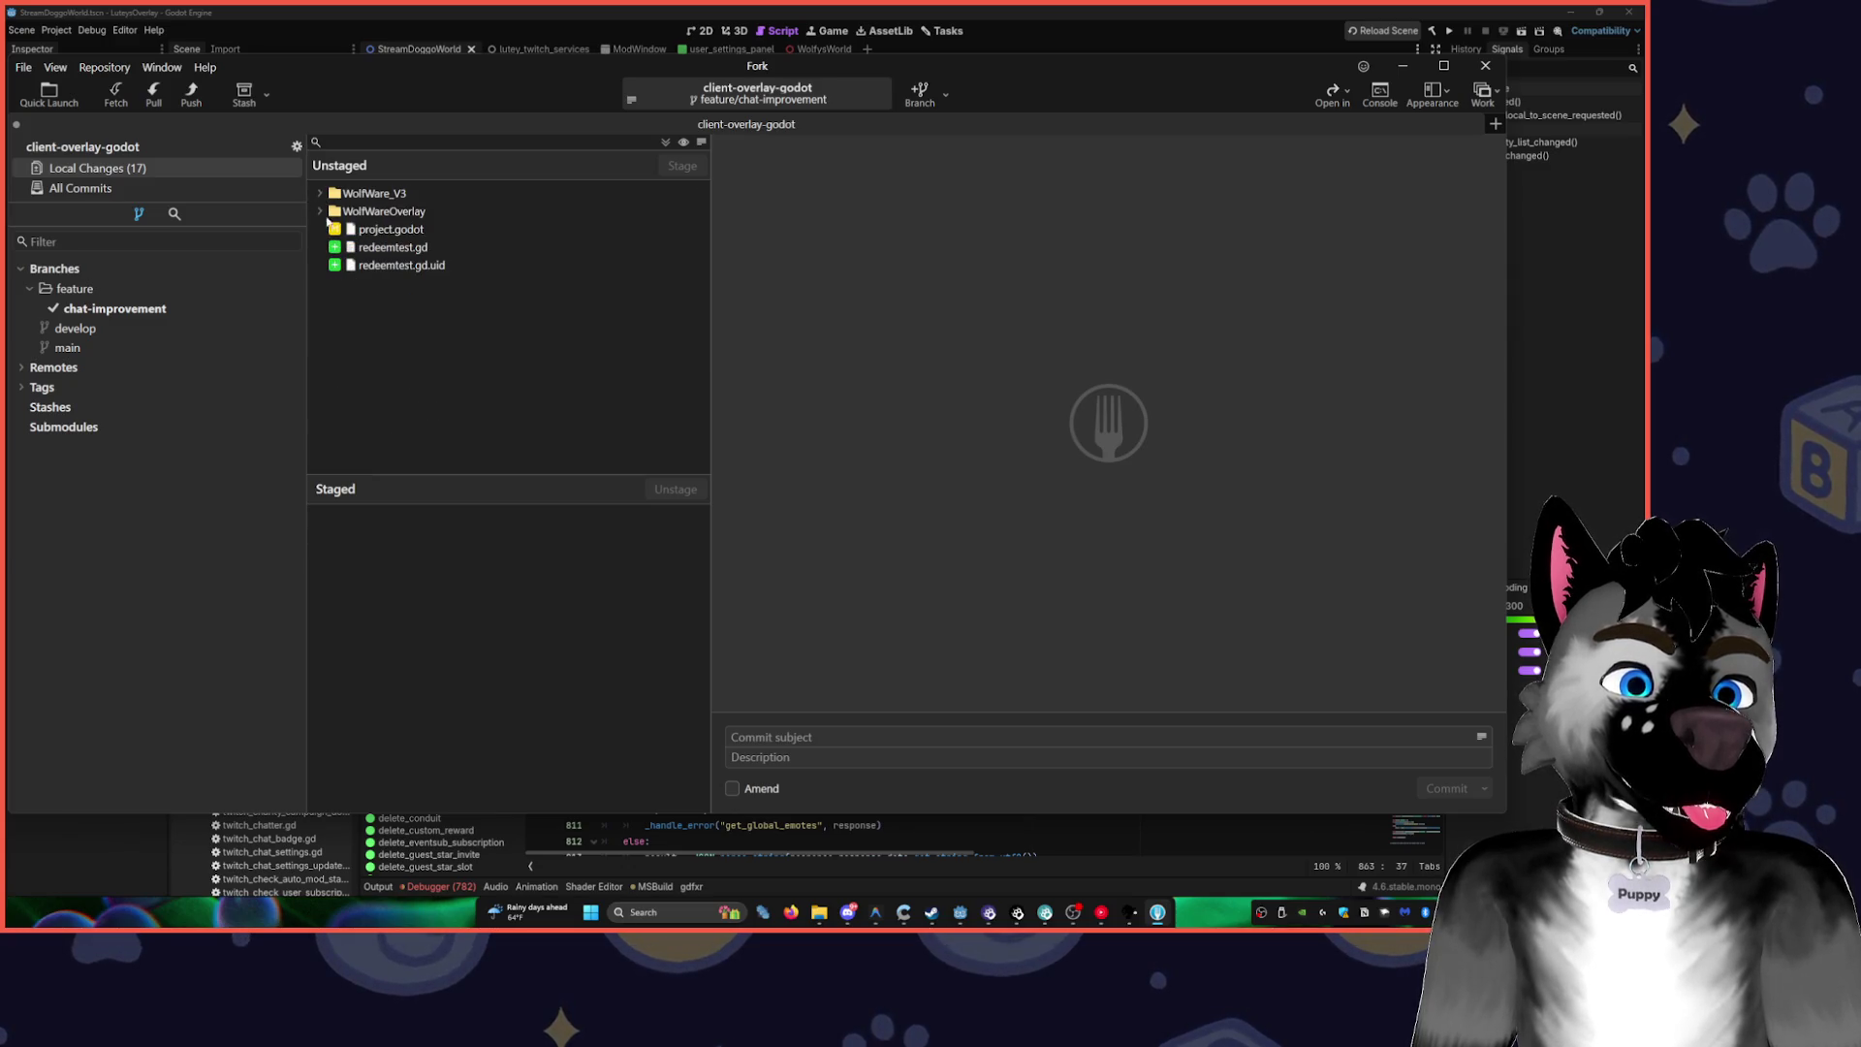
click(376, 215)
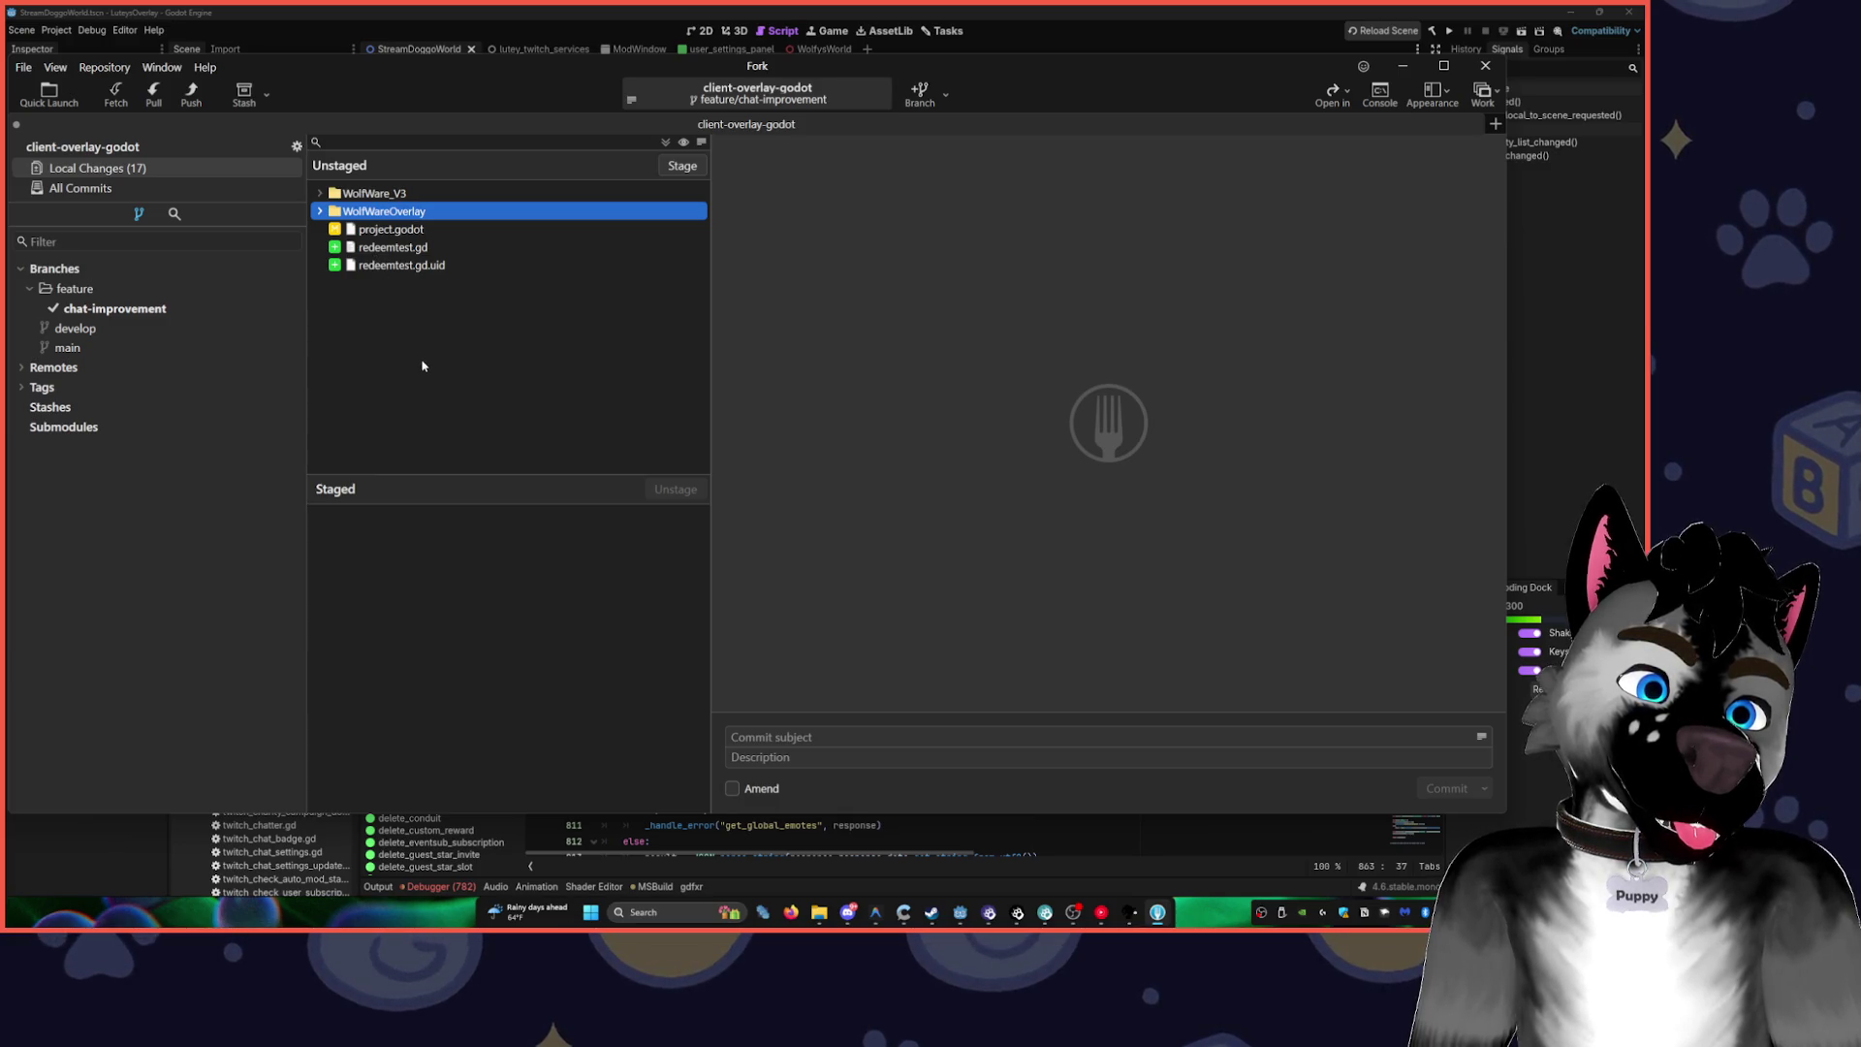
click(850, 9)
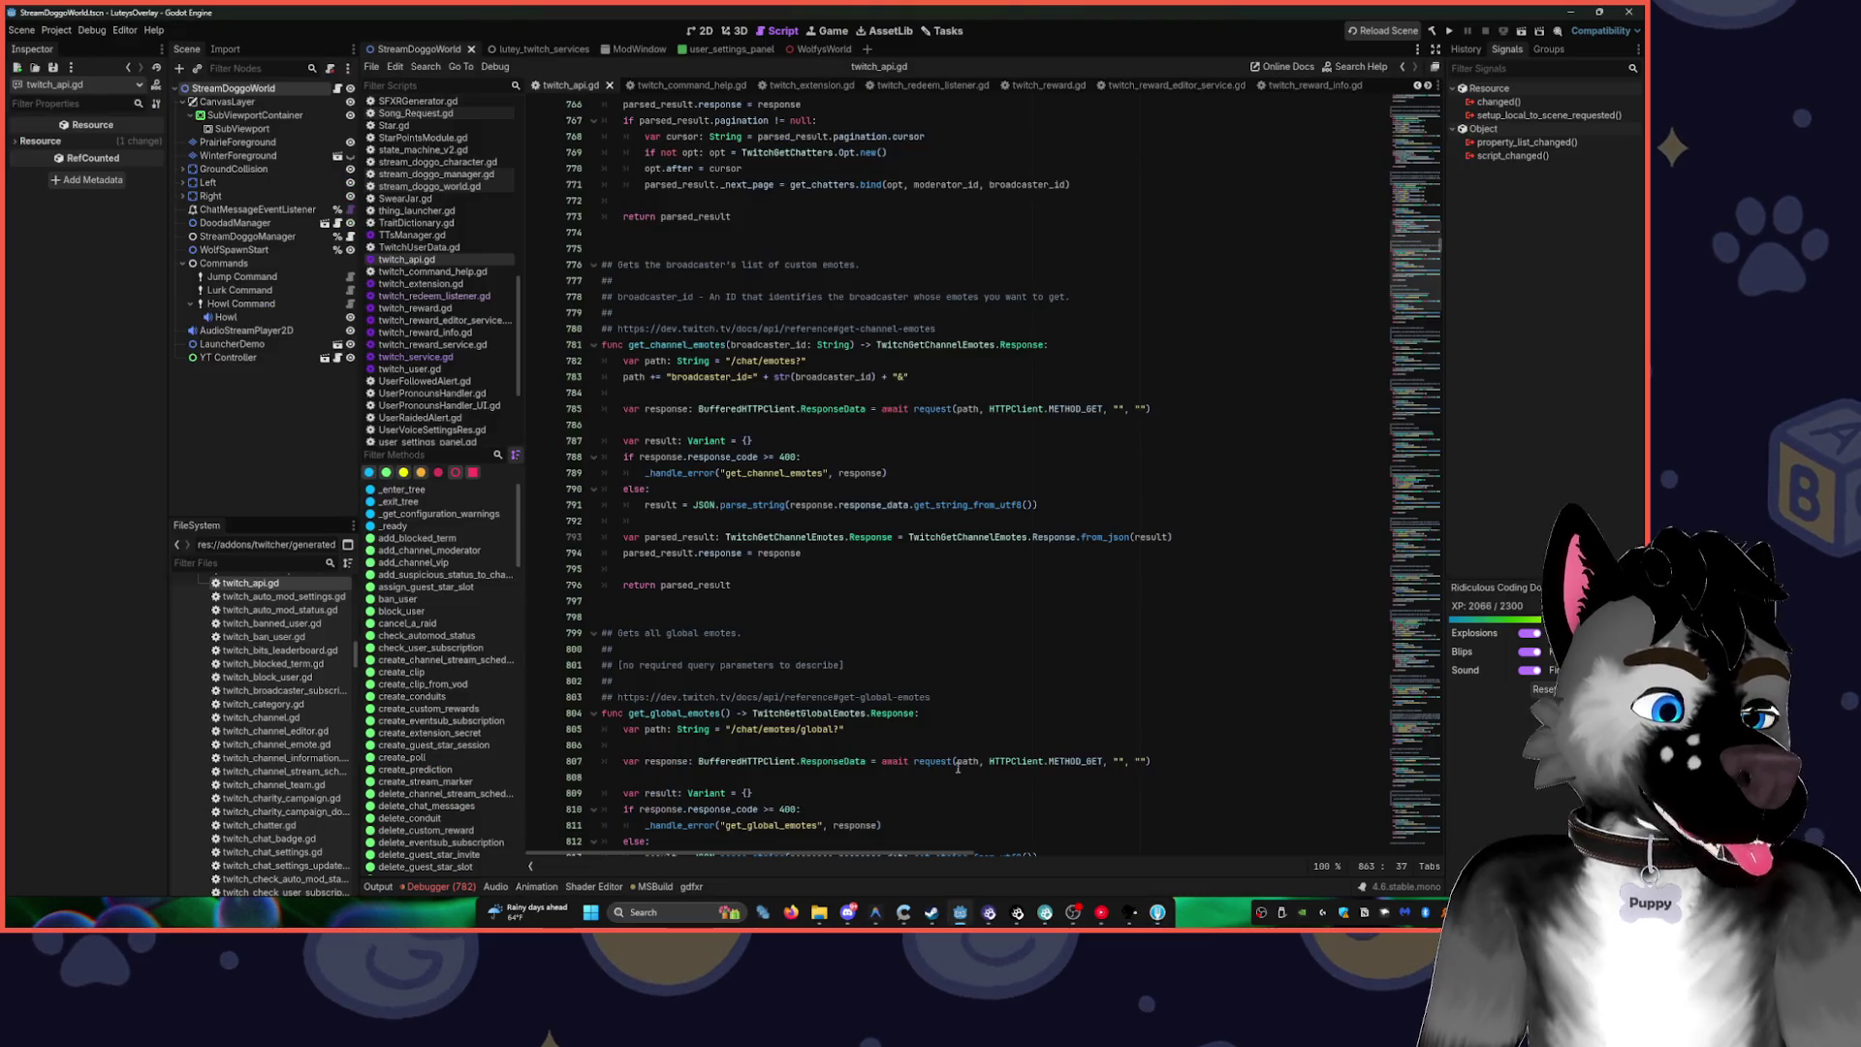
mouse_move(868, 922)
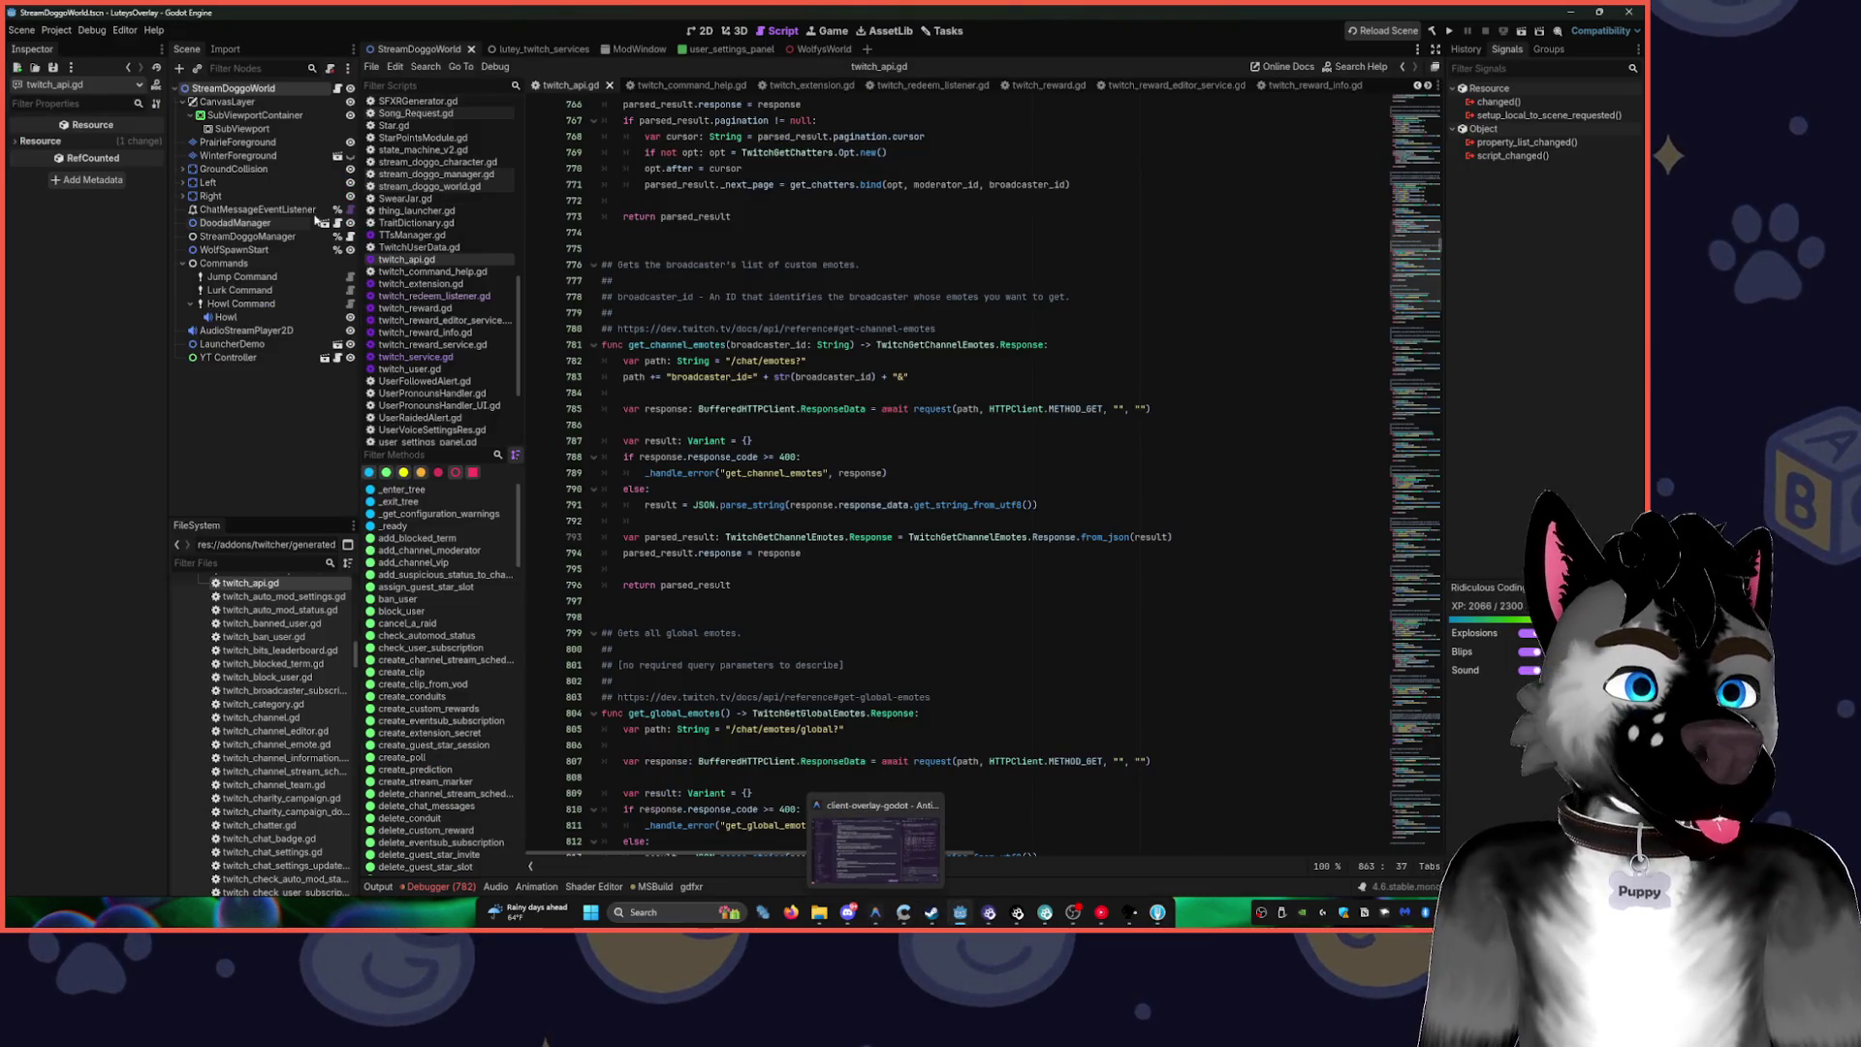
click(536, 53)
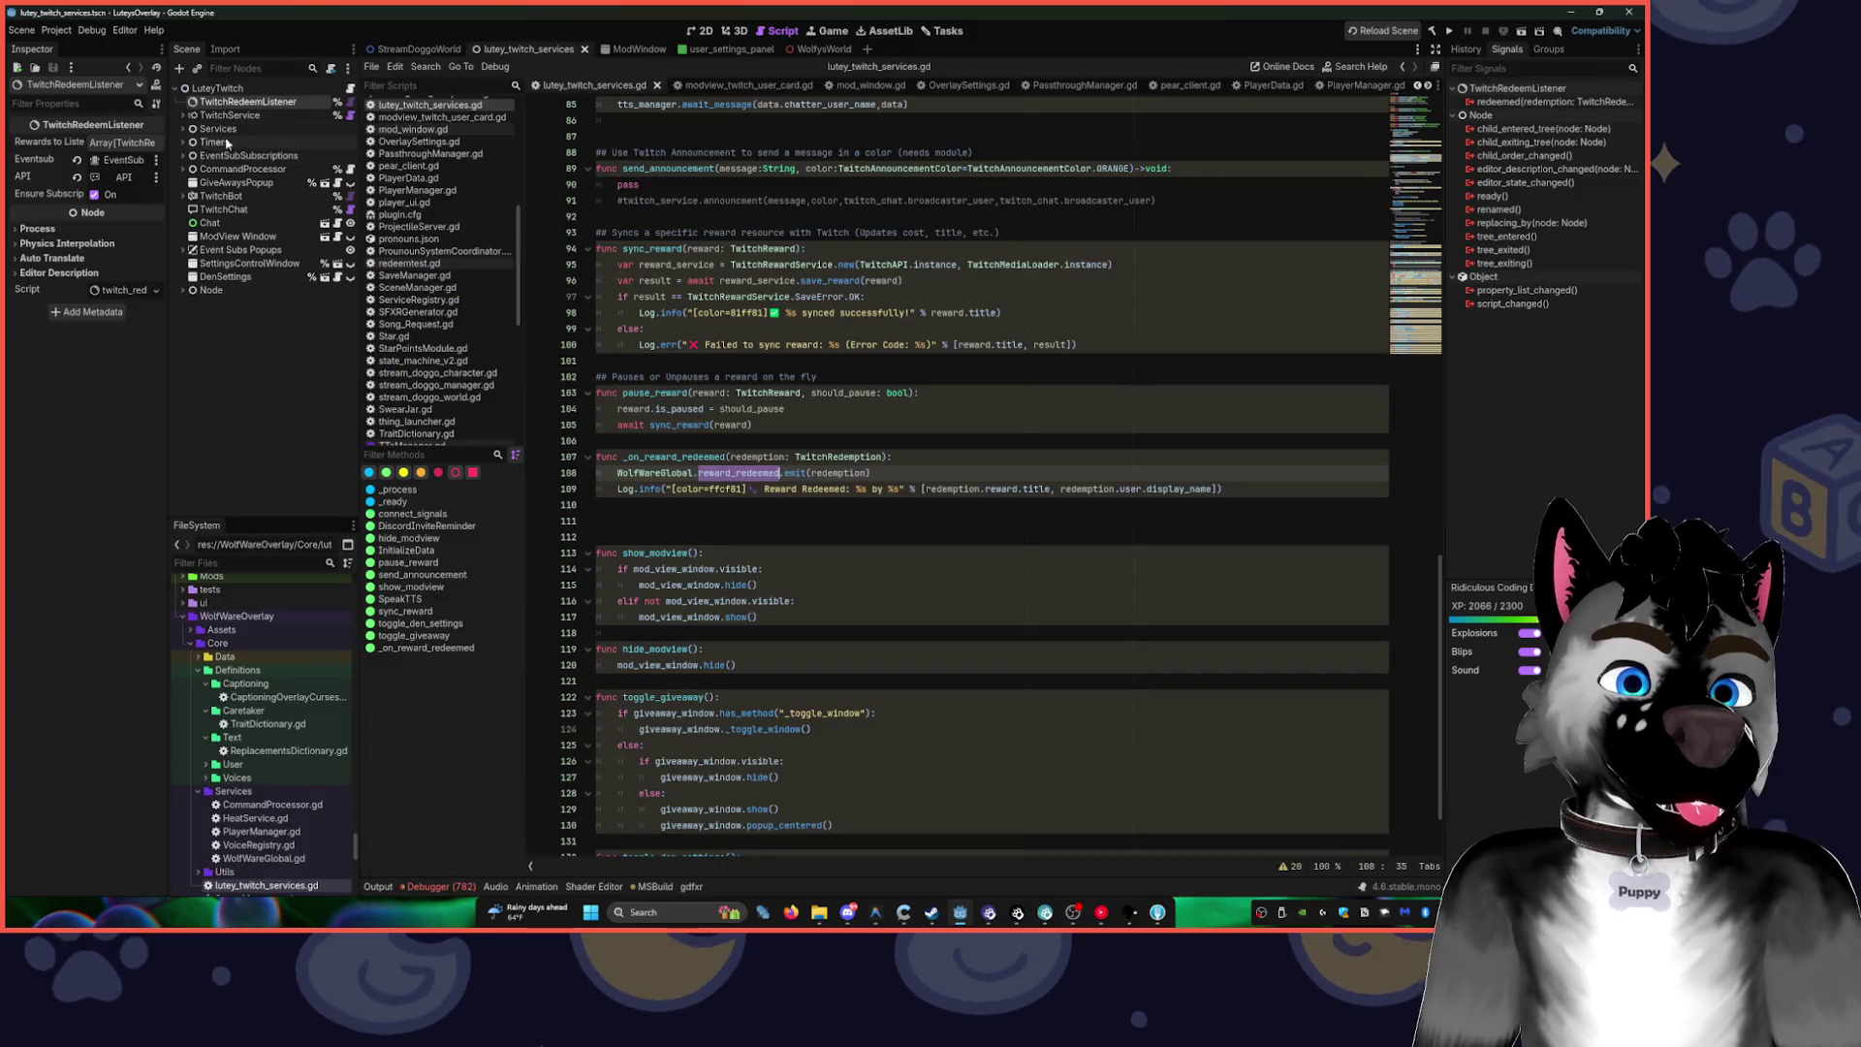
Step: Expand TwitchService, check the Auth node's token scopes, and run the overlay until the 'request' break
click(182, 115)
click(222, 116)
click(374, 130)
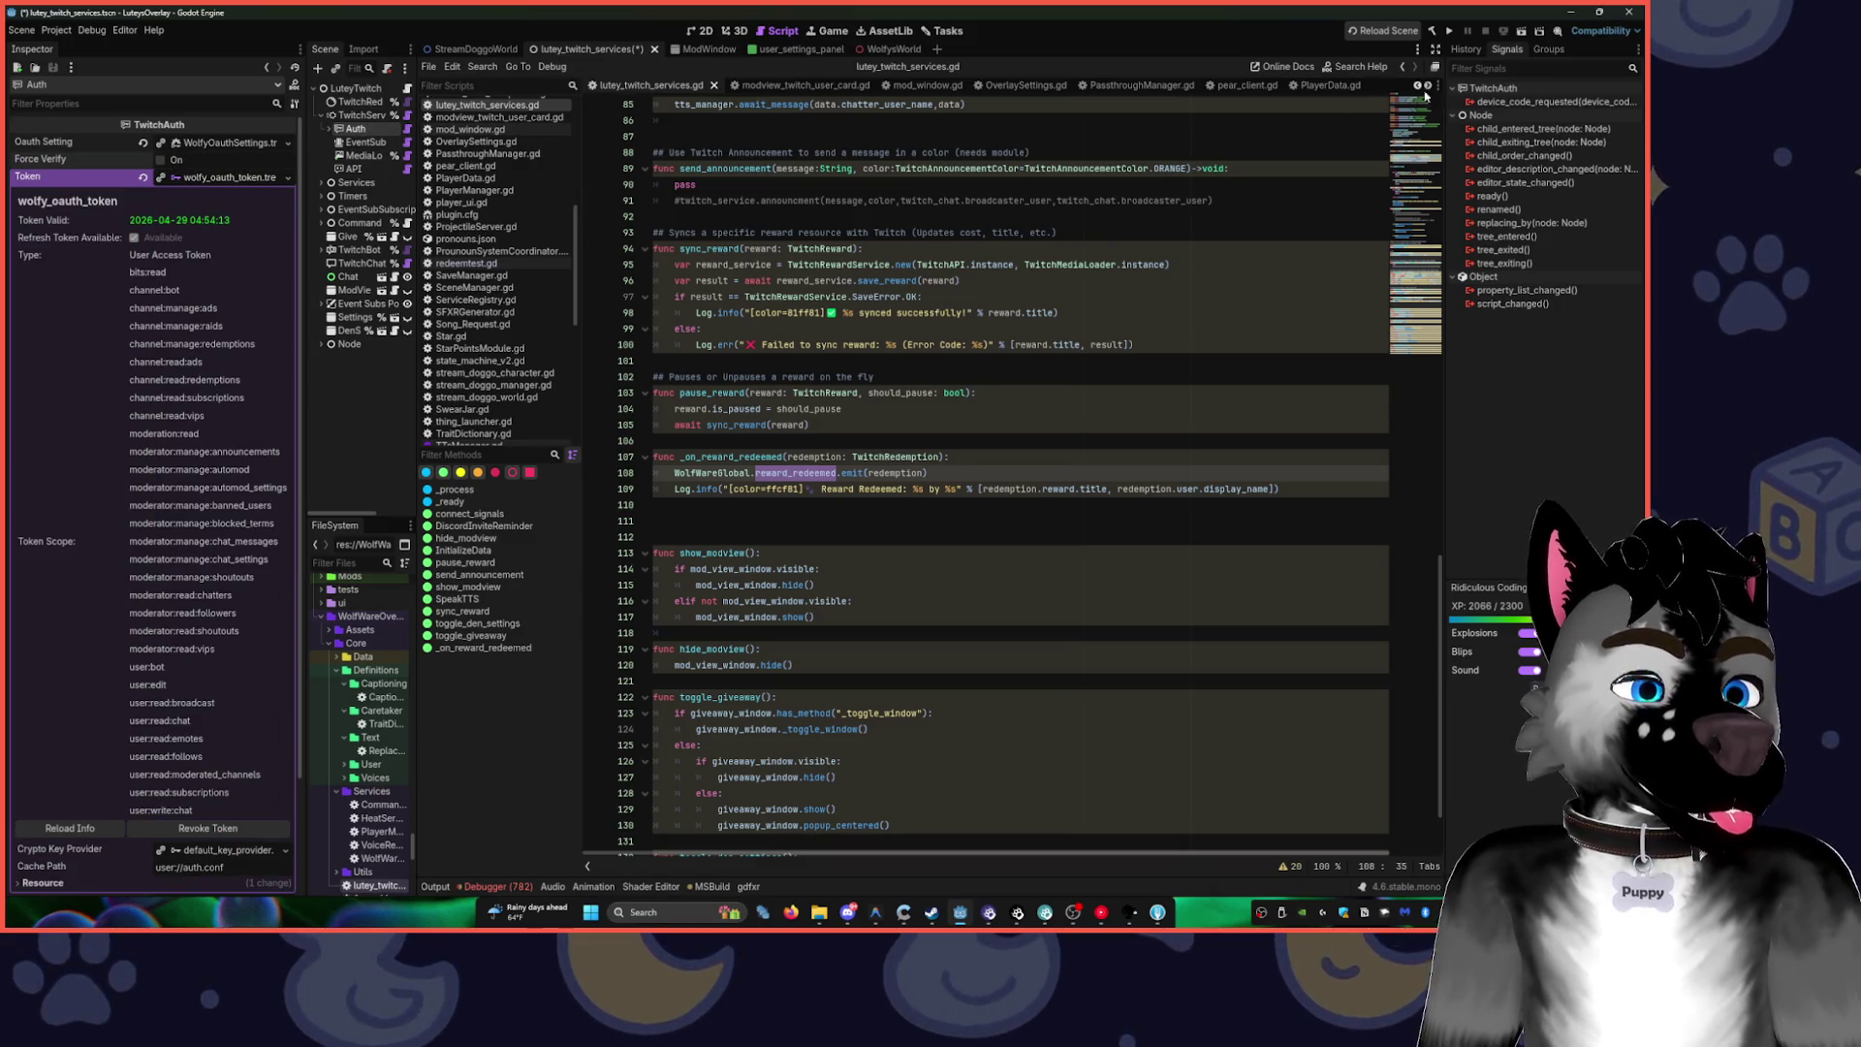
click(1448, 32)
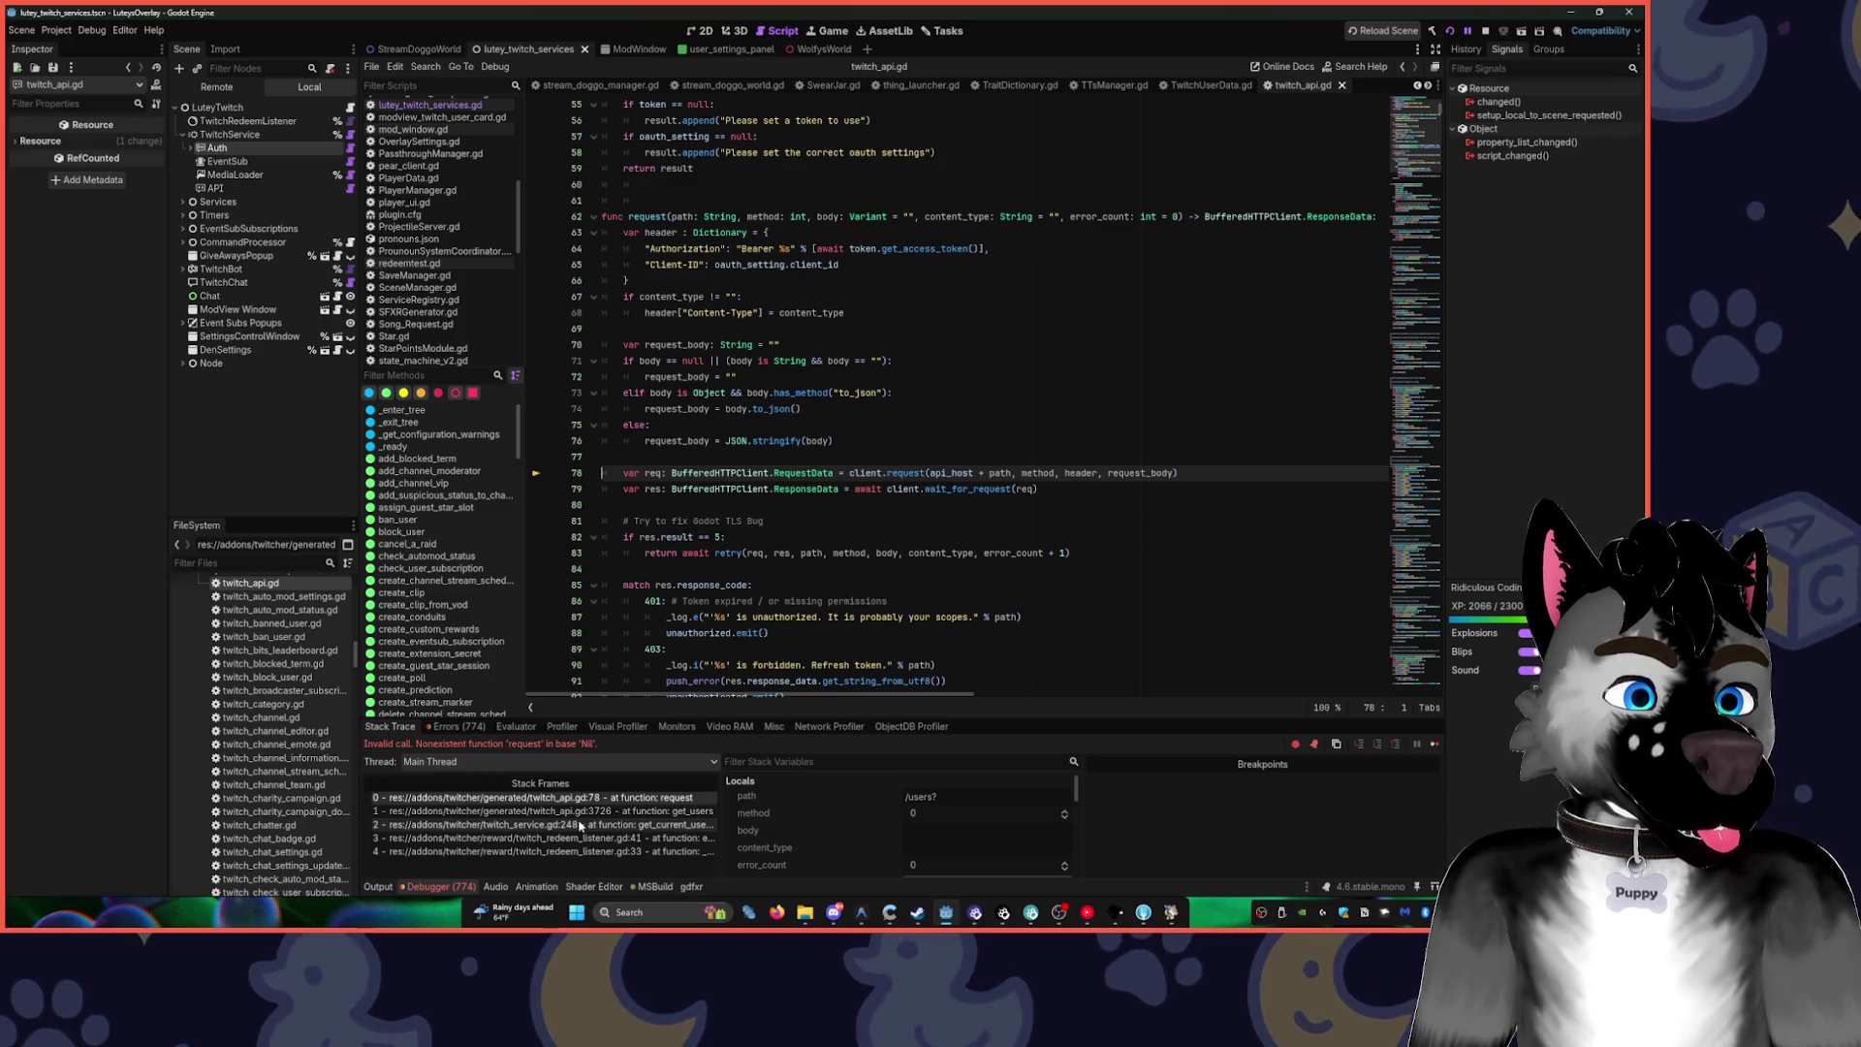
key(F12)
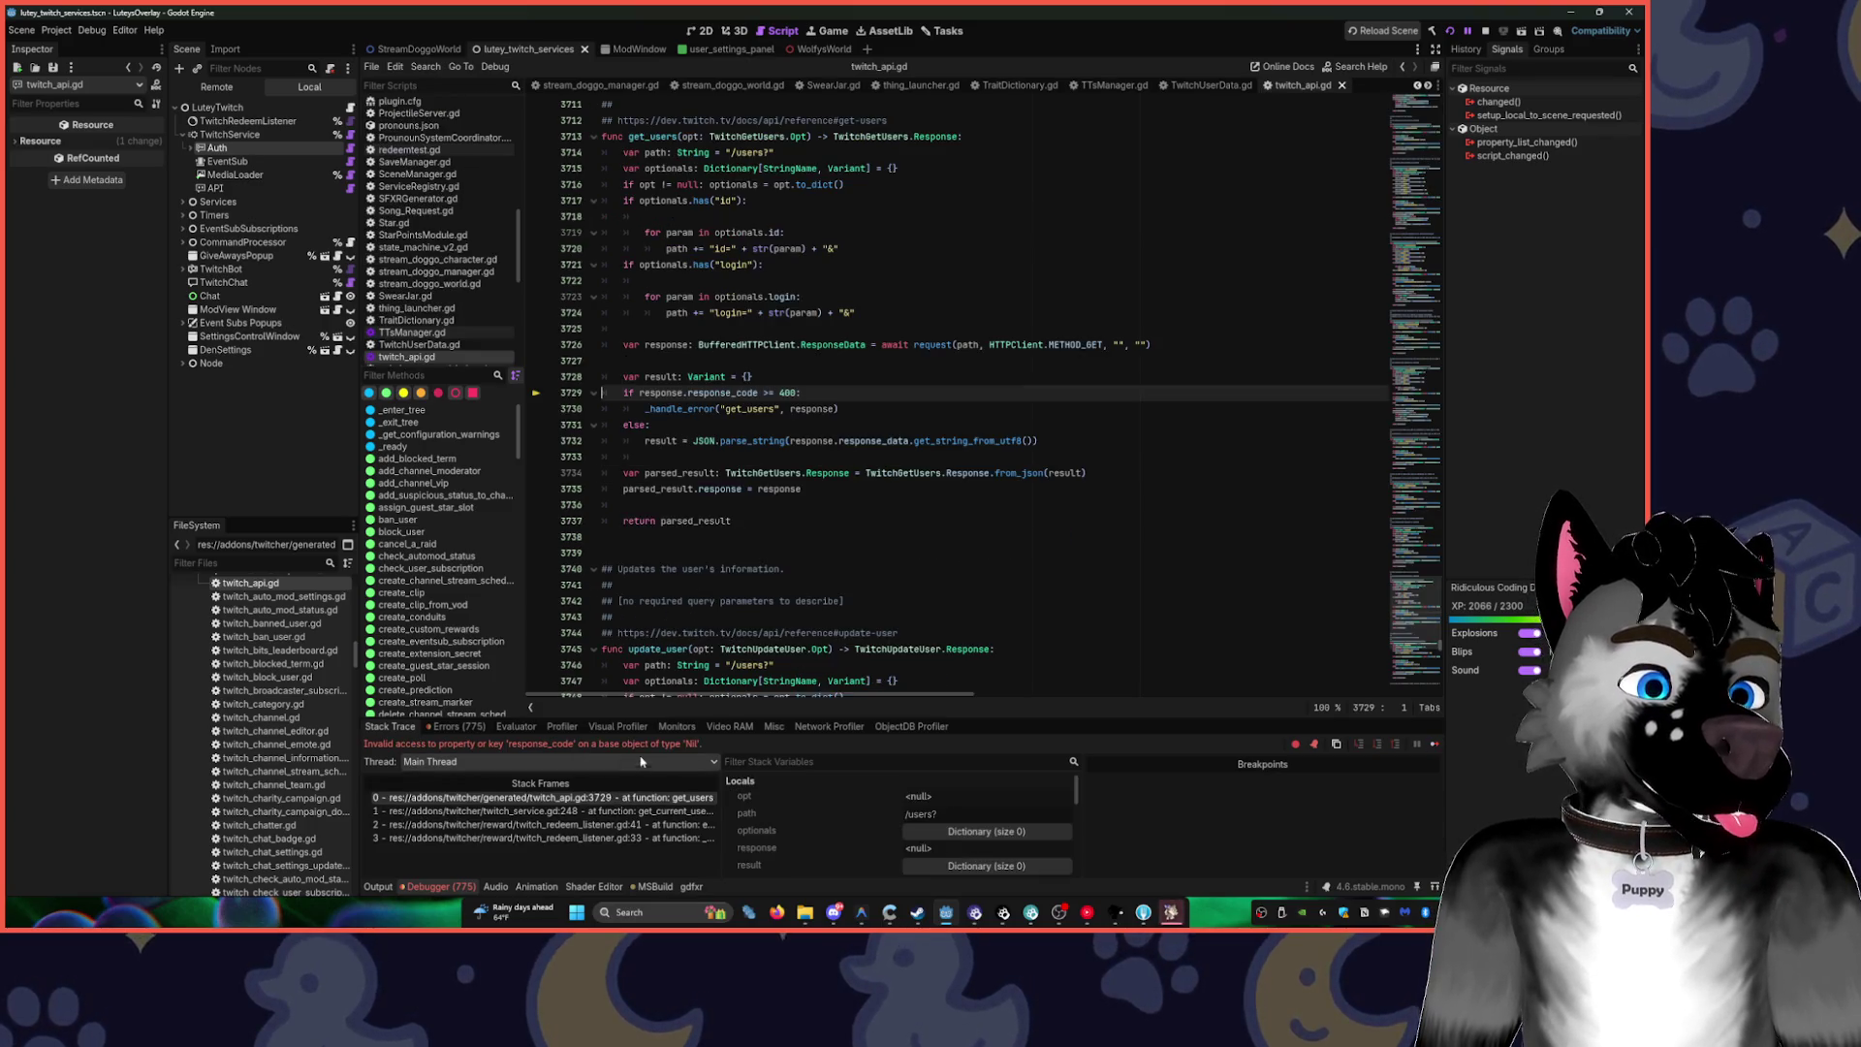
key(F12)
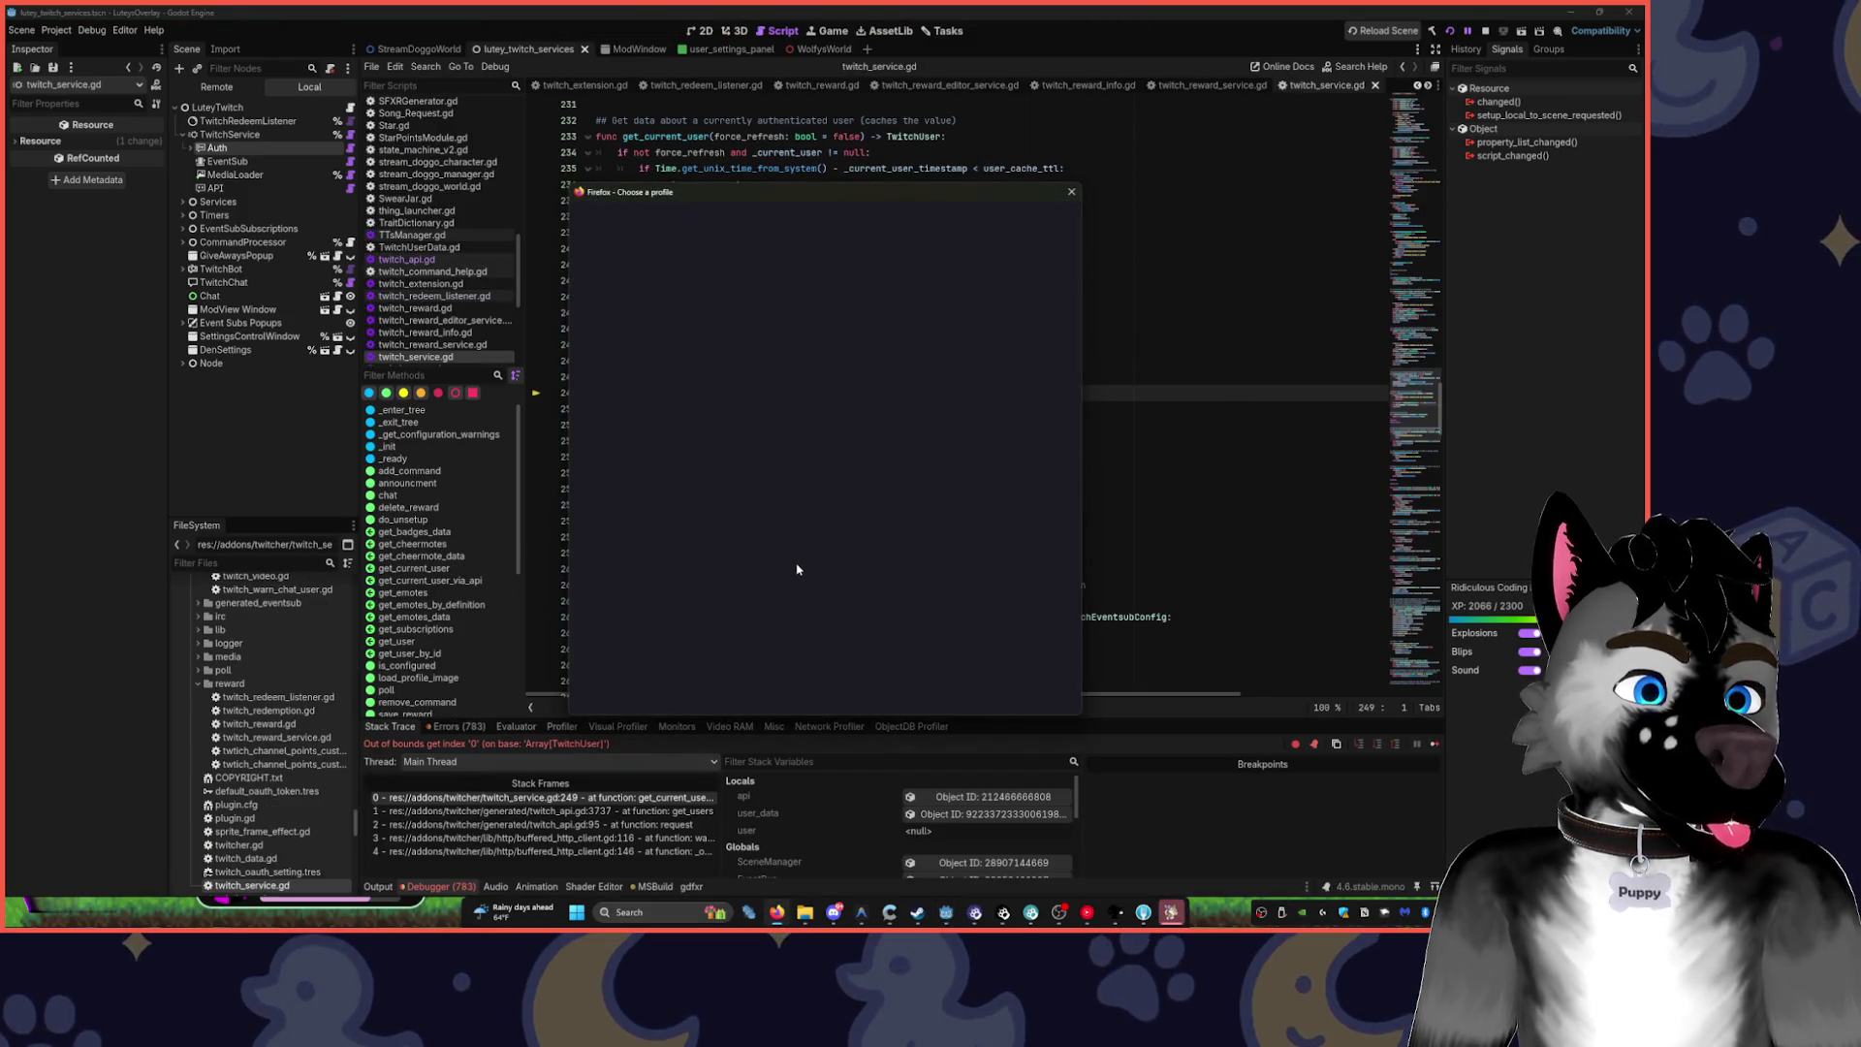
click(744, 405)
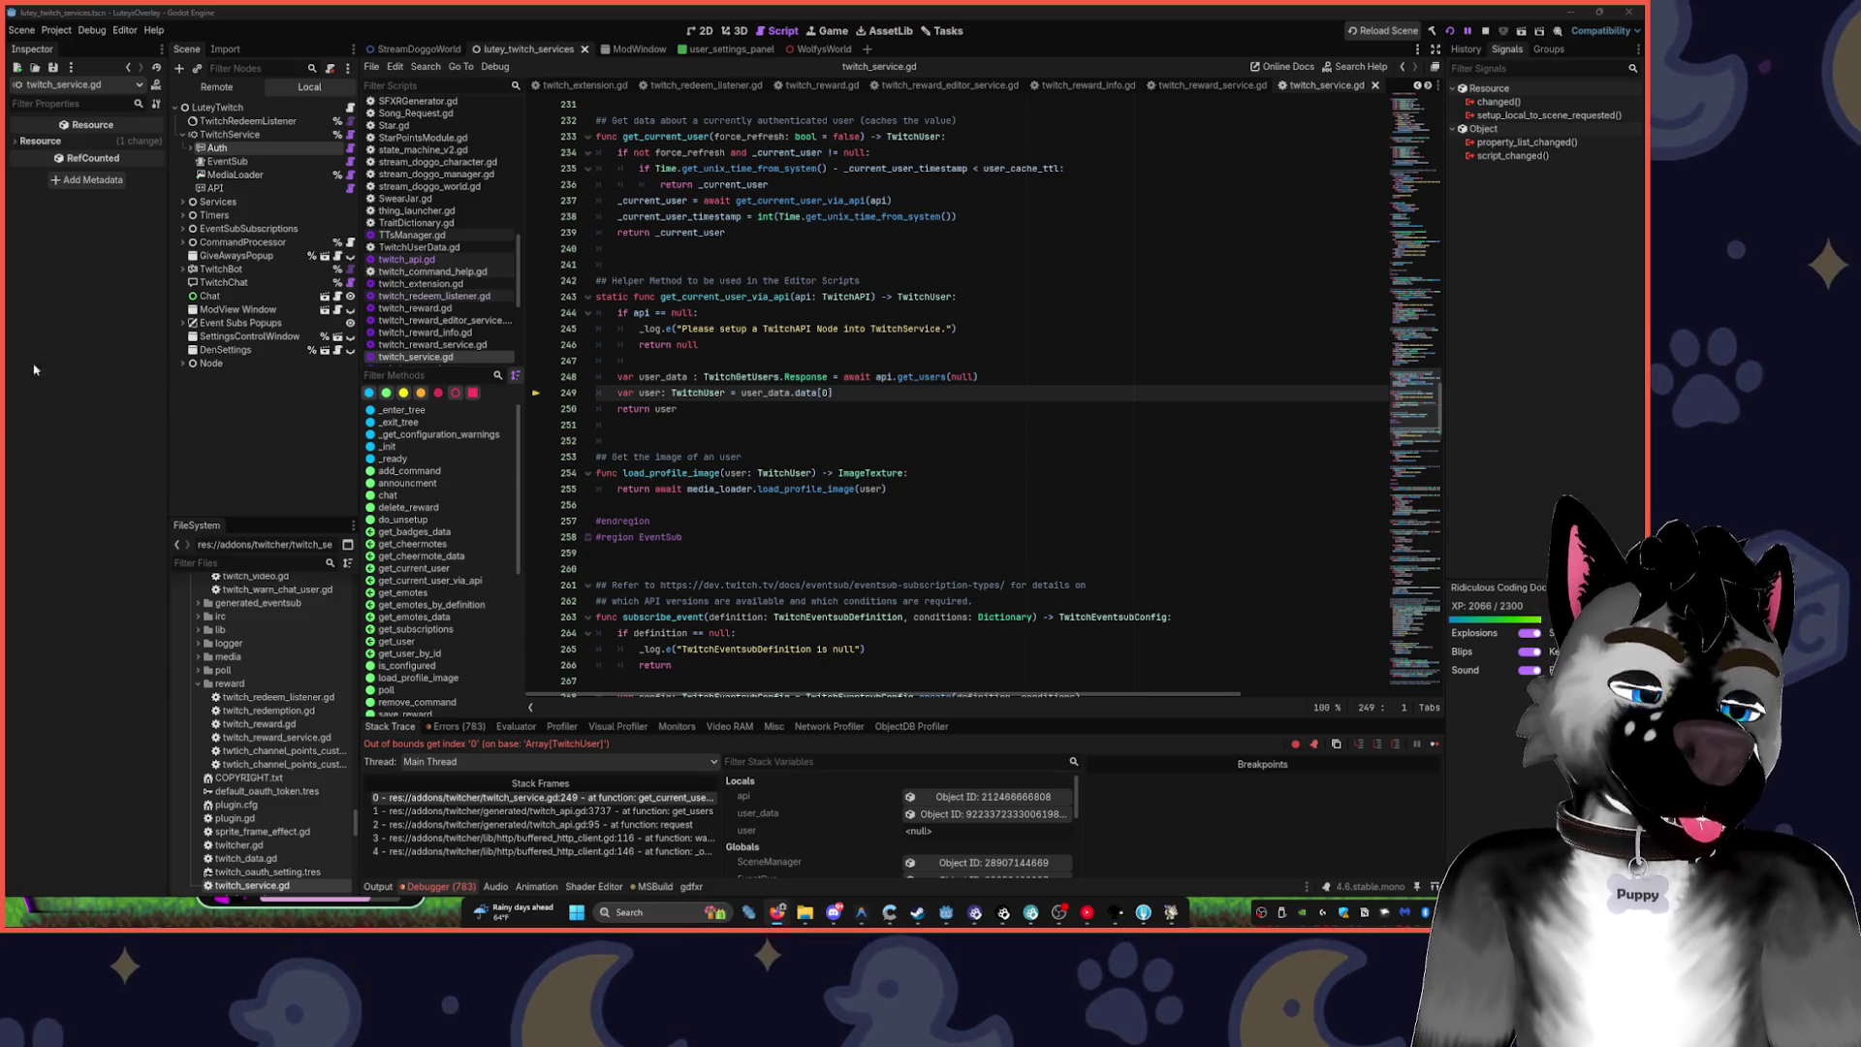
click(260, 417)
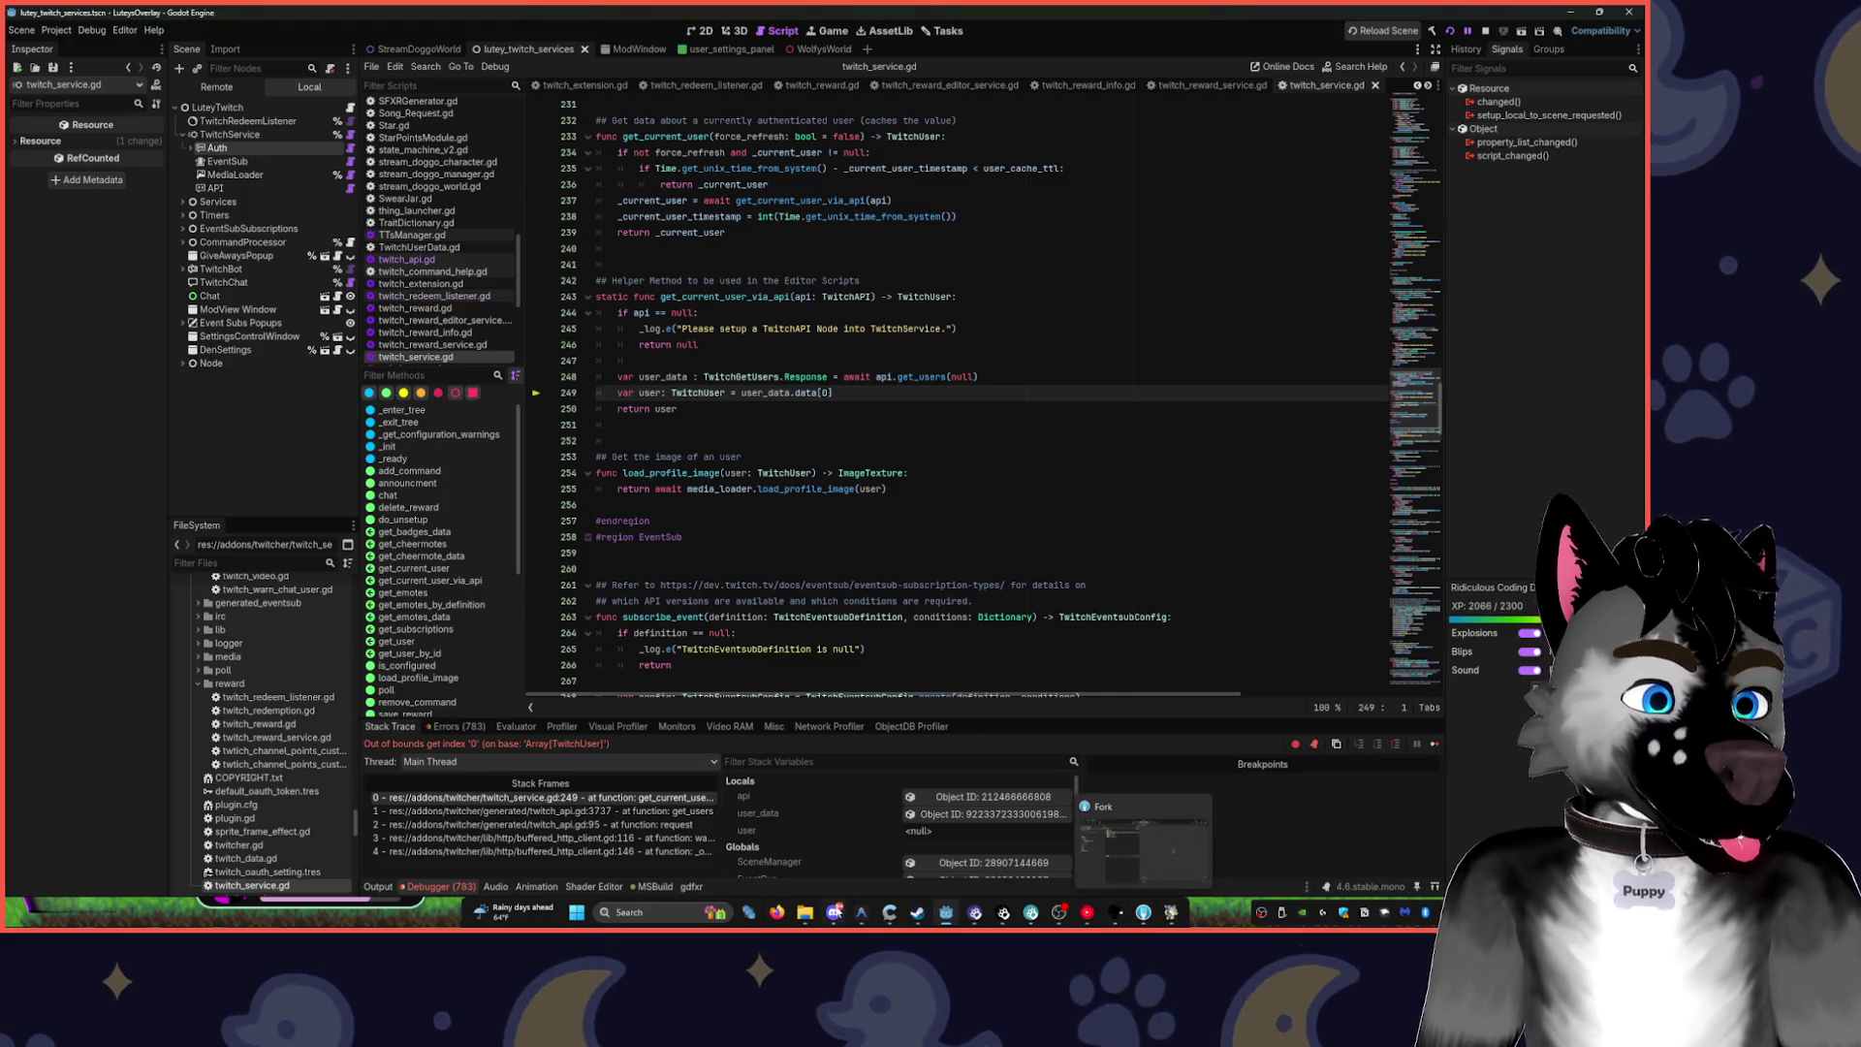
Step: Glance at Discord, narrow the Inspector panel, and bring Fork to the front
click(860, 914)
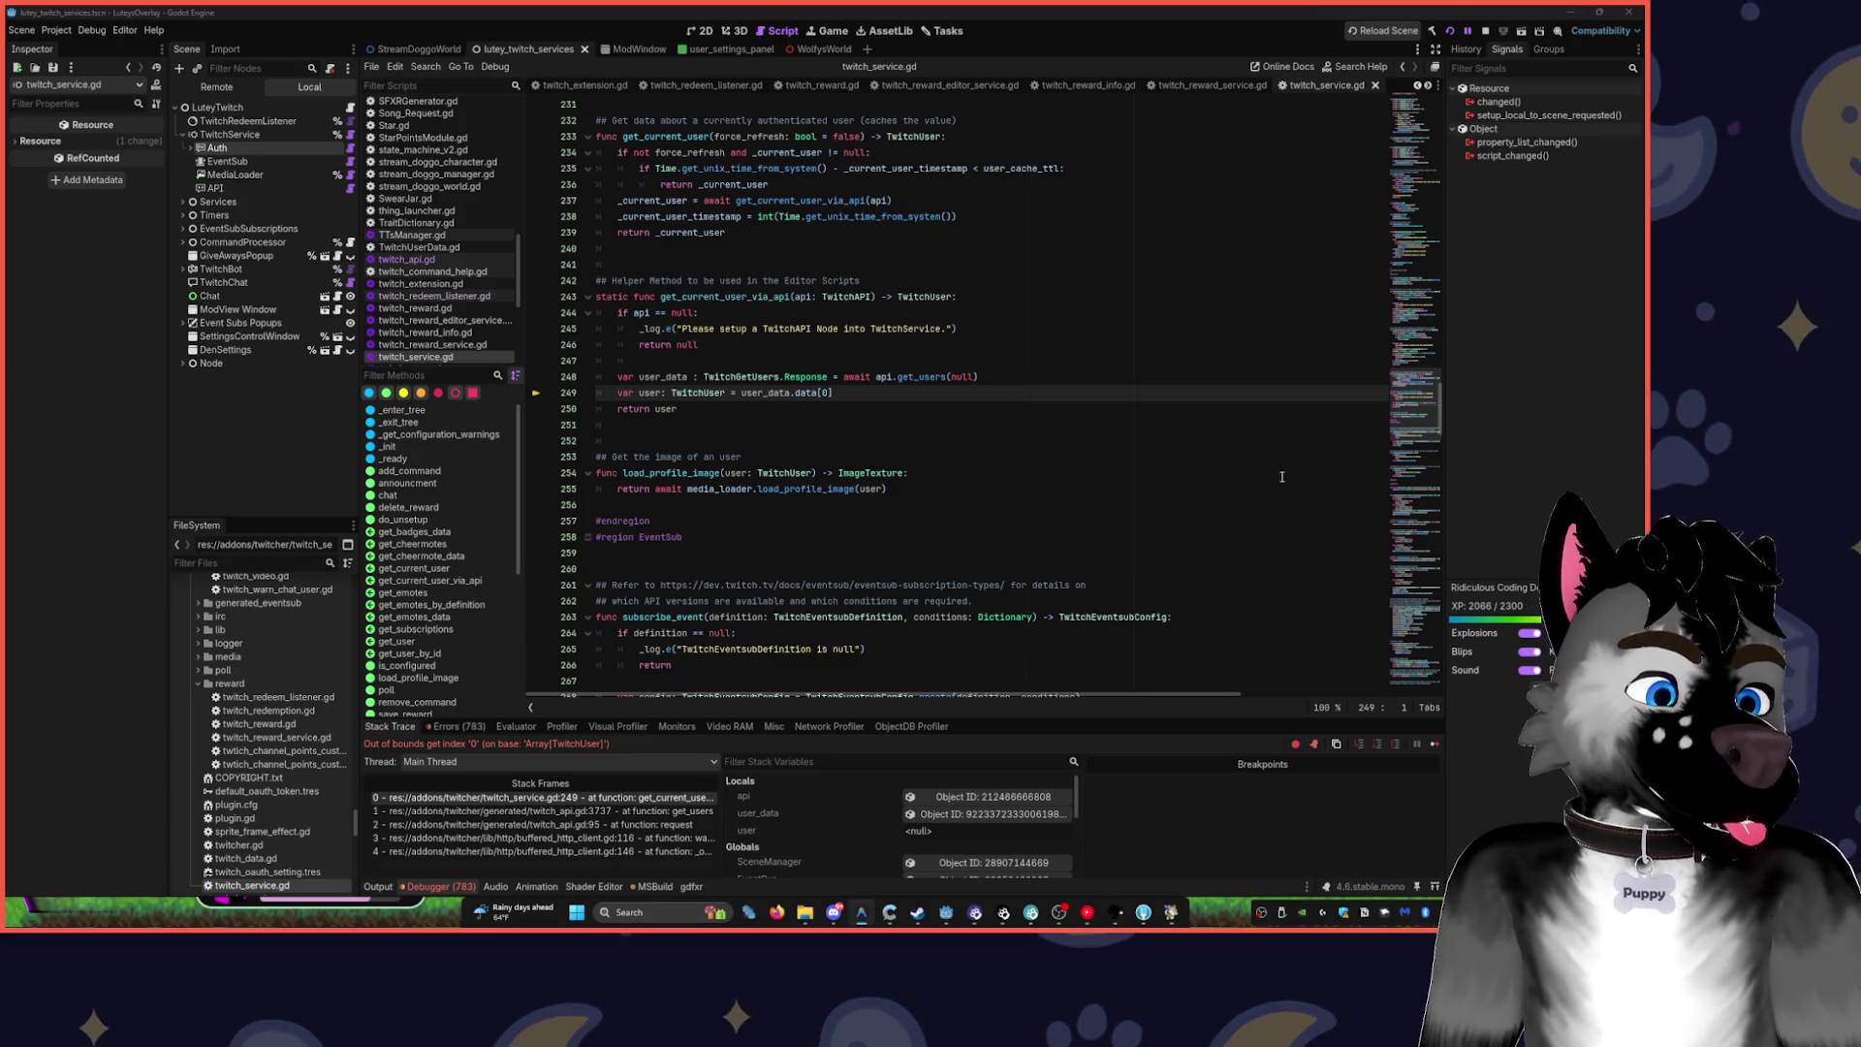
scroll(325, 676, up, 15)
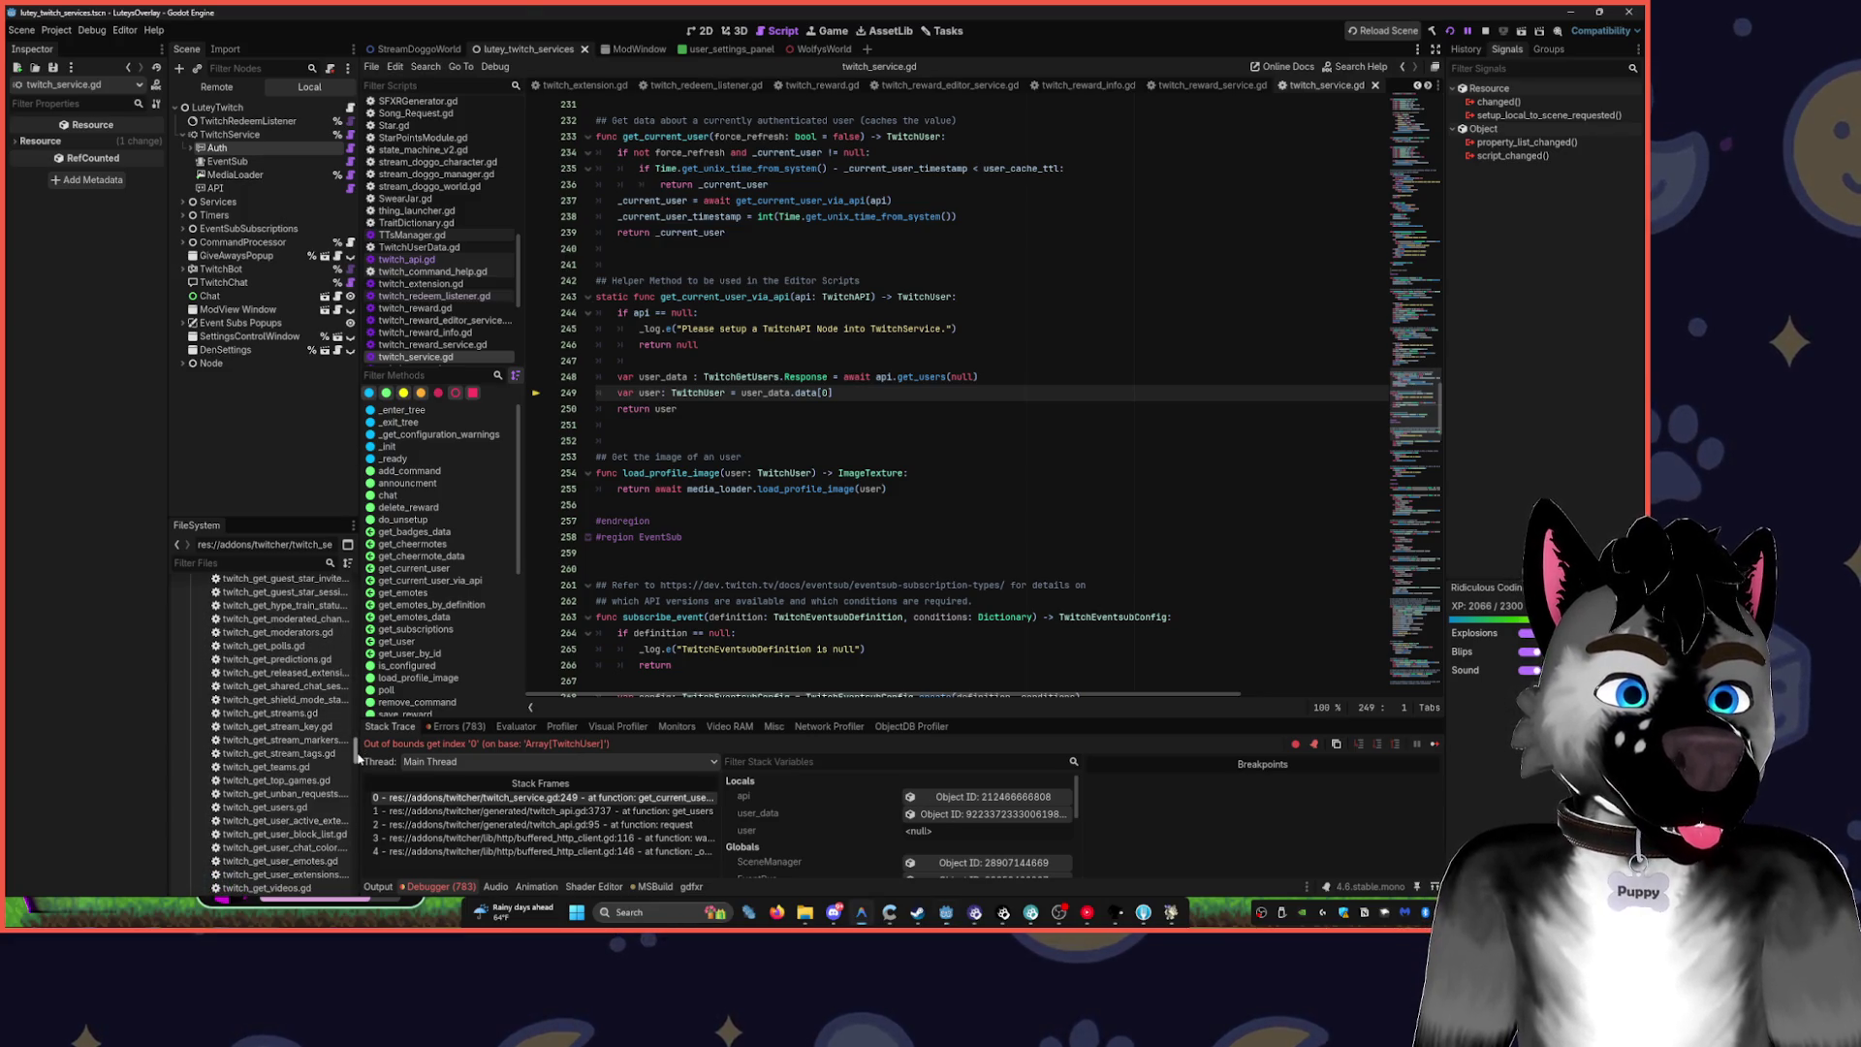
scroll(325, 676, up, 15)
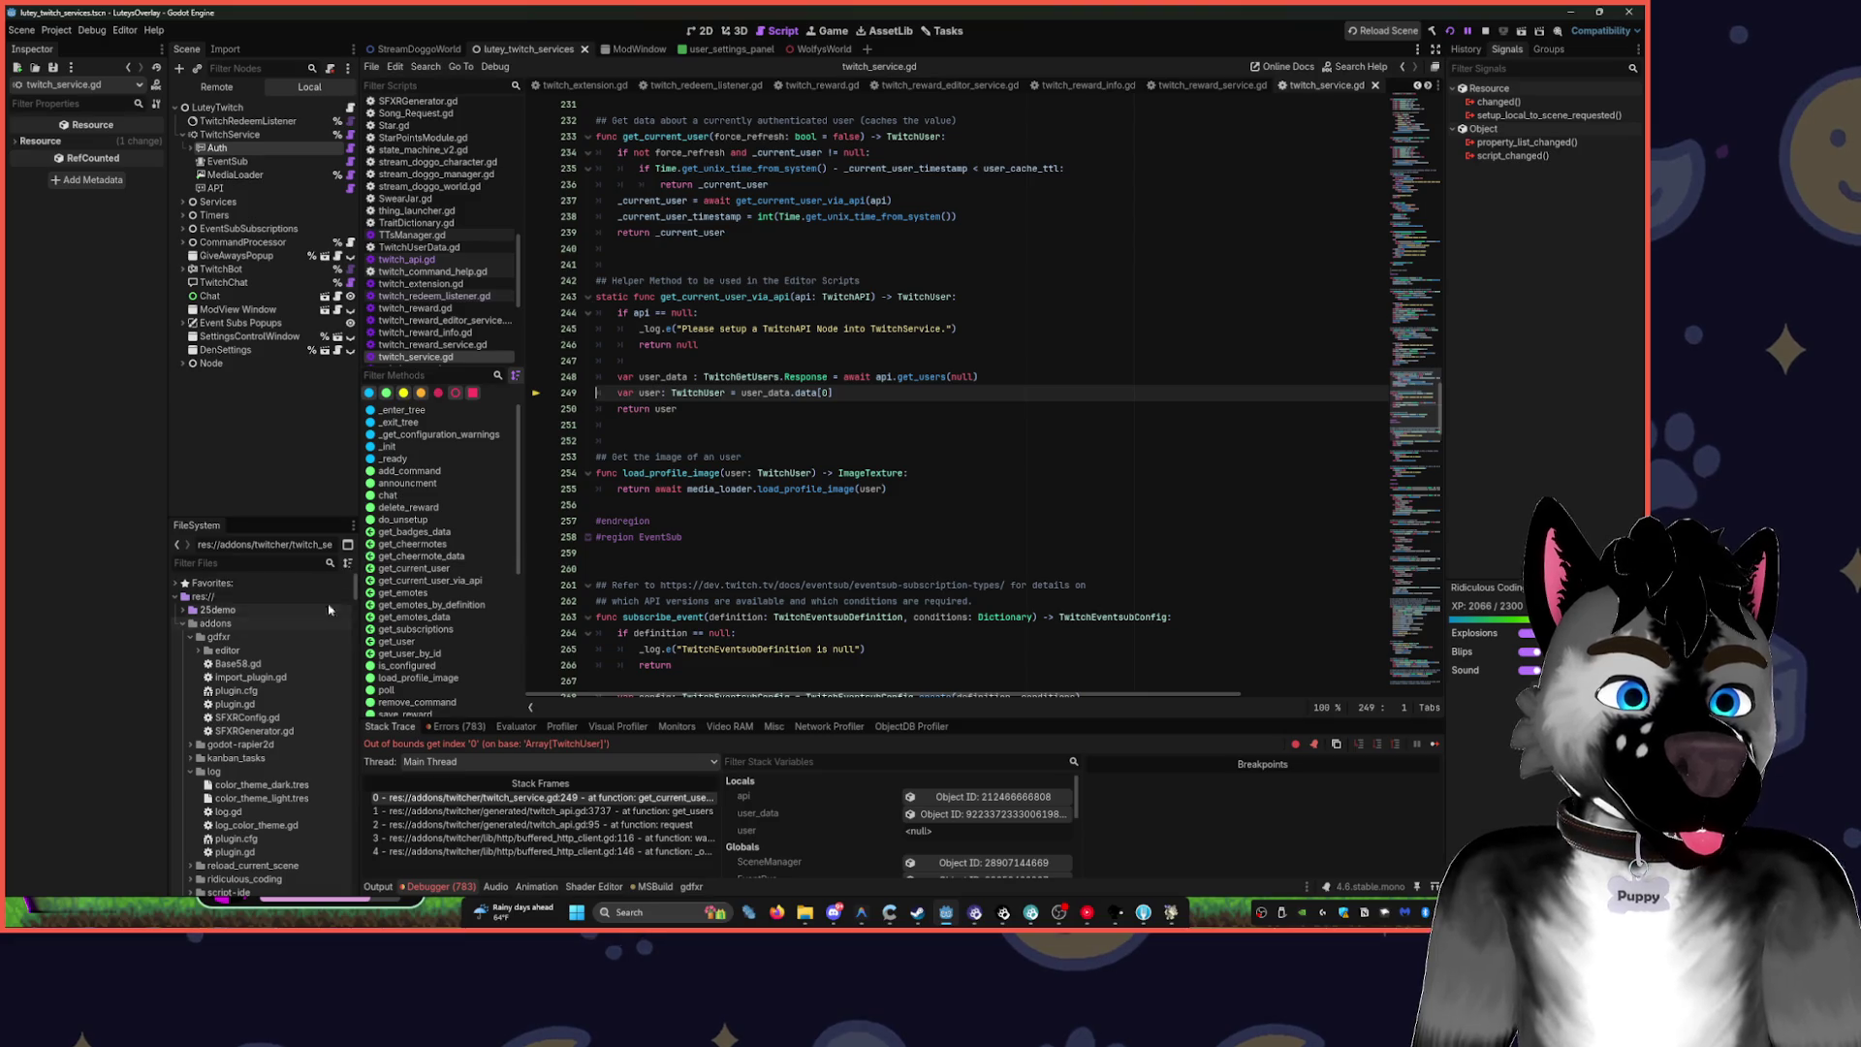
drag(166, 506, 124, 501)
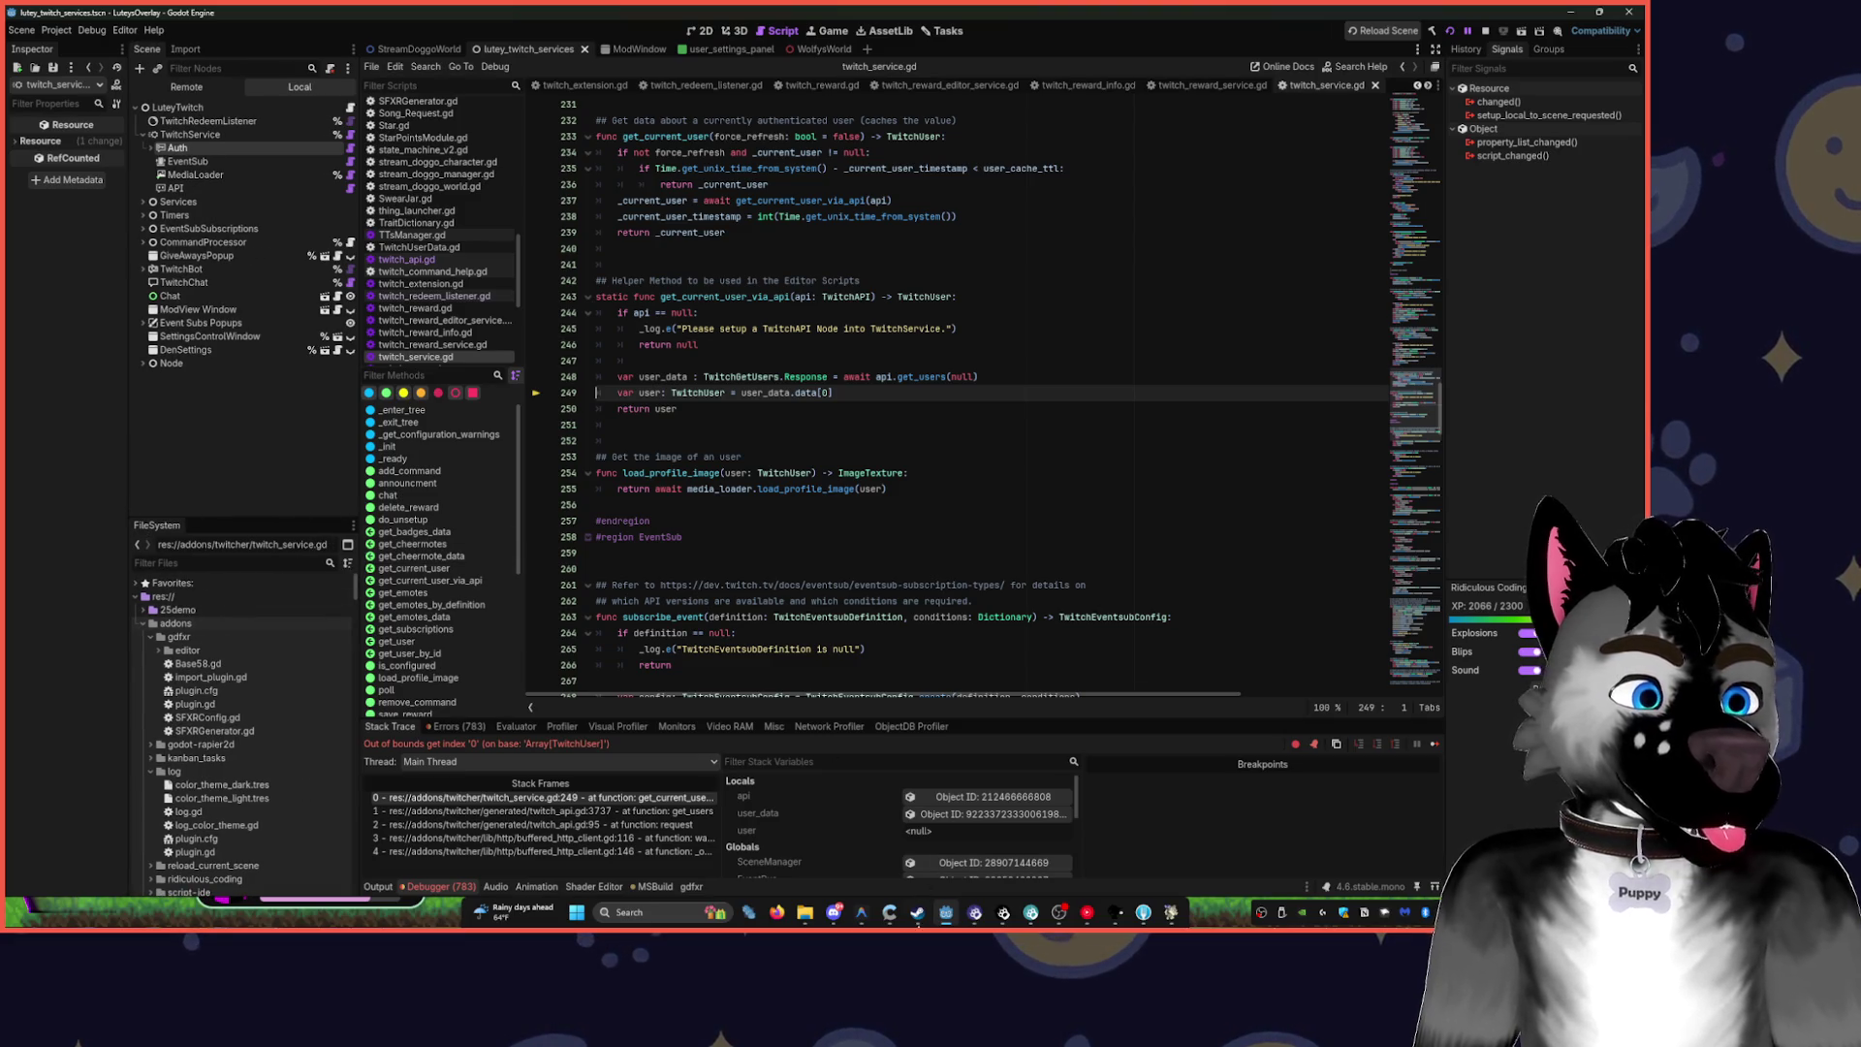
click(1143, 912)
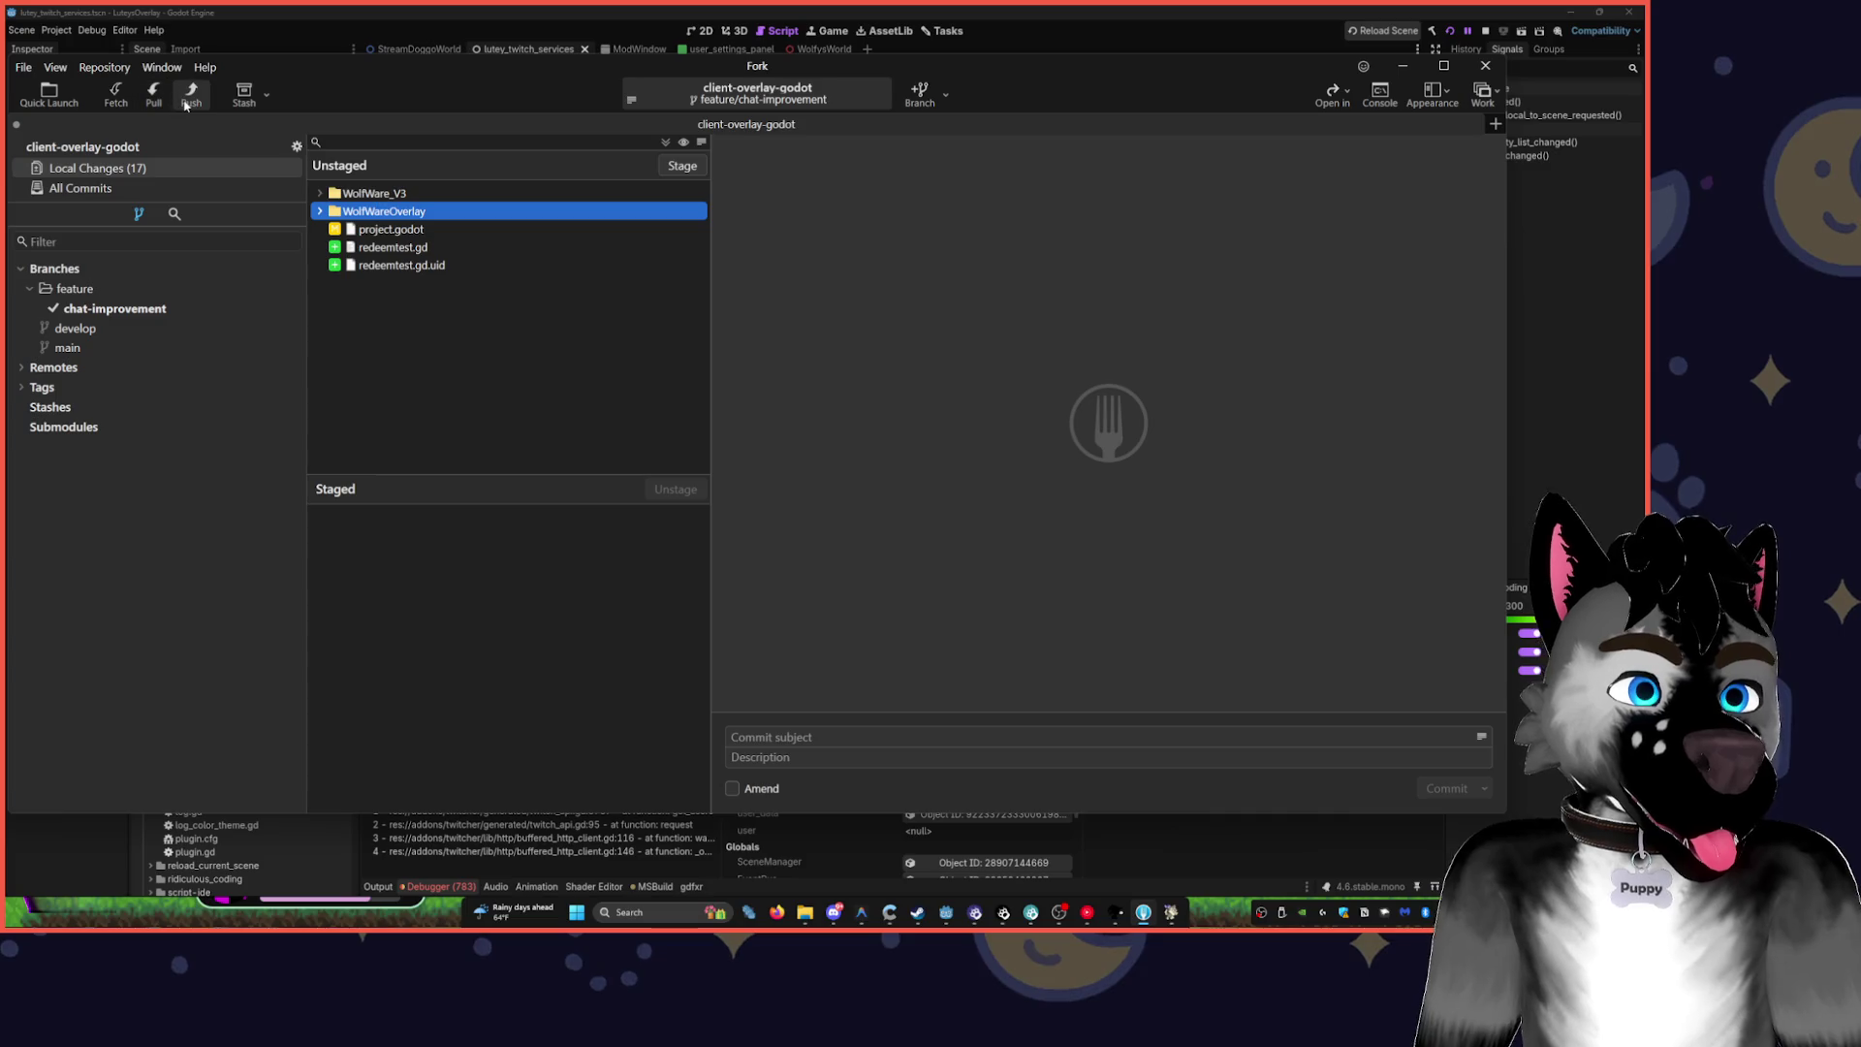
Step: Pull upstream/master from the upstream remote, entering the key passphrase
click(888, 917)
click(888, 917)
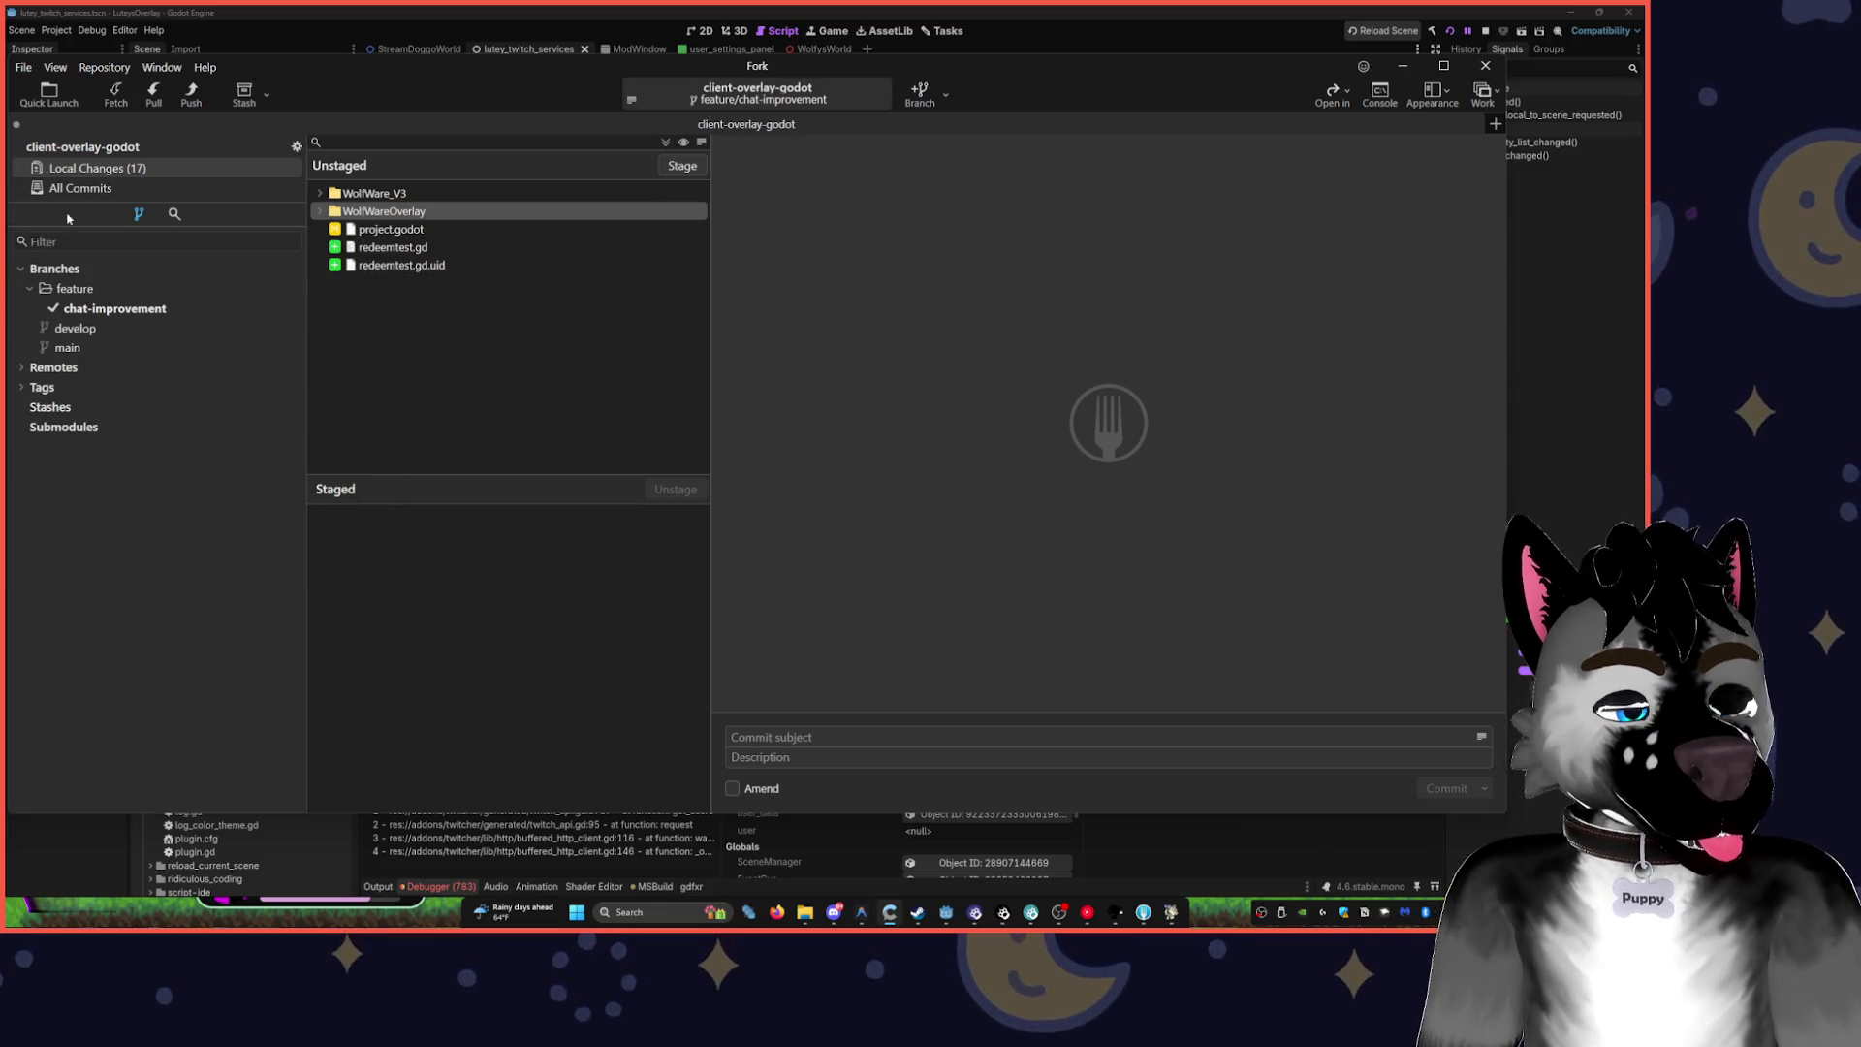
click(155, 95)
click(729, 386)
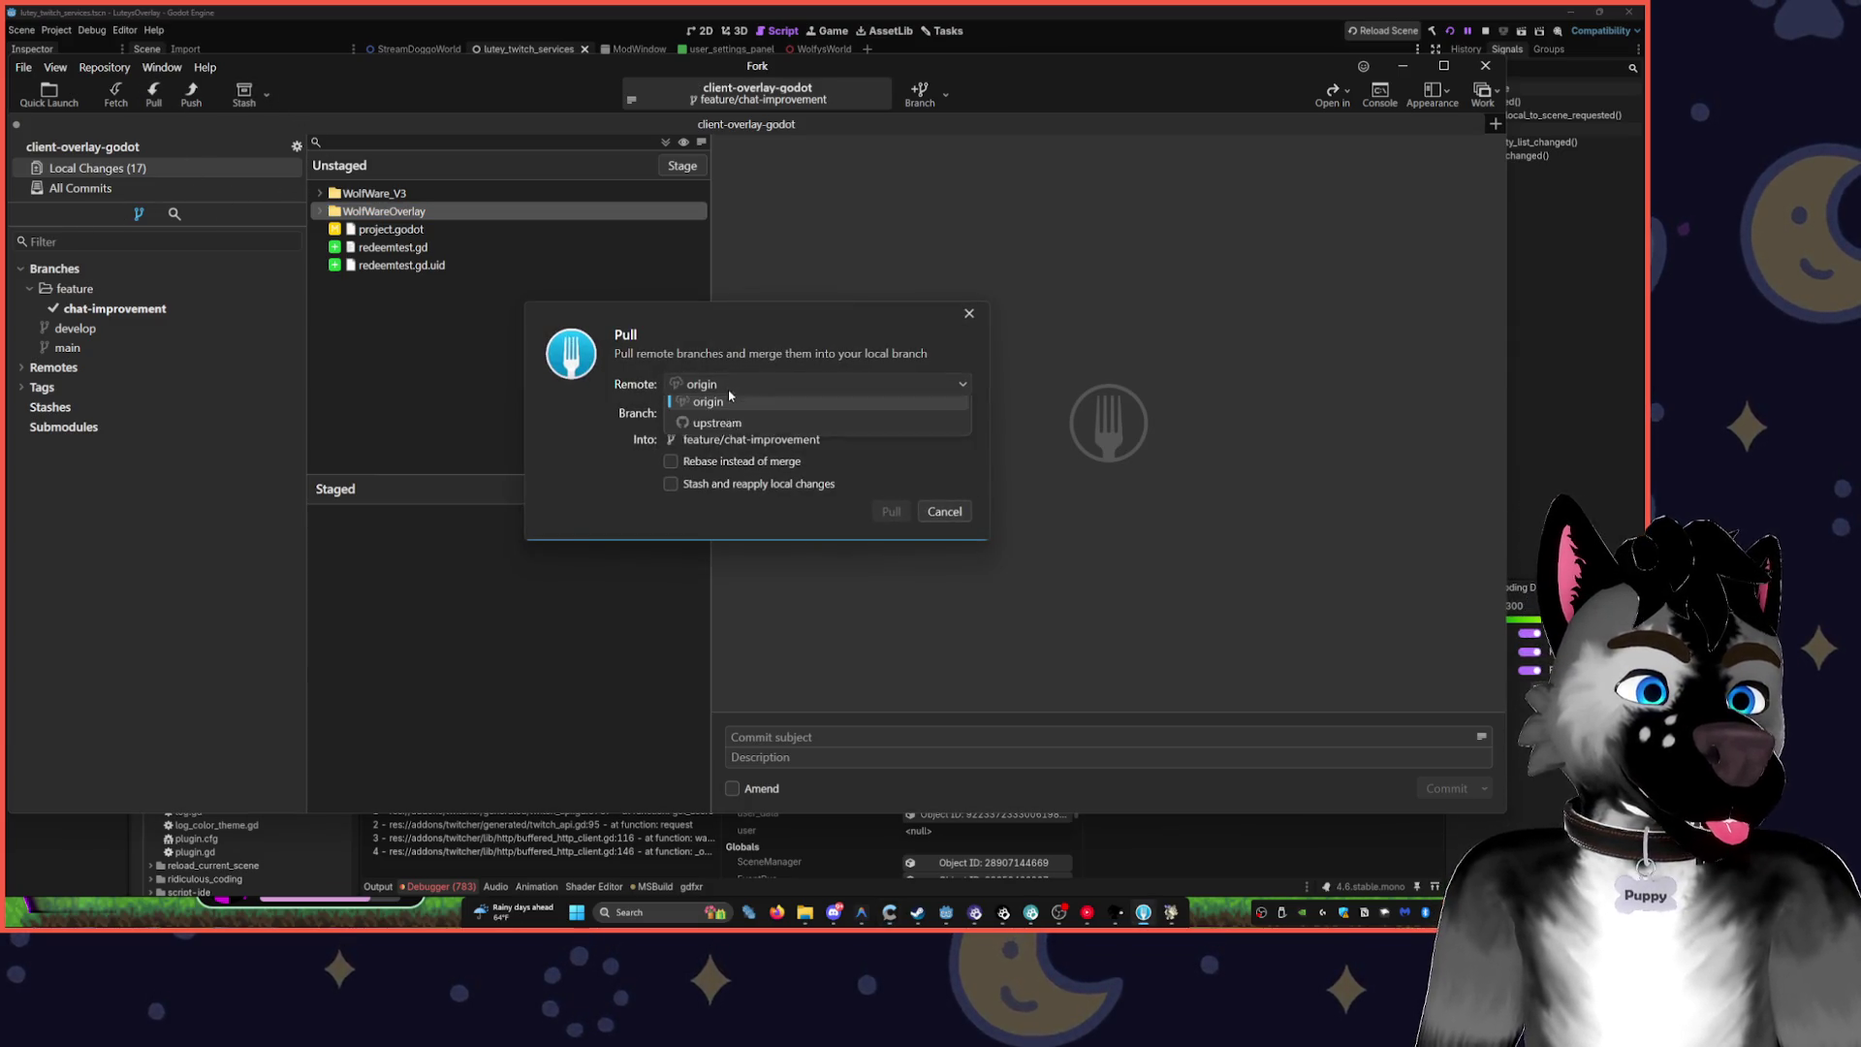
click(718, 421)
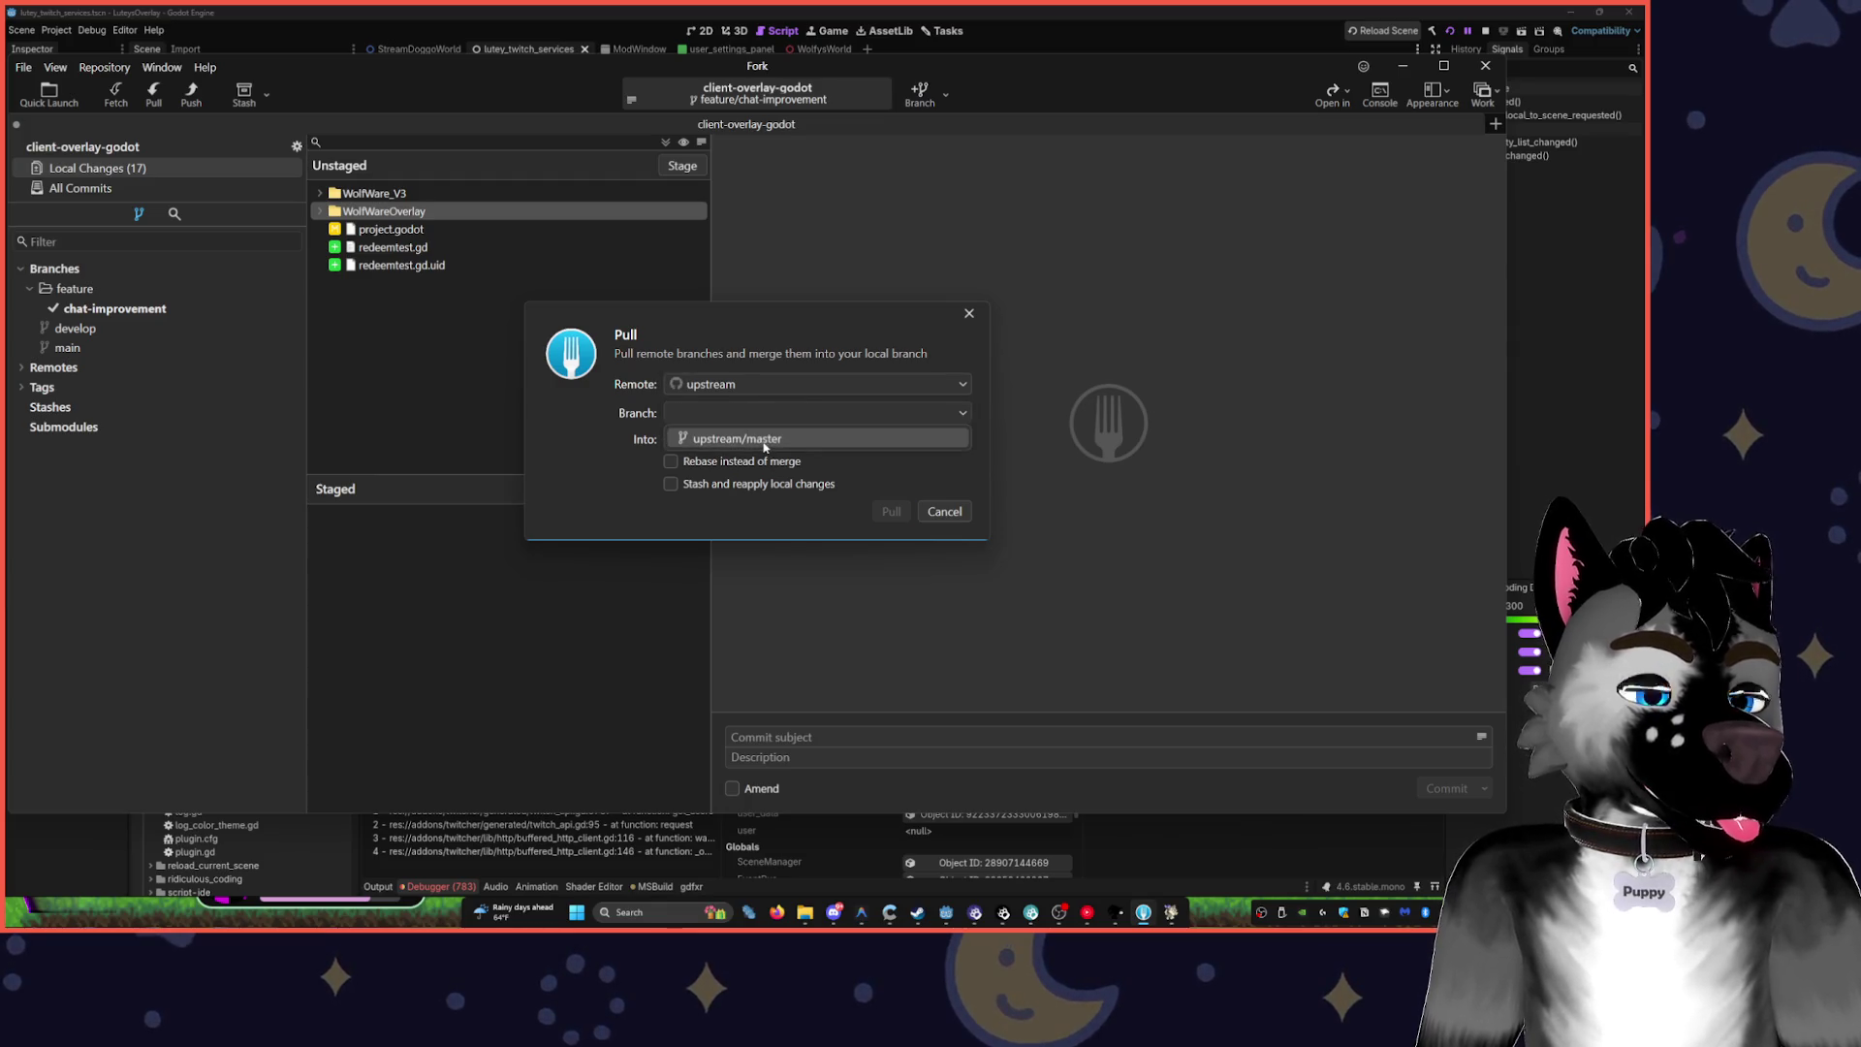
click(765, 441)
click(892, 512)
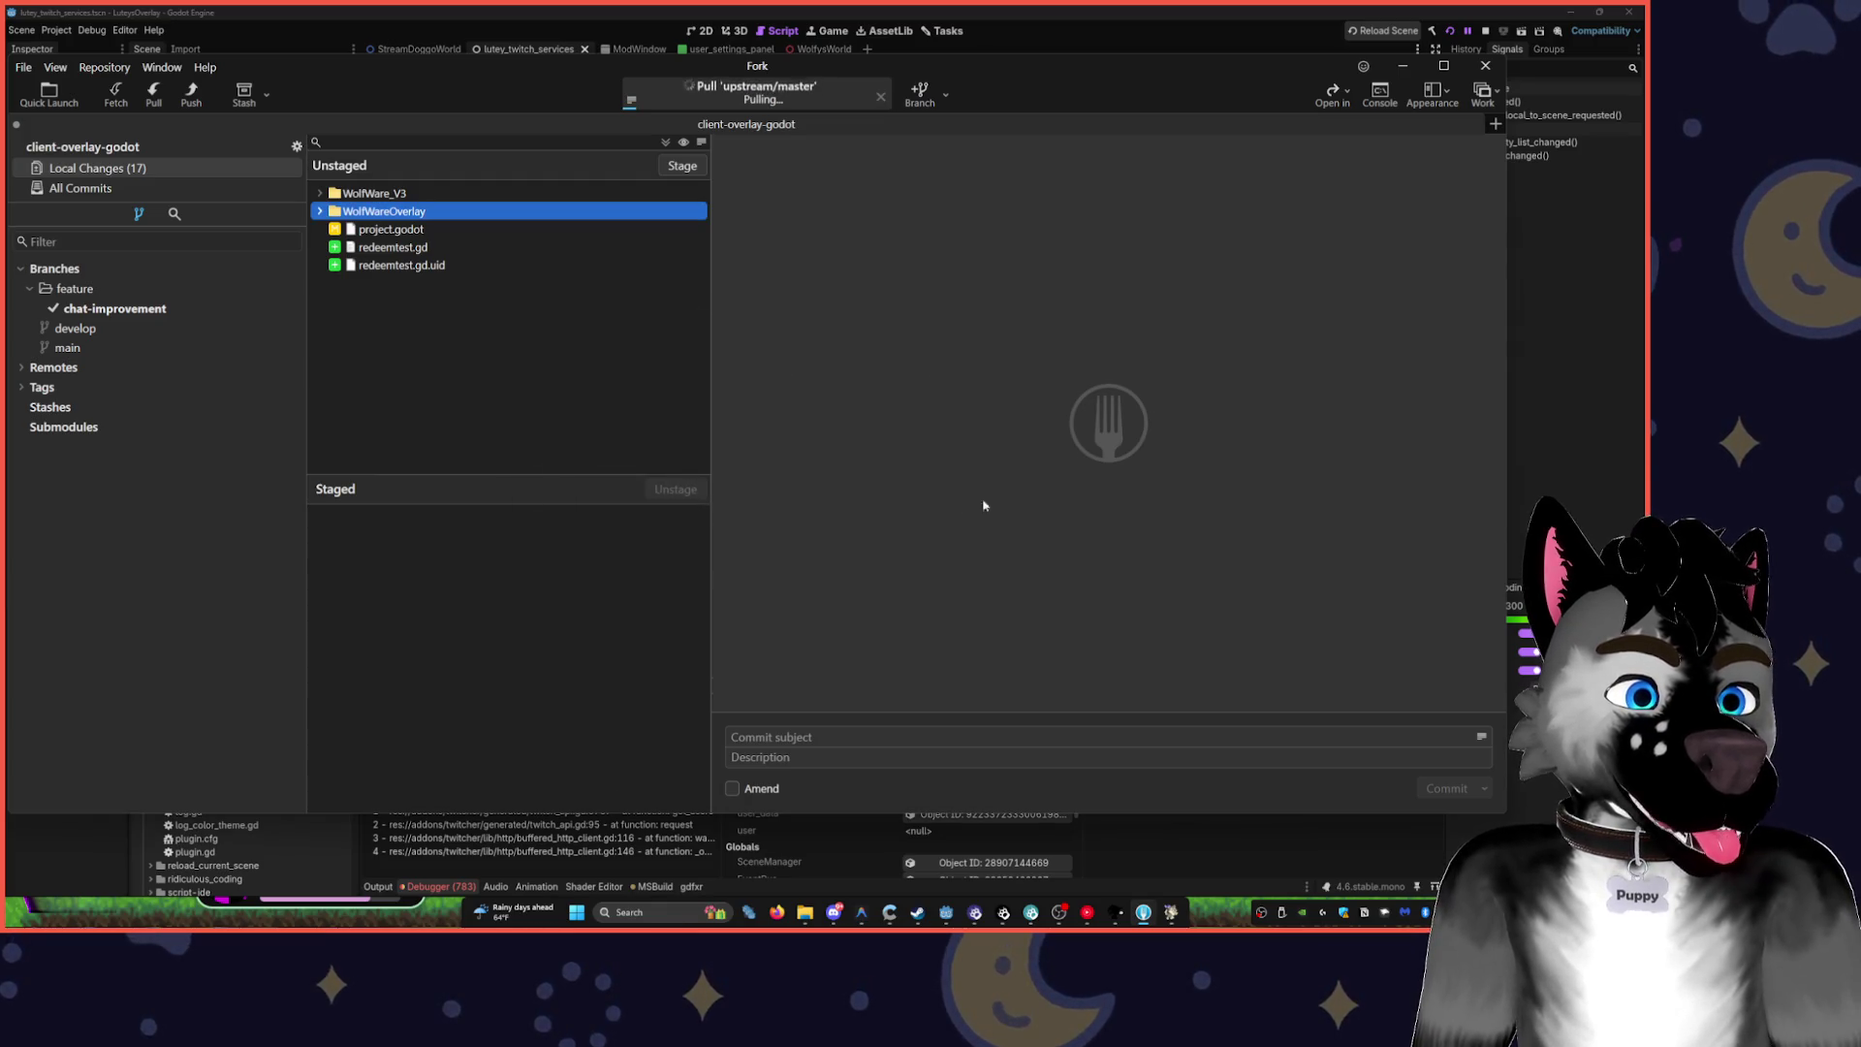
text(•••)
click(891, 474)
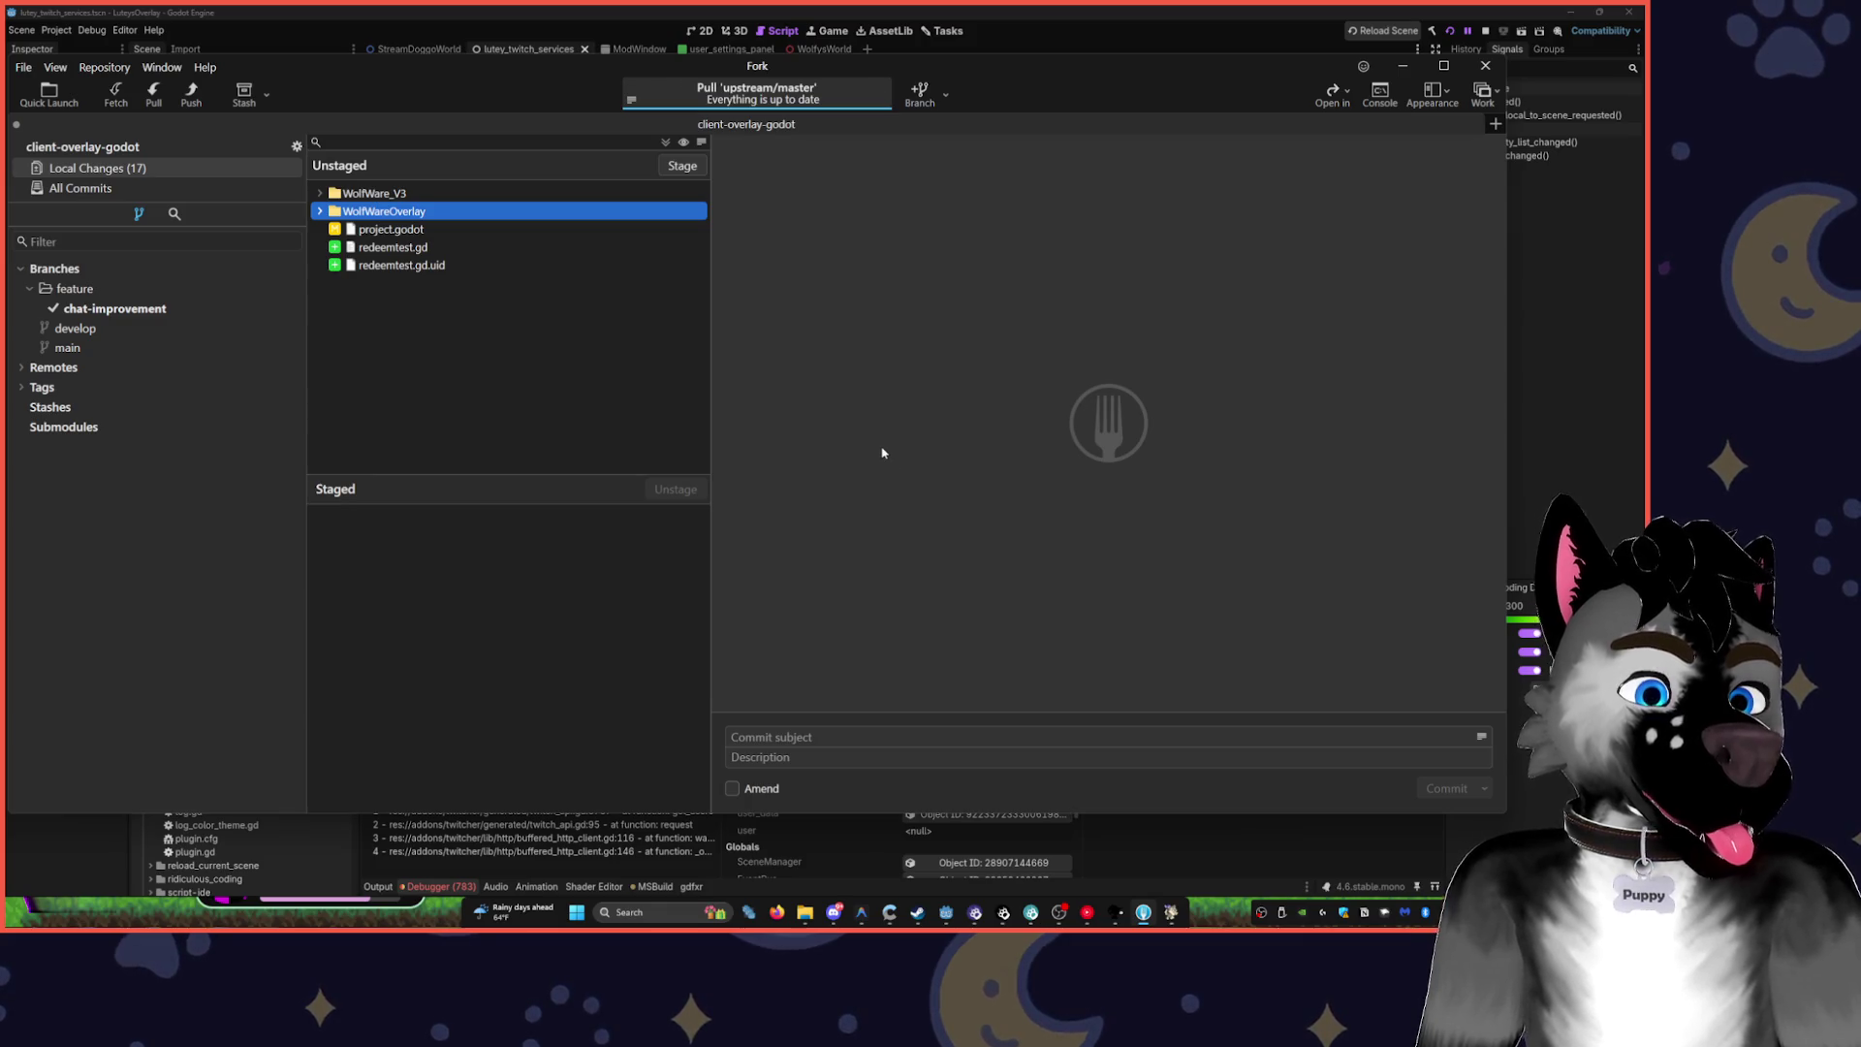
Step: Open and cancel the Fetch and Pull dialogs, then expand WolfWareOverlay's changed files
click(113, 94)
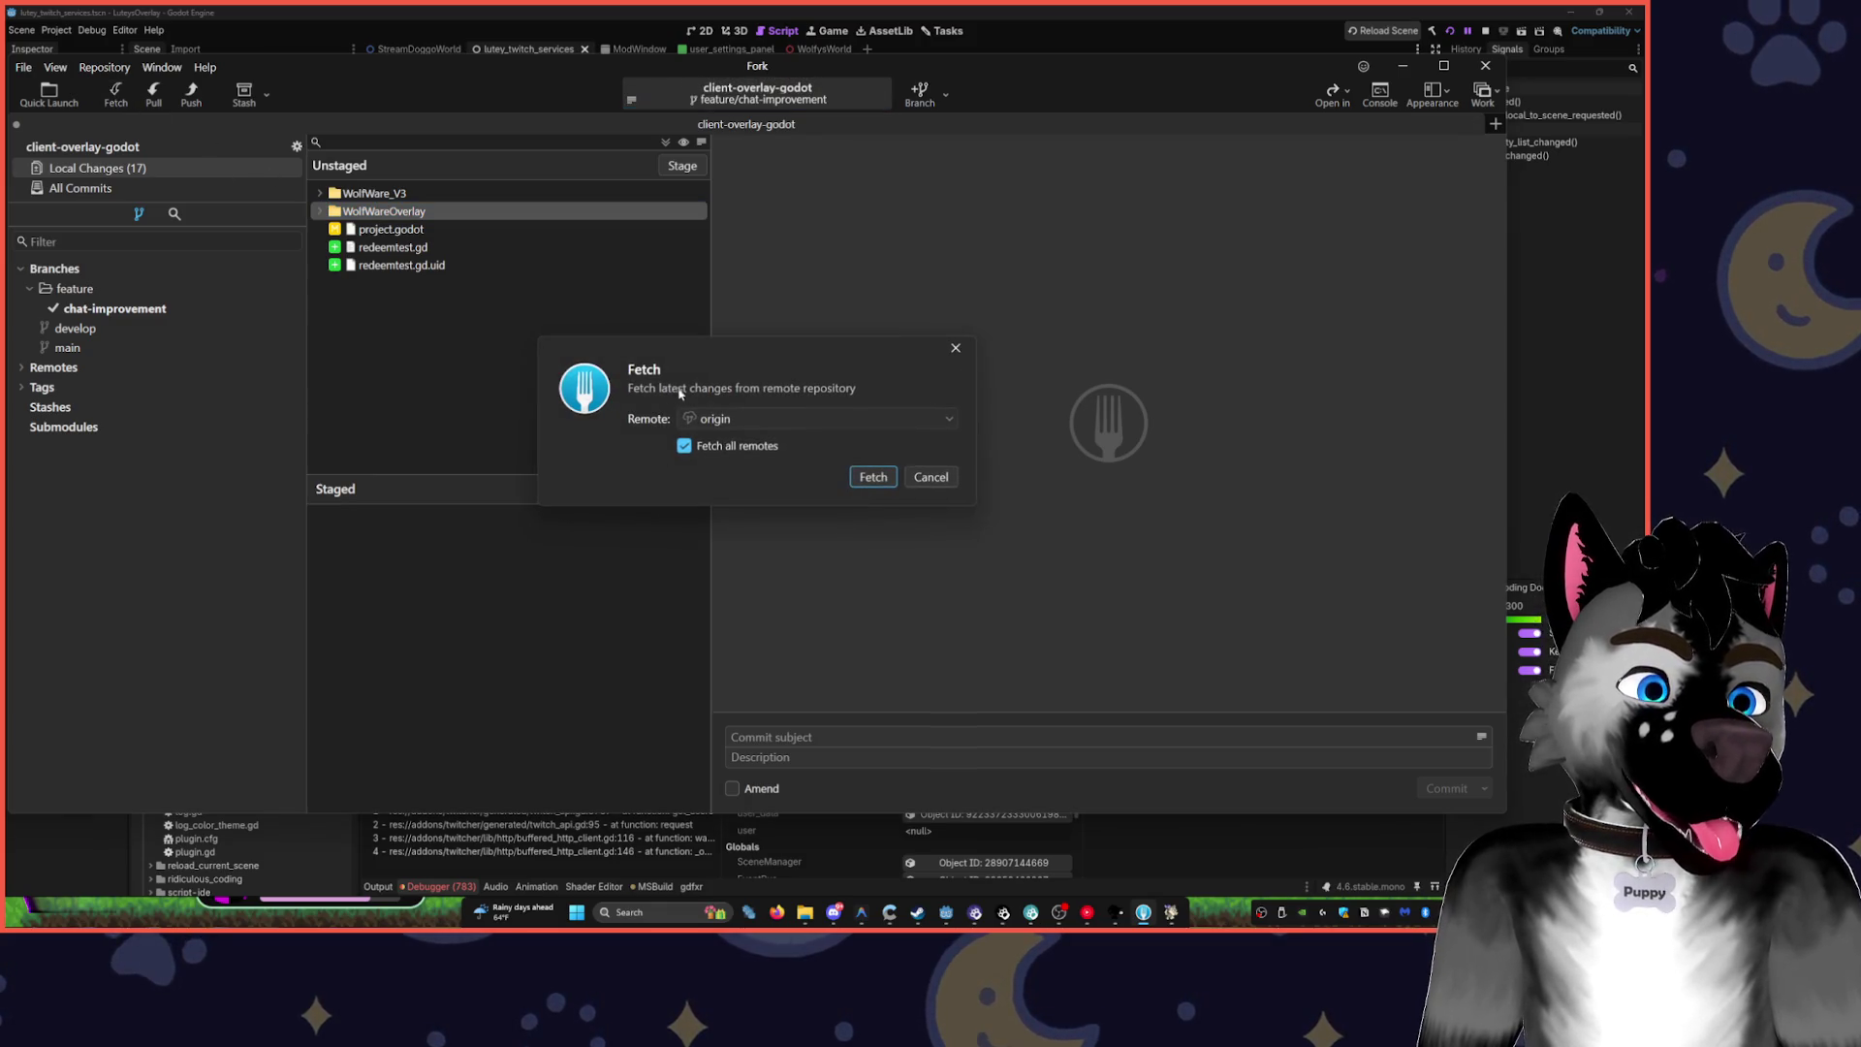
click(930, 477)
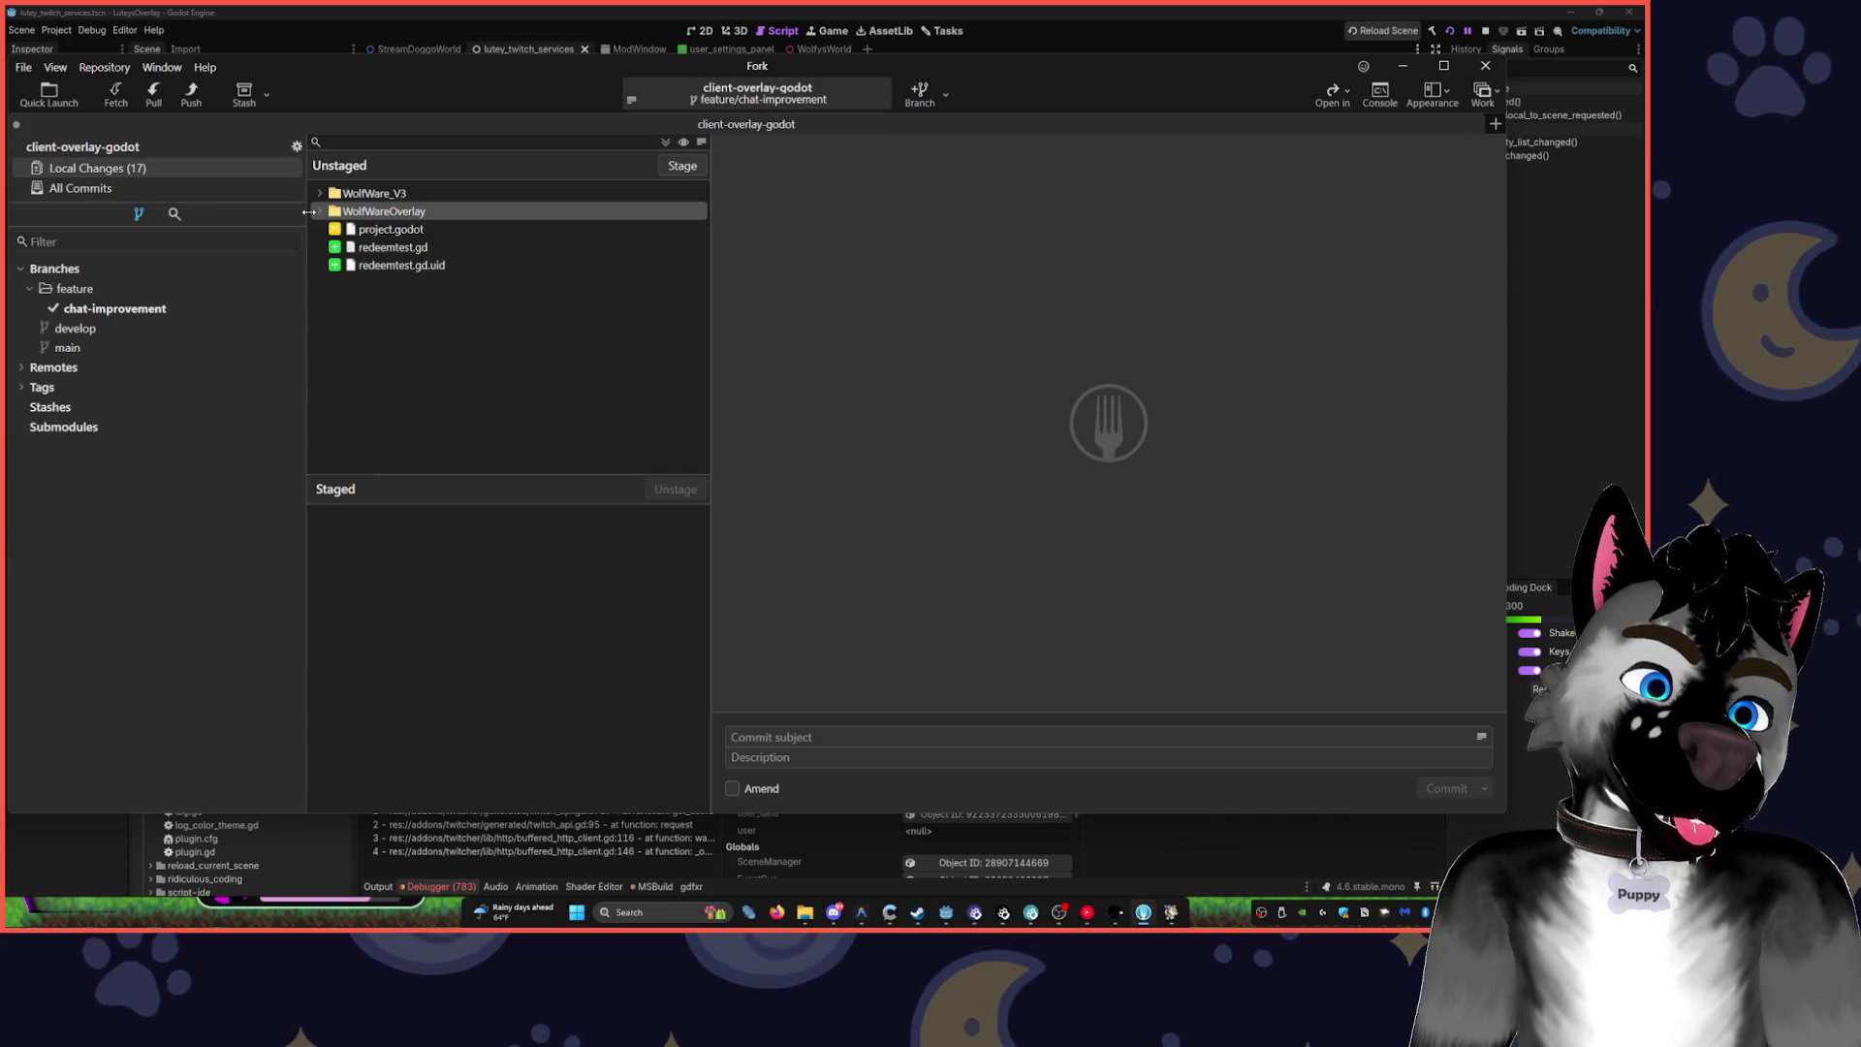
click(153, 94)
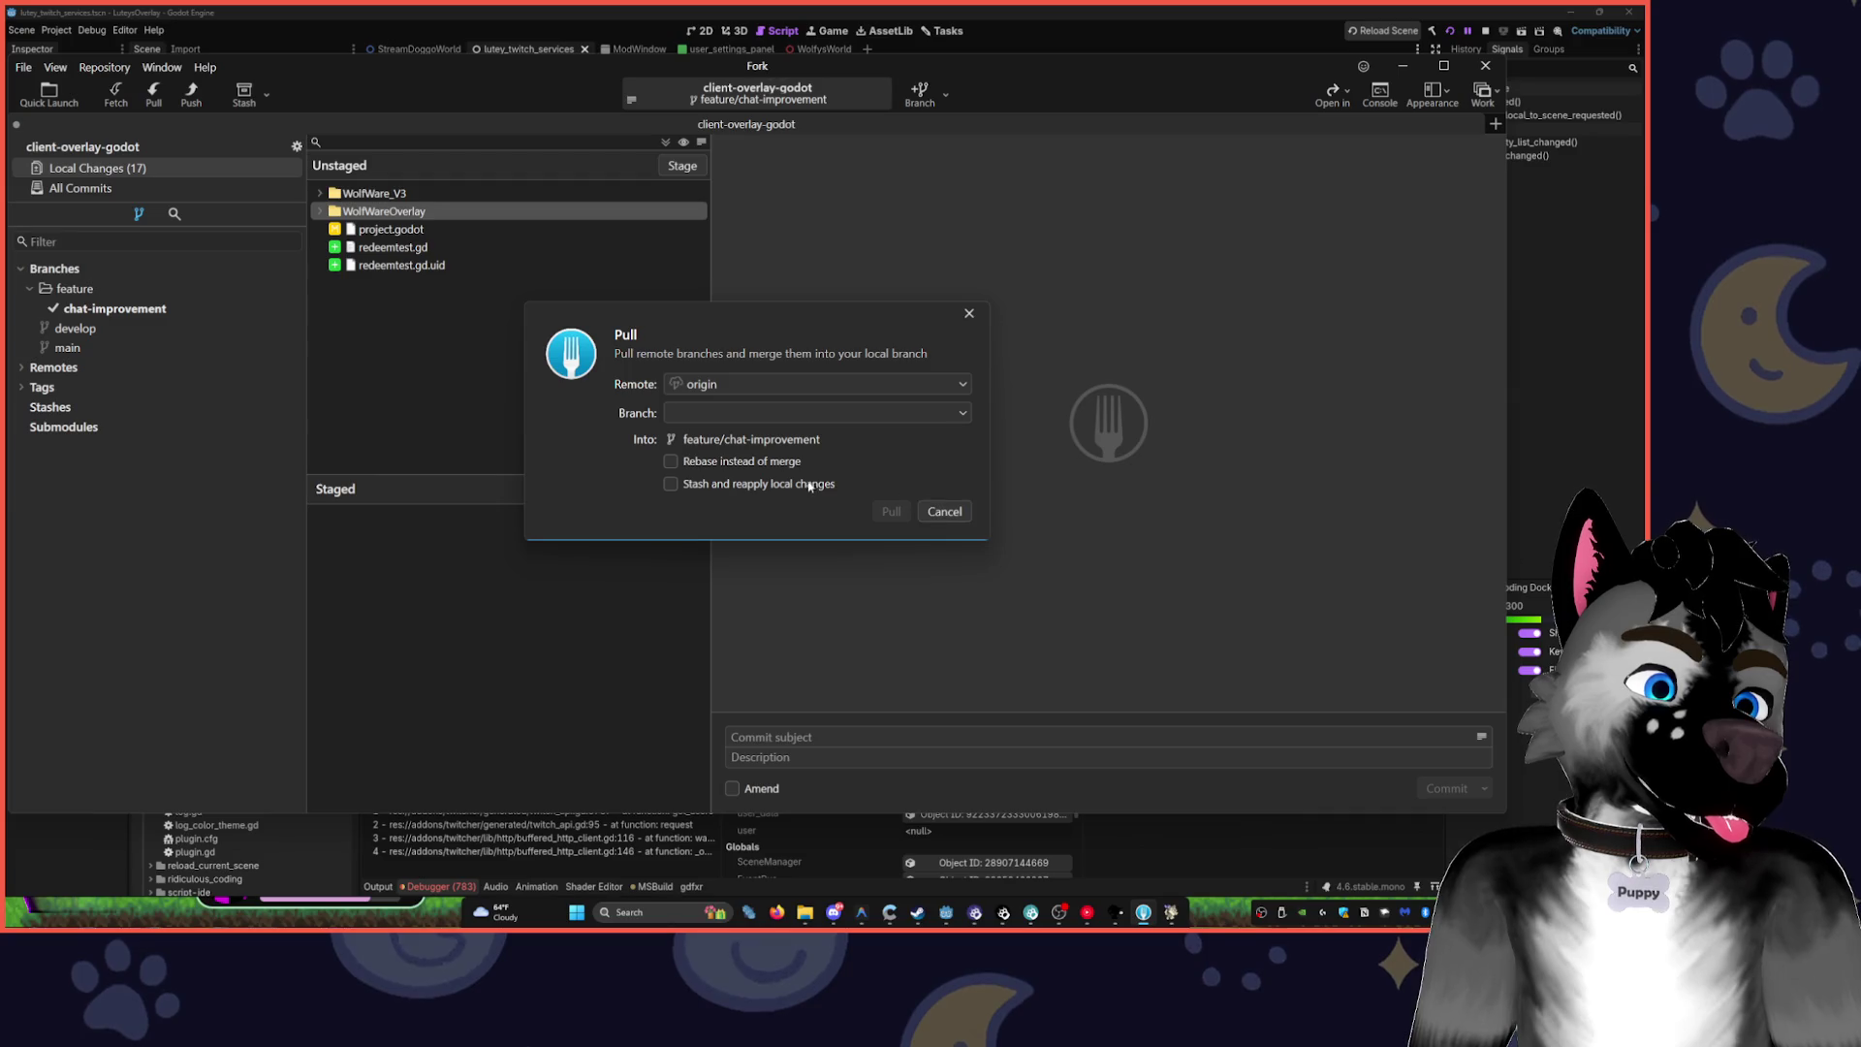
click(933, 511)
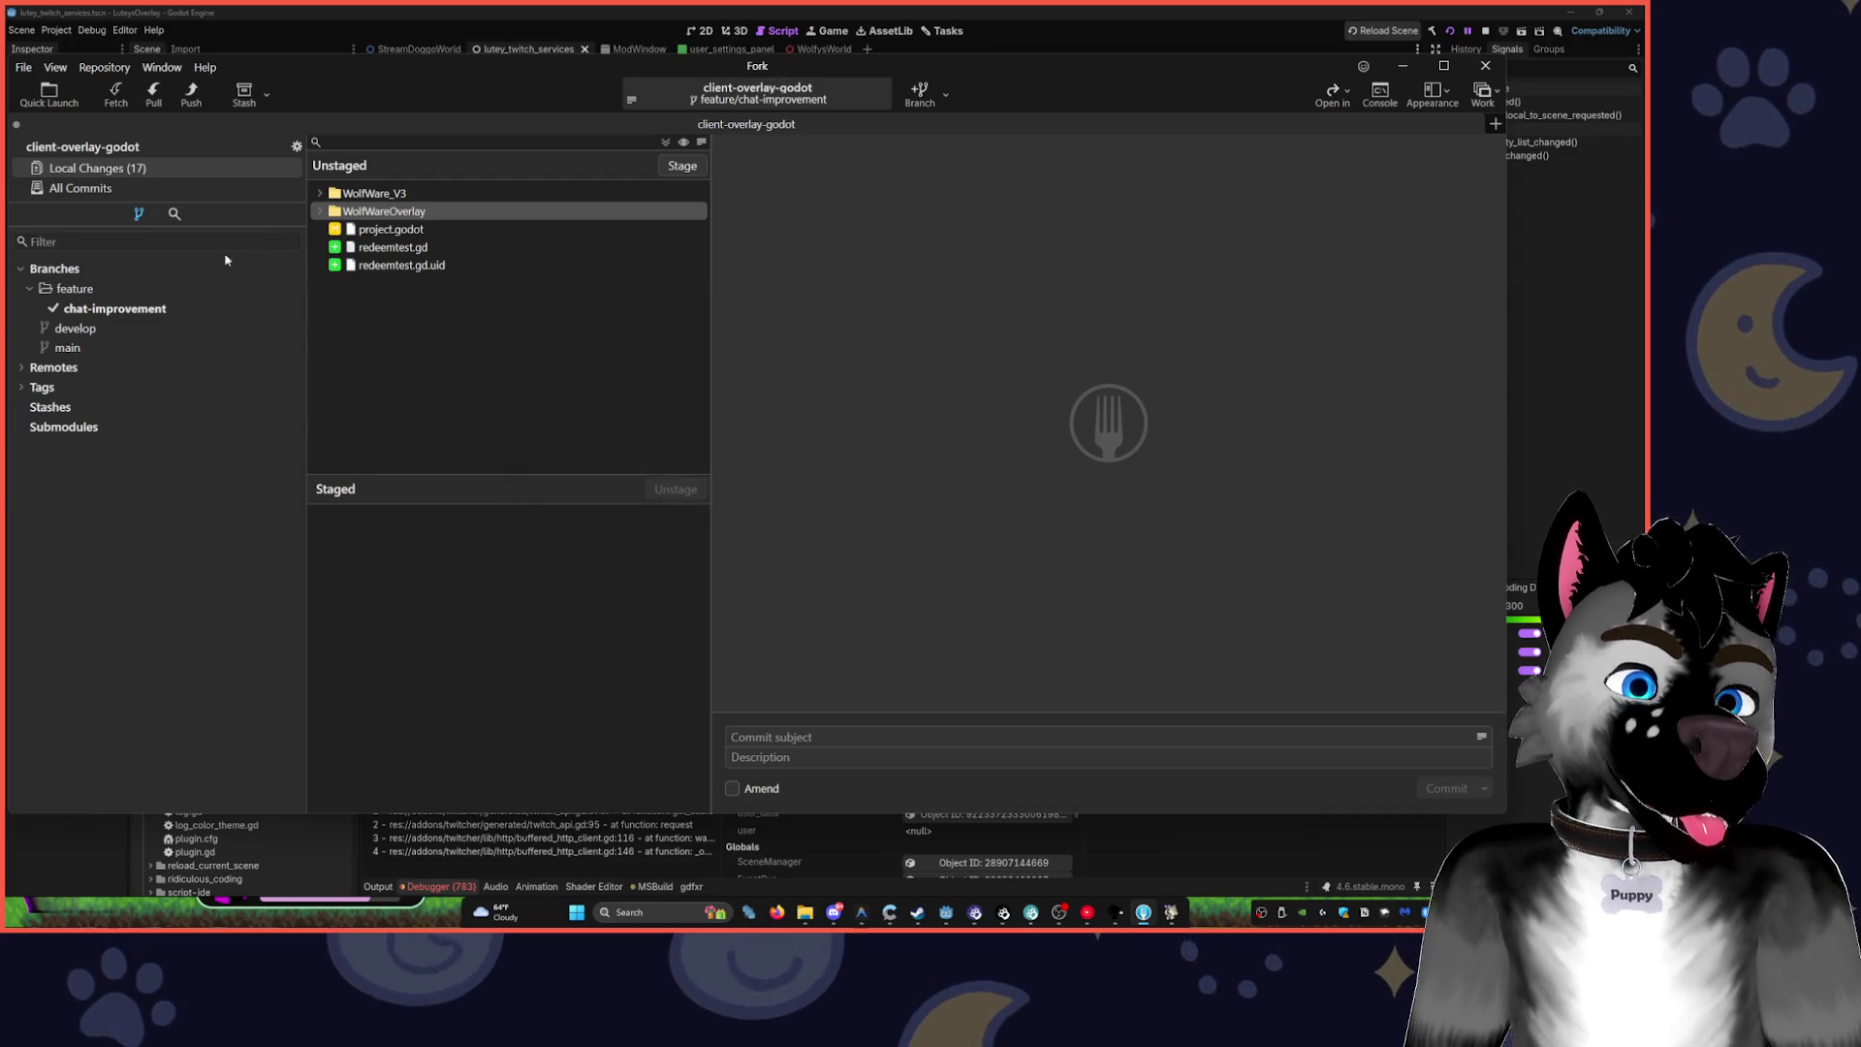
click(319, 211)
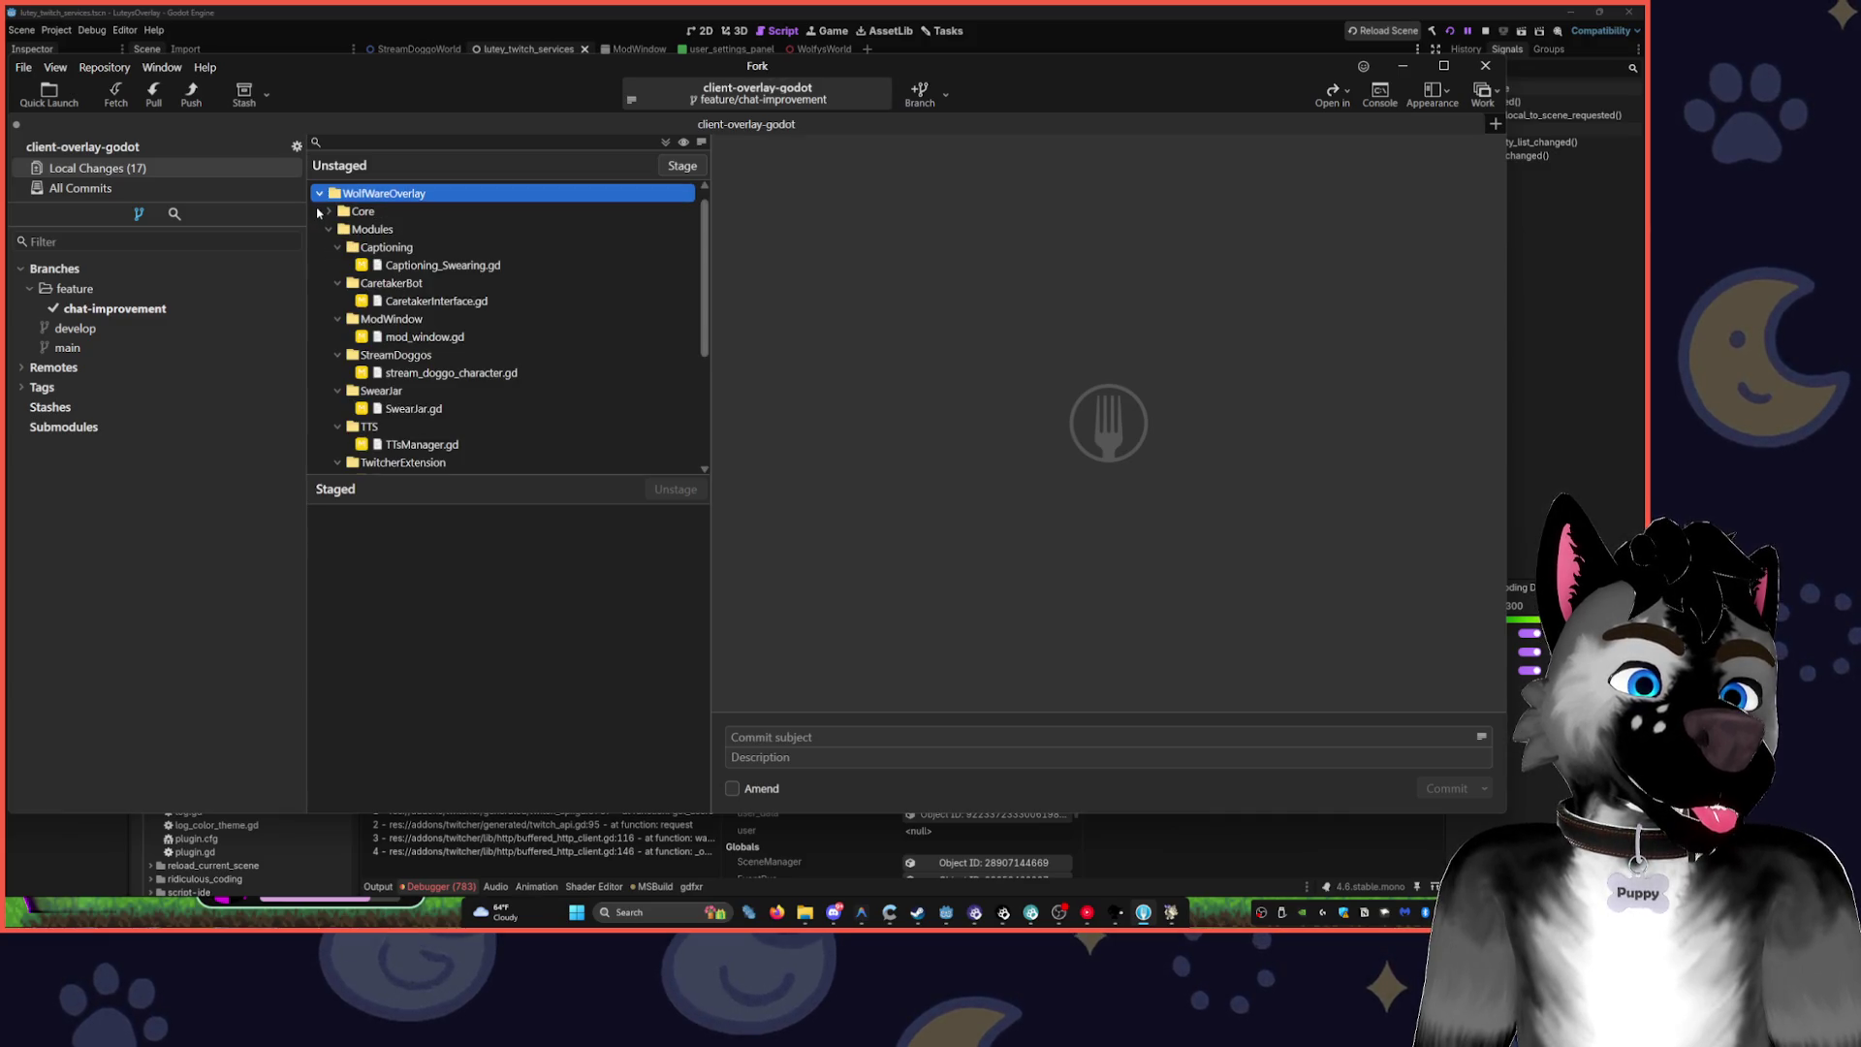
Step: Stage the WolfWareOverlay folder and the remaining changed files
double_click(366, 196)
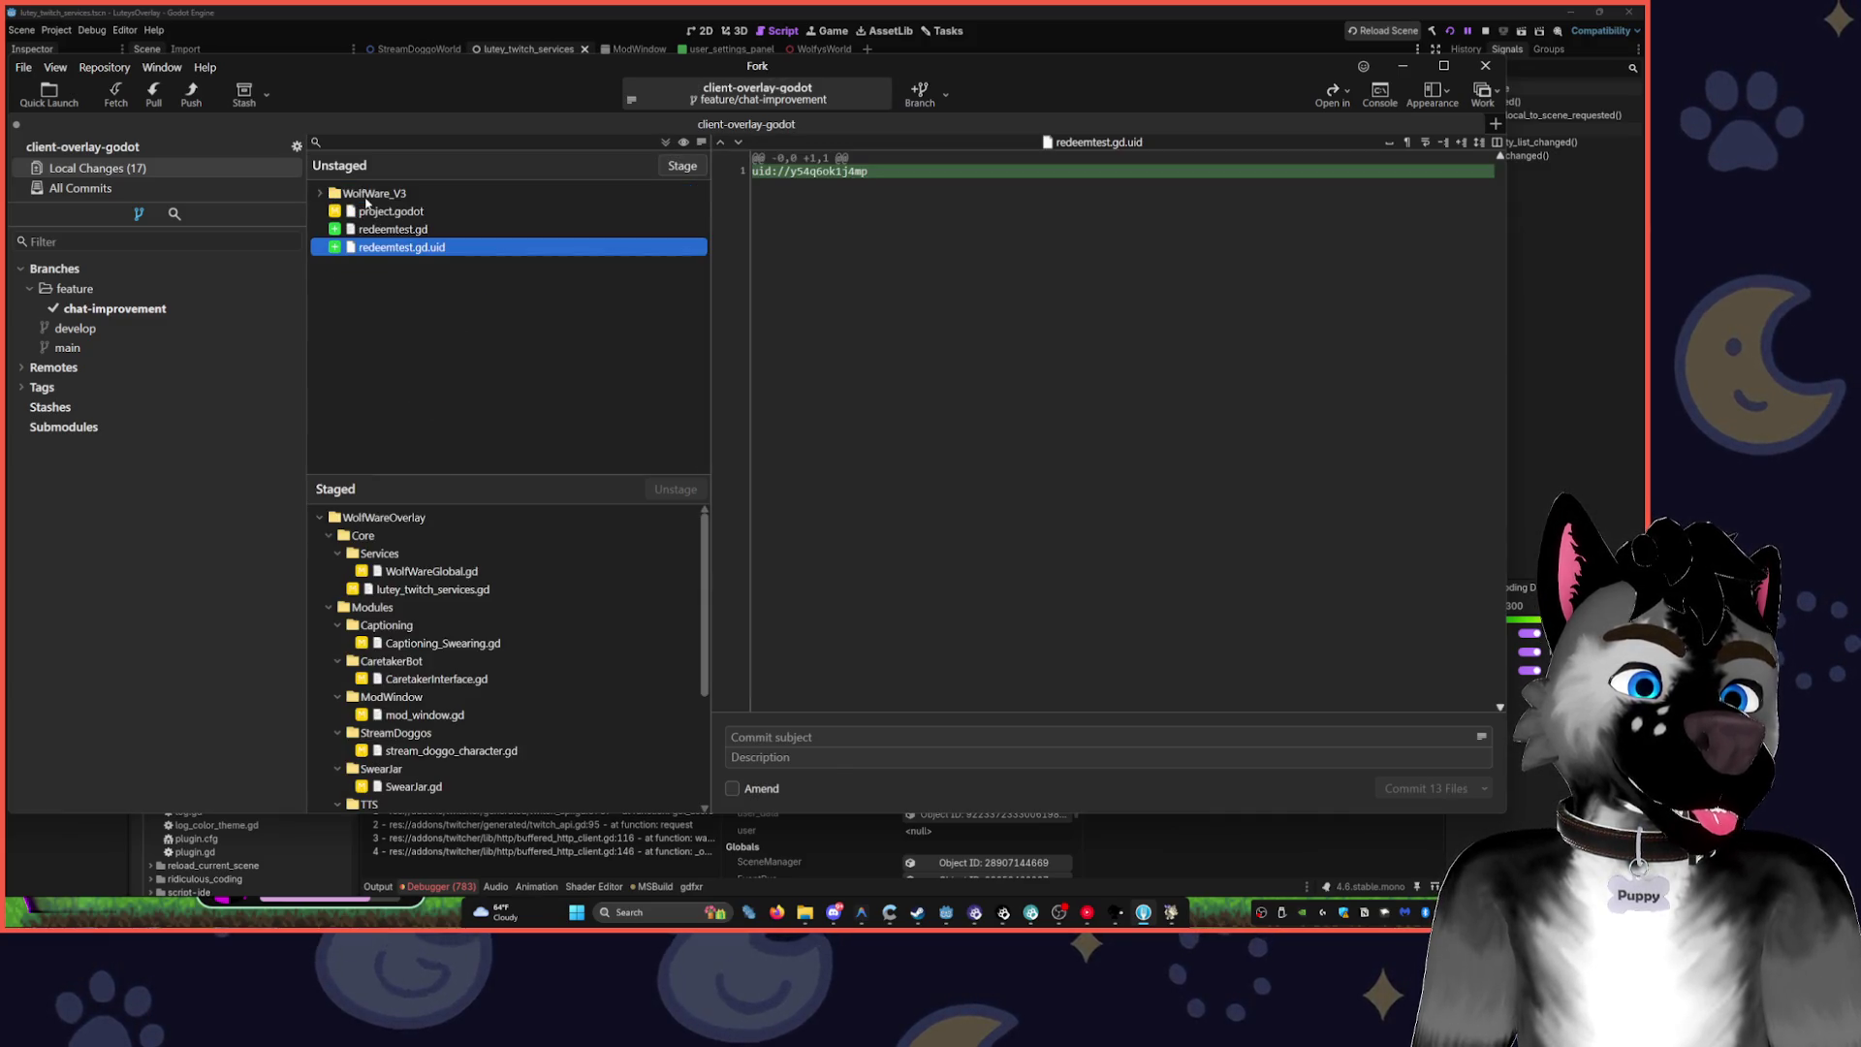
double_click(366, 194)
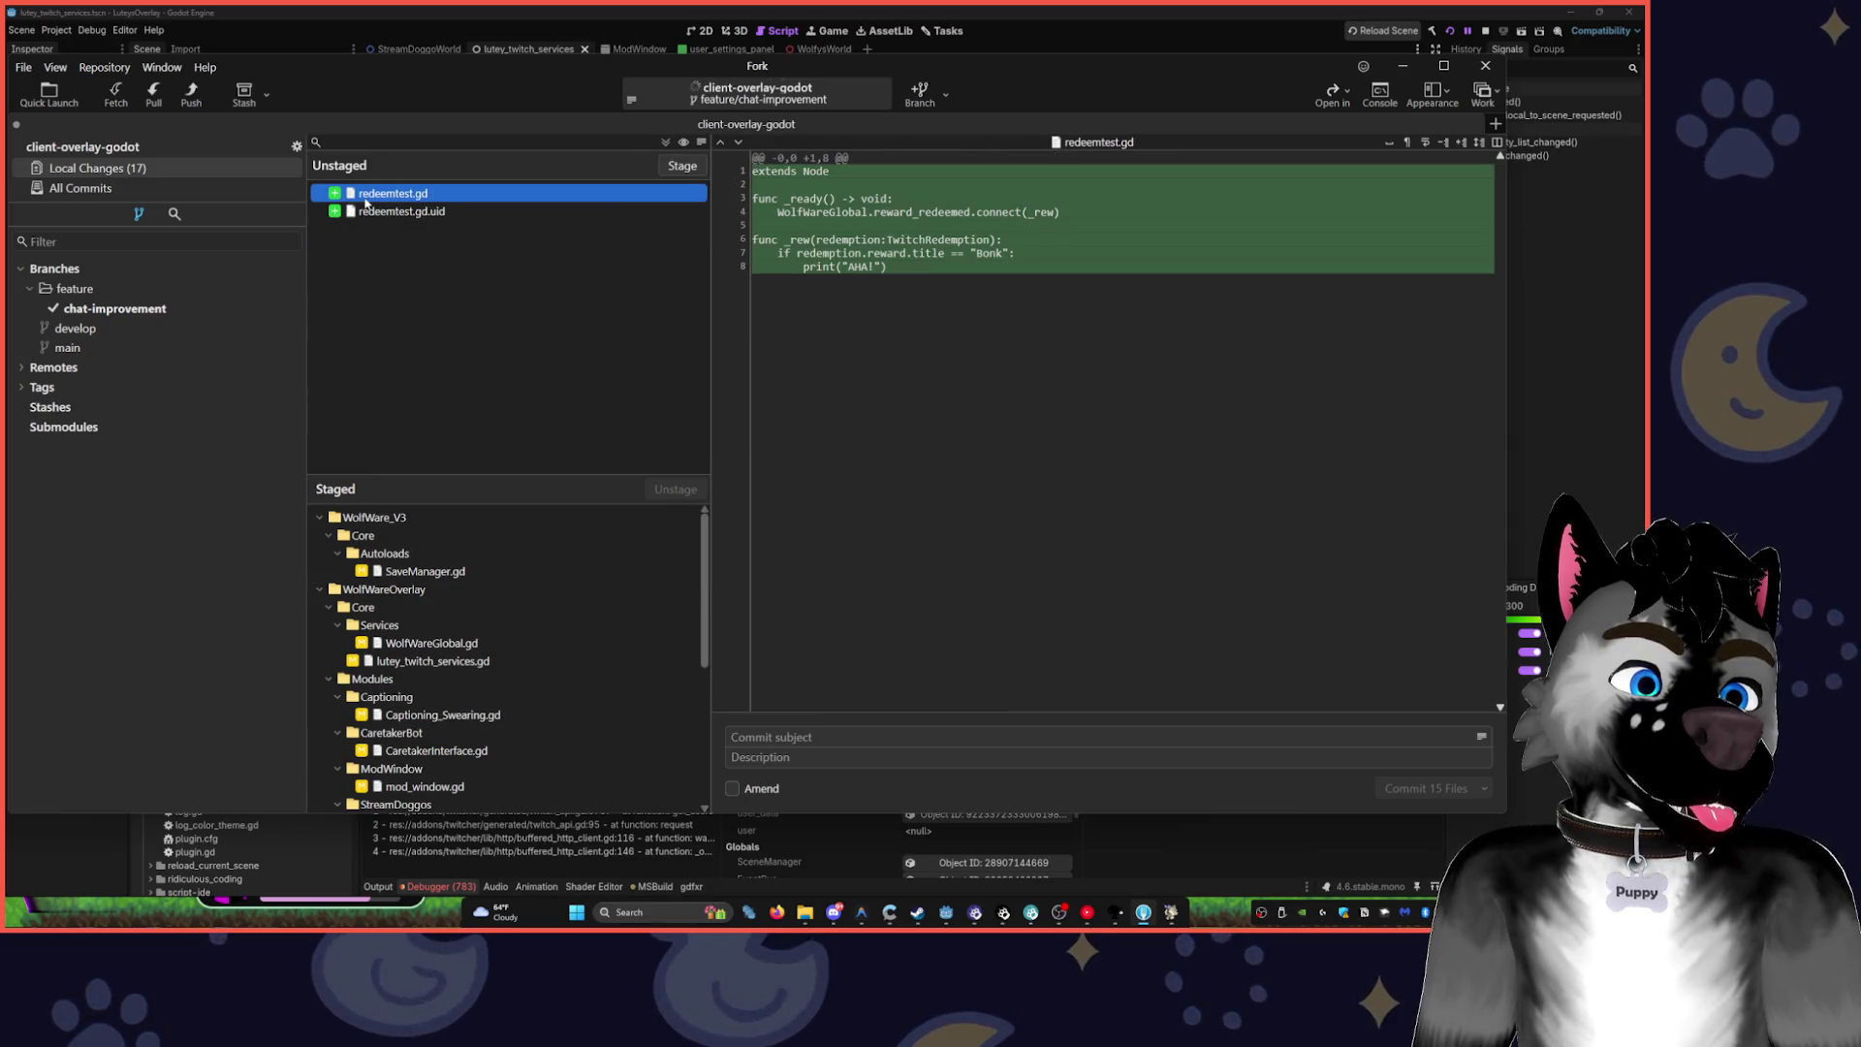
double_click(365, 193)
double_click(366, 194)
Step: Commit the 17 files as a new commit 'Twitcher is refusing to auth agaim', entering the passphrase, then return to Godot
click(758, 793)
click(734, 789)
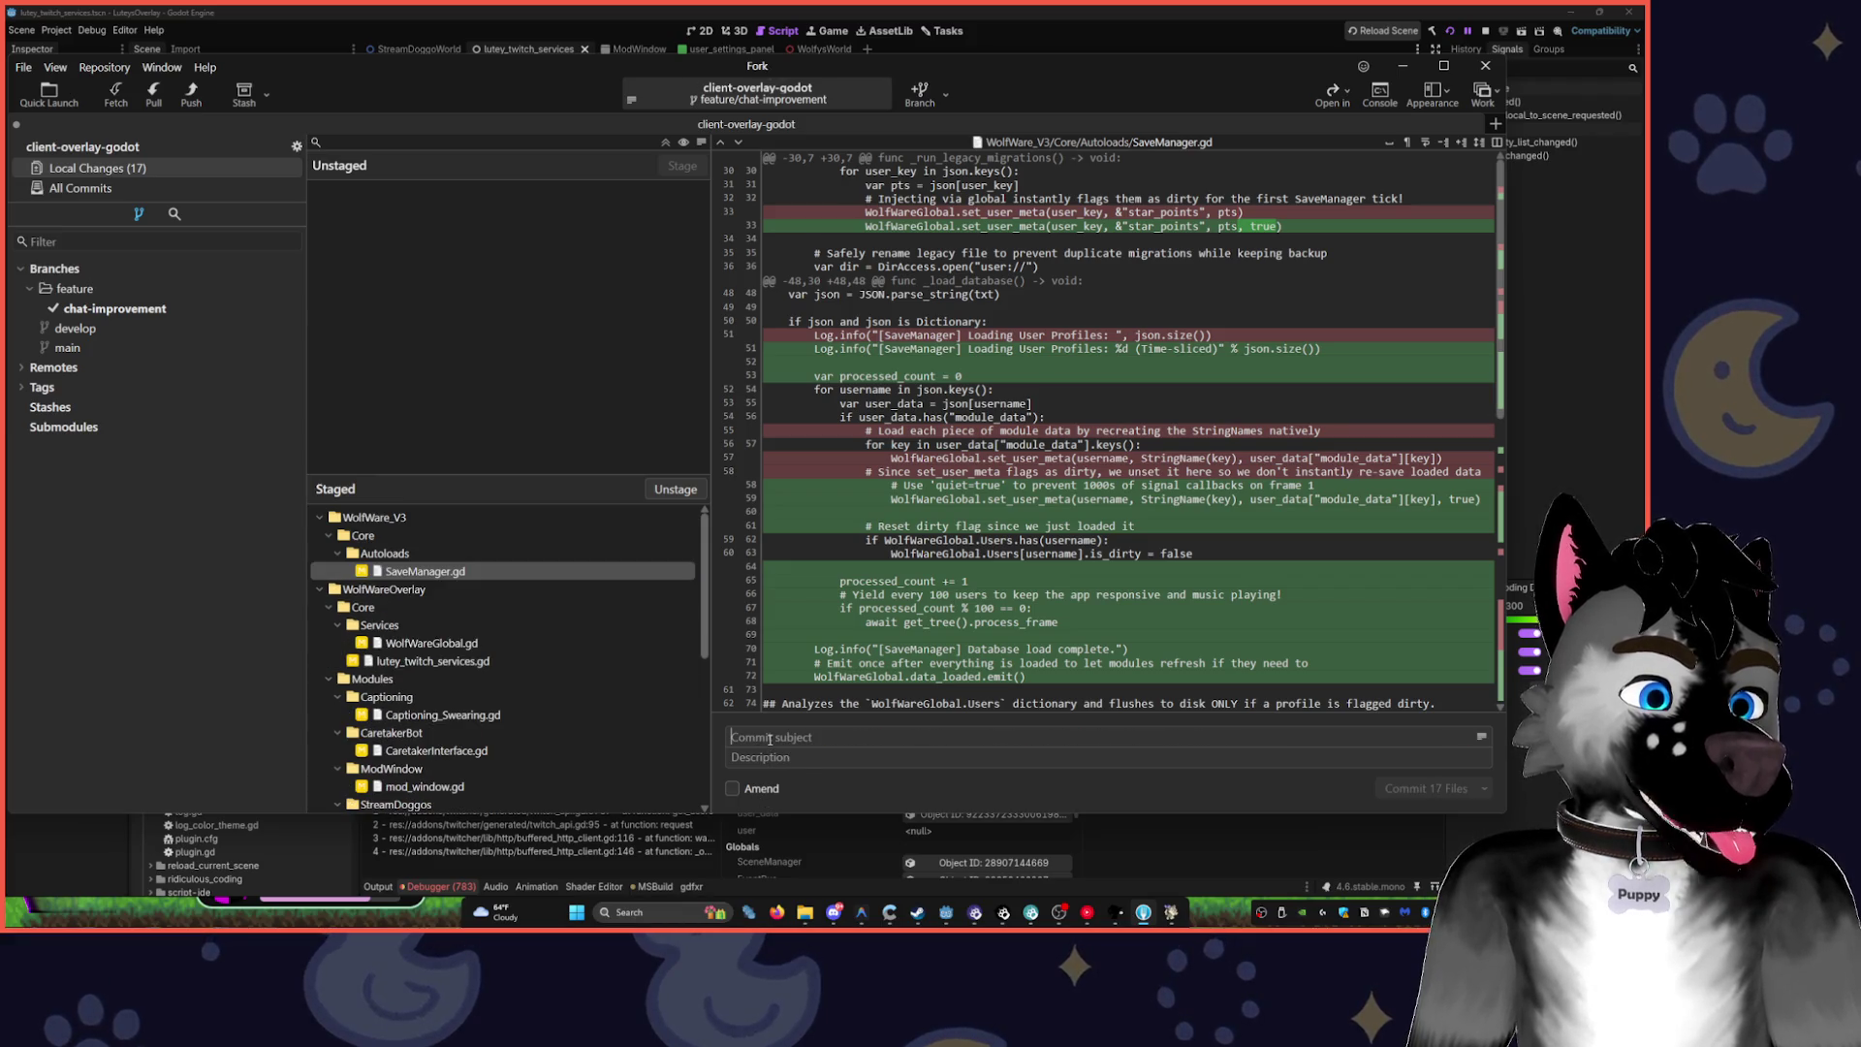
click(769, 737)
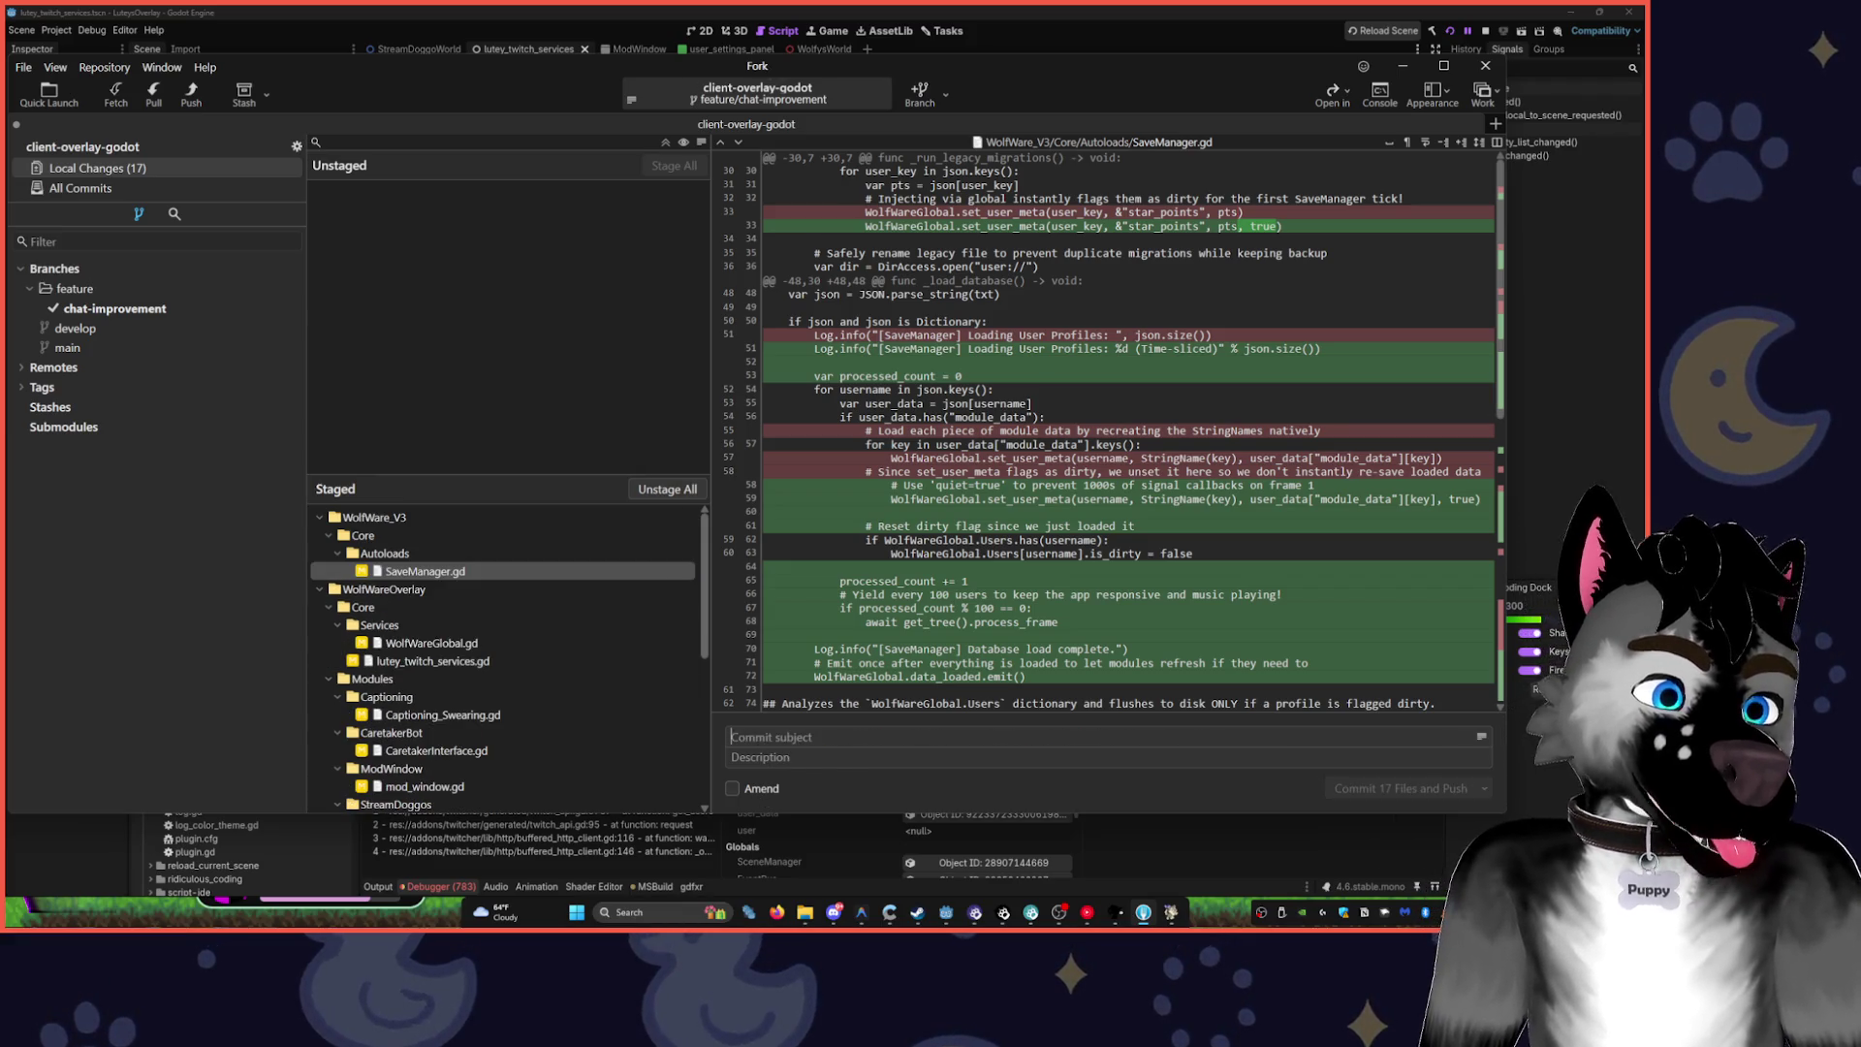
text(Twitcher)
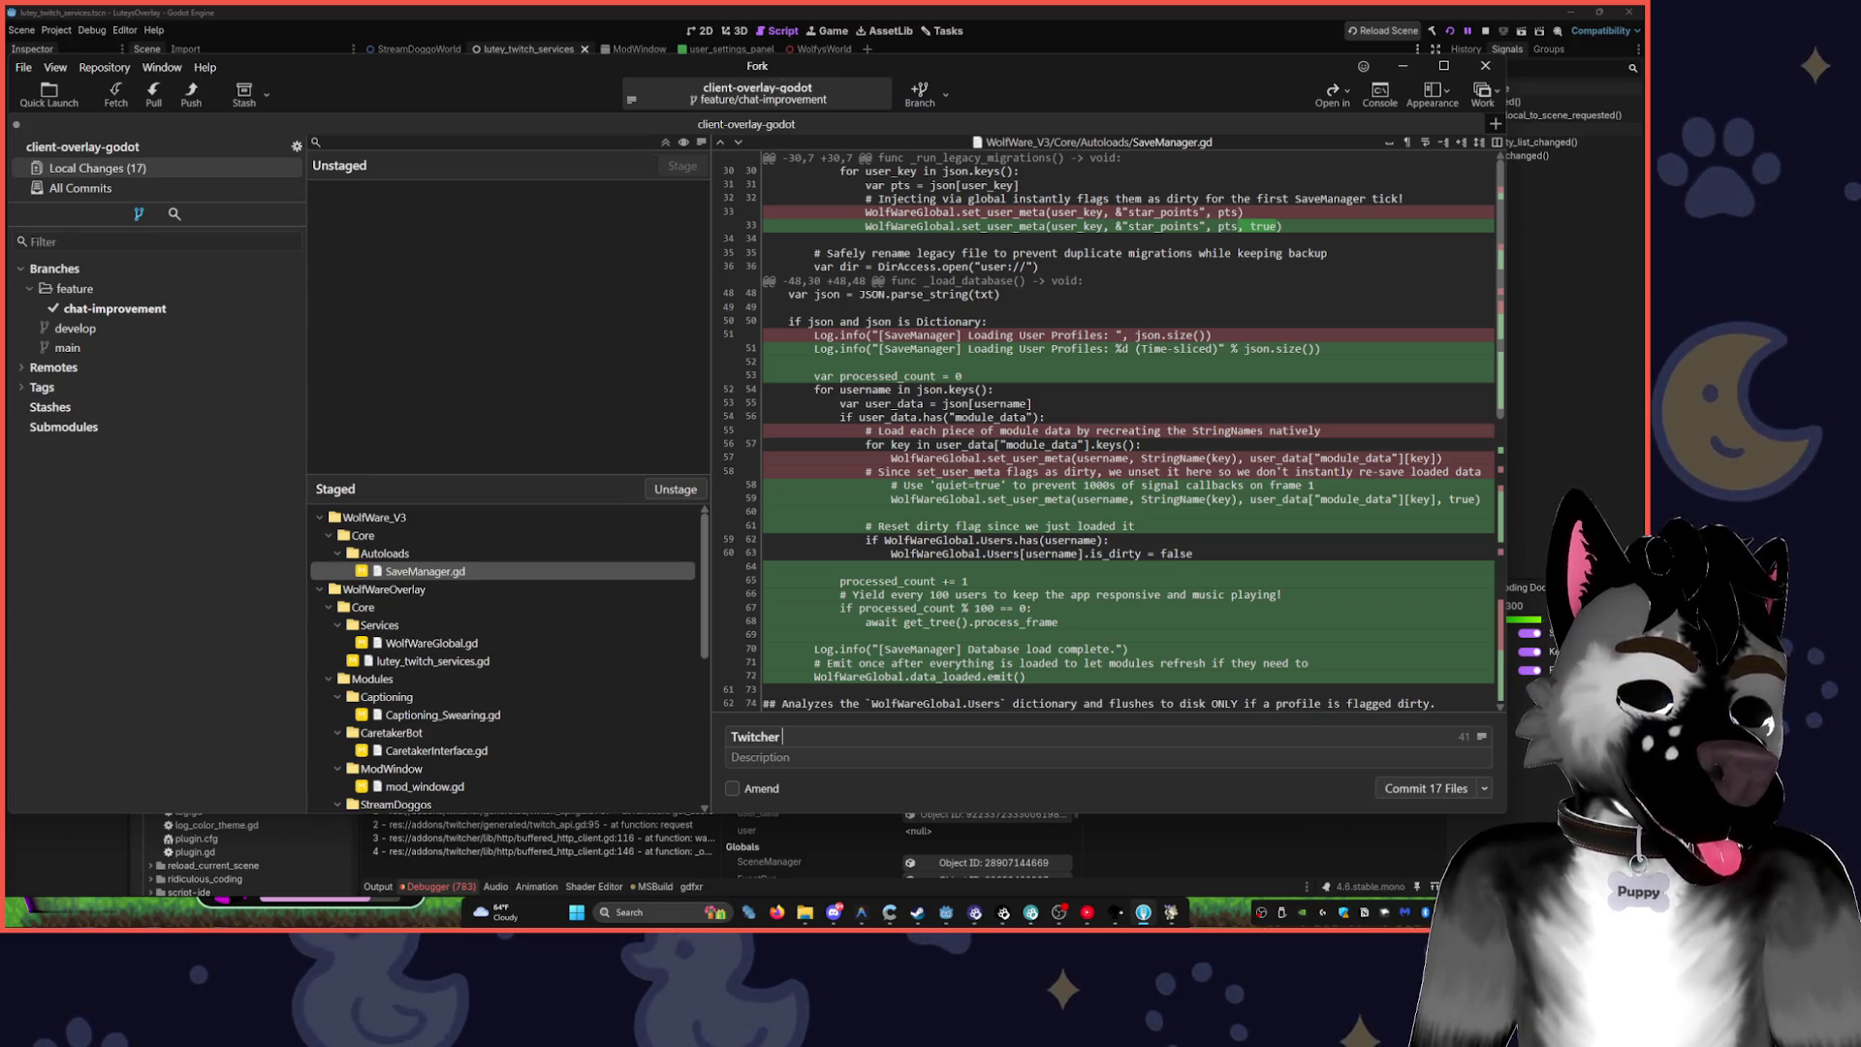
text( is refusing )
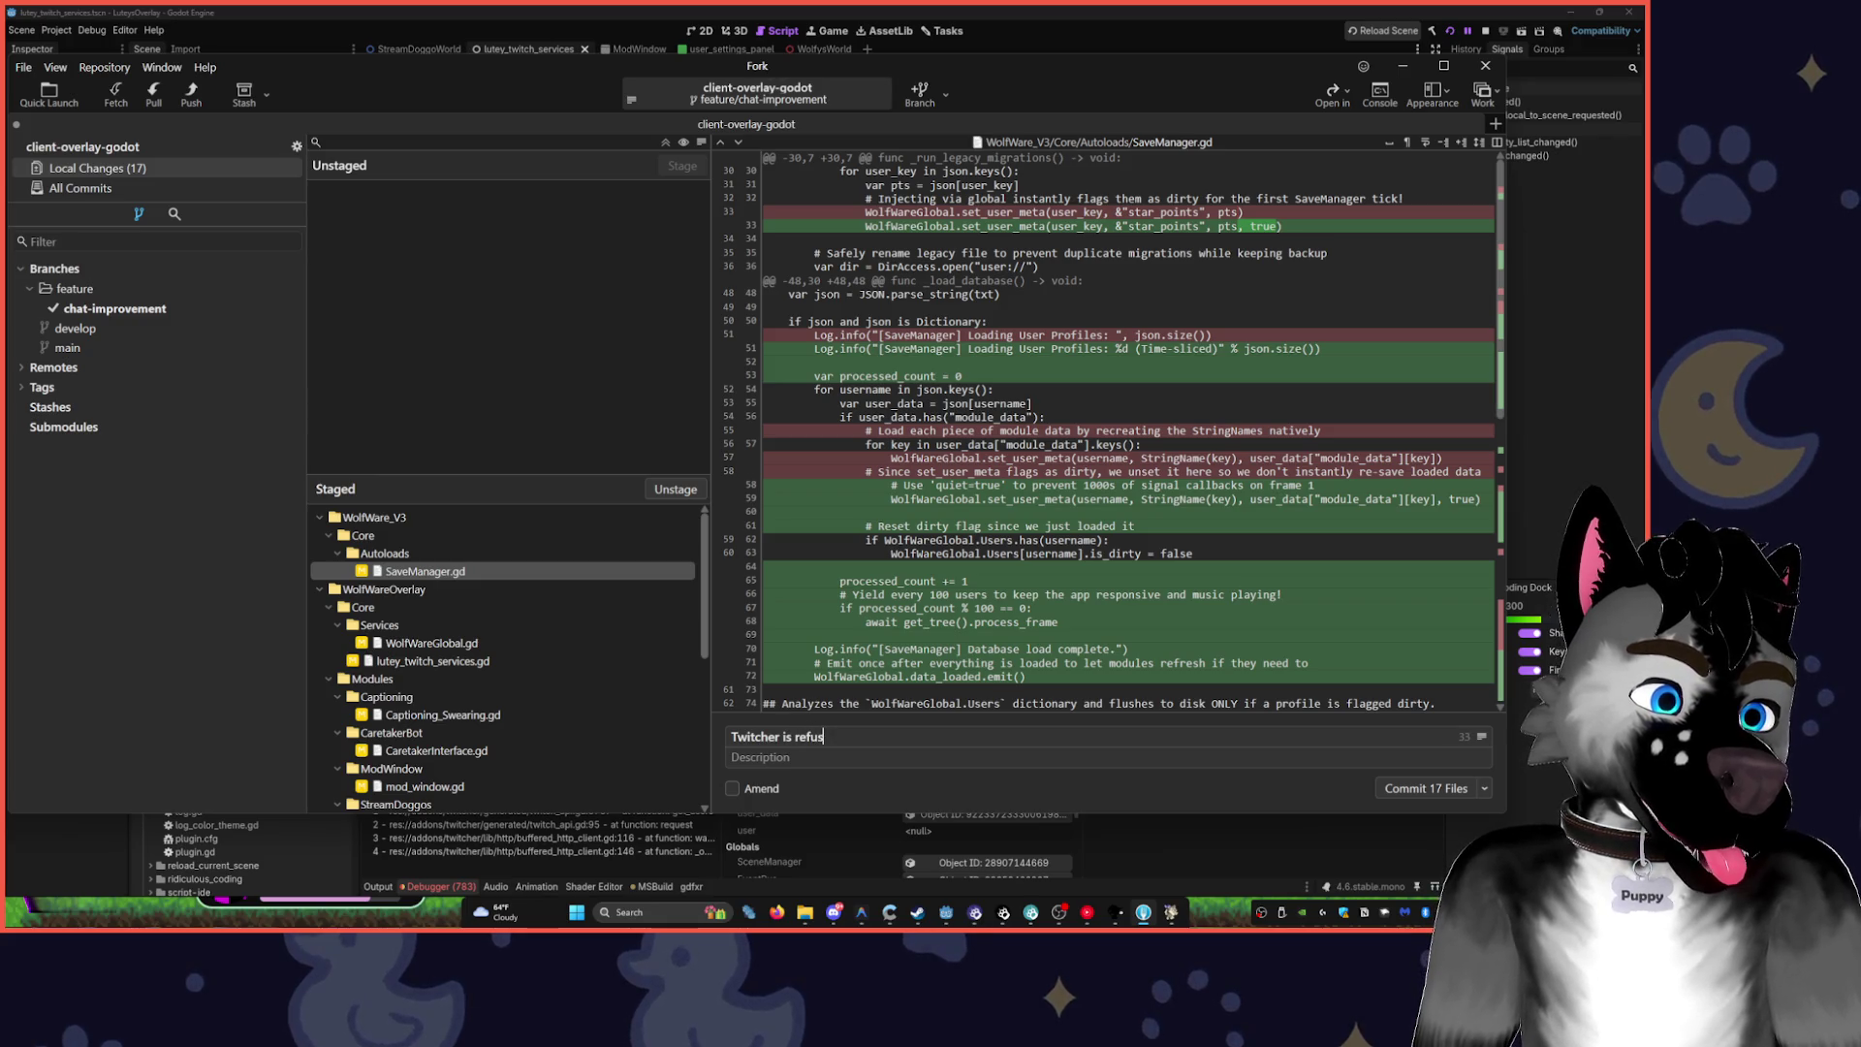
text(to auth agai)
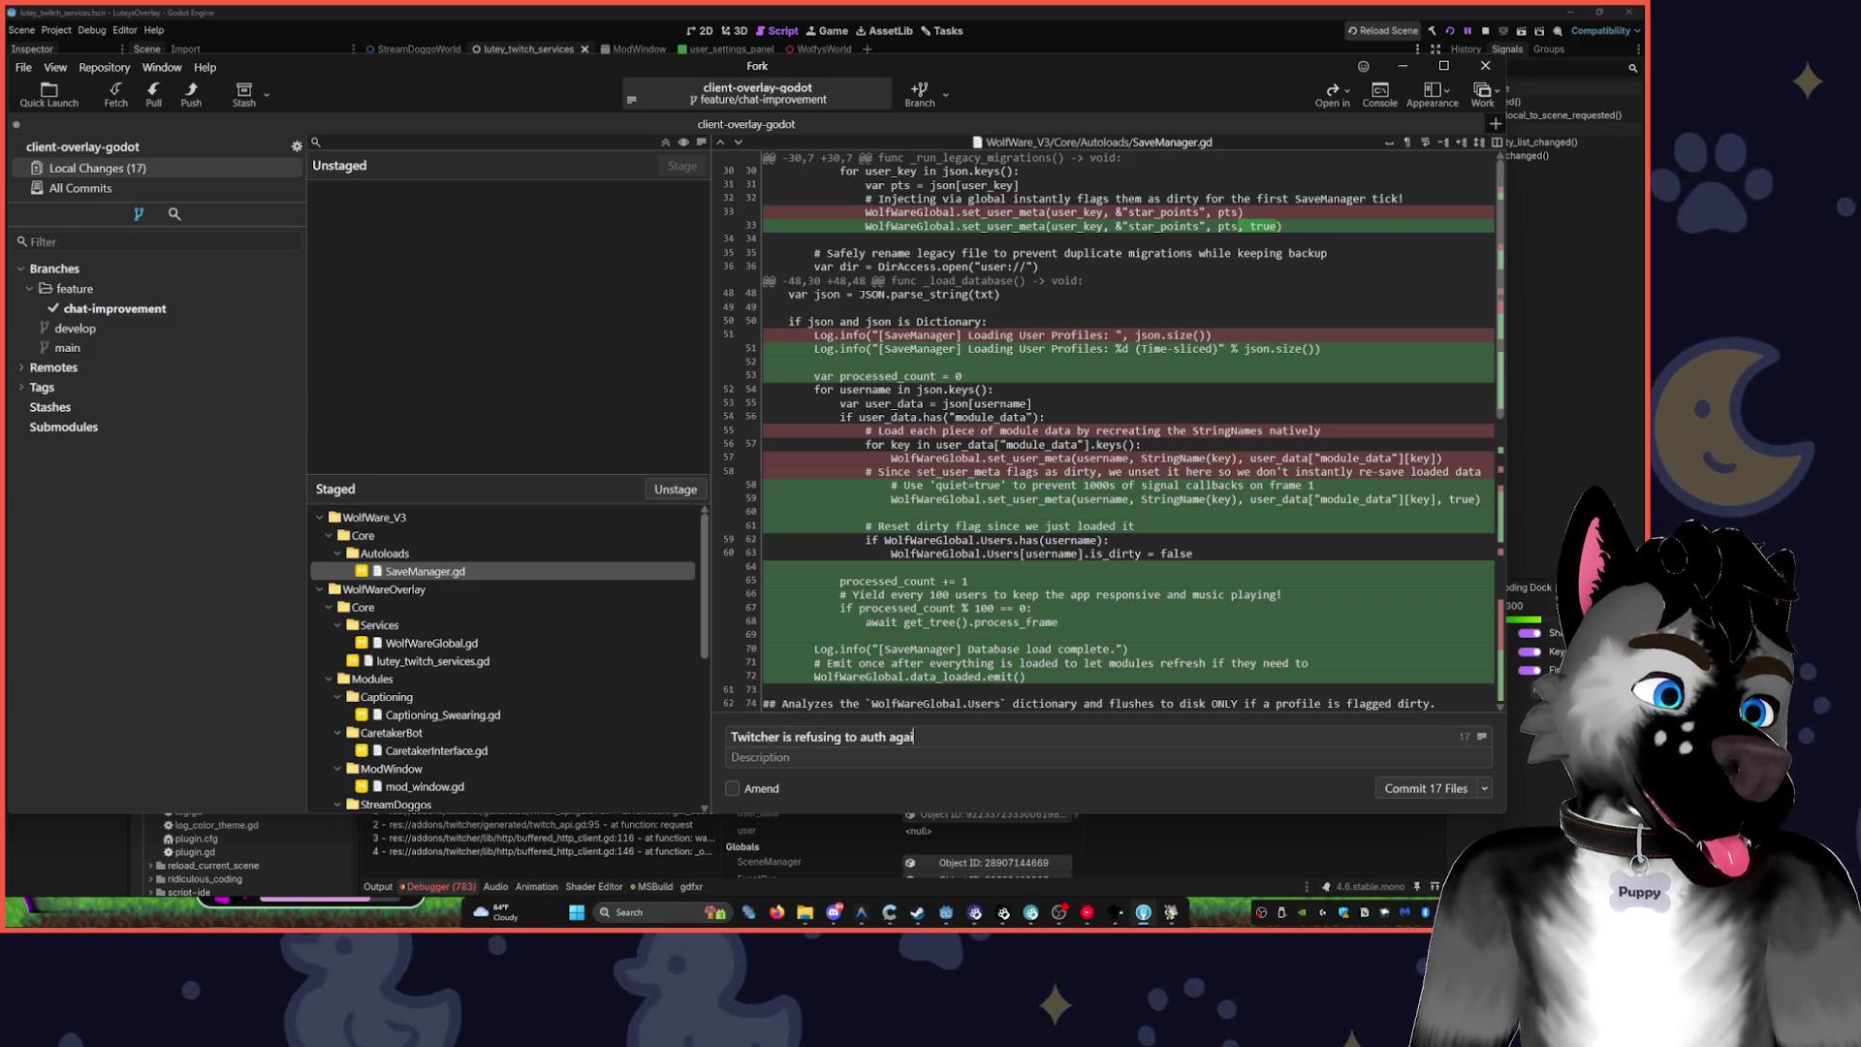
text(m)
key(ctrl+Return)
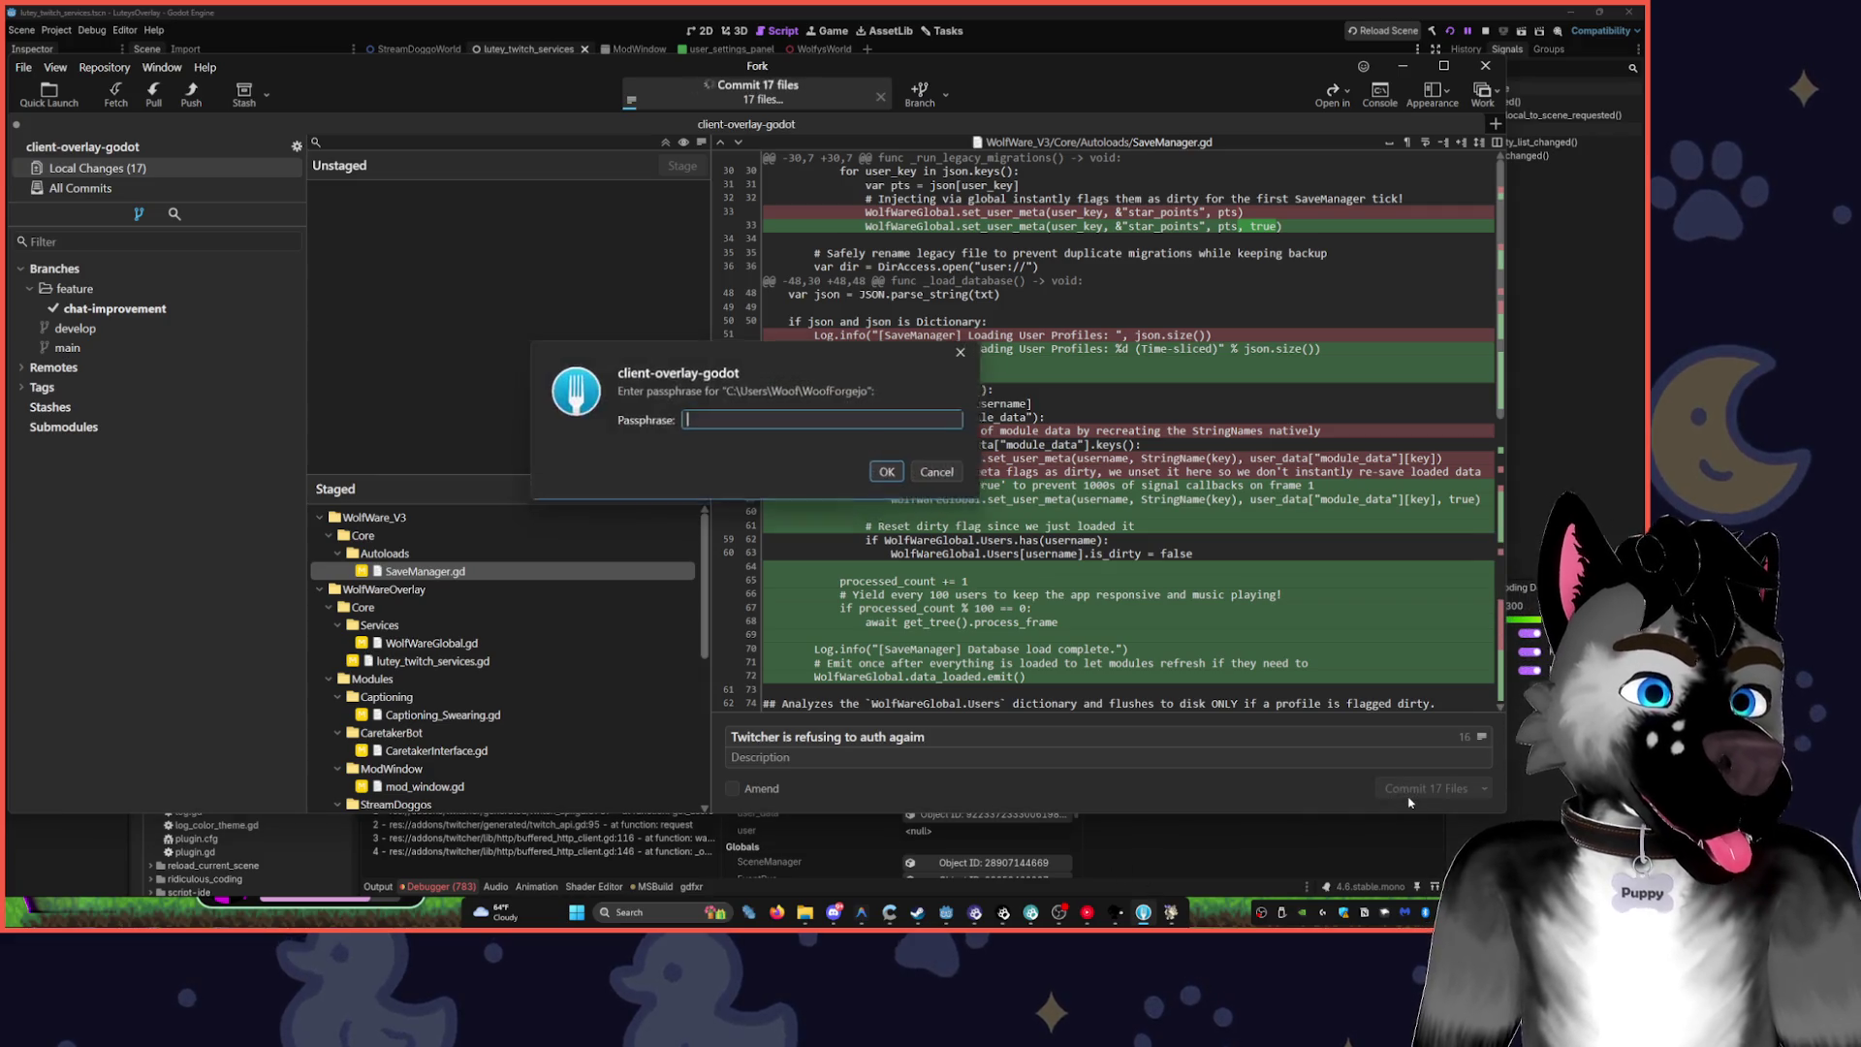
key(Return)
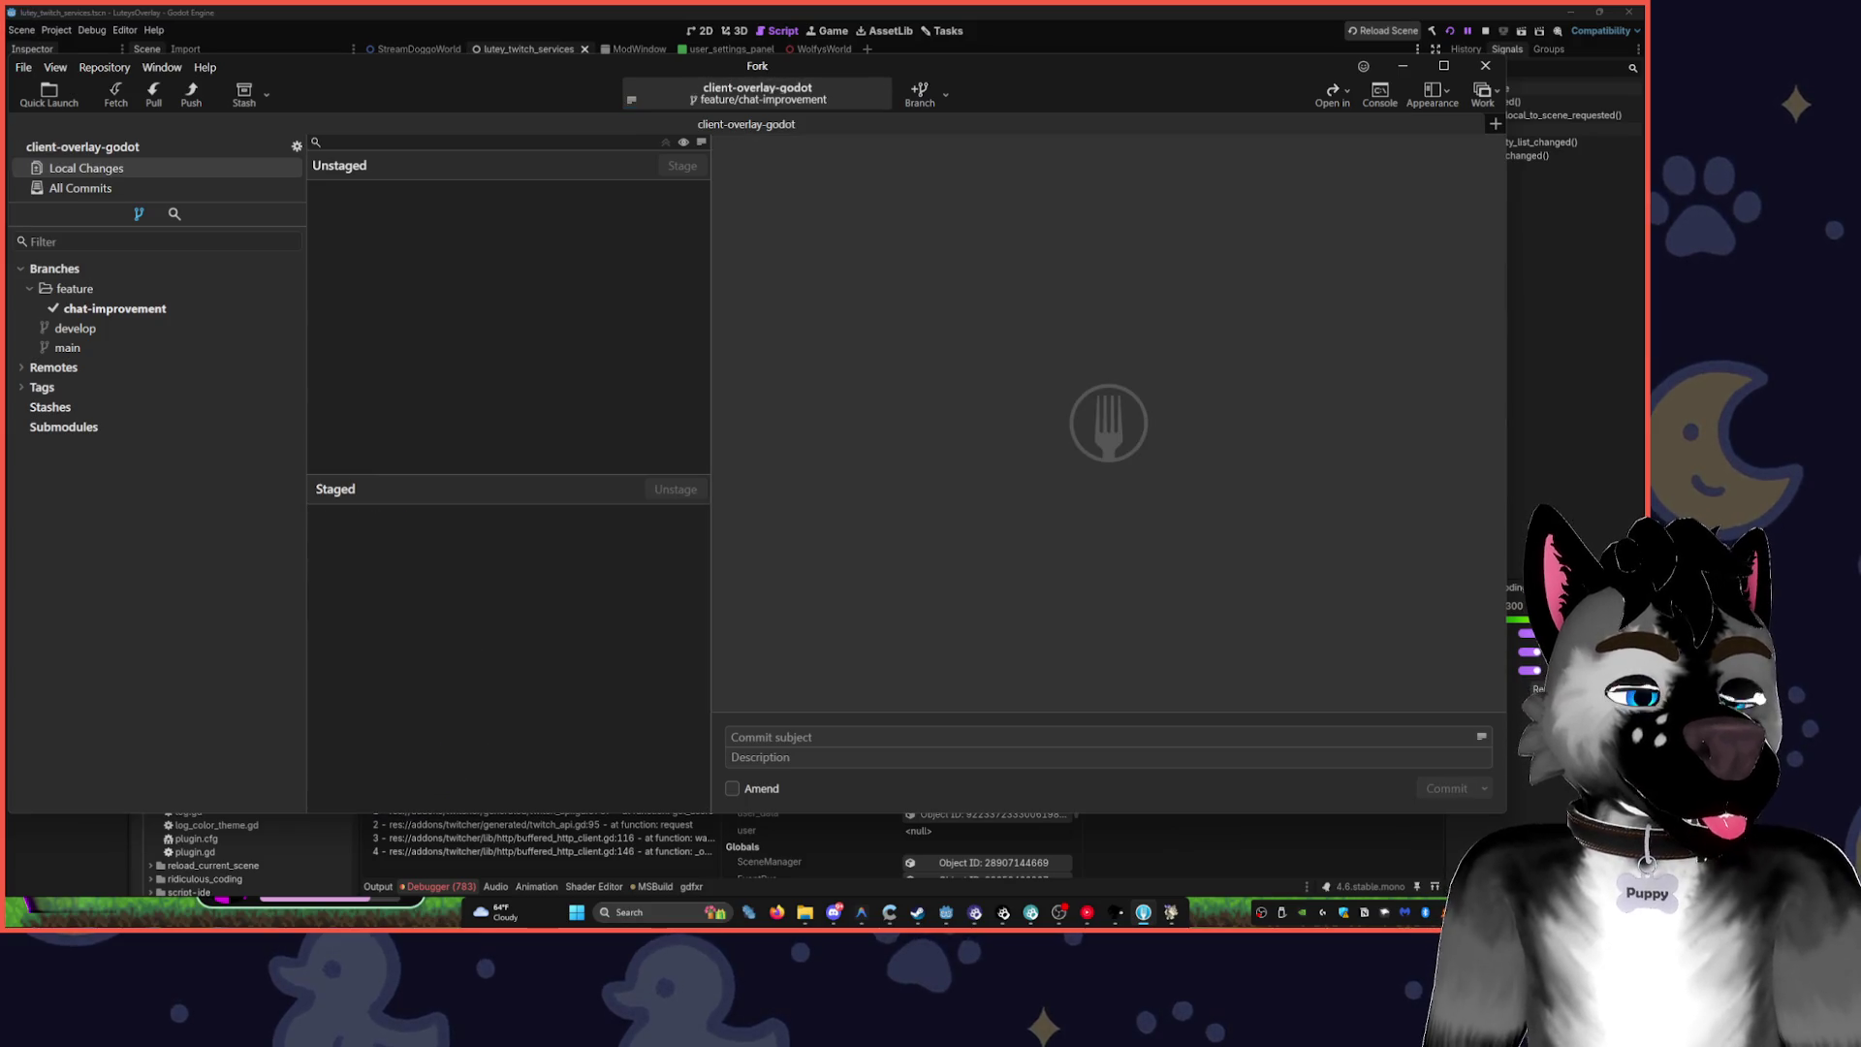
click(1033, 17)
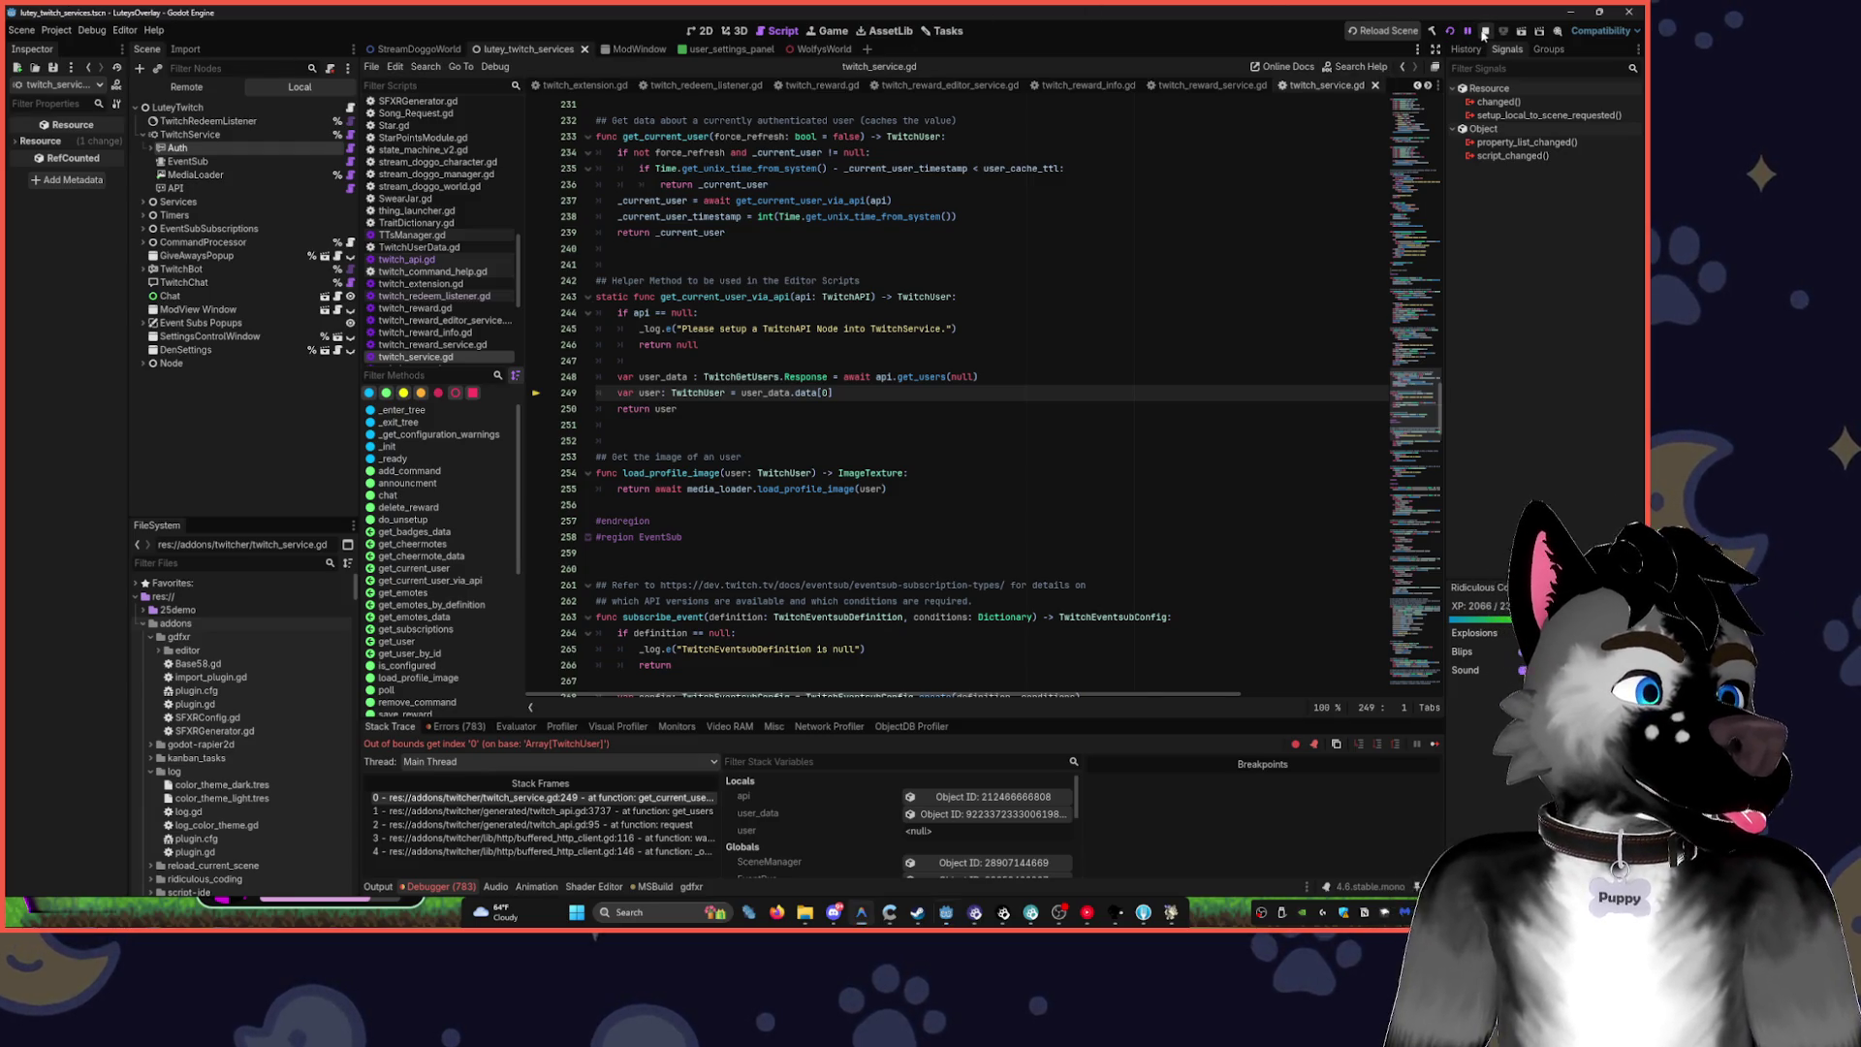
Step: Stop the running overlay and launch the project again
key(F8)
scroll(885, 337, down, 1)
scroll(872, 344, down, 7)
click(830, 347)
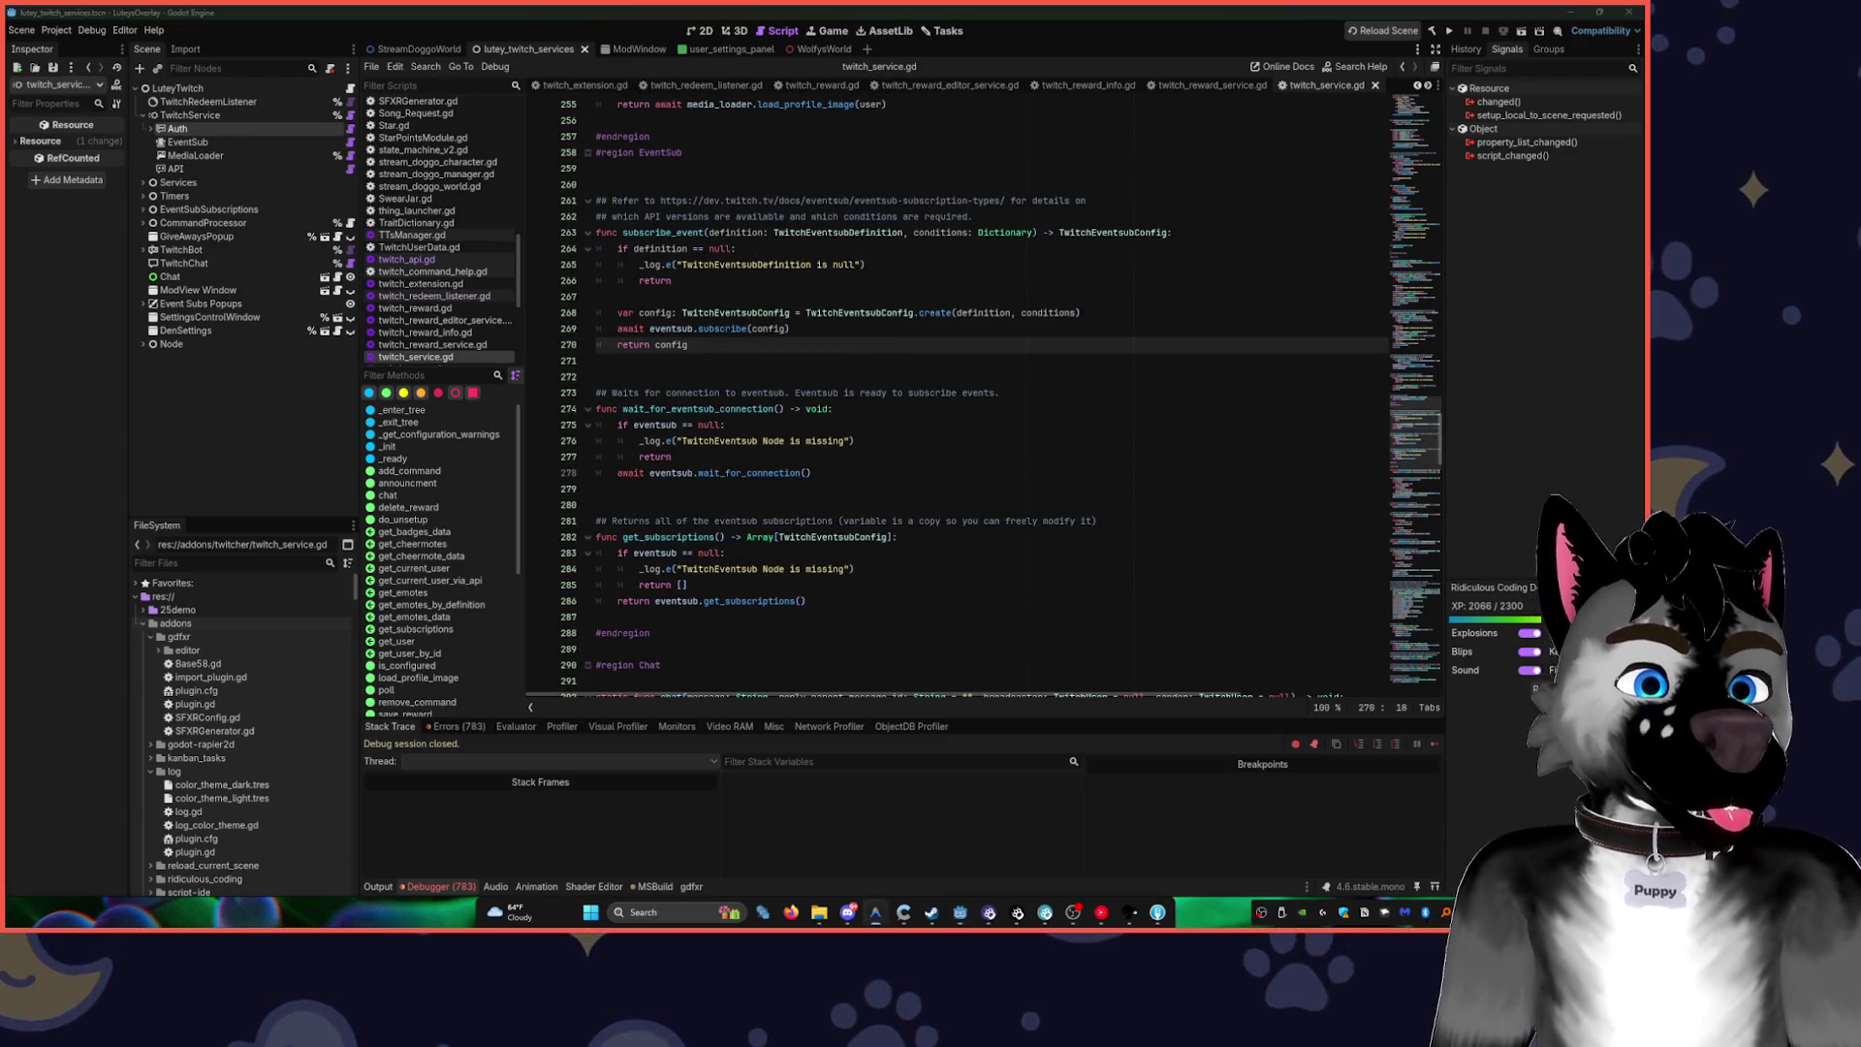
click(1449, 31)
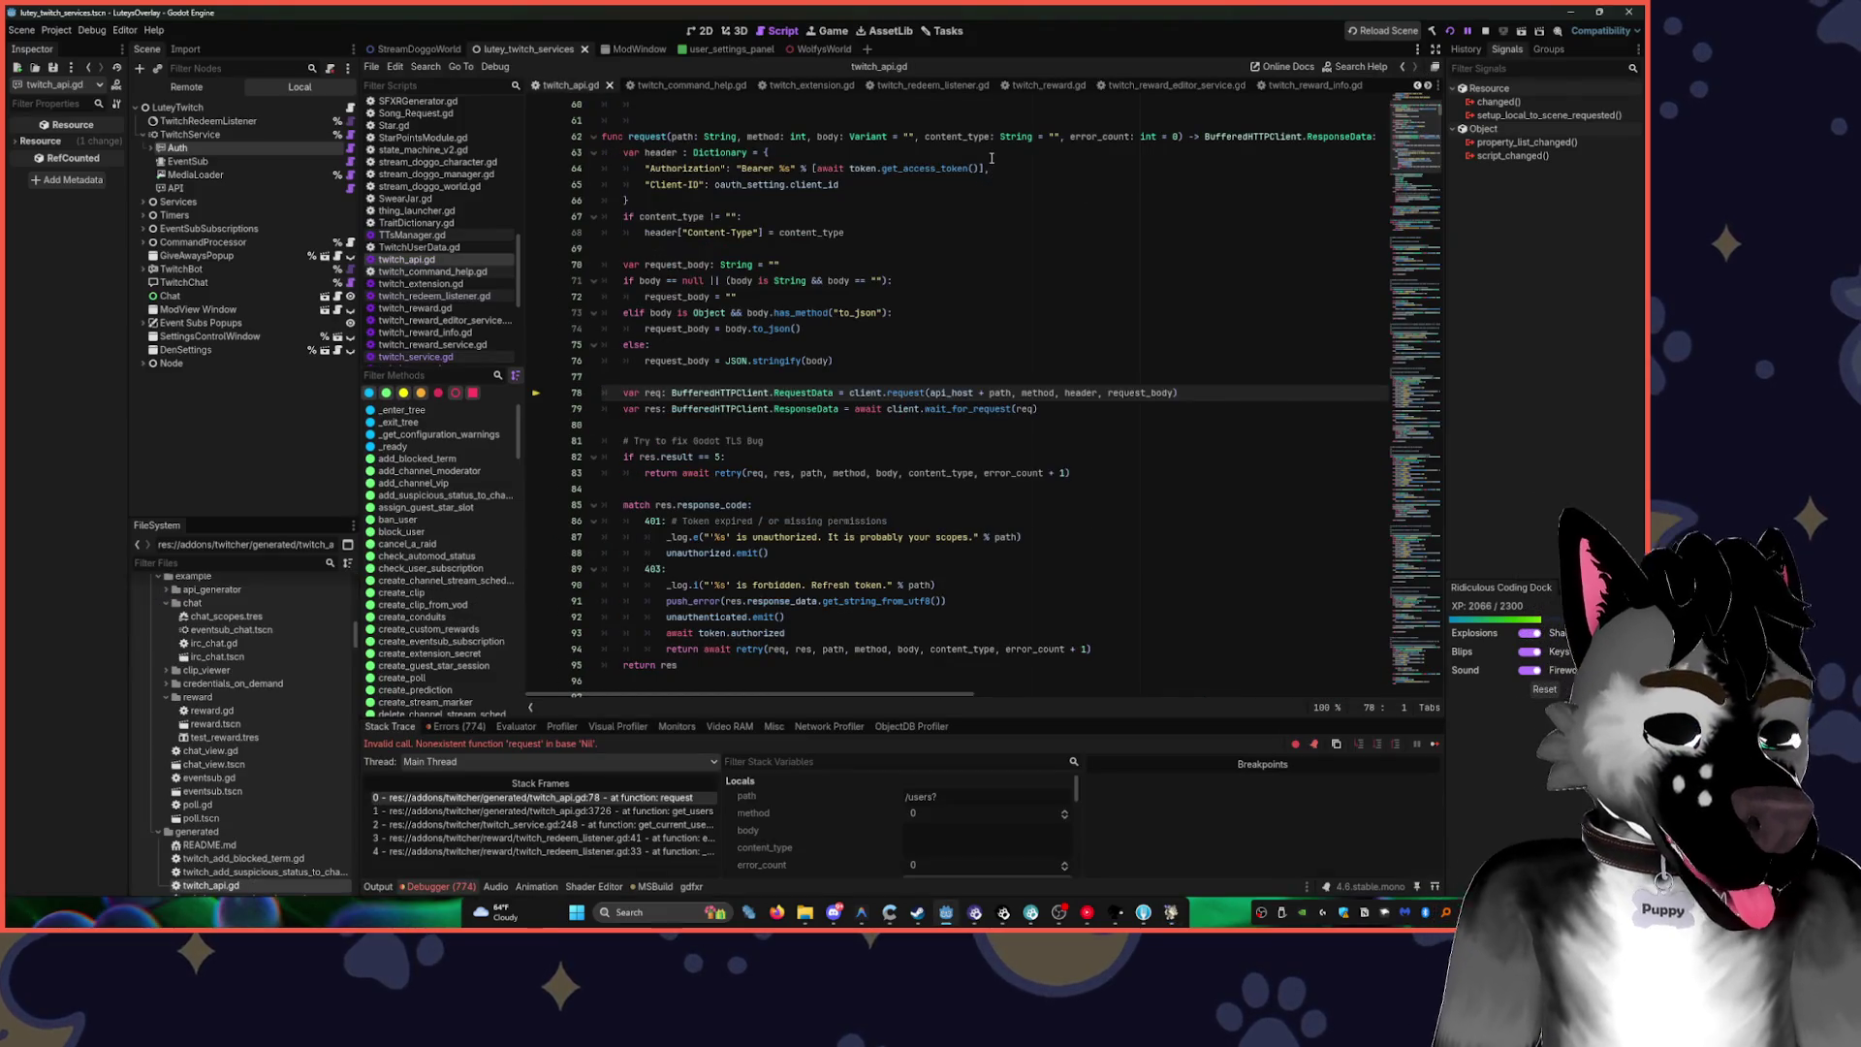
Step: Check the authorization header at twitch_api.gd line 63 and continue past each error until execution resumes
click(992, 158)
key(F12)
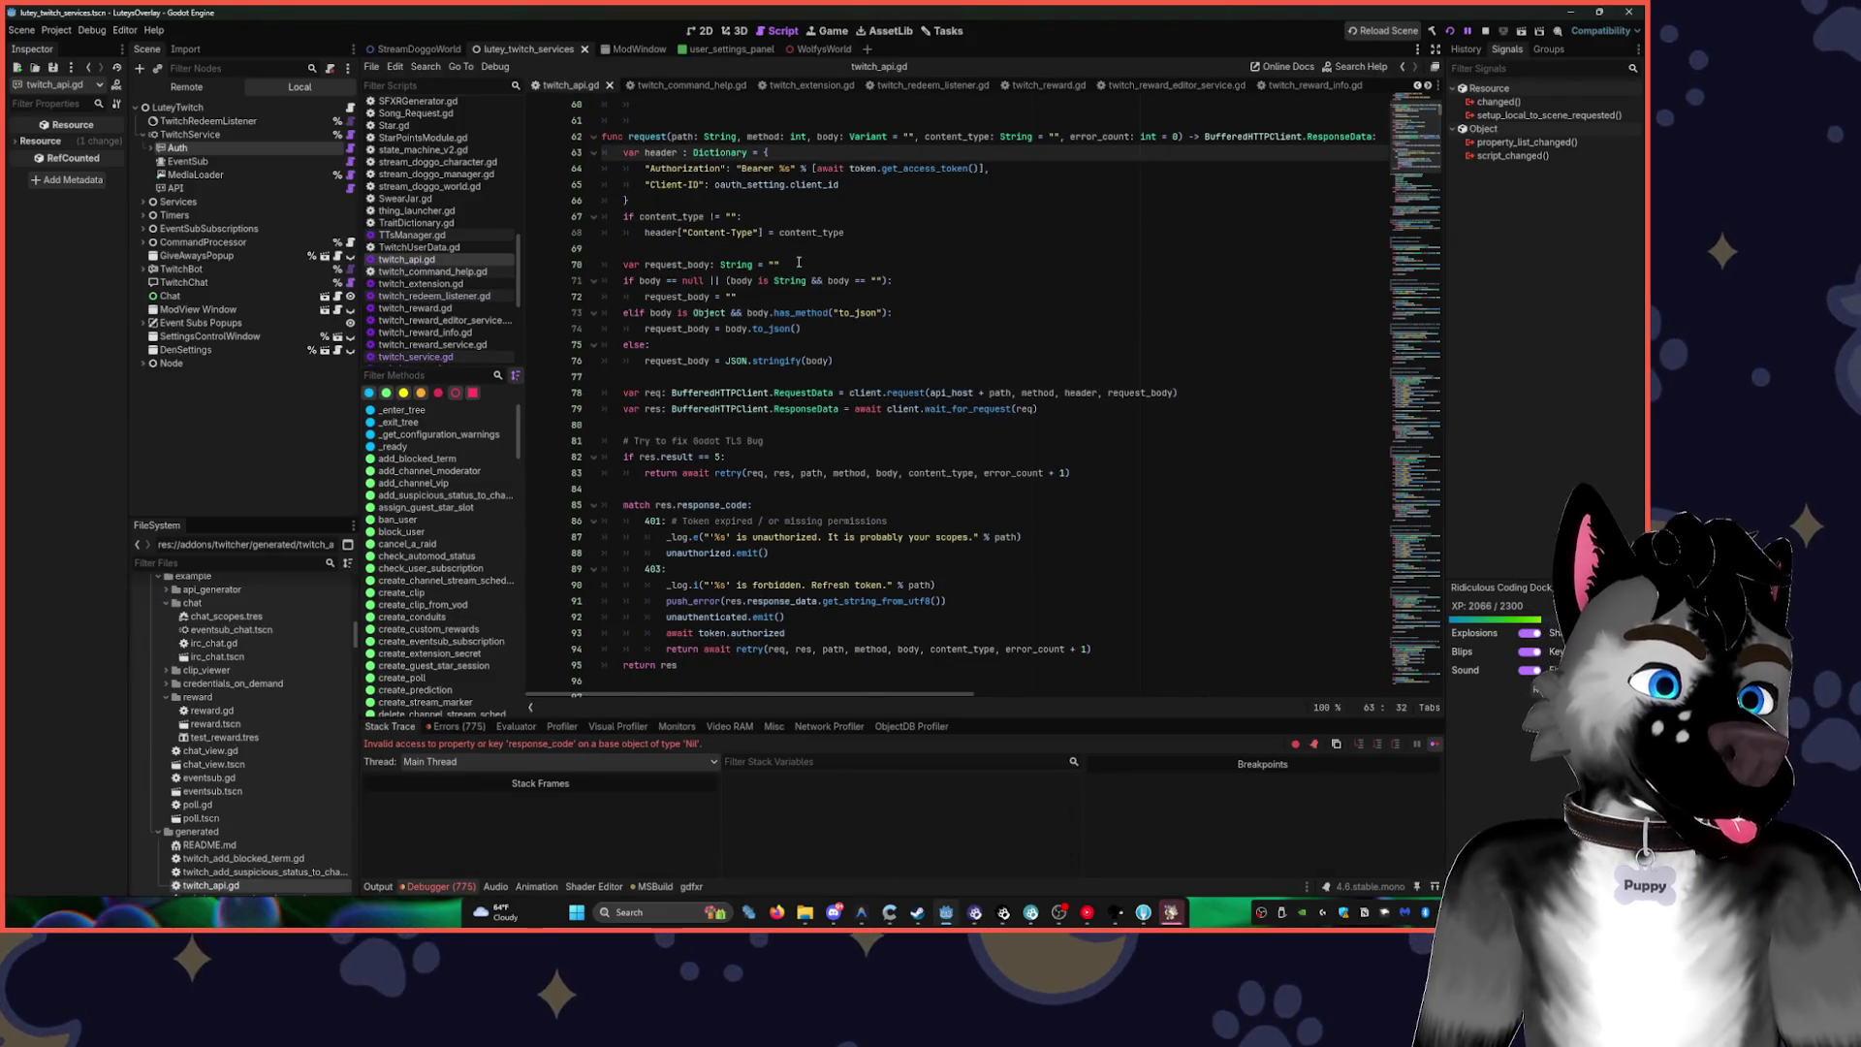
key(F12)
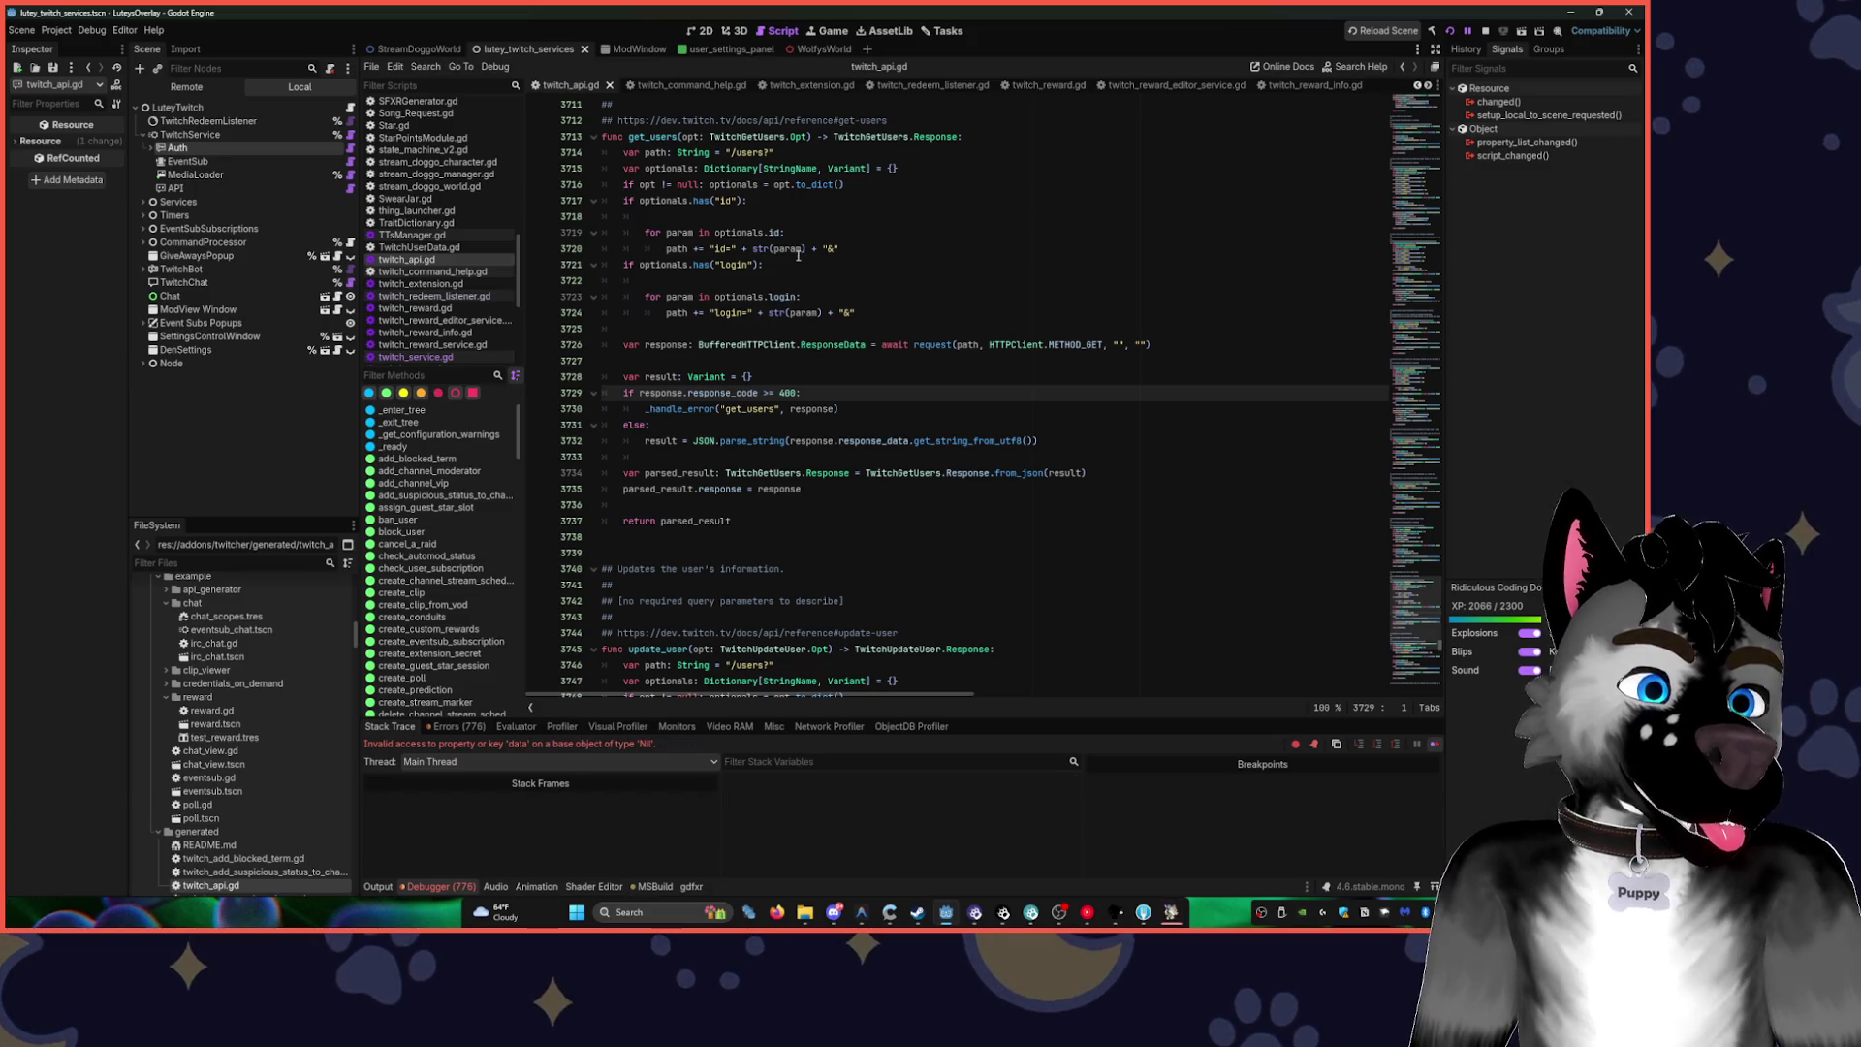
key(F12)
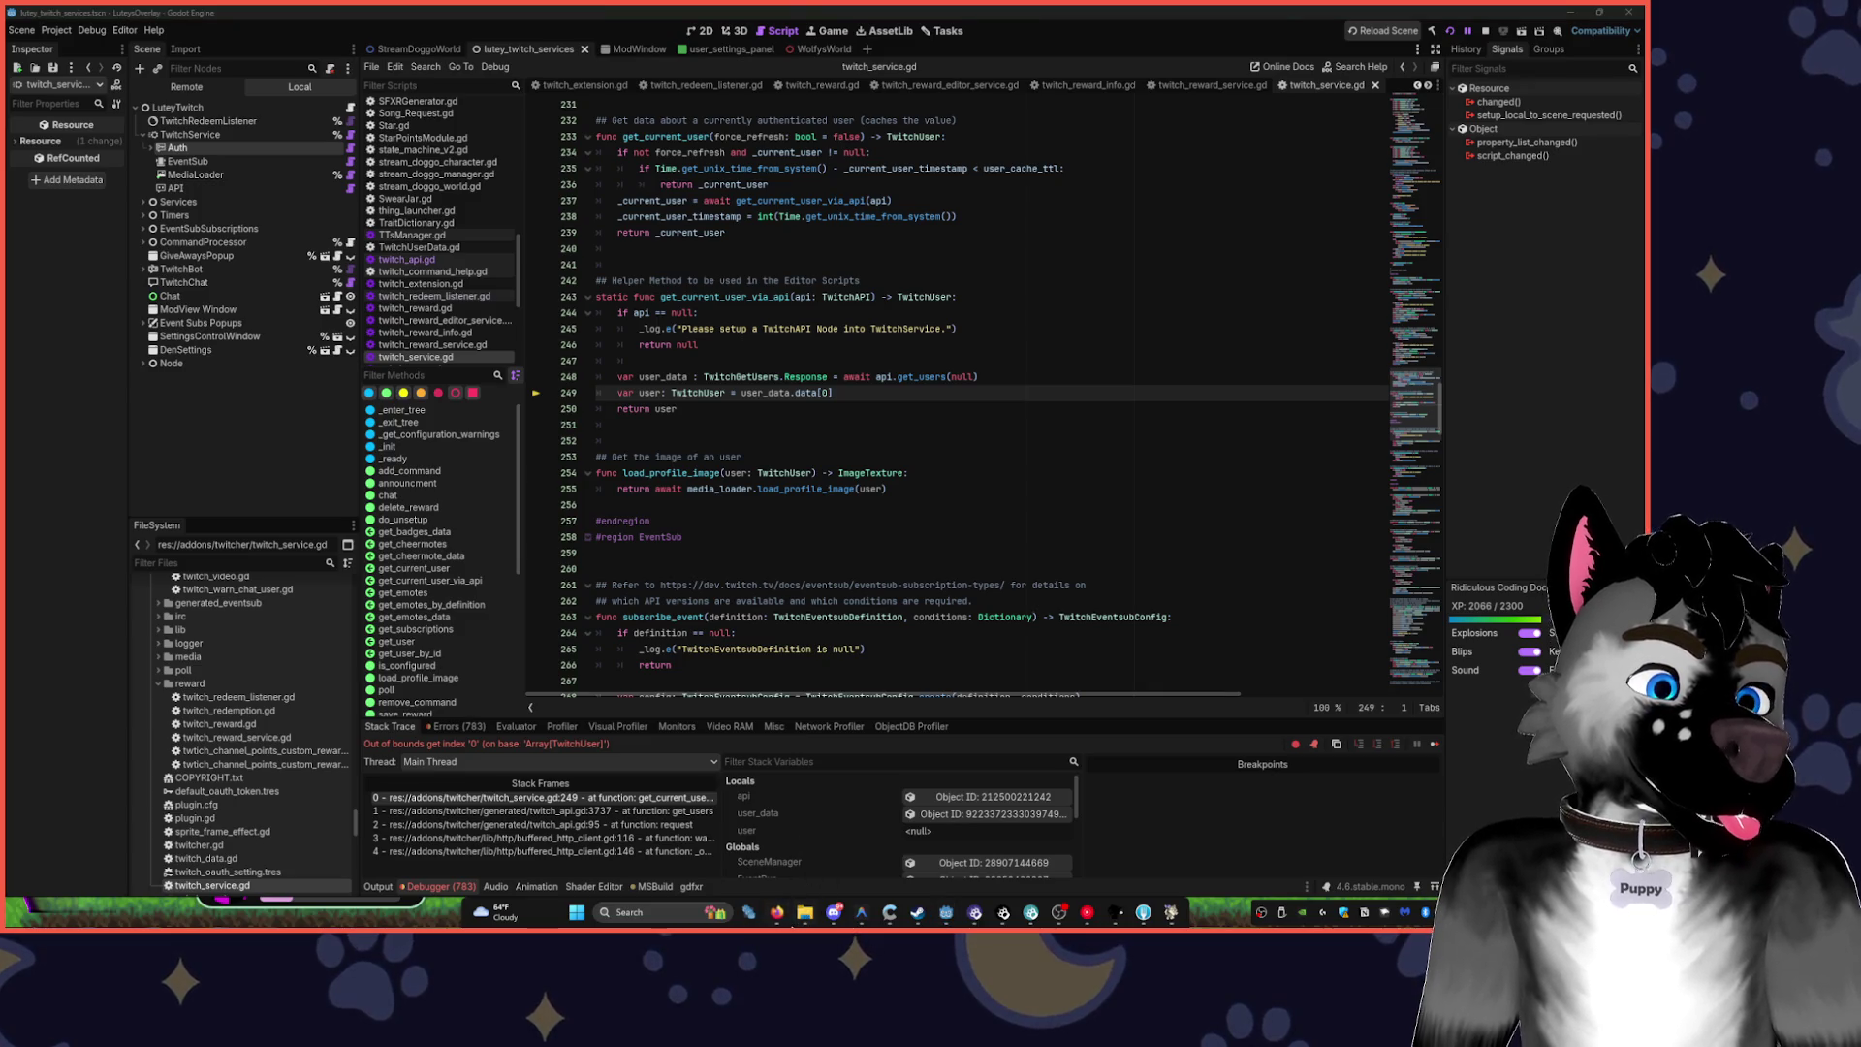
key(Escape)
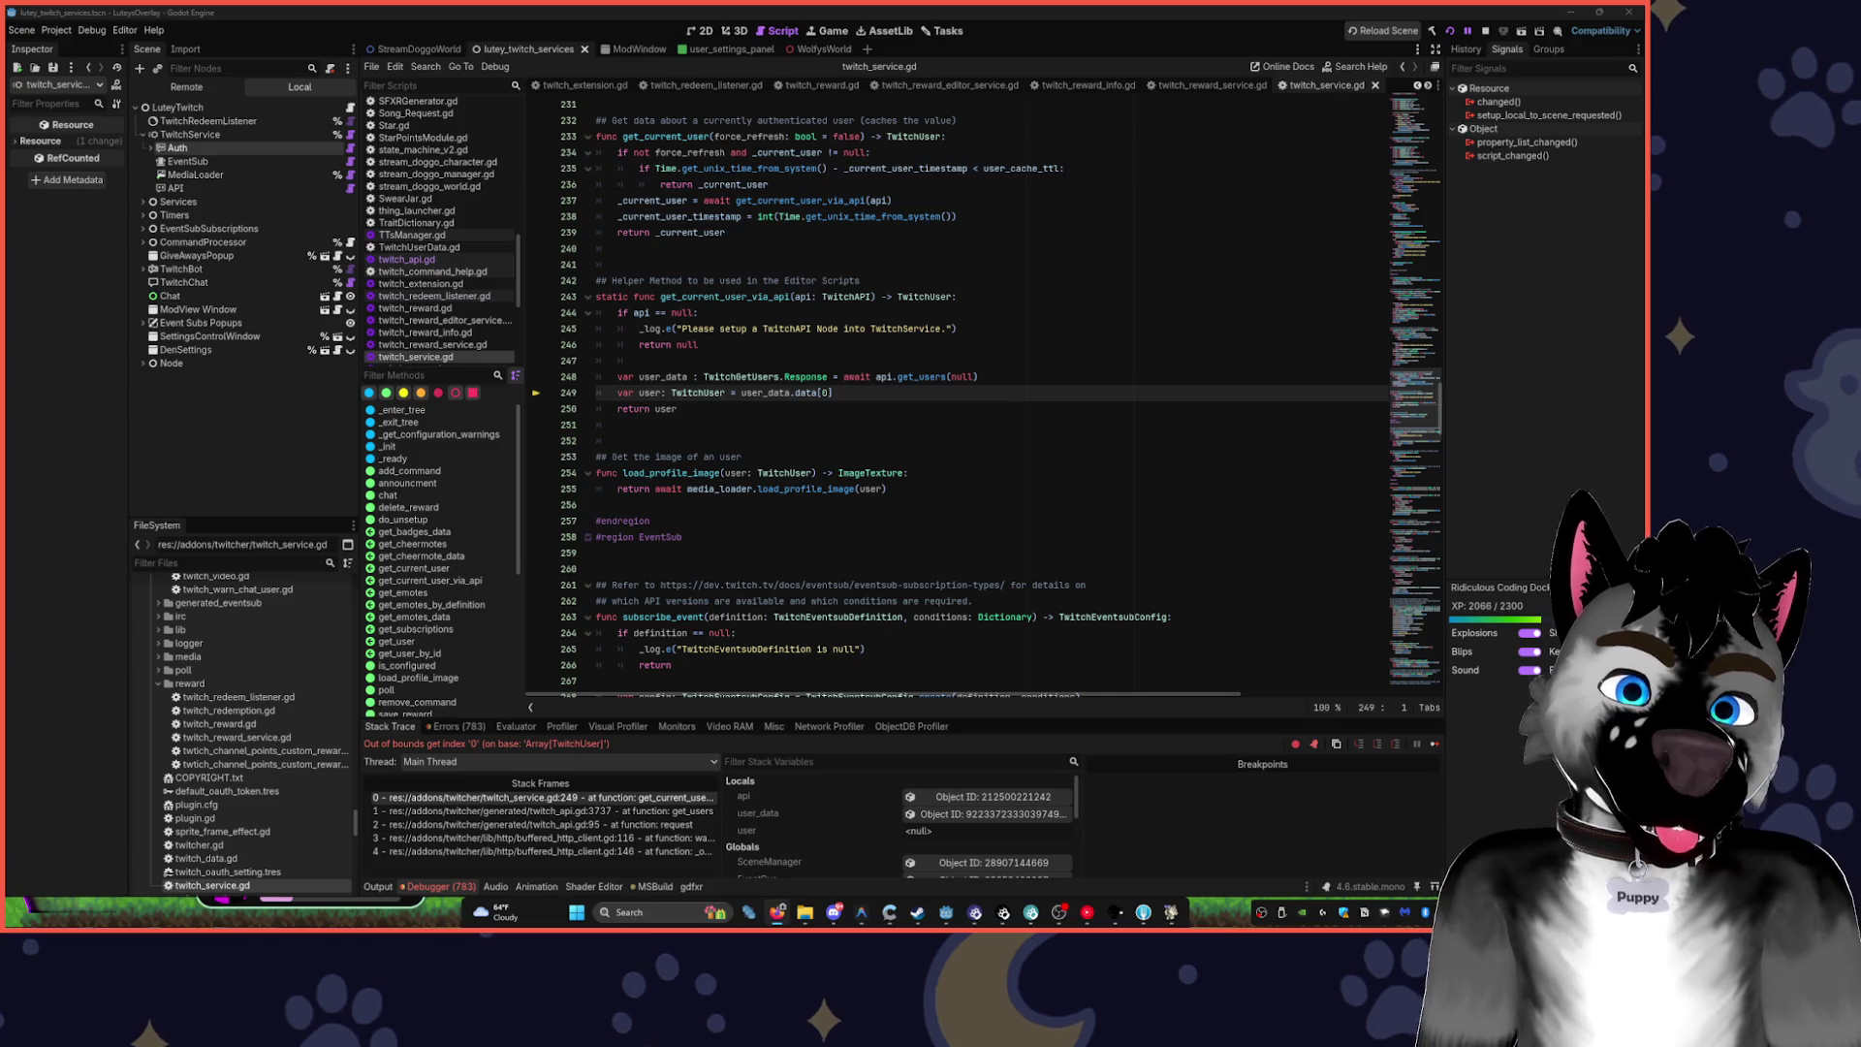
click(685, 510)
key(F12)
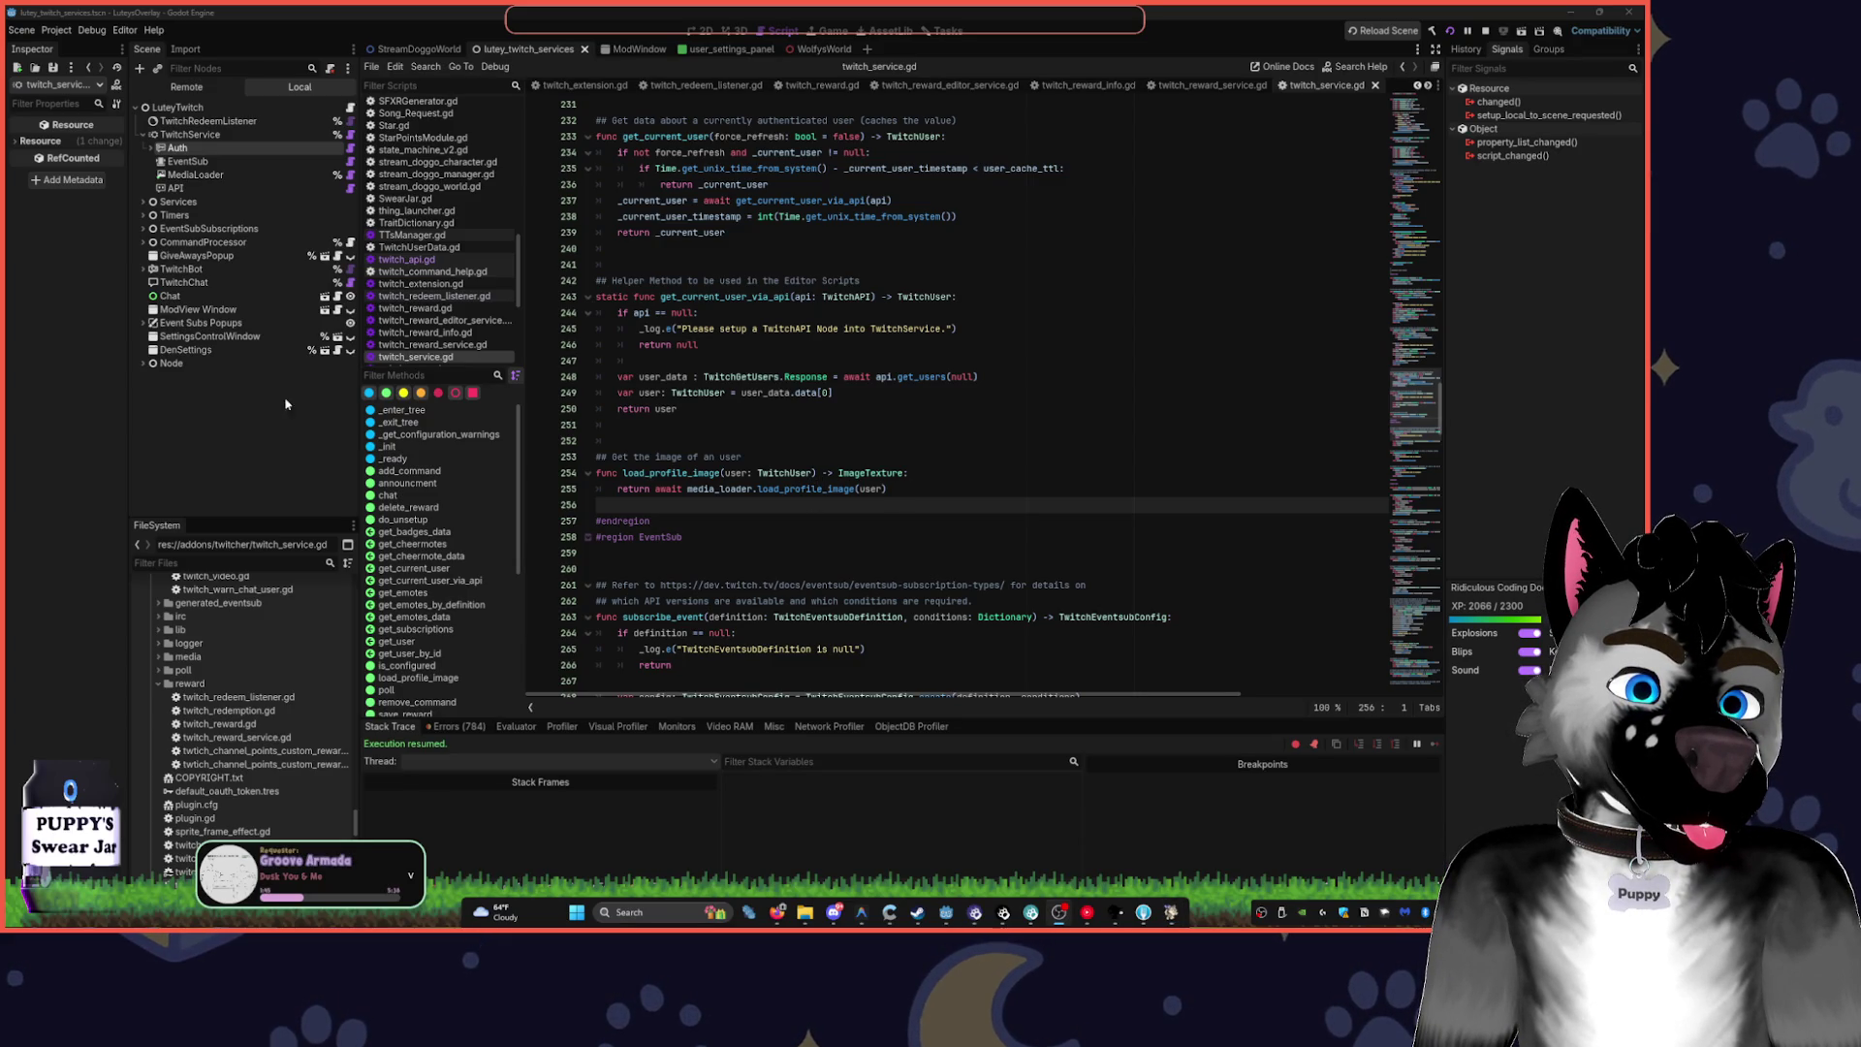
Step: Minimize the Godot editor and switch to the Steam store window
click(1142, 696)
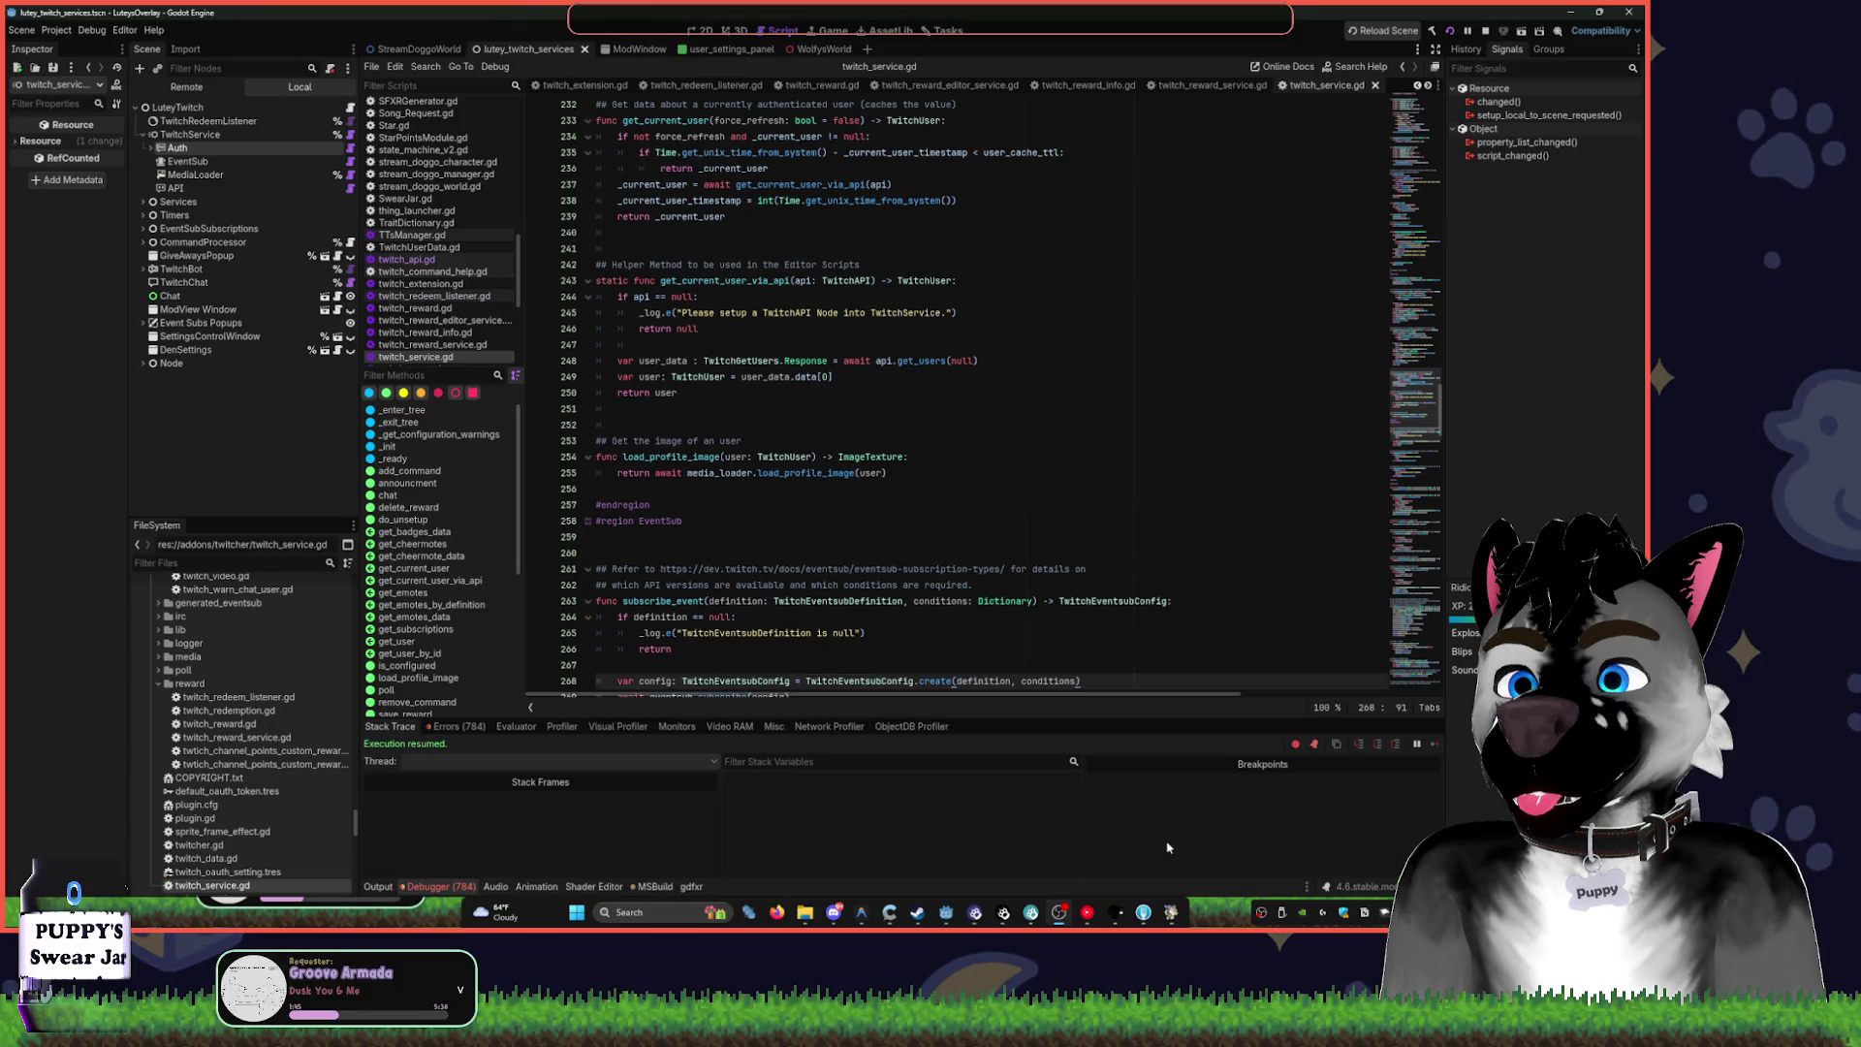
click(1180, 909)
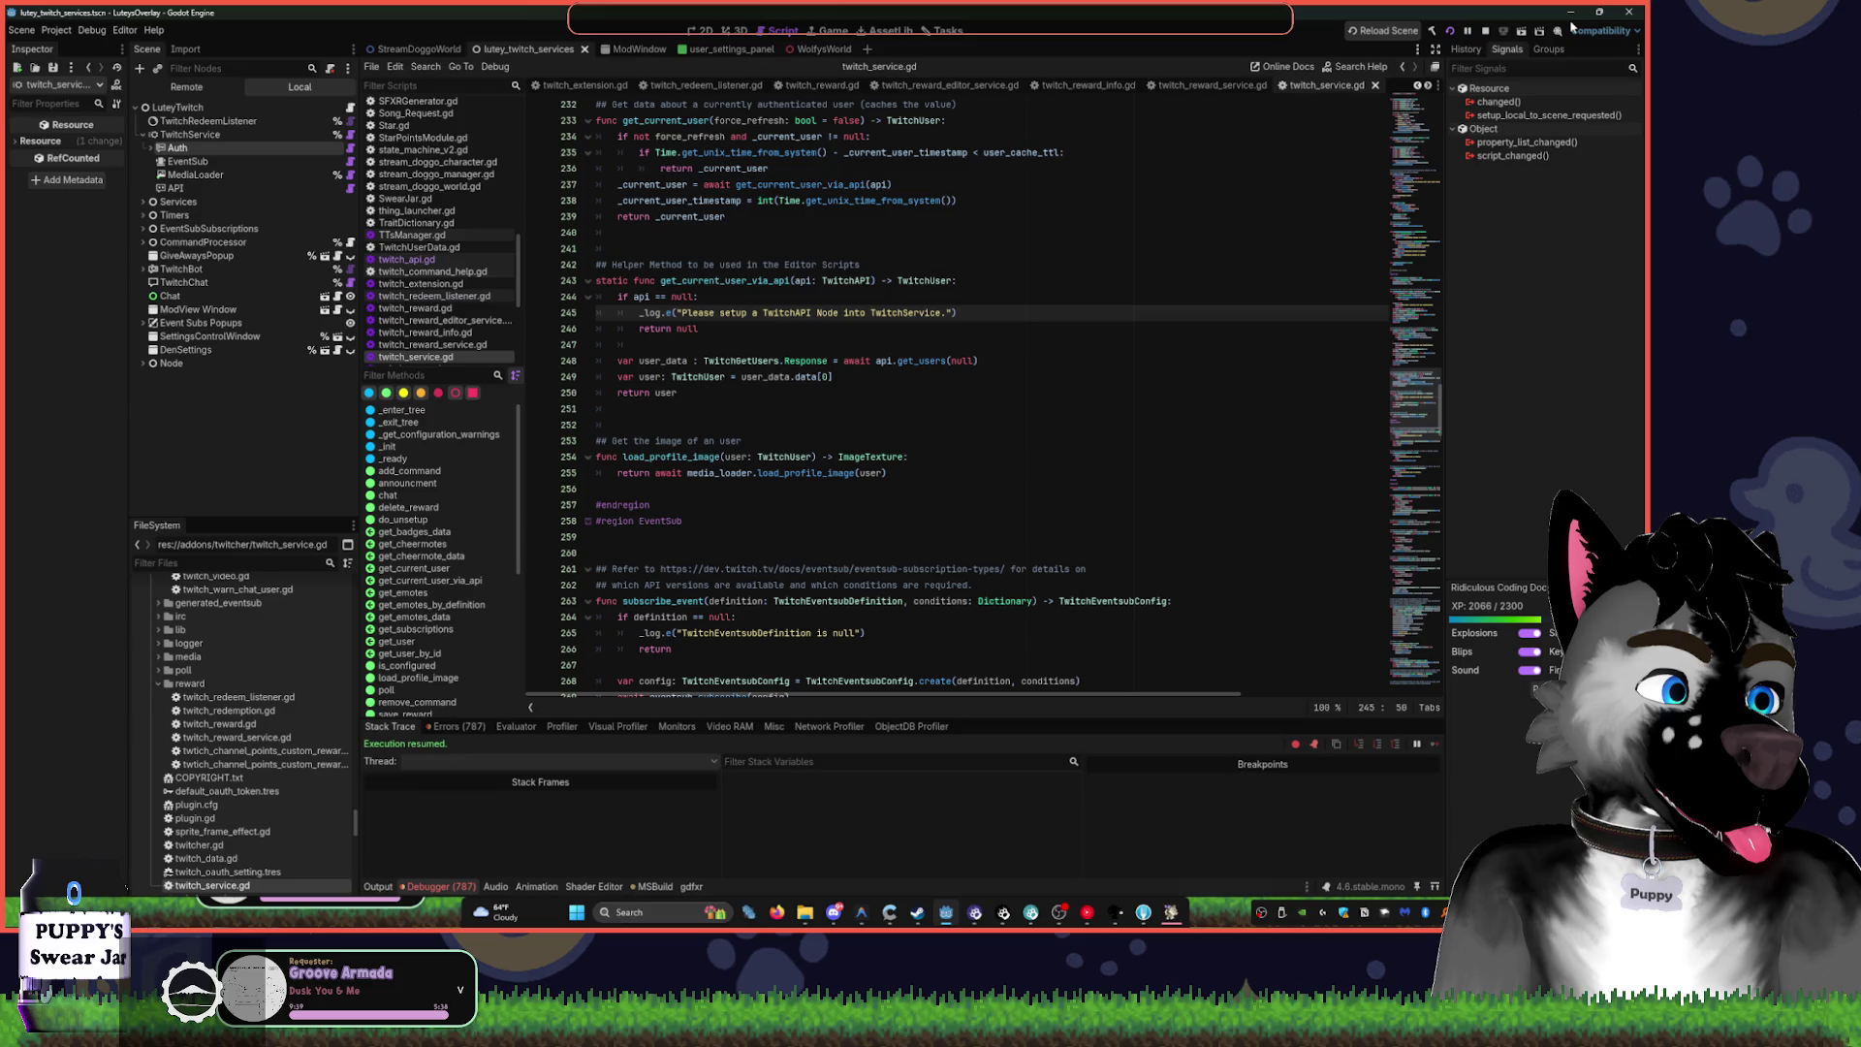
click(1570, 12)
key(alt+Tab)
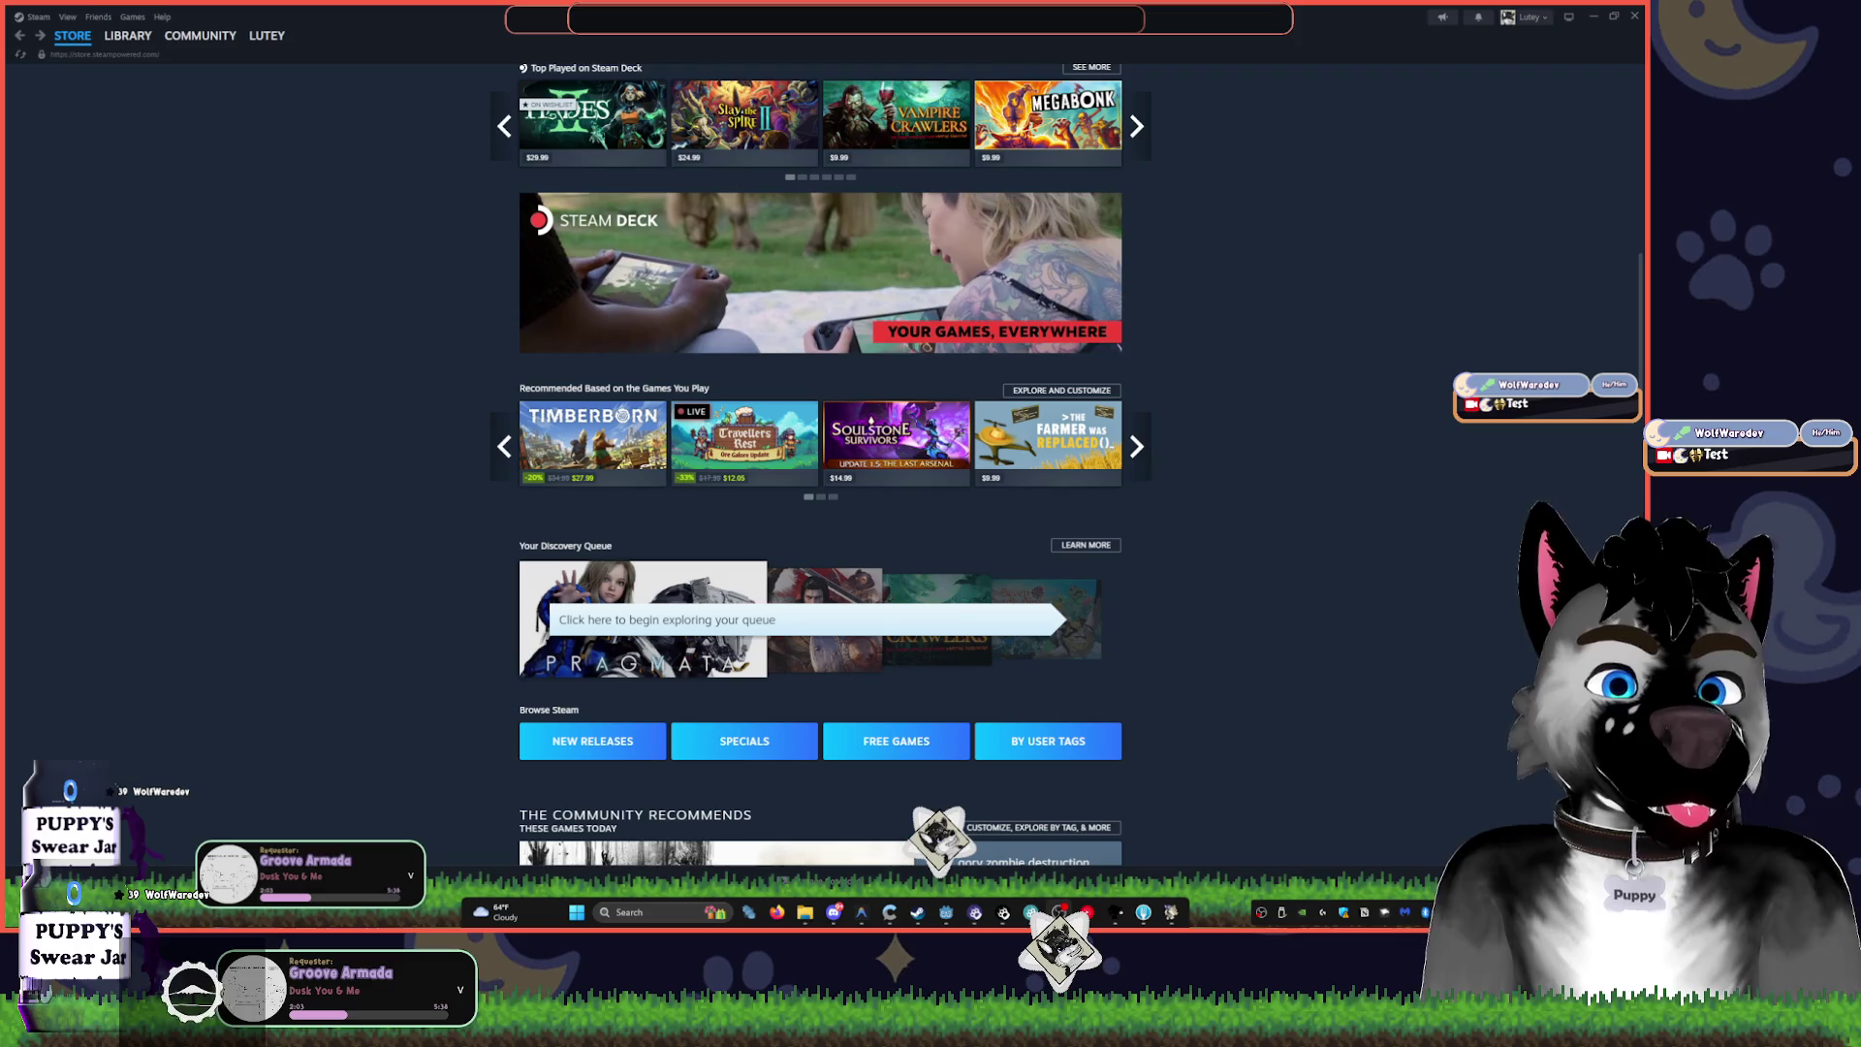
Step: Set the system volume to 24 with the volume key
key(XF86AudioLowerVolume)
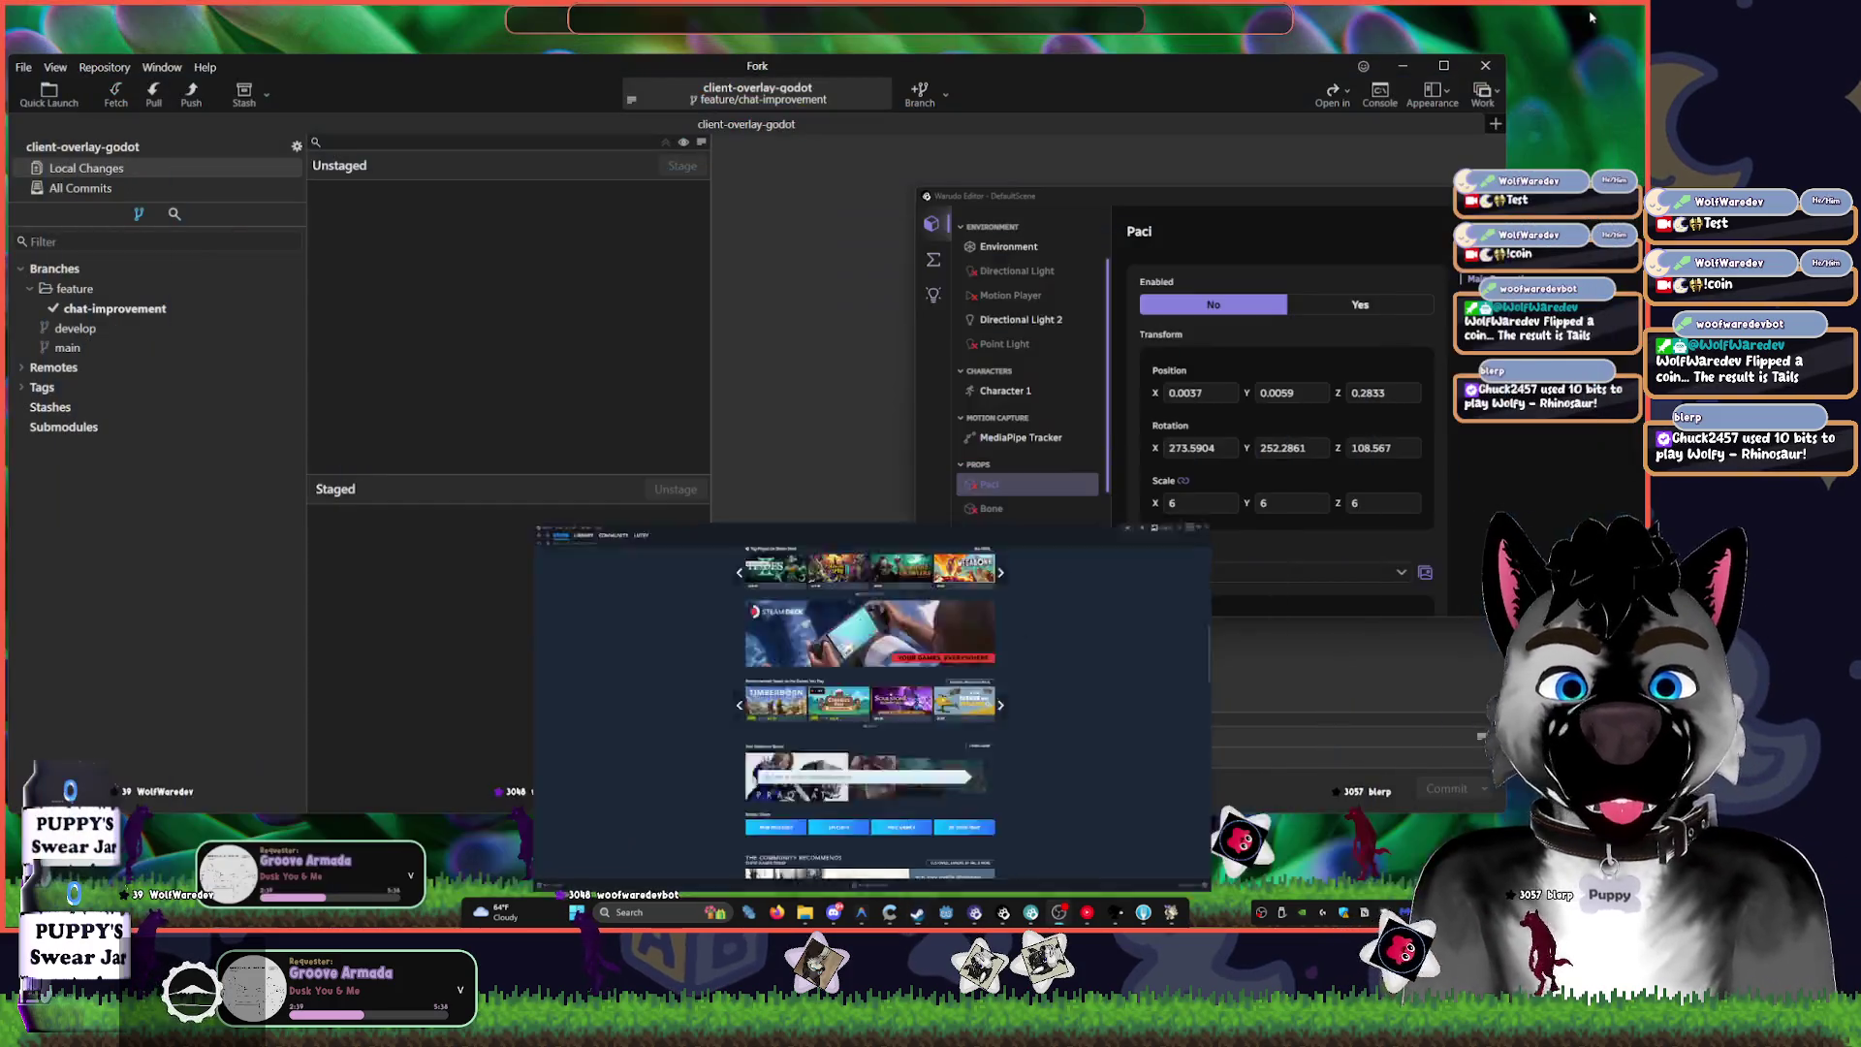
Step: Maximize the Fork window, set the system volume to 34, and return to the Godot editor
click(766, 379)
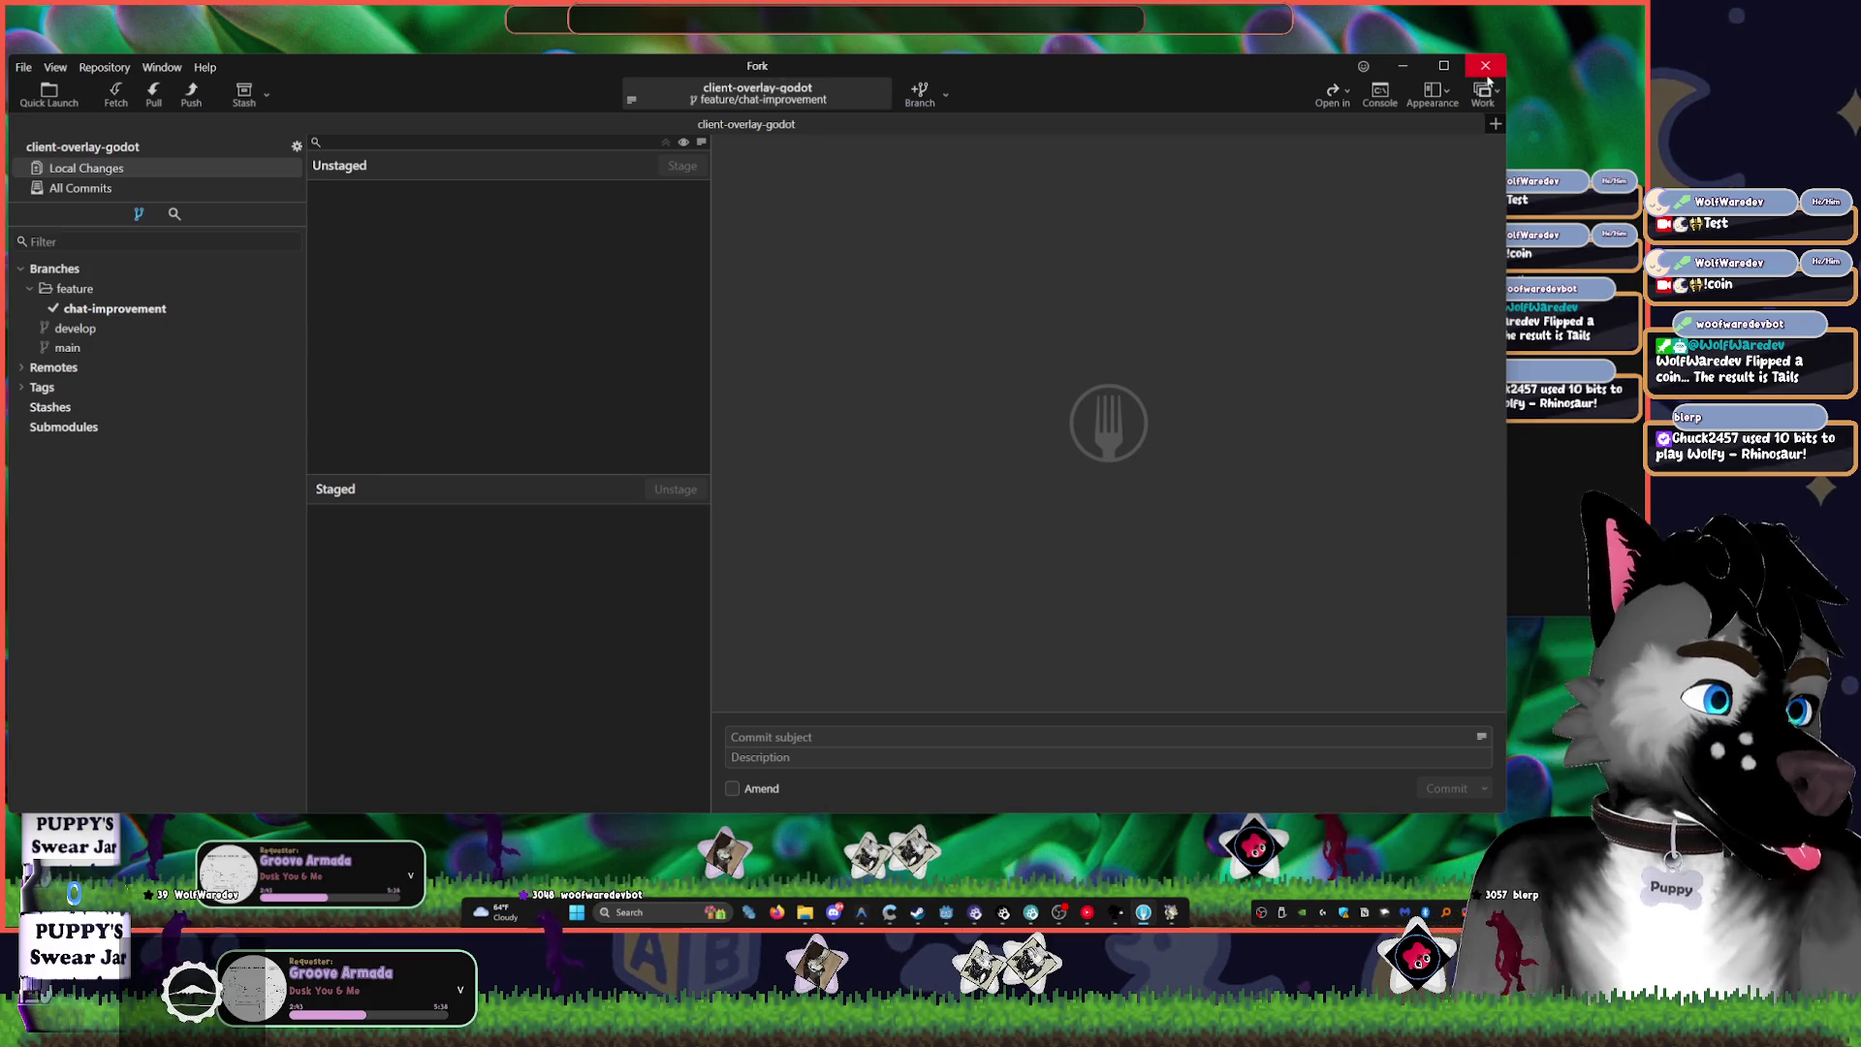
click(1443, 65)
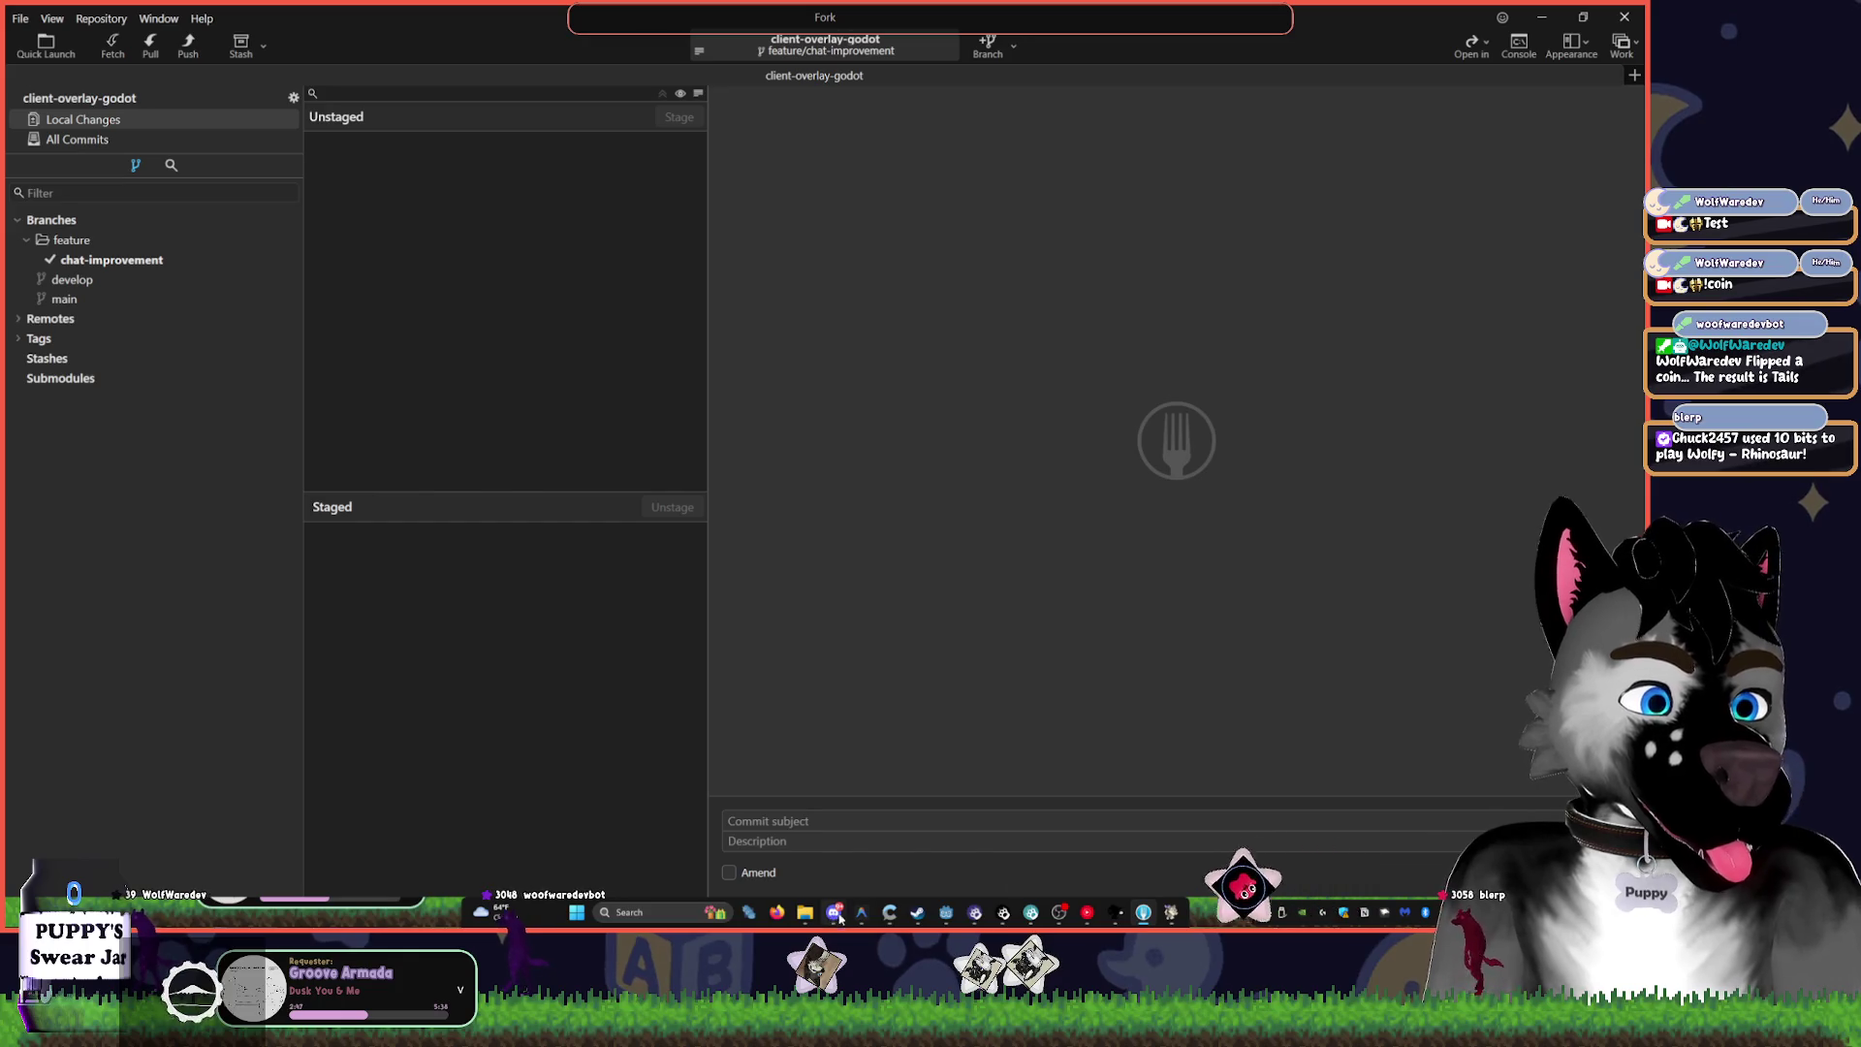
mouse_move(781, 916)
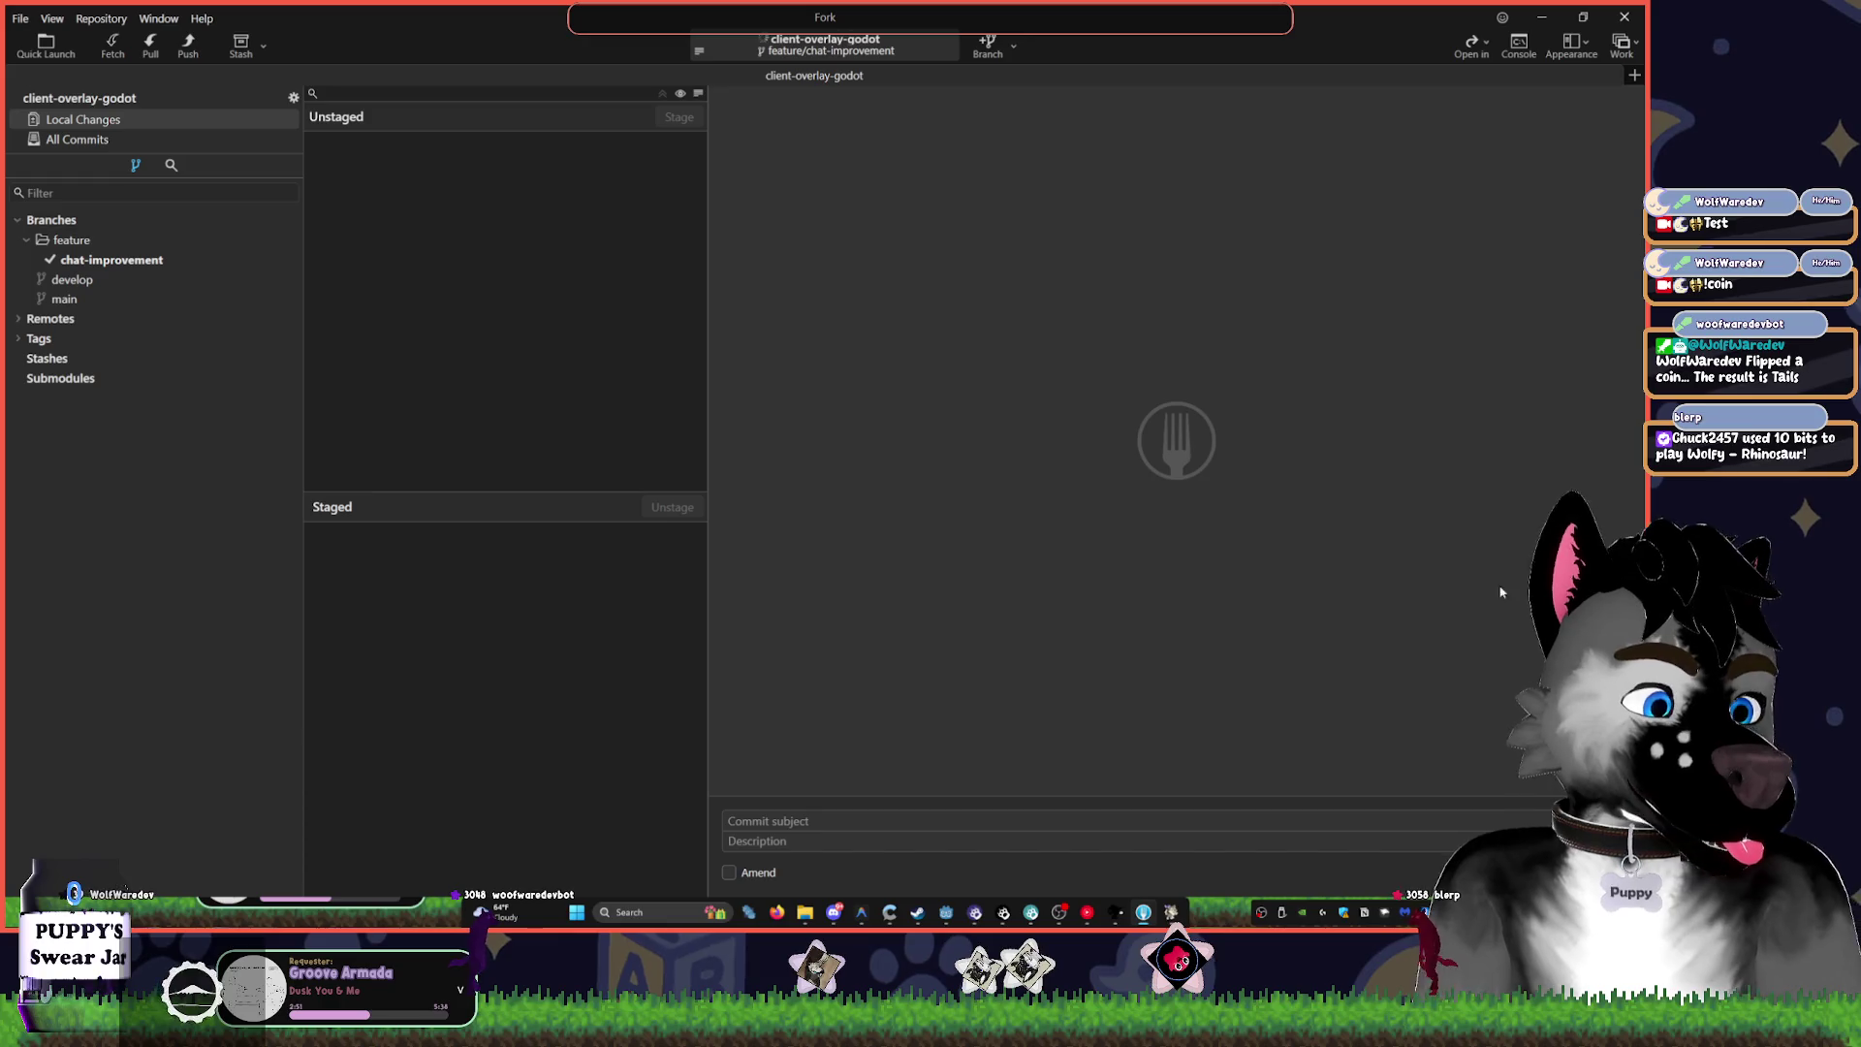
key(XF86AudioLowerVolume)
key(XF86AudioLowerVolume)
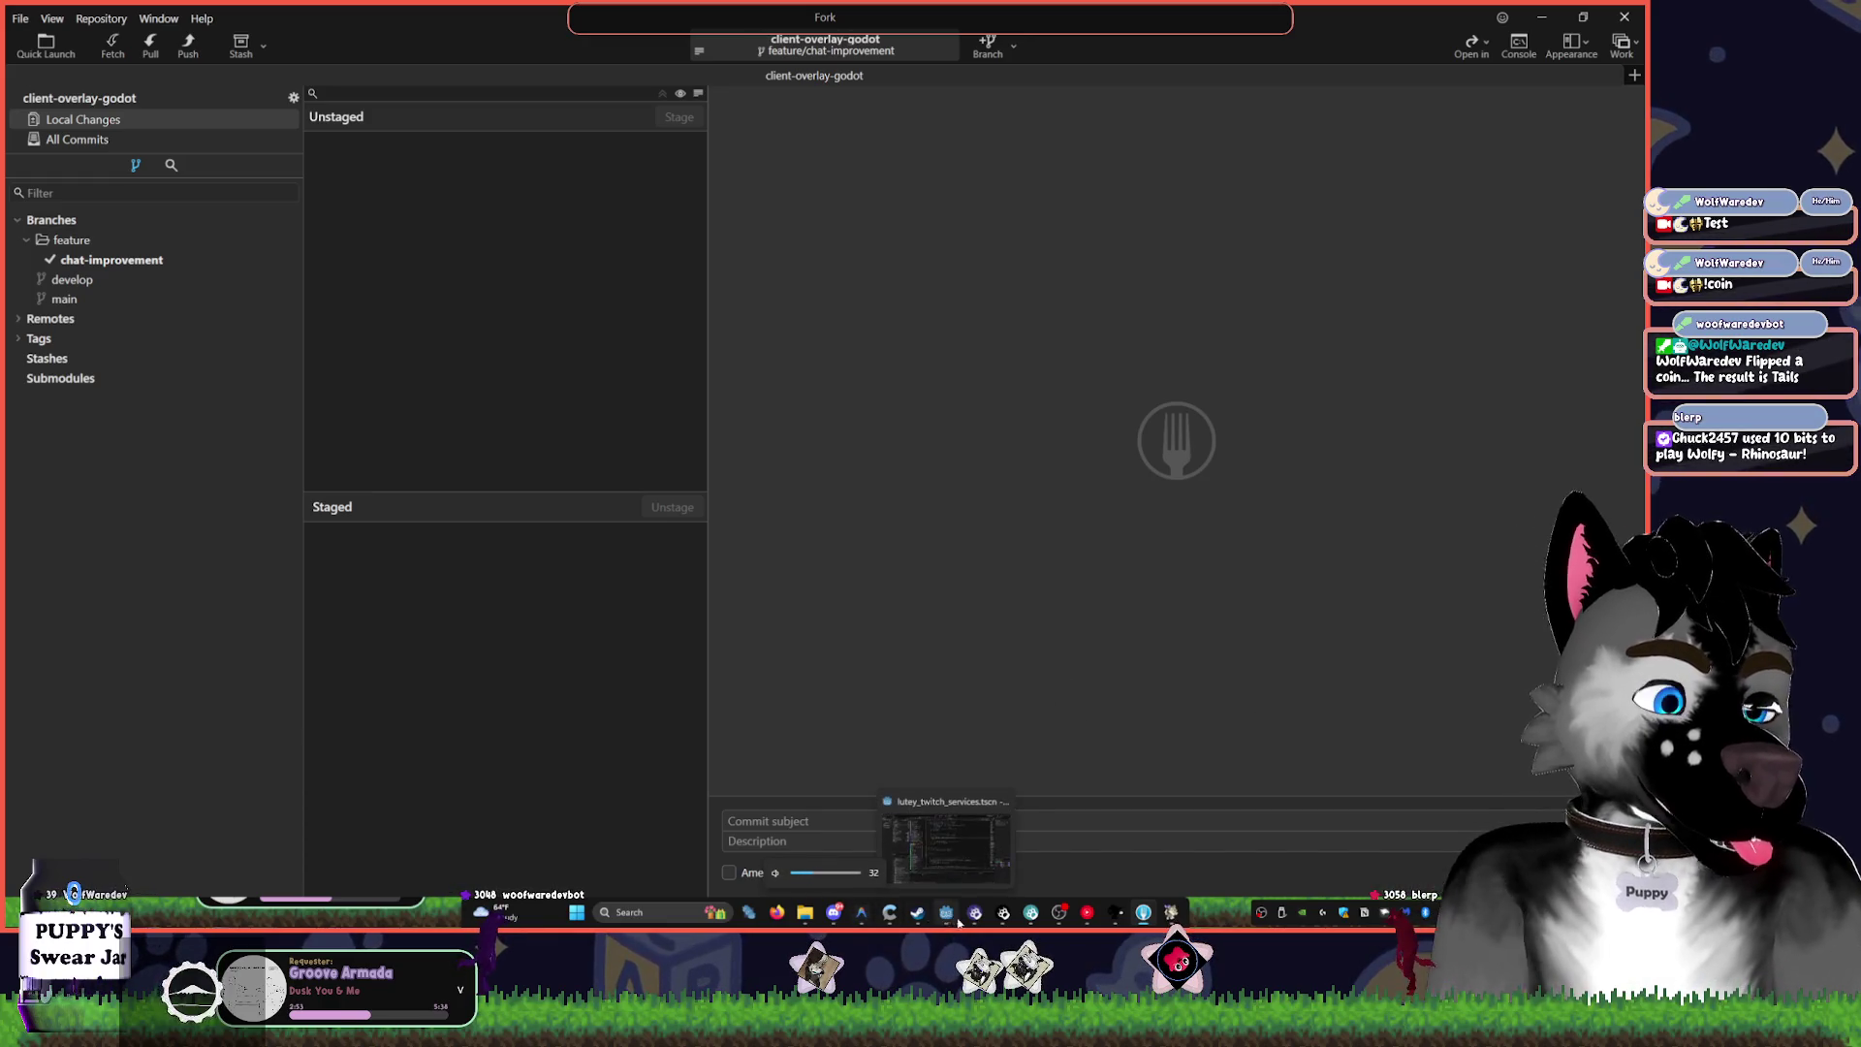
click(946, 912)
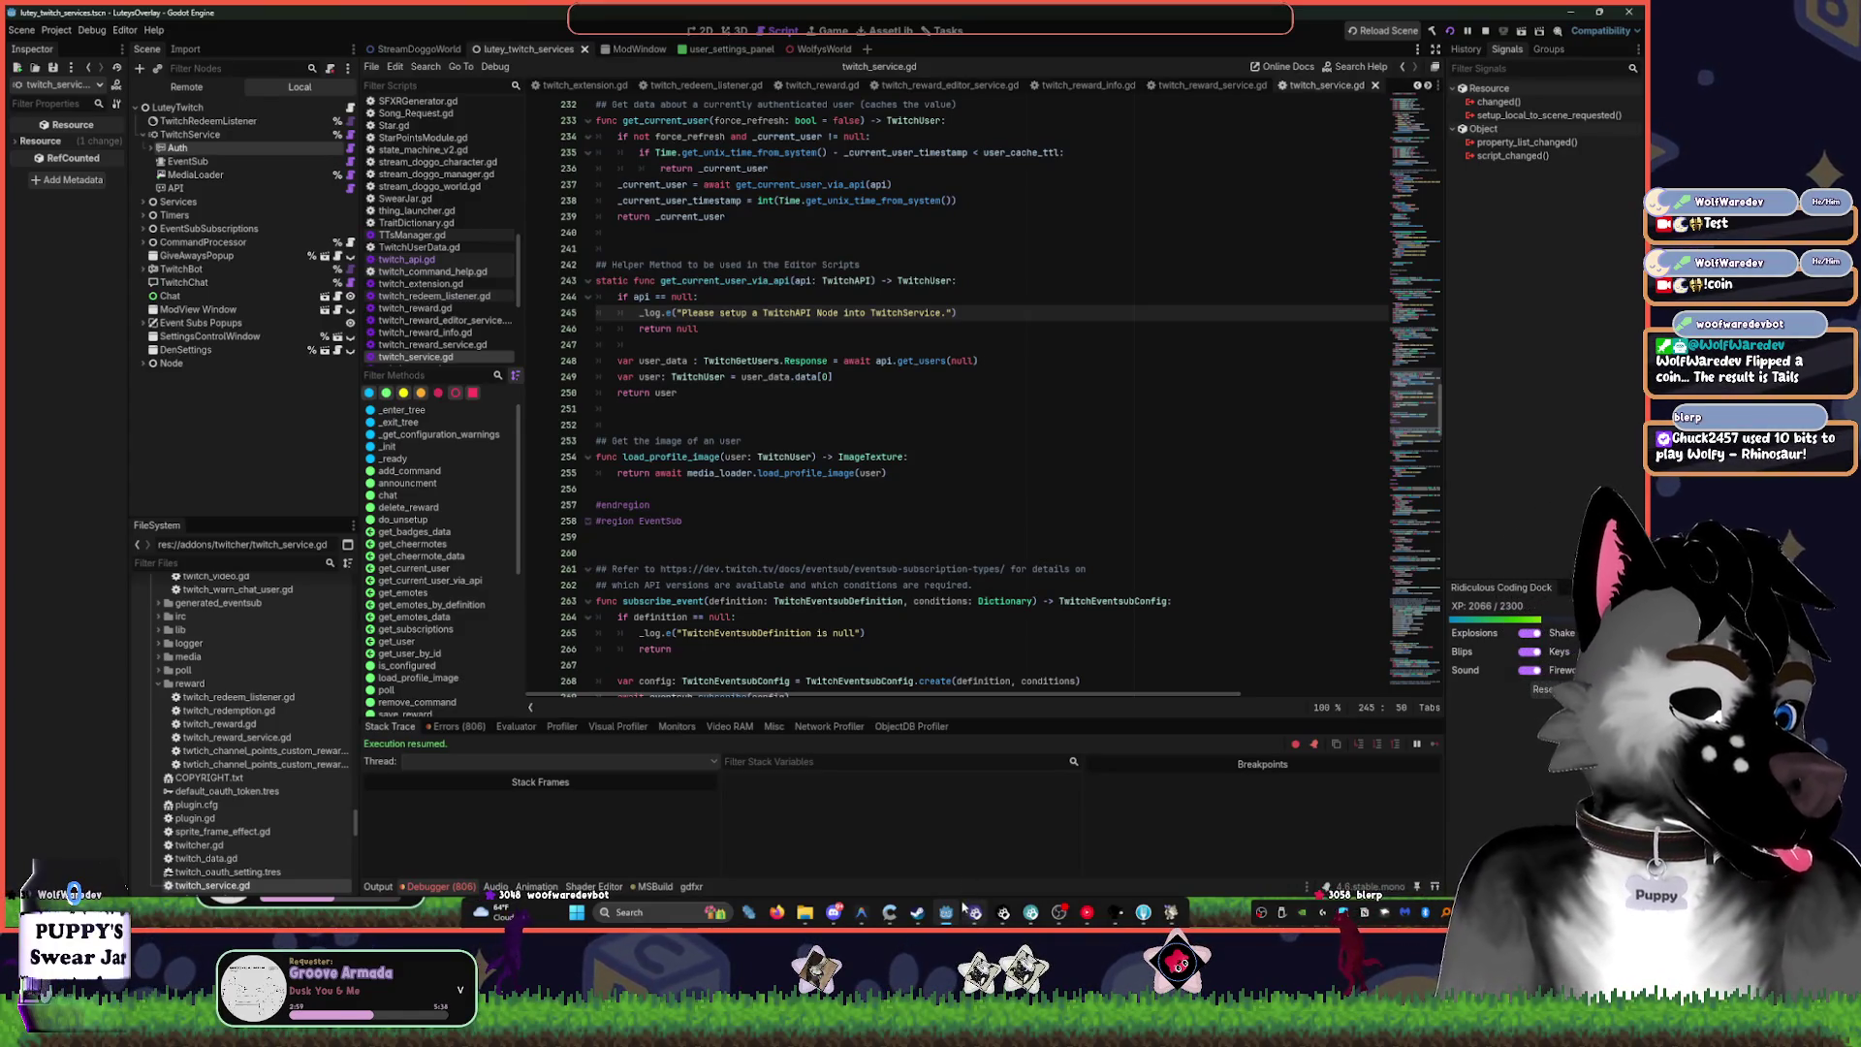
Step: Scroll twitch_service.gd down from line 252, then drag the minimap back to the top of the script
mouse_move(966, 898)
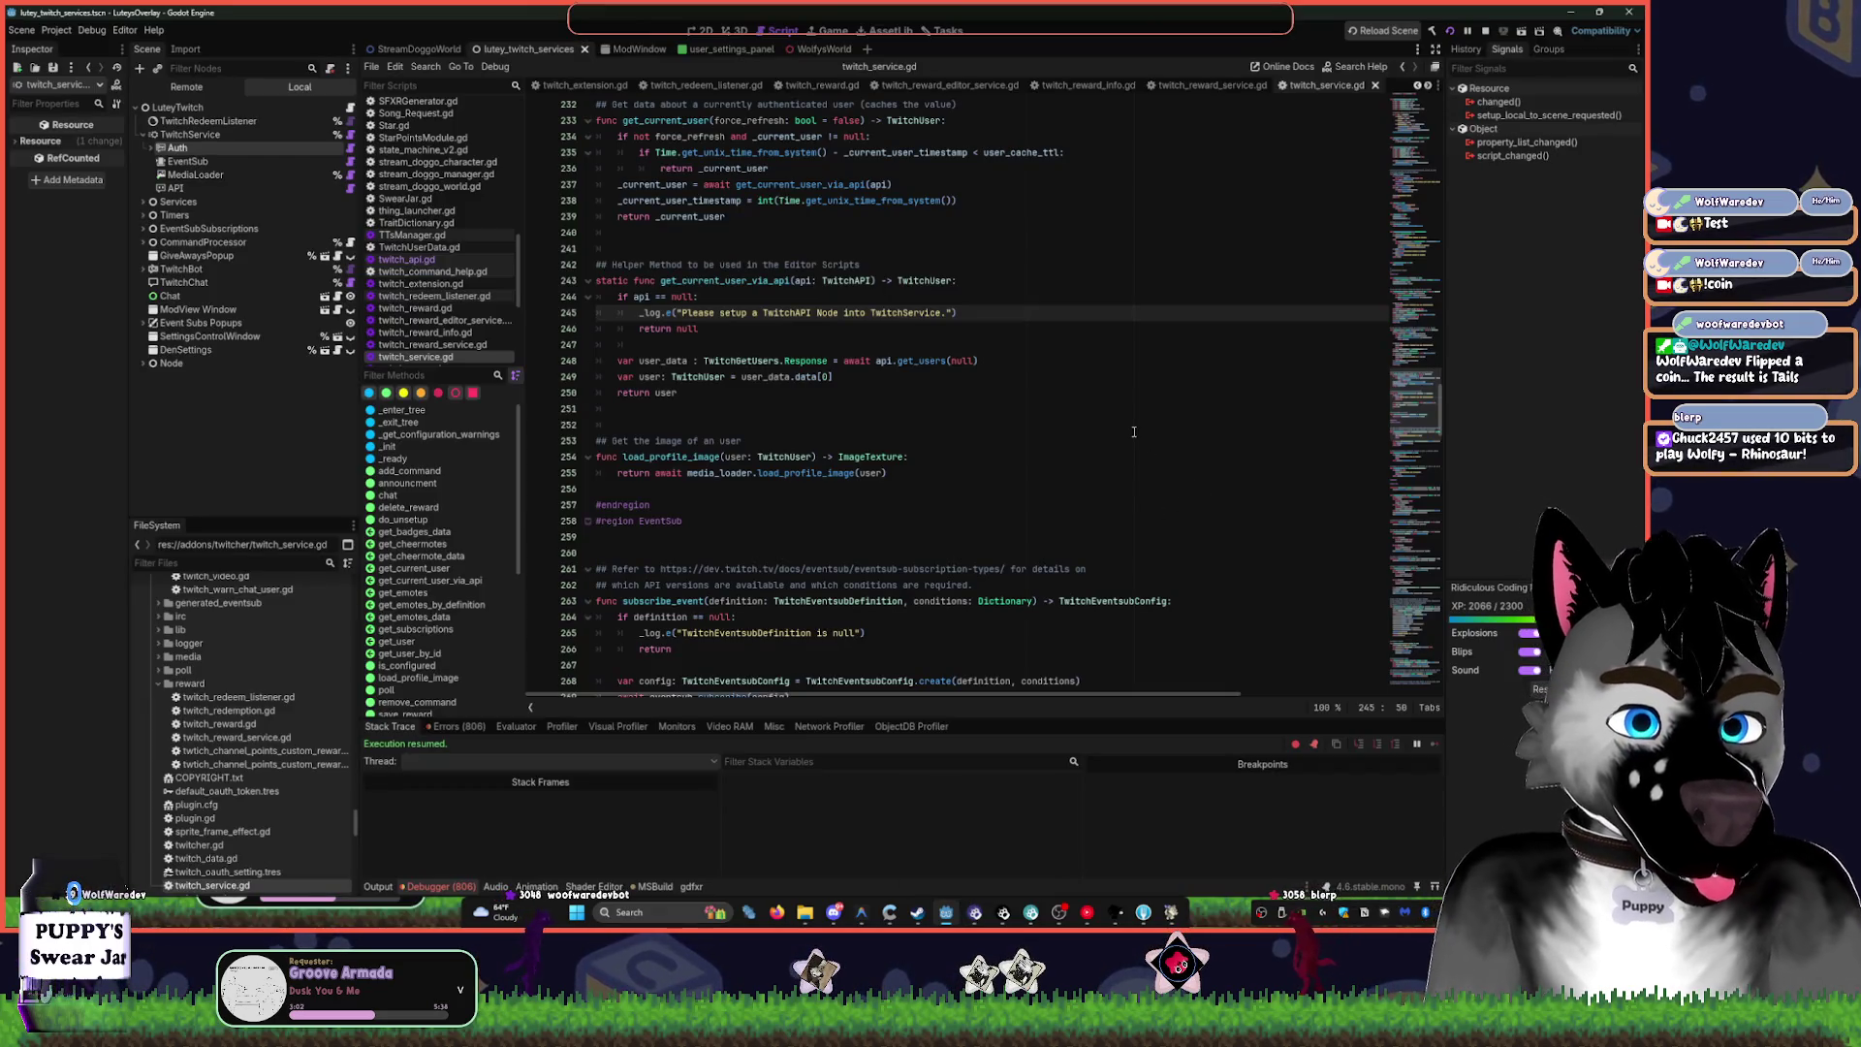
click(1138, 426)
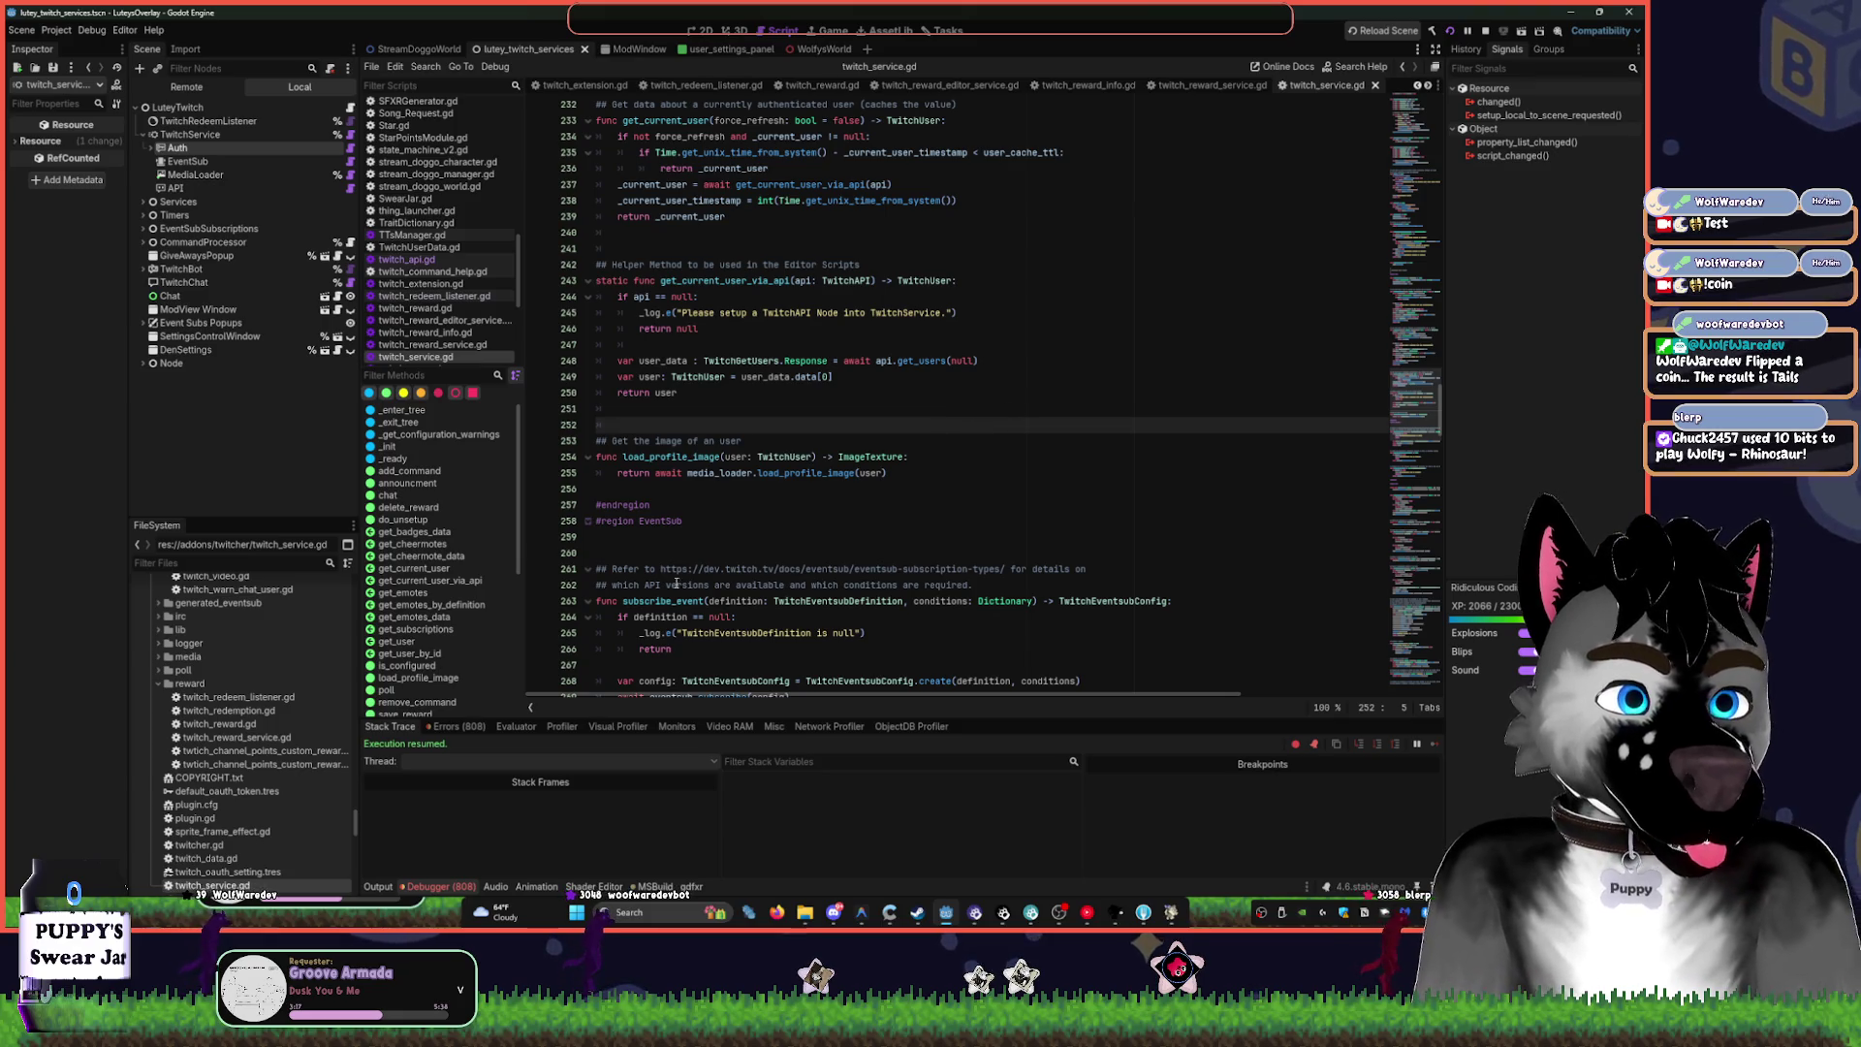
scroll(722, 621, down, 20)
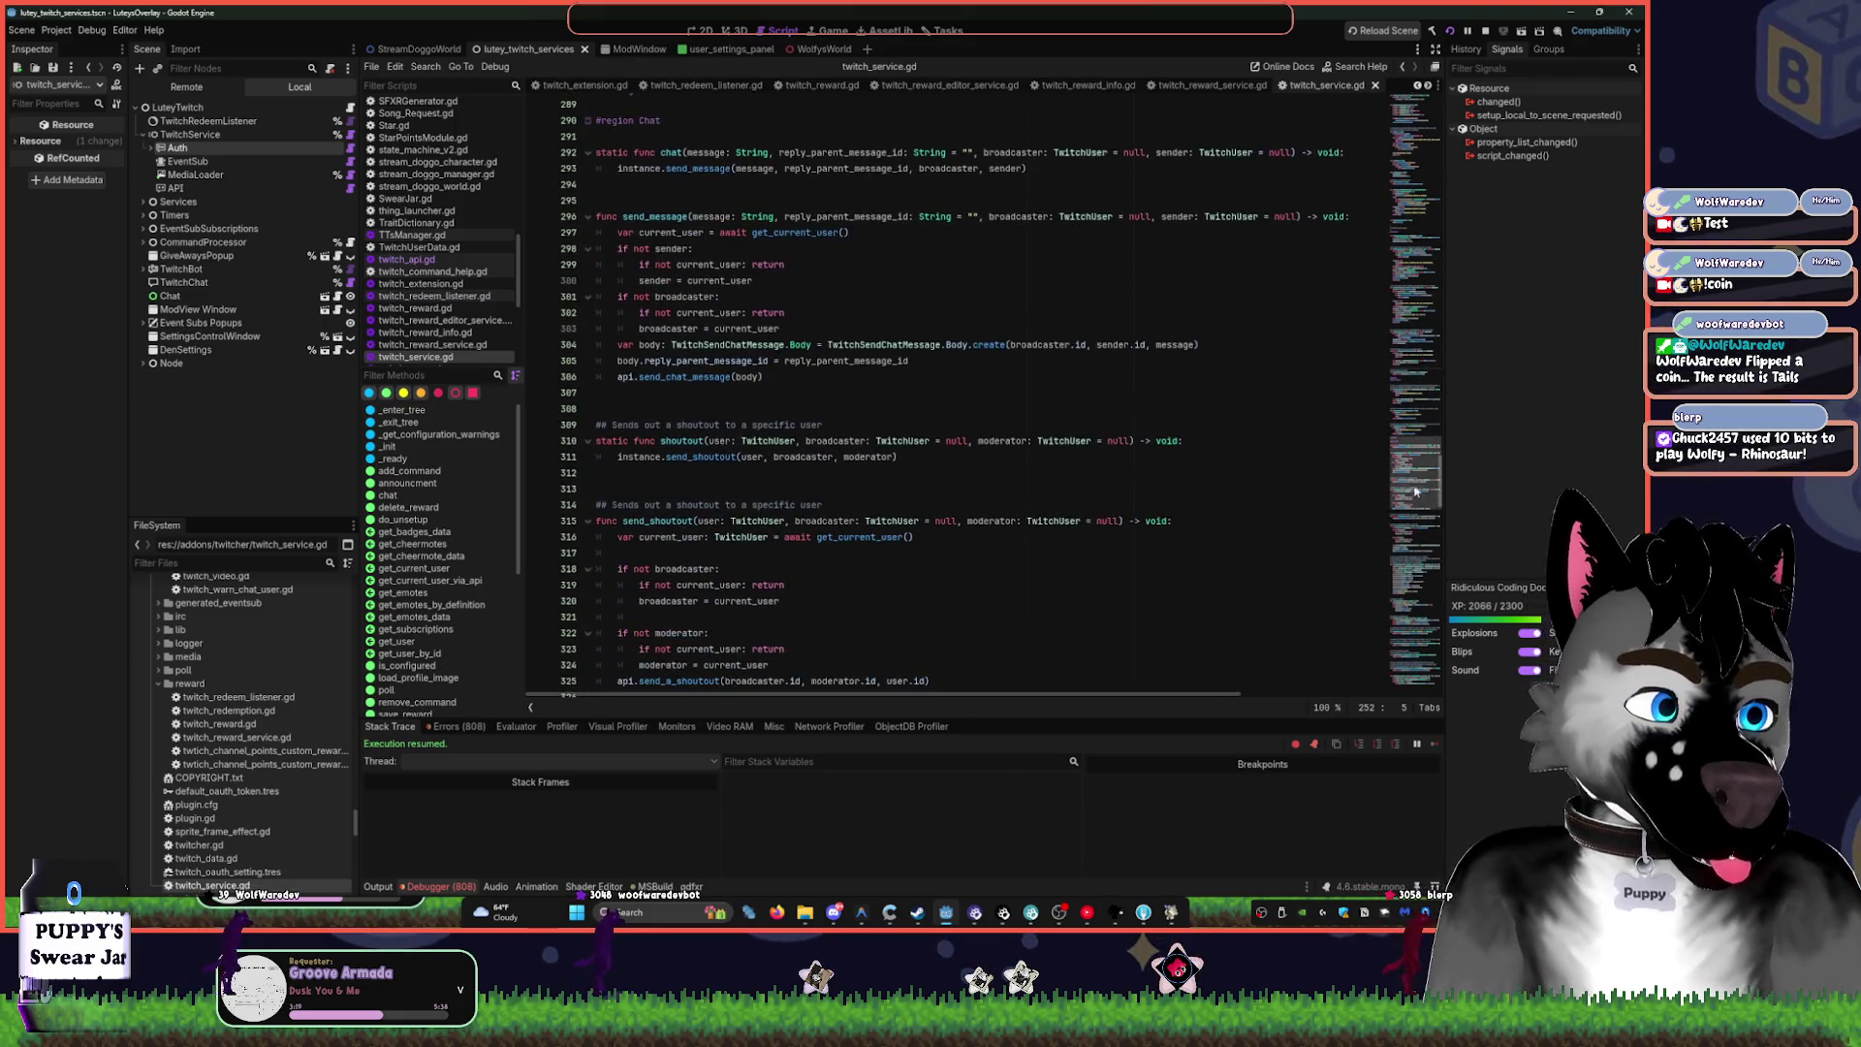
scroll(1421, 631, down, 12)
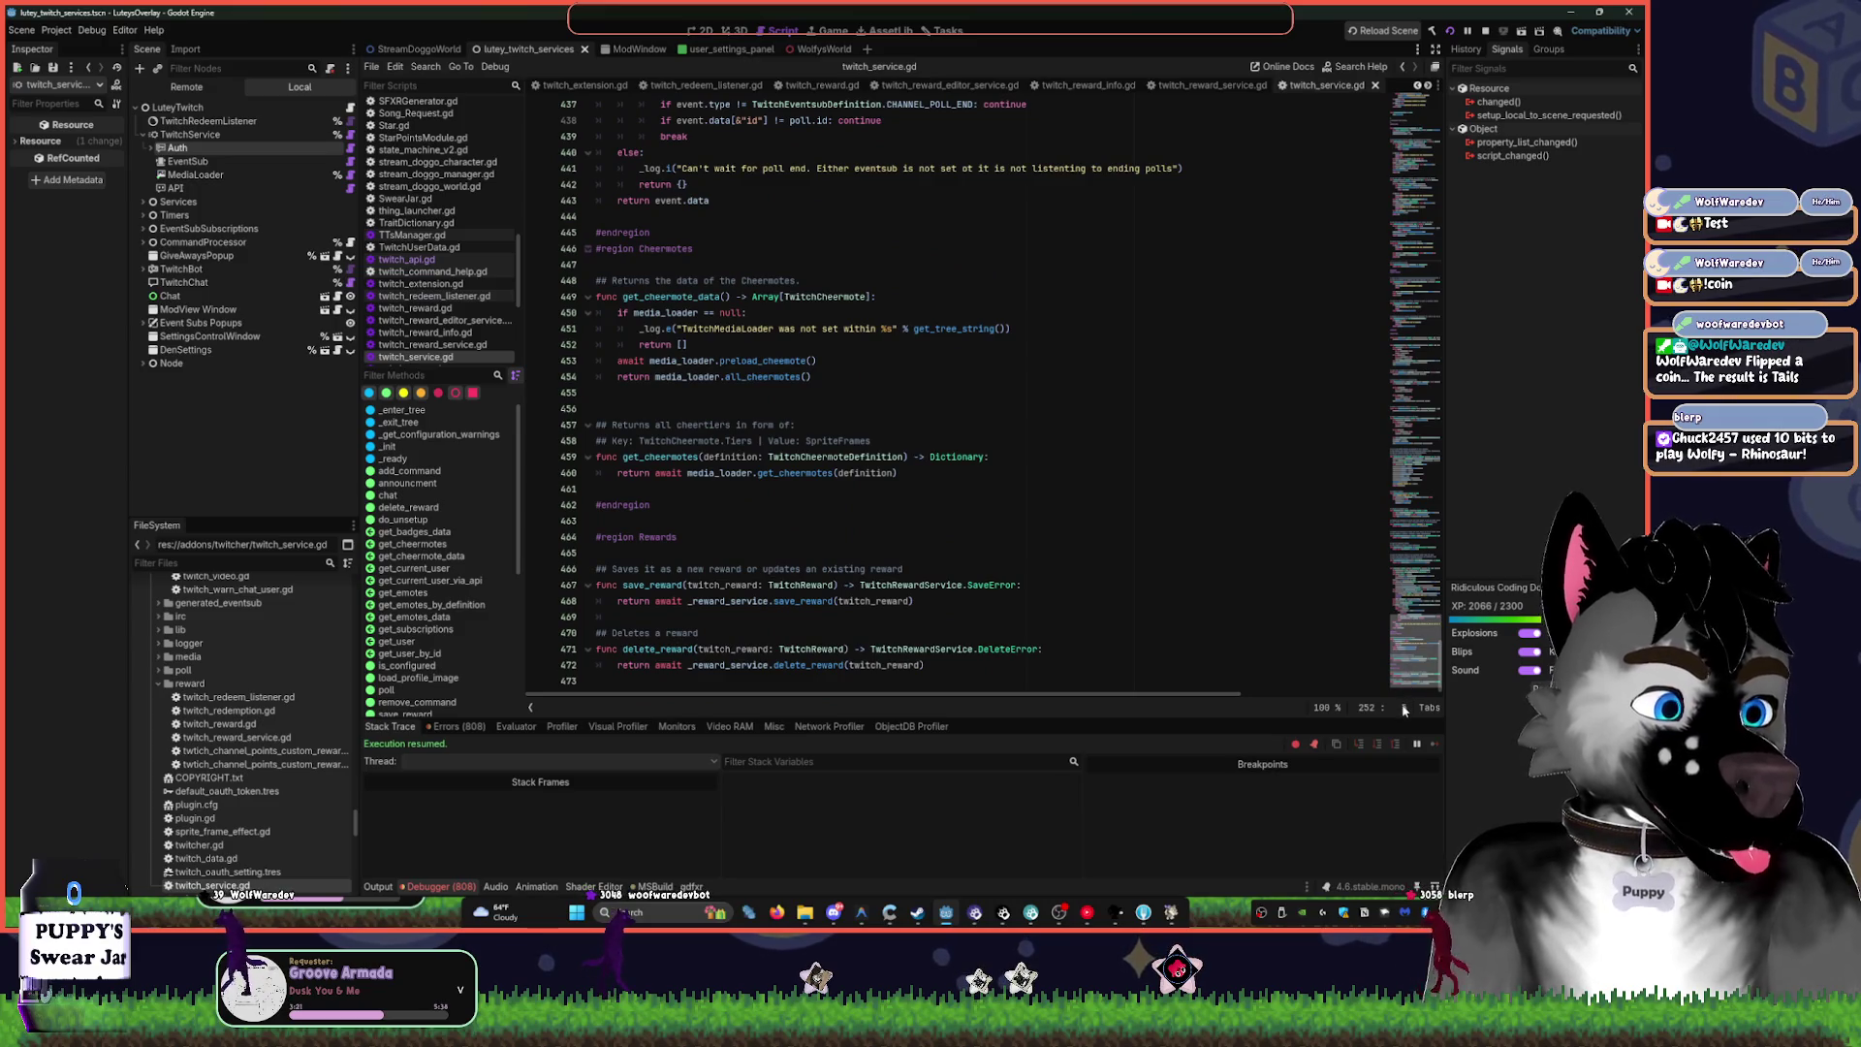
scroll(1427, 555, up, 20)
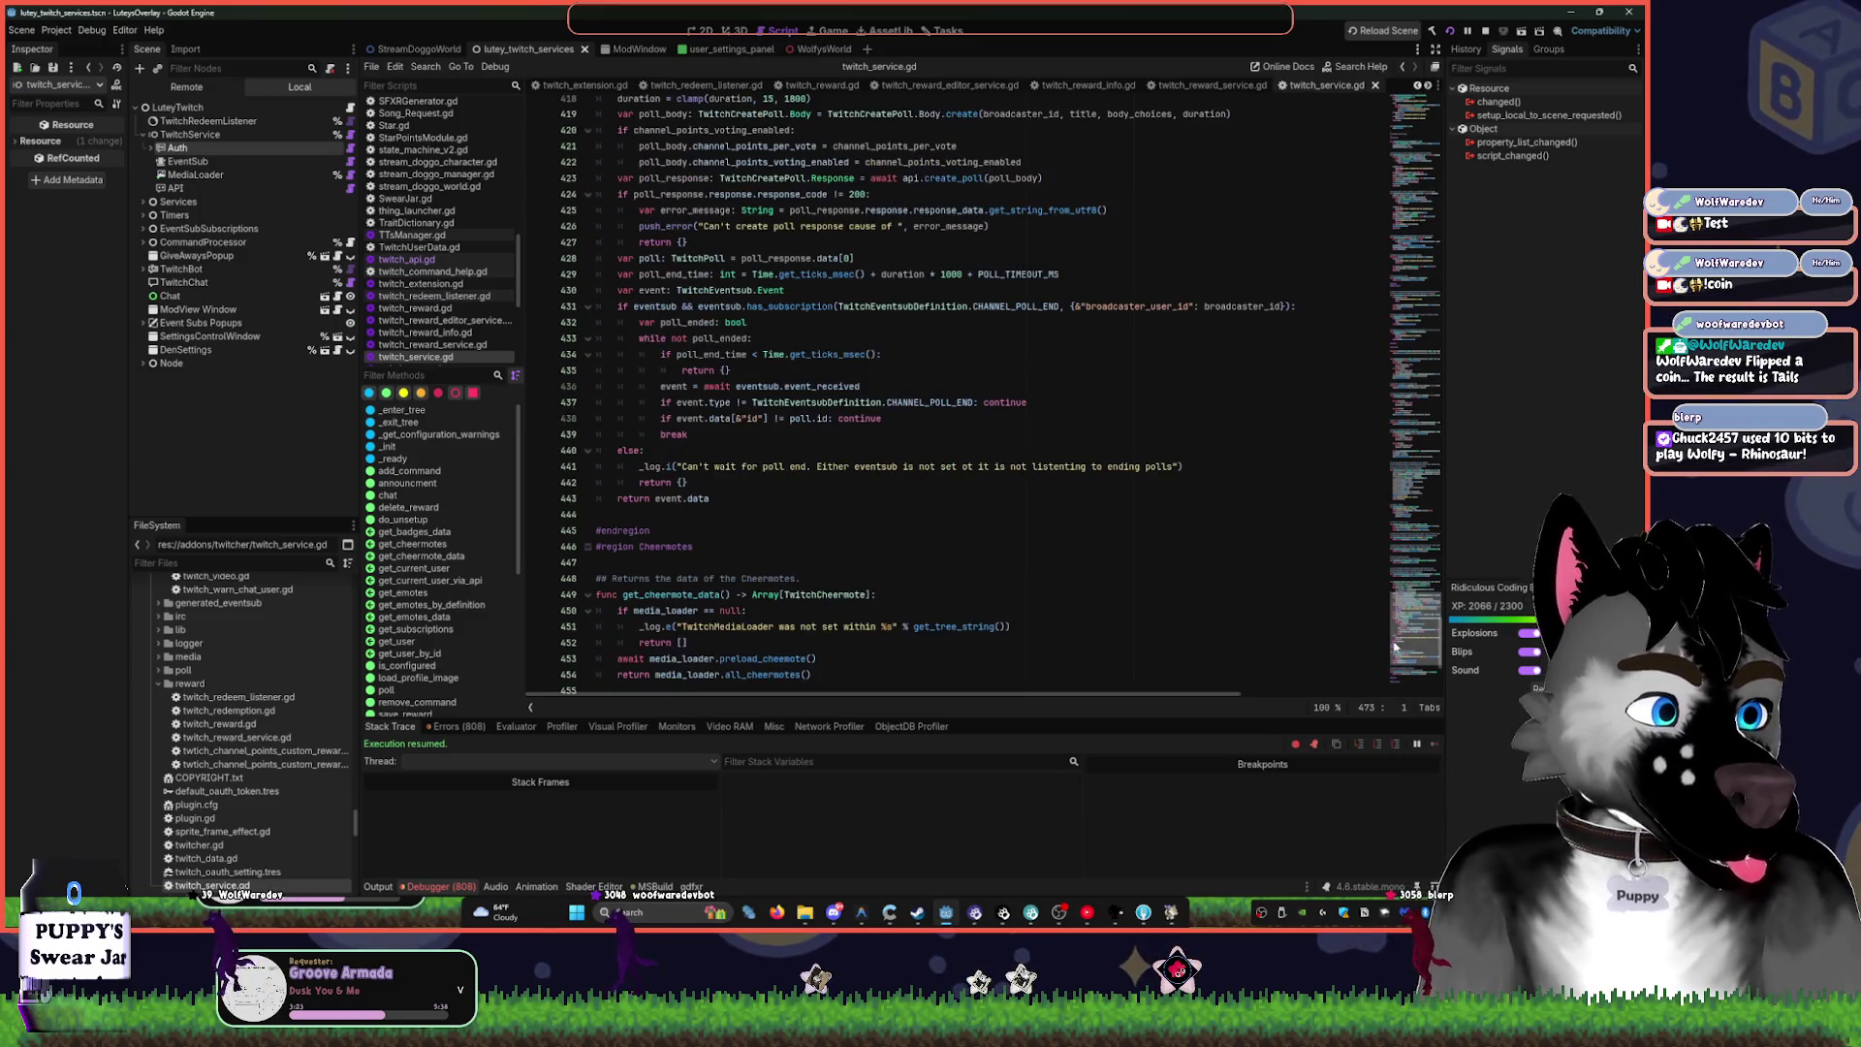
drag(1427, 554, 1442, 81)
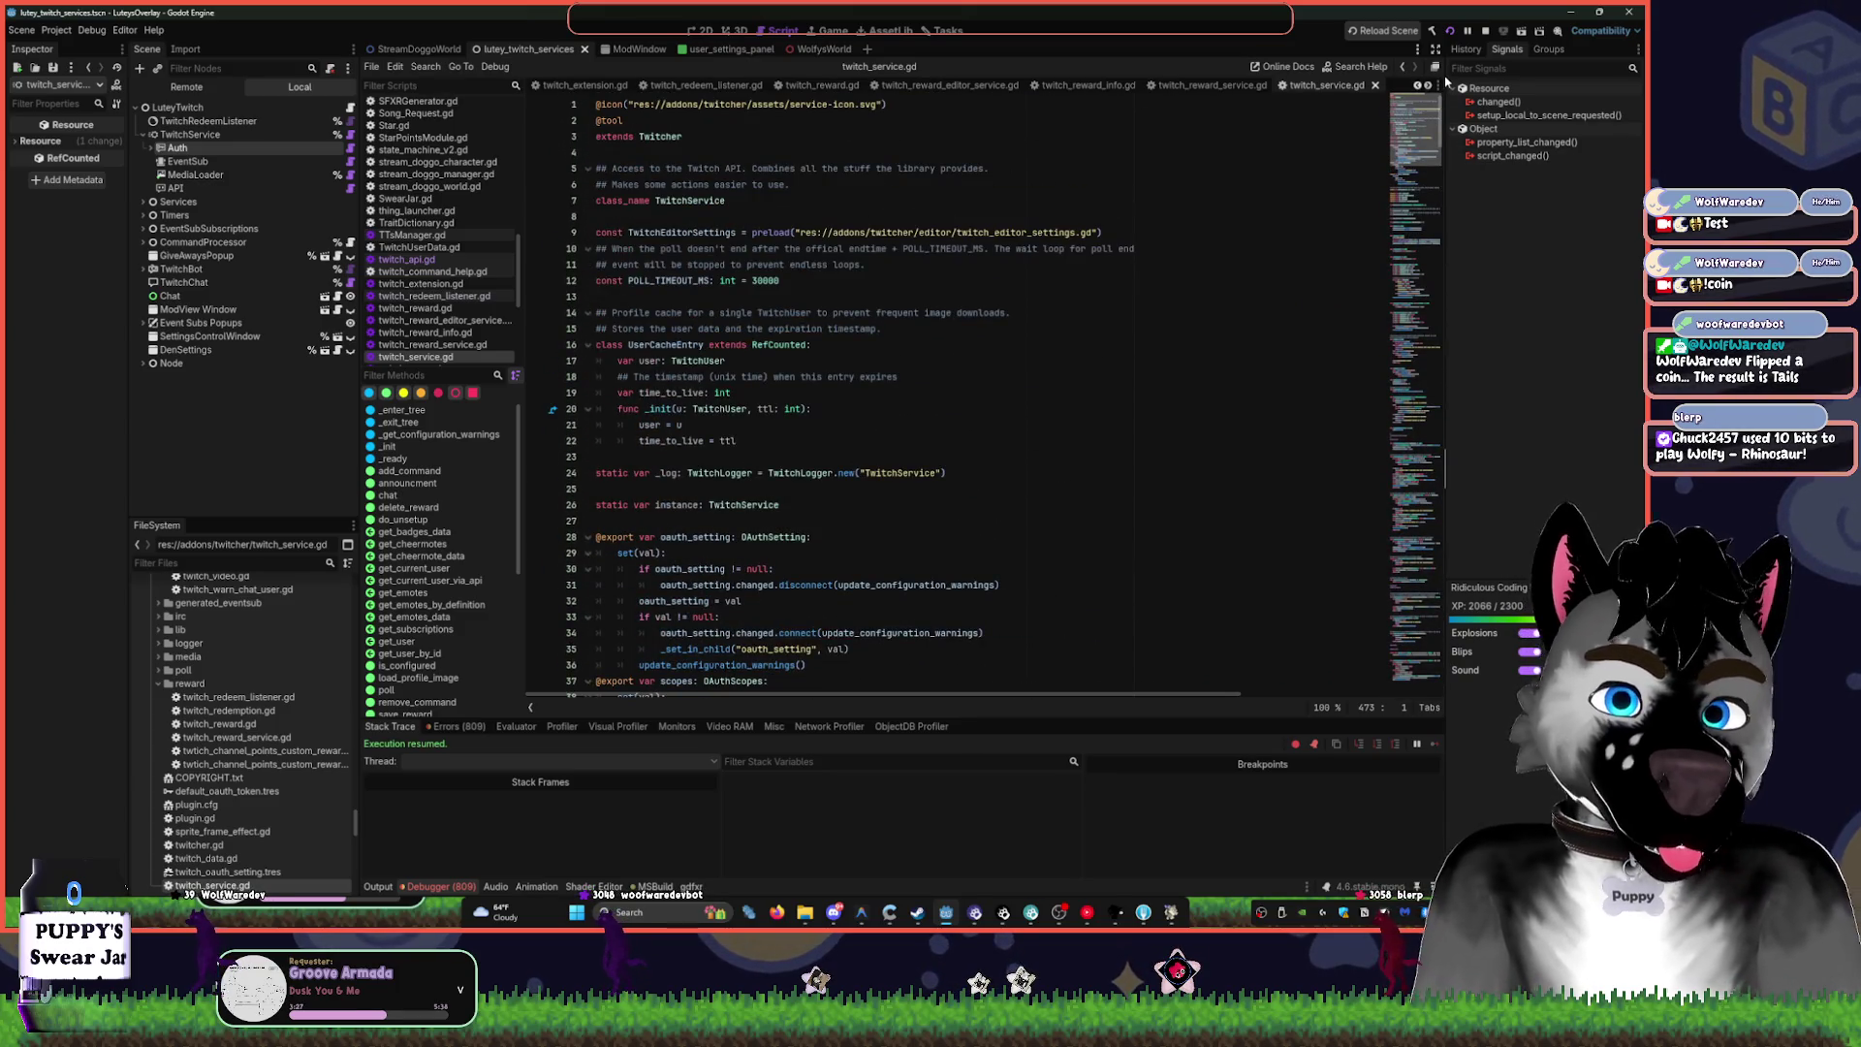
Step: In the 2D view, select the EventSub Reactions node and quick-open EventSubReactions.tscn by searching 'REA'
click(697, 30)
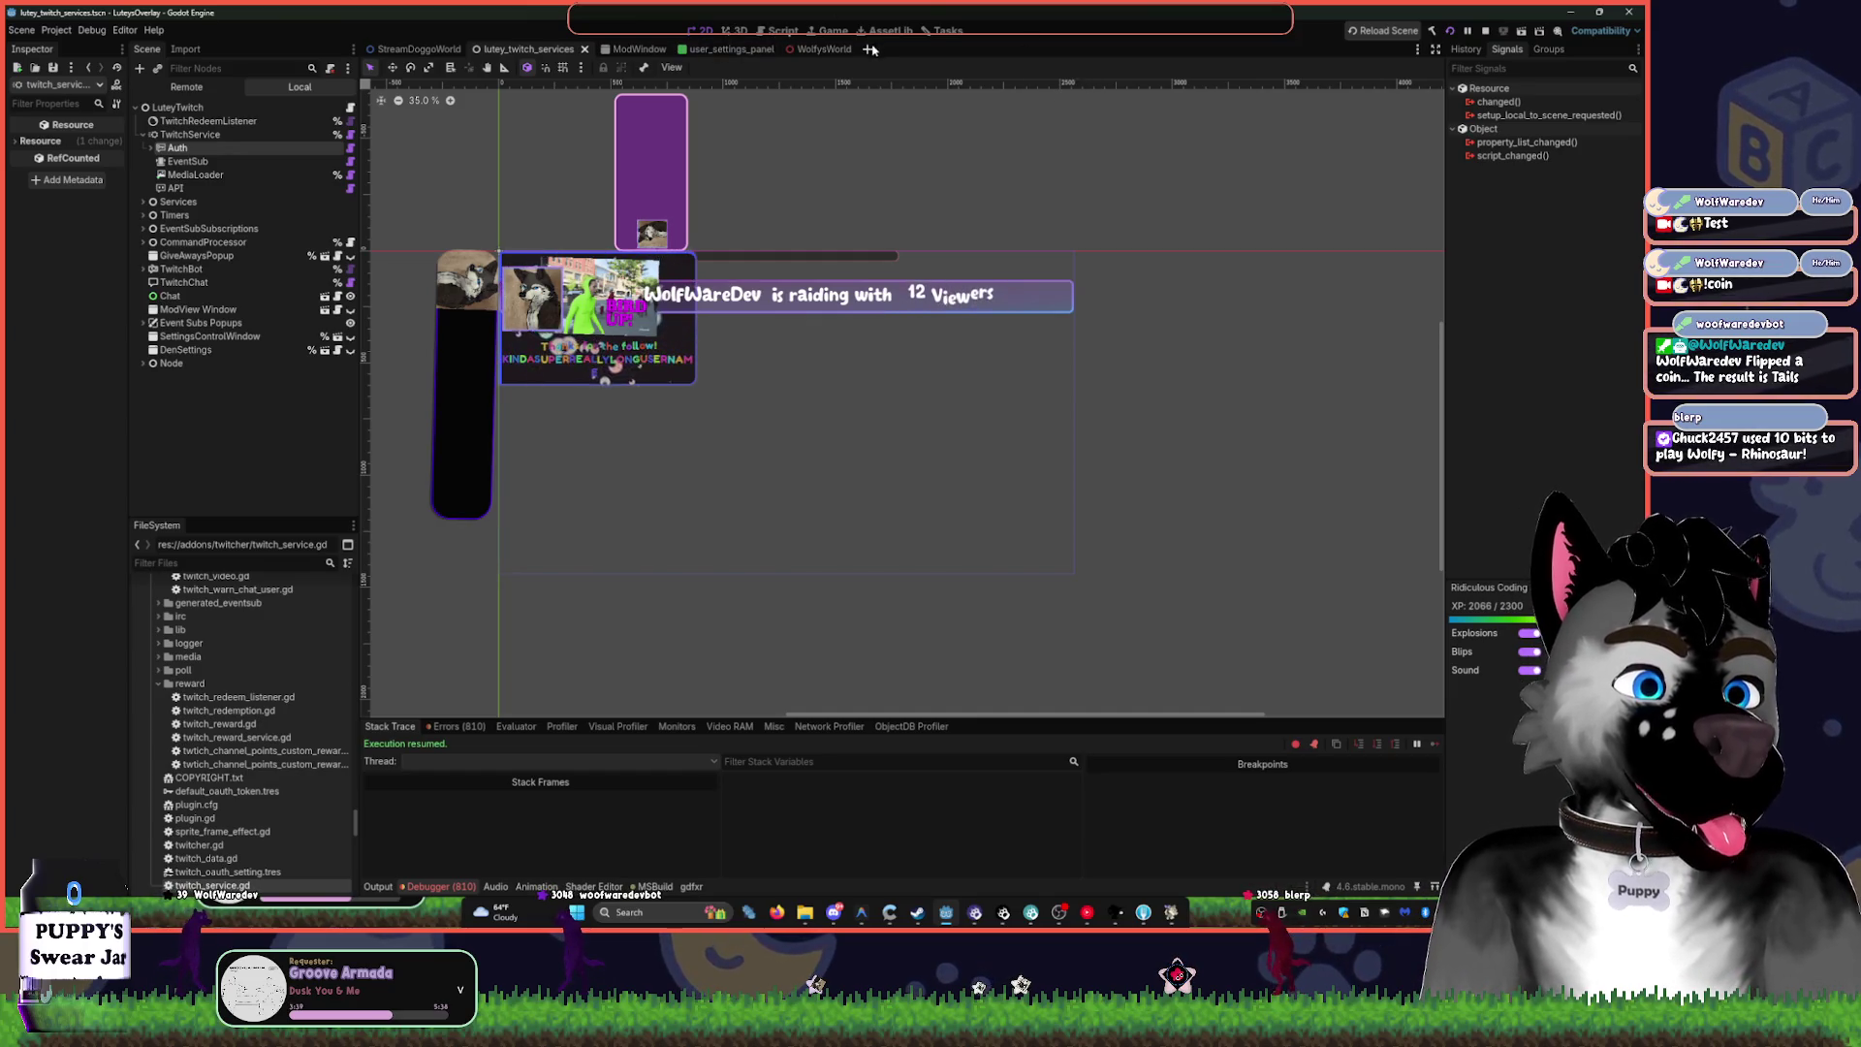
click(986, 342)
key(ctrl+shift+o)
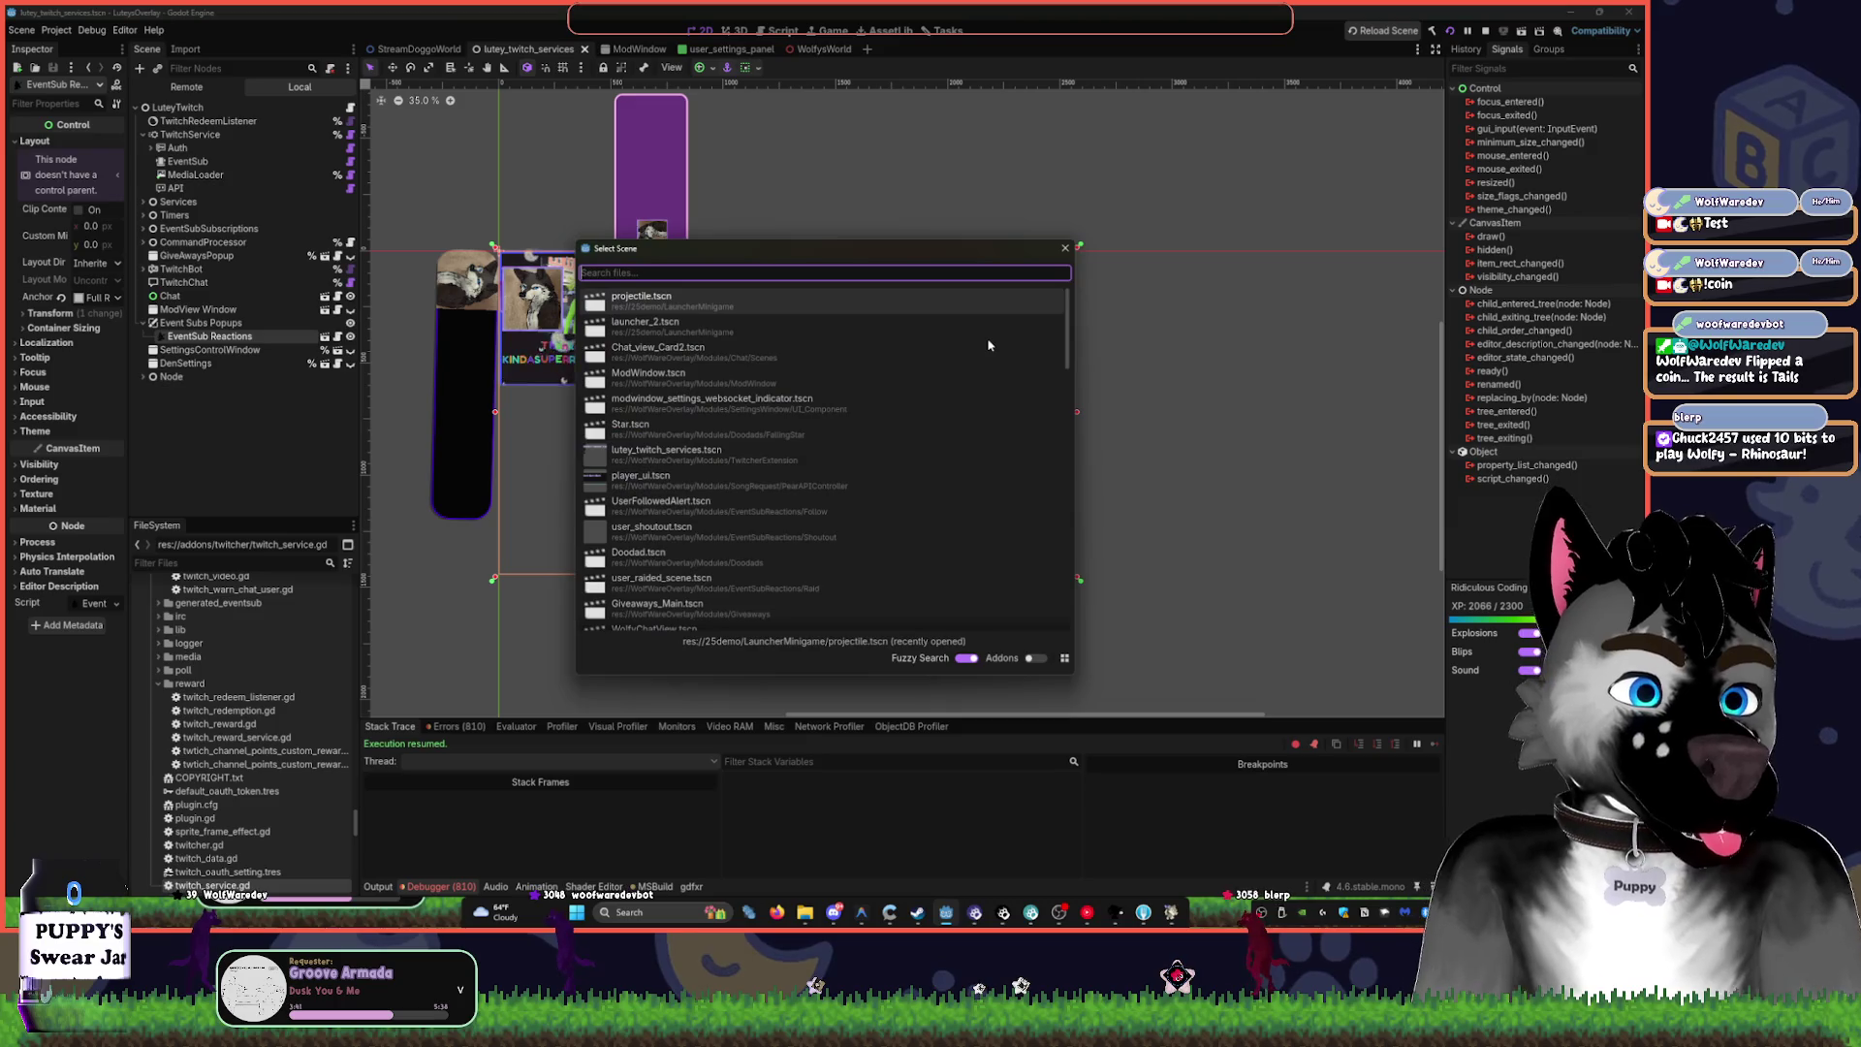
text(REACTION)
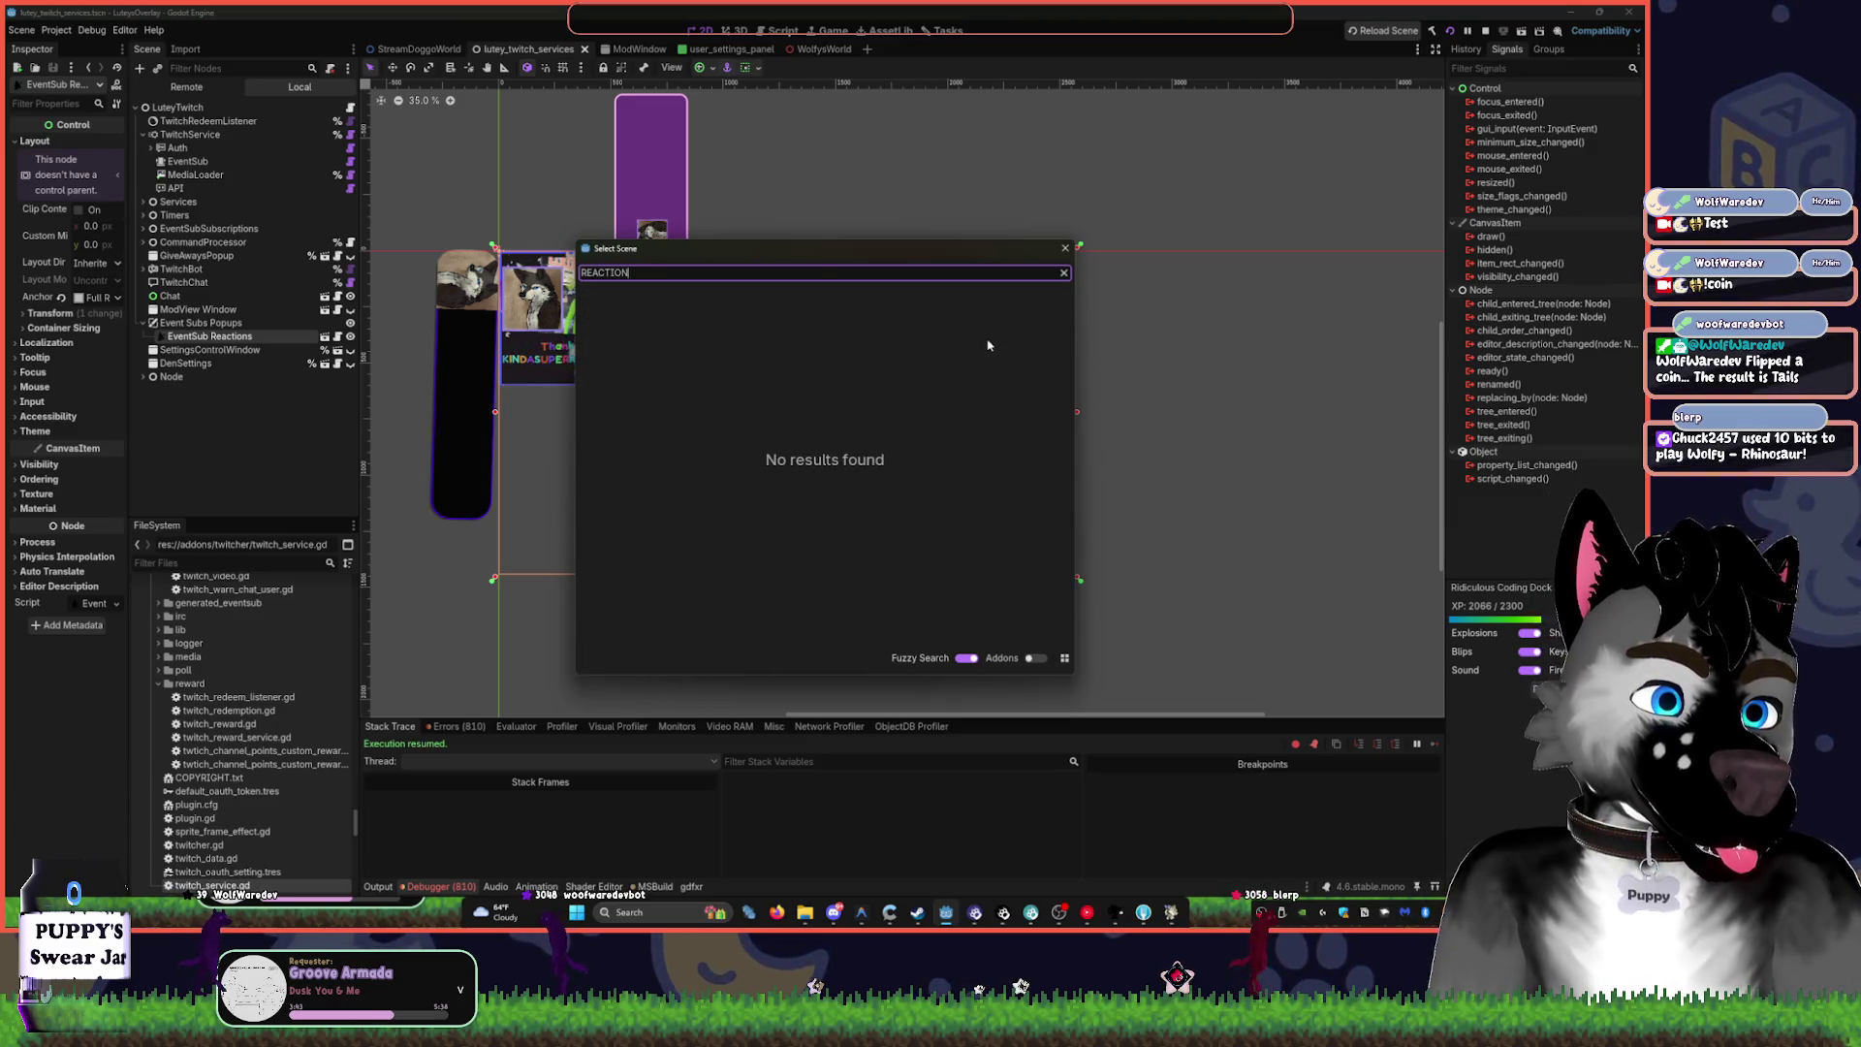
key(BackSpace)
key(BackSpace)
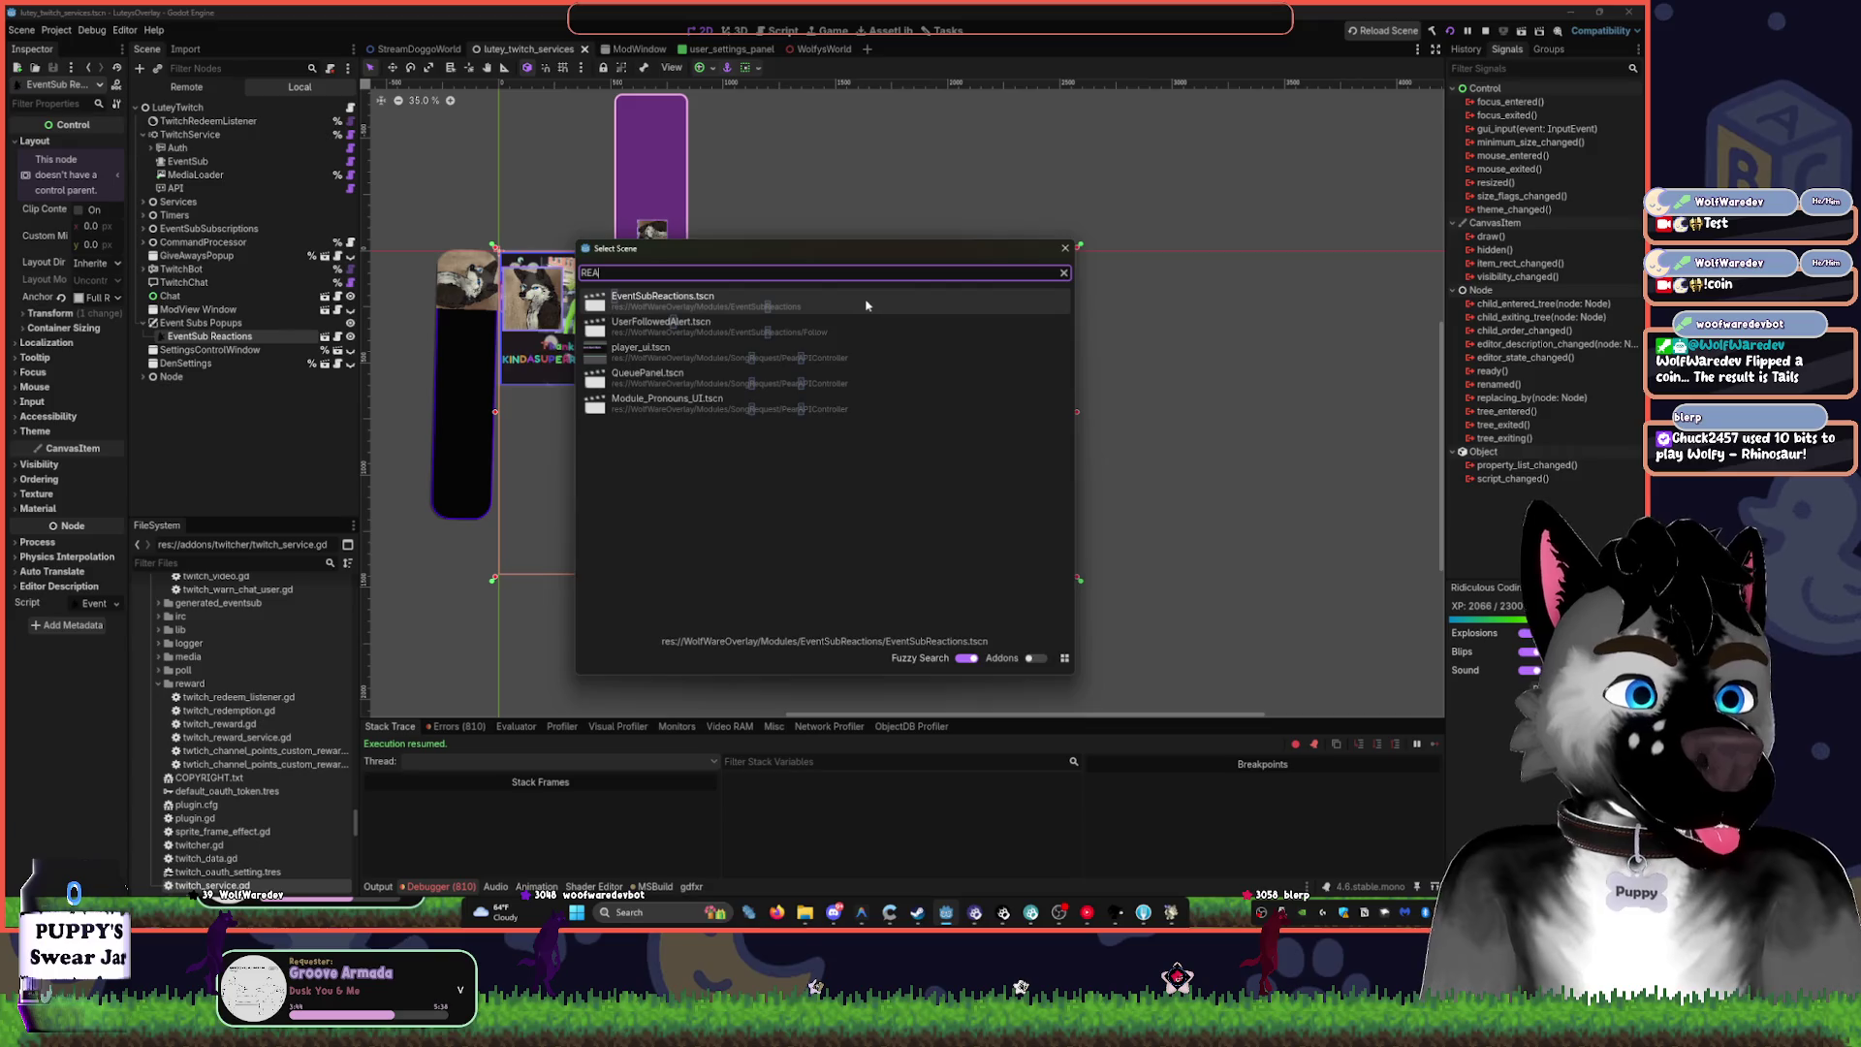
key(Return)
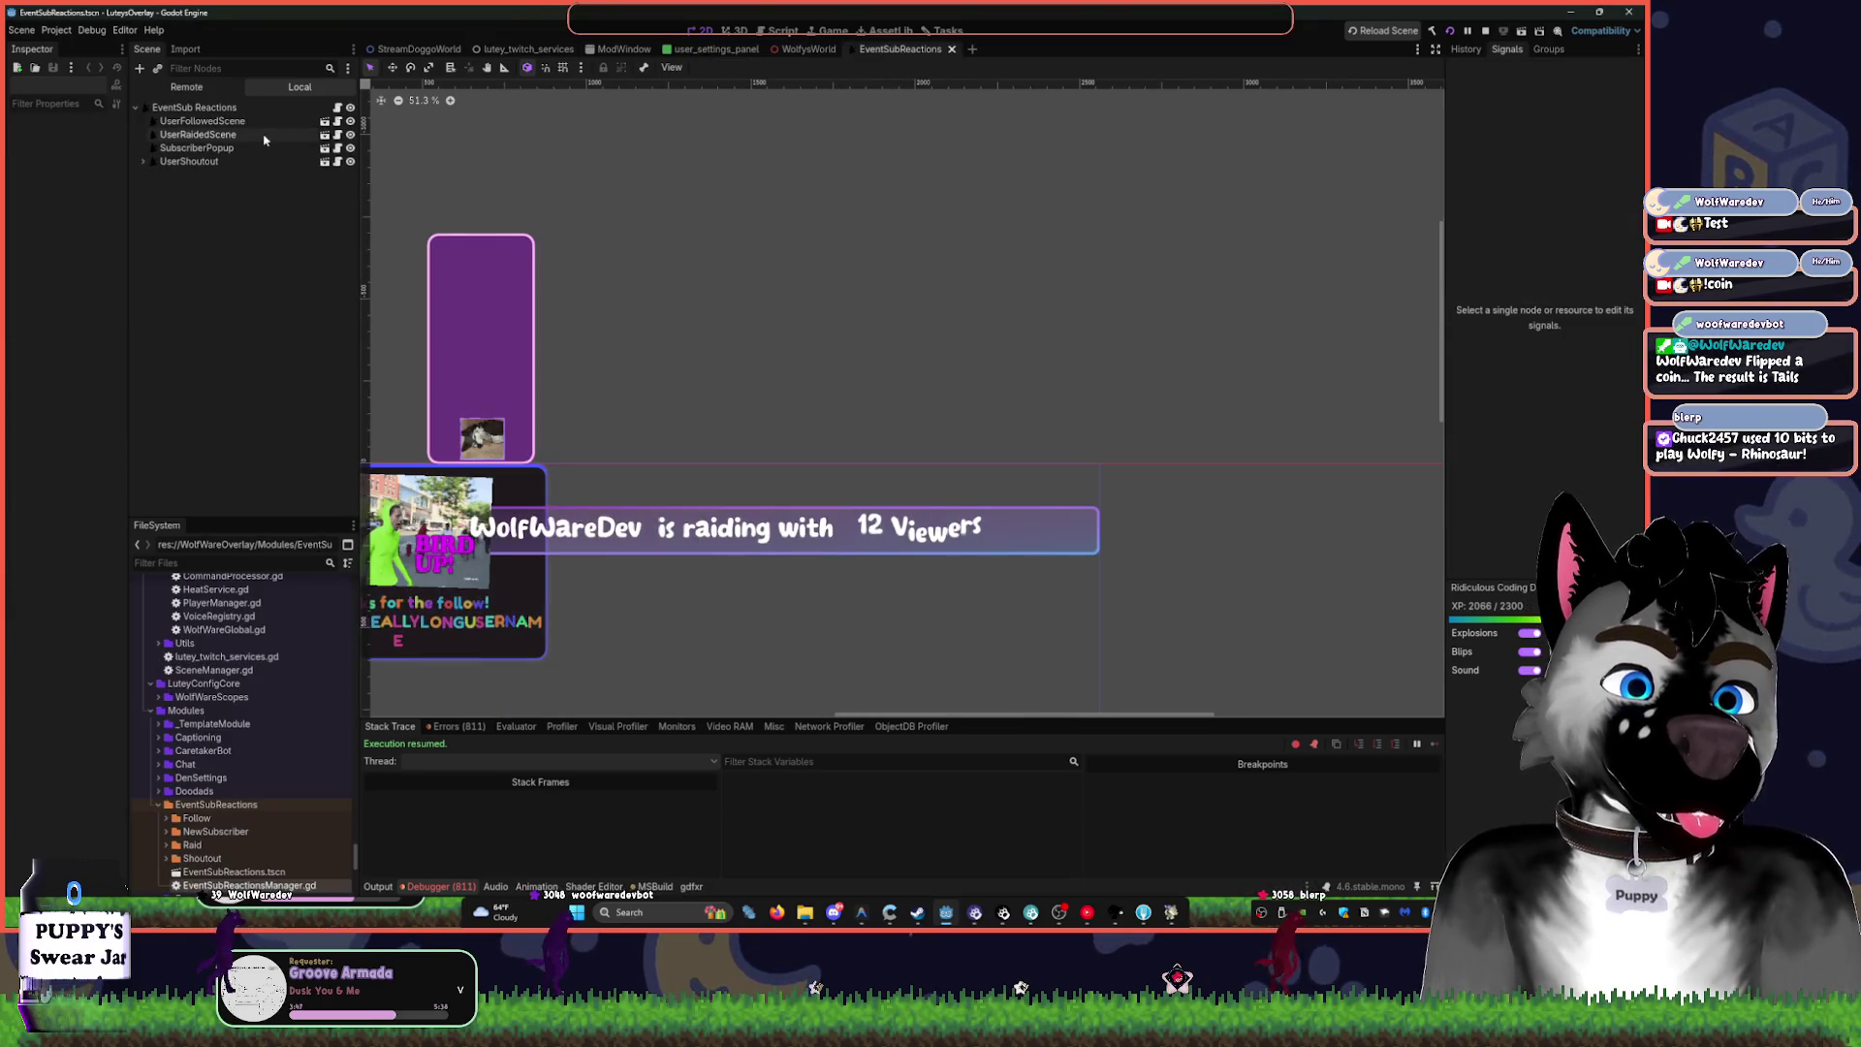
Step: Open UserRaidedScene in the editor, then bring File Explorer over Godot
click(325, 135)
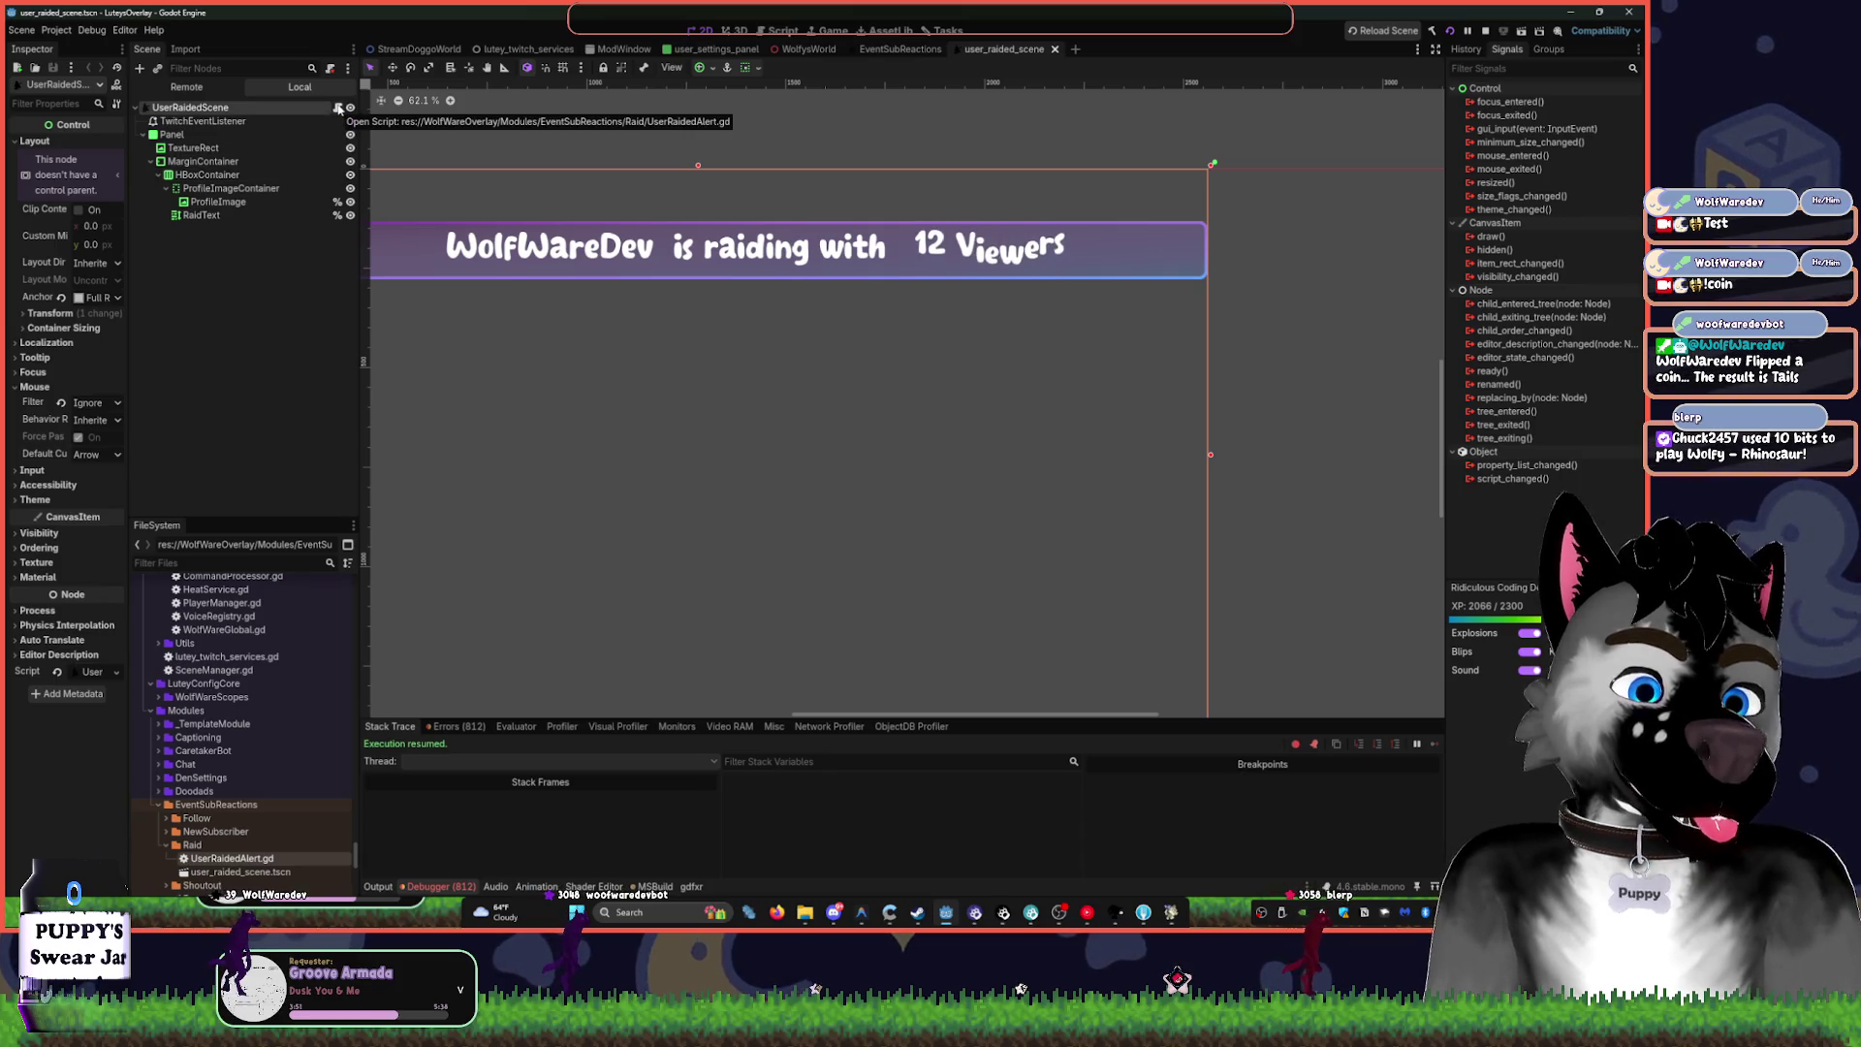
click(810, 917)
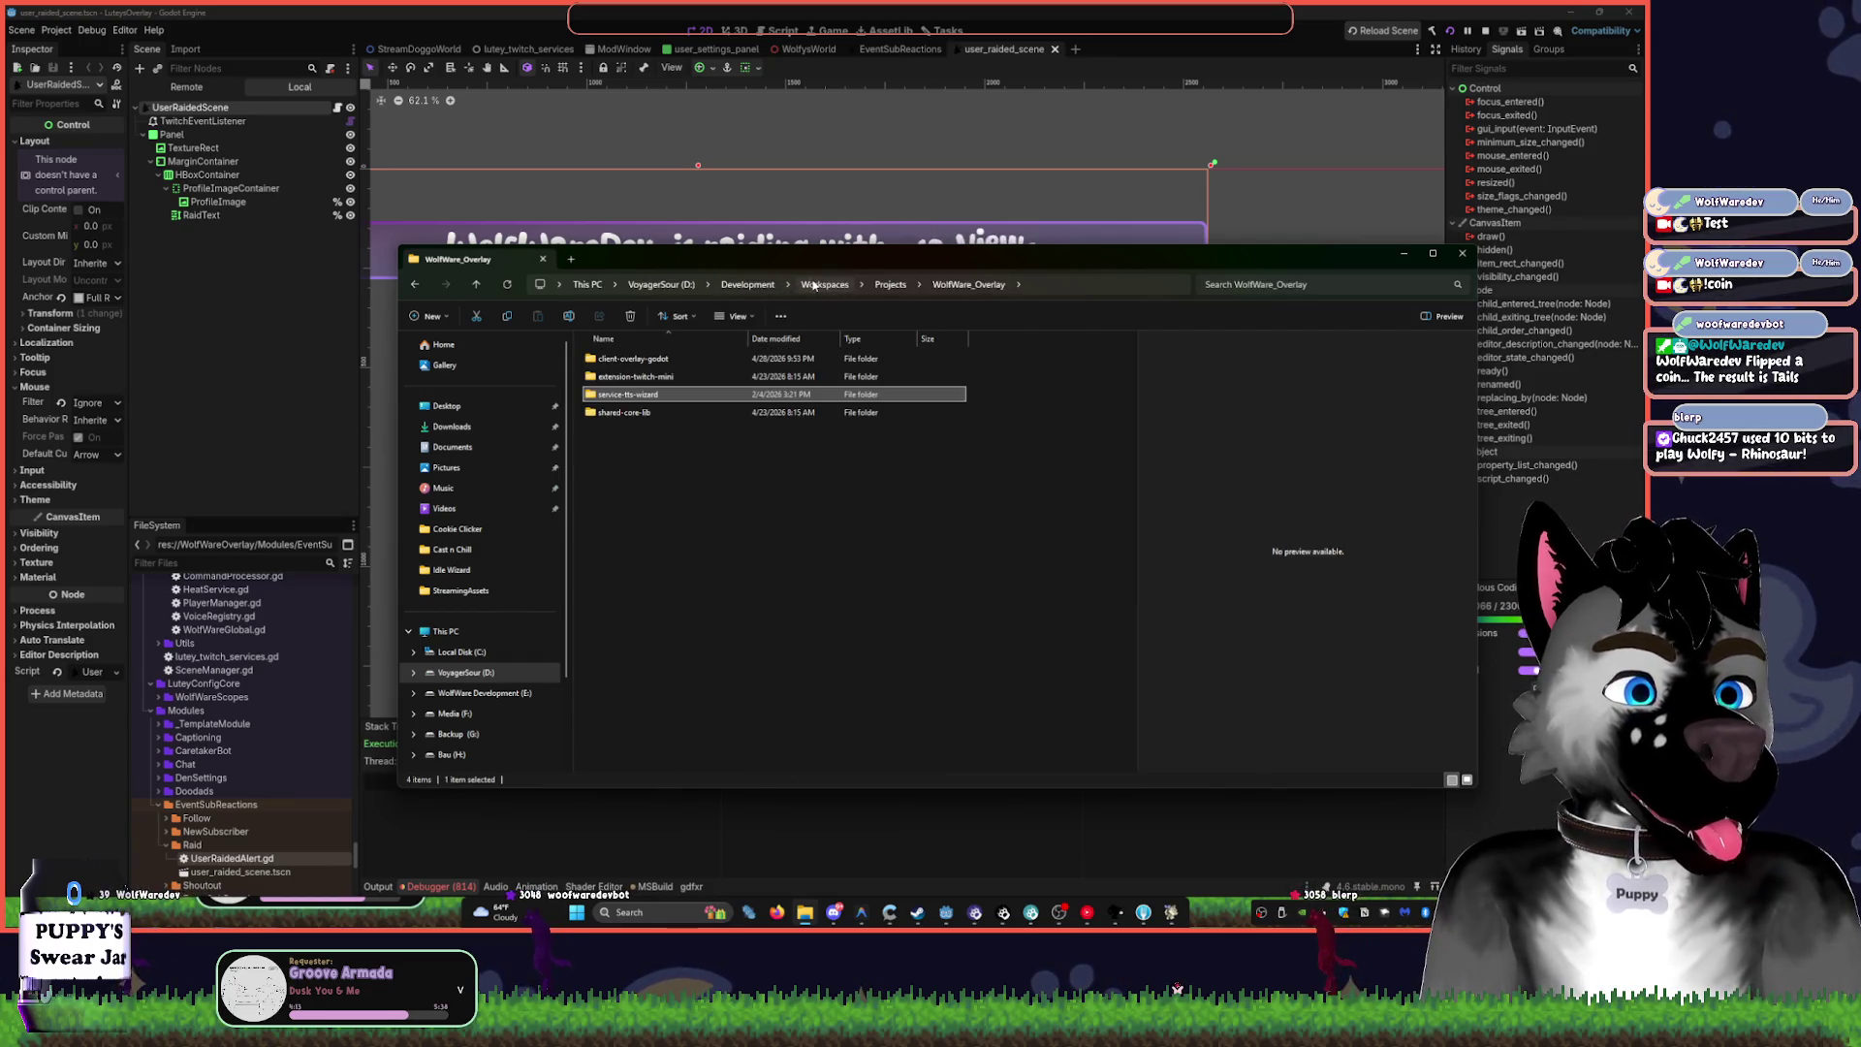
Step: Play zrProject_1.wav from Art > flstudio-projects, then close the media player
double_click(653, 380)
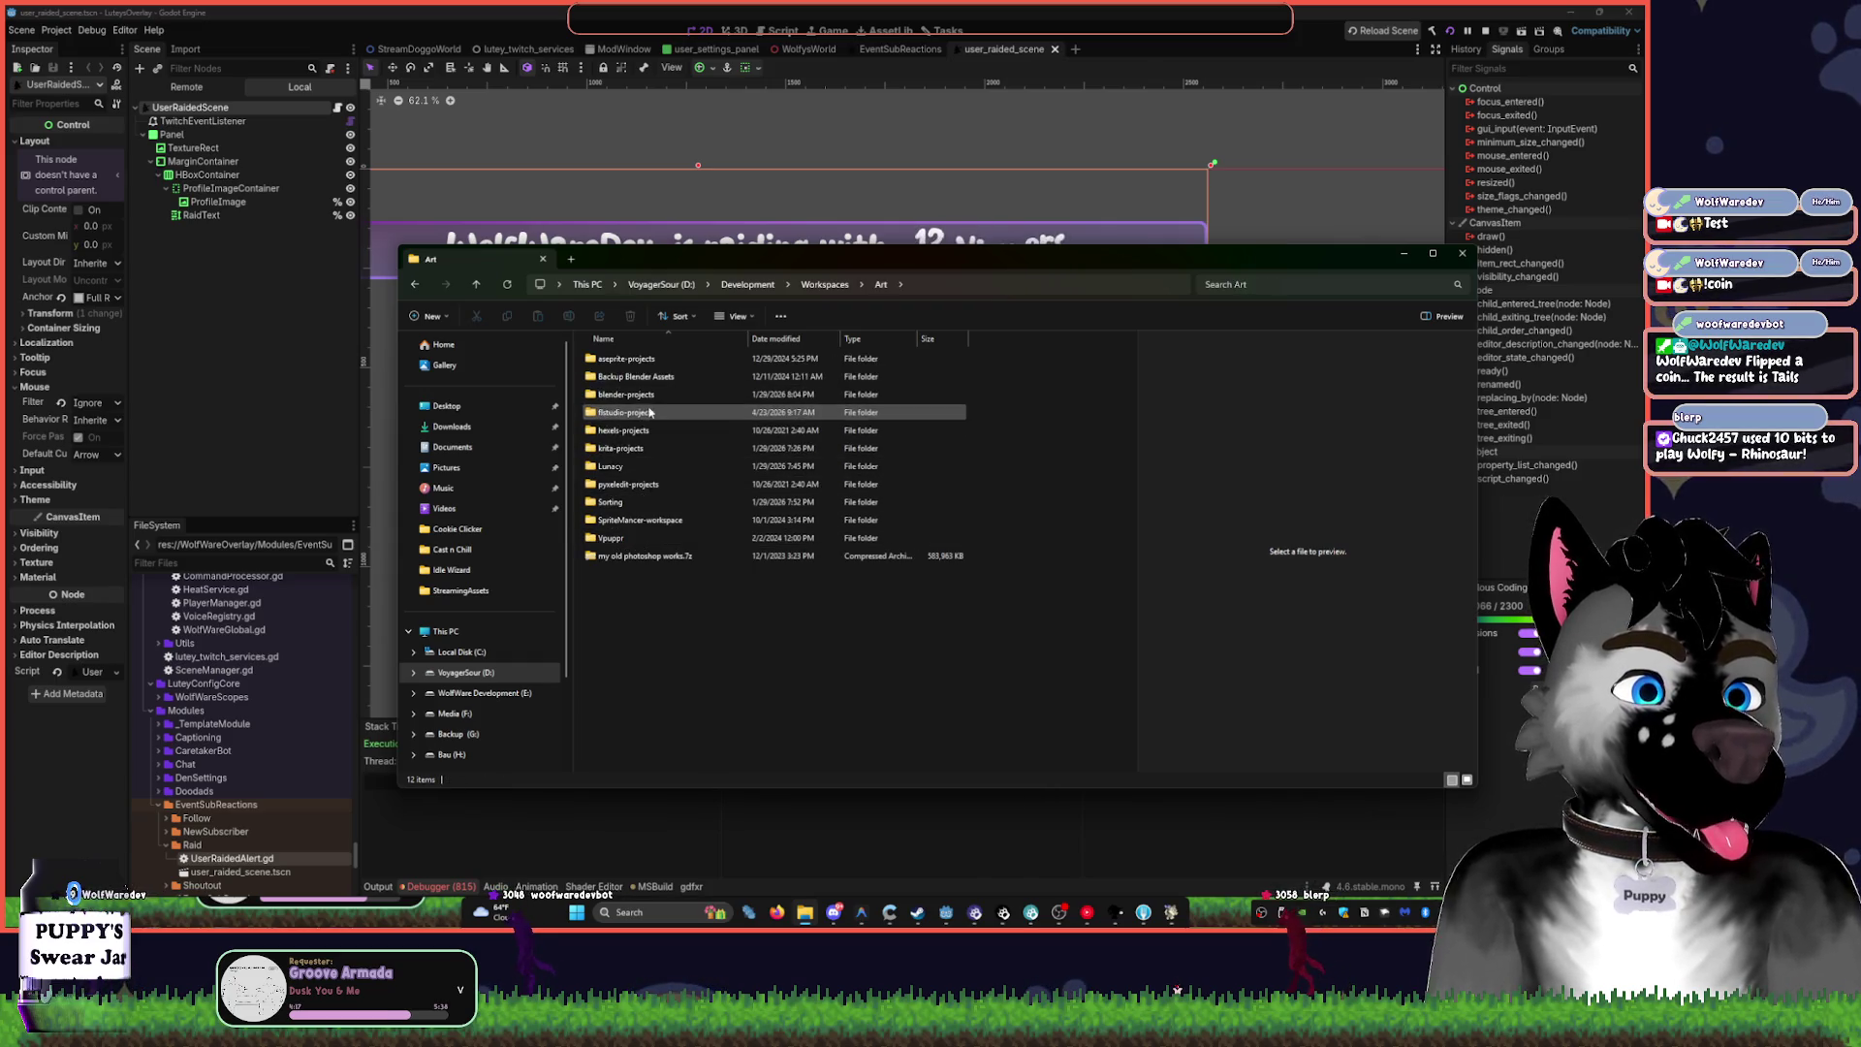
double_click(635, 412)
scroll(724, 449, down, 10)
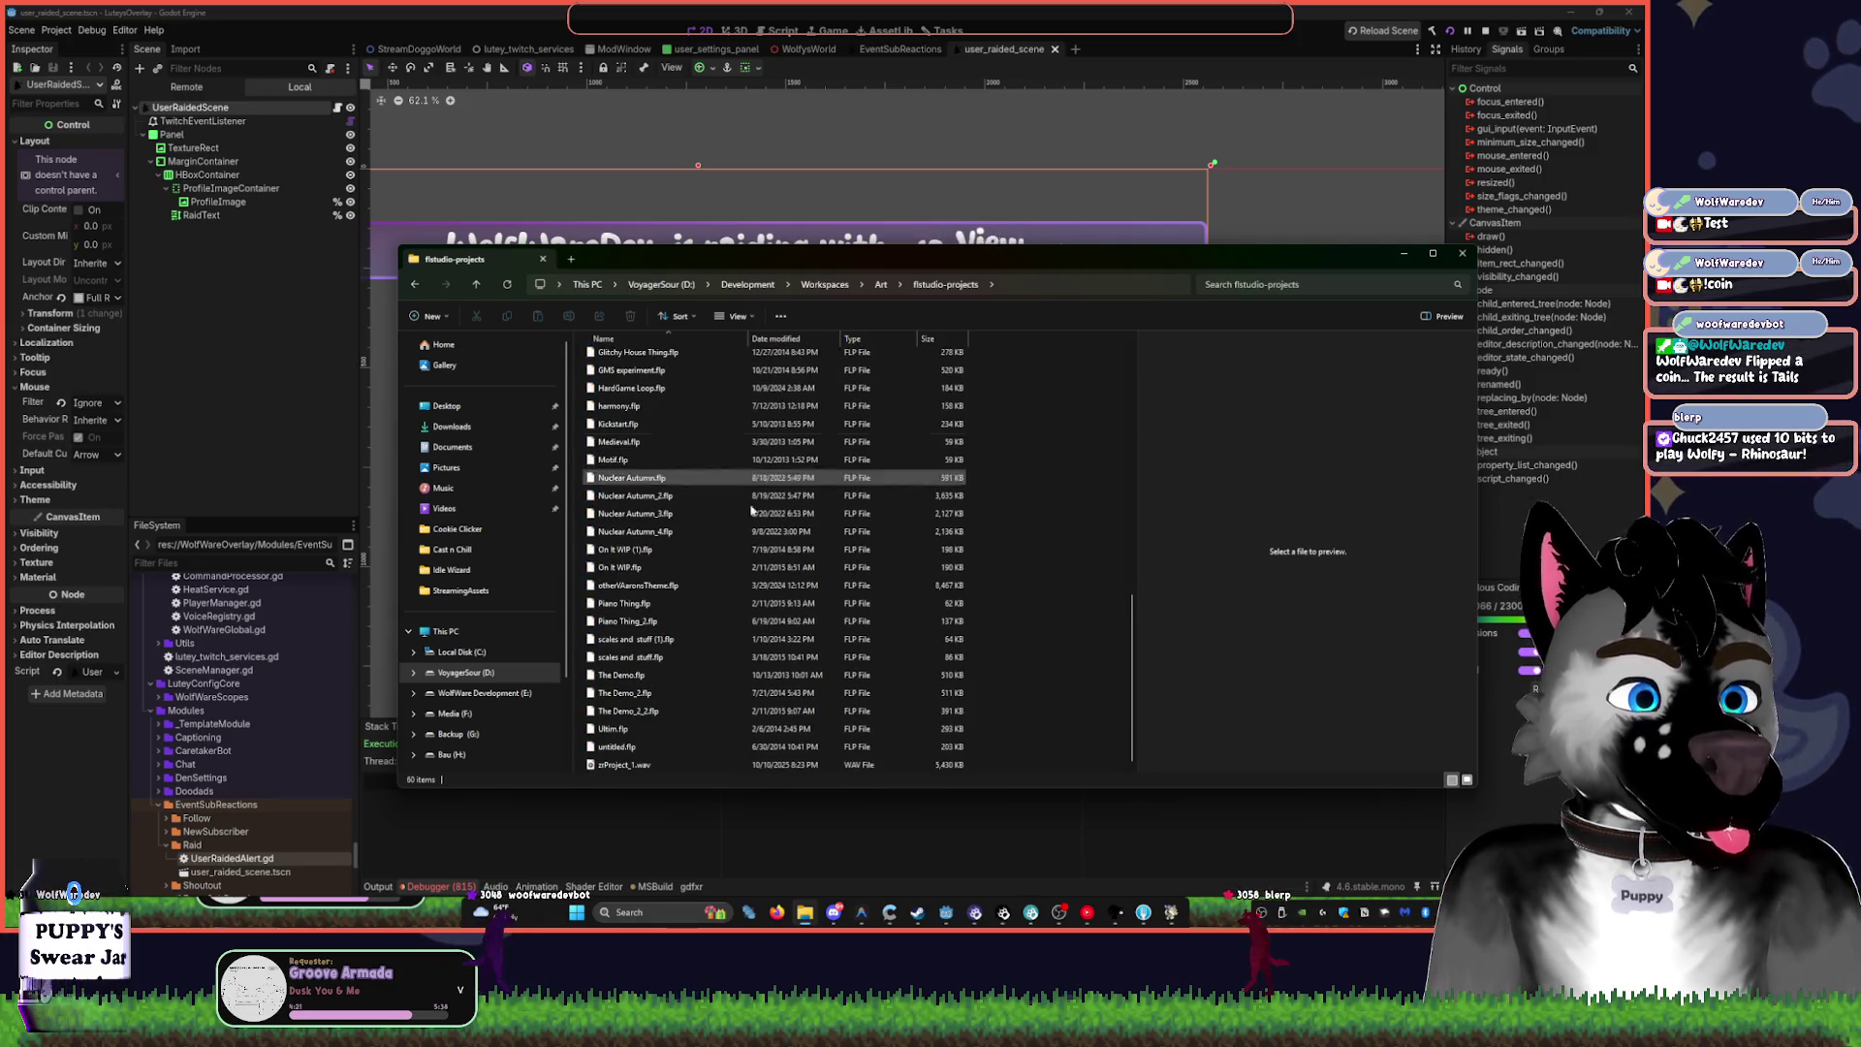
double_click(776, 766)
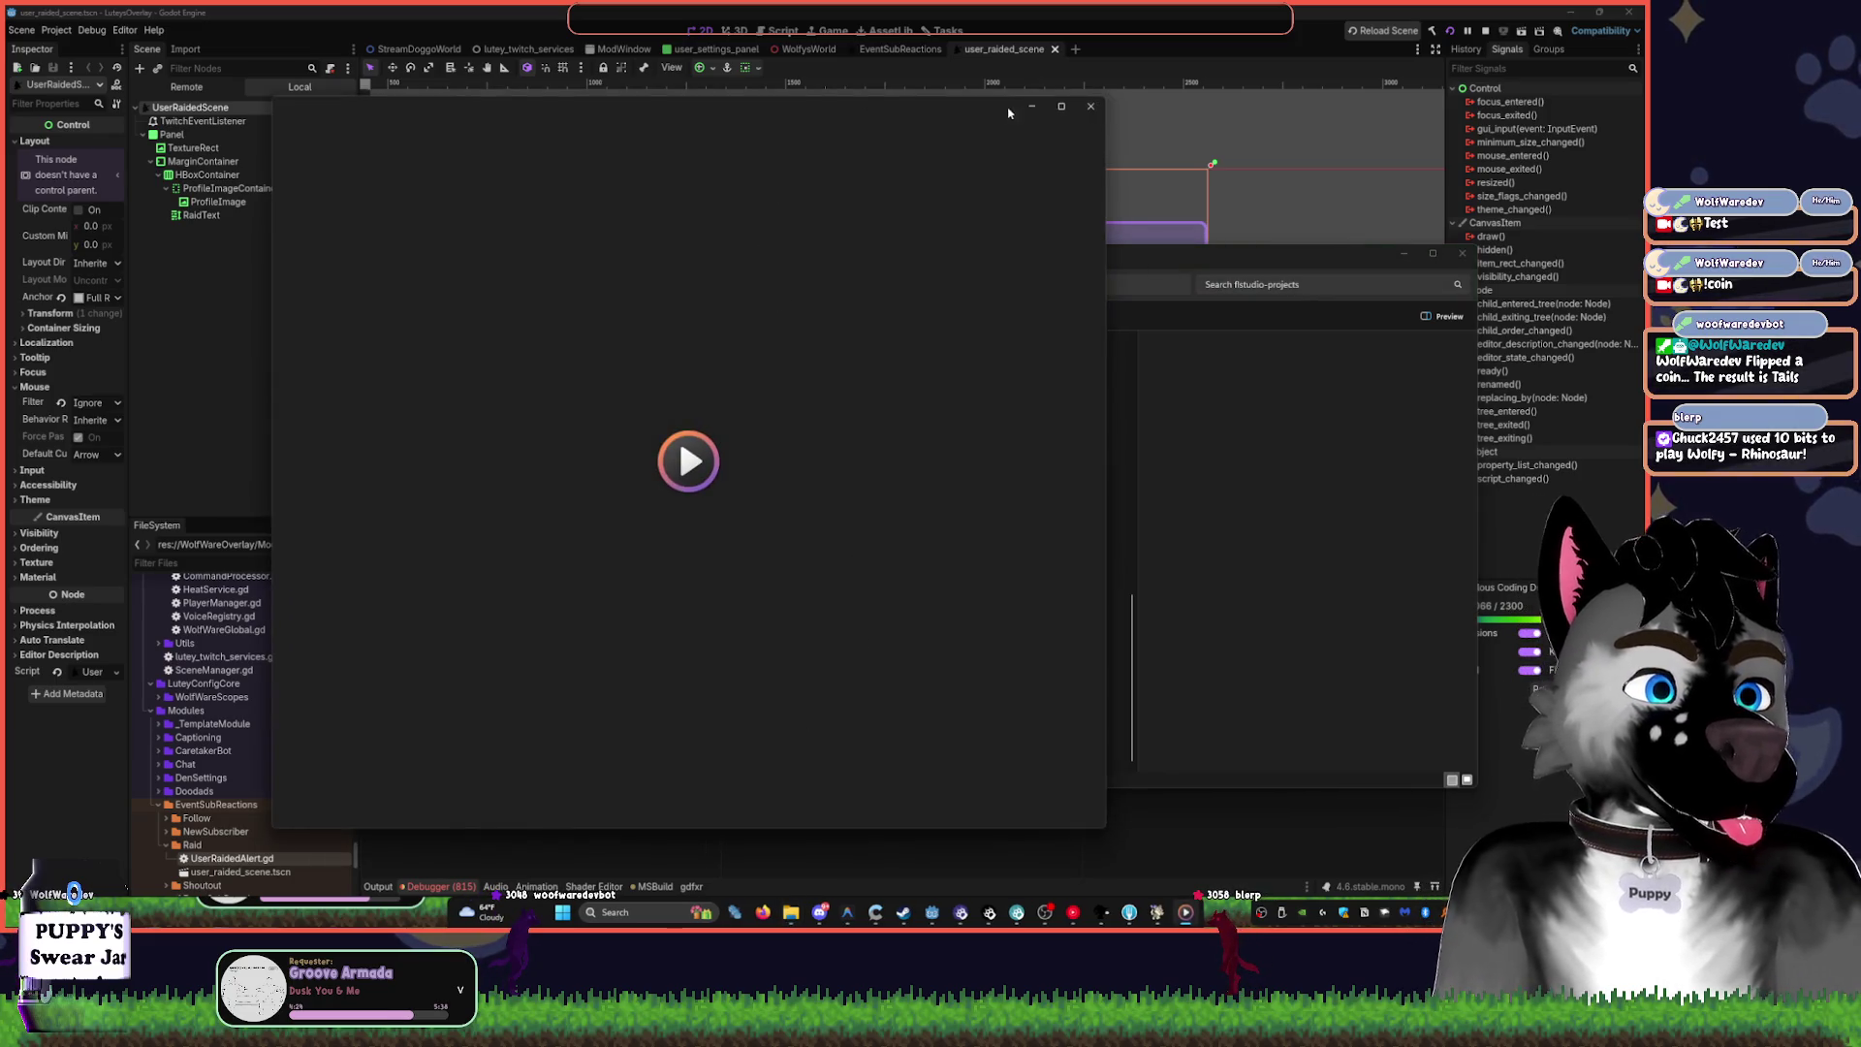
click(1031, 106)
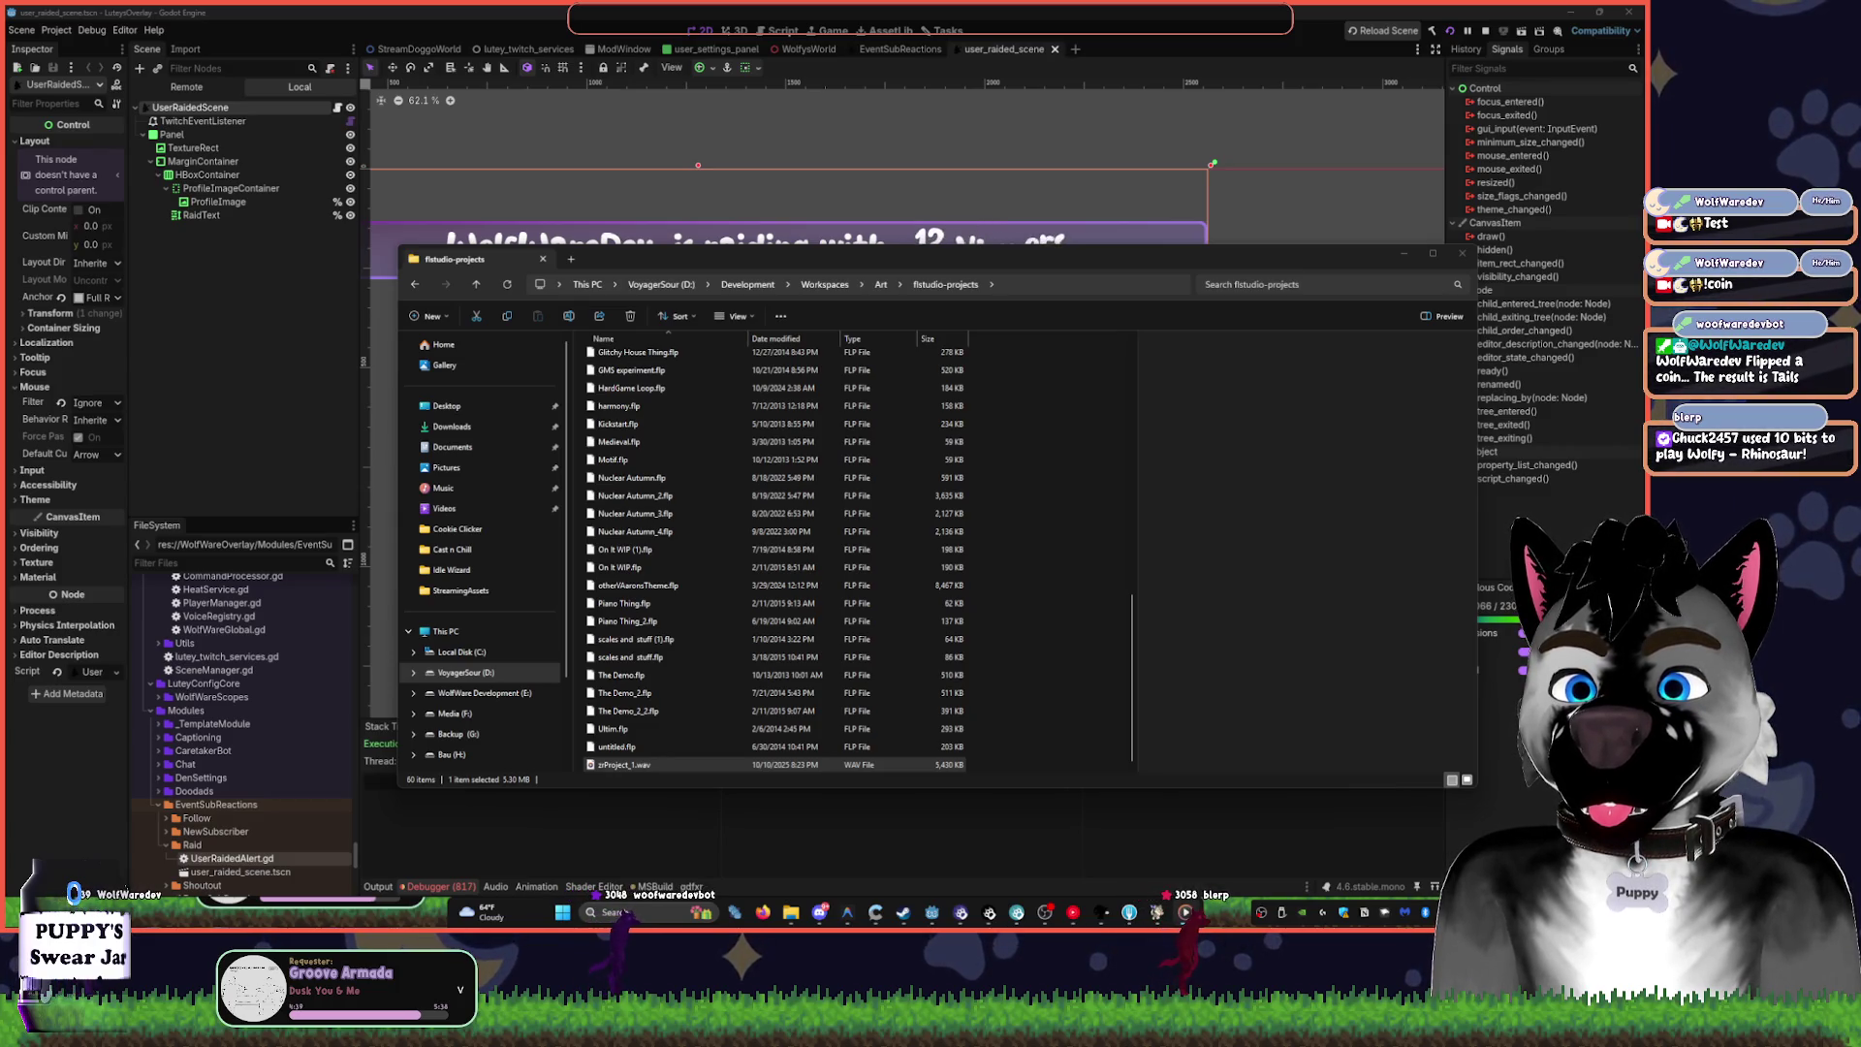
key(alt+Tab)
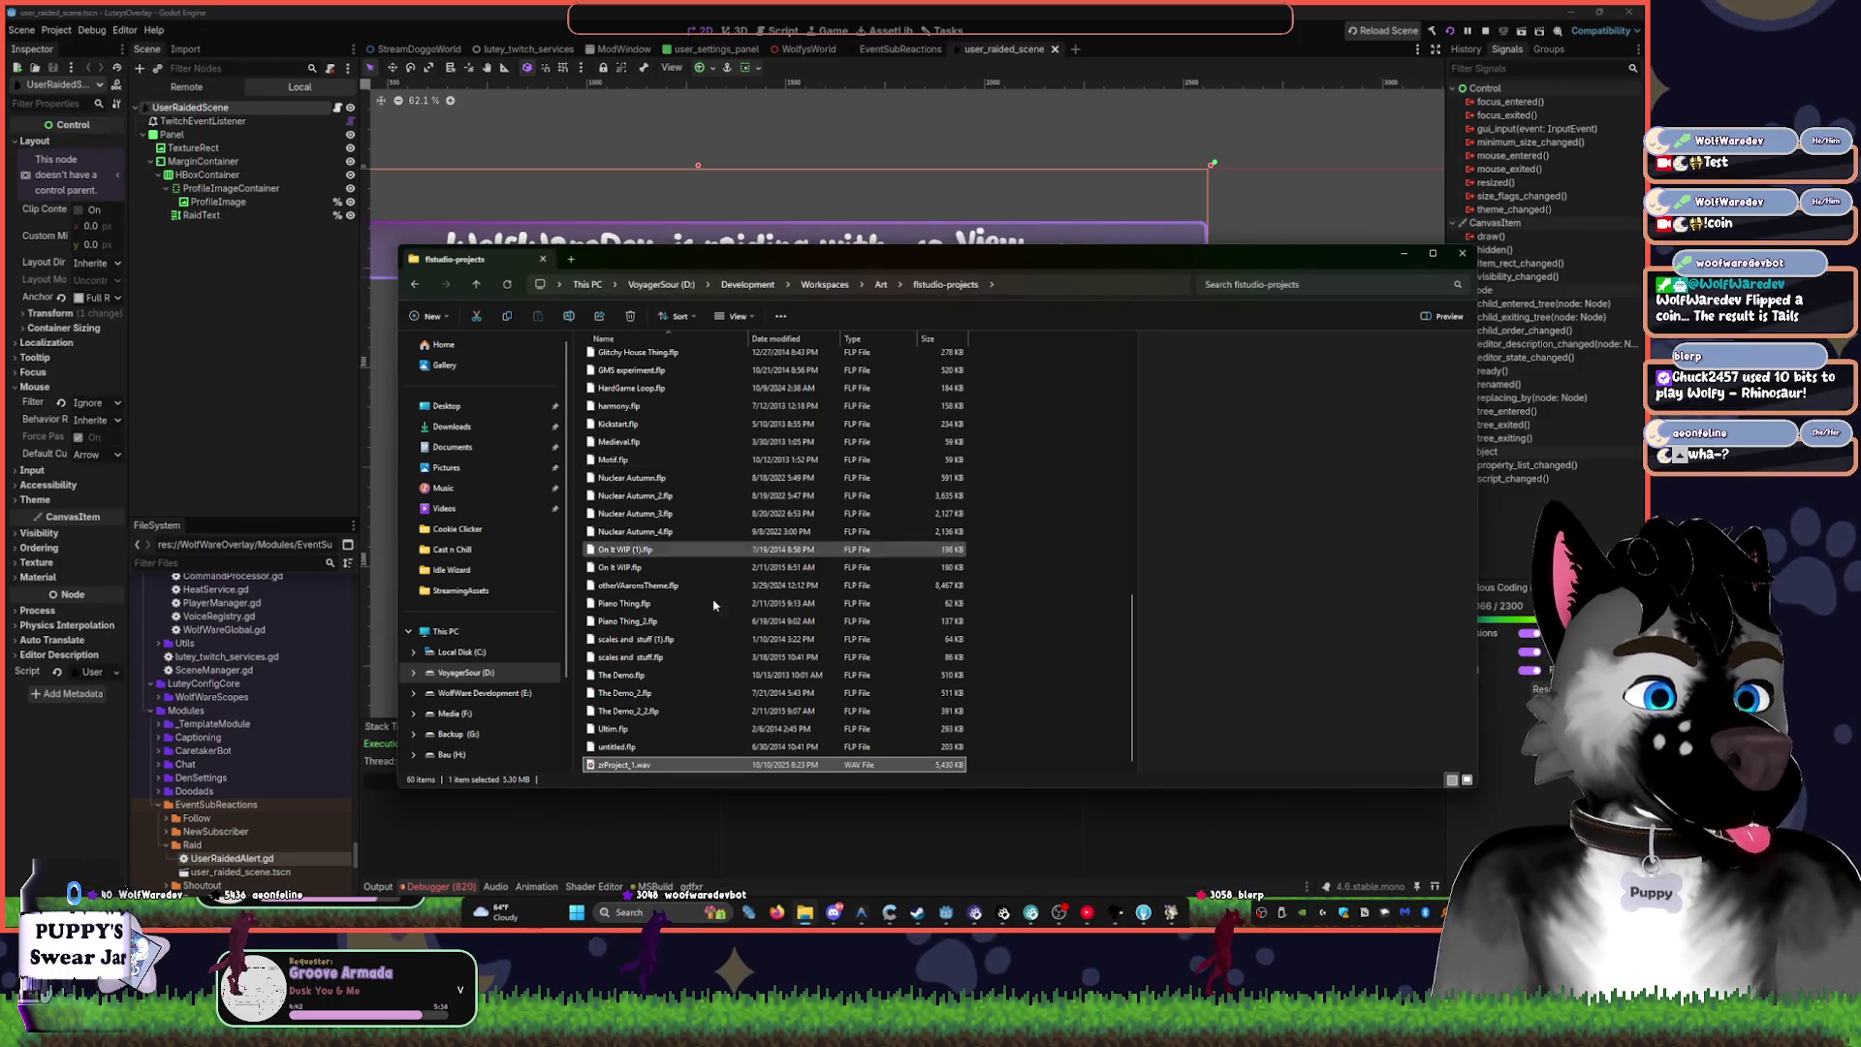
scroll(691, 645, up, 2)
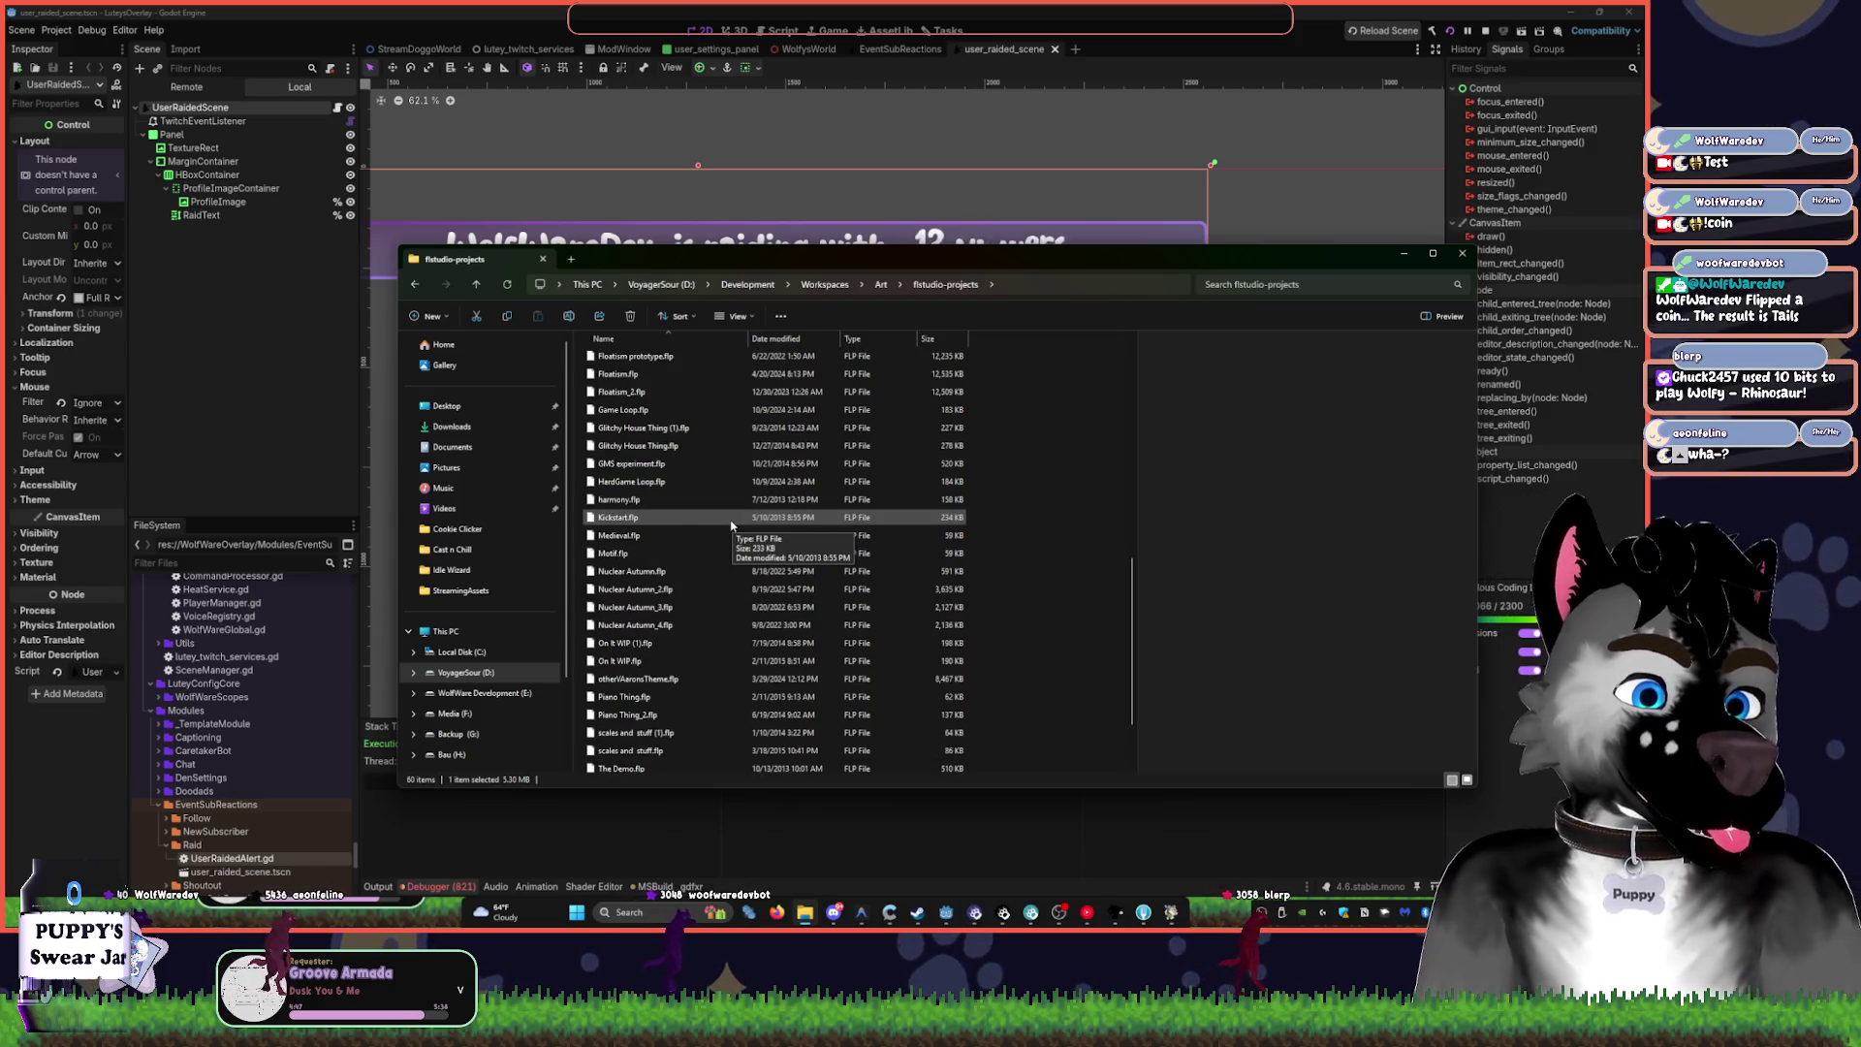
scroll(735, 518, up, 7)
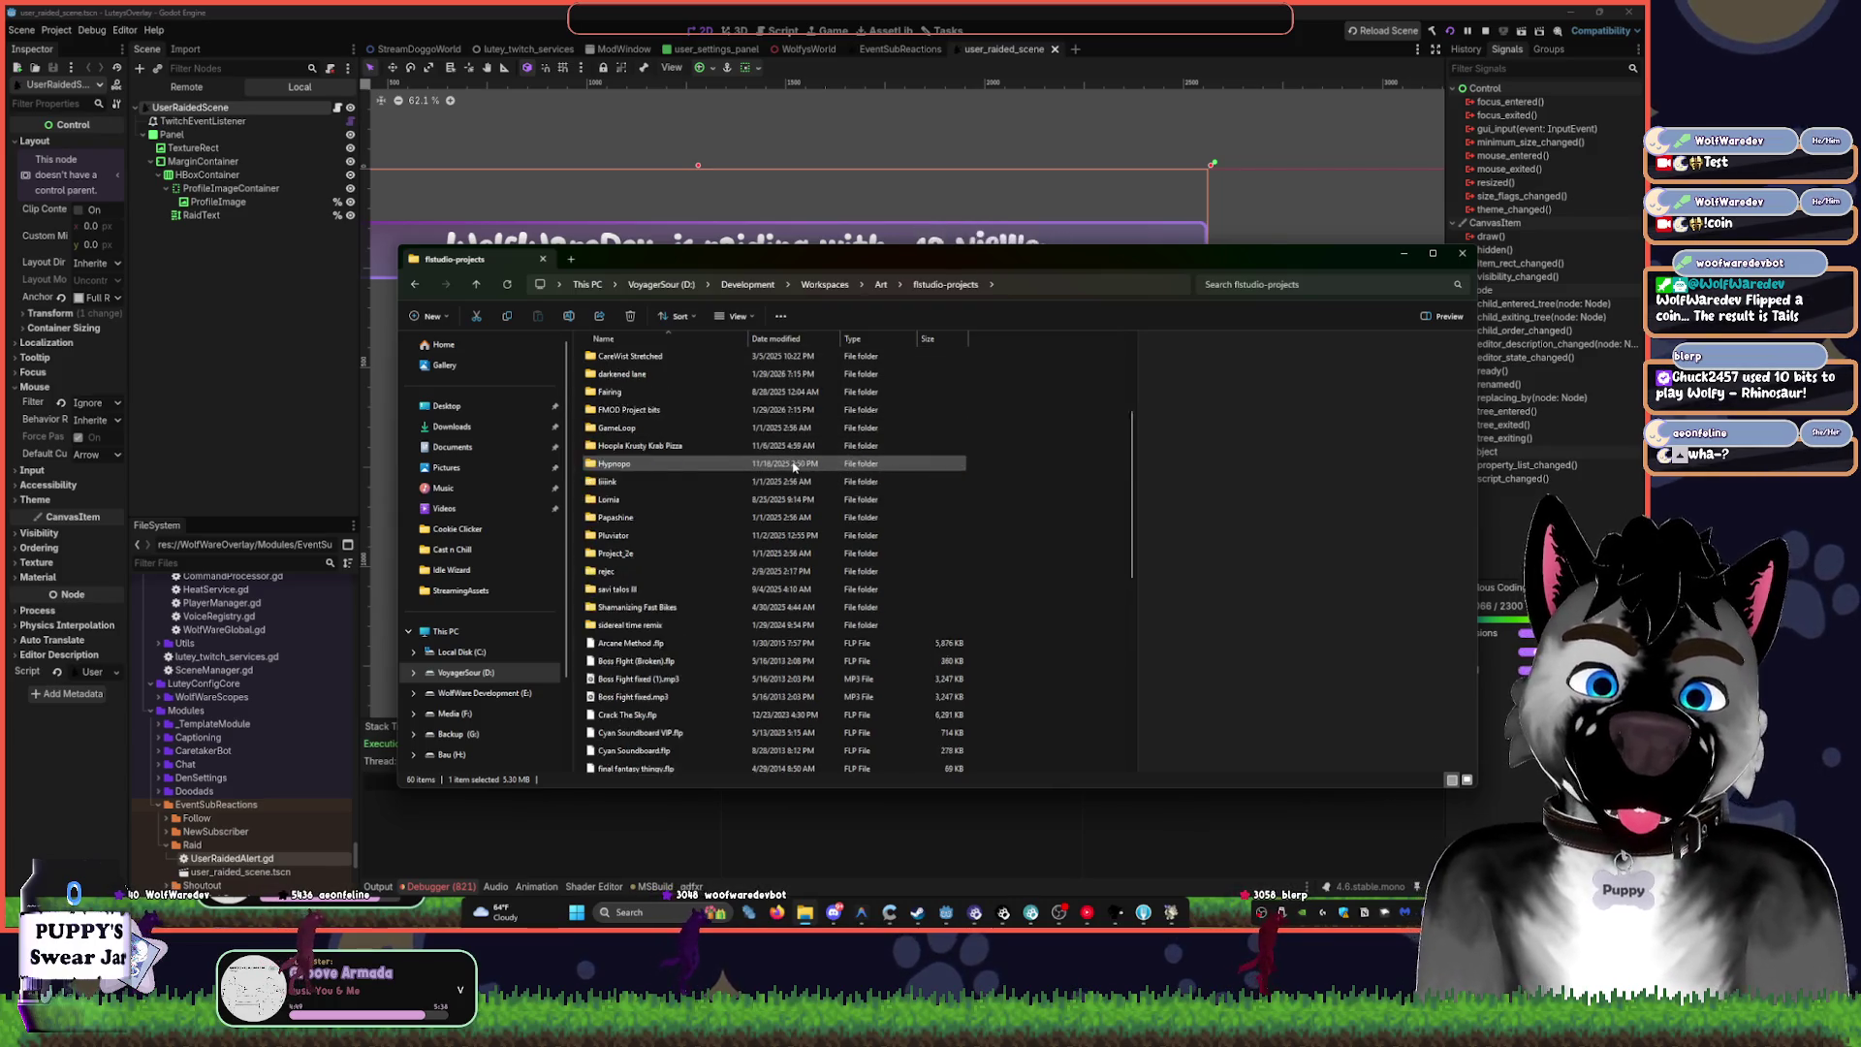
scroll(795, 466, up, 3)
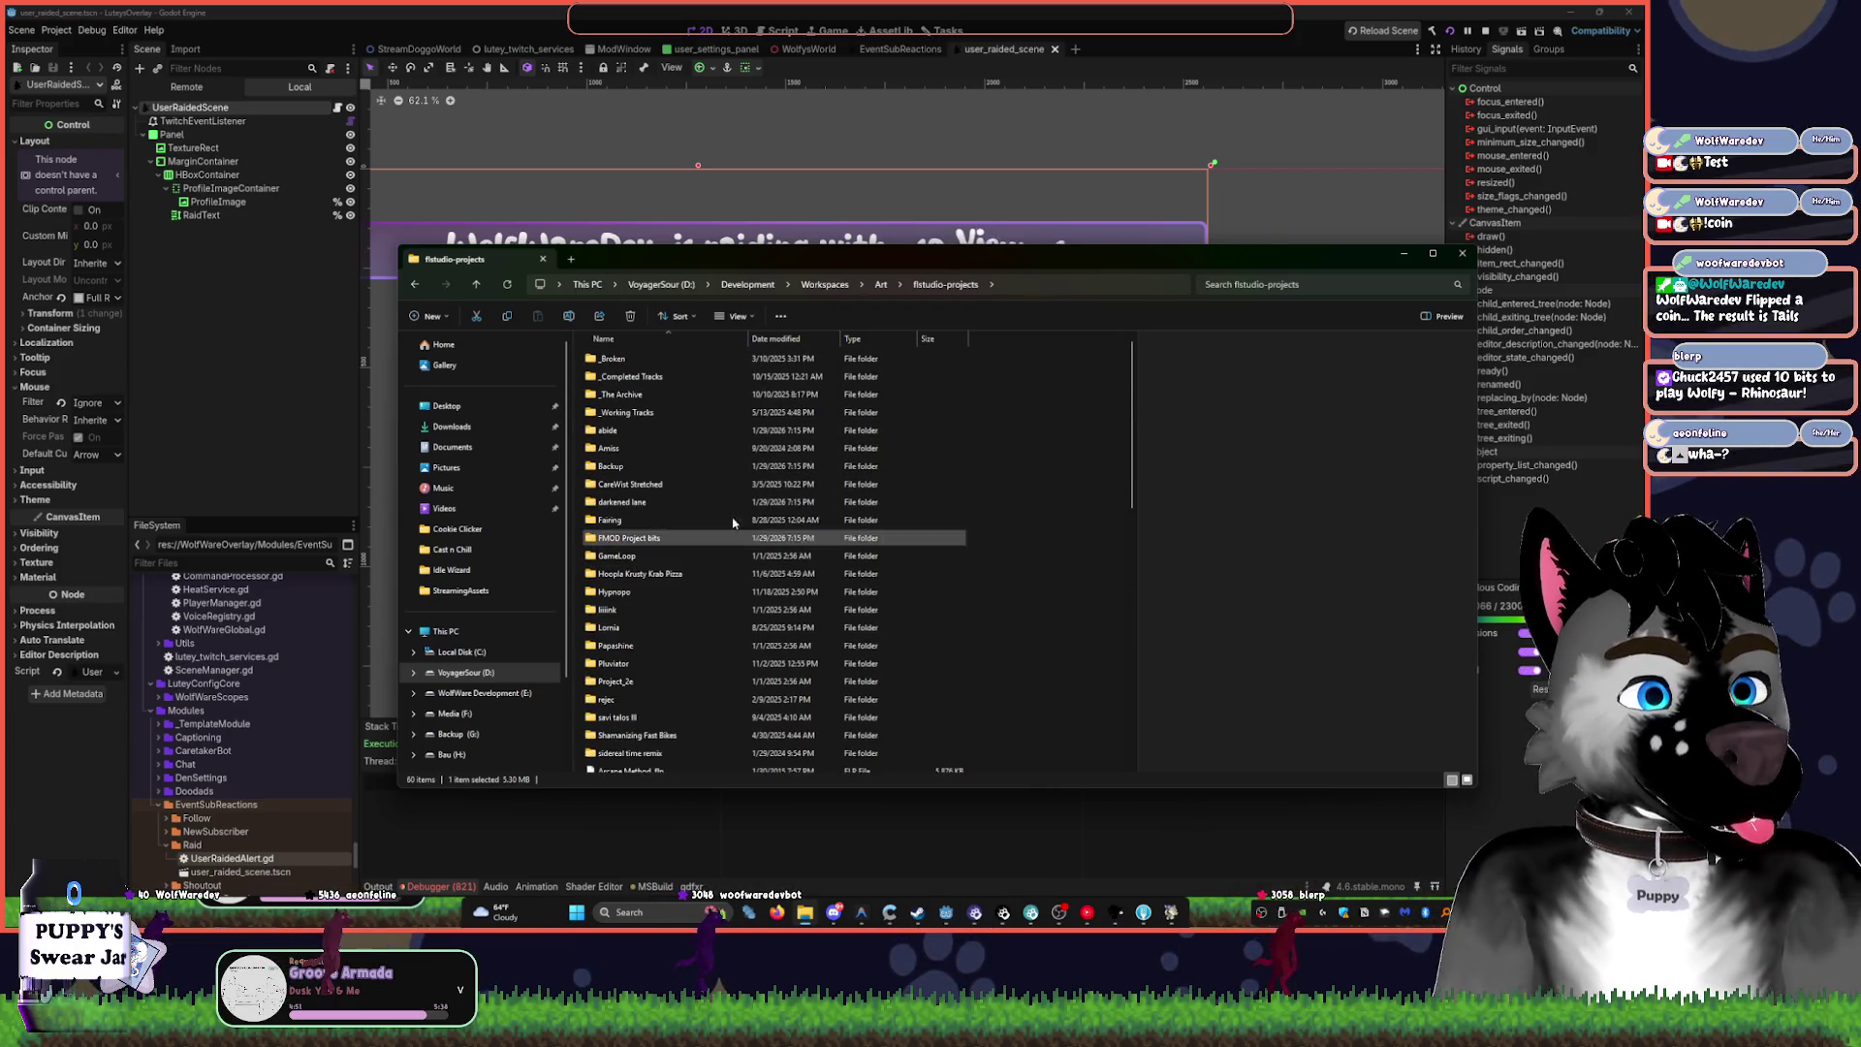
scroll(667, 637, down, 12)
scroll(667, 637, up, 8)
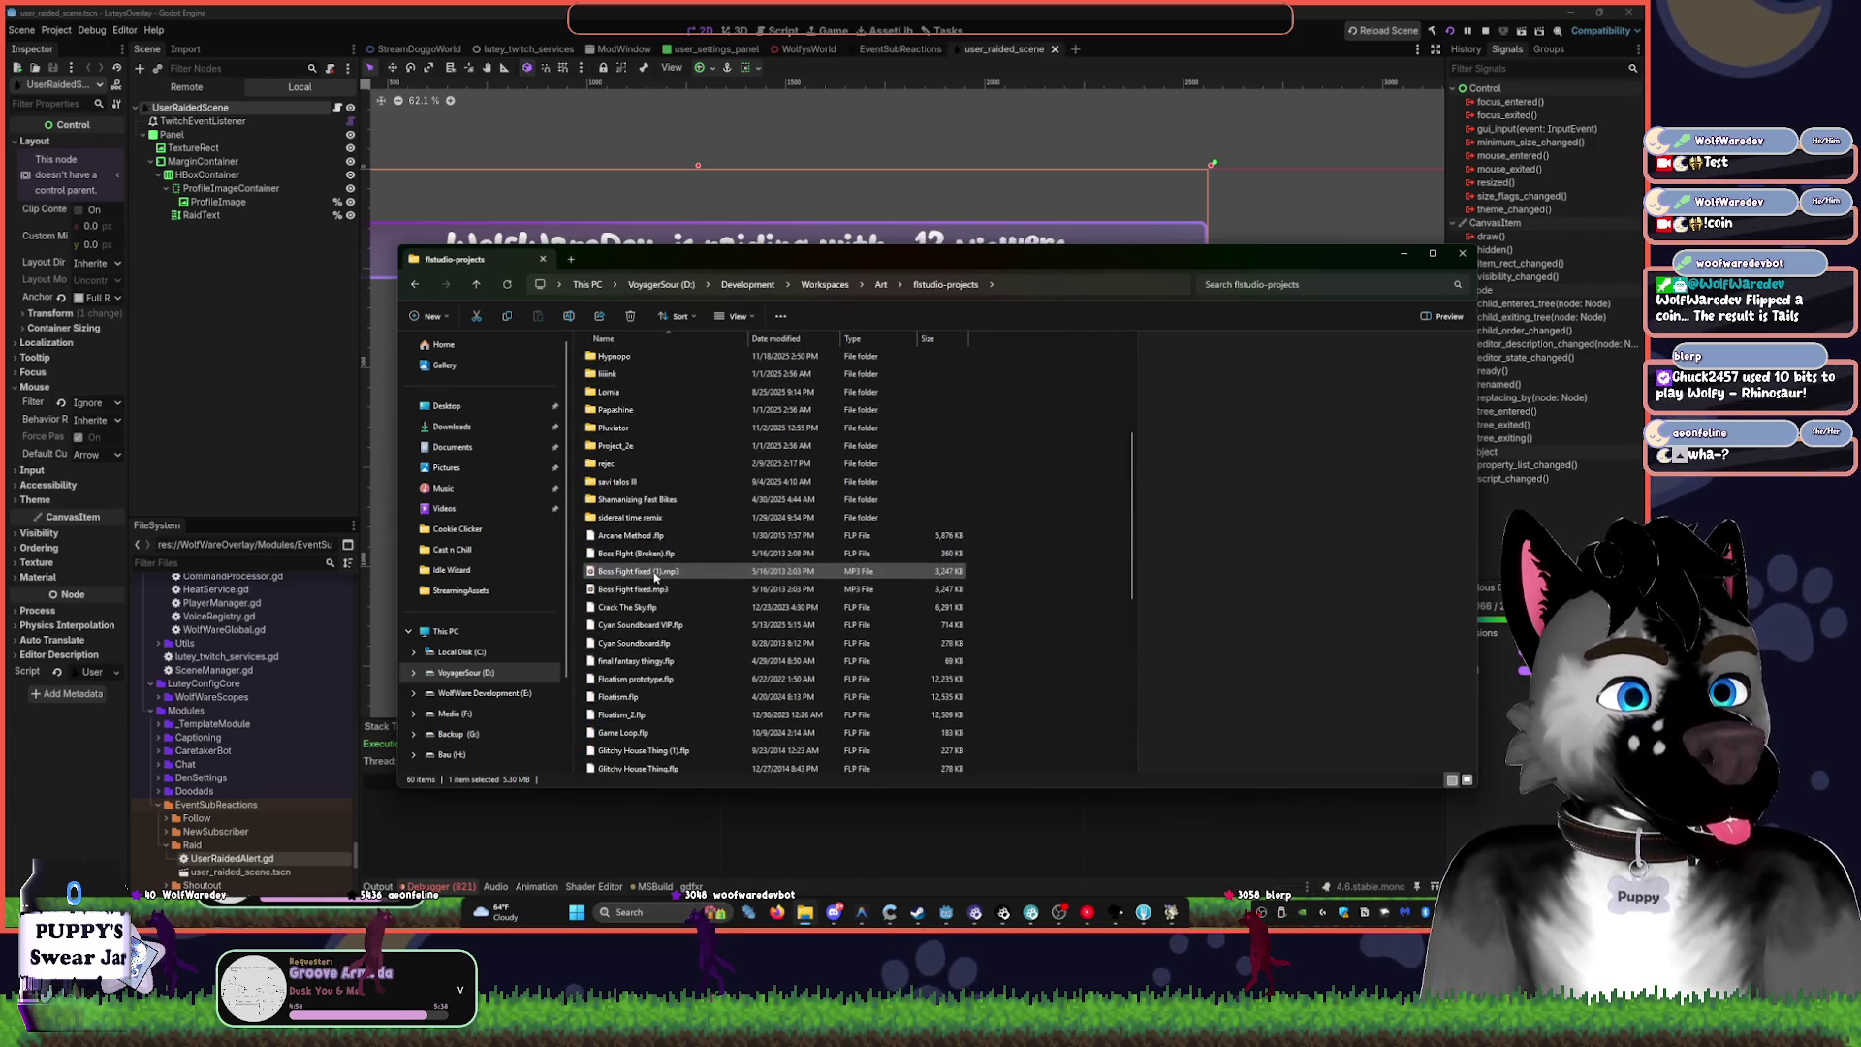
click(662, 518)
double_click(696, 501)
click(696, 413)
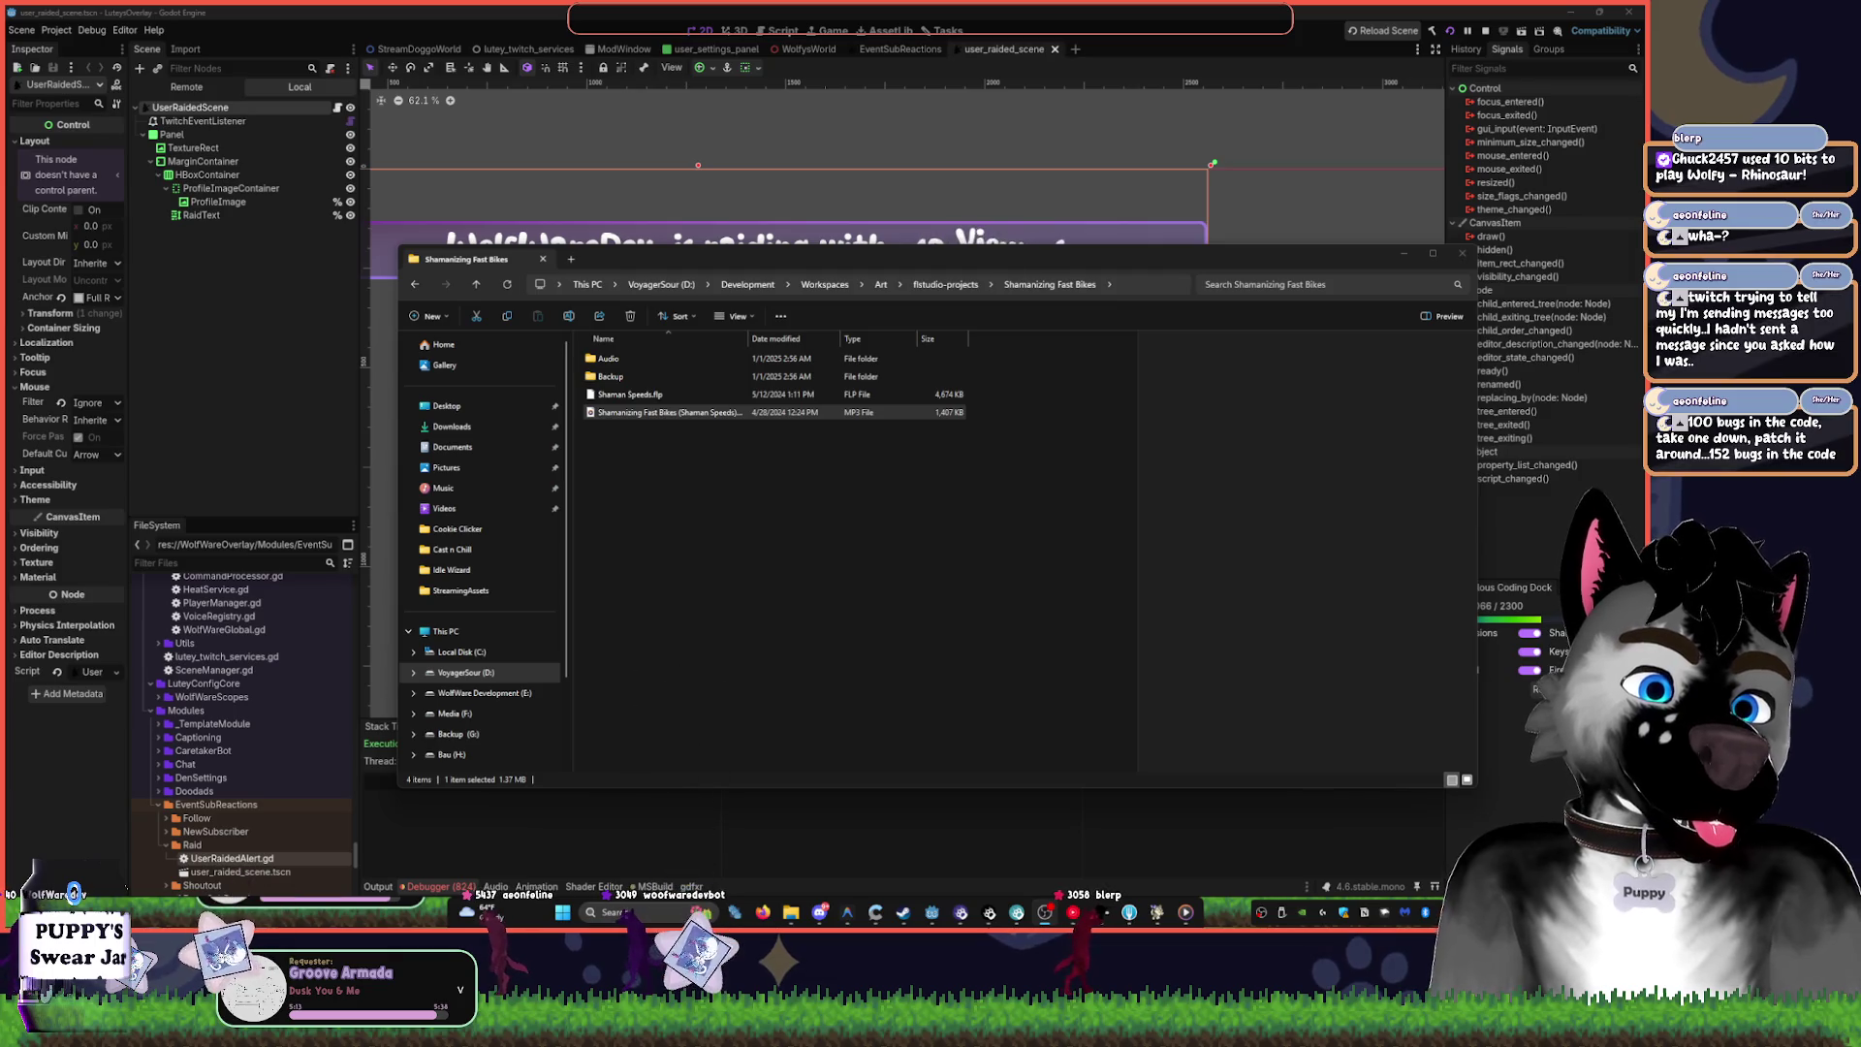
key(alt+Left)
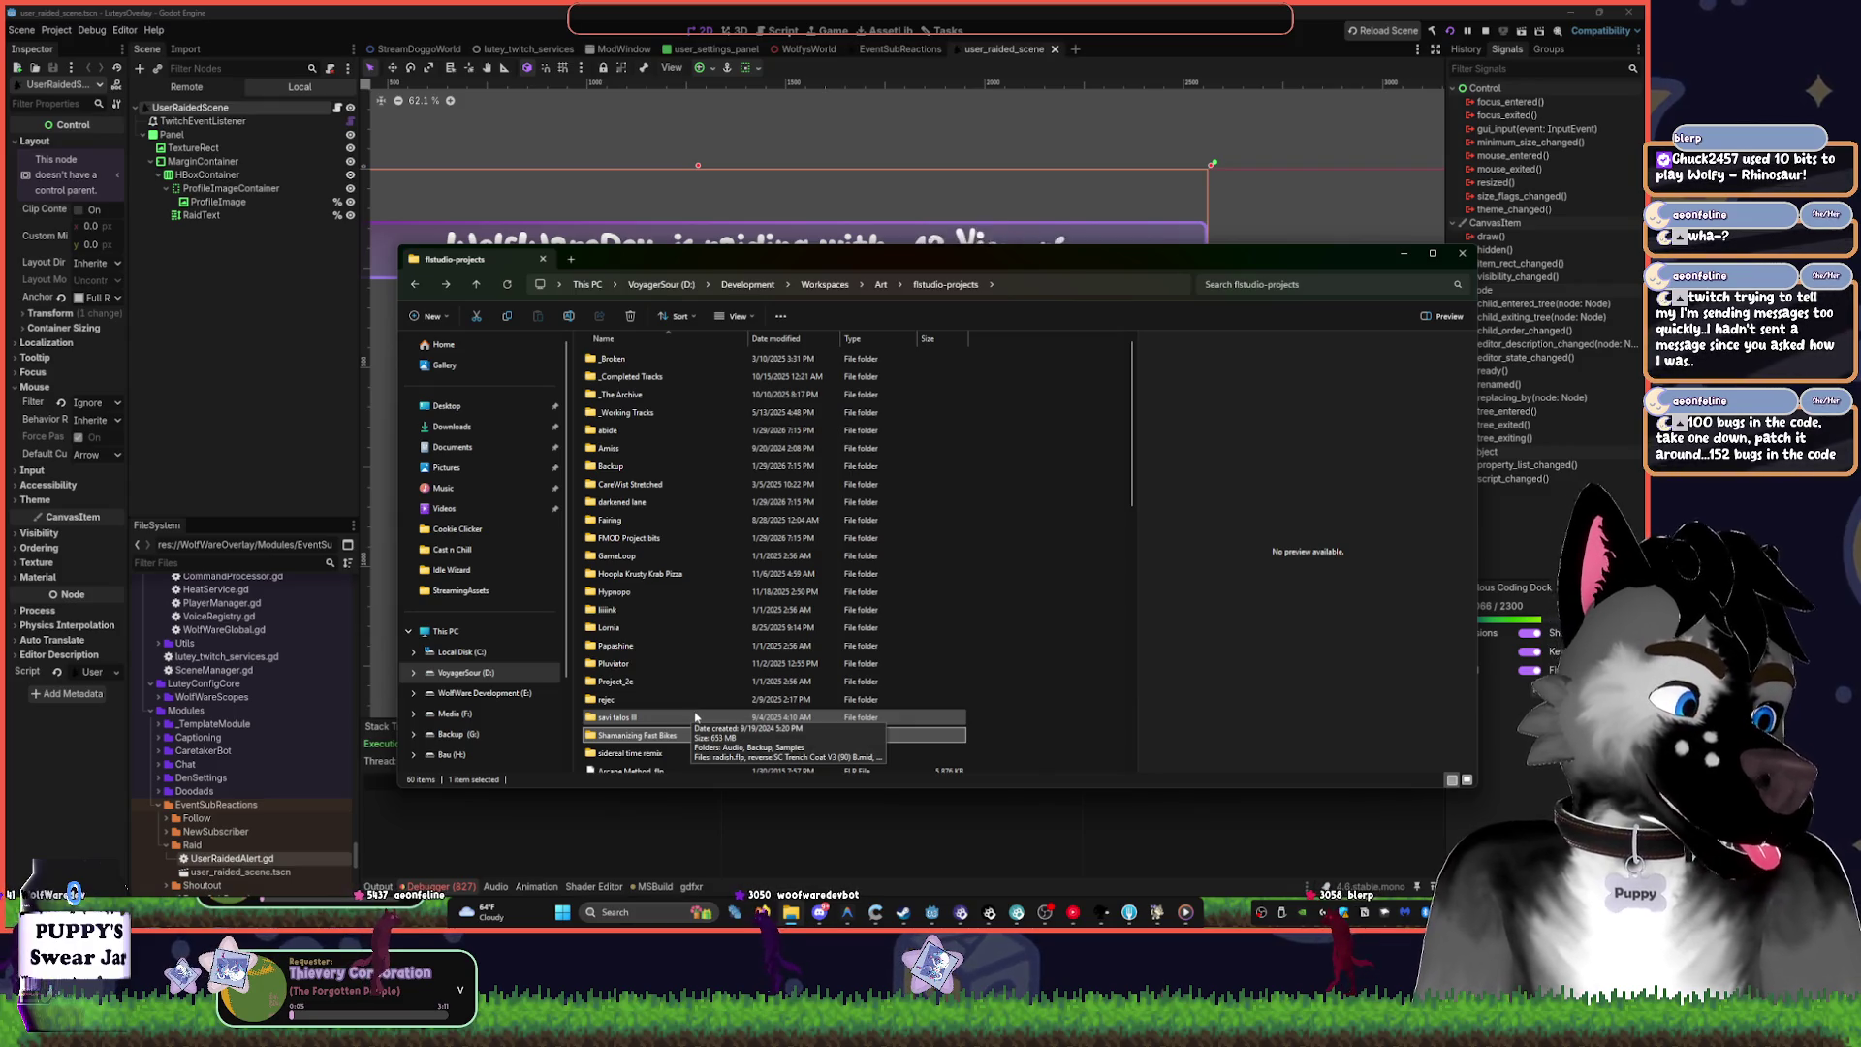
click(762, 720)
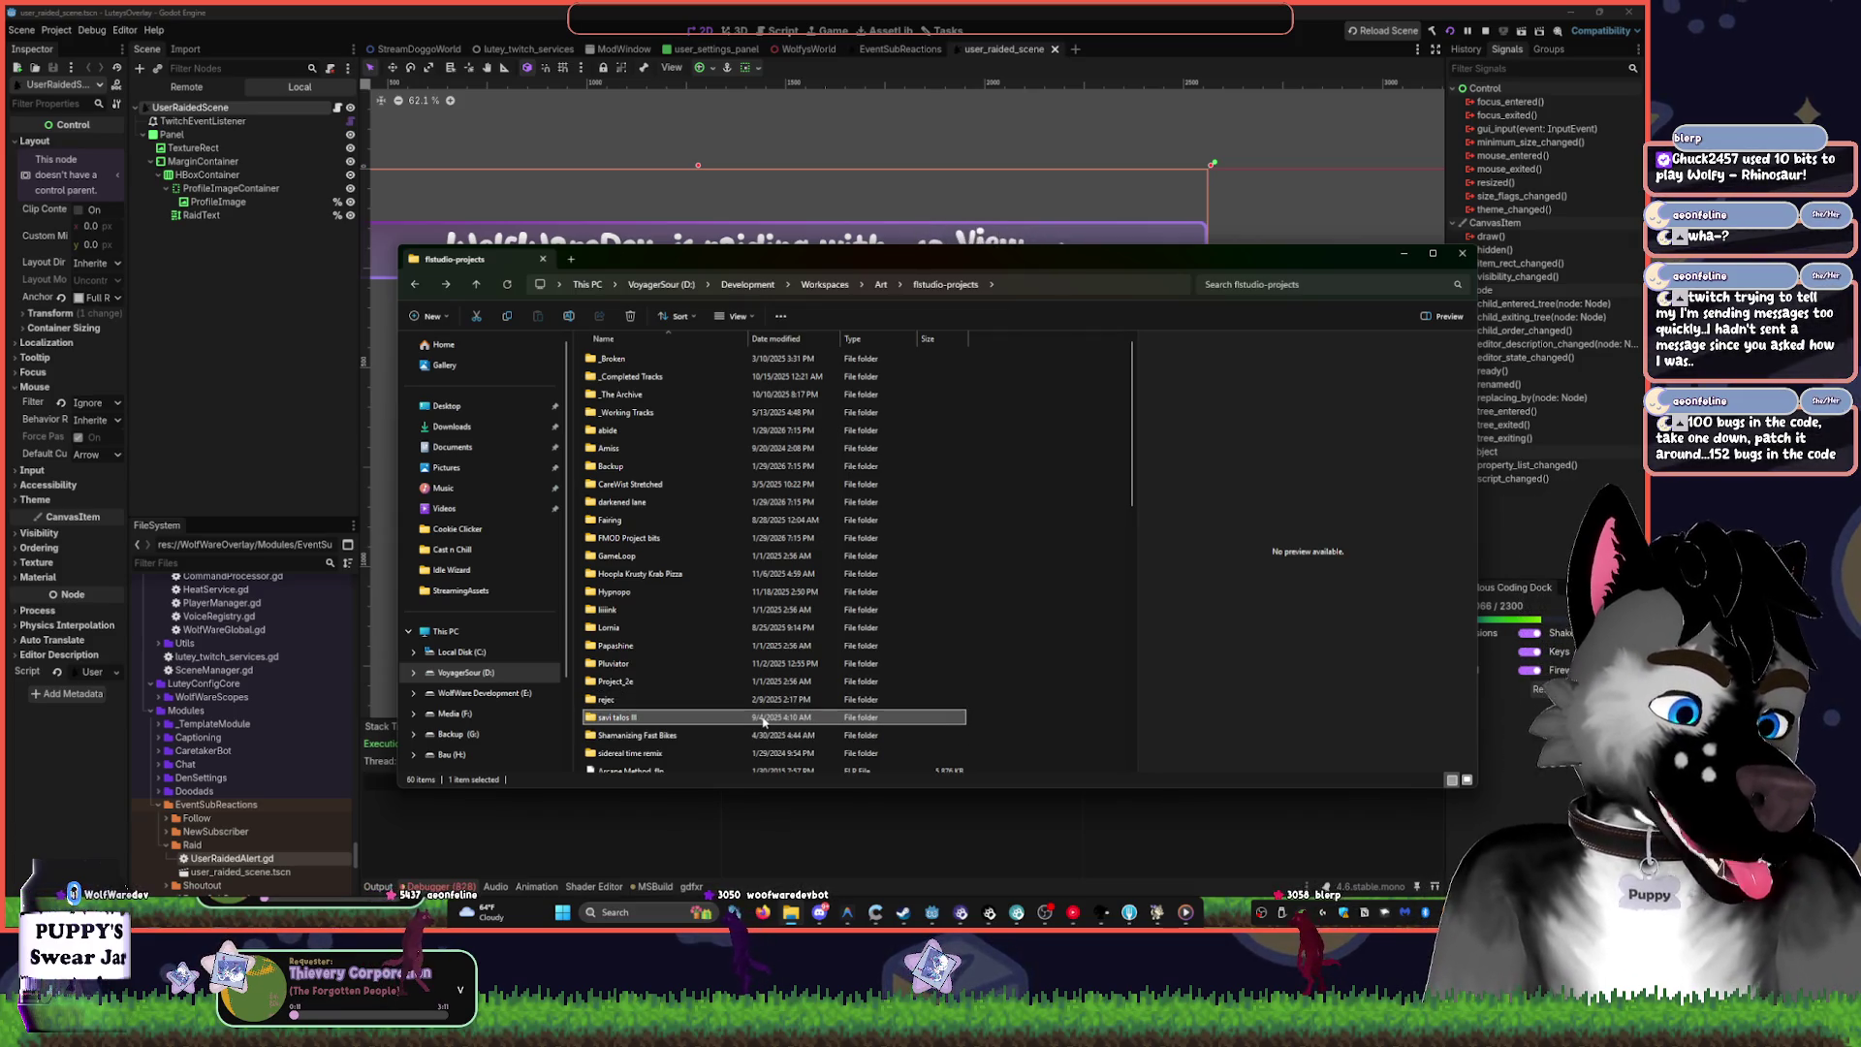
Step: Browse the savi talos III and Pluviator project folders, then close File Explorer
double_click(762, 720)
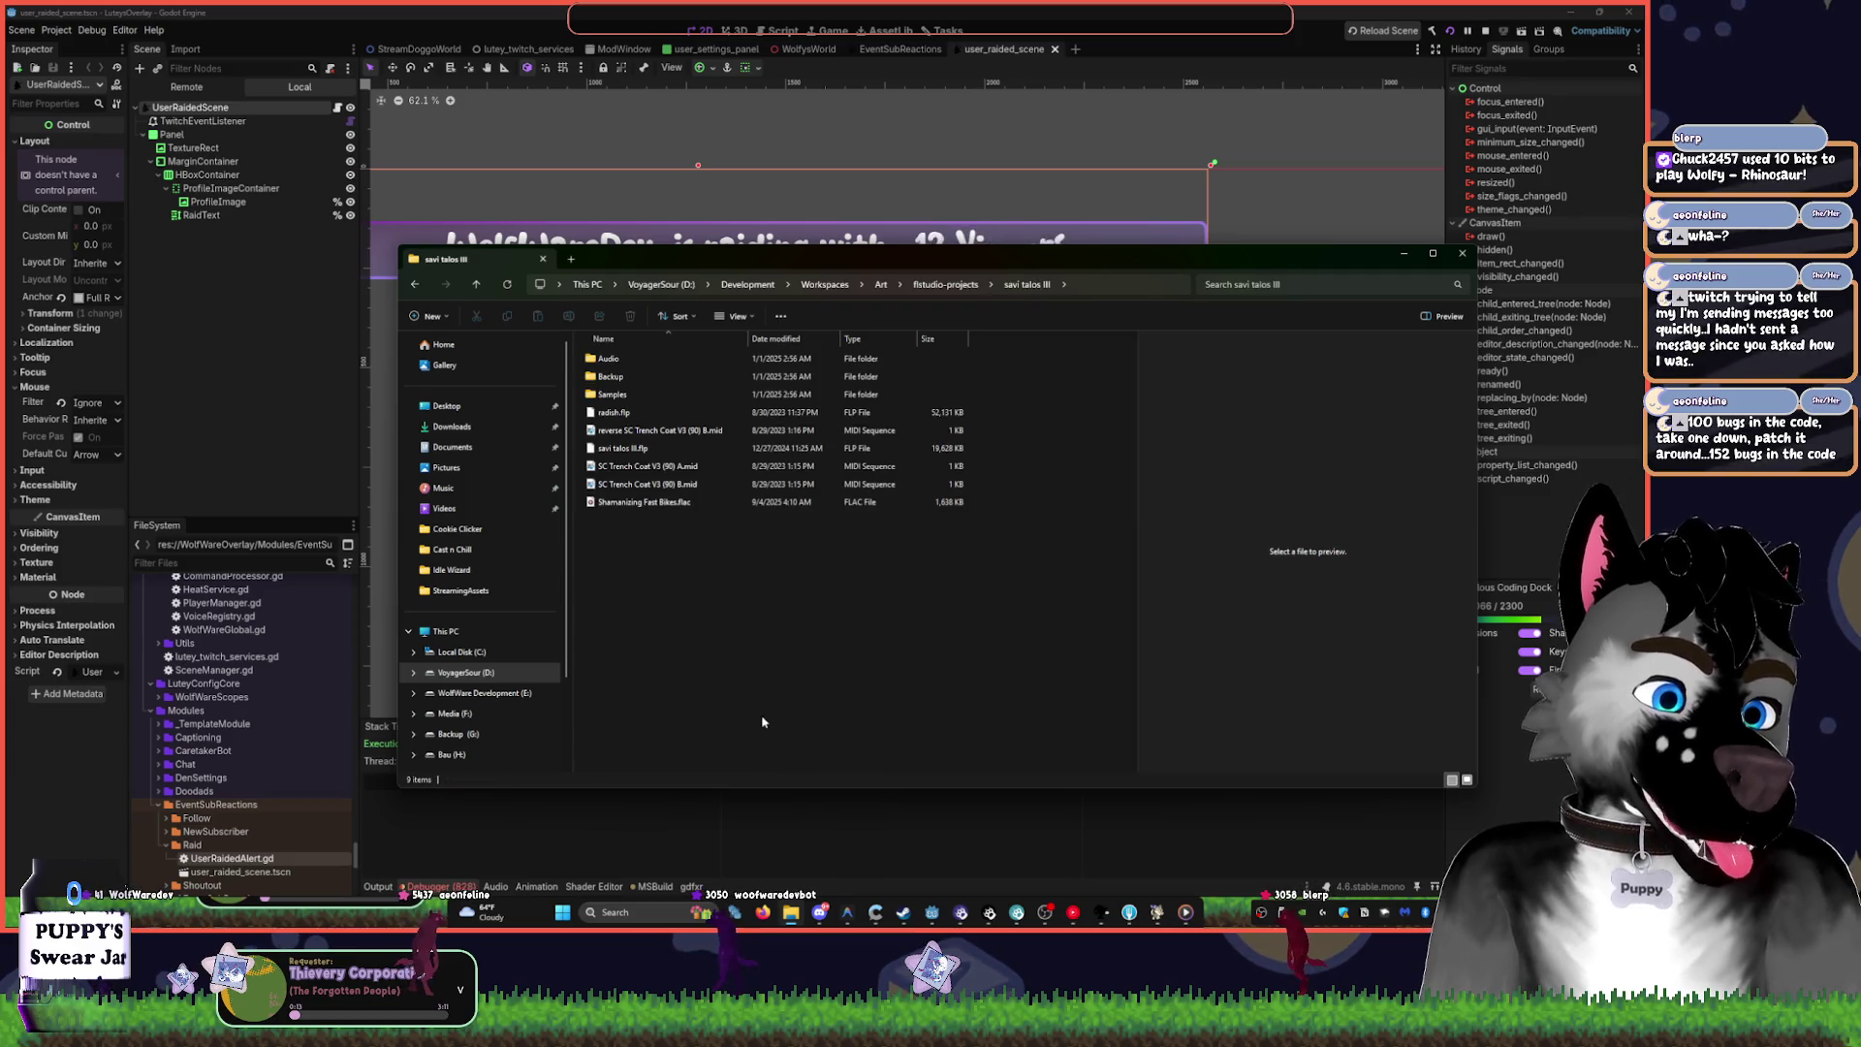
key(alt+Left)
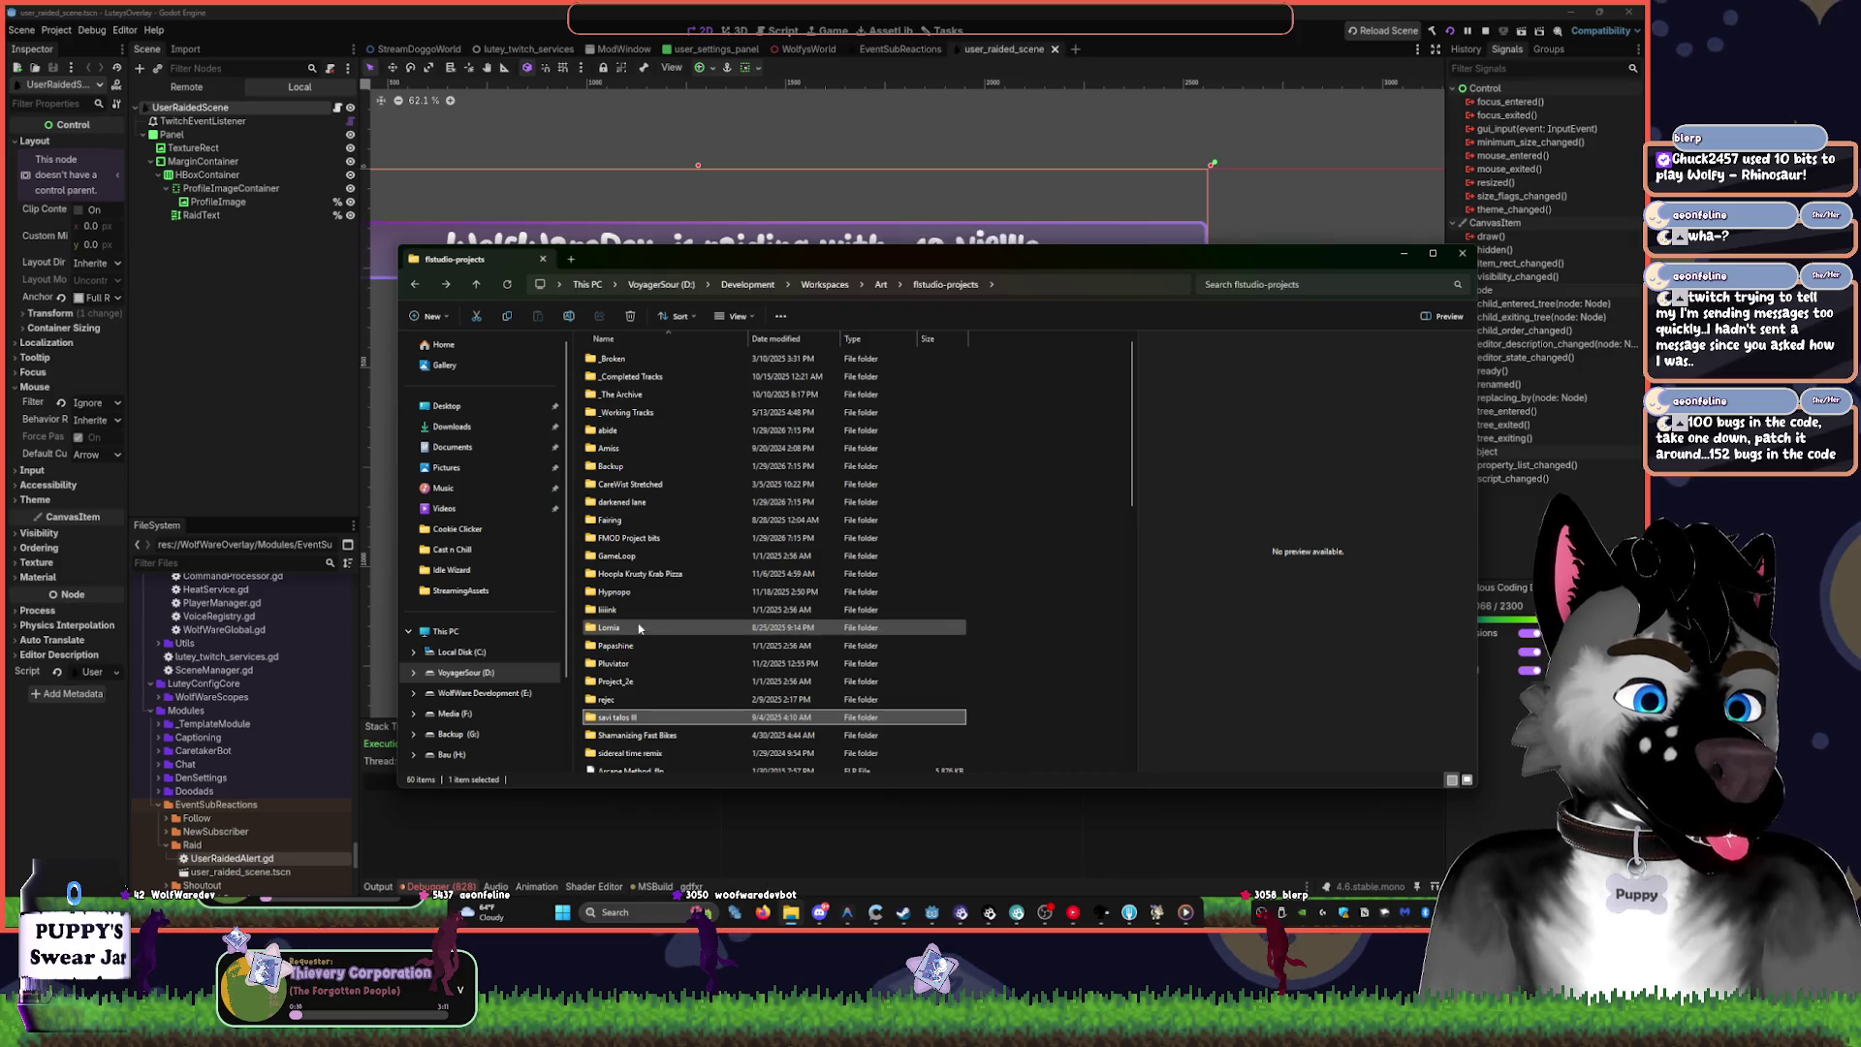
double_click(642, 663)
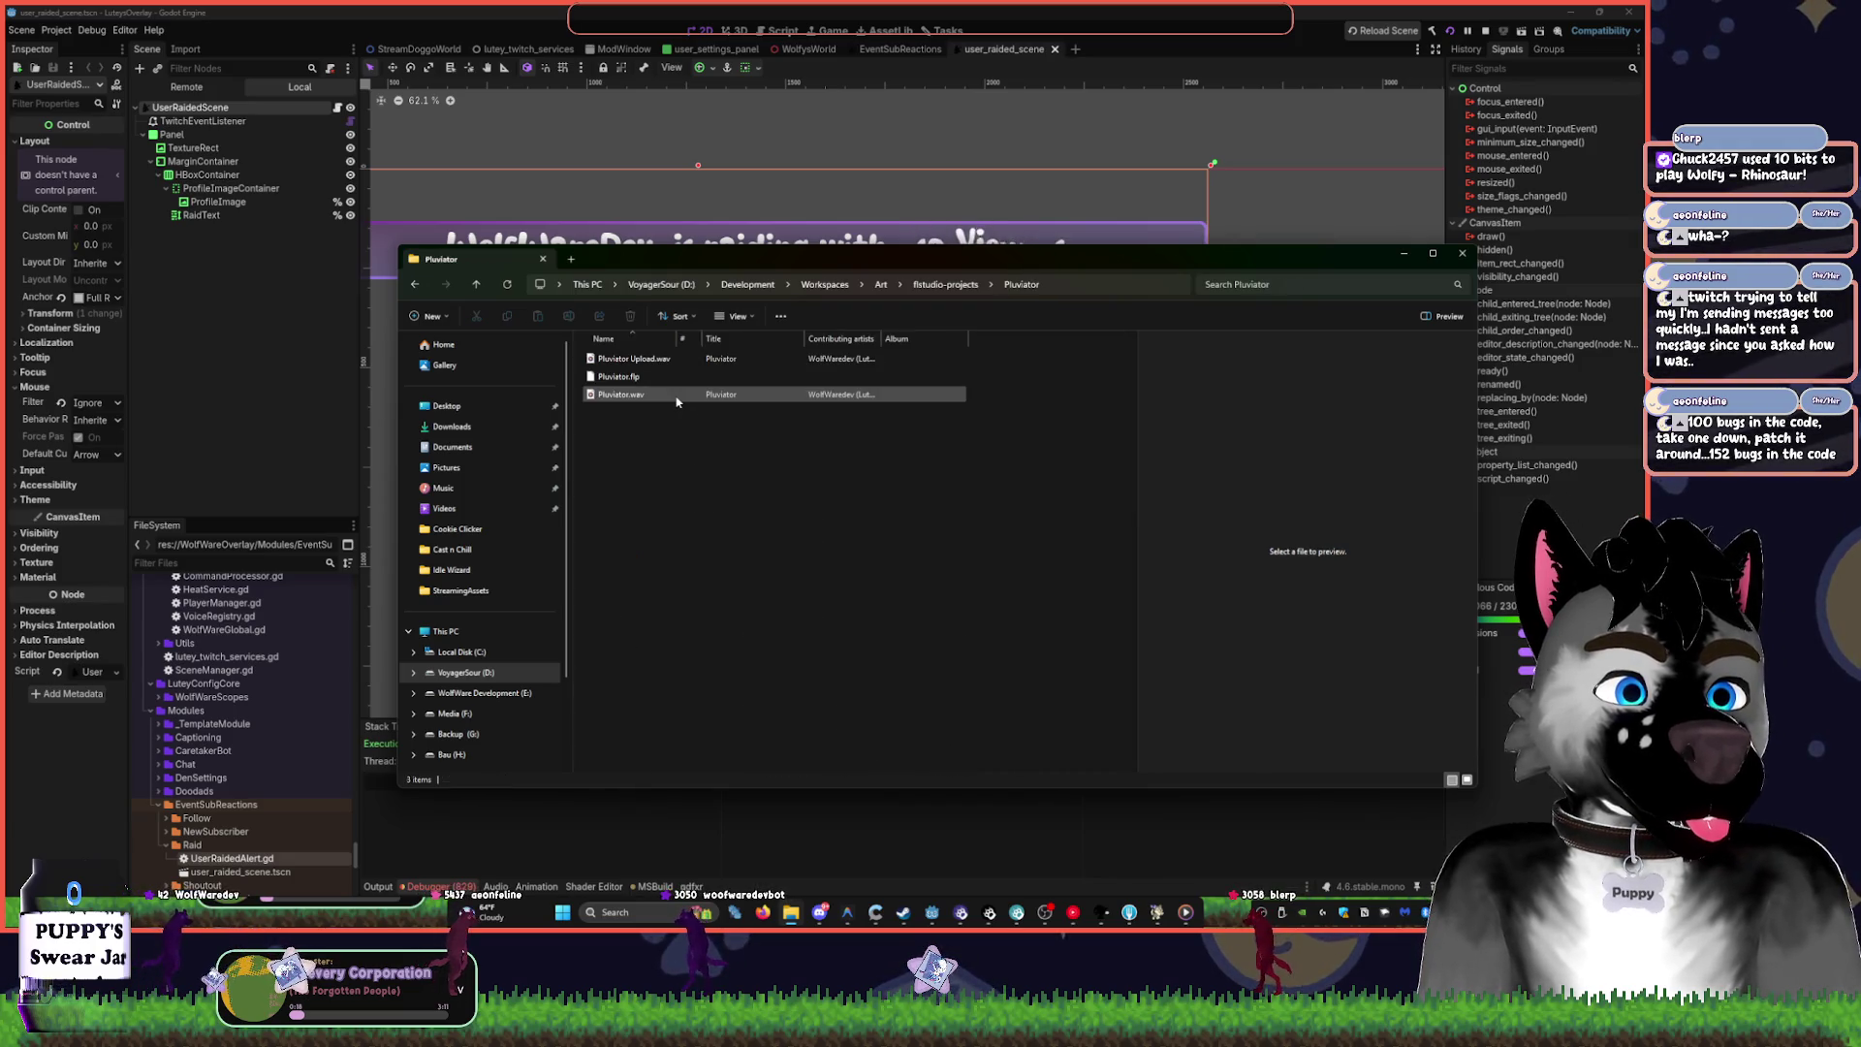
click(882, 285)
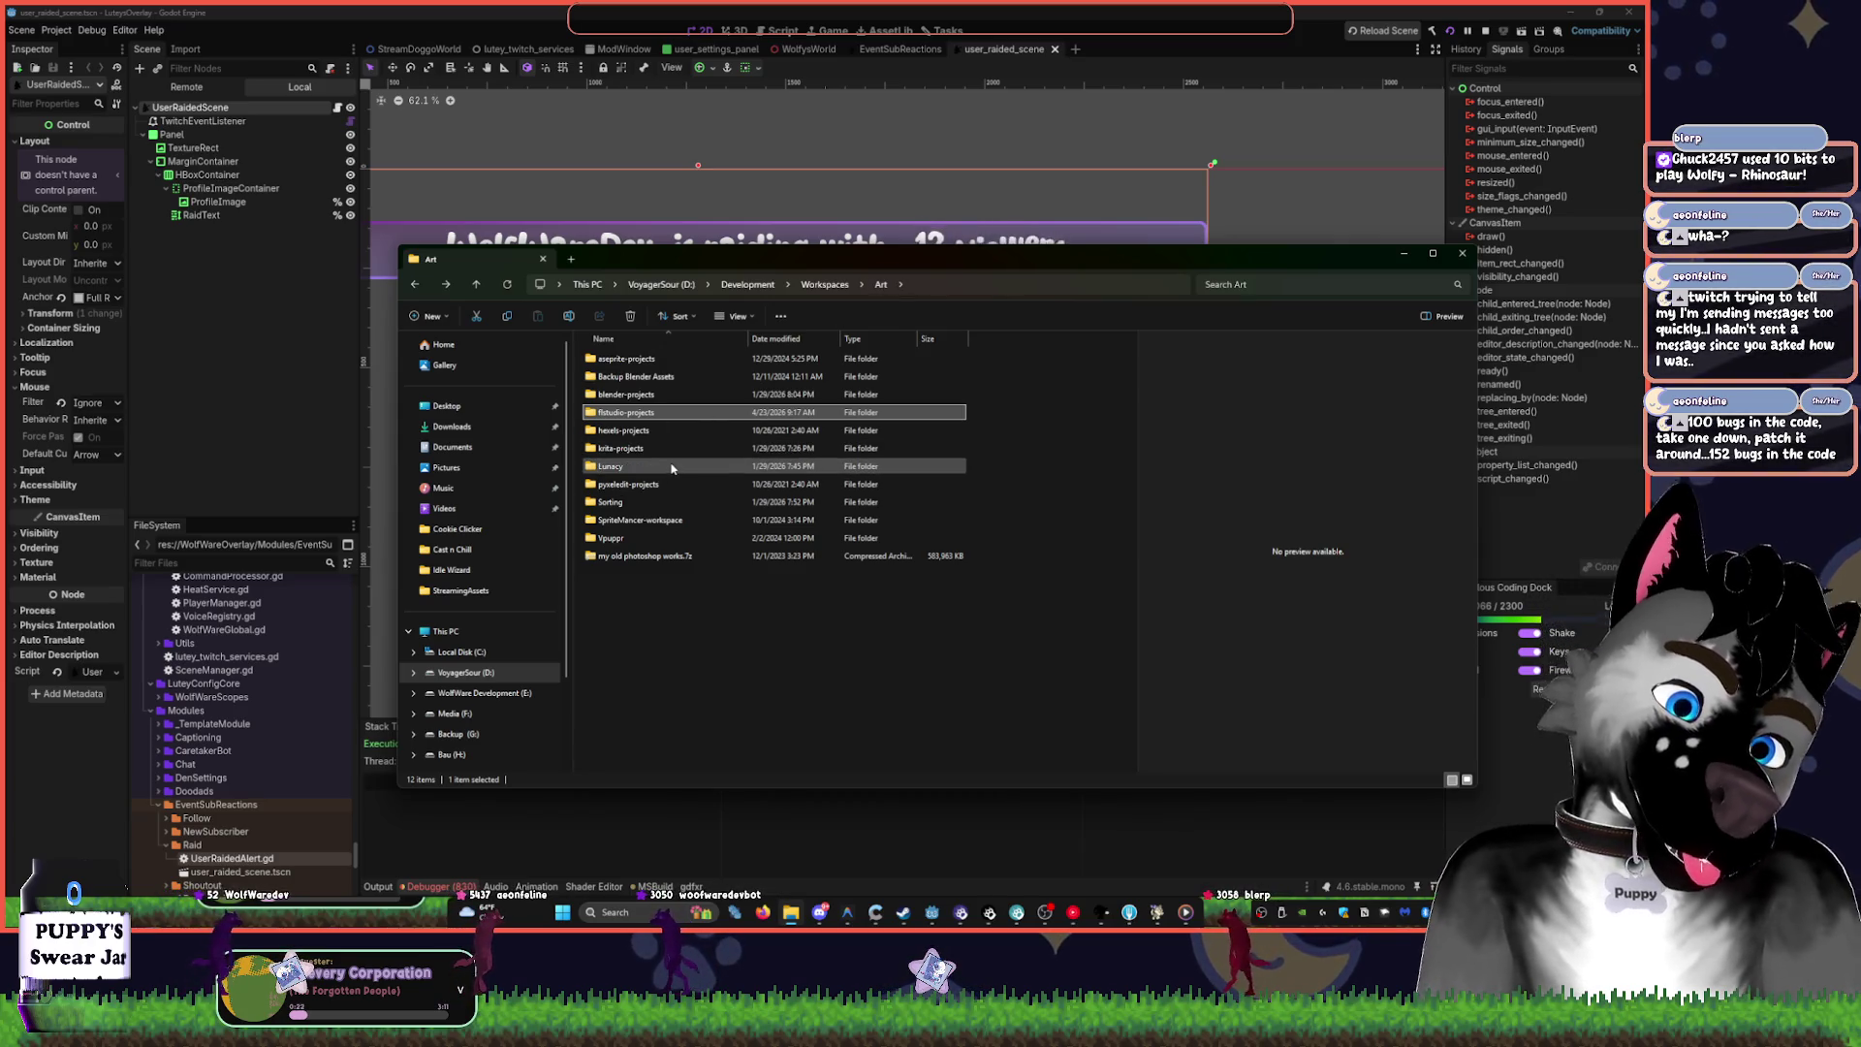
click(1463, 255)
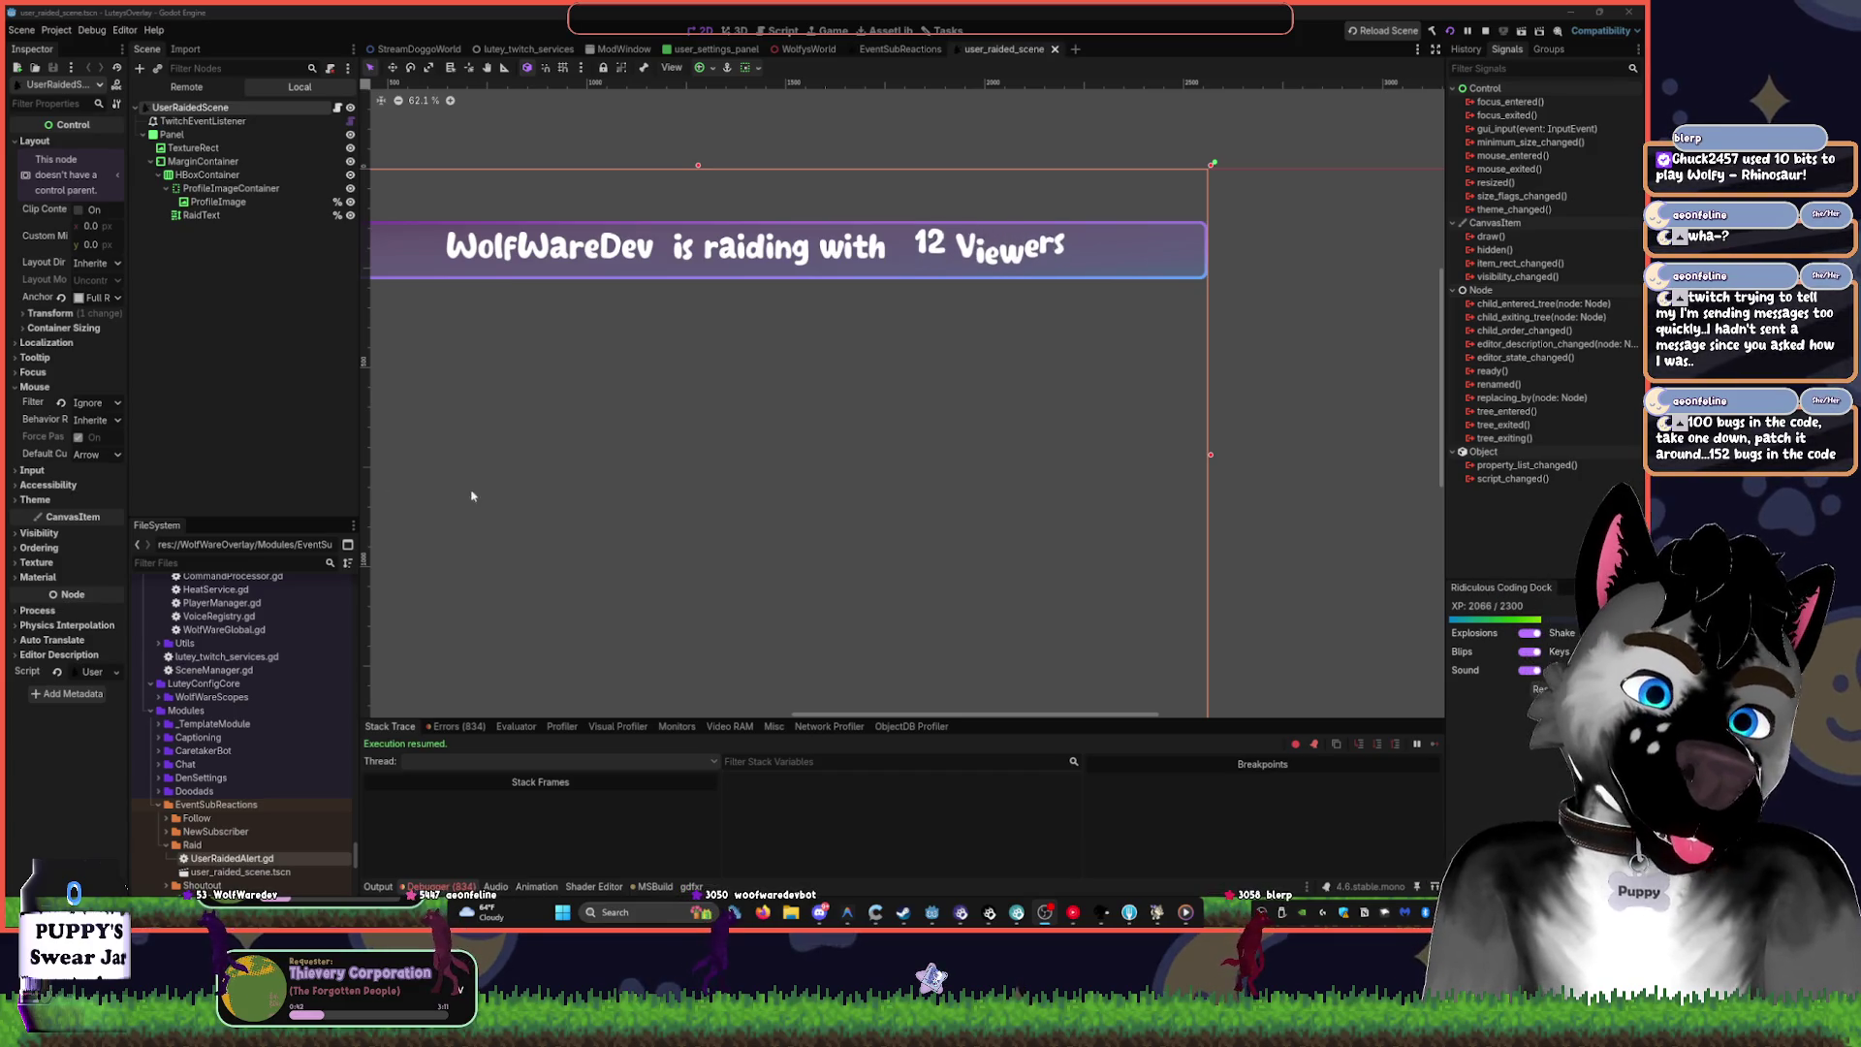
Step: Show the Output log, briefly filter it by 'AH', then switch to the StreamDoggoWorld scene
key(alt+o)
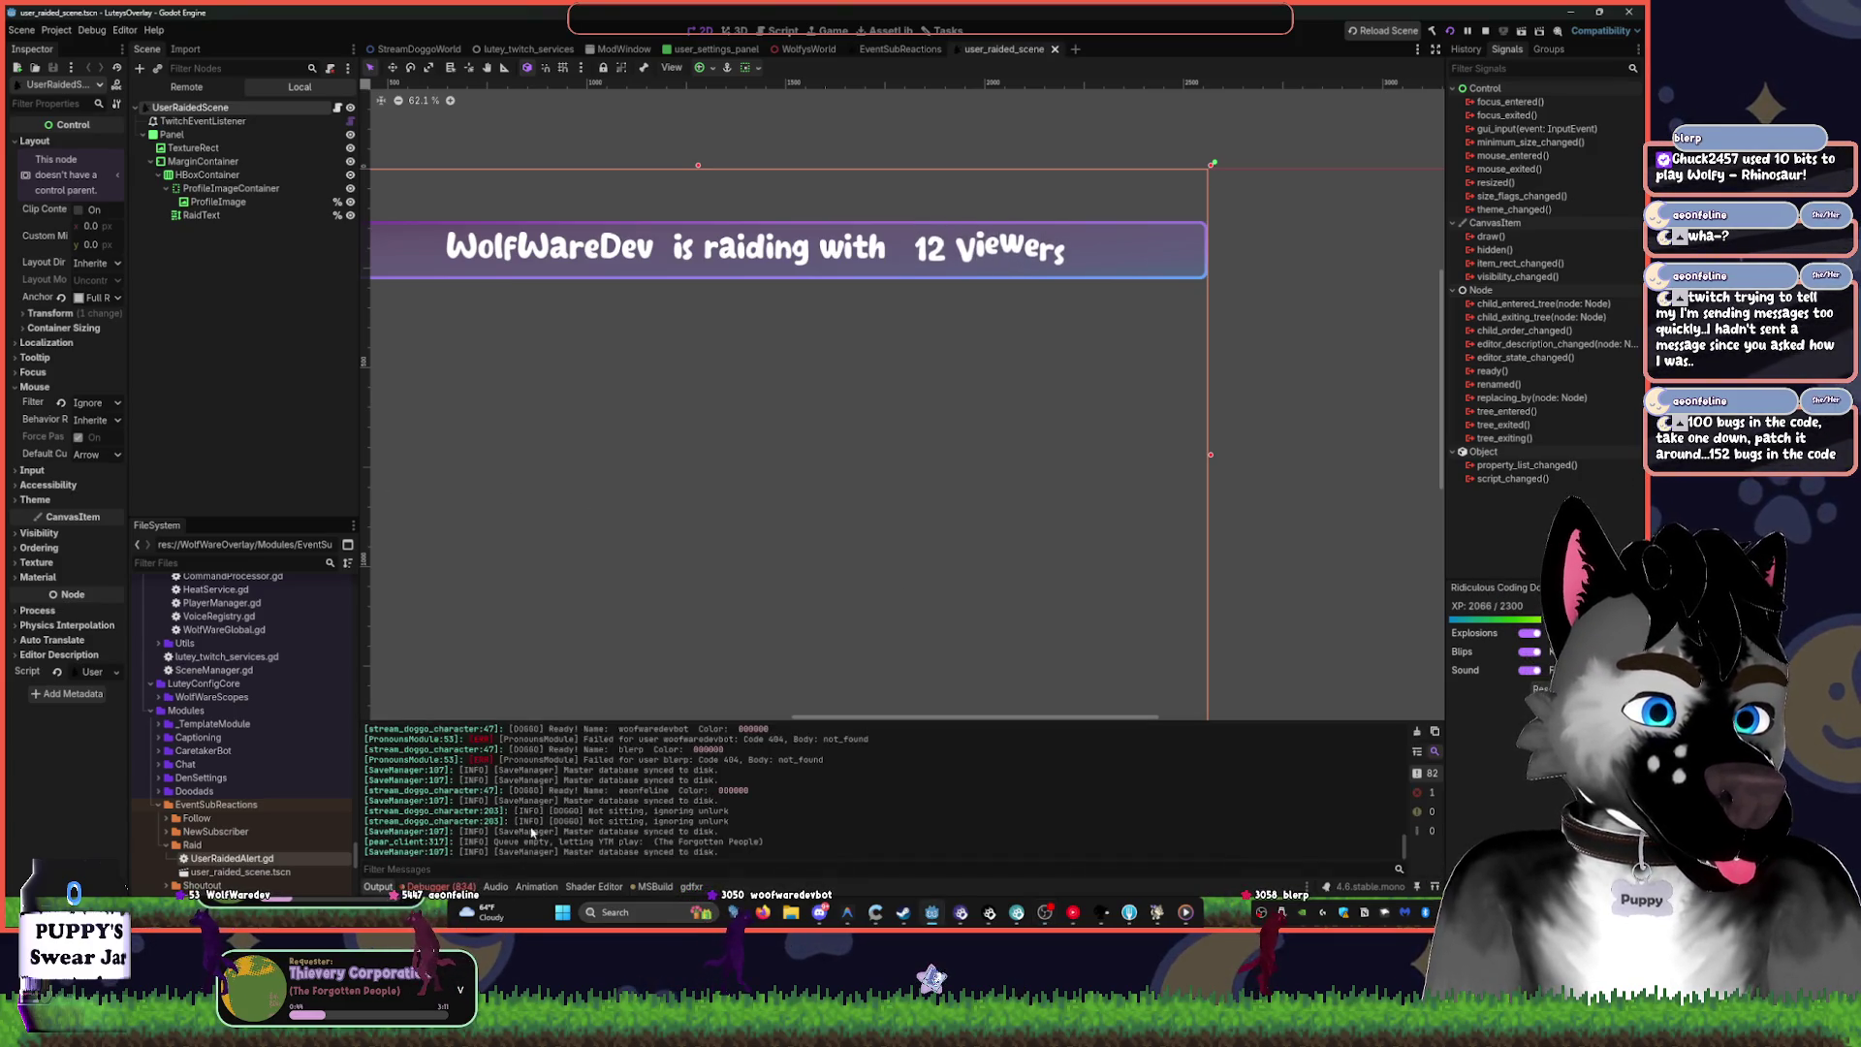
click(594, 868)
text(AHA)
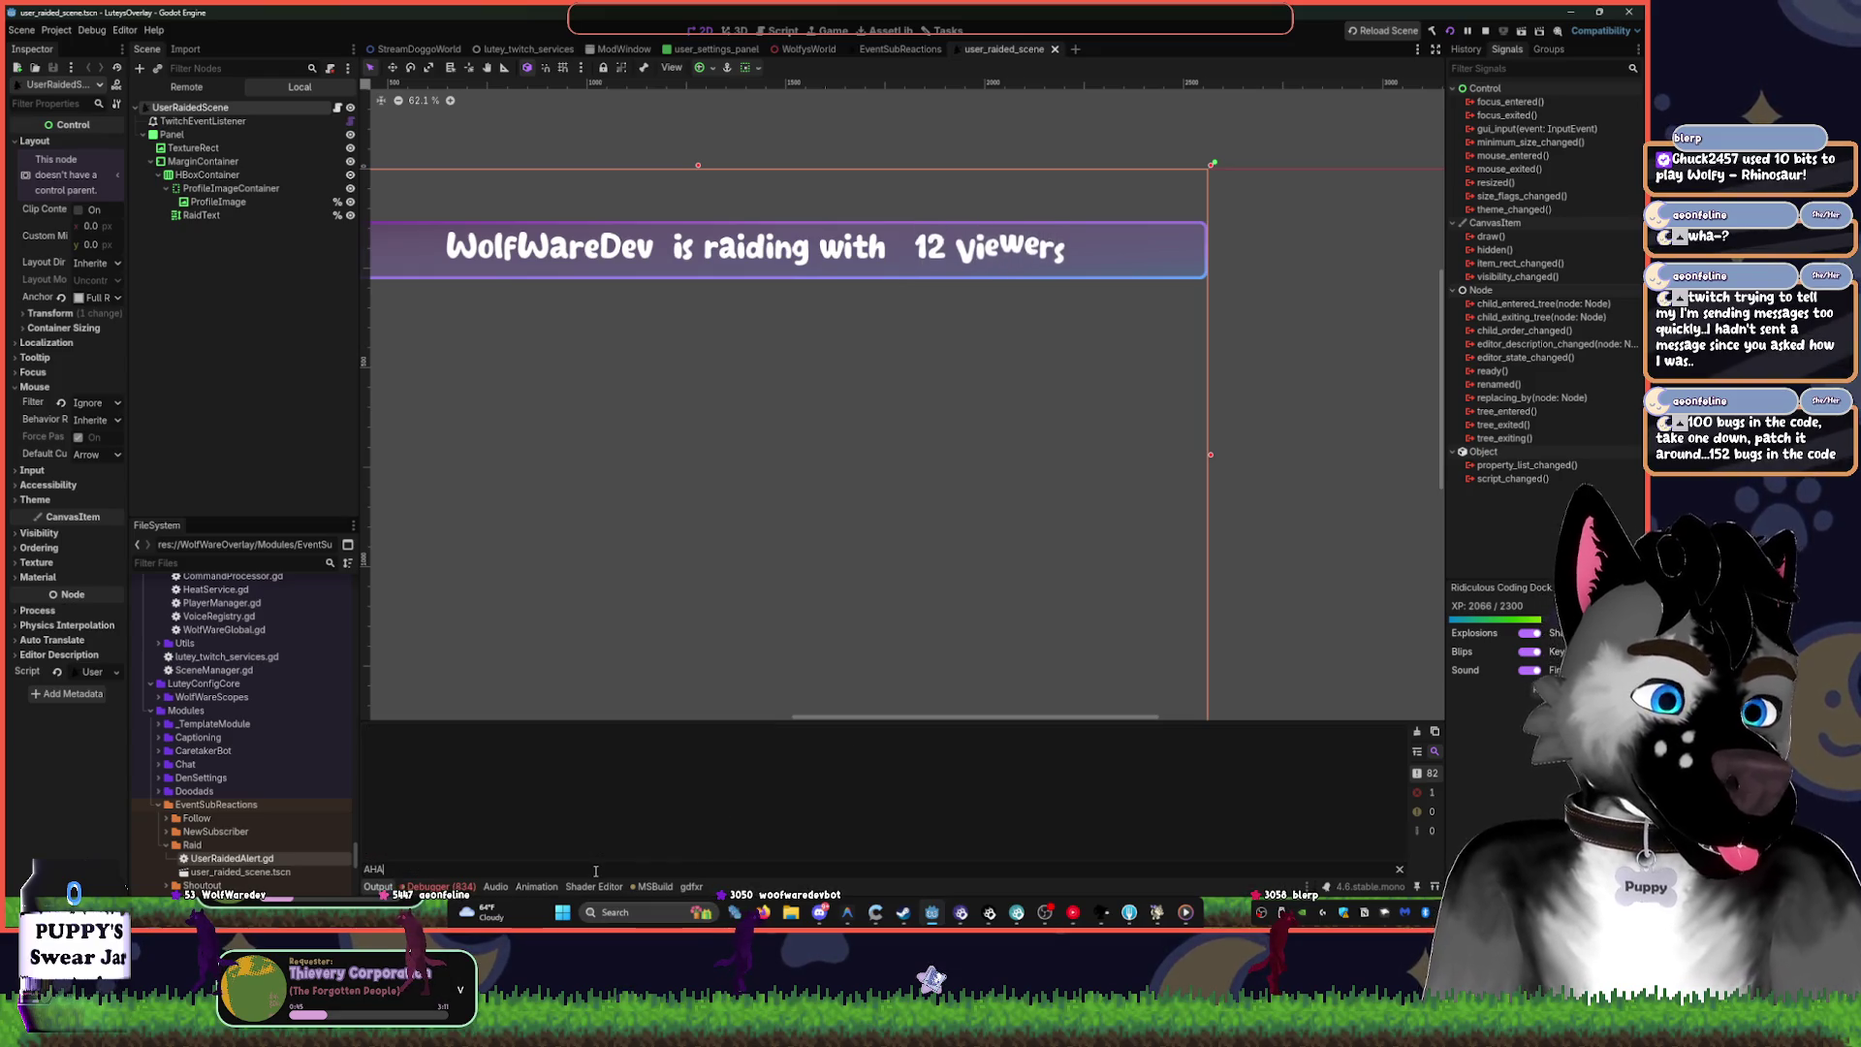
key(BackSpace)
key(BackSpace)
key(BackSpace)
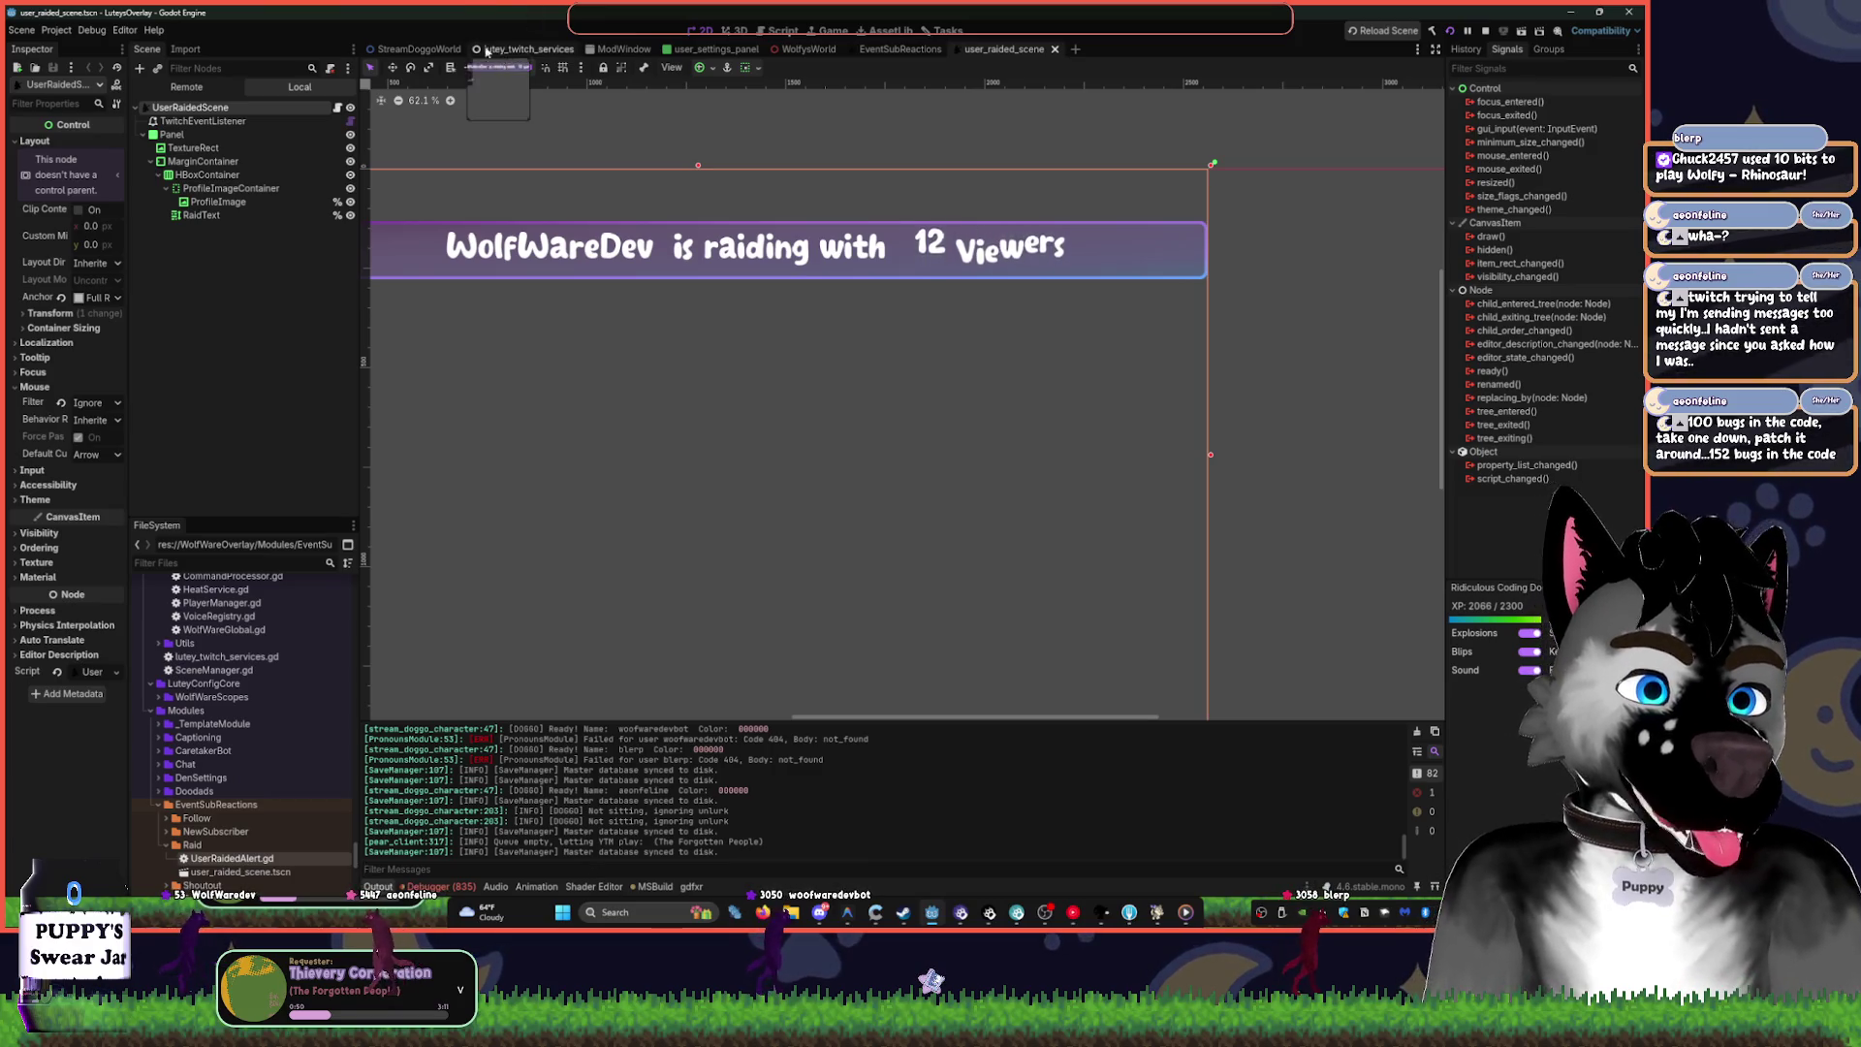
key(ctrl+Tab)
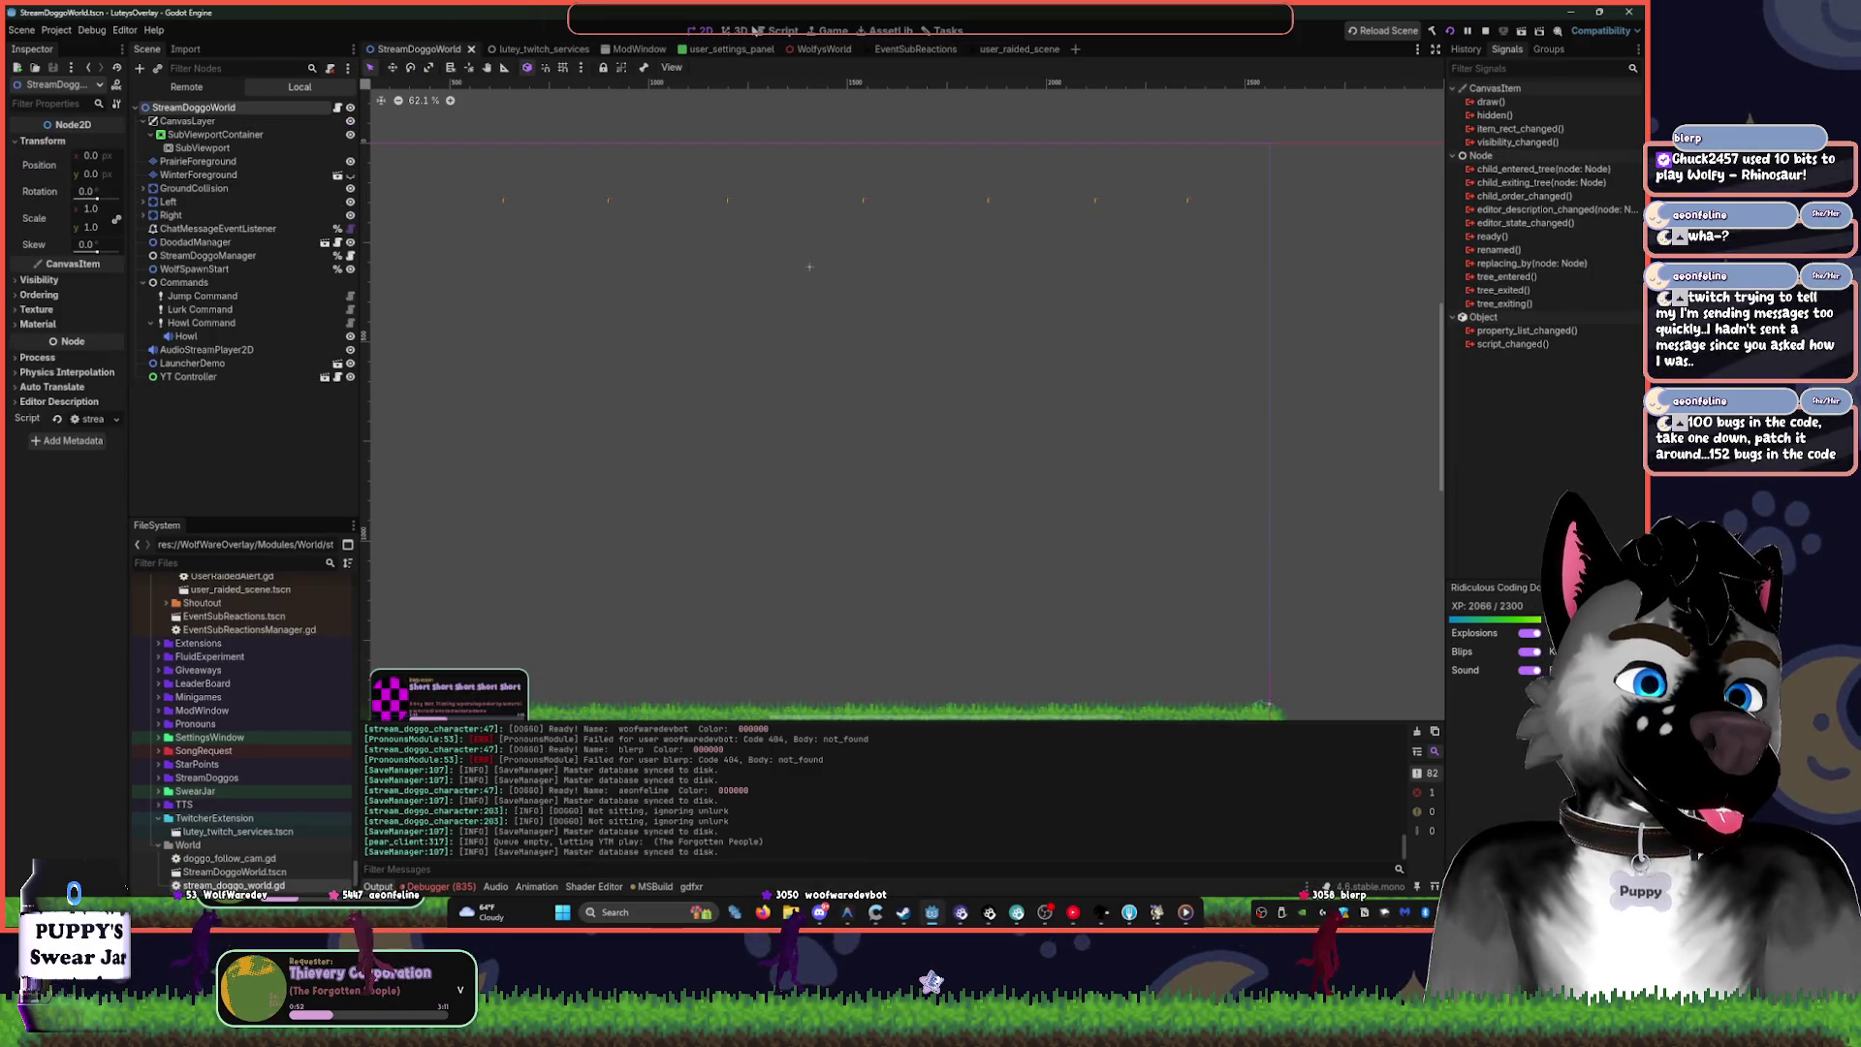
Step: Open redeemtest.gd from the child of Node in the lutey_twitch_services scene
click(767, 32)
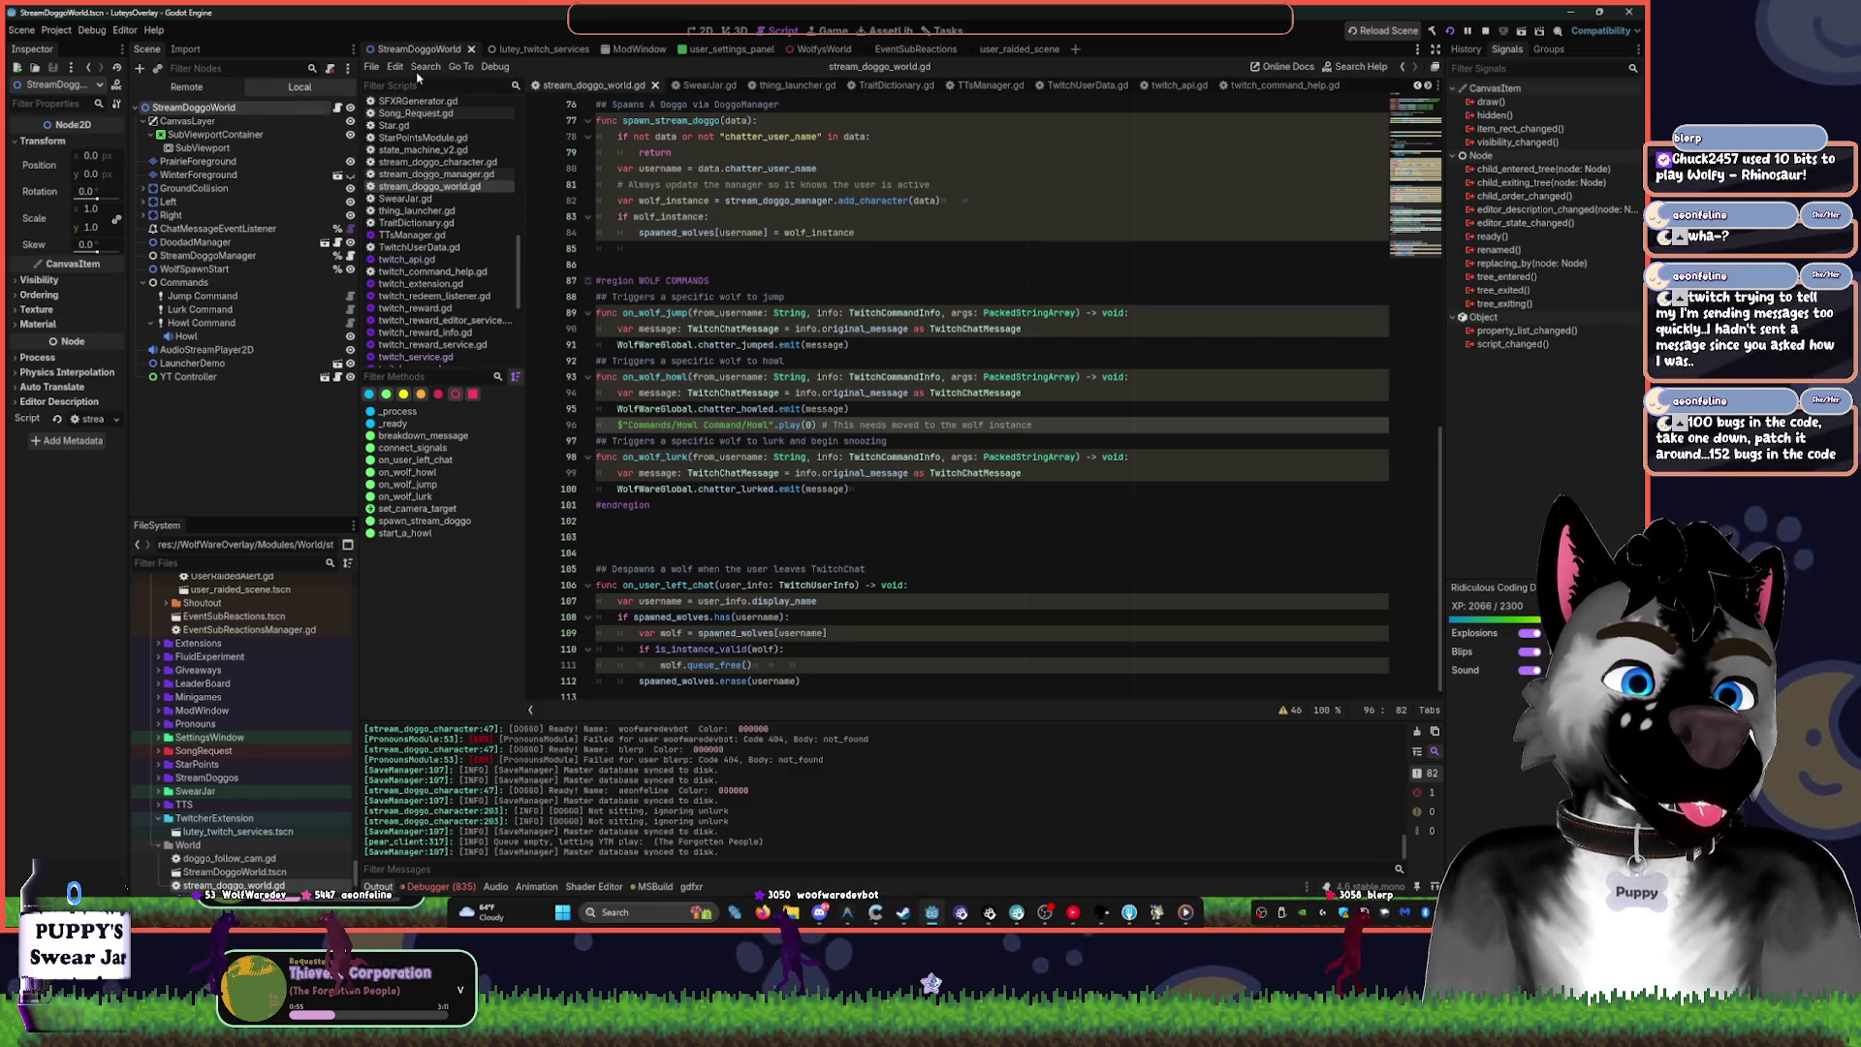
click(503, 50)
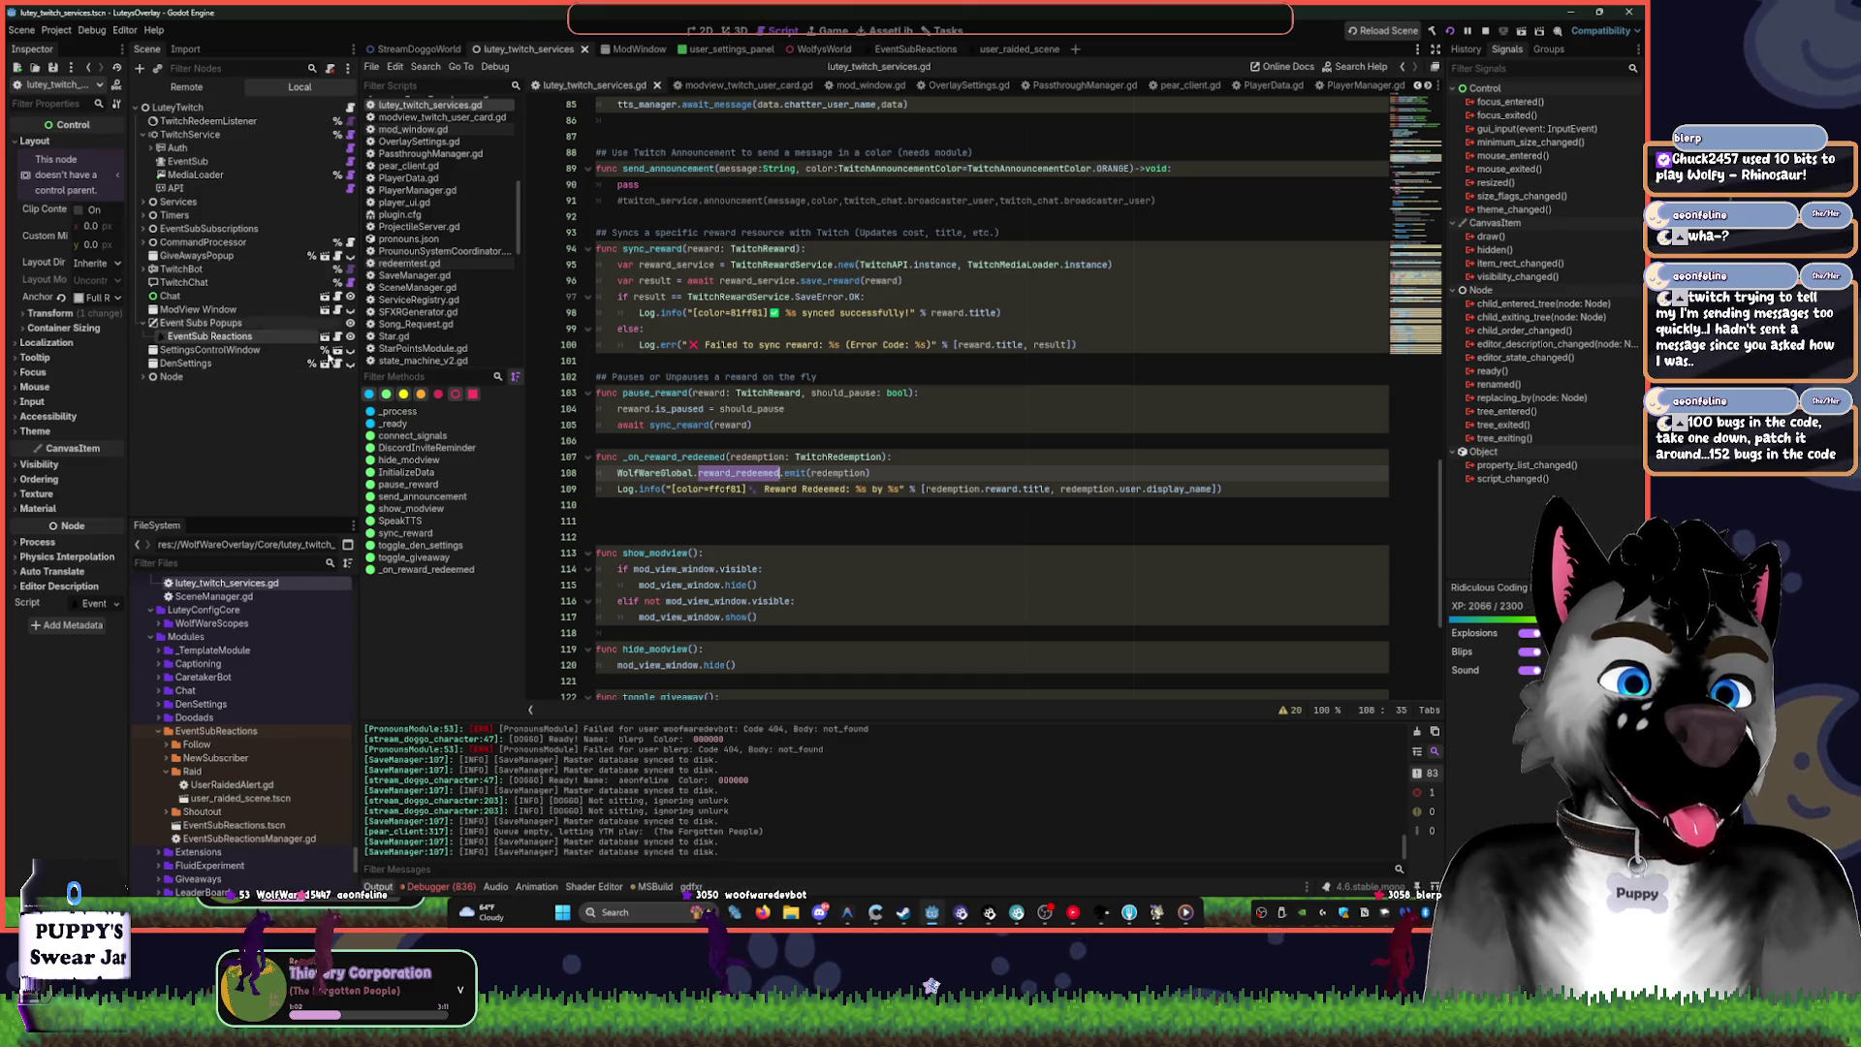
click(142, 378)
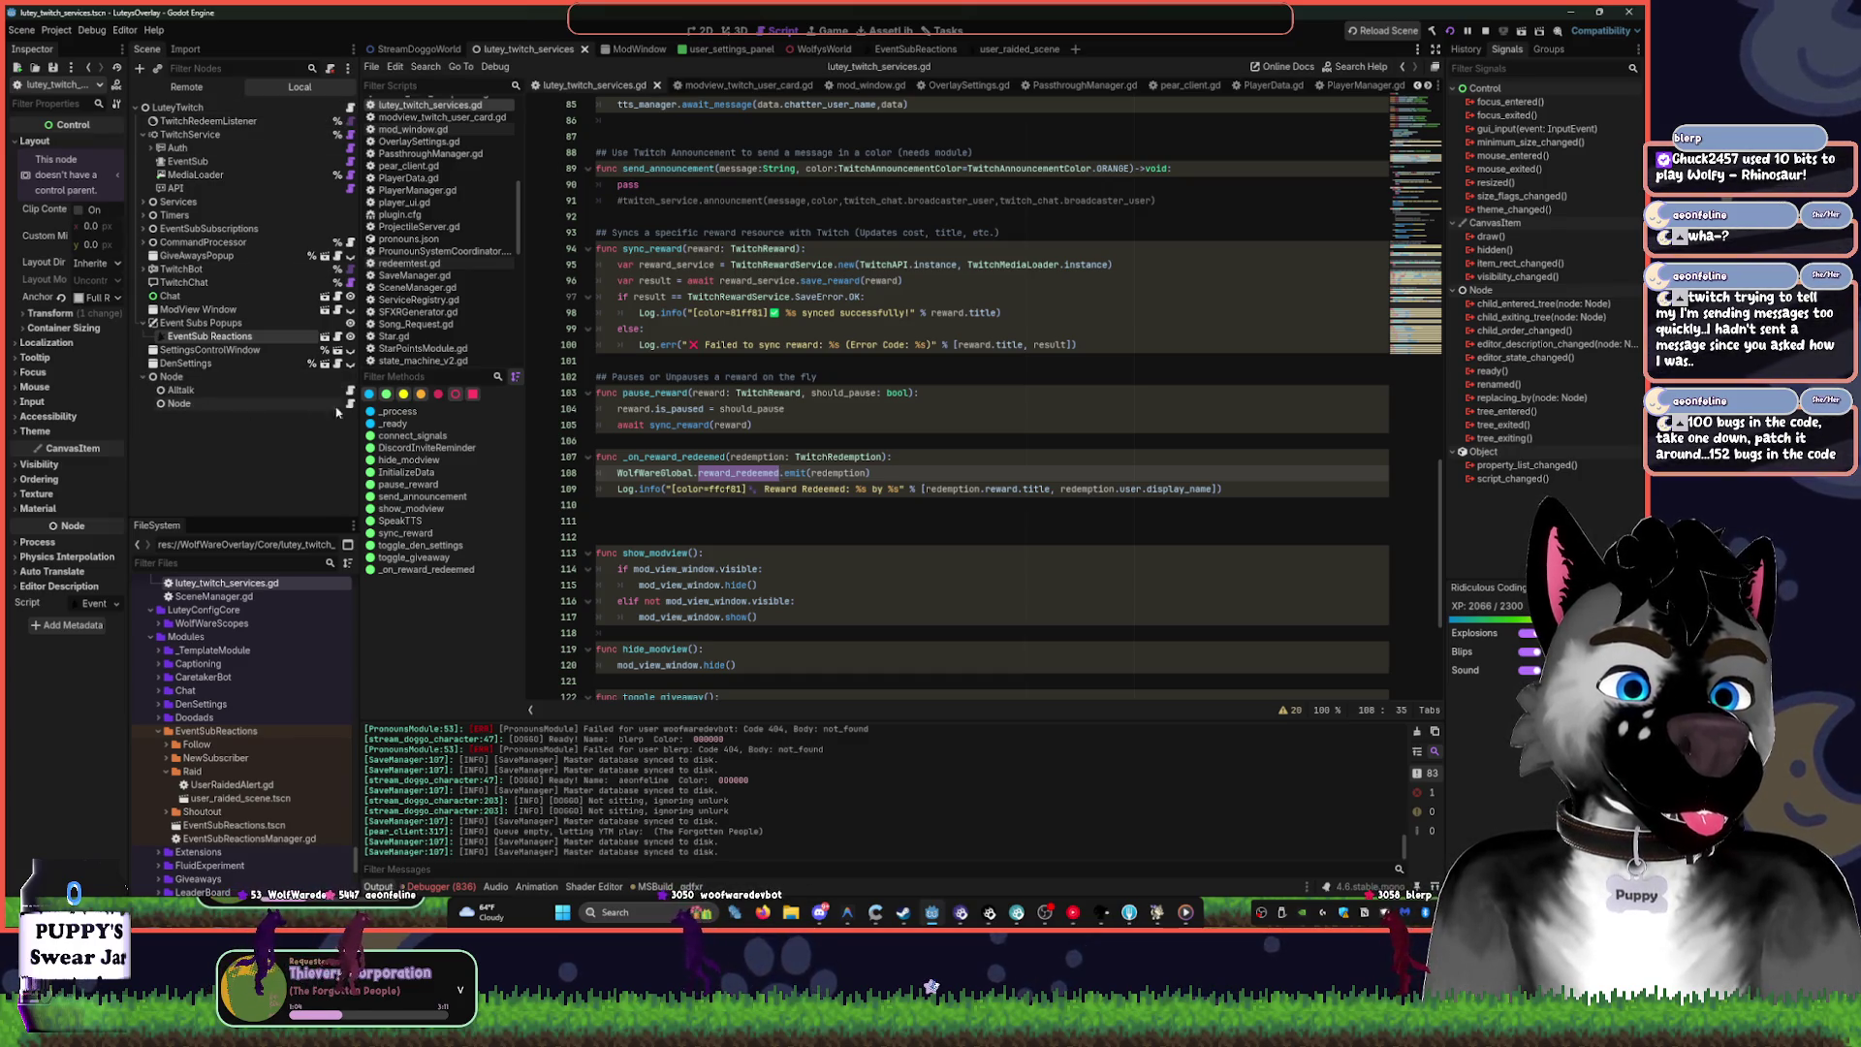
click(351, 404)
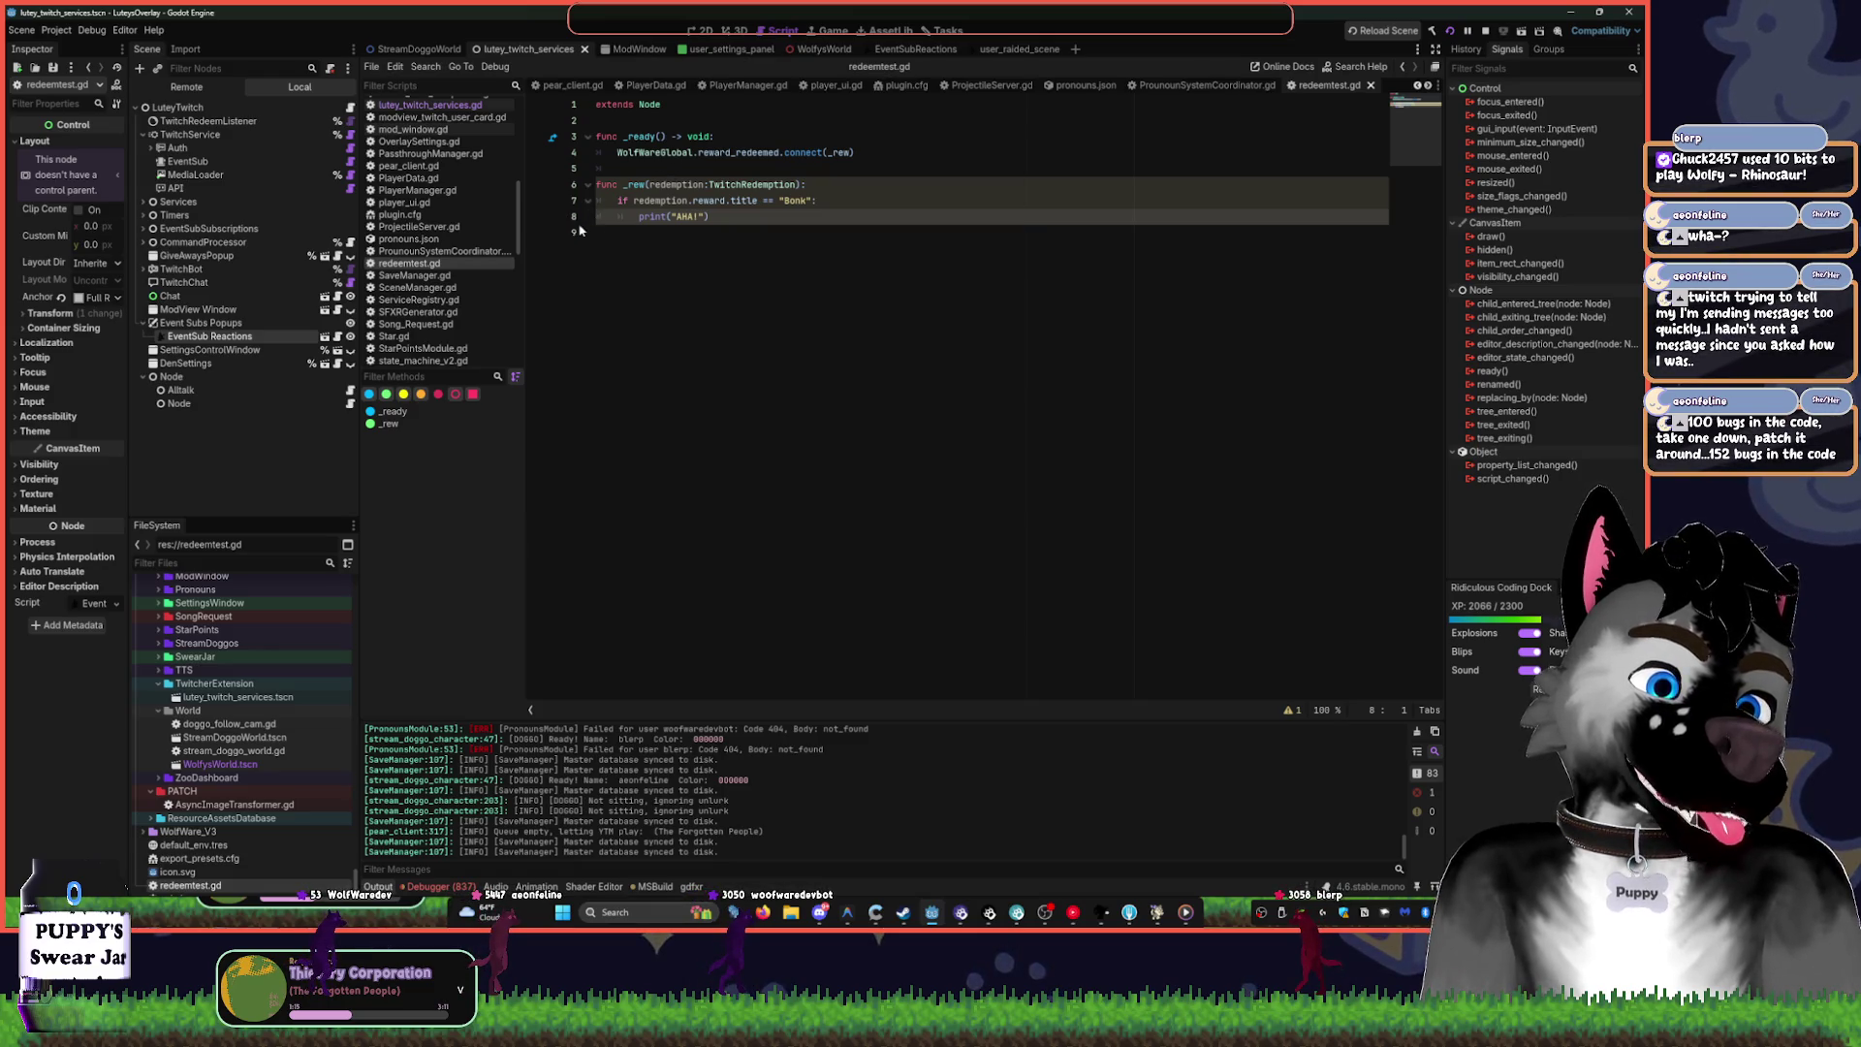
Step: Add and remove a line-8 breakpoint, then stop and rerun the overlay until it breaks at line 78
click(536, 216)
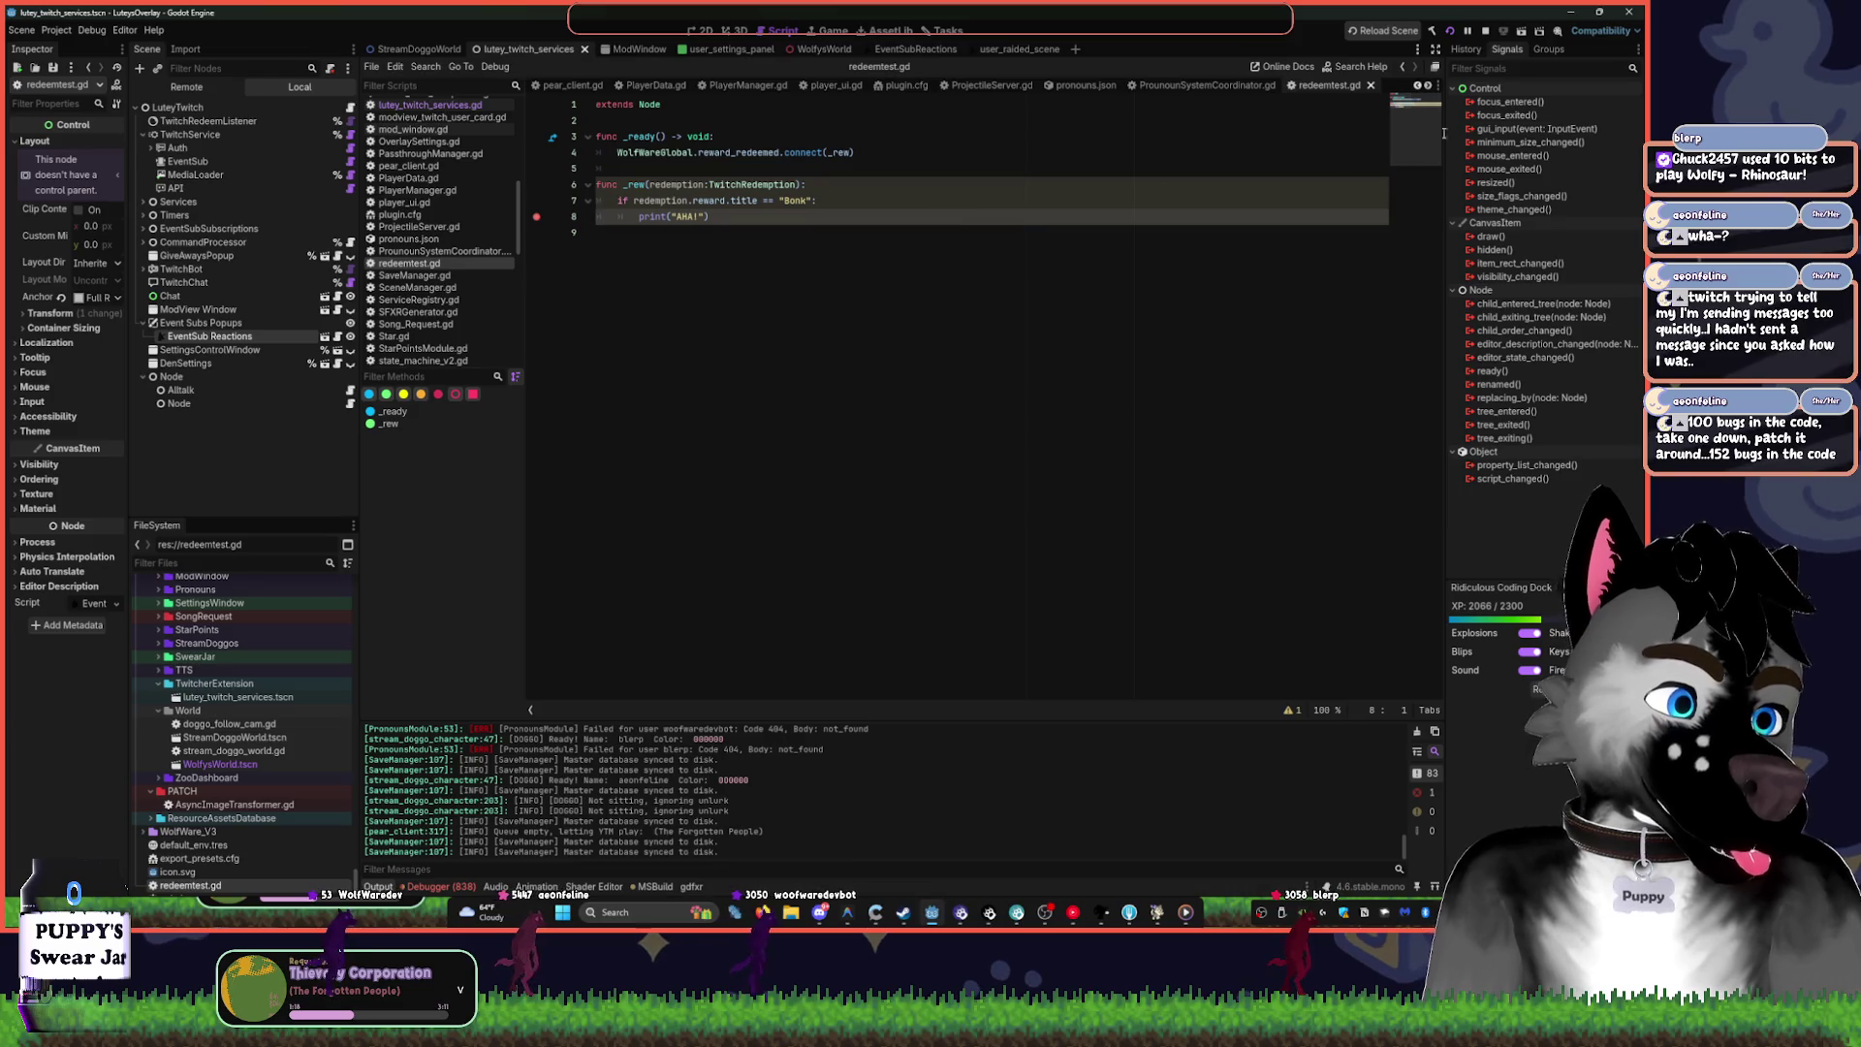
click(539, 215)
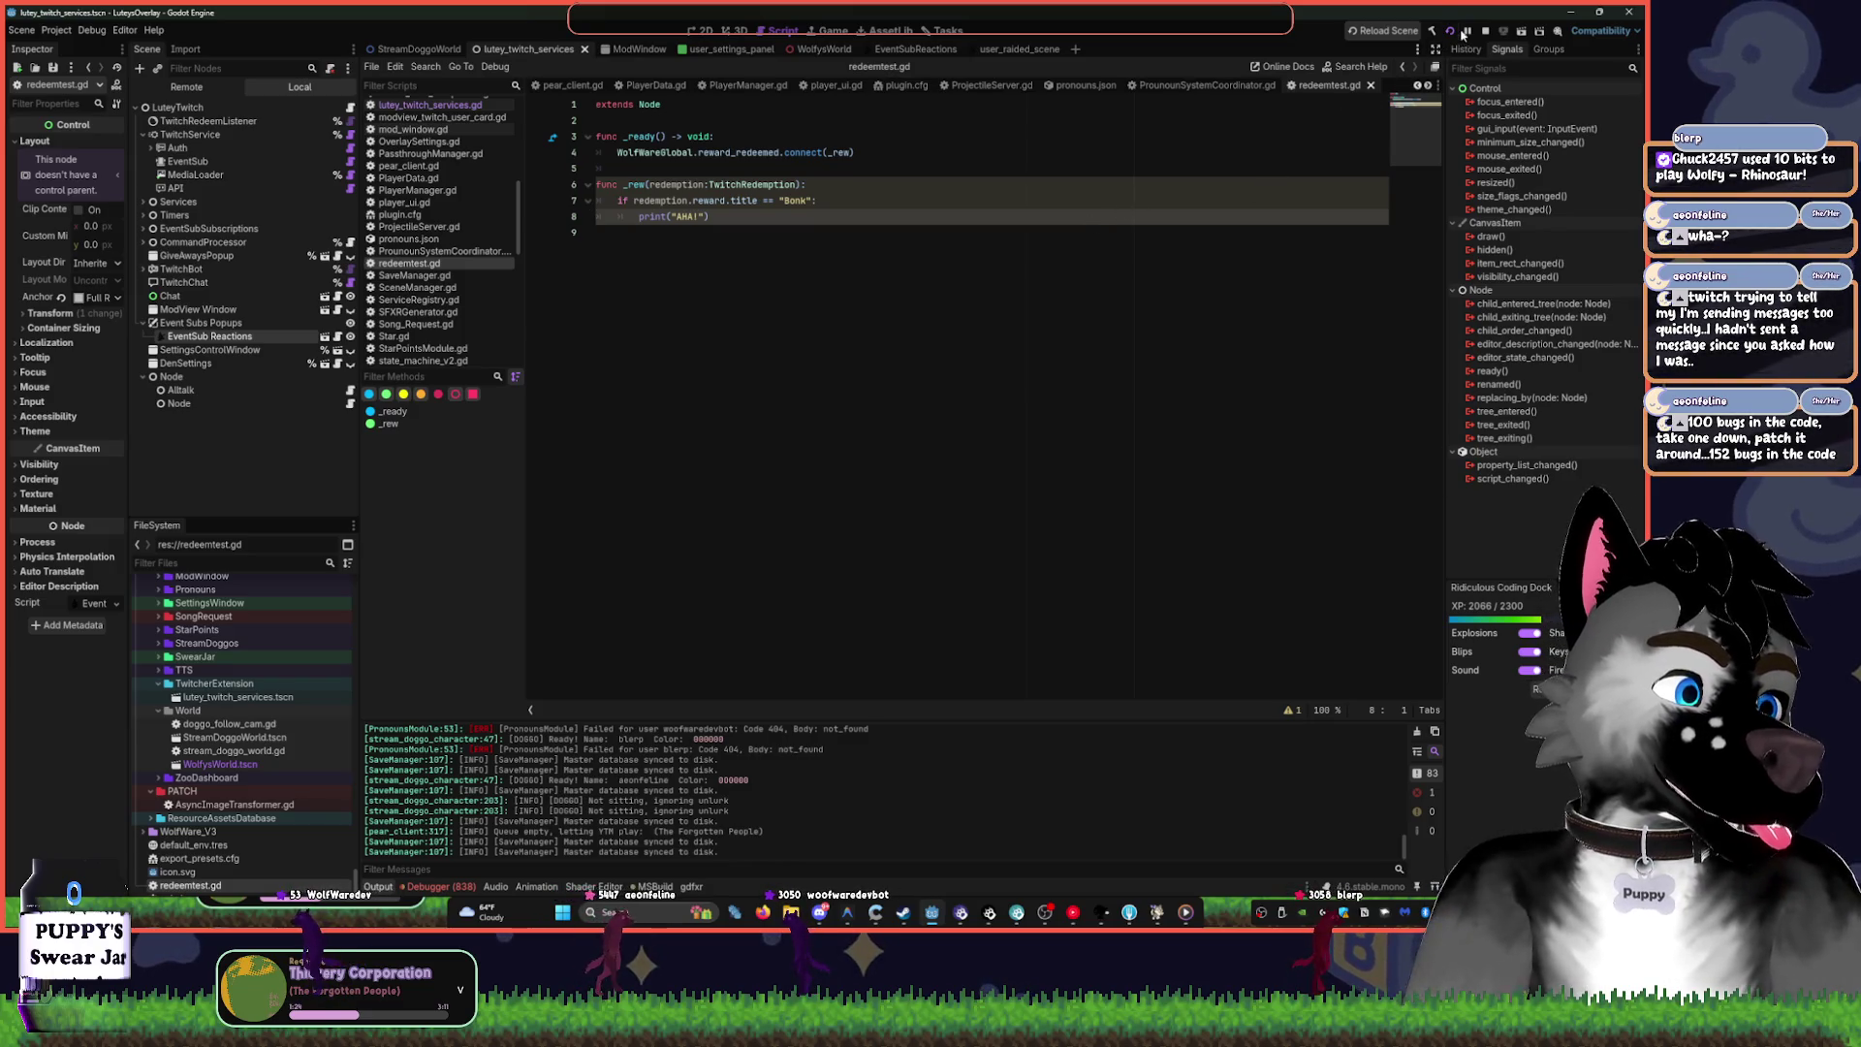
click(1485, 32)
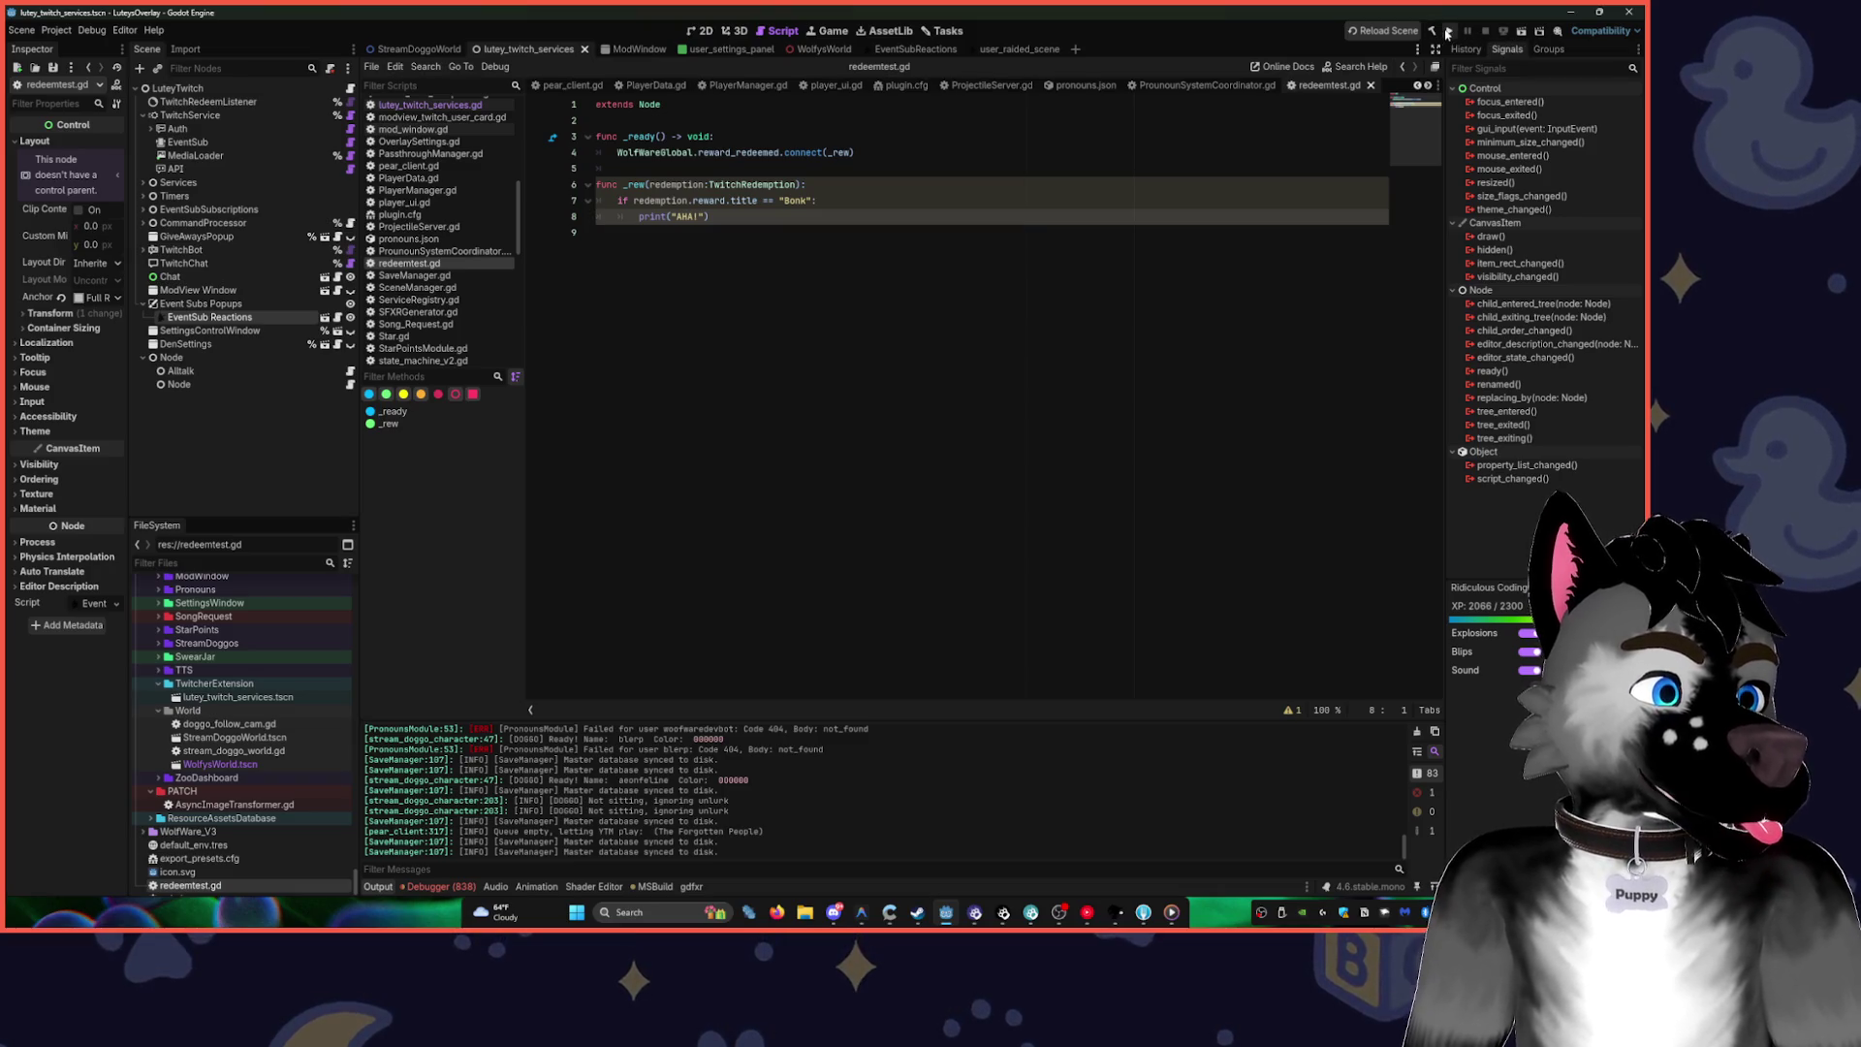
click(1449, 32)
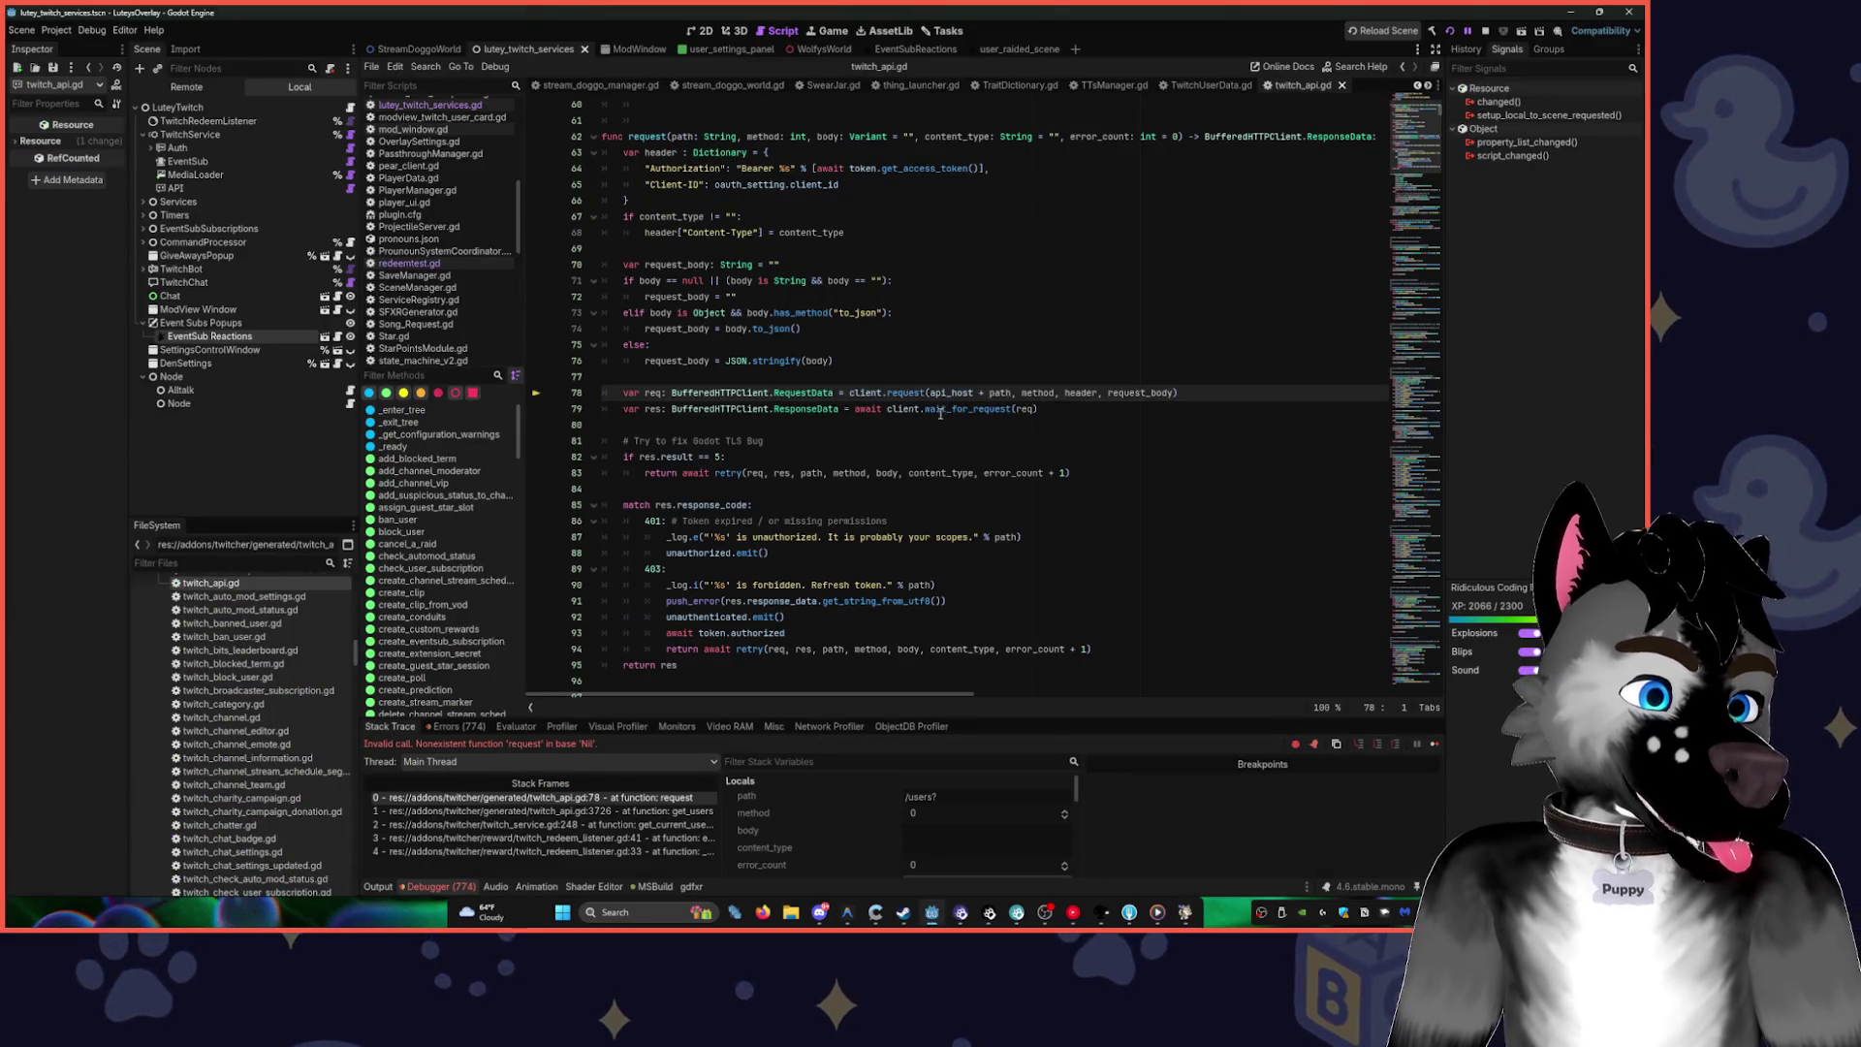
Step: Scroll twitch_api.gd to request(), inspecting client on line 78 and ResponseData on line 79
mouse_move(938, 415)
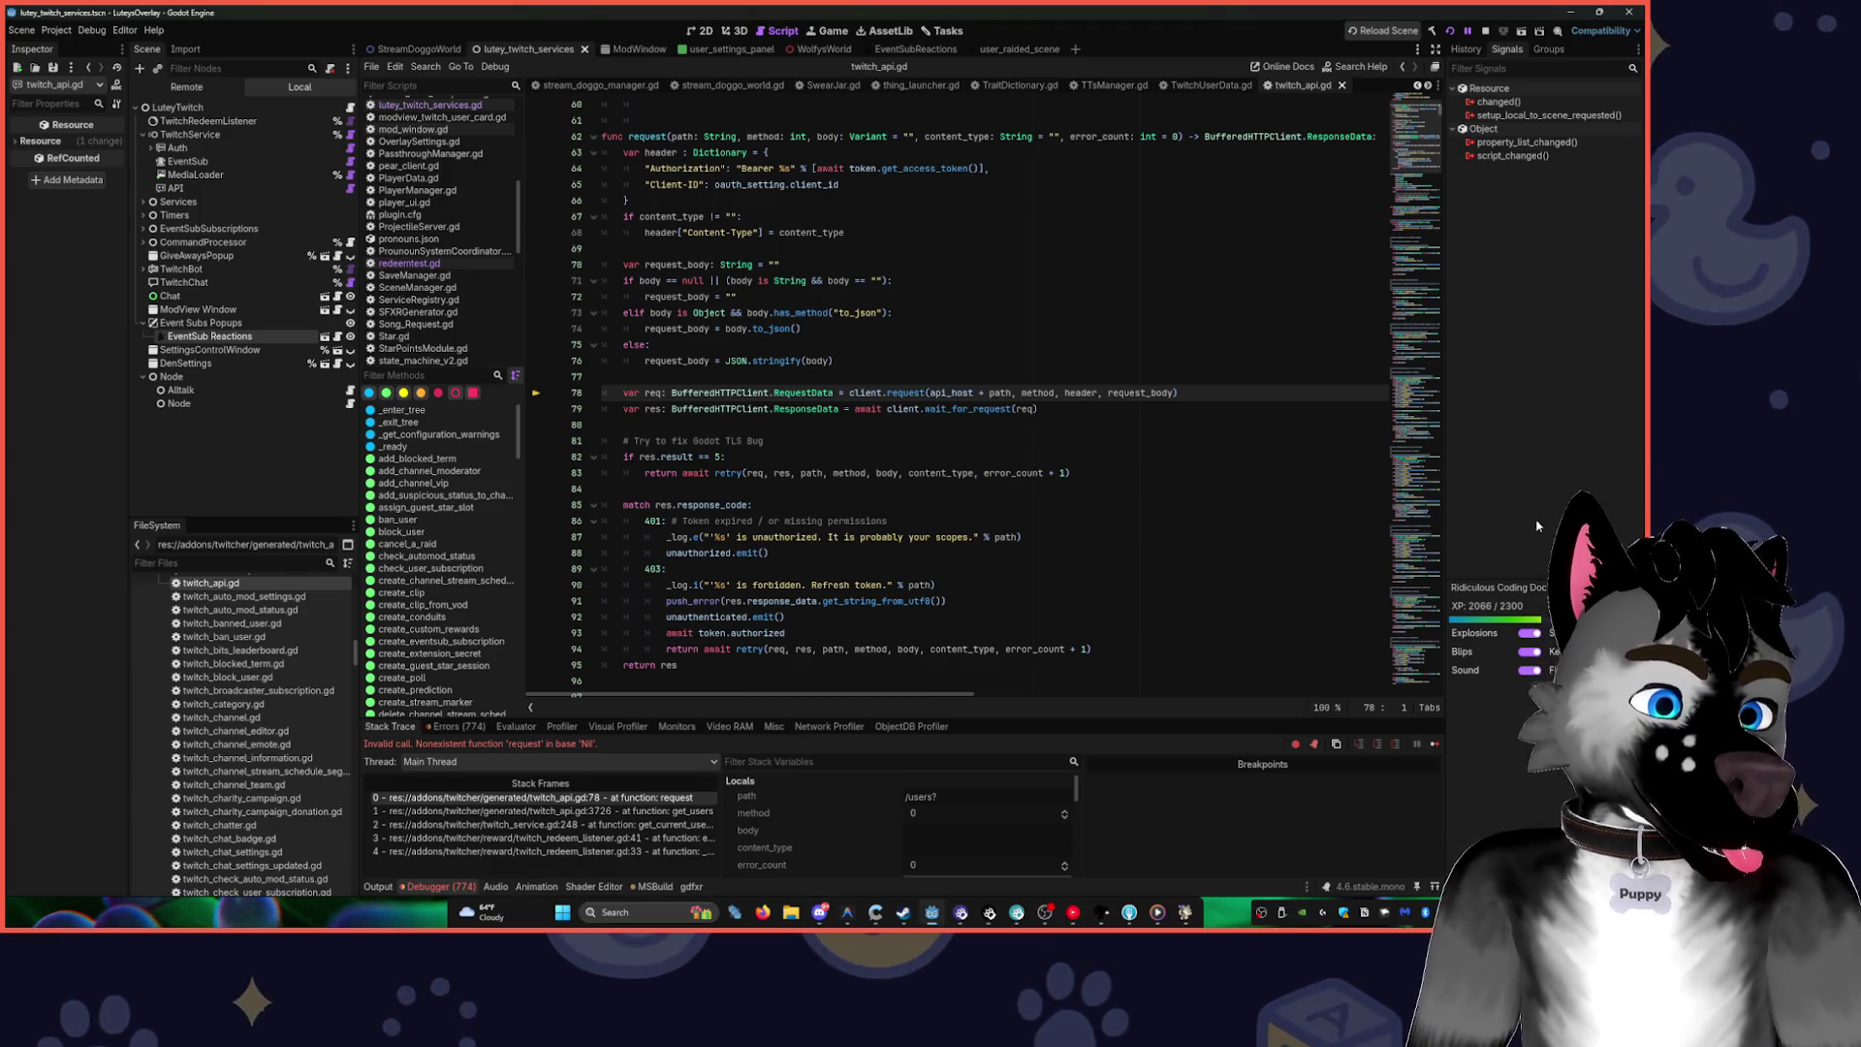
scroll(752, 523, down, 5)
scroll(752, 523, down, 11)
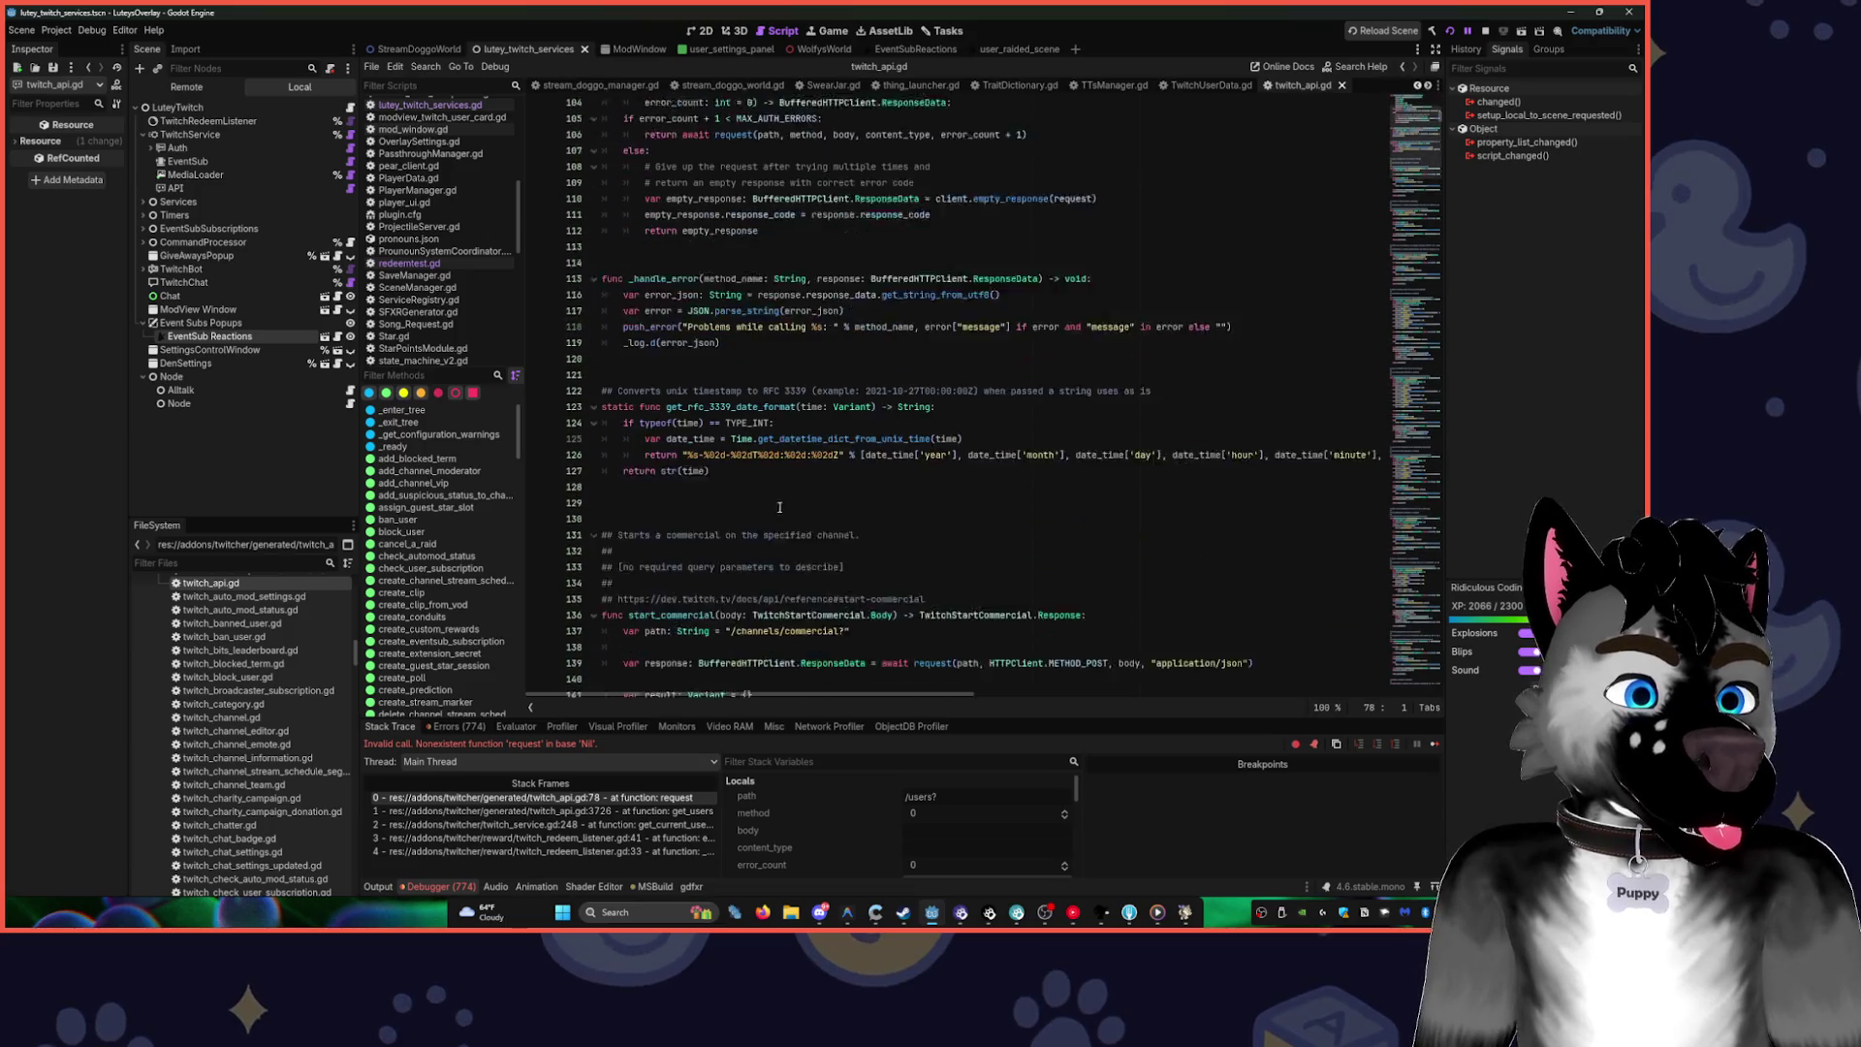
scroll(900, 441, up, 16)
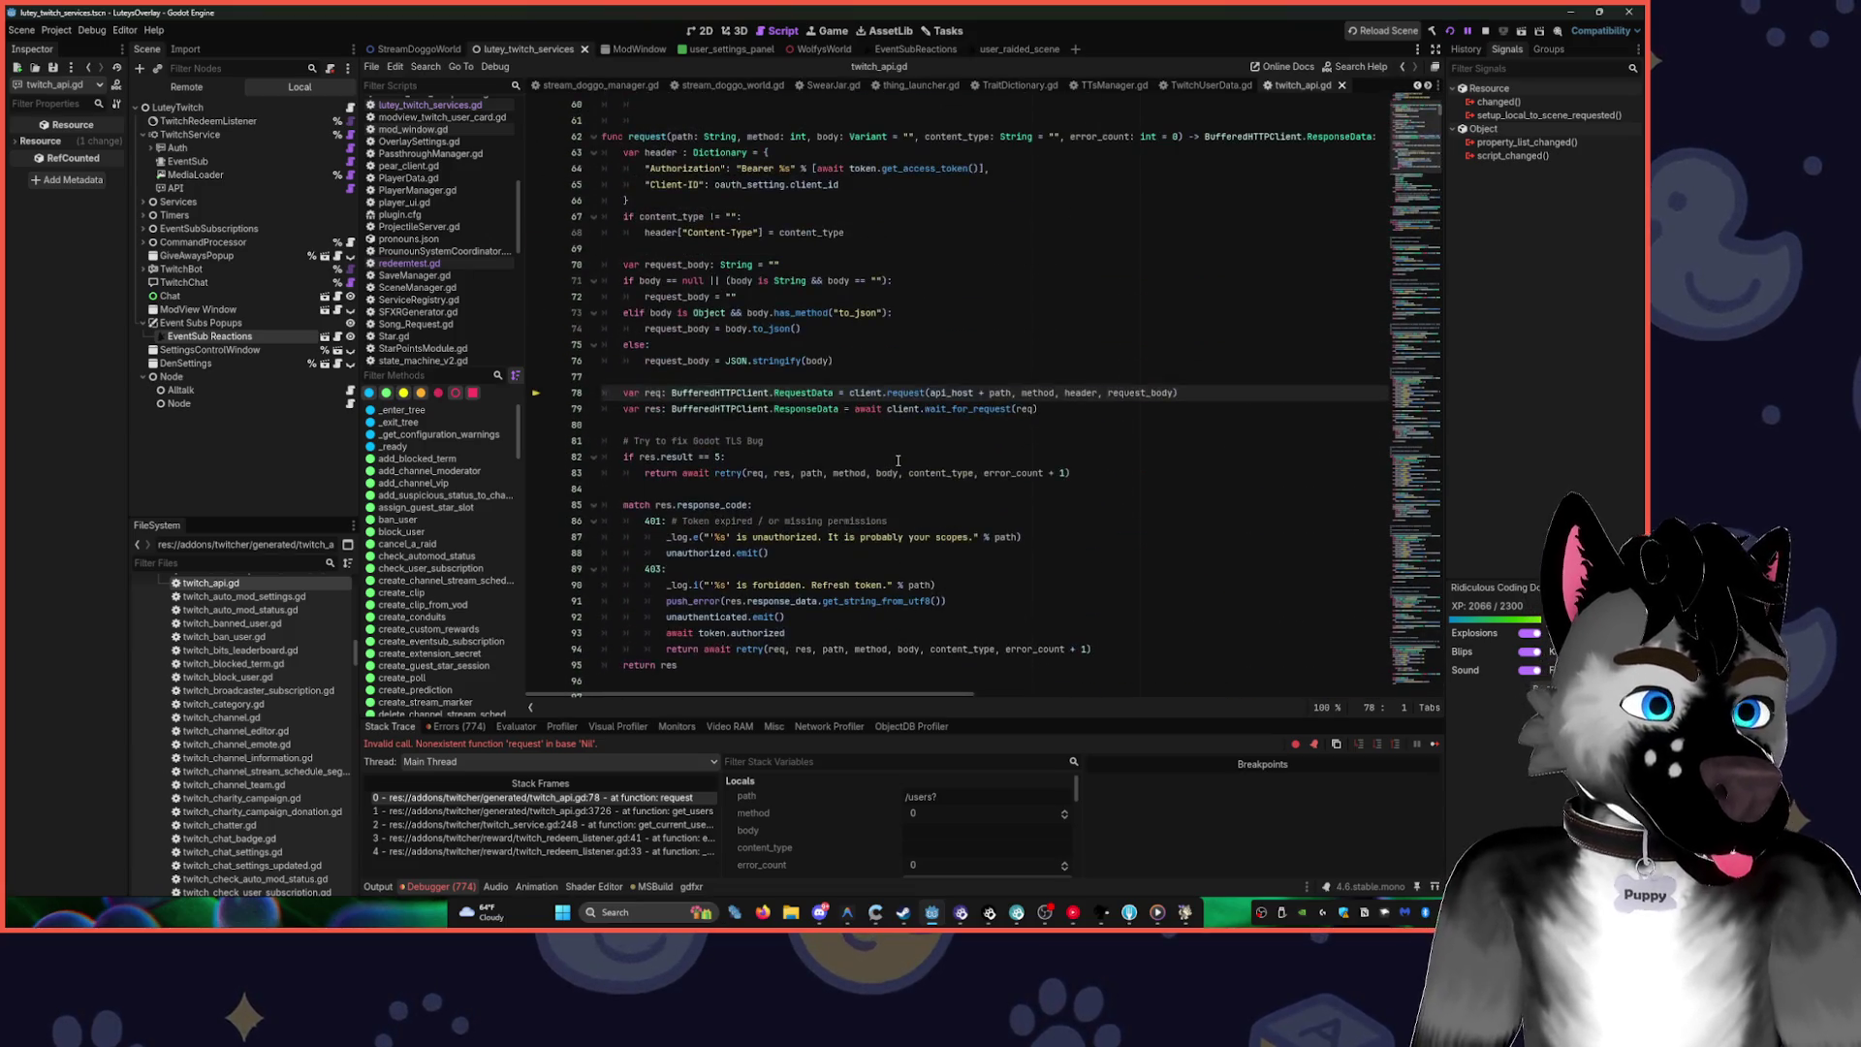
double_click(864, 395)
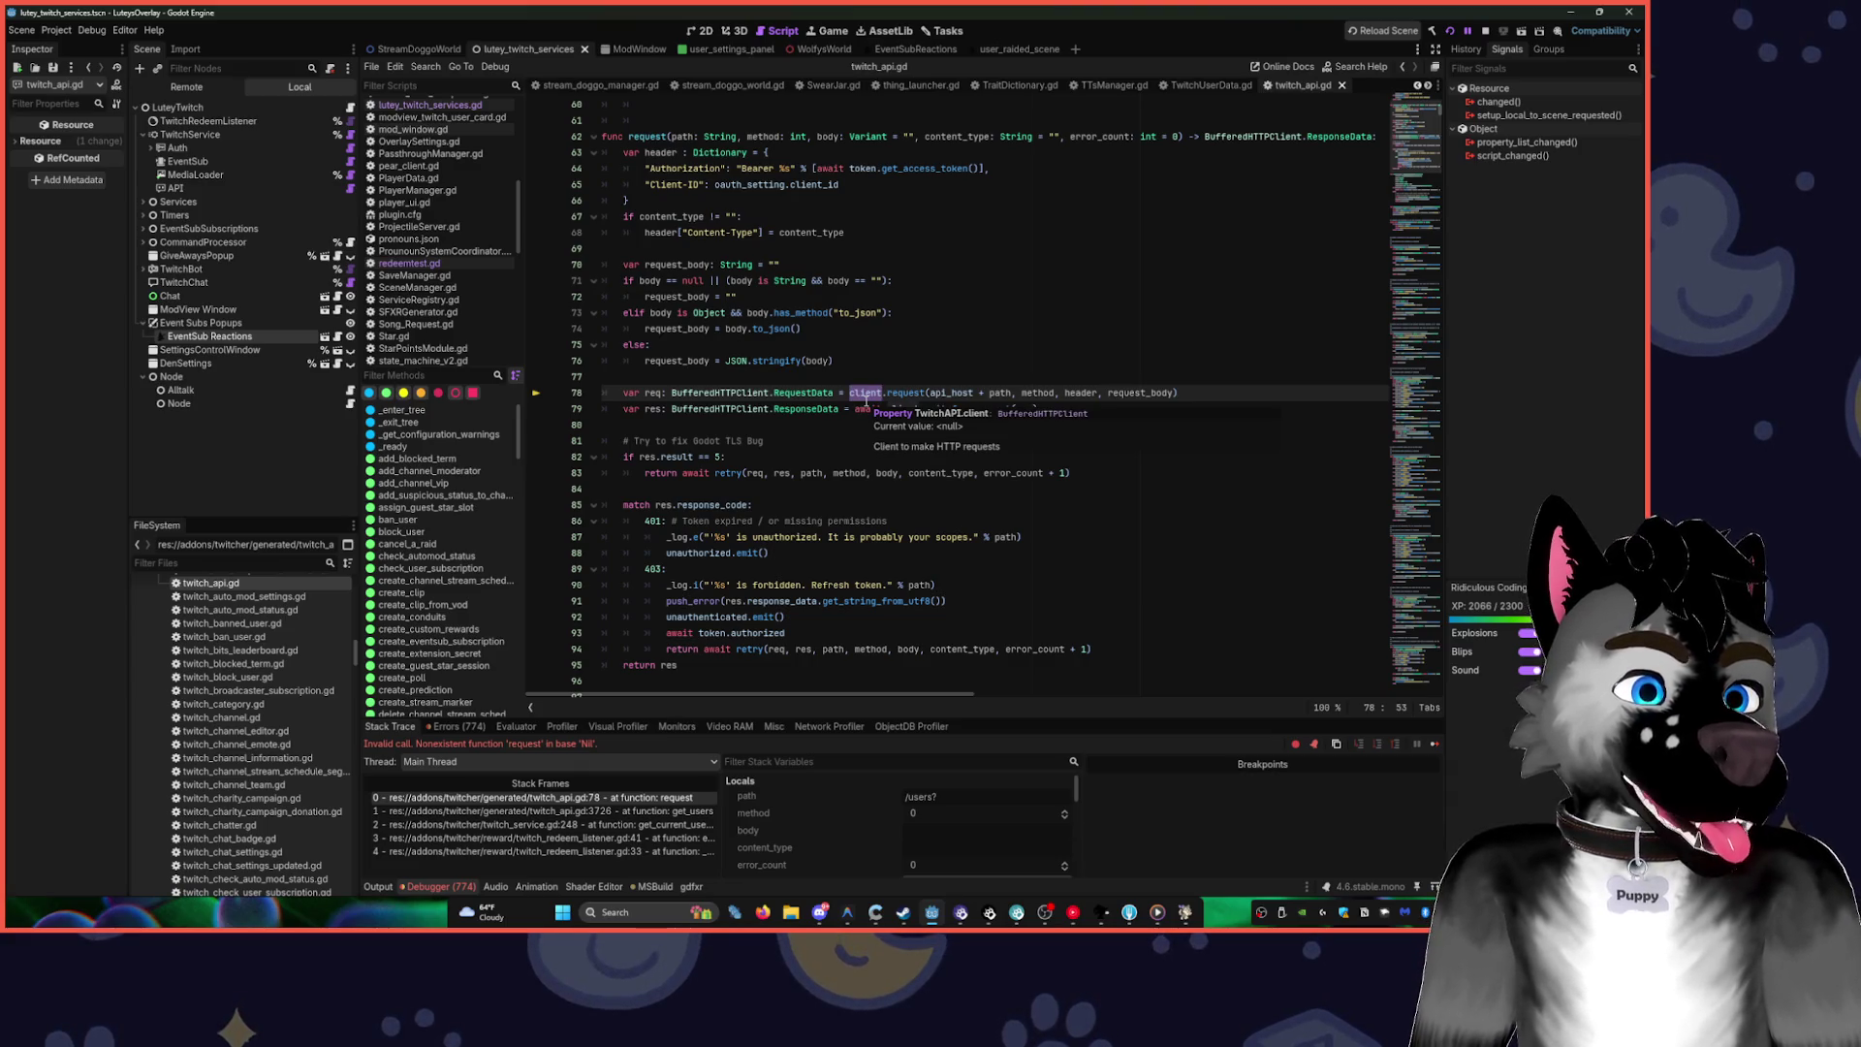
scroll(900, 408, up, 4)
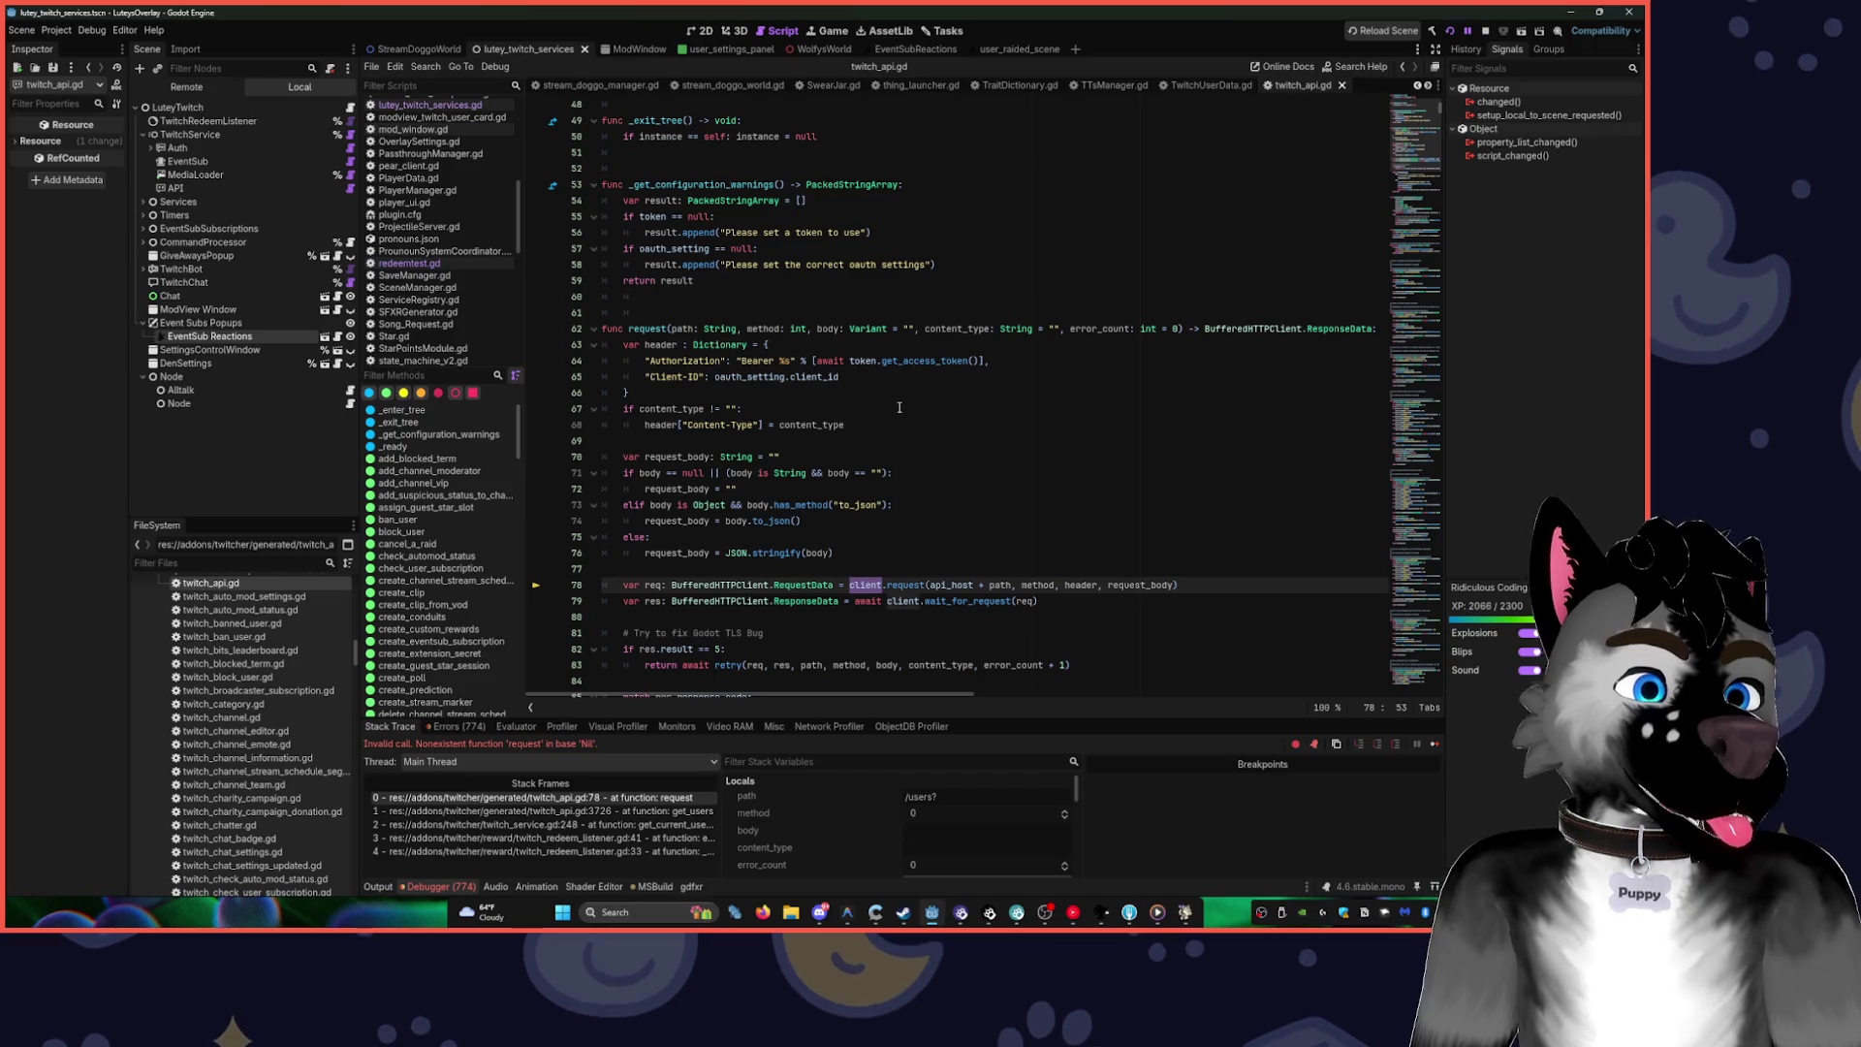
scroll(899, 407, up, 15)
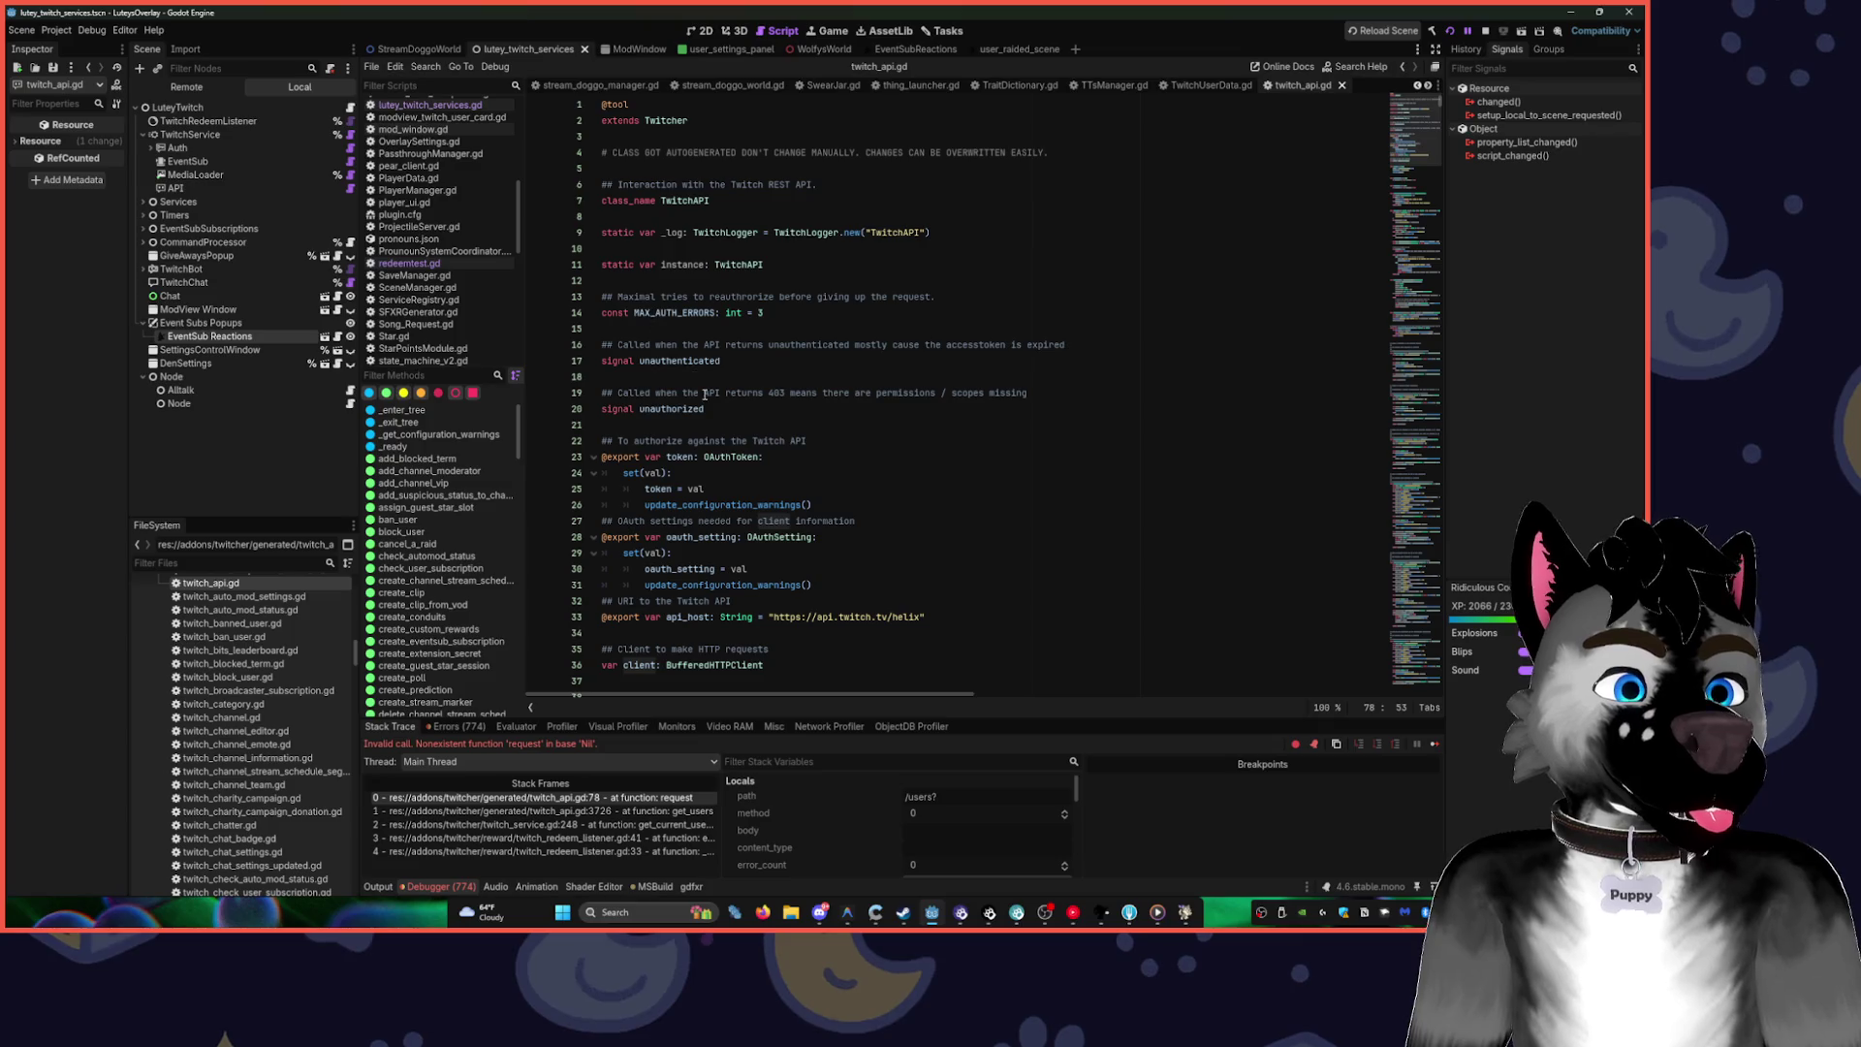
scroll(668, 582, down, 3)
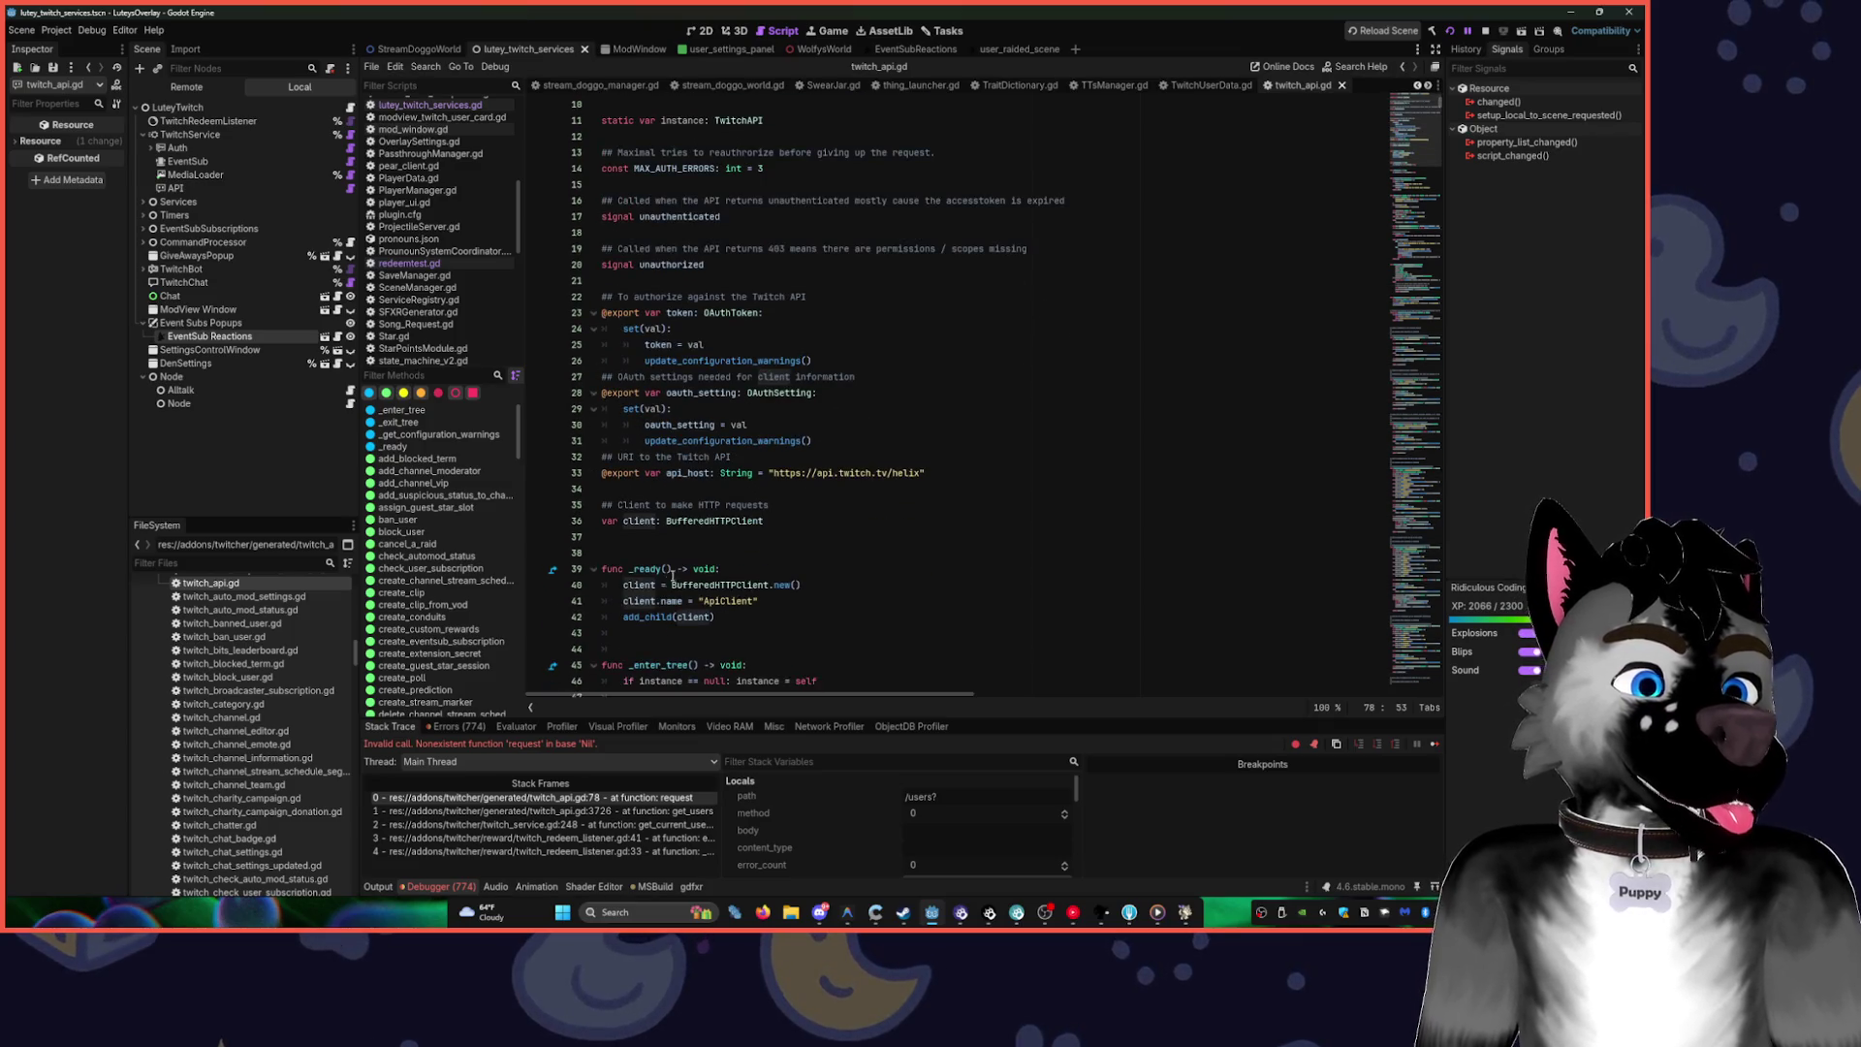
scroll(702, 522, down, 5)
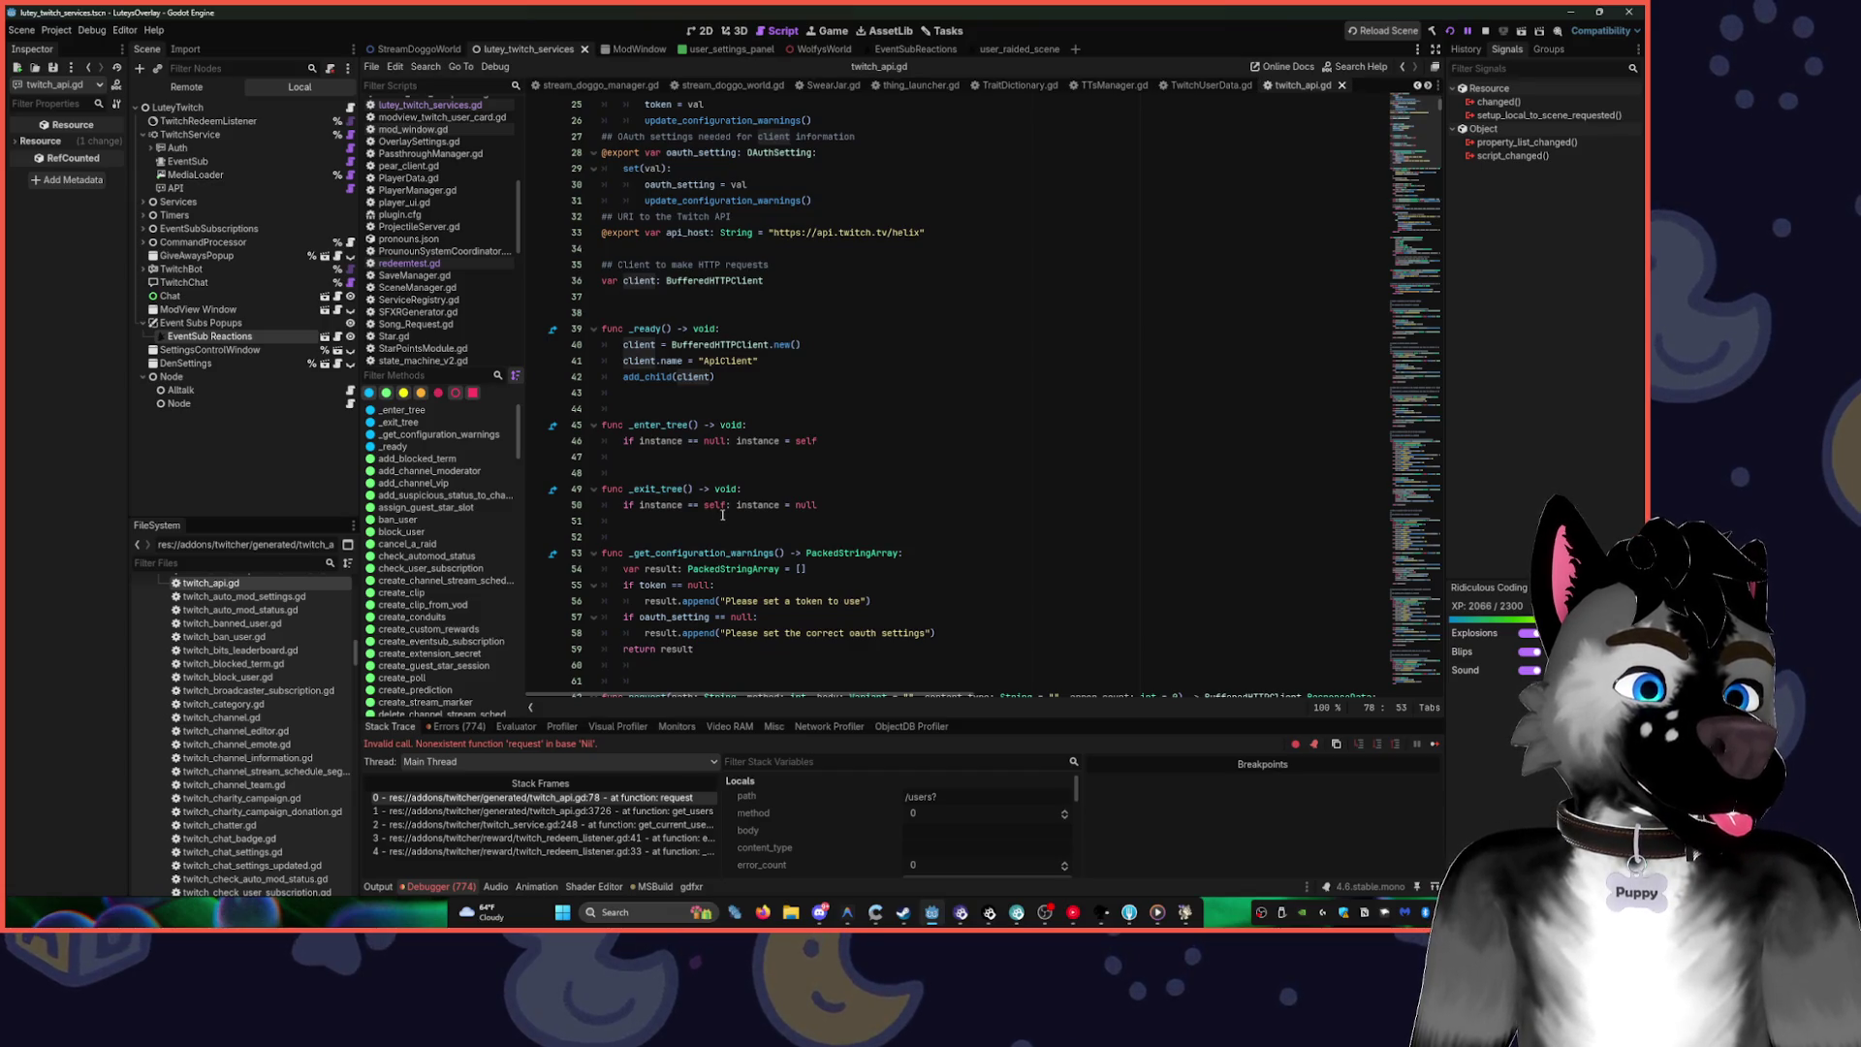
scroll(737, 508, down, 5)
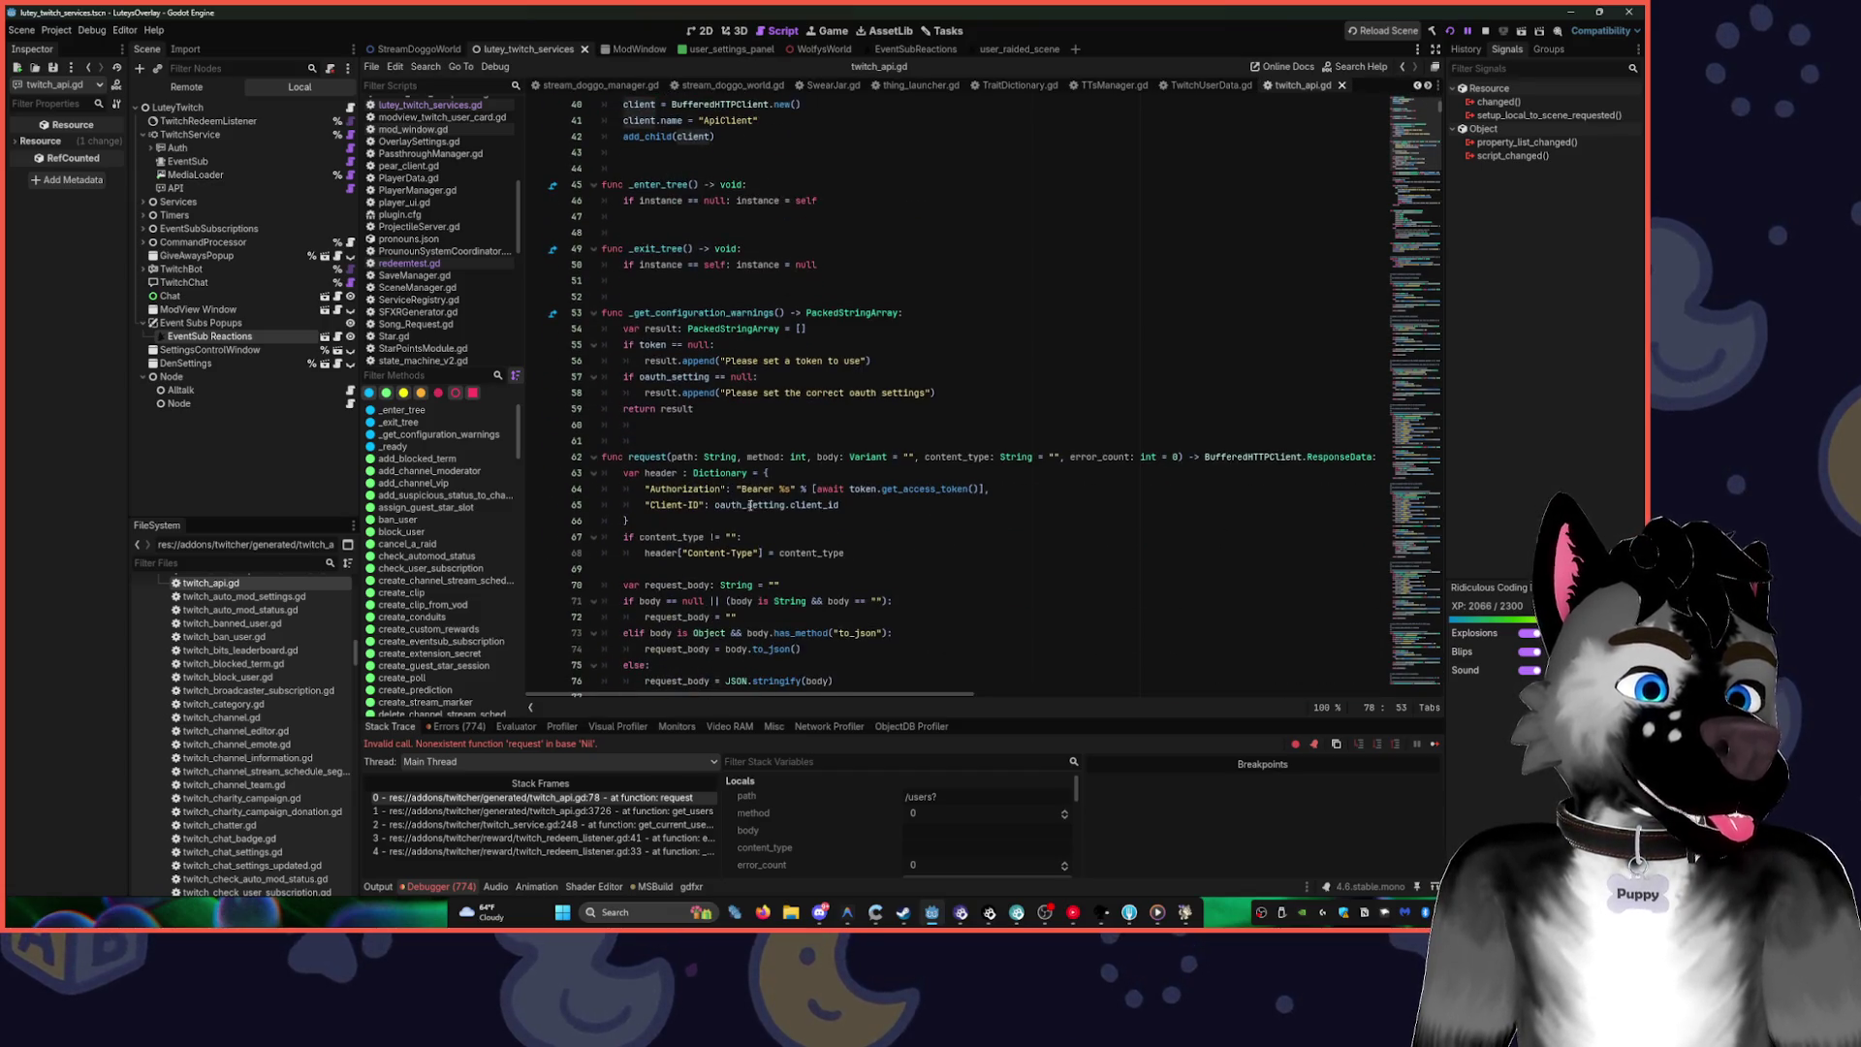
scroll(774, 243, down, 6)
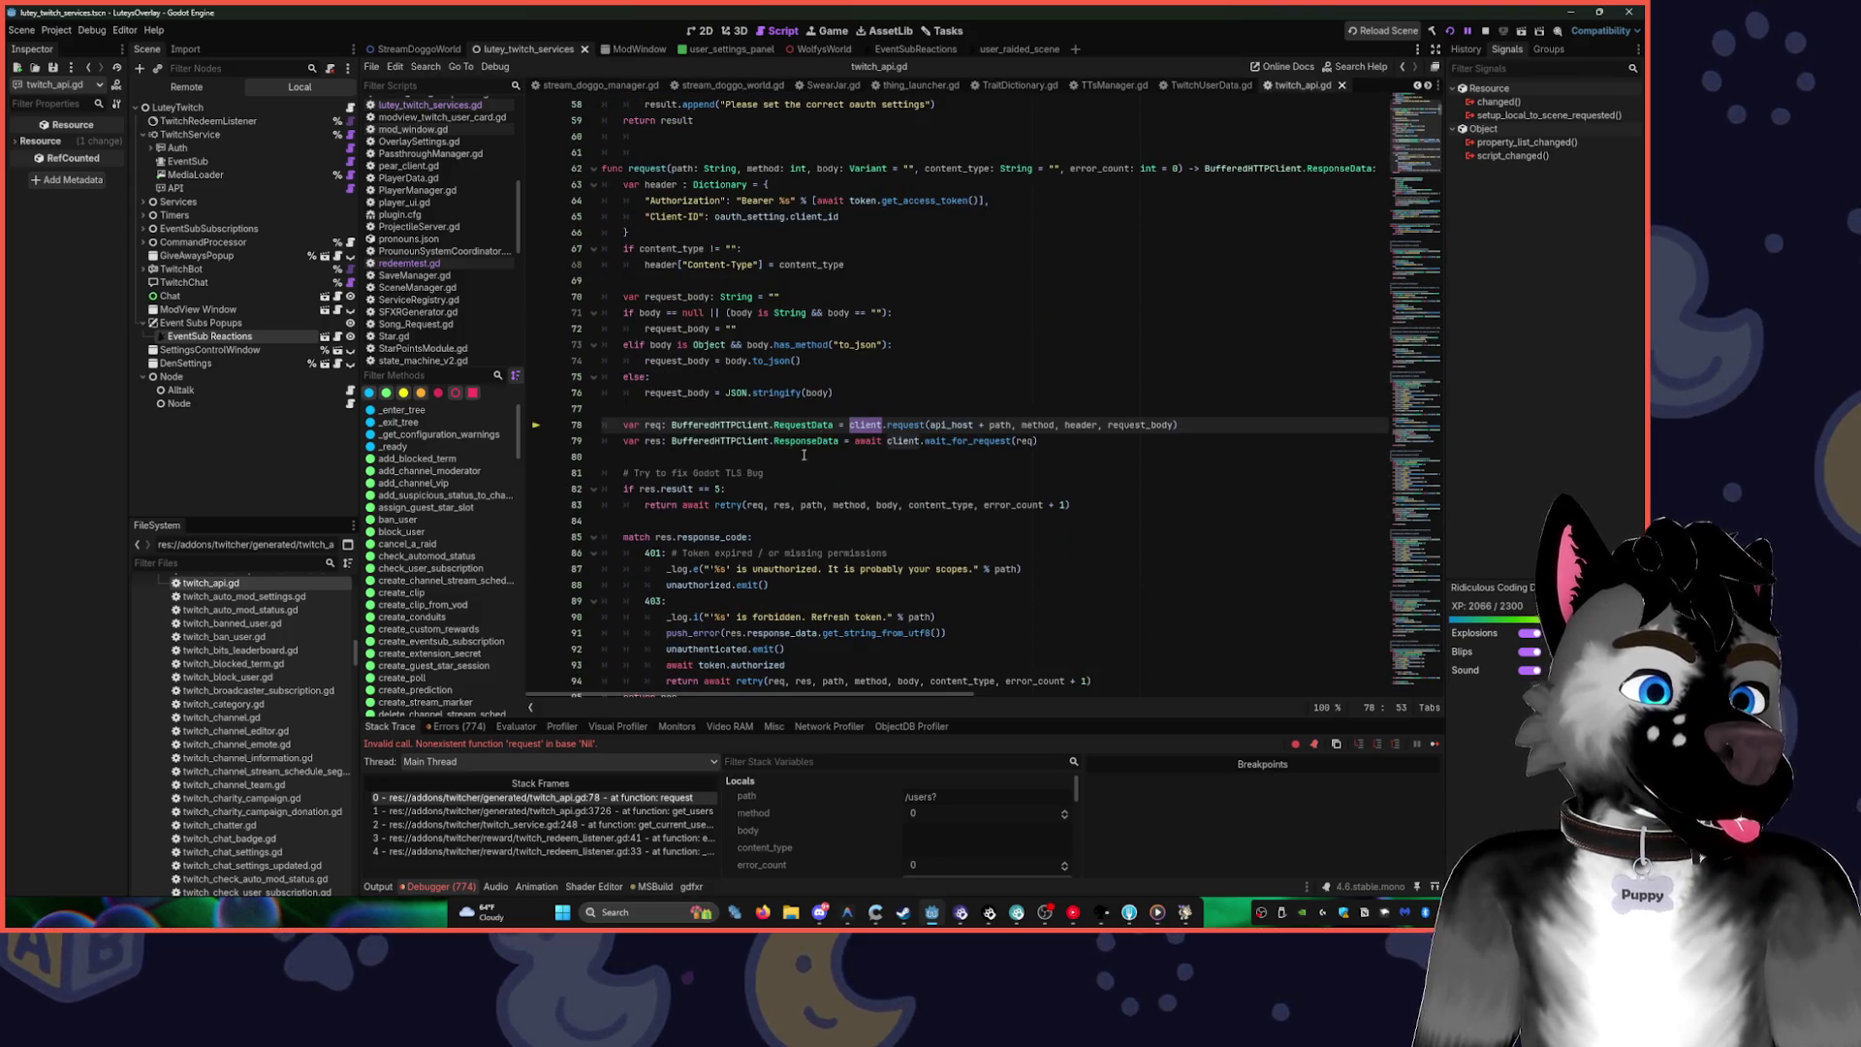
mouse_move(787, 454)
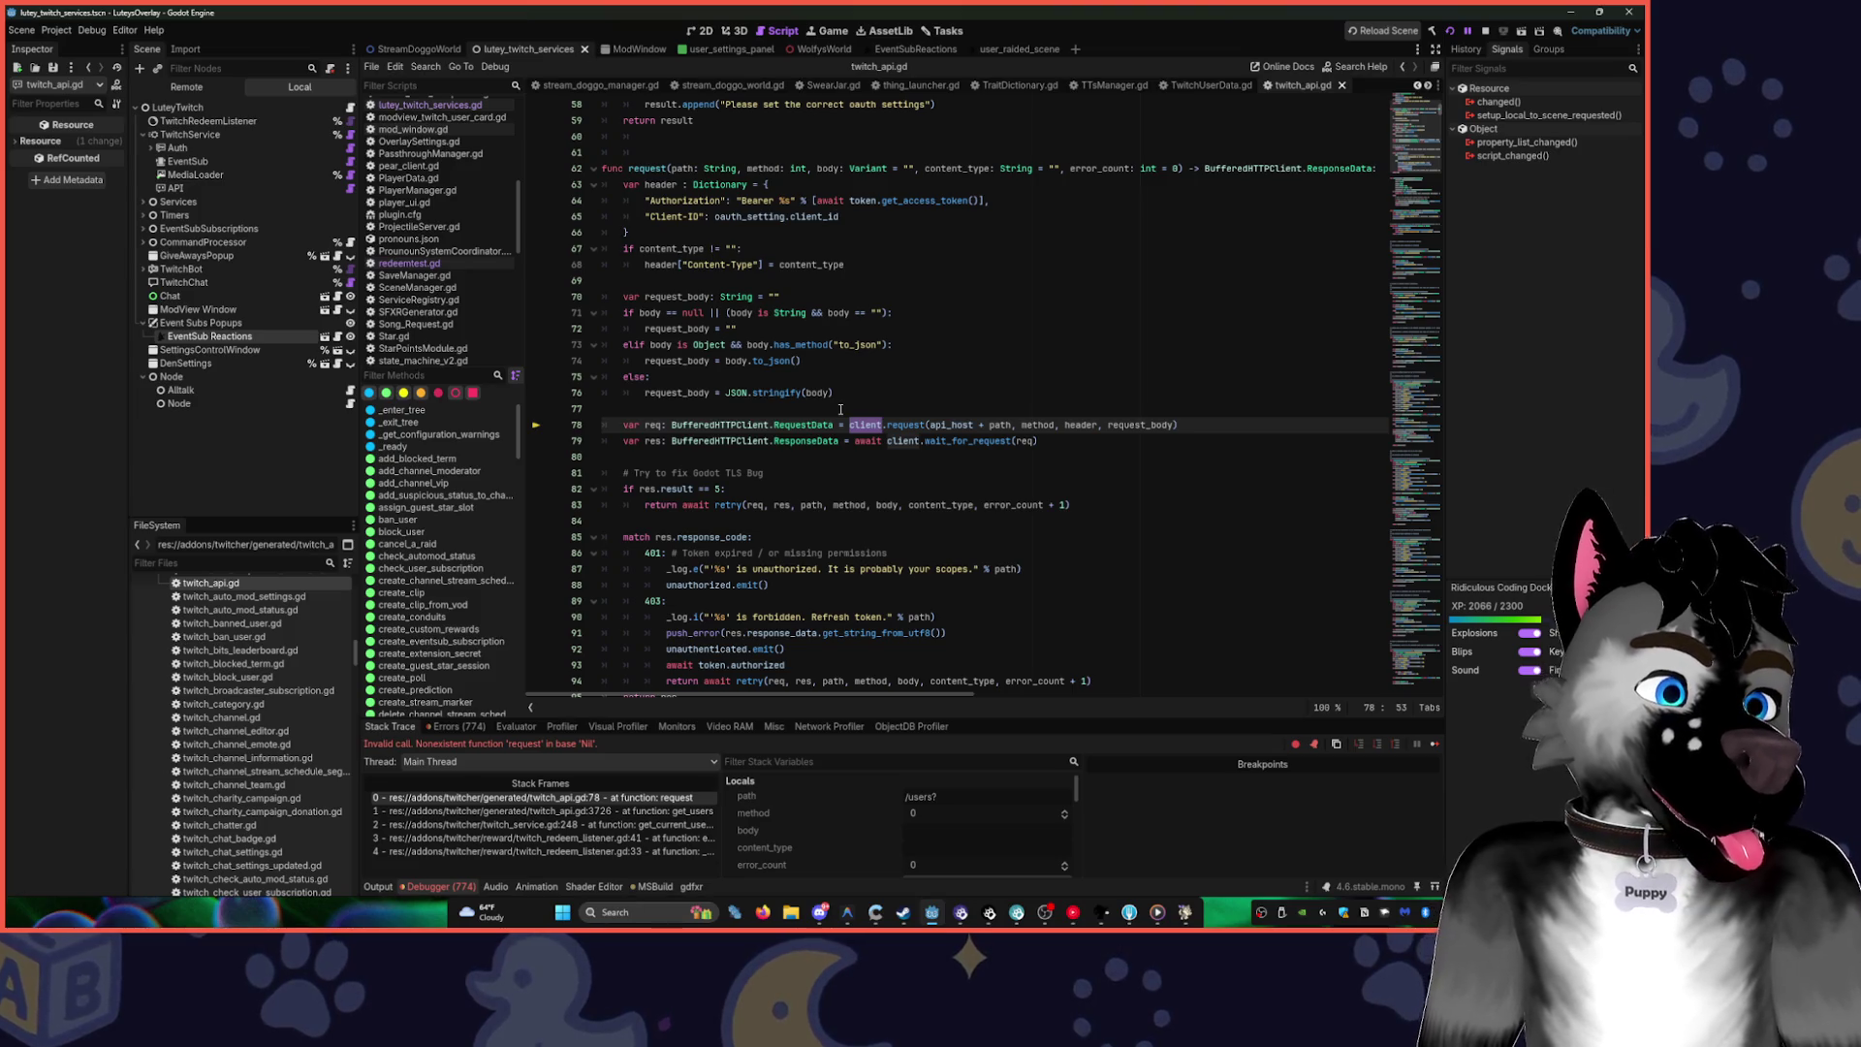
Step: Resume the debugger past the request error until it halts on the from_json error at line 865
key(Up)
key(Up)
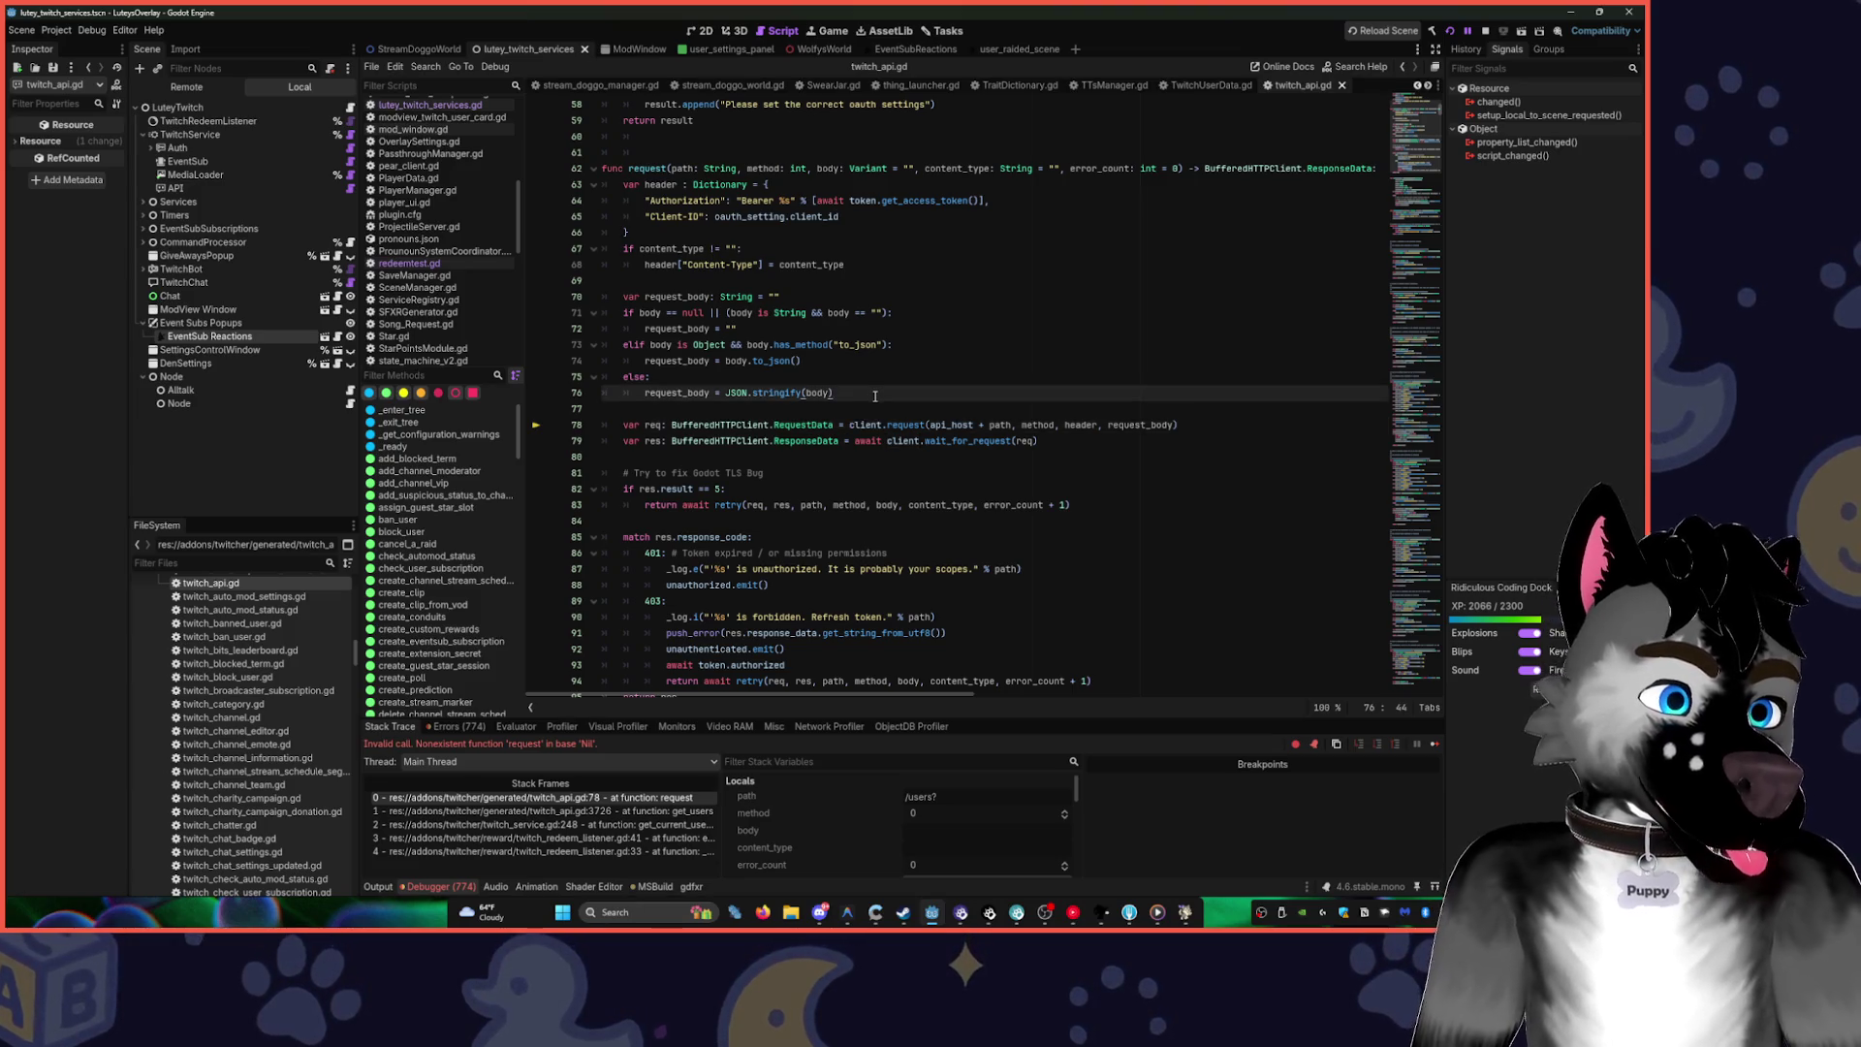
key(F12)
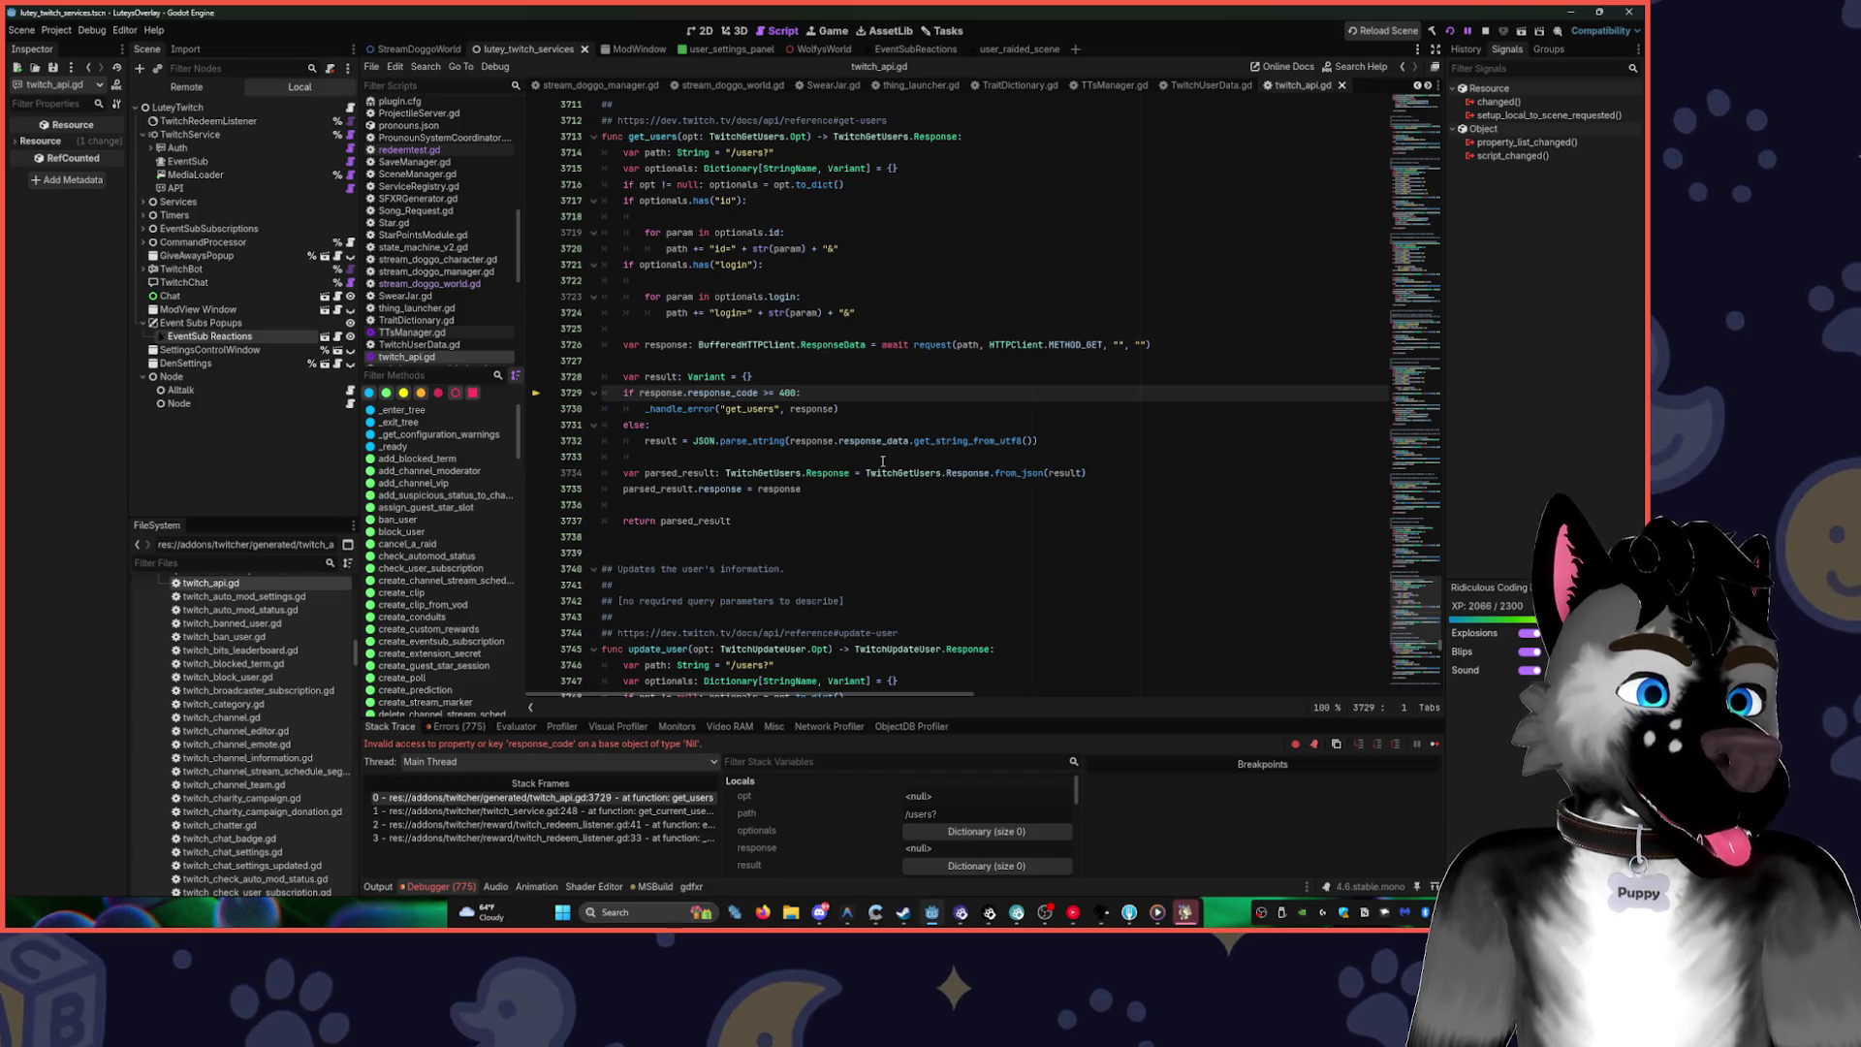
key(F12)
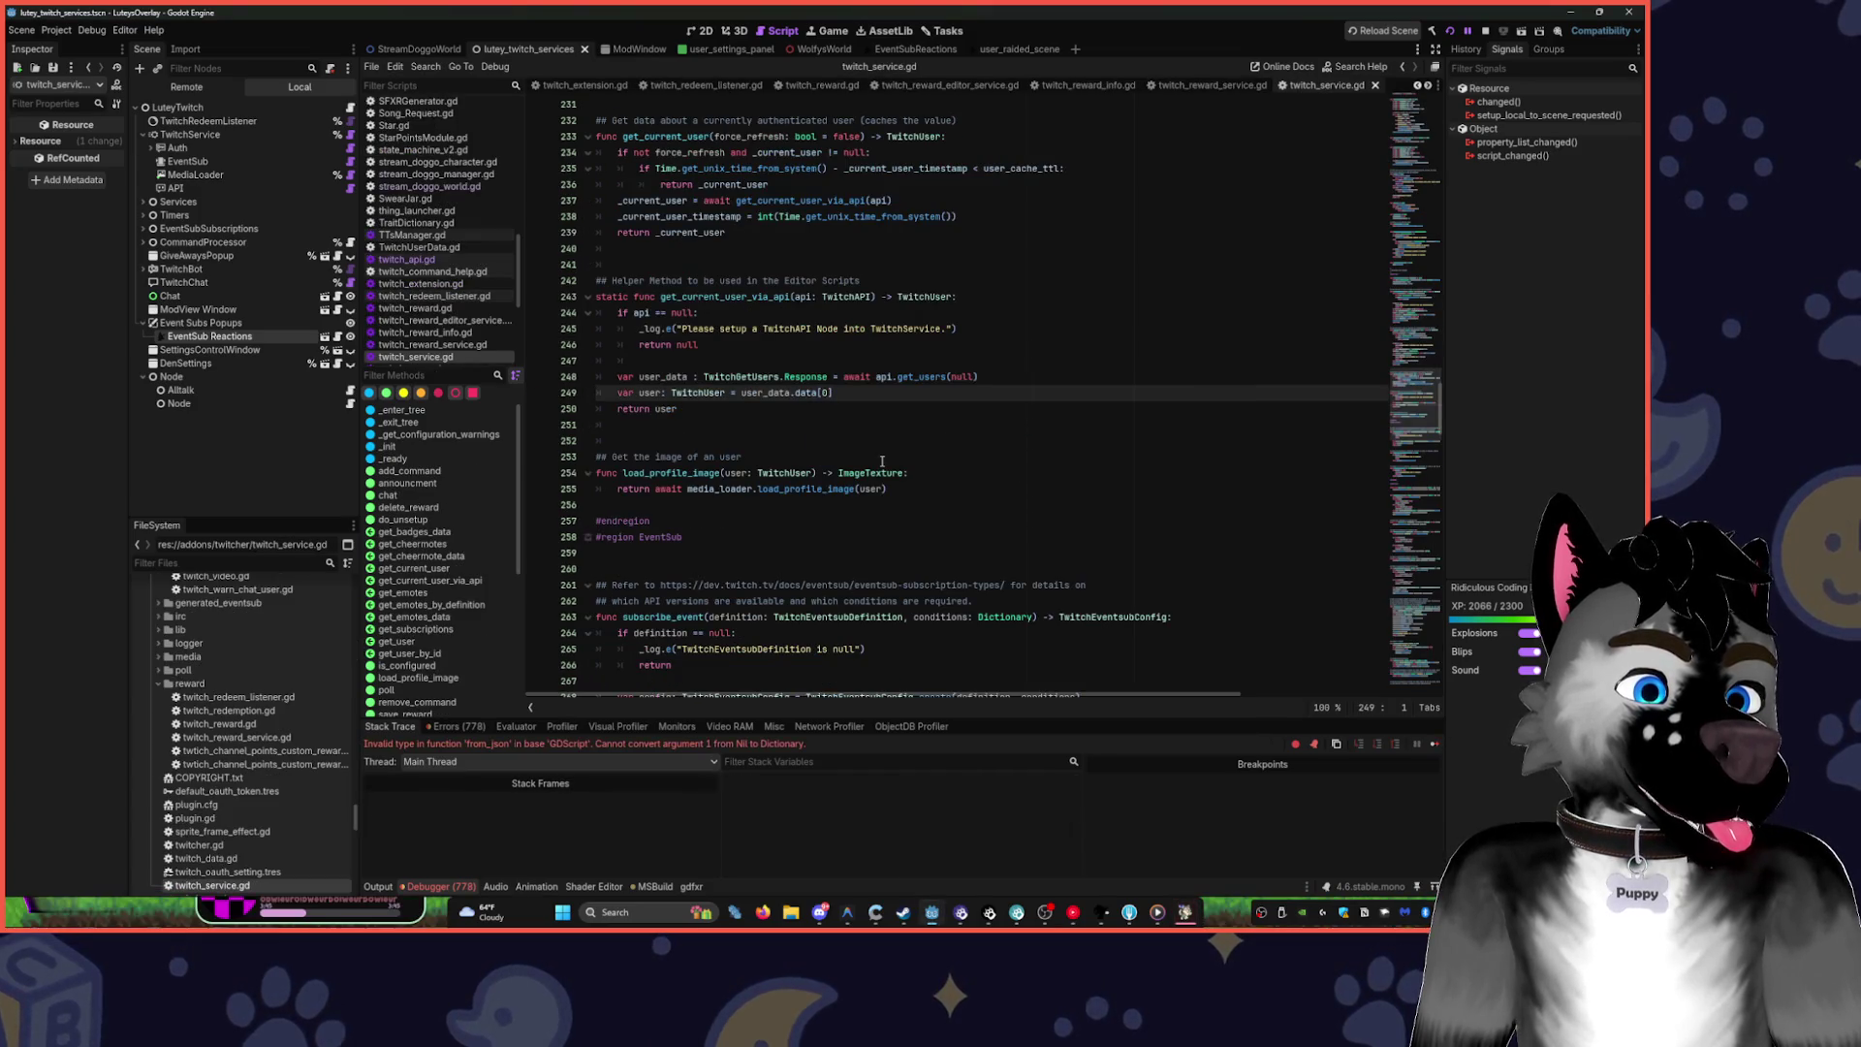
click(963, 386)
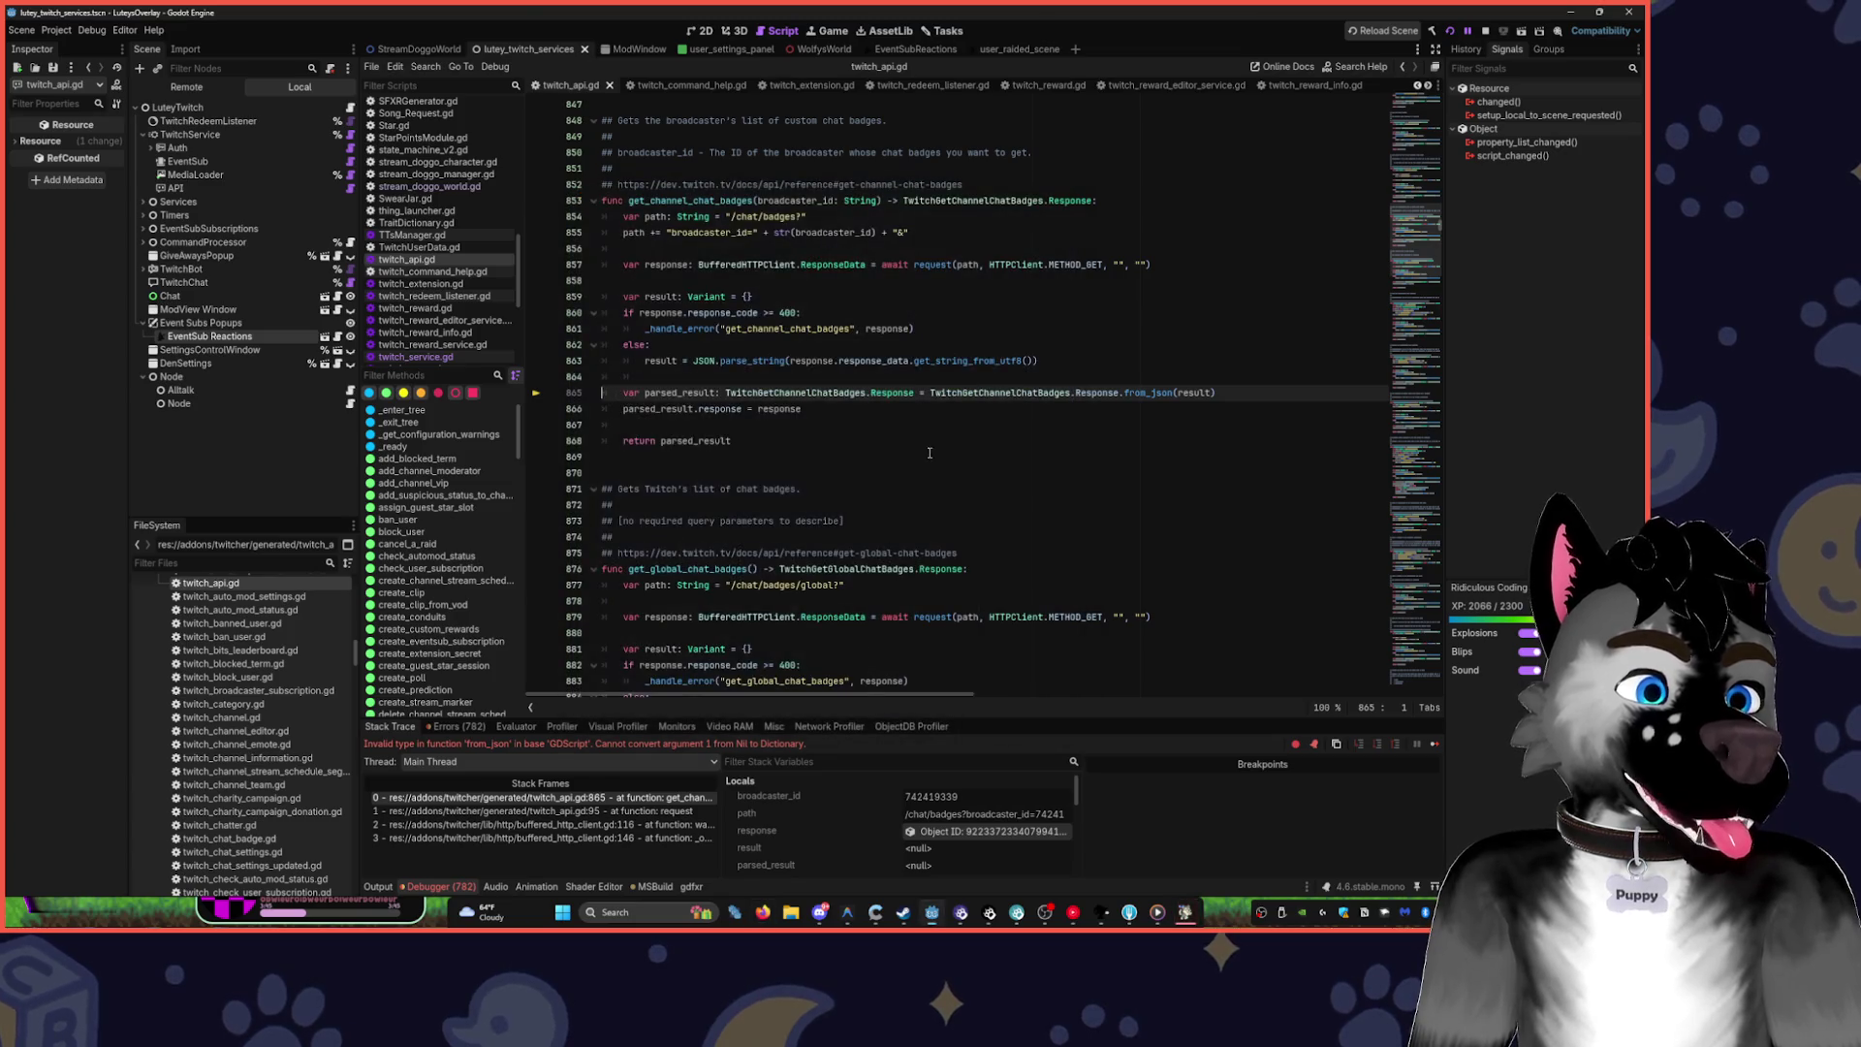
Step: Launch Firefox with a chosen profile and drag the GitHub window onto the screen
click(763, 914)
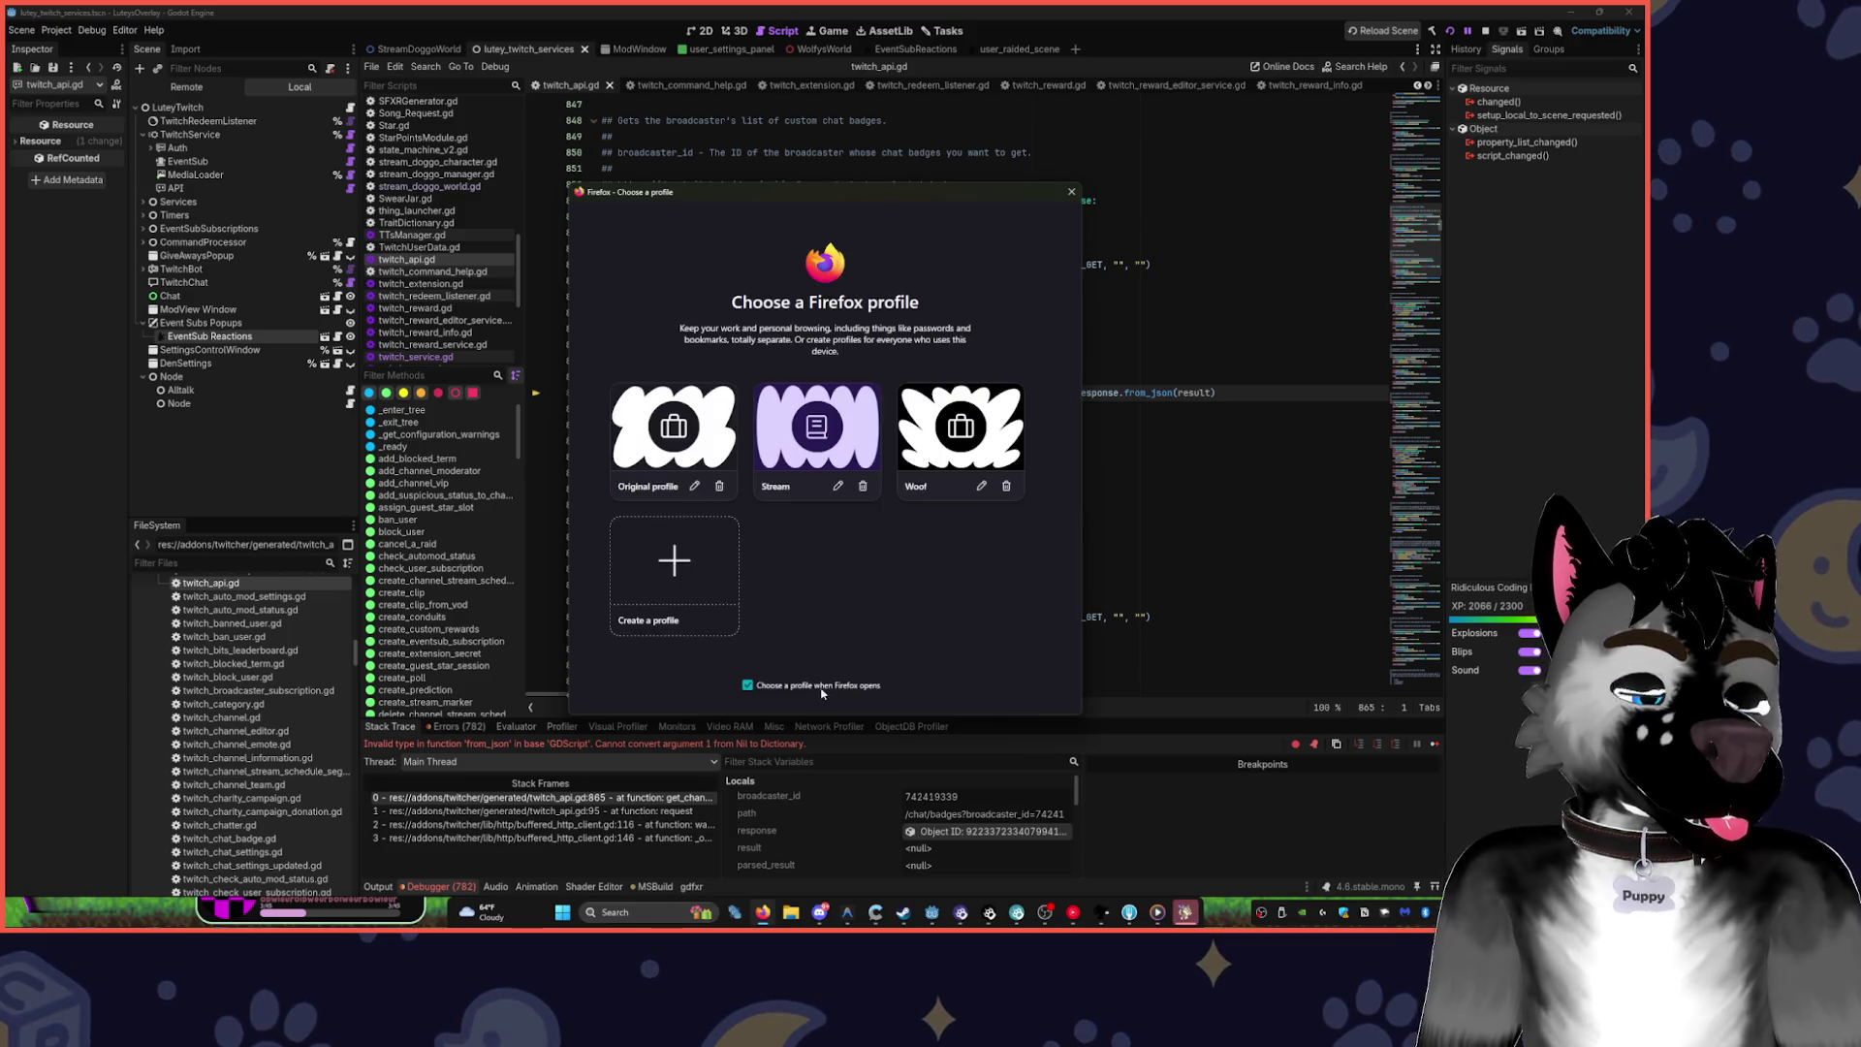
click(664, 398)
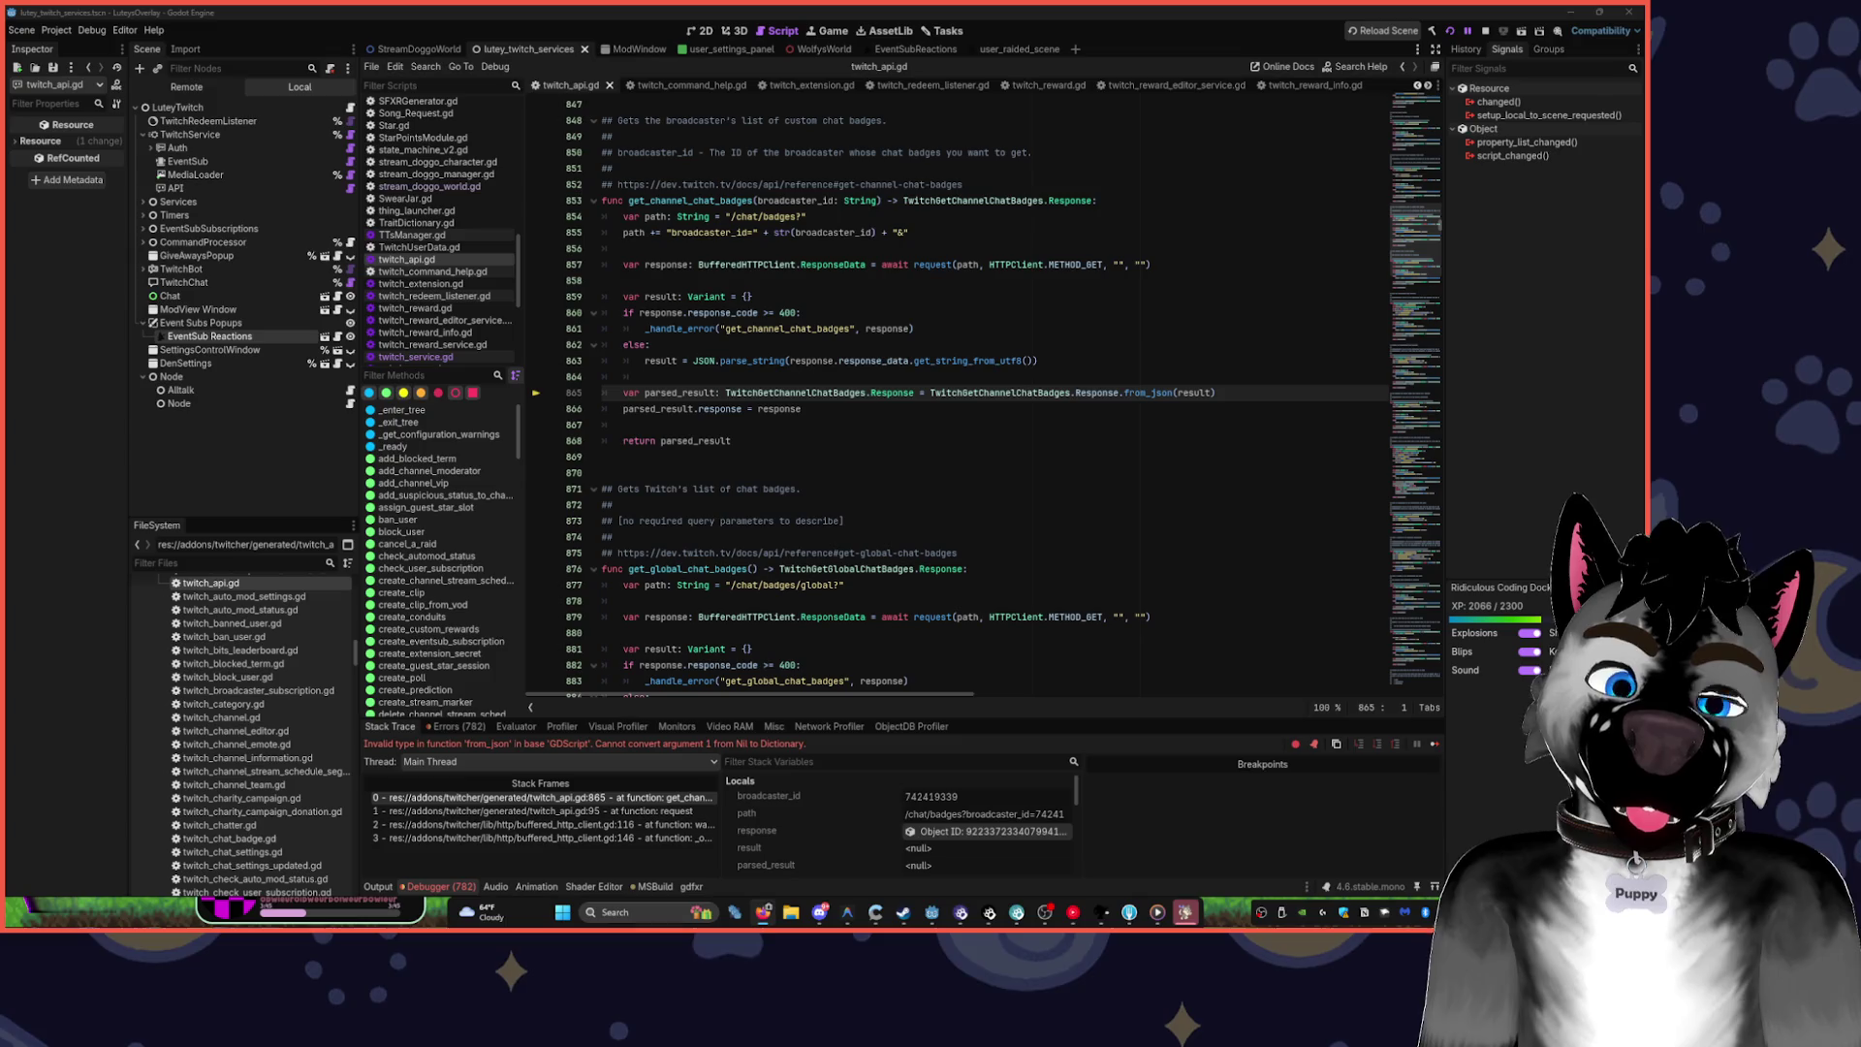
drag(498, 147, 718, 147)
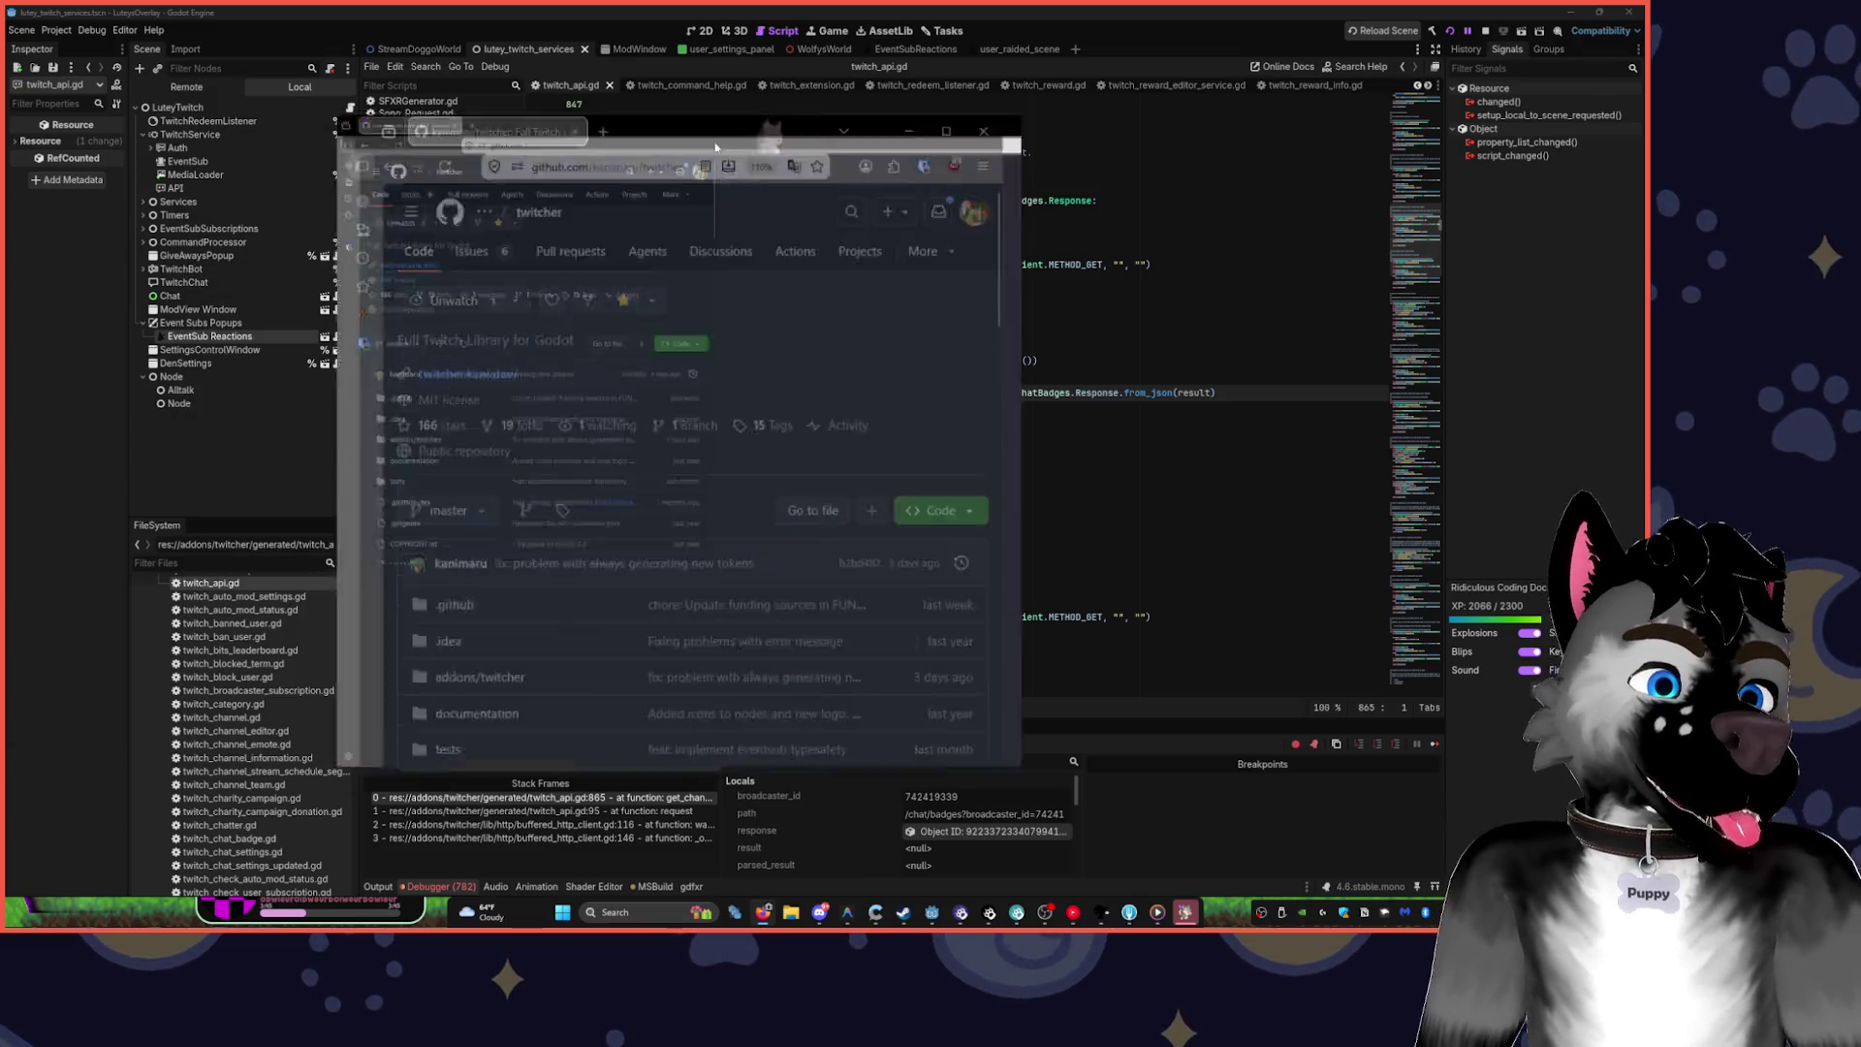
Step: Maximize Firefox and open issue #115 Auto generate EventSubDefinitions from the twitcher Issues list
double_click(717, 148)
scroll(505, 330, down, 5)
scroll(505, 330, up, 3)
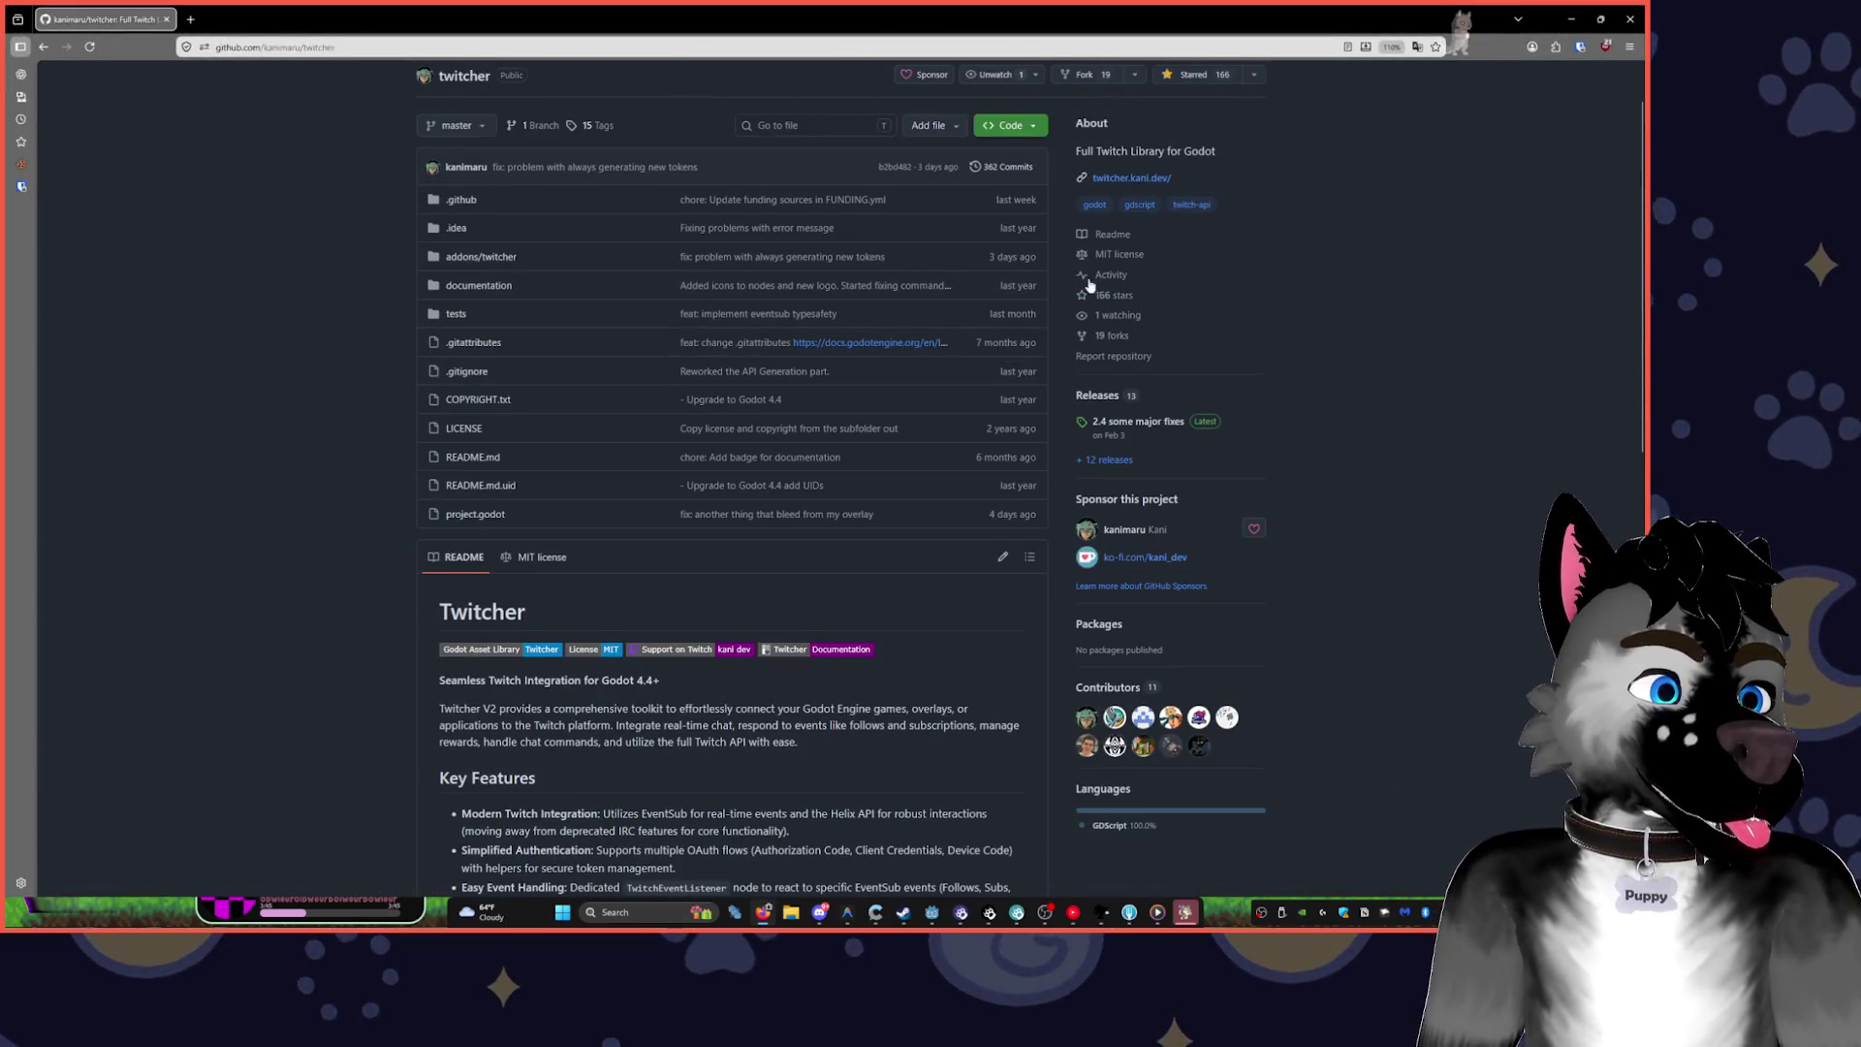
click(126, 112)
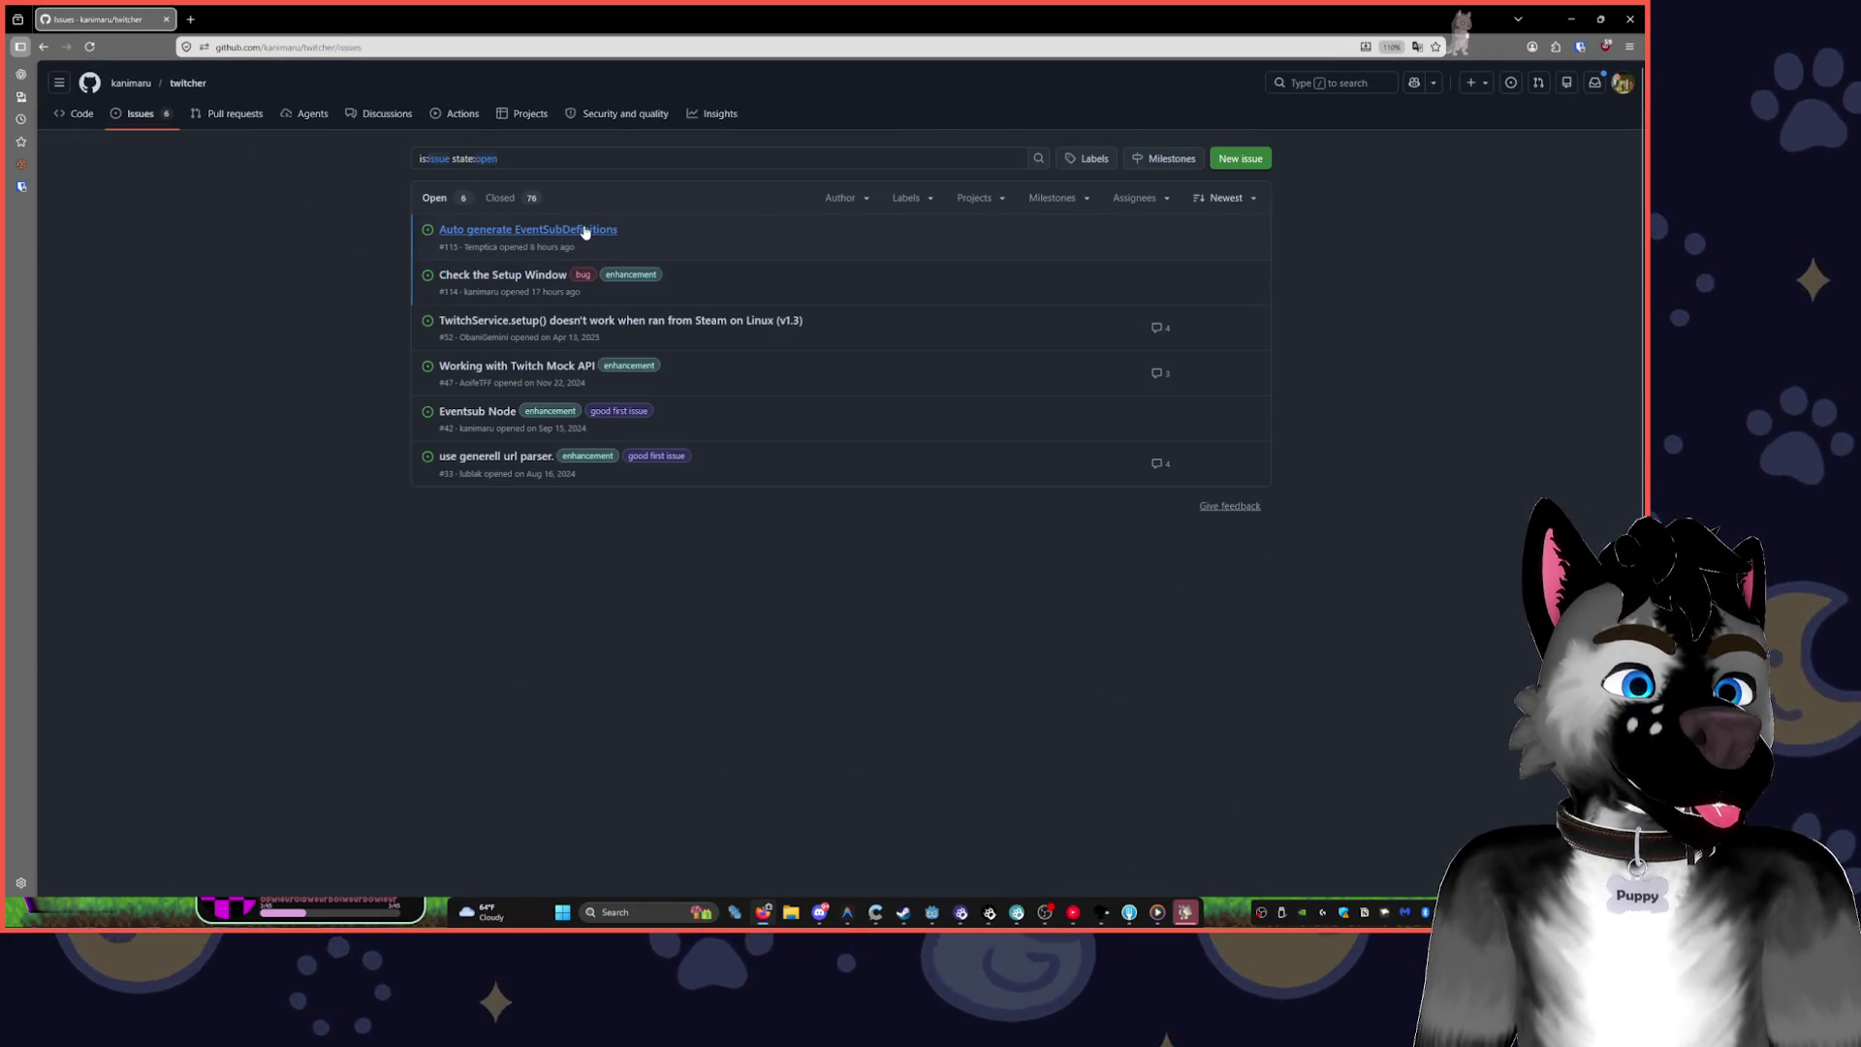
click(580, 232)
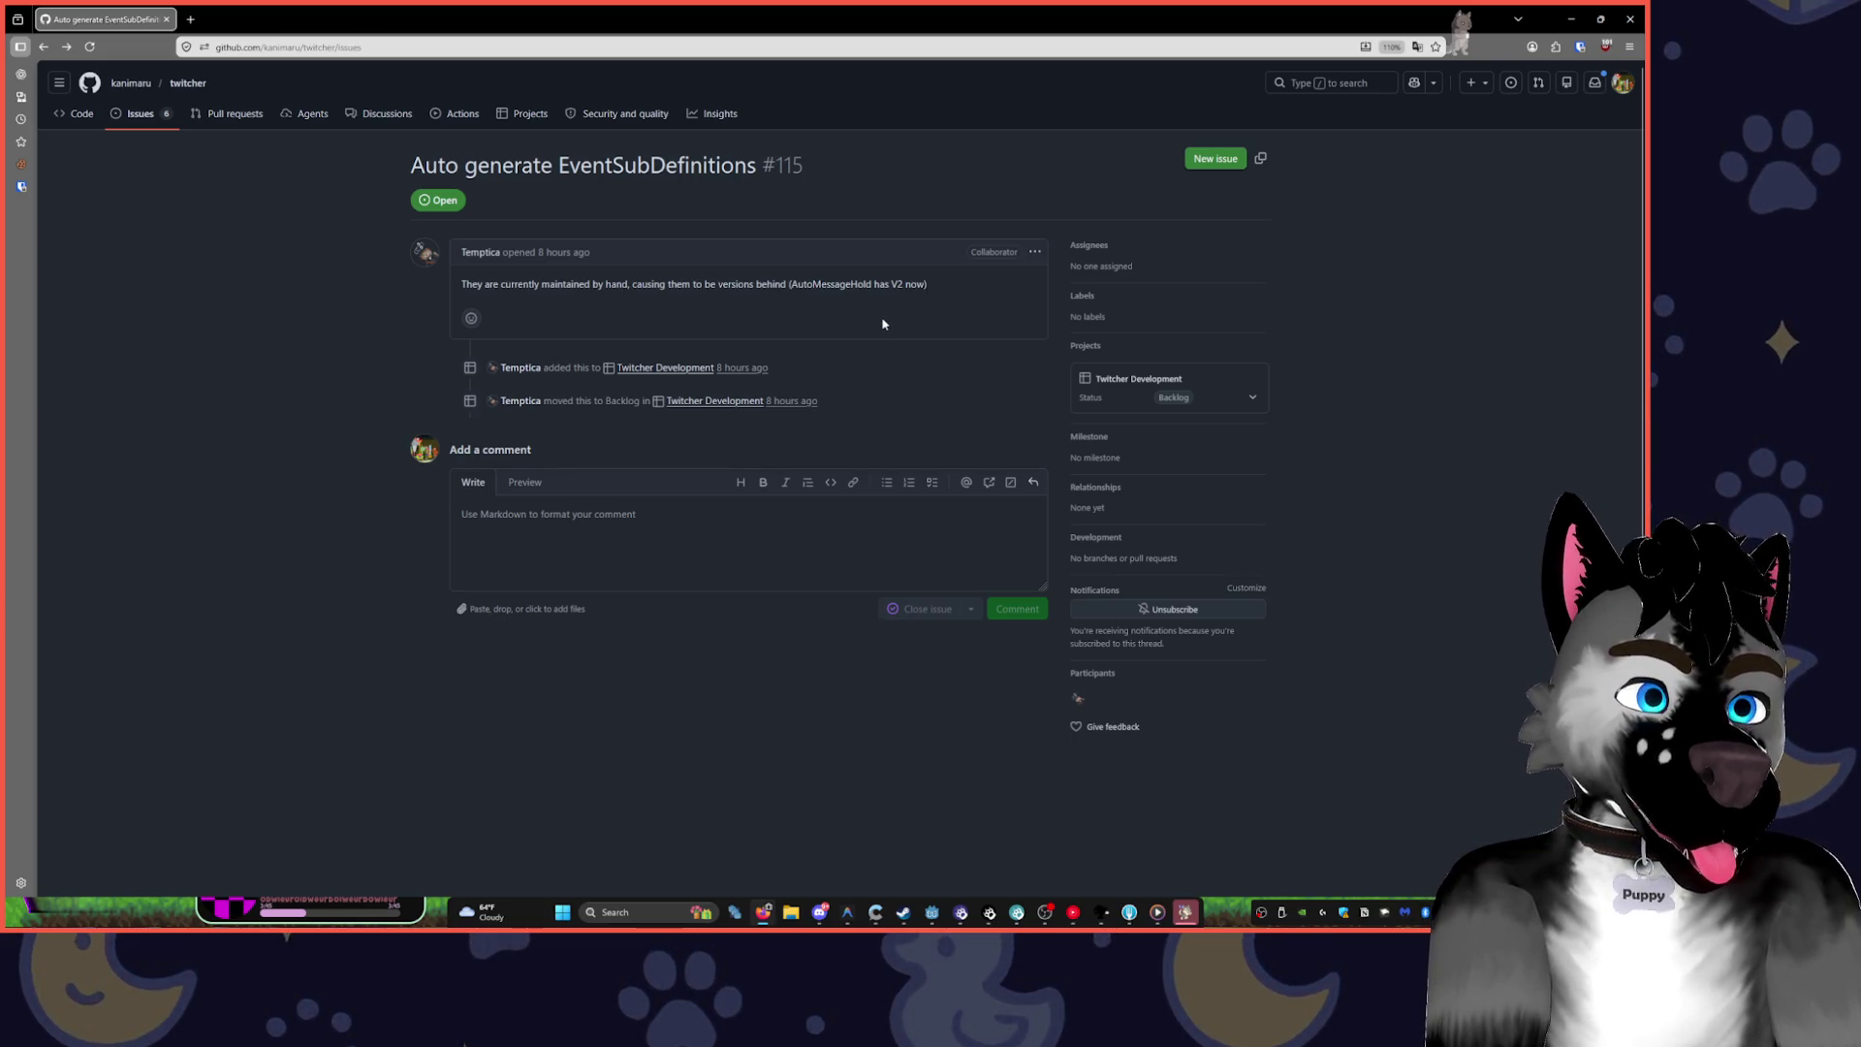
Step: Return to the open issues list, look at issue #114, and switch back to Godot
key(alt+Left)
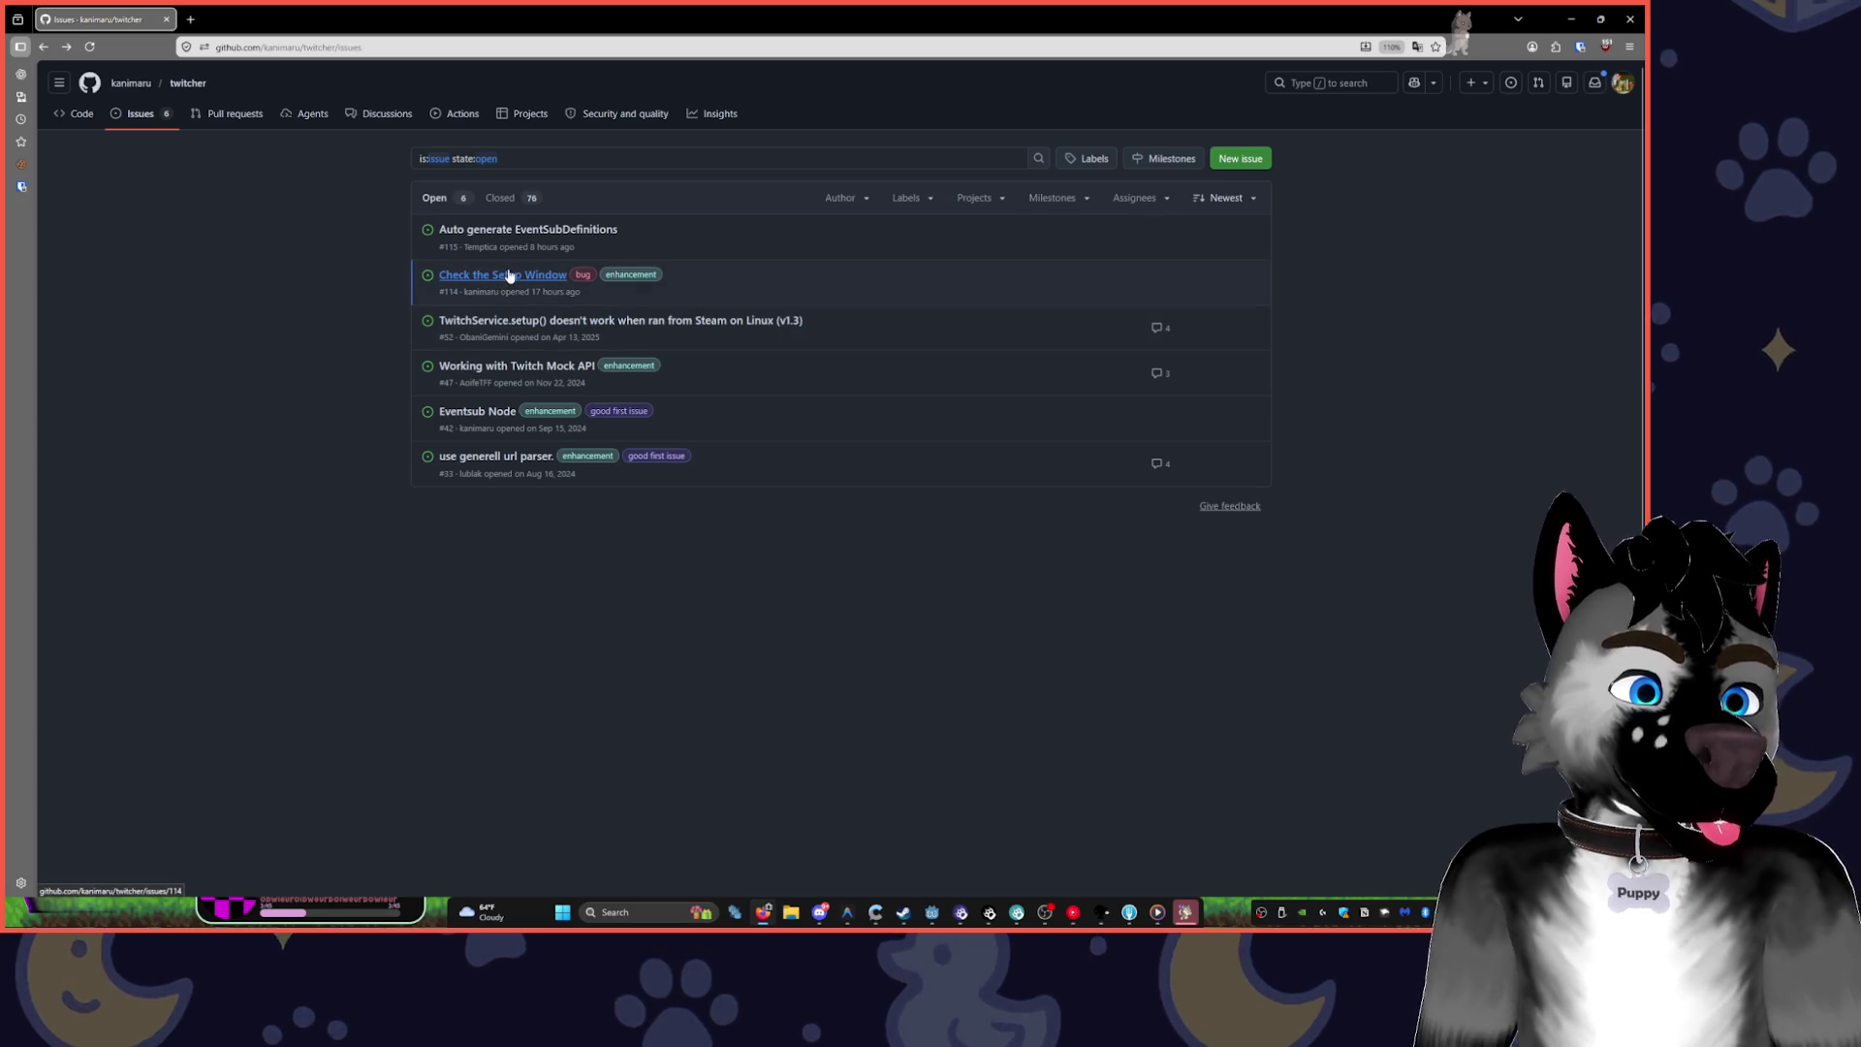
mouse_move(515, 280)
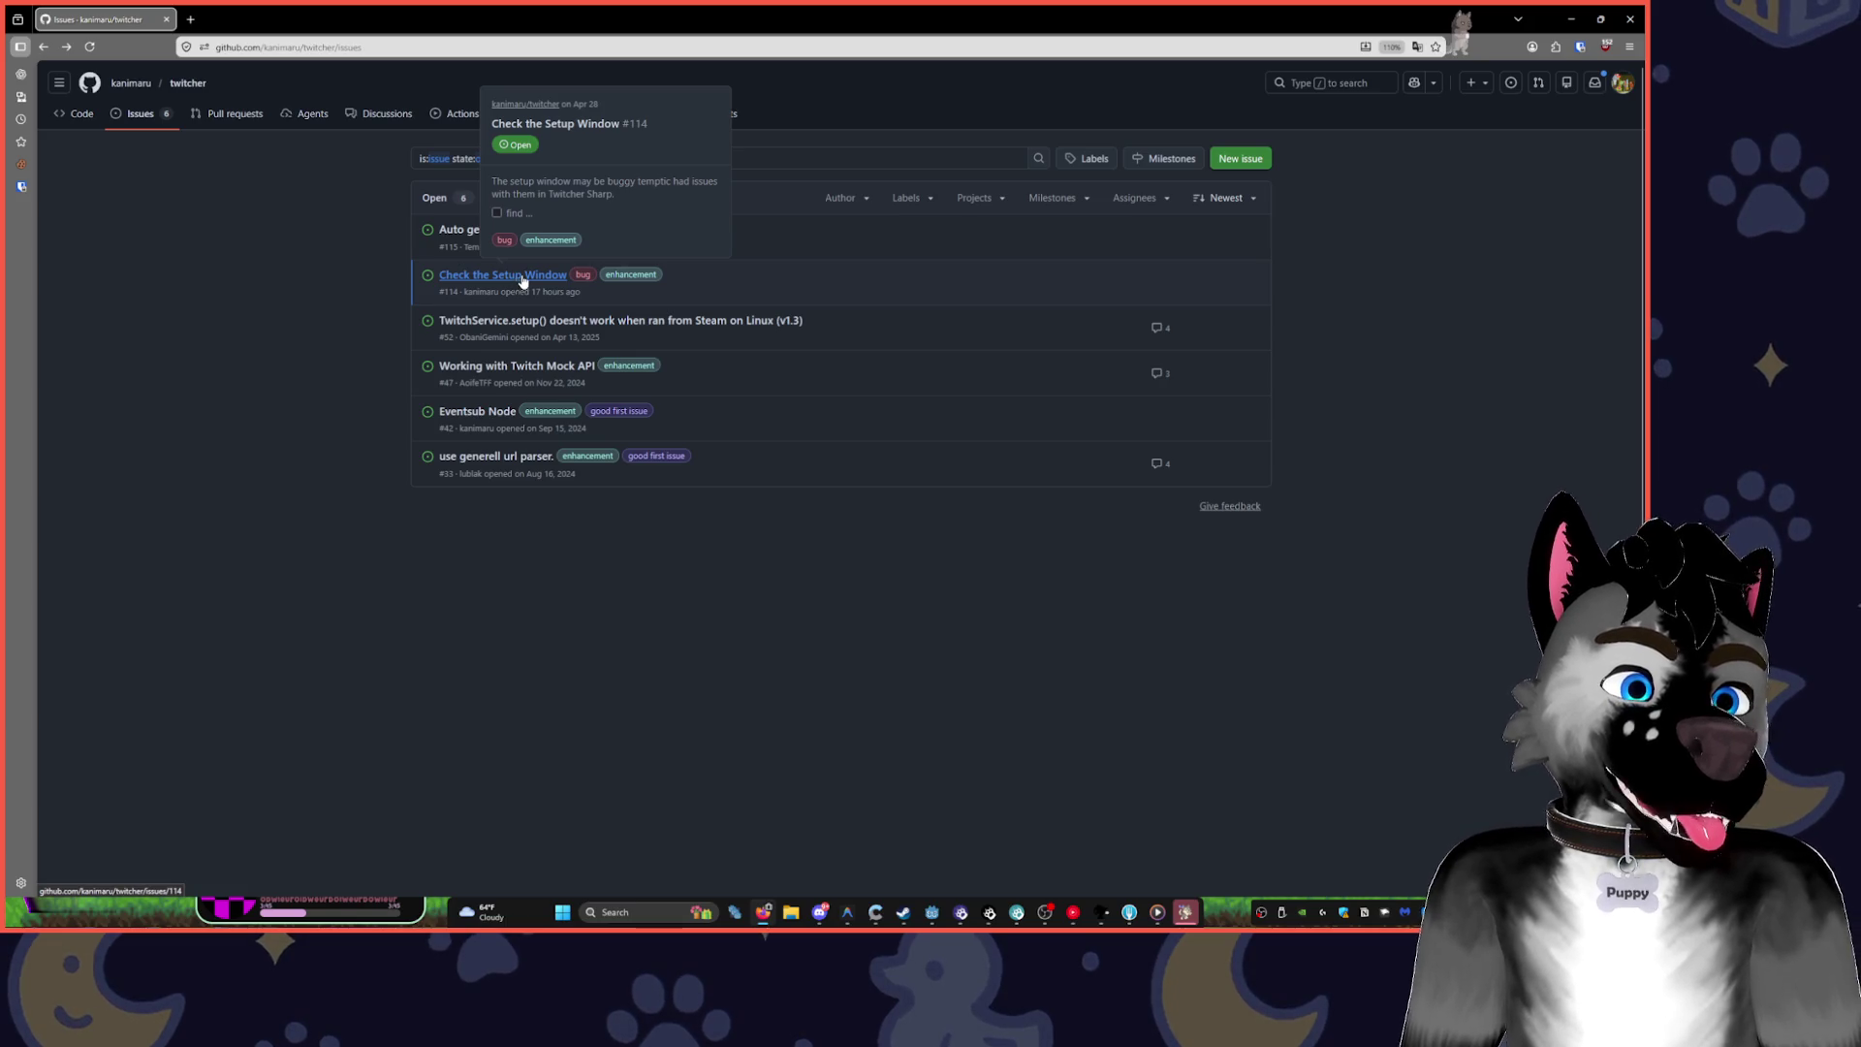
click(504, 278)
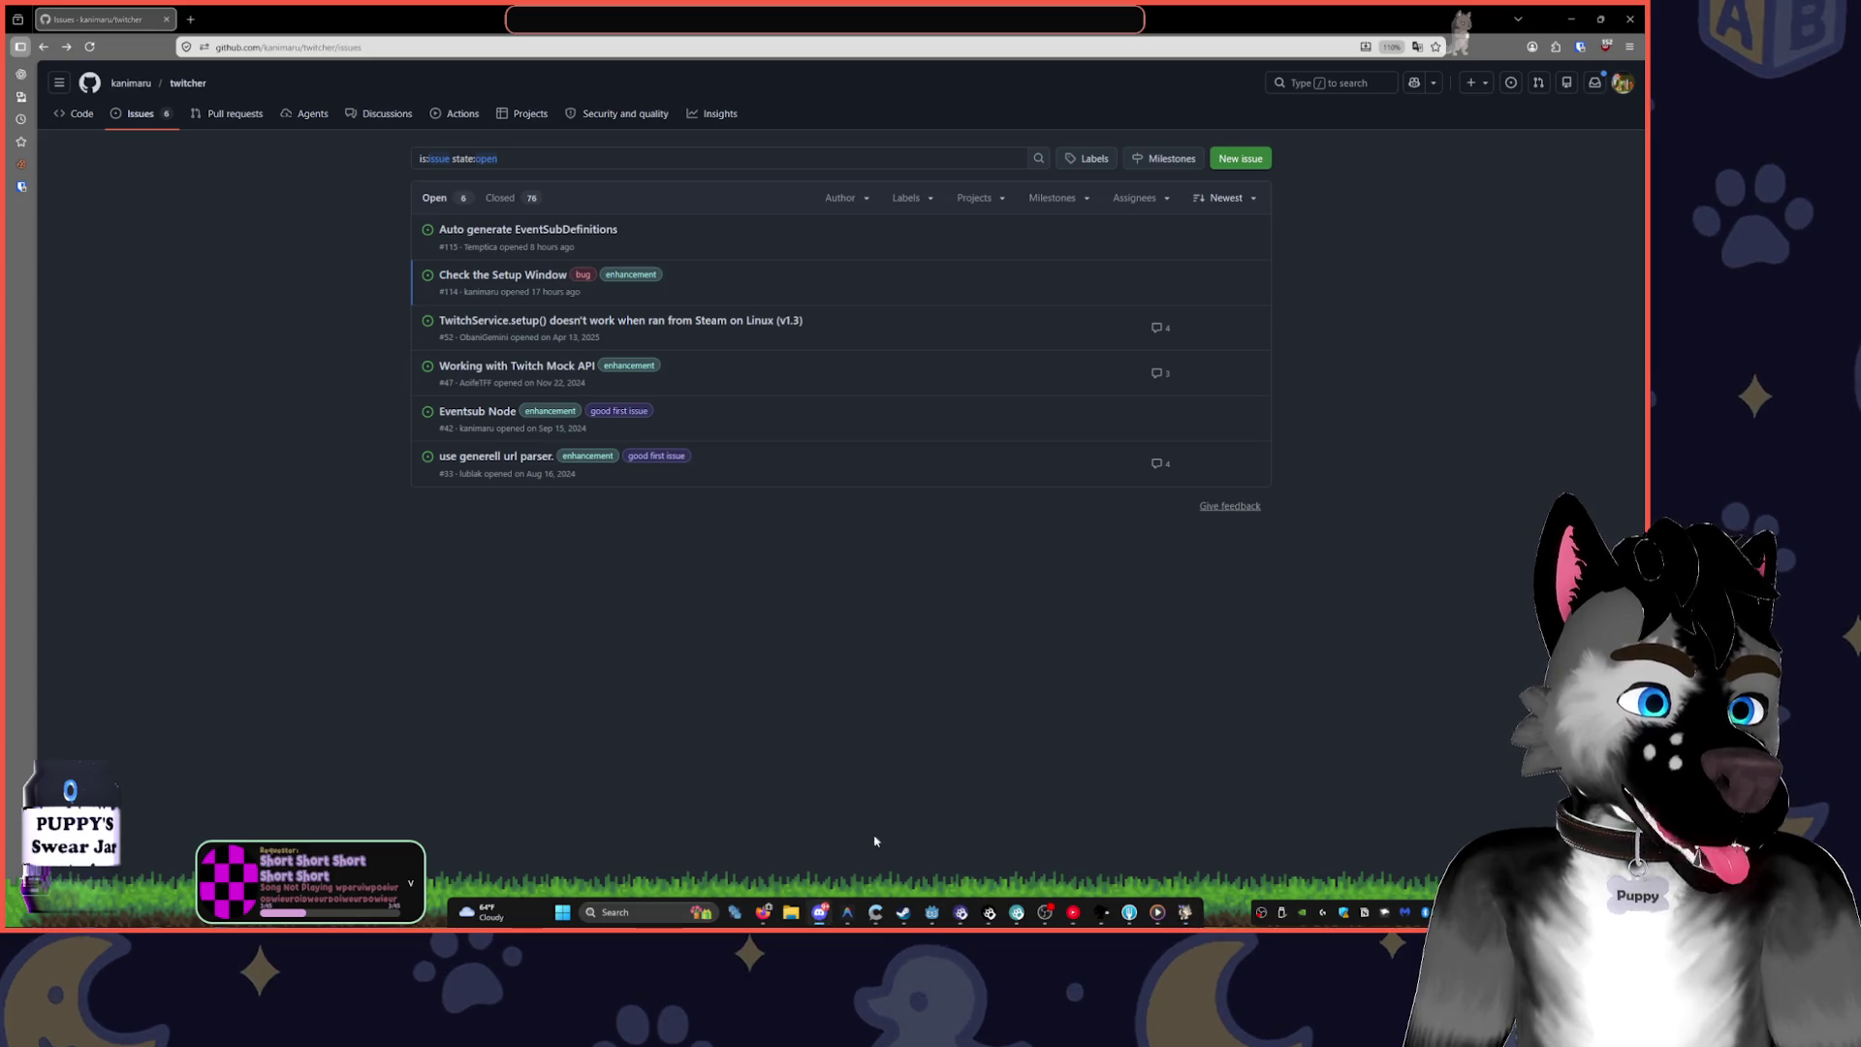
click(931, 914)
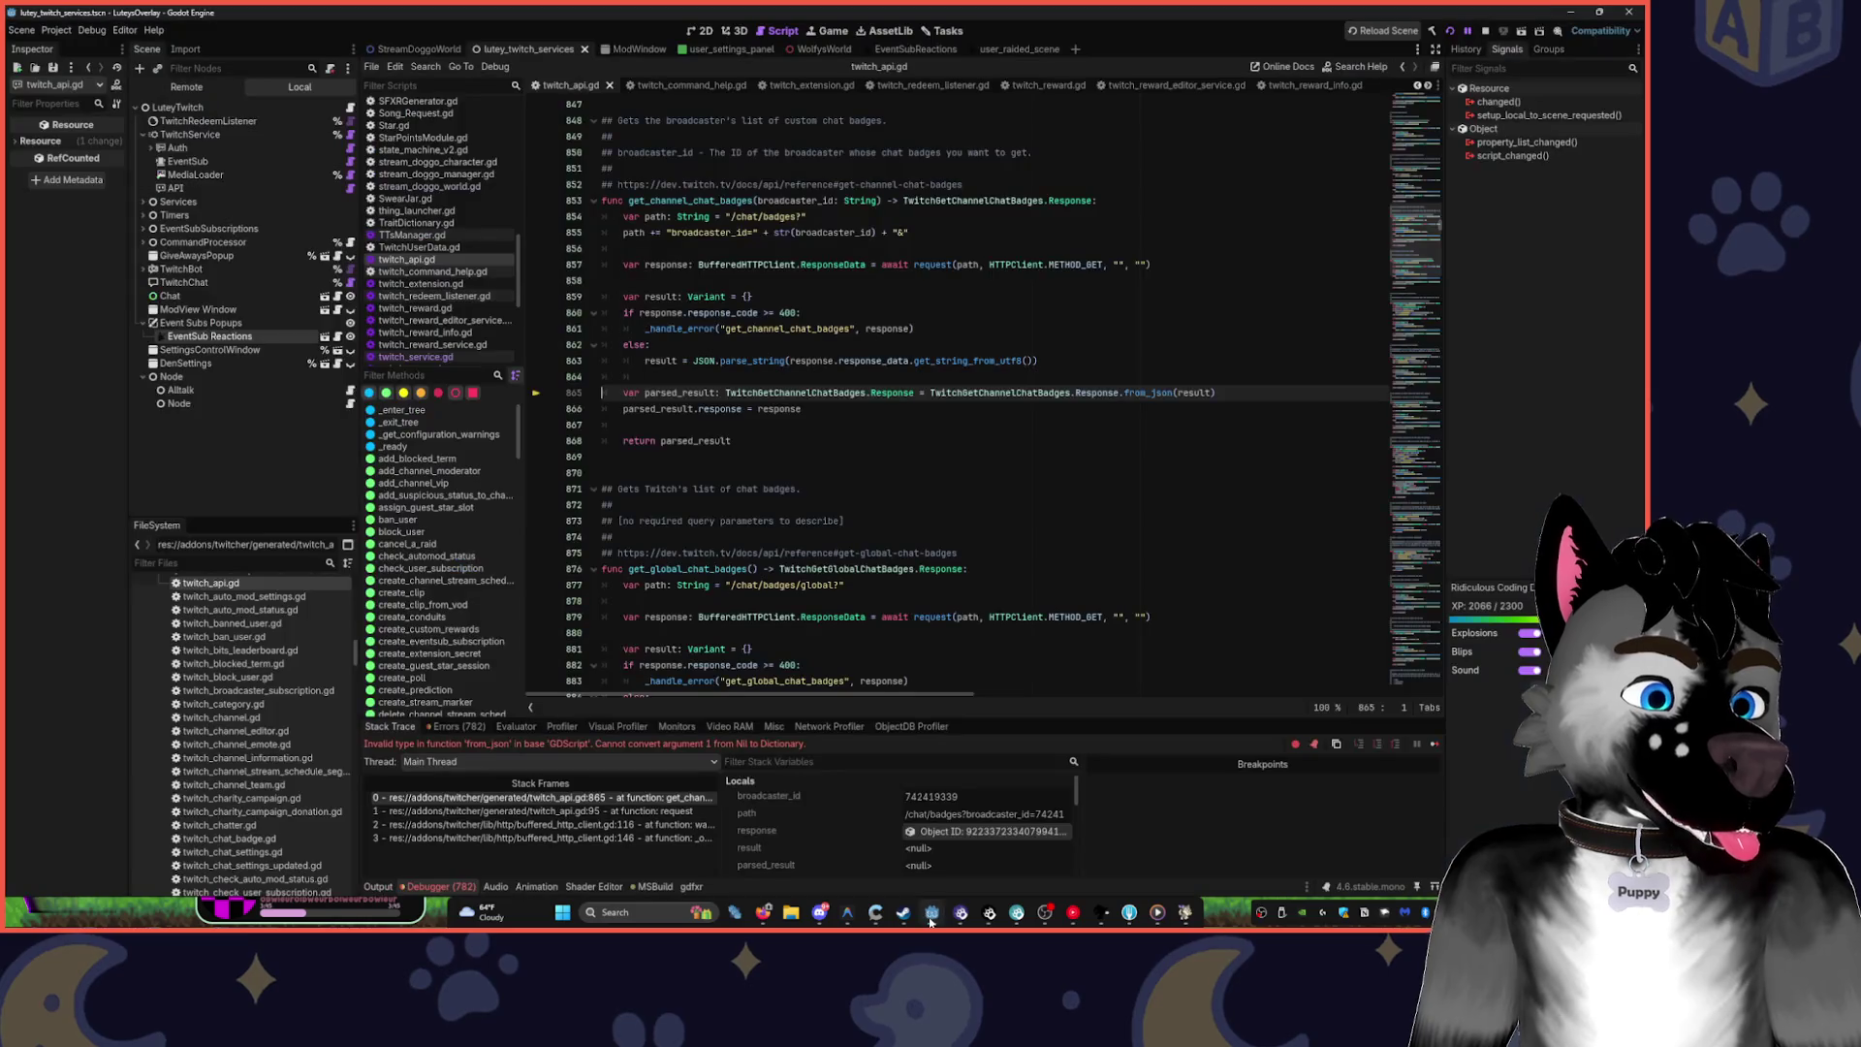
Step: Continue past the chat badges error so the overlay keeps running
click(908, 455)
key(F12)
key(F12)
key(F12)
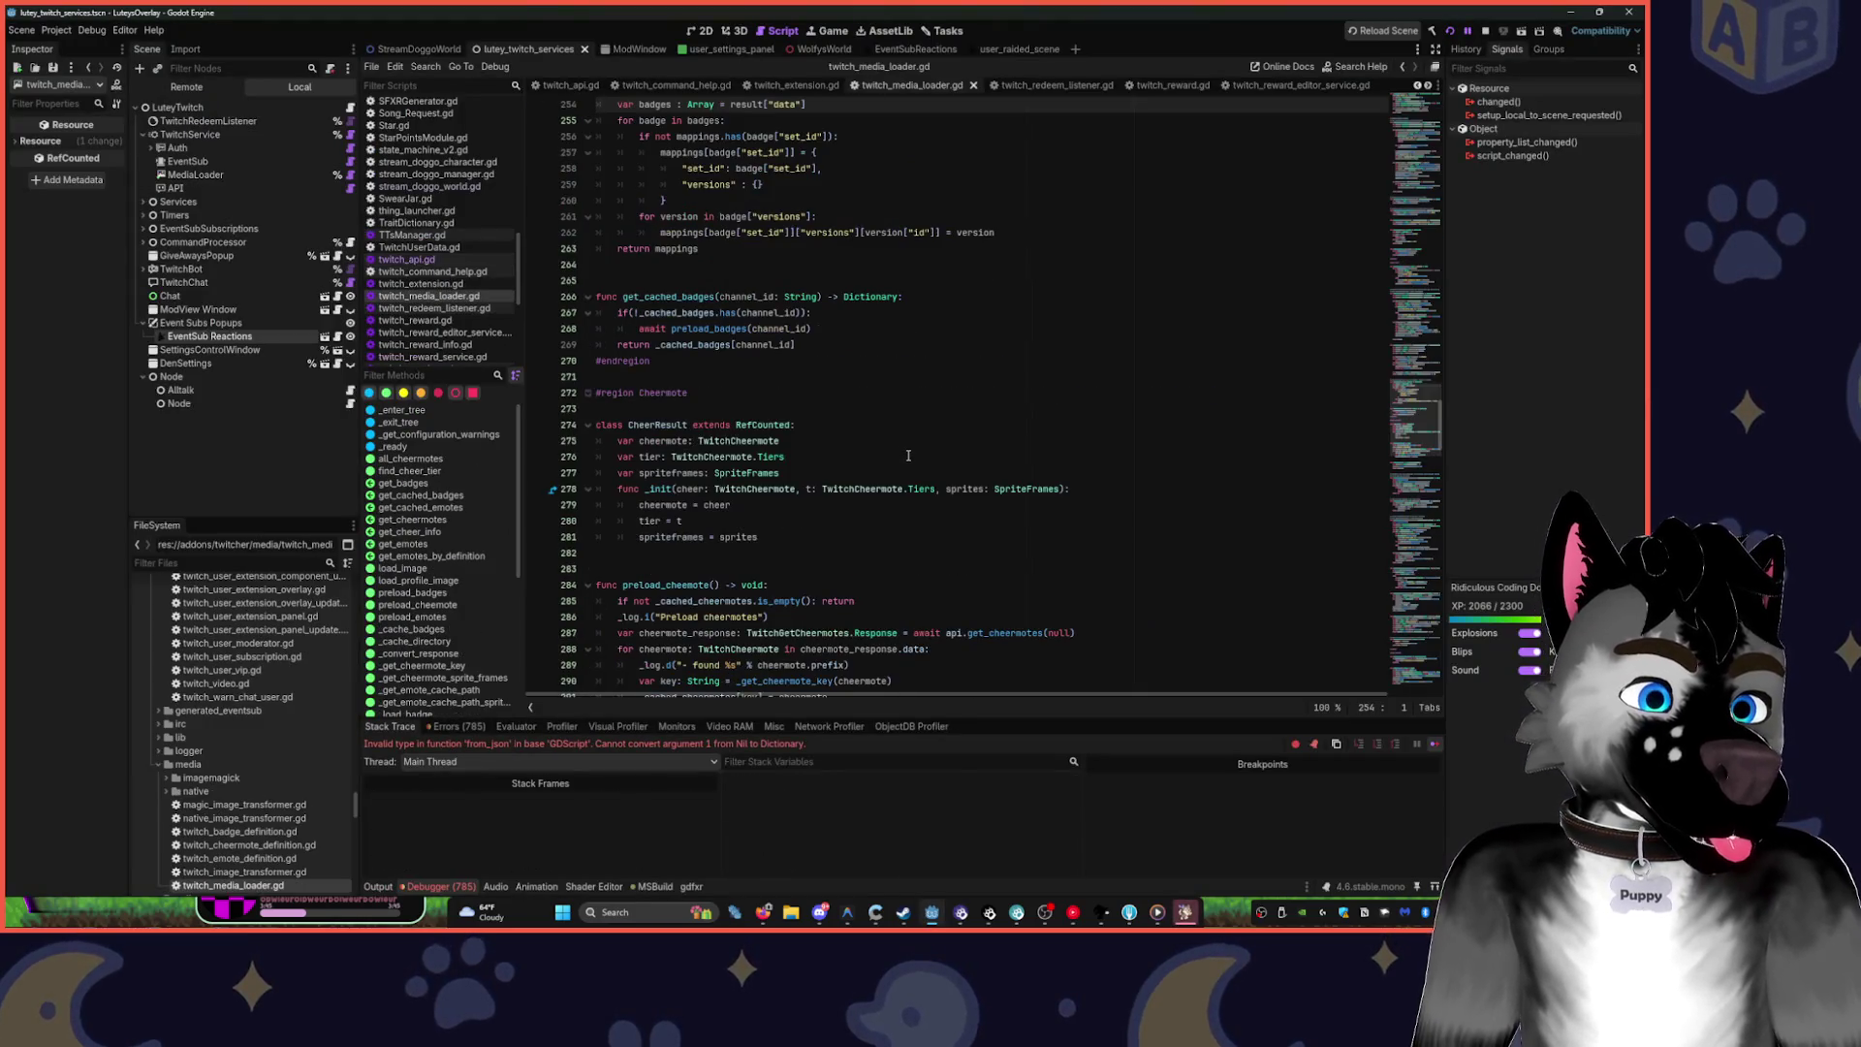
key(F12)
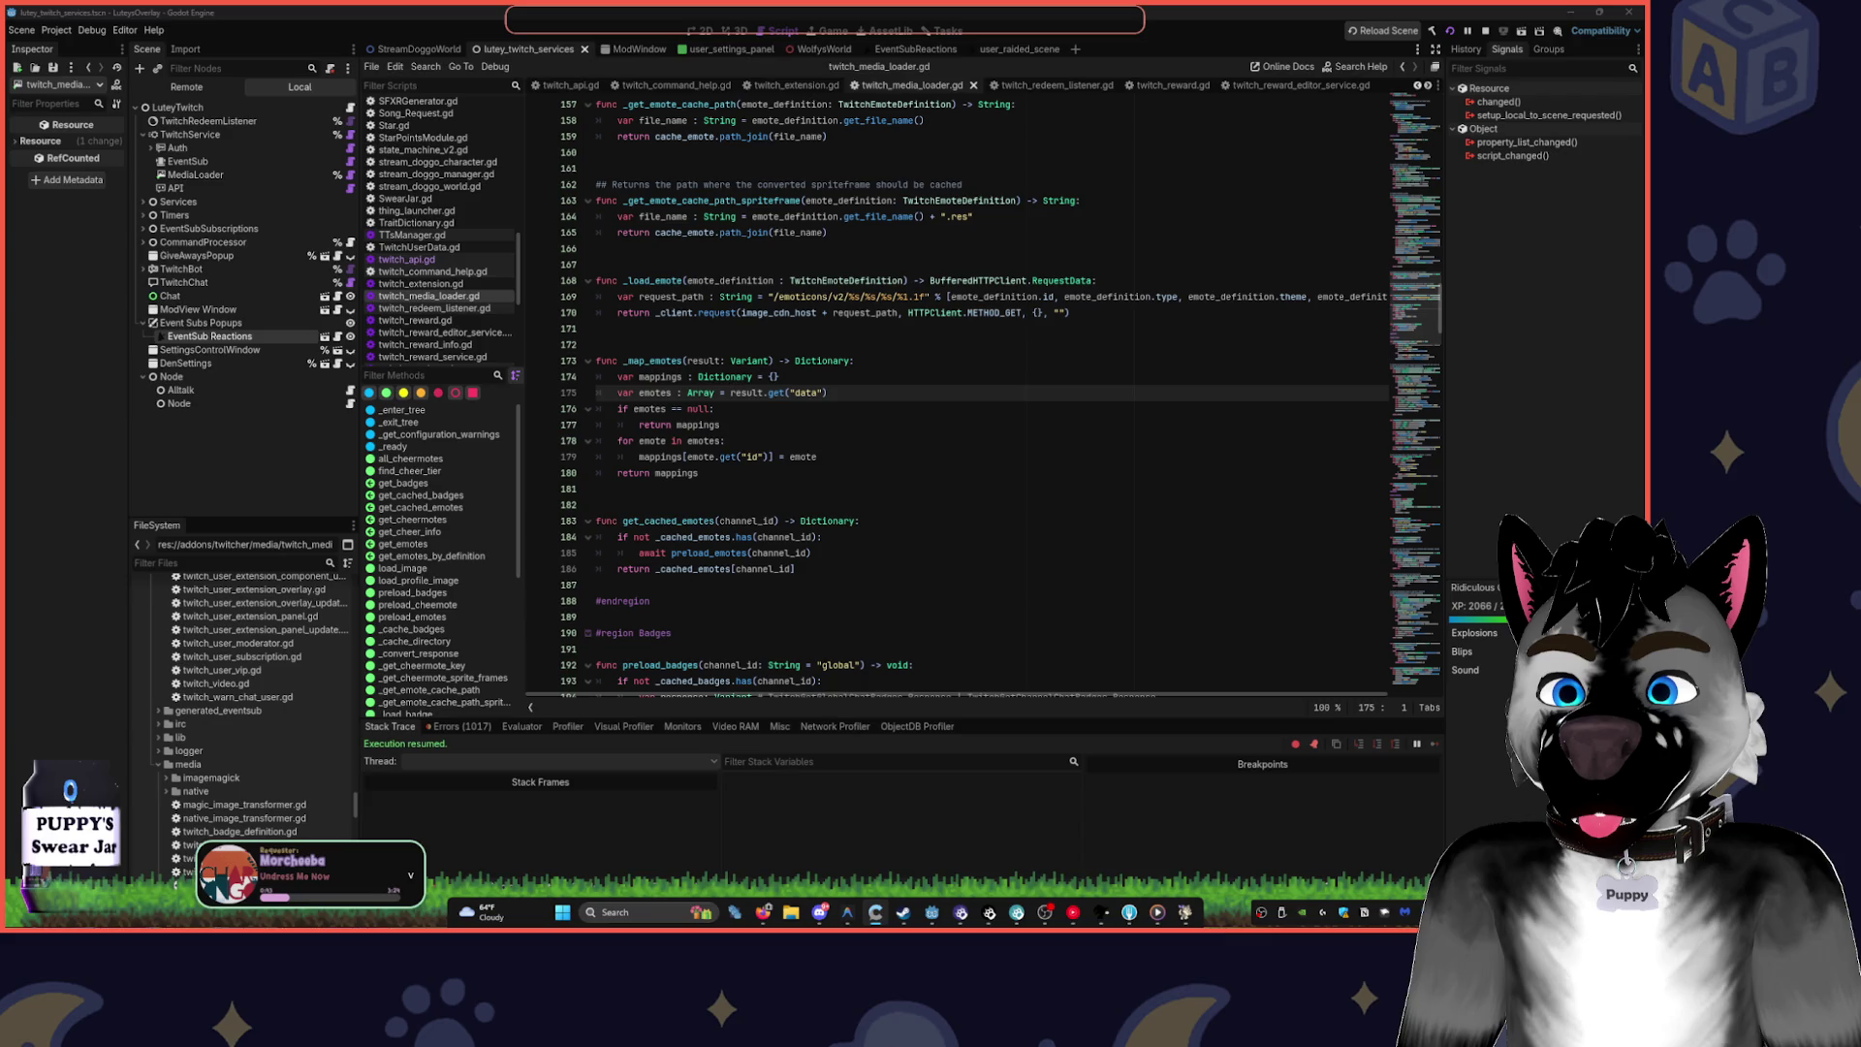
click(914, 665)
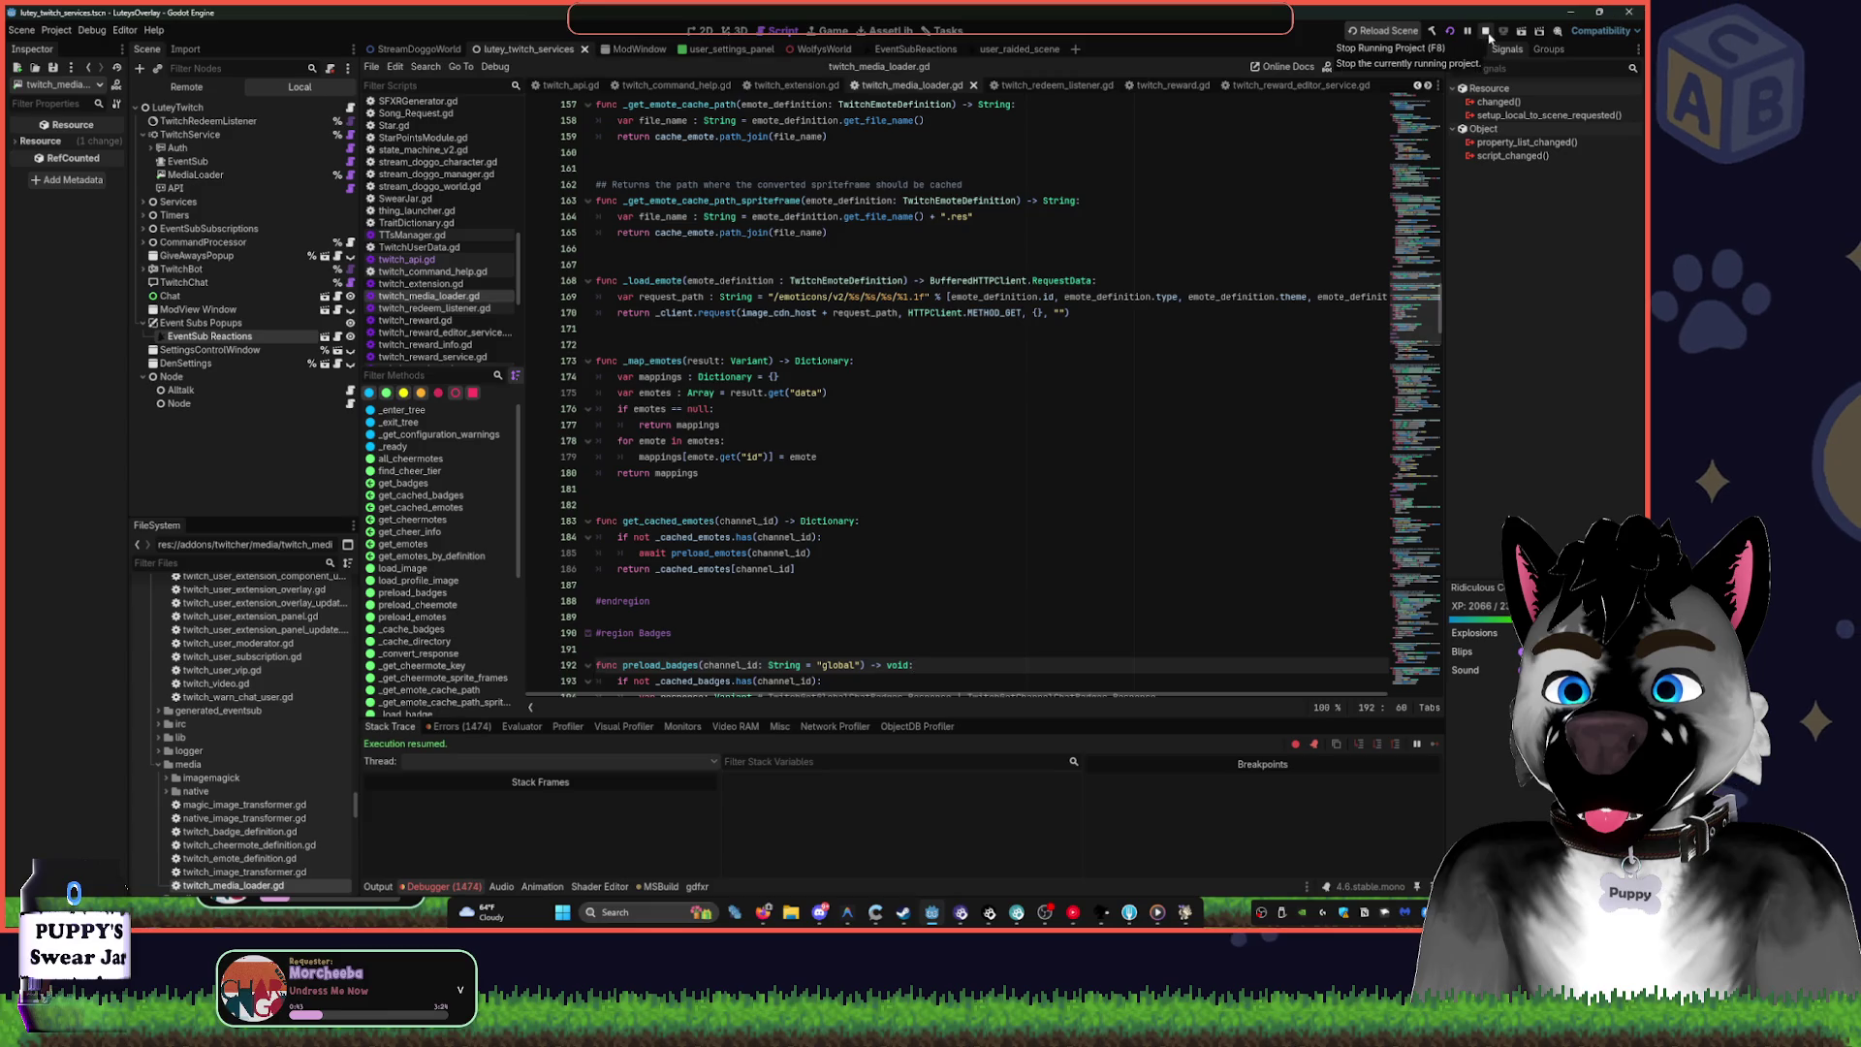
Step: Stop the overlay and run the project again until it halts at line 78
click(1484, 31)
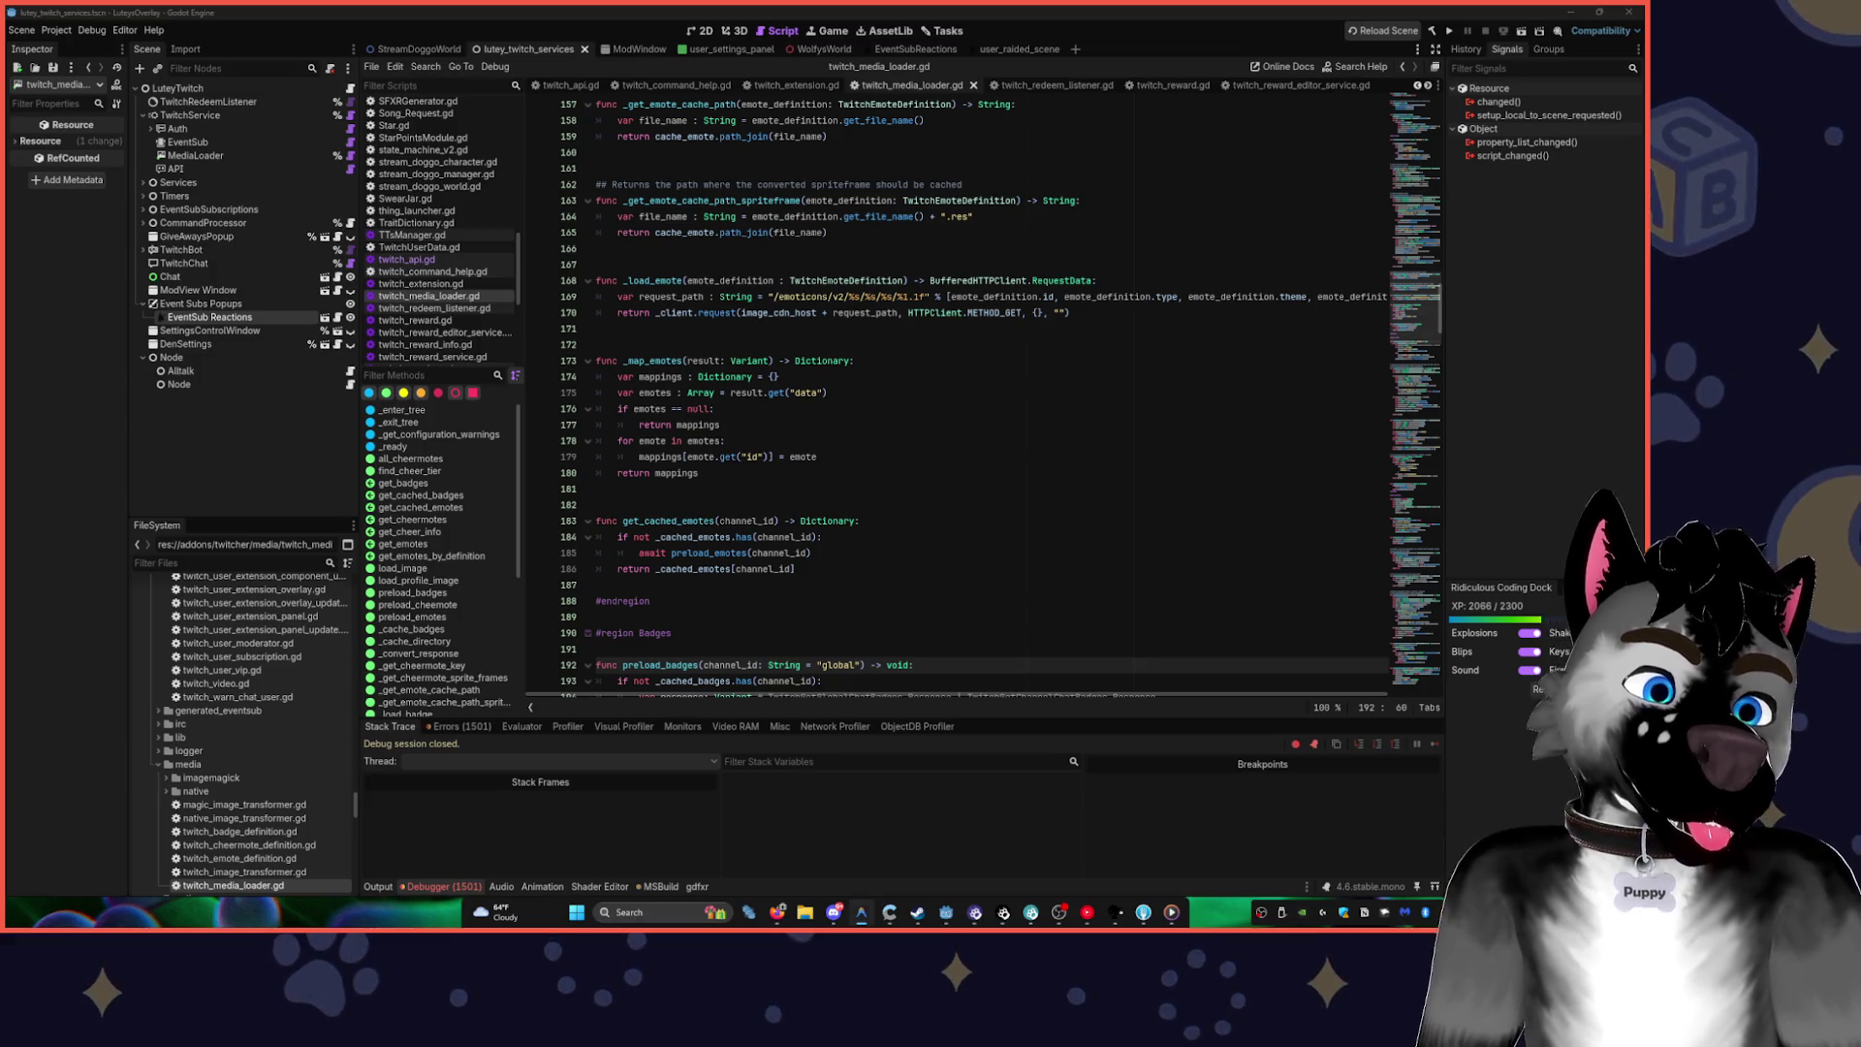
click(550, 376)
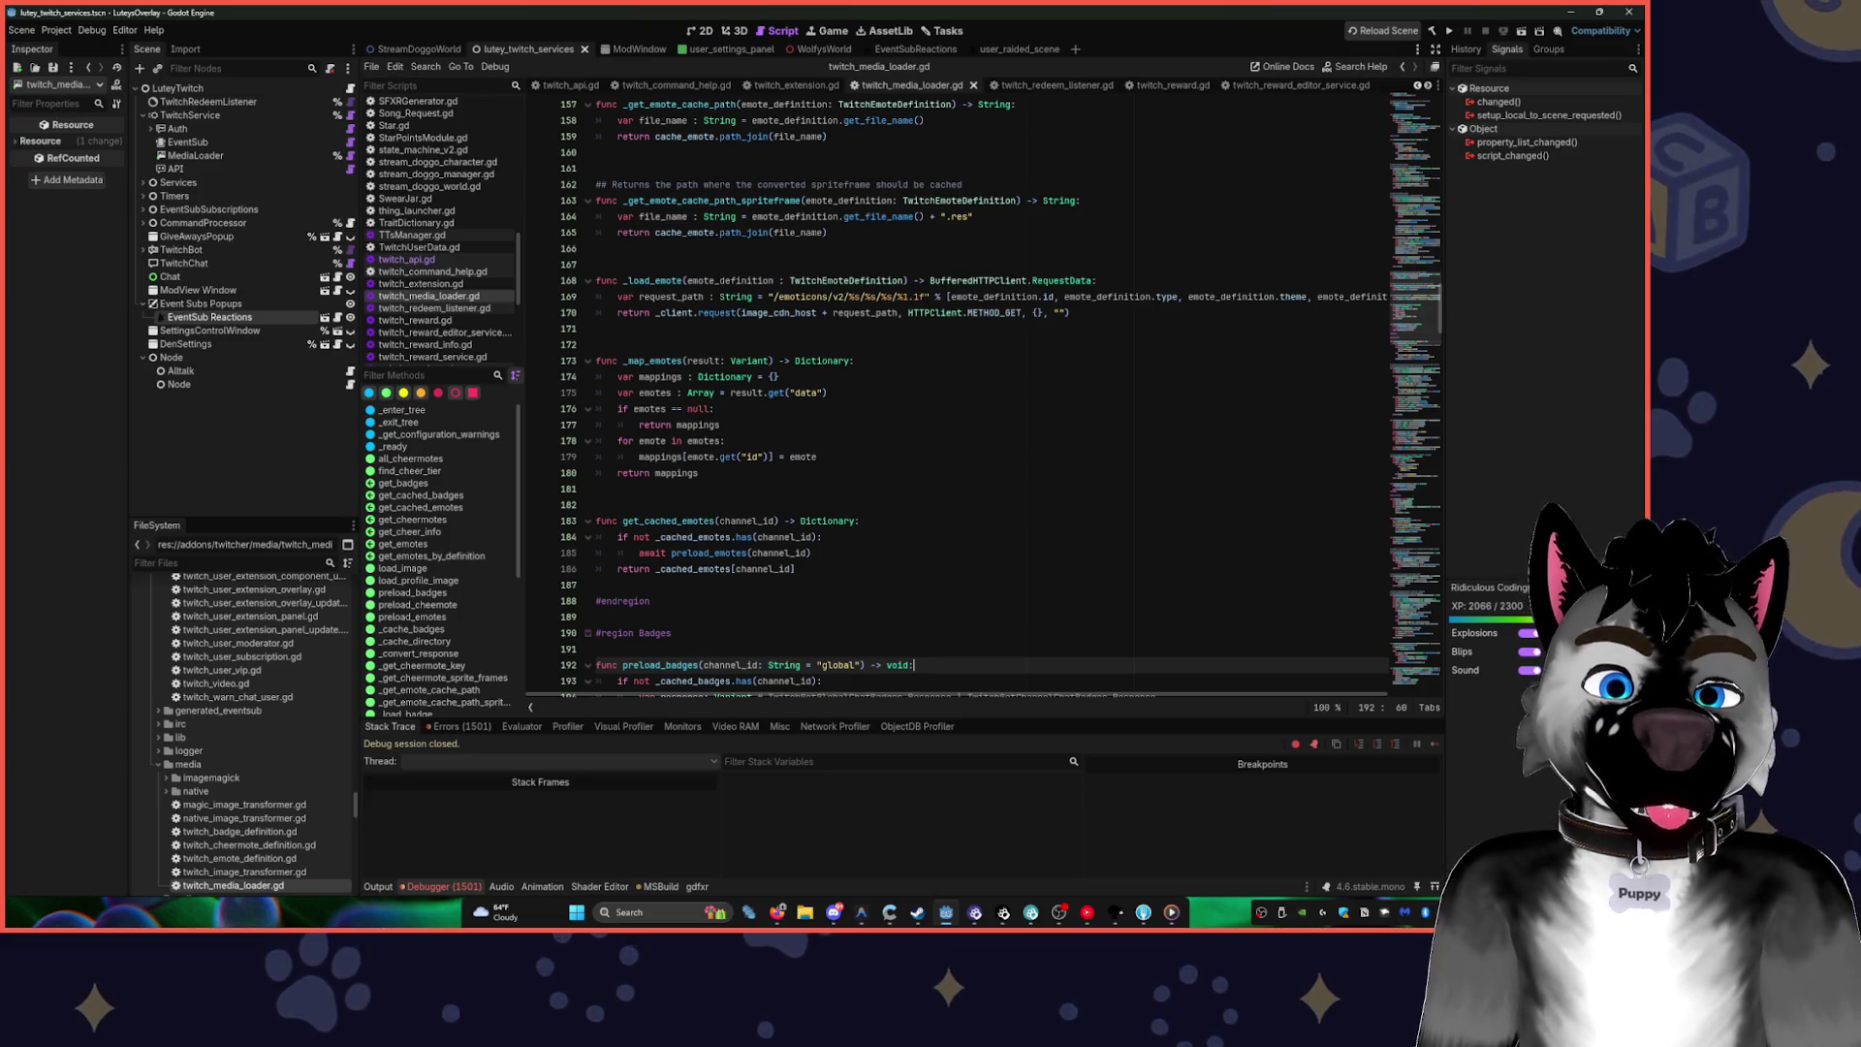
click(1449, 31)
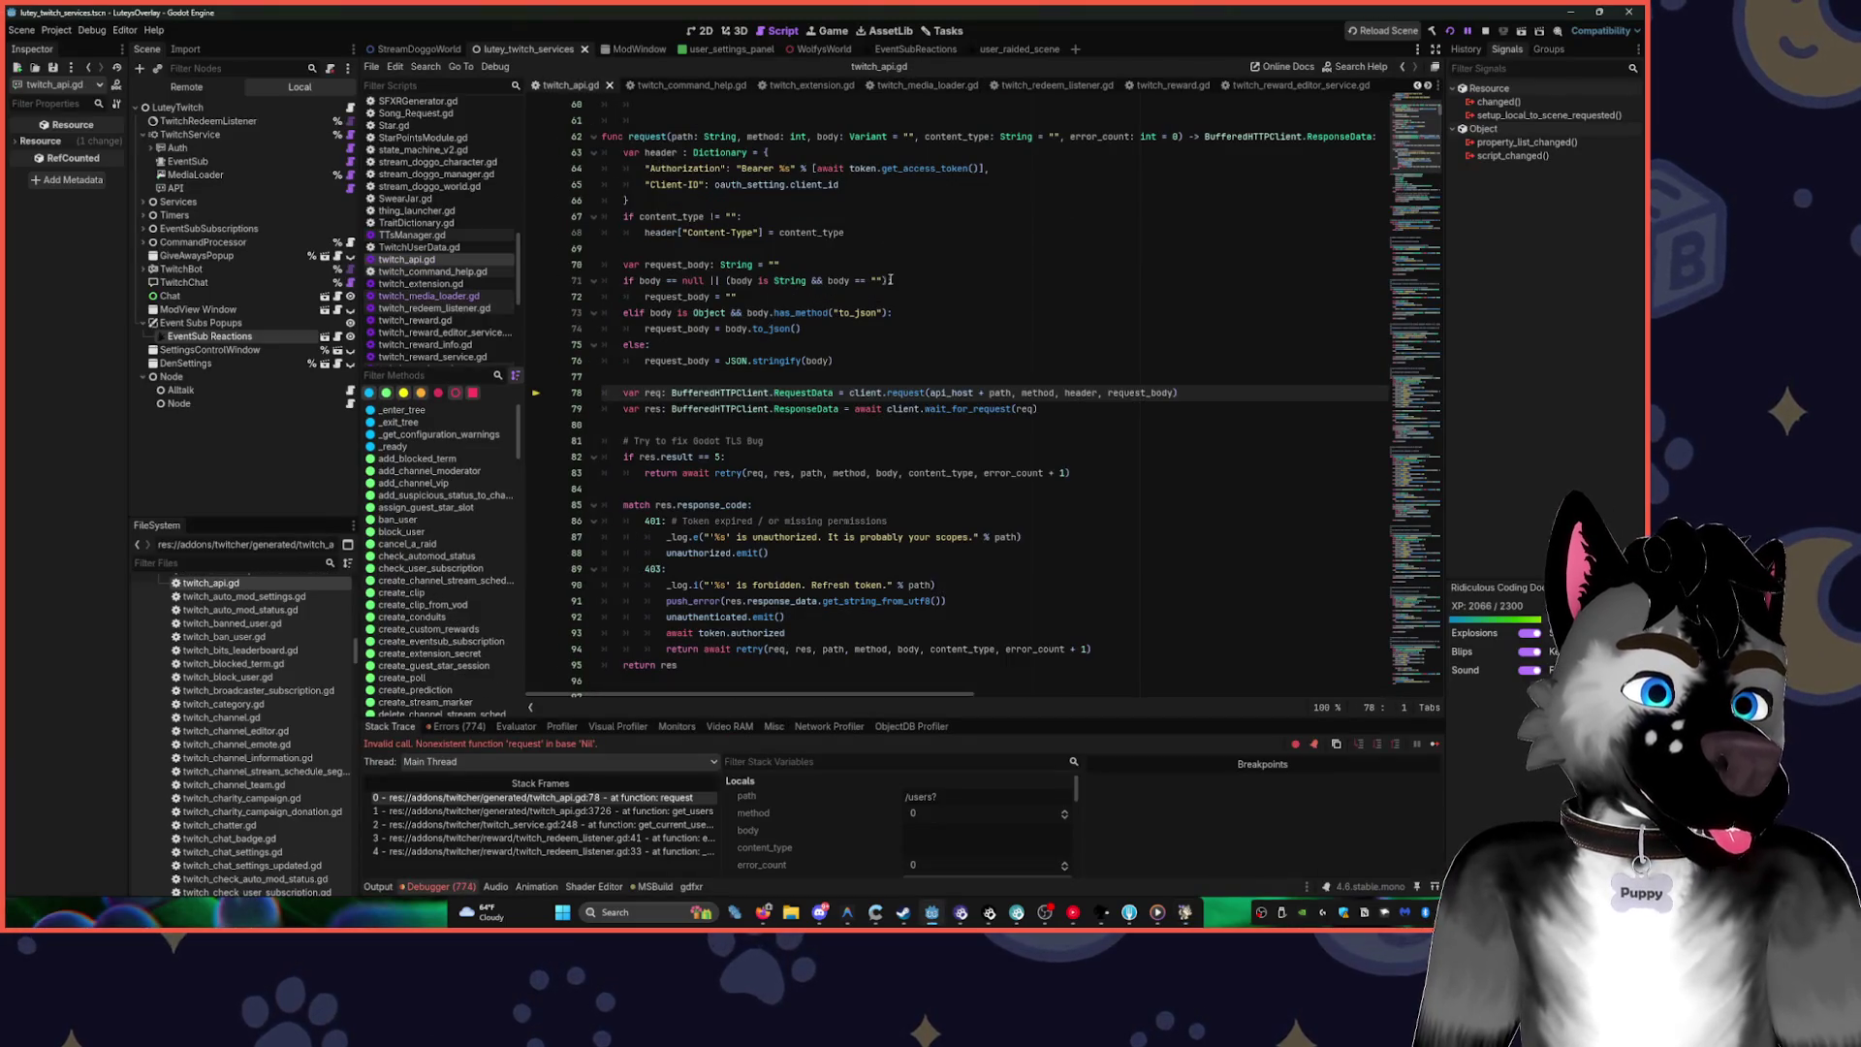
Step: Stop the project, move TwitchRedeemListener below TwitchService, then save and rerun
scroll(891, 275, up, 7)
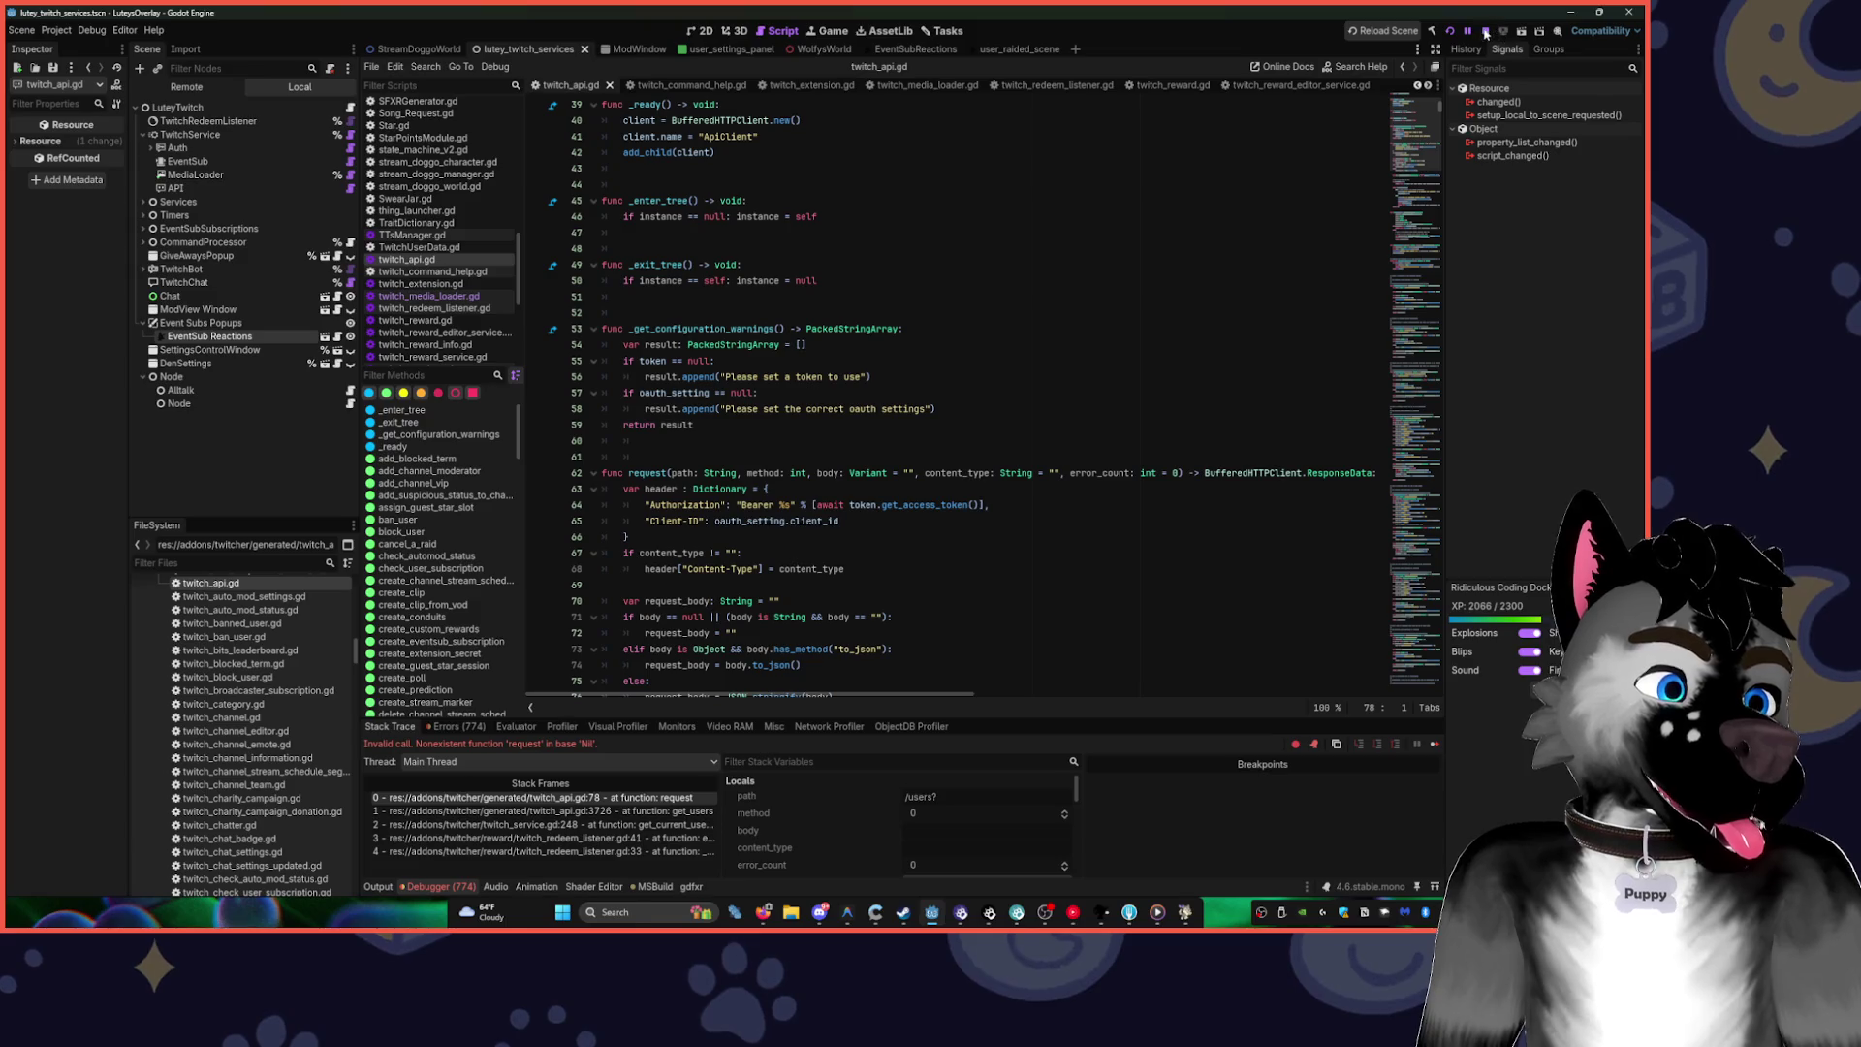
click(1486, 32)
click(153, 103)
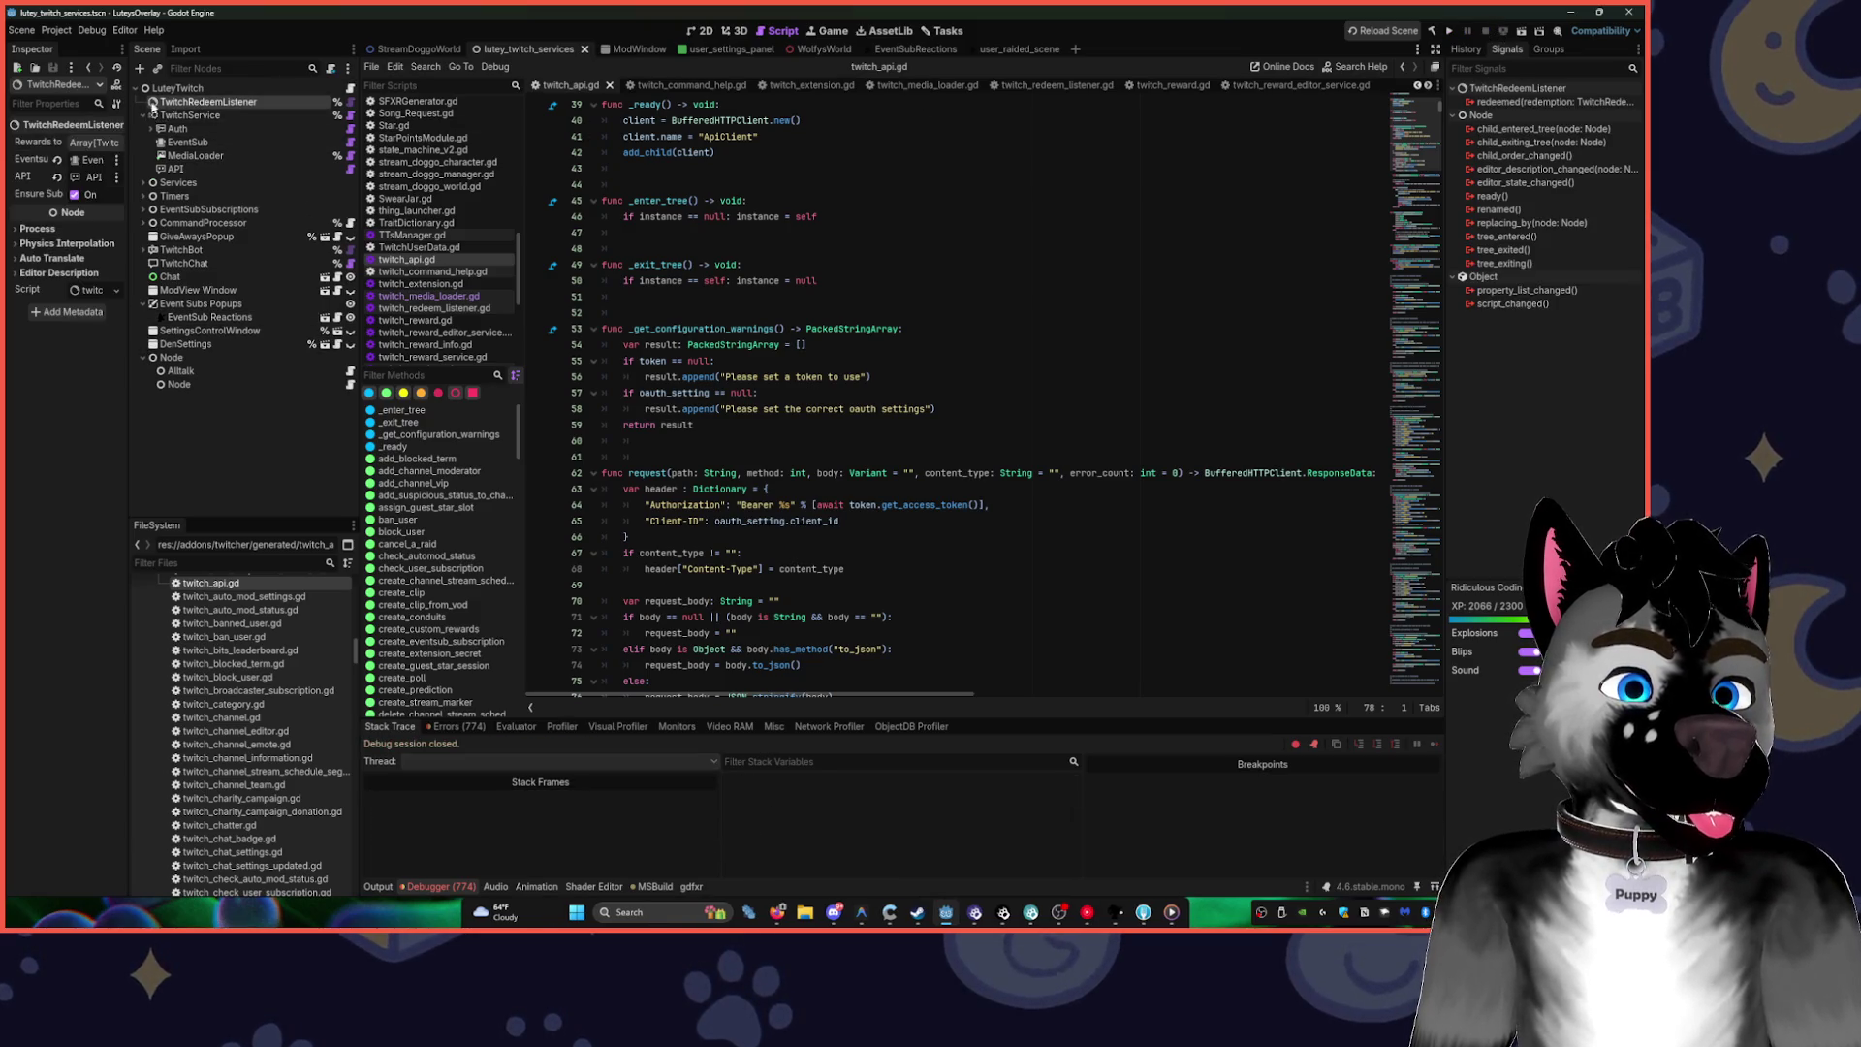
click(143, 115)
drag(165, 103, 189, 122)
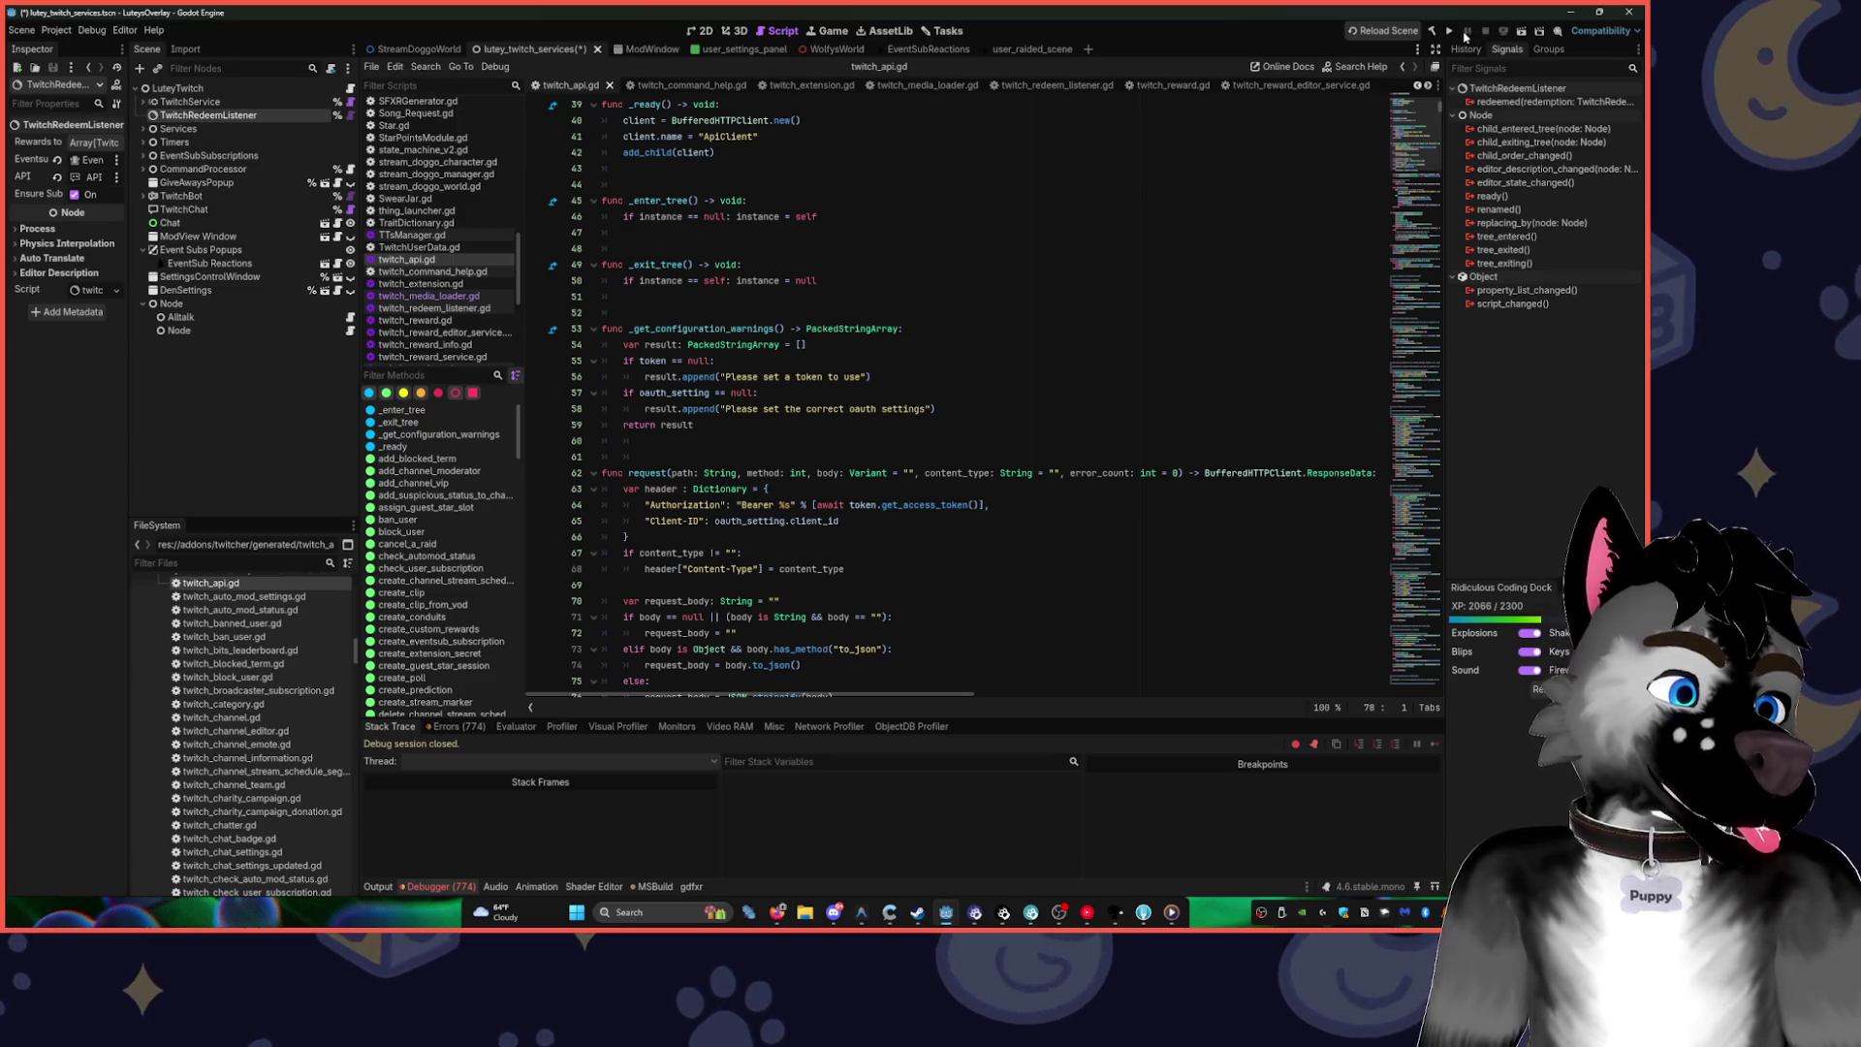
click(1451, 32)
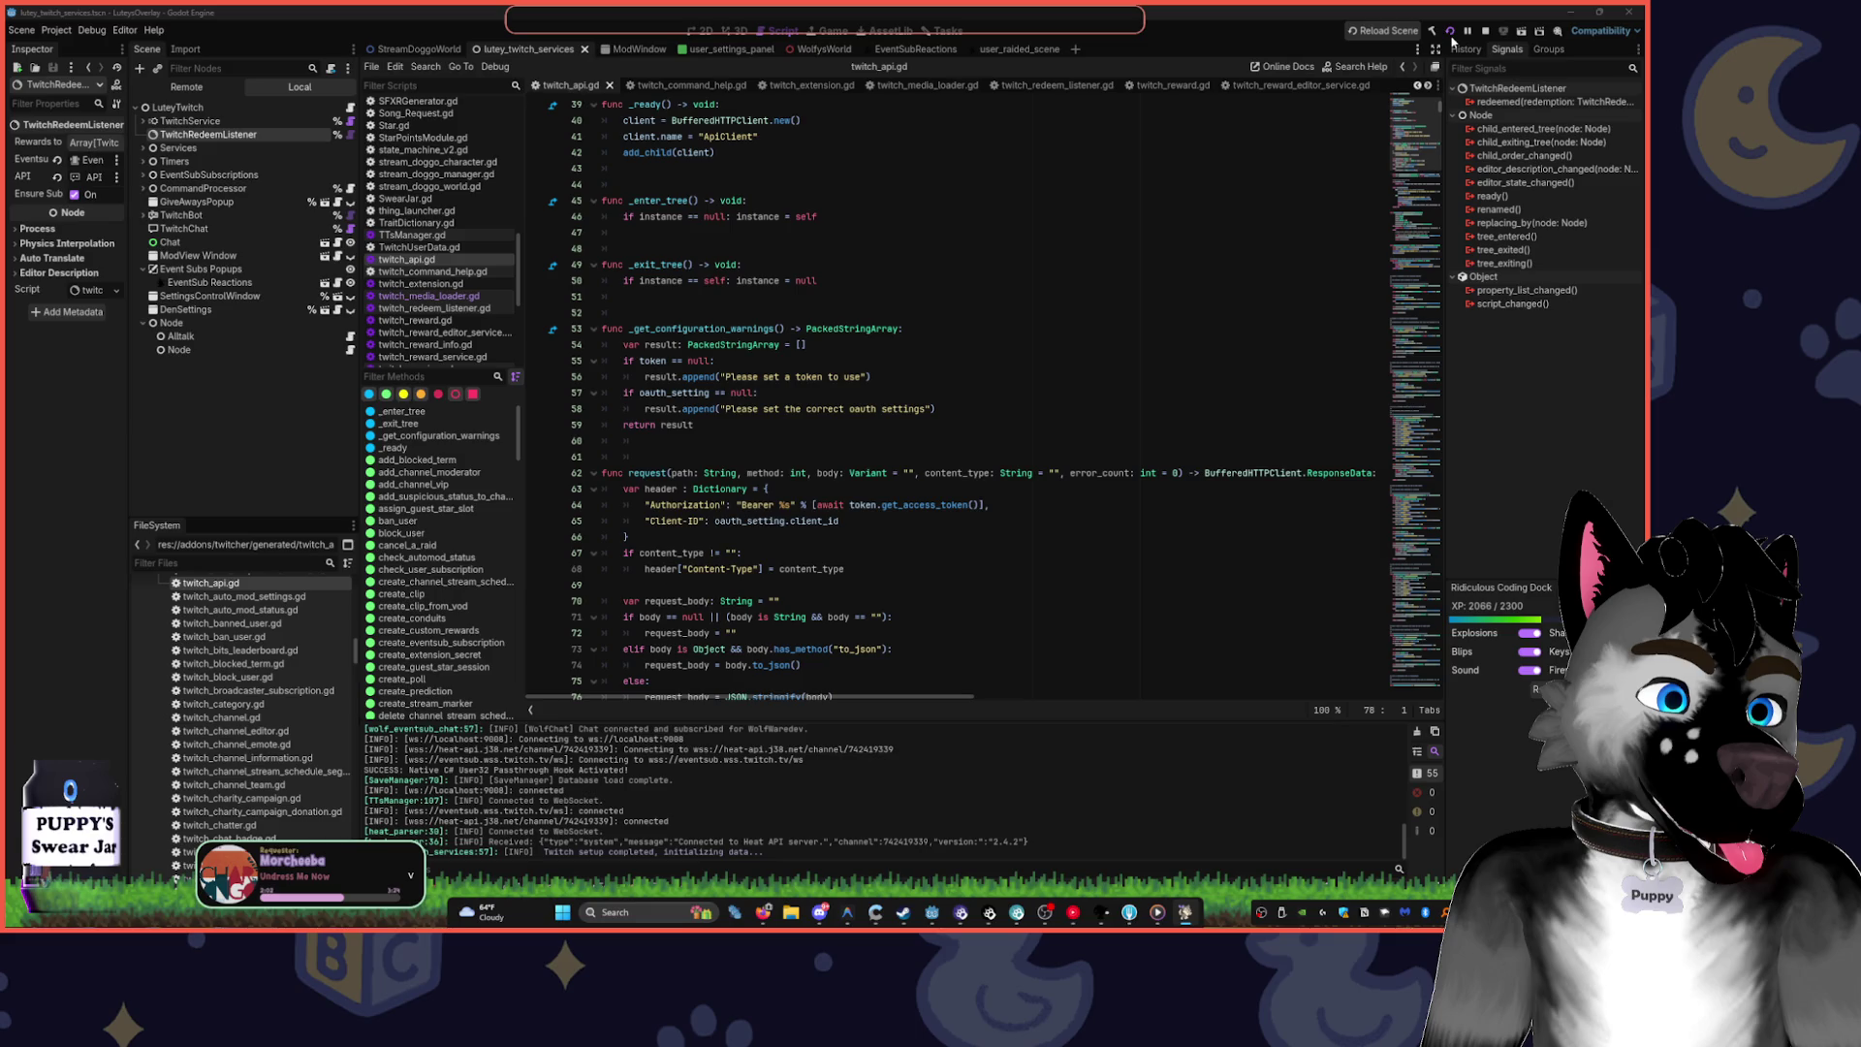
Step: Put the caret on empty line 69 of the script and open the debugger's Profiler
click(1451, 40)
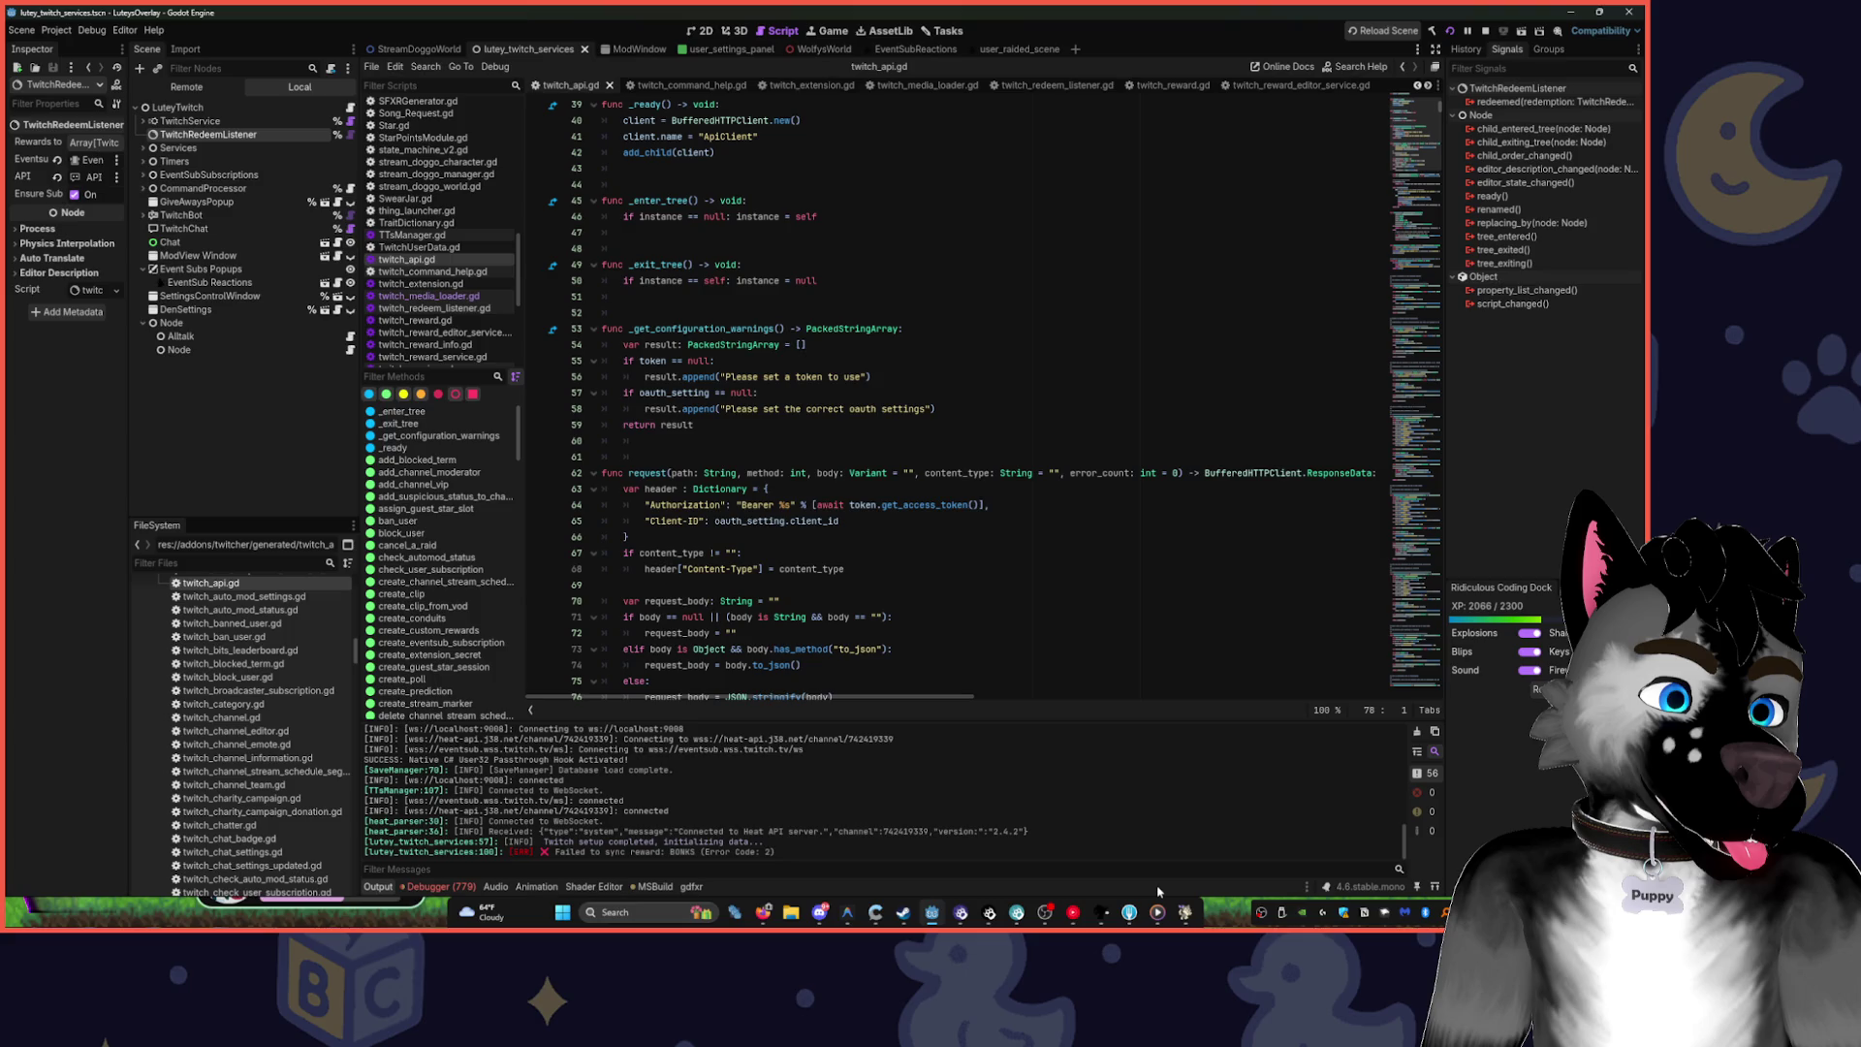
click(1295, 444)
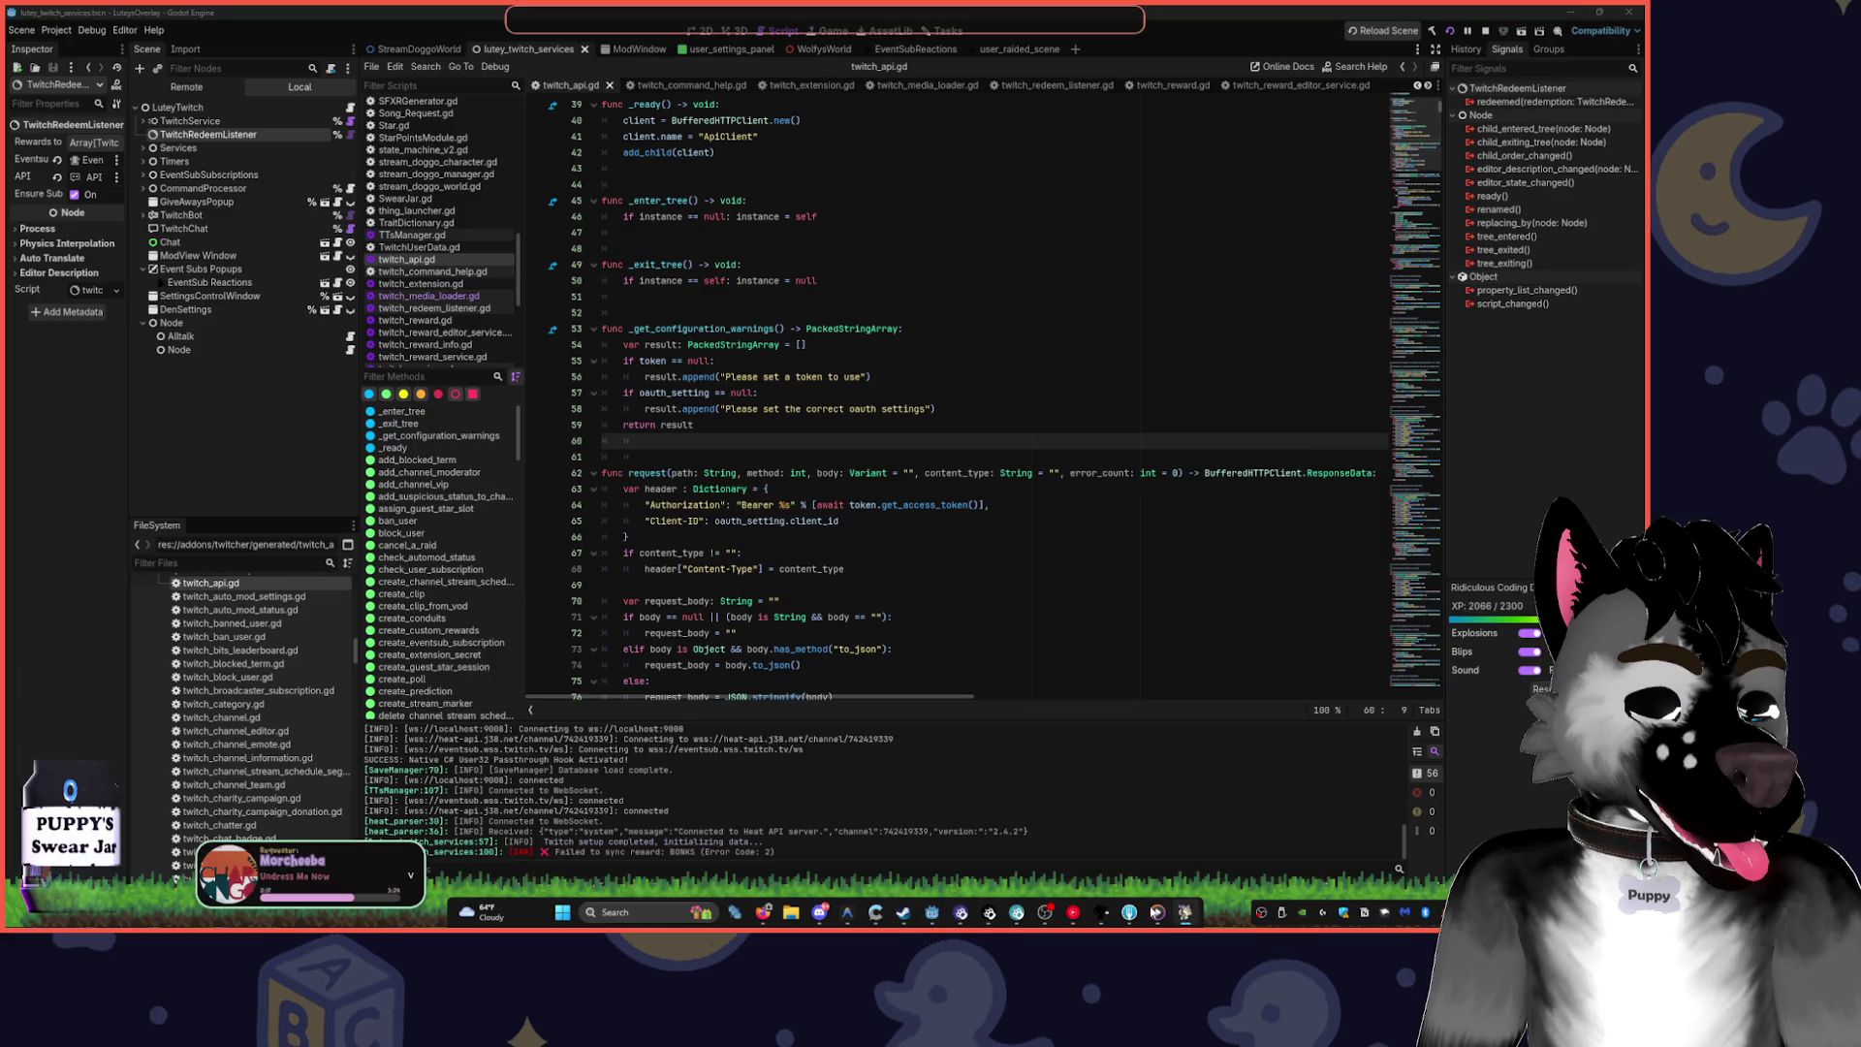
key(Down)
key(Down)
key(Down)
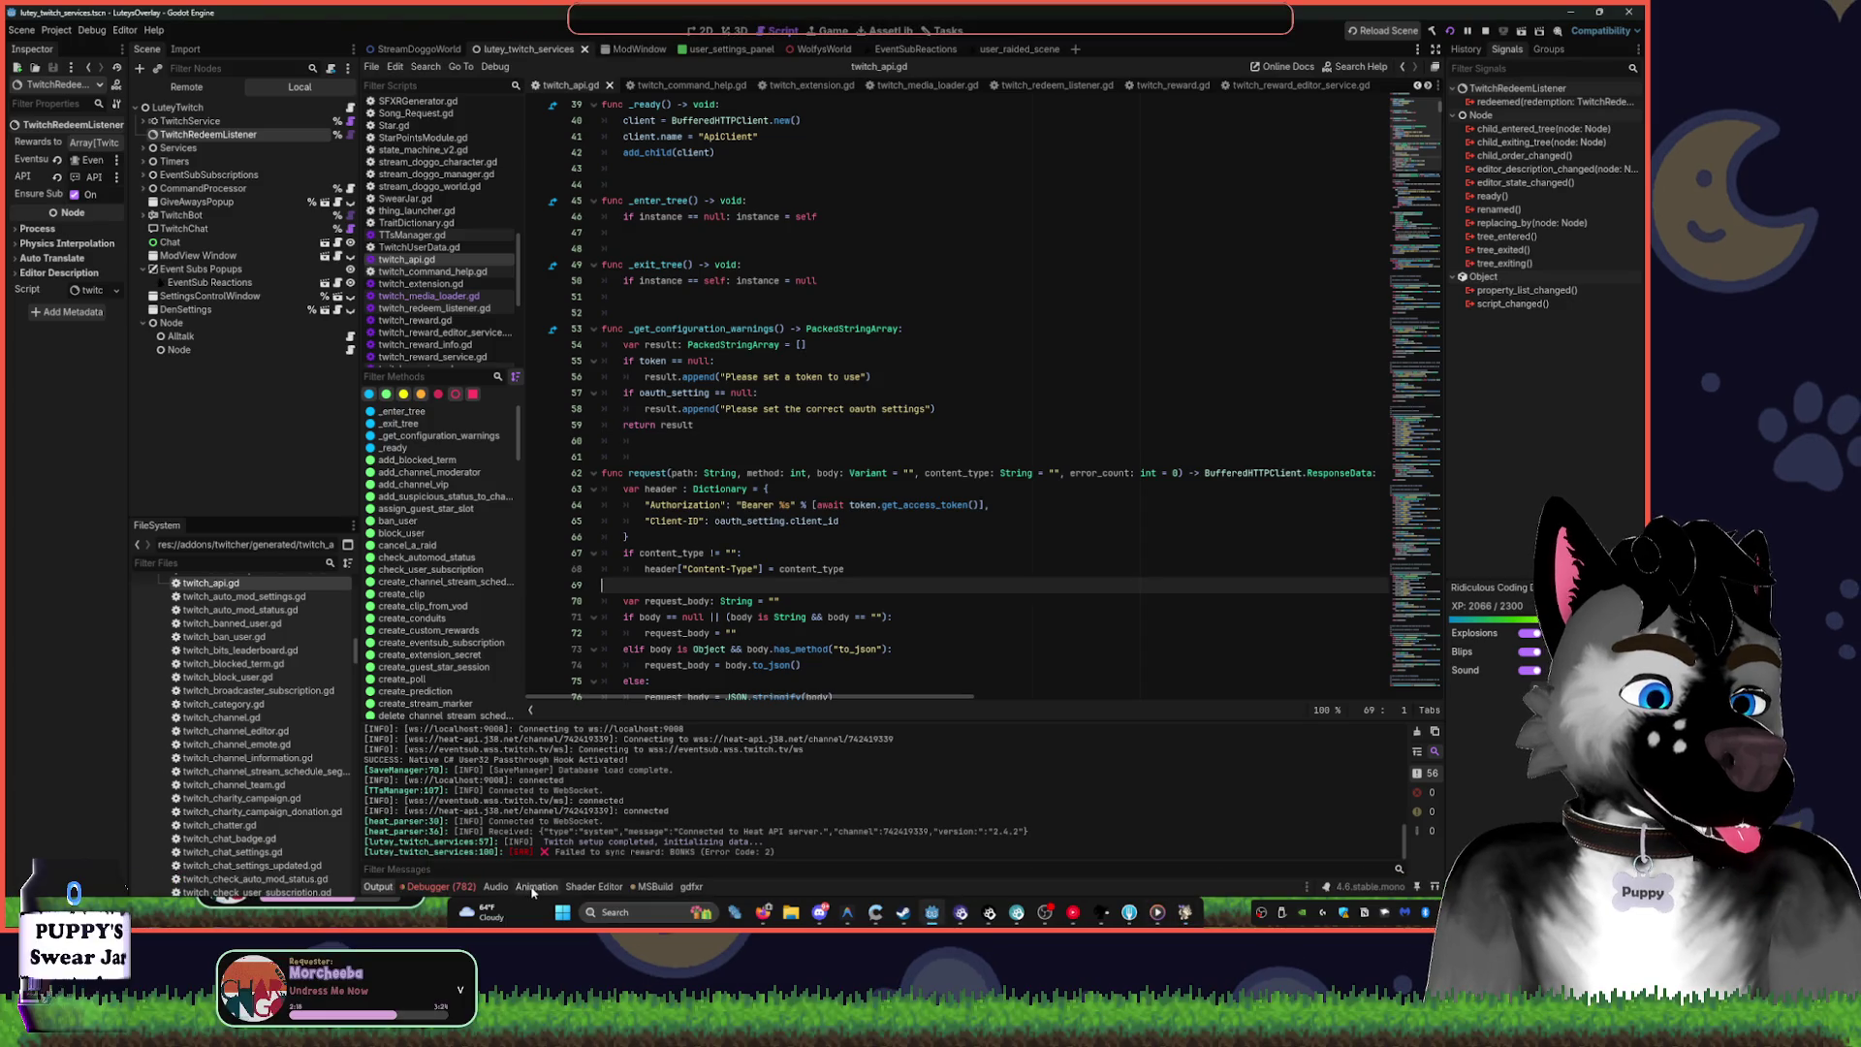
click(438, 887)
click(570, 726)
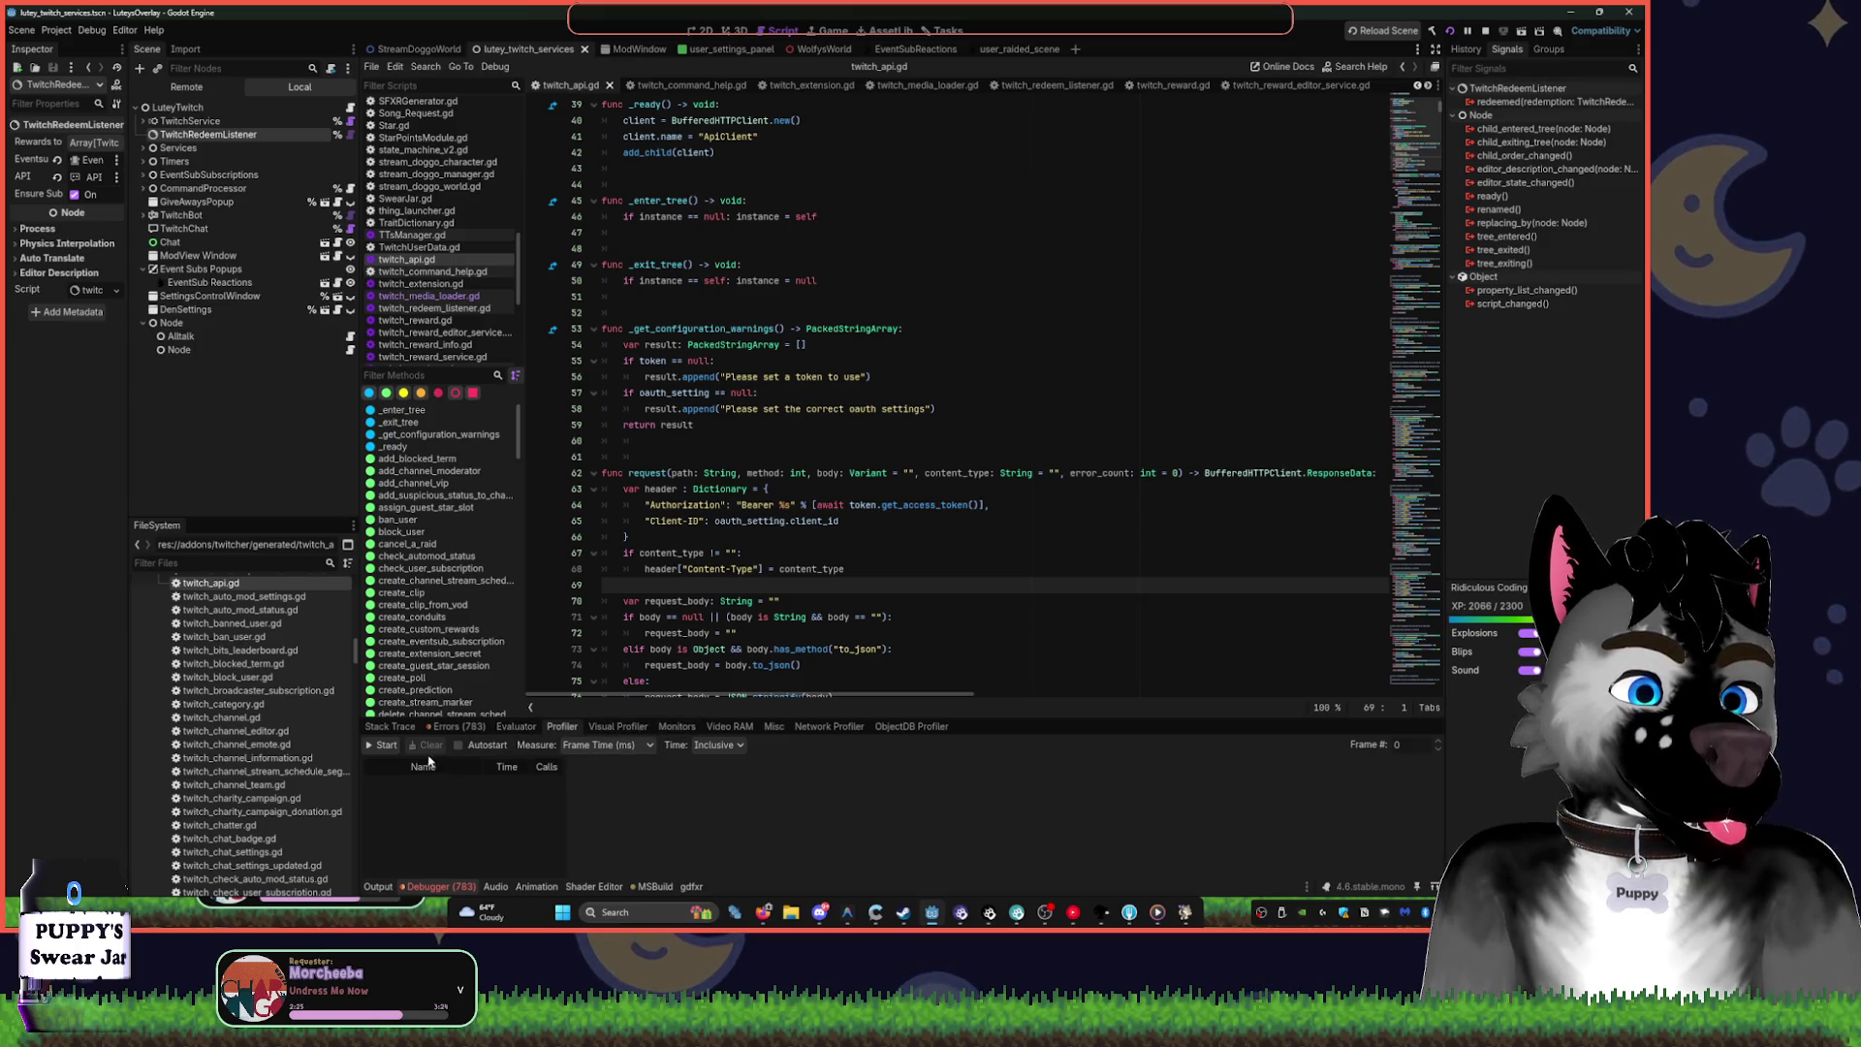
Step: Enlarge the Monitors panel, collapse Raster, and graph Static memory at about 520 MB
click(677, 727)
mouse_move(679, 717)
mouse_down()
mouse_move(712, 696)
mouse_move(727, 472)
mouse_up()
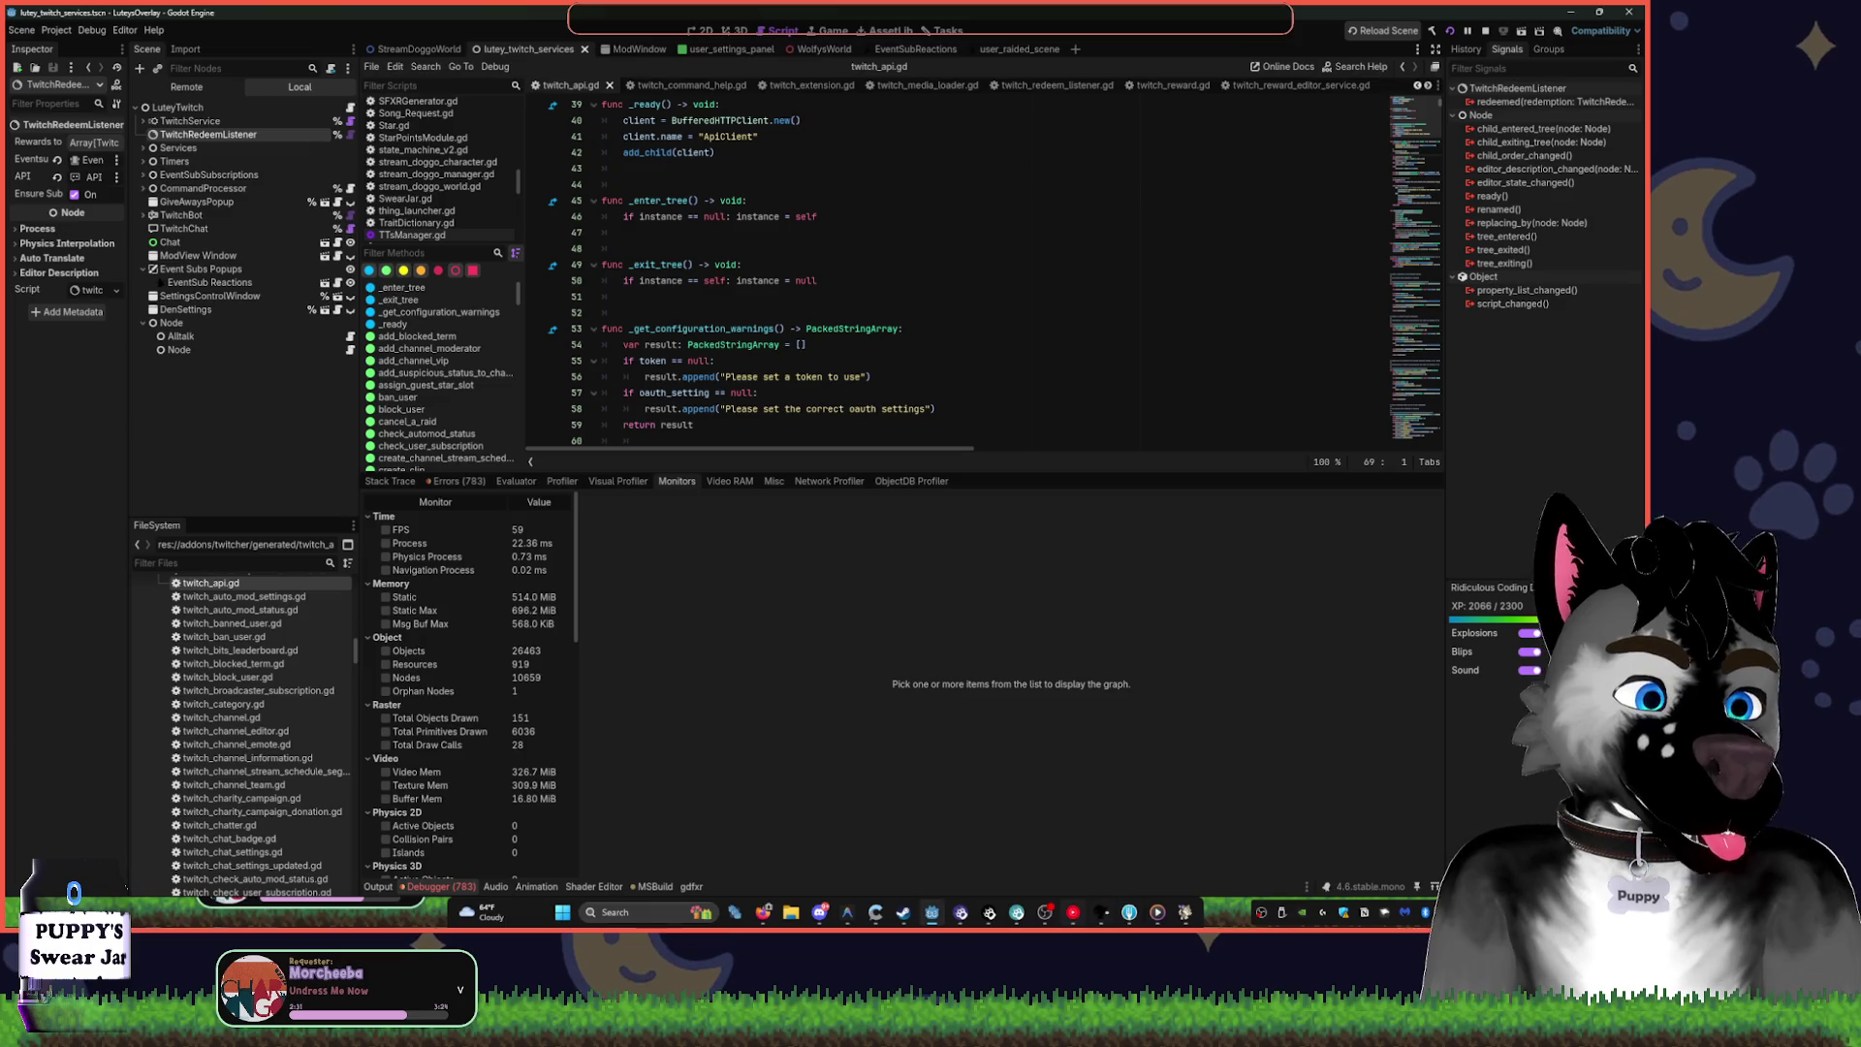
key(XF86AudioLowerVolume)
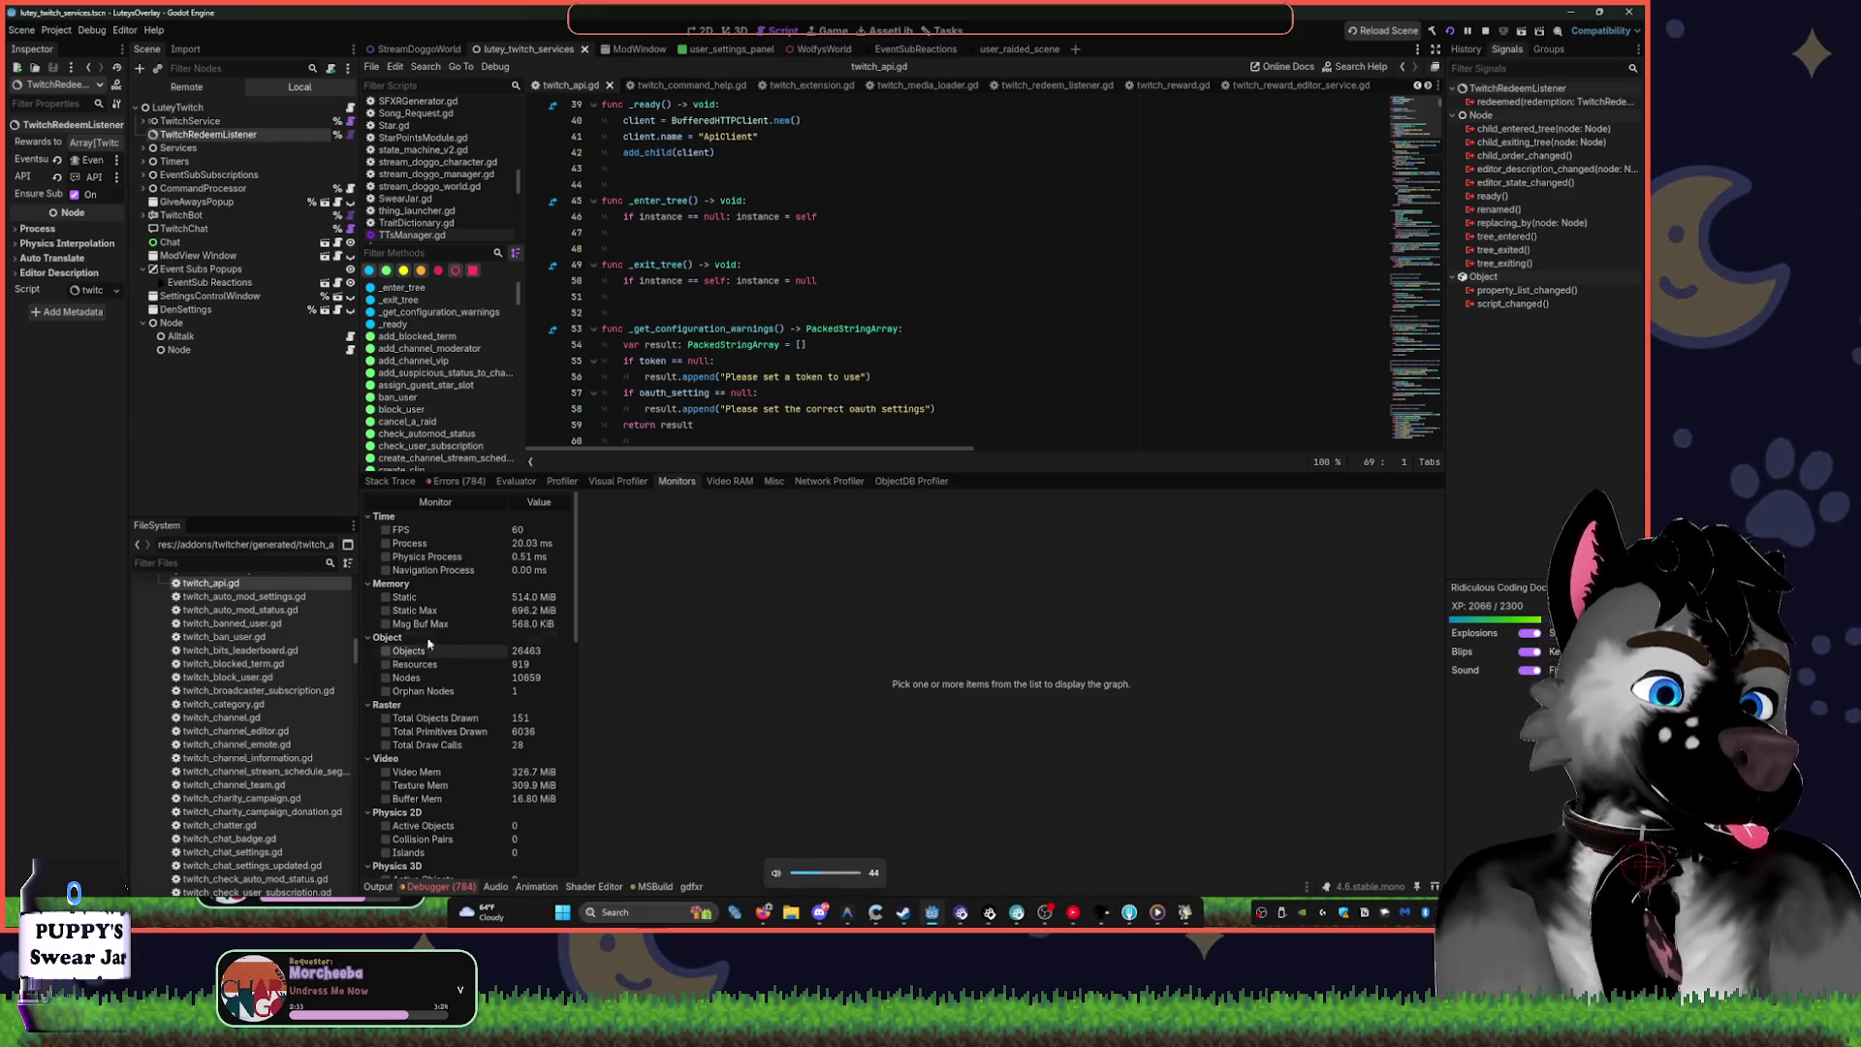
click(369, 705)
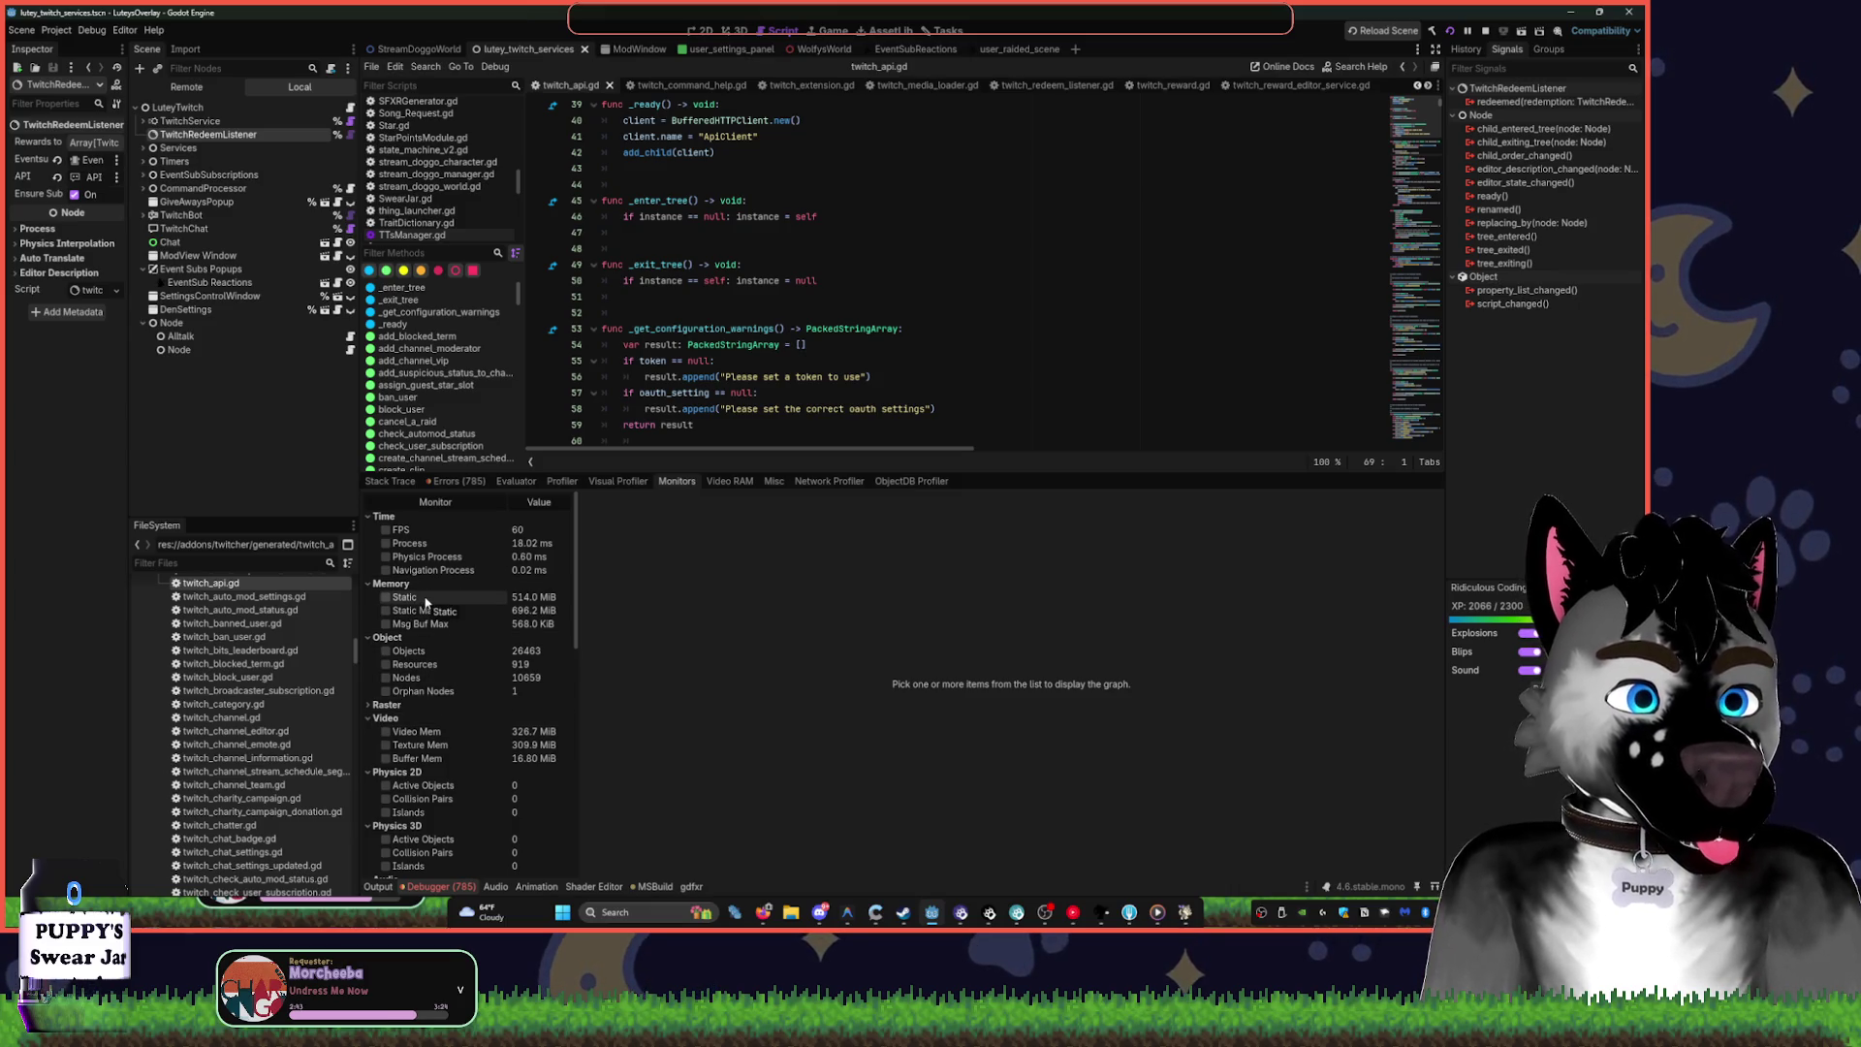
click(426, 603)
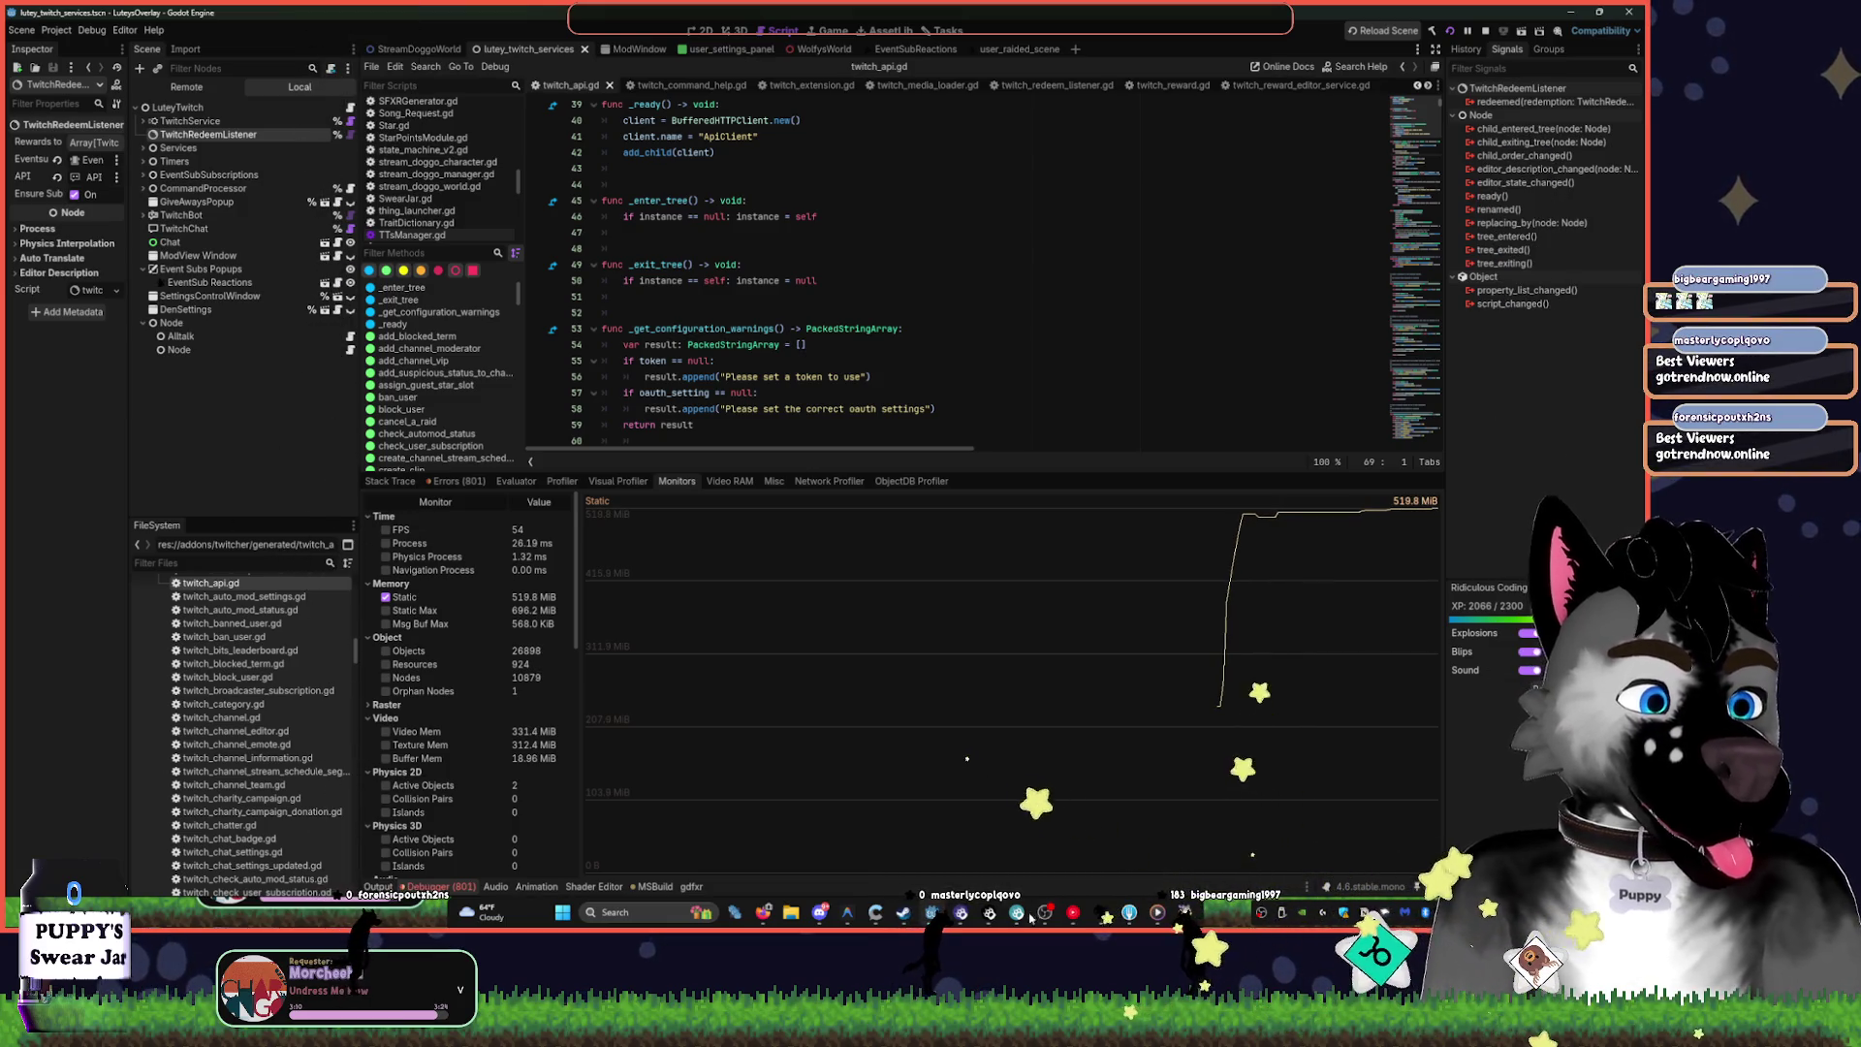
click(1101, 915)
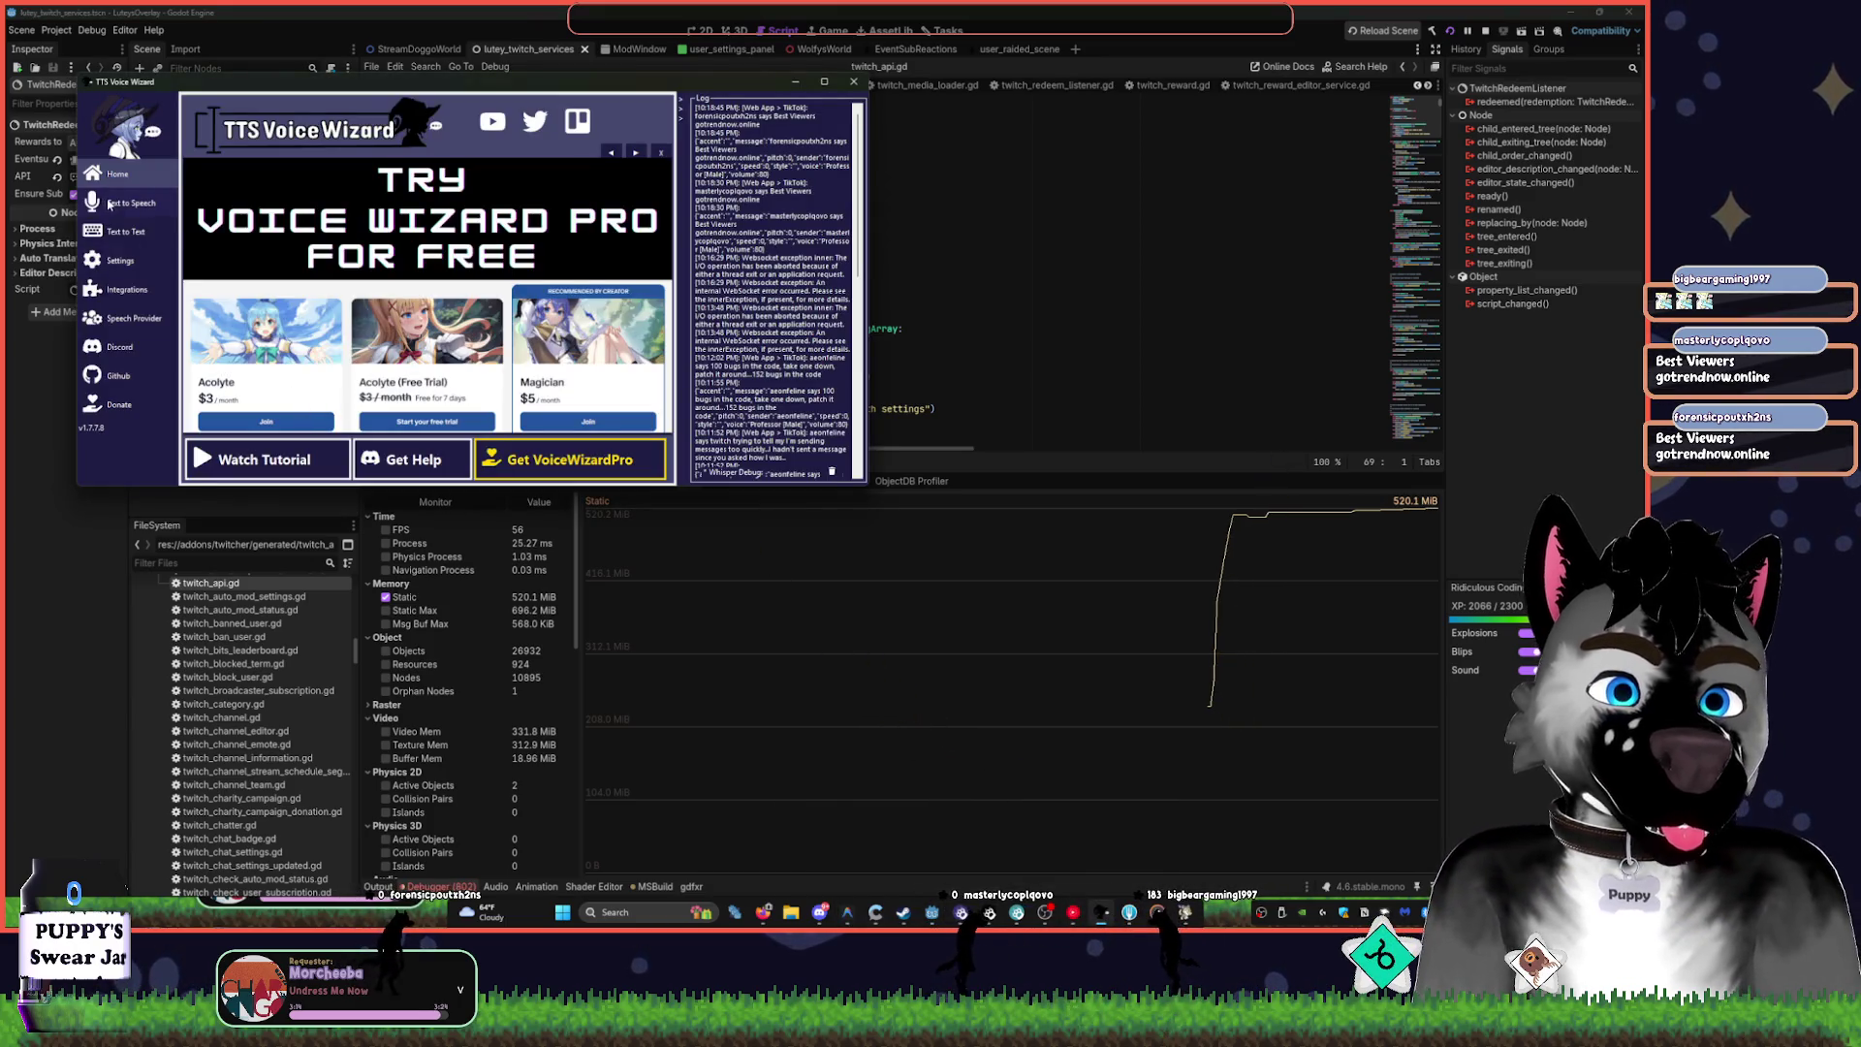
Step: Stop TTS Voice Wizard's text-to-speech playback, close the app, and bring up the ModView window
click(128, 209)
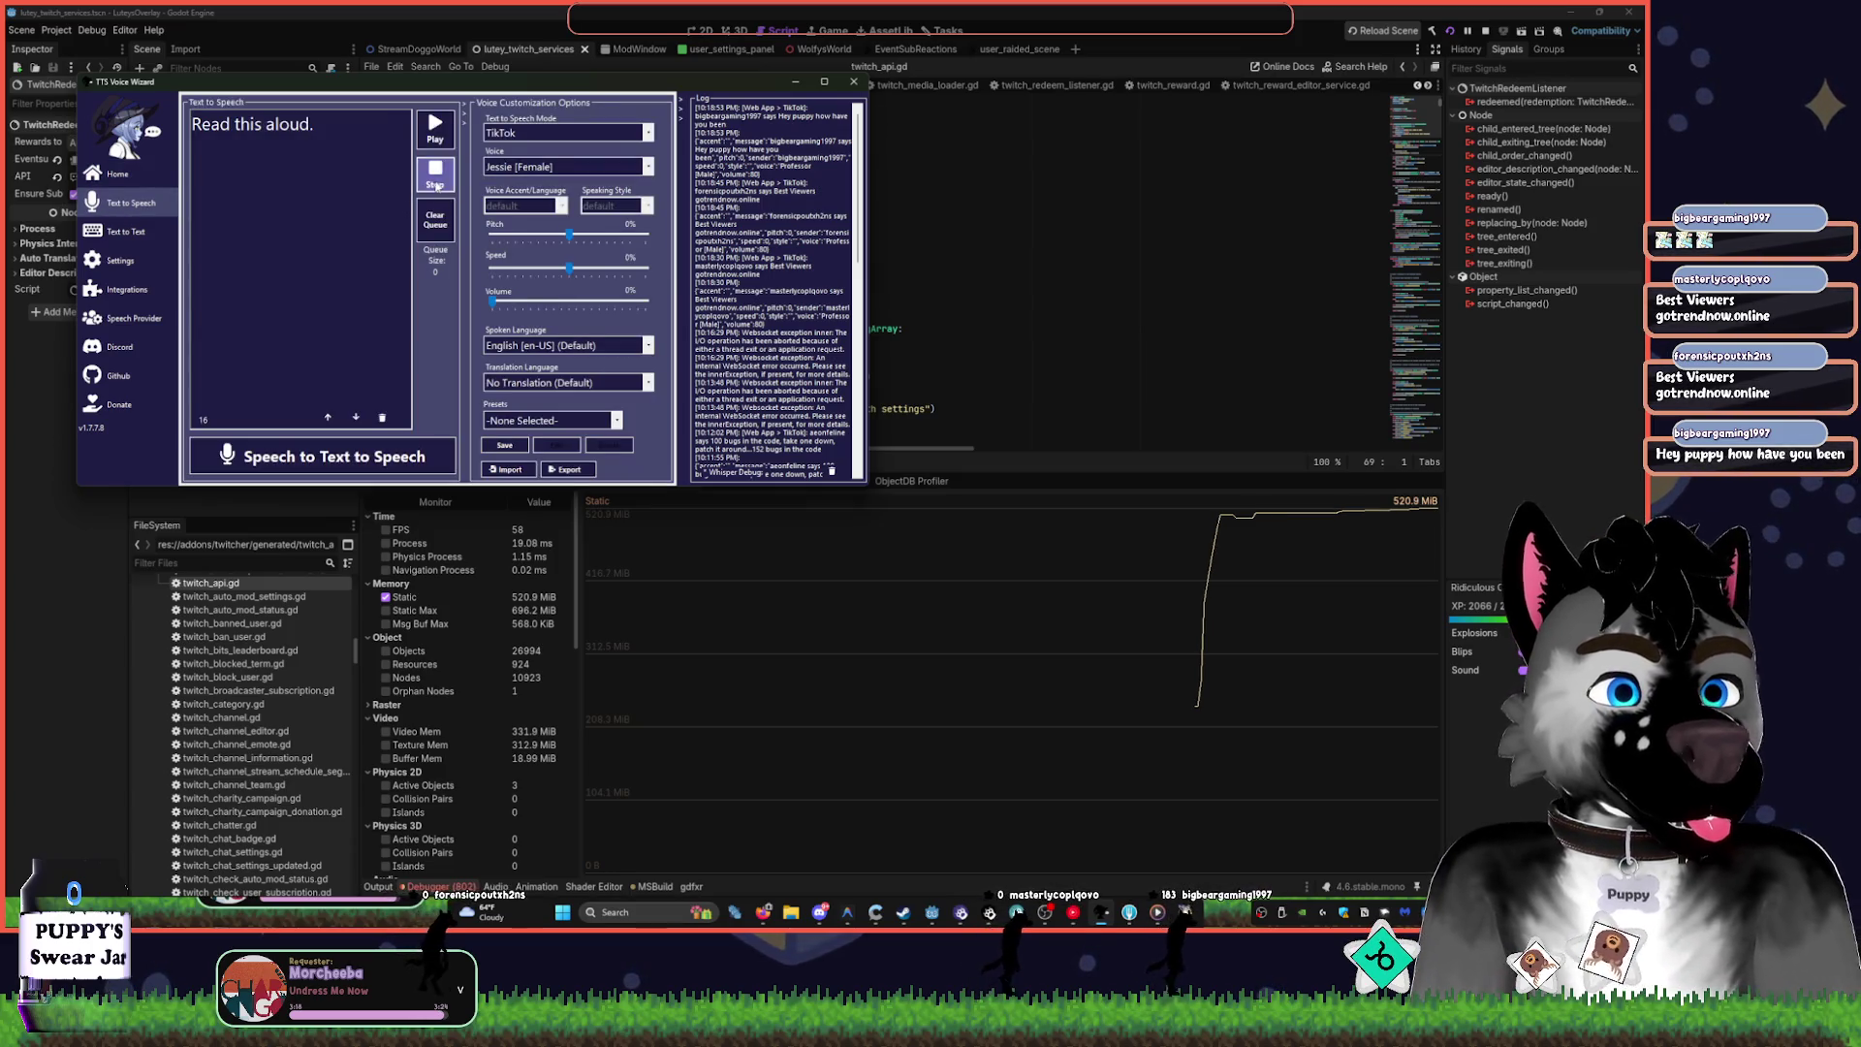
click(438, 174)
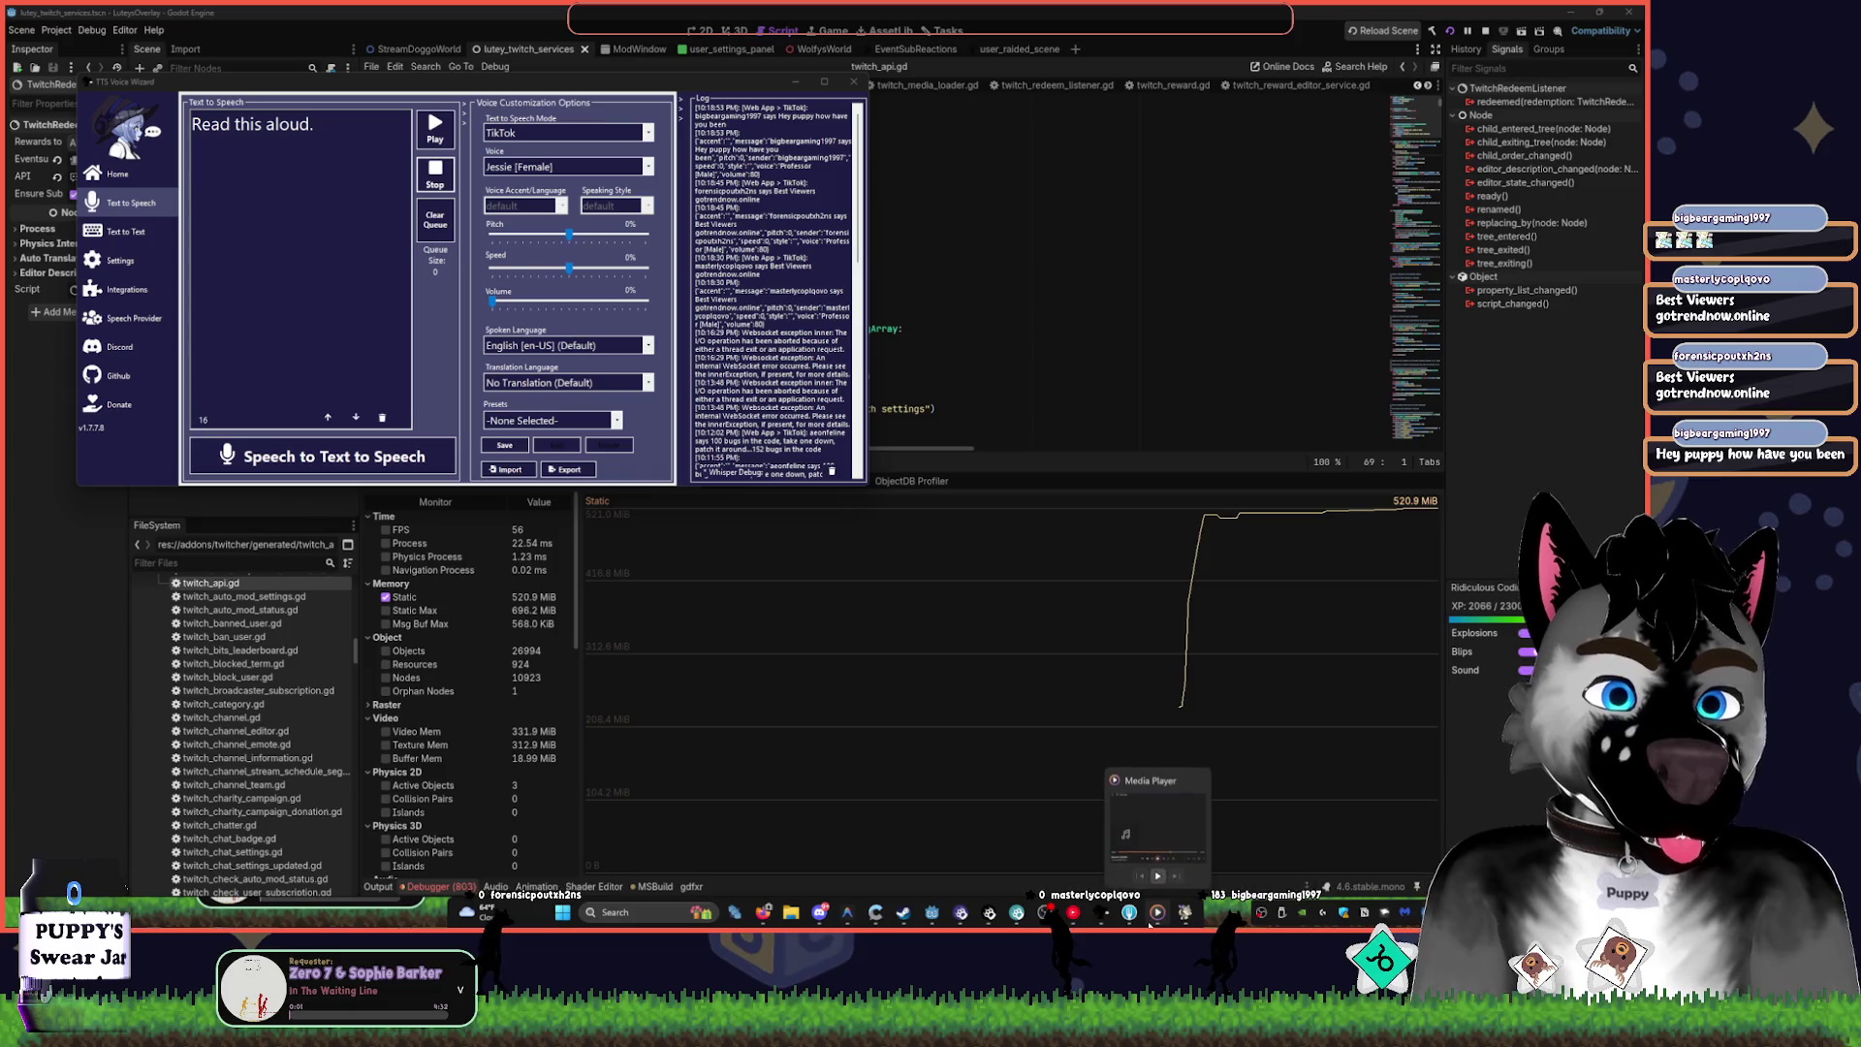
click(1102, 912)
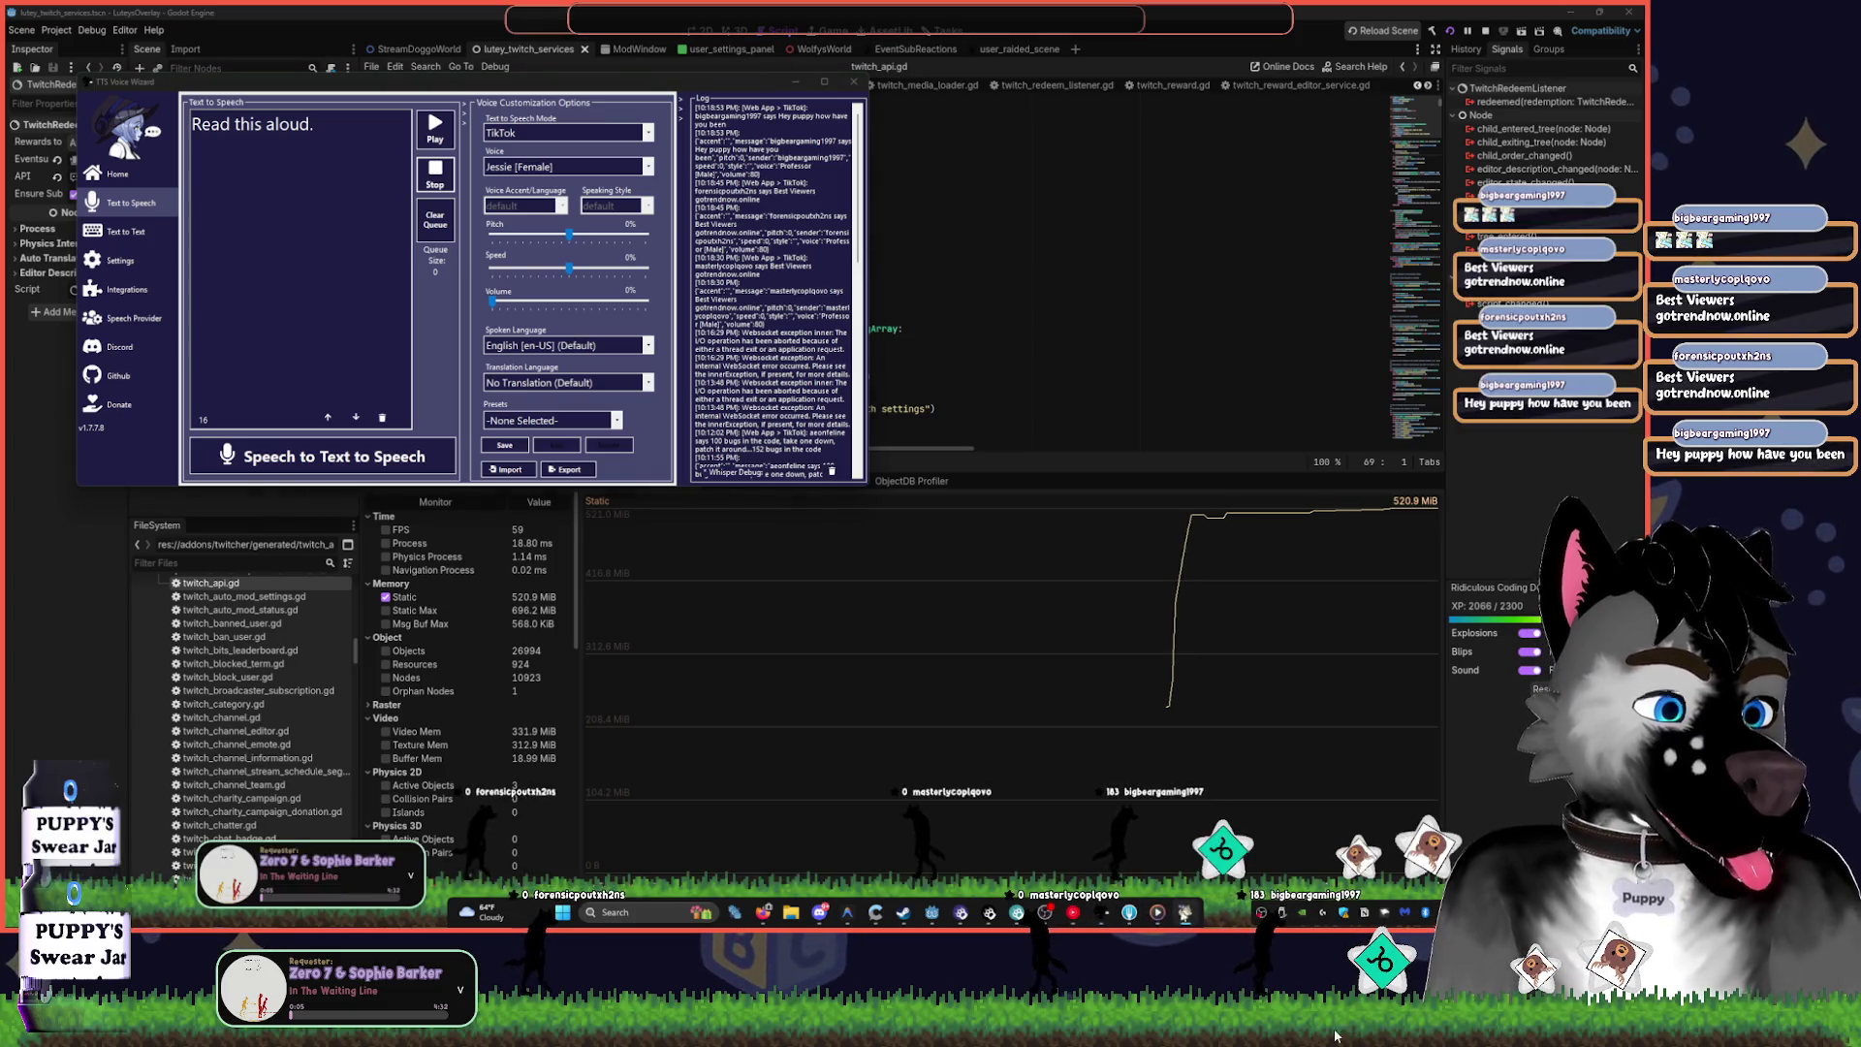
click(848, 85)
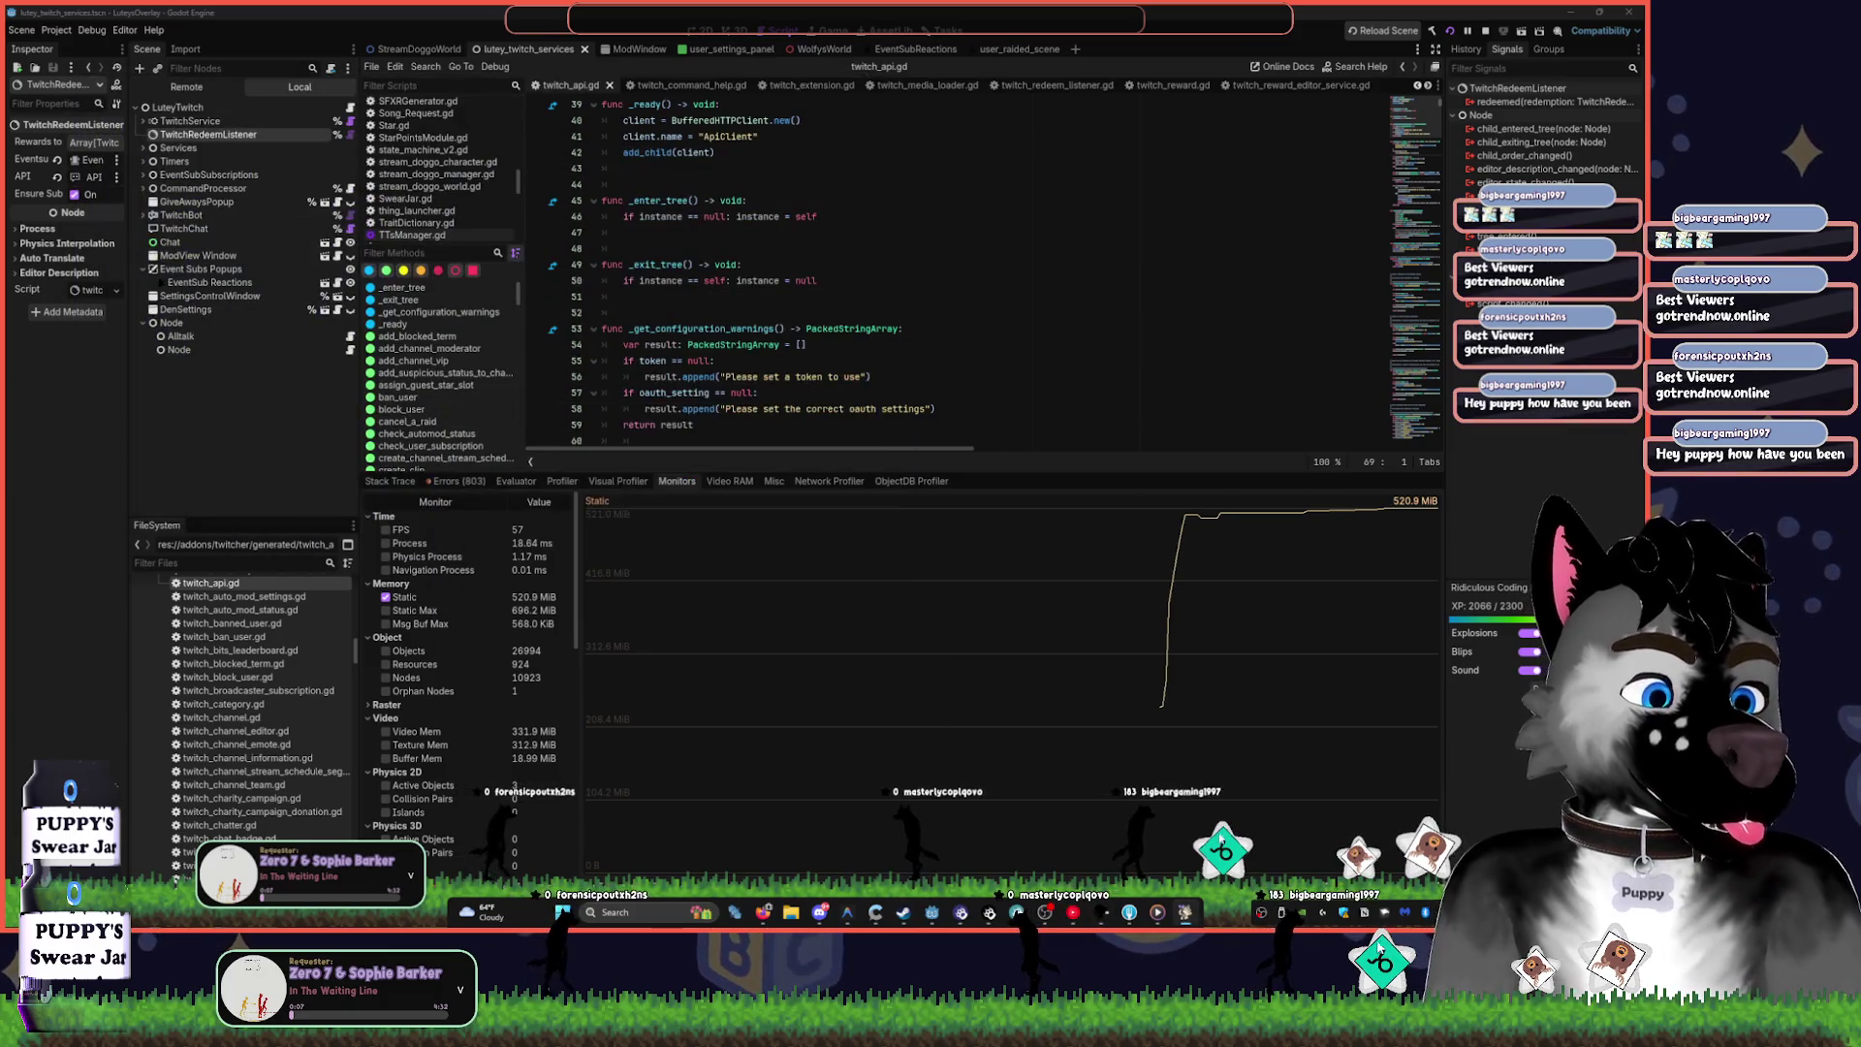
click(1229, 1030)
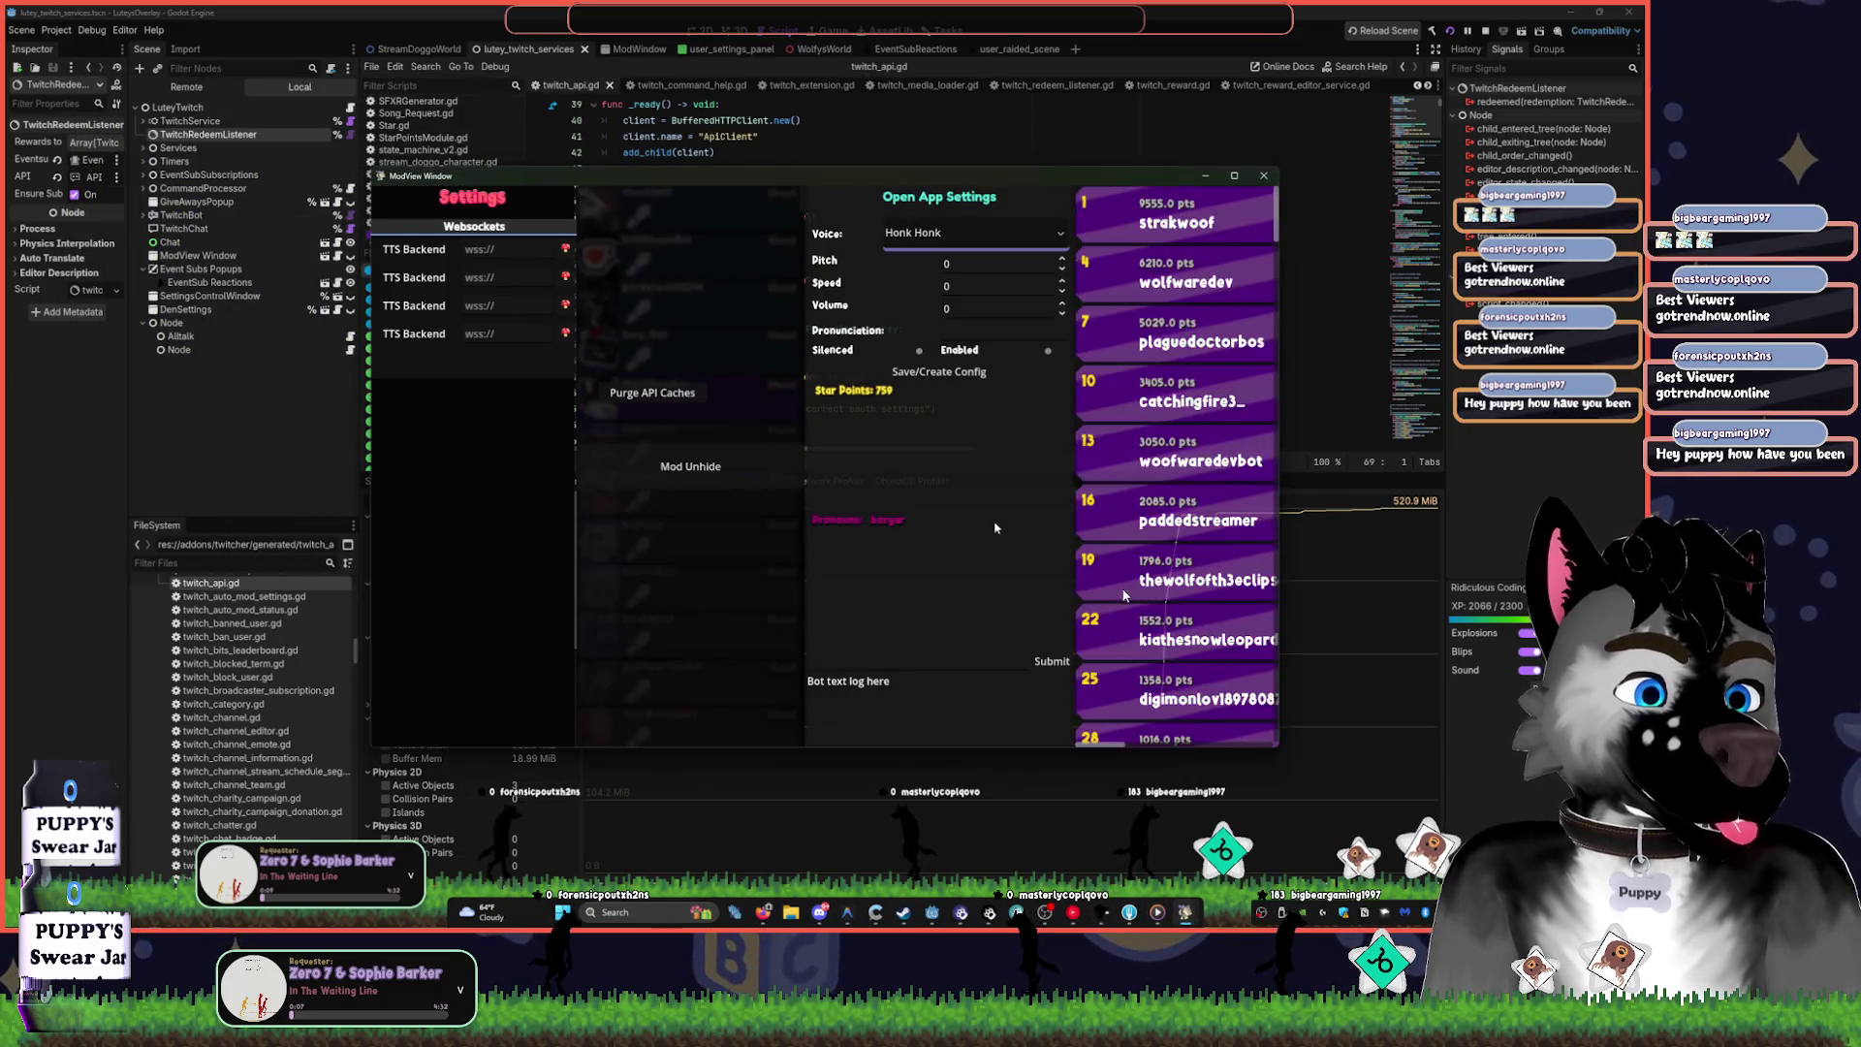
Step: Unhide the ModView moderator and viewer list and scroll down to its last name
click(691, 456)
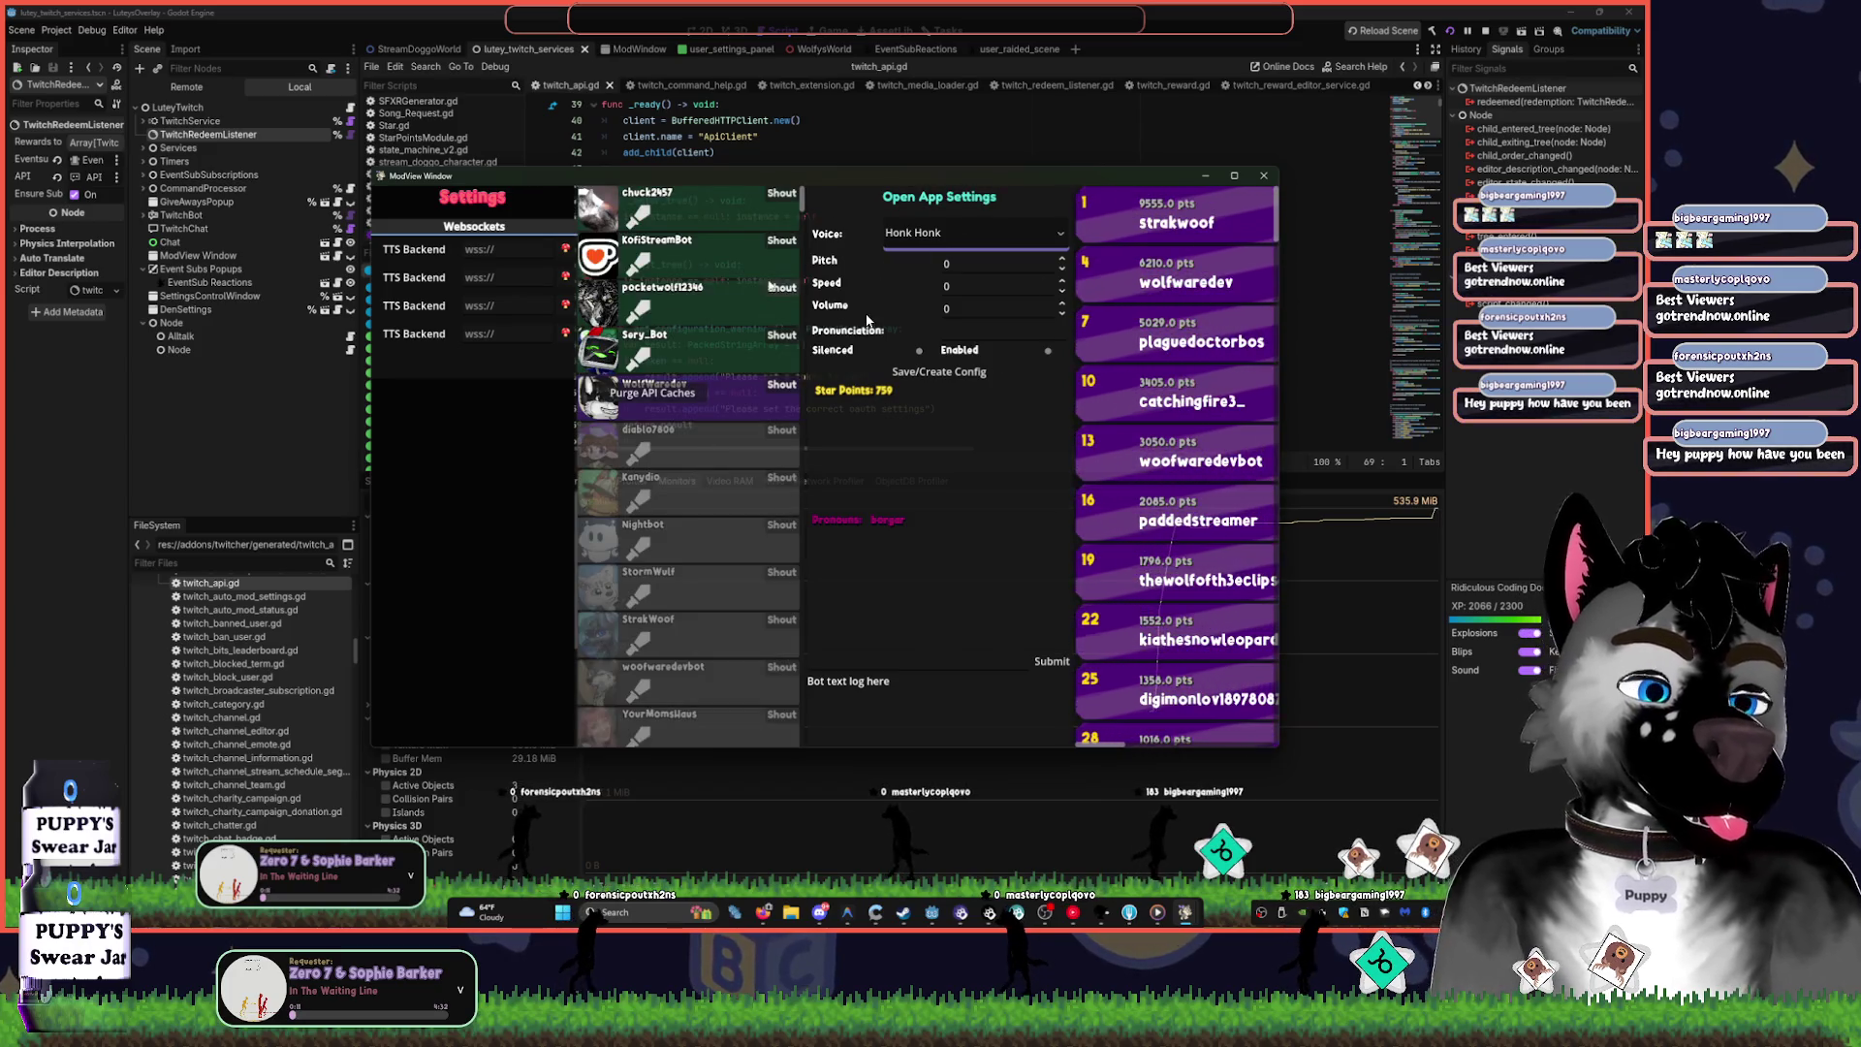
scroll(739, 445, down, 10)
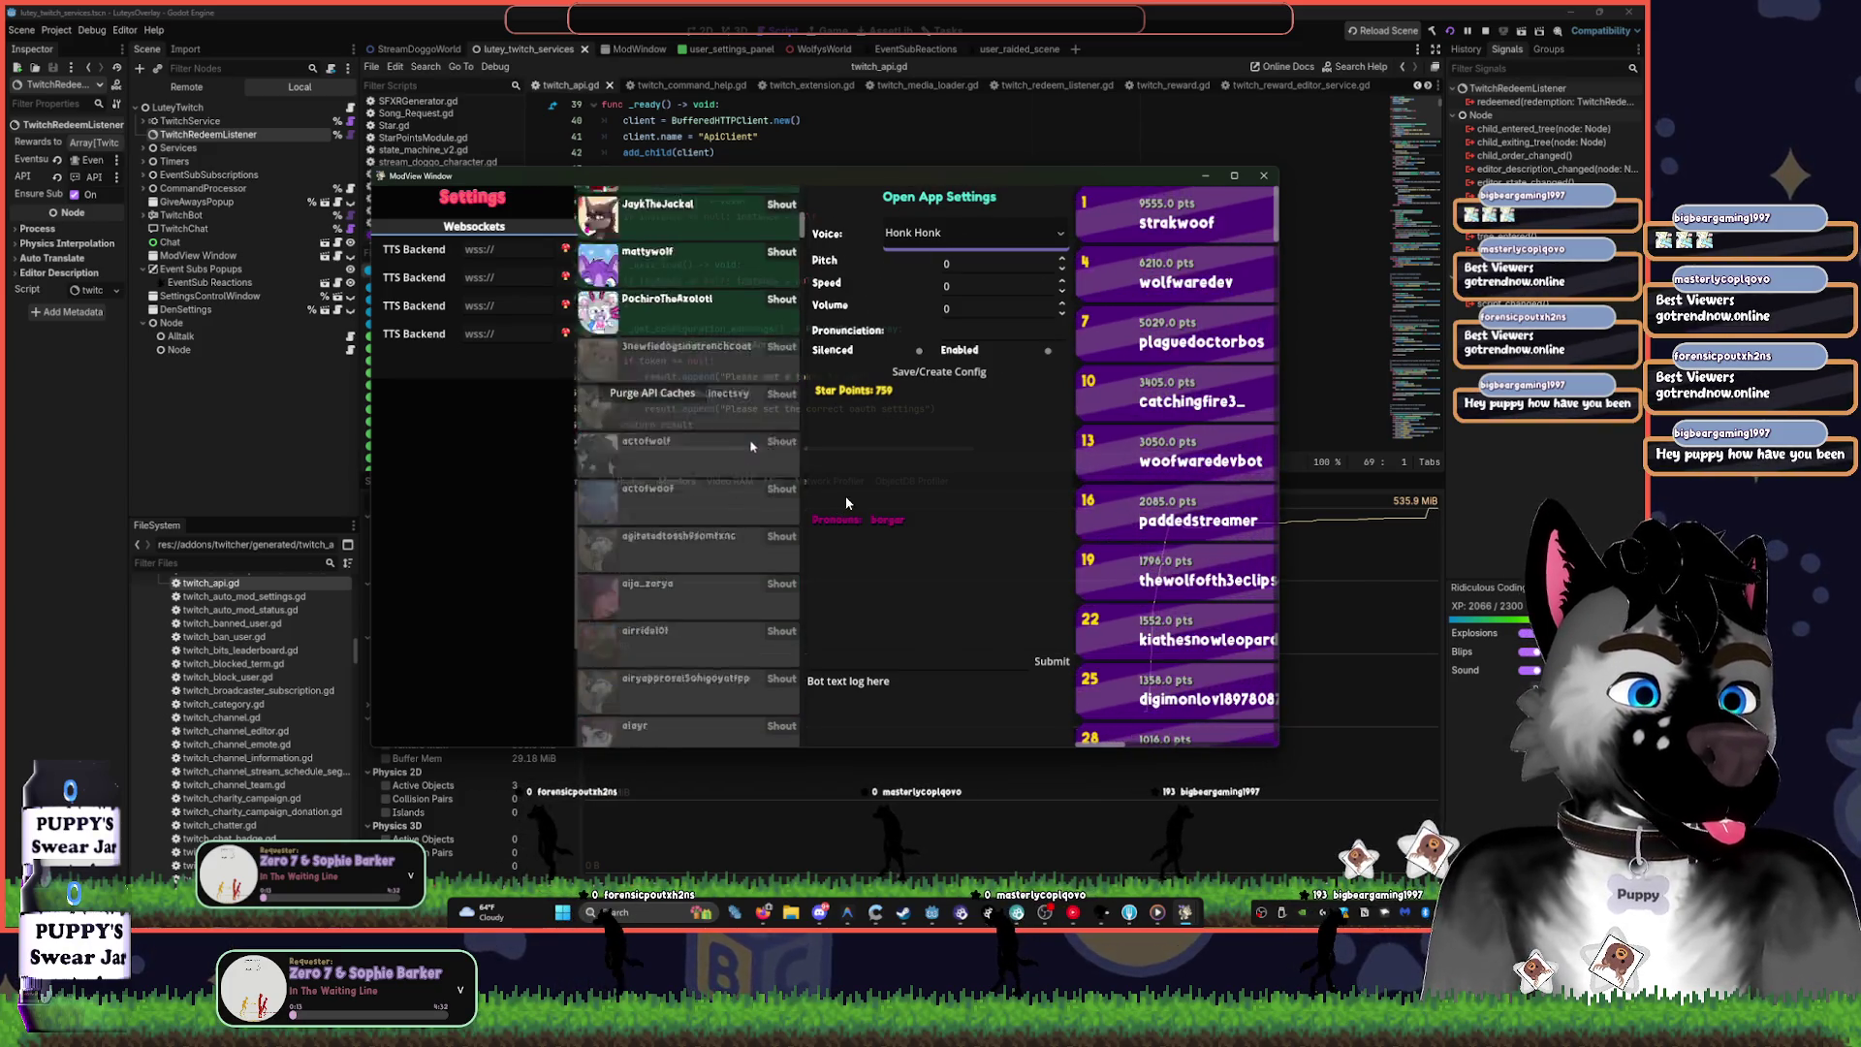
scroll(741, 449, down, 15)
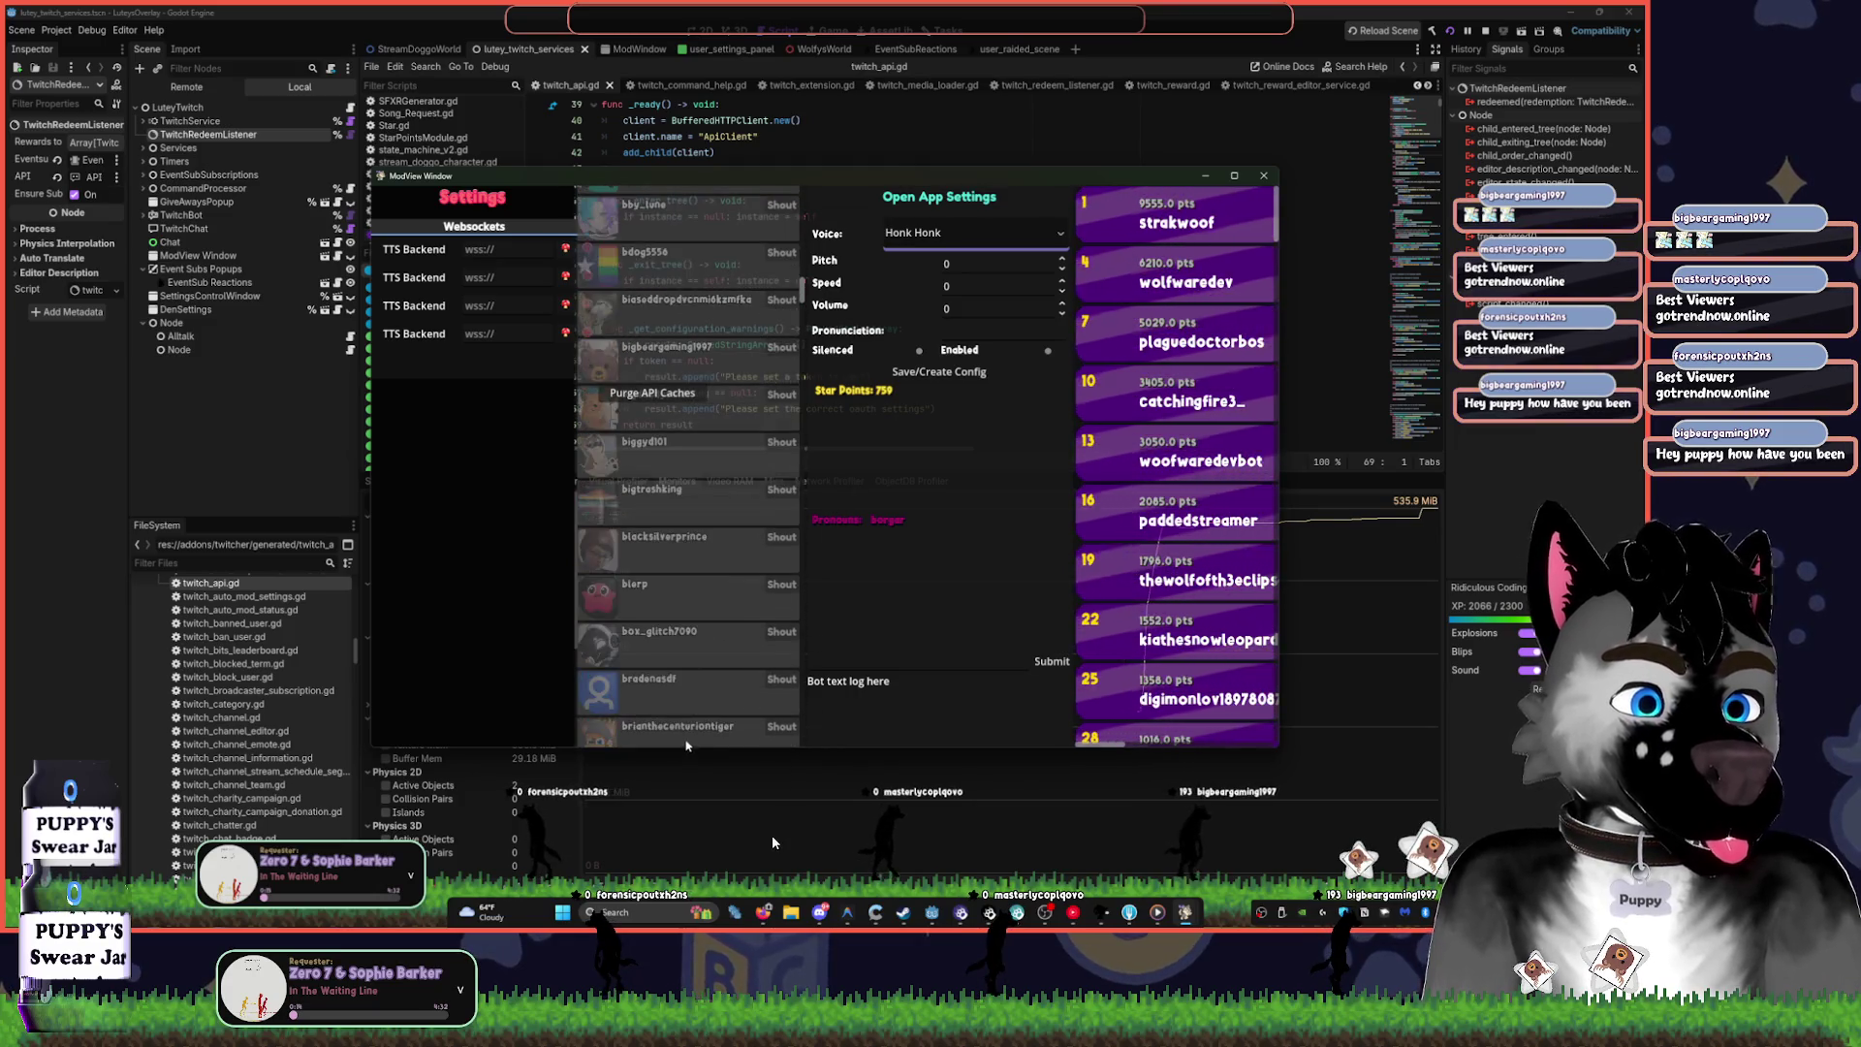
scroll(771, 593, down, 15)
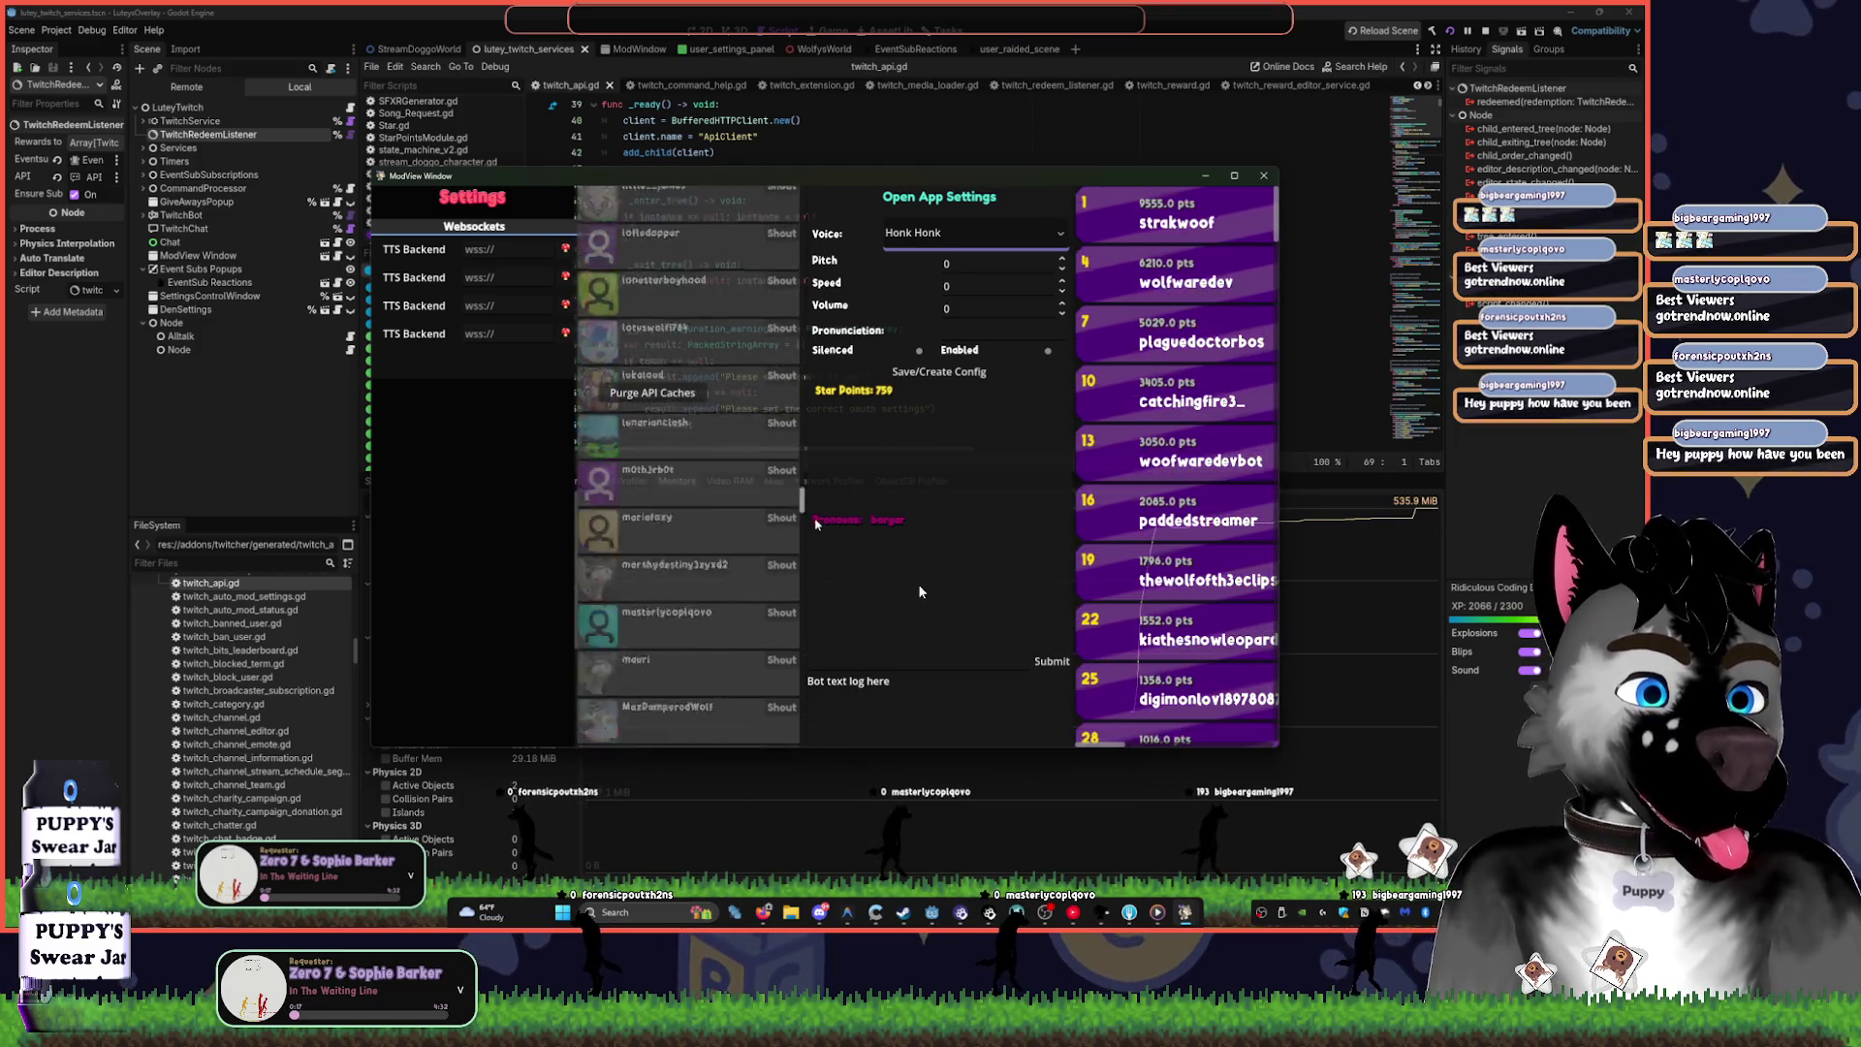
scroll(803, 629, down, 15)
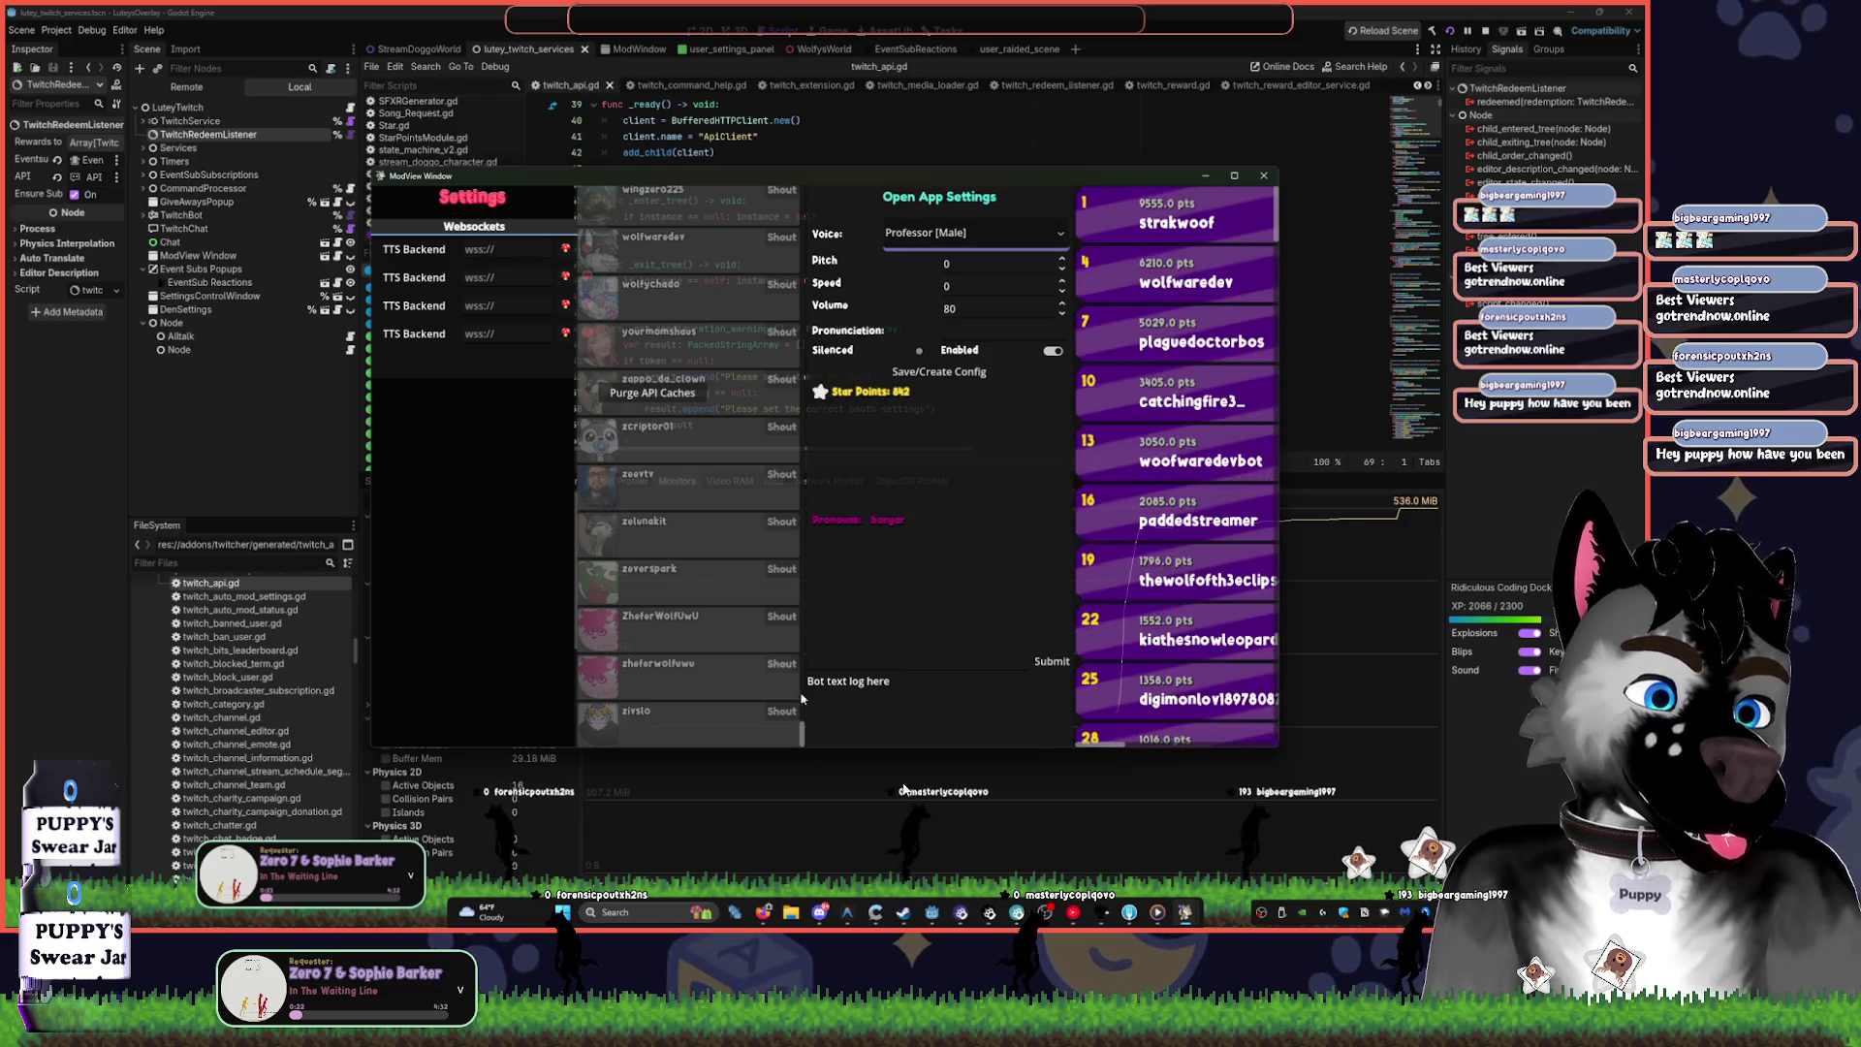
mouse_move(801, 739)
mouse_down()
mouse_move(819, 189)
mouse_move(826, 769)
mouse_up()
scroll(815, 696, down, 10)
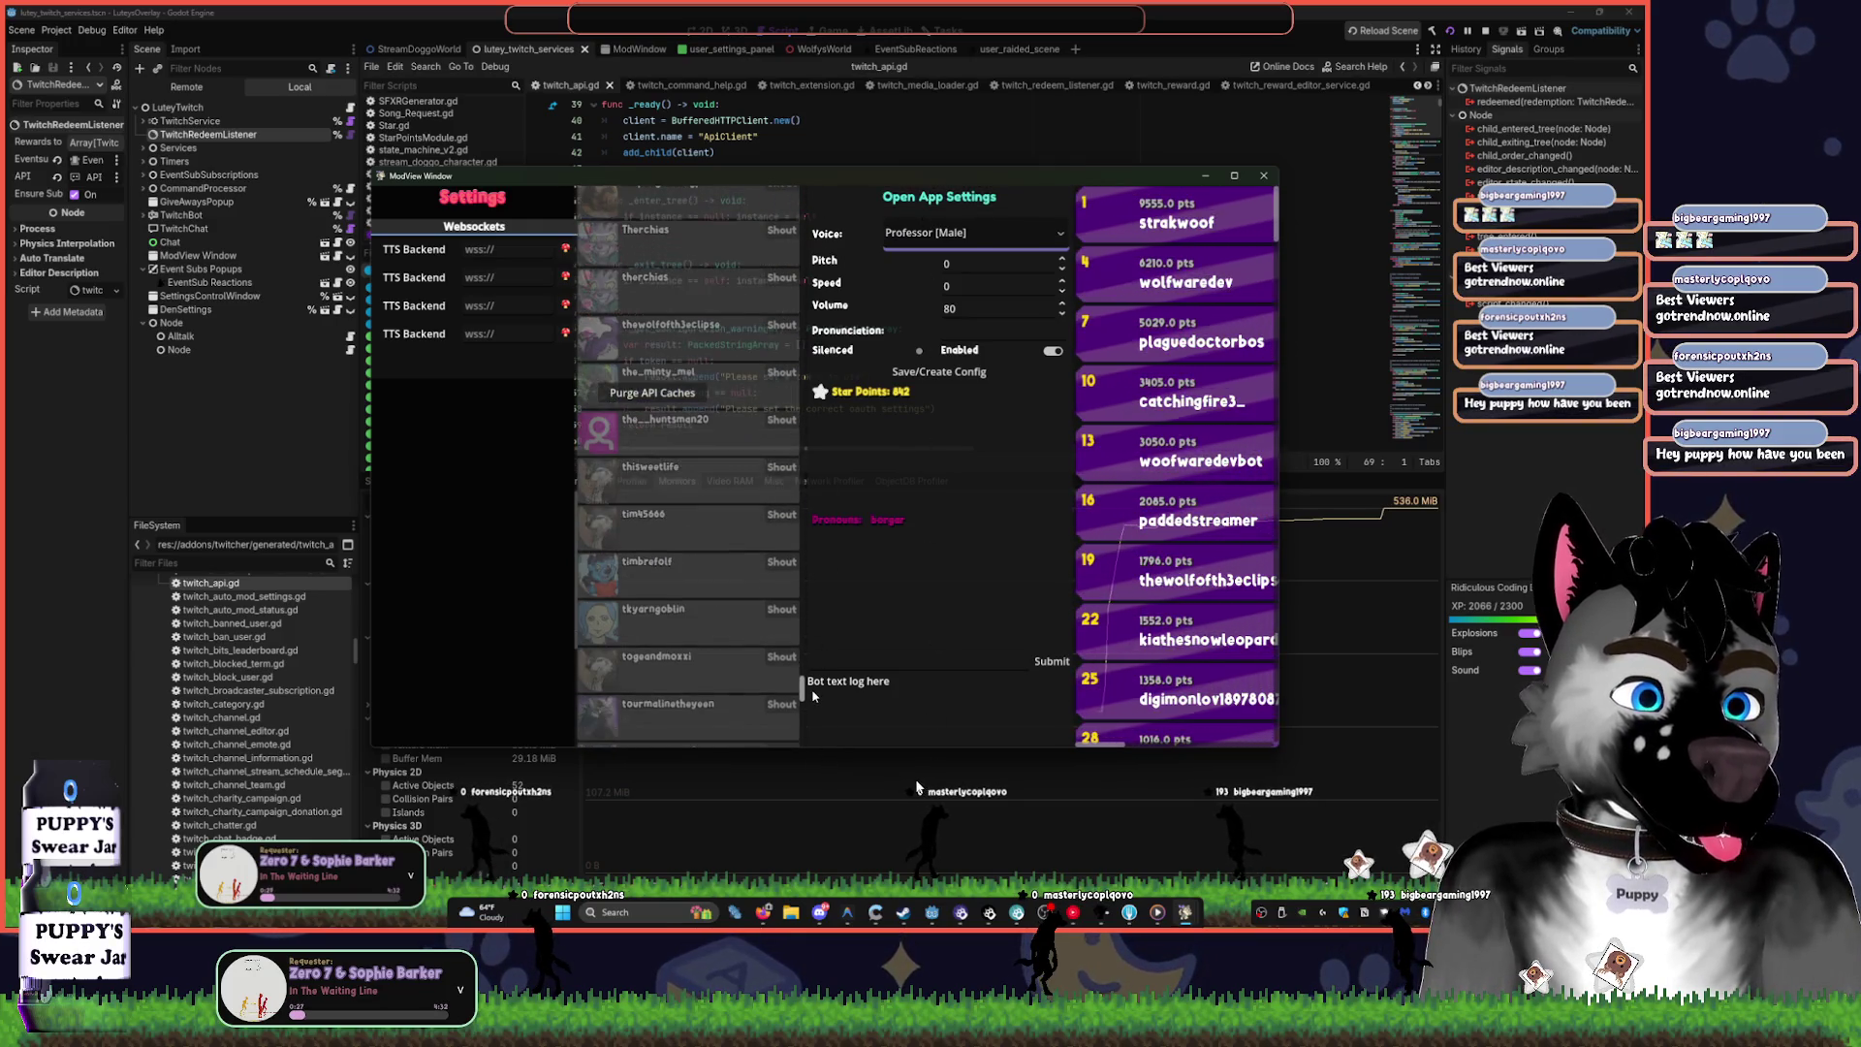
scroll(812, 685, down, 3)
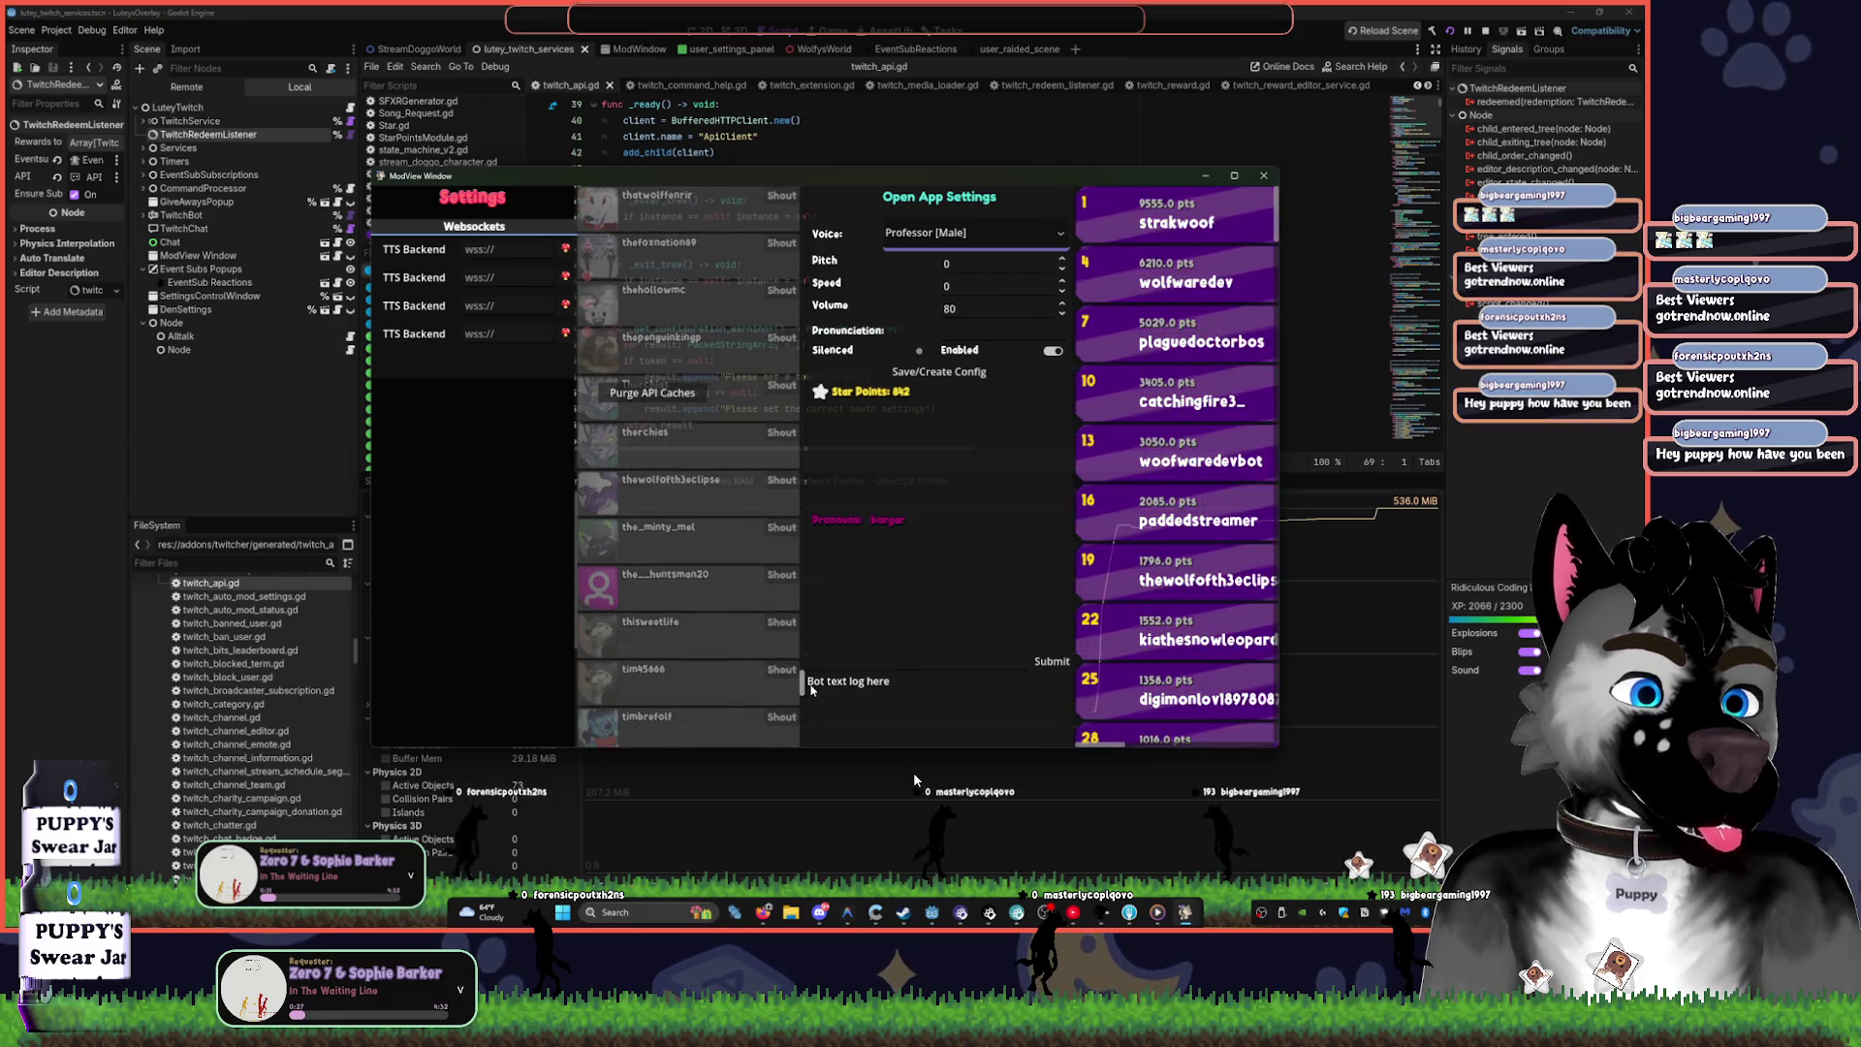
scroll(813, 688, down, 1)
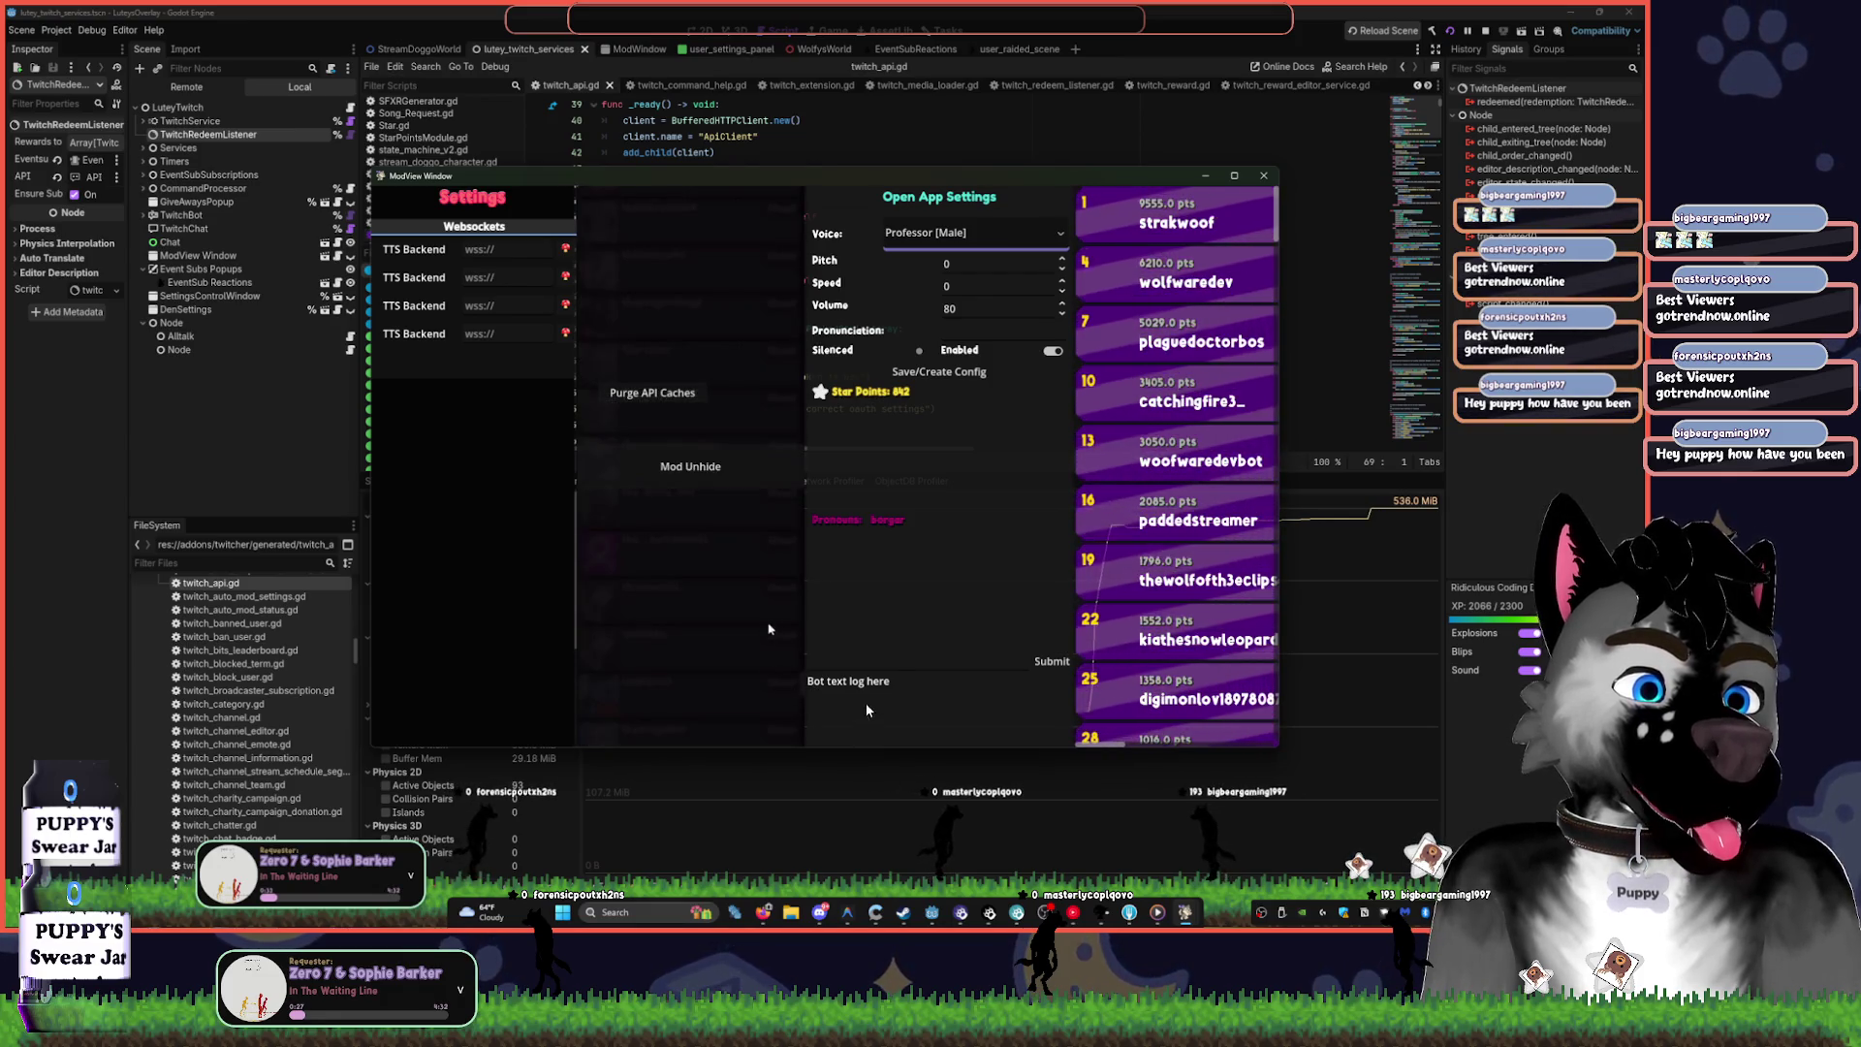
scroll(786, 387, down, 10)
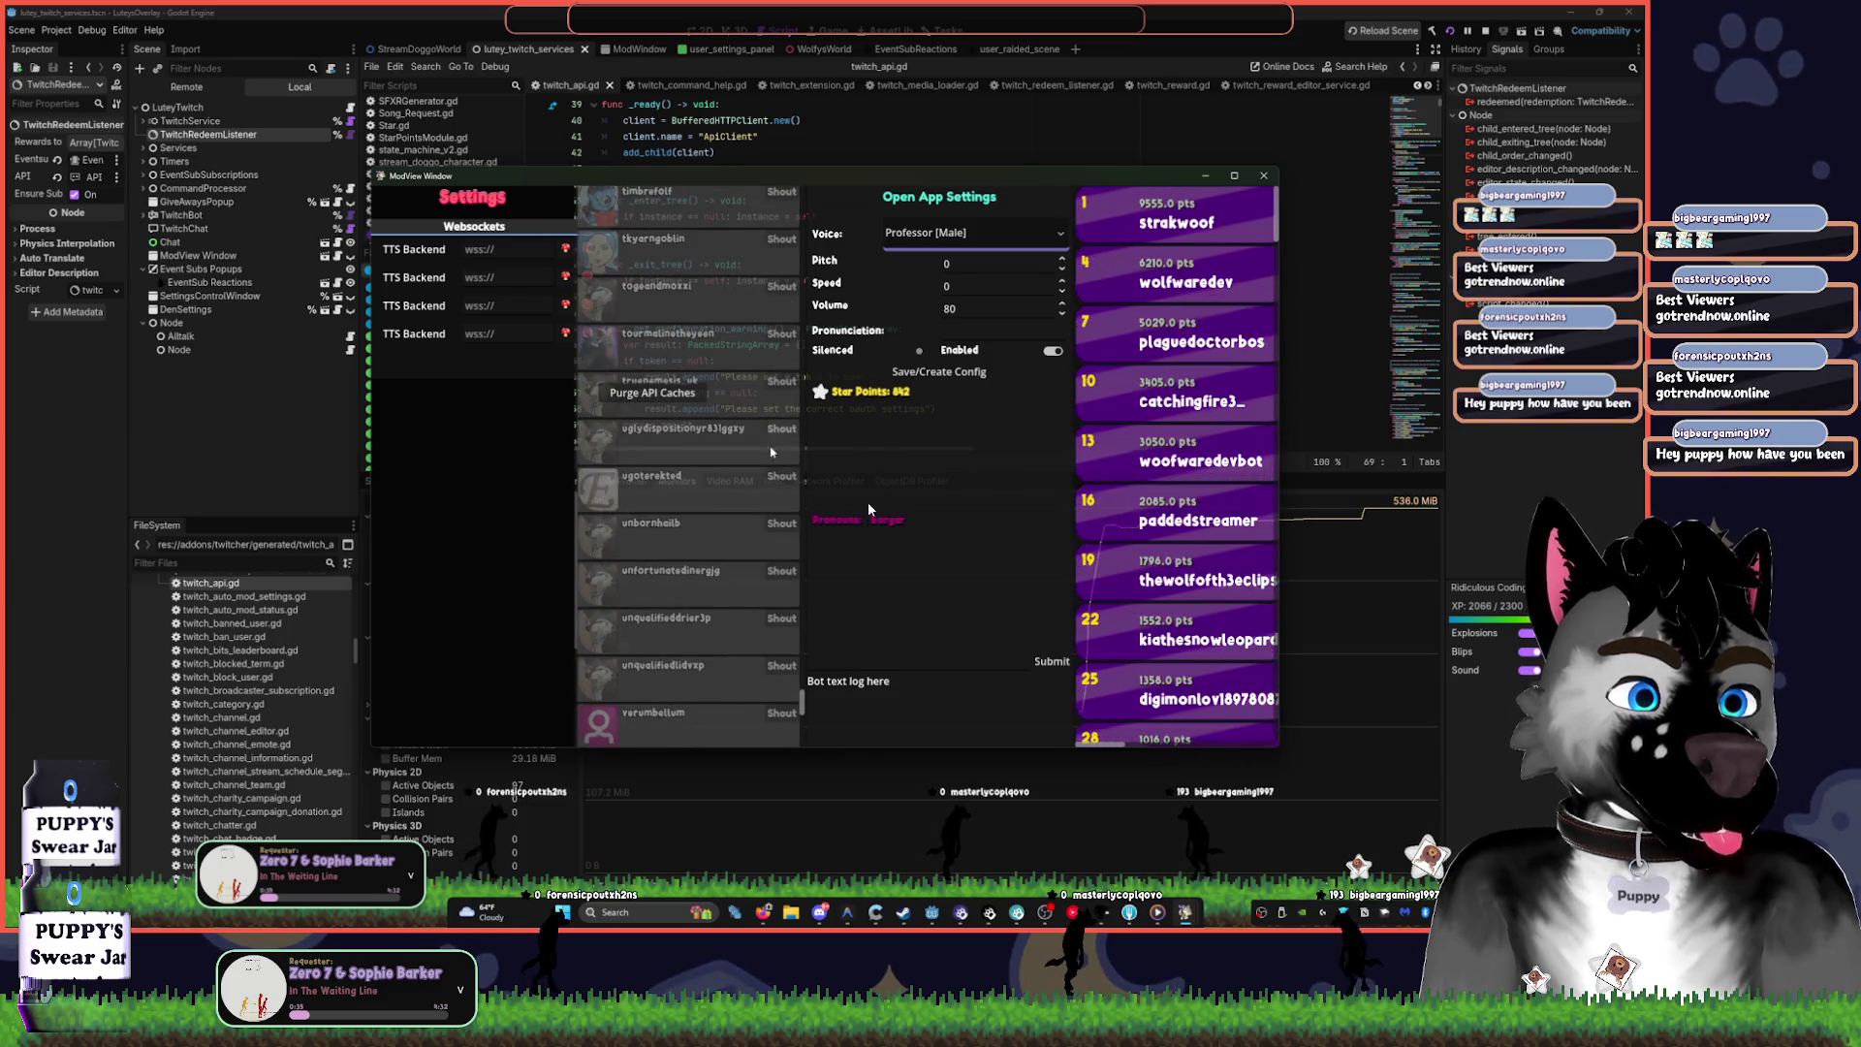
scroll(737, 683, down, 10)
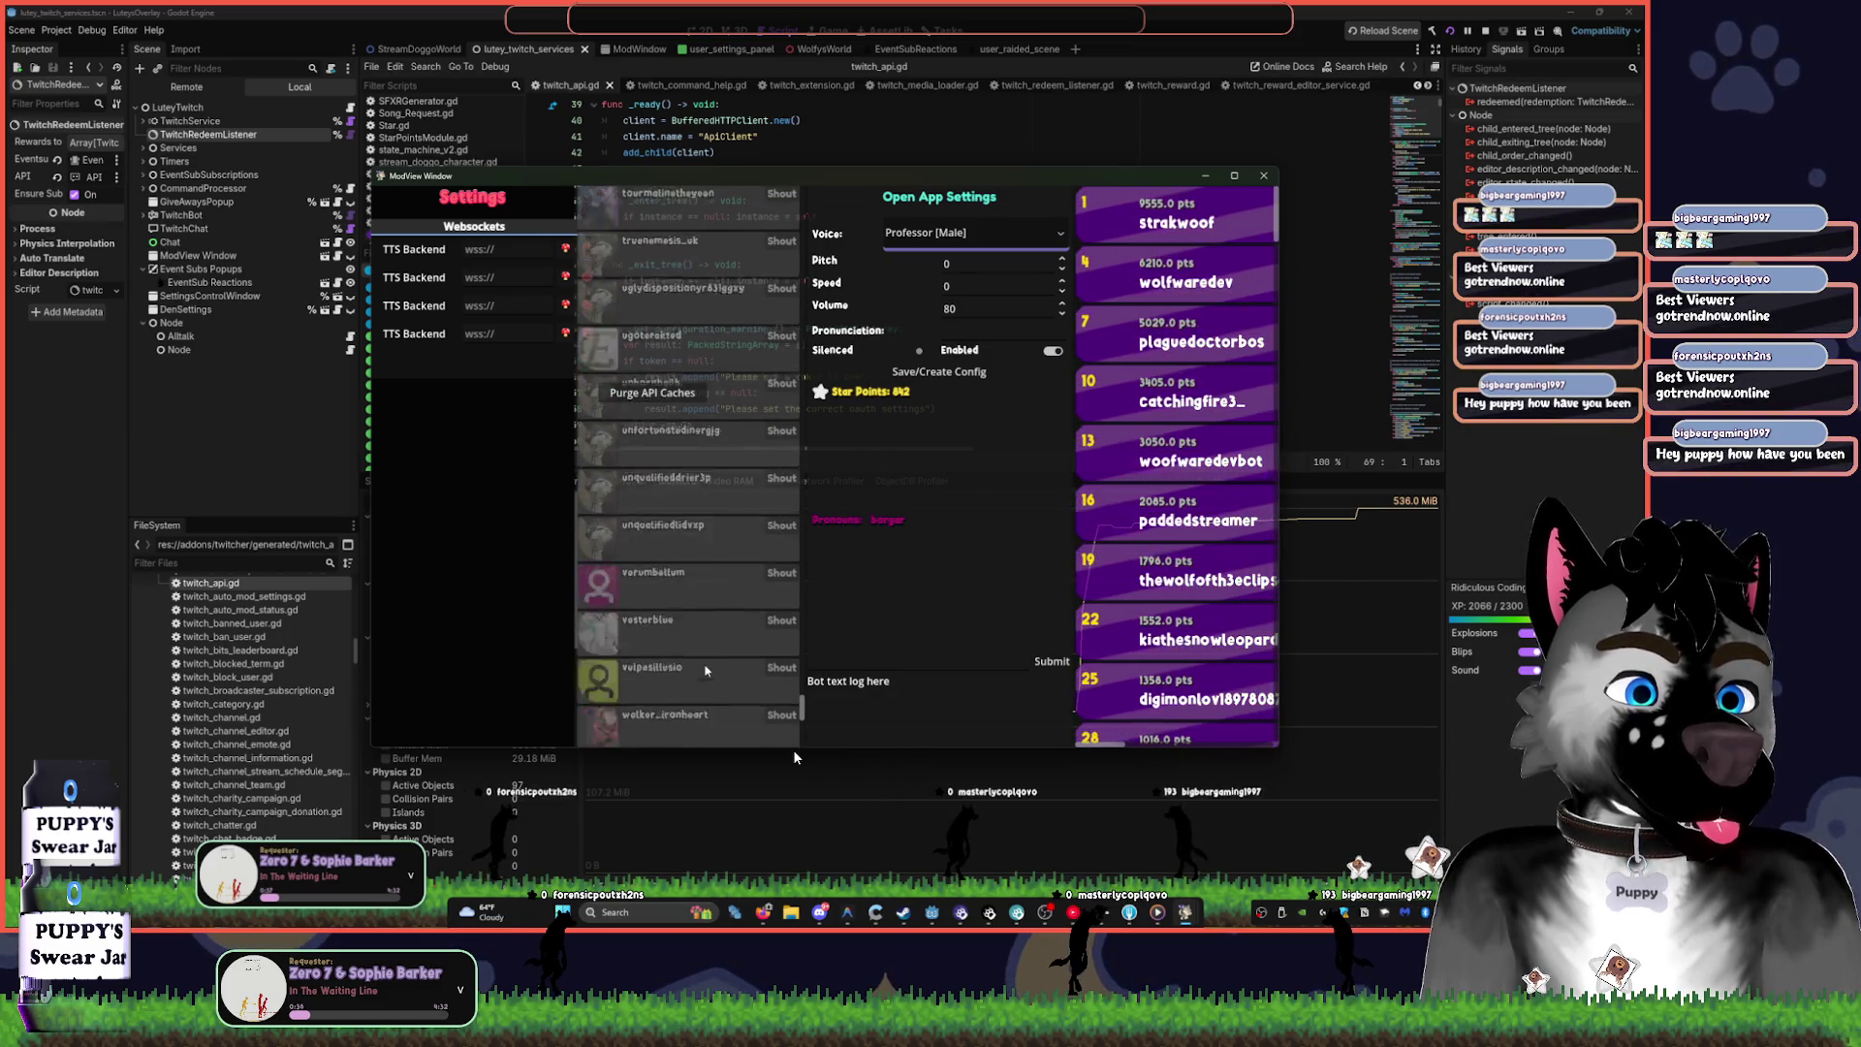
scroll(706, 671, down, 8)
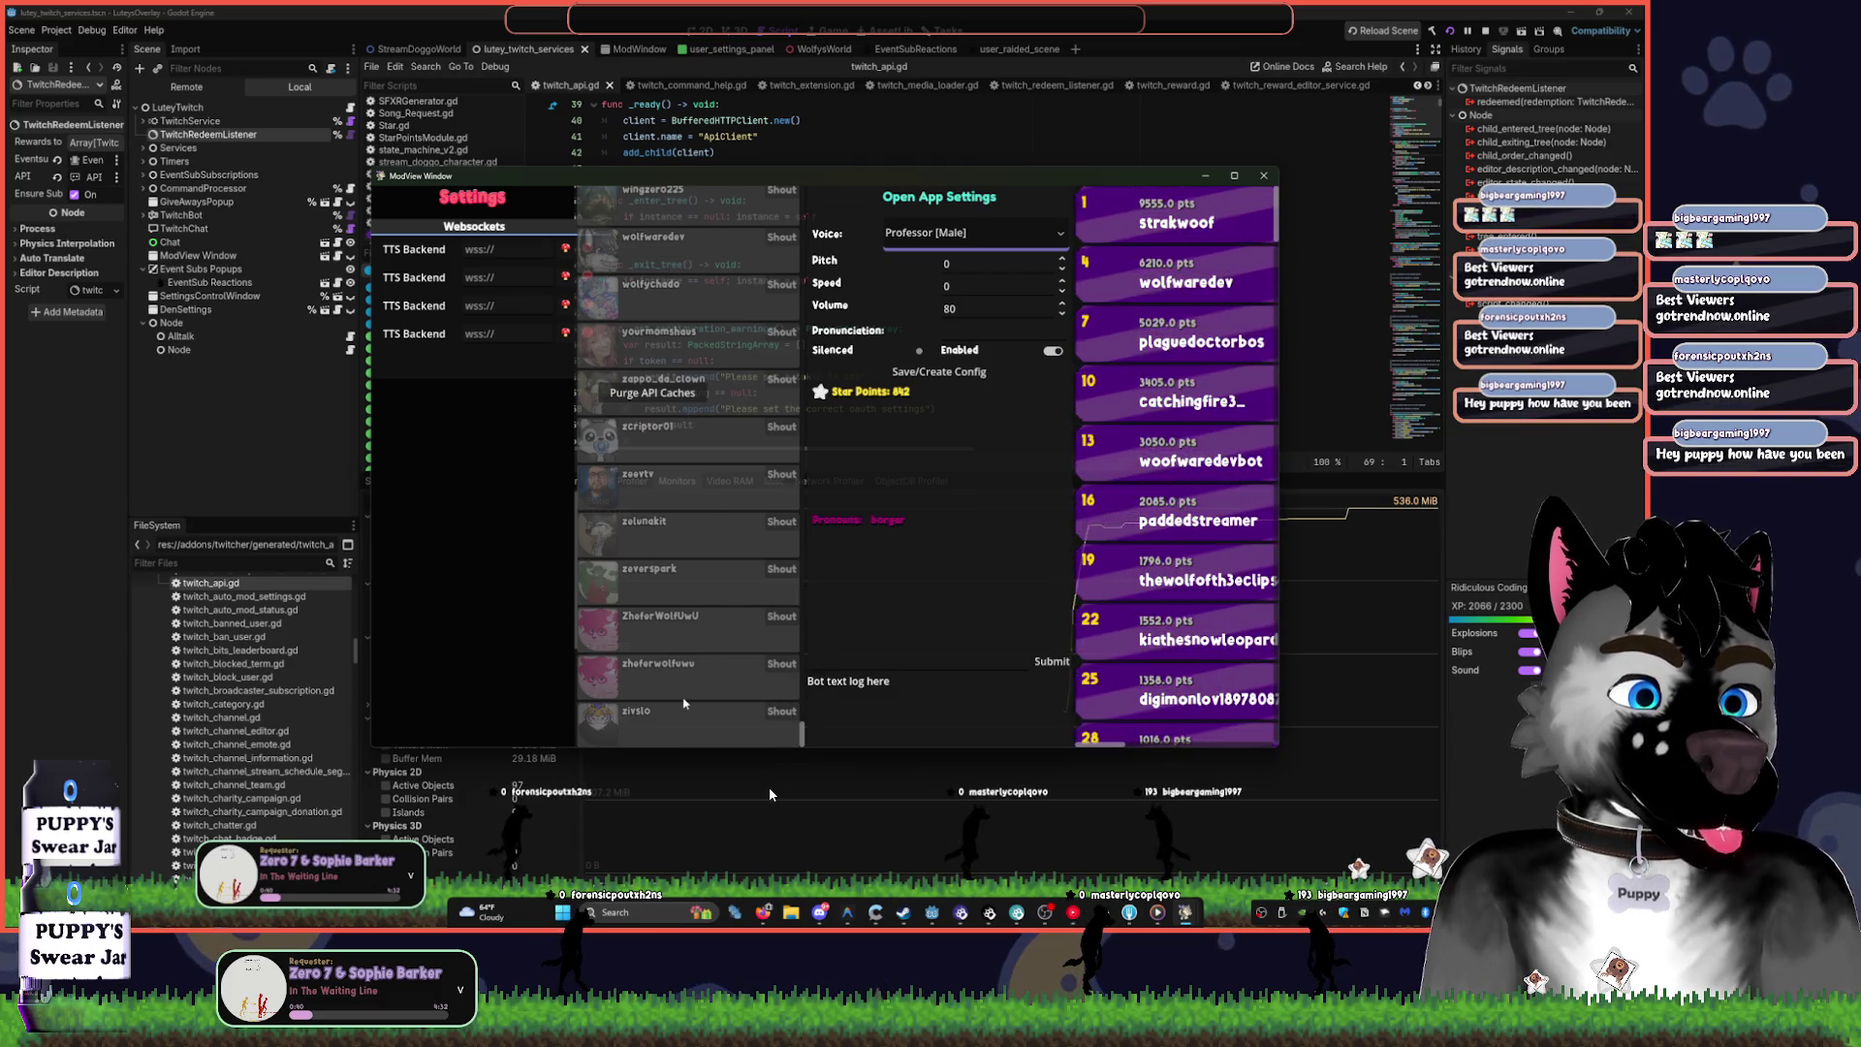
Step: Scroll the ModView user list back up to the top
scroll(683, 703, up, 4)
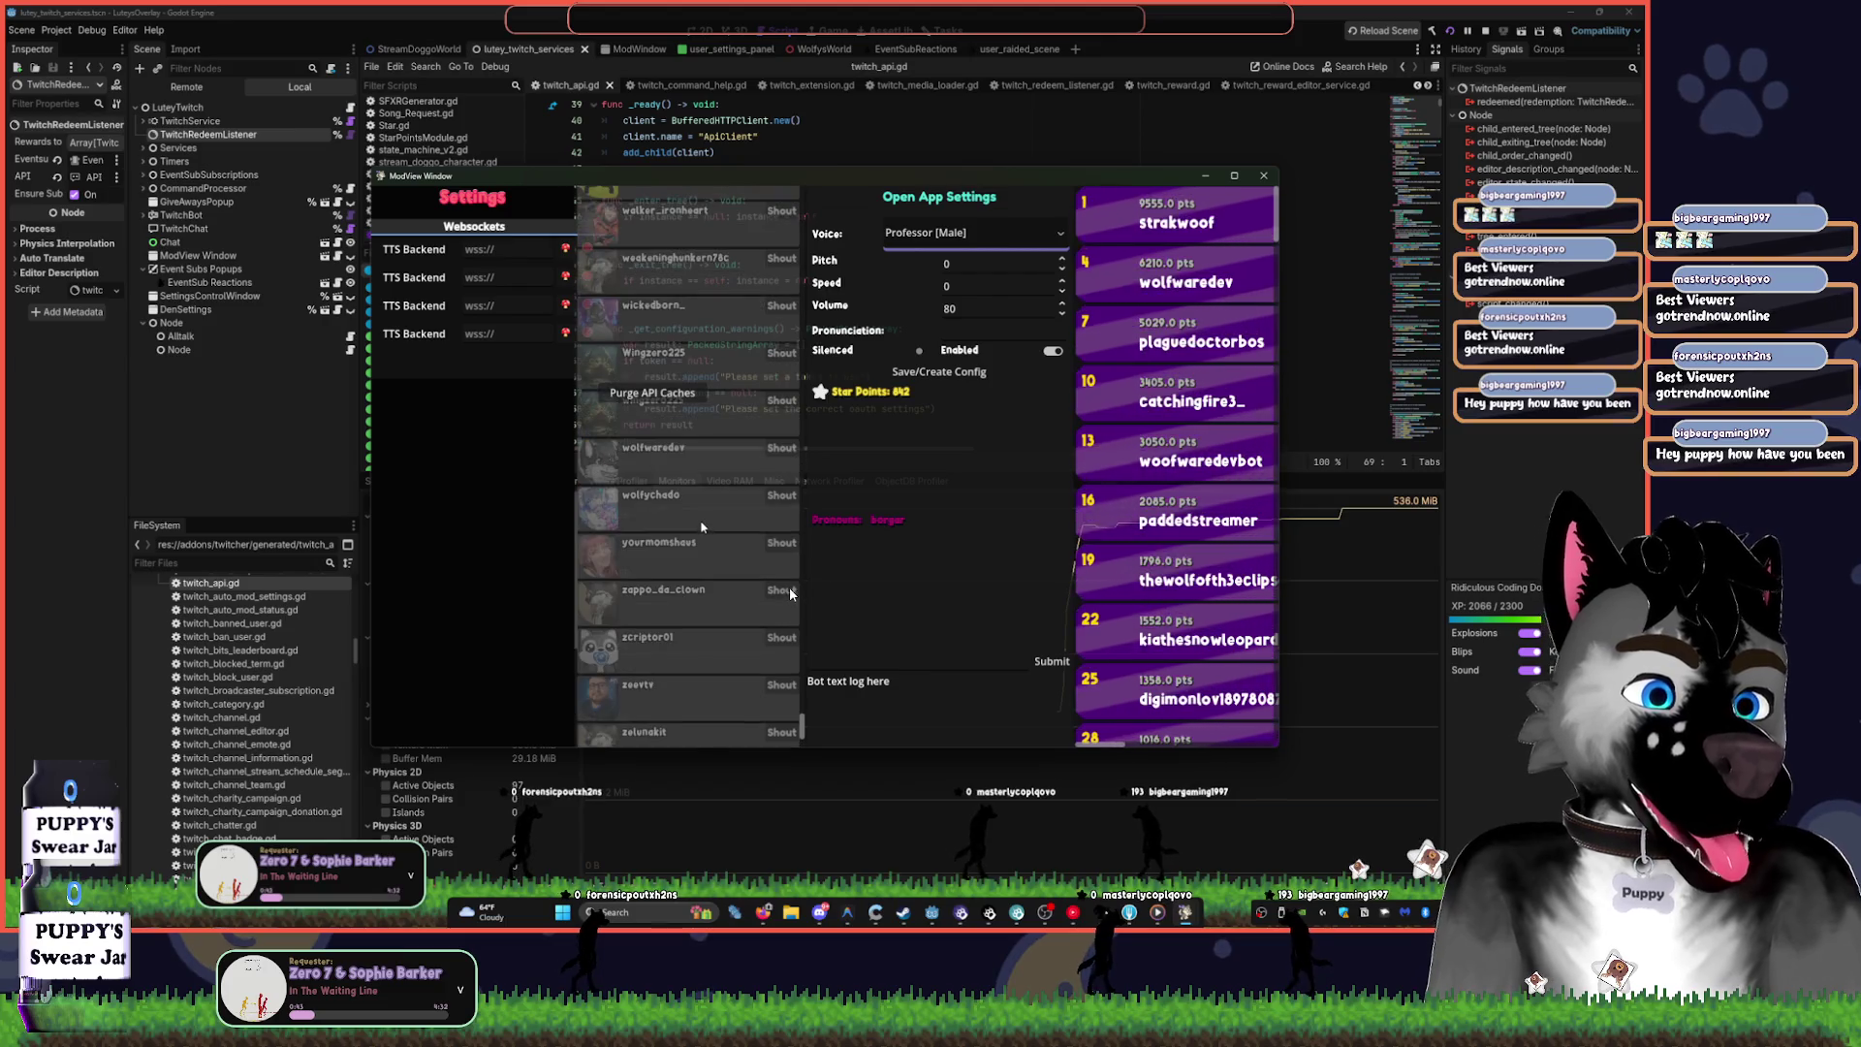
scroll(790, 593, up, 11)
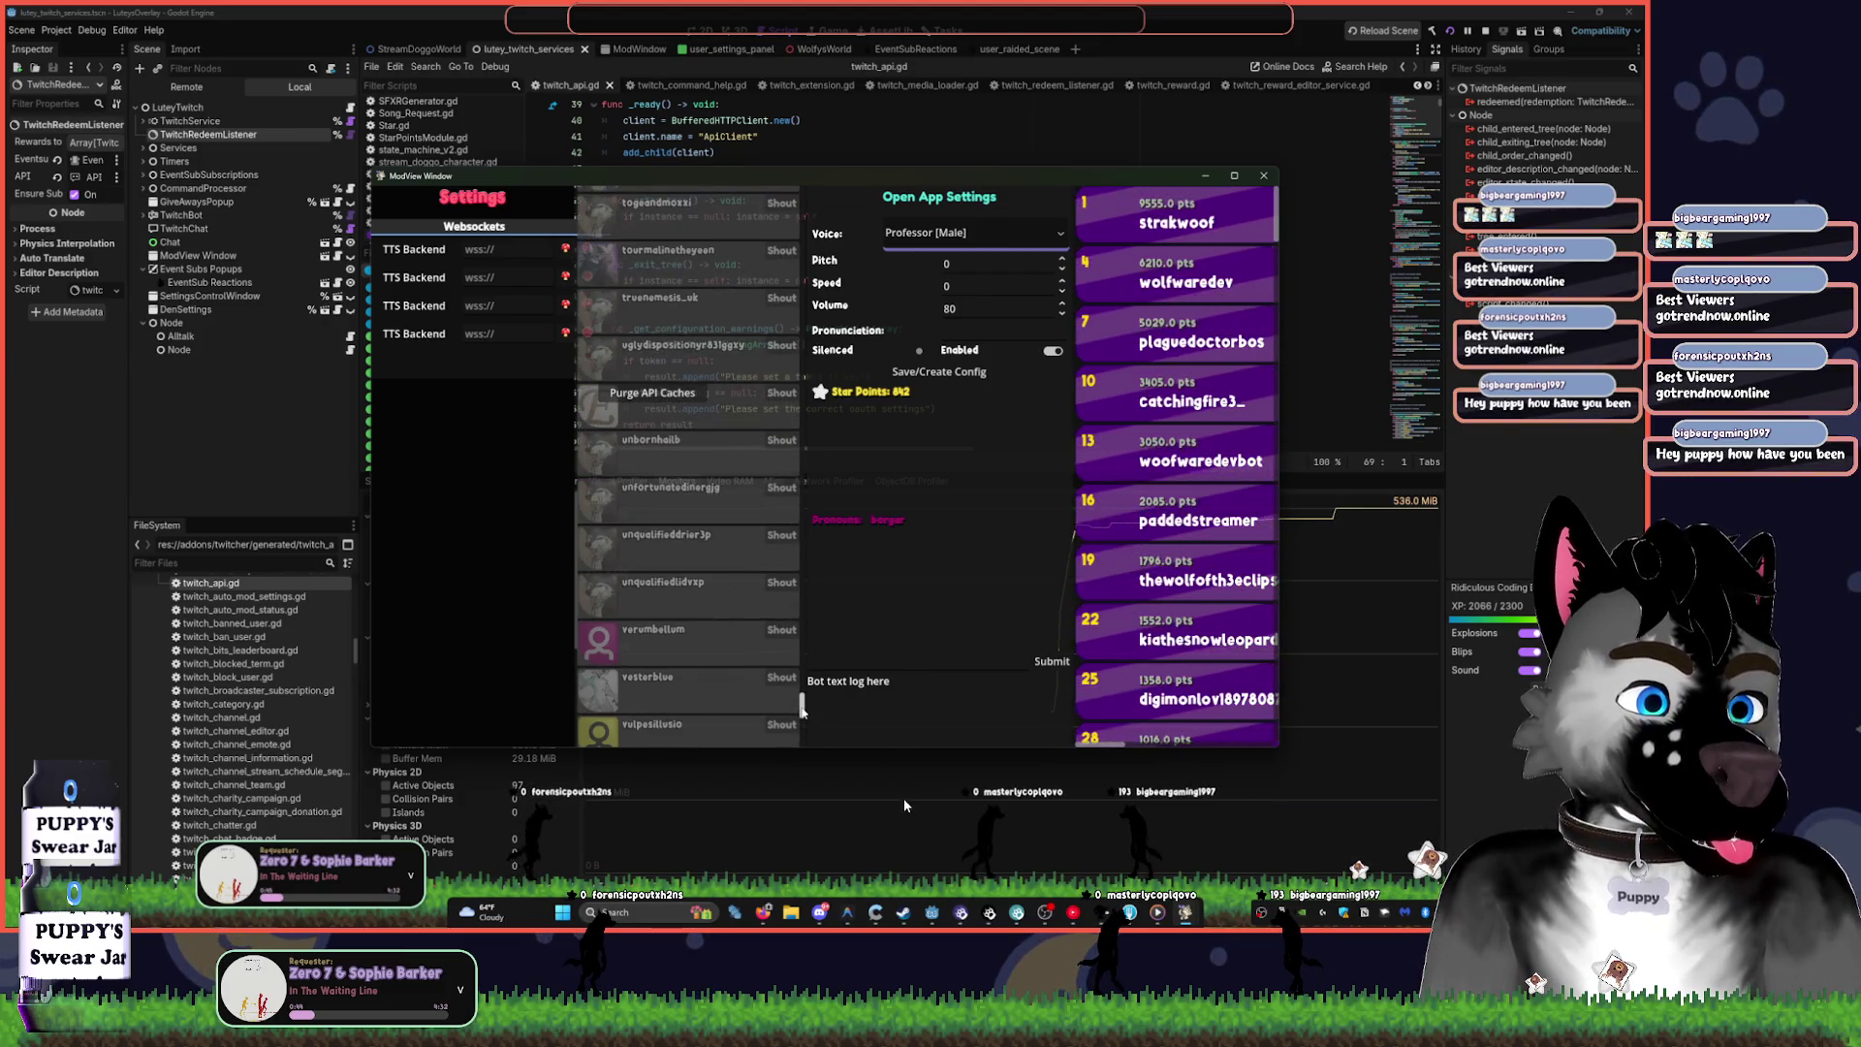
scroll(723, 621, up, 12)
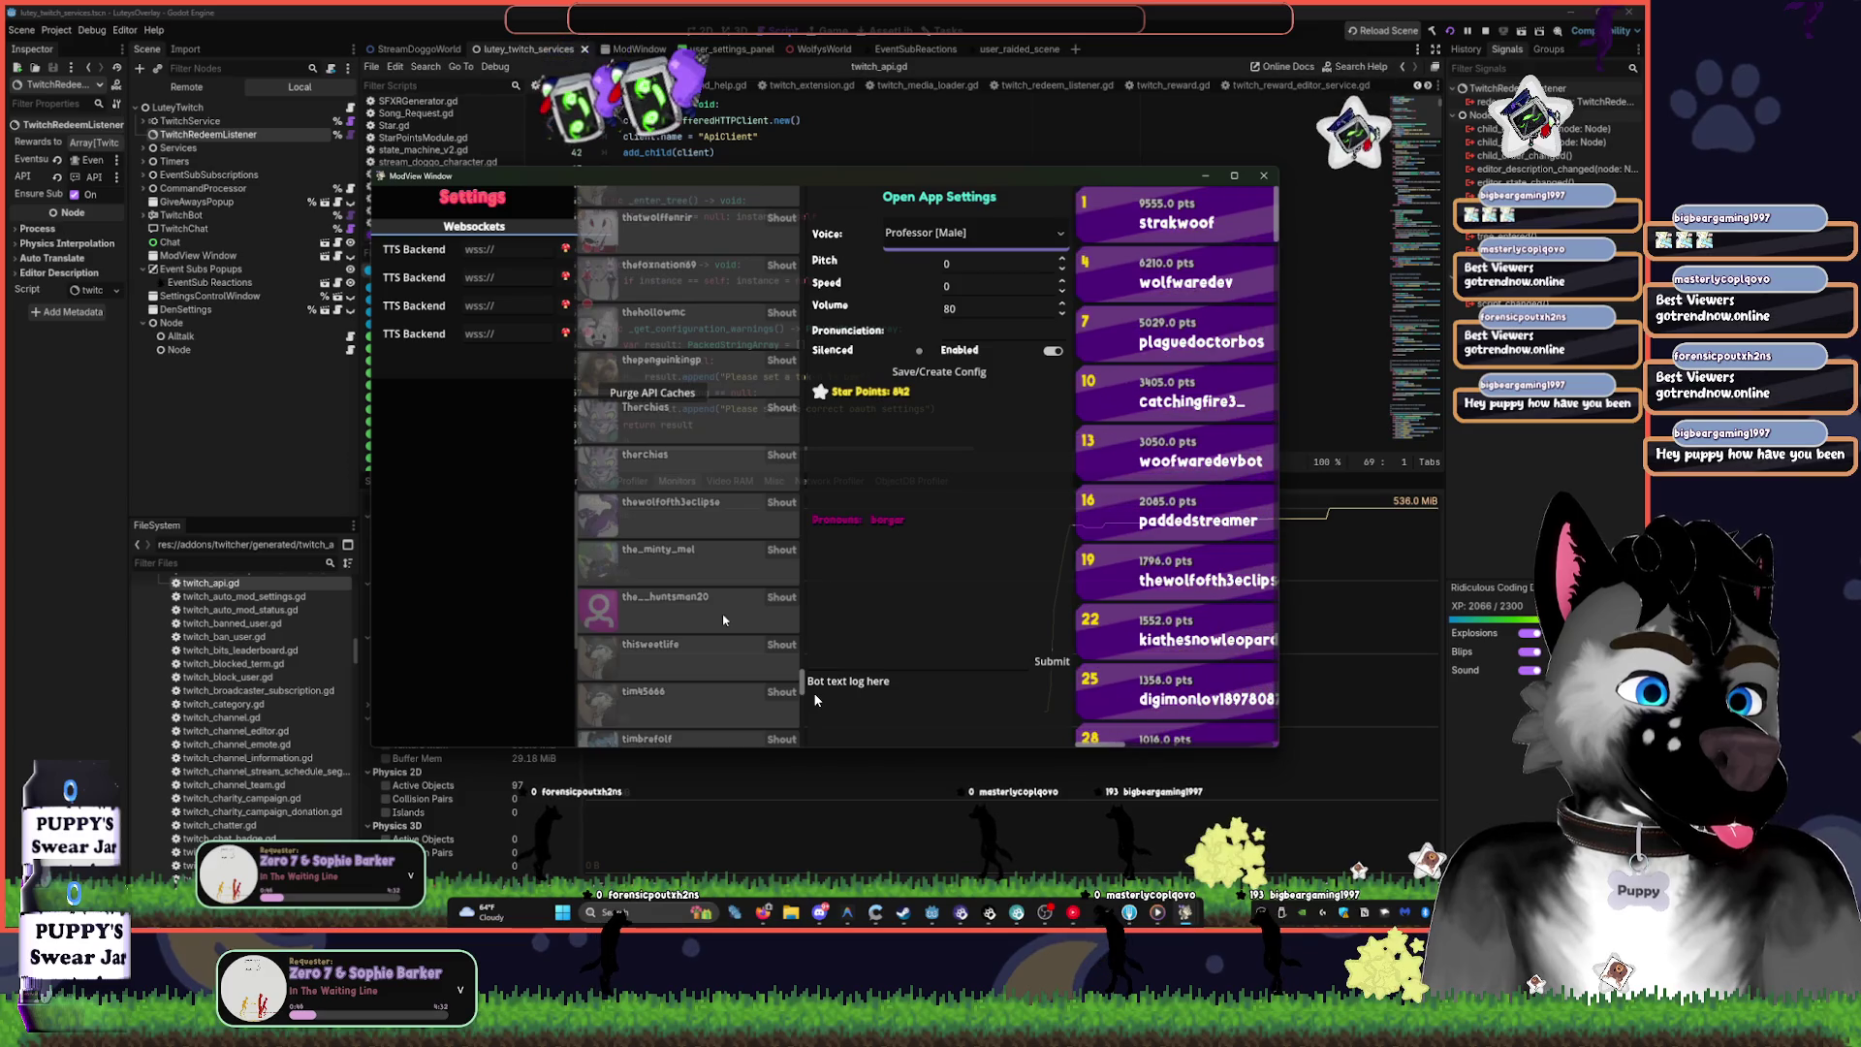
scroll(723, 621, up, 8)
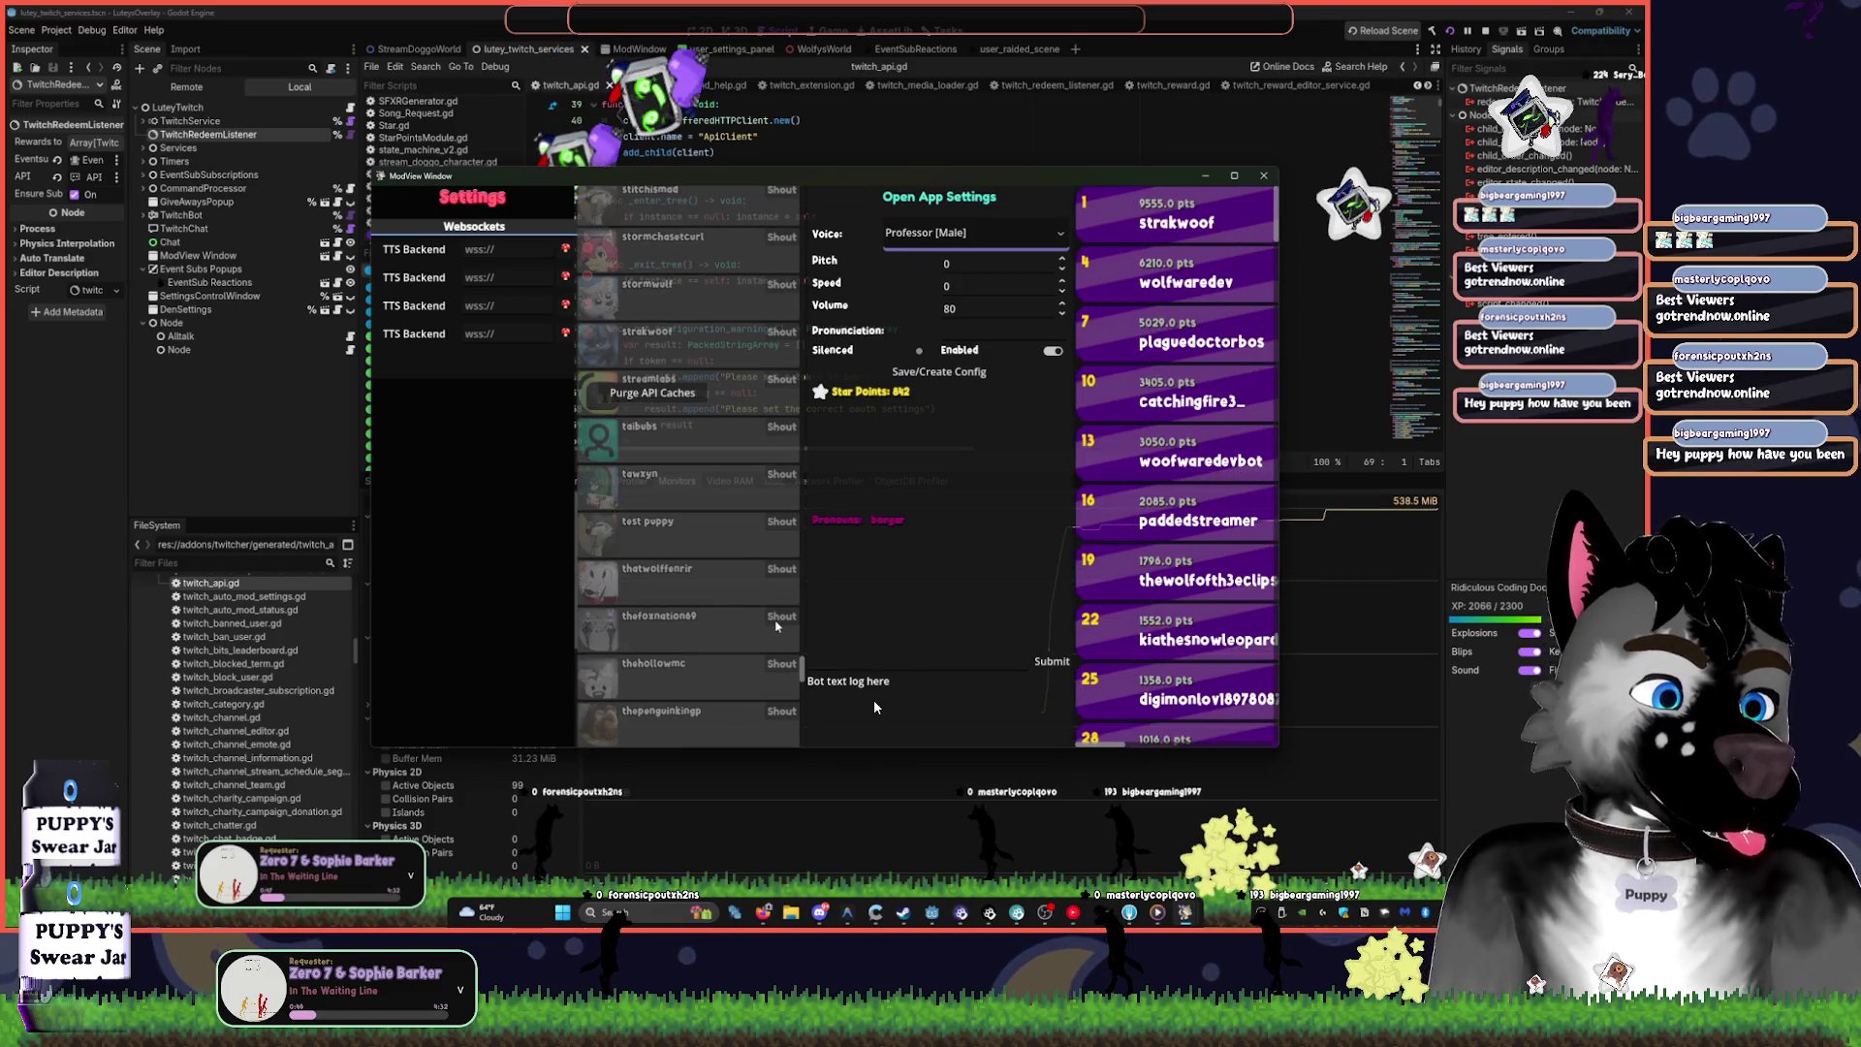
scroll(805, 659, up, 4)
scroll(809, 663, up, 12)
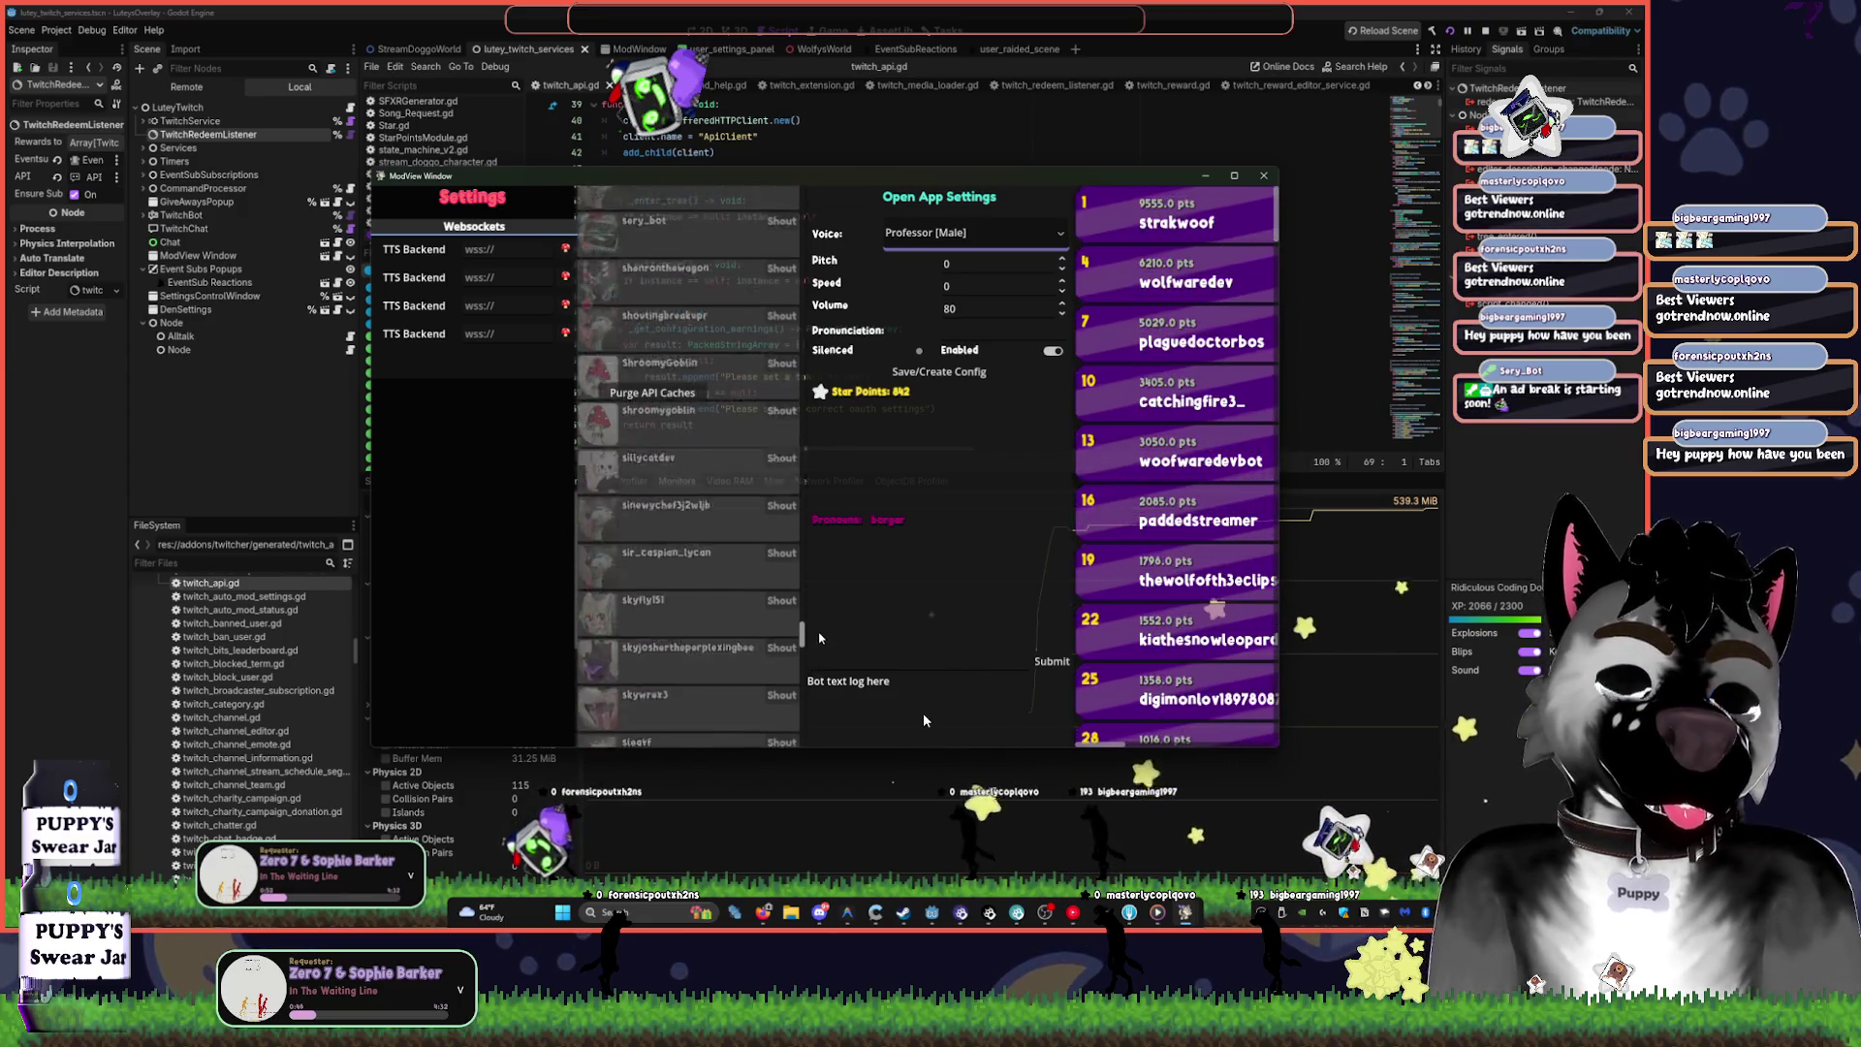
scroll(819, 639, up, 6)
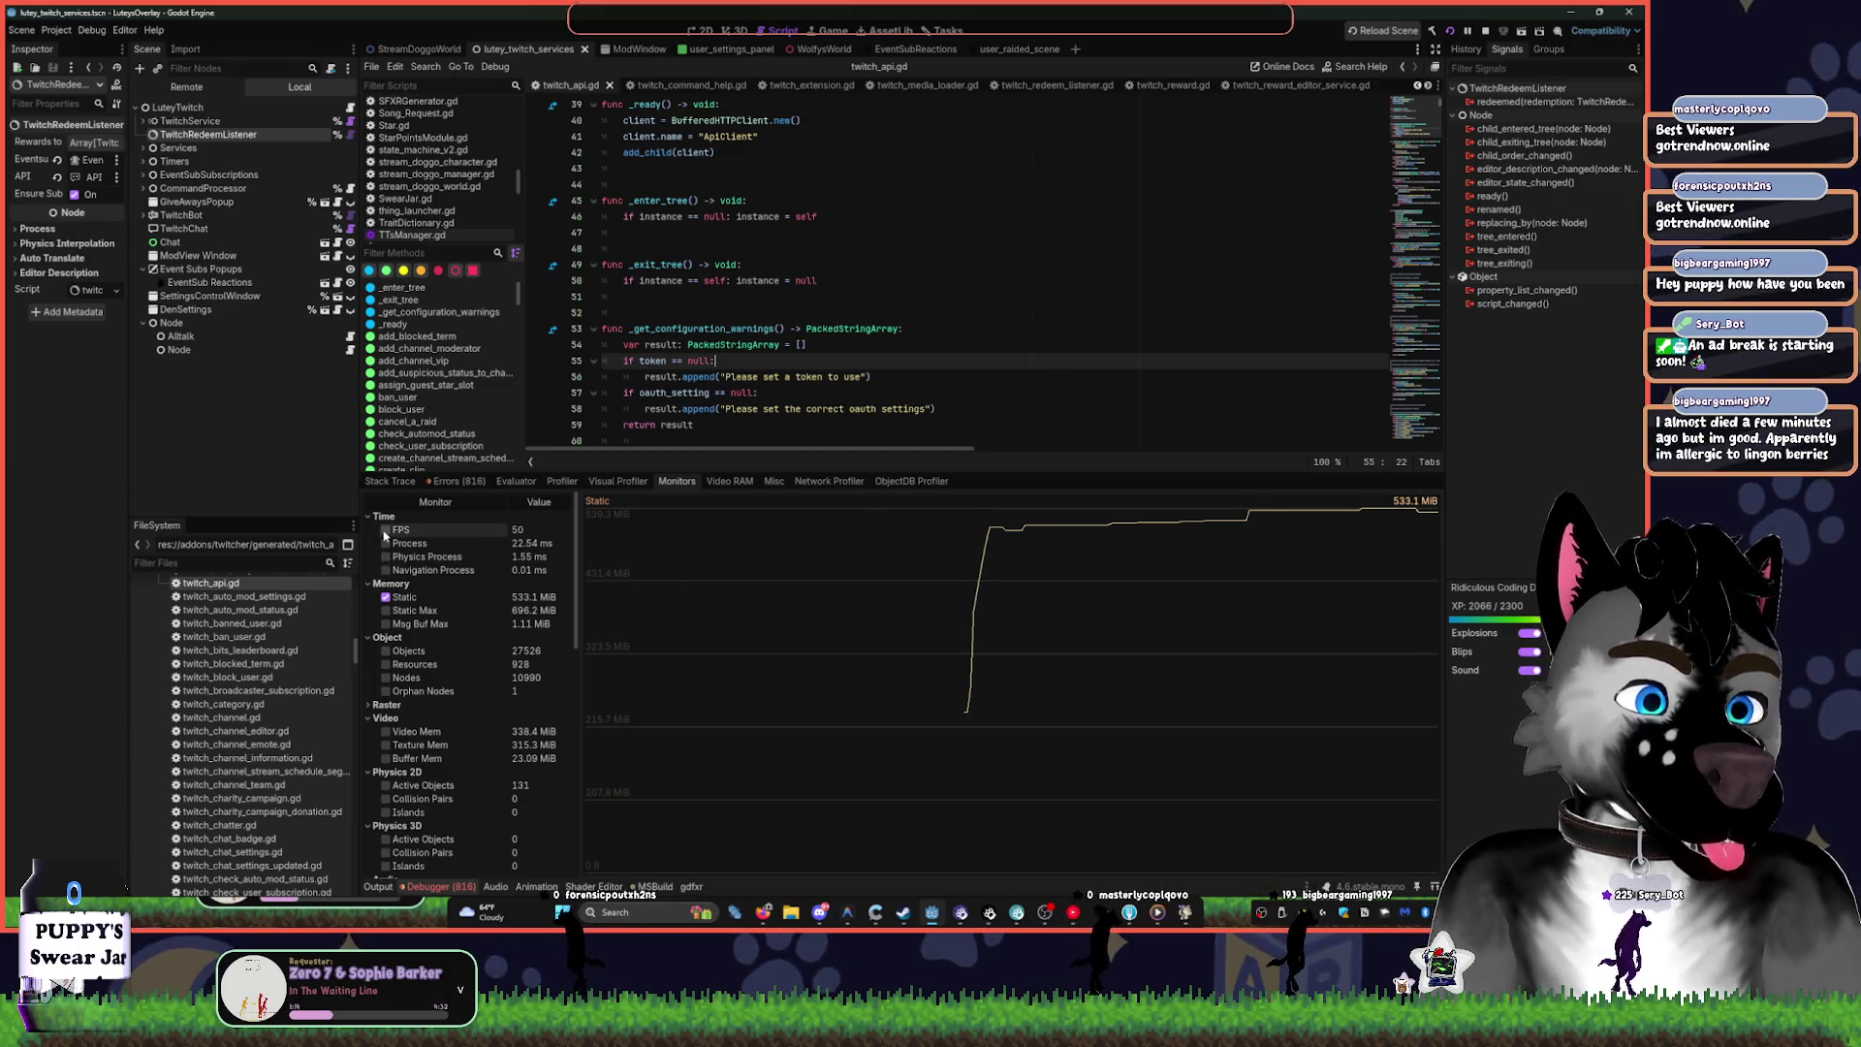
Step: Graph Process time, leaving Static Max and Msg Buf Max unchecked
click(386, 611)
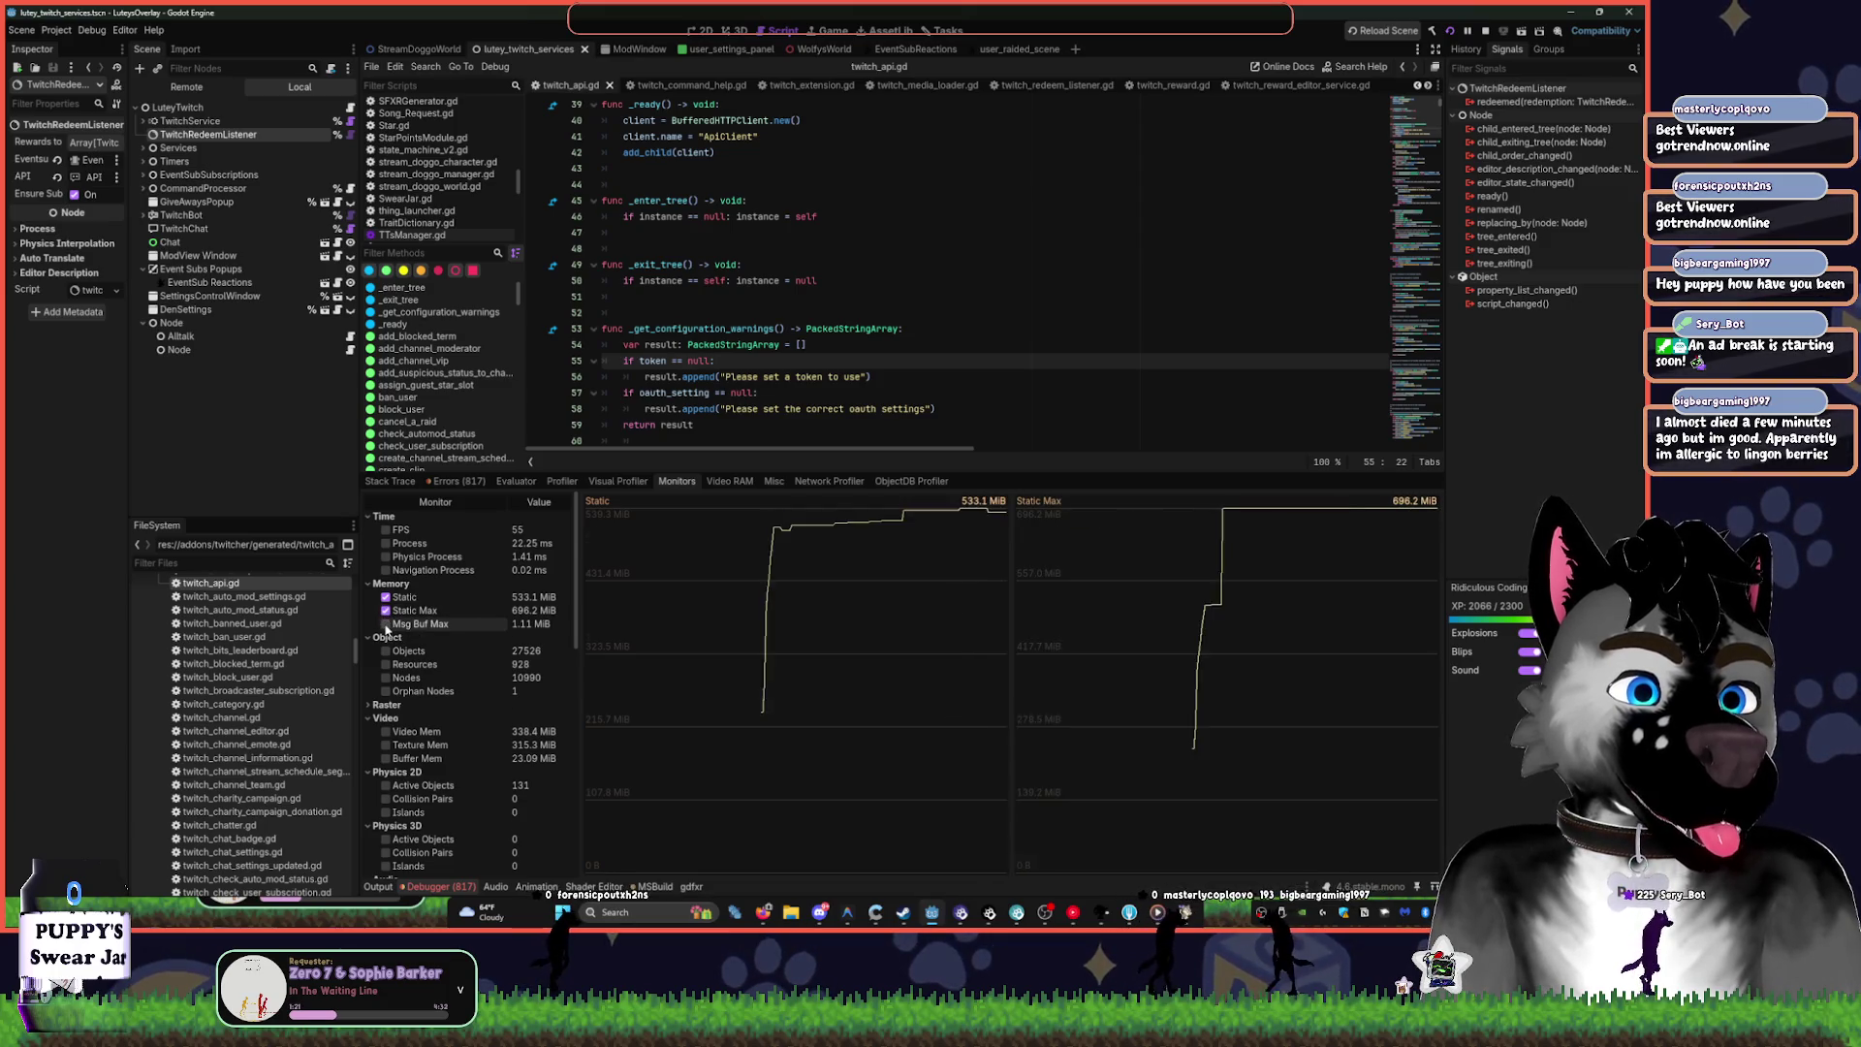
click(386, 624)
click(385, 625)
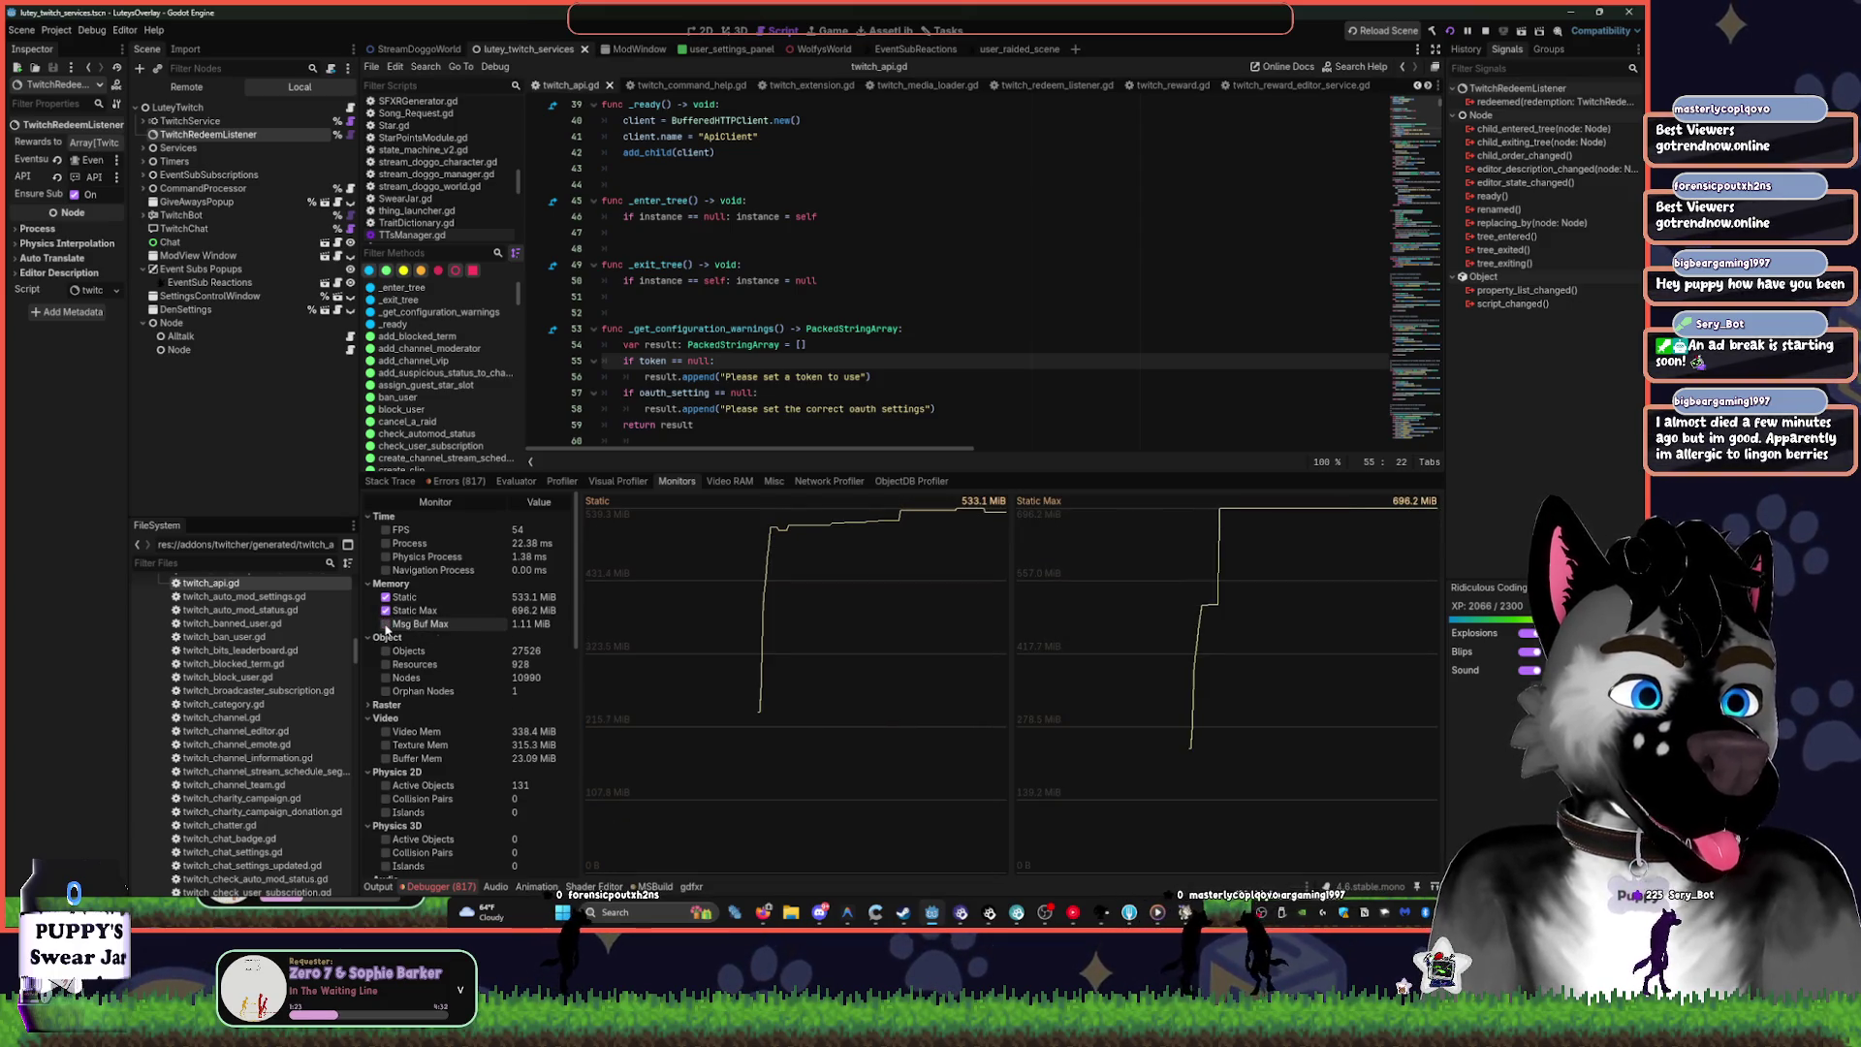
click(386, 544)
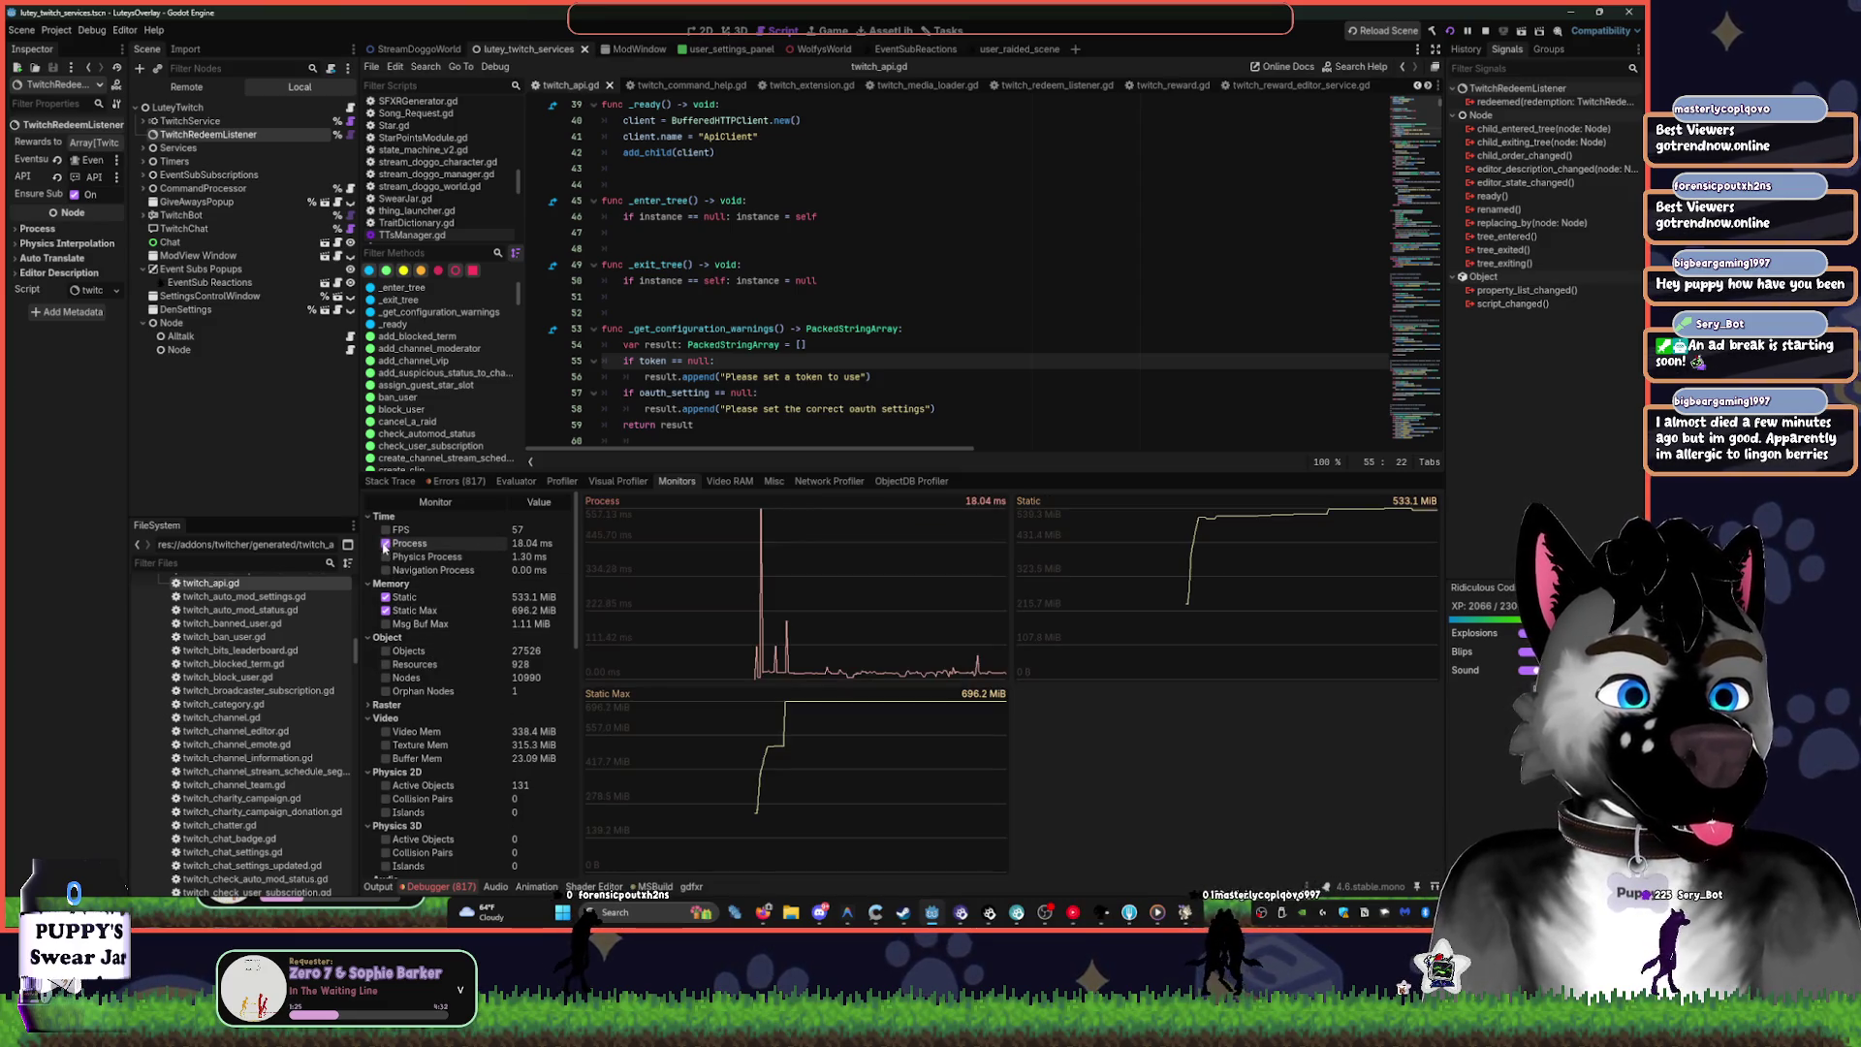
click(386, 611)
Step: Graph Audio Driver time and Physics 2D Active Objects, collapsing the Navigation, Audio and Physics 2D groups
scroll(435, 638, down, 5)
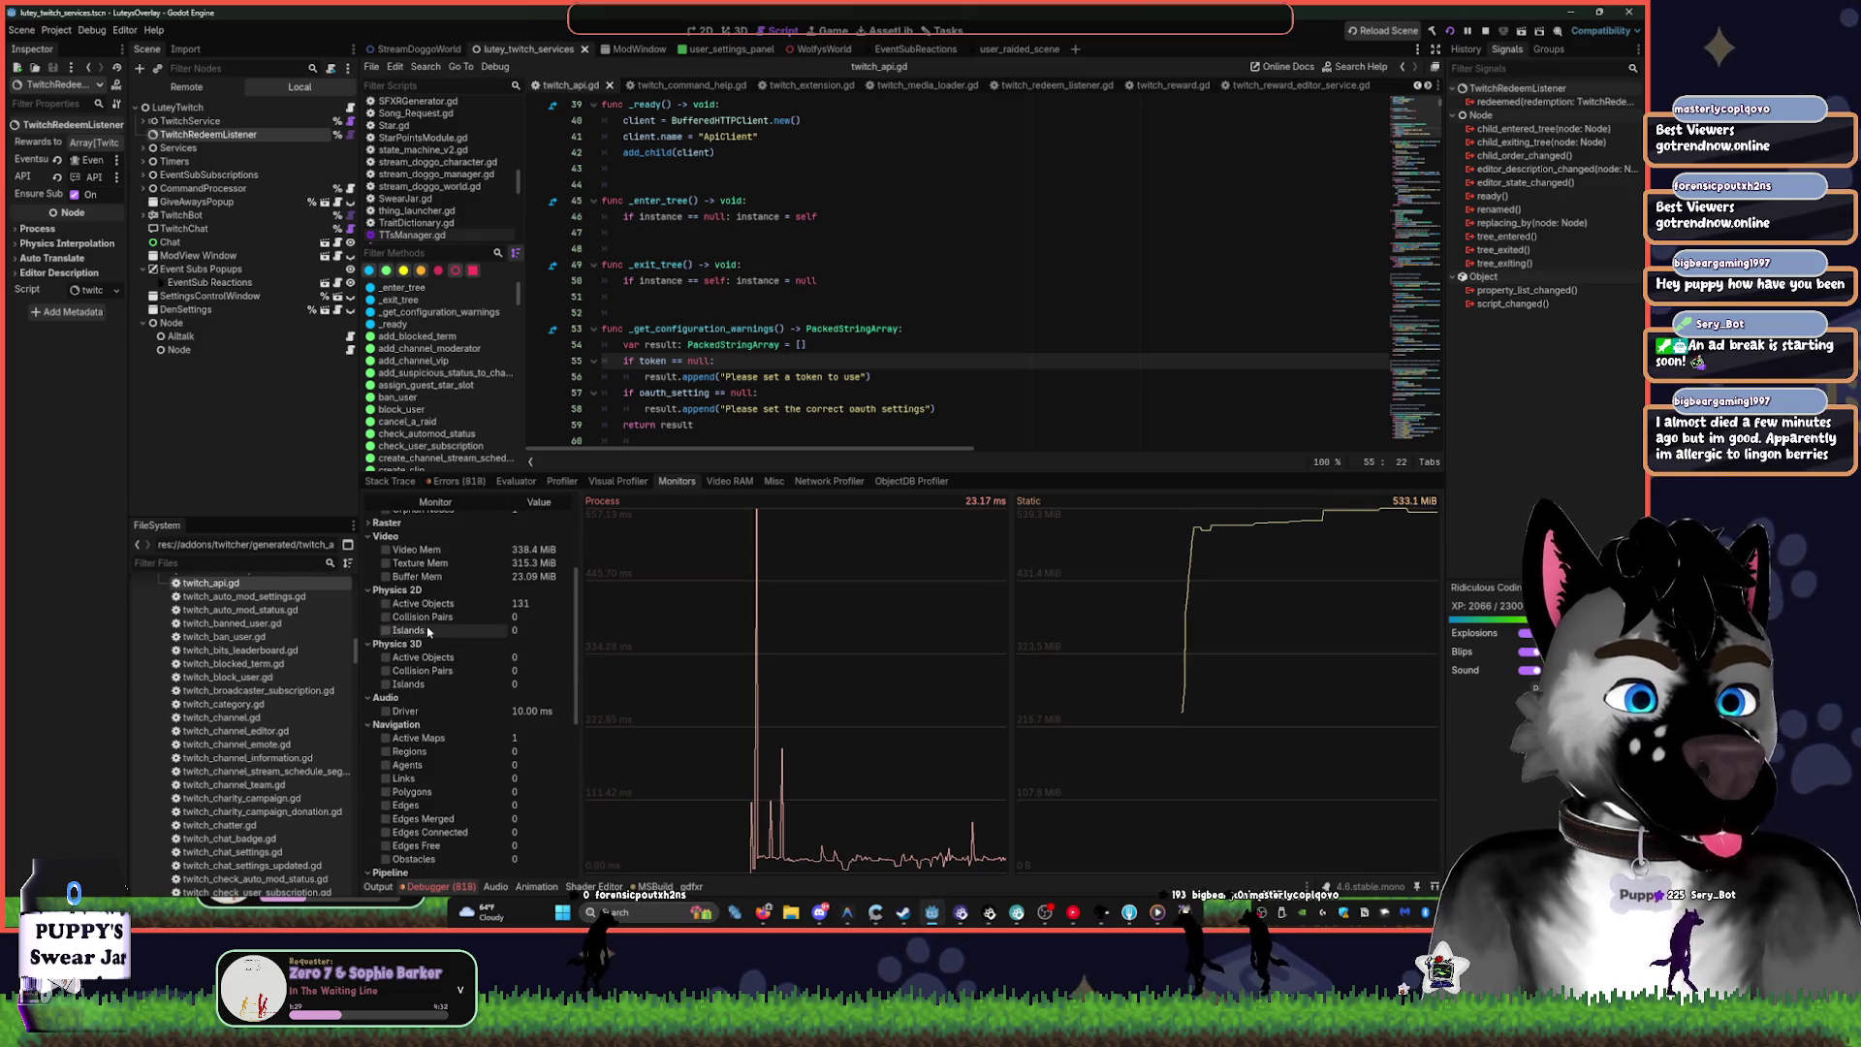
scroll(386, 644, down, 1)
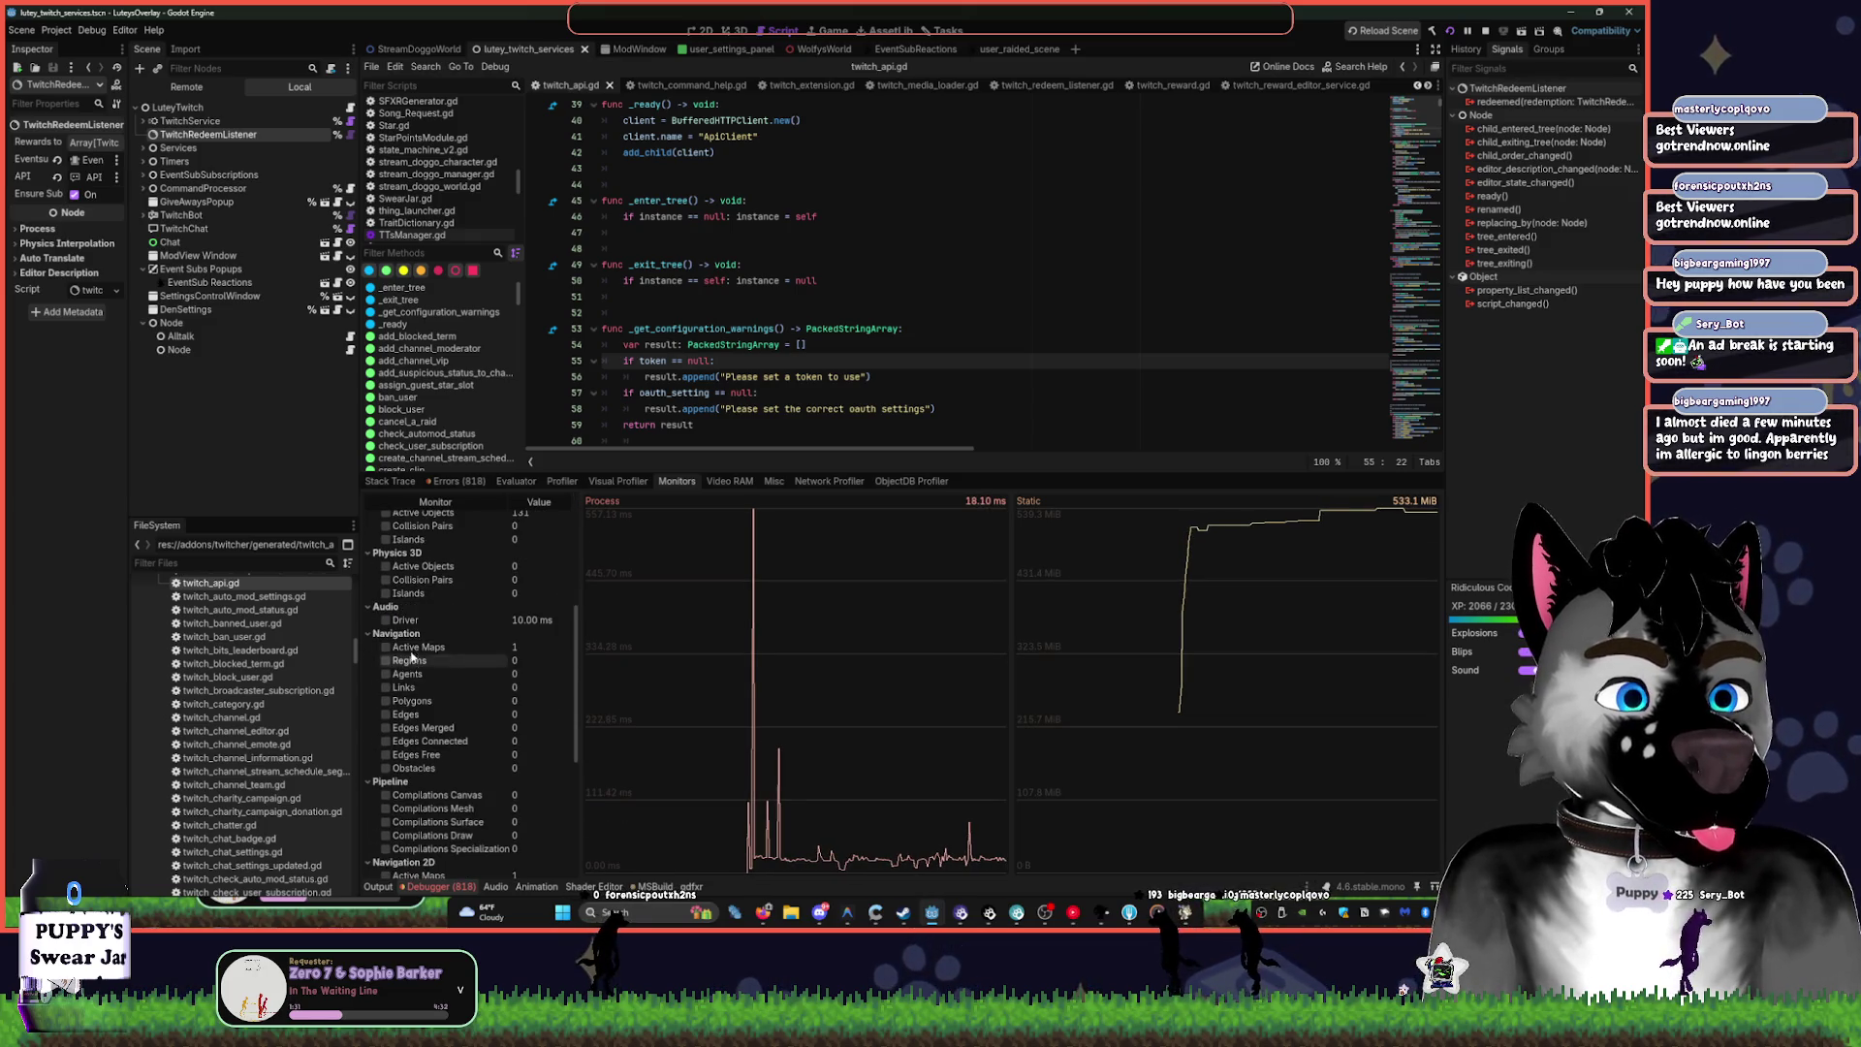
click(369, 633)
click(385, 619)
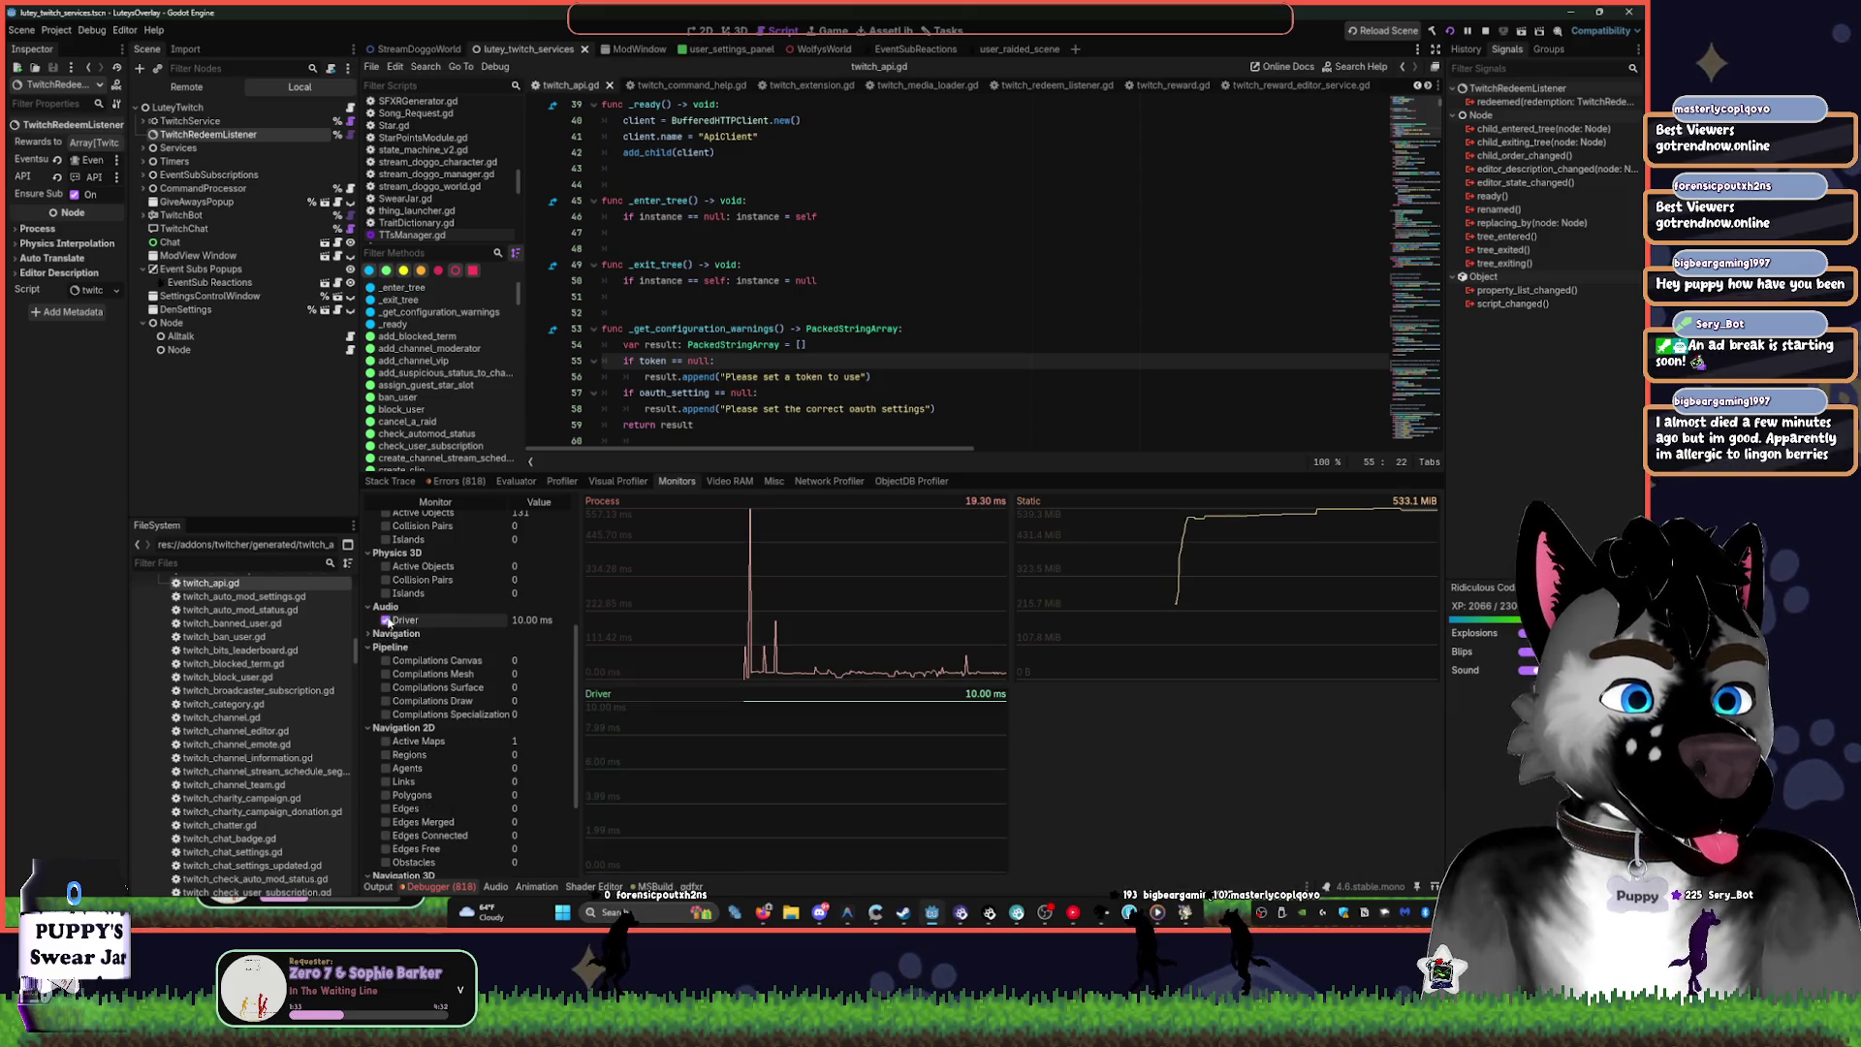
click(371, 607)
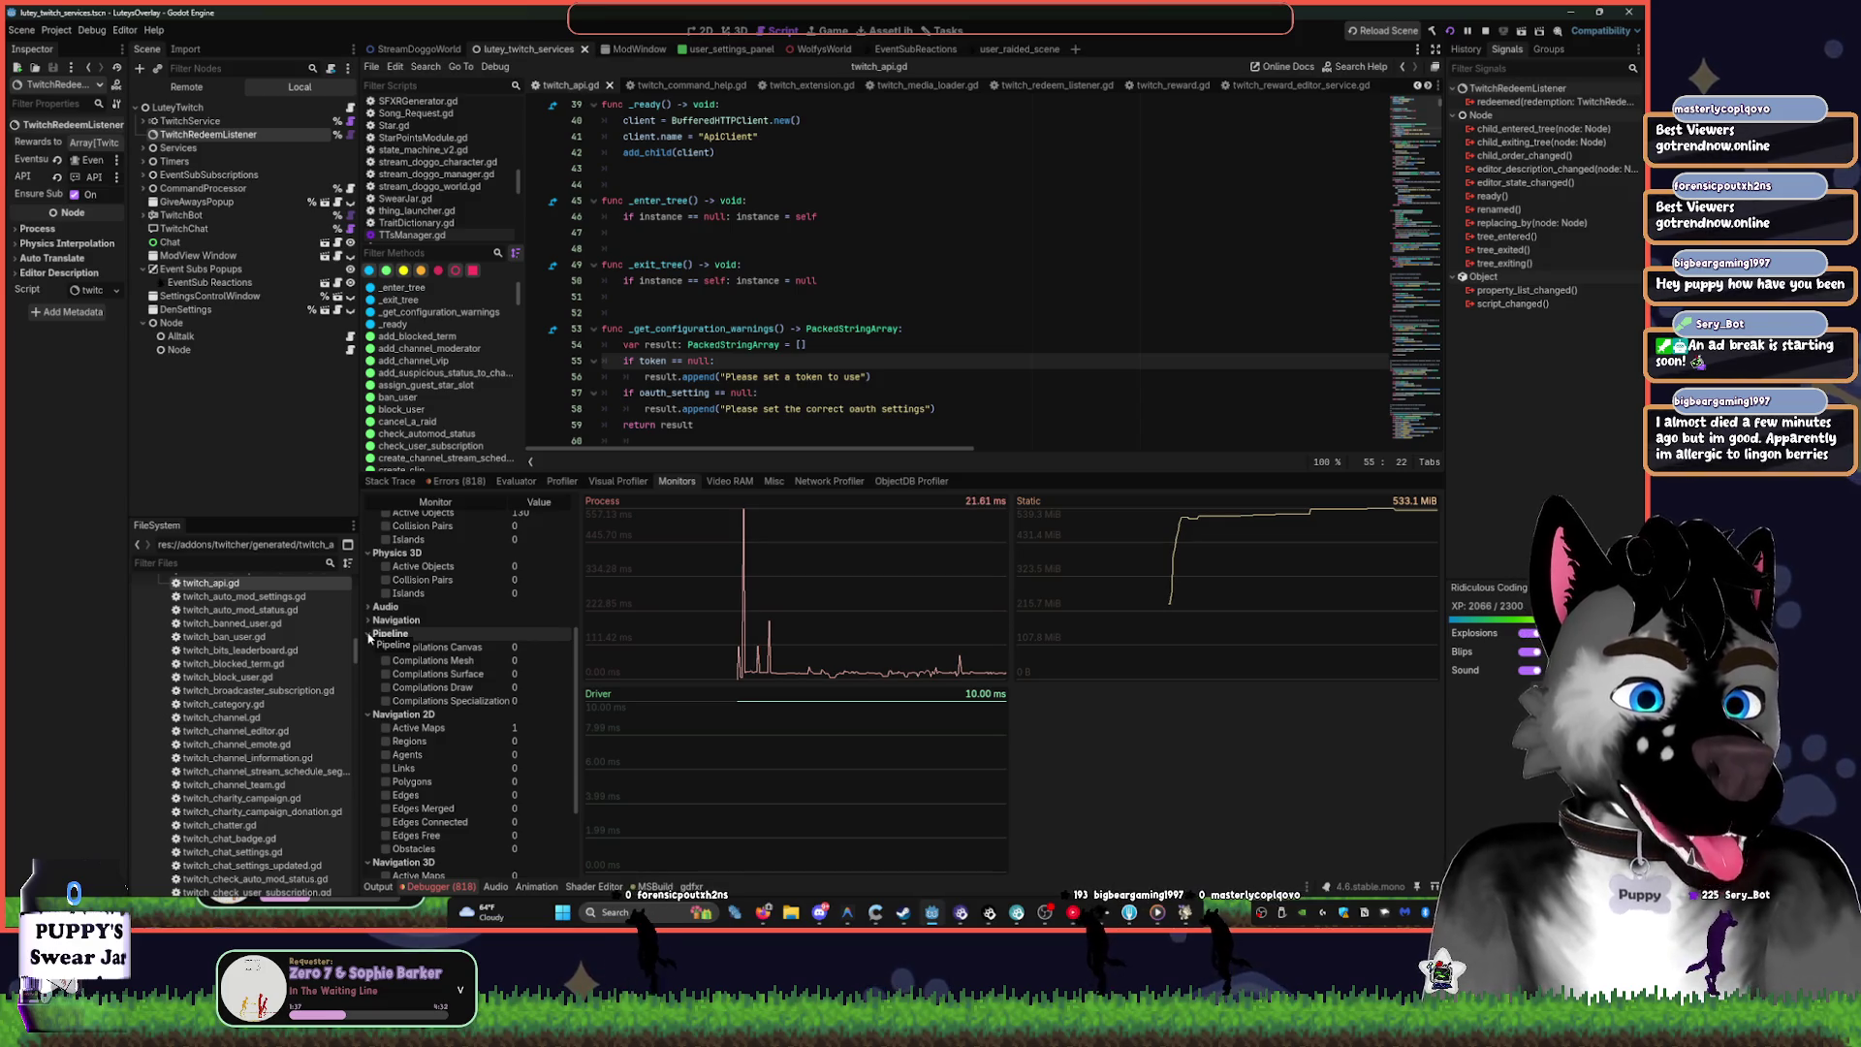
scroll(485, 679, down, 3)
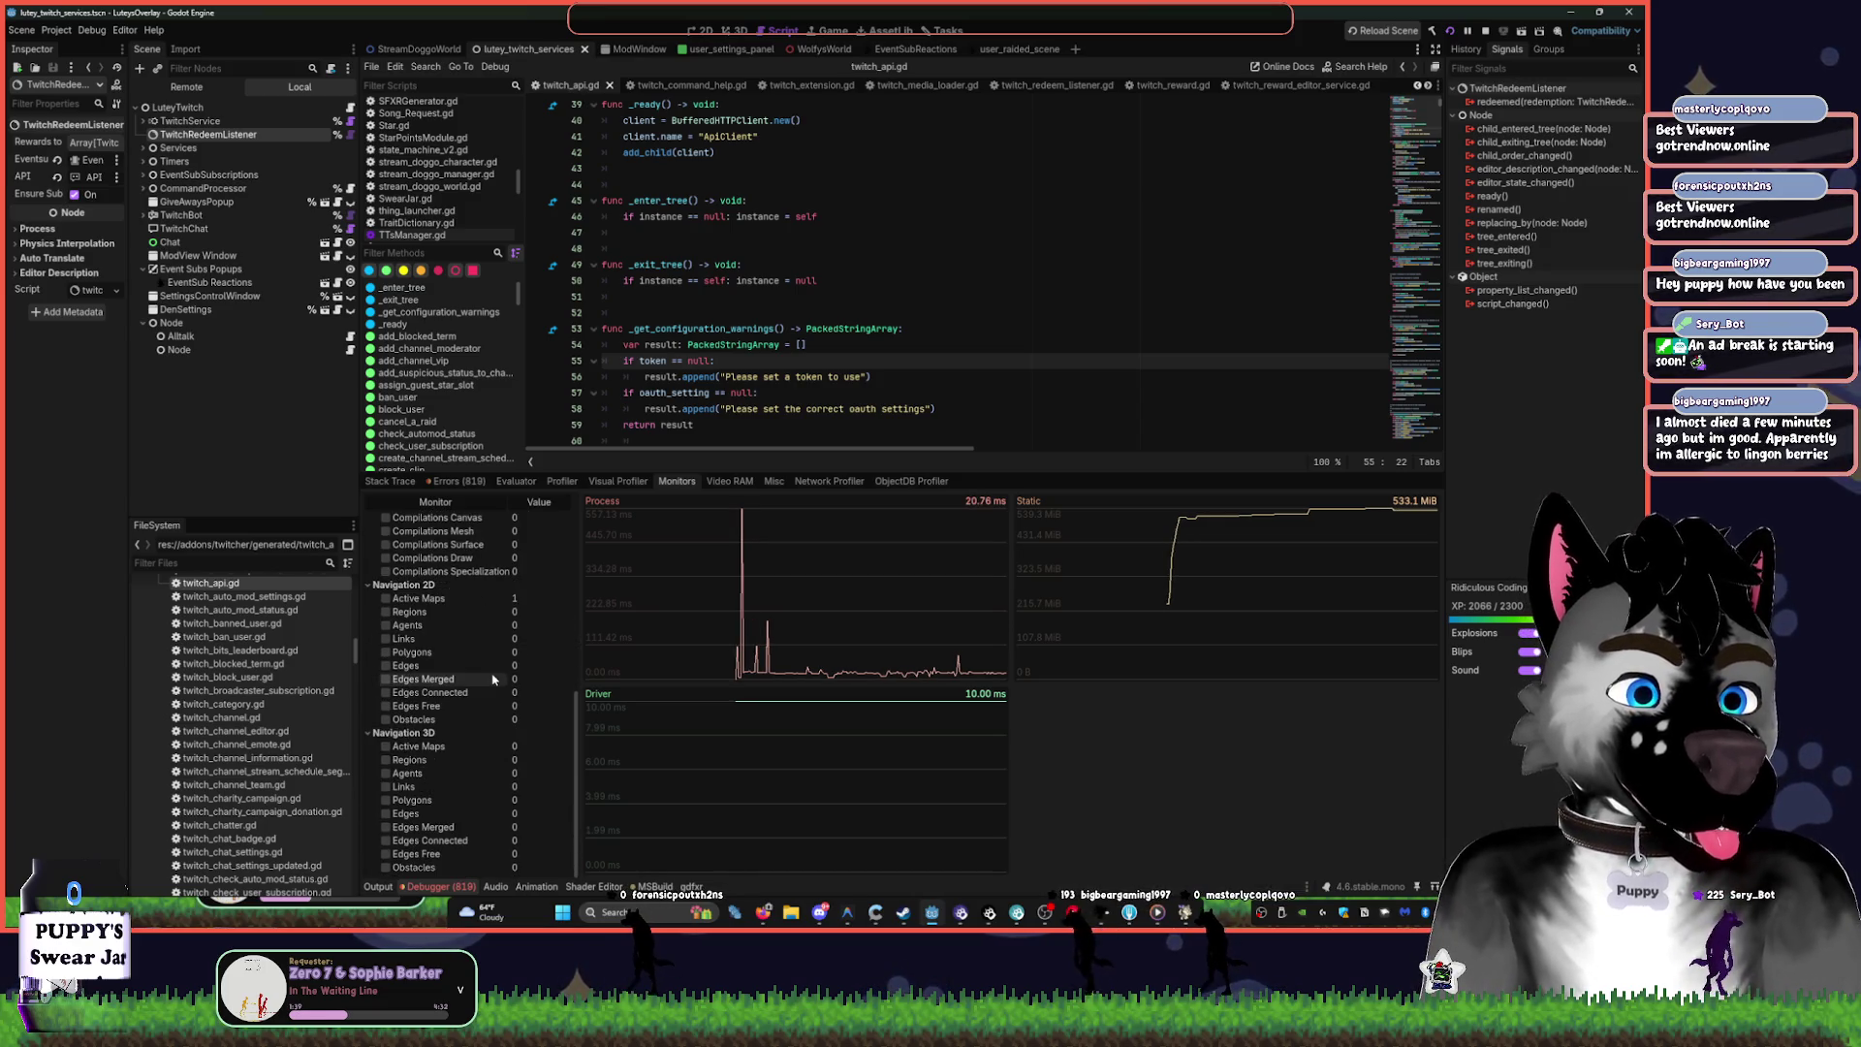
click(371, 733)
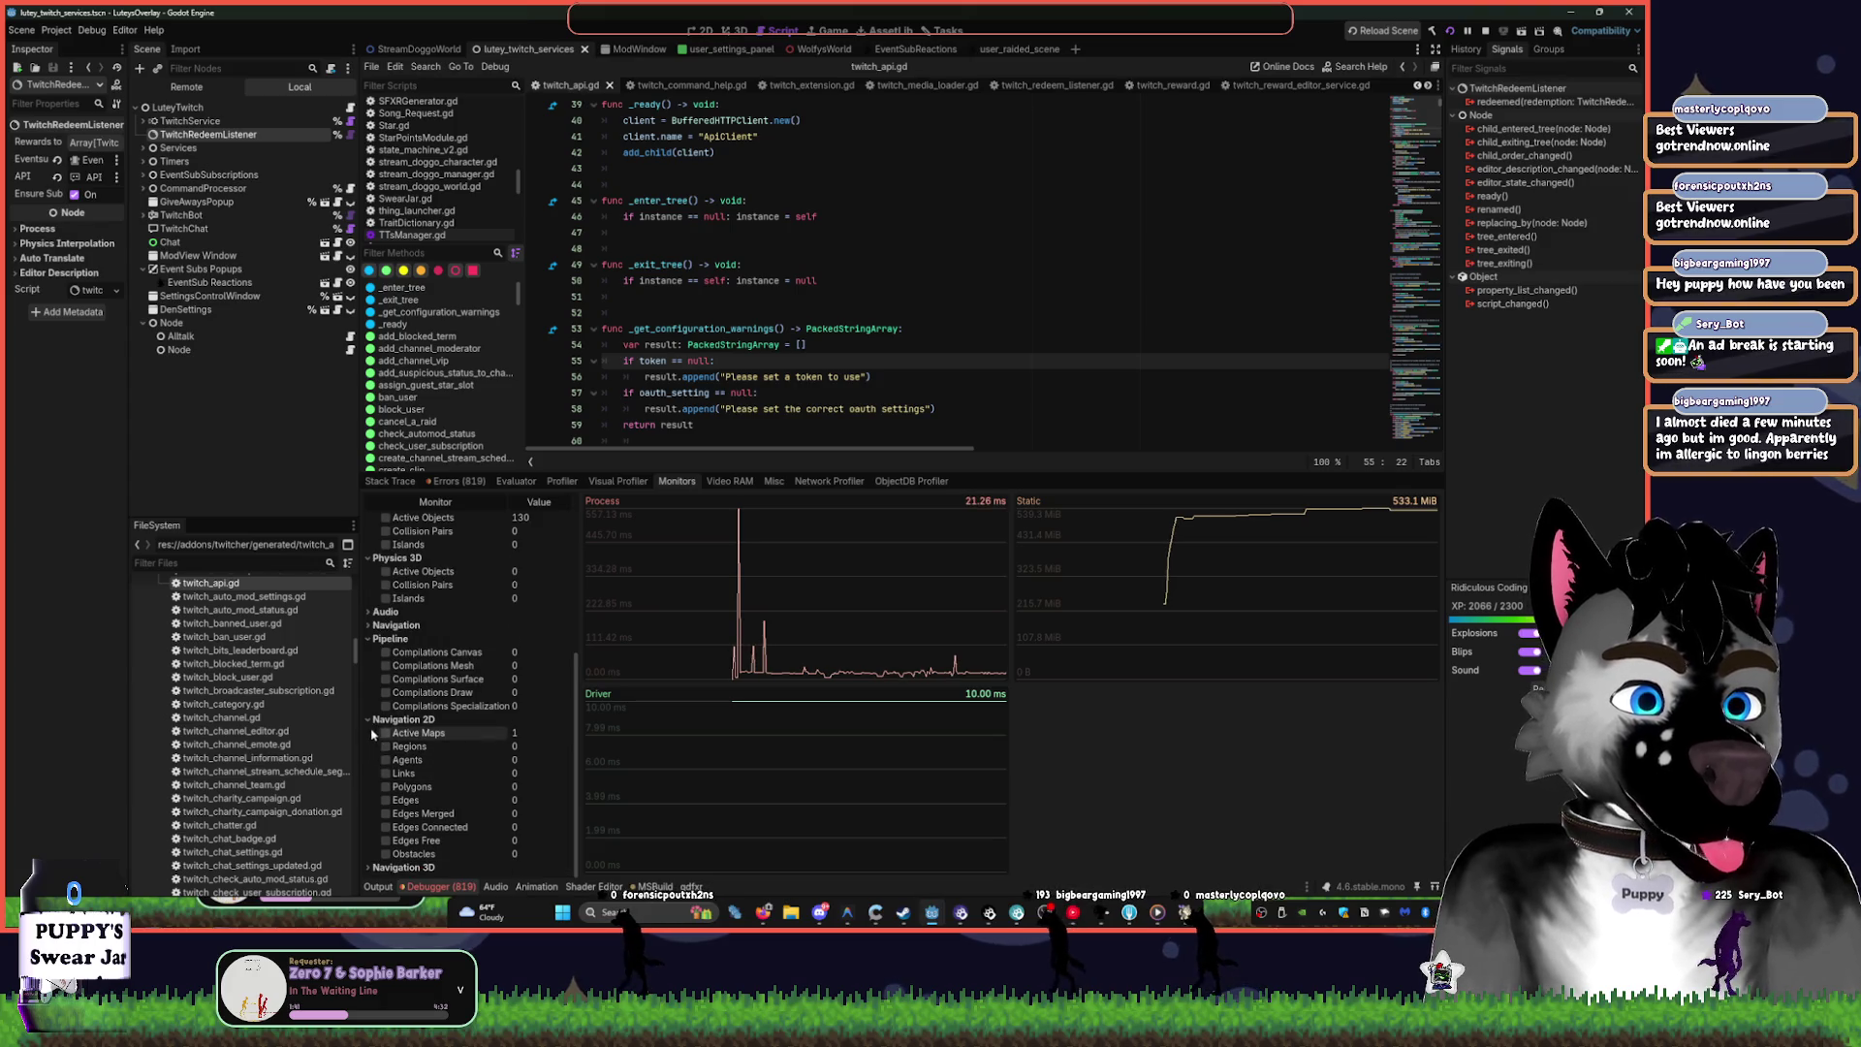
click(372, 727)
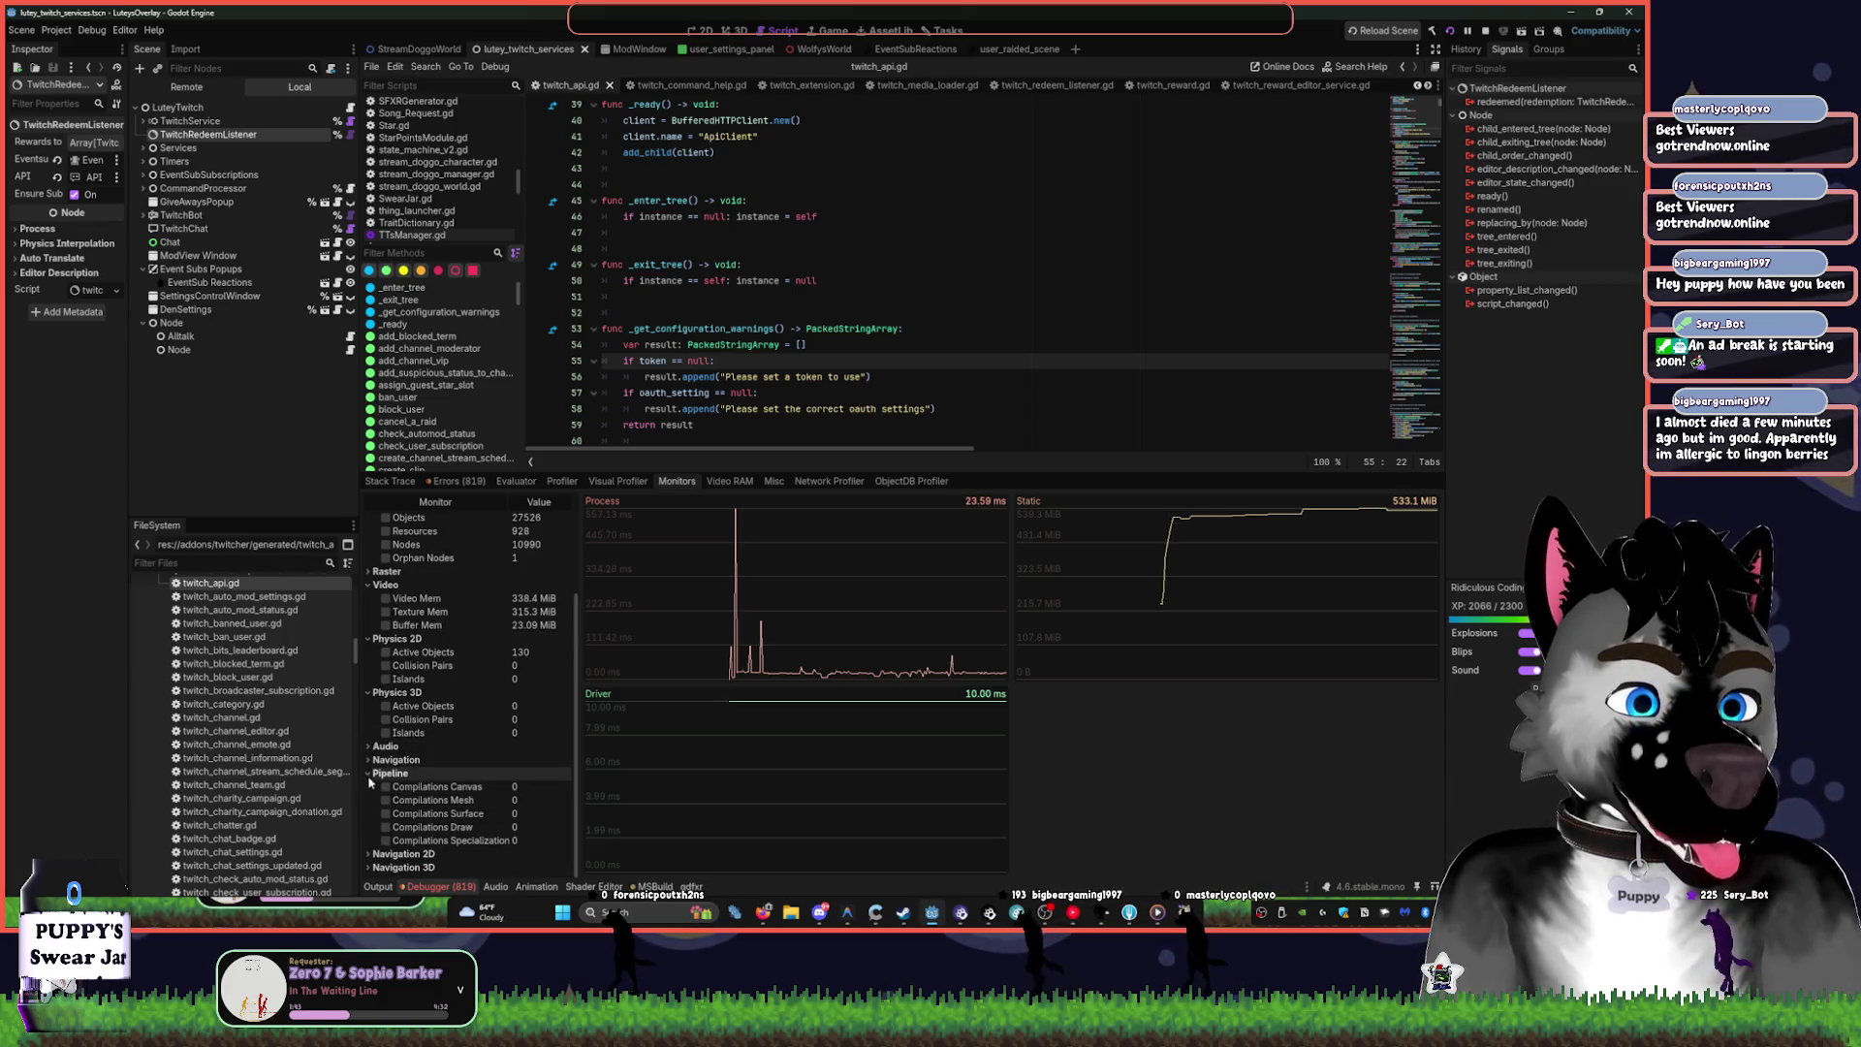
click(384, 652)
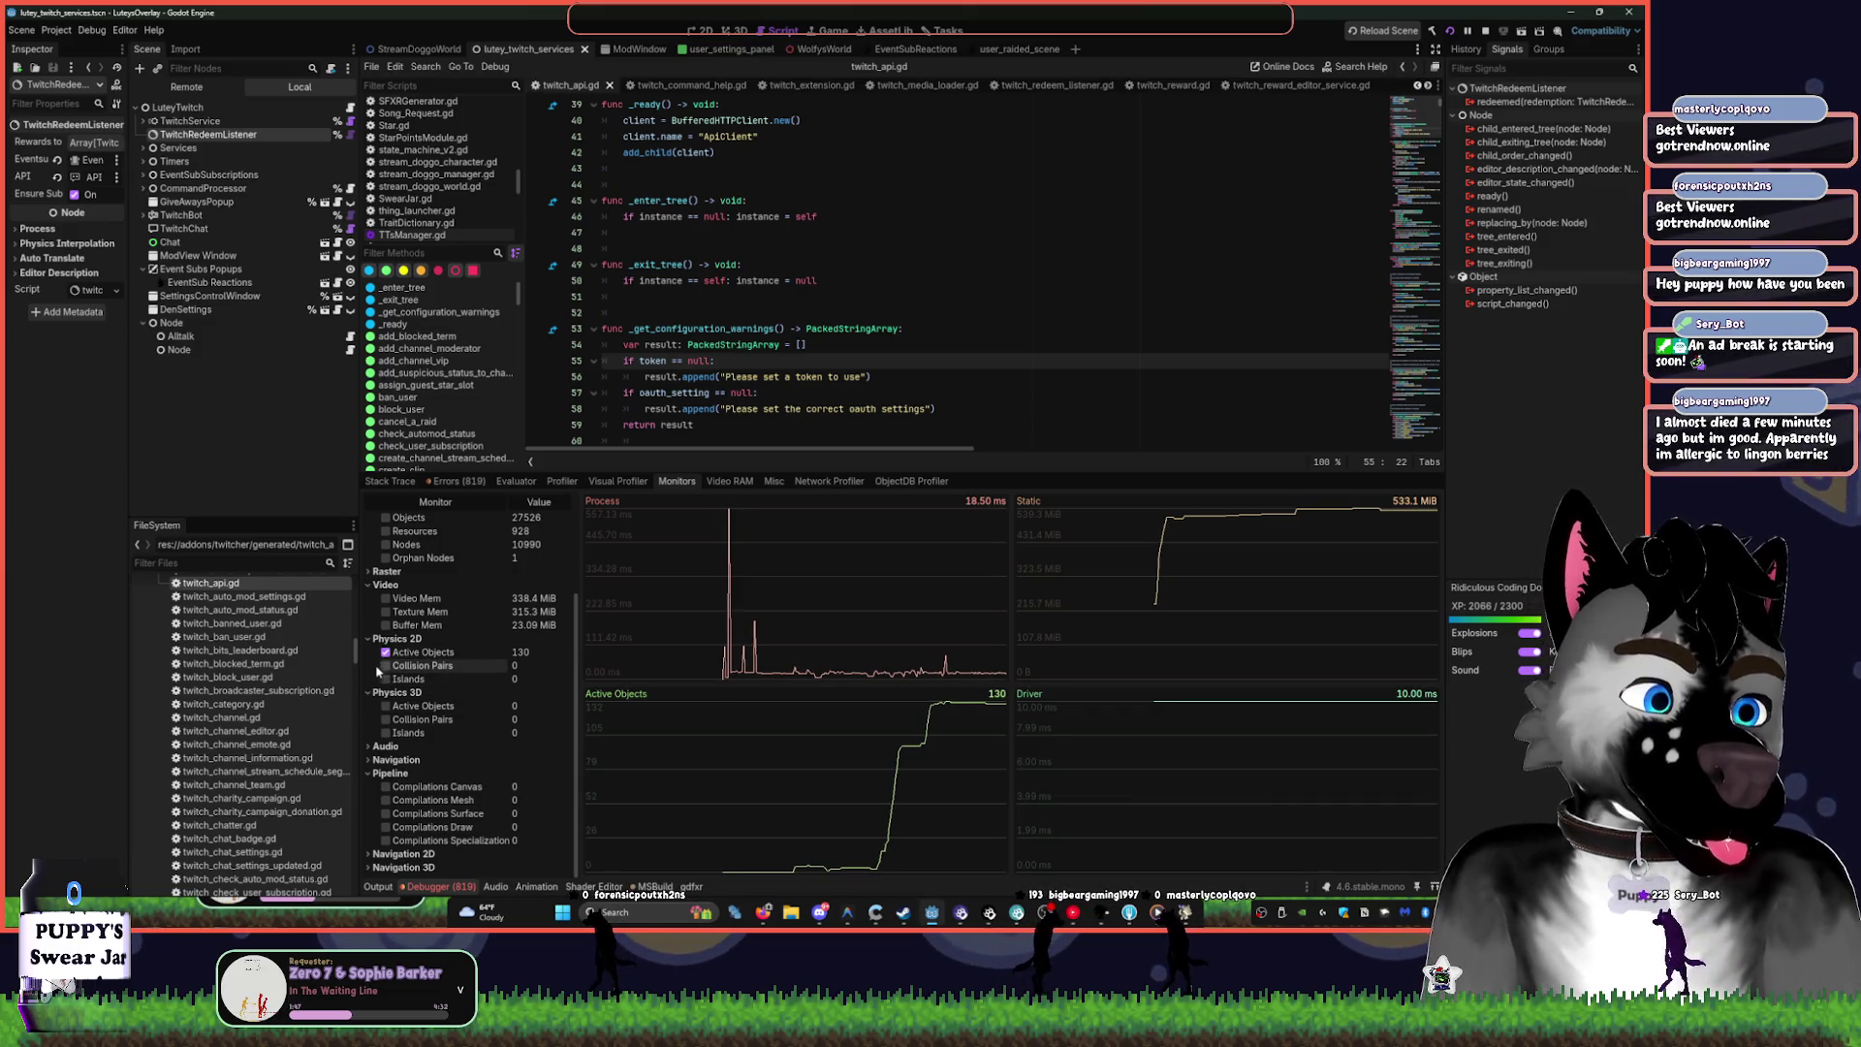
click(374, 639)
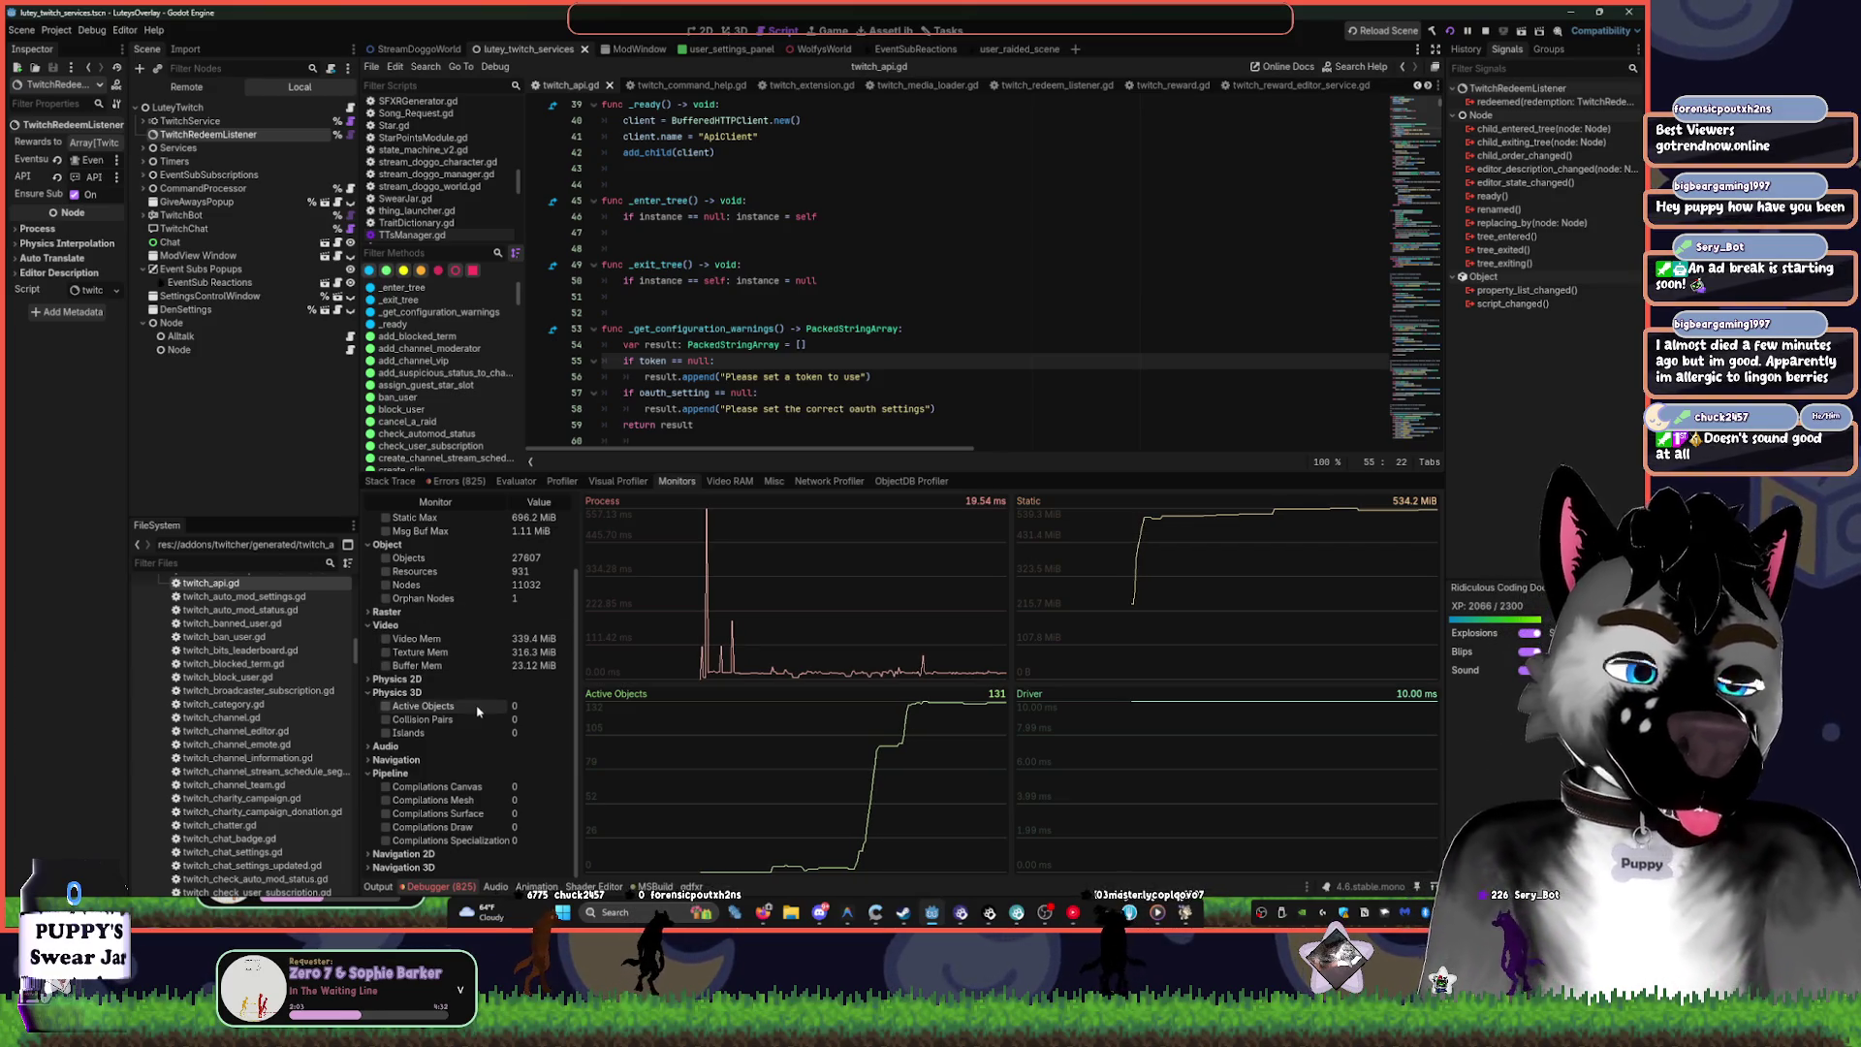
Step: Graph Video Mem at about 342.3 MiB, collapsing Physics 3D, Video and Raster groups
scroll(427, 708, up, 2)
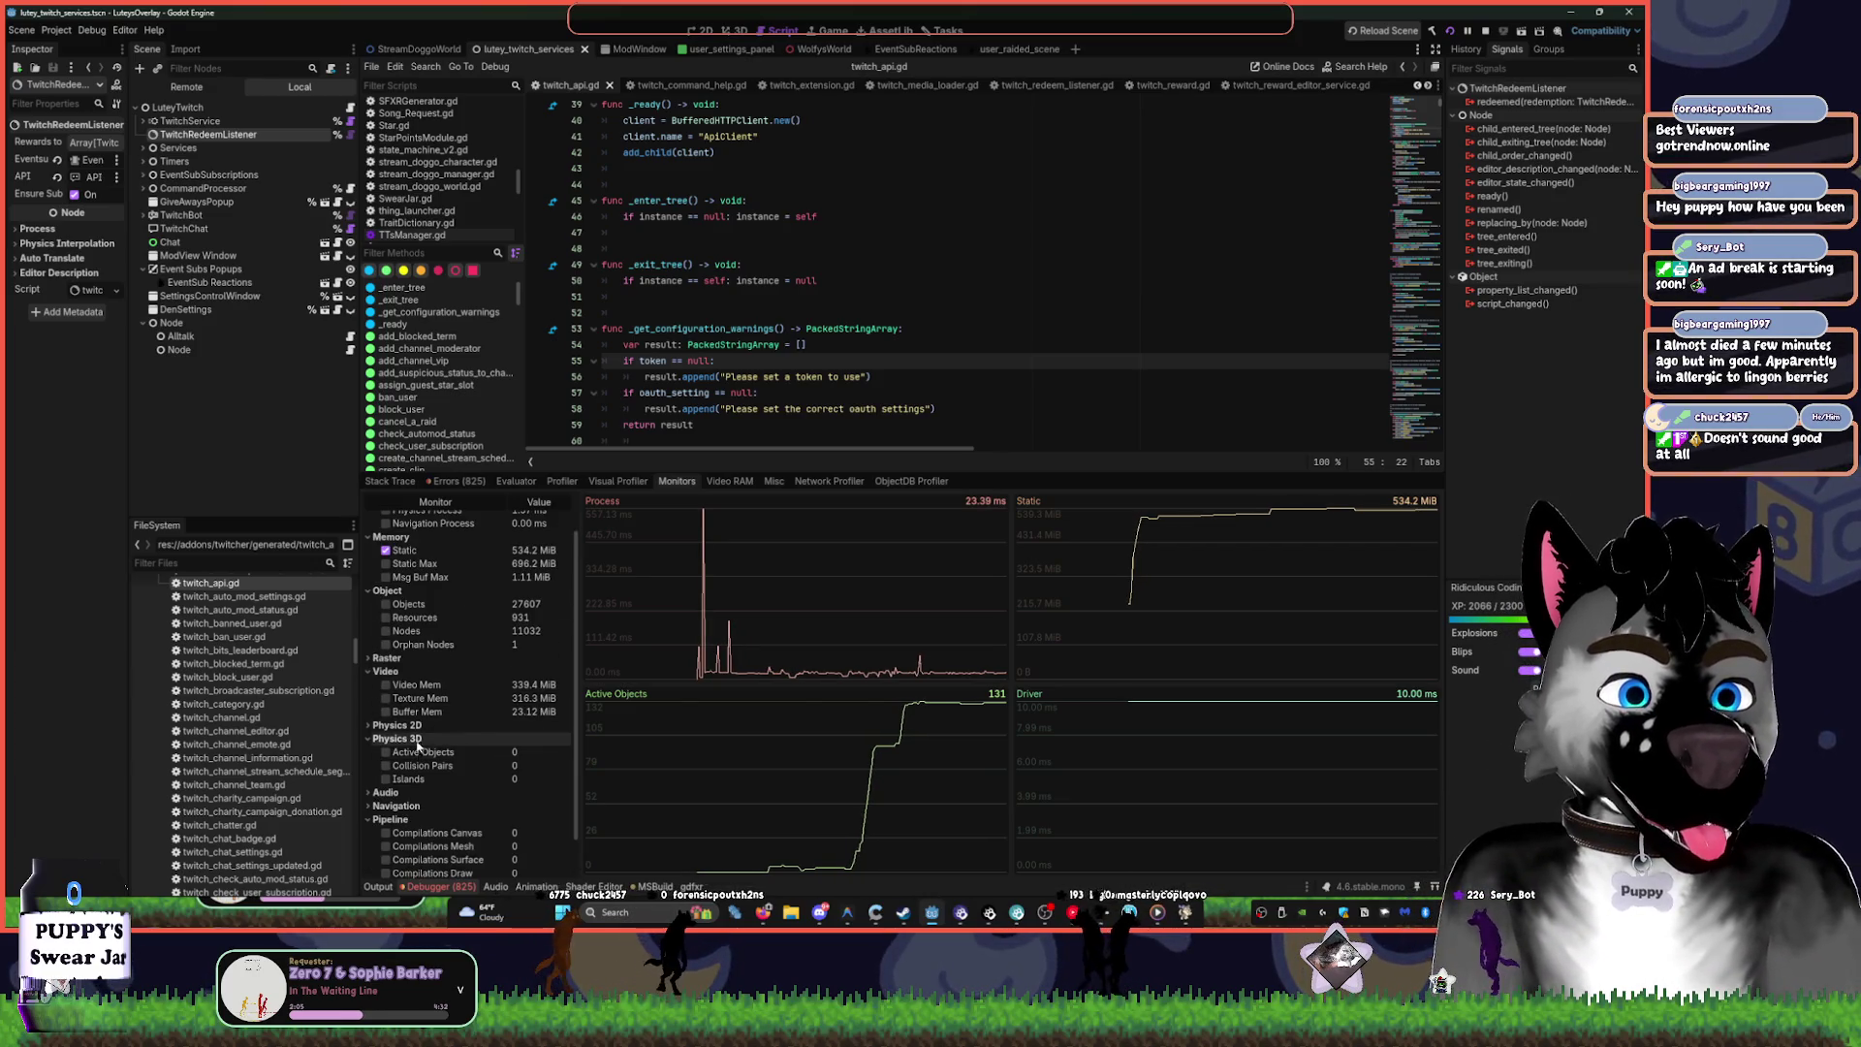
click(367, 738)
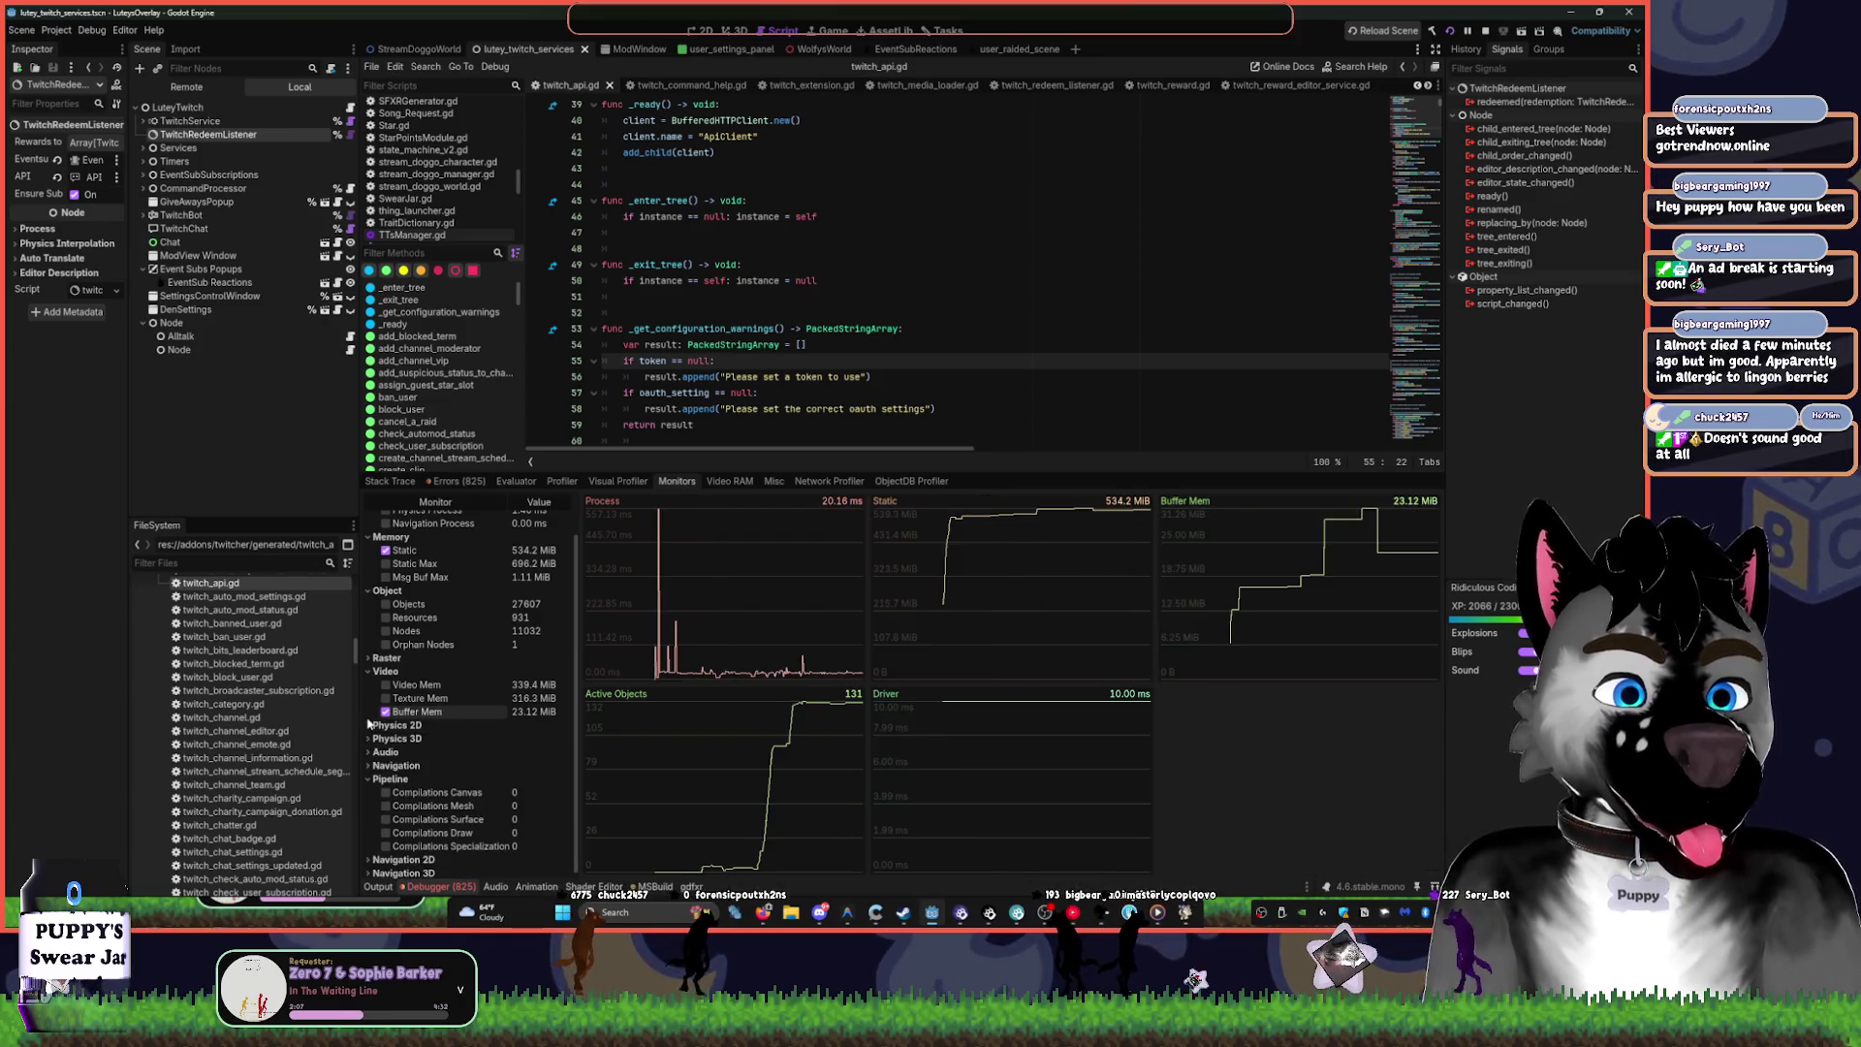
click(368, 725)
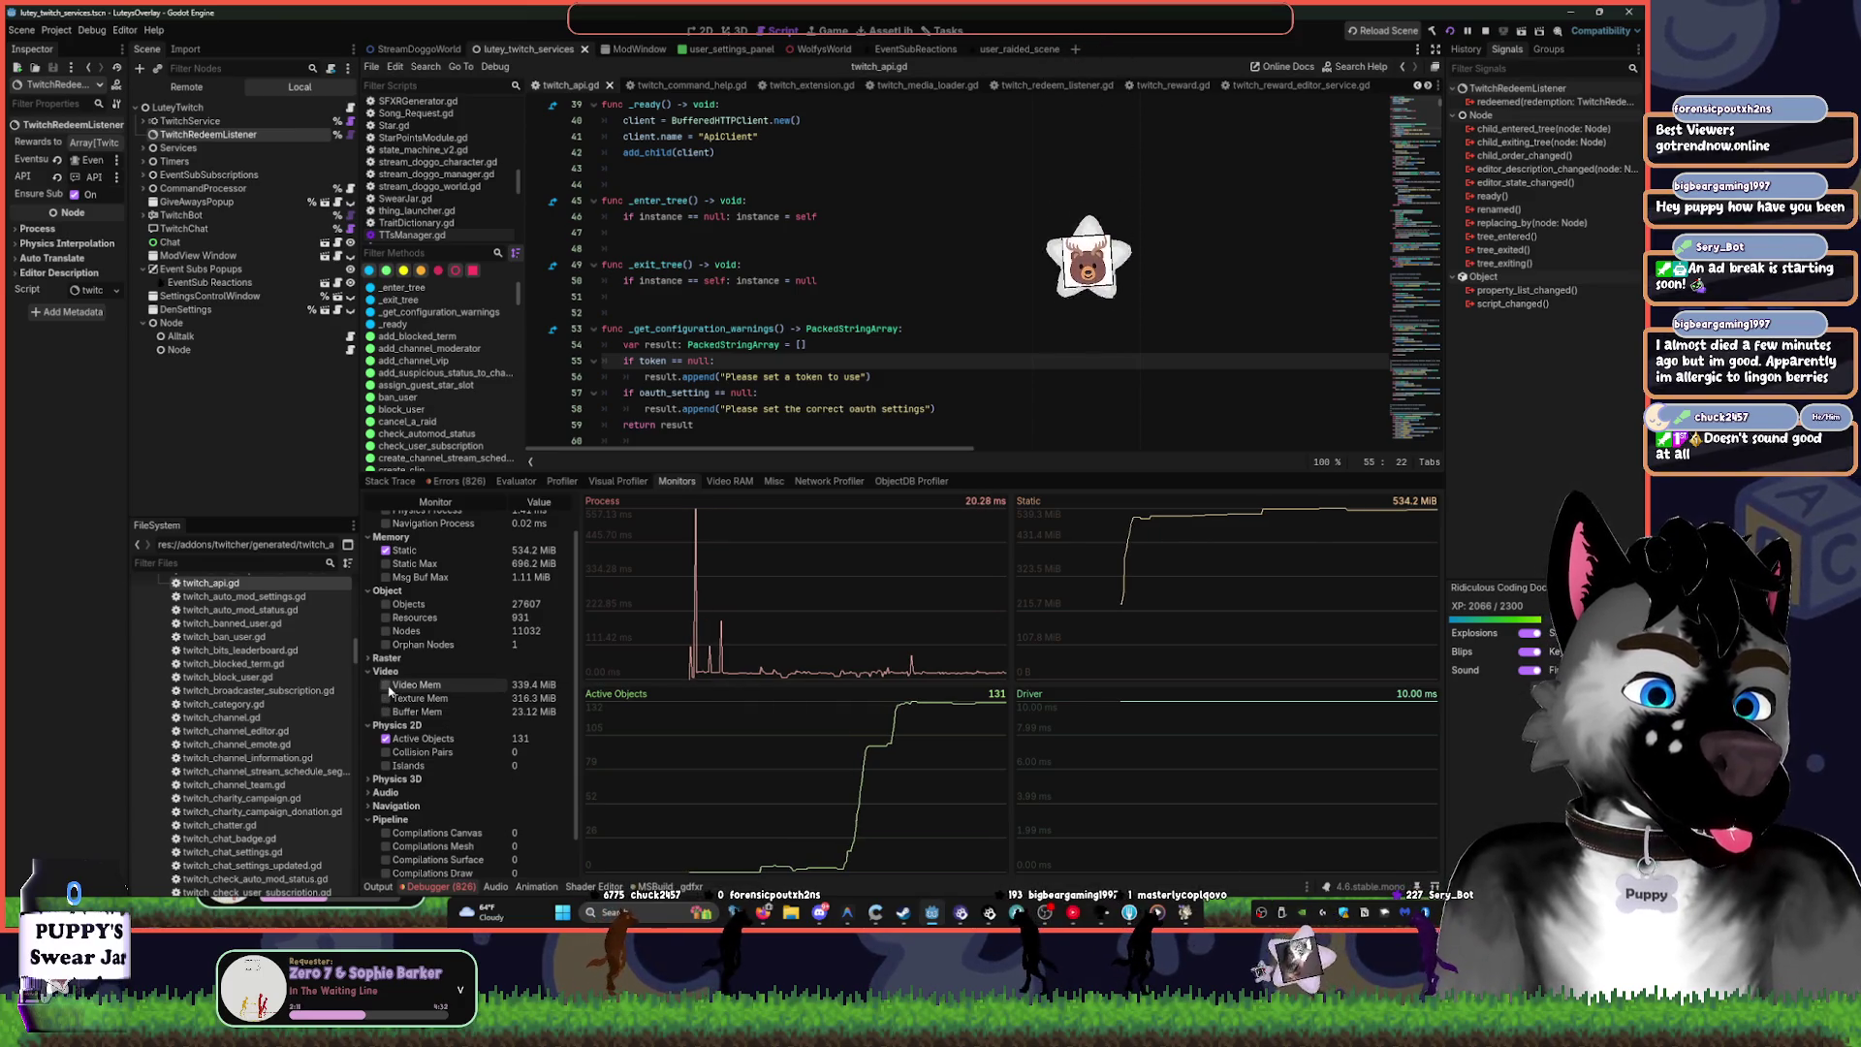
click(380, 685)
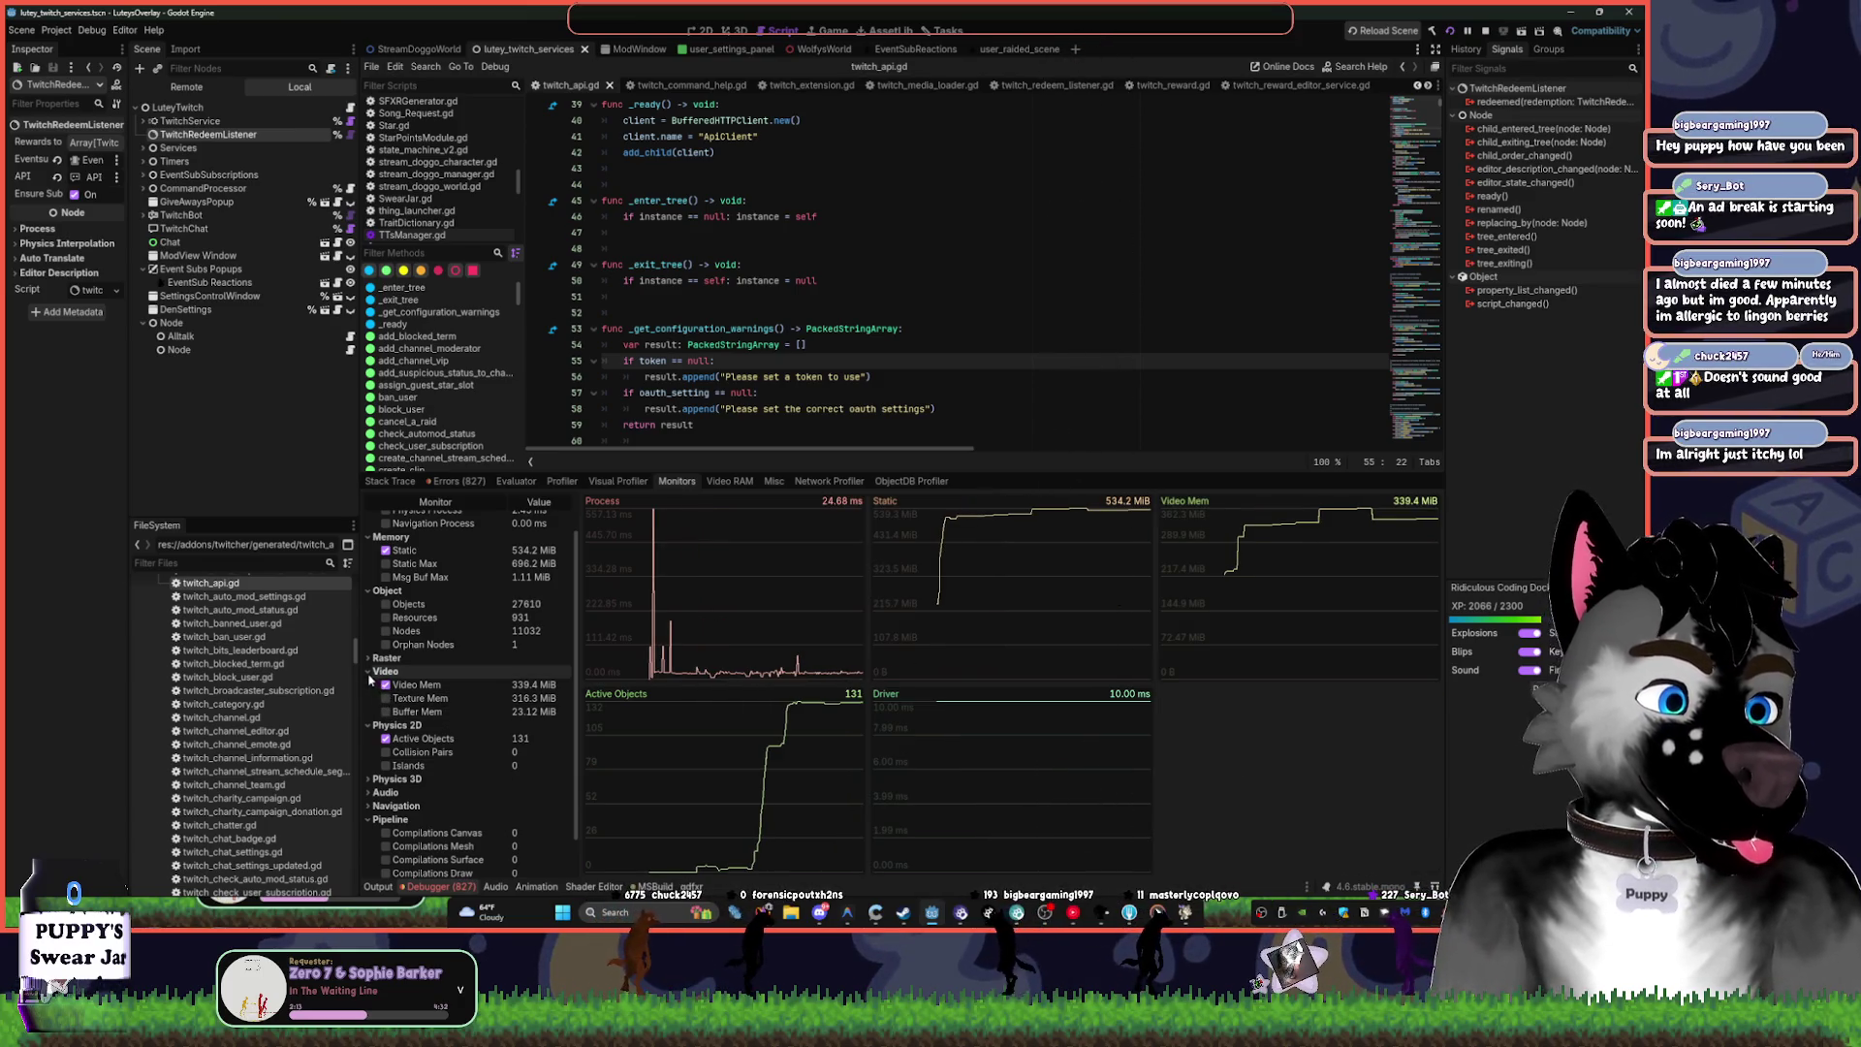
click(369, 672)
click(368, 663)
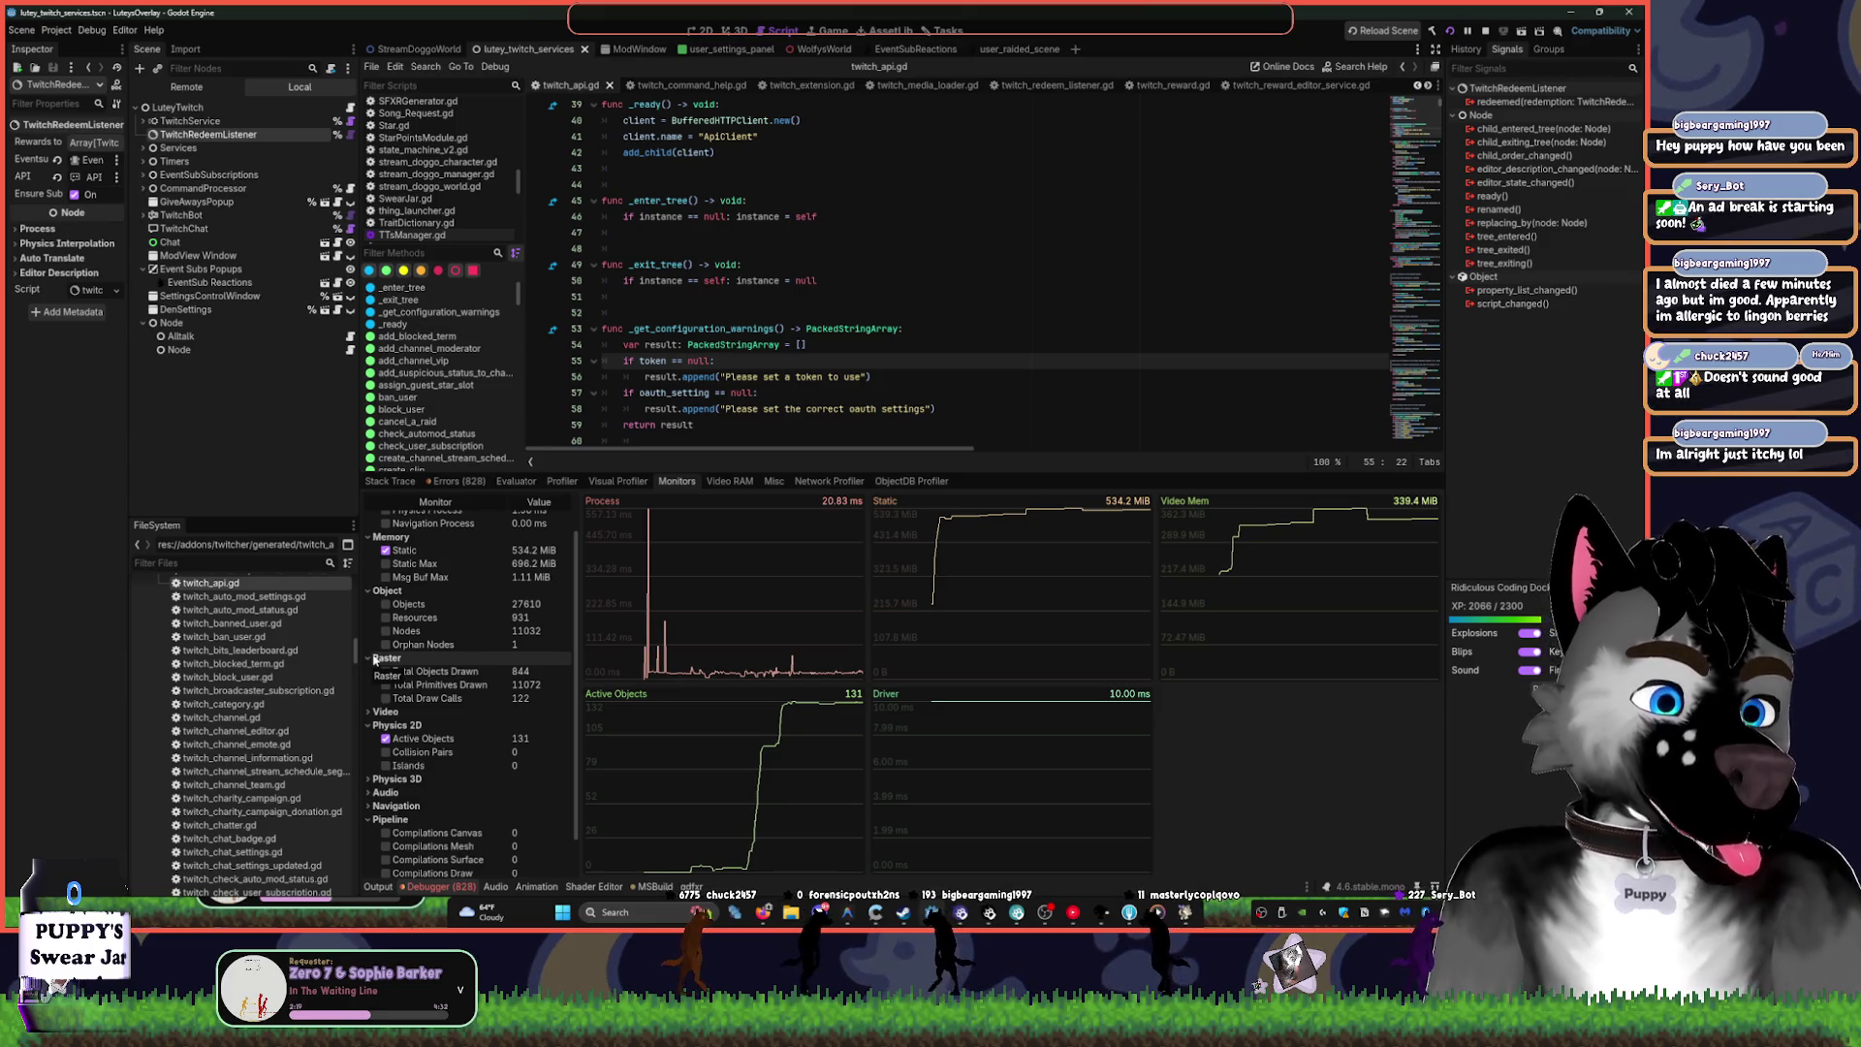
click(373, 659)
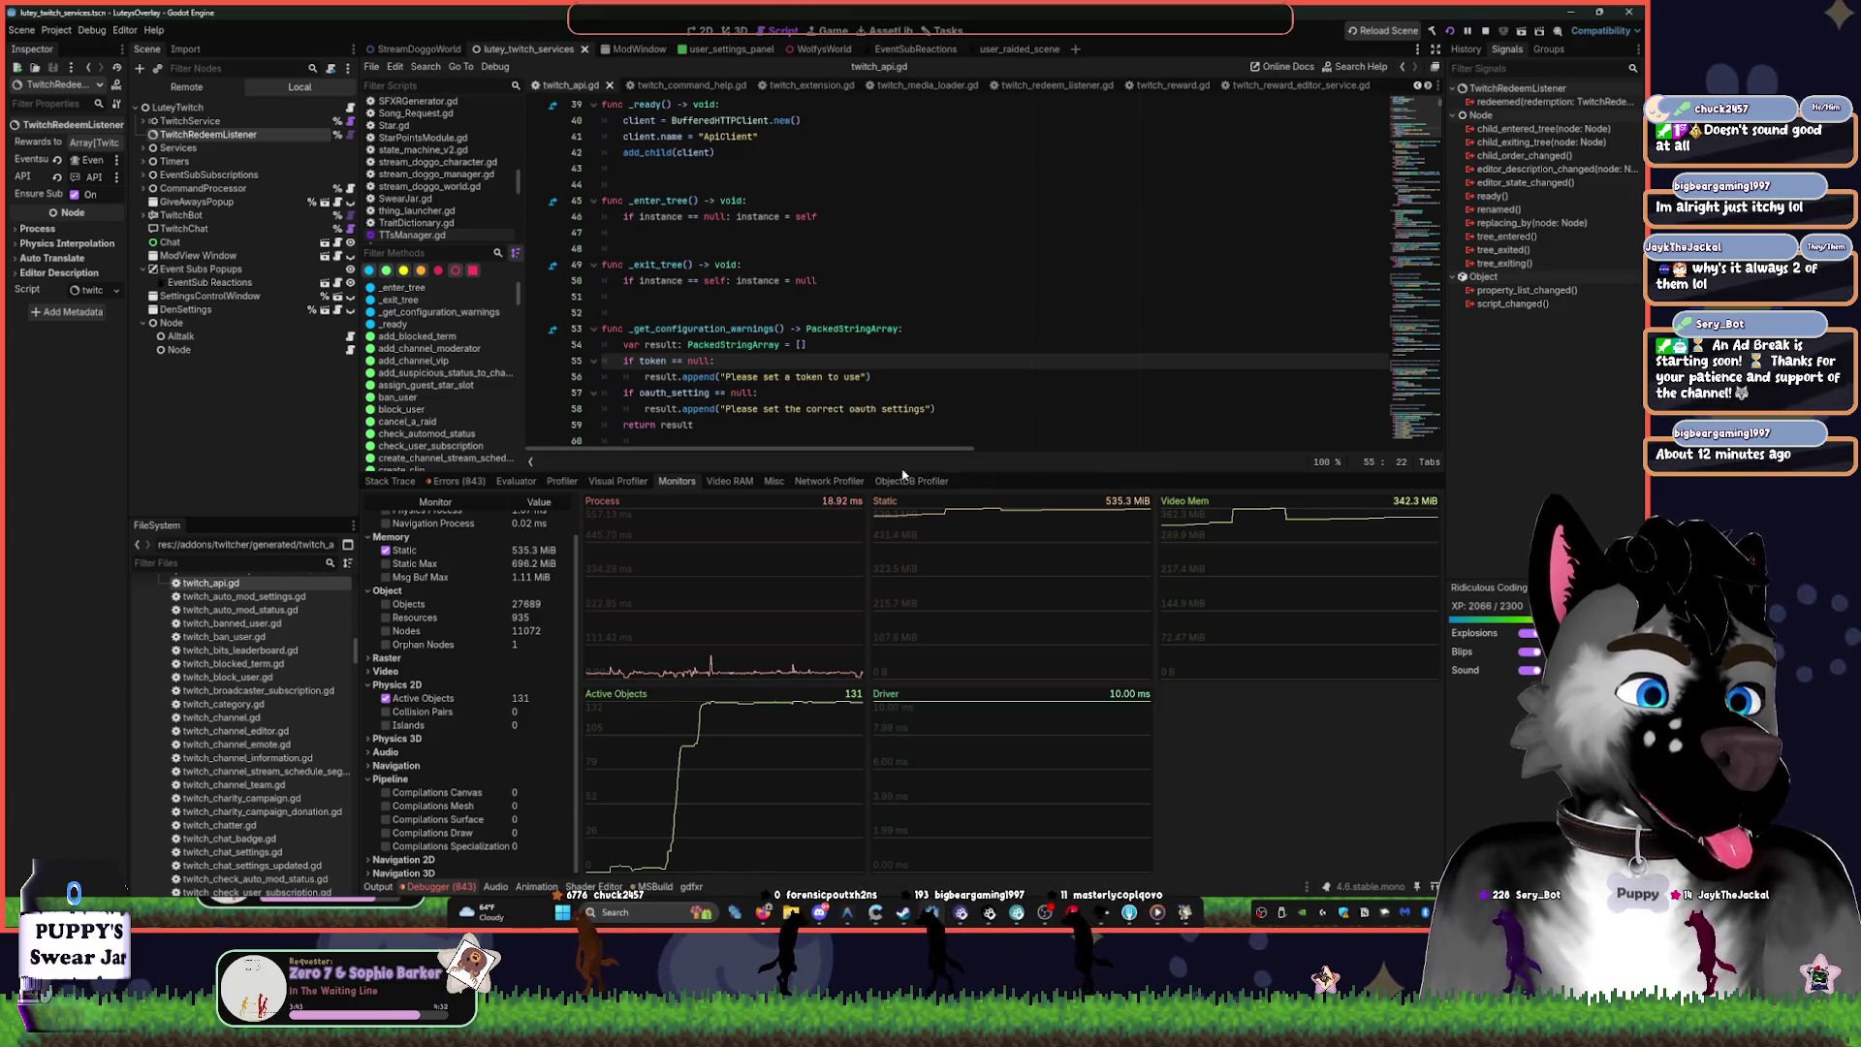
Step: Shrink the bottom panel and show the 2D canvas with the 'WolfWareDev is raiding' banner
drag(895, 472, 895, 611)
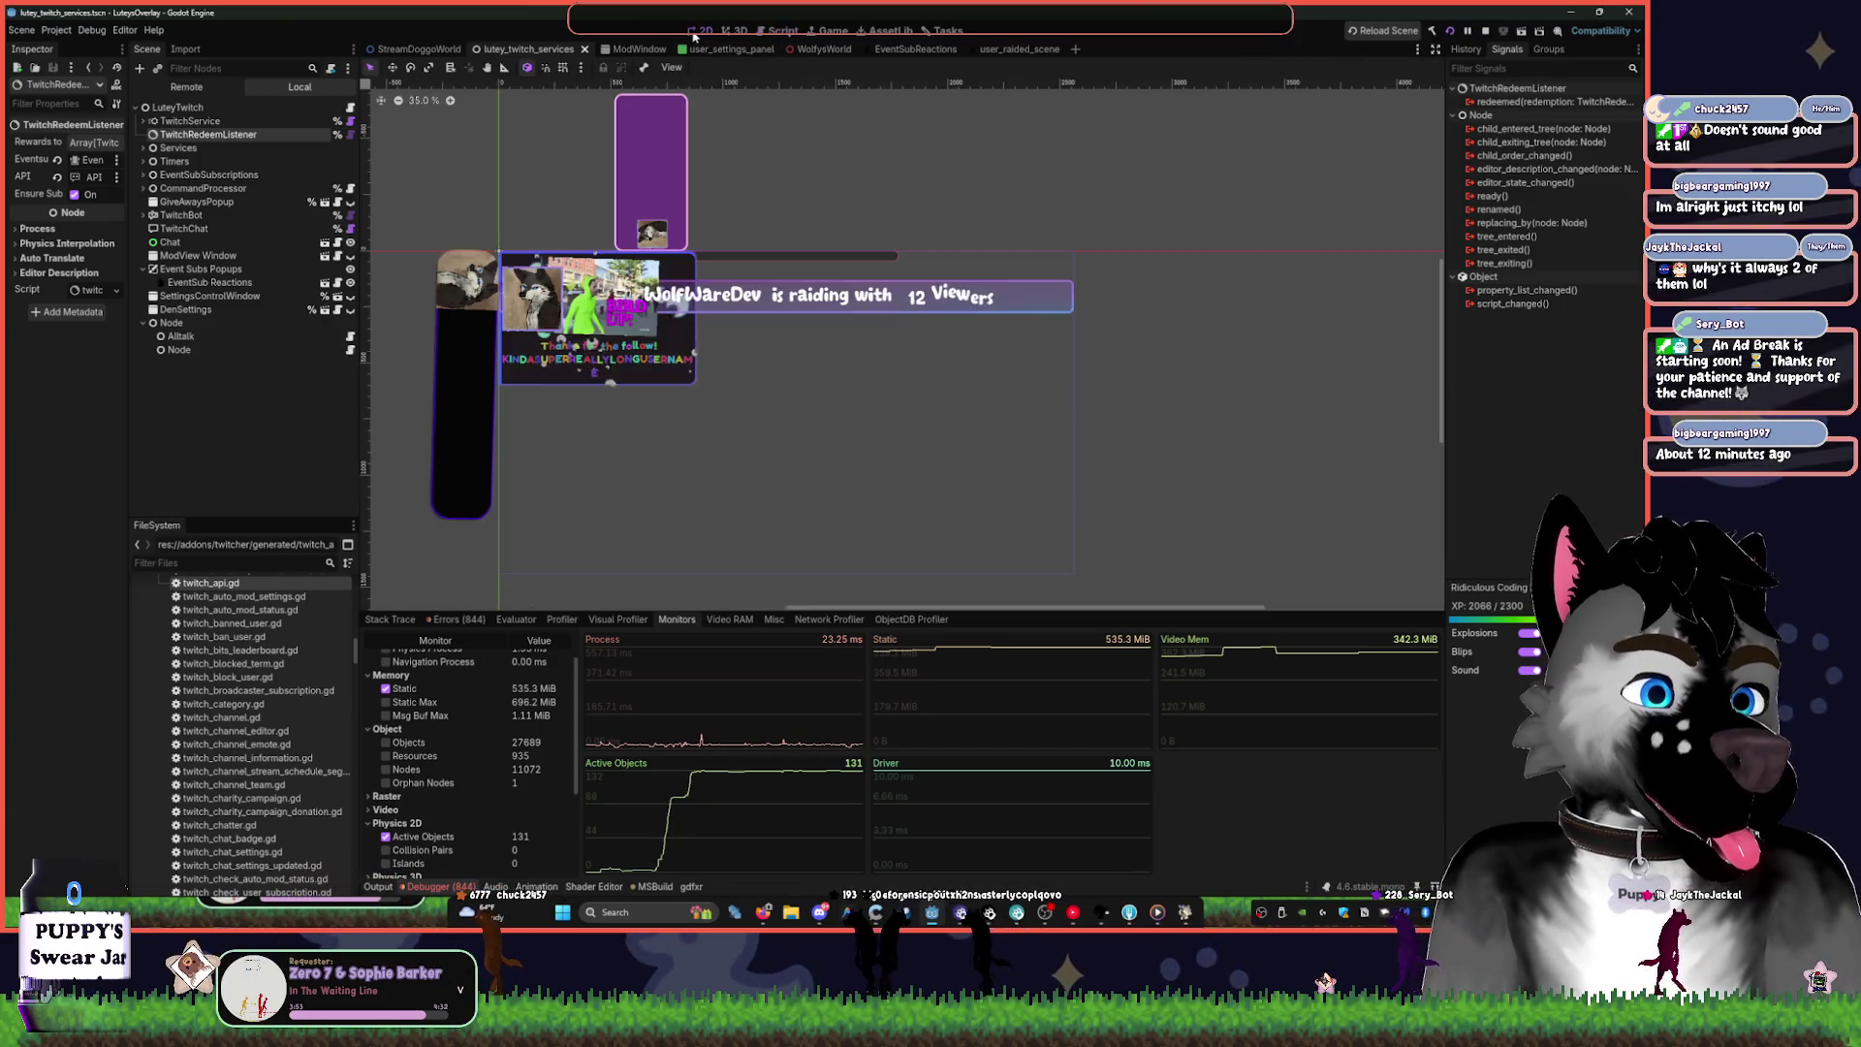
click(704, 31)
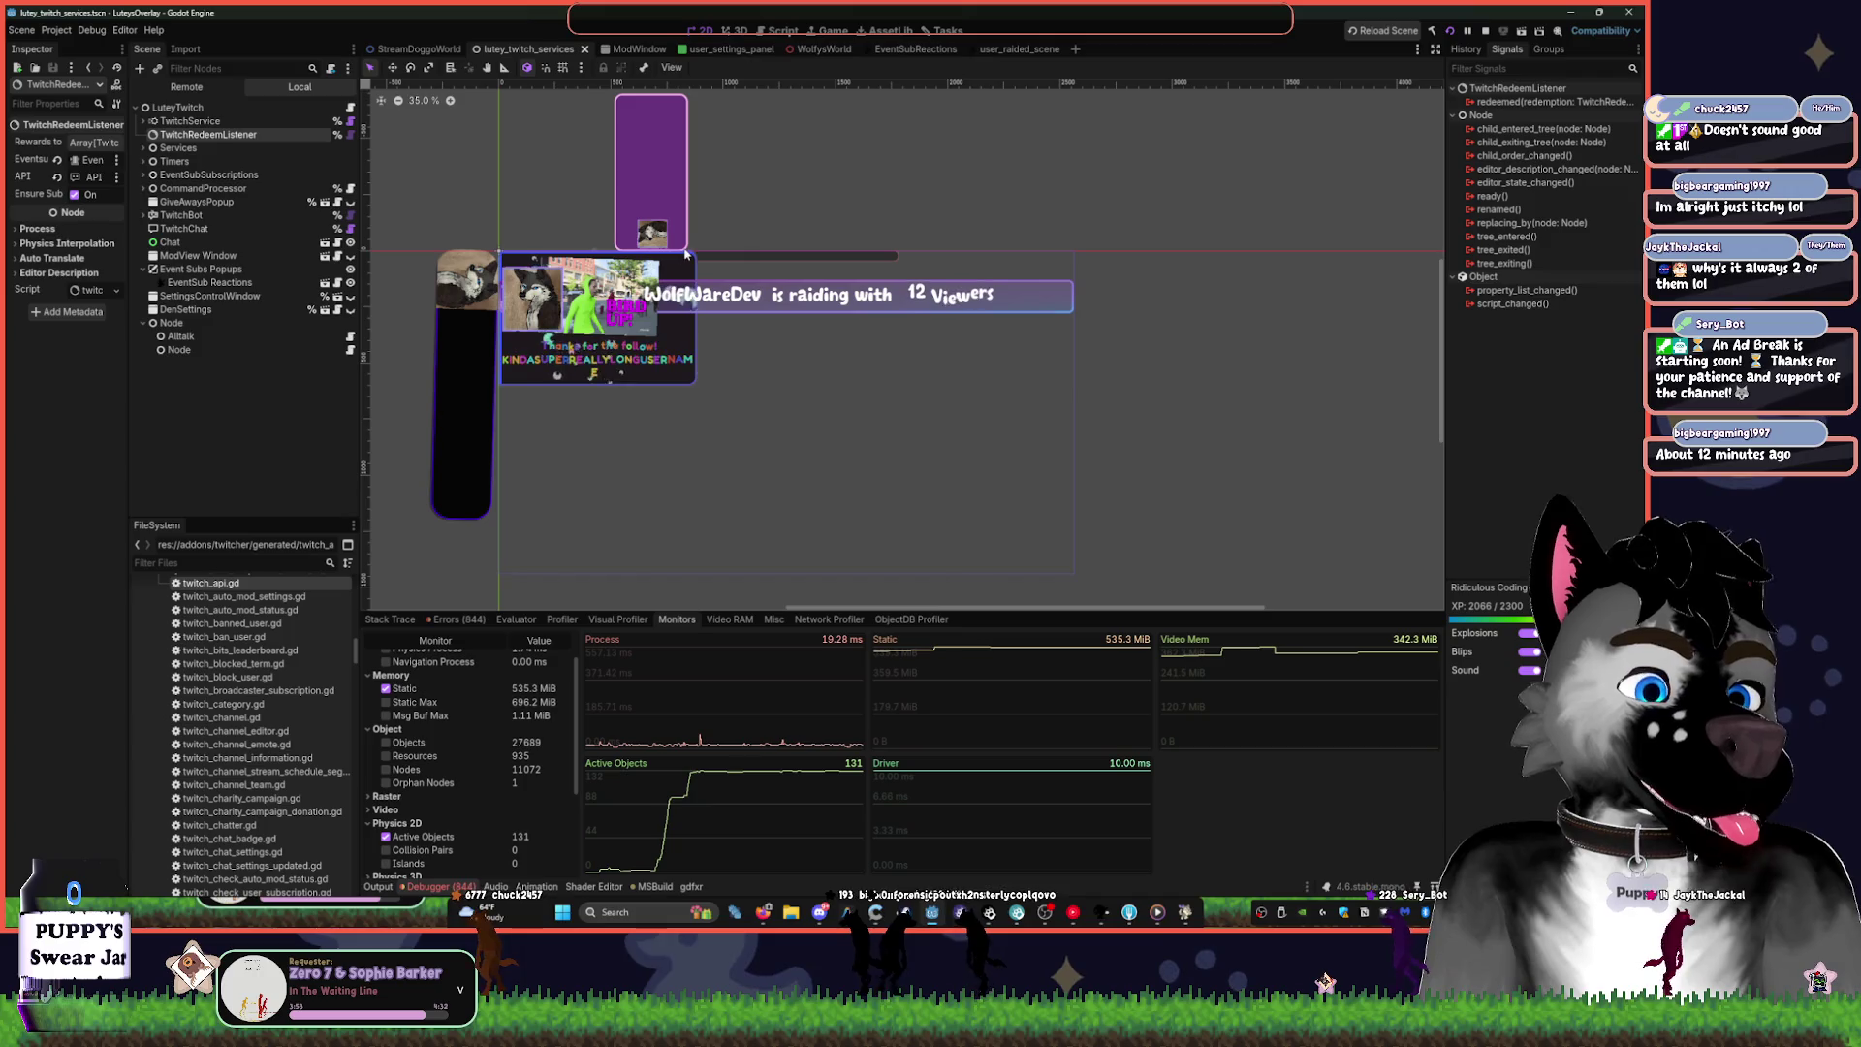
Step: Filter files by 'default', inspect default_user.tres, then default_voice.tres (Professor (Male), volume 83)
click(232, 562)
text(default)
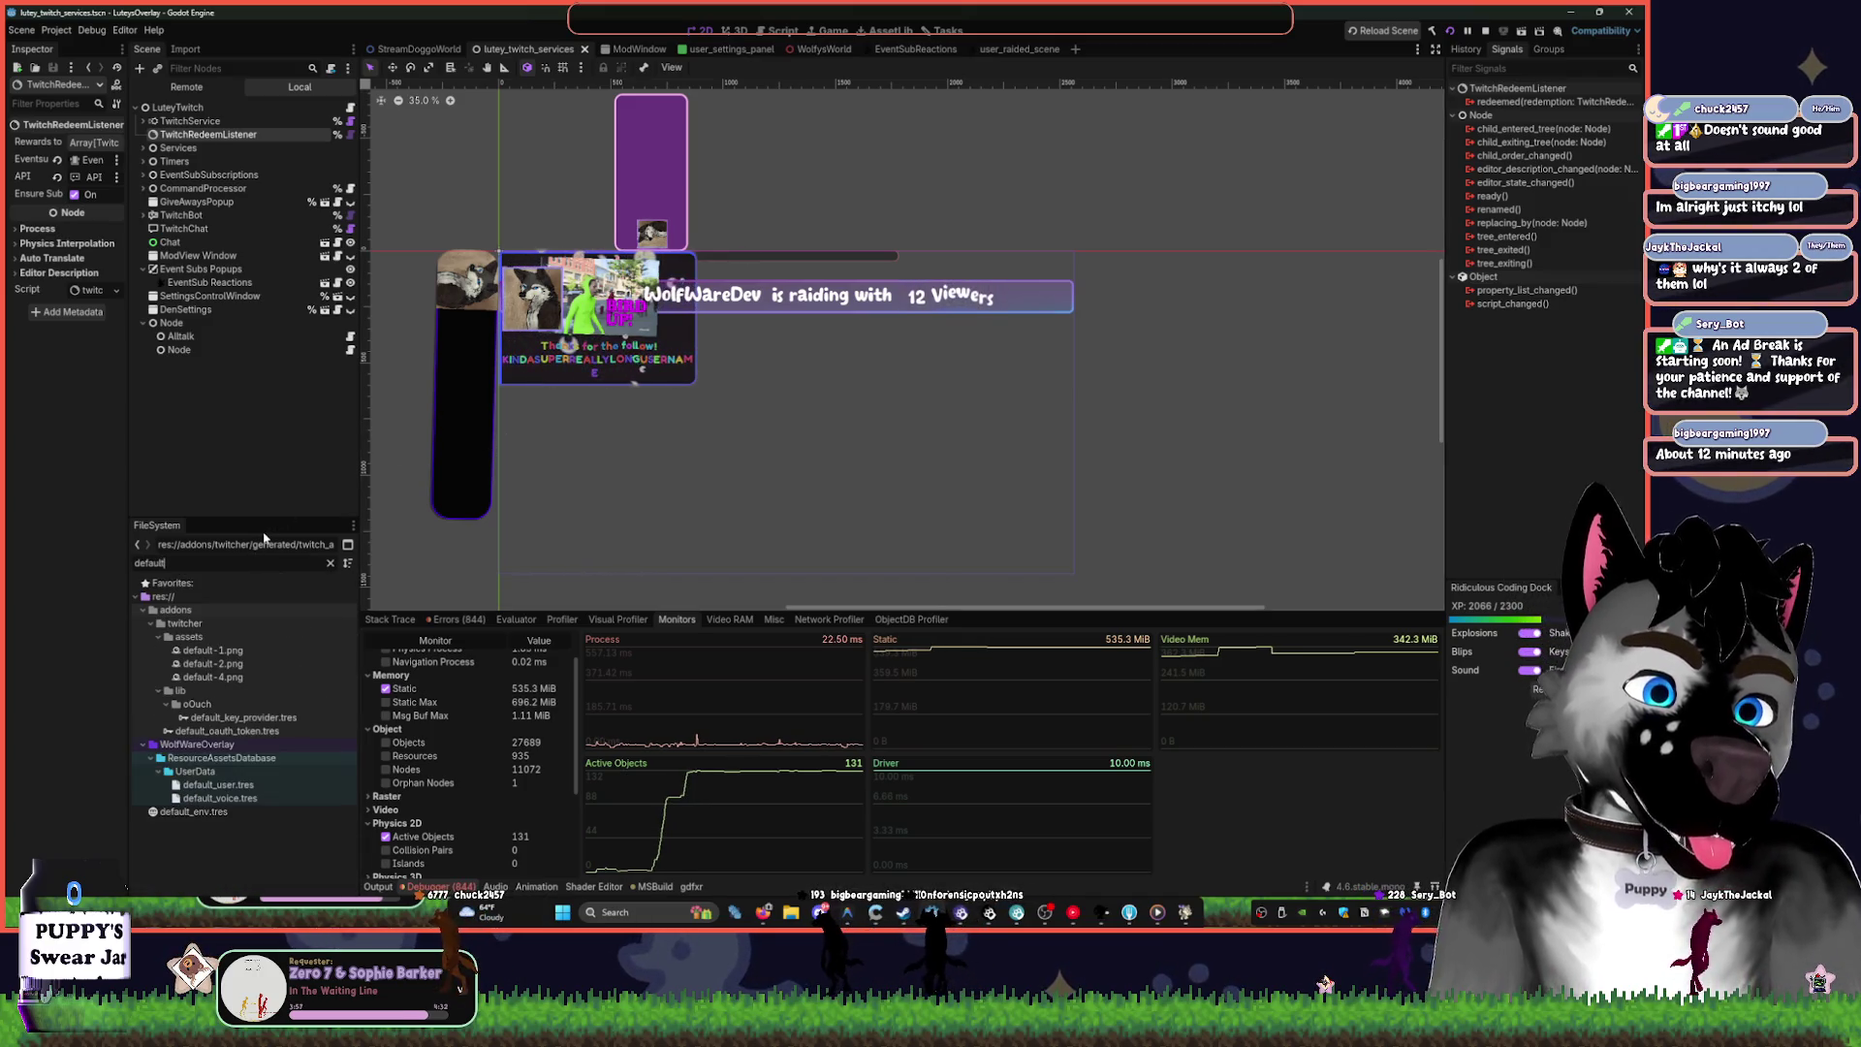
click(218, 785)
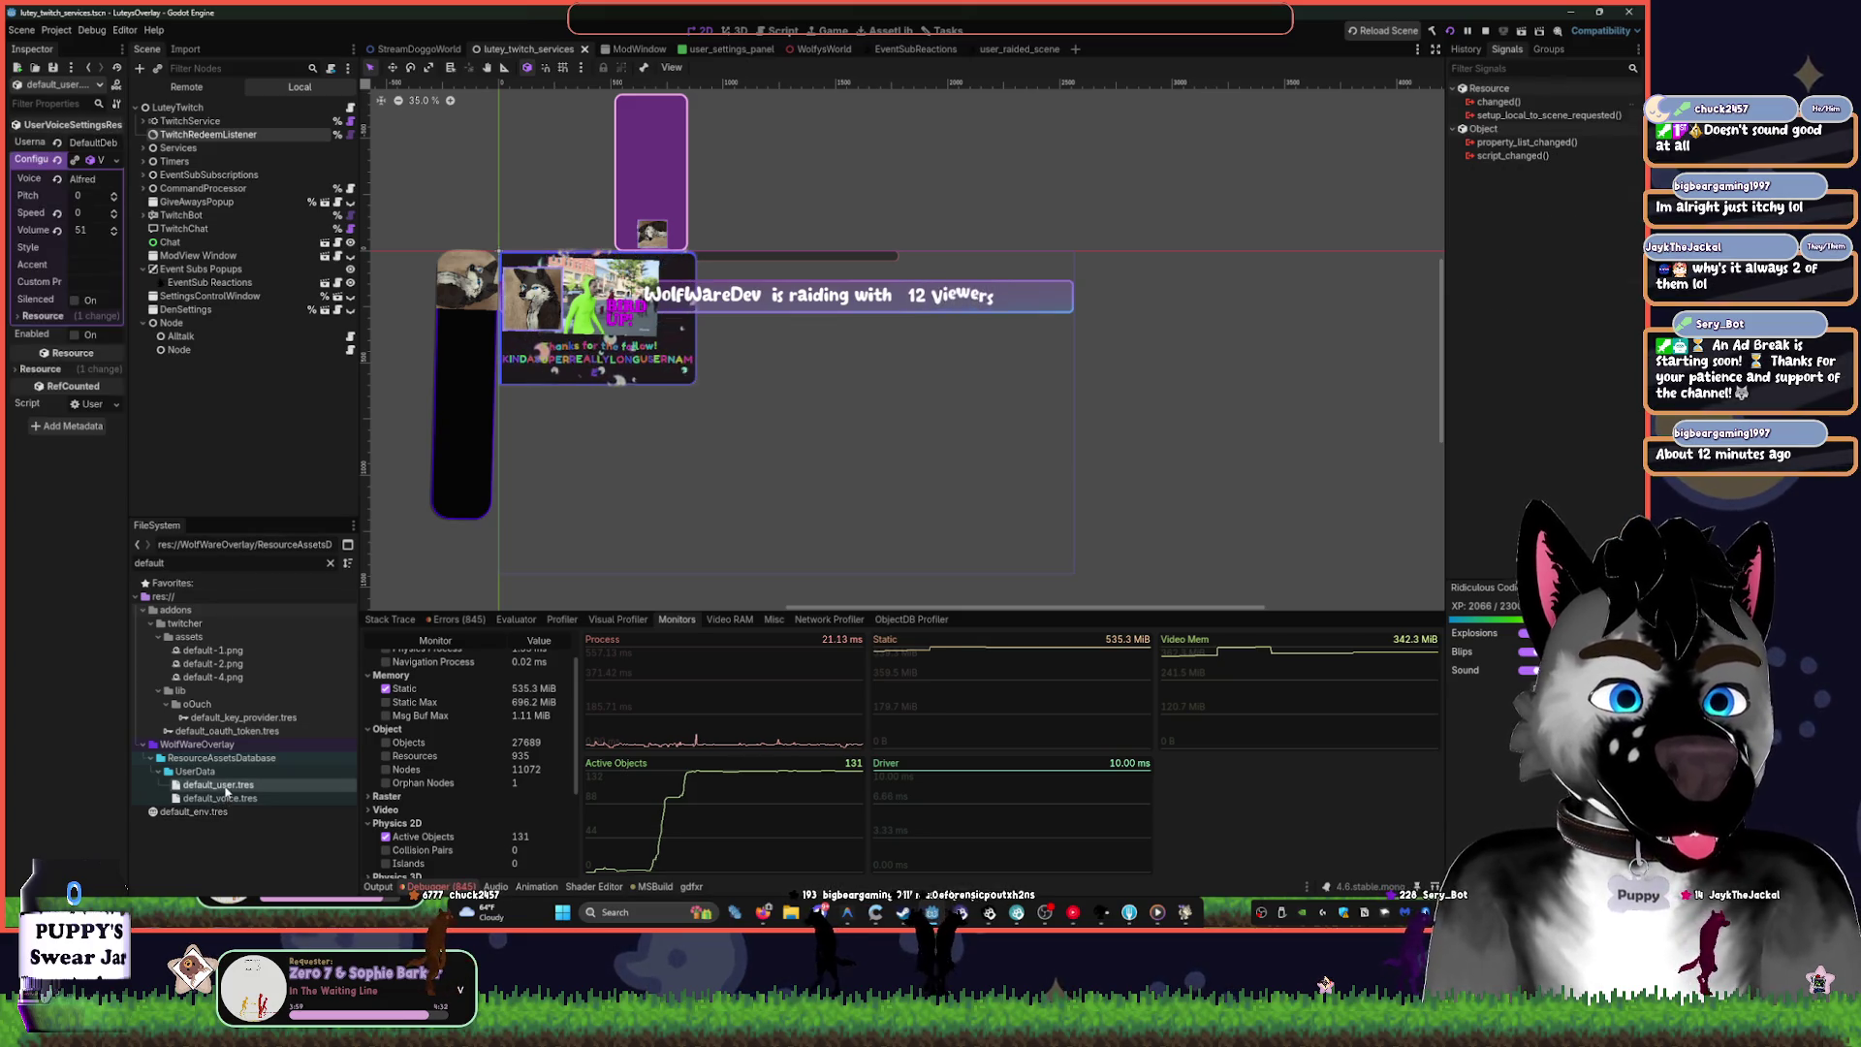
drag(129, 233, 269, 224)
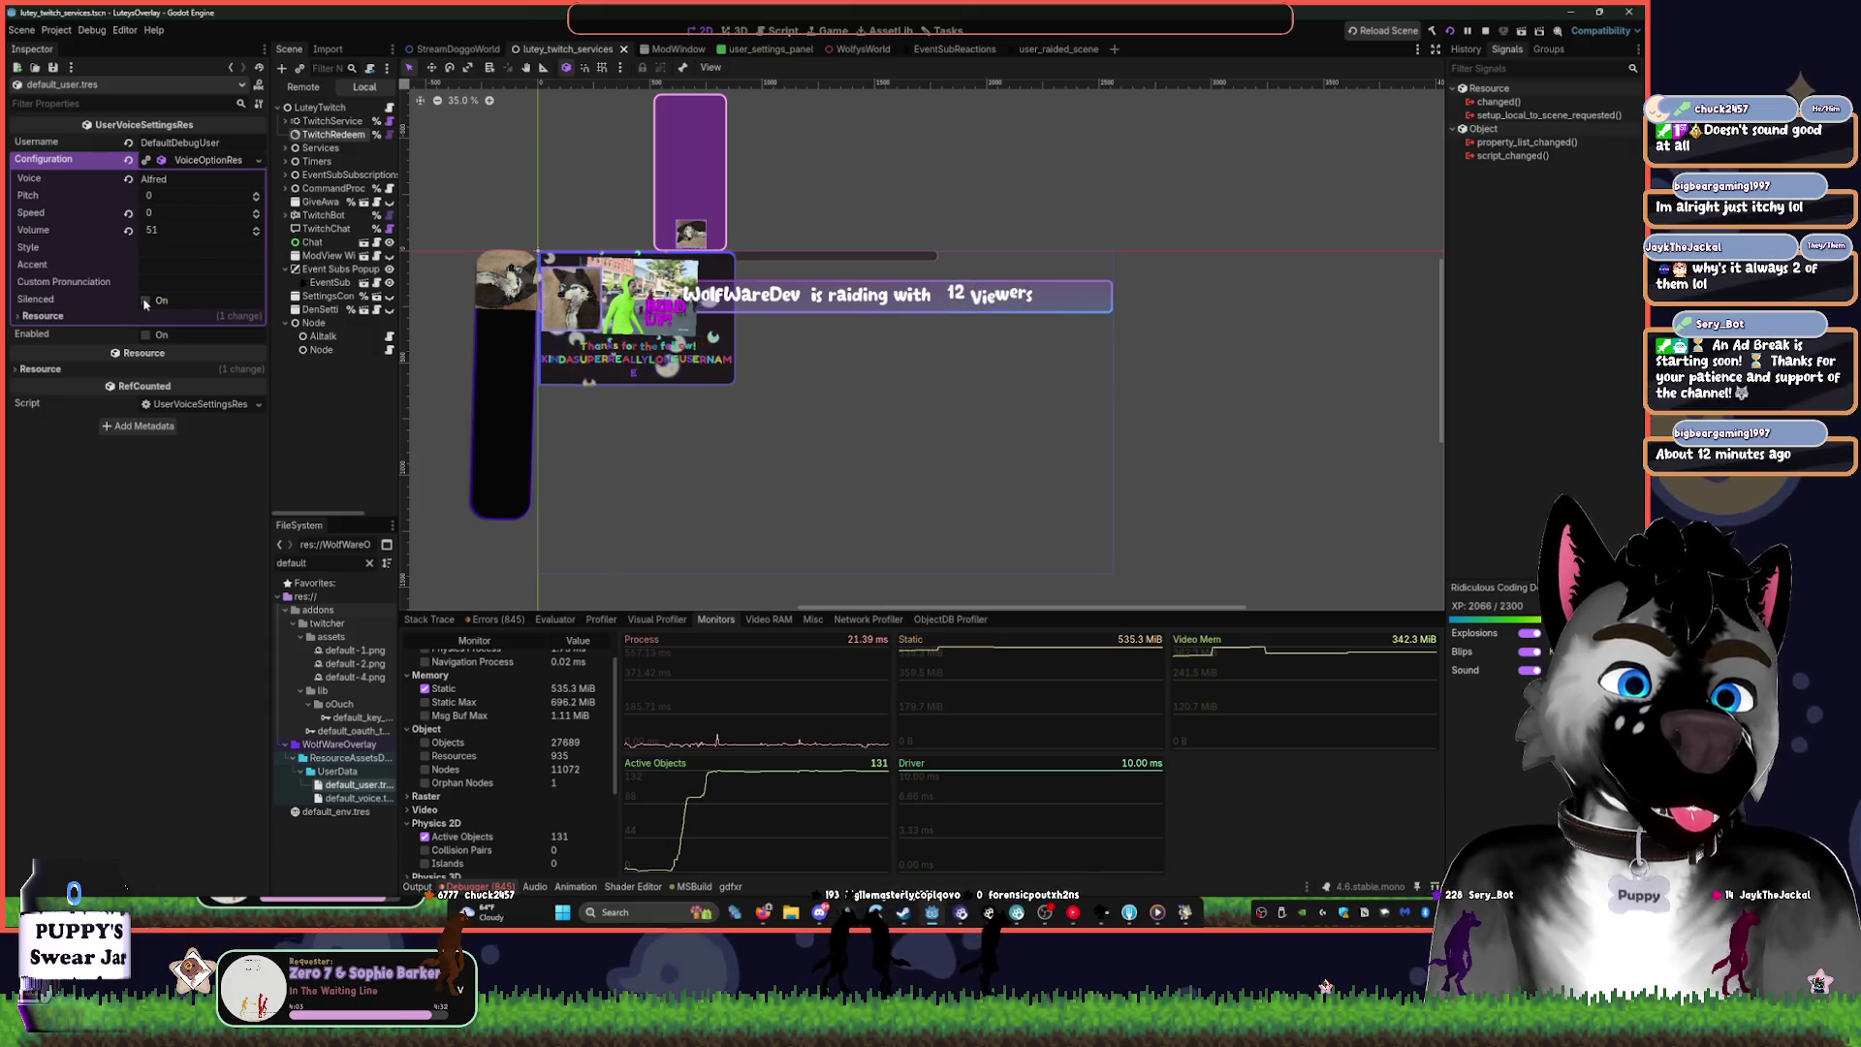
click(338, 798)
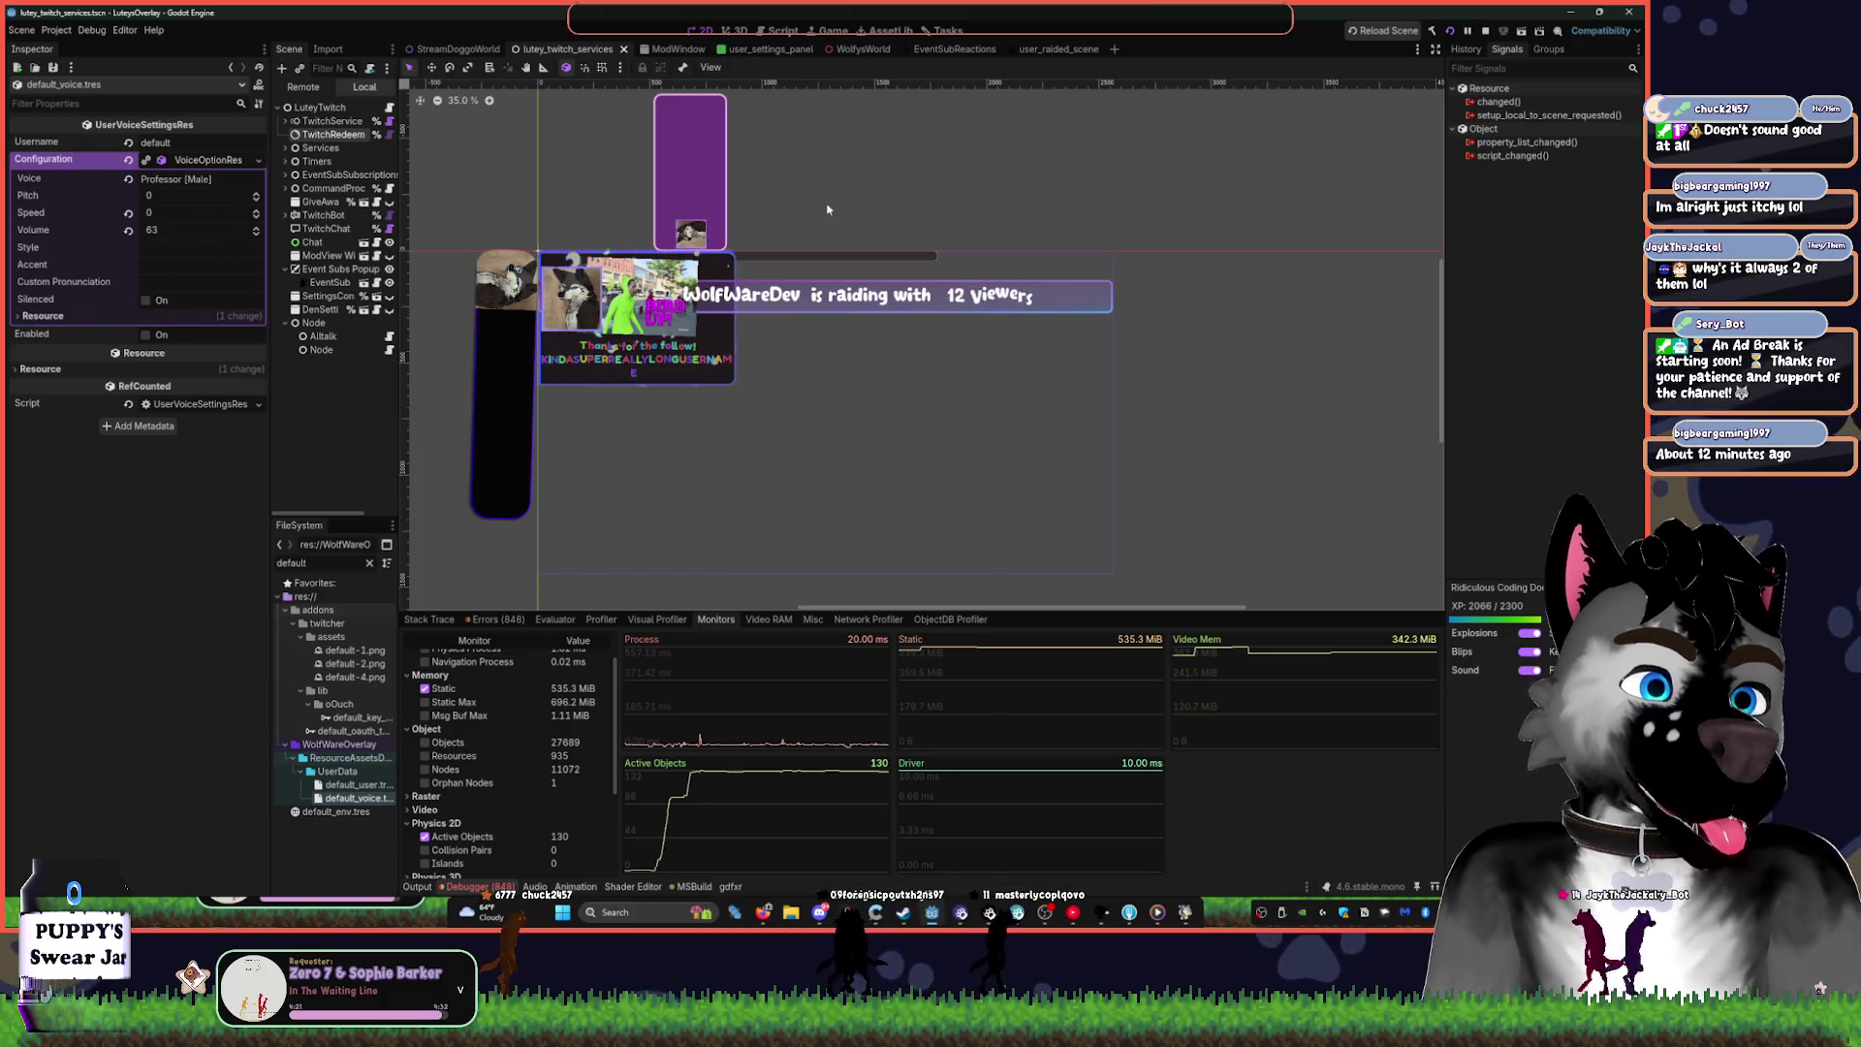
click(1013, 278)
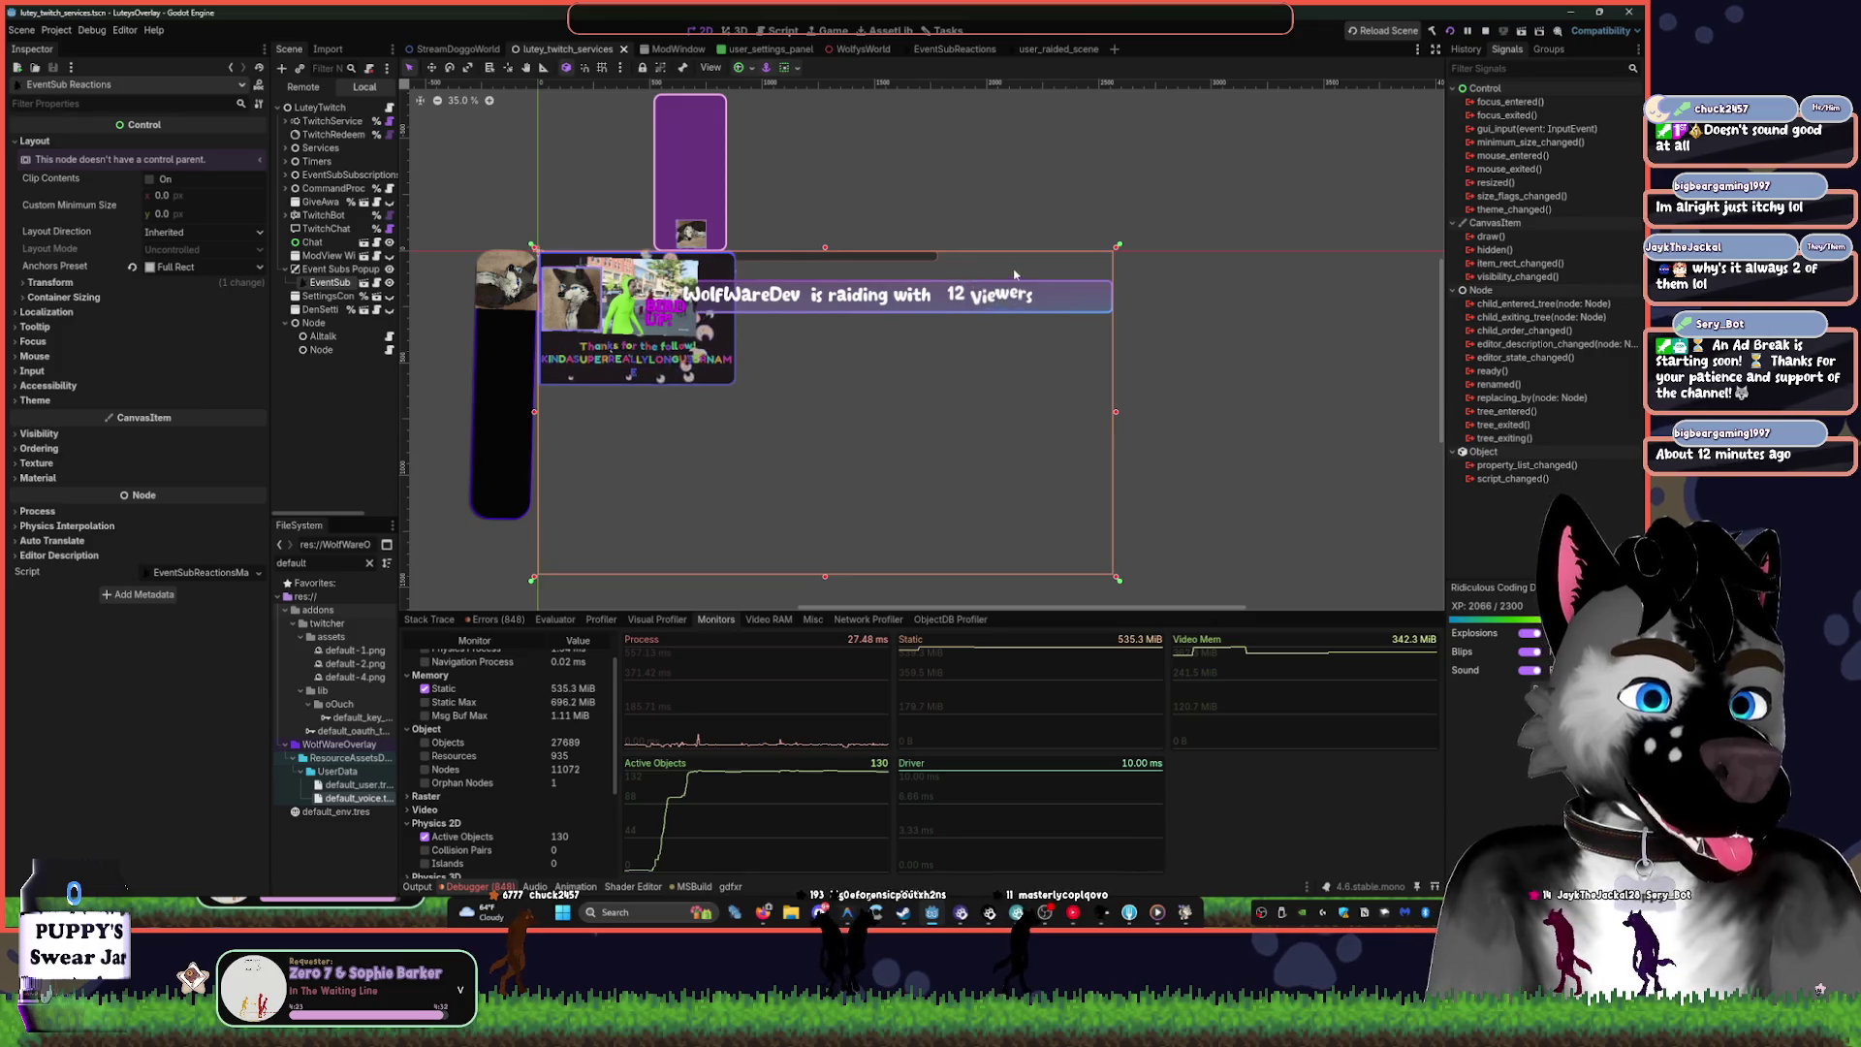
Step: Widen the Scene dock, then show the Output log and clear its messages
drag(400, 231, 460, 187)
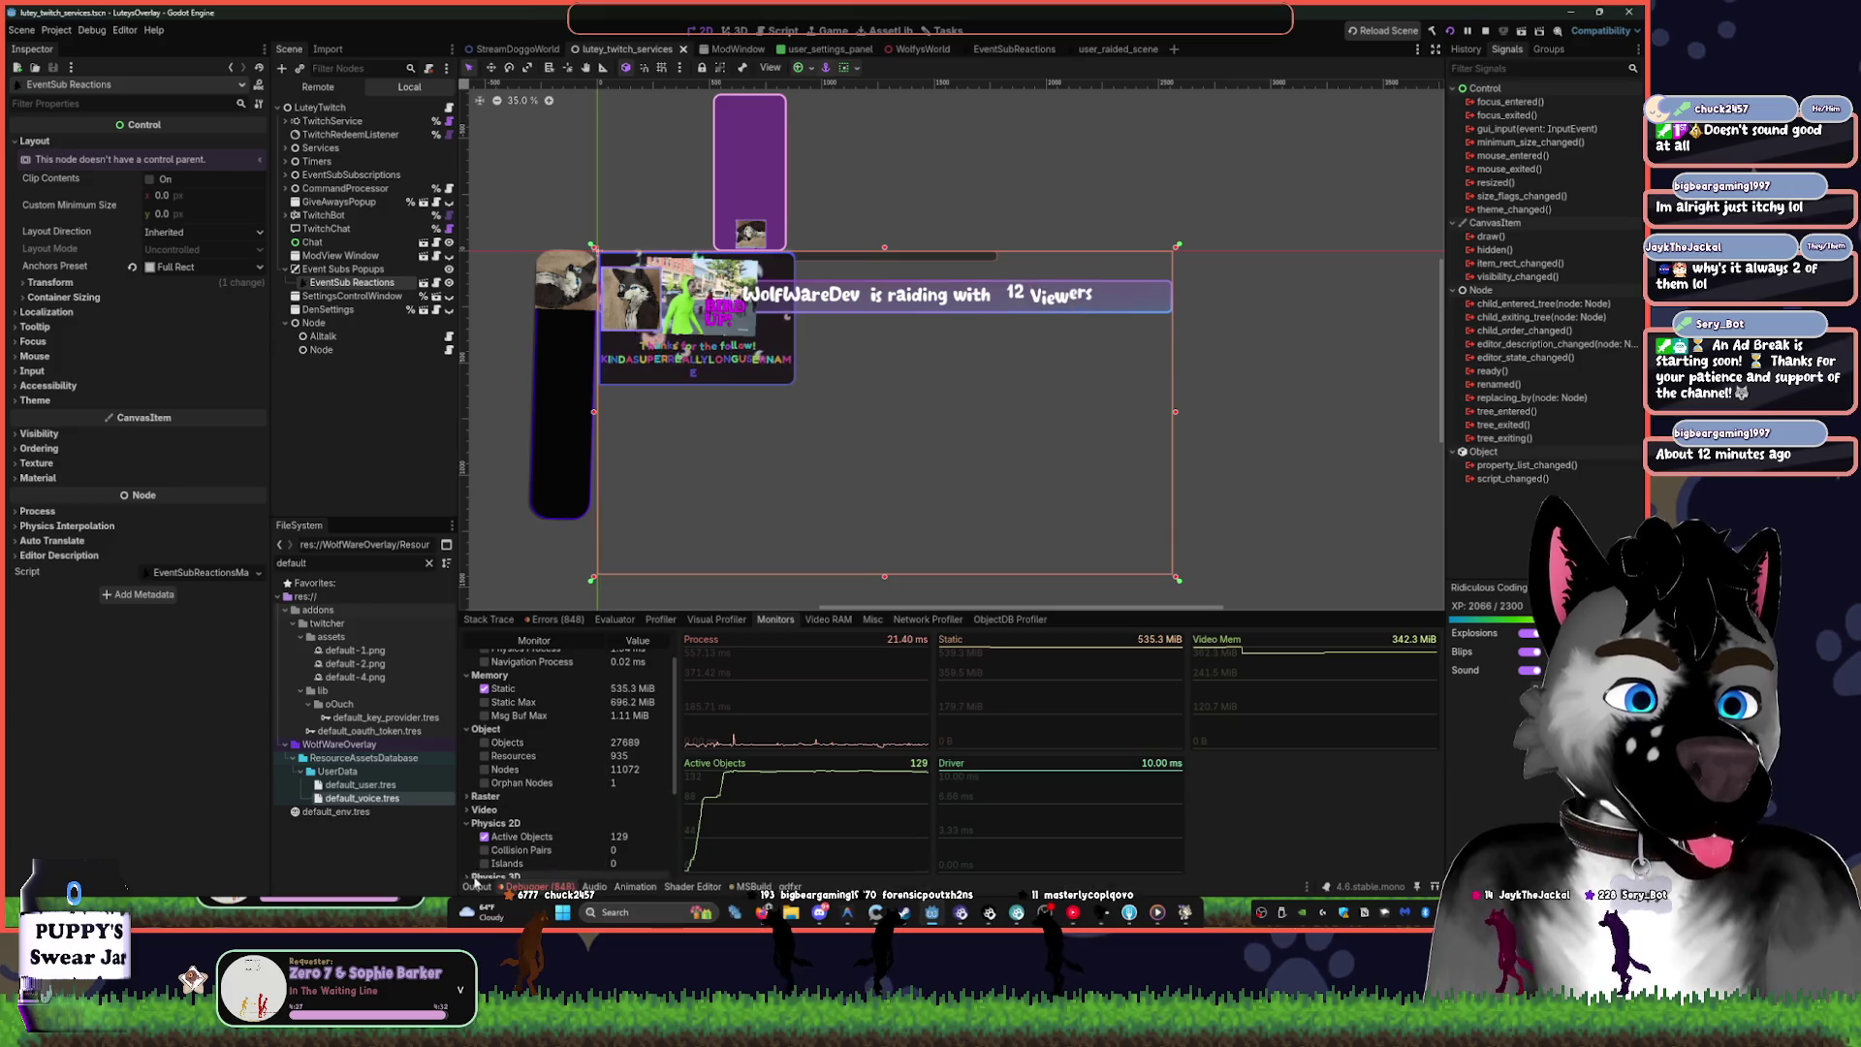
click(476, 886)
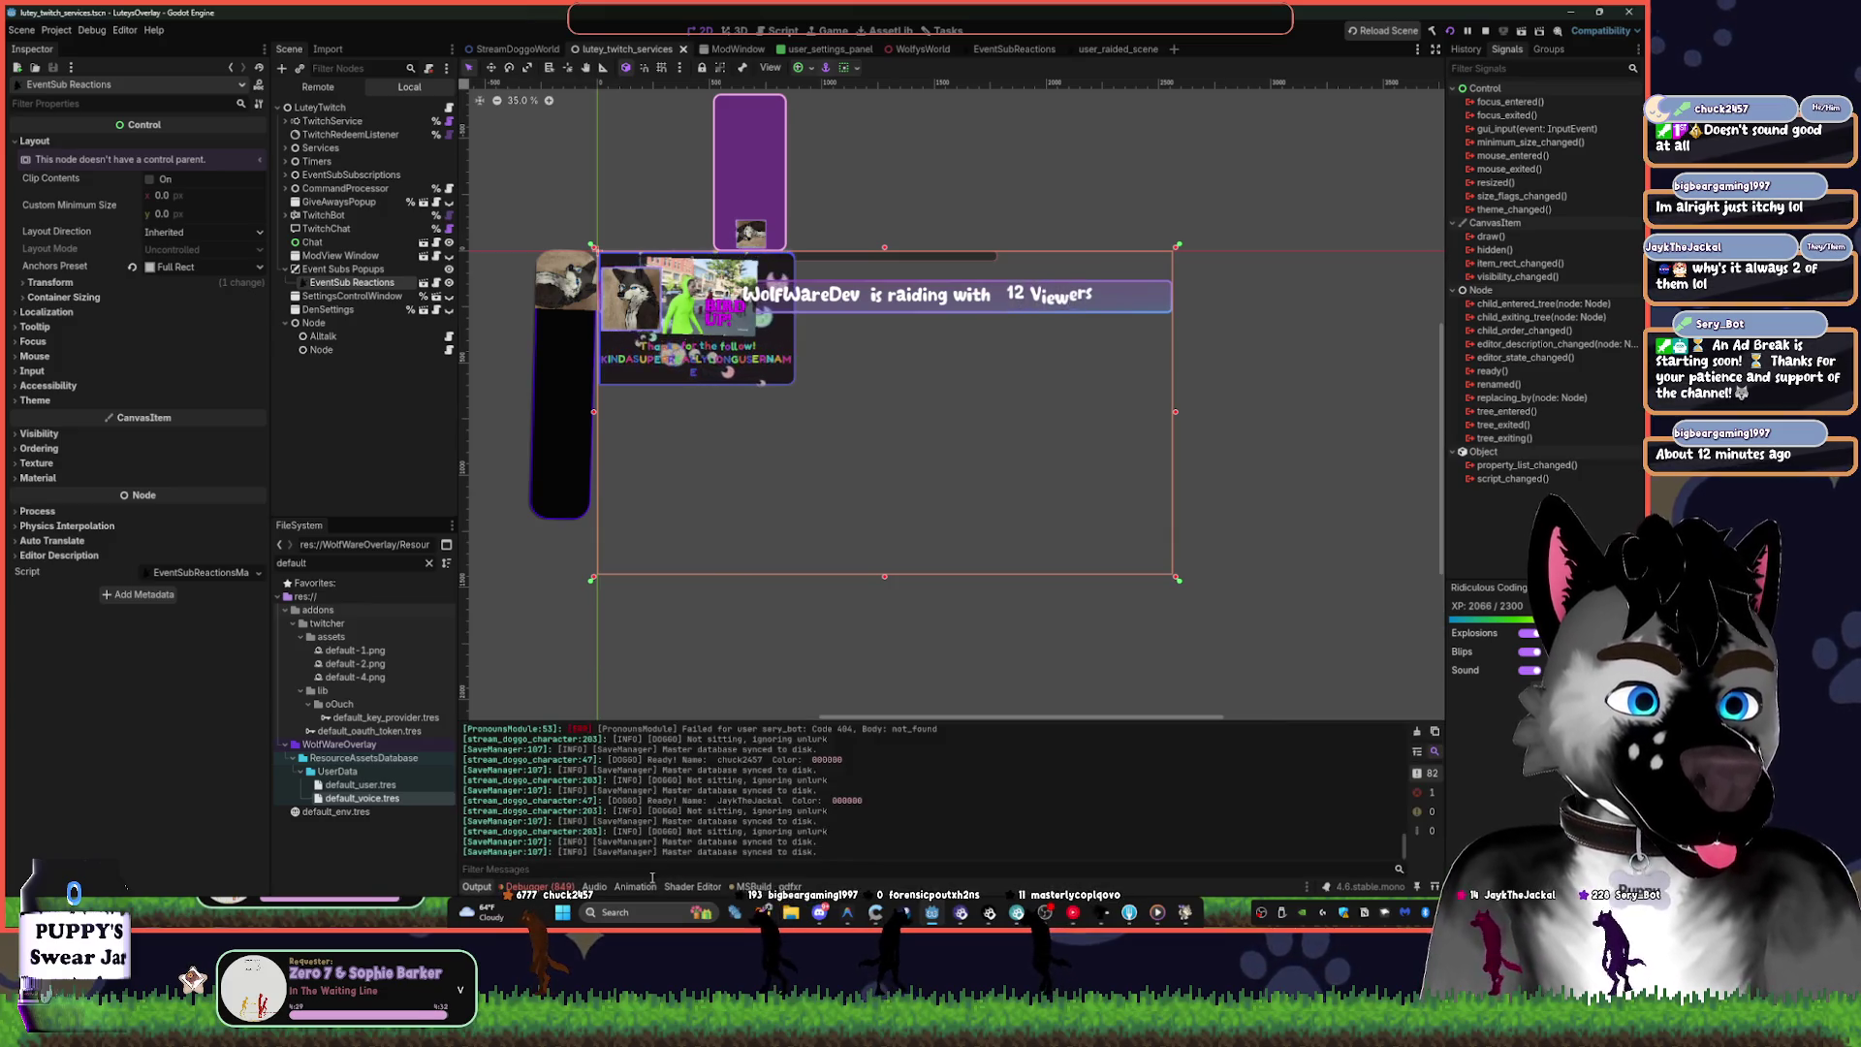
click(1418, 732)
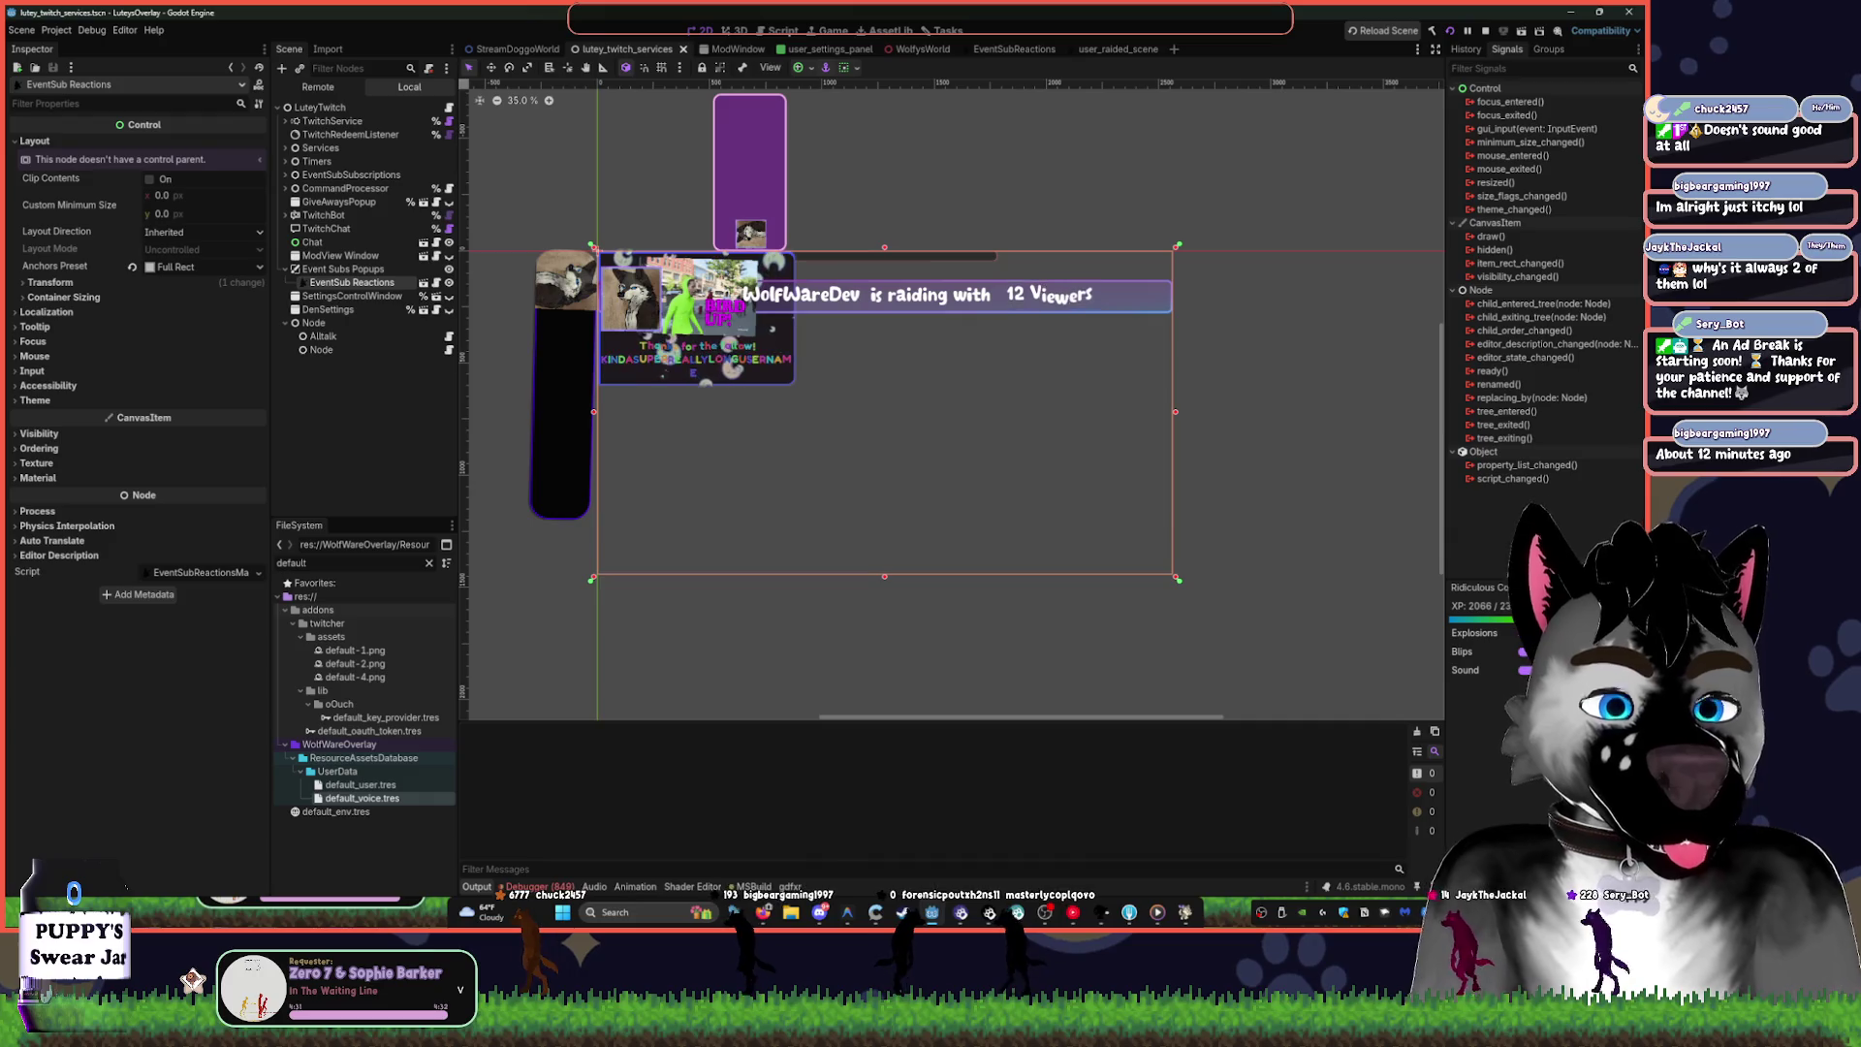
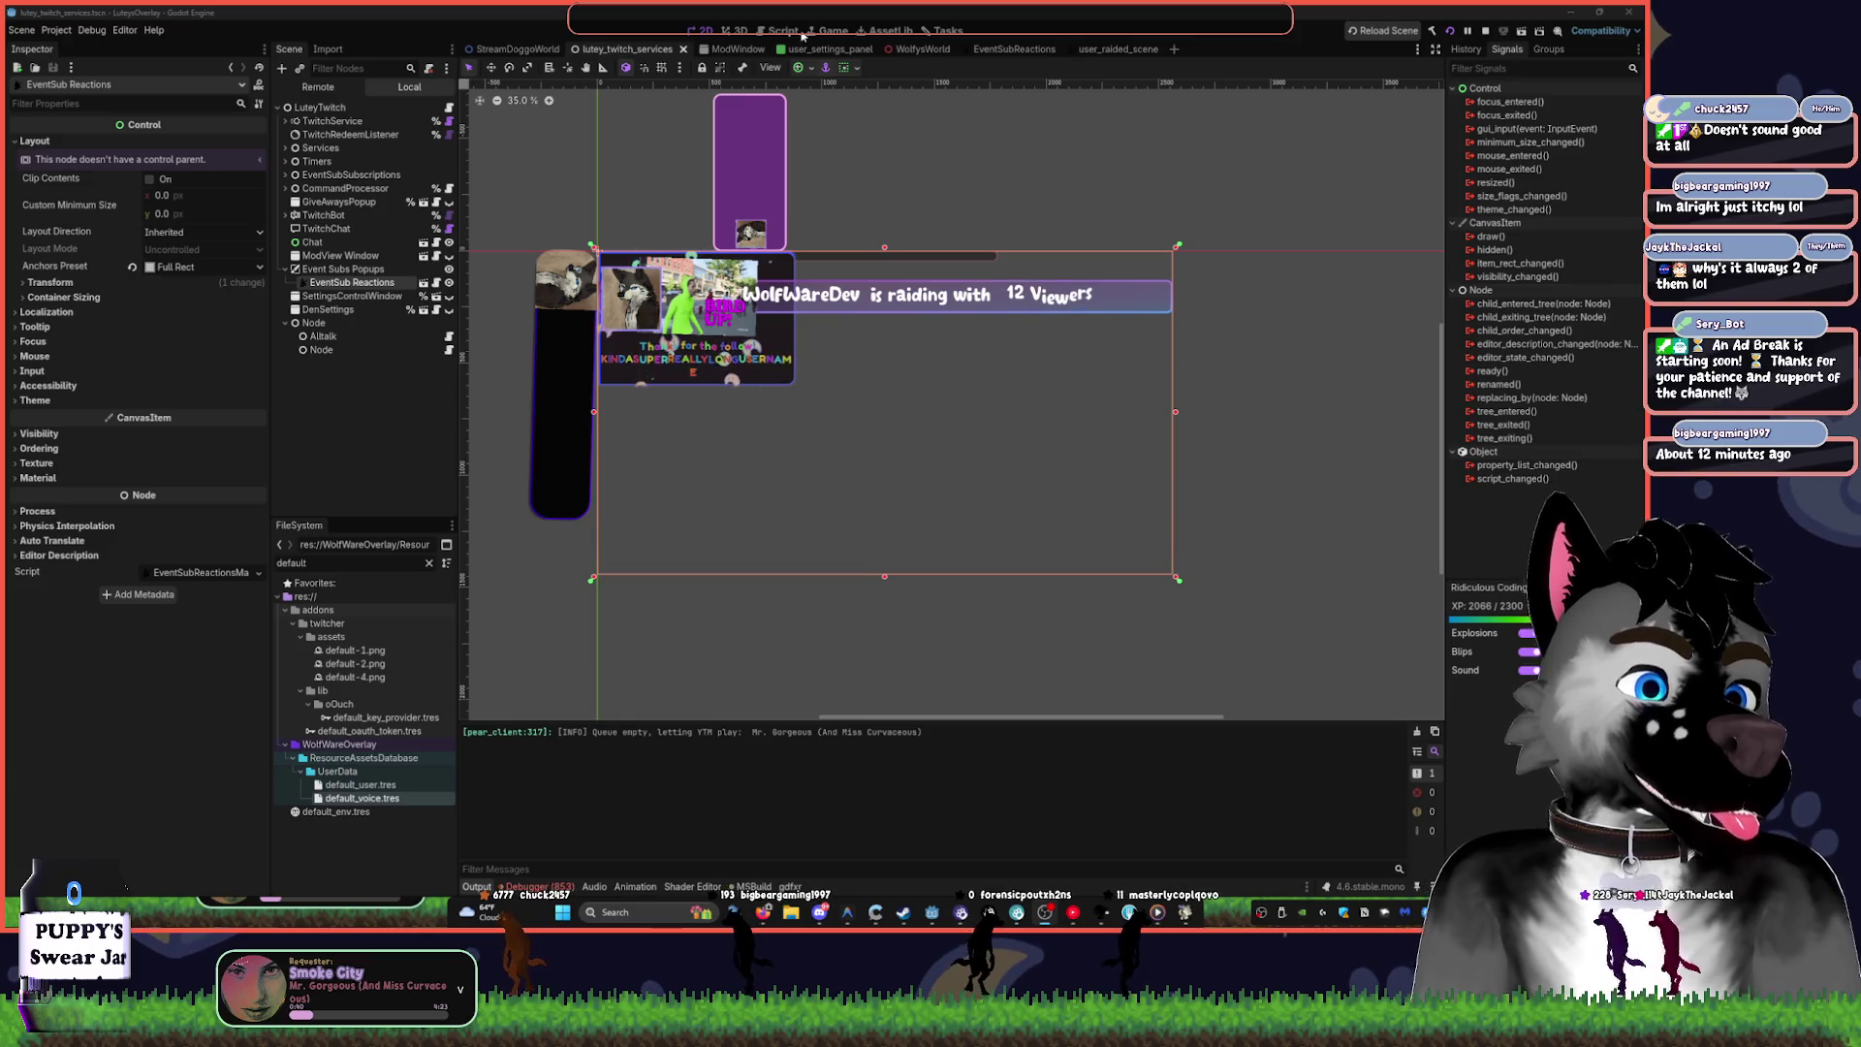
Step: Open the user_raided_scene and select the RaidText label
click(1115, 50)
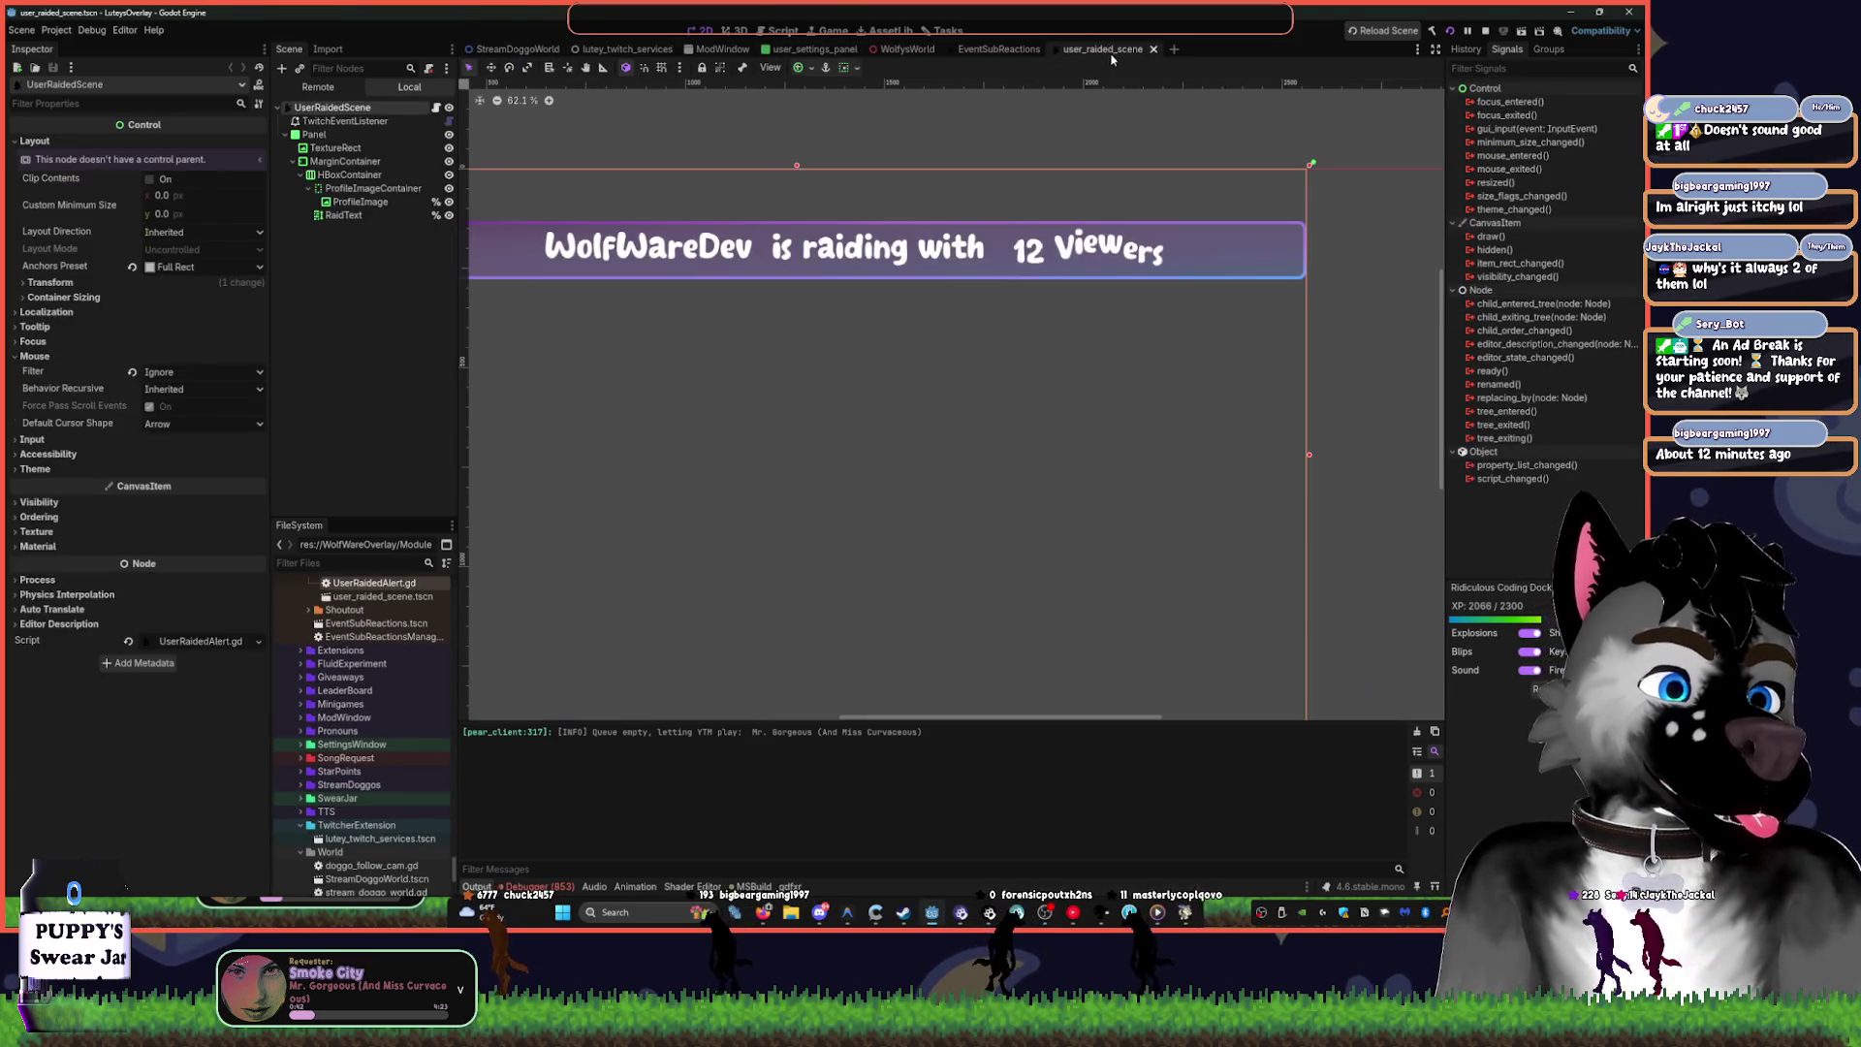
click(732, 289)
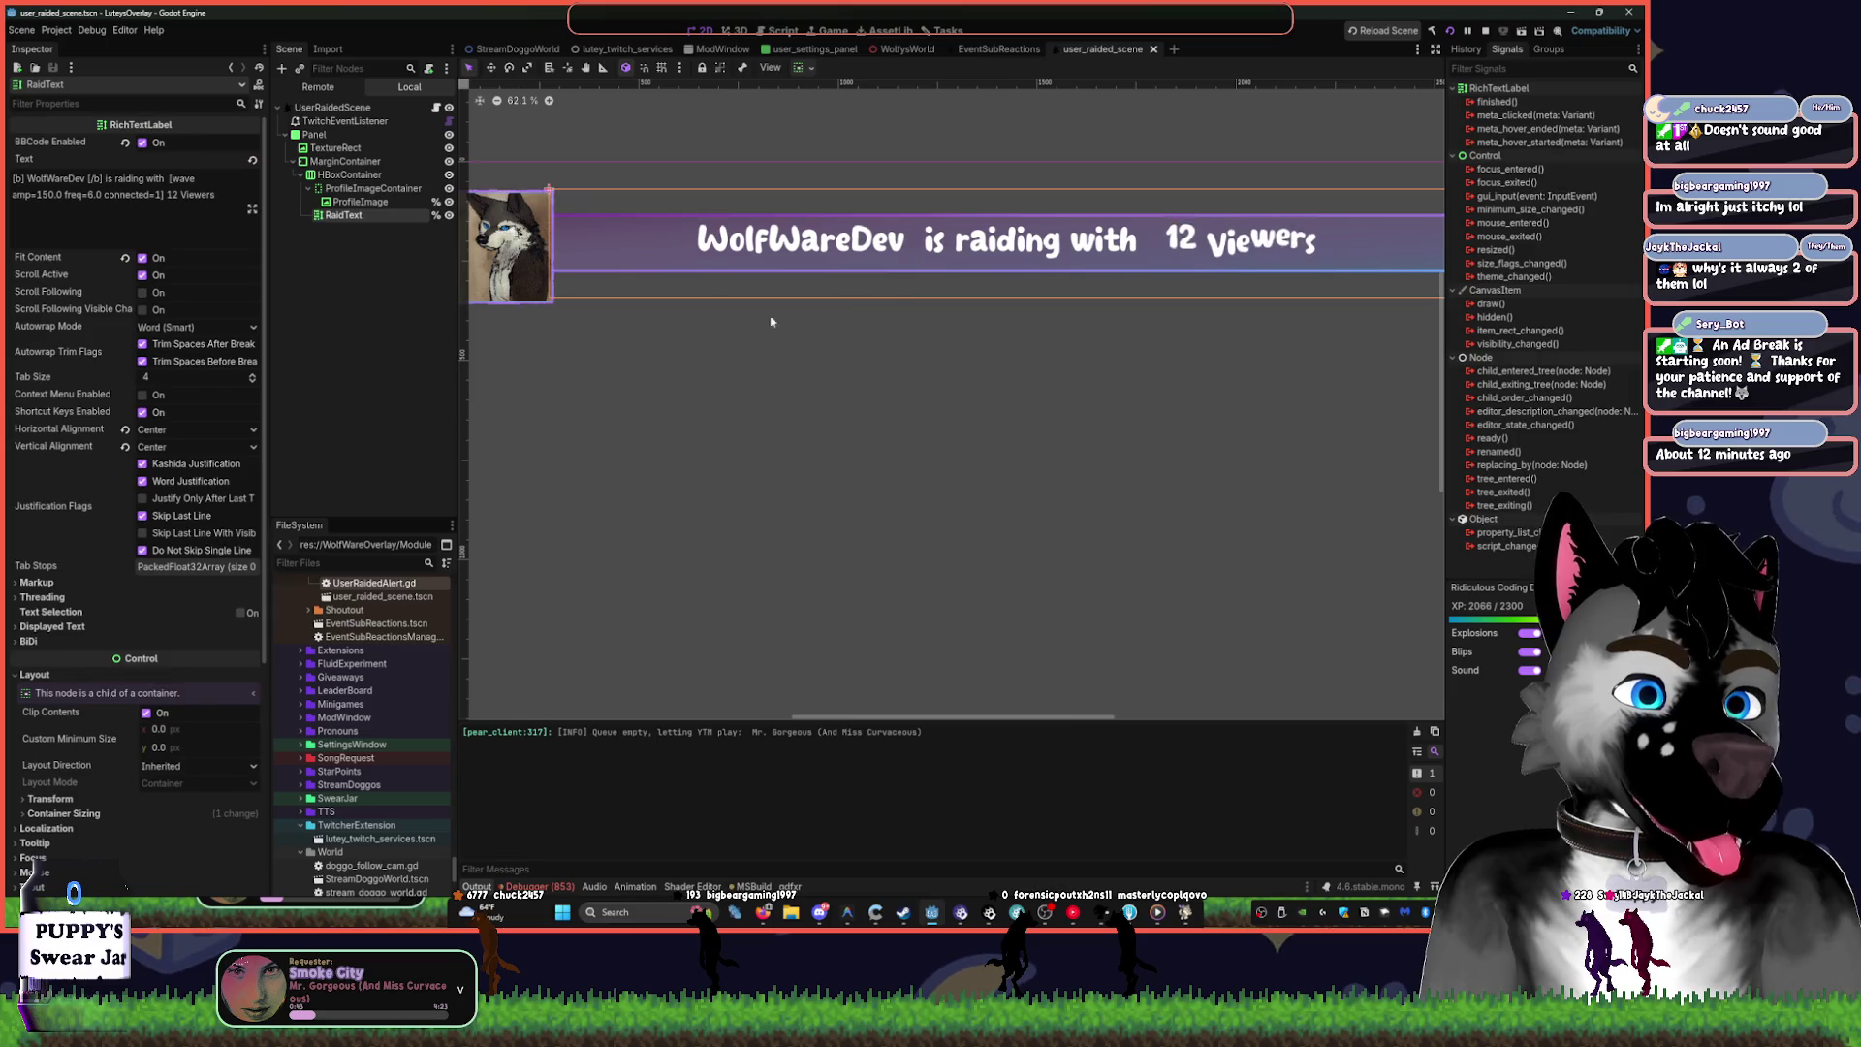
scroll(739, 321, up, 5)
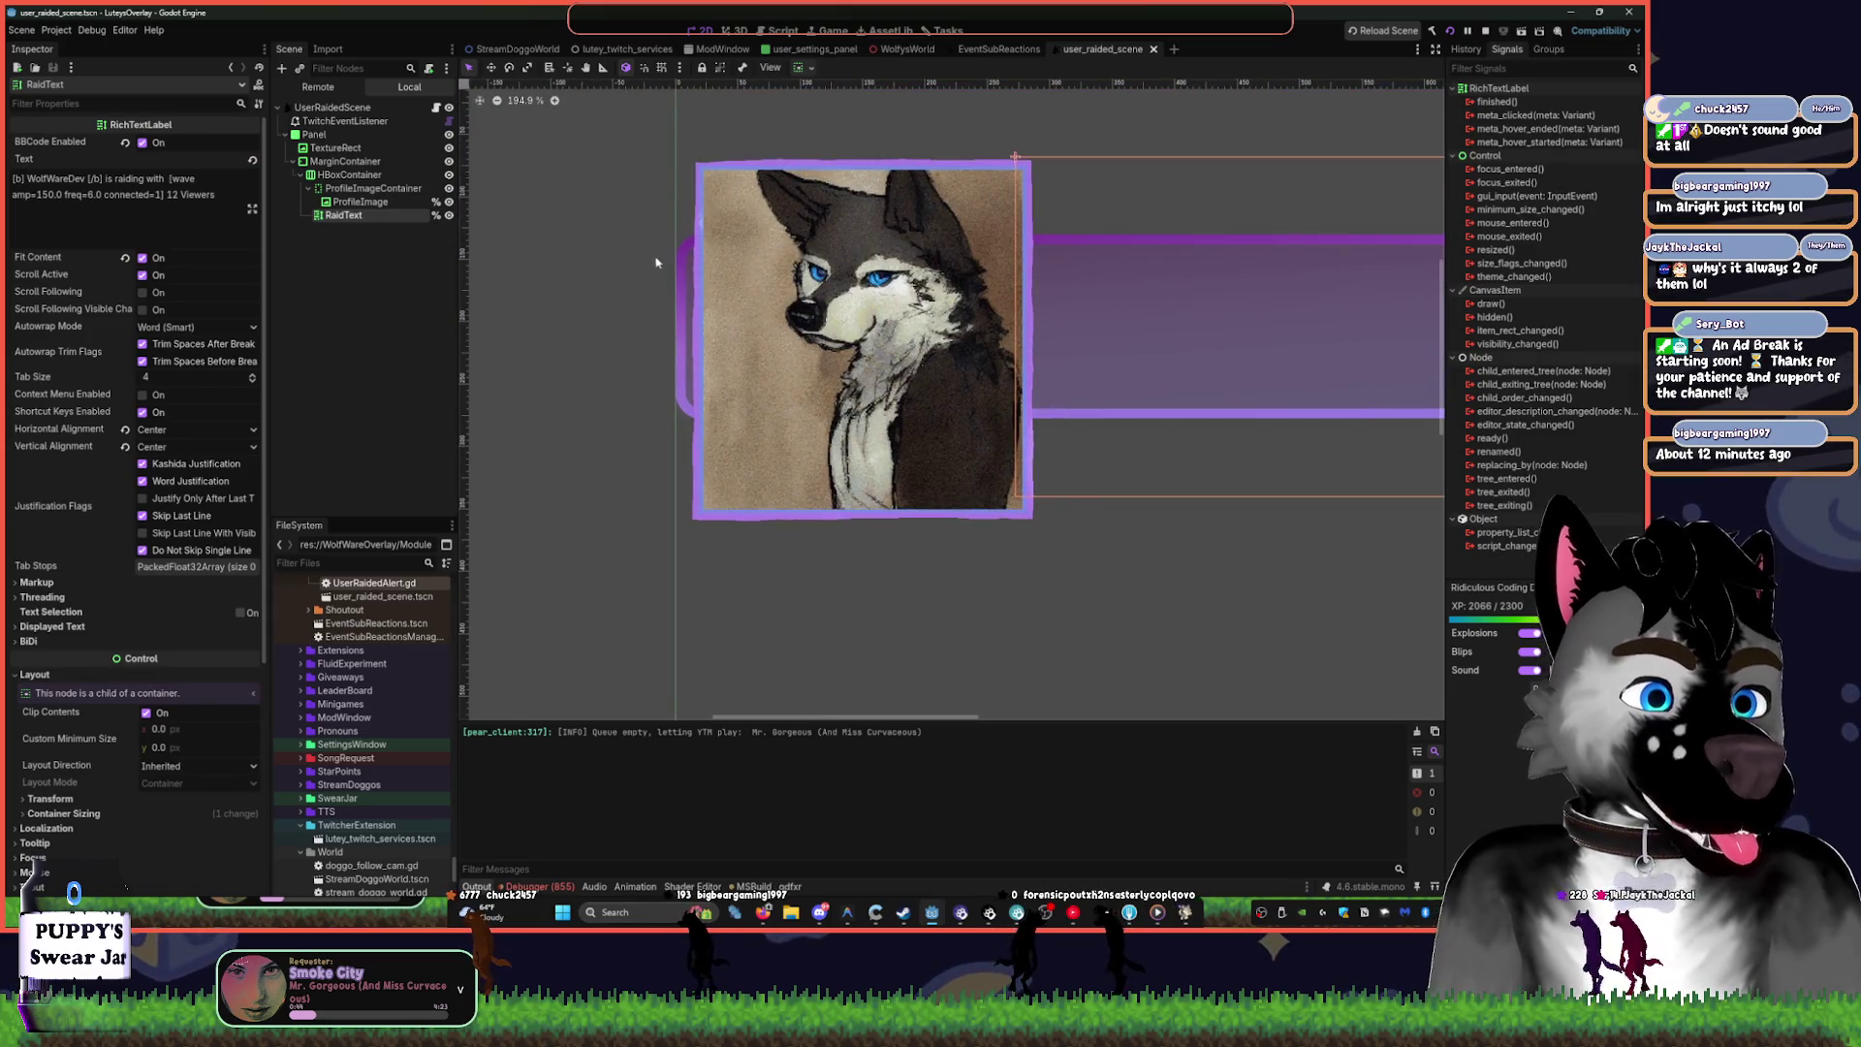
Step: Check the ProfileImage and RaidText nodes, pan the banner back into view, and switch to YouTube Music
click(394, 204)
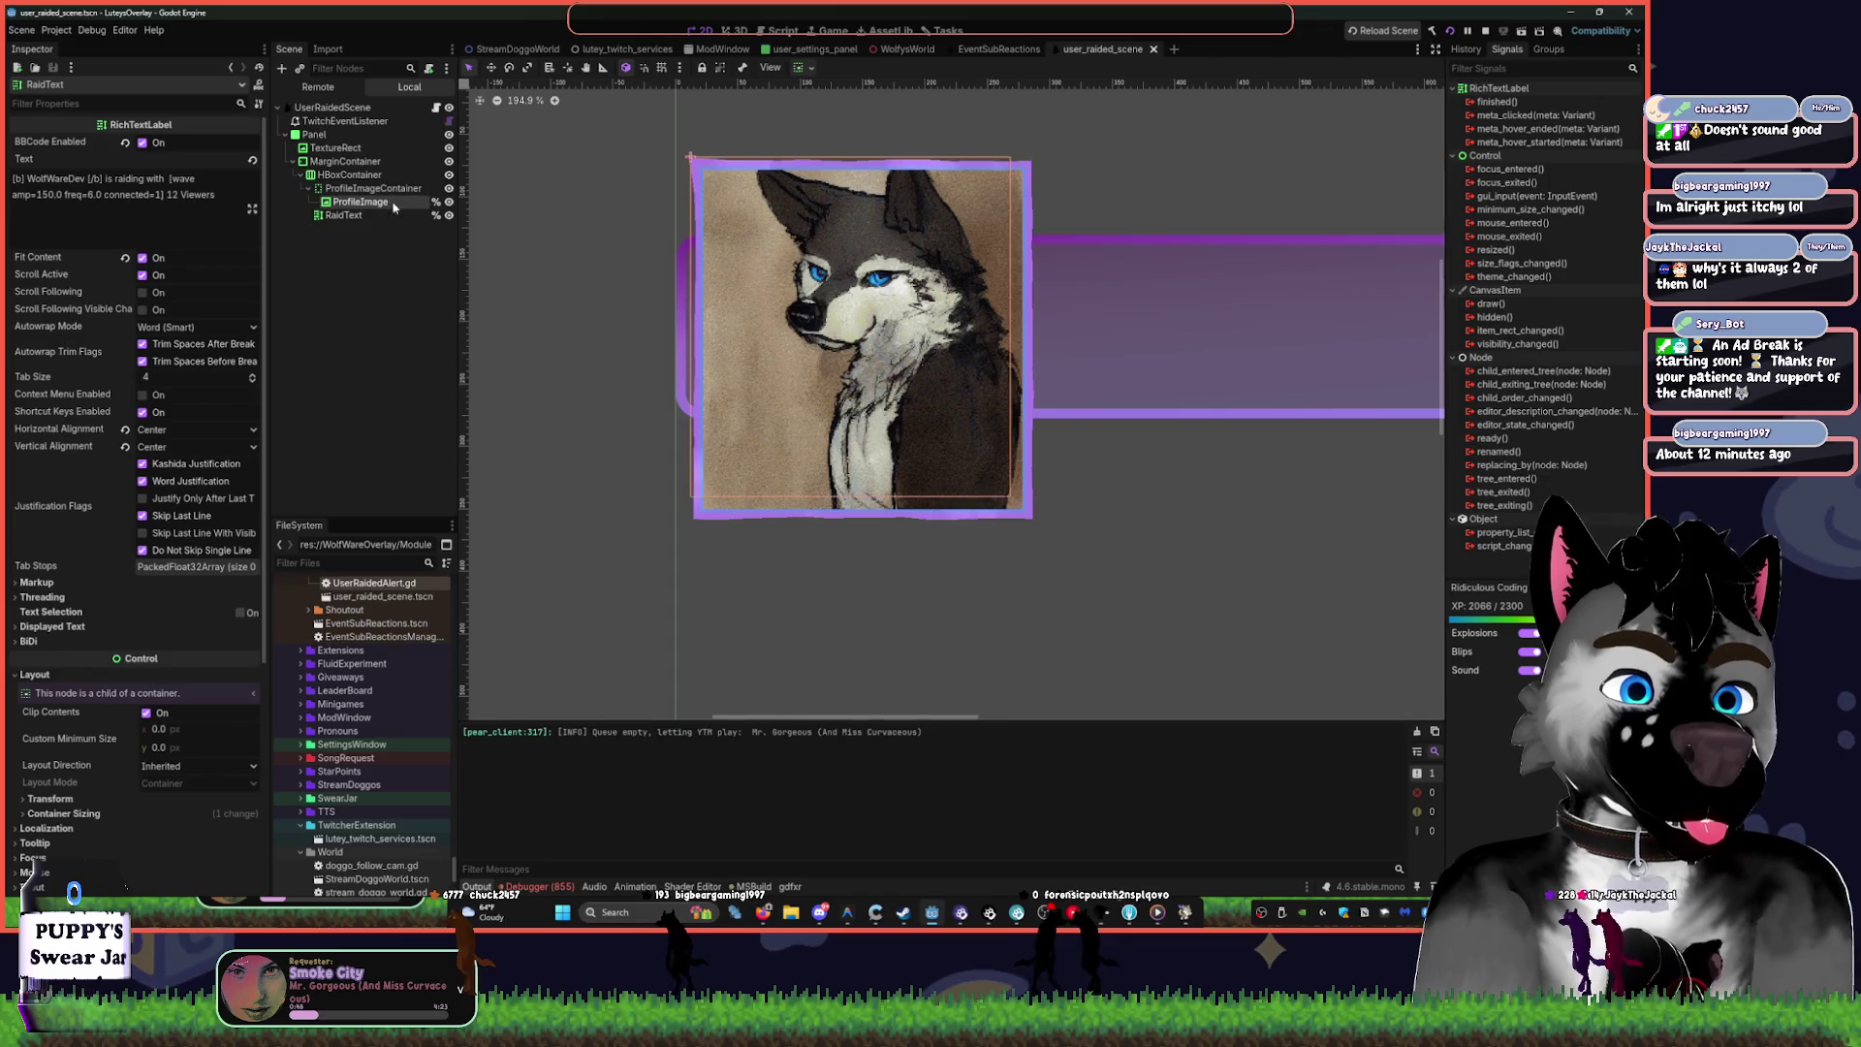
click(392, 215)
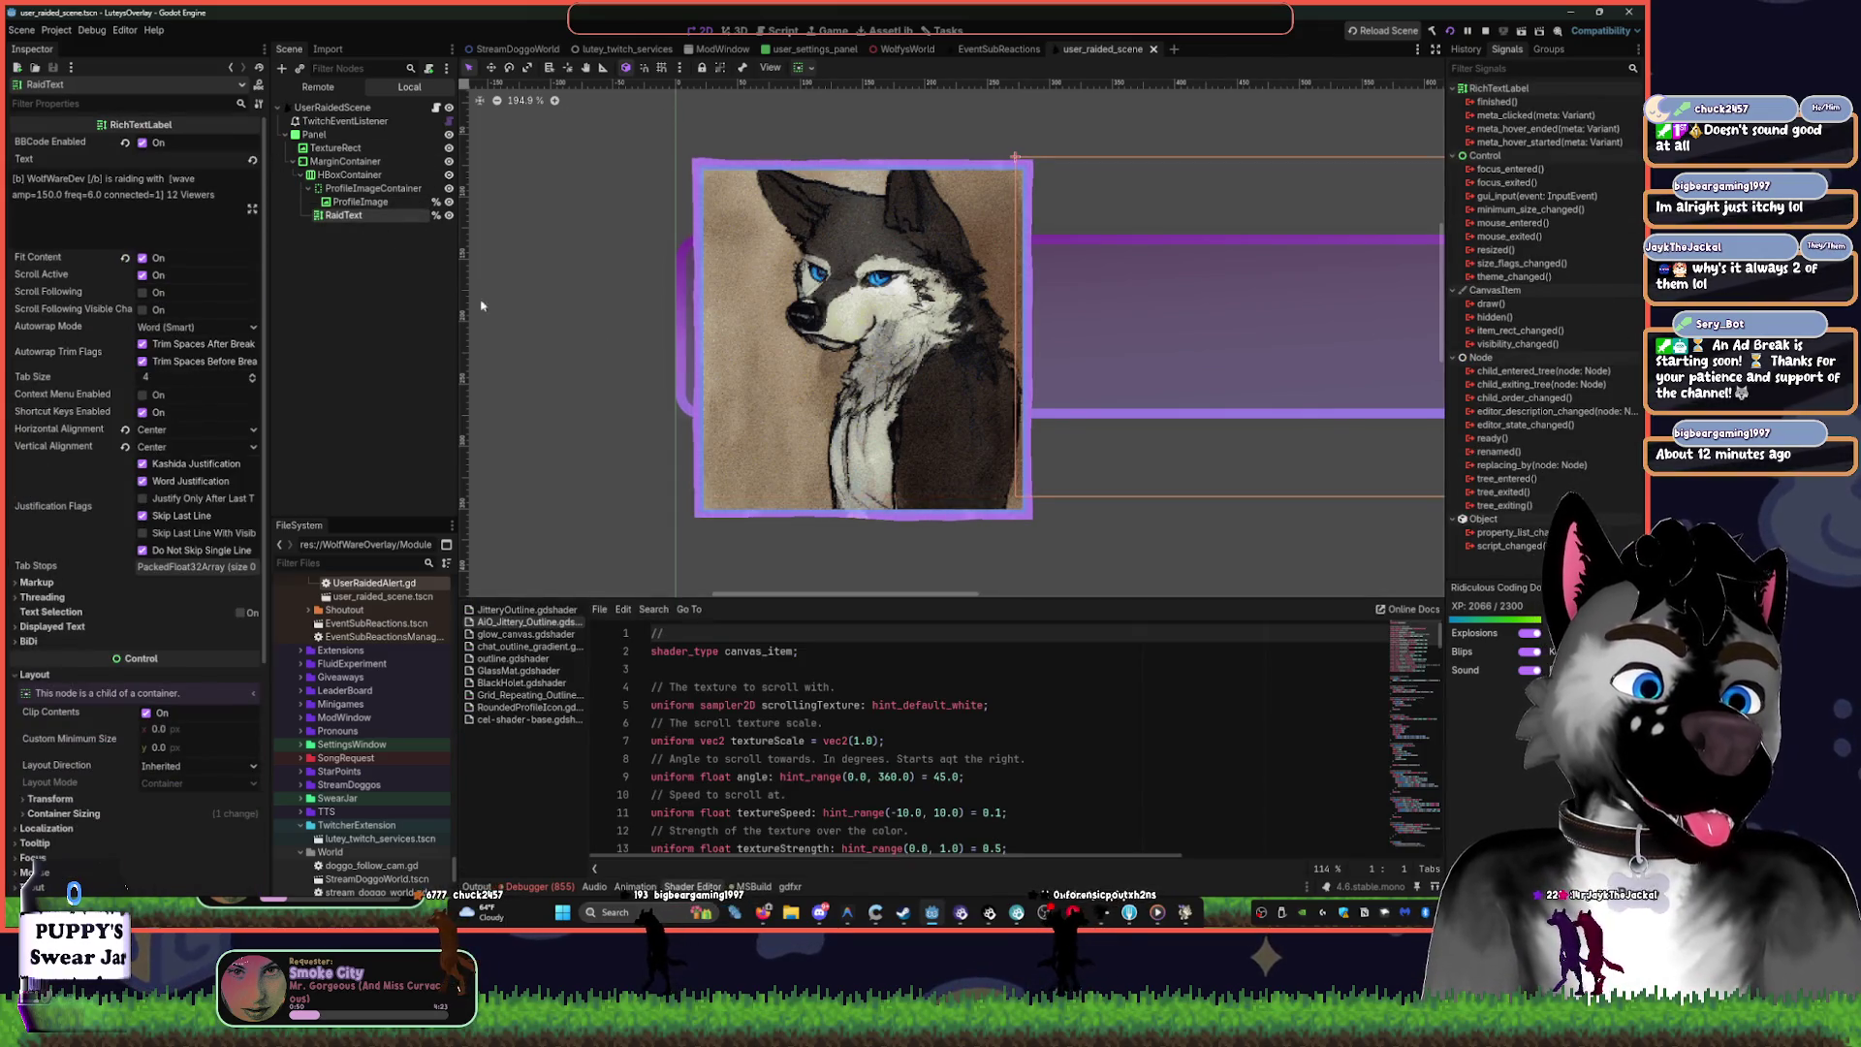
scroll(1176, 324, down, 4)
drag(1256, 311, 720, 252)
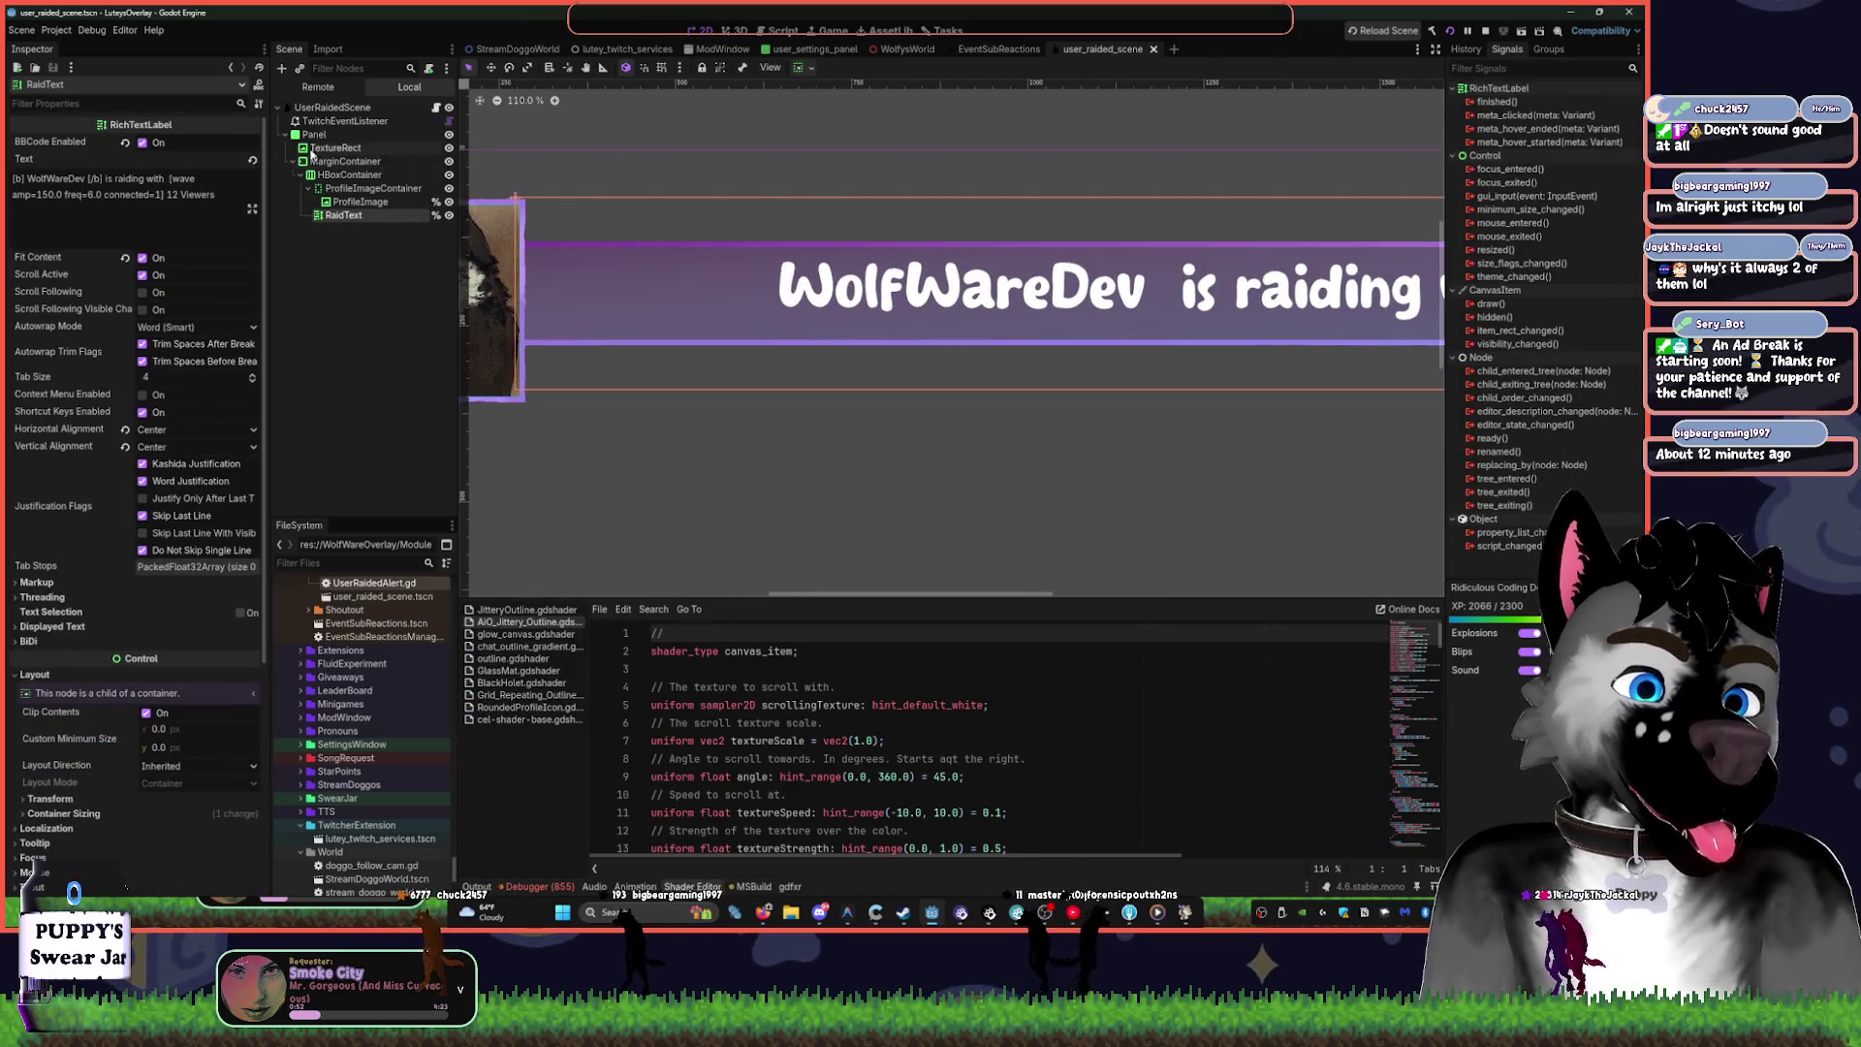
key(alt+Tab)
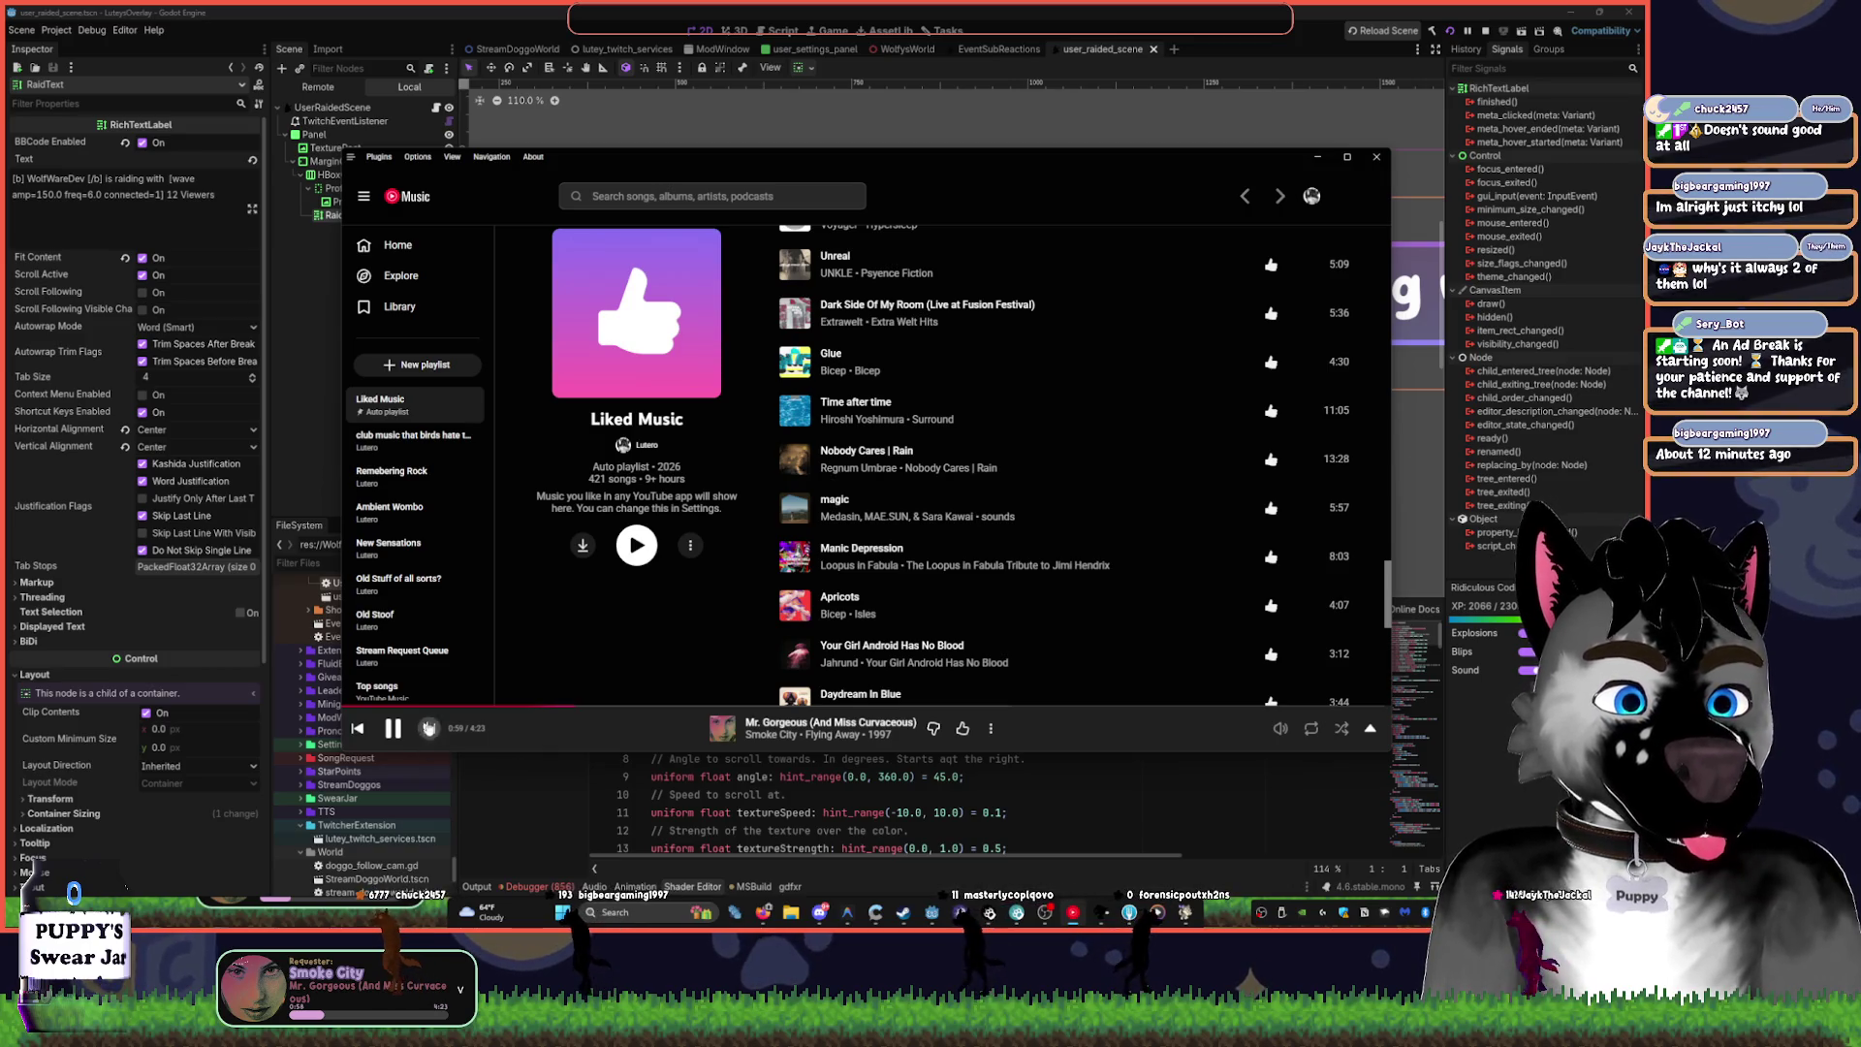
Step: Skip YouTube Music ahead to Air's 'Kelly Watch the Stars (Vegyn Version)' and return to Godot
key(j)
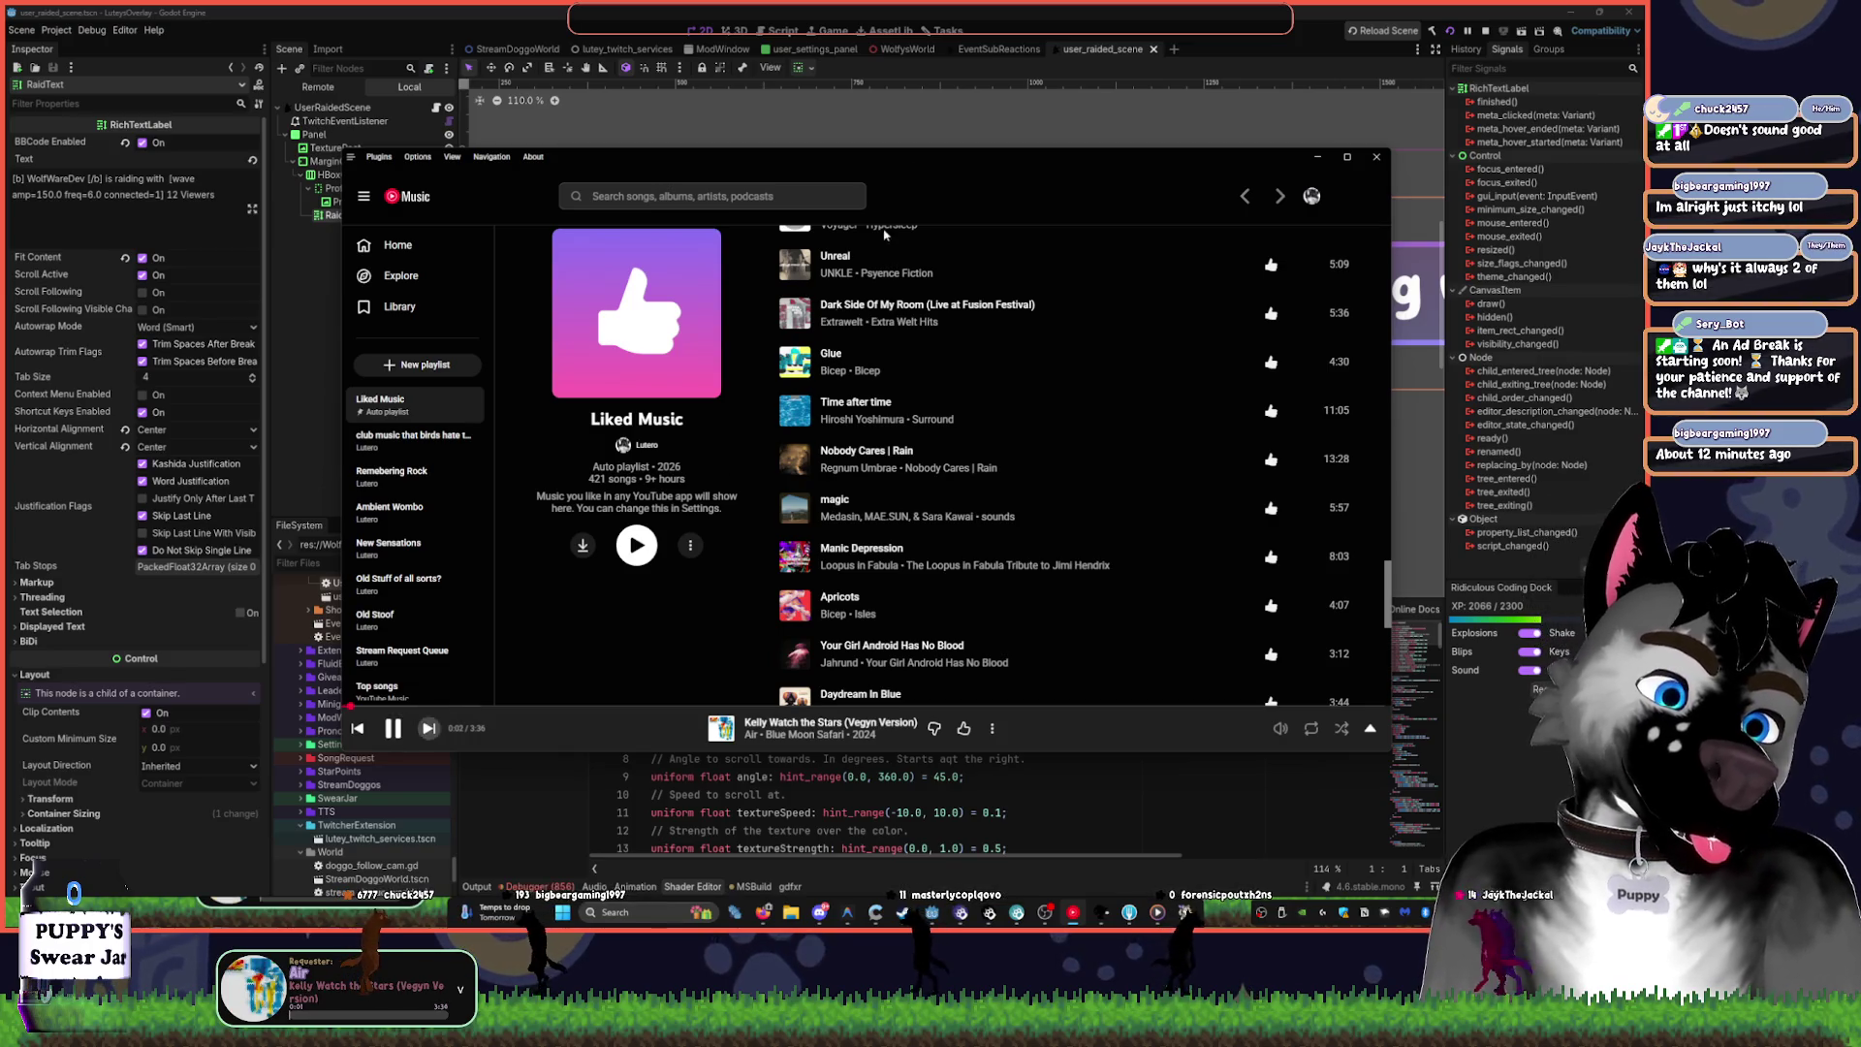
click(993, 17)
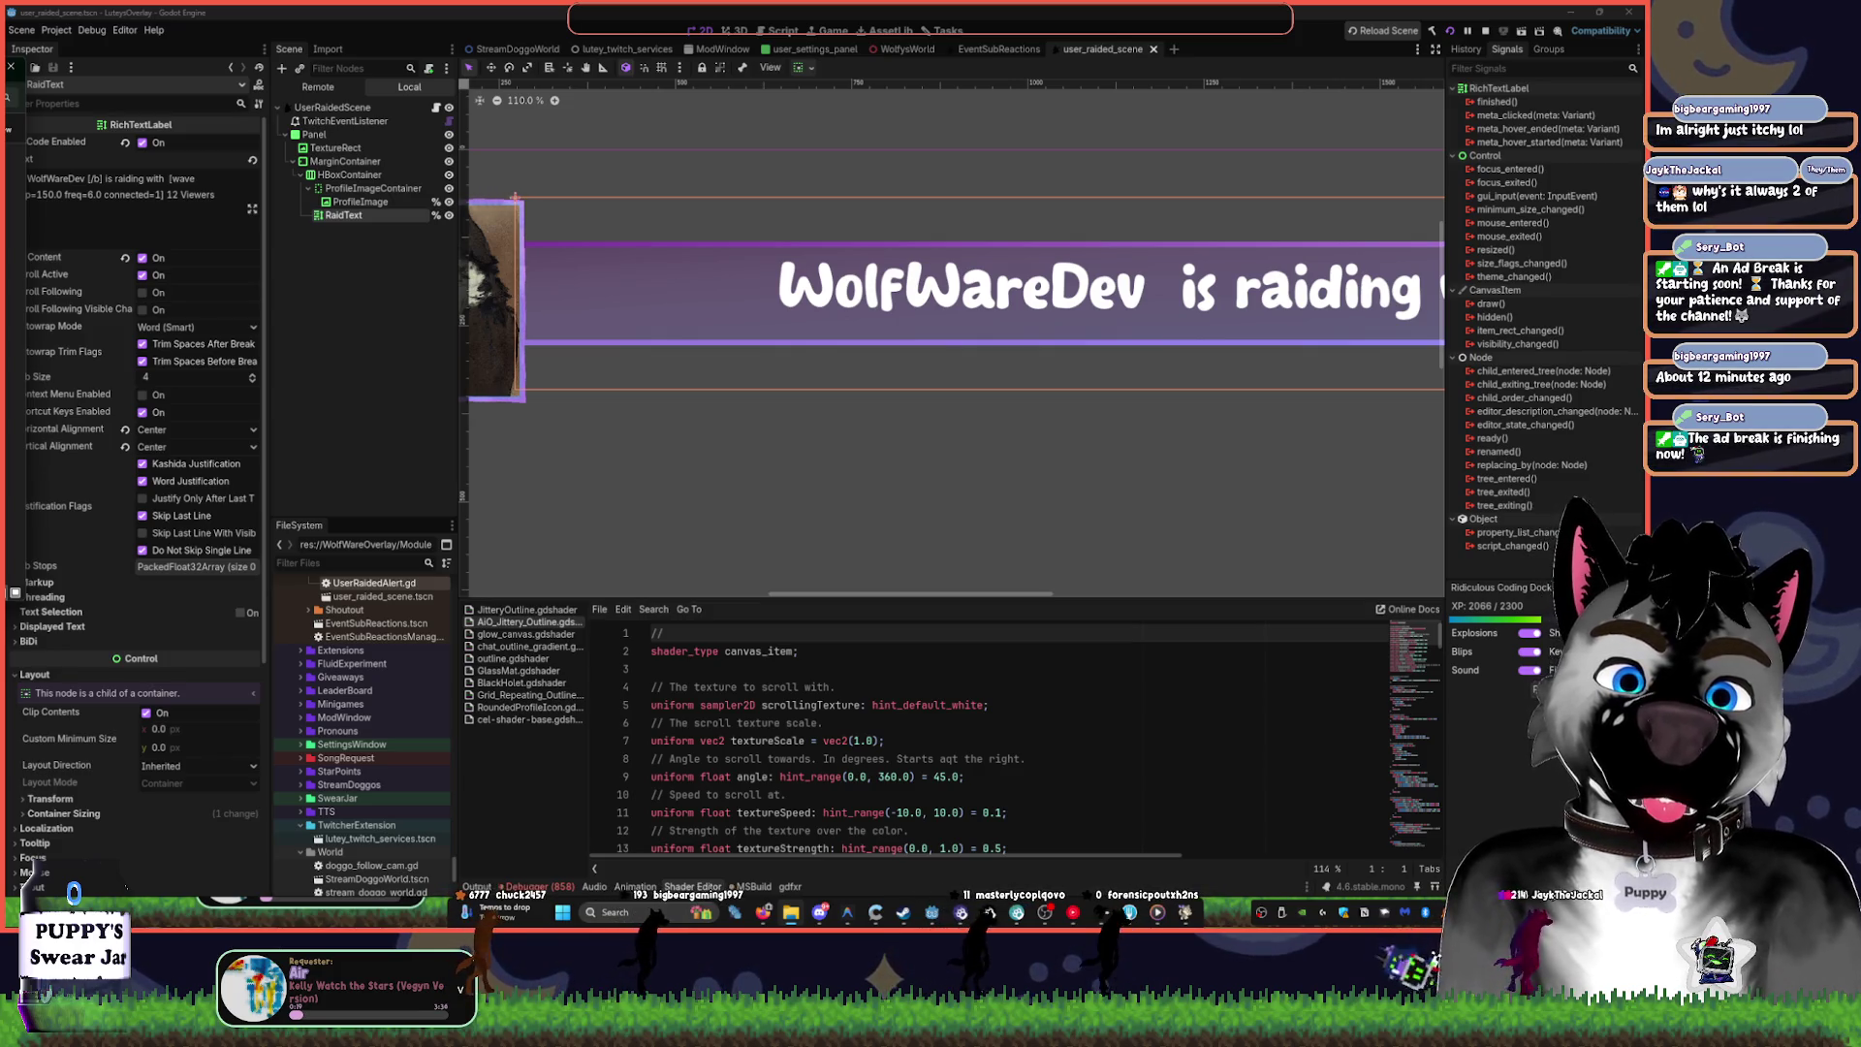
Step: Preview ambient_bridge_10.mp3 and anime-wow-sound-effect.mp3, snapping the media player aside
key(alt+Tab)
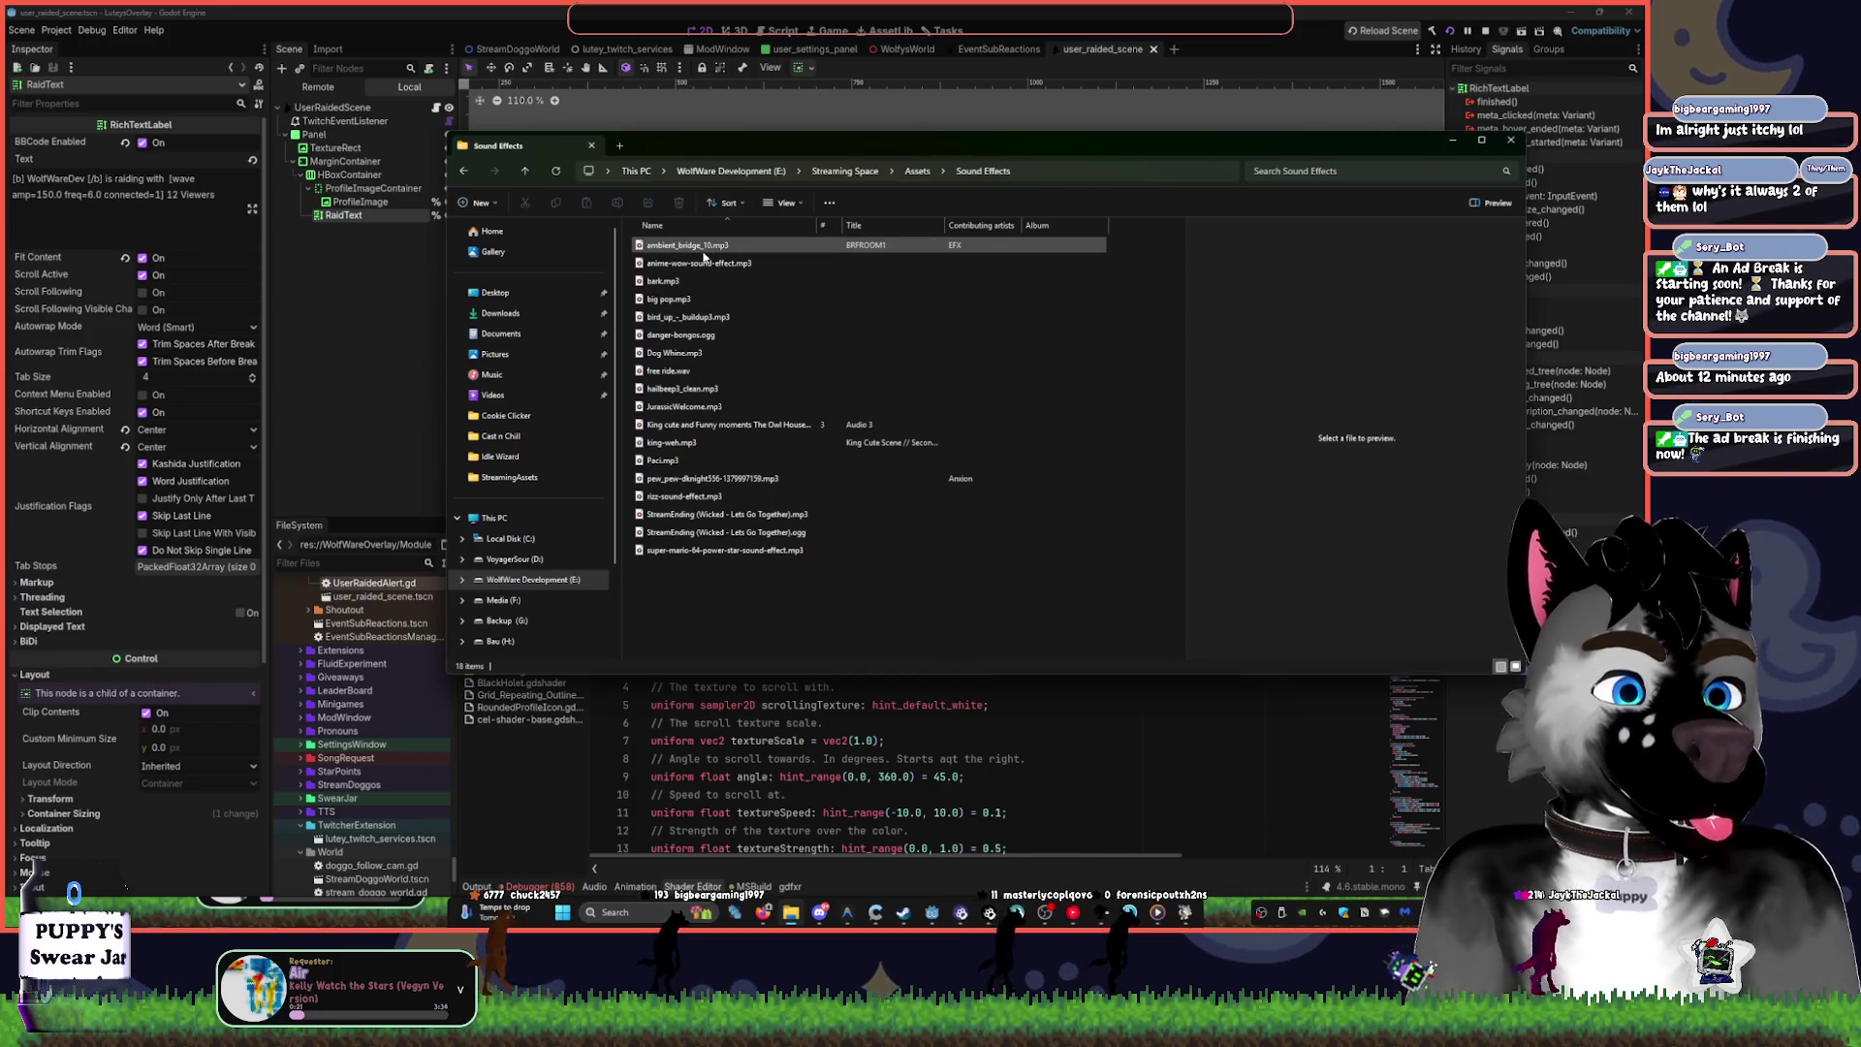
click(705, 250)
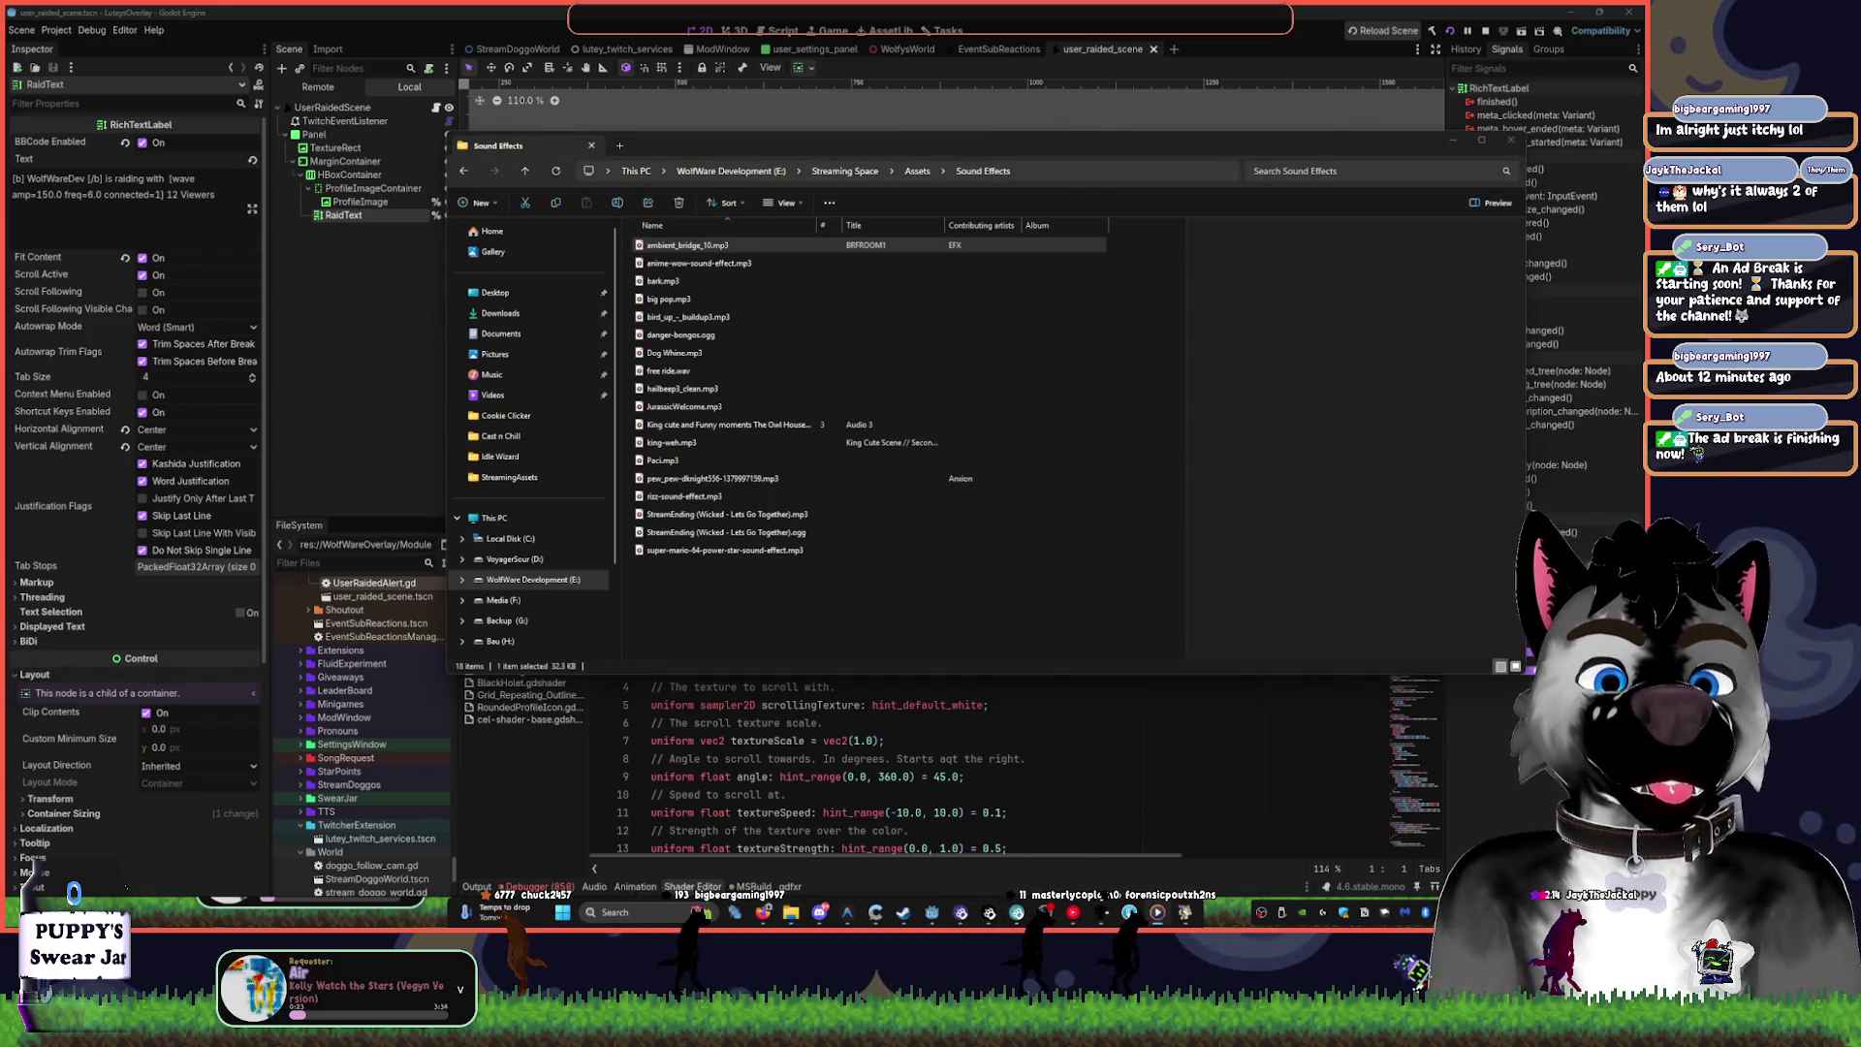
key(Return)
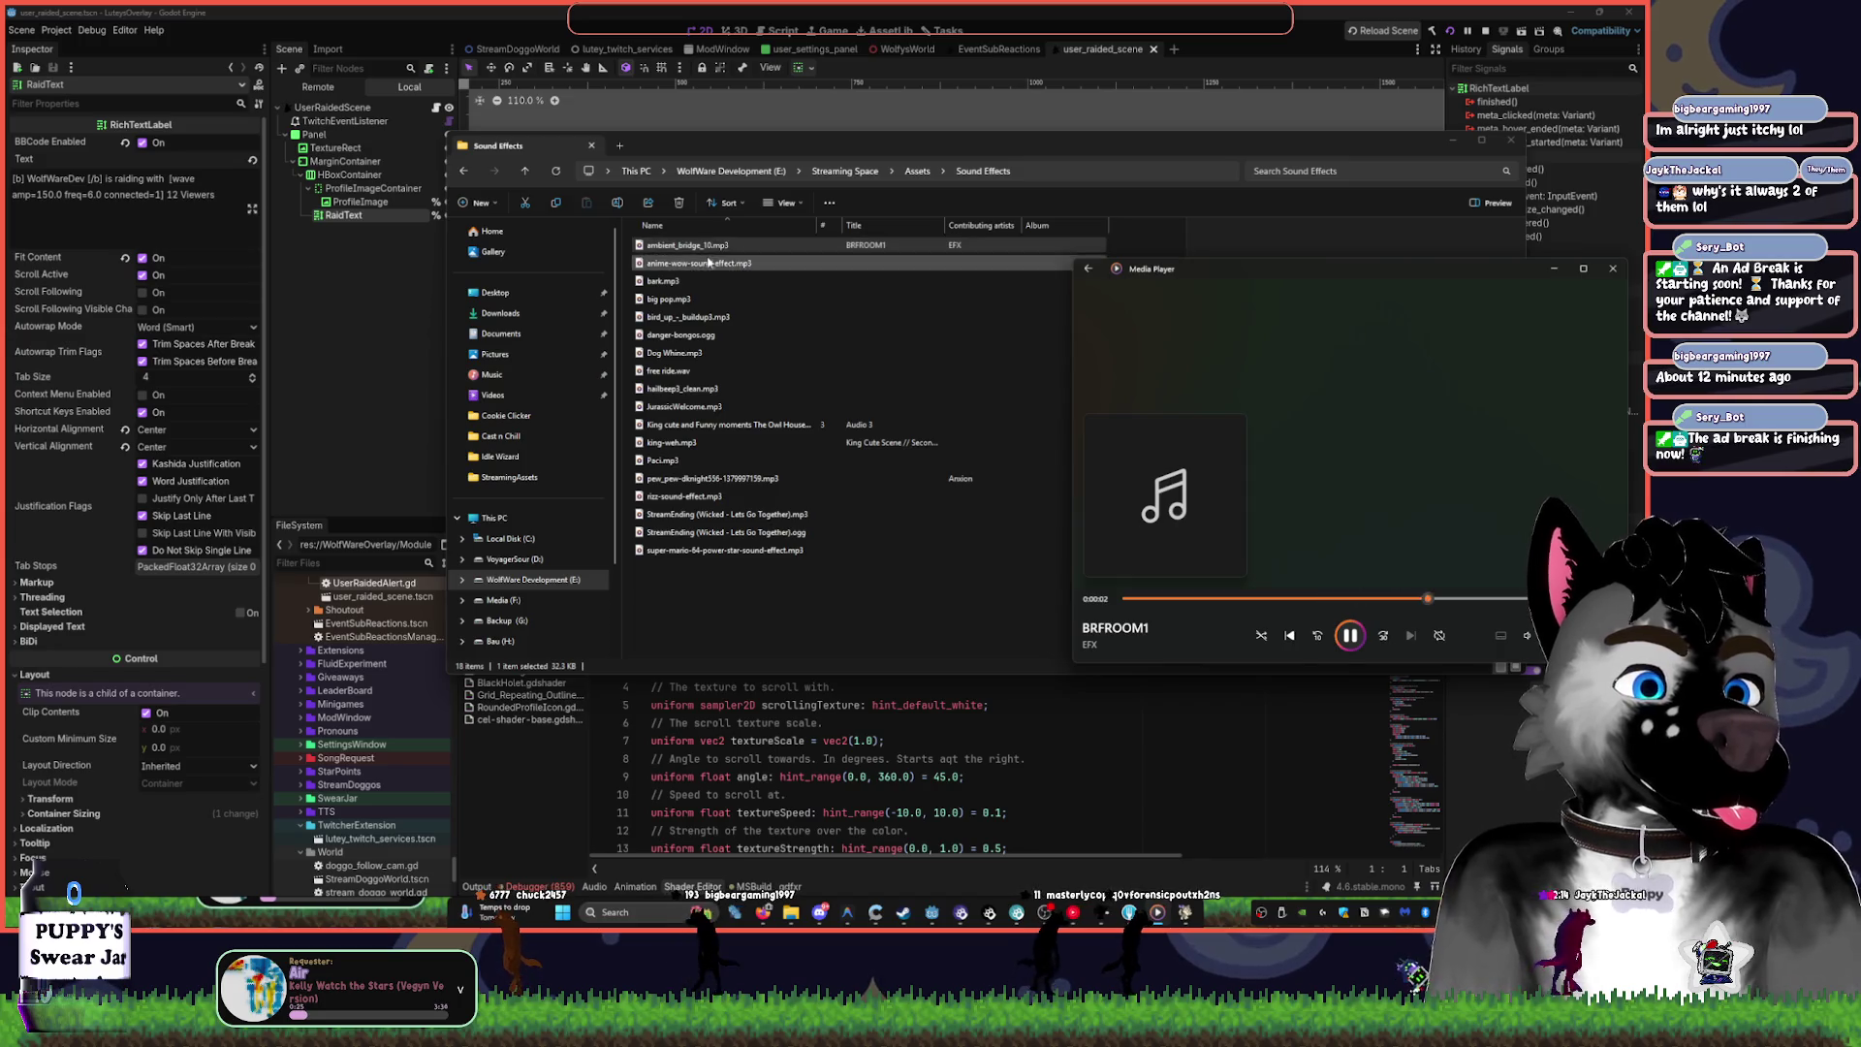
double_click(711, 262)
drag(711, 262, 1524, 281)
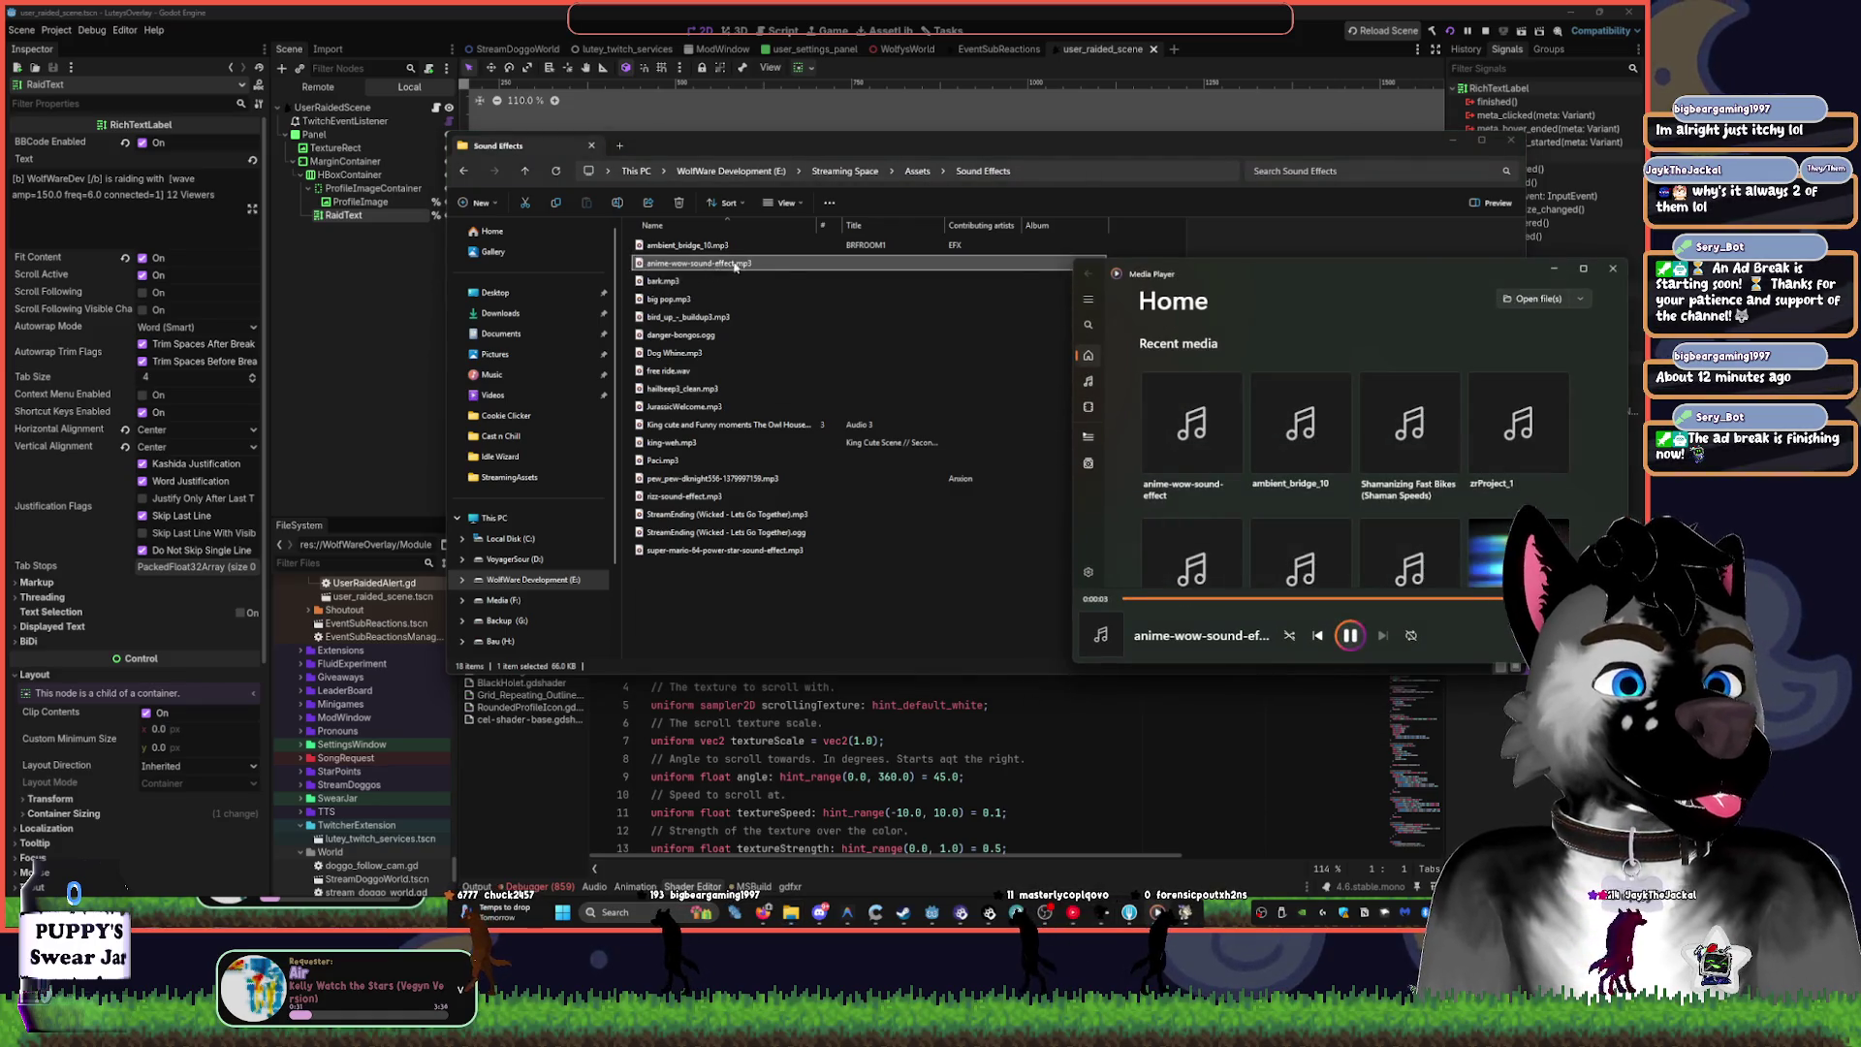
key(super+shift+Left)
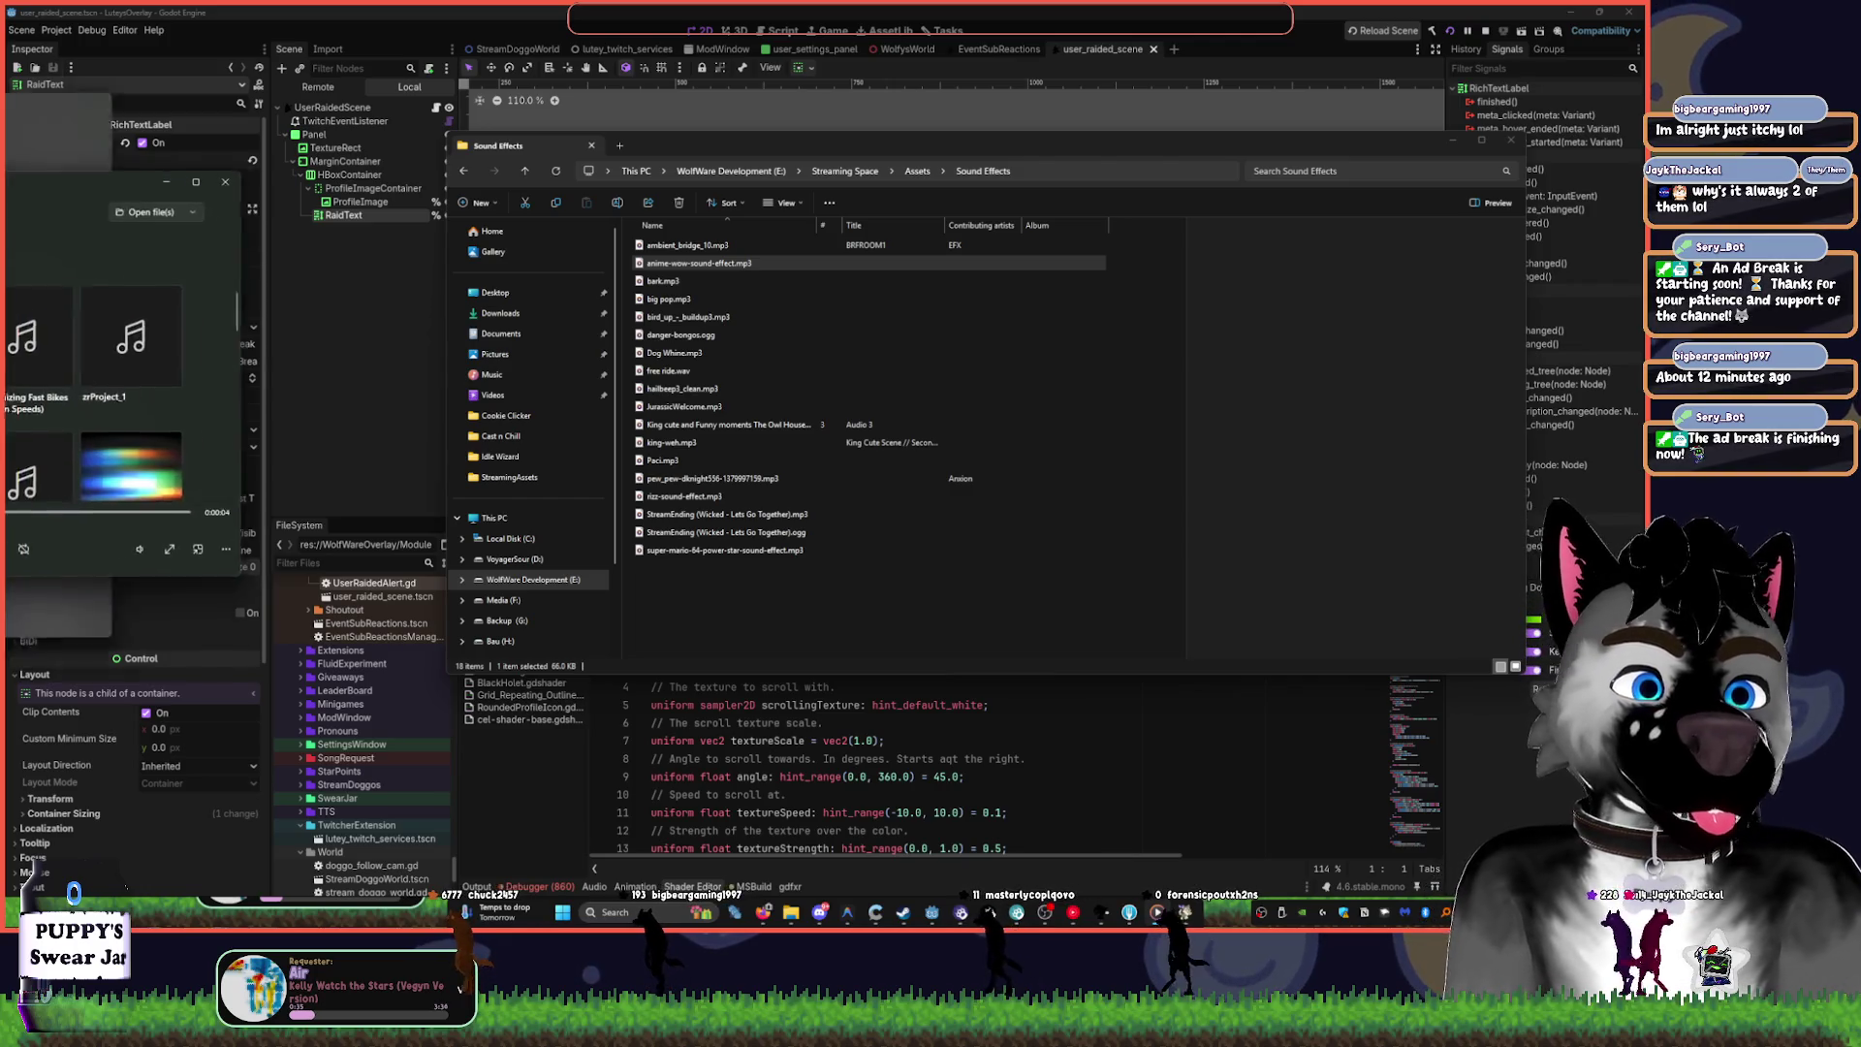
Step: Audition the bark, big pop, bird_up_-_buildup3, danger-bongos, Dog Whine and free ride clips, adjusting volume
double_click(663, 281)
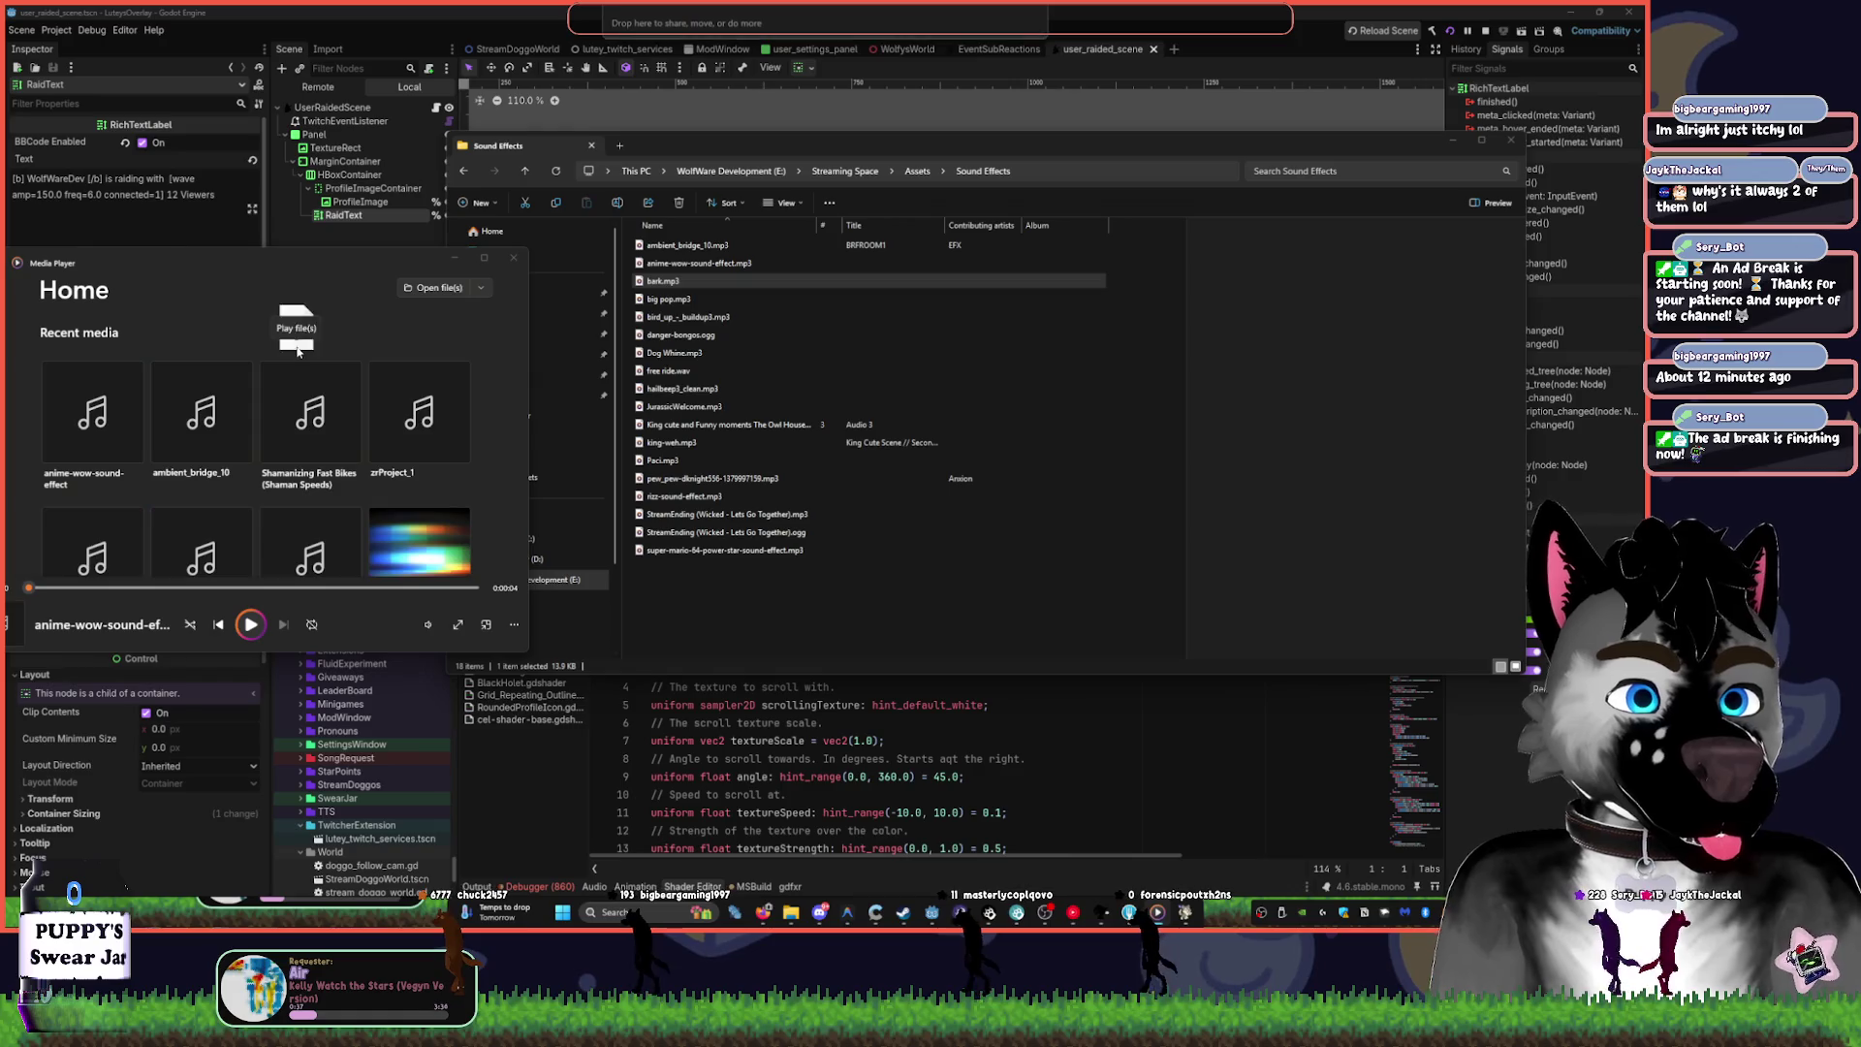
double_click(669, 300)
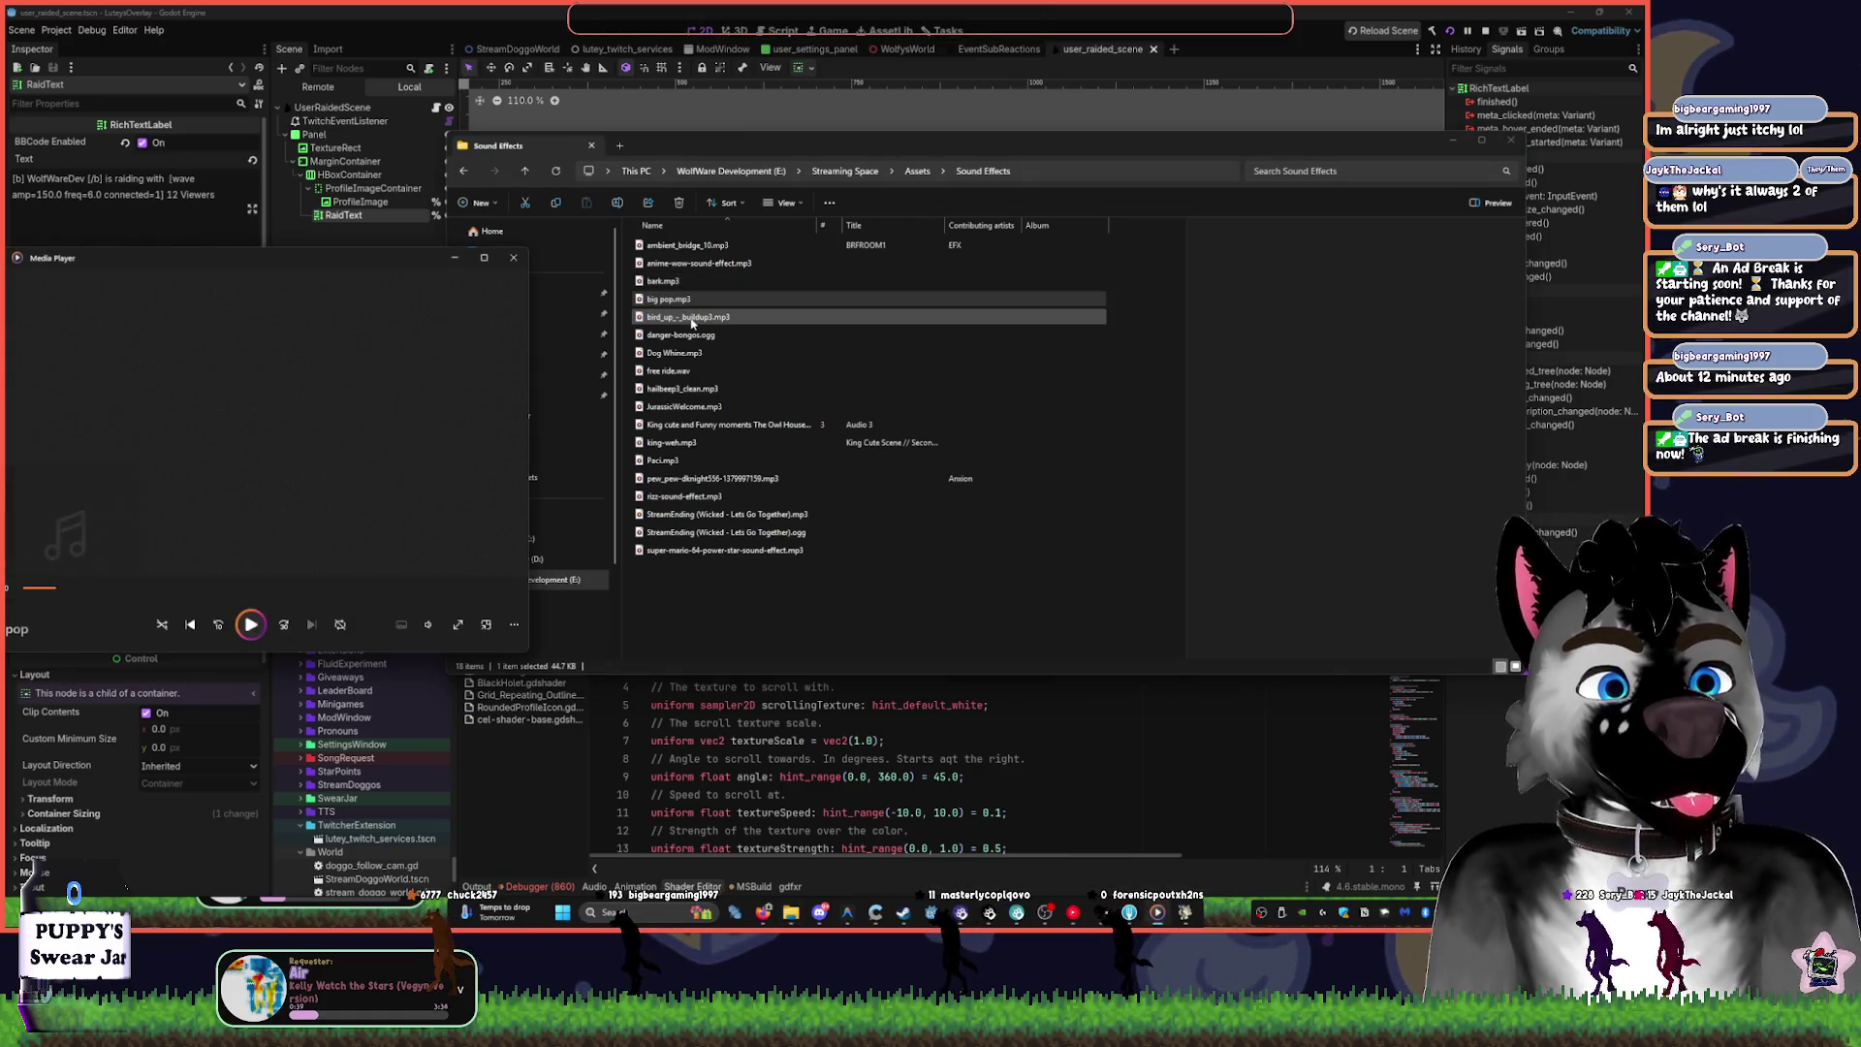
click(691, 320)
double_click(691, 320)
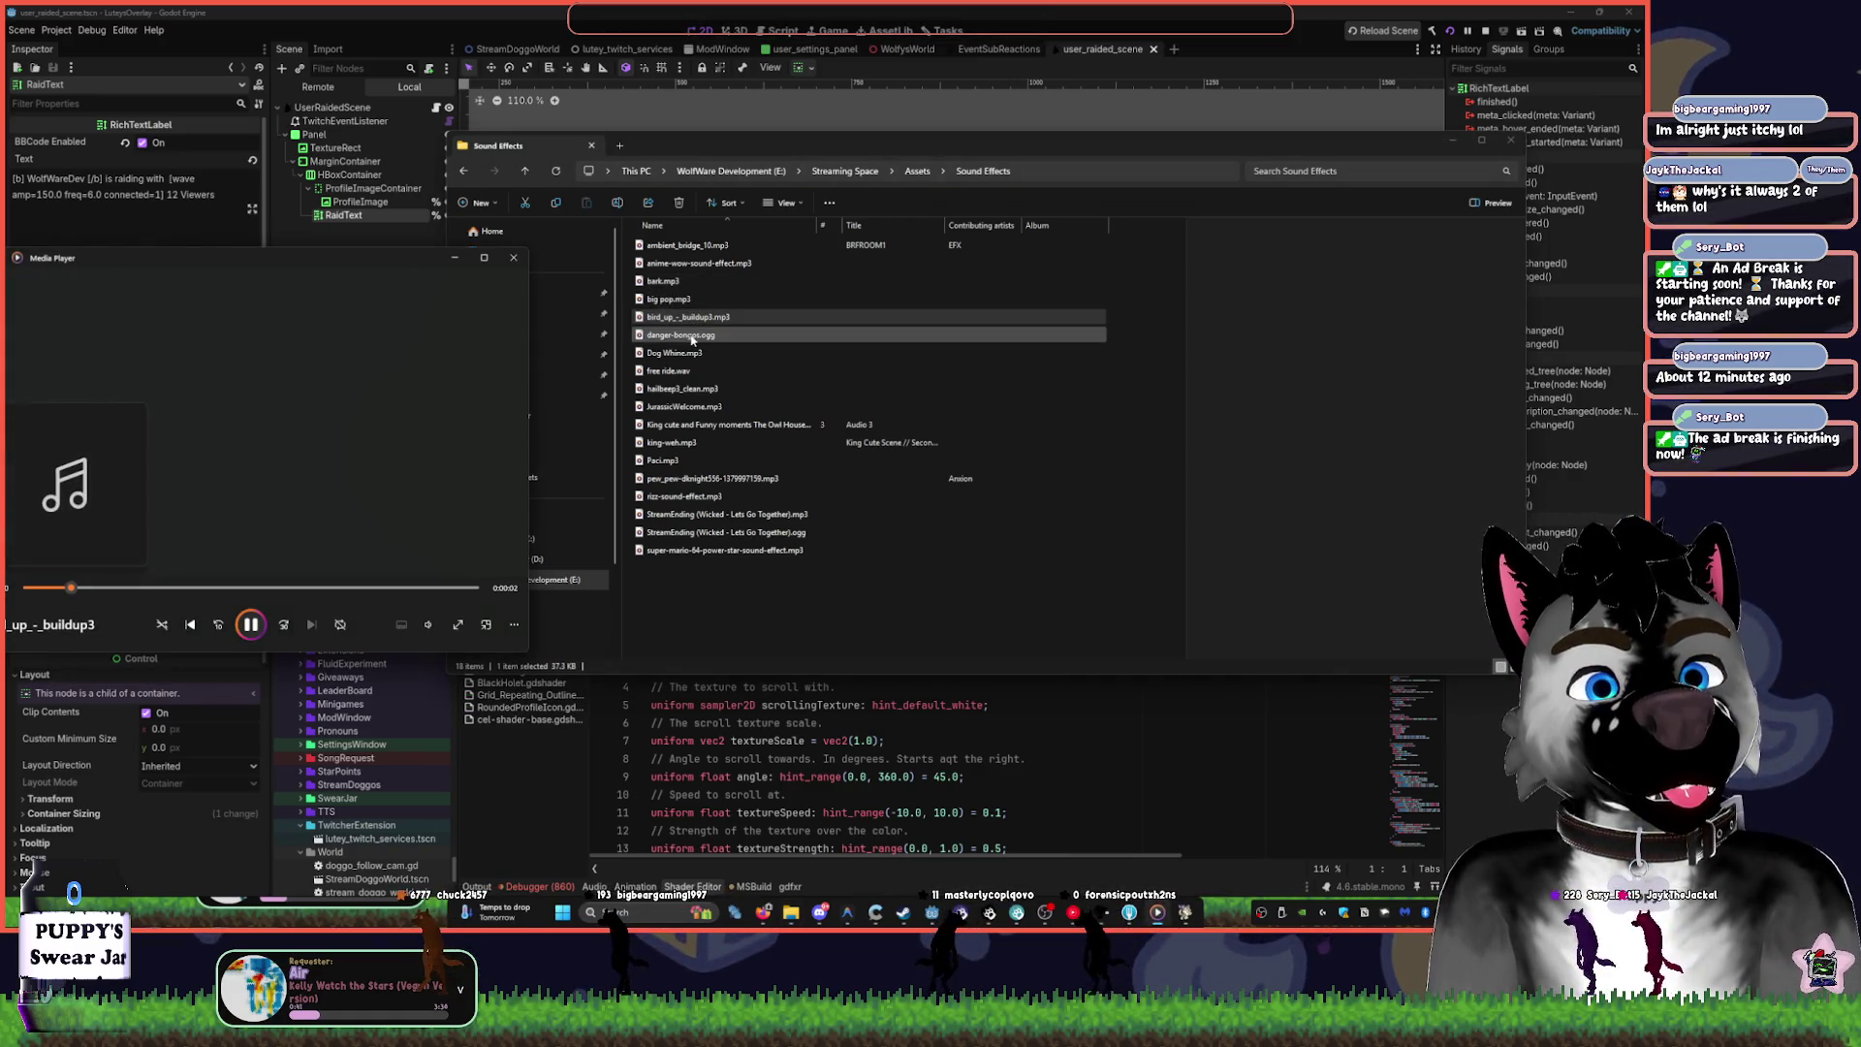
double_click(693, 336)
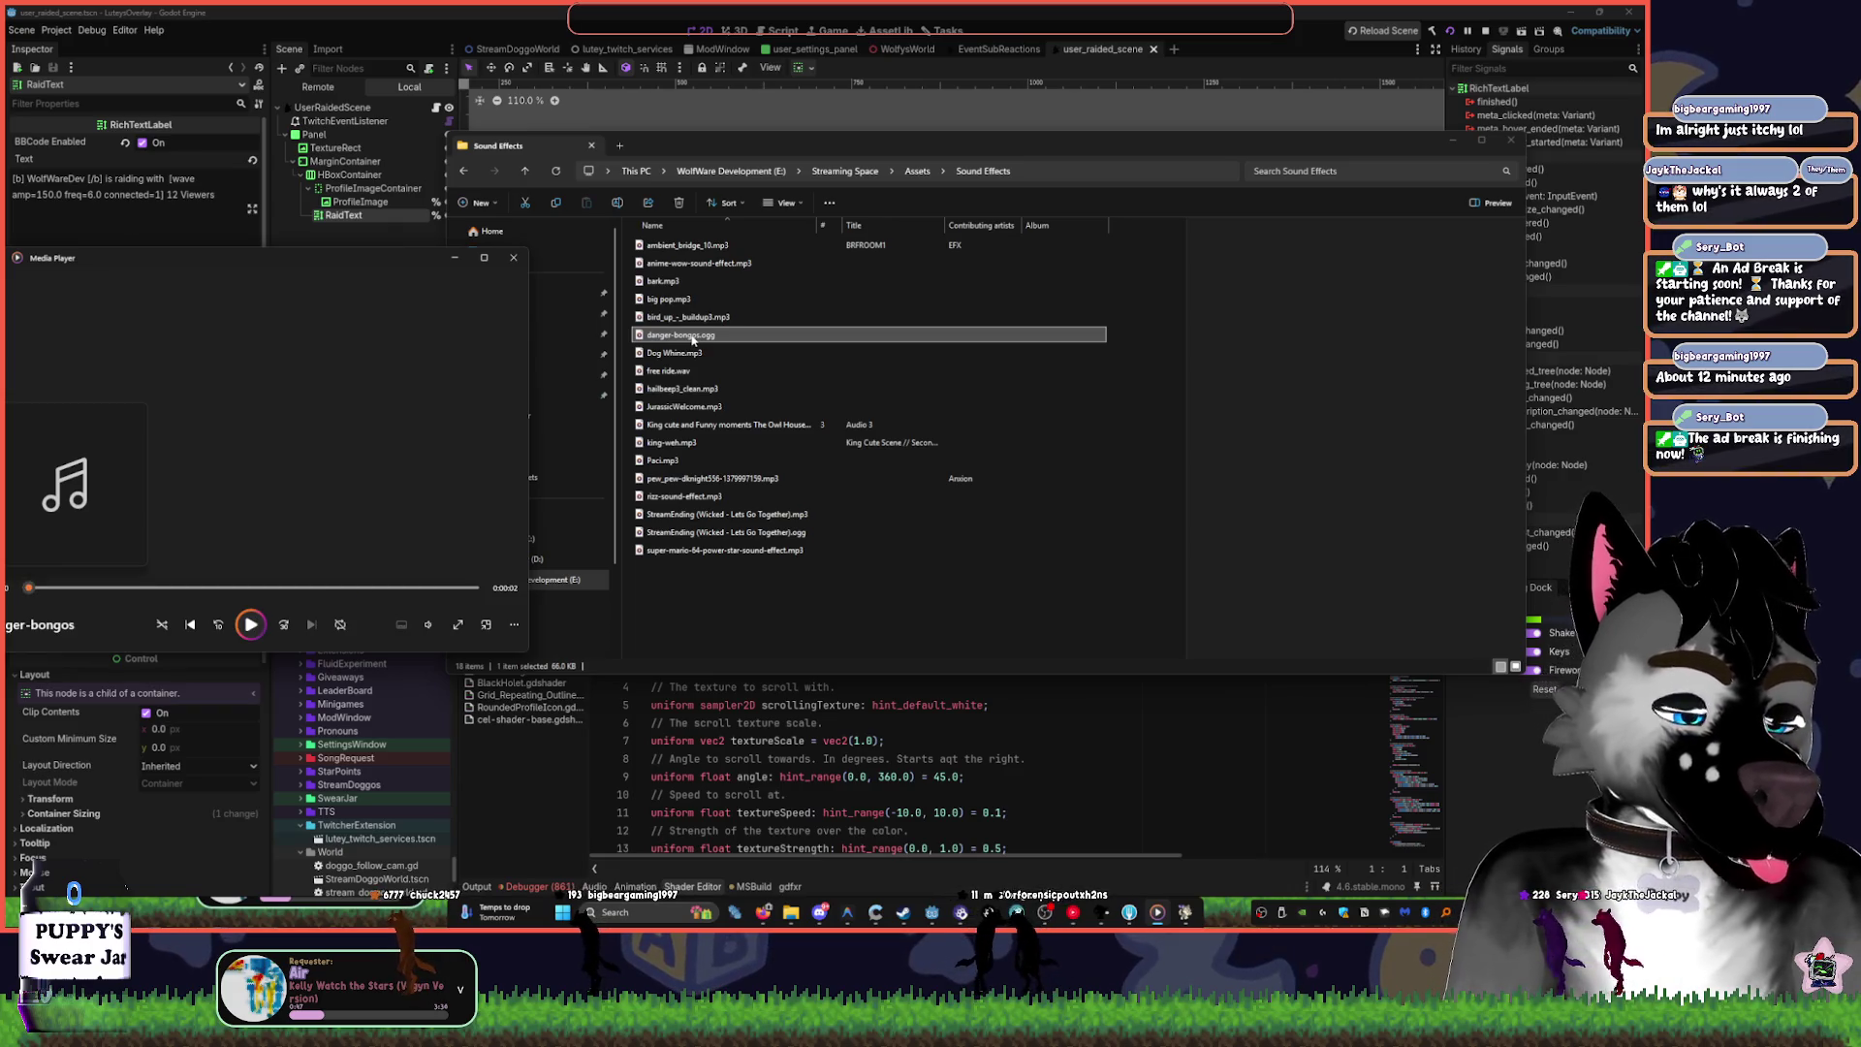
double_click(687, 355)
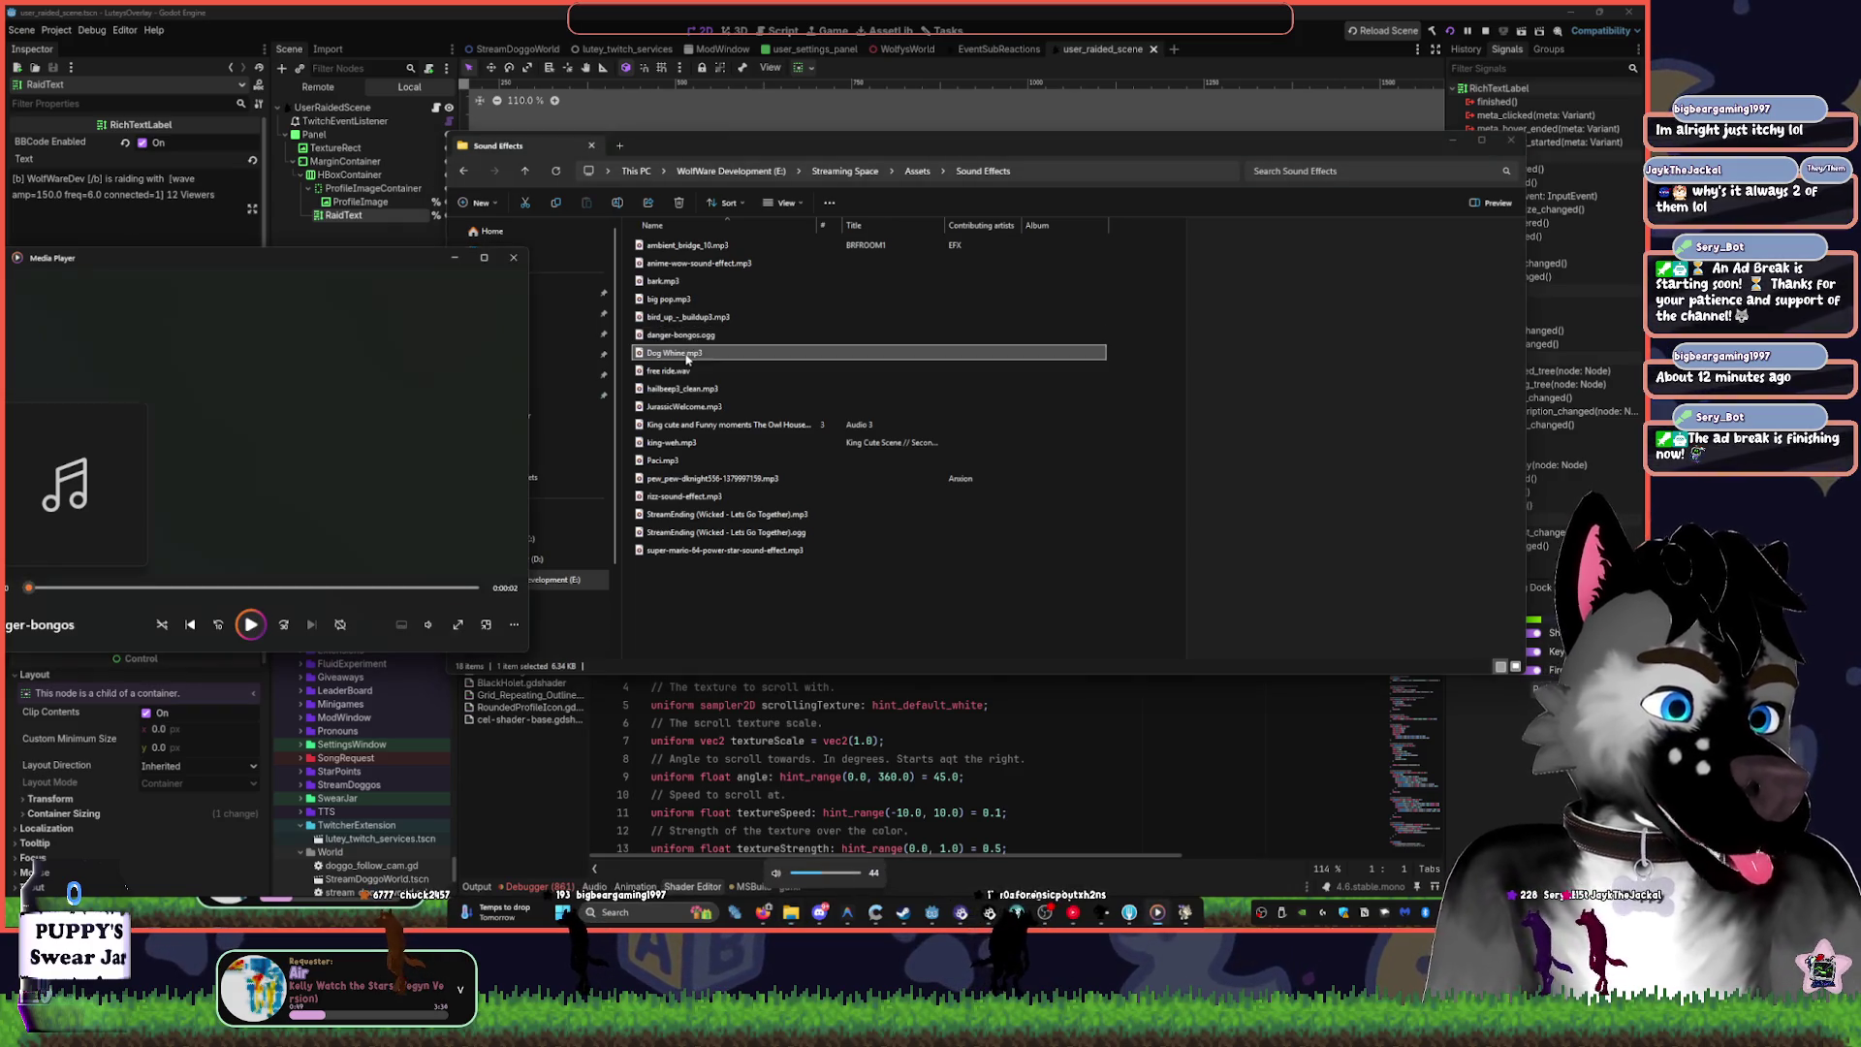
click(692, 372)
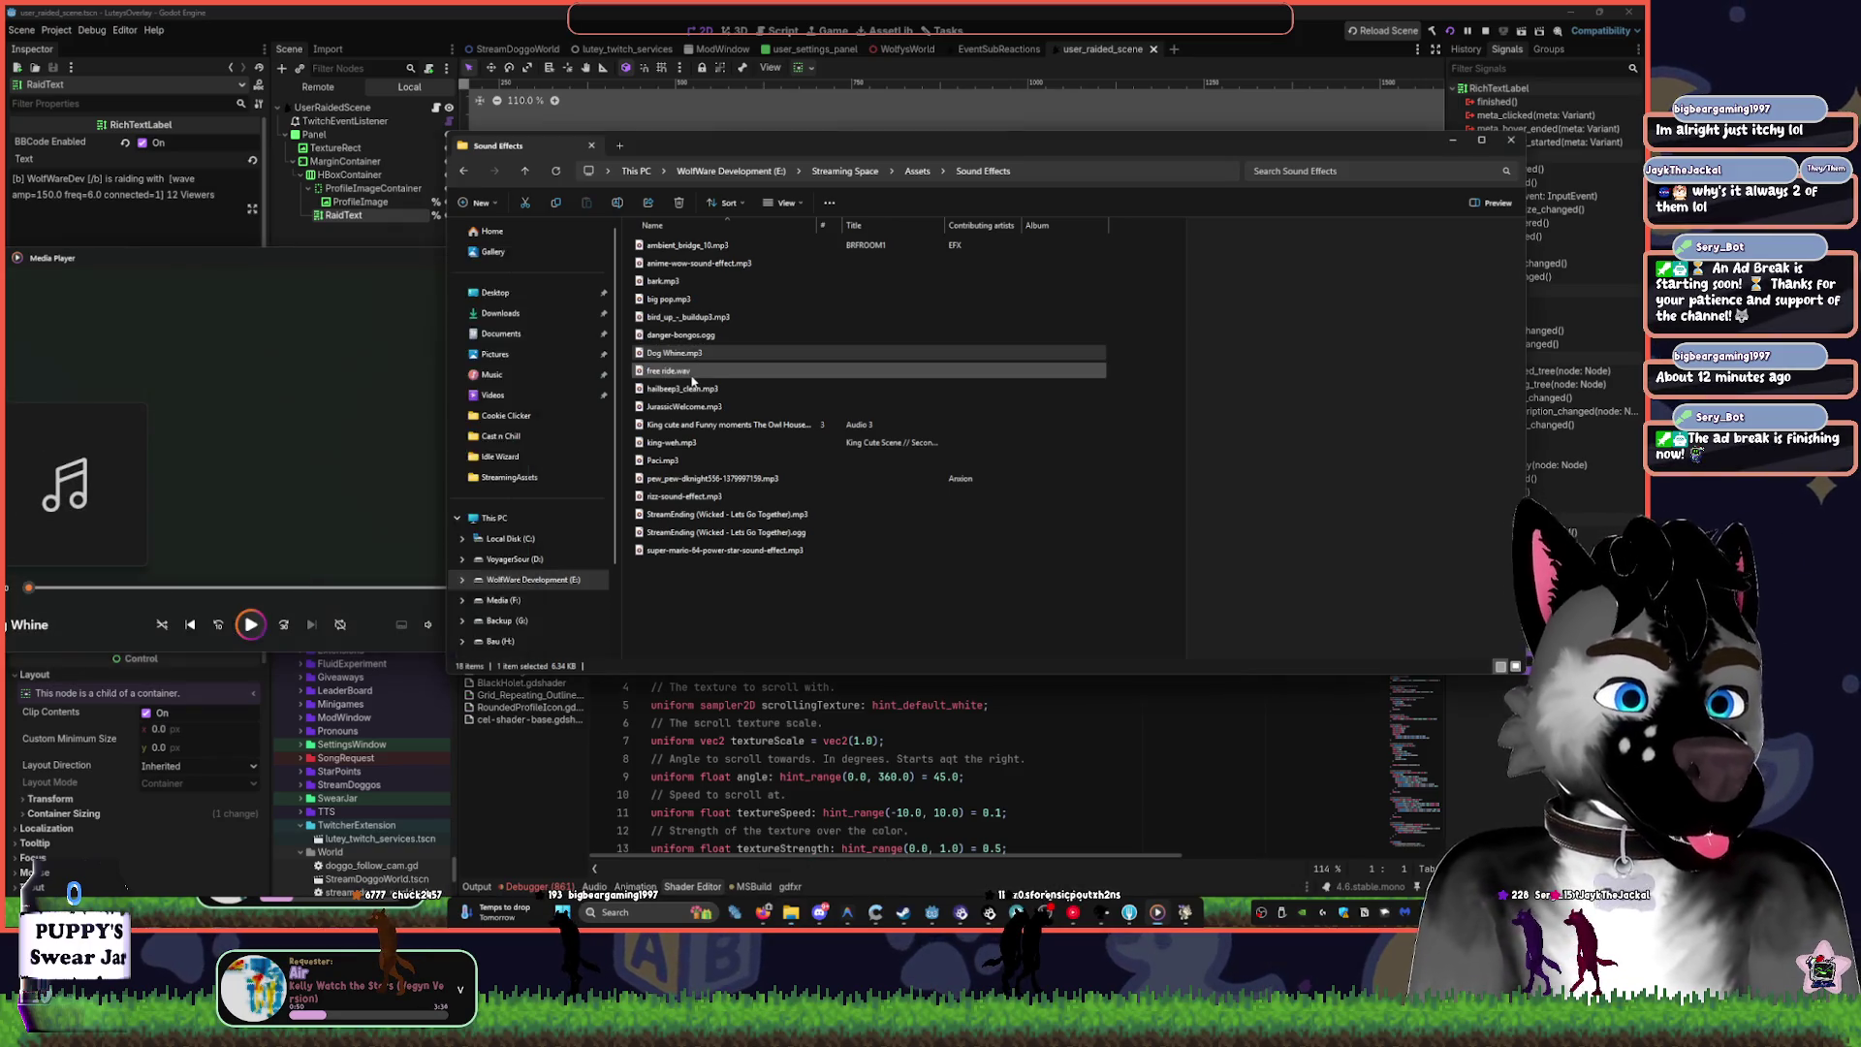
double_click(692, 374)
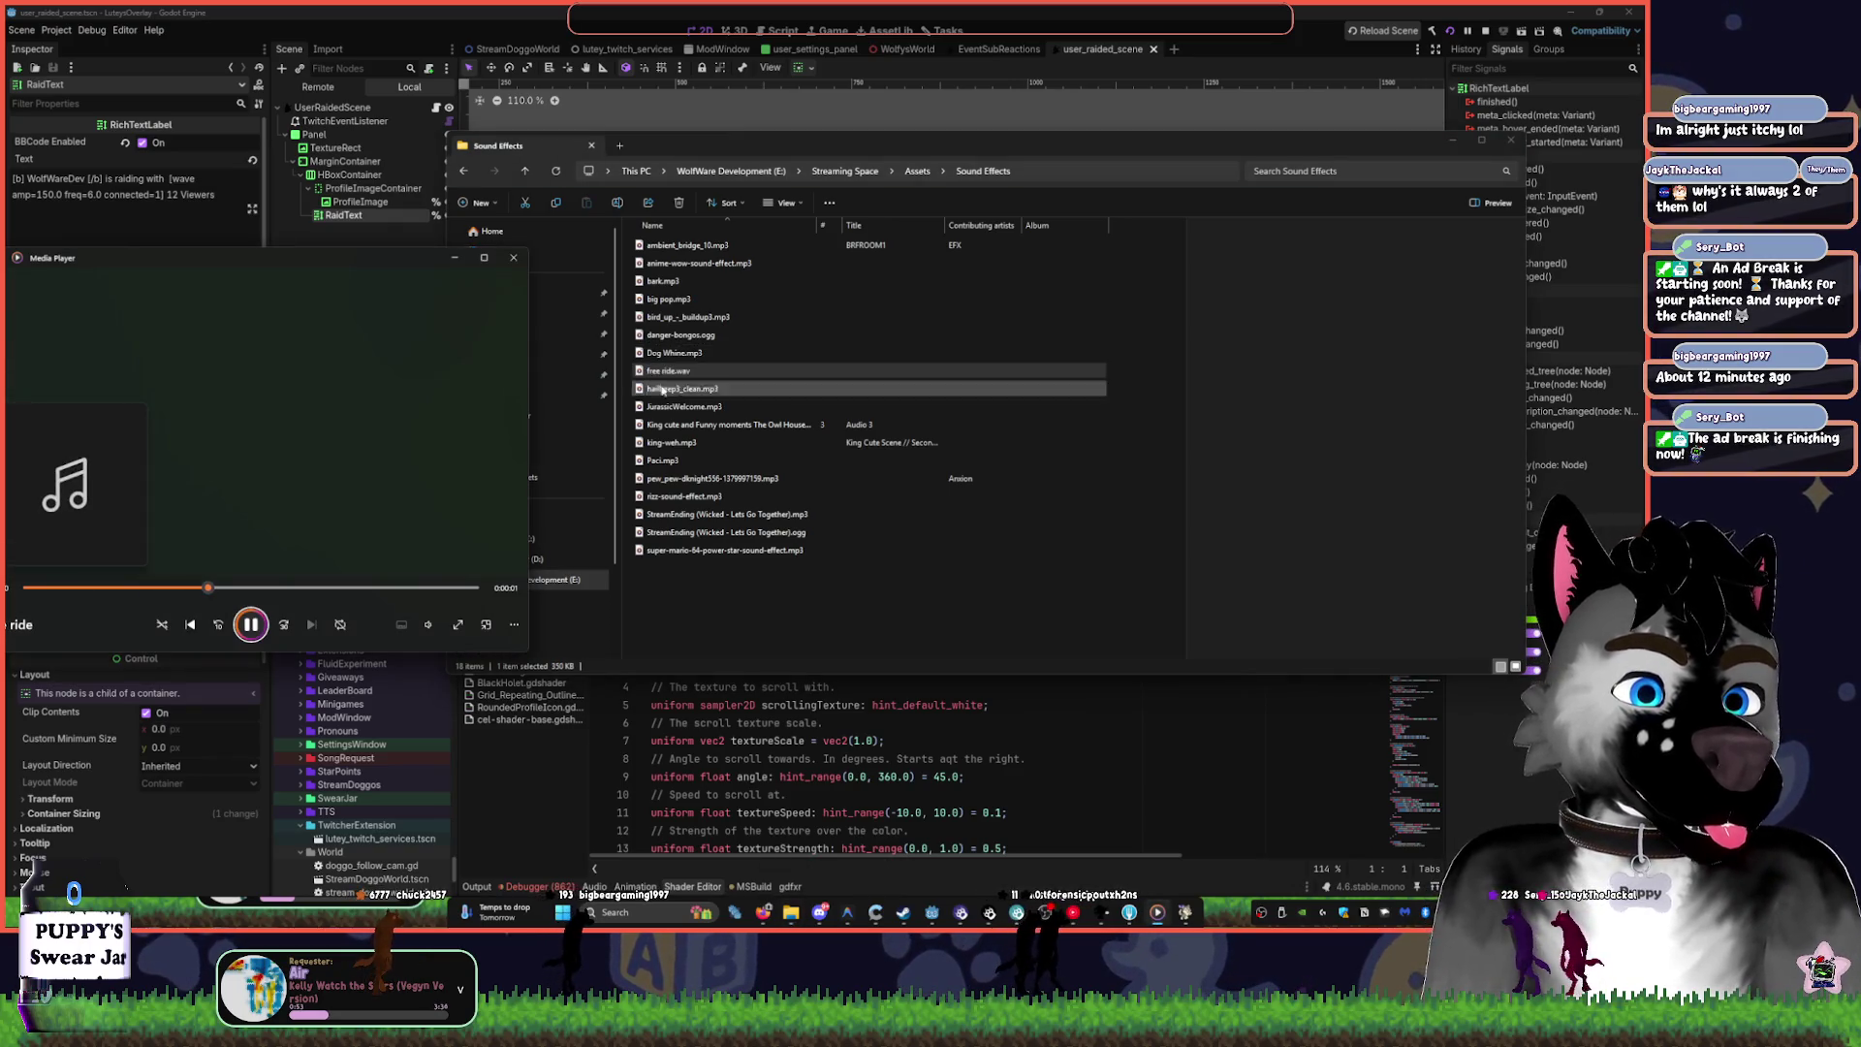
click(430, 630)
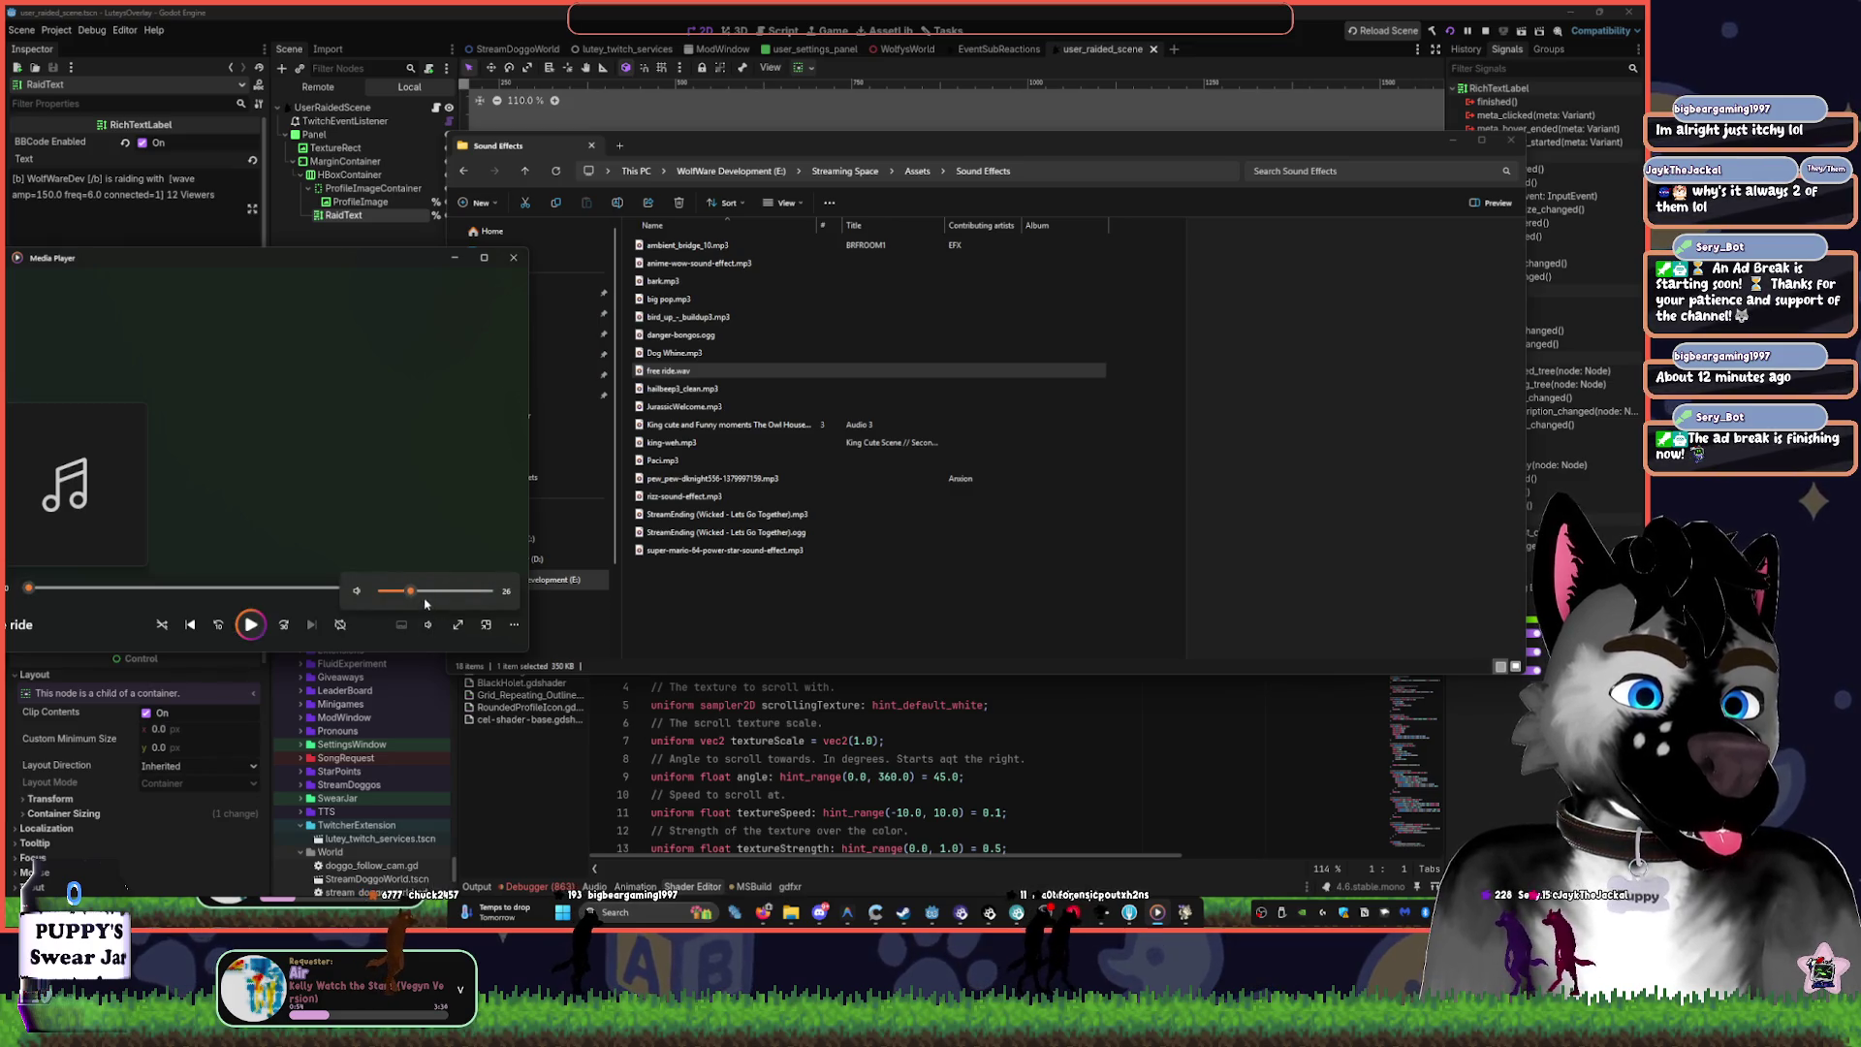
Step: Play hailbeep3_clean.mp3, close the player, settle on JurassicWelcome.mp3, and return to Godot
double_click(662, 390)
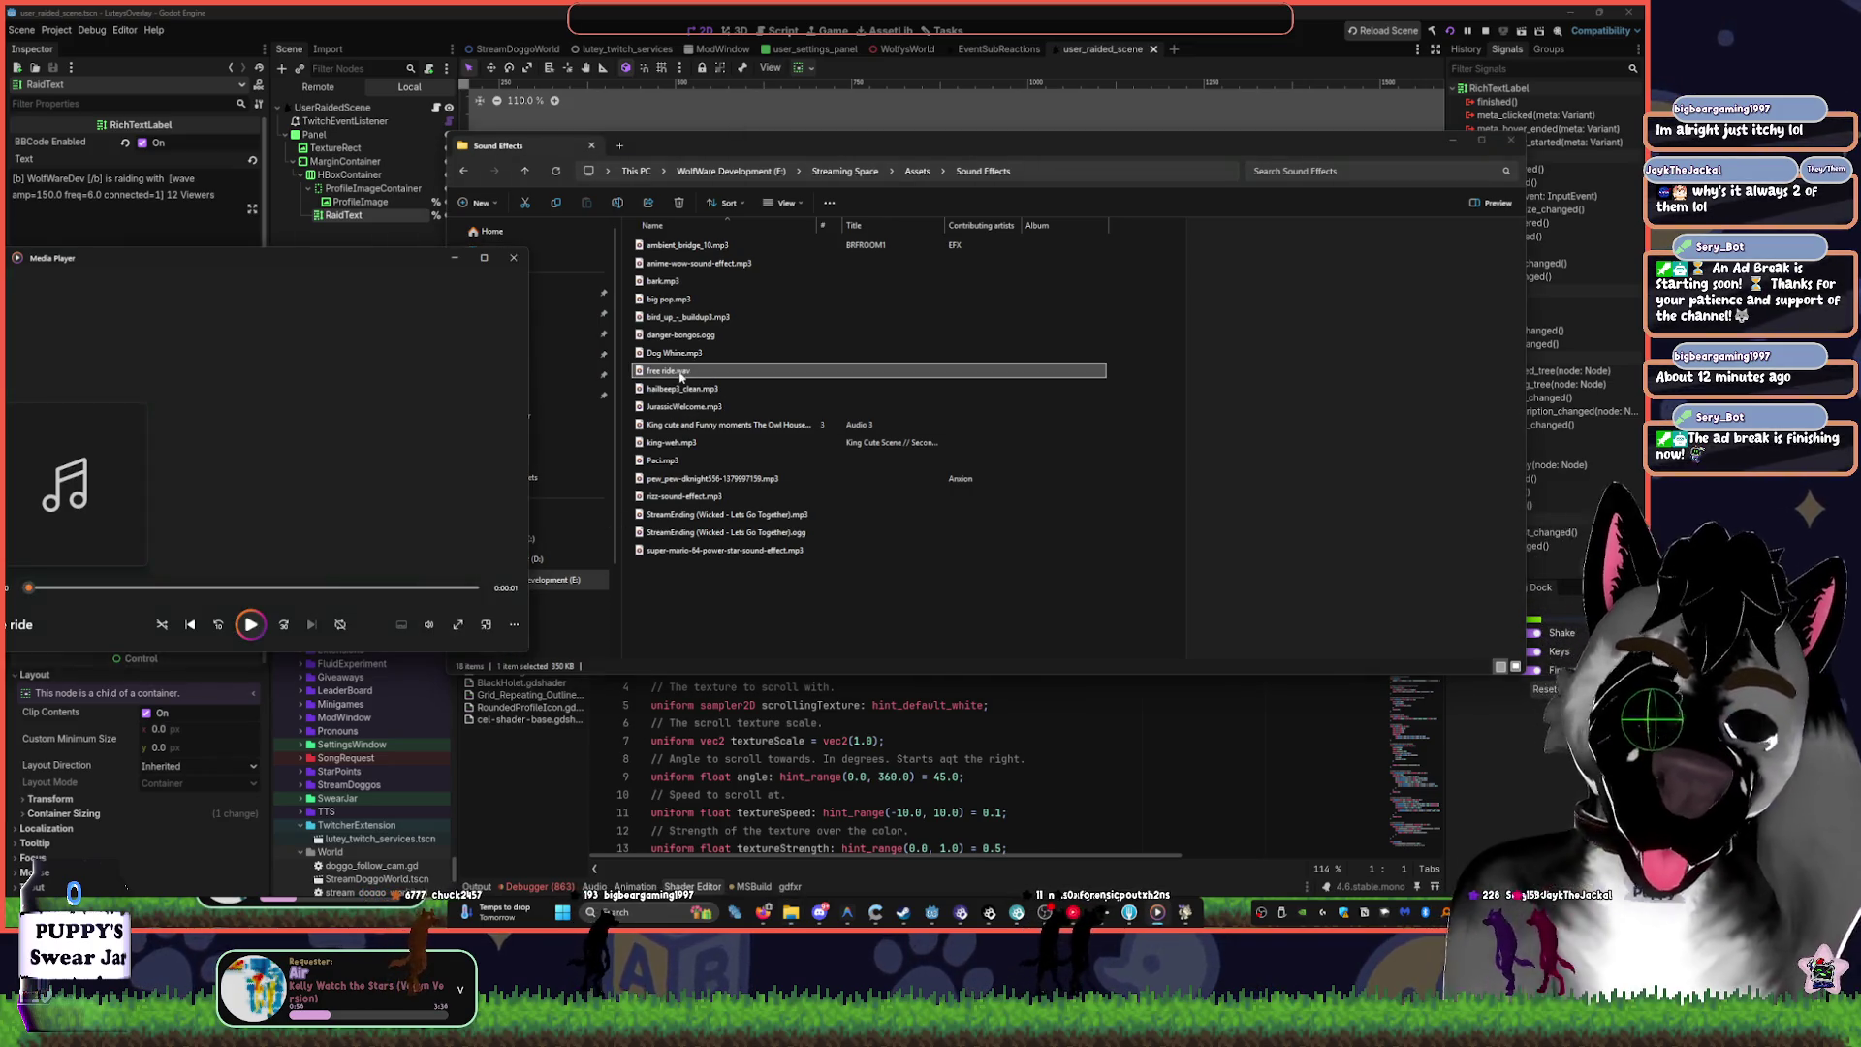
click(511, 260)
double_click(698, 370)
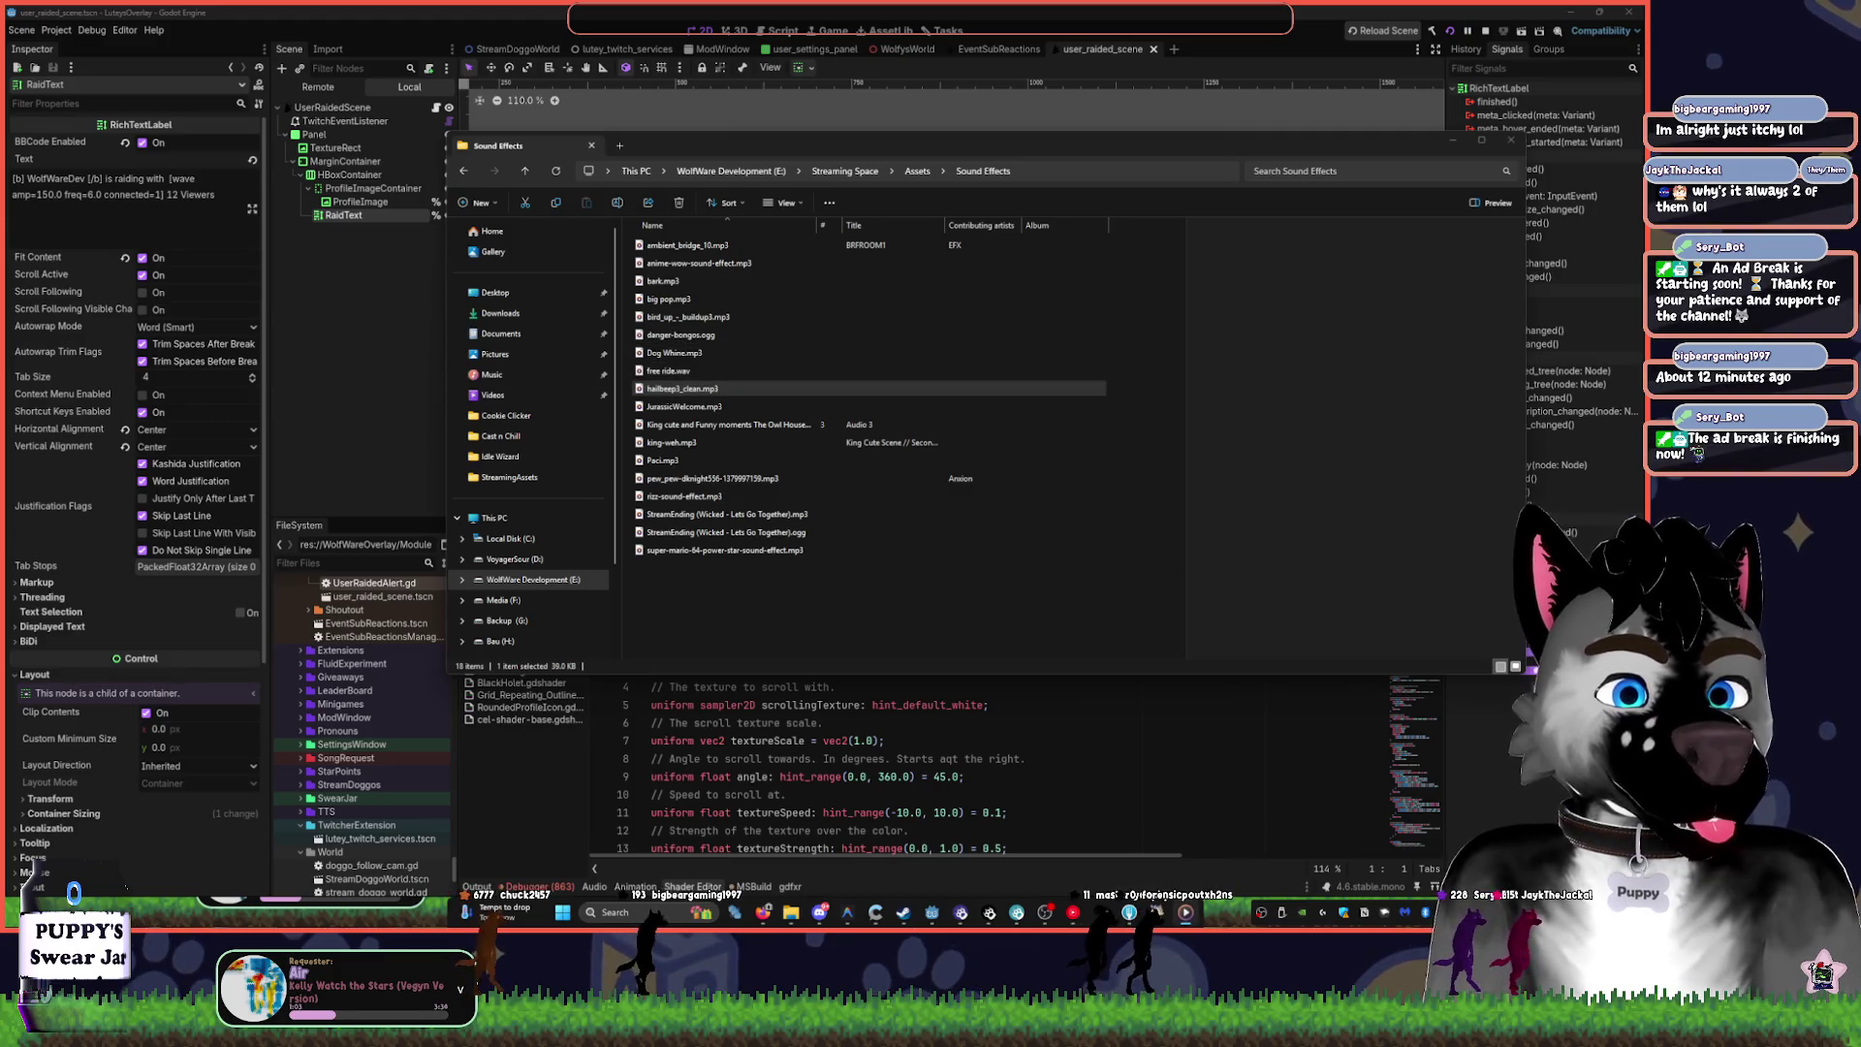
click(727, 408)
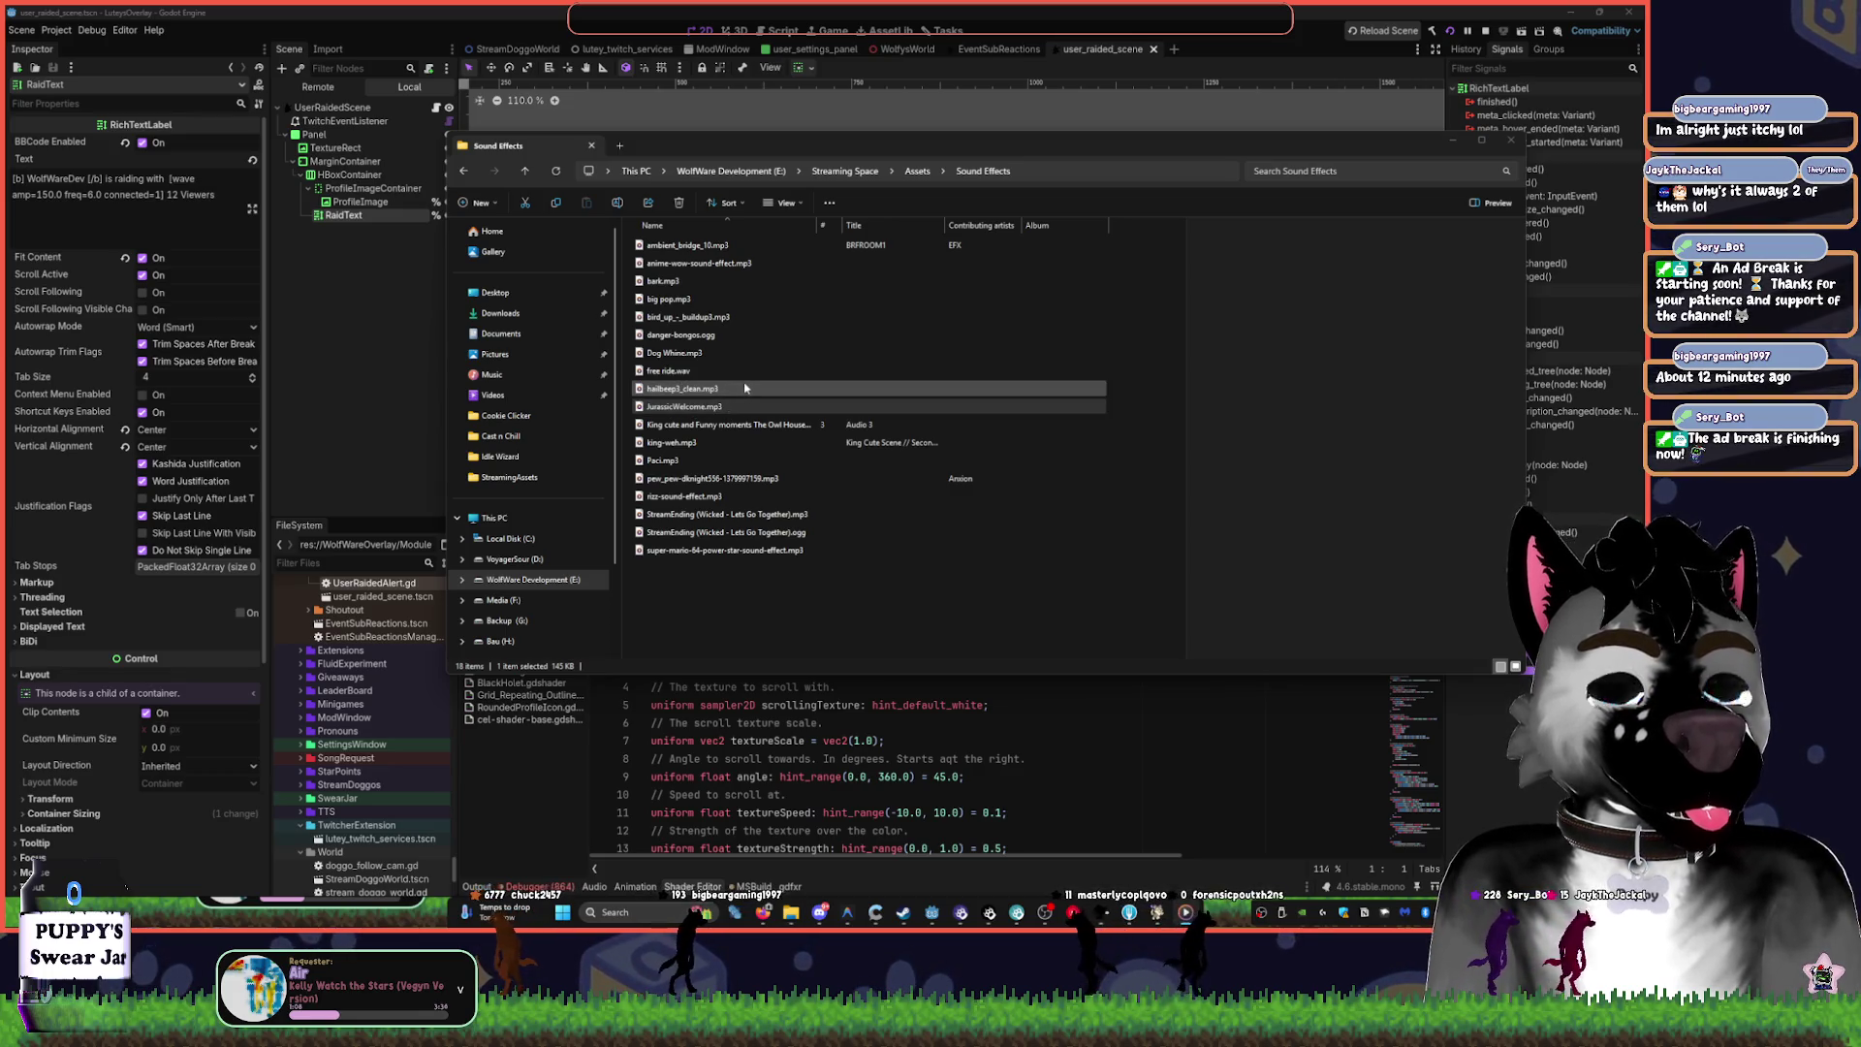
key(XF86AudioLowerVolume)
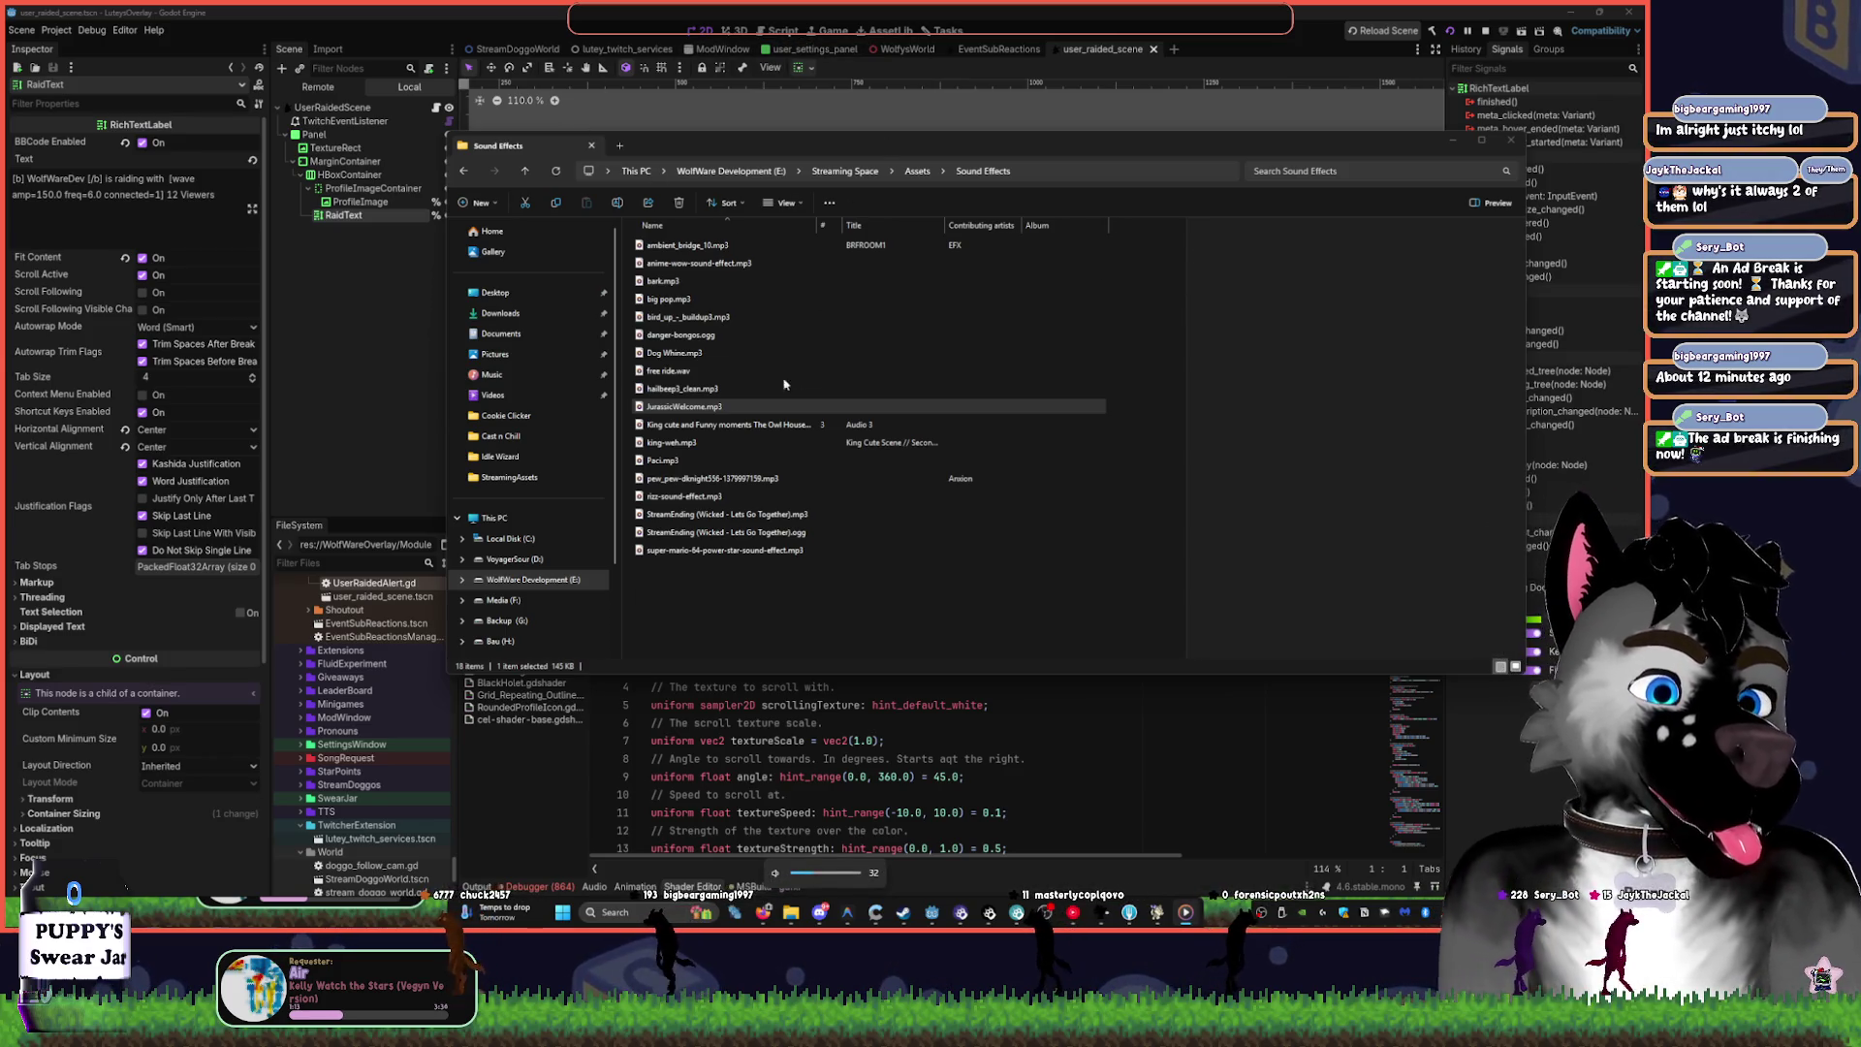
click(352, 503)
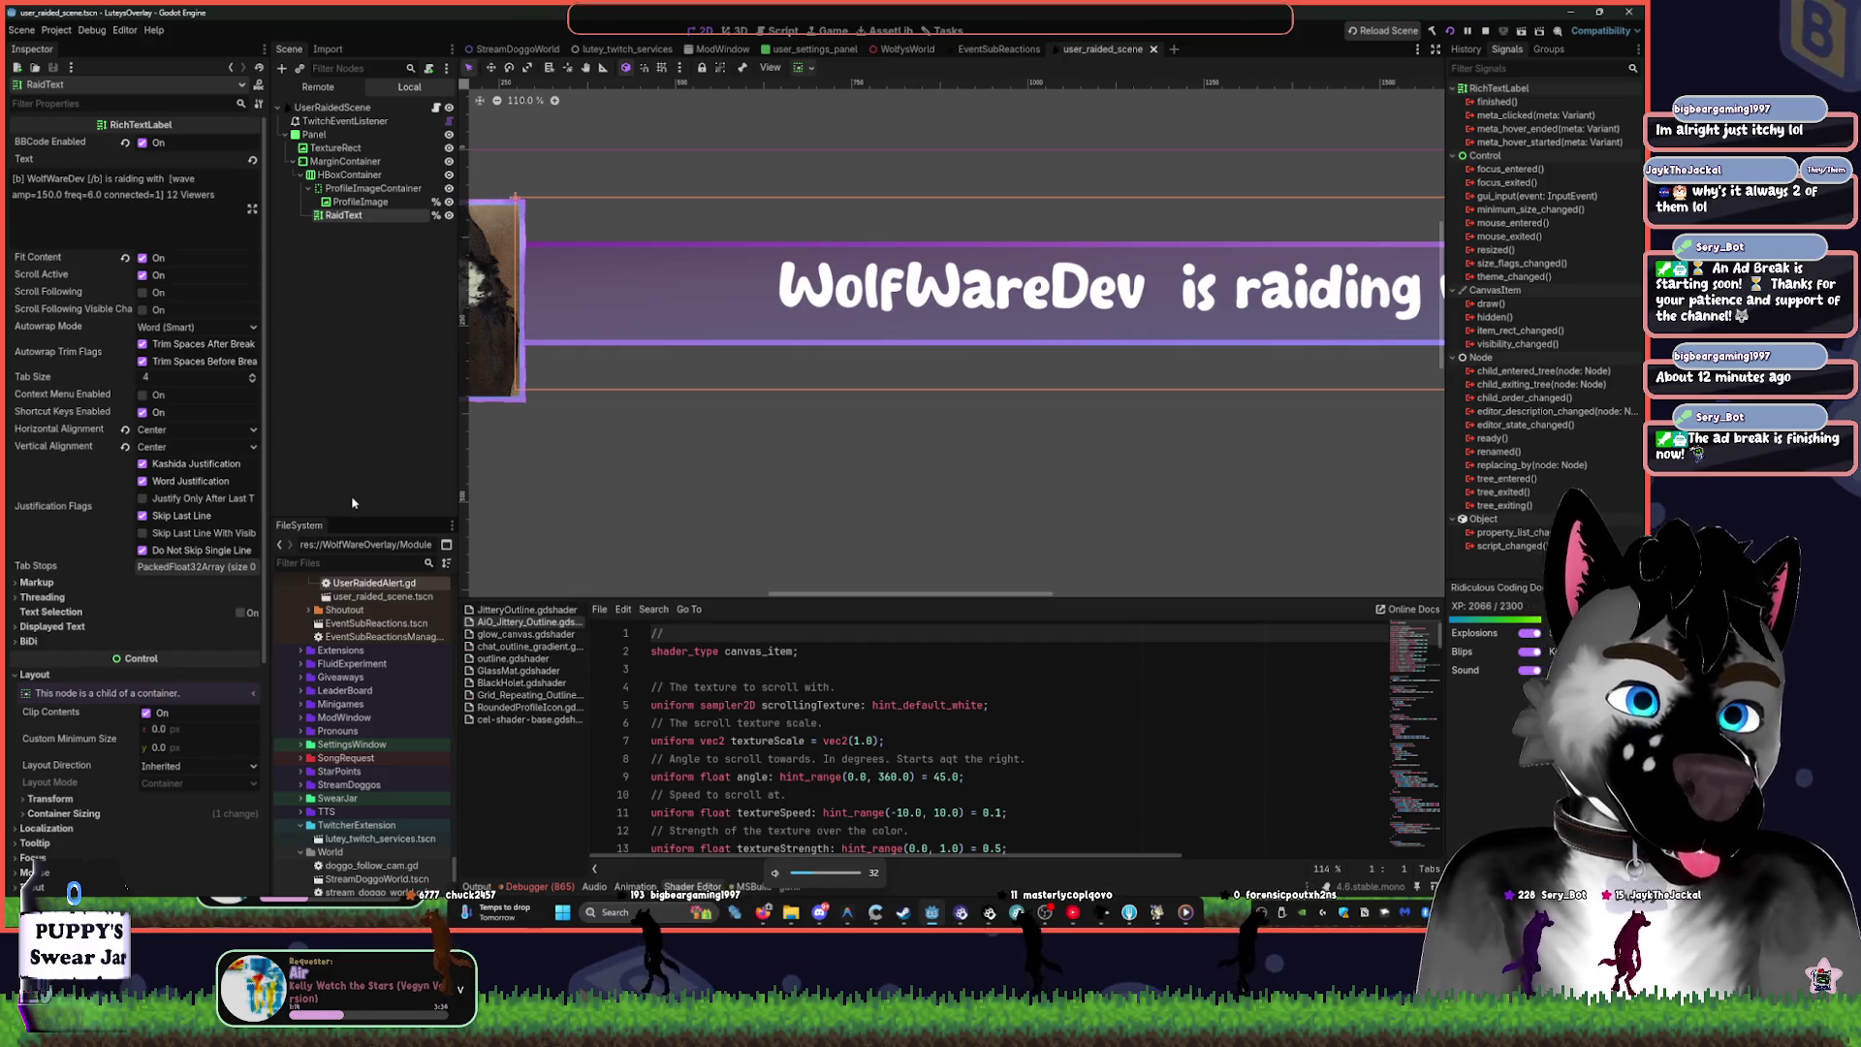
Step: Filter the FileSystem by 'jura' and view JurassicWelcome.mp3's owners, showing SubscriberPopup.tscn
click(368, 561)
text(jura)
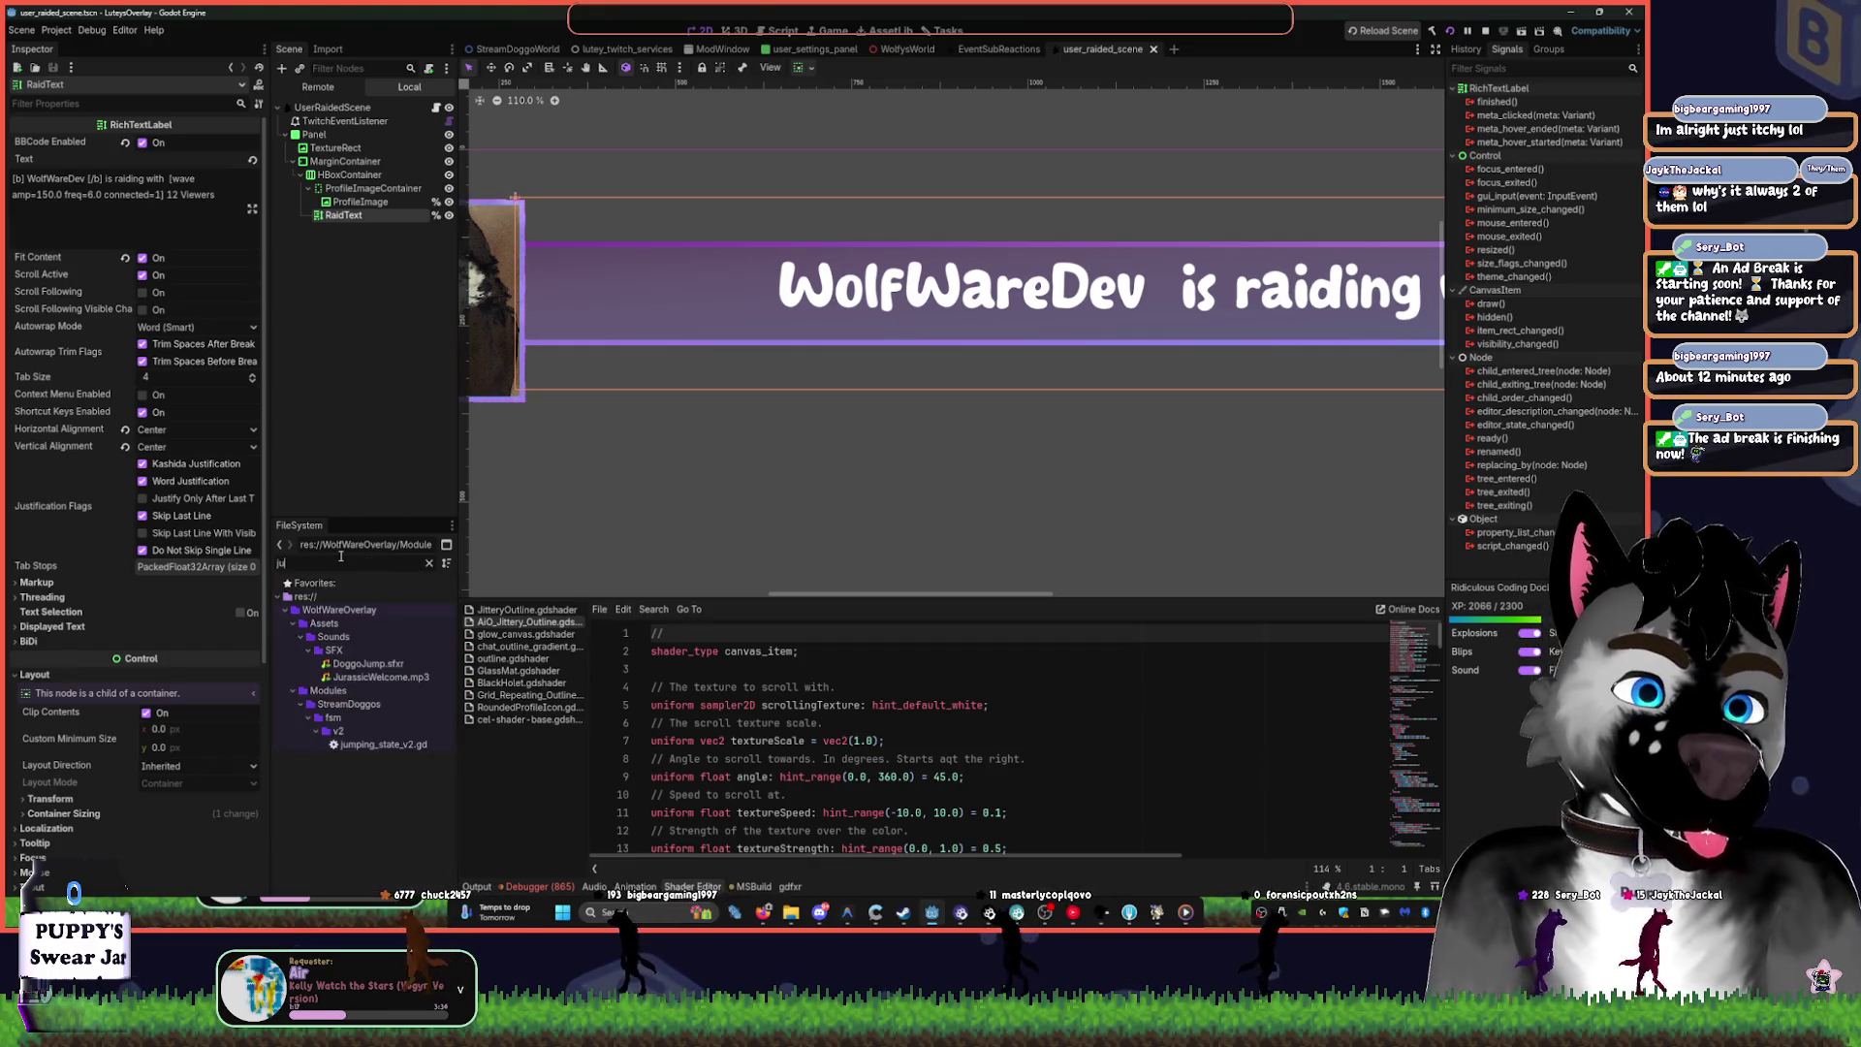
right_click(393, 666)
click(500, 713)
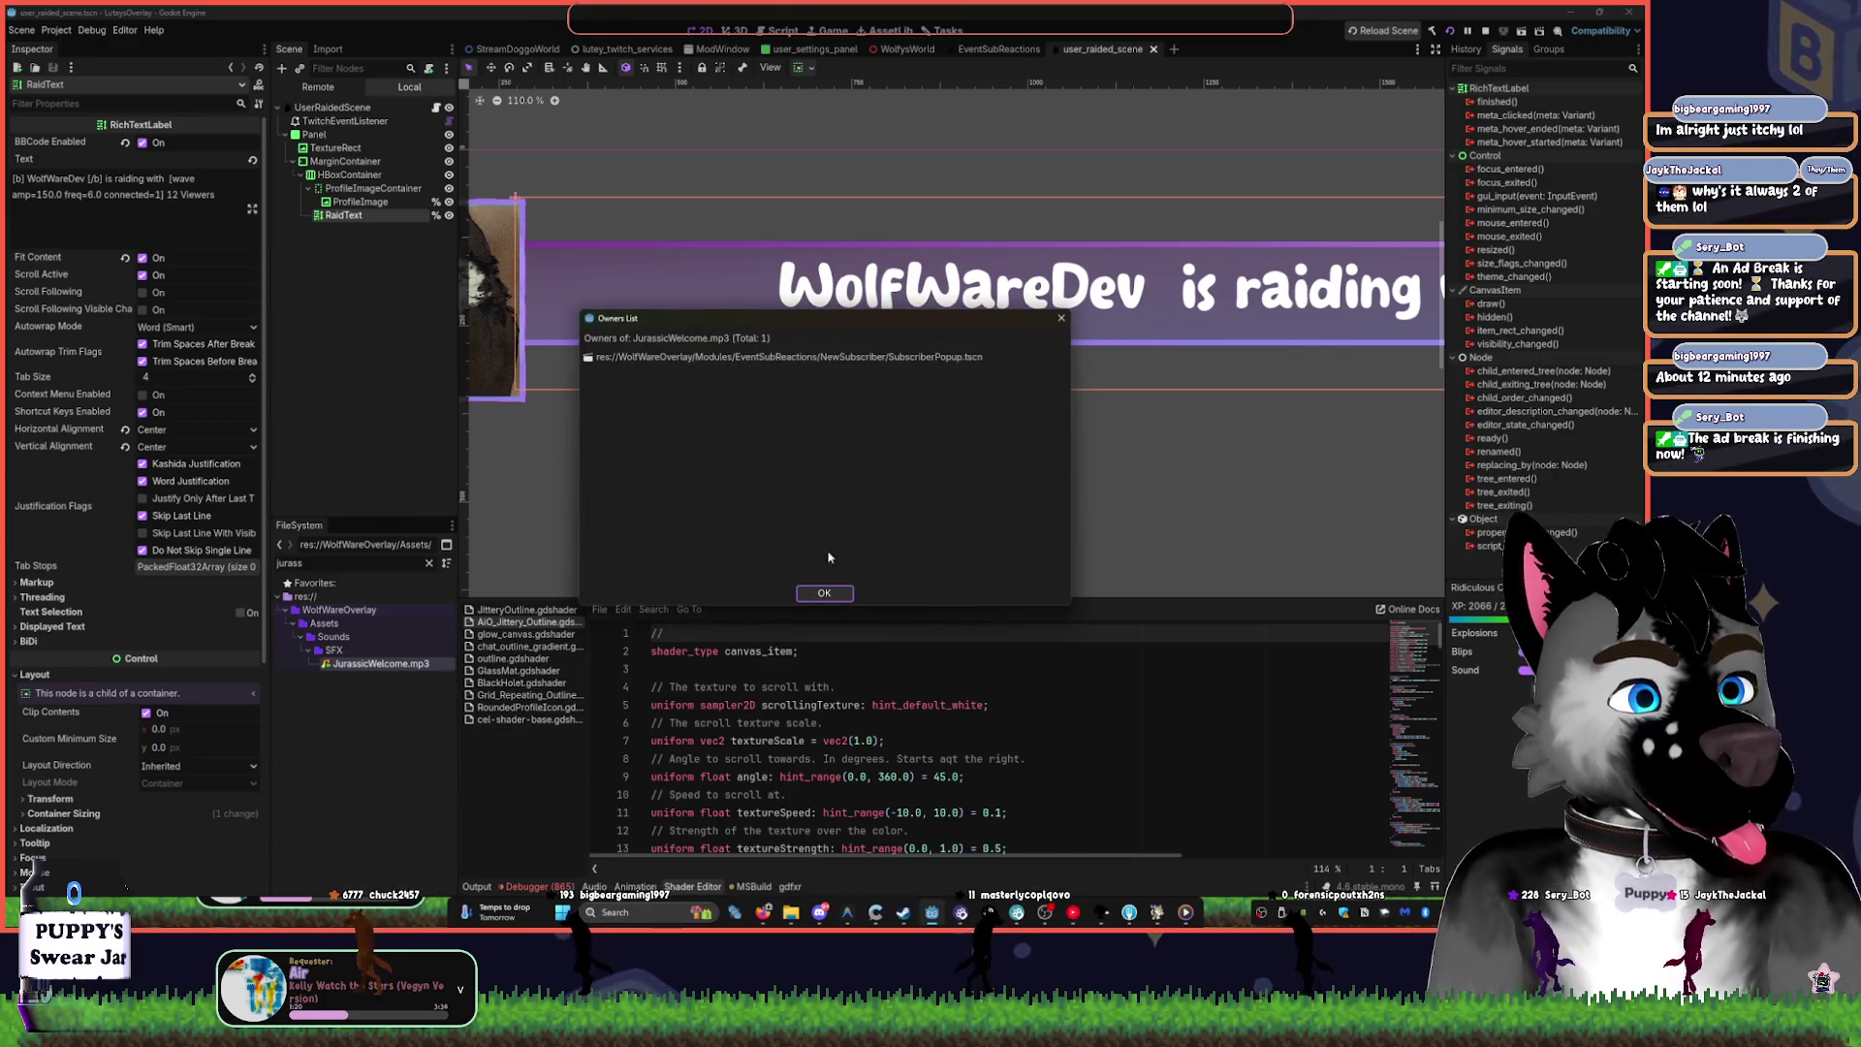
click(790, 357)
click(824, 595)
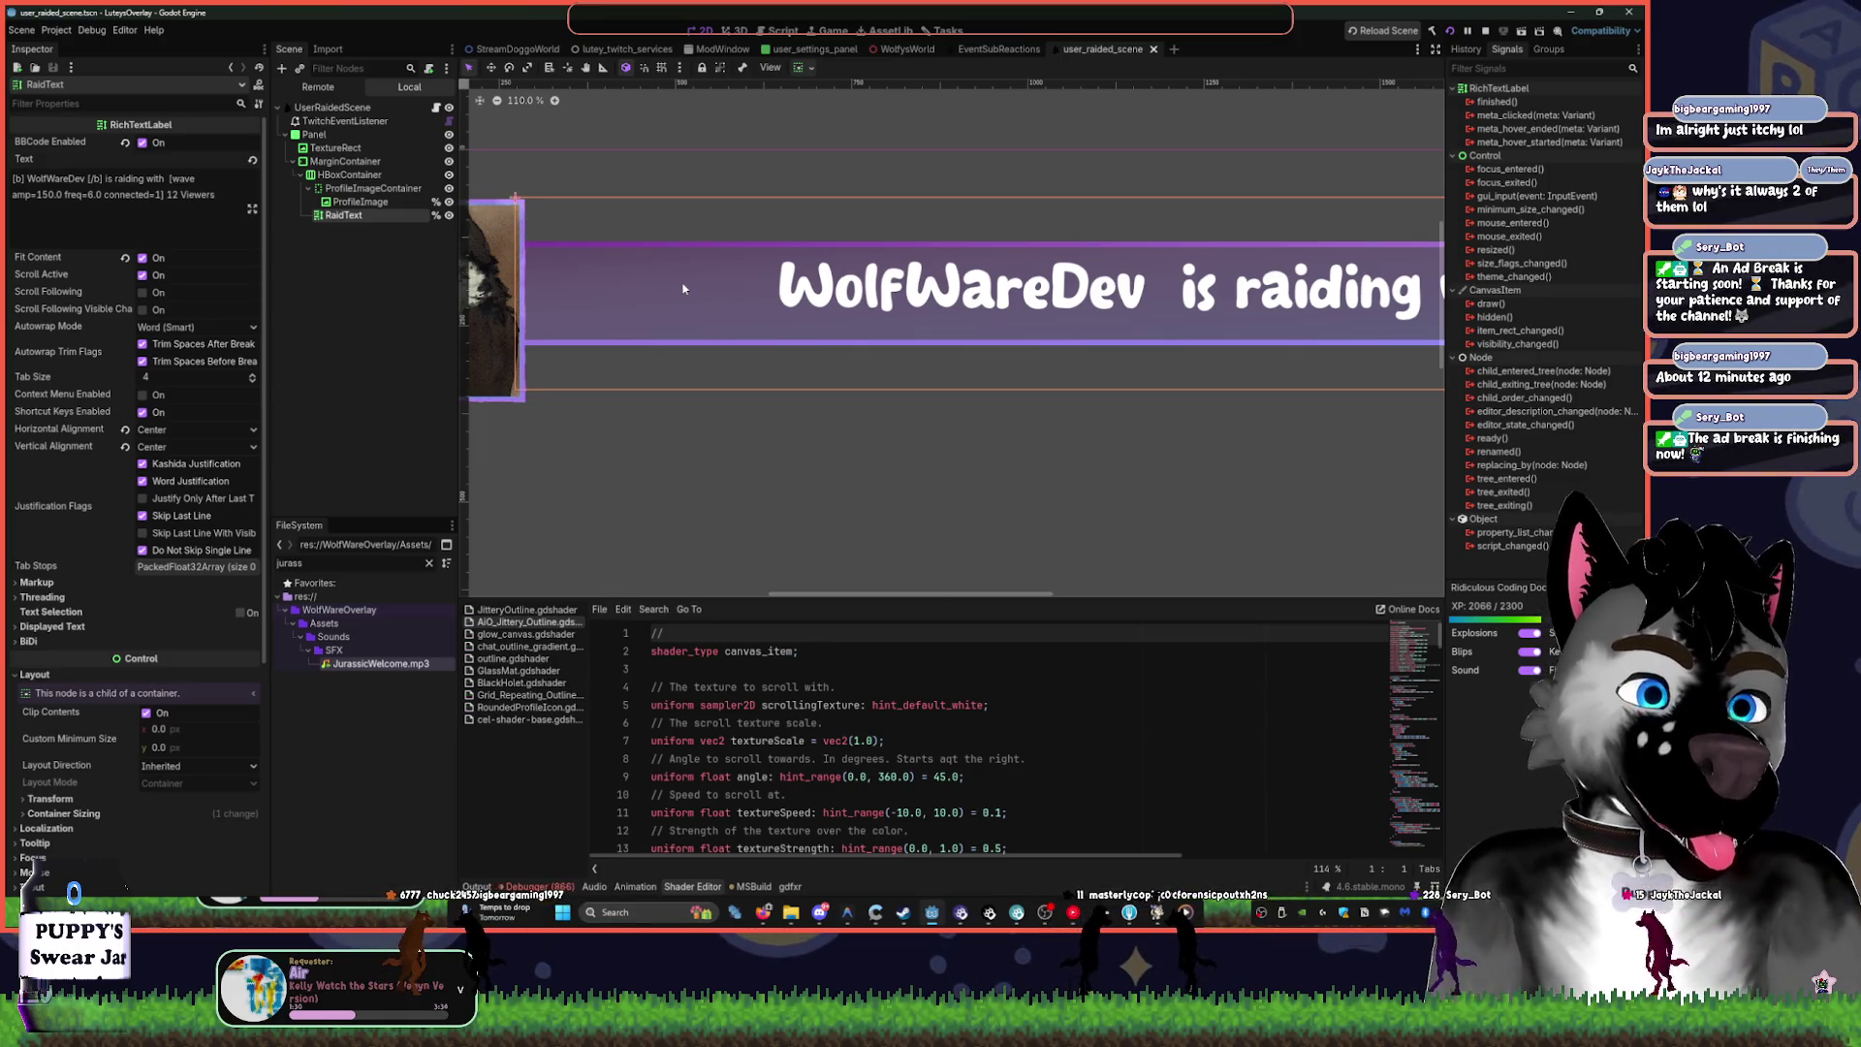
Step: Switch to lutey_twitch_services and browse the TTS Manager, TwitchService and Auth nodes
click(620, 49)
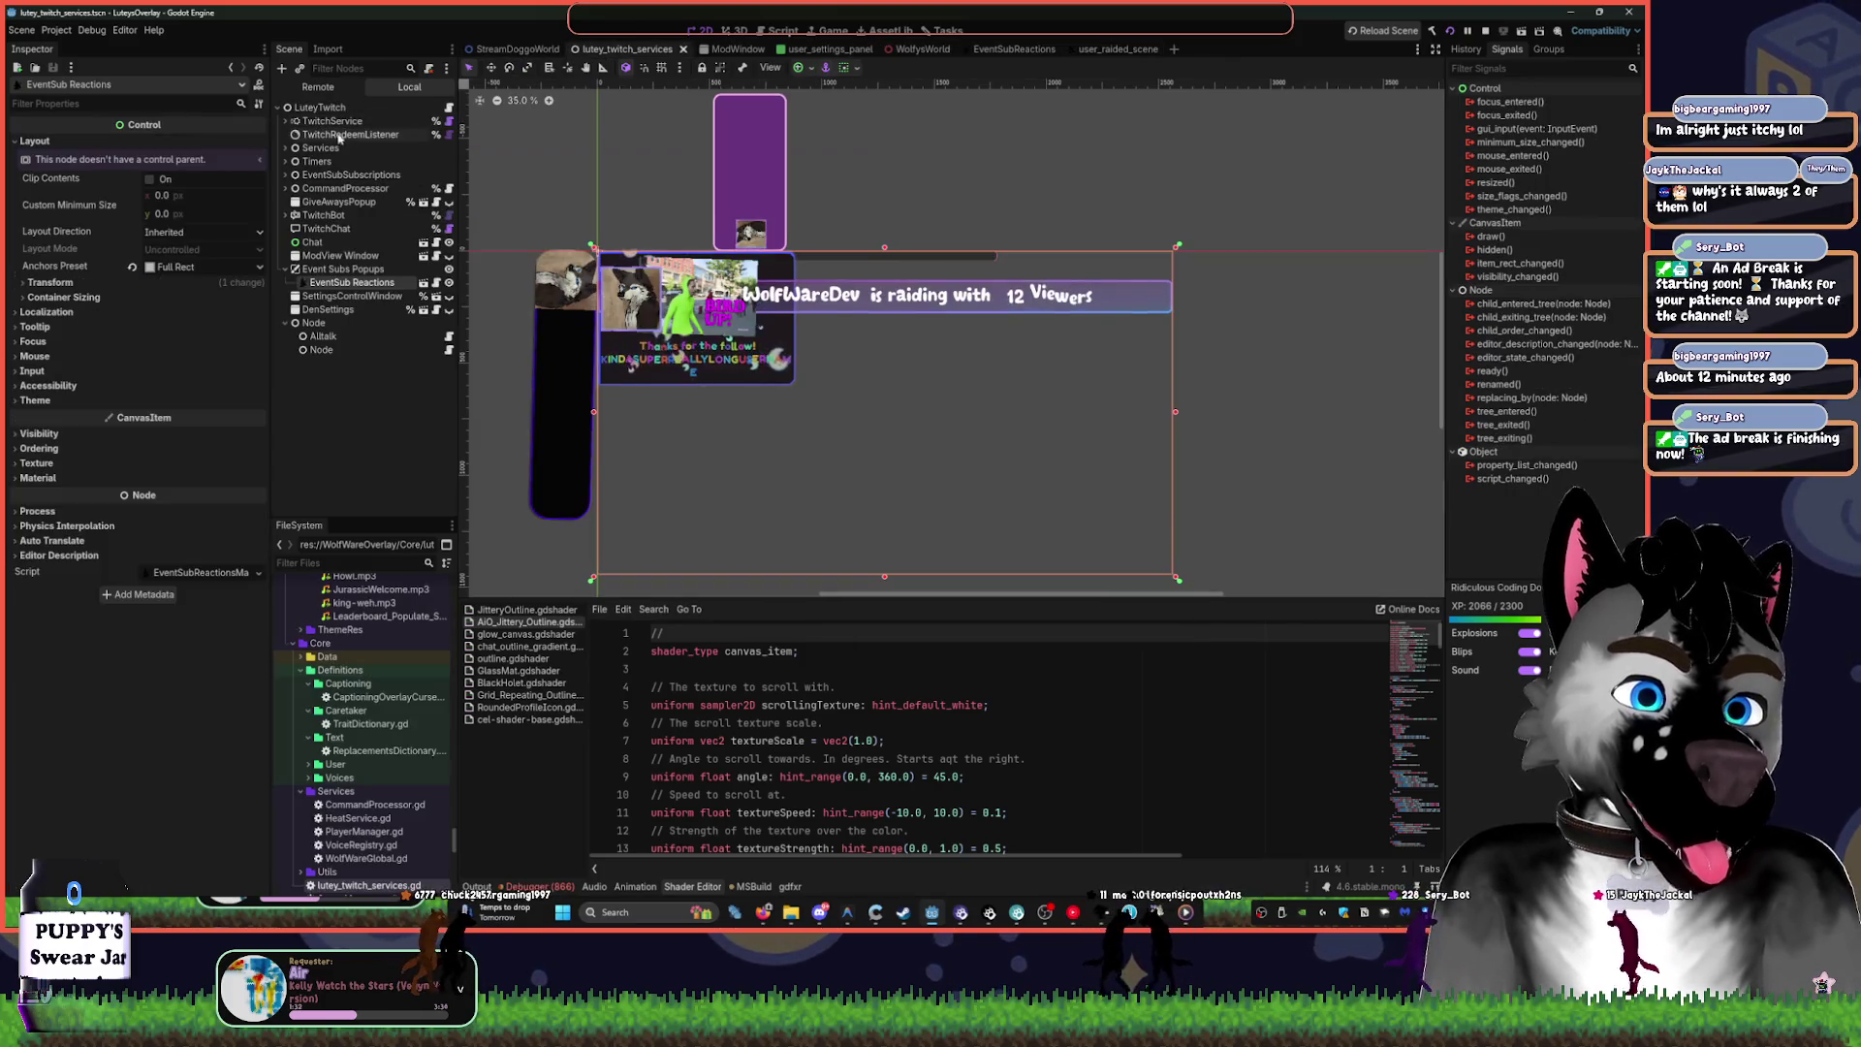
click(286, 147)
click(320, 161)
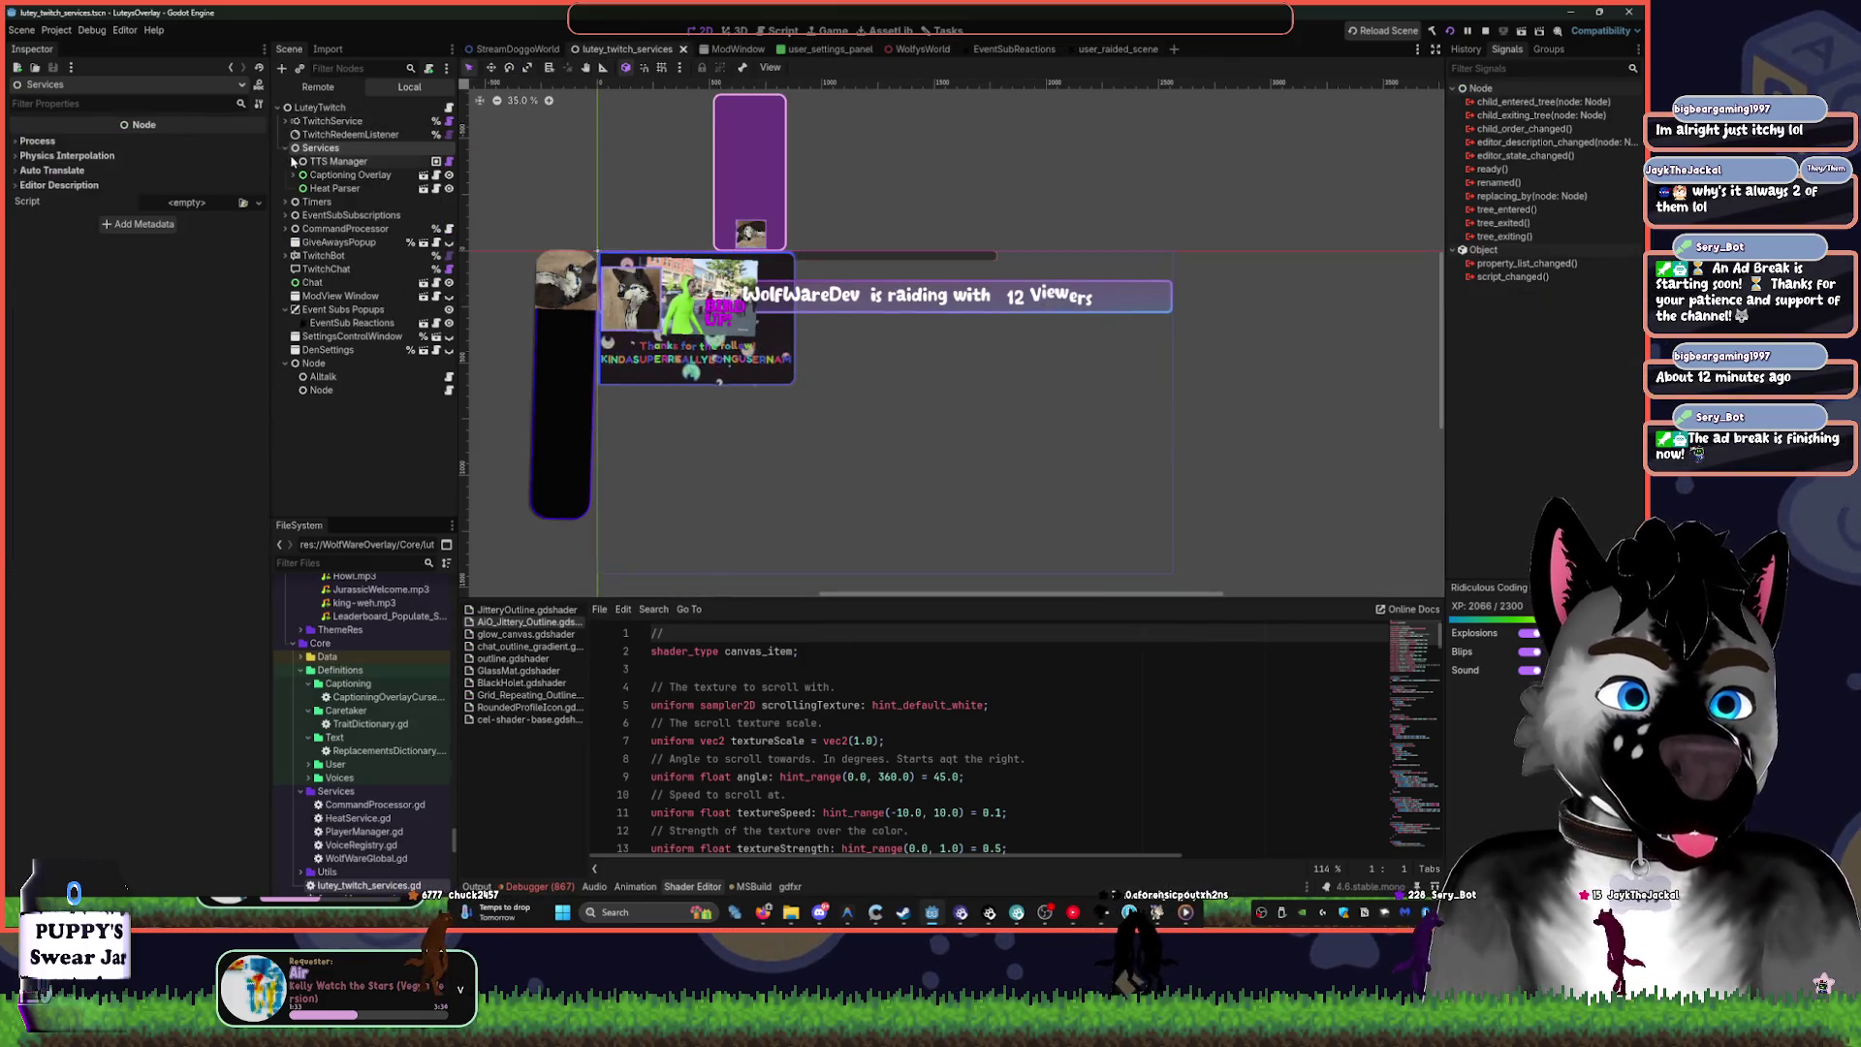
click(293, 122)
click(321, 121)
click(355, 133)
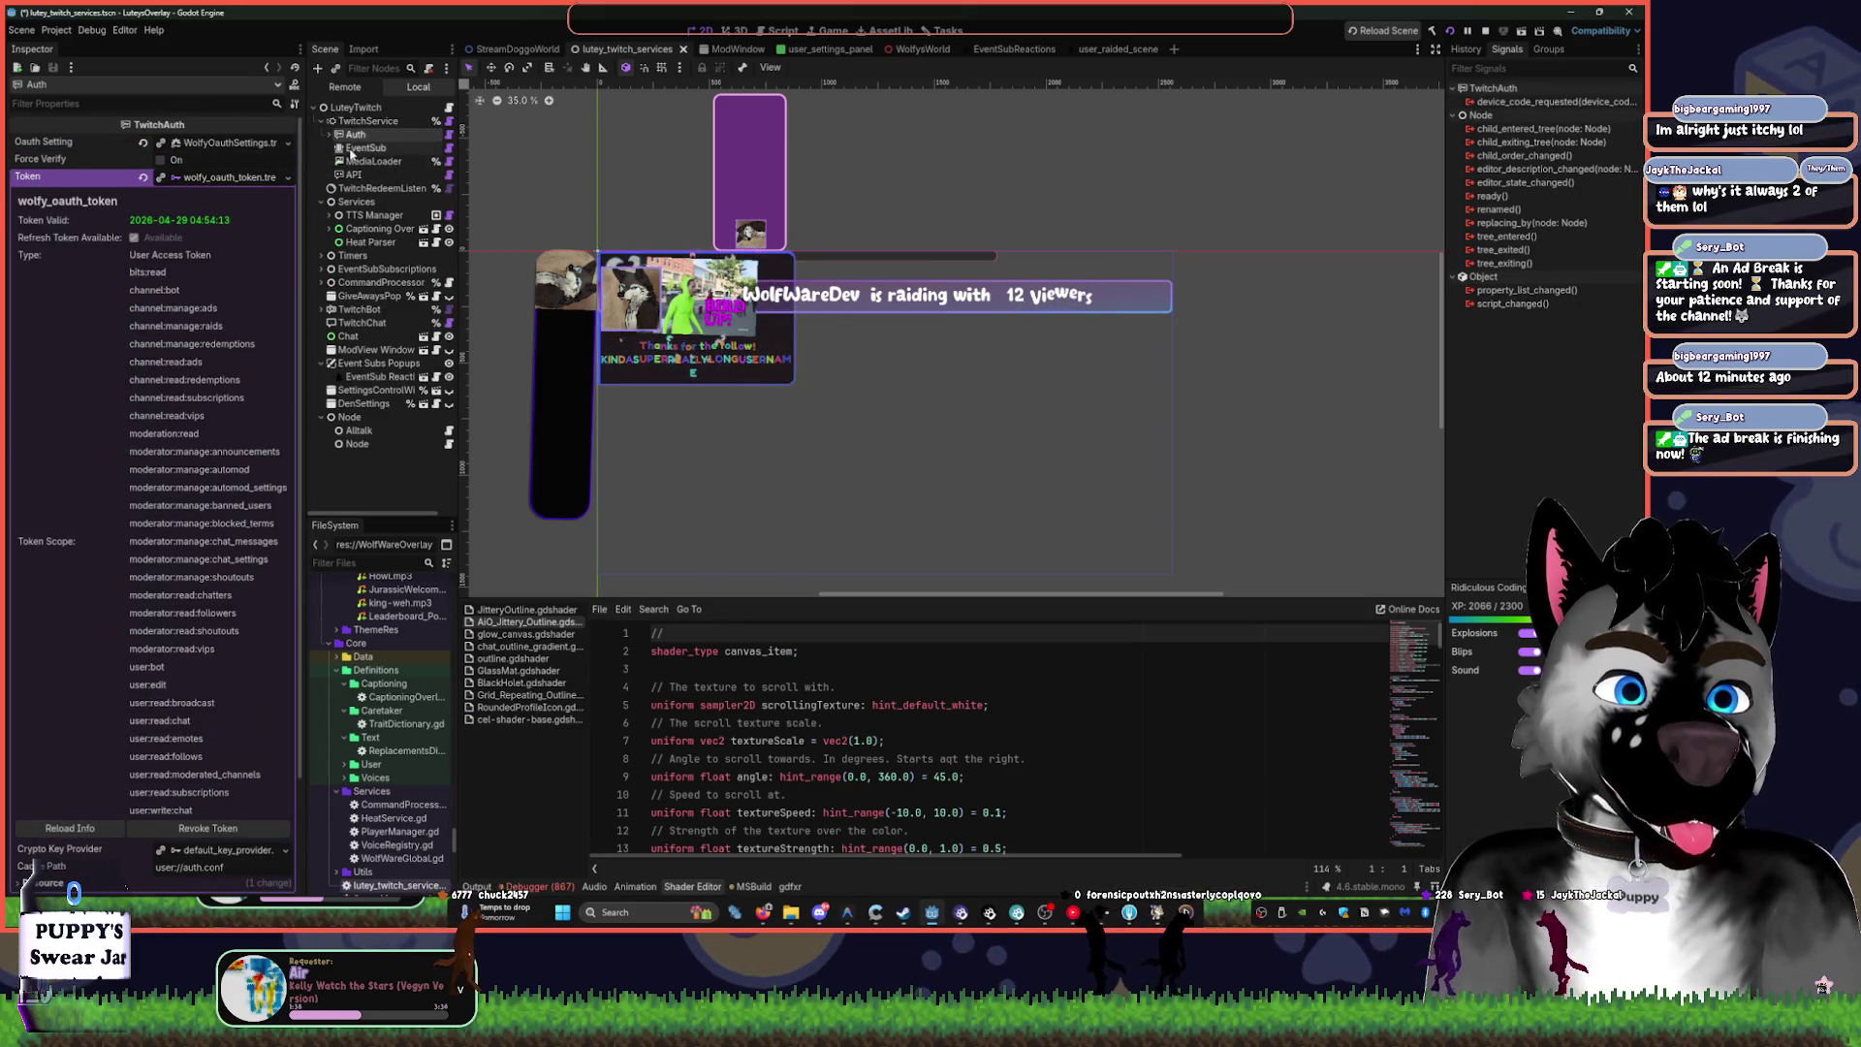
Step: Select the EventSub node, enable Use Test Server, and highlight the test server URL
click(349, 148)
click(151, 213)
drag(250, 195, 142, 195)
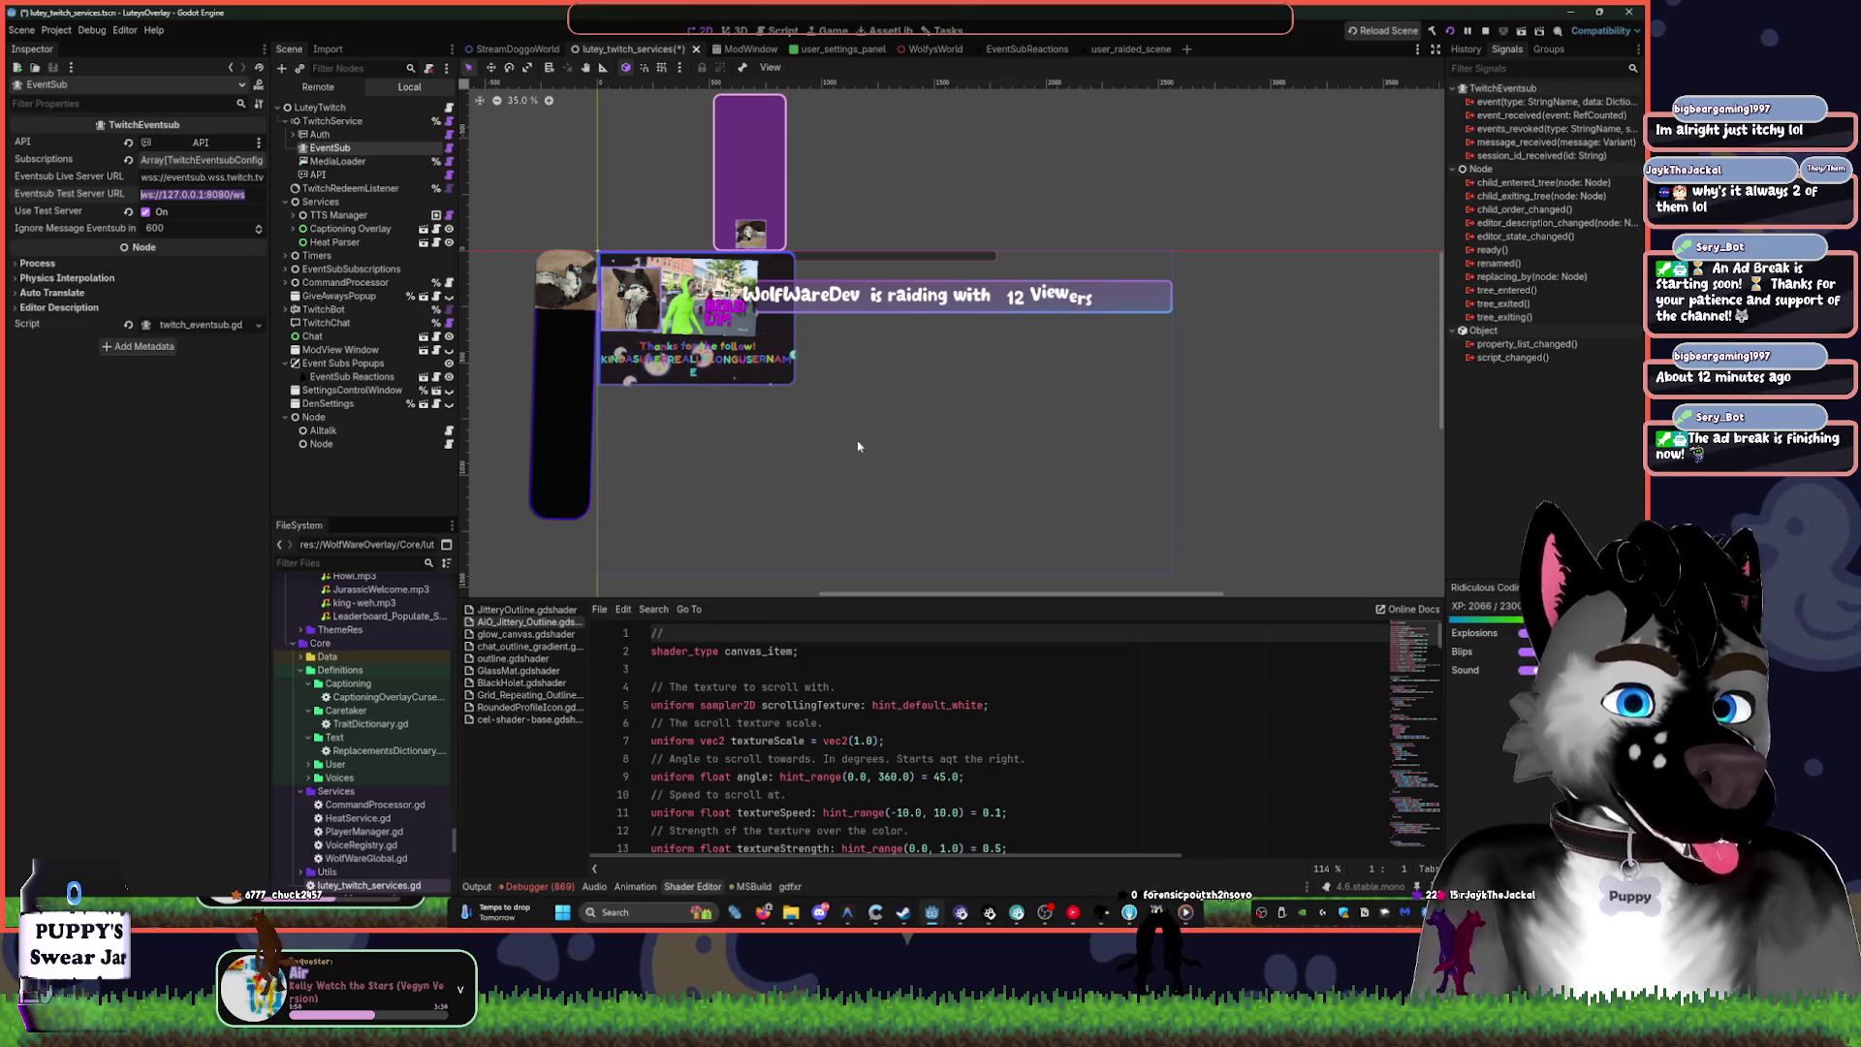
scroll(715, 370, up, 5)
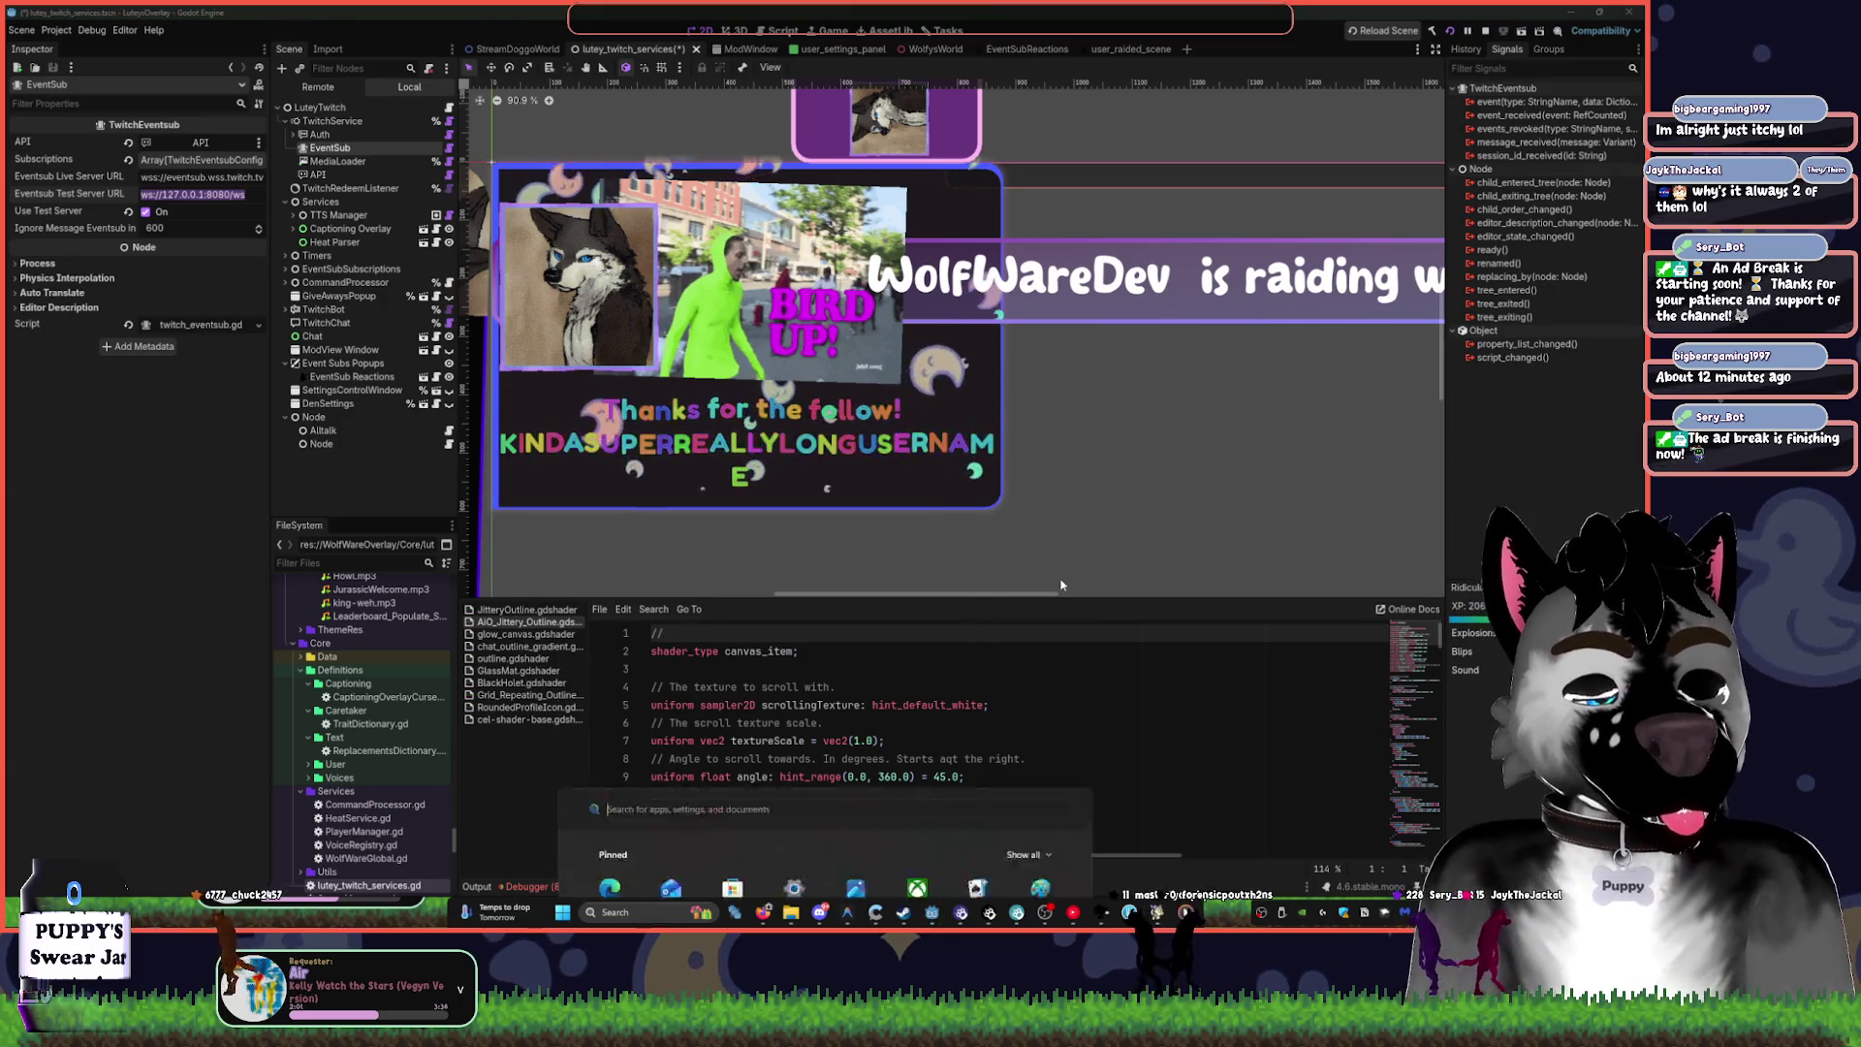
Step: Launch Lunacy by searching 'luna' in Windows Start
key(super)
key(super)
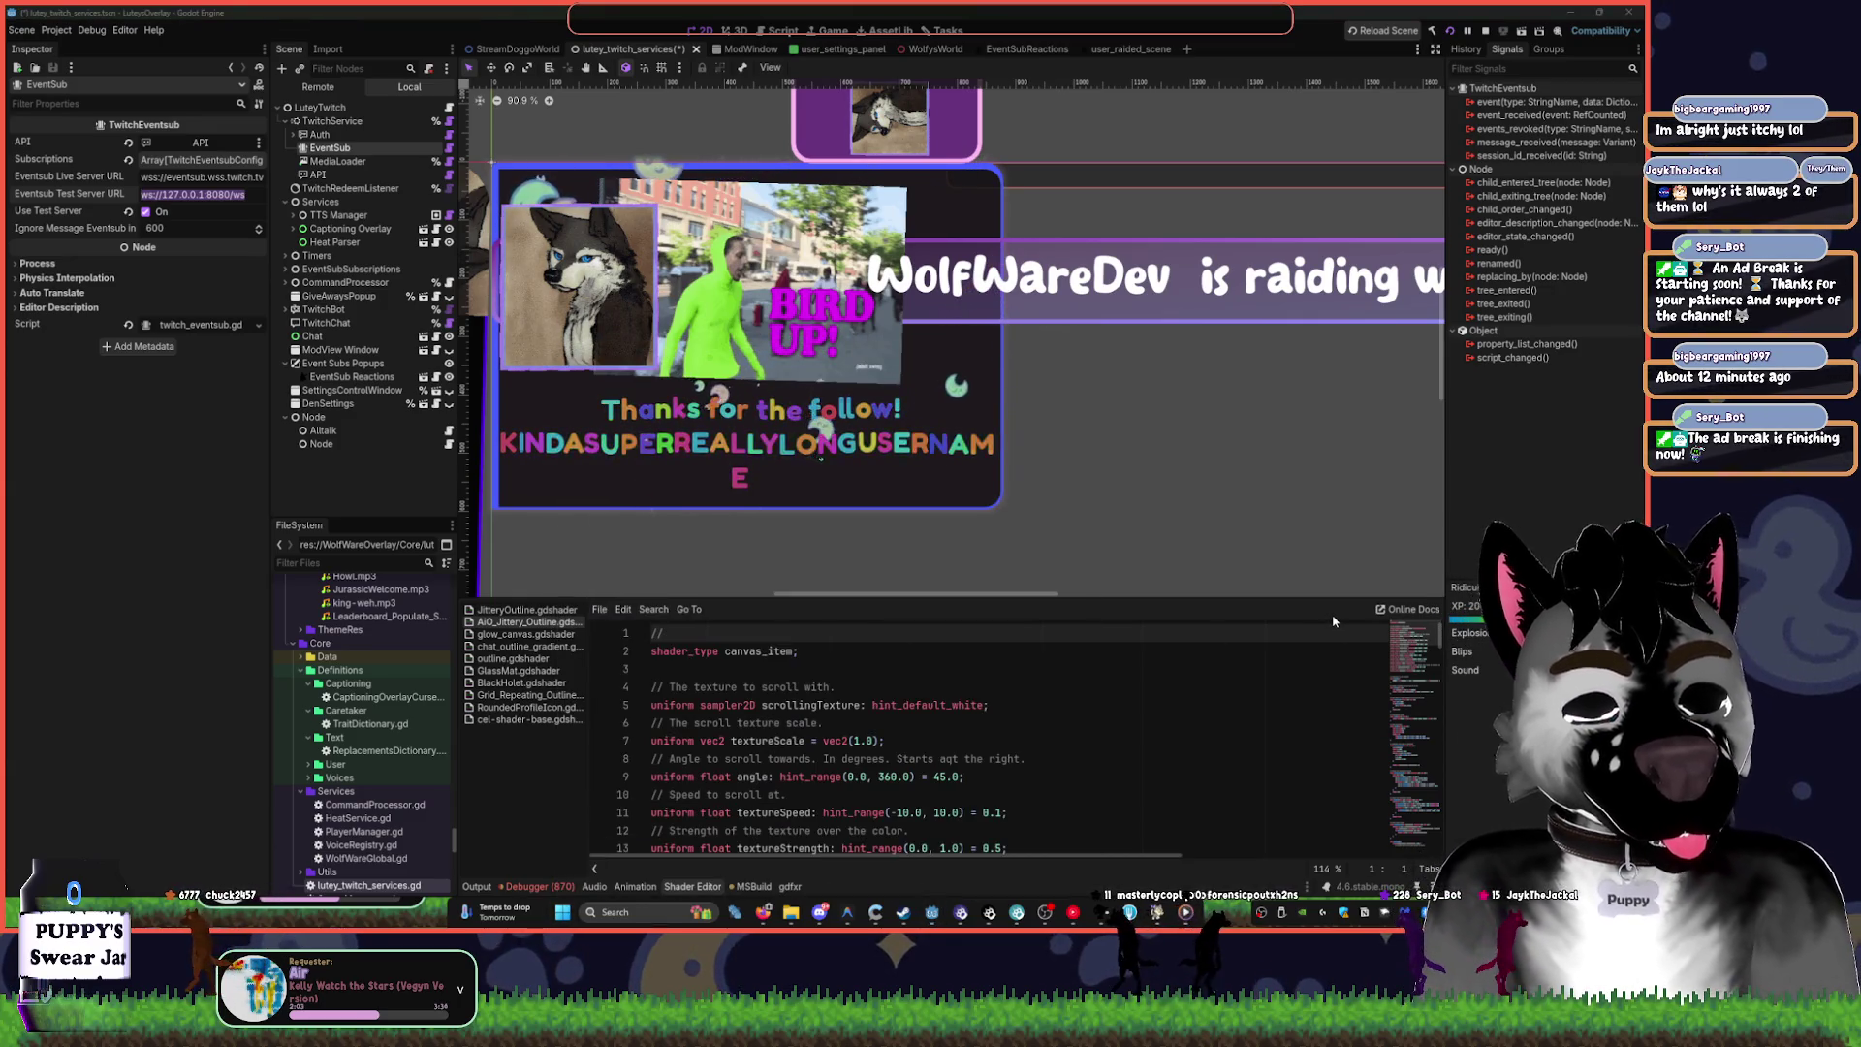
key(super)
text(luna)
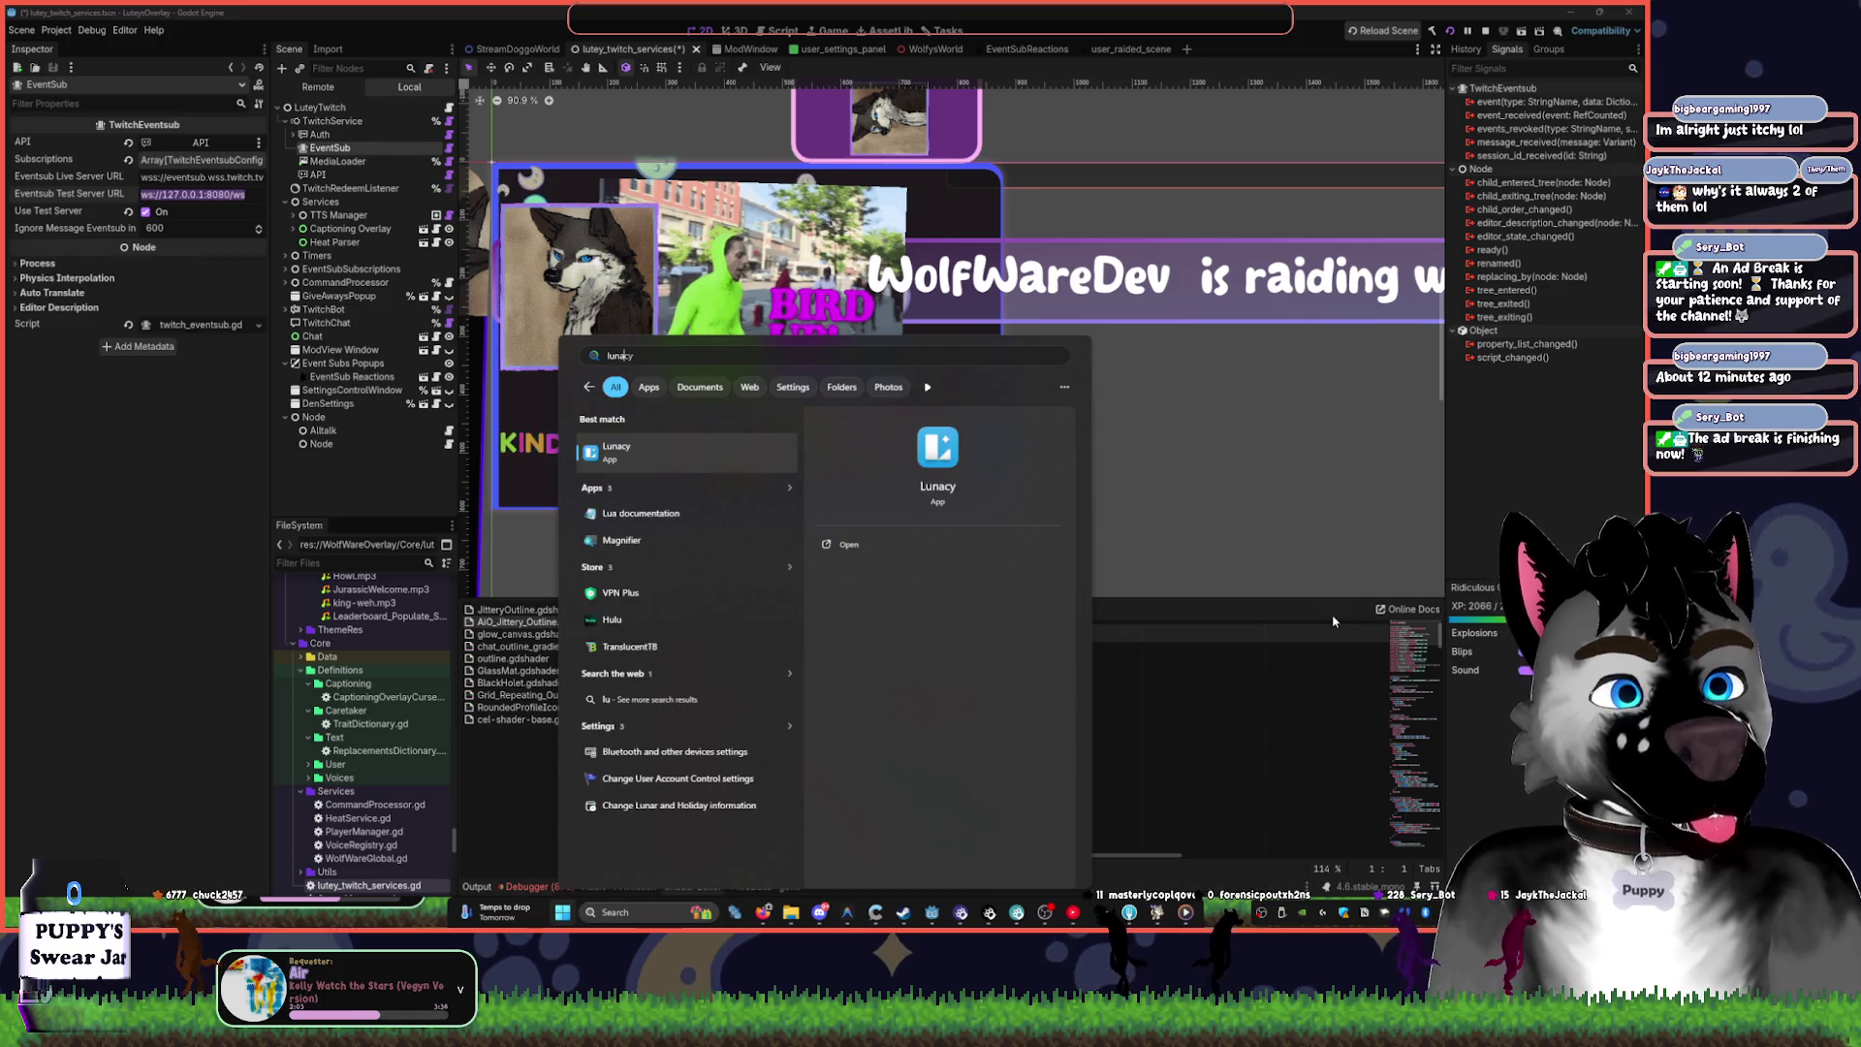
key(Return)
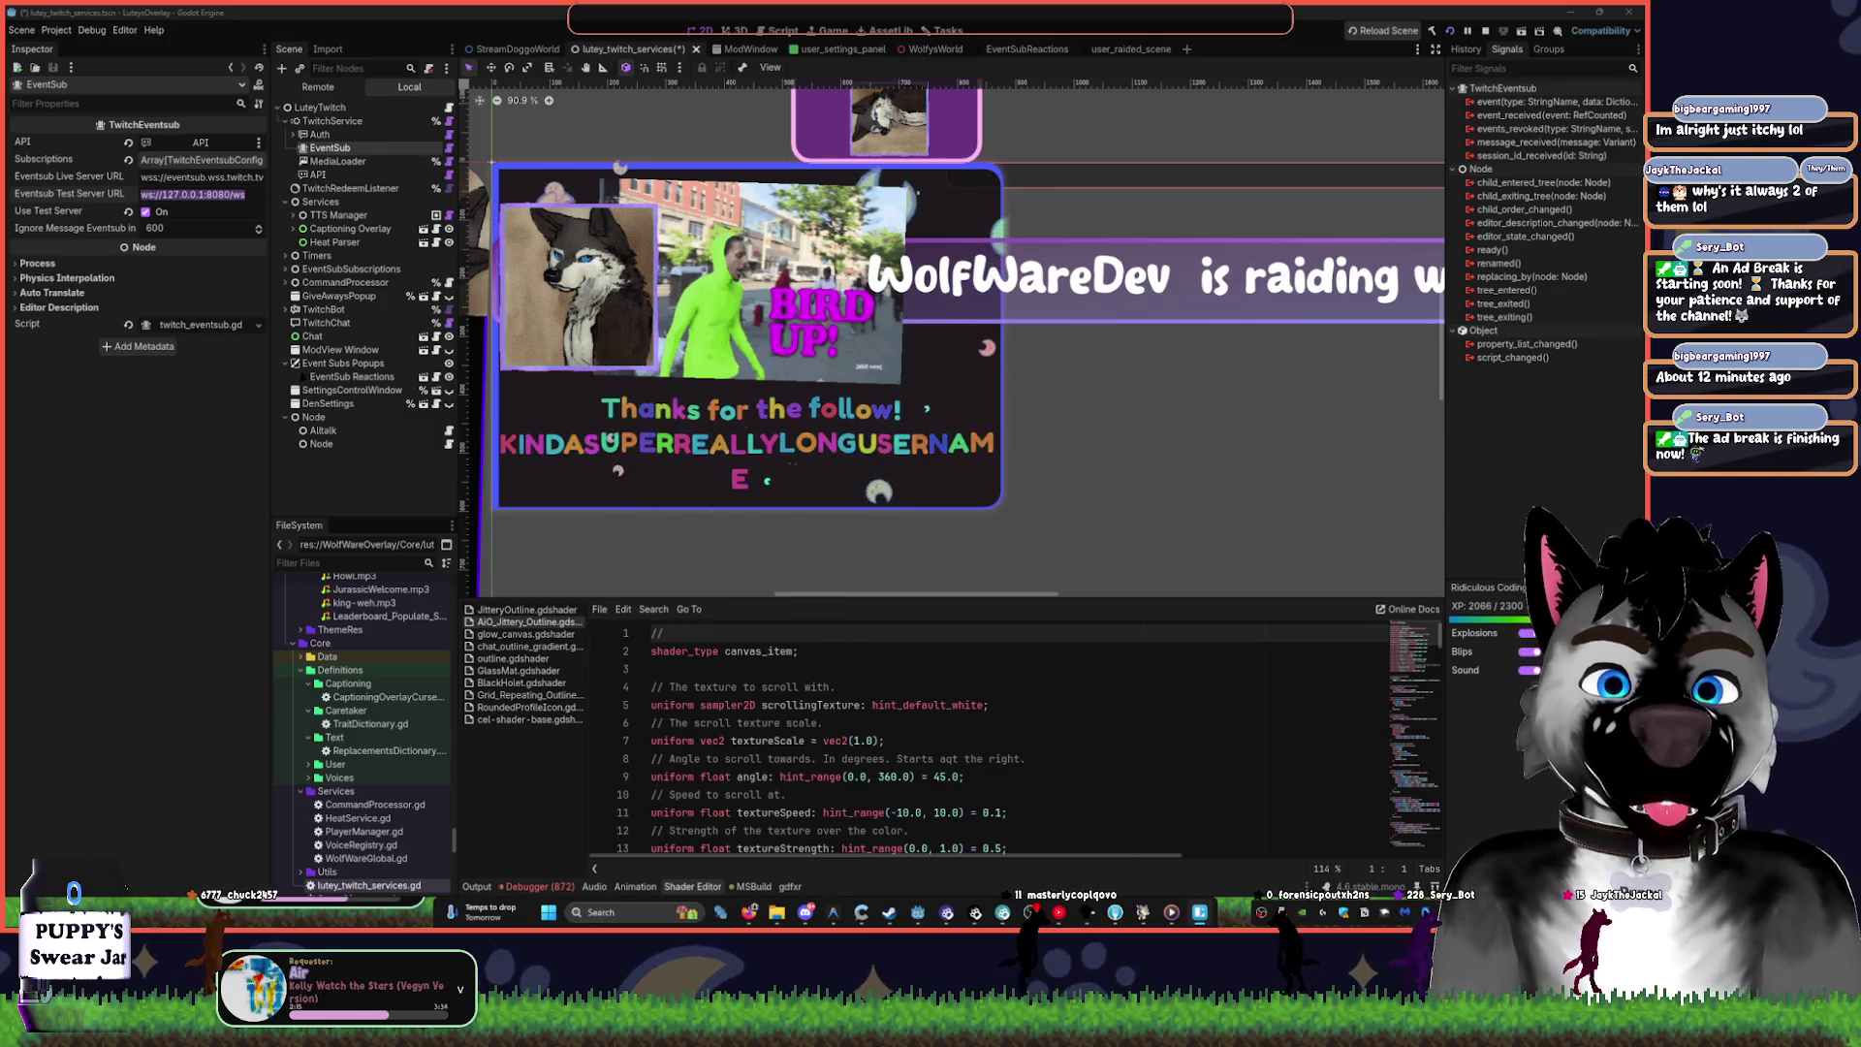
Step: Undo the extra layers in Lunacy's Untitled design, then minimise it back to Godot
key(alt+Tab)
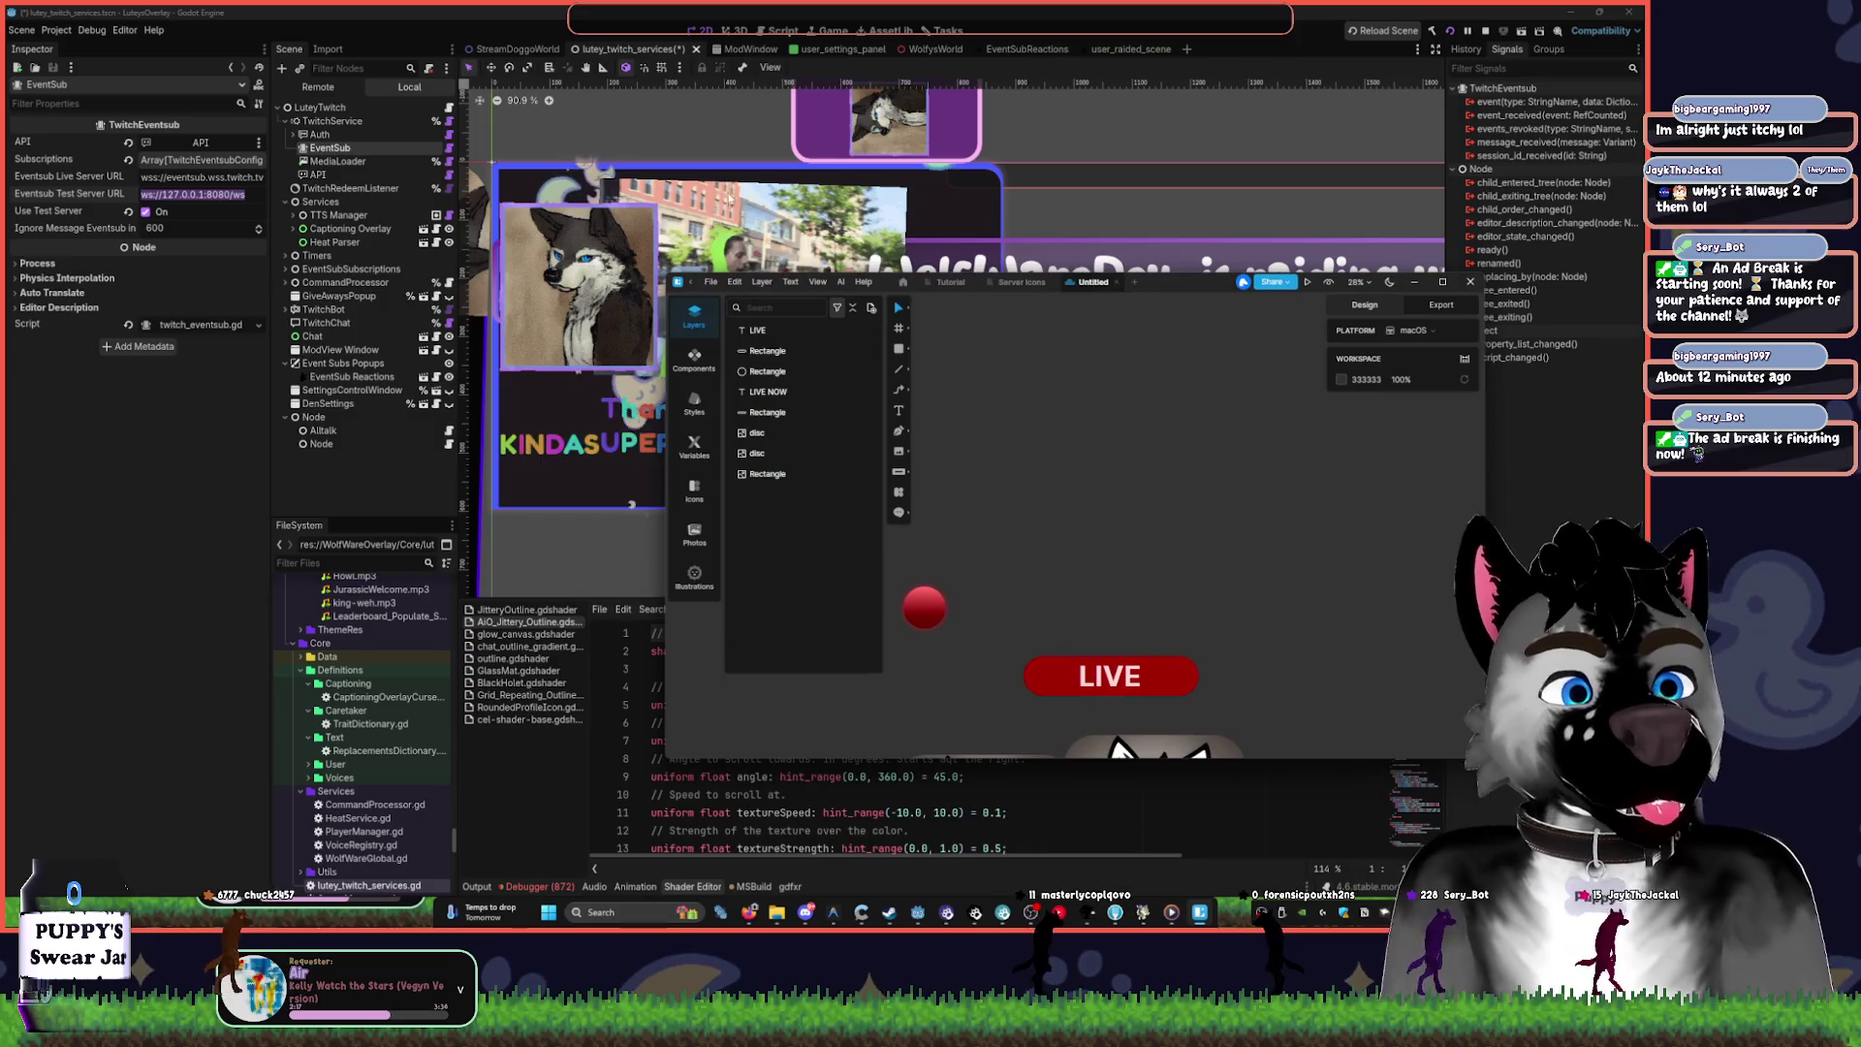
key(ctrl+z)
key(ctrl+z)
key(ctrl+z)
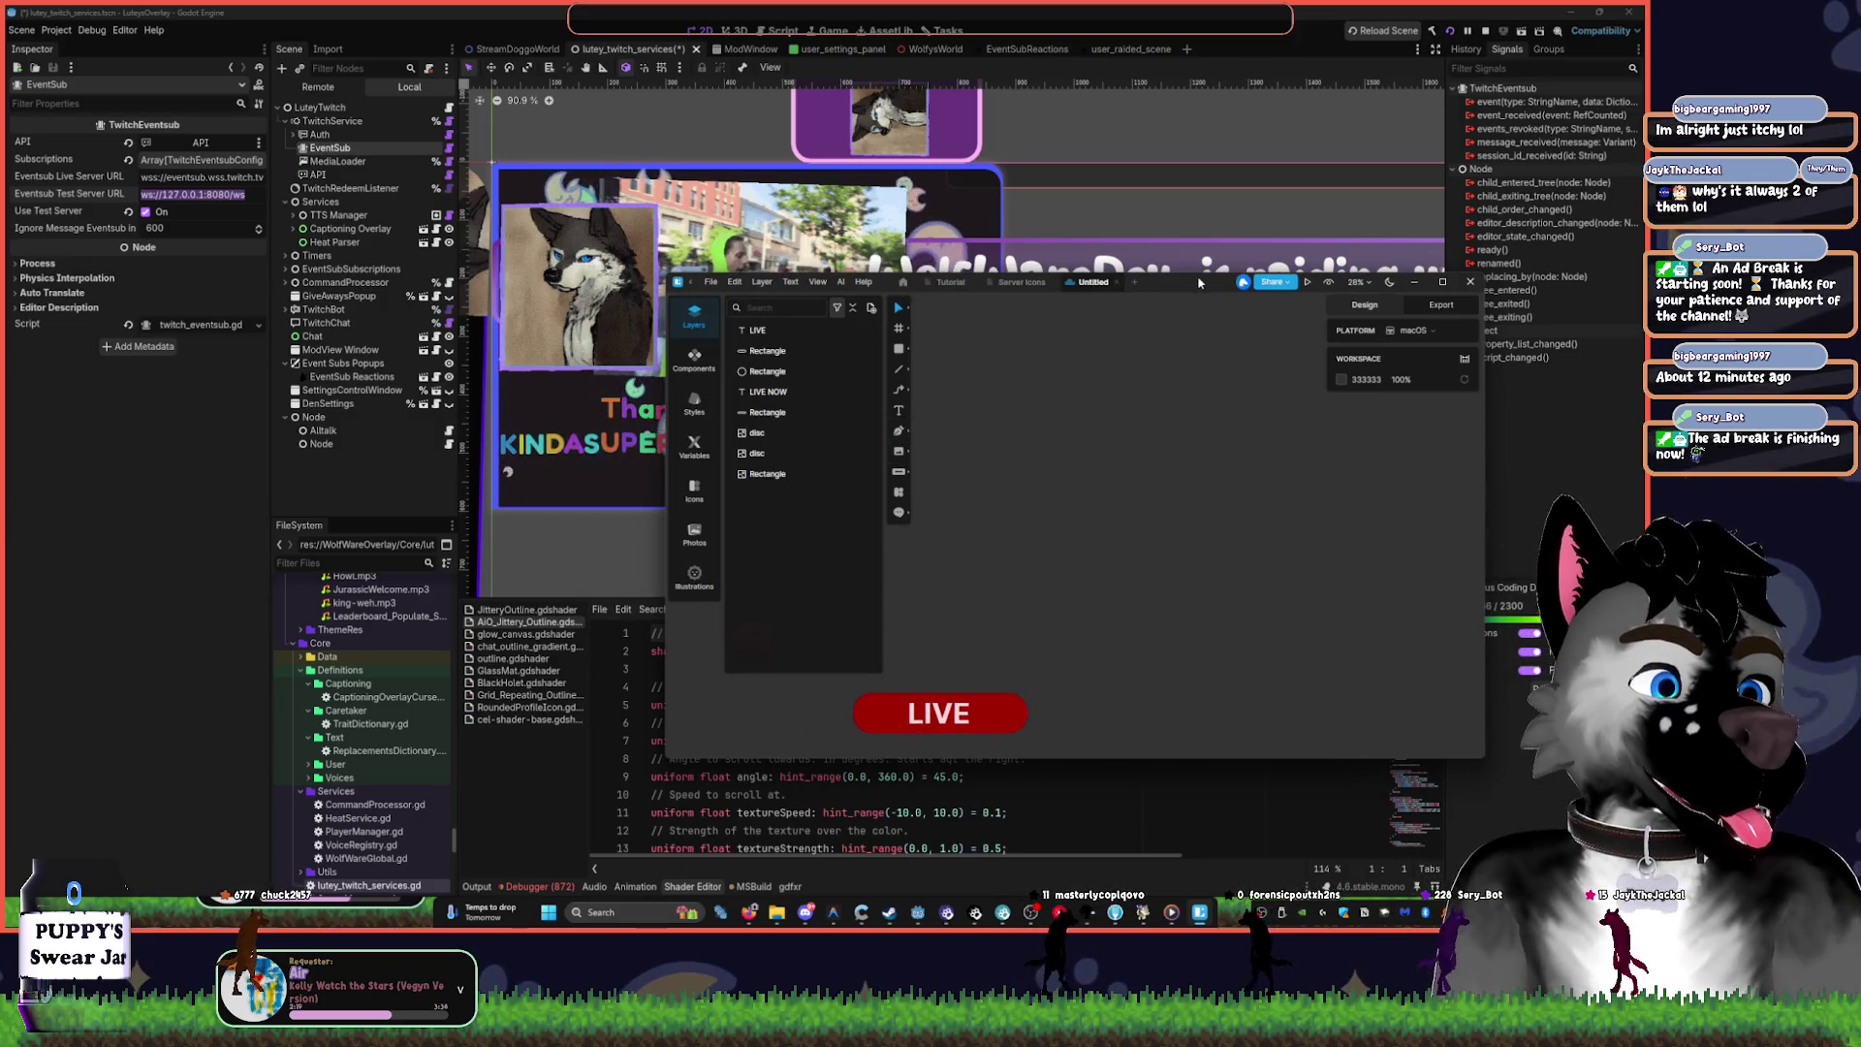
click(1249, 27)
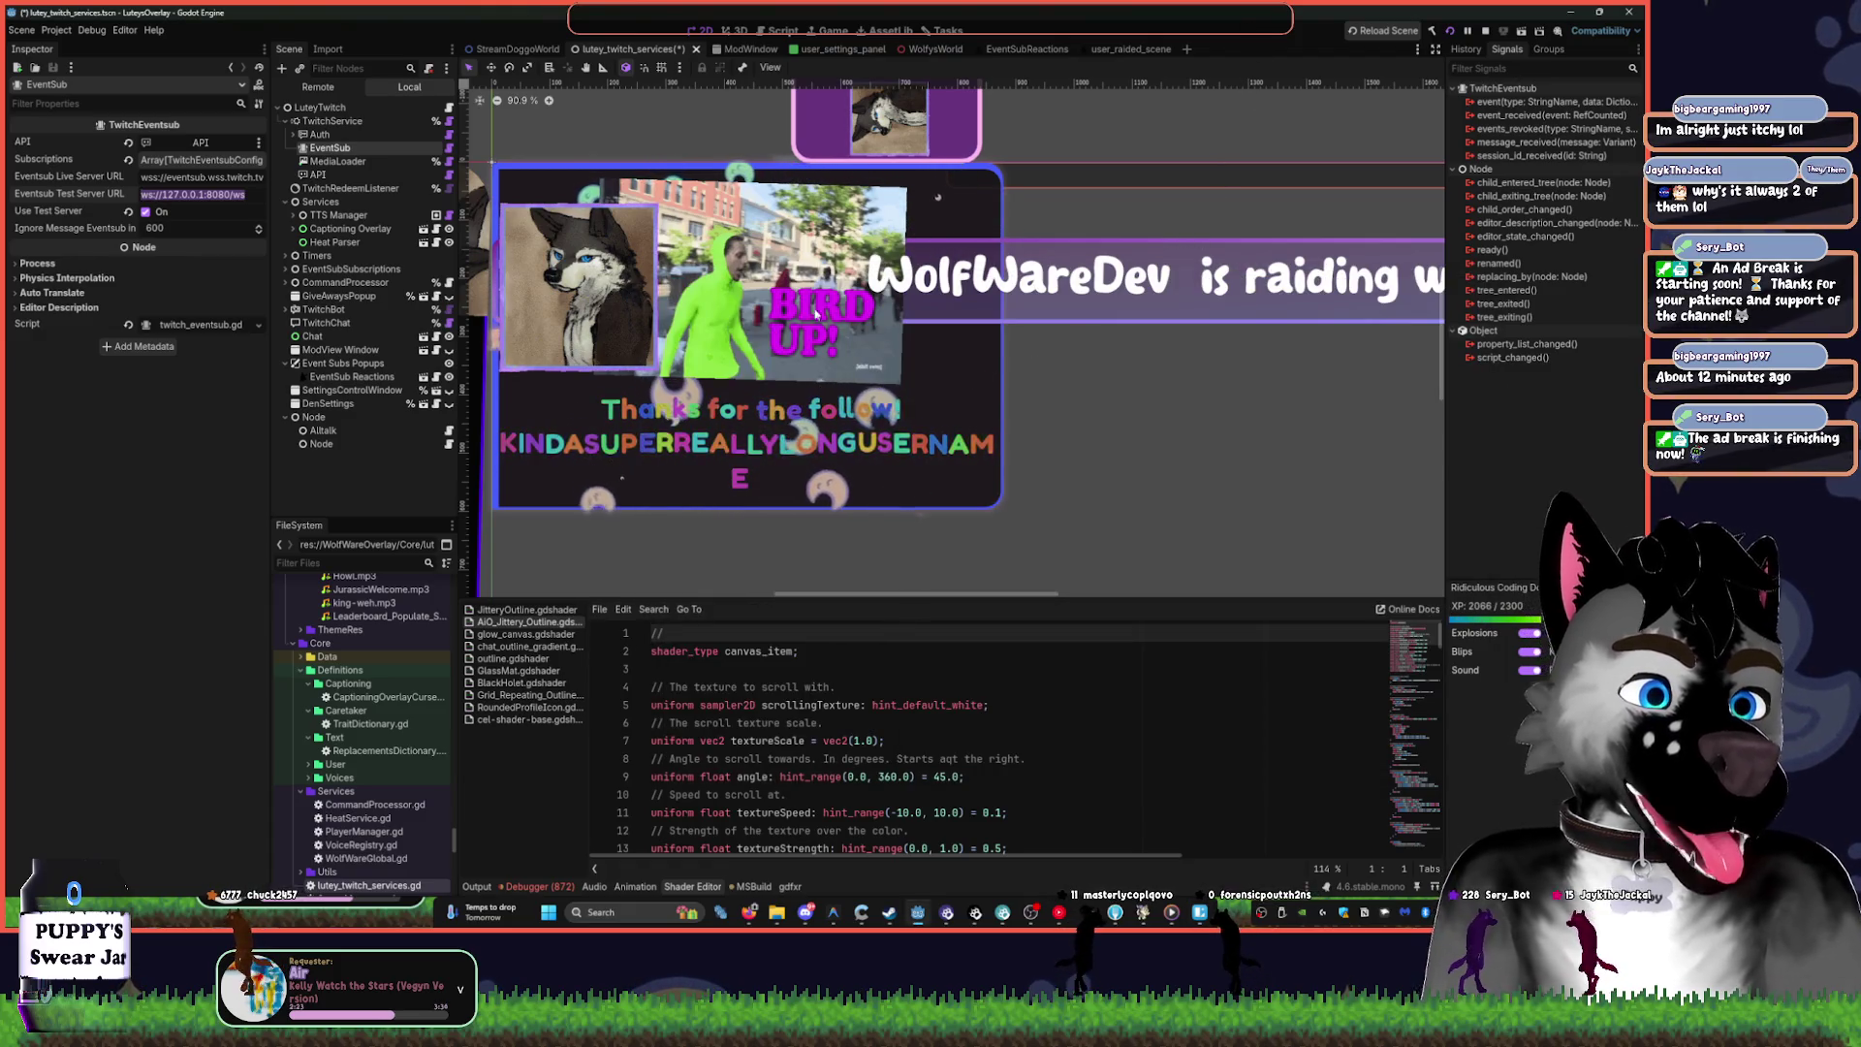
Step: Select EventSub Reactions, then collapse the Services group in the Scene tree
click(838, 462)
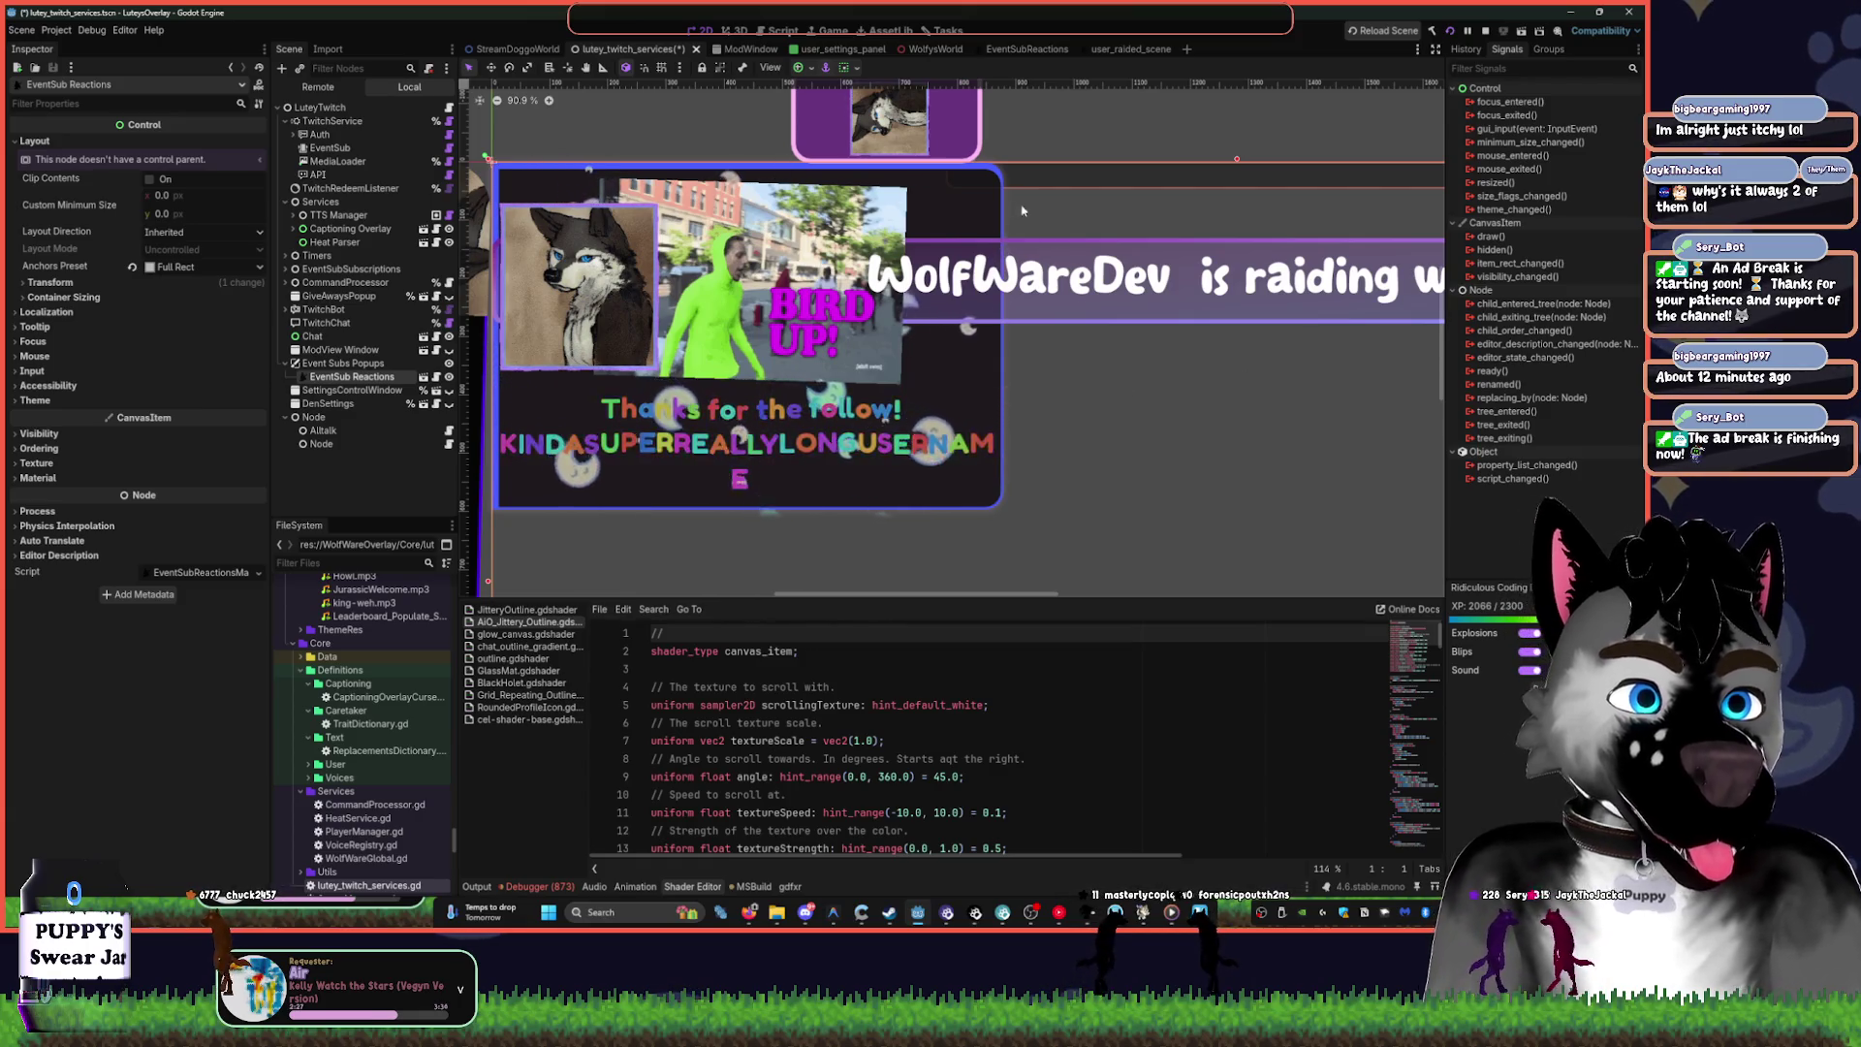
scroll(1017, 206, up, 4)
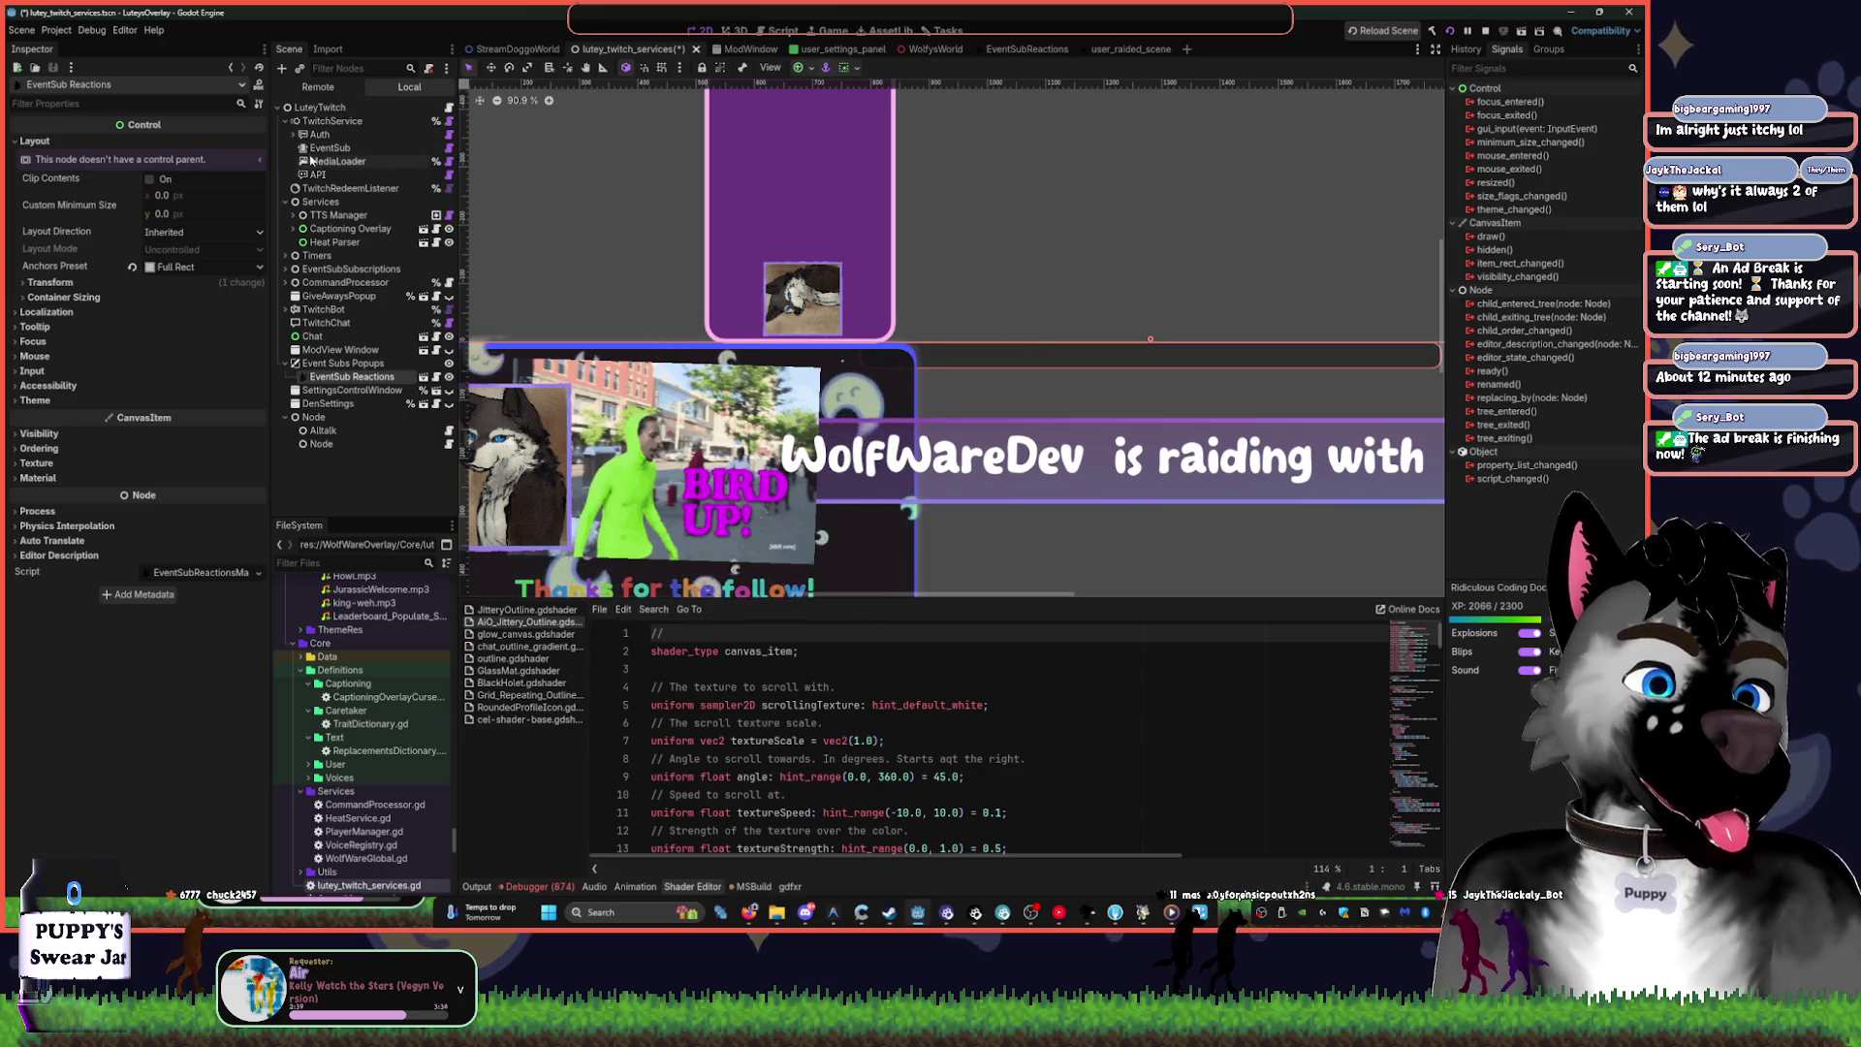
click(287, 202)
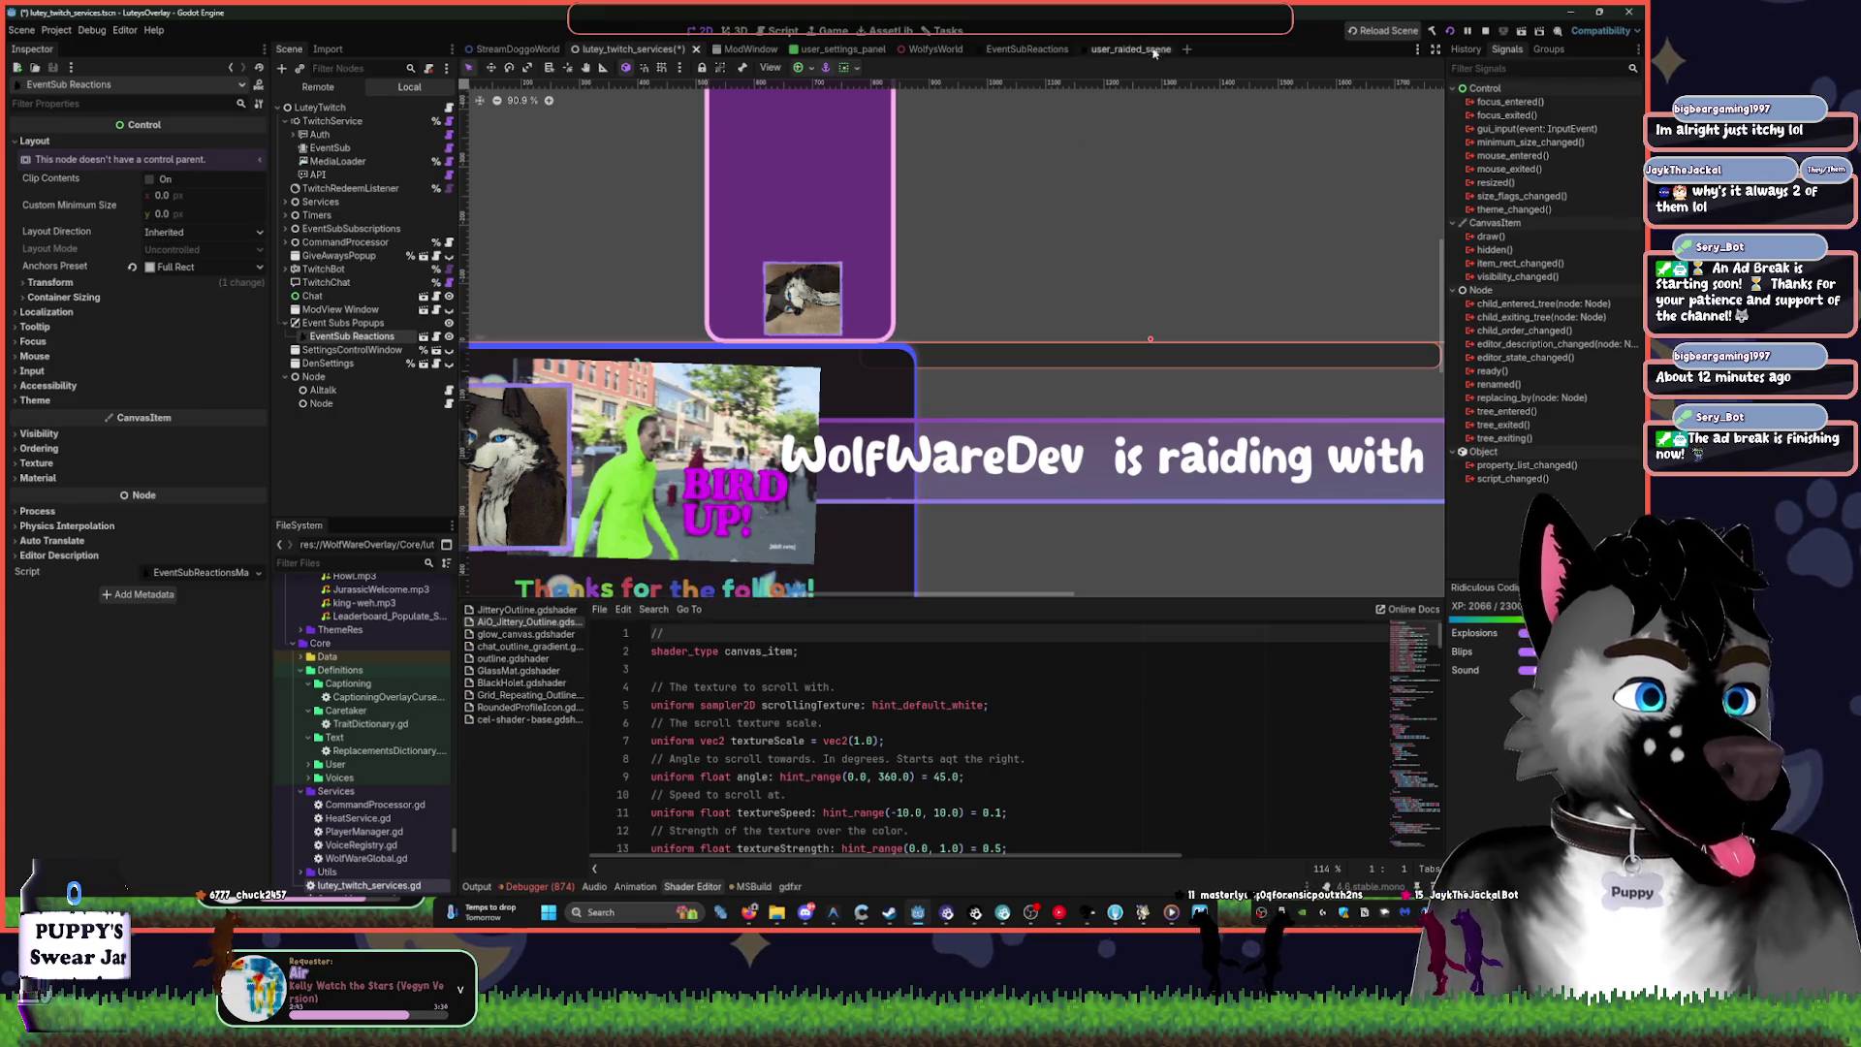
Step: Cycle through the scene tabs back to lutey_twitch_services and select the DenSettings node
click(1104, 48)
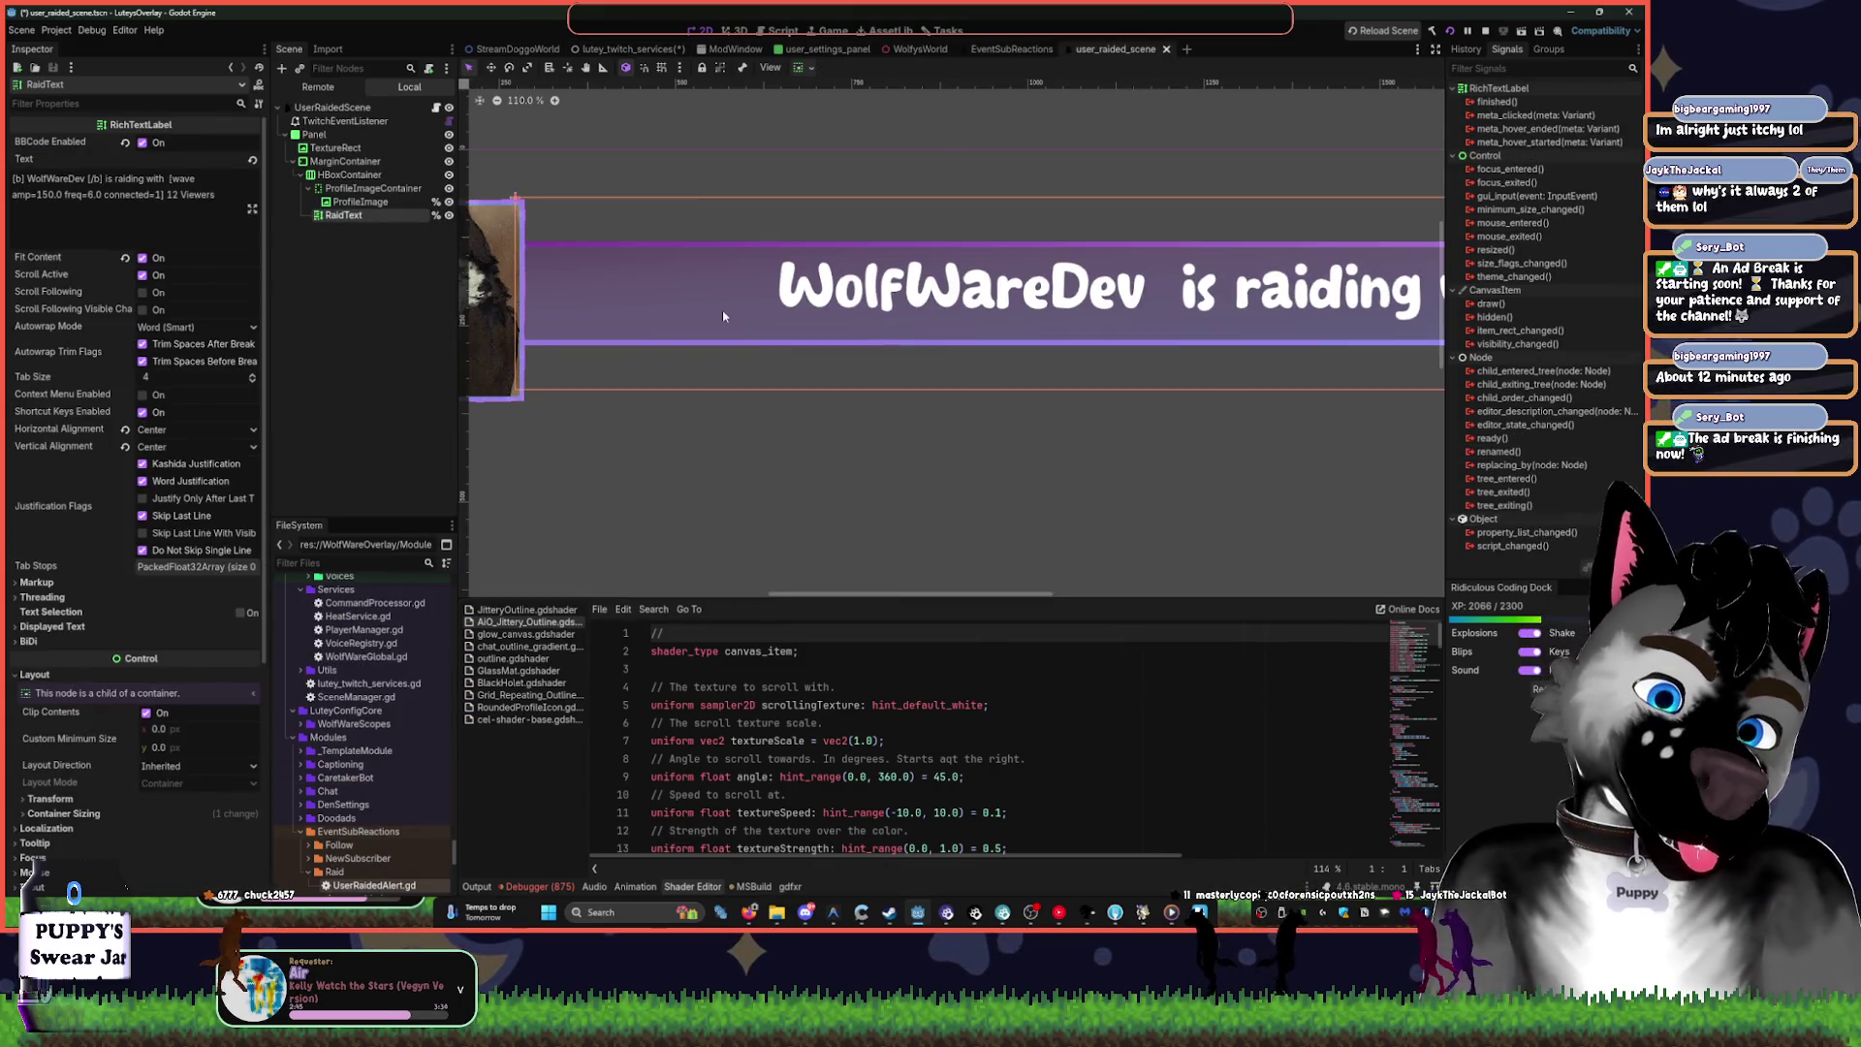
click(1012, 49)
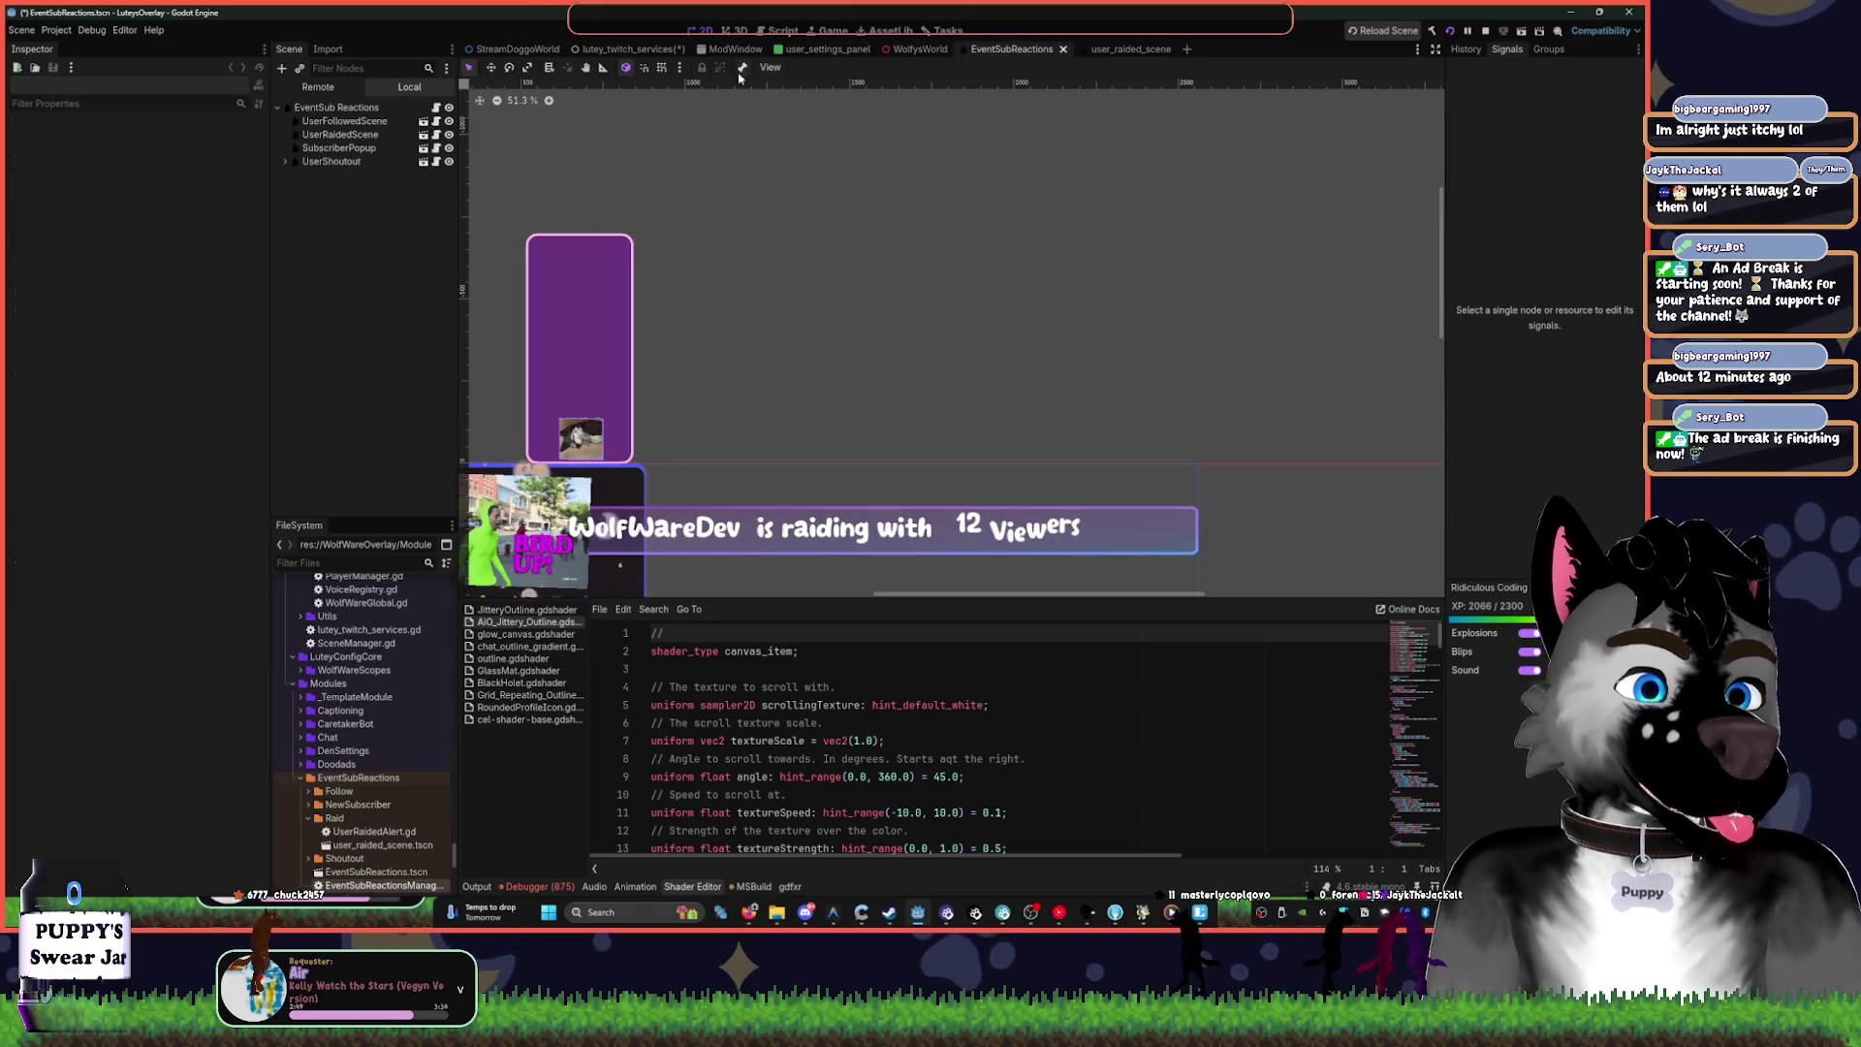
click(911, 52)
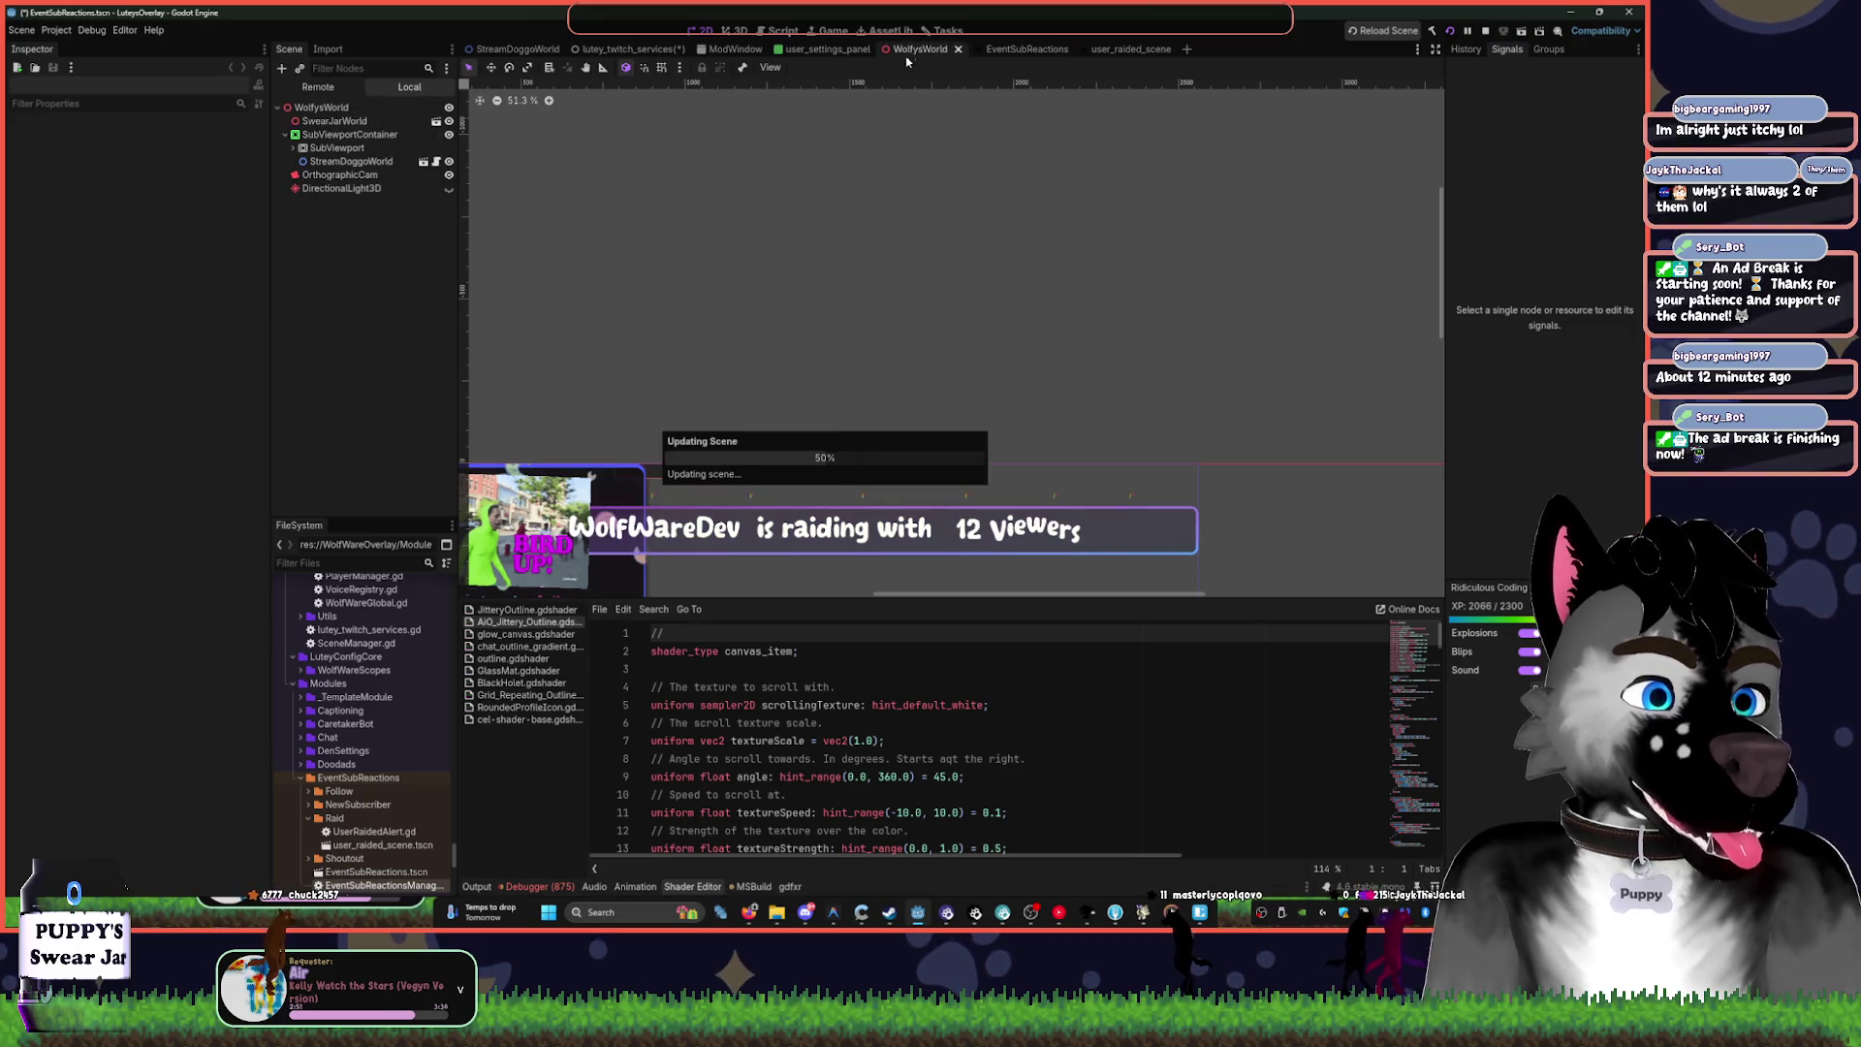
click(829, 49)
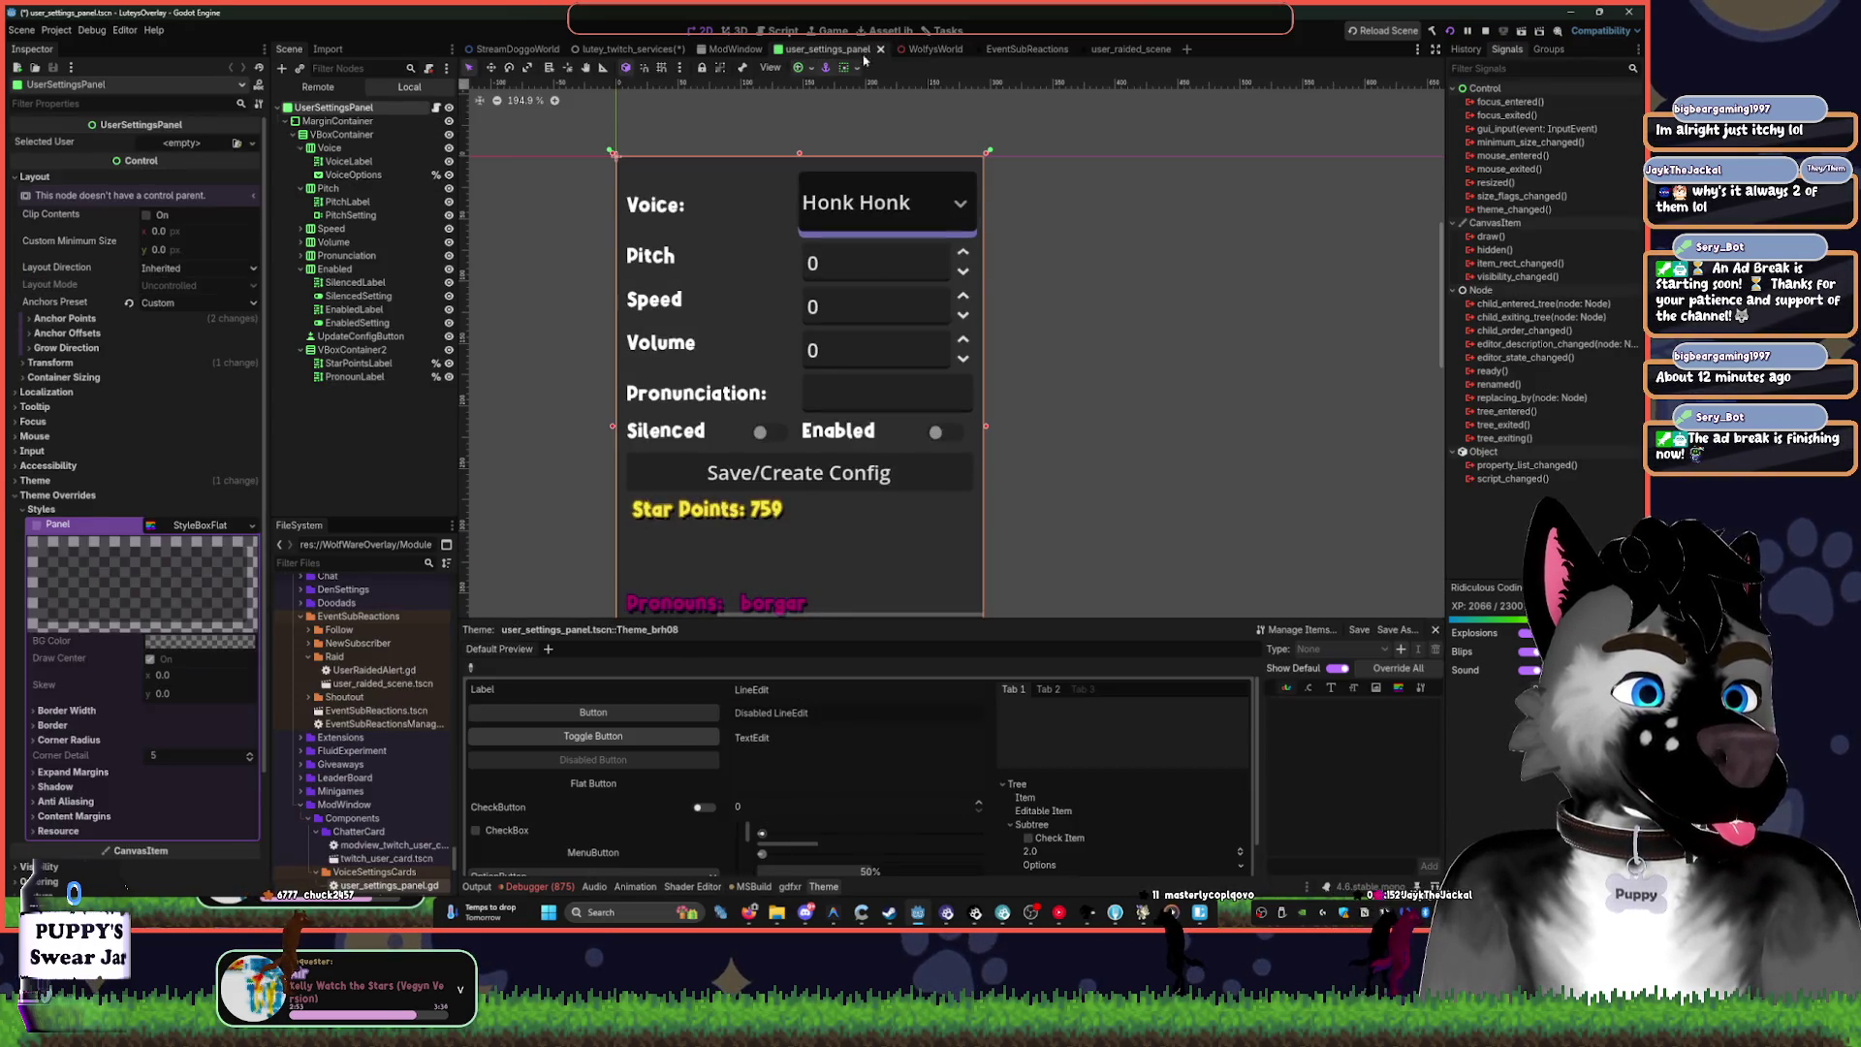
click(719, 53)
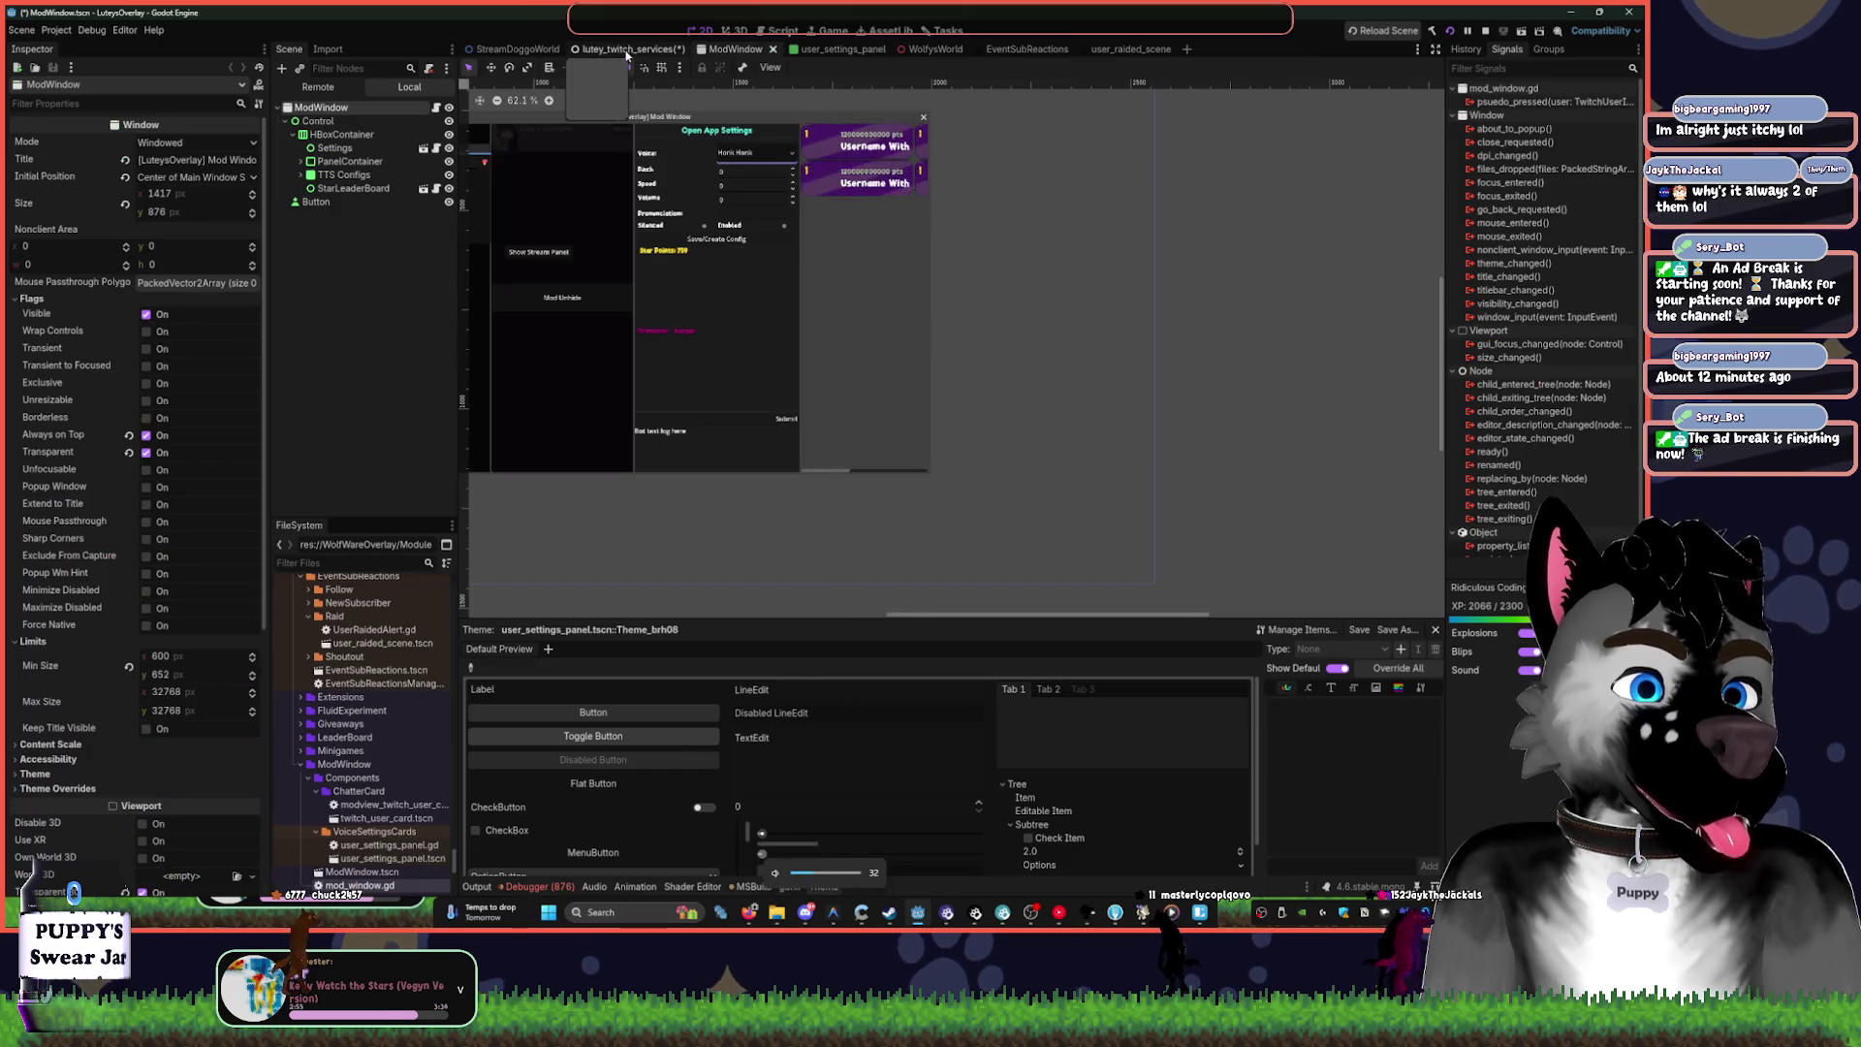
click(626, 50)
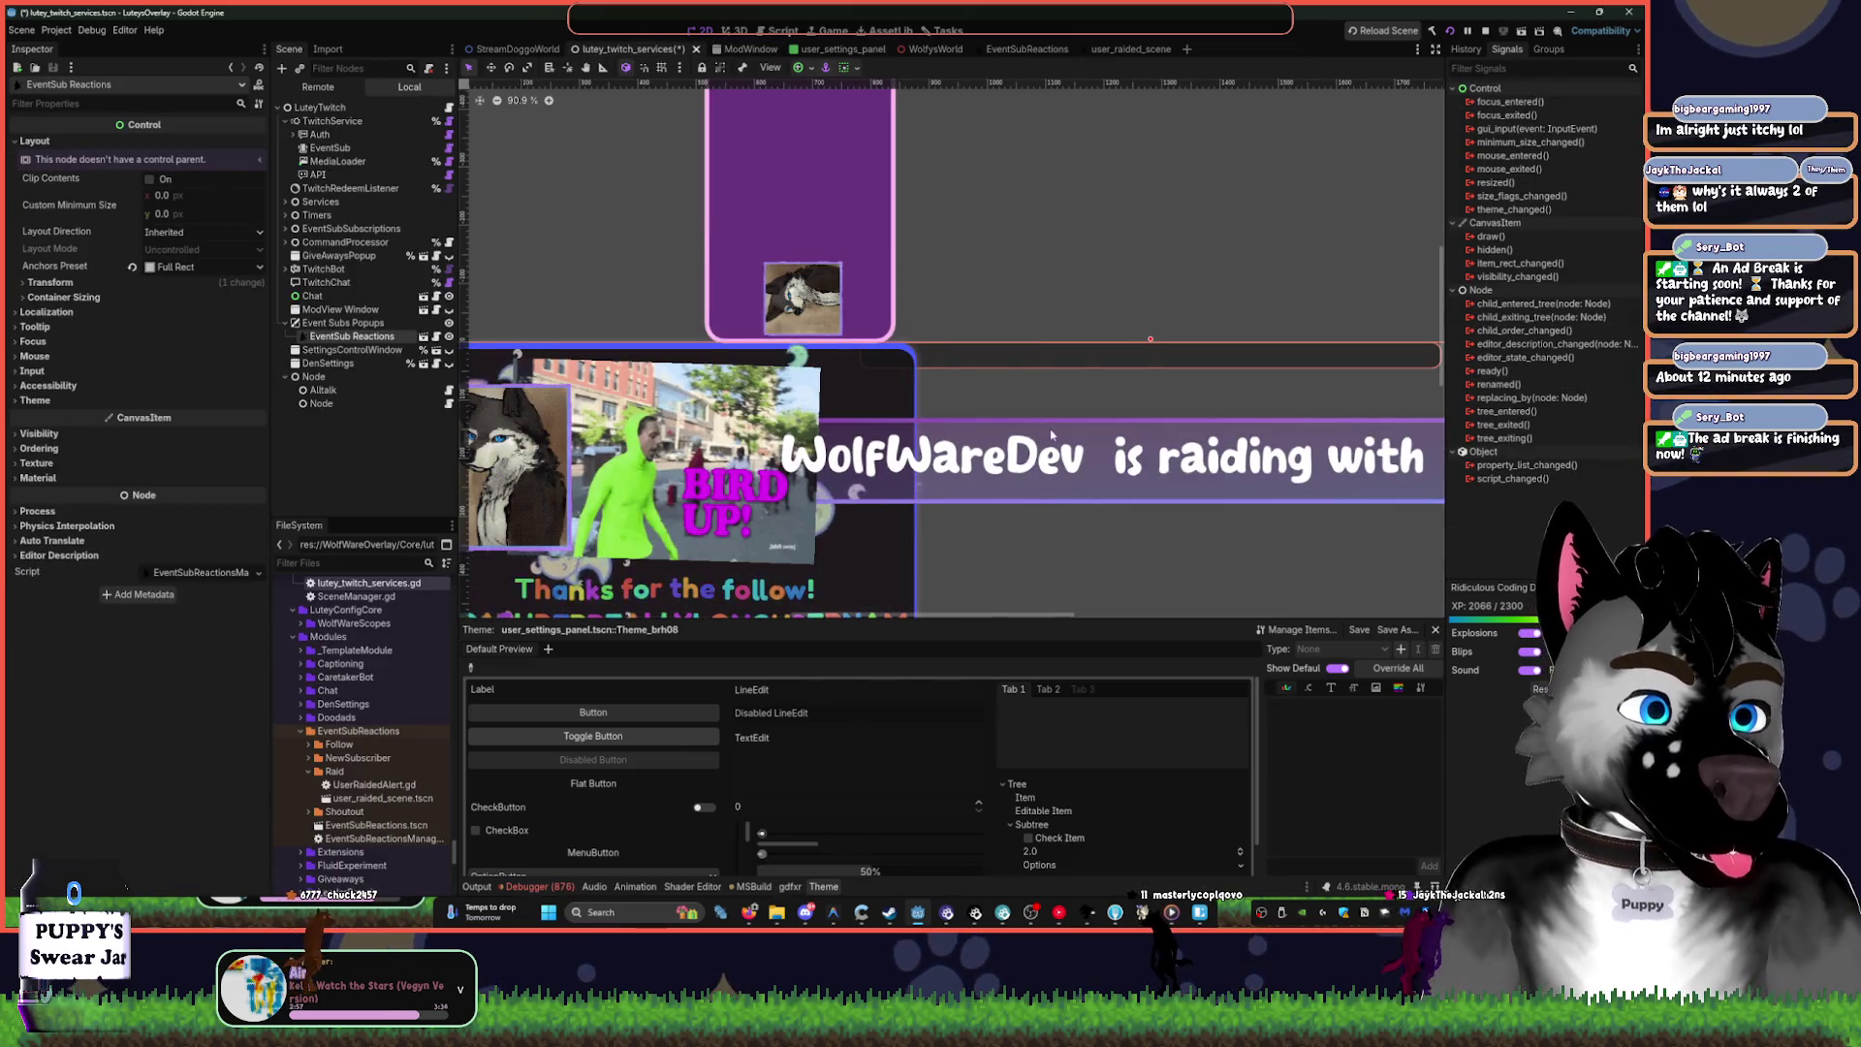
click(423, 386)
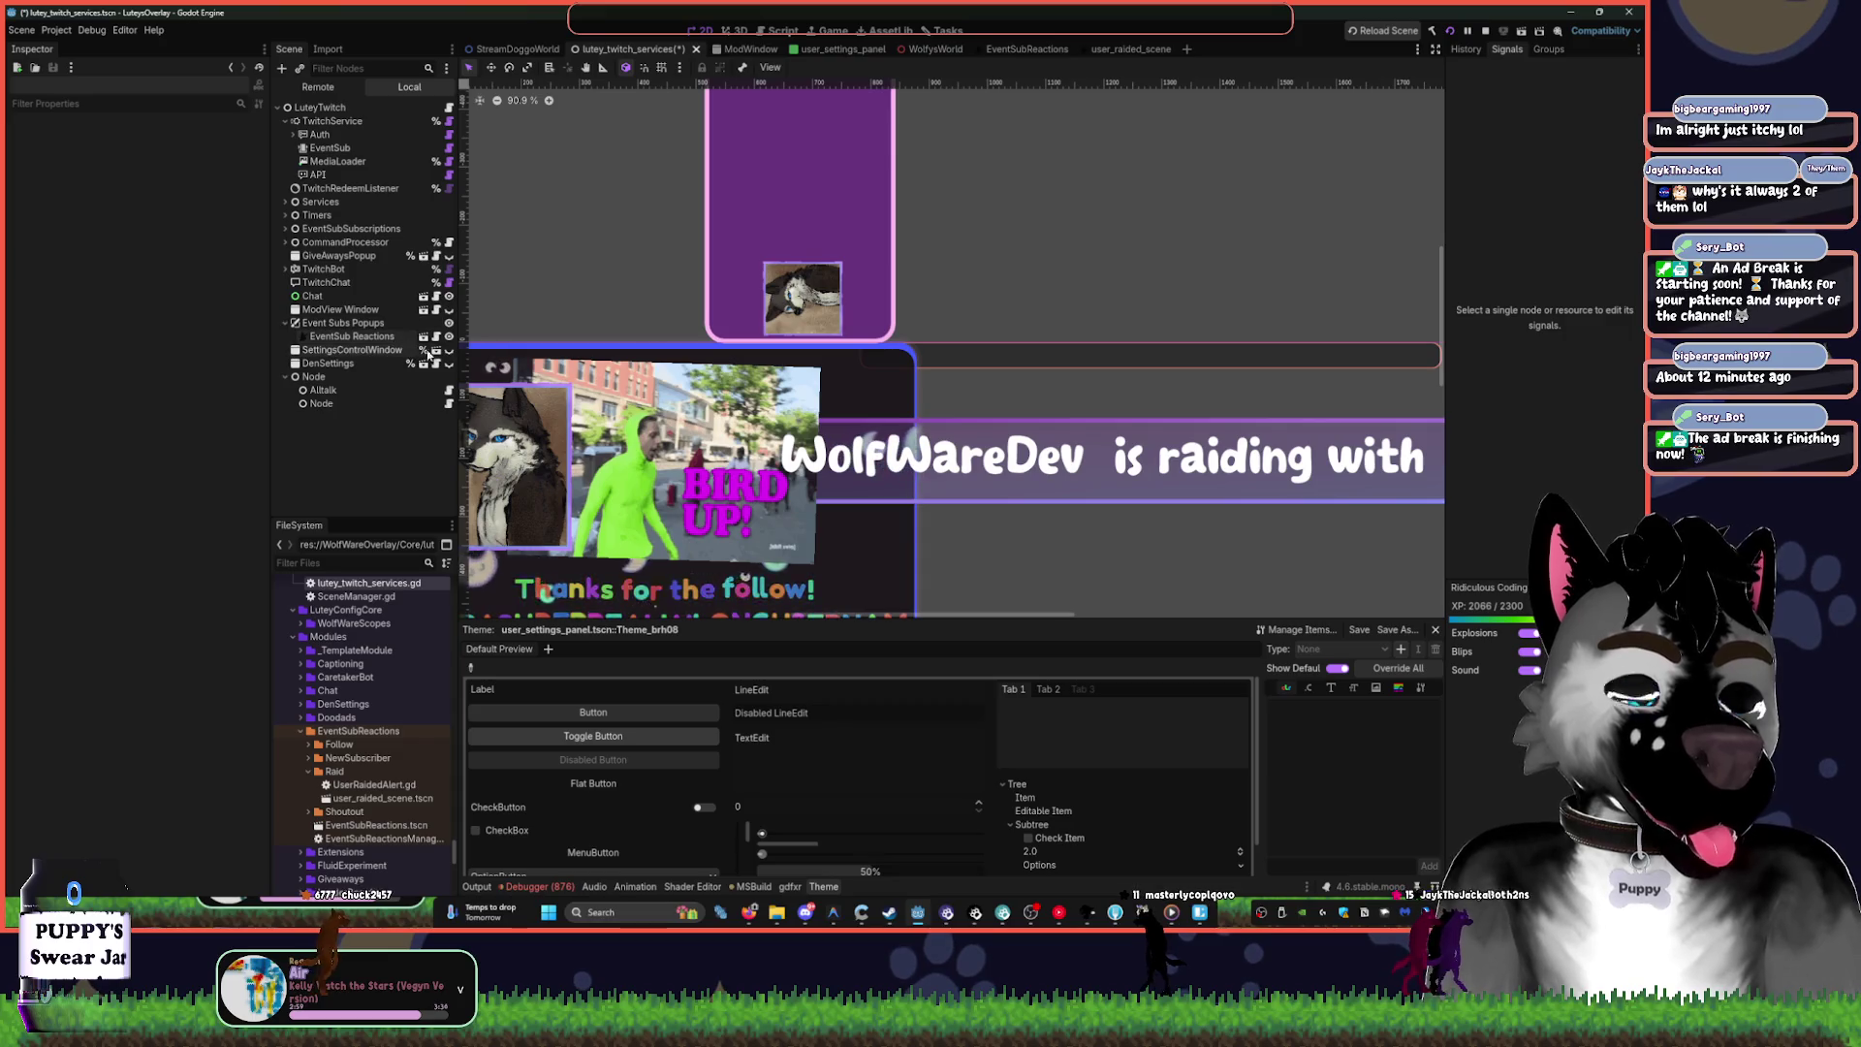
click(387, 364)
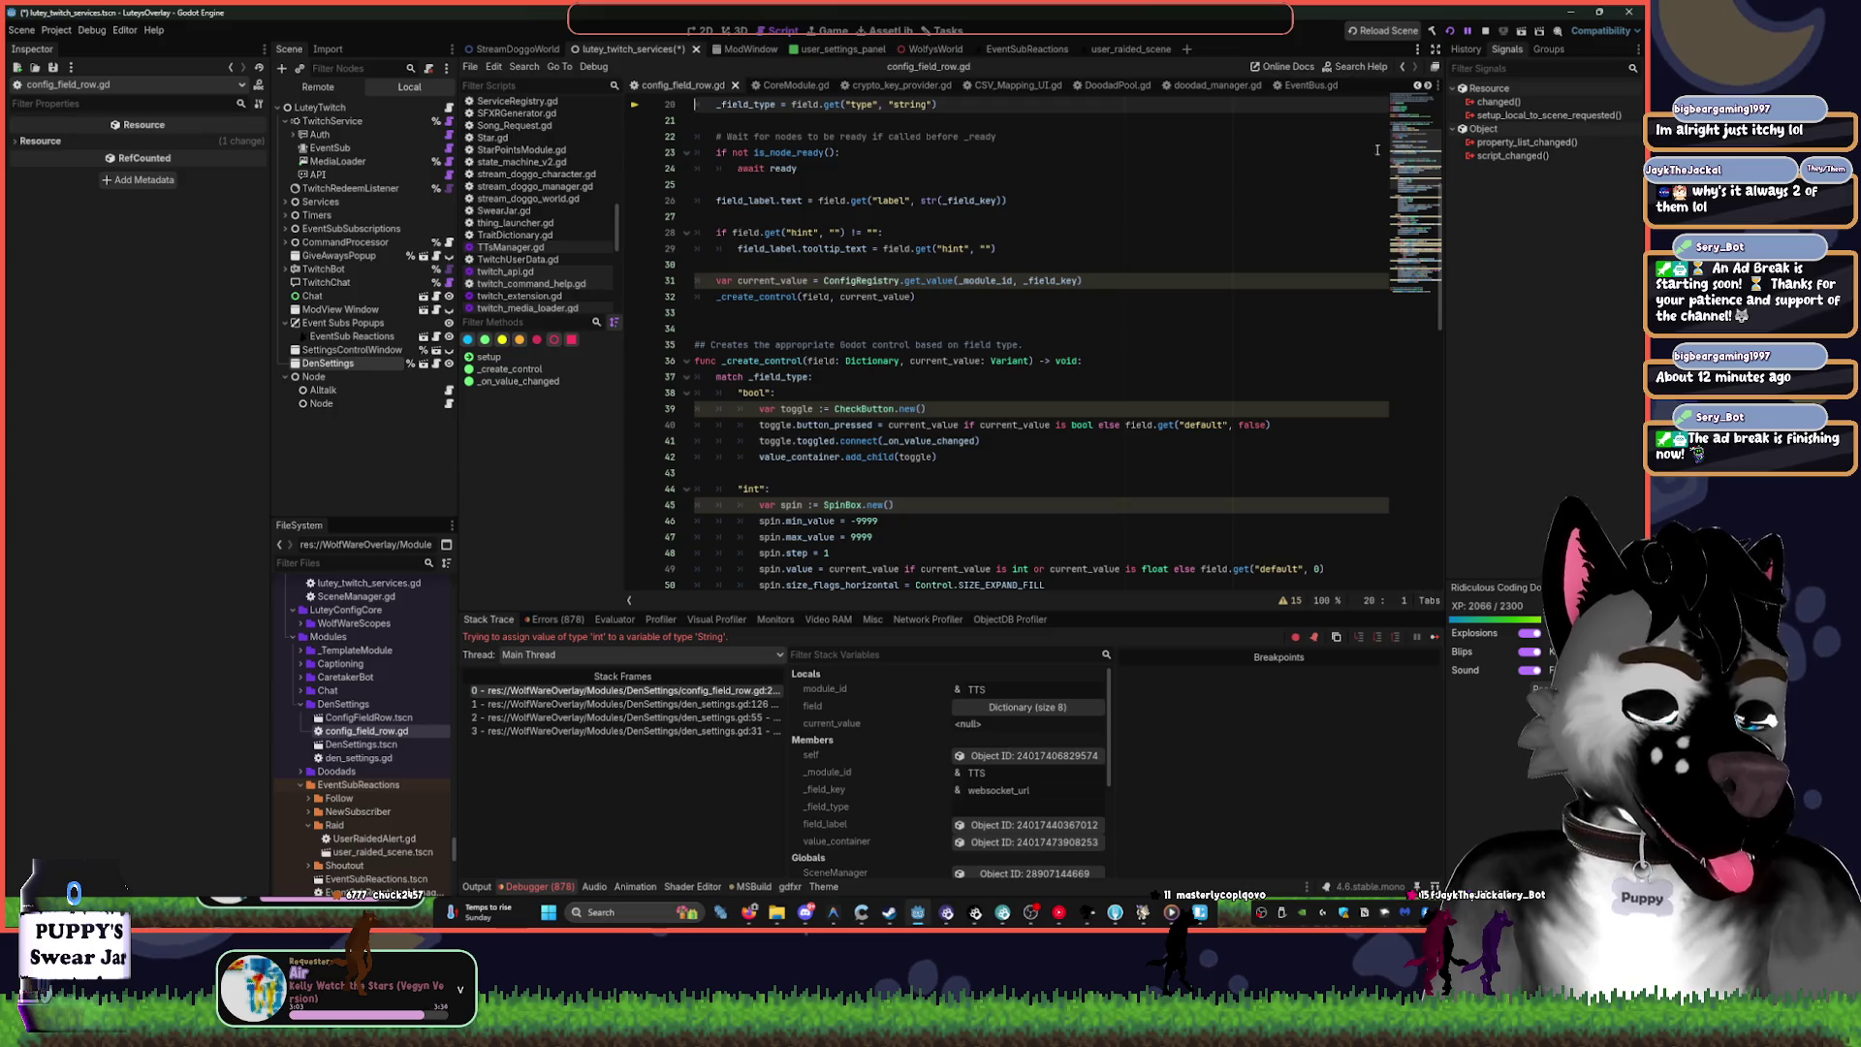
Step: Hide the Den Settings window in 2D view, run the project, and view the Debugger errors
key(XF86AudioLowerVolume)
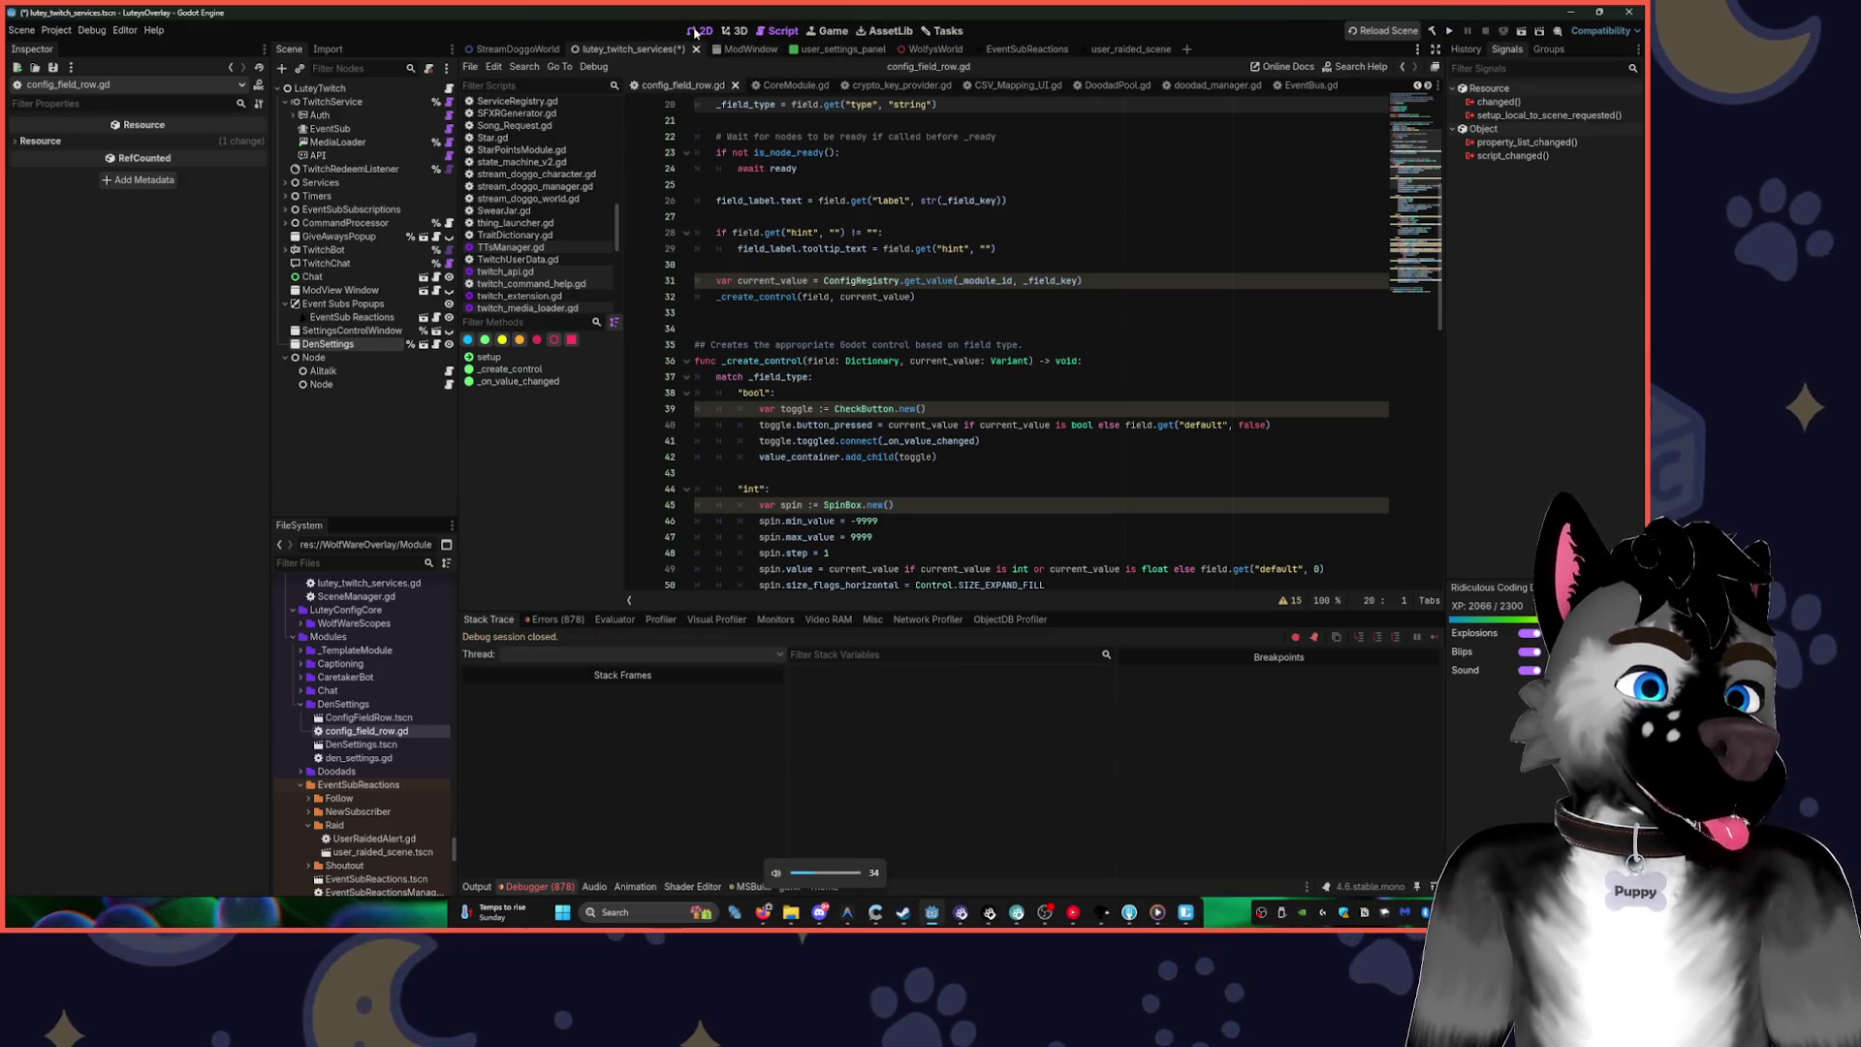
click(700, 31)
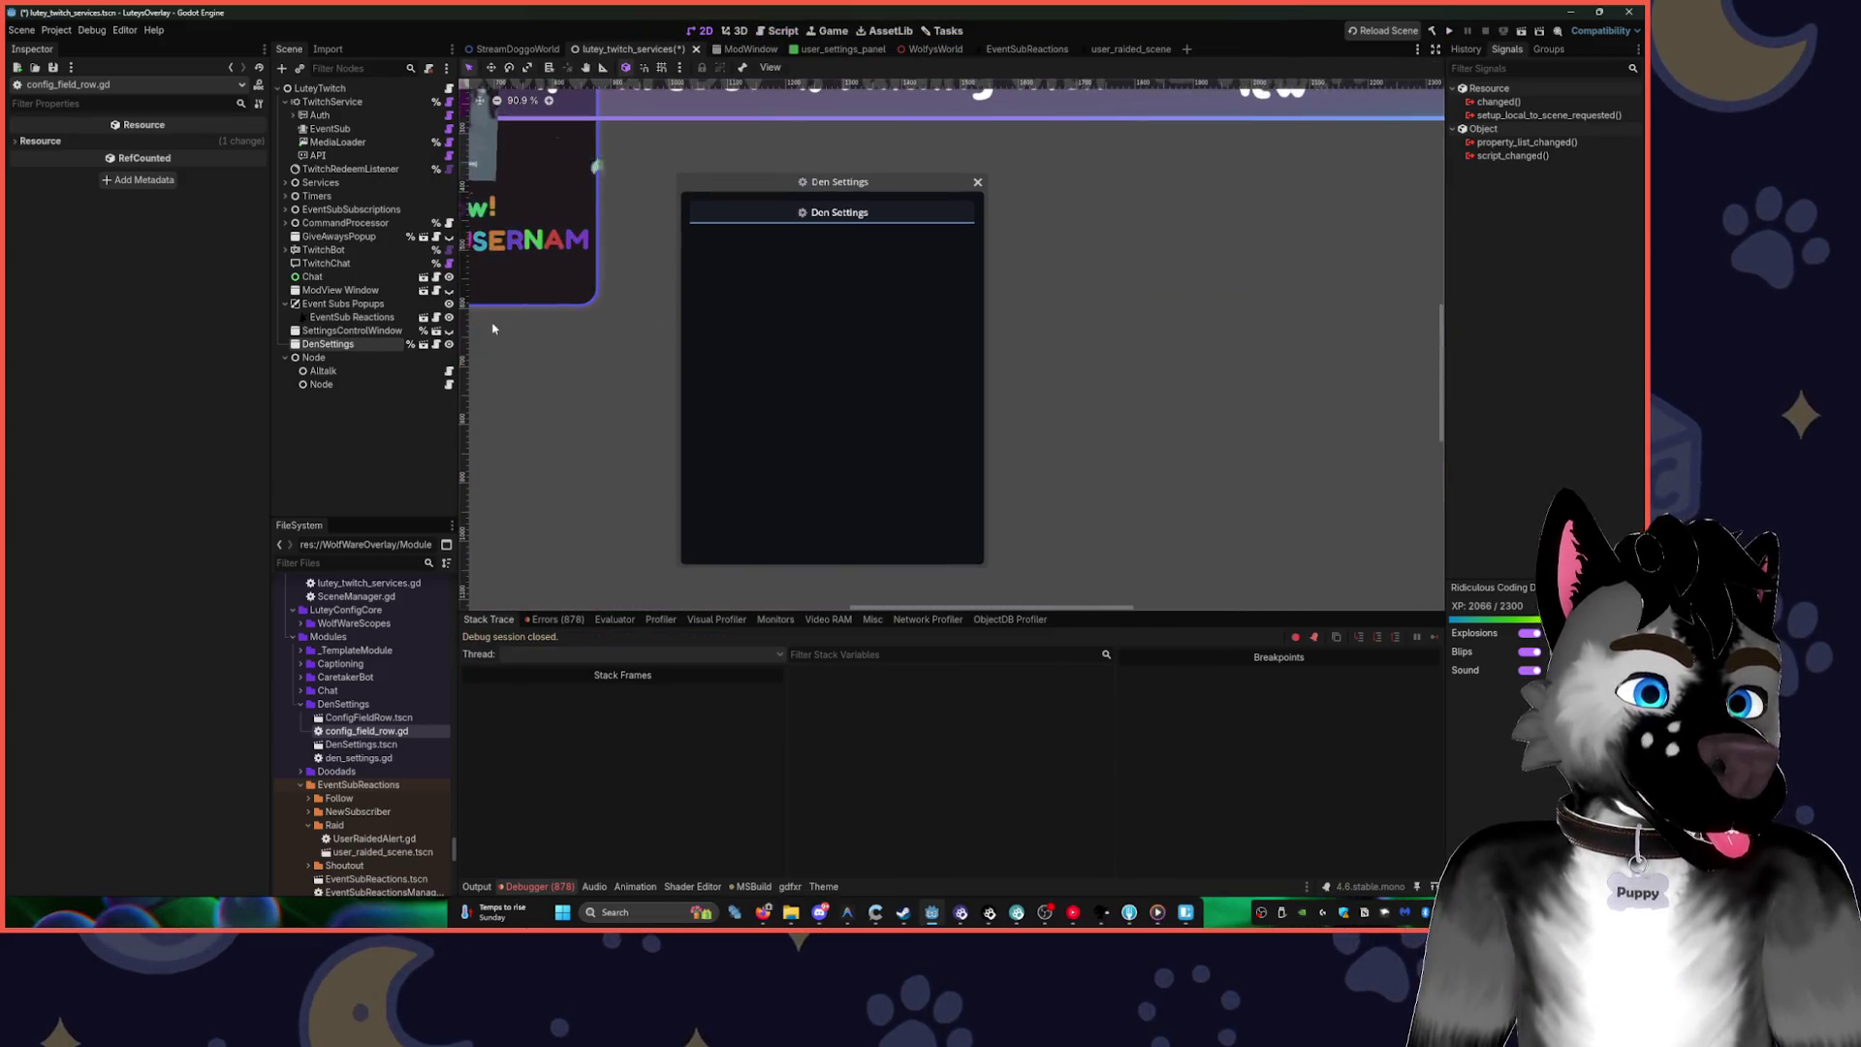
click(448, 344)
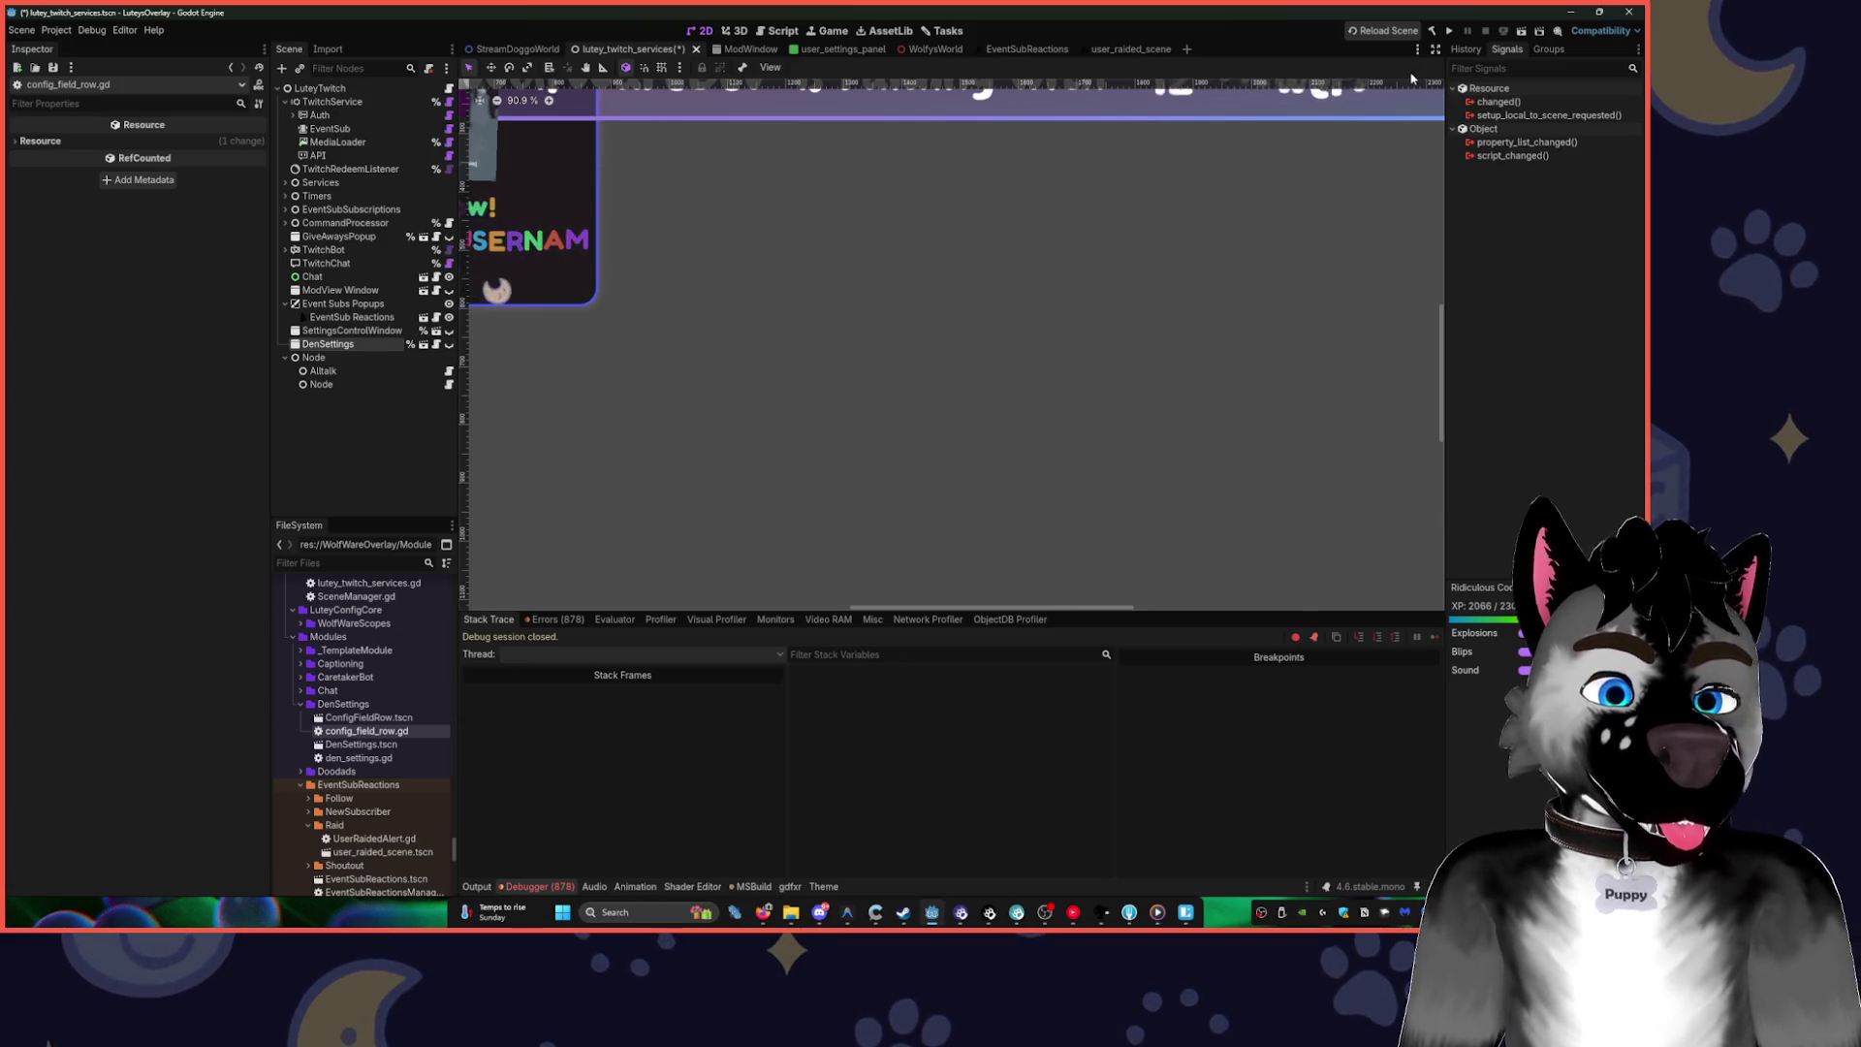
key(XF86AudioLowerVolume)
click(1449, 31)
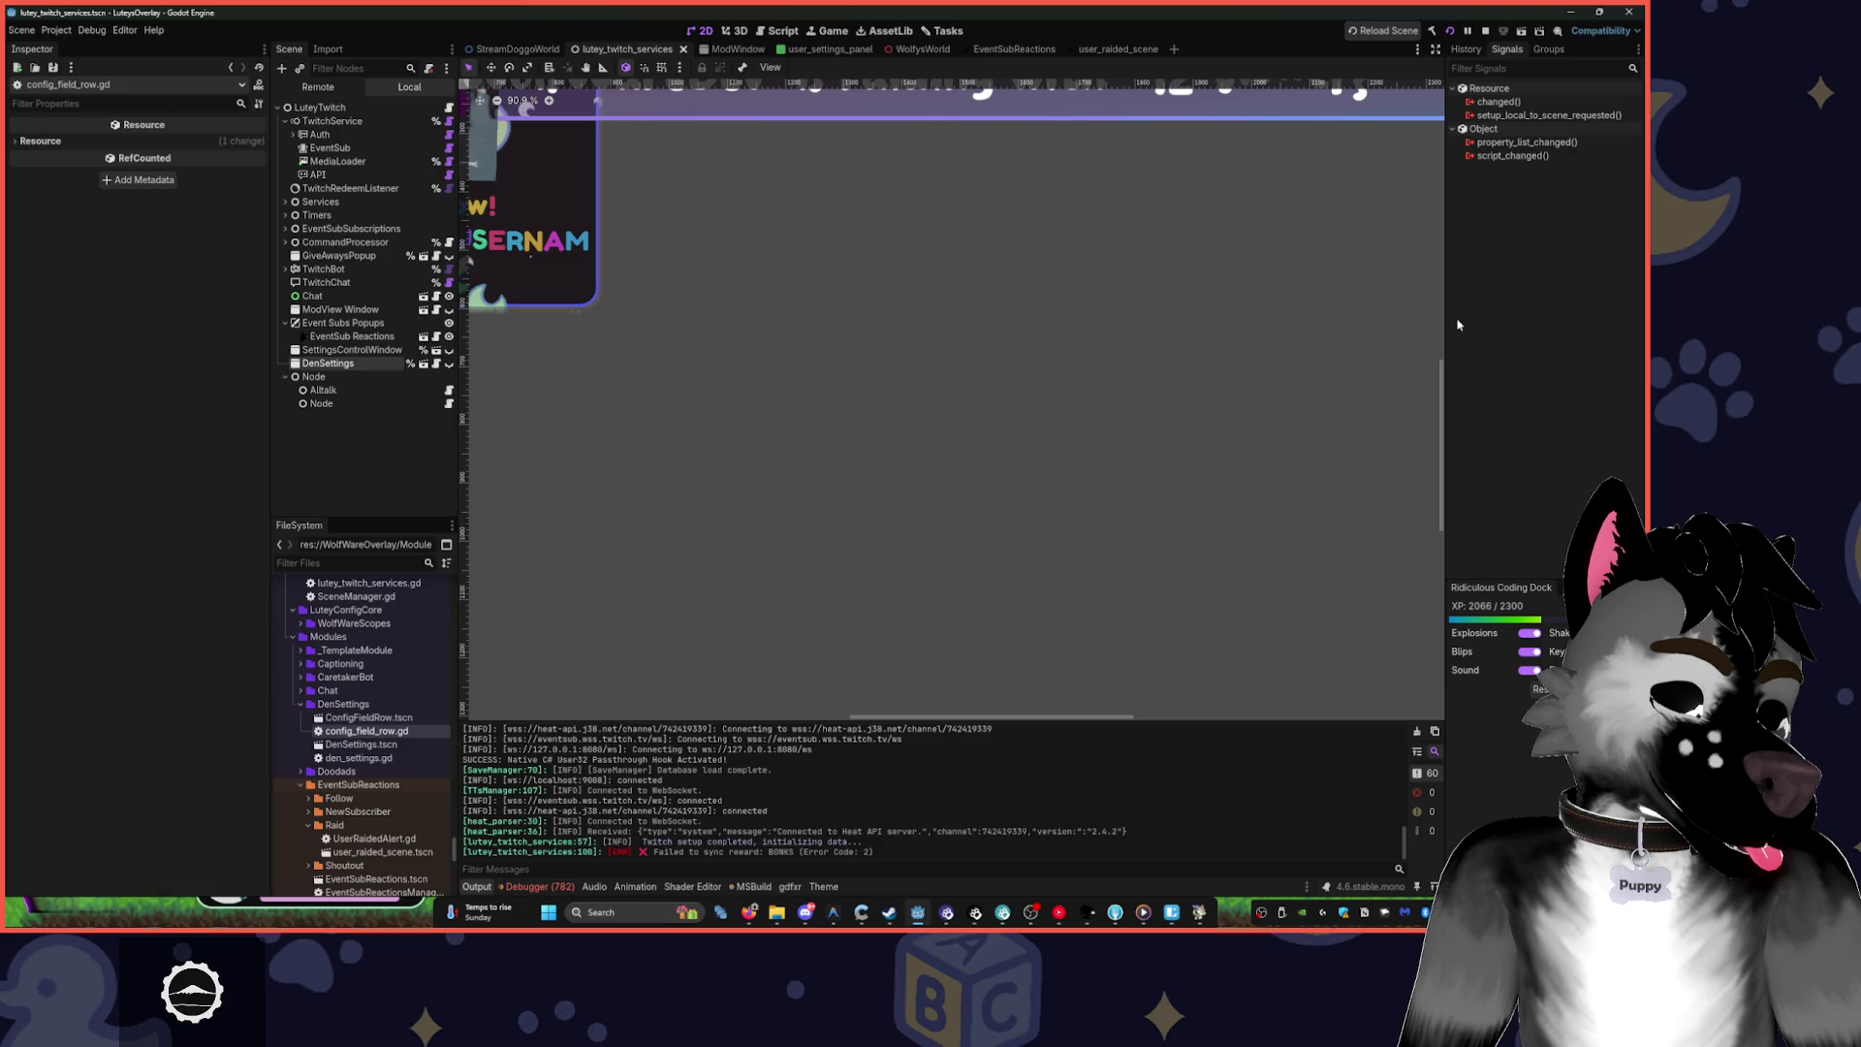
click(540, 886)
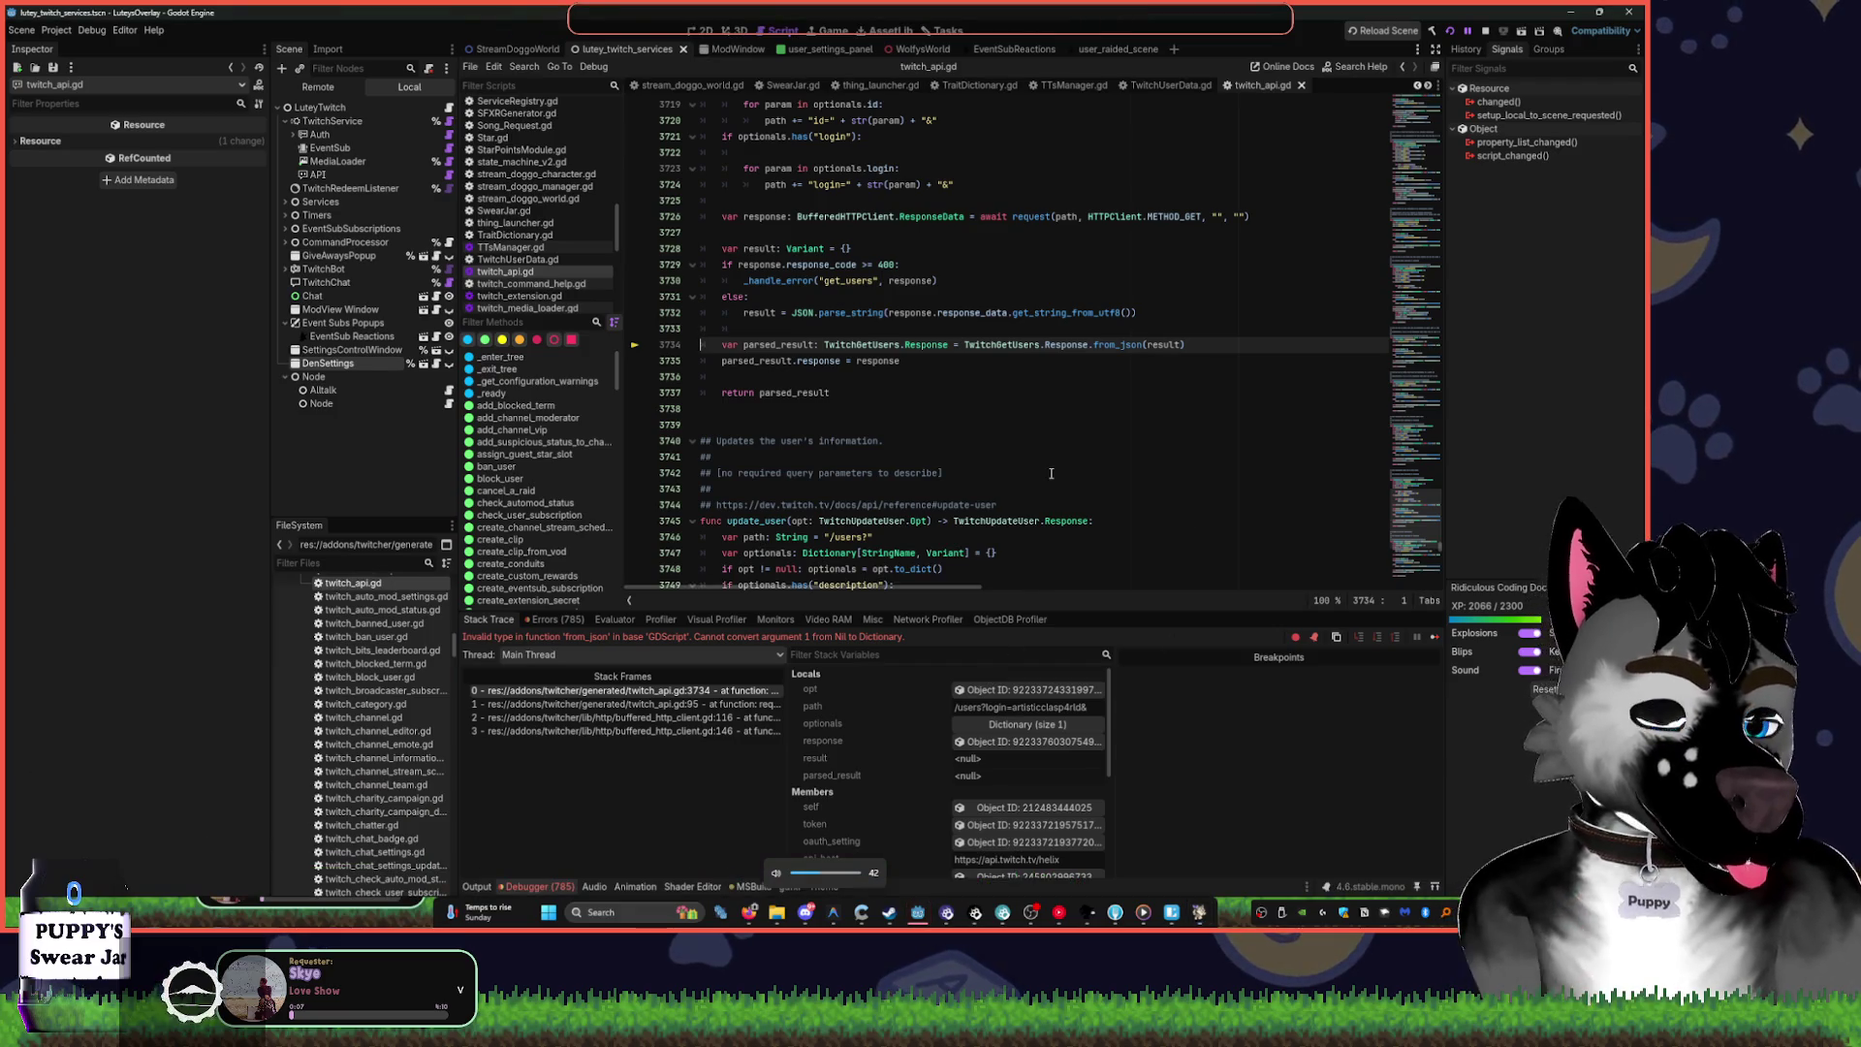
Step: Step out and resume past the error, then navigate back from twitch_api.gd to config_field_row.gd
key(F10)
key(F10)
key(F10)
key(F10)
key(F10)
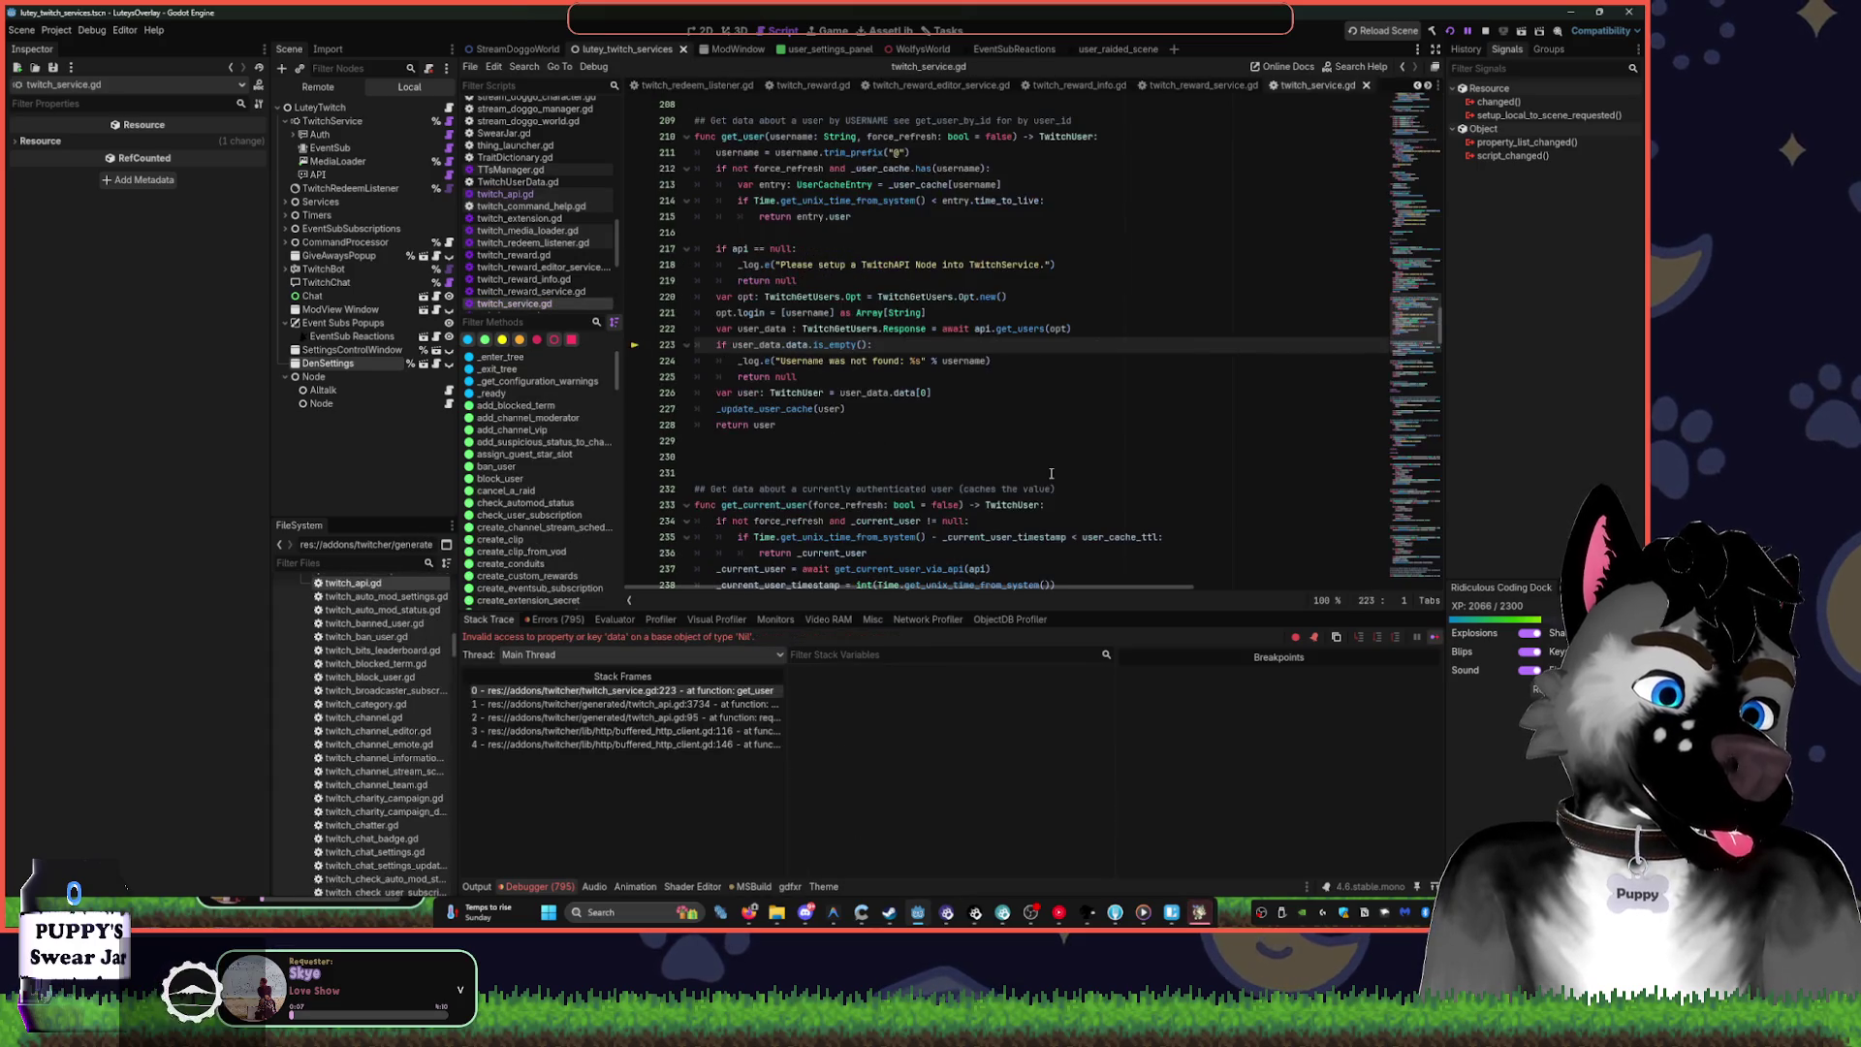
key(F12)
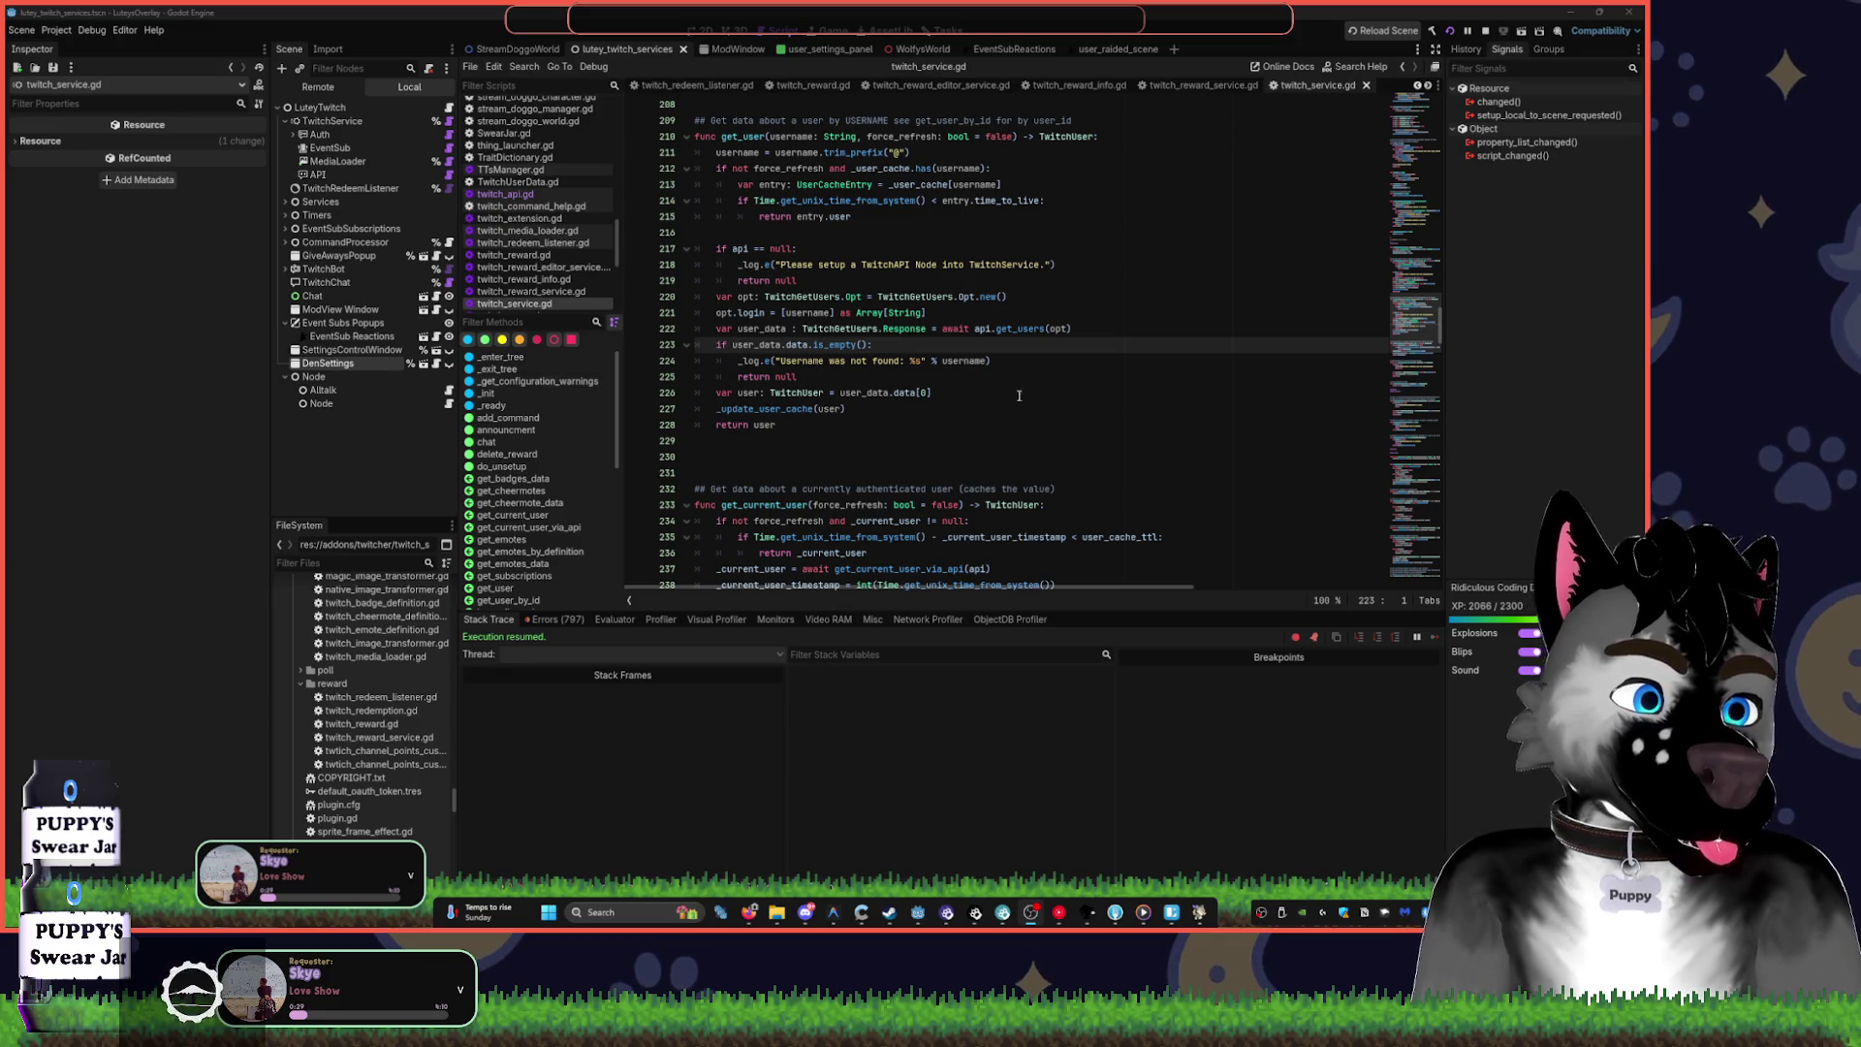
click(1101, 367)
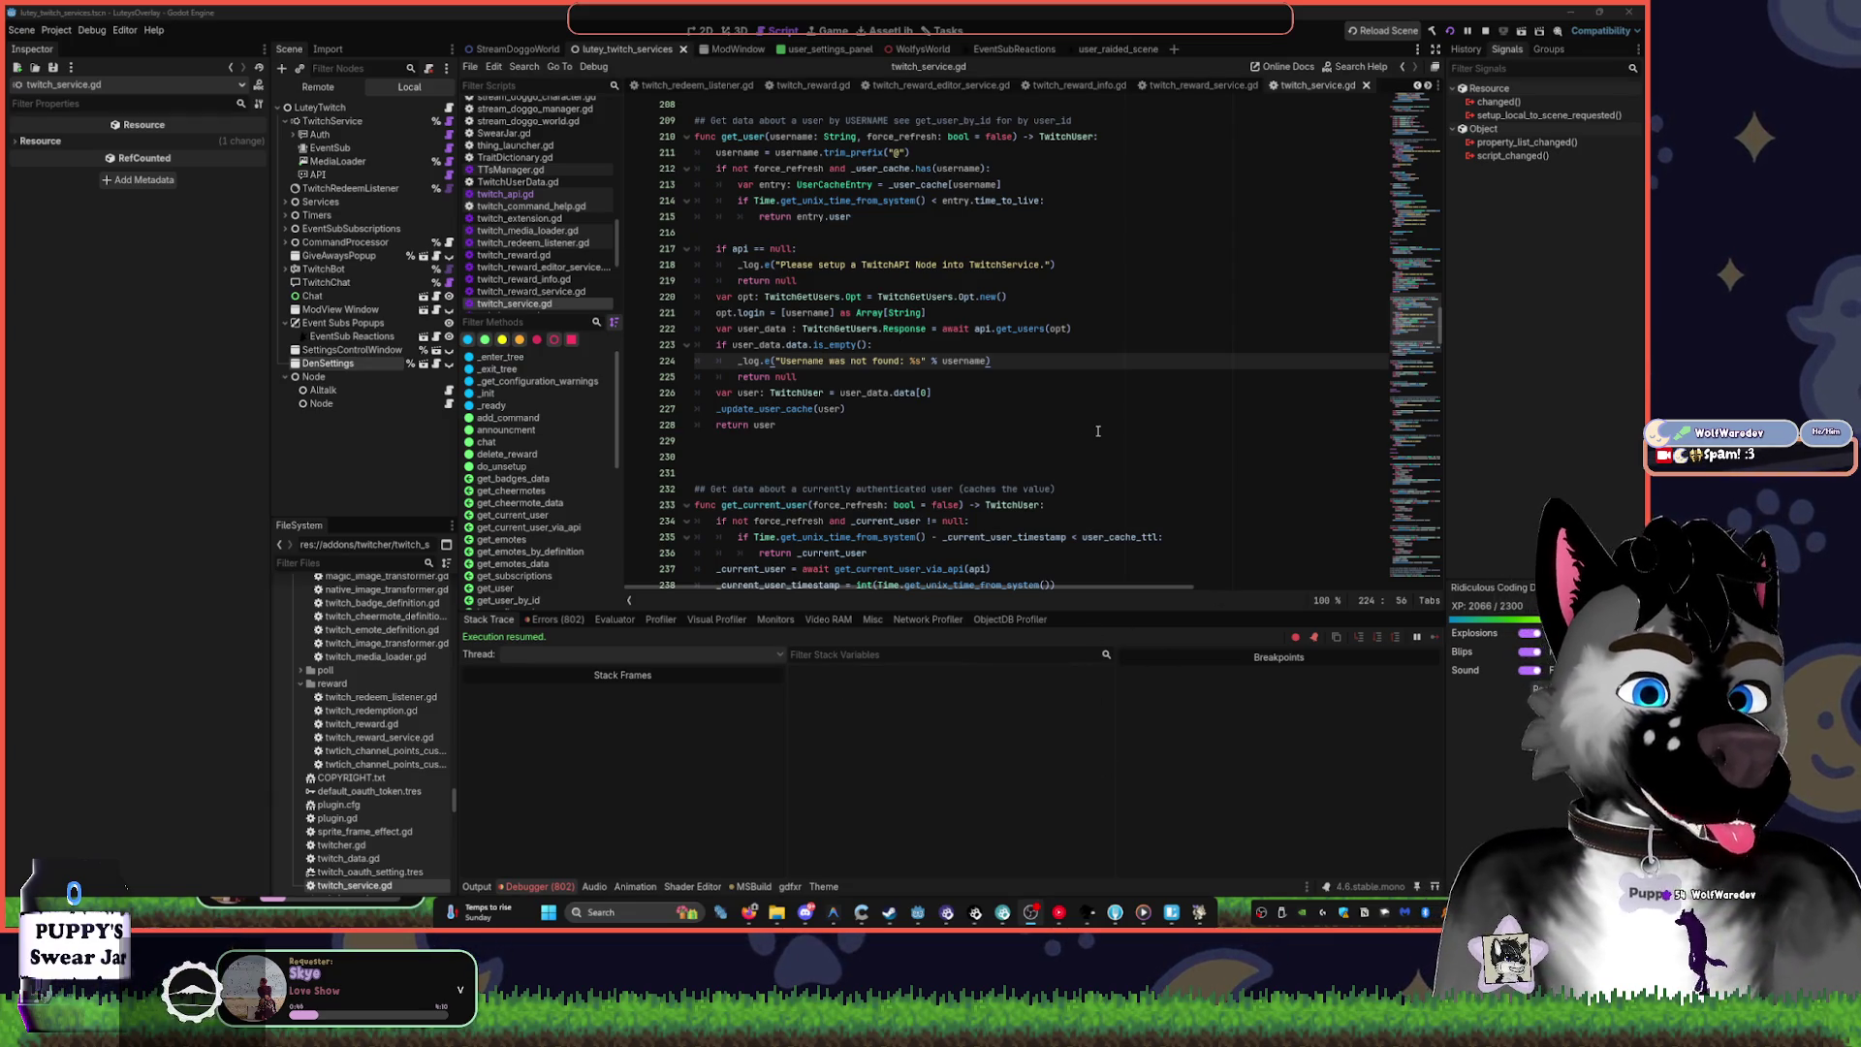
scroll(1098, 431, up, 10)
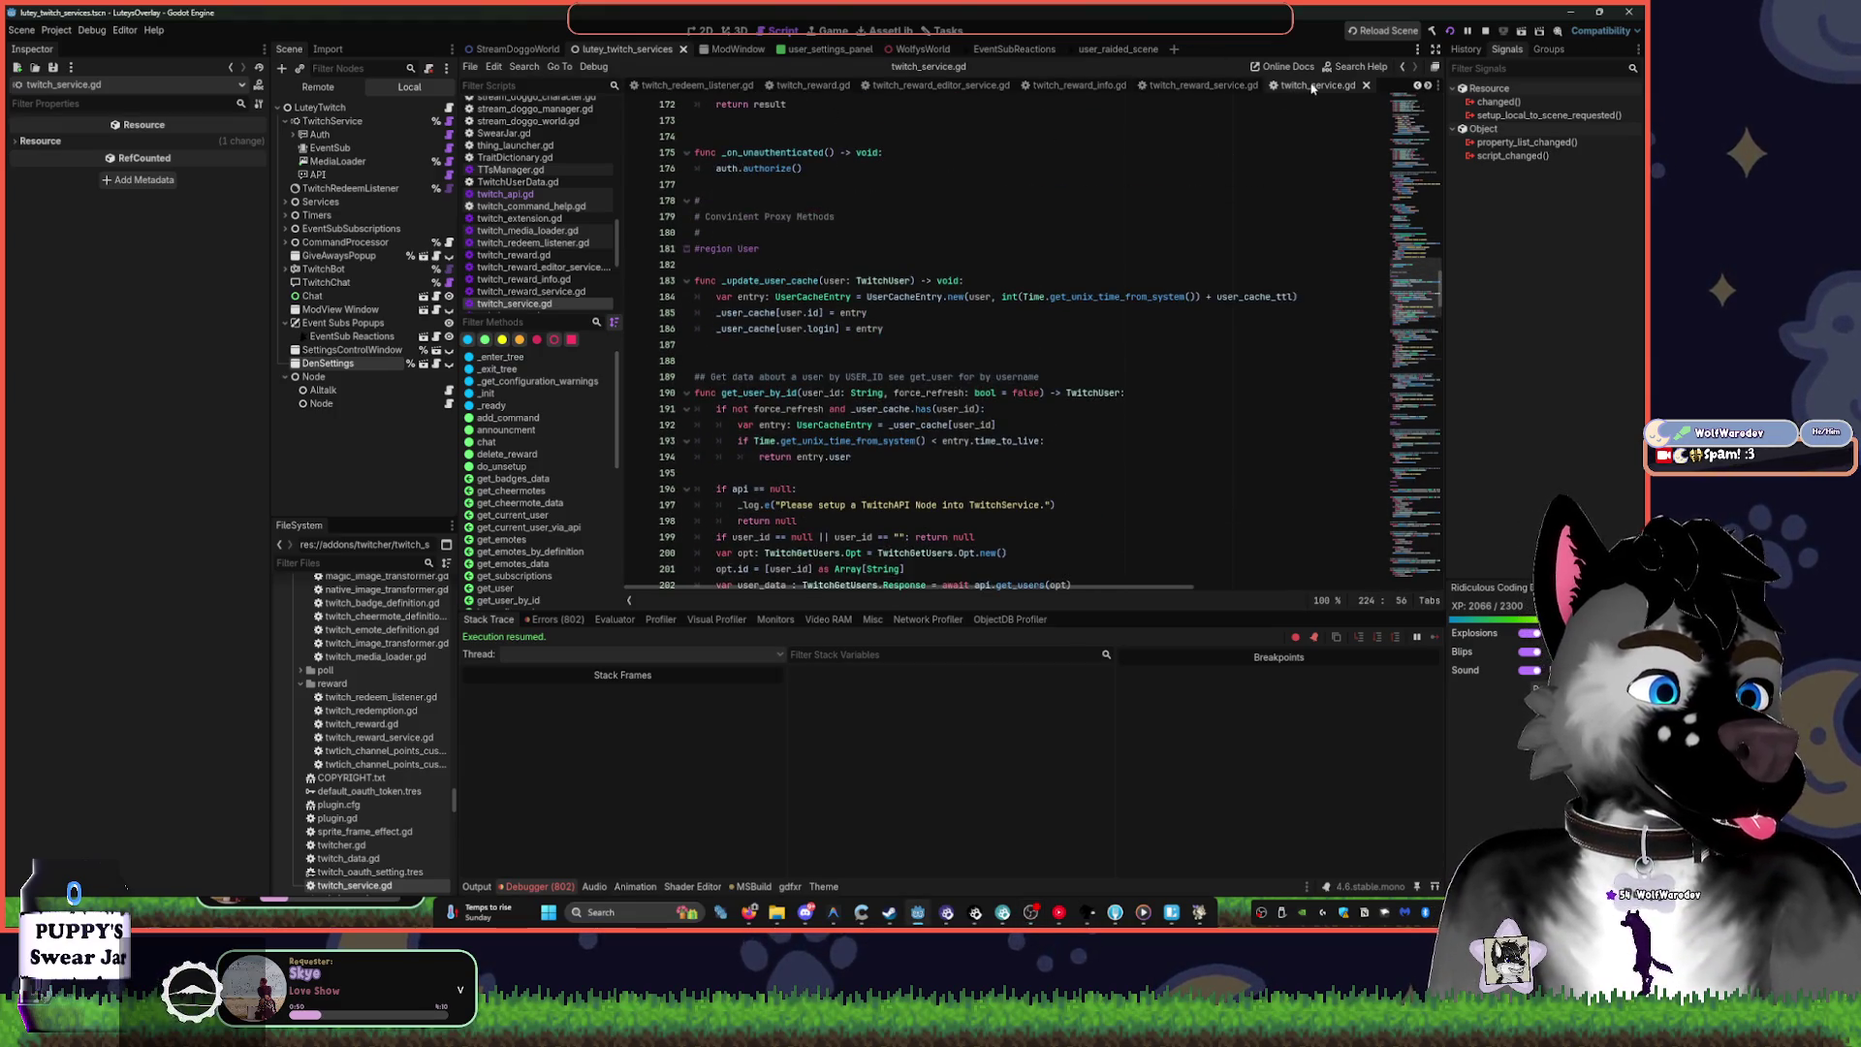
key(alt+Left)
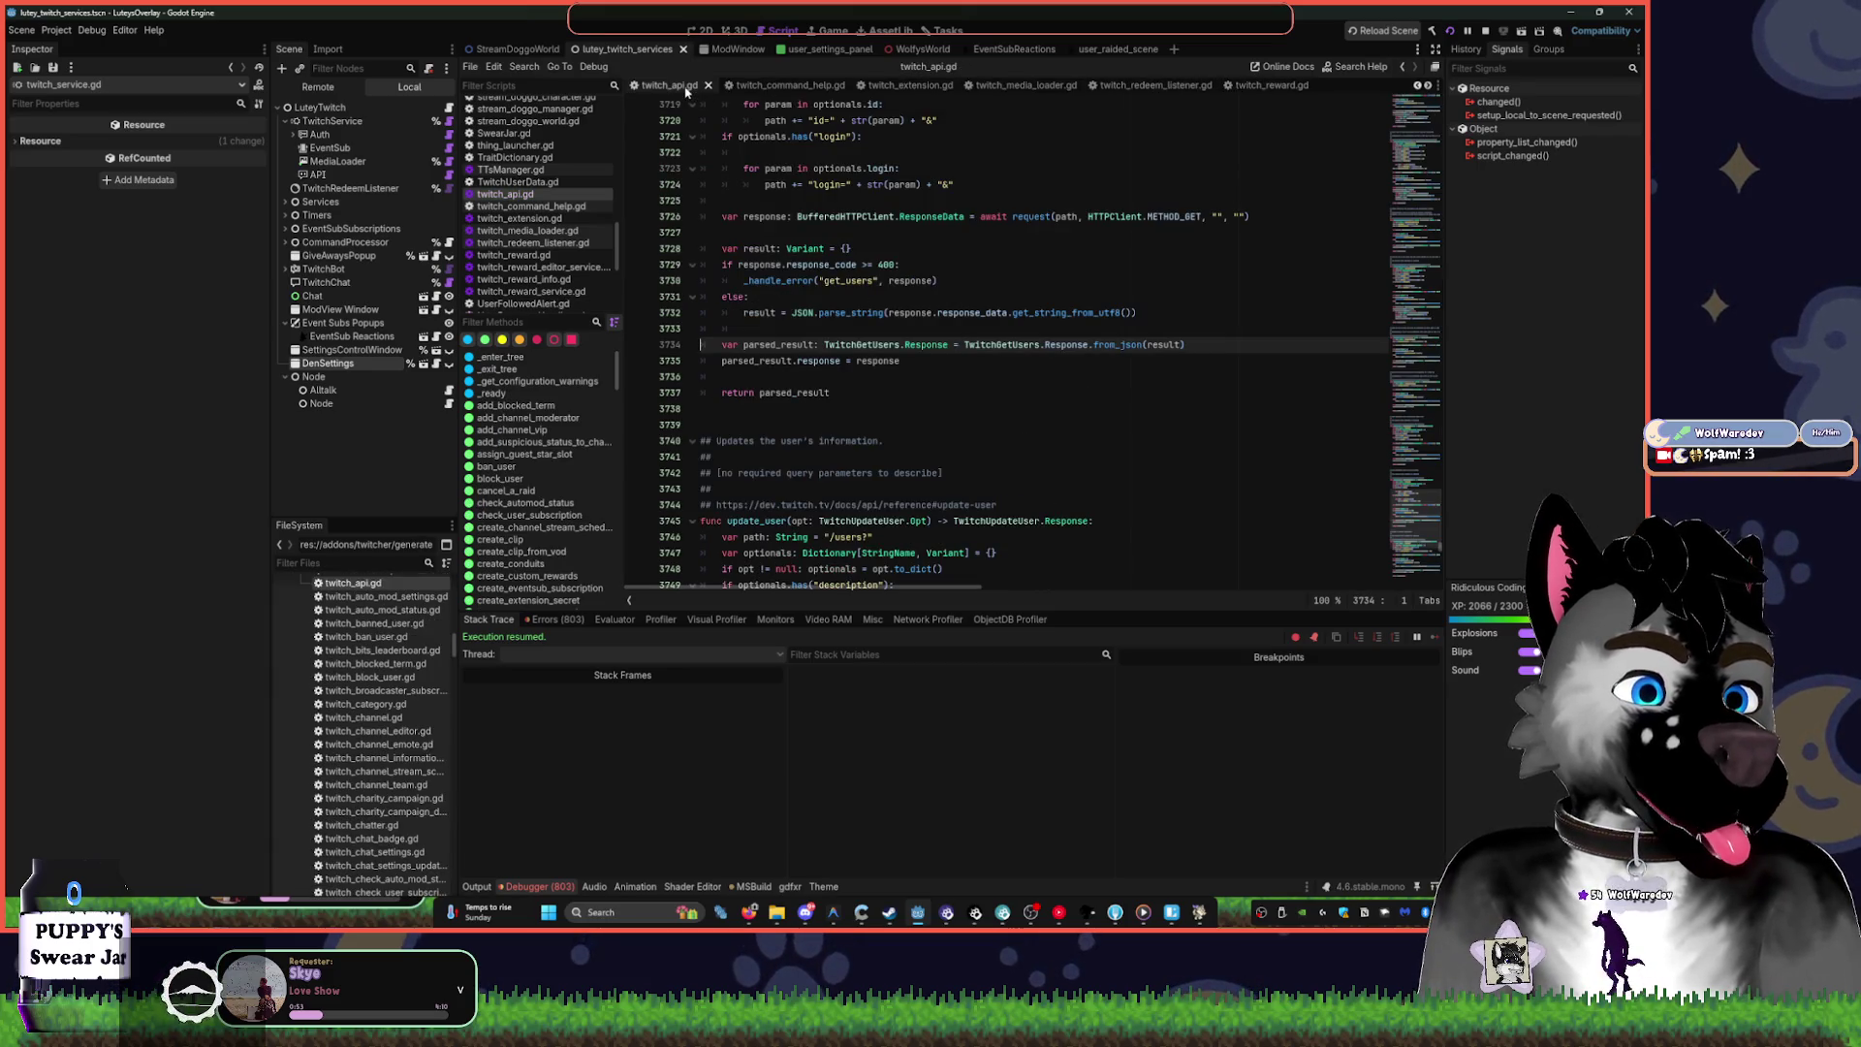
key(alt+Left)
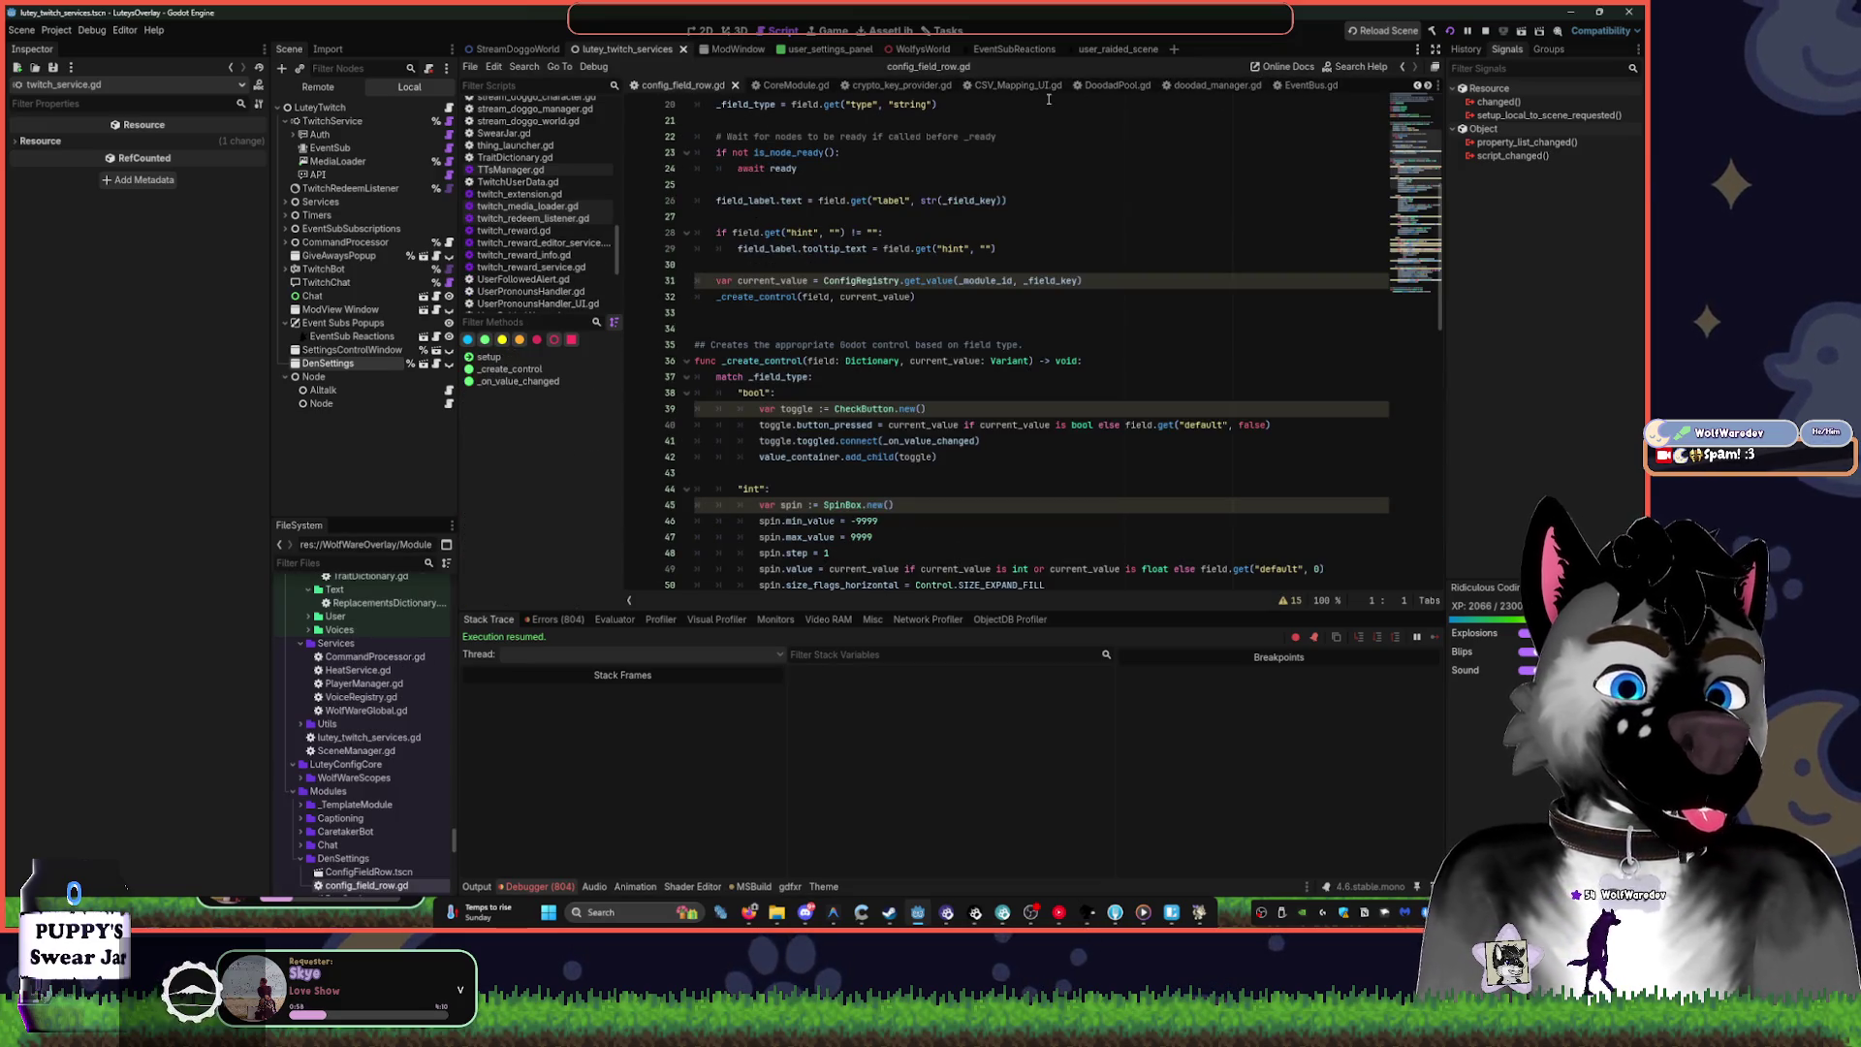
Step: Close the crypto_key_provider.gd, CSV_Mapping_UI.gd and export_presets.cfg tabs
click(775, 87)
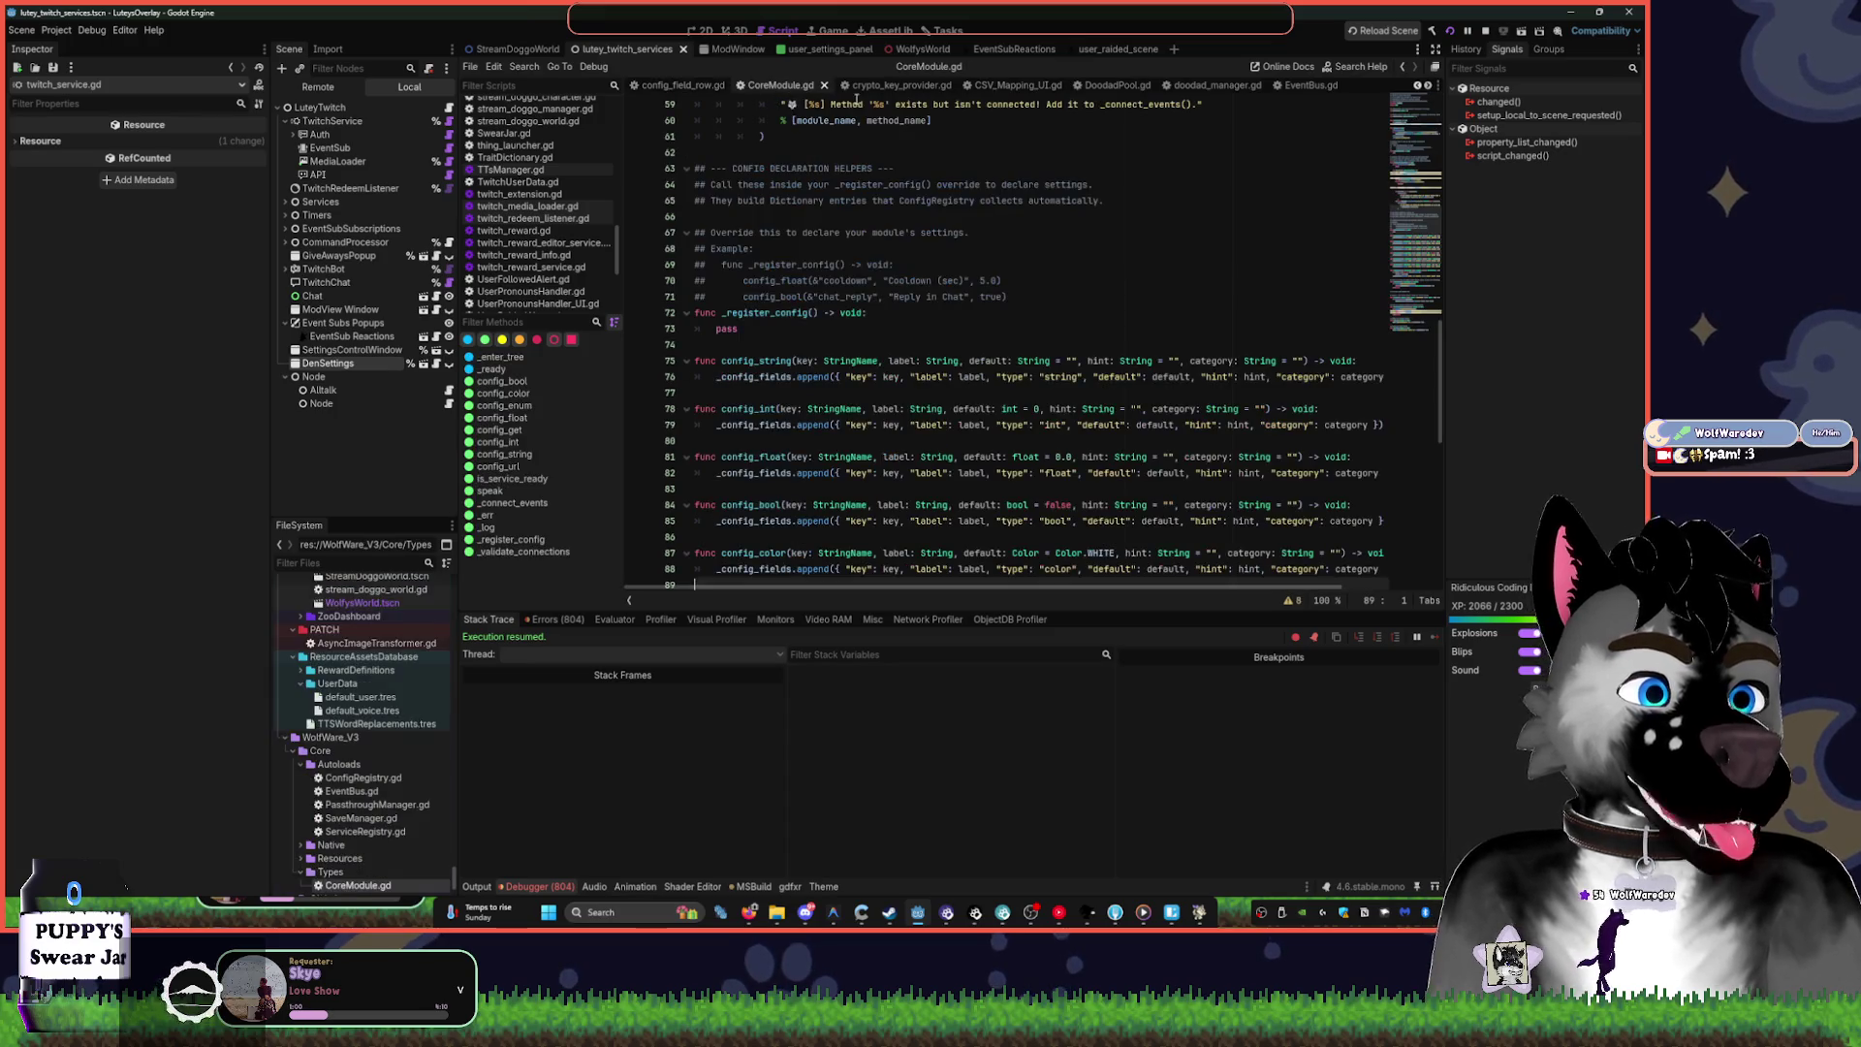
middle_click(882, 86)
middle_click(882, 85)
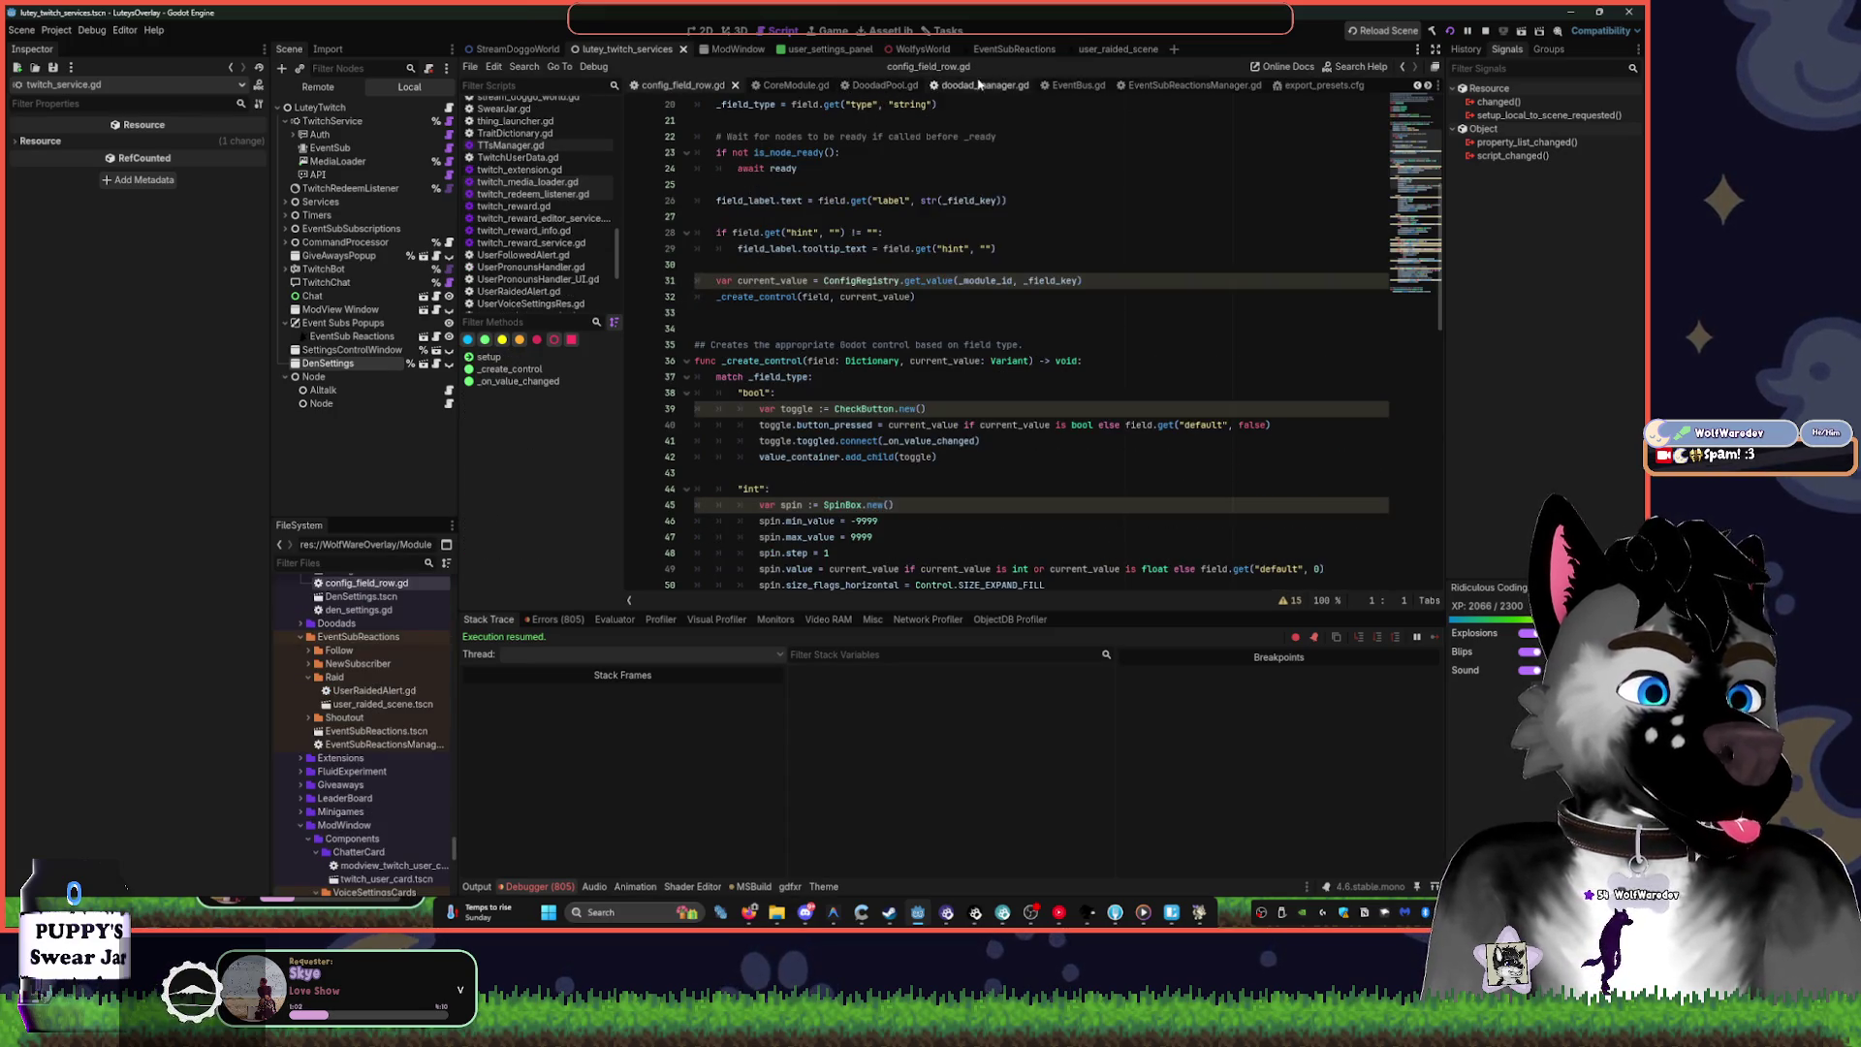
middle_click(1305, 85)
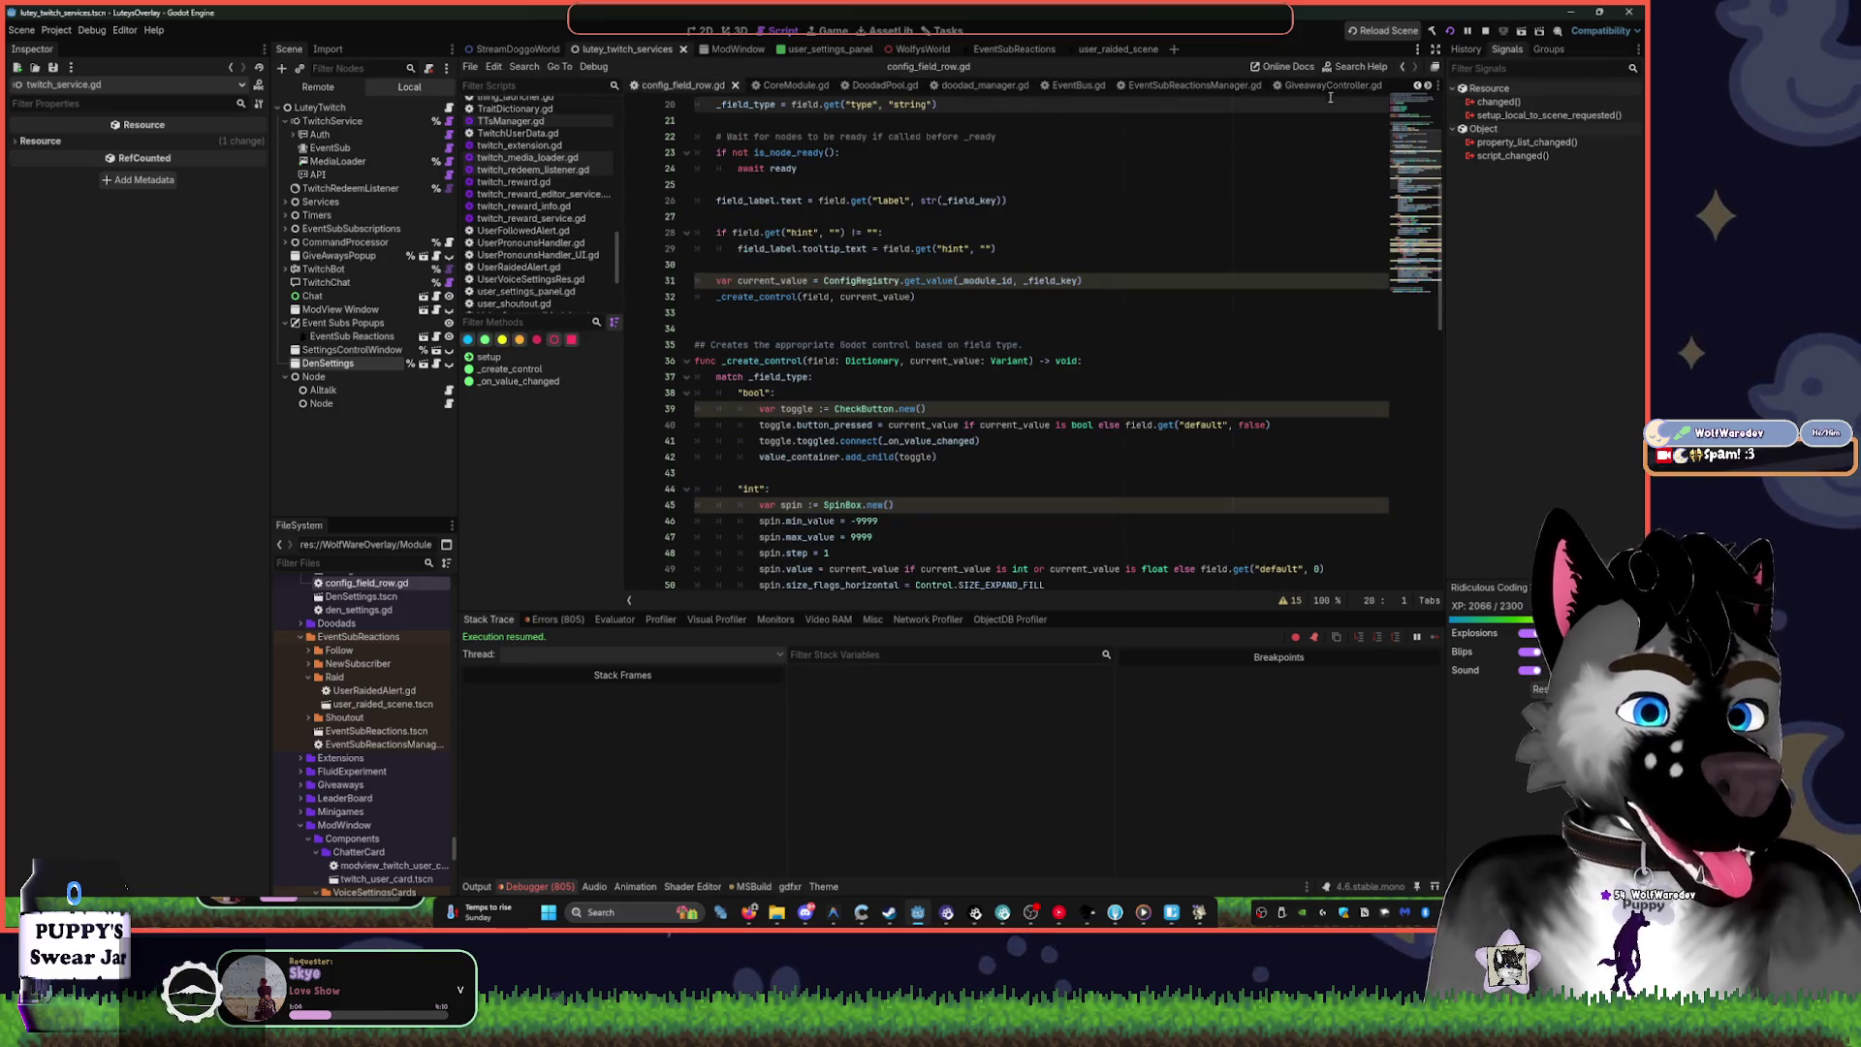
scroll(1260, 194, down, 4)
scroll(1066, 85, up, 5)
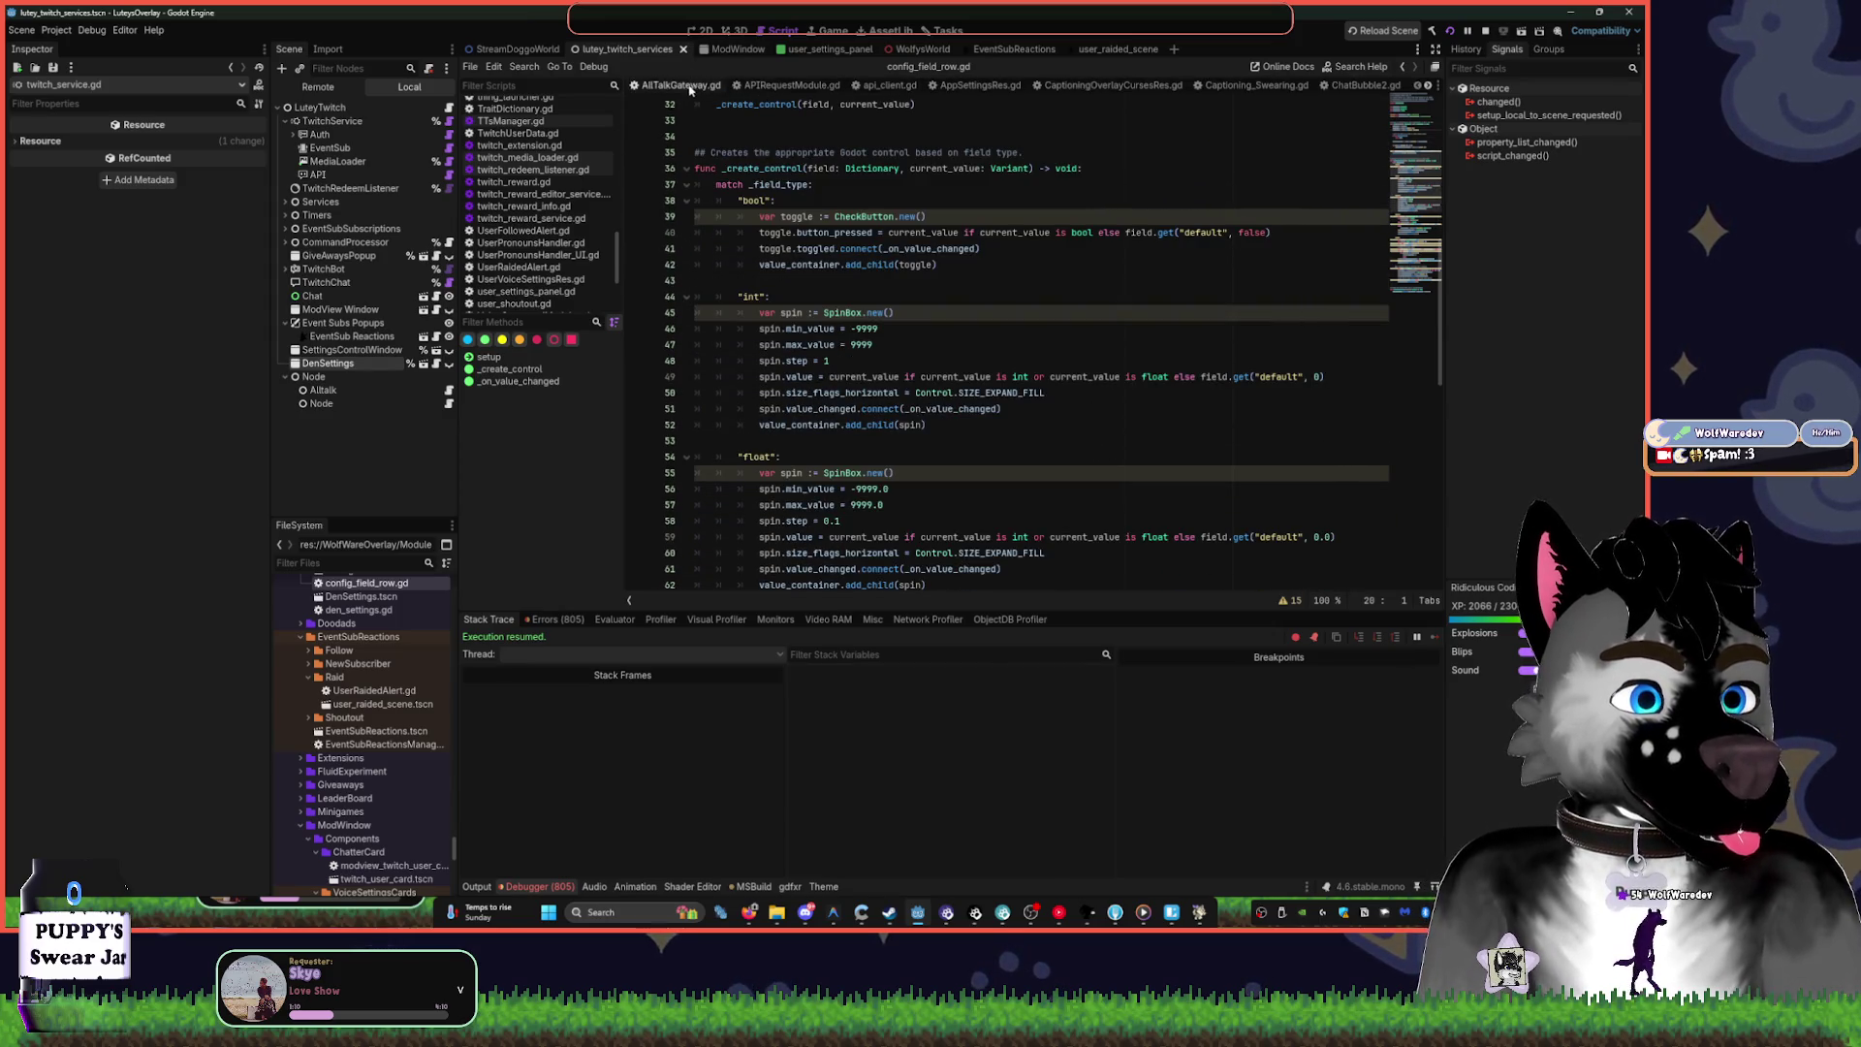
Step: Review CoreModule.gd, then close it and config_field_row.gd, leaving OverlaySettings.gd open
key(ctrl+Tab)
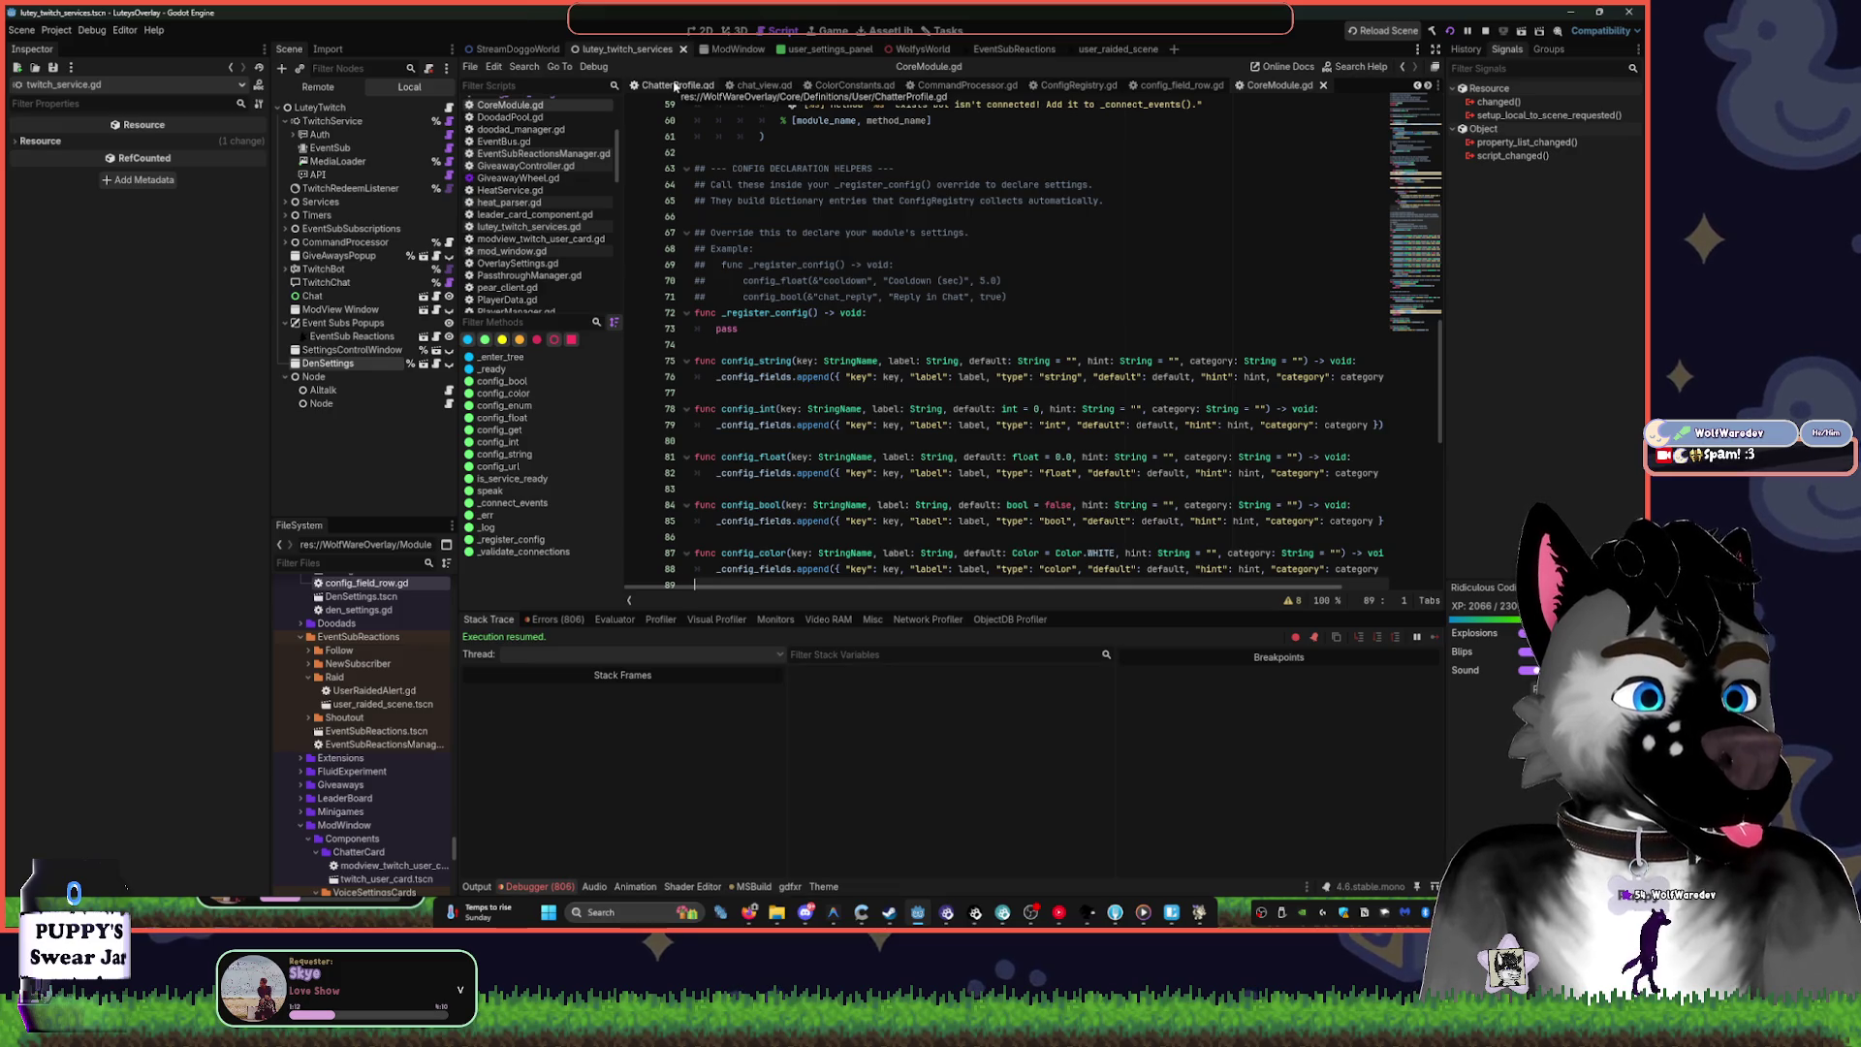
scroll(1231, 212, up, 19)
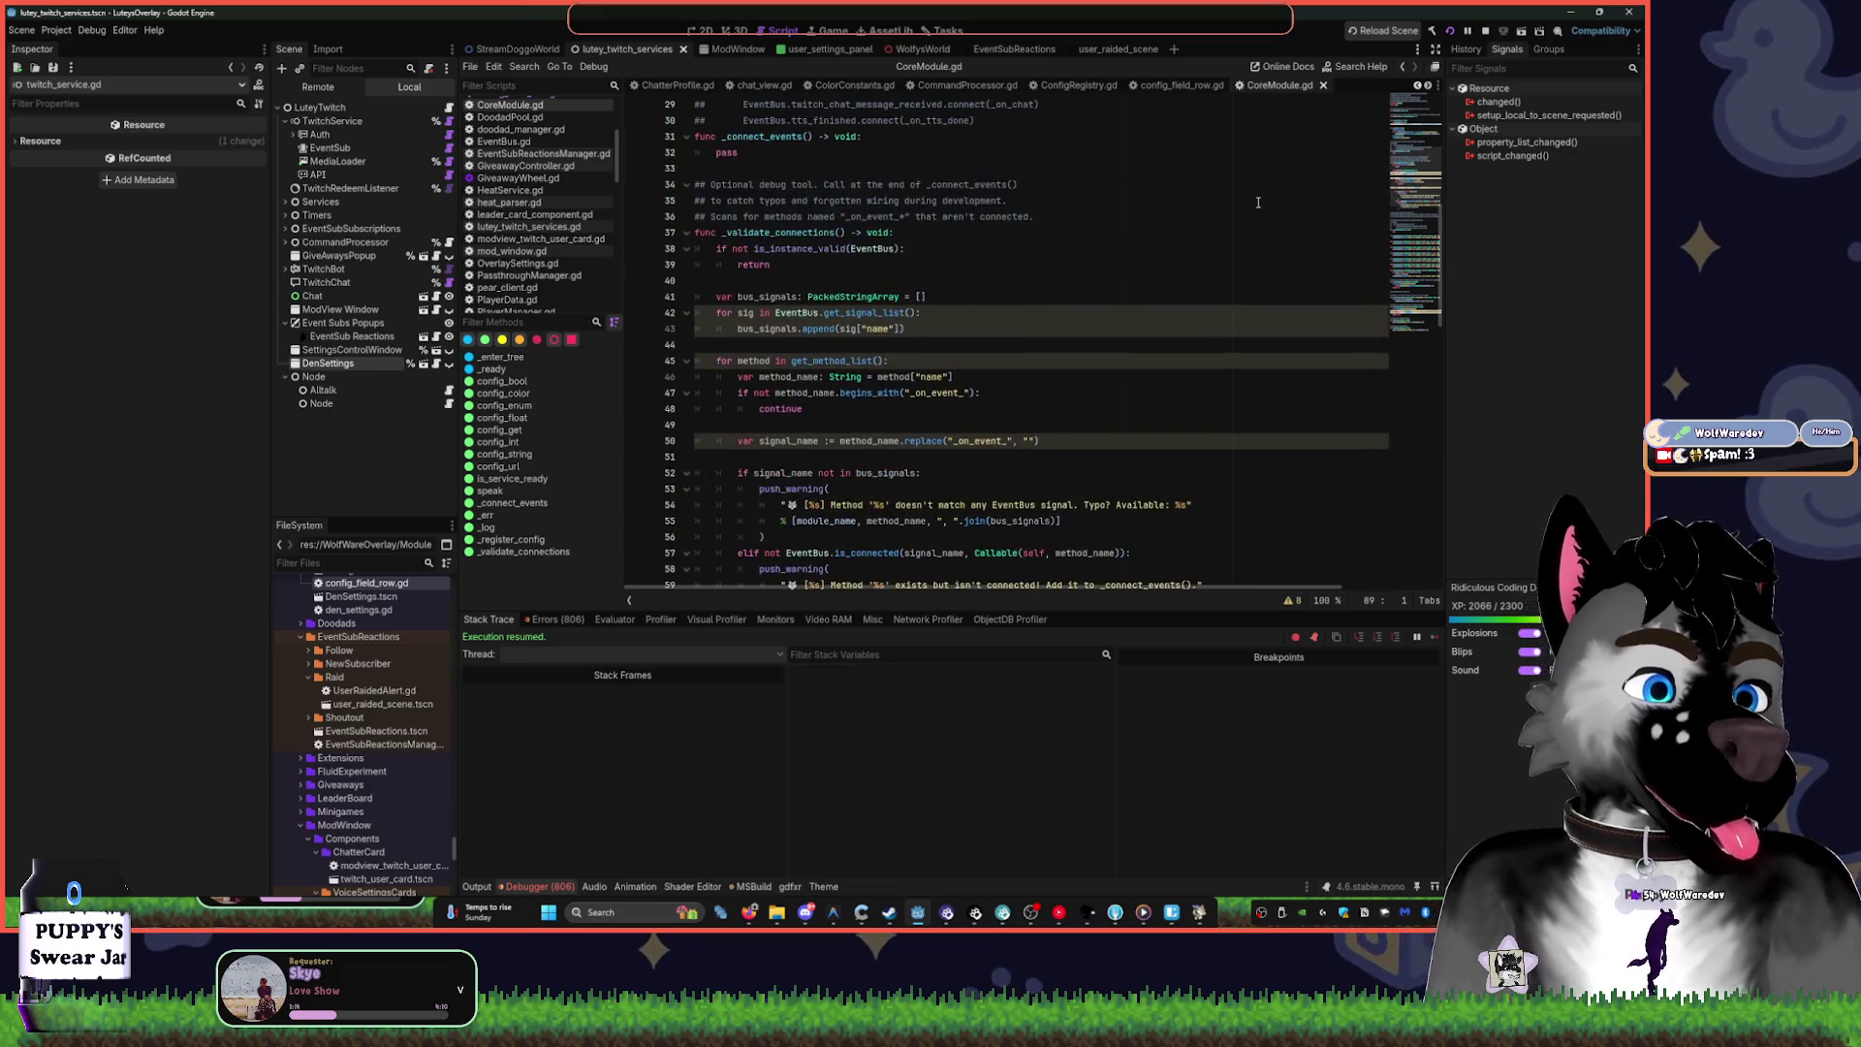
scroll(1221, 213, up, 1)
scroll(1103, 278, down, 20)
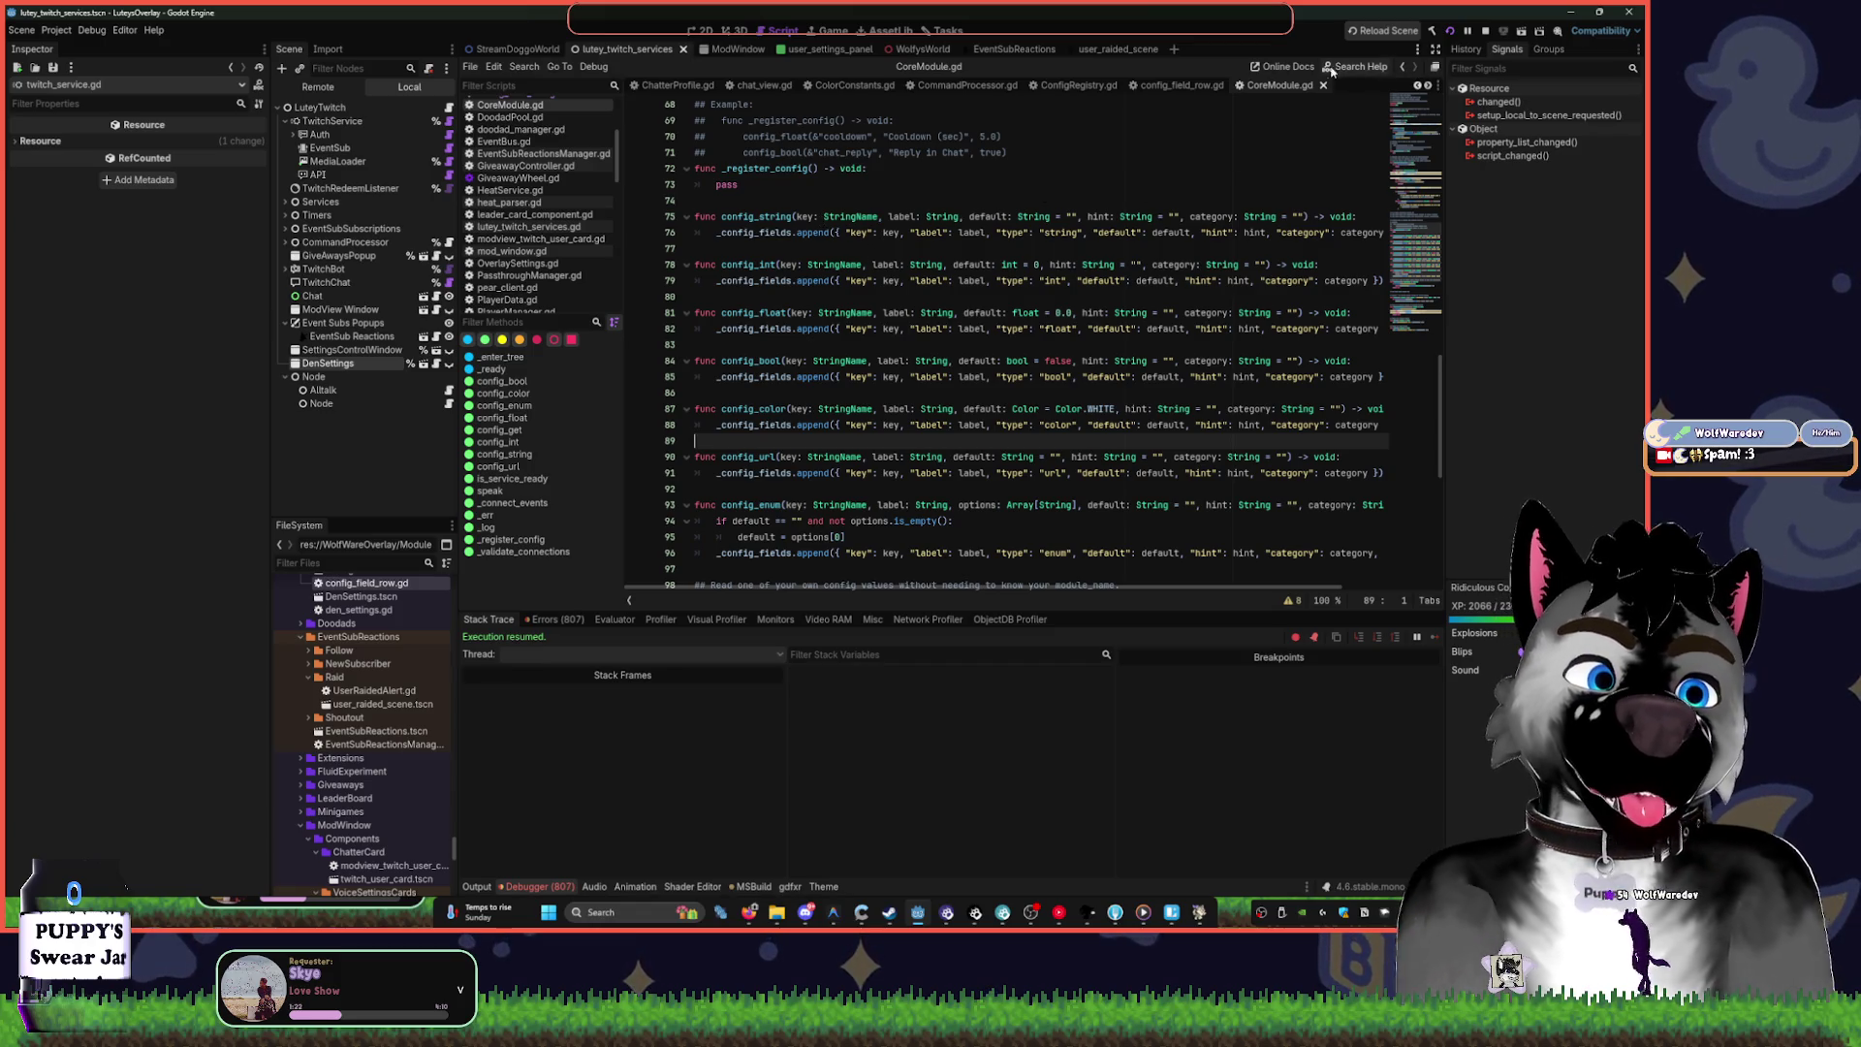
middle_click(1289, 92)
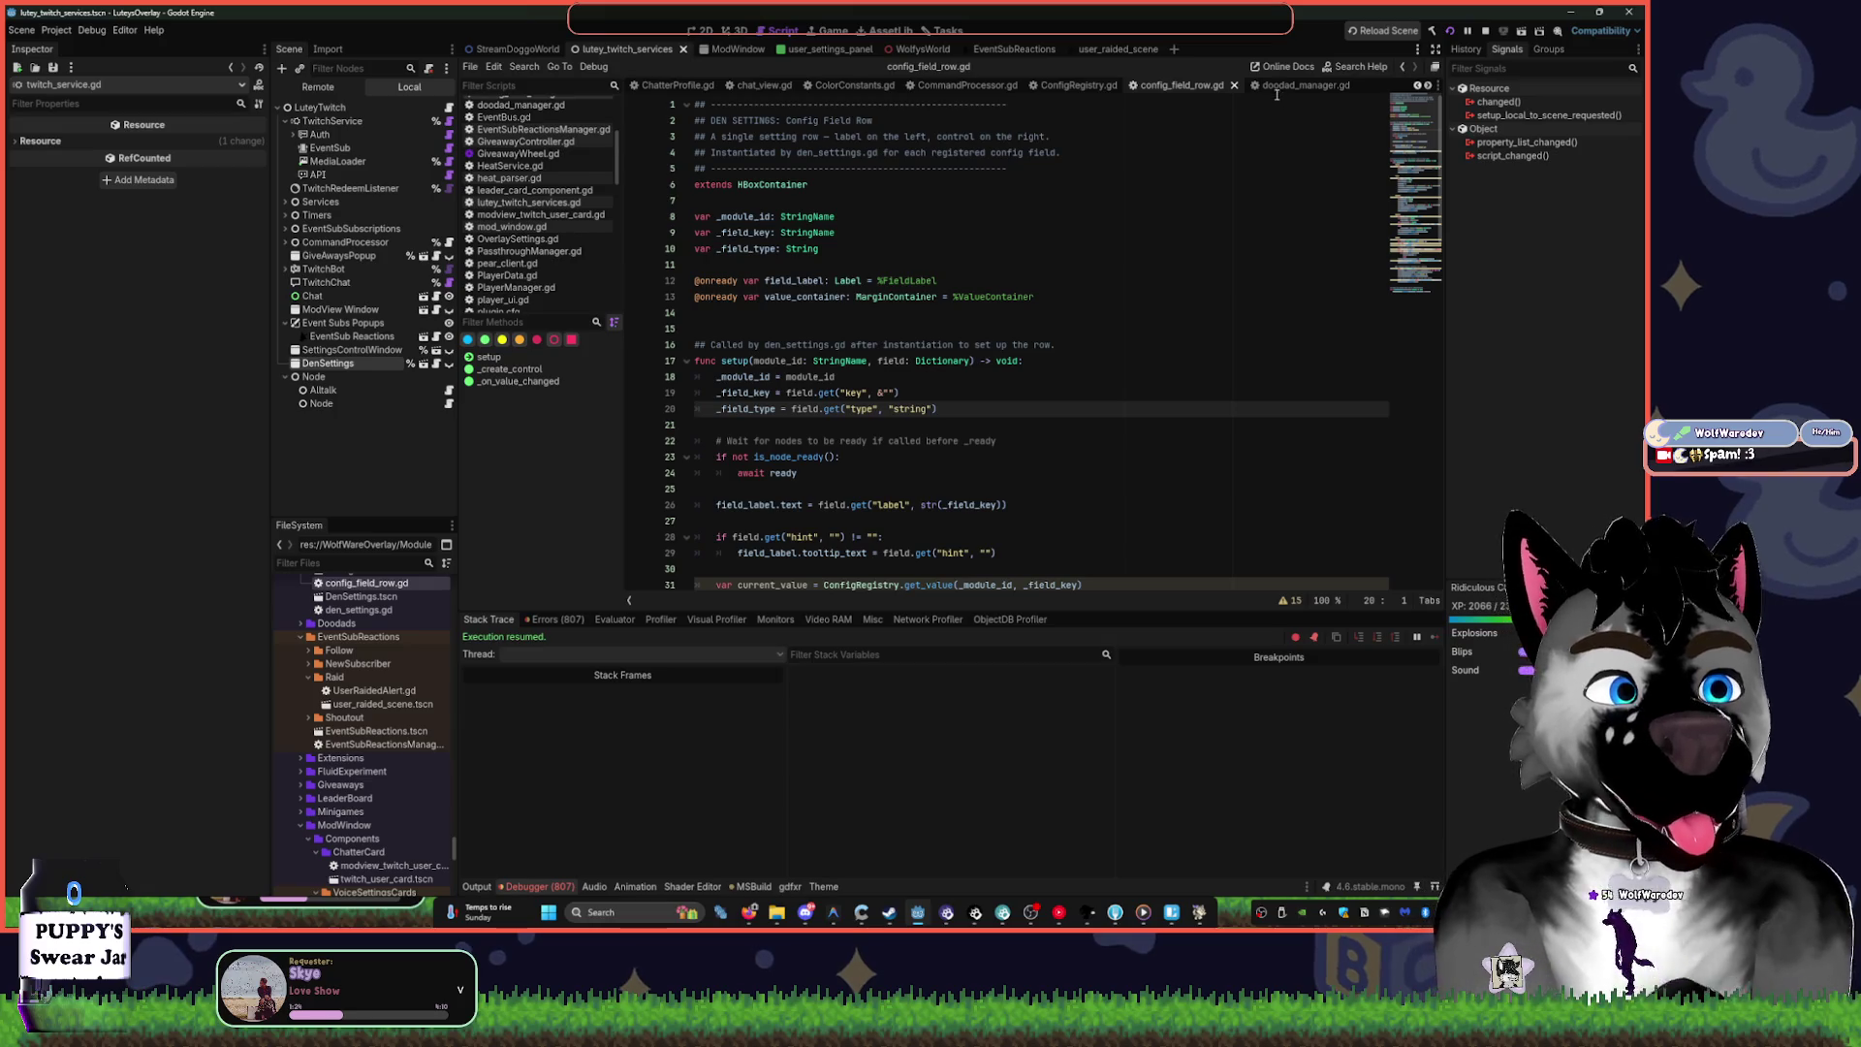
middle_click(1201, 86)
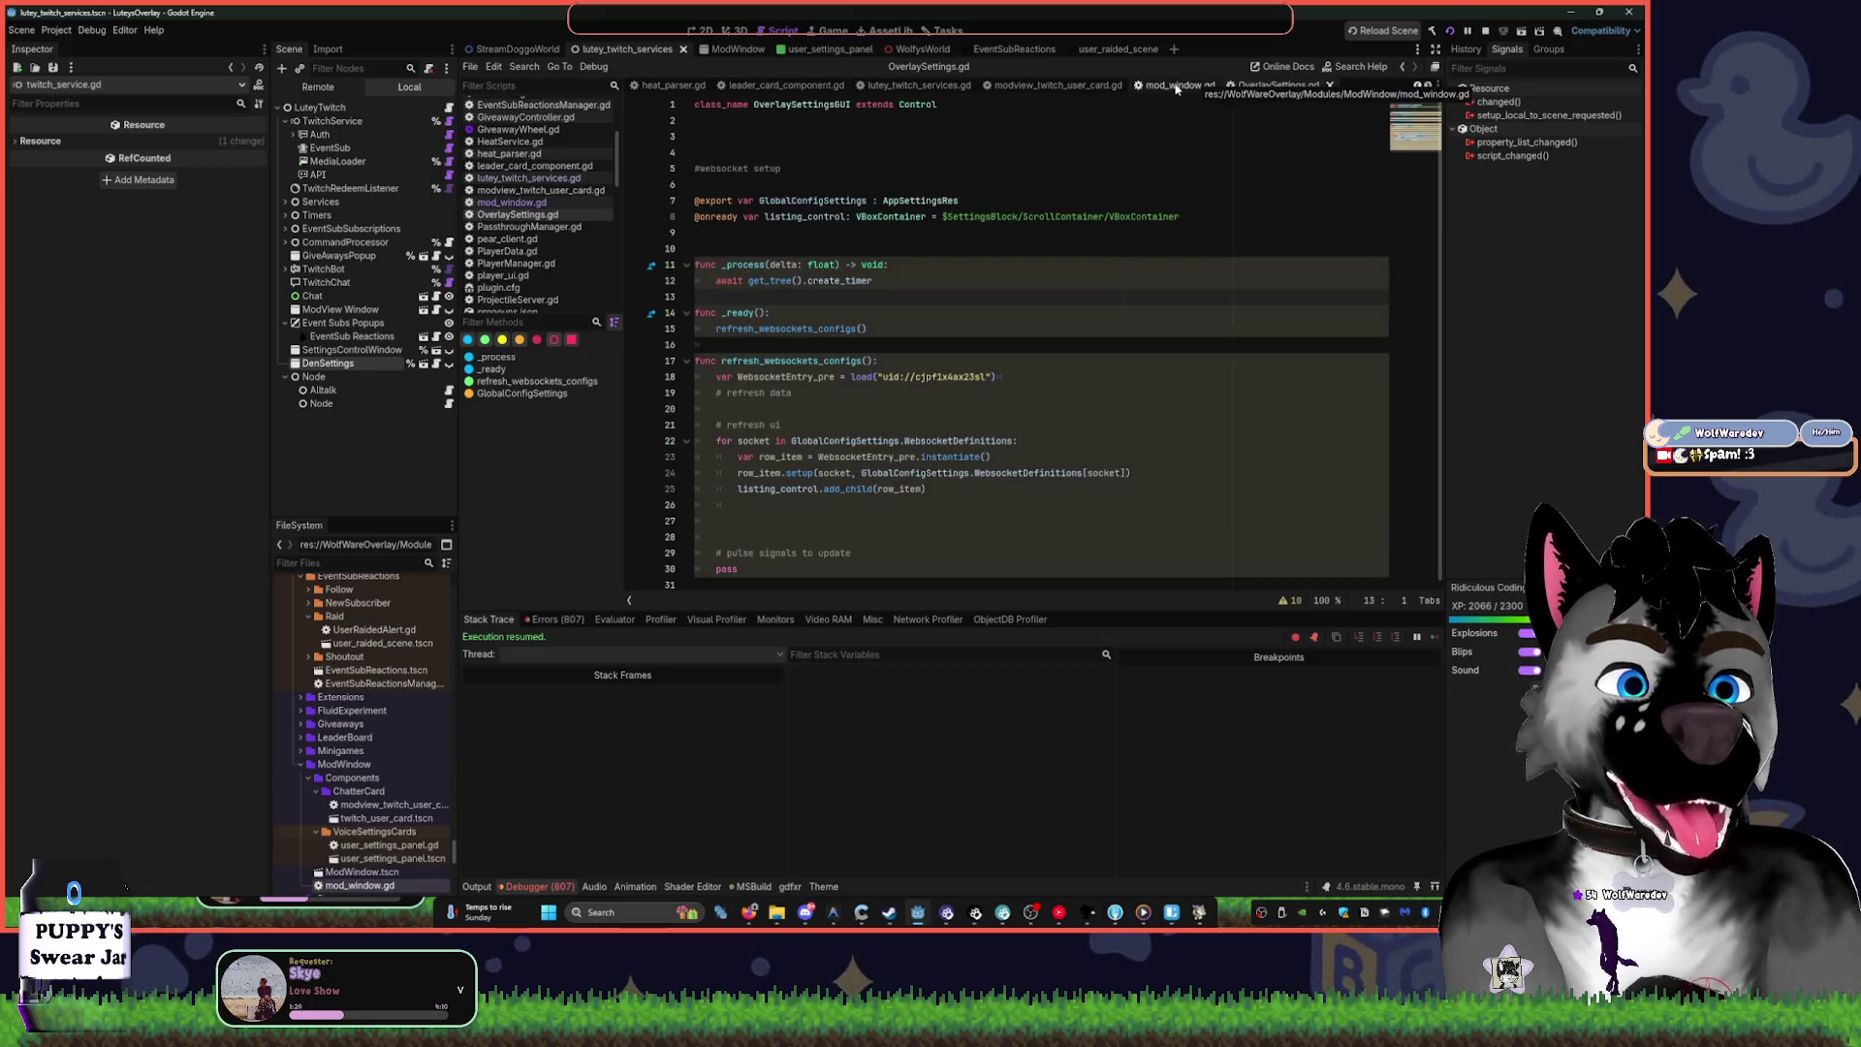
Step: Delete the extra blank lines 26–28 above the pulse-signals comment in OverlaySettings.gd
drag(1040, 329, 1047, 313)
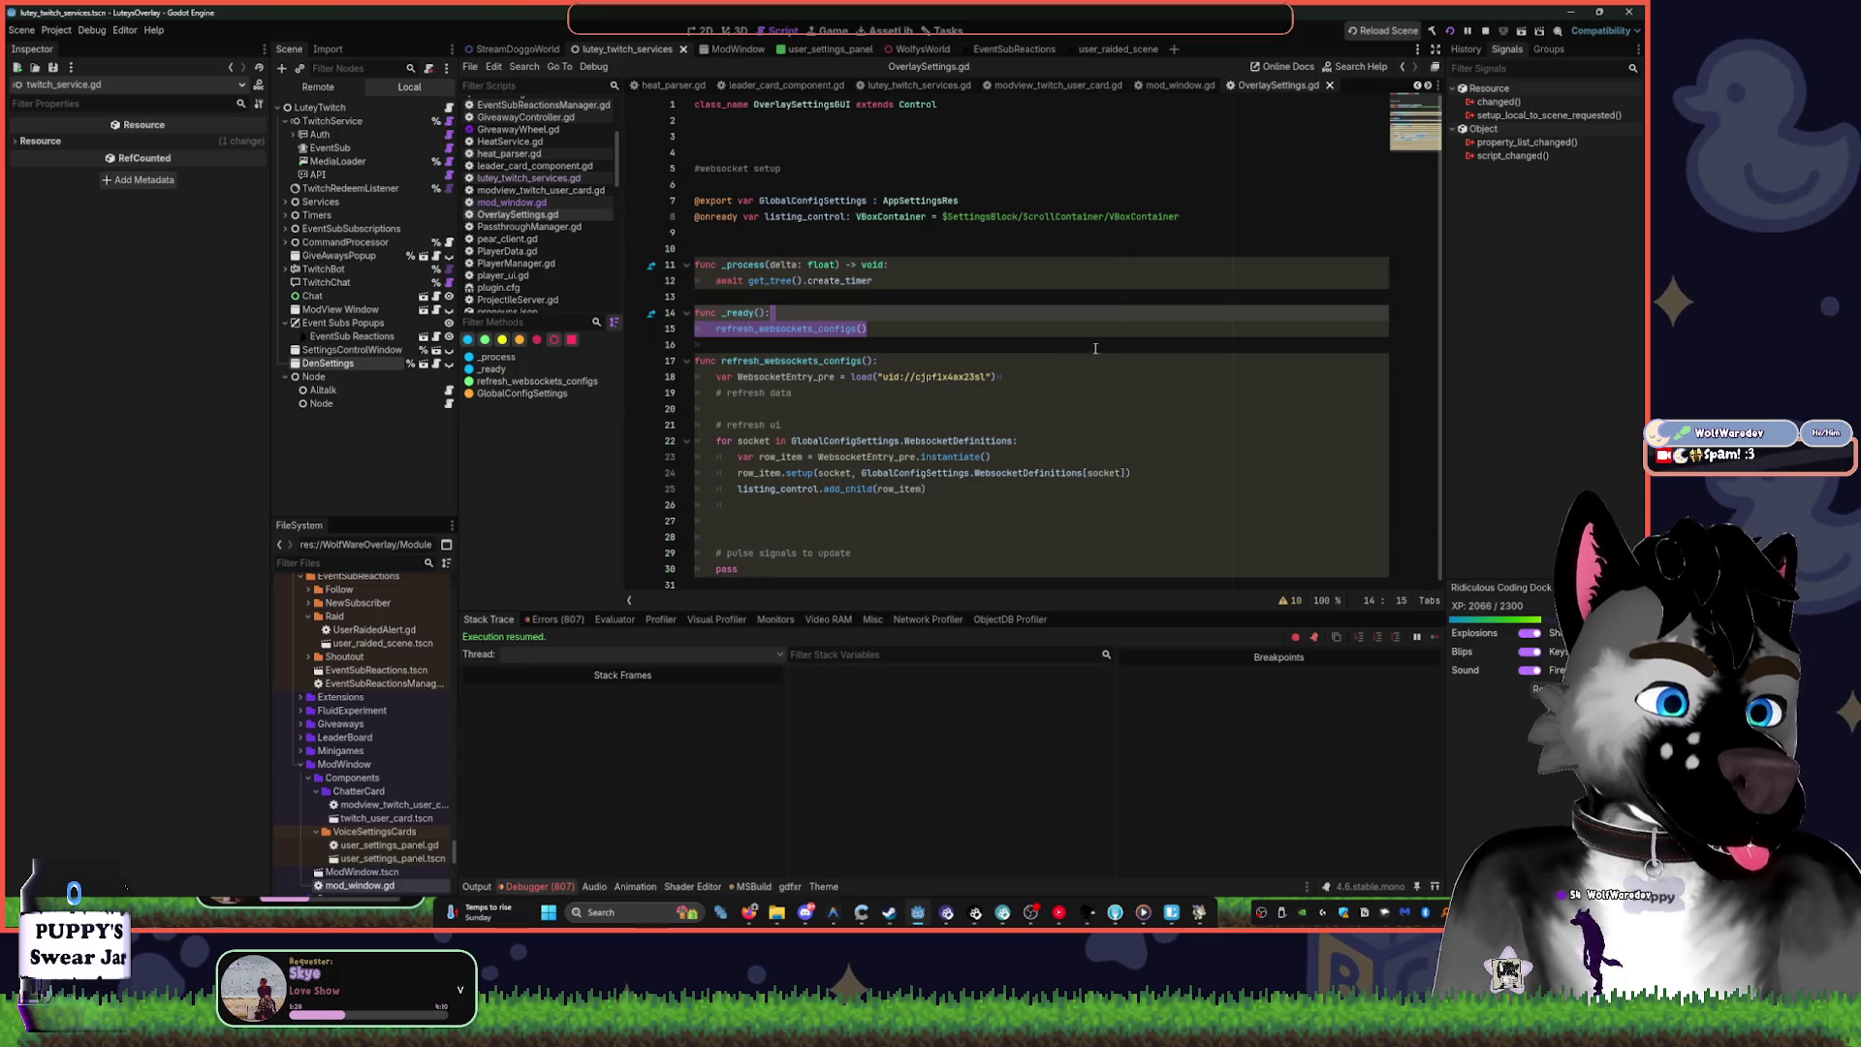
click(1143, 265)
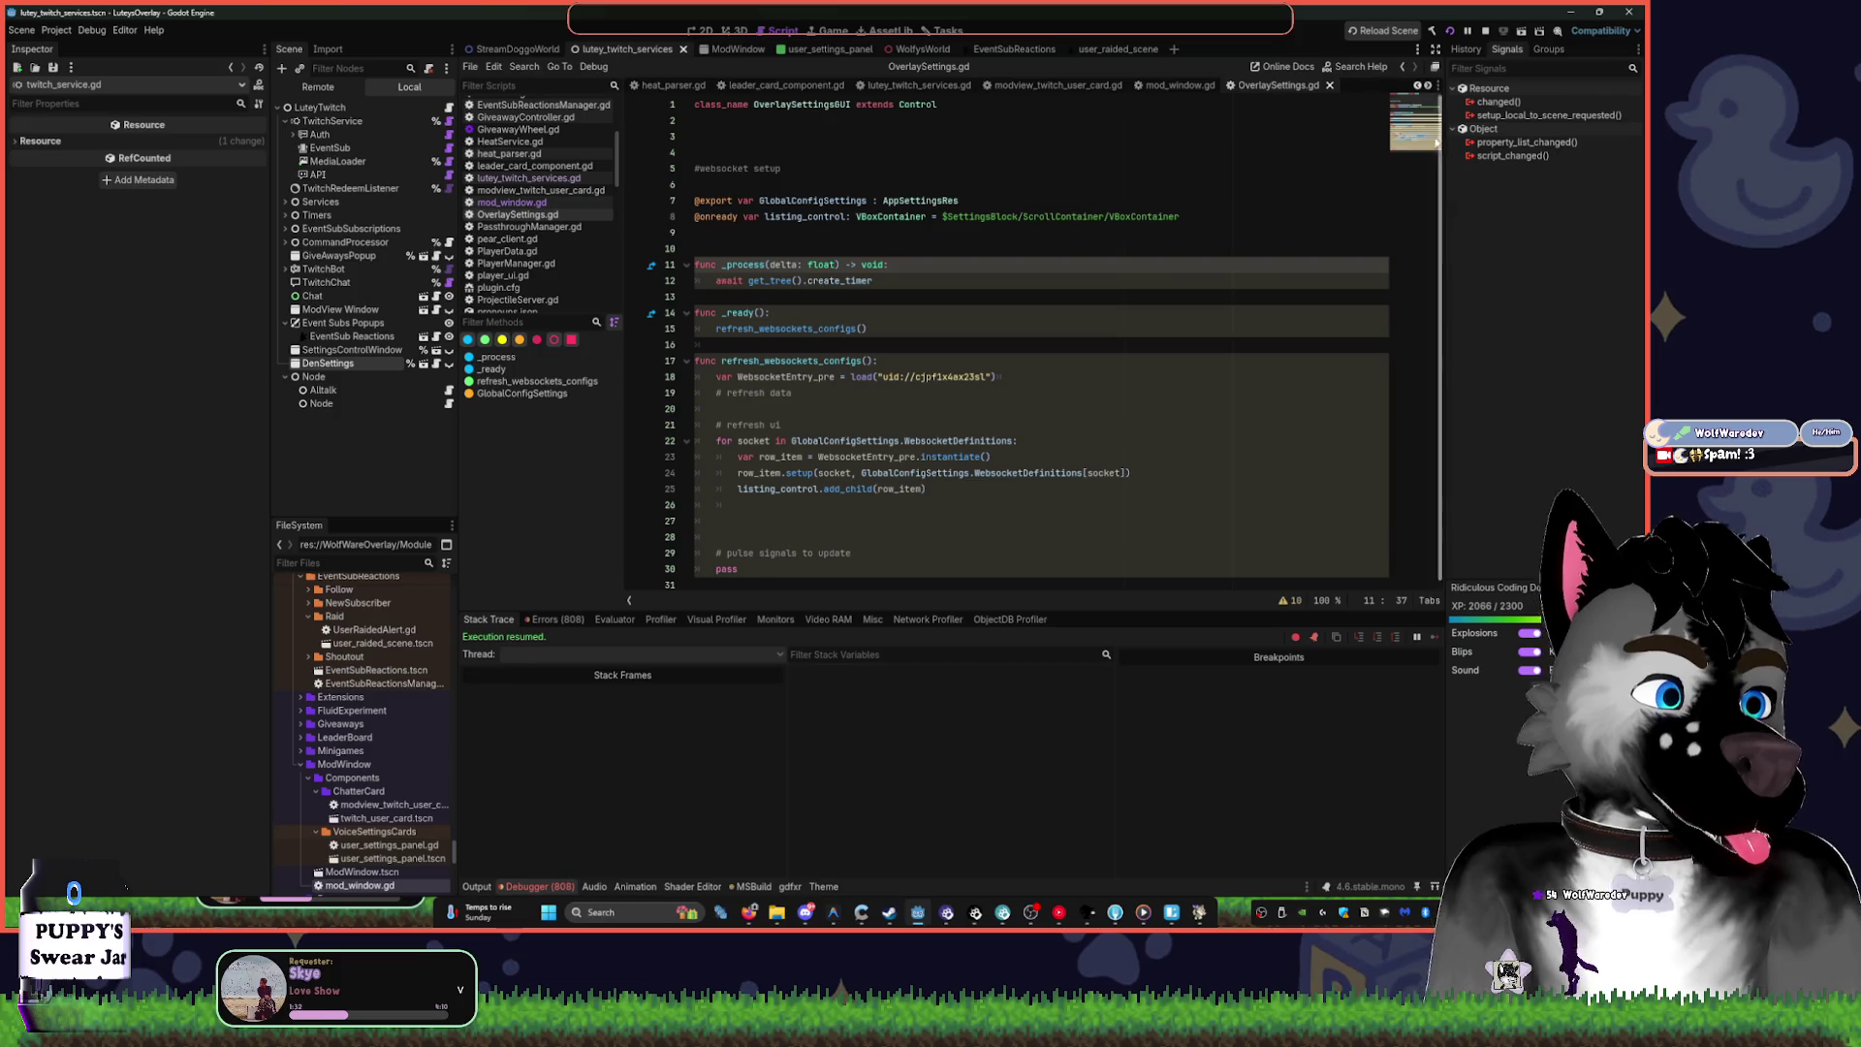
scroll(1310, 278, down, 1)
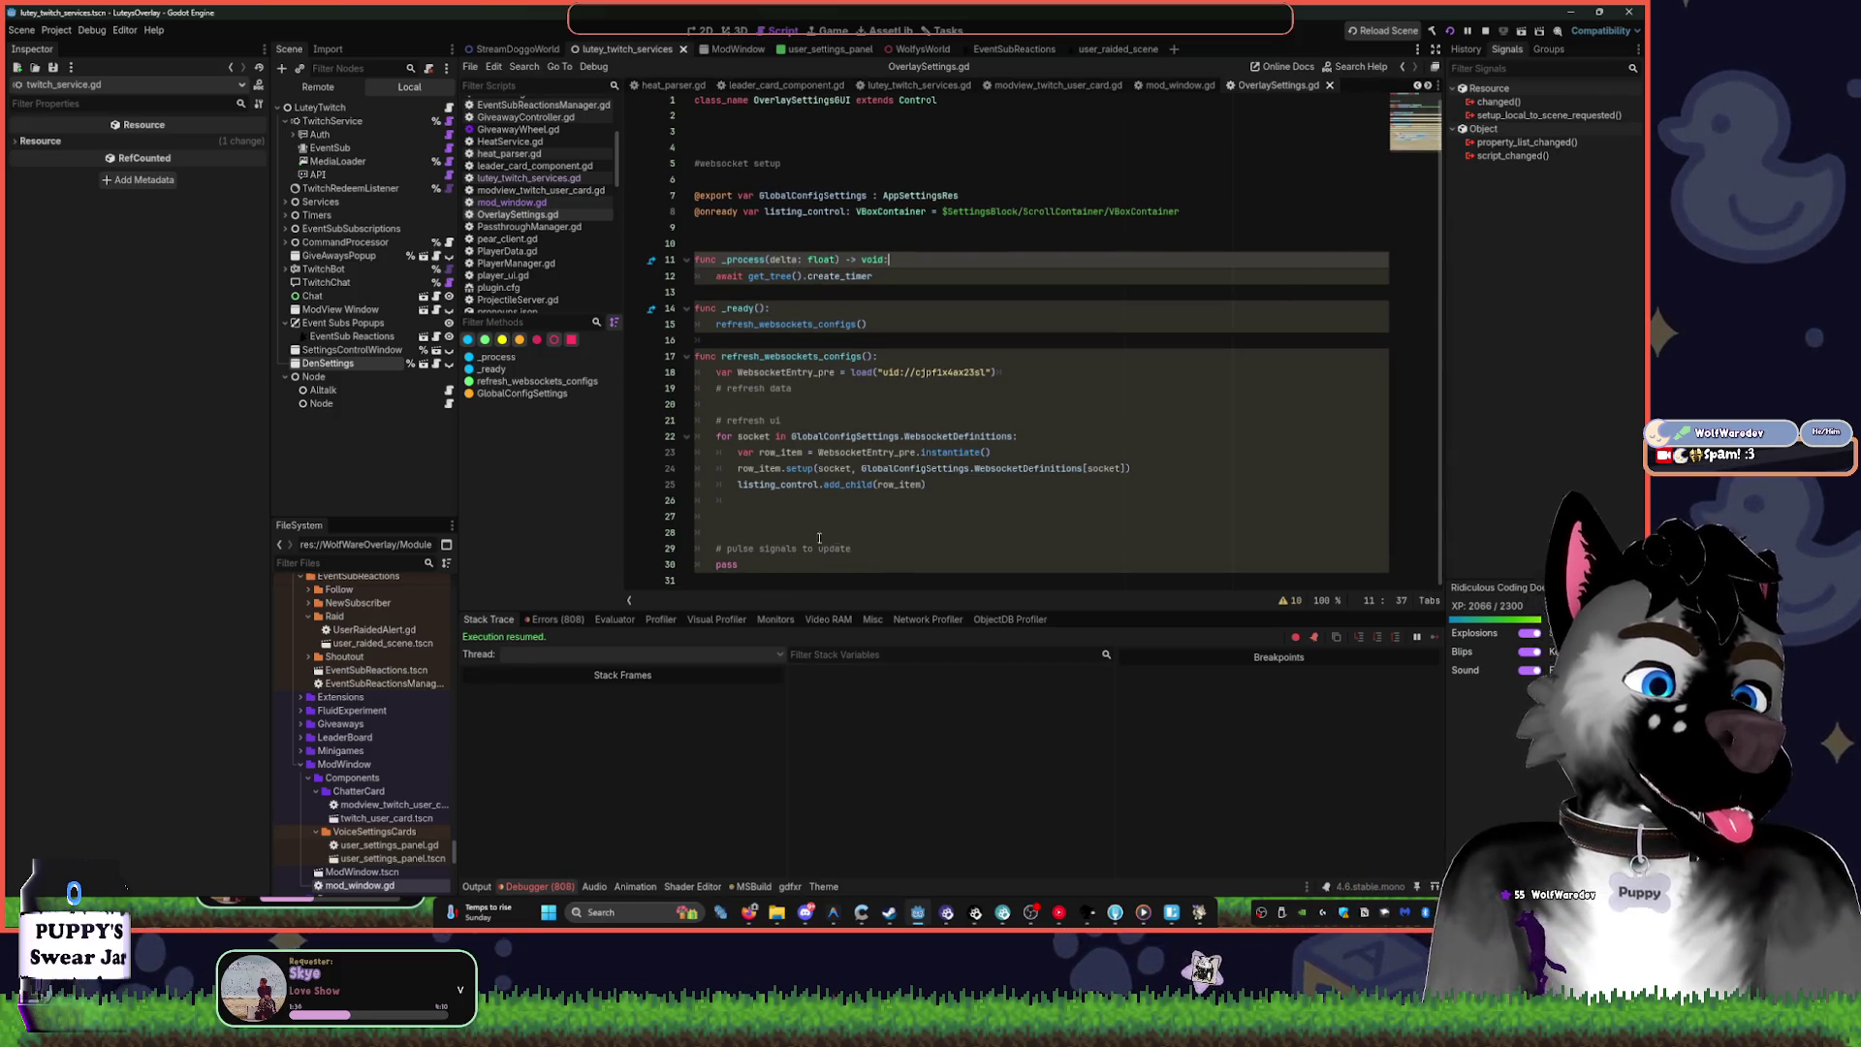
mouse_move(719, 532)
mouse_down()
mouse_move(690, 506)
mouse_move(634, 502)
mouse_up()
key(BackSpace)
Step: Type '->' after refresh_websockets_configs() on line 17, then switch to YouTube Music
click(874, 360)
text(->)
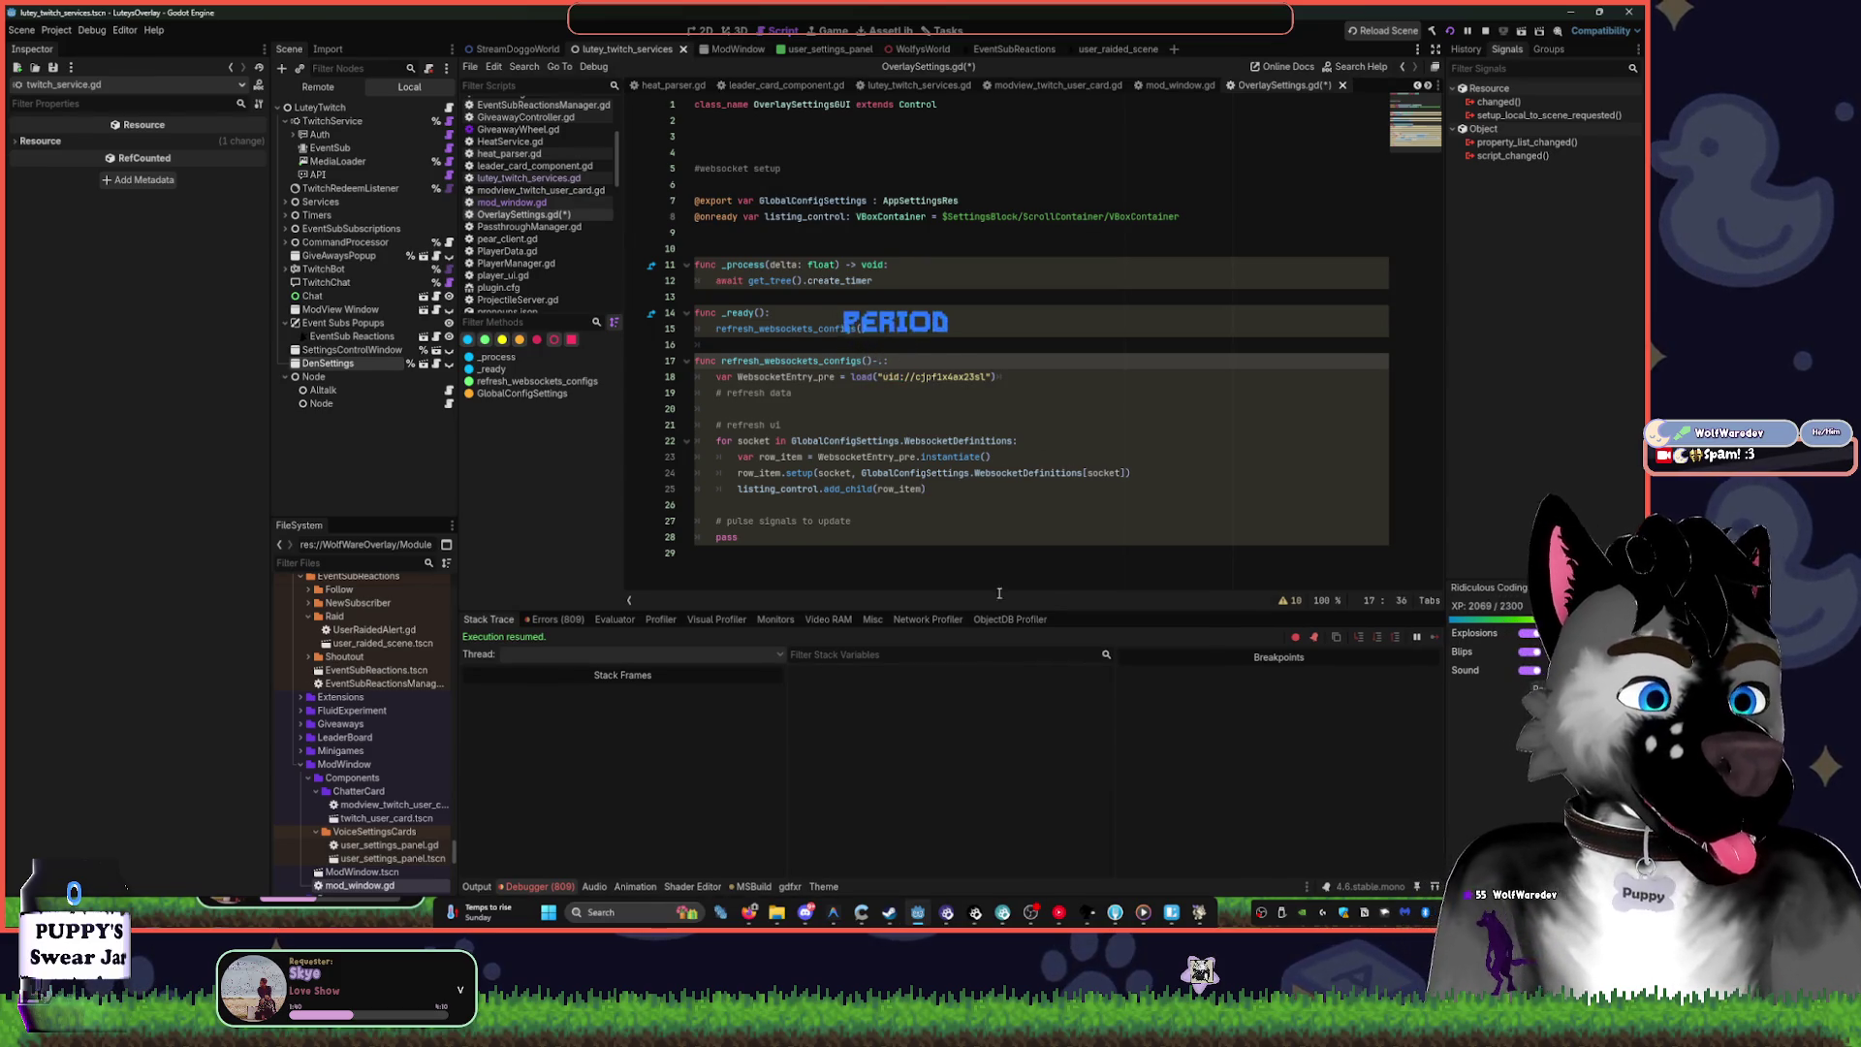
click(1086, 912)
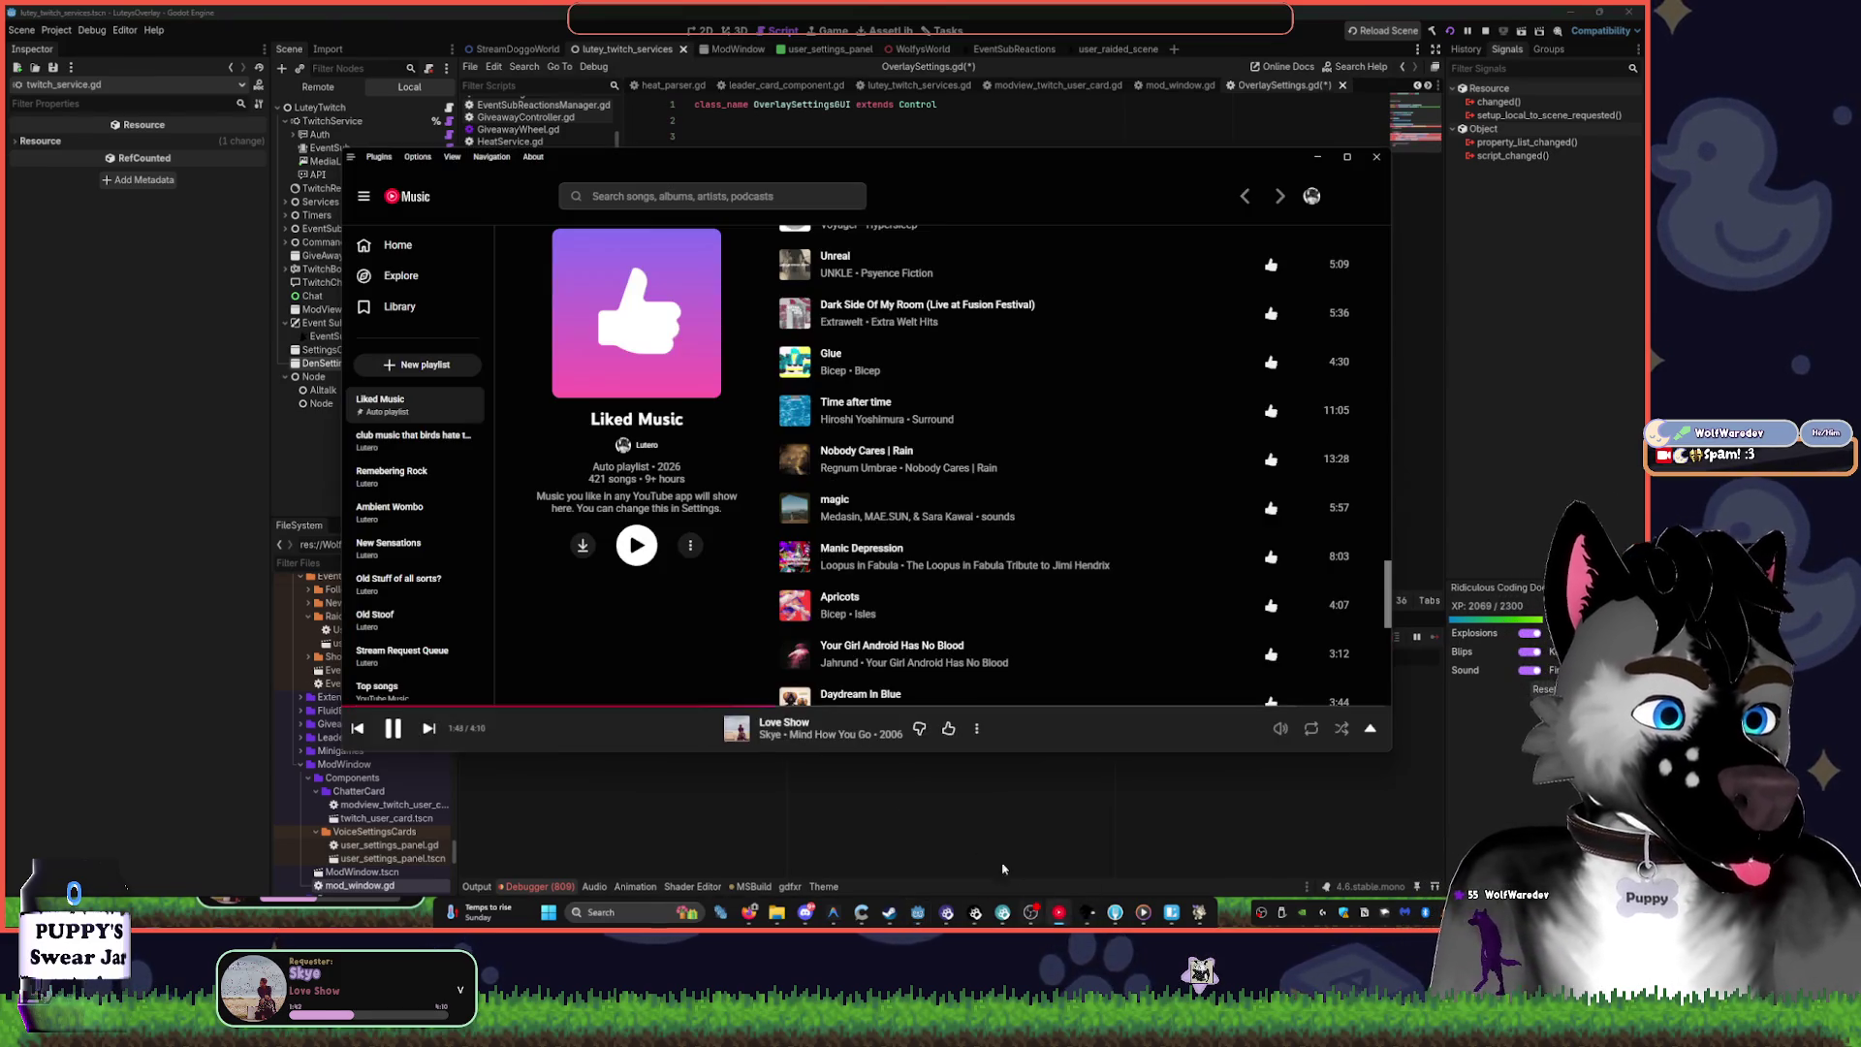
Step: Skip YouTube Music ahead to 'Destiny (Edit)' and switch back to Godot
click(429, 728)
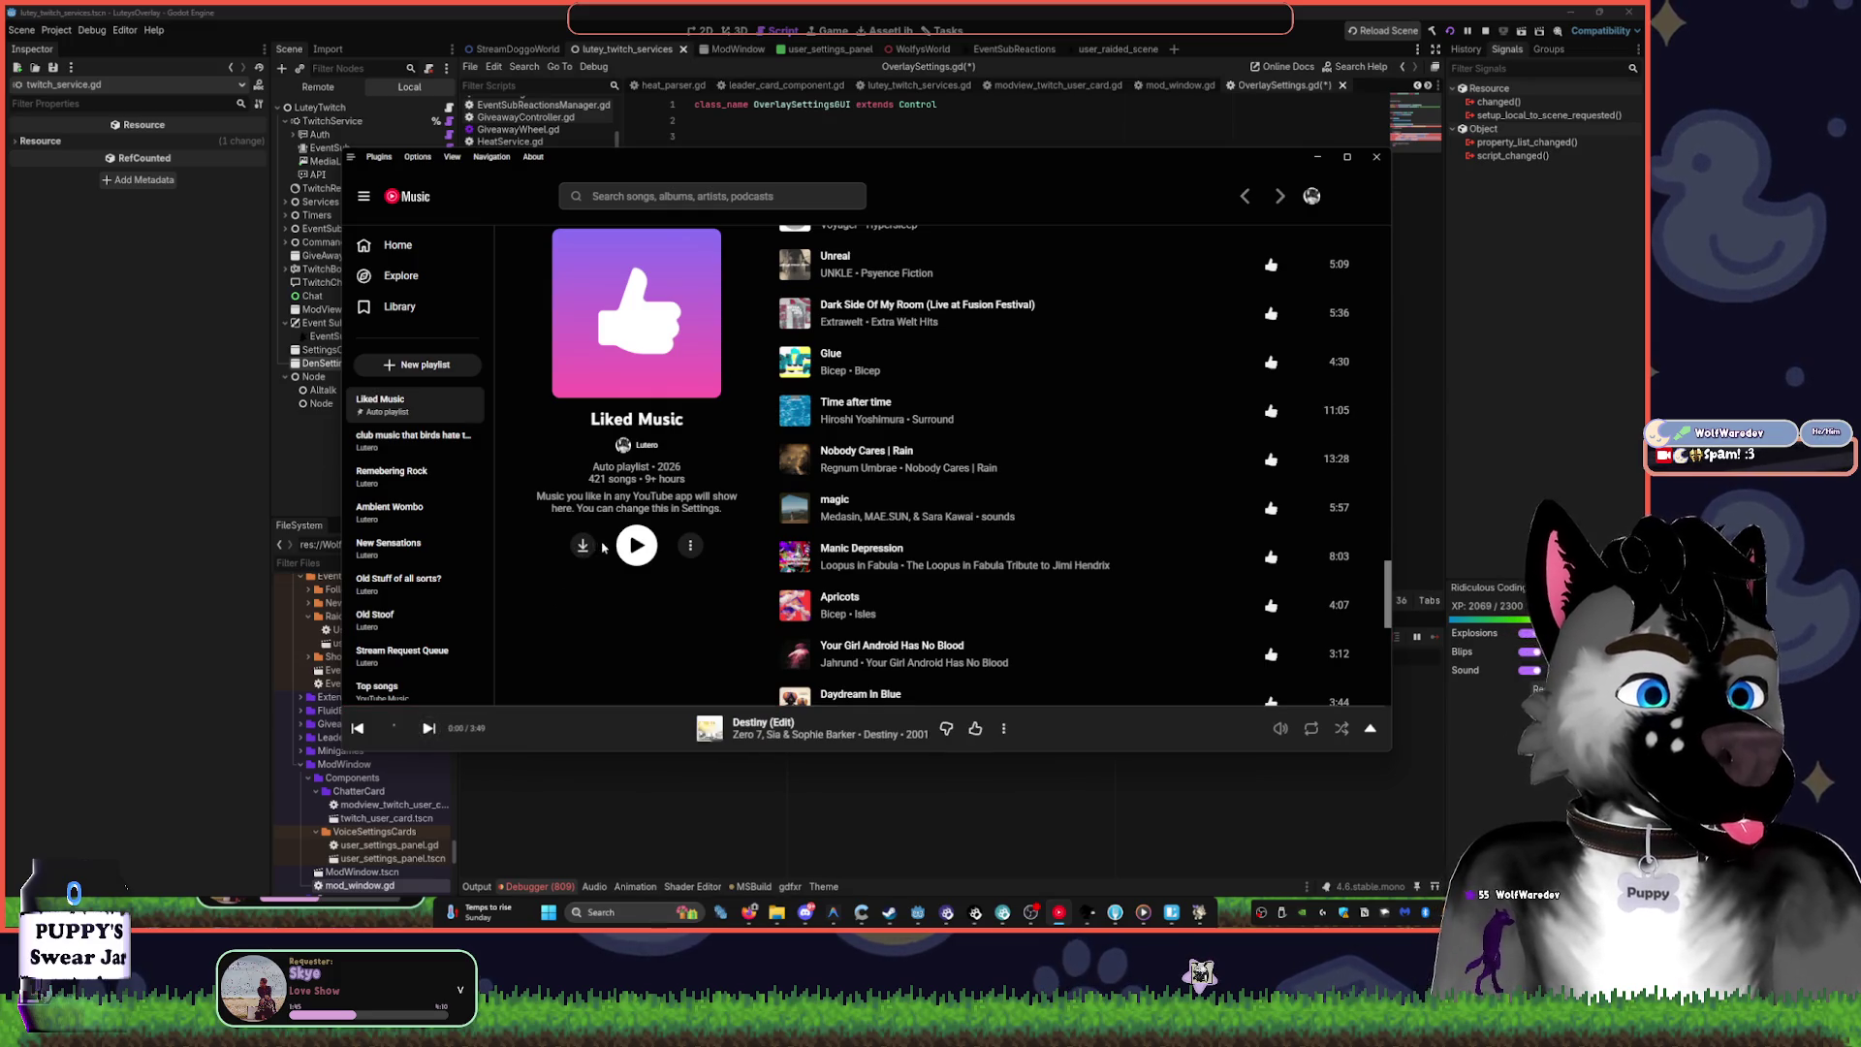
scroll(678, 558, down, 3)
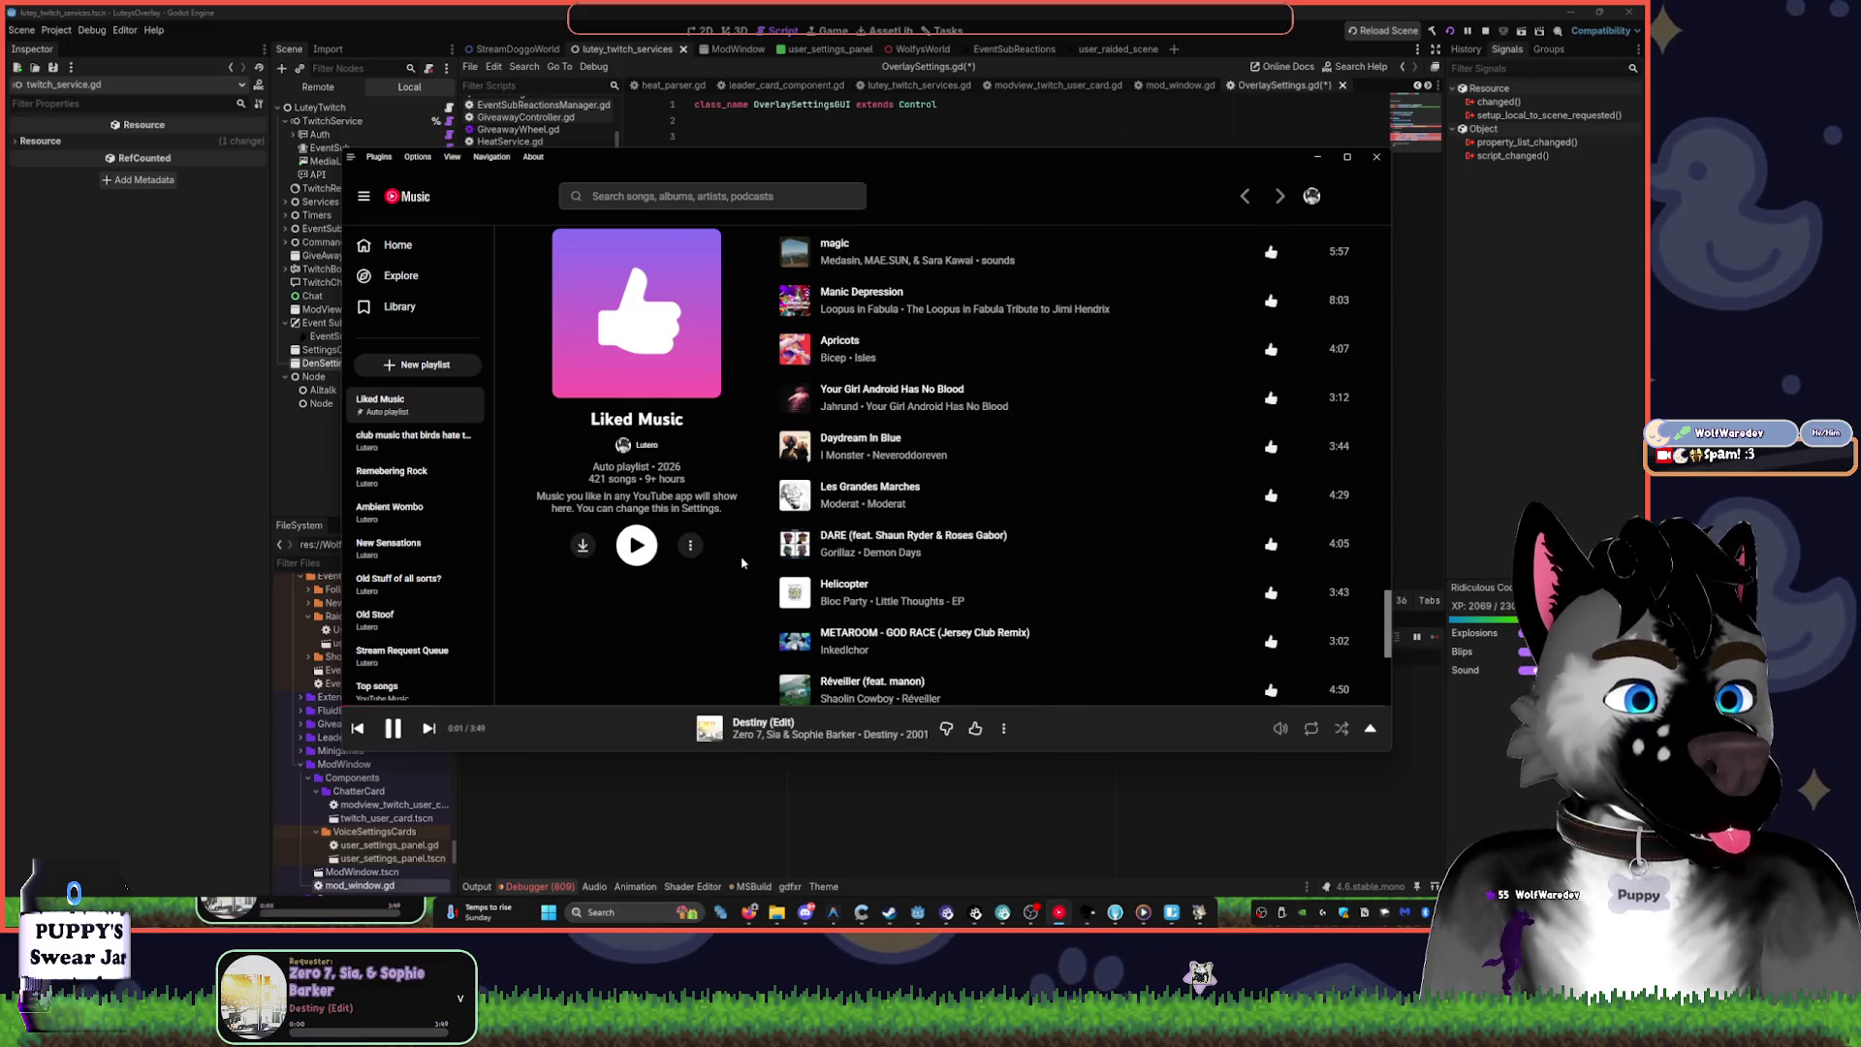
key(alt+Tab)
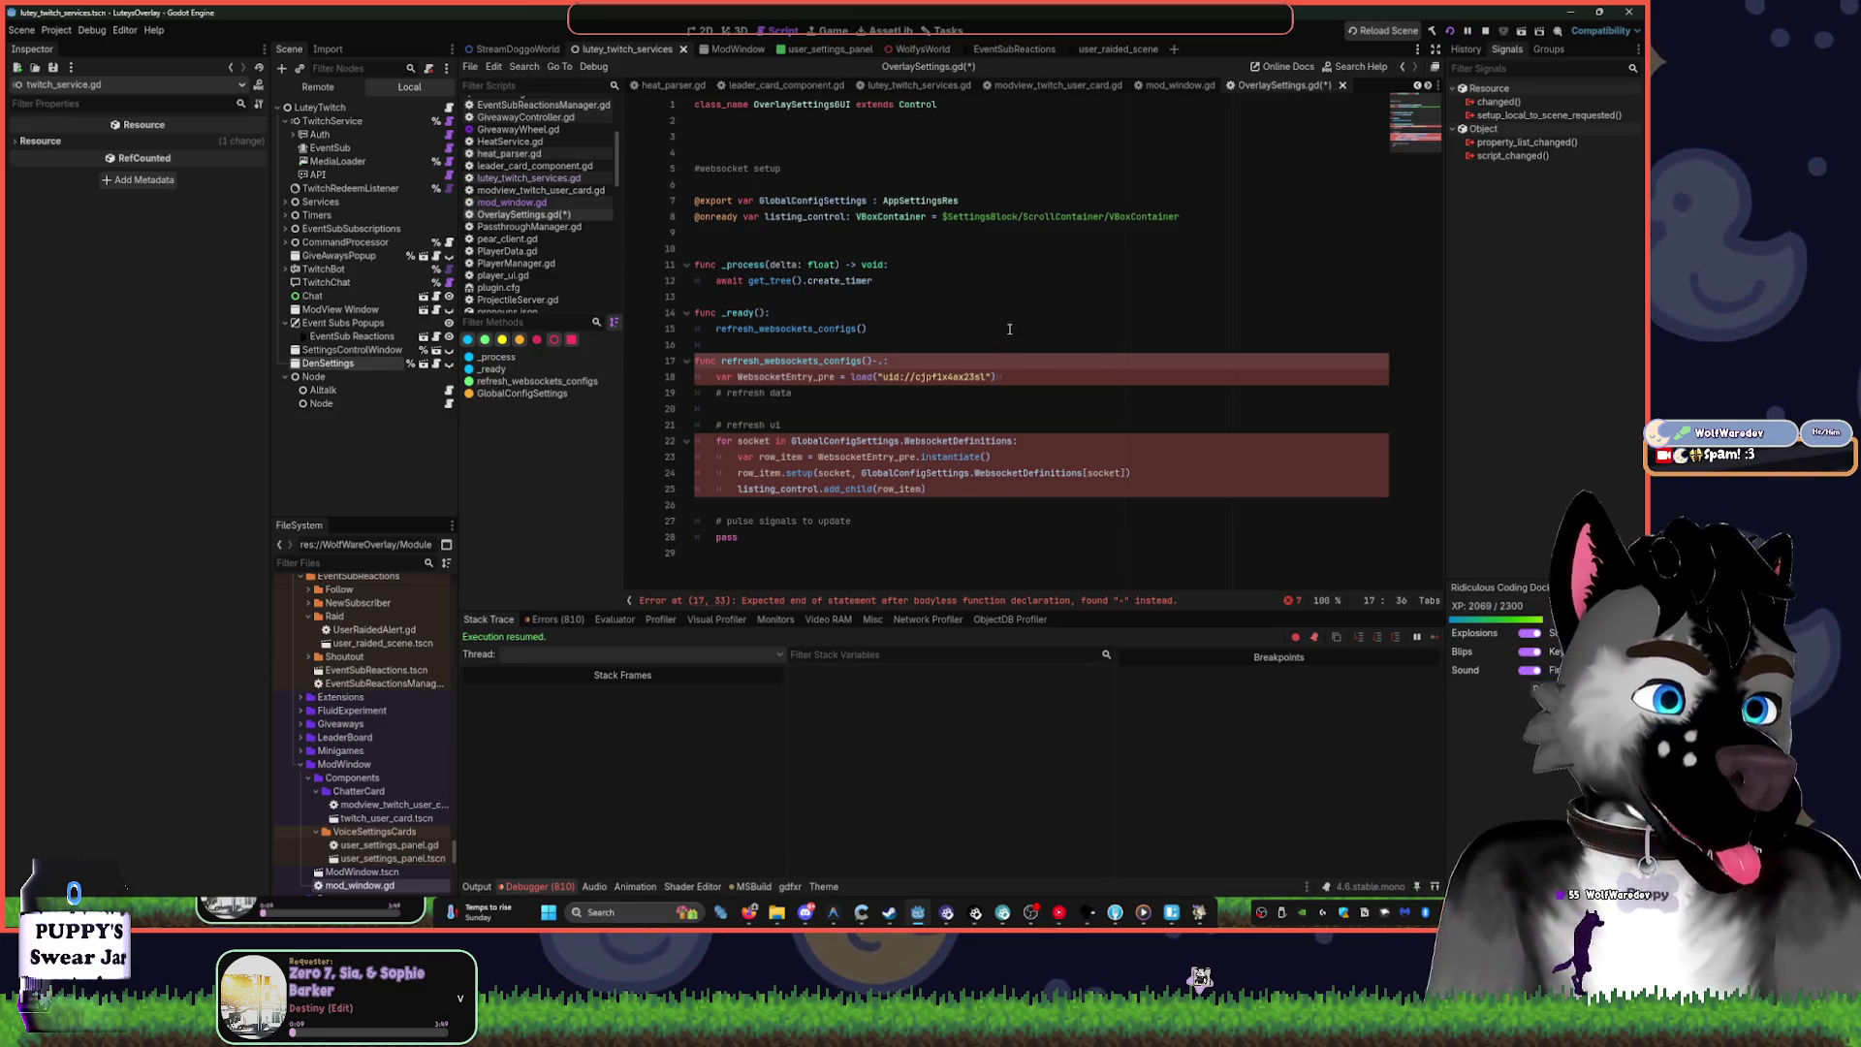
Step: Fix line 17 so refresh_websockets_configs() declares '-> void' as its return type
click(1009, 329)
click(884, 360)
key(BackSpace)
text(>)
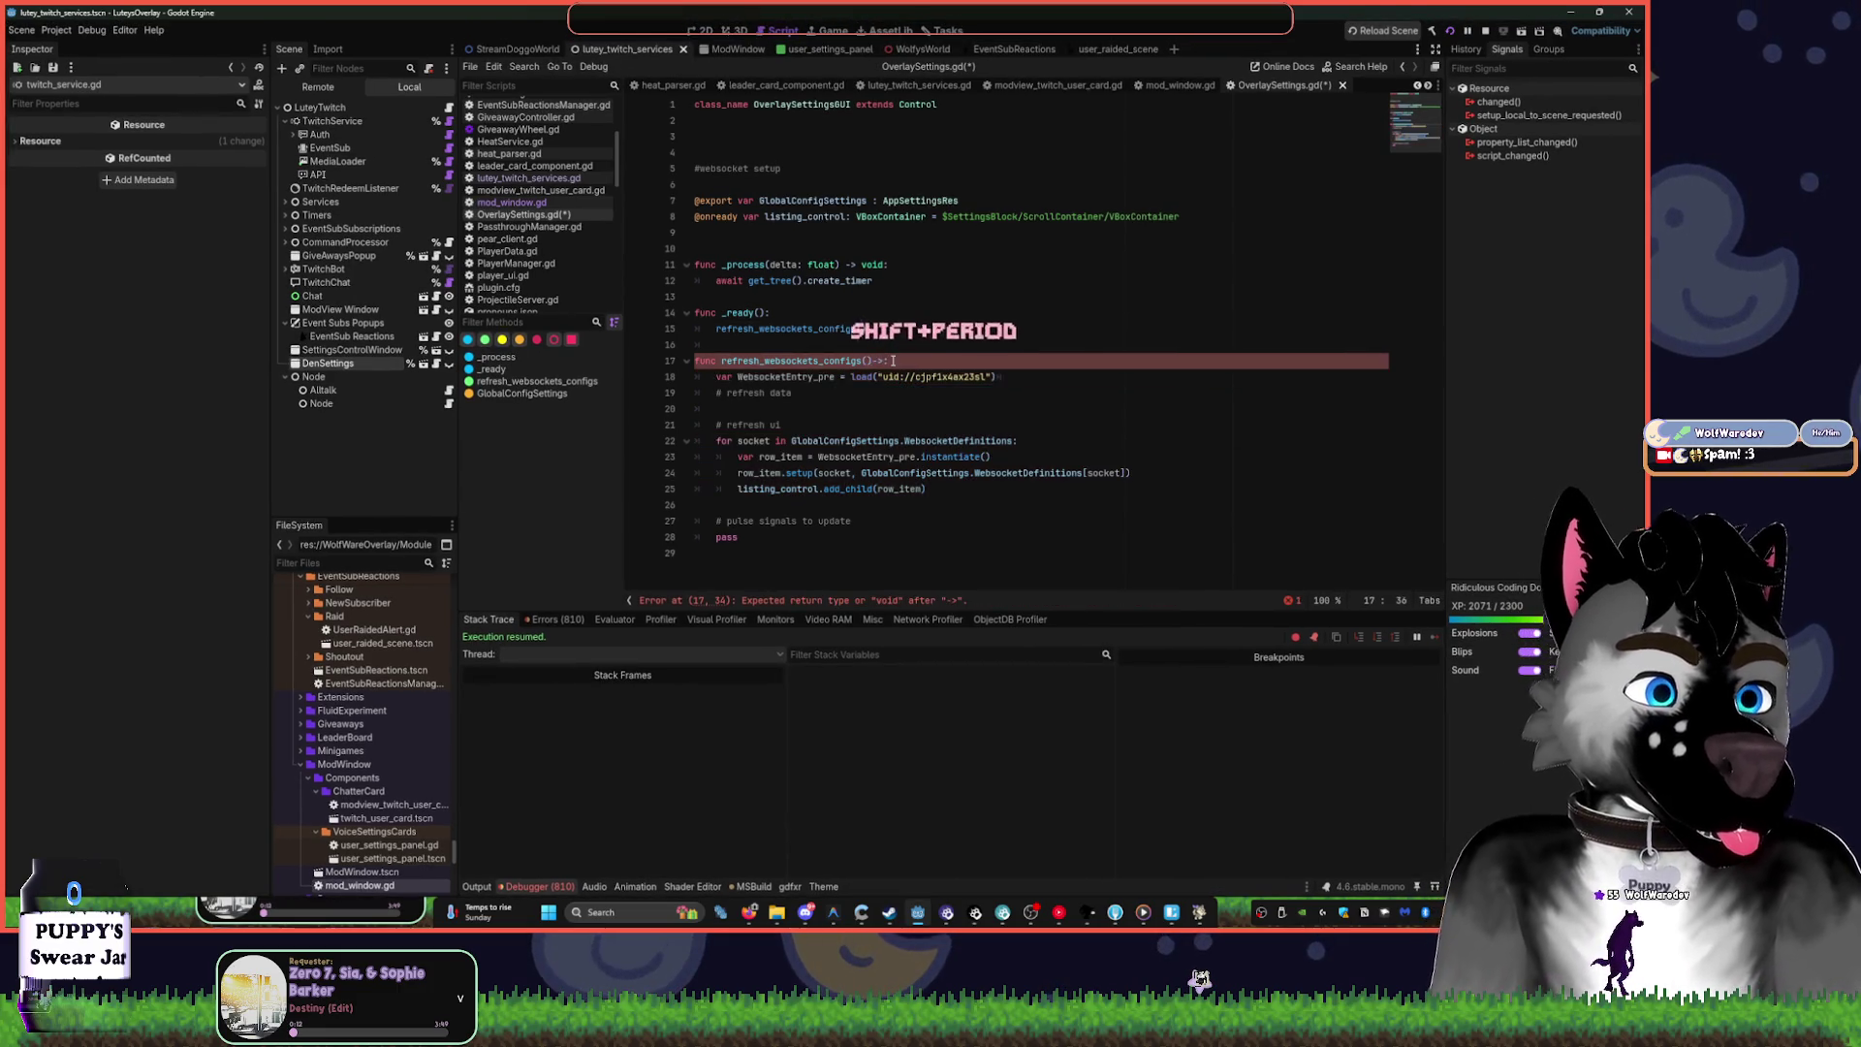
text(void)
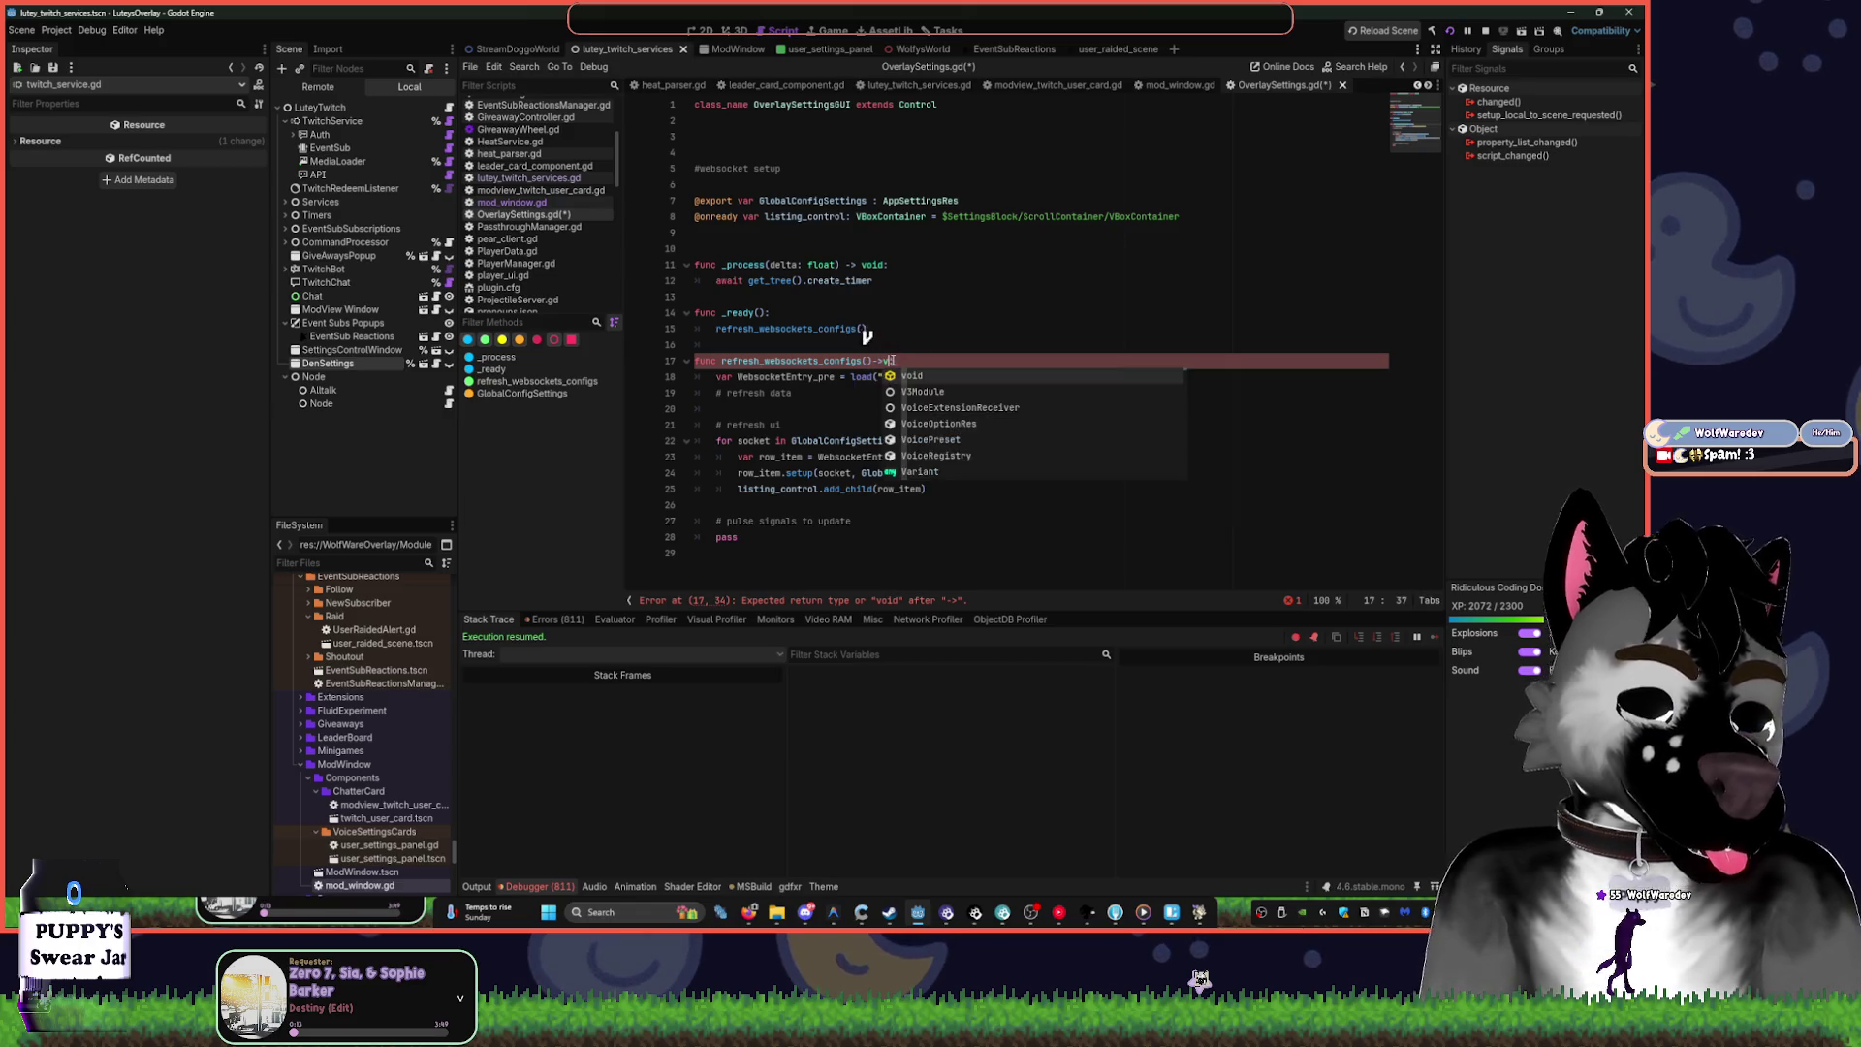
click(940, 301)
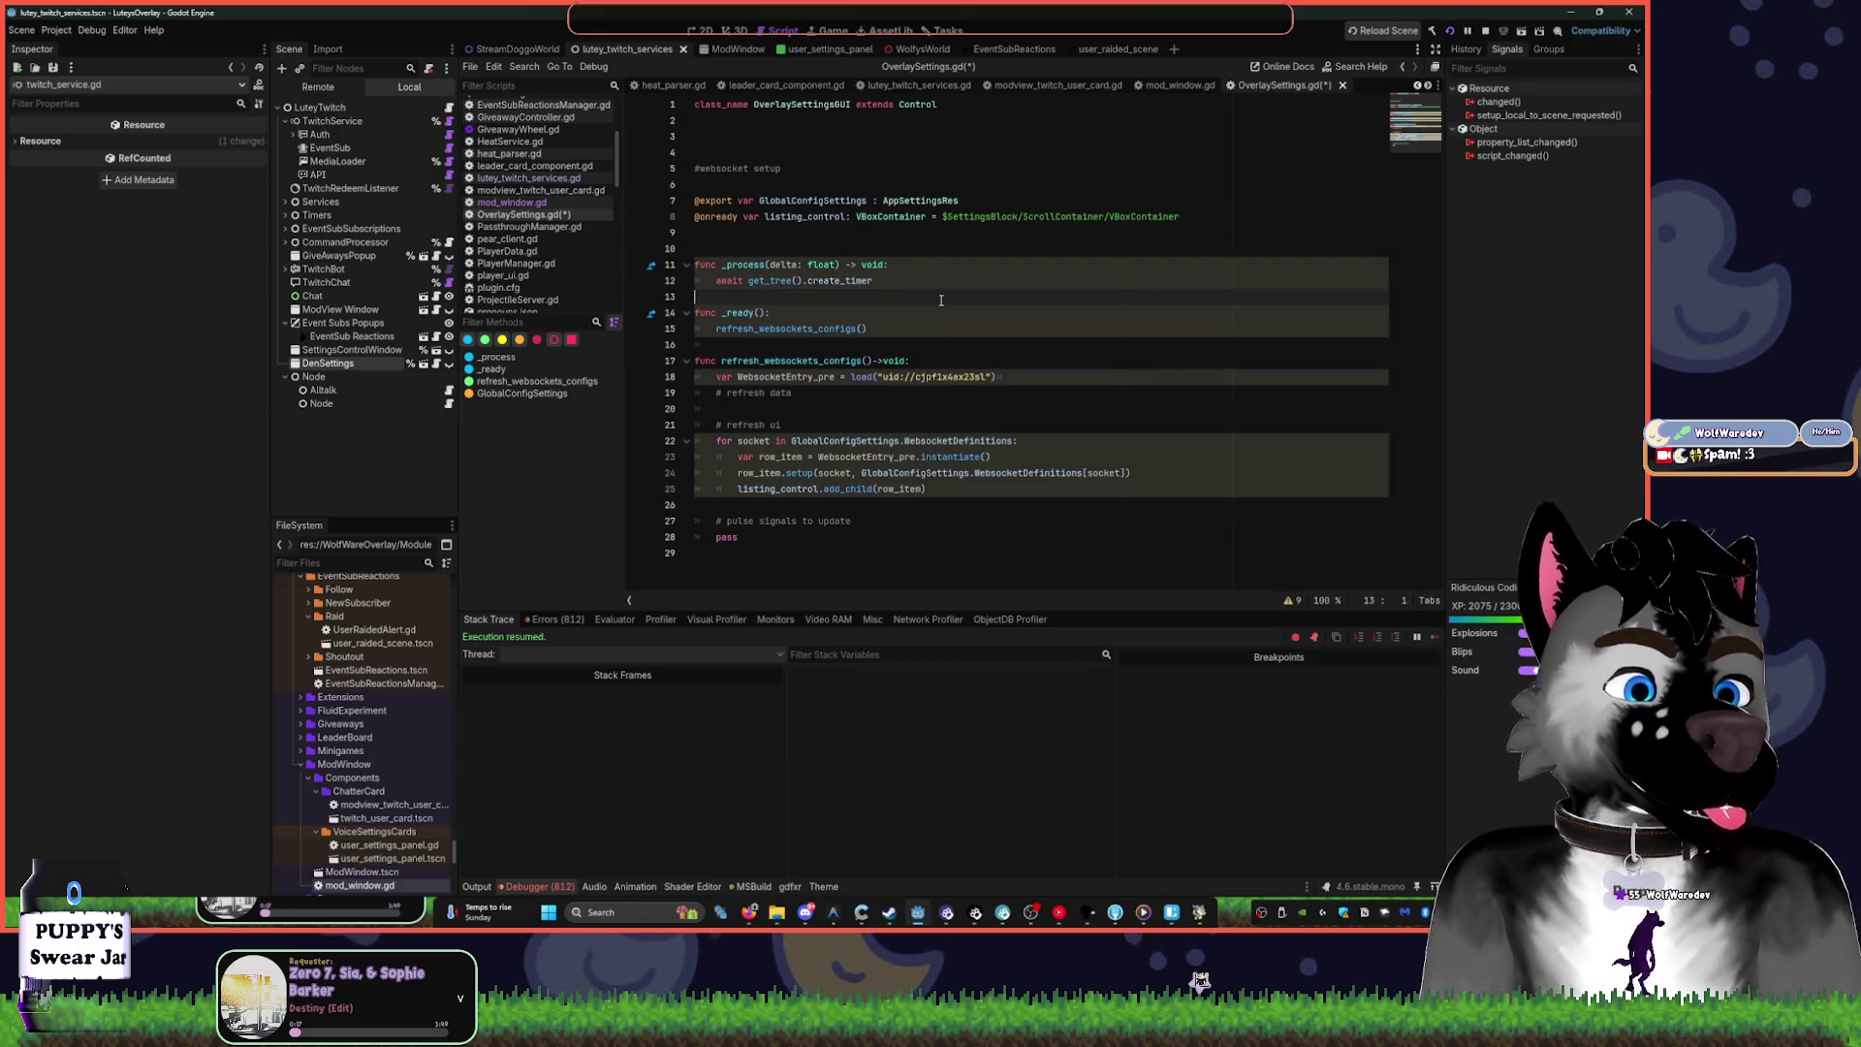
Step: Save OverlaySettings.gd, close its tab, and bring YouTube Music forward
key(Up)
key(Up)
key(Up)
key(ctrl+s)
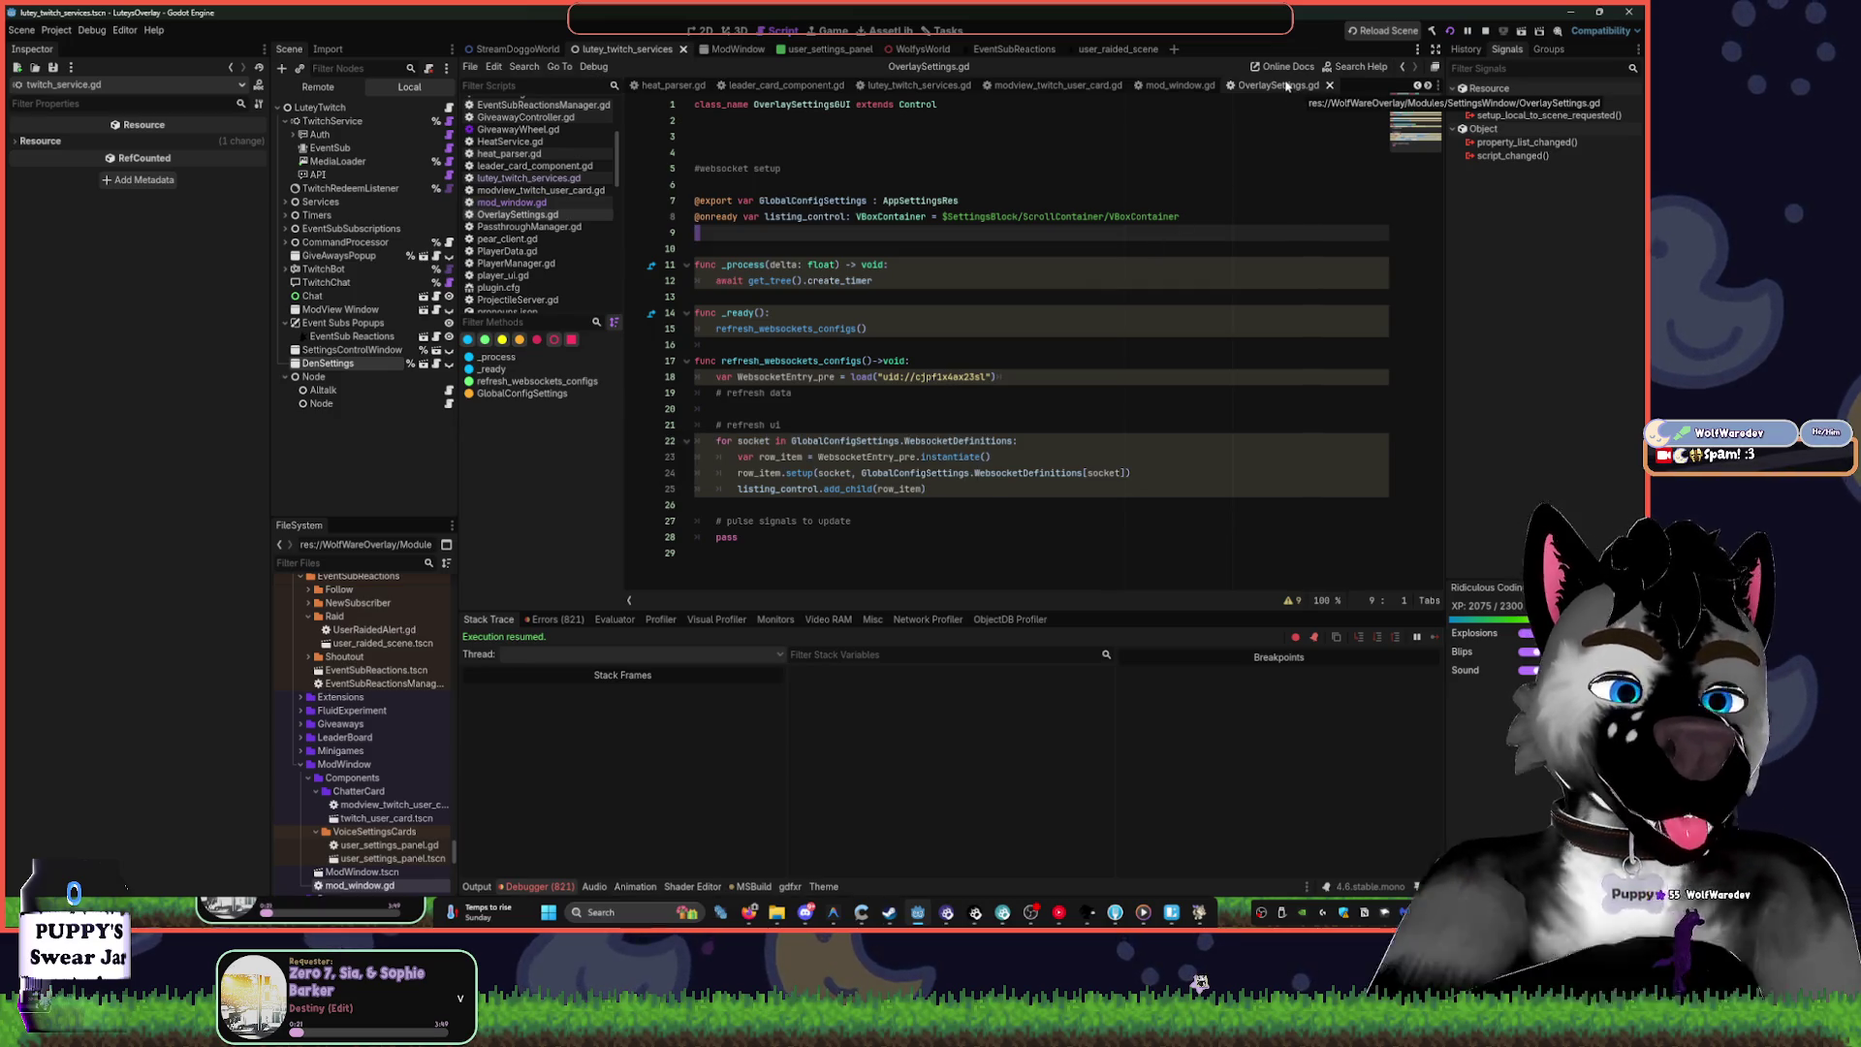
middle_click(1286, 85)
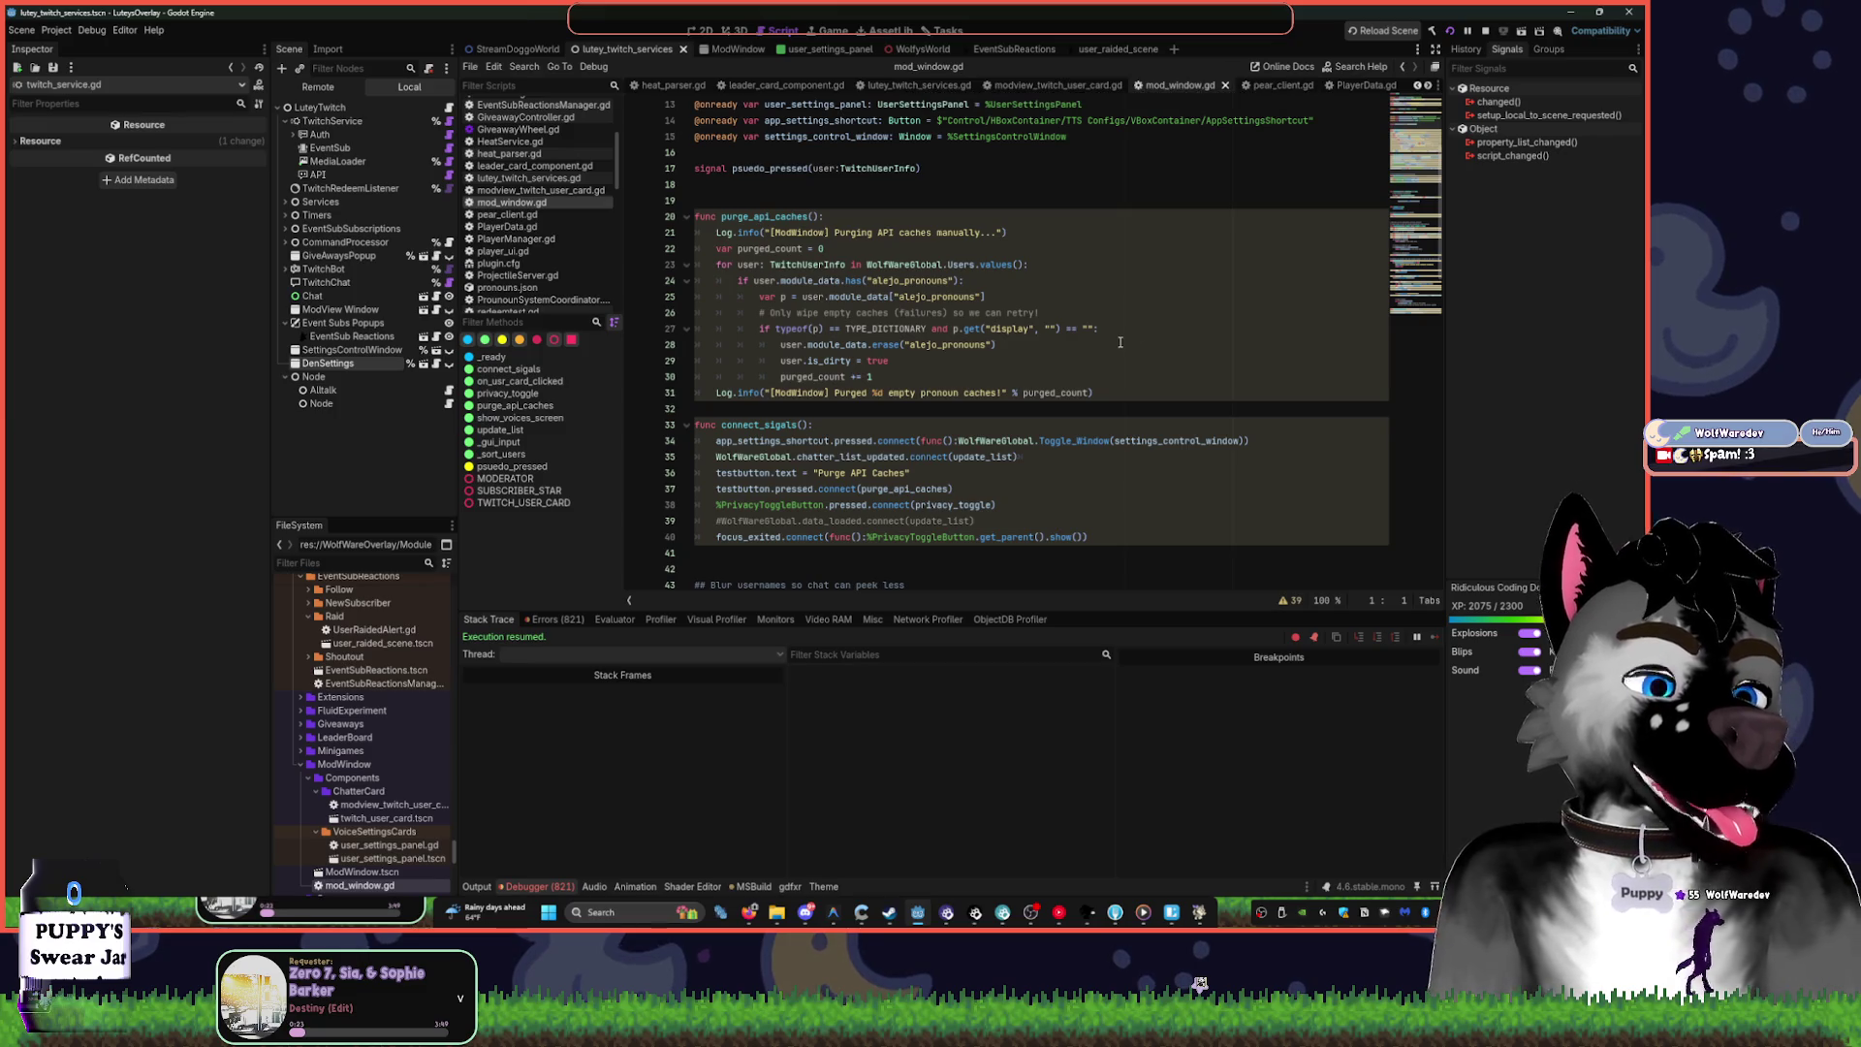
click(1059, 913)
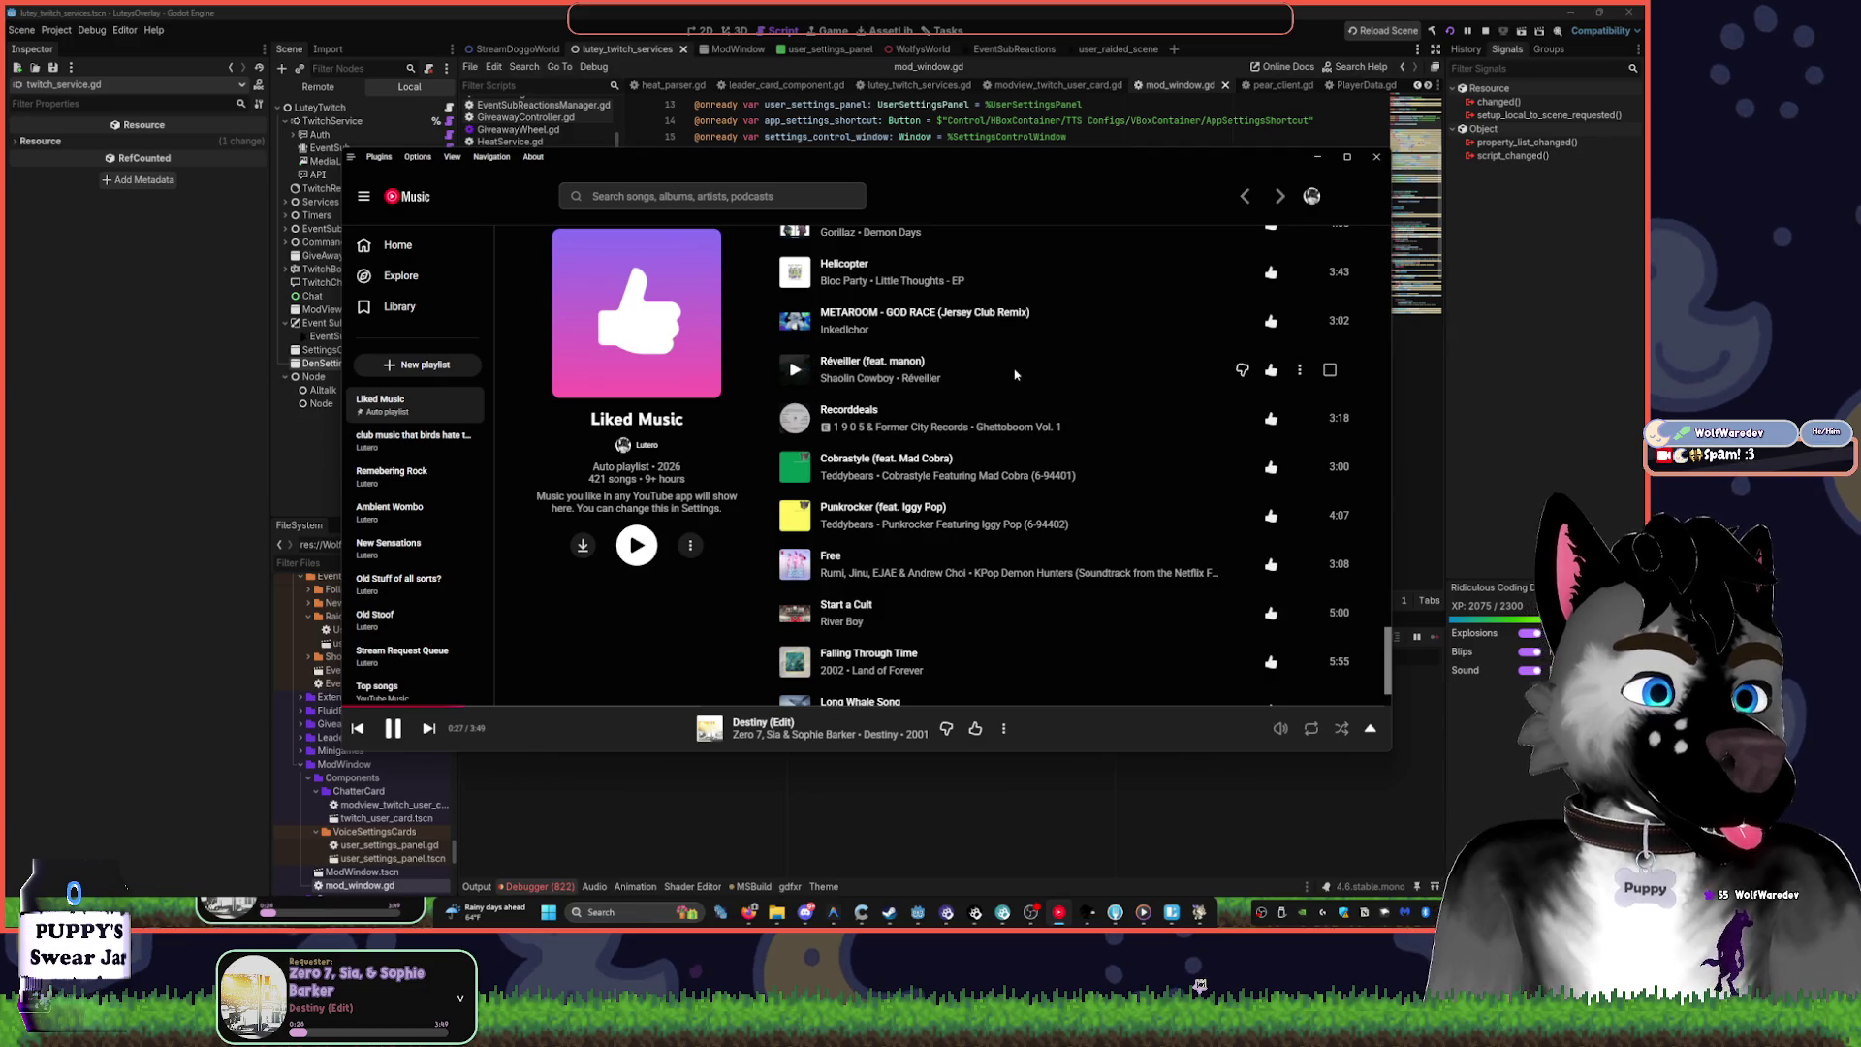
Step: Play 'Falling Through Time' from Liked Music and return to mod_window.gd in Godot
scroll(1110, 427, down, 3)
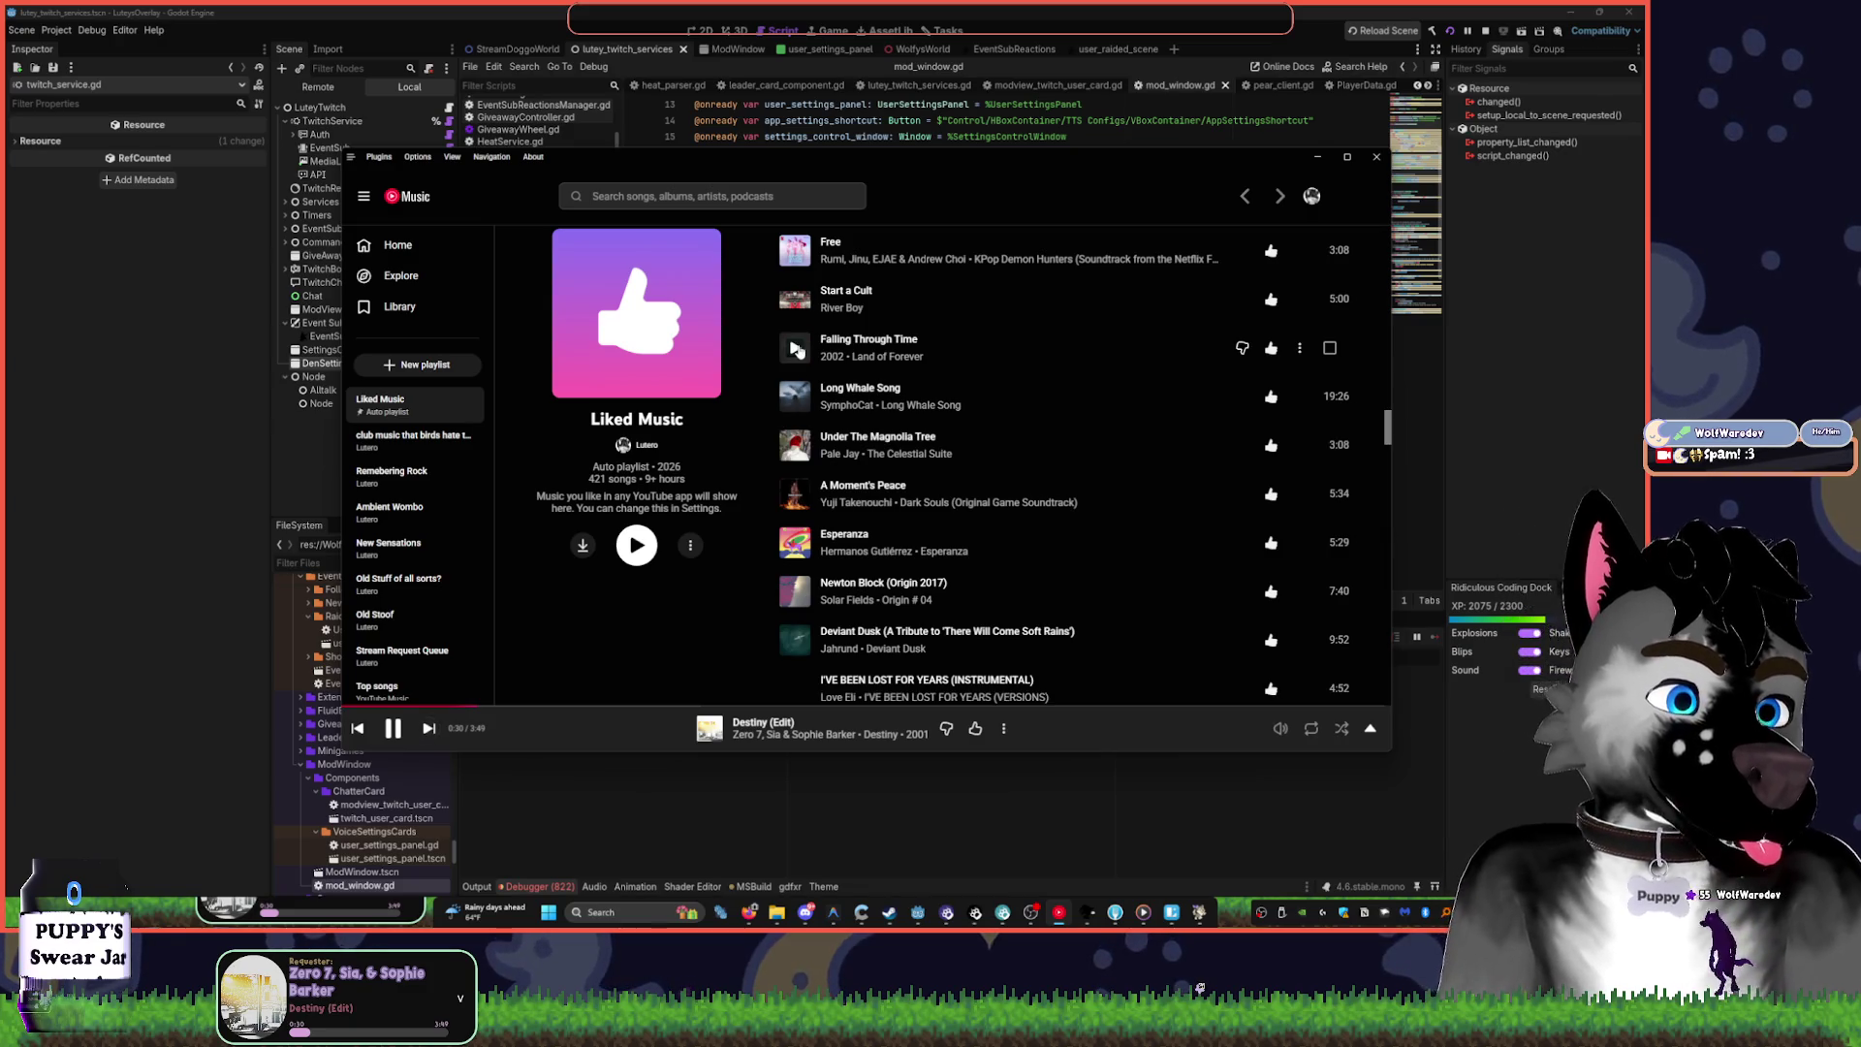
click(796, 350)
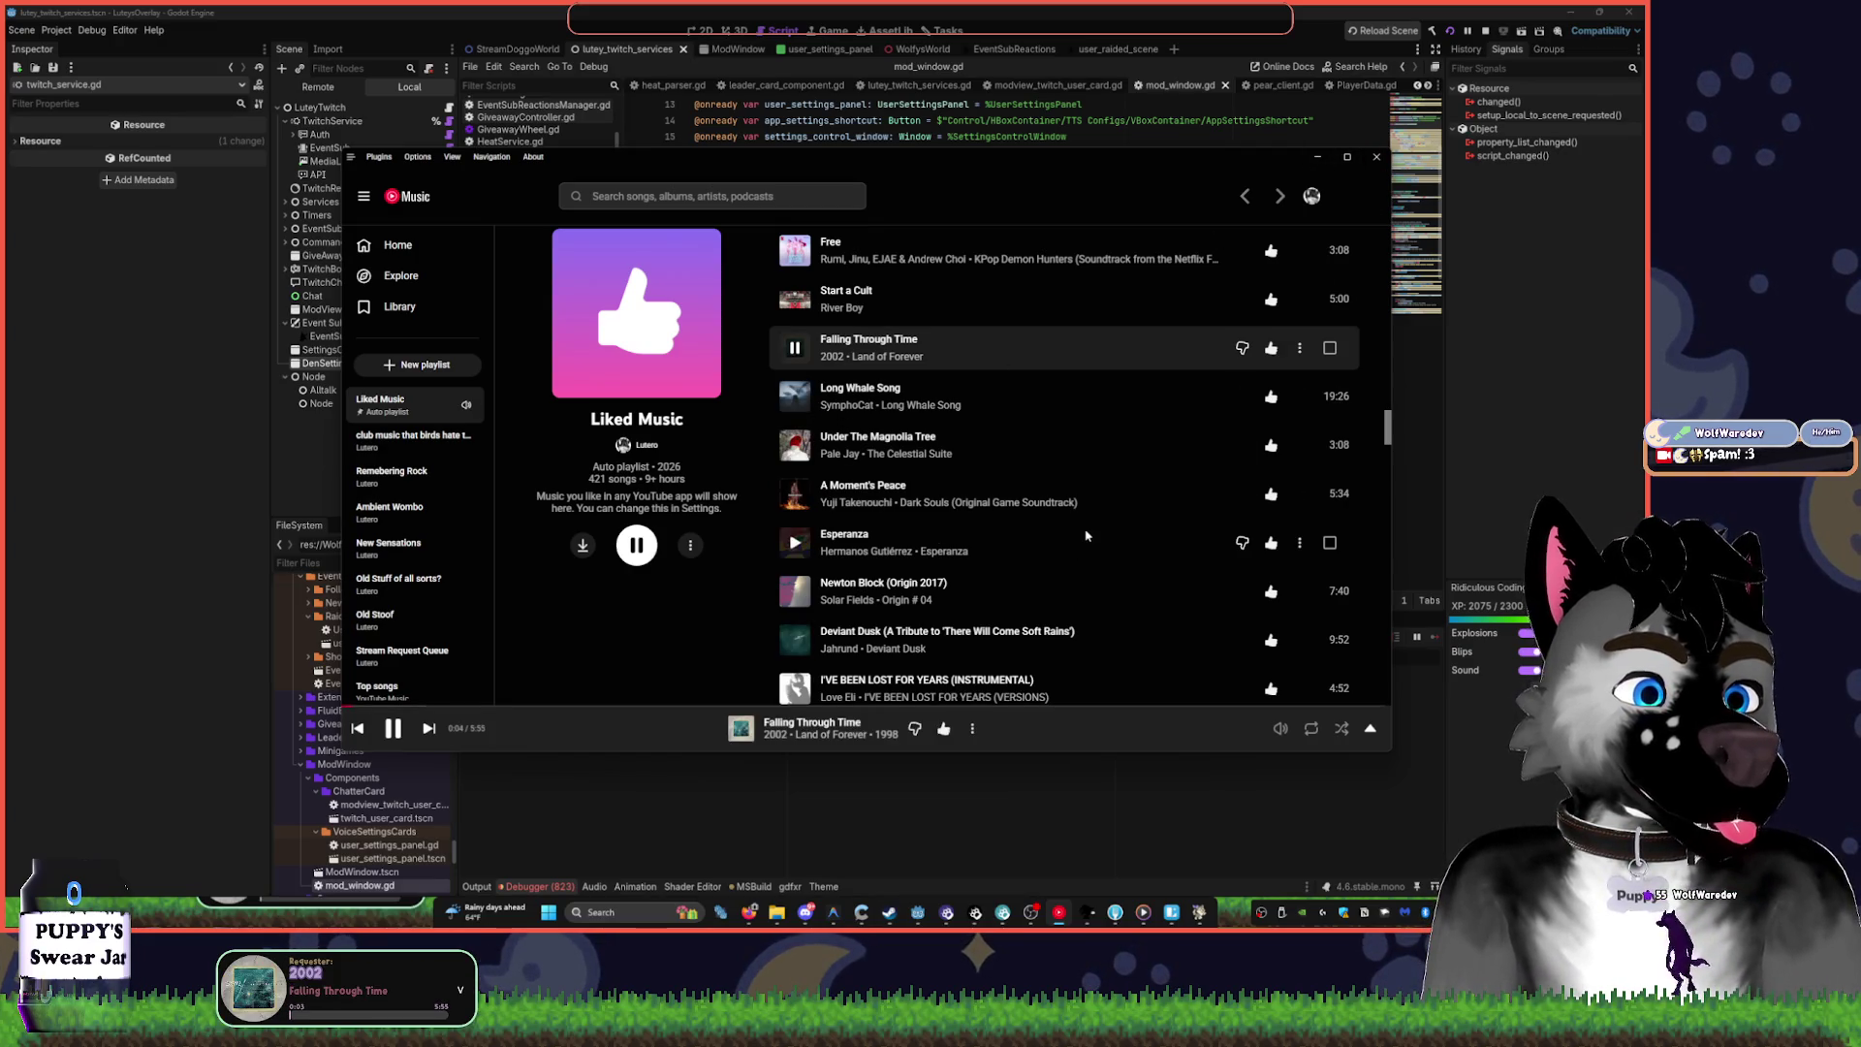
click(1521, 463)
click(1070, 313)
click(1195, 441)
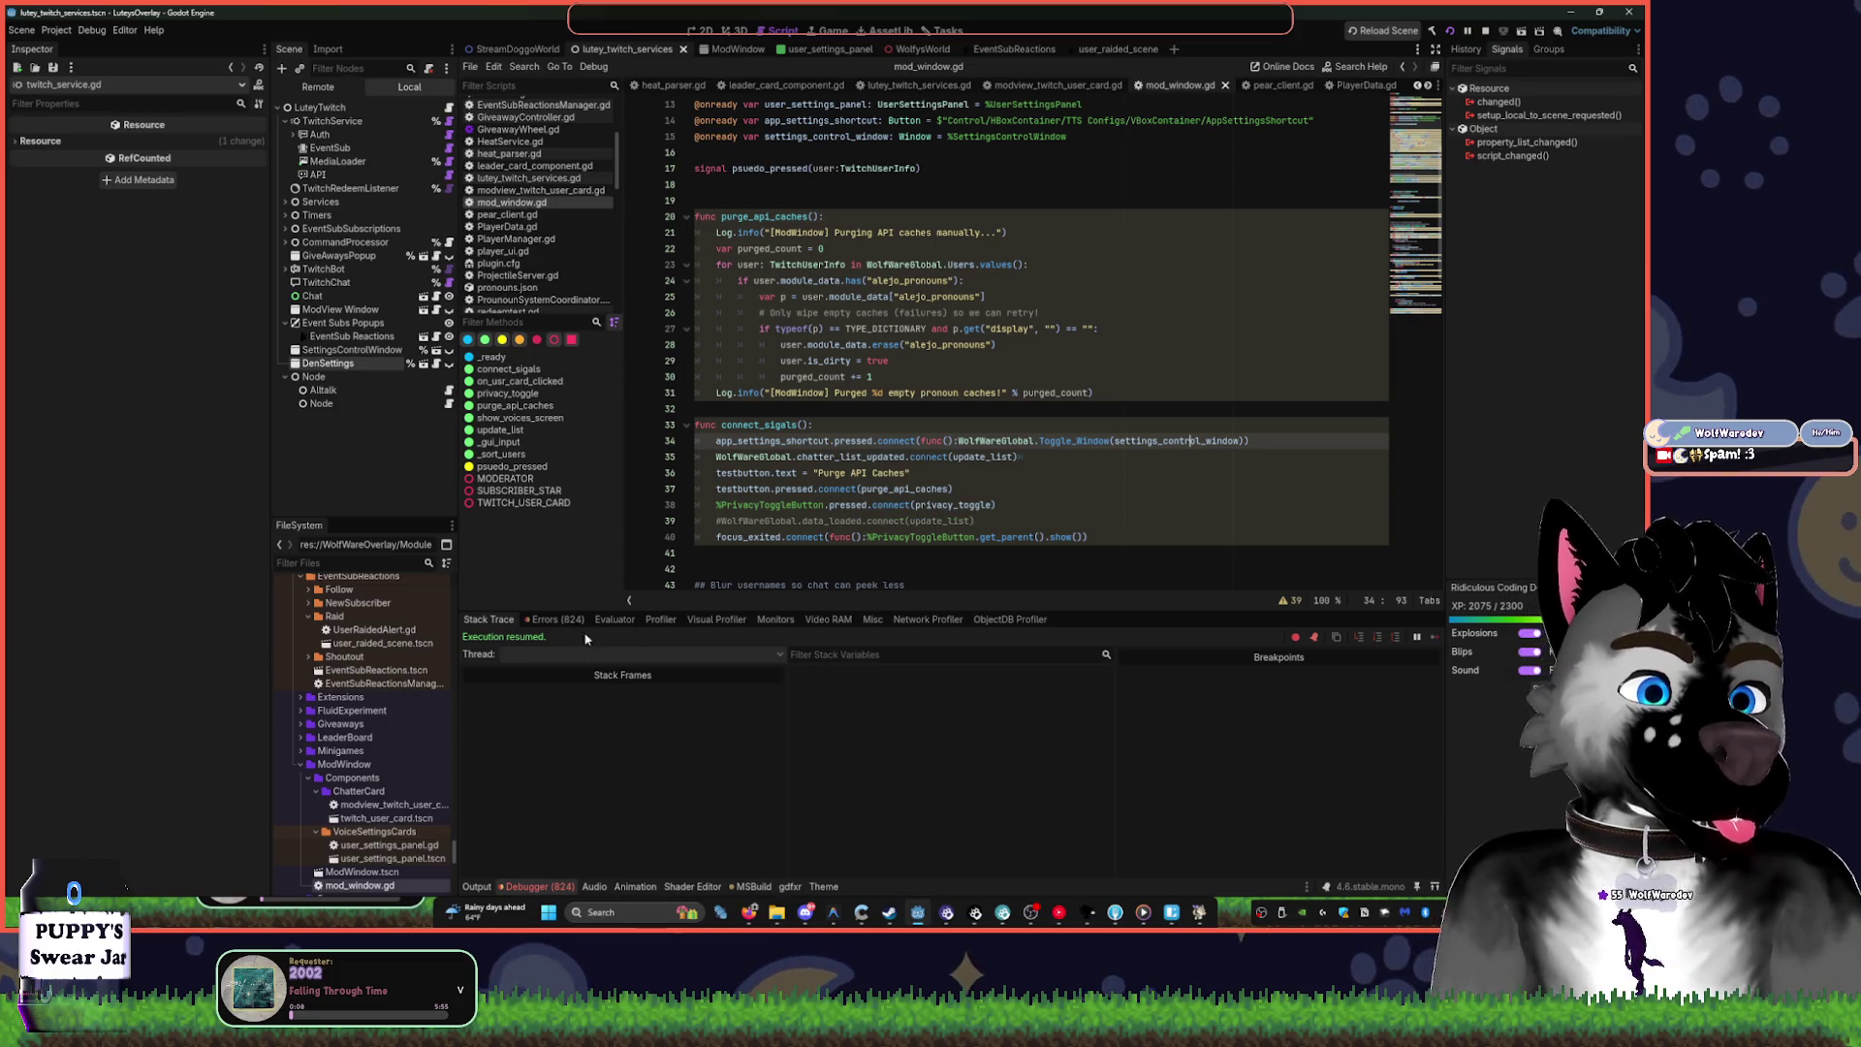
Step: Briefly filter the script list and look over api_client.gd
click(974, 505)
scroll(1028, 202, up, 4)
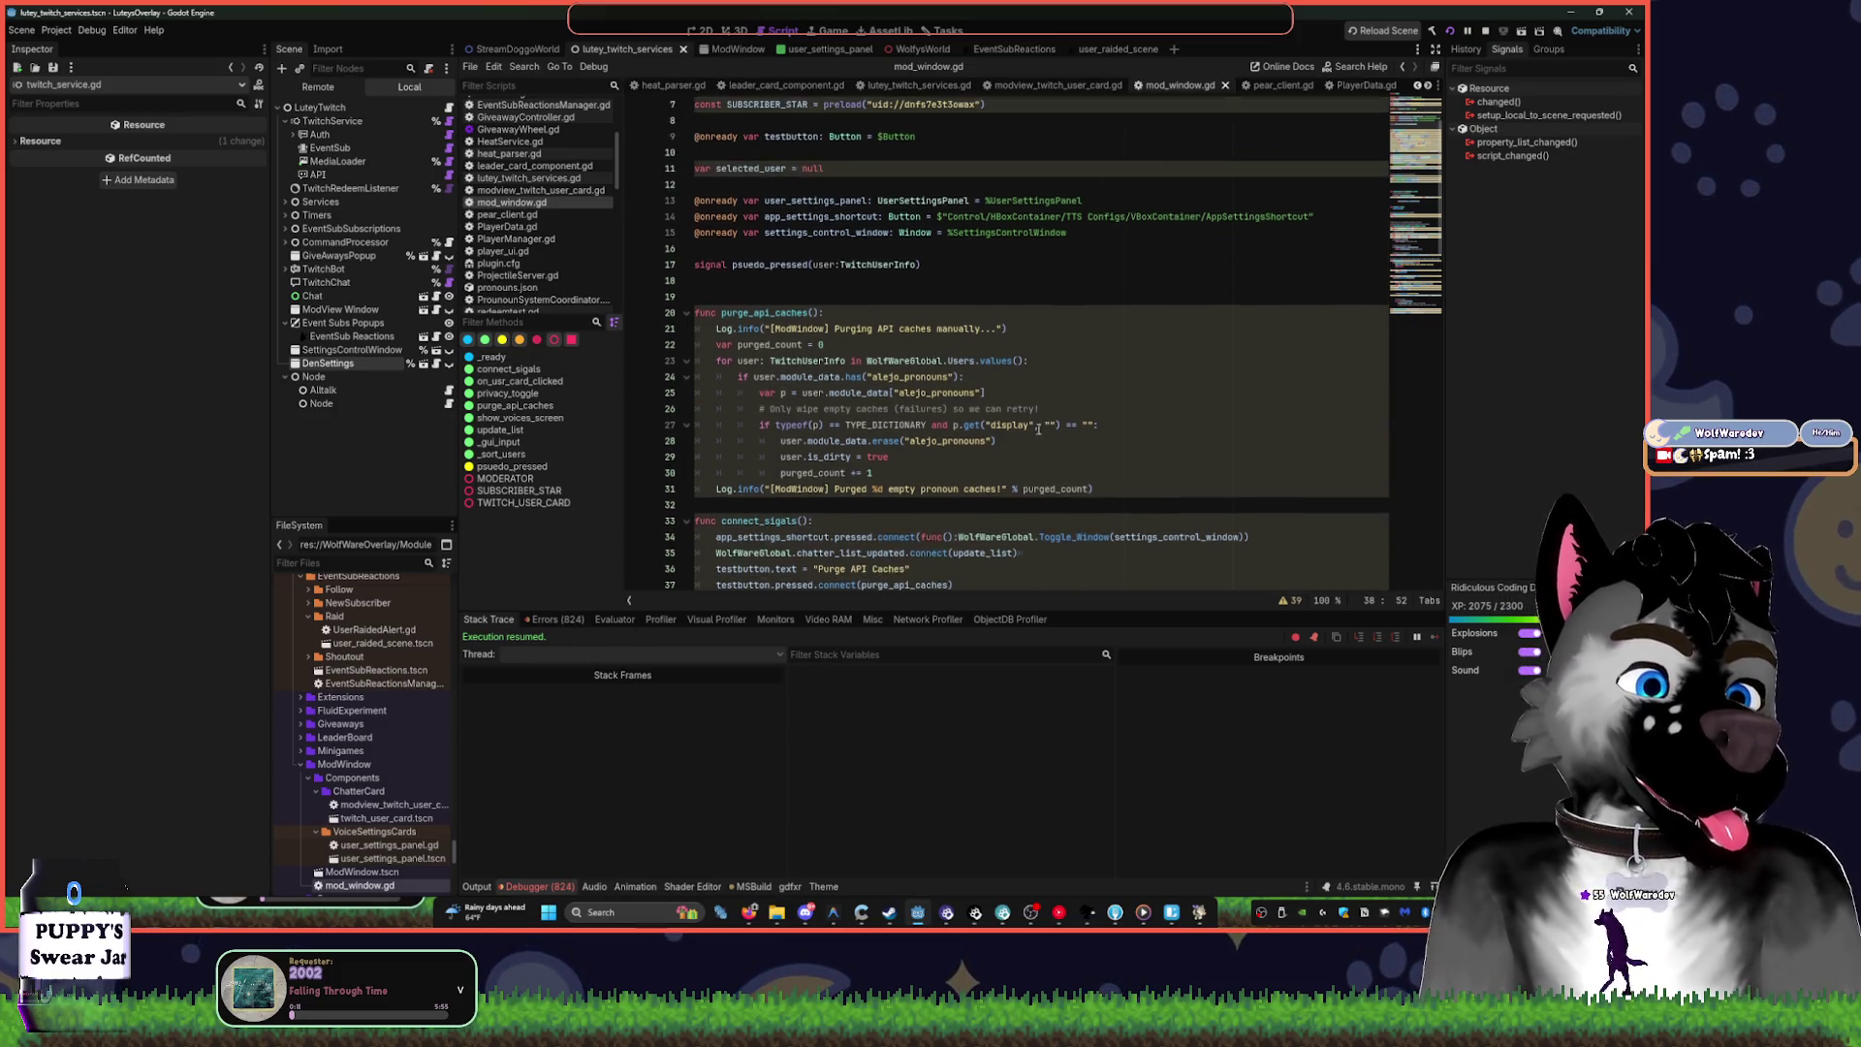
click(550, 89)
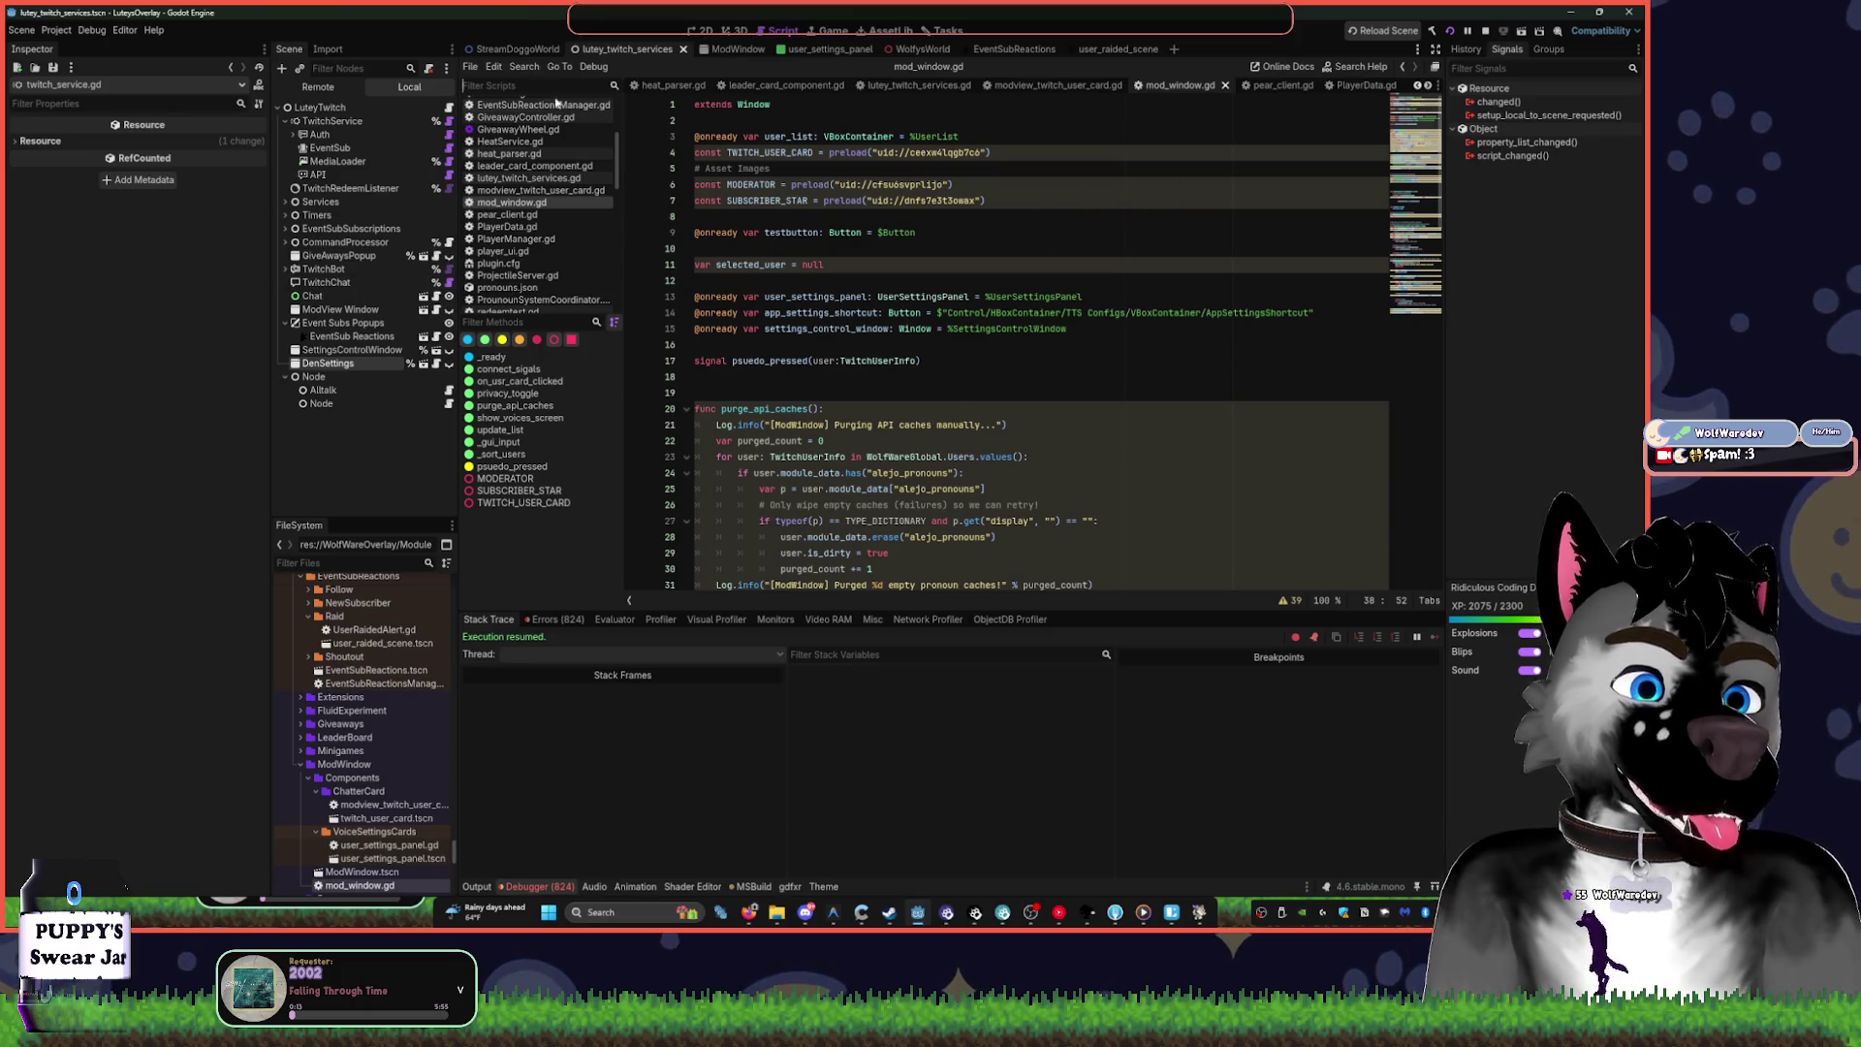
text(tt)
key(BackSpace)
key(BackSpace)
click(523, 105)
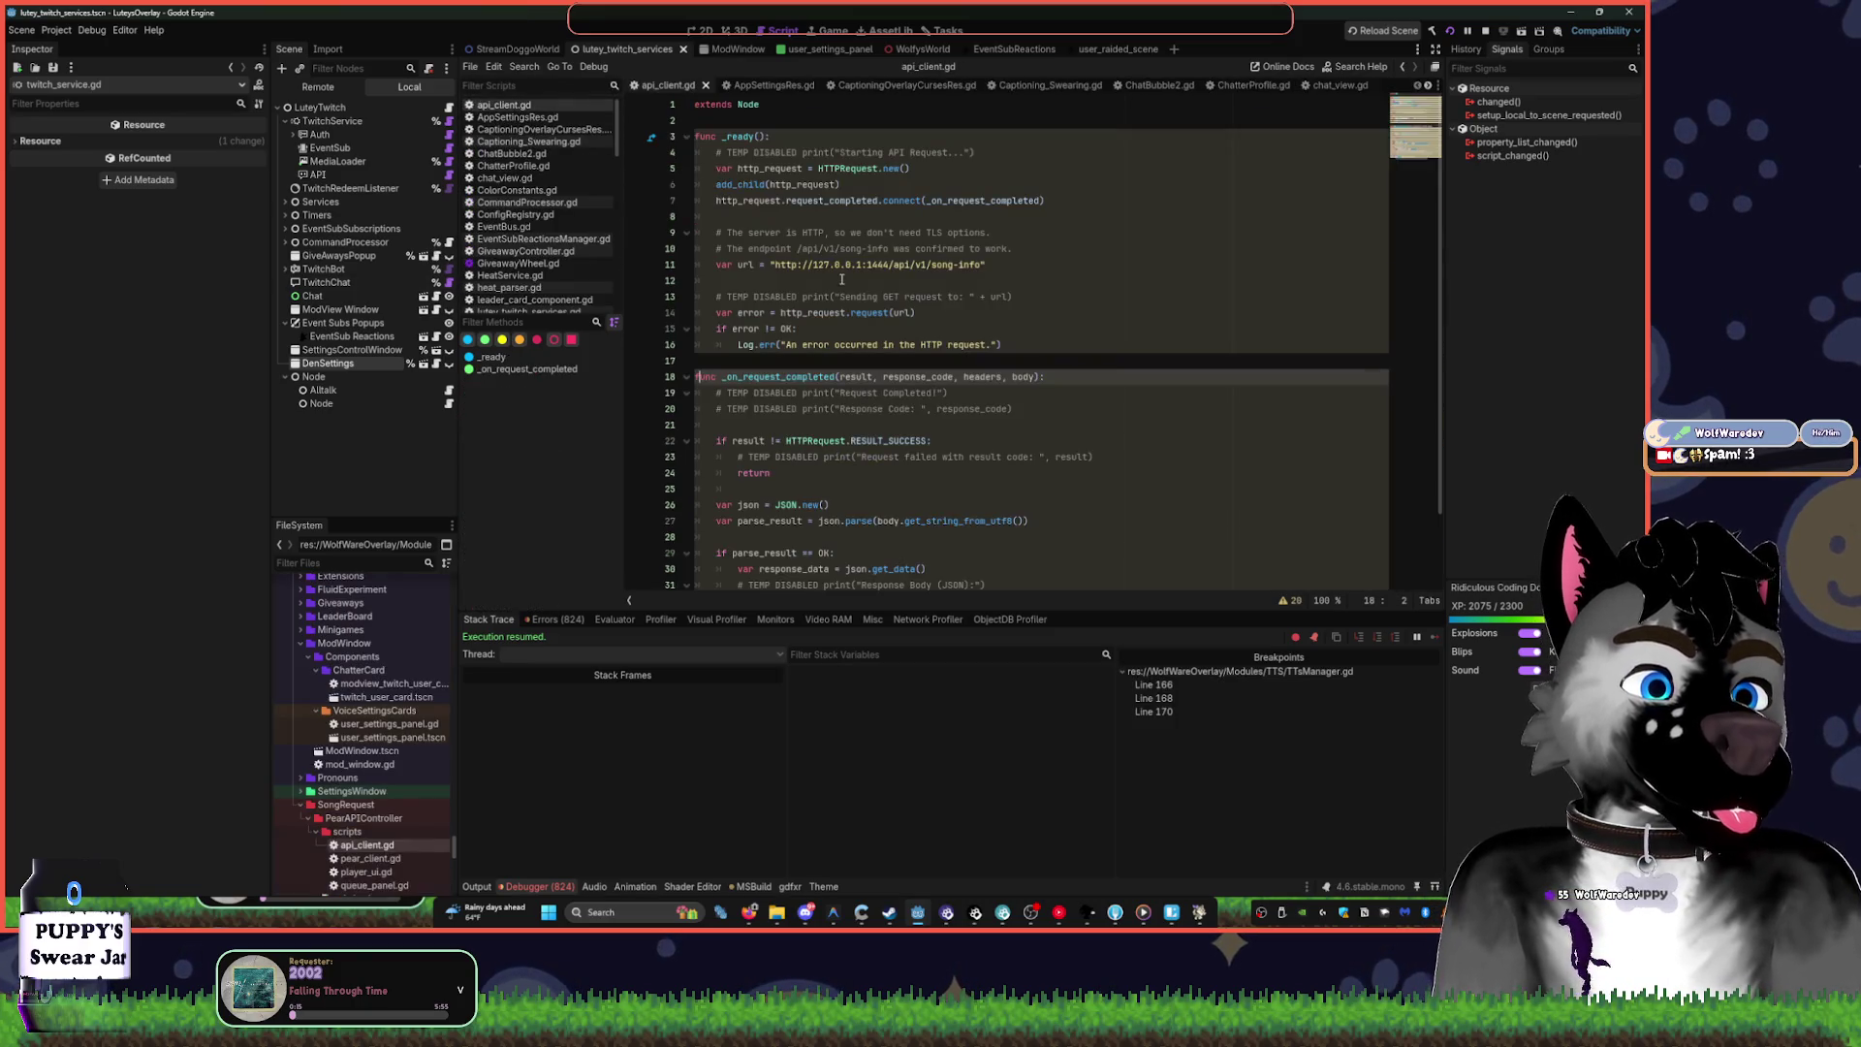
click(1144, 249)
scroll(1115, 311, down, 2)
scroll(1089, 352, up, 2)
scroll(1115, 242, down, 2)
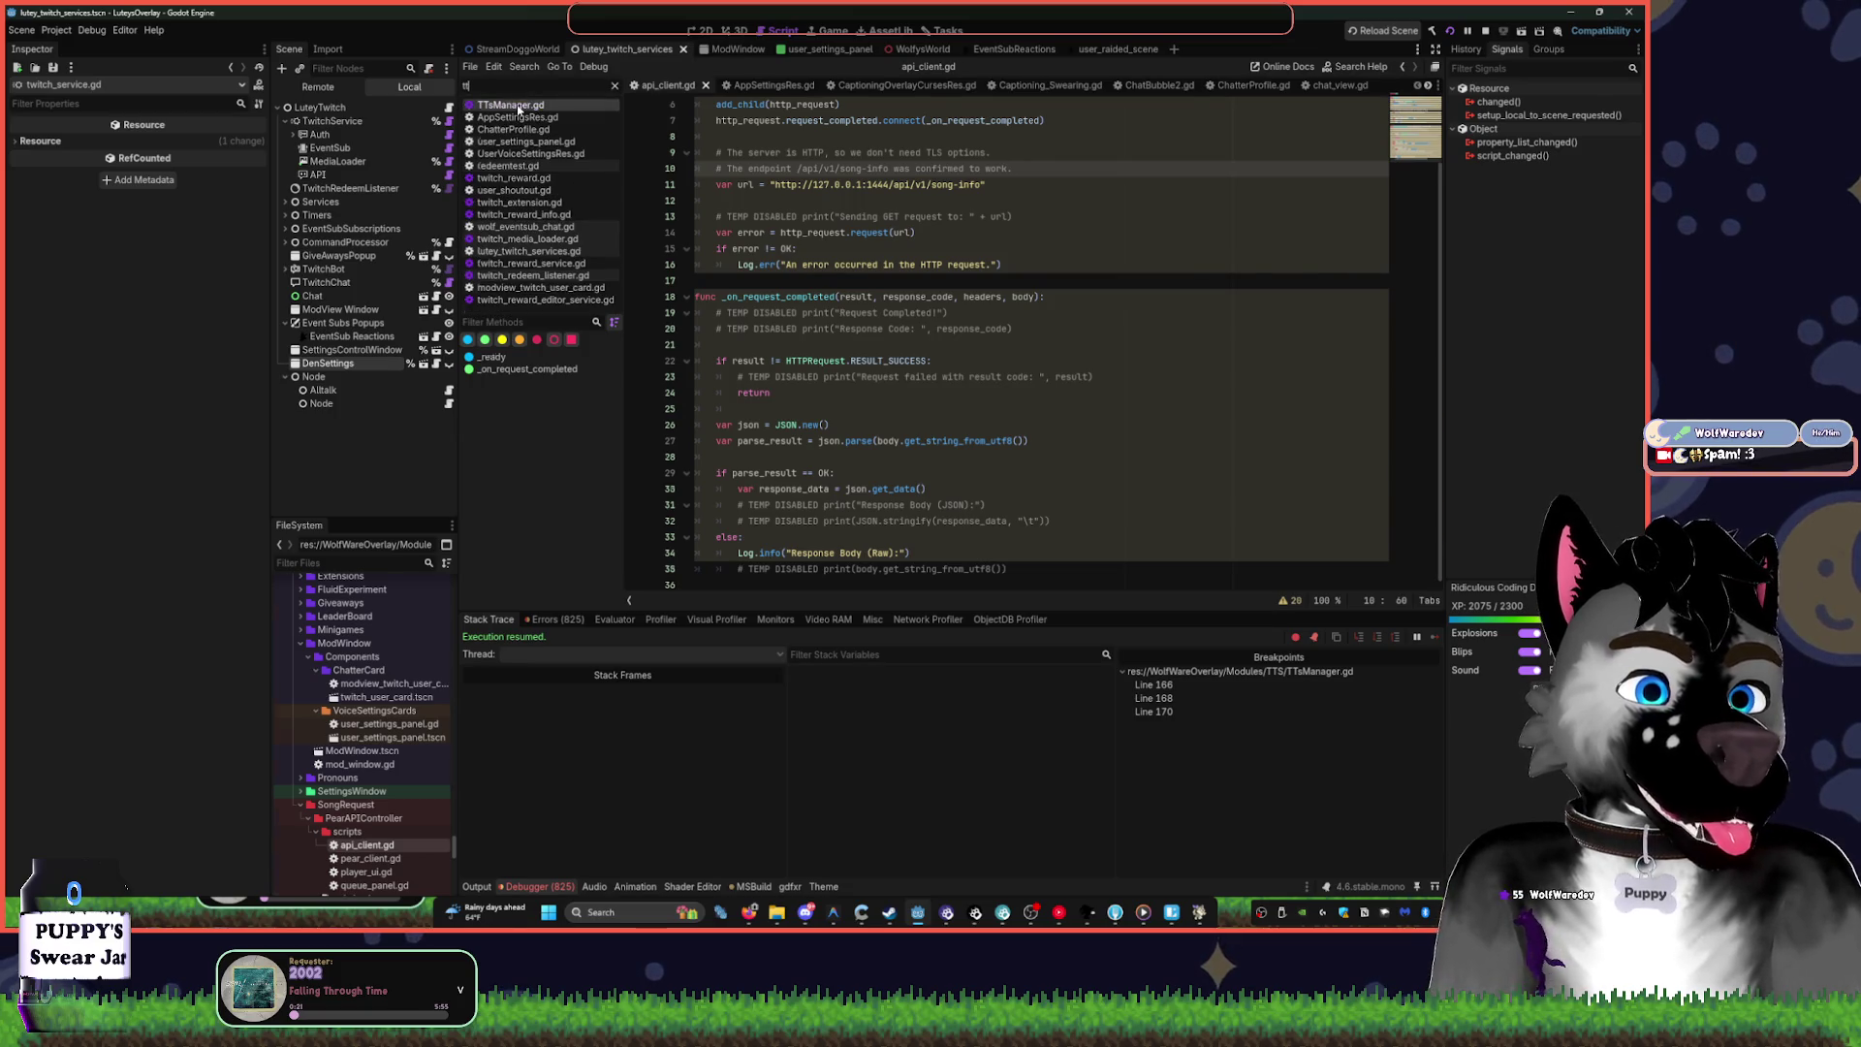
Step: Switch to TTSManager.gd, scroll through it, and jump to await_message then set_chatter_voice
key(alt+Left)
click(930, 216)
scroll(968, 234, down, 4)
scroll(1199, 253, down, 20)
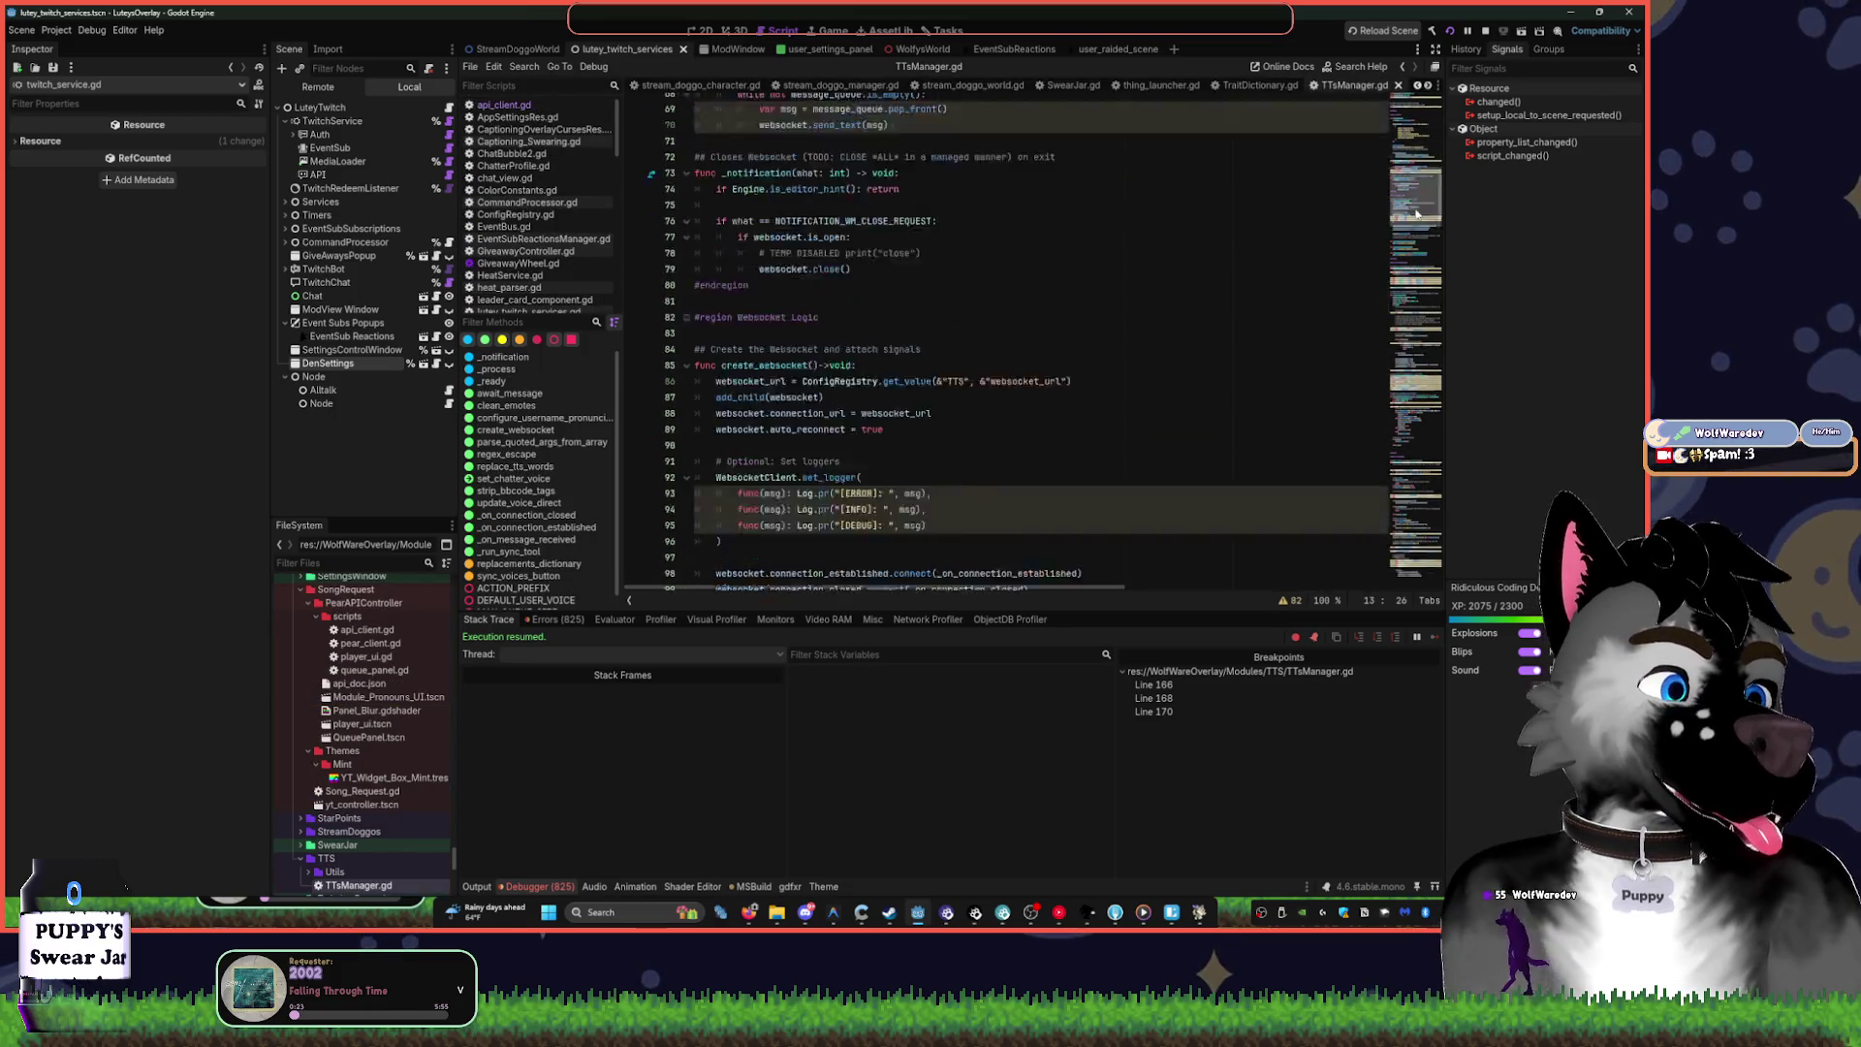
scroll(495, 466, down, 1)
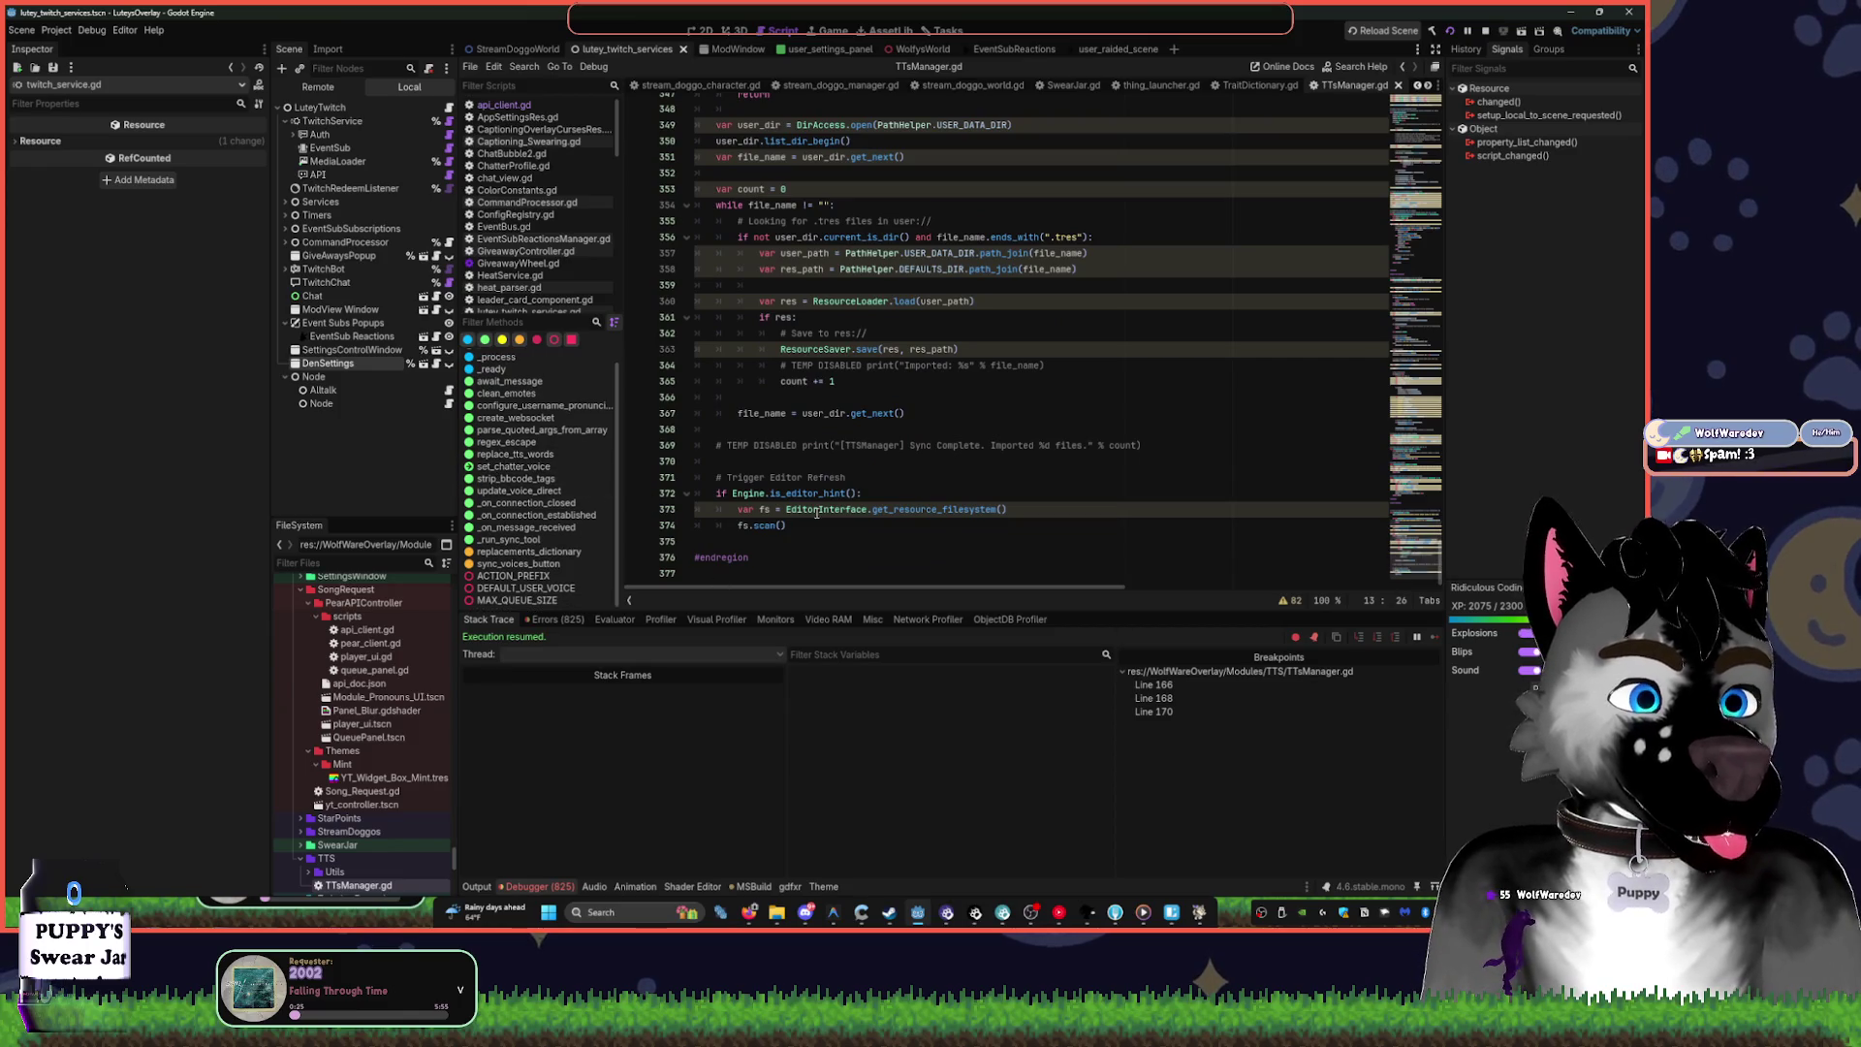
scroll(901, 440, up, 15)
scroll(901, 440, up, 2)
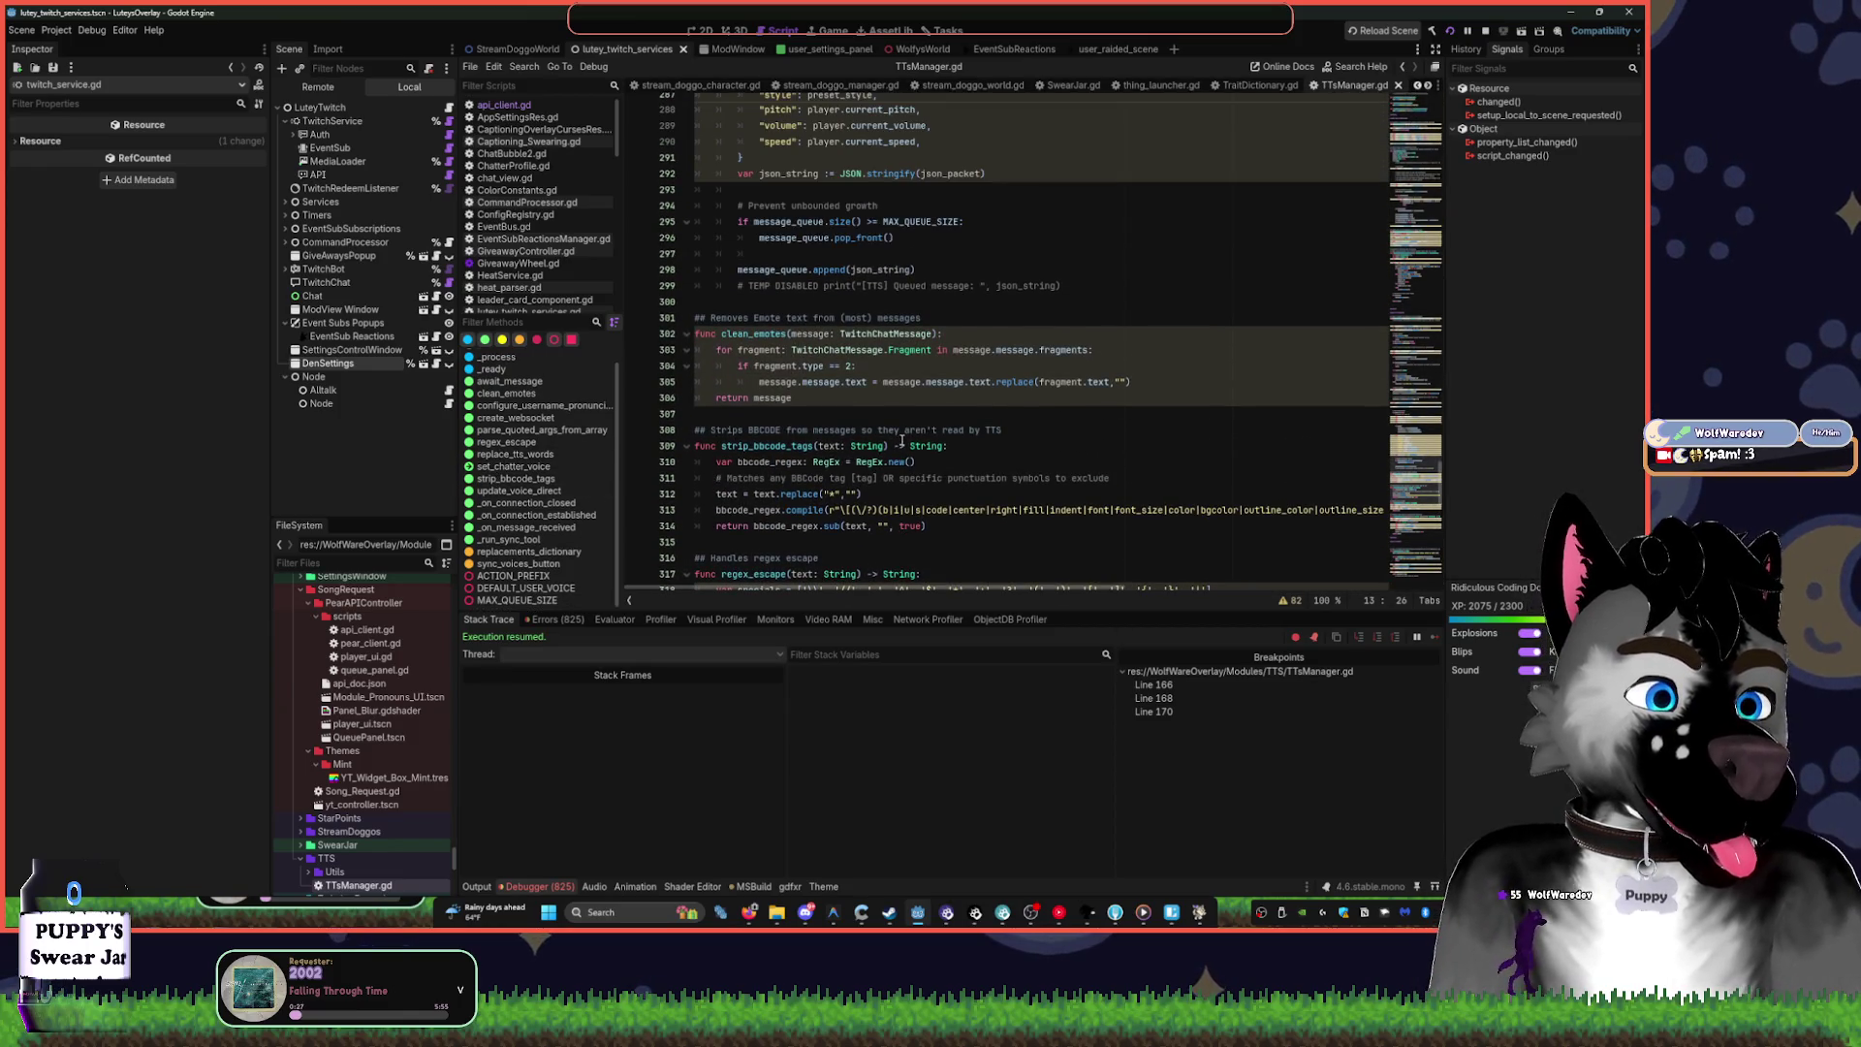
scroll(783, 350, up, 3)
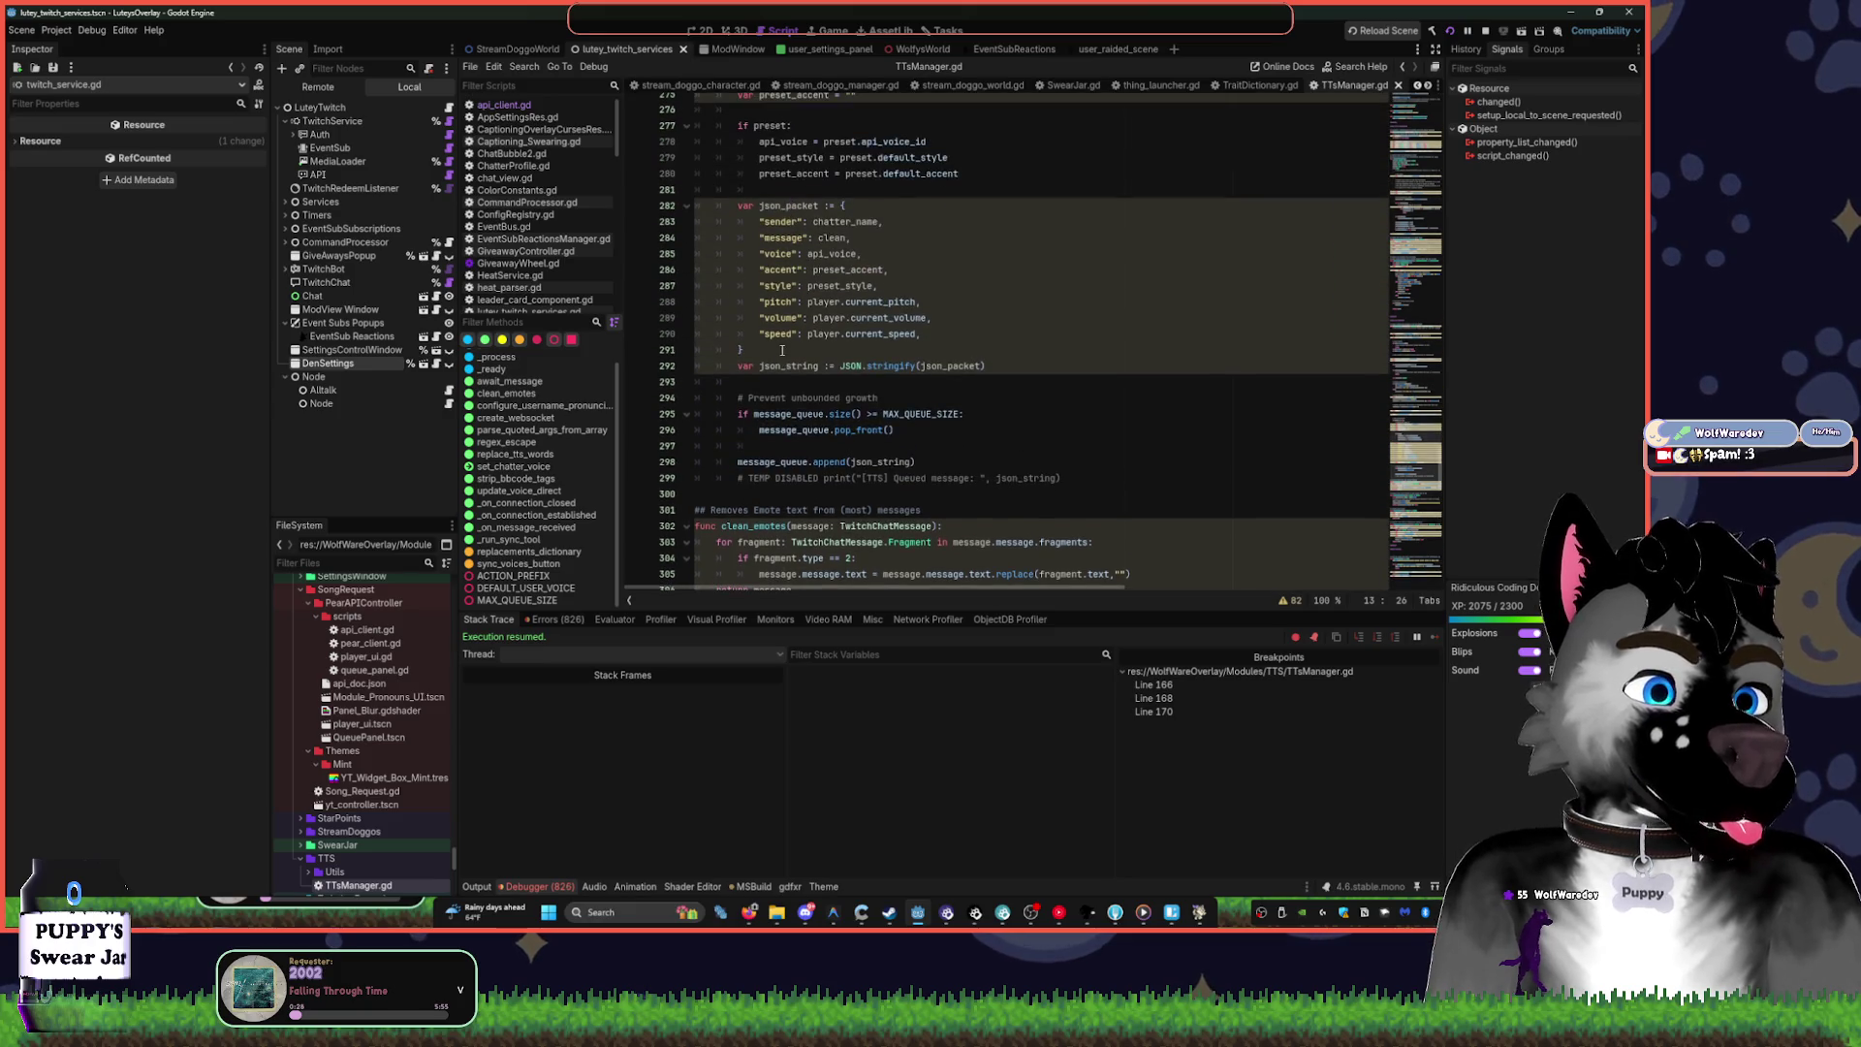
scroll(785, 351, up, 3)
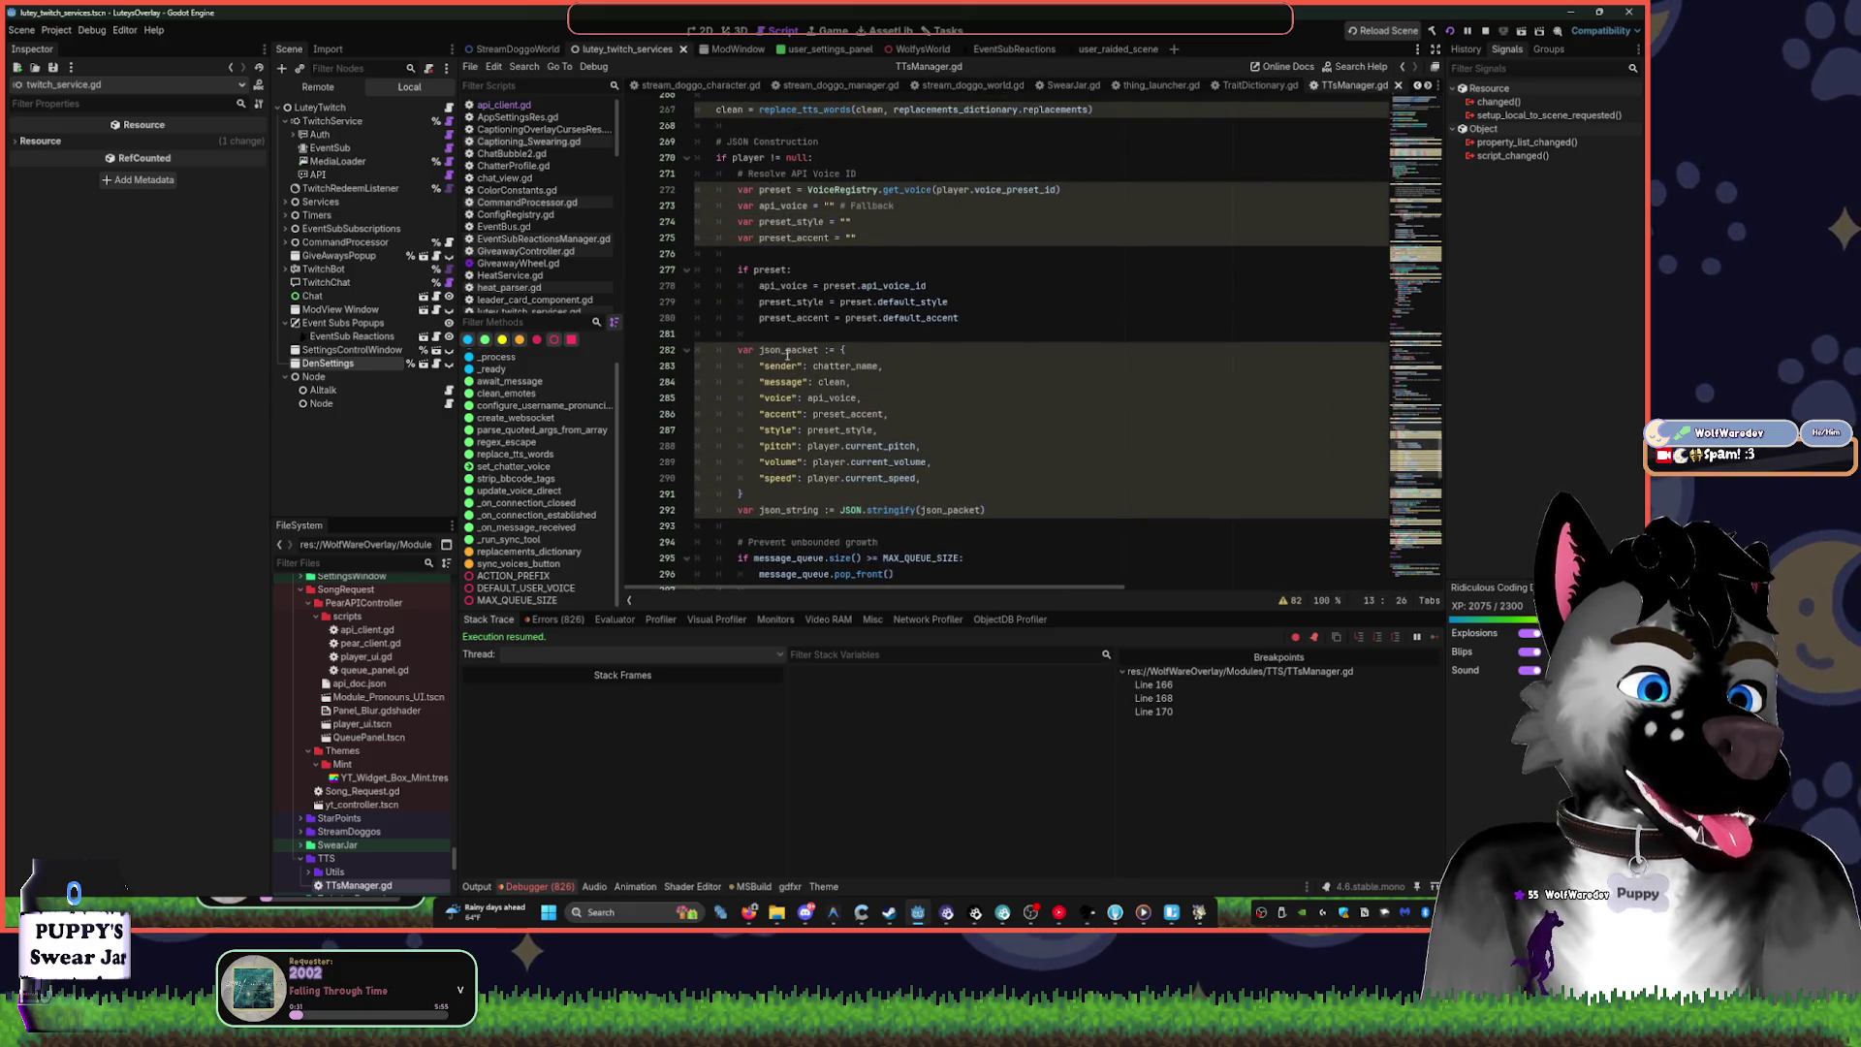
scroll(786, 354, up, 5)
click(508, 381)
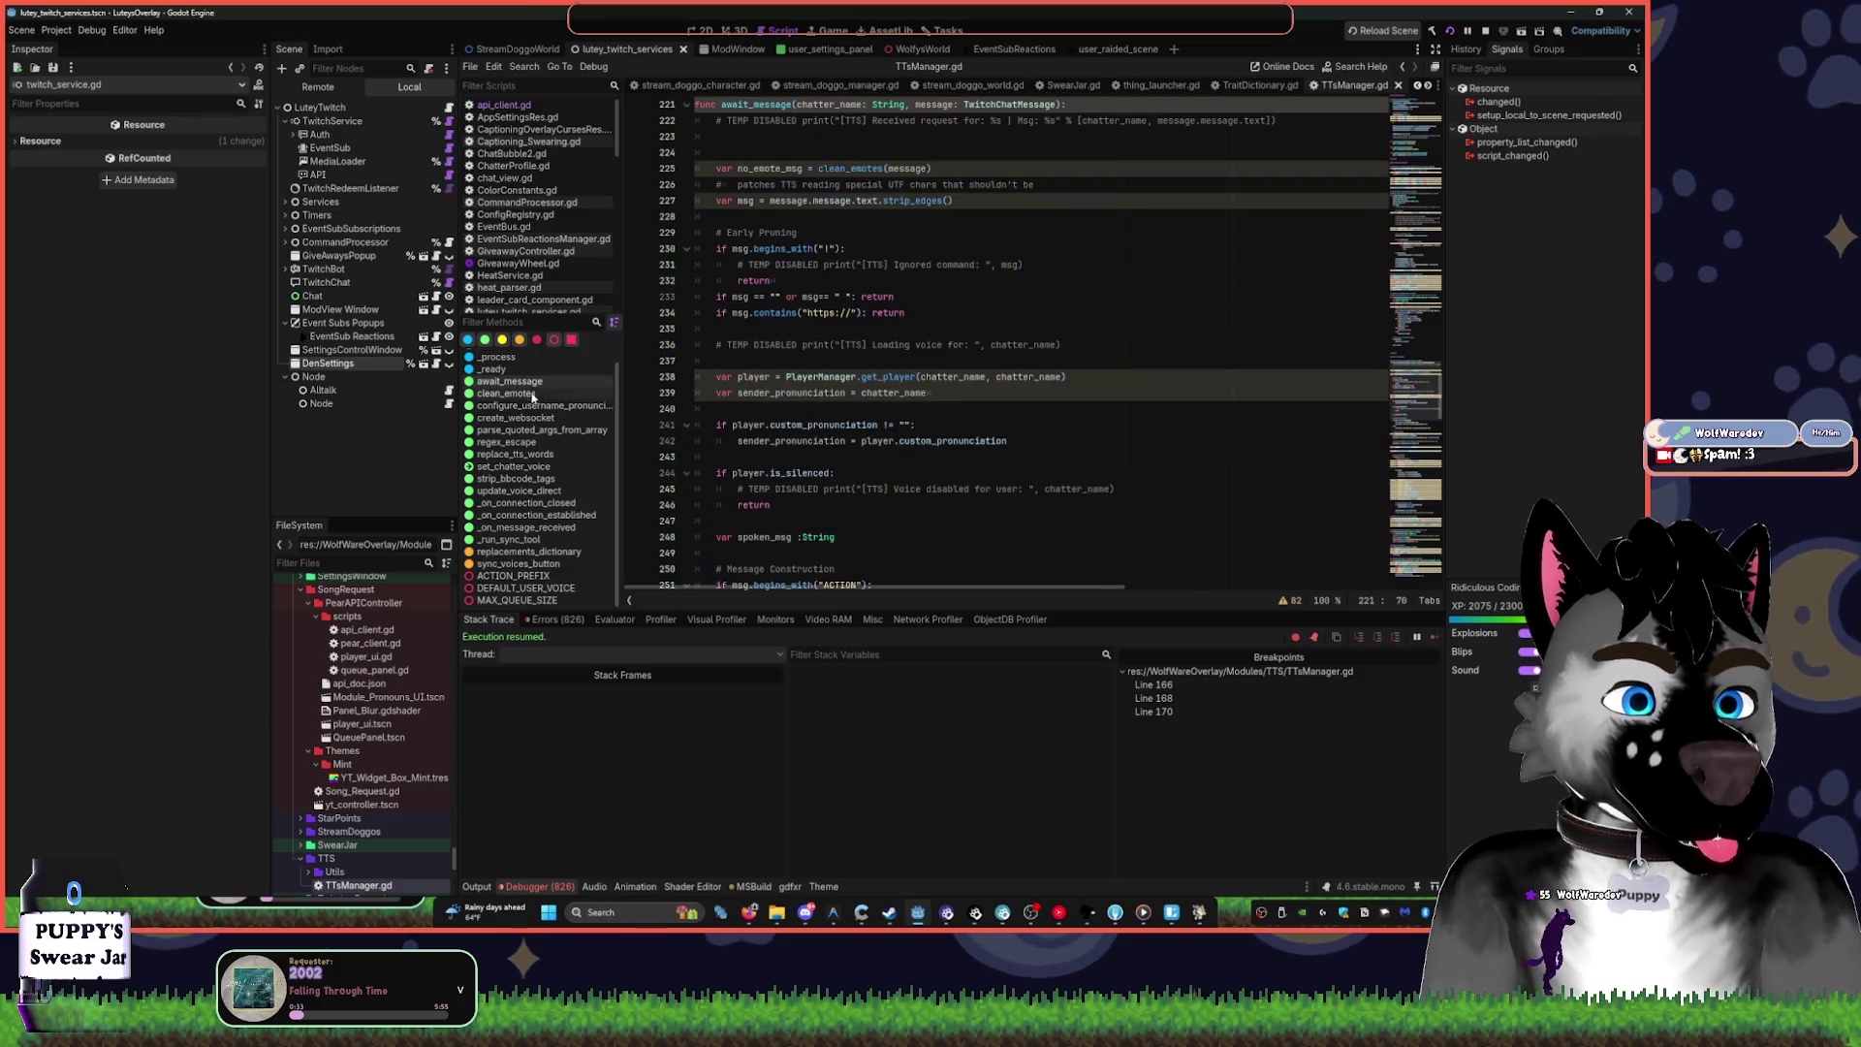
click(572, 468)
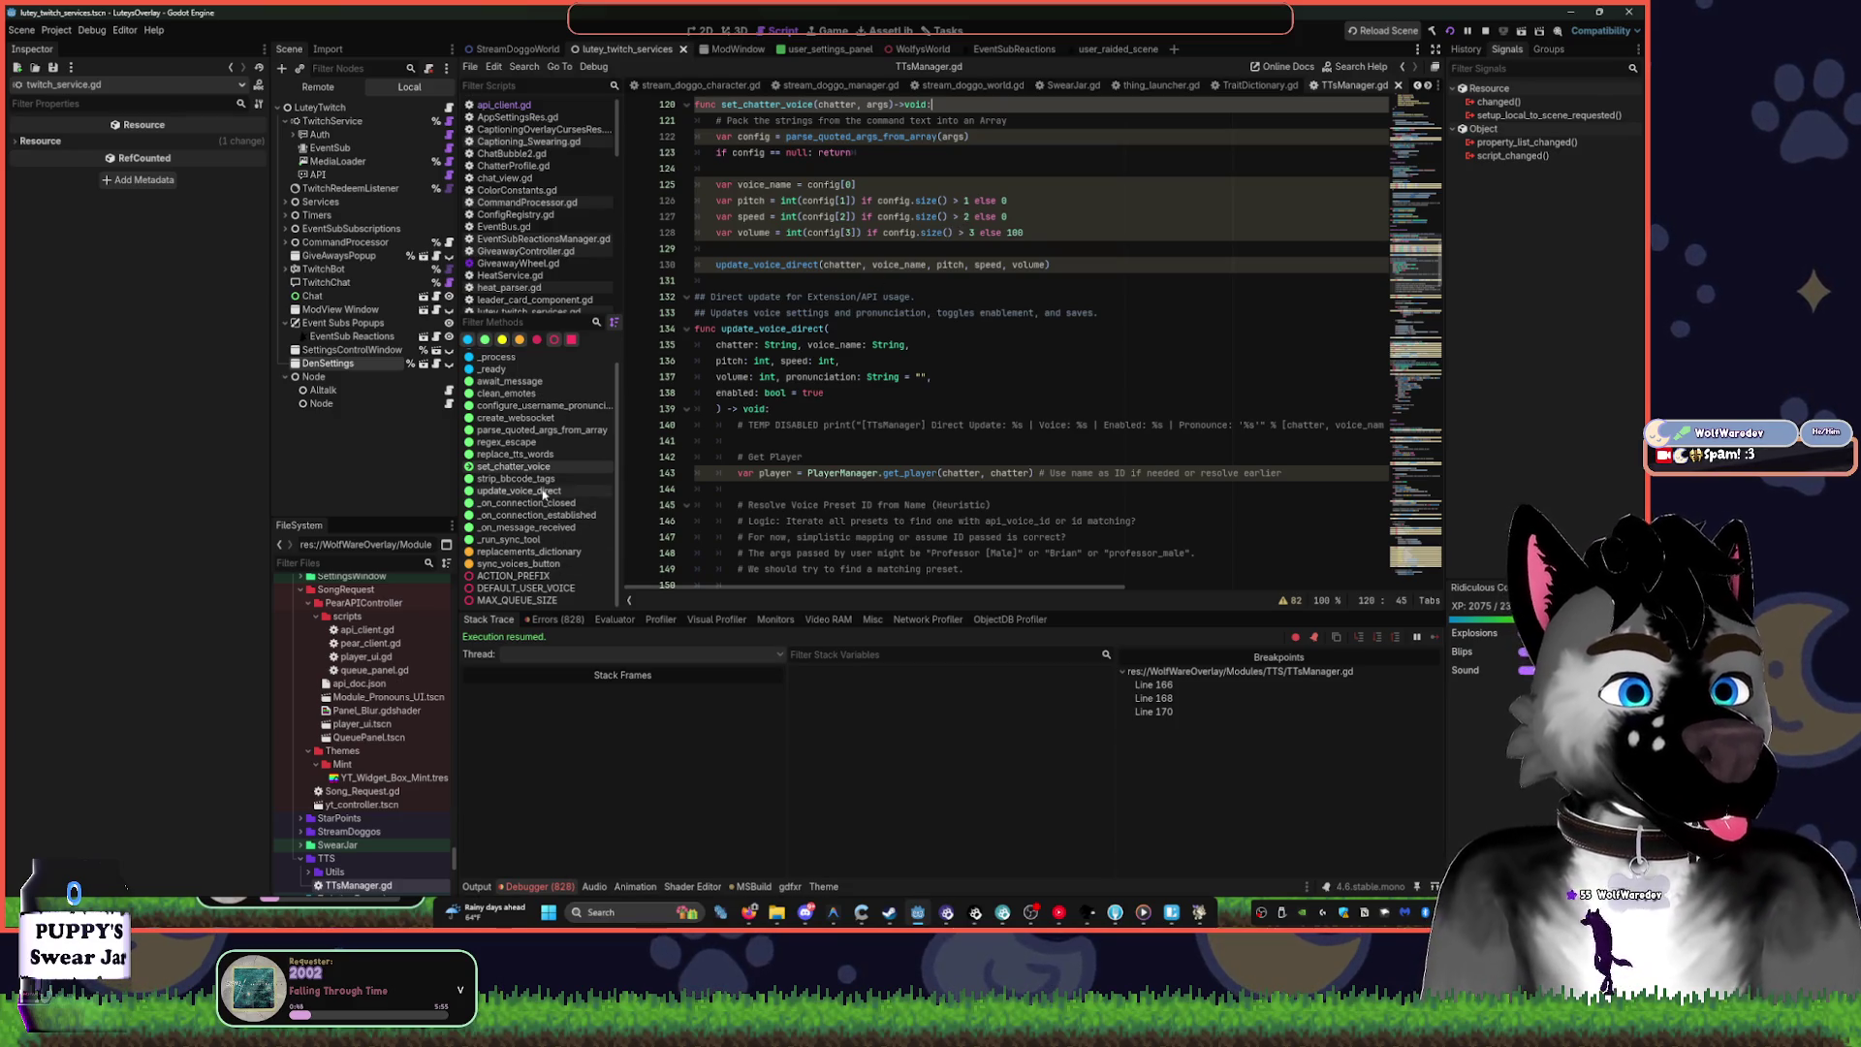
Step: Browse strip_bbcode_tags, update_voice_direct and set_chatter_voice via the Methods list
click(541, 479)
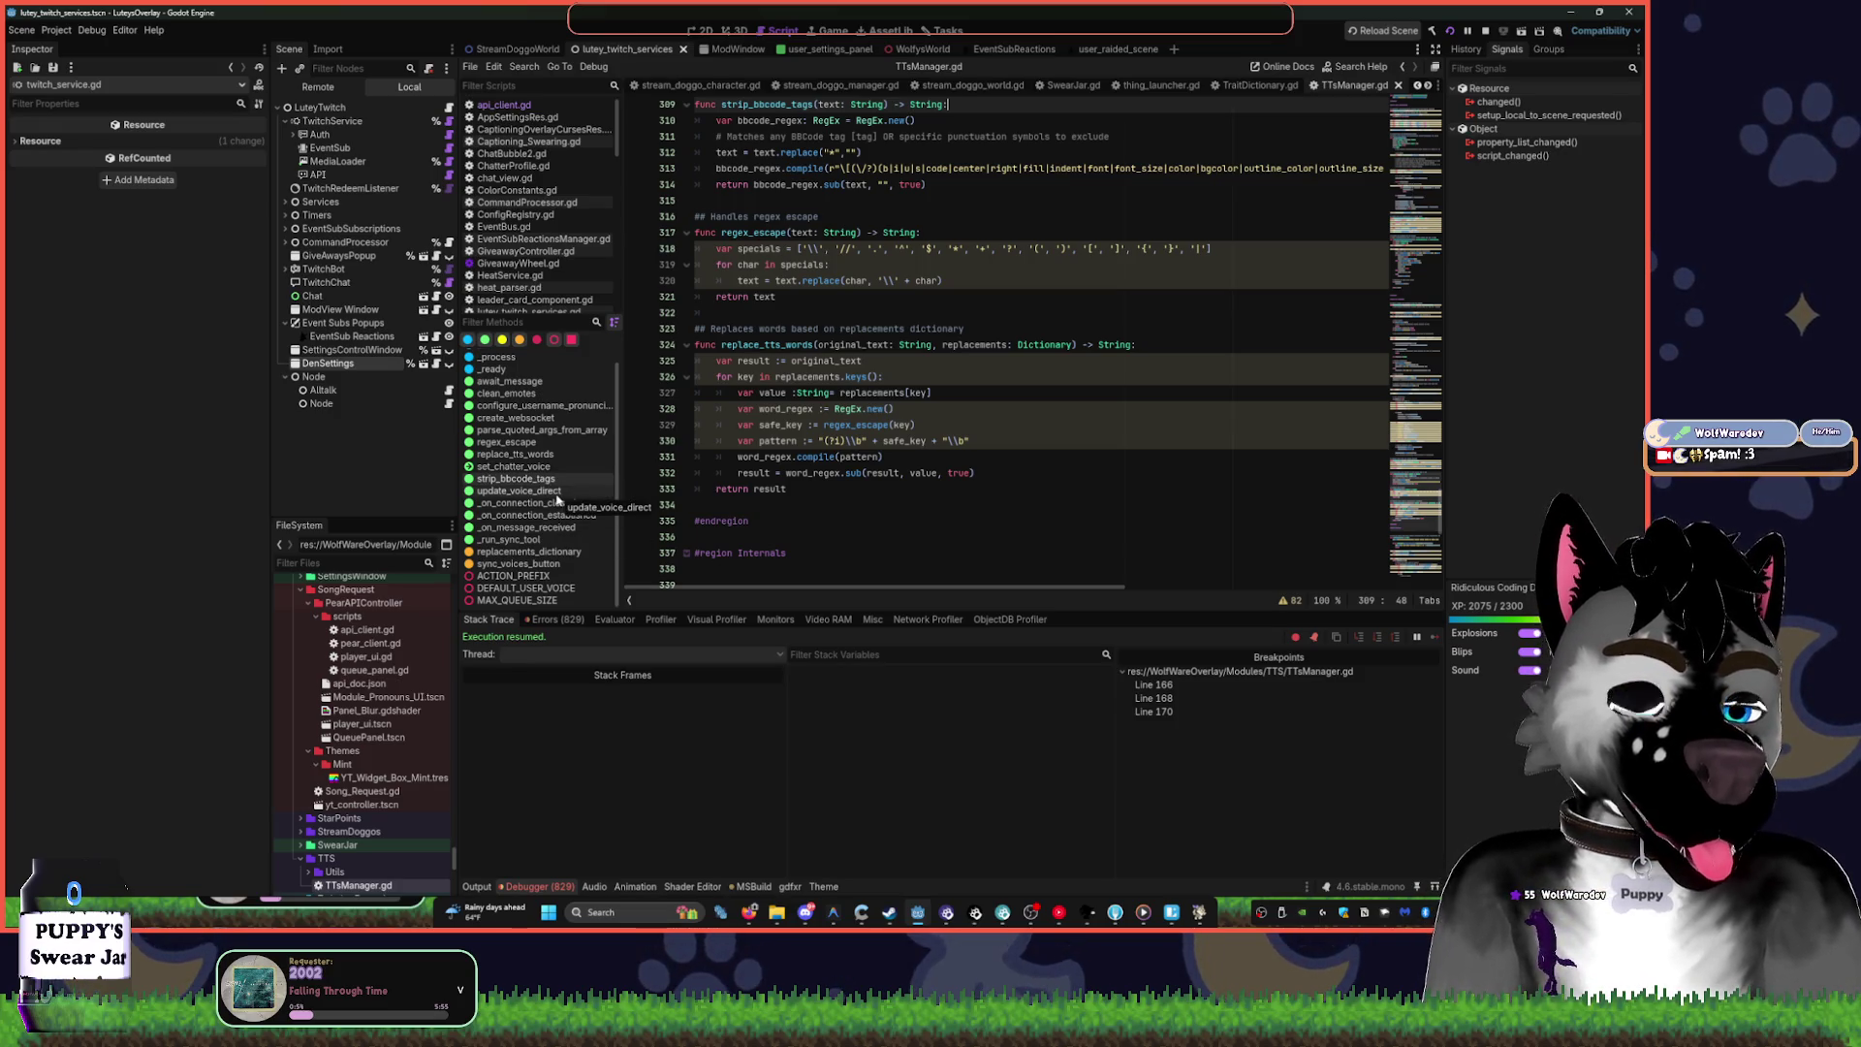
click(557, 492)
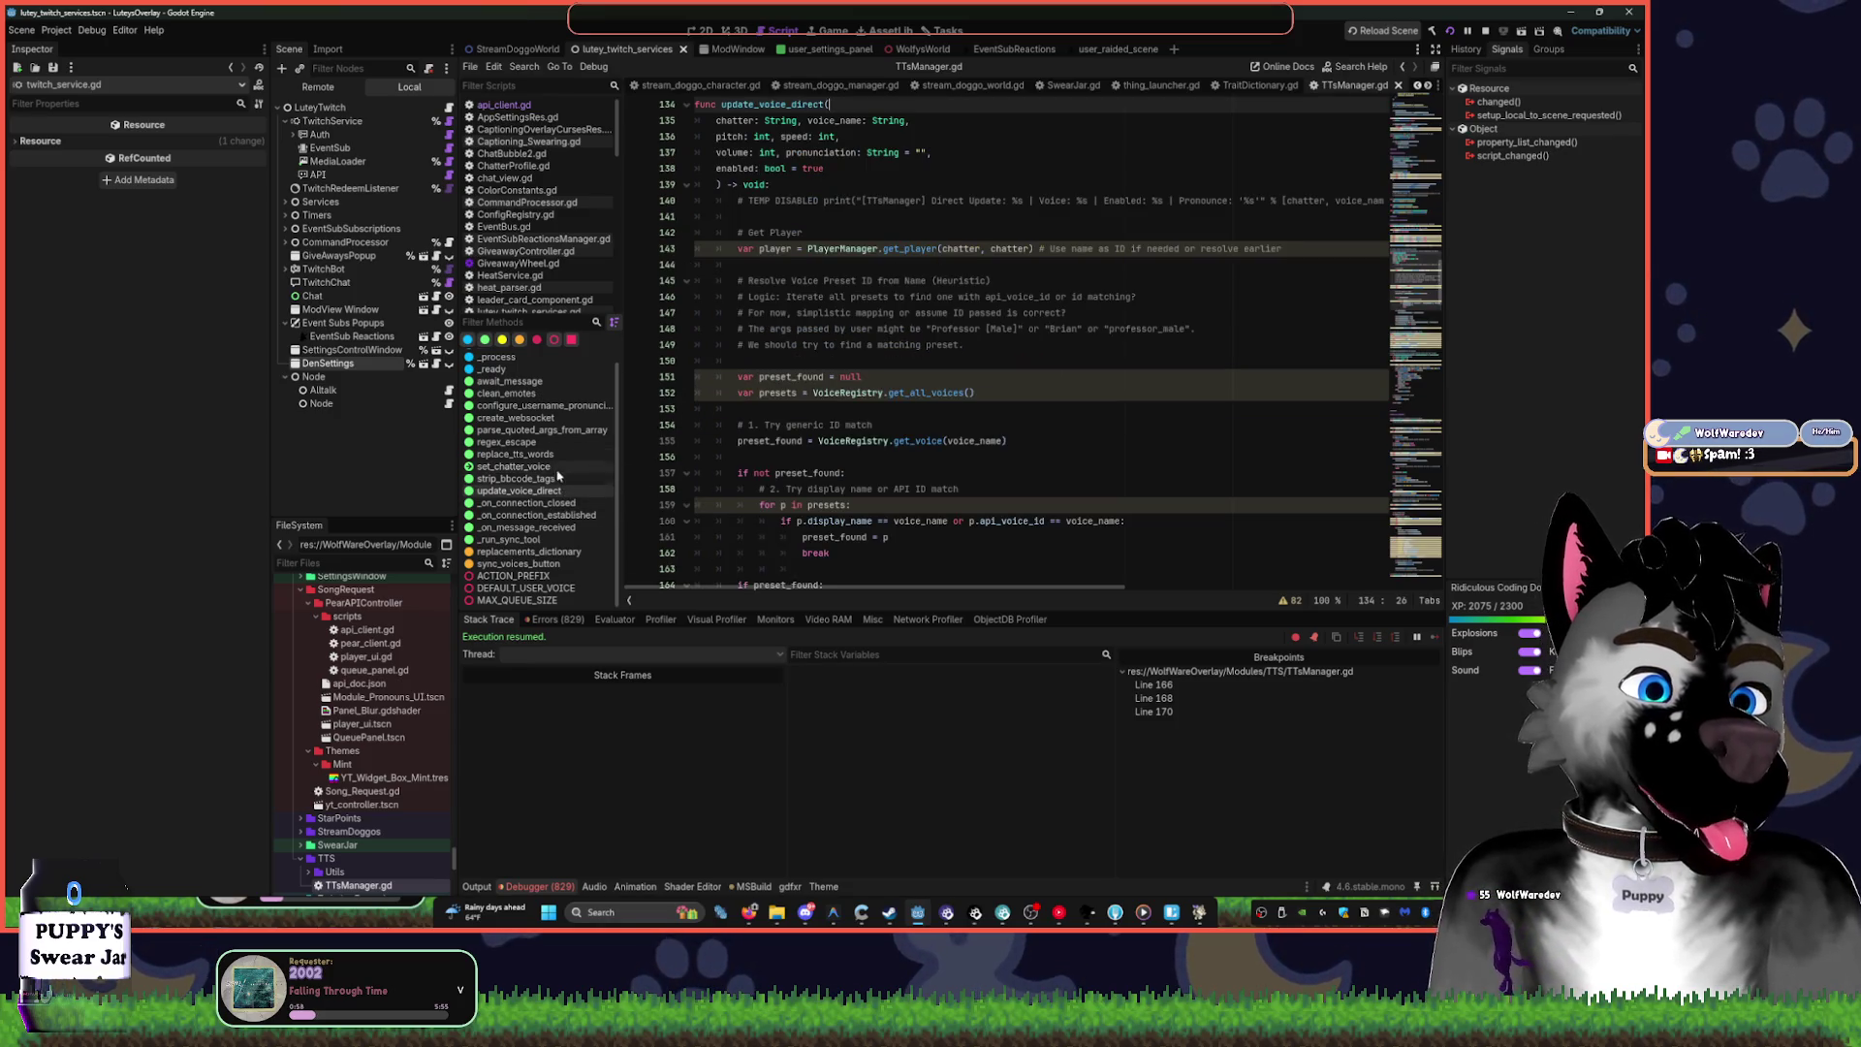
click(538, 466)
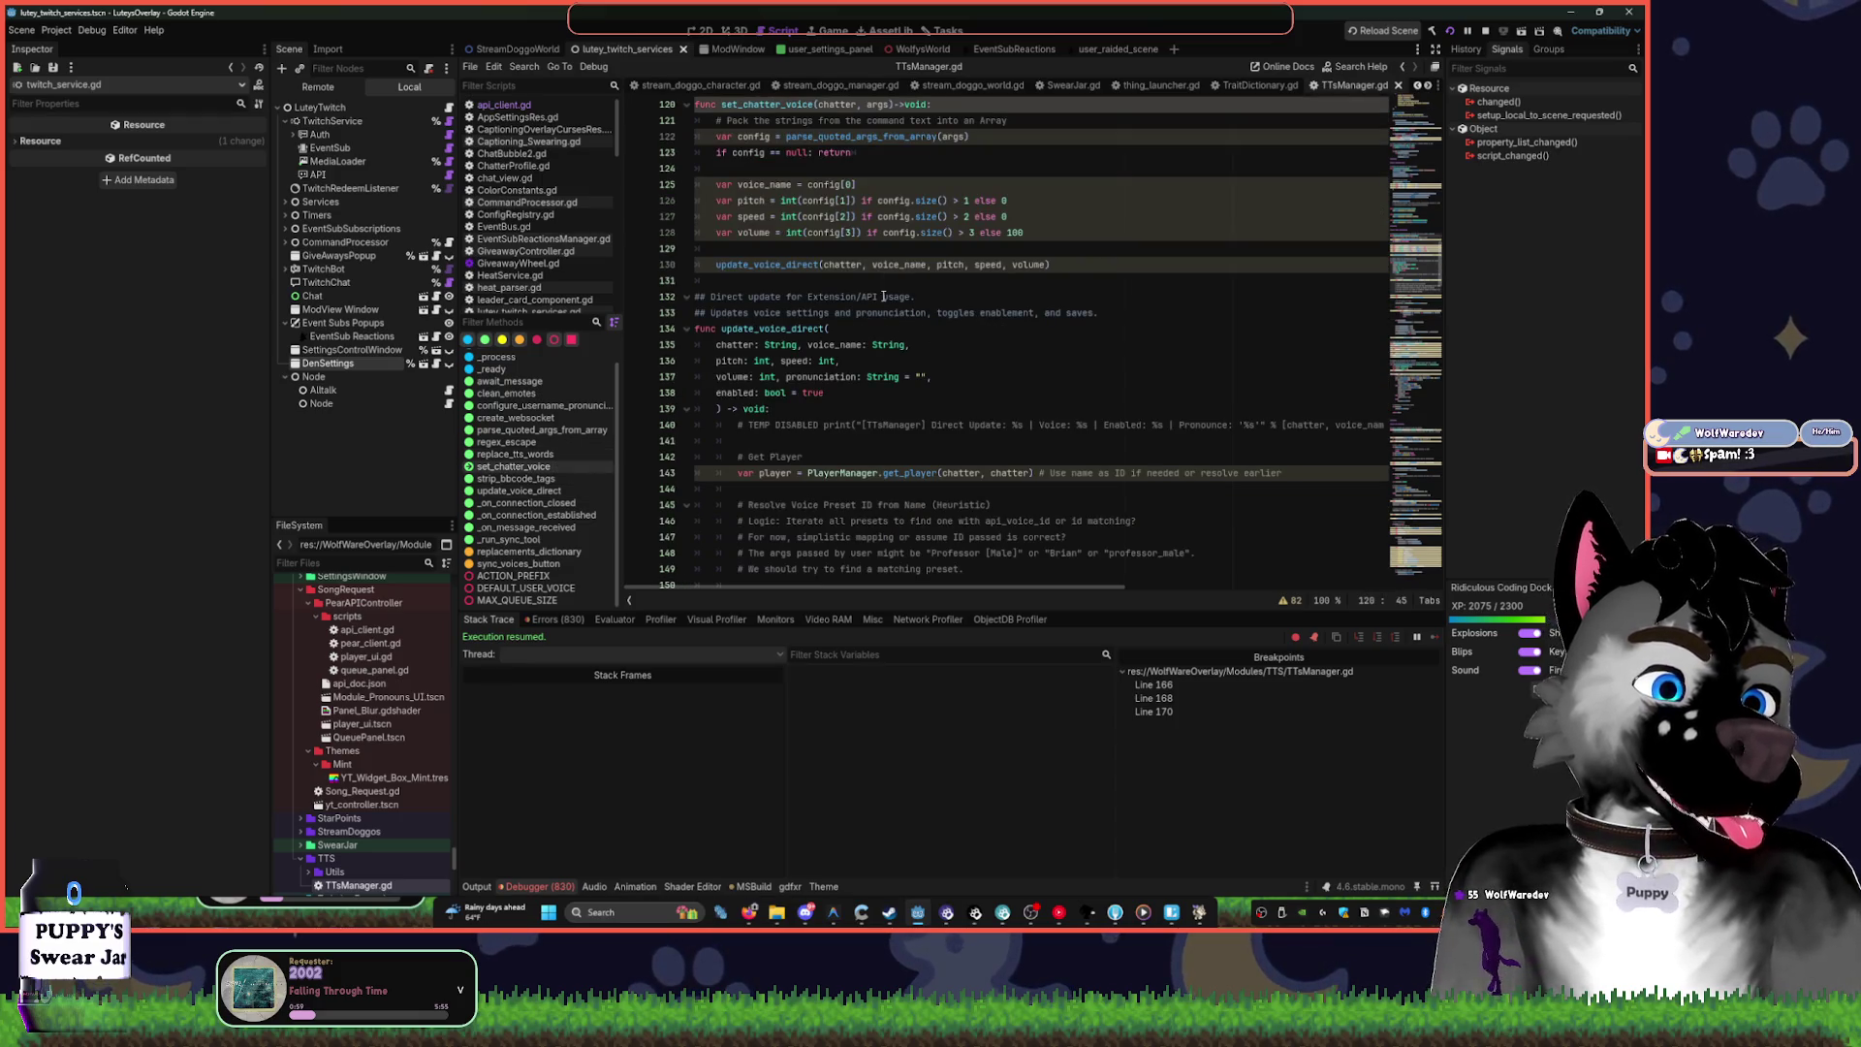
click(814, 267)
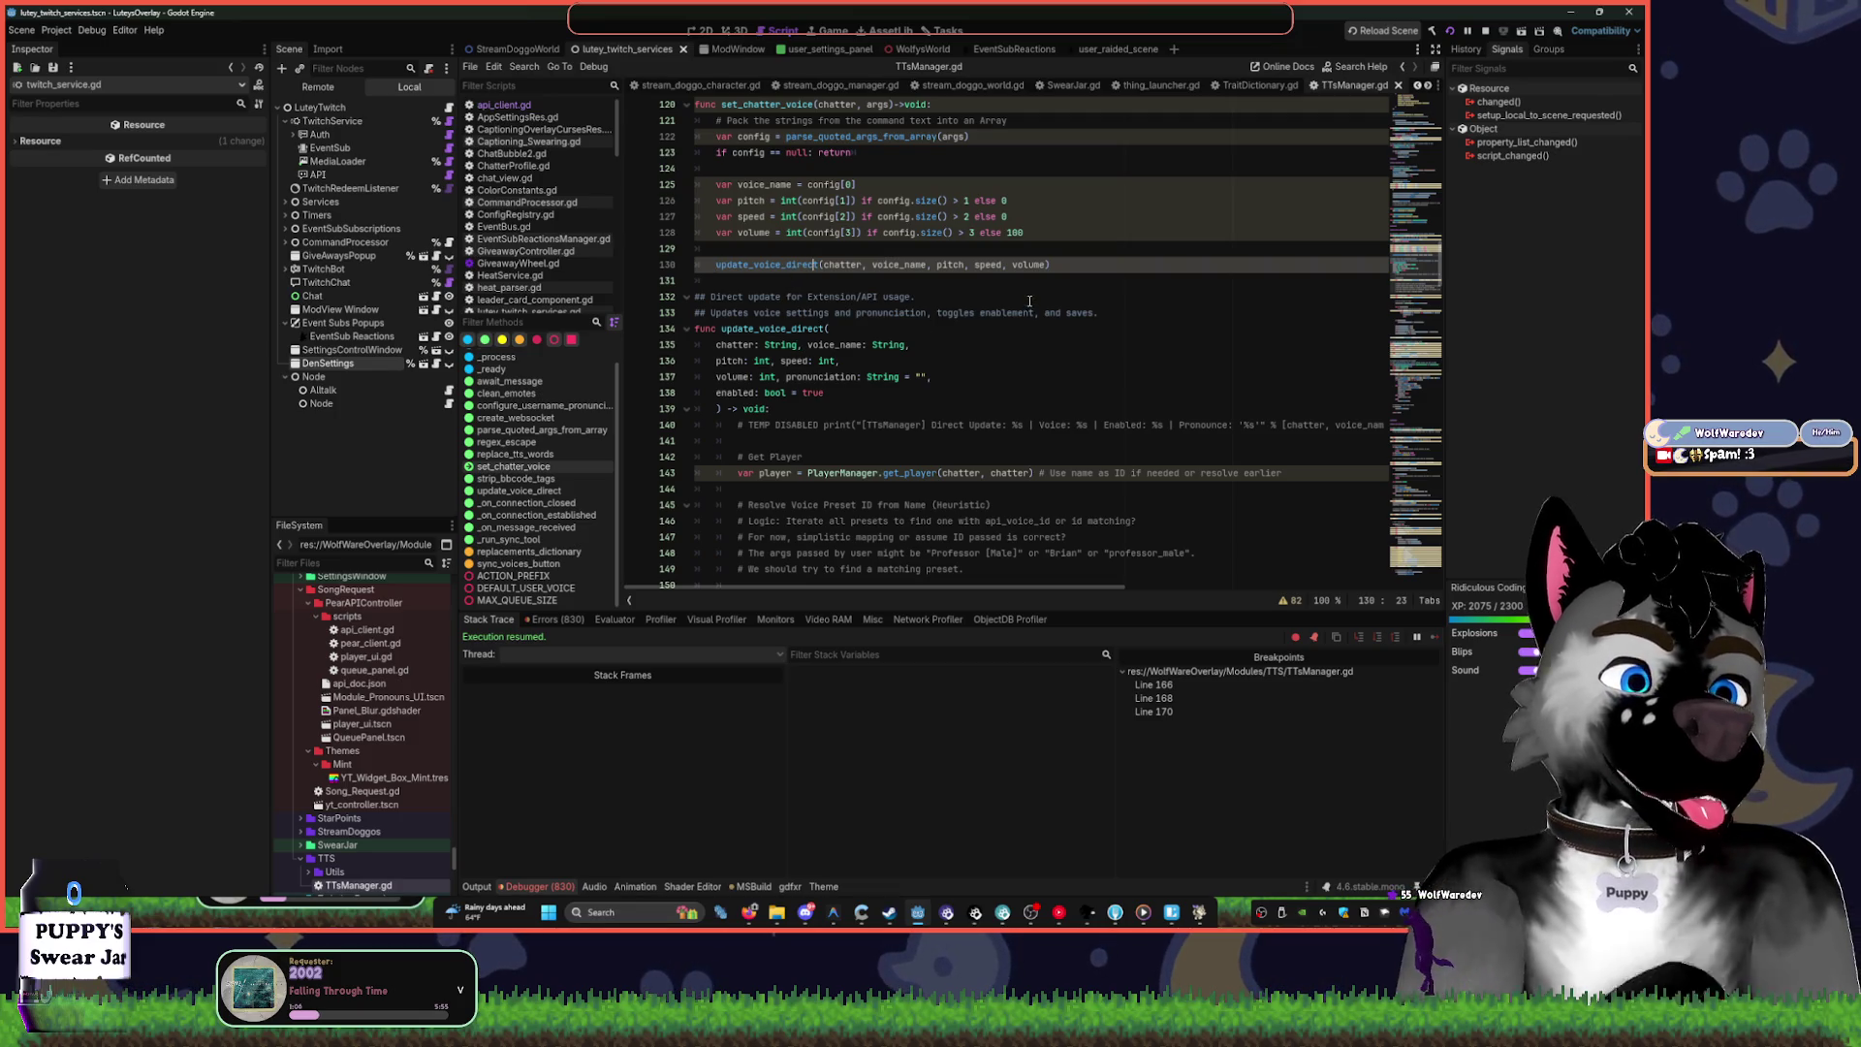
double_click(820, 391)
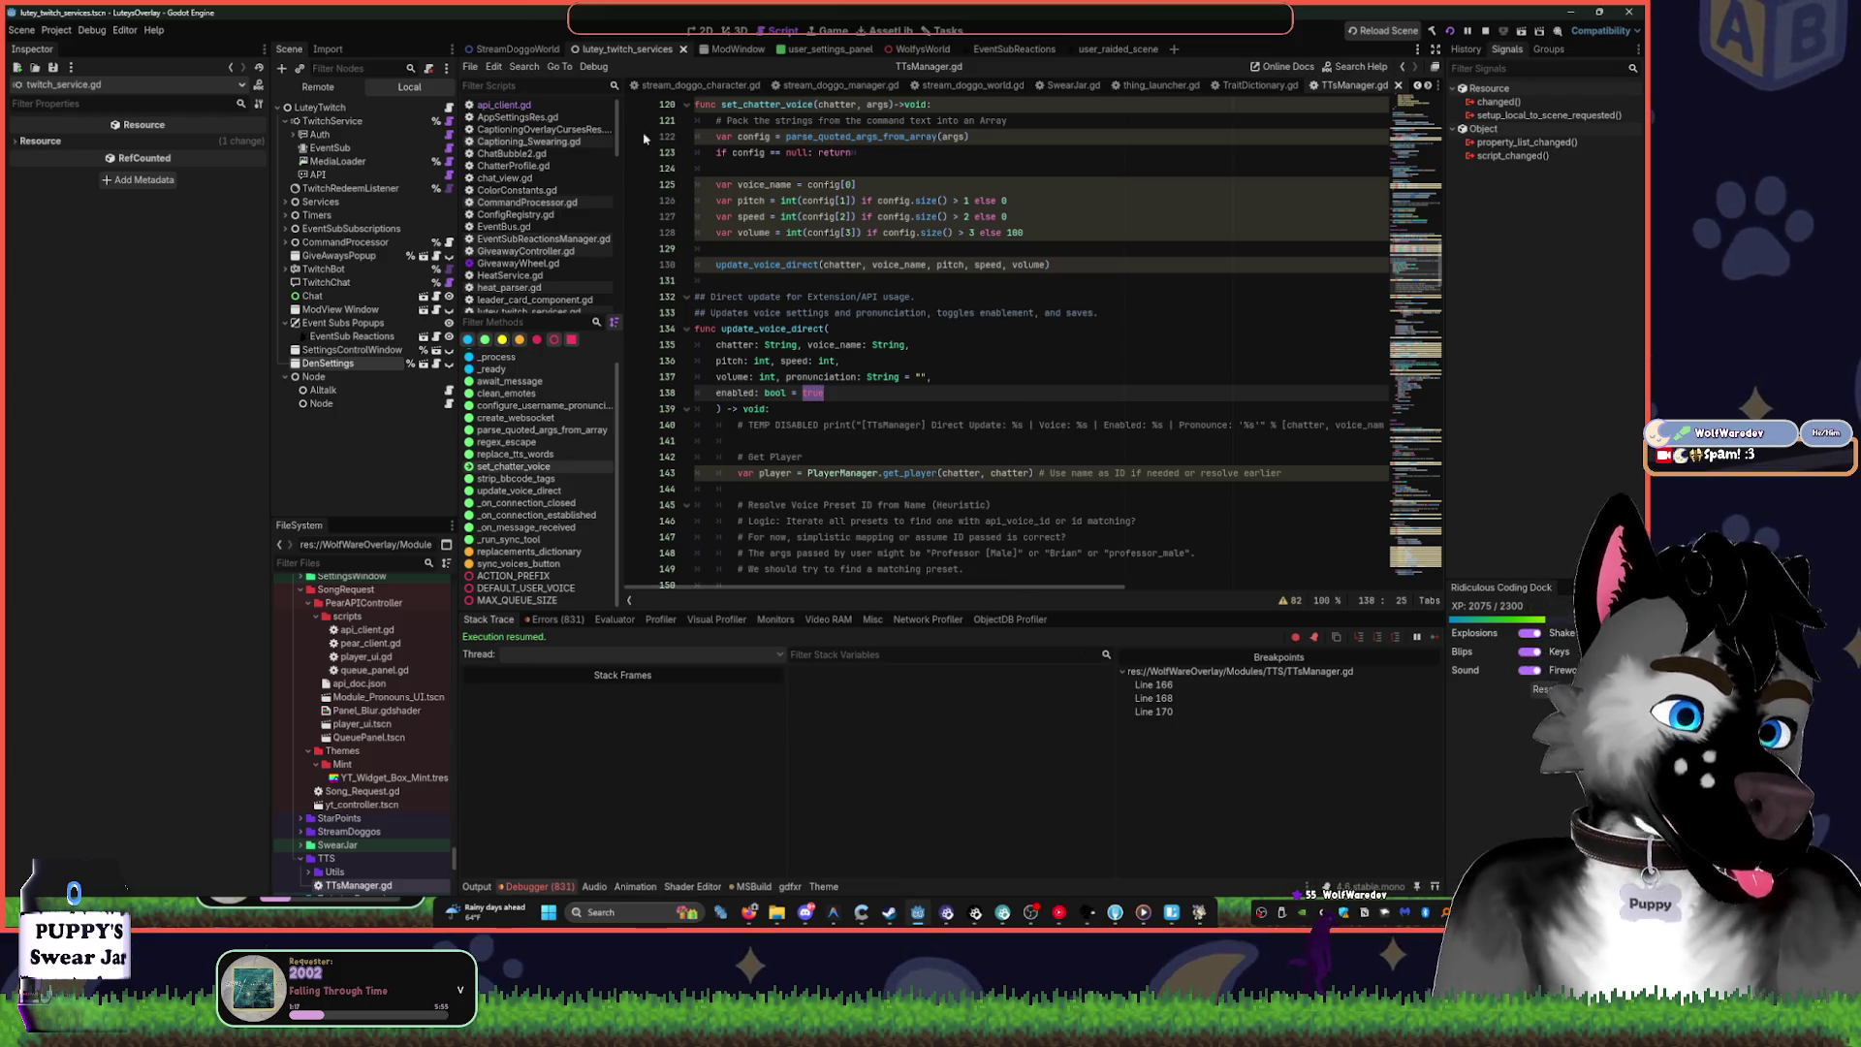
Step: Search all project files for update_voice_direct from its name on line 134
double_click(775, 330)
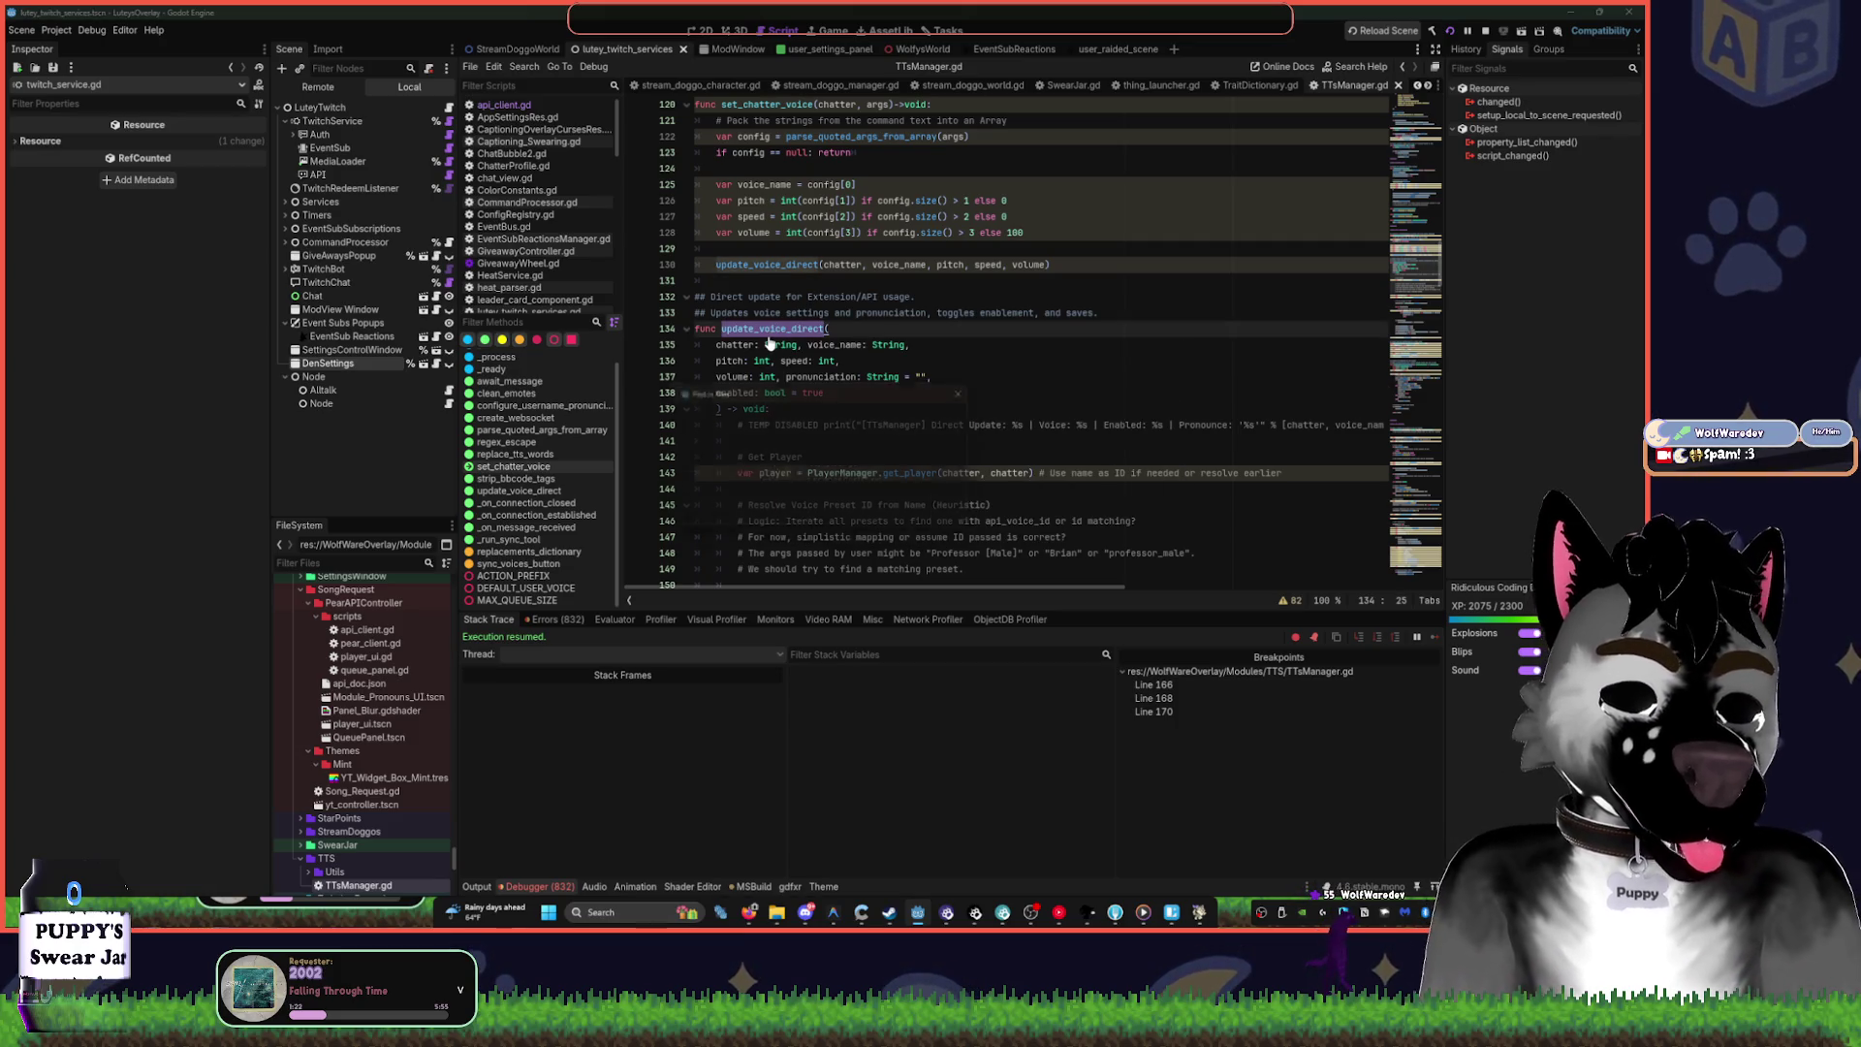
key(ctrl+shift+f)
click(824, 521)
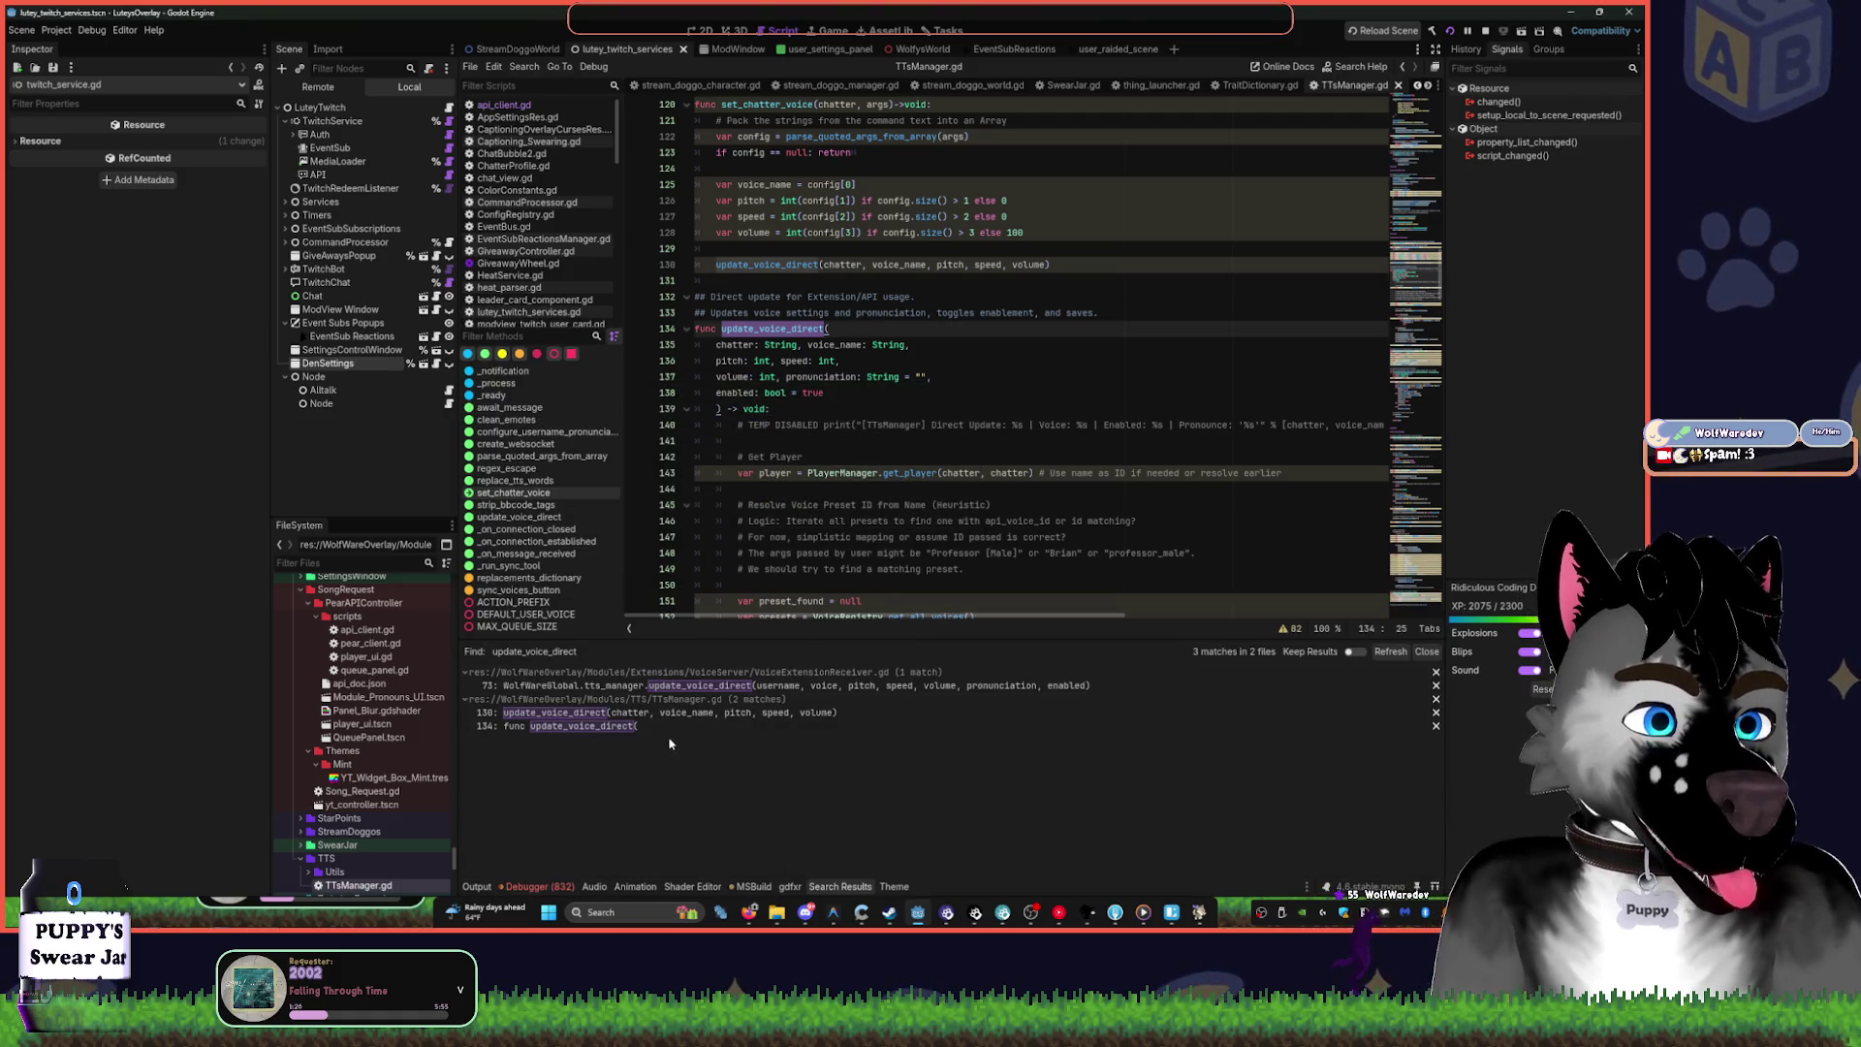
Step: Open the line 134 match, collapse VoiceExtensionReceiver.gd results, and select the Resolve Voice Preset comment
click(651, 724)
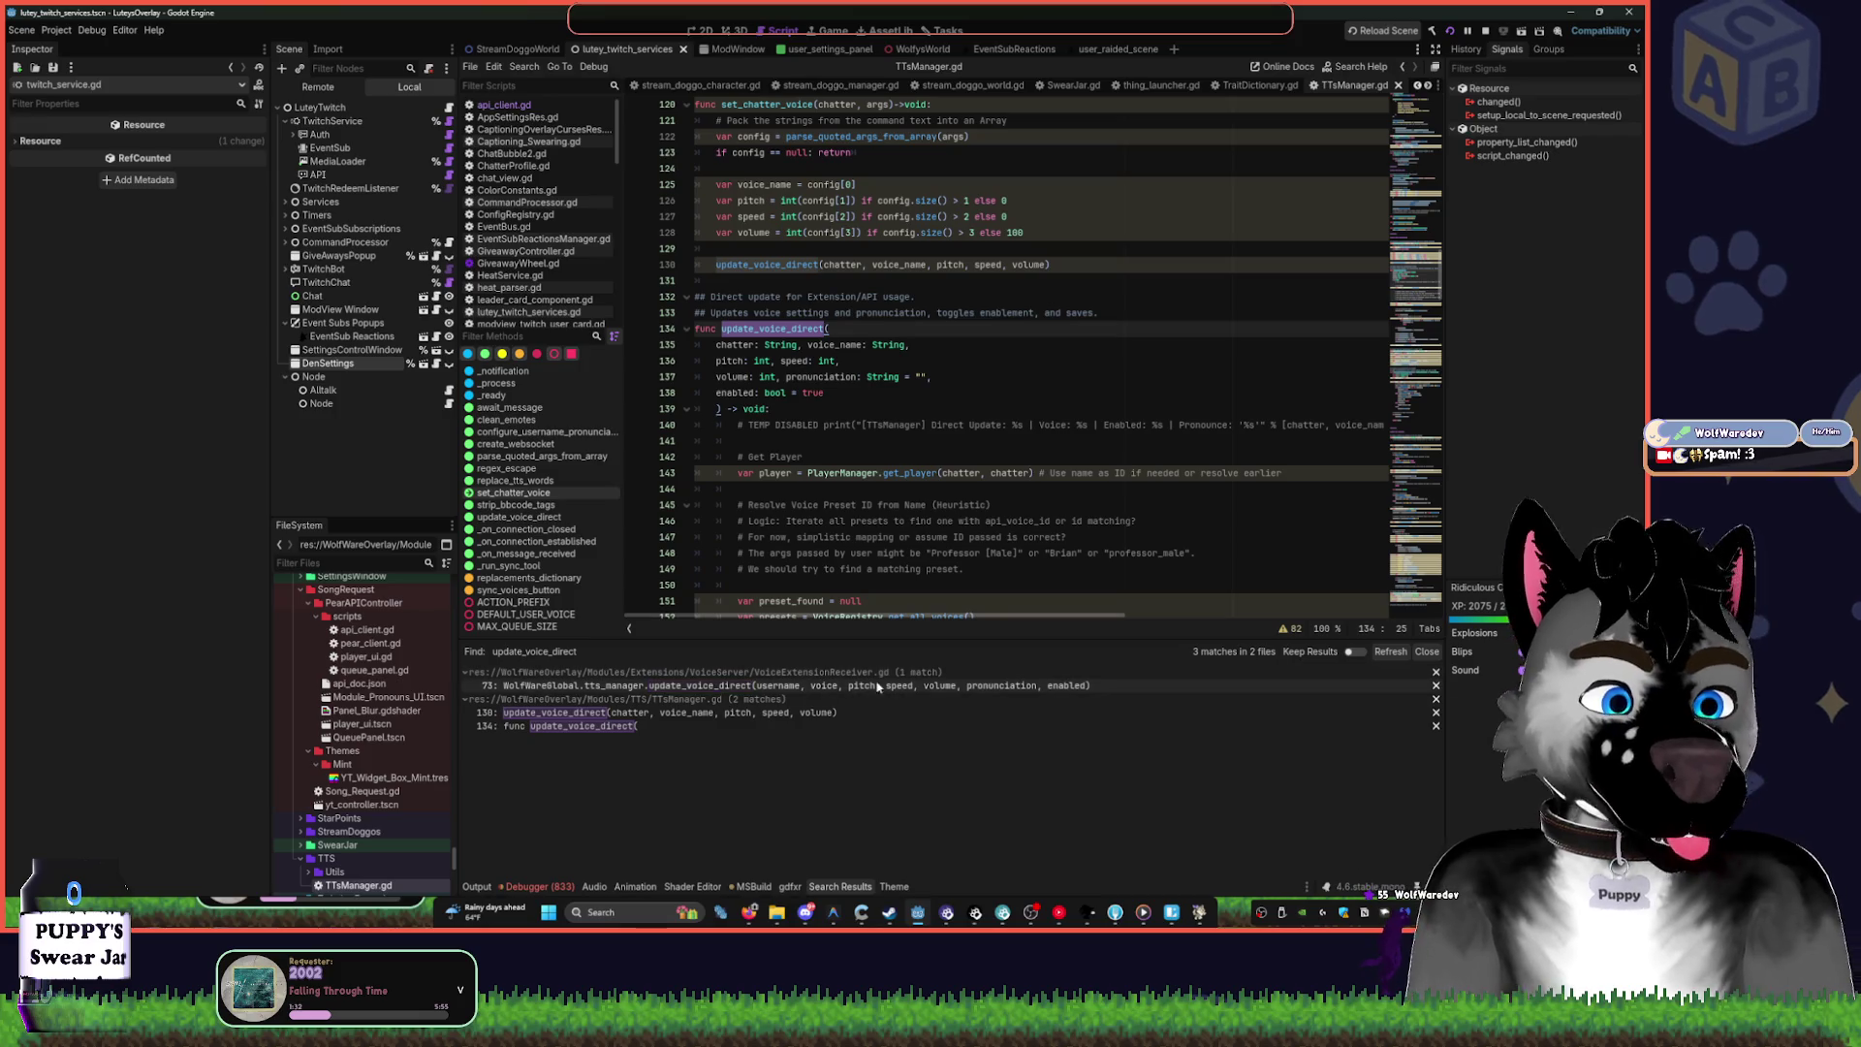
click(466, 672)
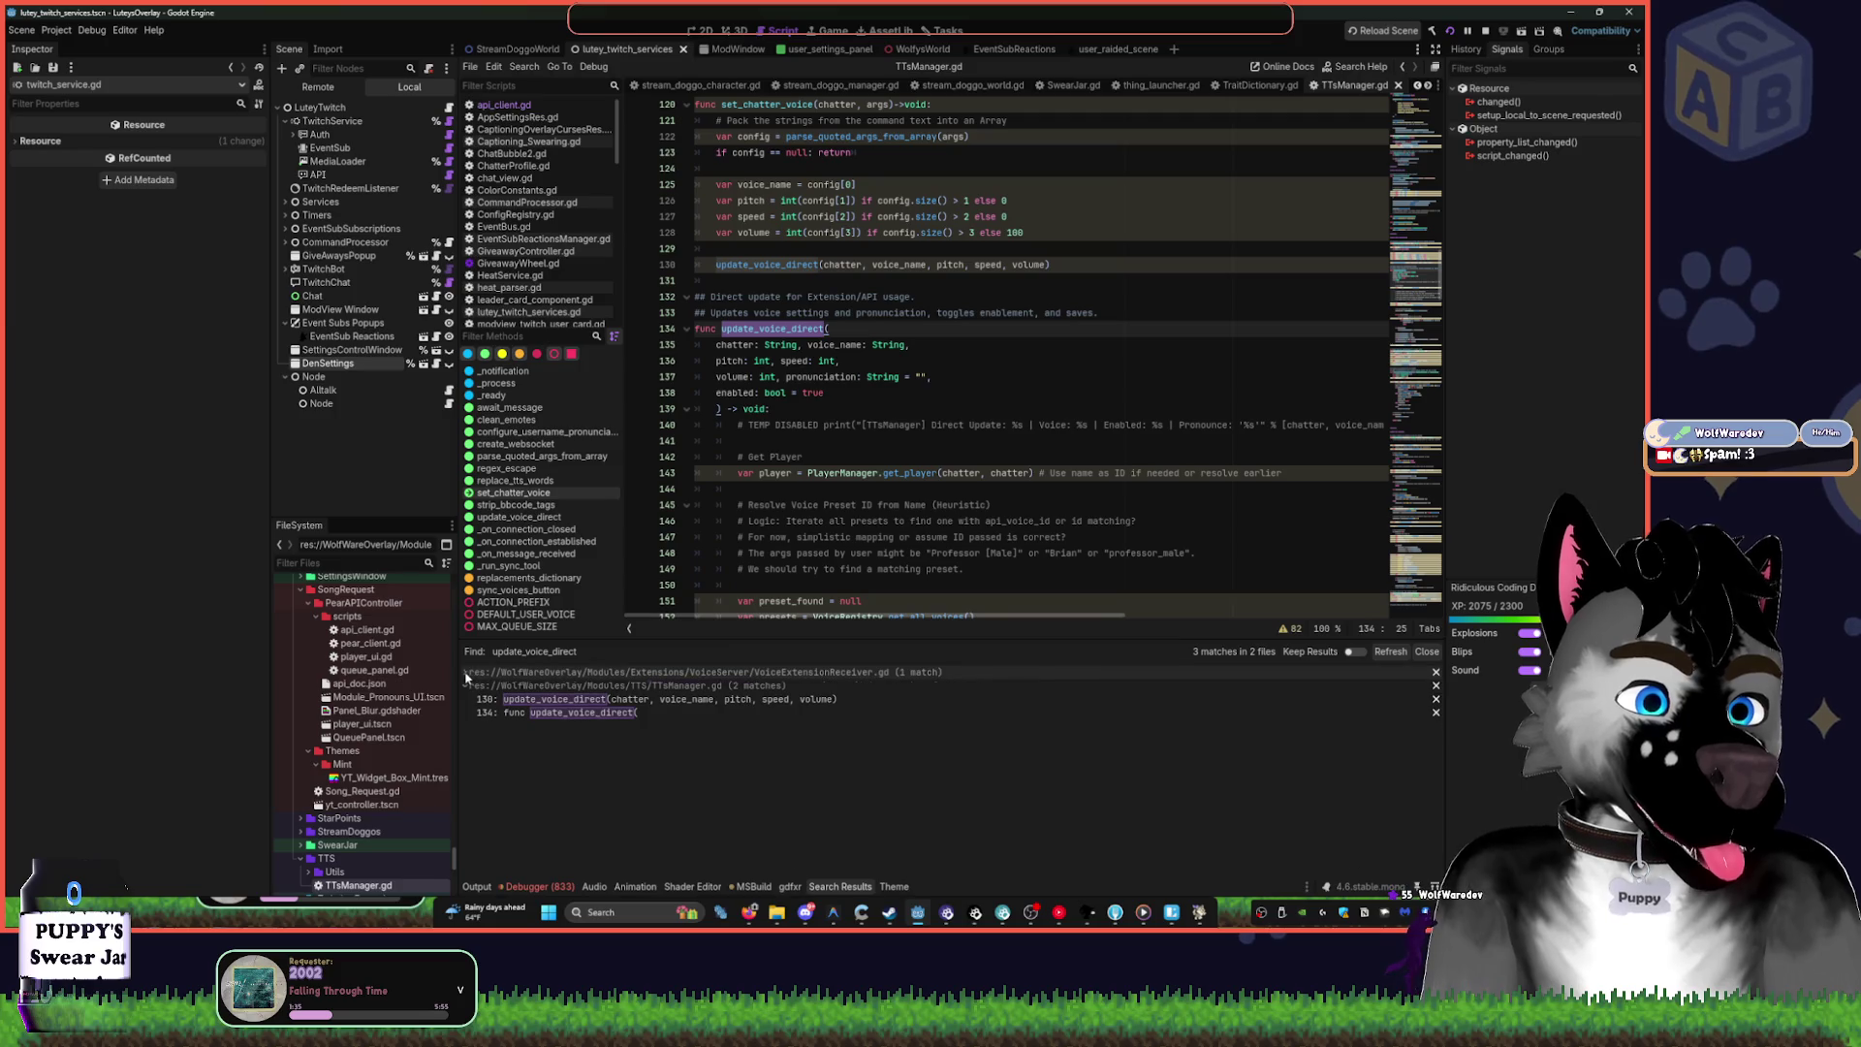
click(828, 410)
scroll(898, 435, down, 4)
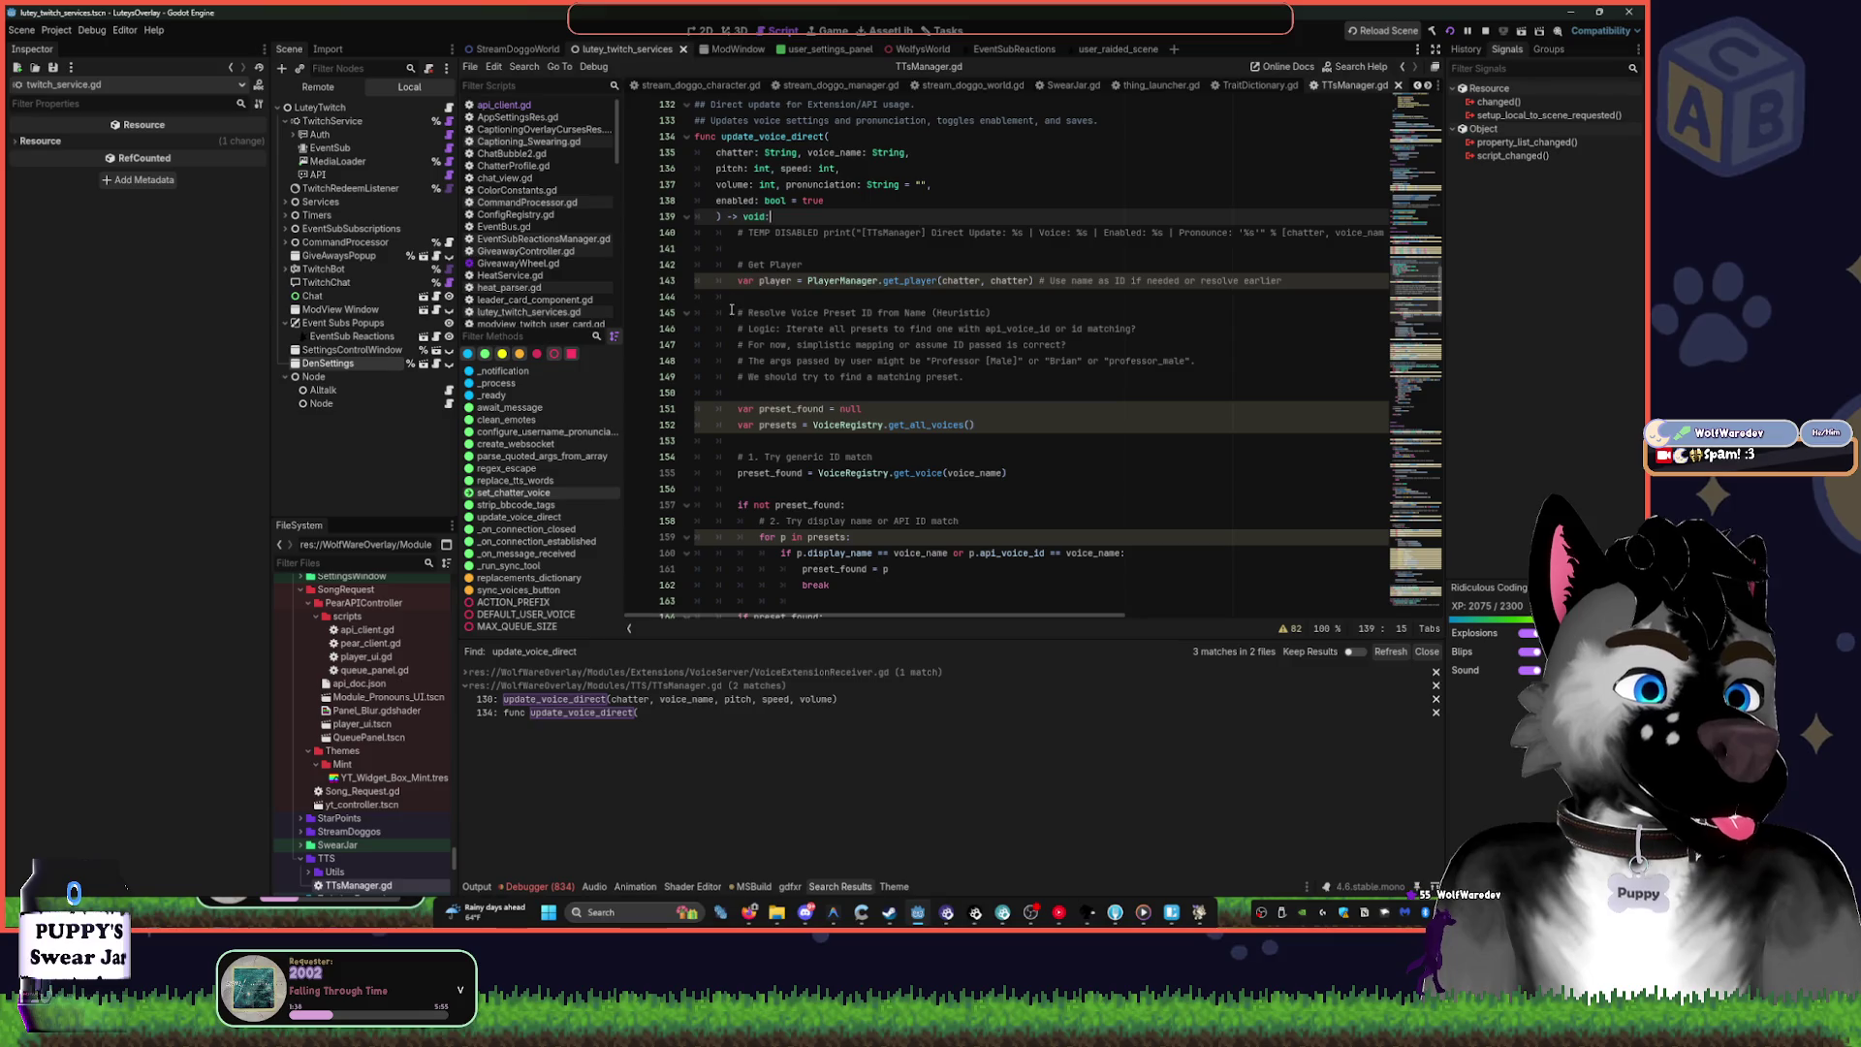
mouse_move(738, 312)
mouse_down()
mouse_move(1044, 320)
mouse_move(1267, 362)
mouse_up()
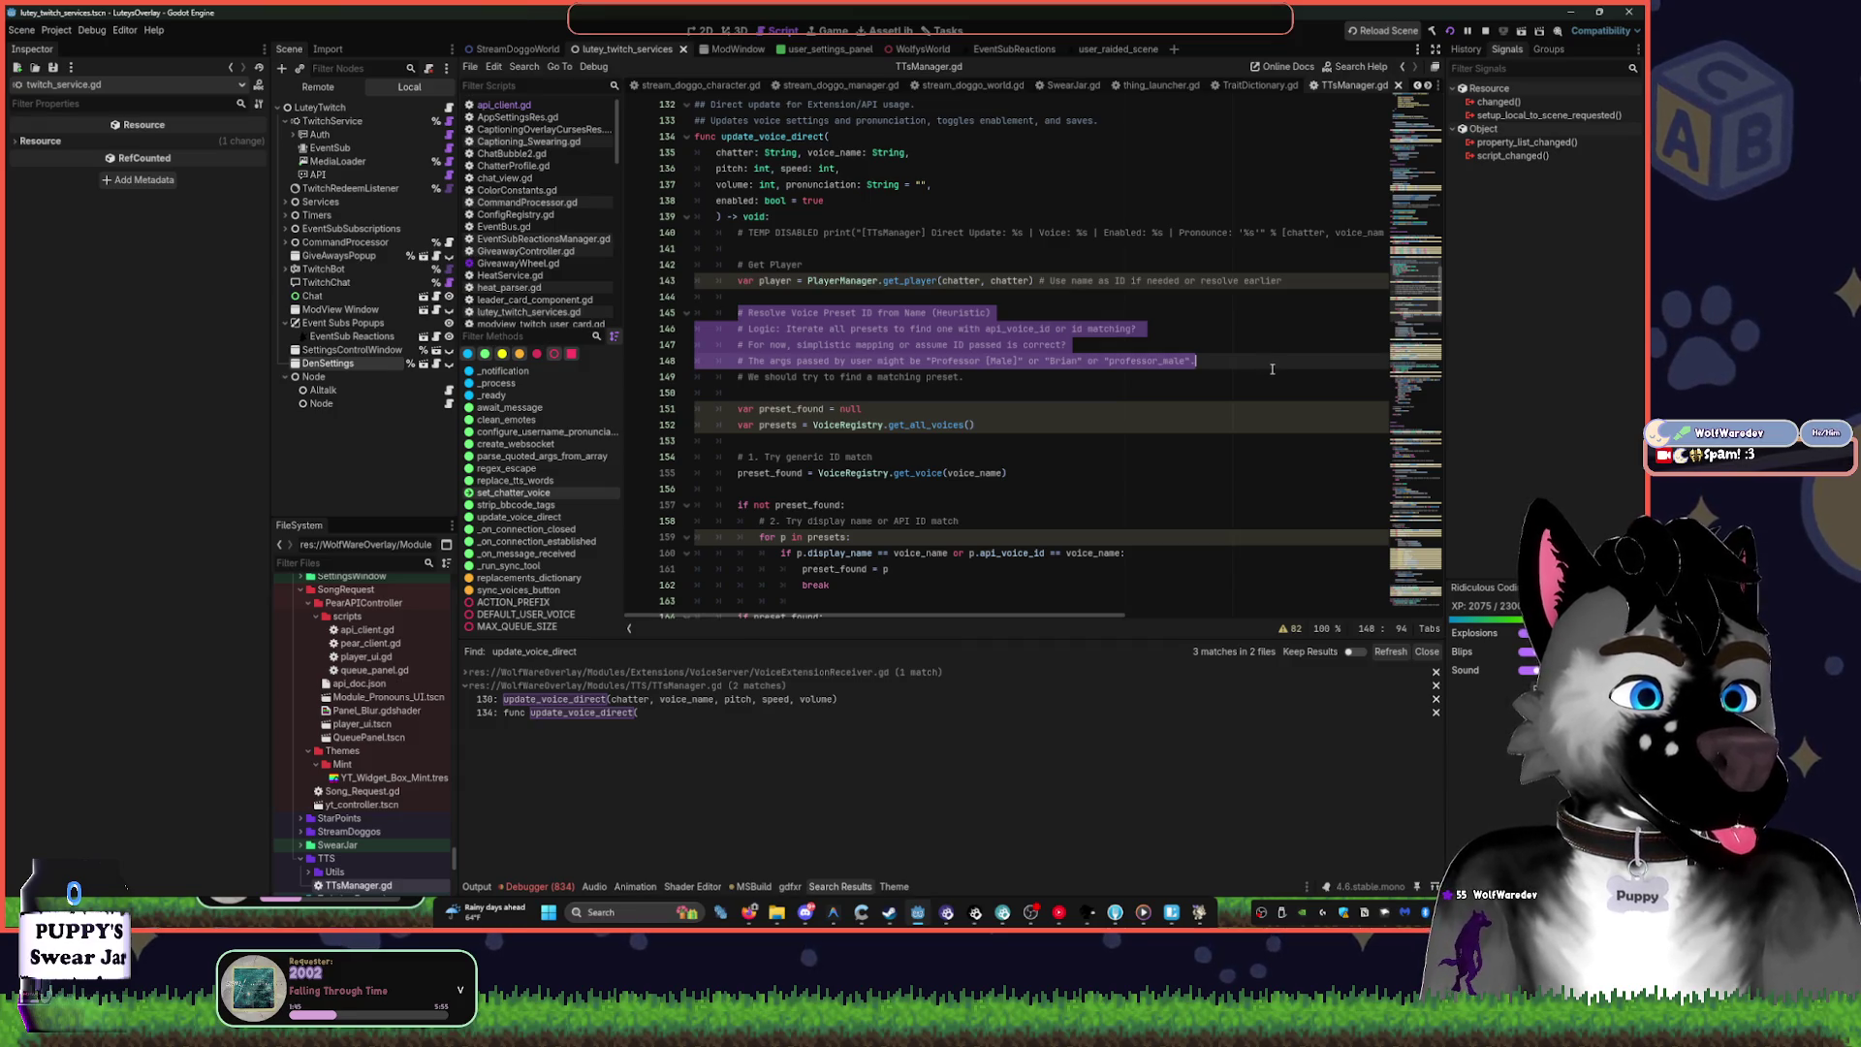
Step: Strip the heuristic explanation, '(Heuristic)' tag and '1. Try generic ID match' comment from update_voice_direct
mouse_move(1251, 363)
mouse_down()
mouse_move(581, 341)
mouse_move(691, 330)
mouse_up()
key(Delete)
click(928, 312)
key(Delete)
key(Delete)
key(Delete)
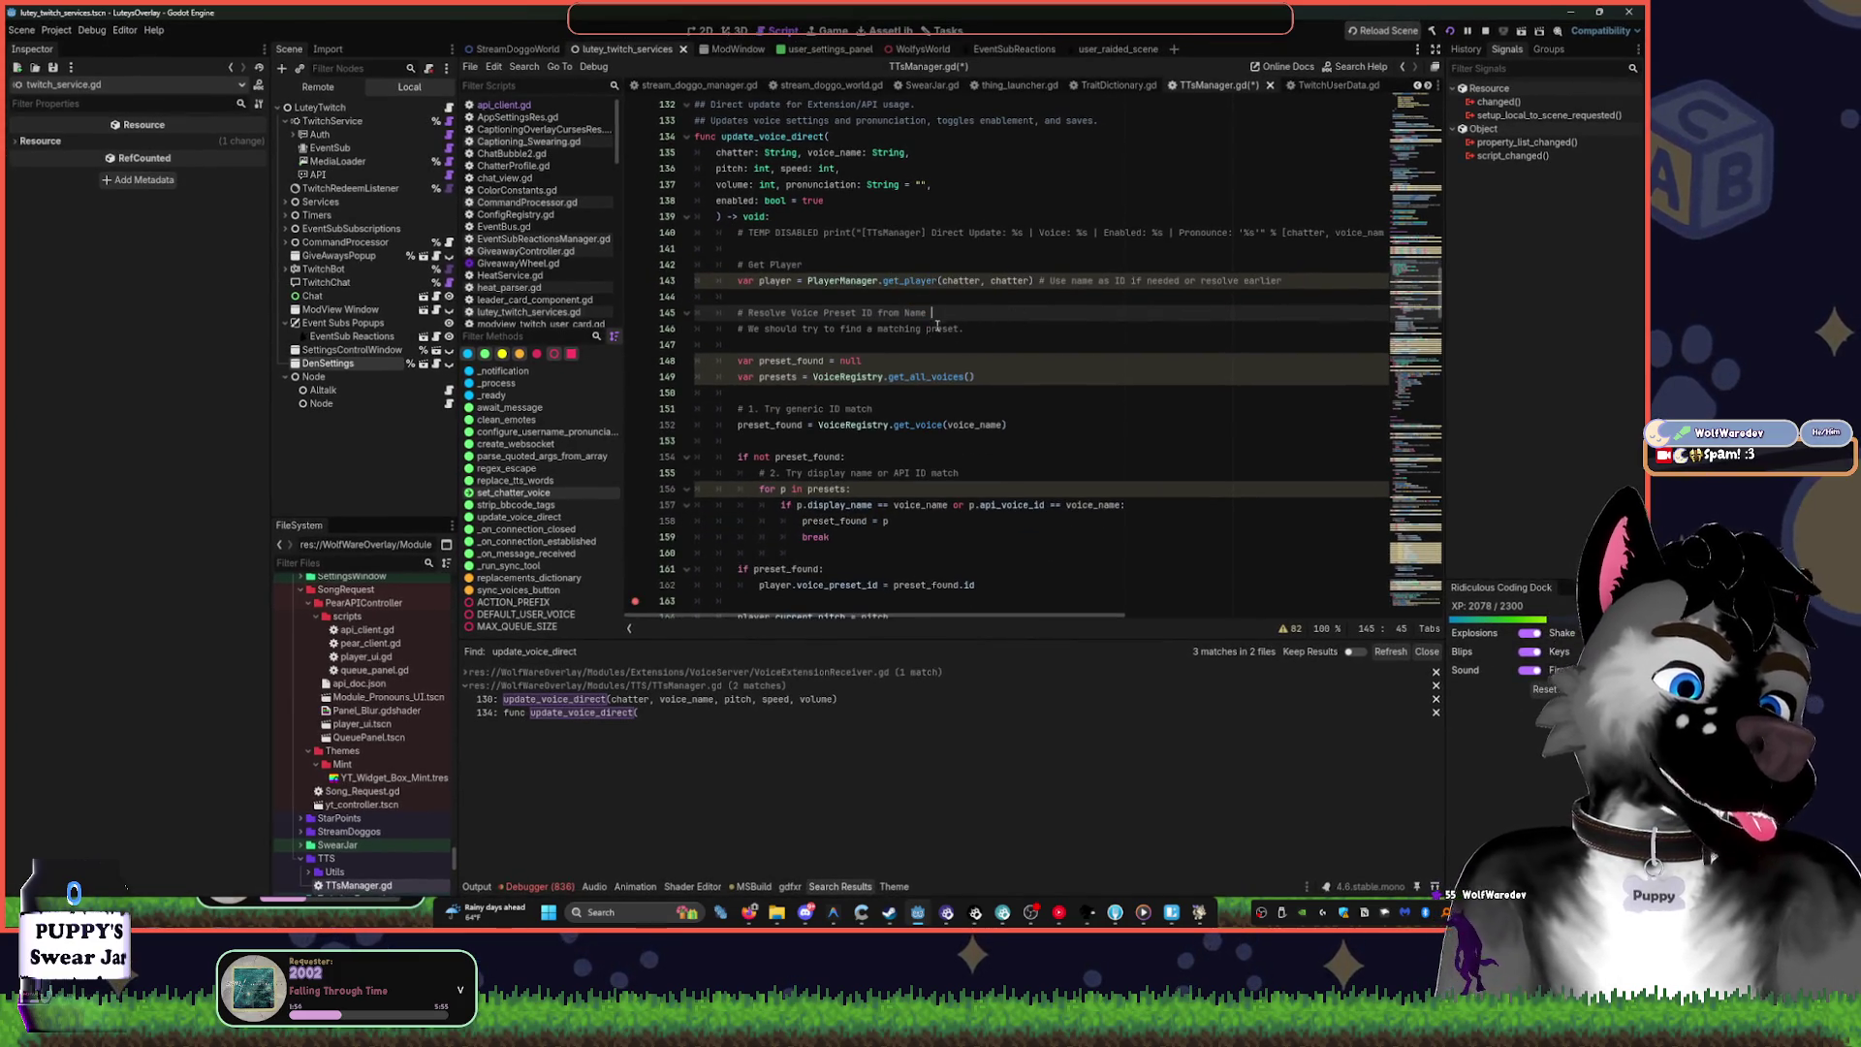
drag(939, 329, 708, 329)
key(Delete)
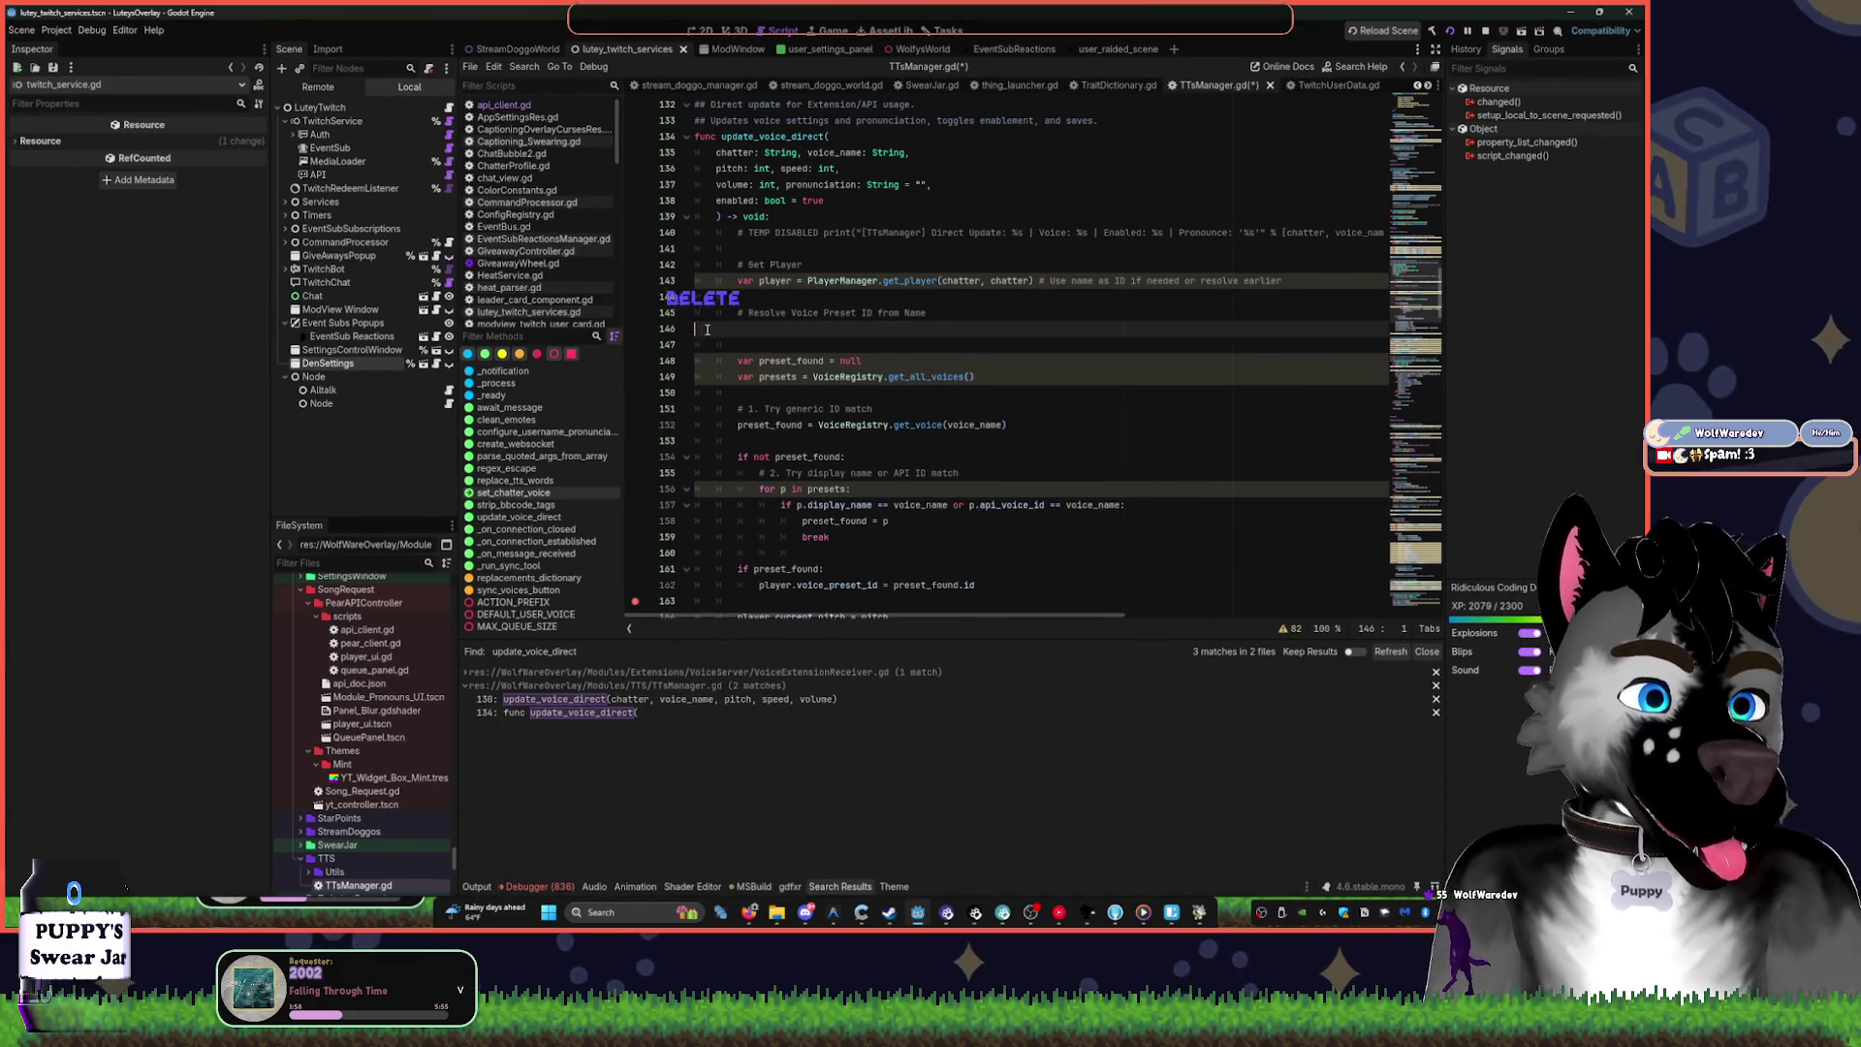
scroll(707, 329, down, 1)
key(Delete)
drag(872, 344, 634, 339)
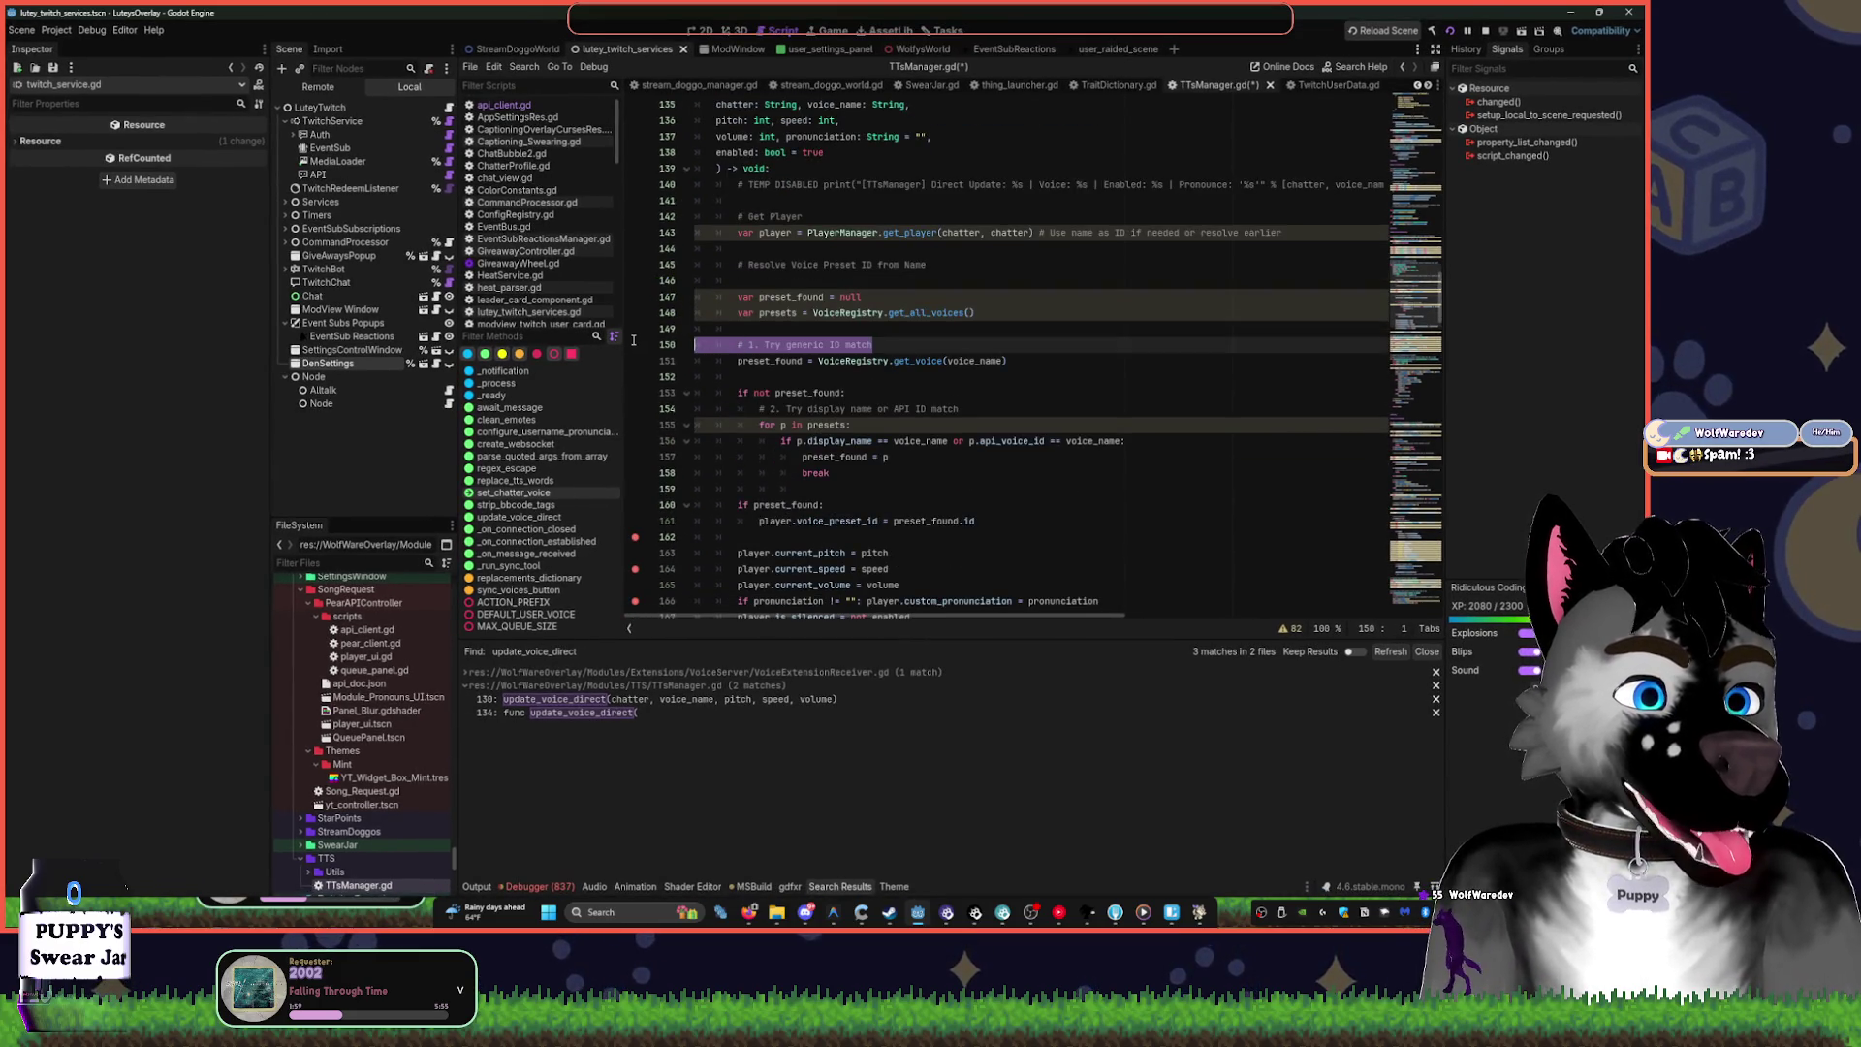
key(BackSpace)
key(BackSpace)
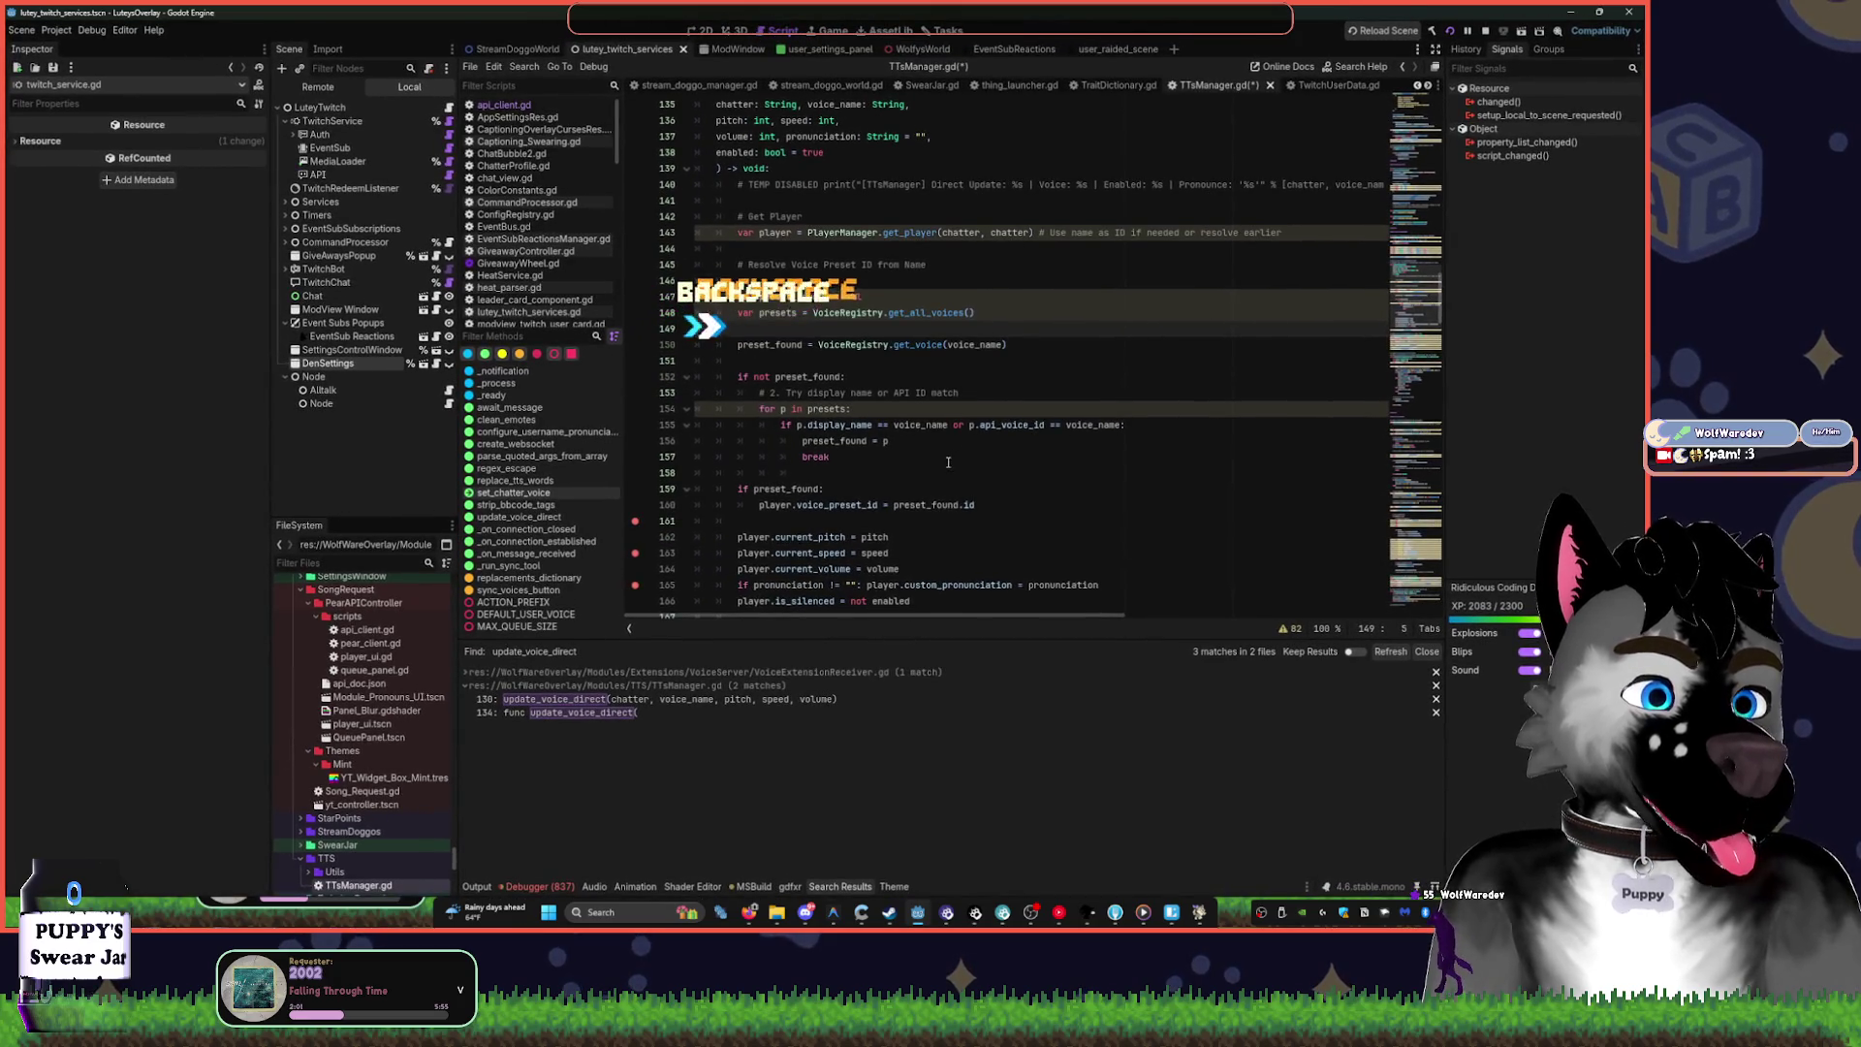
key(BackSpace)
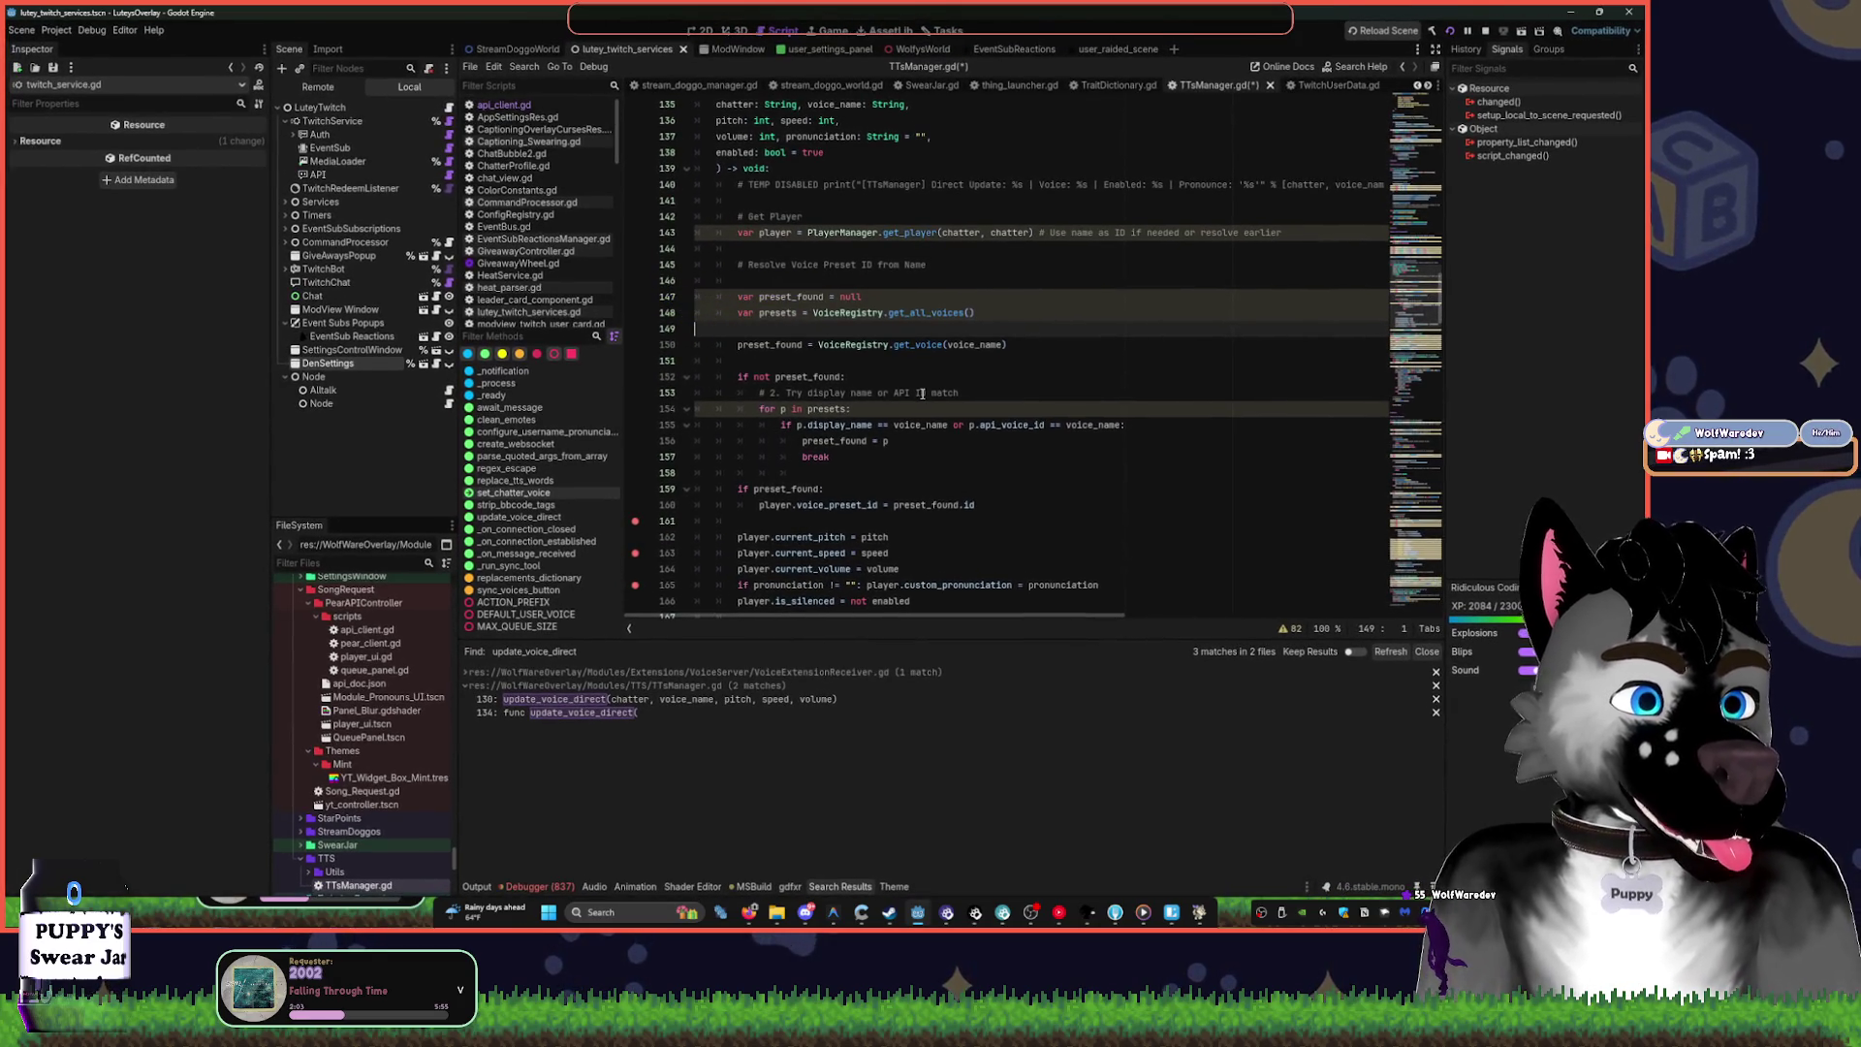
Step: Edit around the line 153 voice-match comment, undoing an accidental removal and line swap
scroll(1049, 323, down, 2)
click(955, 294)
key(shift+Home)
key(shift+Delete)
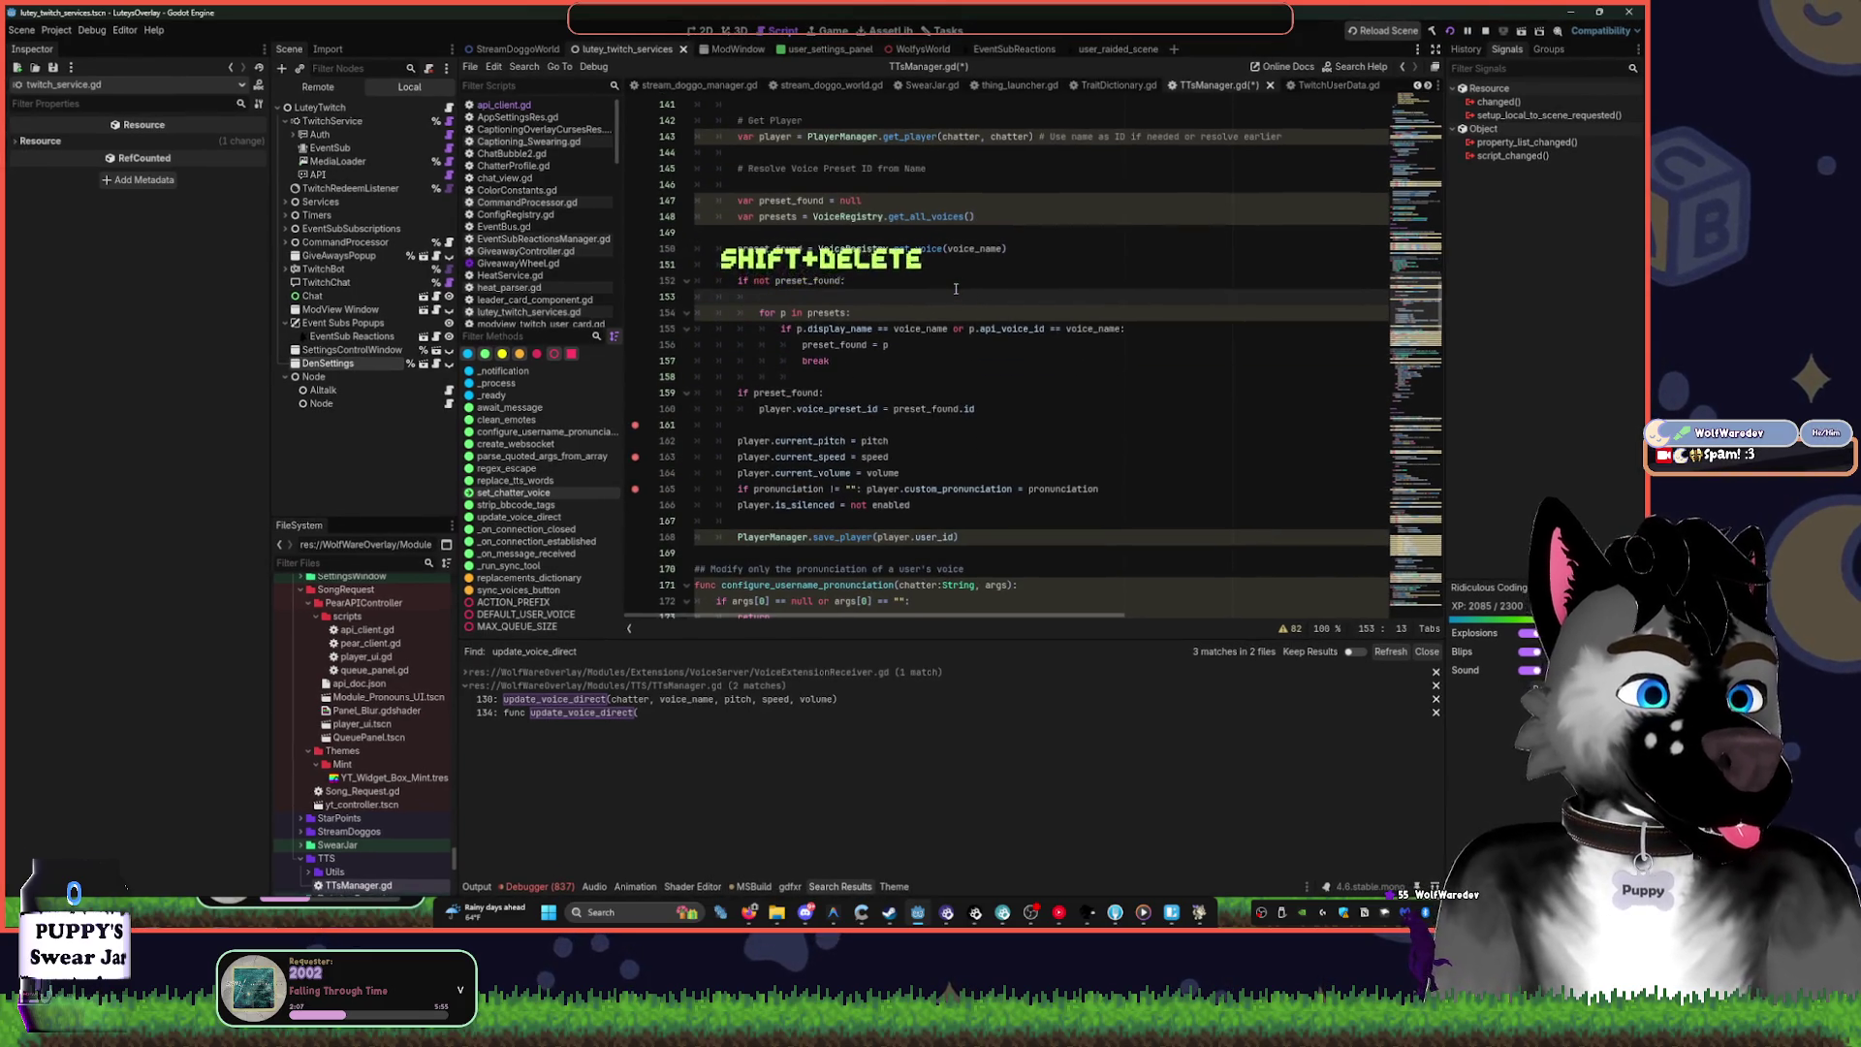
key(ctrl+z)
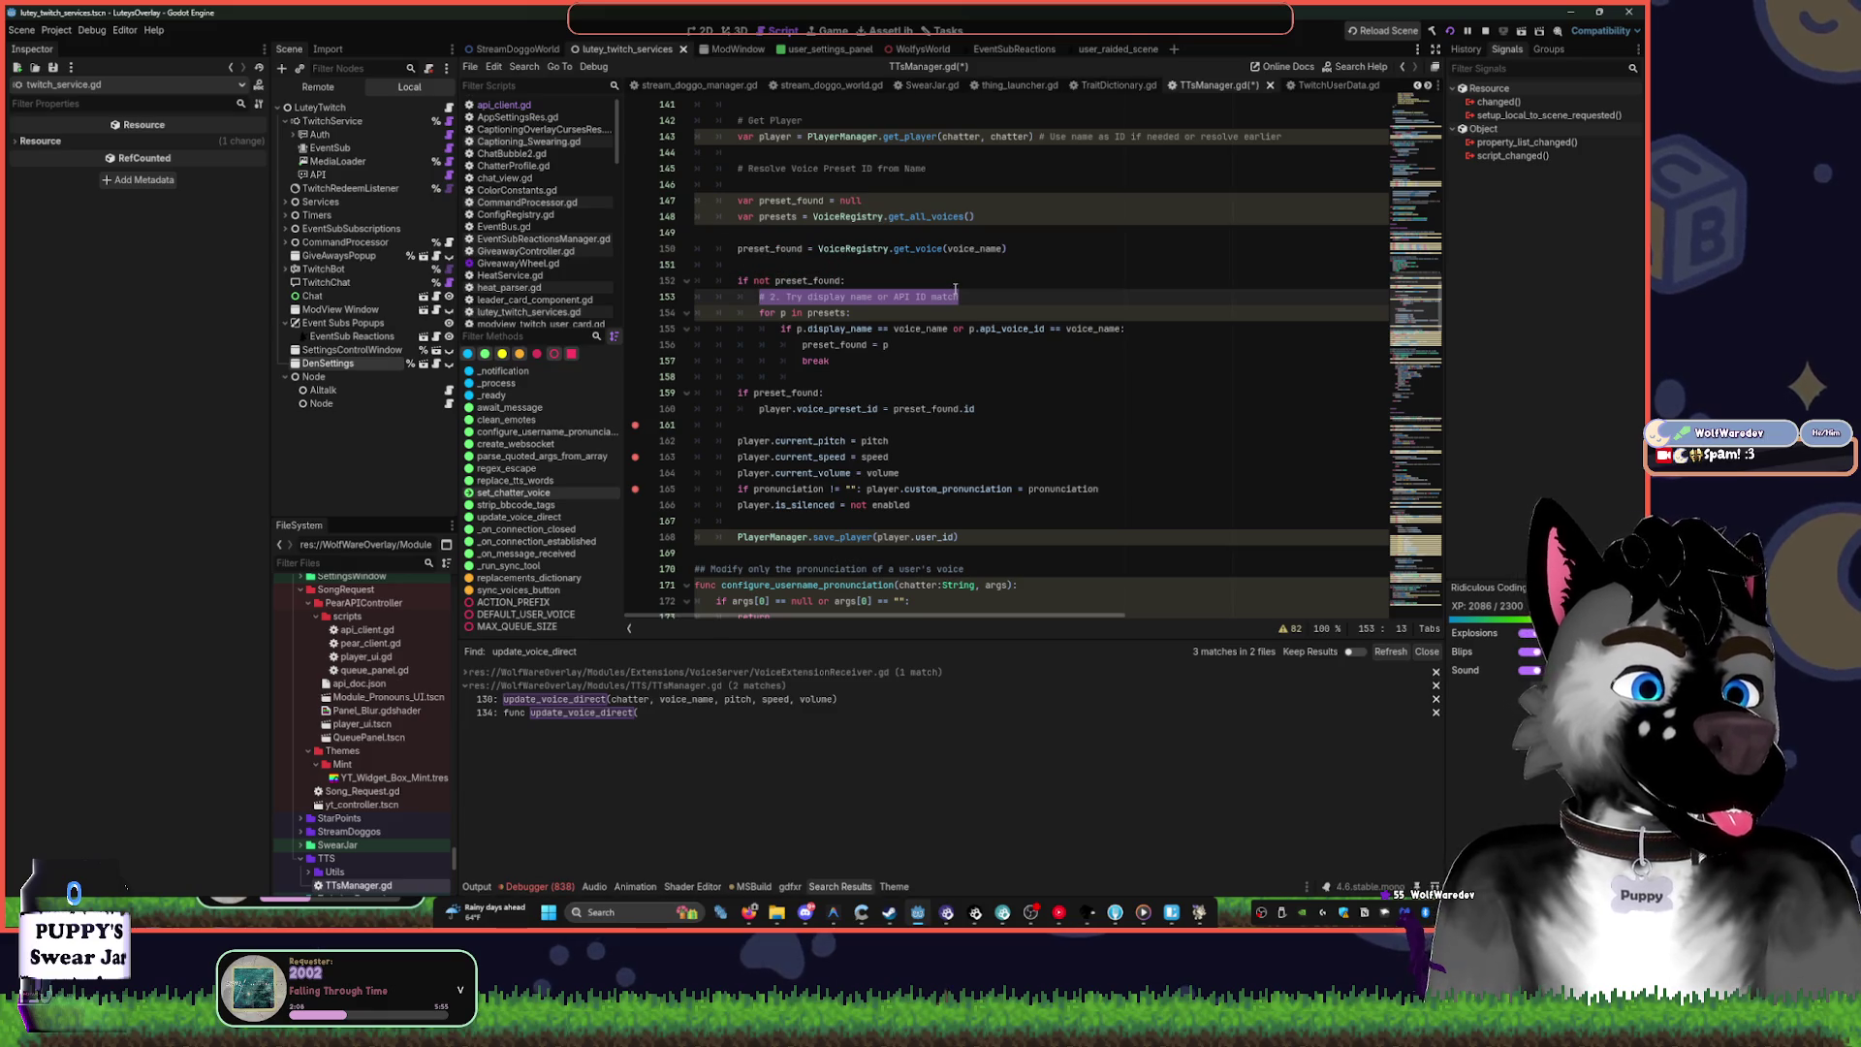
key(Delete)
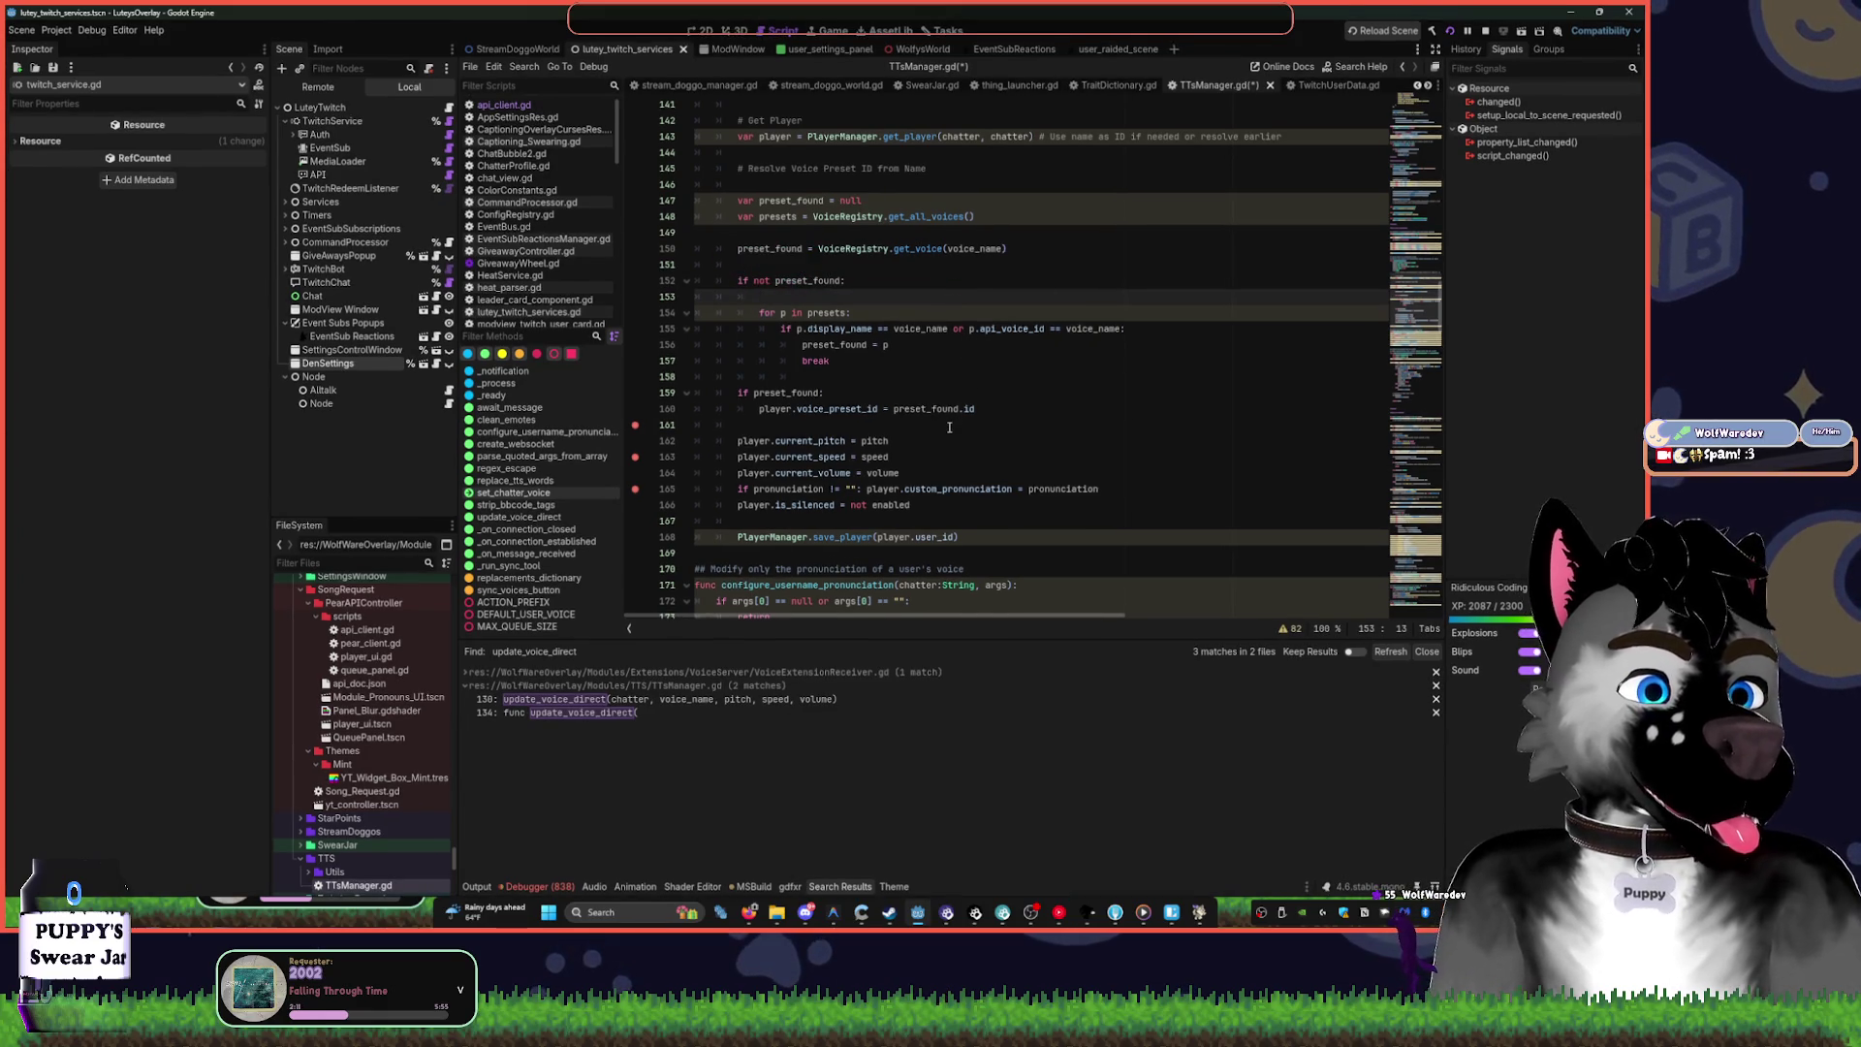
scroll(1013, 362, down, 2)
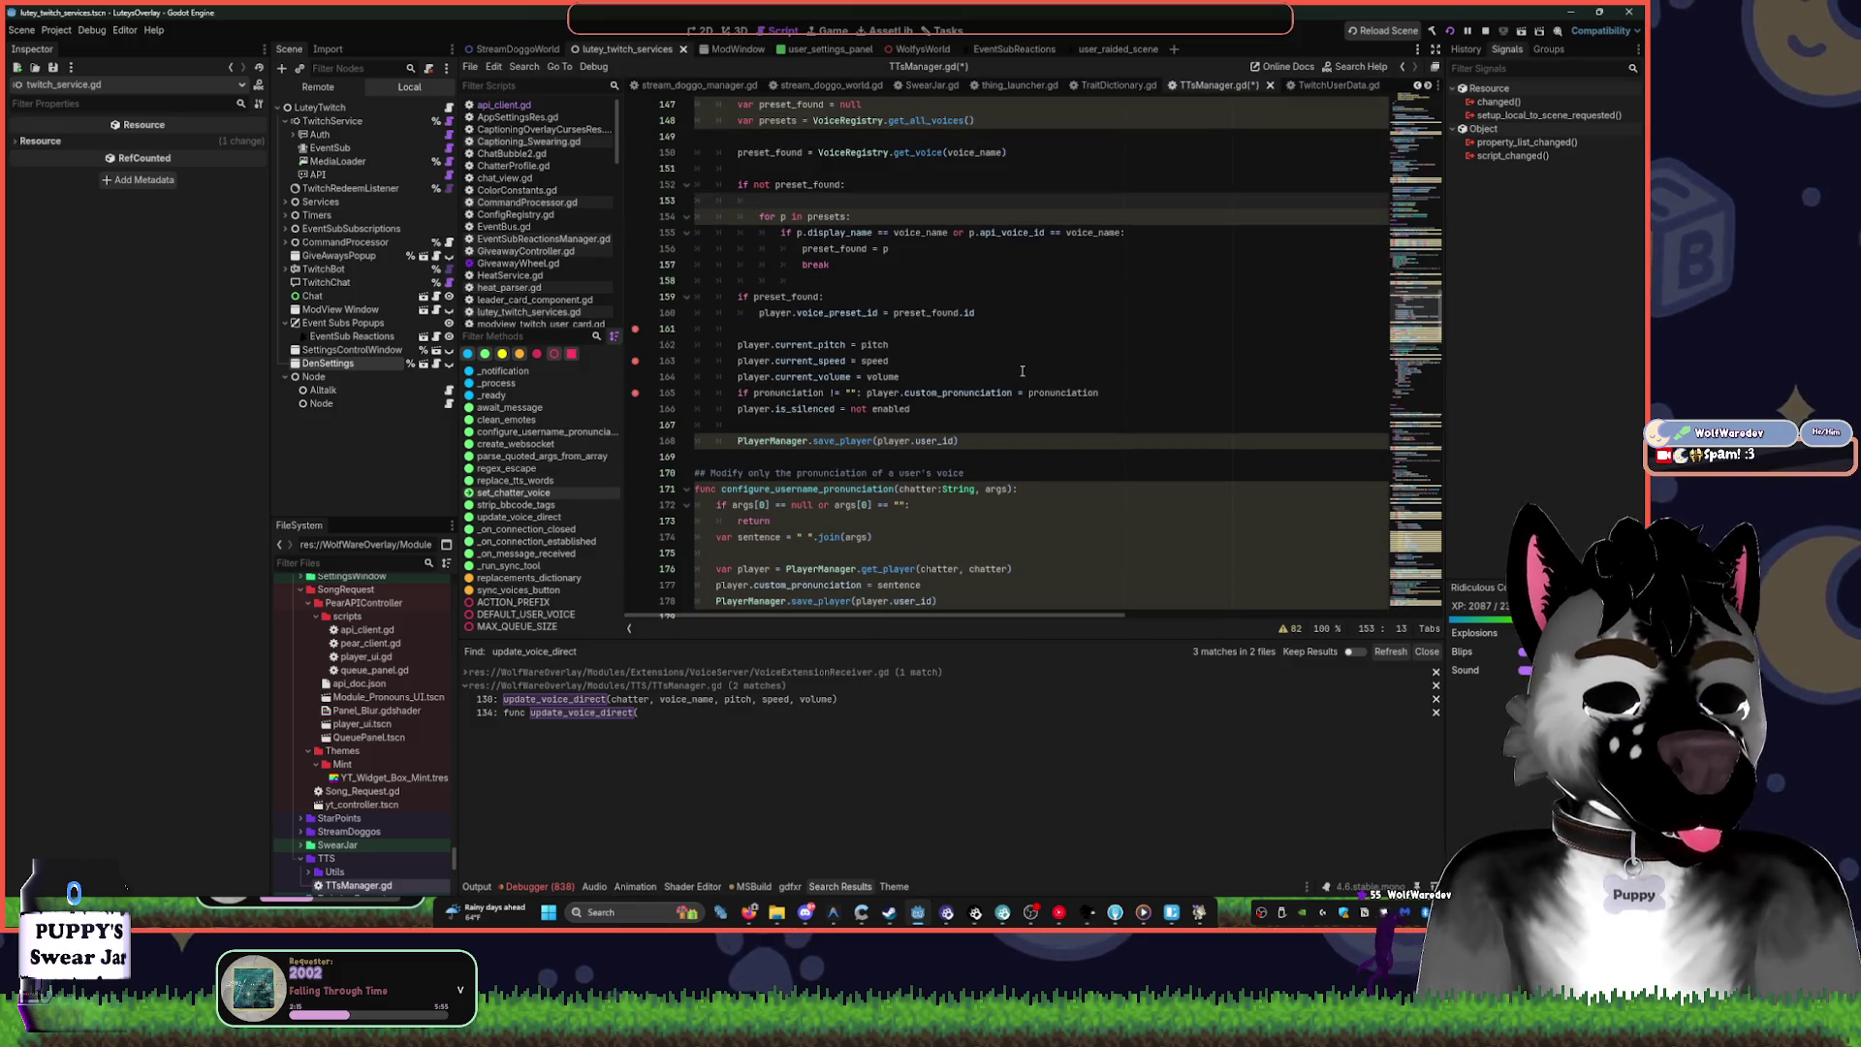
key(ctrl+z)
key(ctrl+z)
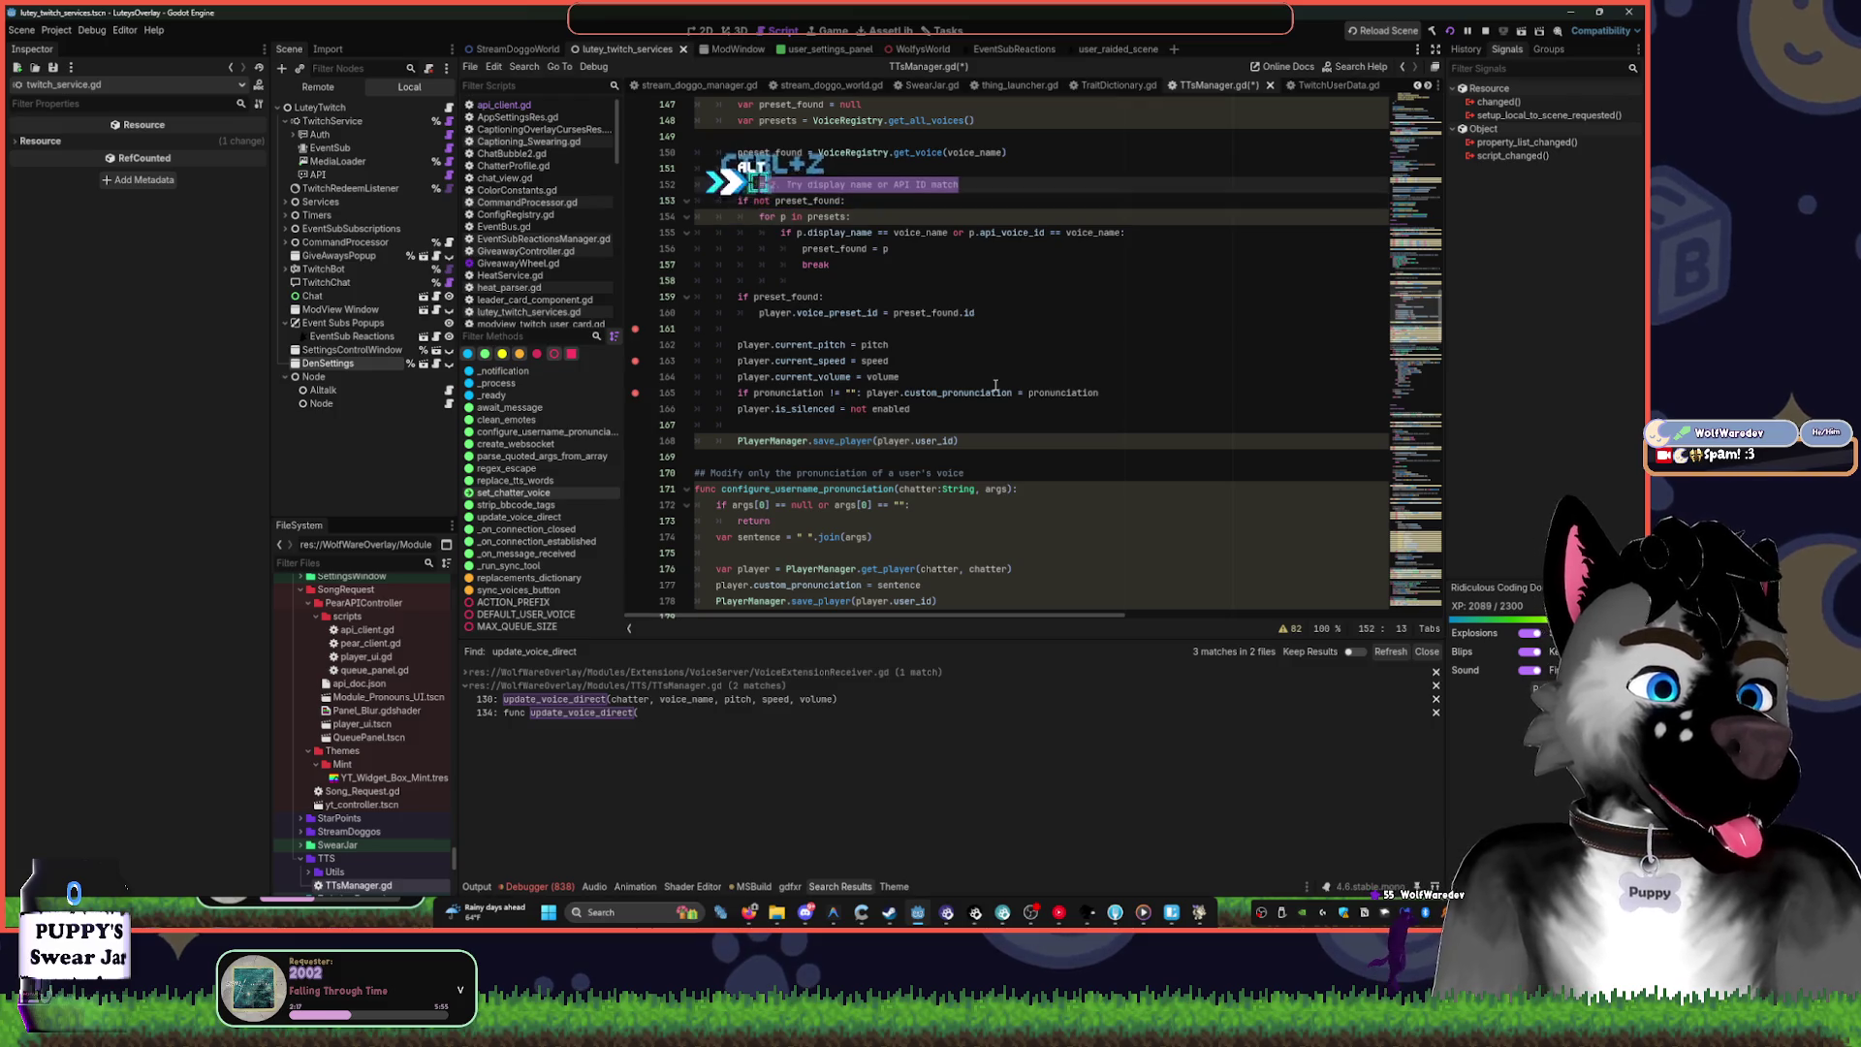
key(alt+Down)
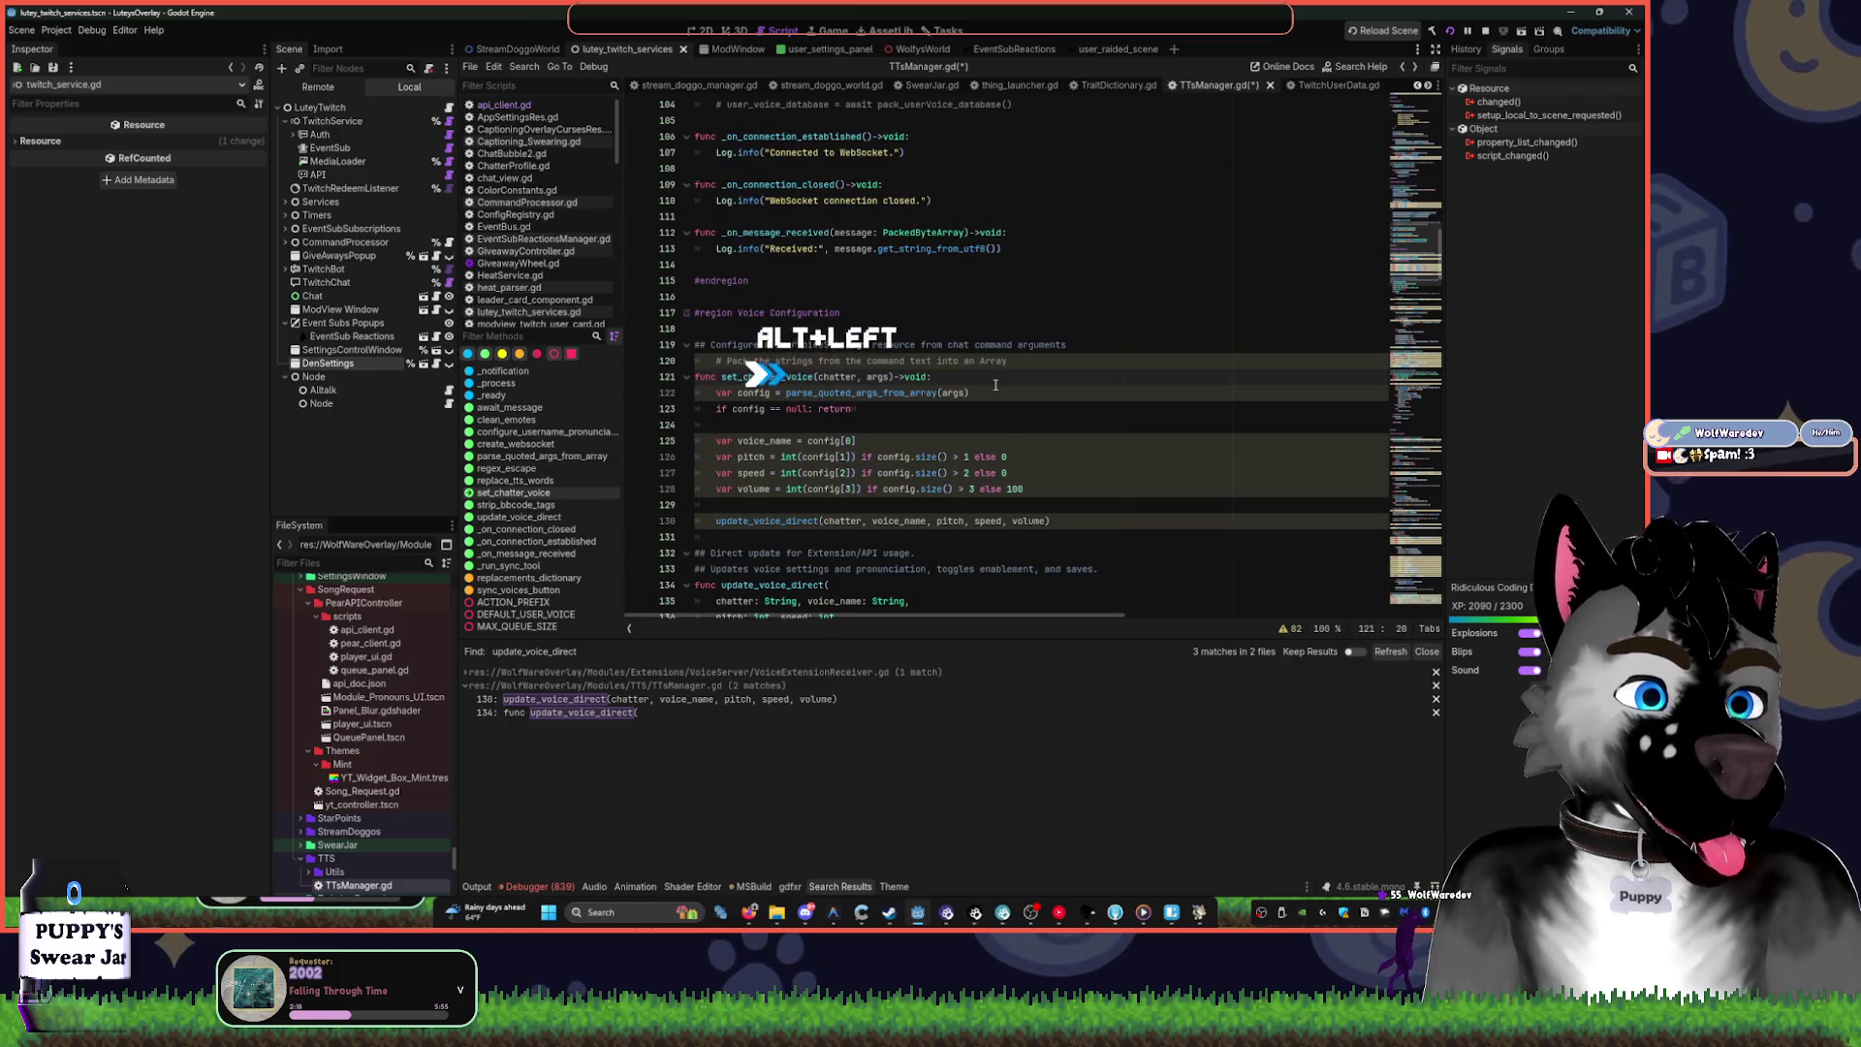
key(ctrl+z)
key(ctrl+z)
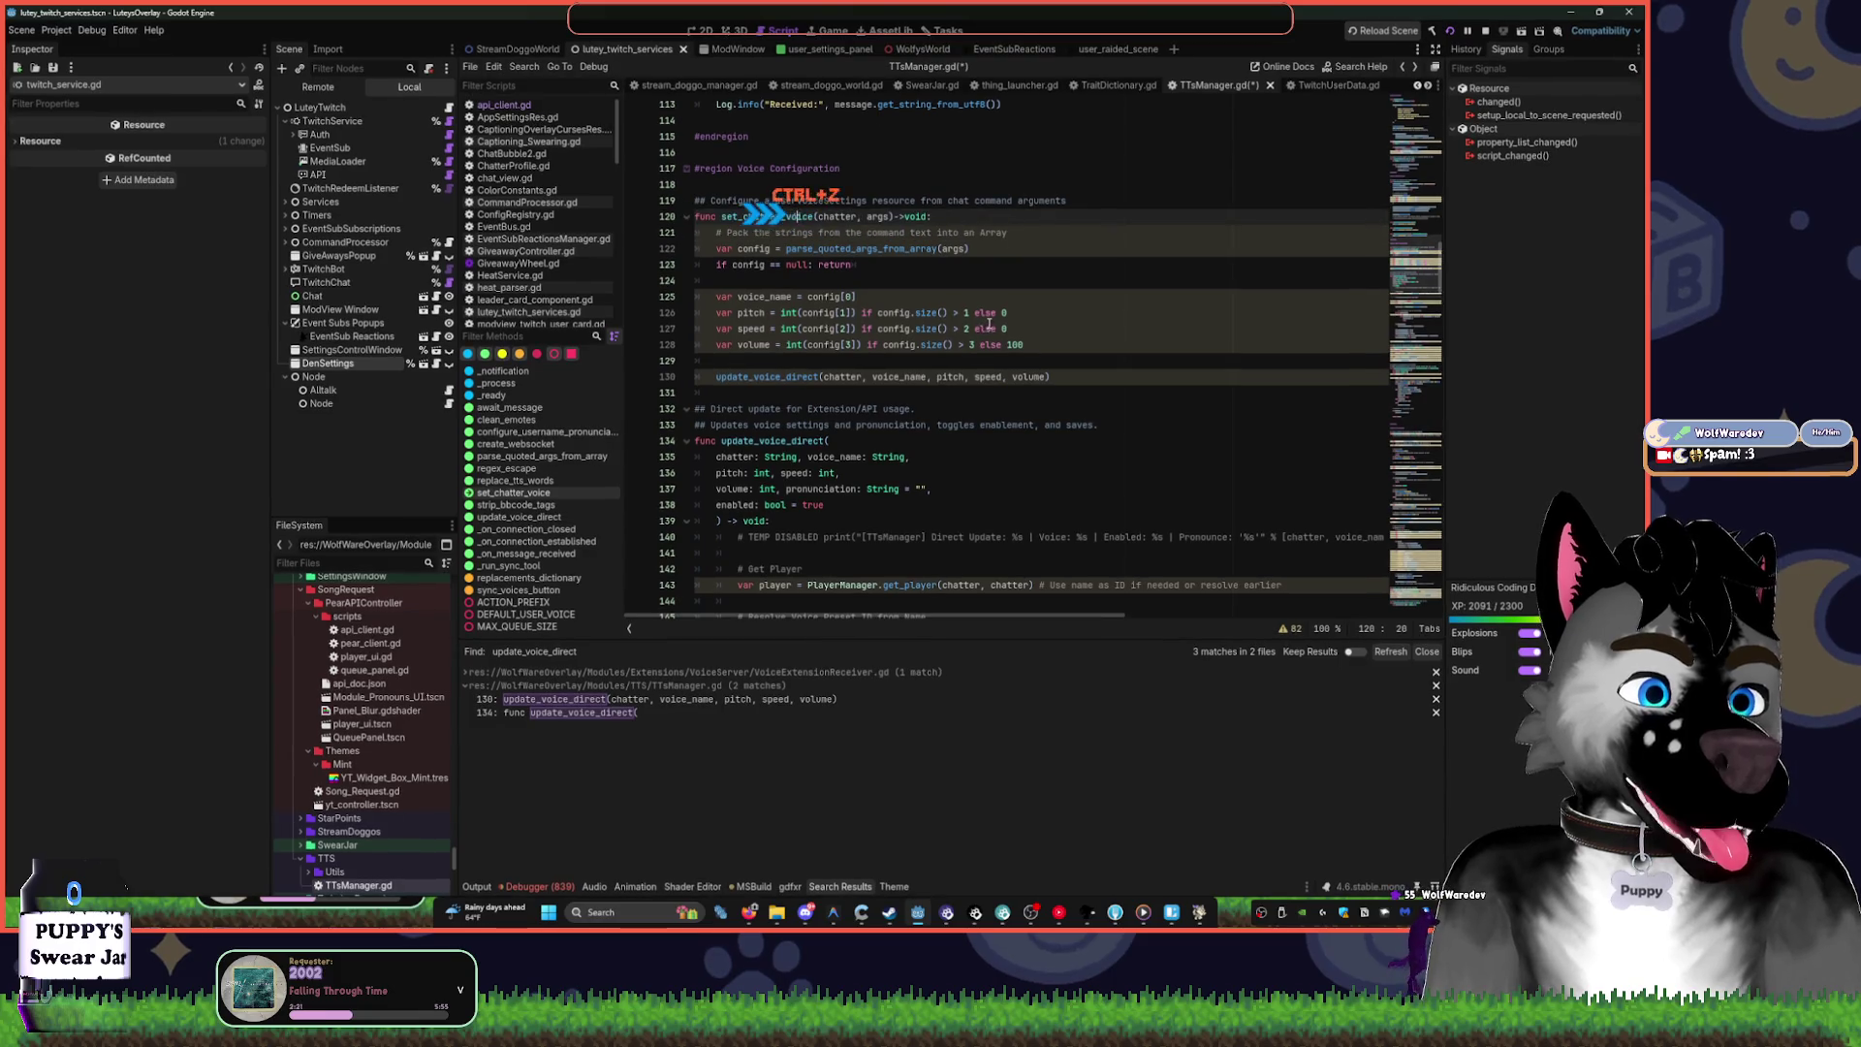
scroll(991, 321, down, 4)
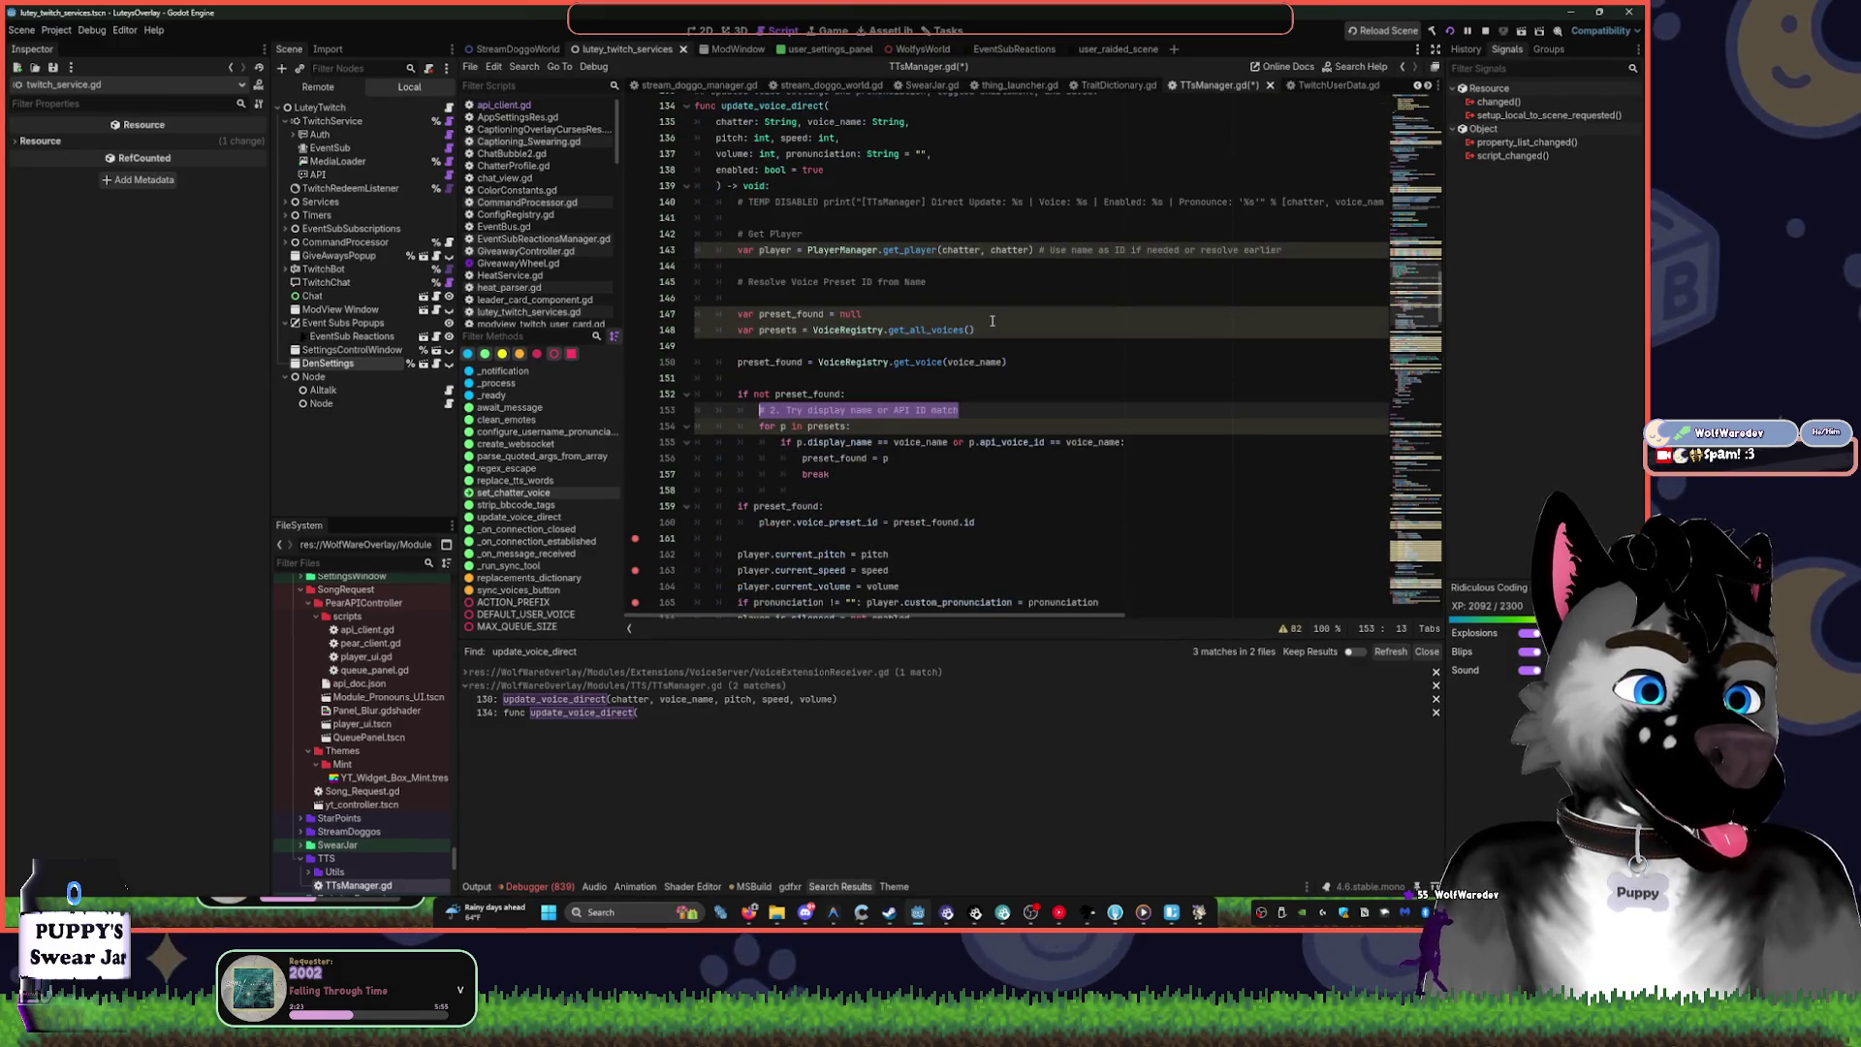
Step: Move the voice-match comment above the preset check, dedent it, and drop its '2.' numbering
key(alt+Up)
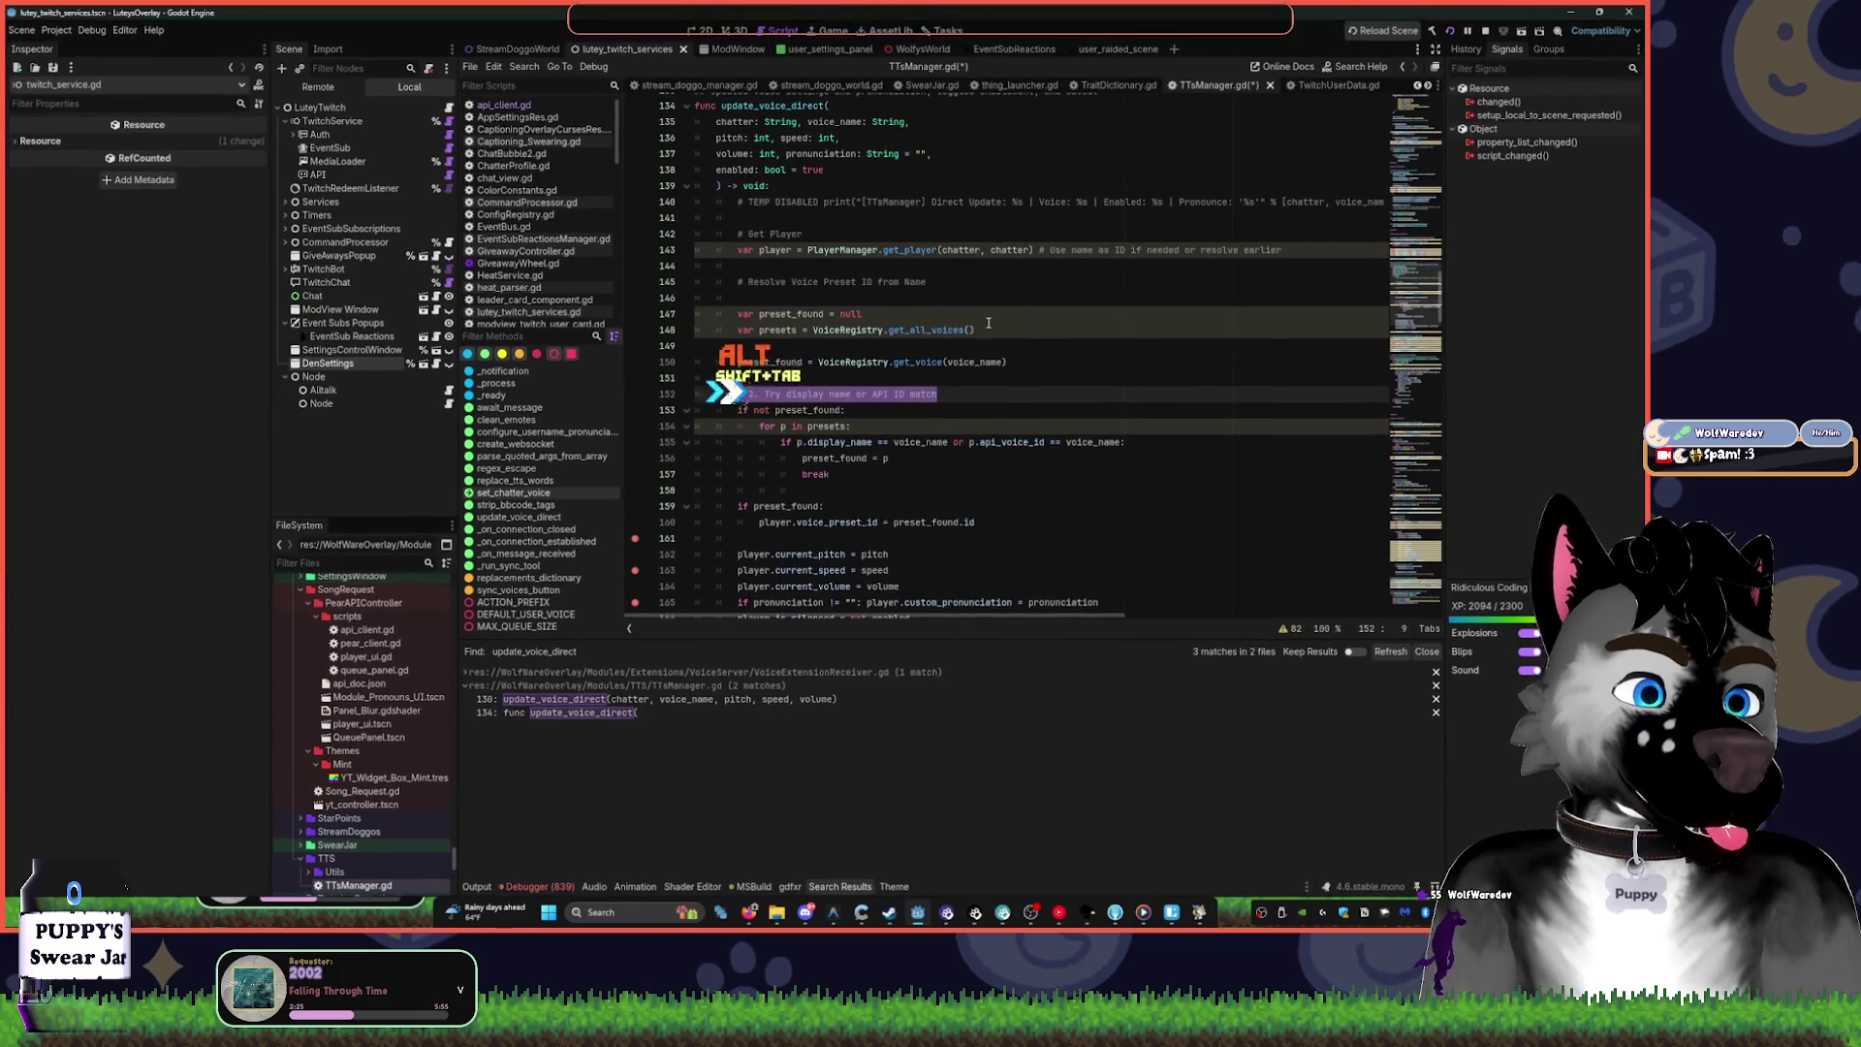
key(shift+Tab)
click(764, 395)
key(BackSpace)
key(BackSpace)
key(BackSpace)
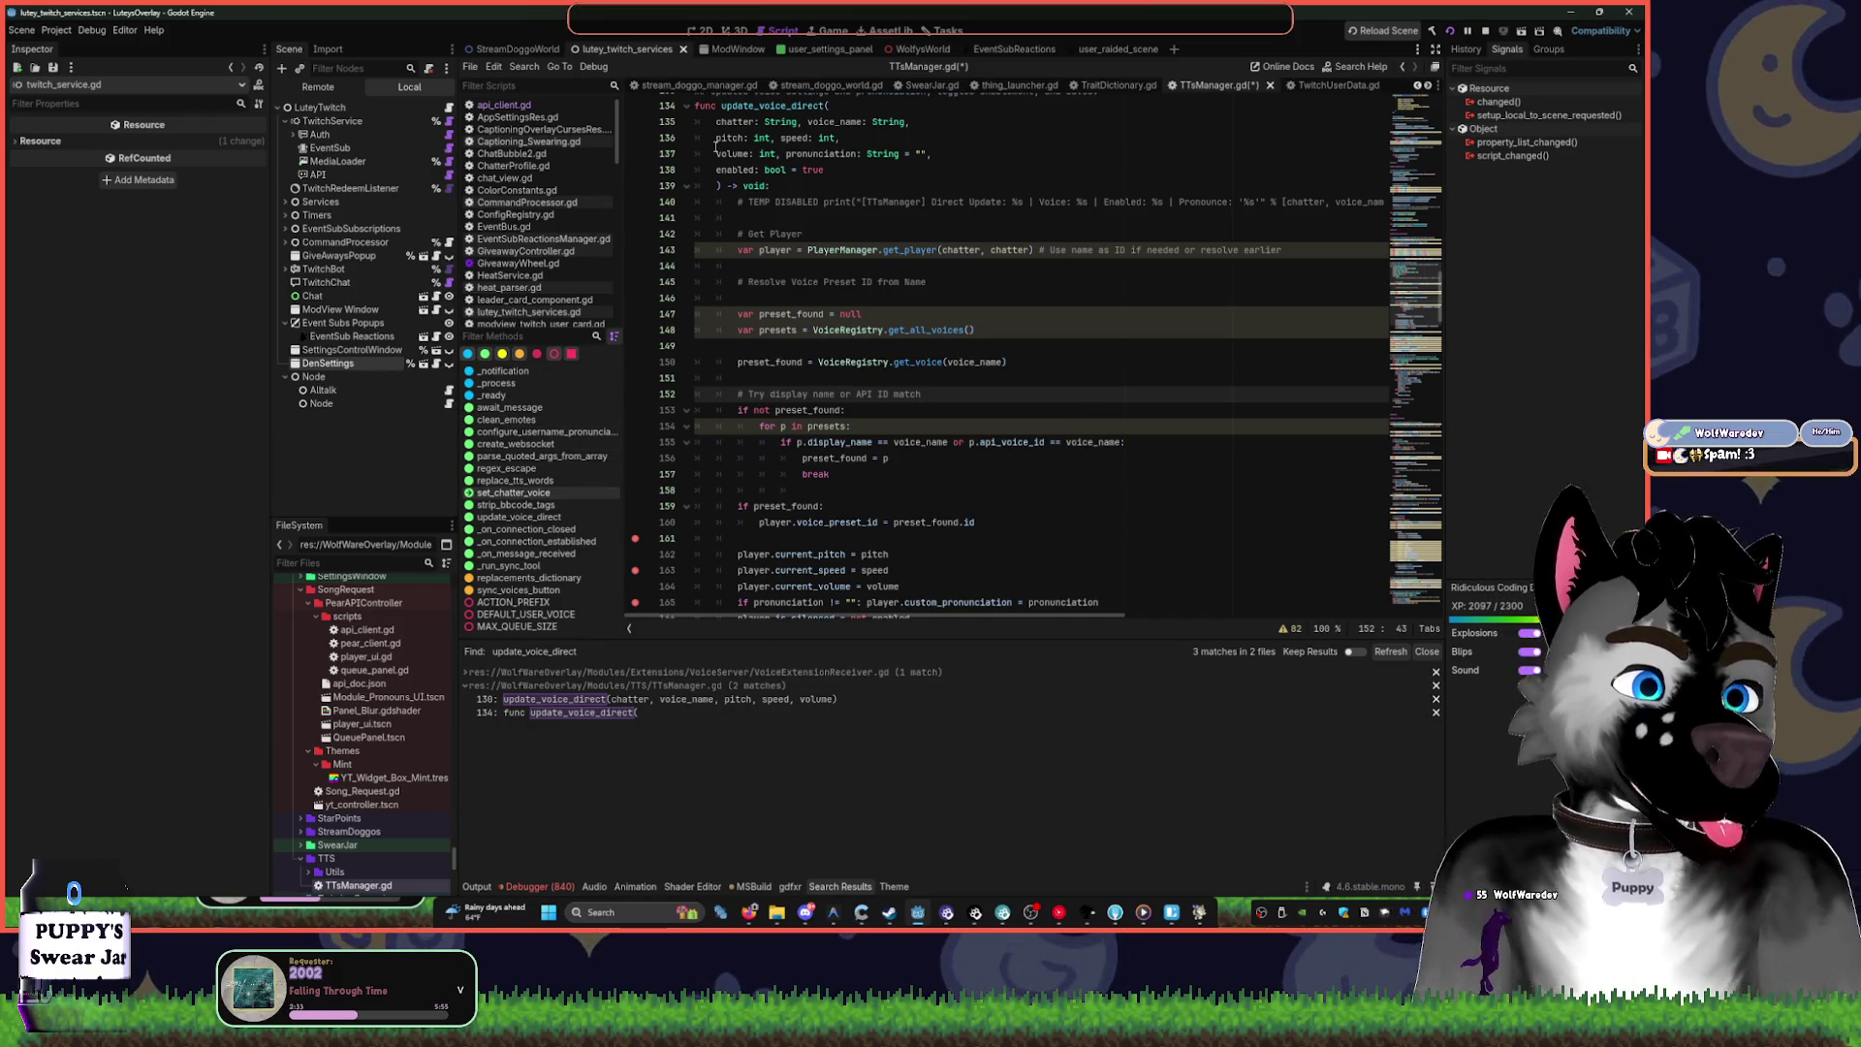
scroll(903, 411, down, 4)
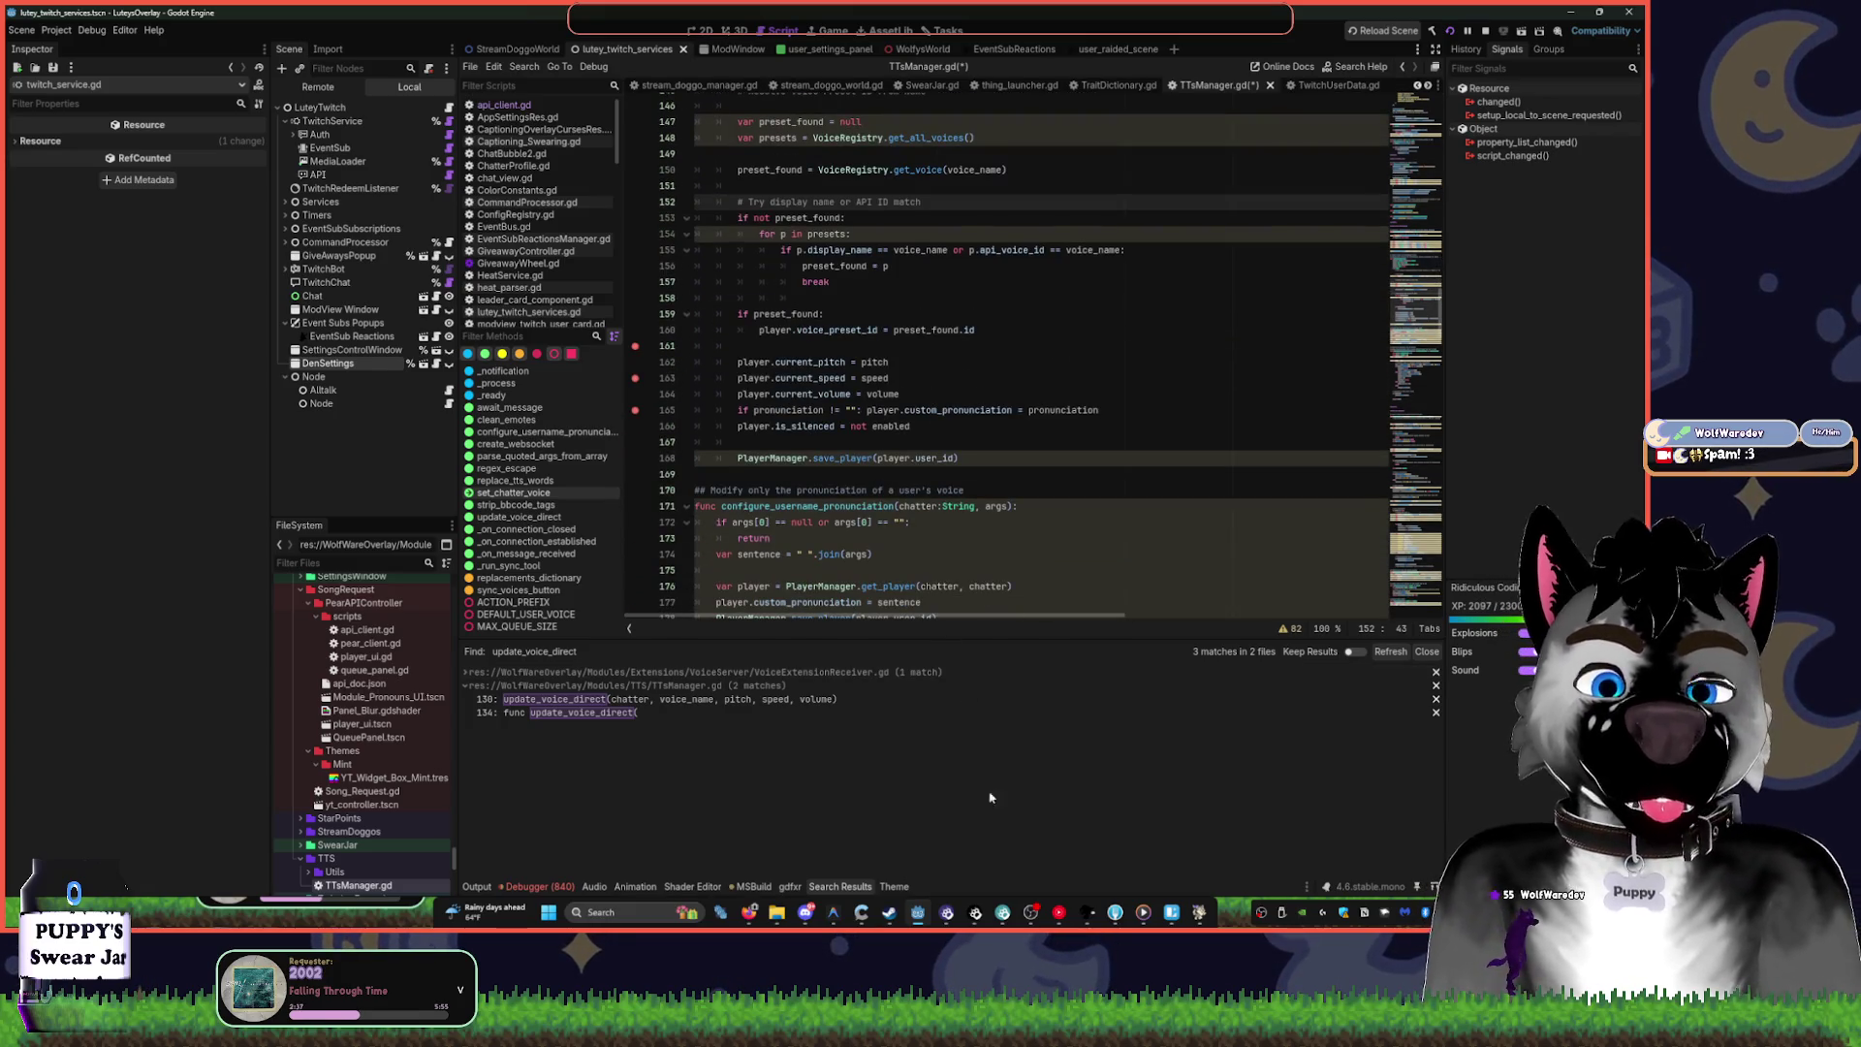
click(1059, 911)
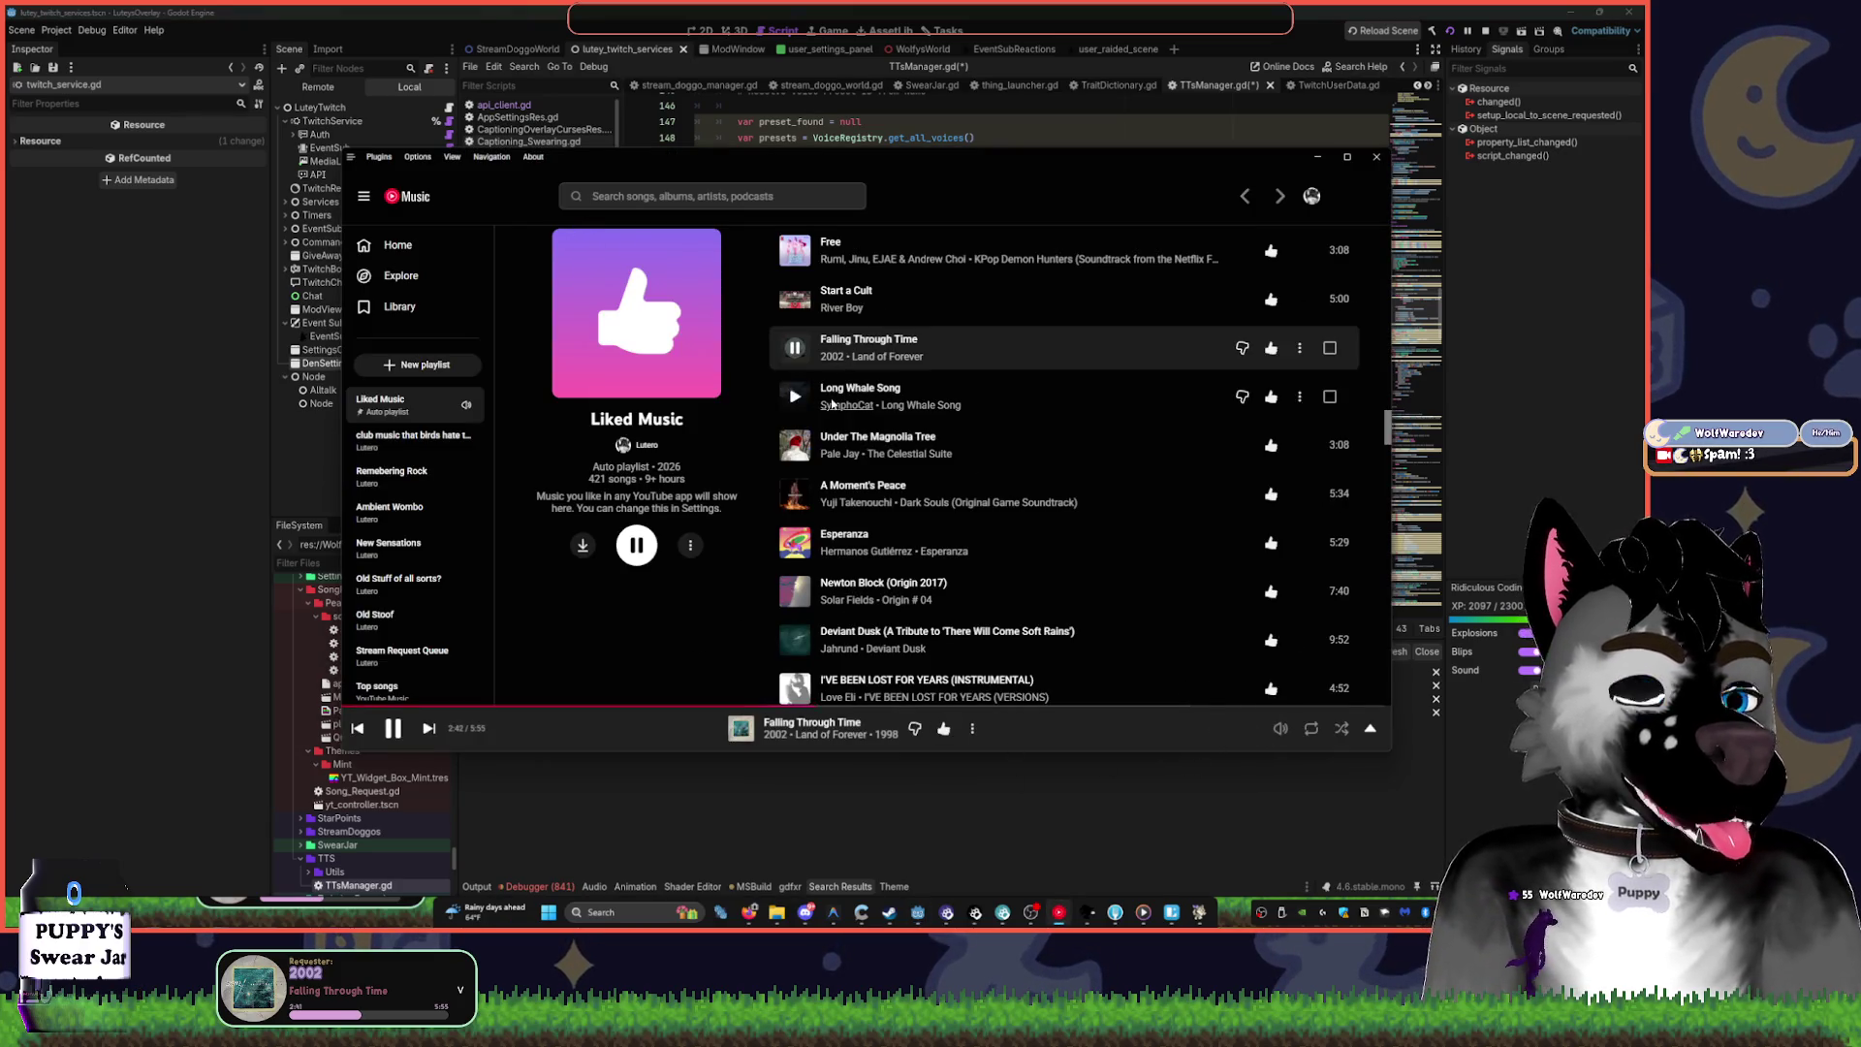
Step: Play Thievery Corporation's 'Amerimacka' from Liked Music, then return to Godot
scroll(842, 392, down, 5)
scroll(841, 392, down, 5)
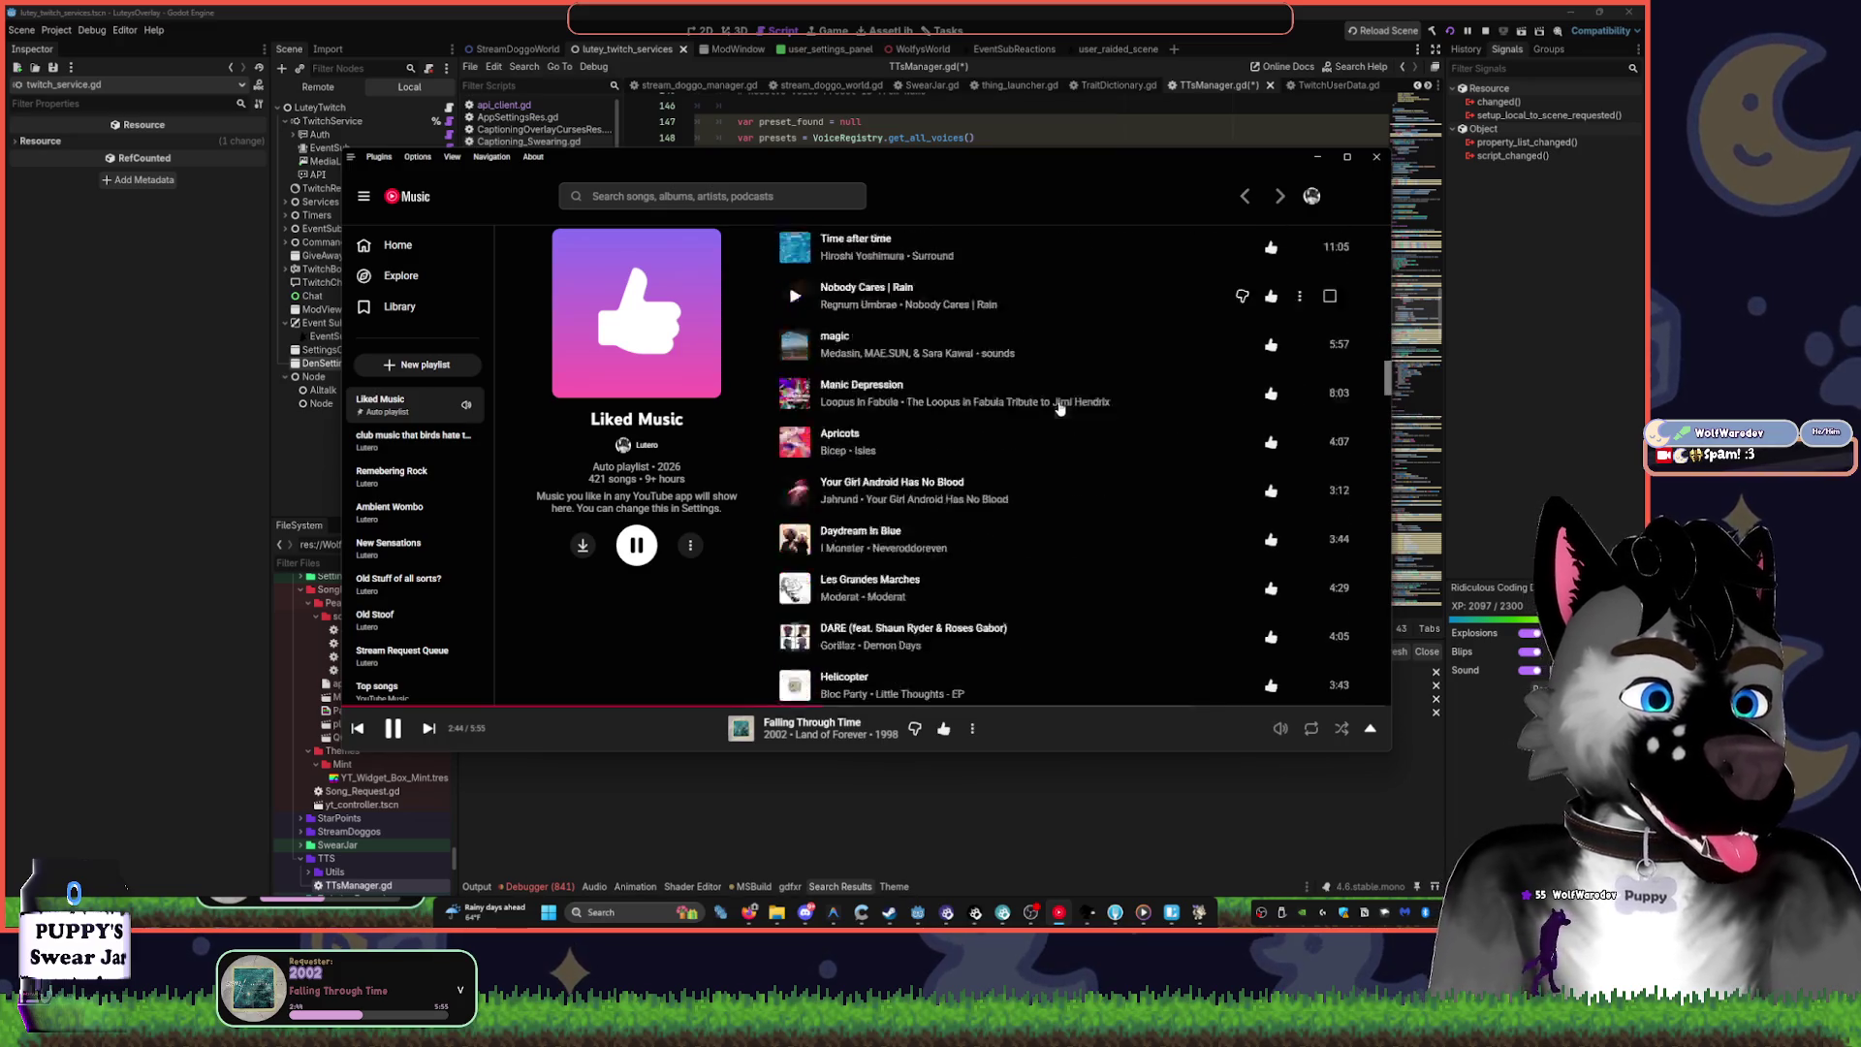
scroll(1062, 386, down, 5)
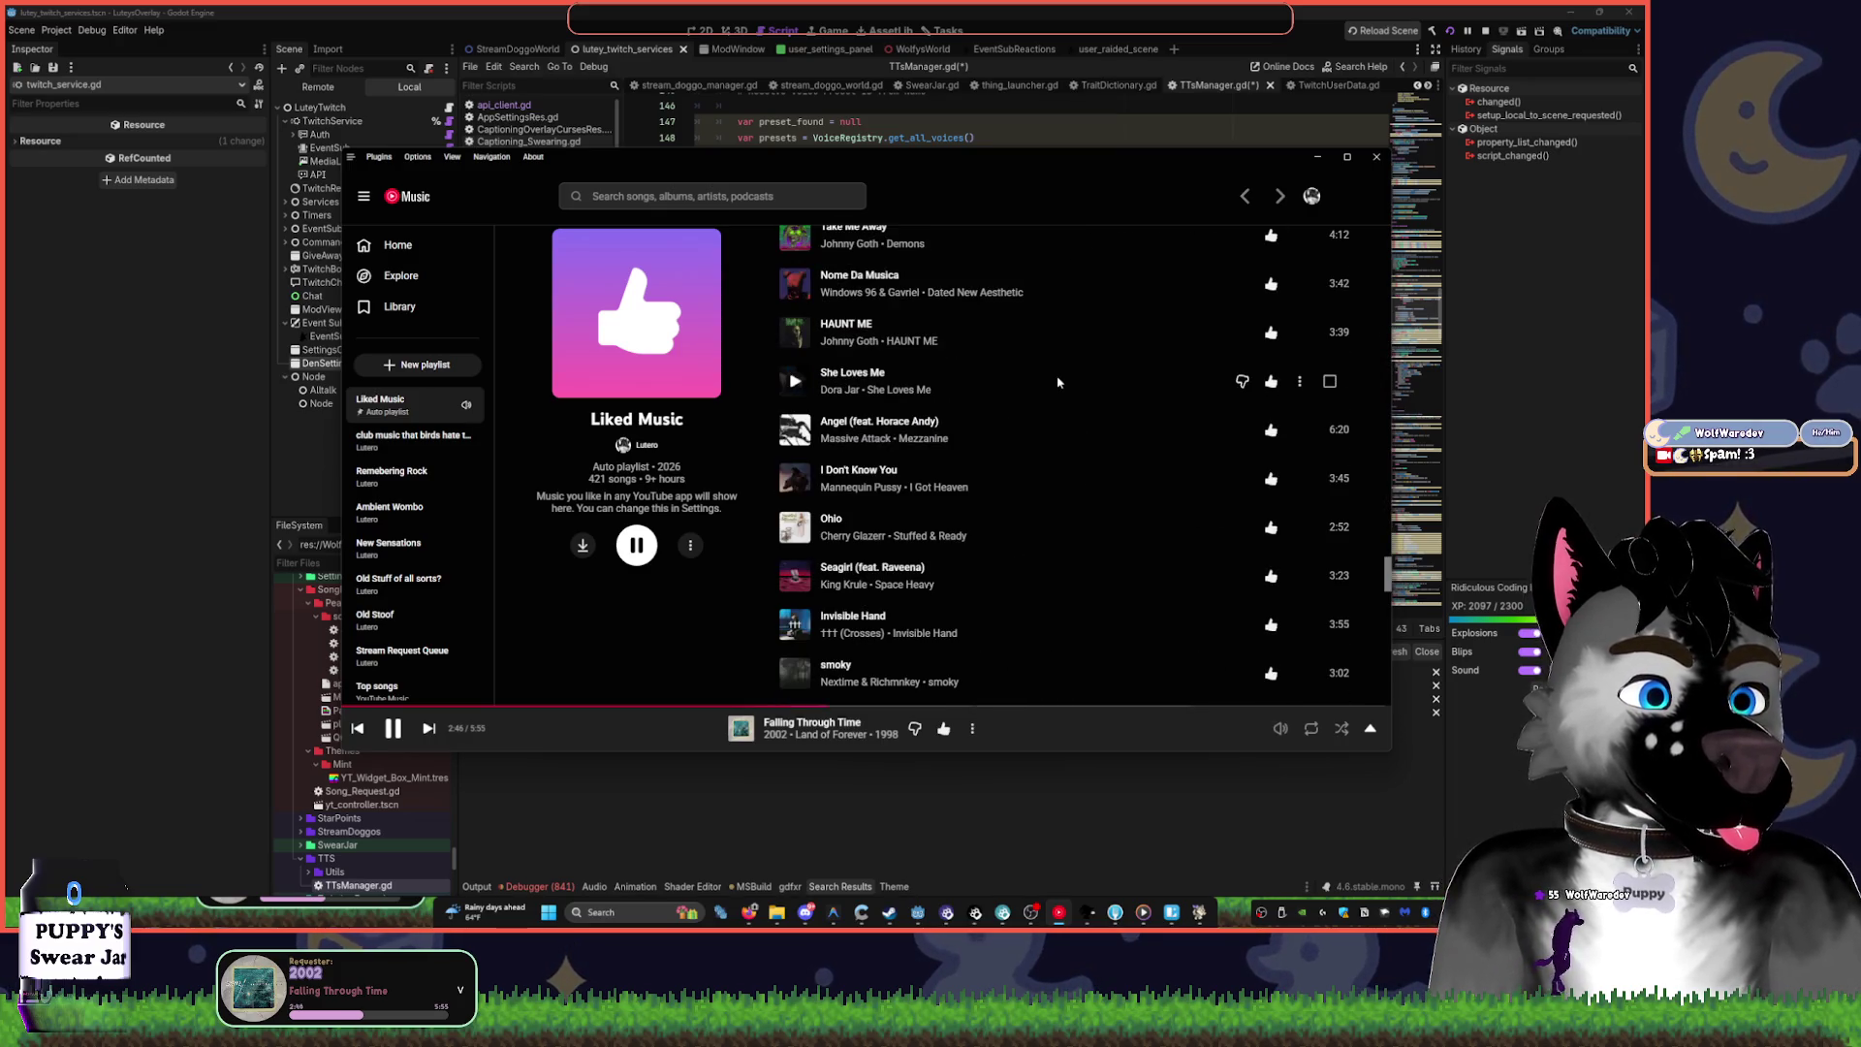
scroll(945, 449, down, 1)
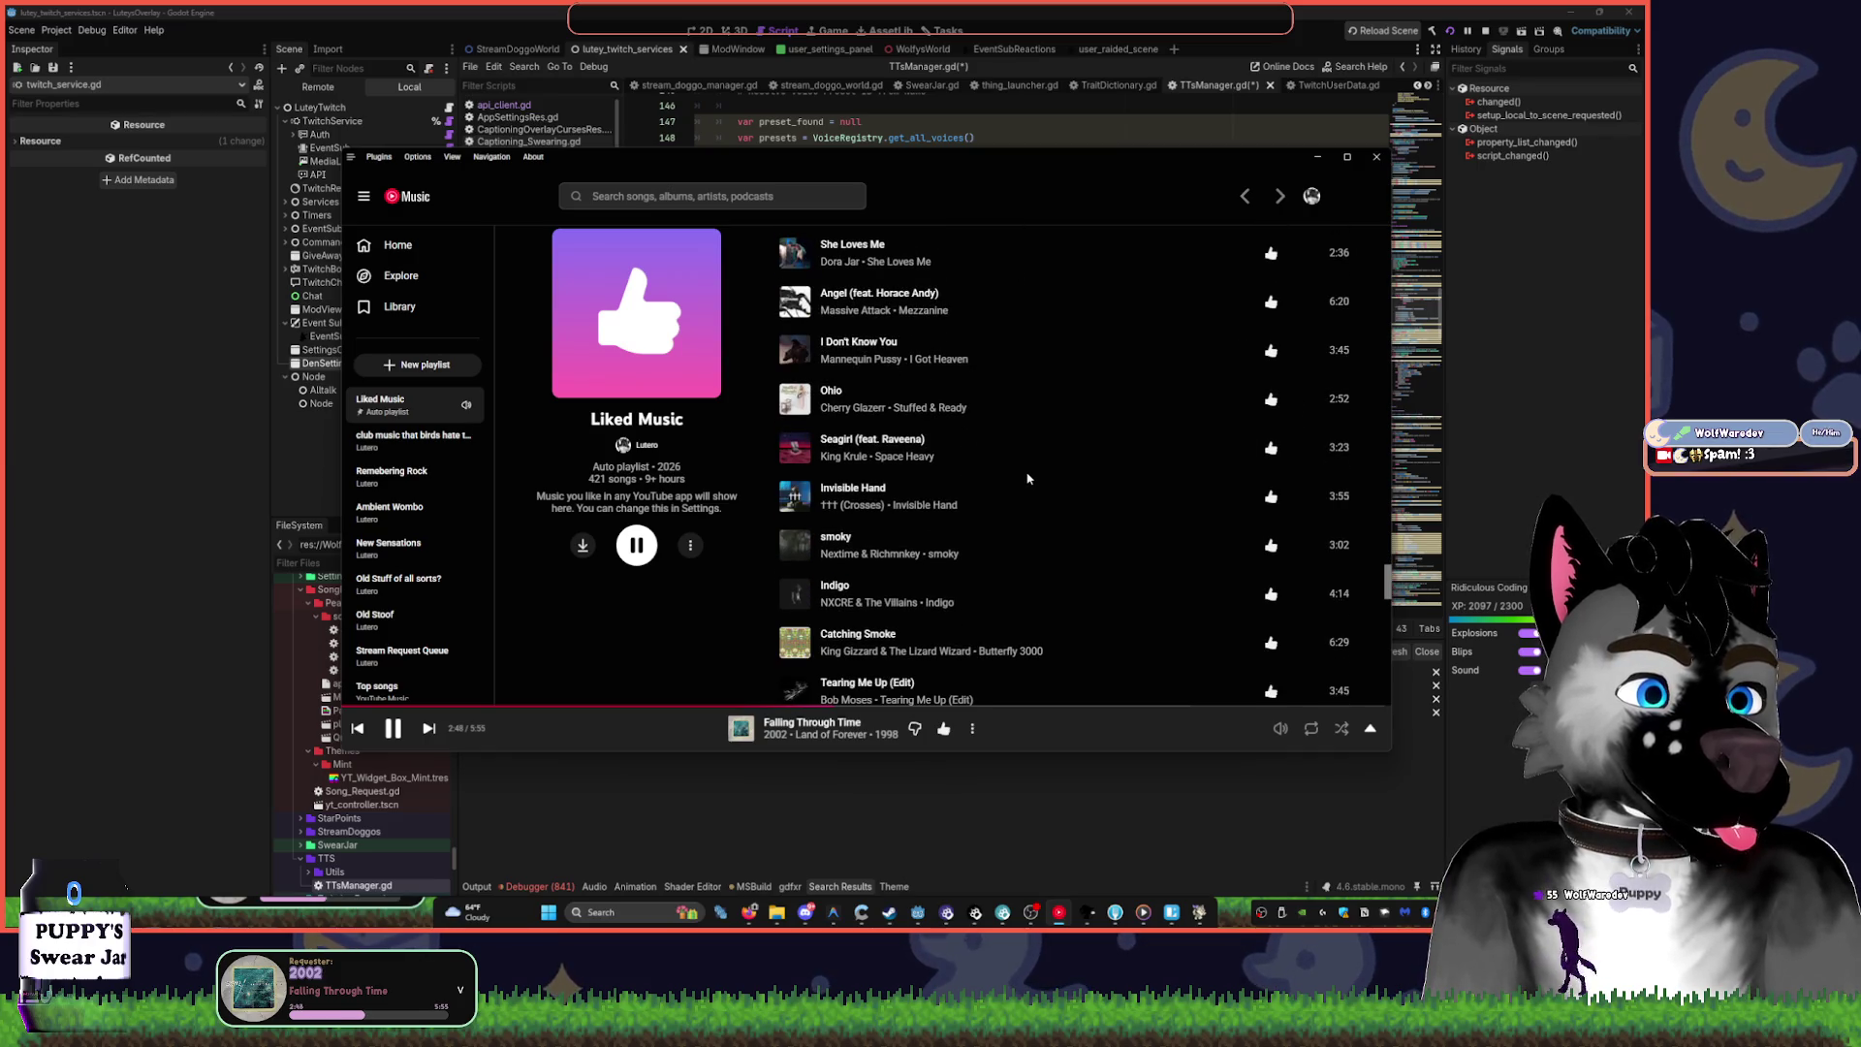
scroll(1032, 484, down, 3)
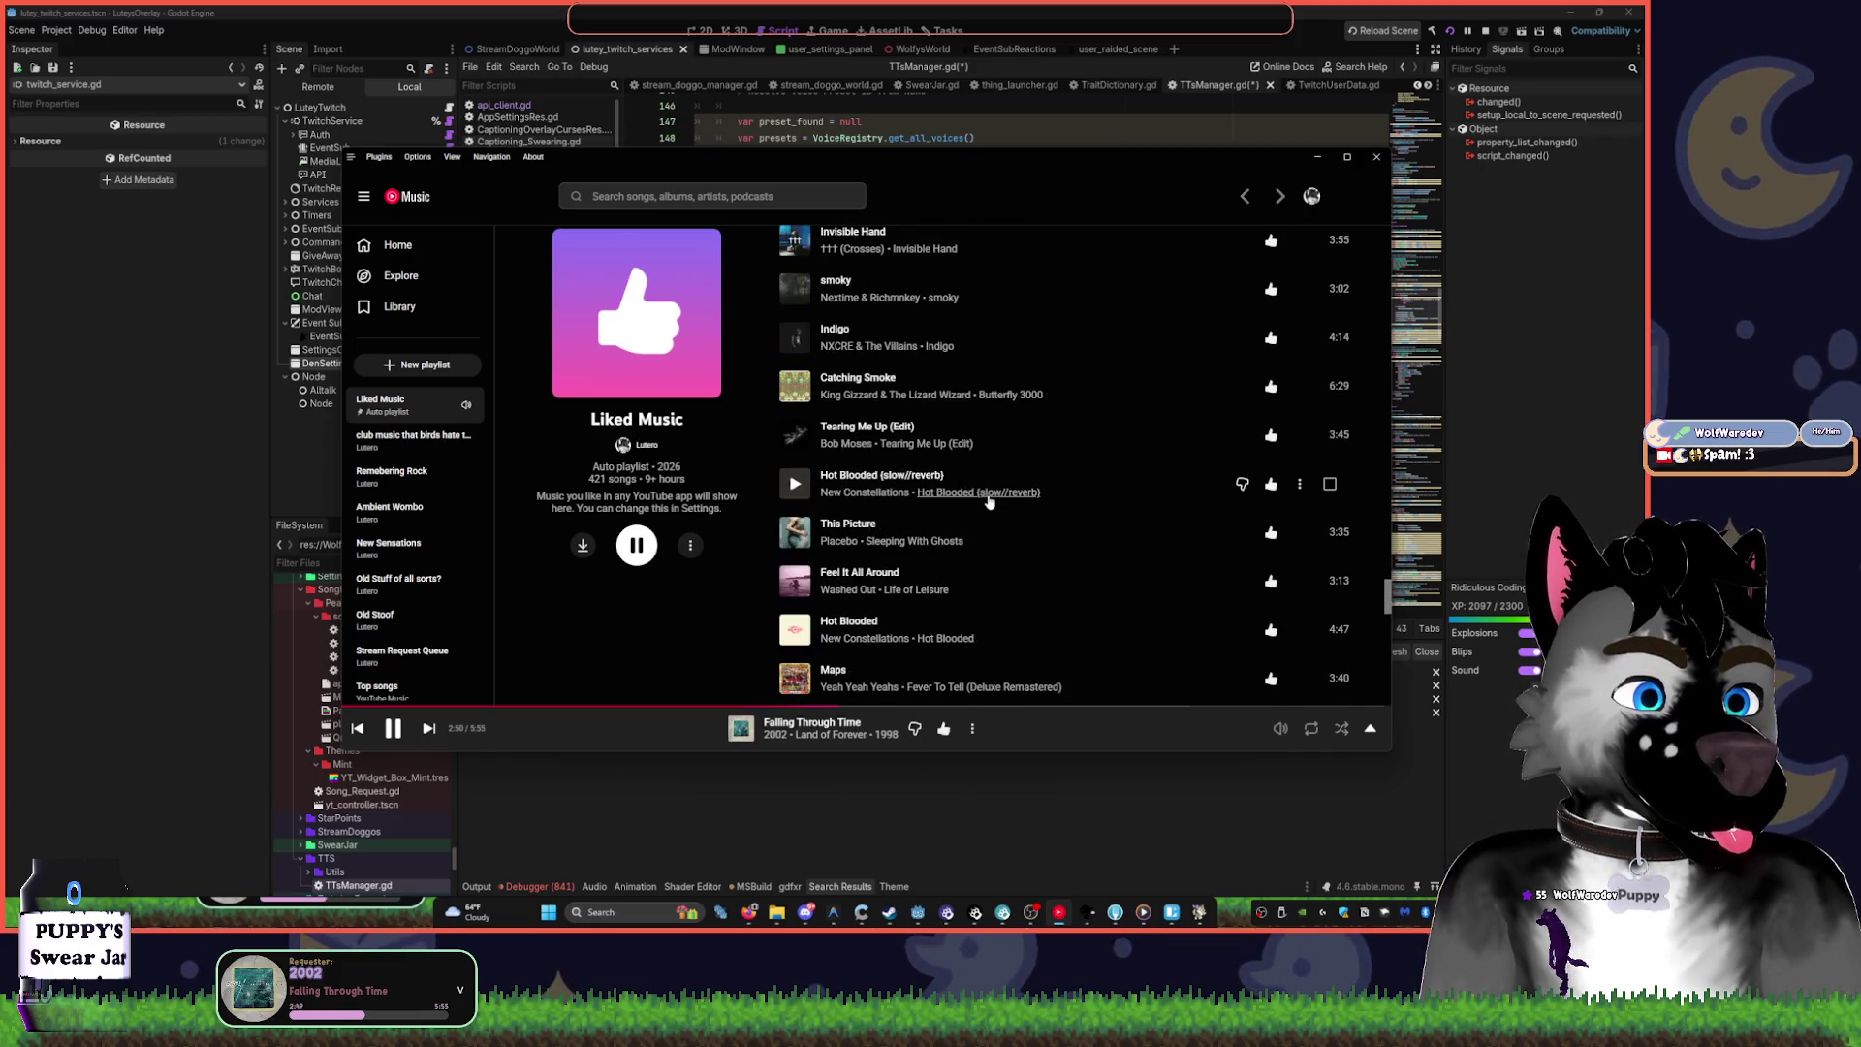
scroll(1081, 524, down, 1)
scroll(1080, 525, down, 5)
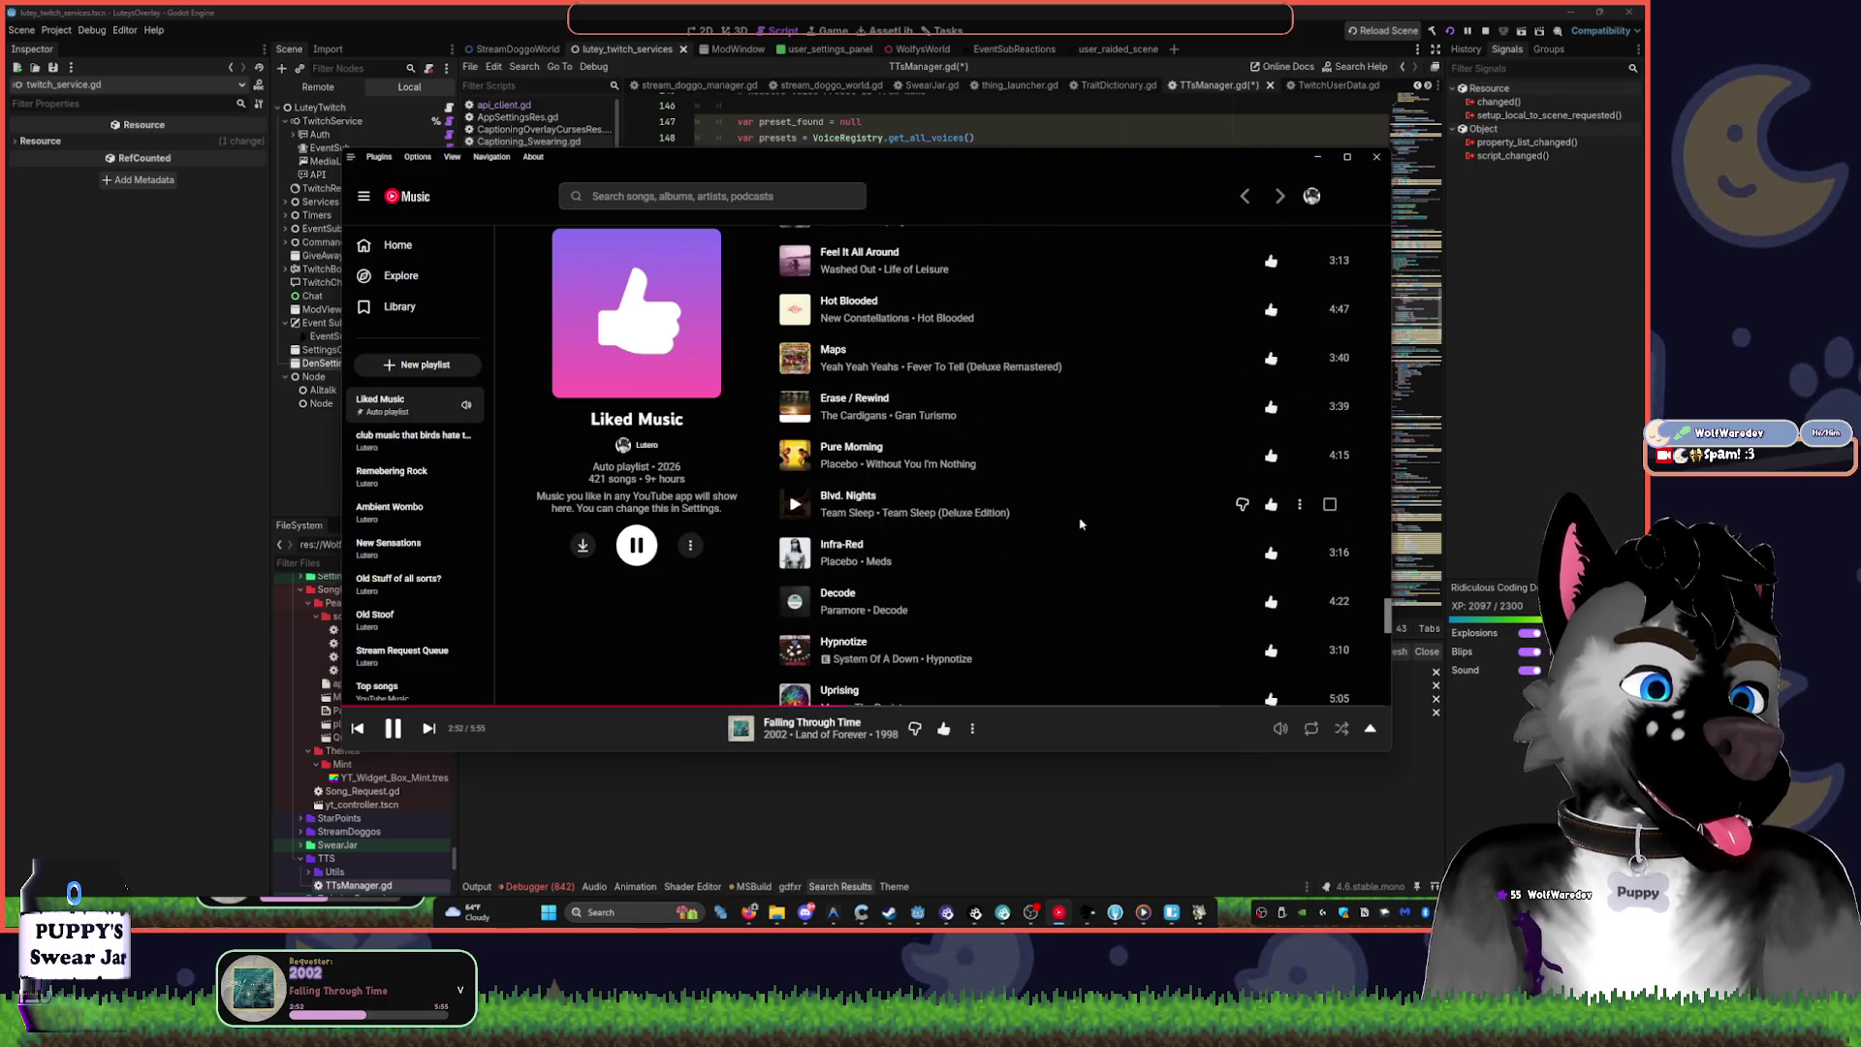
scroll(1076, 515, down, 12)
scroll(1076, 515, up, 3)
click(795, 341)
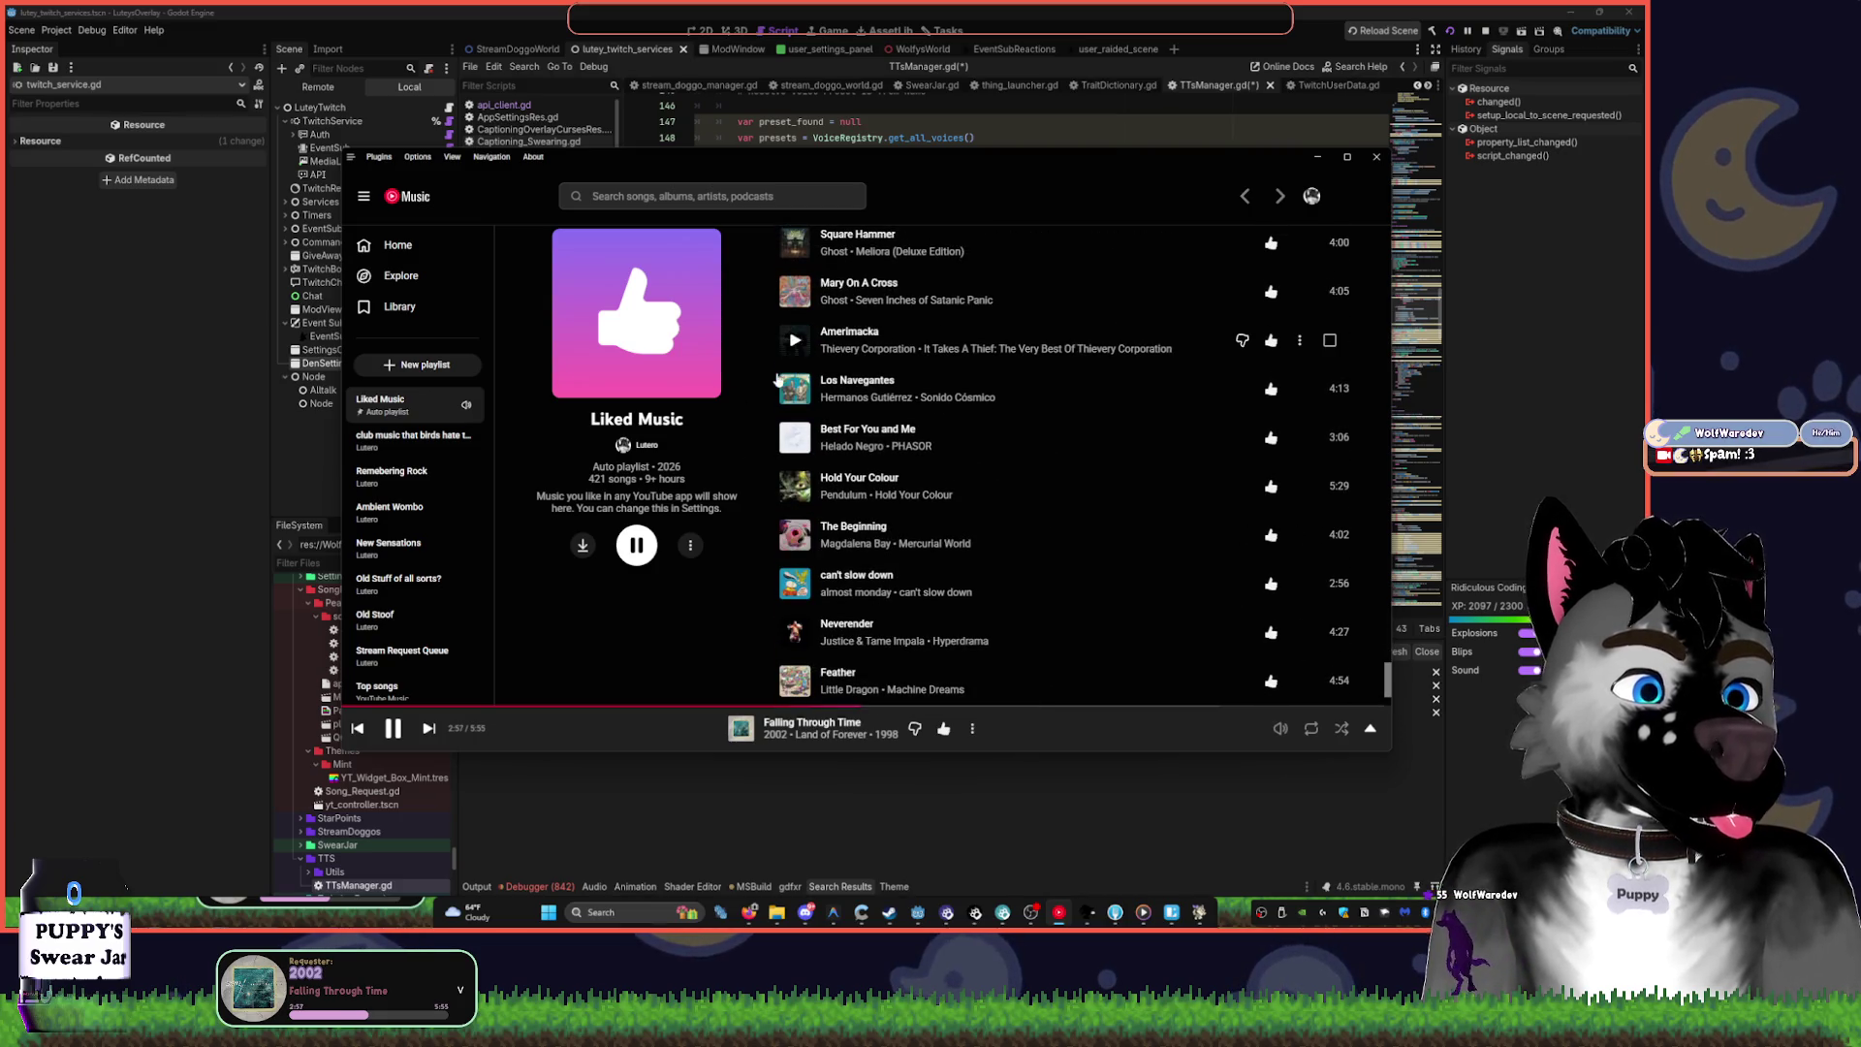
click(1065, 10)
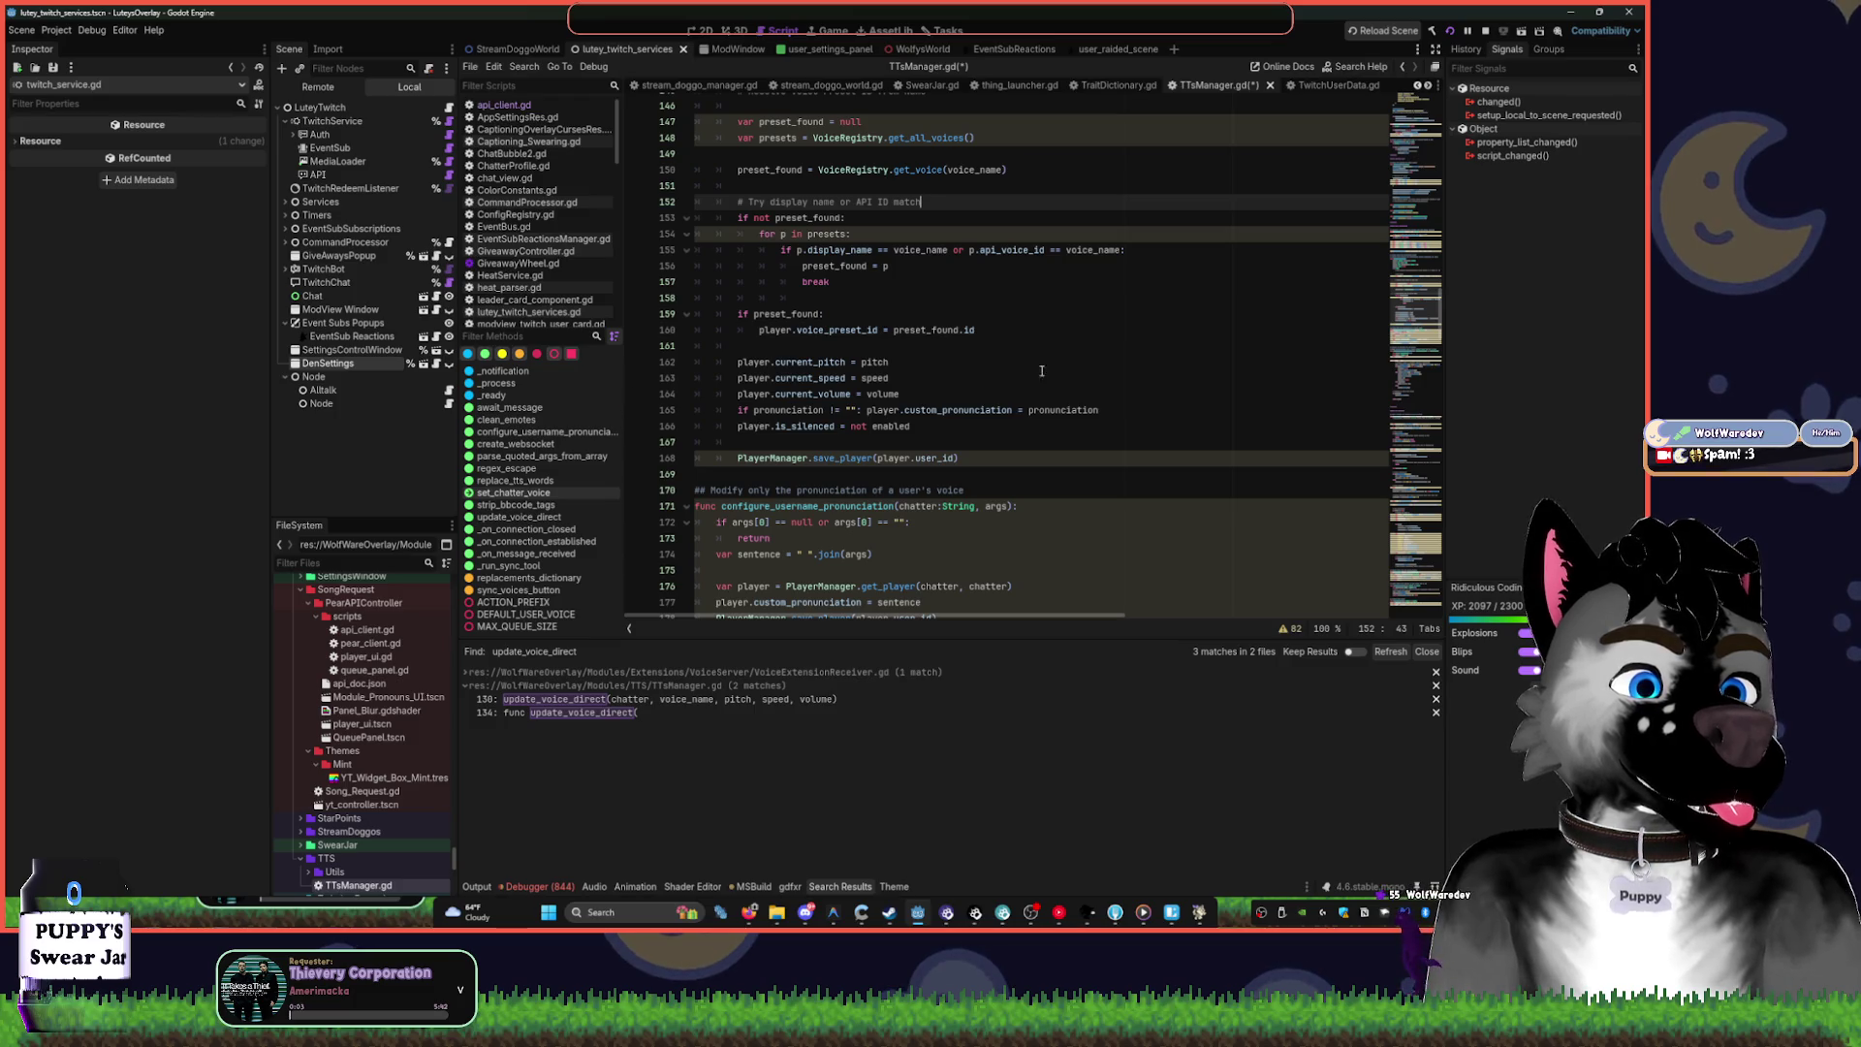
Step: Fold the update_voice_direct and parse_quoted_args_from_array functions
click(1082, 347)
scroll(1057, 335, up, 6)
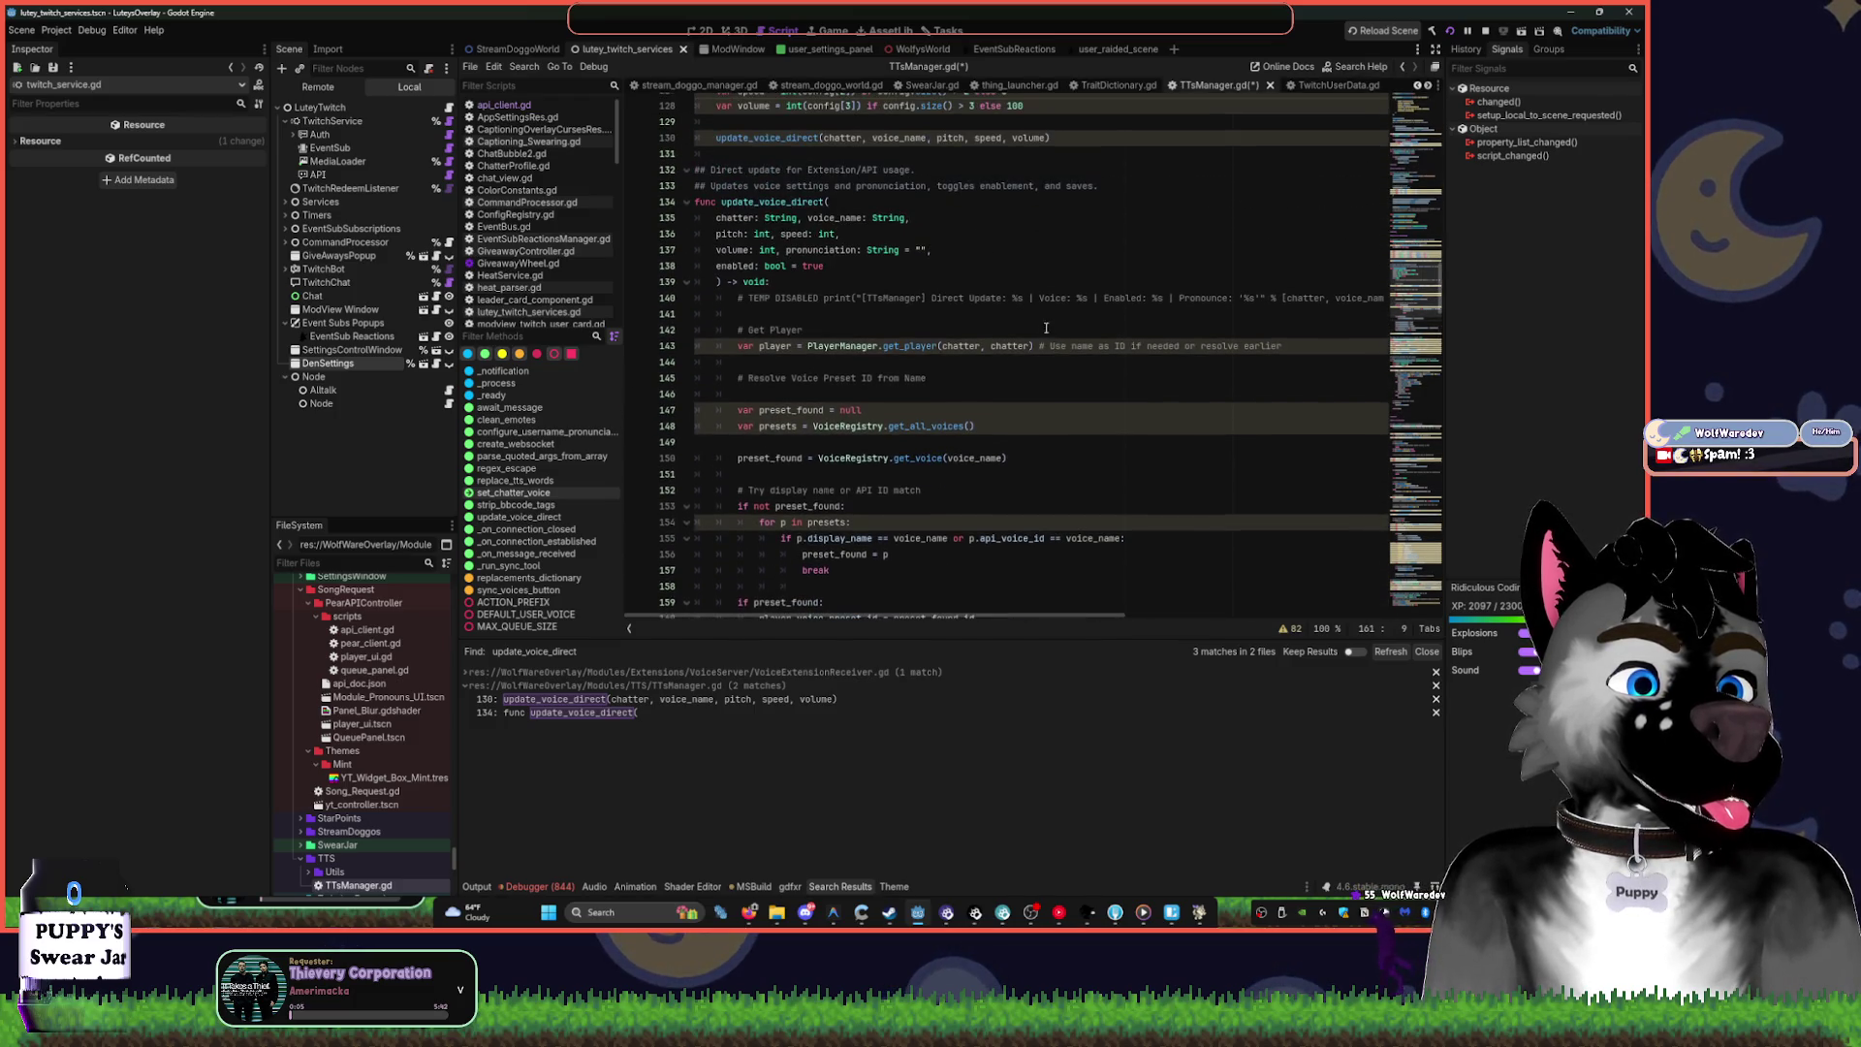
click(686, 202)
click(1156, 361)
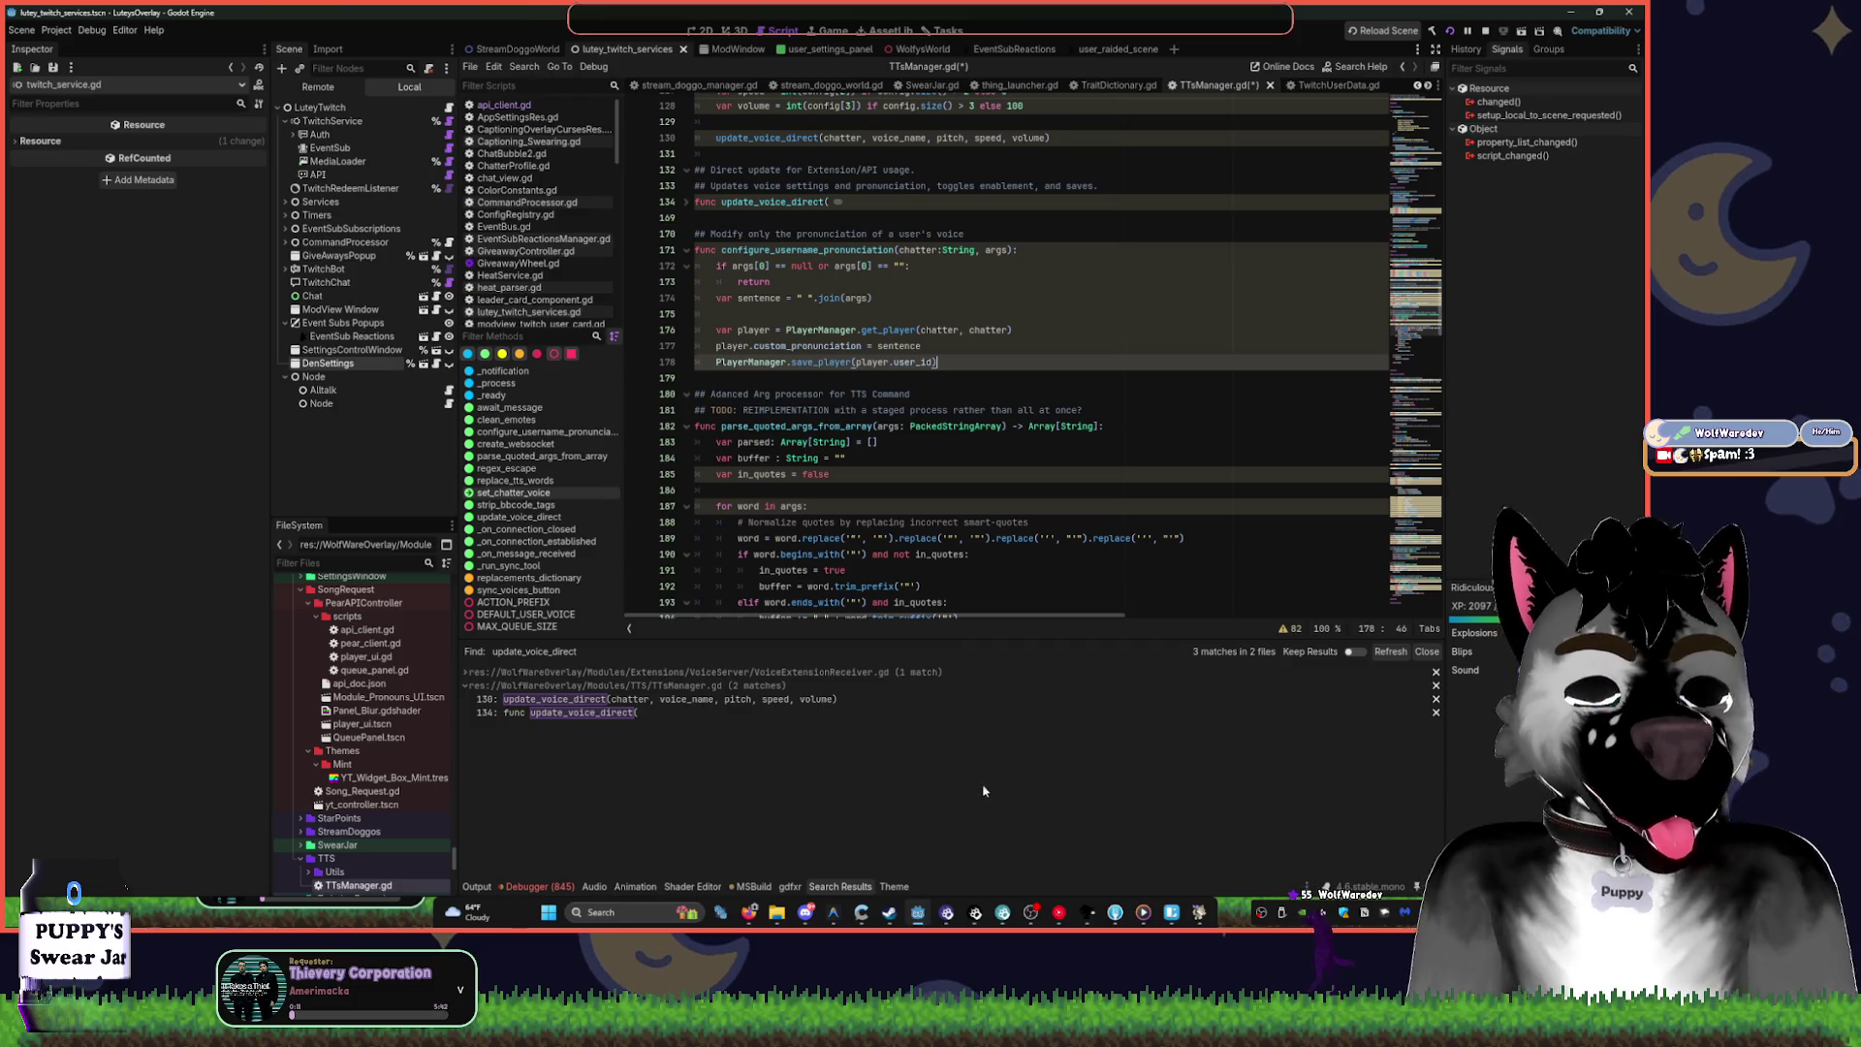
click(907, 457)
scroll(909, 475, down, 3)
scroll(909, 475, down, 3)
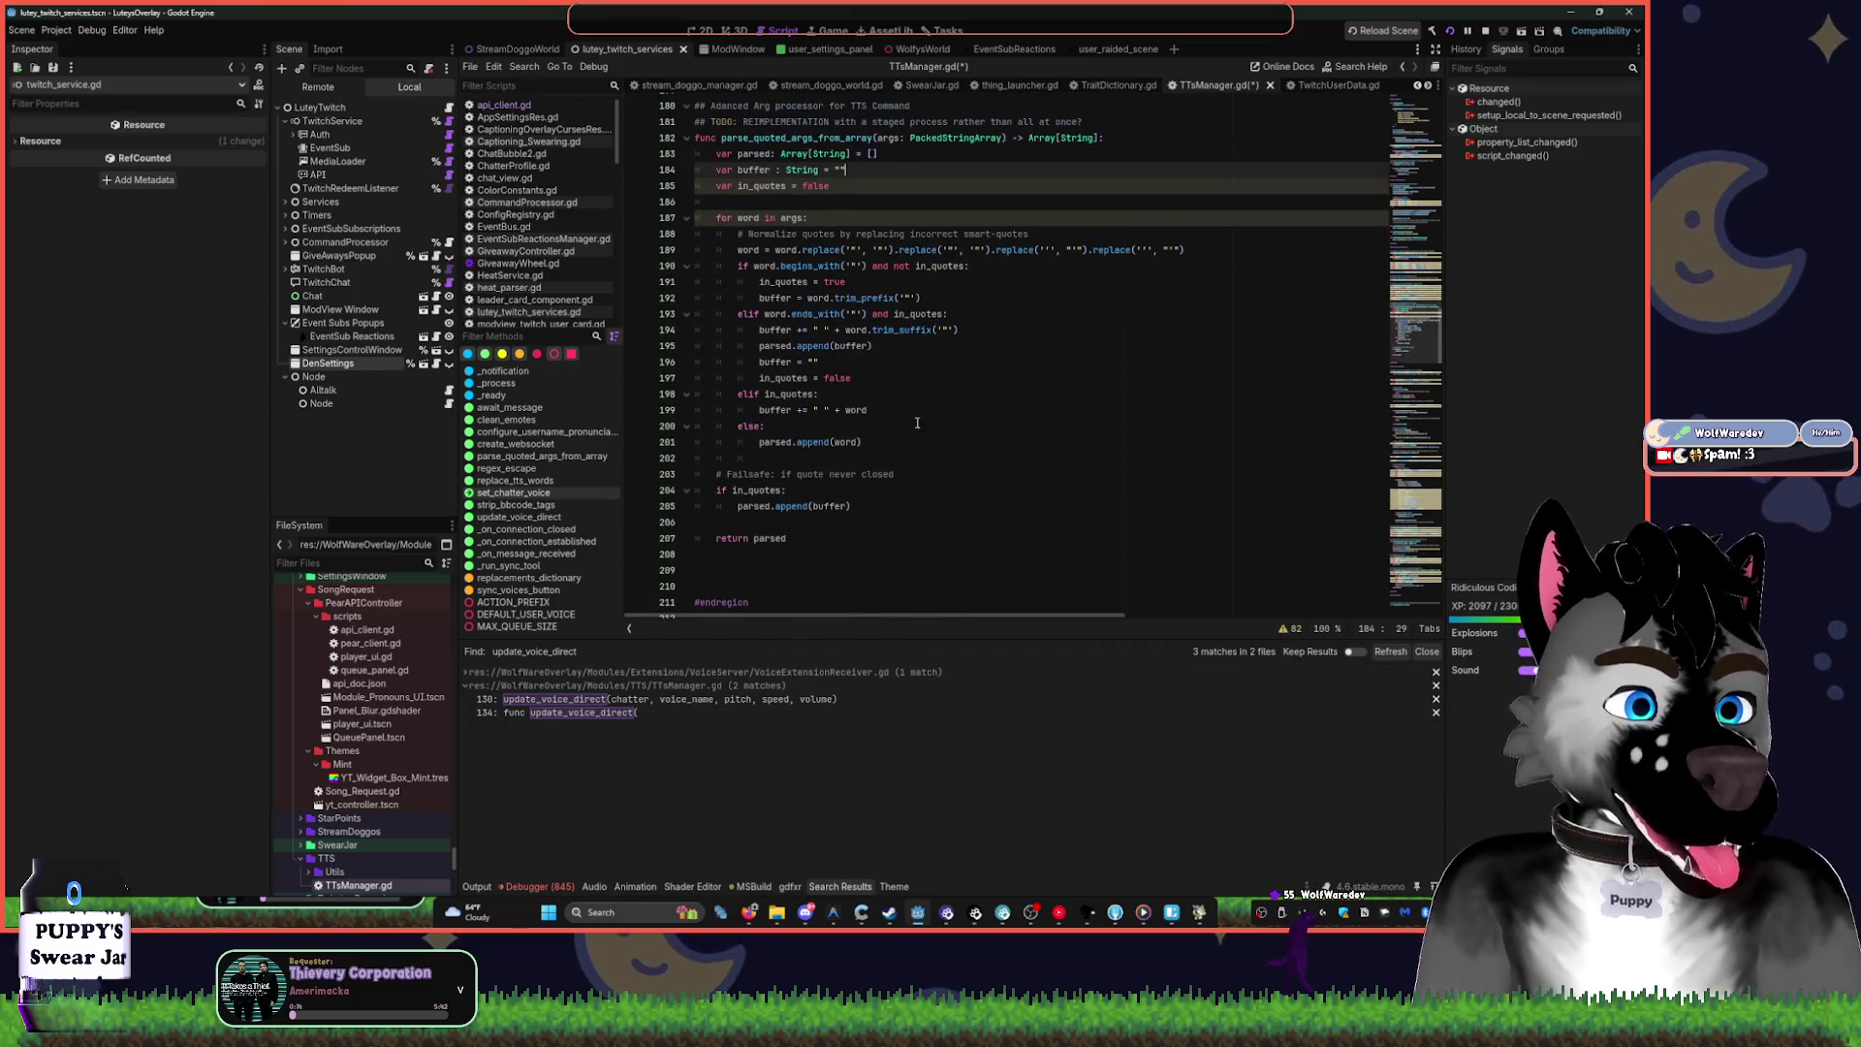
click(686, 139)
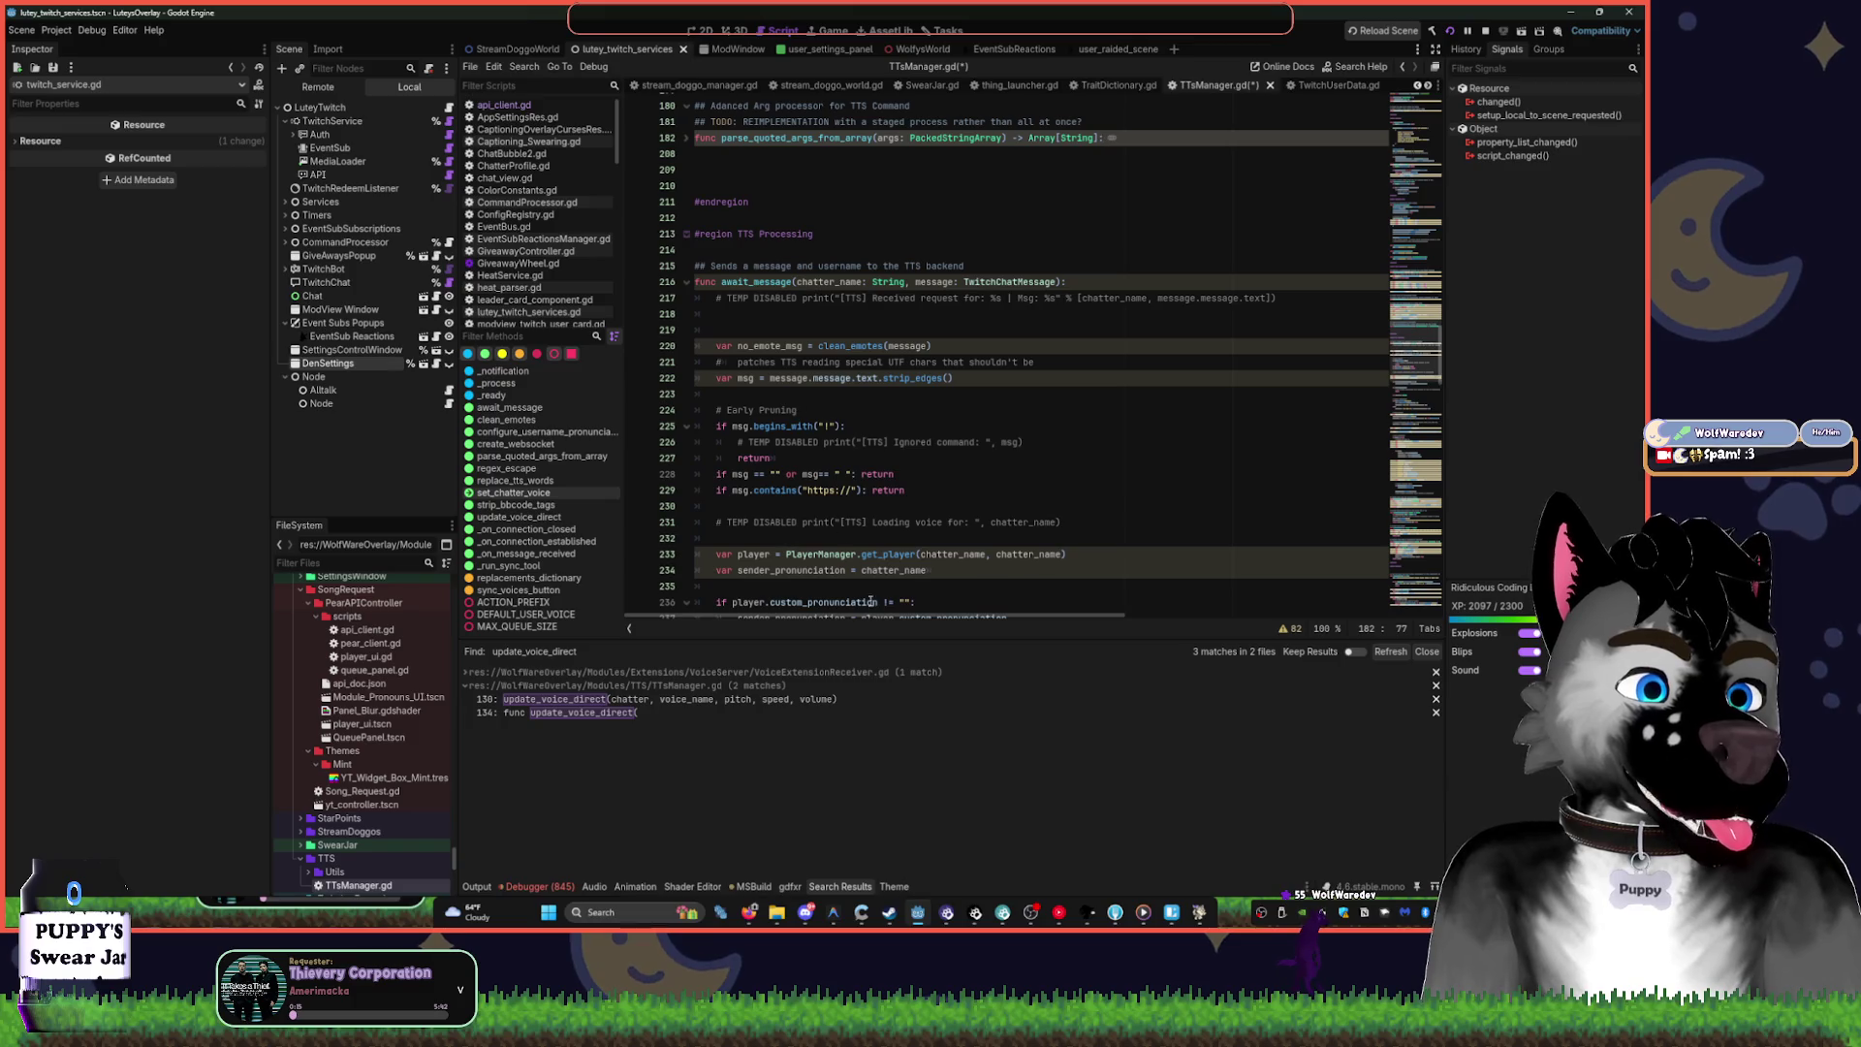
Step: Delete the extra blank line above the clean_emotes call in await_message
click(805, 299)
click(719, 333)
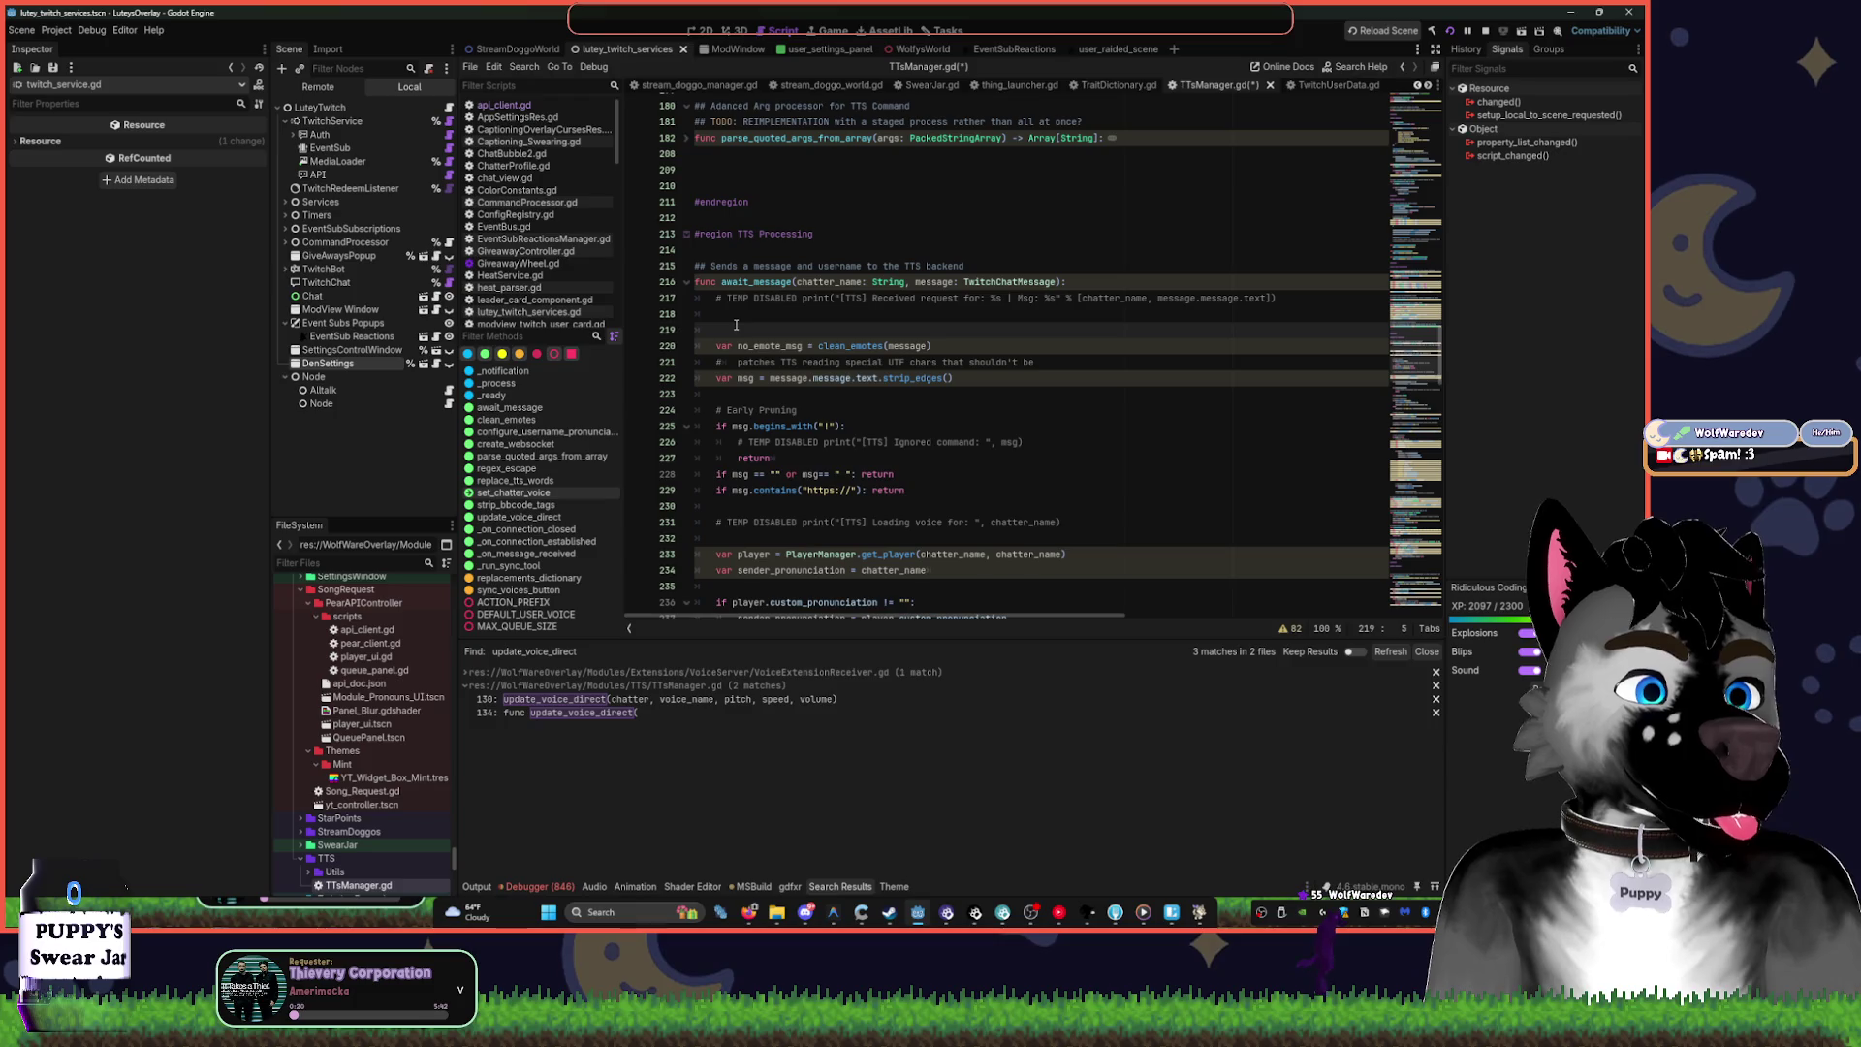
key(BackSpace)
key(BackSpace)
click(718, 298)
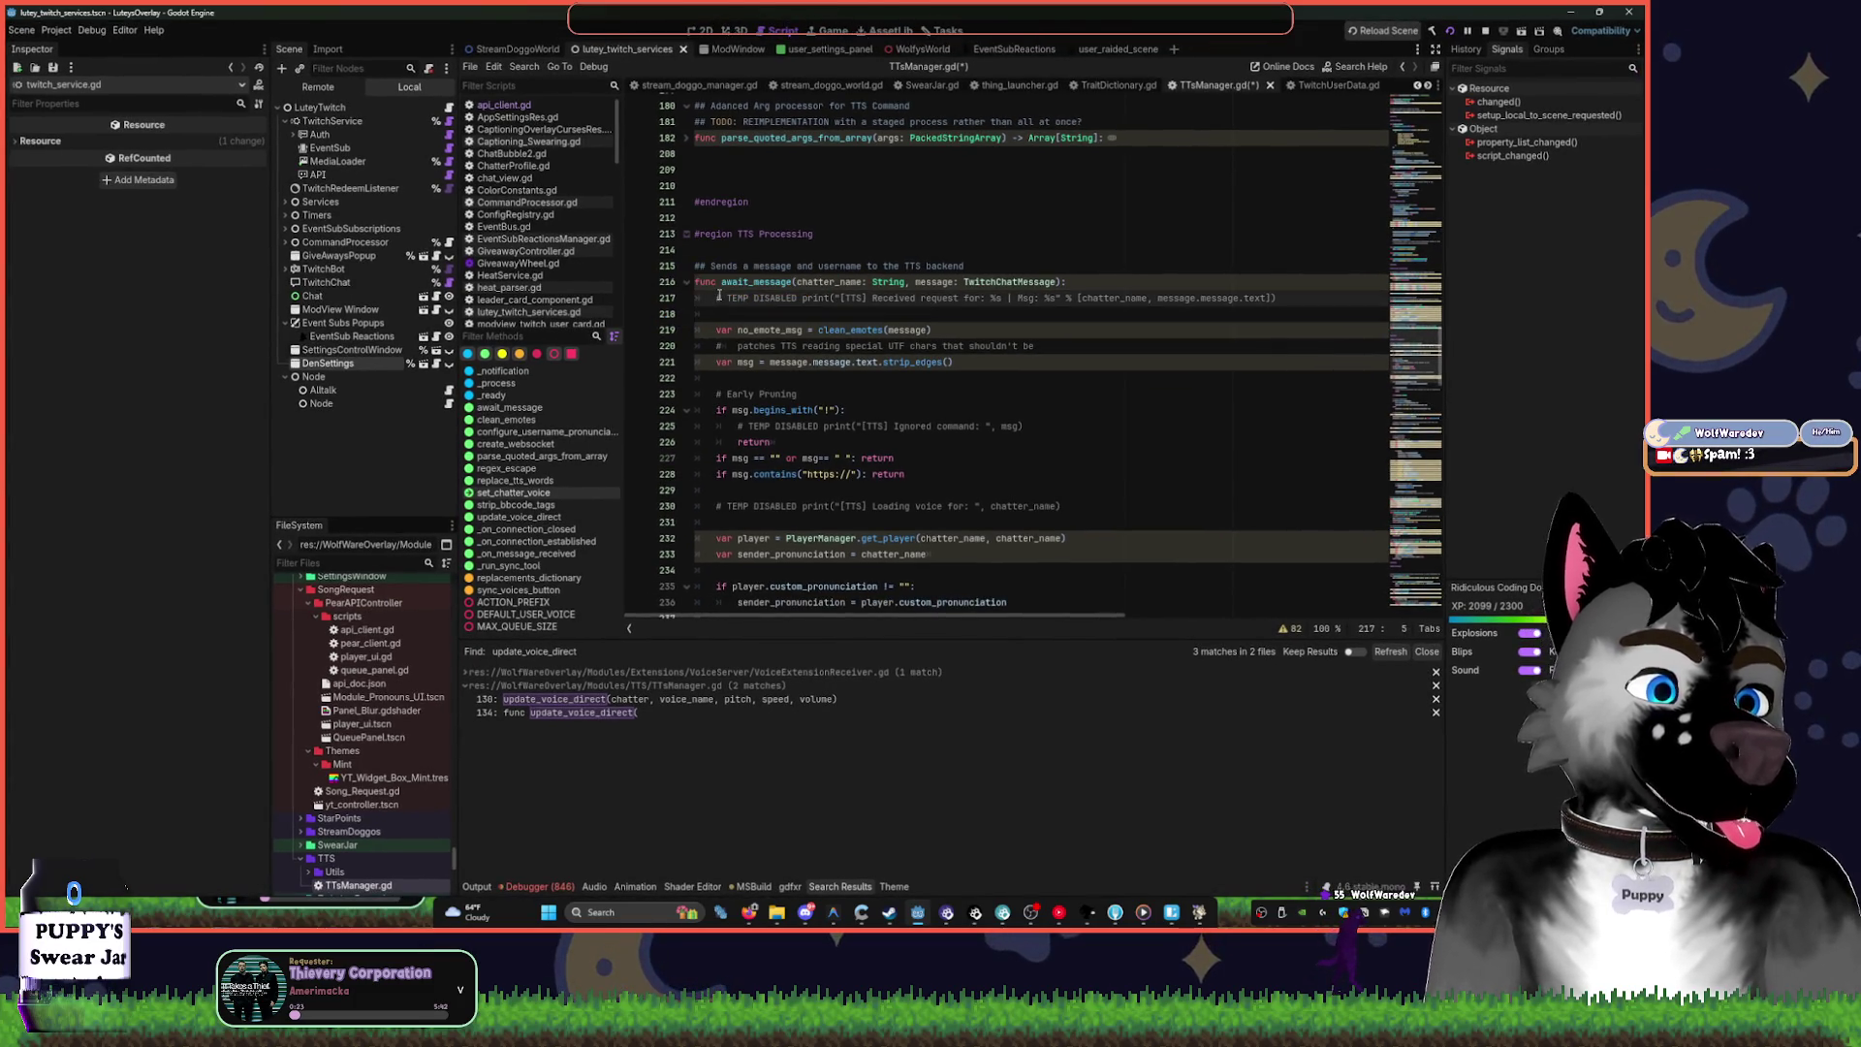
scroll(719, 294, up, 20)
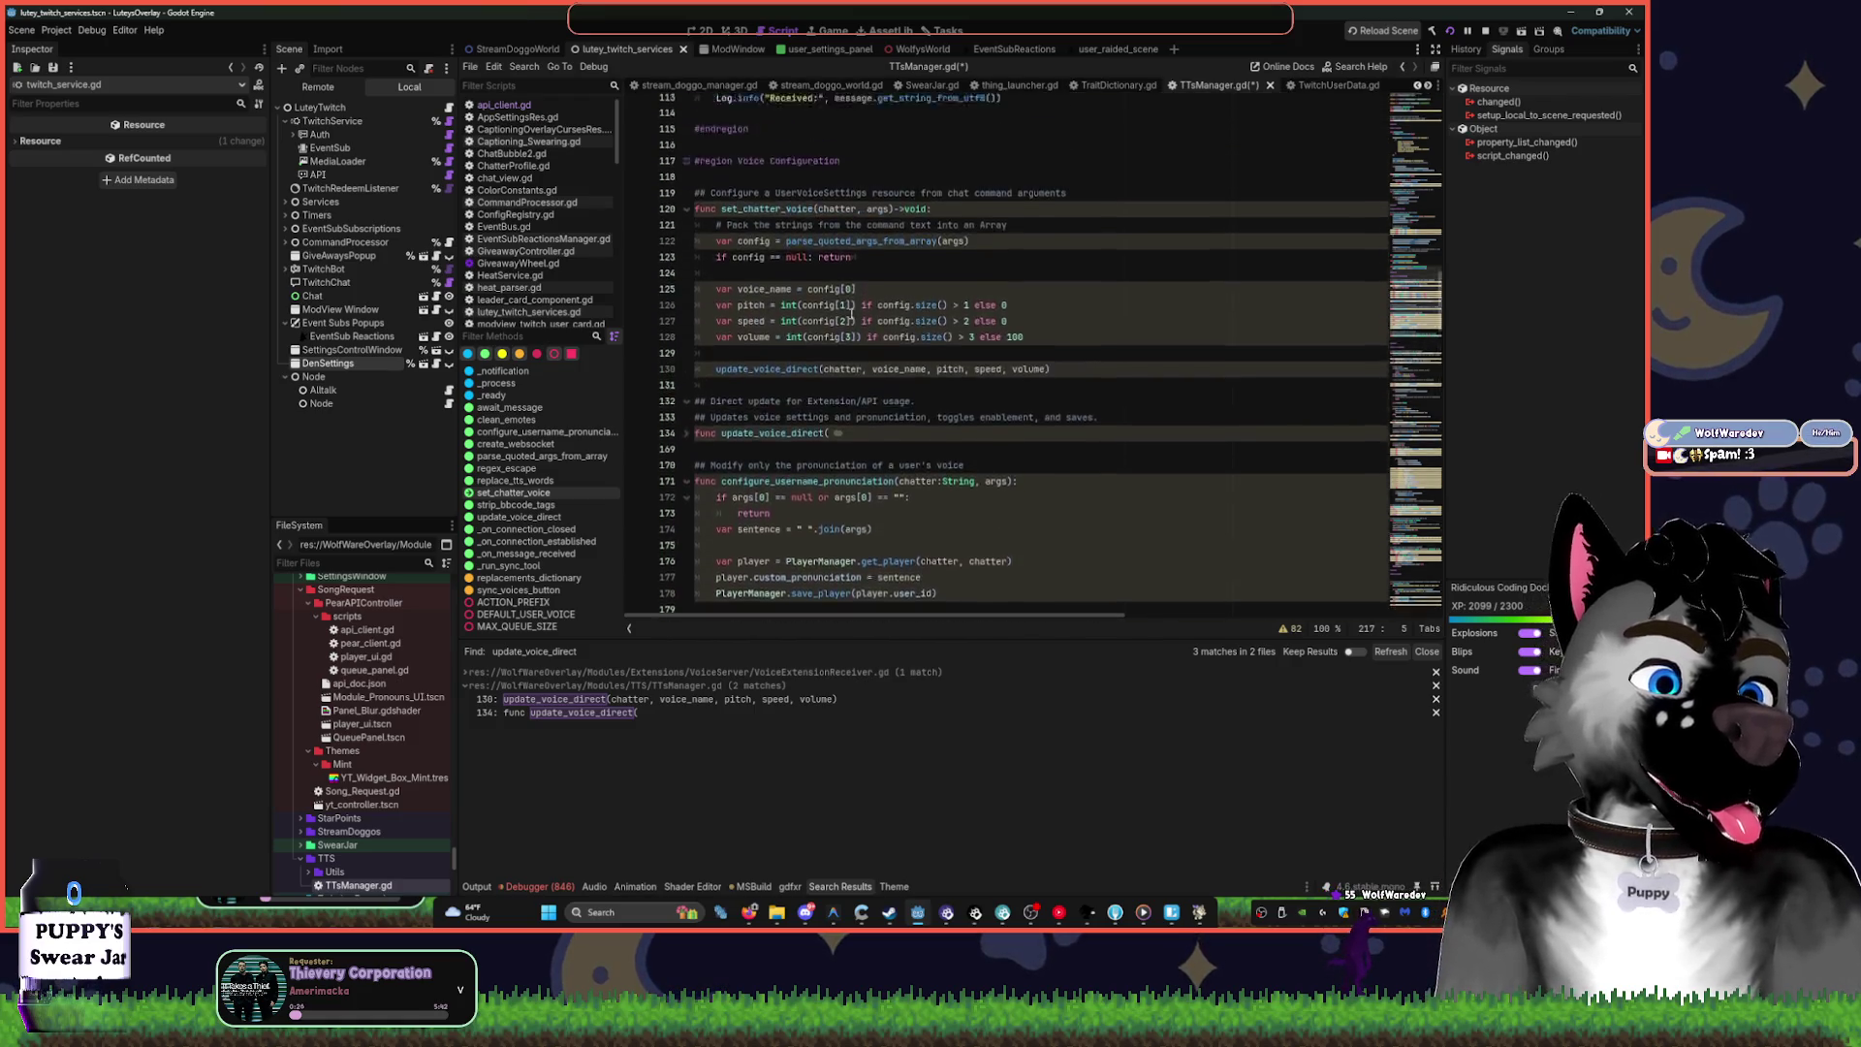
scroll(862, 296, up, 6)
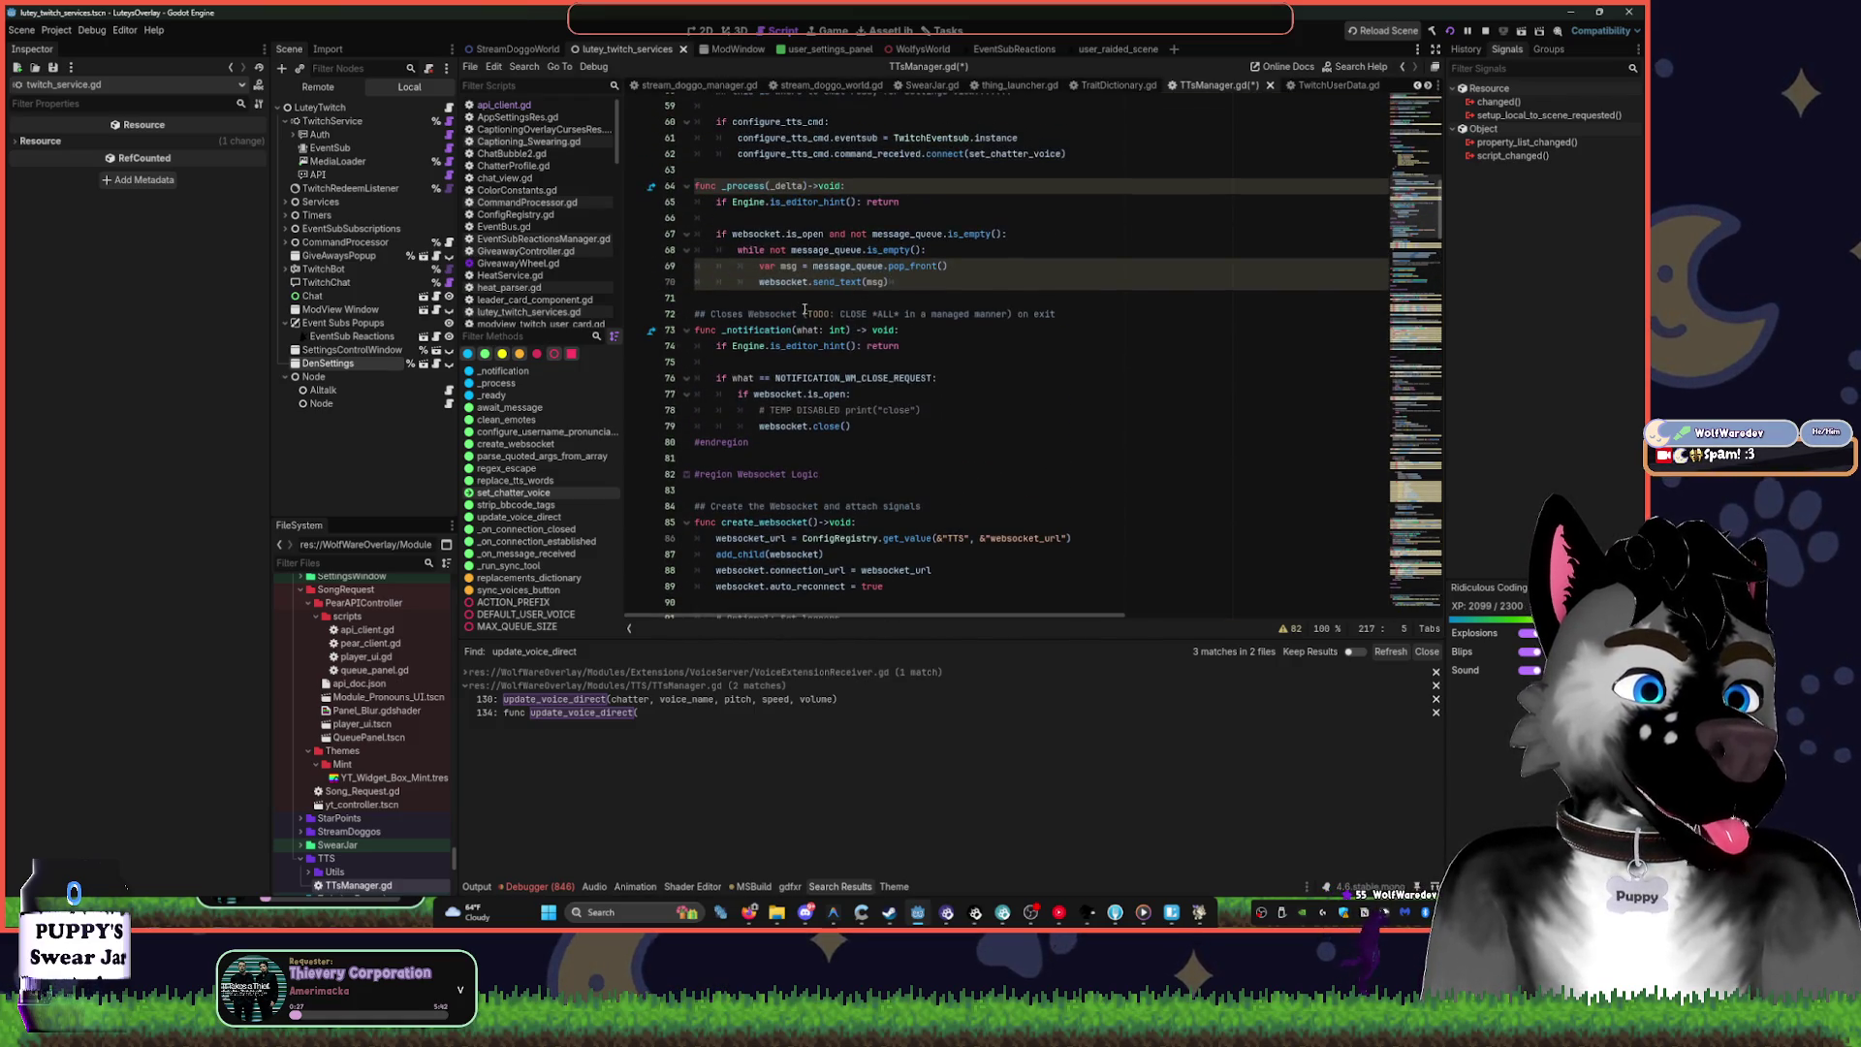
Step: Search the whole project for 'TEMP DIS' to list every disabled line
click(759, 458)
key(ctrl+shift+f)
text(TEMP DIS)
key(Return)
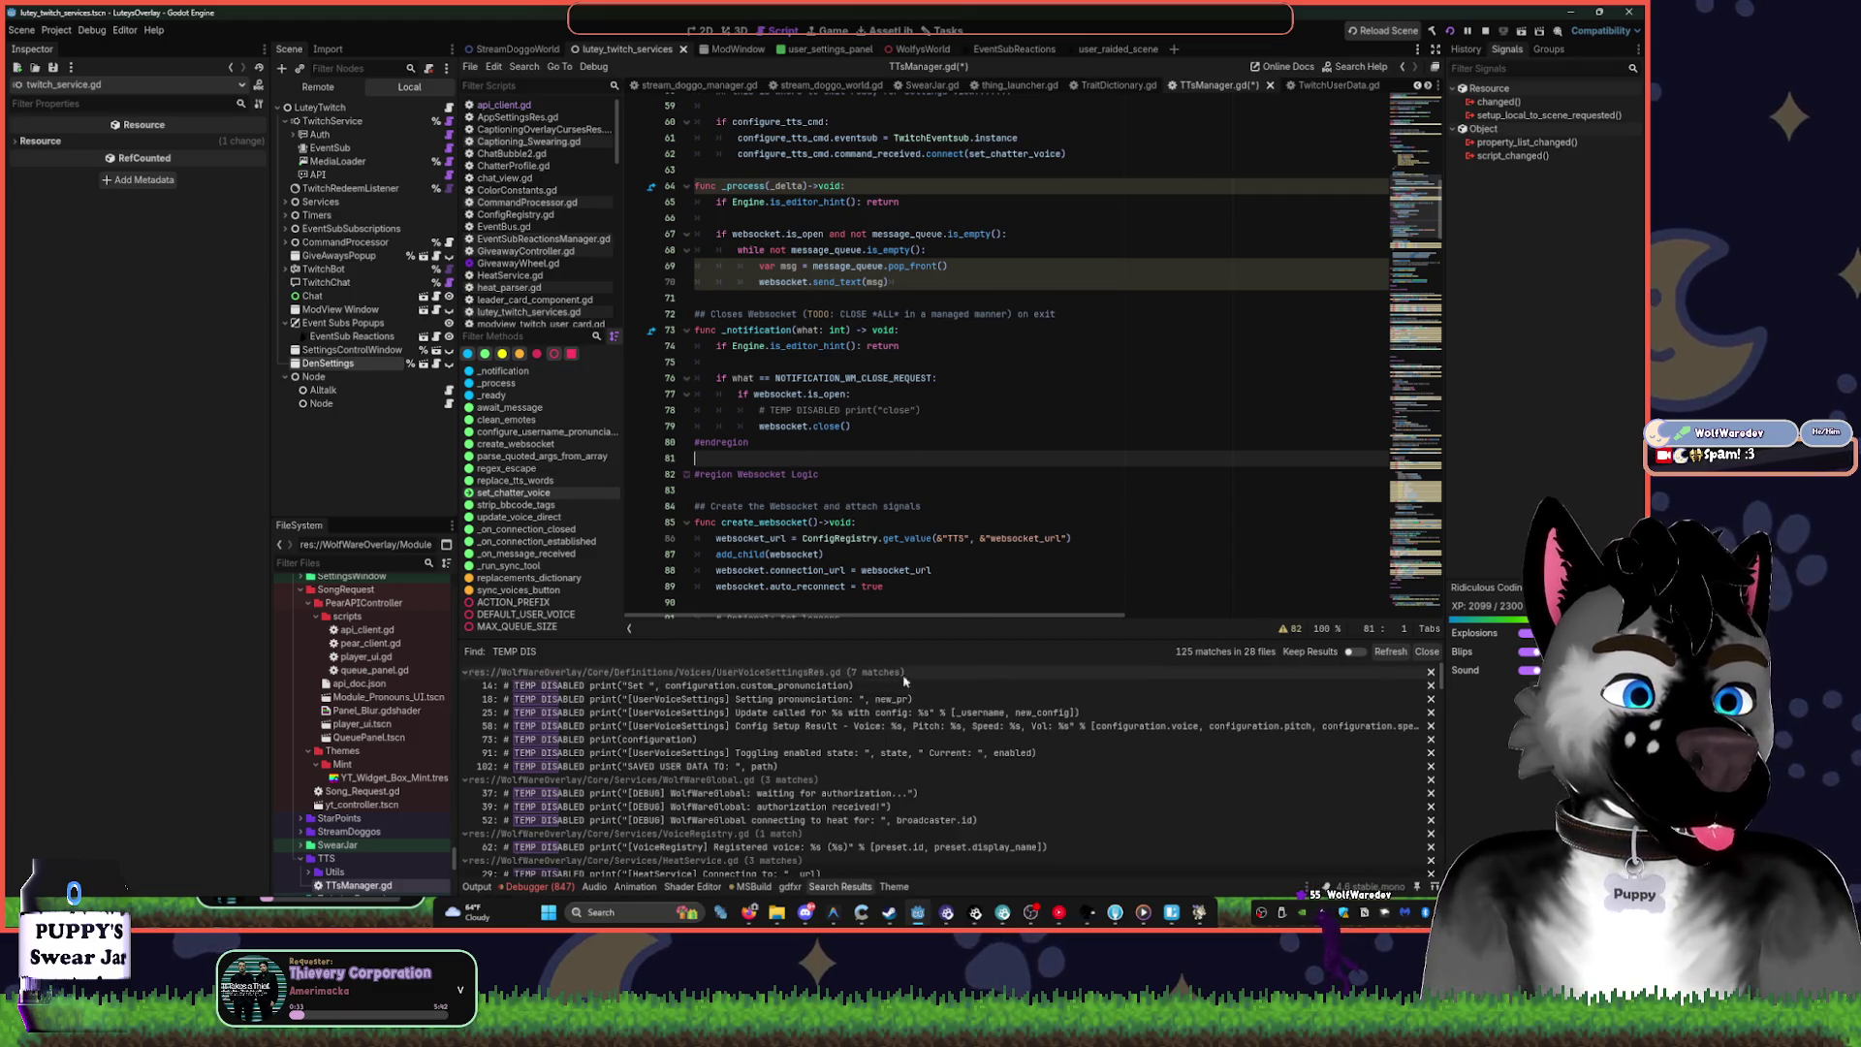
Step: Open the line 78 disabled close print result in TTSManager.gd
scroll(1443, 696, down, 3)
scroll(1443, 696, down, 5)
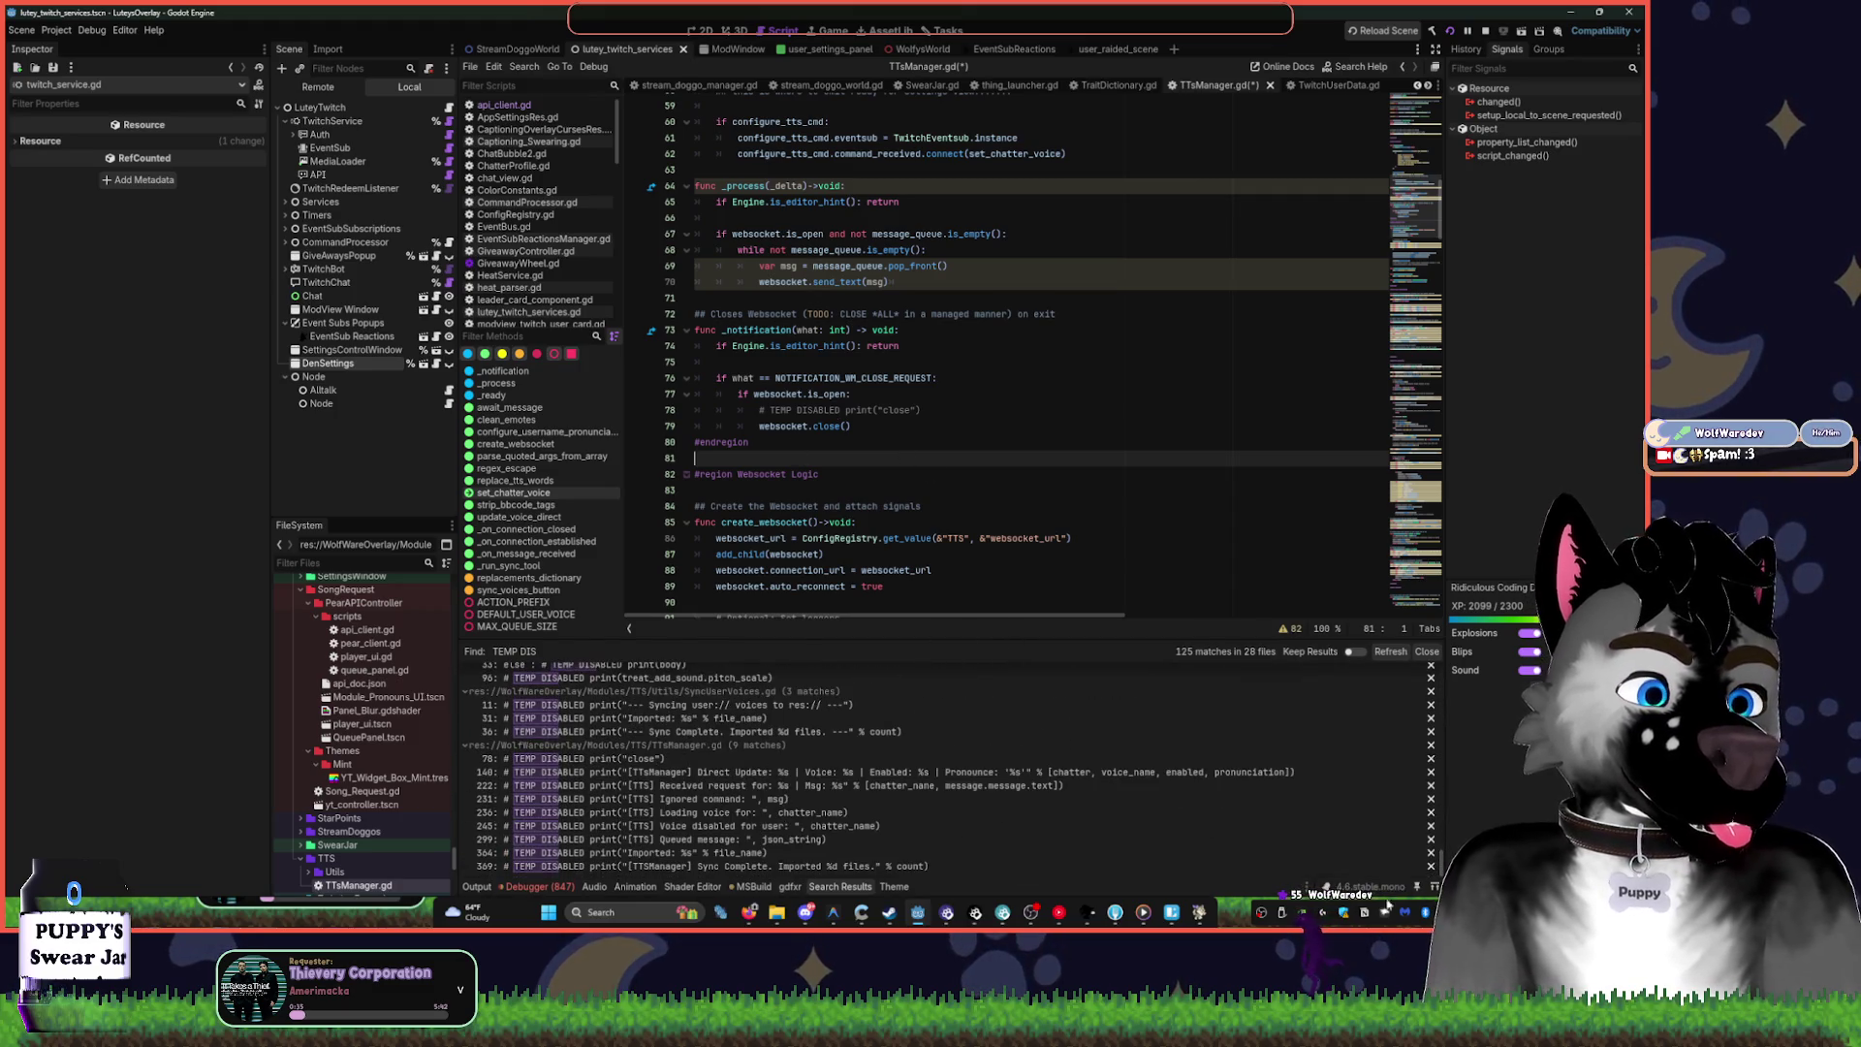
click(669, 759)
key(End)
scroll(1003, 419, down, 13)
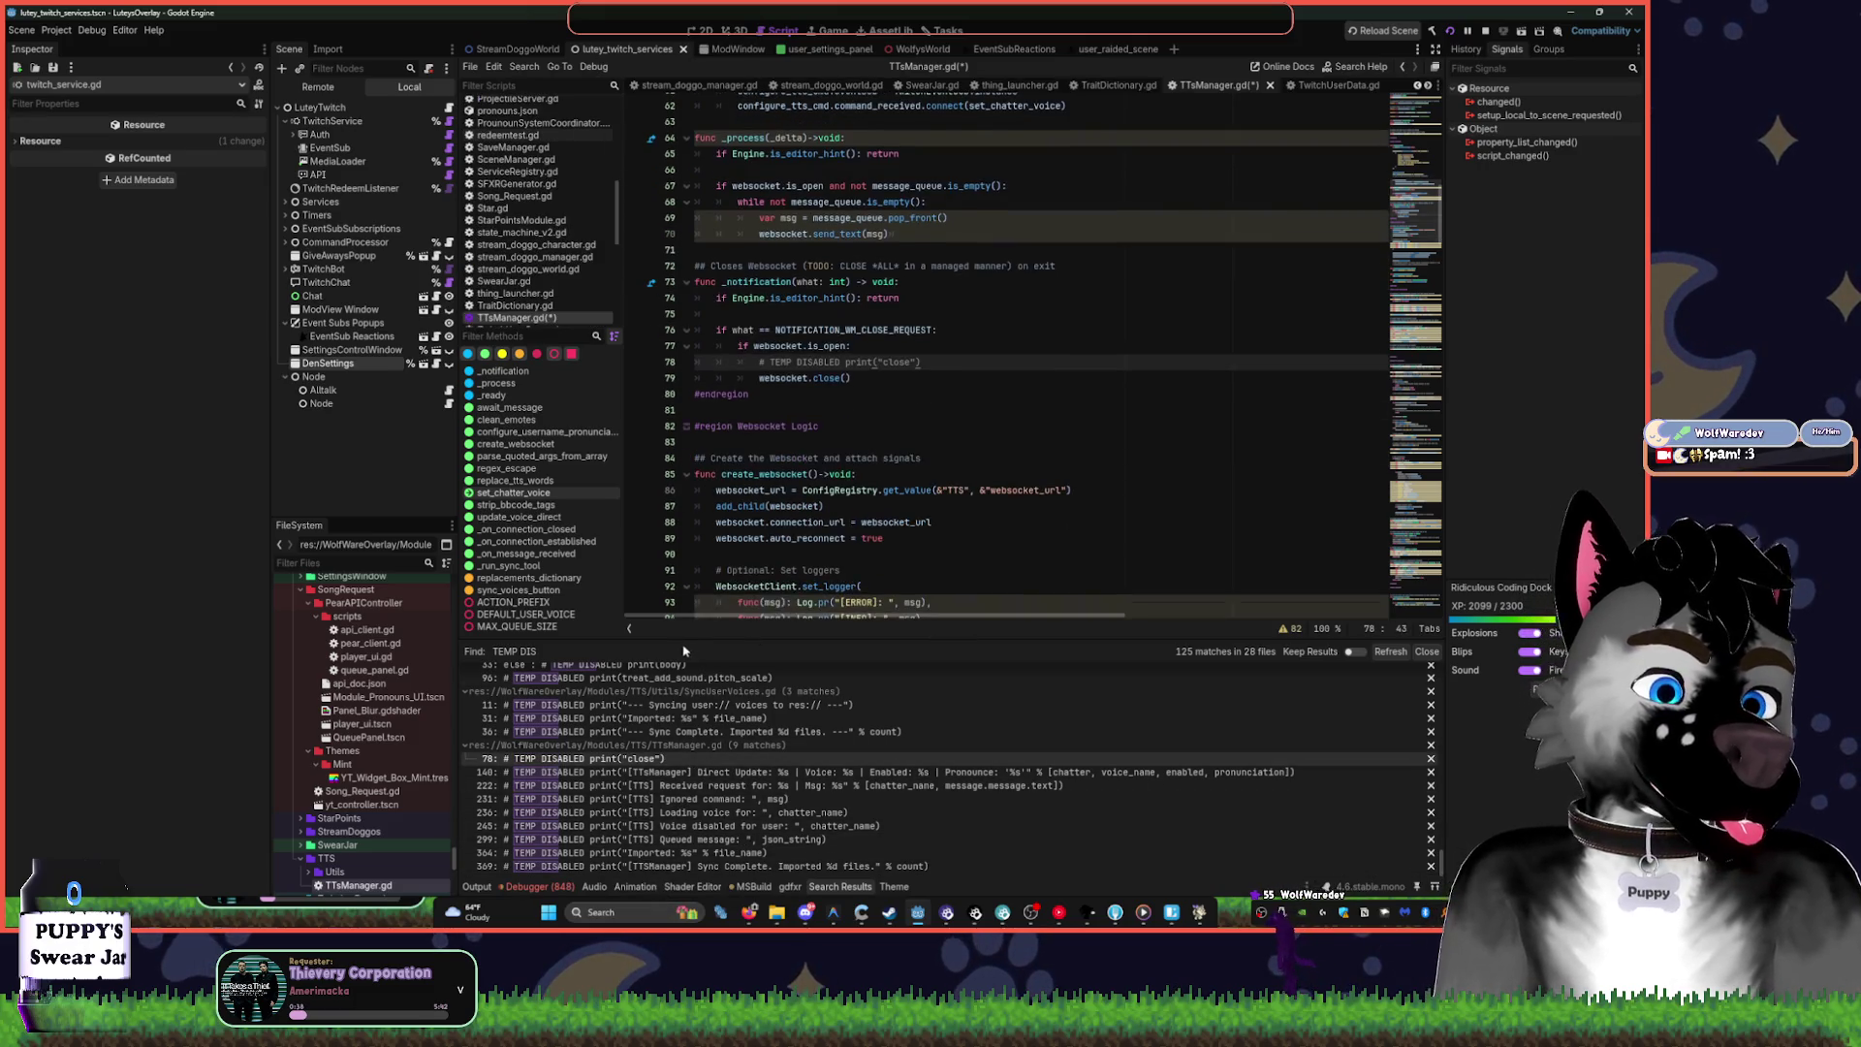
scroll(1002, 419, up, 16)
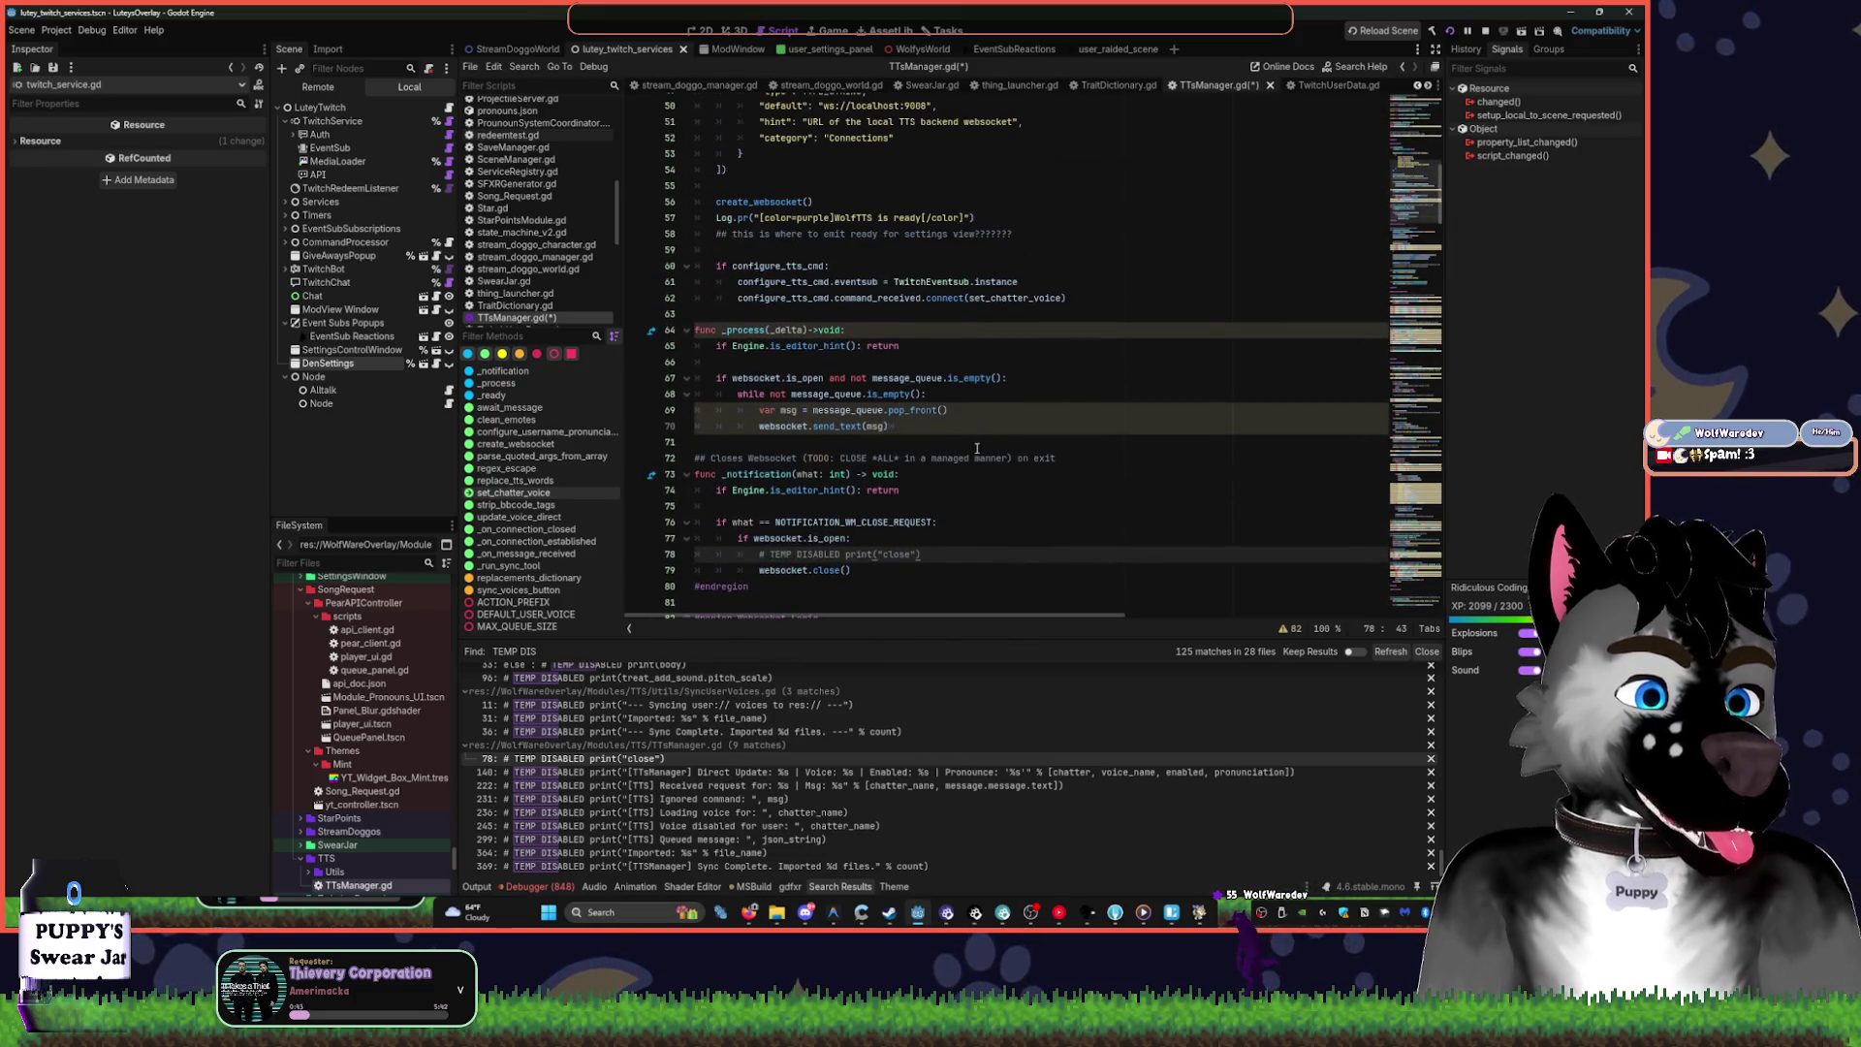
scroll(942, 555, down, 2)
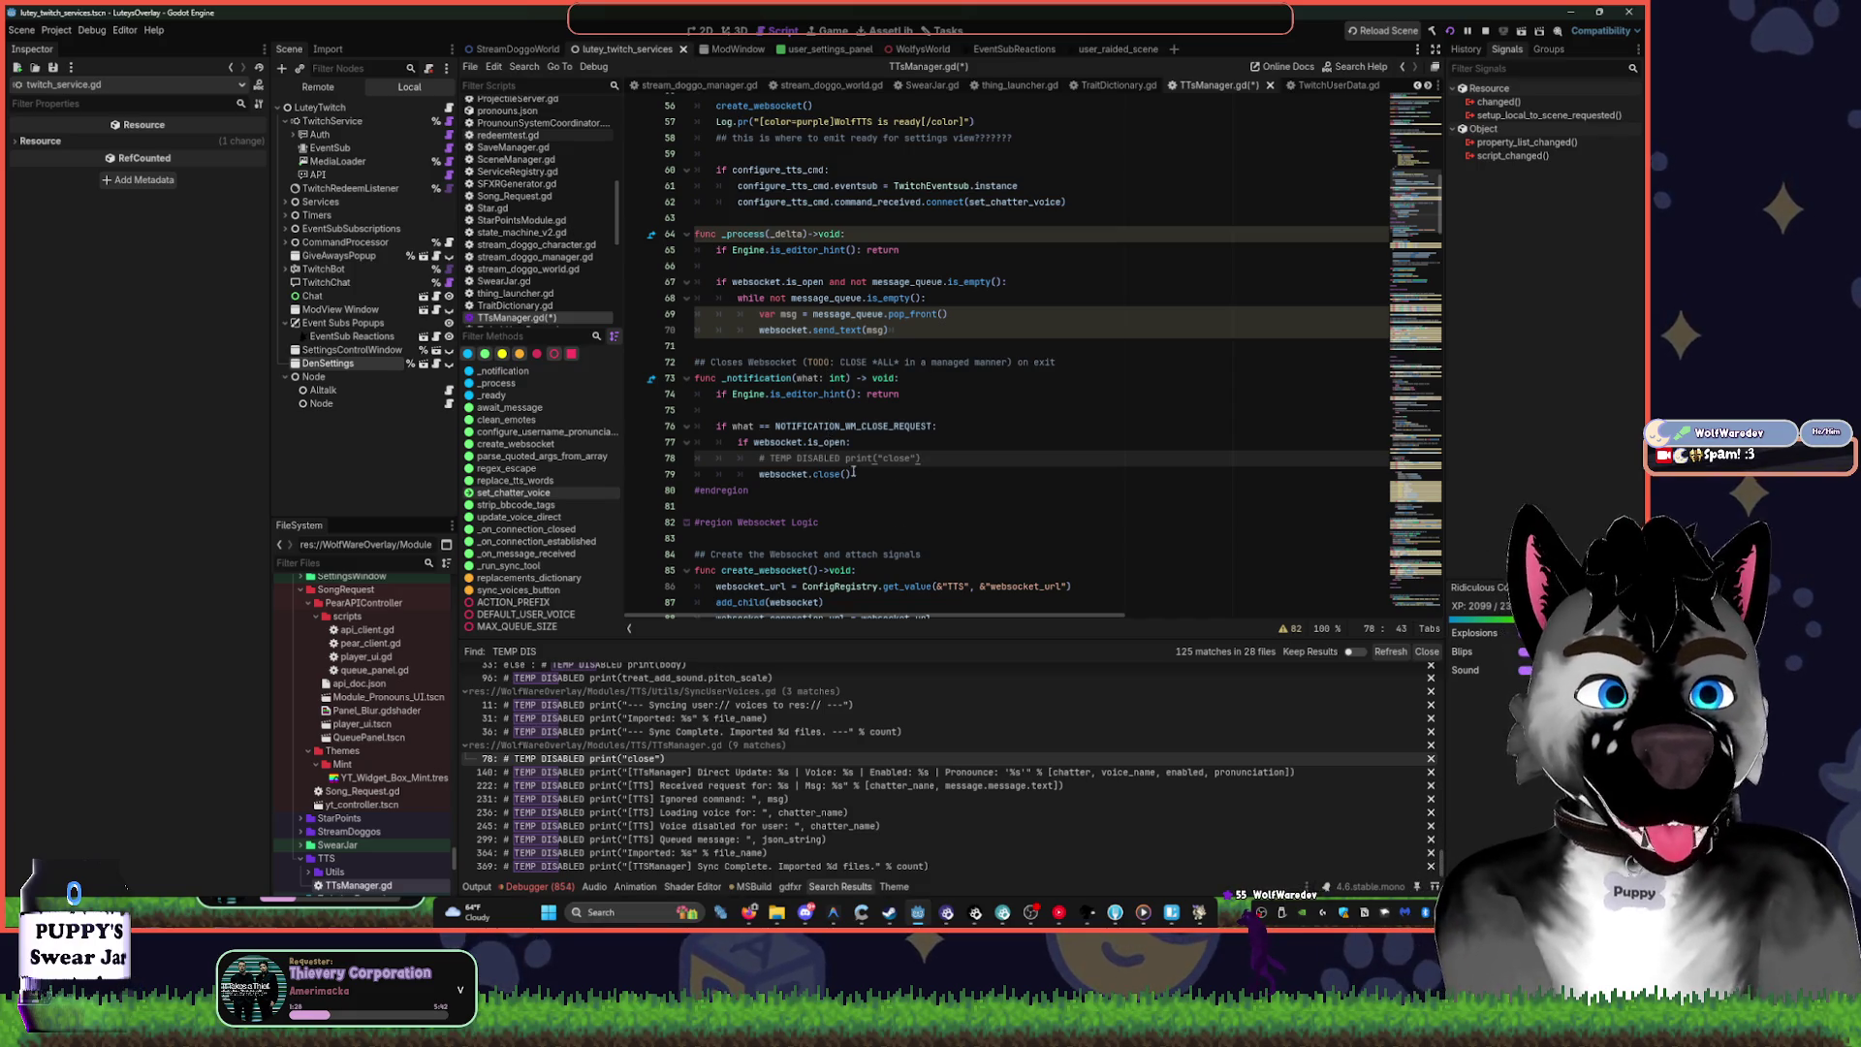
Step: Delete the '## this is where to emit ready for settings view??????' comment from _ready
scroll(852, 469, down, 2)
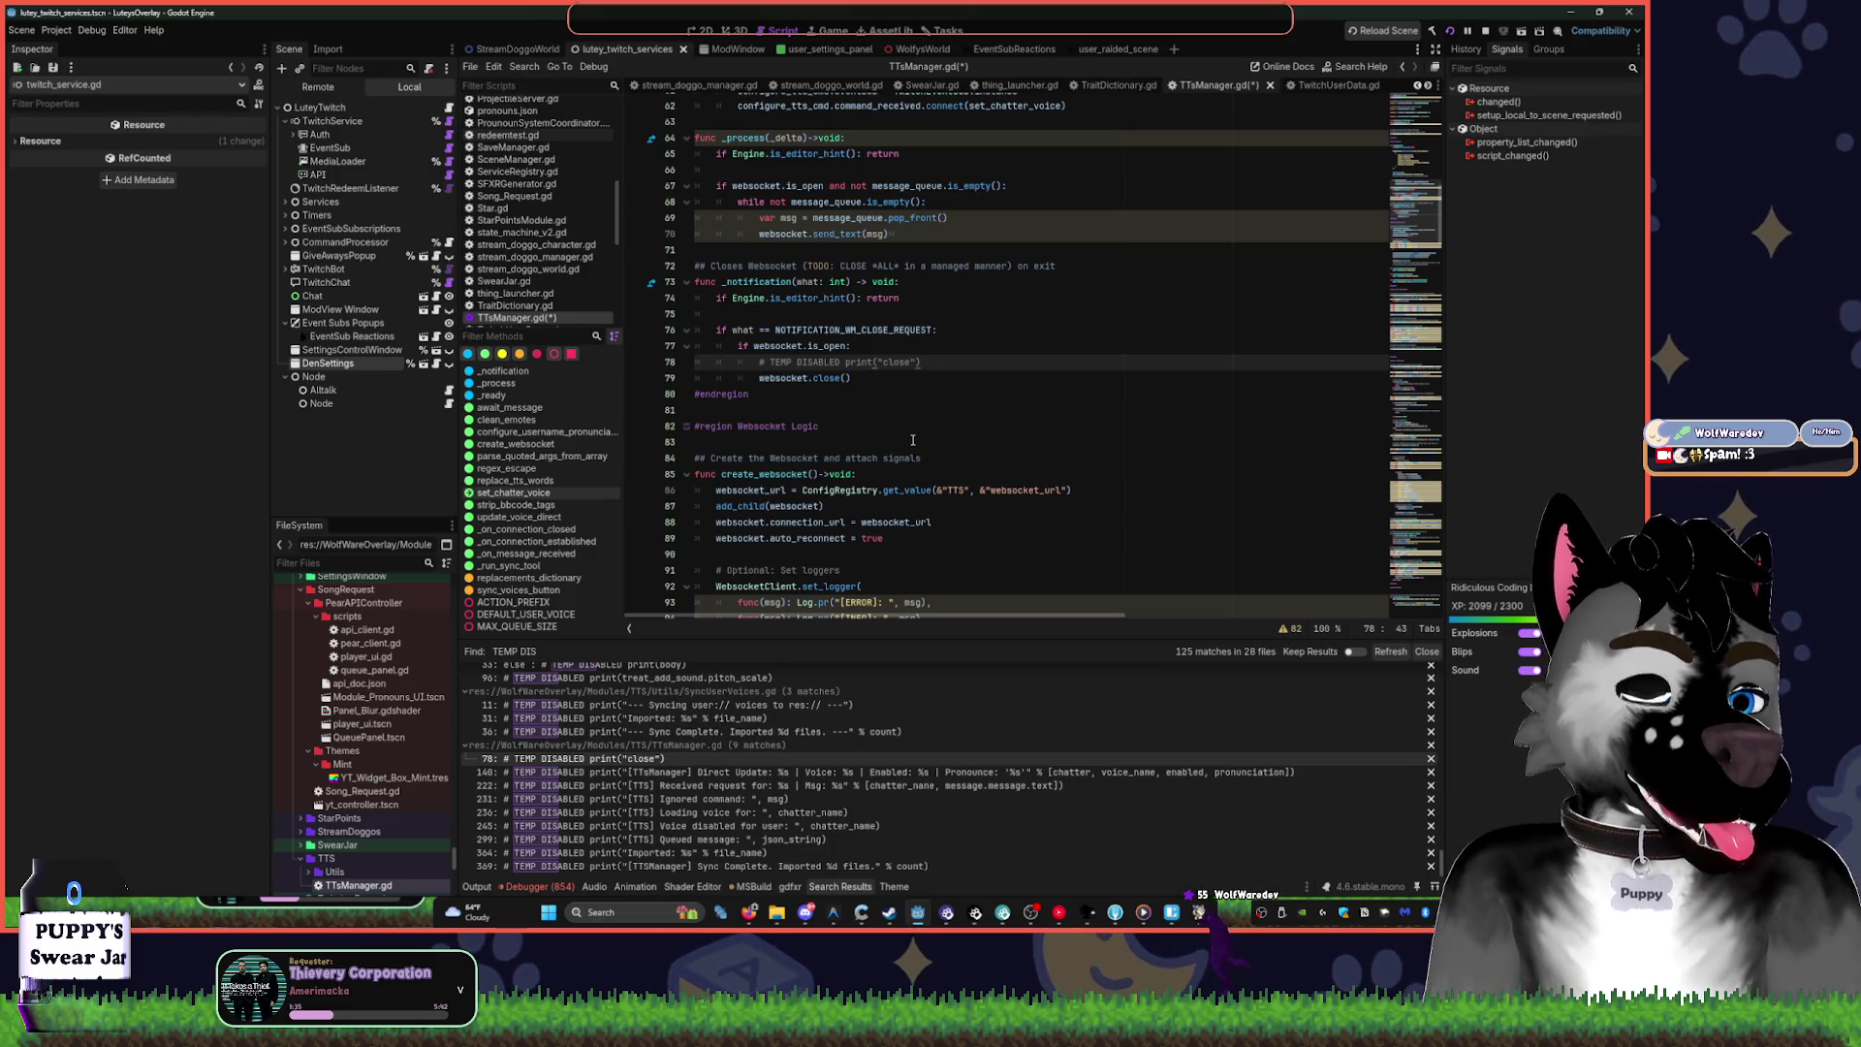
click(817, 446)
scroll(816, 446, up, 7)
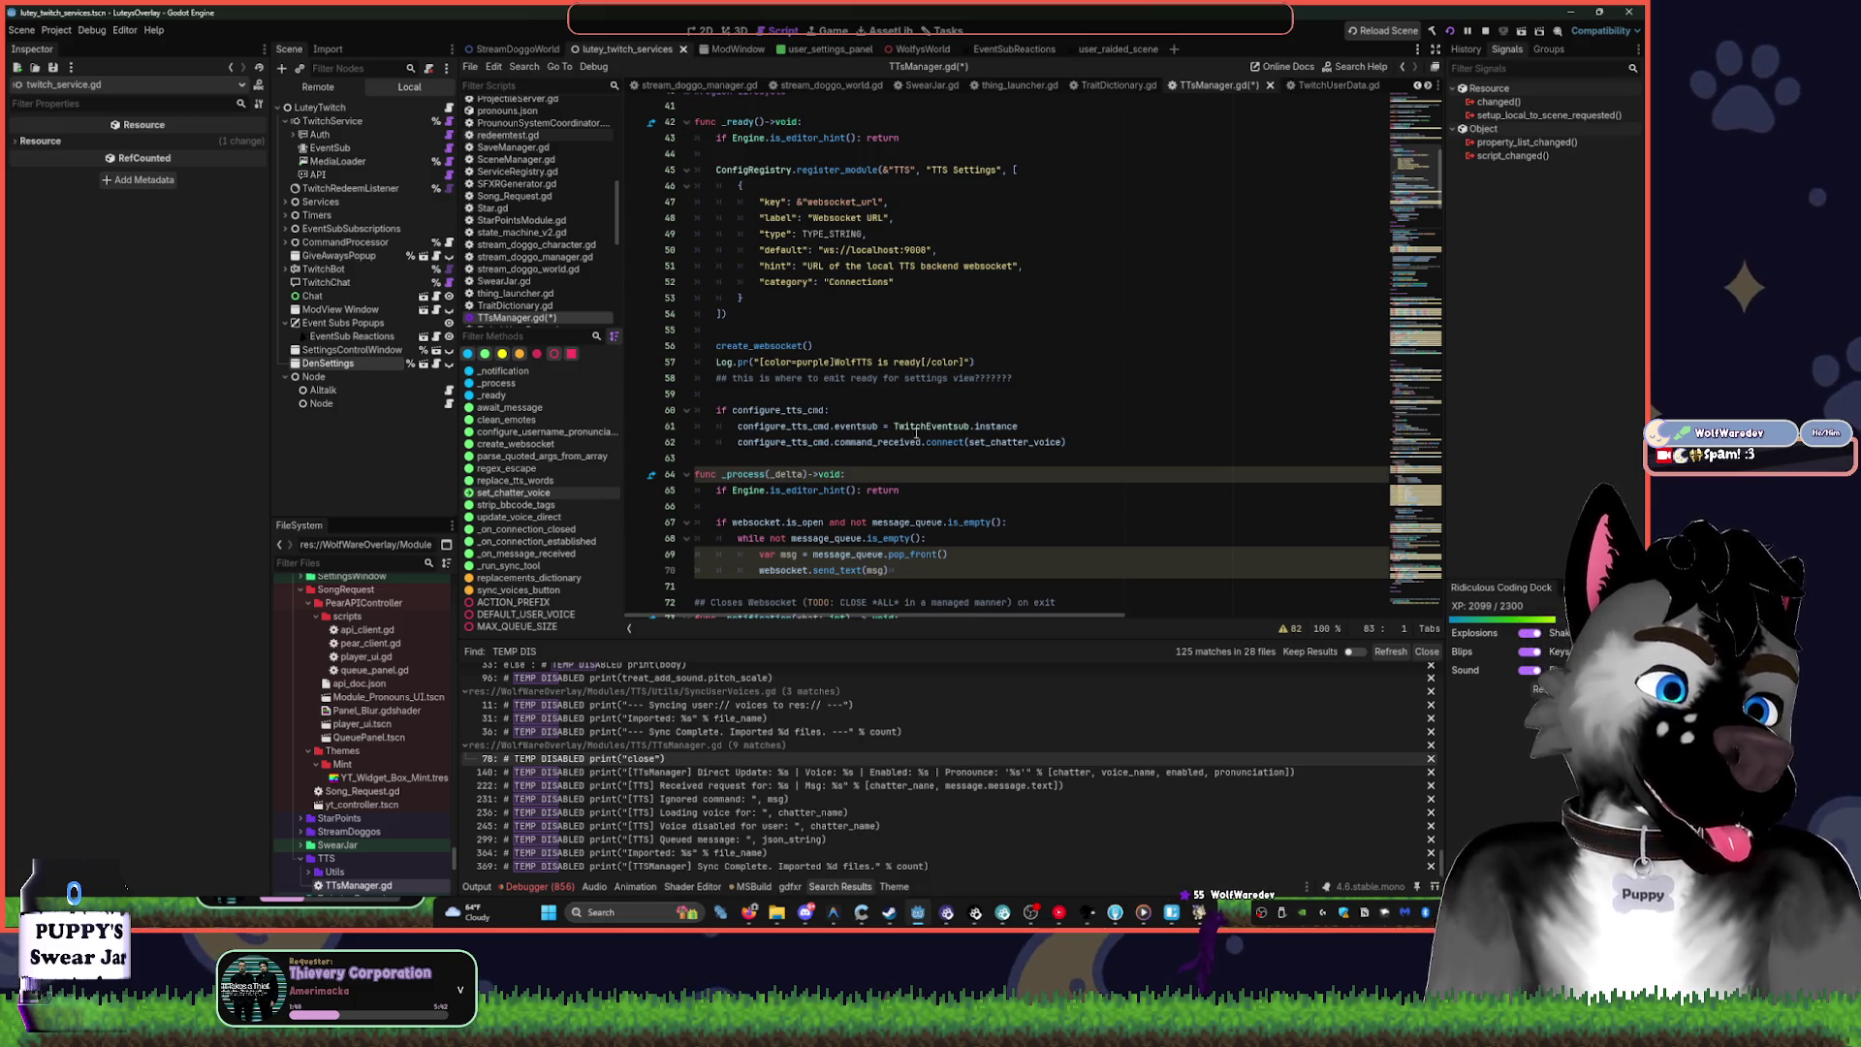
click(716, 378)
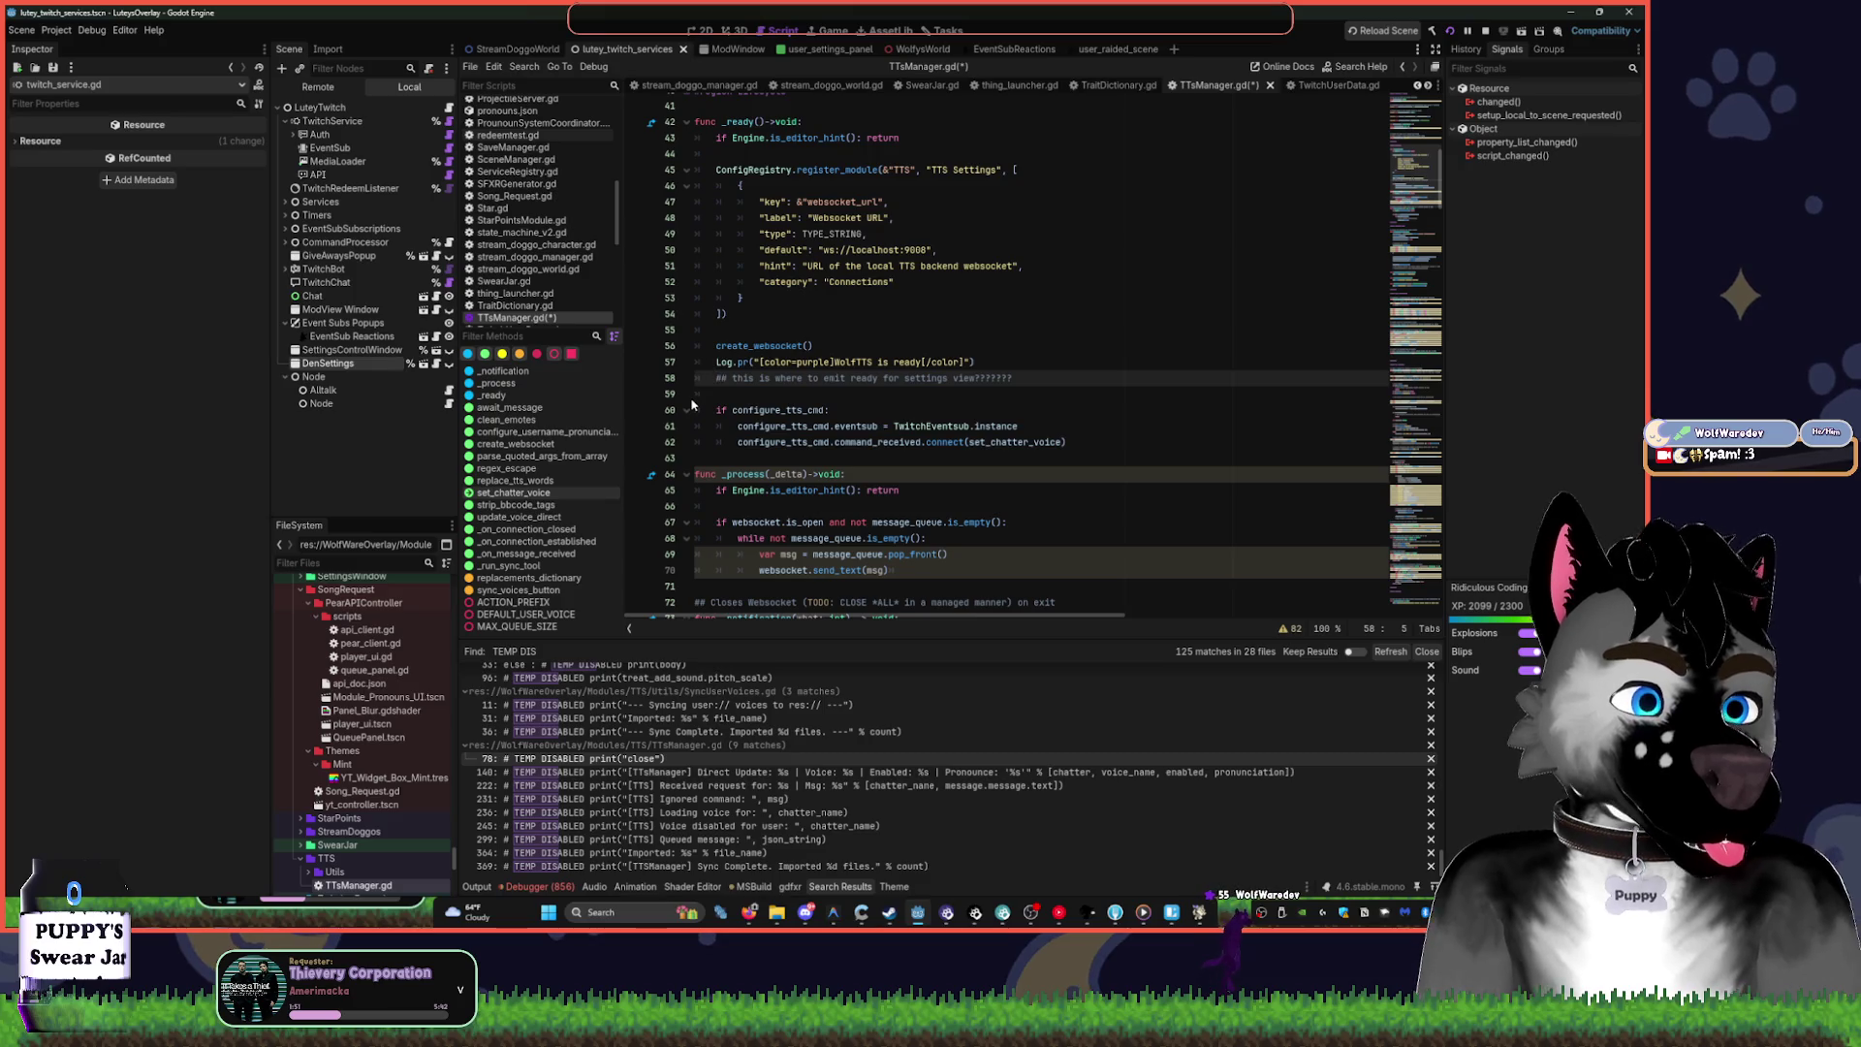
key(shift+End)
key(Delete)
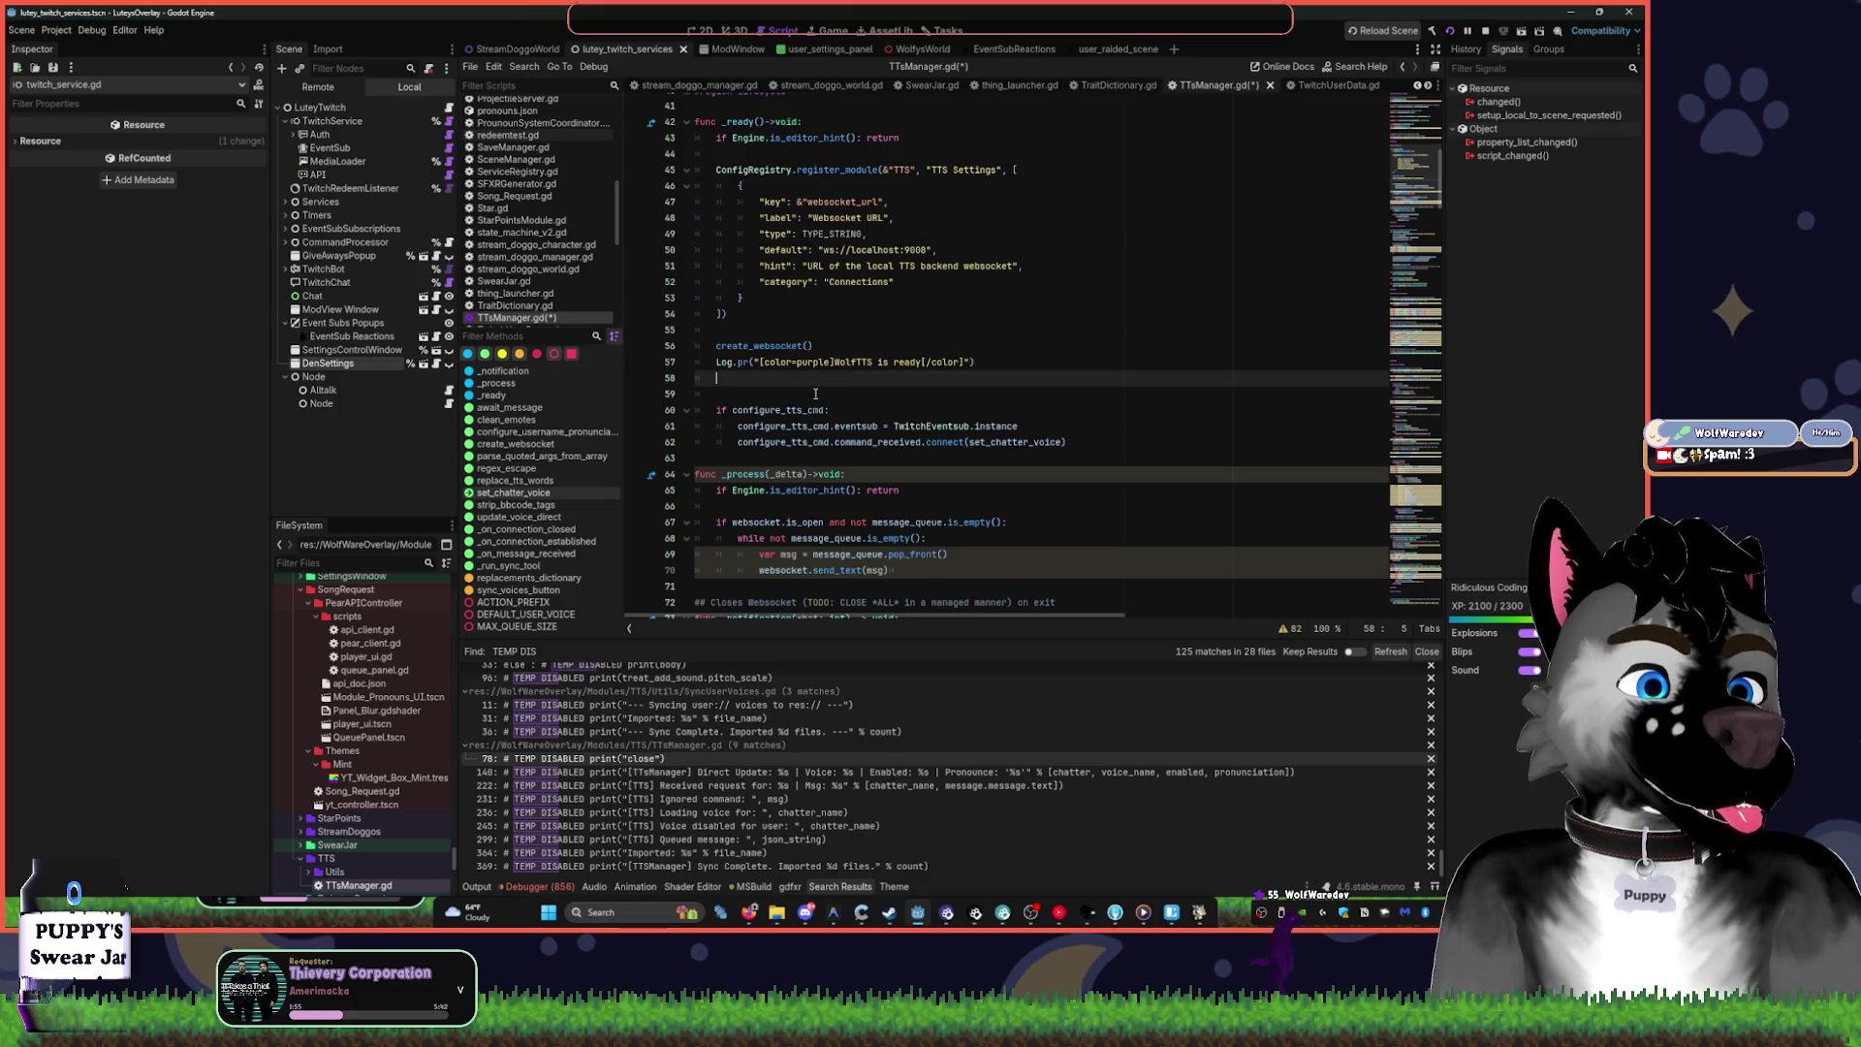
double_click(797, 409)
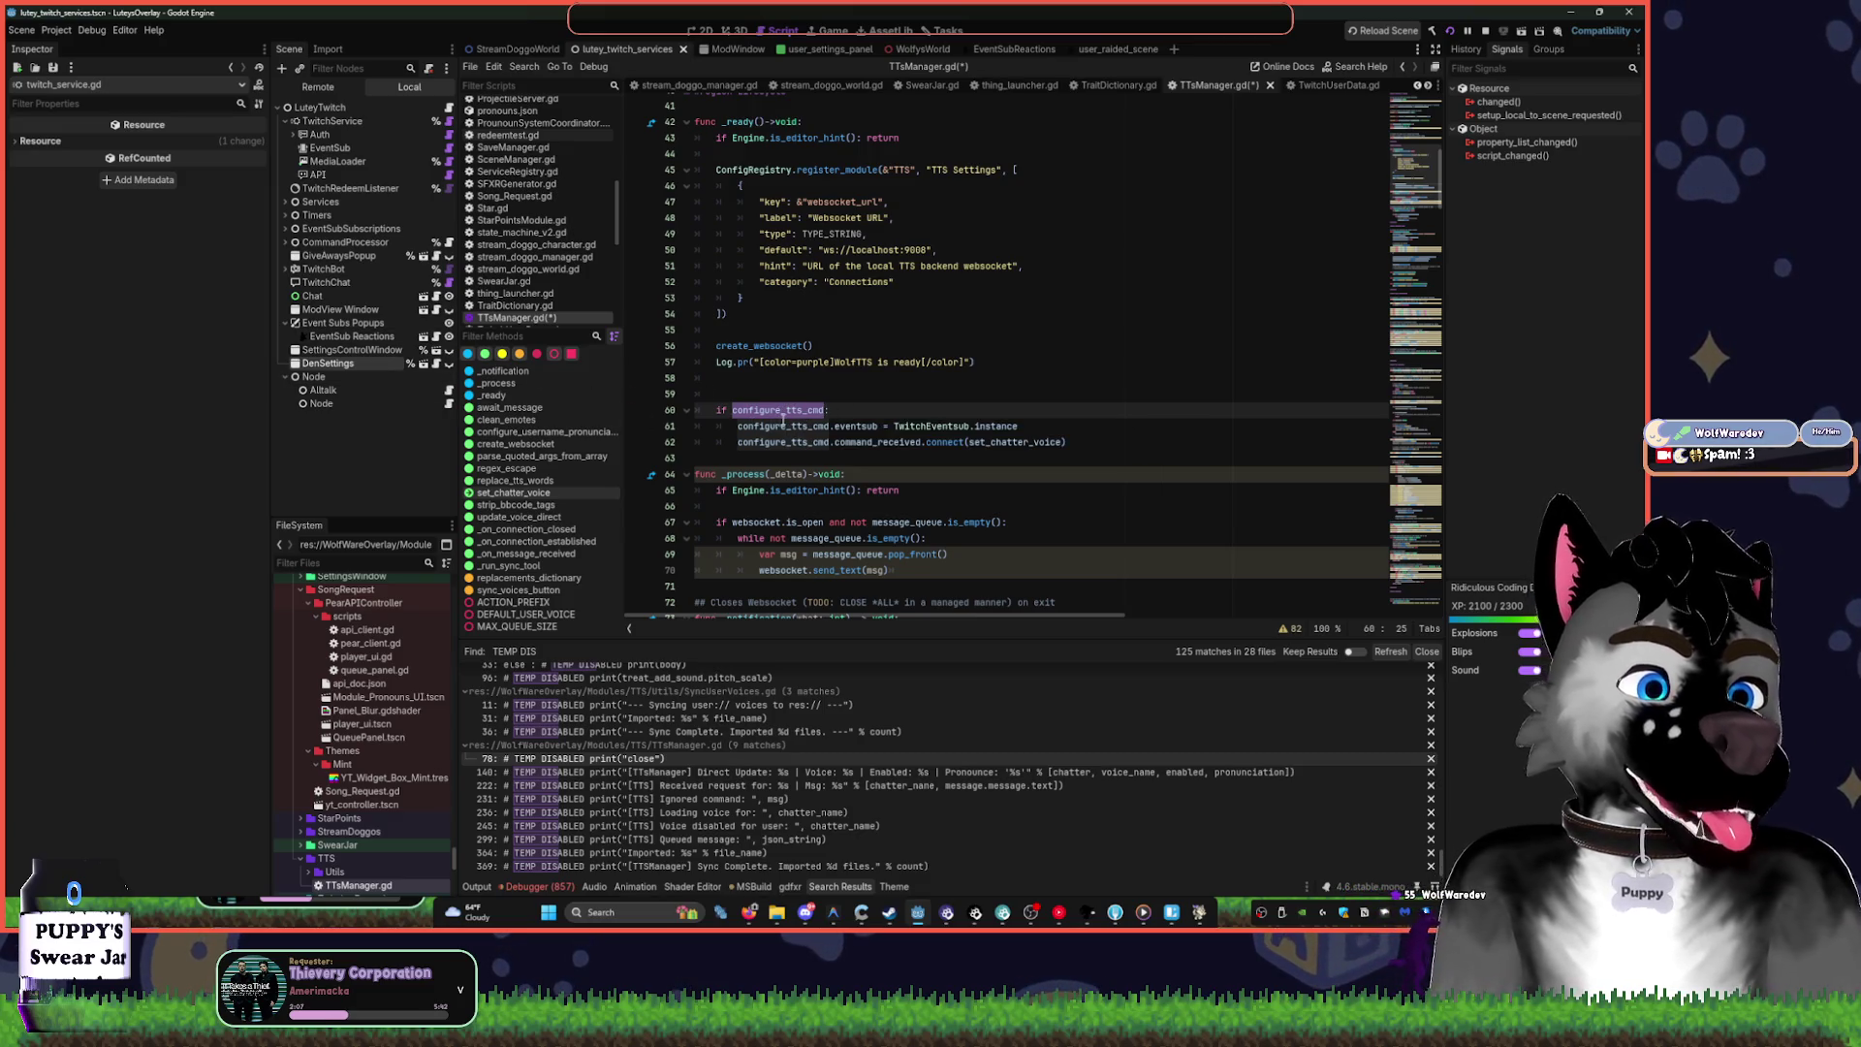
right_click(793, 411)
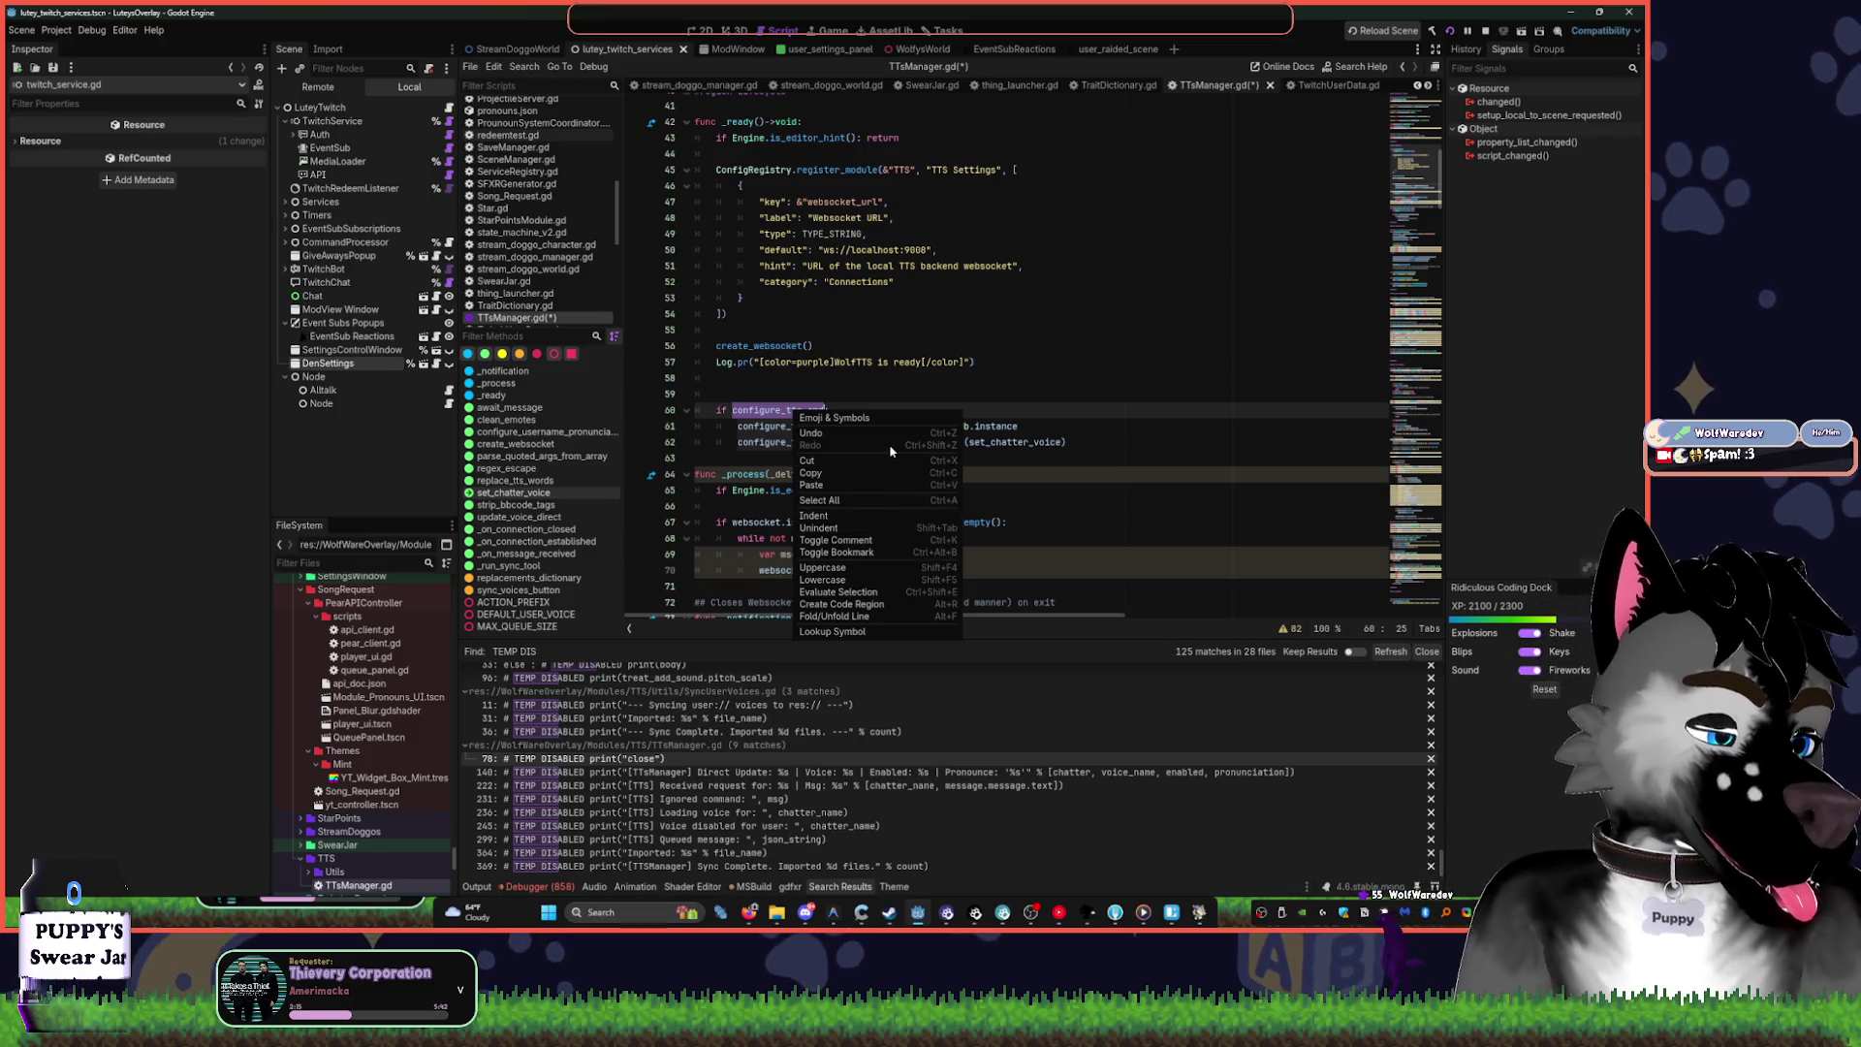
key(XF86AudioLowerVolume)
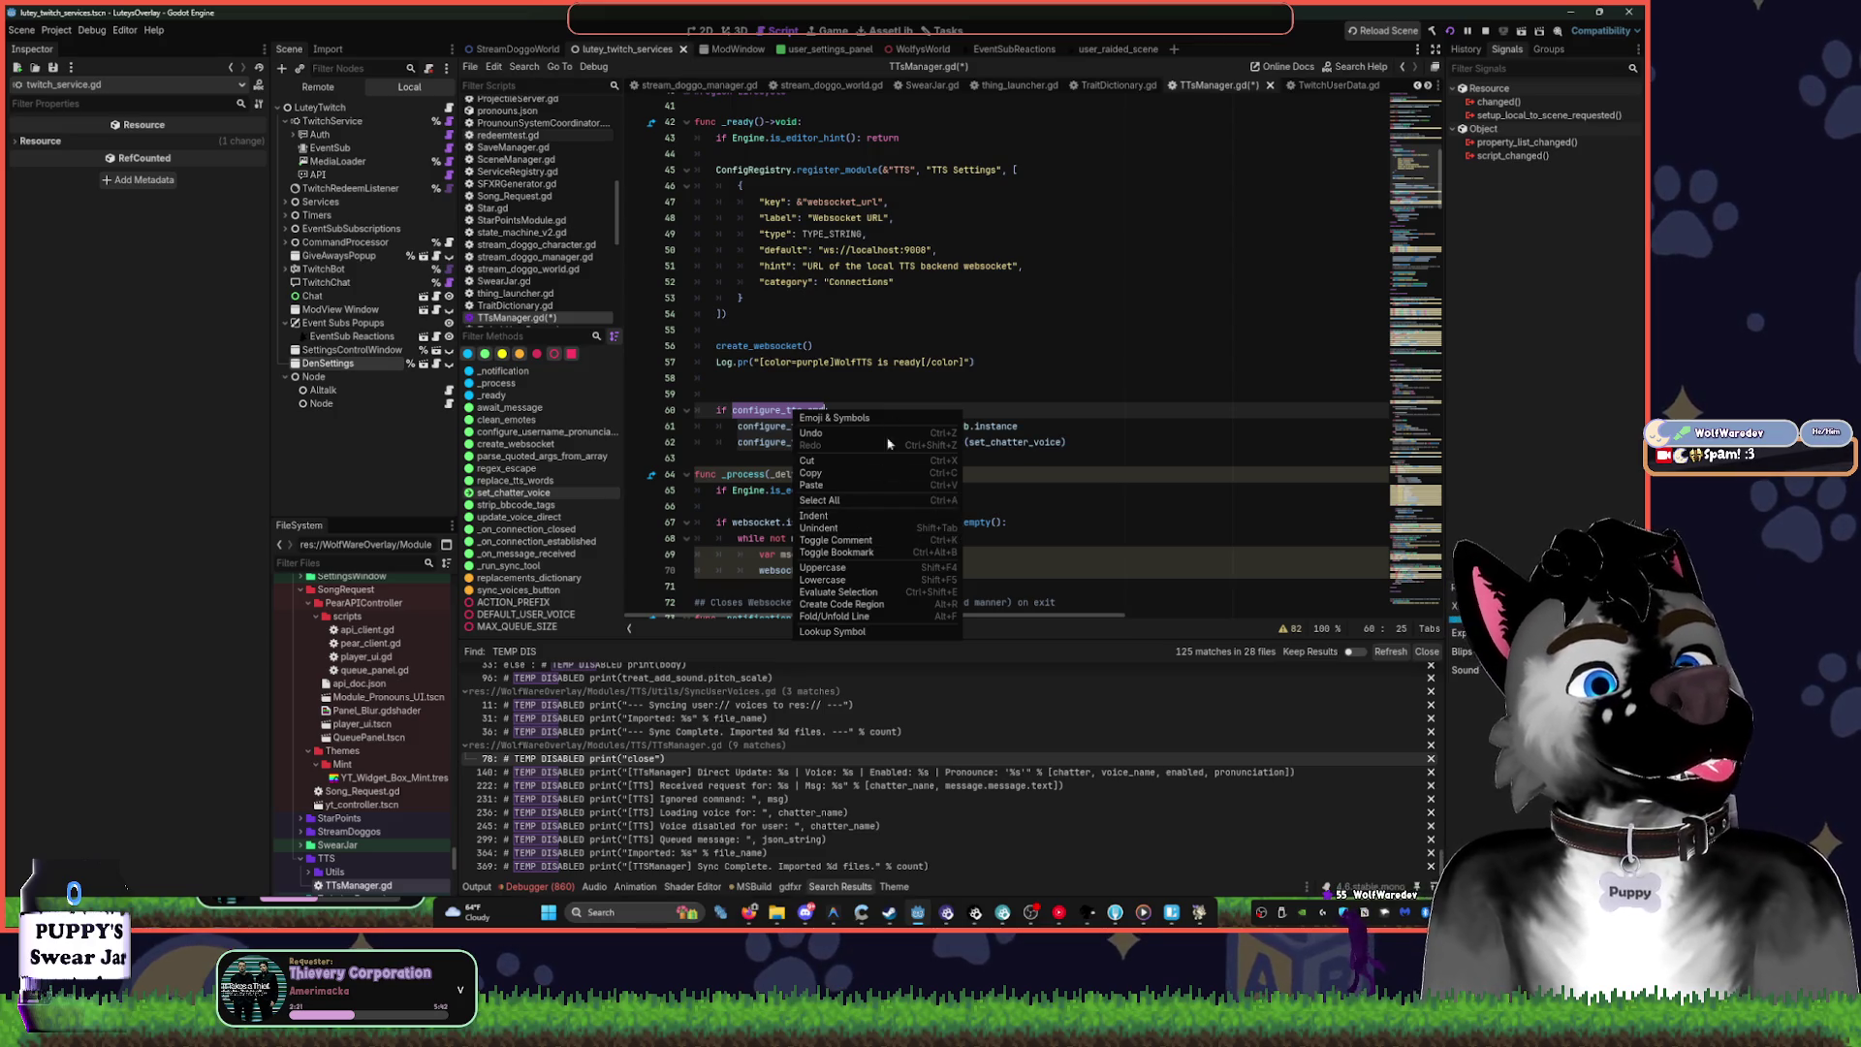
click(868, 399)
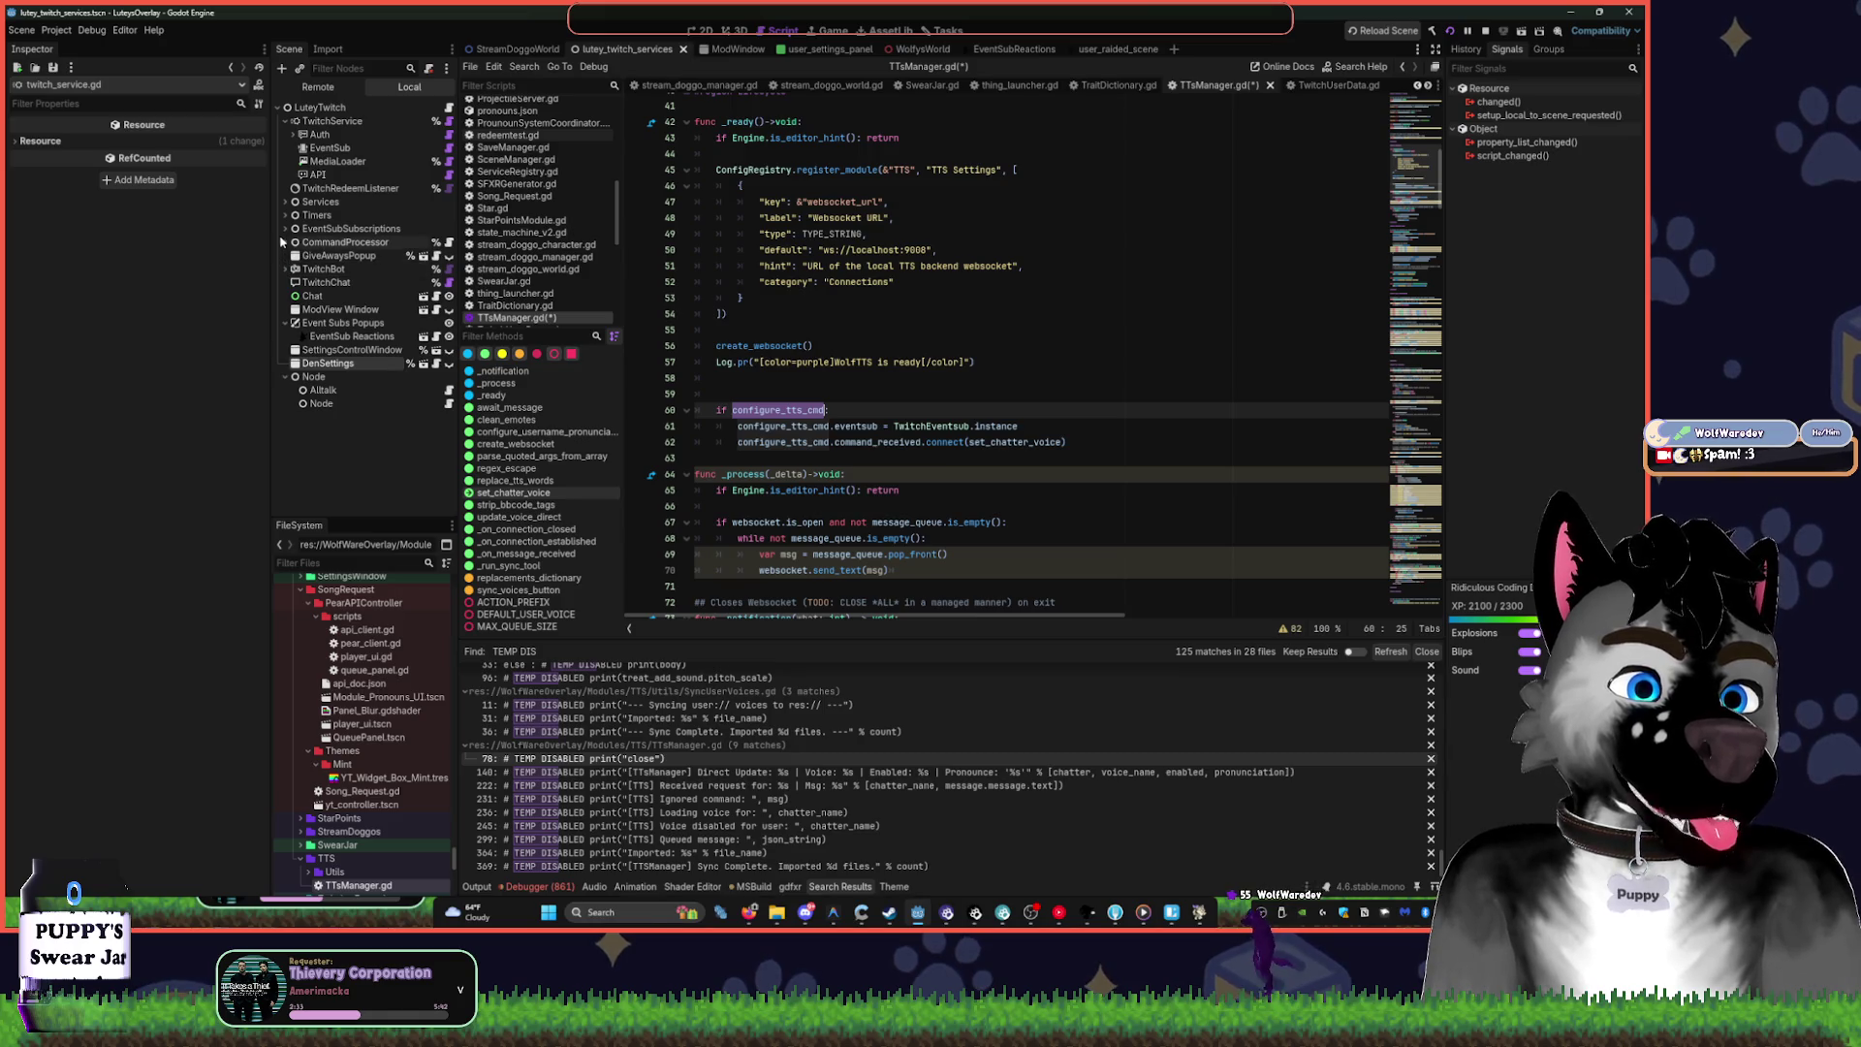
click(285, 241)
click(295, 242)
Step: Select the TTS Manager node under Services and inspect its Replacements dictionary
click(291, 214)
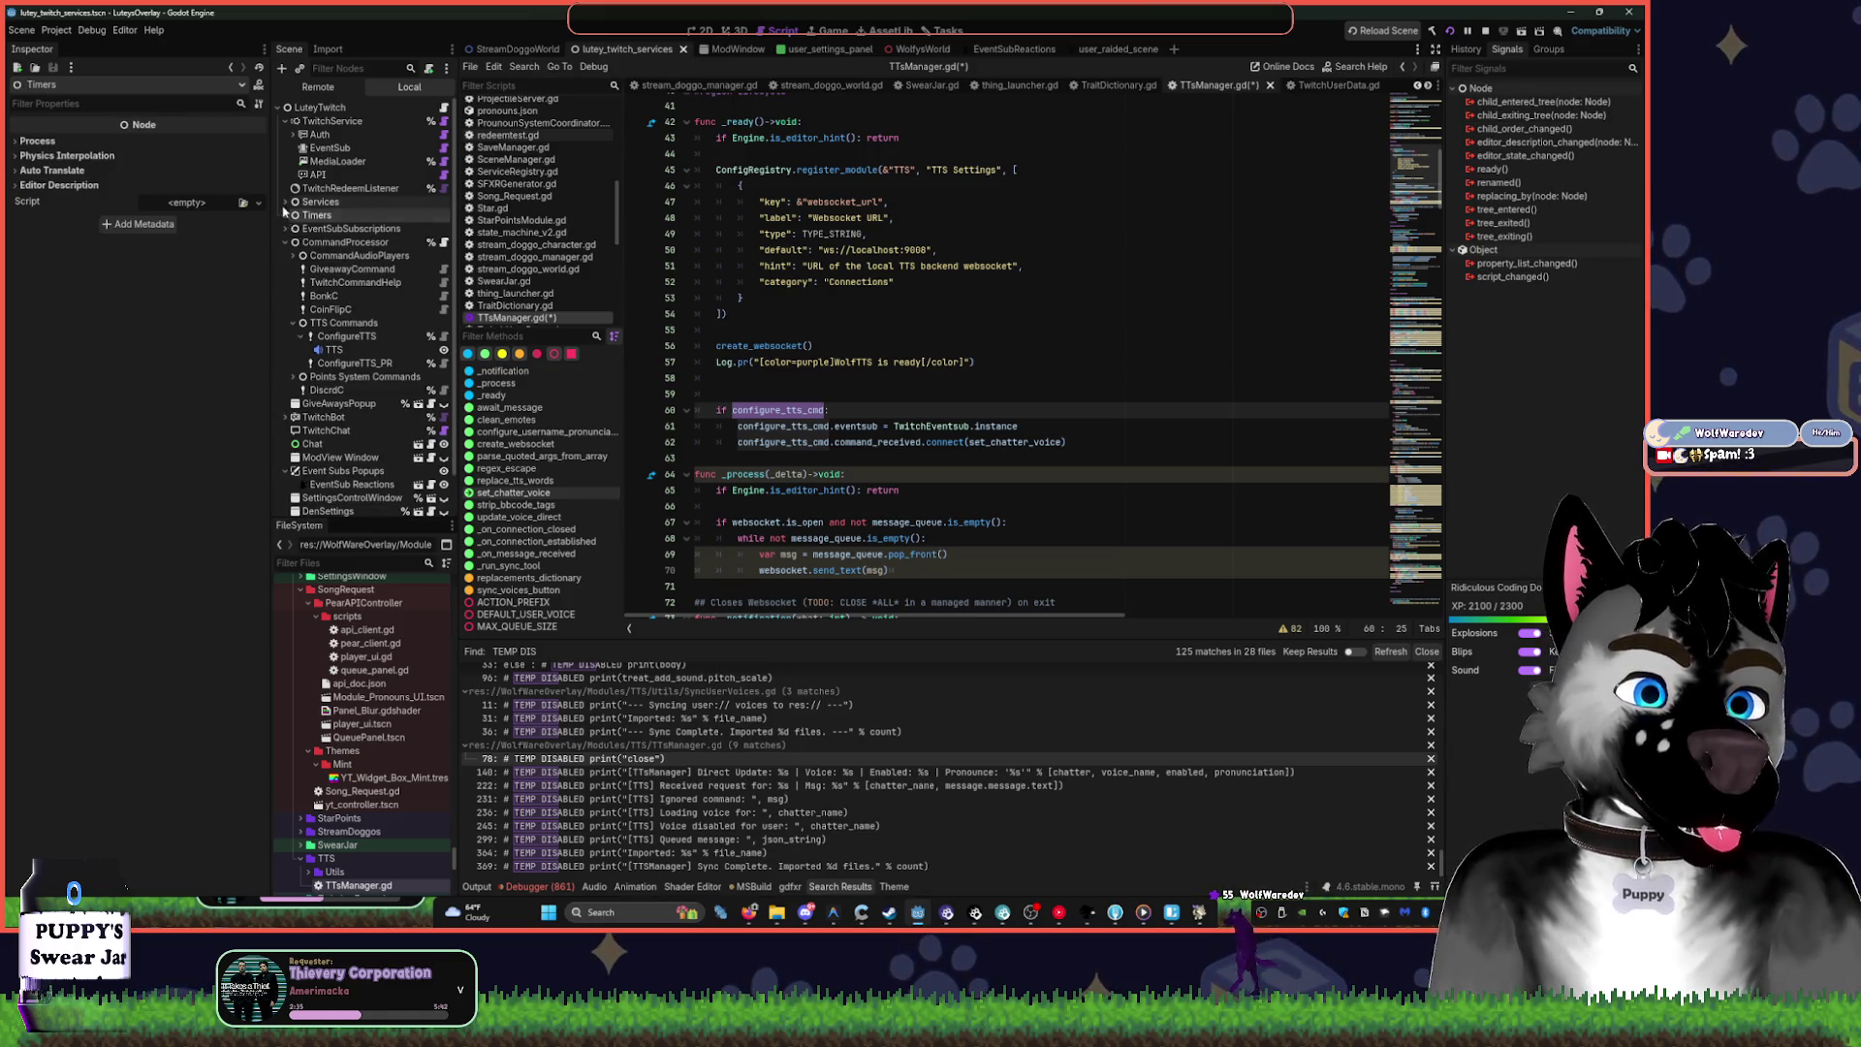
click(285, 202)
click(340, 215)
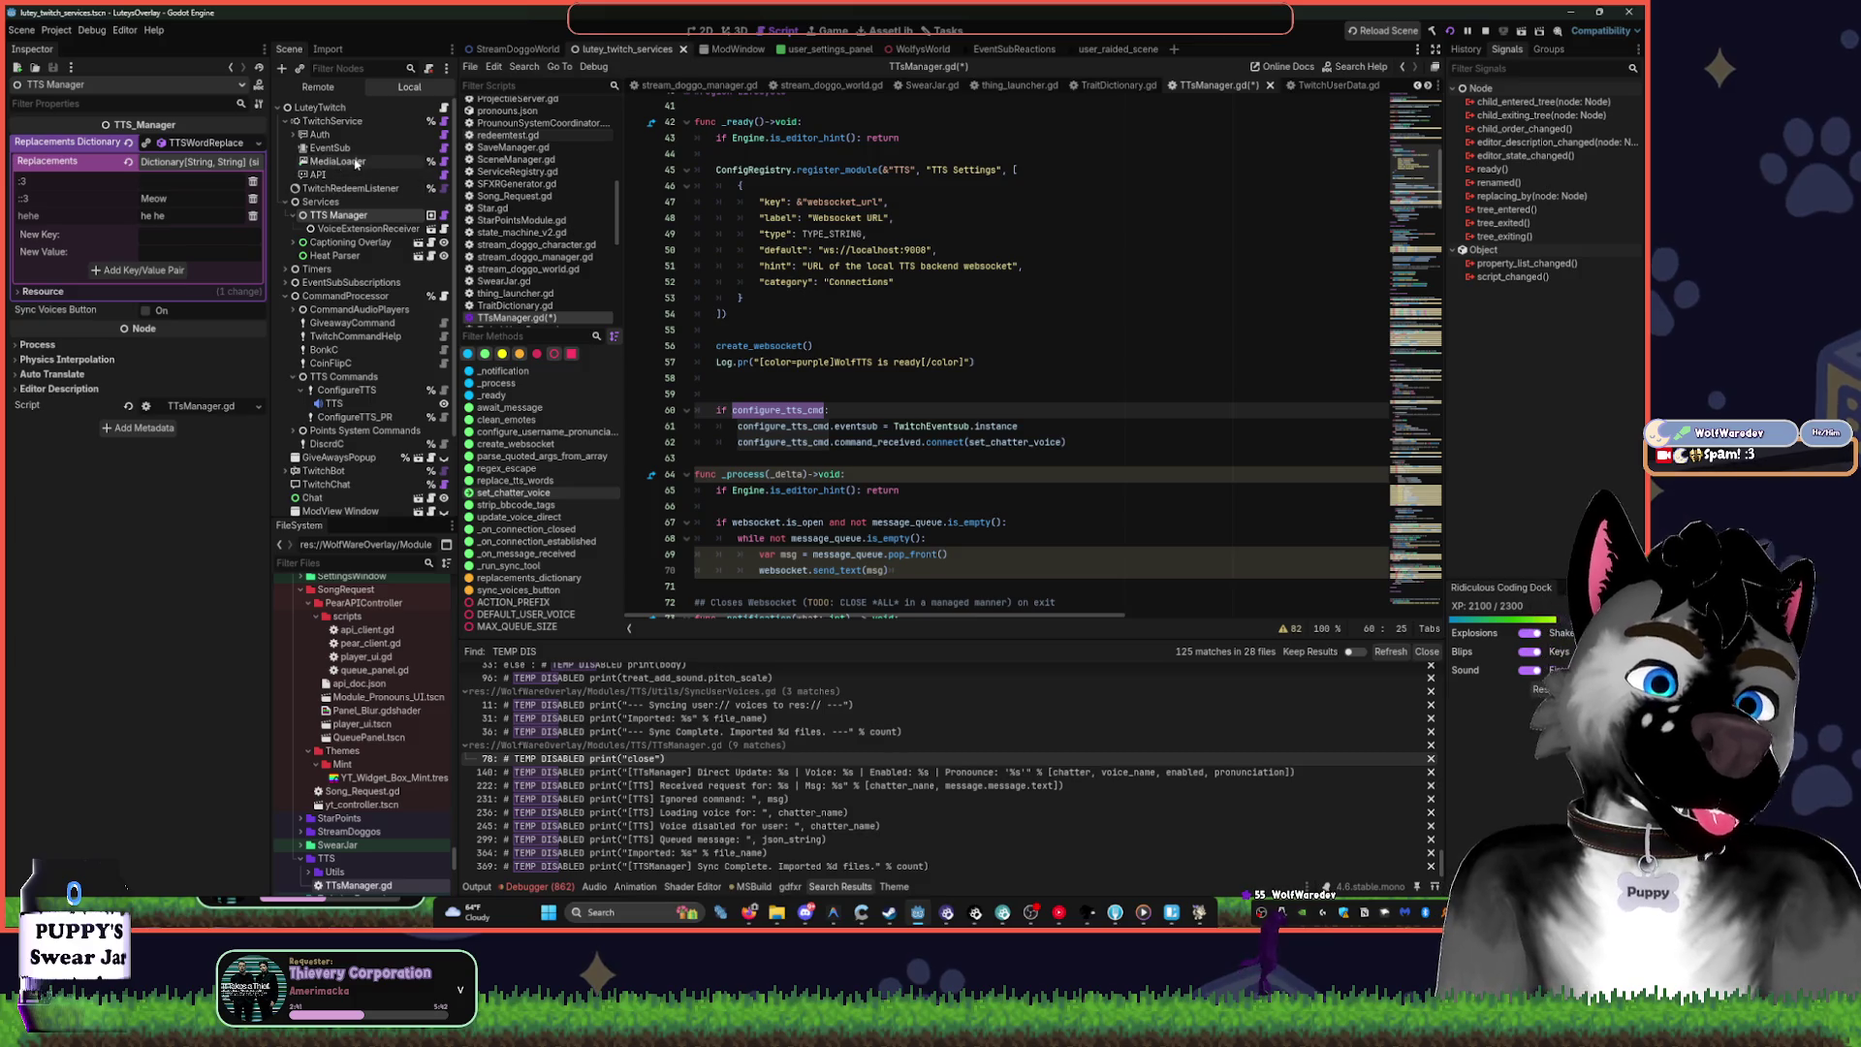
click(209, 163)
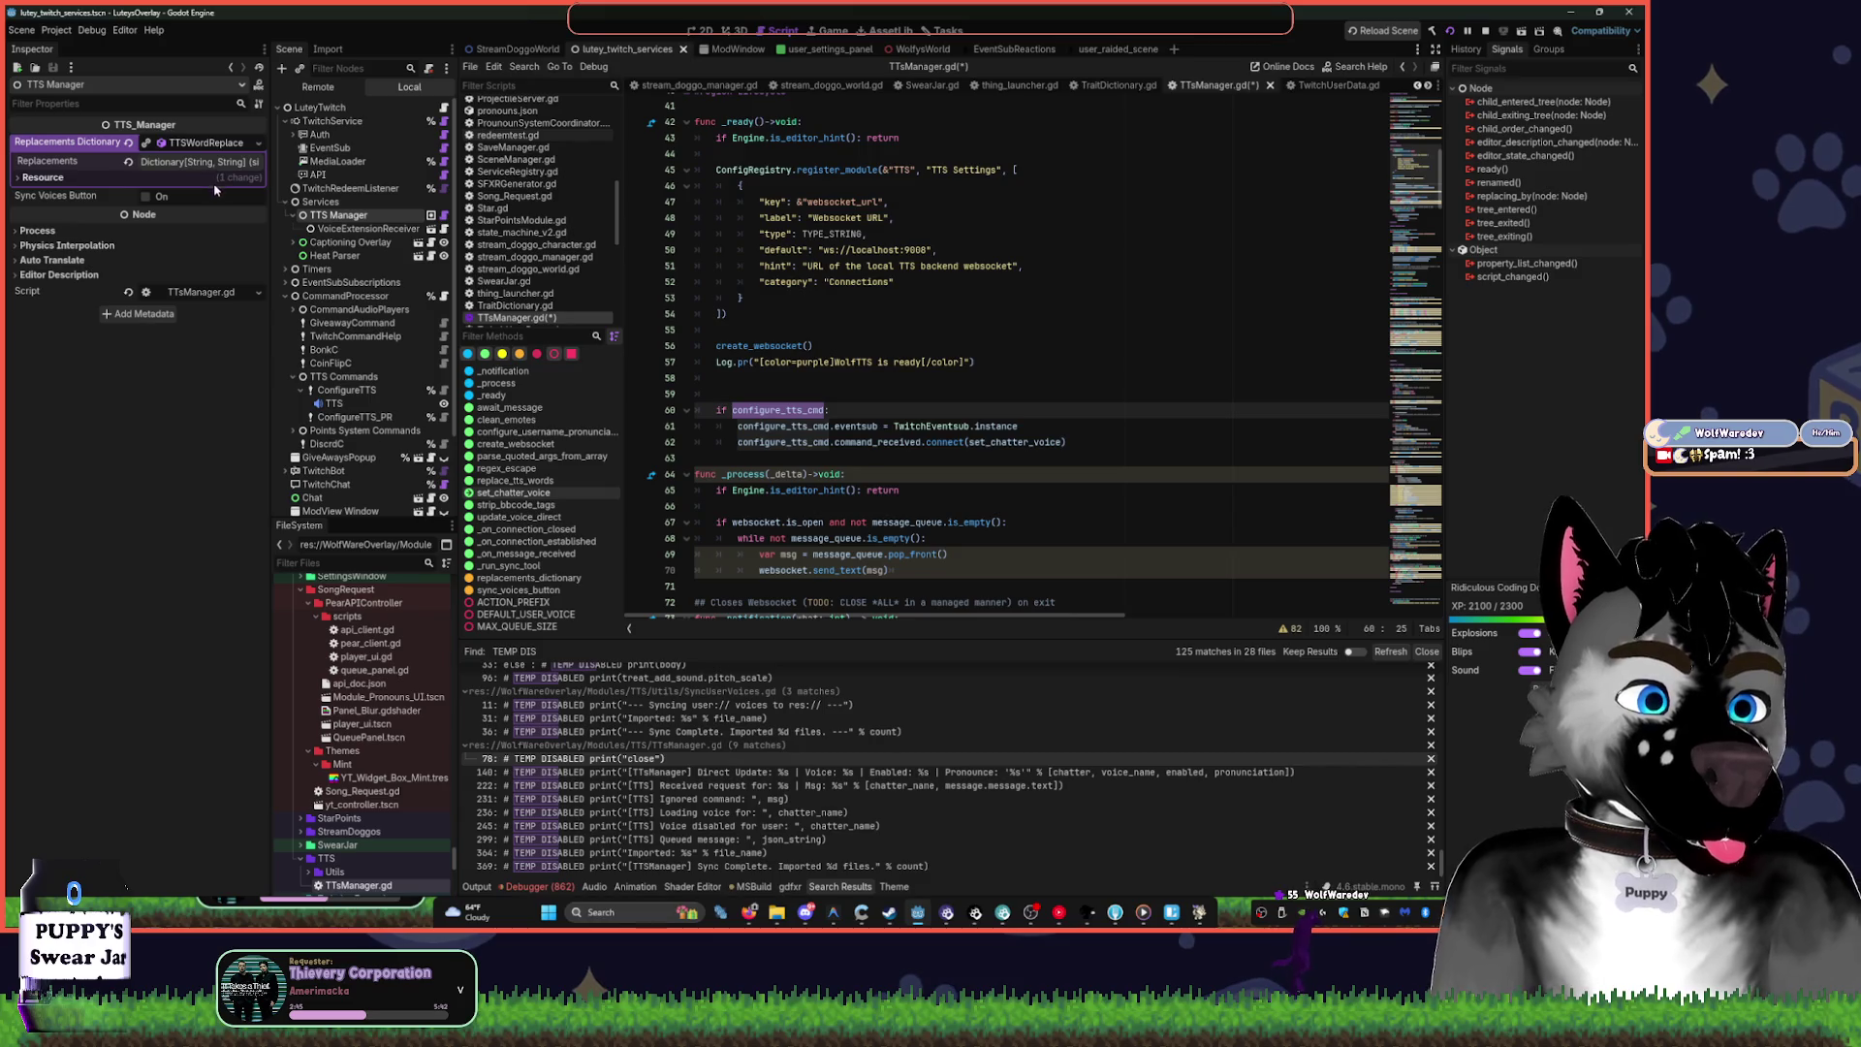
click(293, 215)
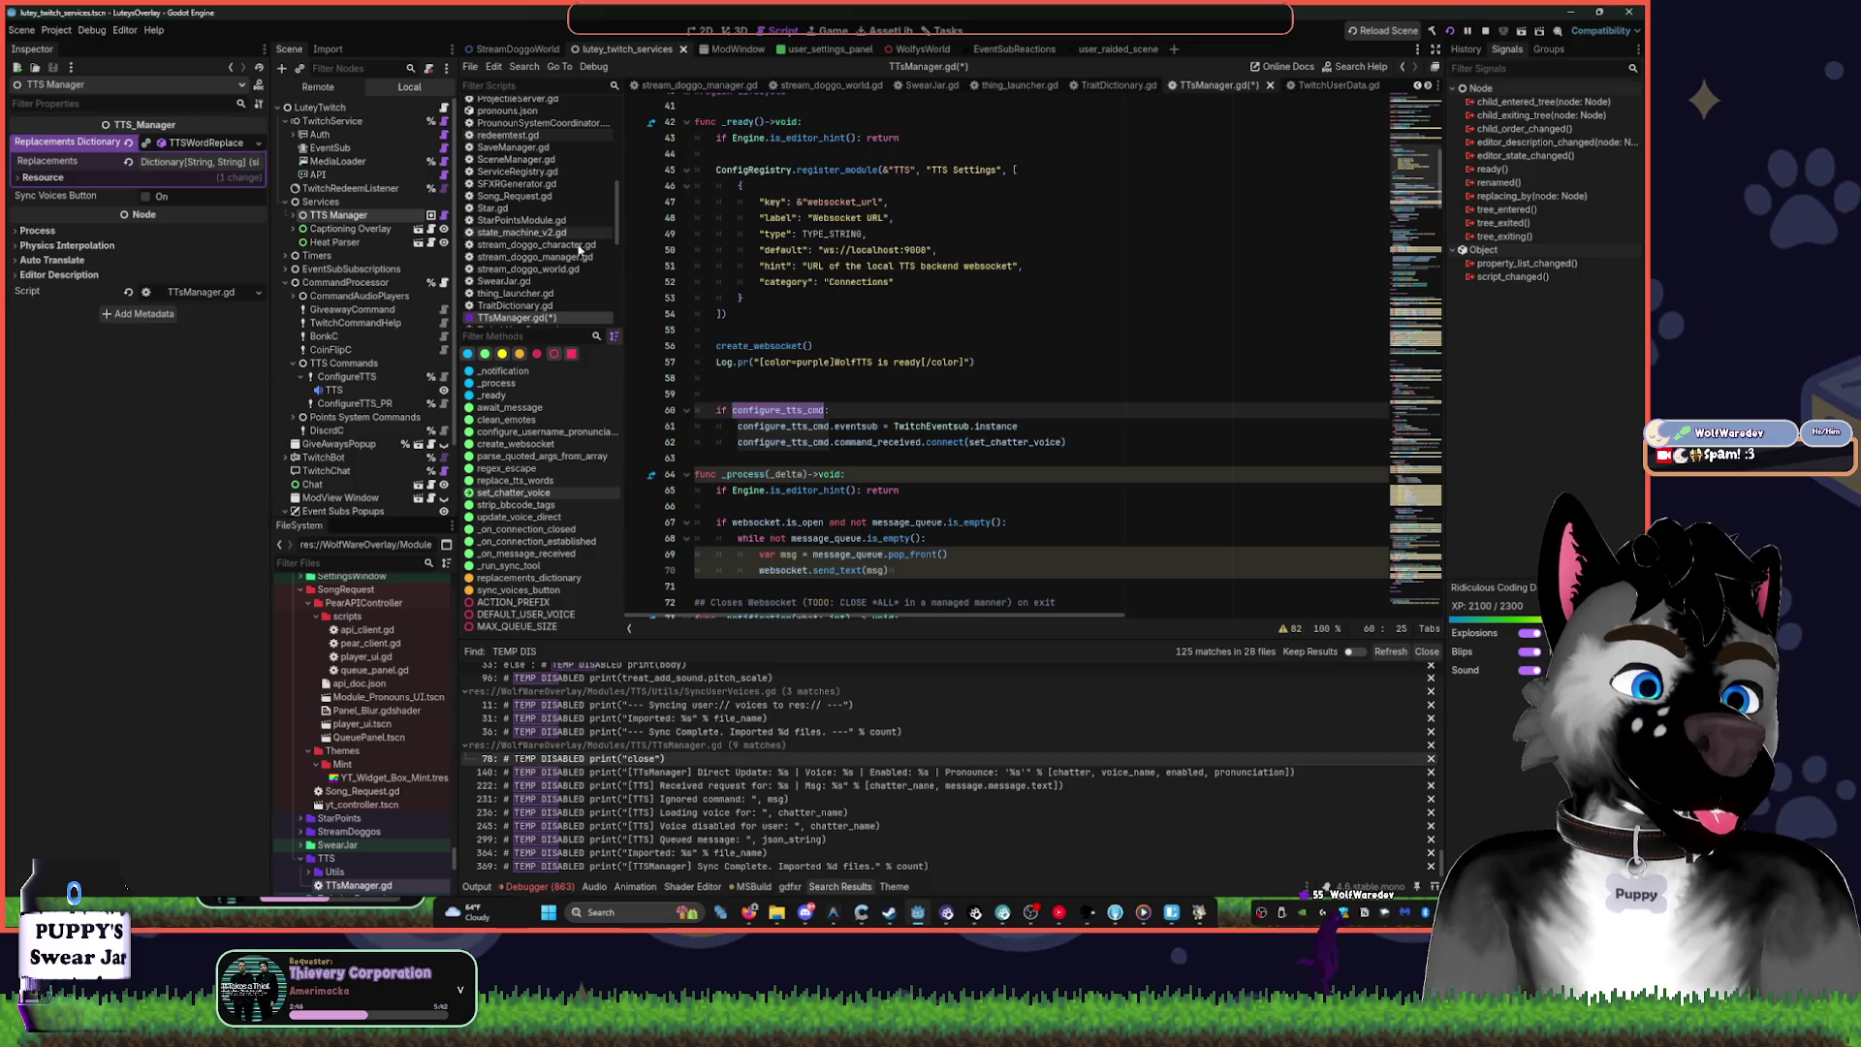
Step: Jump to the disabled Sync Complete print at line 369 of TTsManager.gd
scroll(1023, 302, up, 3)
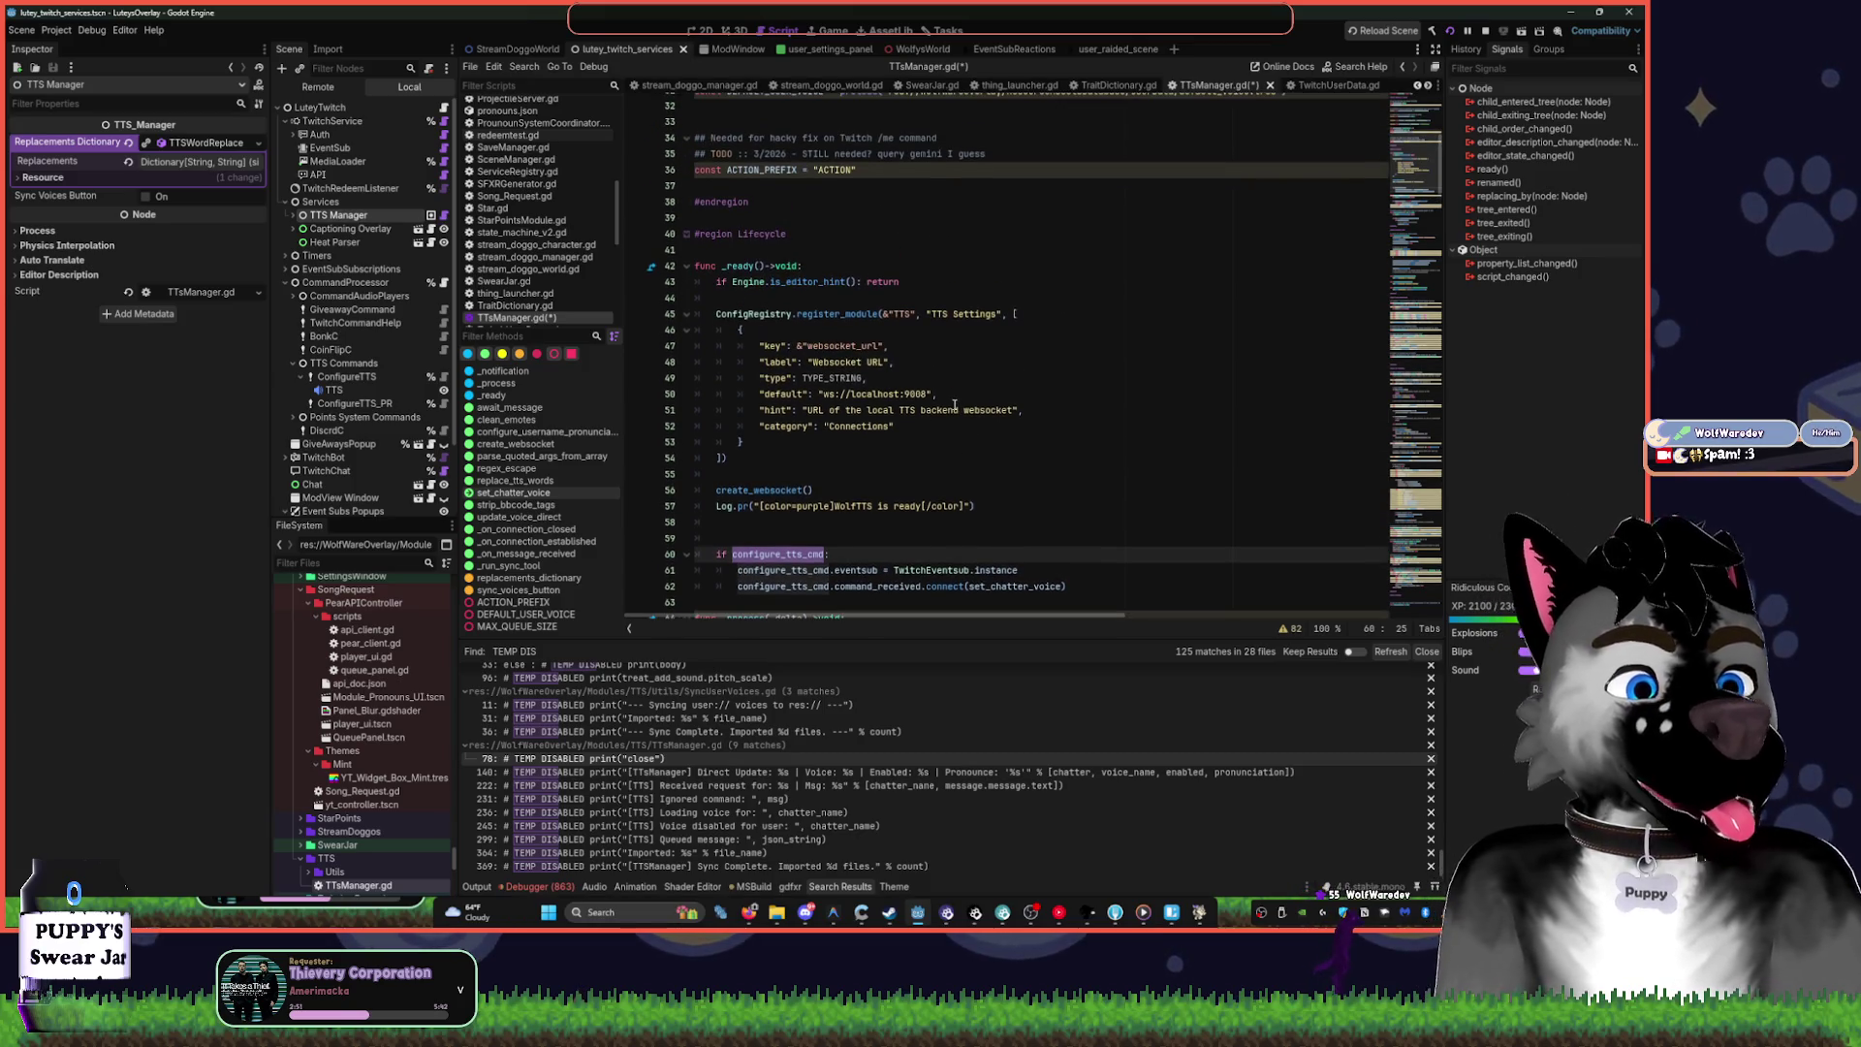
scroll(867, 457, down, 5)
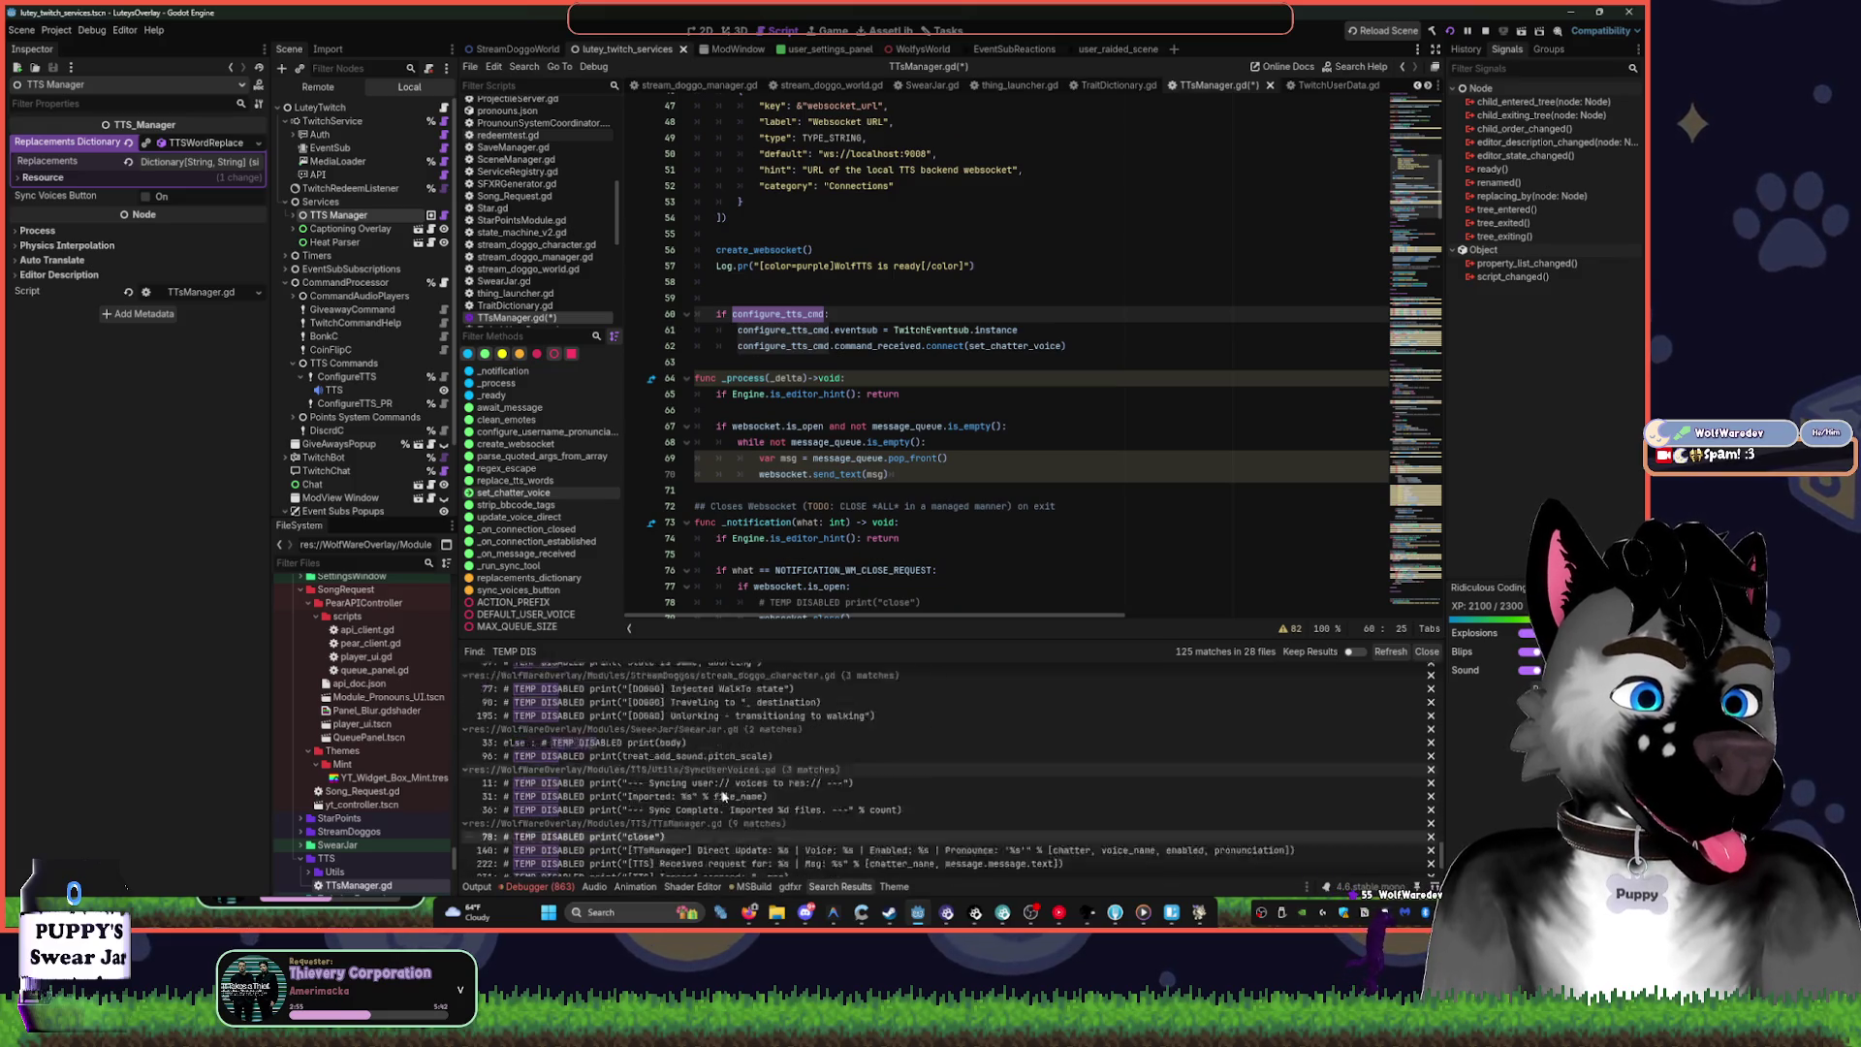
click(718, 865)
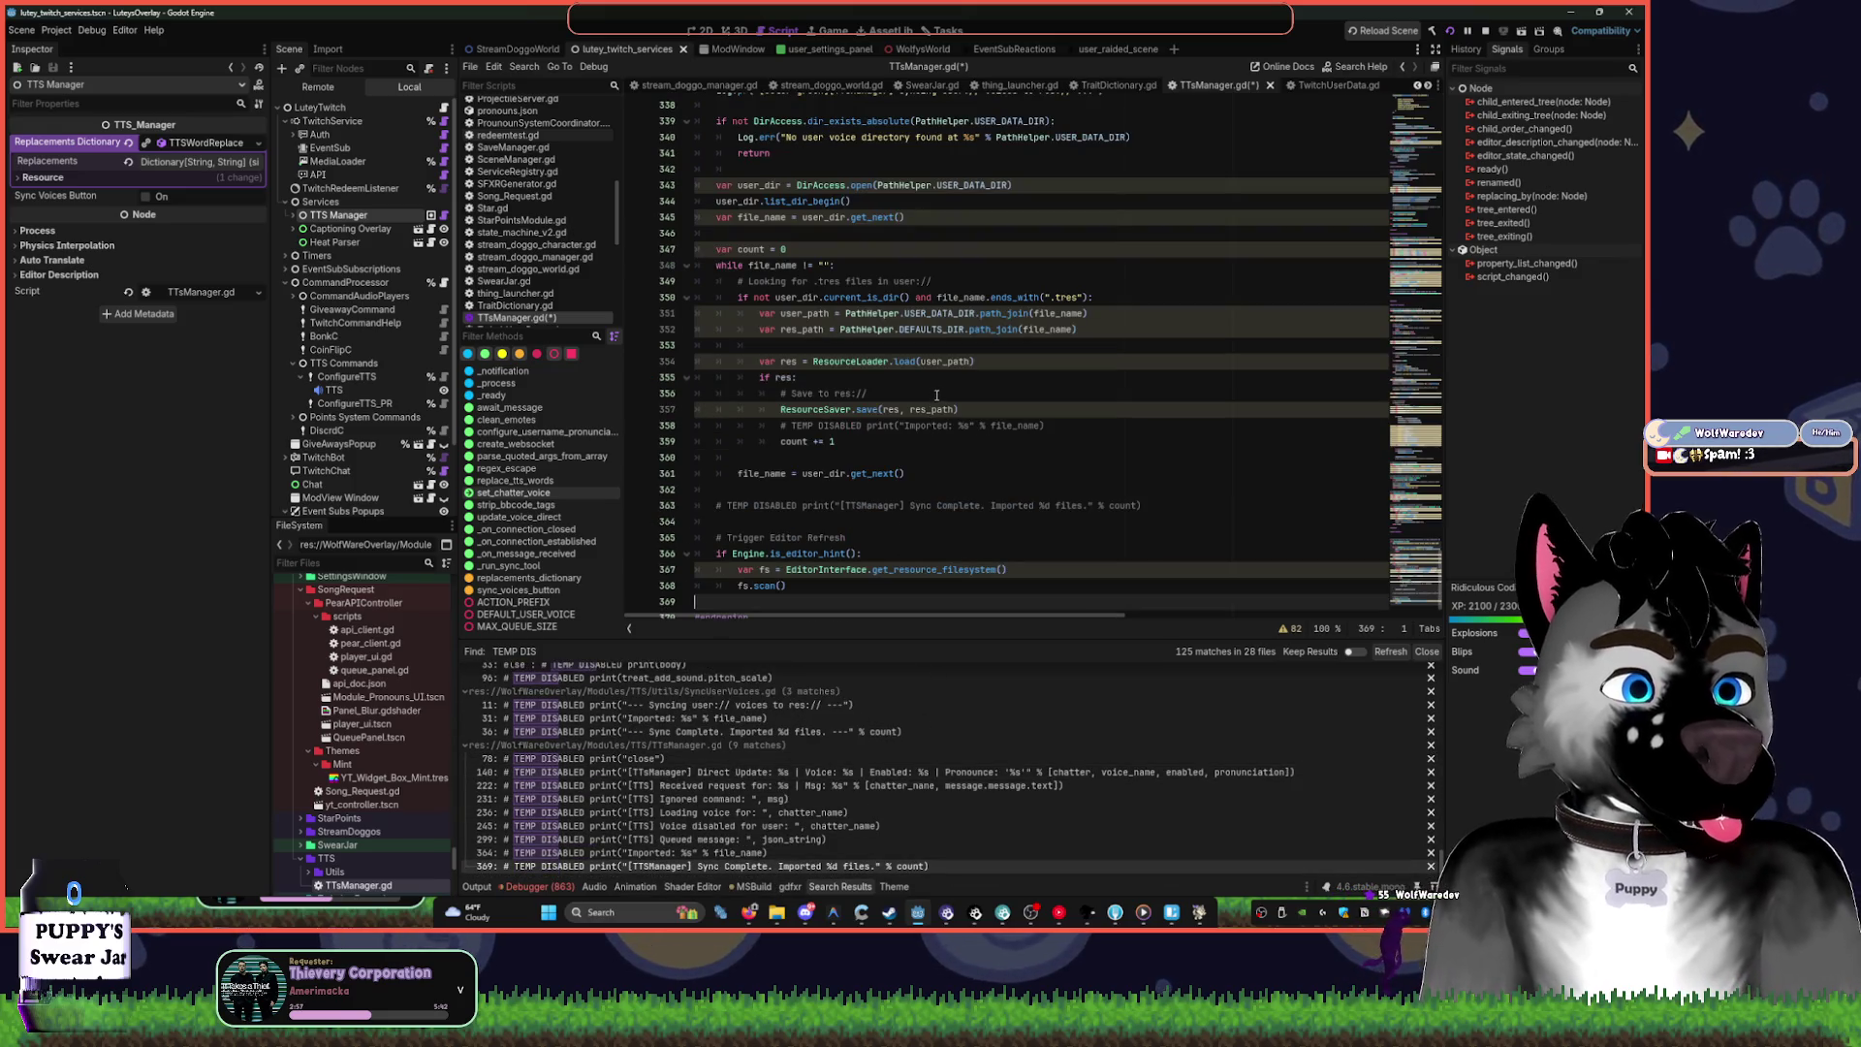
scroll(780, 555, down, 1)
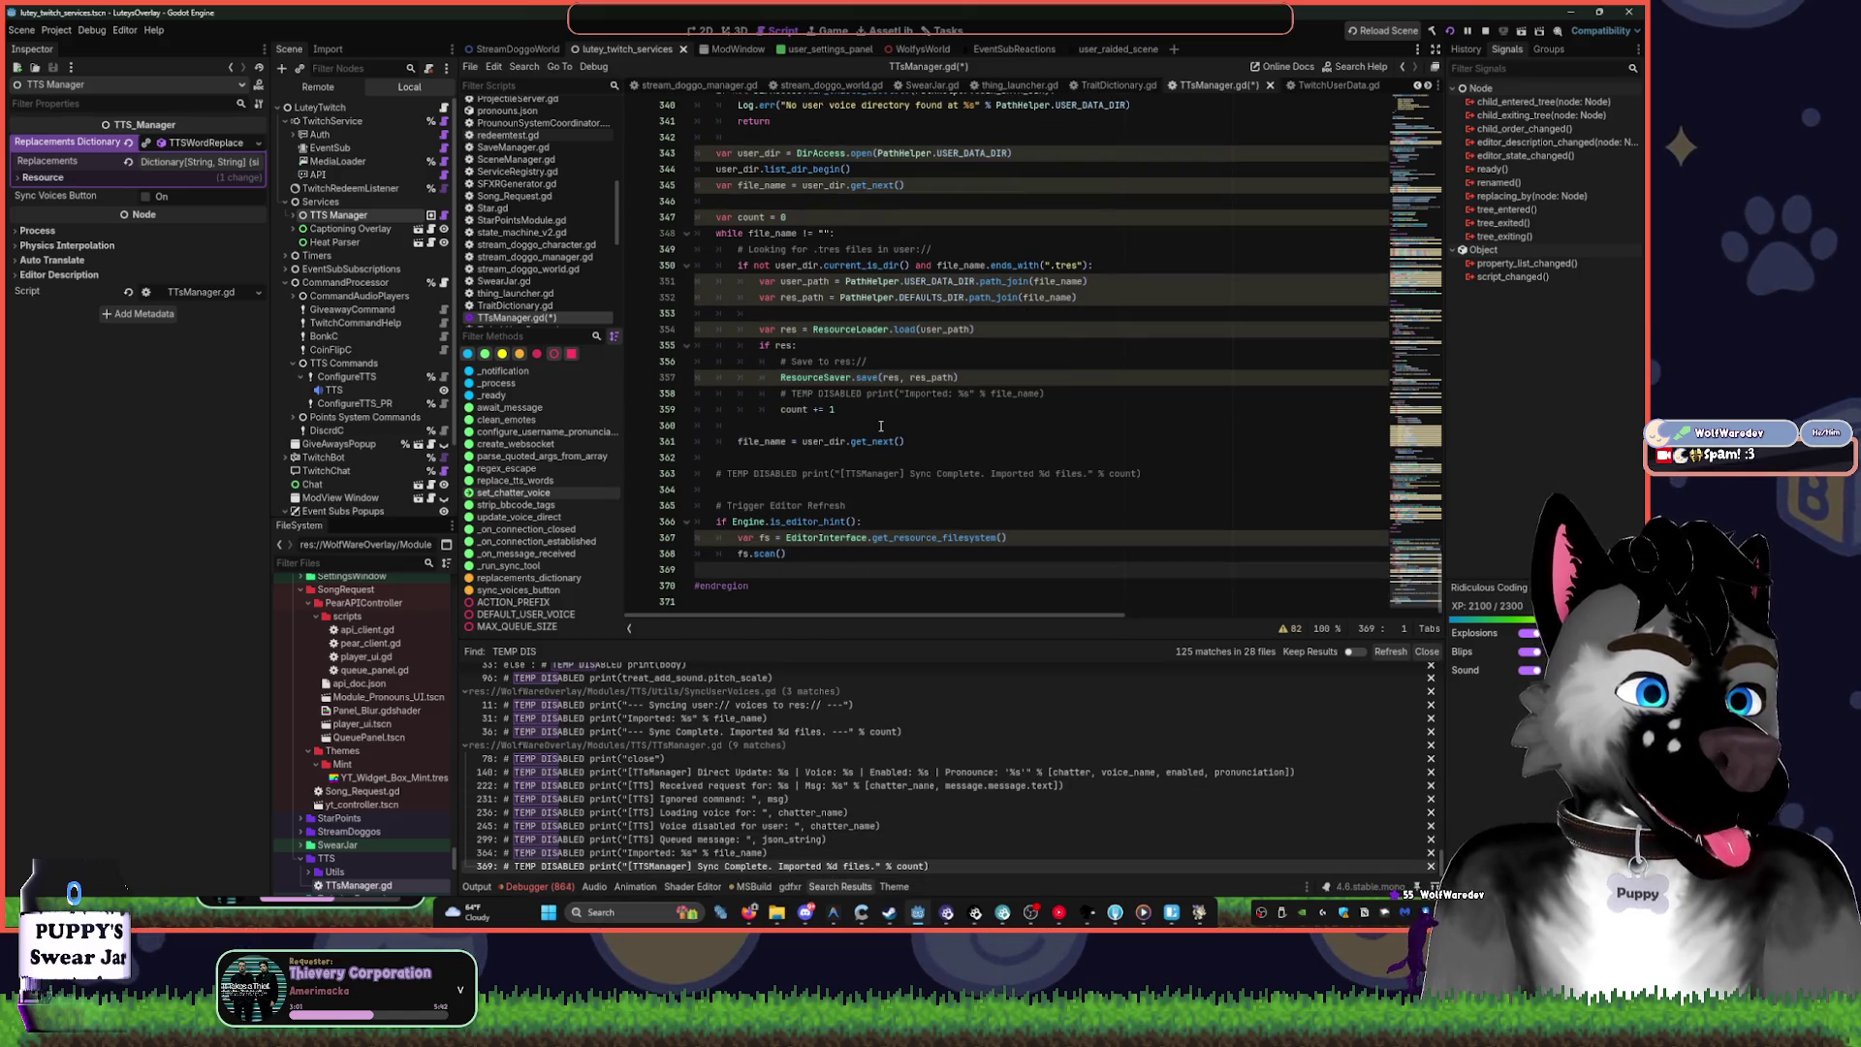
Step: Delete the disabled Sync Complete and Imported prints from the voice sync loop
click(804, 473)
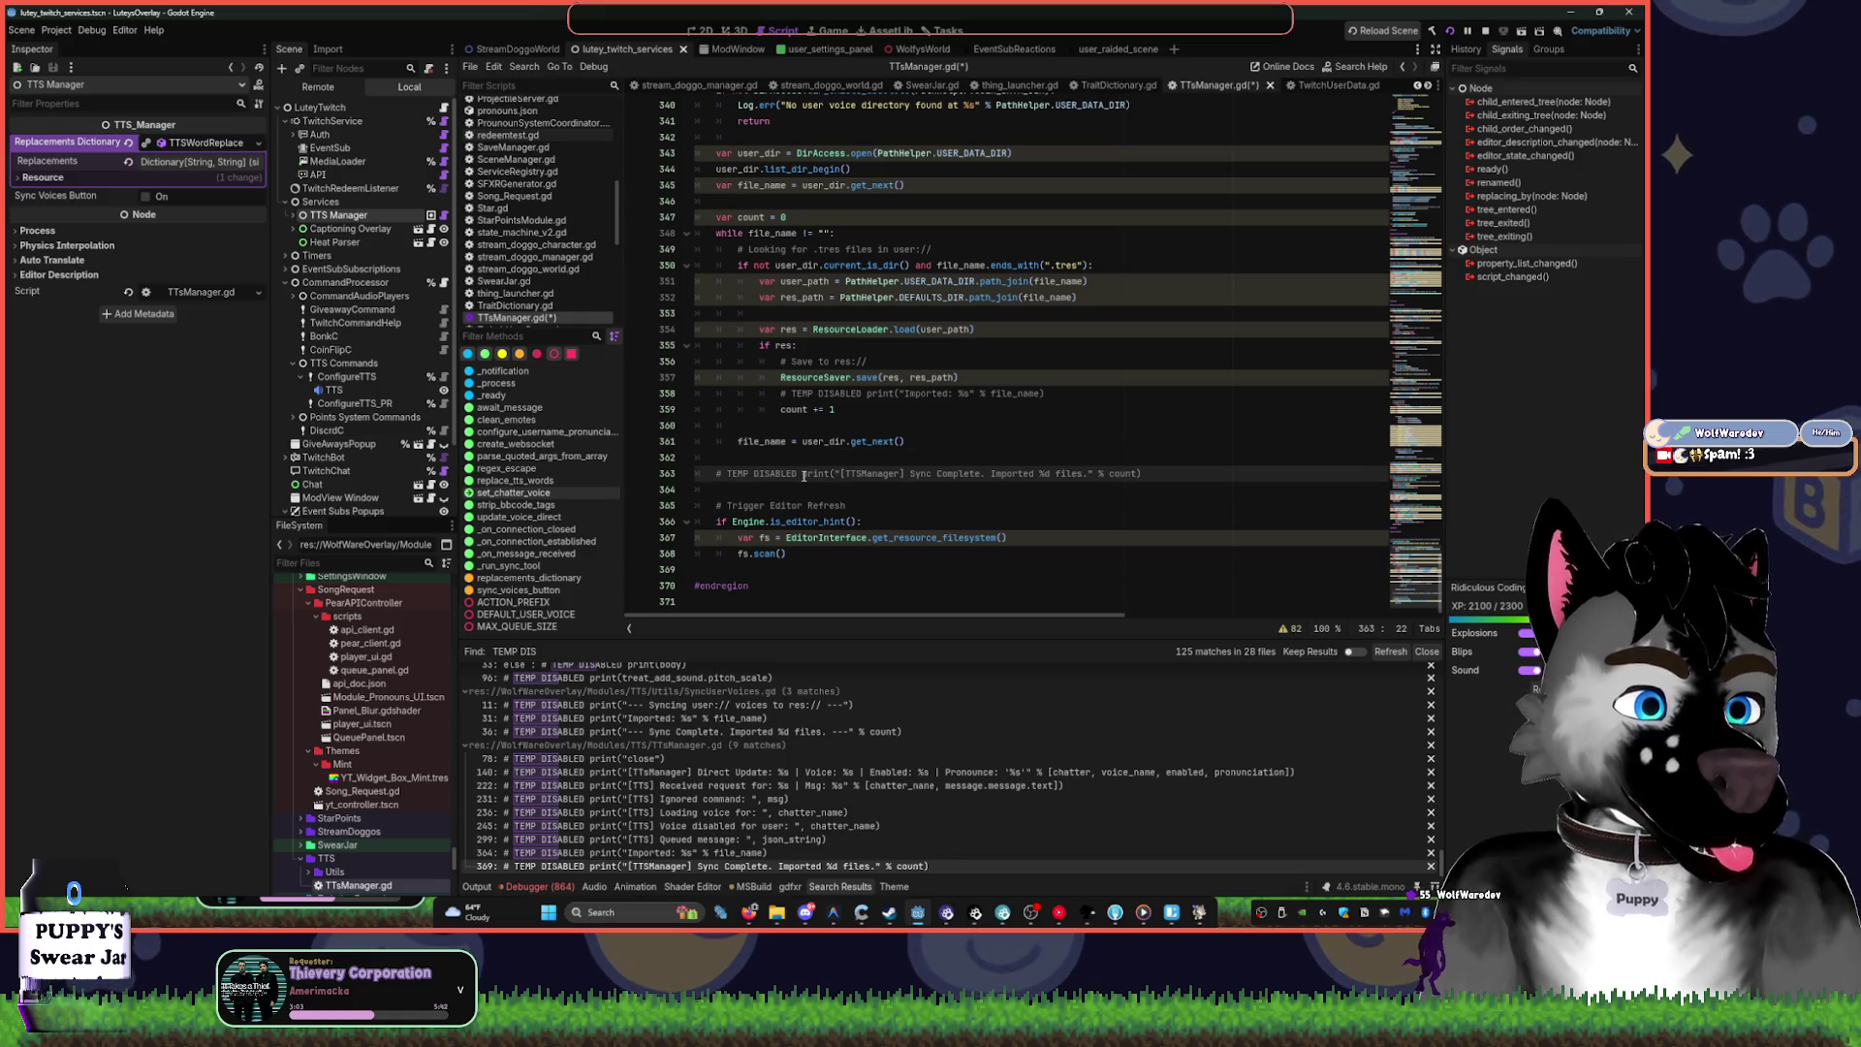
key(Home)
key(shift+End)
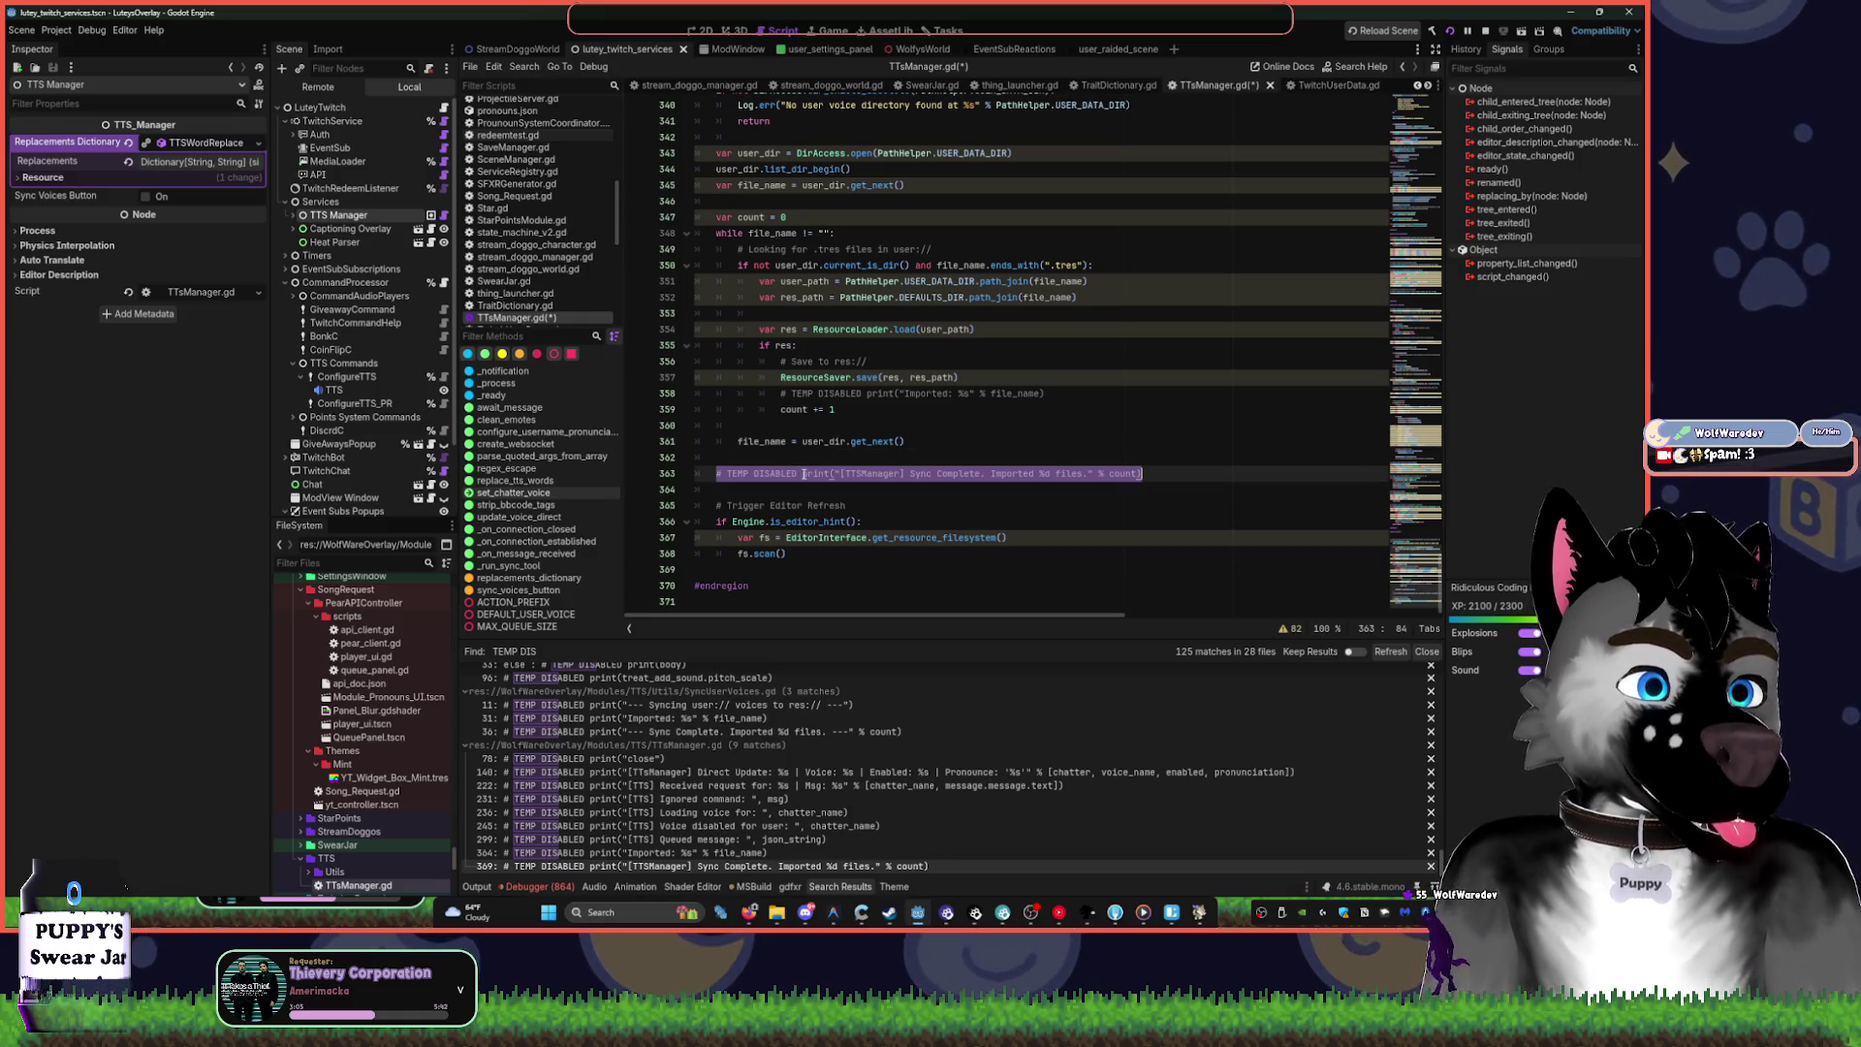
key(Delete)
key(Up)
key(Up)
key(Up)
key(shift+End)
key(Delete)
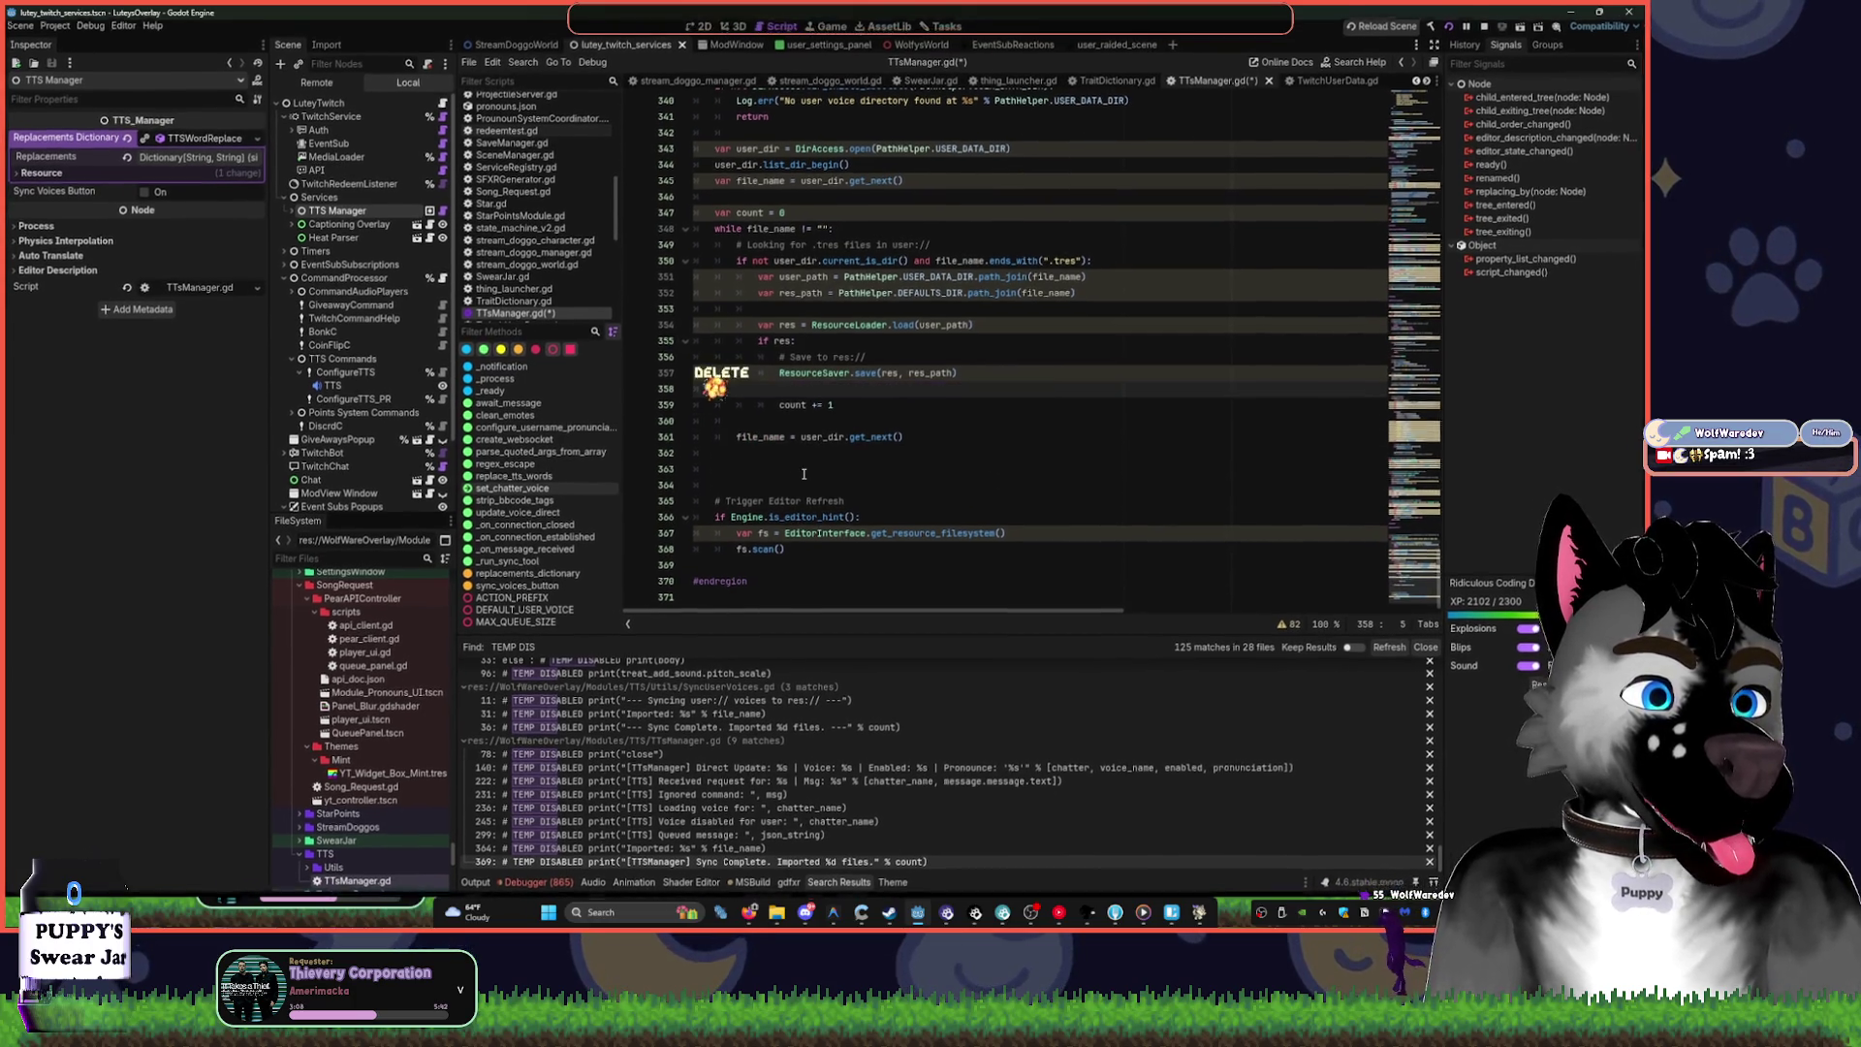
key(Up)
key(Up)
key(Up)
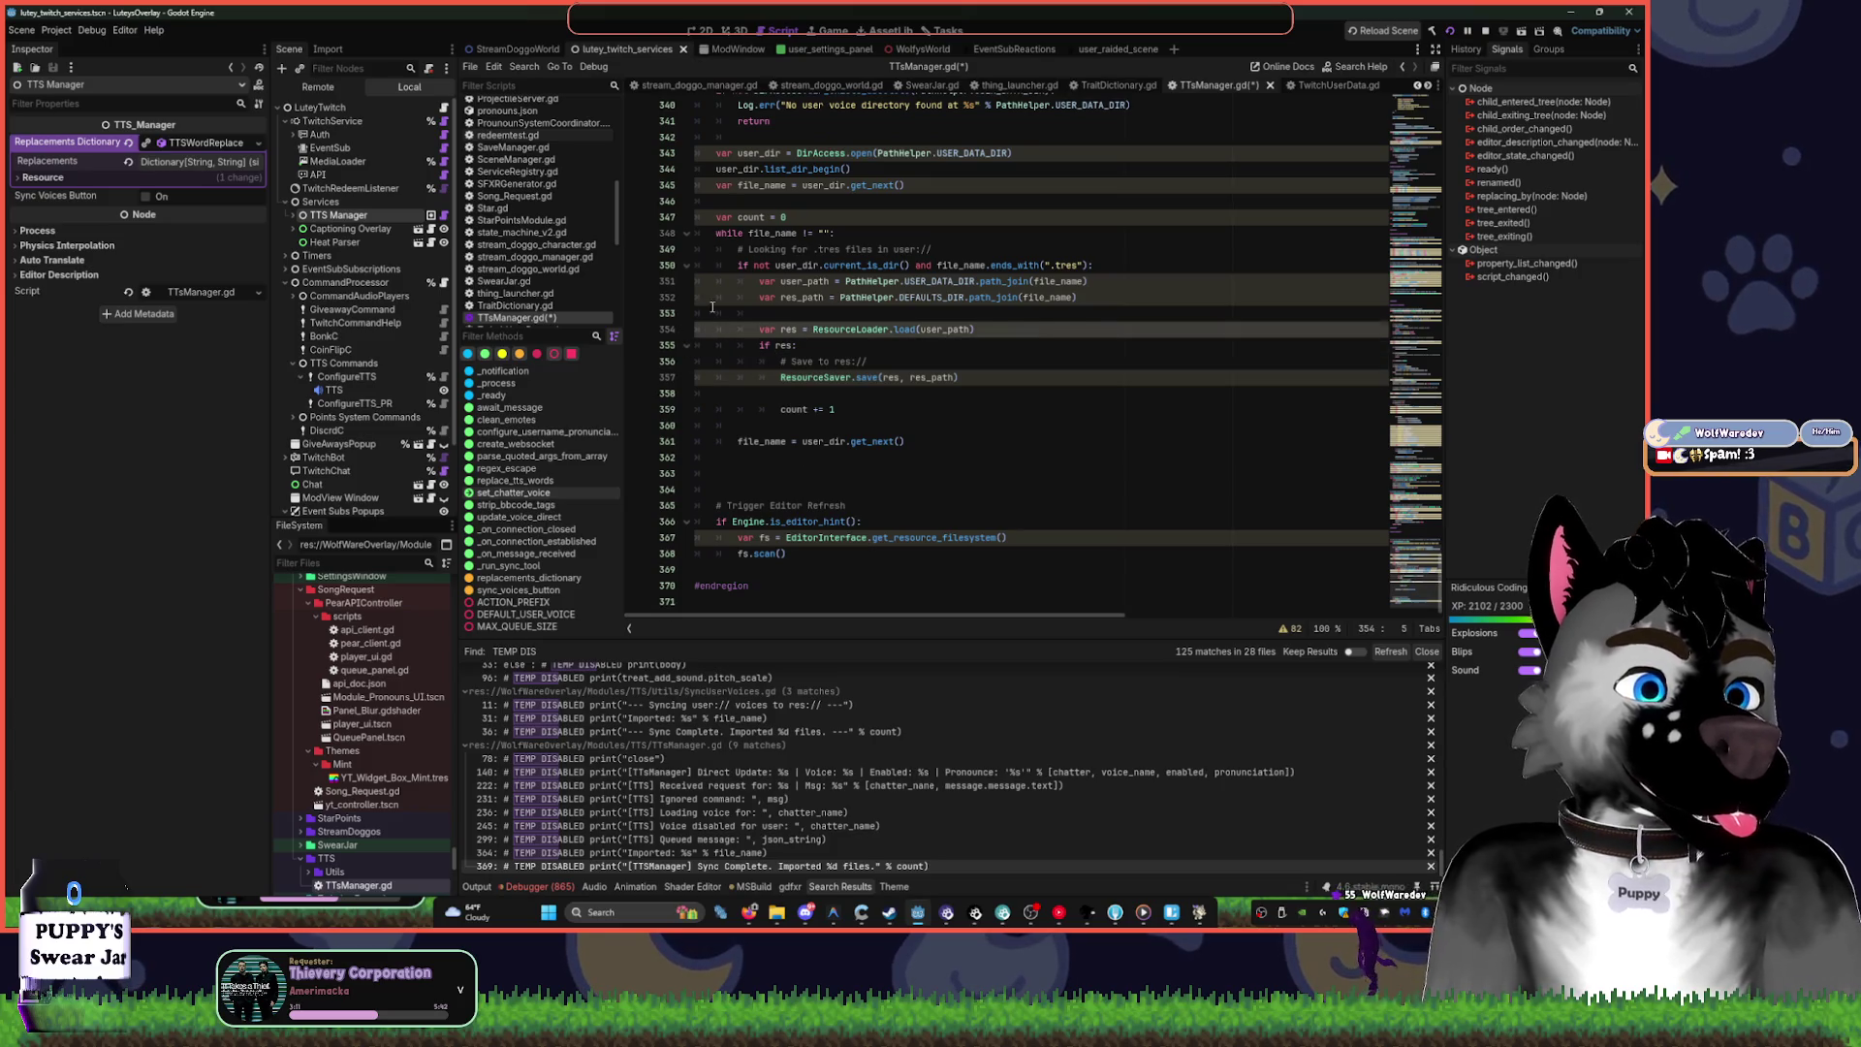
Step: Open PathHelper.gd from the PathHelper reference in the directory check's error message
scroll(725, 291, up, 3)
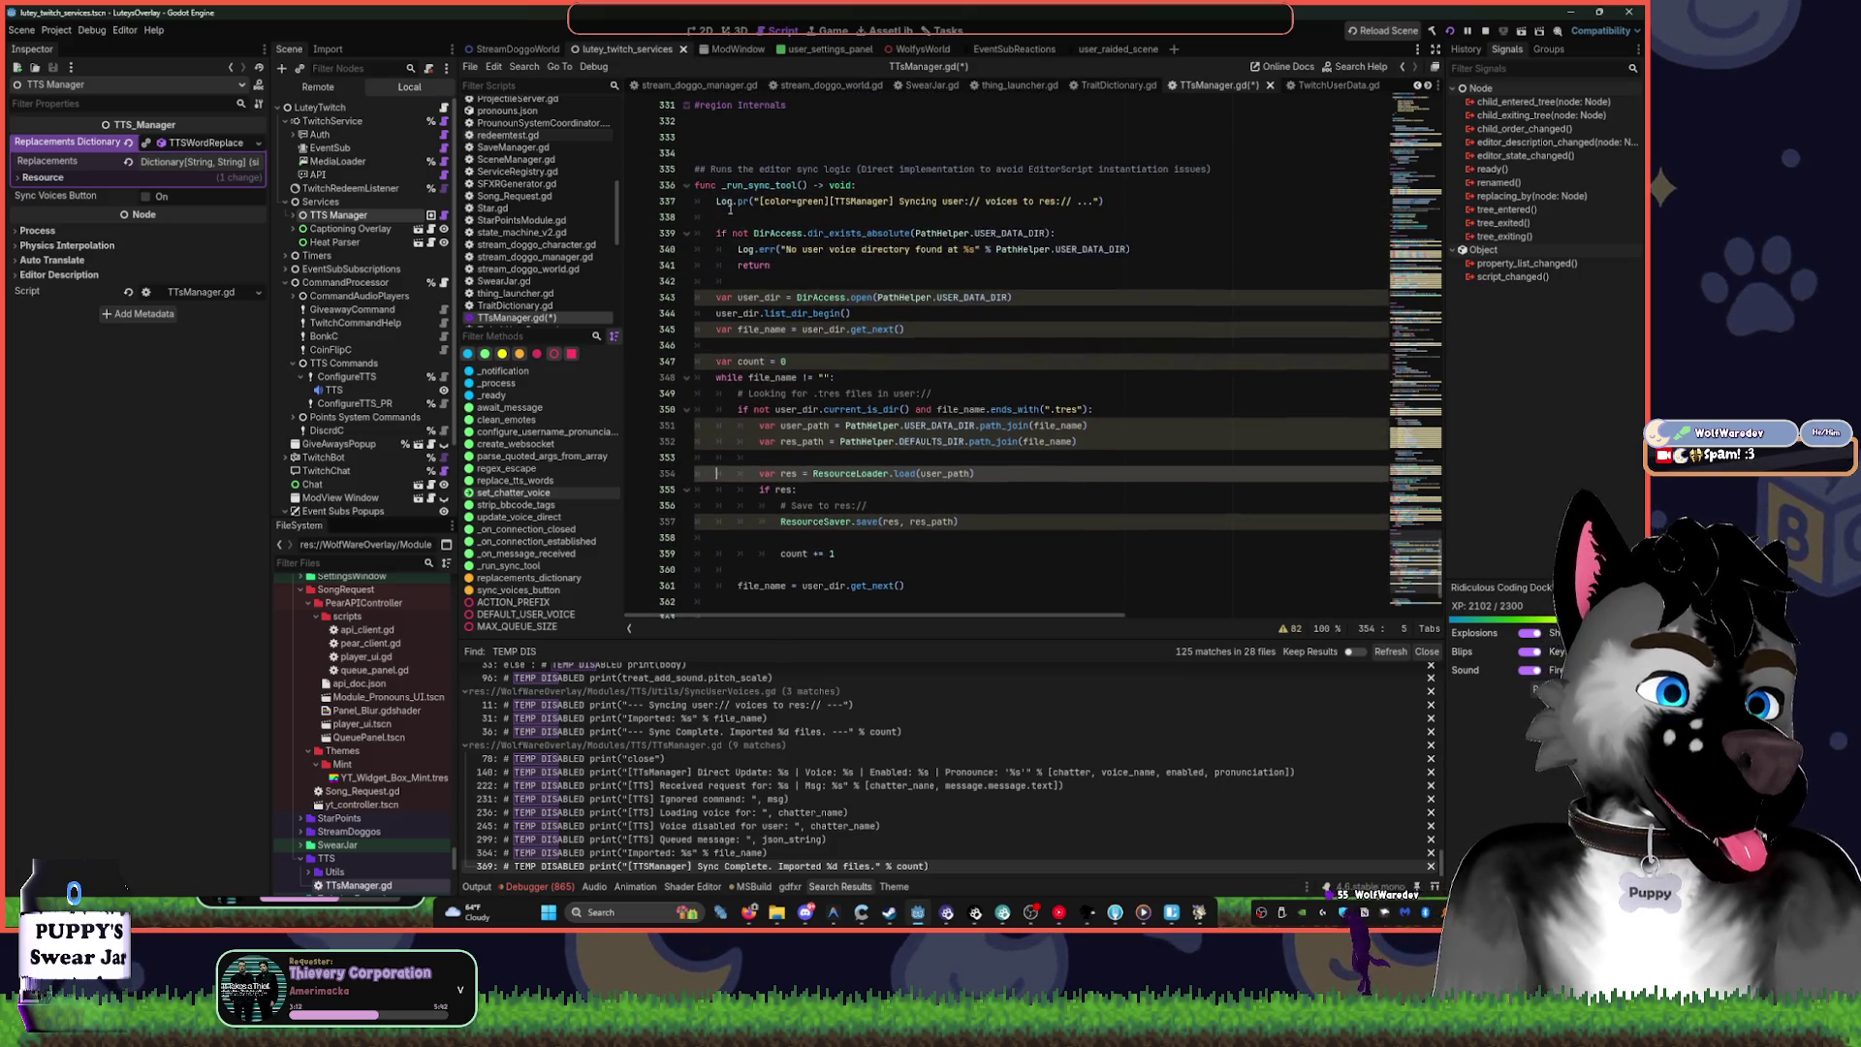
click(686, 185)
scroll(818, 552, up, 10)
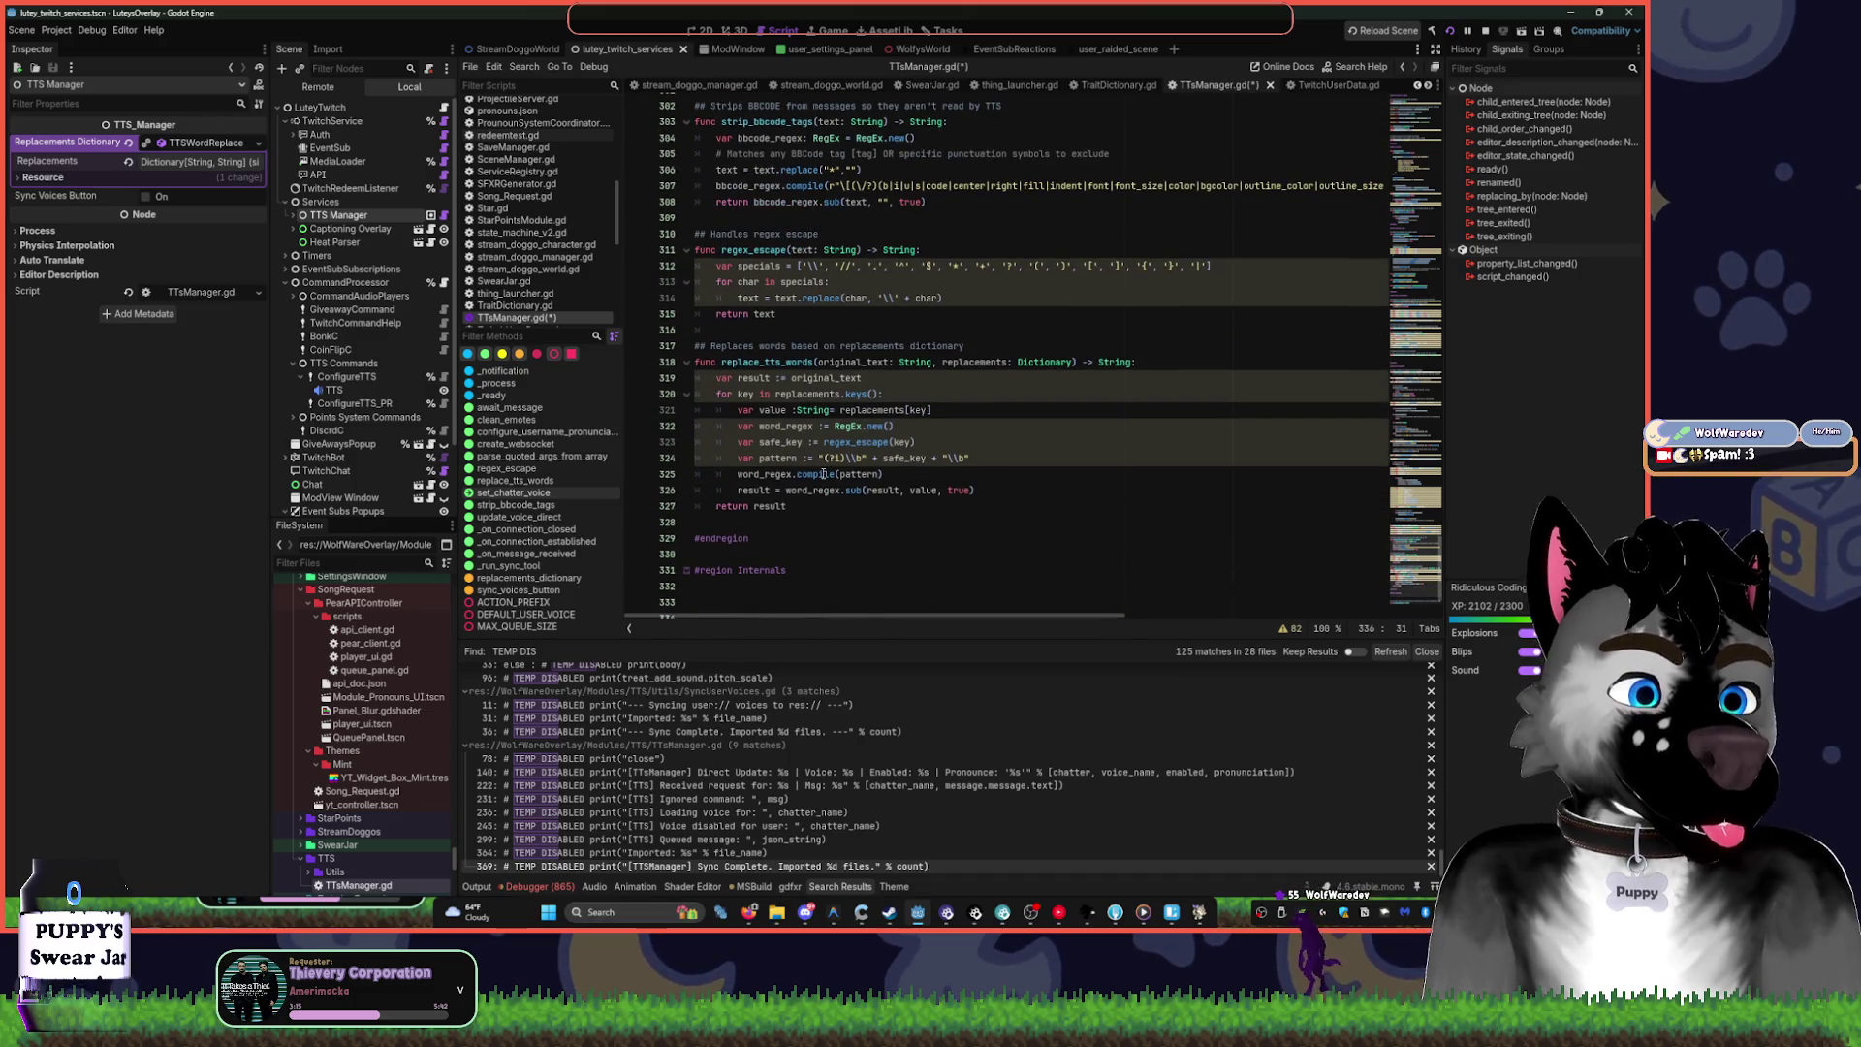
scroll(818, 553, down, 1)
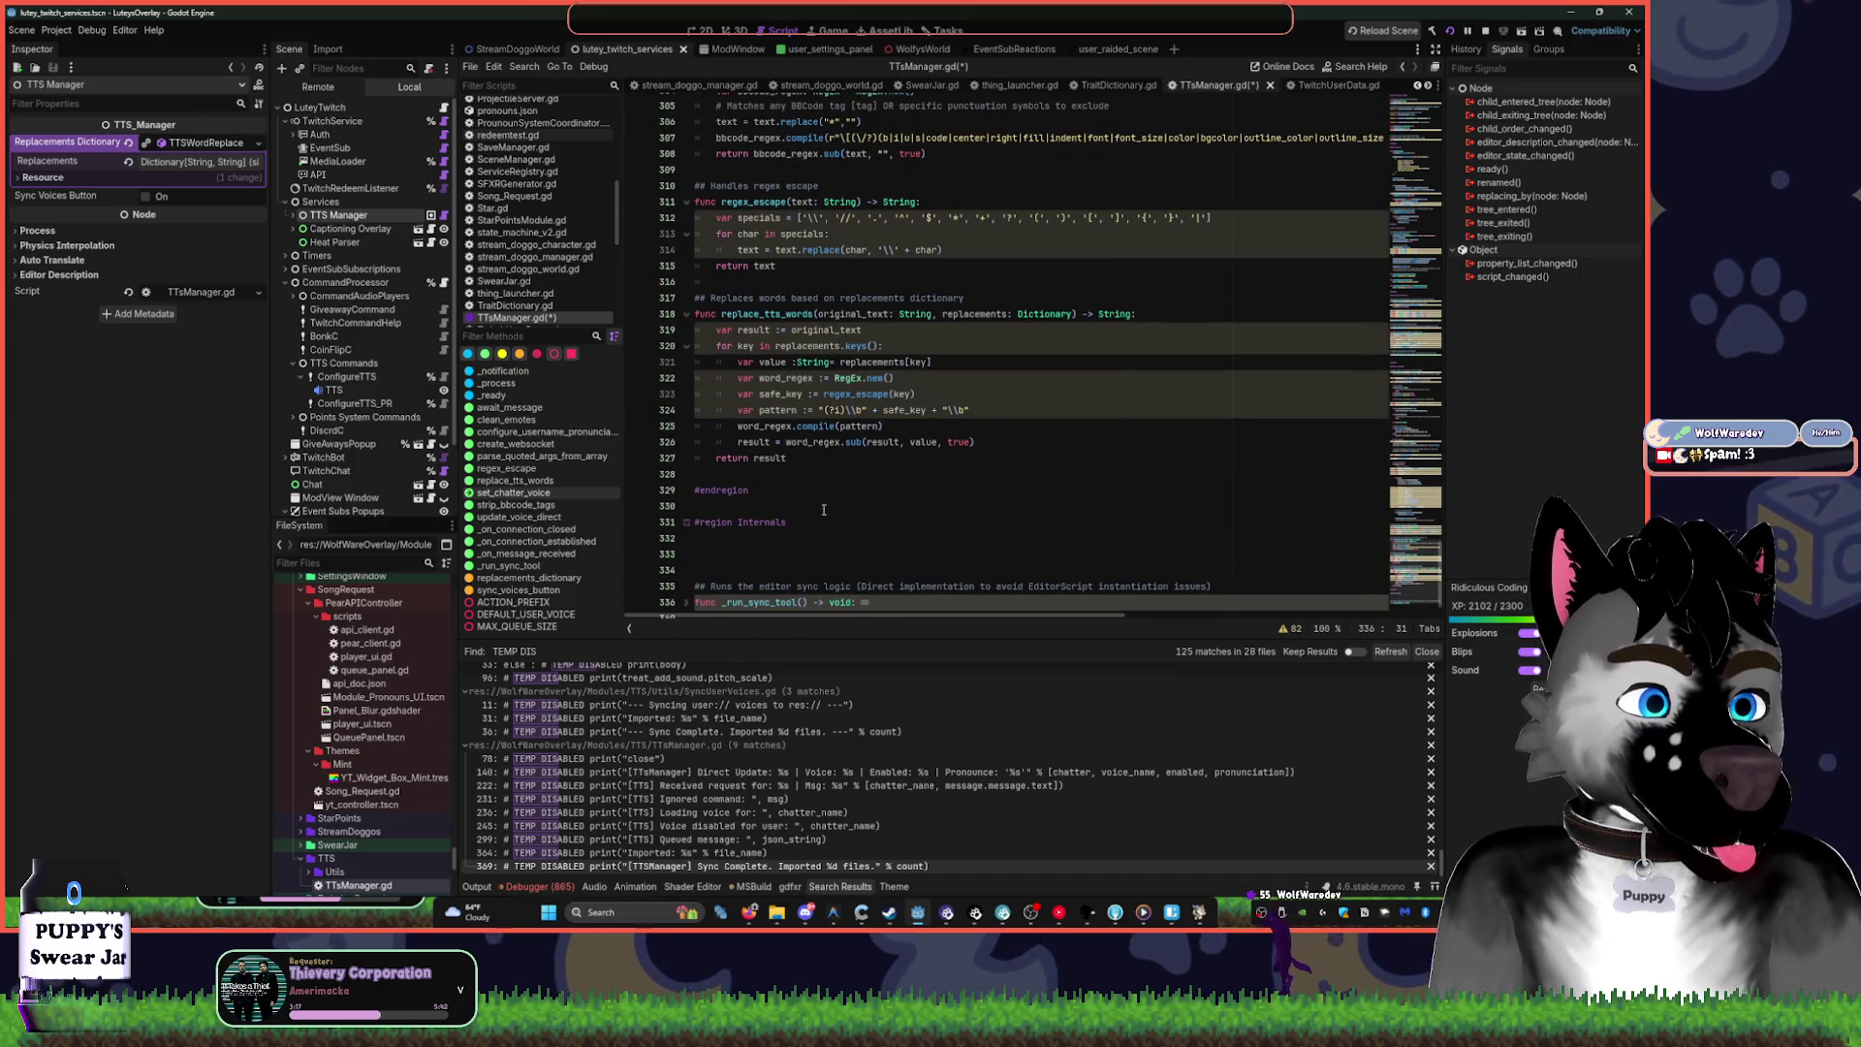
scroll(824, 485, down, 1)
click(686, 553)
scroll(908, 419, down, 3)
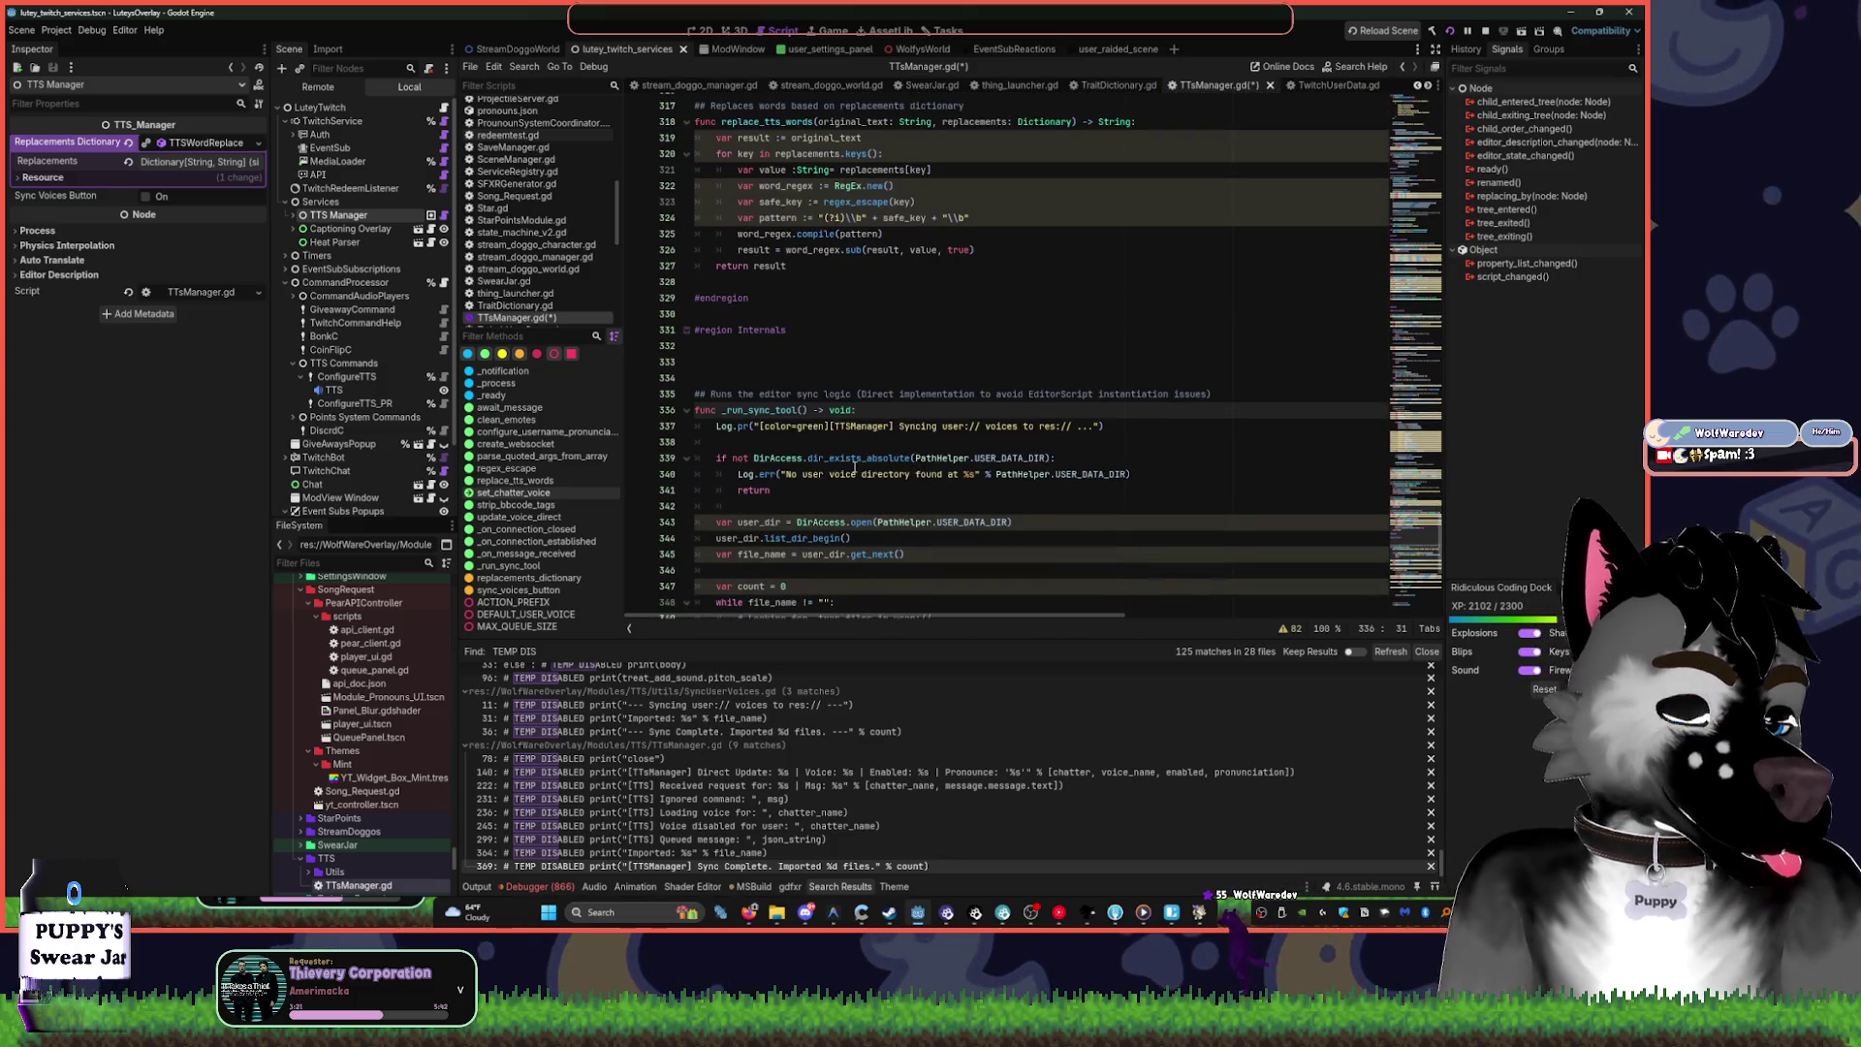
mouse_move(853, 469)
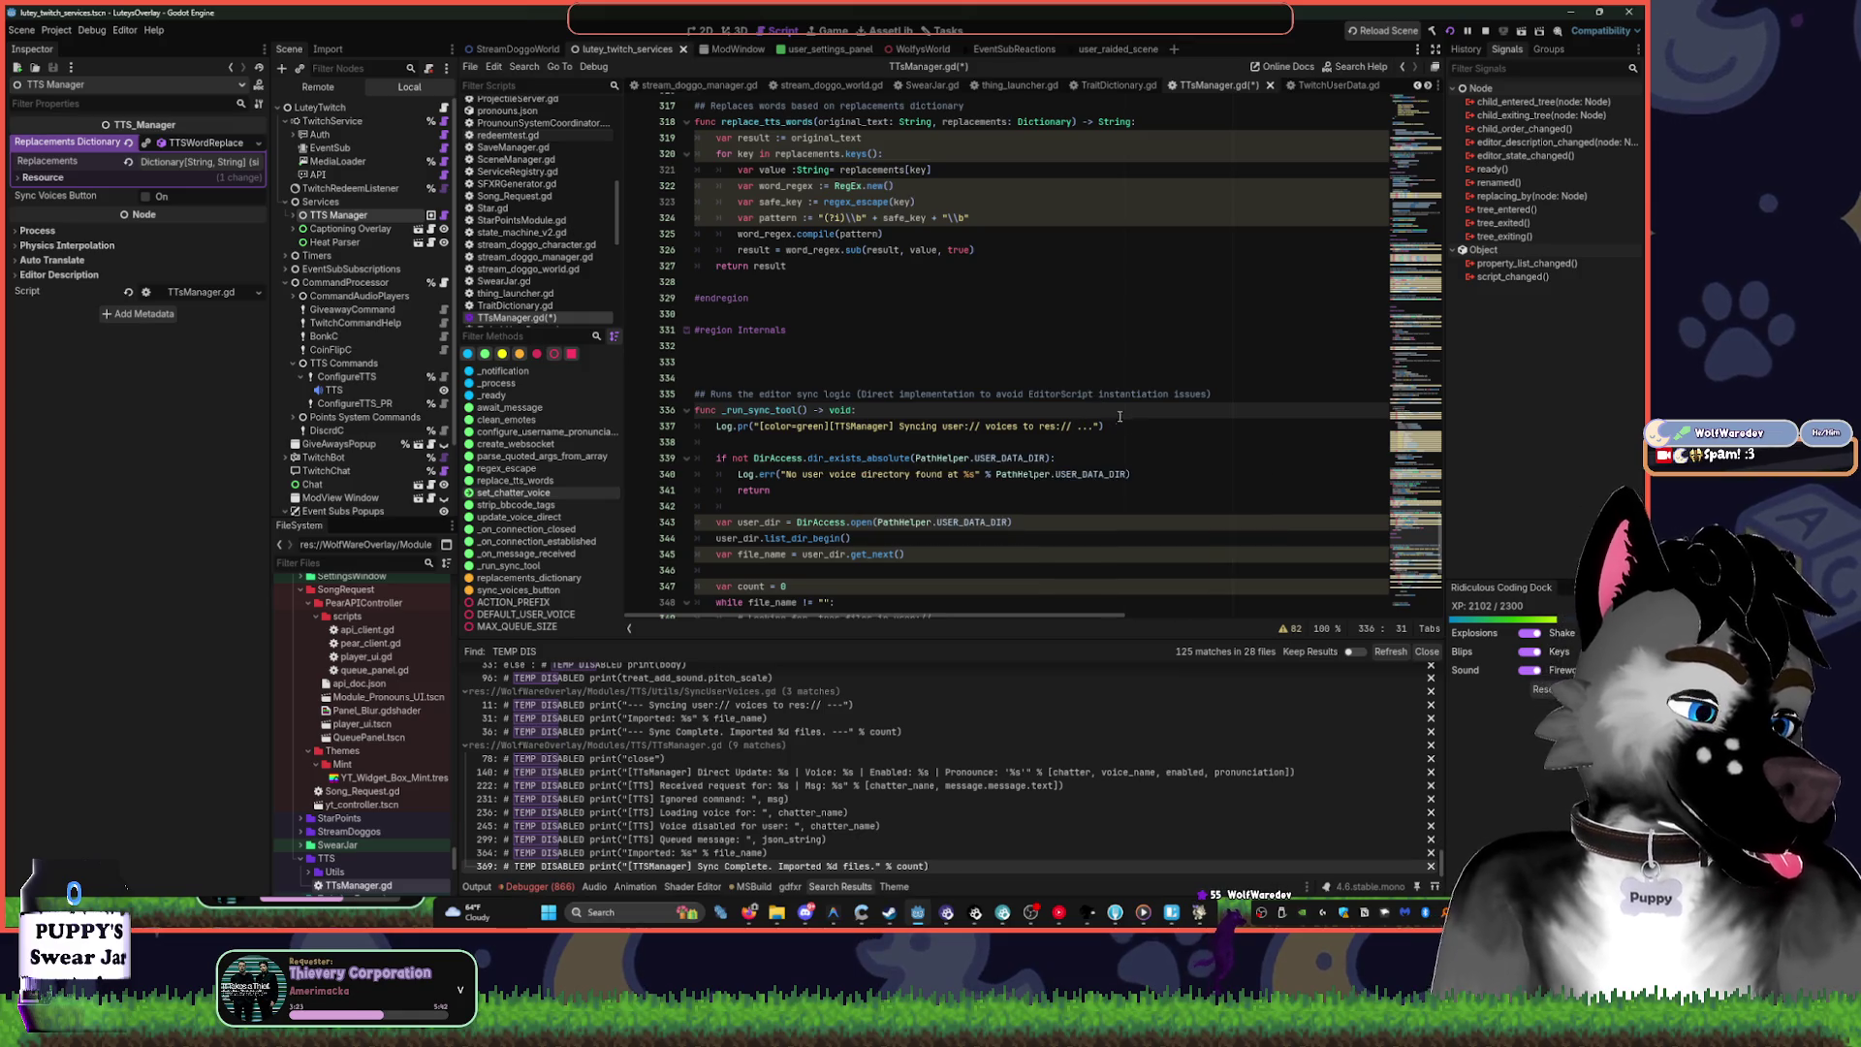
click(1040, 499)
click(1023, 476)
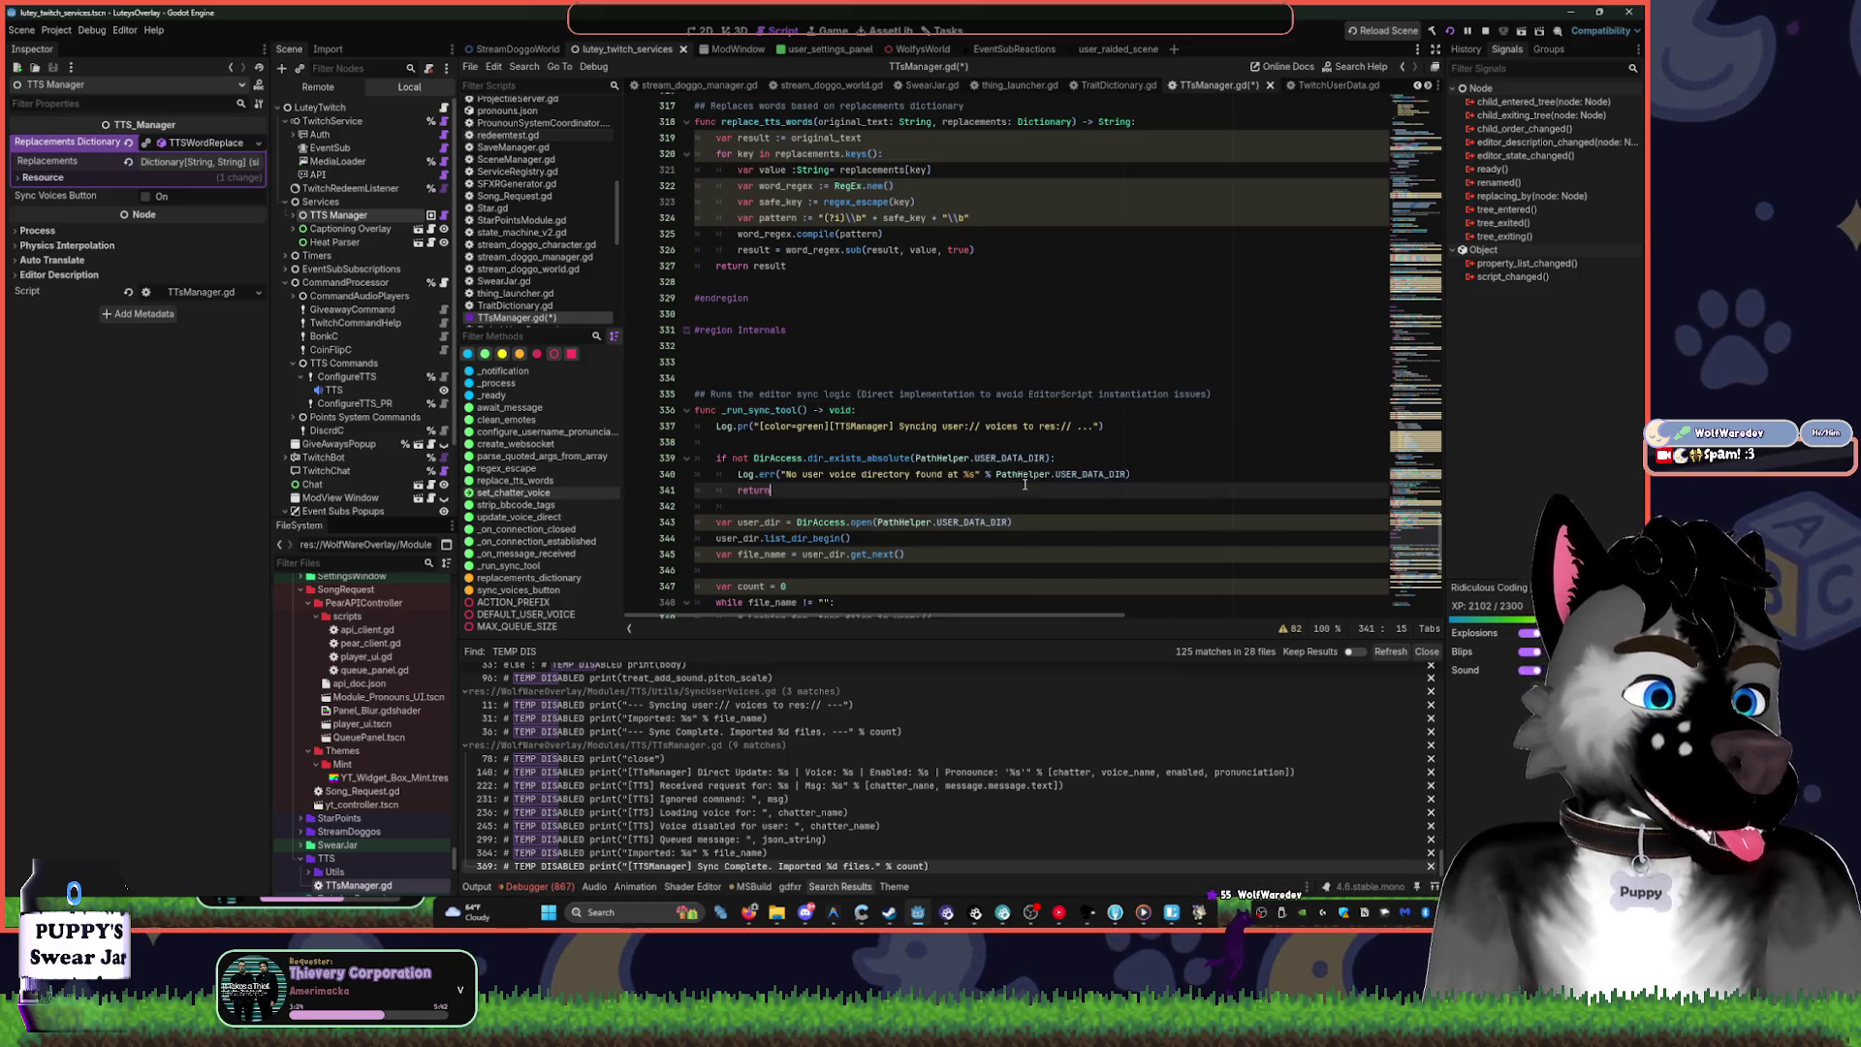
ctrl+click(1023, 481)
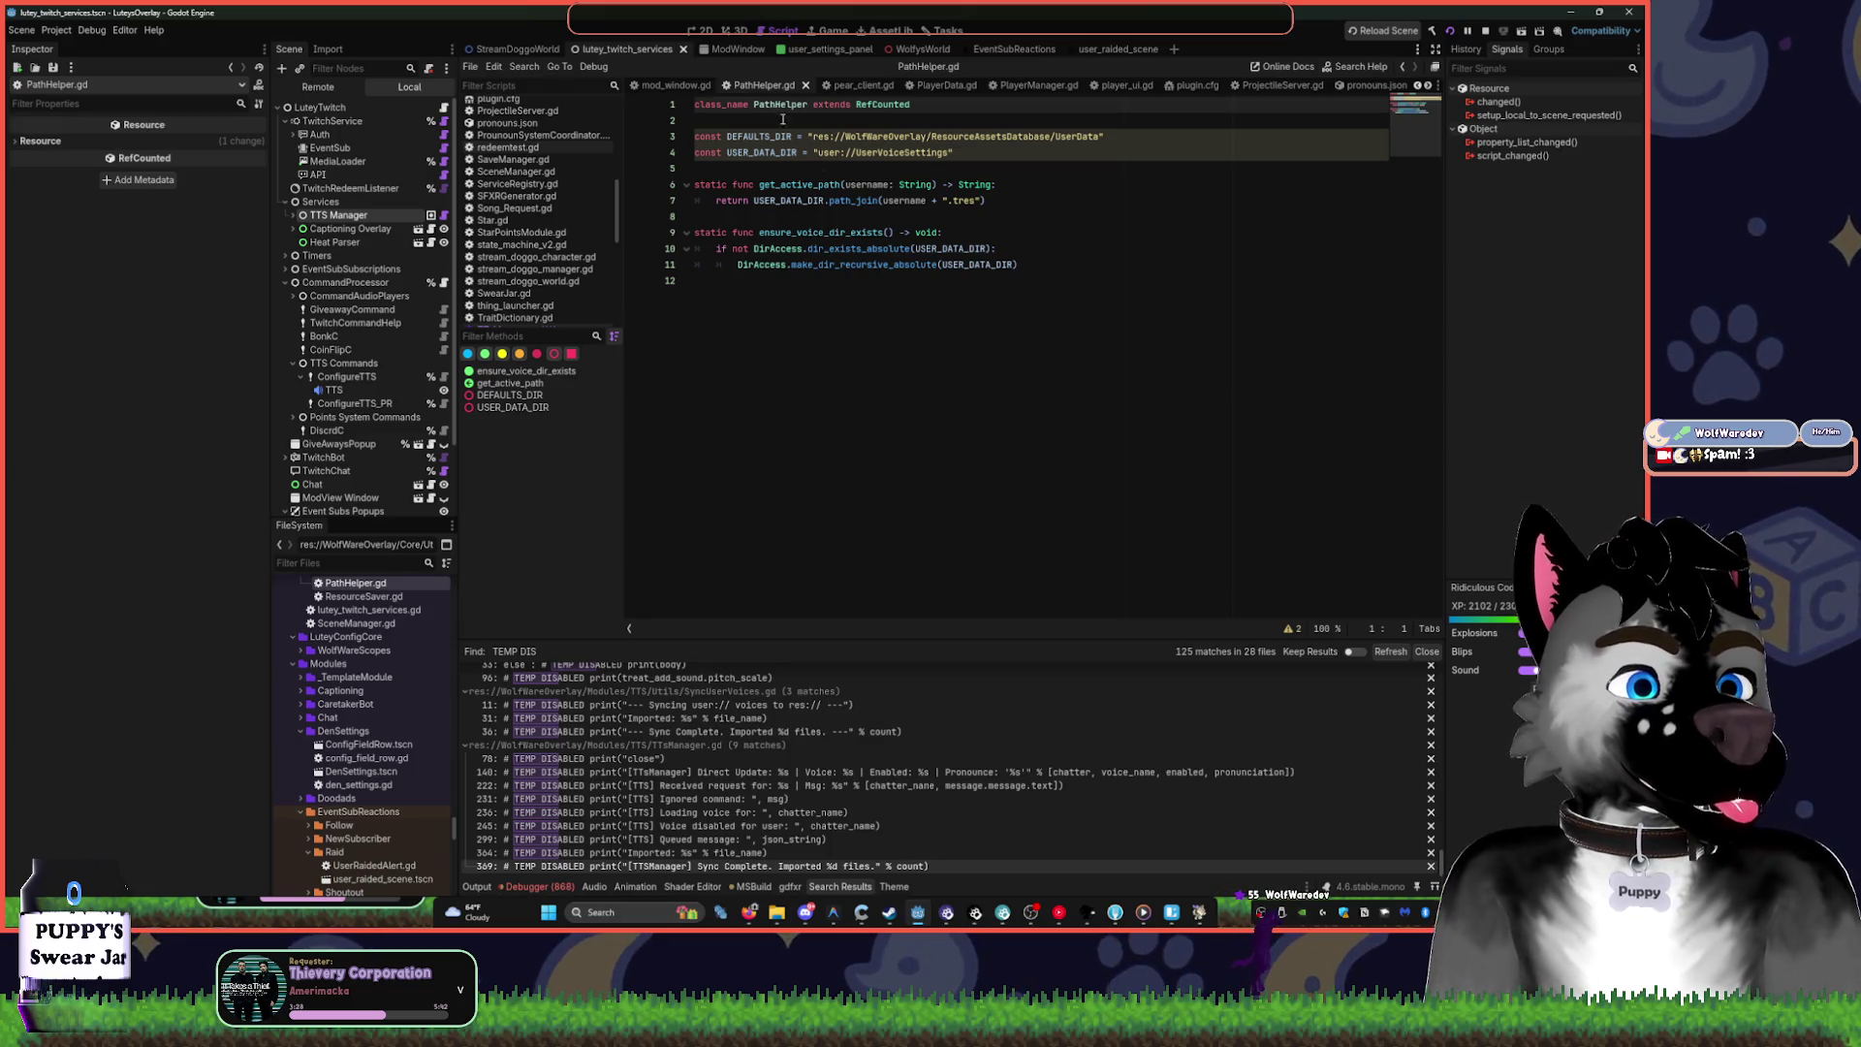
Step: Add '# TODO: Must link to the new config system' below PathHelper's class name, then return to TTsManager.gd
click(725, 113)
key(Return)
key(Return)
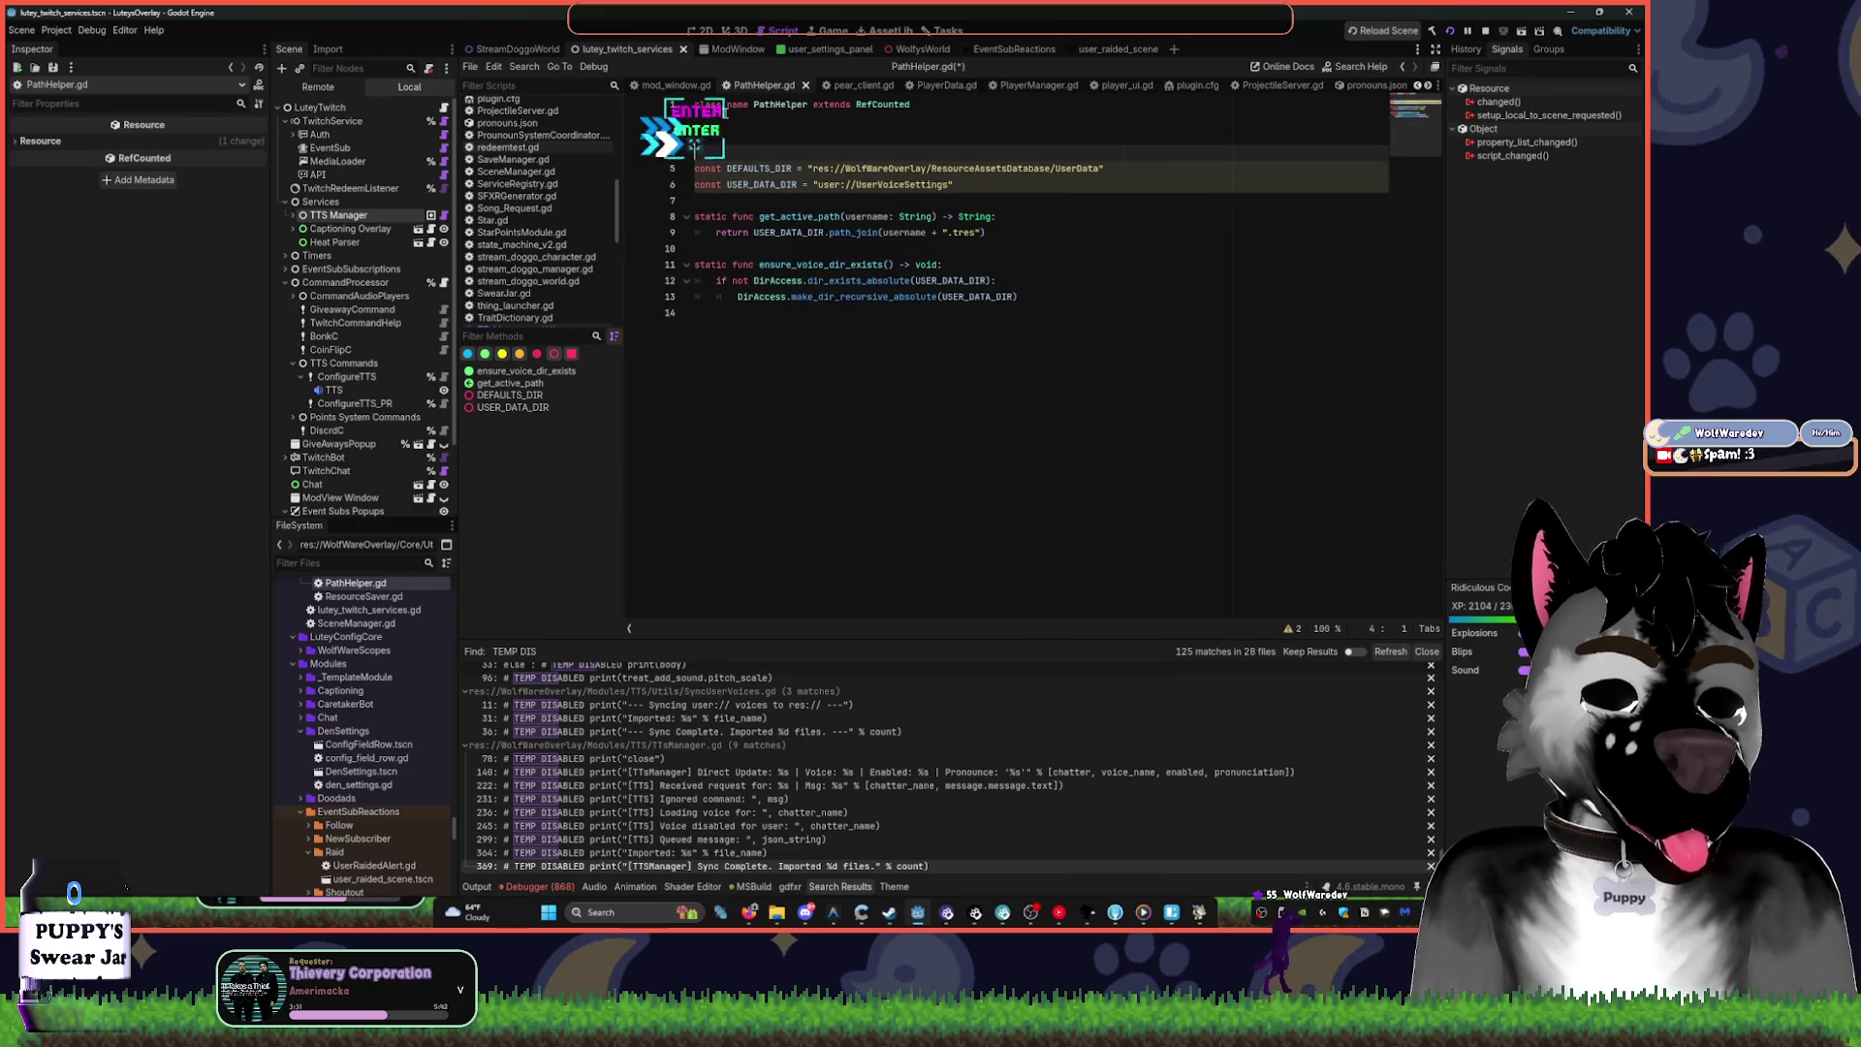
text(# TODO: Must link to )
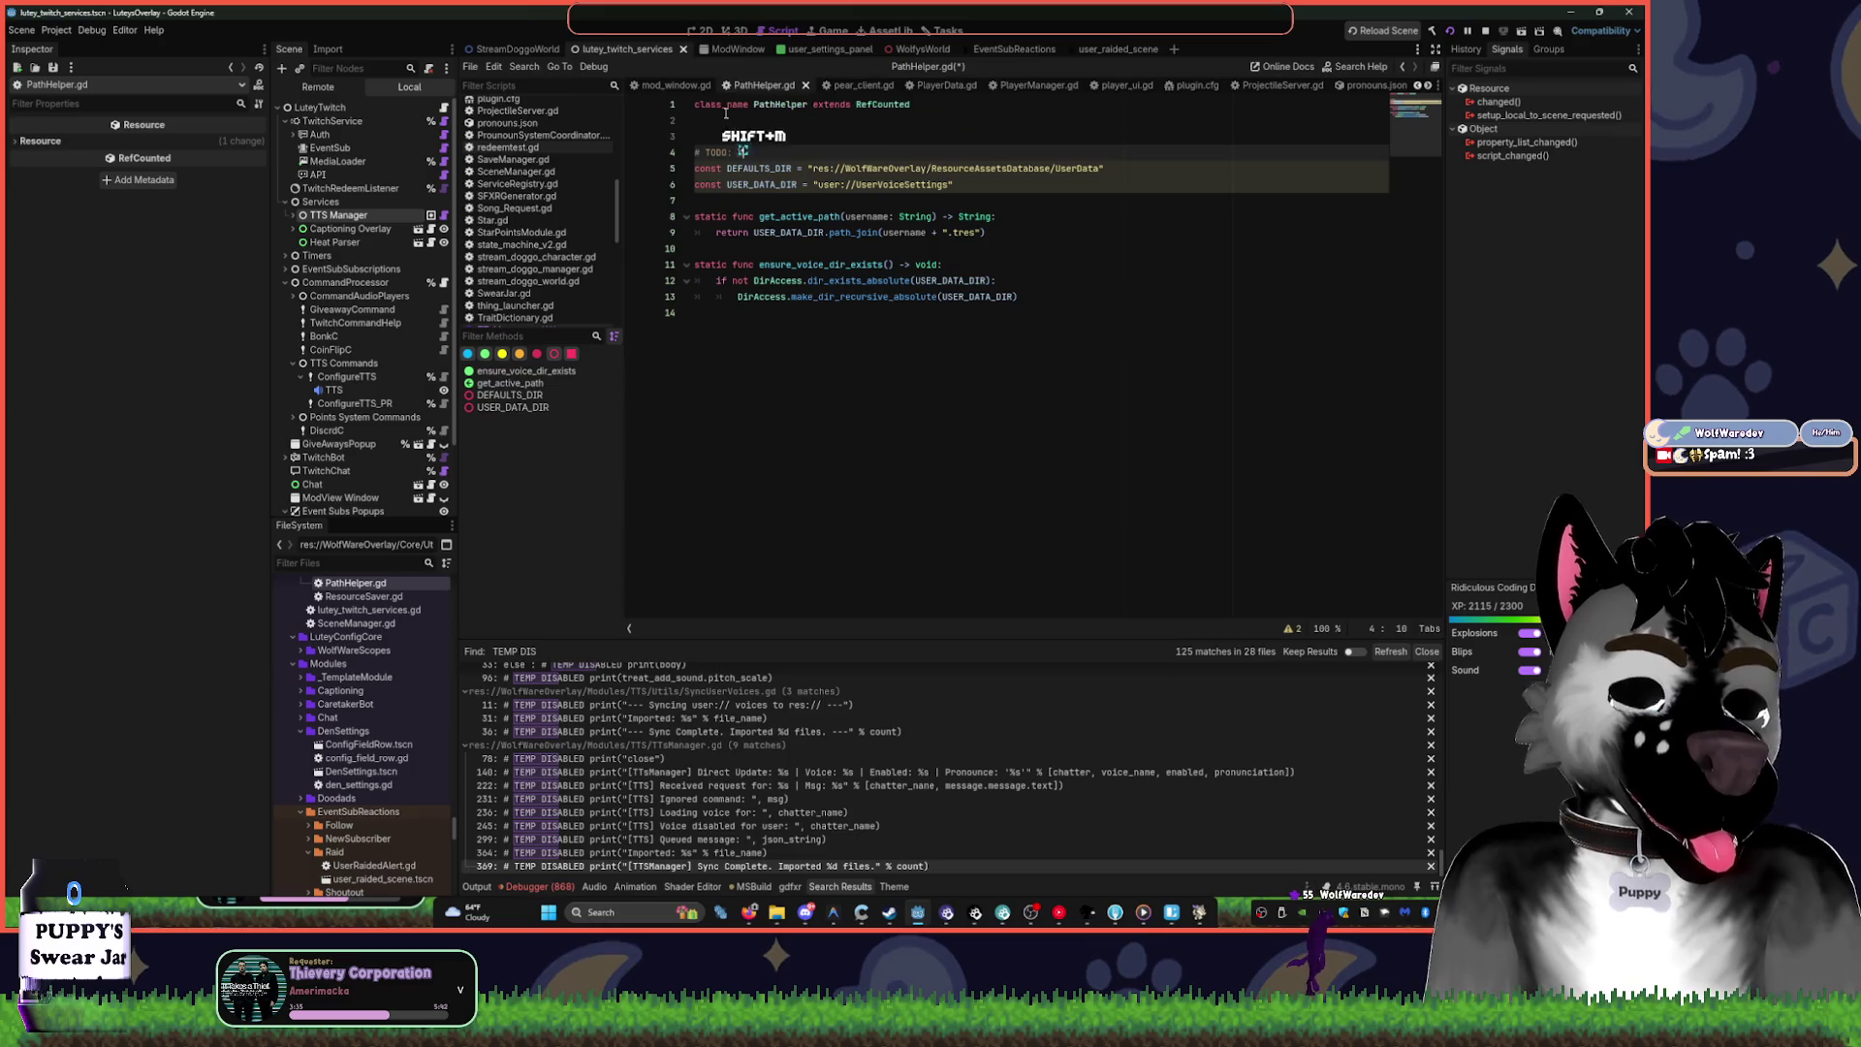
text(the new con)
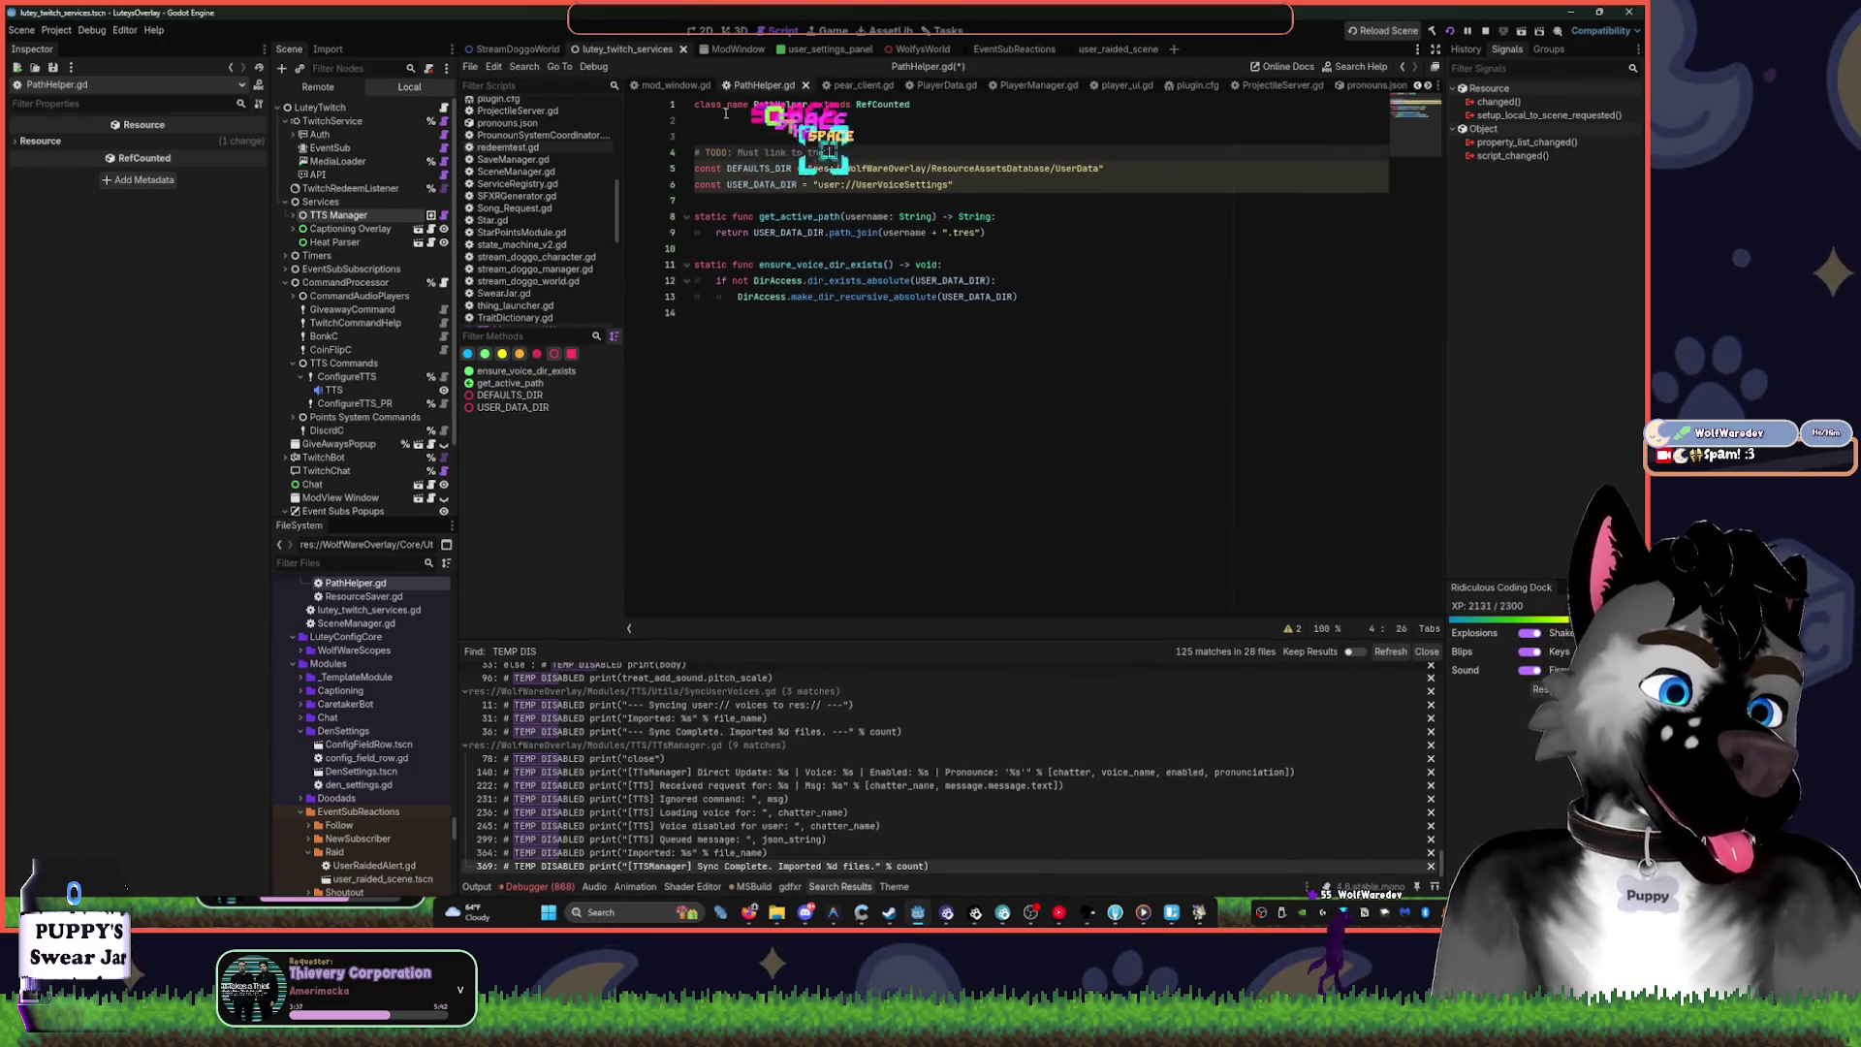
text(fig system)
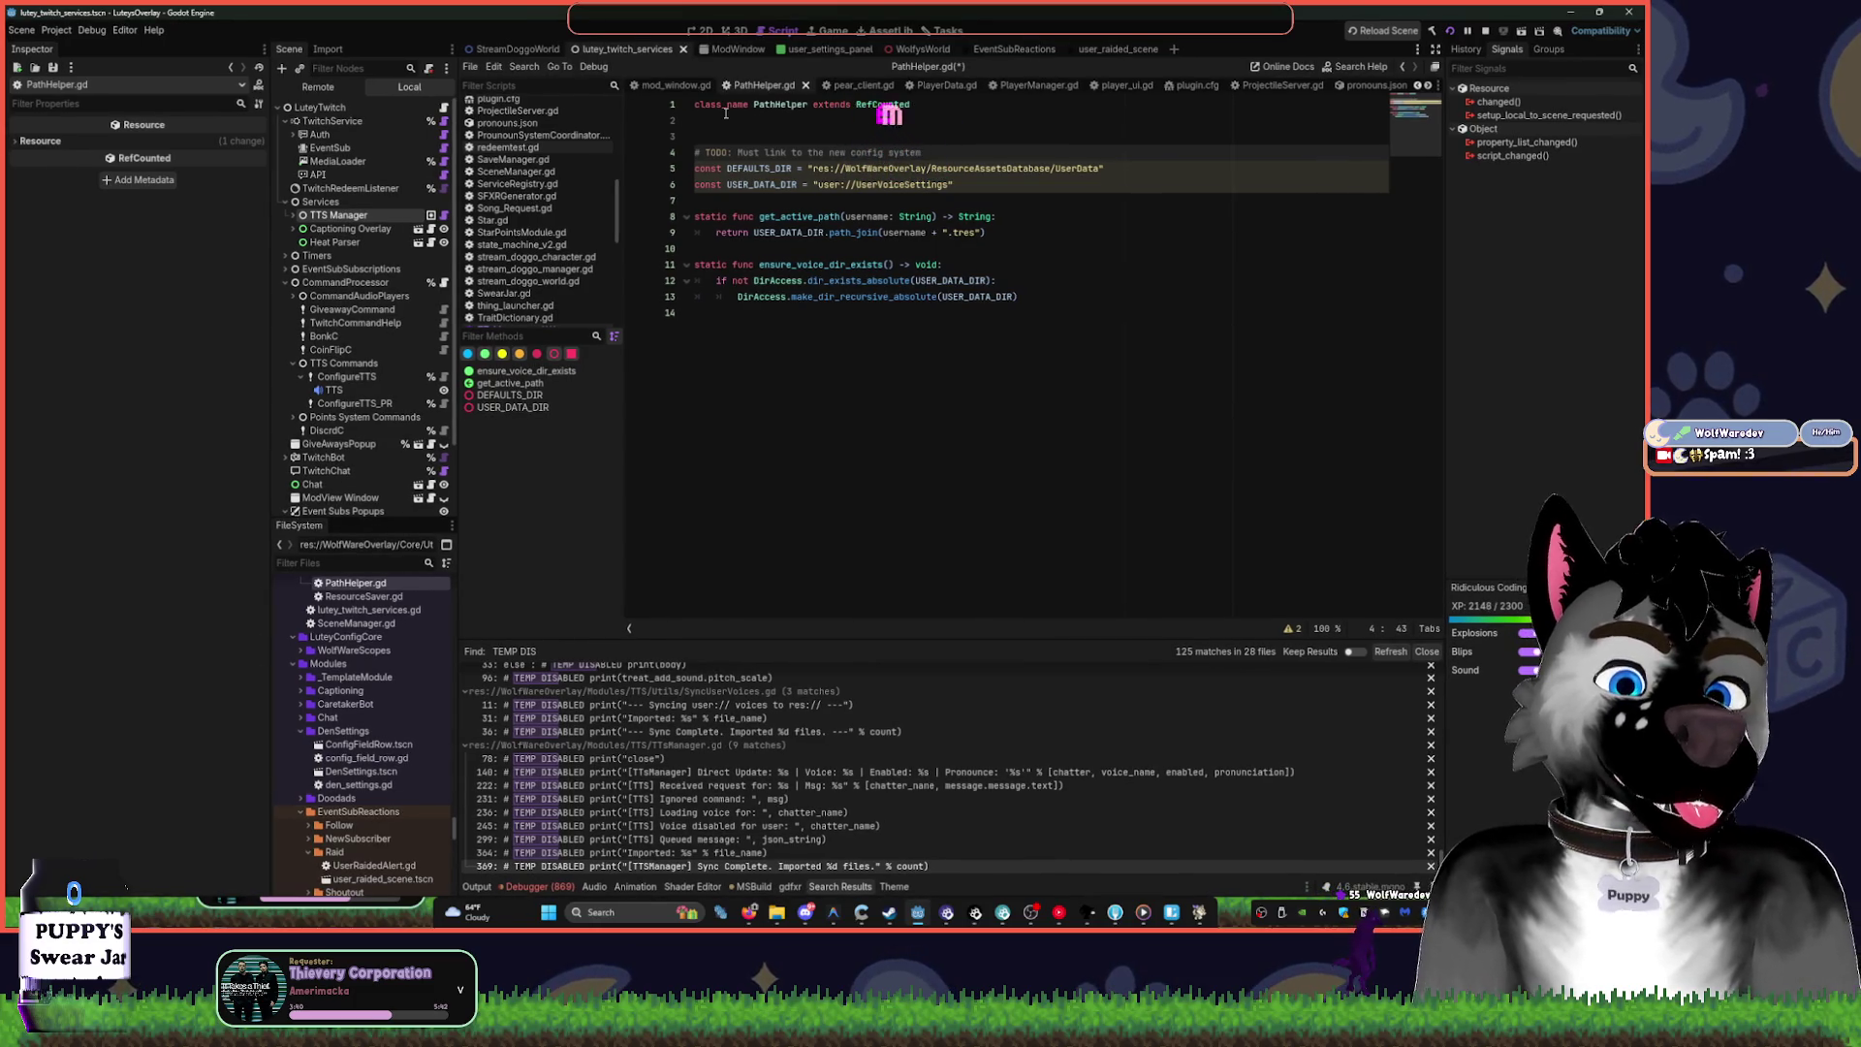
click(1091, 270)
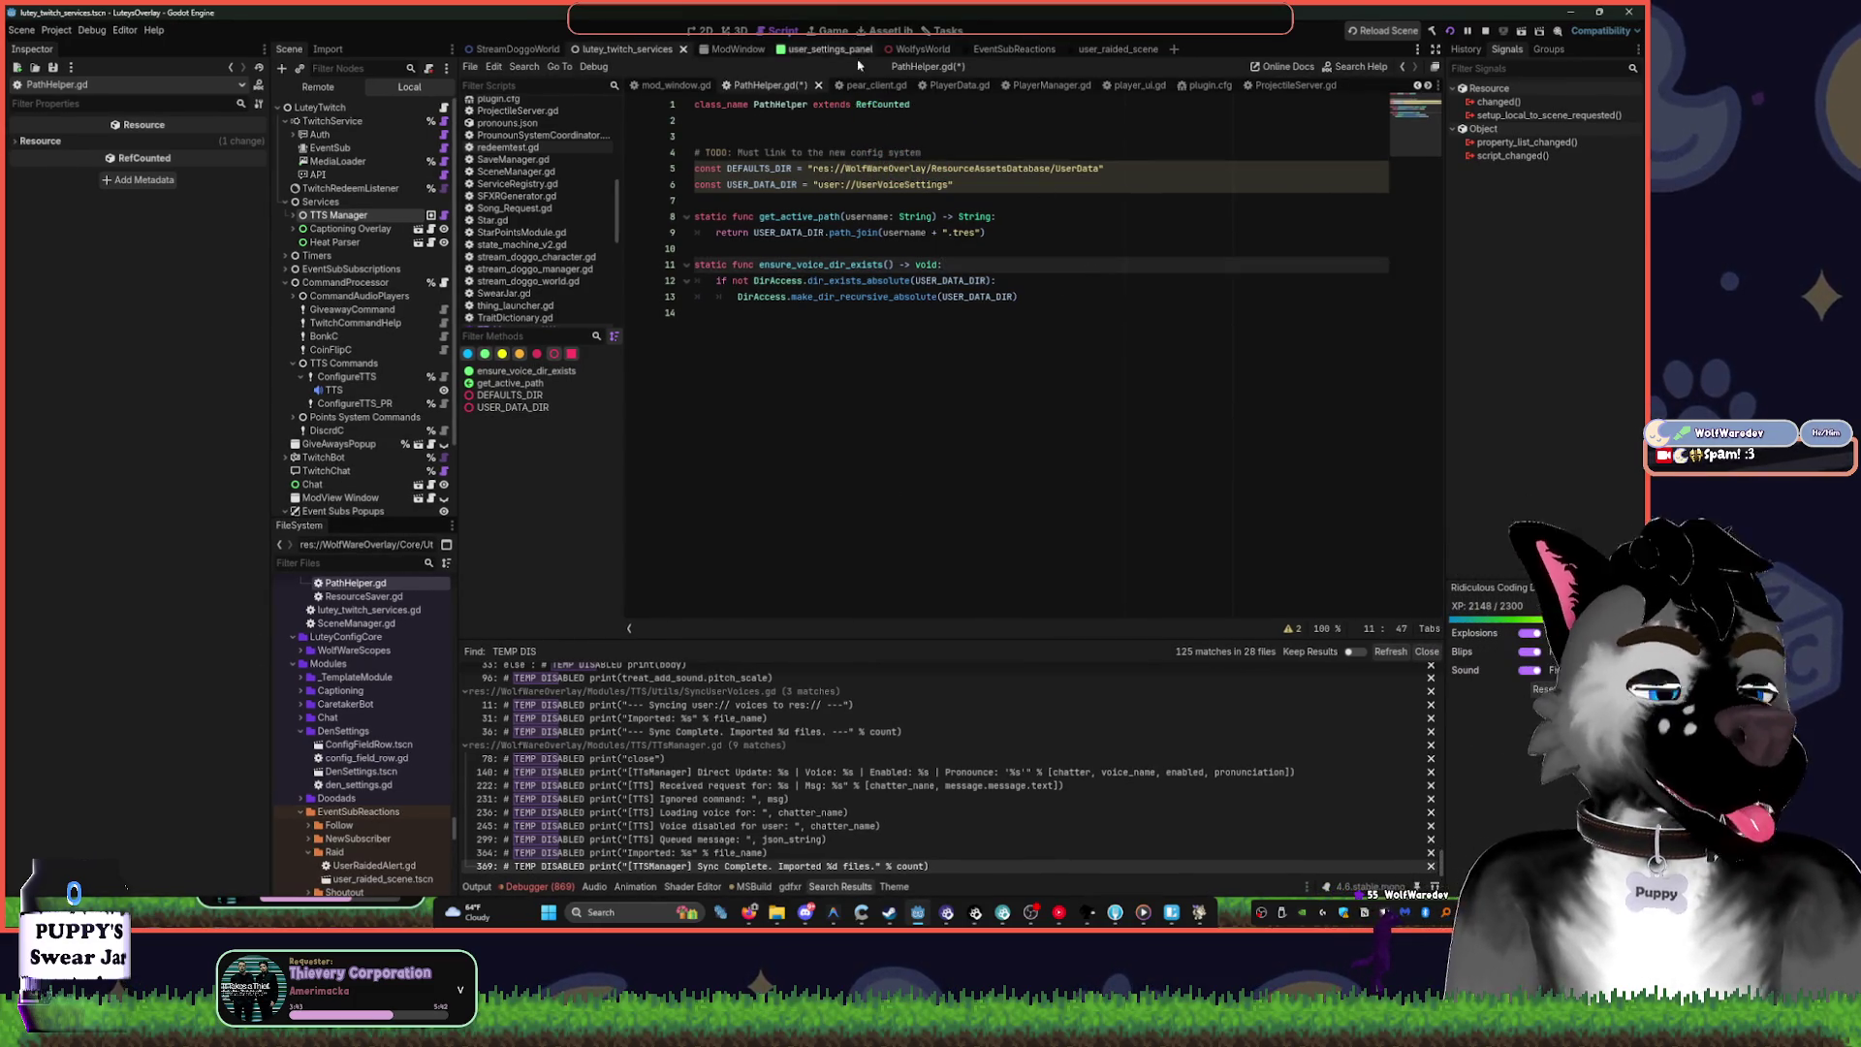
key(alt+Left)
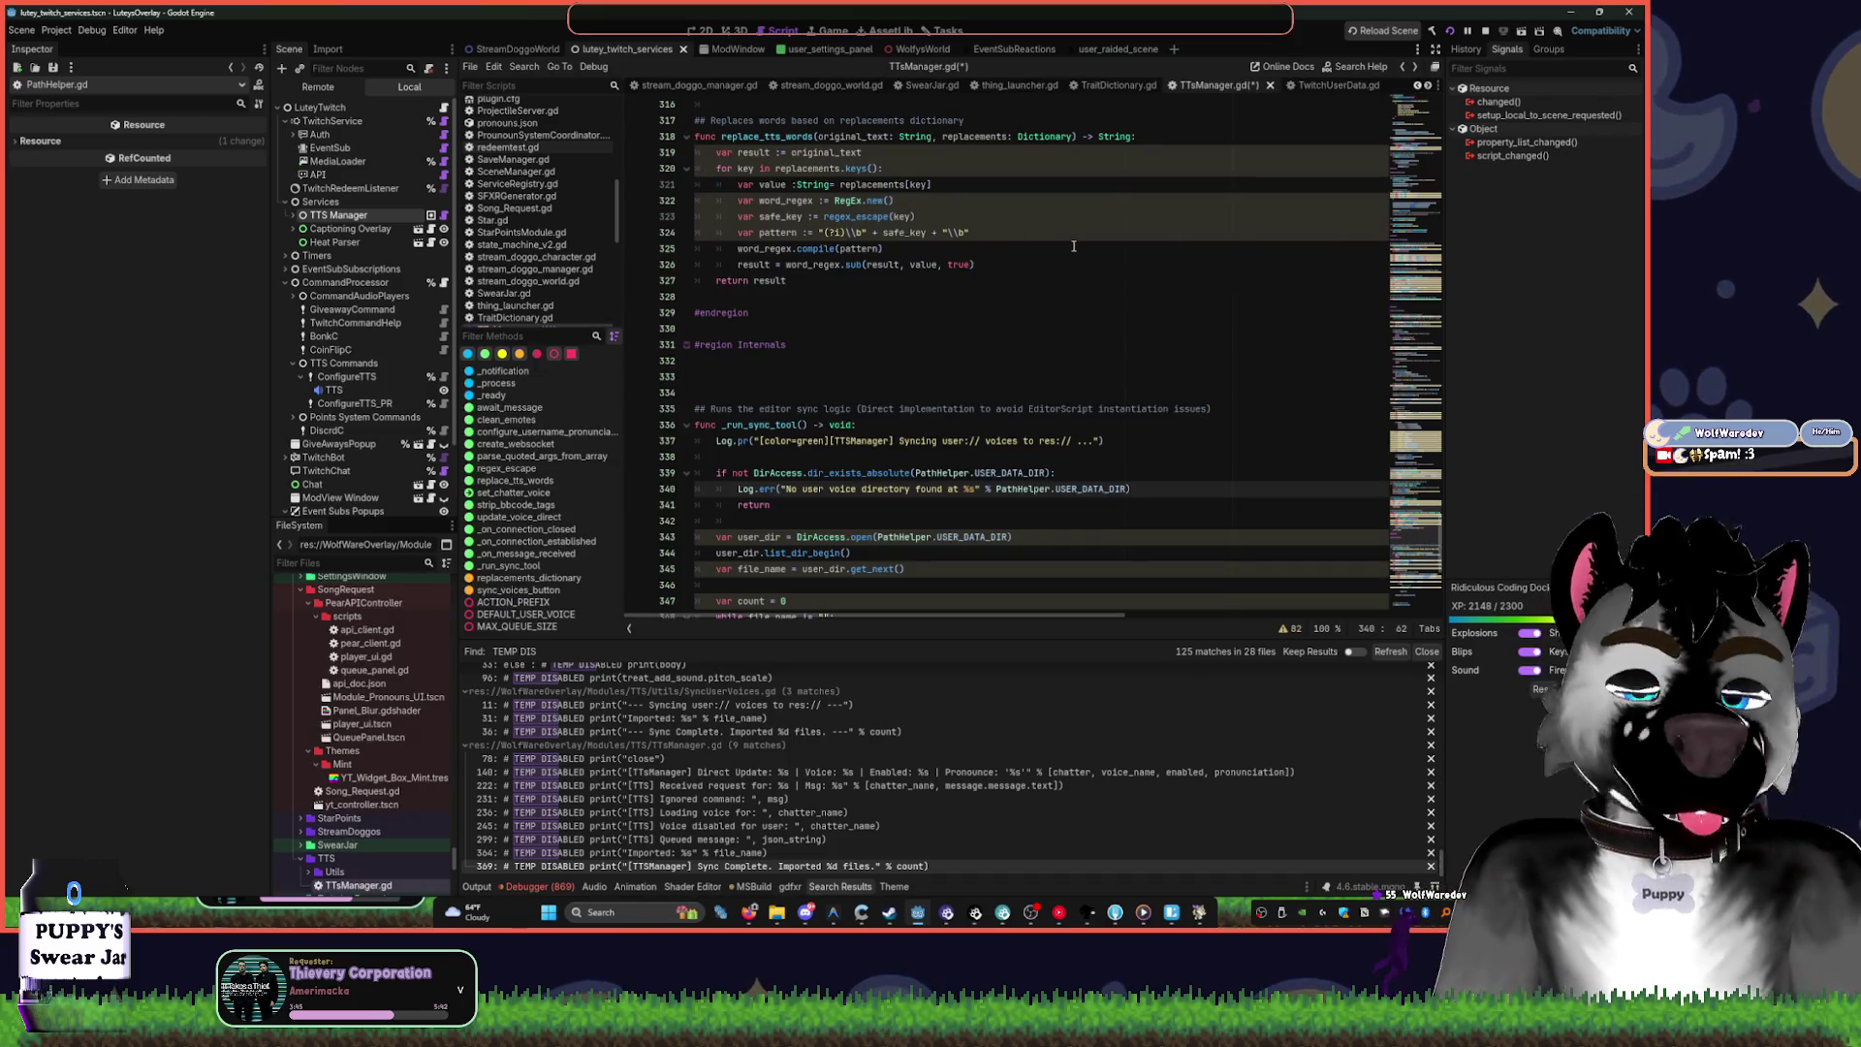
Step: Remove the blank lines around count += 1, the next file_name and the editor refresh
scroll(982, 263, down, 8)
mouse_move(945, 441)
mouse_down()
mouse_move(718, 514)
mouse_move(718, 490)
mouse_up()
key(Delete)
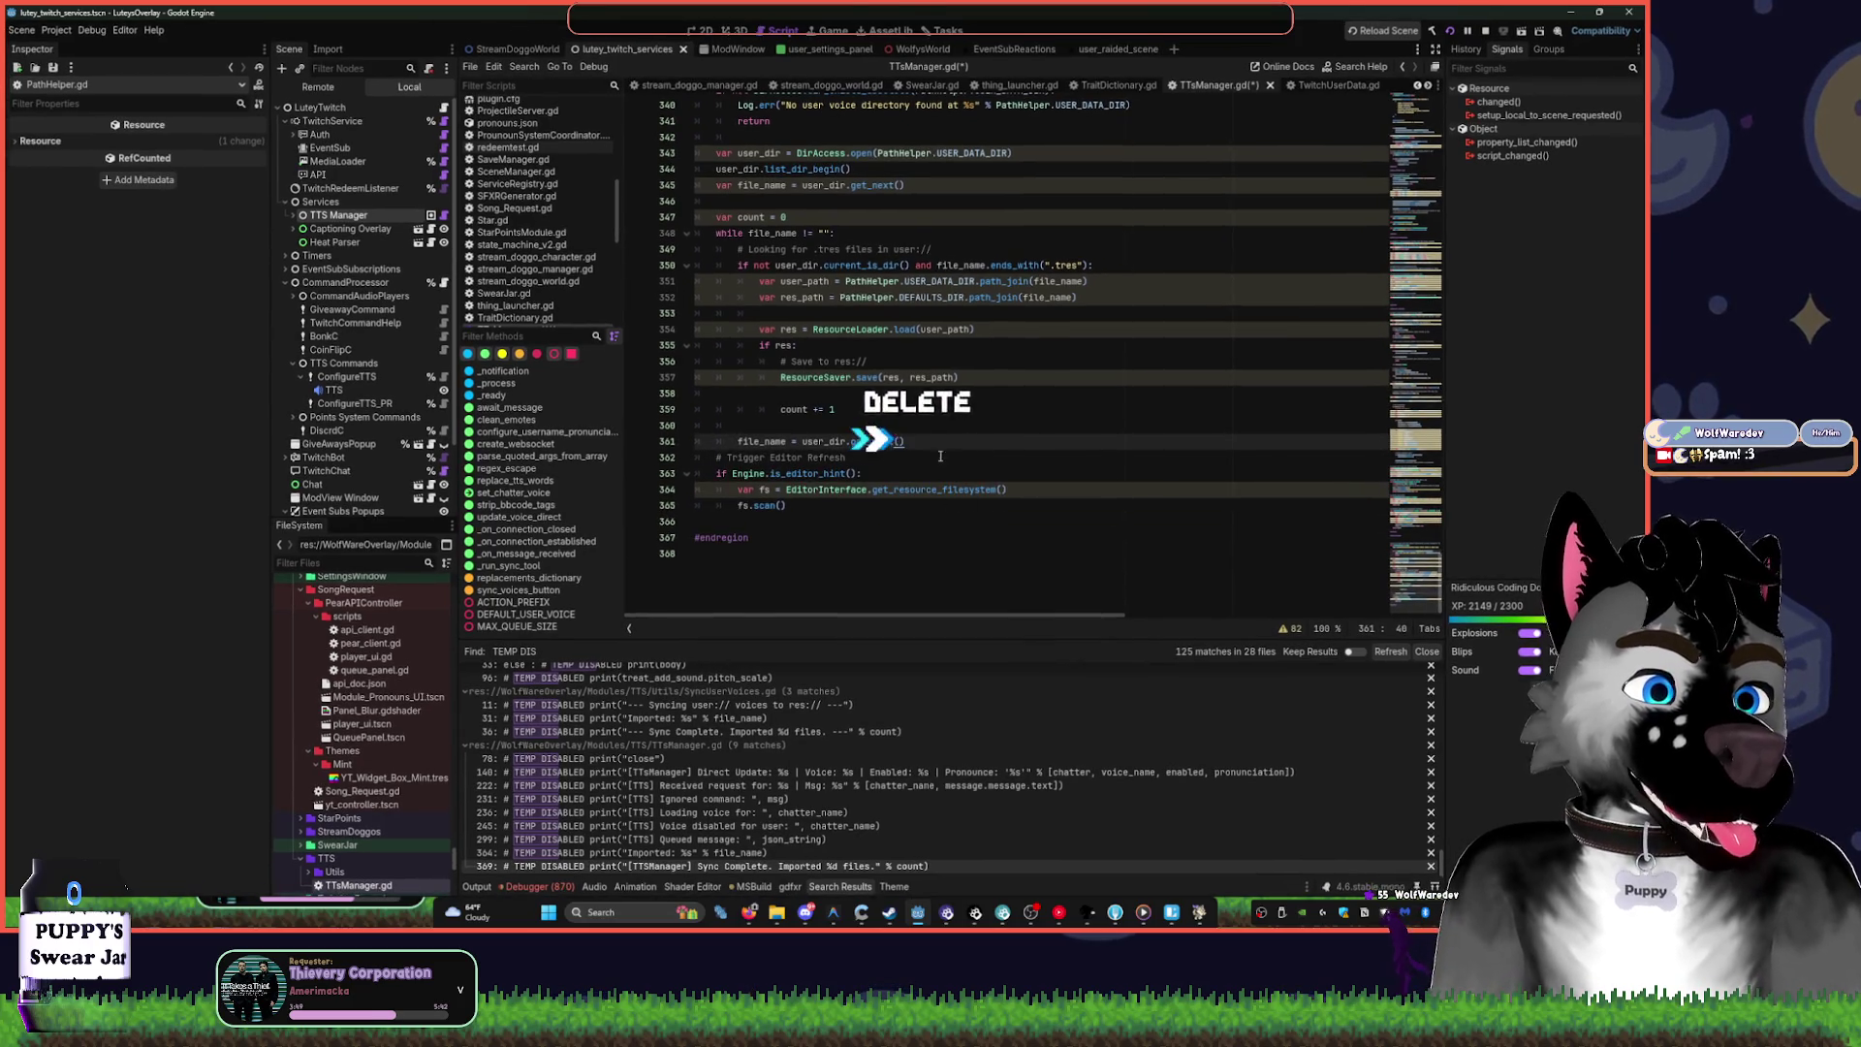
click(845, 417)
key(Delete)
key(Up)
key(Up)
key(Delete)
click(936, 407)
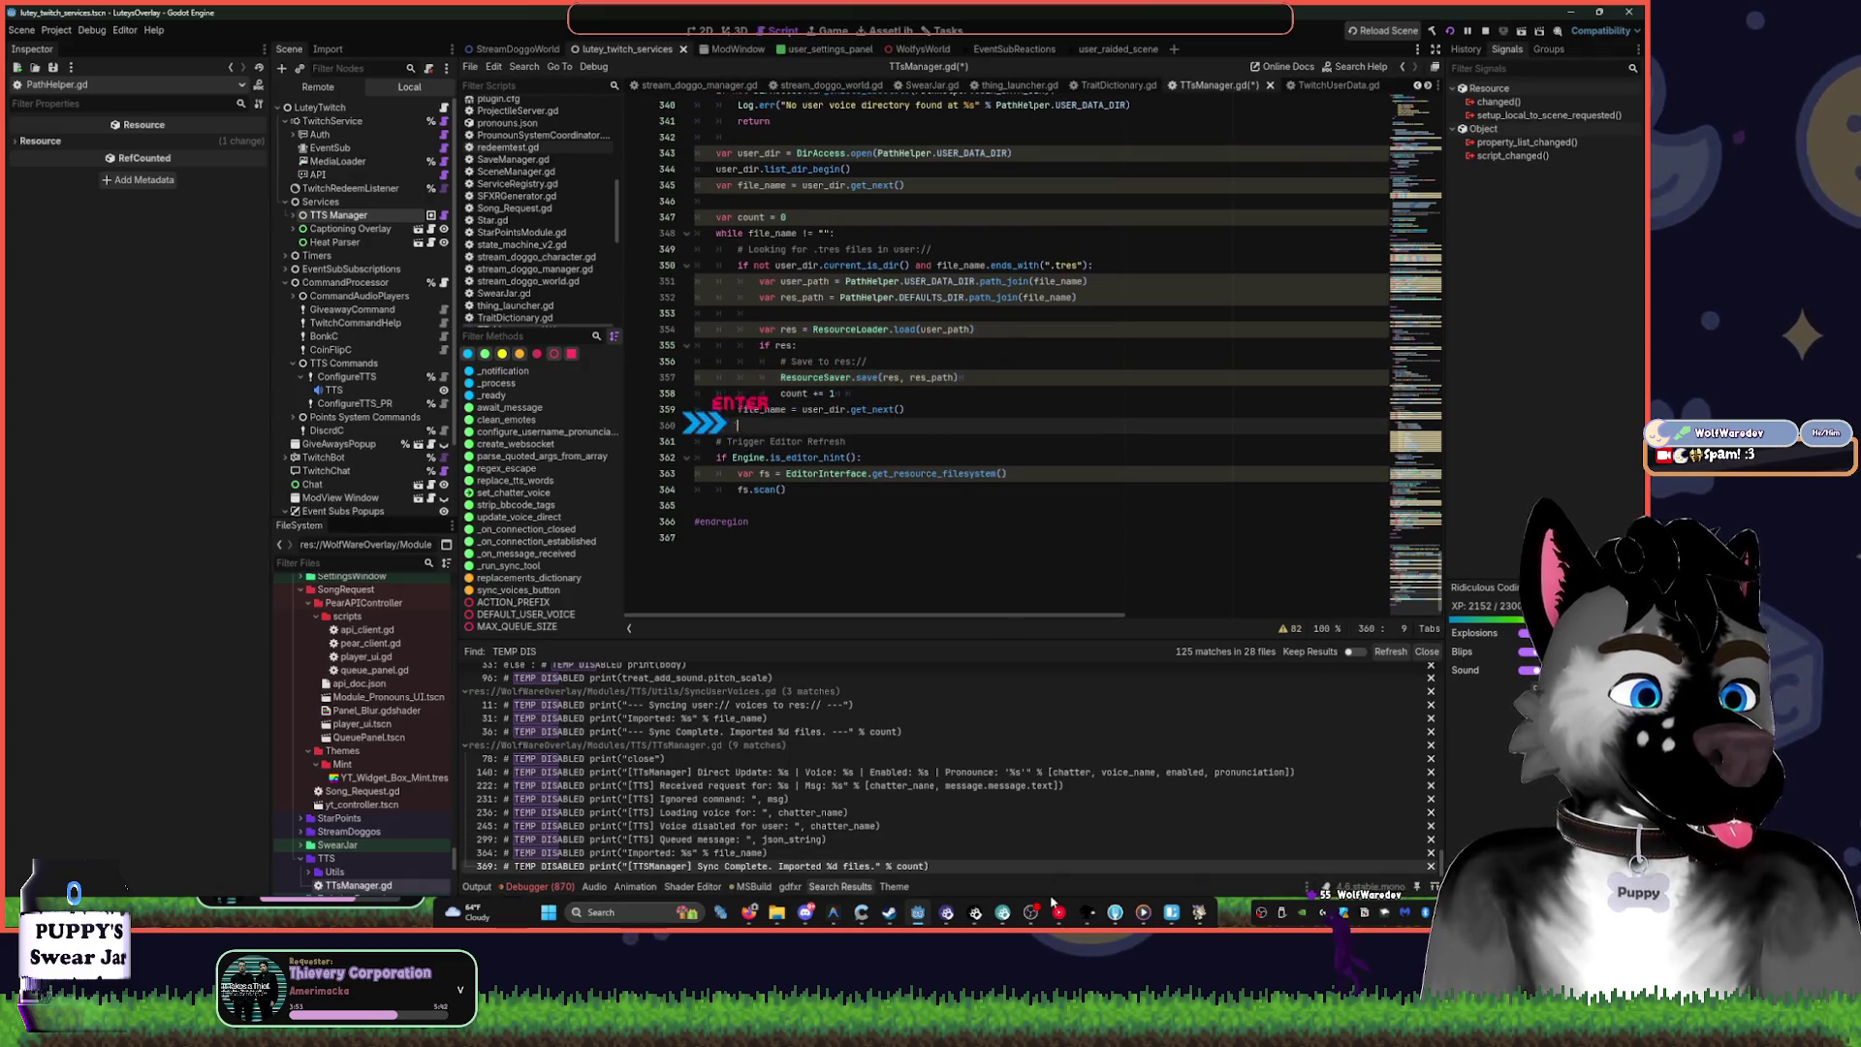
click(1060, 912)
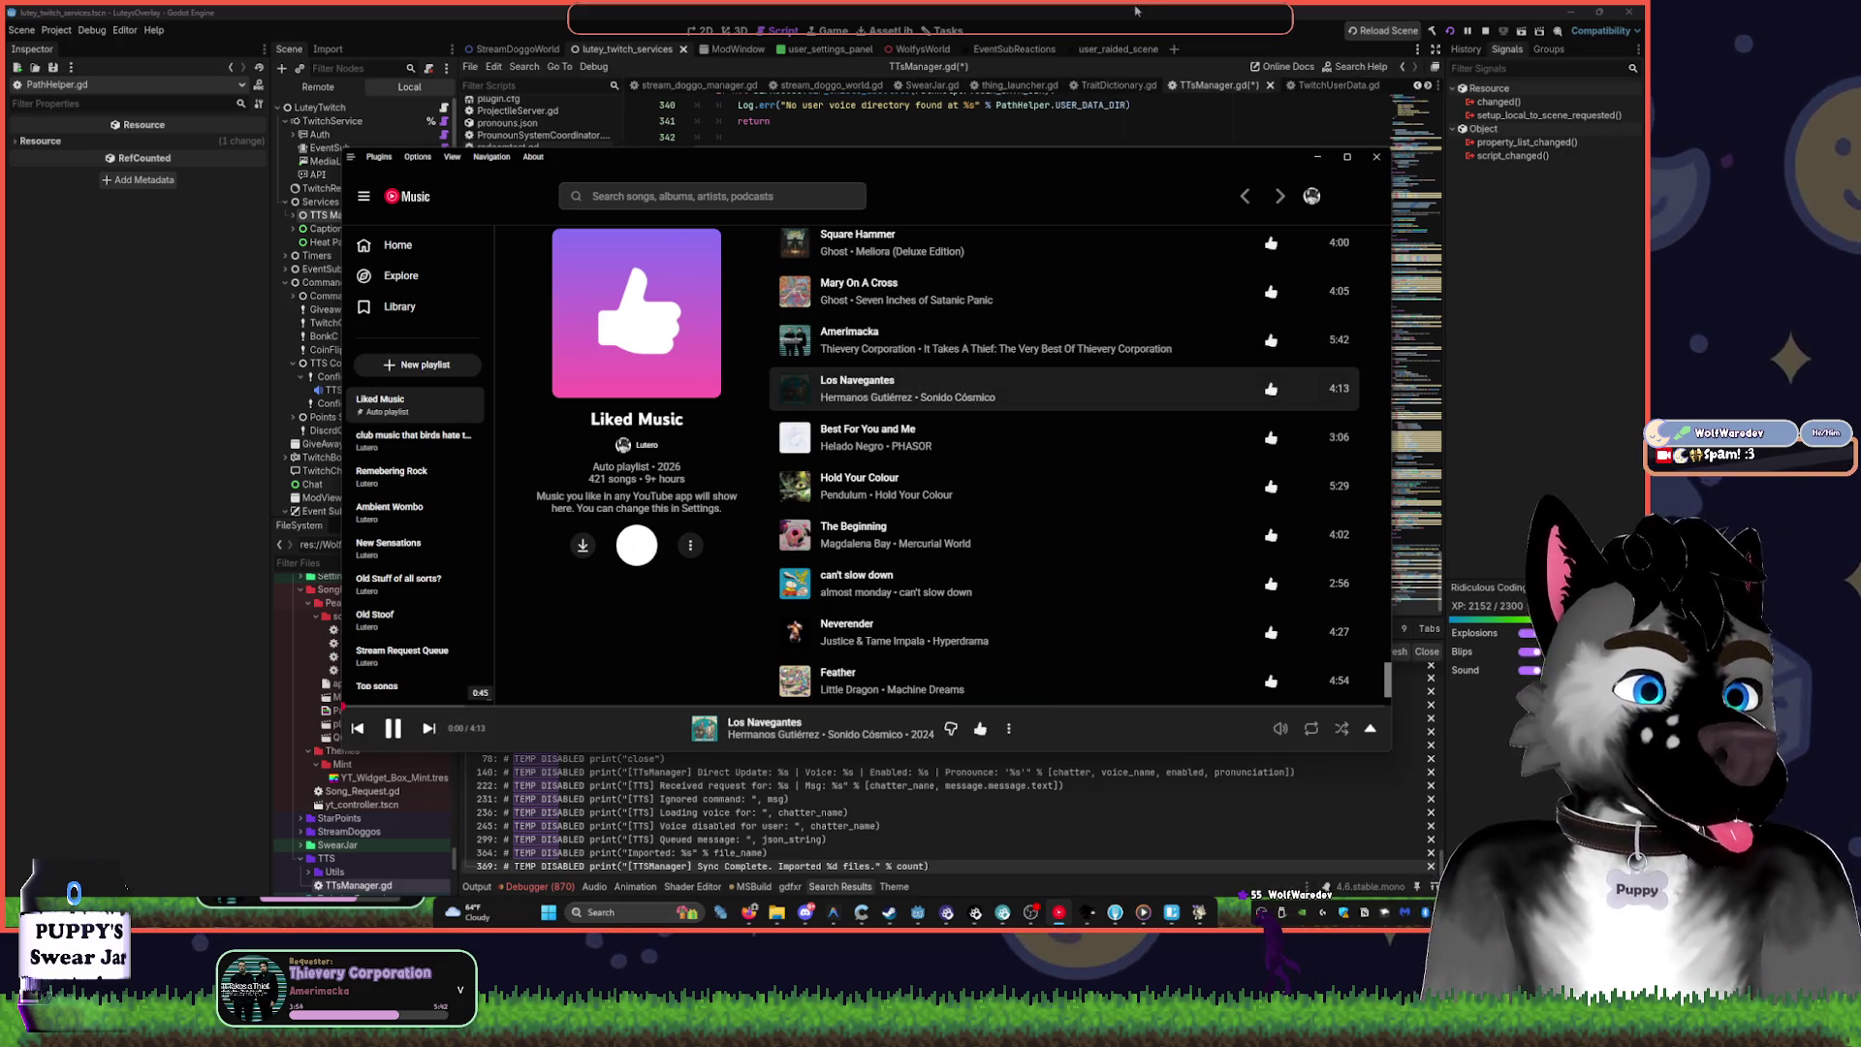
key(alt+Tab)
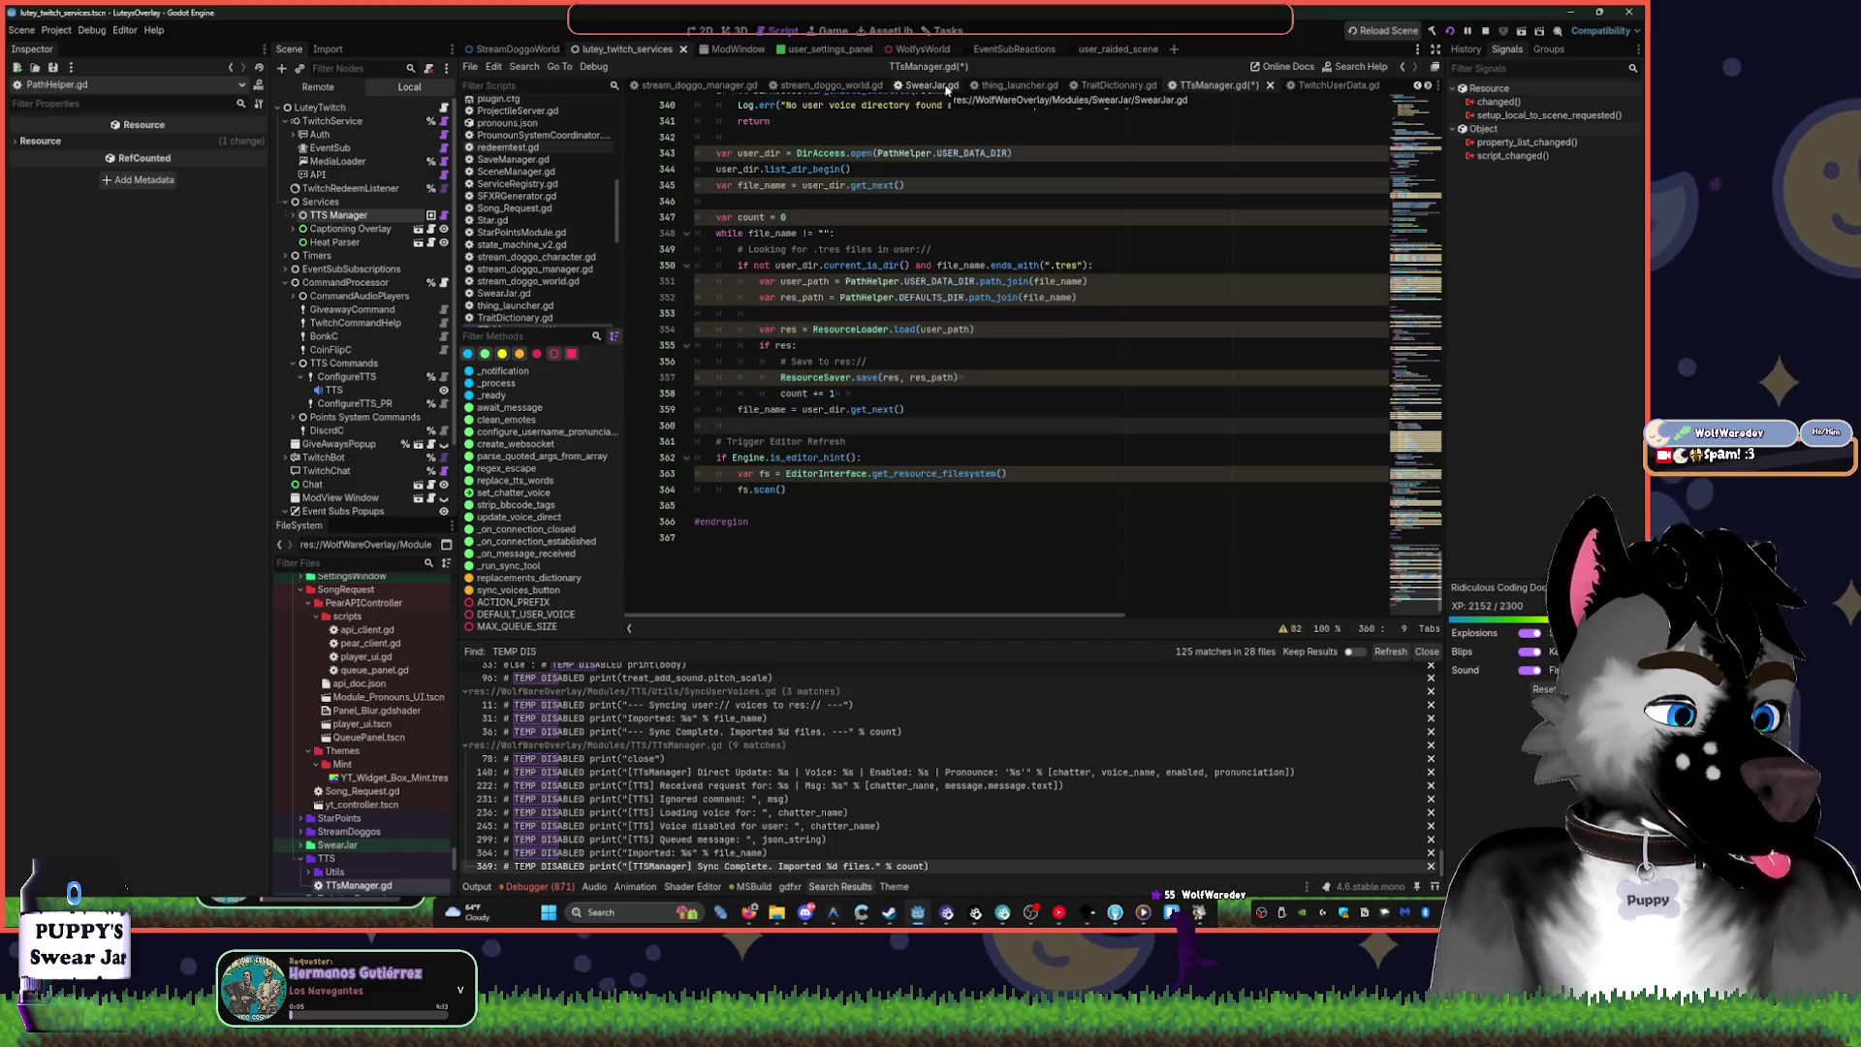
Step: Create a new empty scene in the 2D view, then reopen TTSManager.gd at _run_sync_tool
click(707, 30)
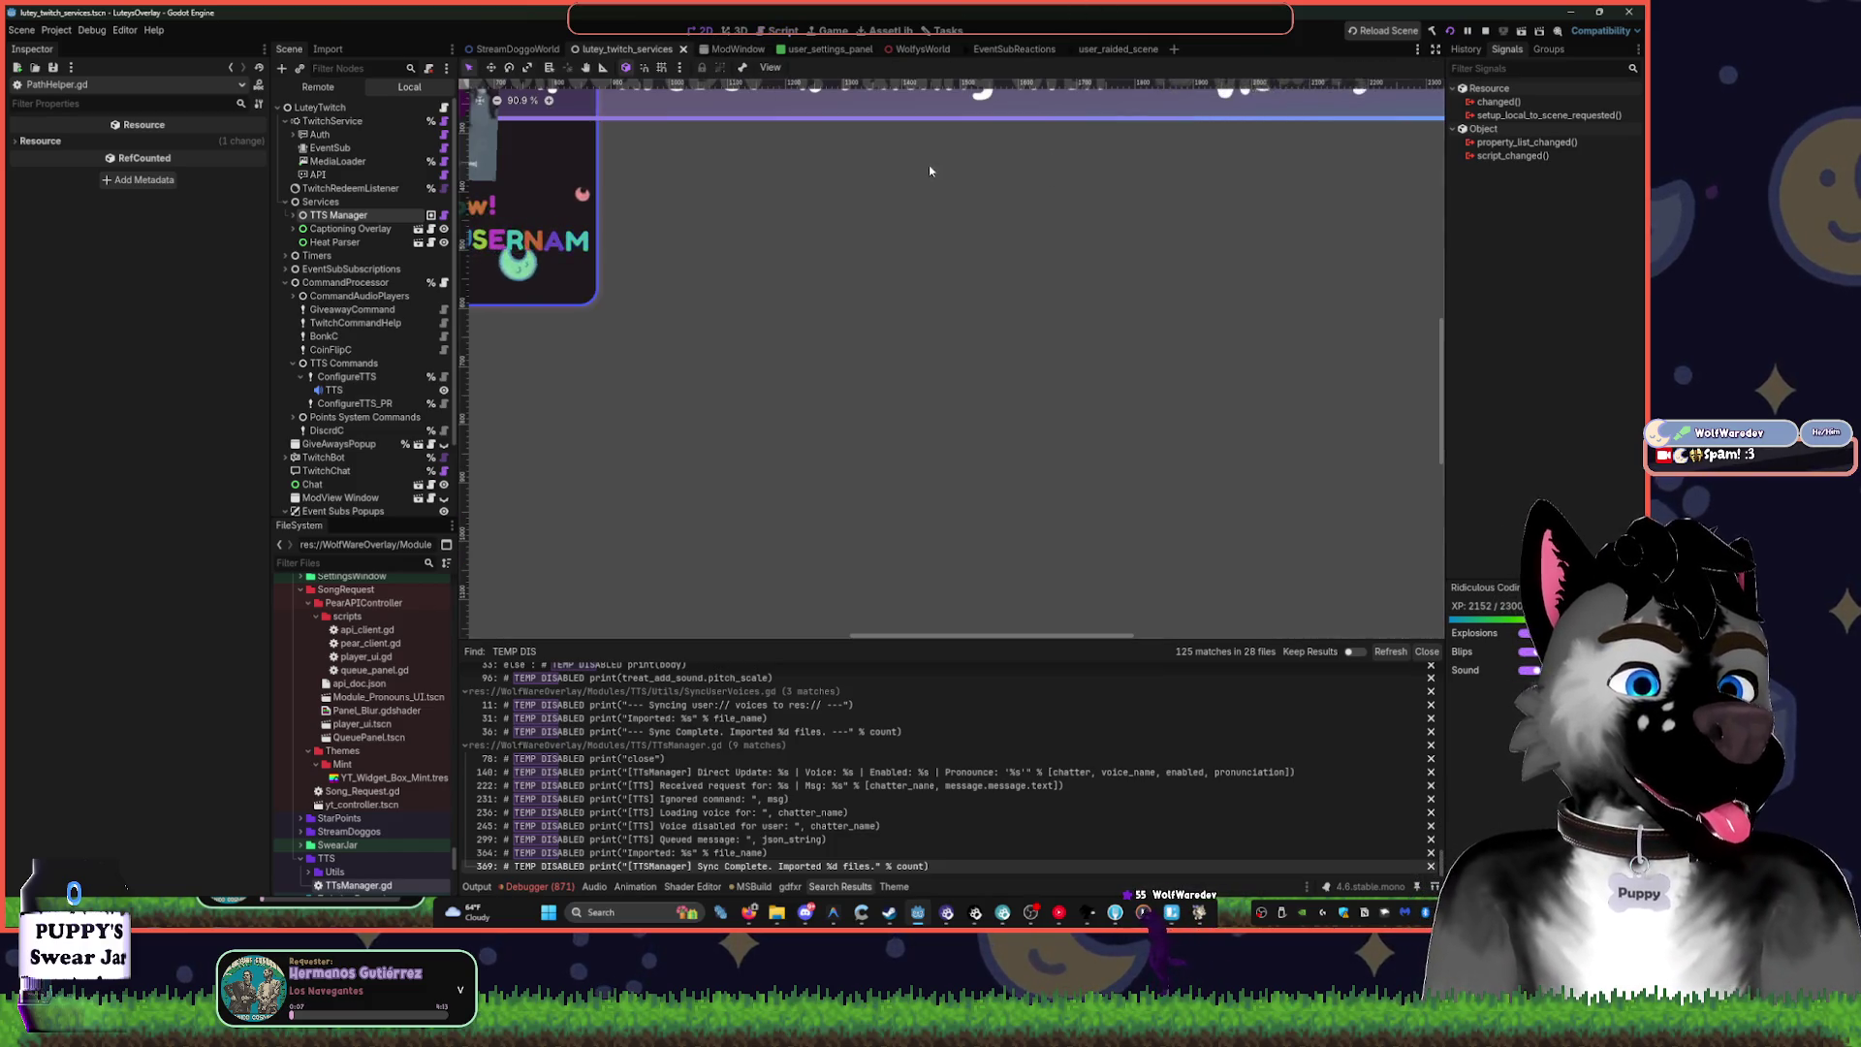
scroll(918, 460, up, 3)
scroll(918, 460, down, 5)
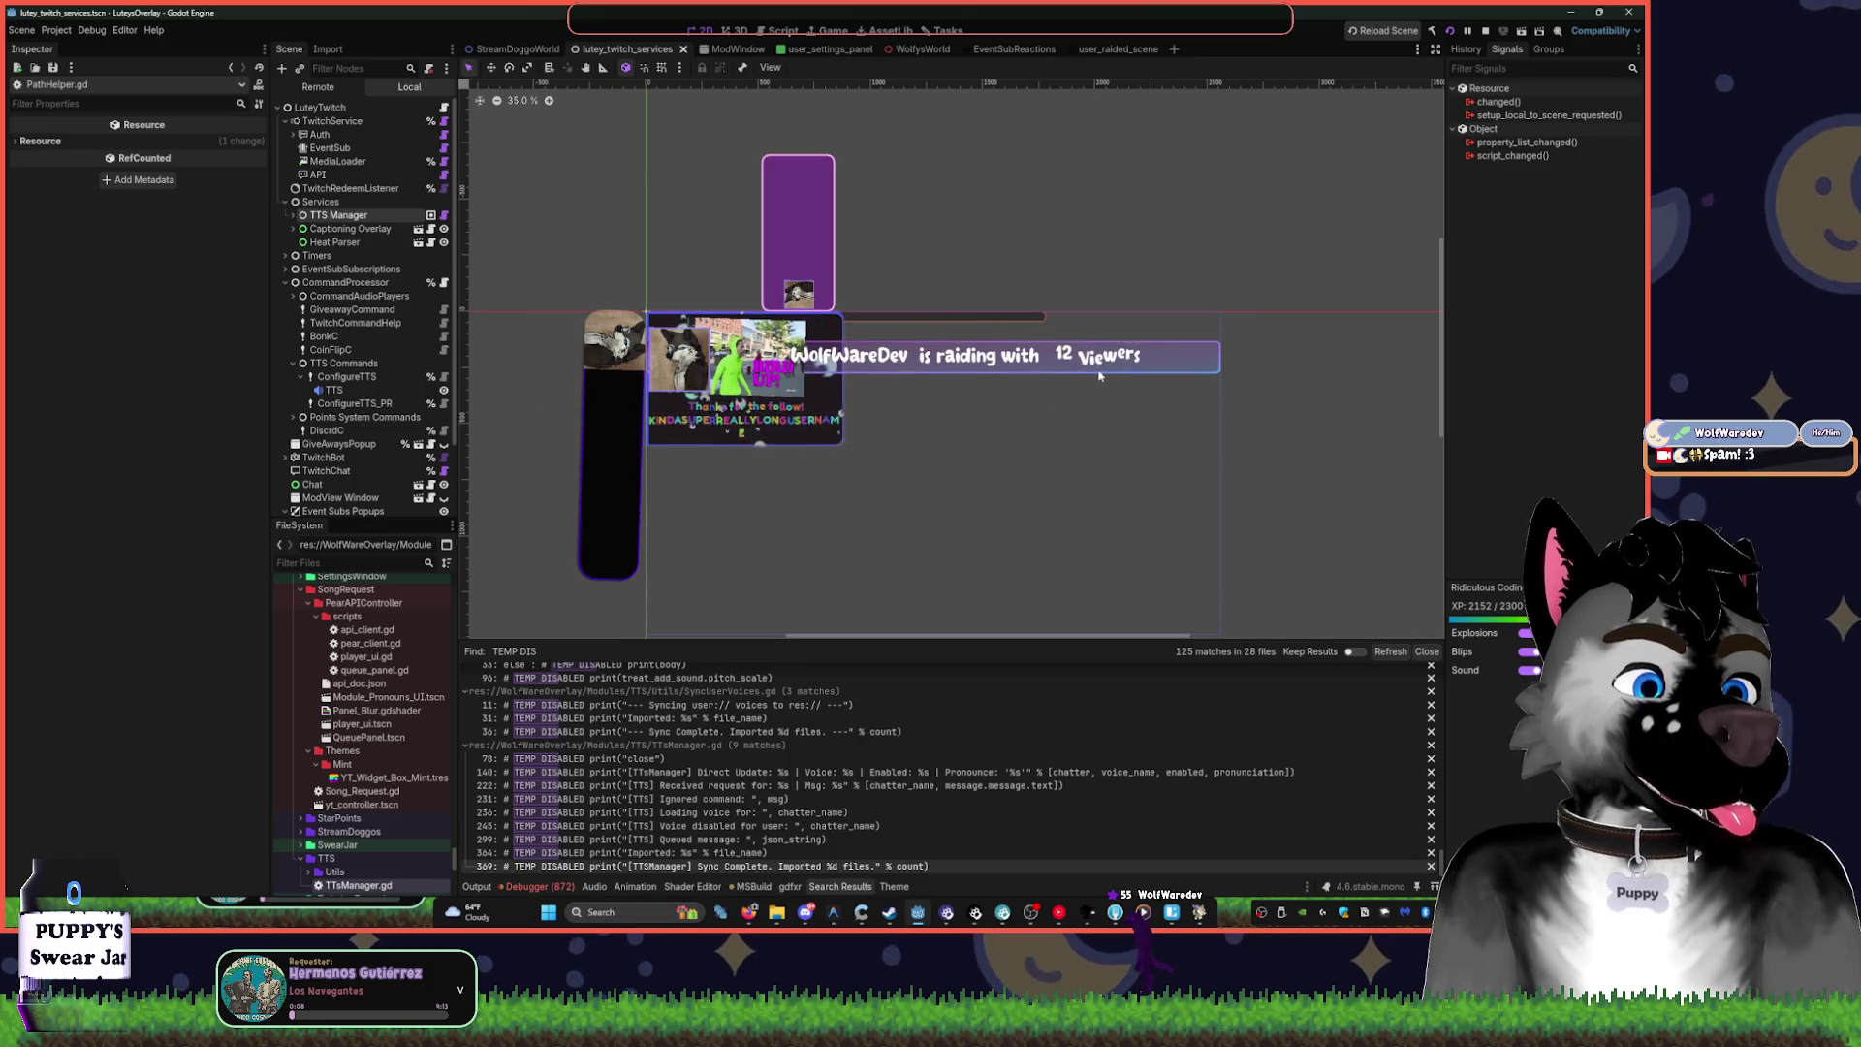
key(ctrl+n)
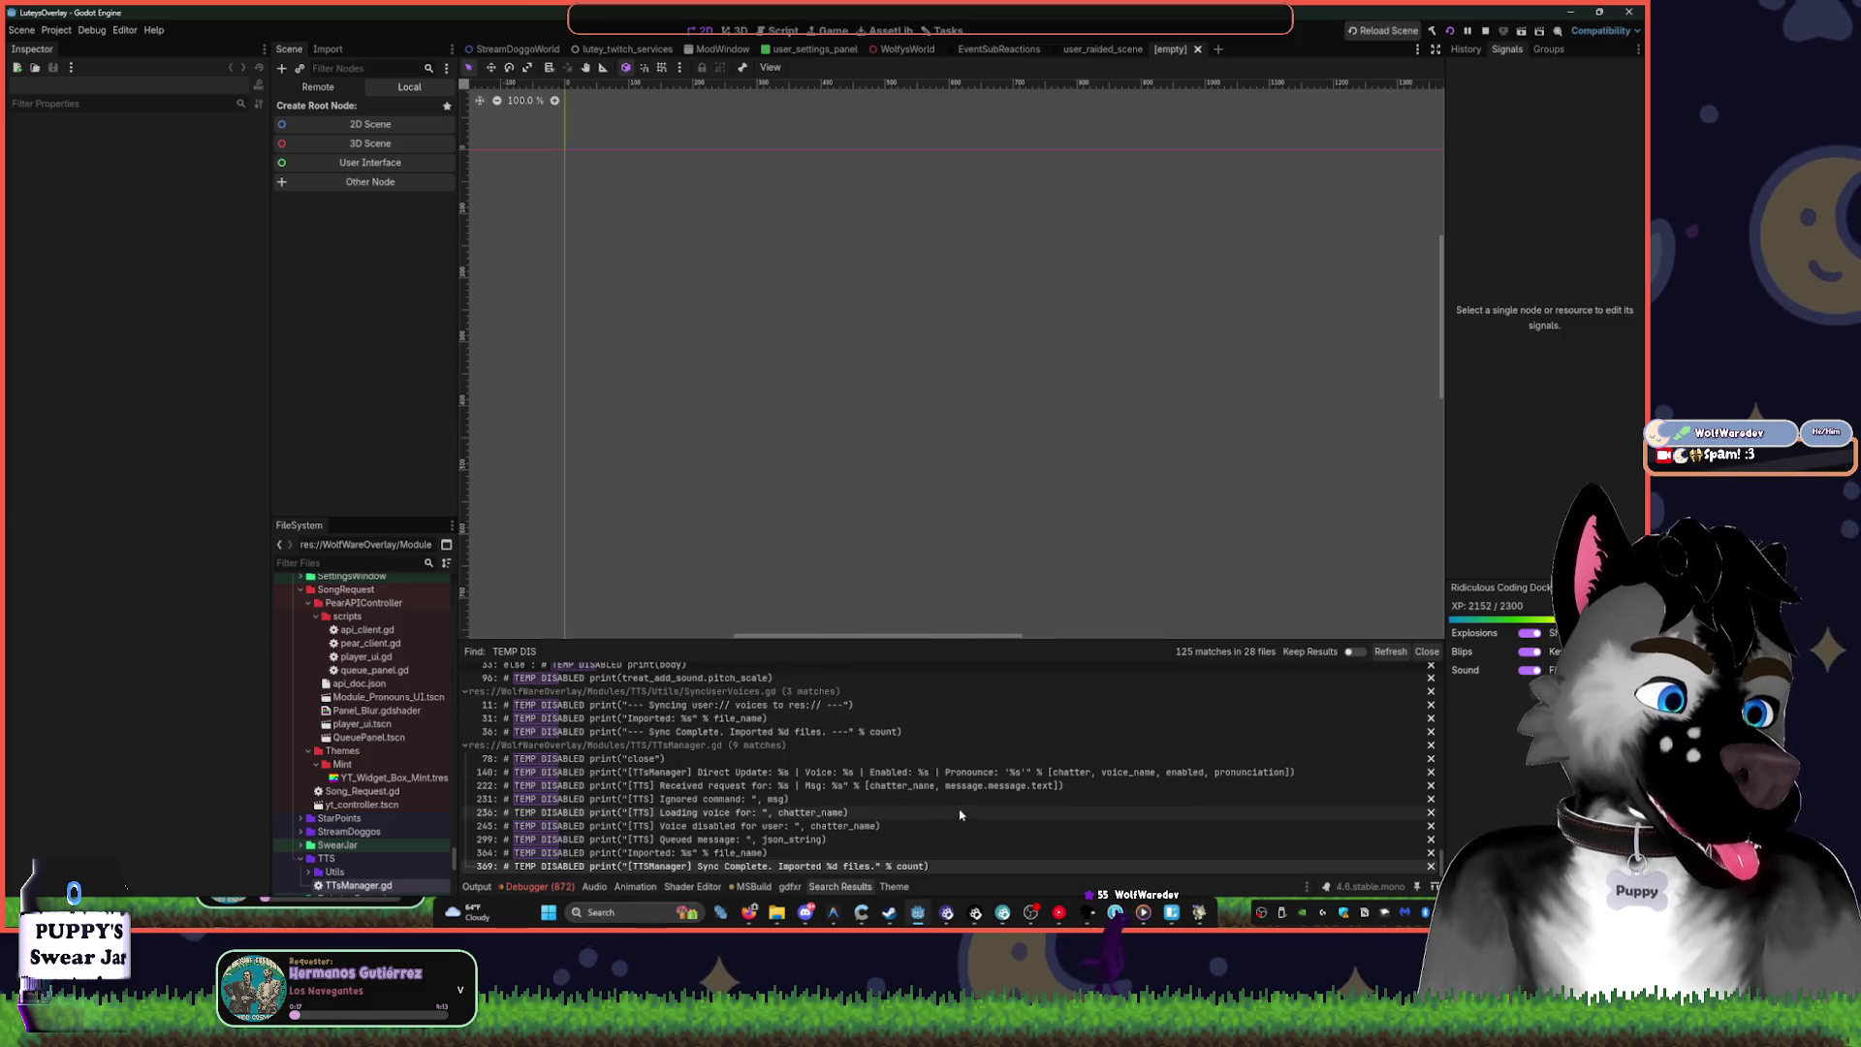
click(850, 854)
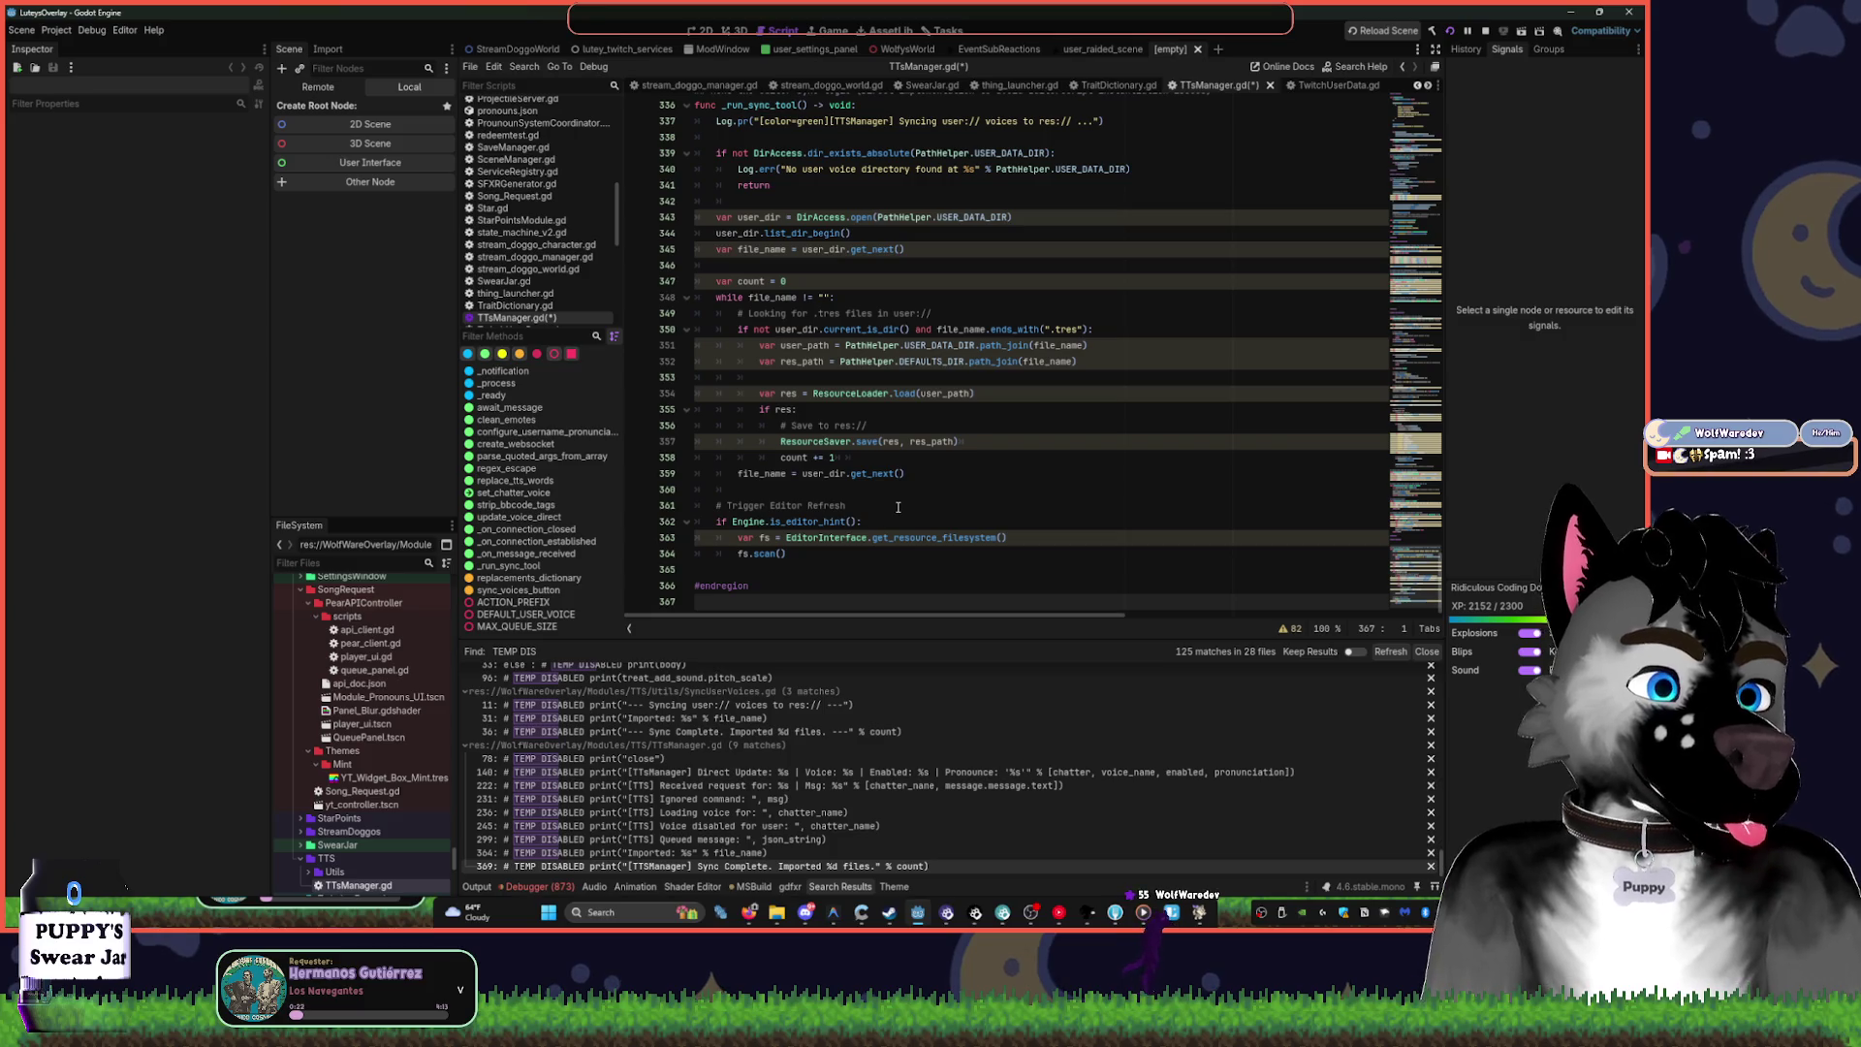
Step: Go through the line 299 and 245 results to the disabled 'Voice disabled for user' print on line 239
scroll(943, 323, up, 5)
scroll(942, 323, down, 5)
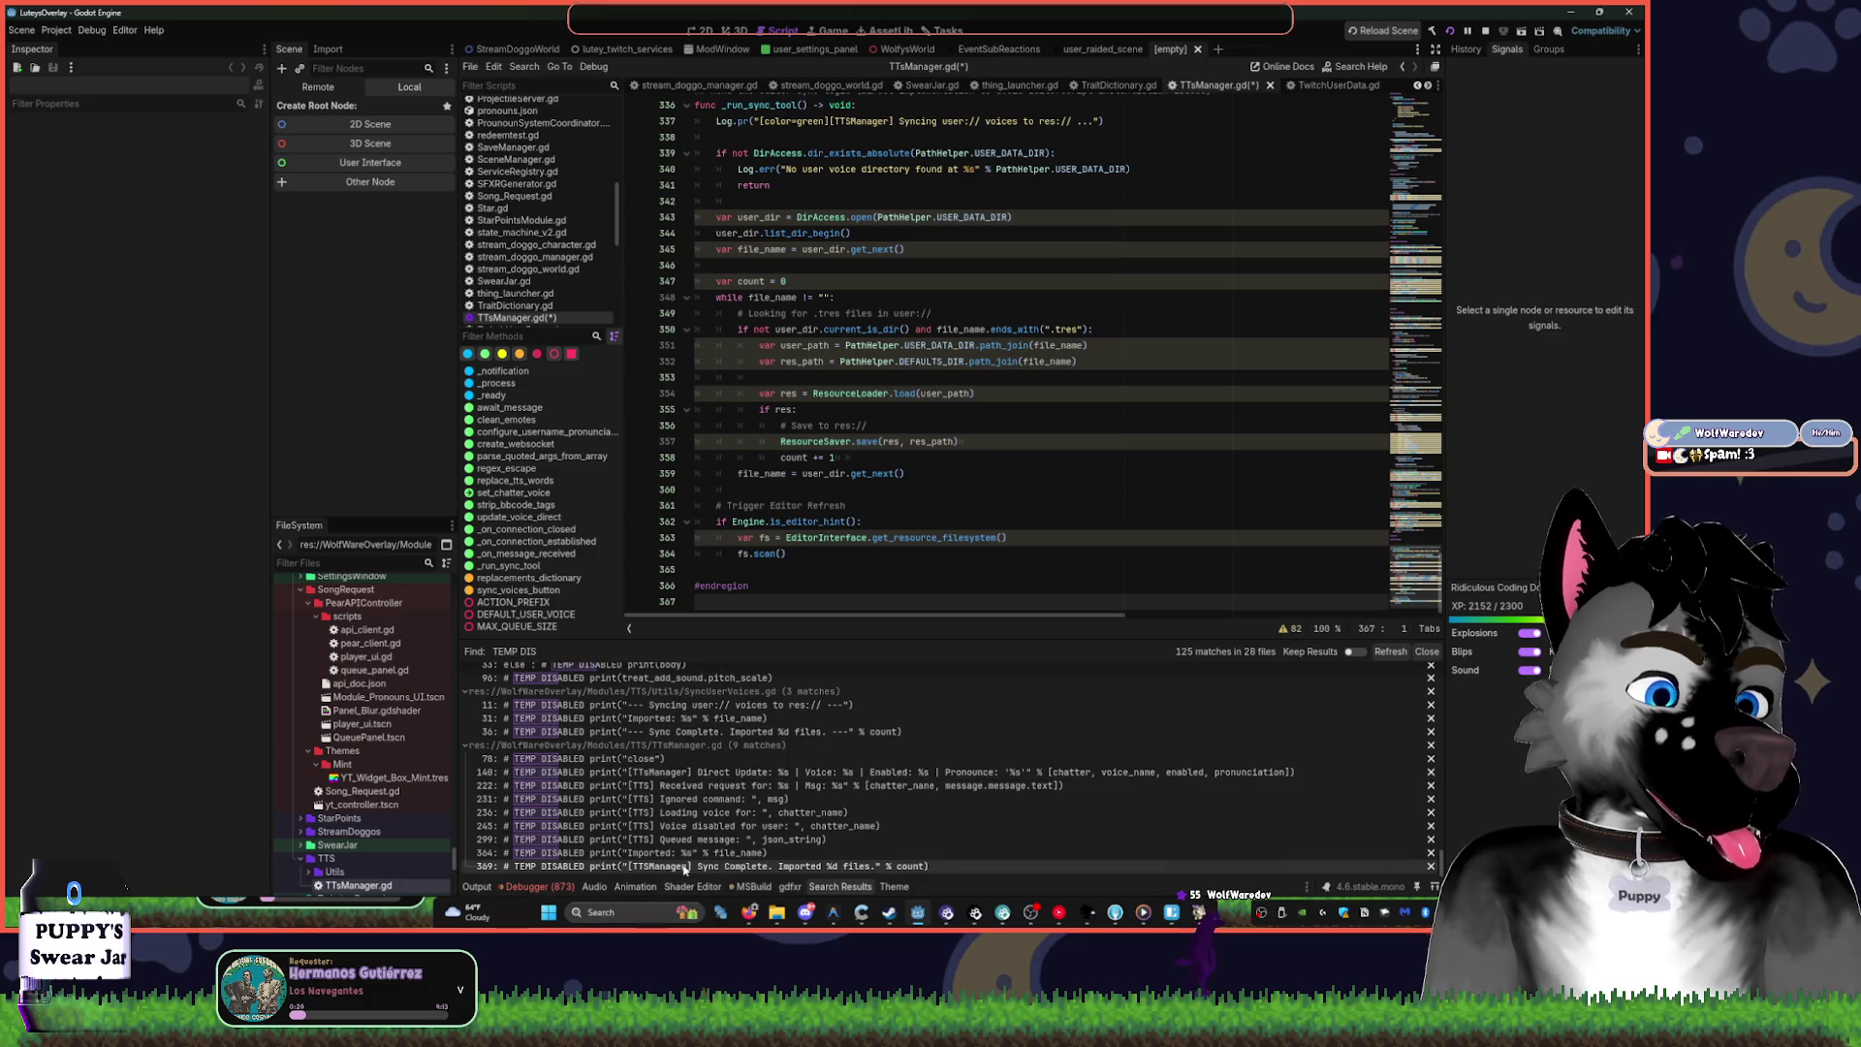
click(722, 837)
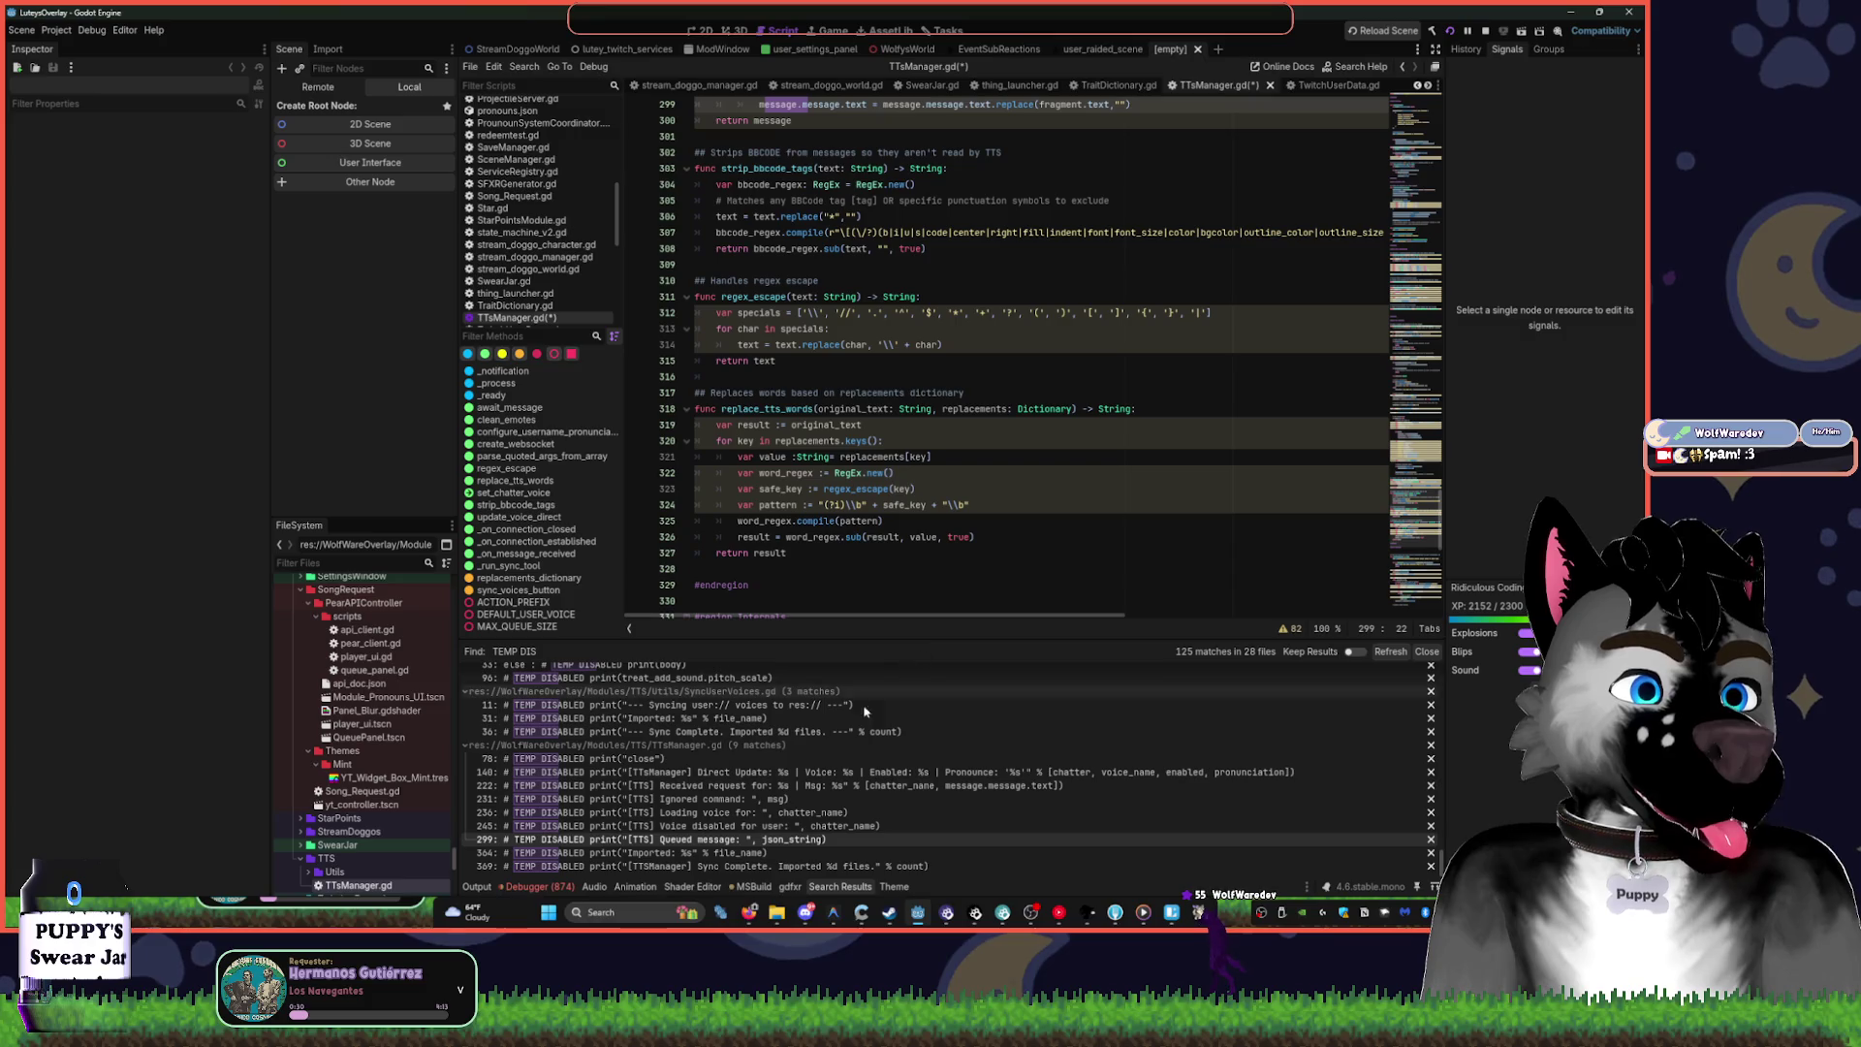
click(798, 826)
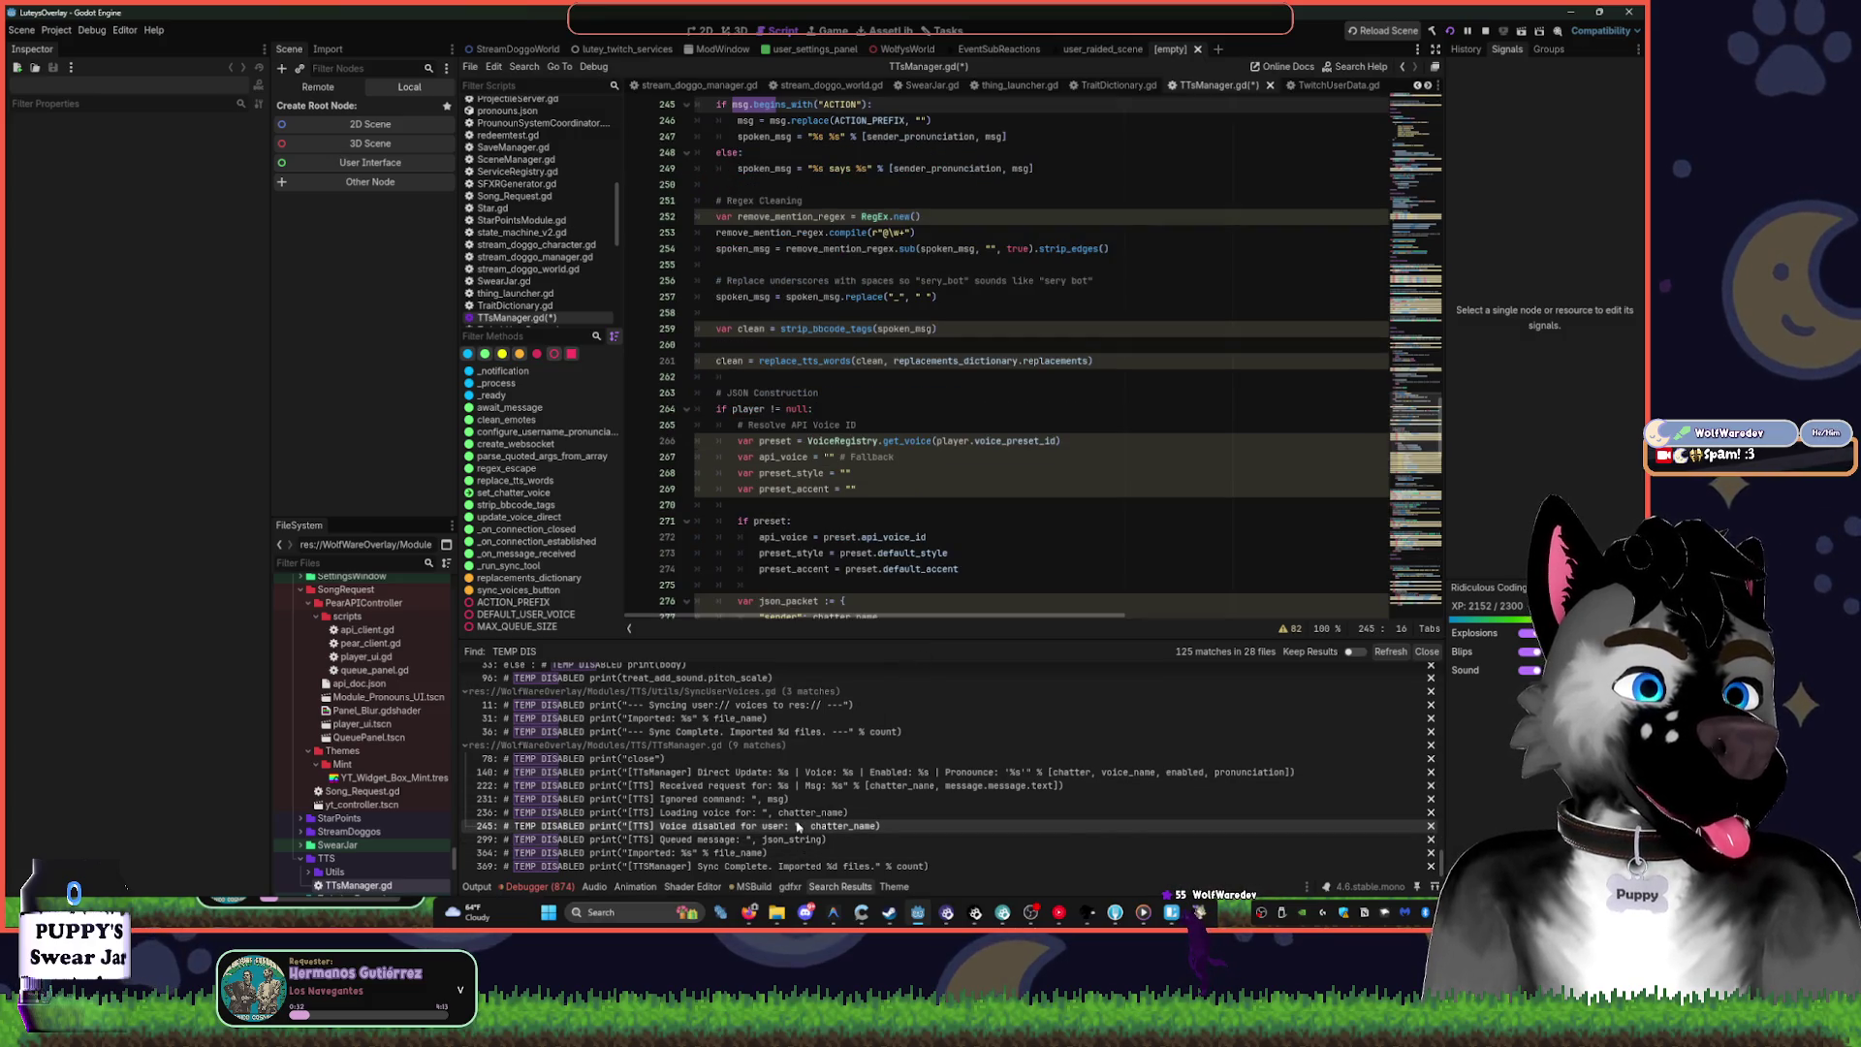
scroll(904, 536, up, 2)
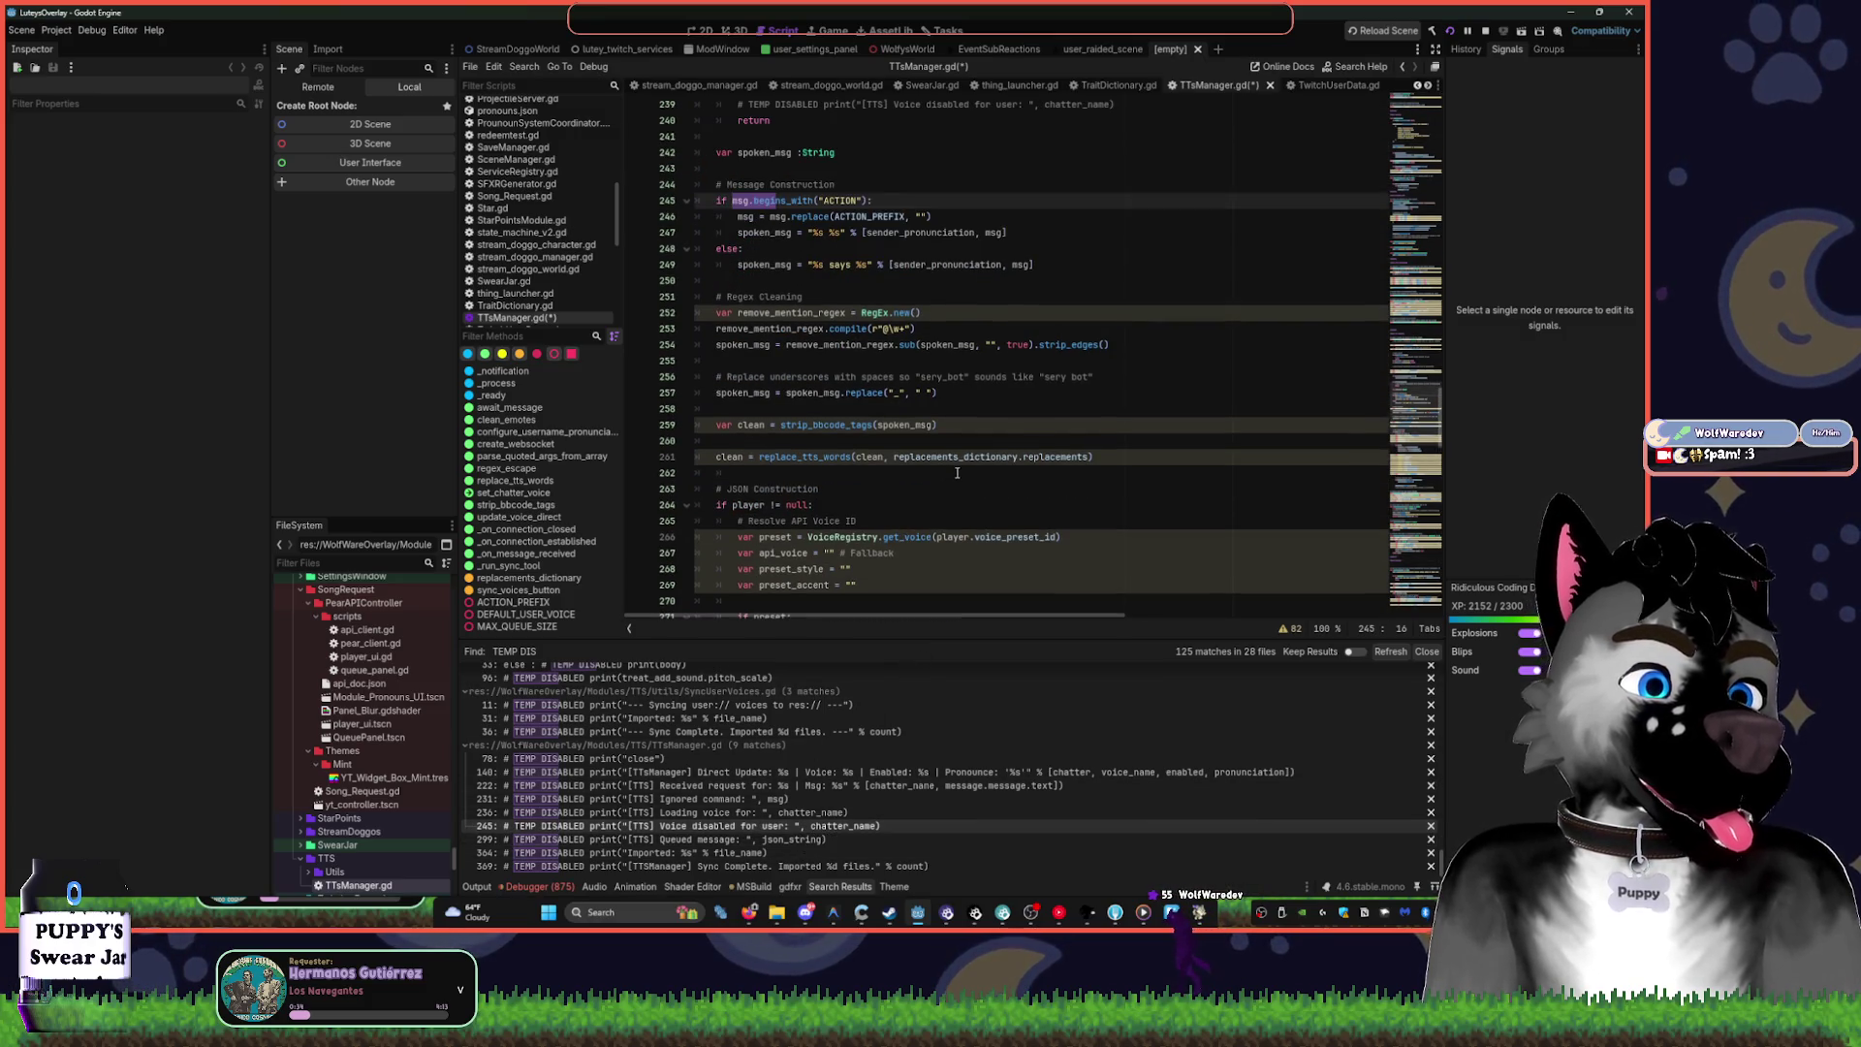
scroll(965, 466, up, 2)
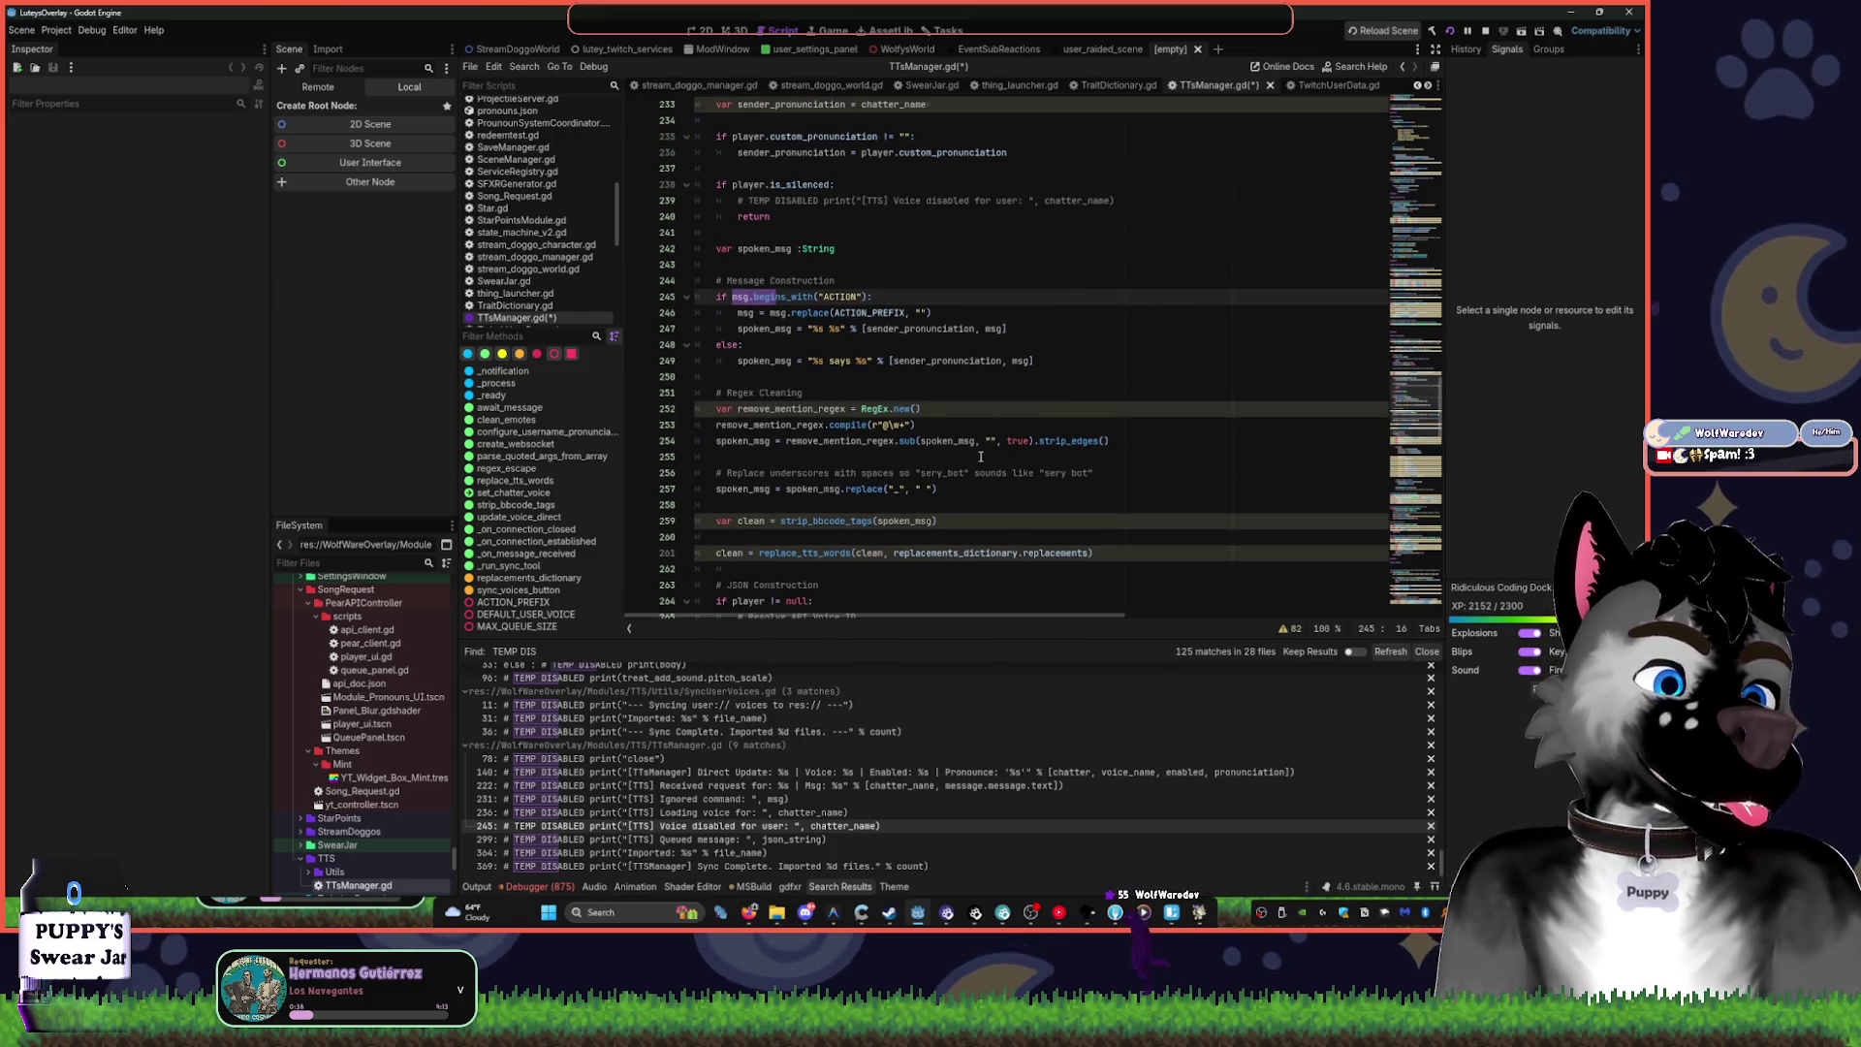
click(737, 201)
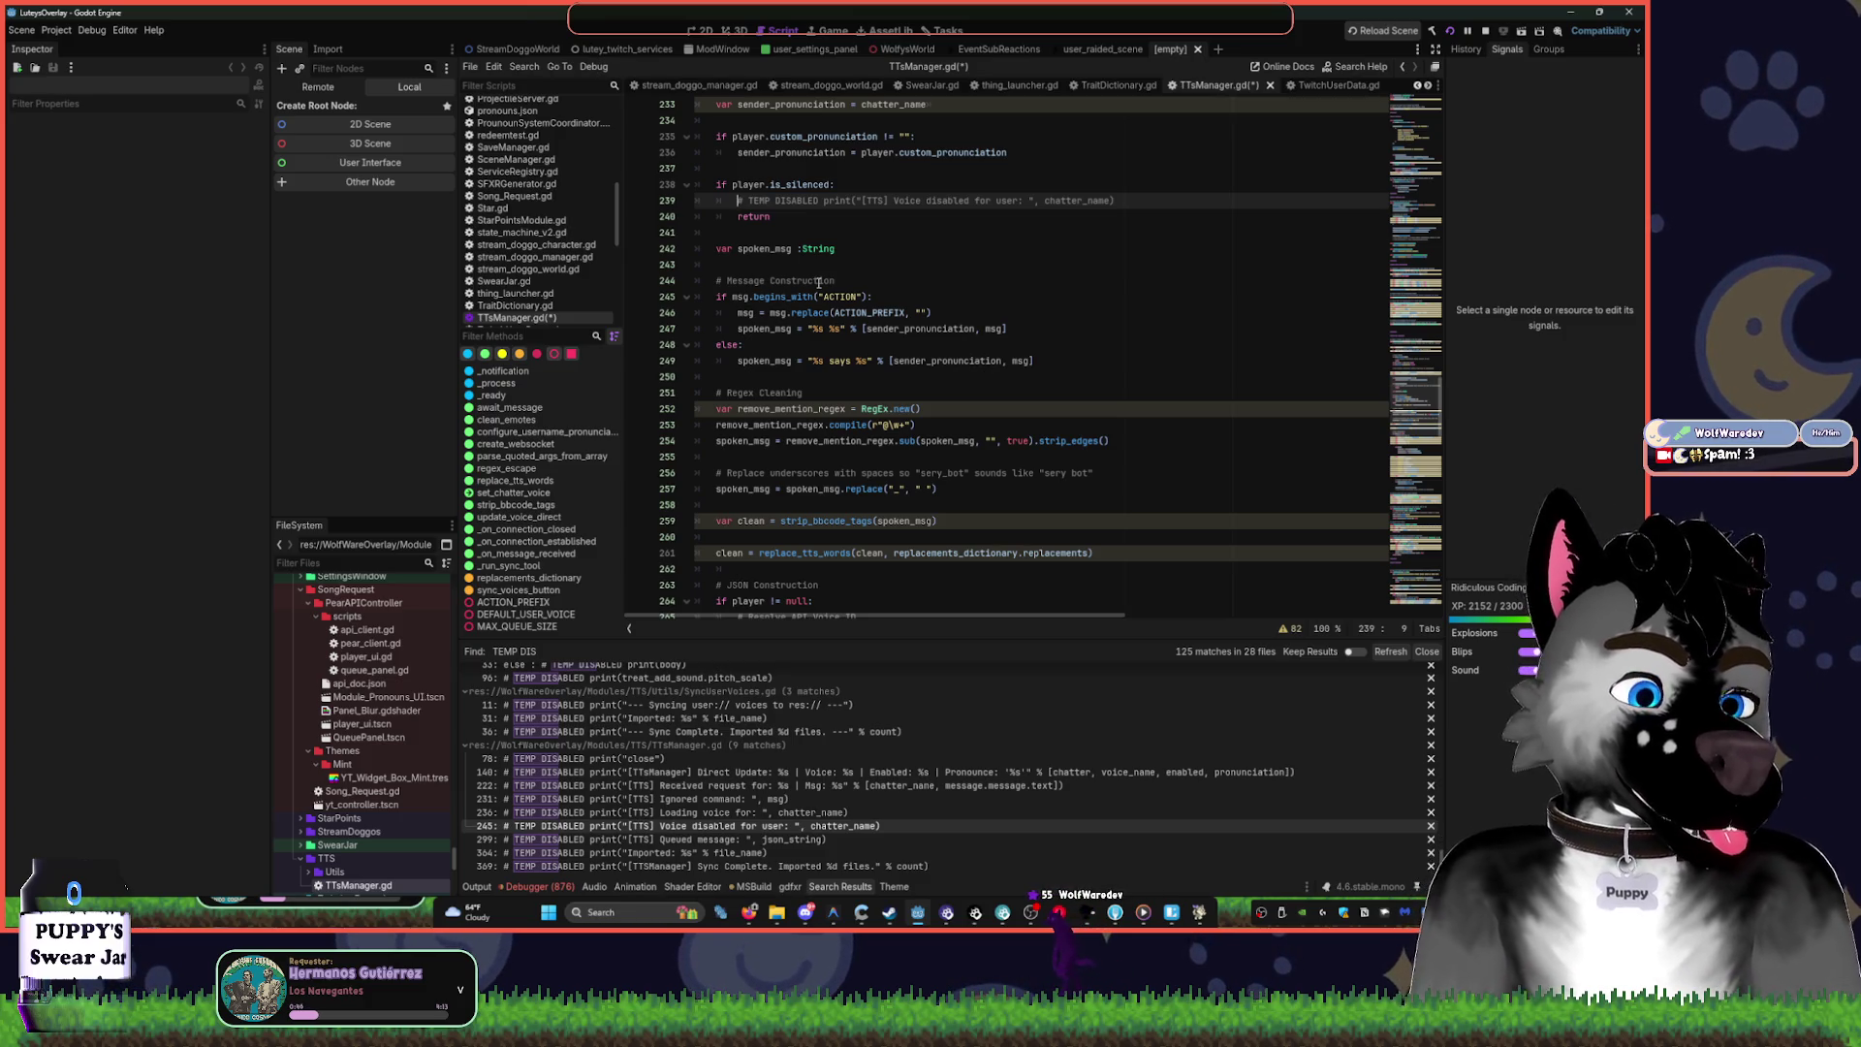
scroll(819, 282, up, 2)
key(Delete)
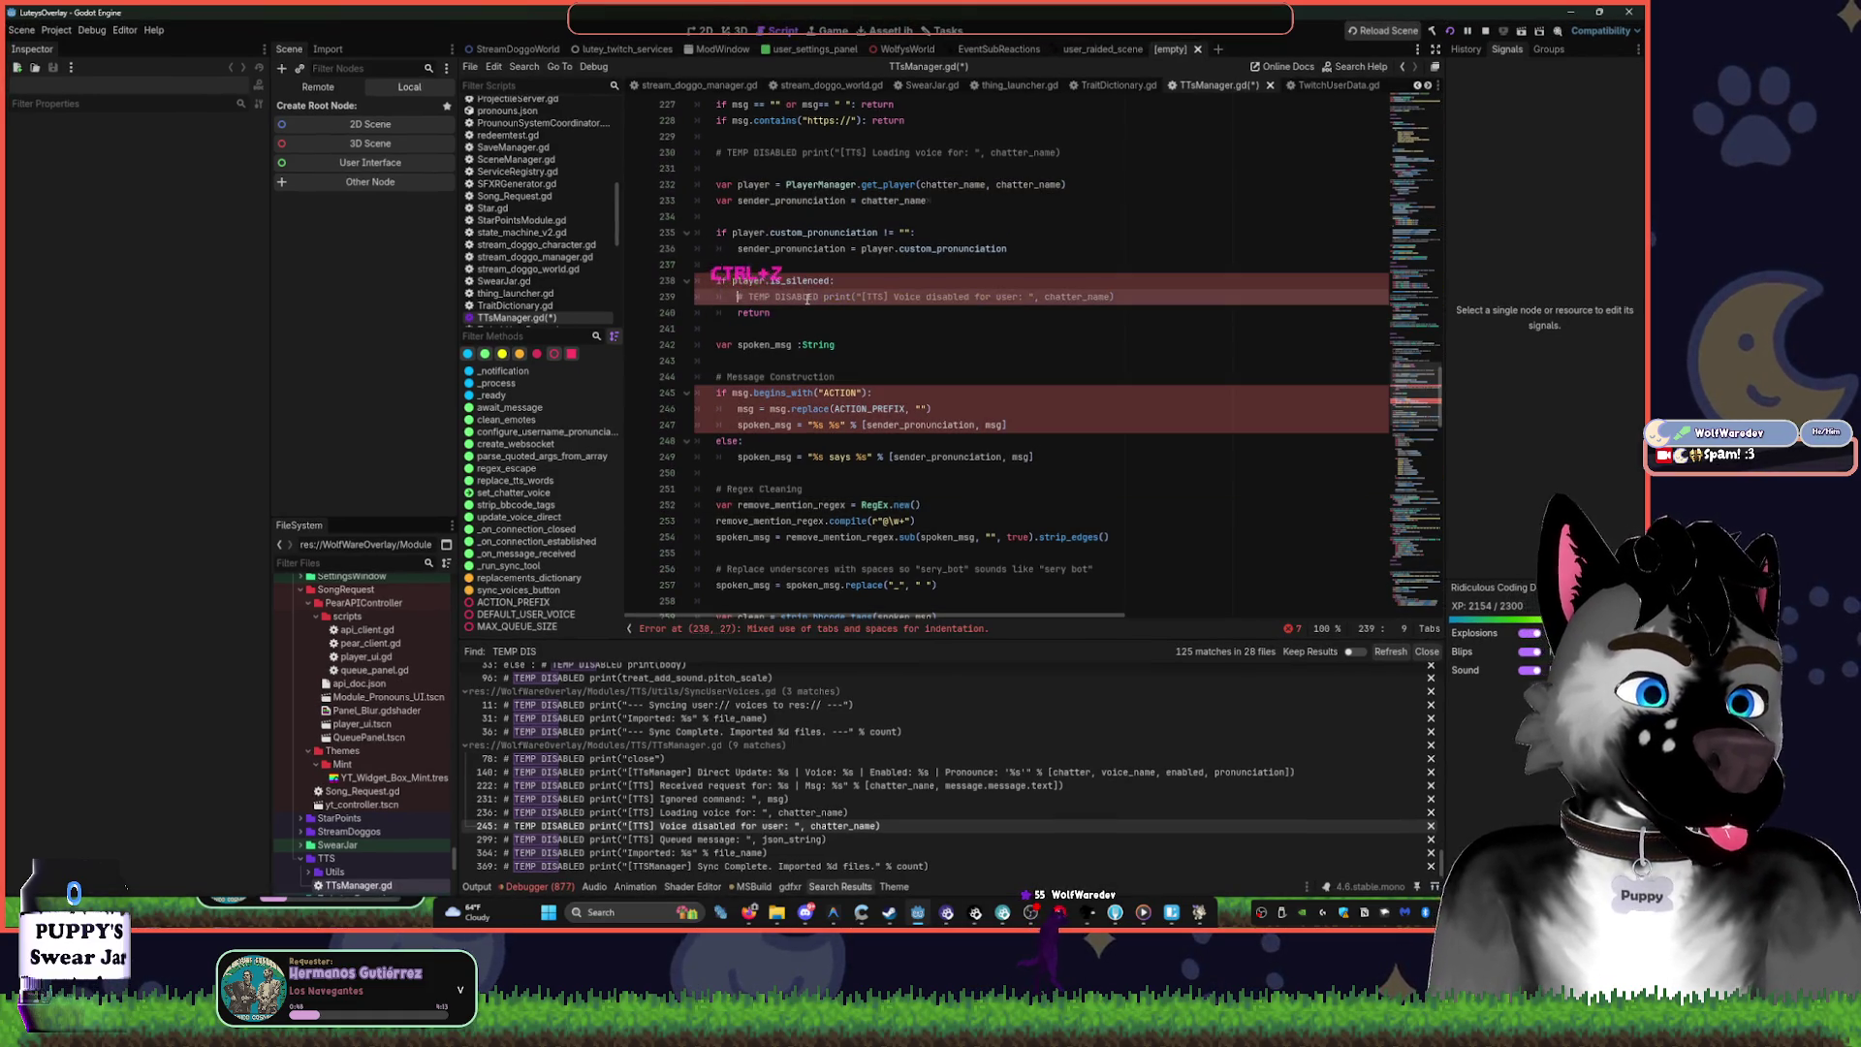
Step: Strip '# TEMP DISABLED' from line 239 and turn its print into a Log.prt call
key(ctrl+z)
key(ctrl+shift+Right)
key(Delete)
key(Delete)
key(Tab)
key(BackSpace)
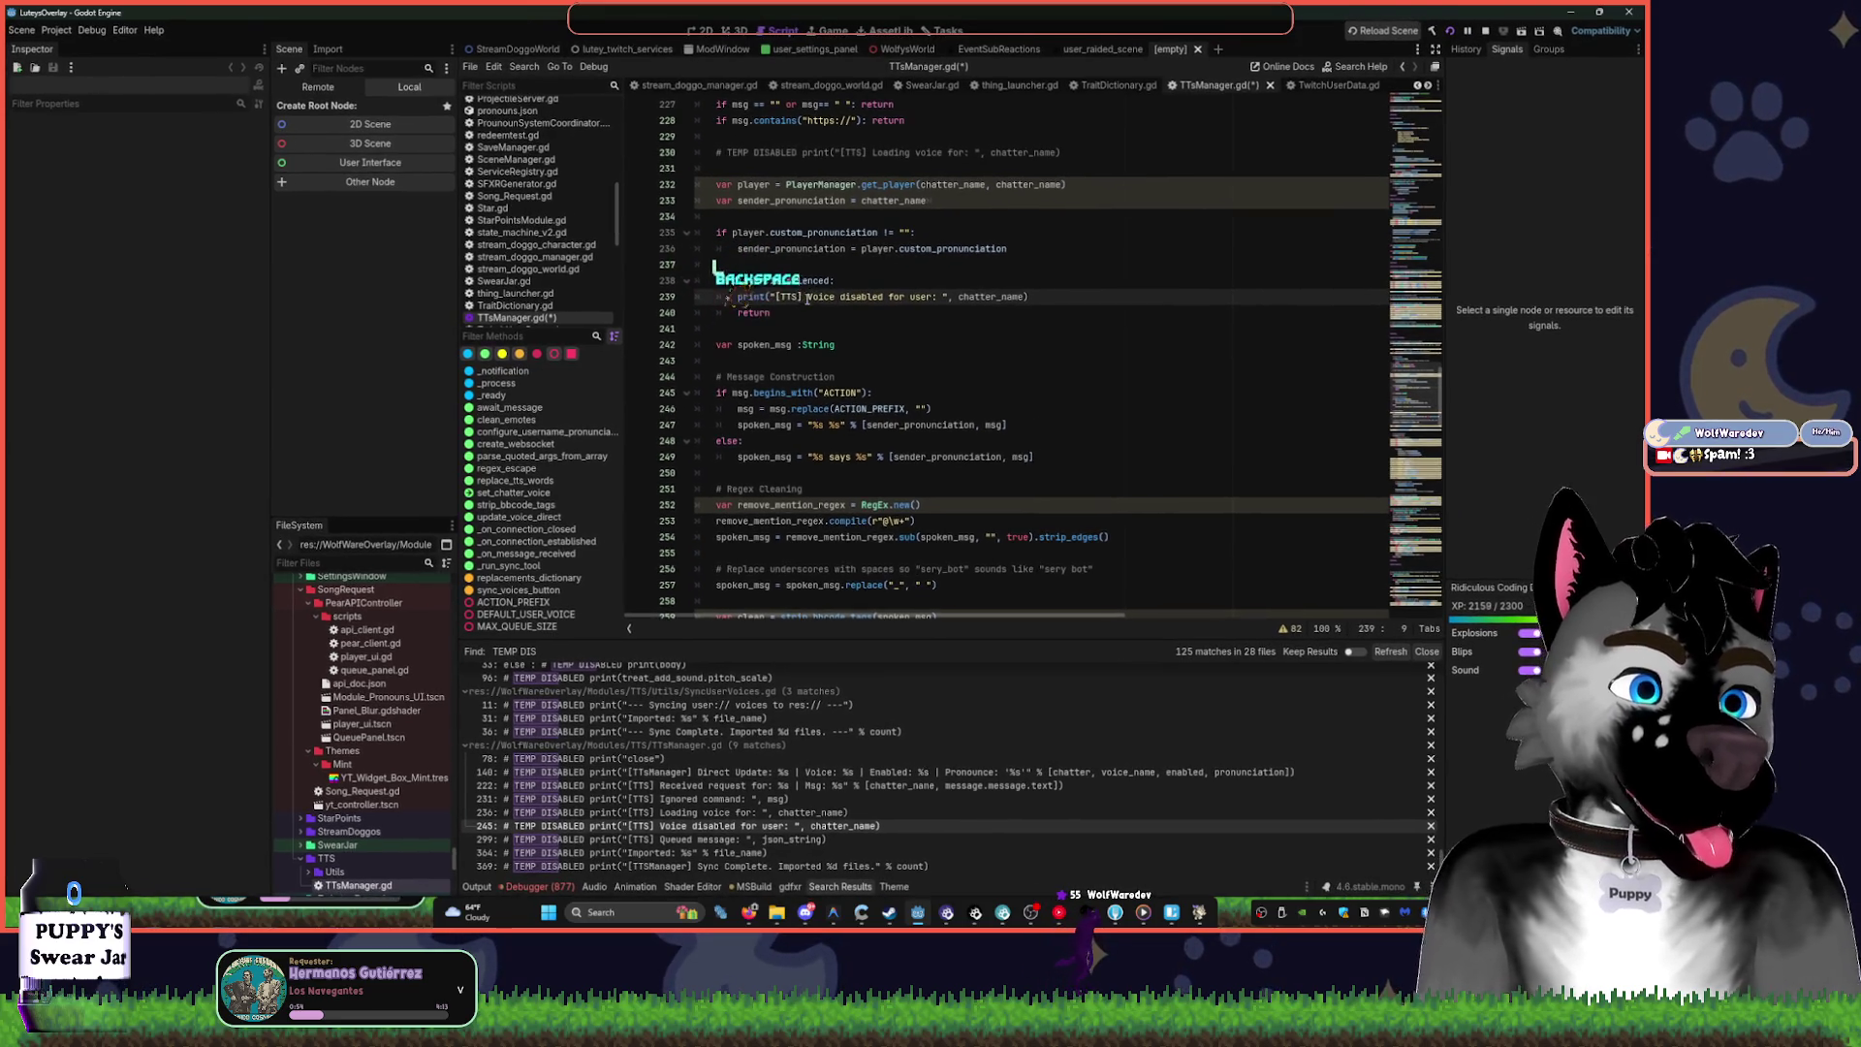
text(Log.)
key(Right)
key(Right)
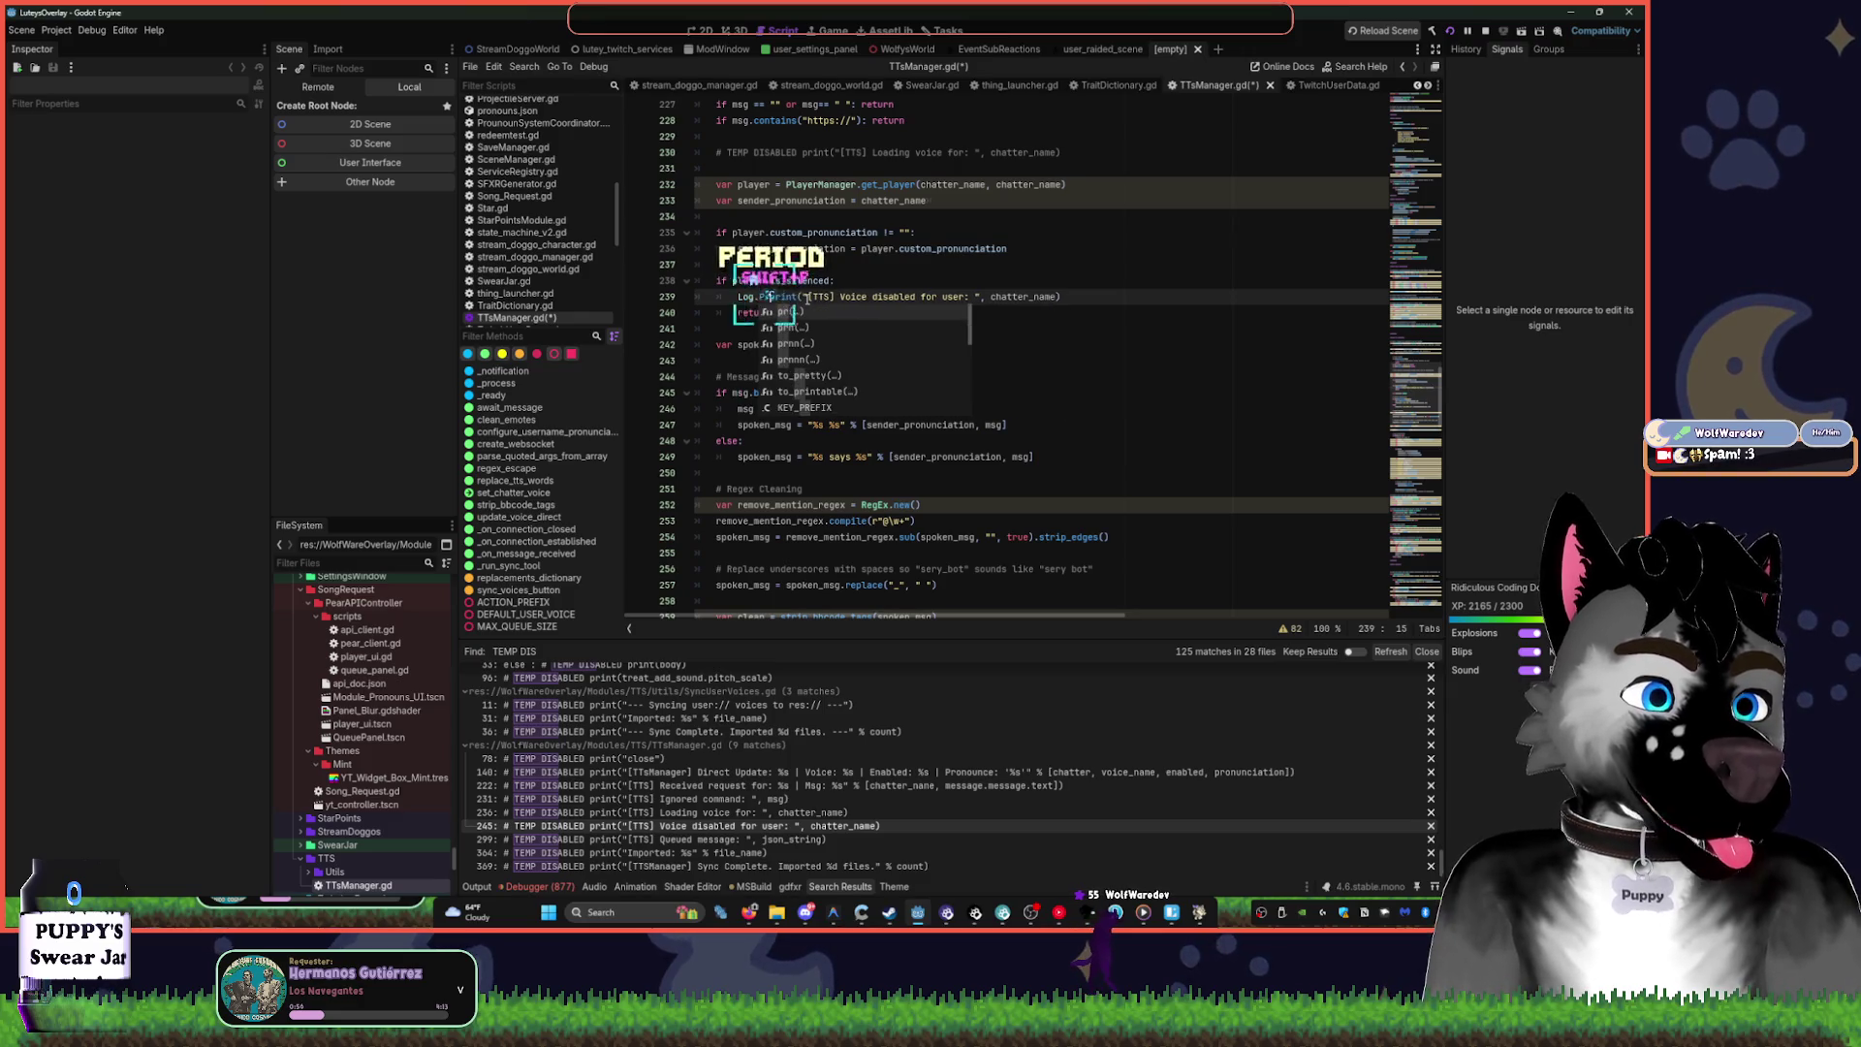
key(BackSpace)
key(BackSpace)
text(()
key(Delete)
key(Delete)
key(Delete)
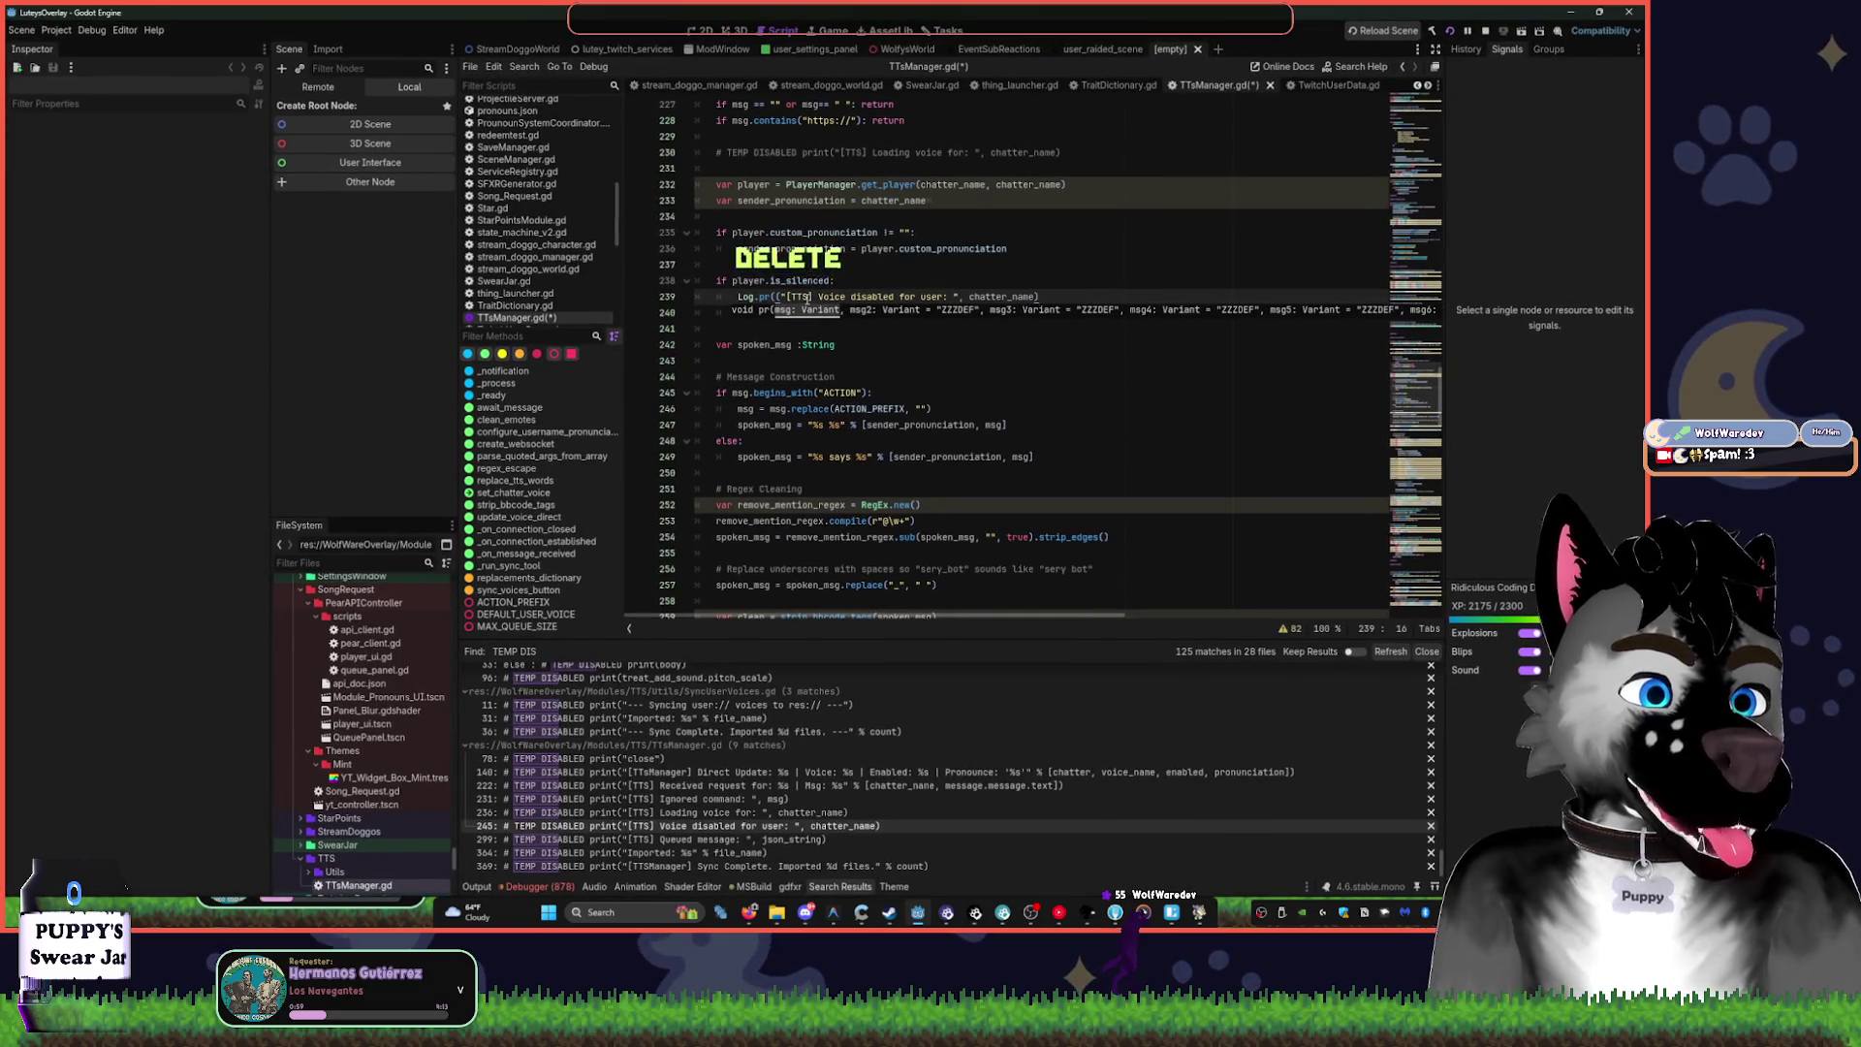
key(Delete)
click(1063, 269)
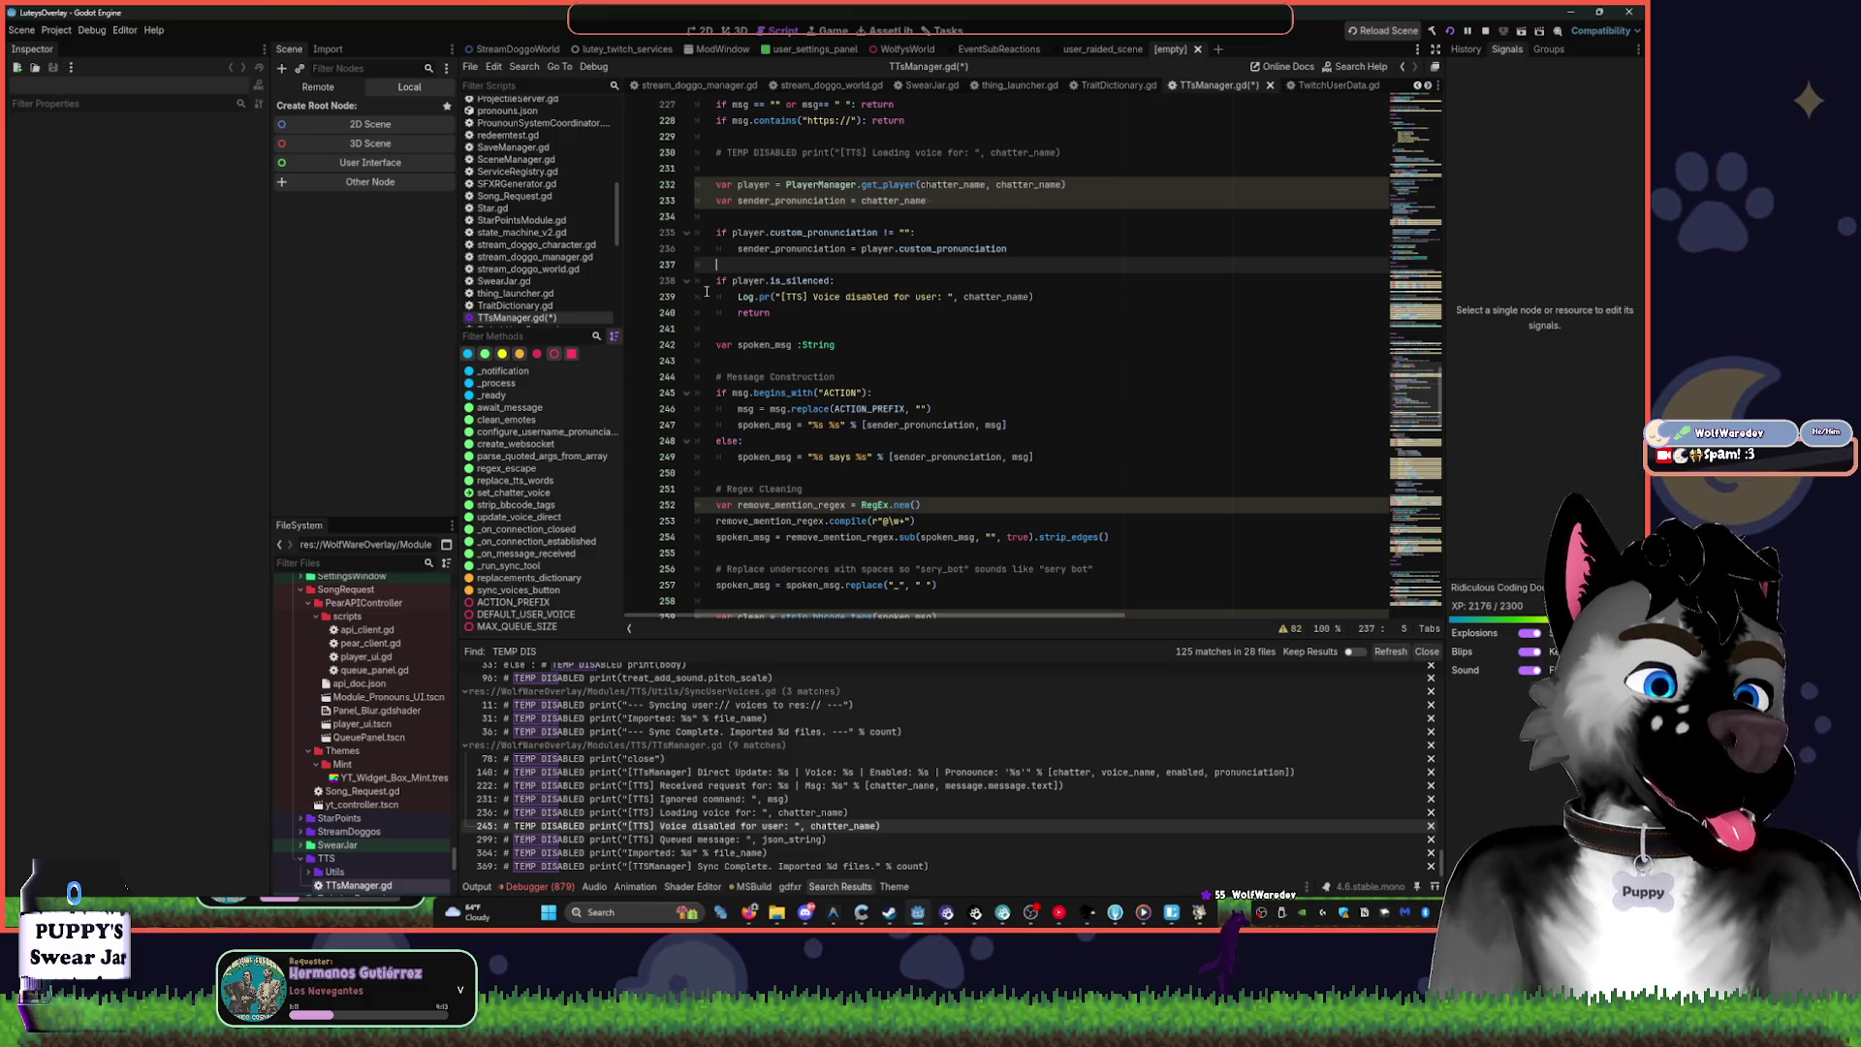
scroll(835, 353, up, 2)
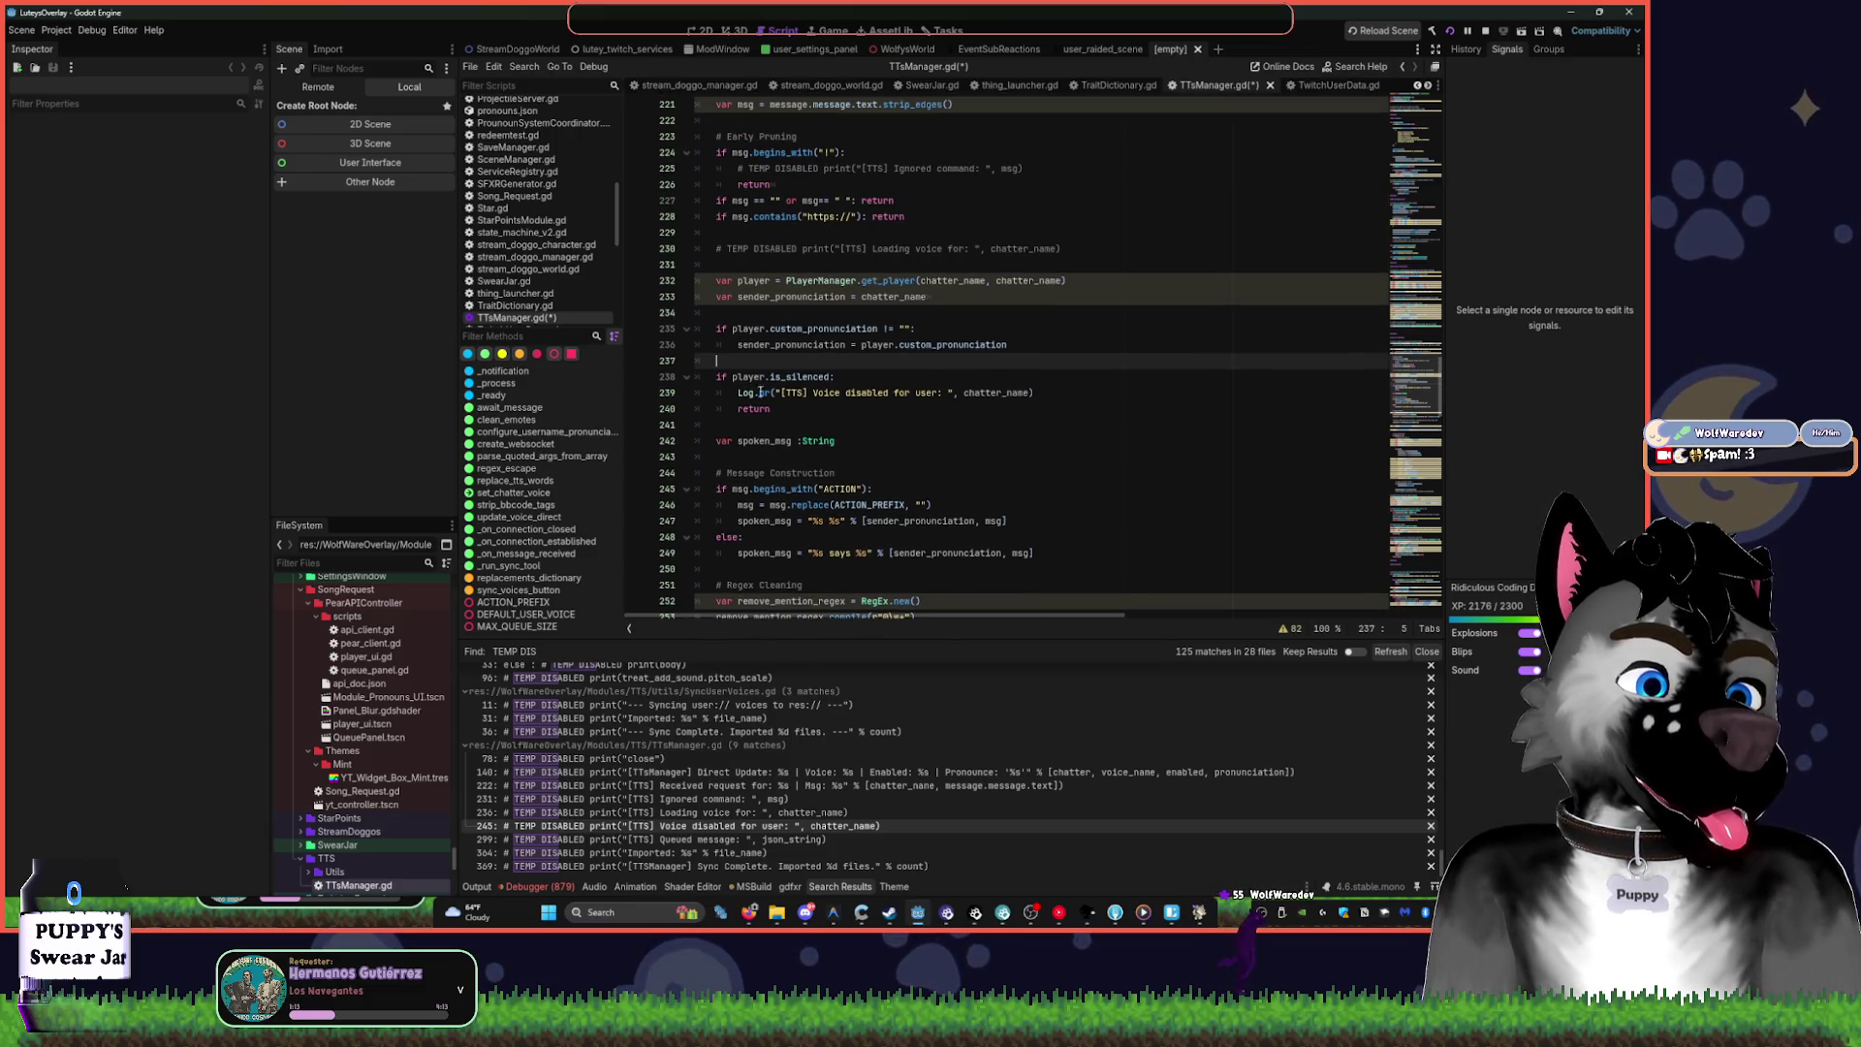
Step: Delete the disabled 'Loading voice for' print on line 230 and 'Ignored command' print on line 225
scroll(766, 397, up, 2)
click(731, 346)
key(Up)
drag(1057, 346, 695, 346)
key(Delete)
scroll(1035, 428, up, 3)
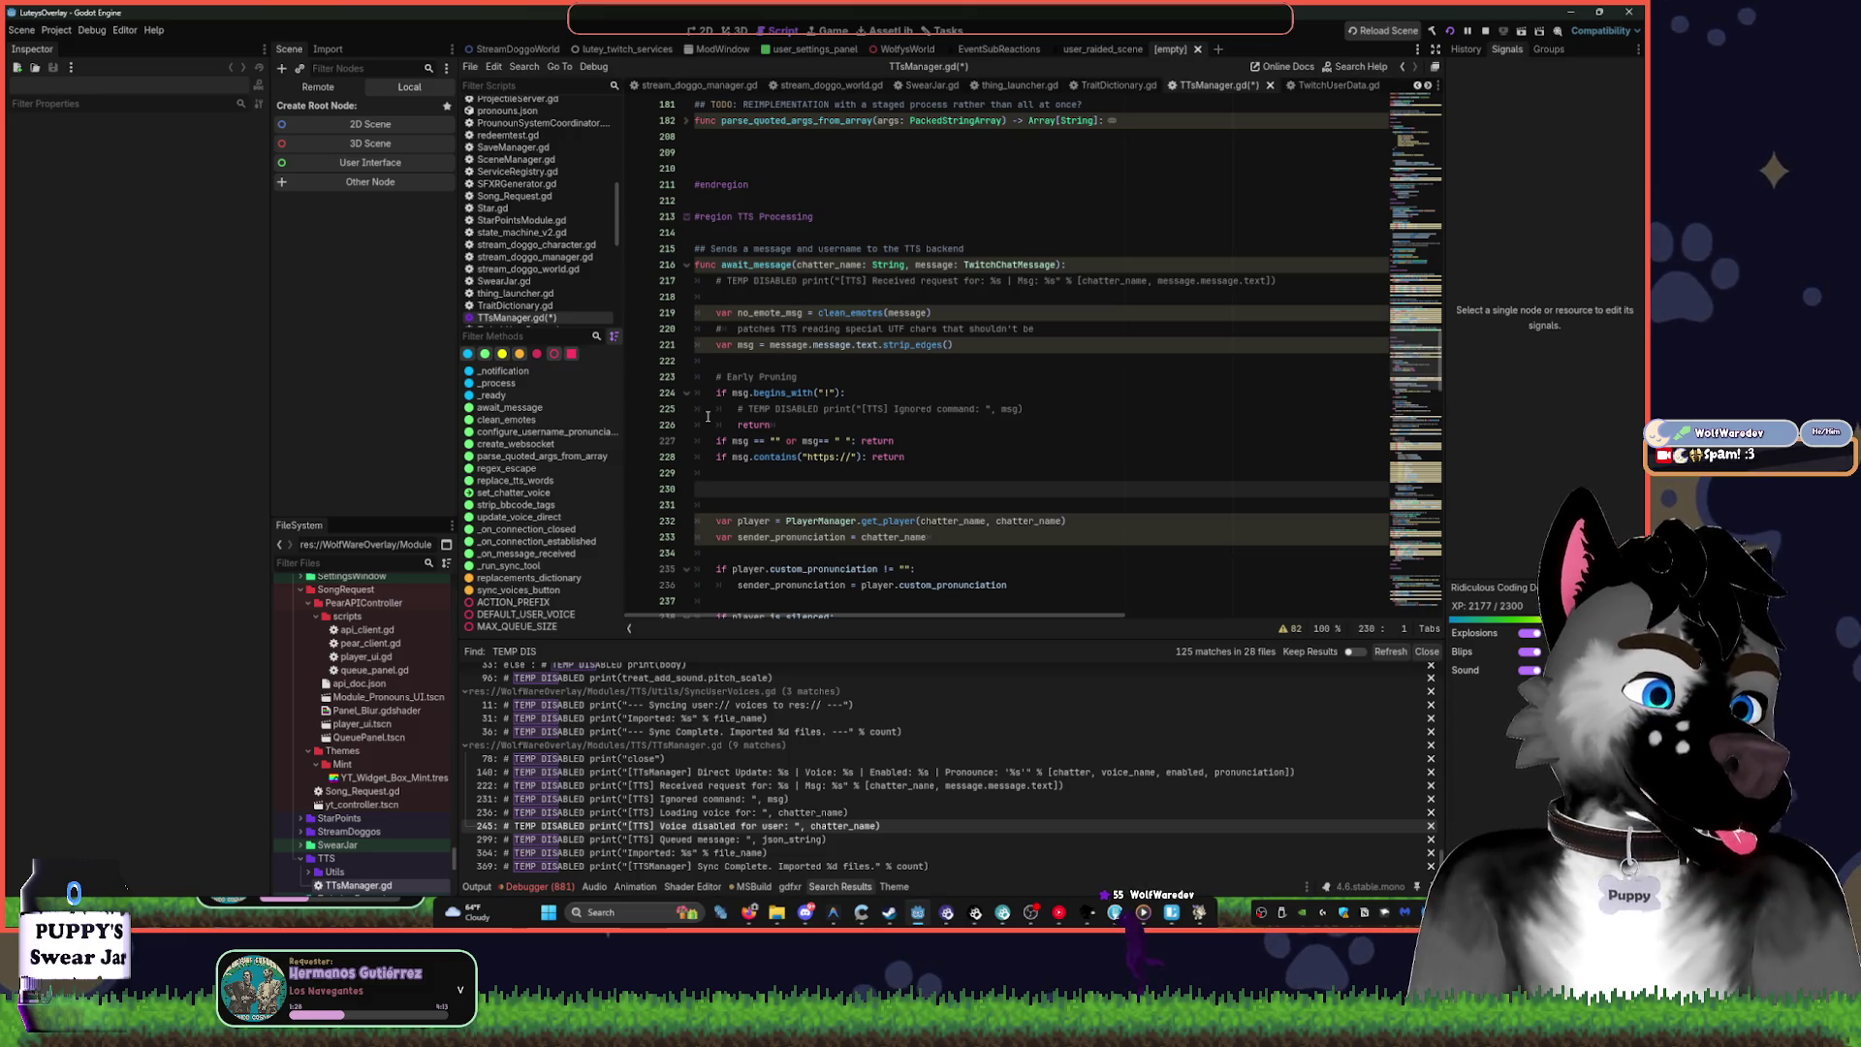
click(738, 410)
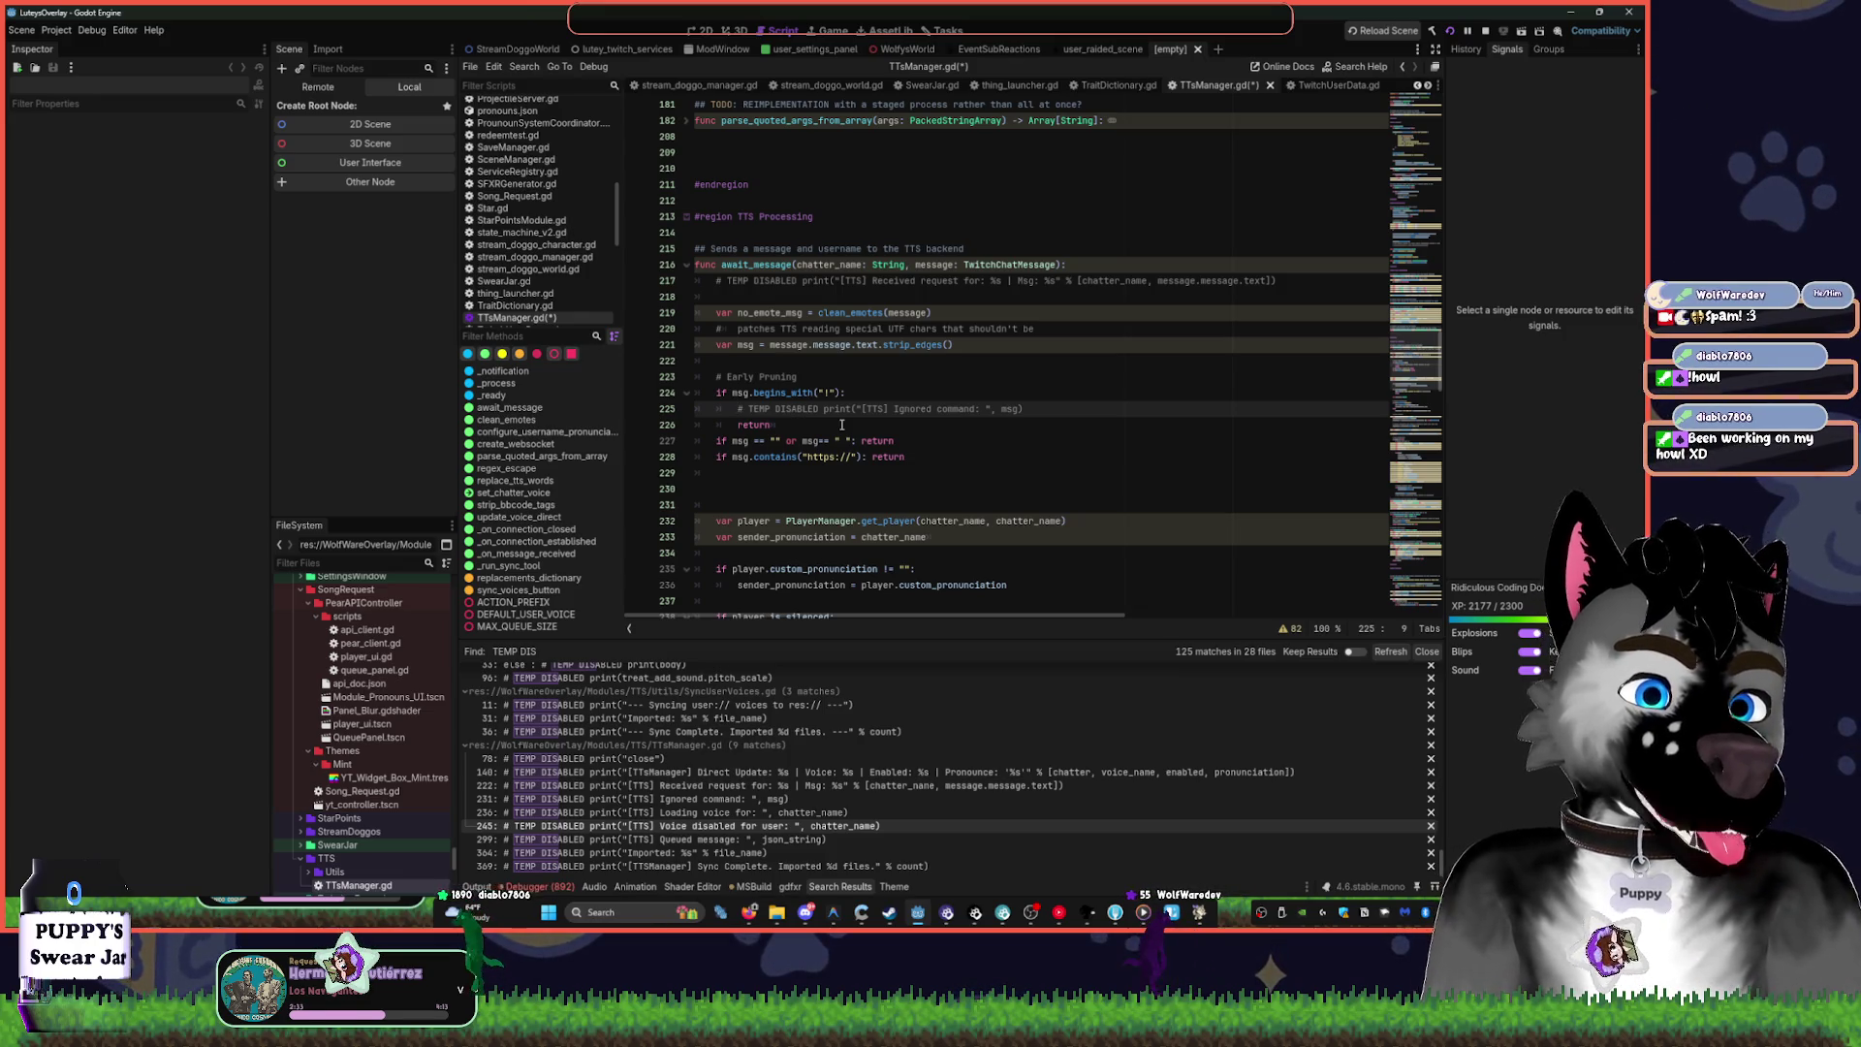
key(shift+End)
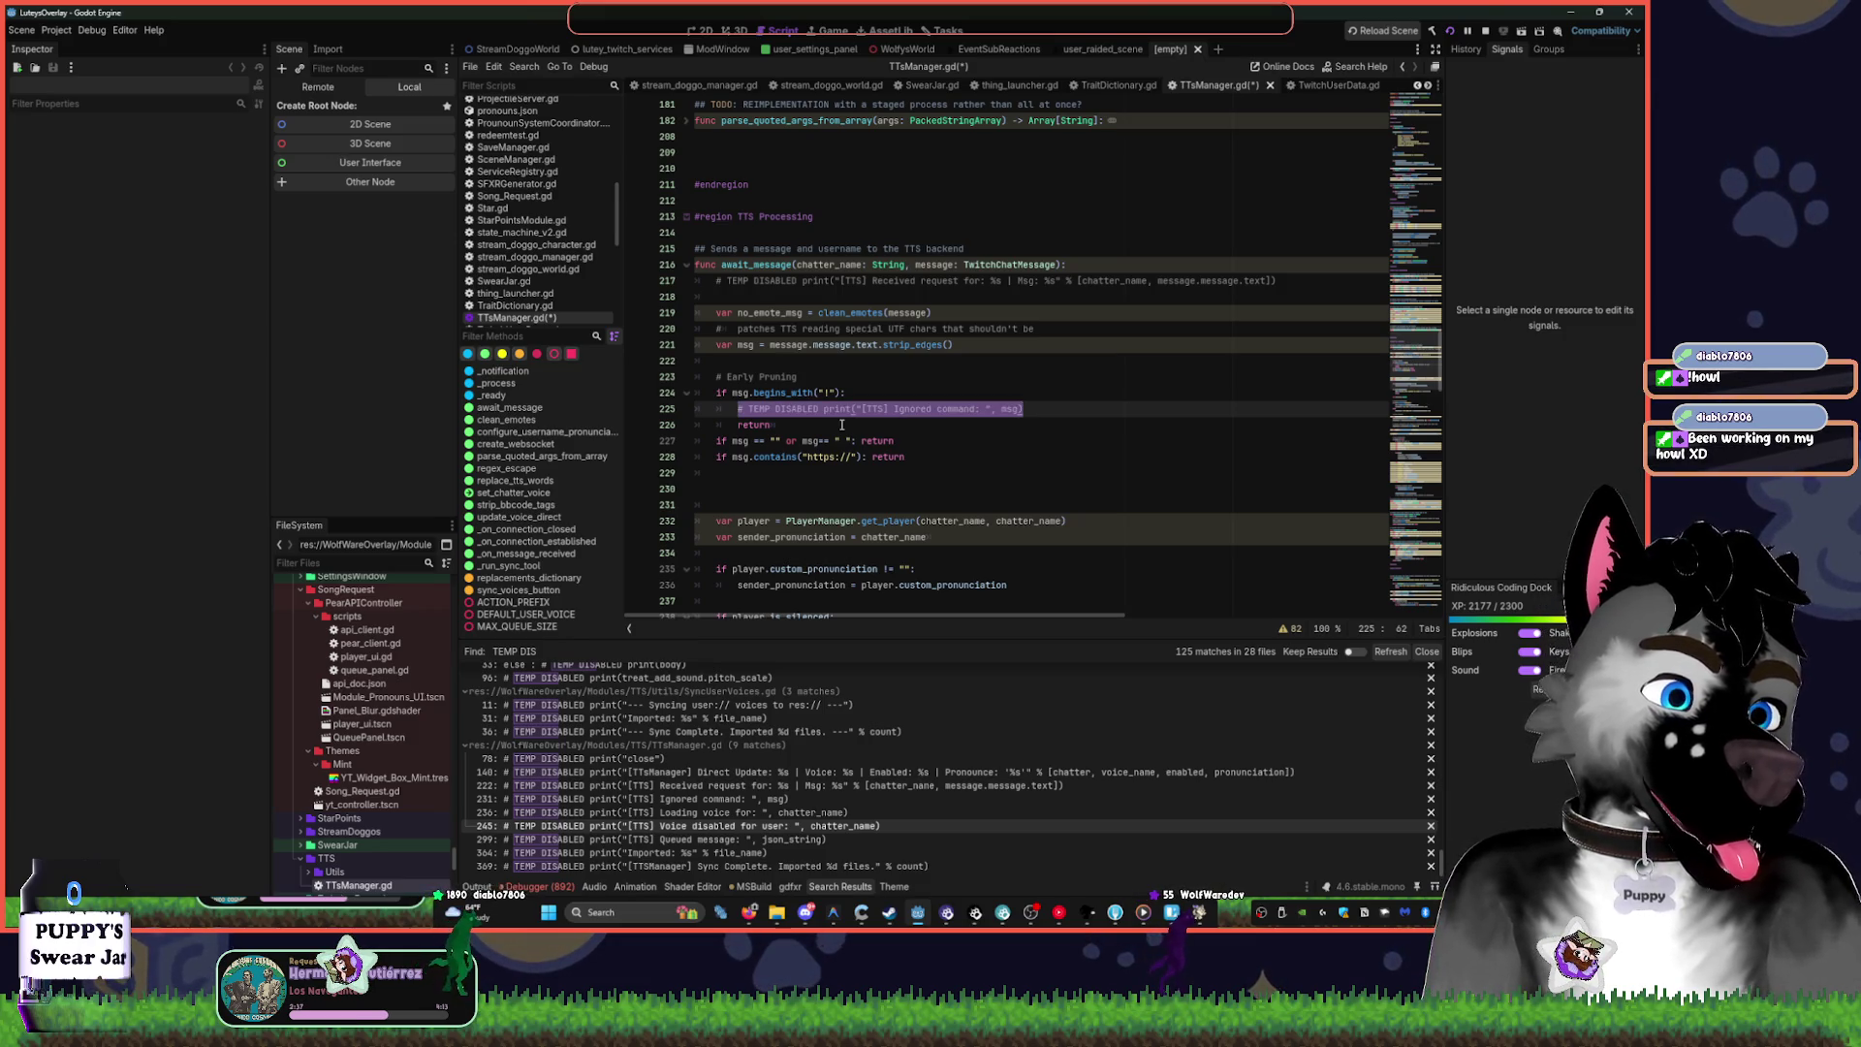
key(Delete)
key(Delete)
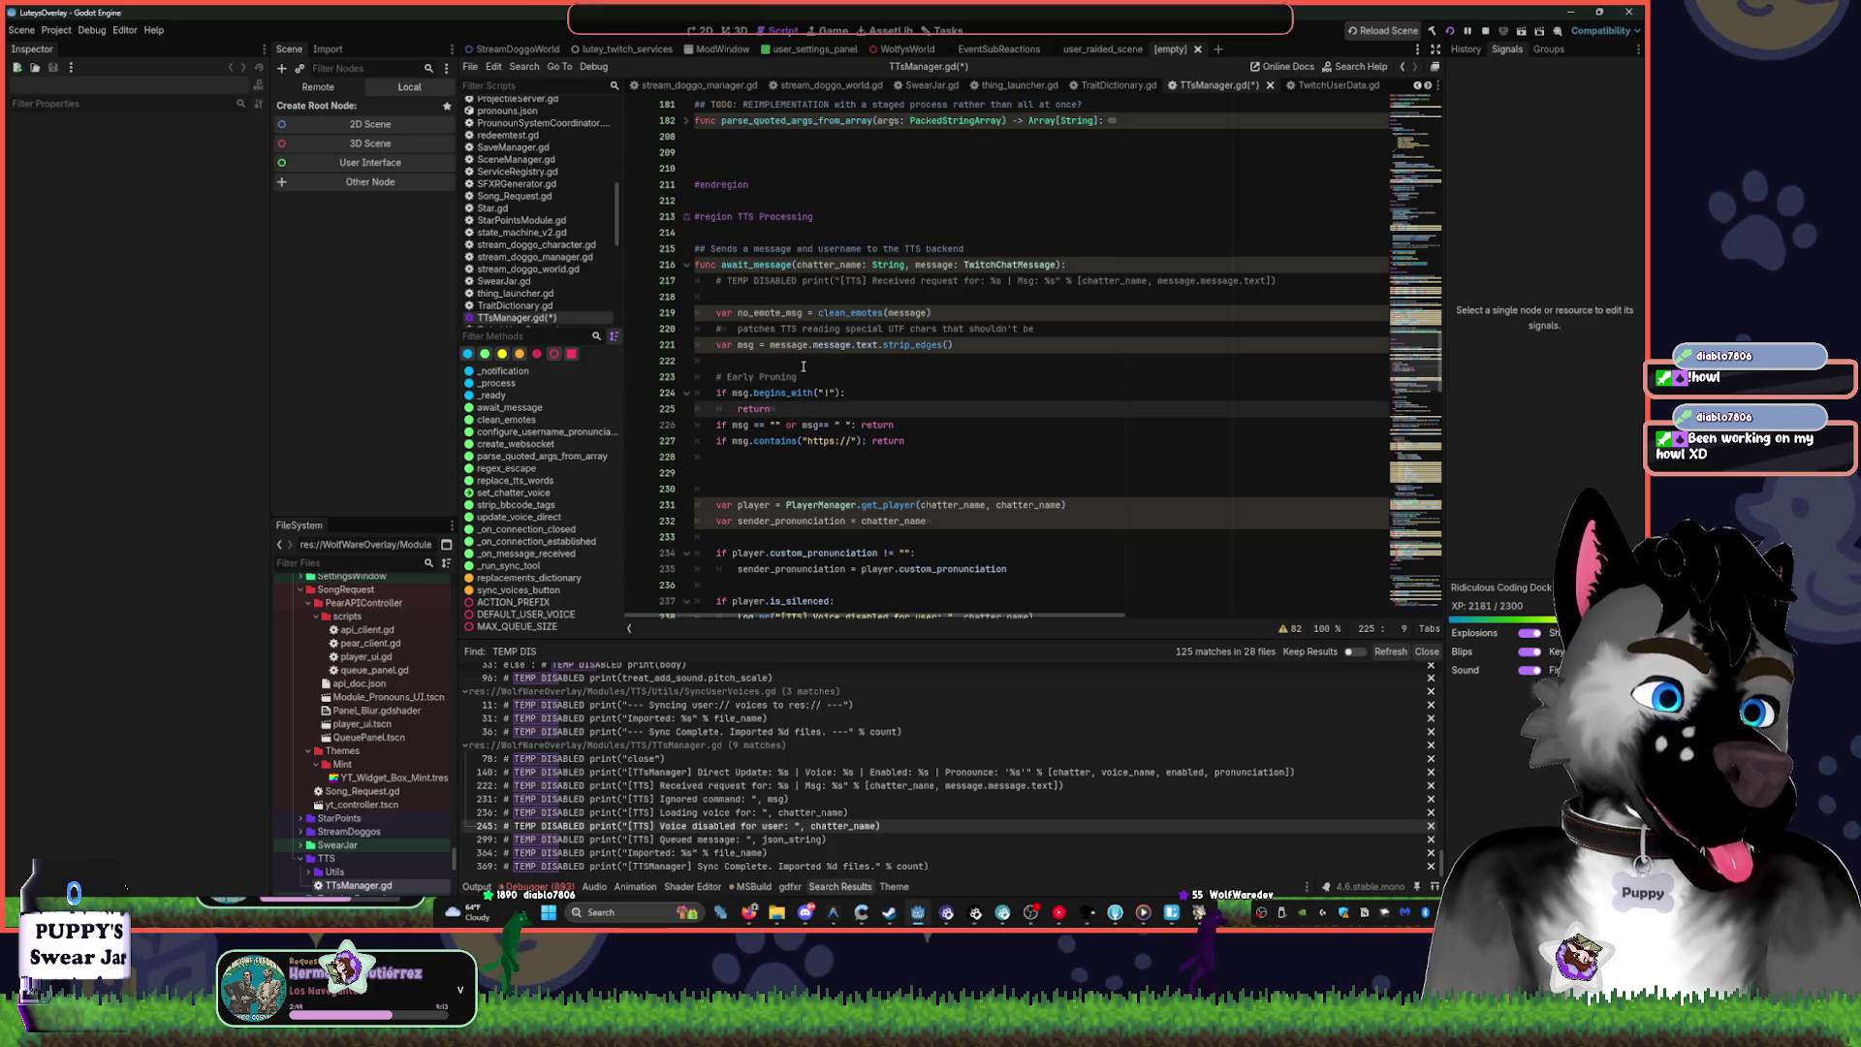
Step: Pull 'return' up onto the '!' command check line to make it a one-line return
key(ctrl+z)
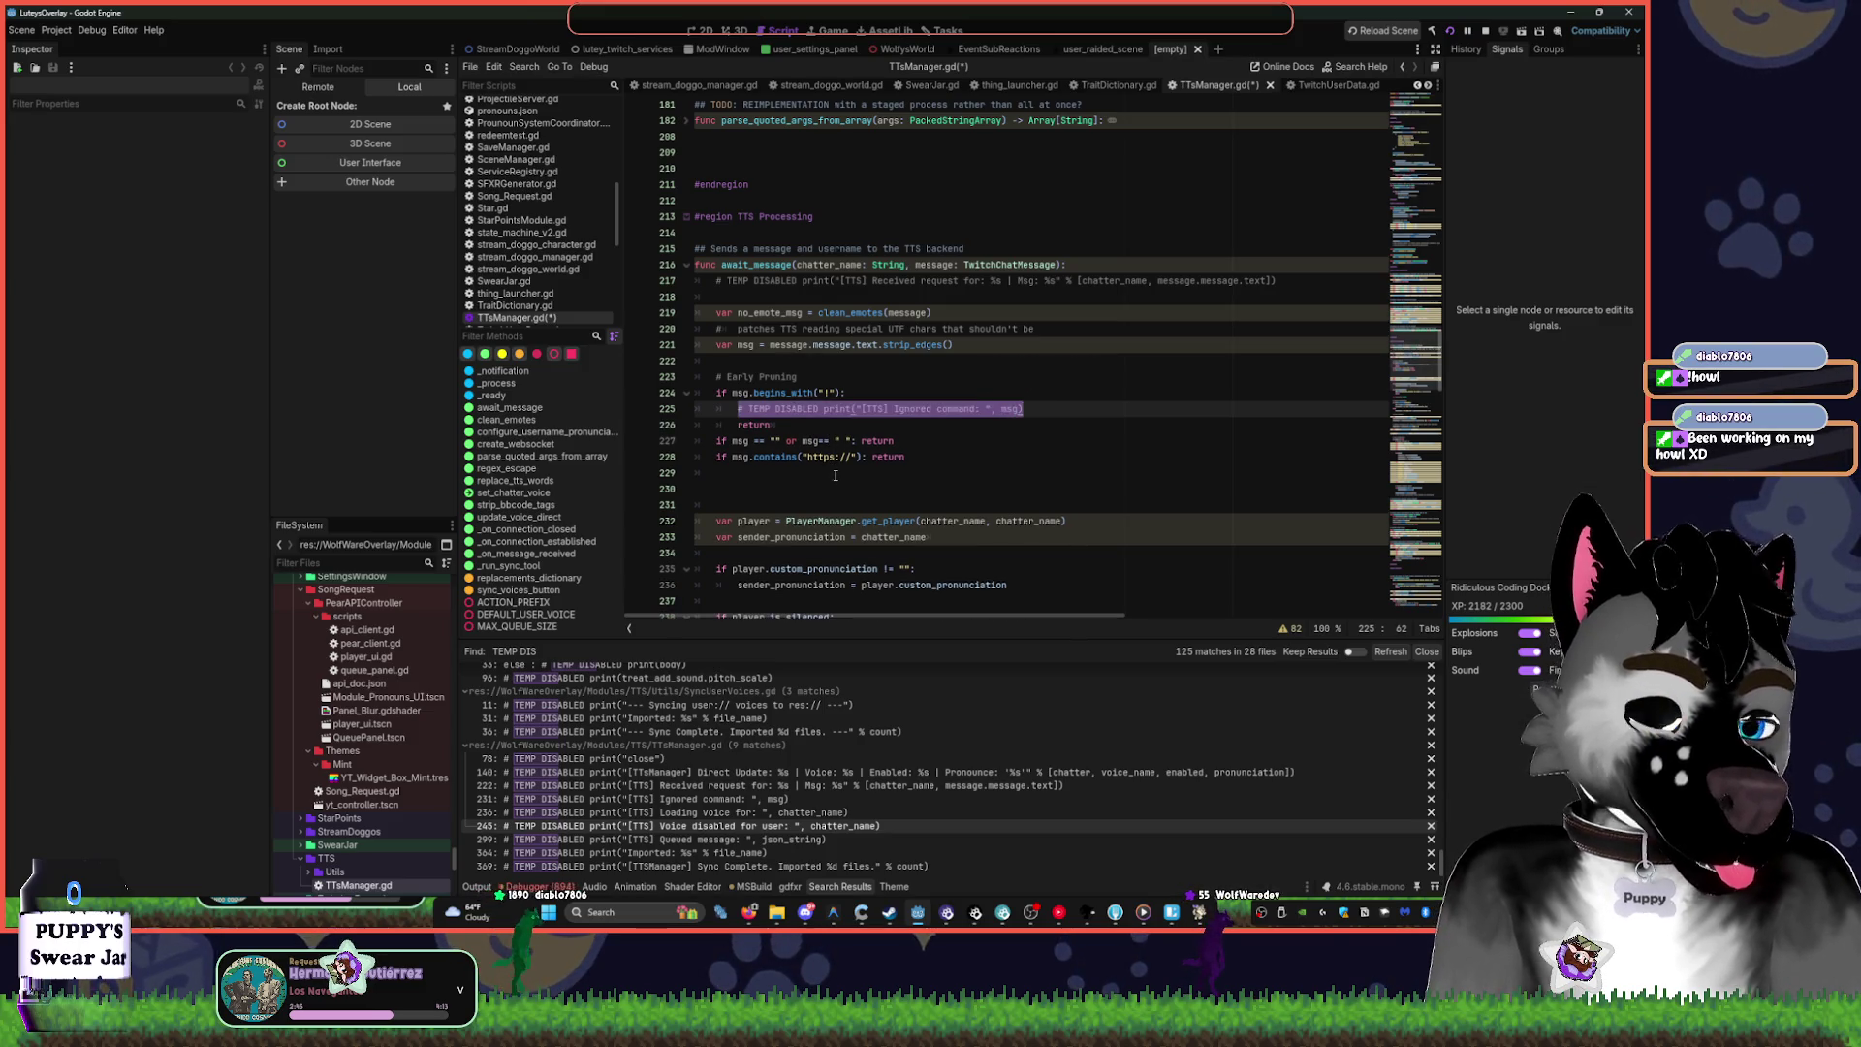
key(ctrl+y)
scroll(860, 437, up, 2)
click(848, 488)
key(Delete)
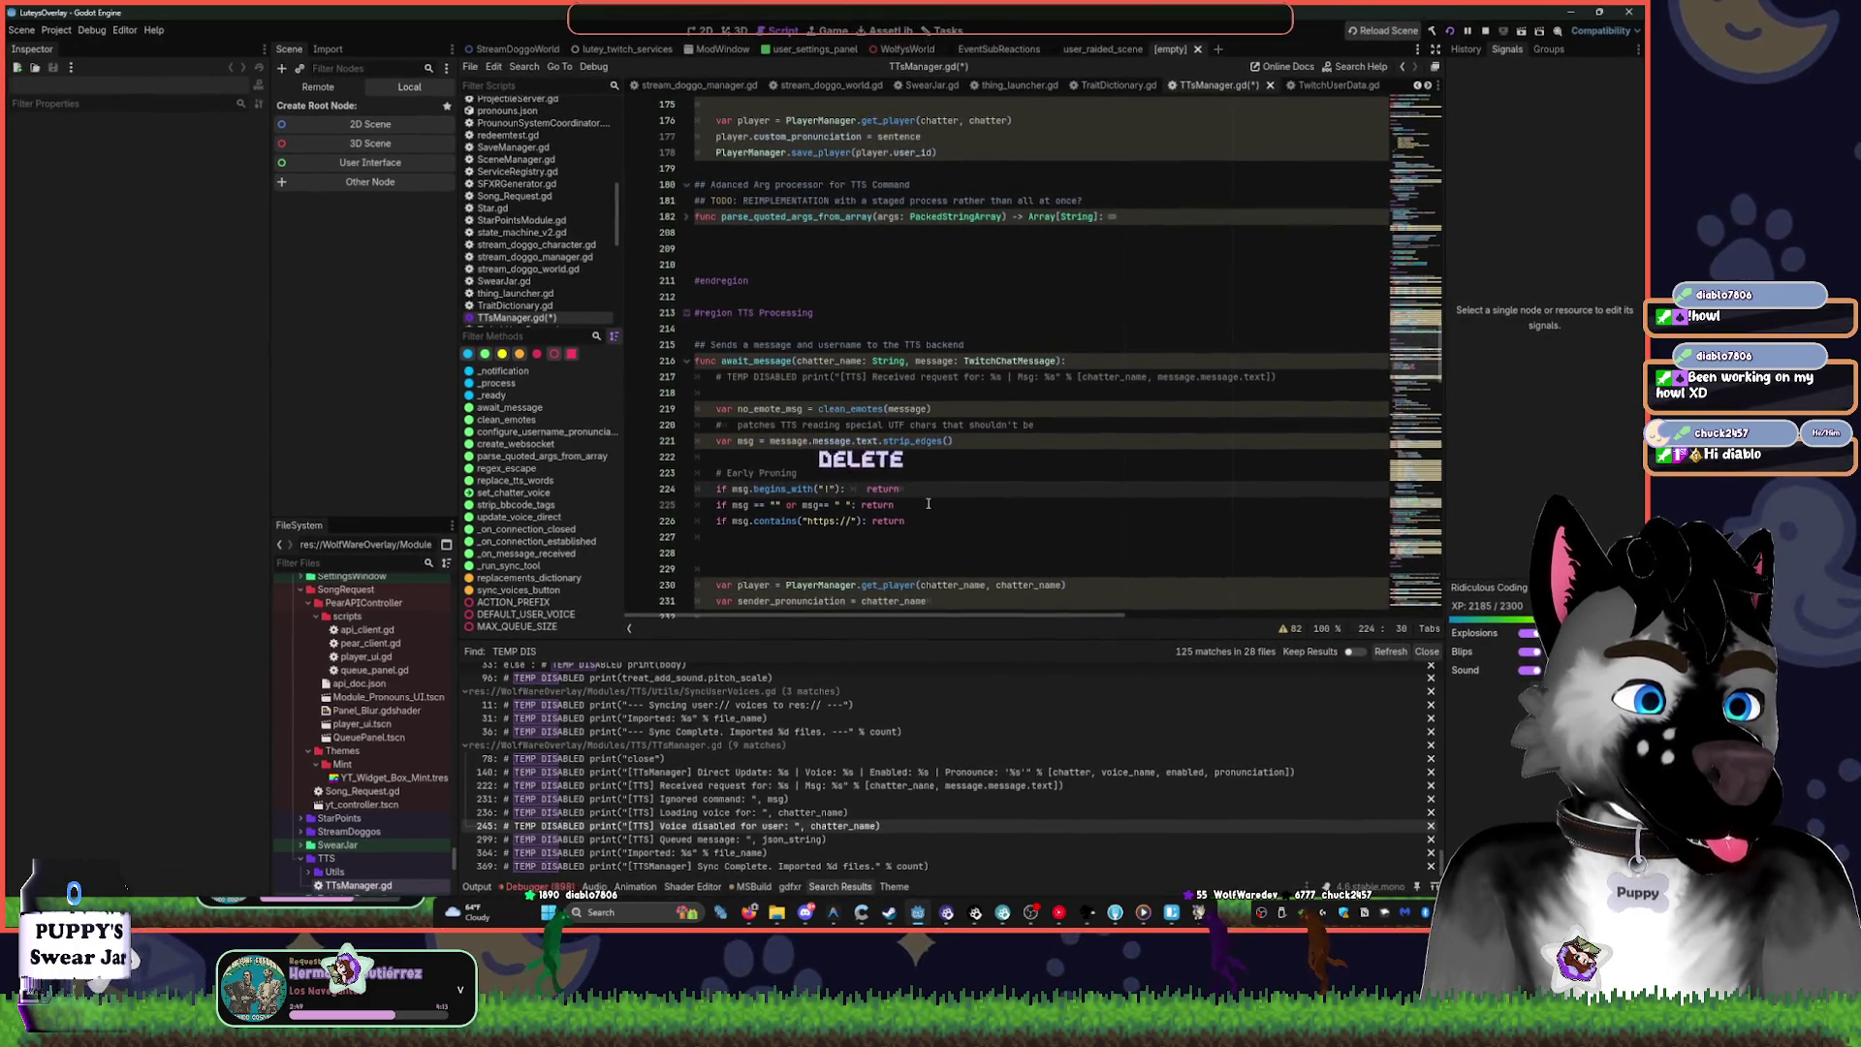
key(Delete)
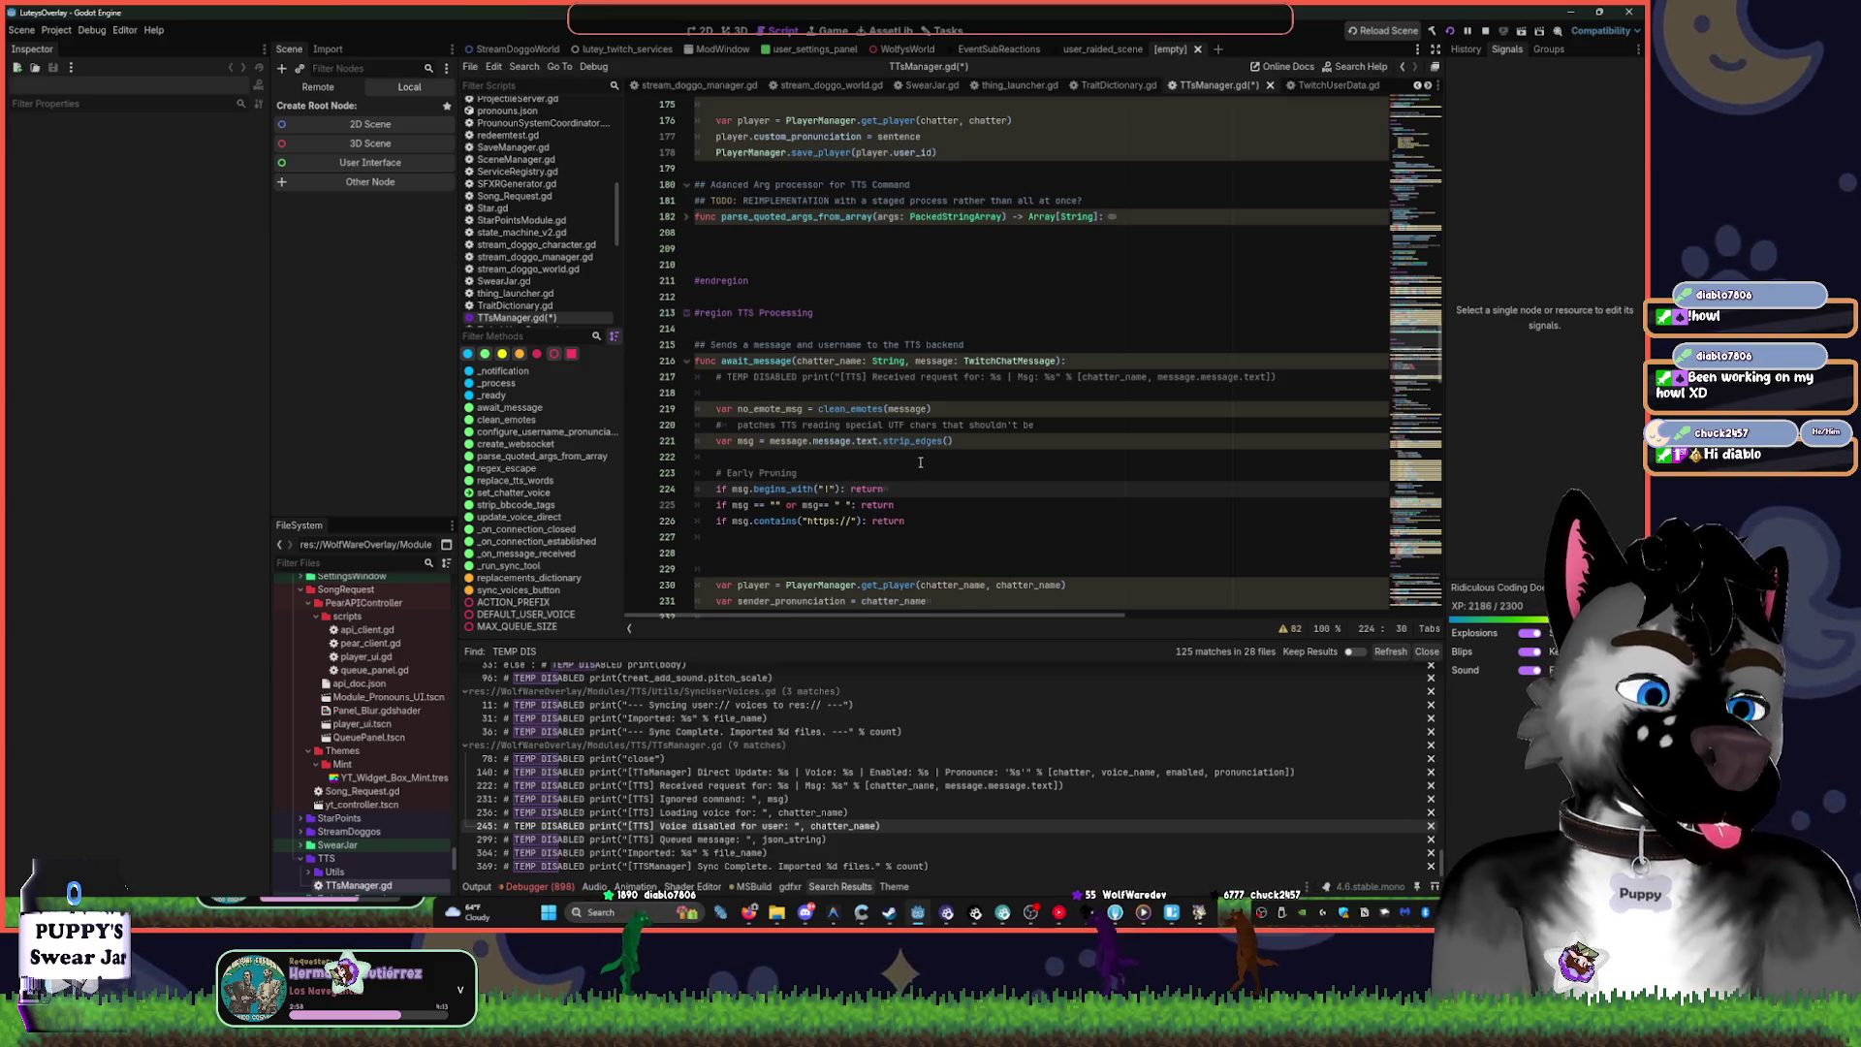
Step: Append 'TODO: Needs to be a method' to the '# Early Pruning' comment
click(819, 472)
text(()
key(BackSpace)
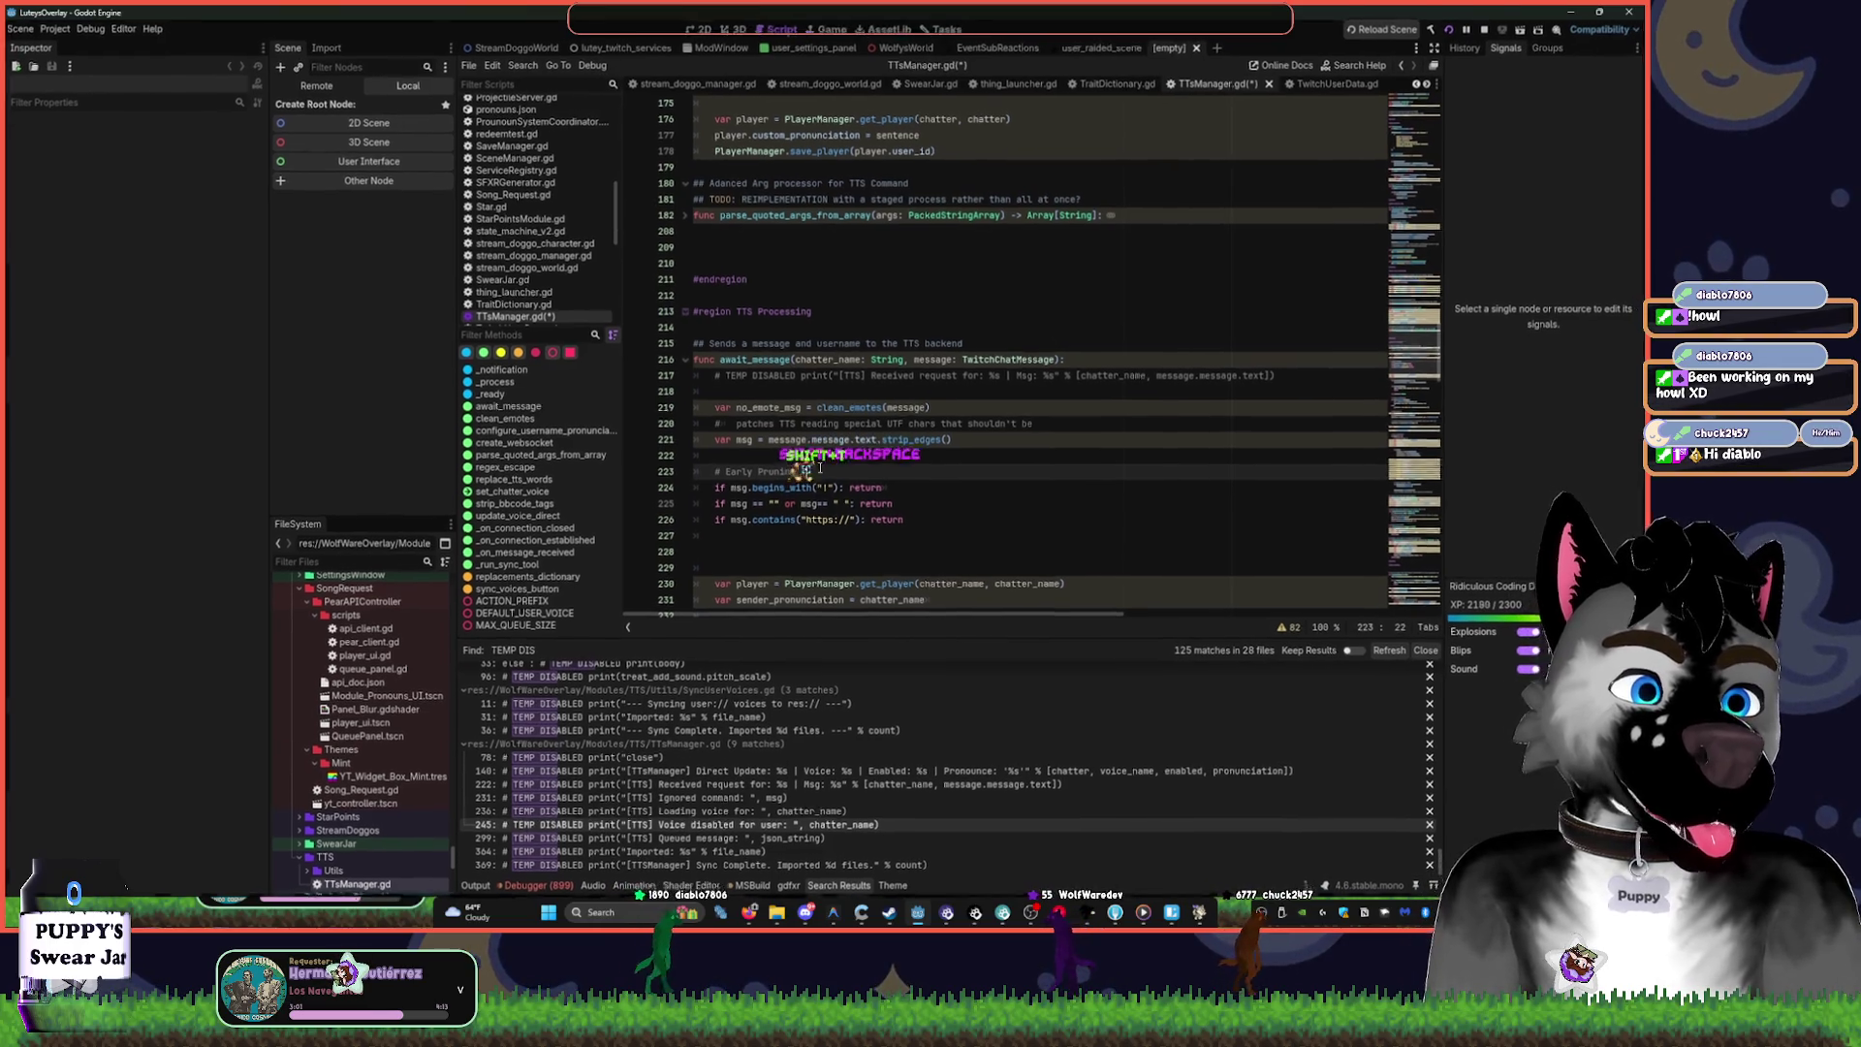
text(TODO: Nee)
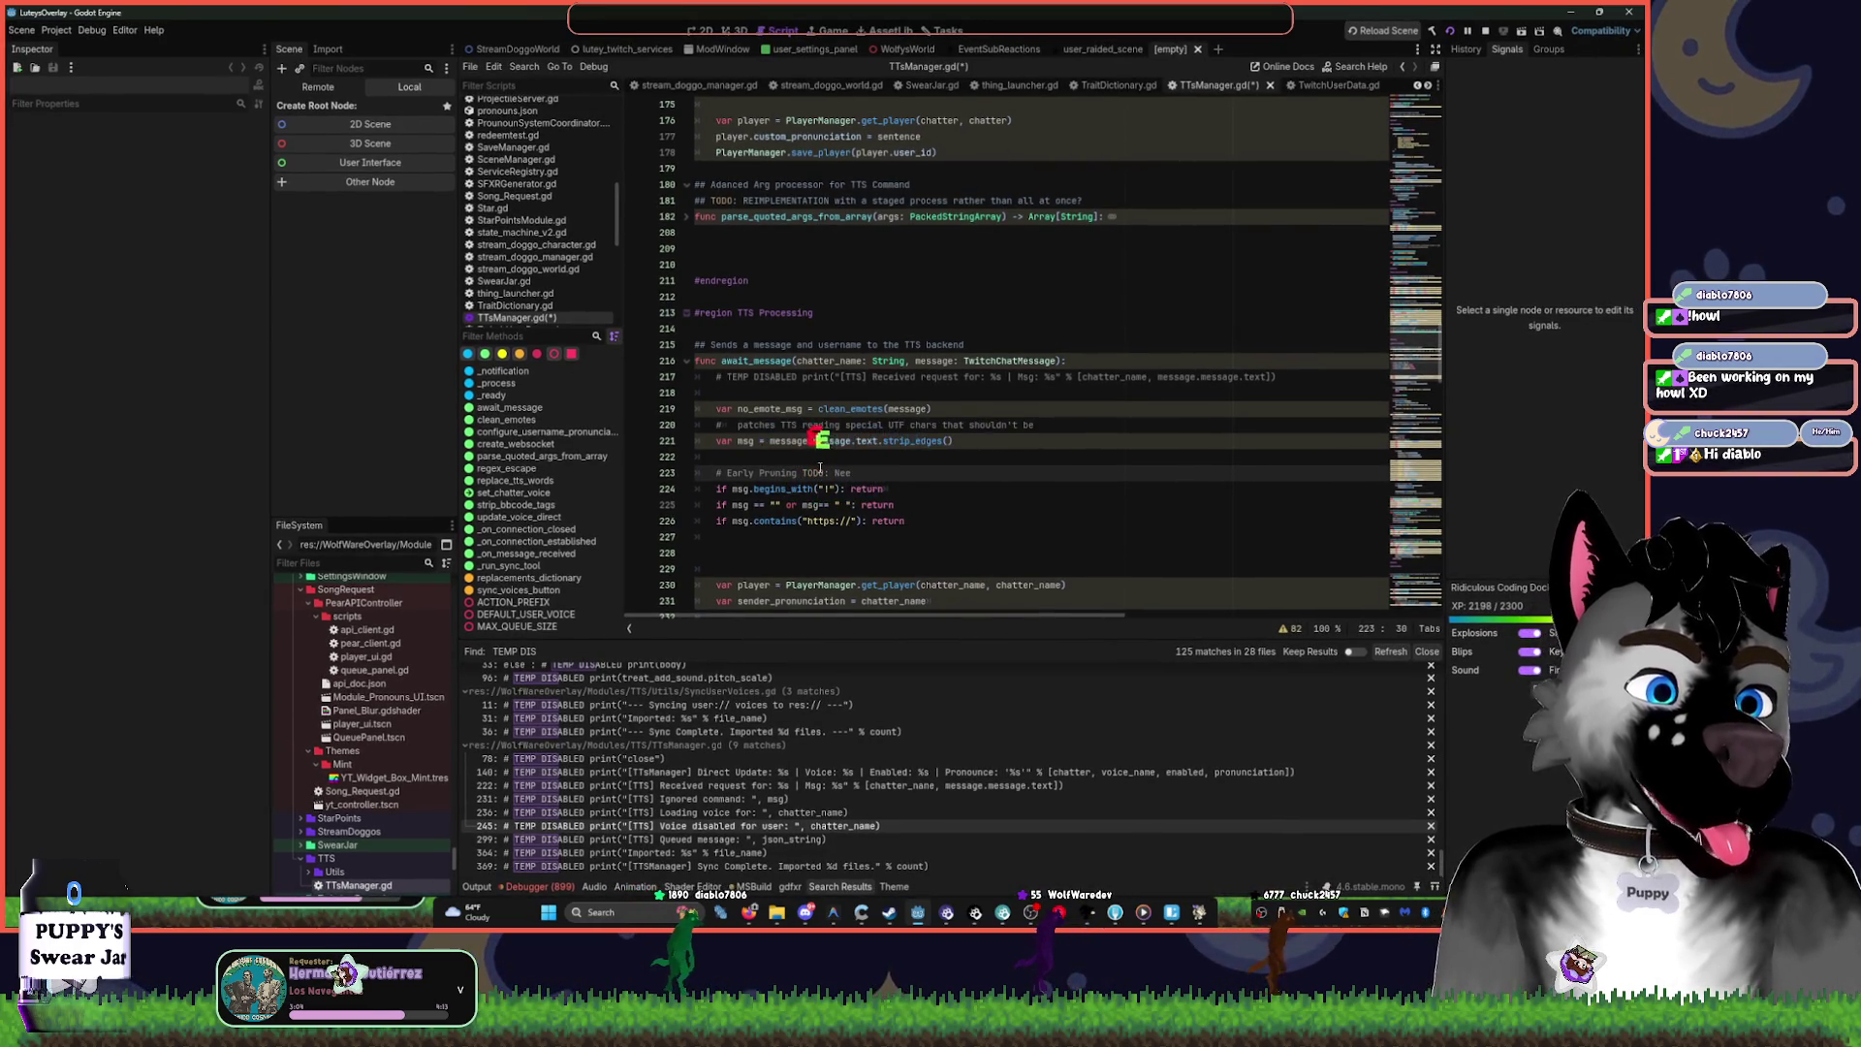
text(ds)
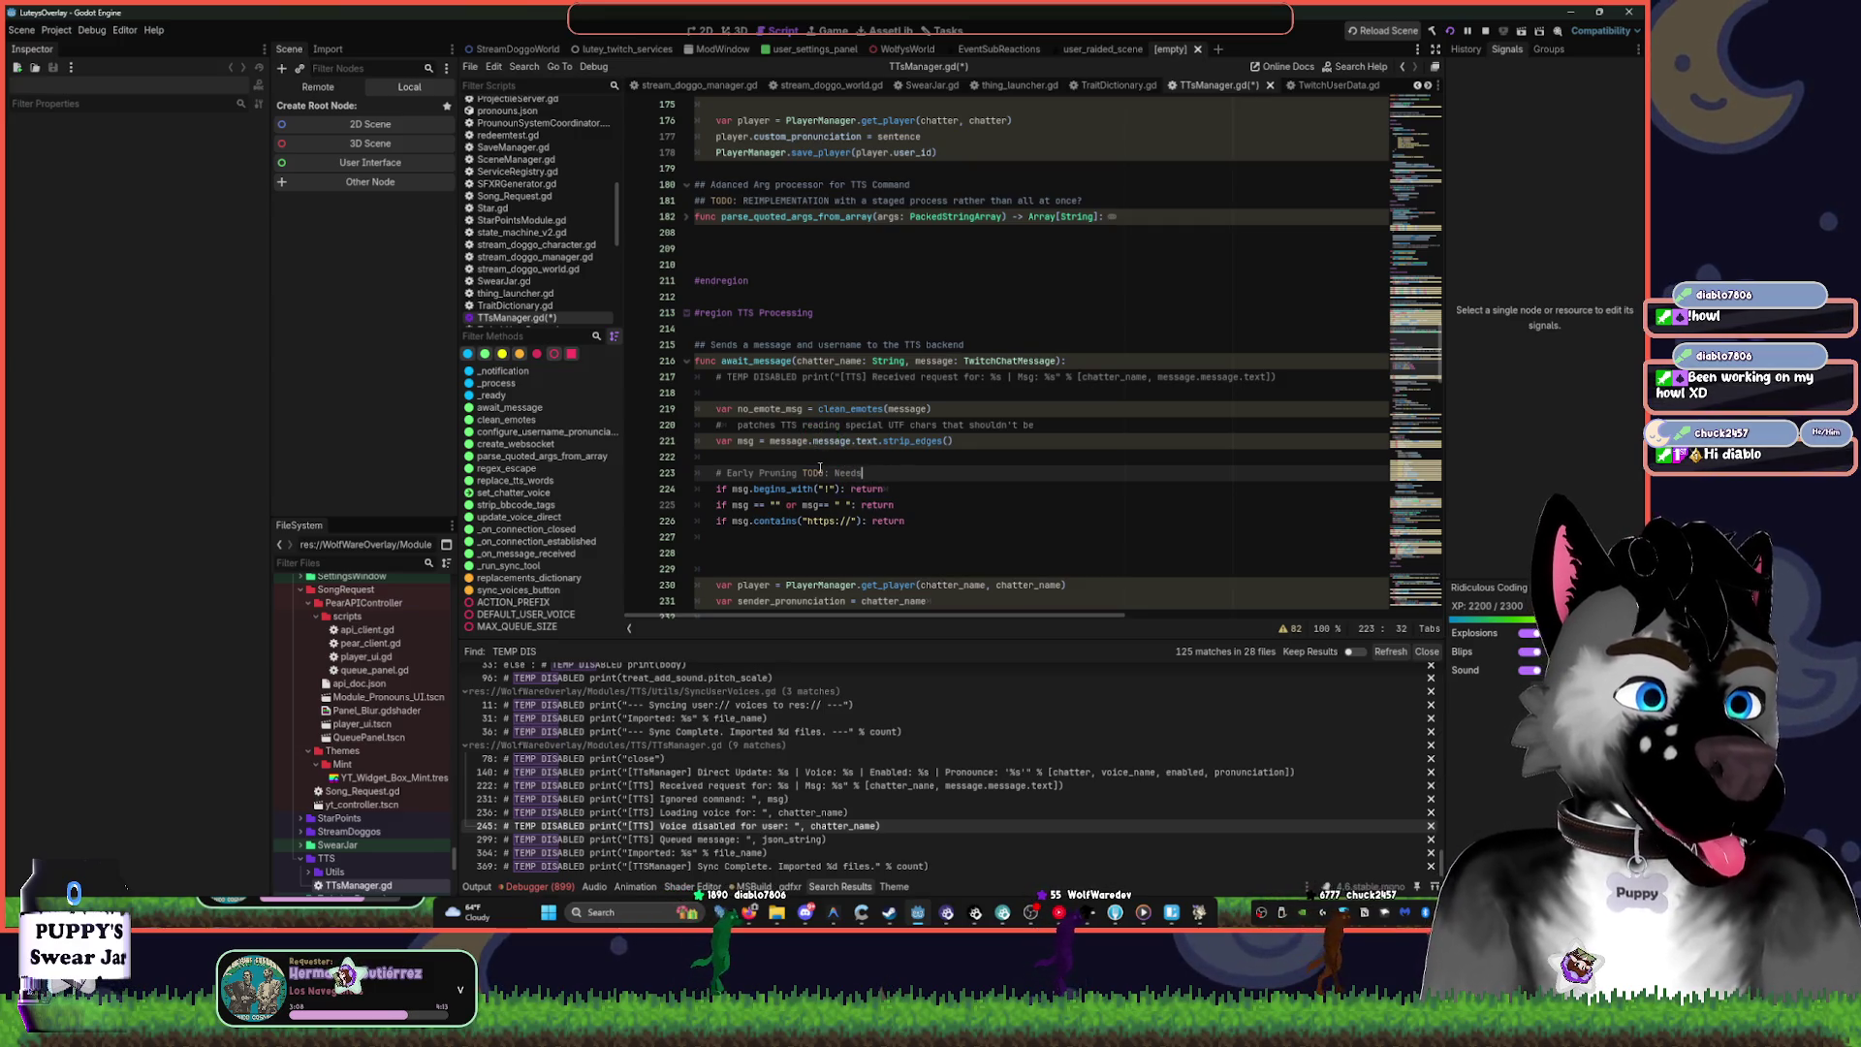
text(to be a fu)
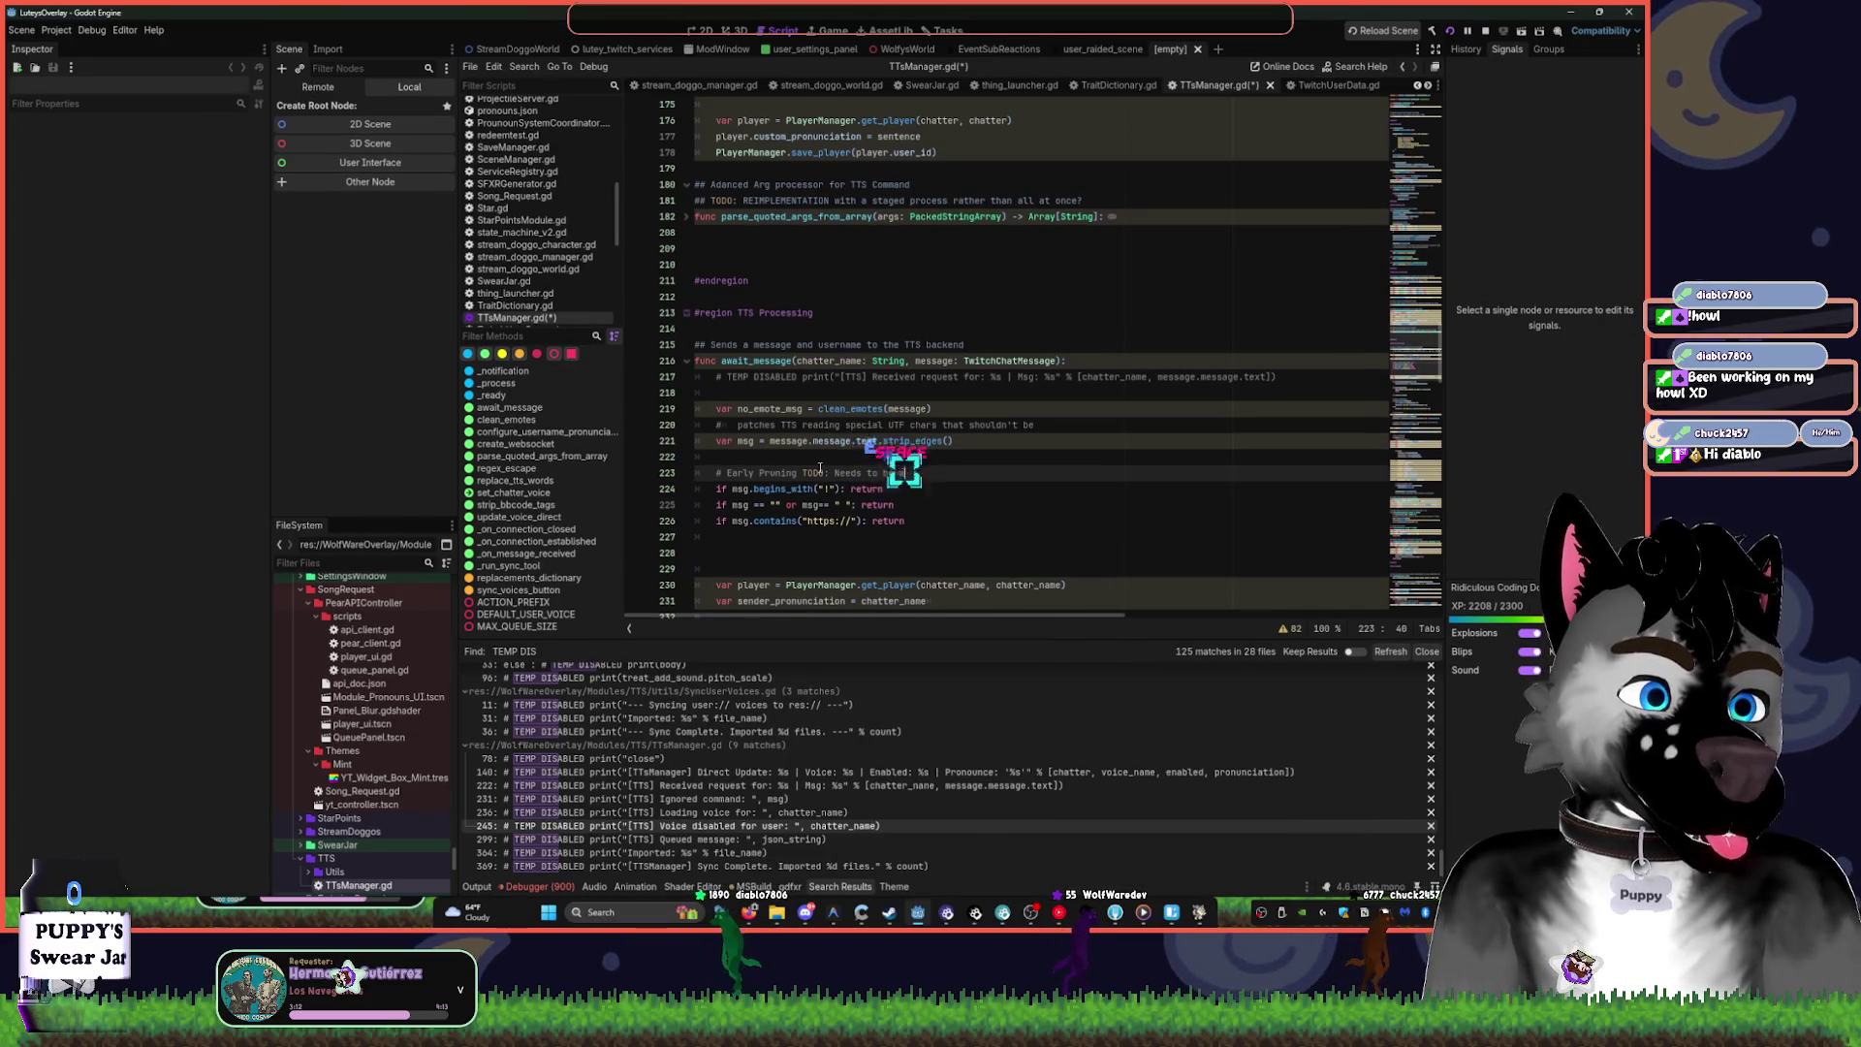
key(BackSpace)
key(BackSpace)
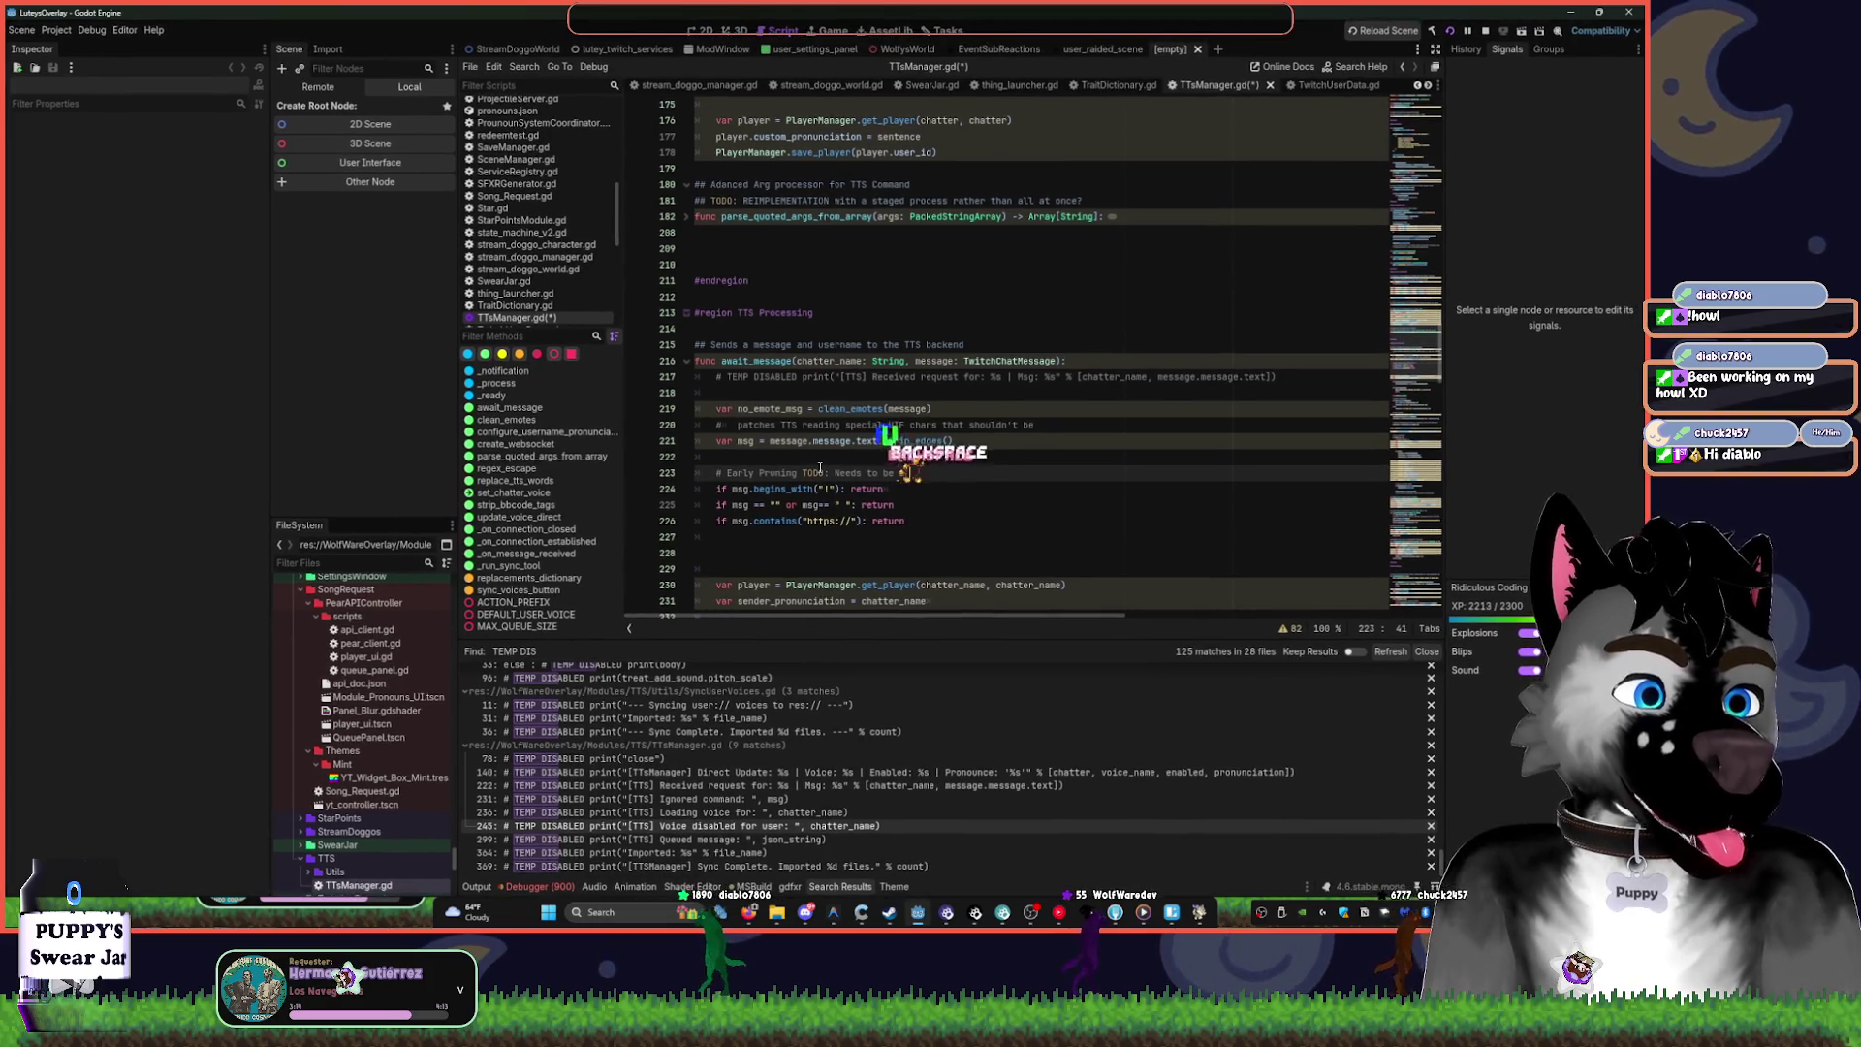
text(method)
scroll(822, 461, up, 3)
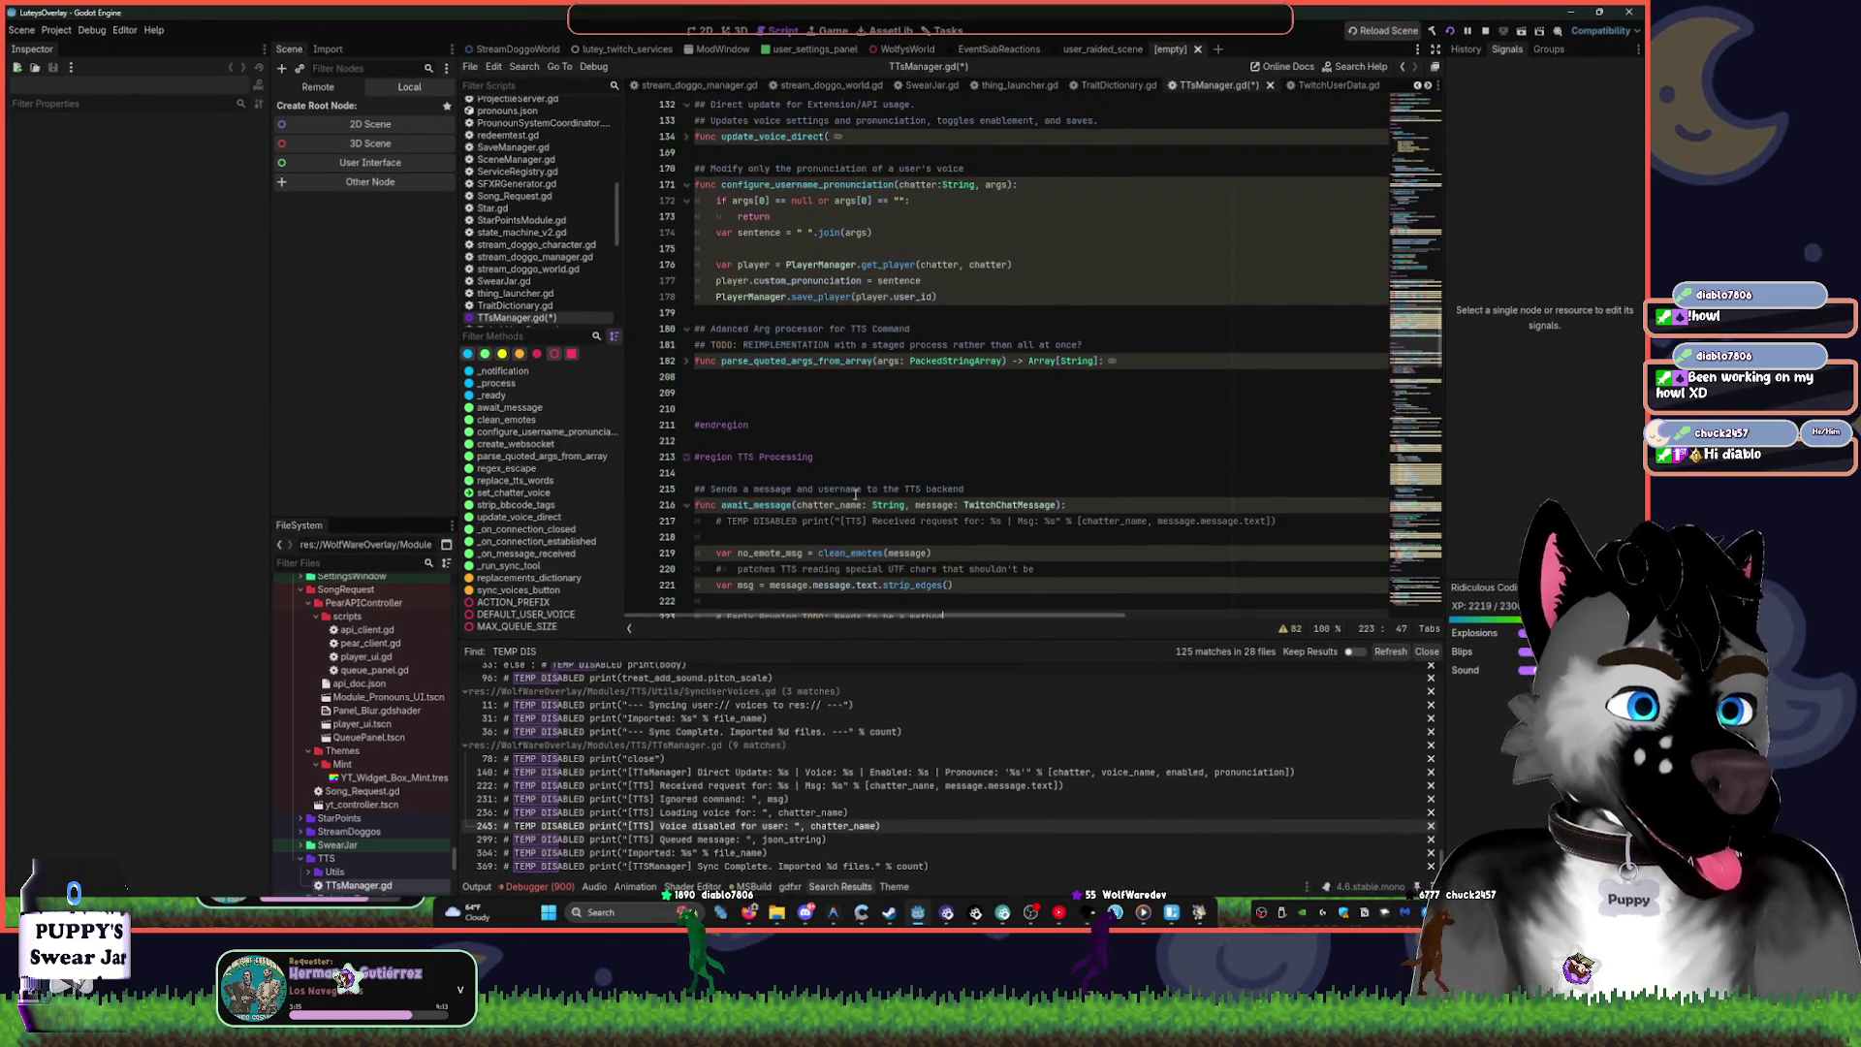
click(739, 570)
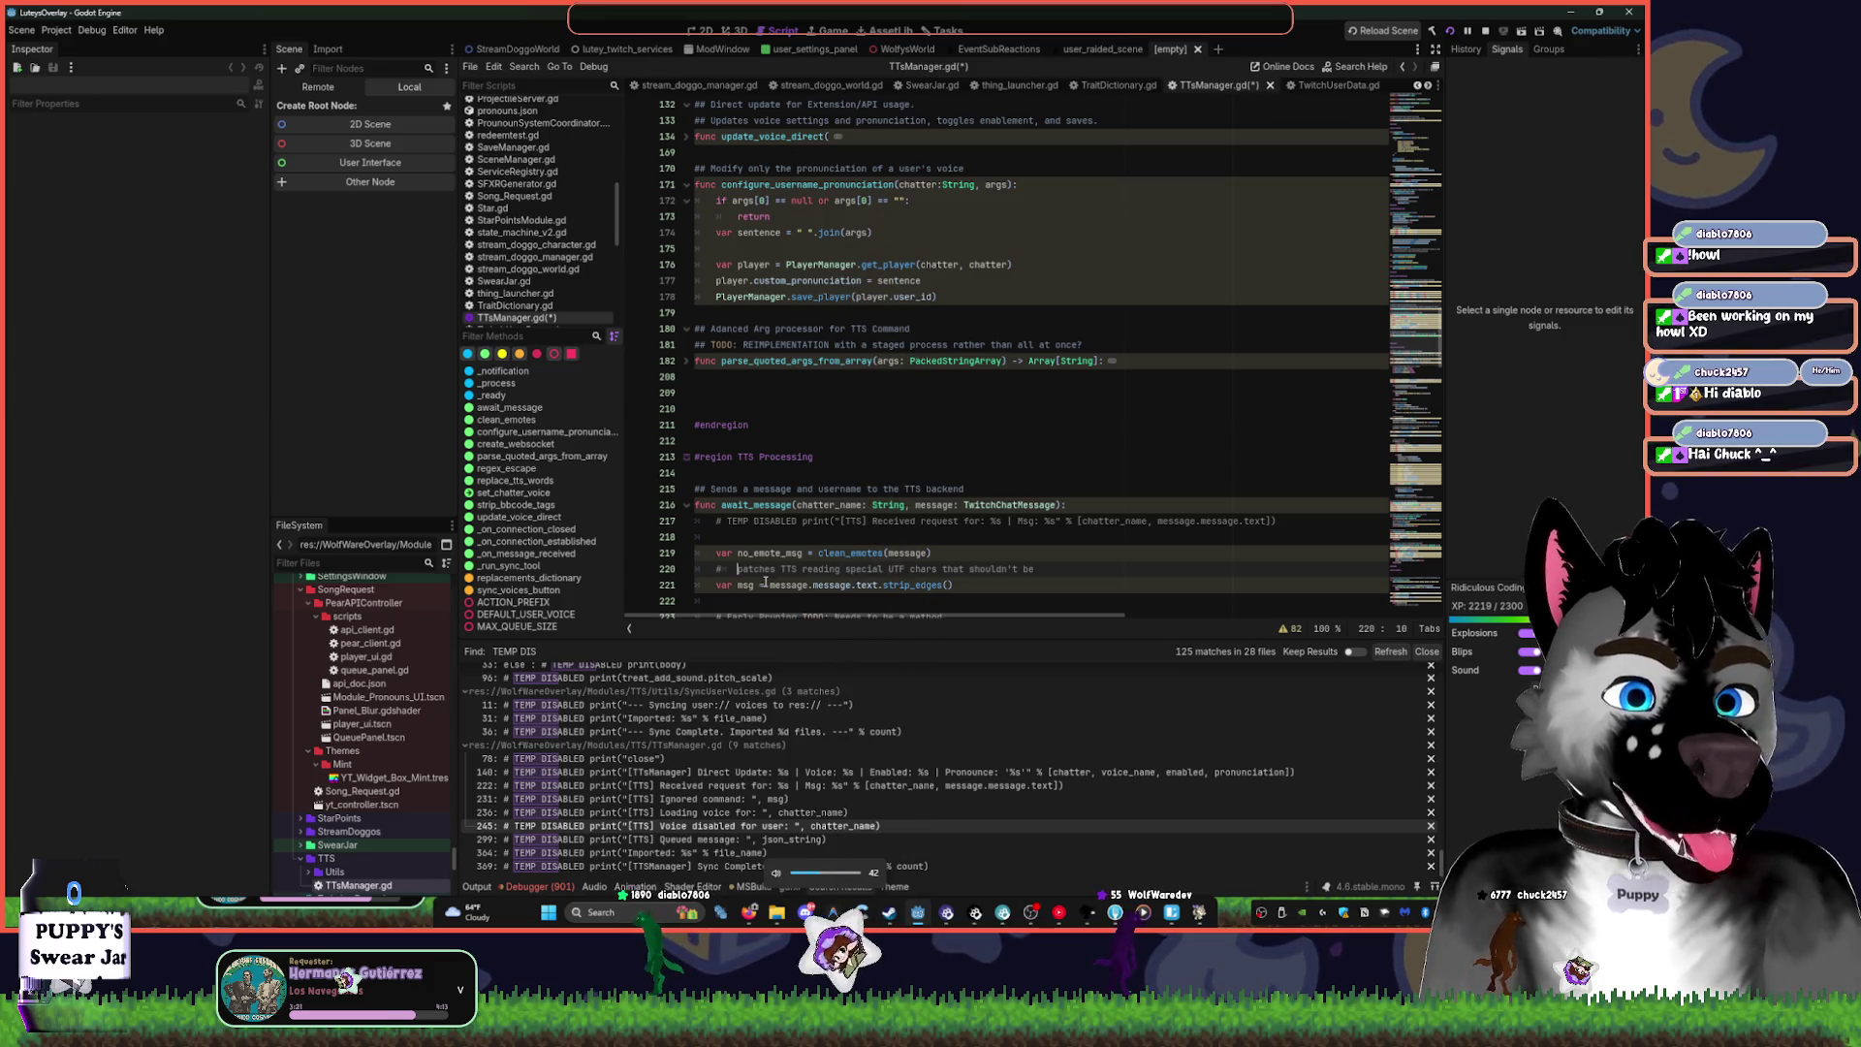
Step: Add the comment '# Todo : VOODOO MAGIC. Fixy' after the strip_edges() msg line
scroll(833, 548, down, 2)
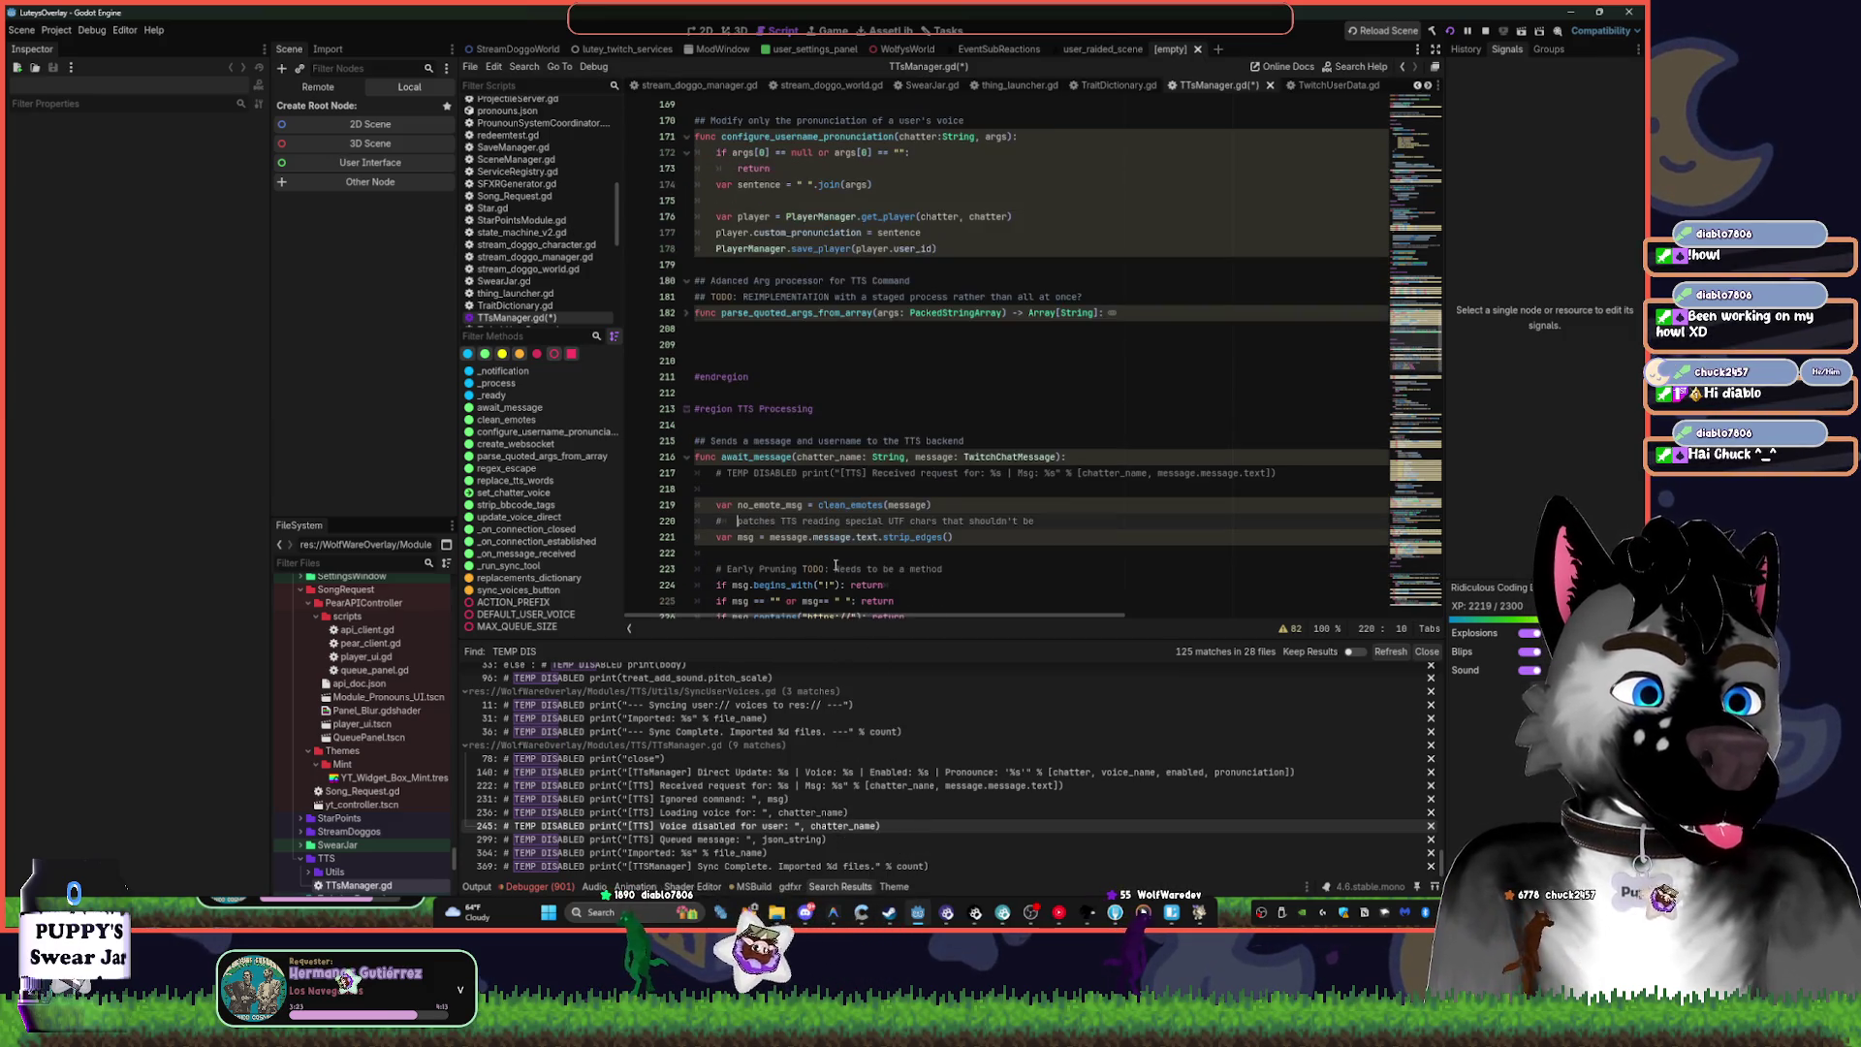
click(1018, 490)
text(# Todo :)
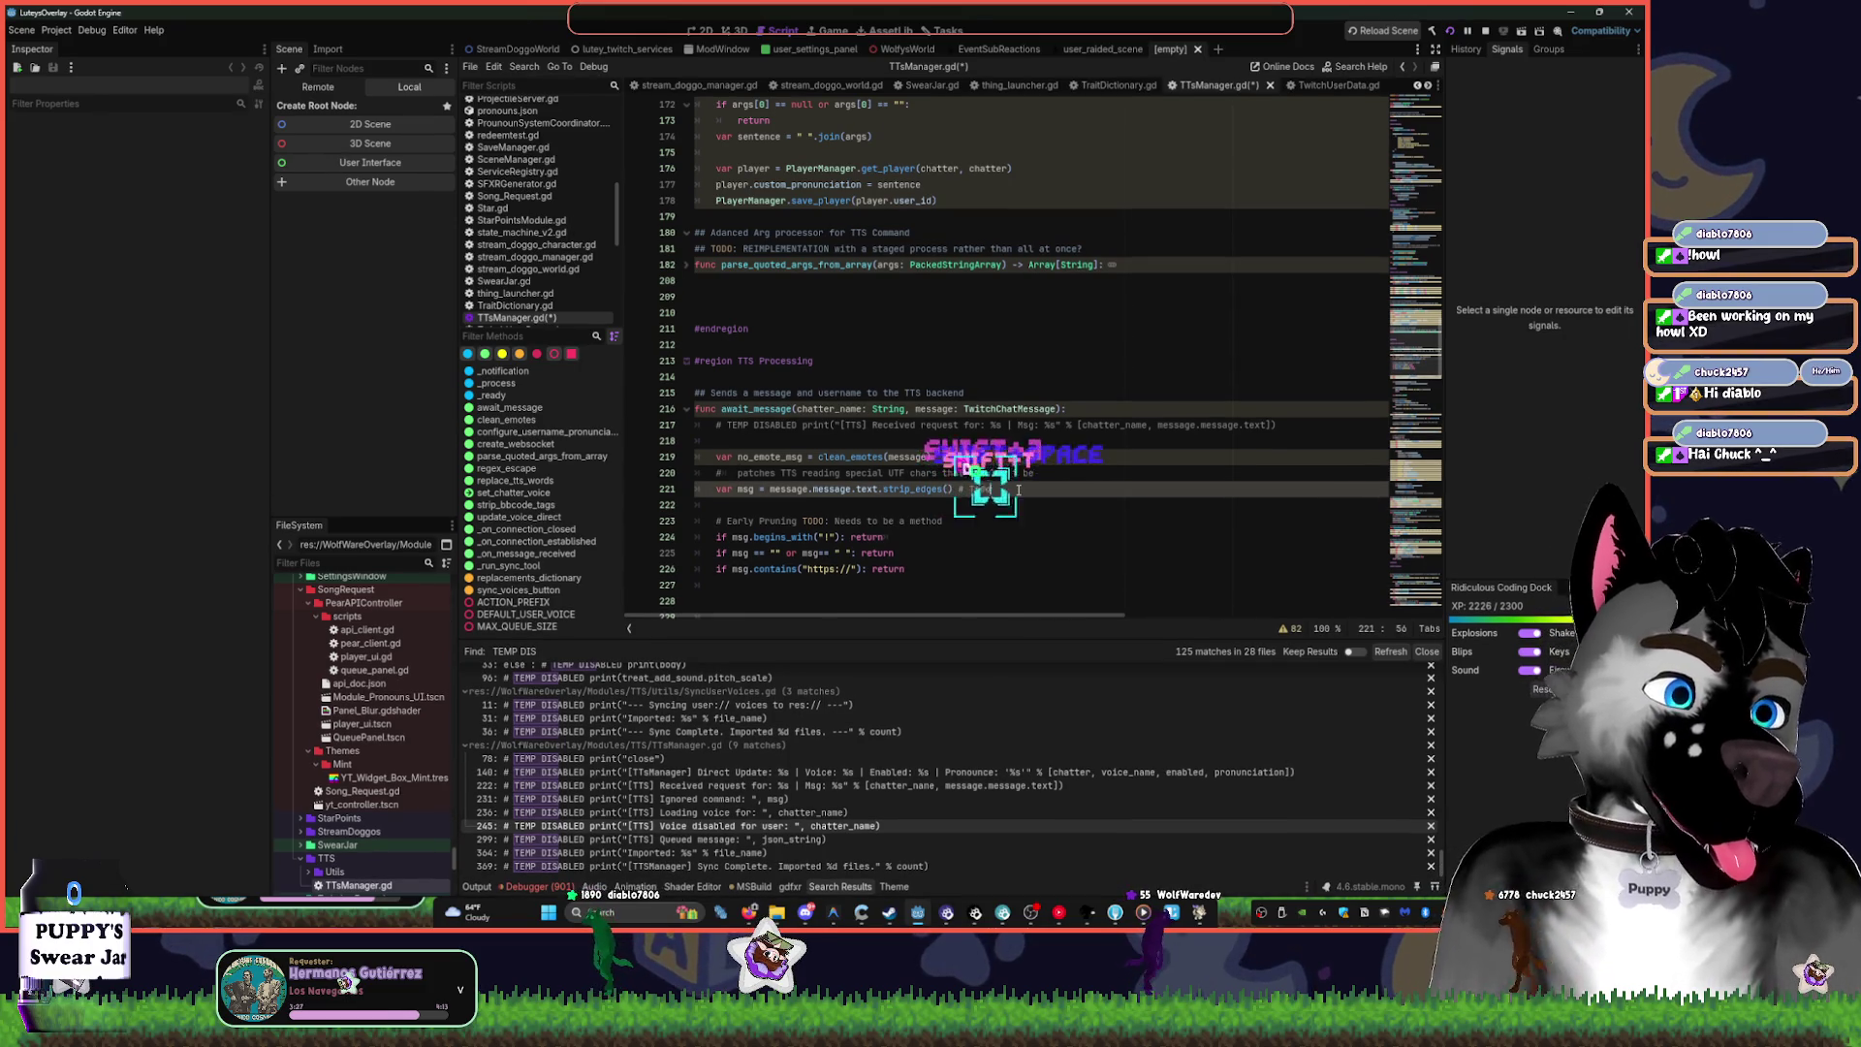
text( VOODOO NO)
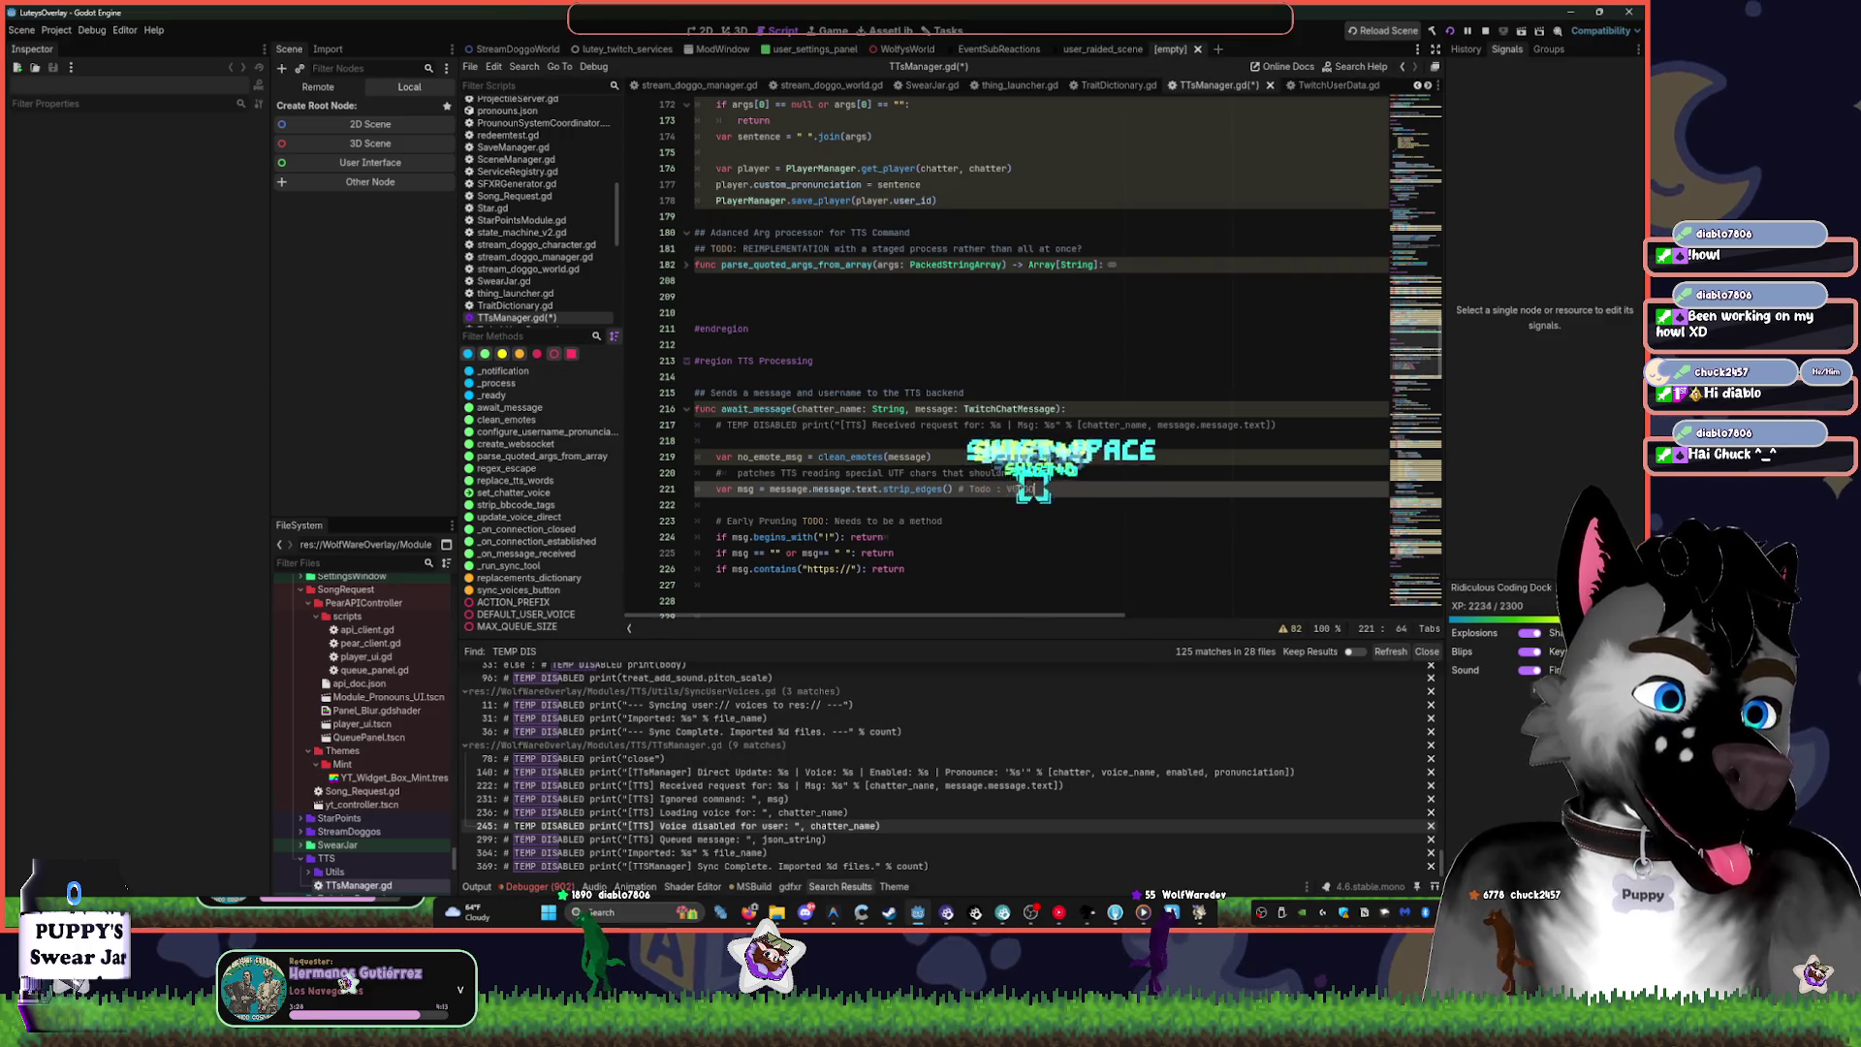
key(BackSpace)
key(BackSpace)
text(MAGIC. F)
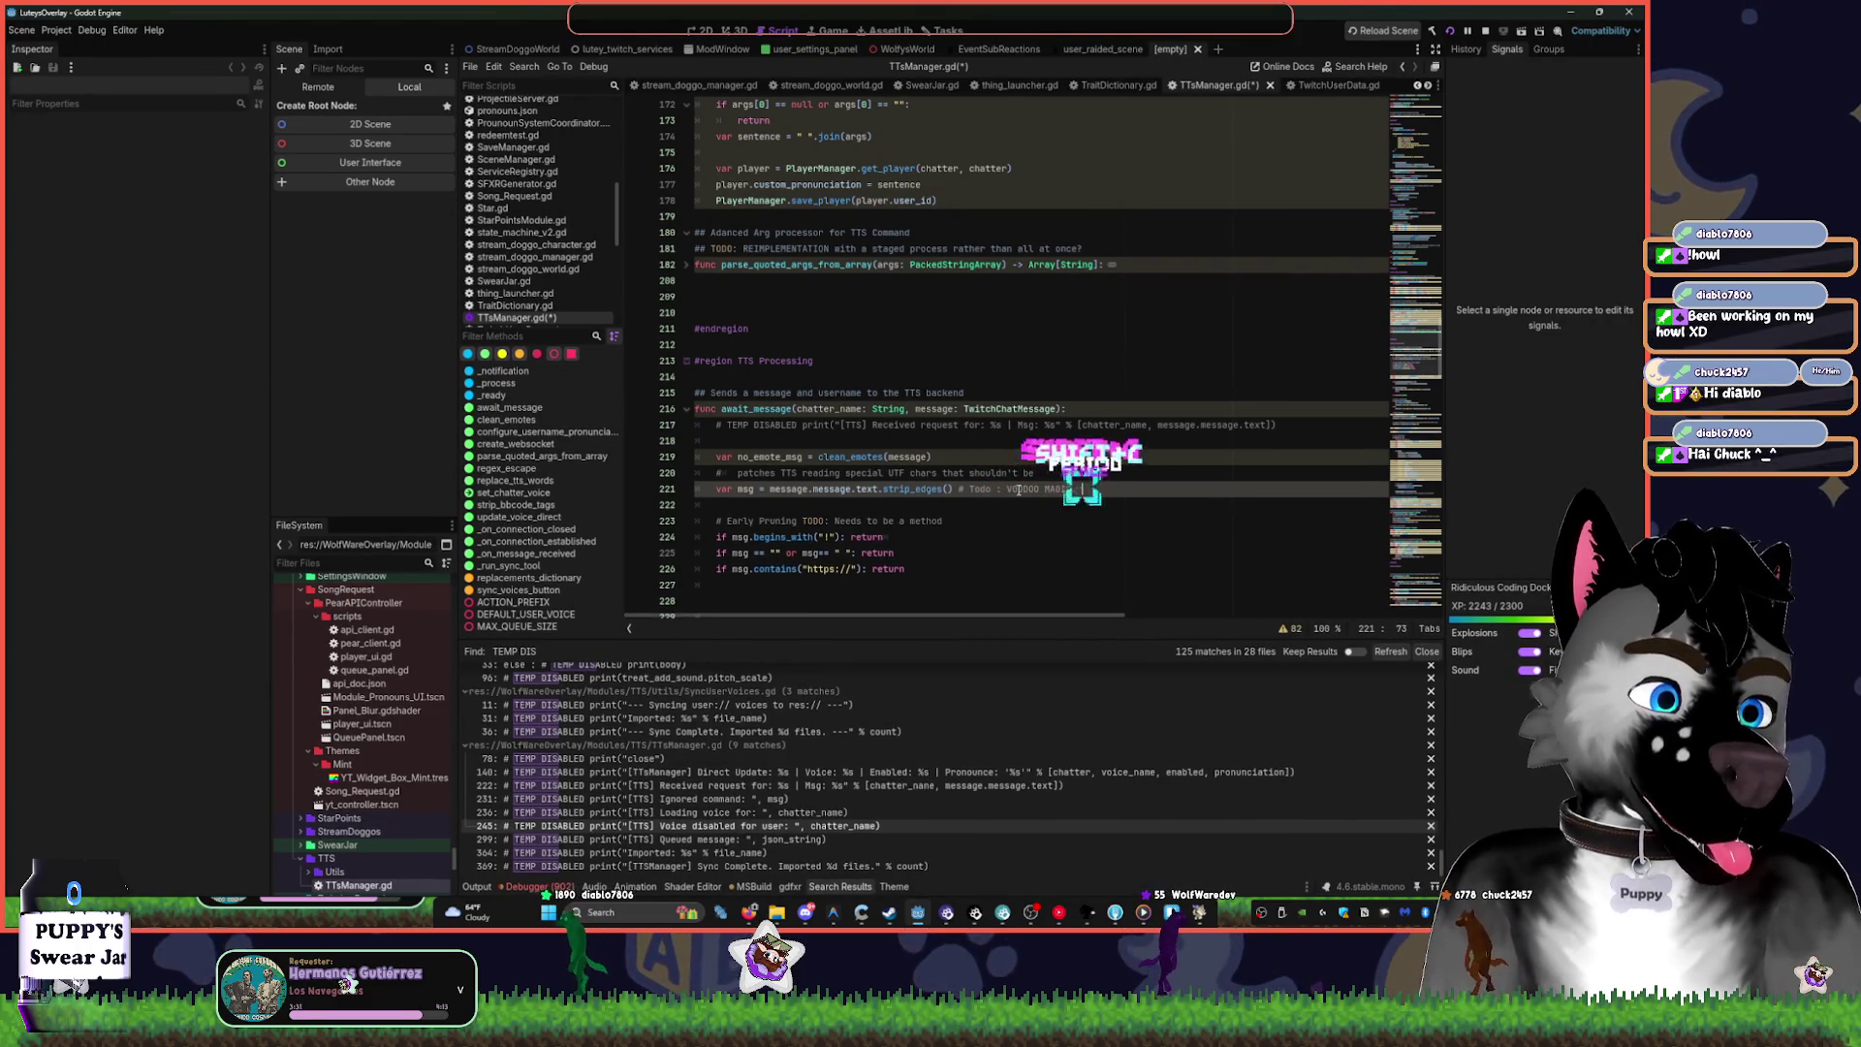
text(ixy)
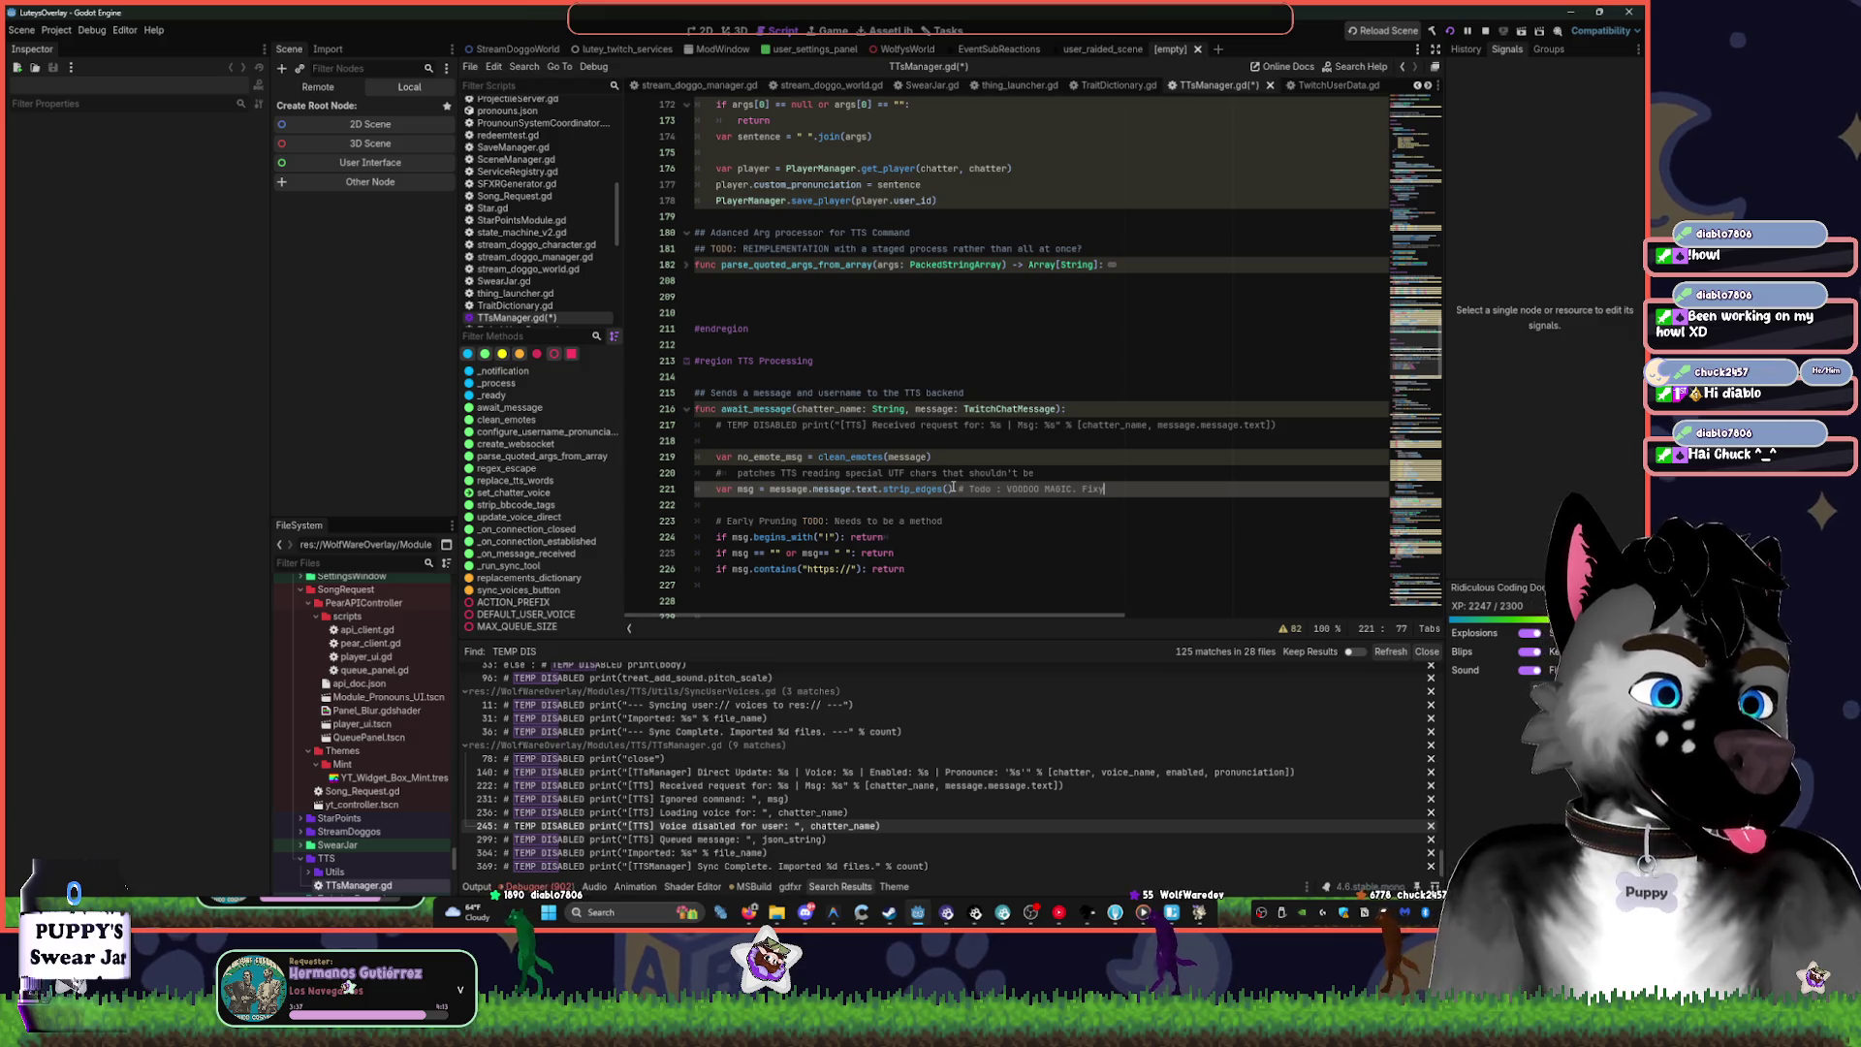
Step: Join the UTF-patch comment onto the clean_emotes line and tab-align the Todo comment
click(706, 472)
key(BackSpace)
key(BackSpace)
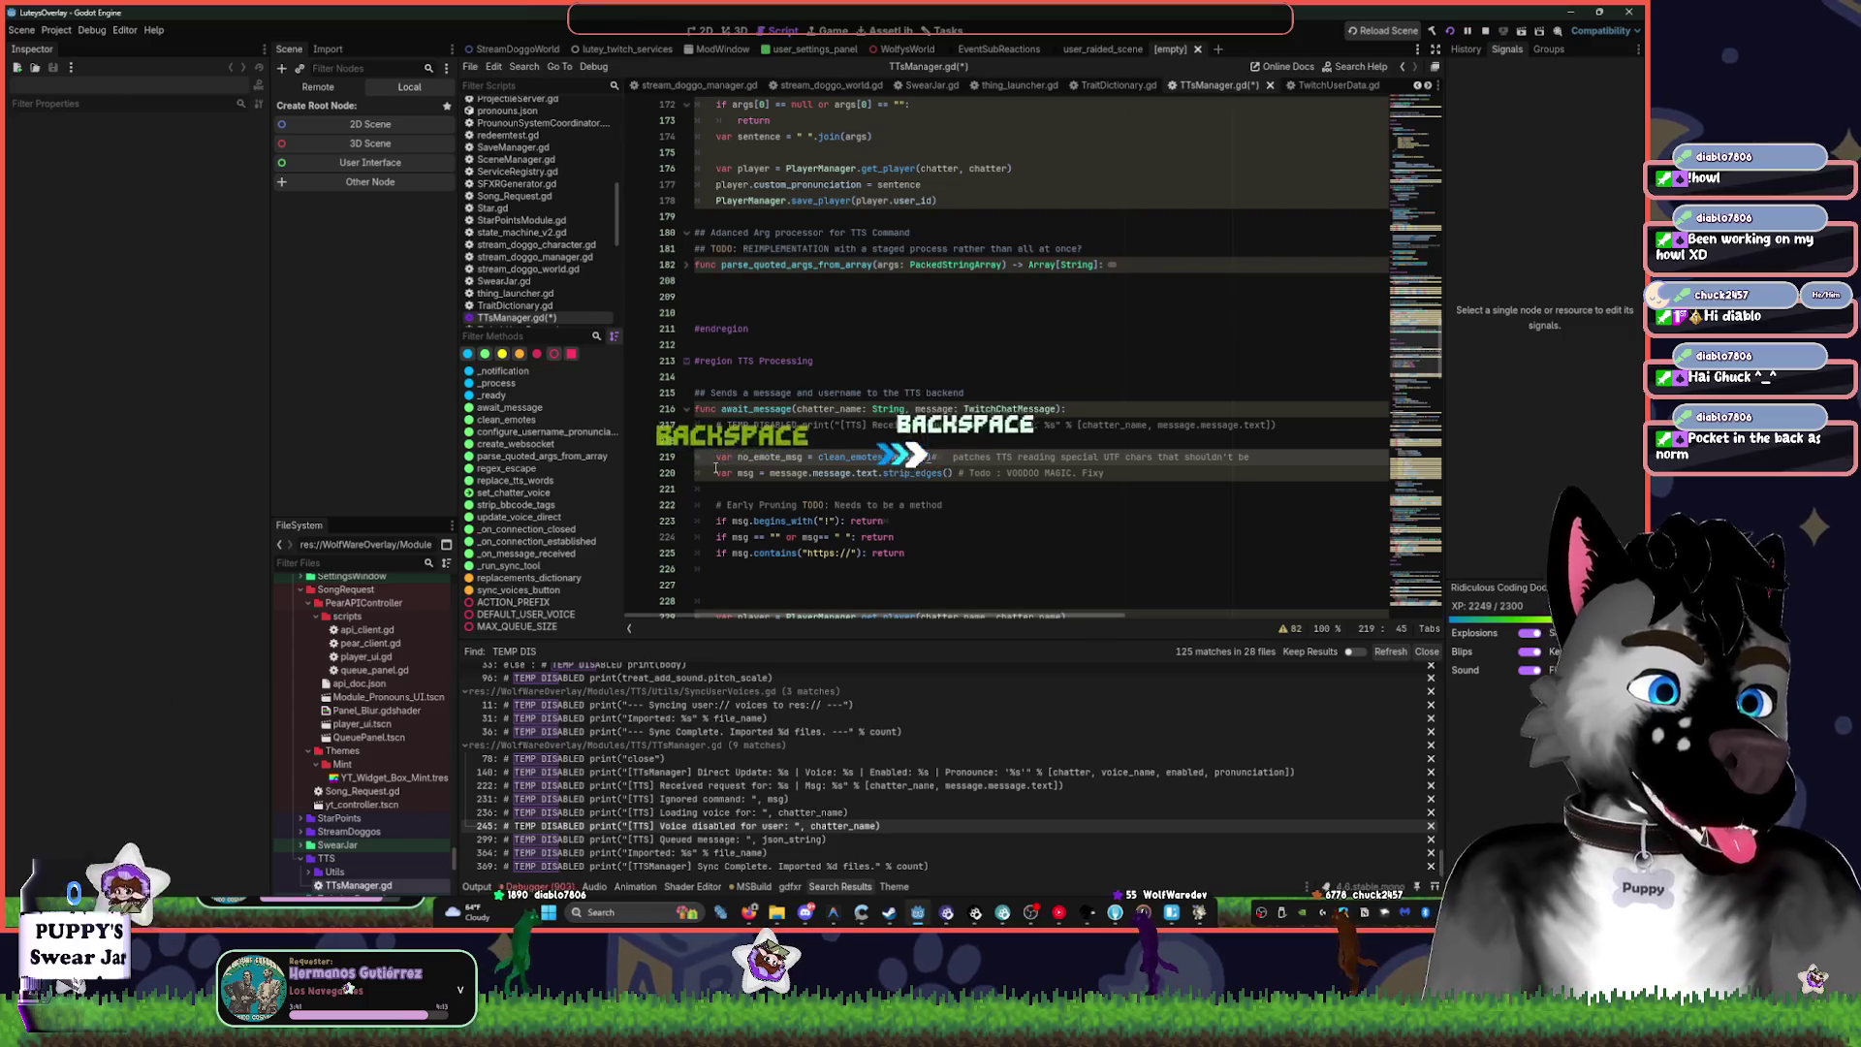
key(Tab)
key(Down)
key(Delete)
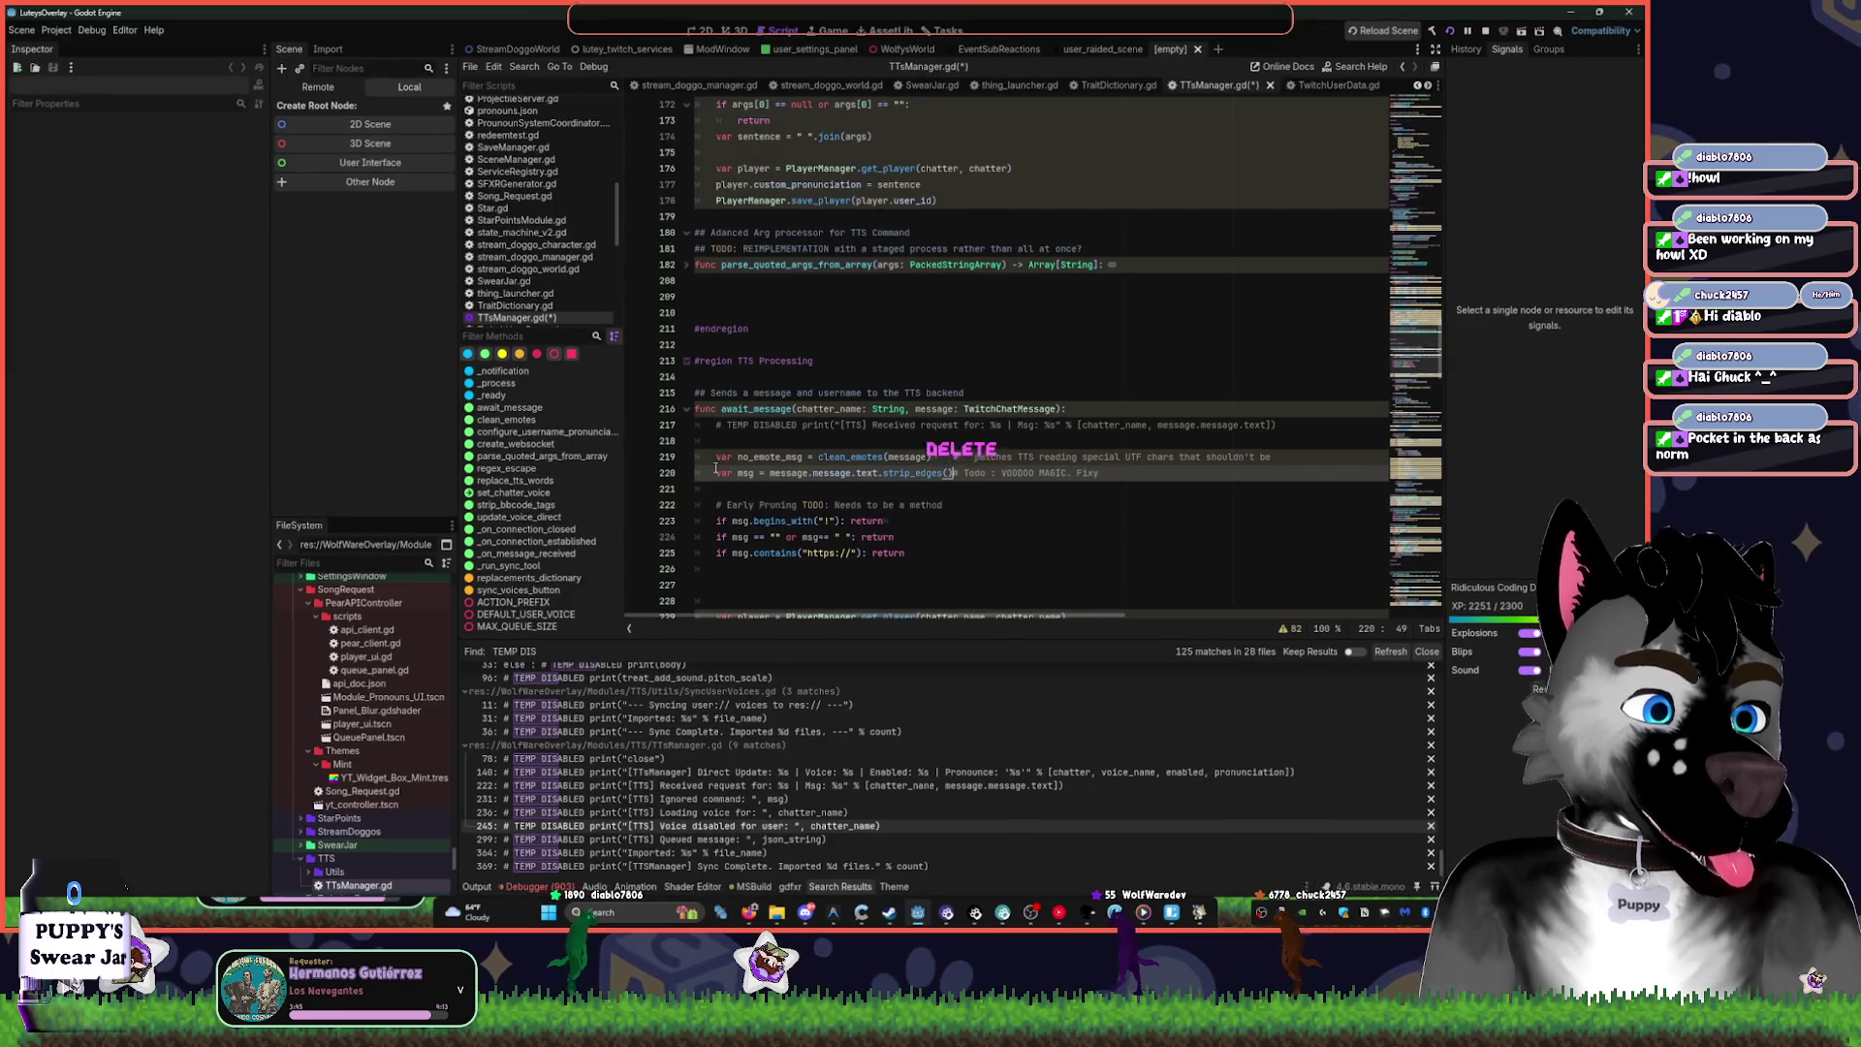
key(Tab)
Step: Adjust spacing so the Todo comment lines up with the patch comment, tabbed after its hash
key(Up)
key(BackSpace)
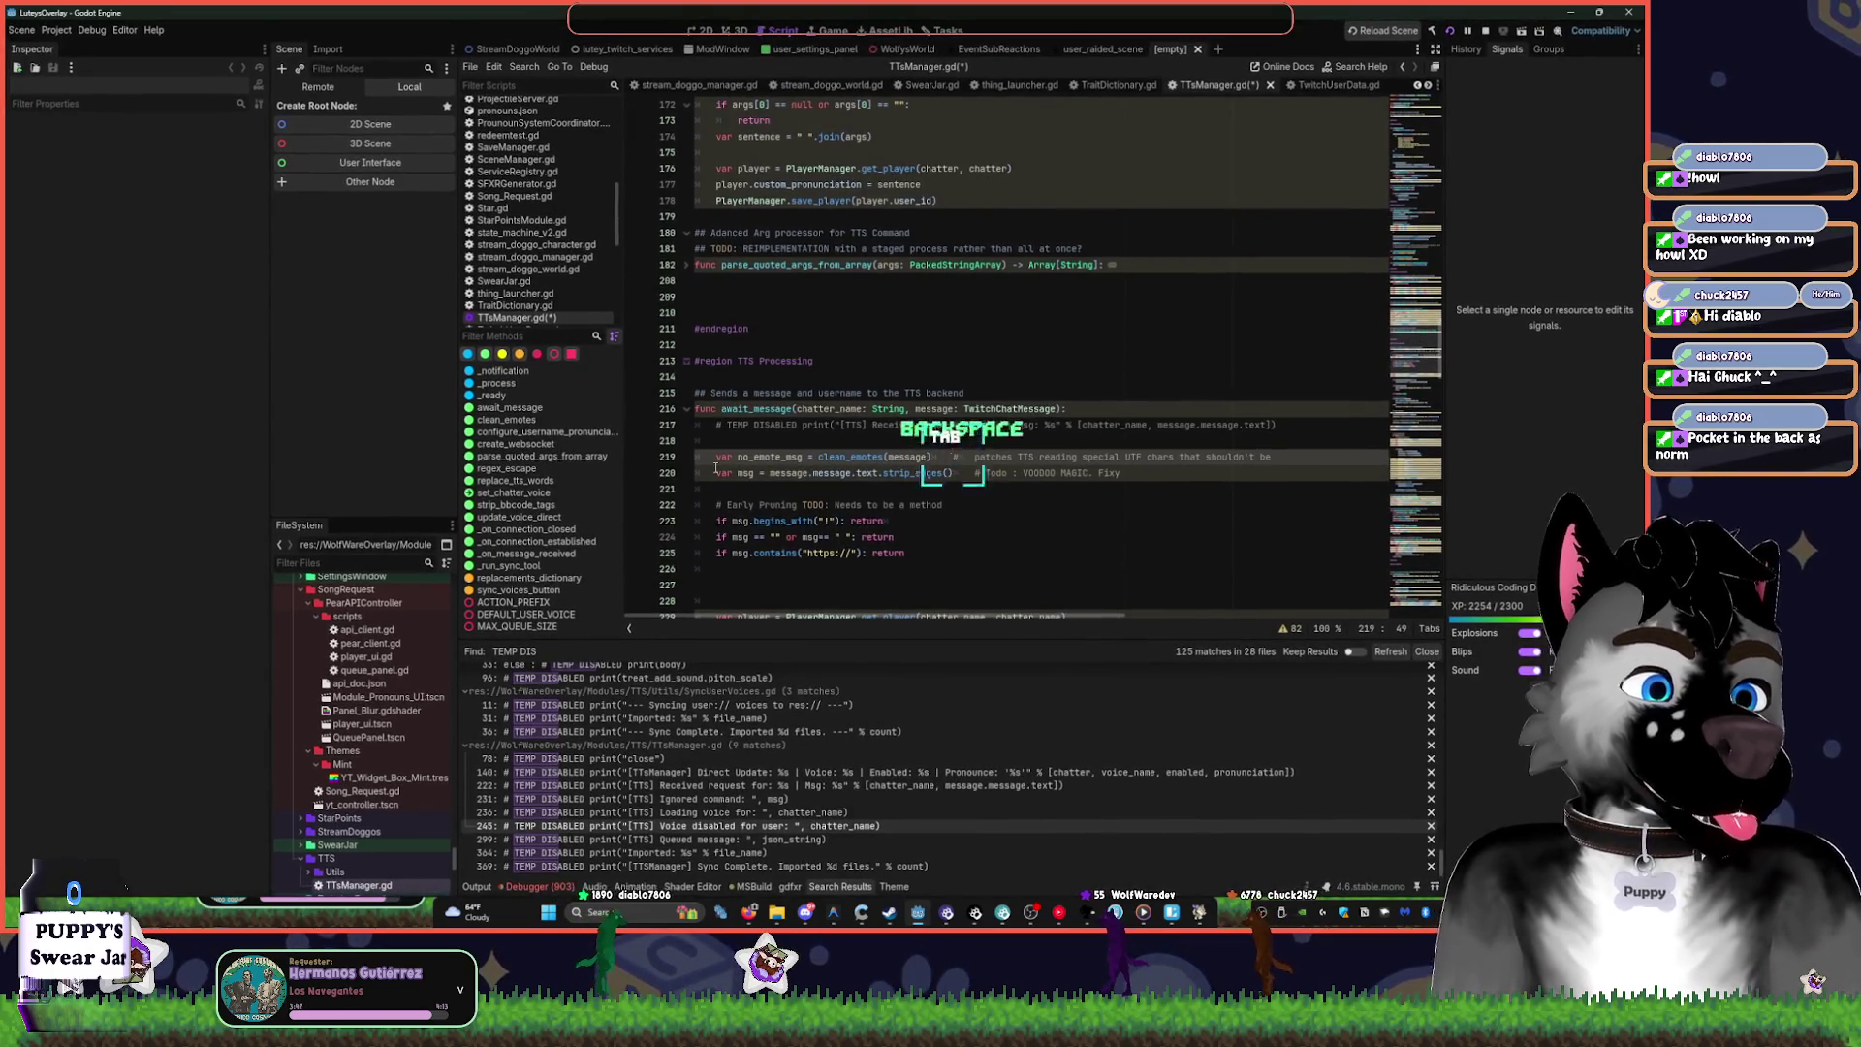
key(Down)
key(Tab)
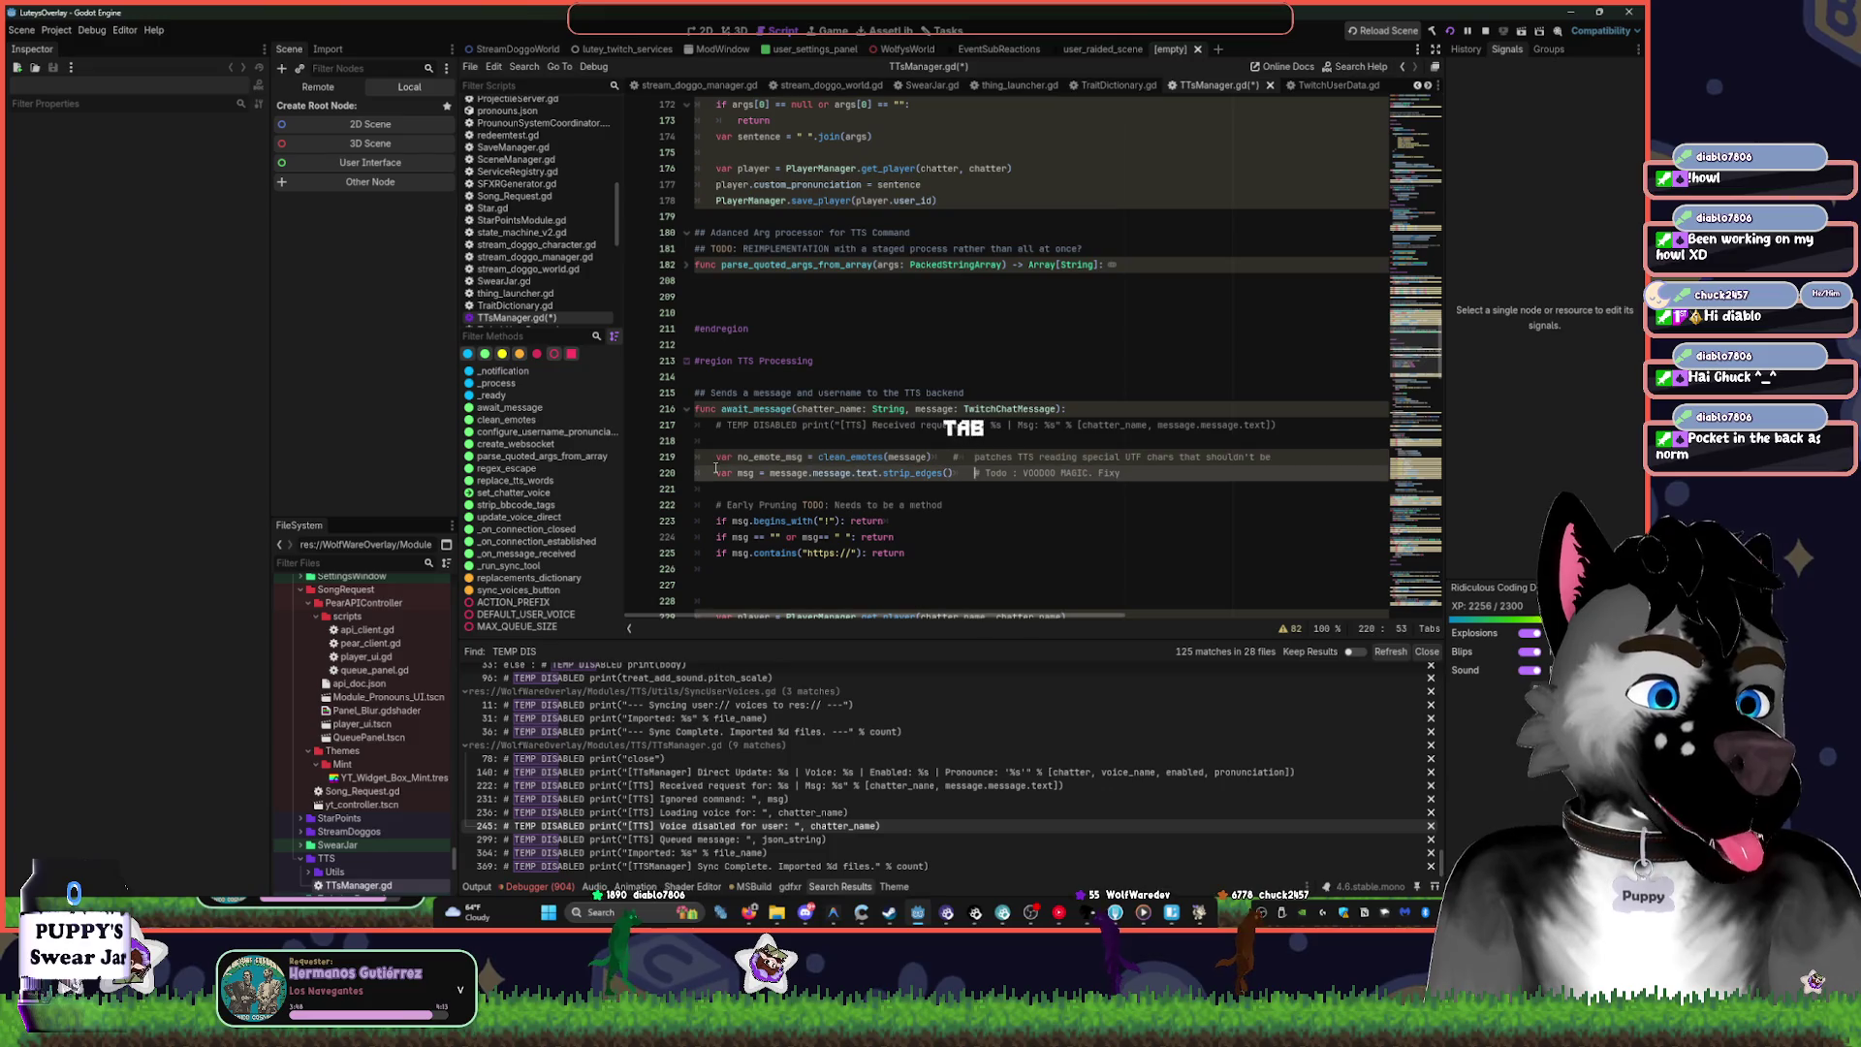
key(Right)
key(Tab)
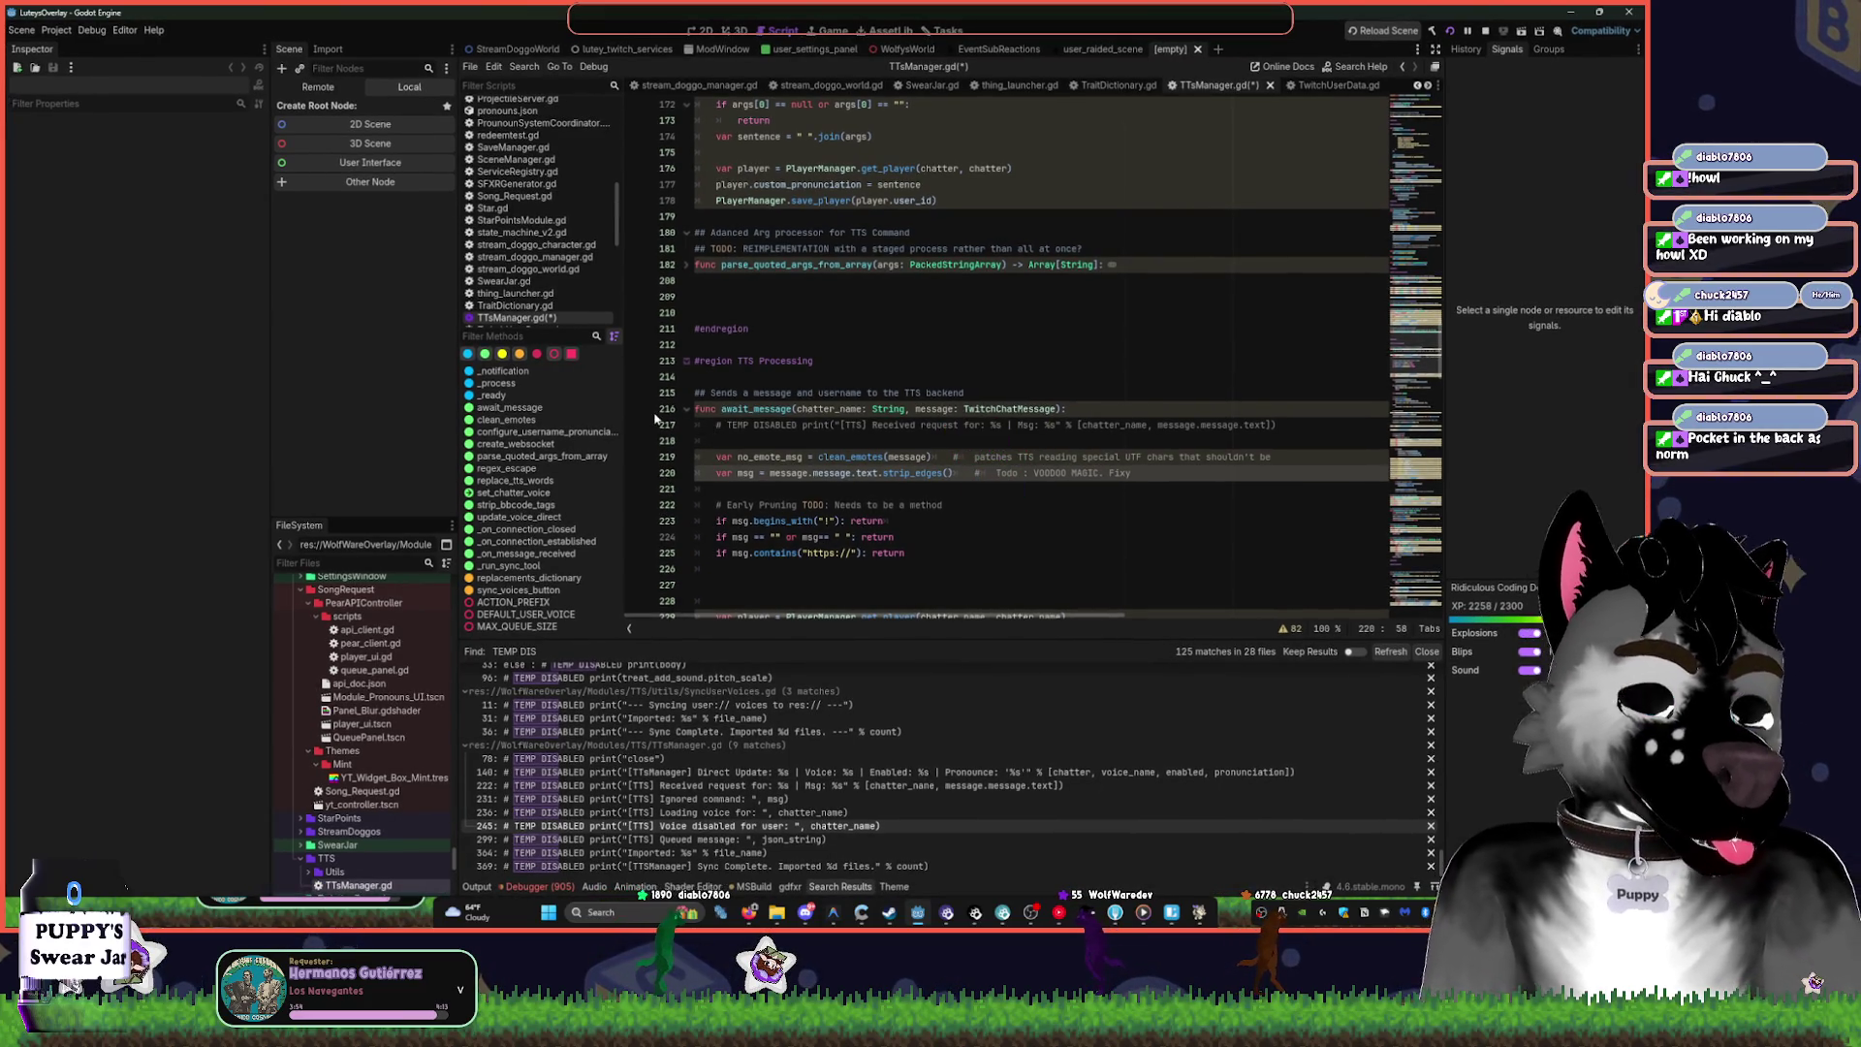
click(836, 444)
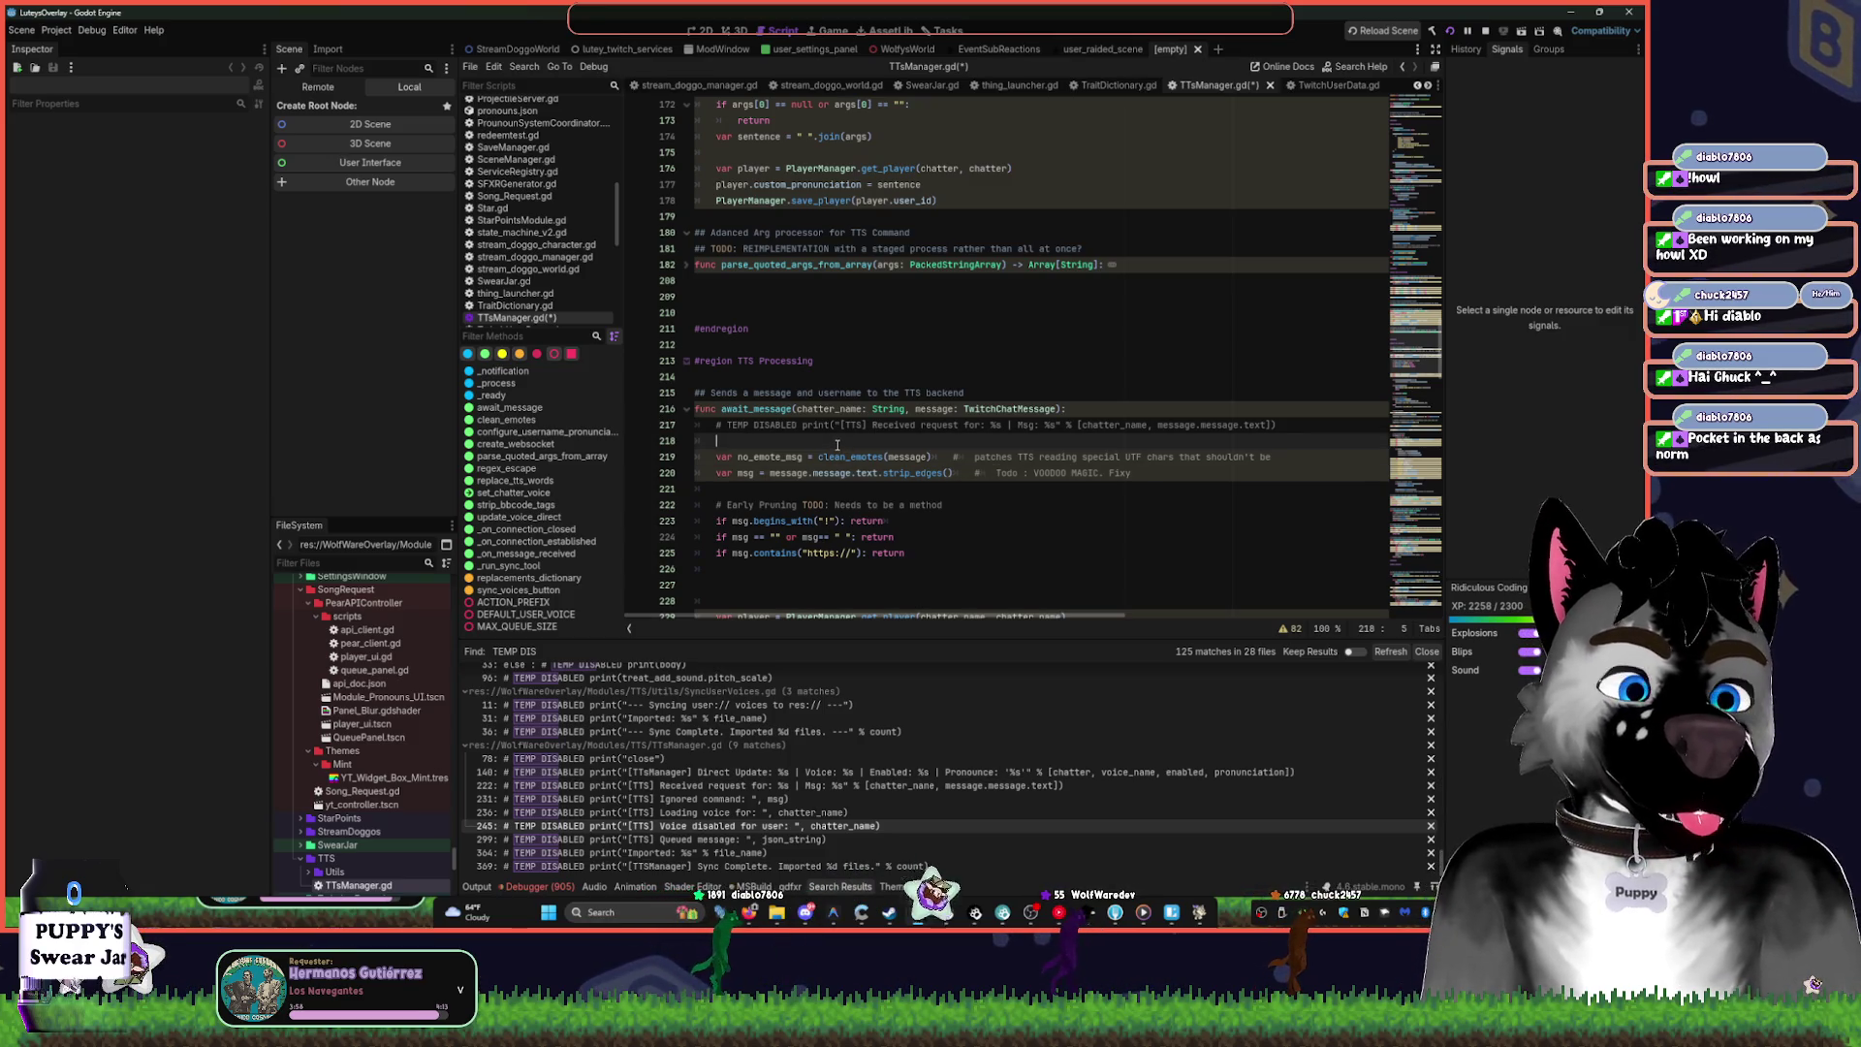
Step: Delete the TEMP DISABLED print line and its leftover indentation
key(Up)
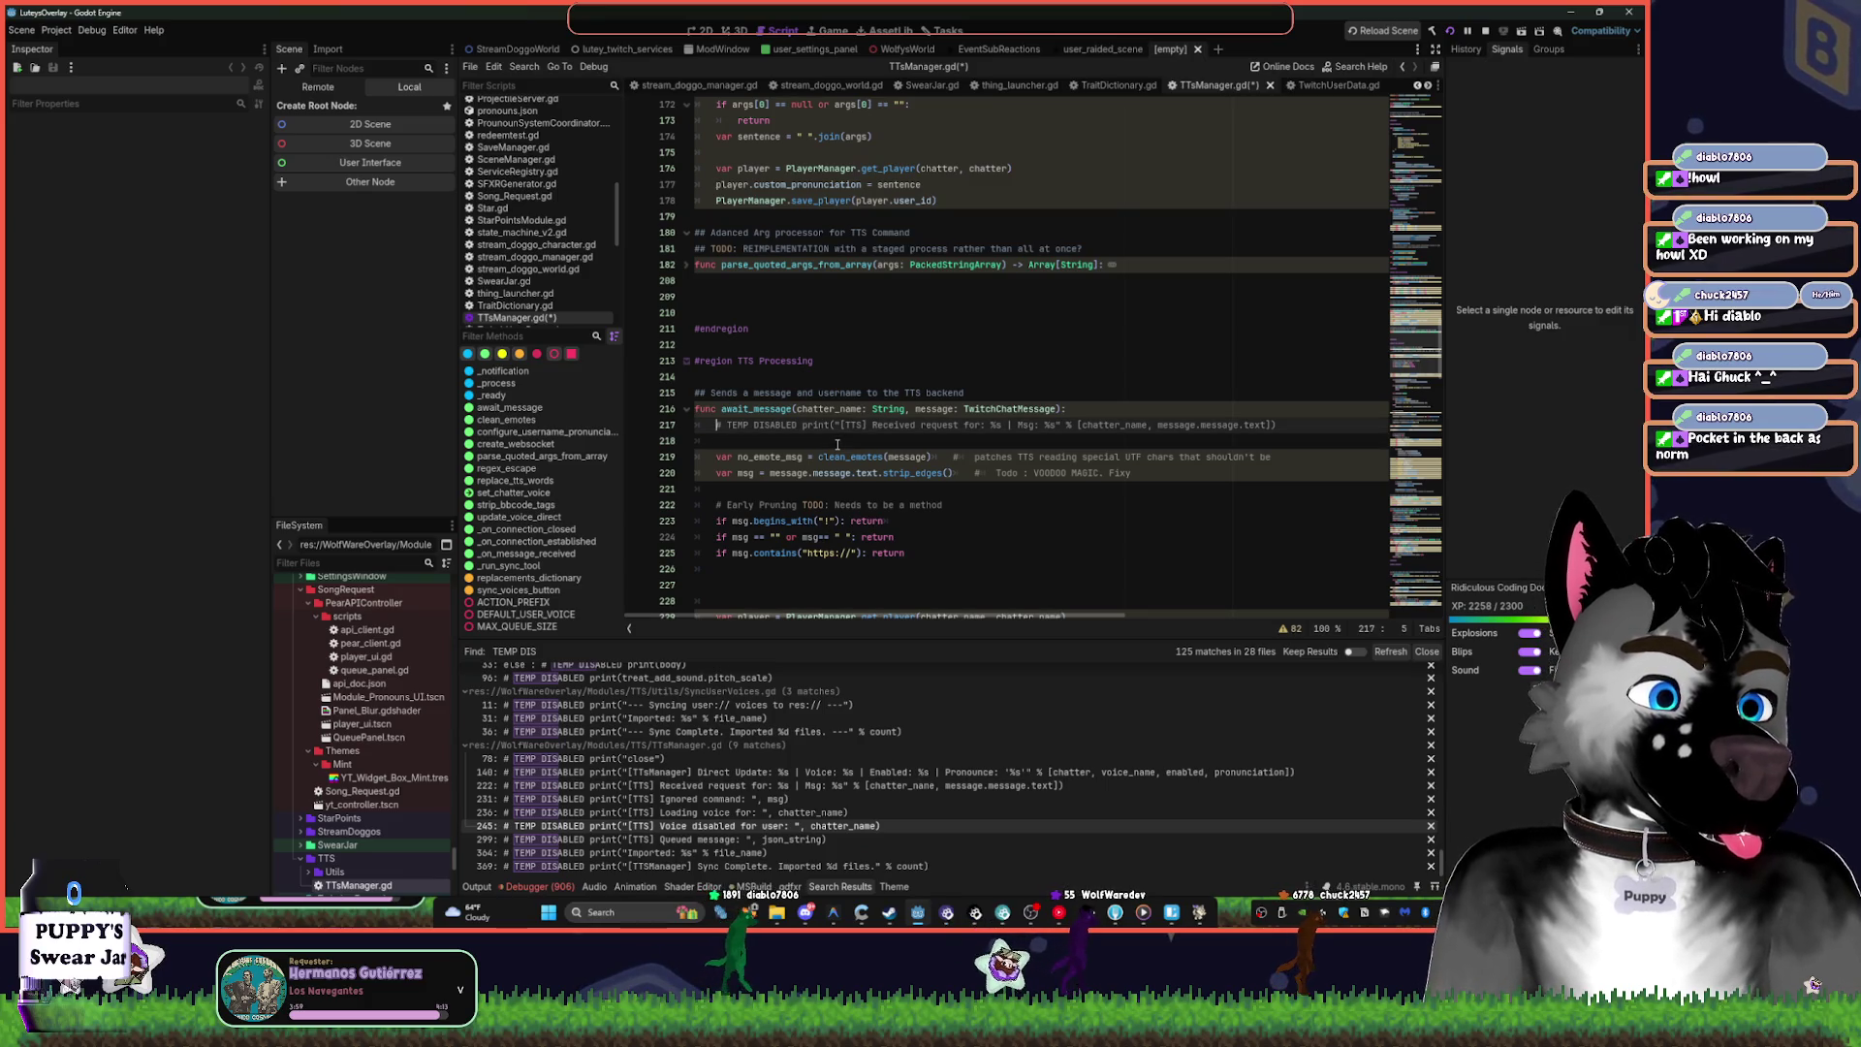
key(shift+End)
key(Delete)
key(Delete)
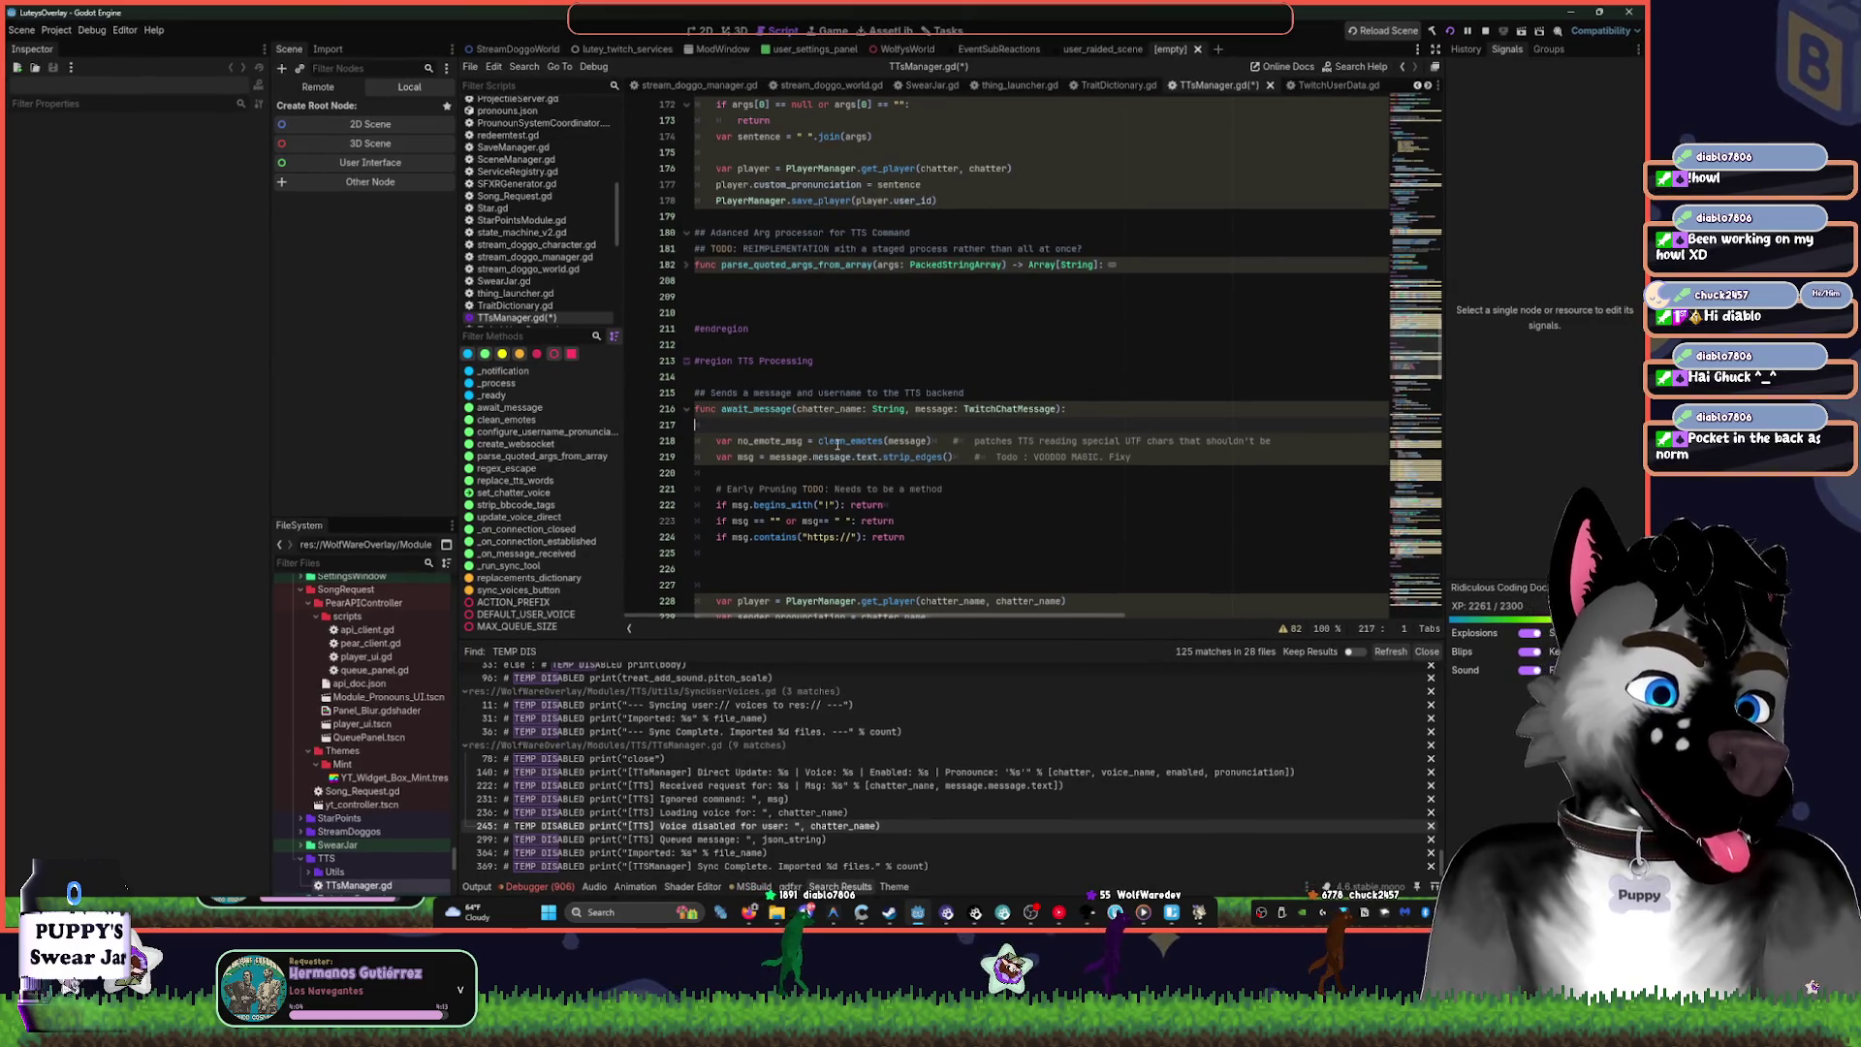
key(shift+Home)
key(Delete)
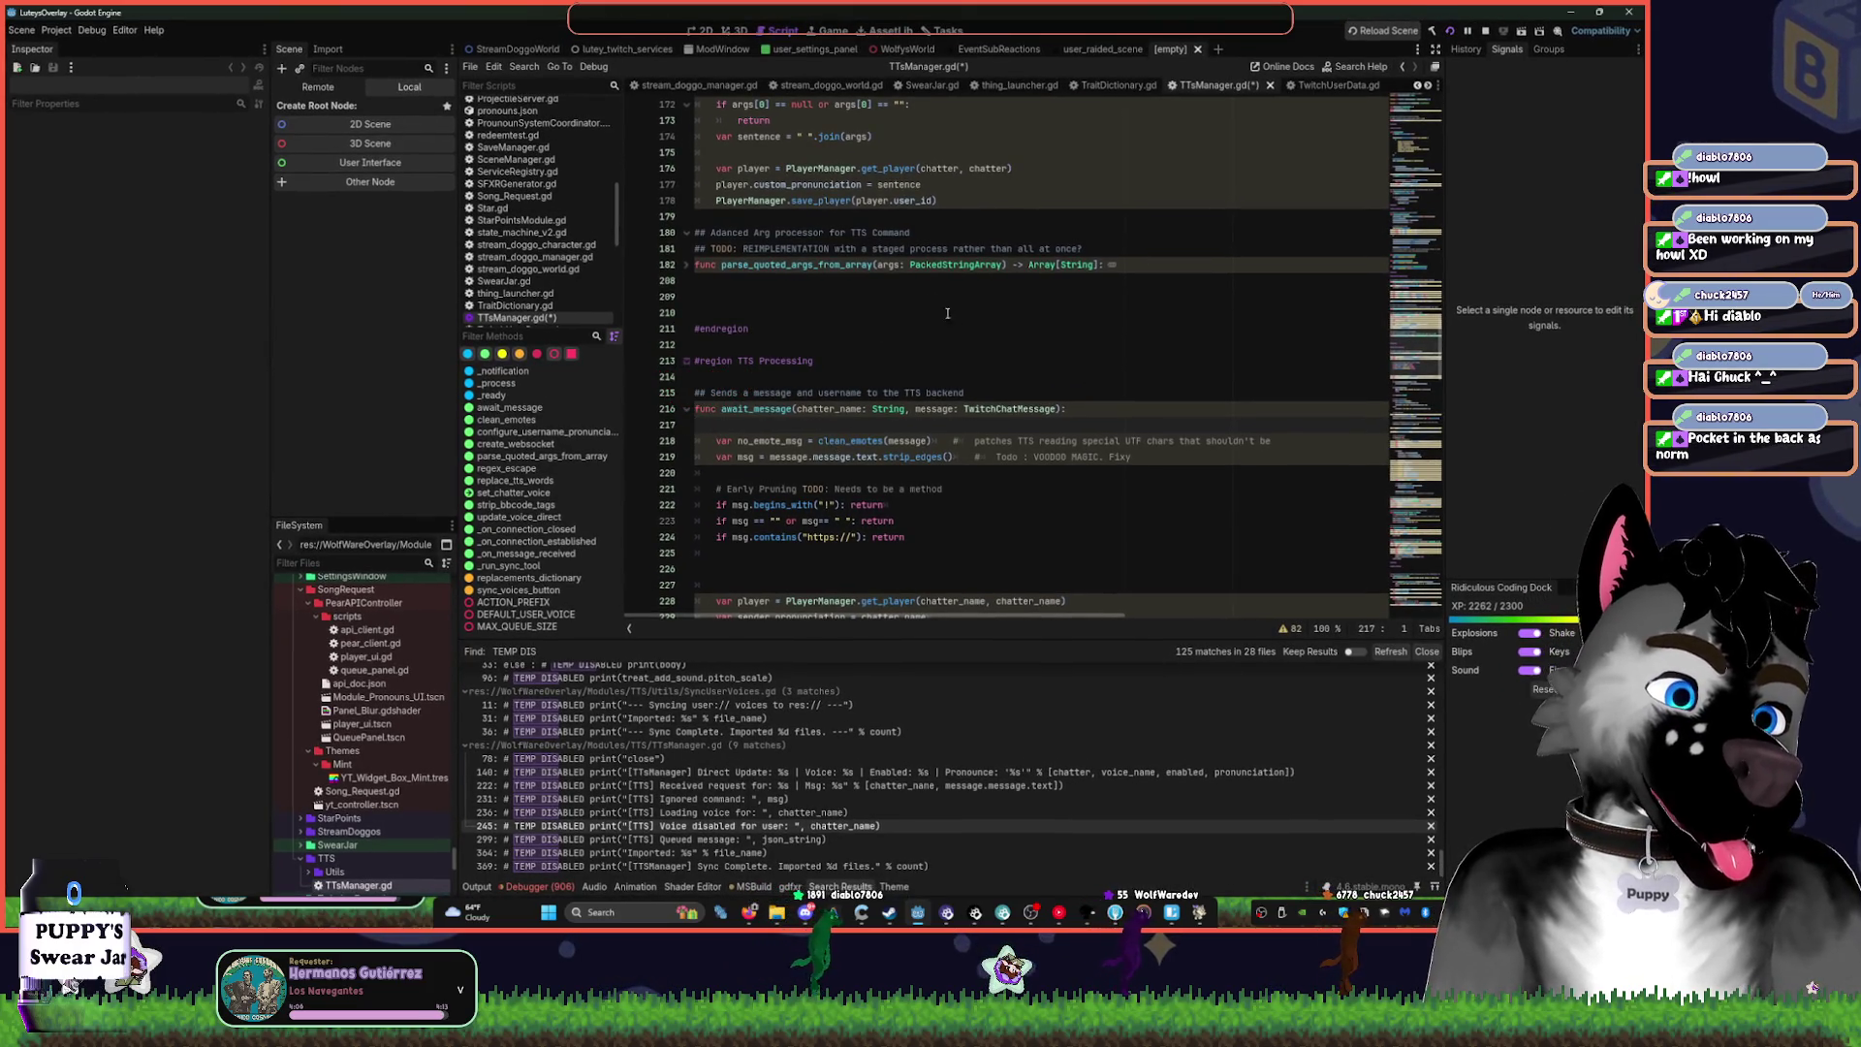
Step: Add '# Staged processing. Prune Emotes and problematic UTF8/Format errors' under the header and save TTSManager.gd
click(995, 393)
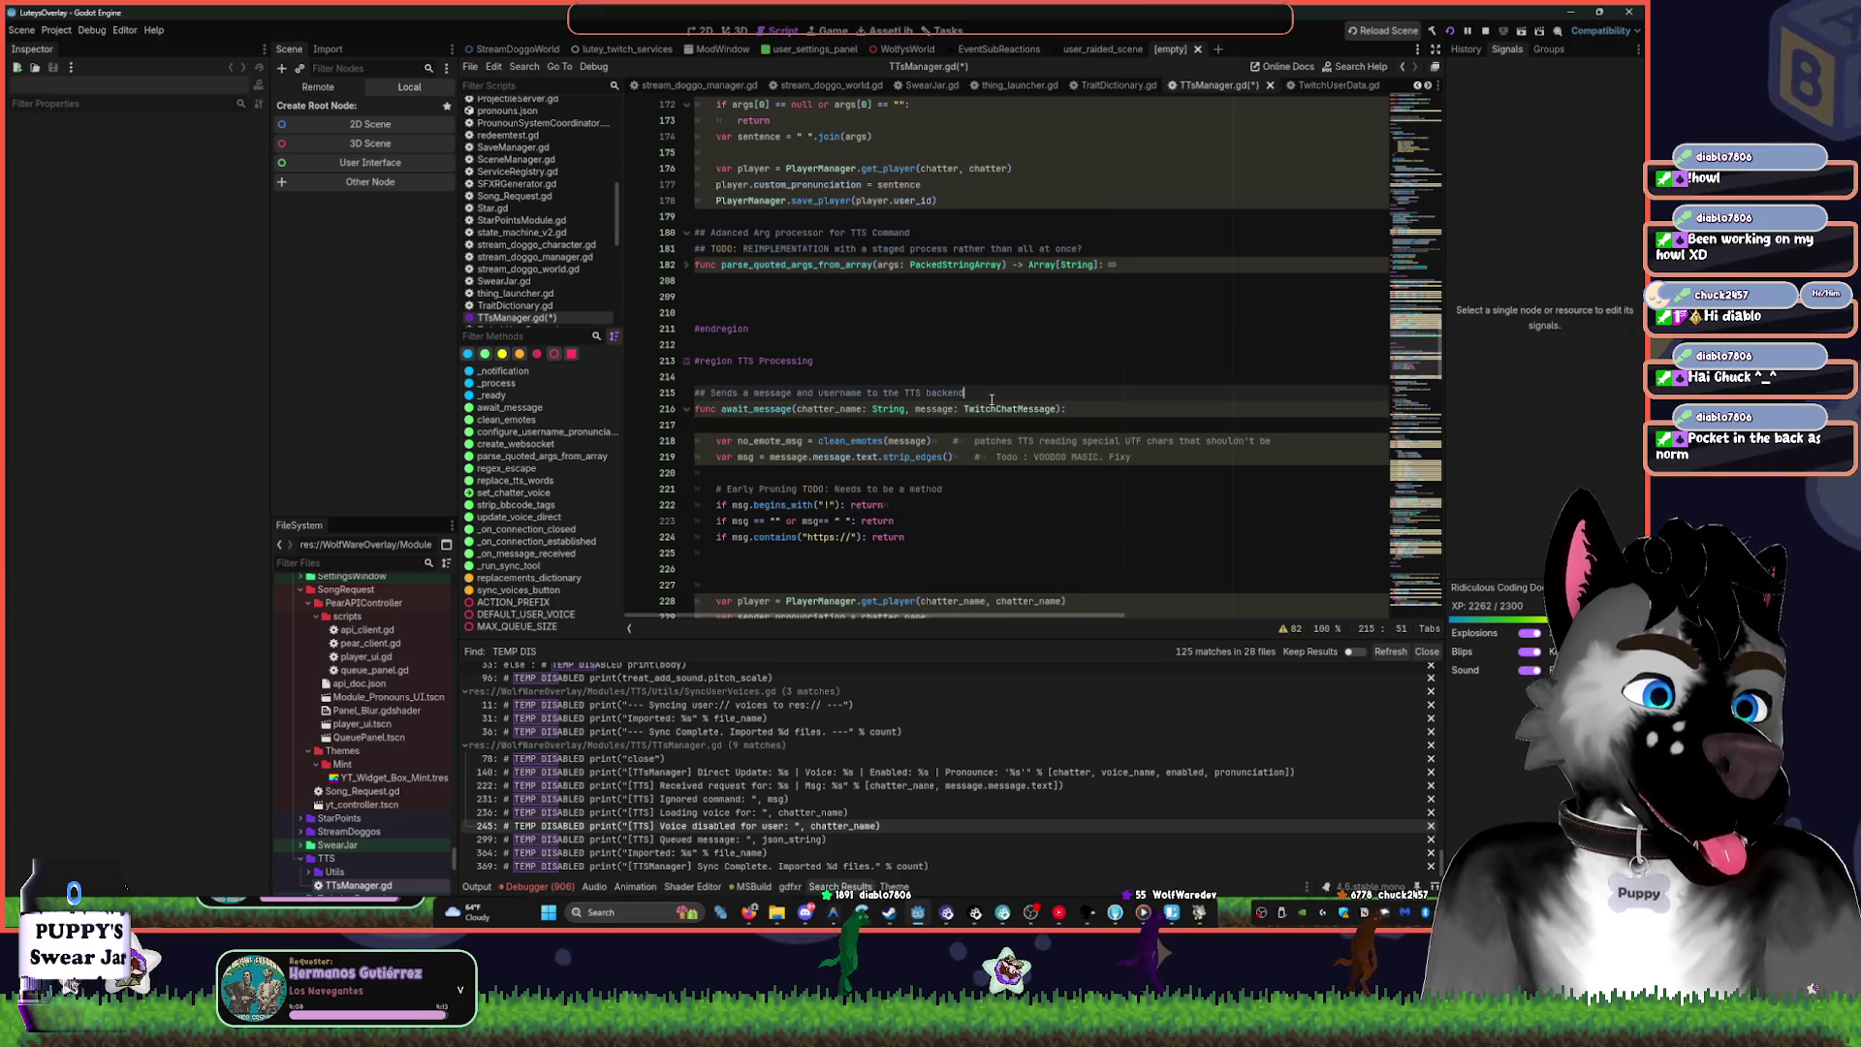
scroll(992, 398, down, 2)
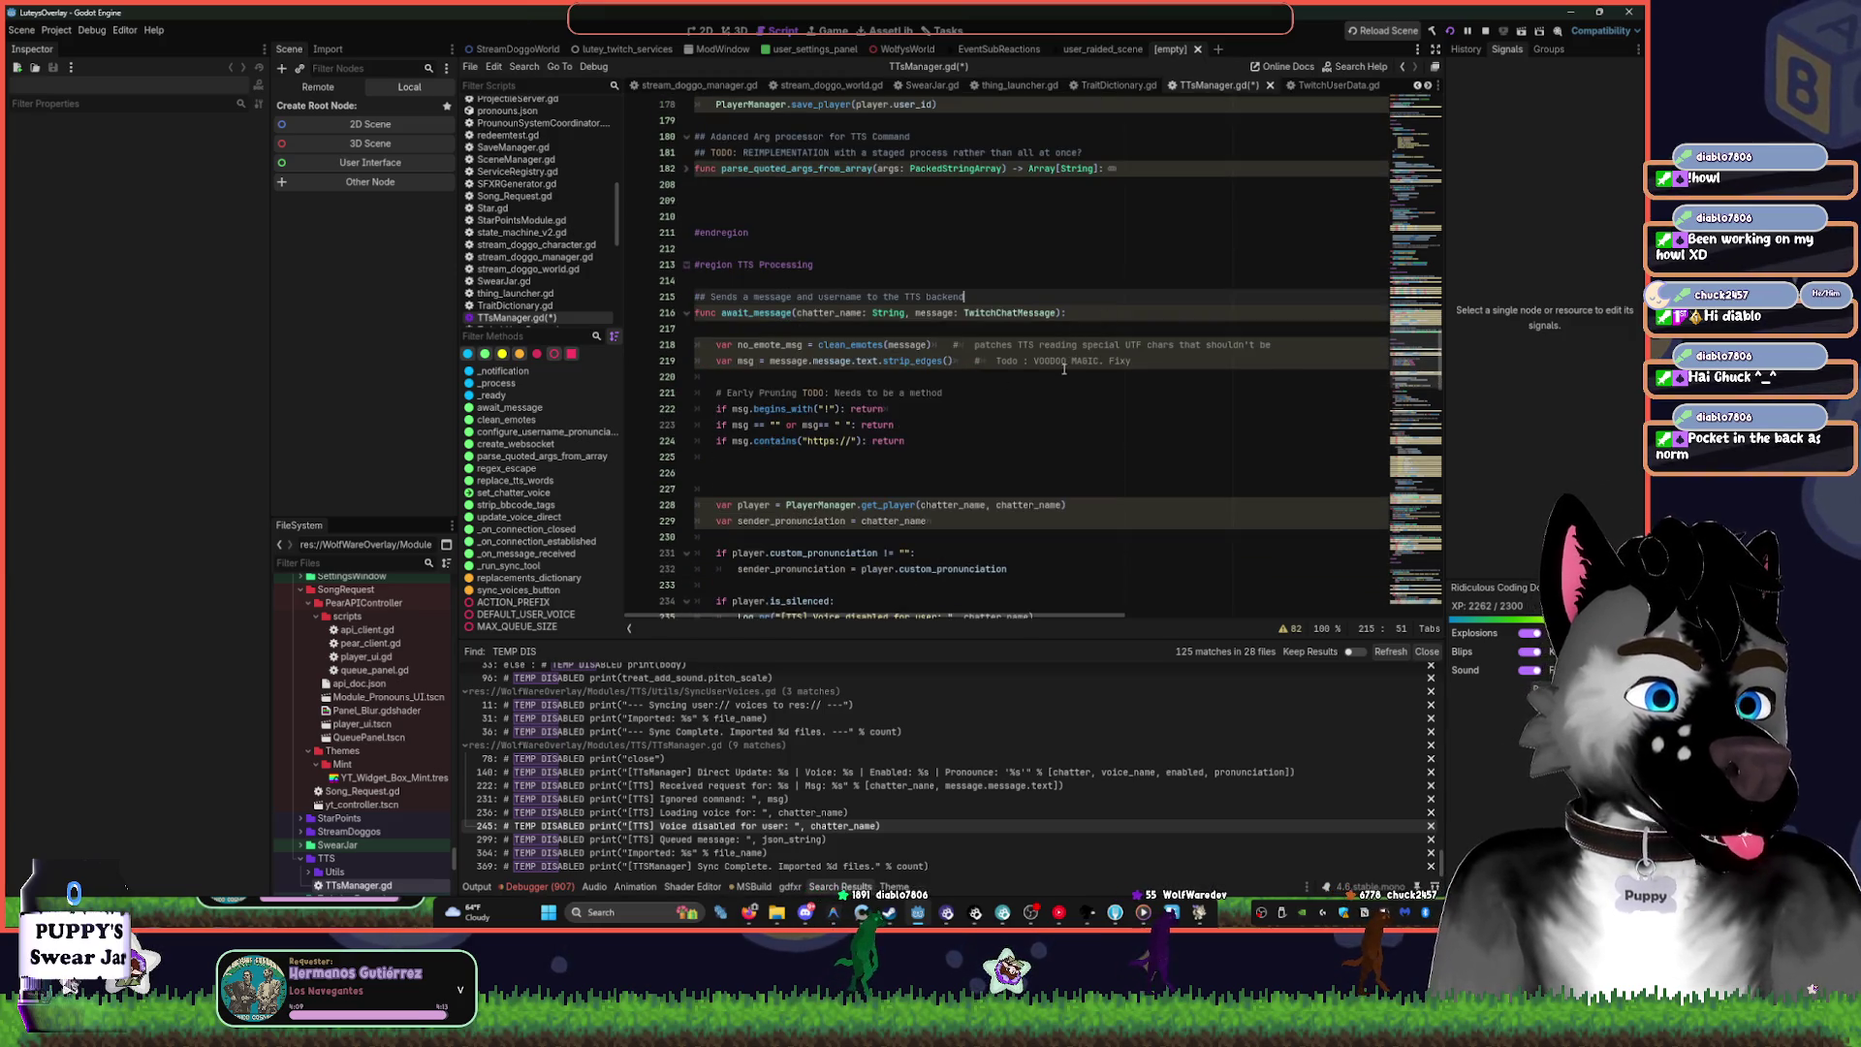
scroll(1071, 373, down, 1)
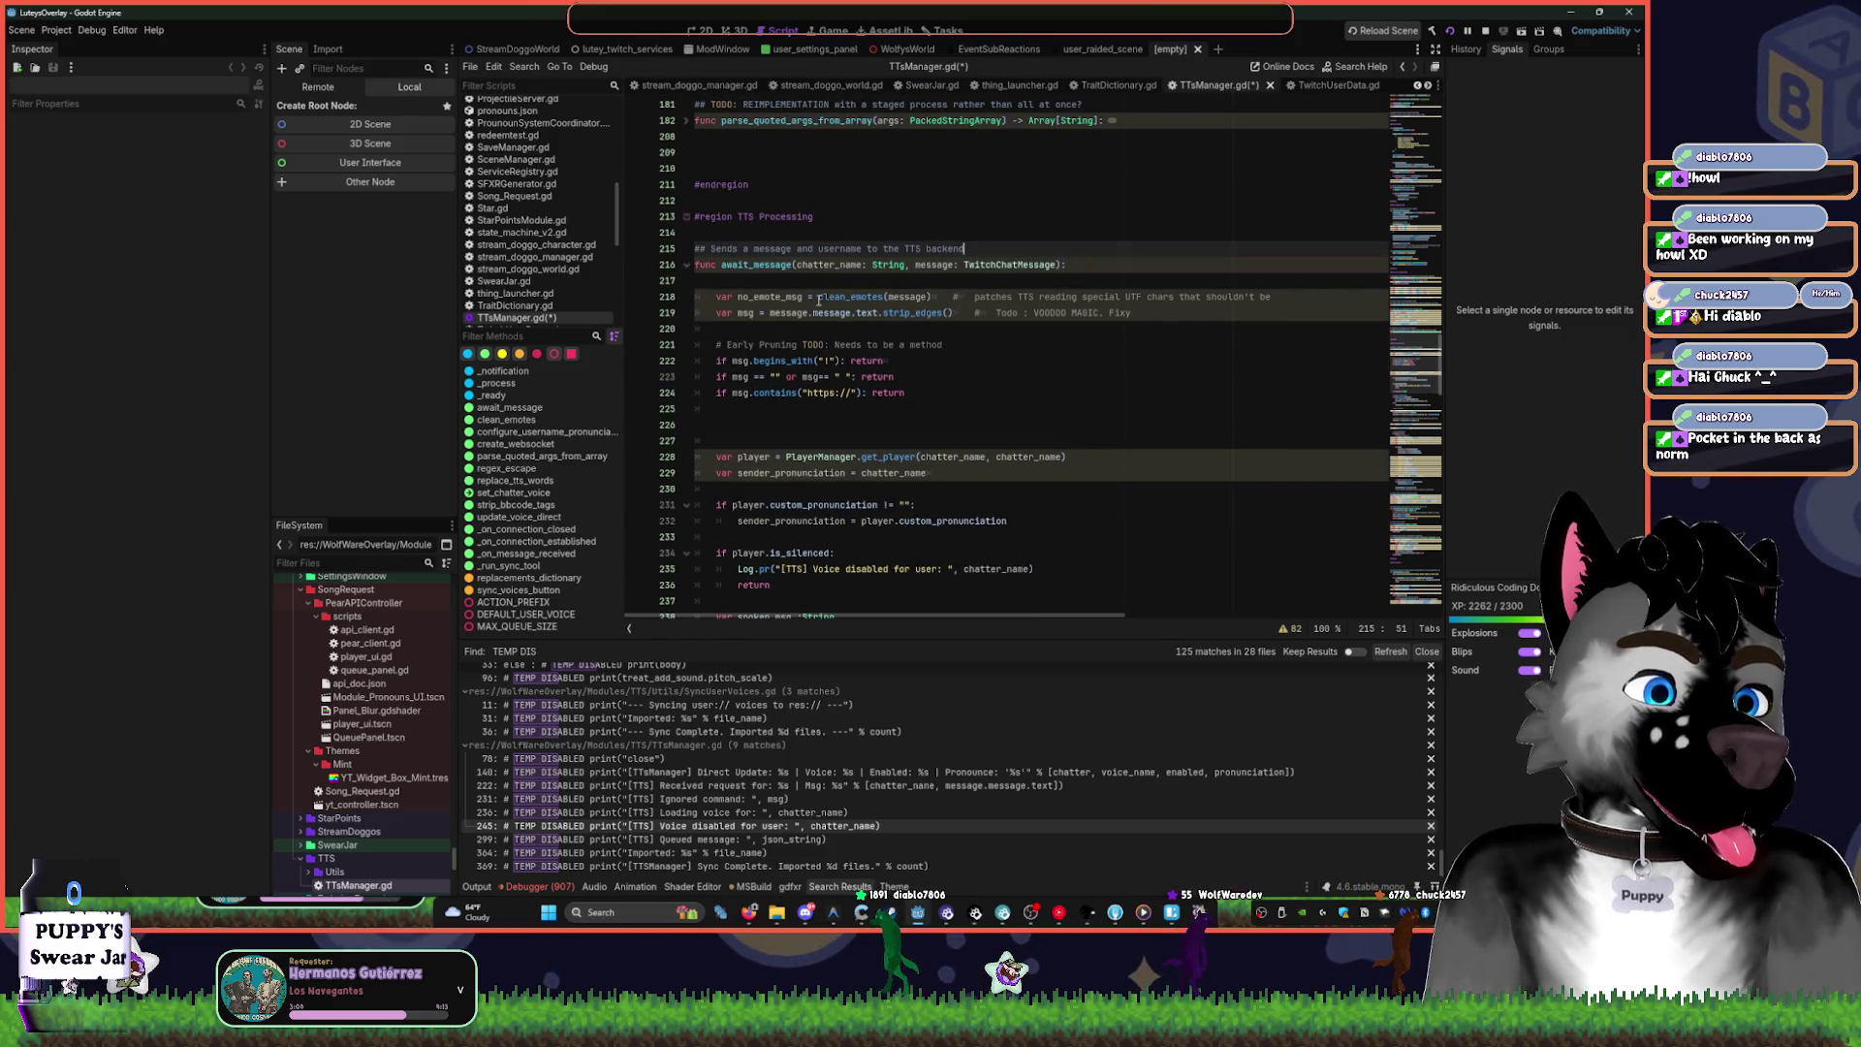
mouse_move(847, 293)
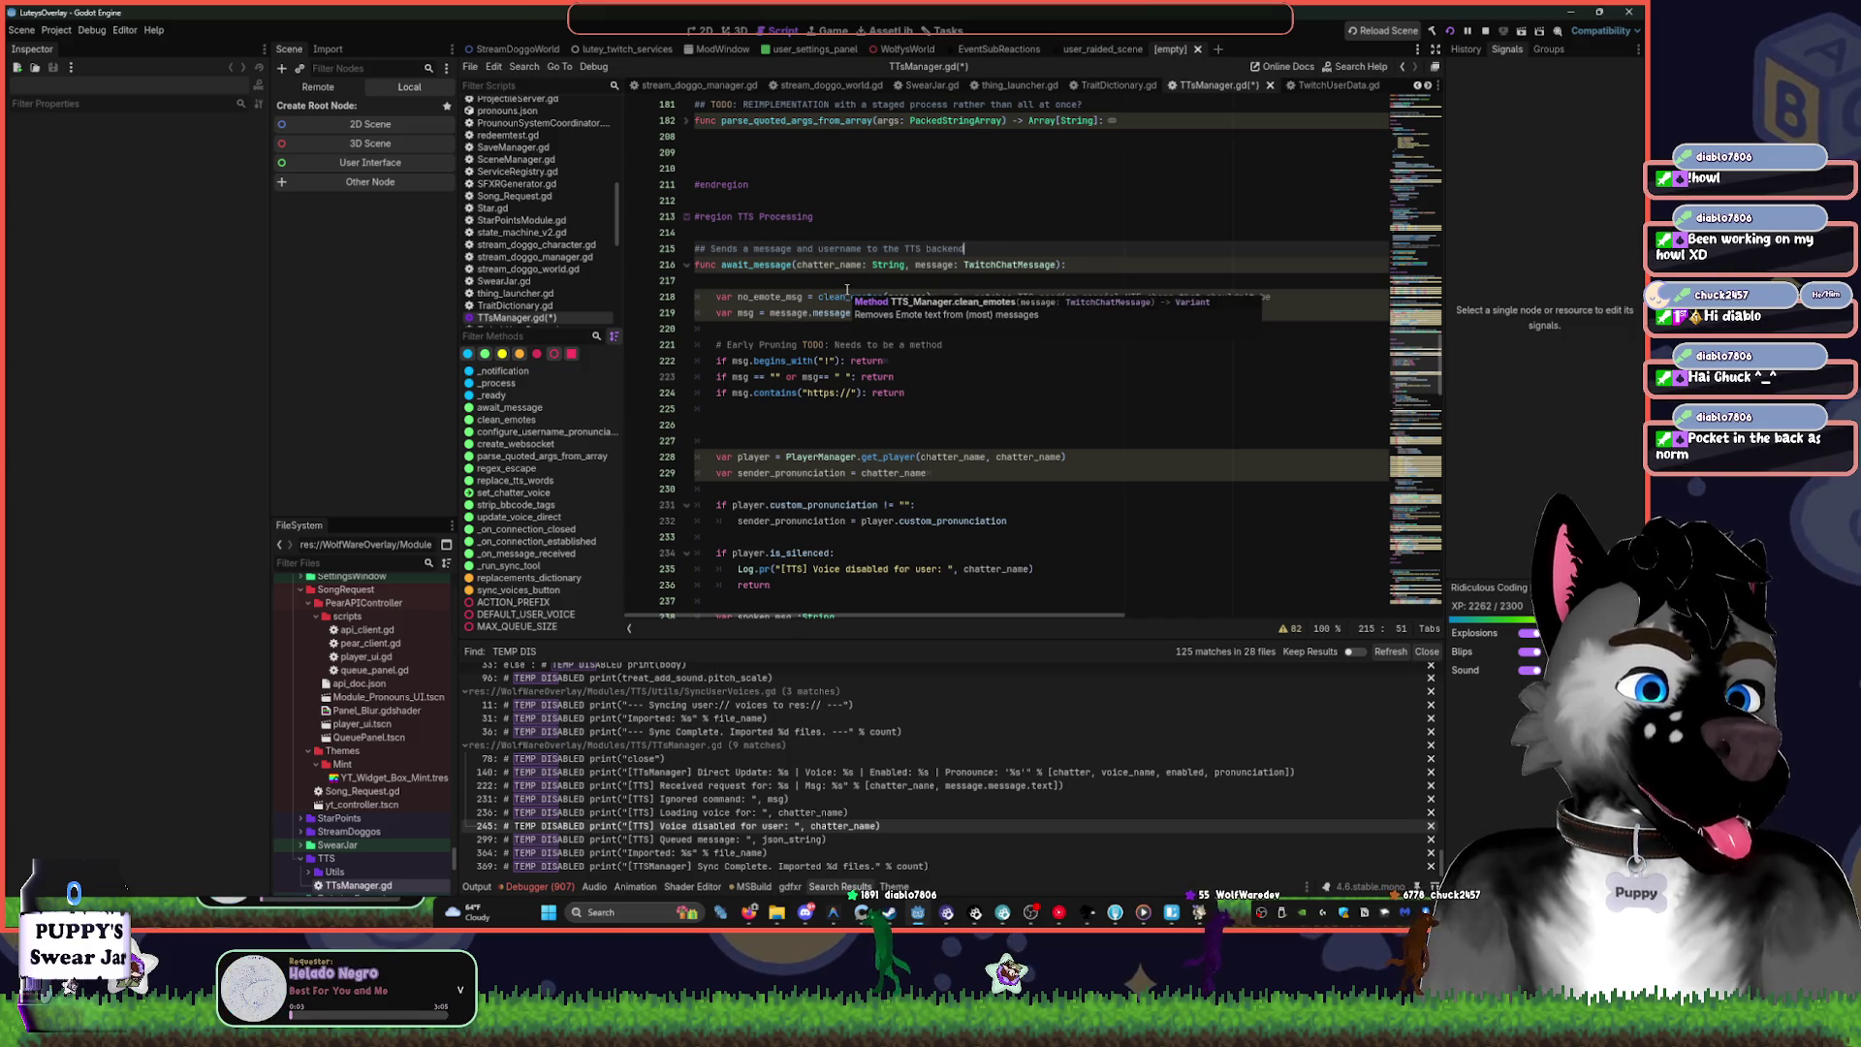
click(773, 280)
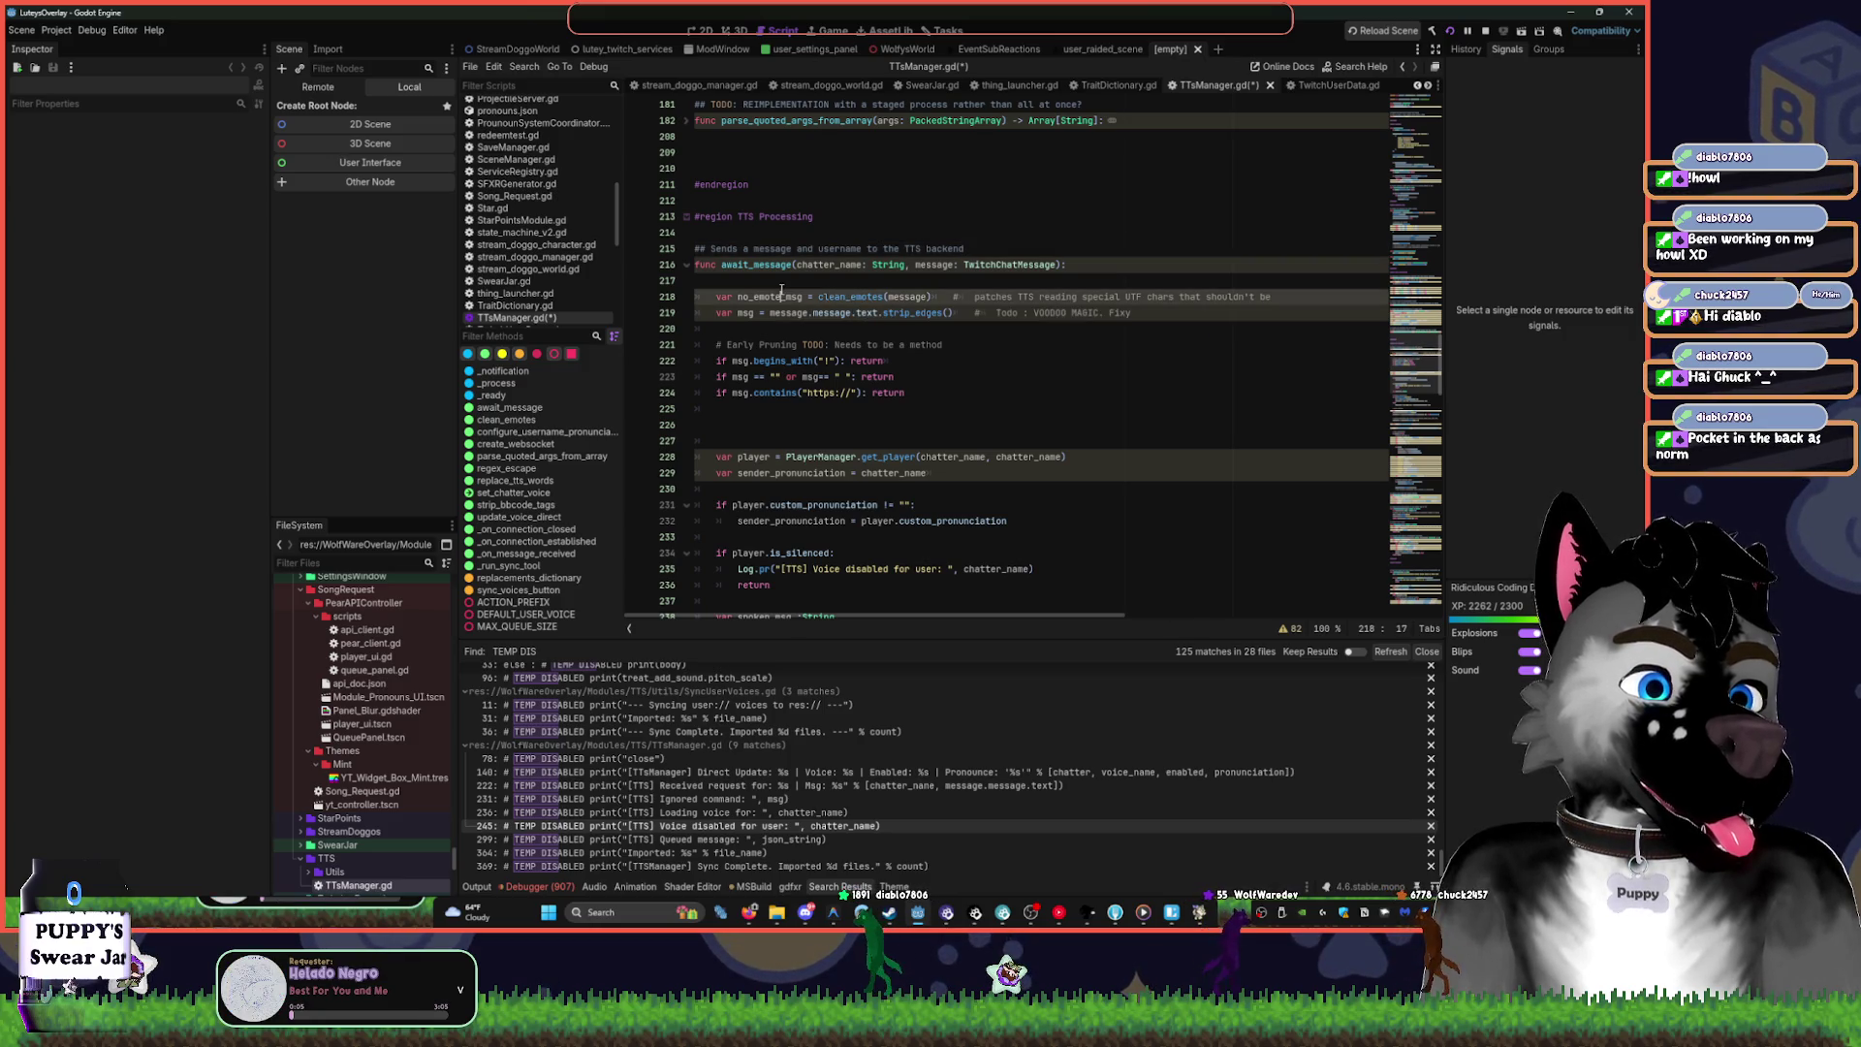
key(ctrl+slash)
key(BackSpace)
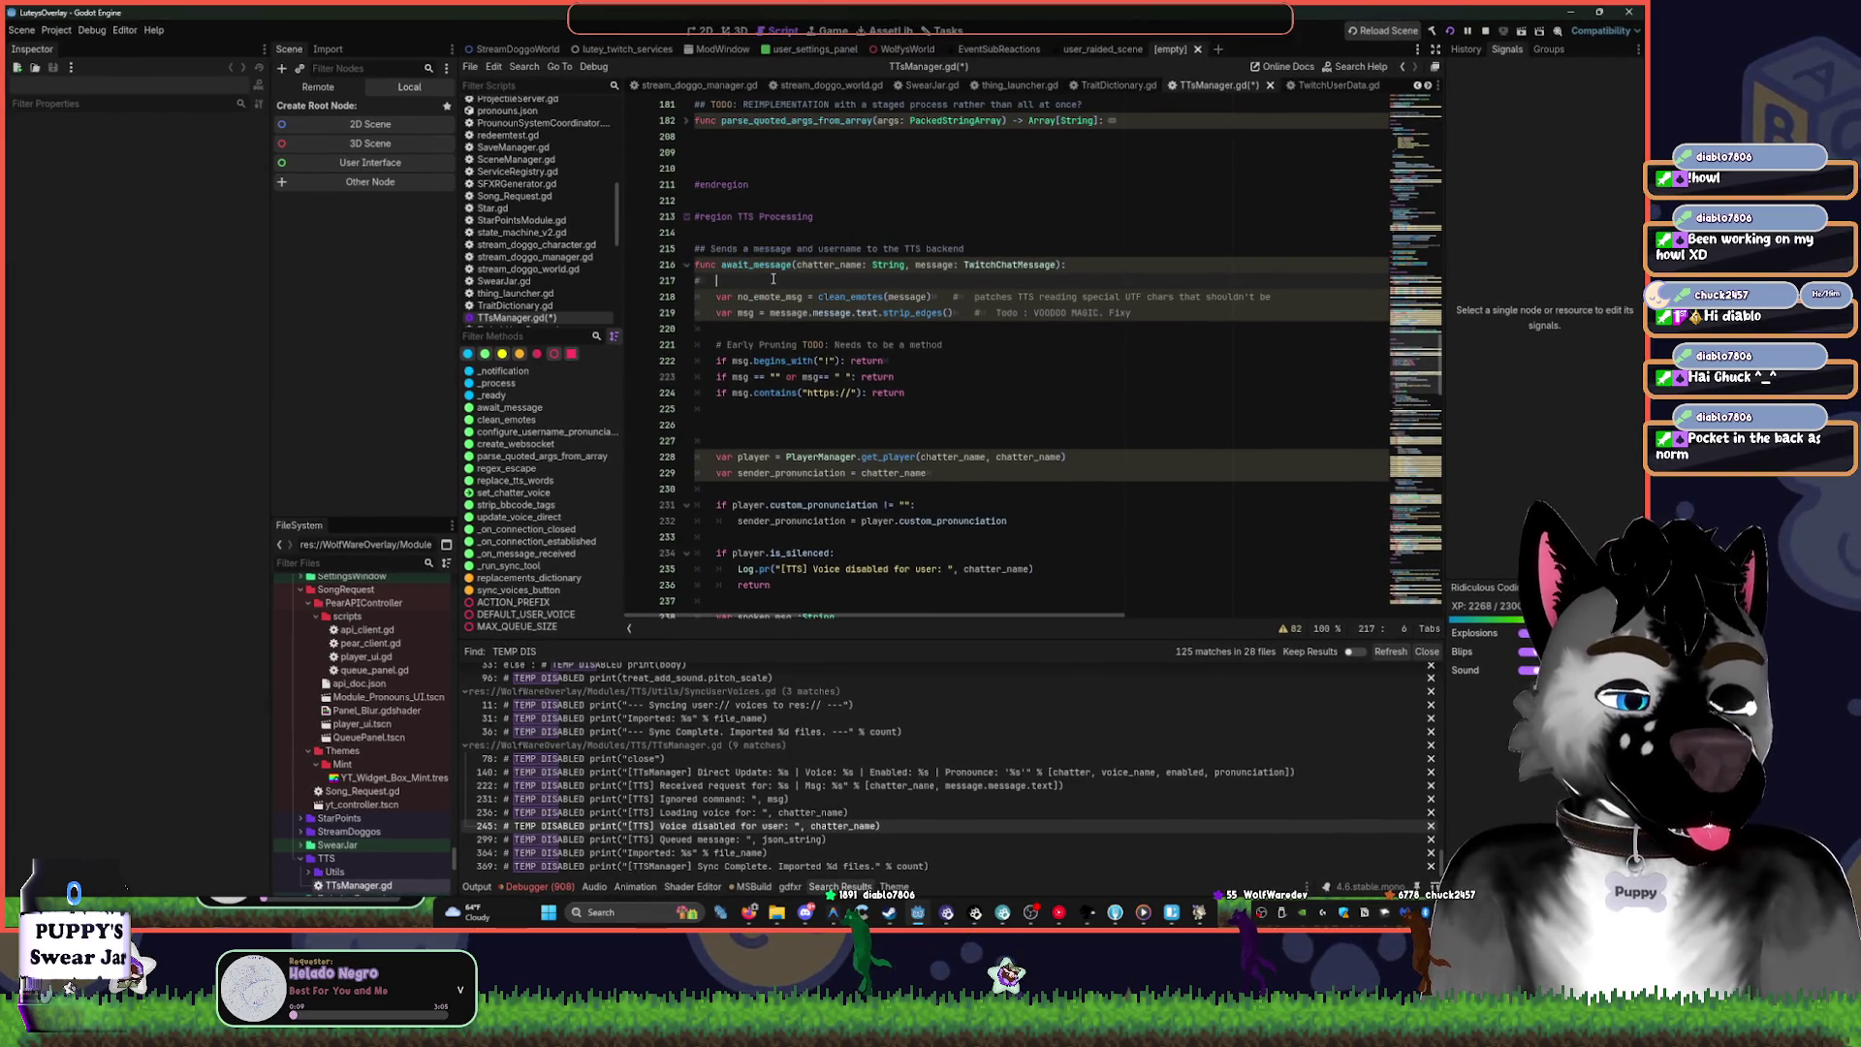
text(Steged)
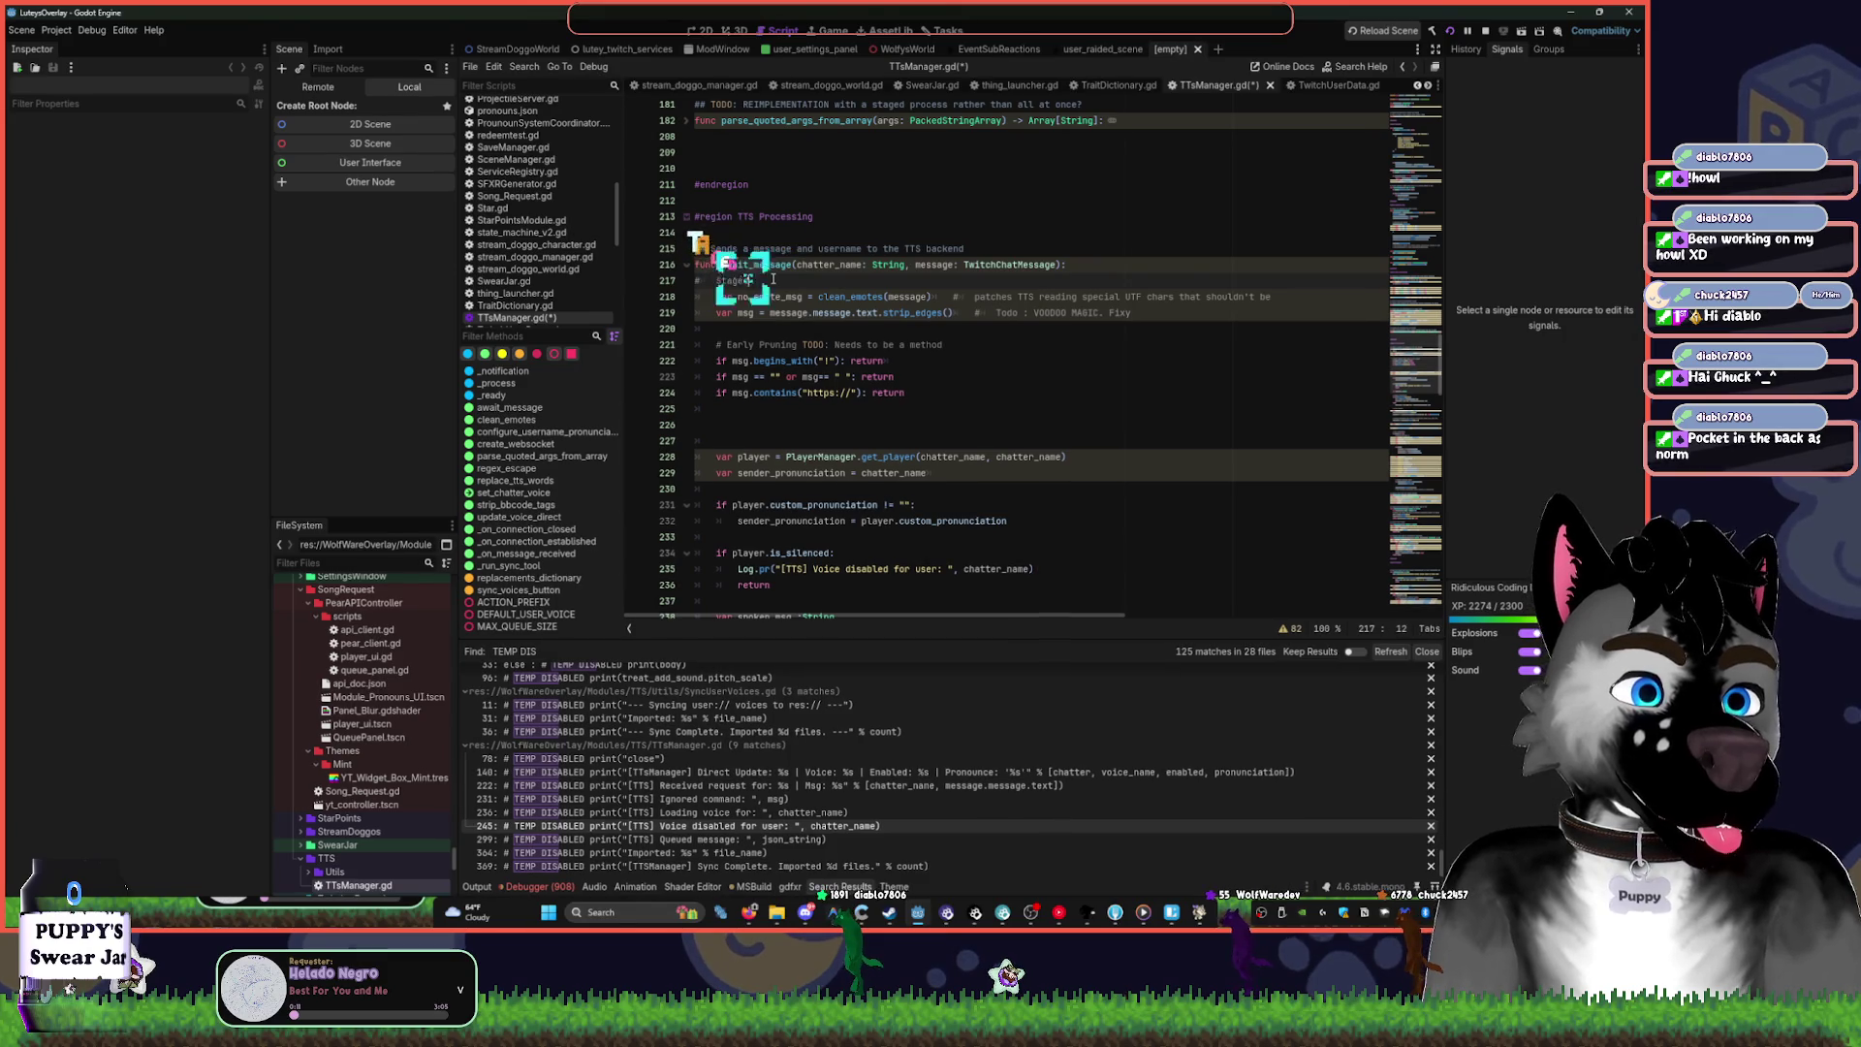
text( P)
key(BackSpace)
text(processing. Prune Emotes and )
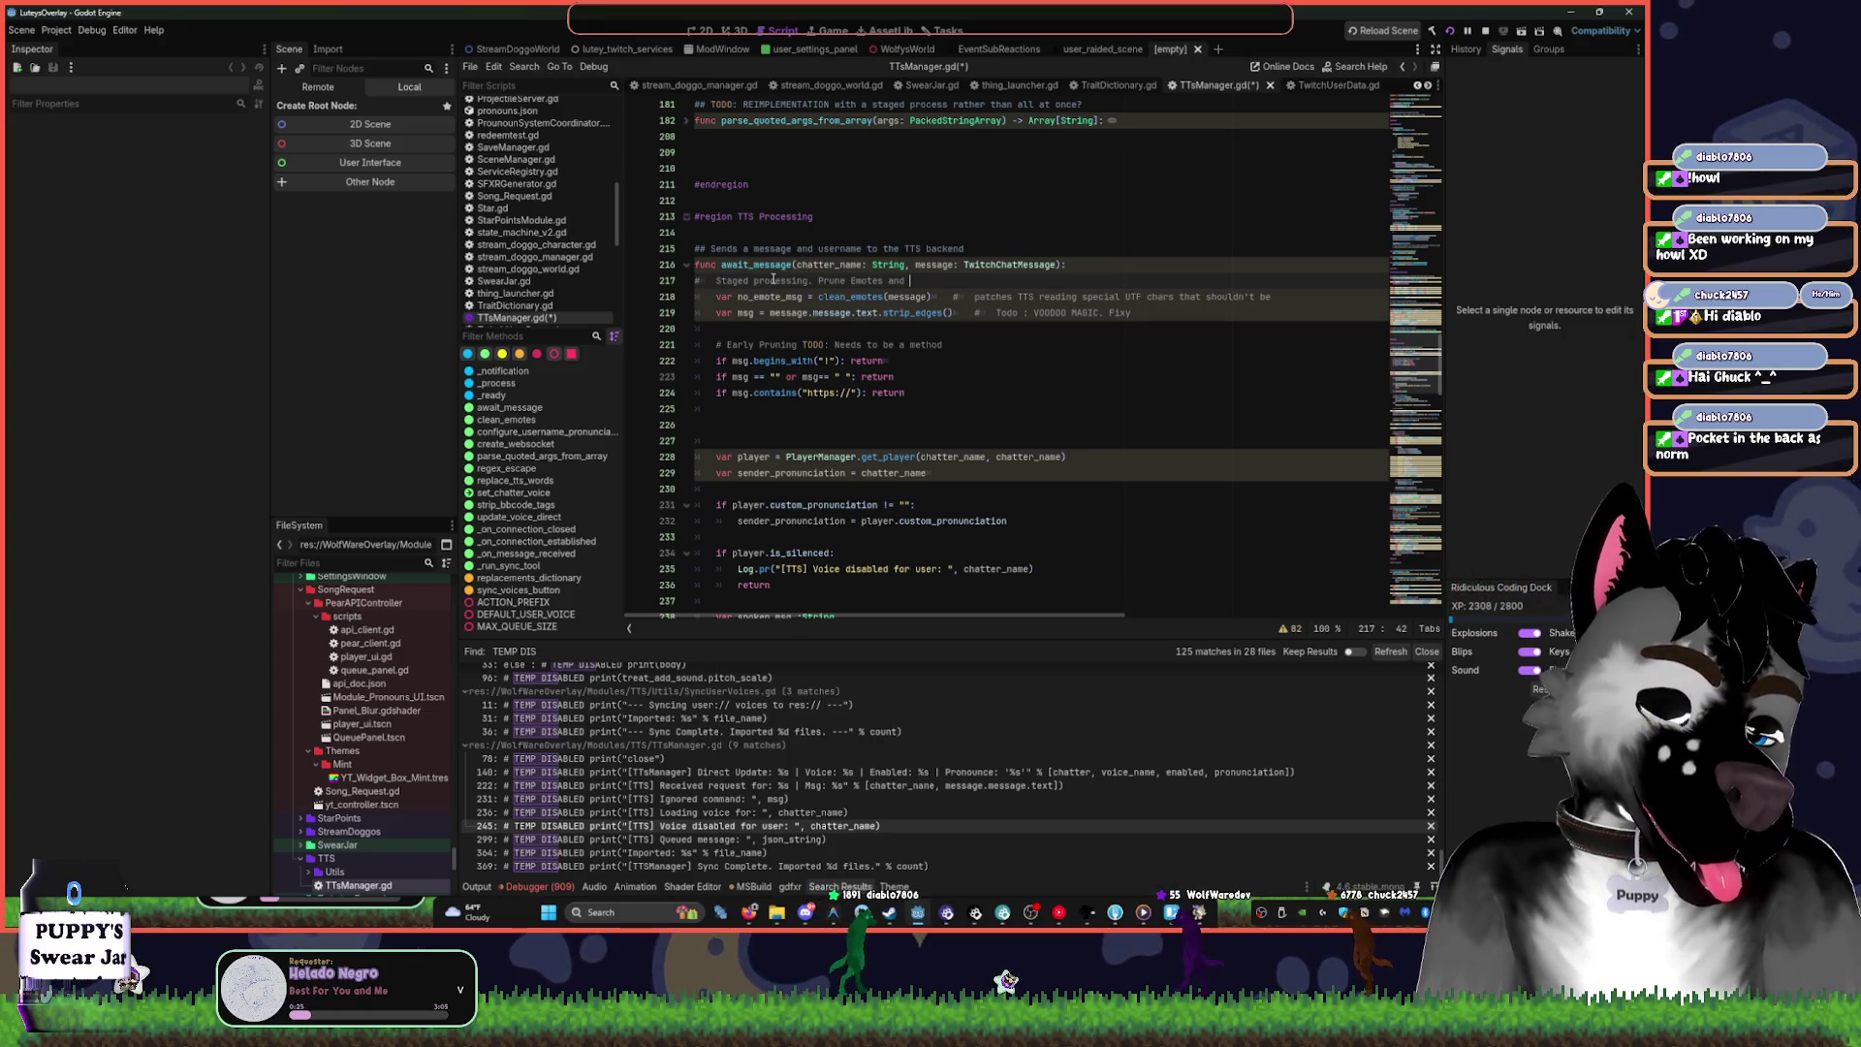
text(problem)
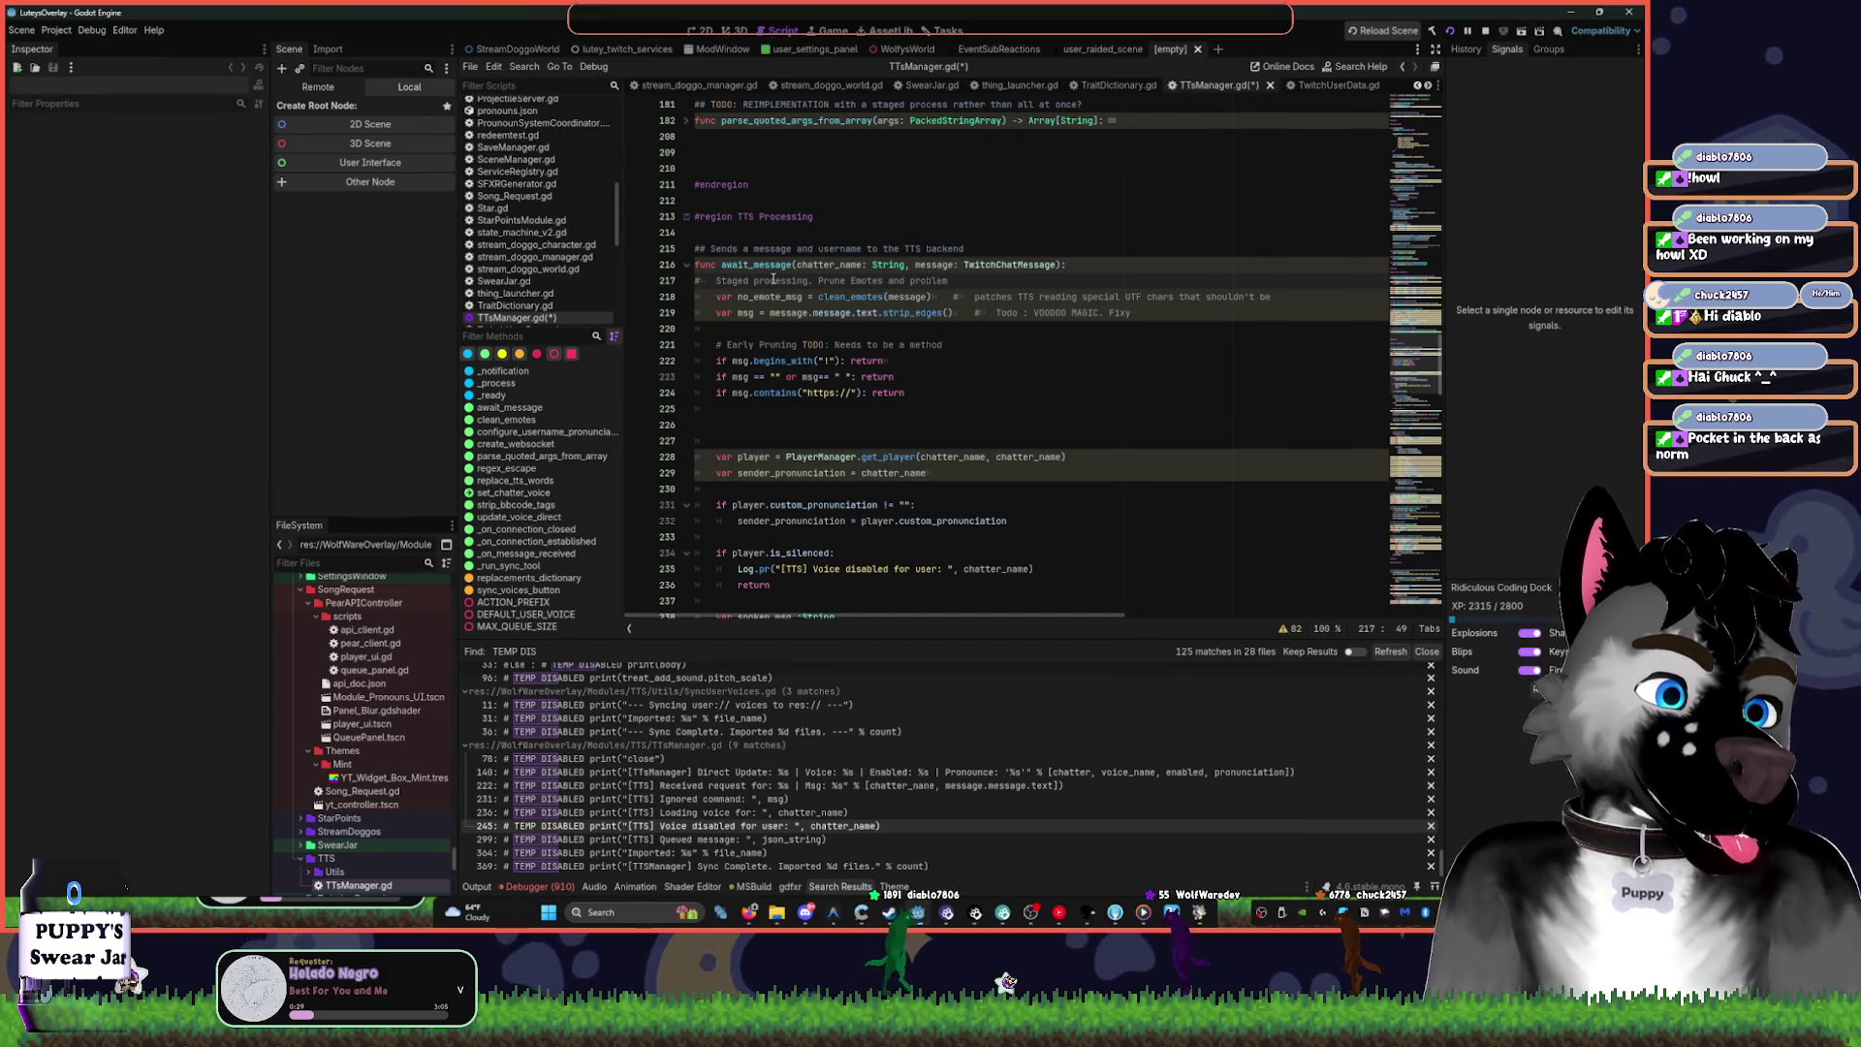
text(atic UT)
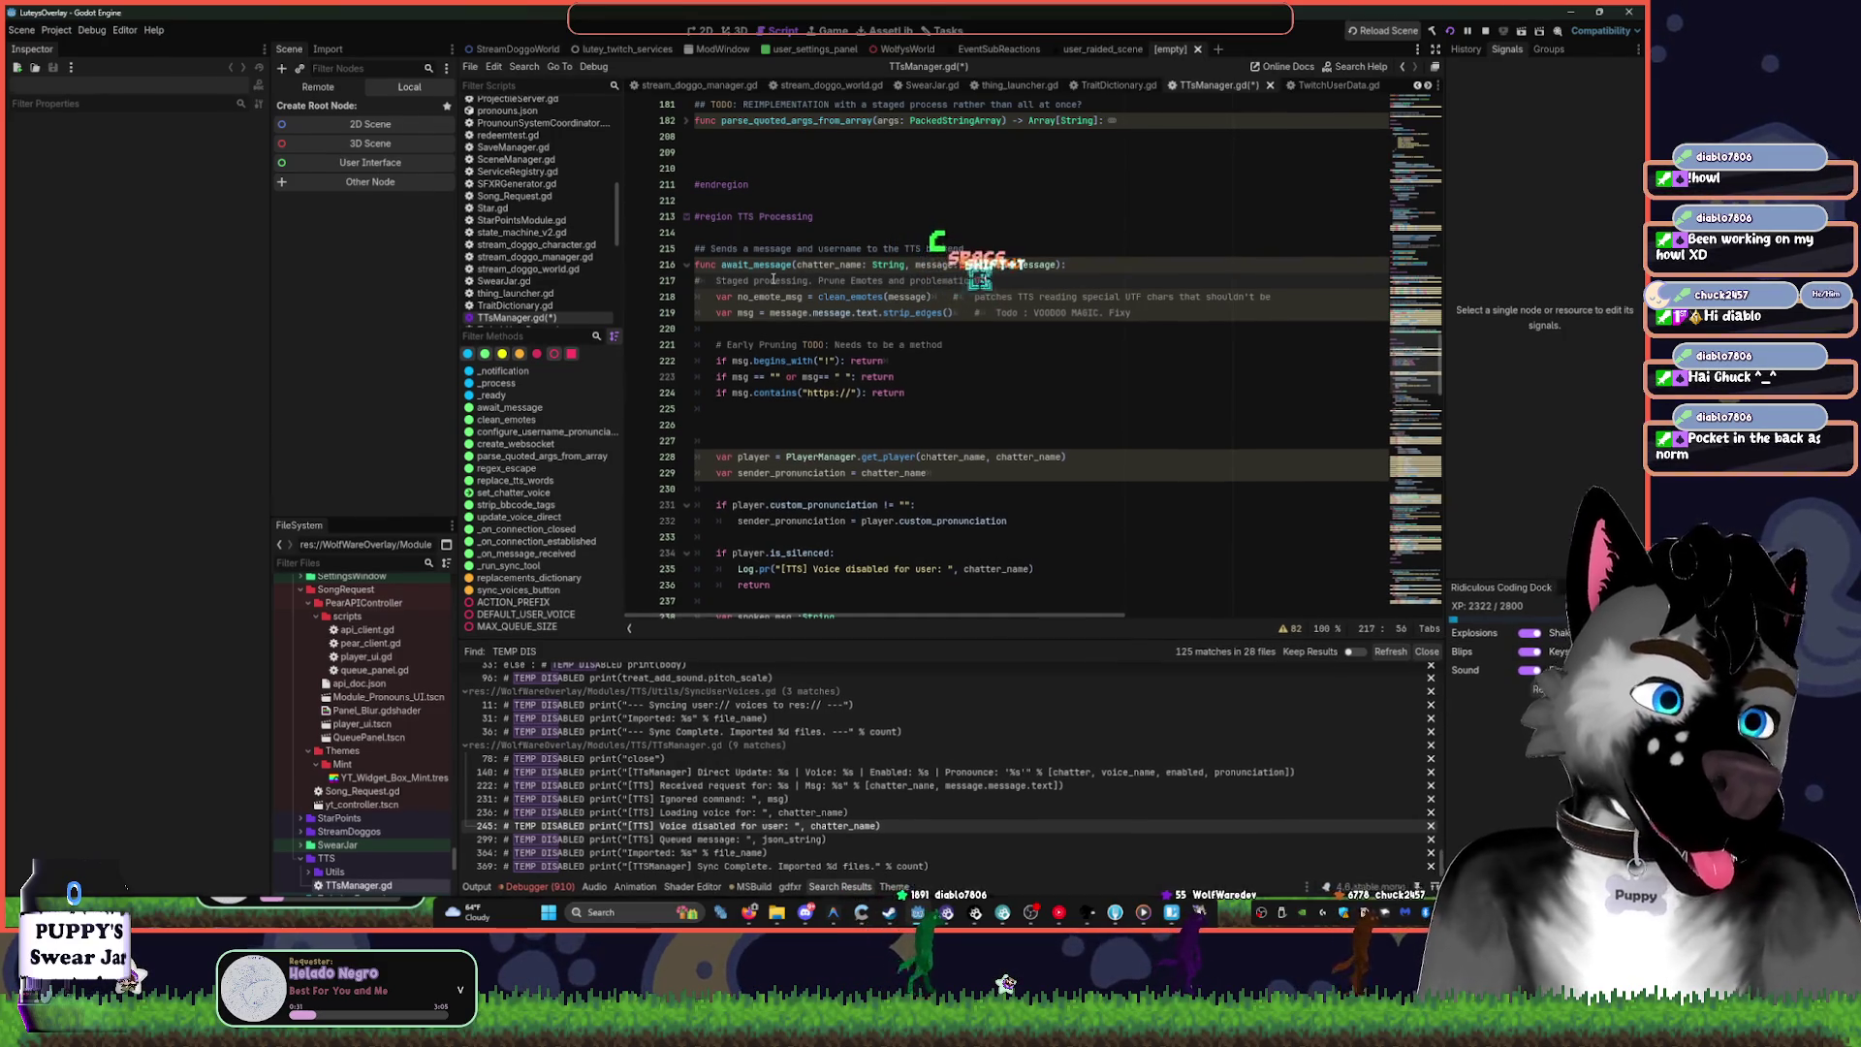
text(F//)
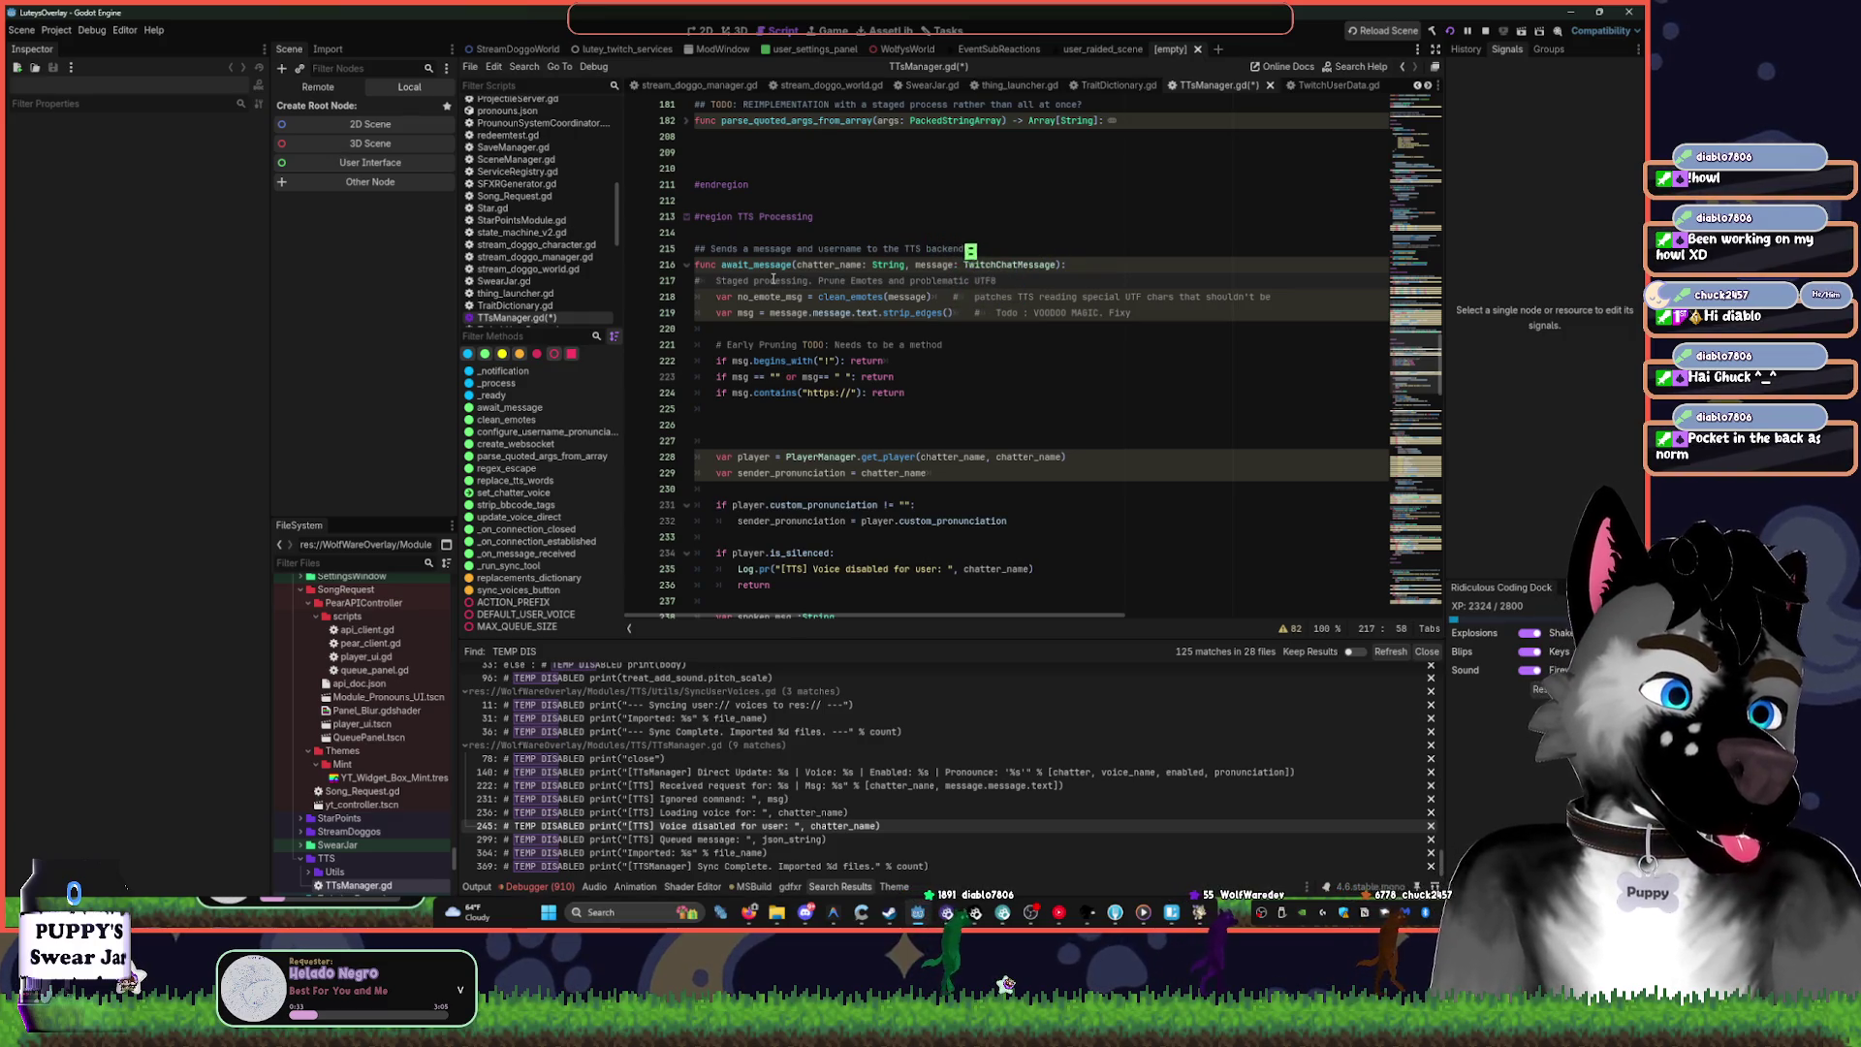
text(Format)
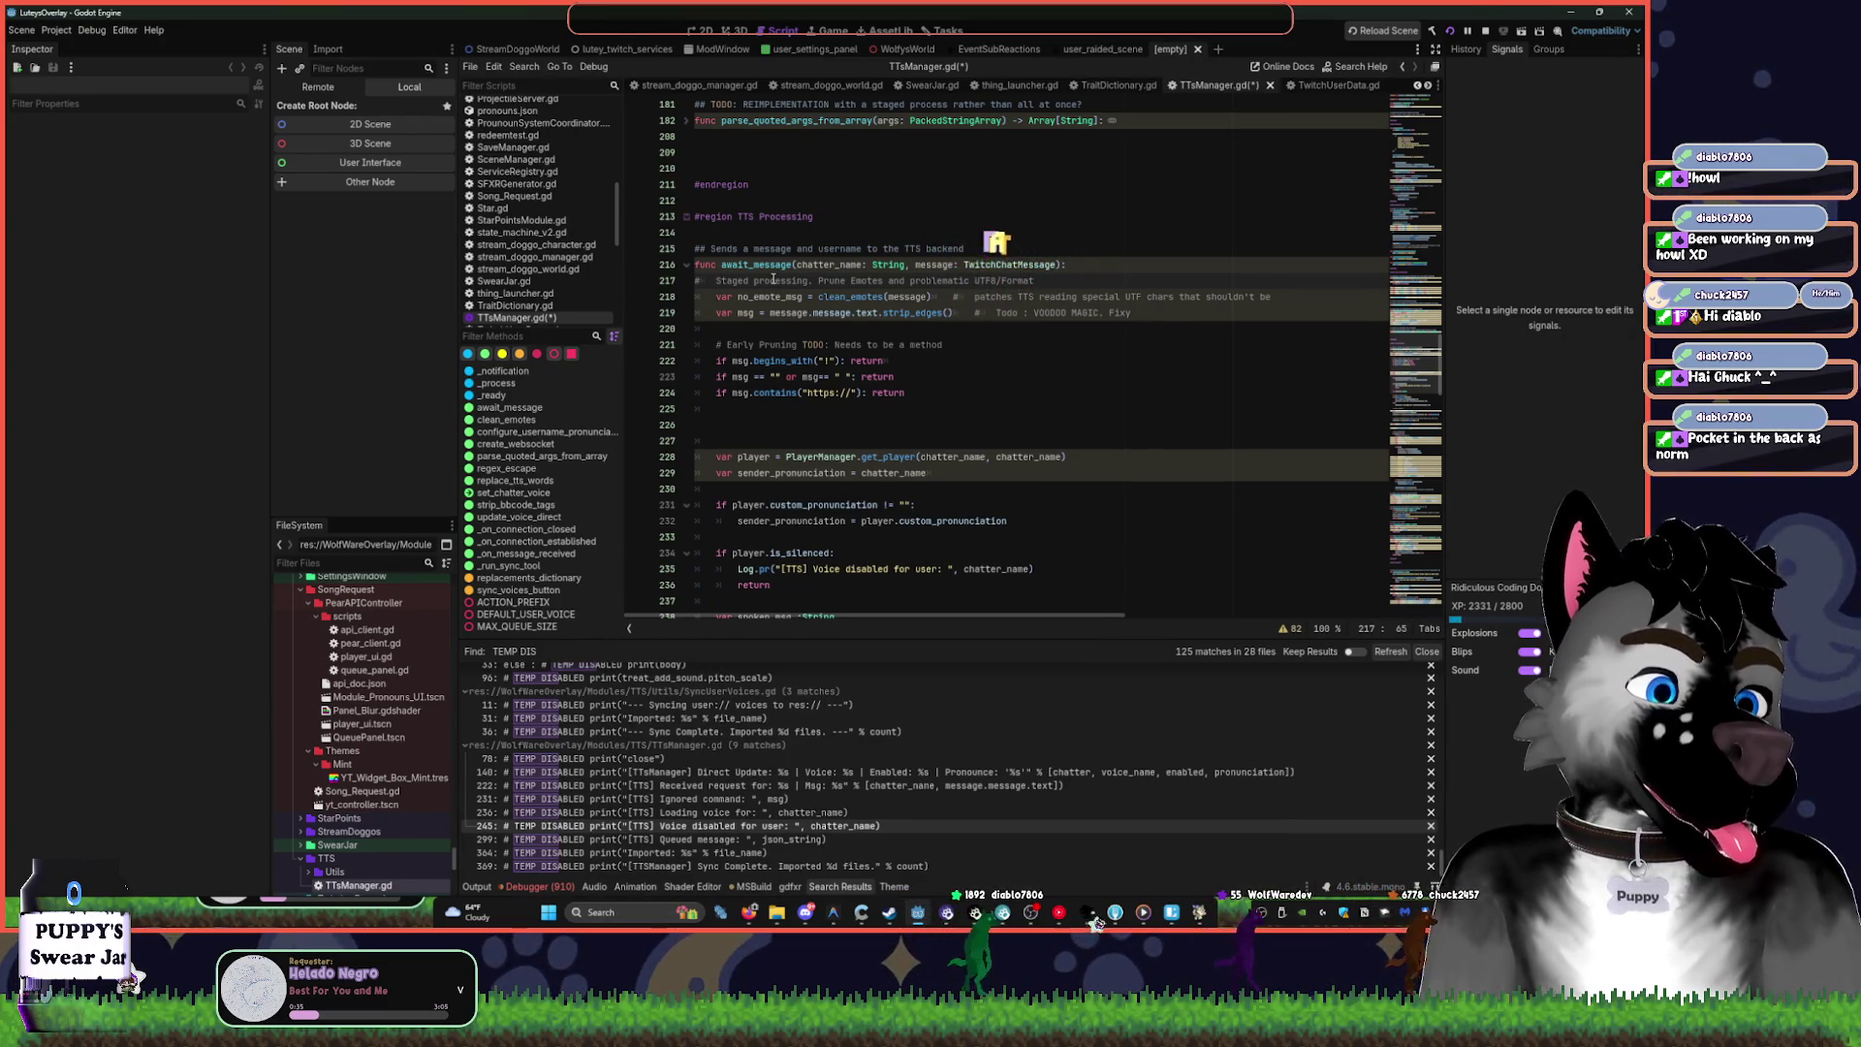
text(s F)
key(BackSpace)
text(errors)
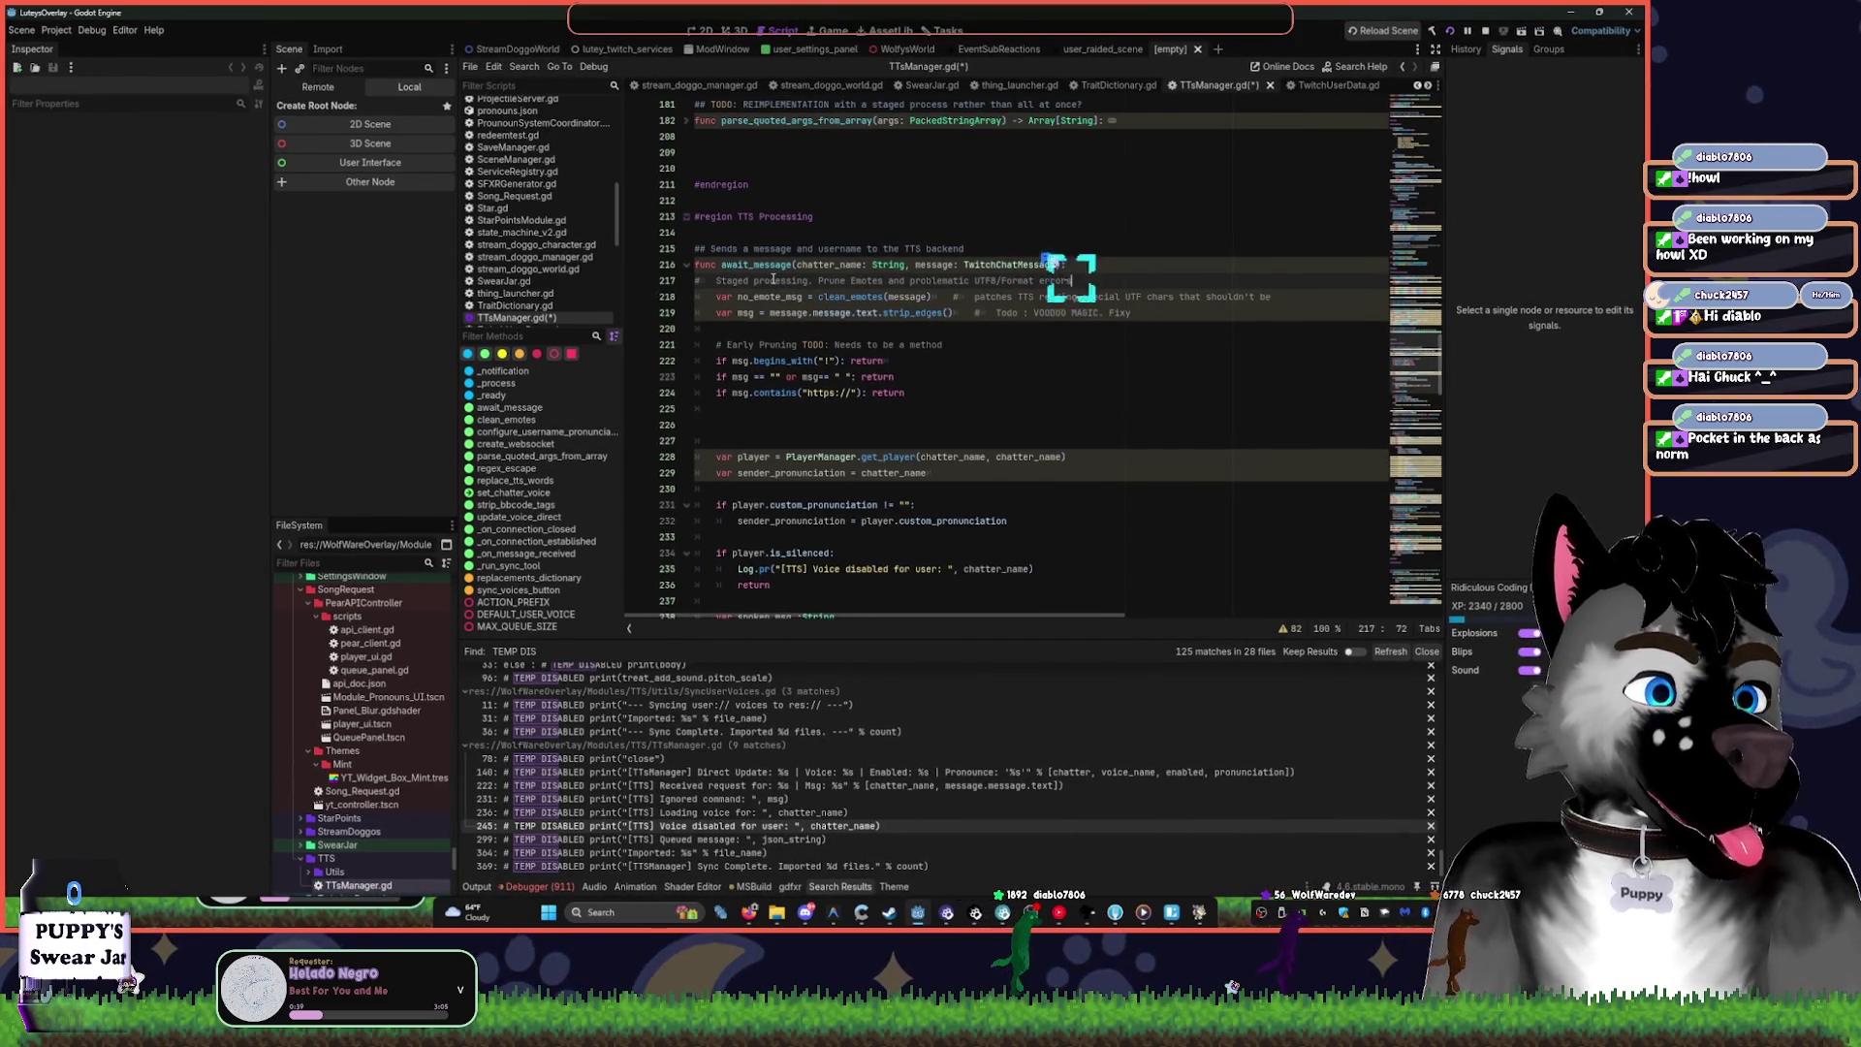
key(ctrl+s)
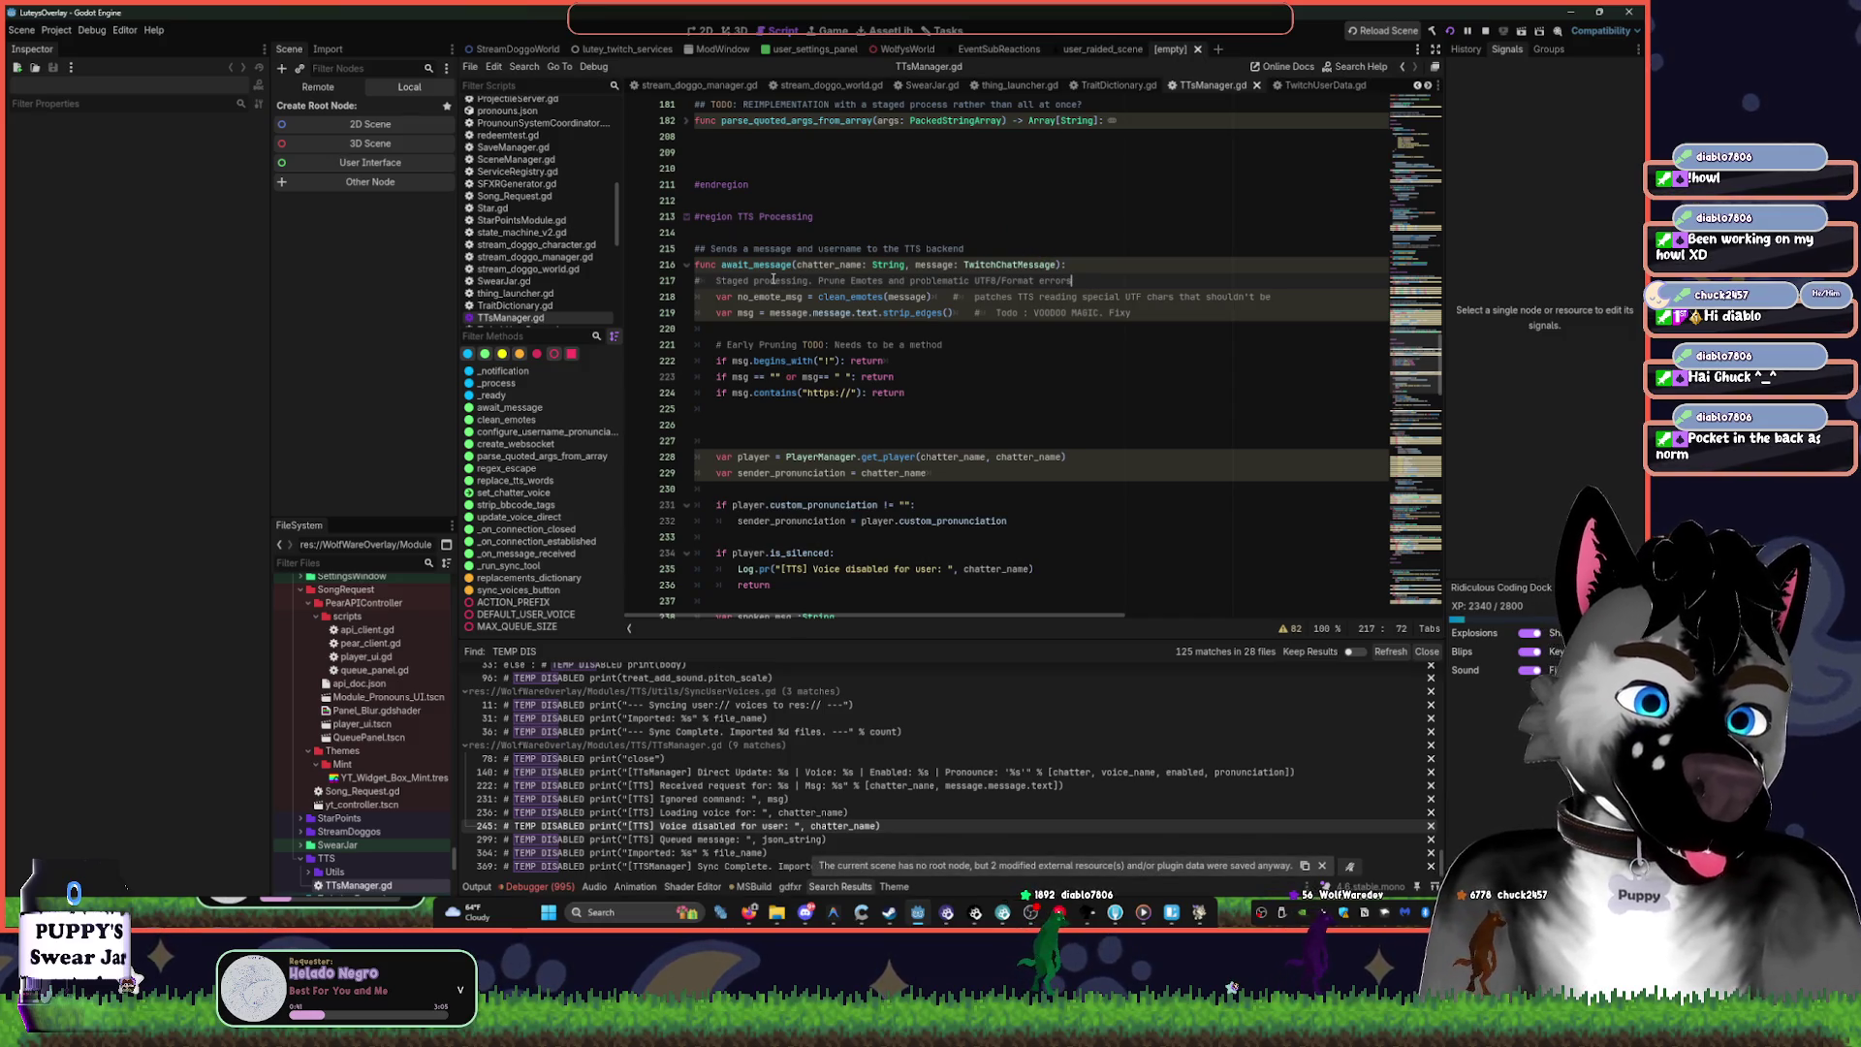
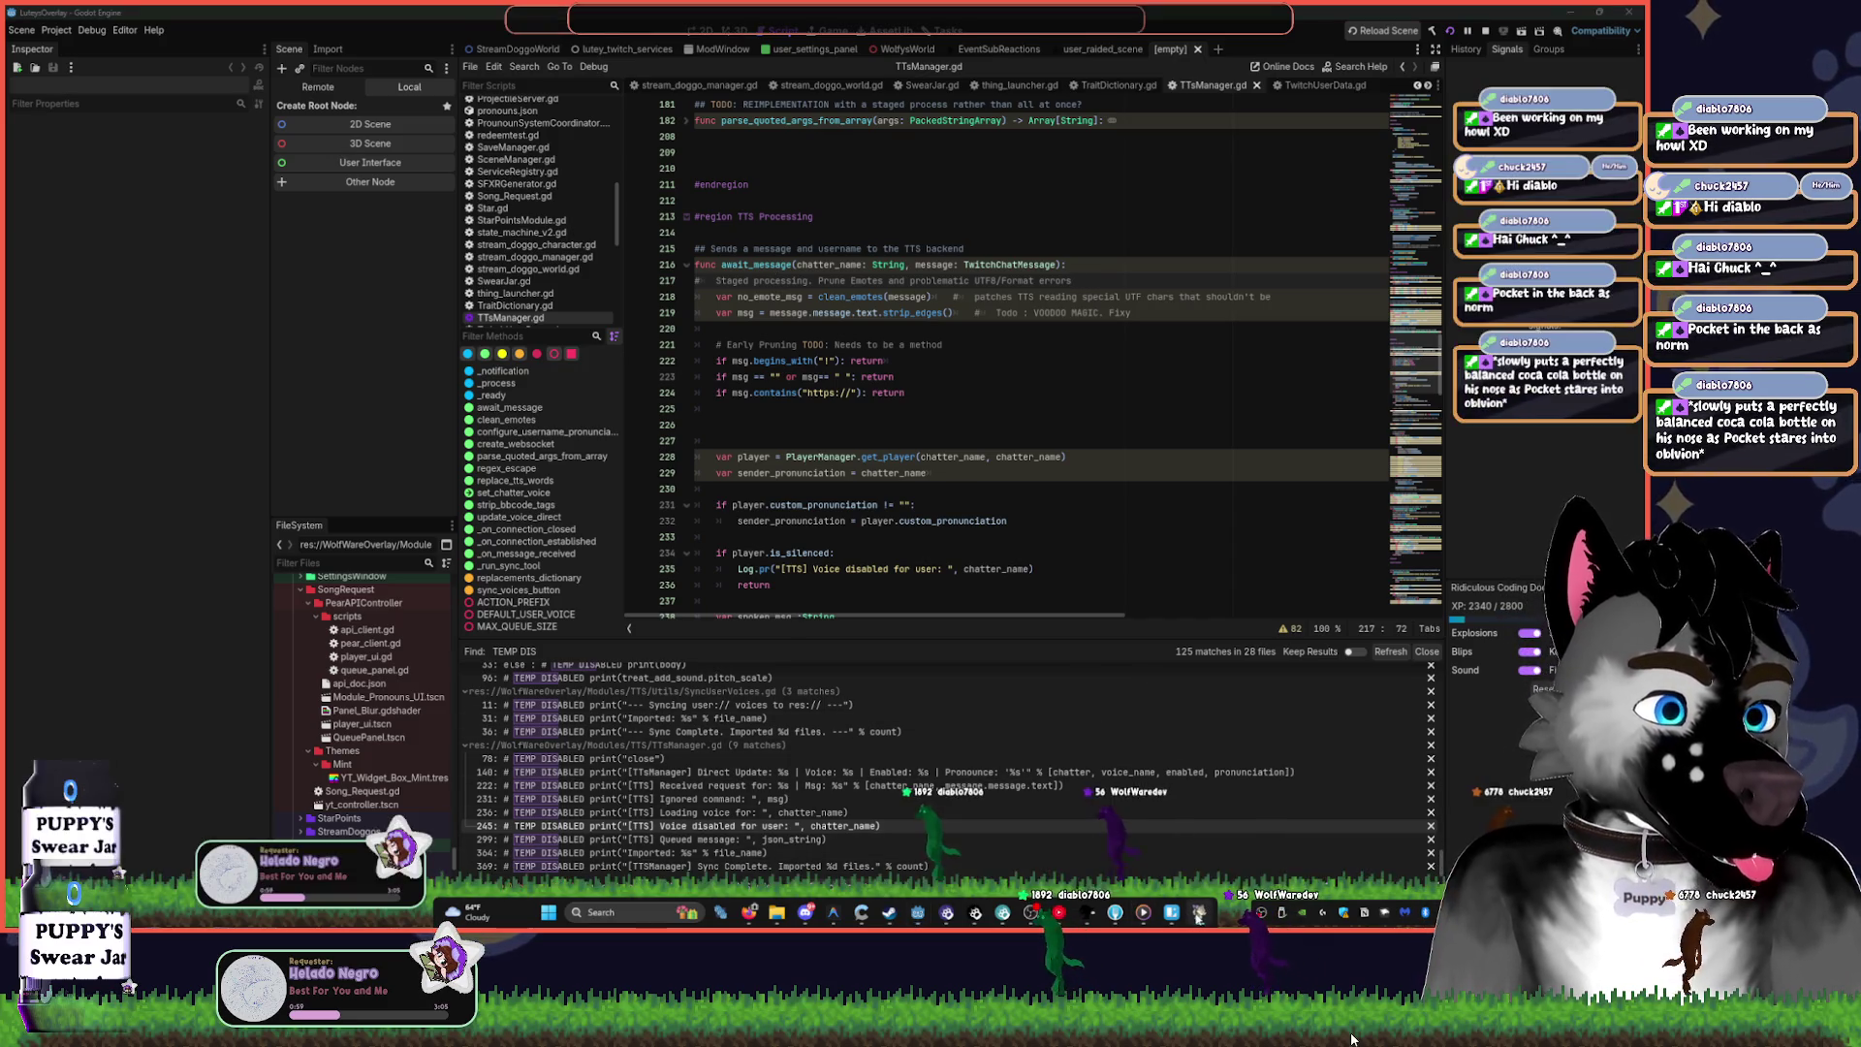
Step: Delete the extra blank line after the https link check in await_message
click(1169, 416)
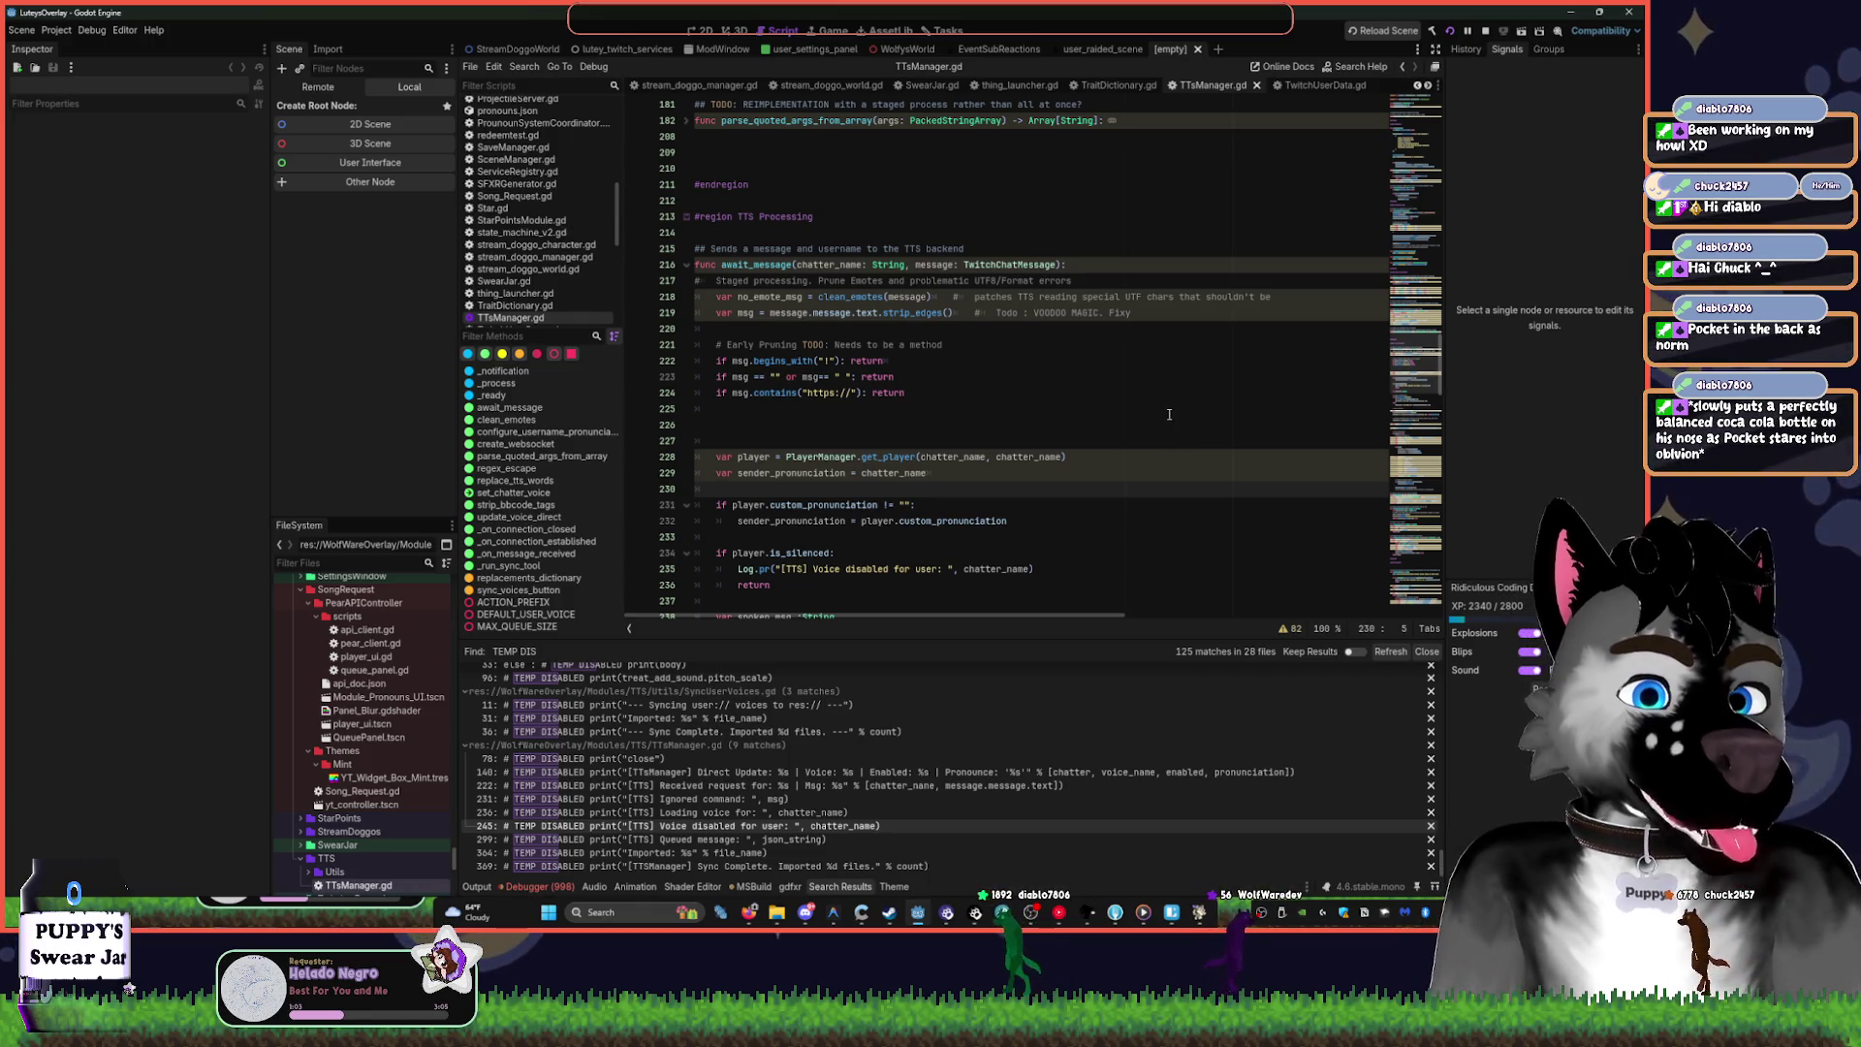
click(977, 406)
click(967, 392)
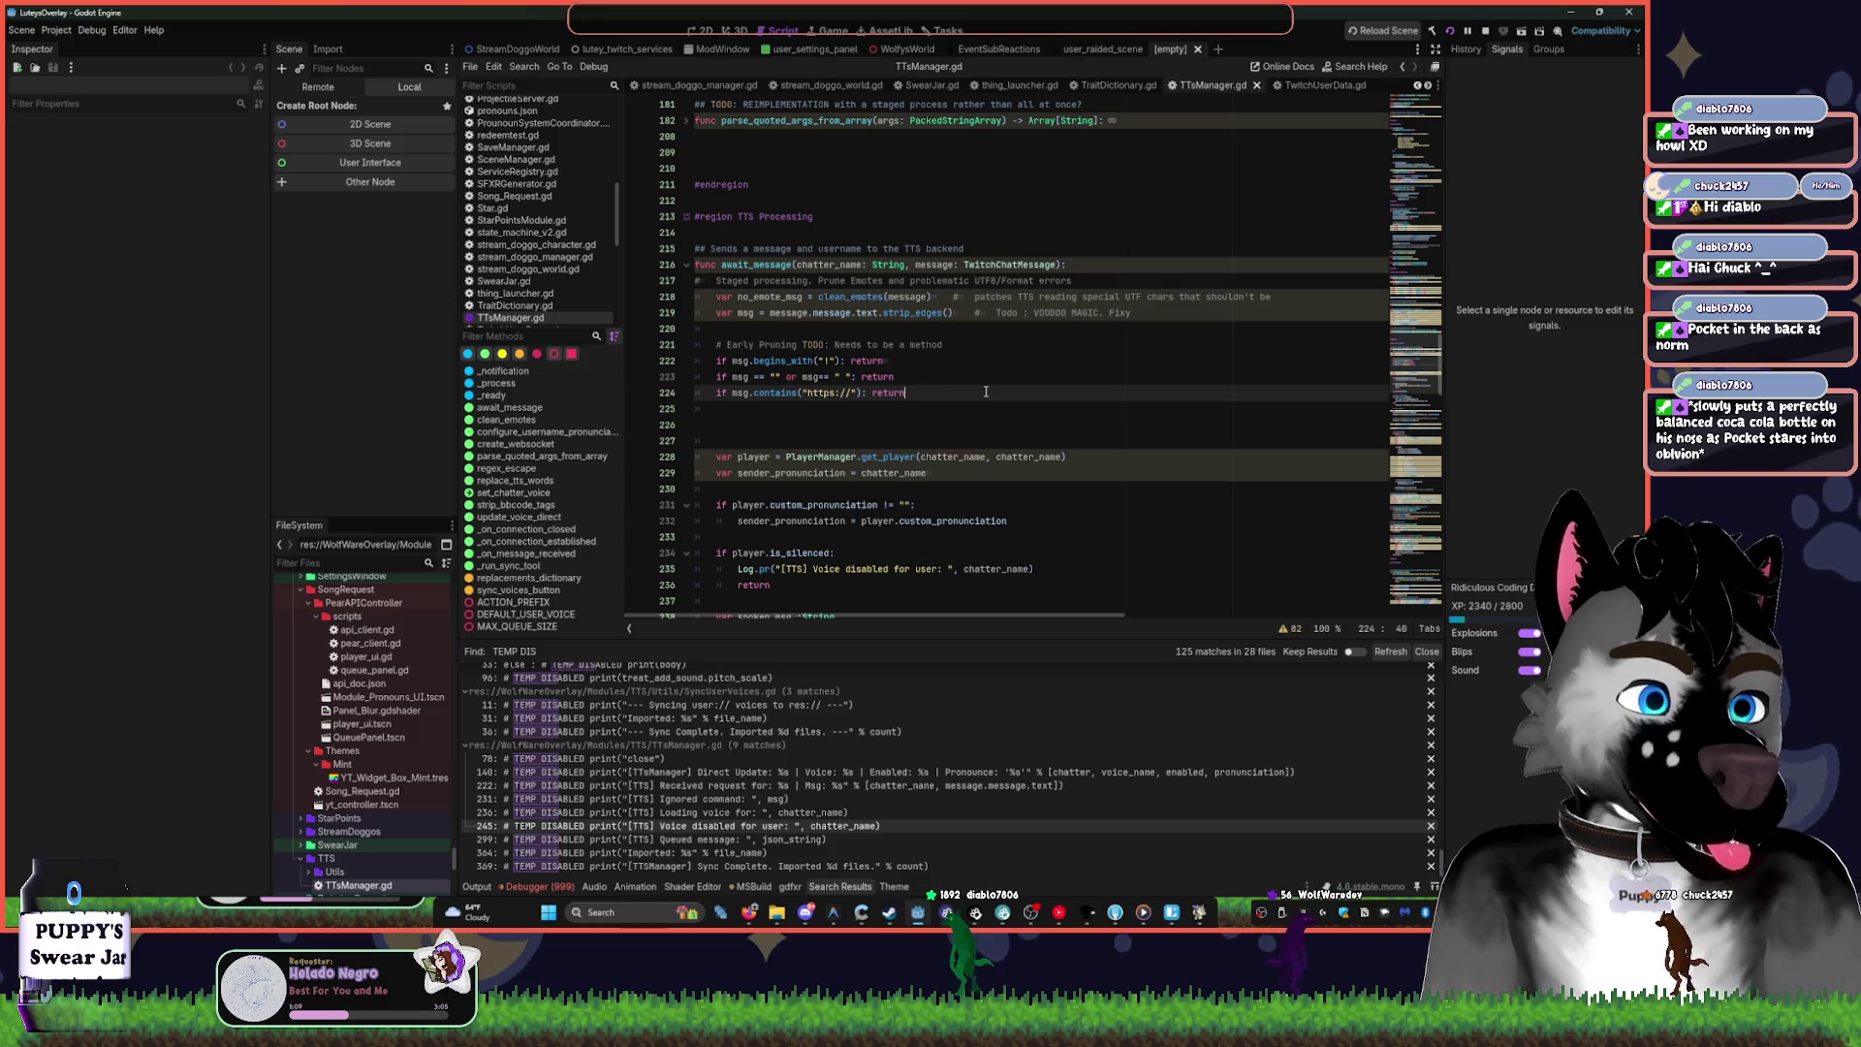
key(Delete)
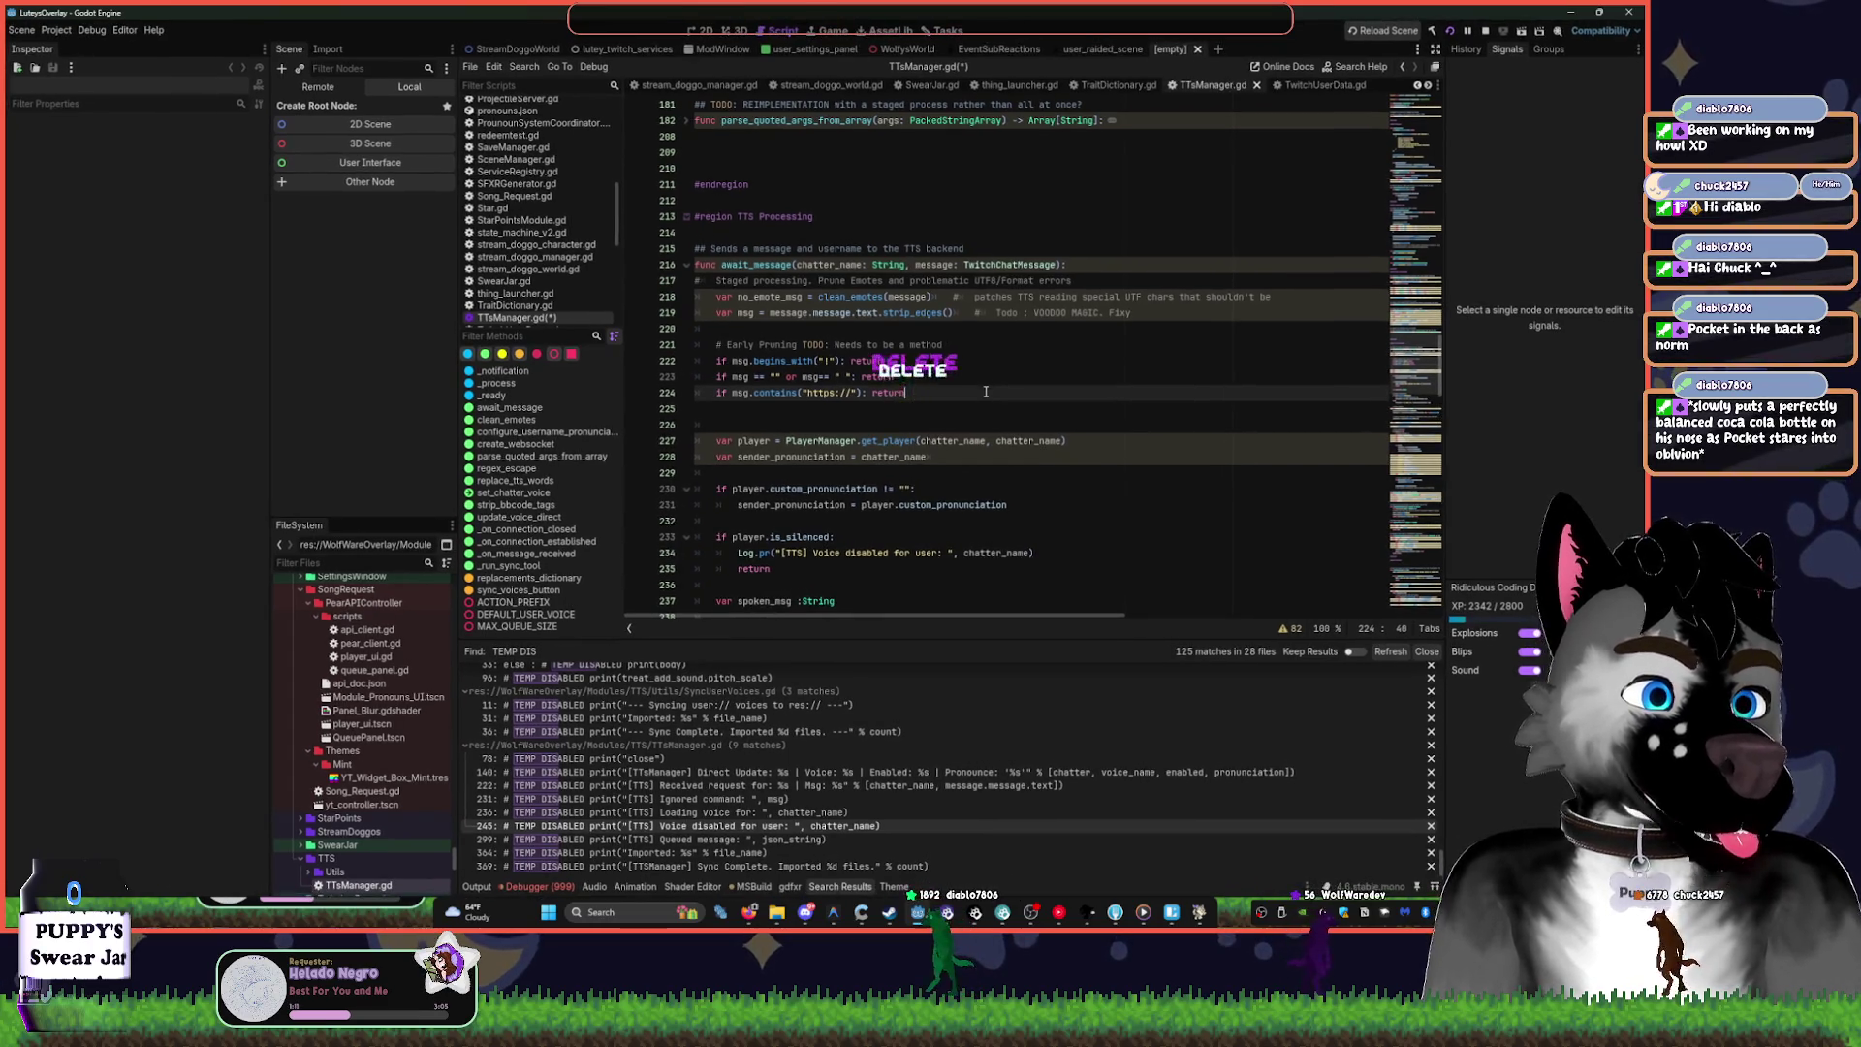
key(Down)
key(Down)
key(Down)
Step: Add a blank line after the get_player lookup and jump to get_player's definition in PlayerManager.gd
key(End)
key(Return)
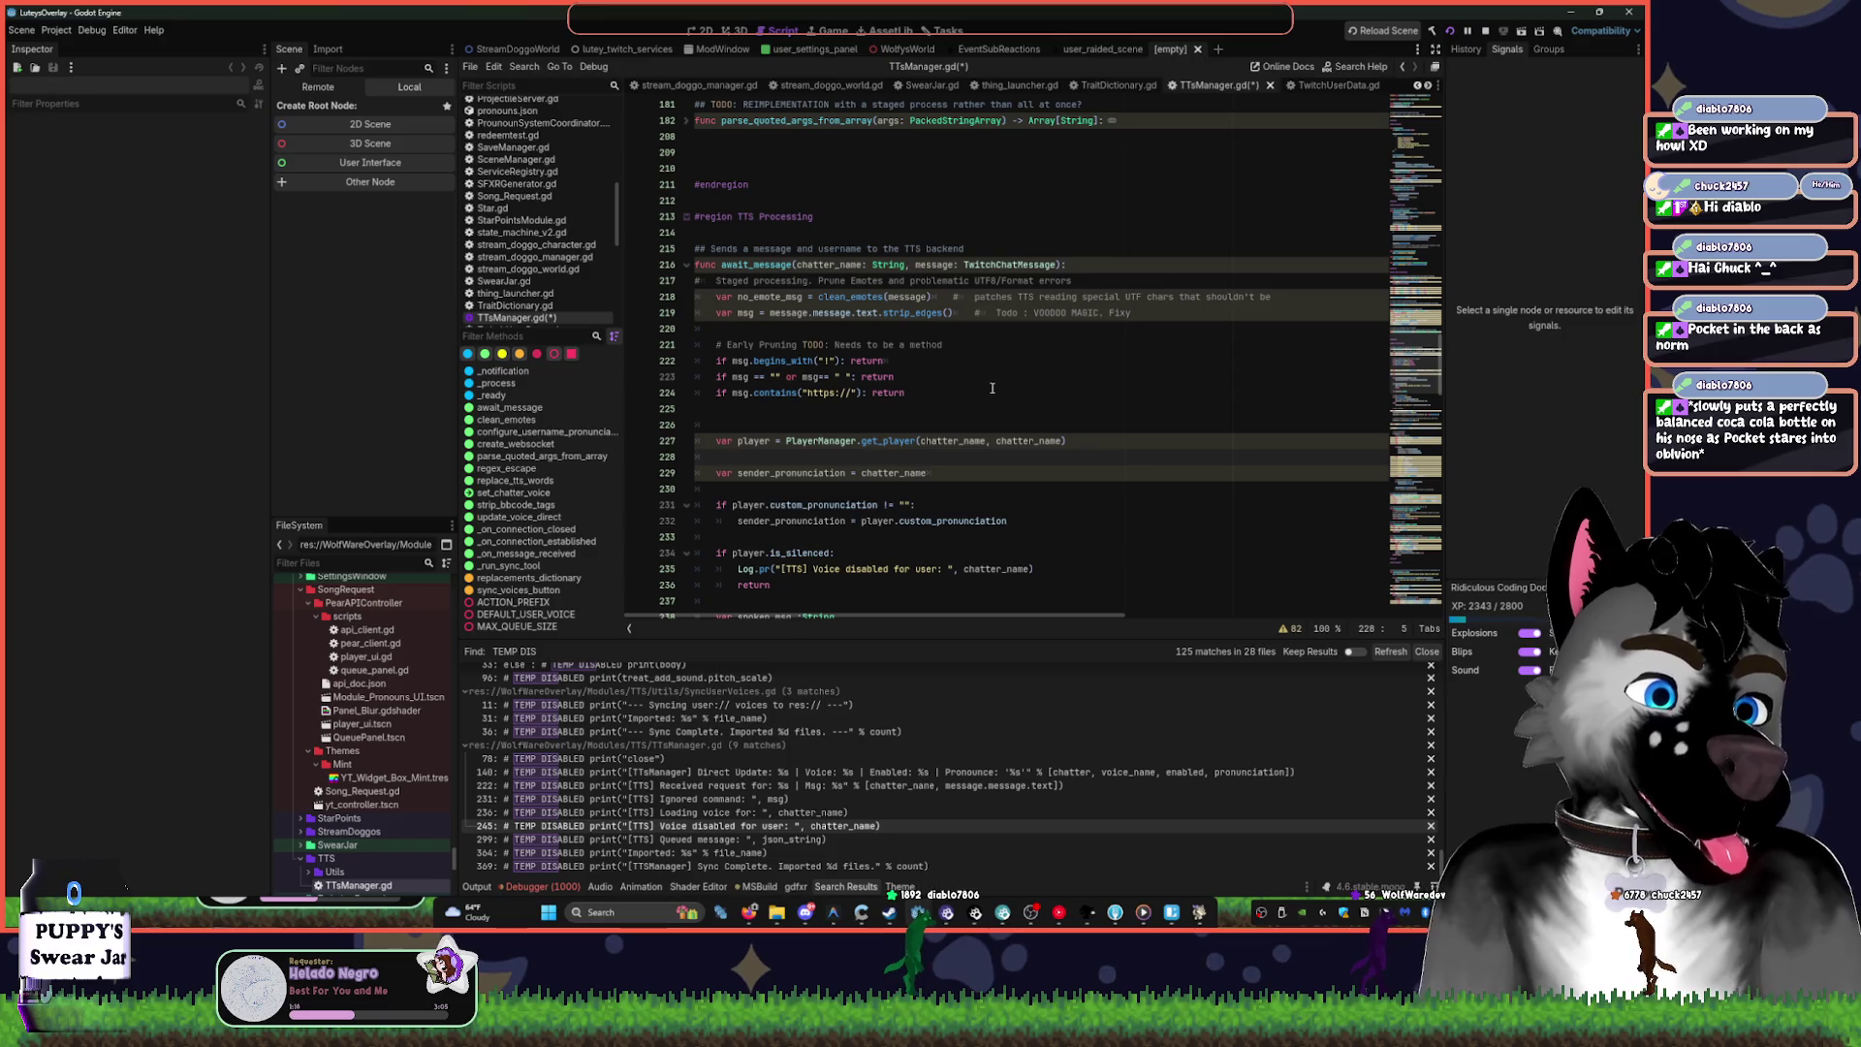
ctrl+click(890, 441)
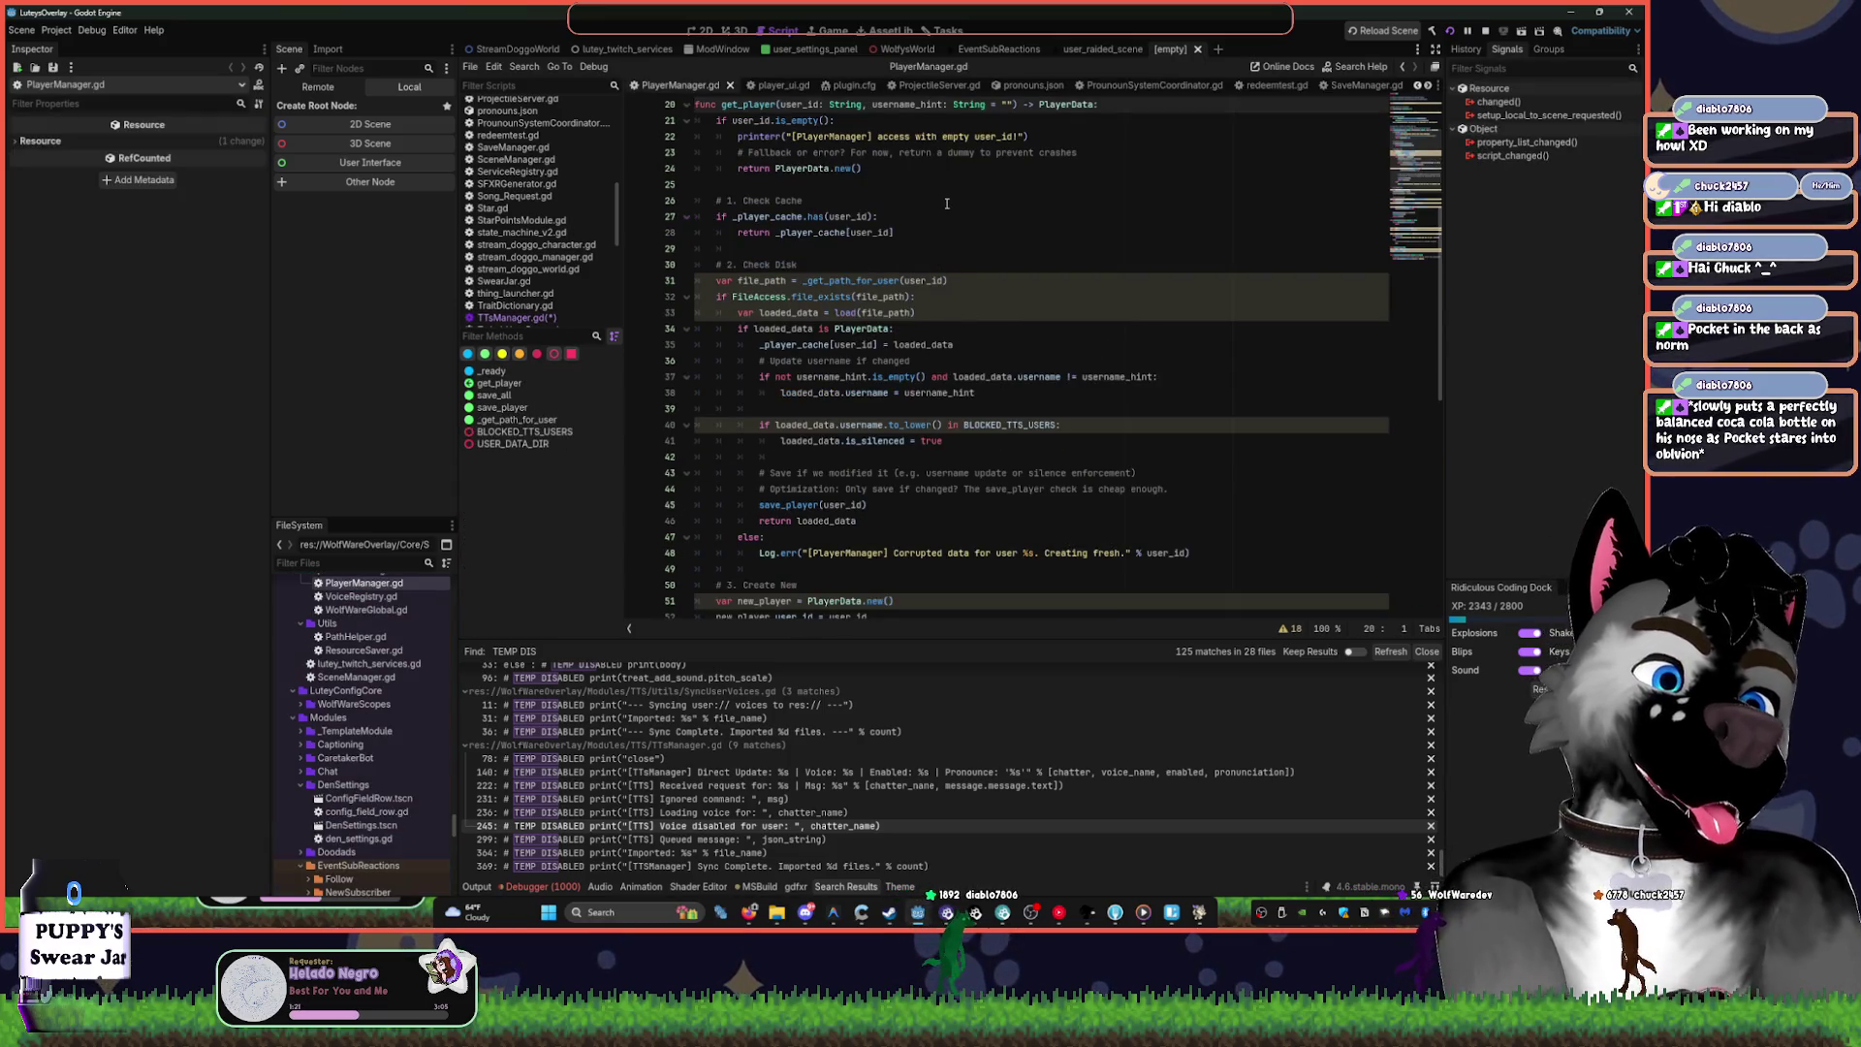
Step: Inspect the PlayerData class and its voice setting fields, then go back to get_player
ctrl+click(1051, 103)
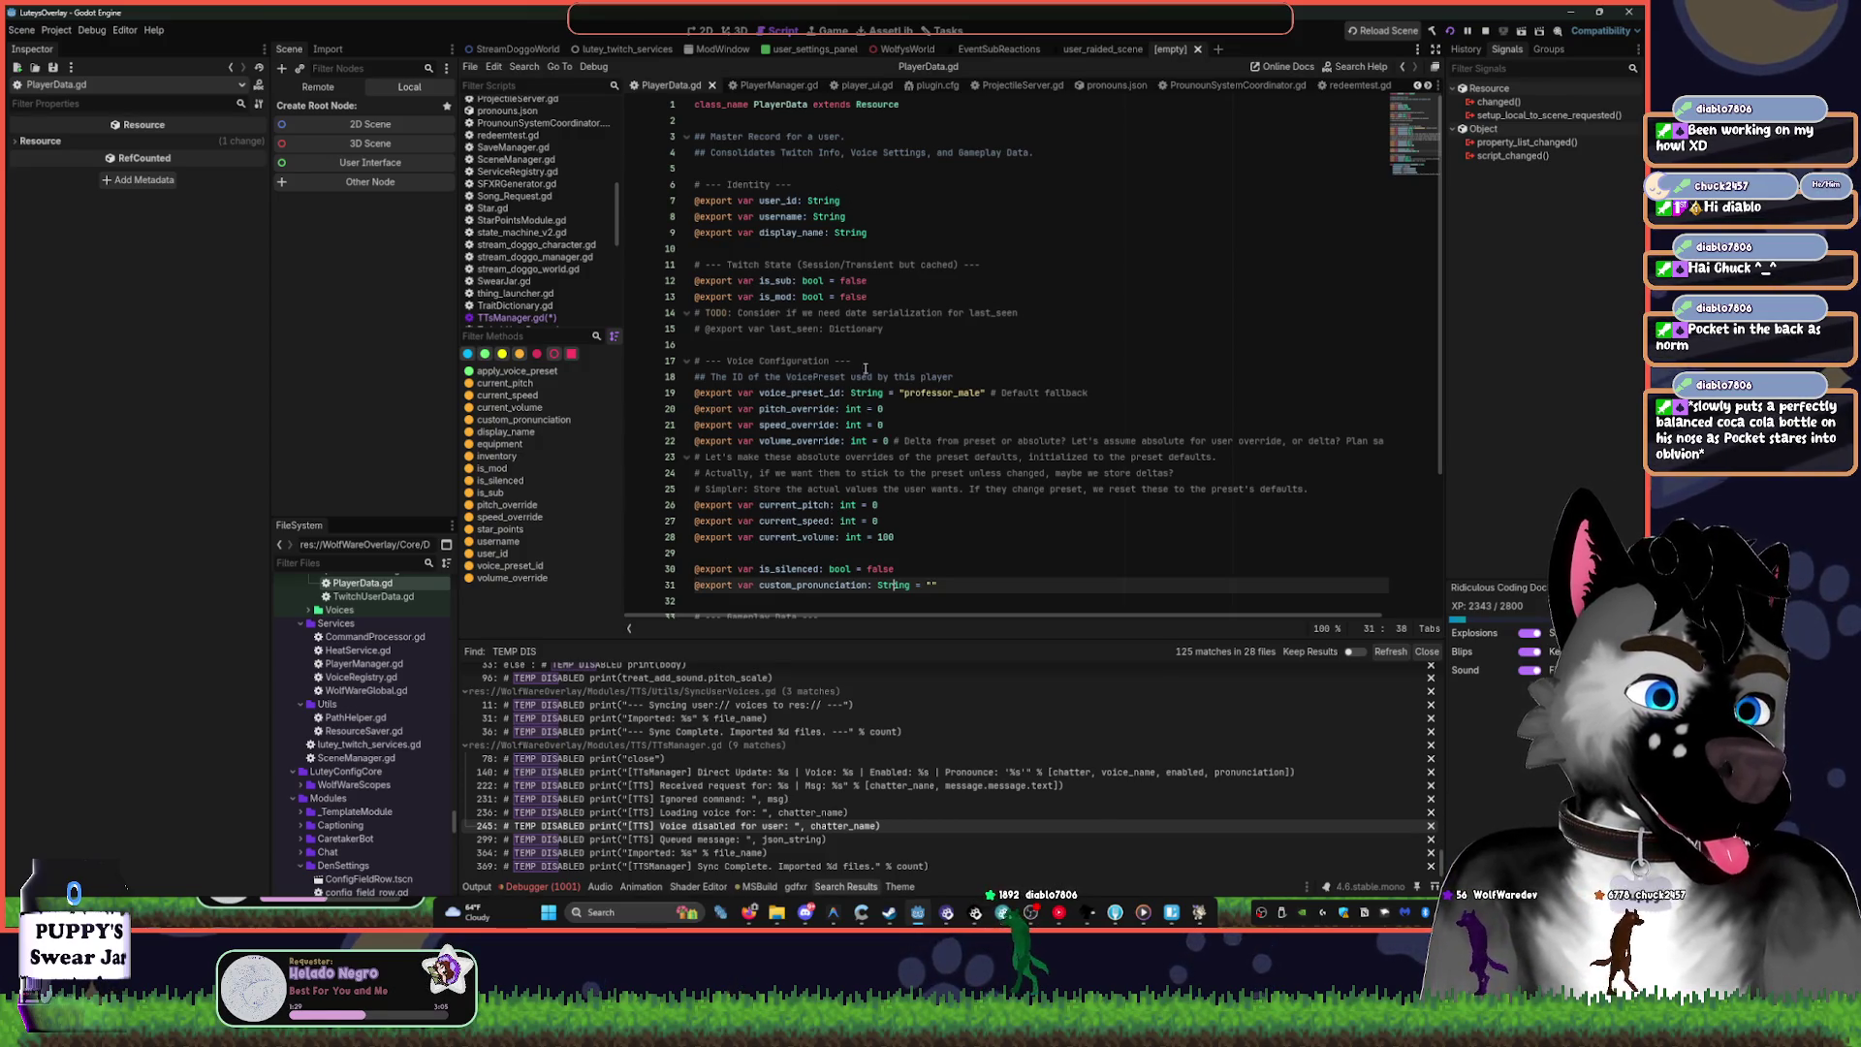
scroll(892, 357, down, 3)
scroll(919, 347, down, 1)
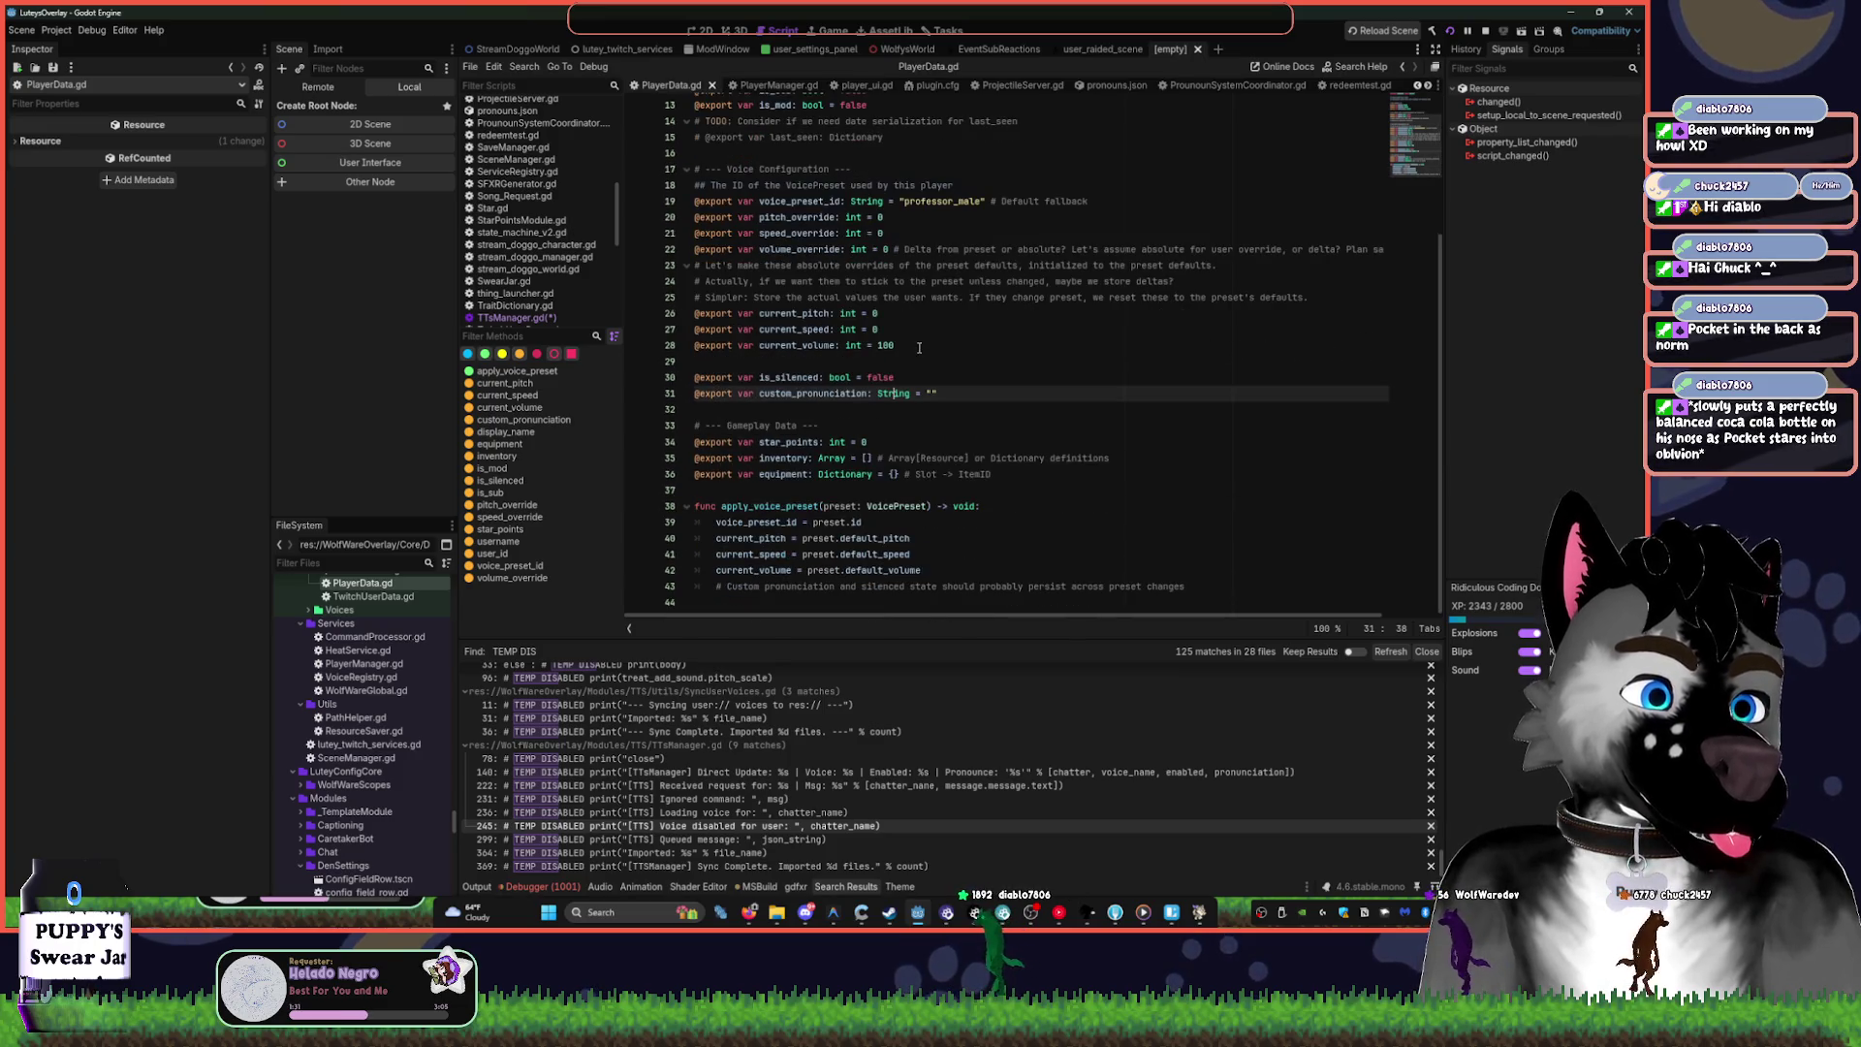
click(1015, 336)
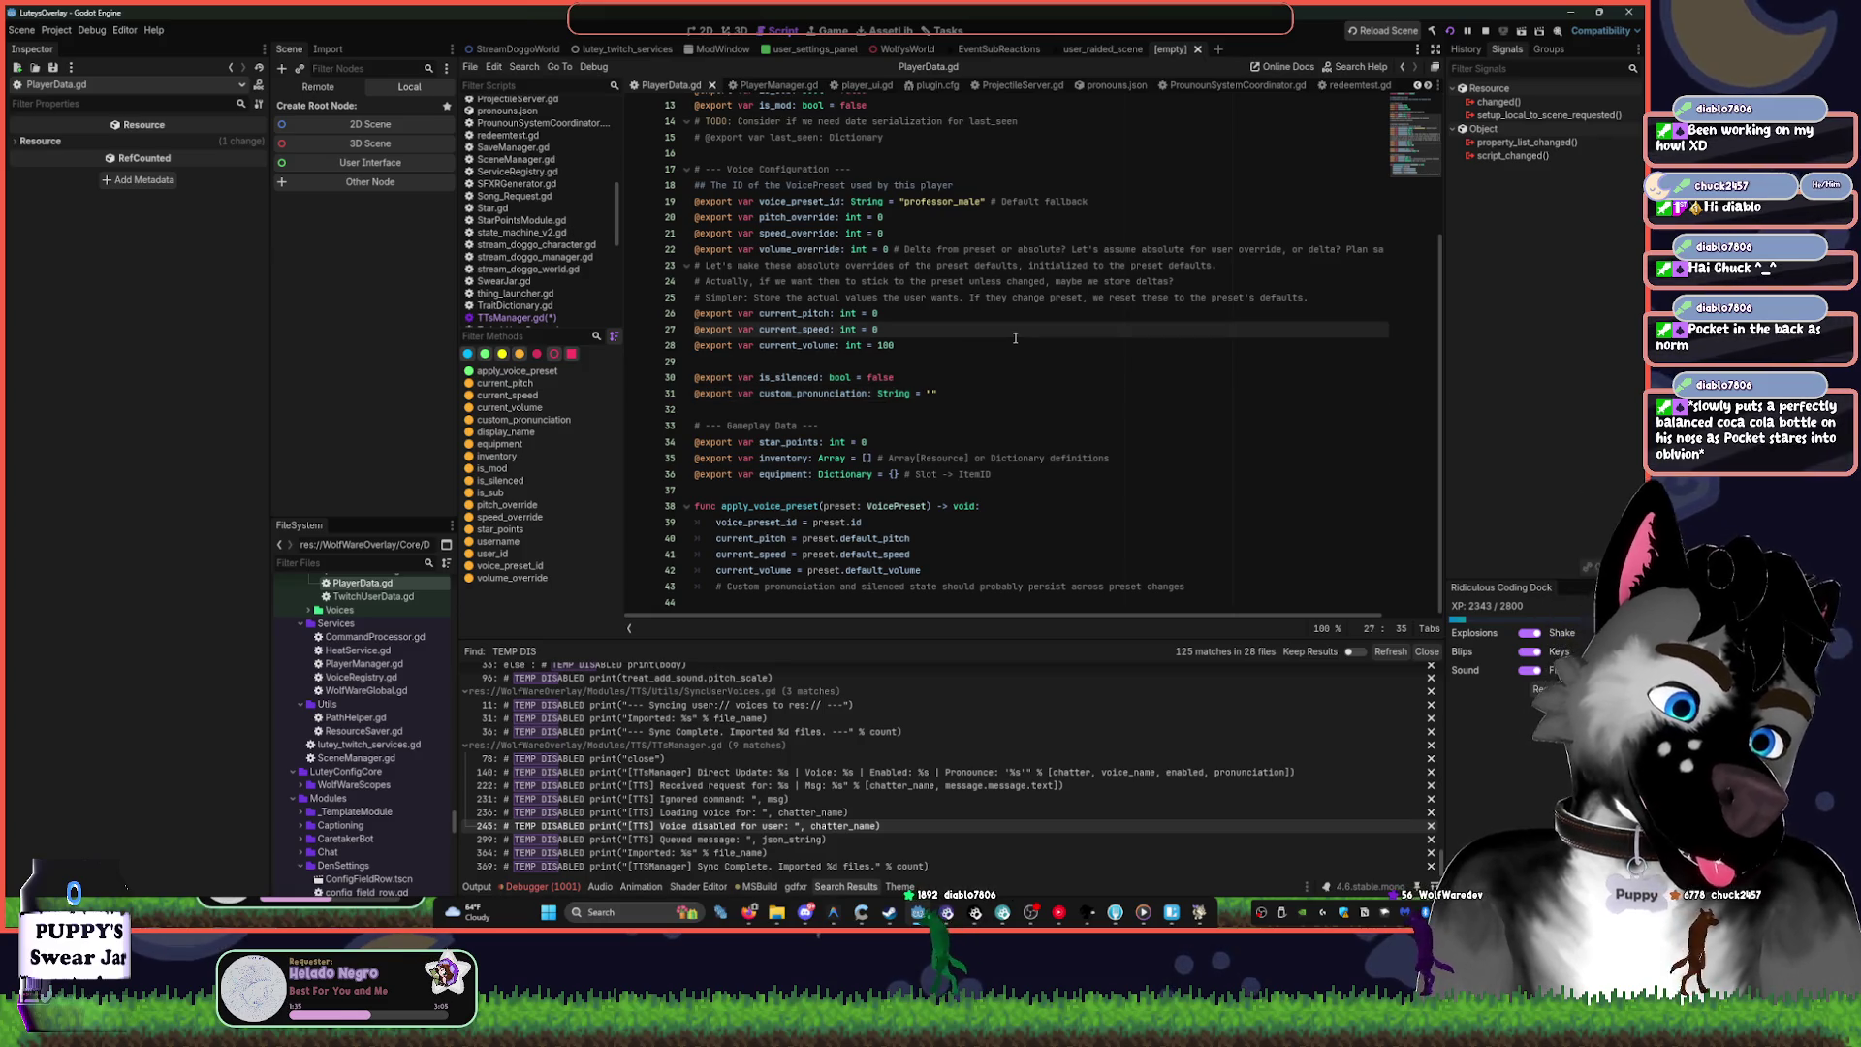
key(alt+Left)
key(alt+Left)
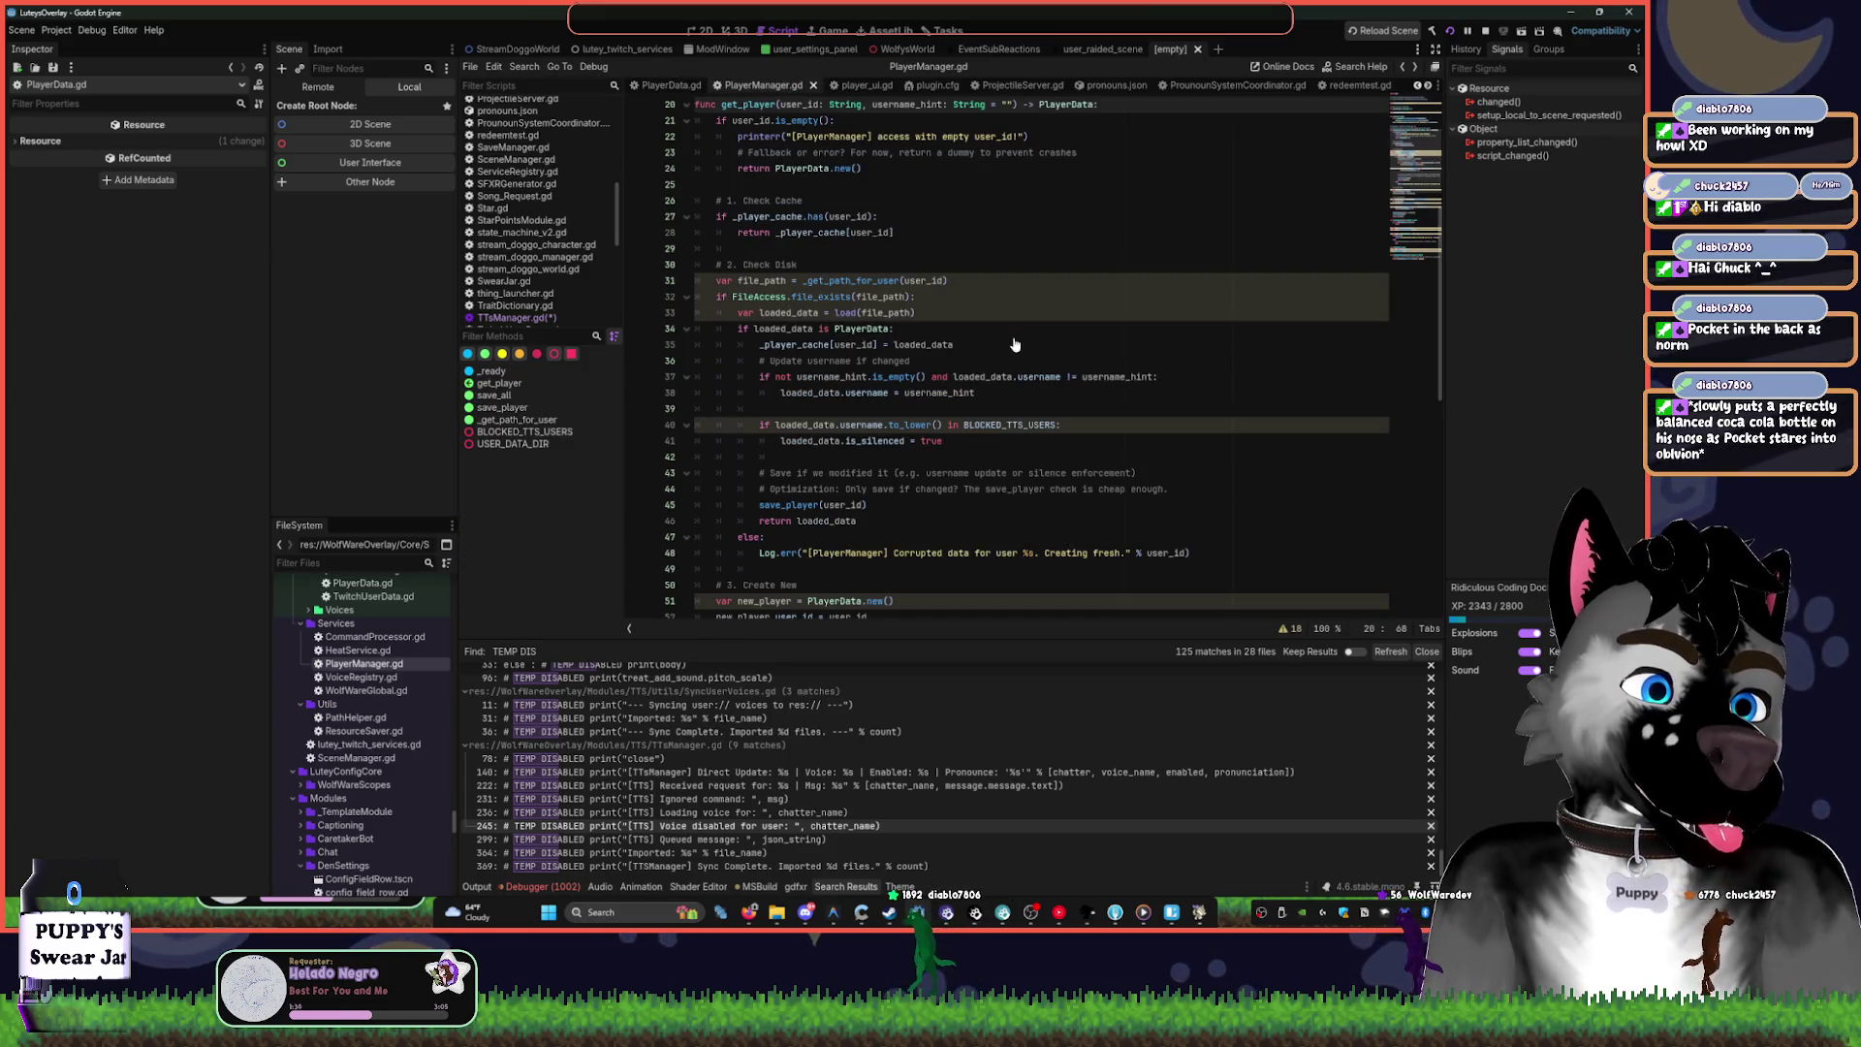
Step: Delete the 'Loads from disk if not in memory' comment and its empty line above get_player
scroll(1015, 345, up, 3)
click(1050, 236)
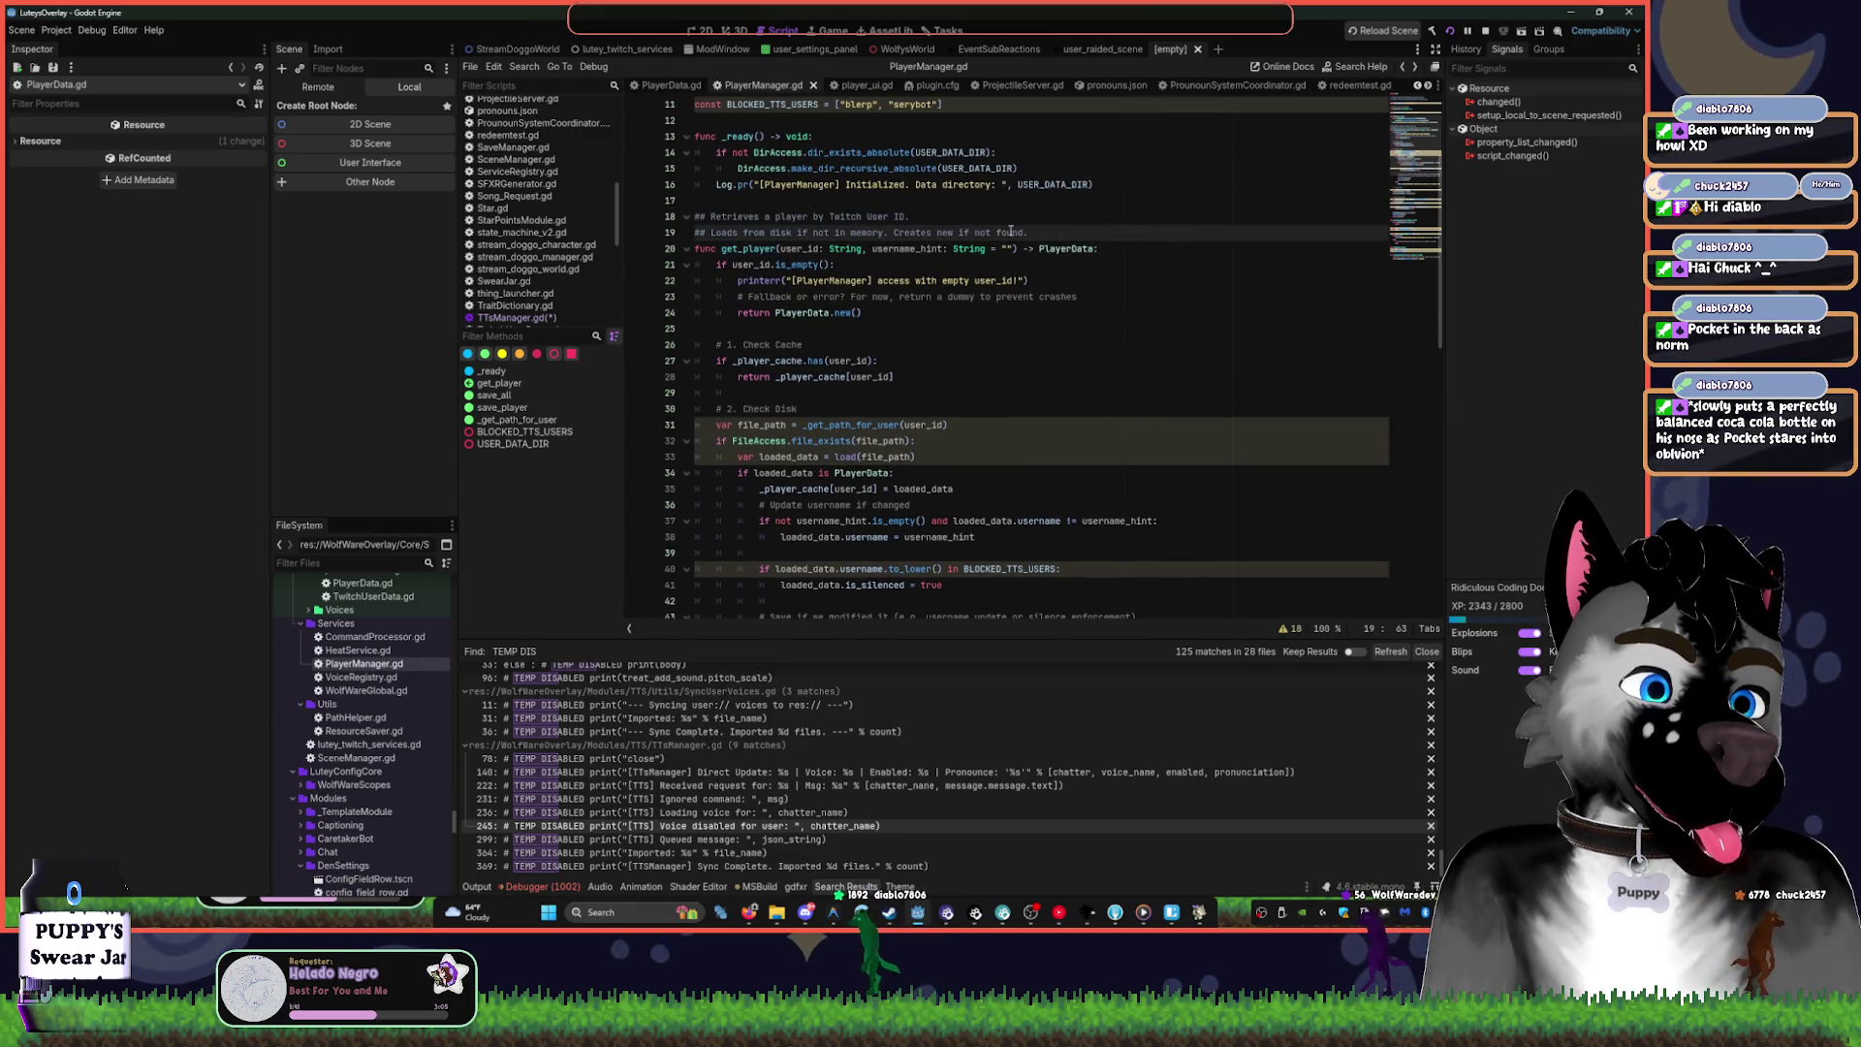
drag(1066, 232, 644, 233)
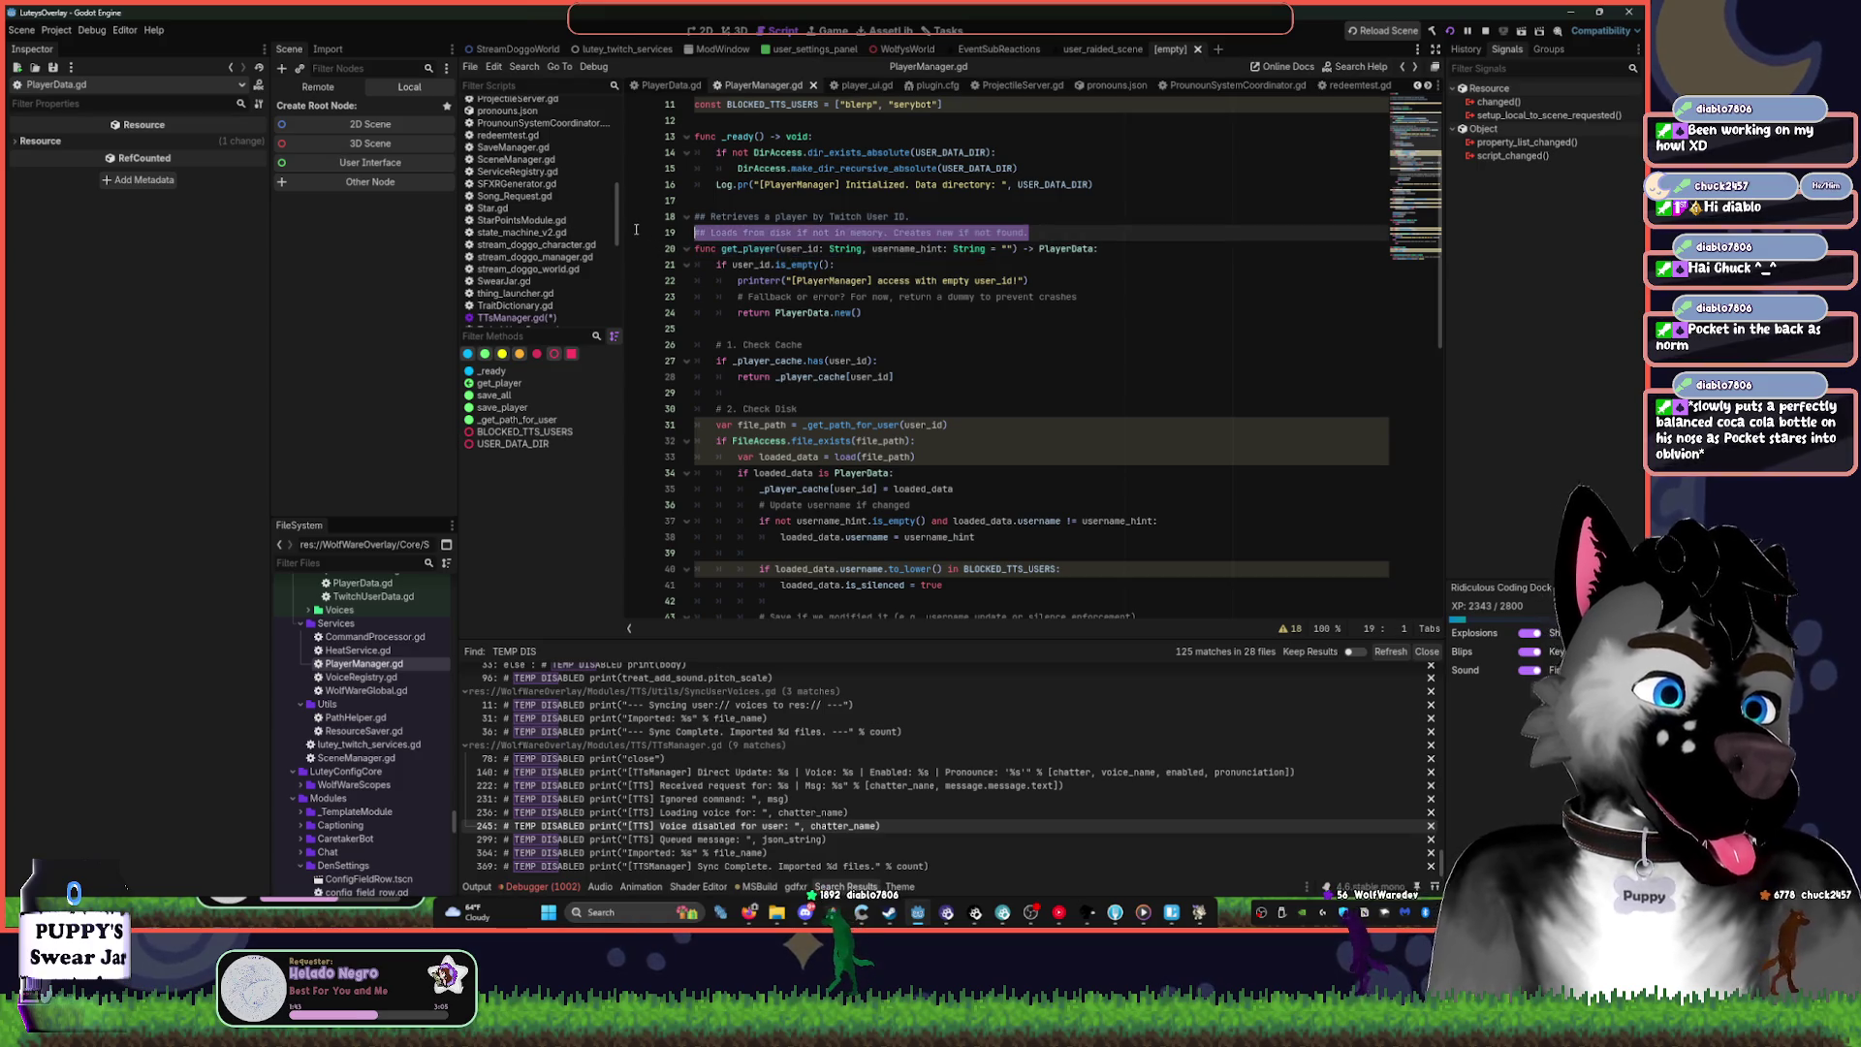
key(Delete)
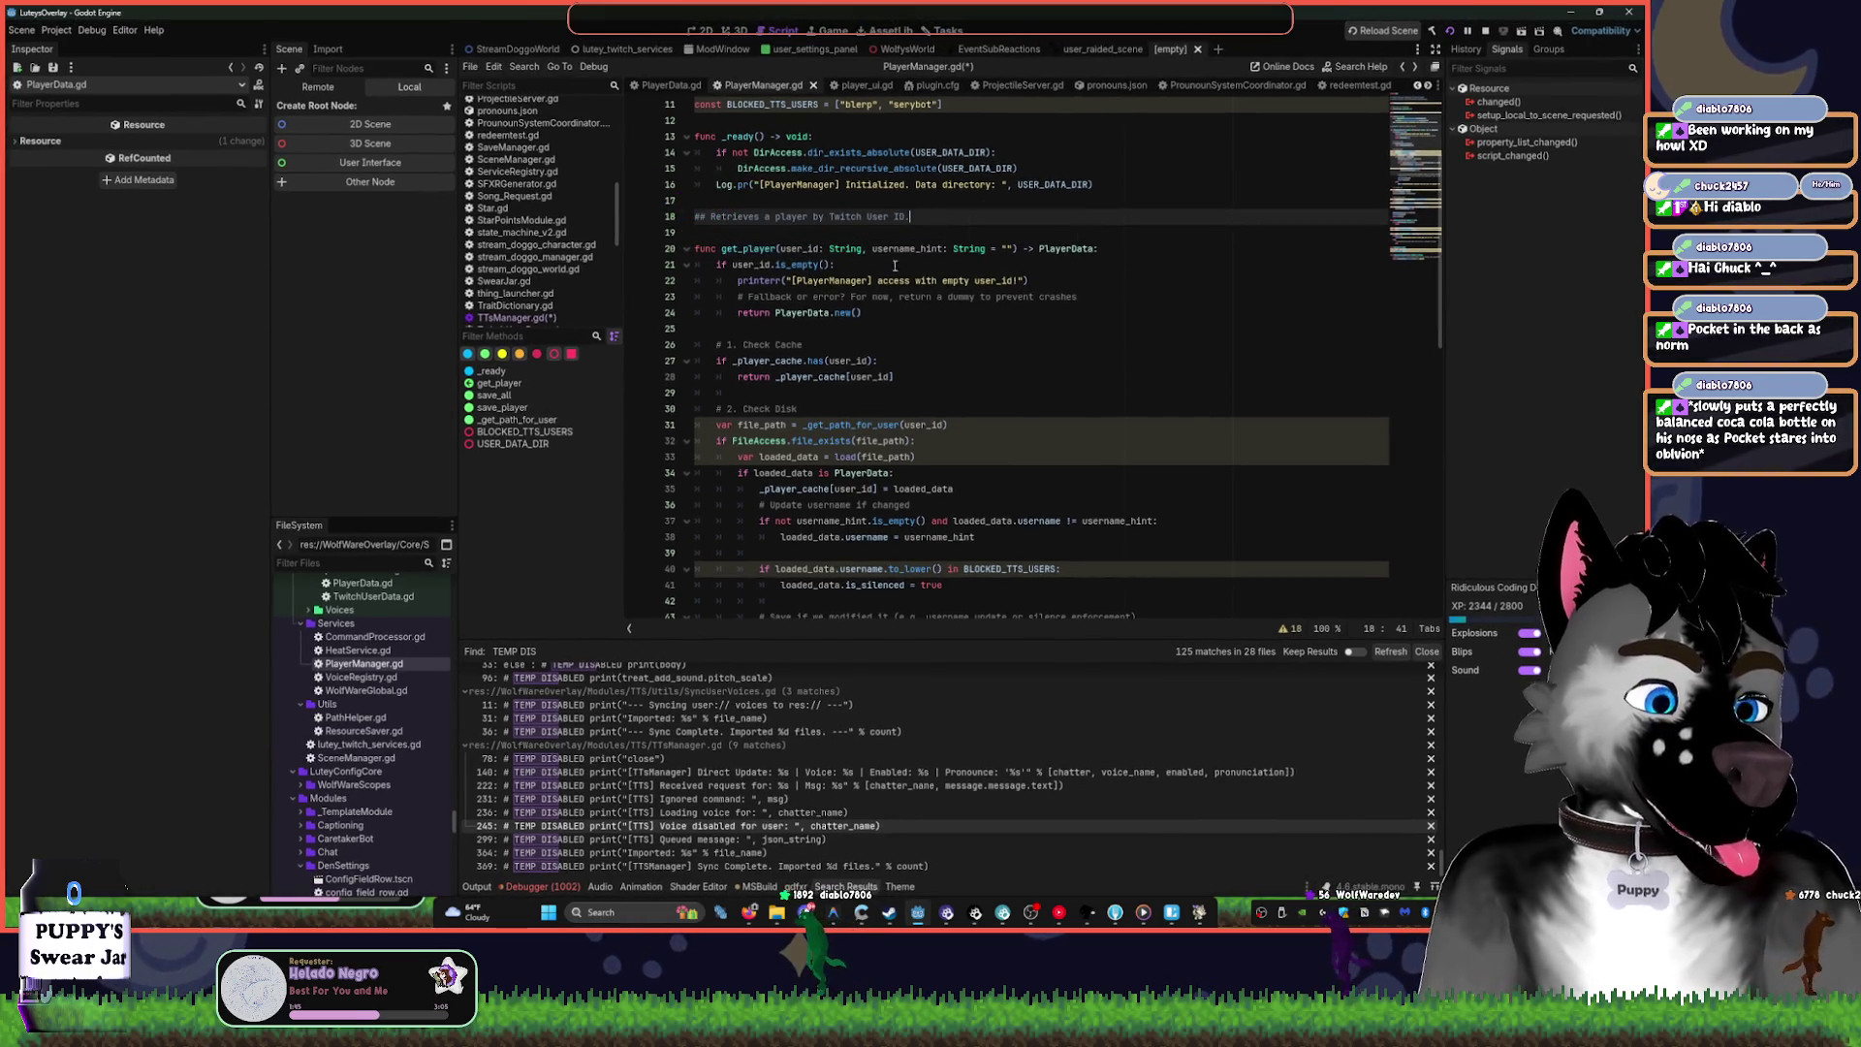
key(BackSpace)
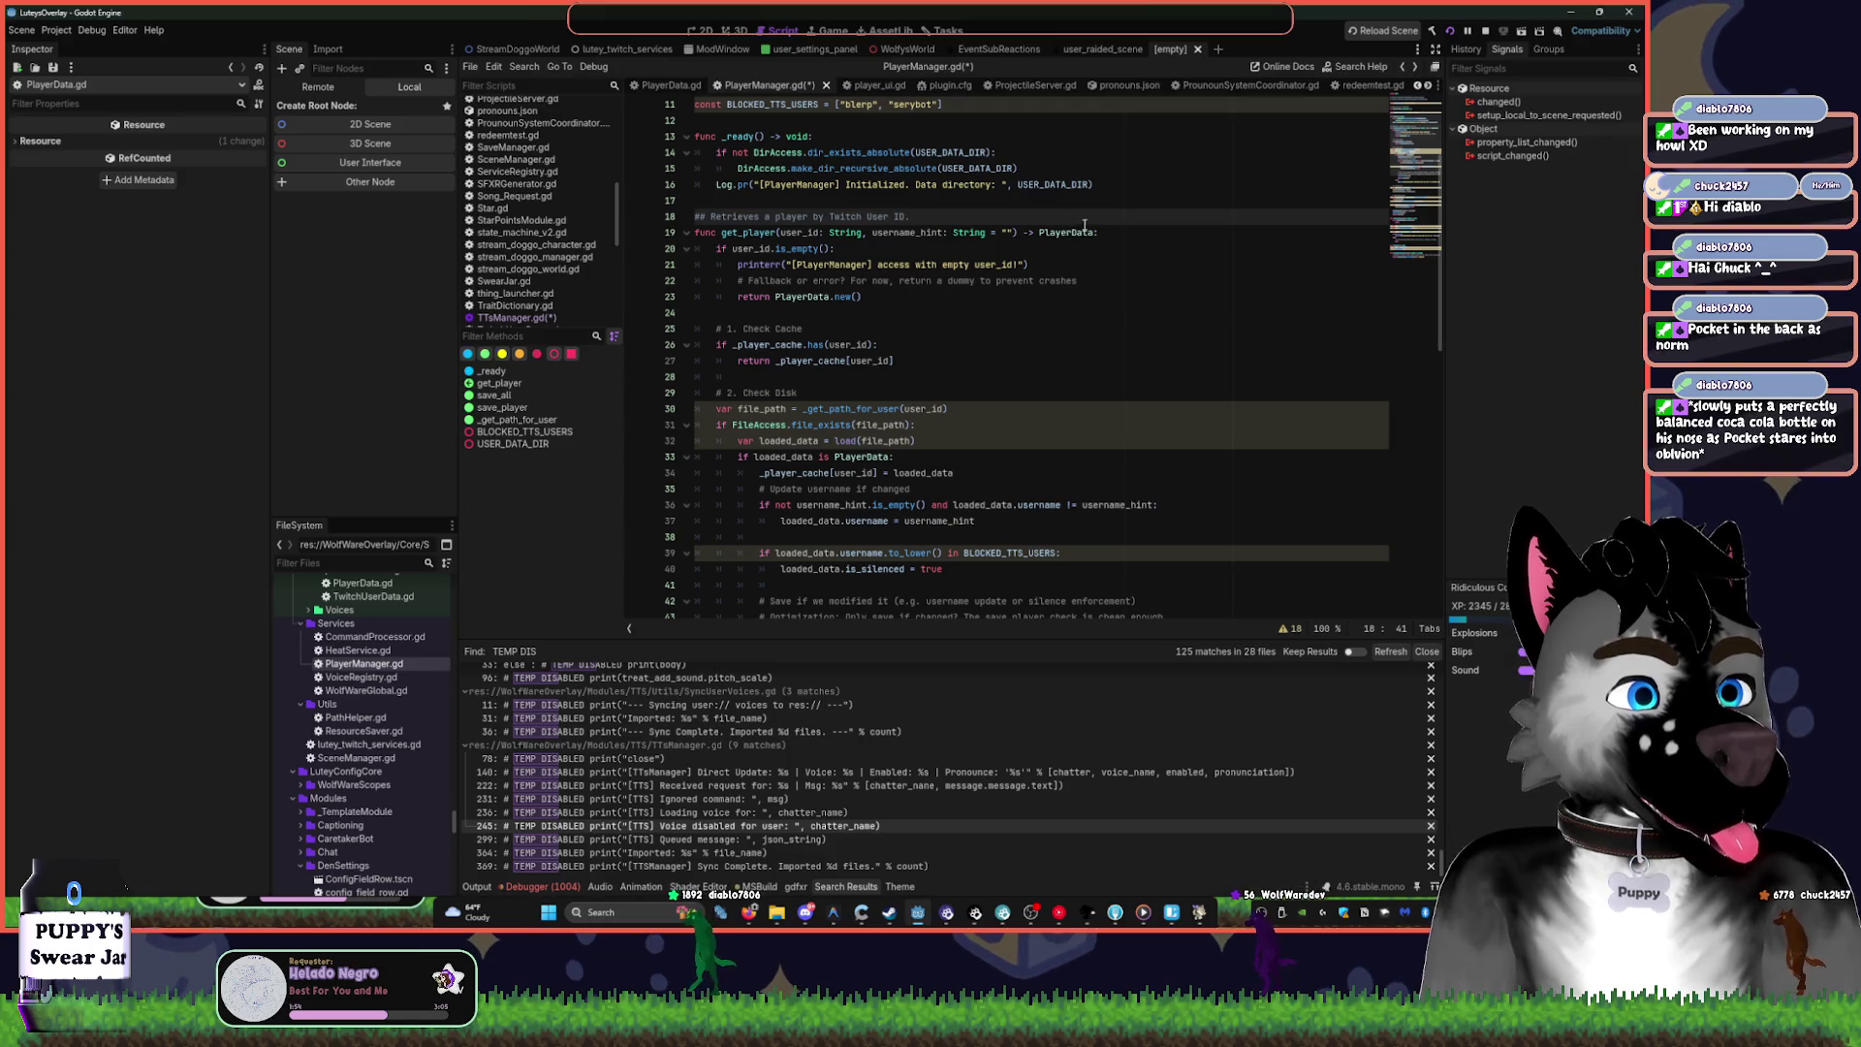
key(Return)
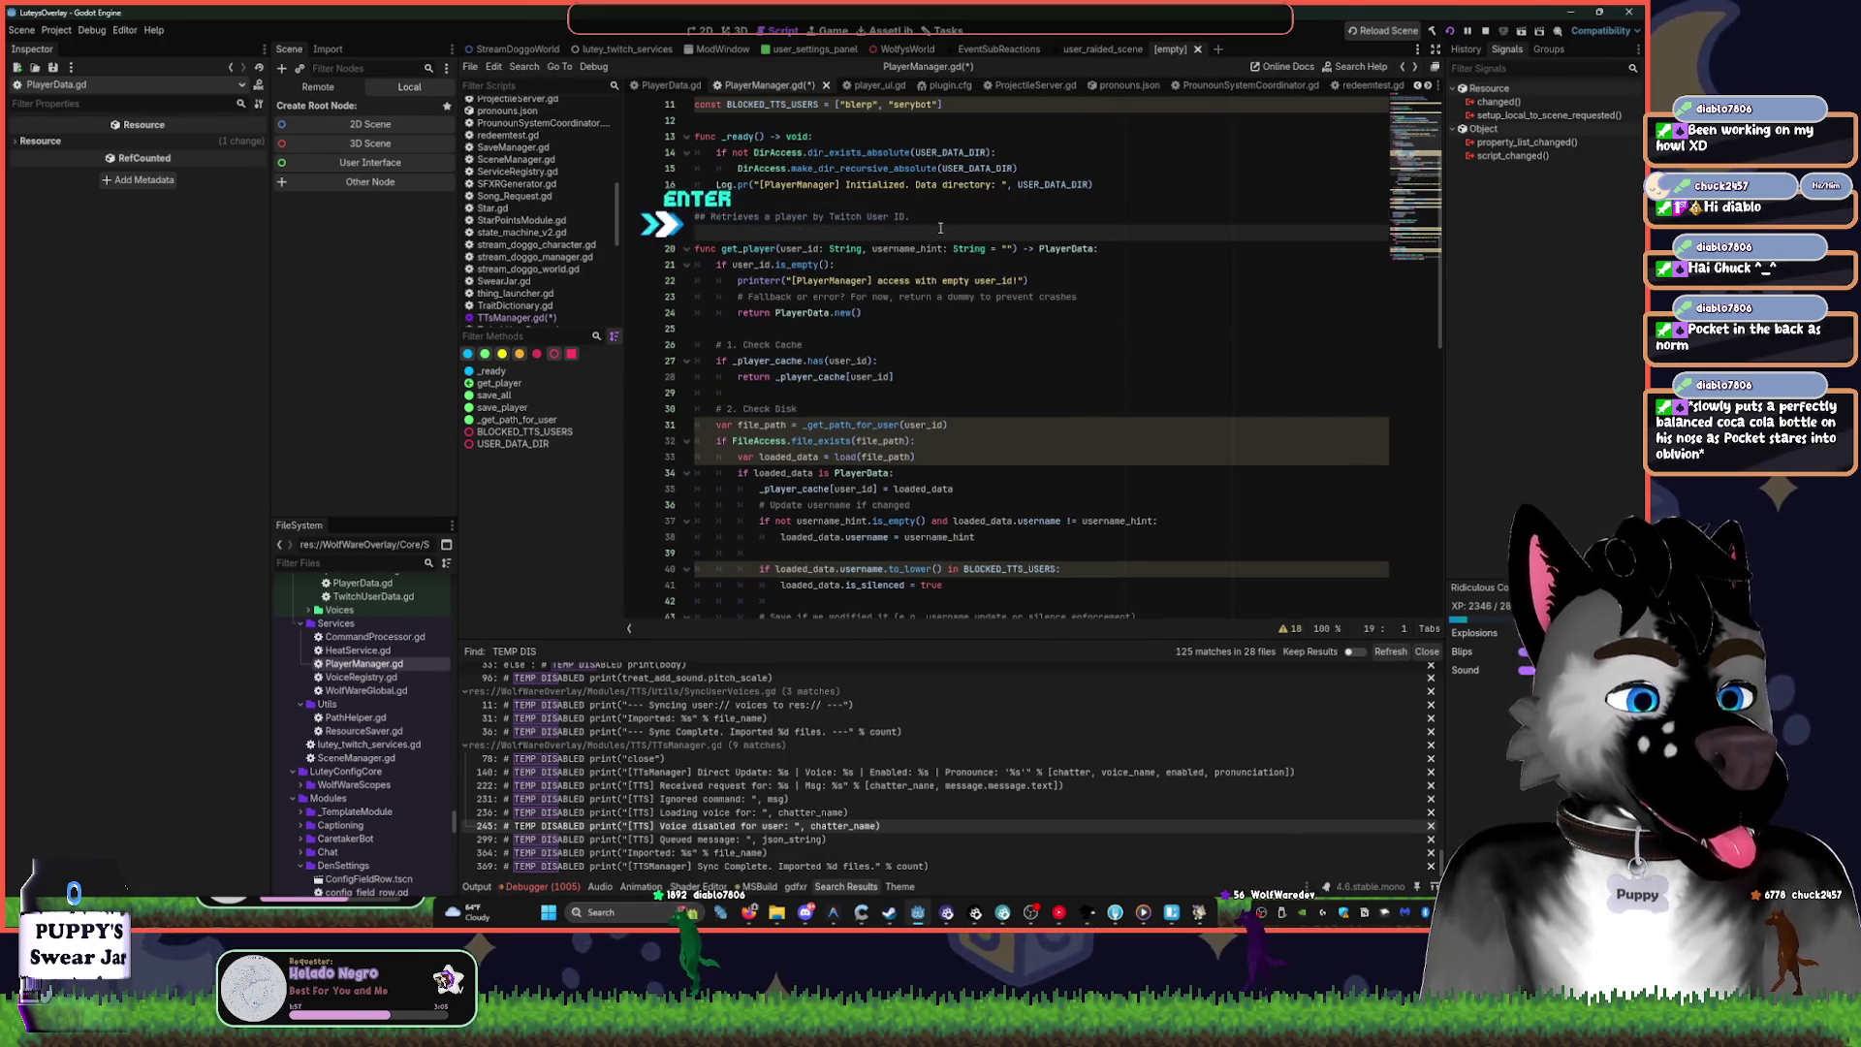
key(BackSpace)
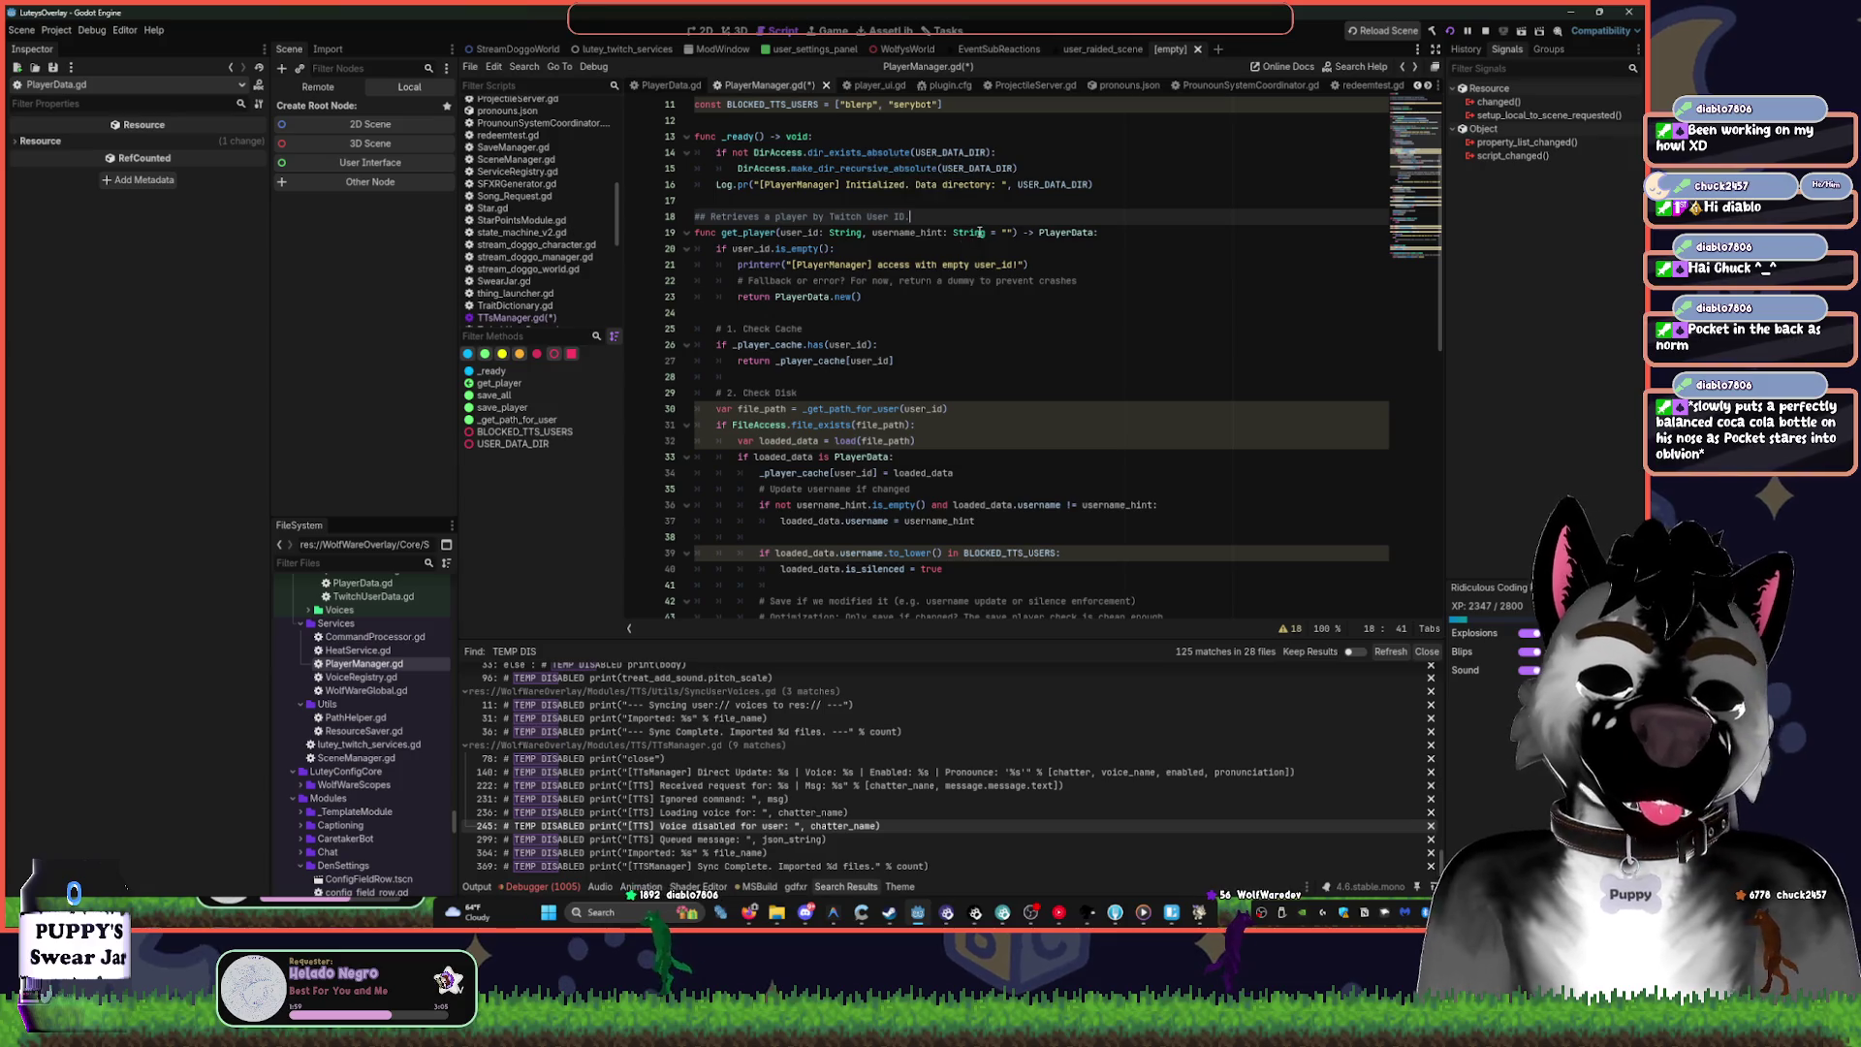
mouse_move(979, 233)
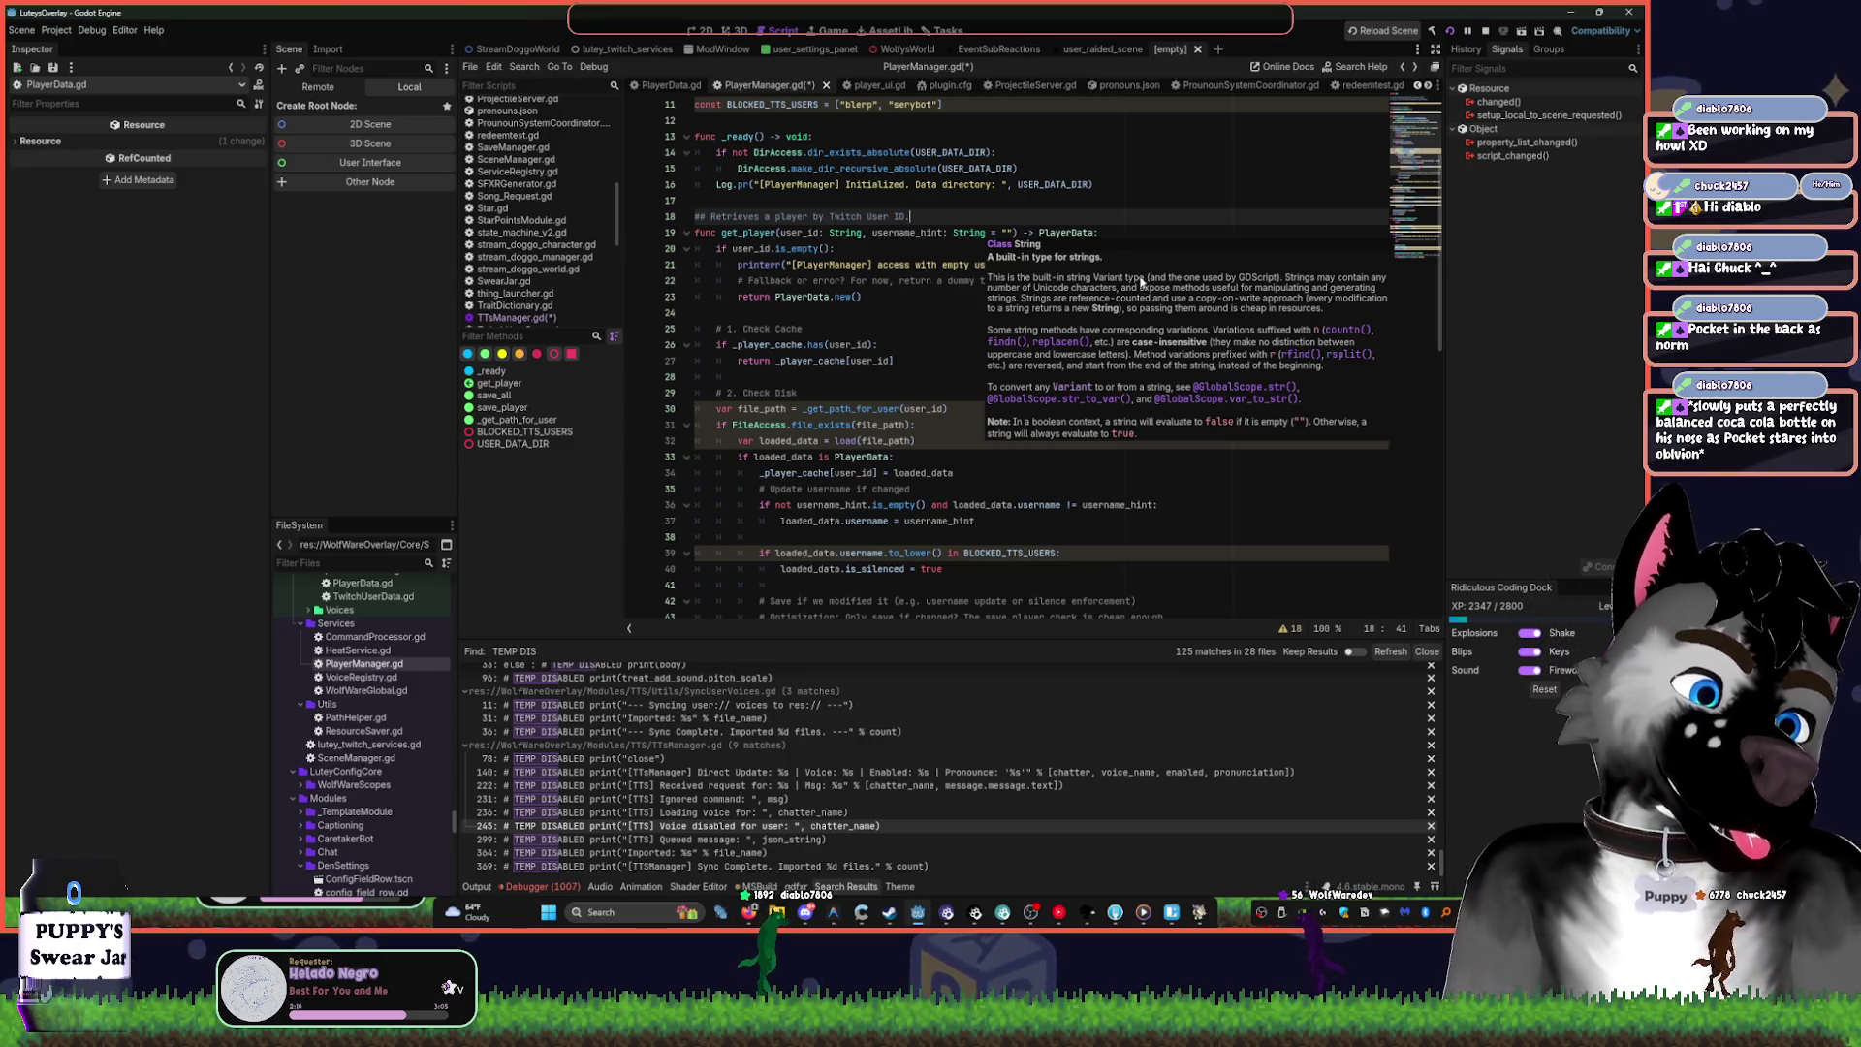
click(936, 263)
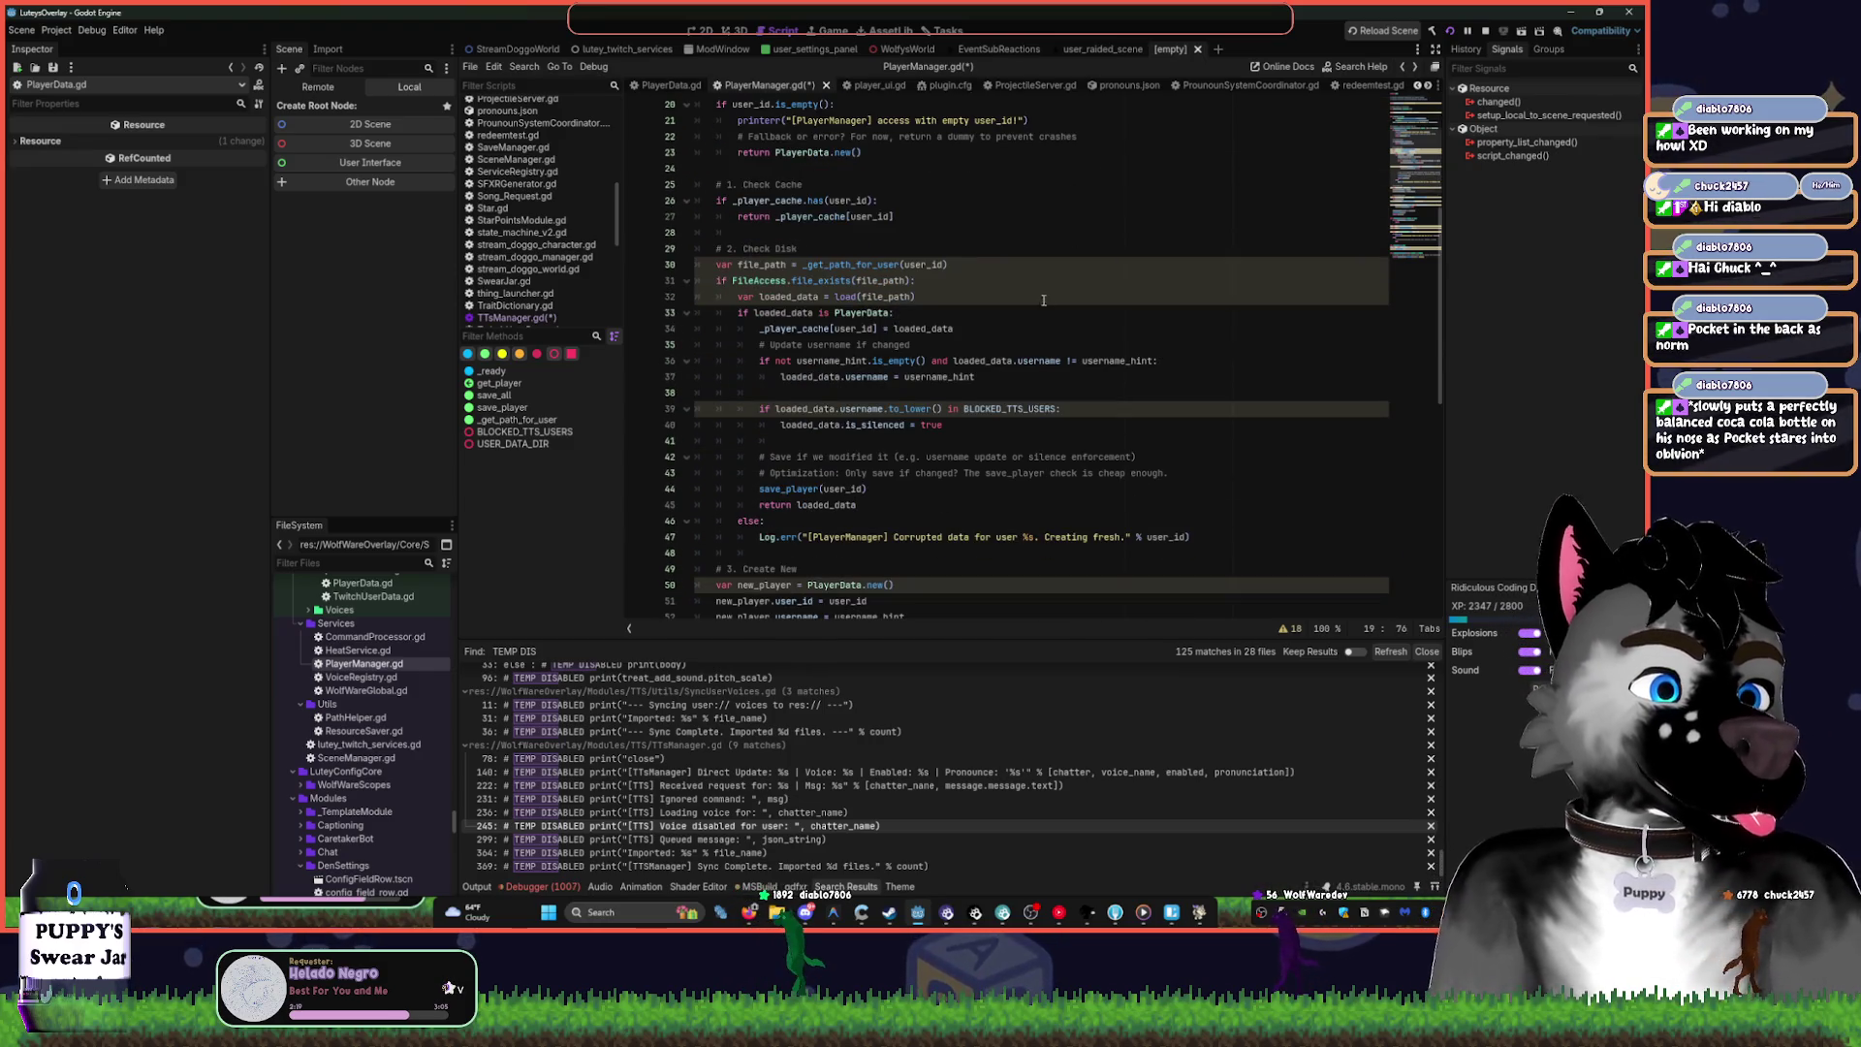
Step: Review the top of PlayerManager.gd, then return to the TTSManager script
scroll(834, 226, up, 2)
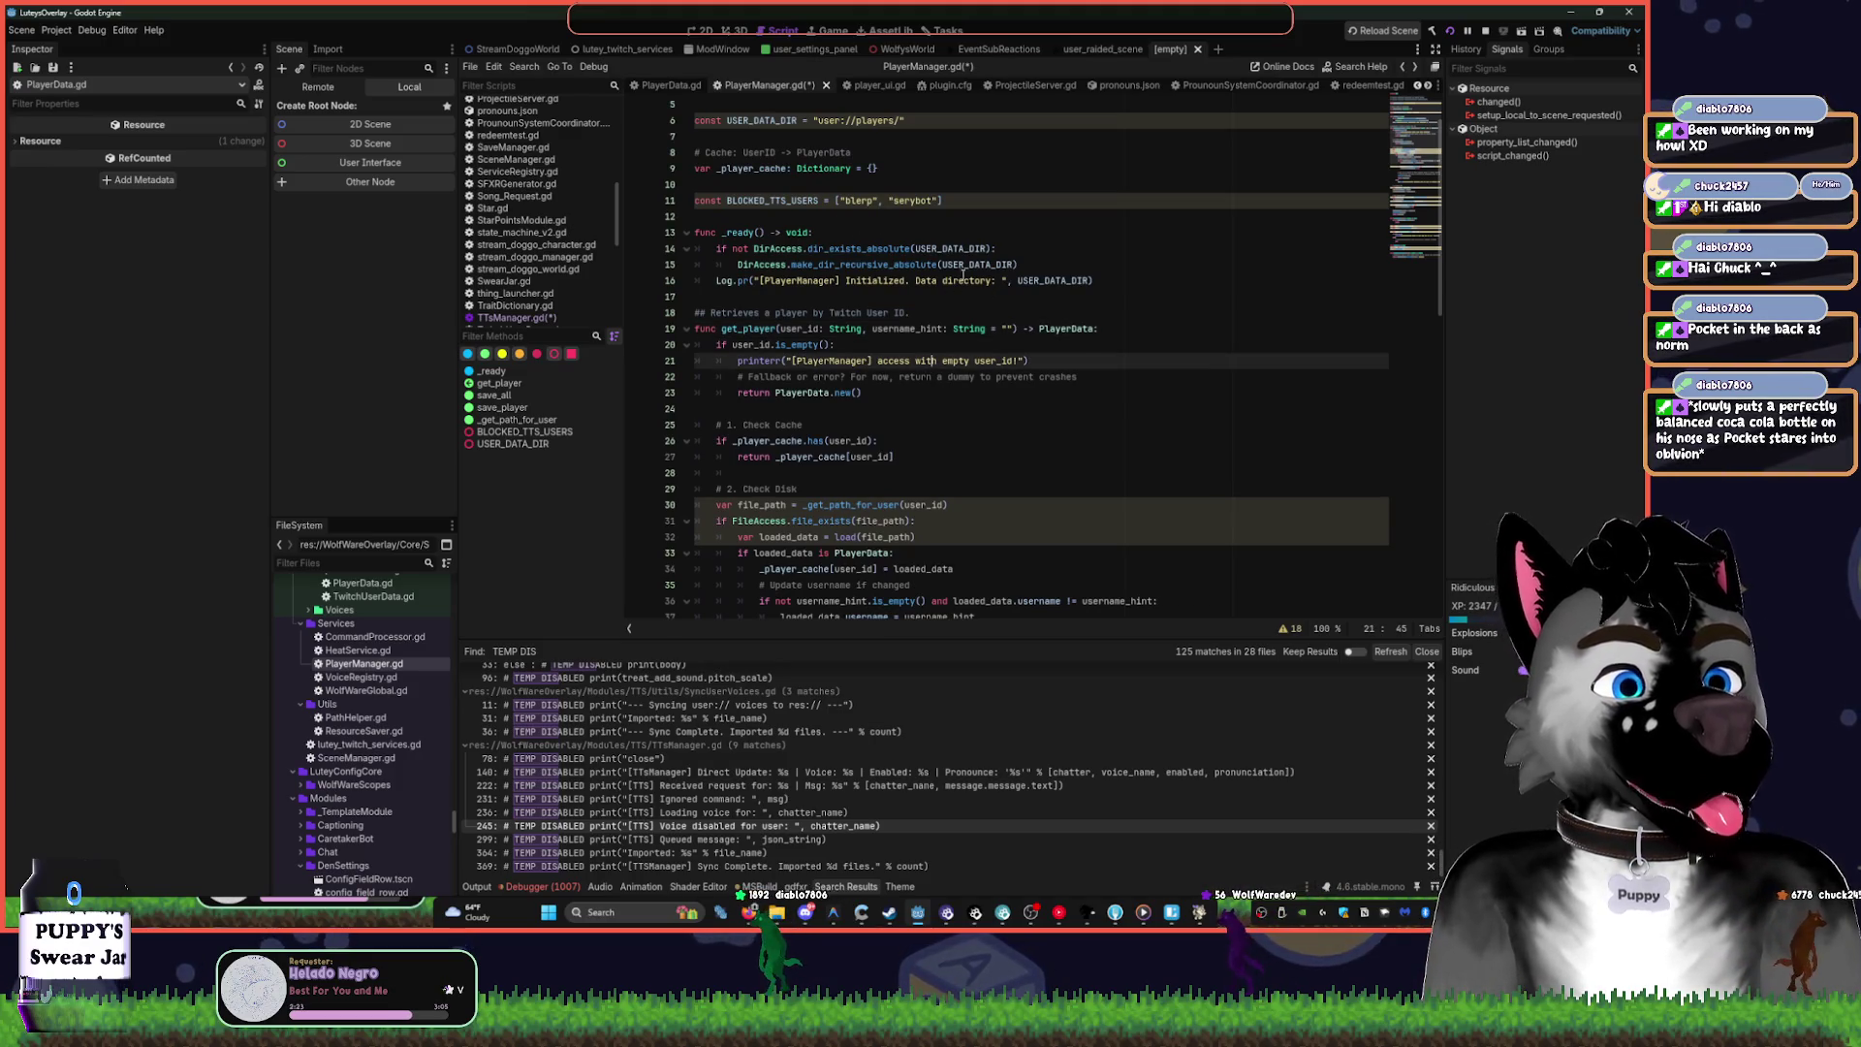
click(582, 383)
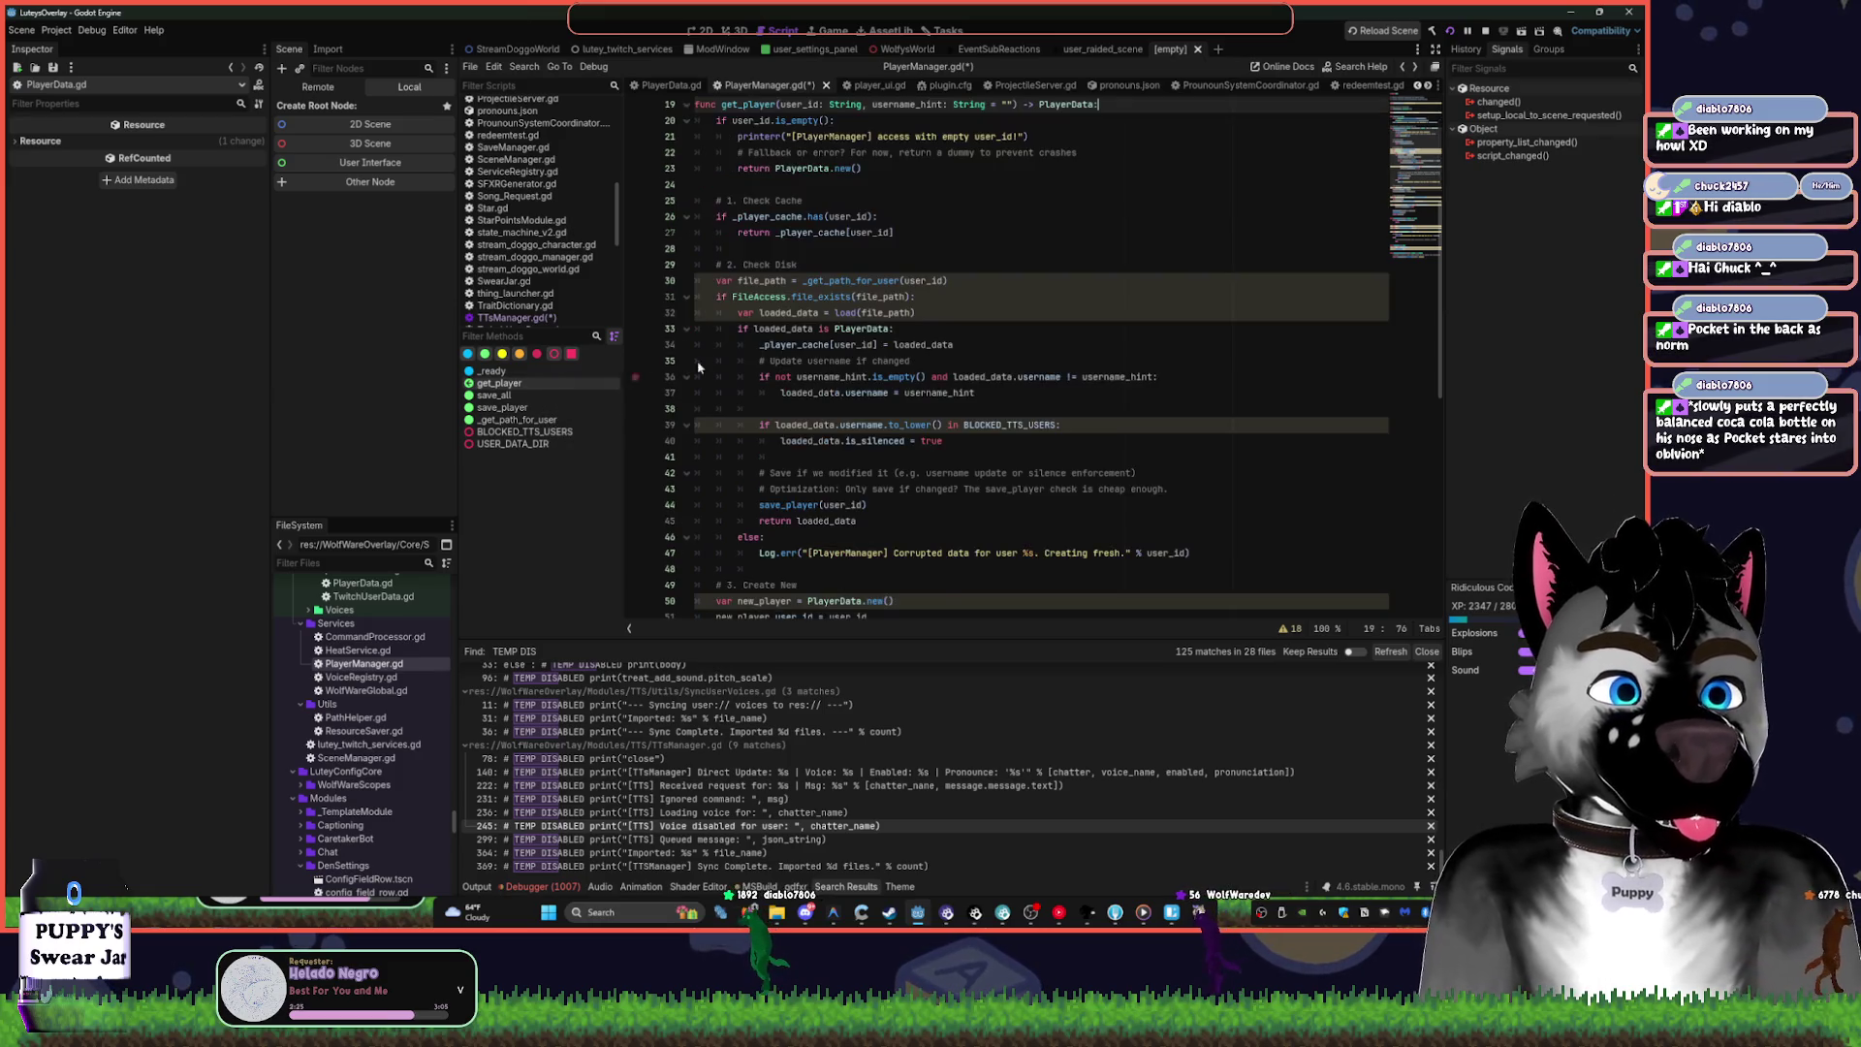
key(ctrl+Home)
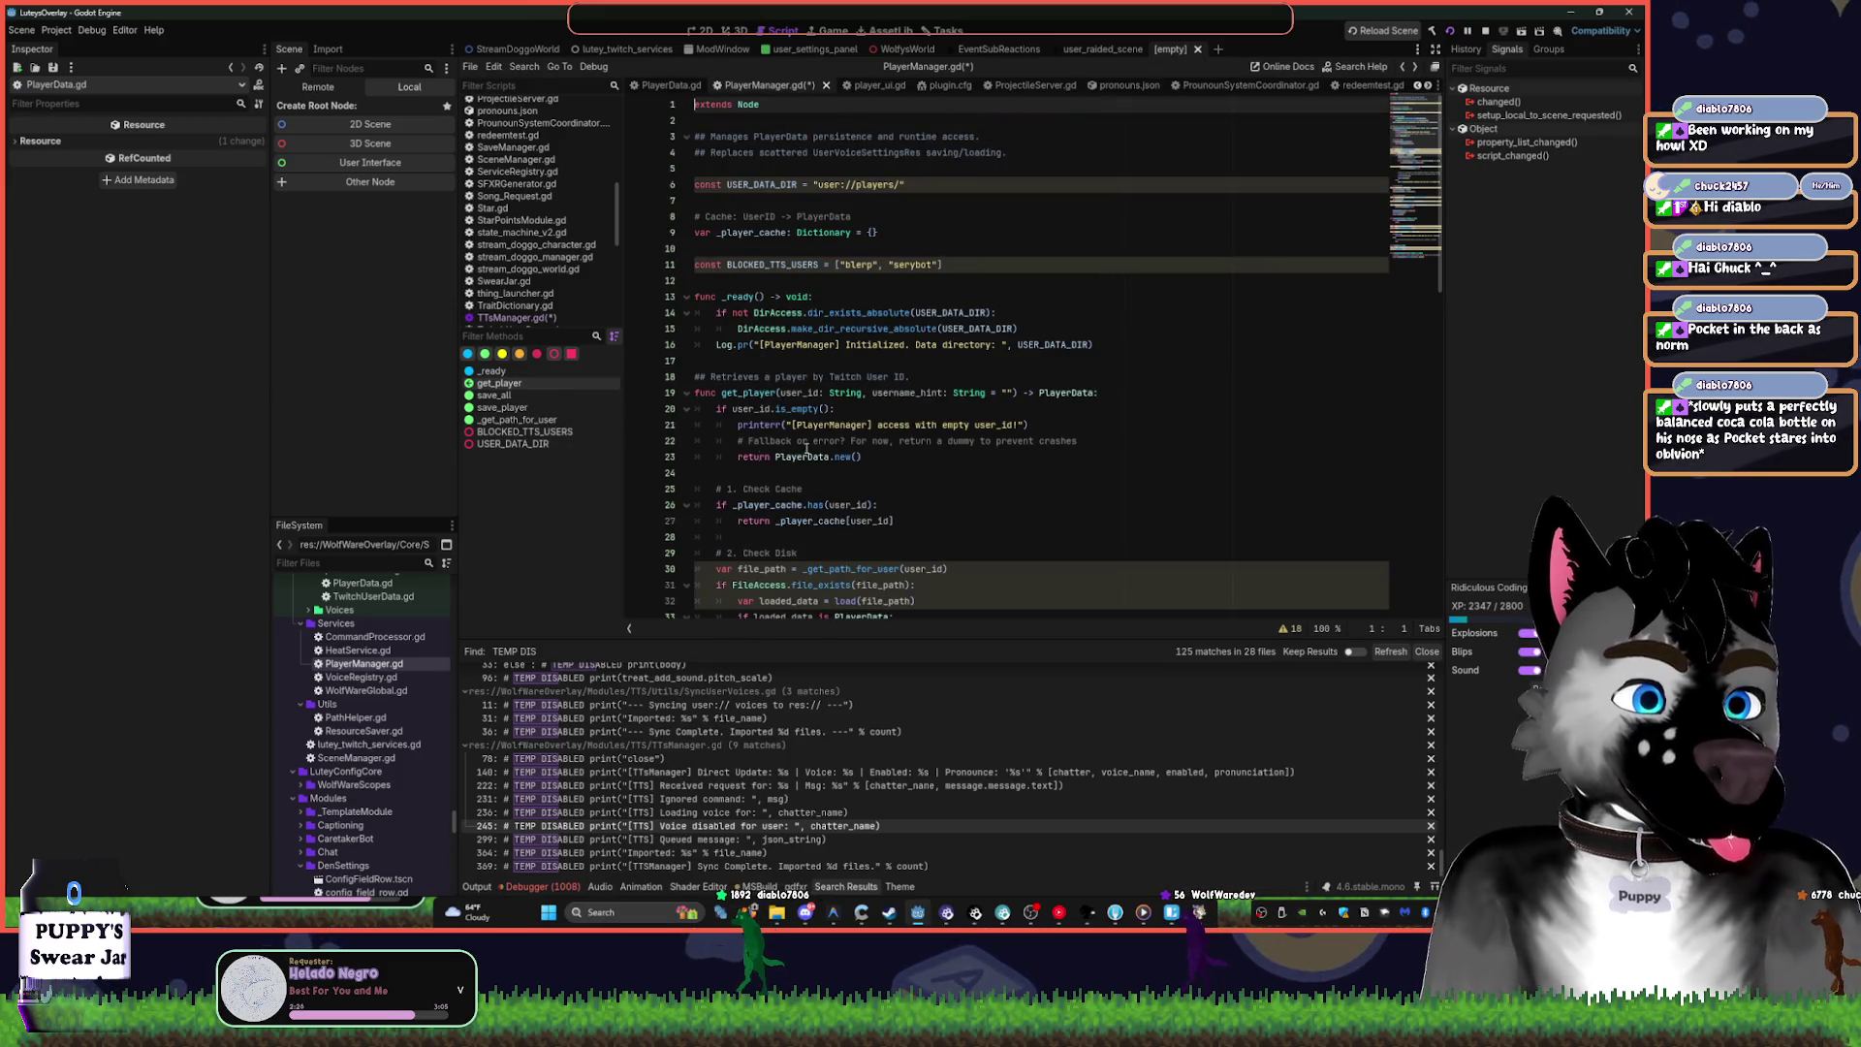
scroll(921, 351, down, 5)
scroll(926, 355, up, 5)
scroll(938, 362, down, 10)
key(alt+Left)
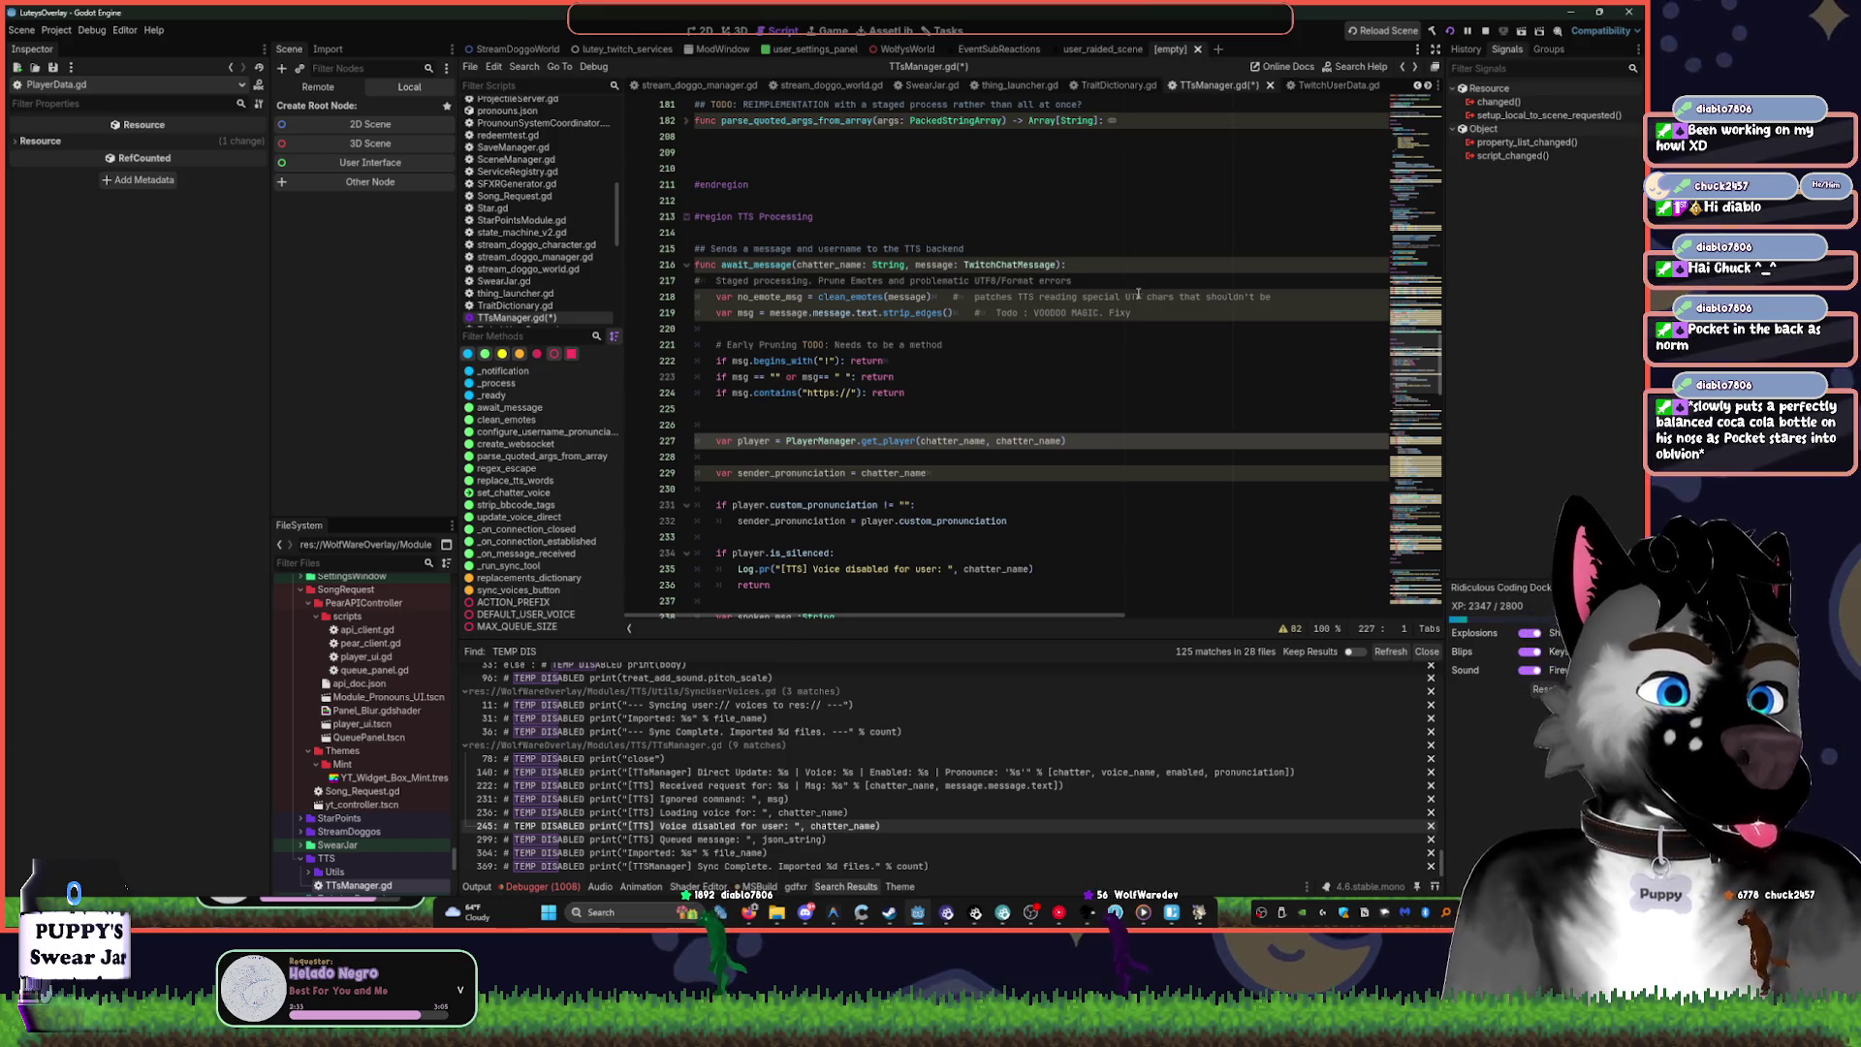
scroll(1033, 376, down, 4)
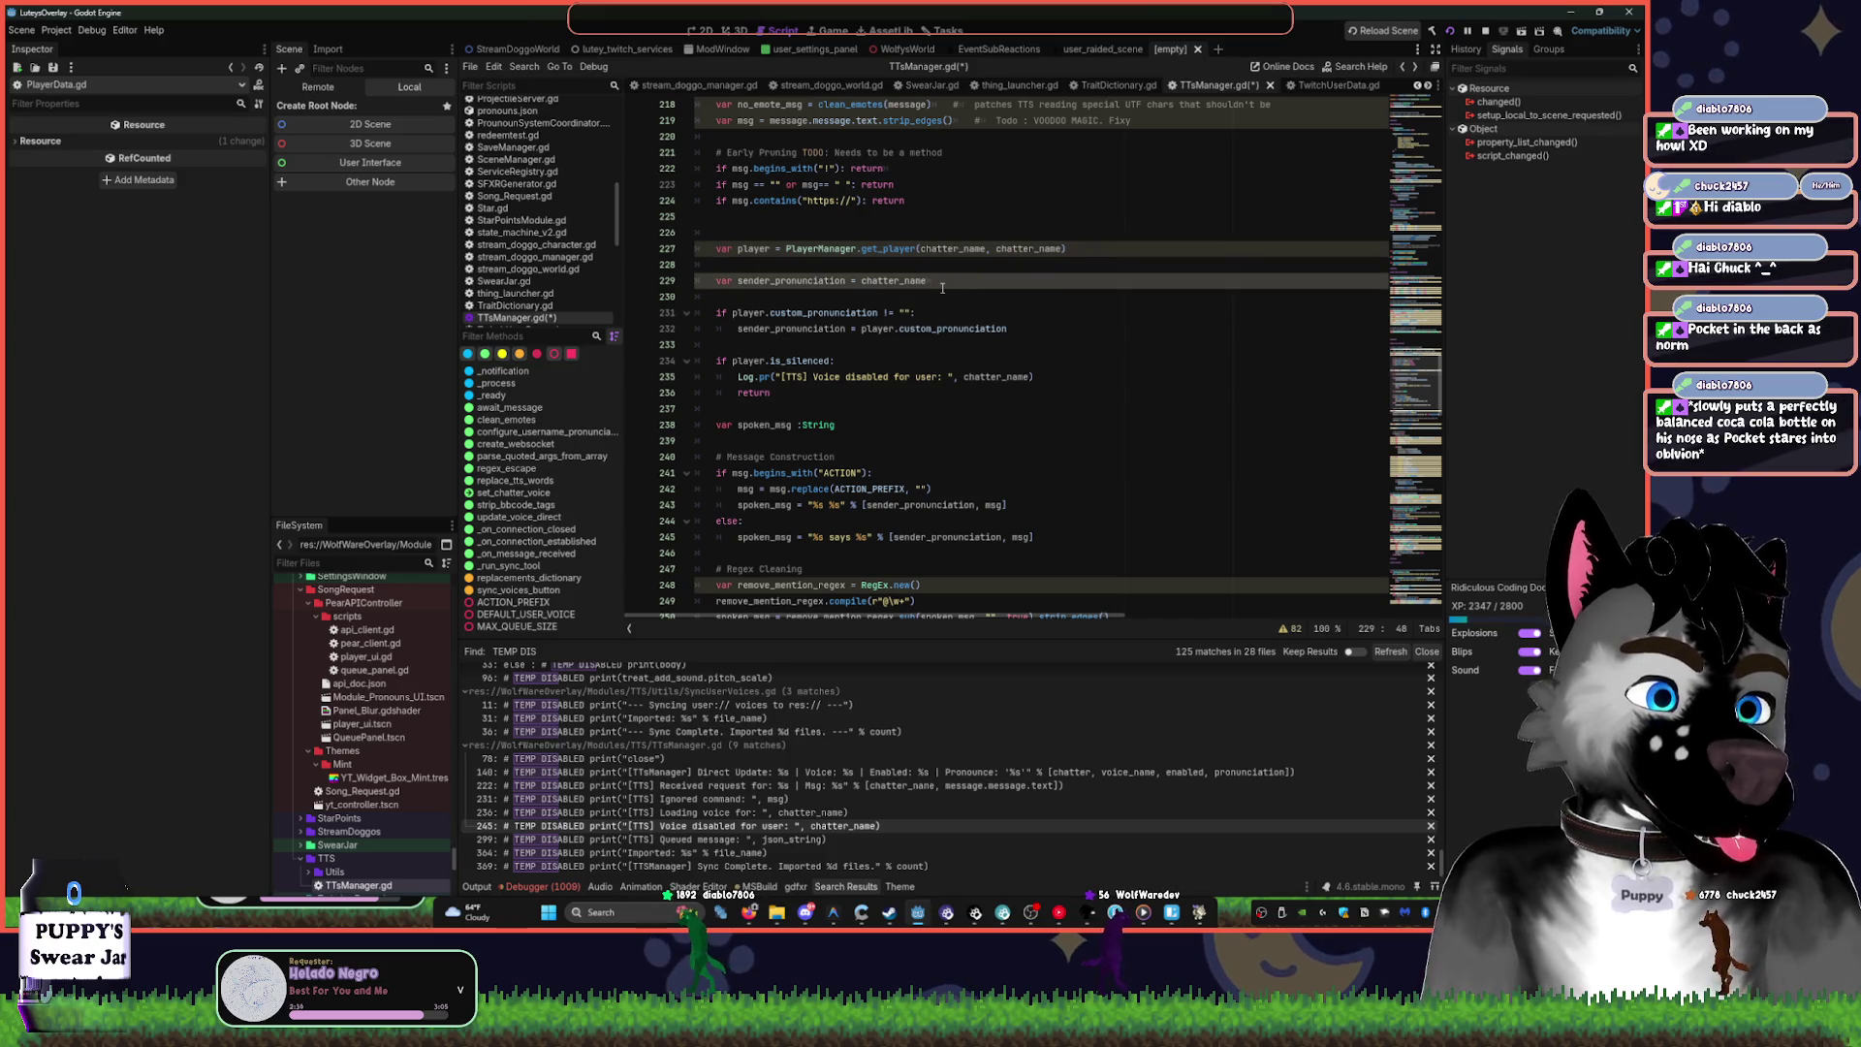
key(Delete)
key(Return)
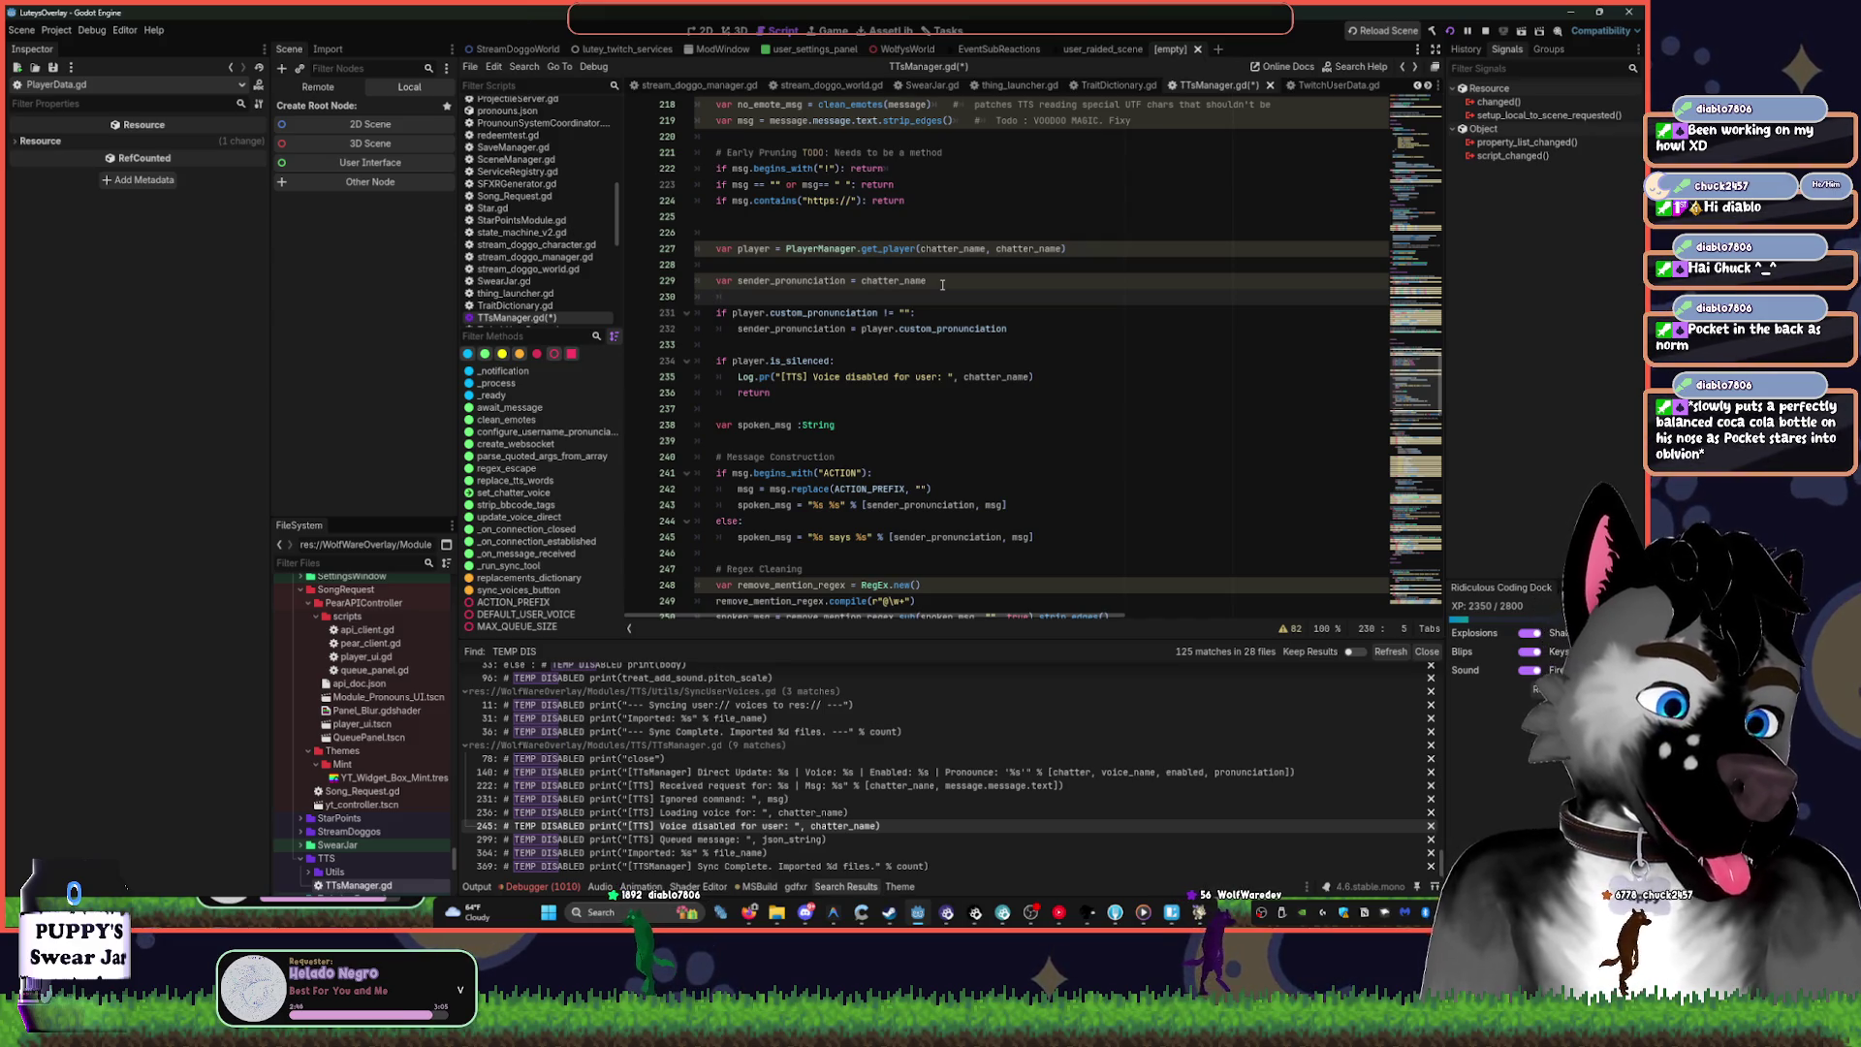
key(Return)
key(shift+space)
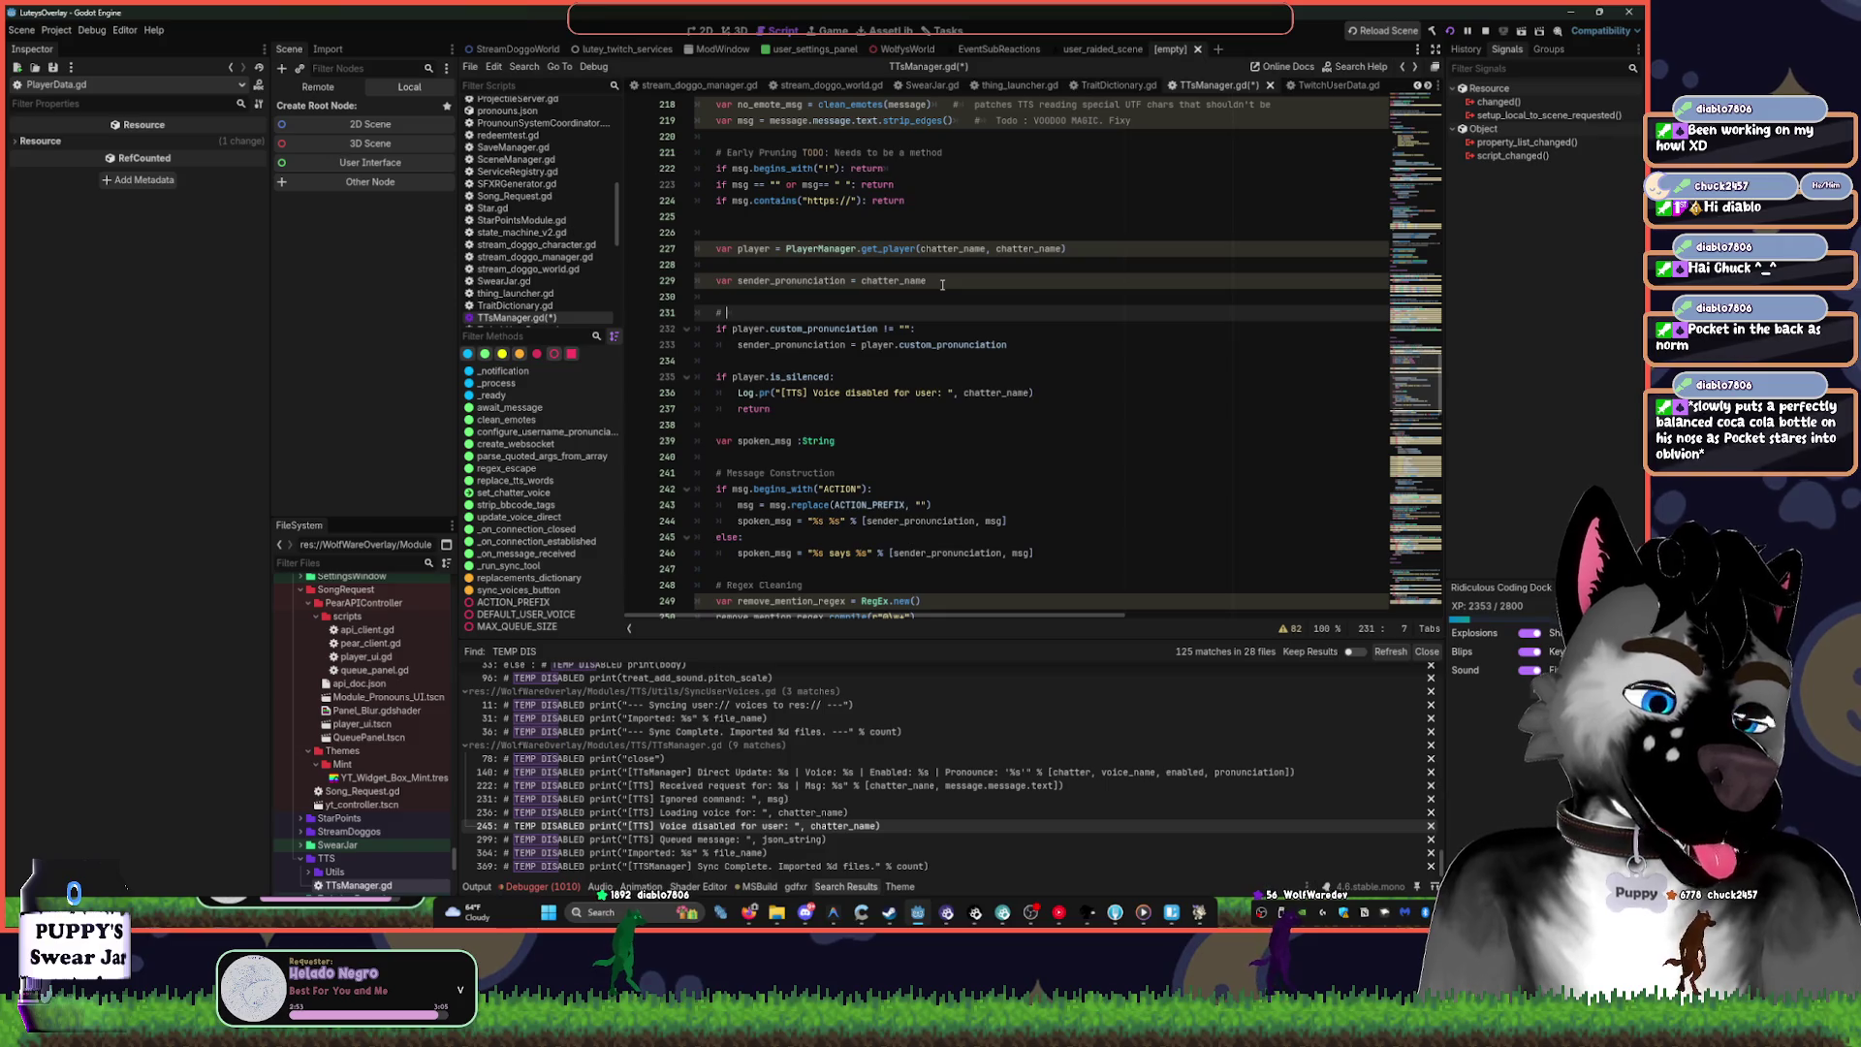
text(et Def)
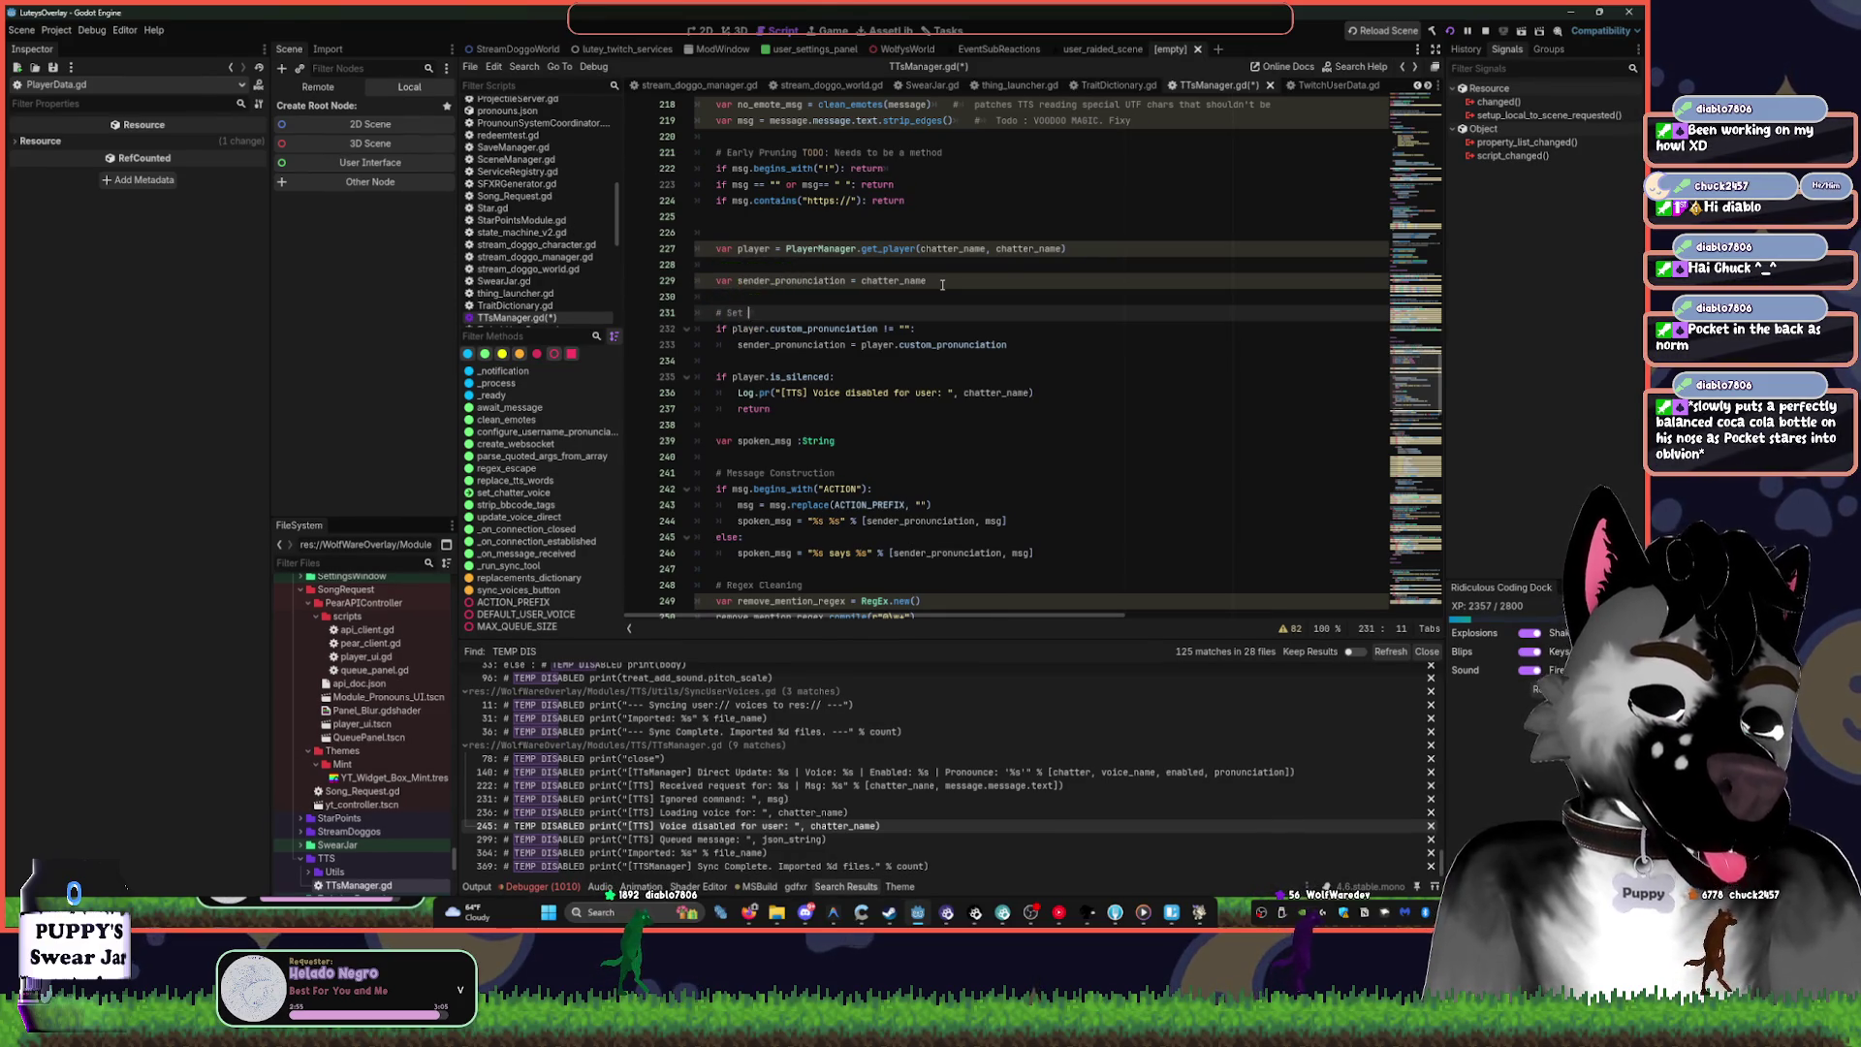
text(ault To)
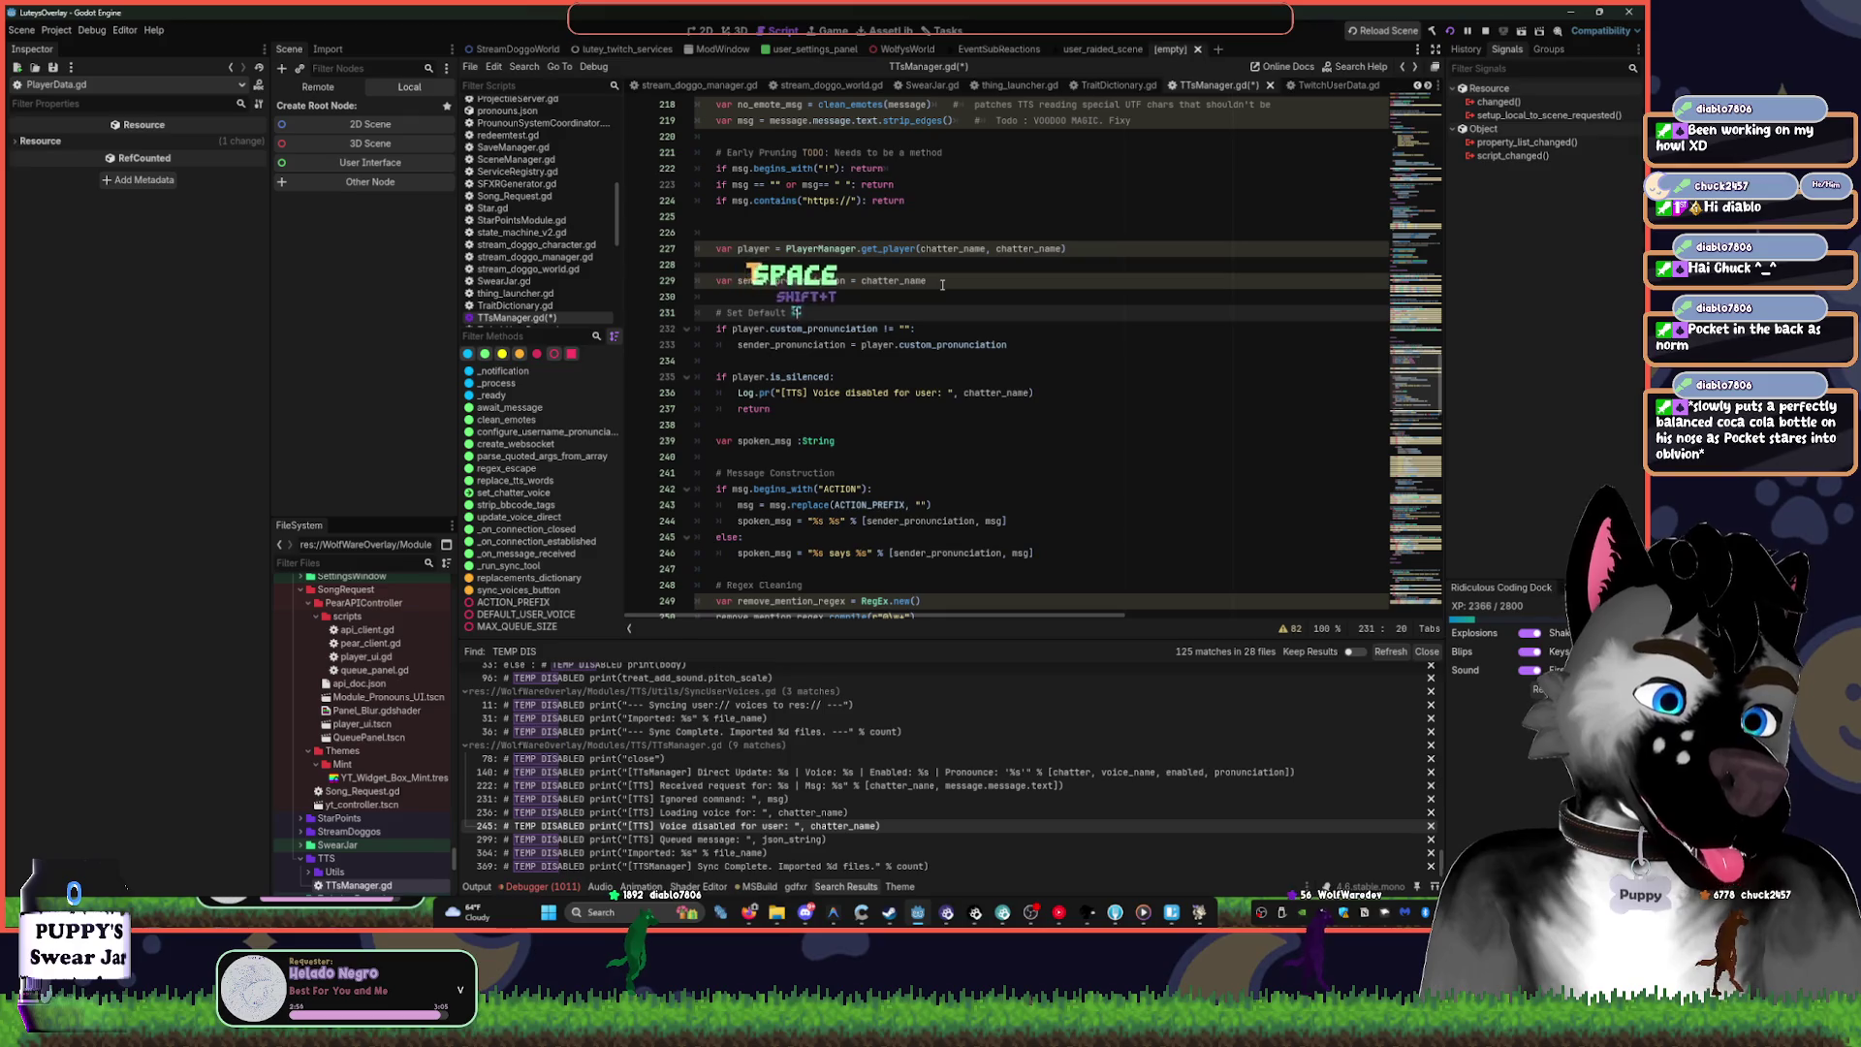
text( pron)
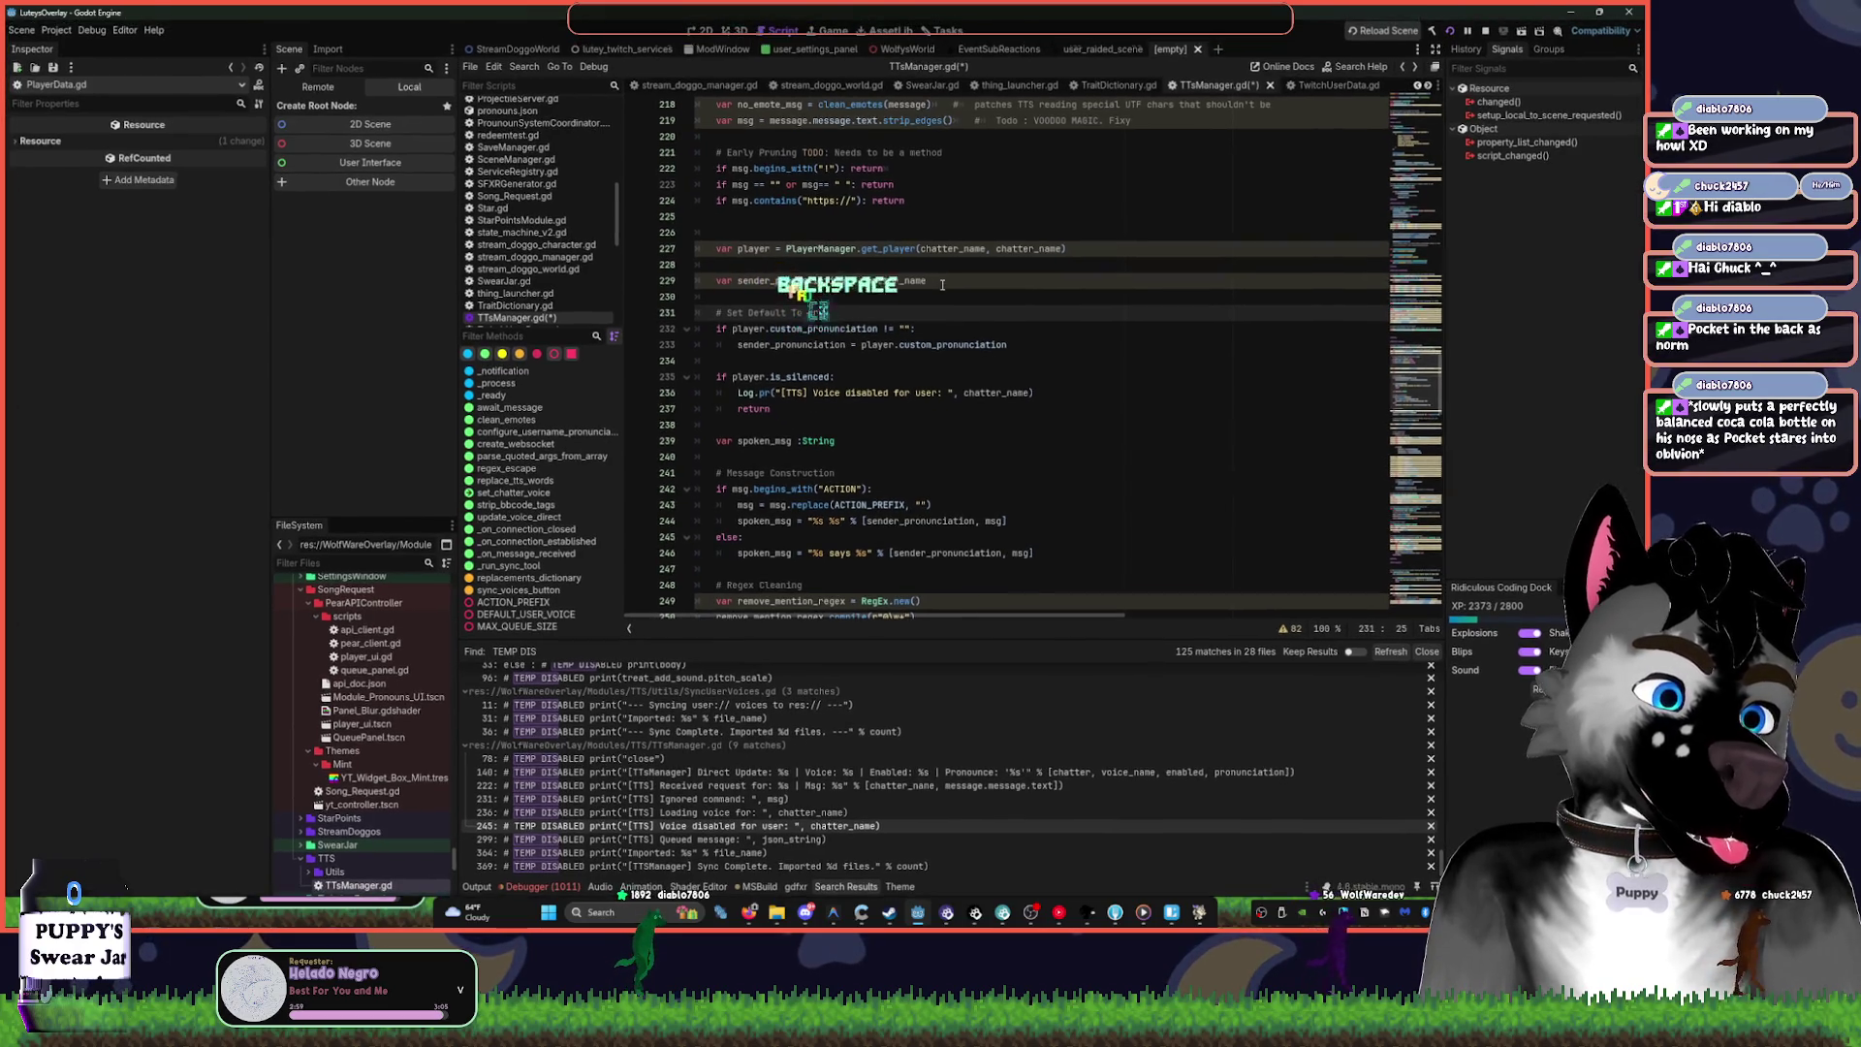
text(underscires)
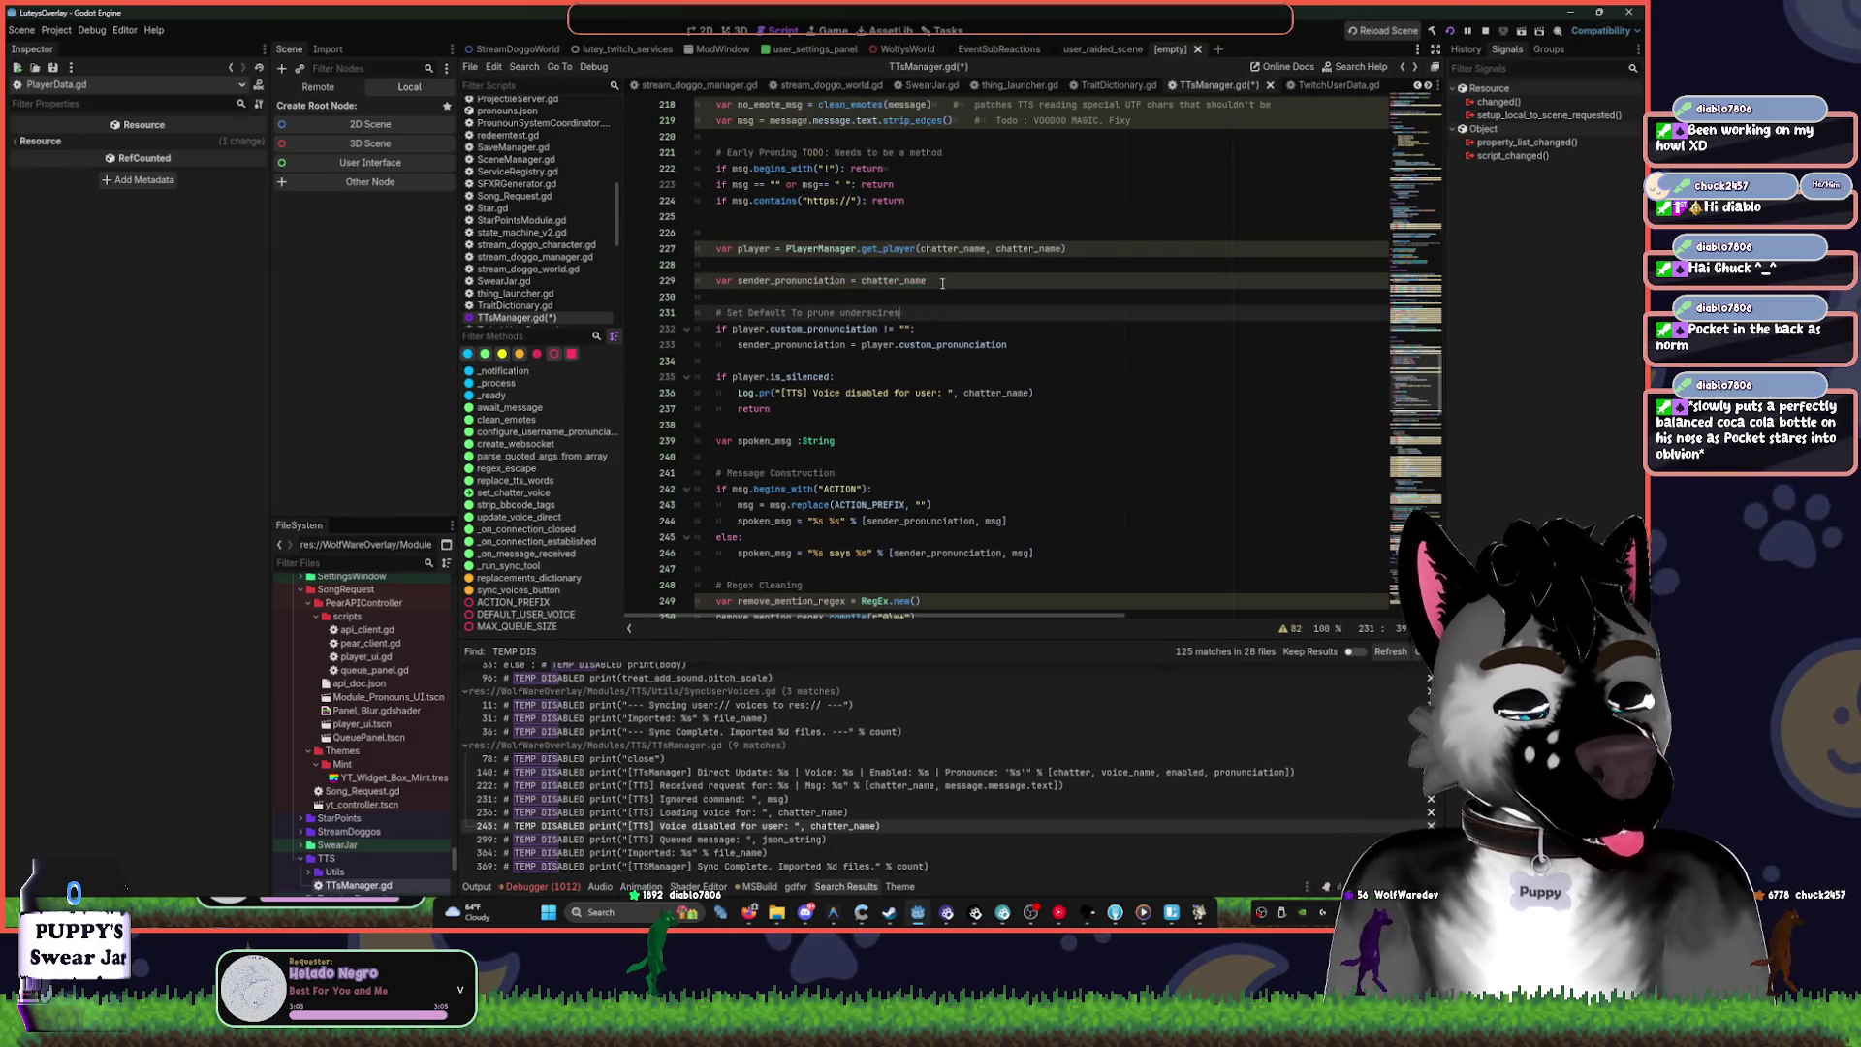
key(Home)
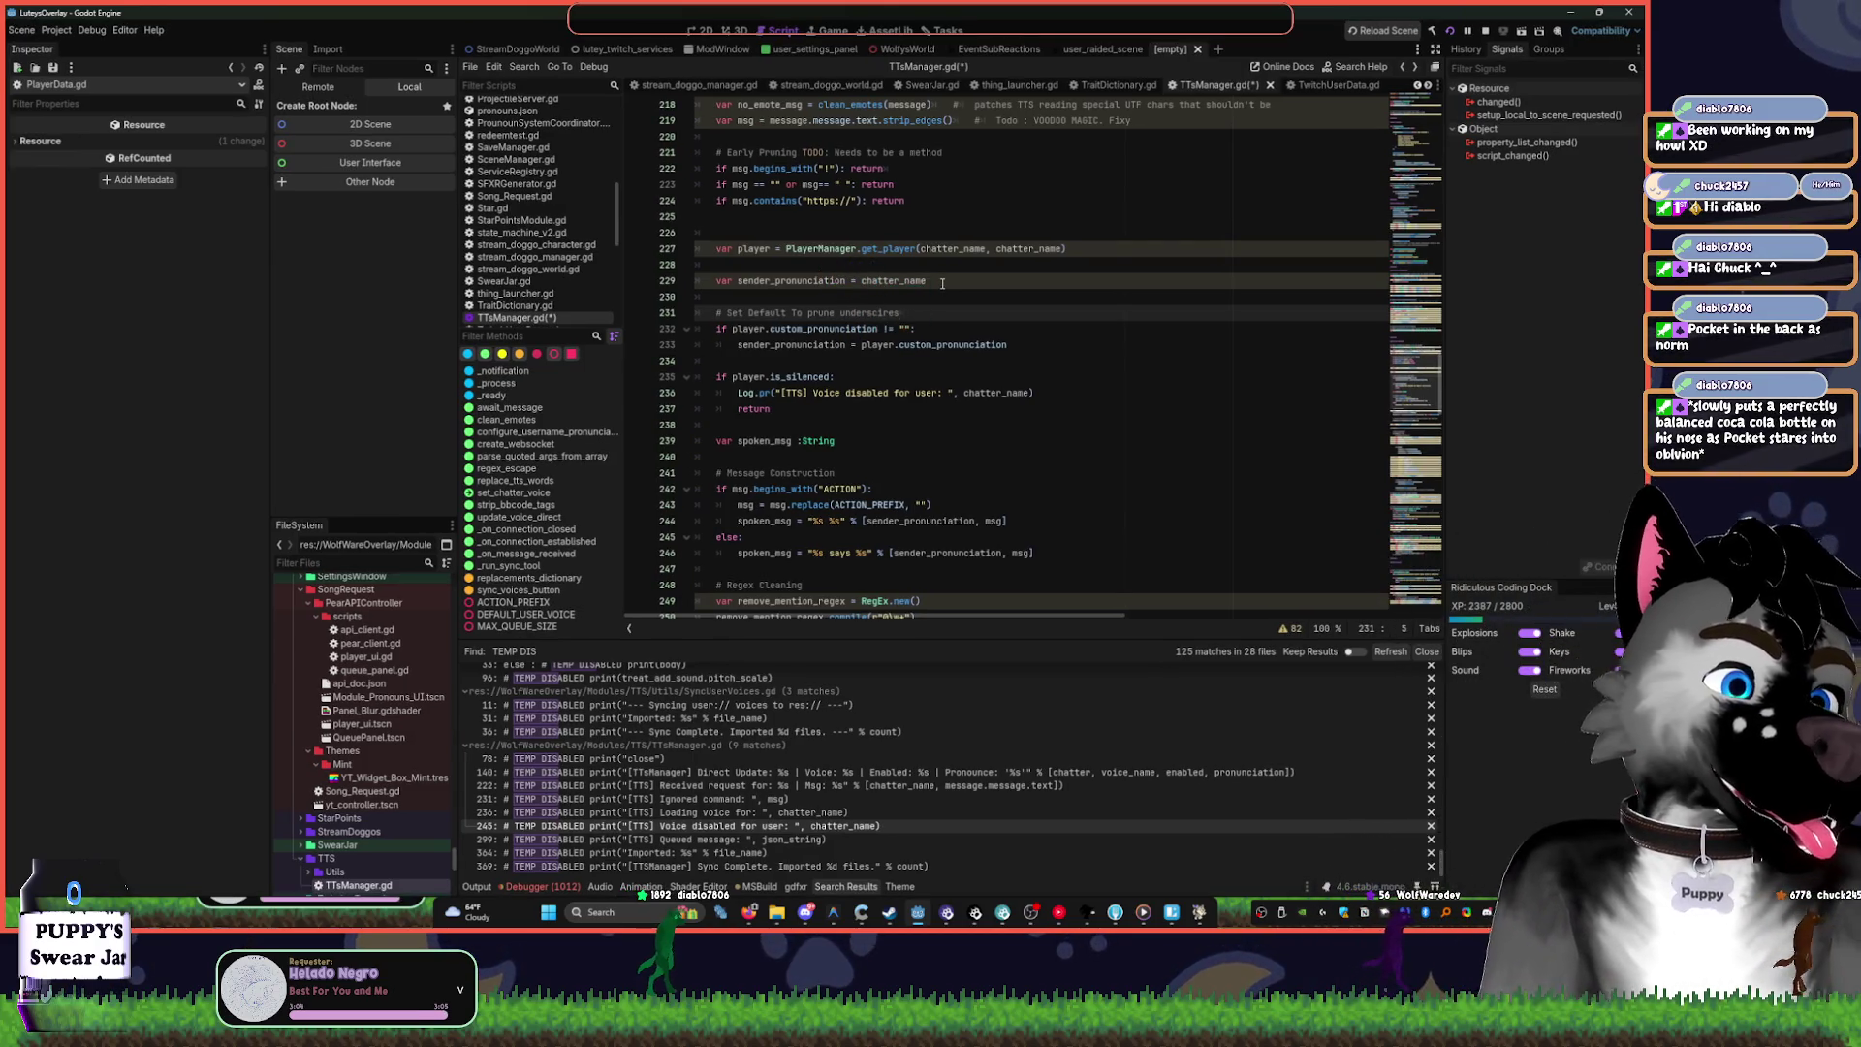
key(End)
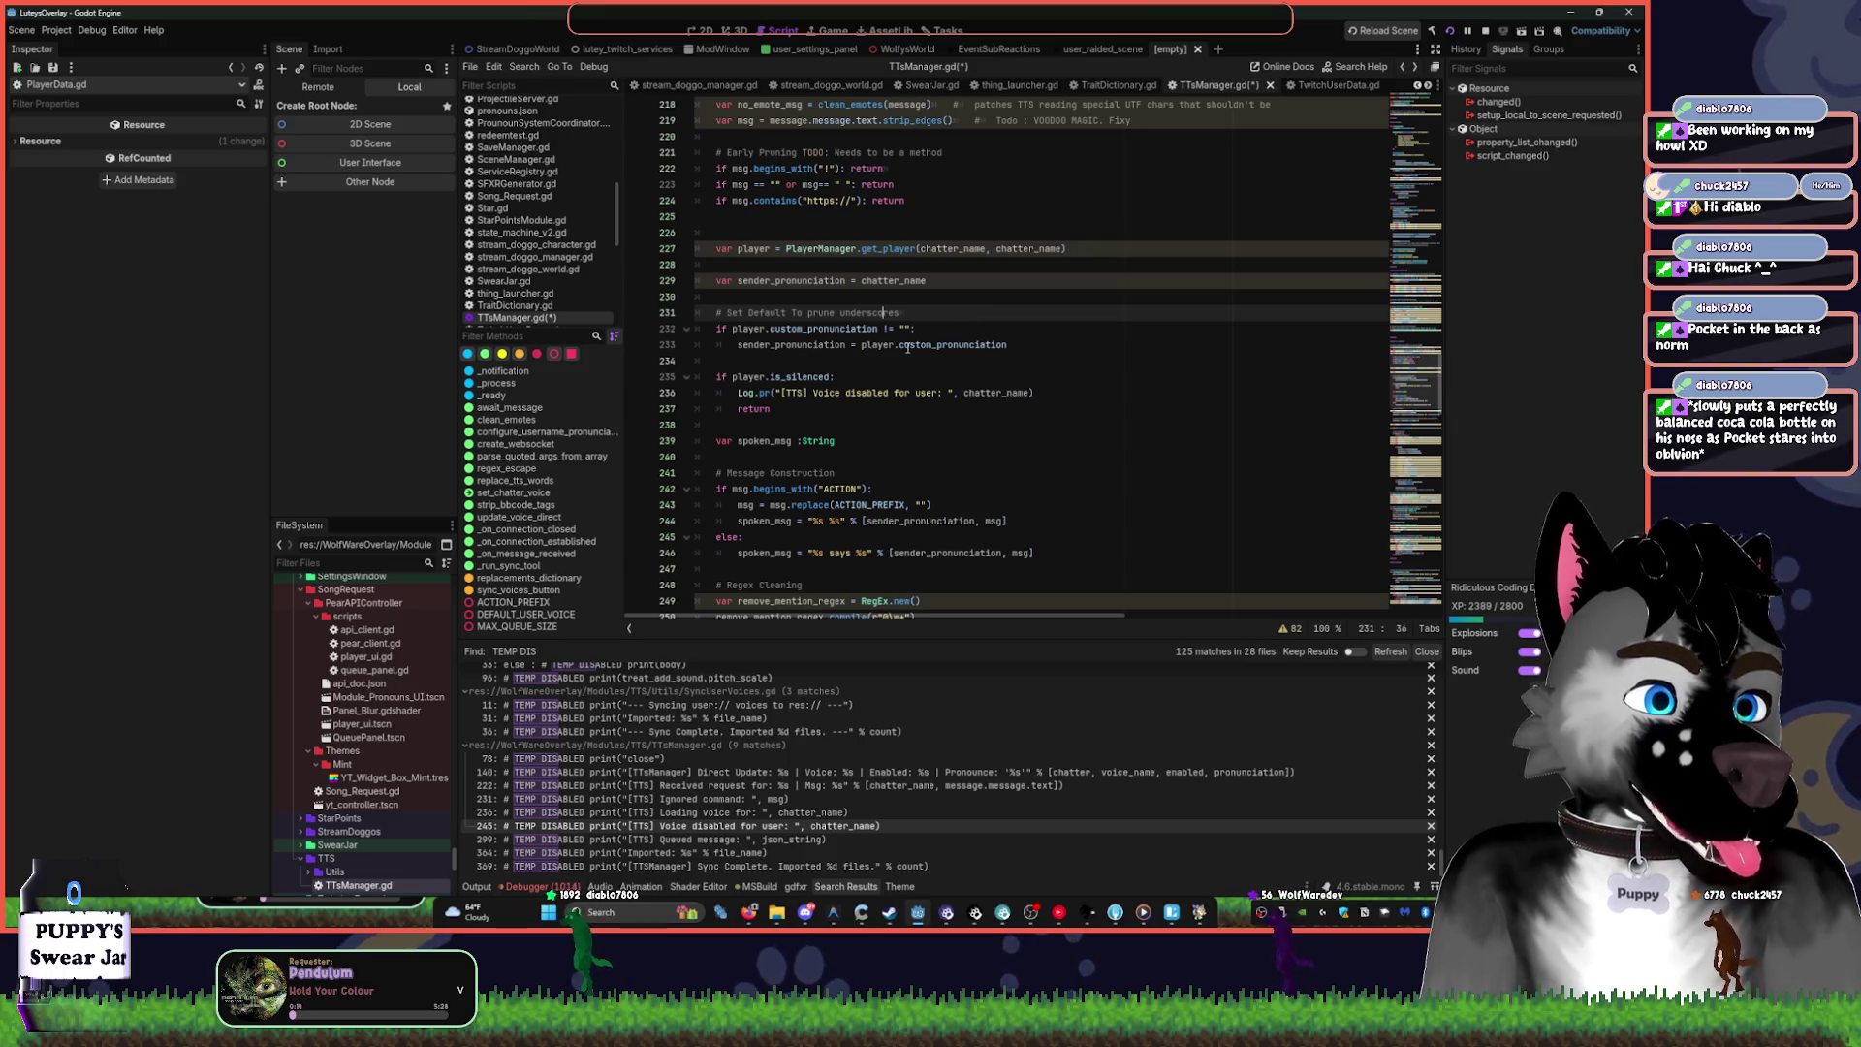
mouse_move(924, 338)
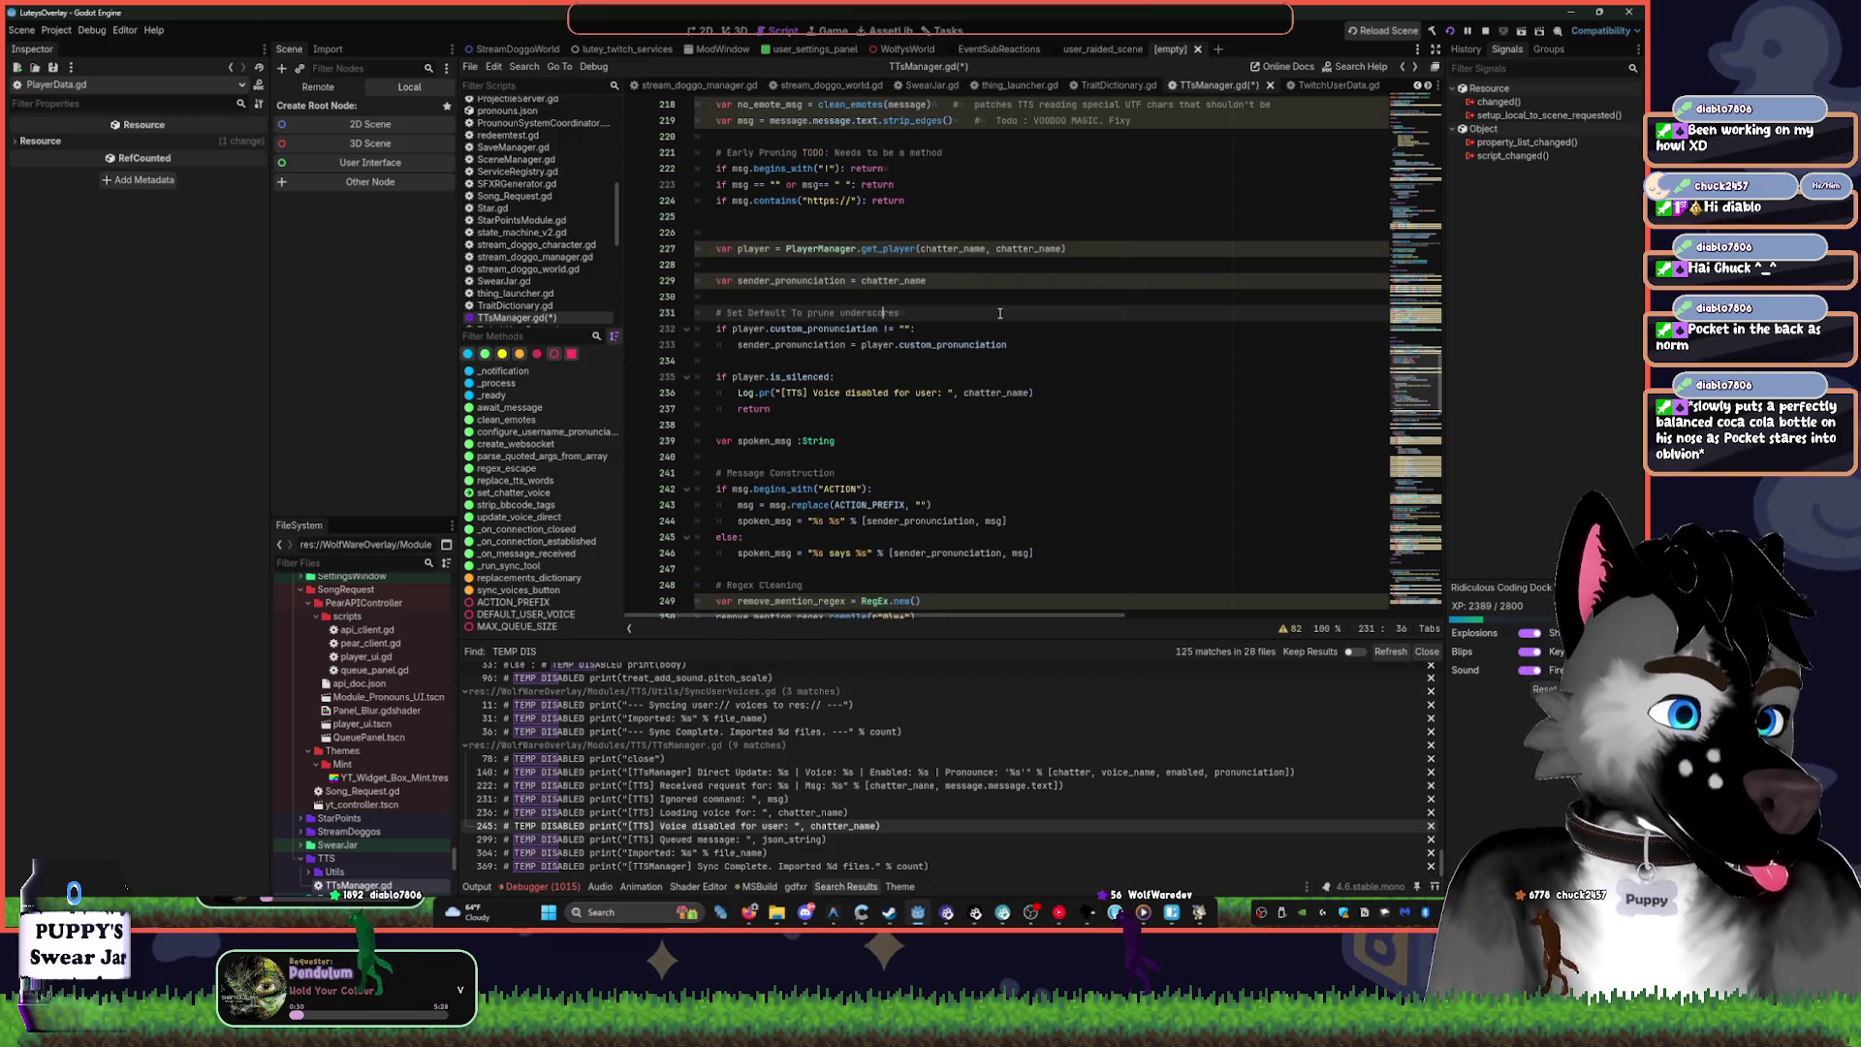
Step: Jump to the disabled 'Queued message' print line and close the running ModView settings window with F8
click(1024, 350)
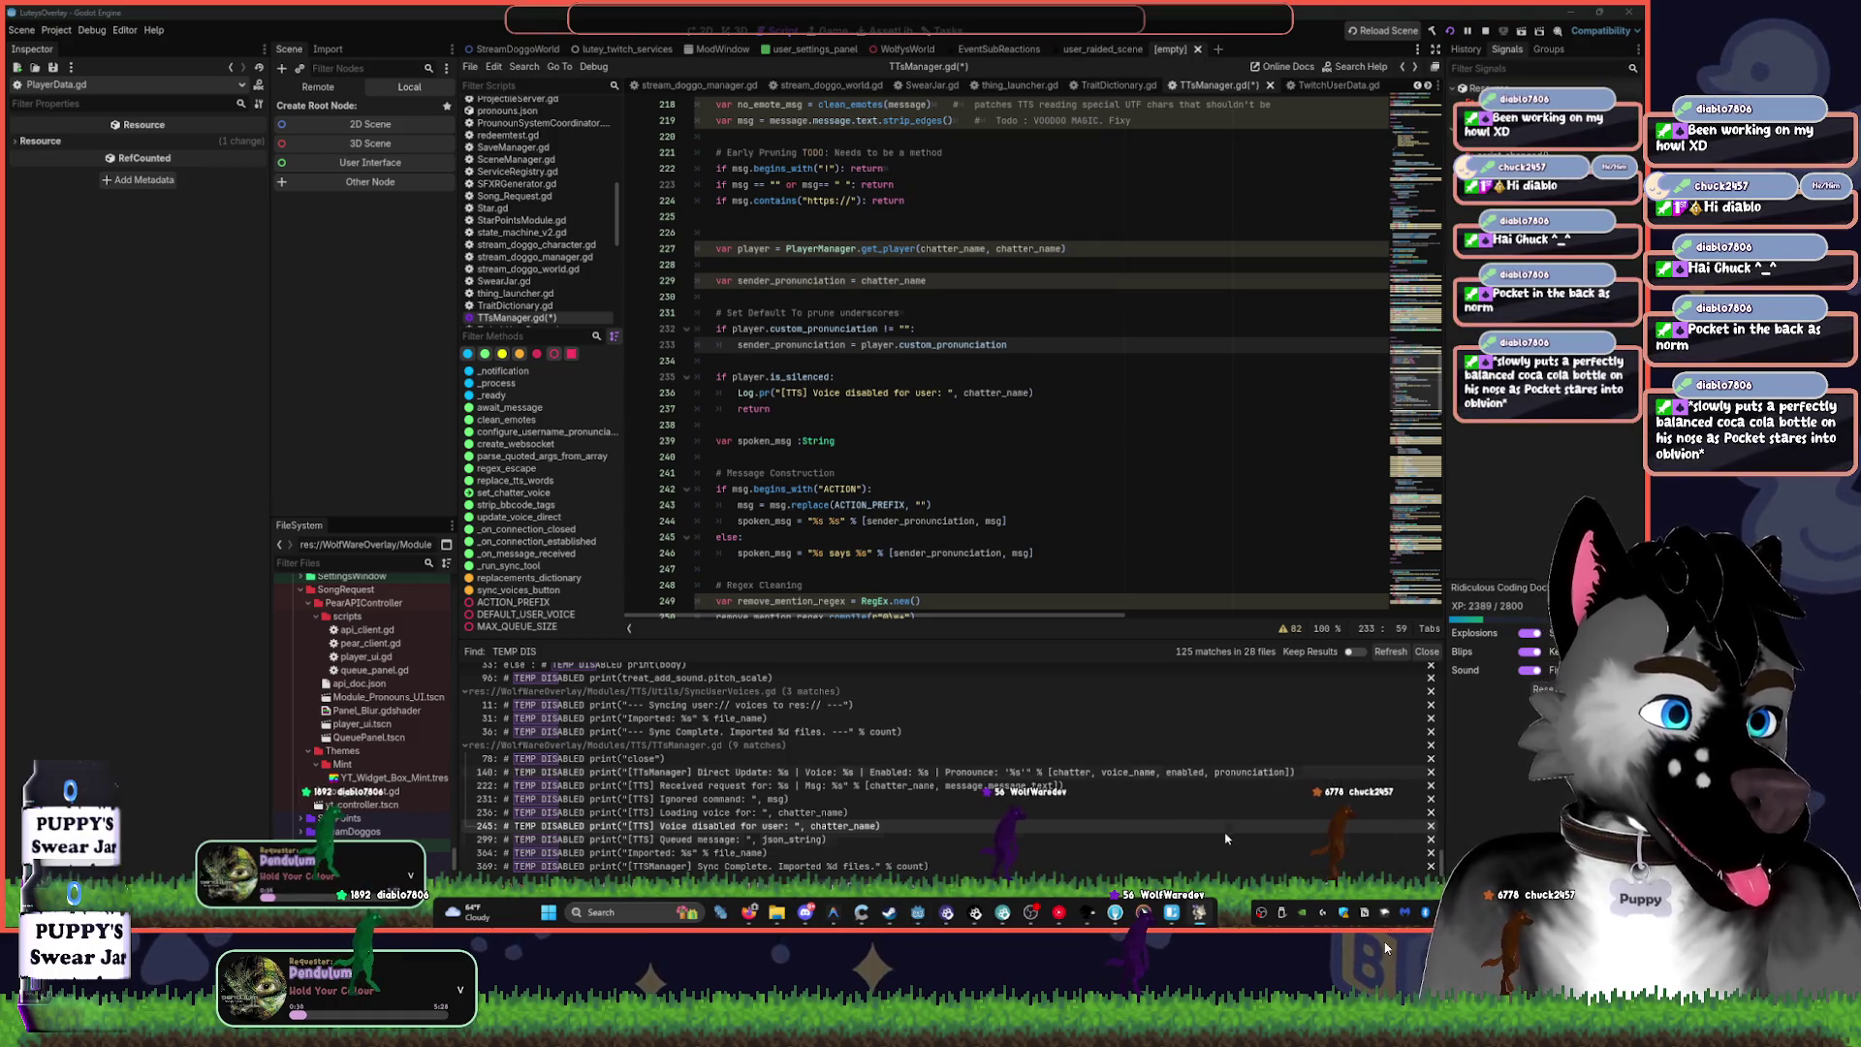
click(1173, 840)
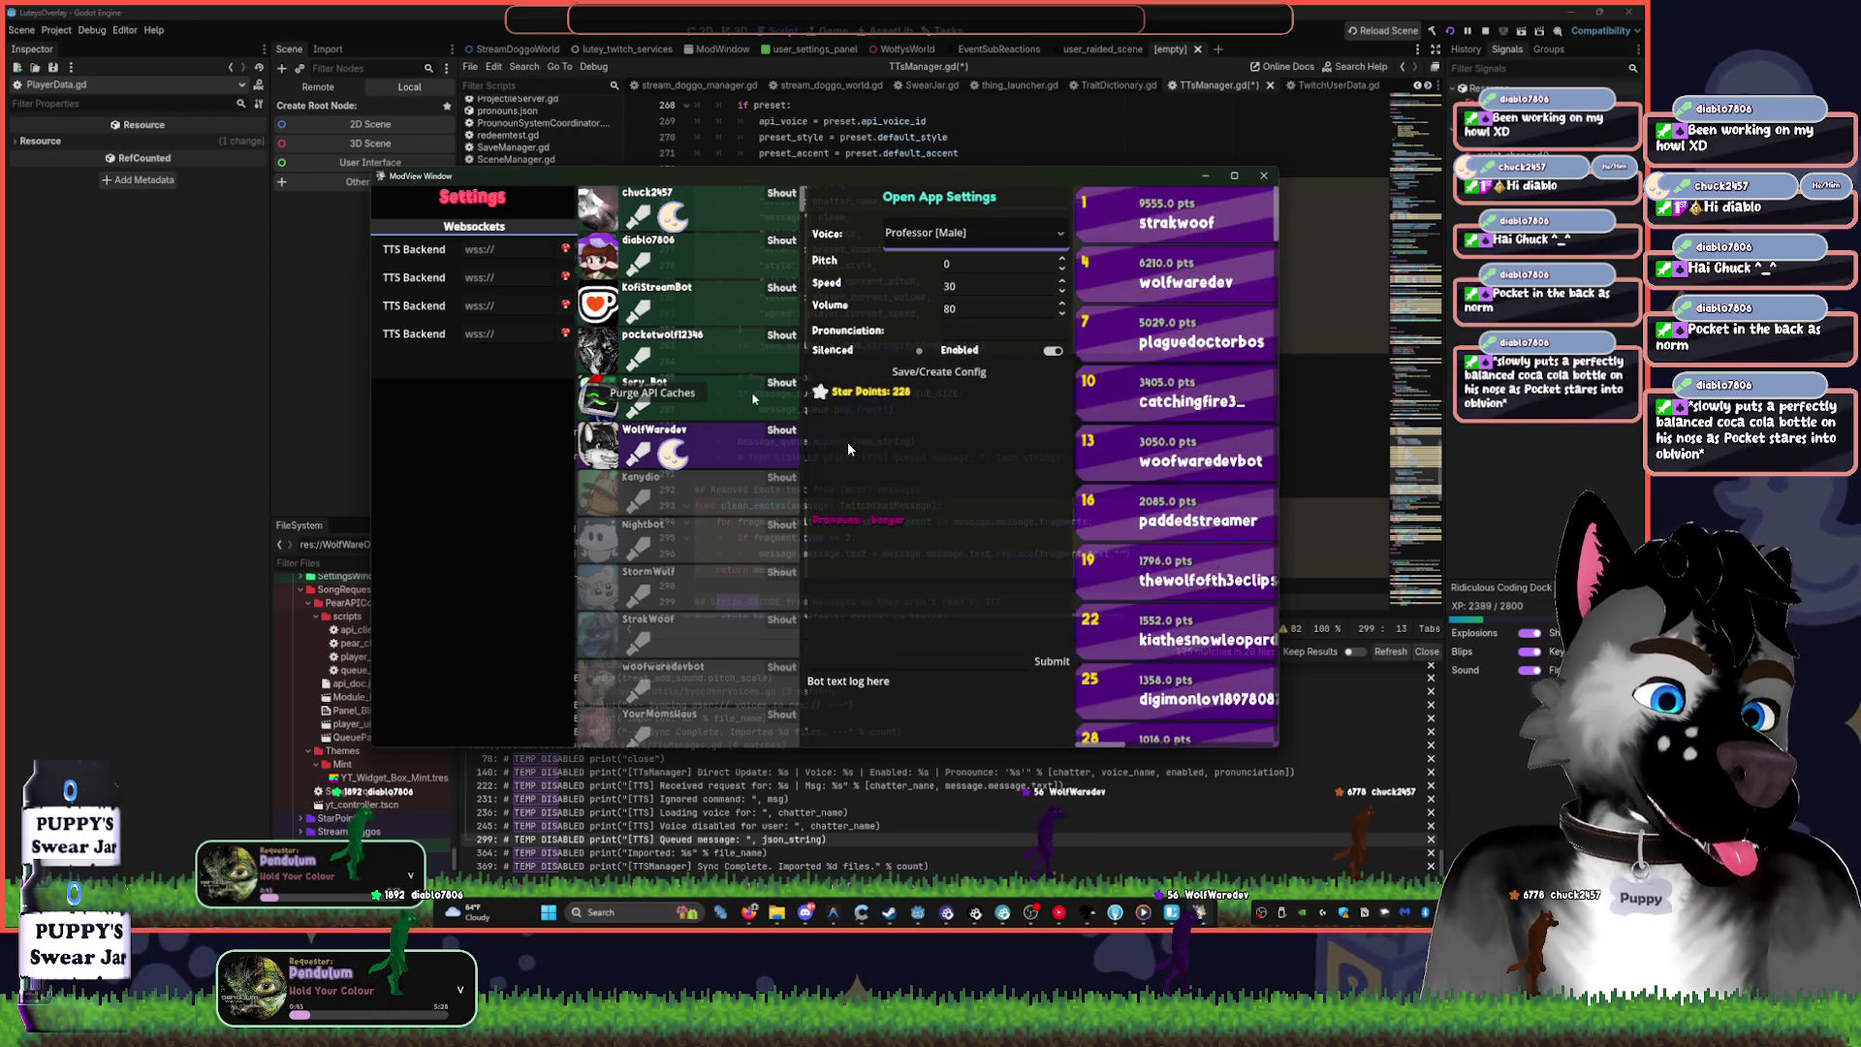
click(984, 327)
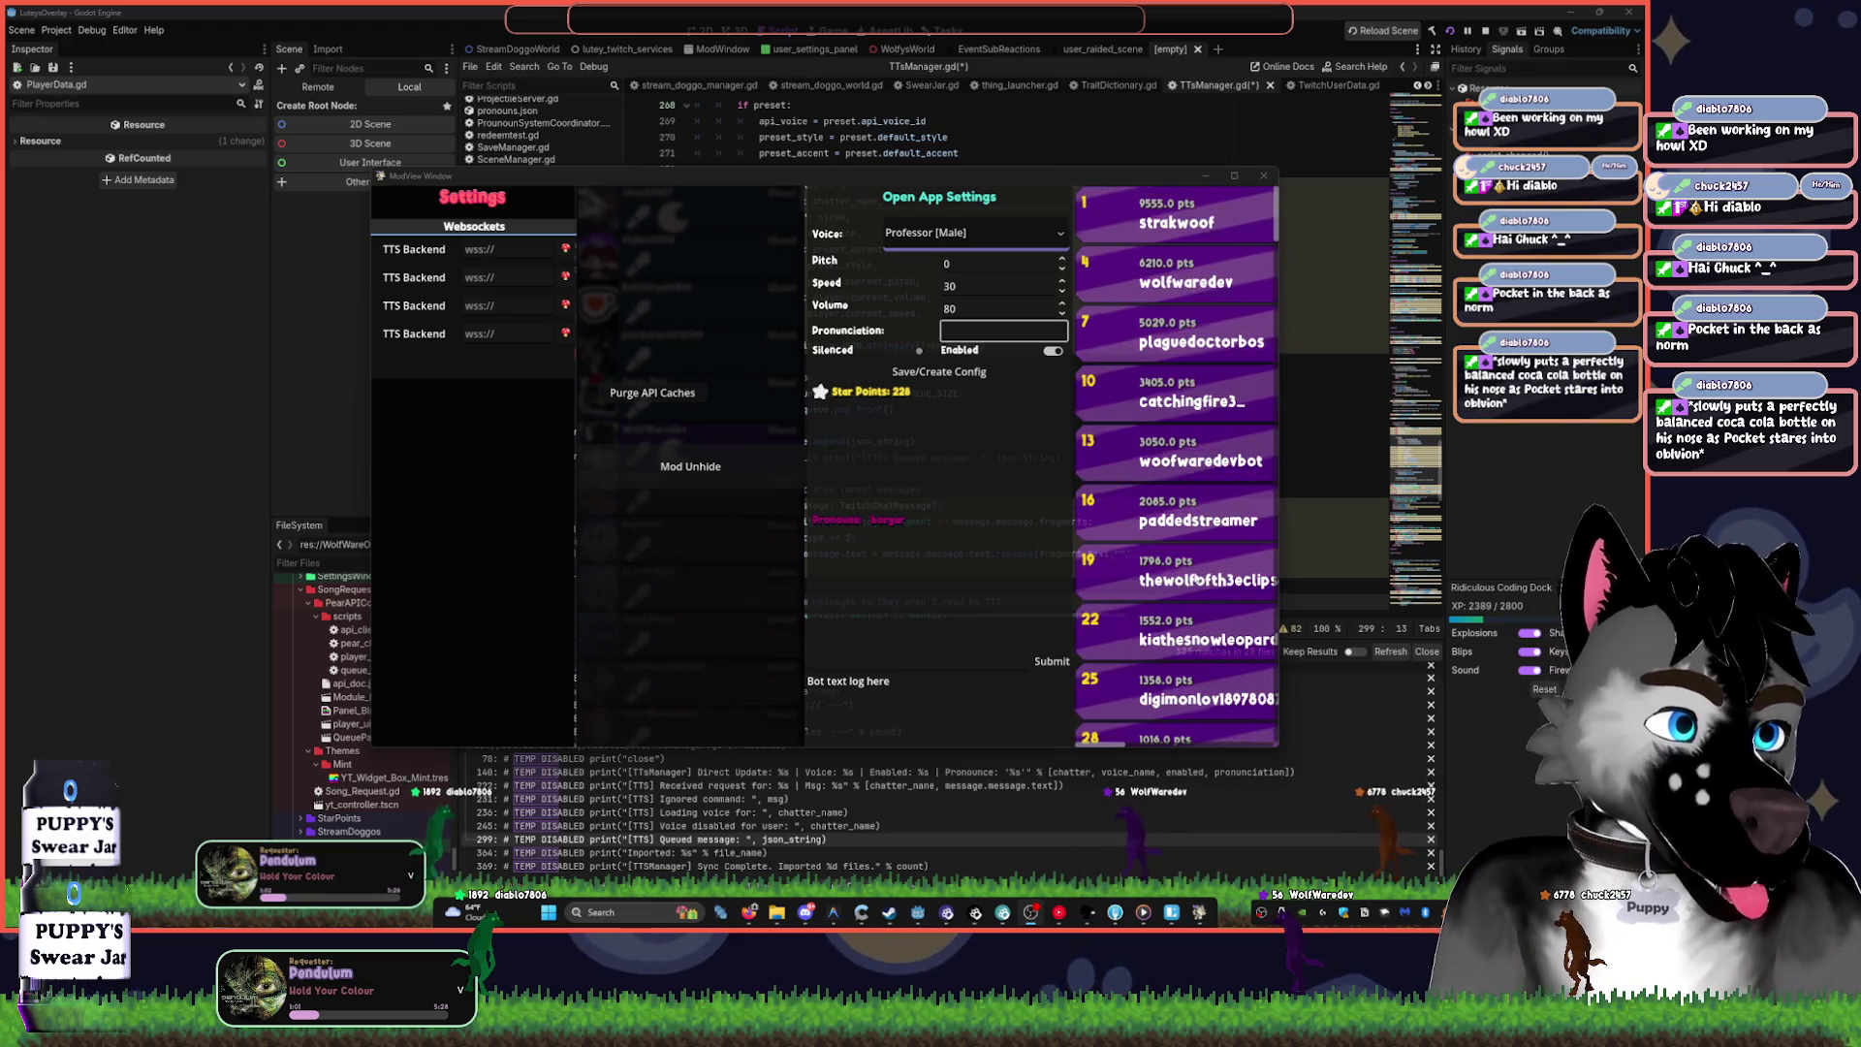
key(F8)
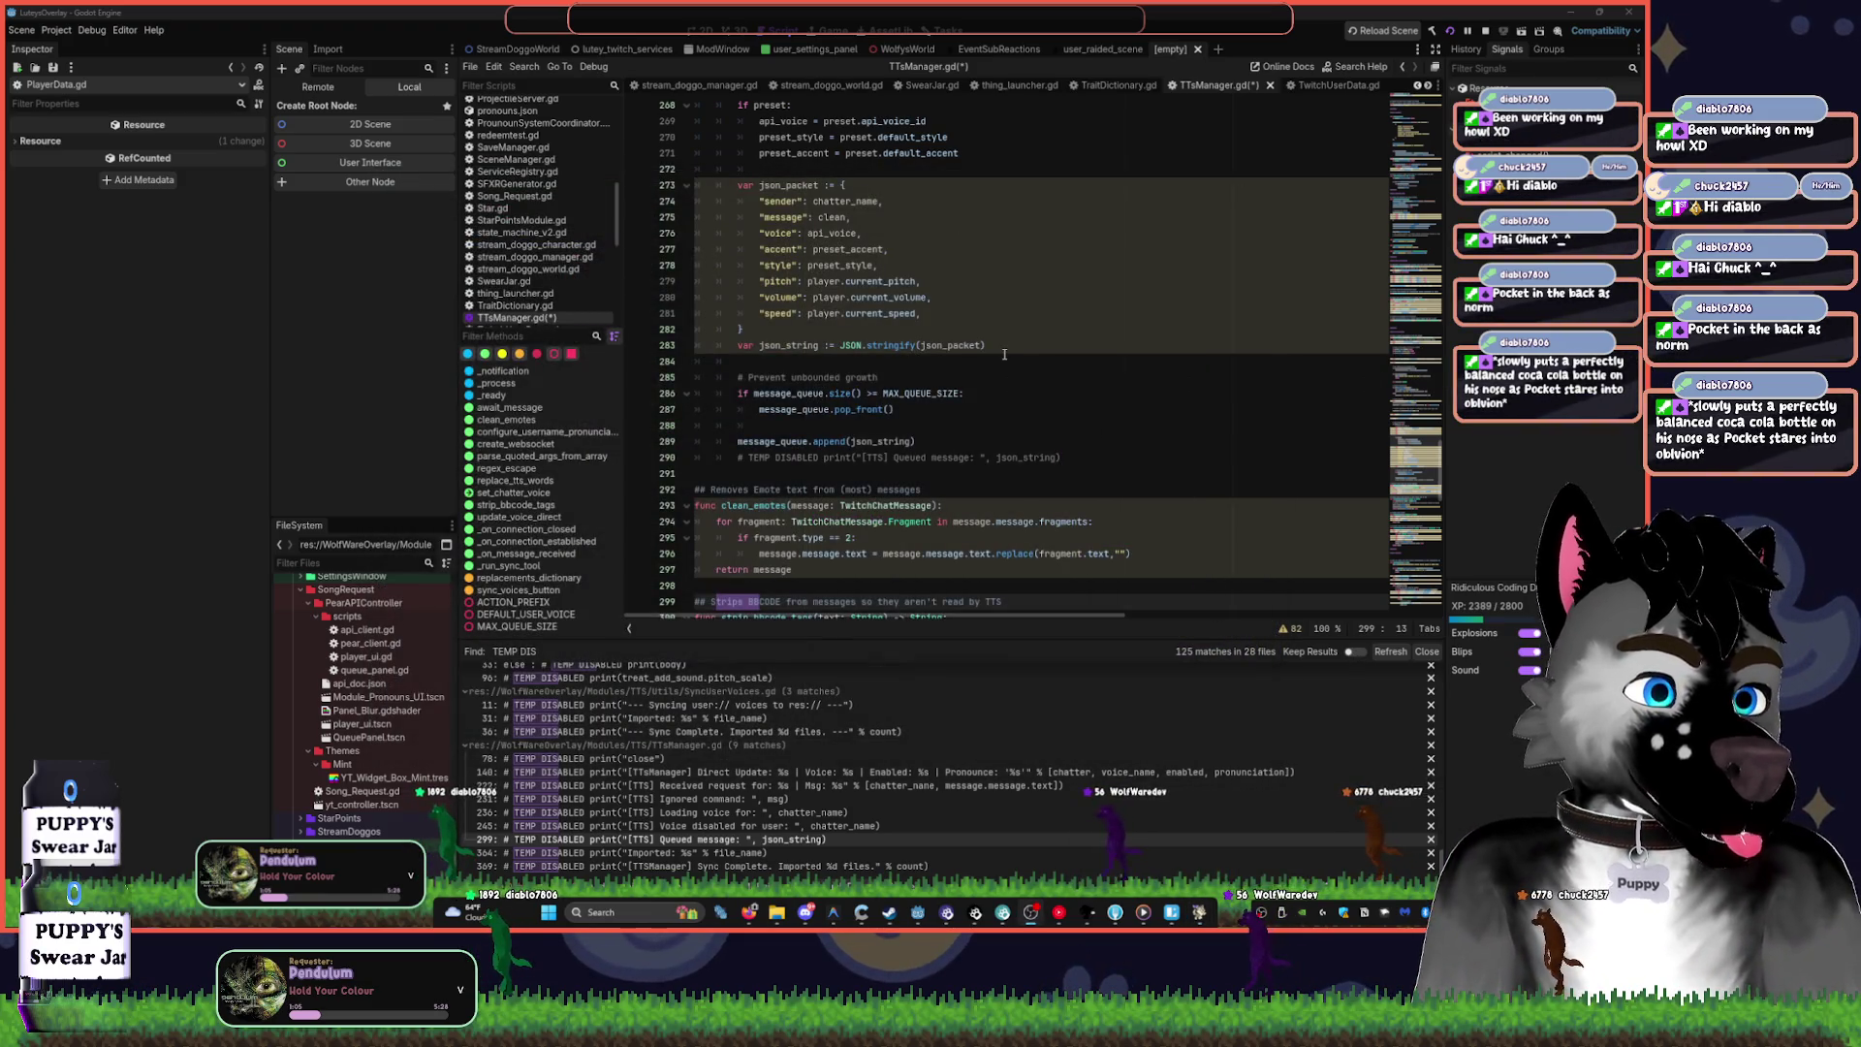
Step: Play The Beginning by Magdalena Bay from Liked Music, then return to the Godot script at line 302
scroll(998, 370, down, 8)
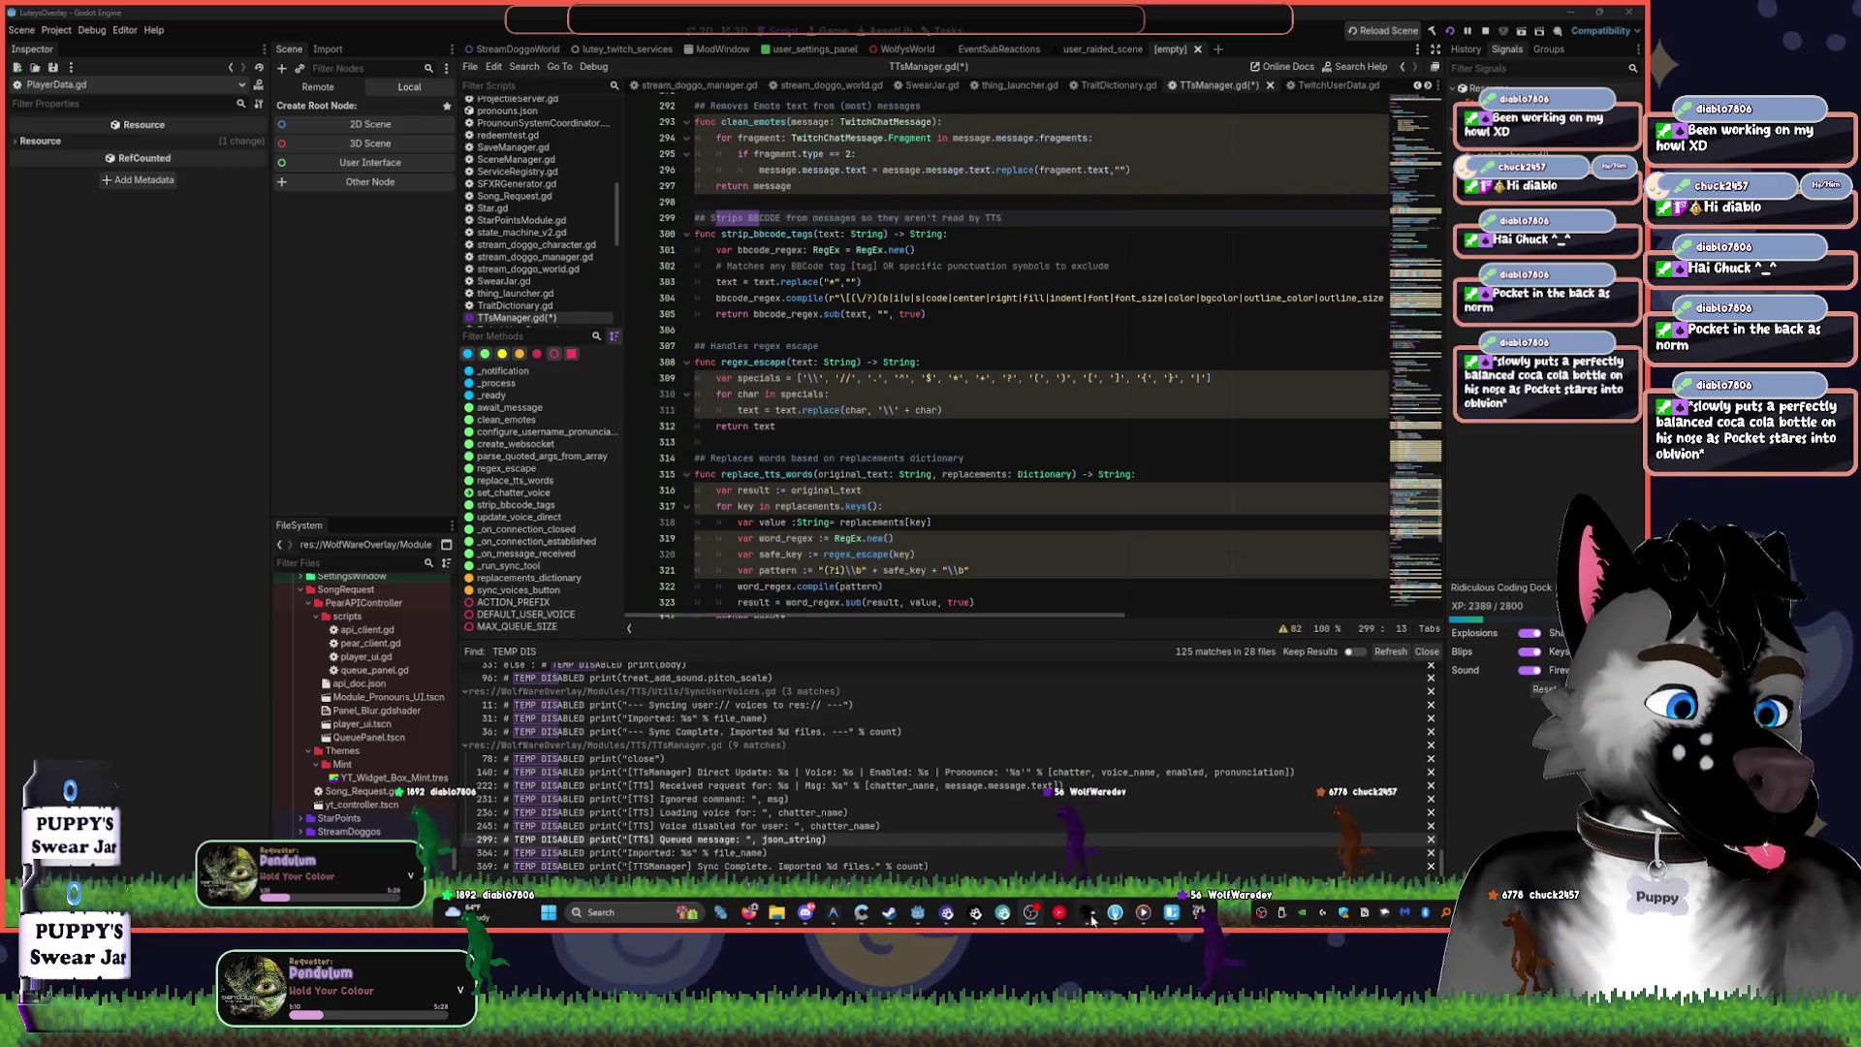
key(alt+Tab)
mouse_move(1289, 735)
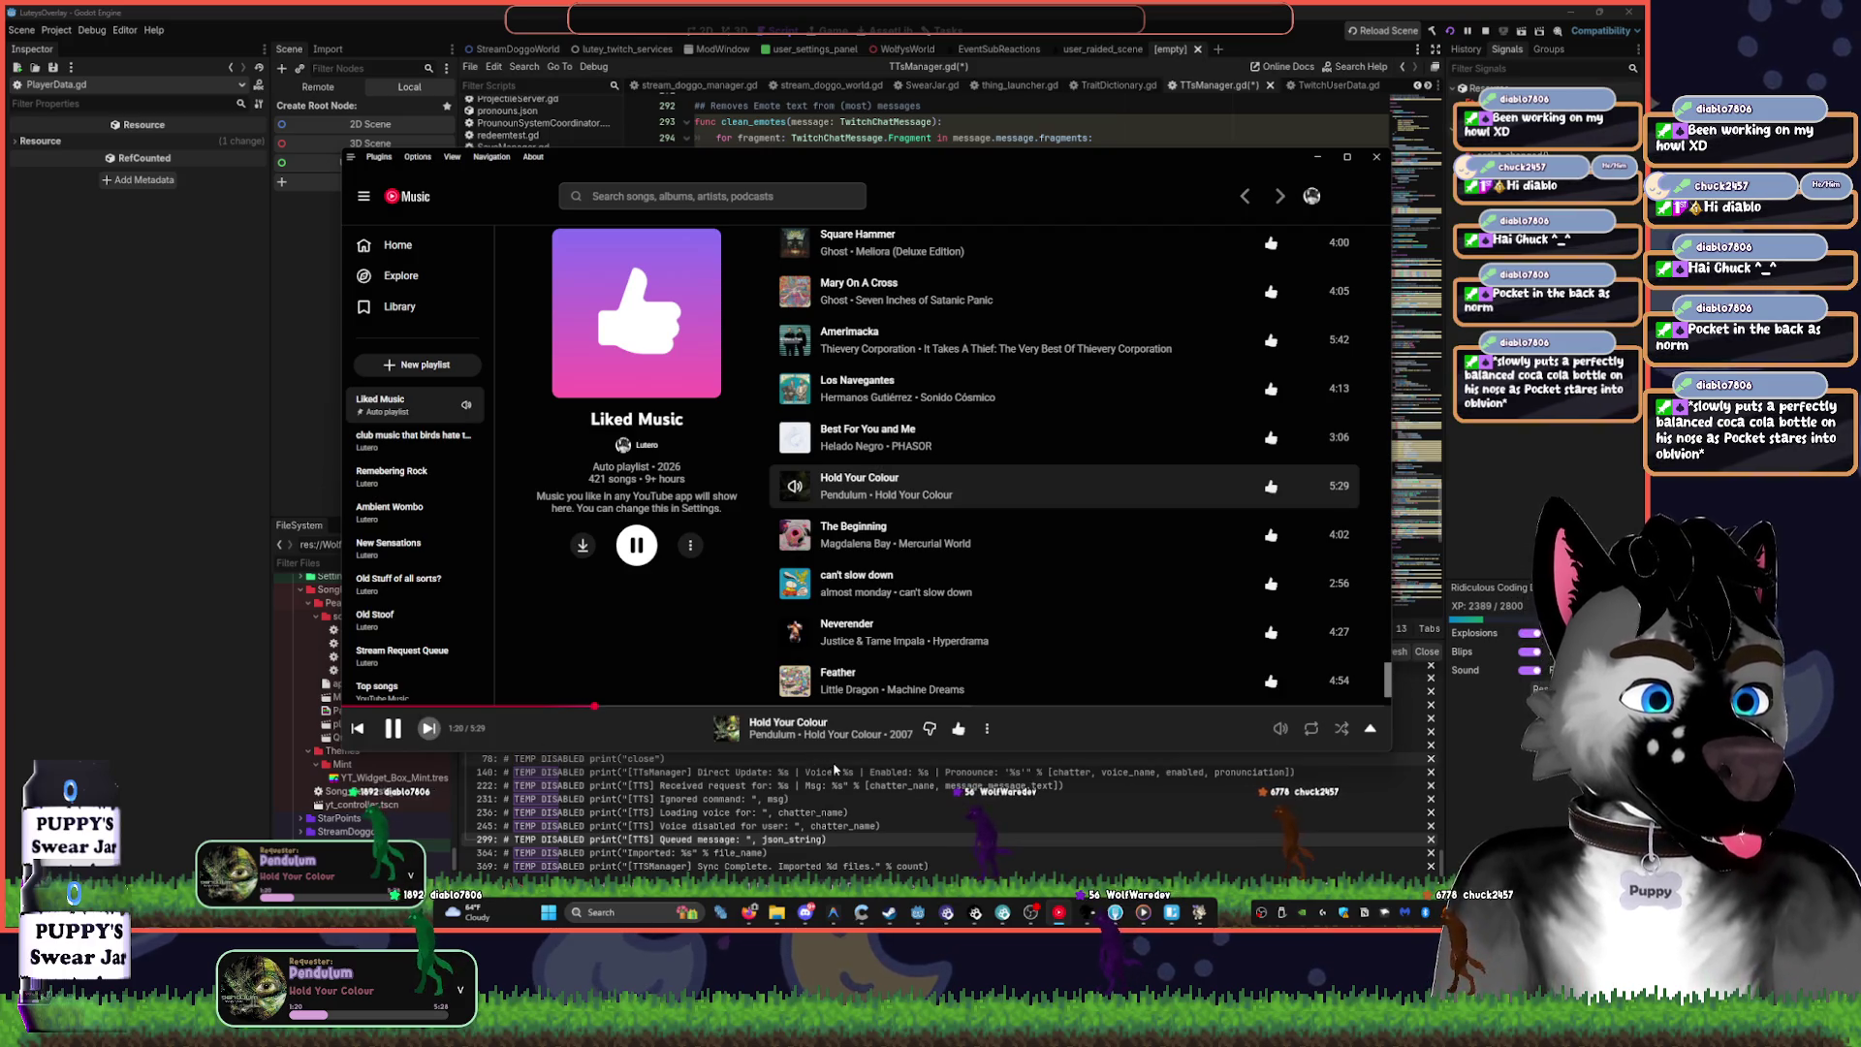
right_click(1033, 528)
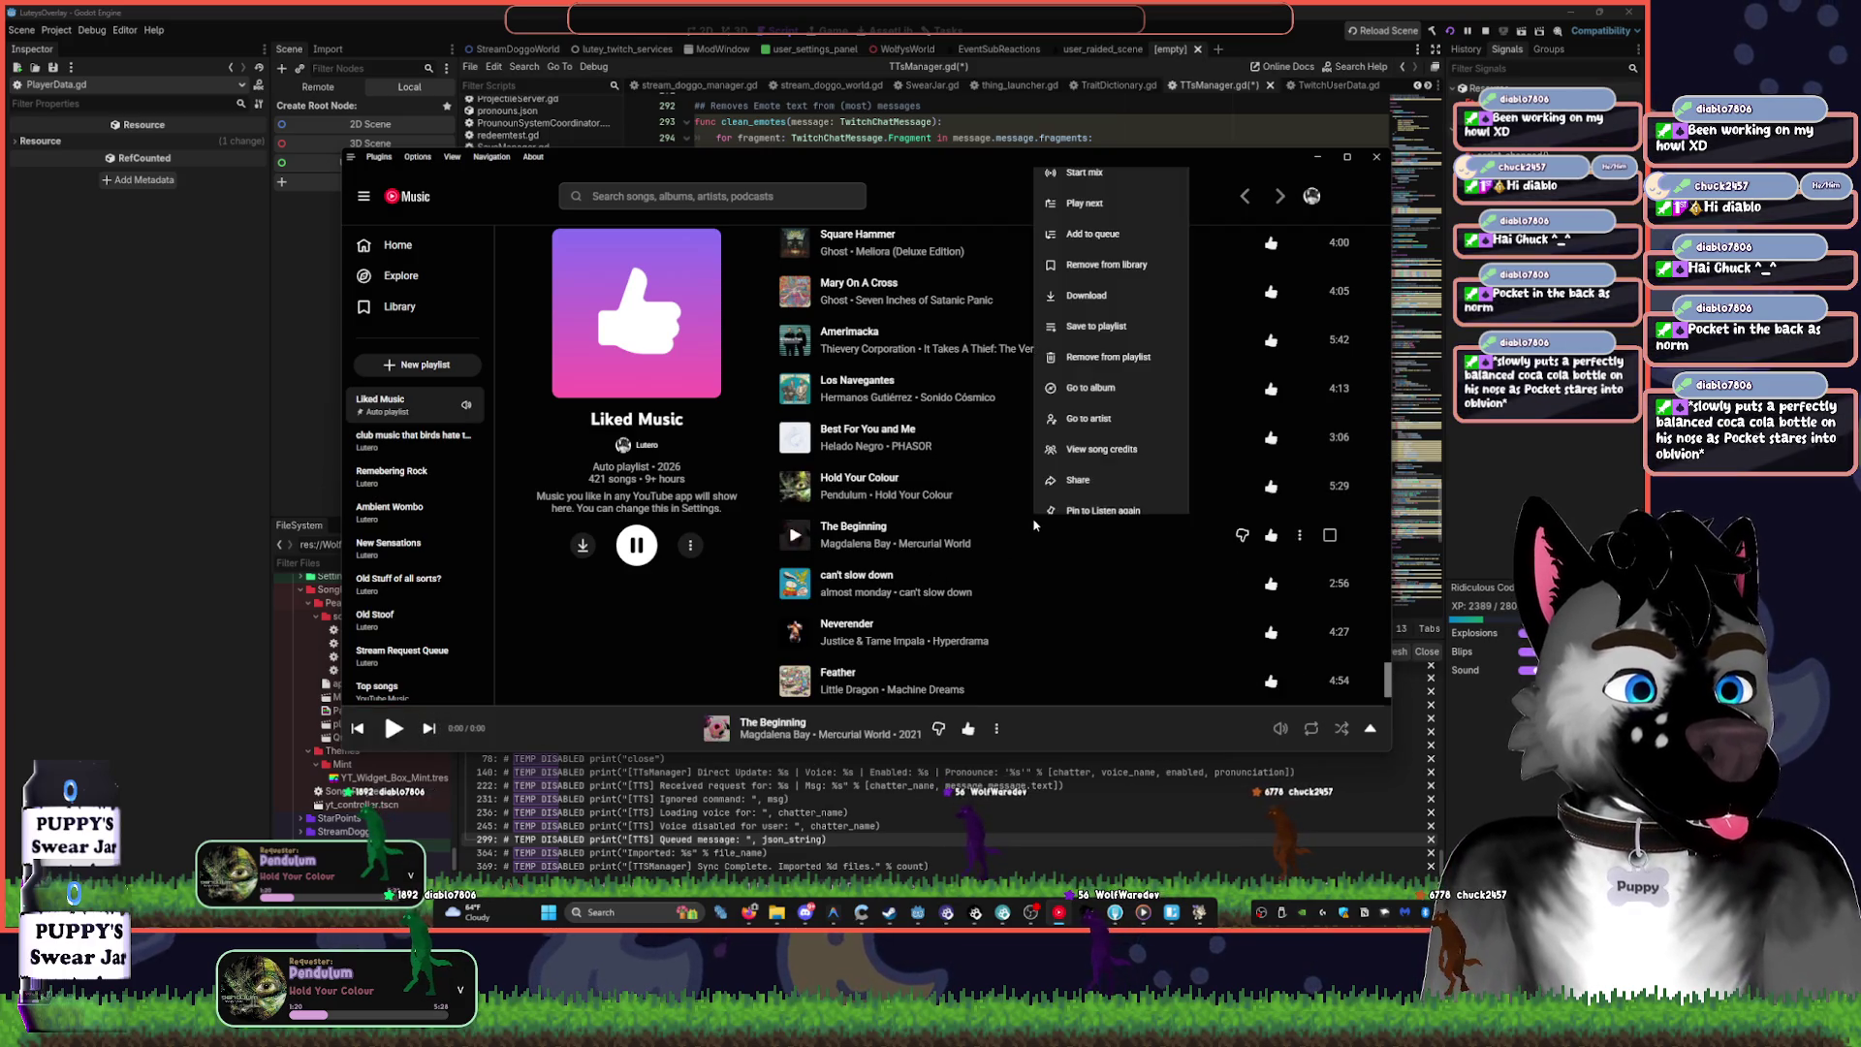
click(1177, 9)
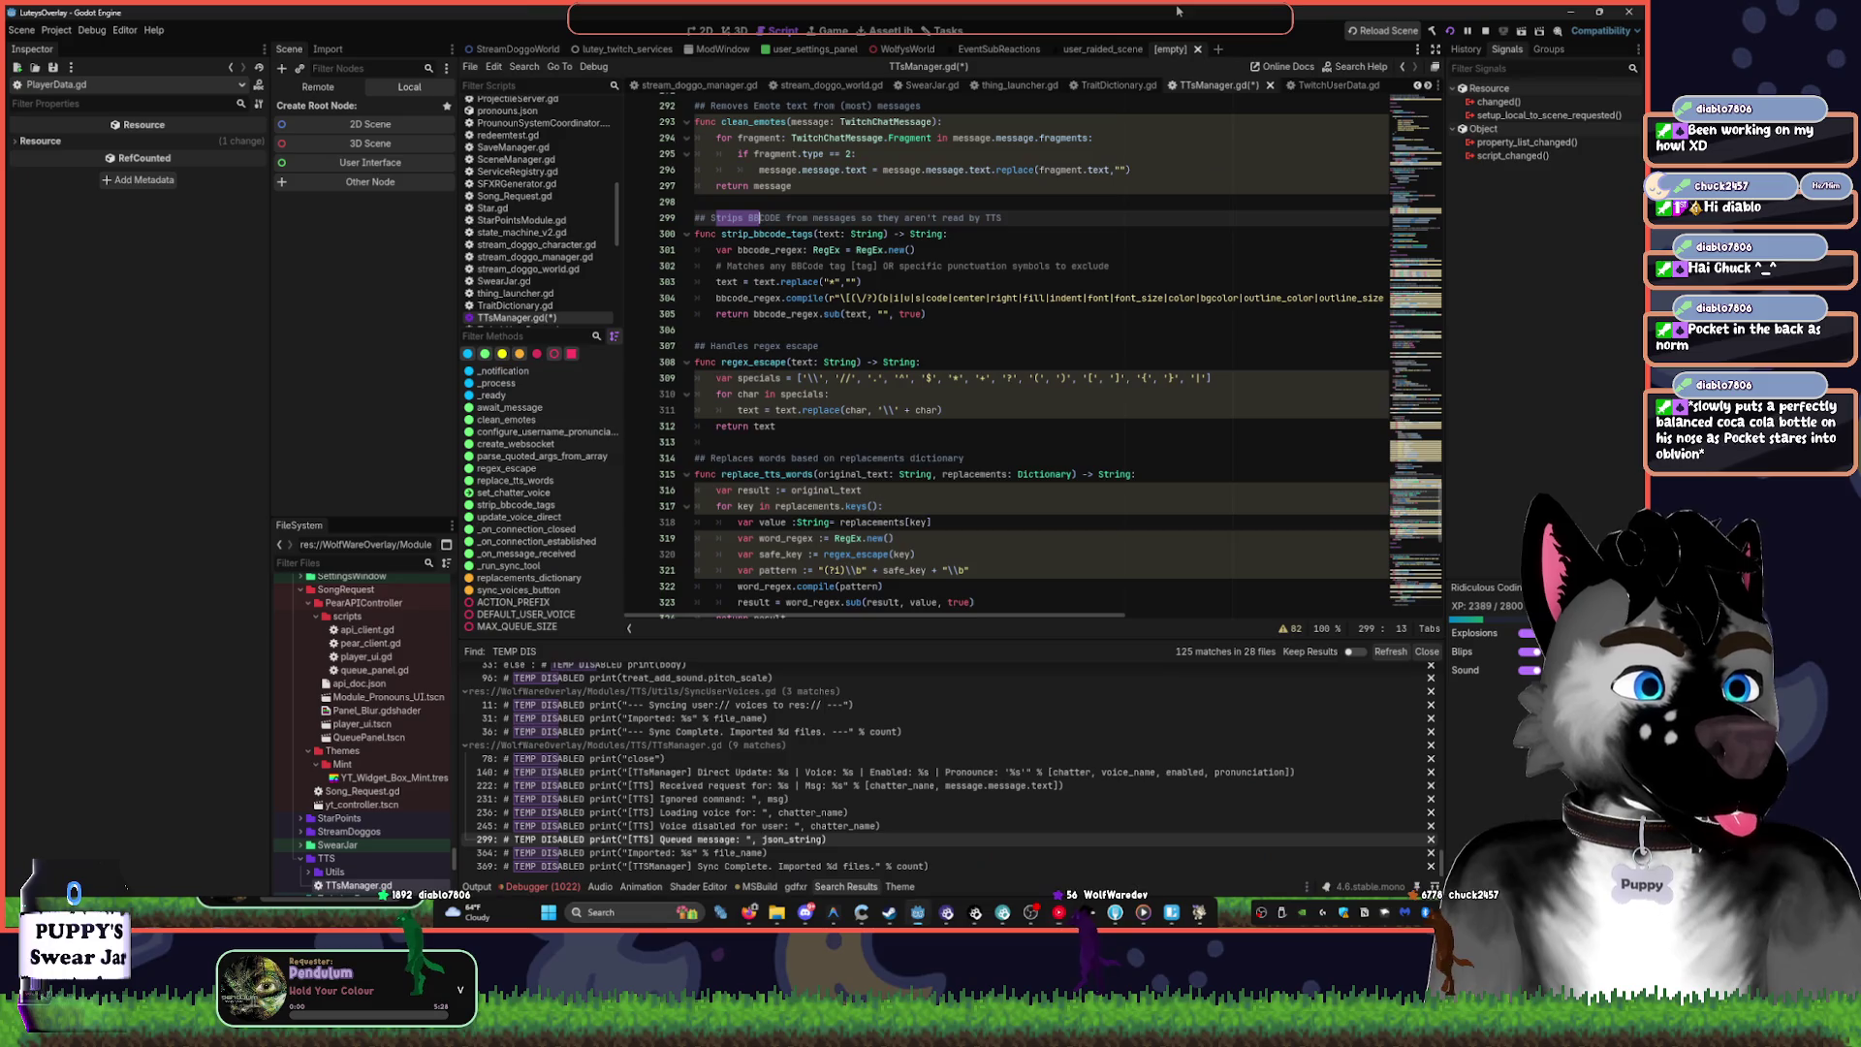
click(1052, 264)
Step: Drag the dock dividers left to widen the code editing area
scroll(1045, 290, down, 5)
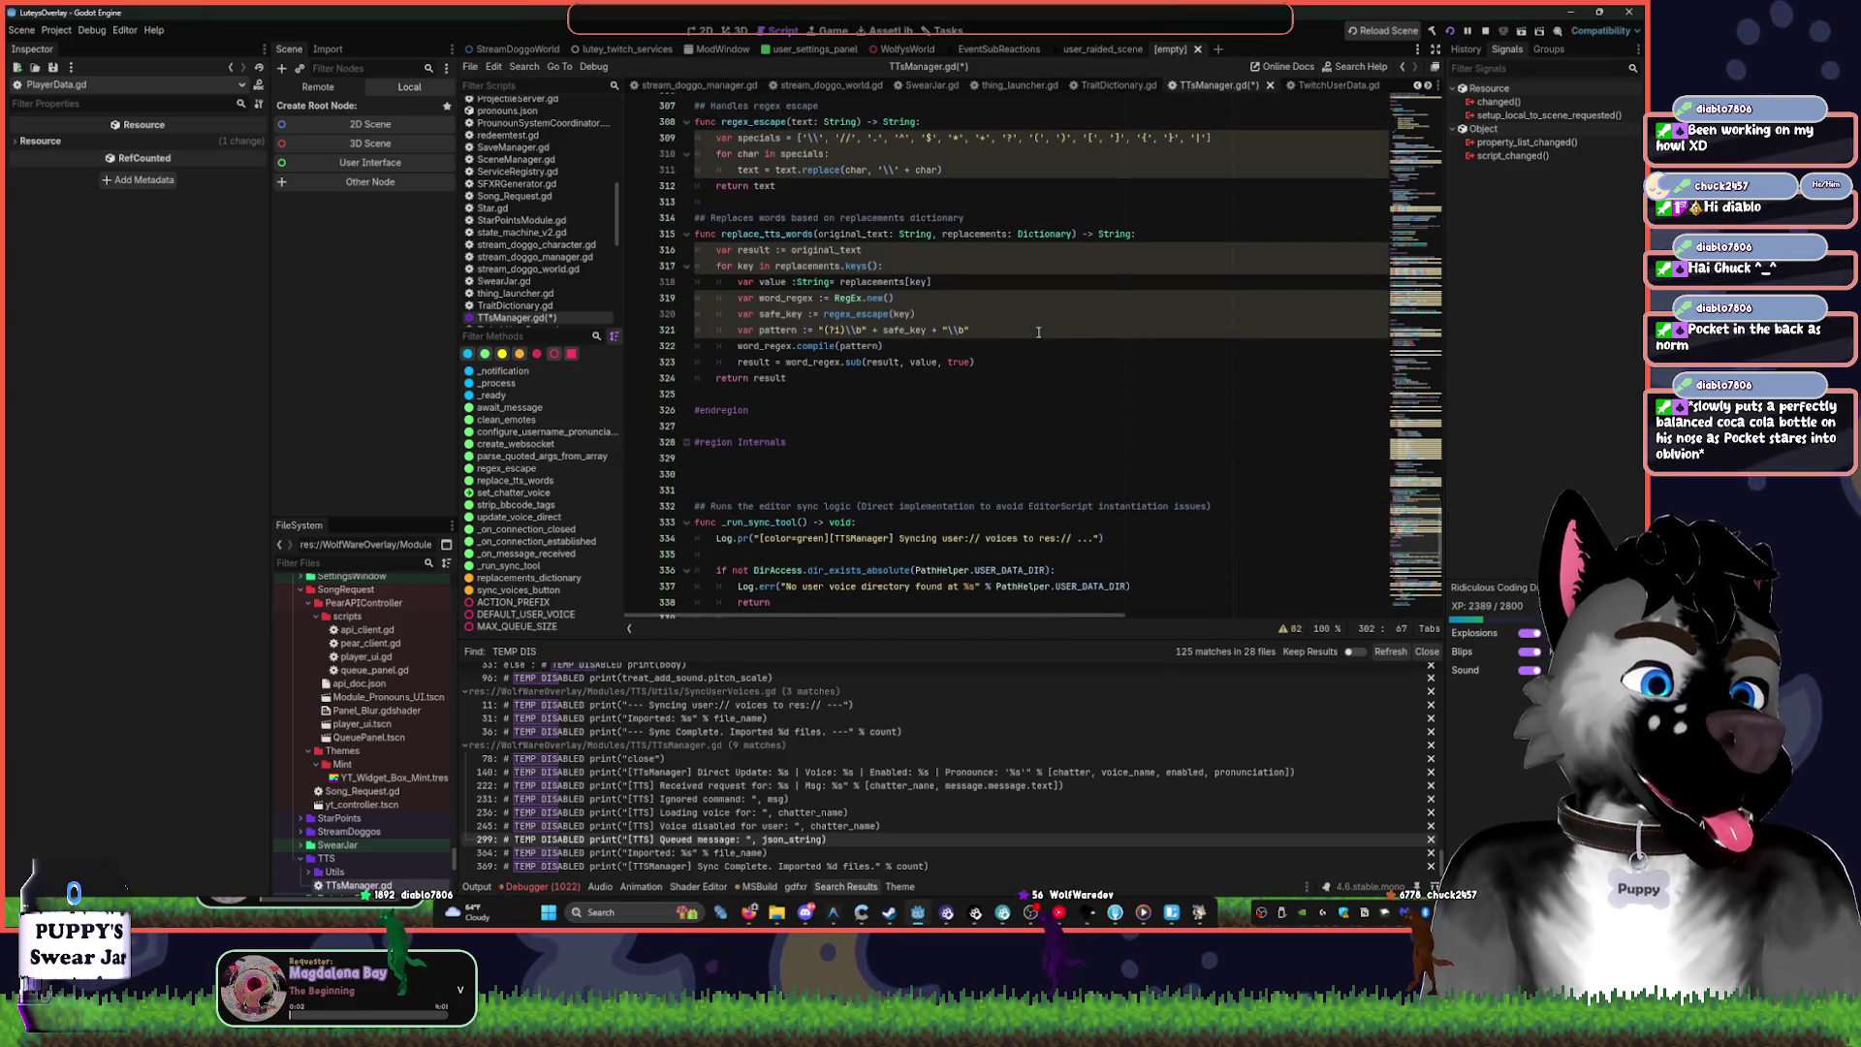
scroll(1061, 329, up, 4)
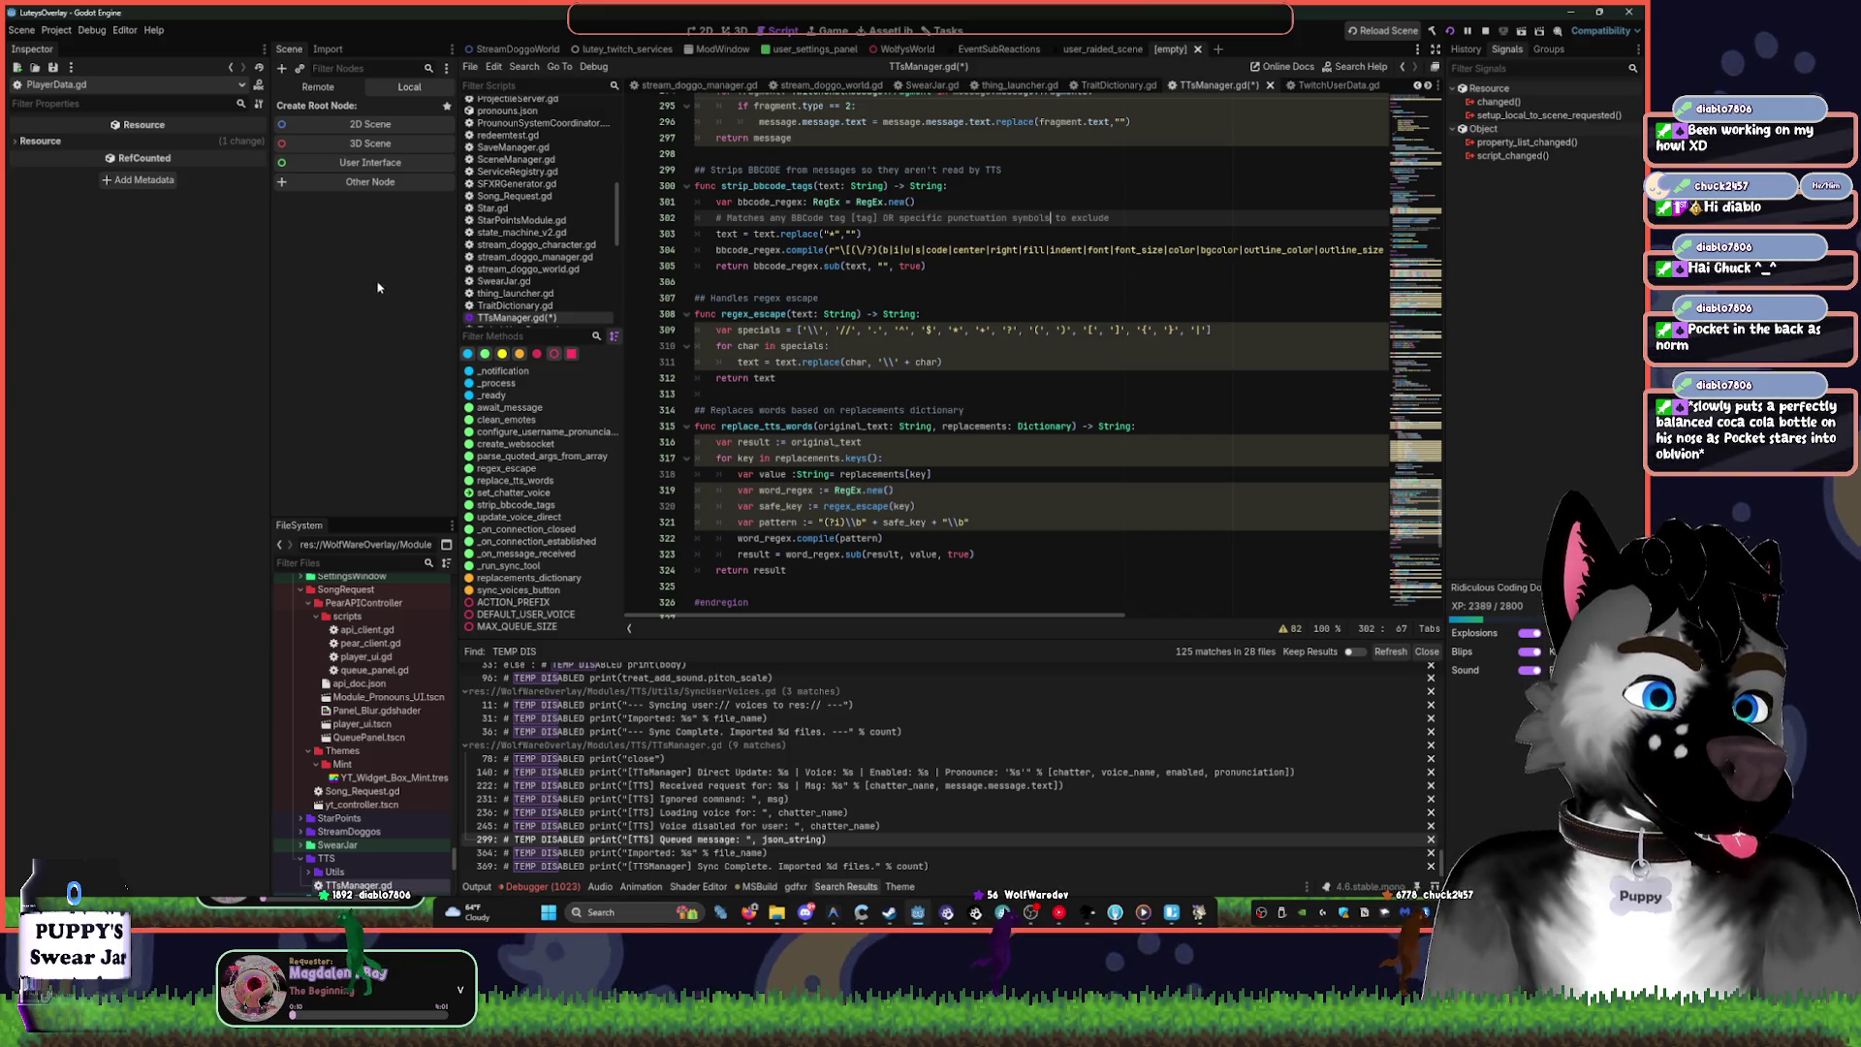
drag(271, 260, 204, 261)
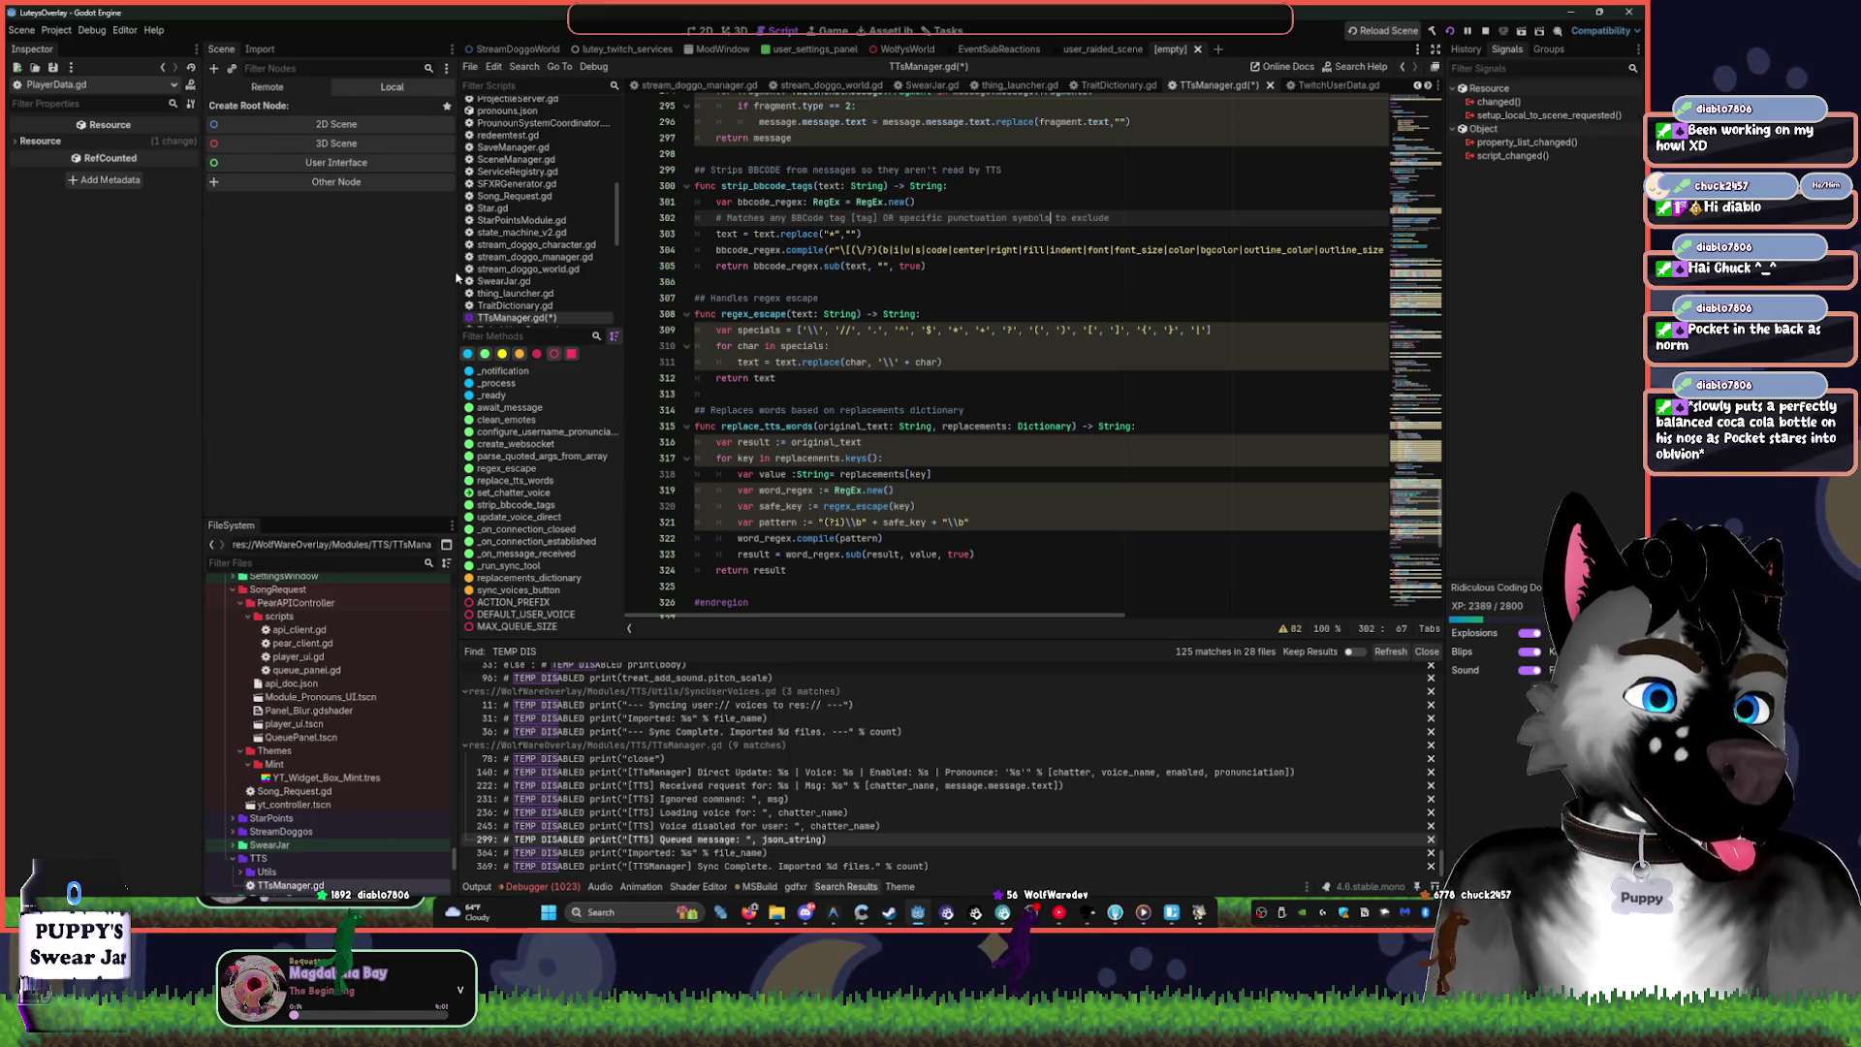
drag(456, 275, 387, 275)
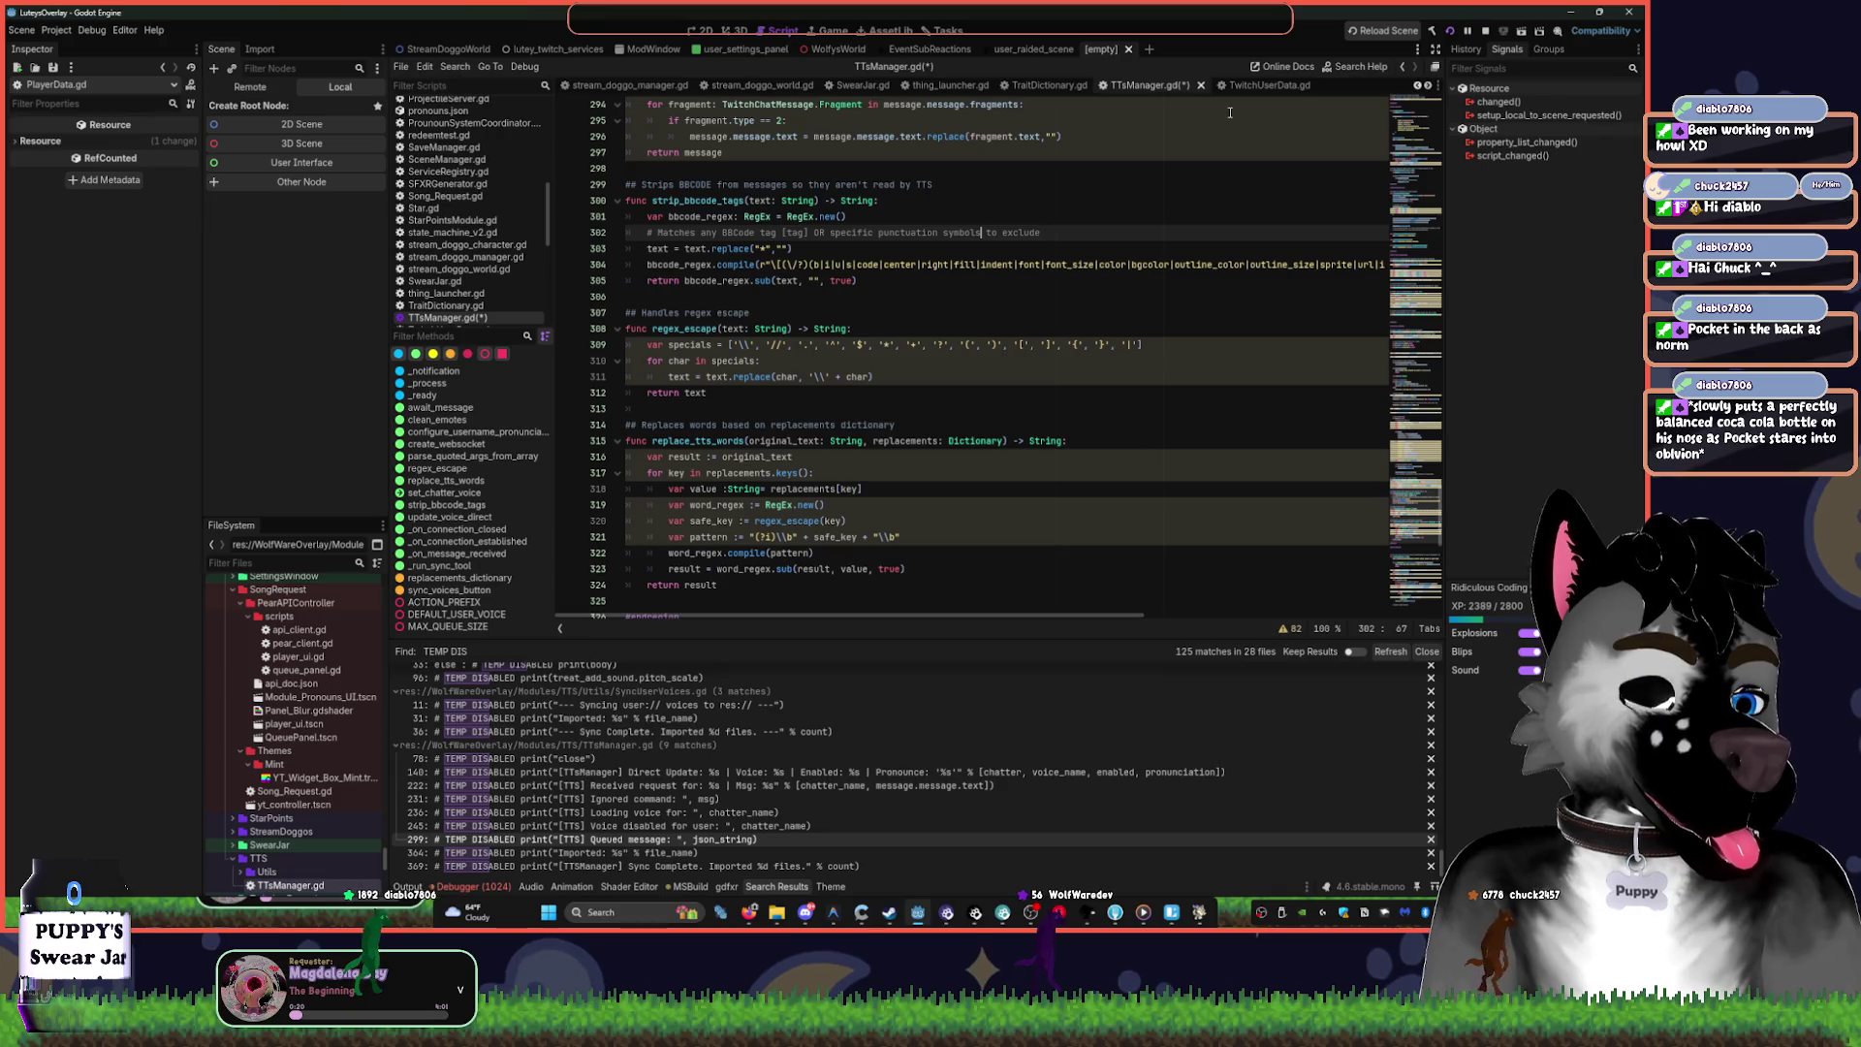
Step: Add '-', ':' and ';' entries to the regex_escape specials list and save TTSManager.gd
click(820, 345)
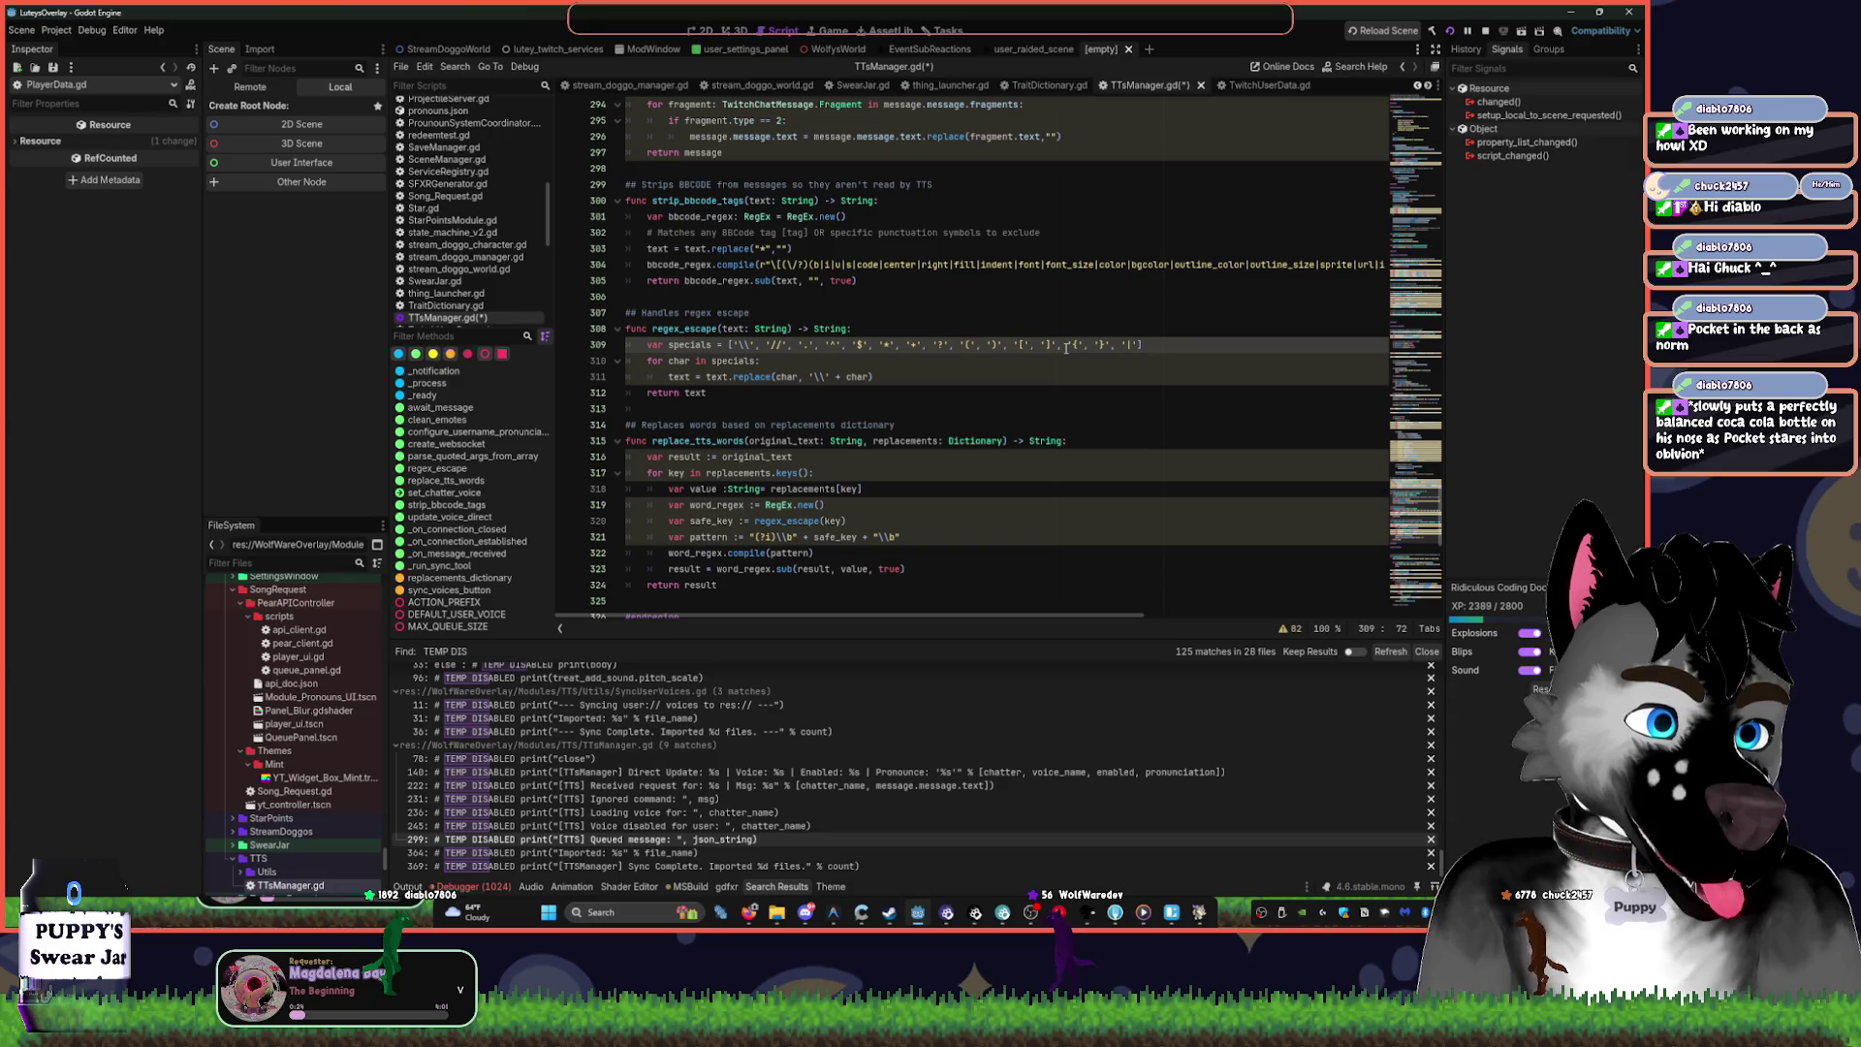
text('-',)
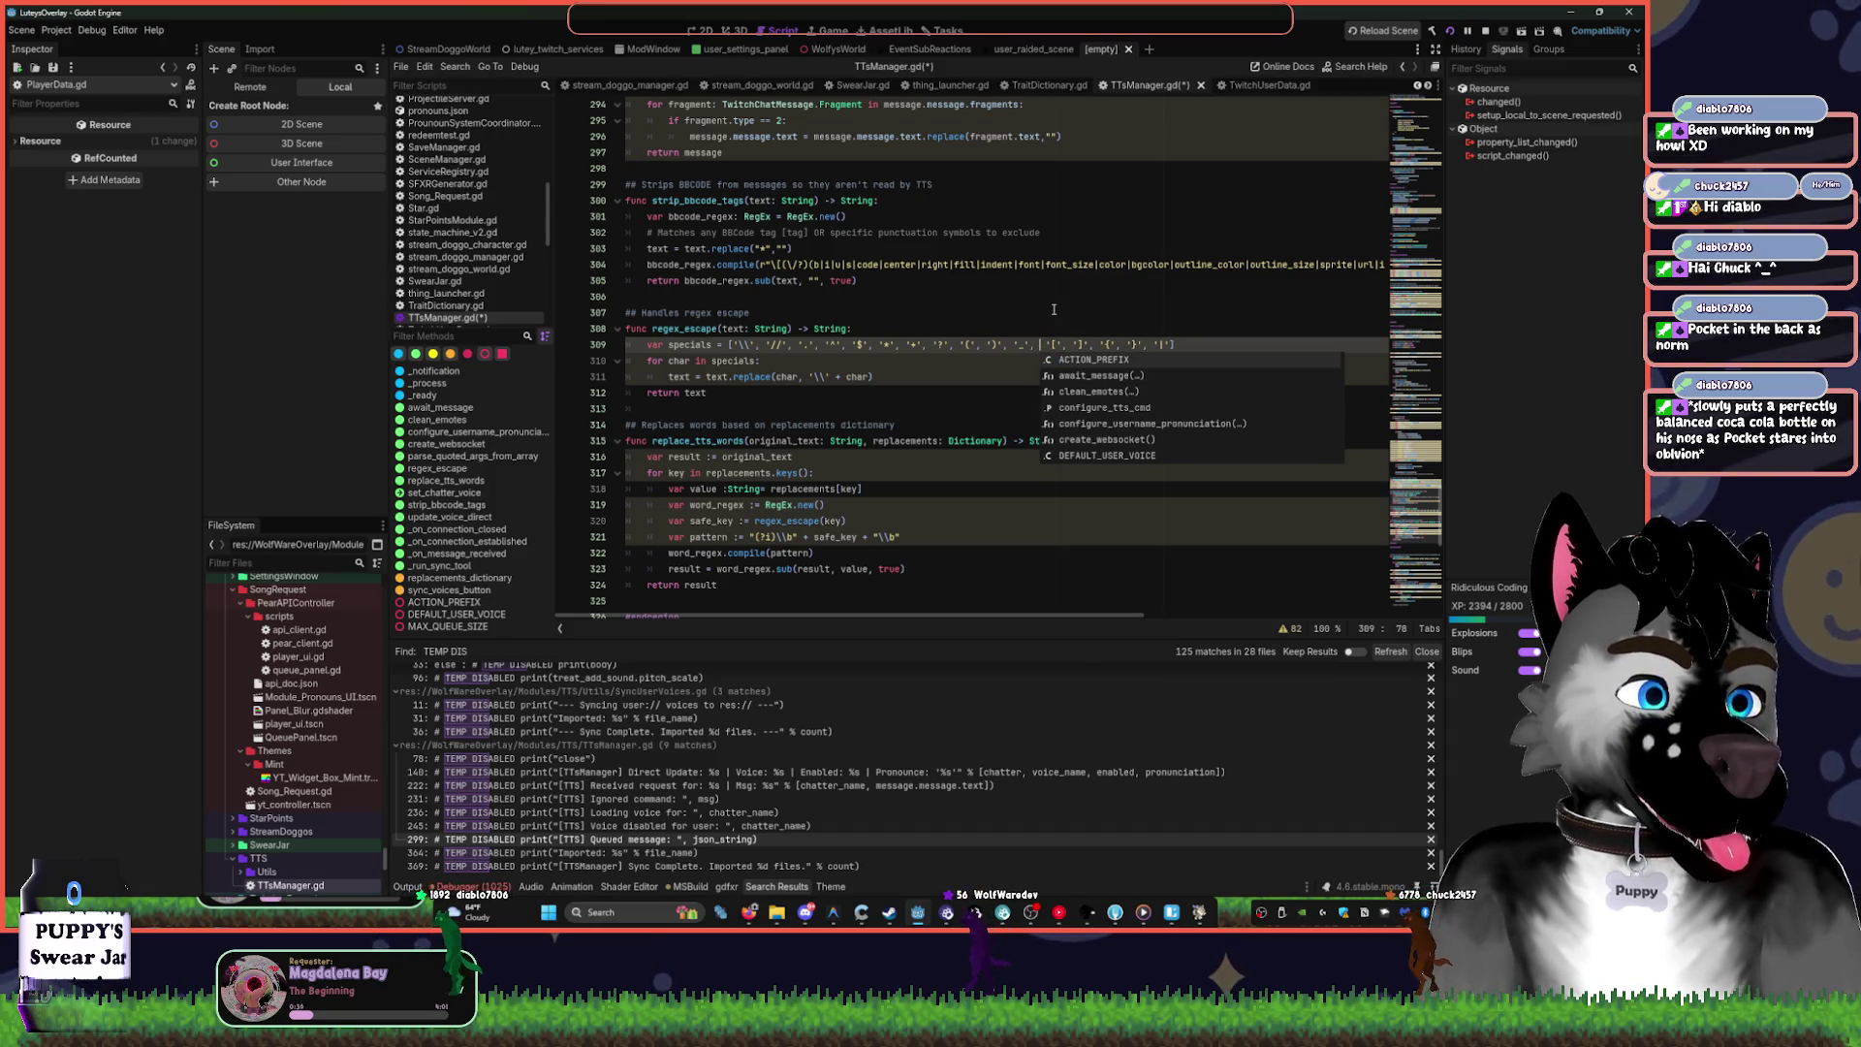
text(':)
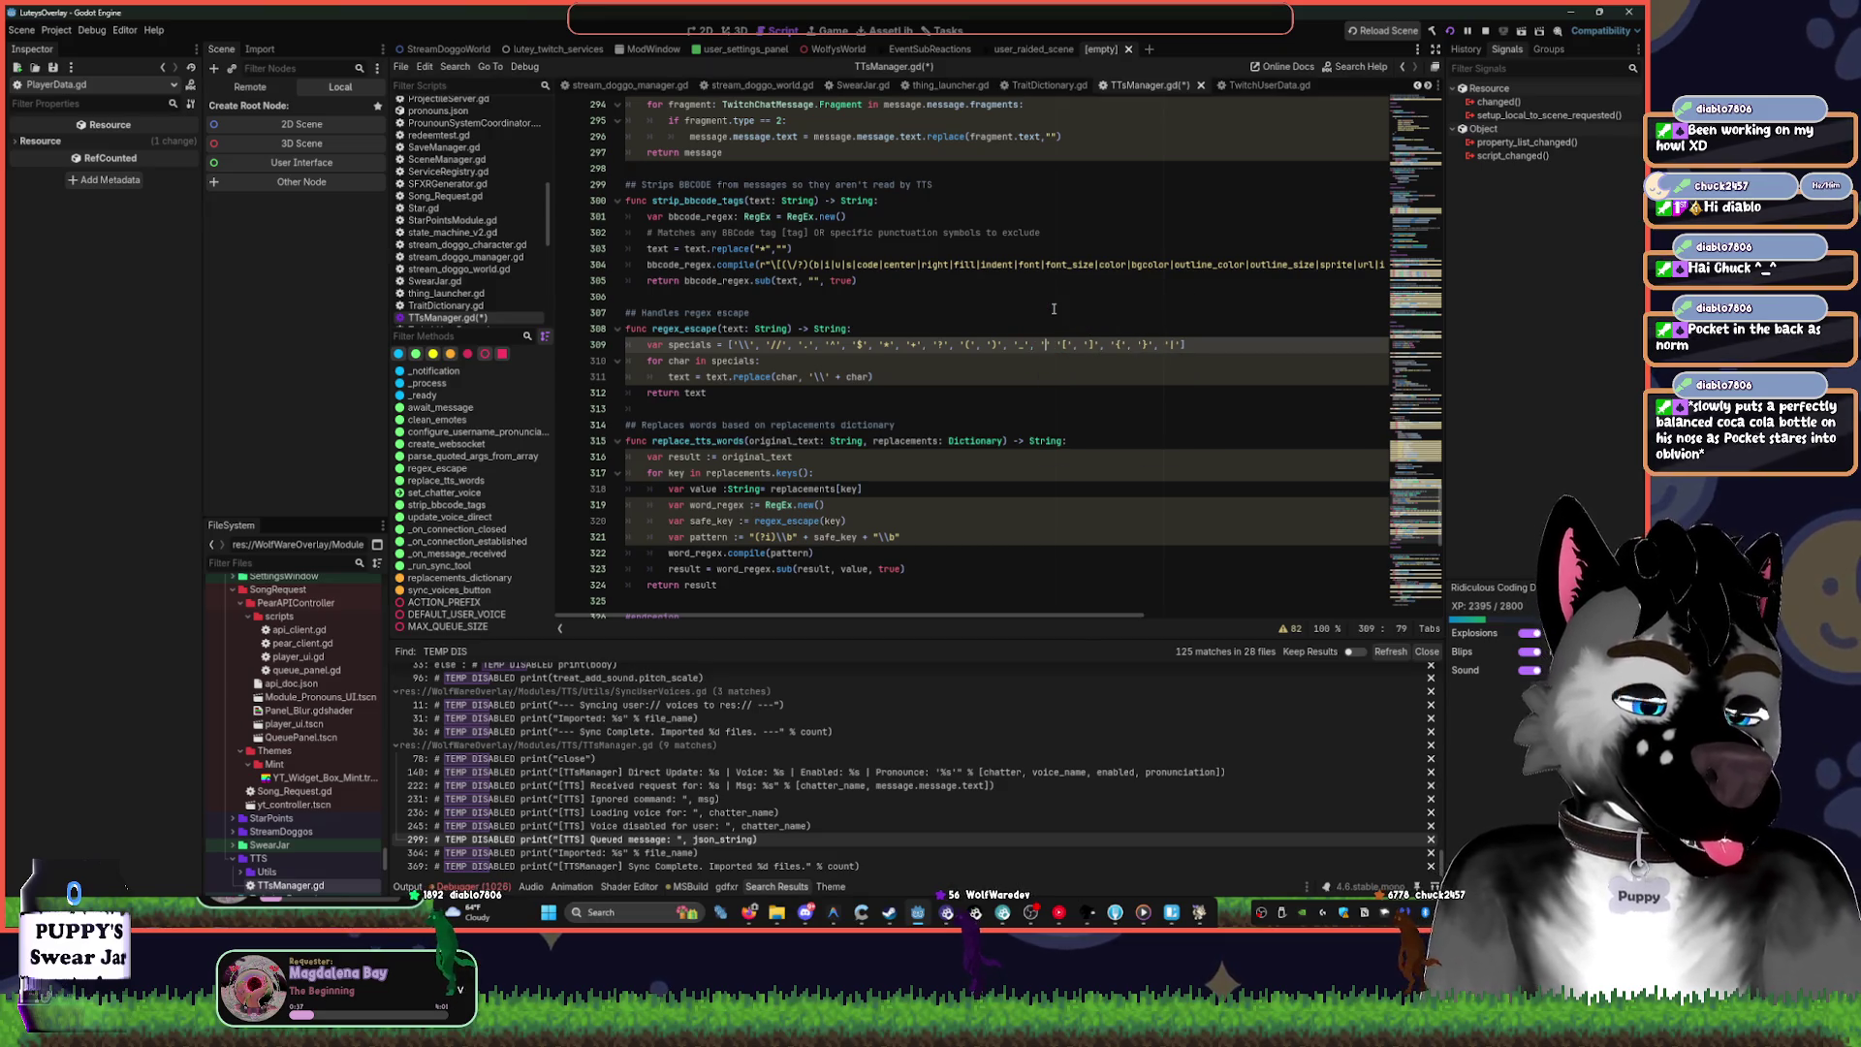
text(',)
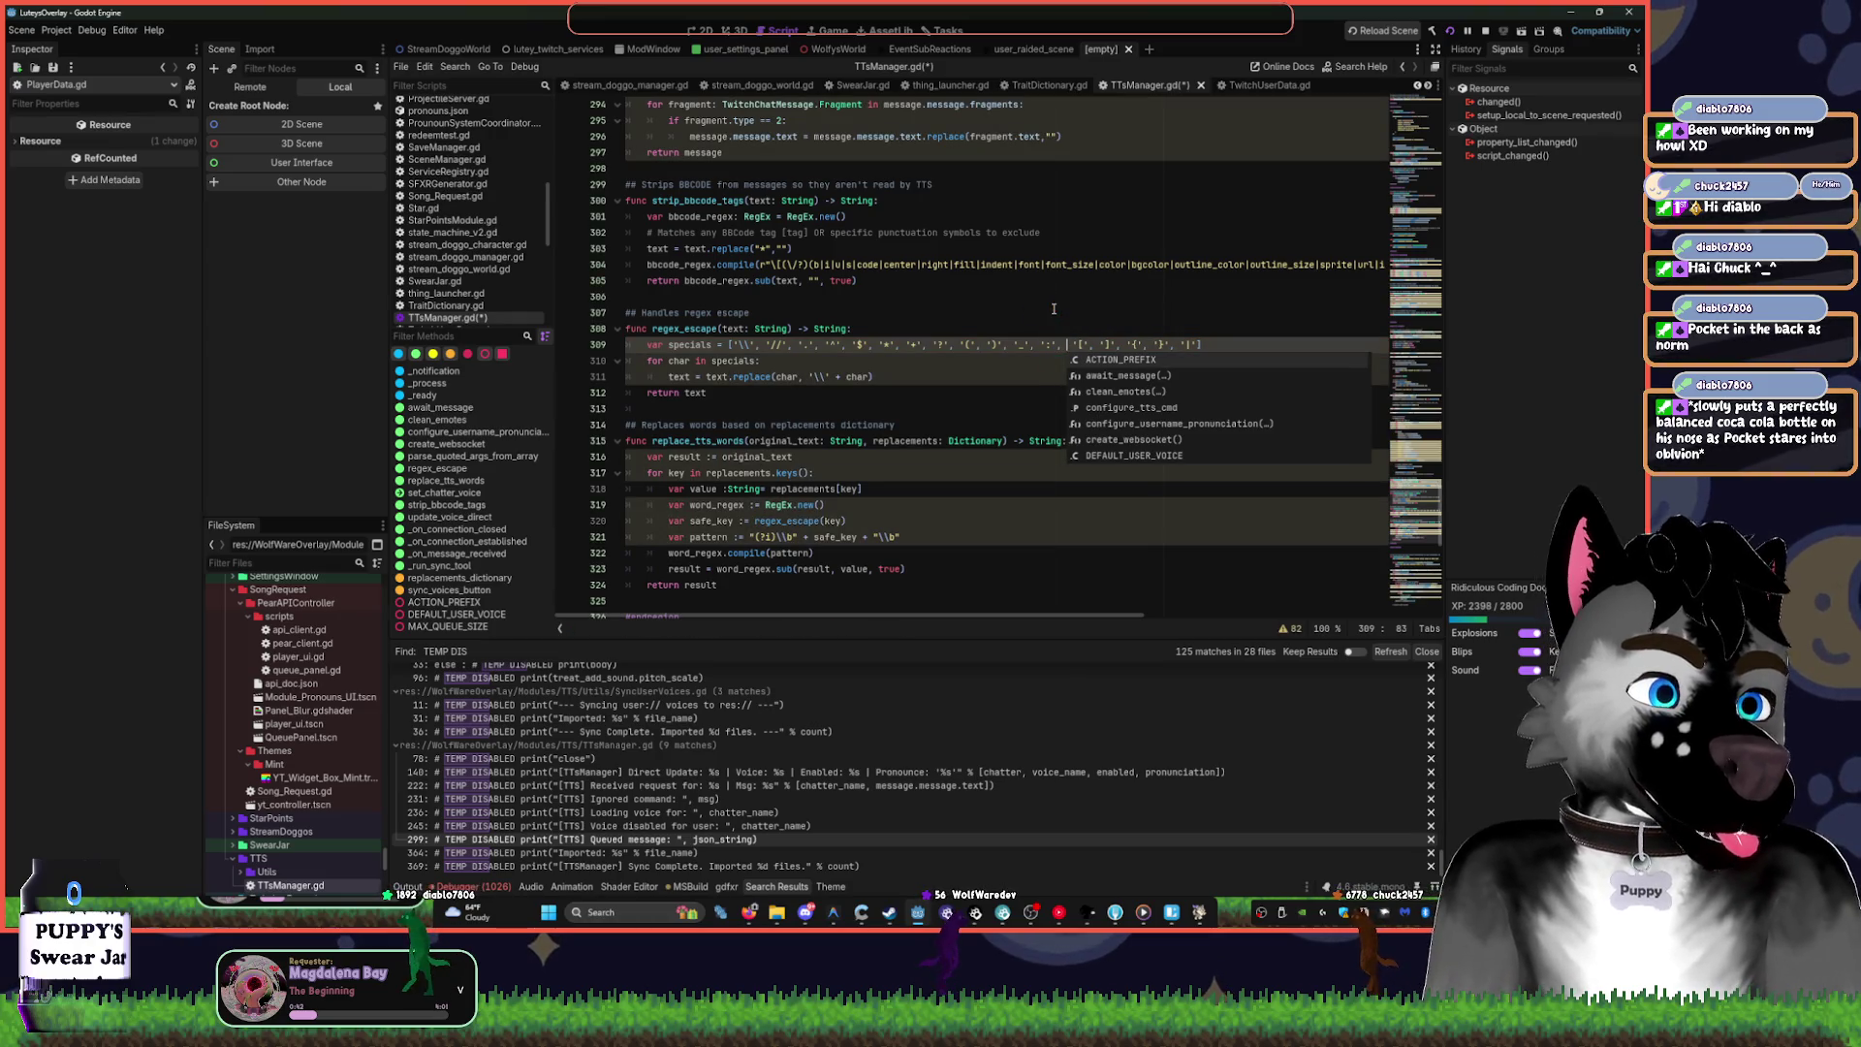
text( ';)
key(BackSpace)
text(;',)
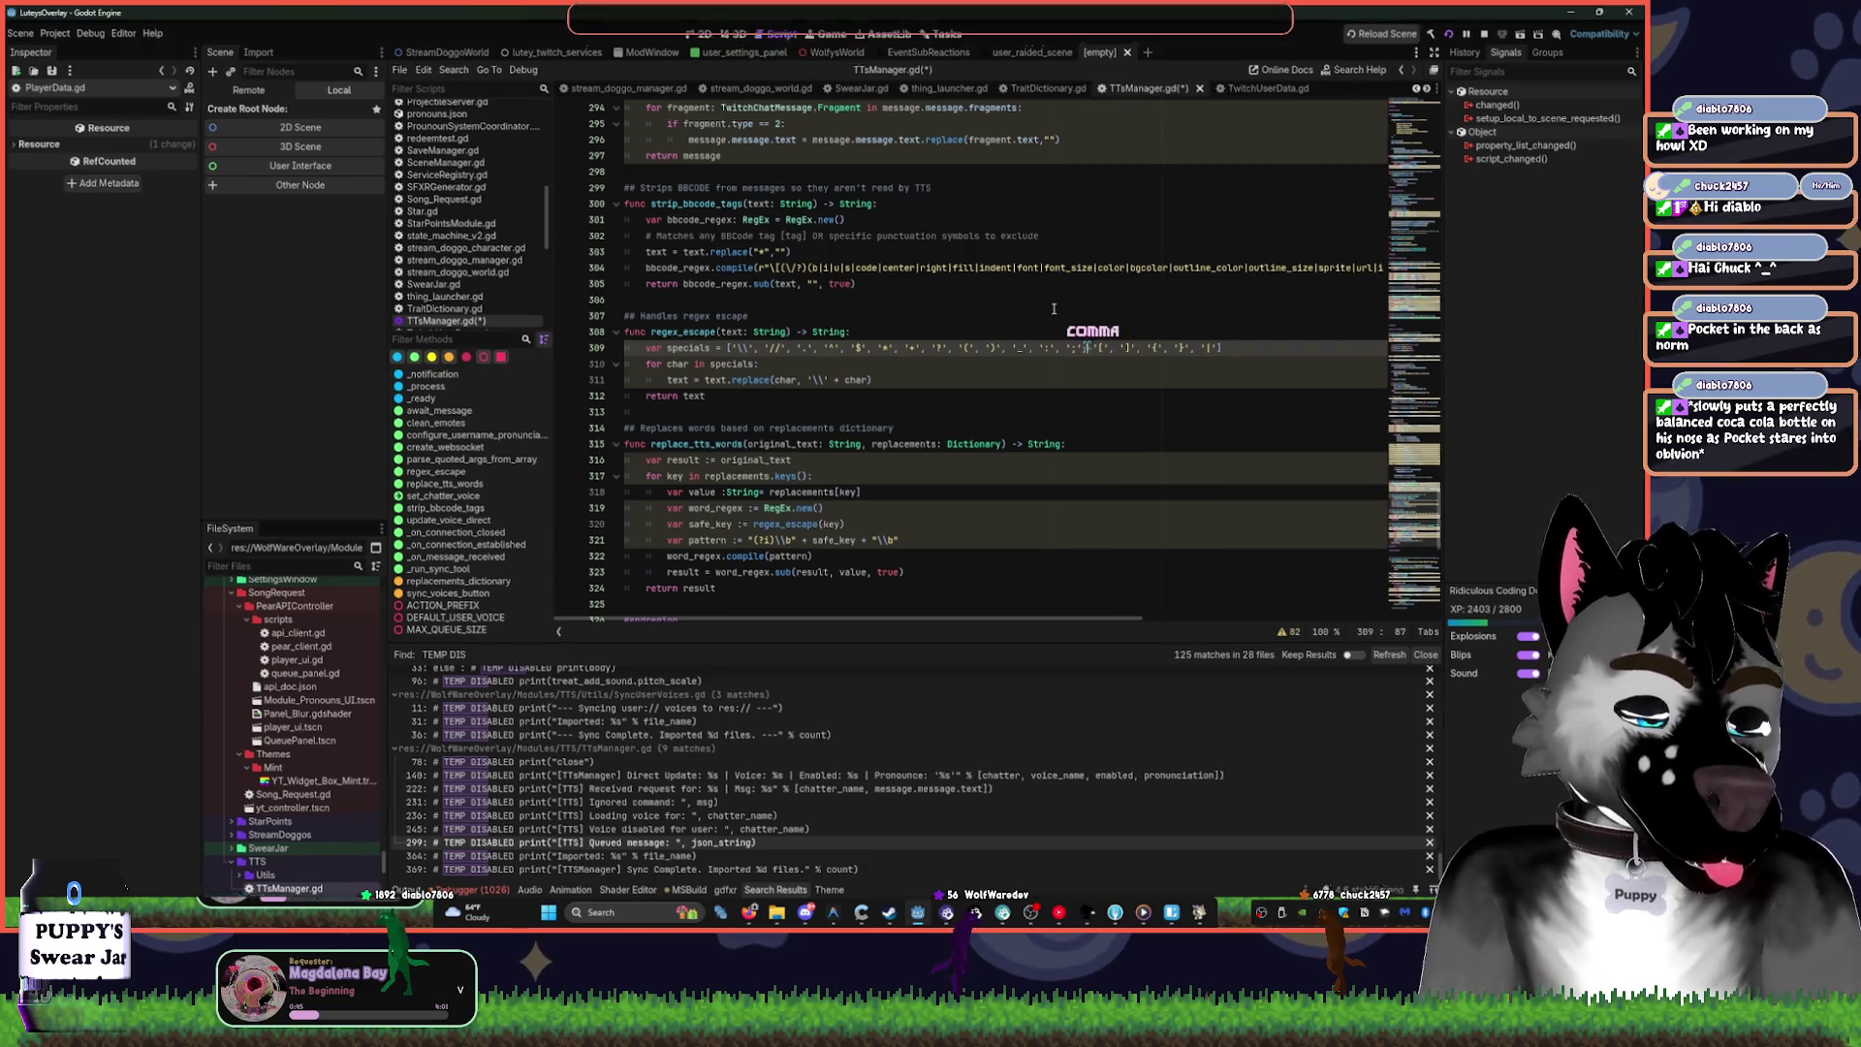
click(1190, 284)
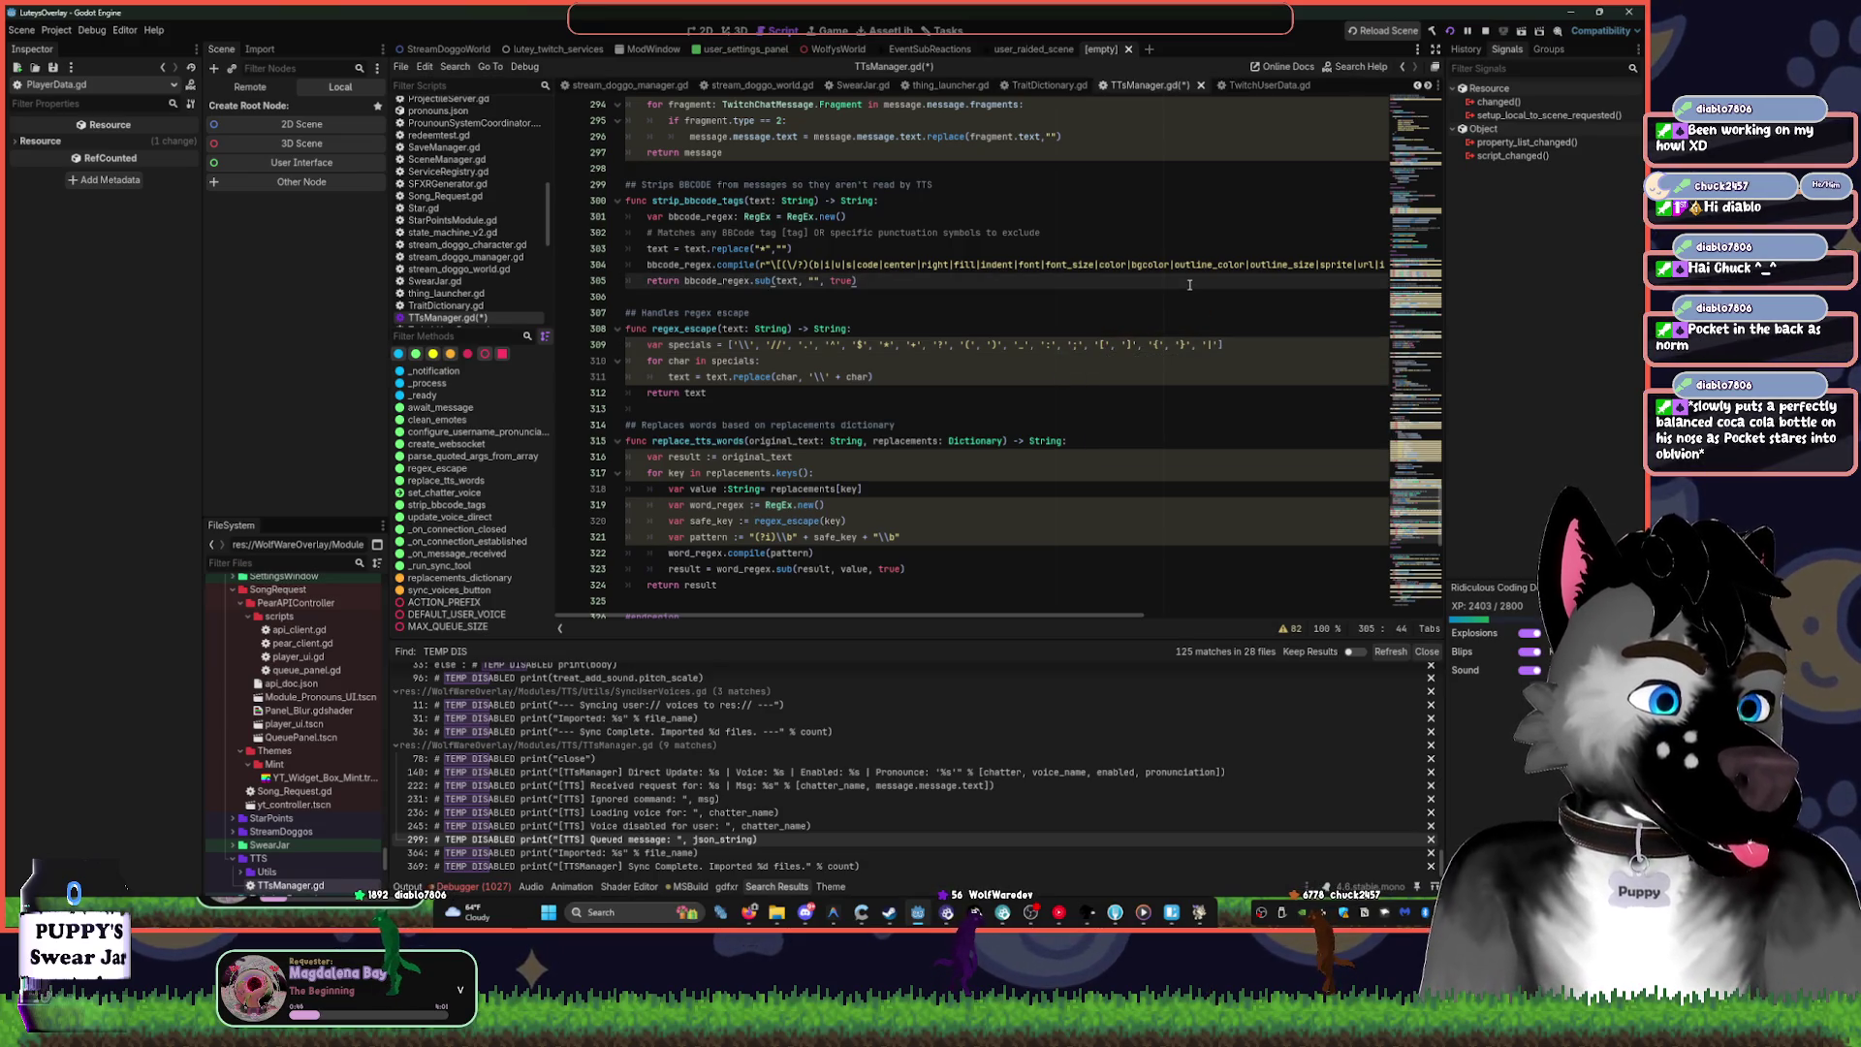
key(ctrl+s)
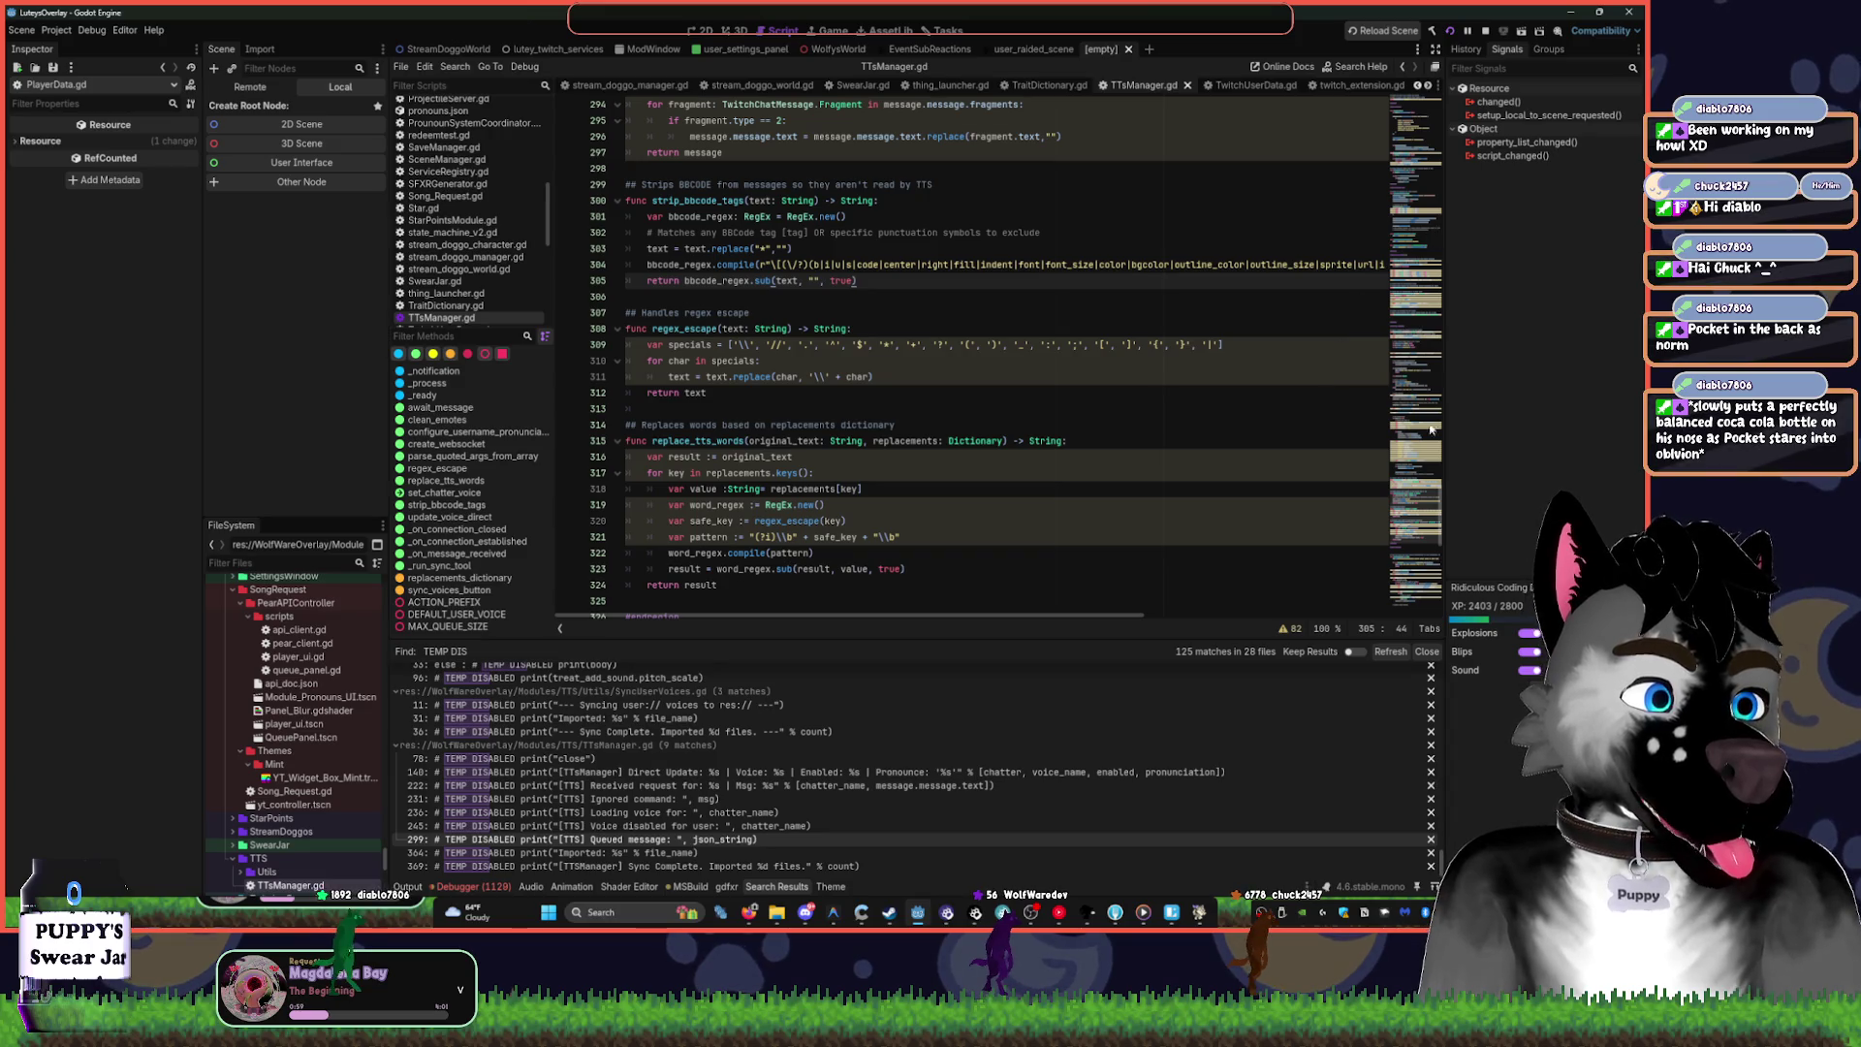
scroll(711, 457, down, 13)
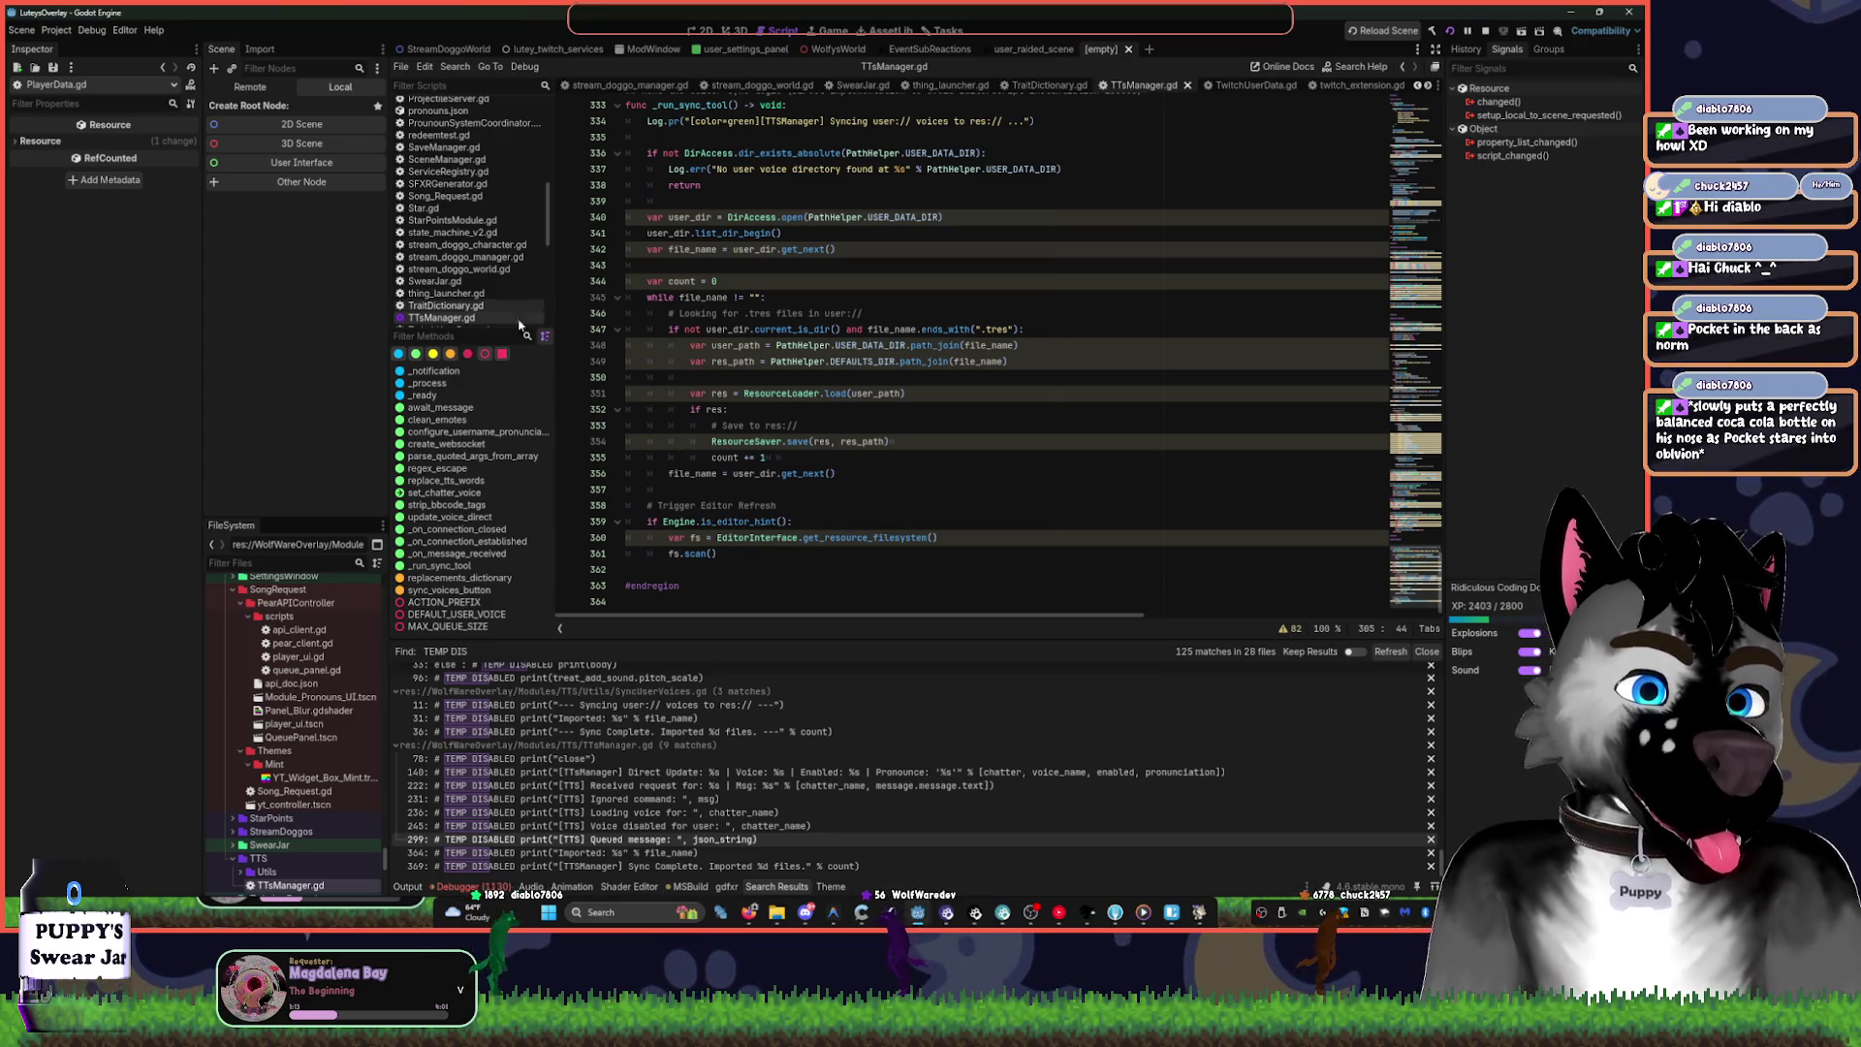
Step: Scroll back up and place the caret on the empty line after regex_escape
scroll(854, 455, up, 10)
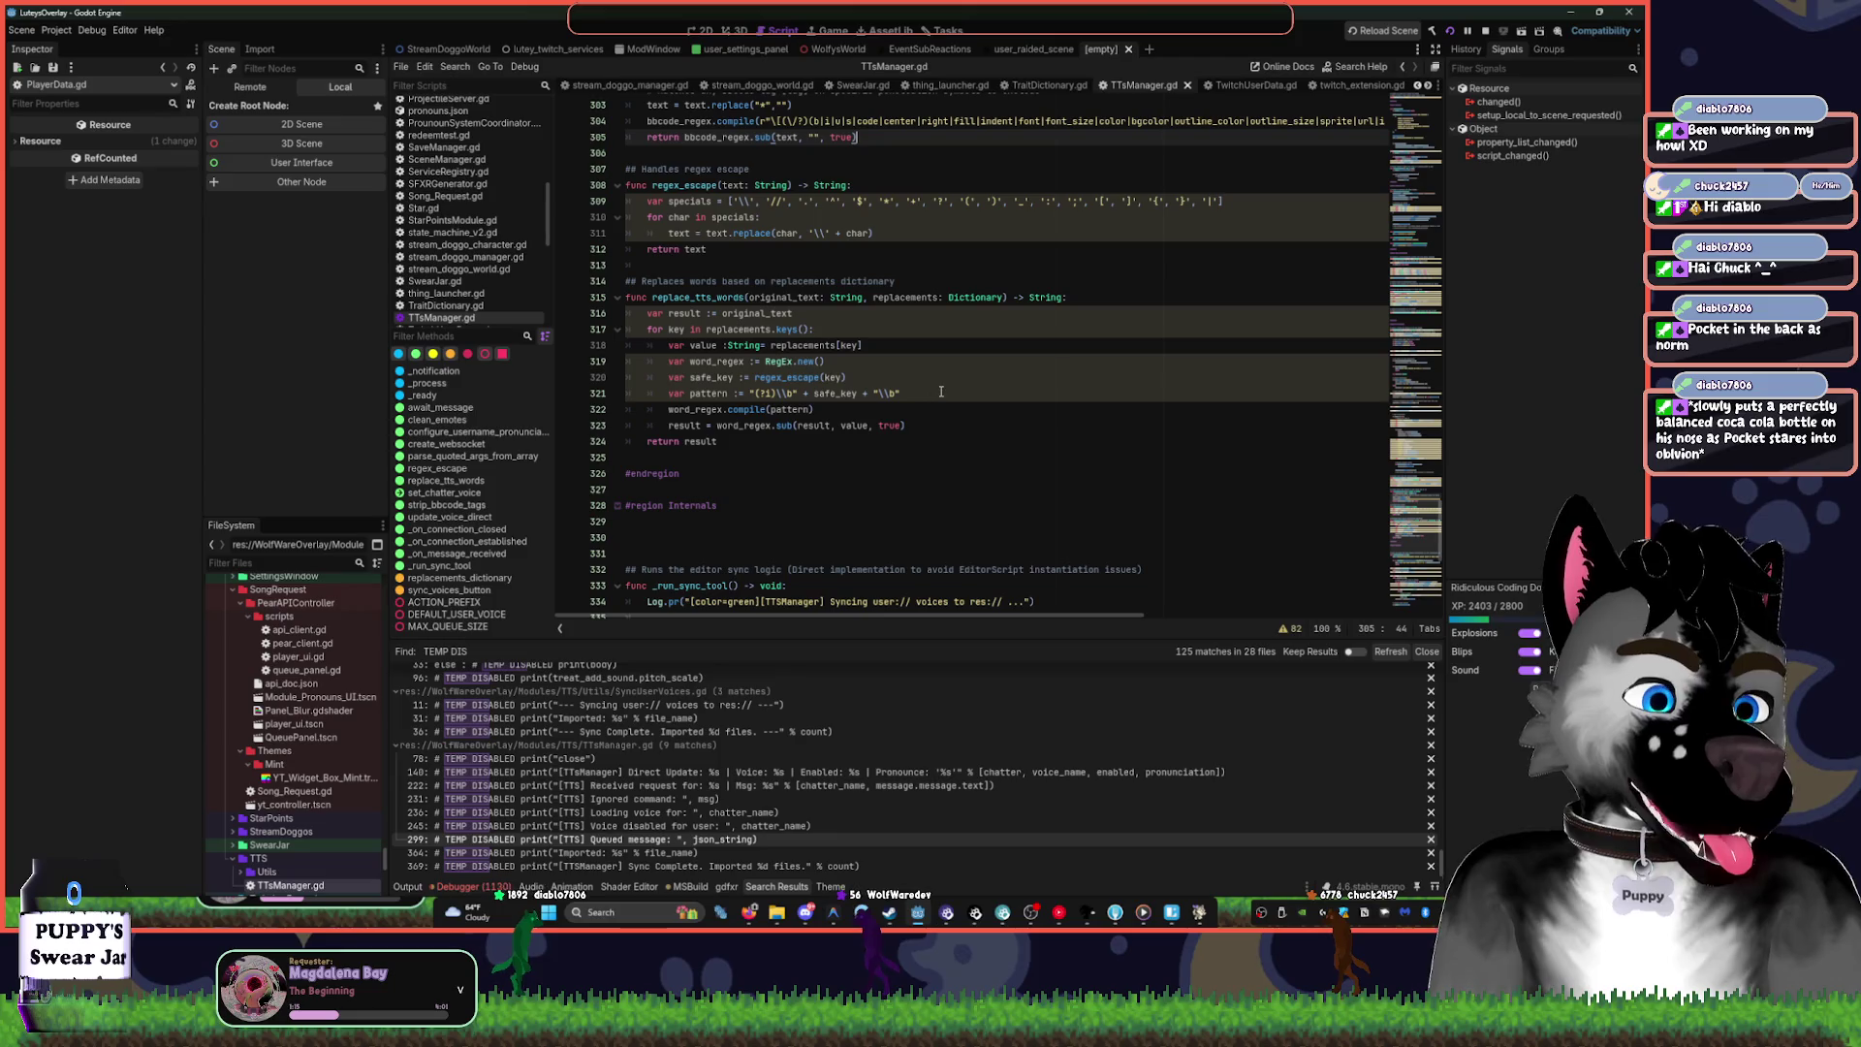
scroll(945, 397, up, 2)
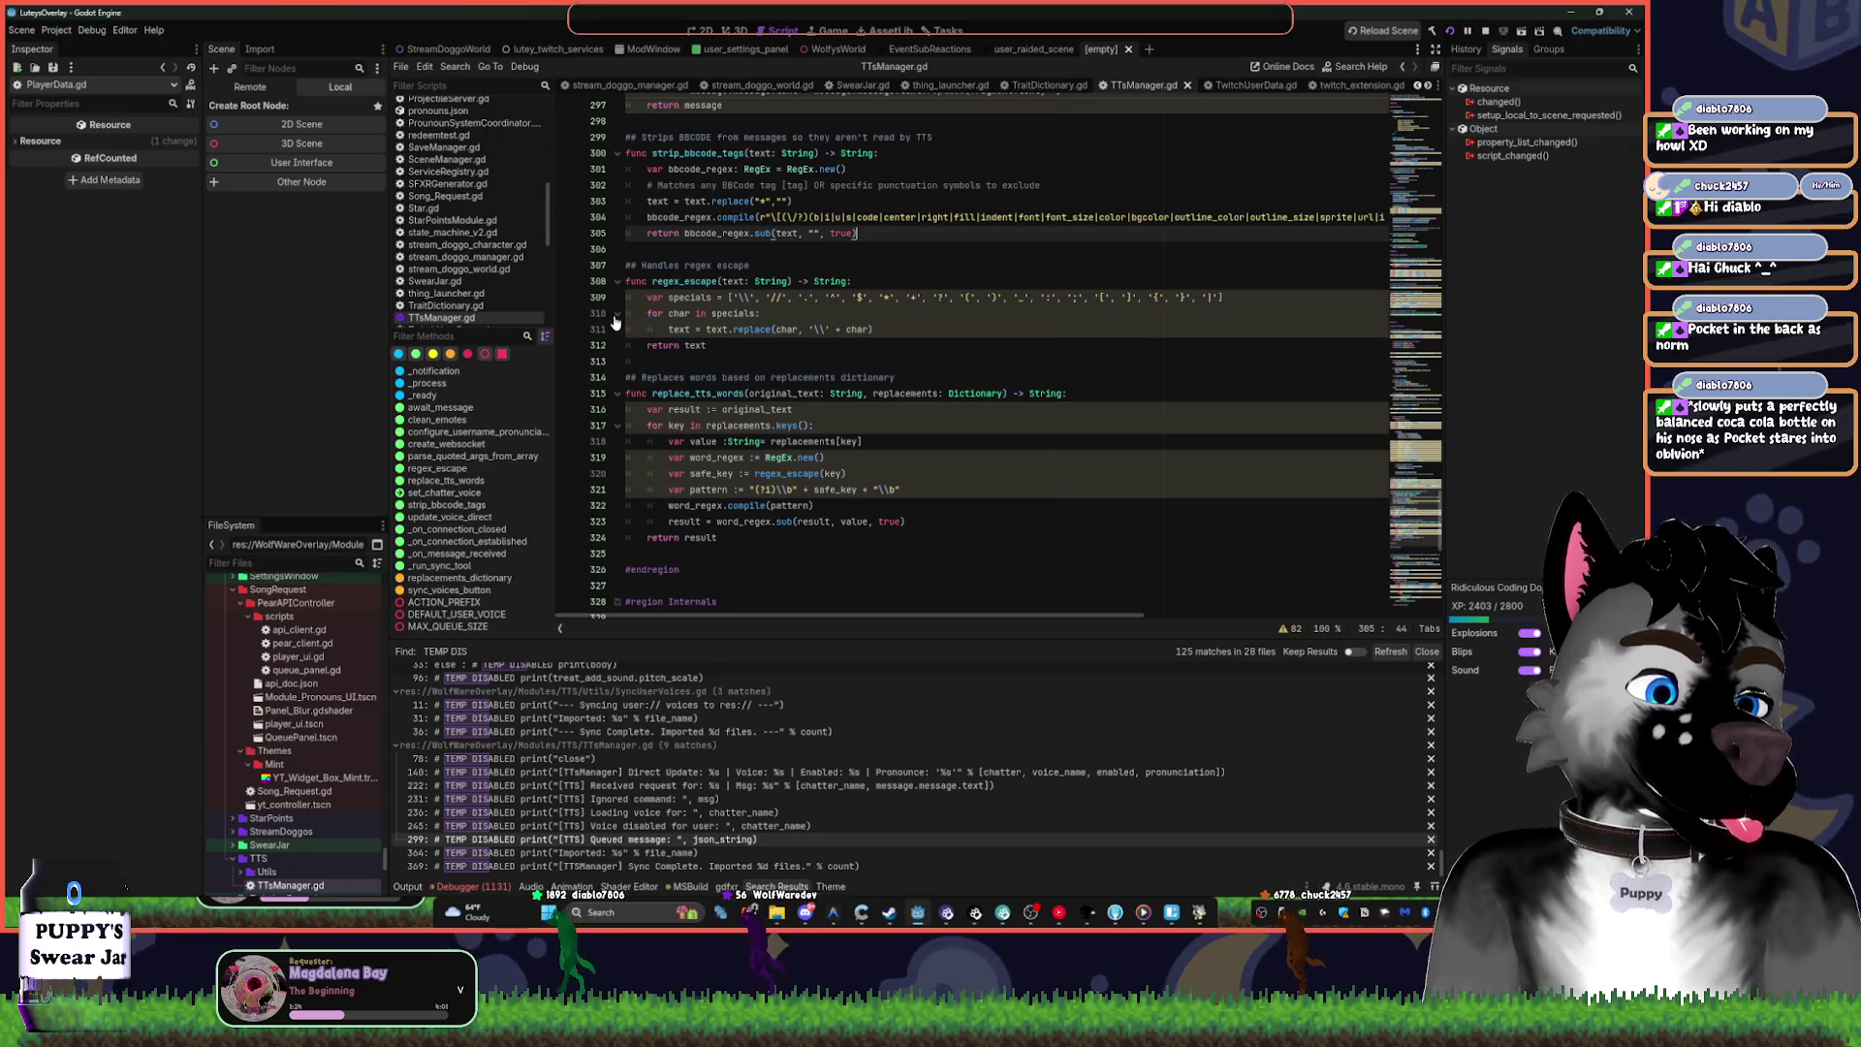
click(800, 365)
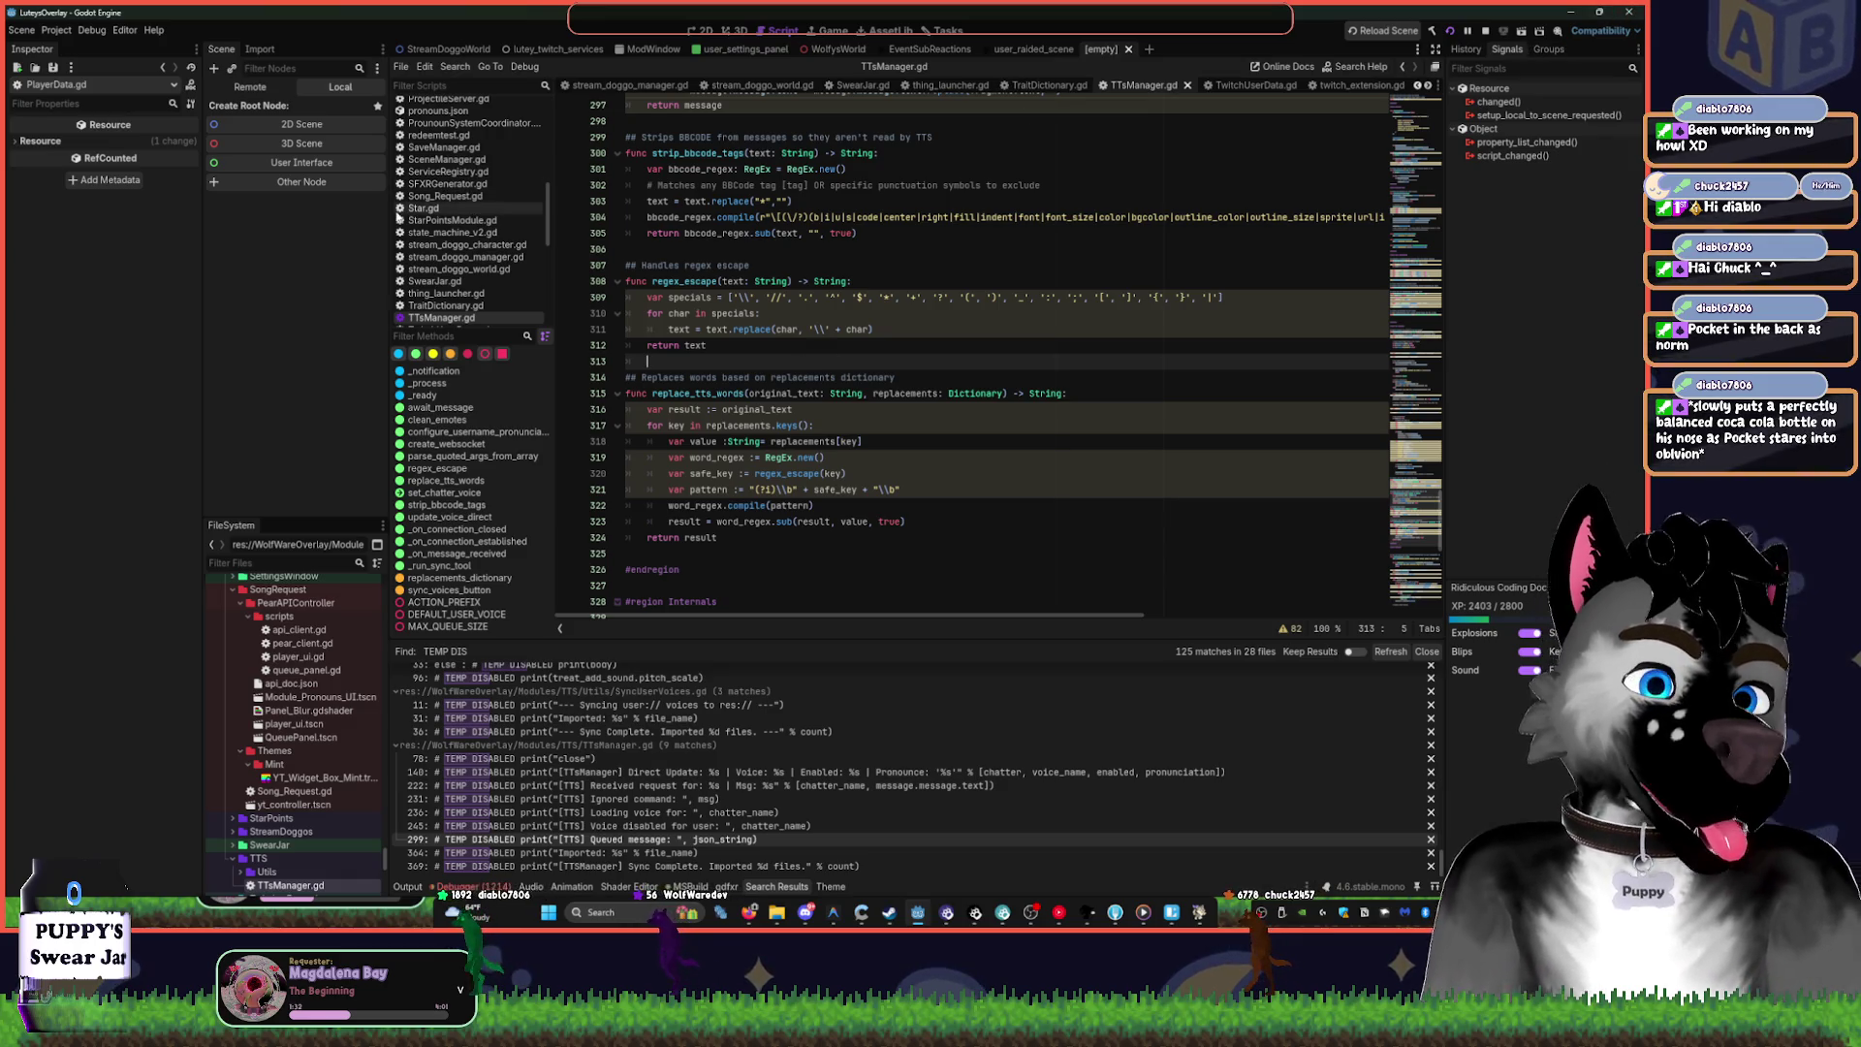
Step: Filter files by 'replace', open ReplacementsDictionary.gd, delete its TODO comment block and save
text(replace)
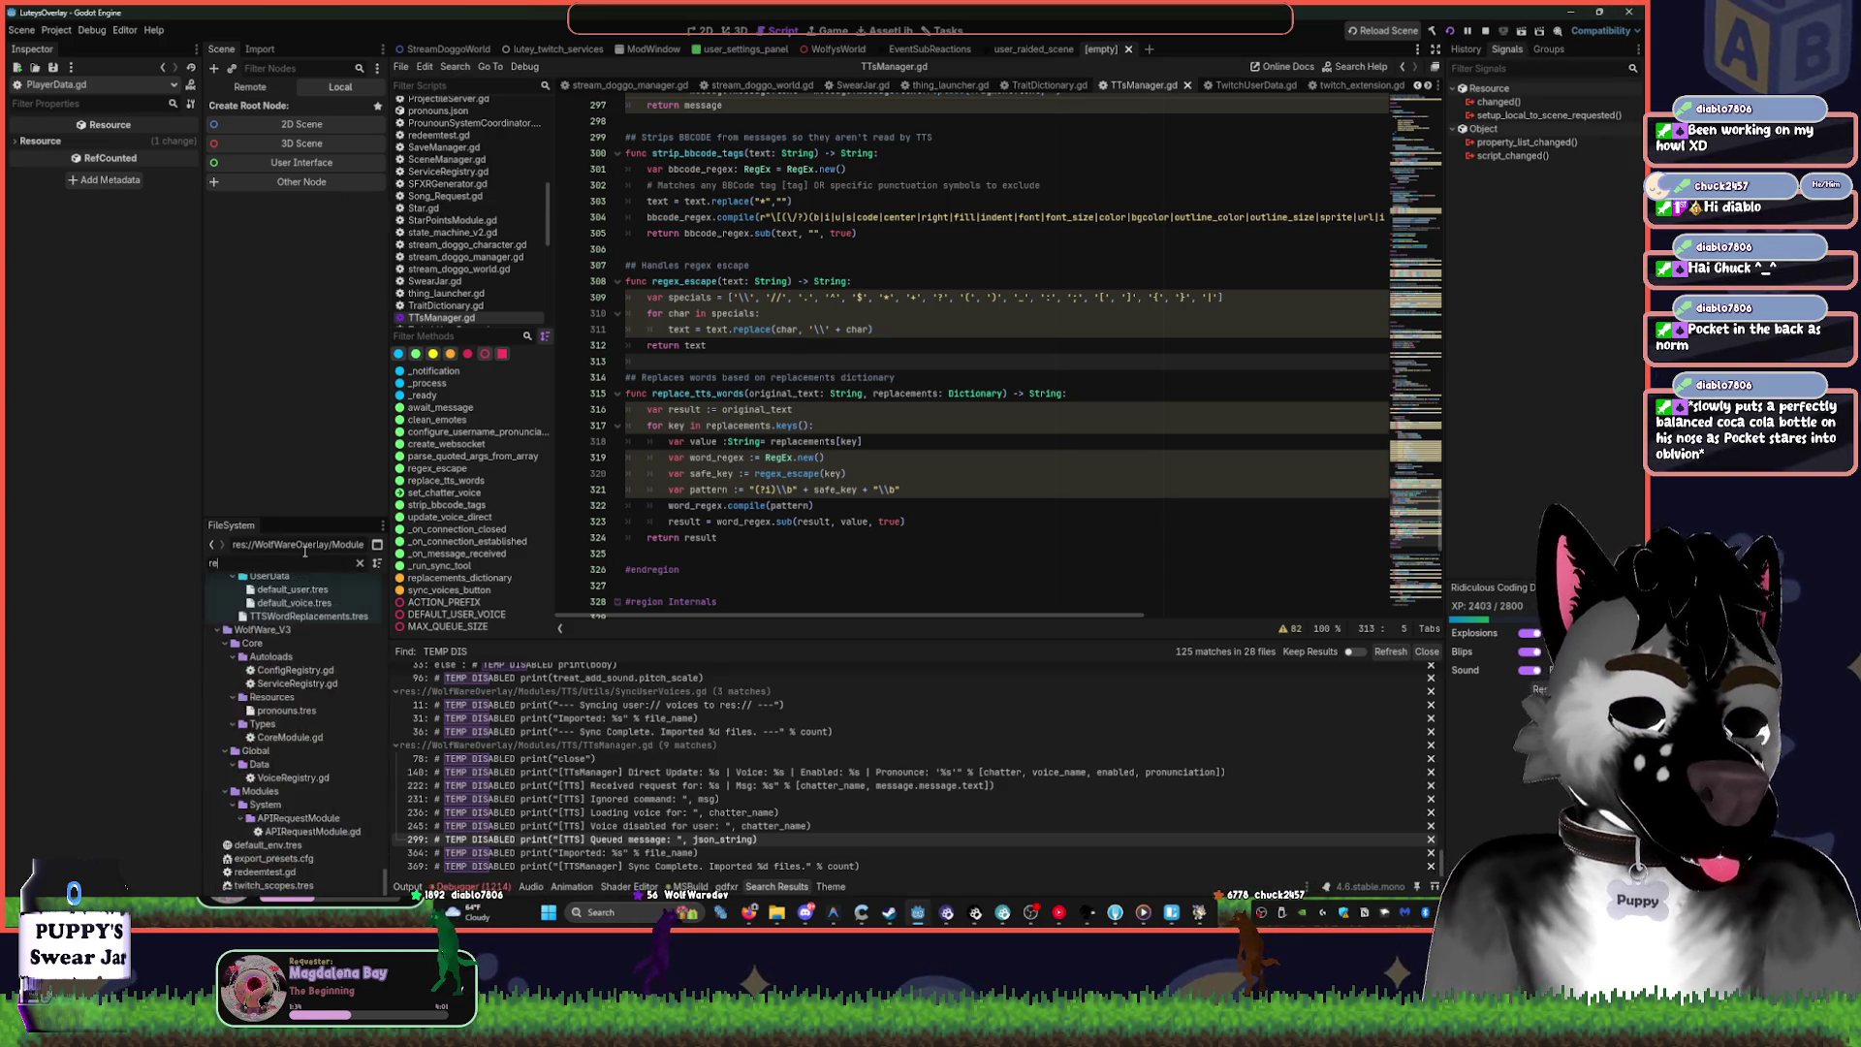
double_click(326, 664)
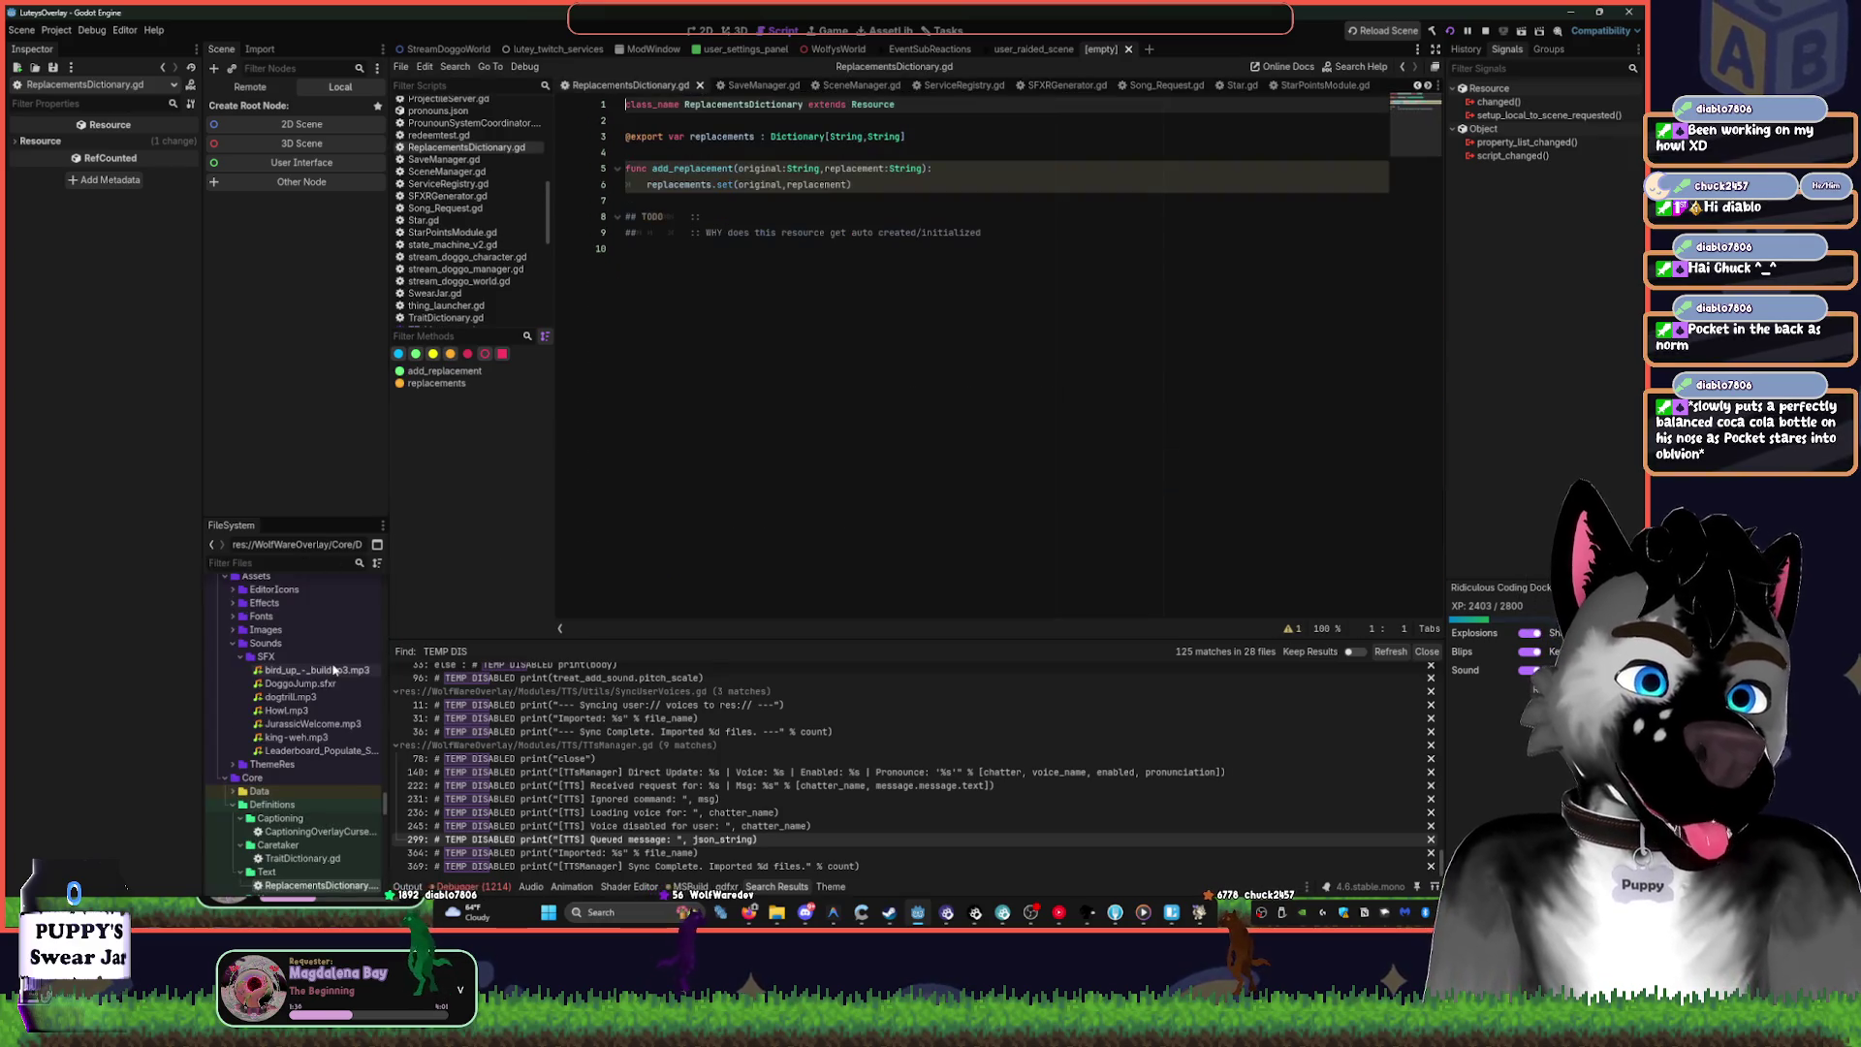
drag(744, 289, 626, 200)
key(BackSpace)
key(ctrl+s)
Step: Filter the FileSystem by 'Repl' and open TTSWordReplacements.tres in the Inspector
scroll(303, 834, down, 3)
scroll(303, 846, down, 2)
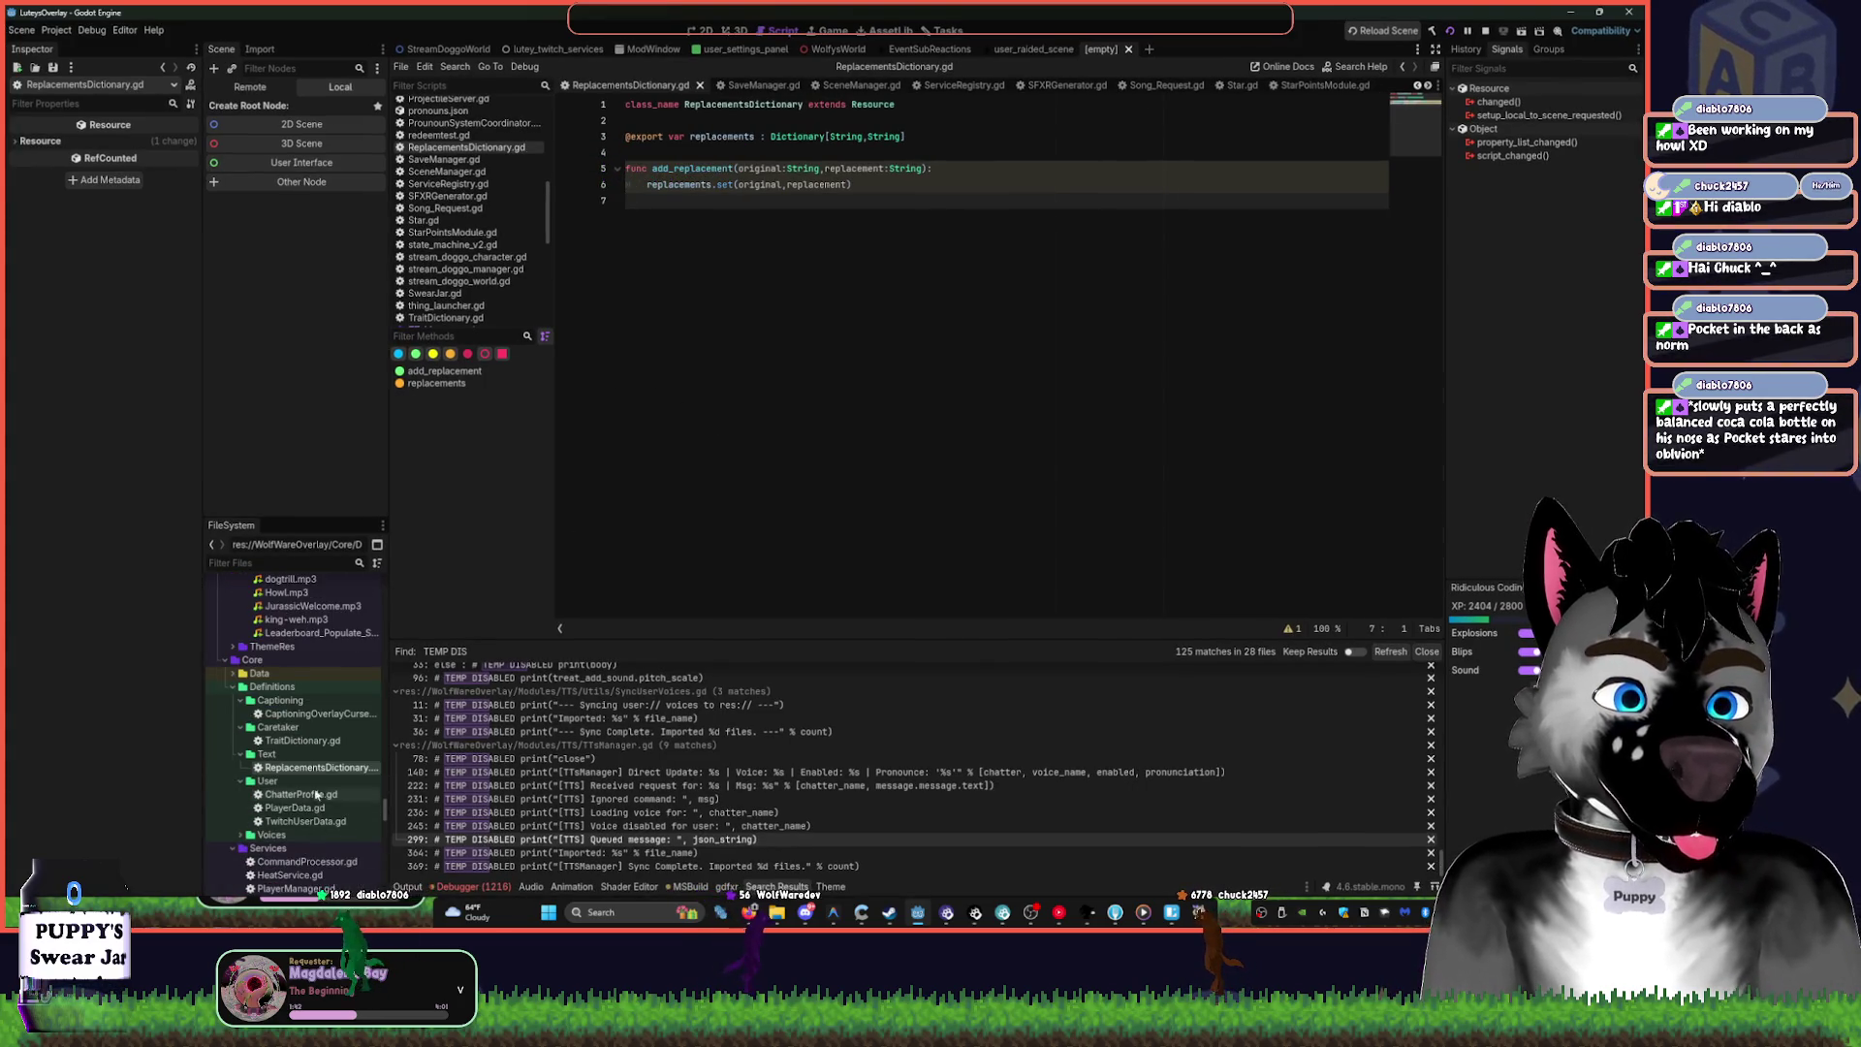
click(290, 562)
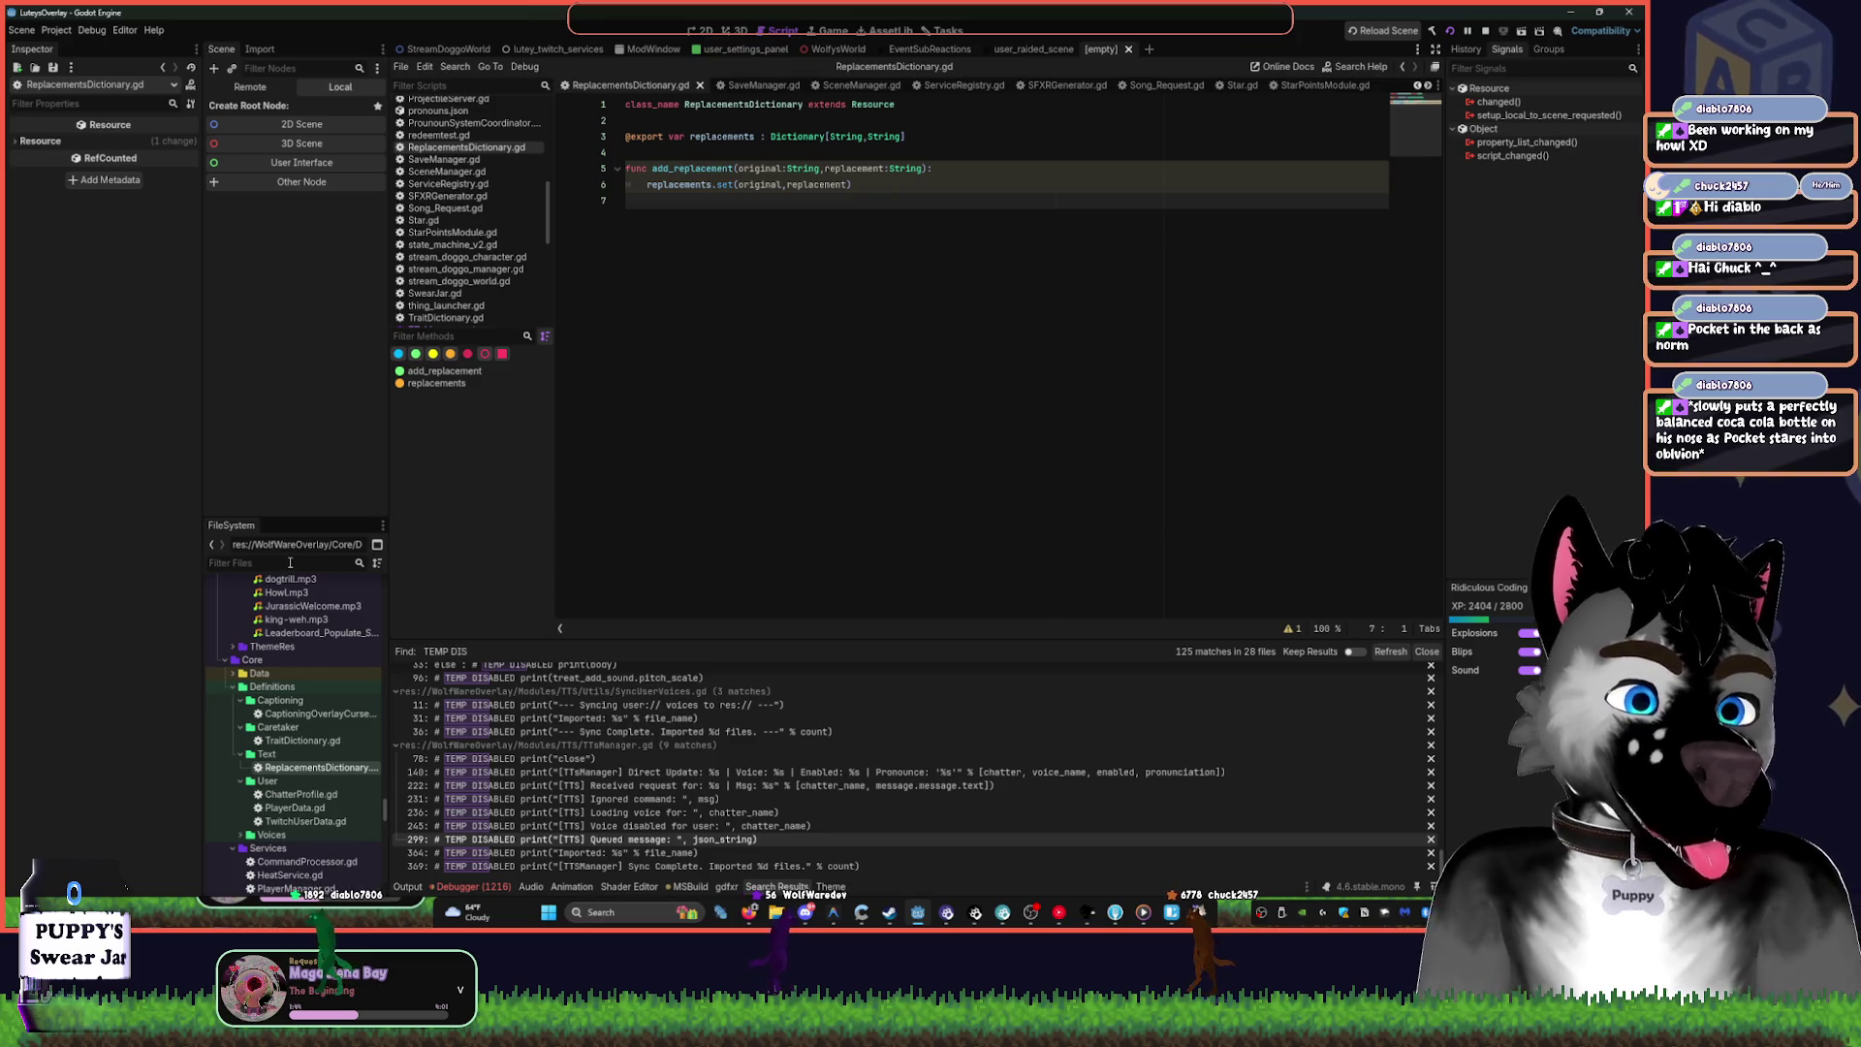
text(Repl)
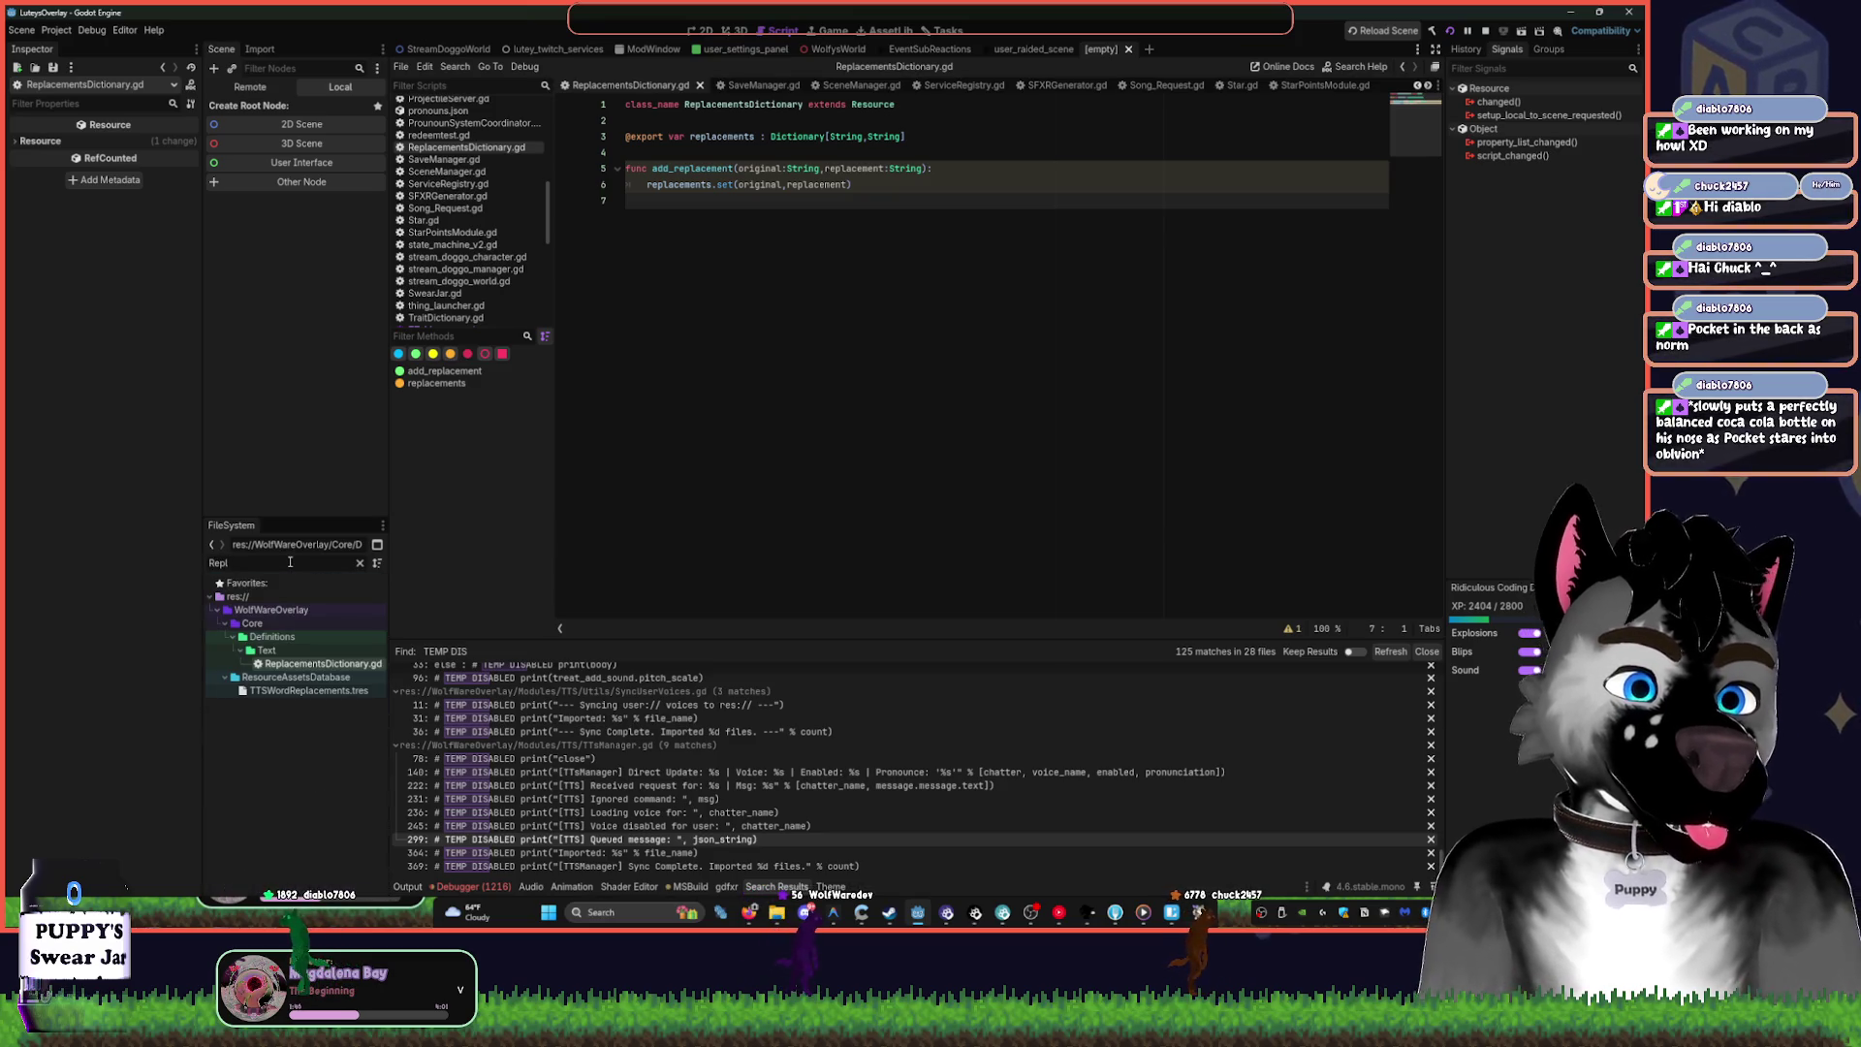
click(308, 690)
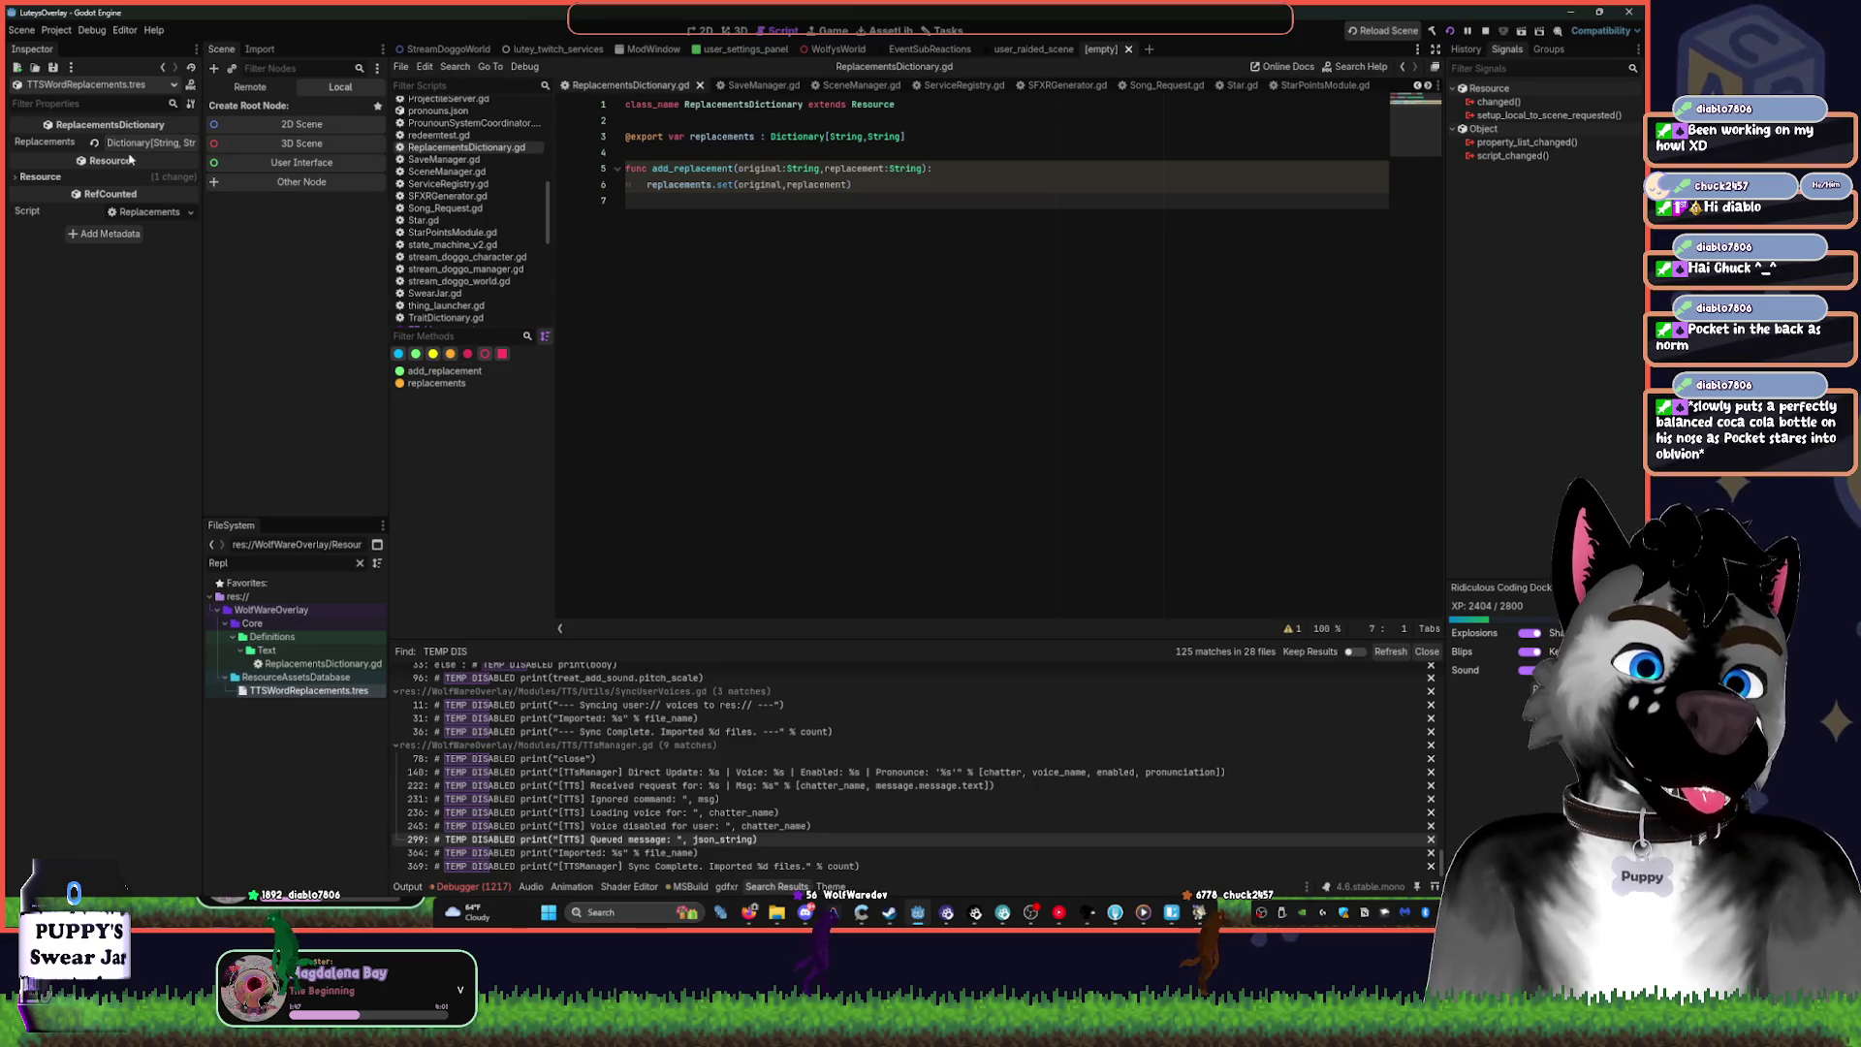
Step: Set the first Replacements entry's value to 'bonk', save the resource, and go back to TTsManager.gd
click(136, 142)
click(123, 166)
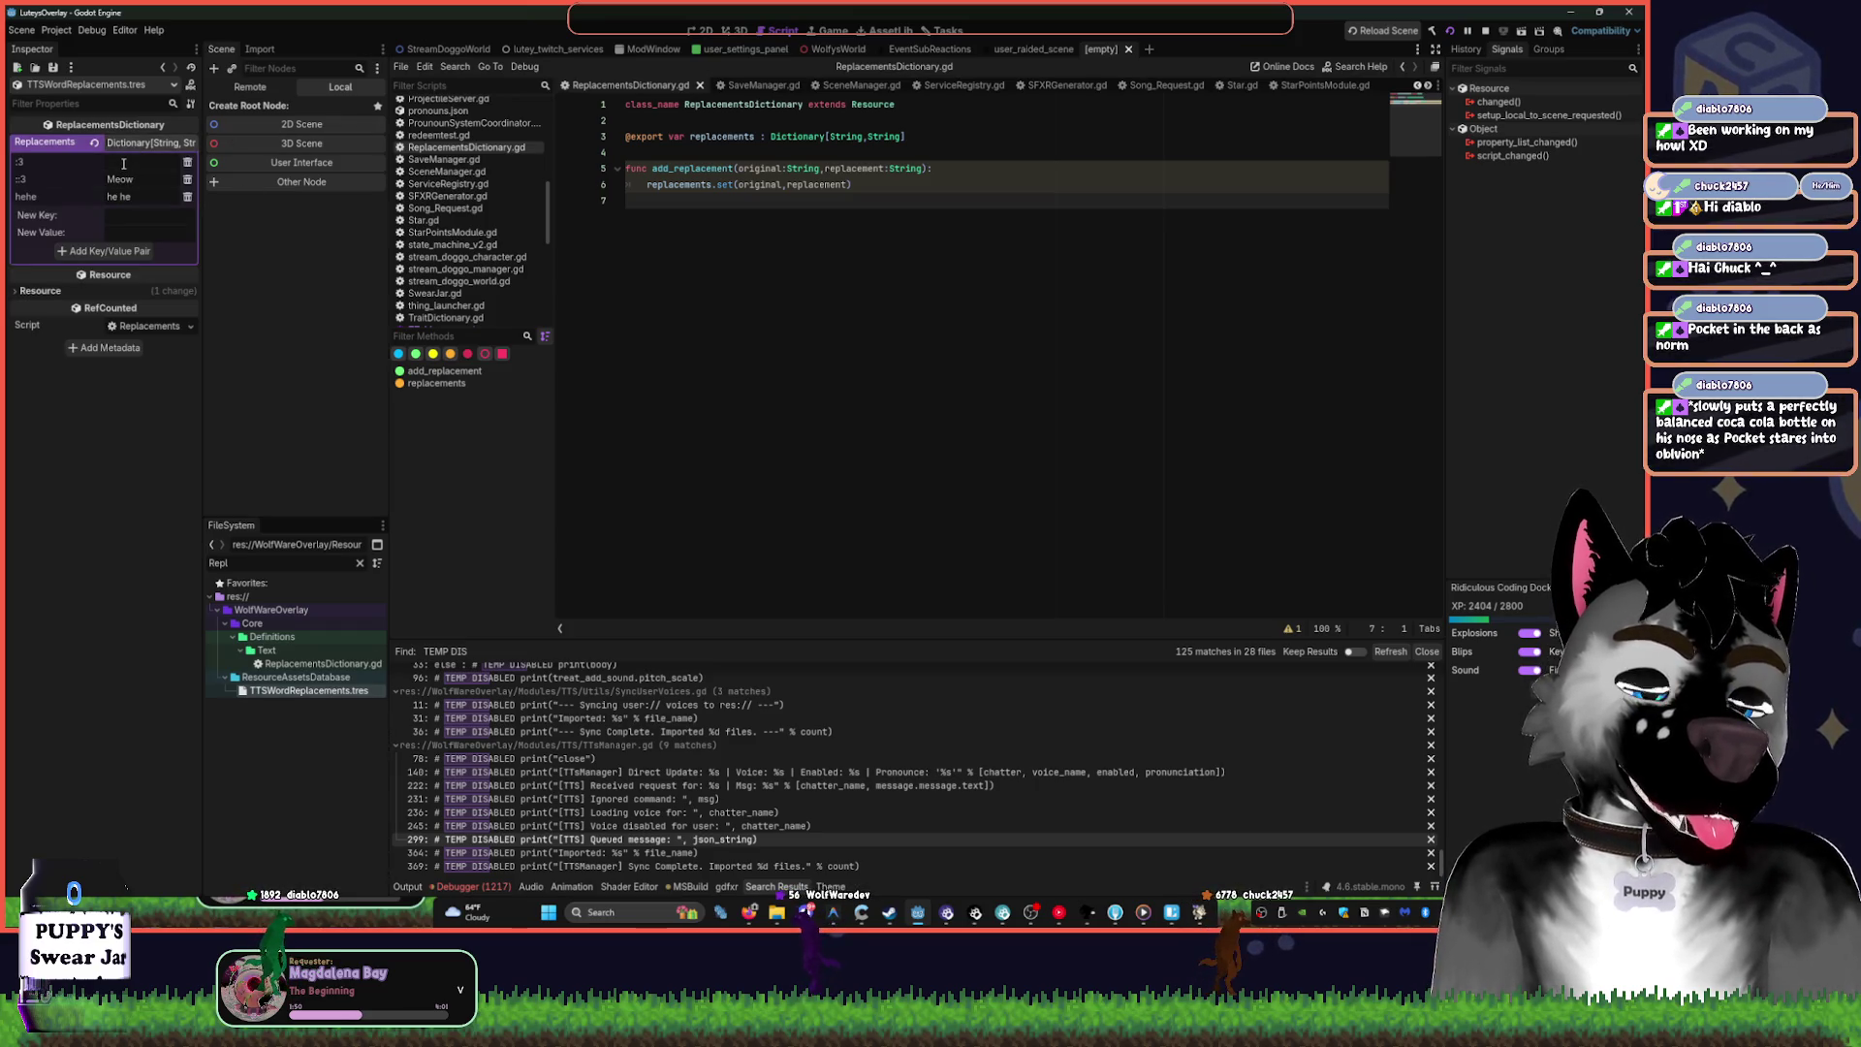
text(bonk)
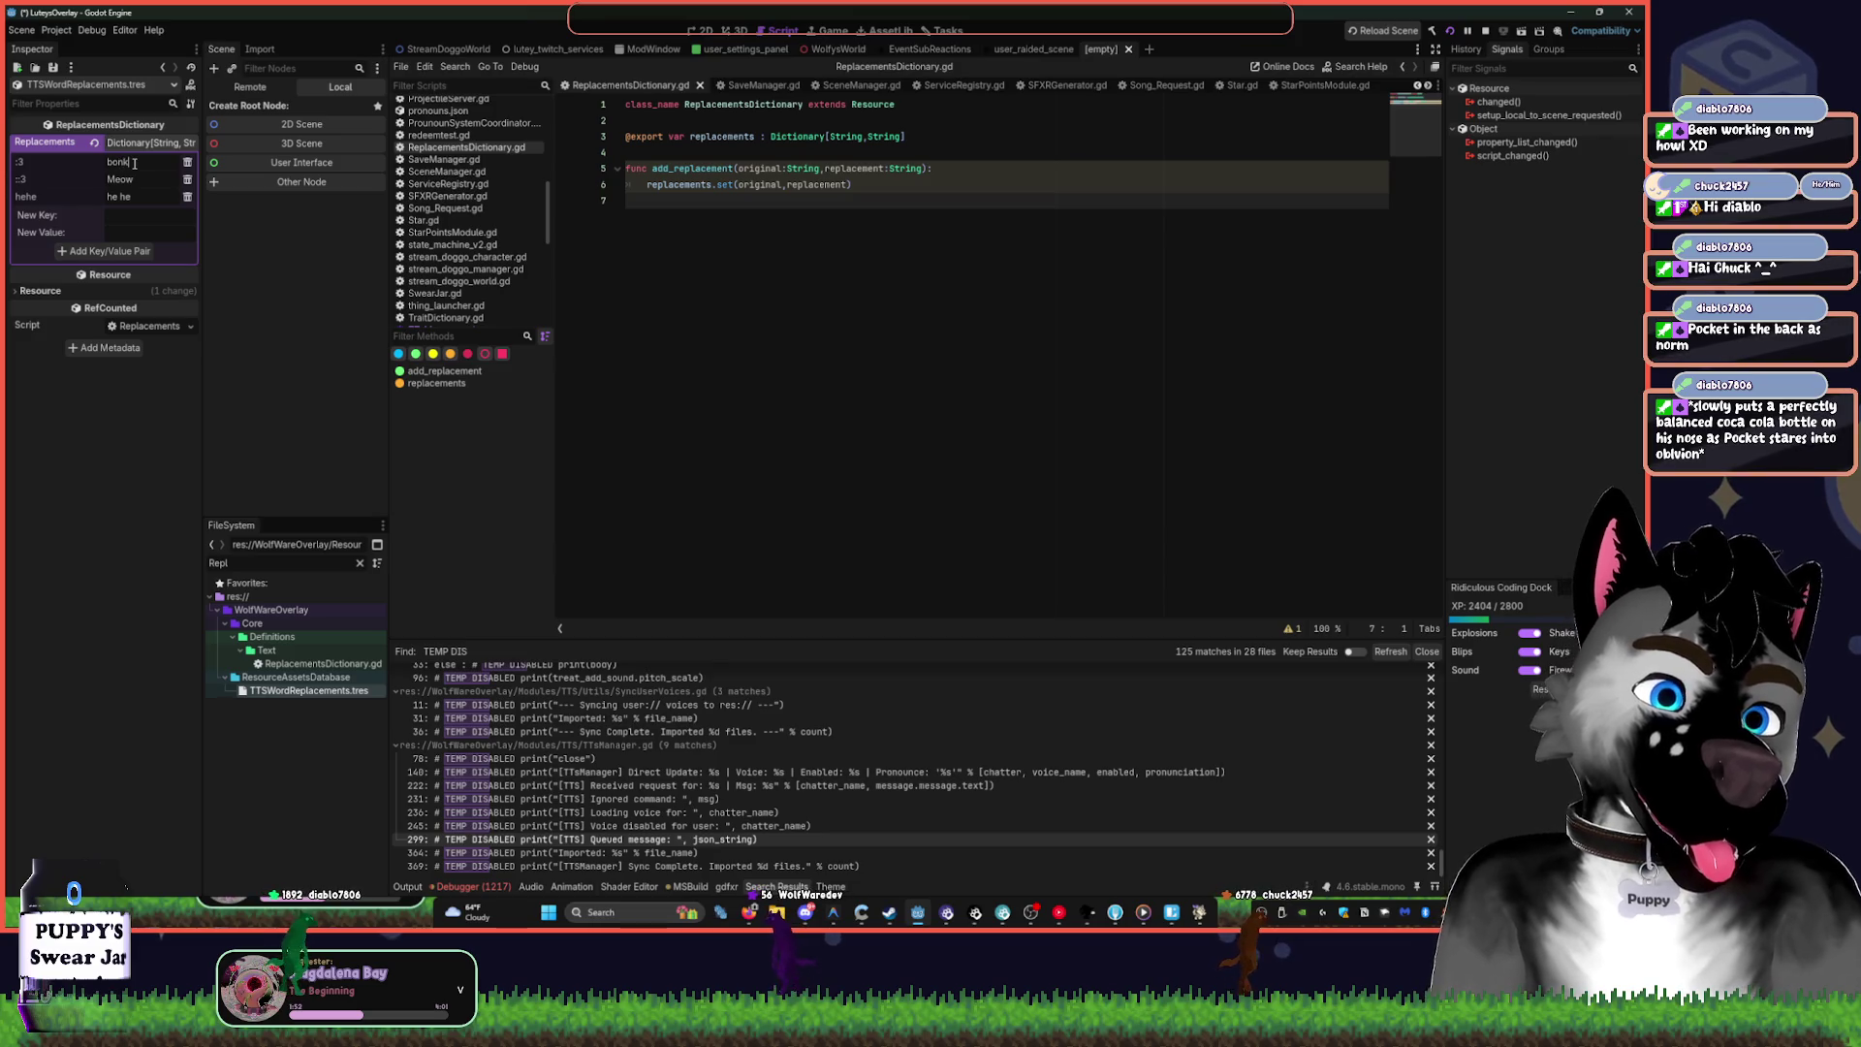
key(ctrl+s)
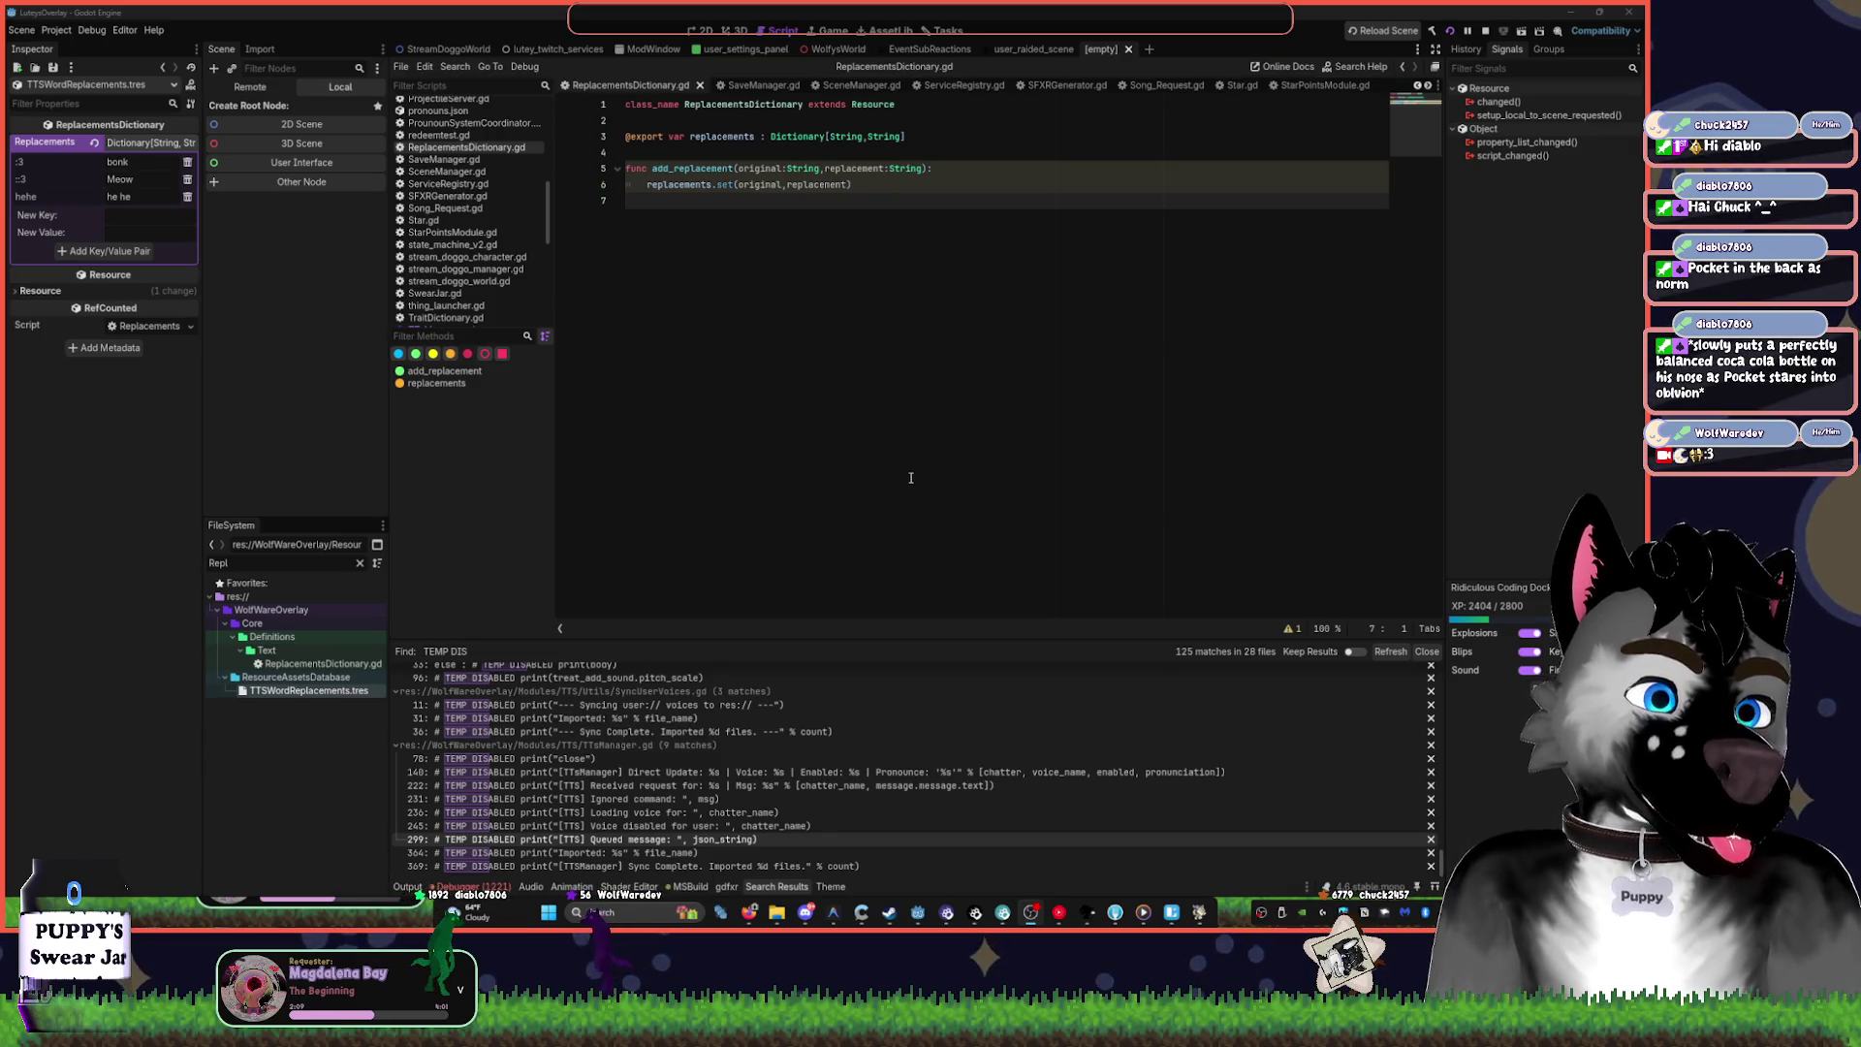
key(alt+Left)
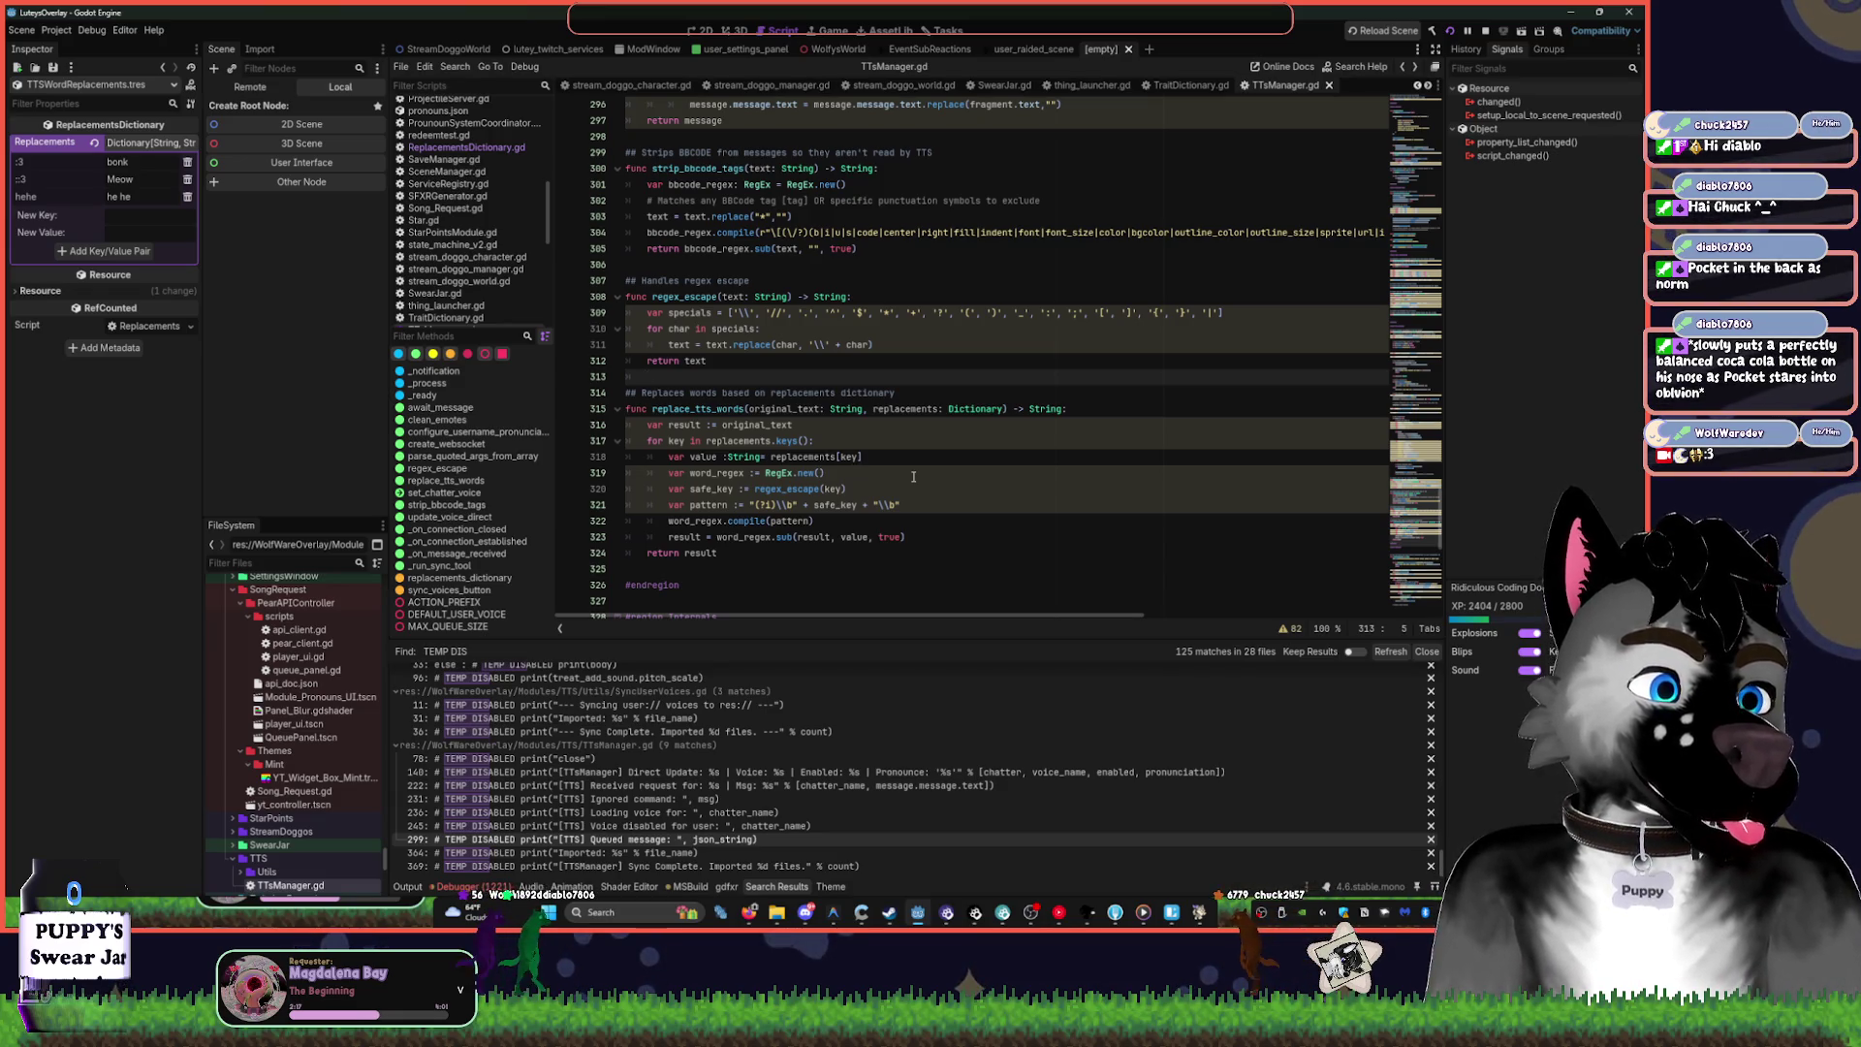
Step: Insert a blank line after the BBCode-matching comment in strip_bbcode_tags, then glance at the running overlay
drag(911, 626, 1238, 621)
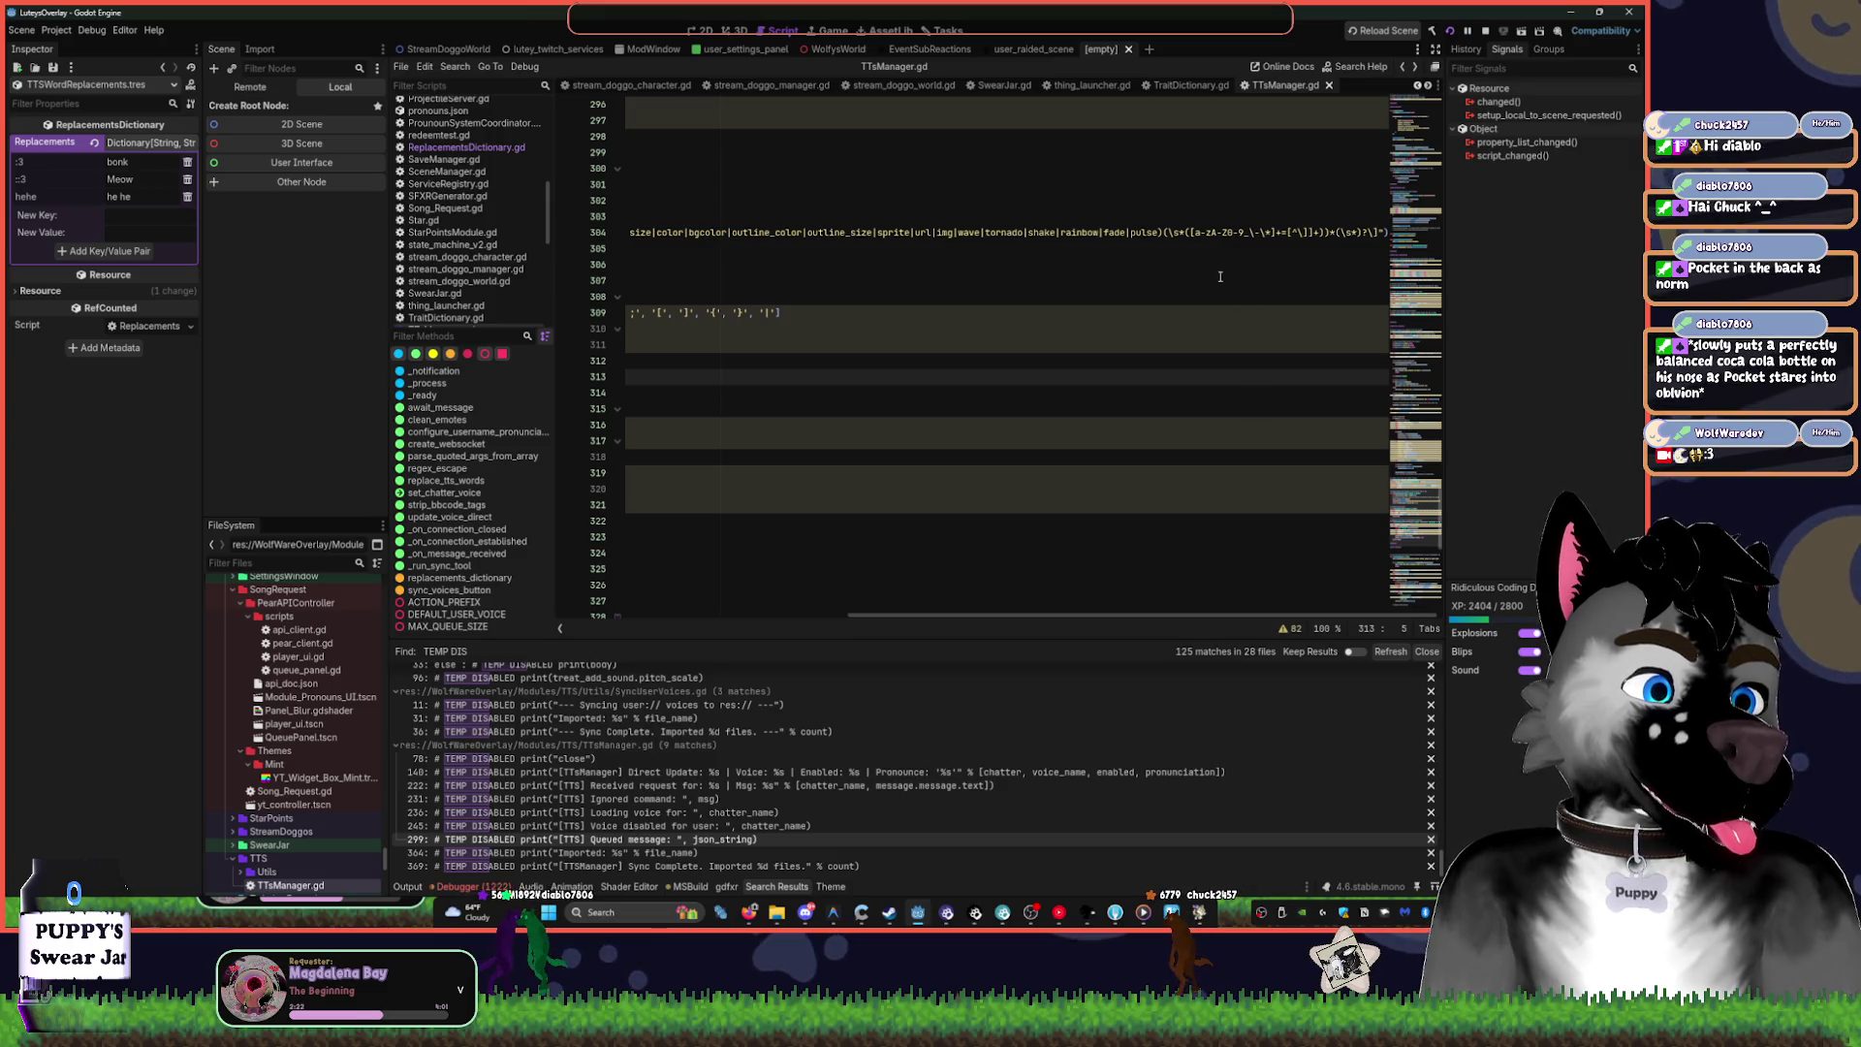
click(1166, 232)
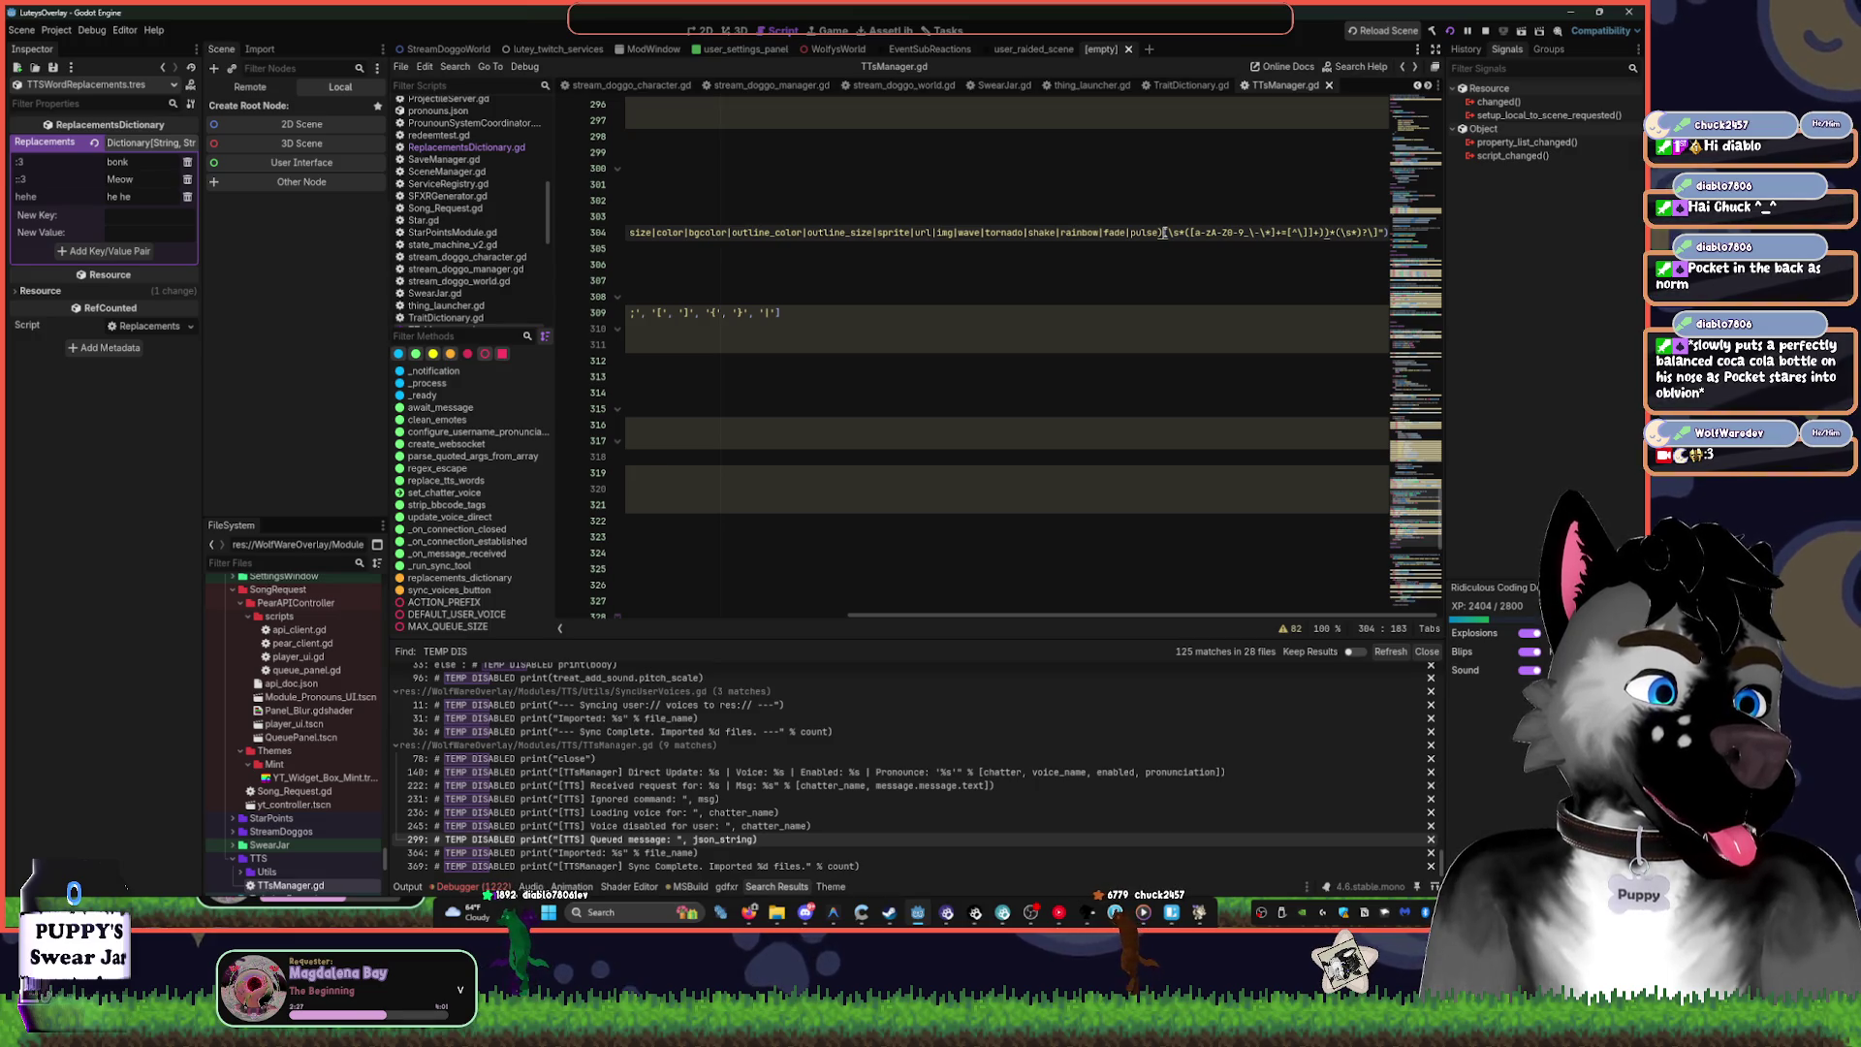
click(1201, 344)
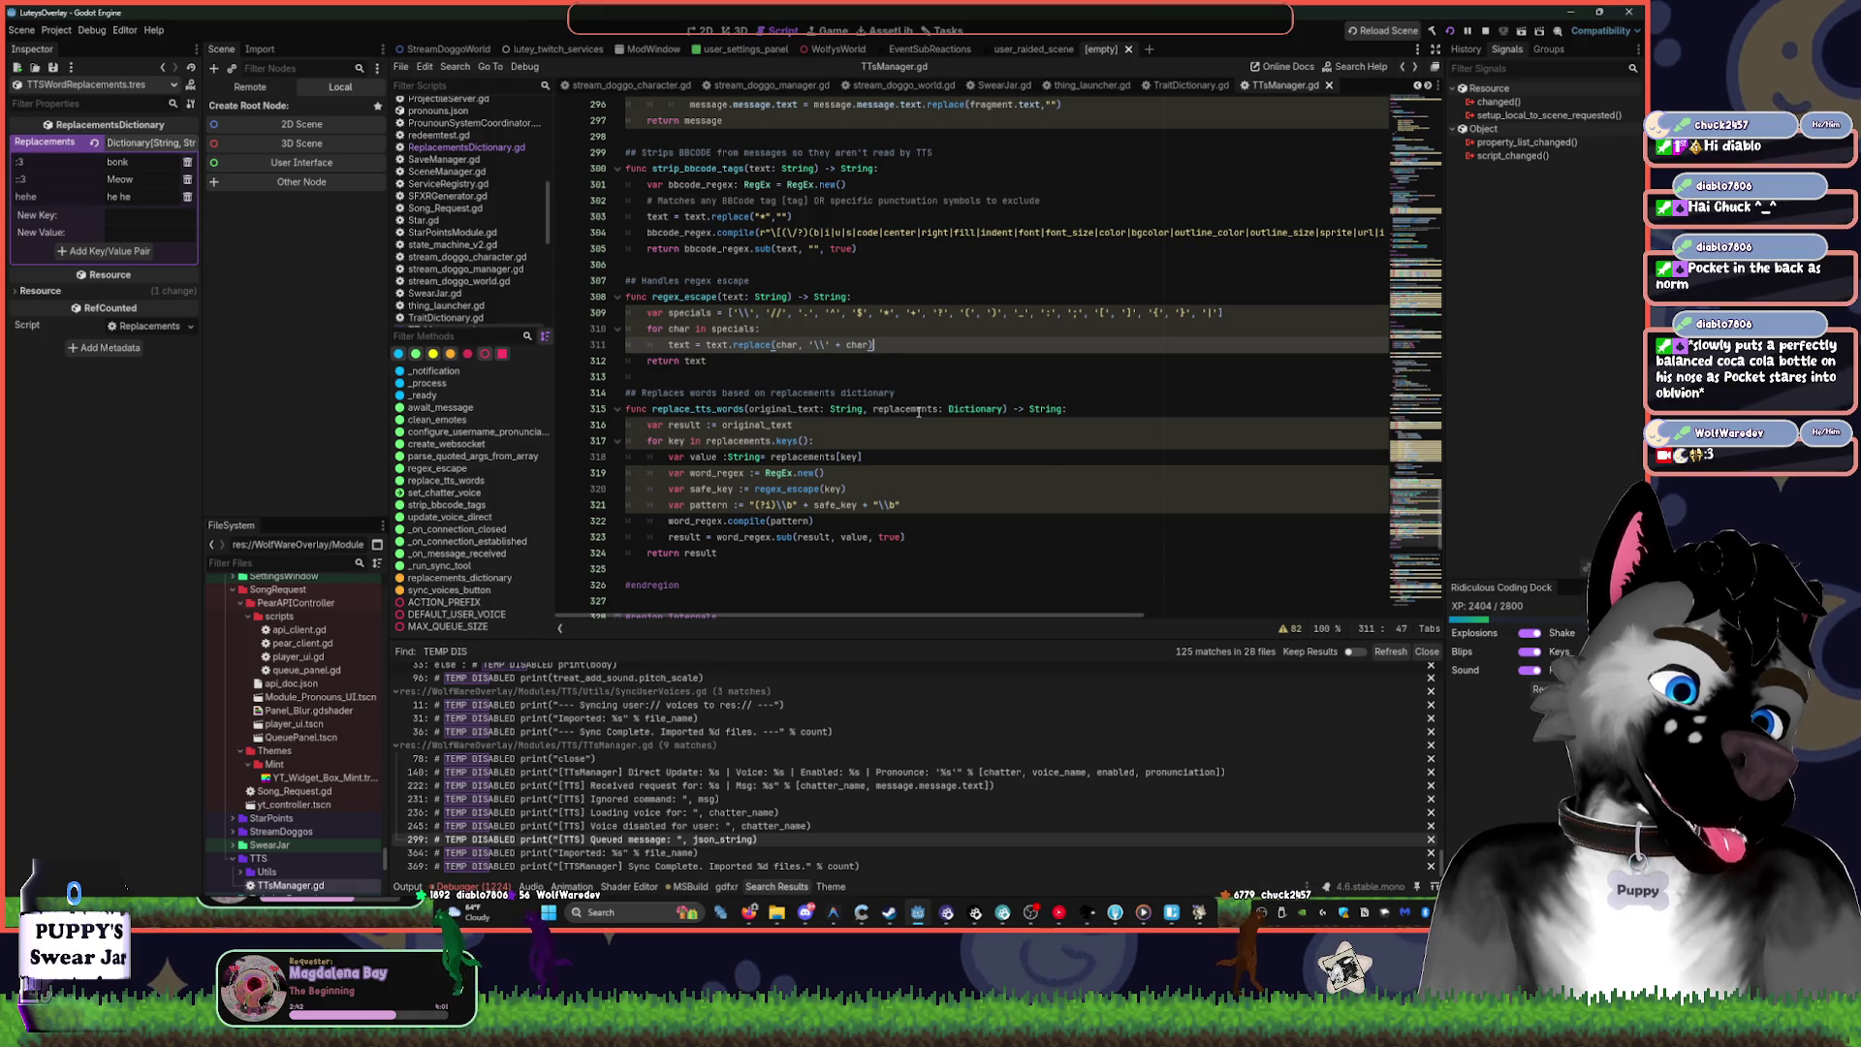
click(1073, 197)
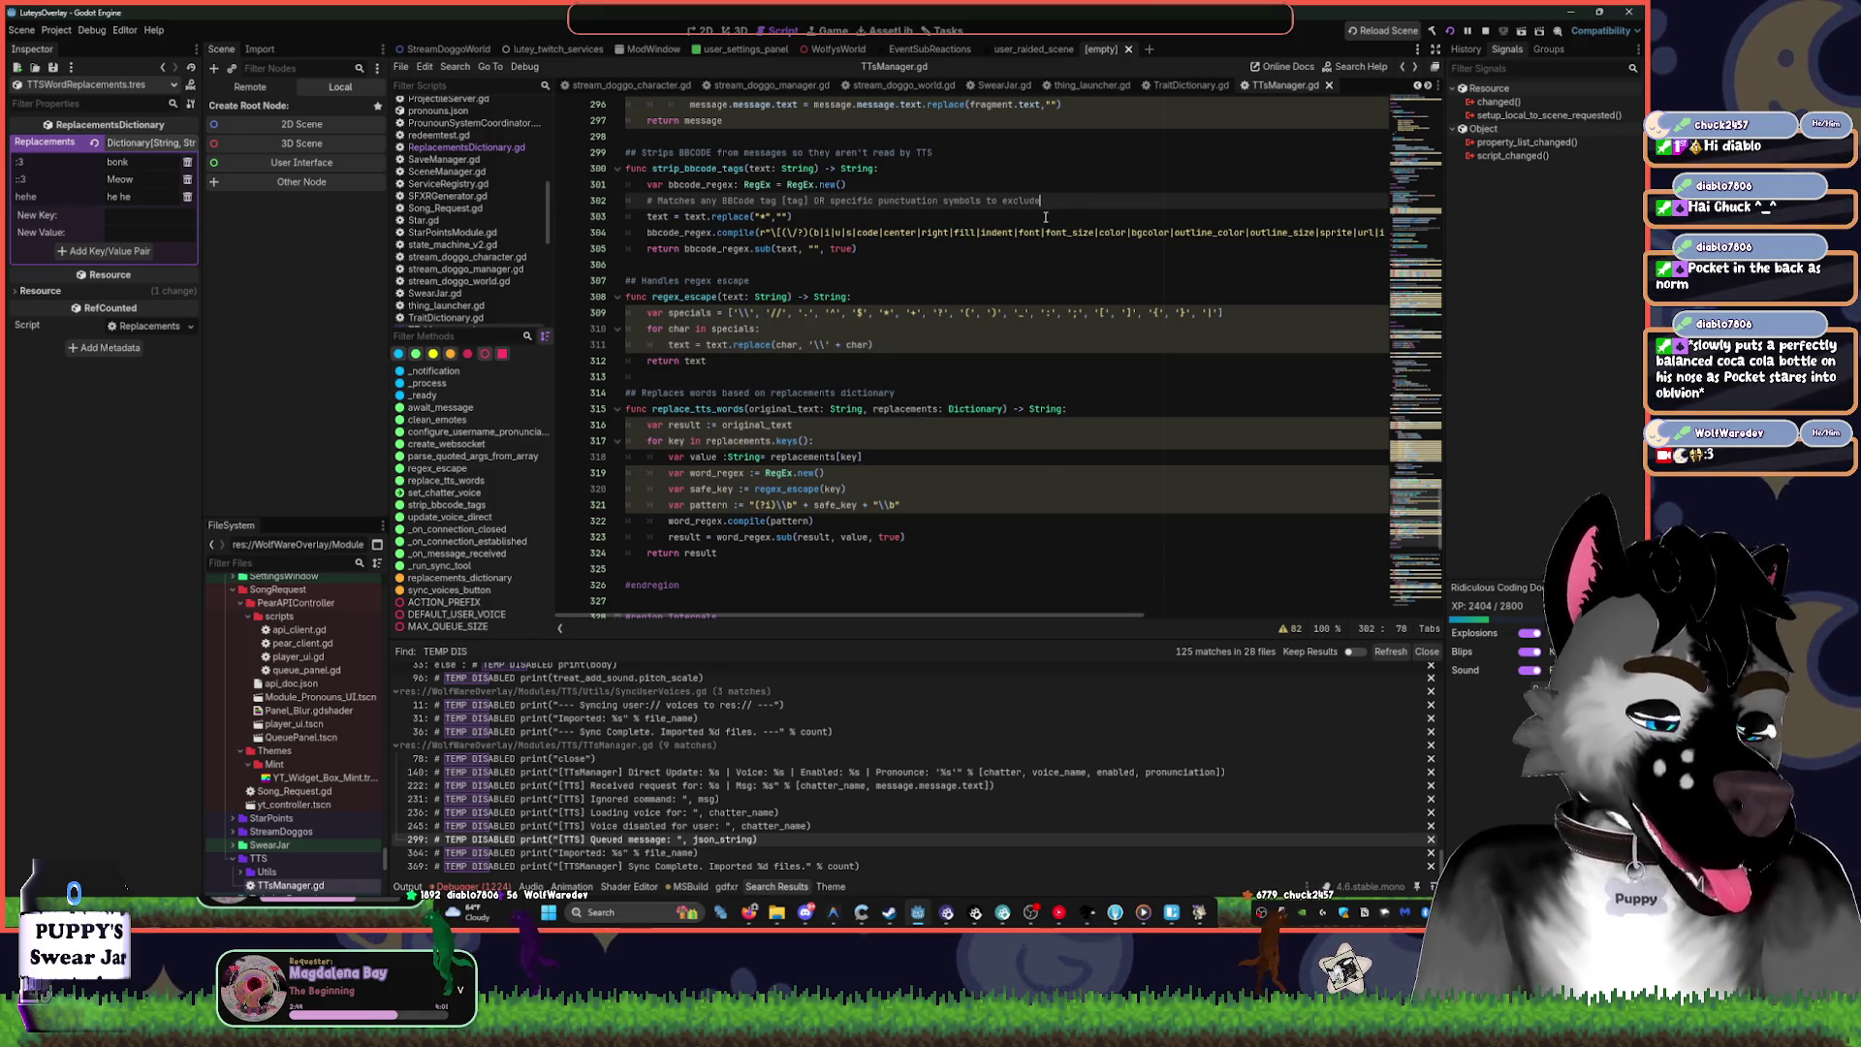
key(Return)
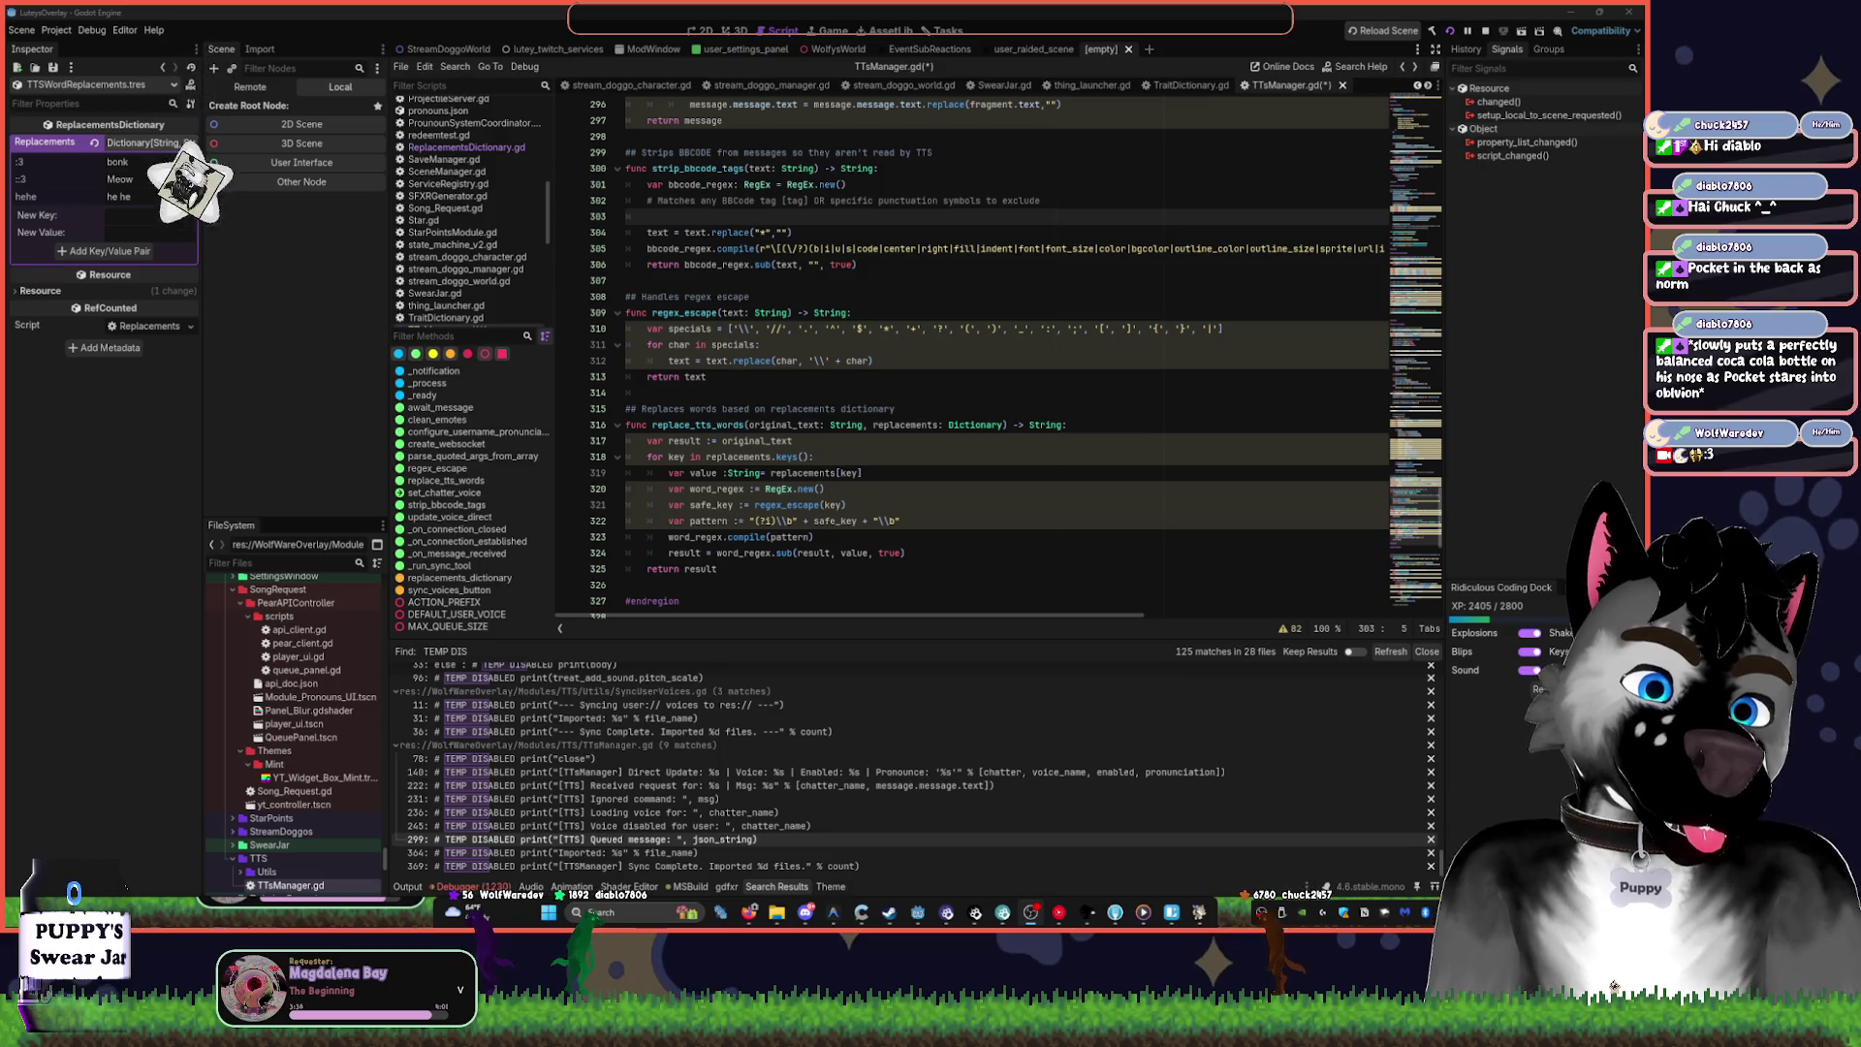
click(778, 552)
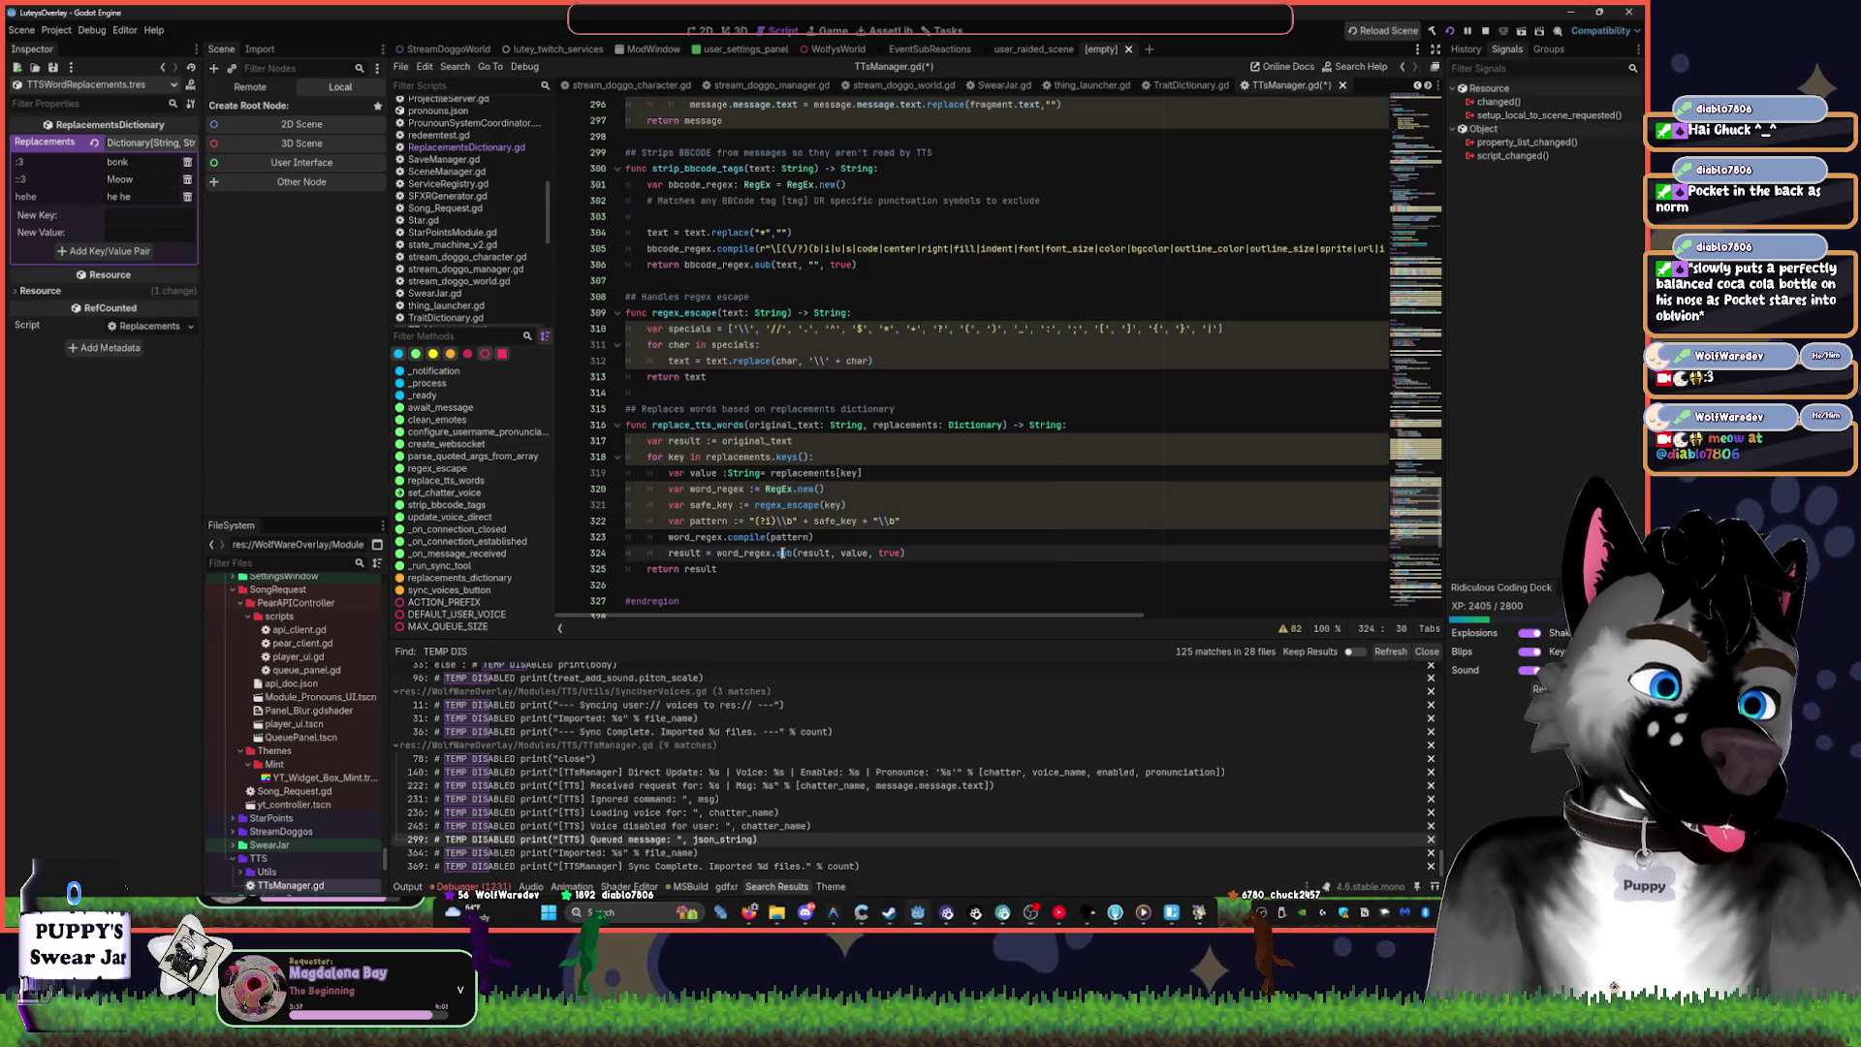
click(1199, 919)
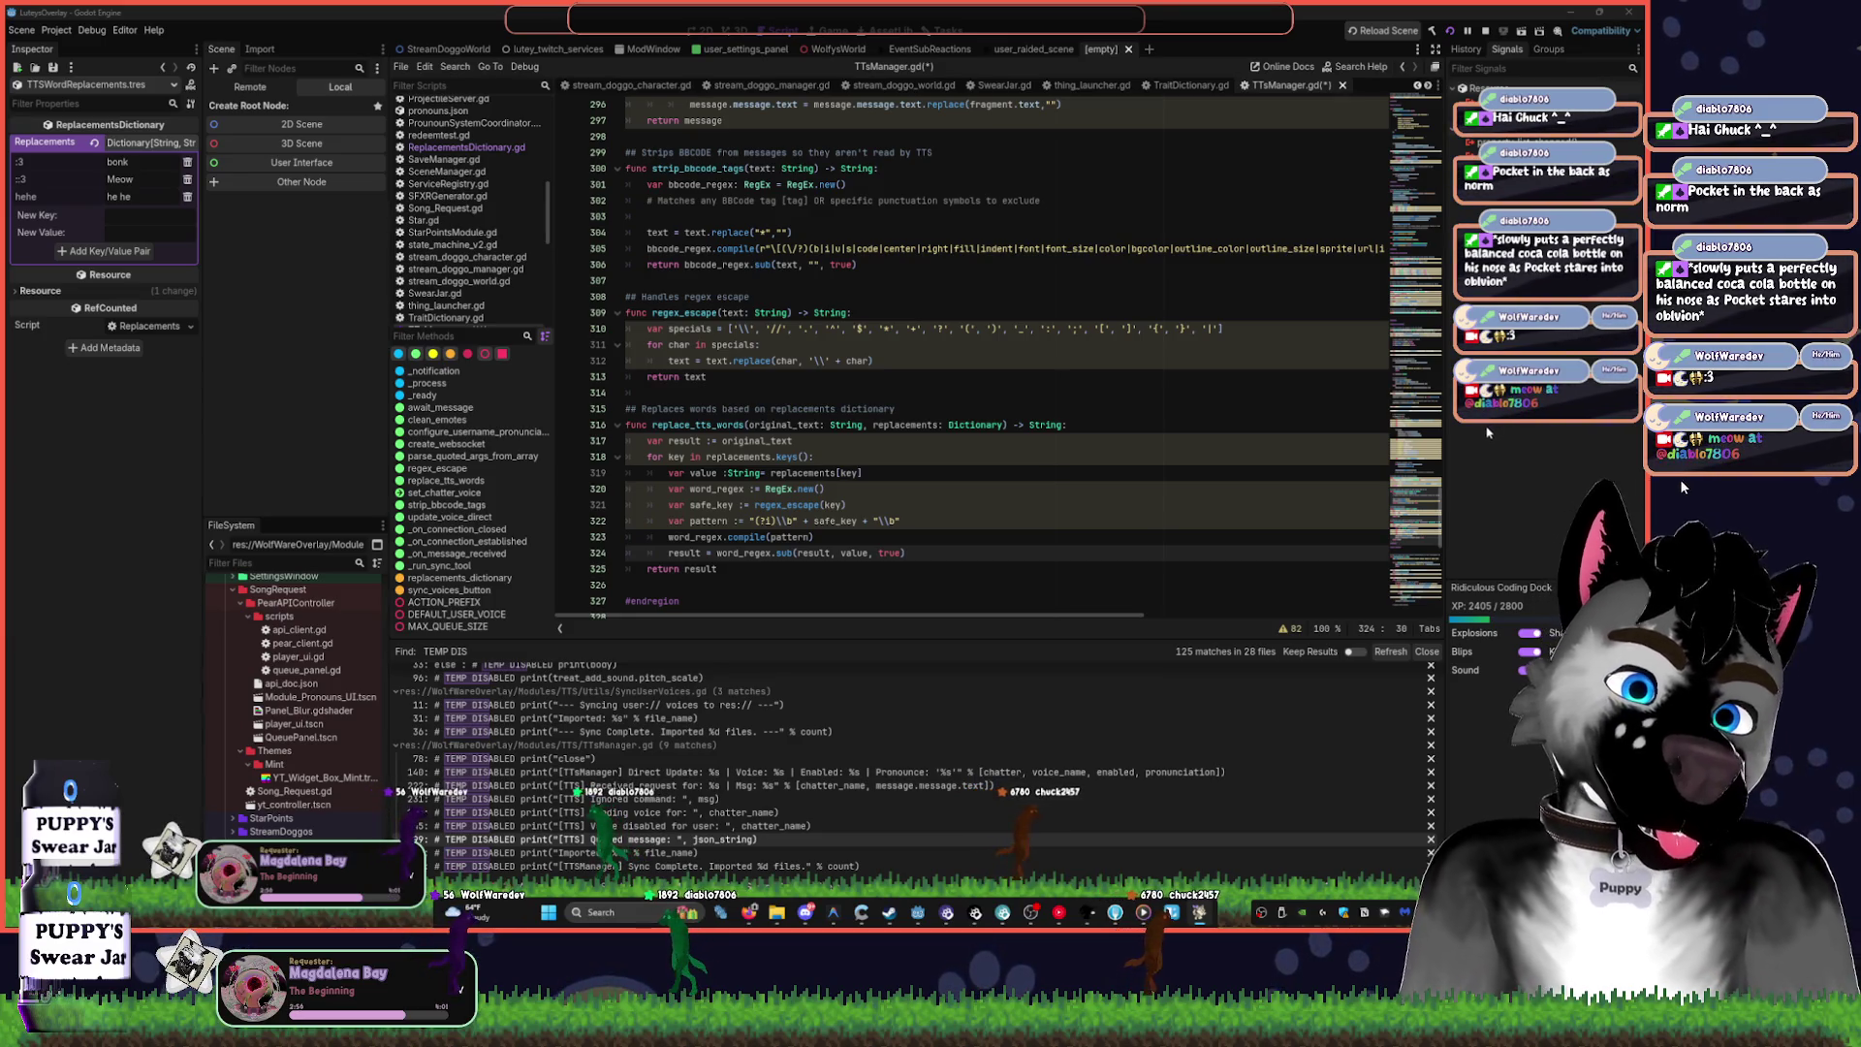
click(1274, 483)
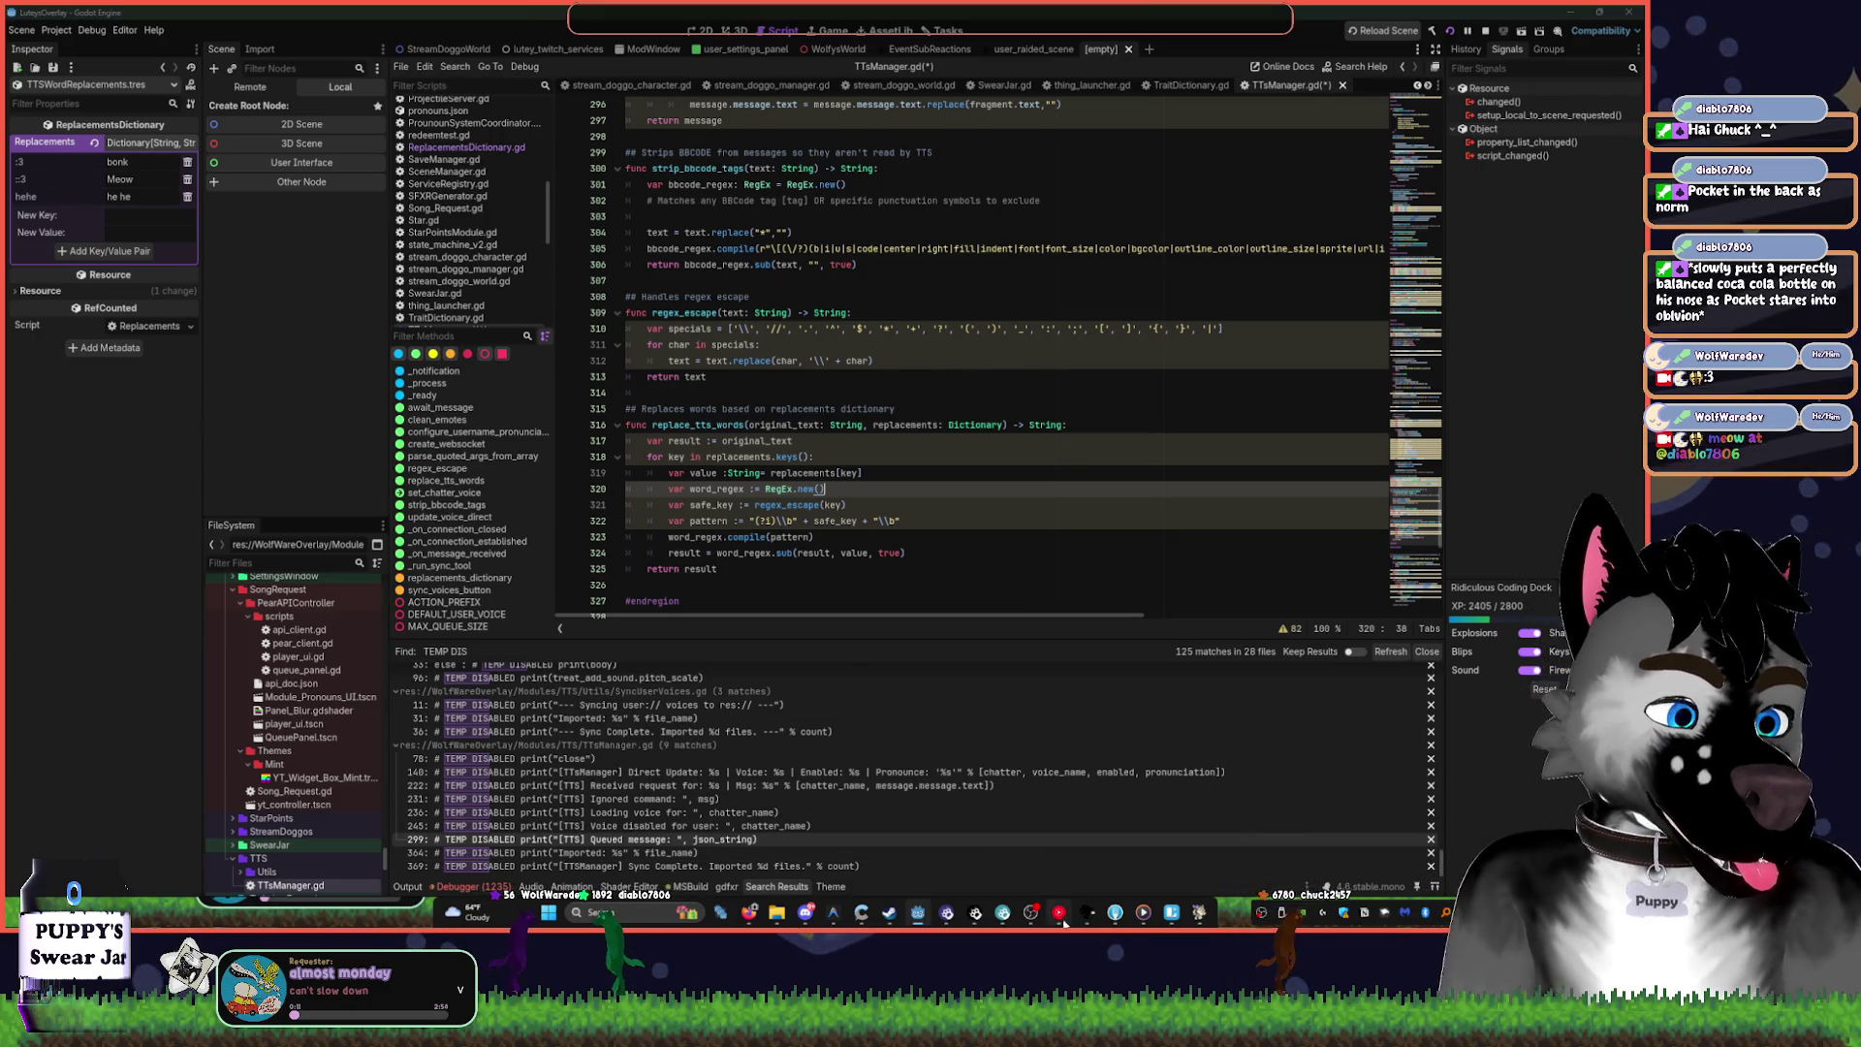
Step: Unlike 'can't slow down' in YouTube Music, skip to Neverender, and return to the Godot editor
key(alt+Tab)
click(968, 728)
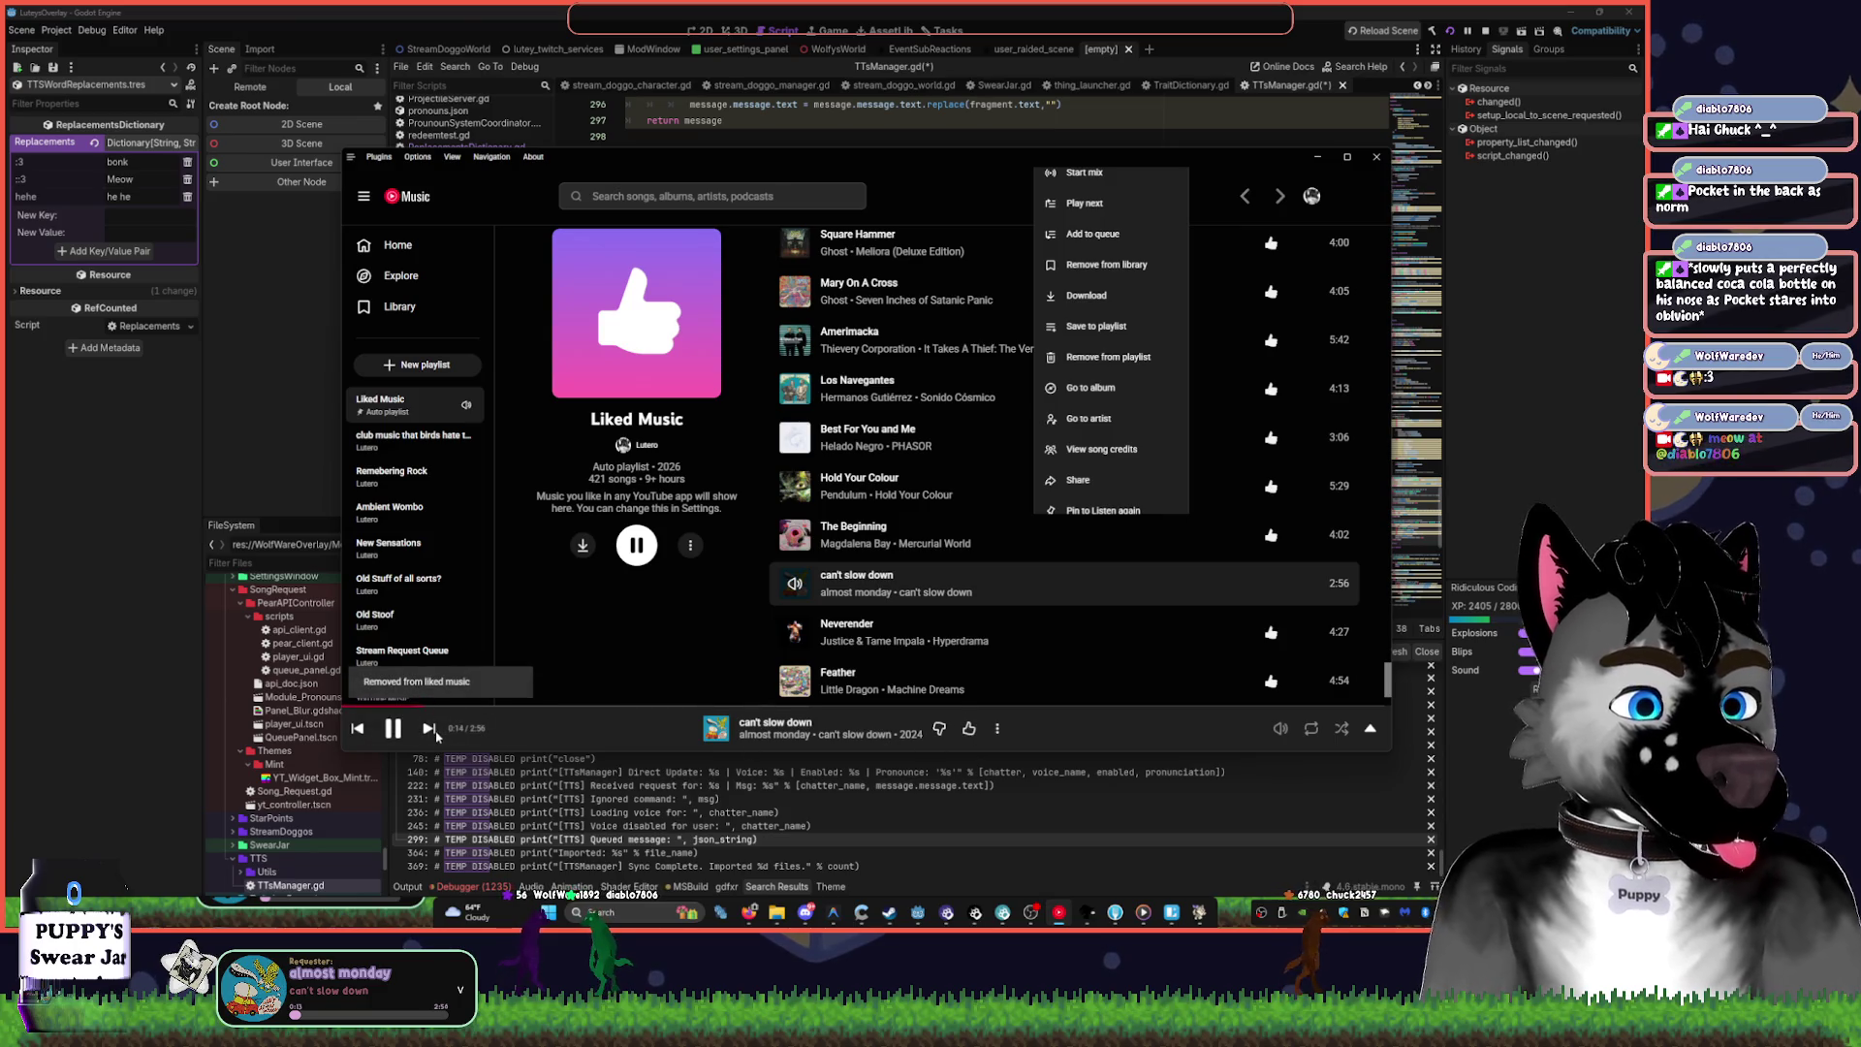
key(alt+Tab)
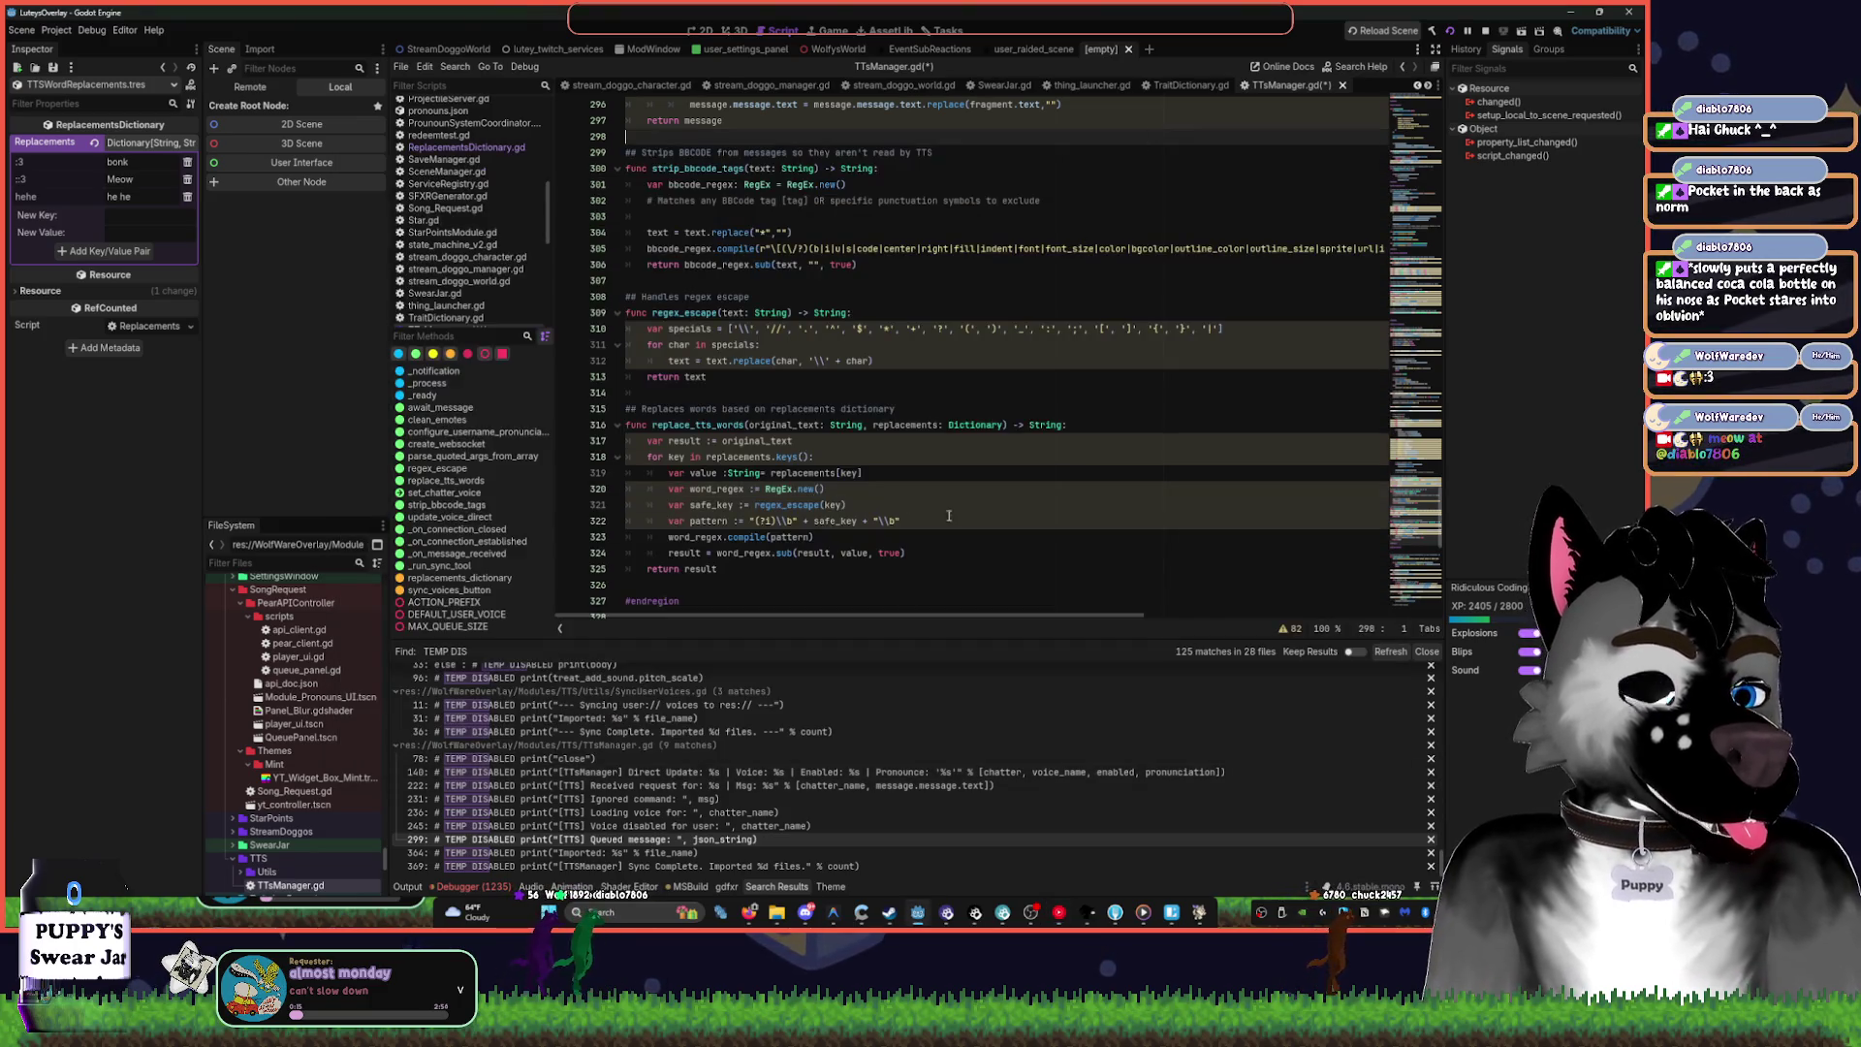
click(1085, 916)
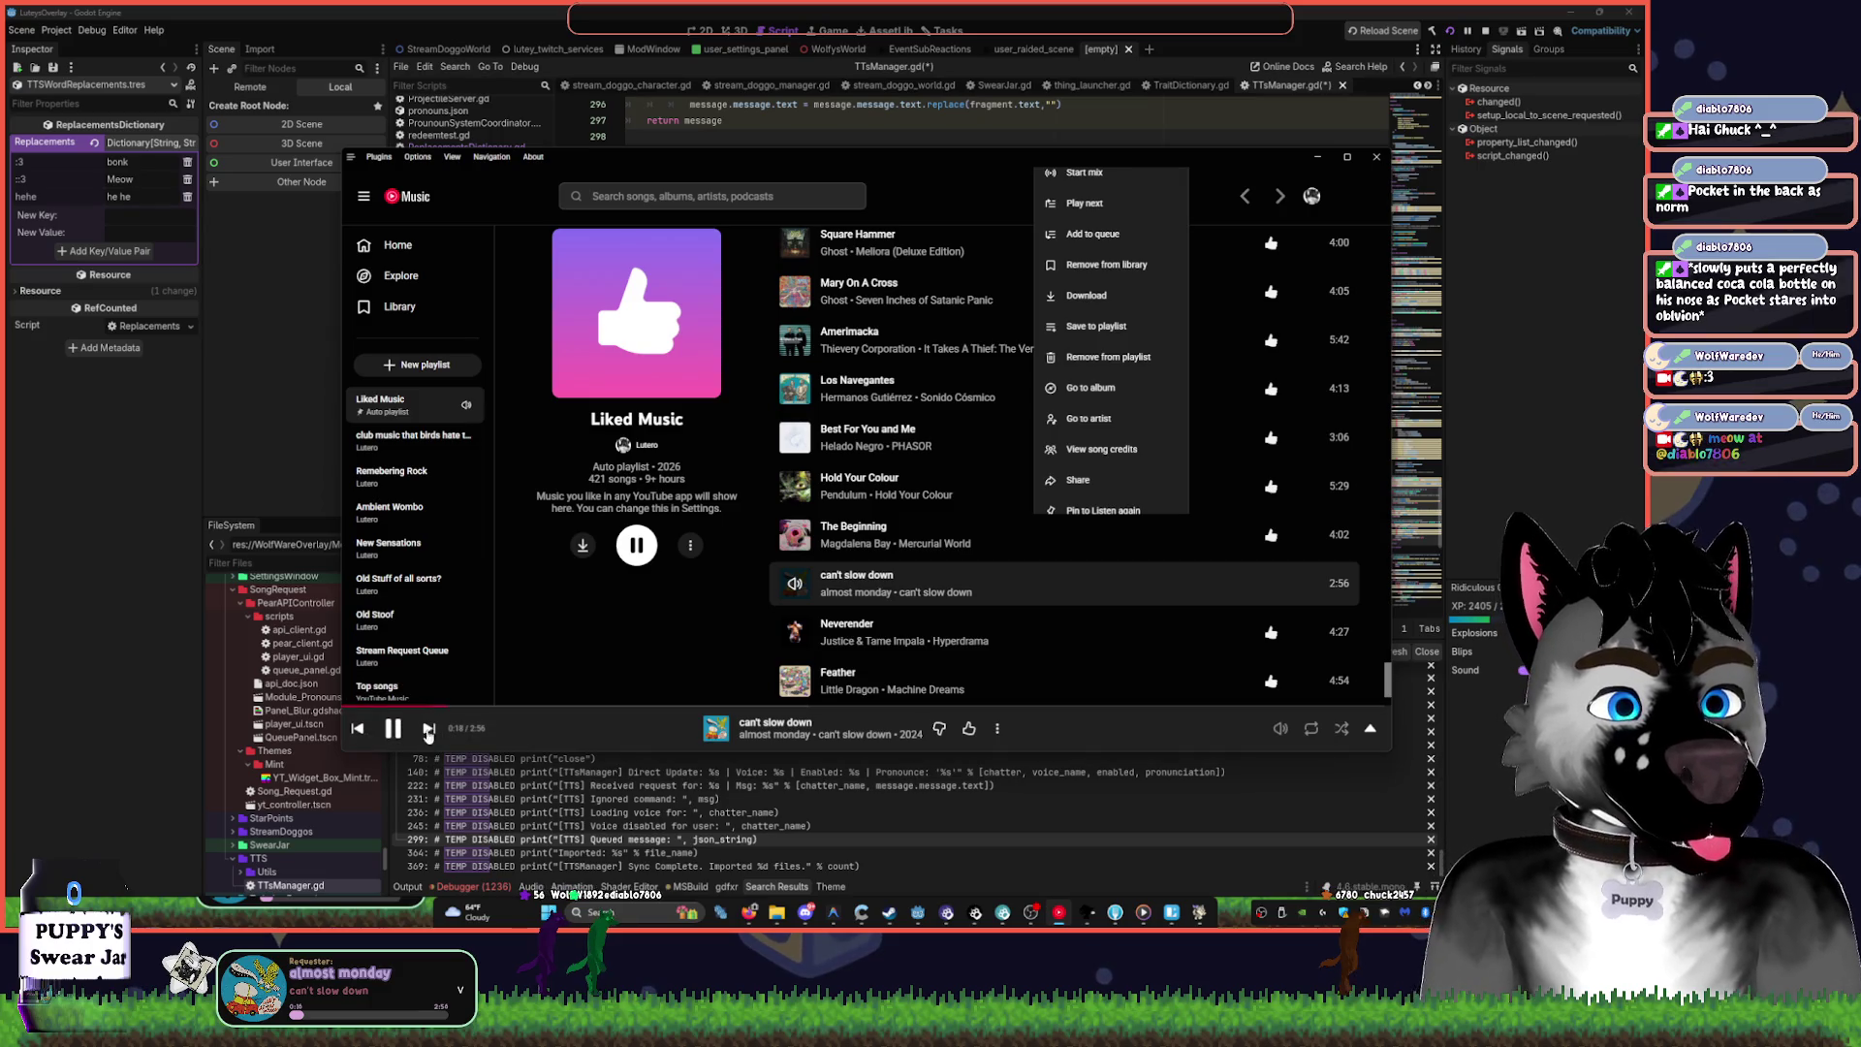
click(428, 744)
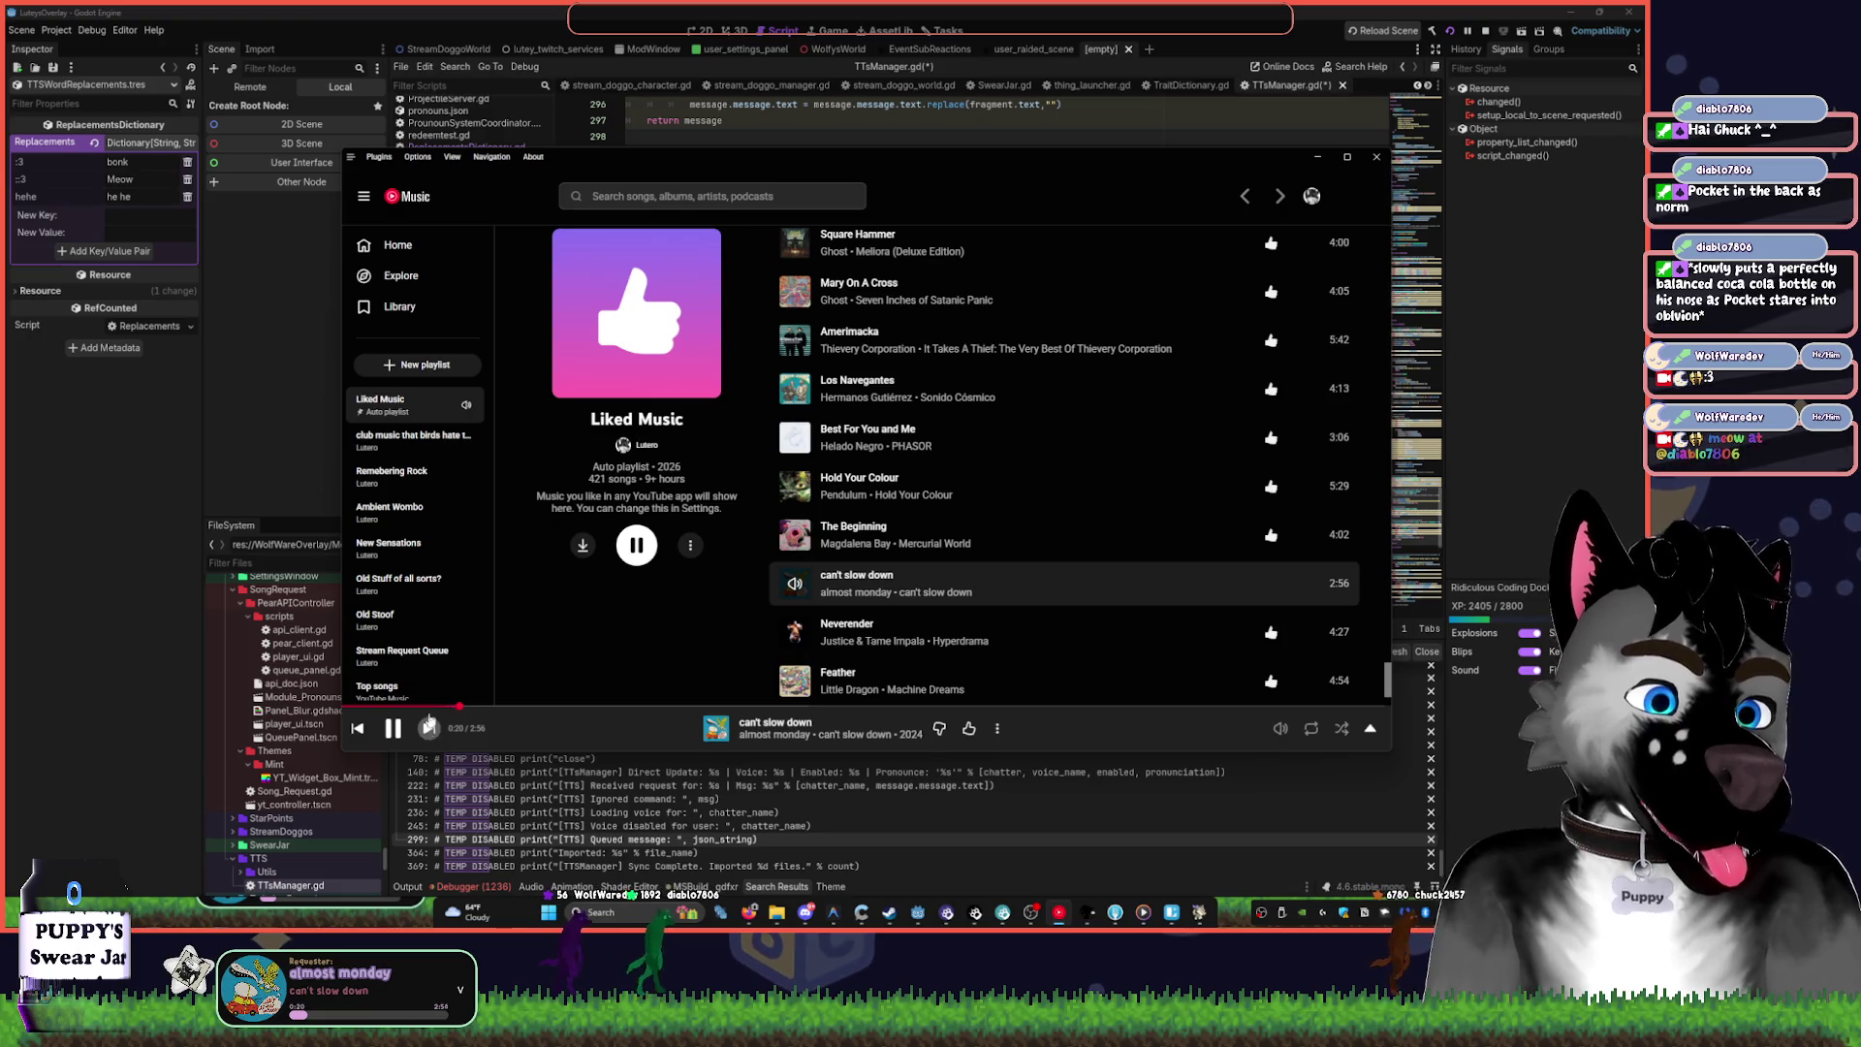
click(429, 725)
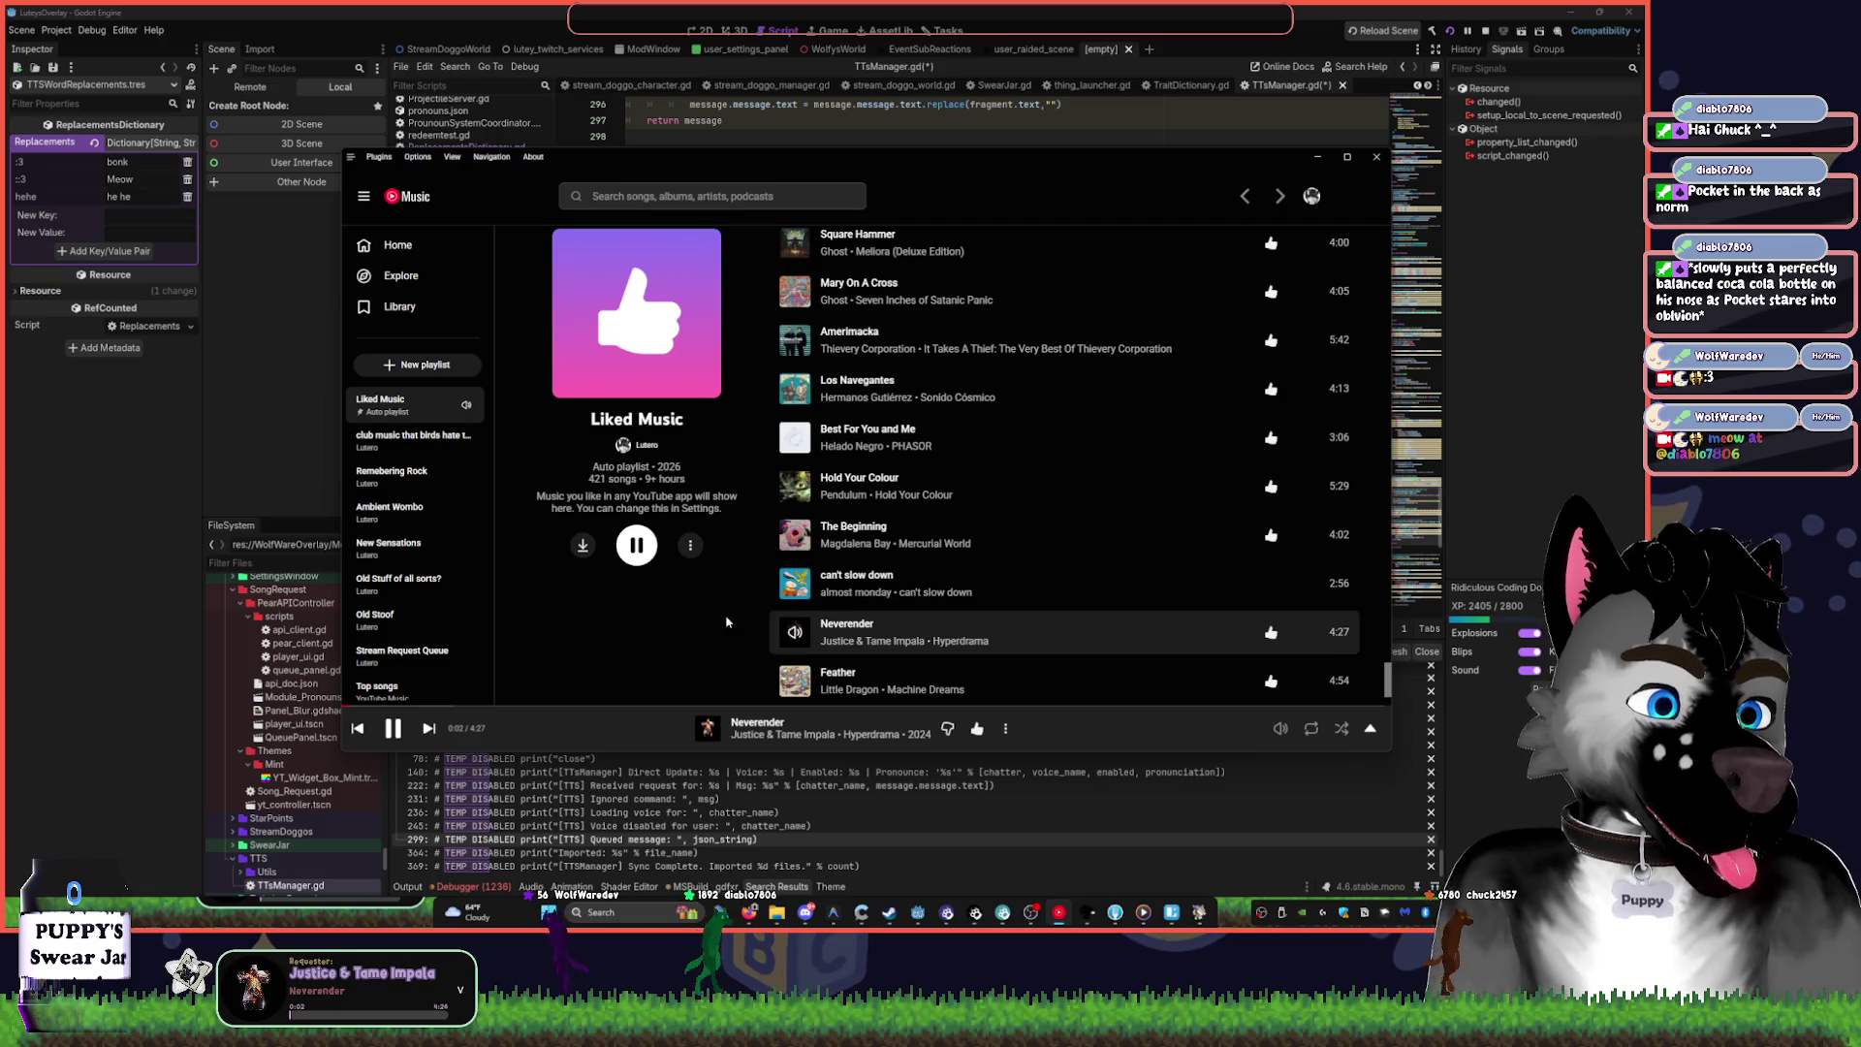
click(1006, 41)
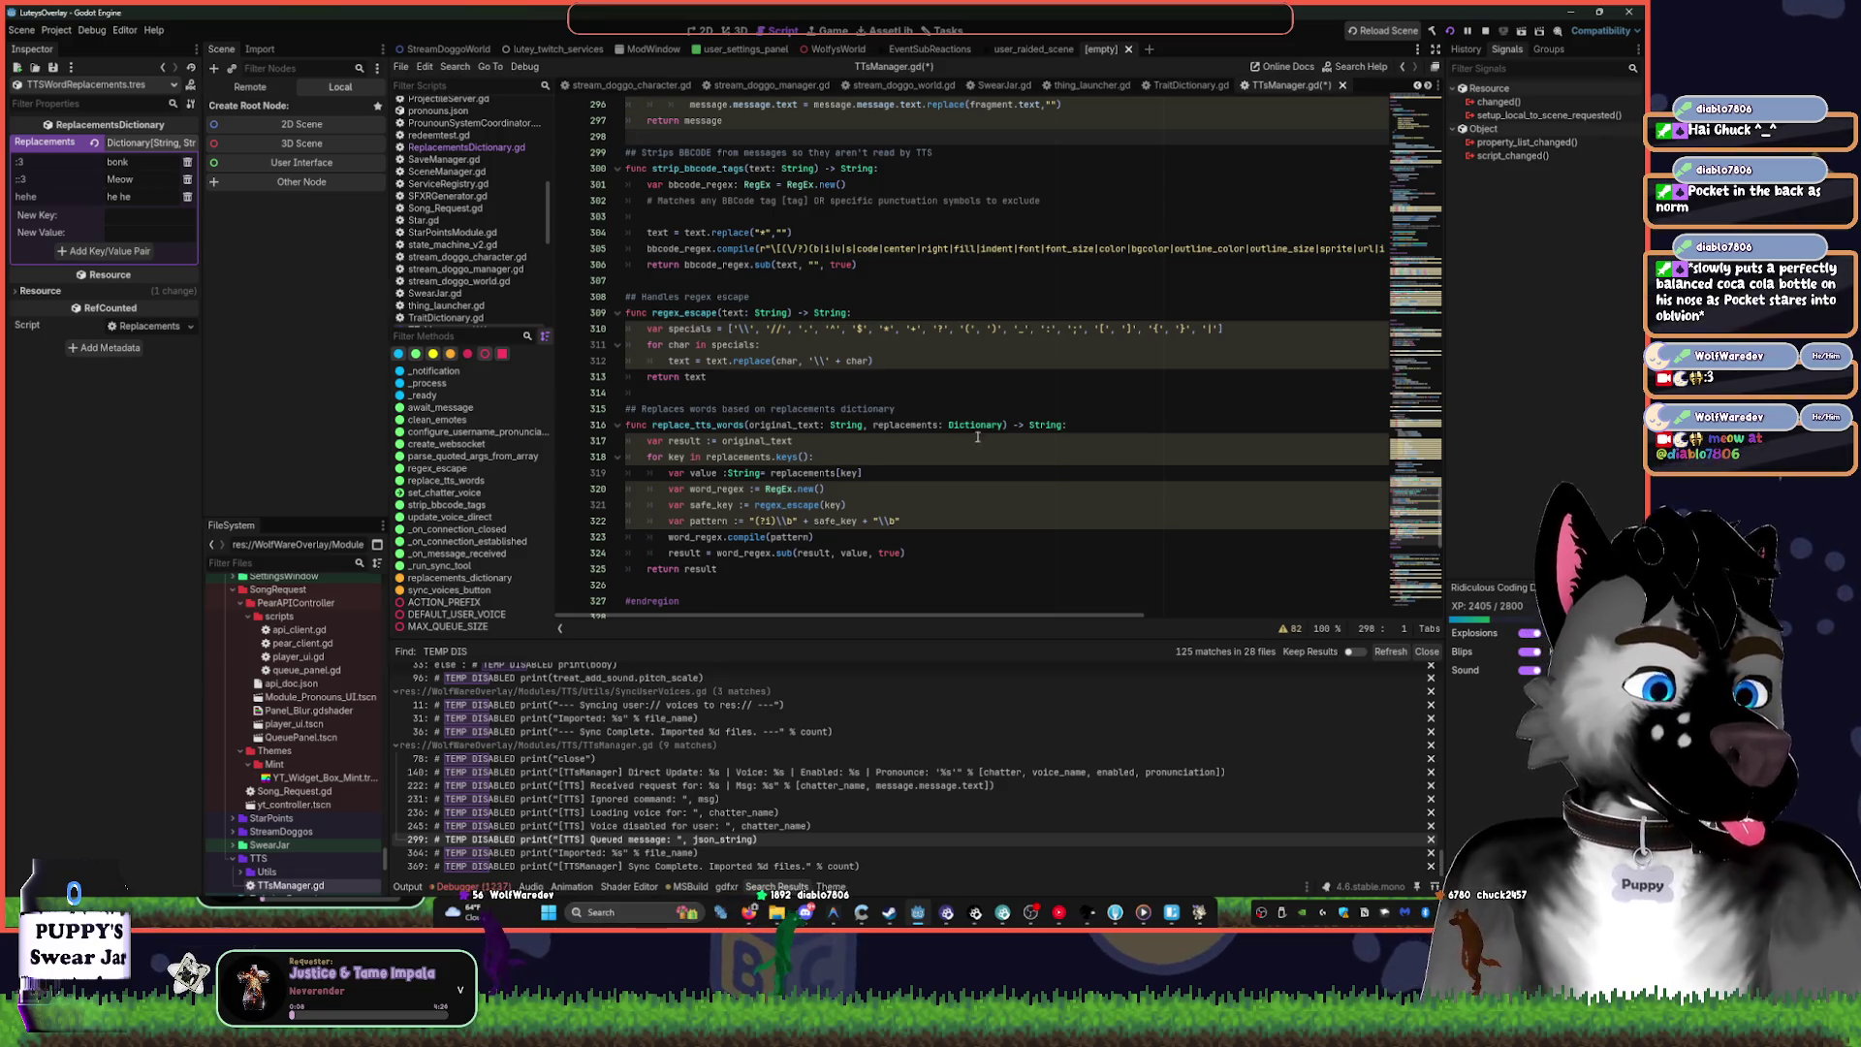
scroll(982, 433, down, 4)
scroll(1008, 413, down, 1)
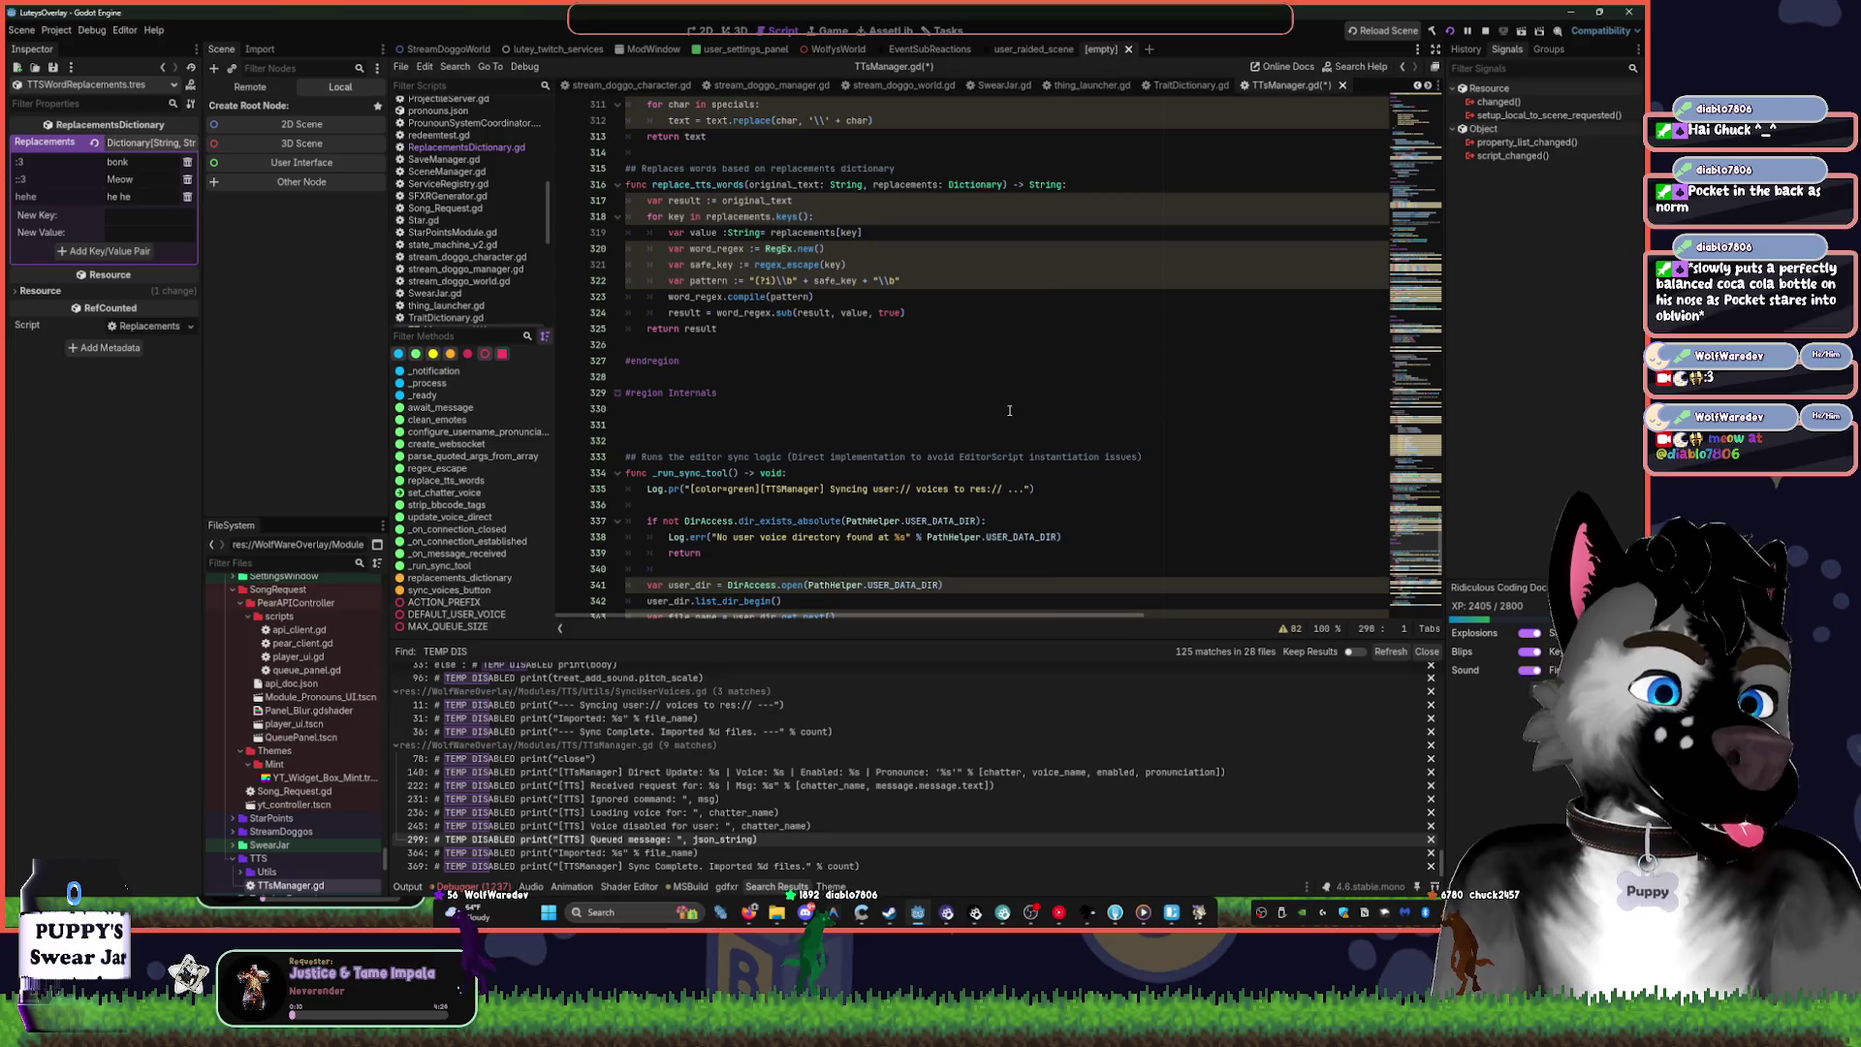
click(726, 552)
scroll(832, 301, up, 6)
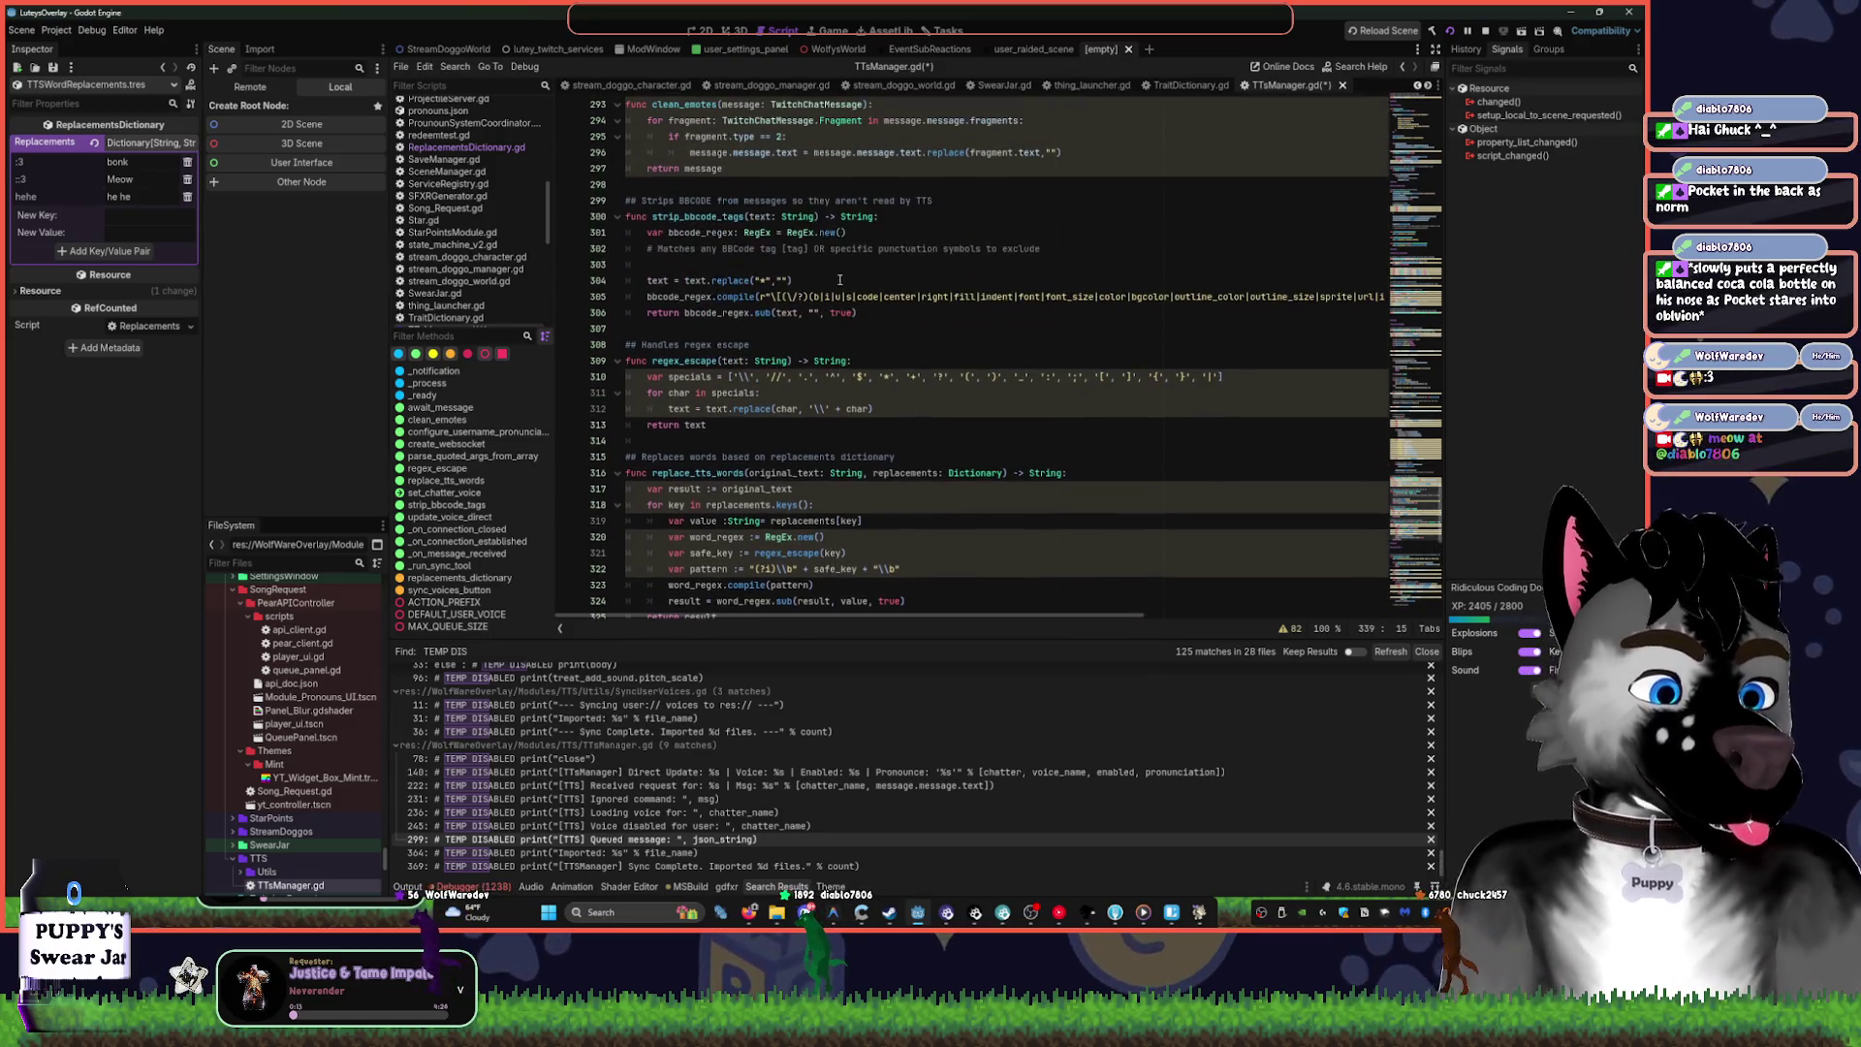
scroll(853, 271, up, 2)
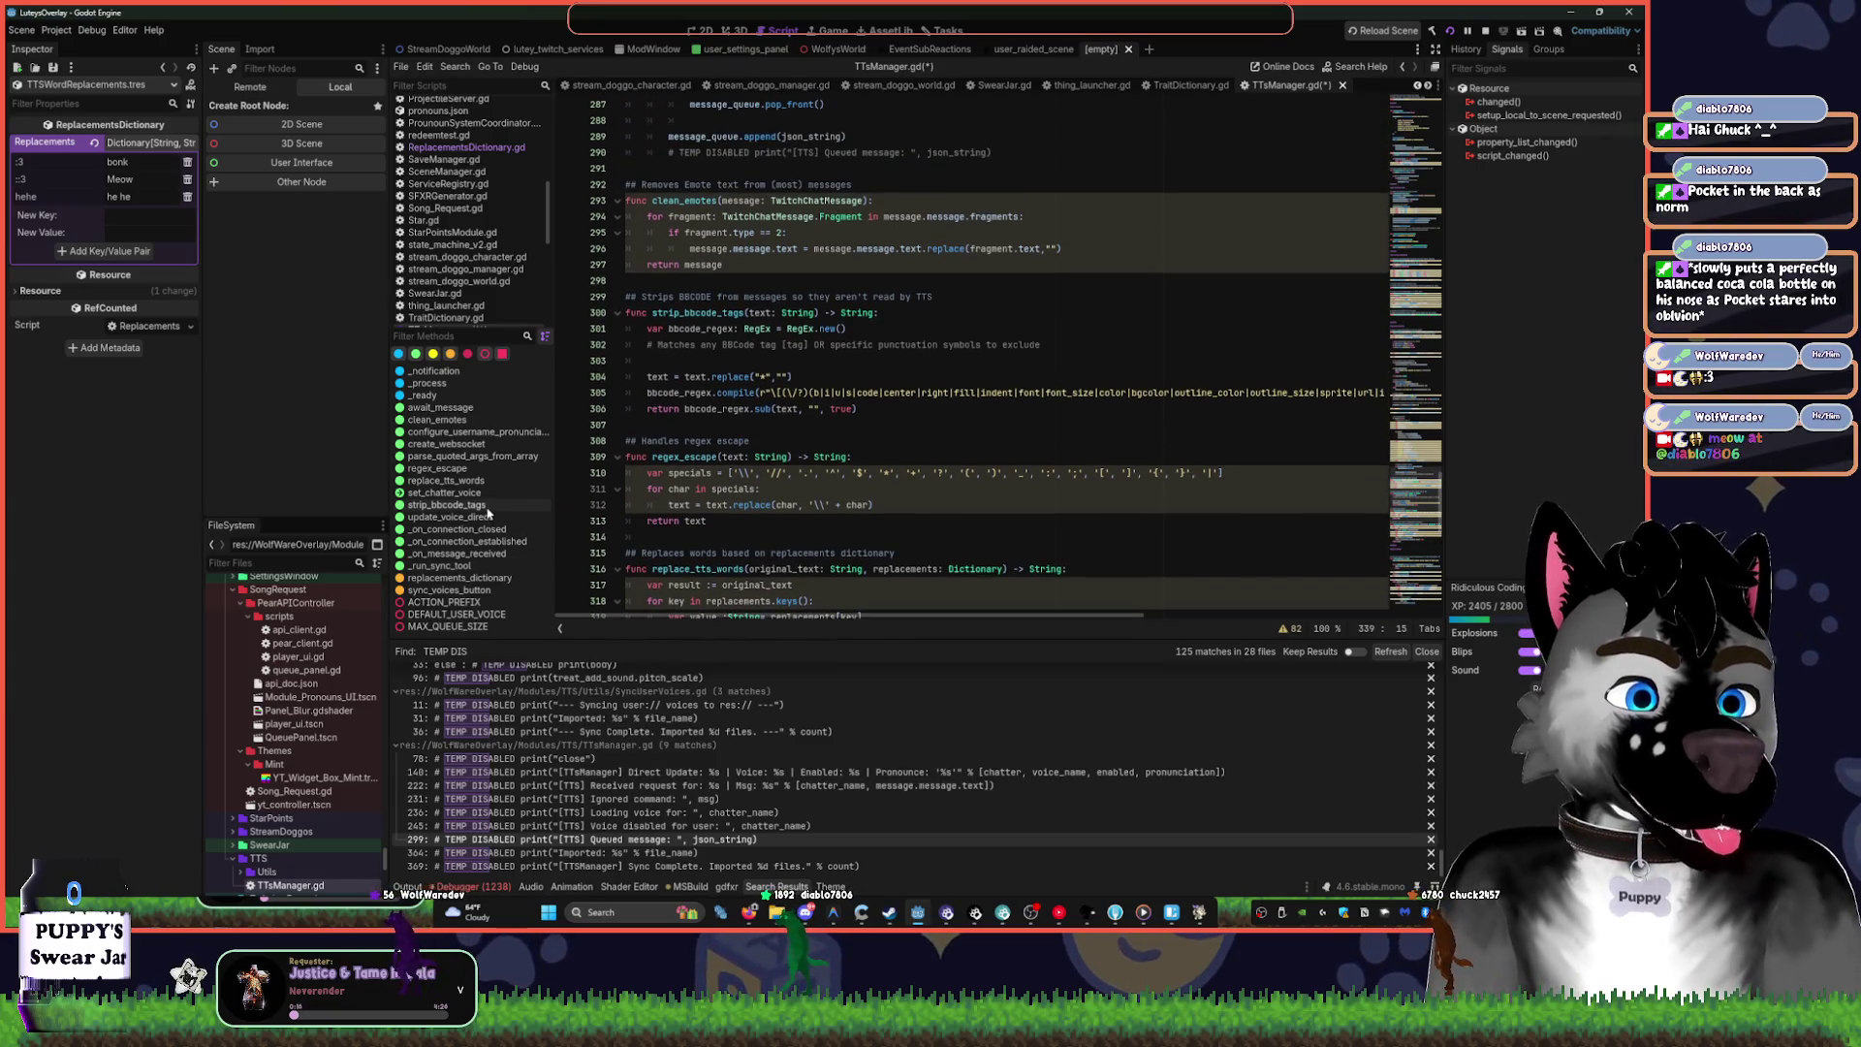
scroll(921, 348, up, 9)
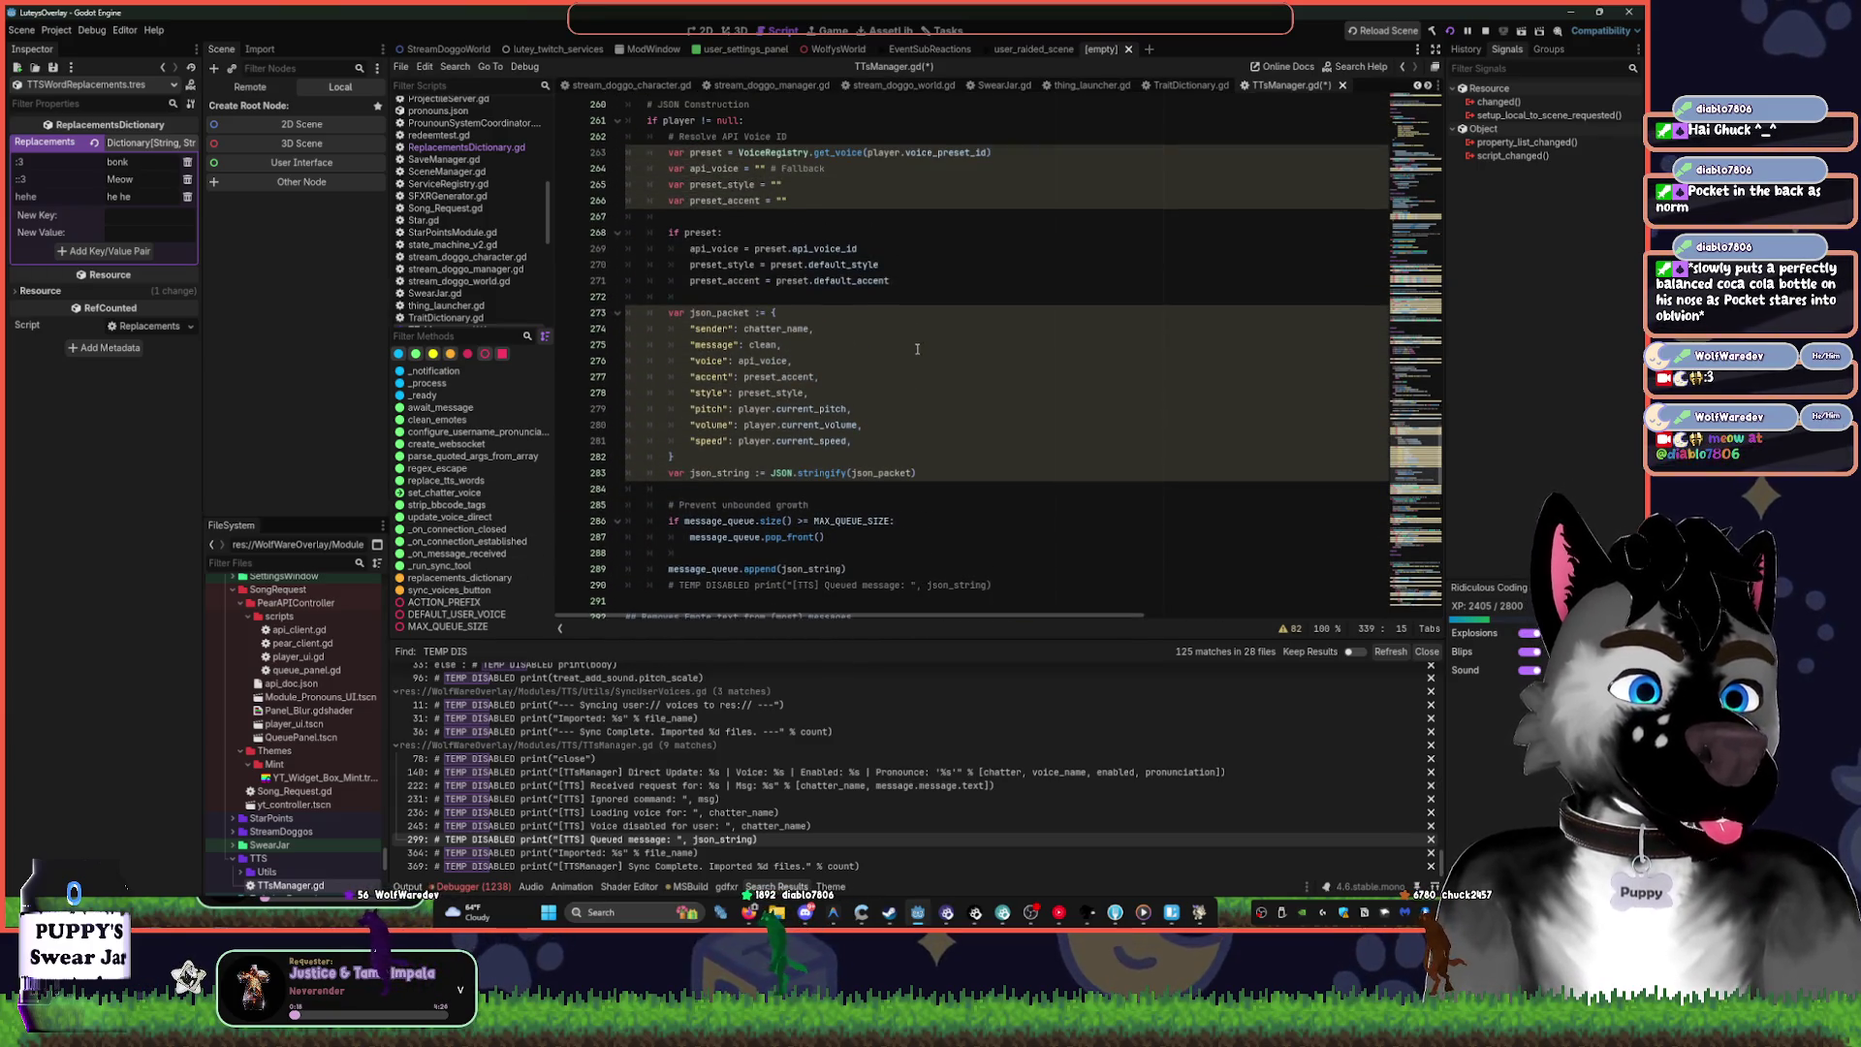
scroll(918, 348, up, 13)
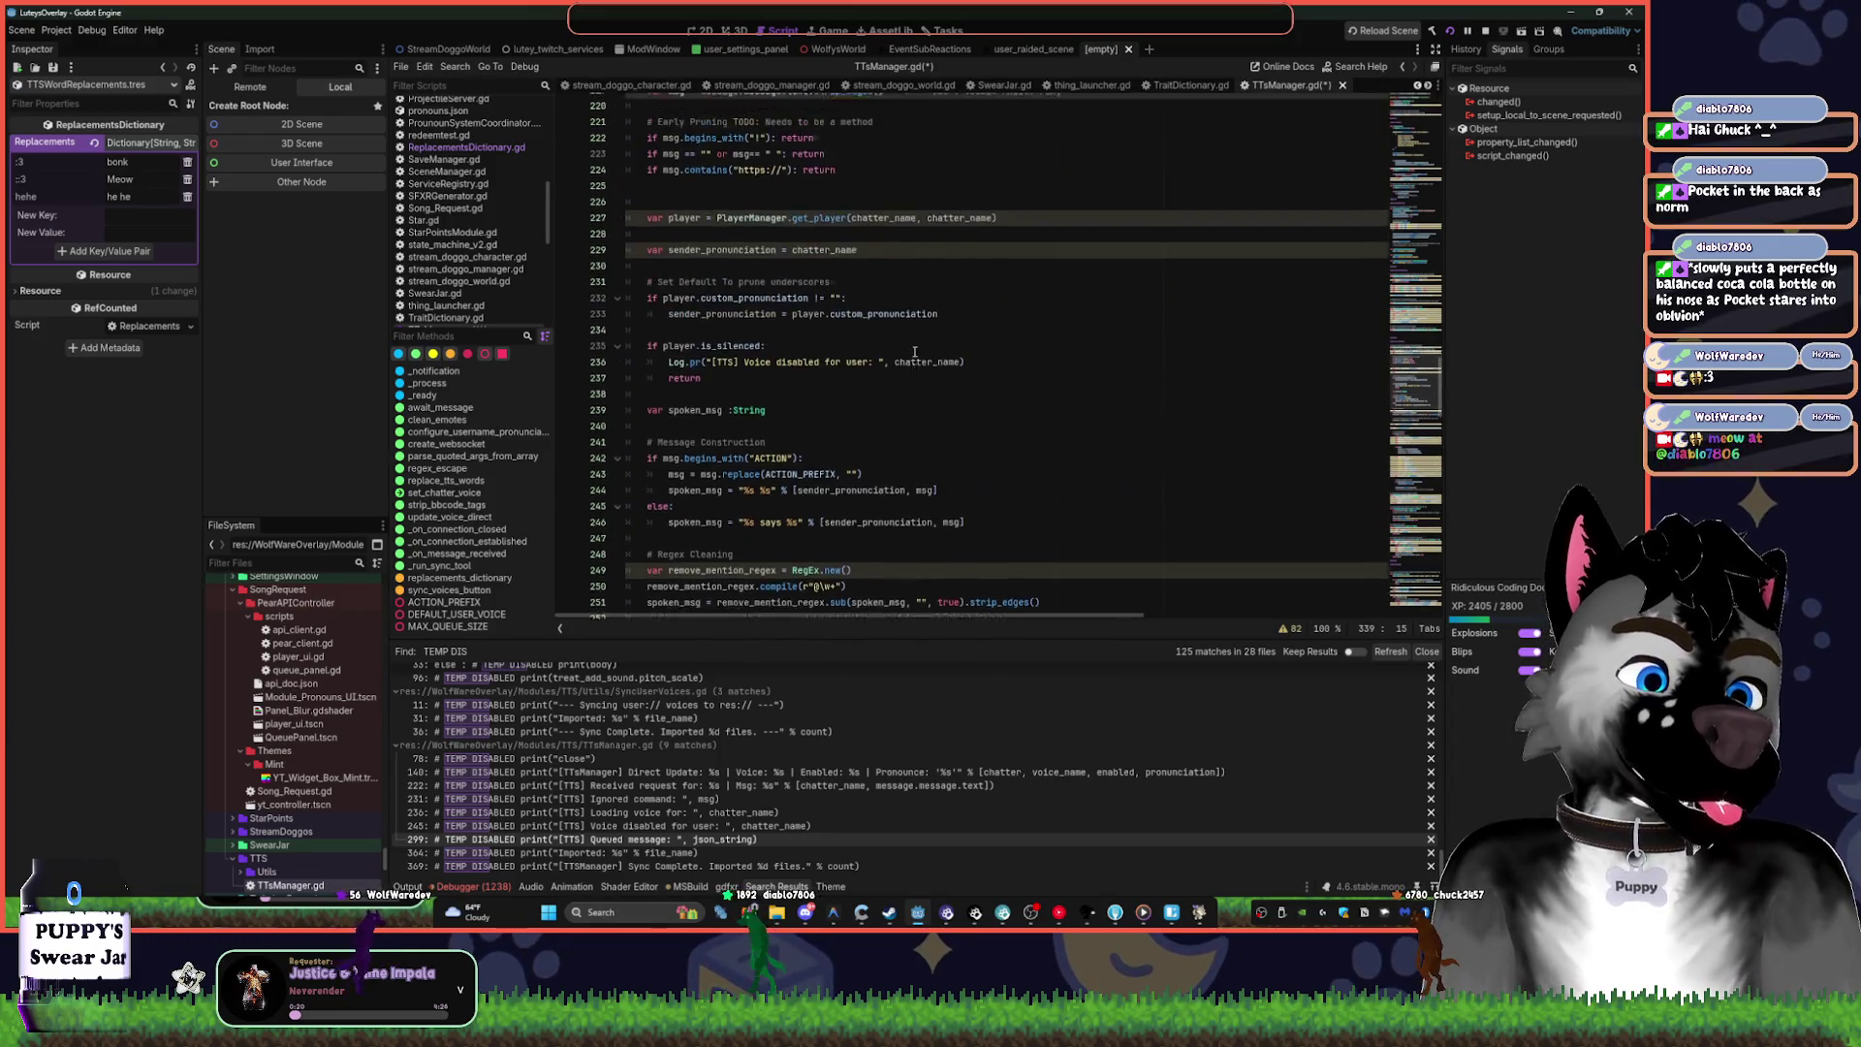
scroll(914, 352, up, 6)
click(781, 425)
scroll(939, 375, down, 15)
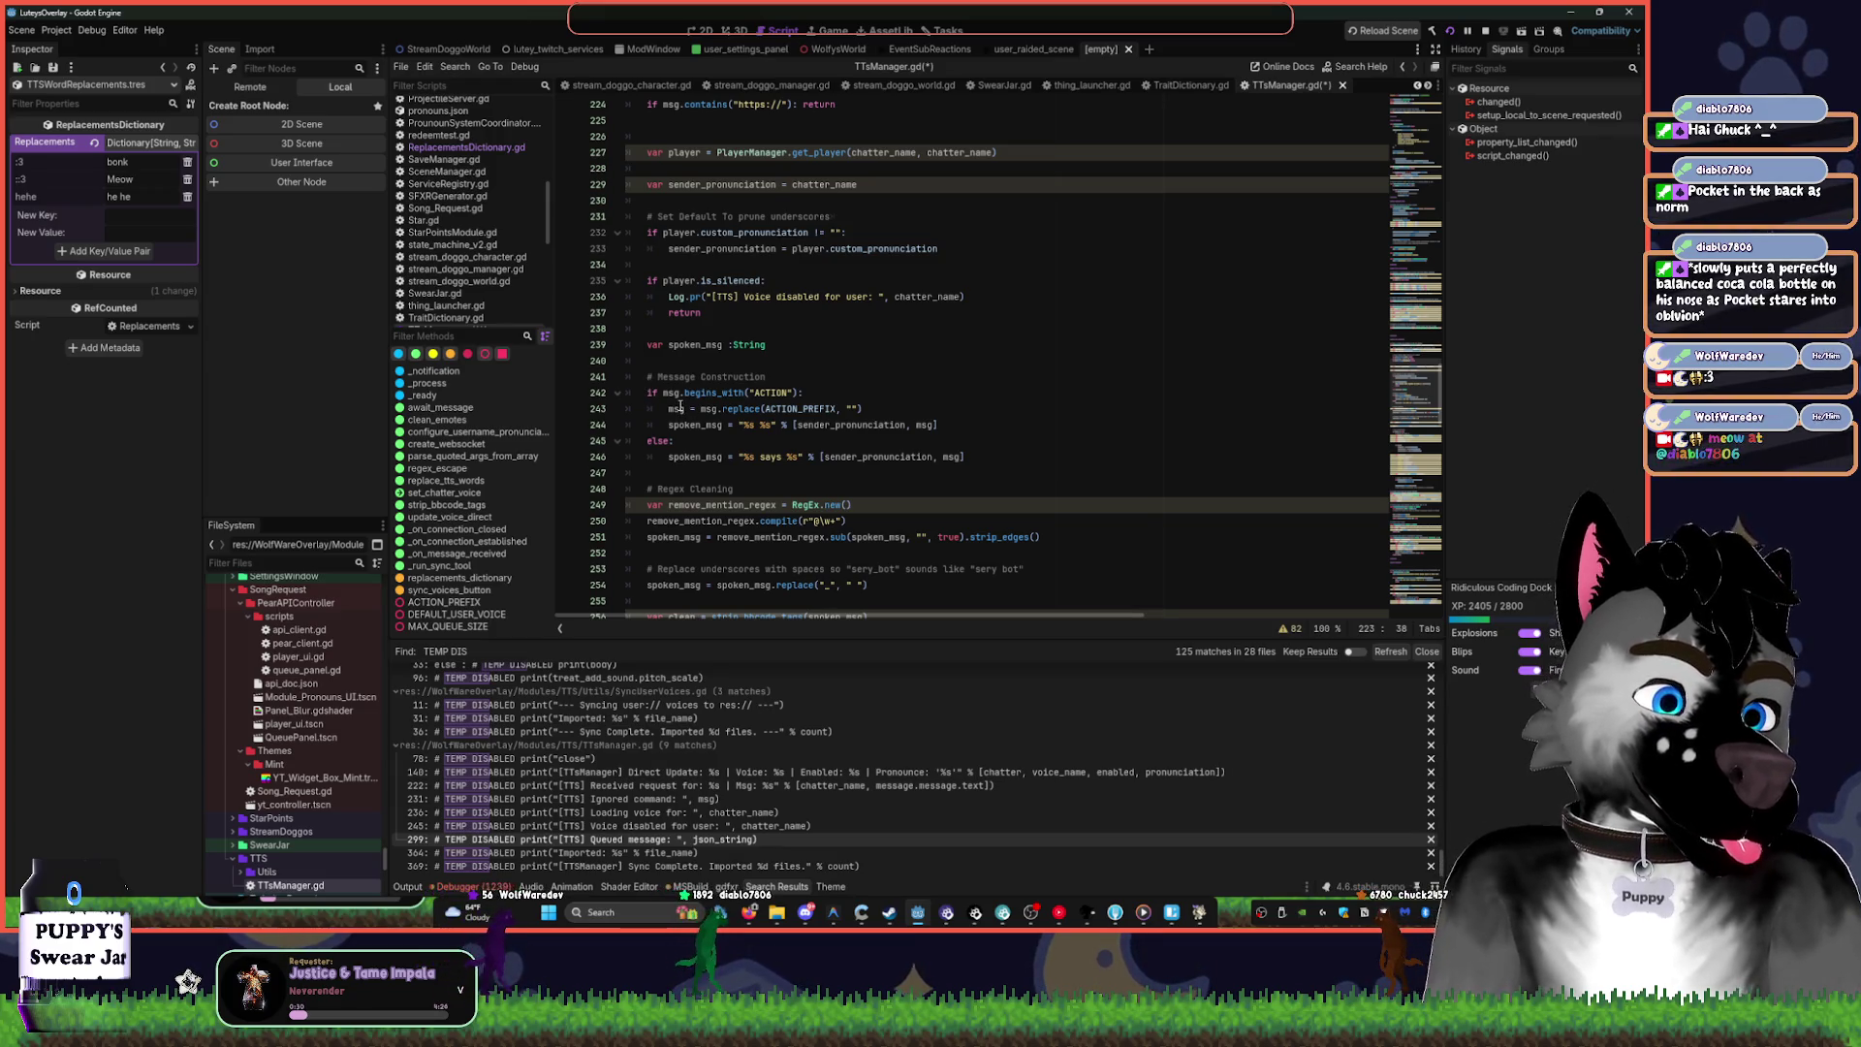
click(670, 396)
scroll(947, 359, up, 3)
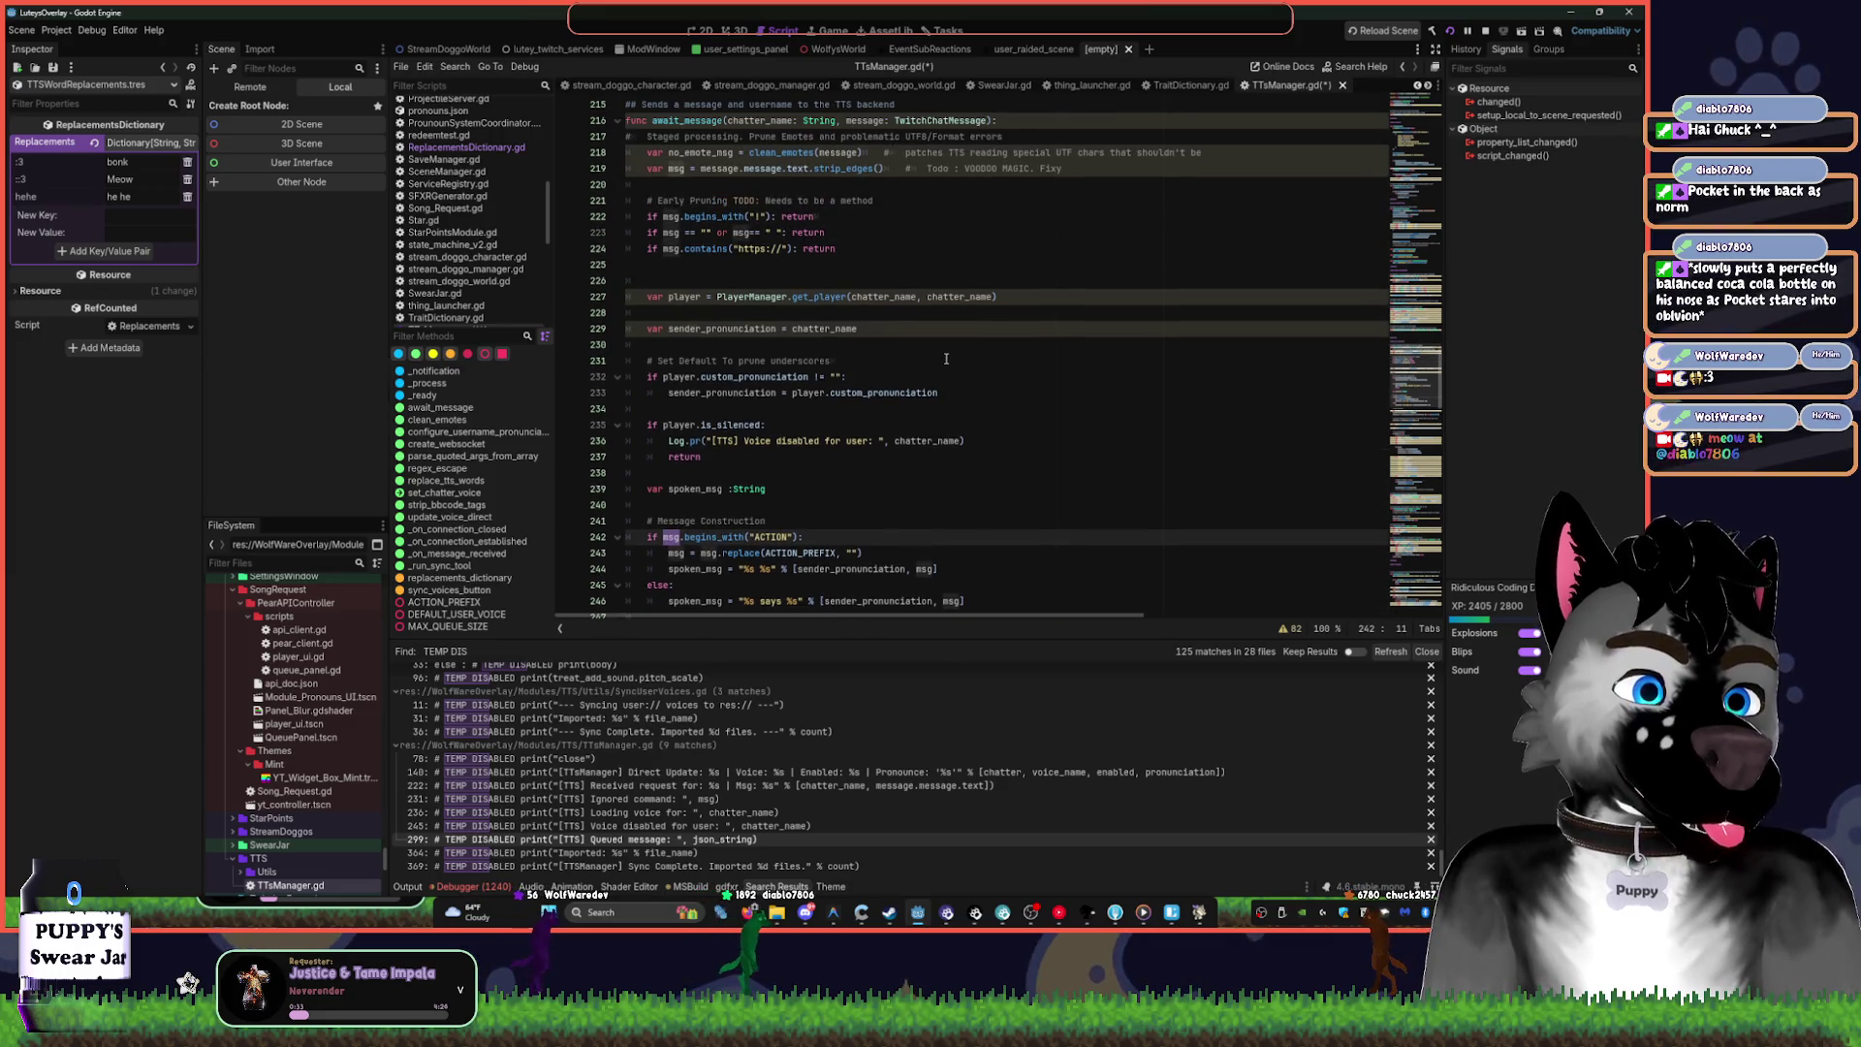
Step: Select the is_silenced check and its early return, and cut it
scroll(946, 360, down, 1)
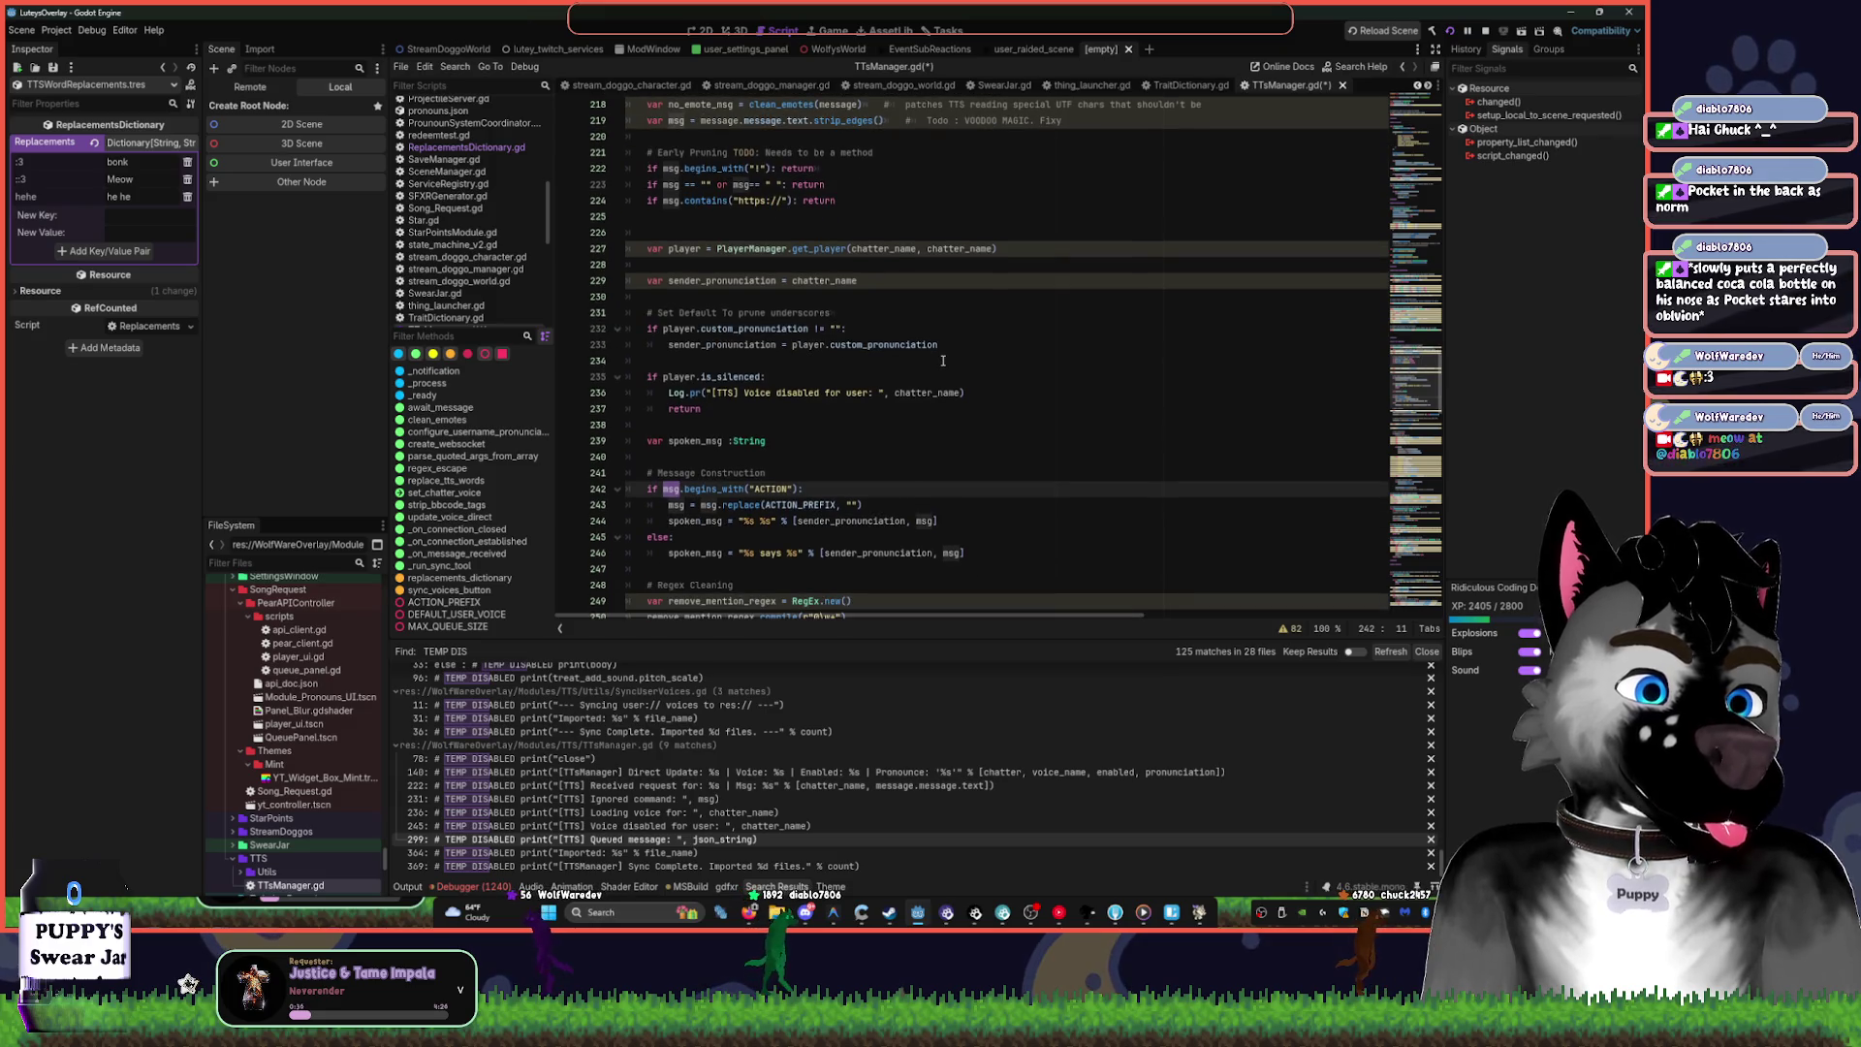
scroll(942, 361, down, 1)
double_click(681, 394)
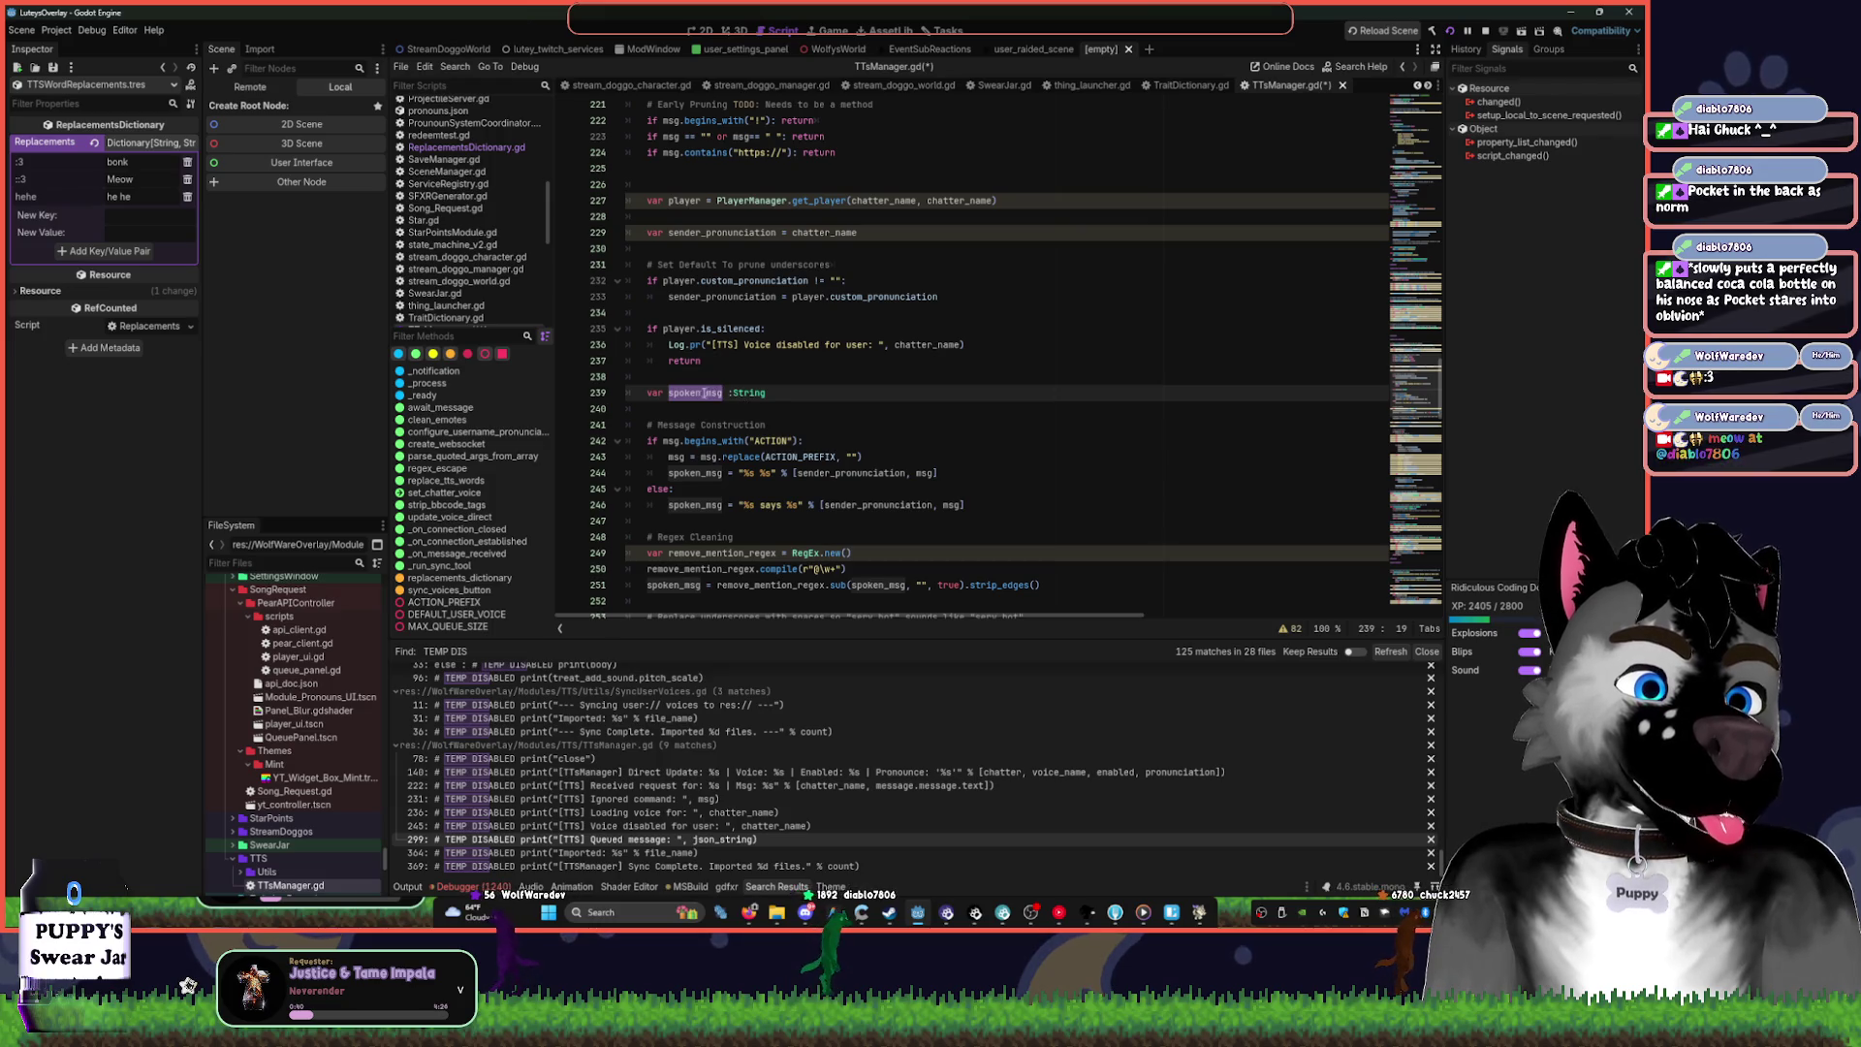
triple_click(704, 393)
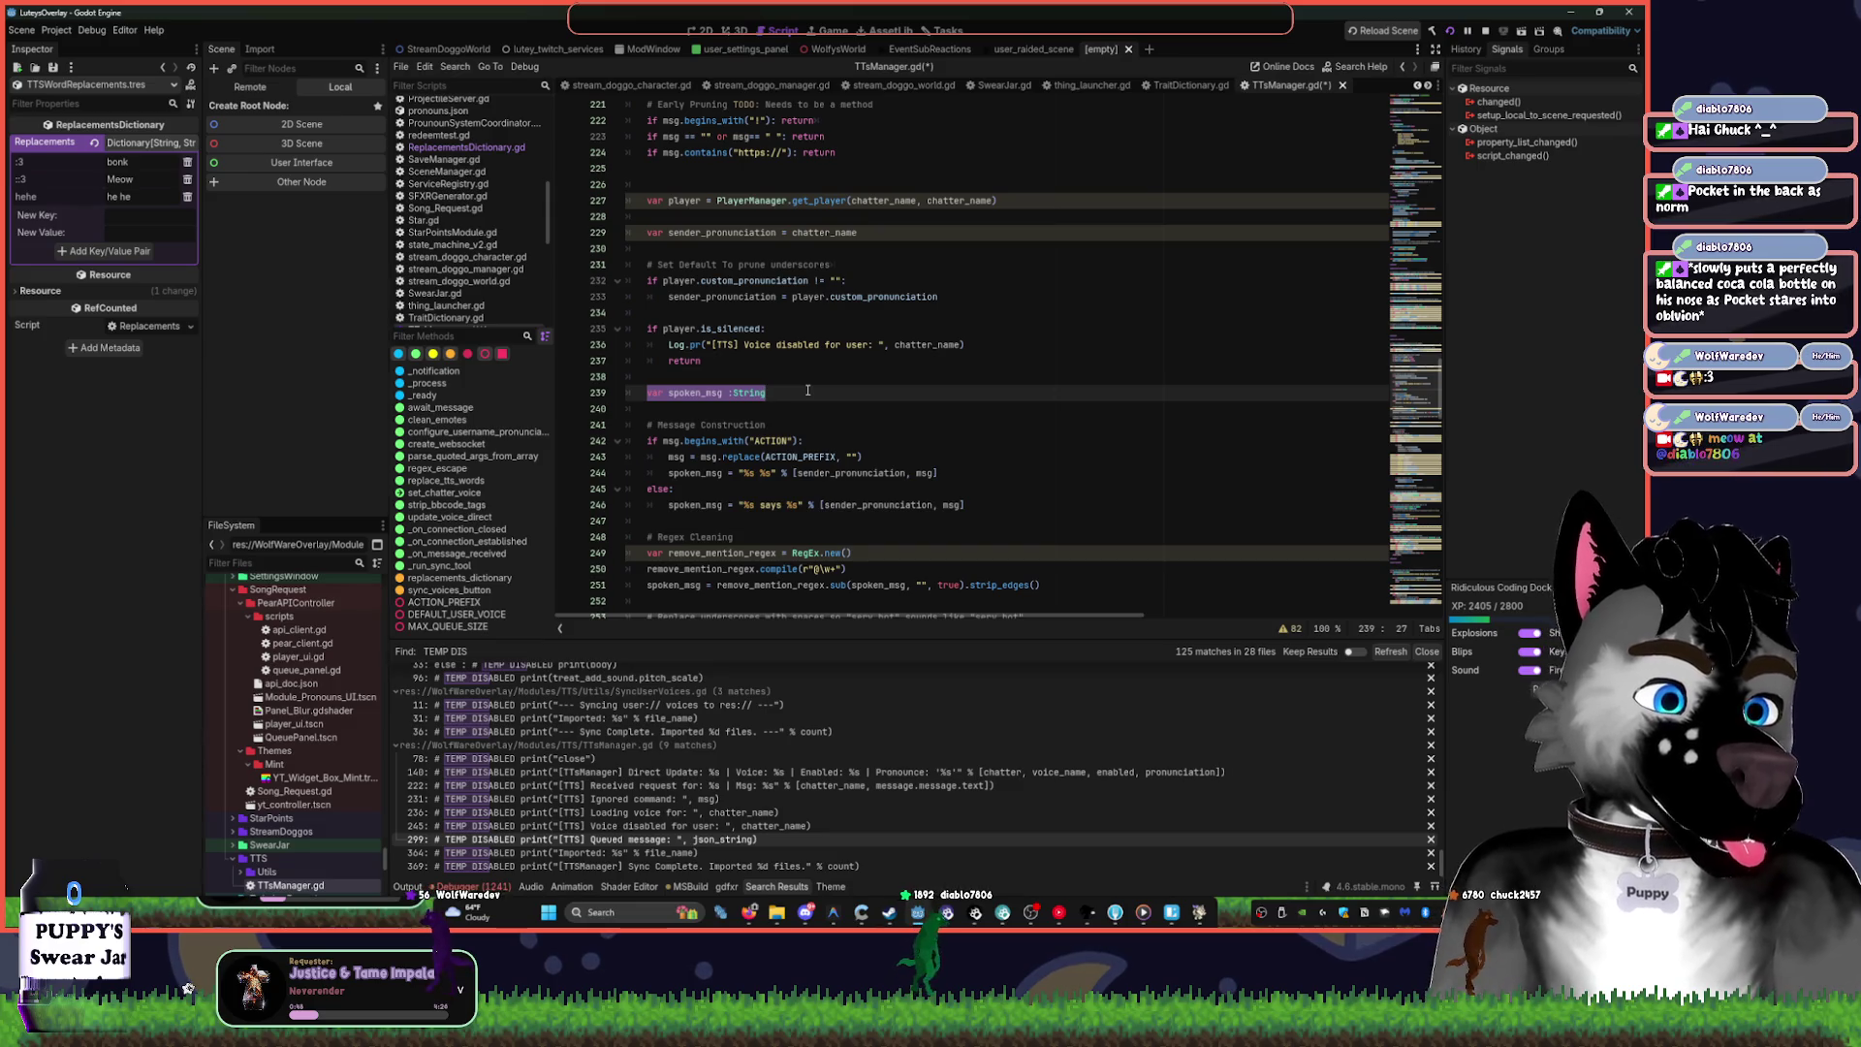
key(shift+Down)
key(shift+Down)
key(shift+Down)
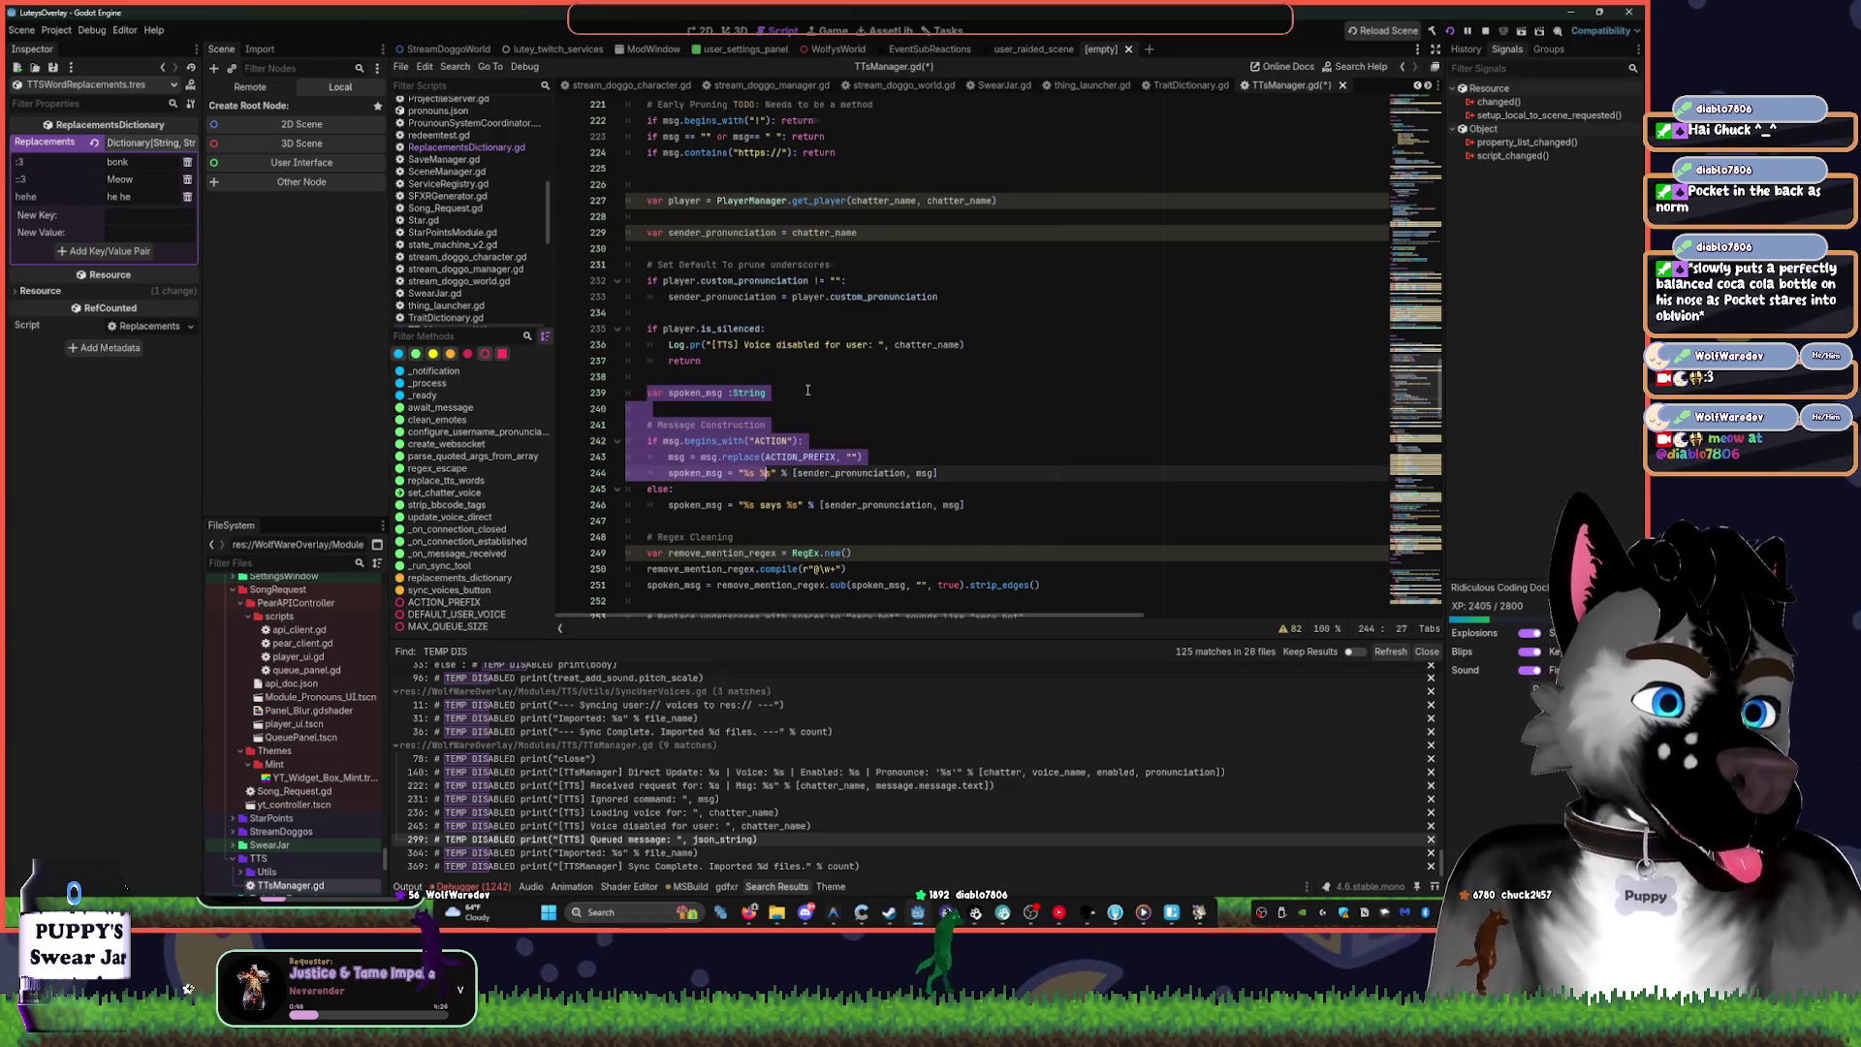
key(shift+End)
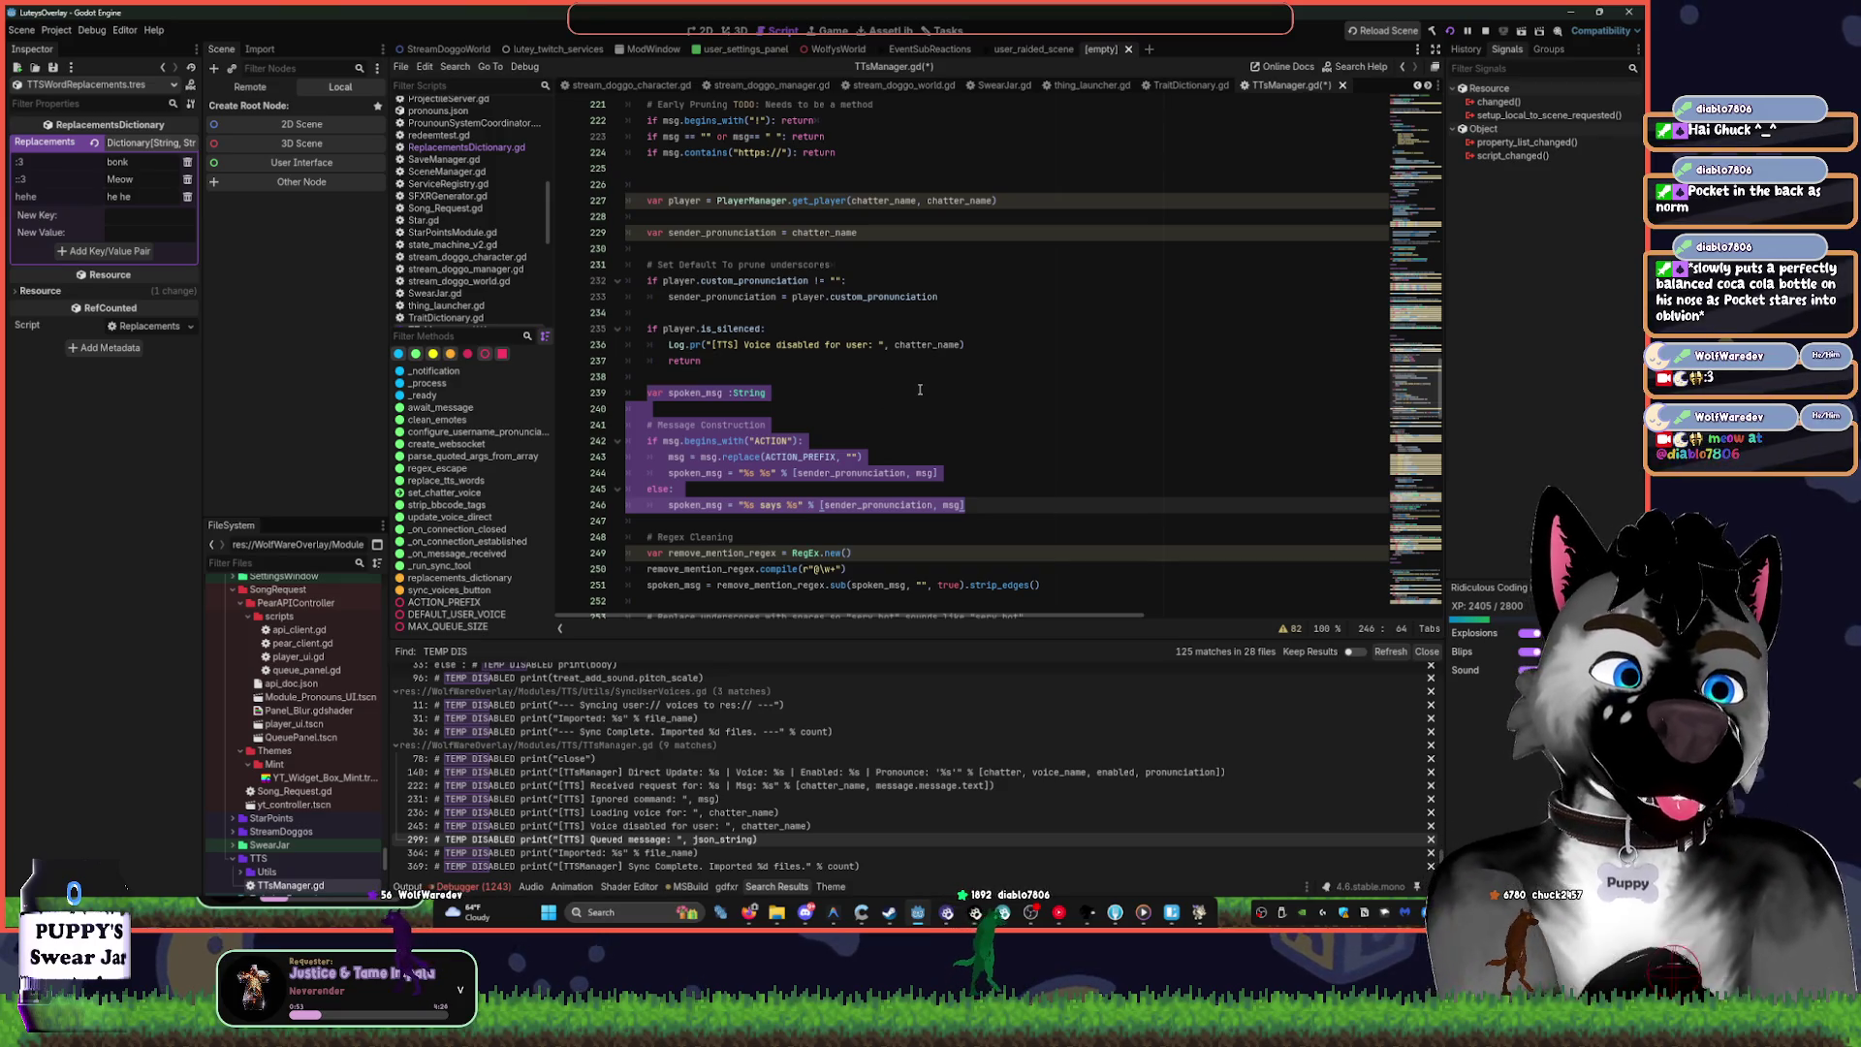
click(716, 365)
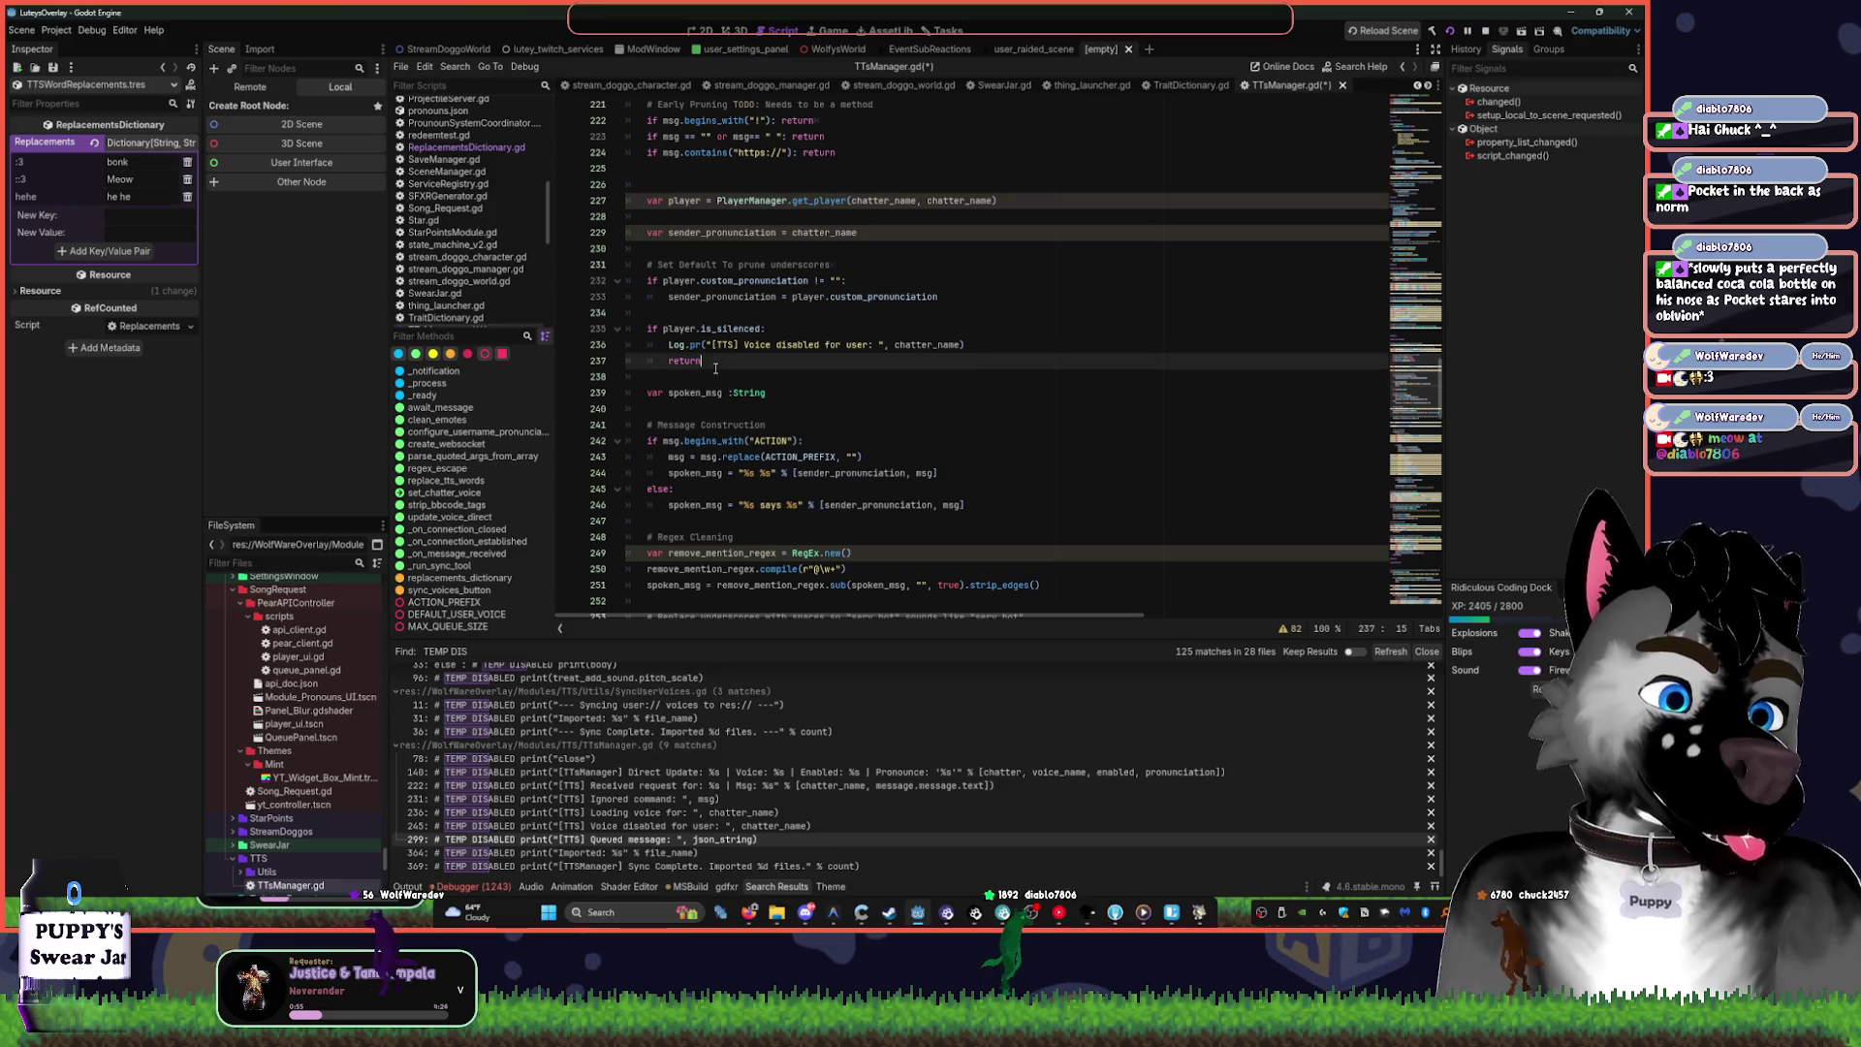
scroll(715, 367, up, 3)
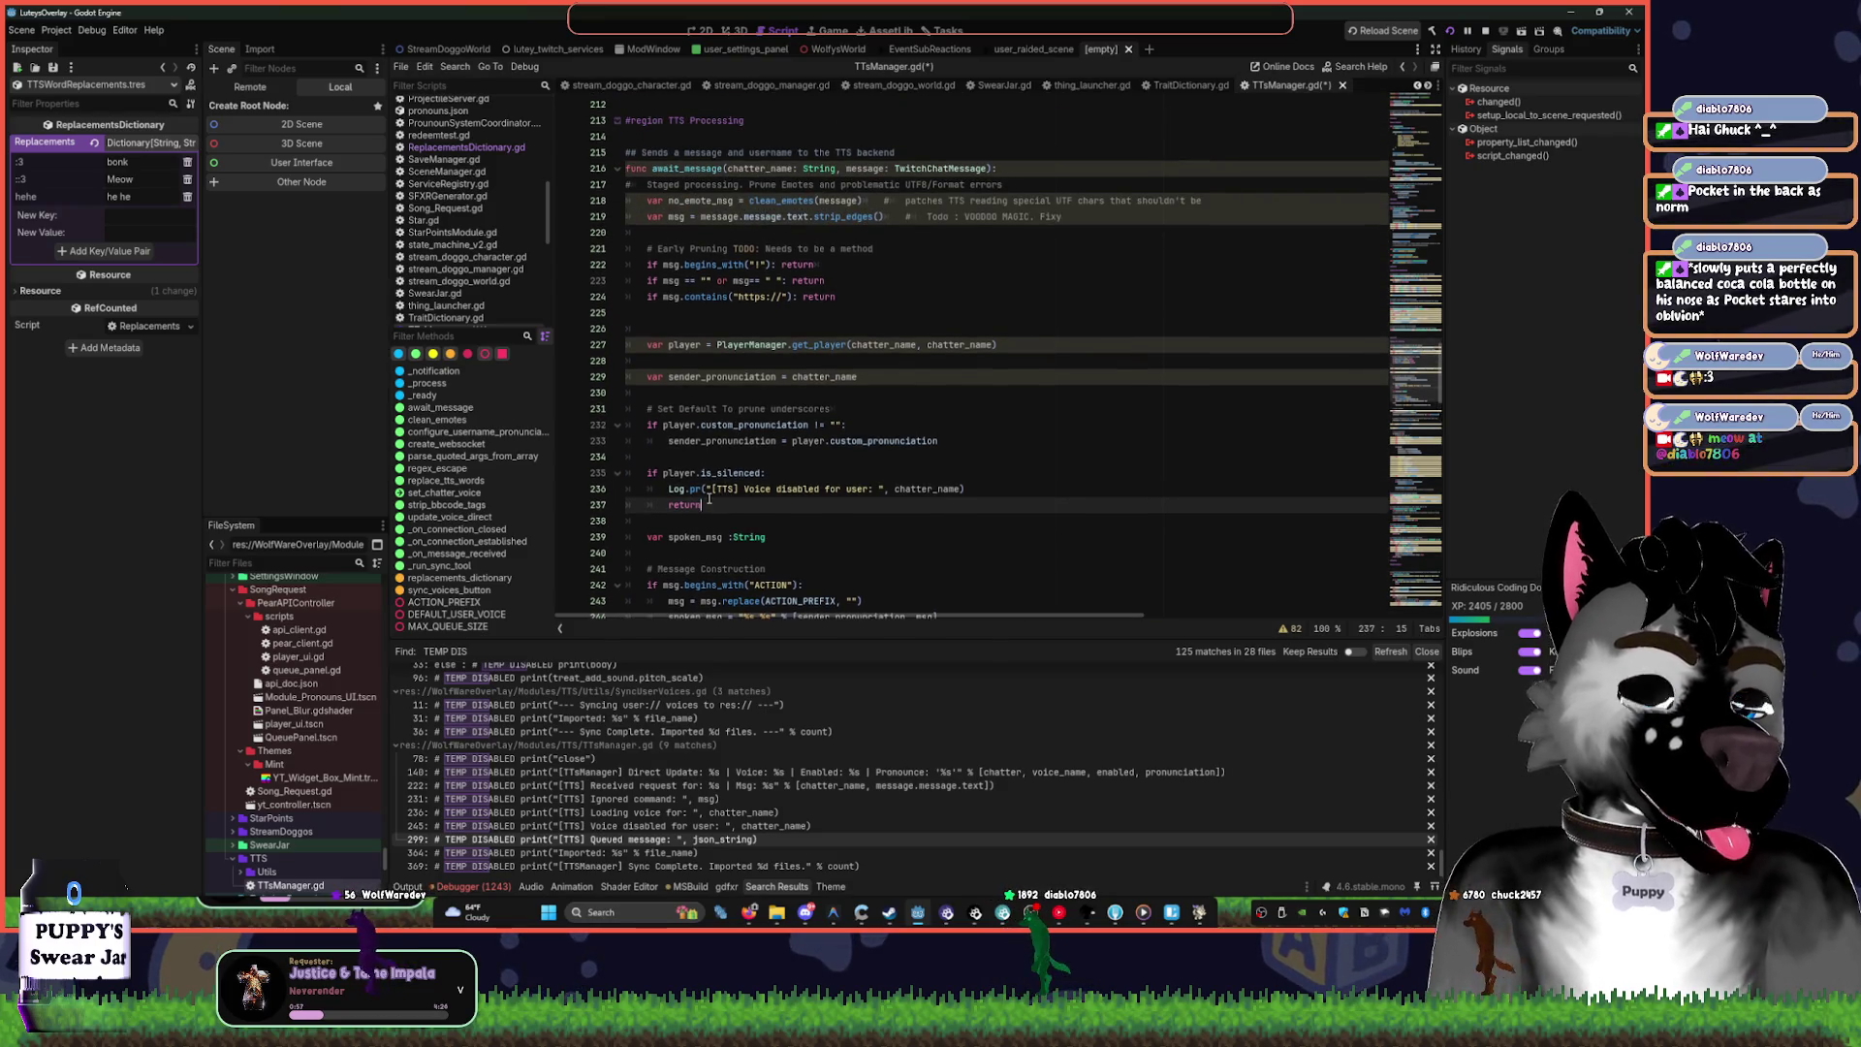
drag(716, 505, 612, 475)
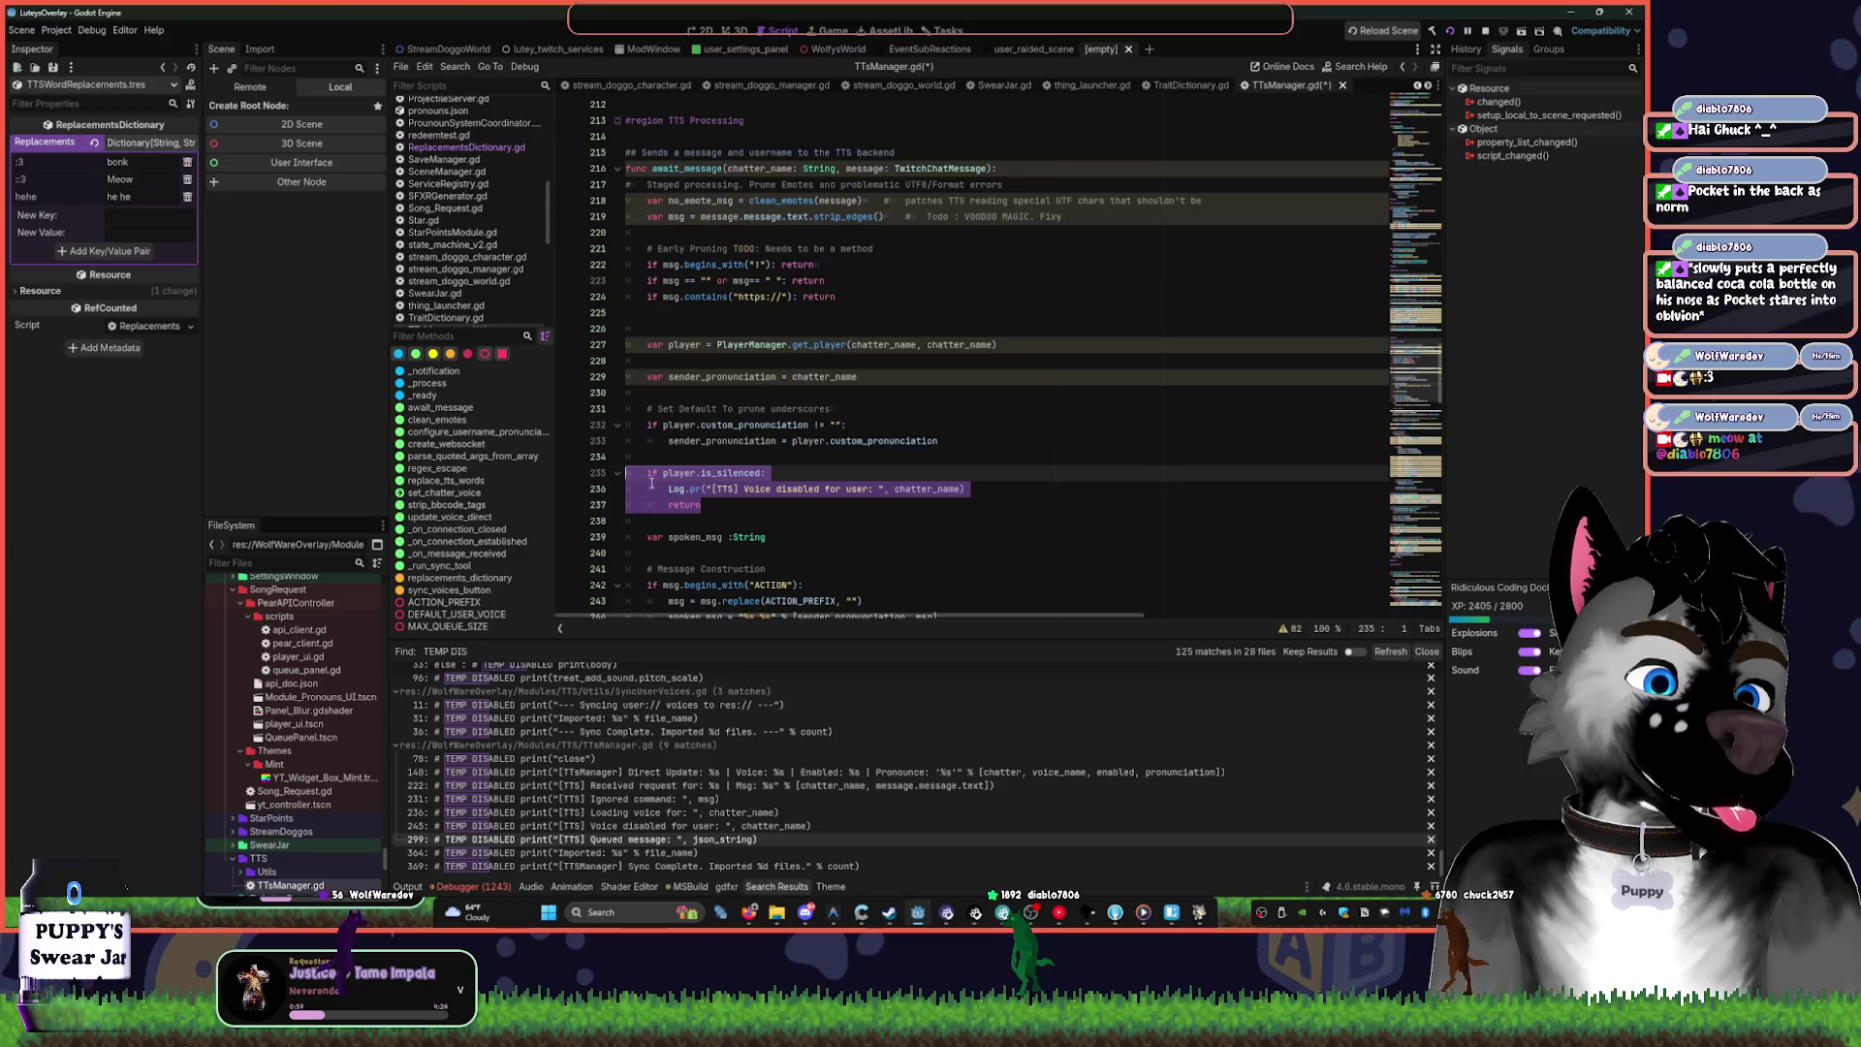
key(ctrl+x)
Step: Add a '# Player configs for backend' comment above the player lookup and paste the silenced check below the lookup
double_click(675, 428)
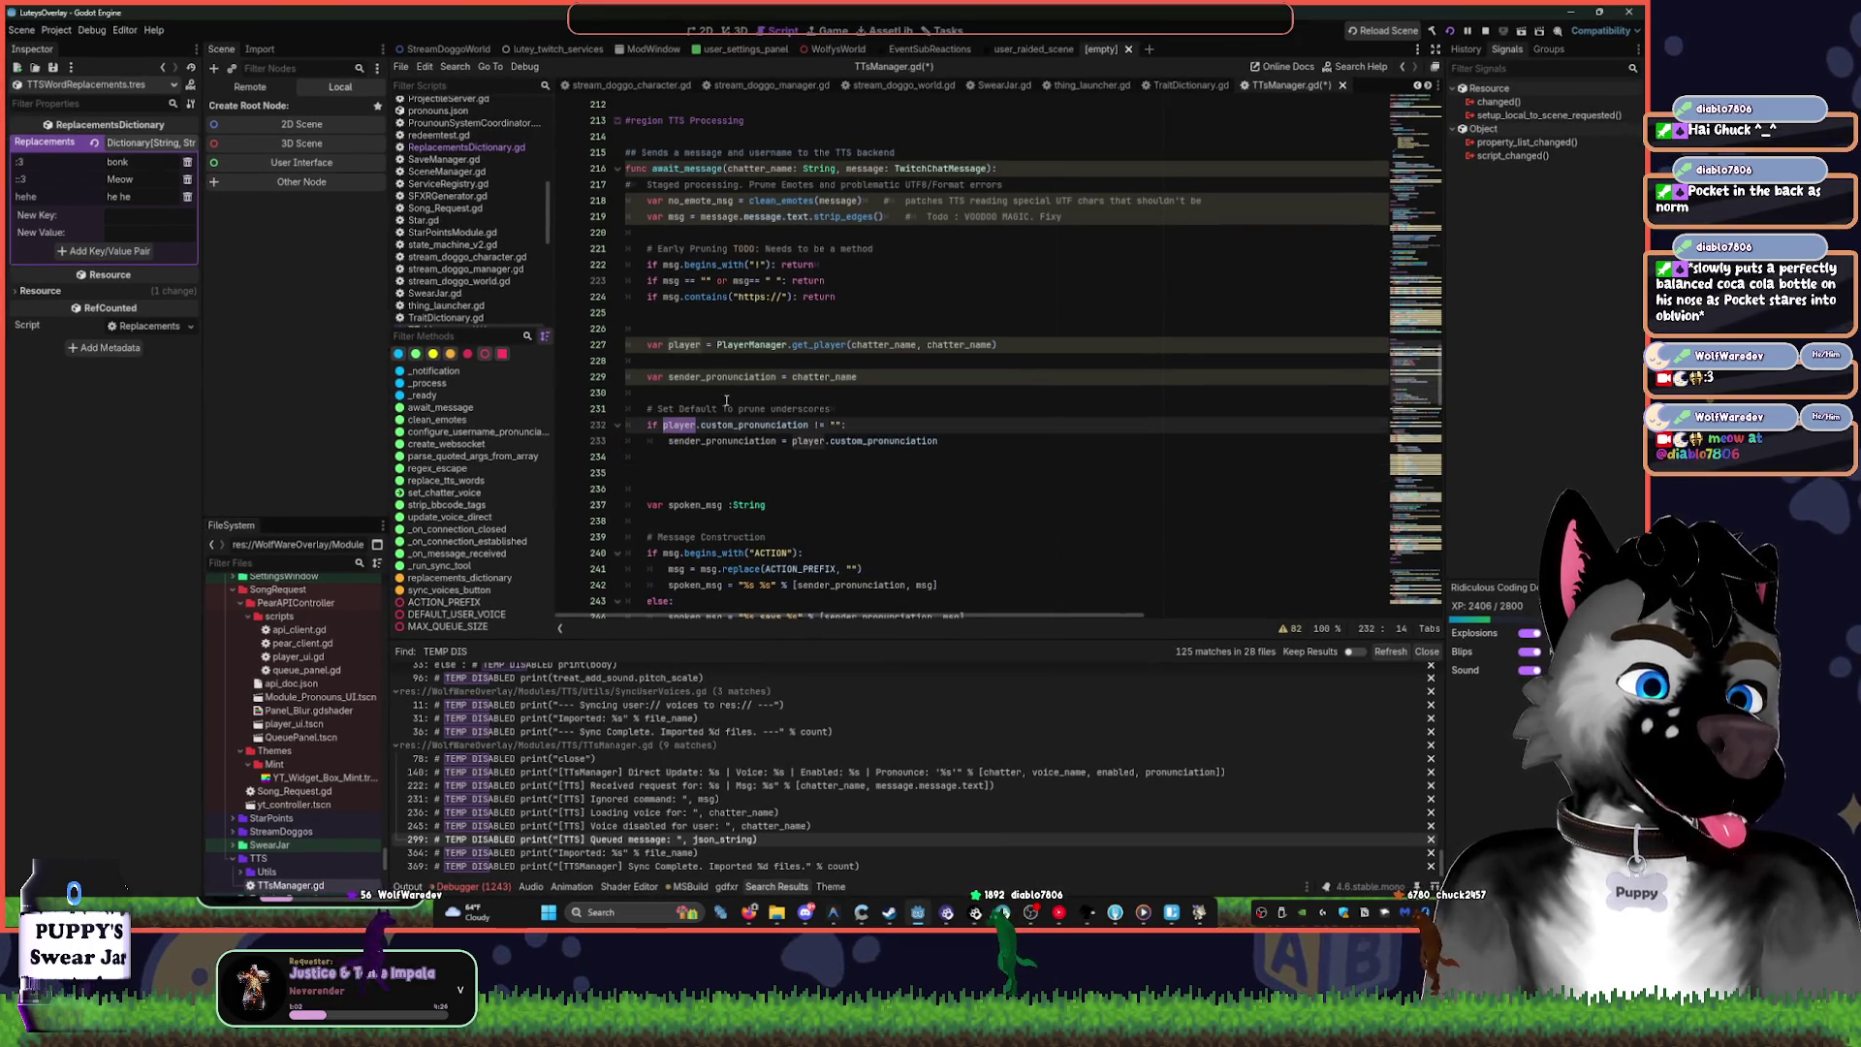
click(844, 305)
key(Delete)
key(Delete)
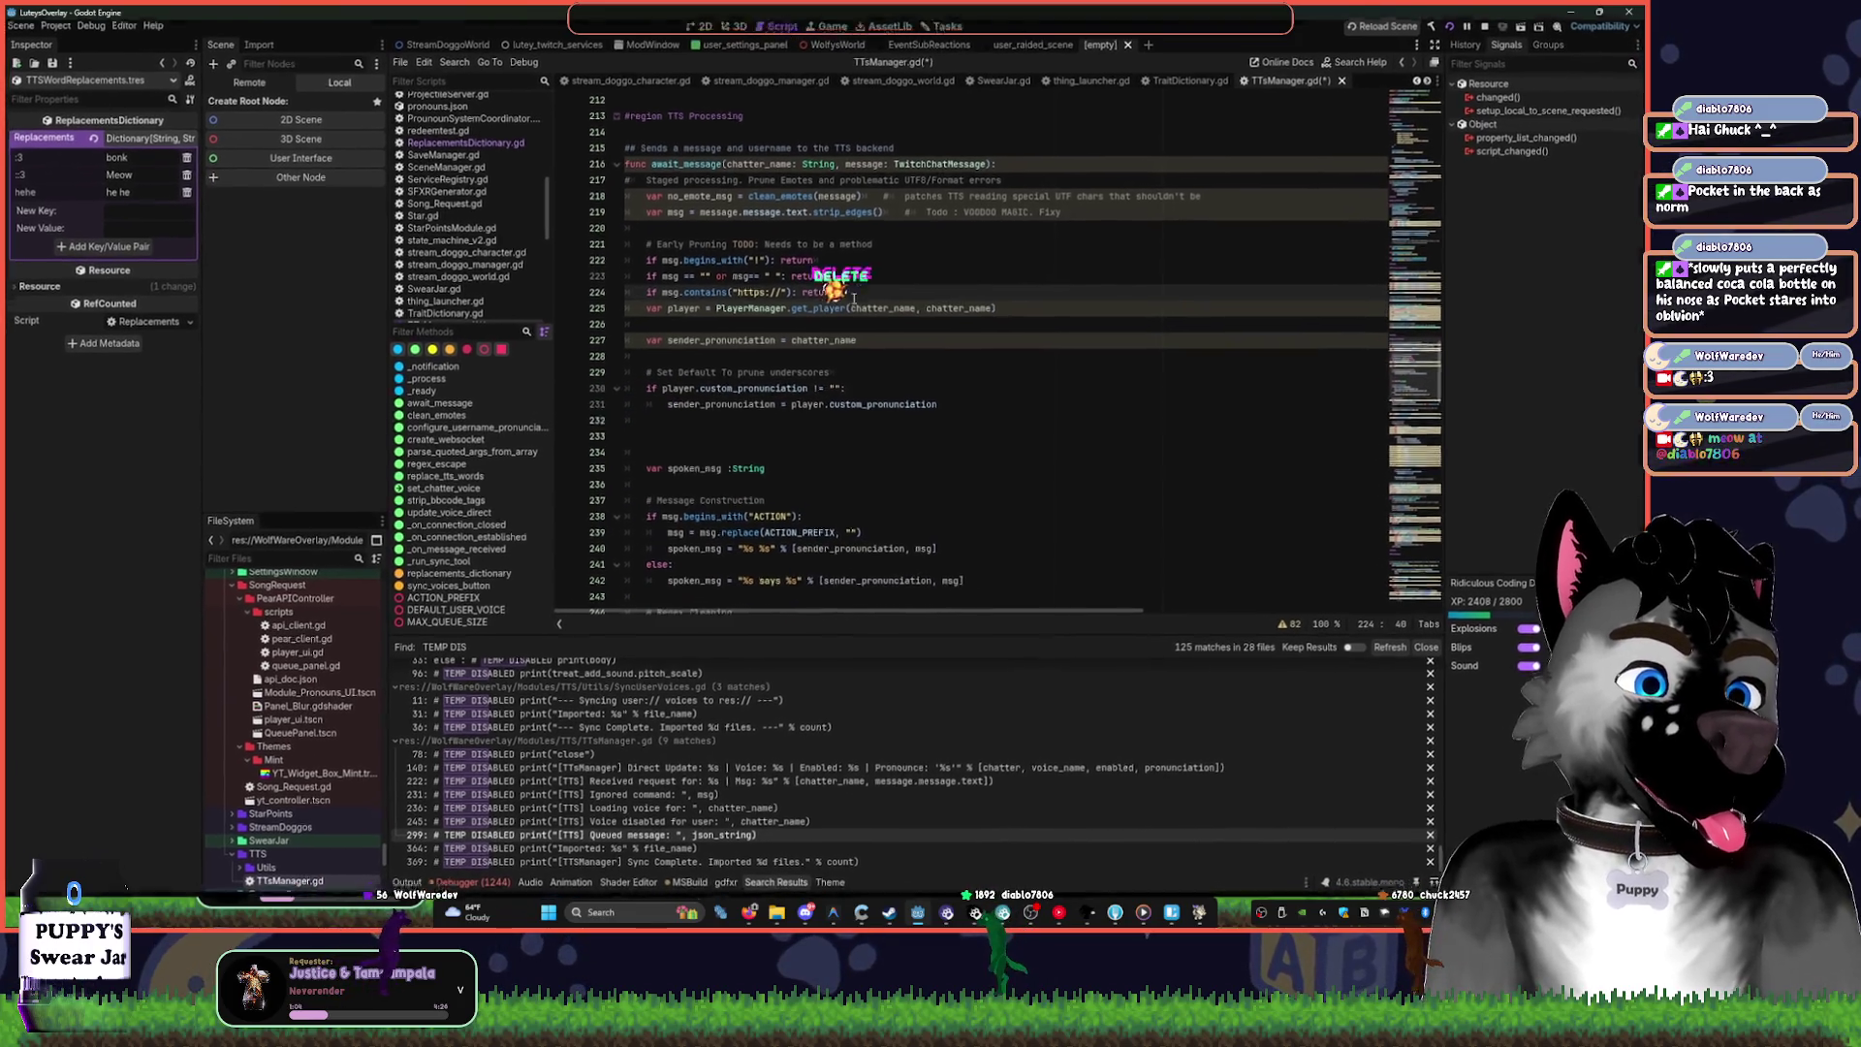
key(Return)
key(Return)
text(# )
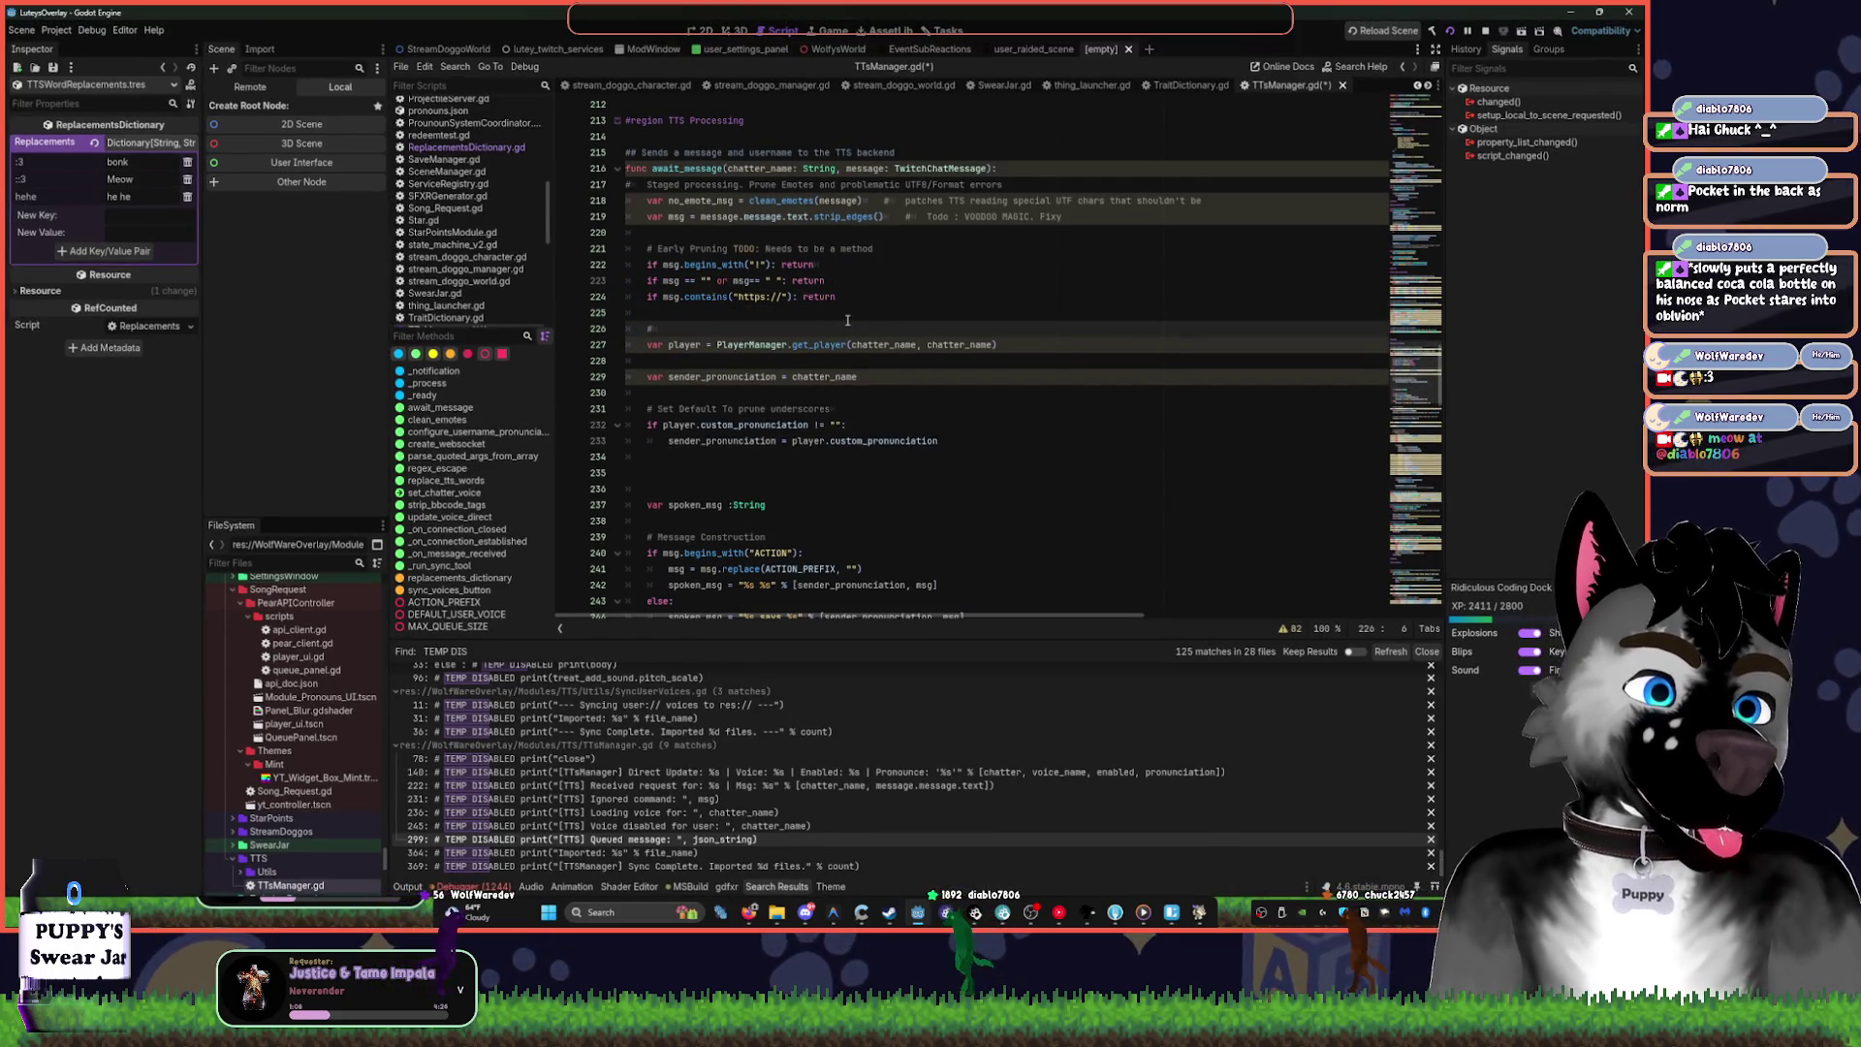
text(Constructing )
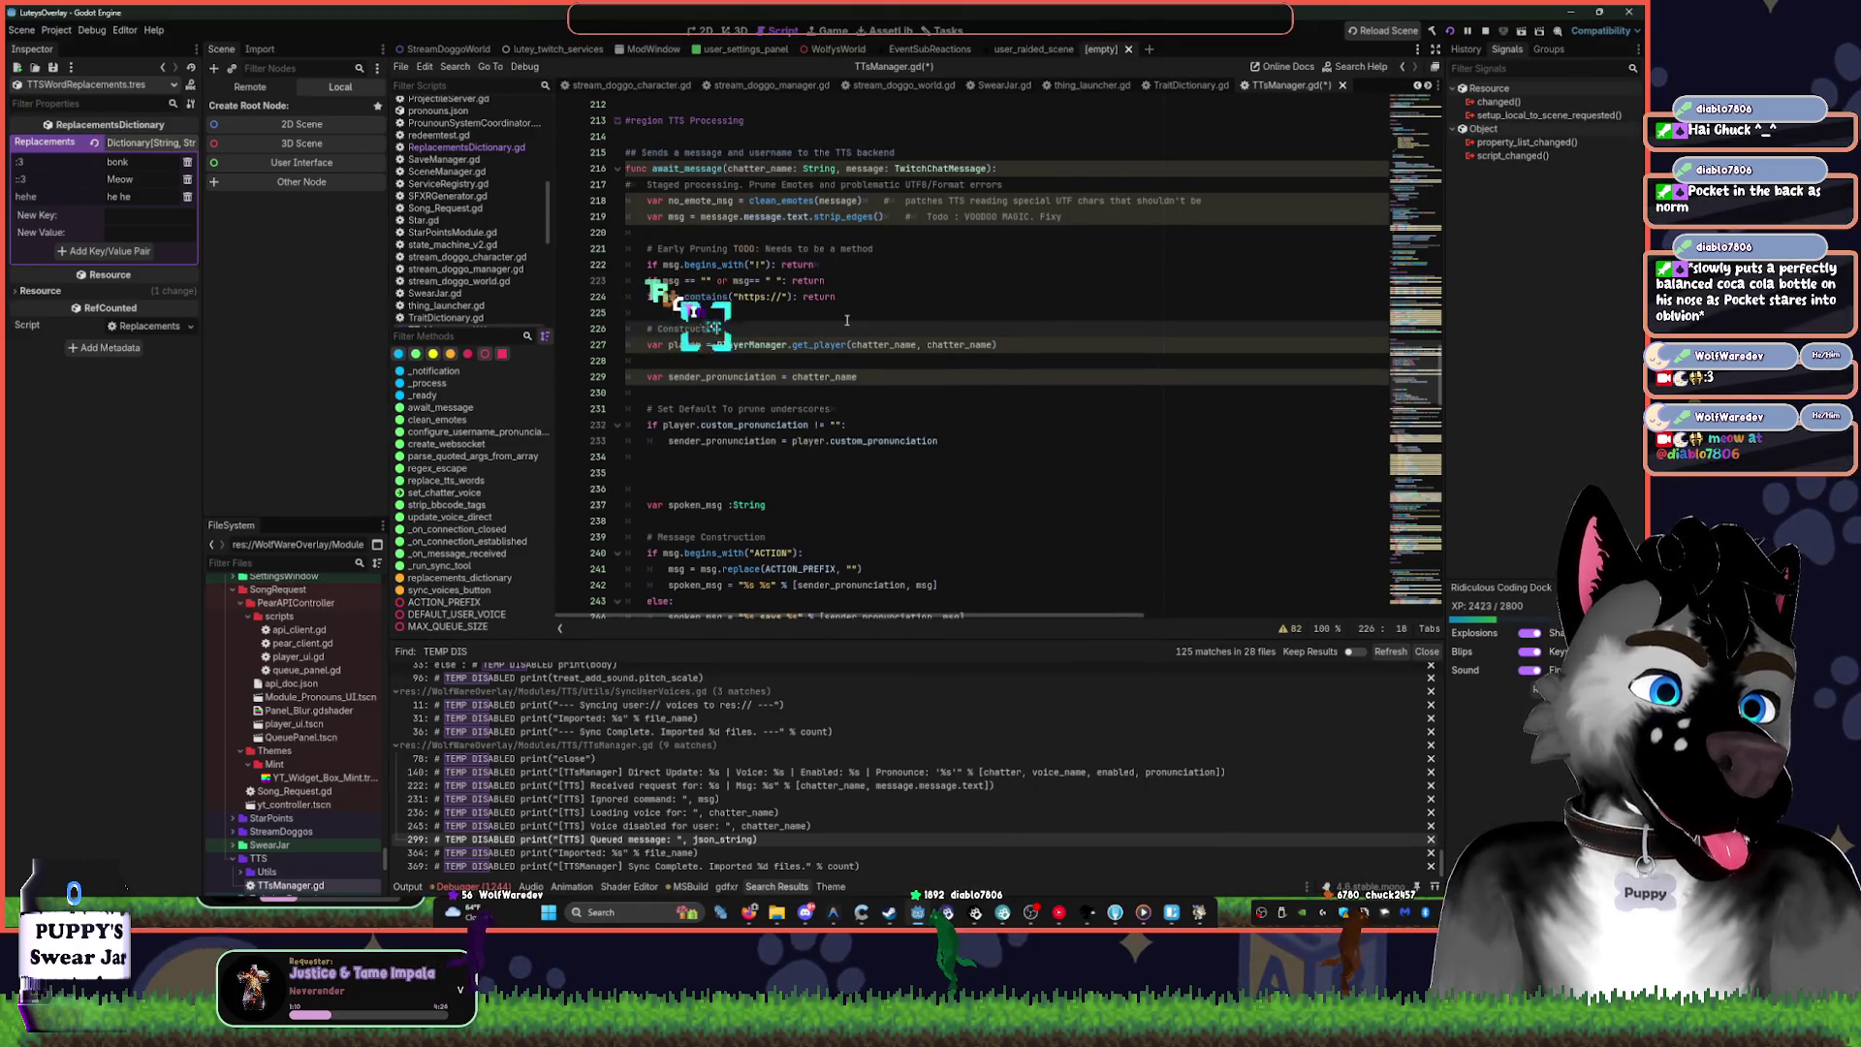
text(Player)
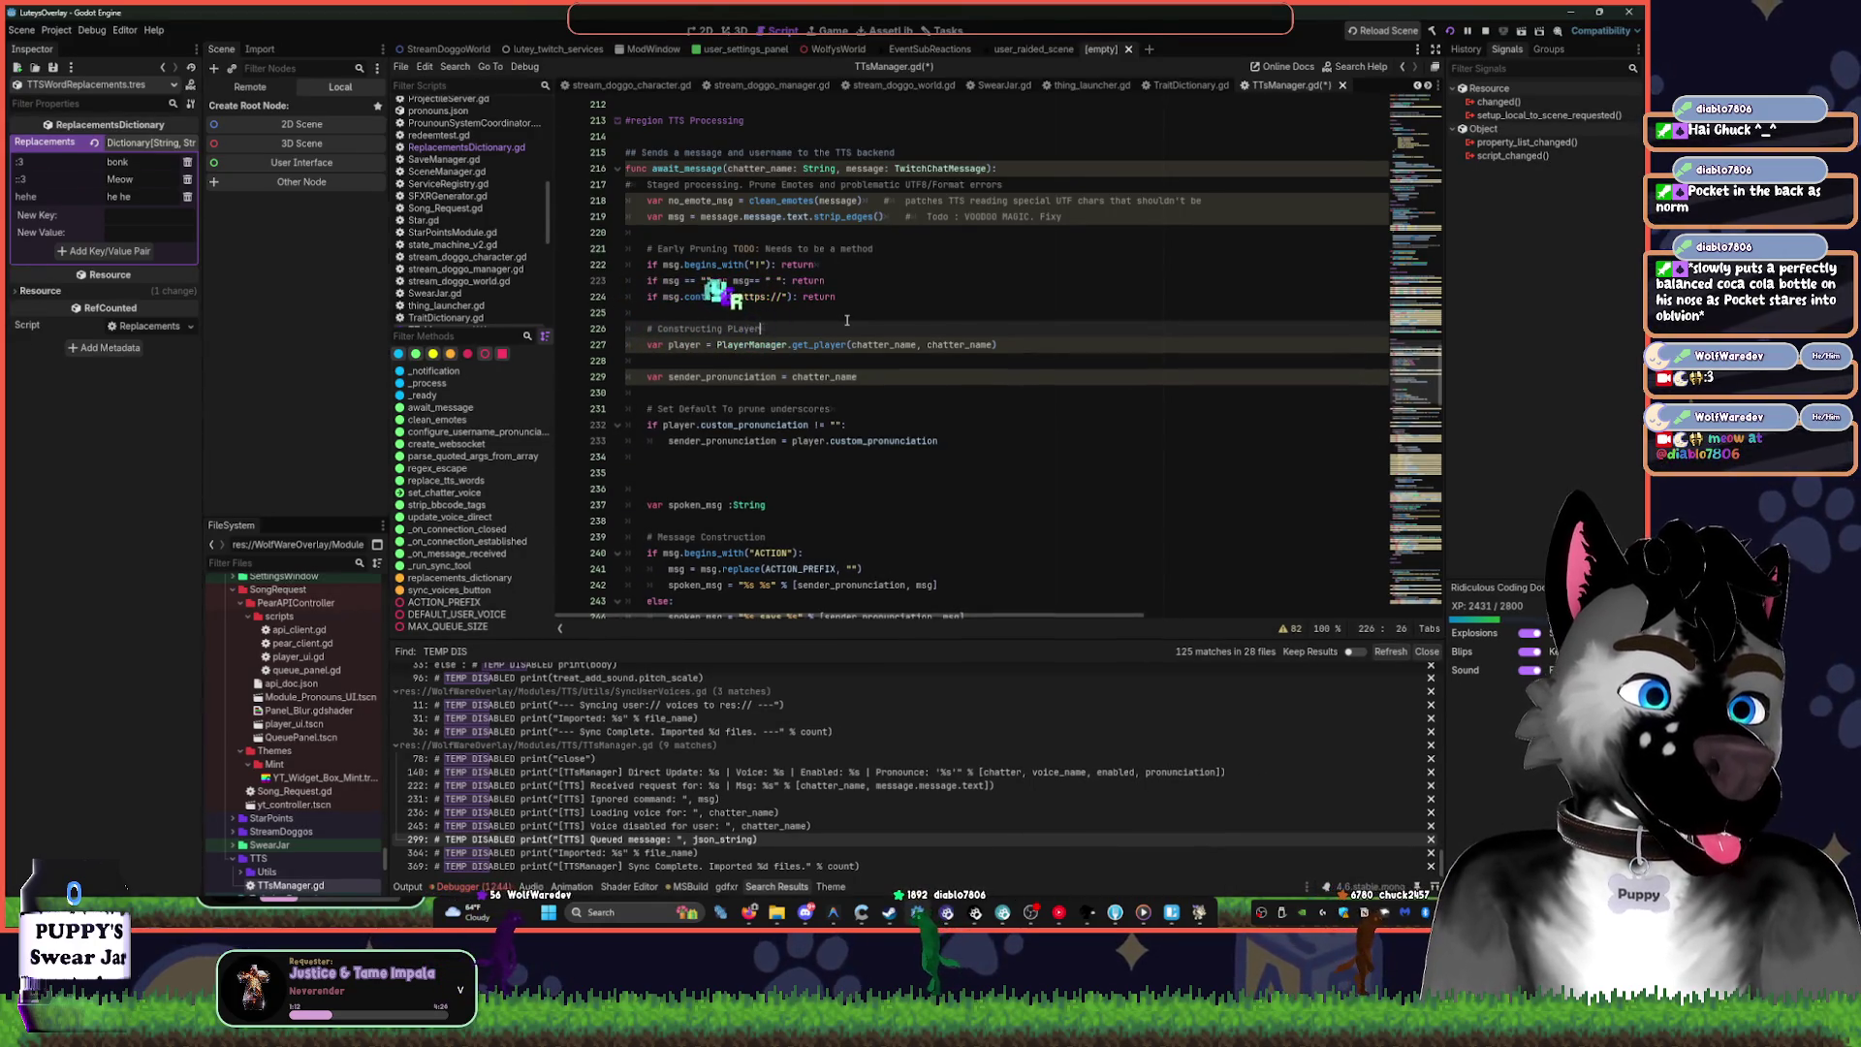
key(BackSpace)
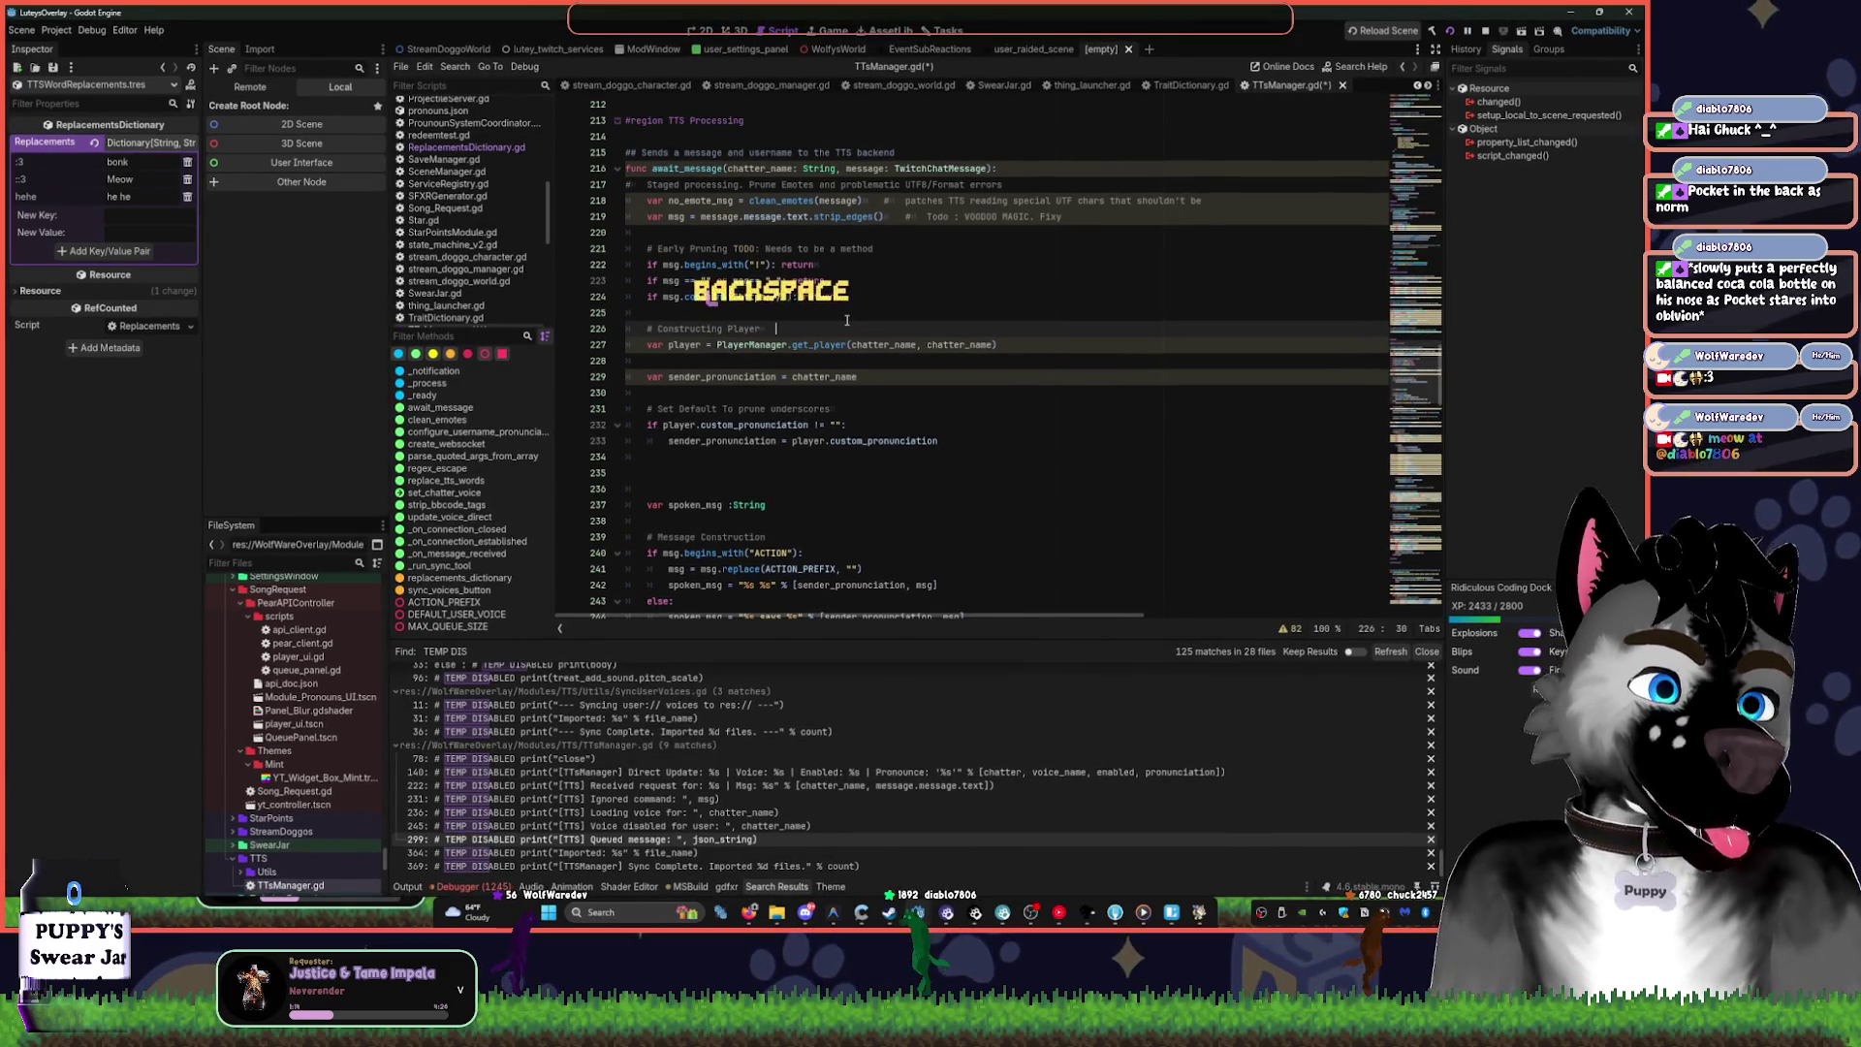
text(con)
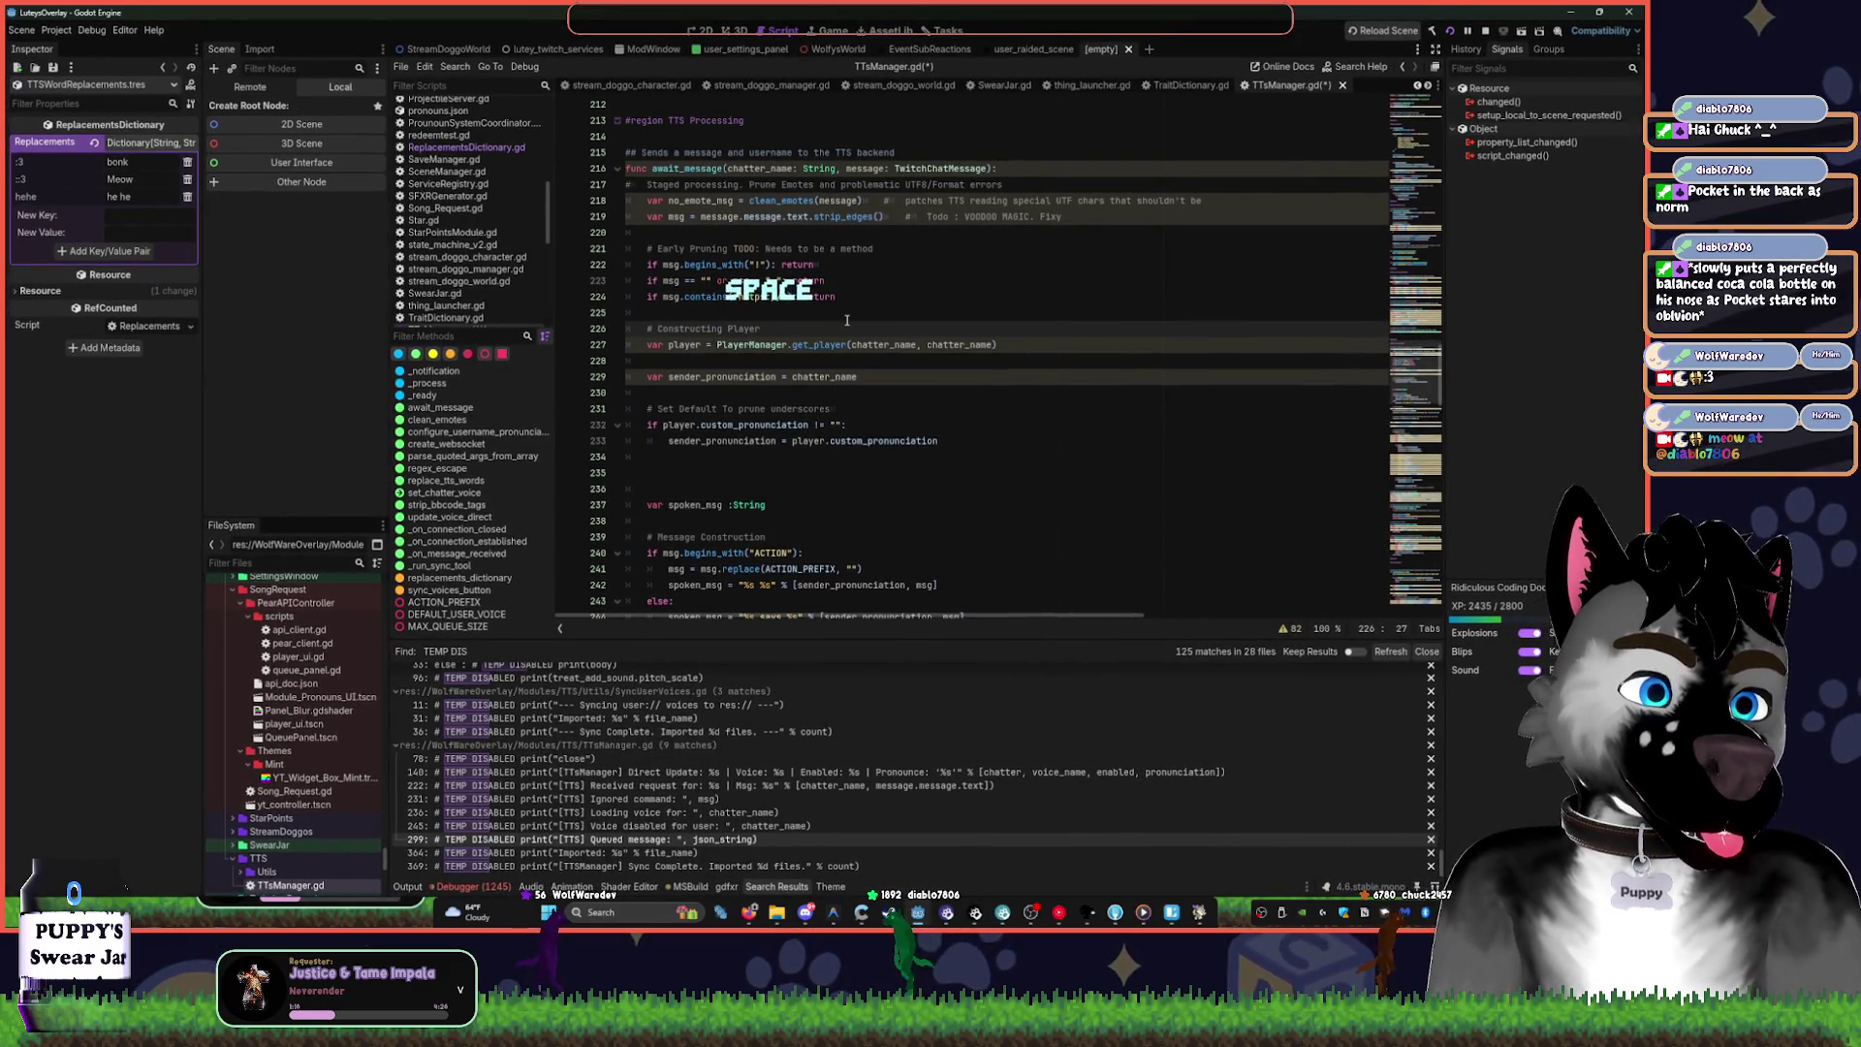
text(figs)
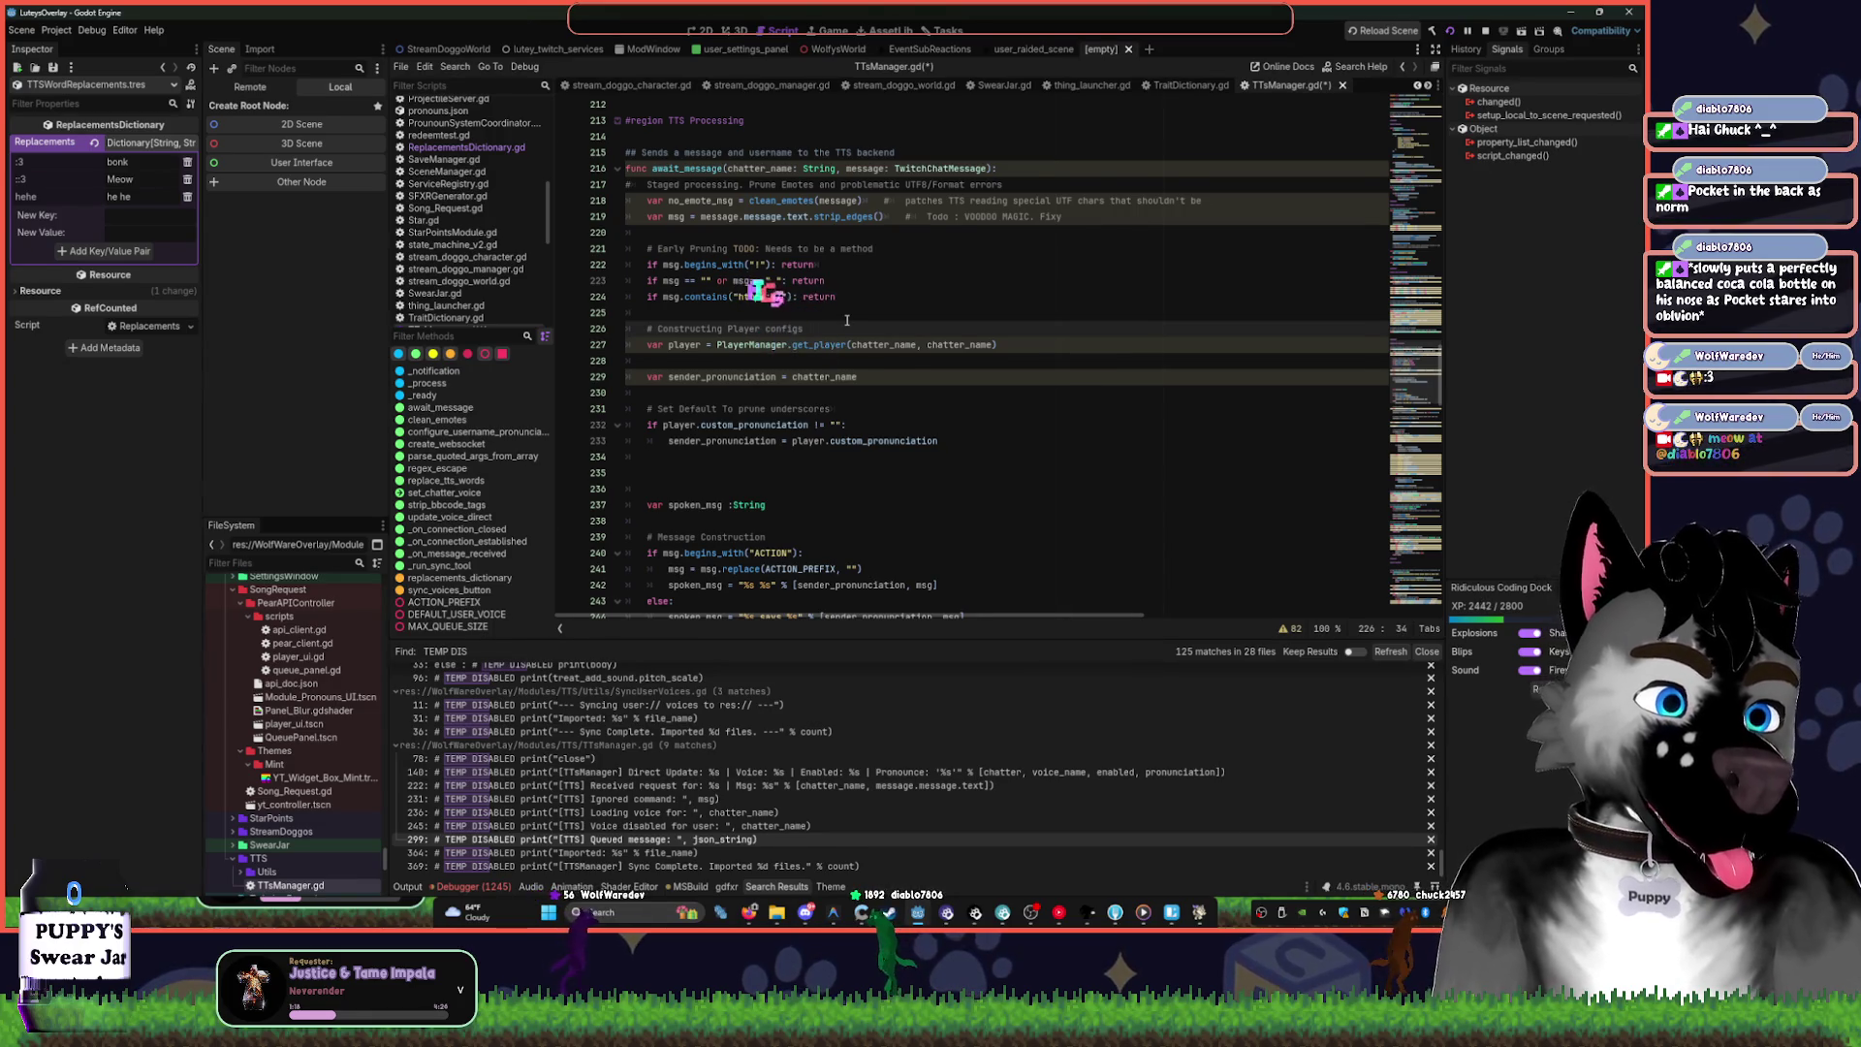
text( for )
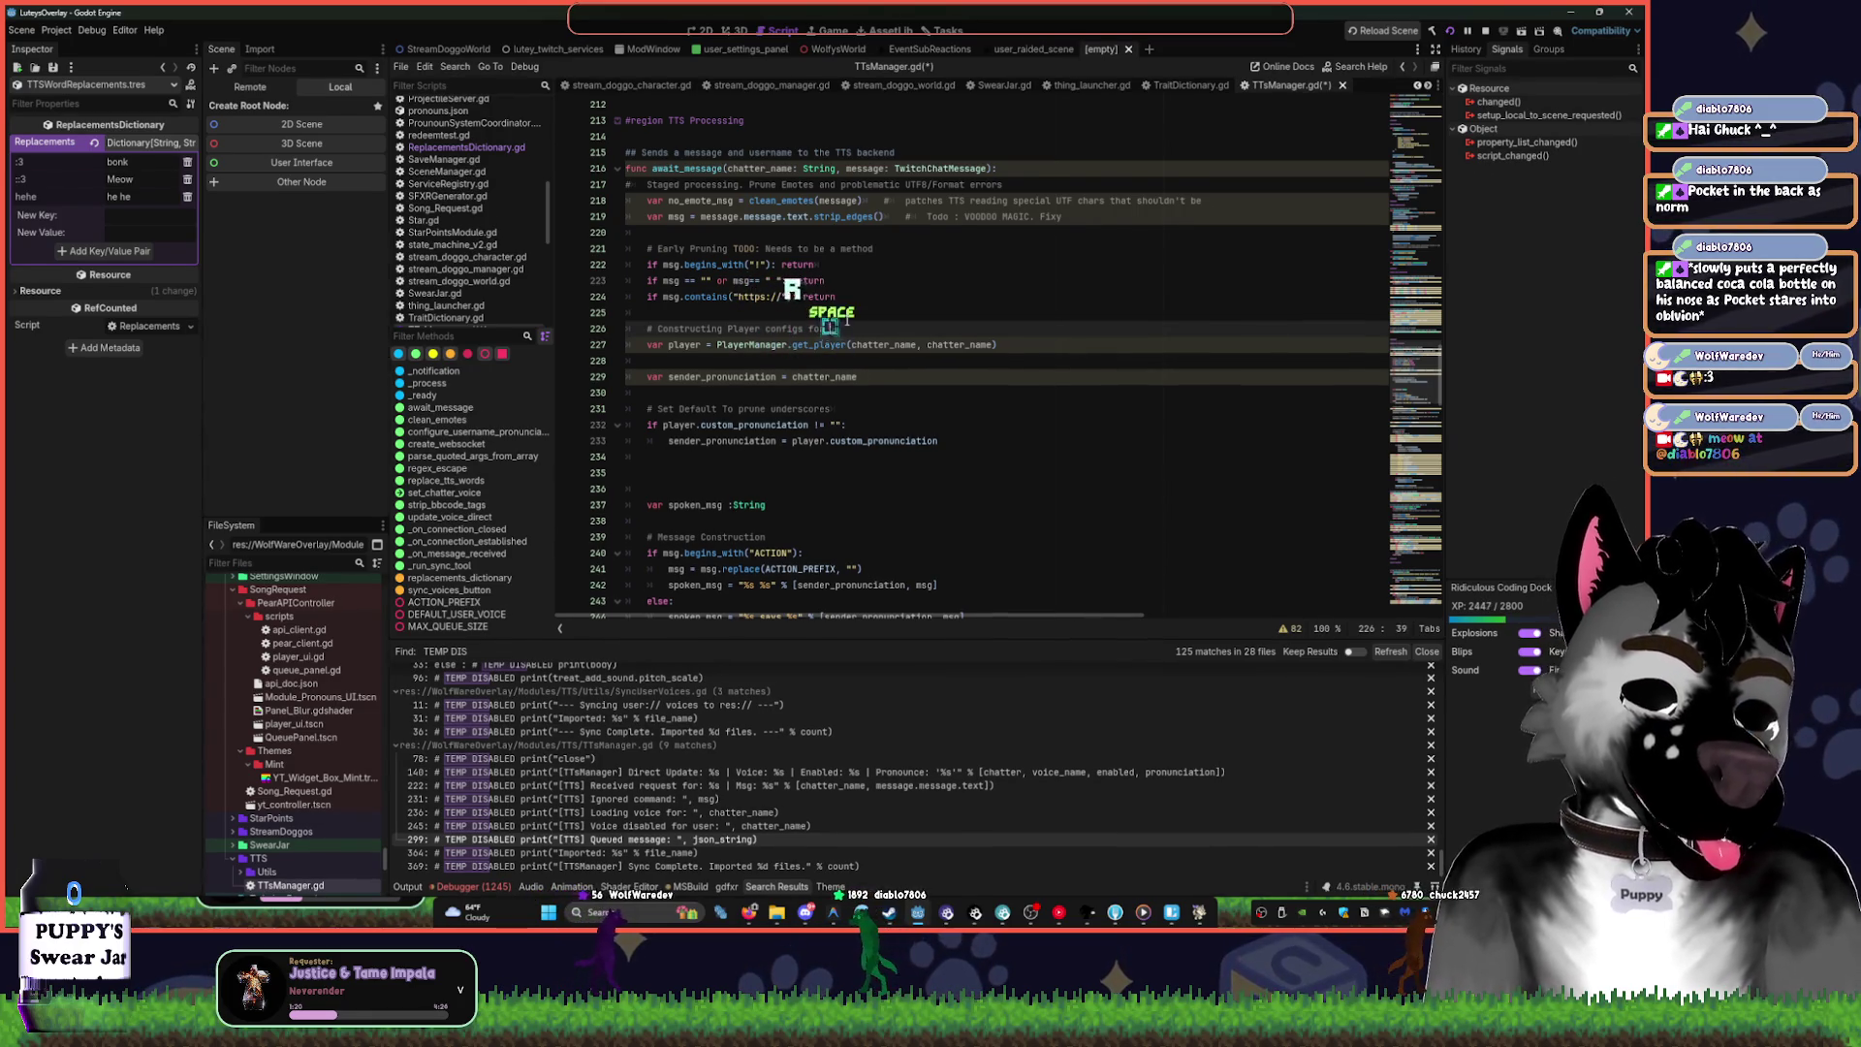
text(backend)
key(Home)
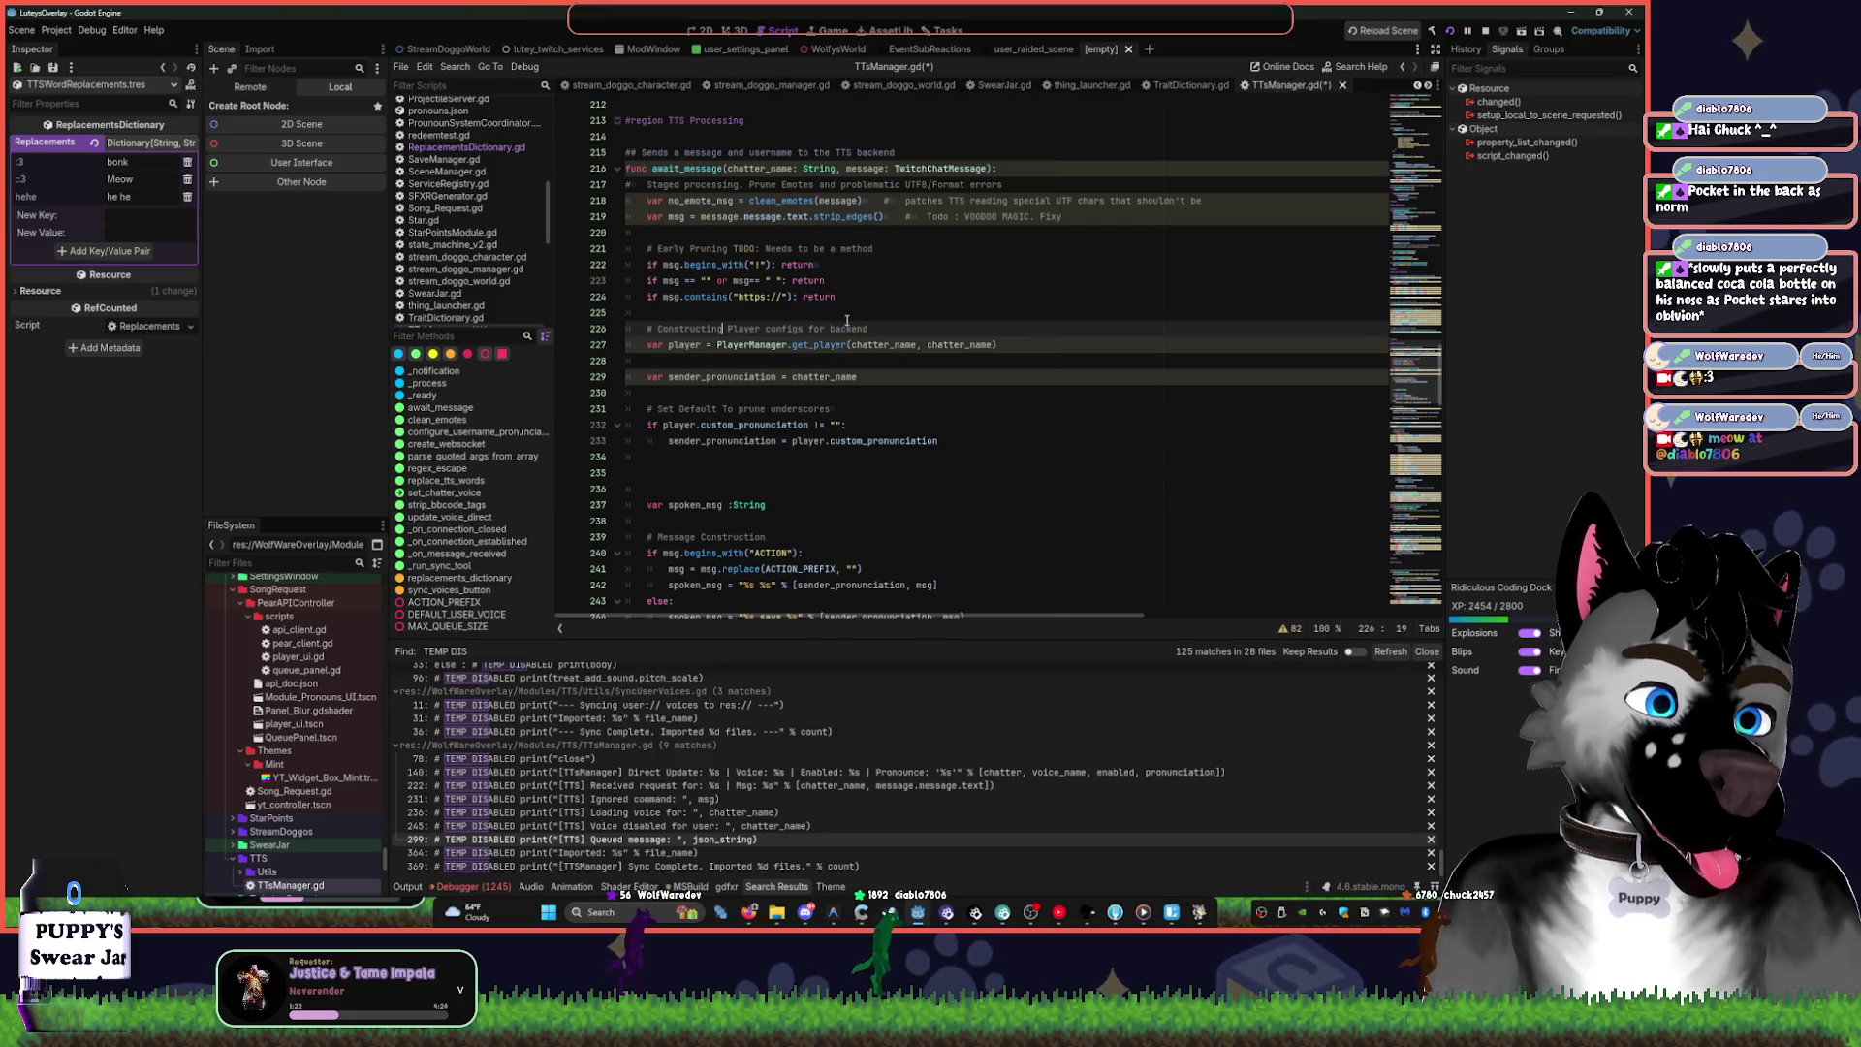
key(Delete)
key(Delete)
key(Down)
key(End)
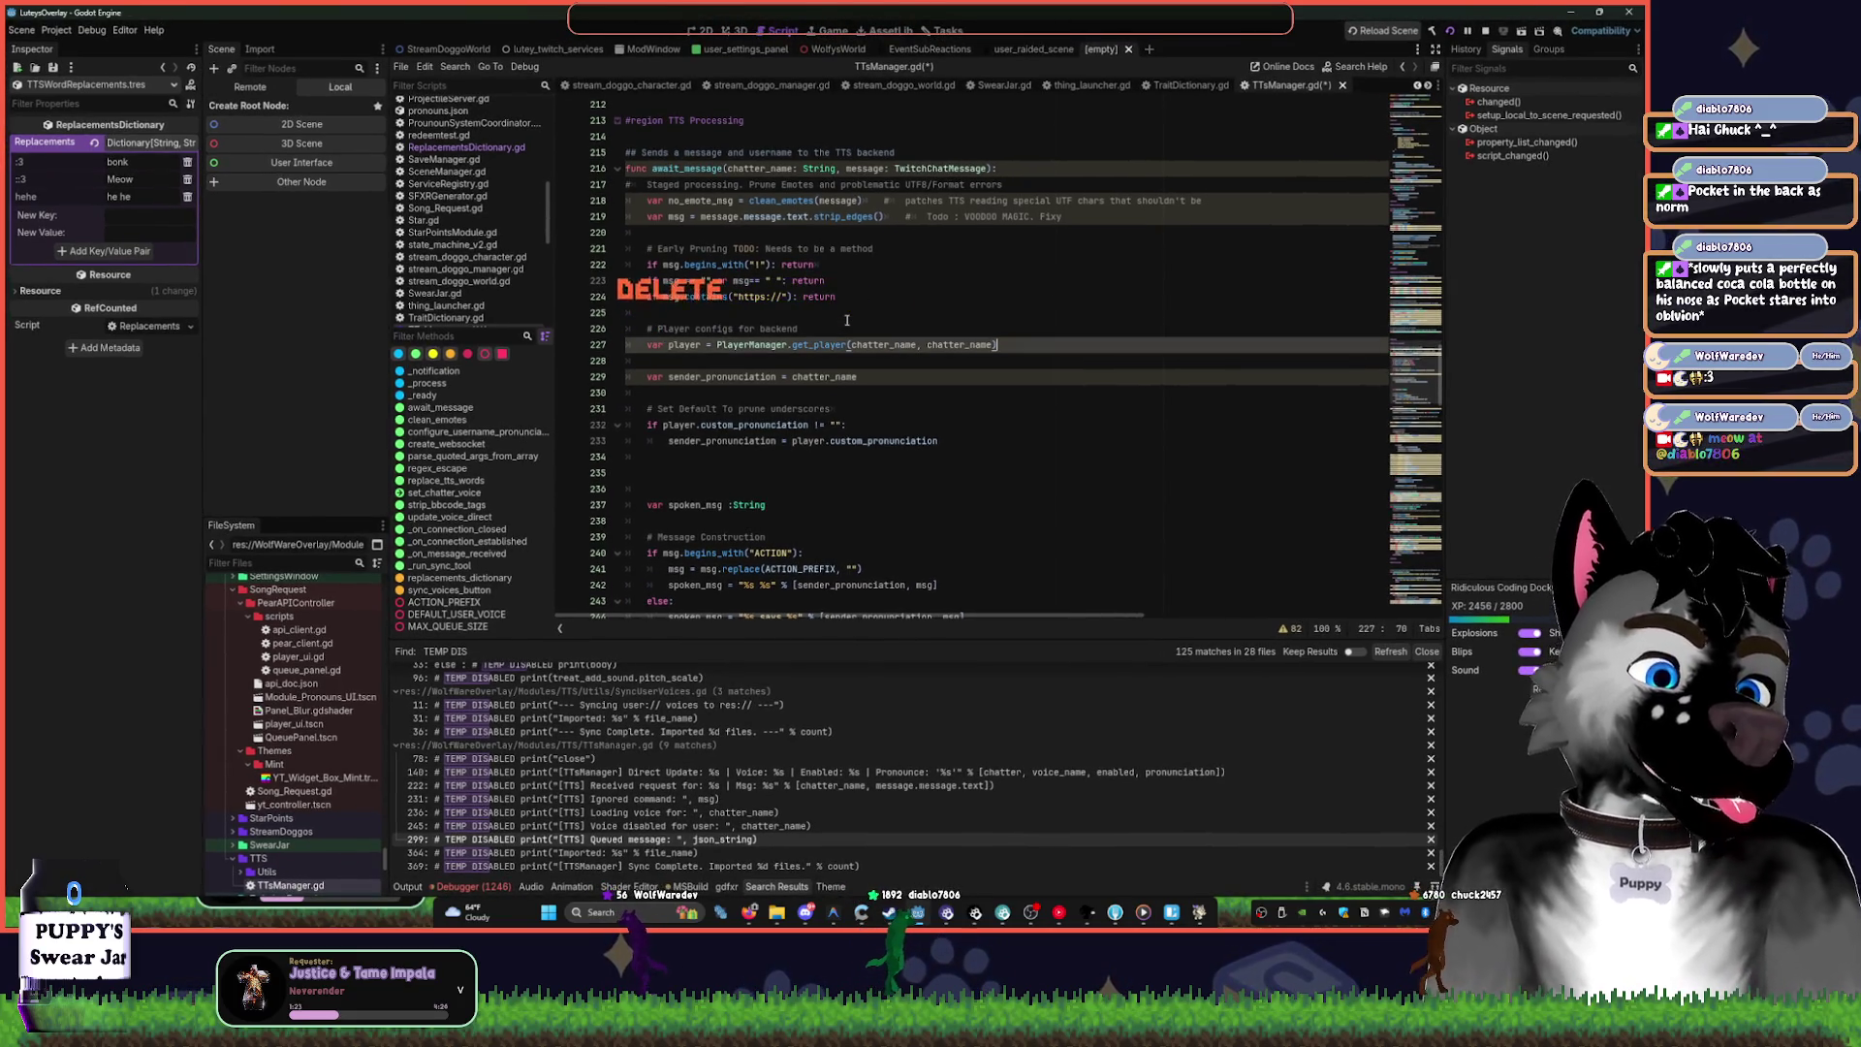
key(Down)
key(ctrl+v)
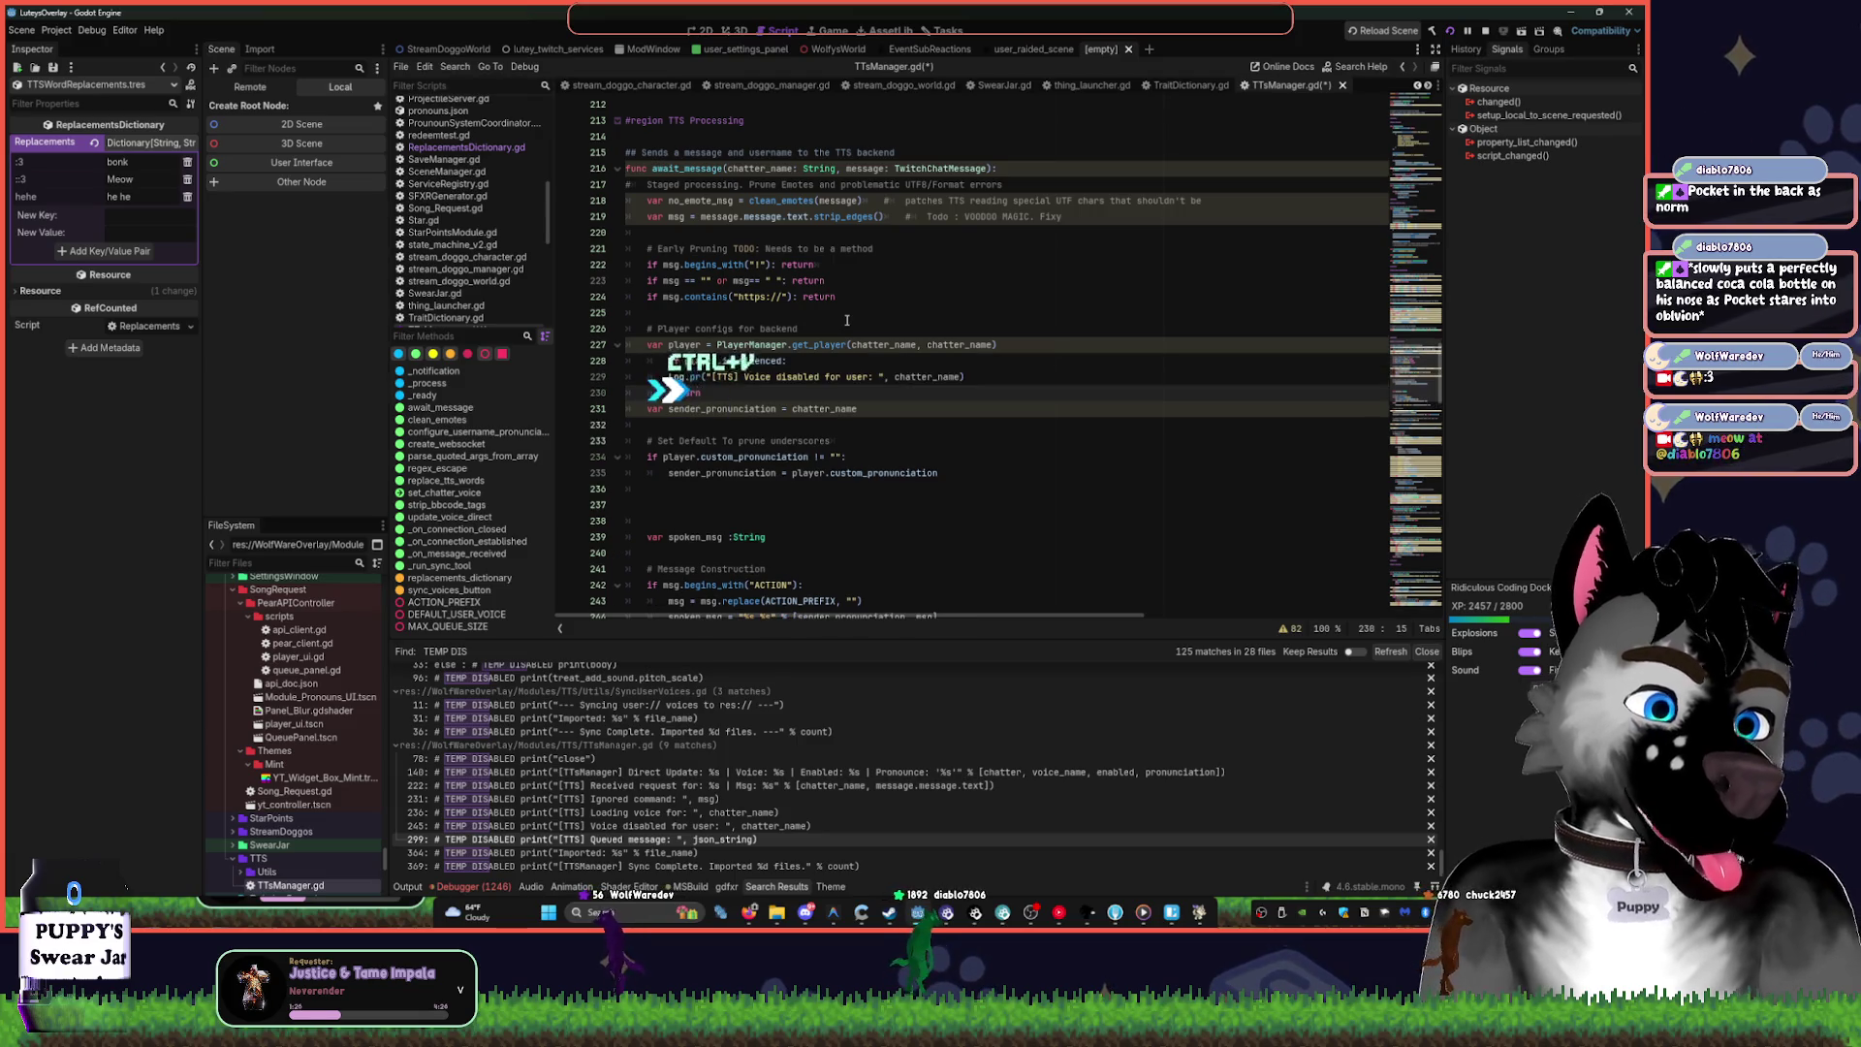
Step: Re-indent the pasted is_silenced block so its log and return nest inside the if
key(Up)
key(Up)
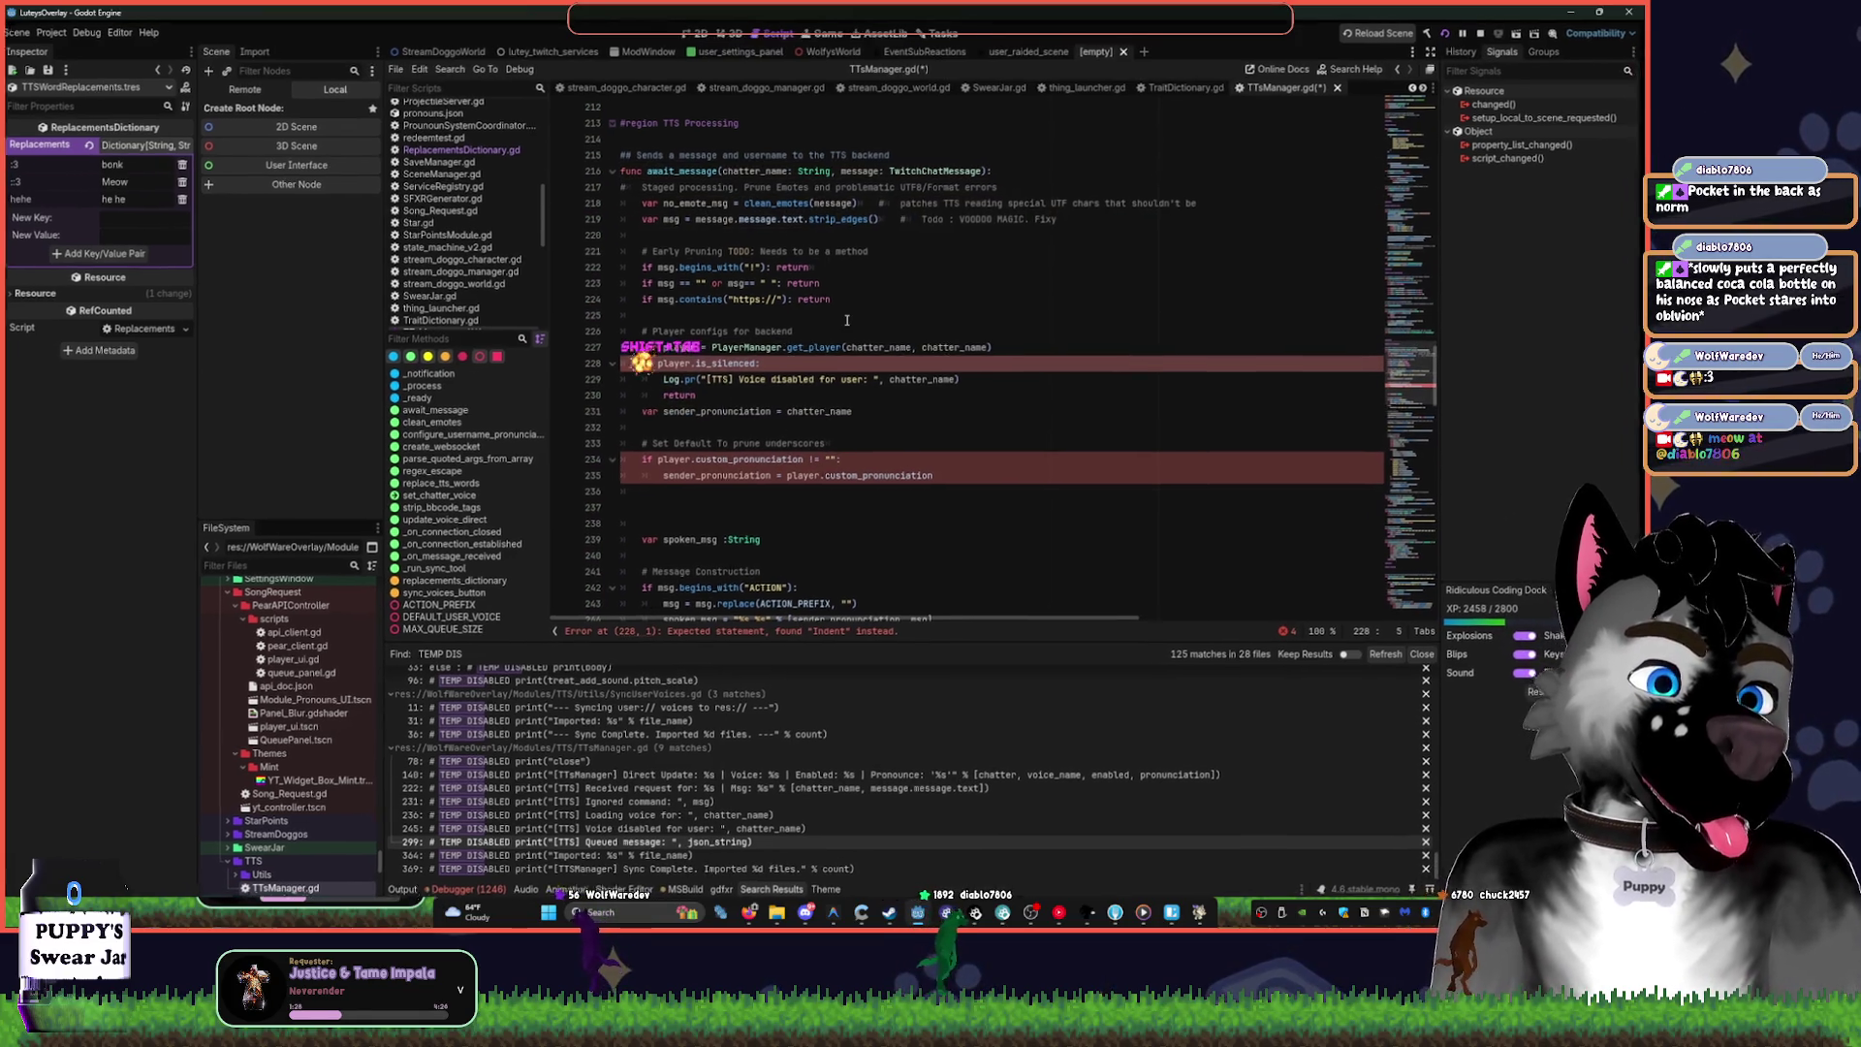
key(shift+Tab)
key(Down)
key(Delete)
key(Down)
key(Delete)
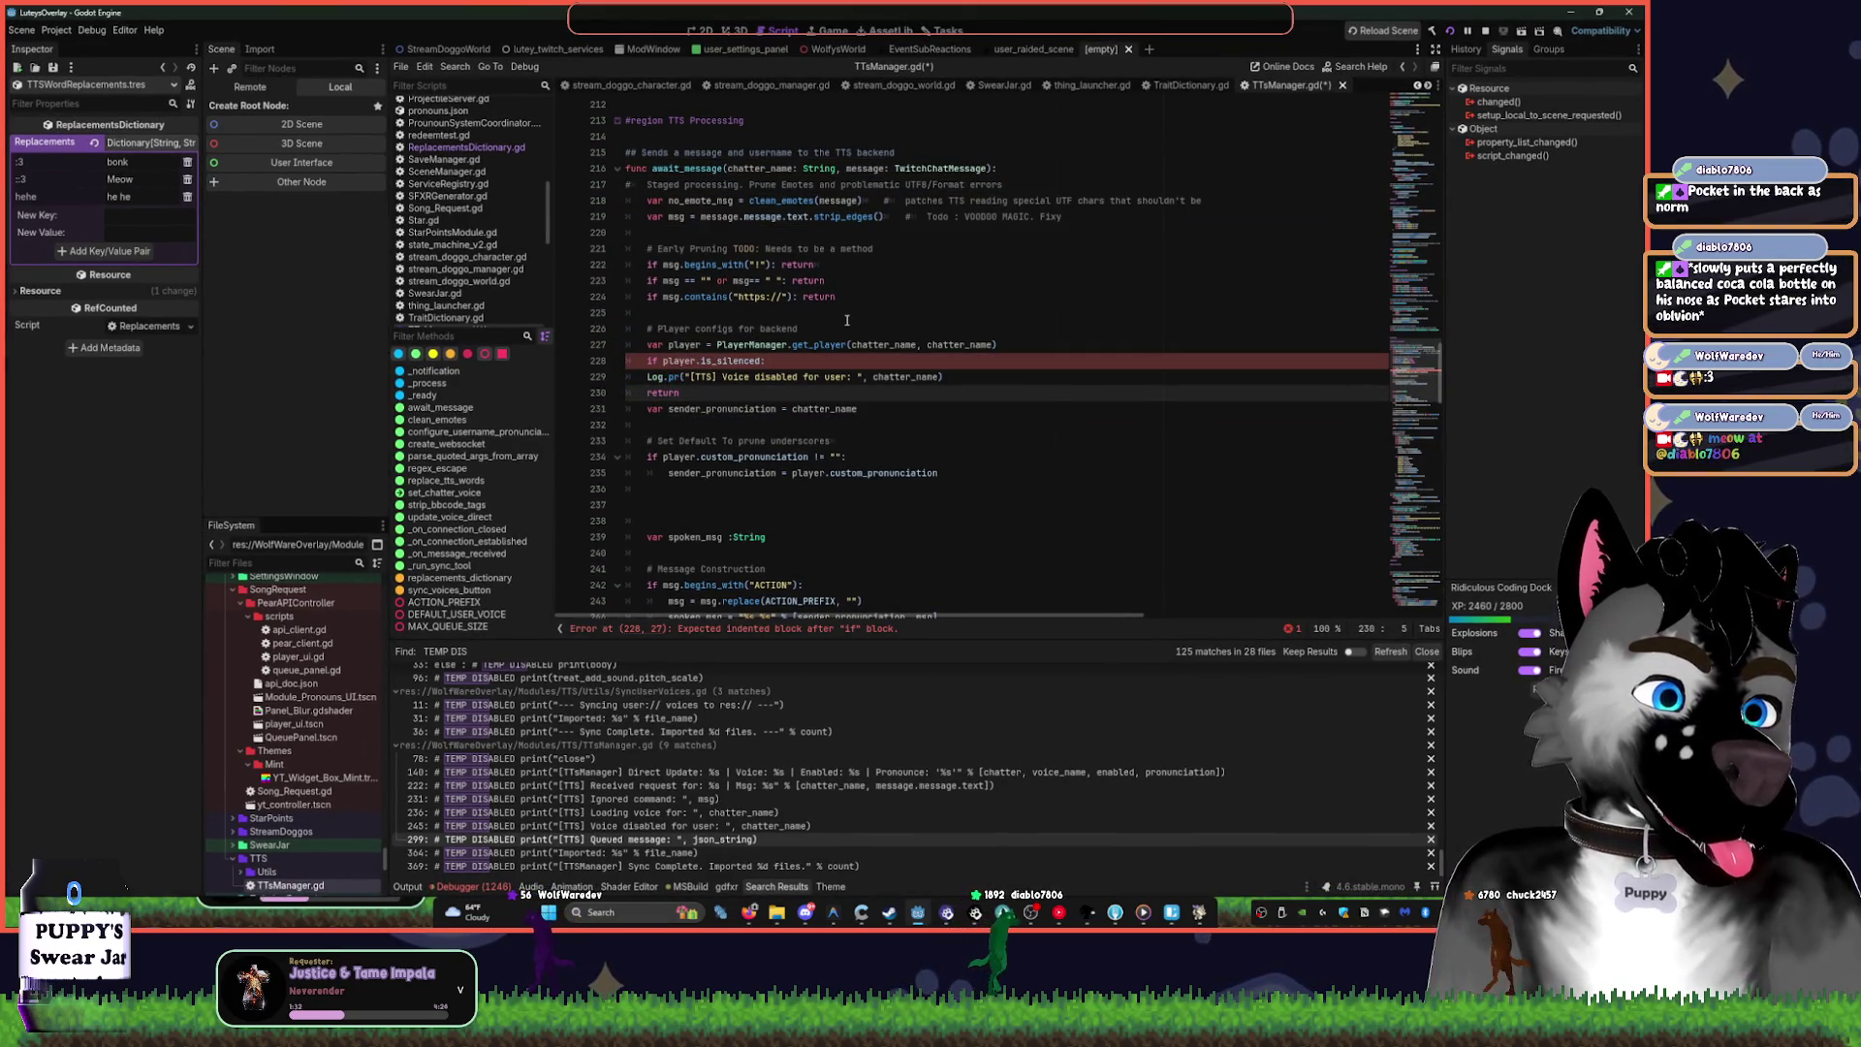
key(Up)
key(Up)
key(End)
key(Delete)
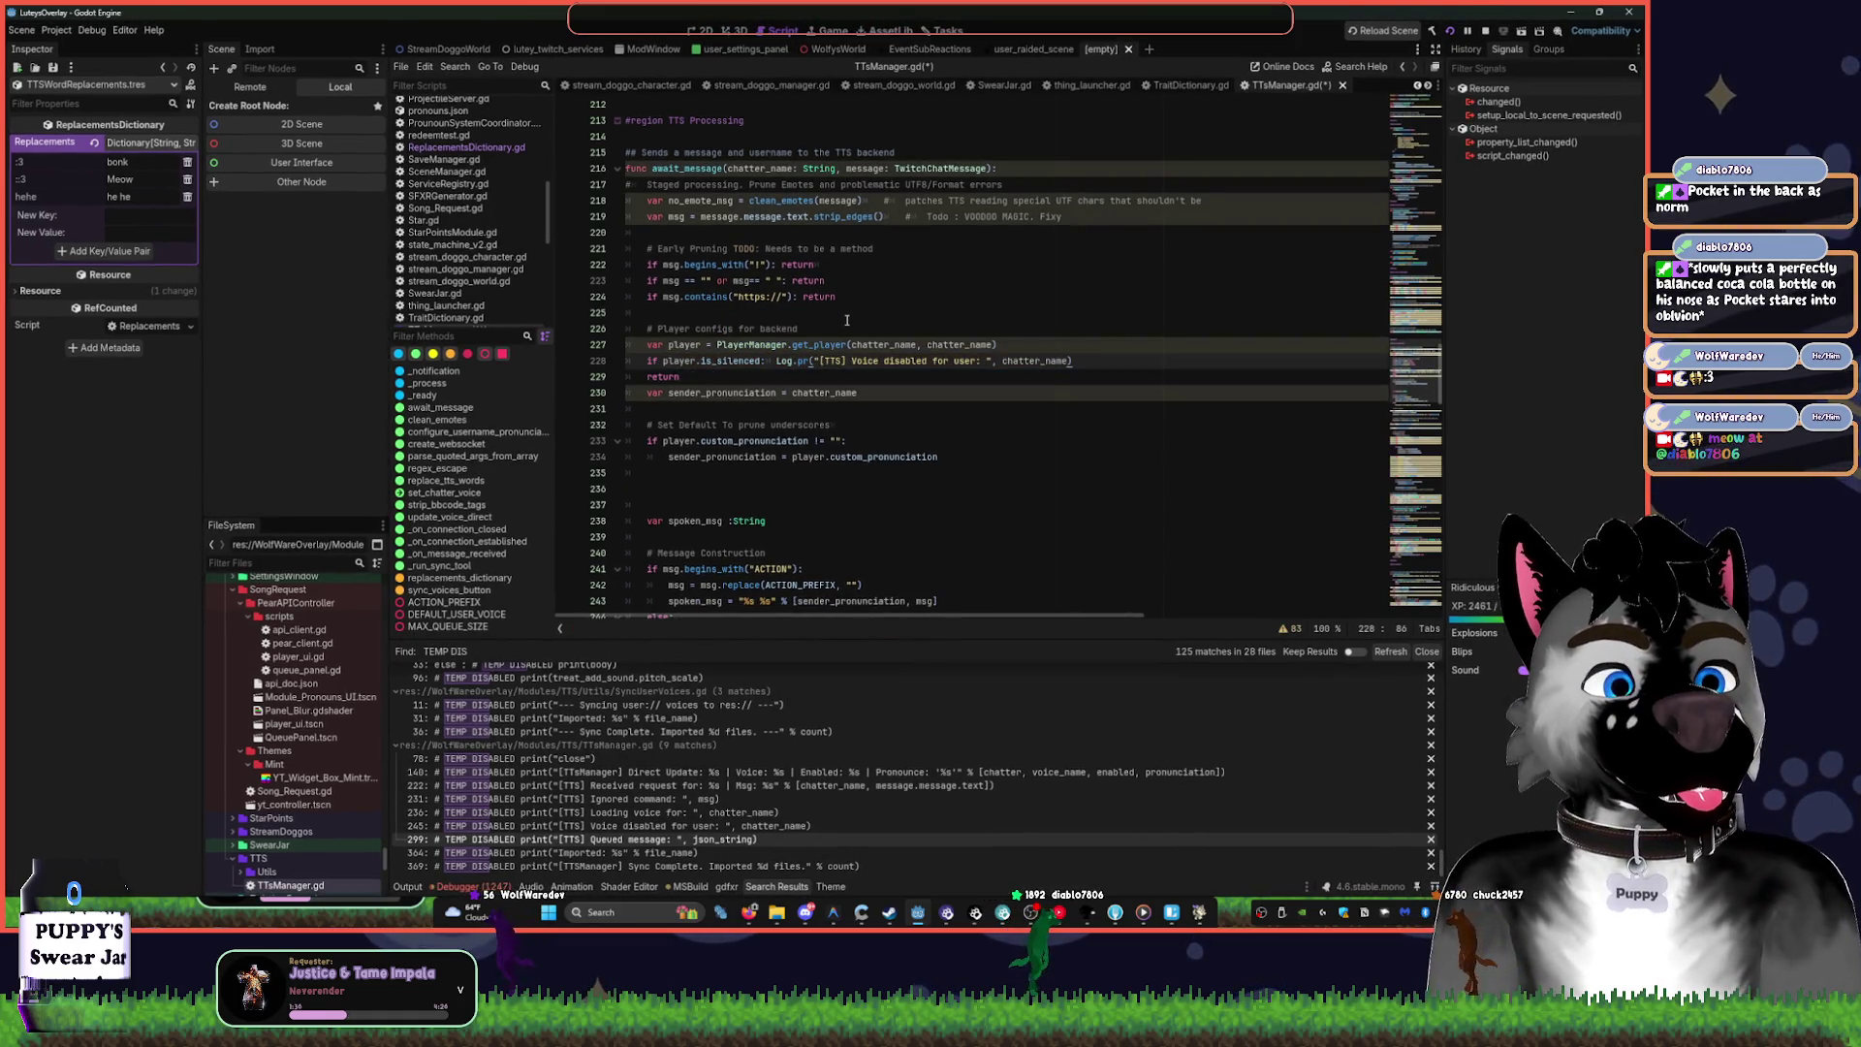
key(ctrl+z)
key(Tab)
key(Tab)
key(Down)
key(Down)
Step: Leave exactly one blank line between the return and the sender_pronunciation line
key(Up)
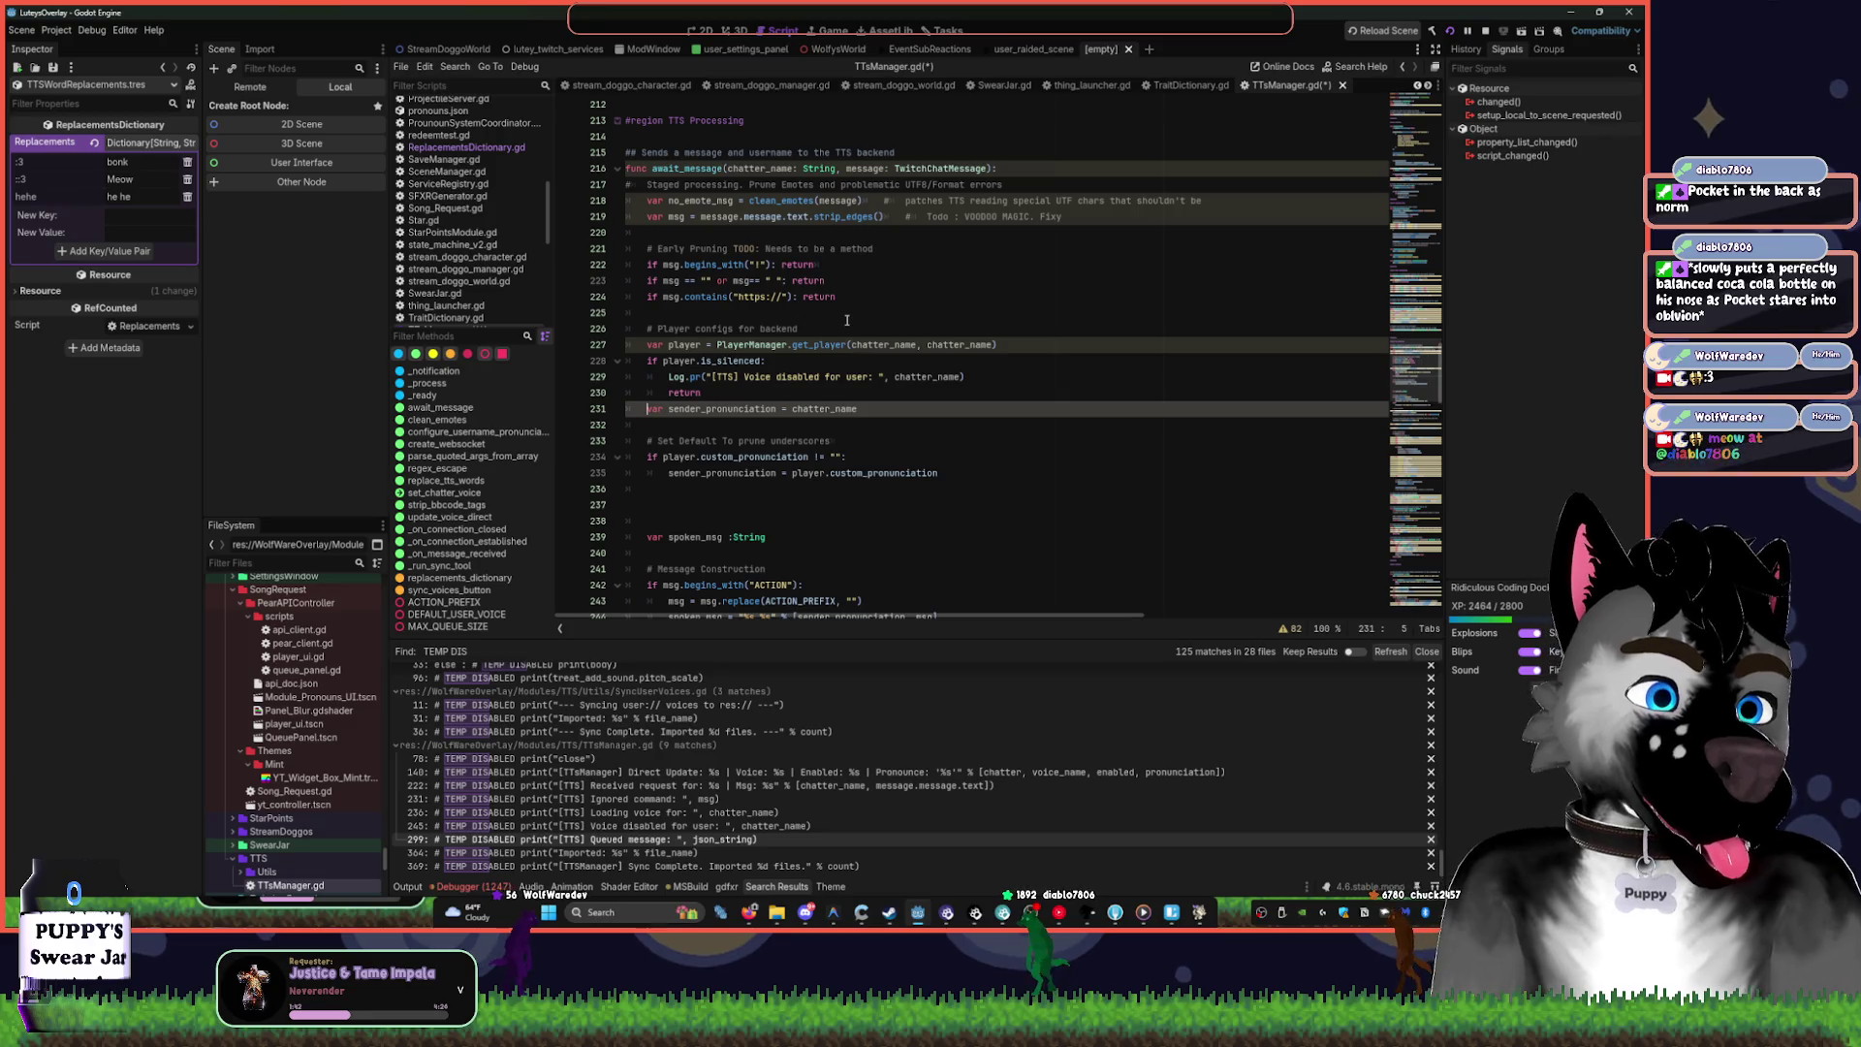
key(Return)
key(Return)
key(Up)
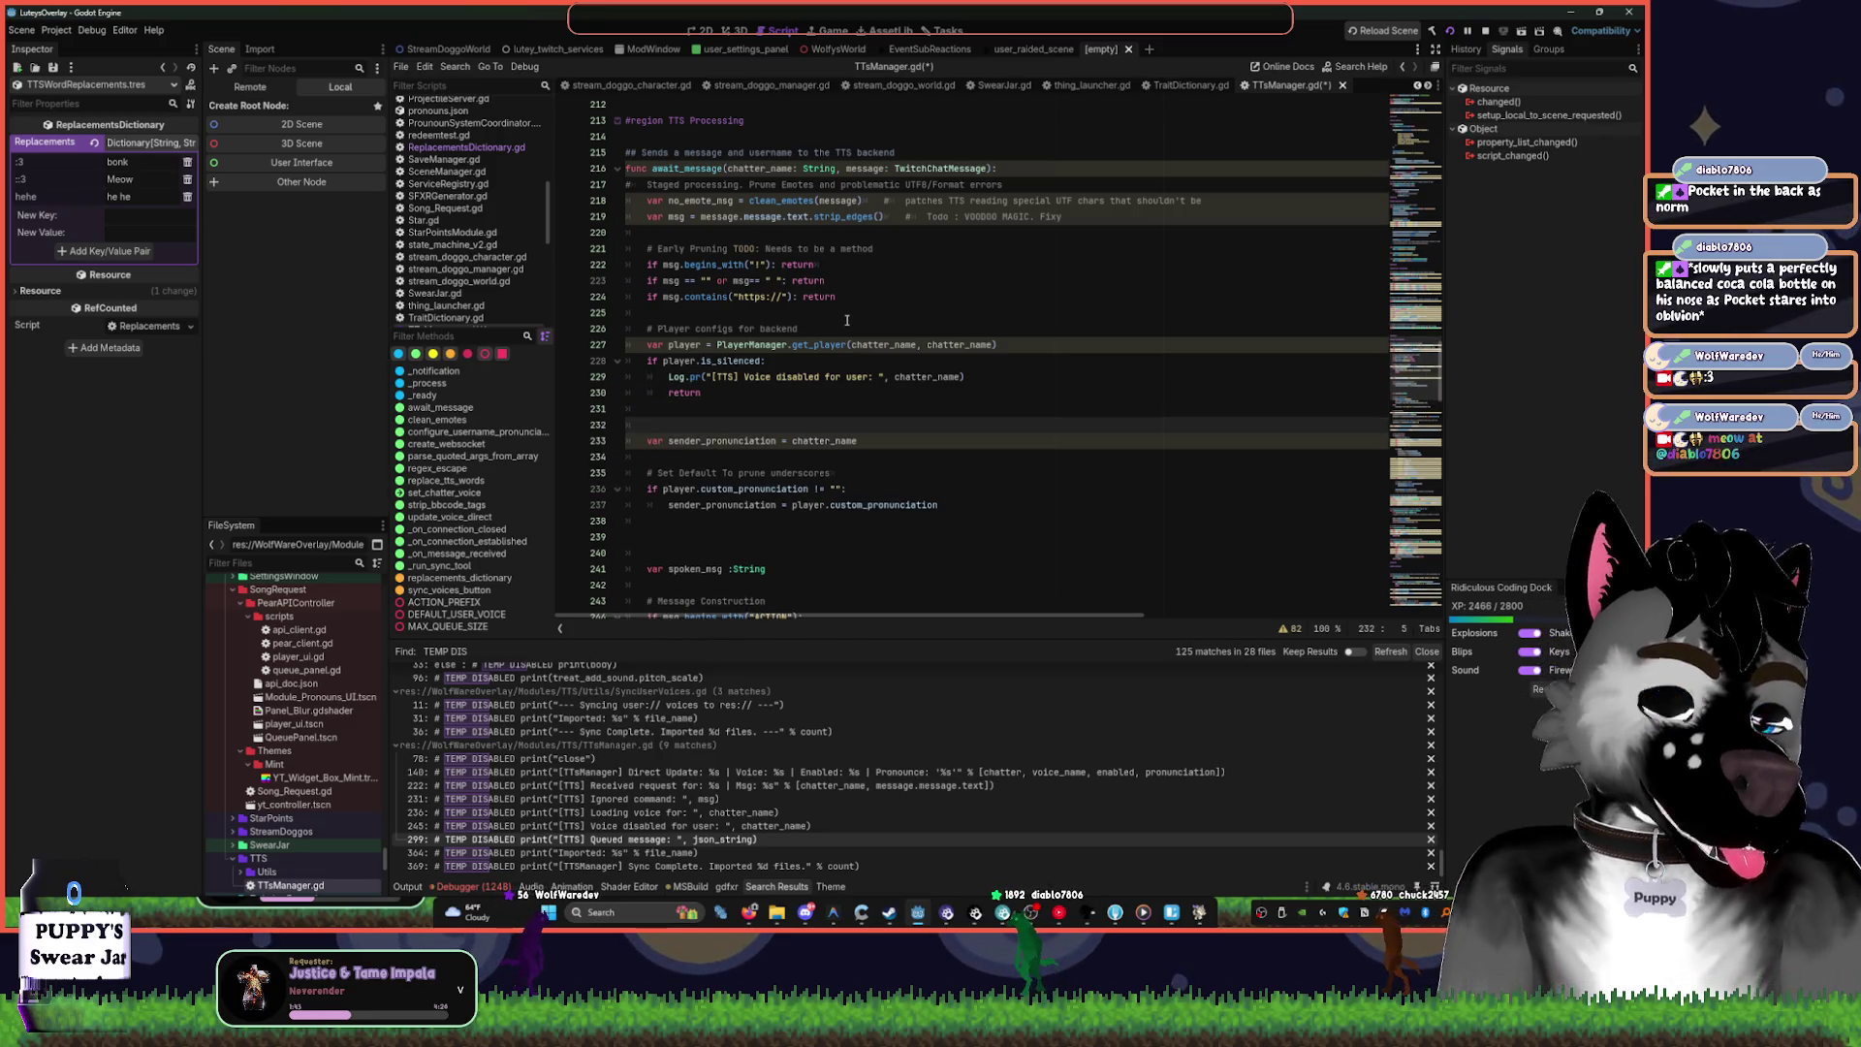
click(760, 396)
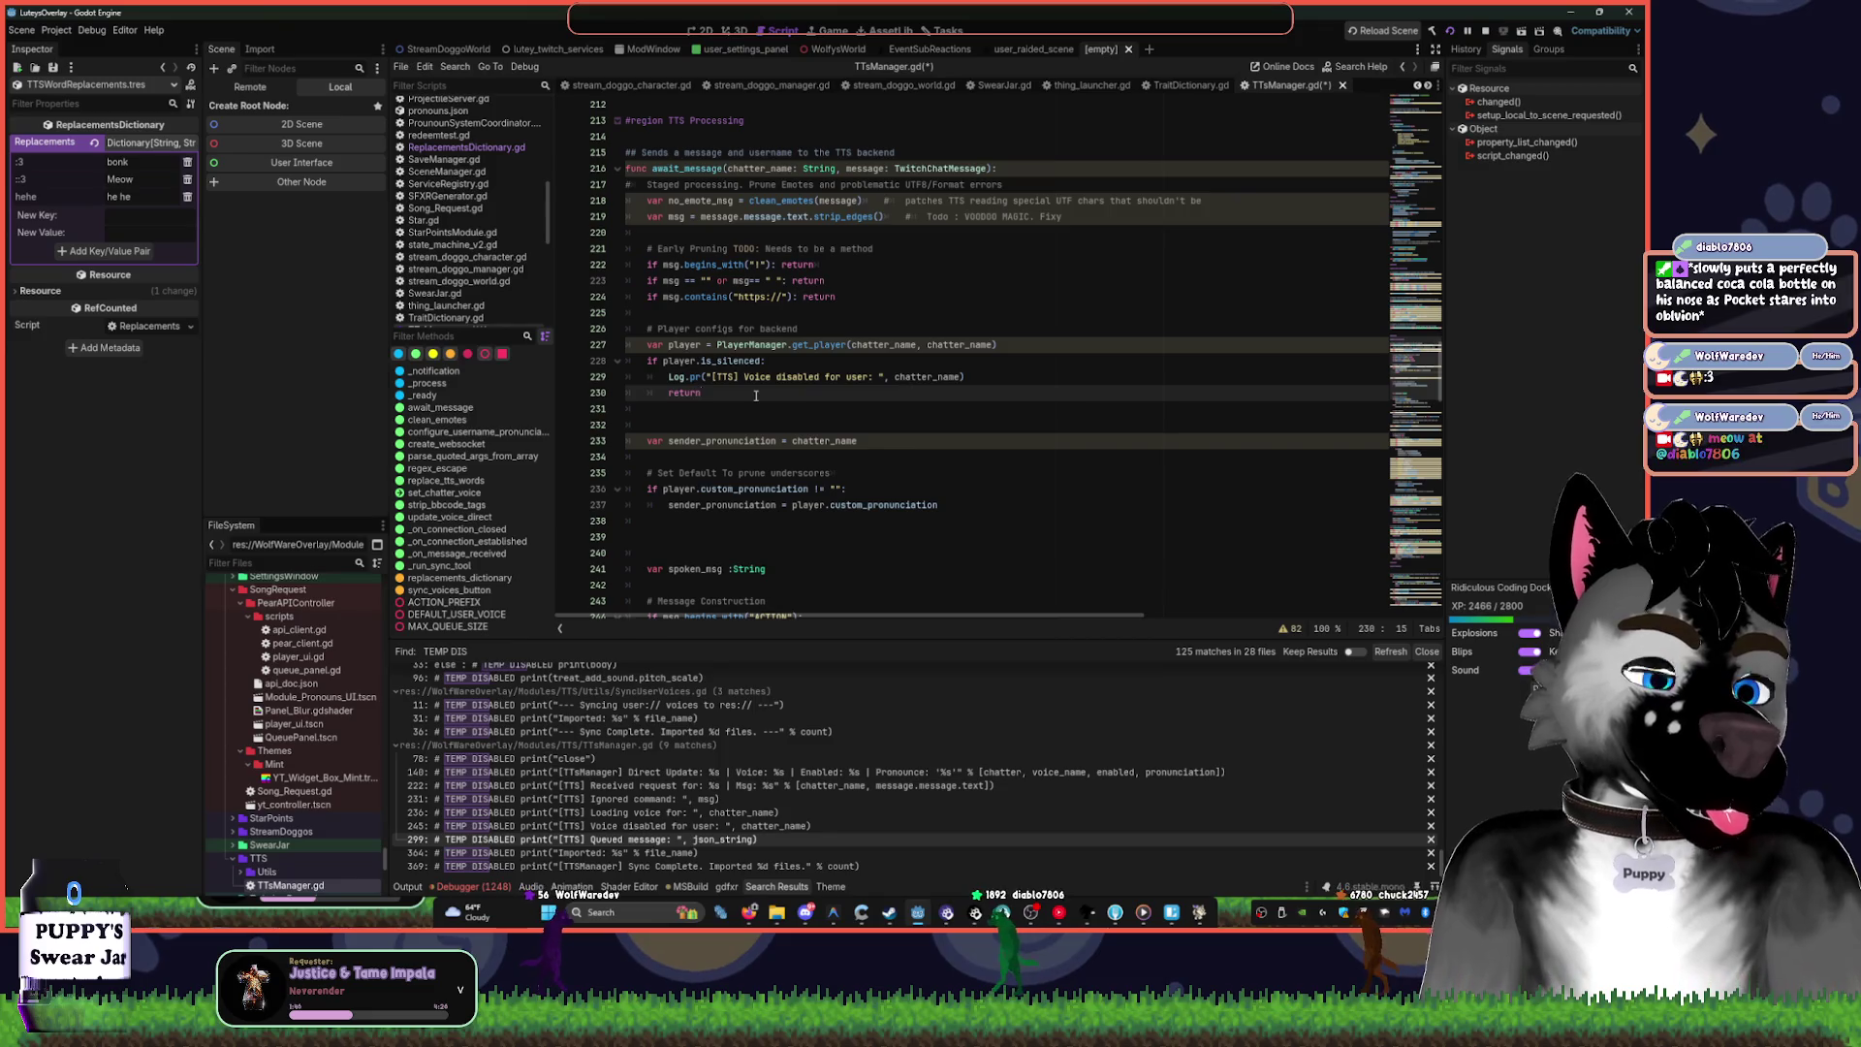
key(Delete)
click(745, 415)
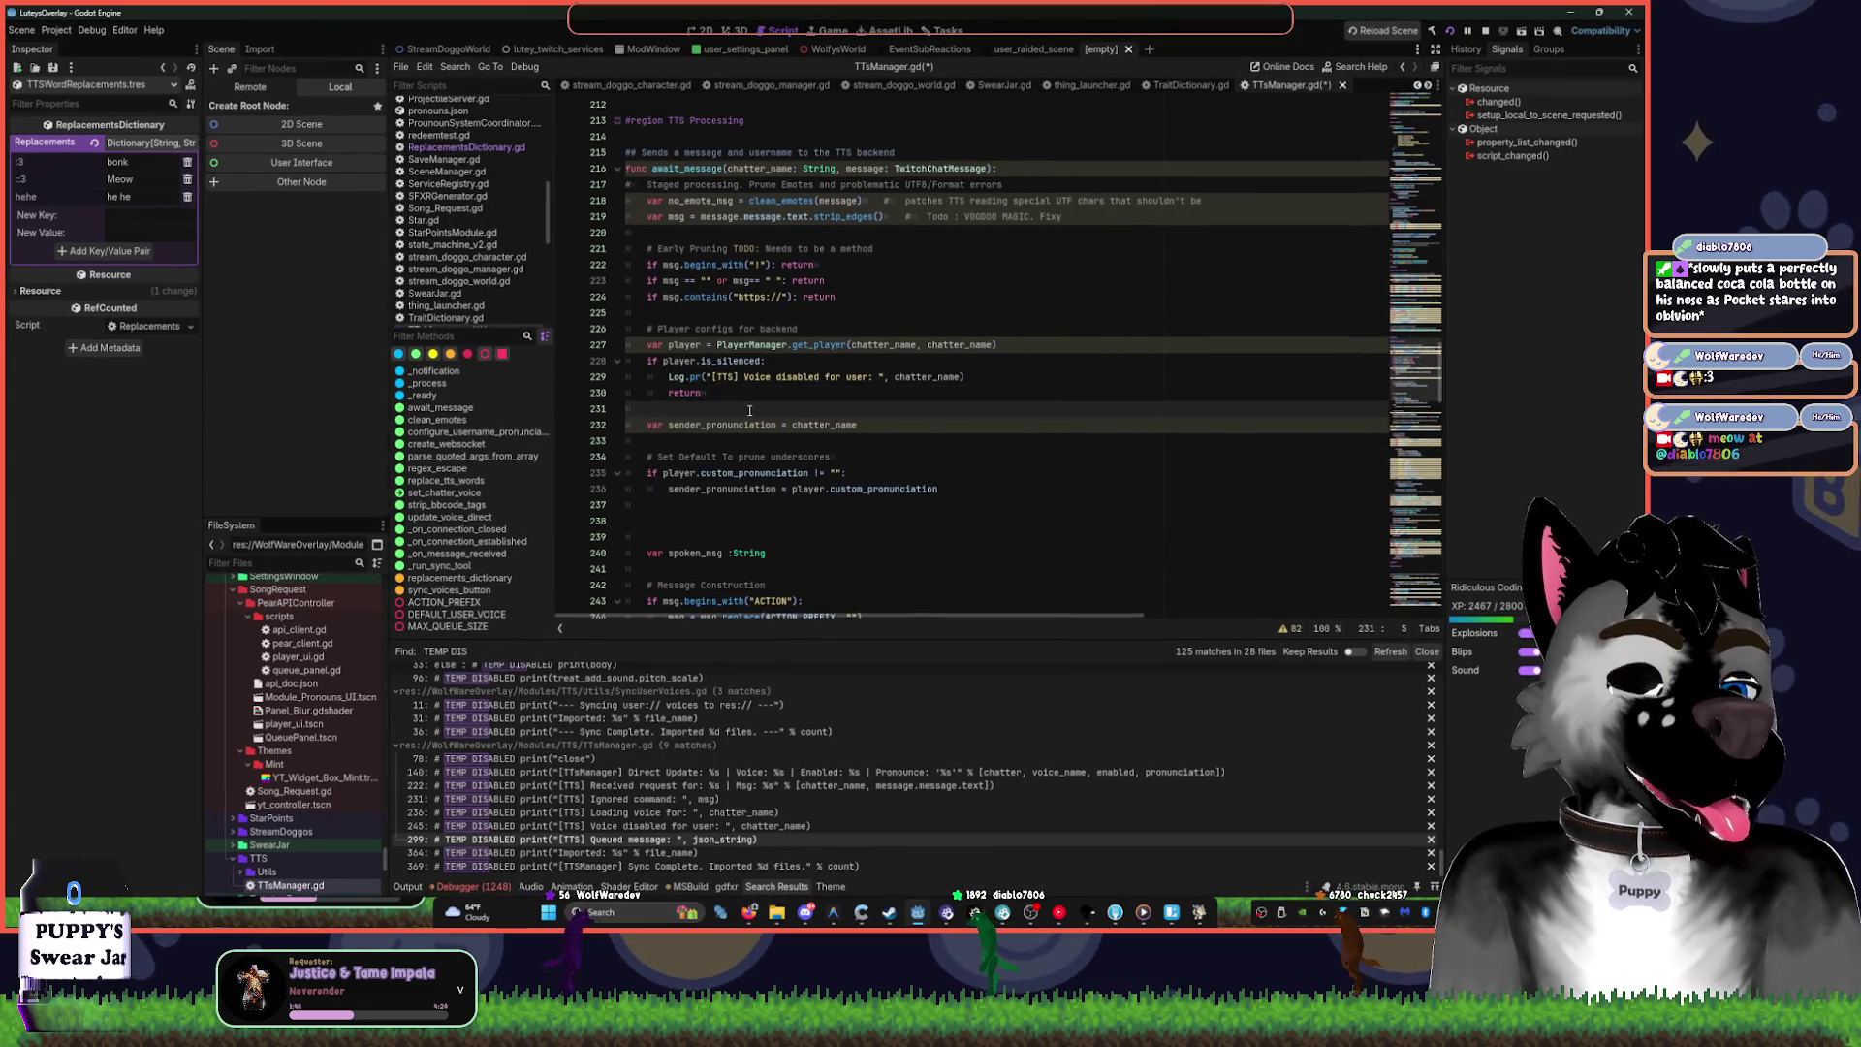
click(859, 426)
Step: Write the comment '# ensure symbols are santitized as a space ( _' on line 232
text(# sam)
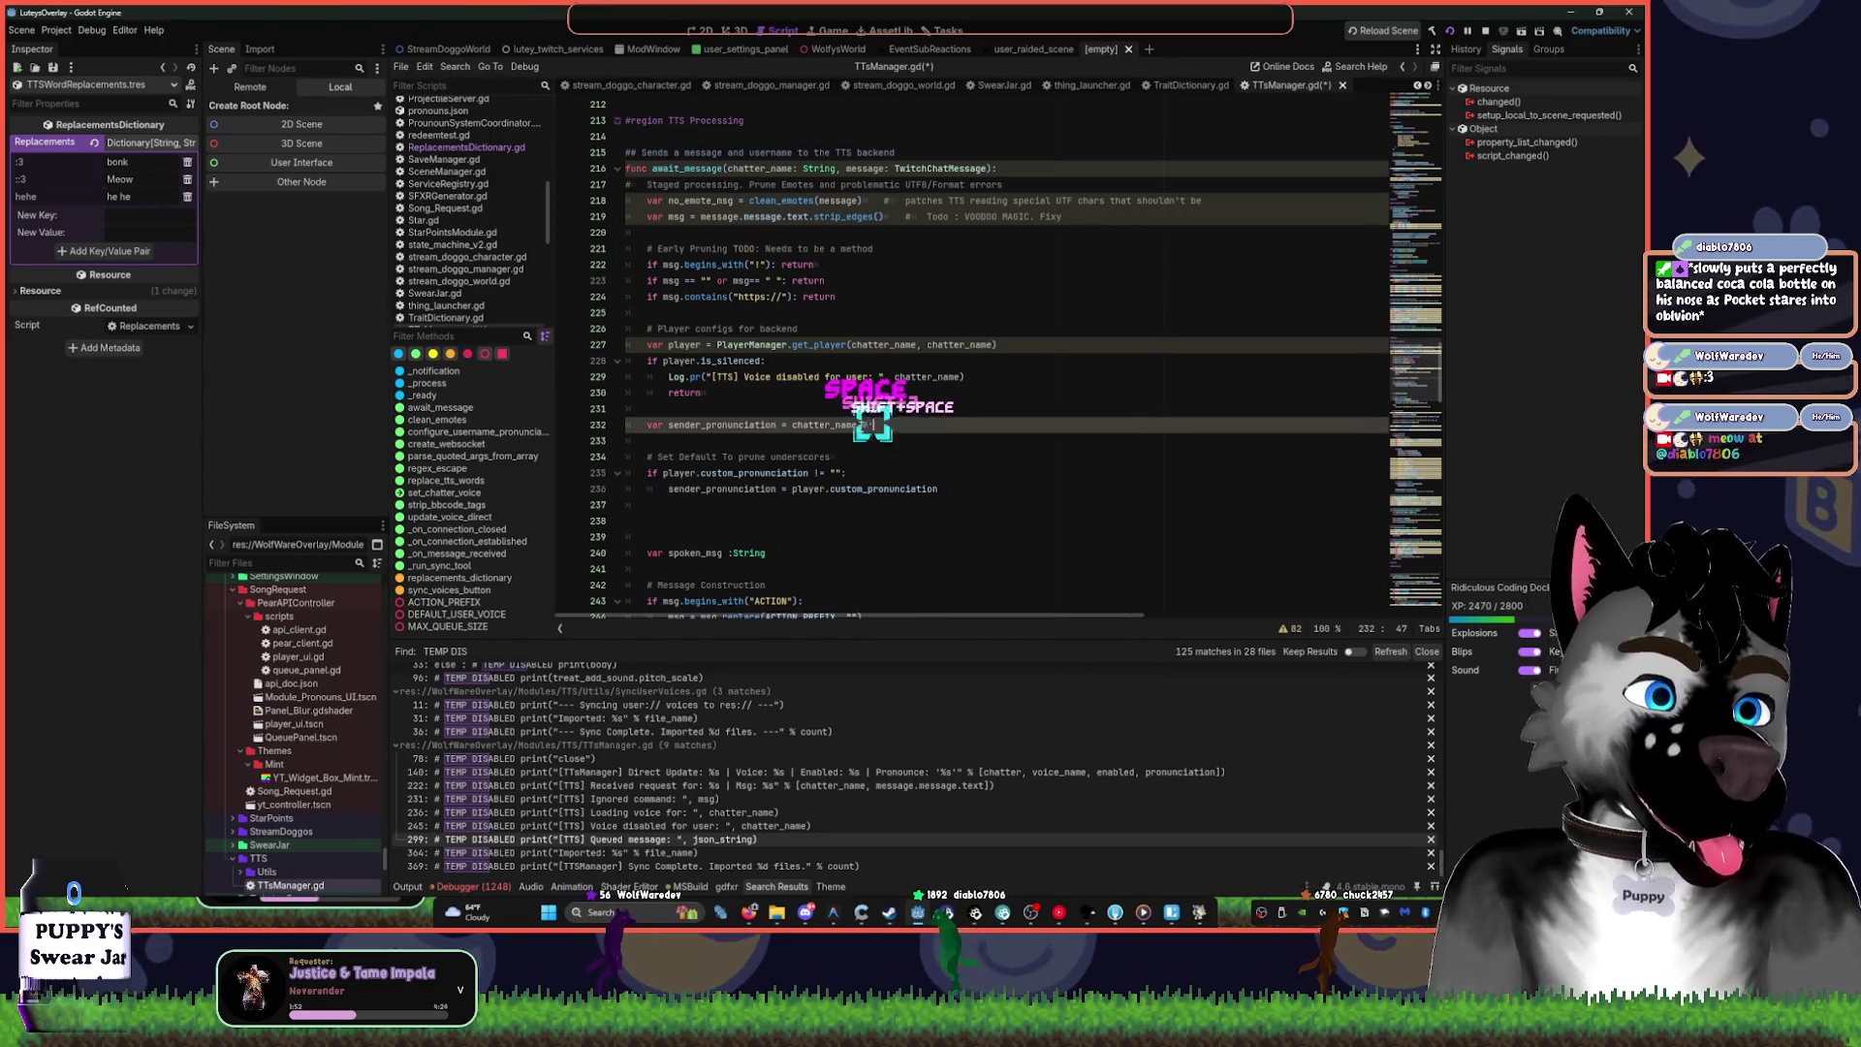
key(BackSpace)
key(BackSpace)
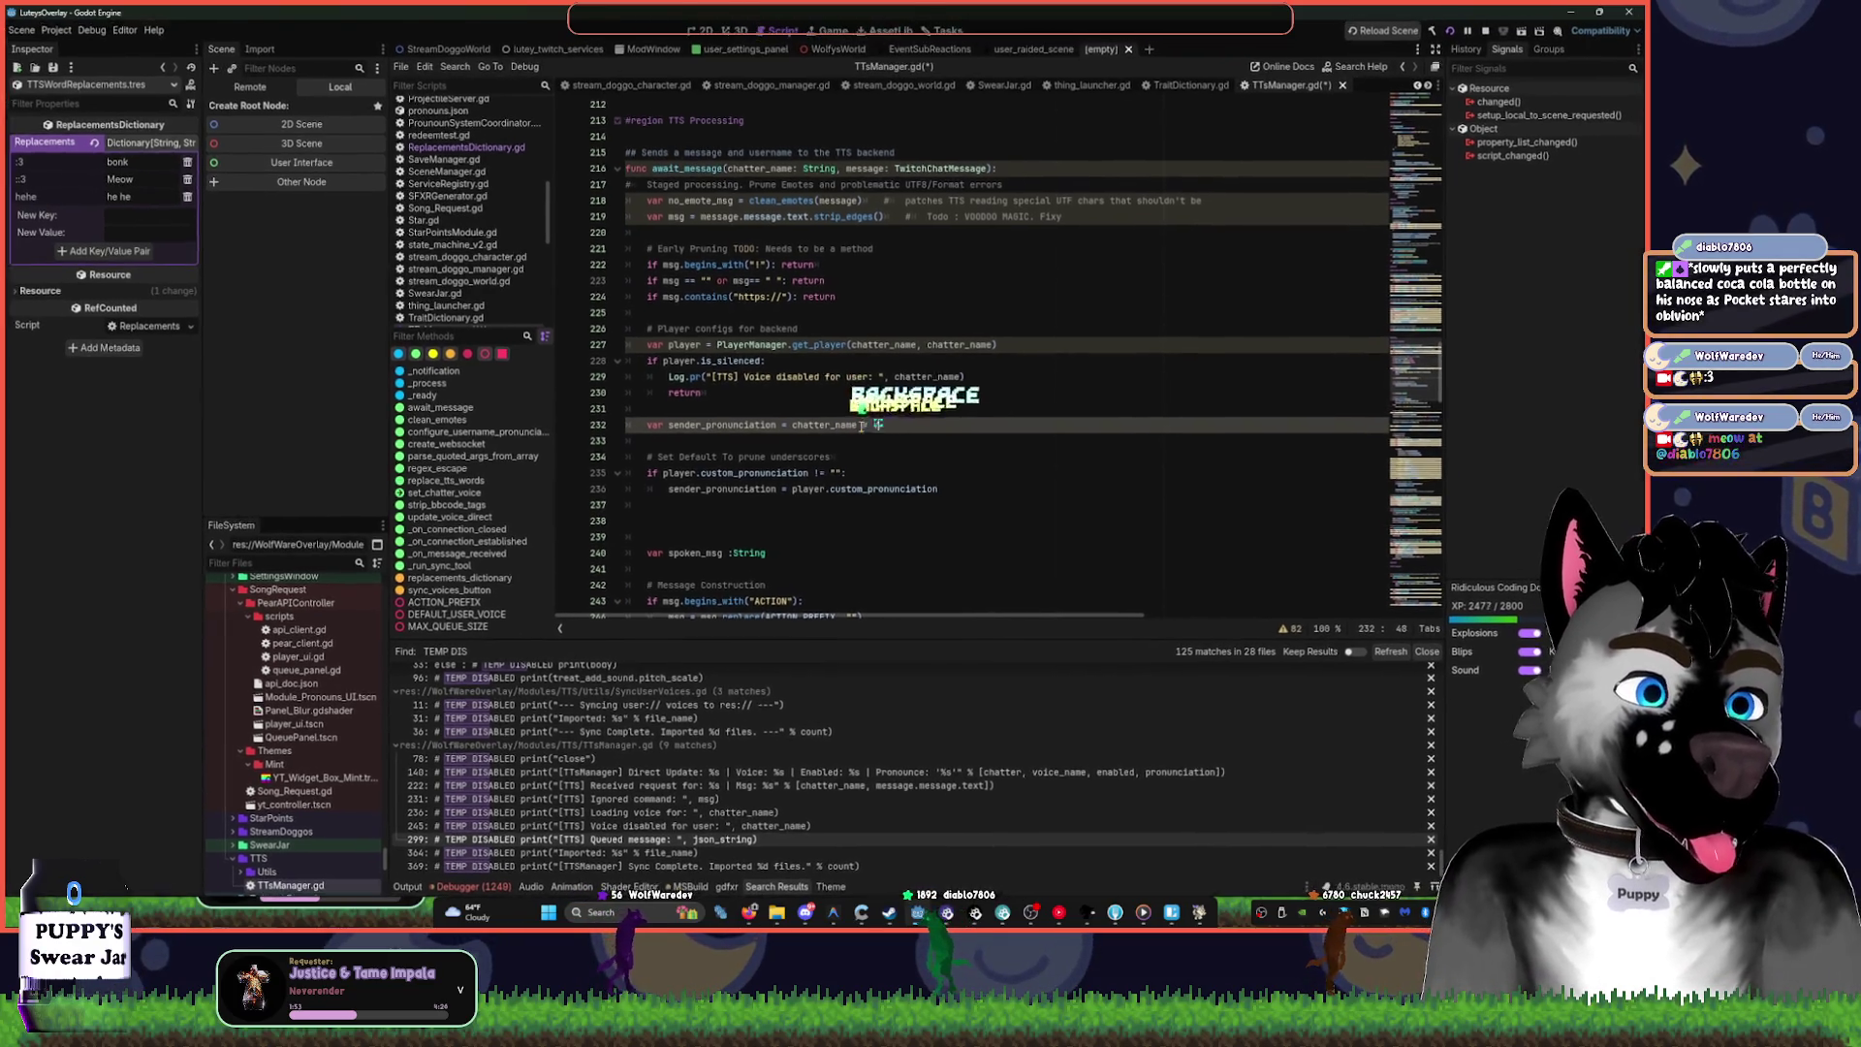
key(BackSpace)
text(ensure symbols are)
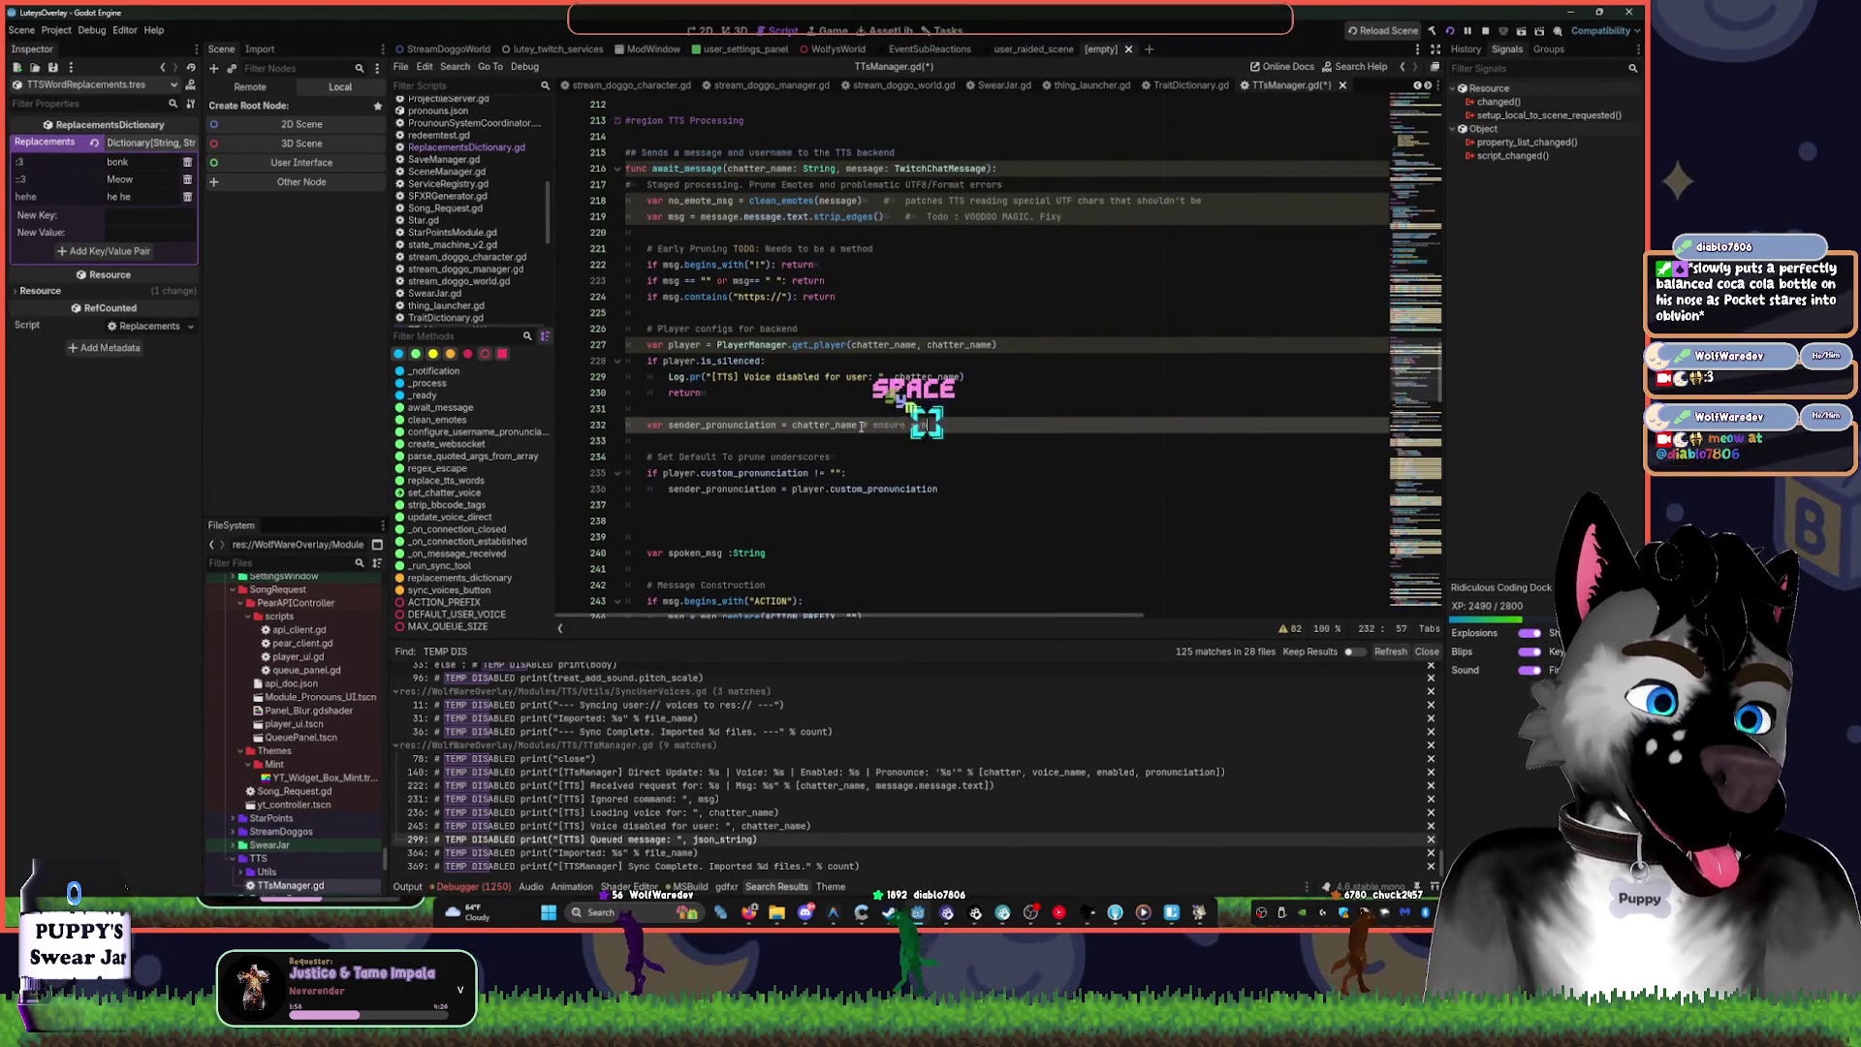
text( santi)
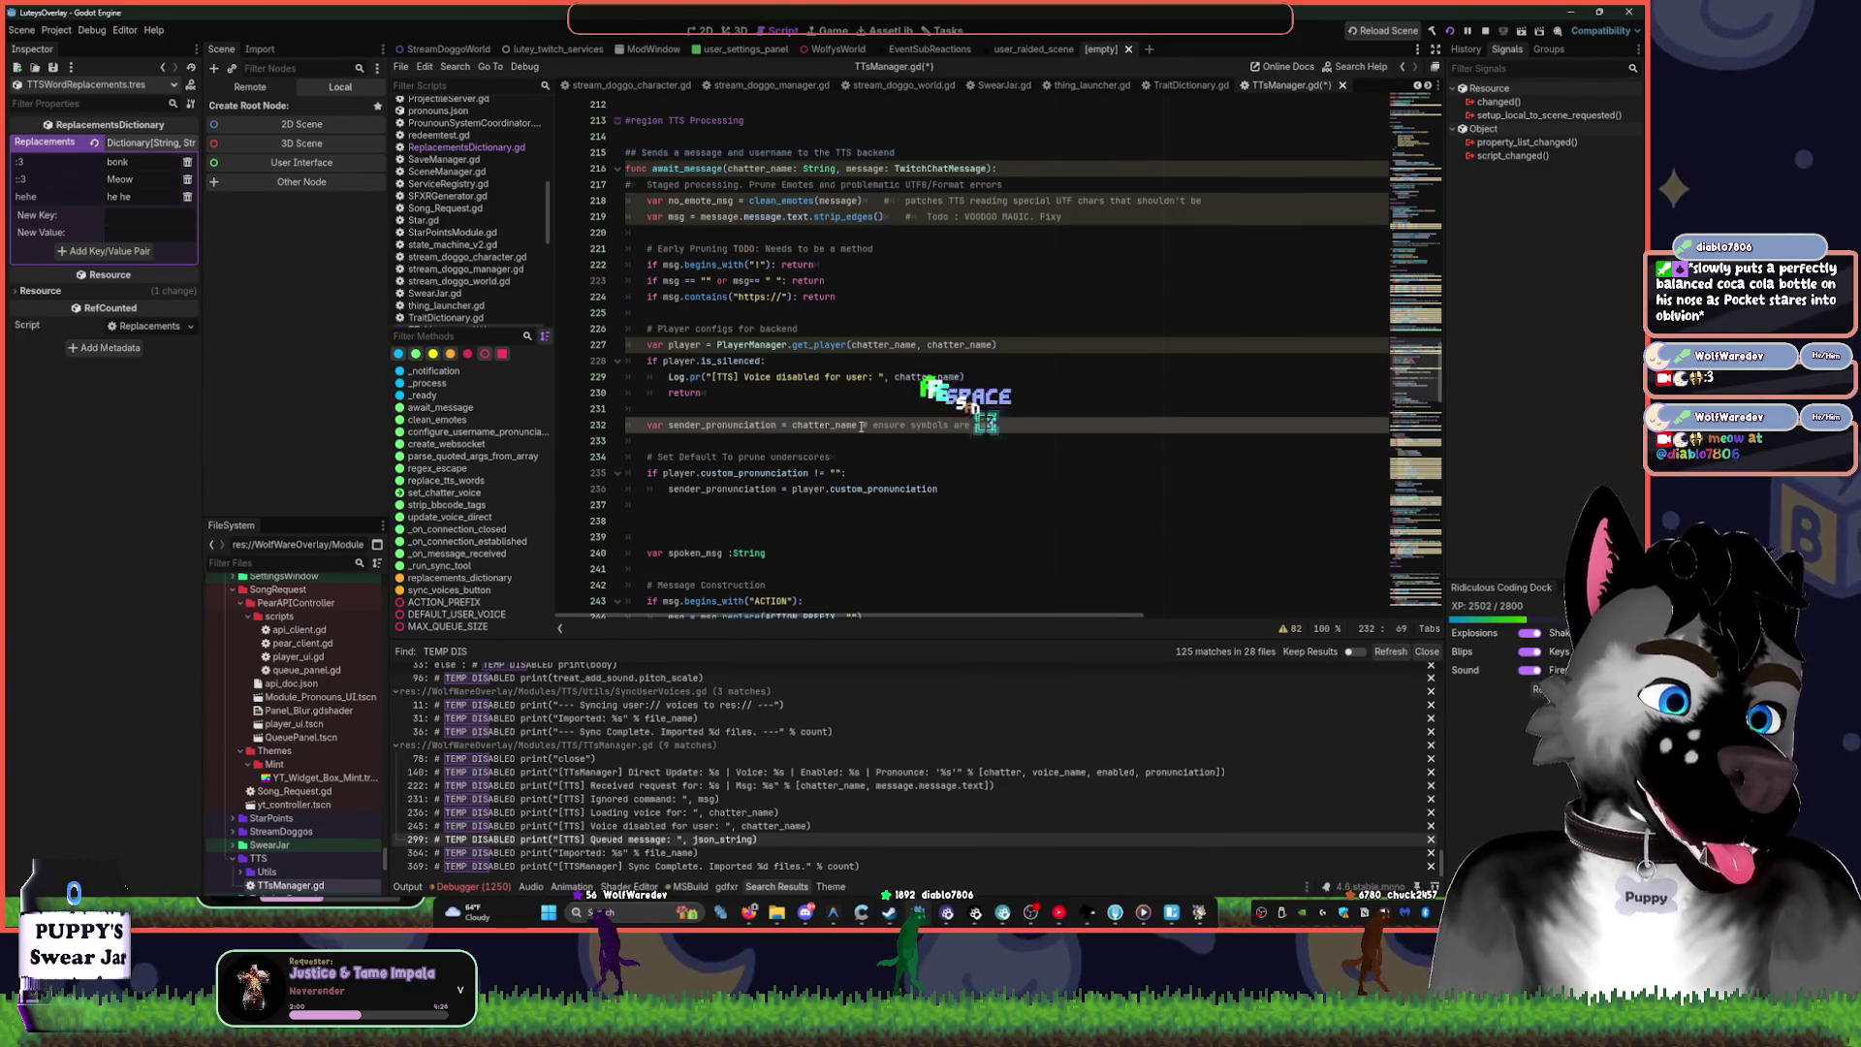
text(tized)
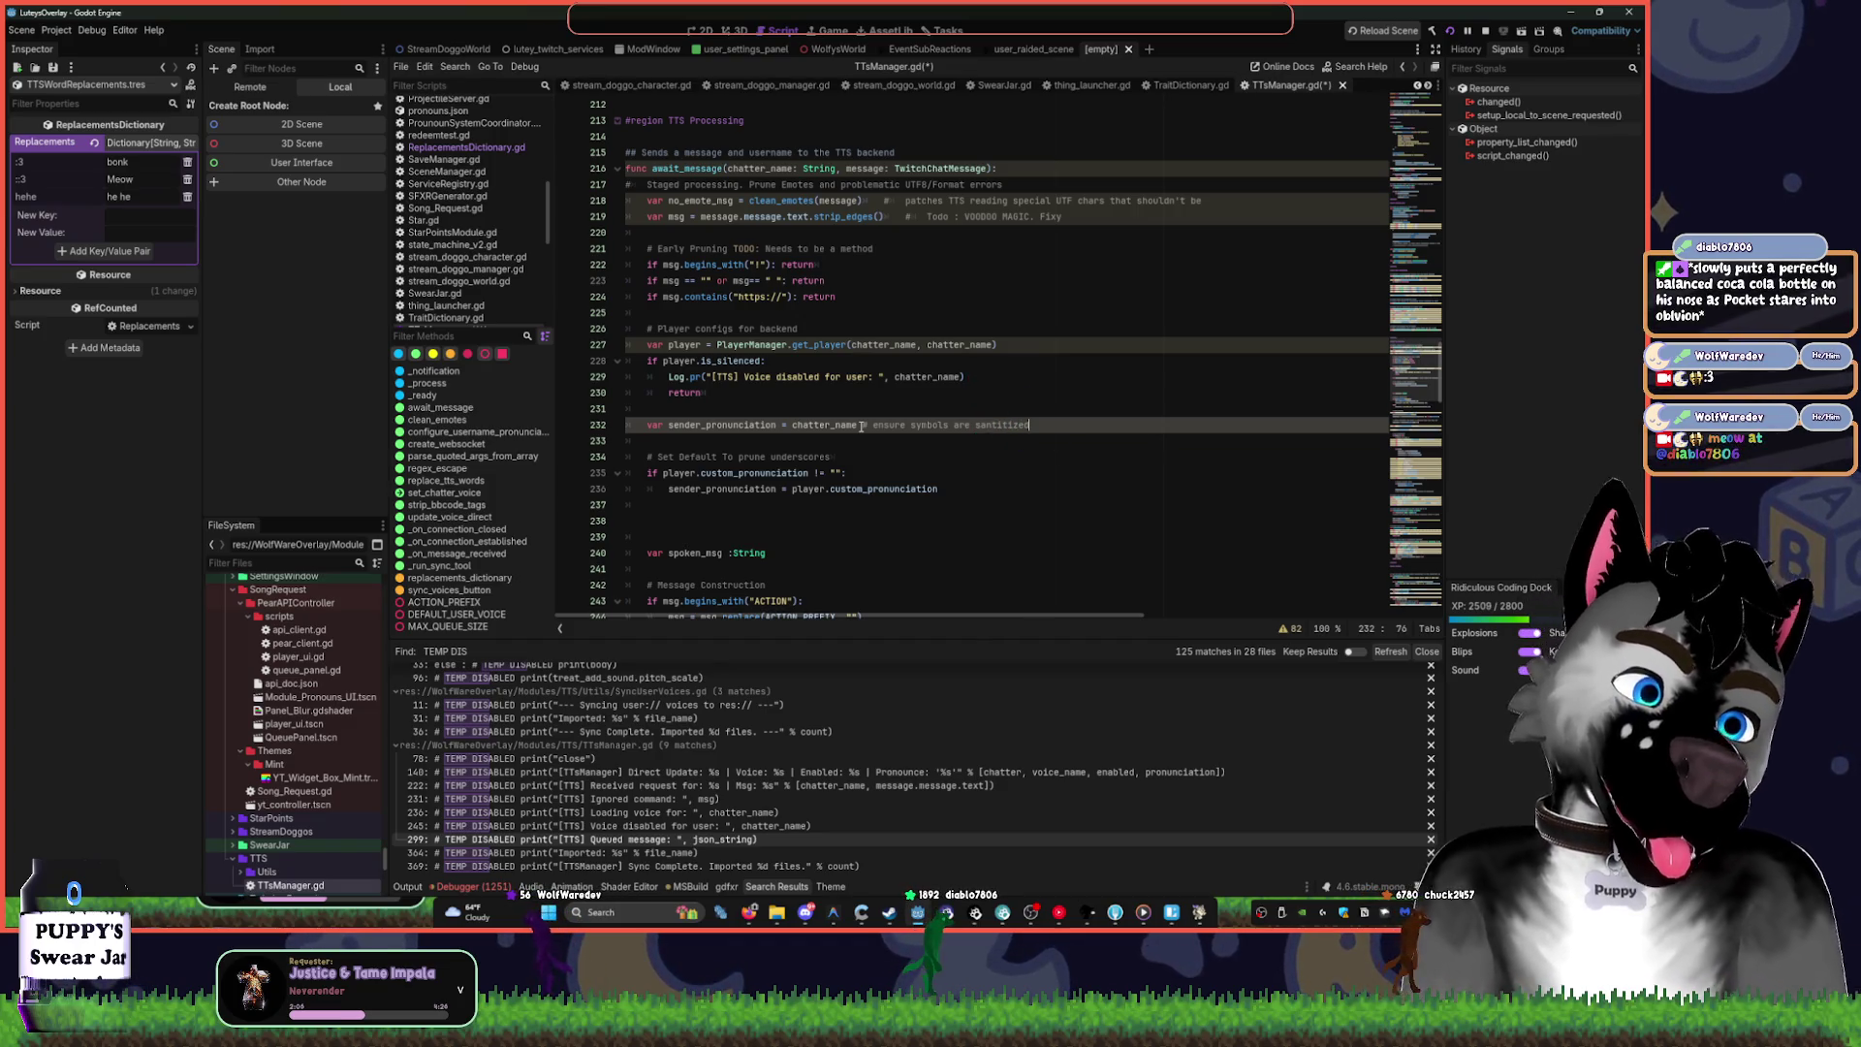
text( as a space)
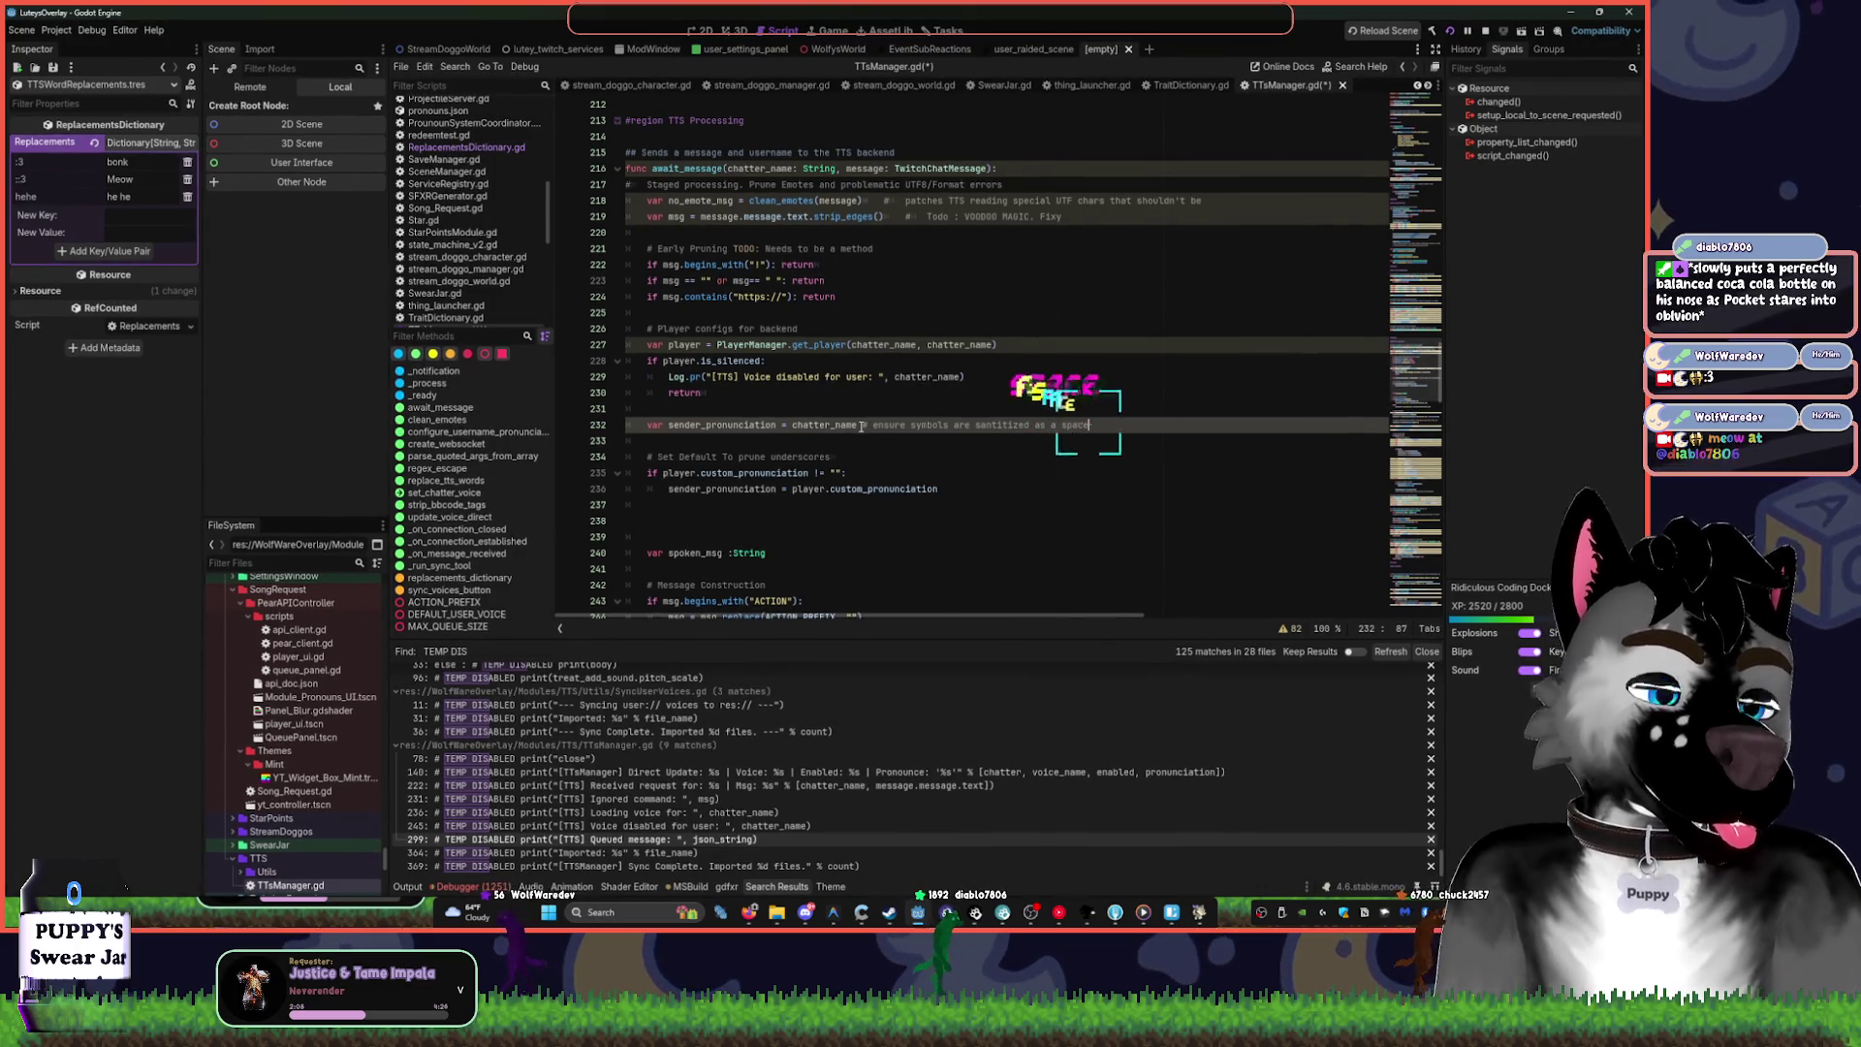
text( ()
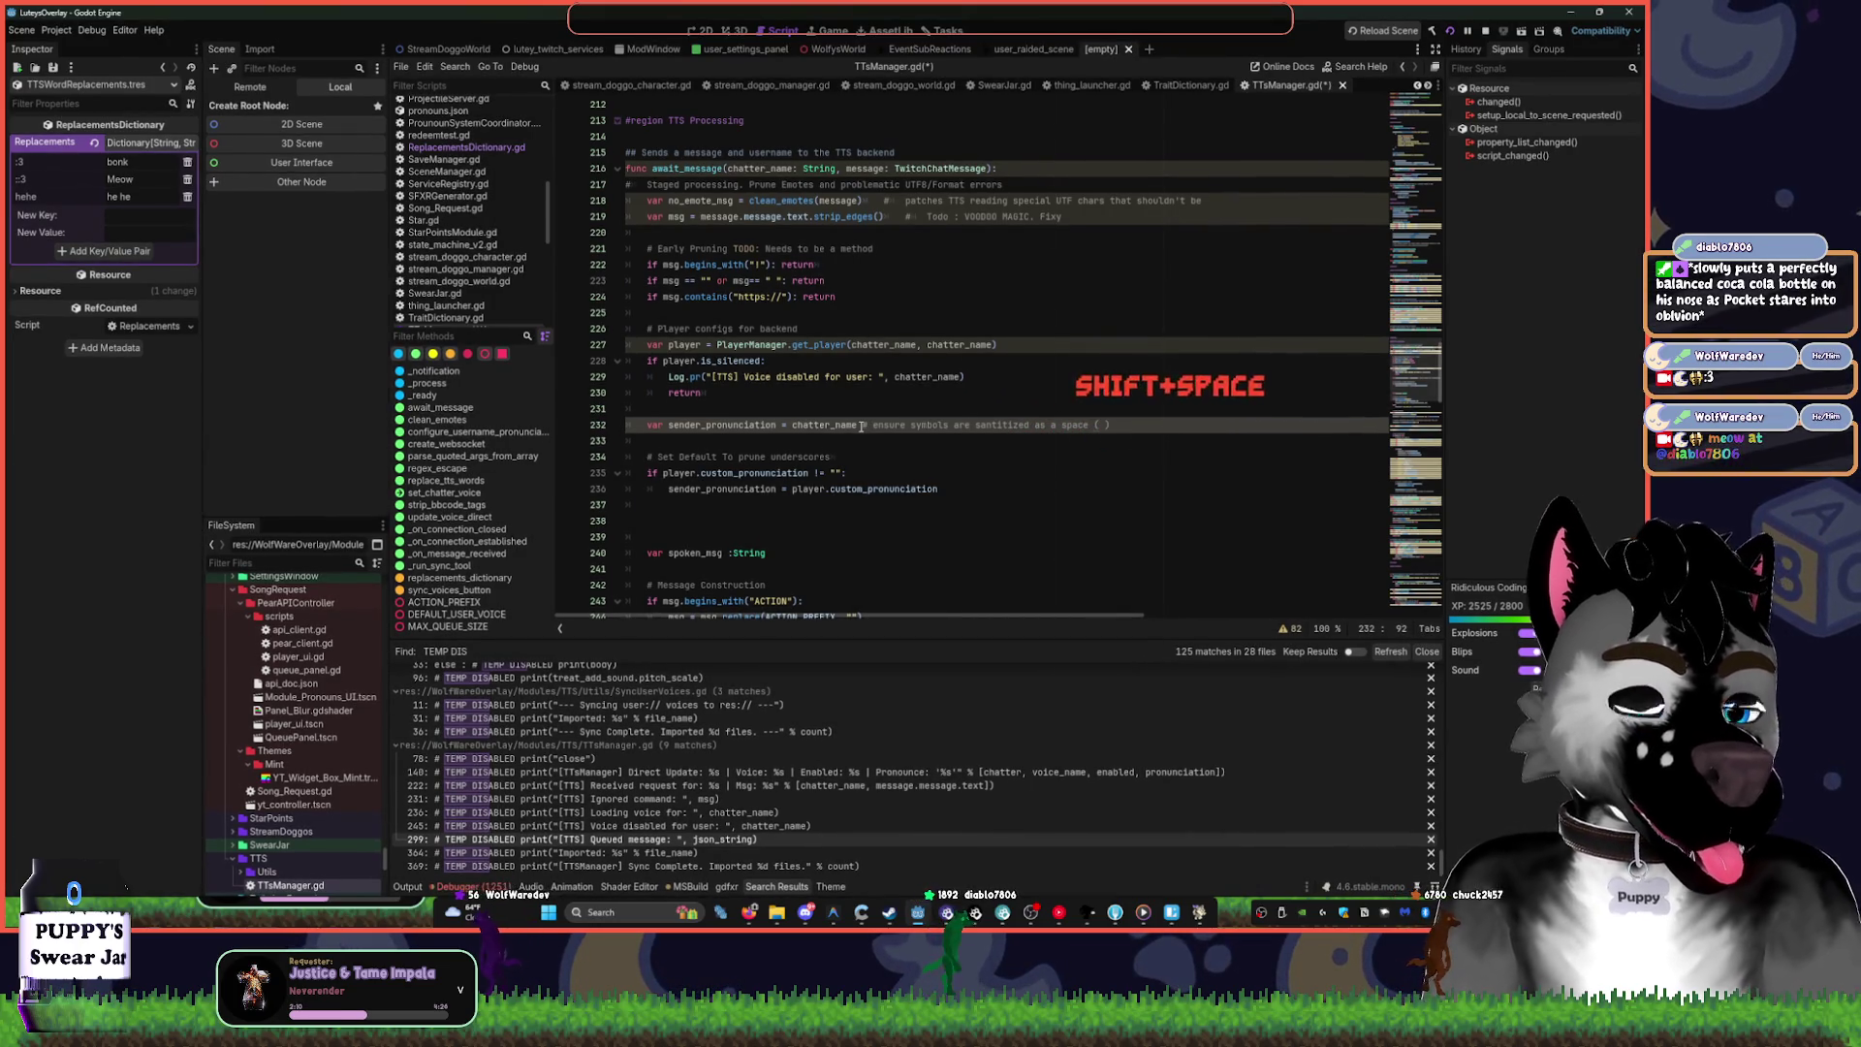
text( _)
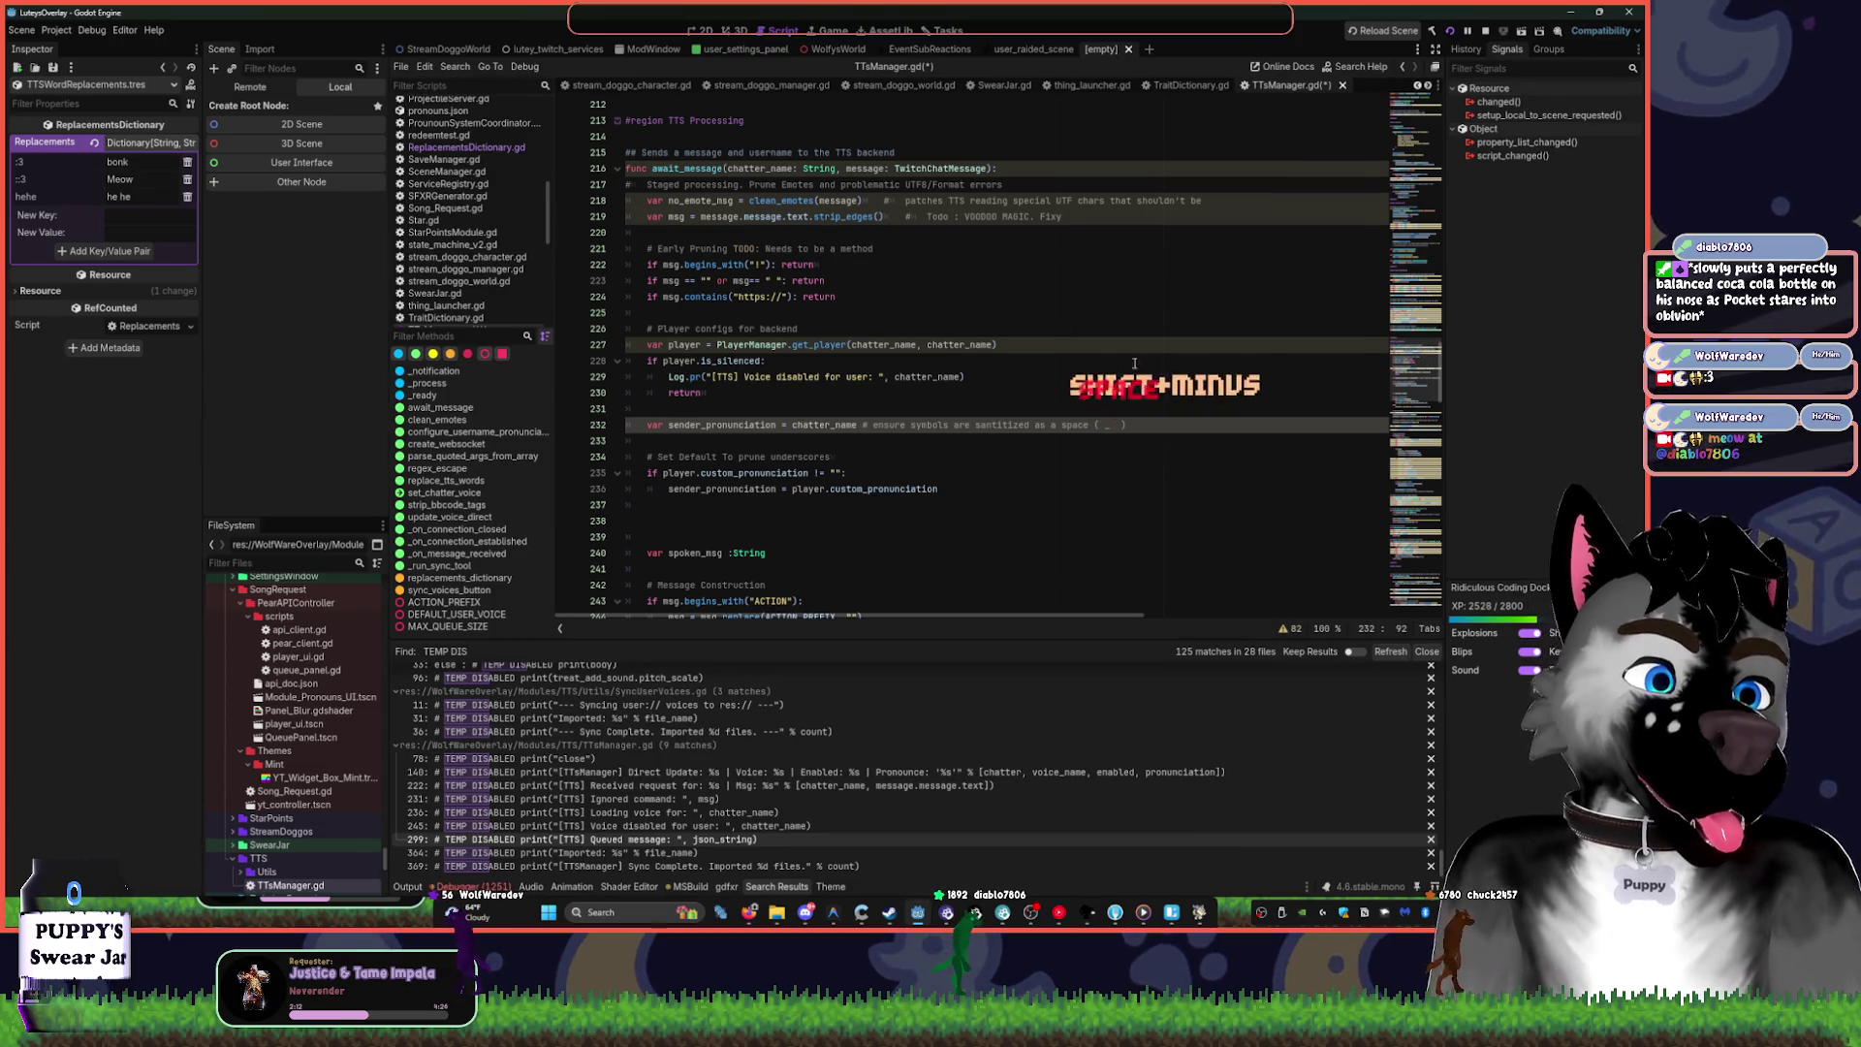
key(Delete)
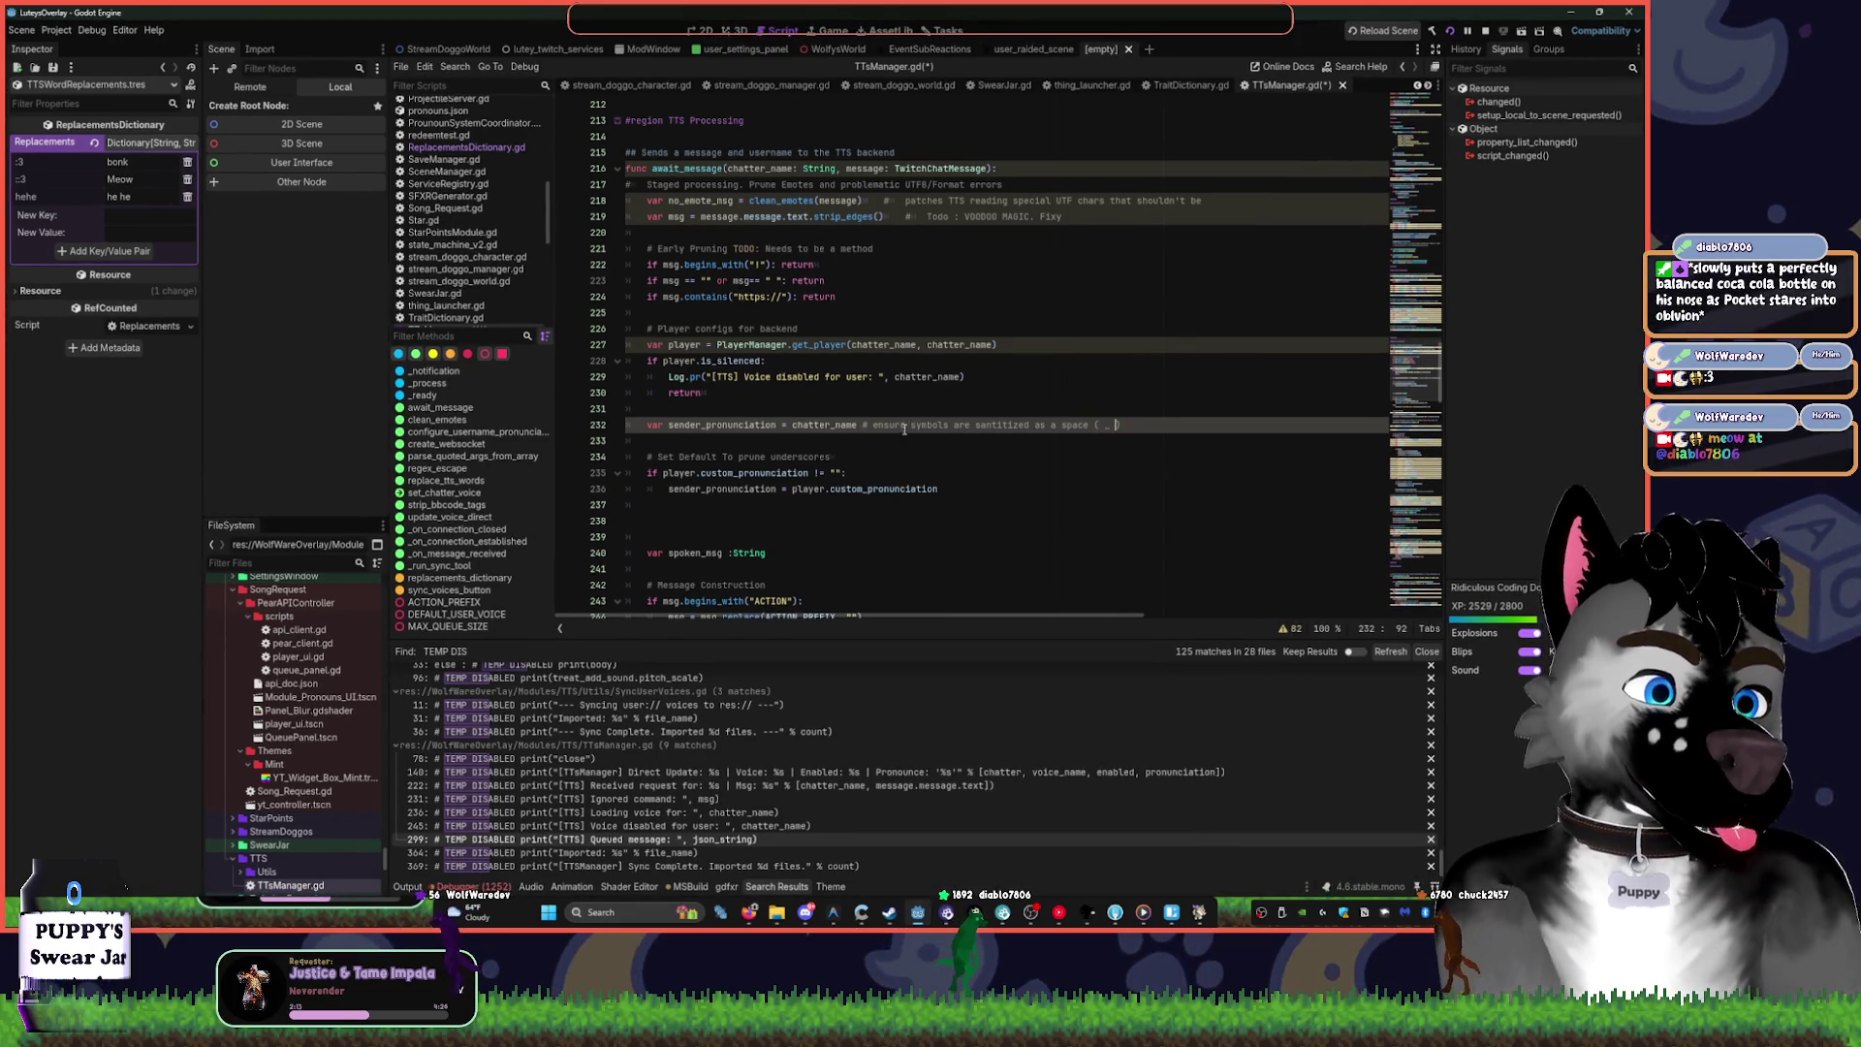
Step: Move '( _ )' to just after 'ensure' and add 'or -' inside the parentheses
key(ctrl+x)
click(909, 424)
key(ctrl+v)
click(1092, 457)
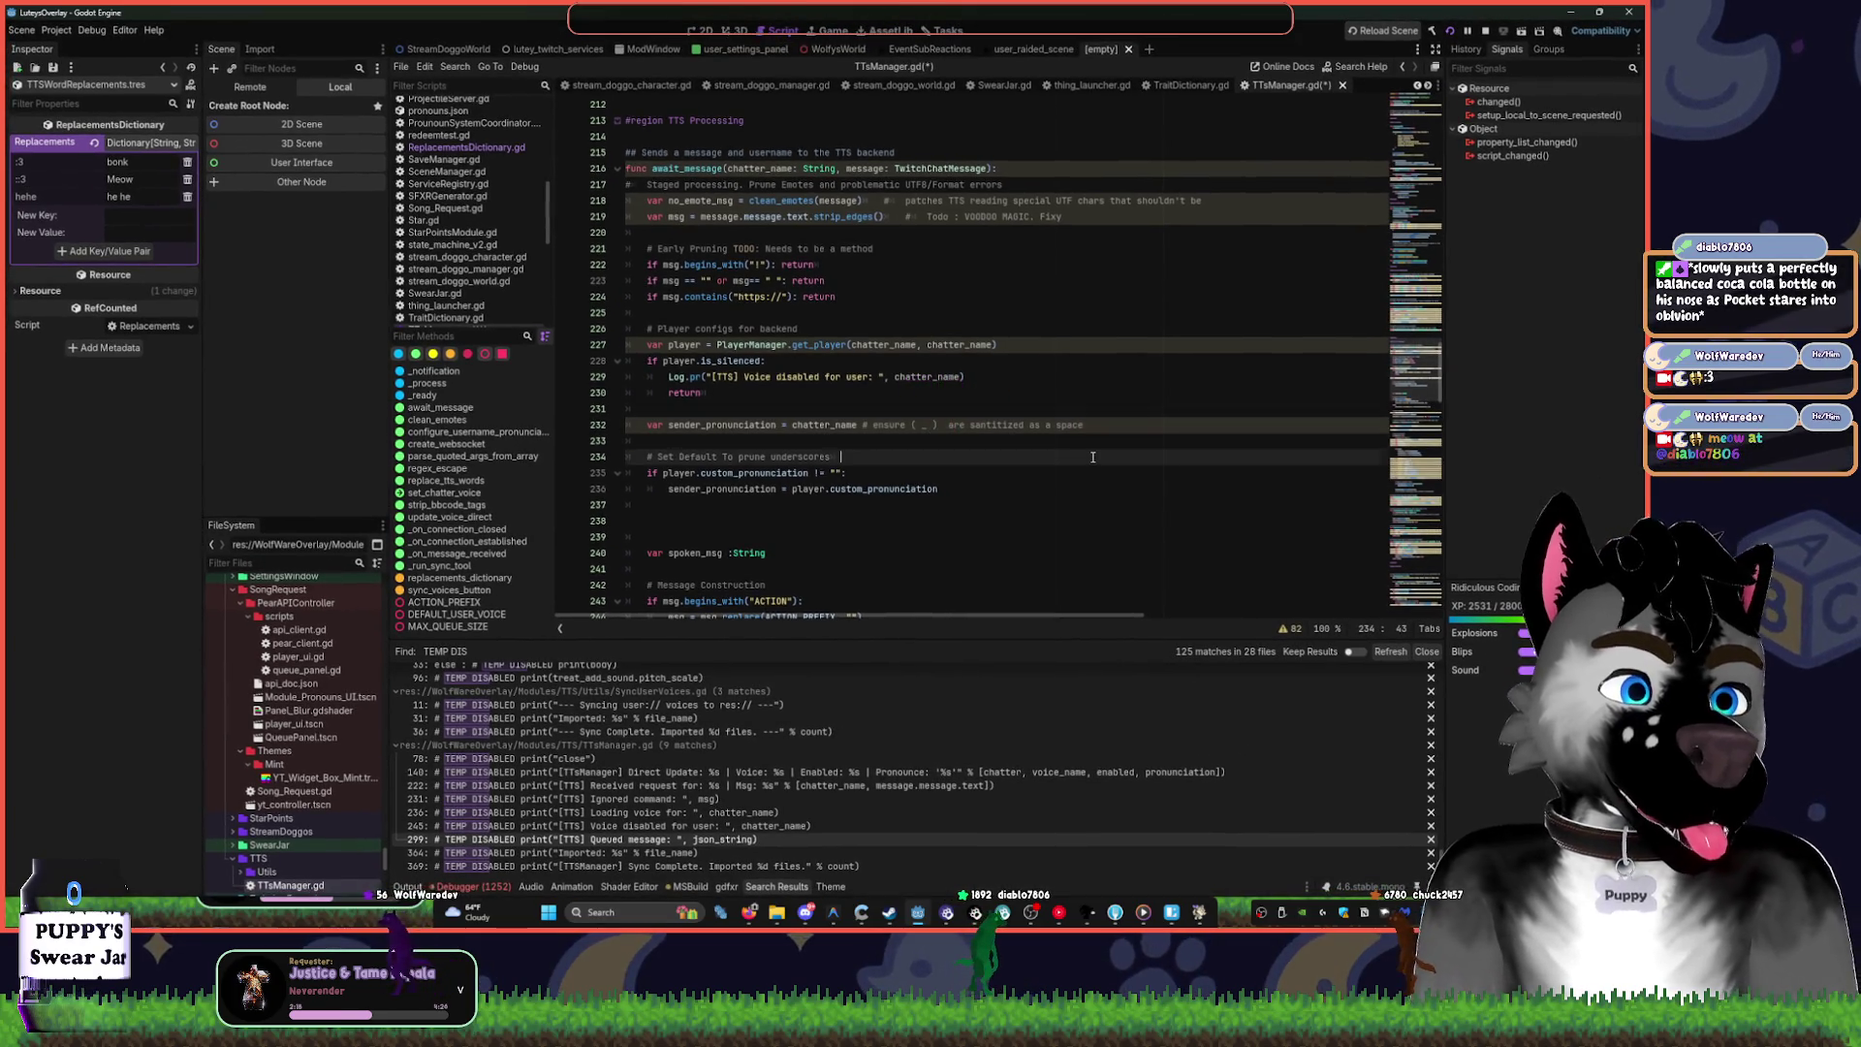
key(Up)
key(Up)
key(Up)
key(Down)
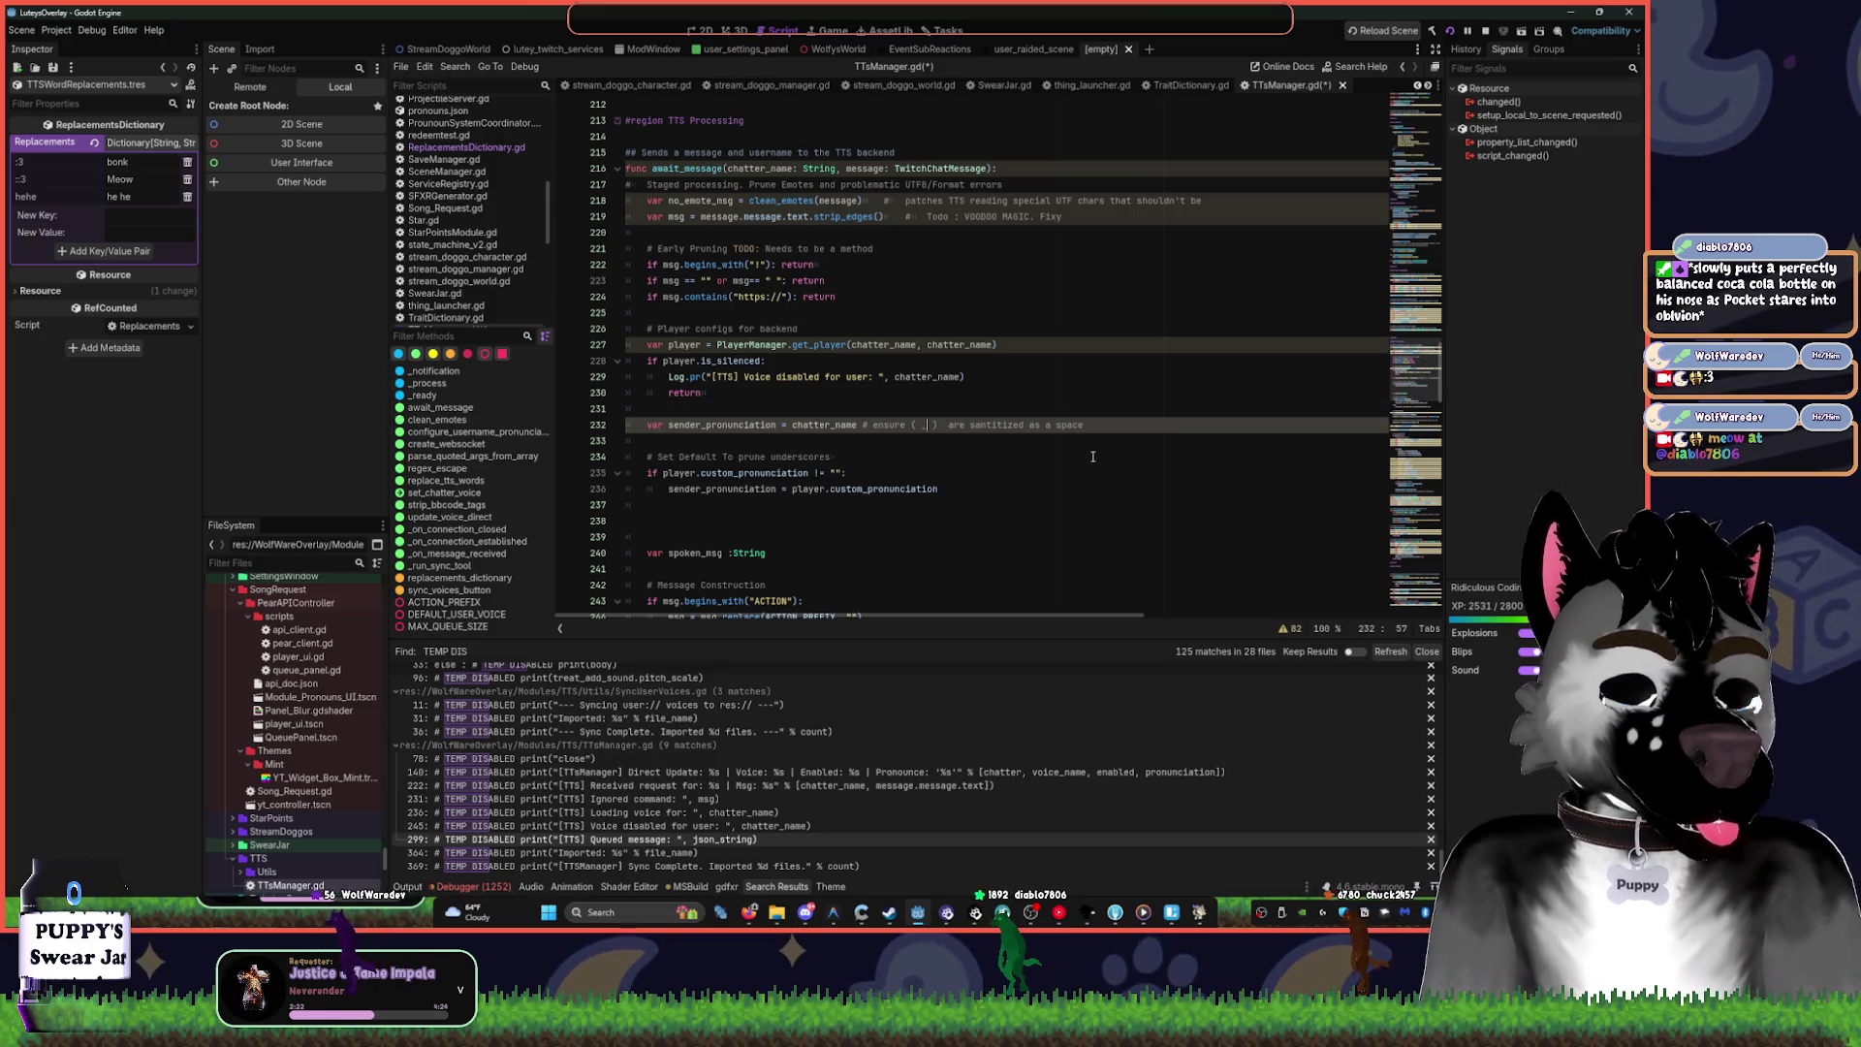
text(or -)
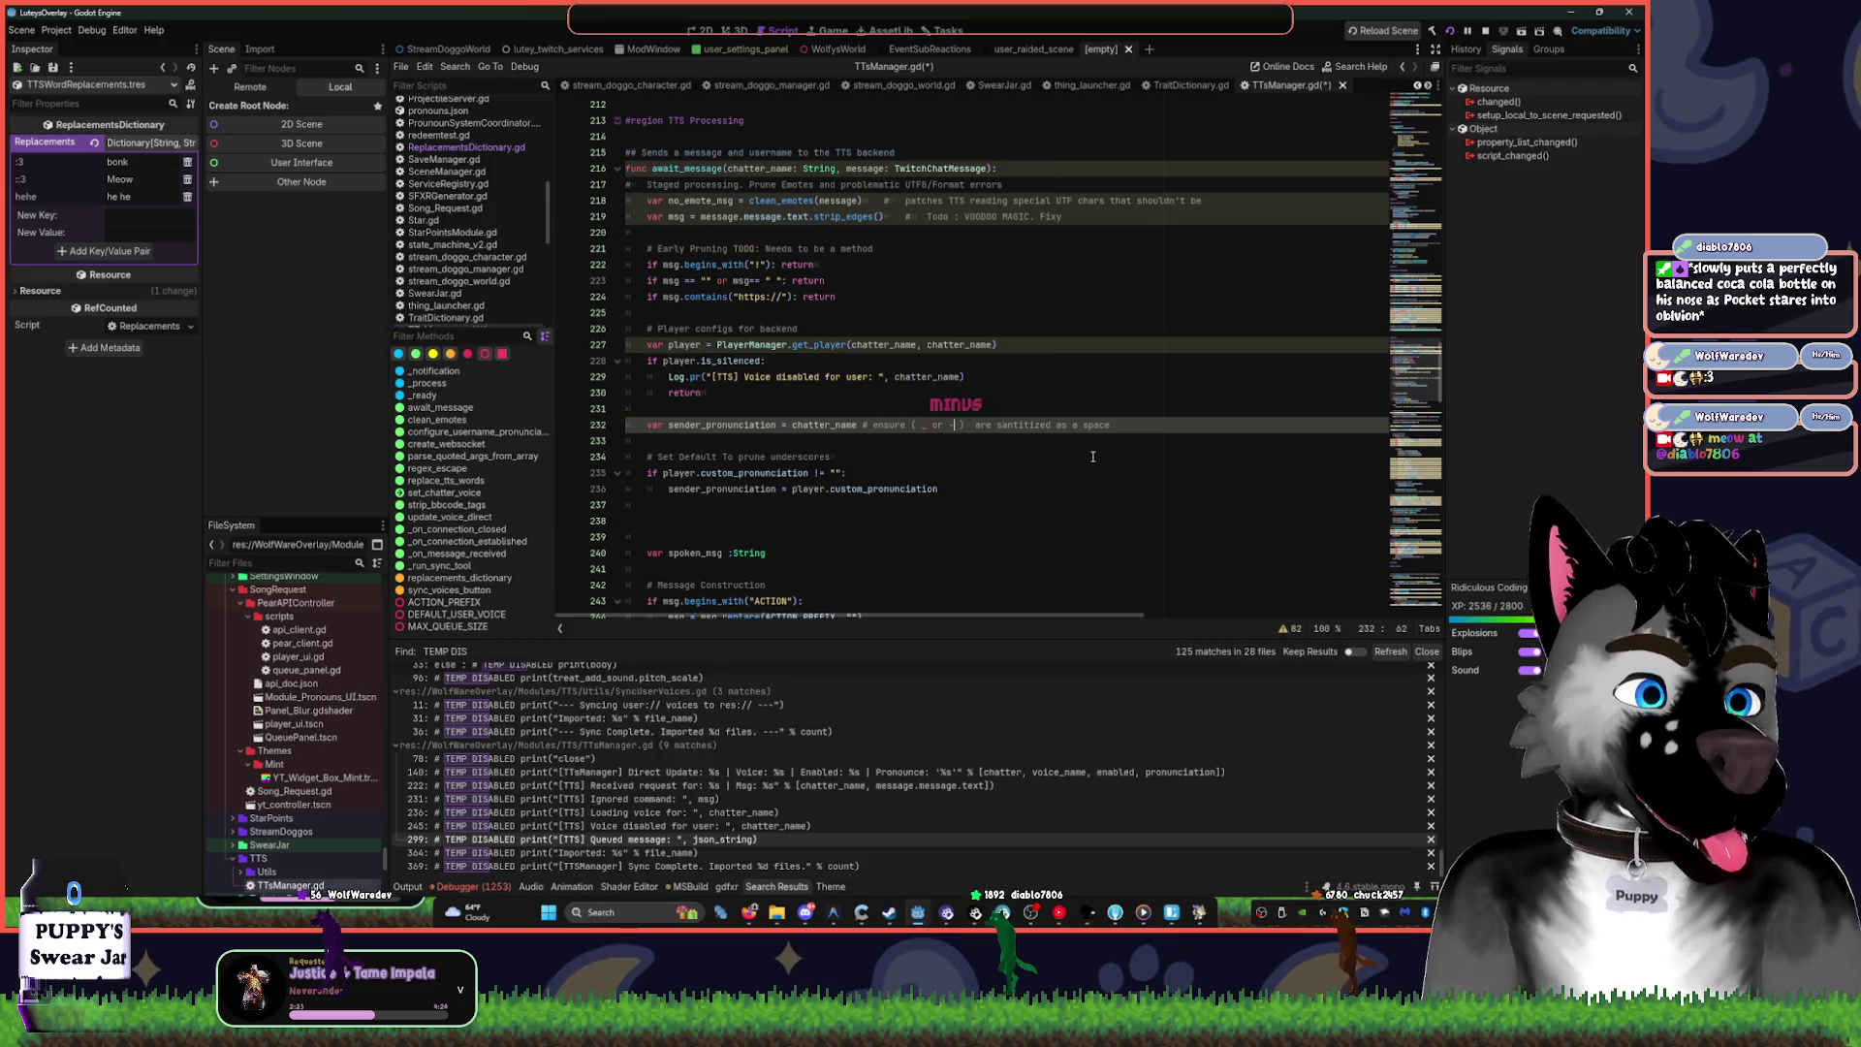
click(1092, 457)
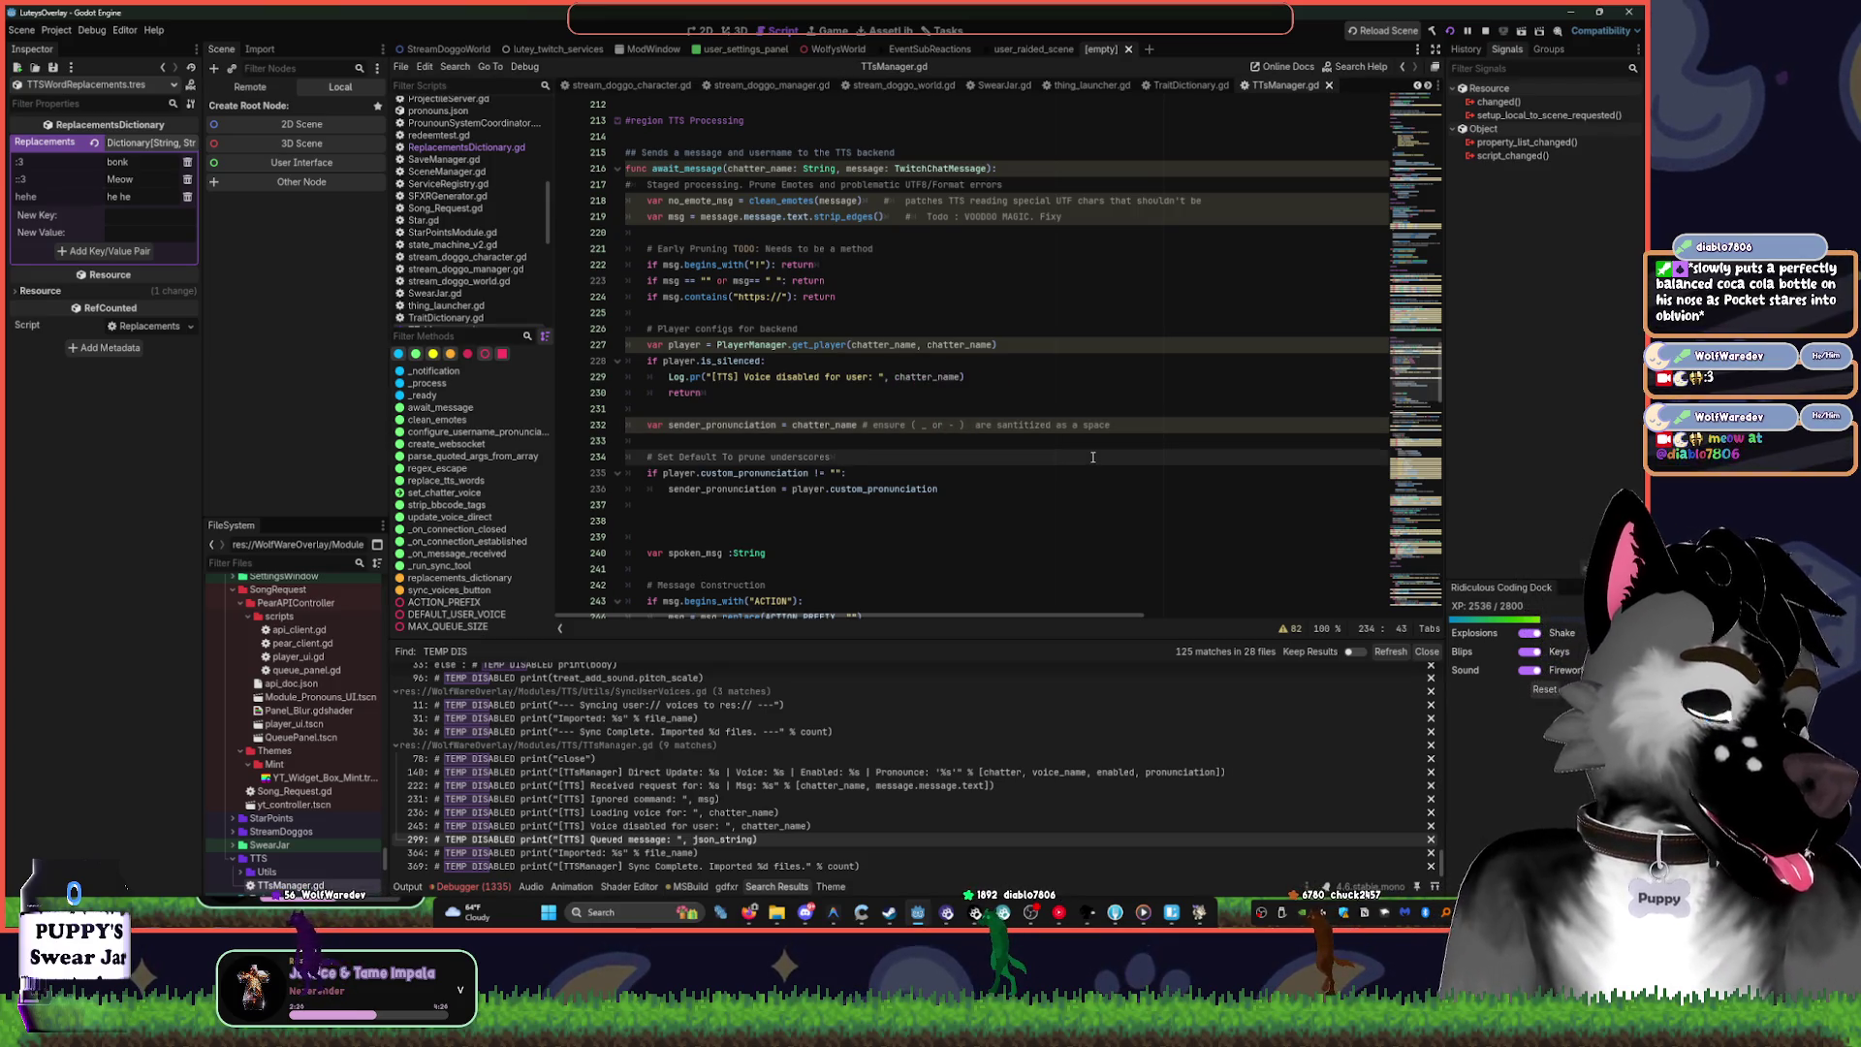
Step: Delete the '# Set Default To prune underscores' comment along with its empty line
scroll(1067, 487, down, 2)
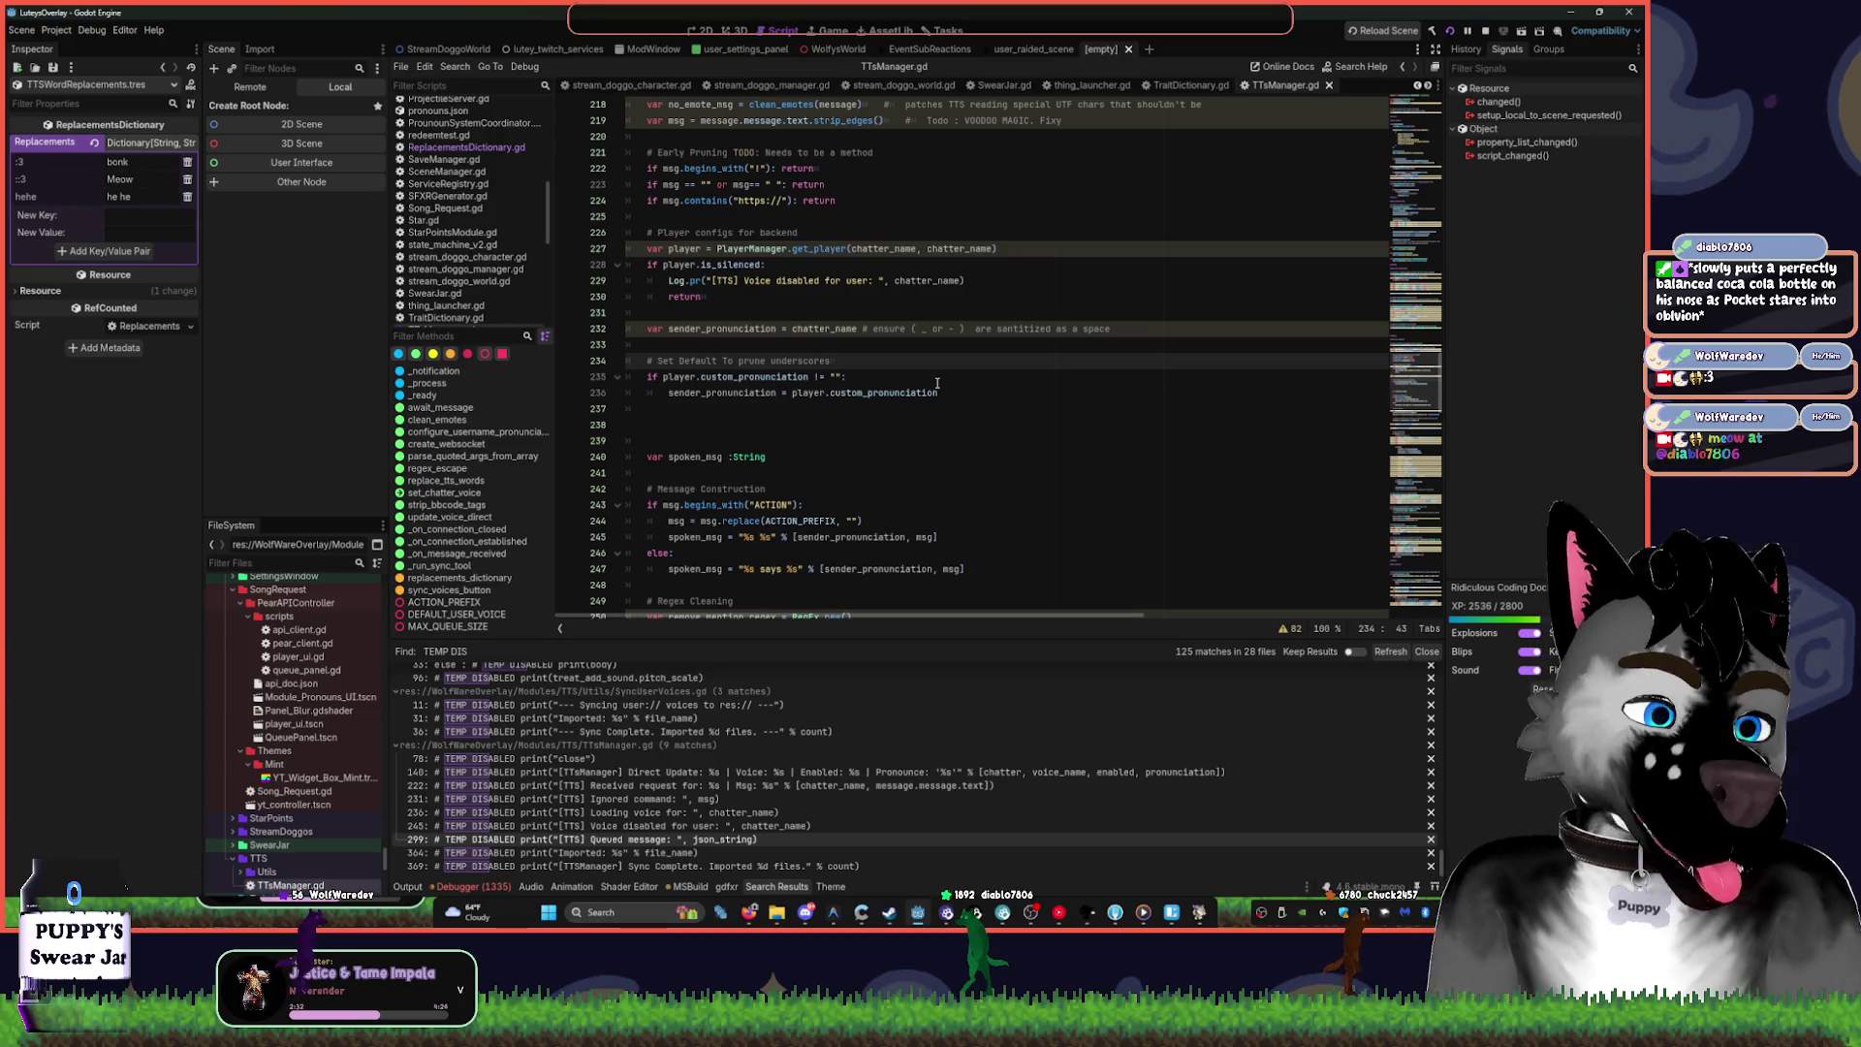
key(shift+Home)
key(BackSpace)
key(Up)
key(Up)
key(End)
key(Delete)
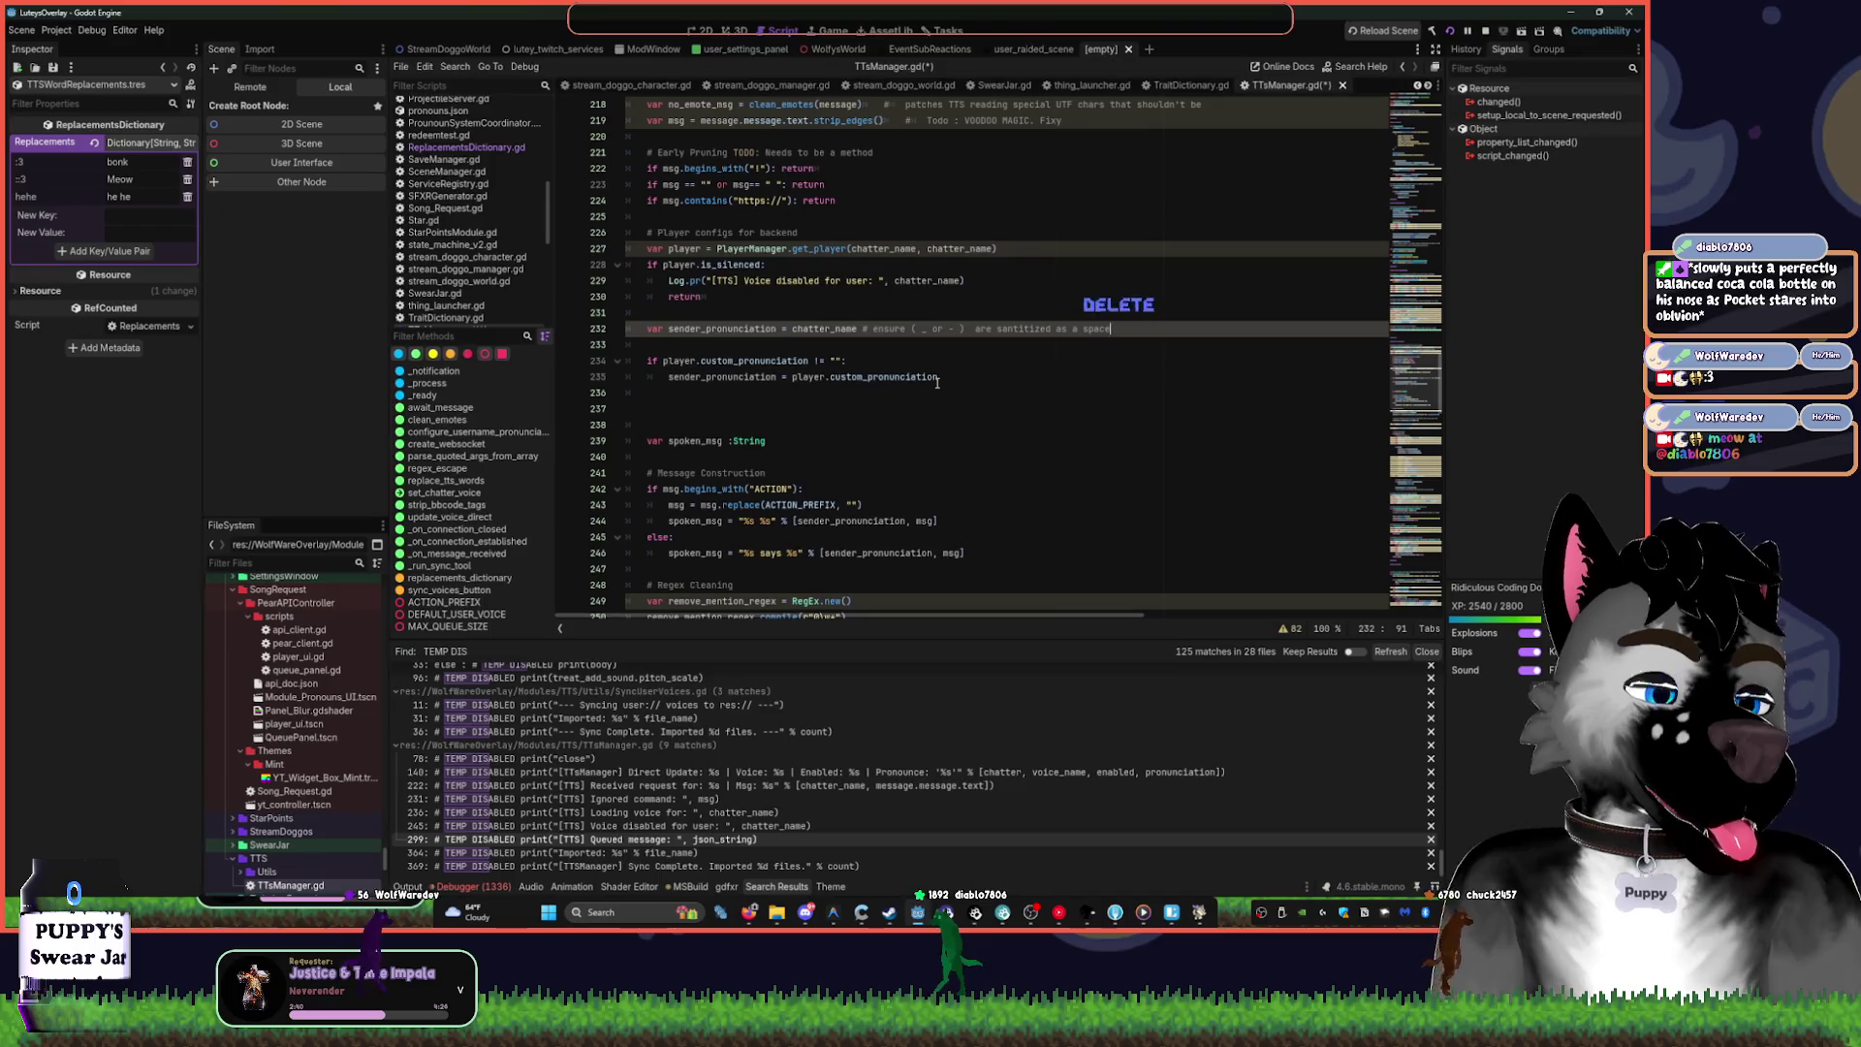
Step: Make the custom_pronunciation check compare against an empty string "" after !=
key(Down)
key(Down)
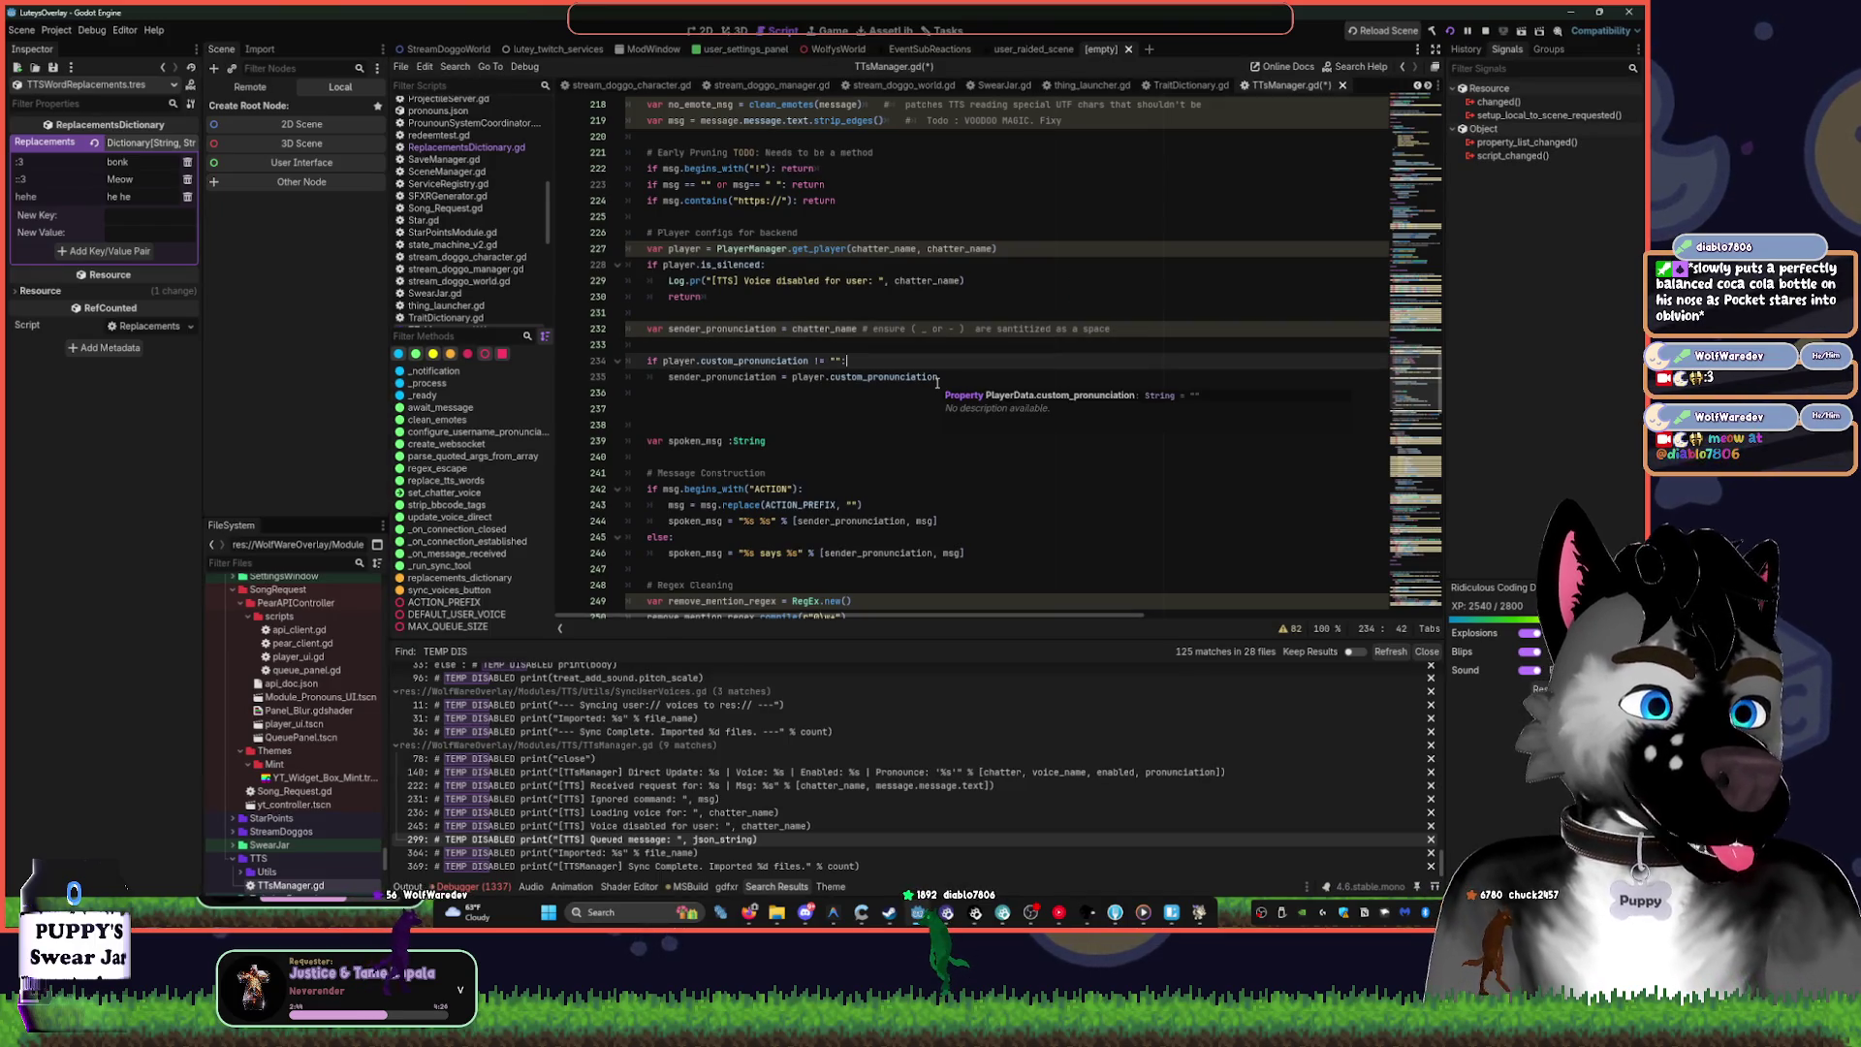
key(Left)
key(BackSpace)
key(BackSpace)
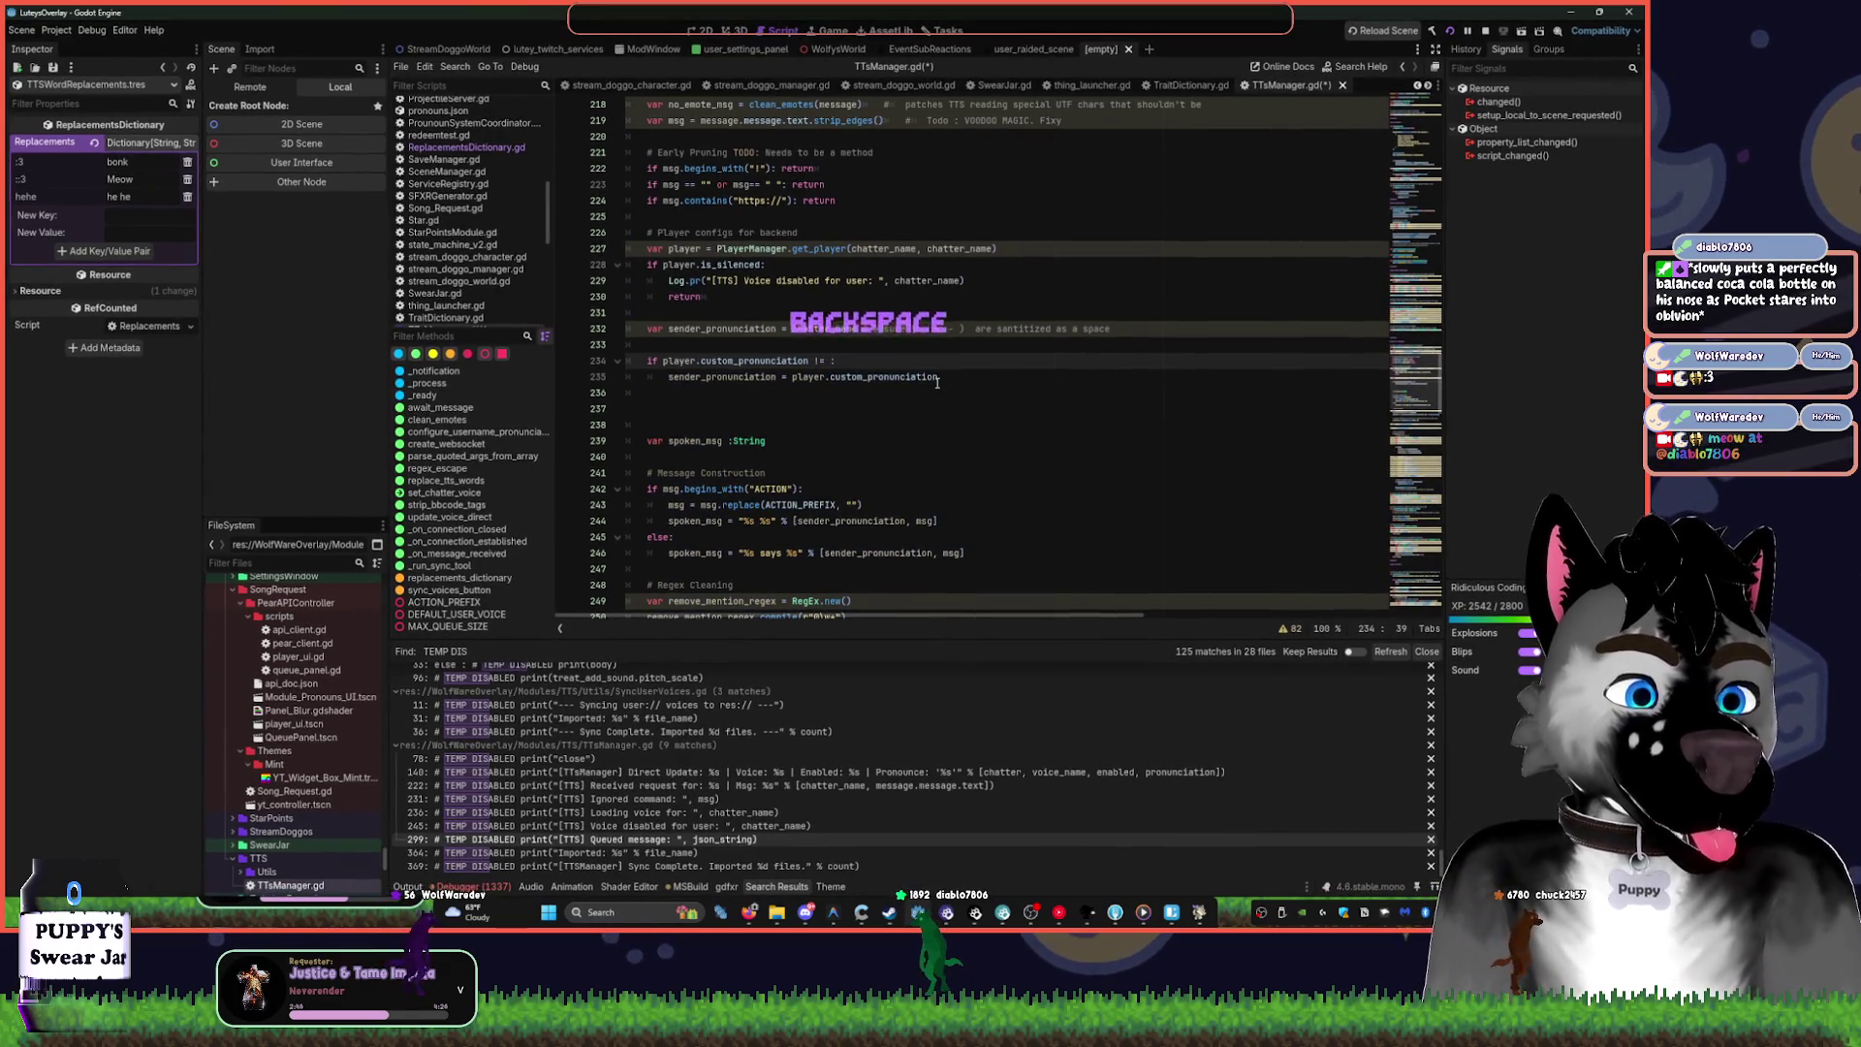
text(tr)
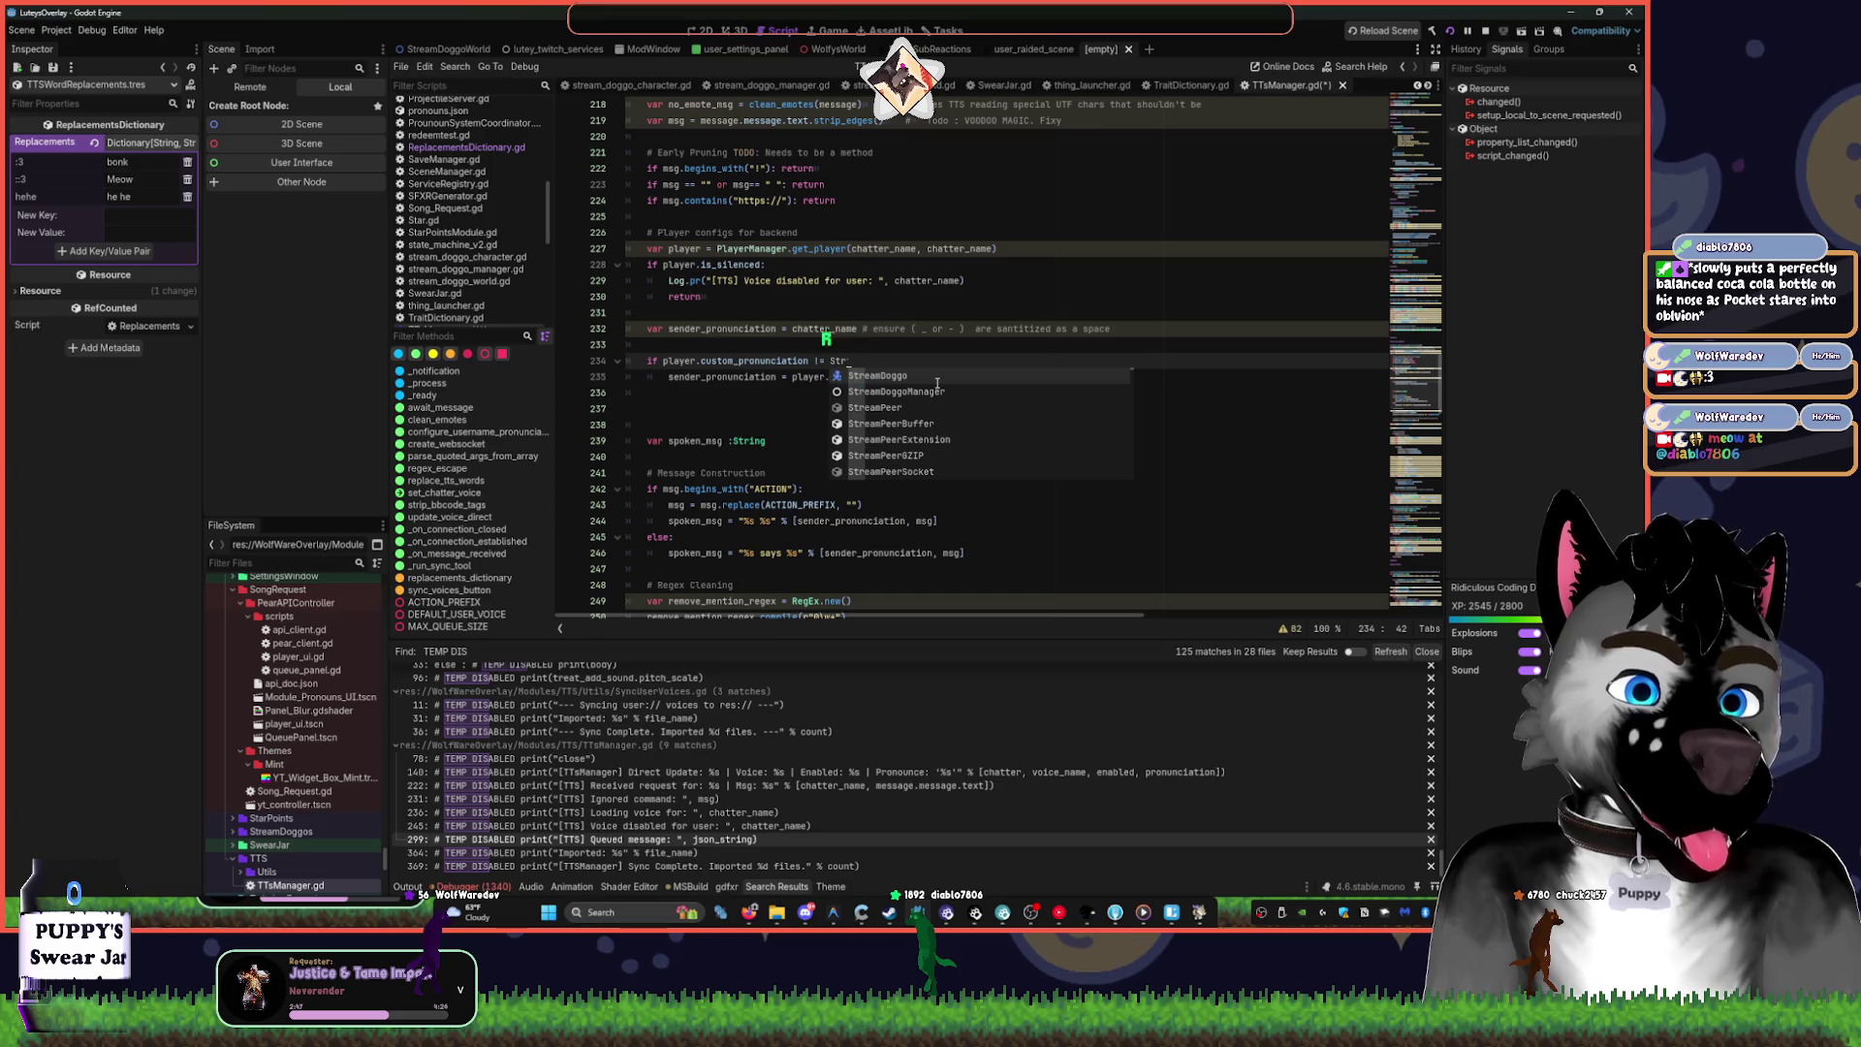
key(ctrl+z)
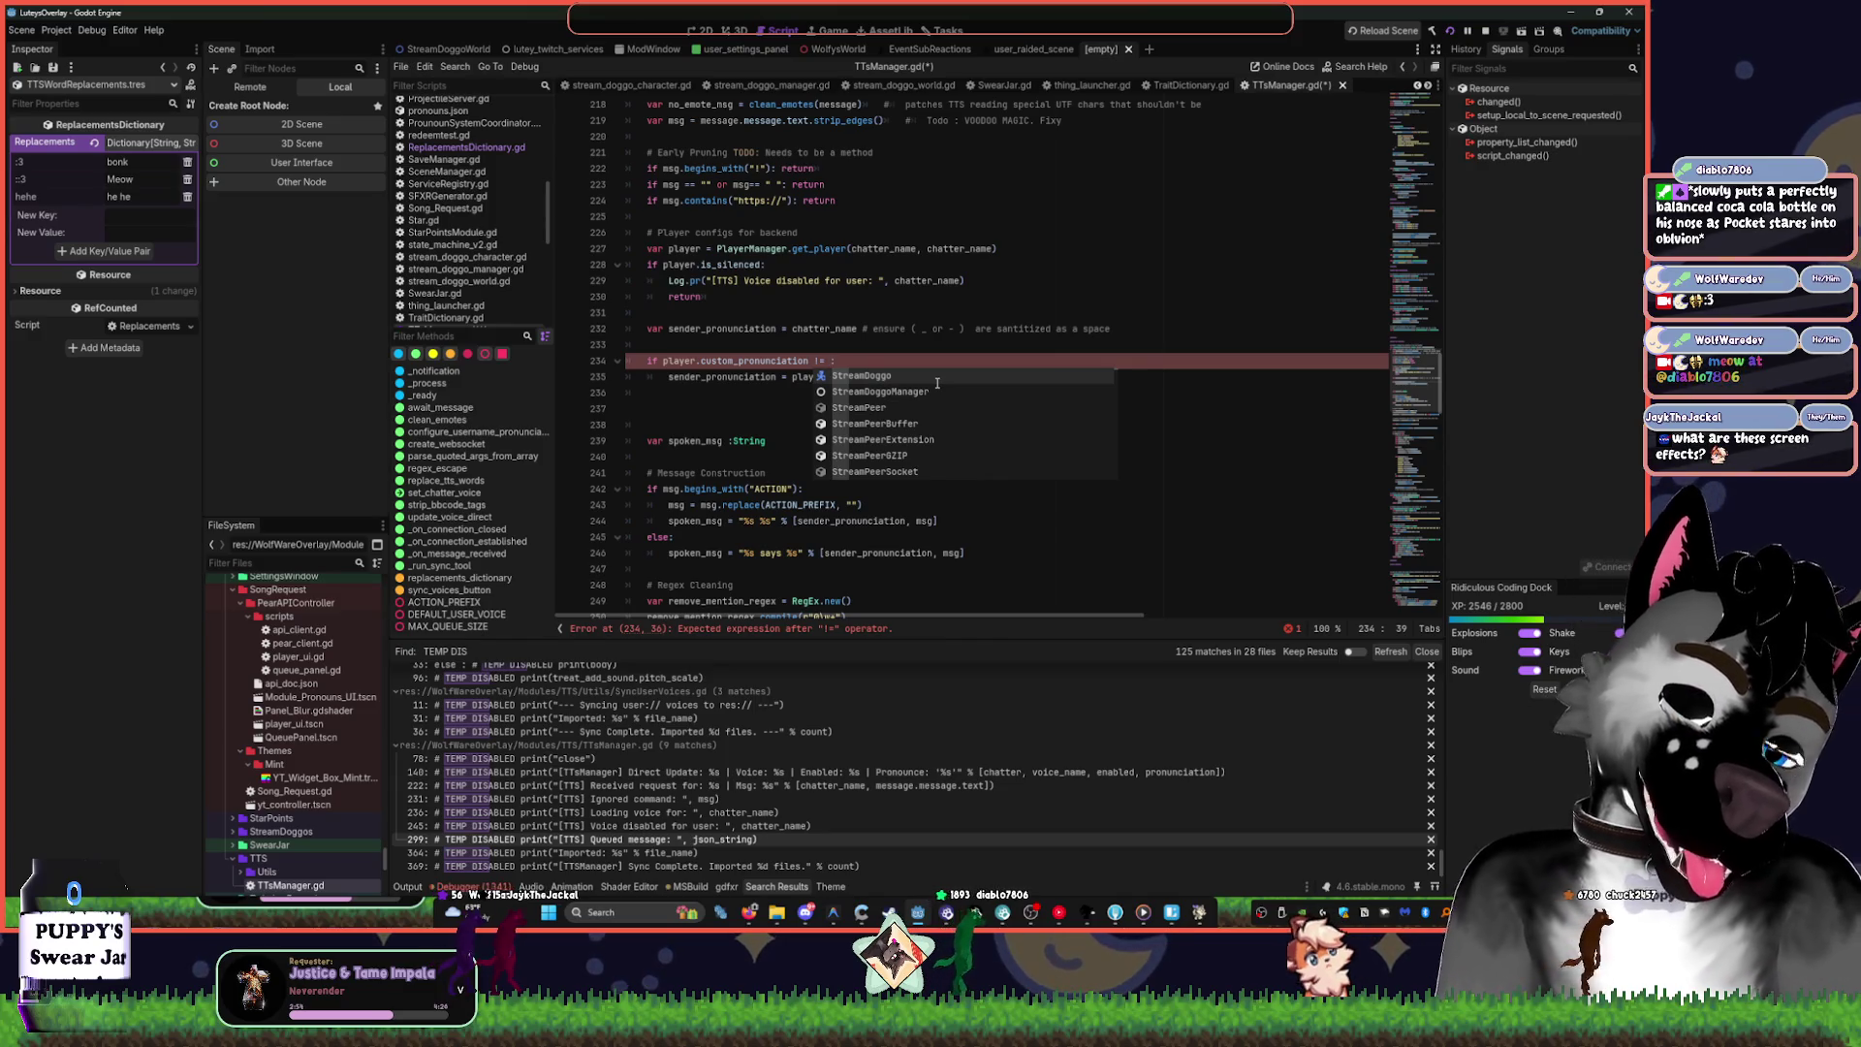
text(eqweqweqweqw)
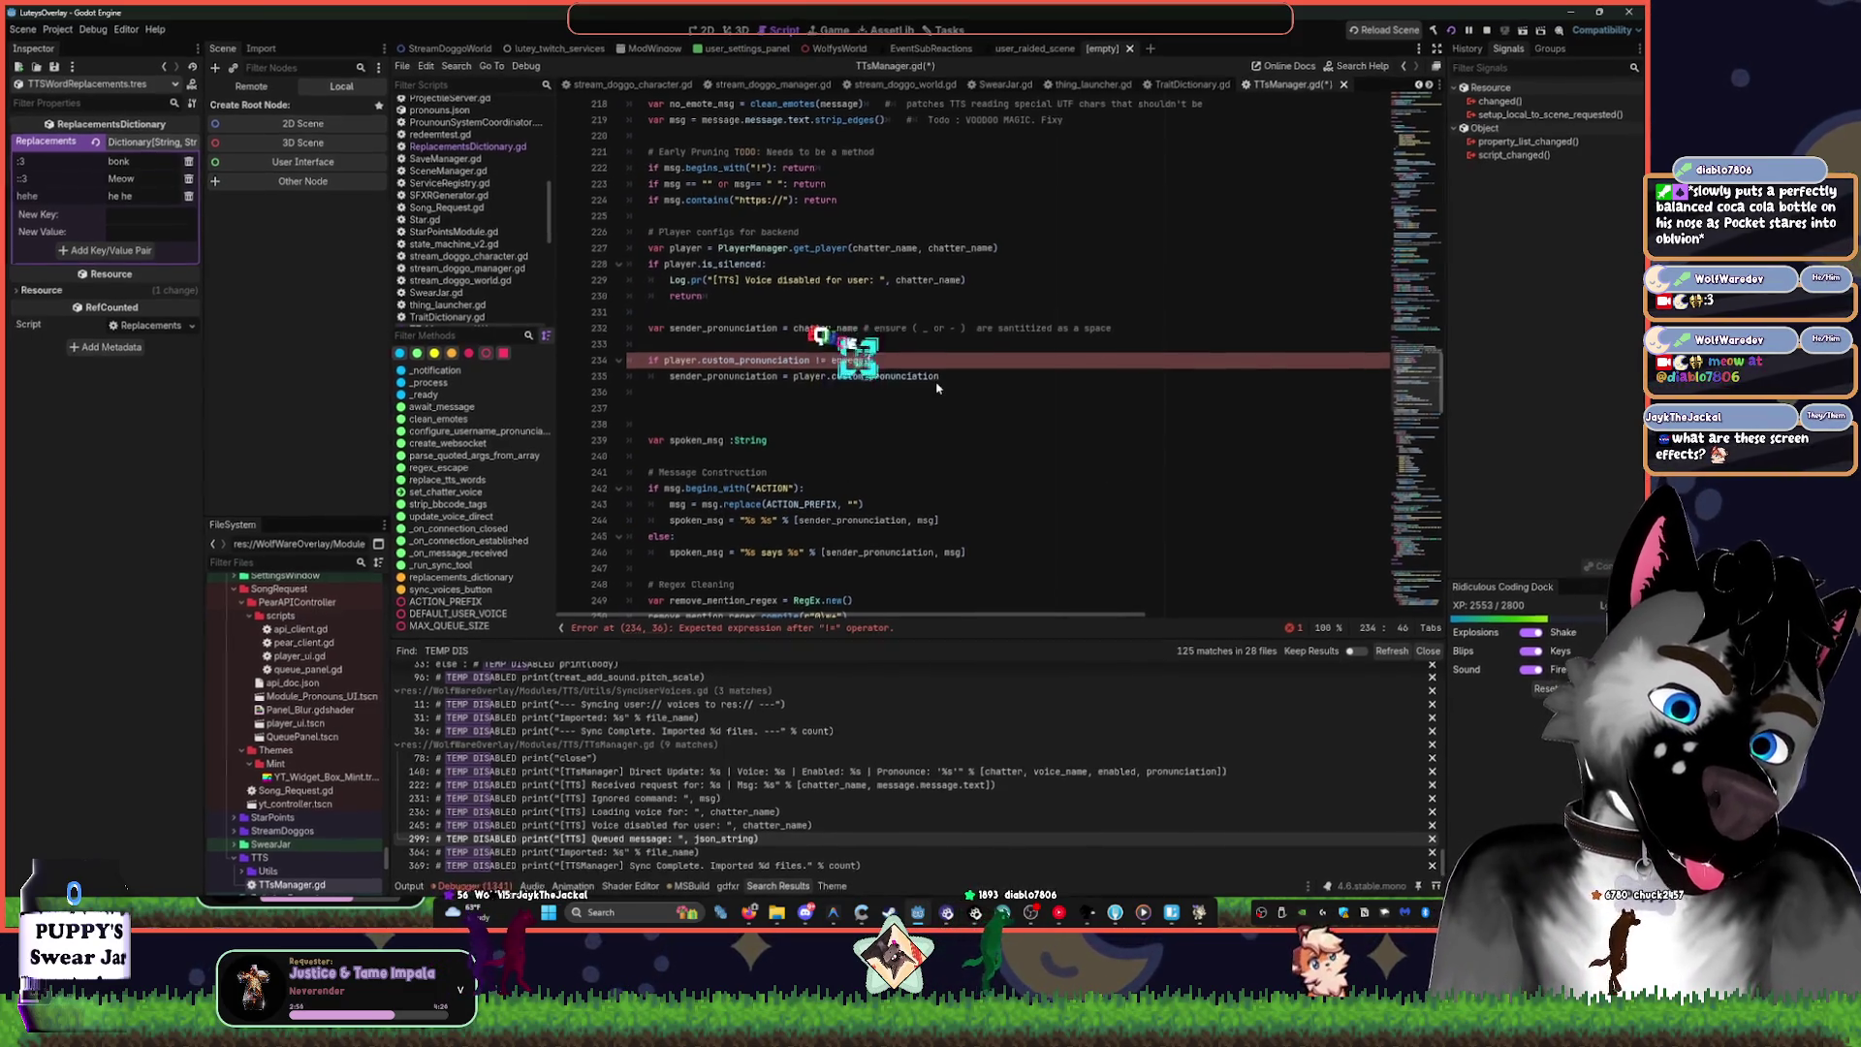
key(BackSpace)
key(BackSpace)
key(BackSpace)
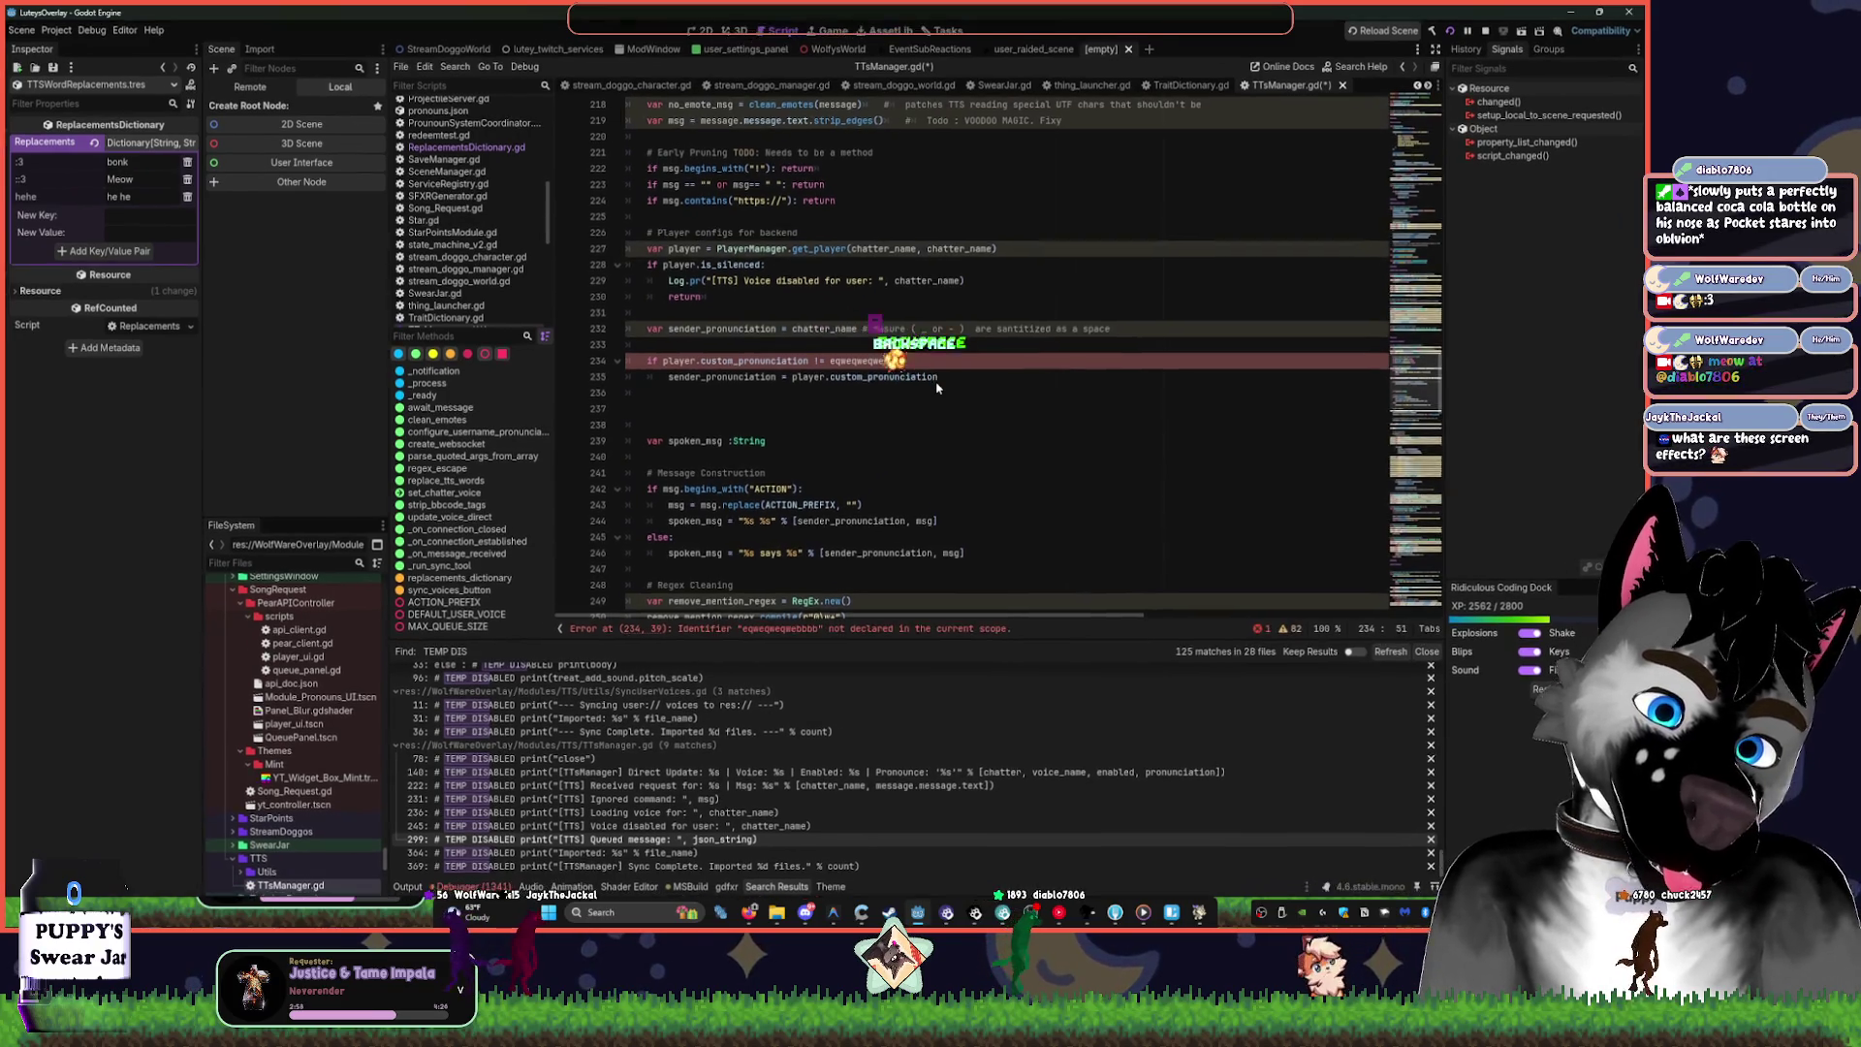
key(ctrl+BackSpace)
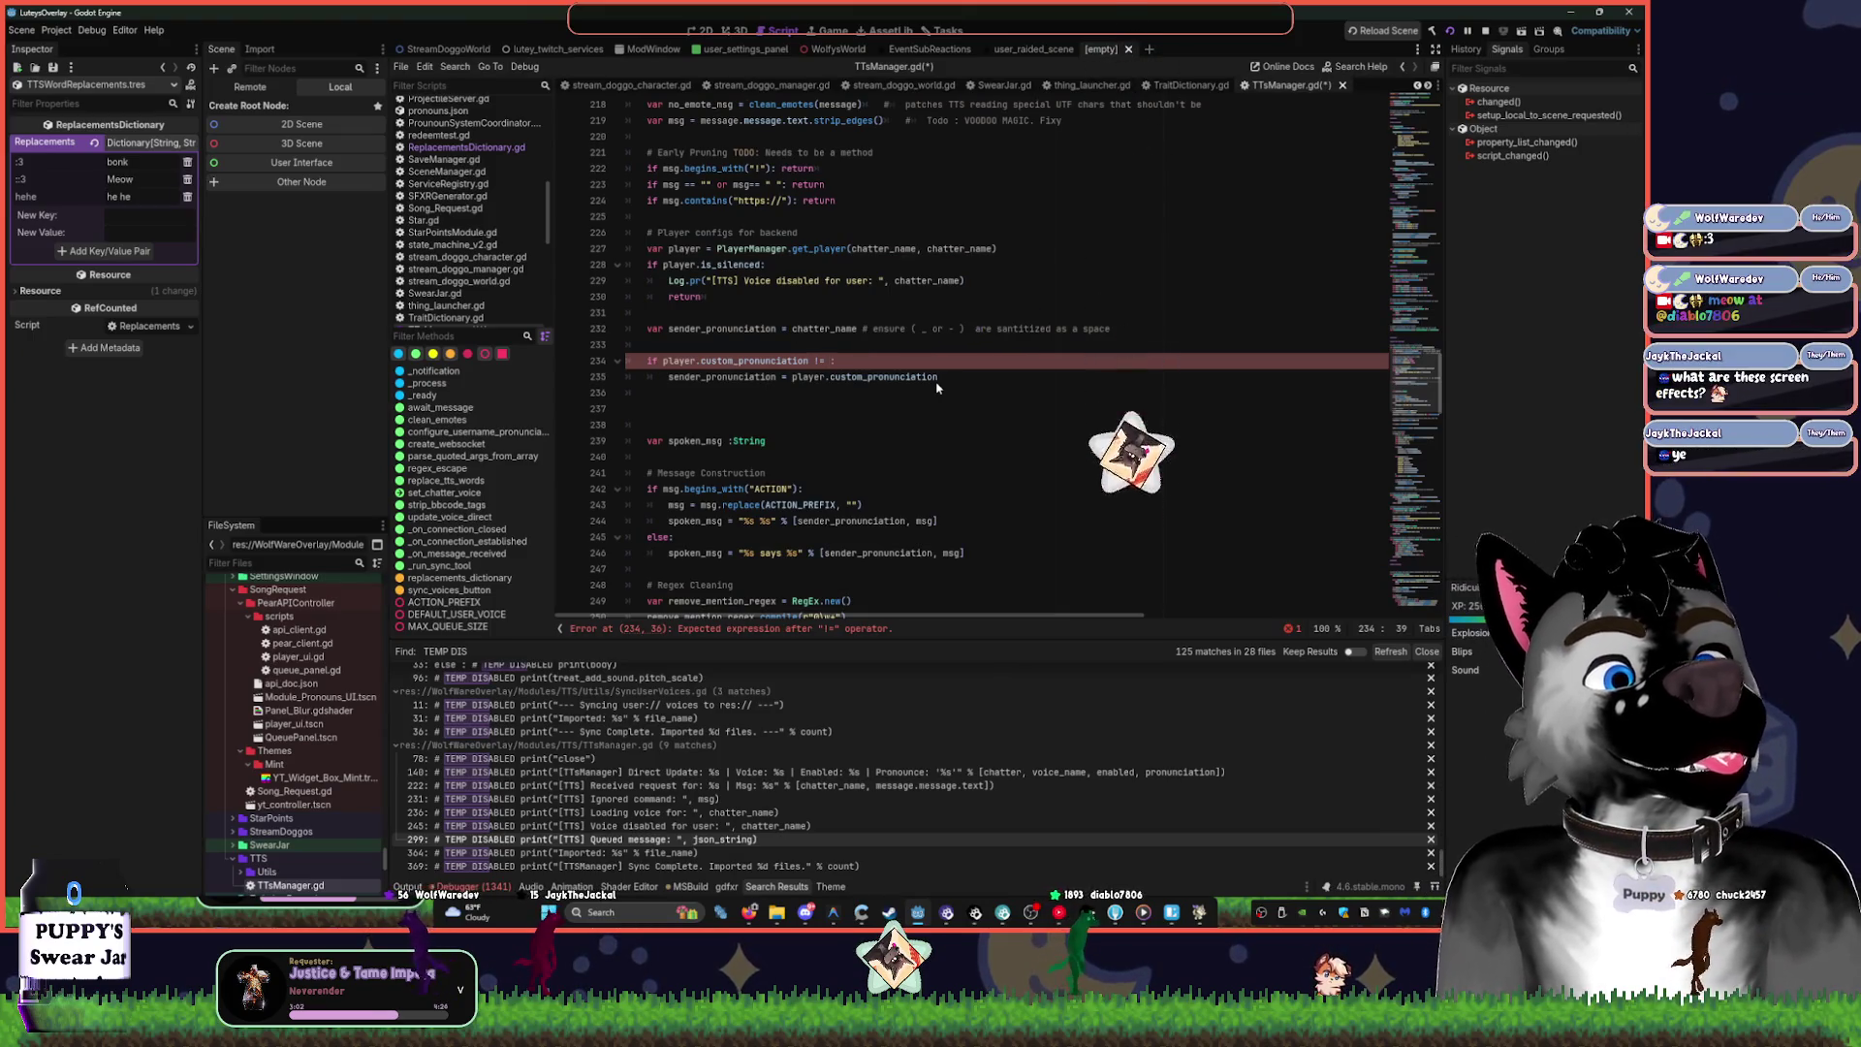
text(")
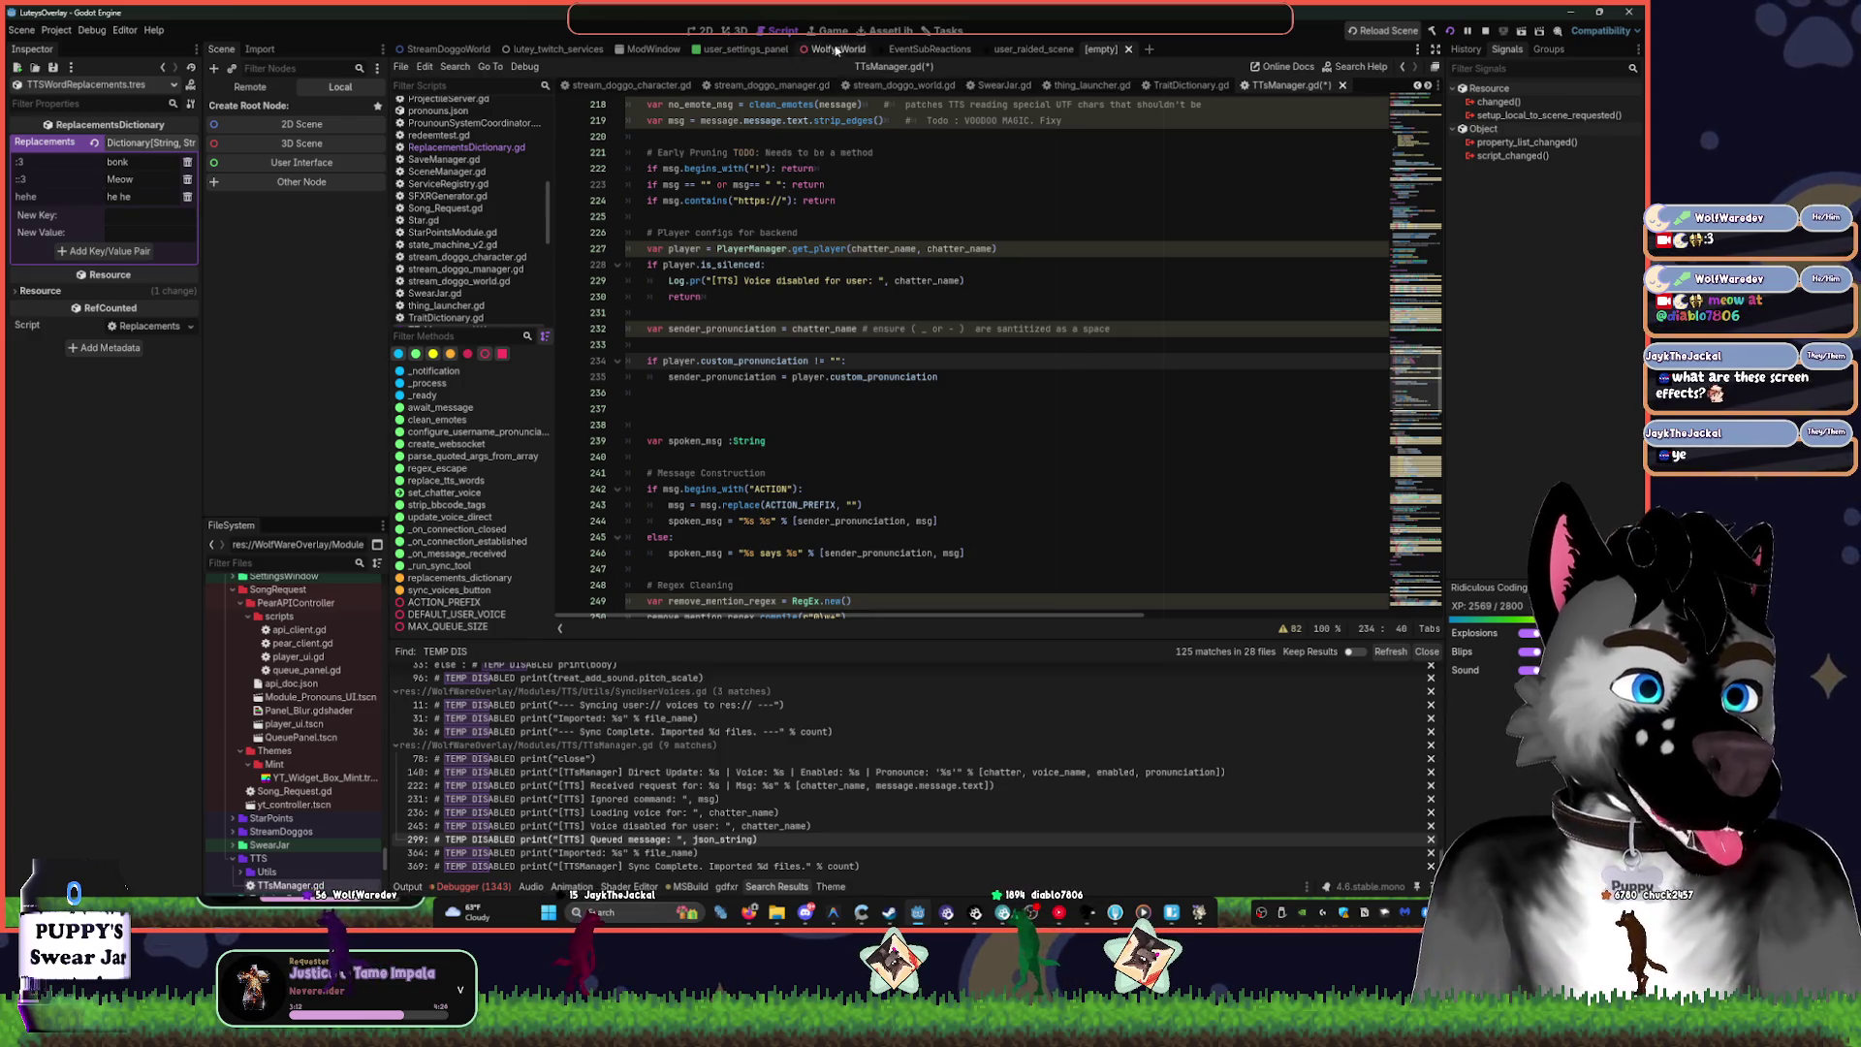
click(864, 32)
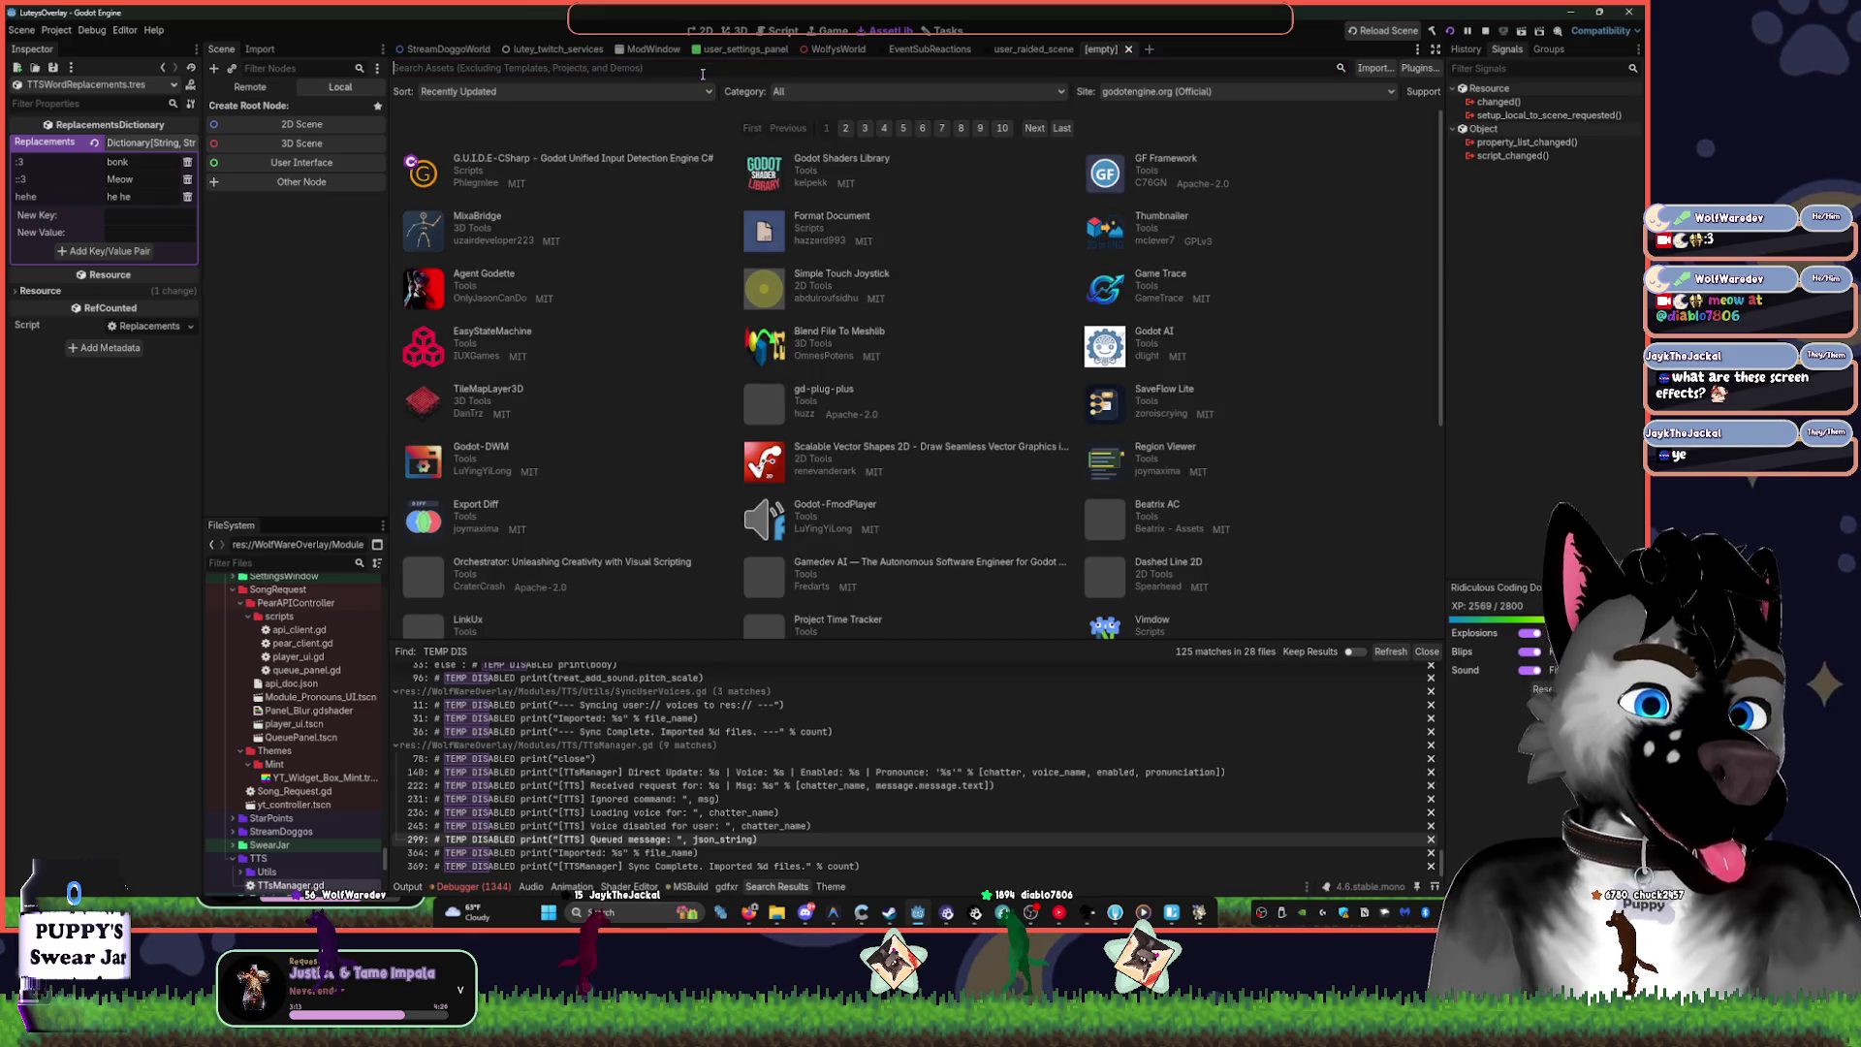
text(Ridi)
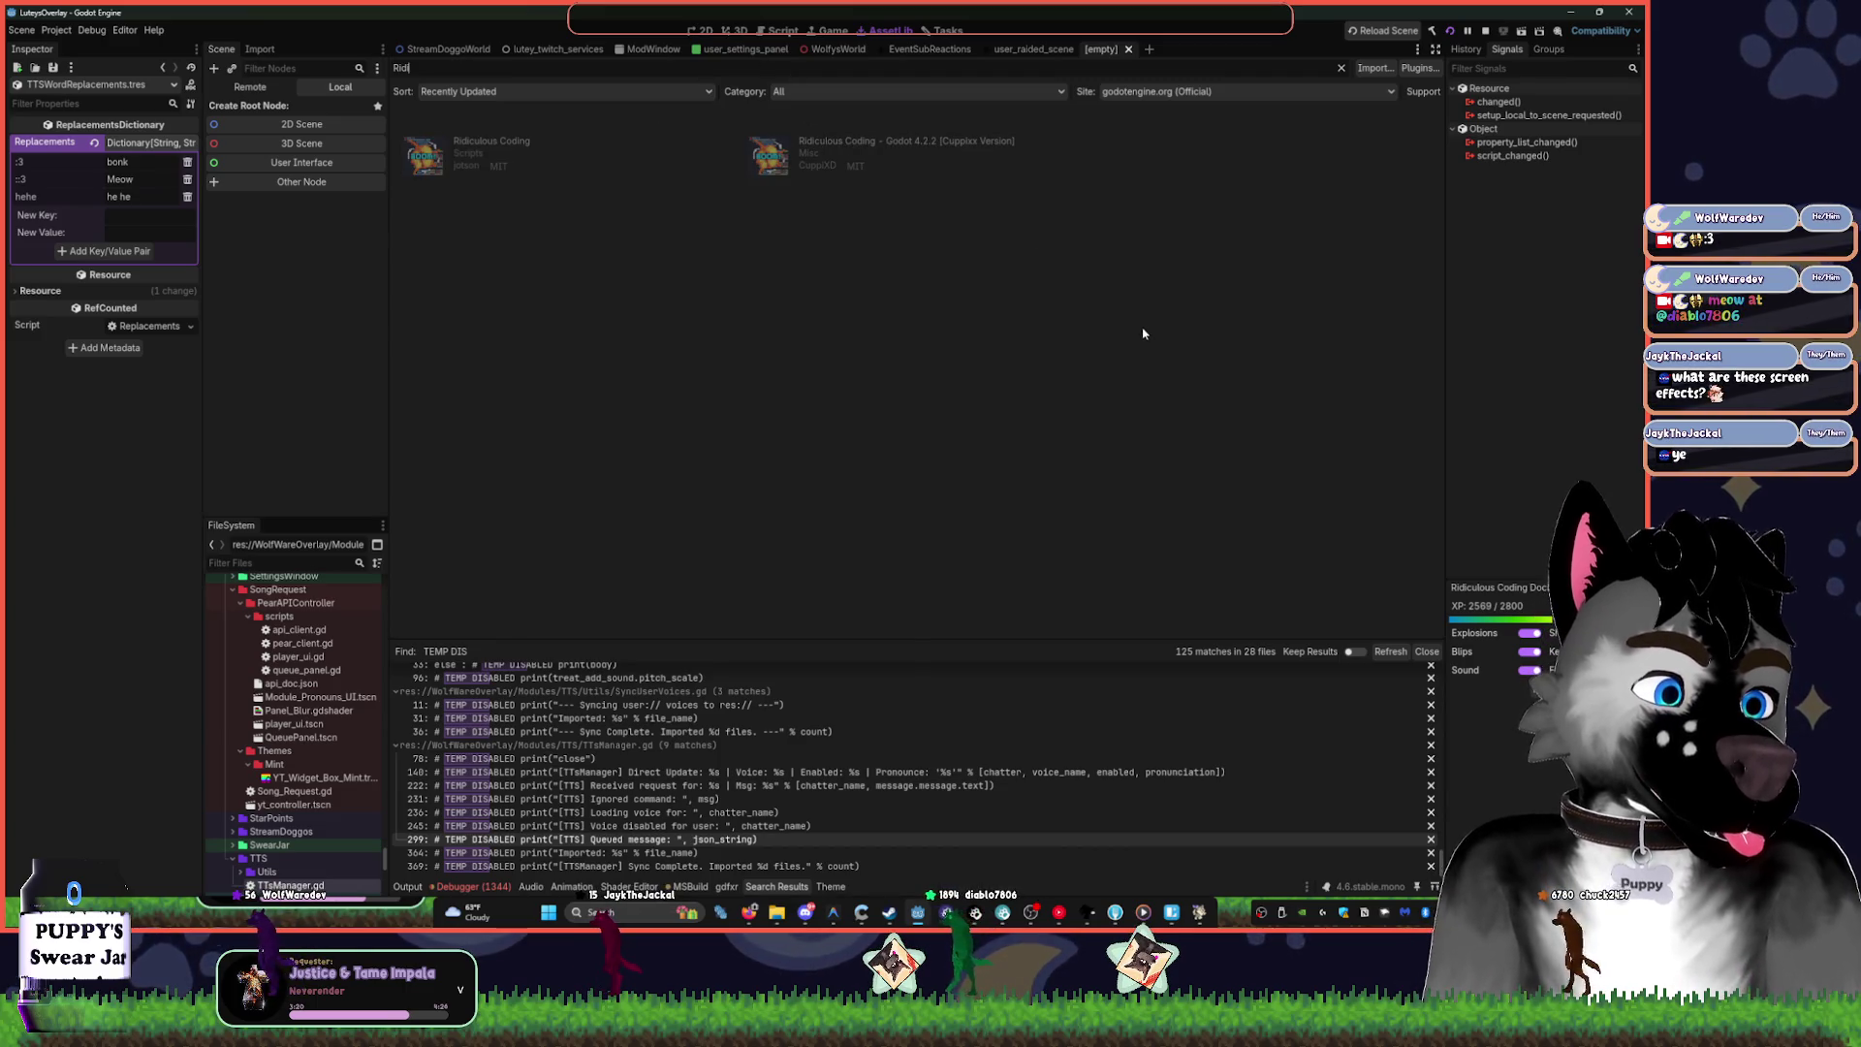
click(1168, 293)
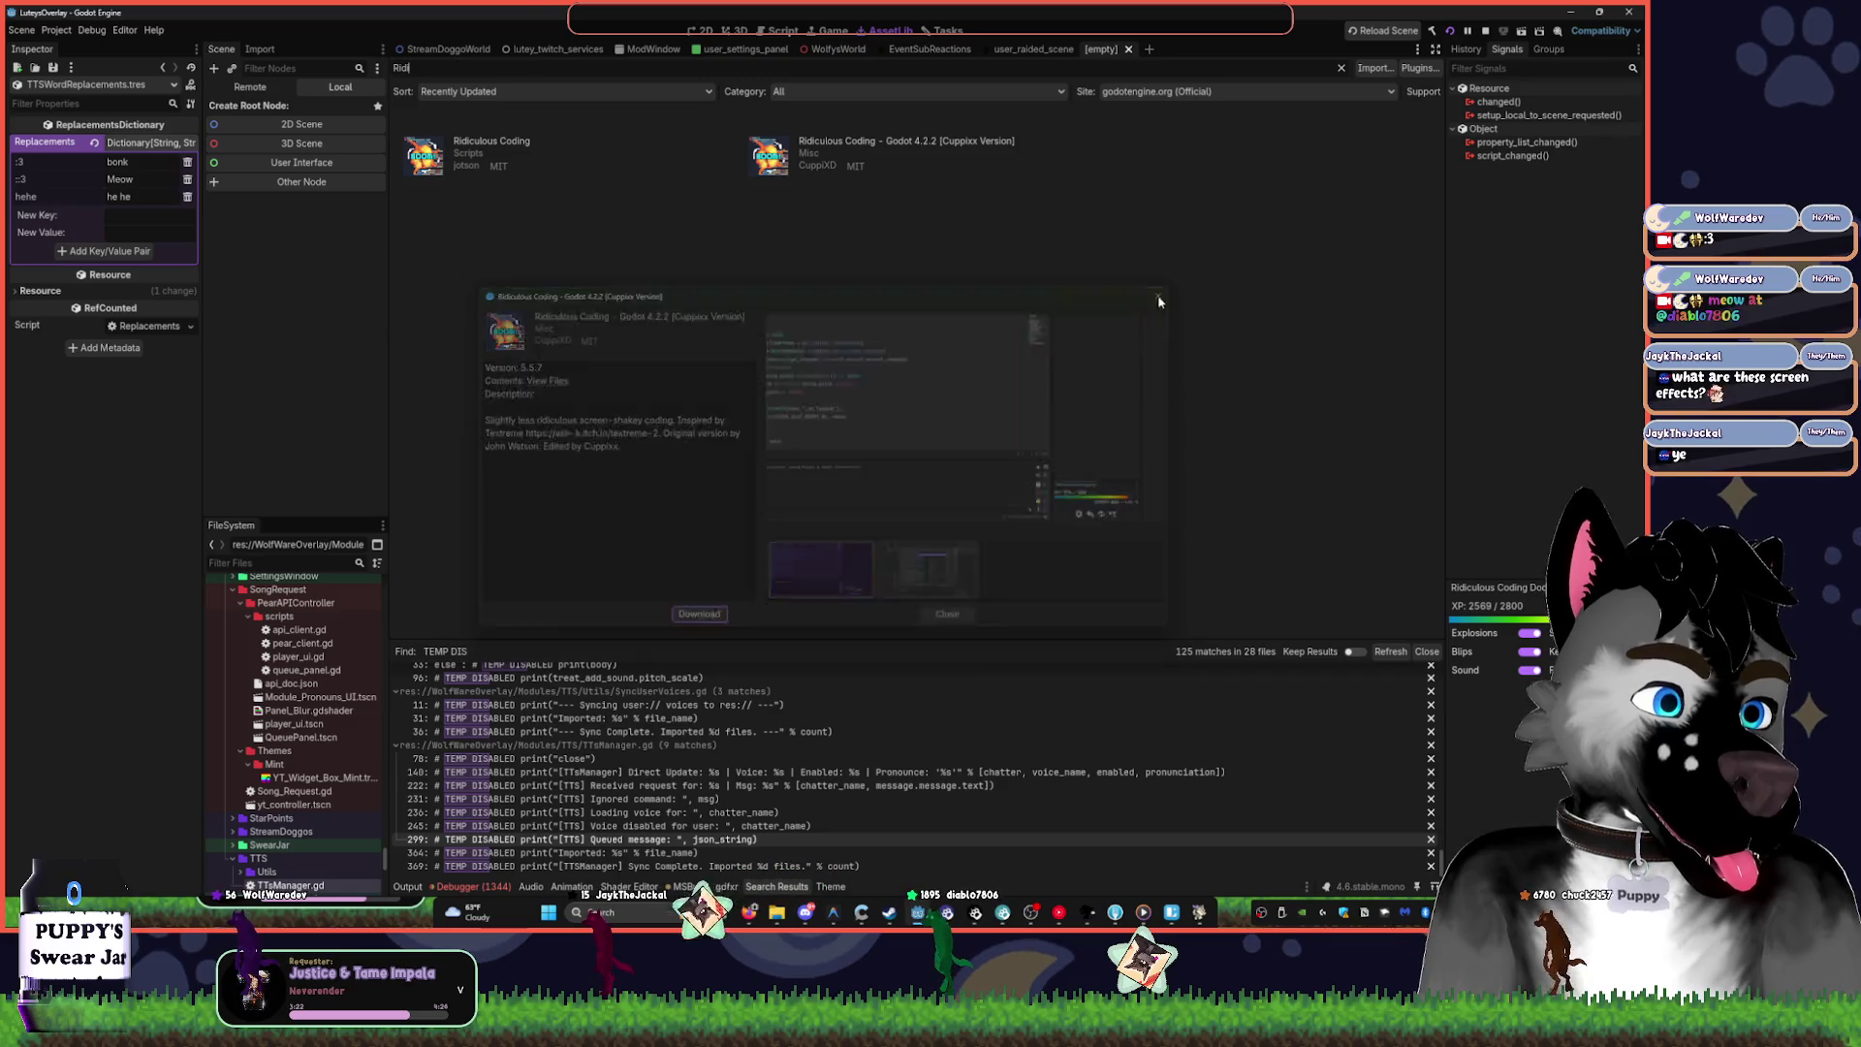
click(492, 143)
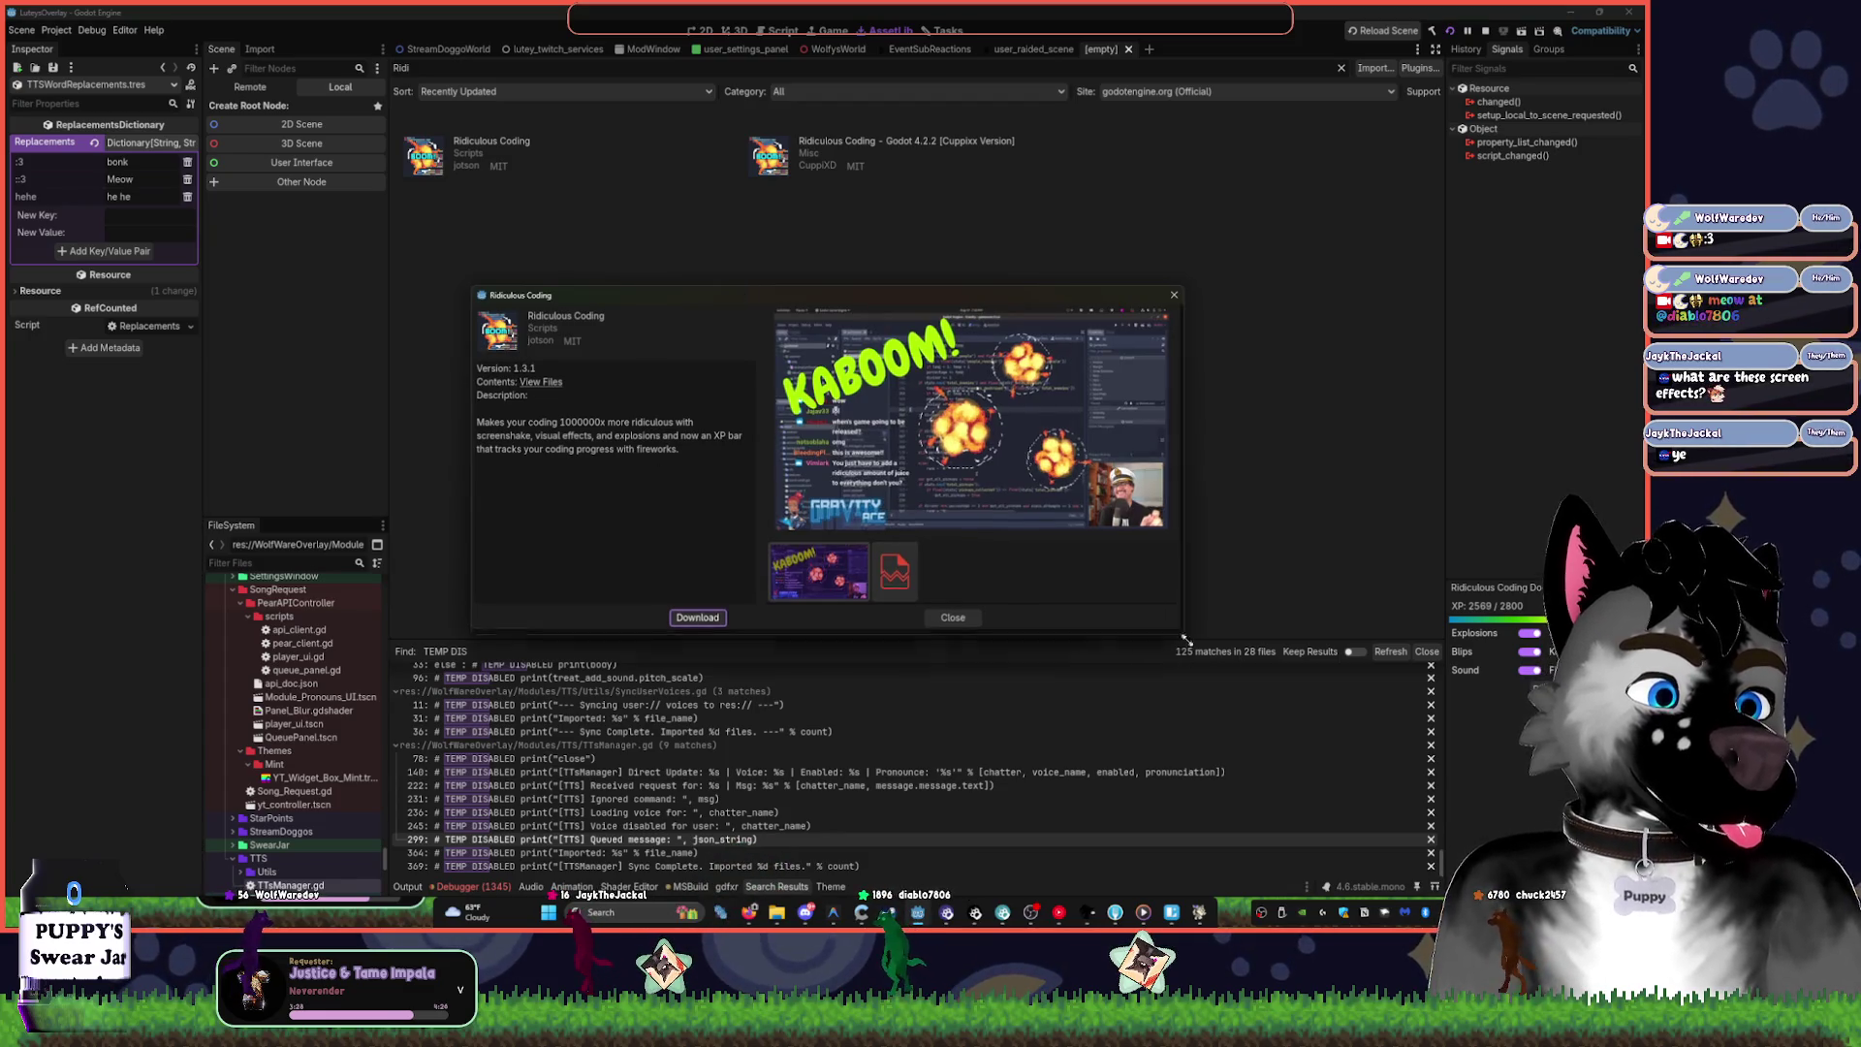
drag(1176, 636, 1422, 873)
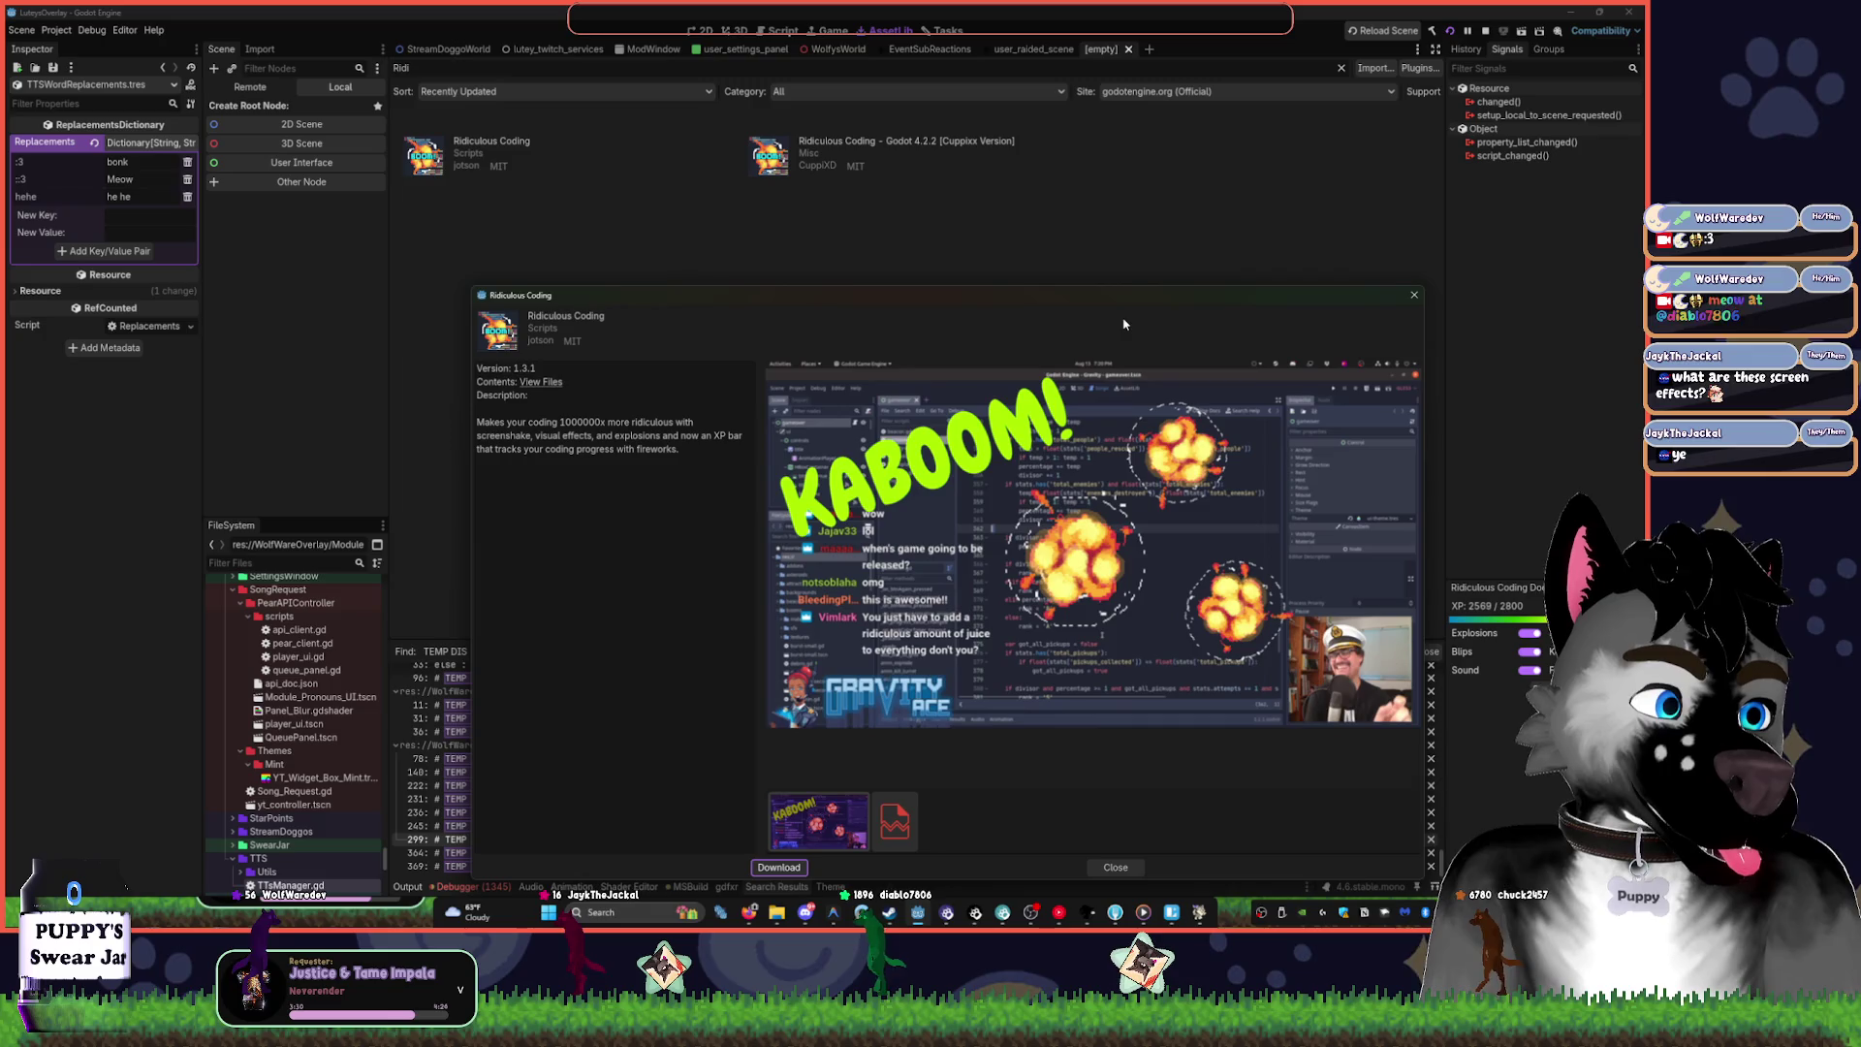
click(1414, 295)
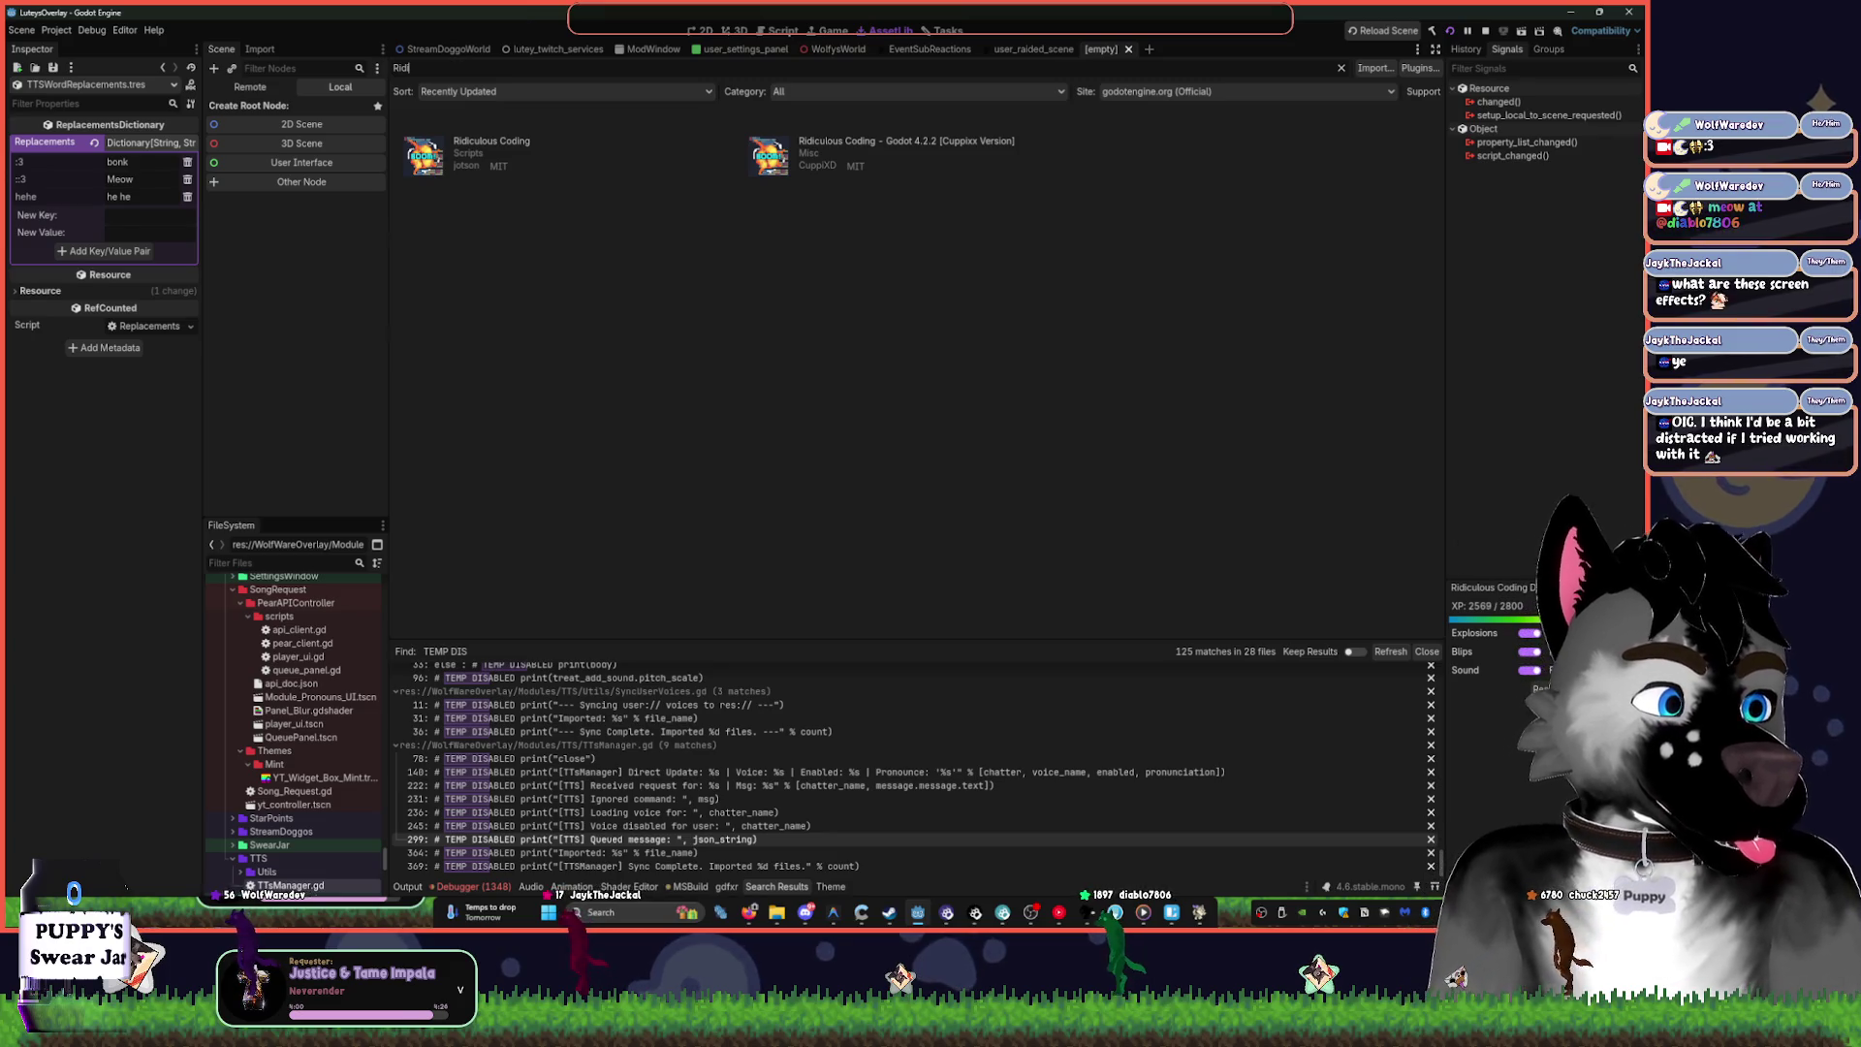
click(783, 30)
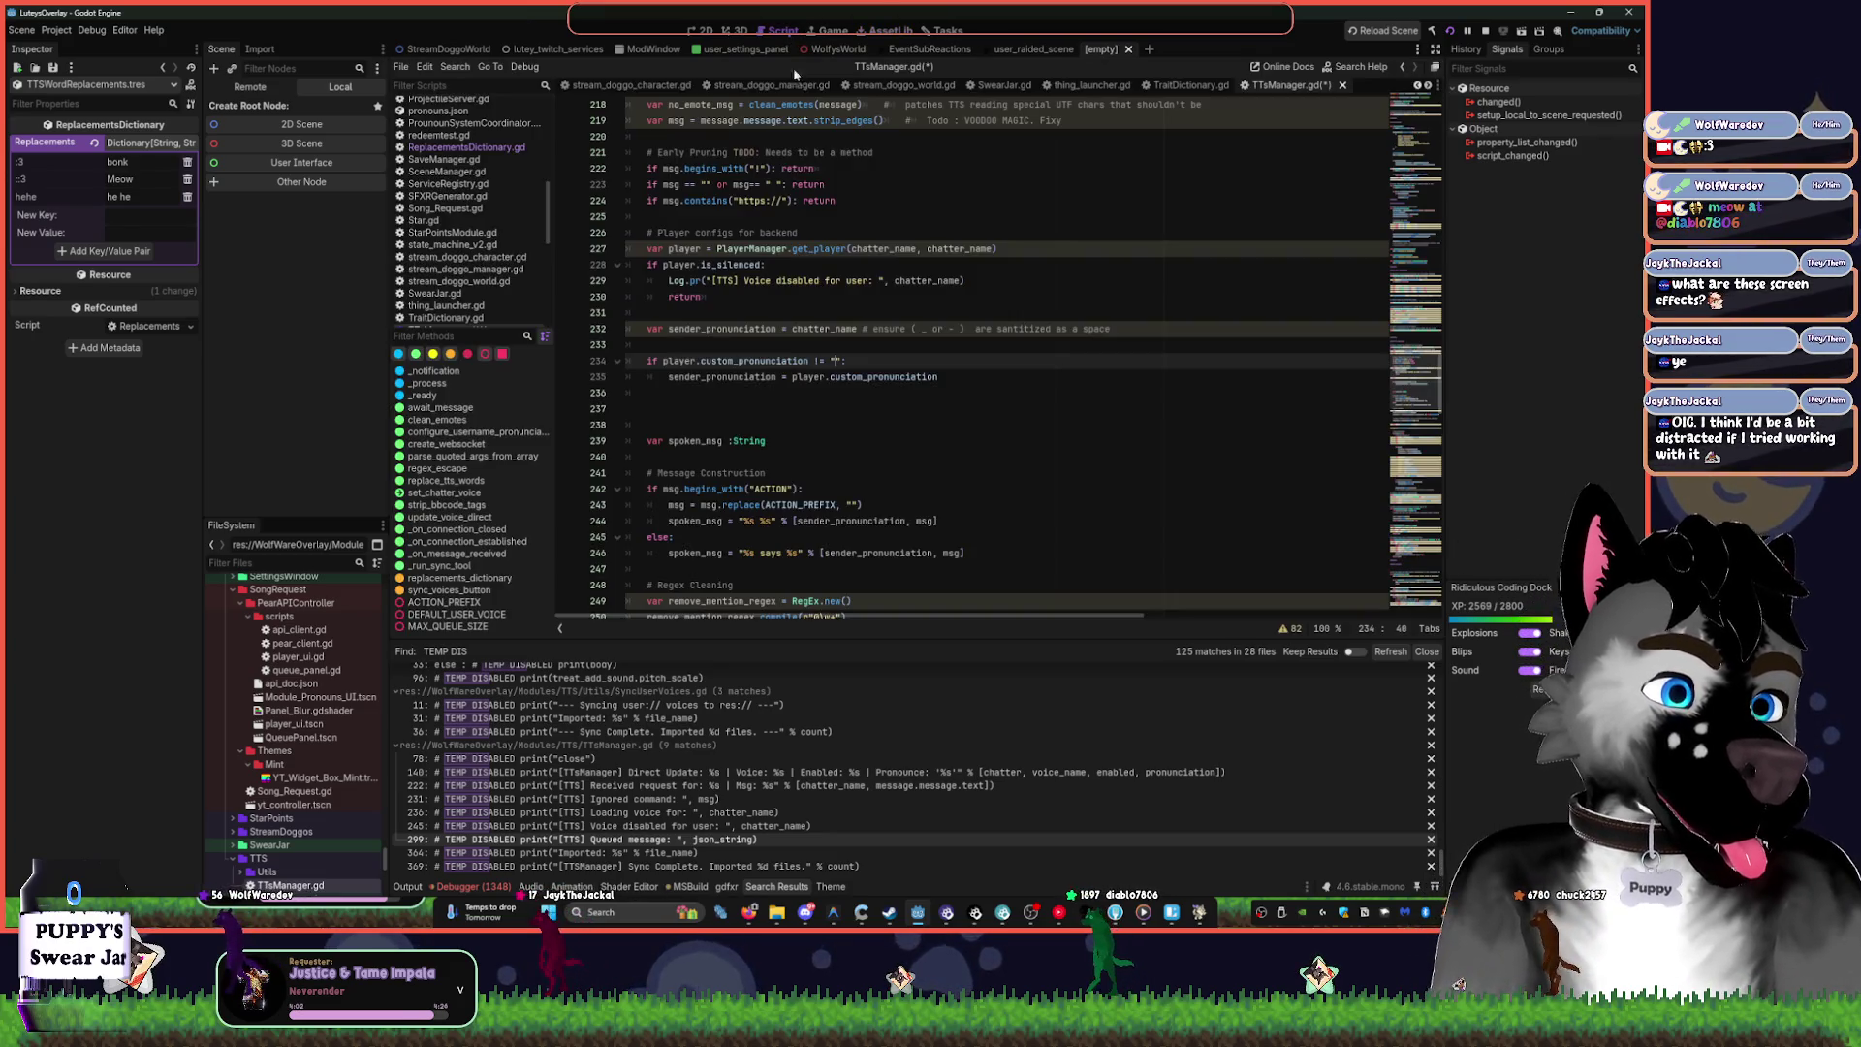
Step: Test-type 'eeee' on line 238, then remove the extra blank lines above spoken_msg
click(818, 429)
text(eeee)
key(BackSpace)
key(BackSpace)
key(BackSpace)
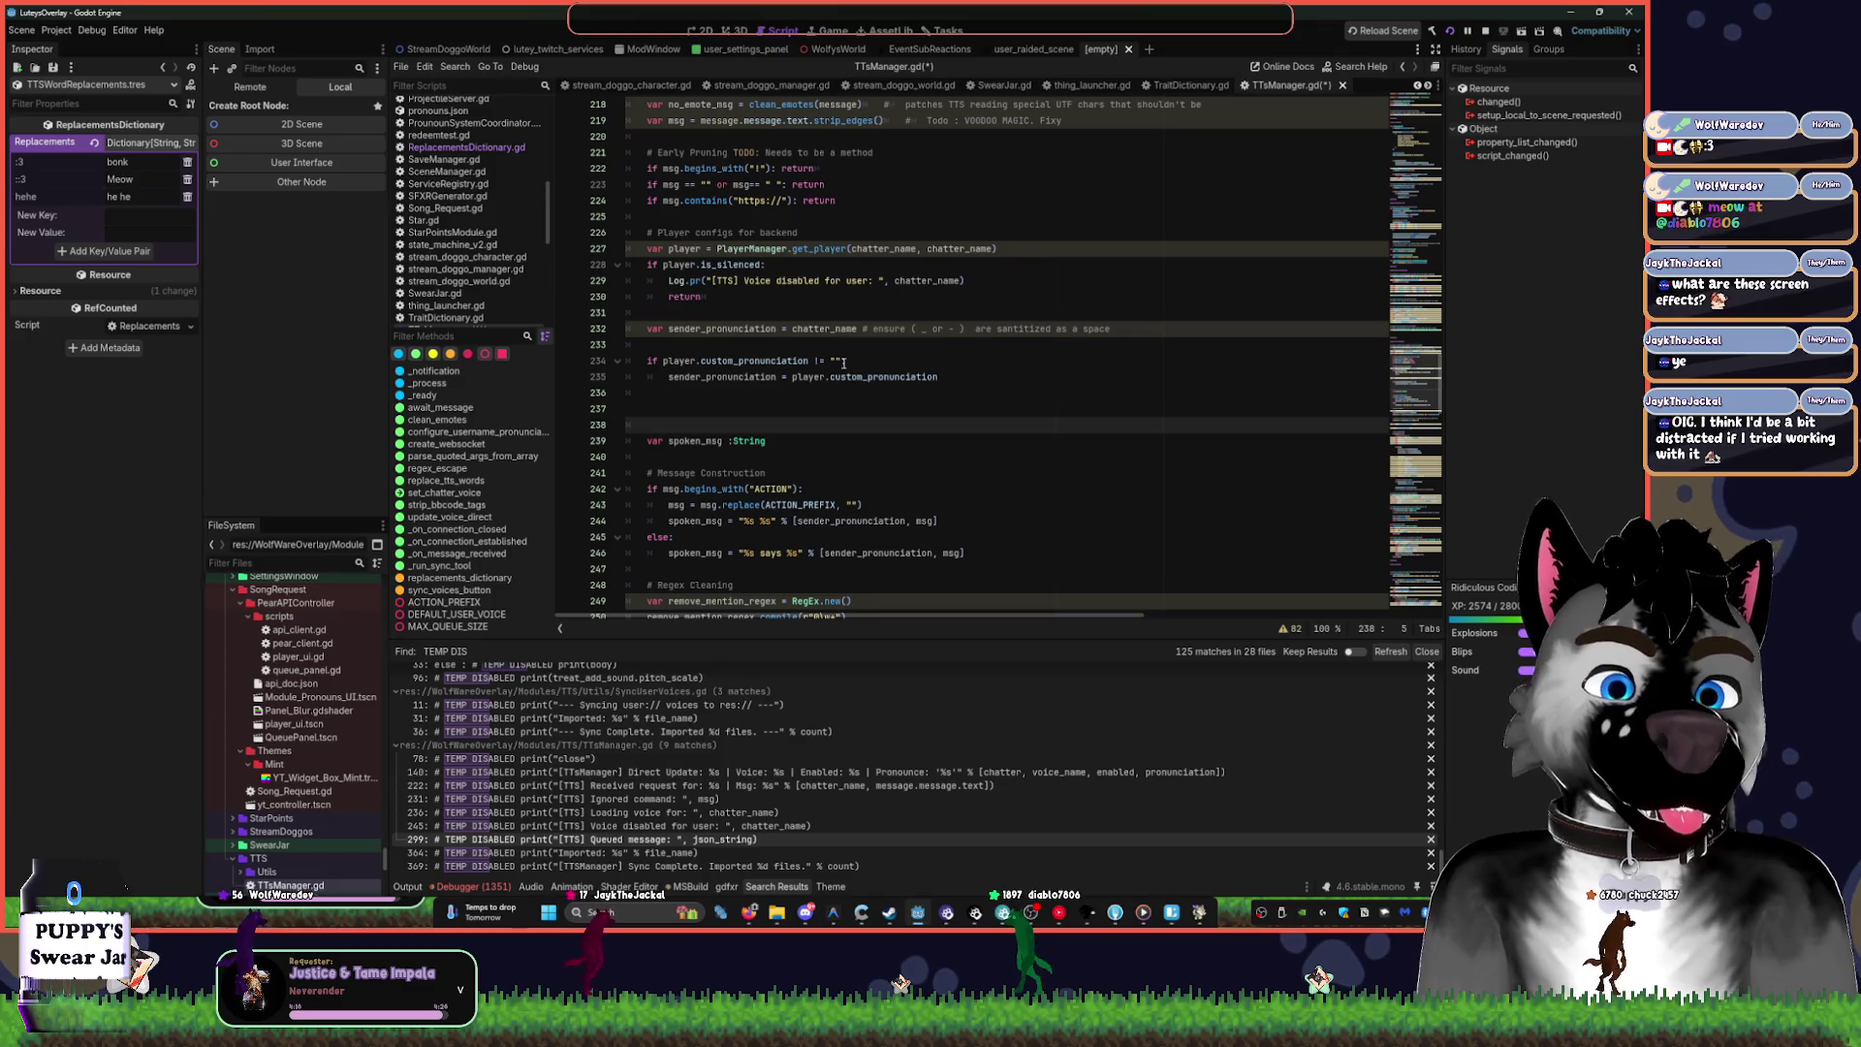
scroll(843, 363, down, 3)
click(900, 408)
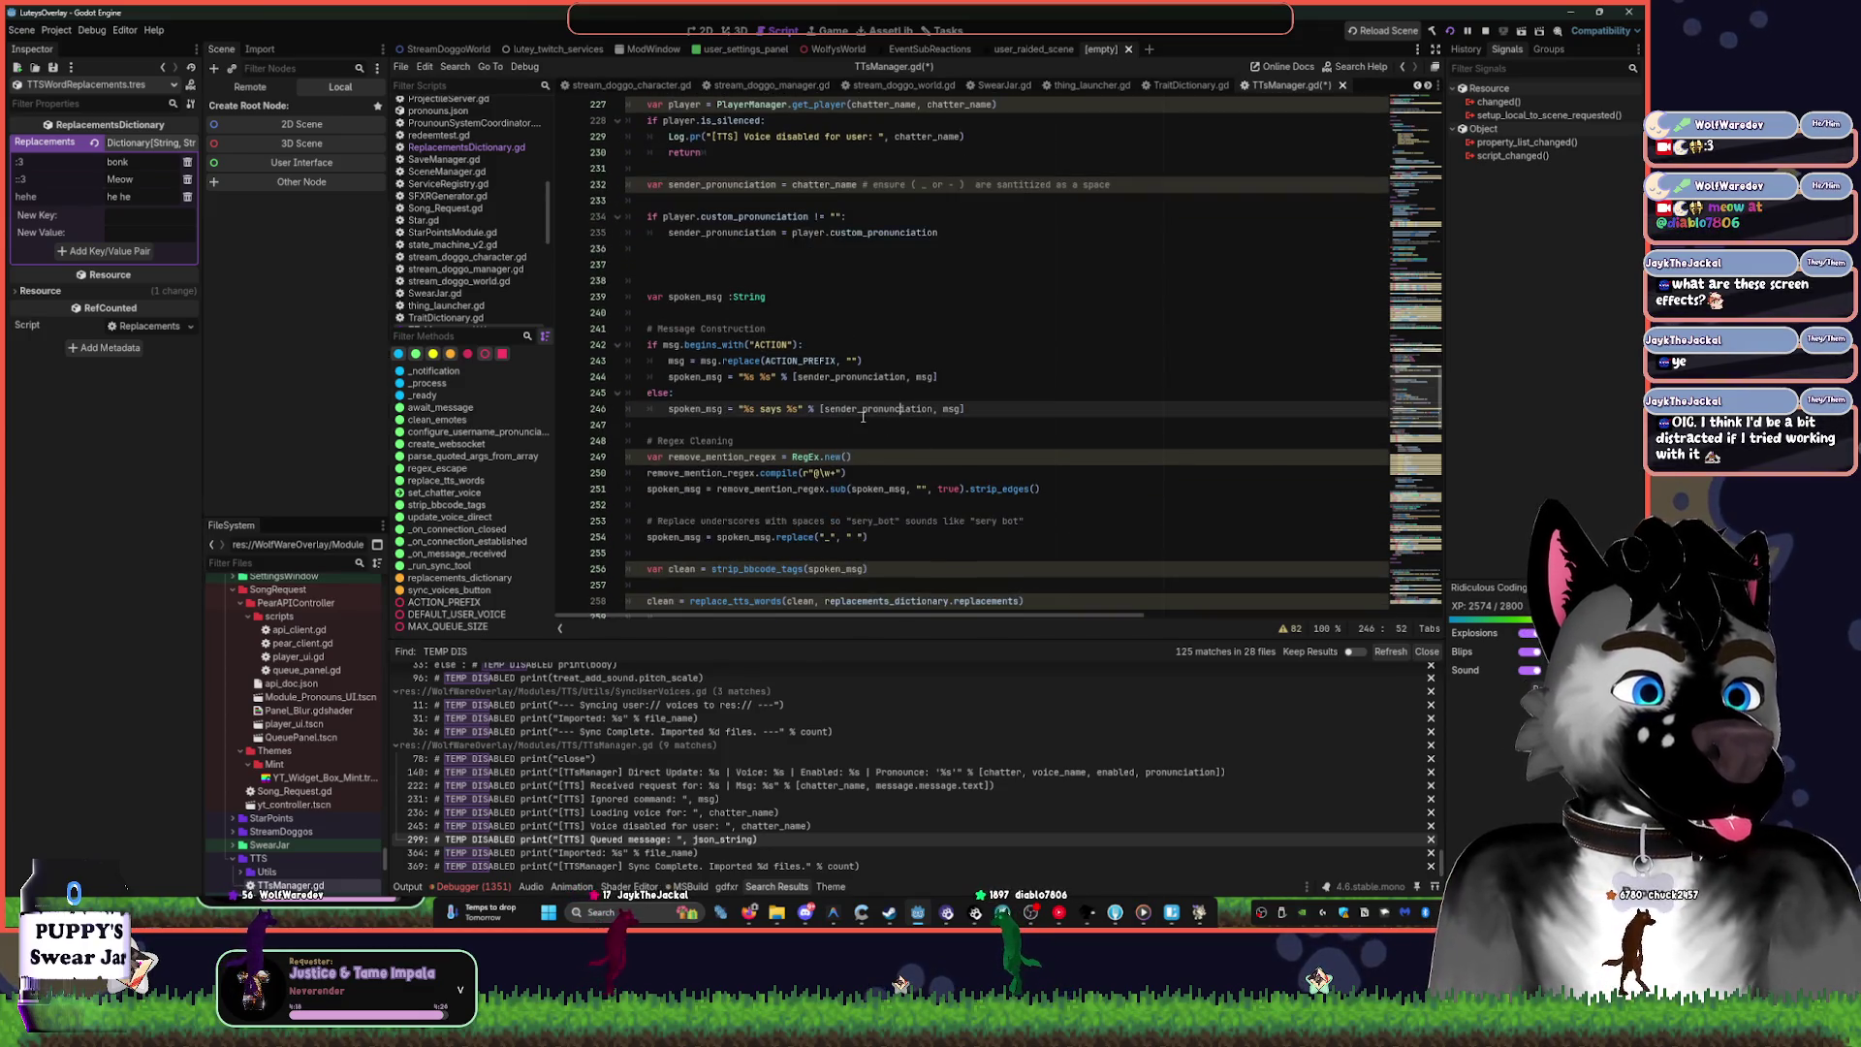
click(901, 456)
scroll(904, 428, down, 2)
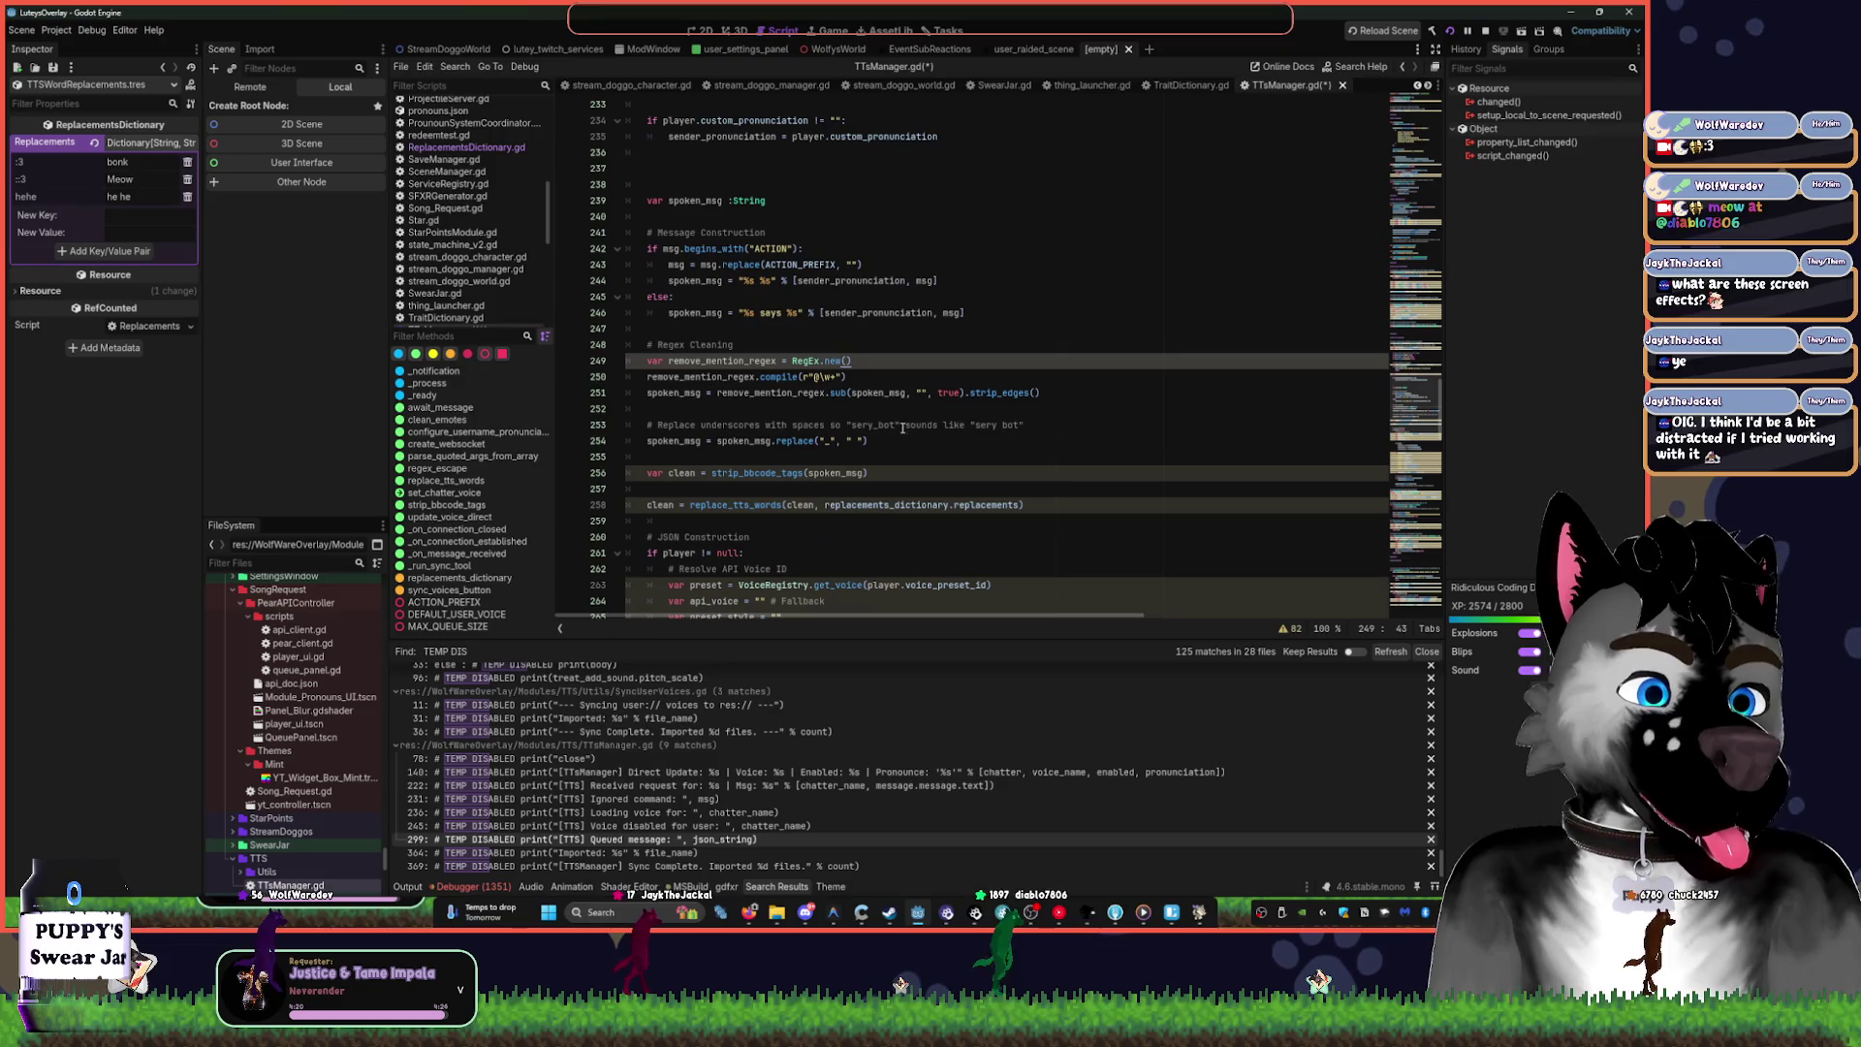
click(810, 157)
key(Delete)
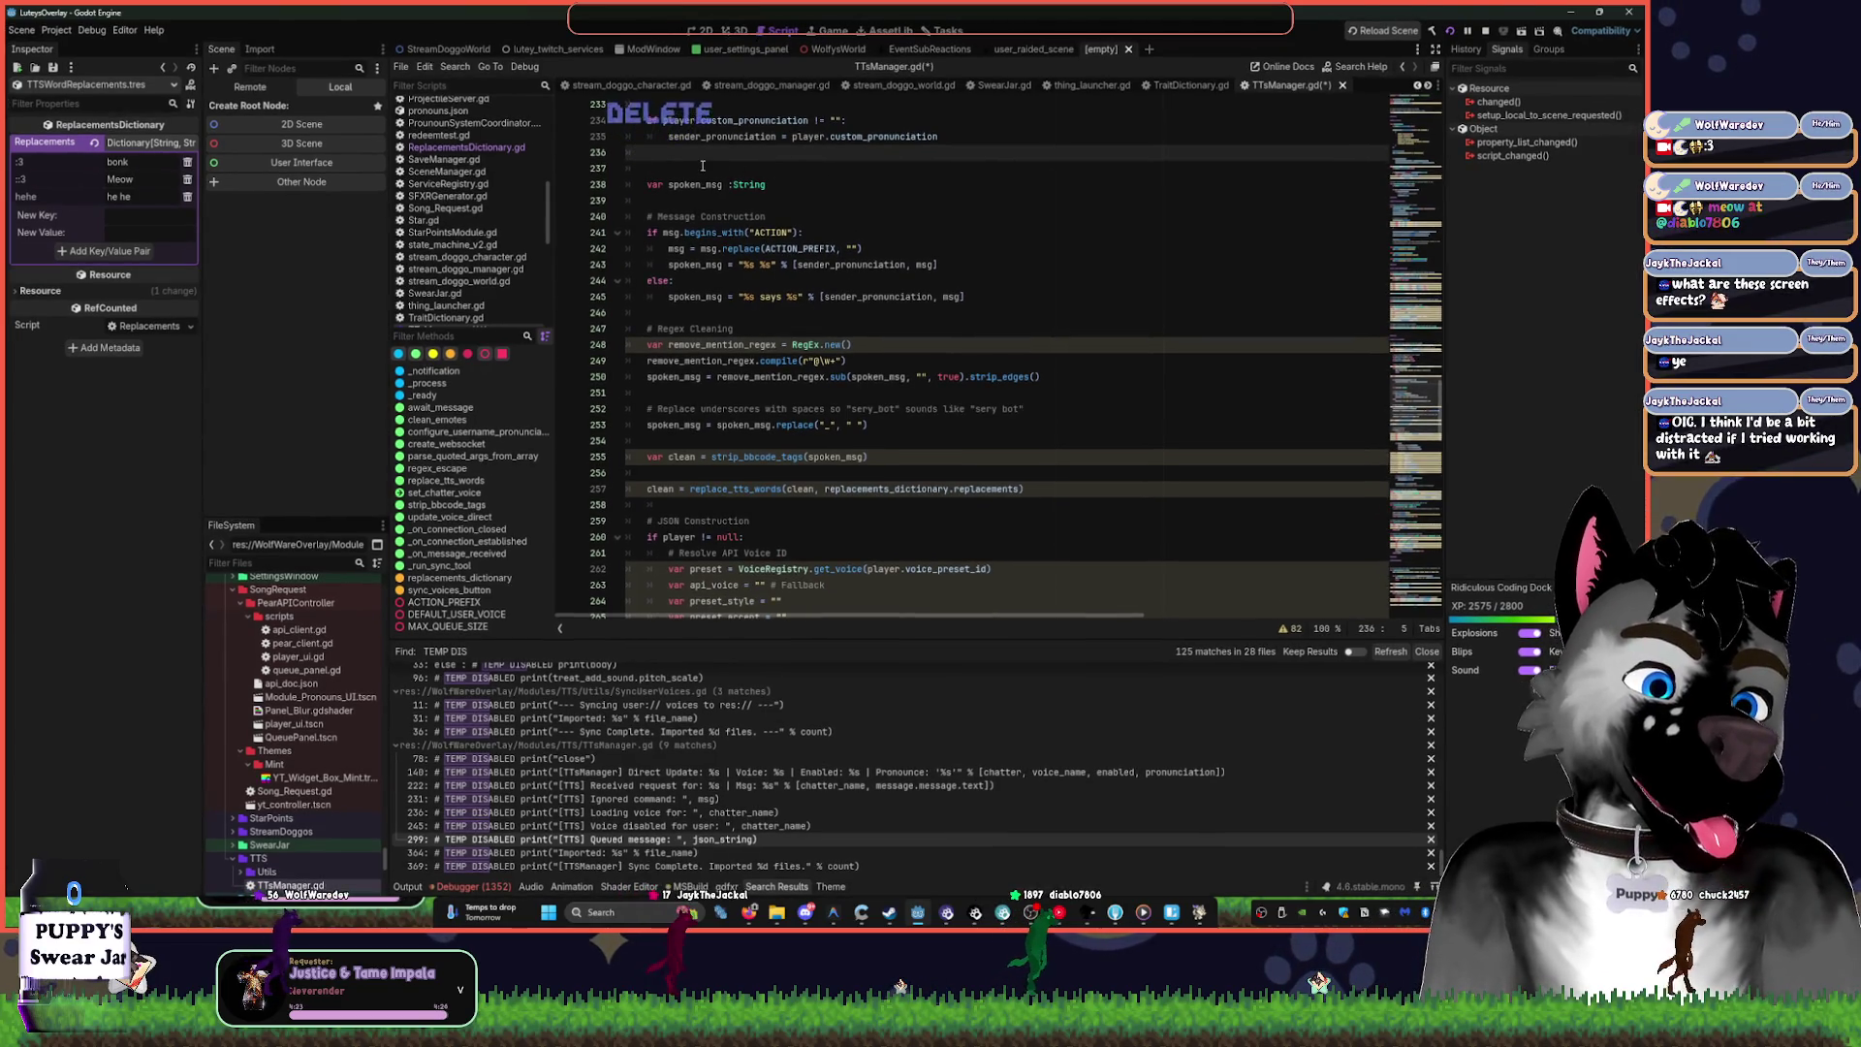
key(Delete)
click(653, 184)
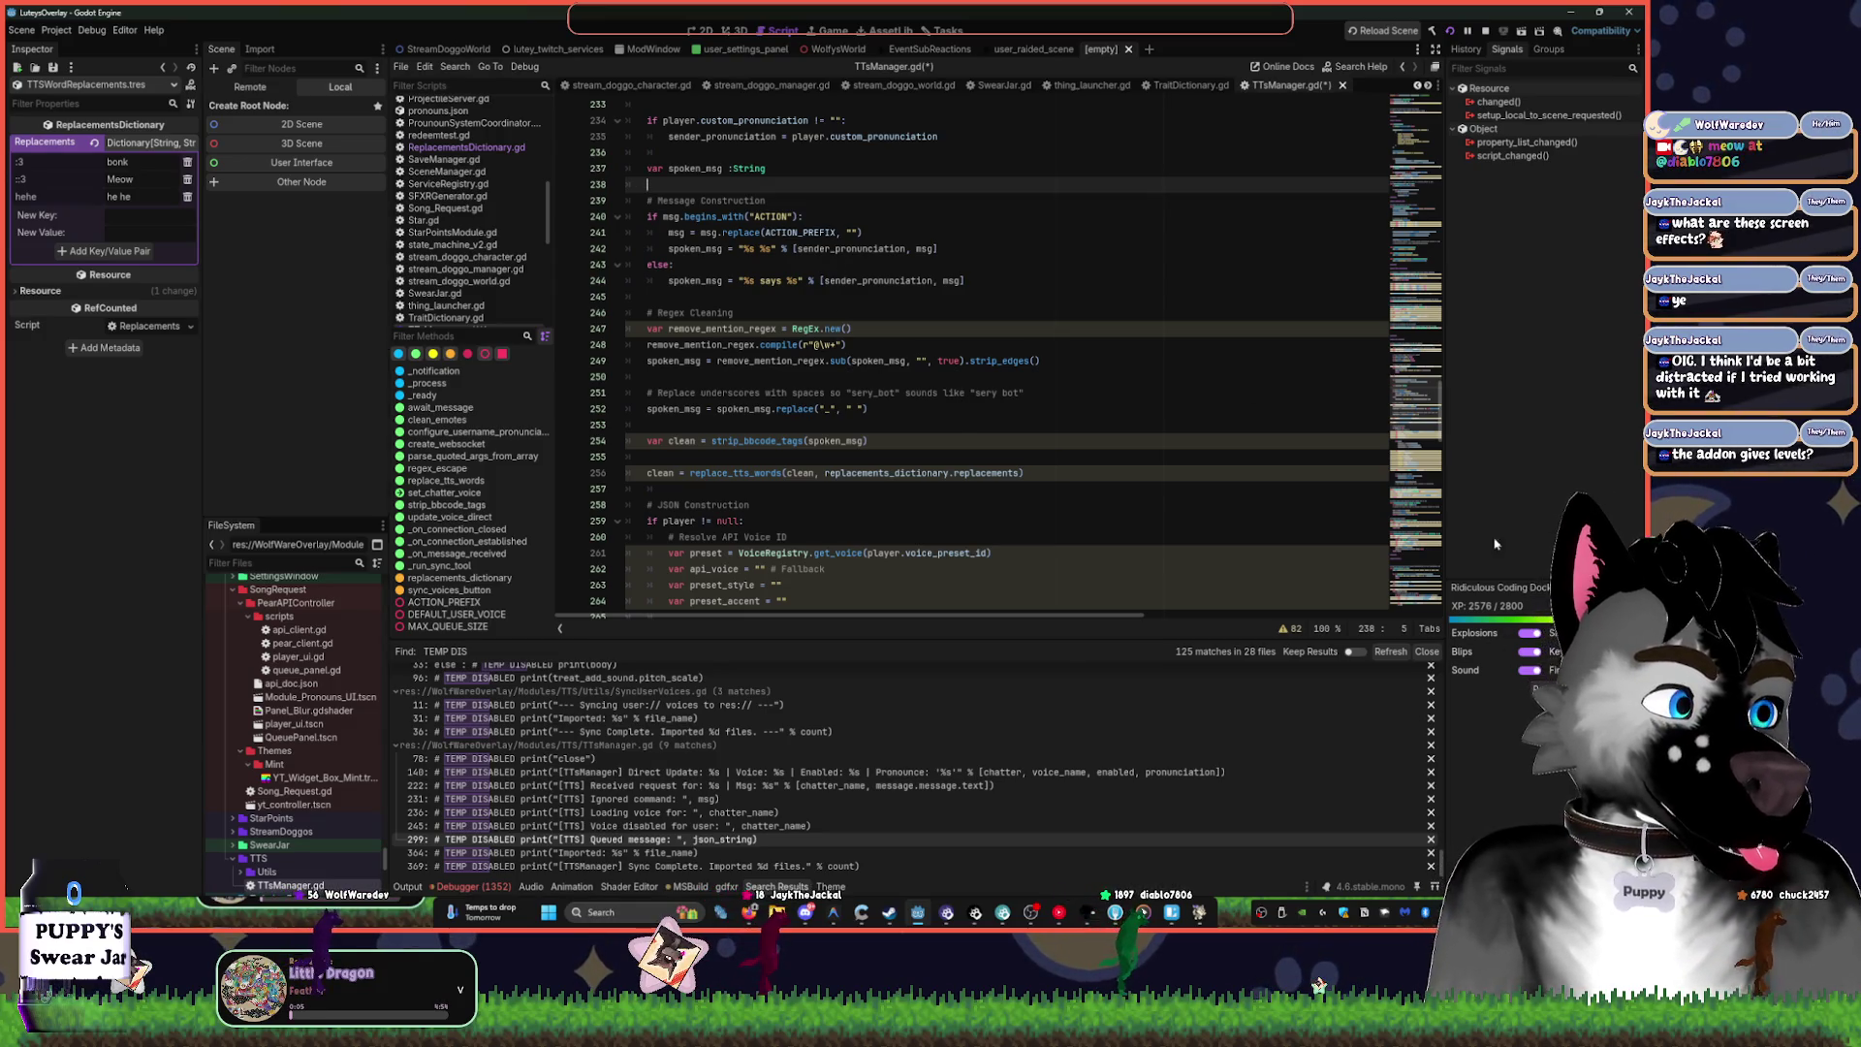
Step: Return to TTsManager.gd and place the caret on empty line 250 below Regex Cleaning
scroll(1143, 368, down, 5)
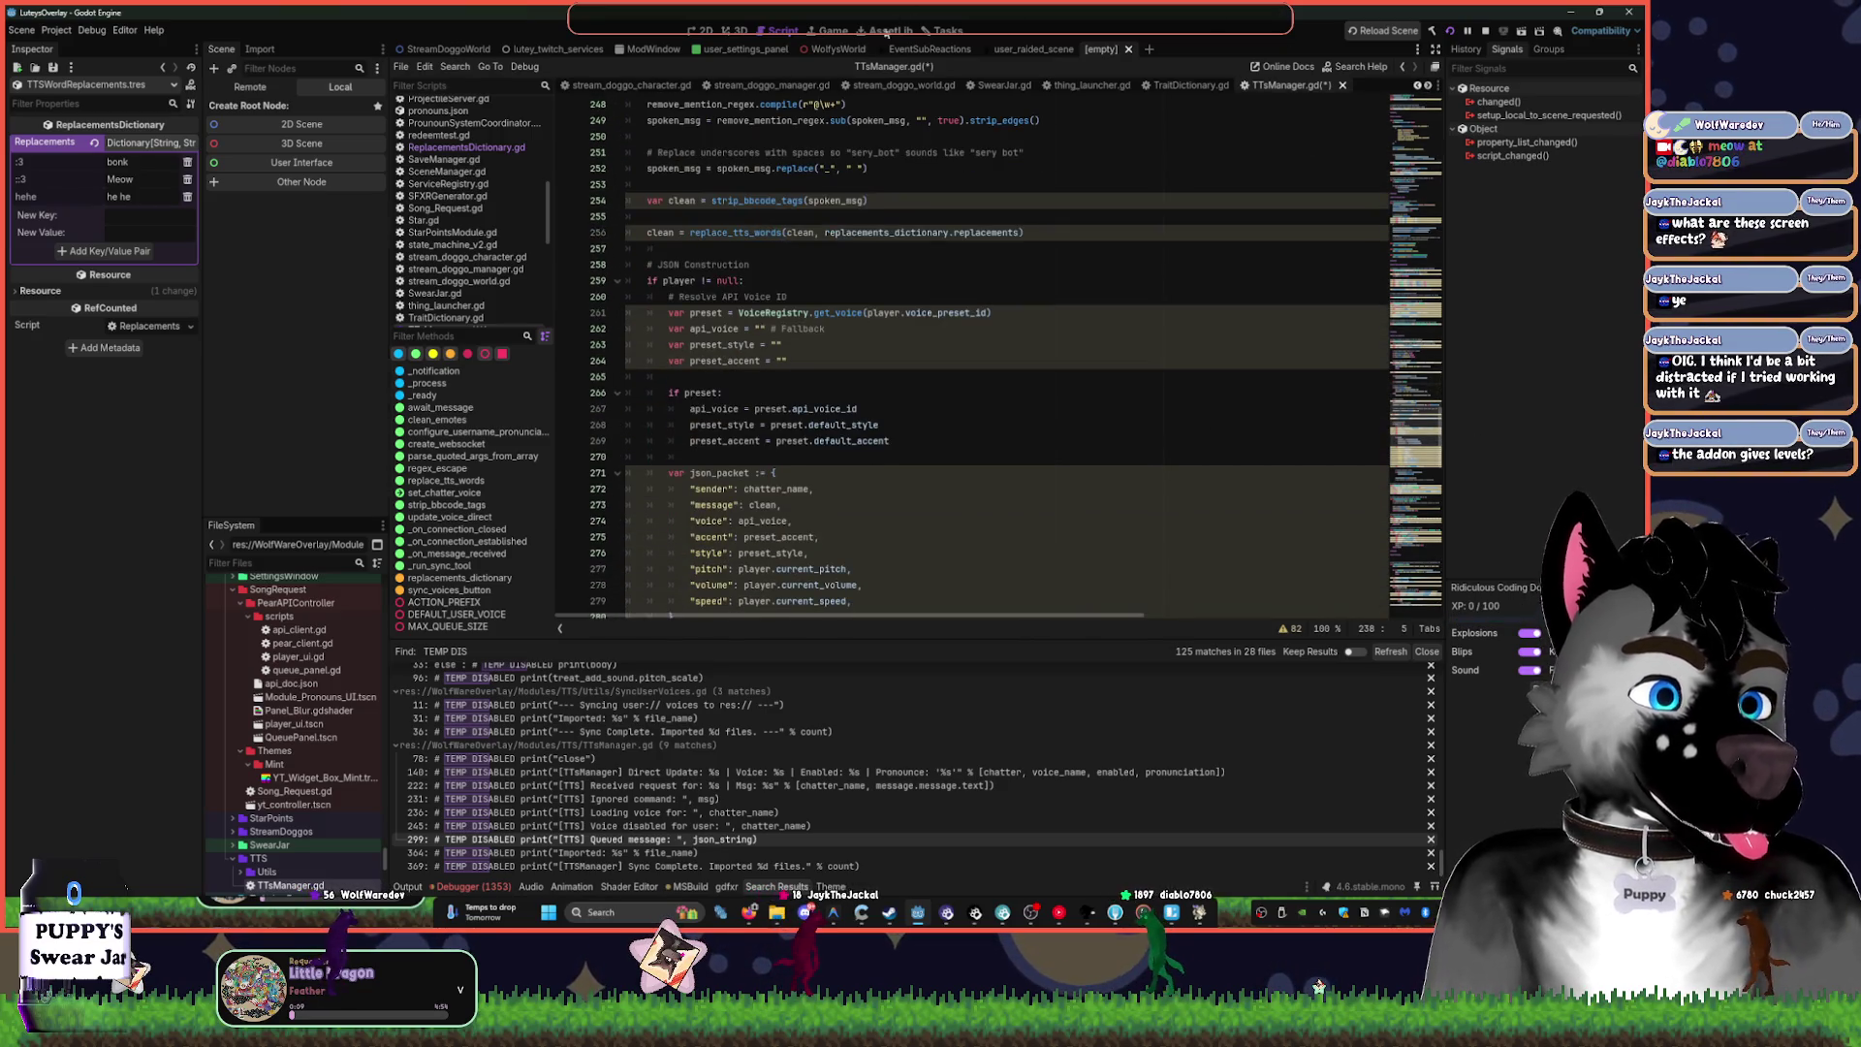
scroll(740, 424, up, 13)
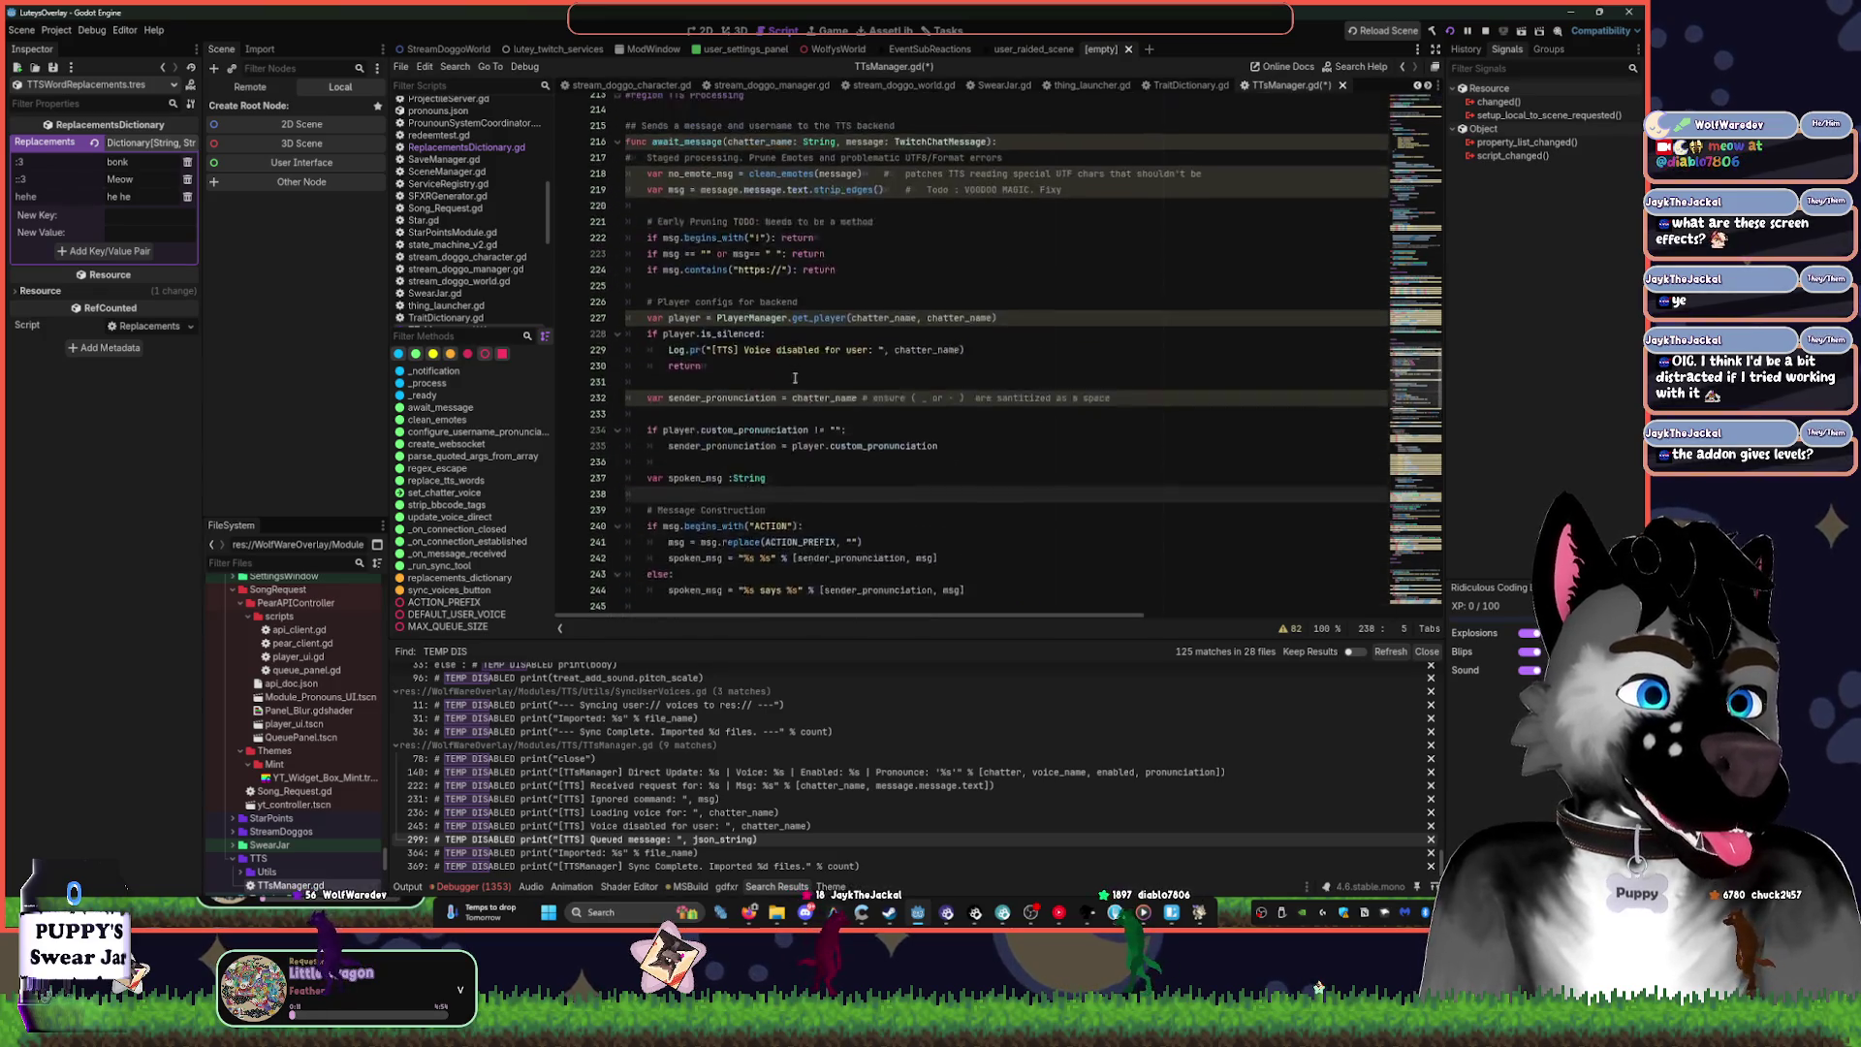
click(1040, 49)
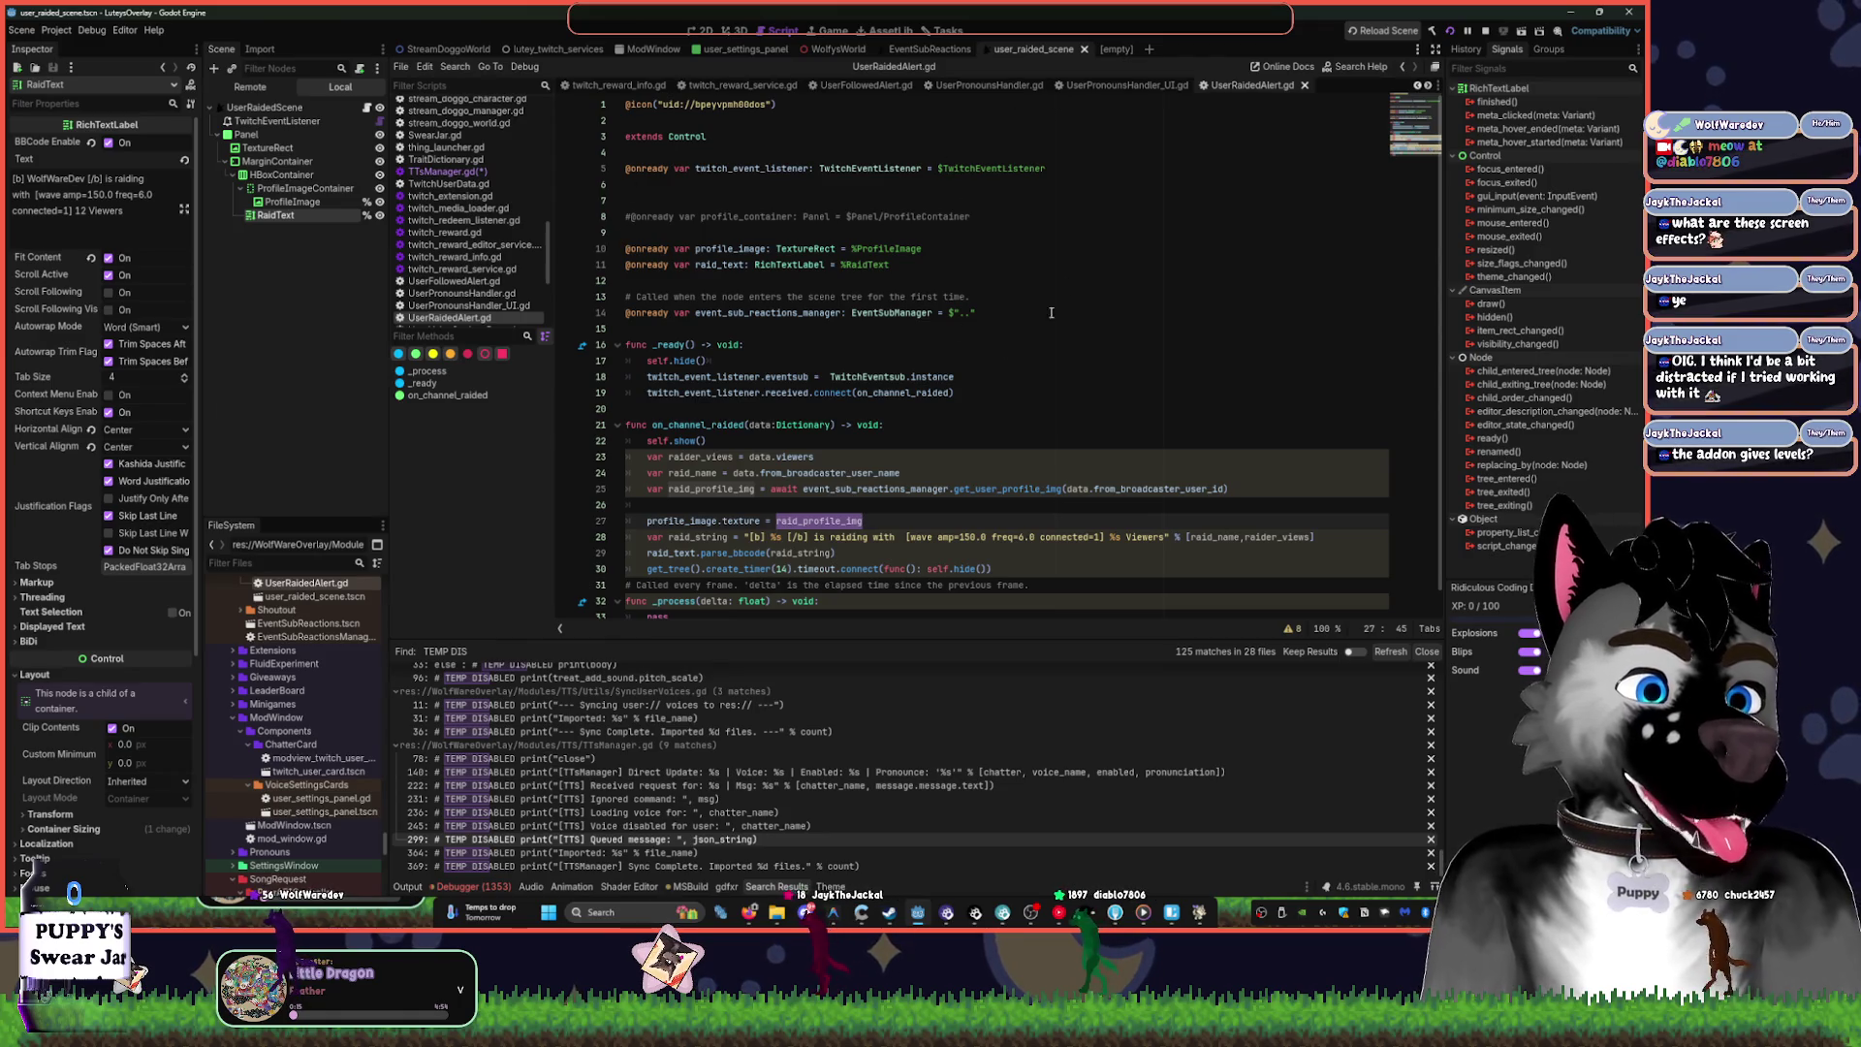
key(alt+Left)
scroll(1141, 212, down, 12)
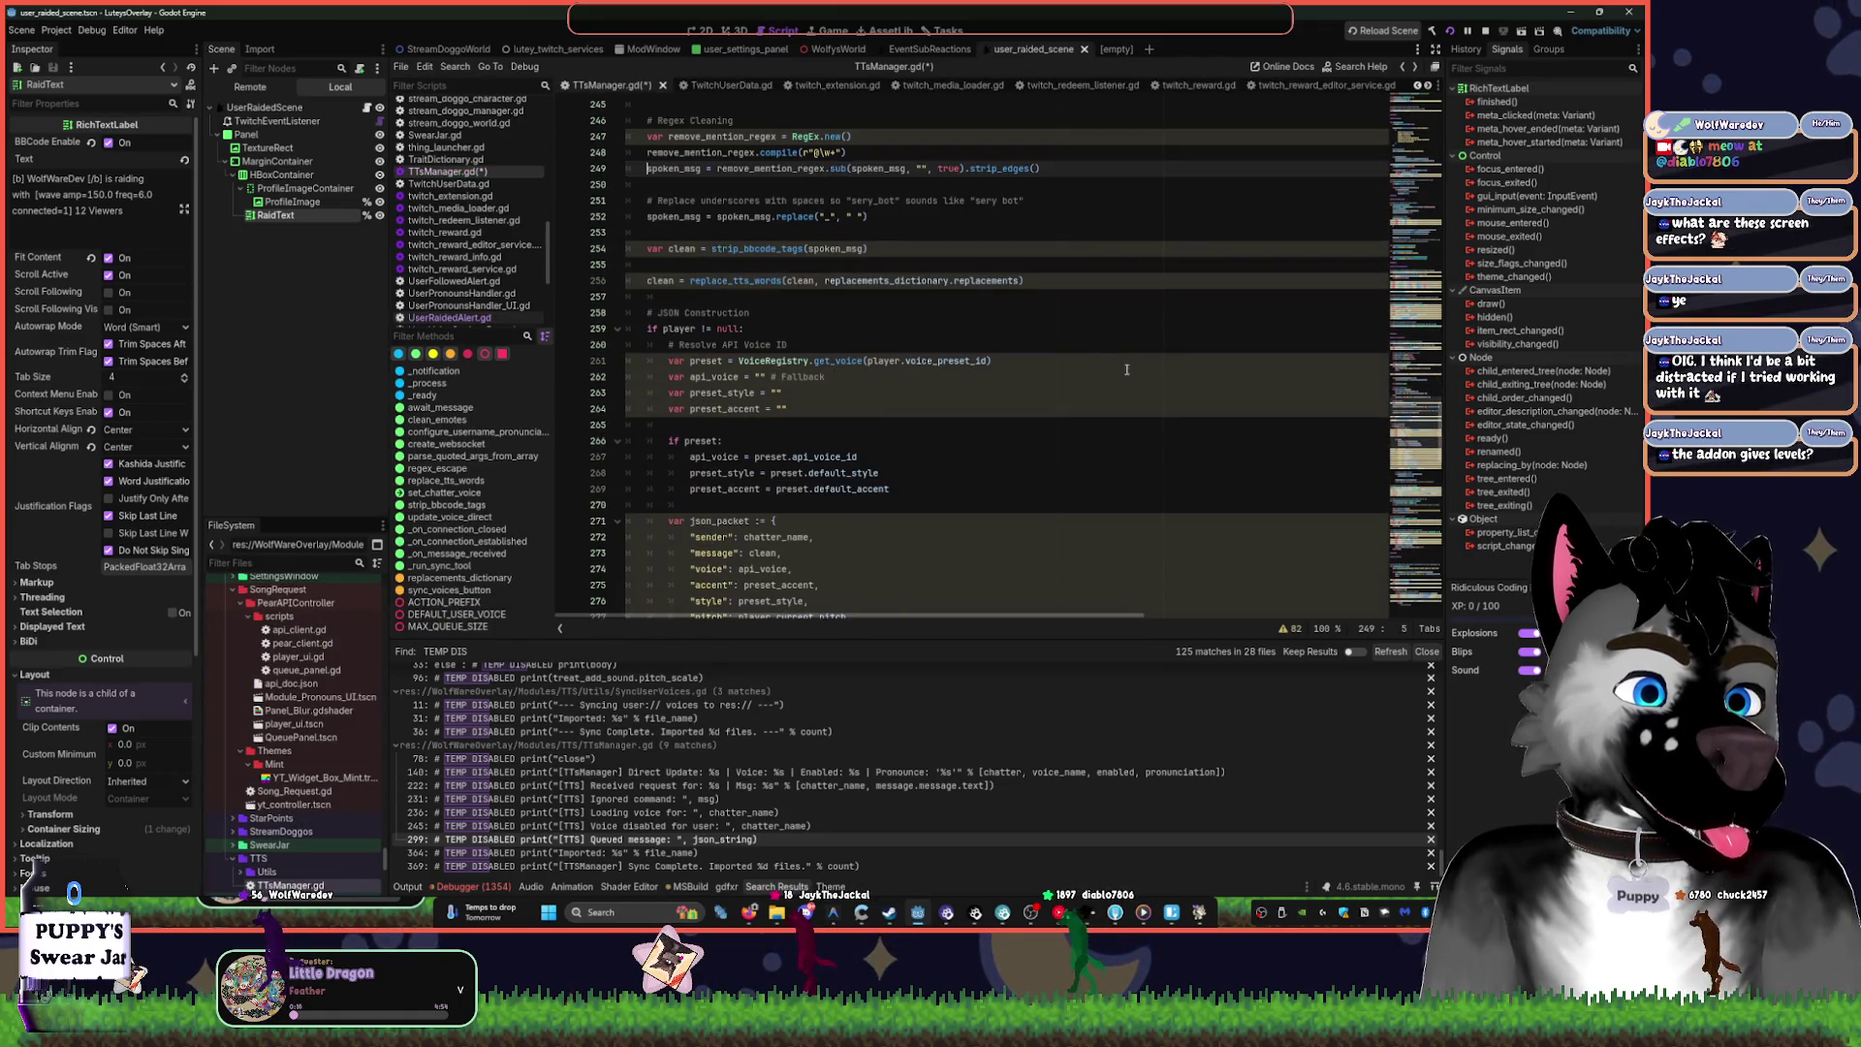
click(712, 184)
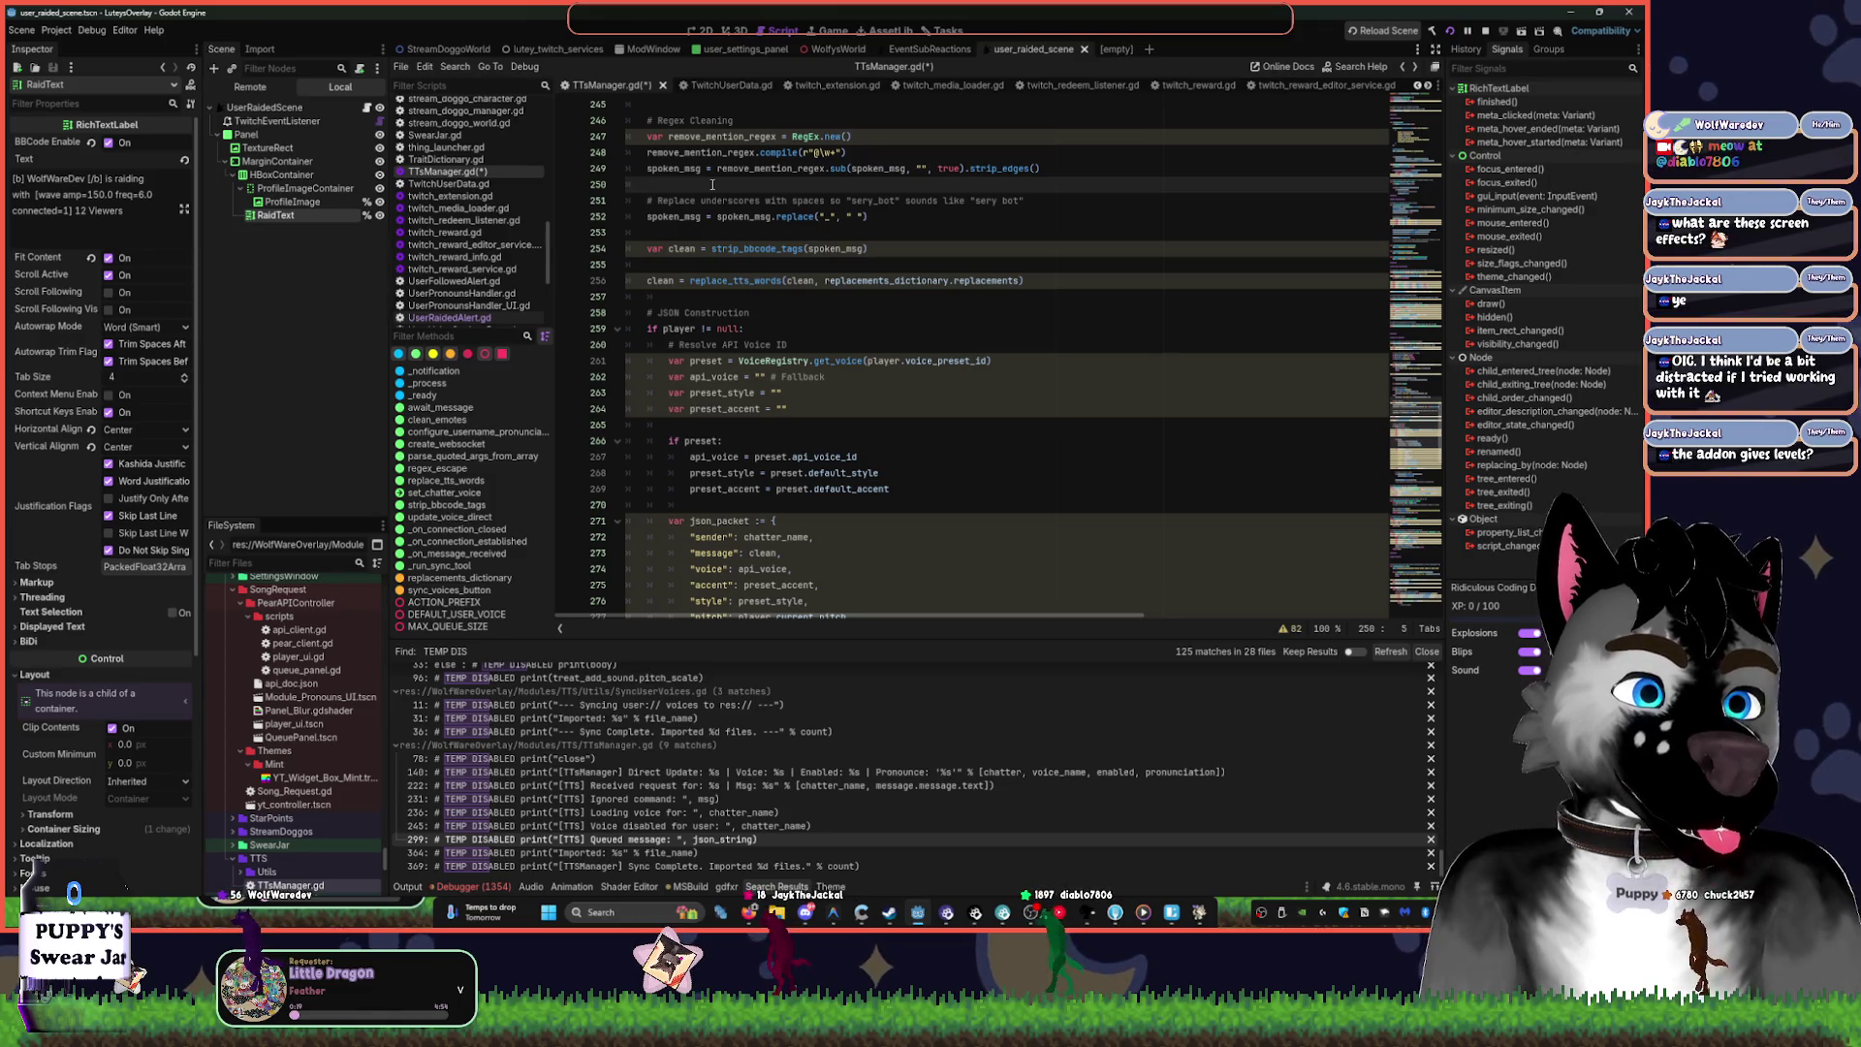
Step: Type a test print("I am herening my first xp with da addon…") on line 250
text(pr)
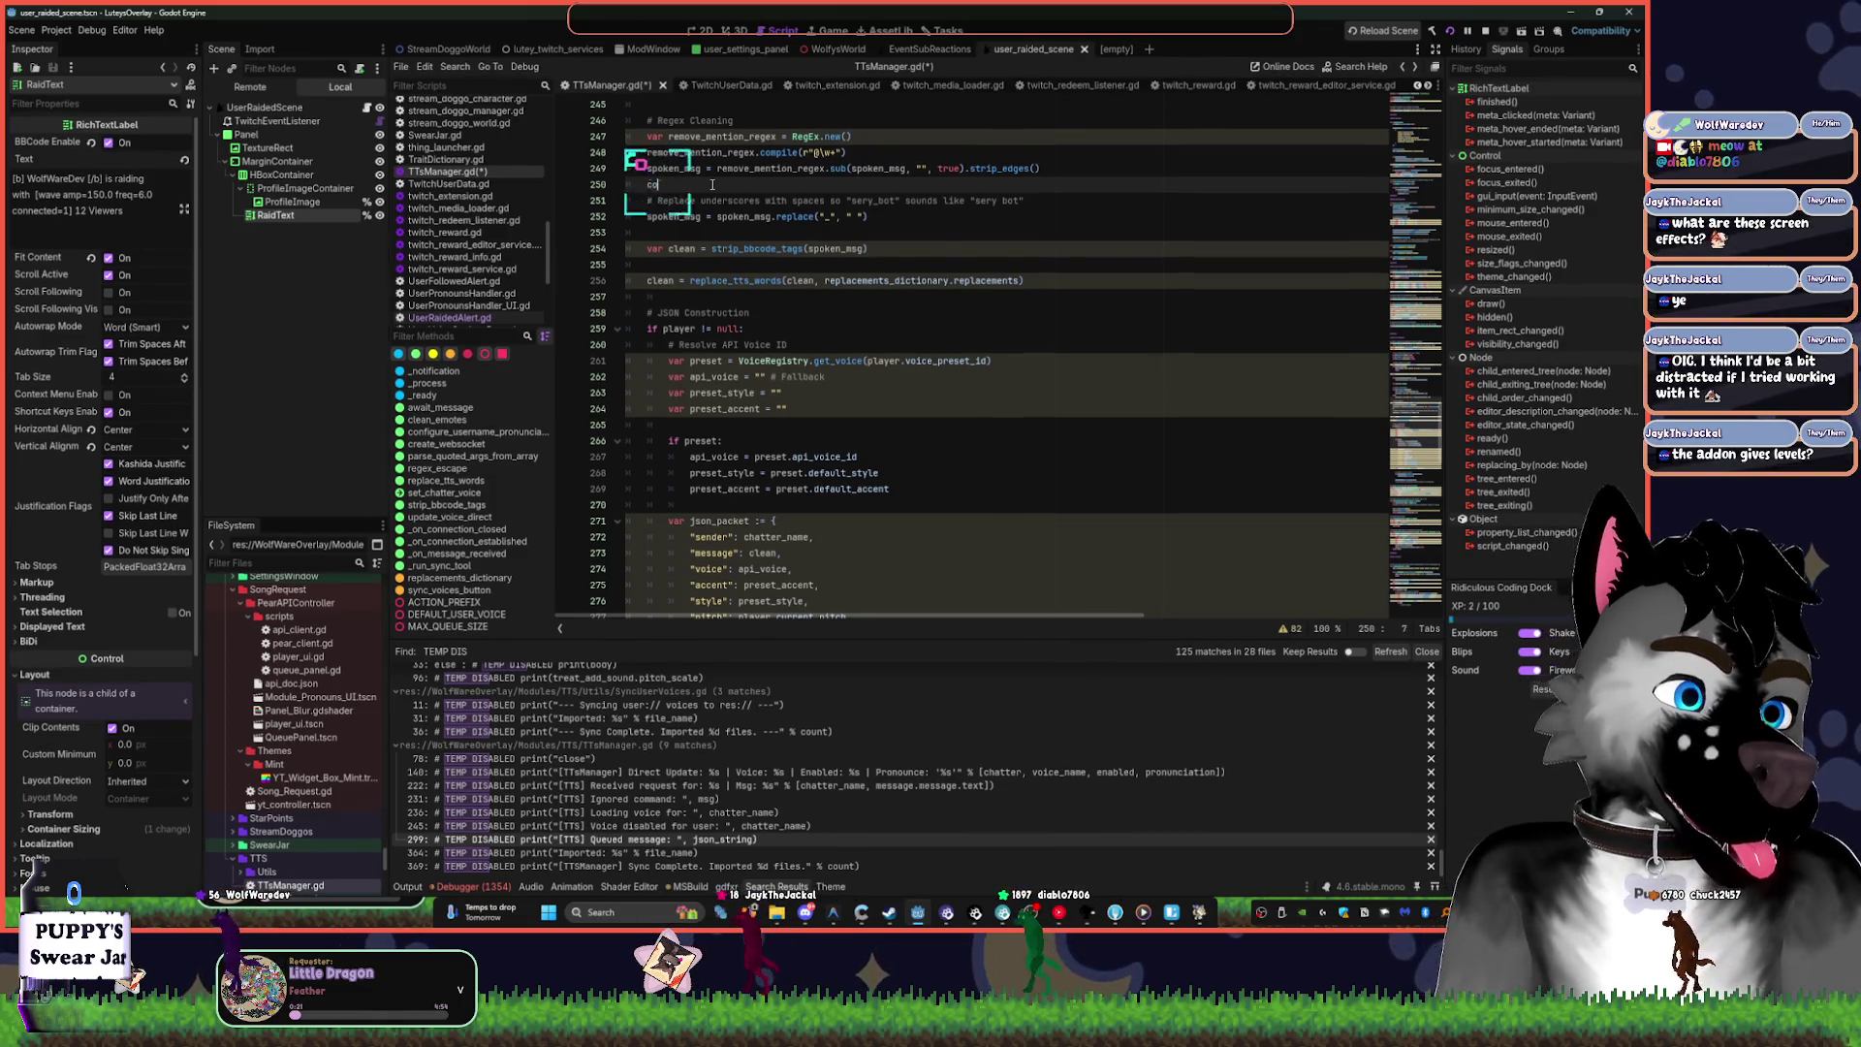
text(int(")
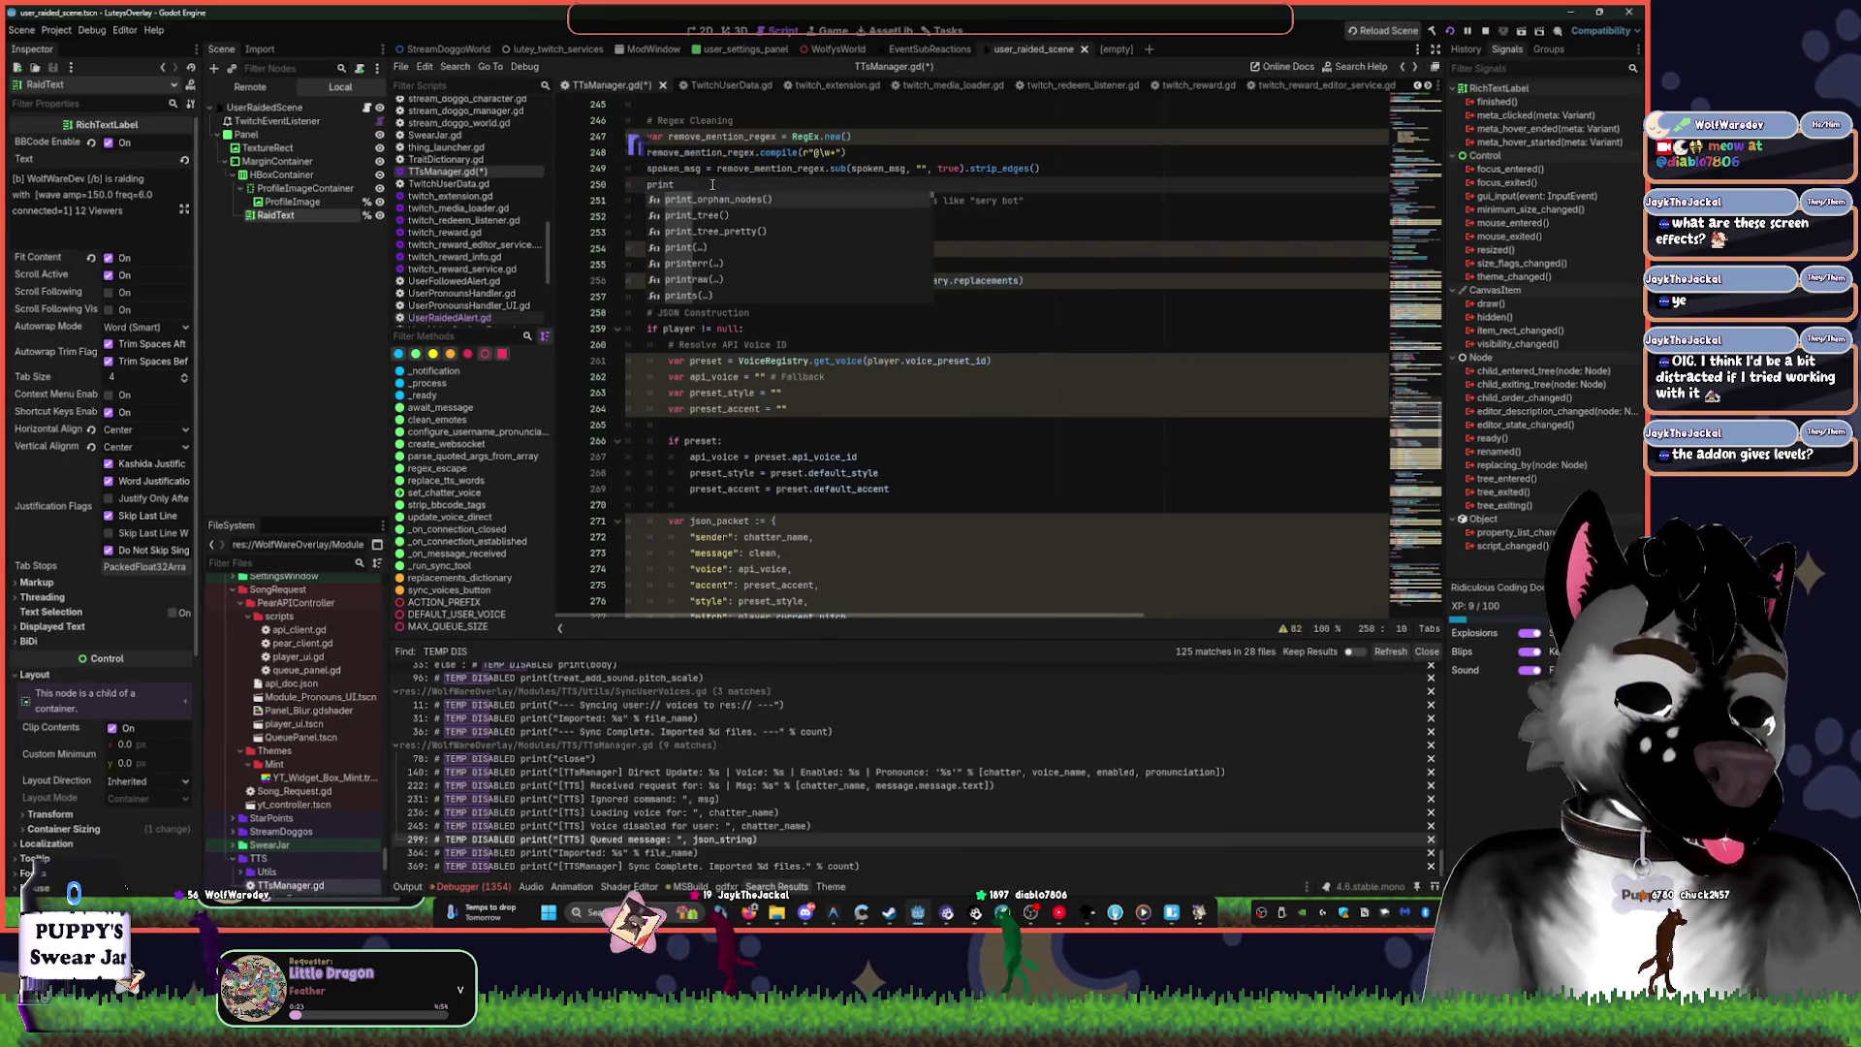
text(I am here)
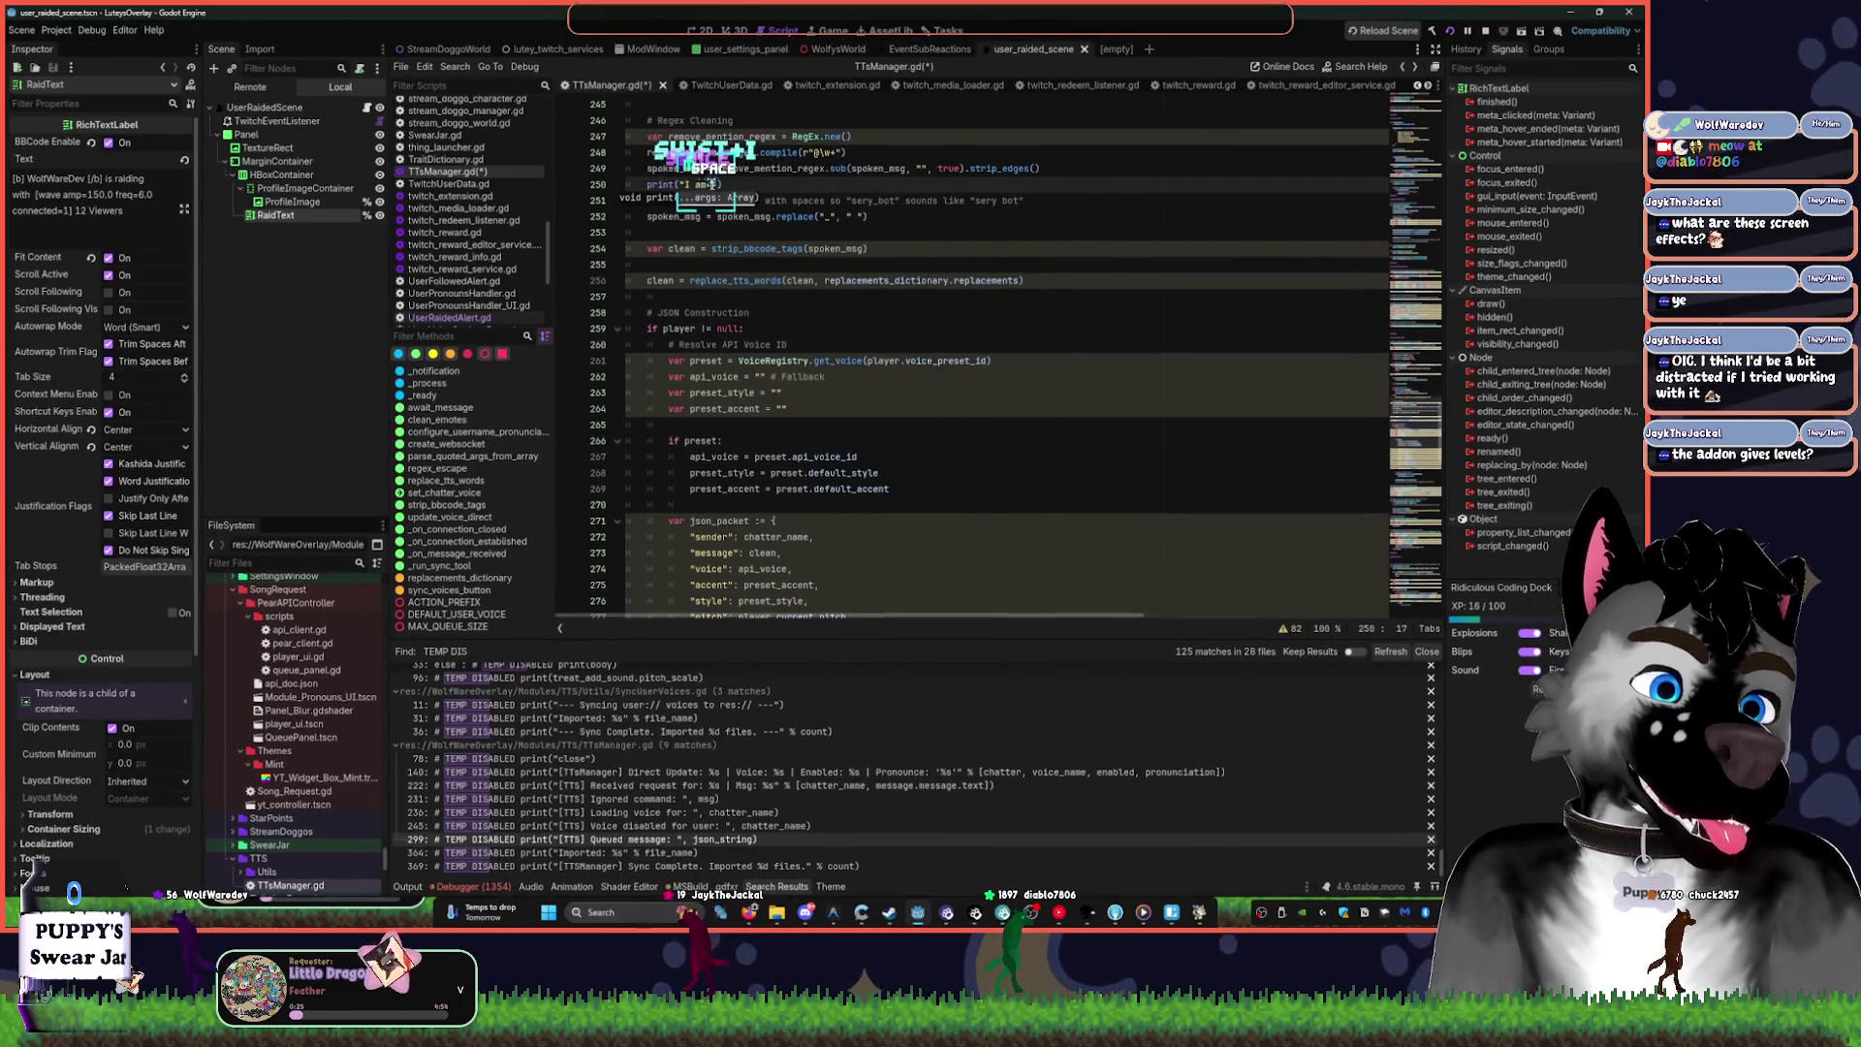
text(ning my first xp)
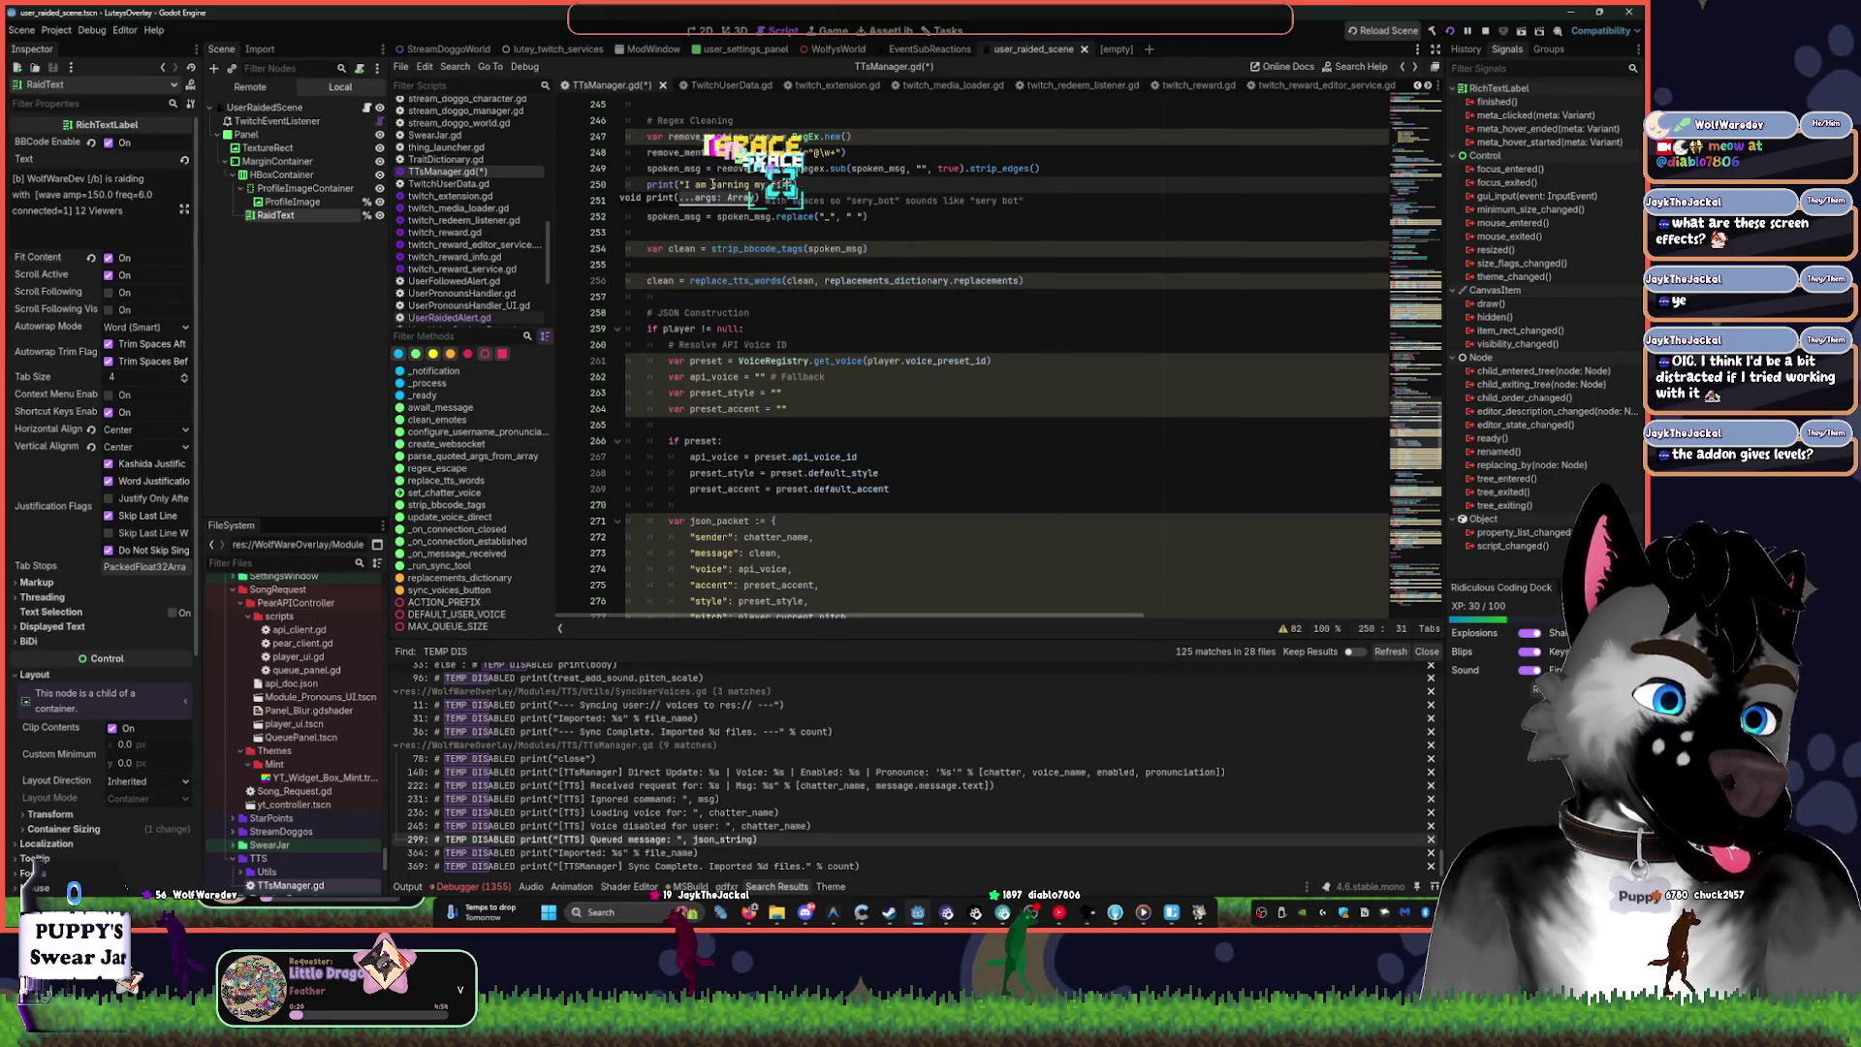
text( with da a)
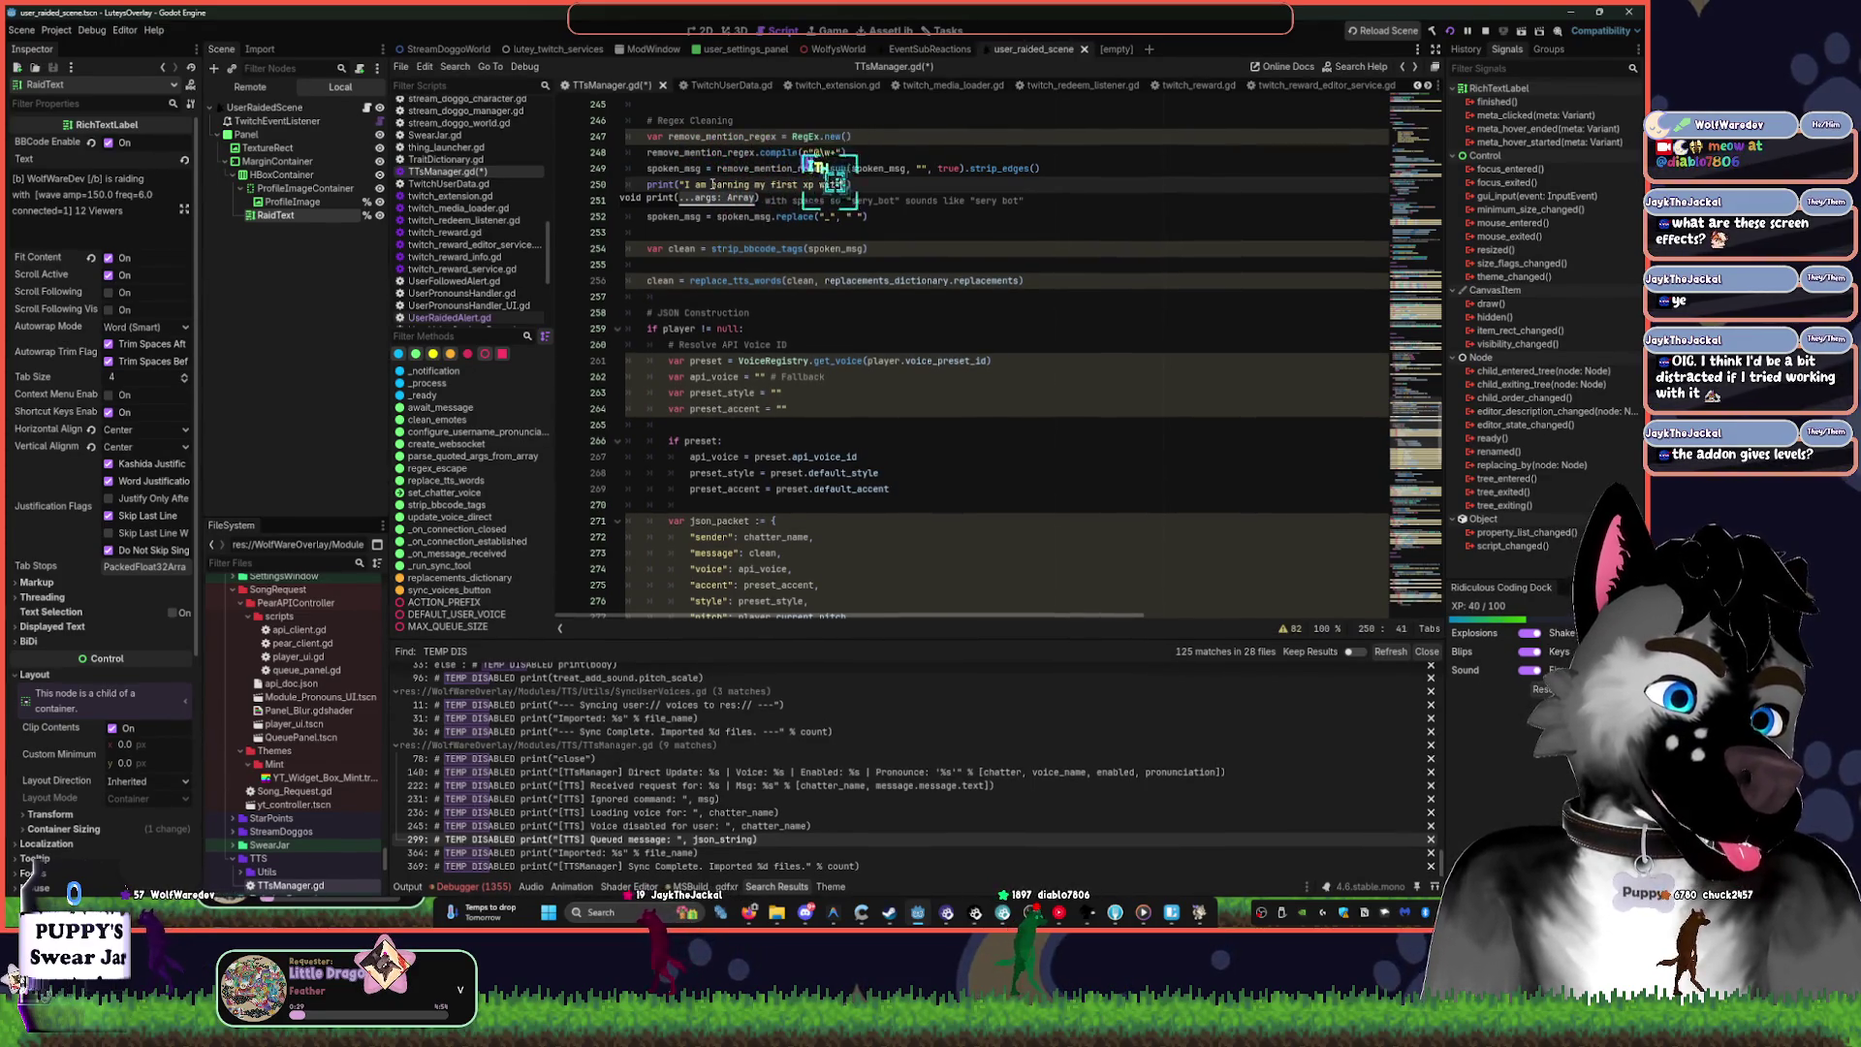
text(ddon b)
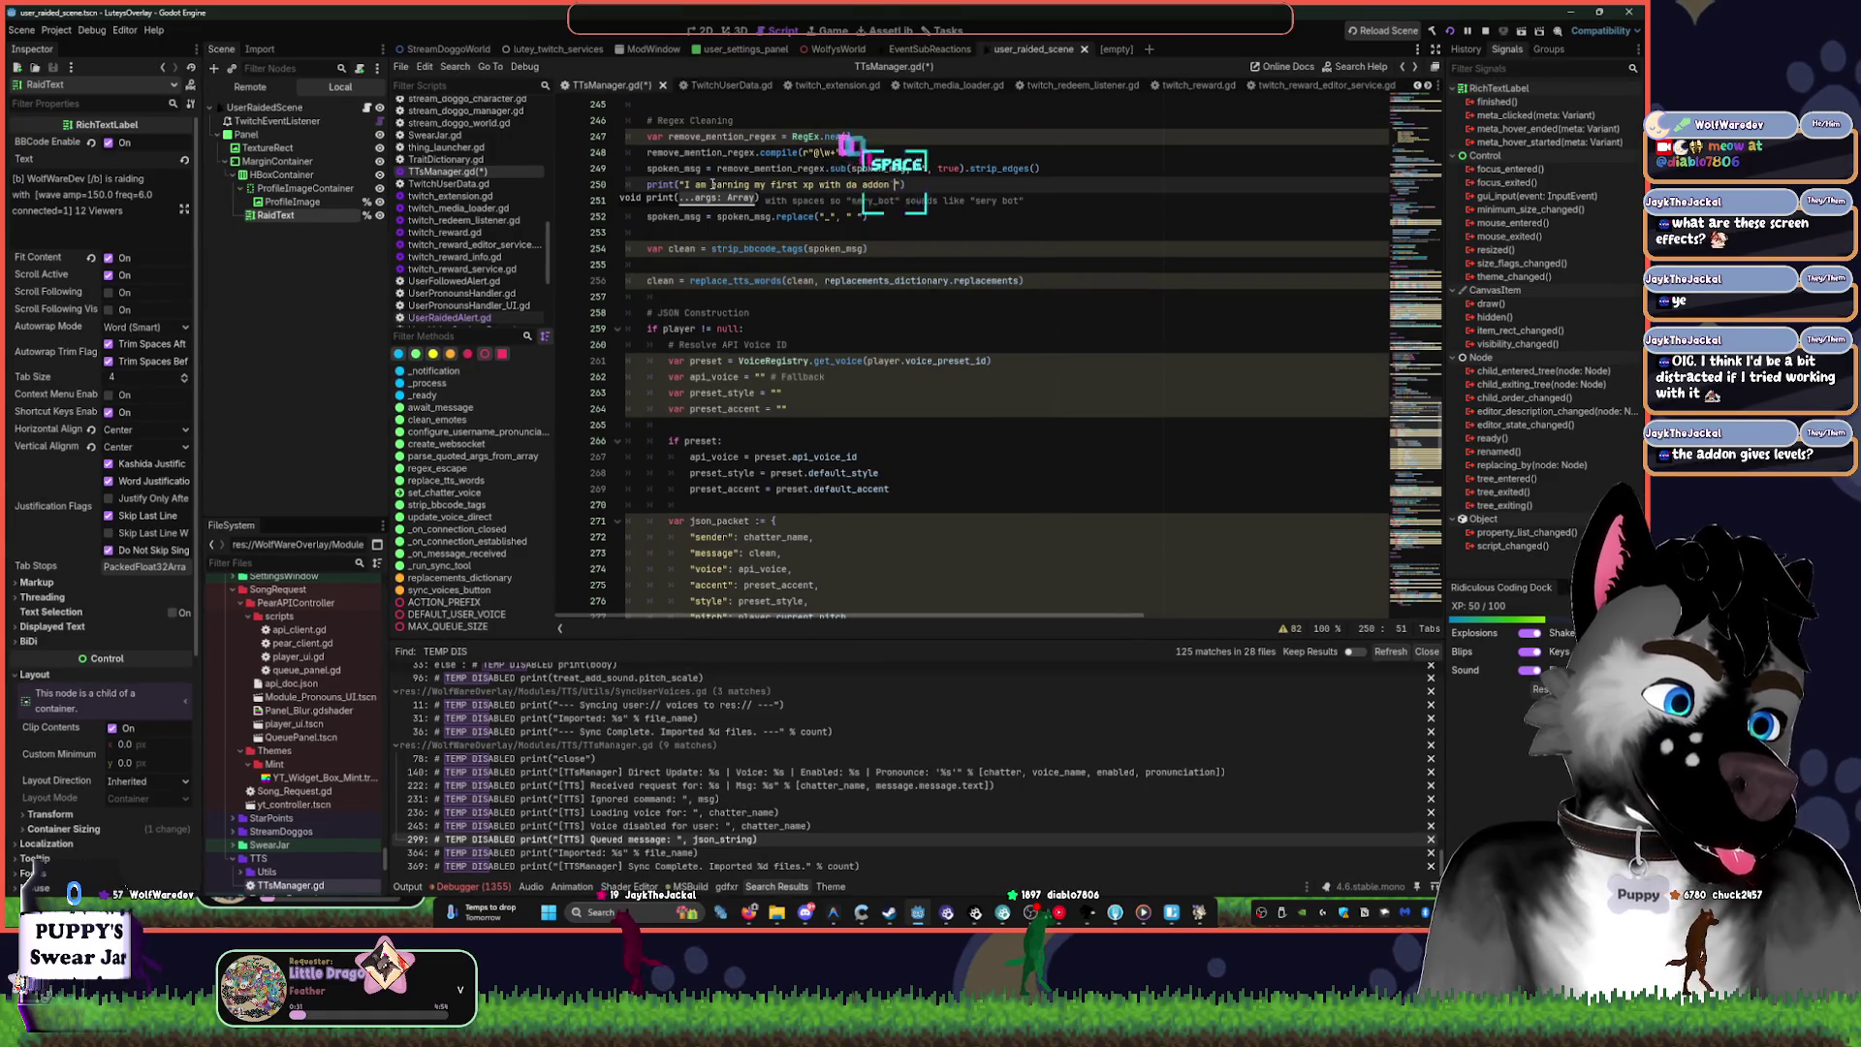
text(ut it takes a lot)
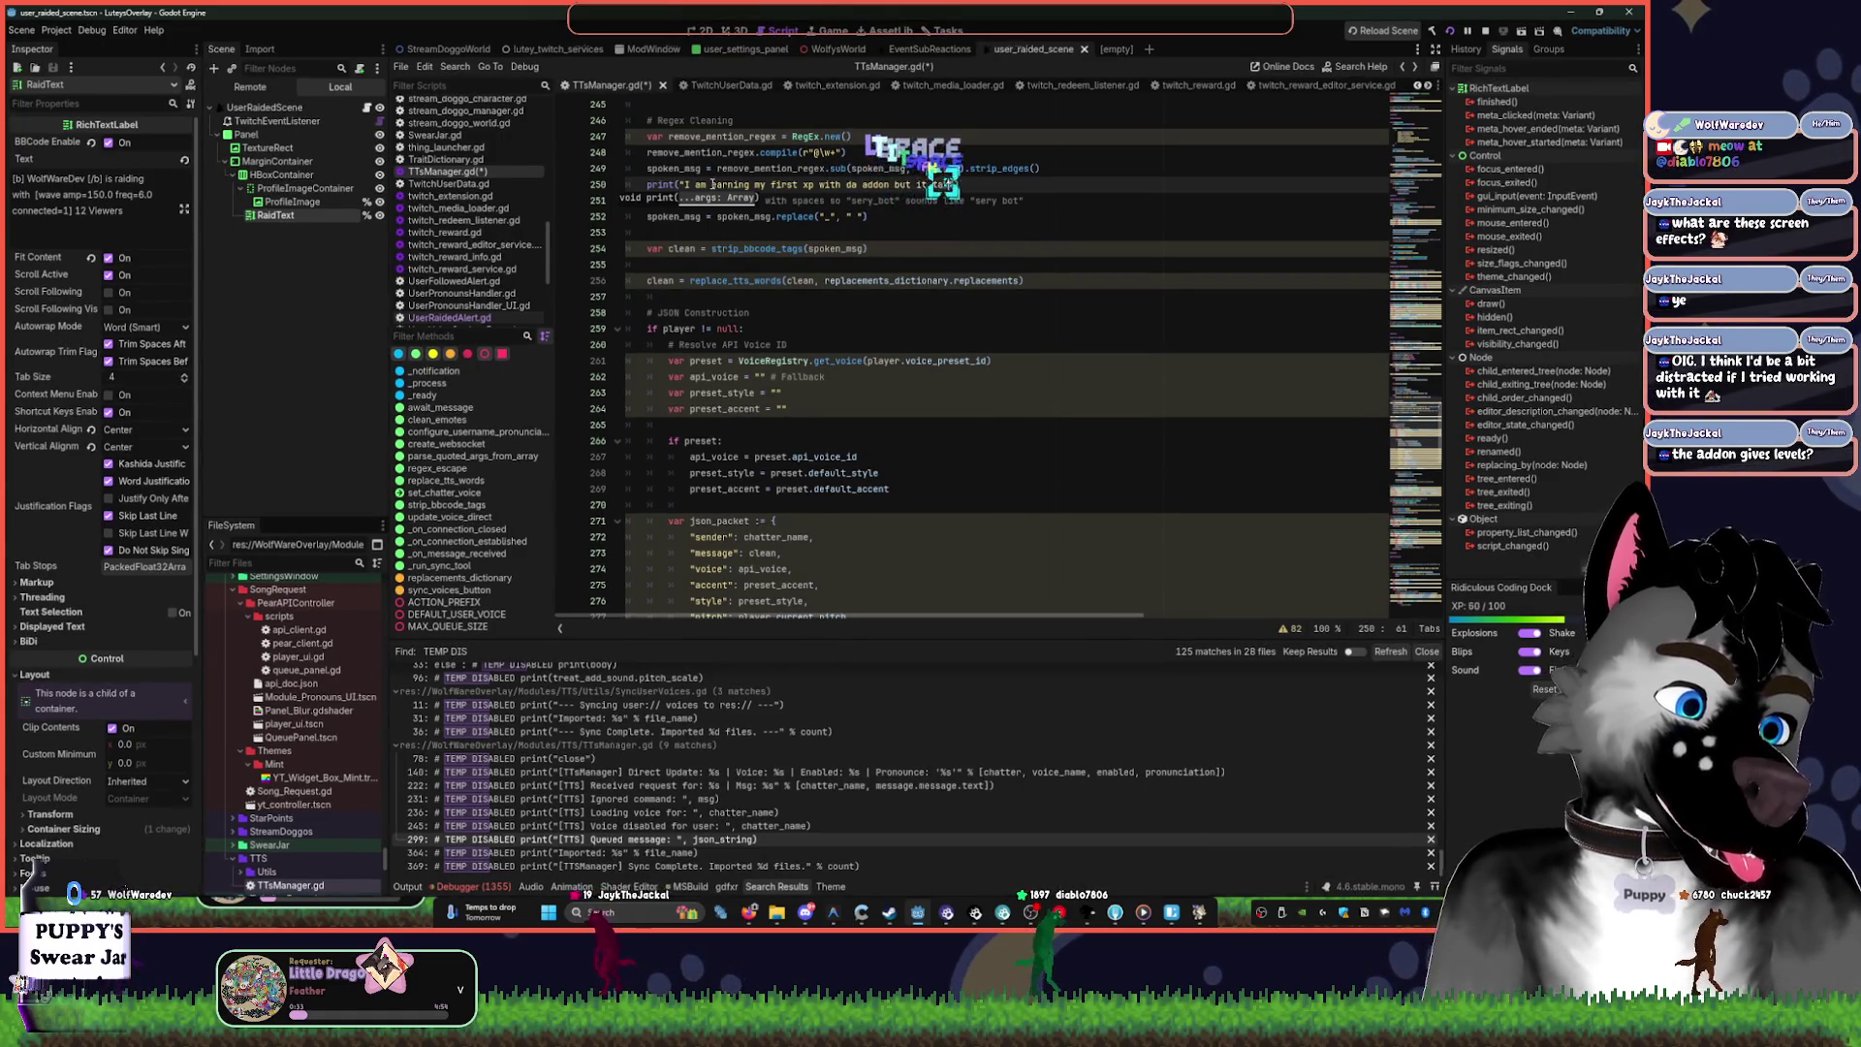
text( of chars t)
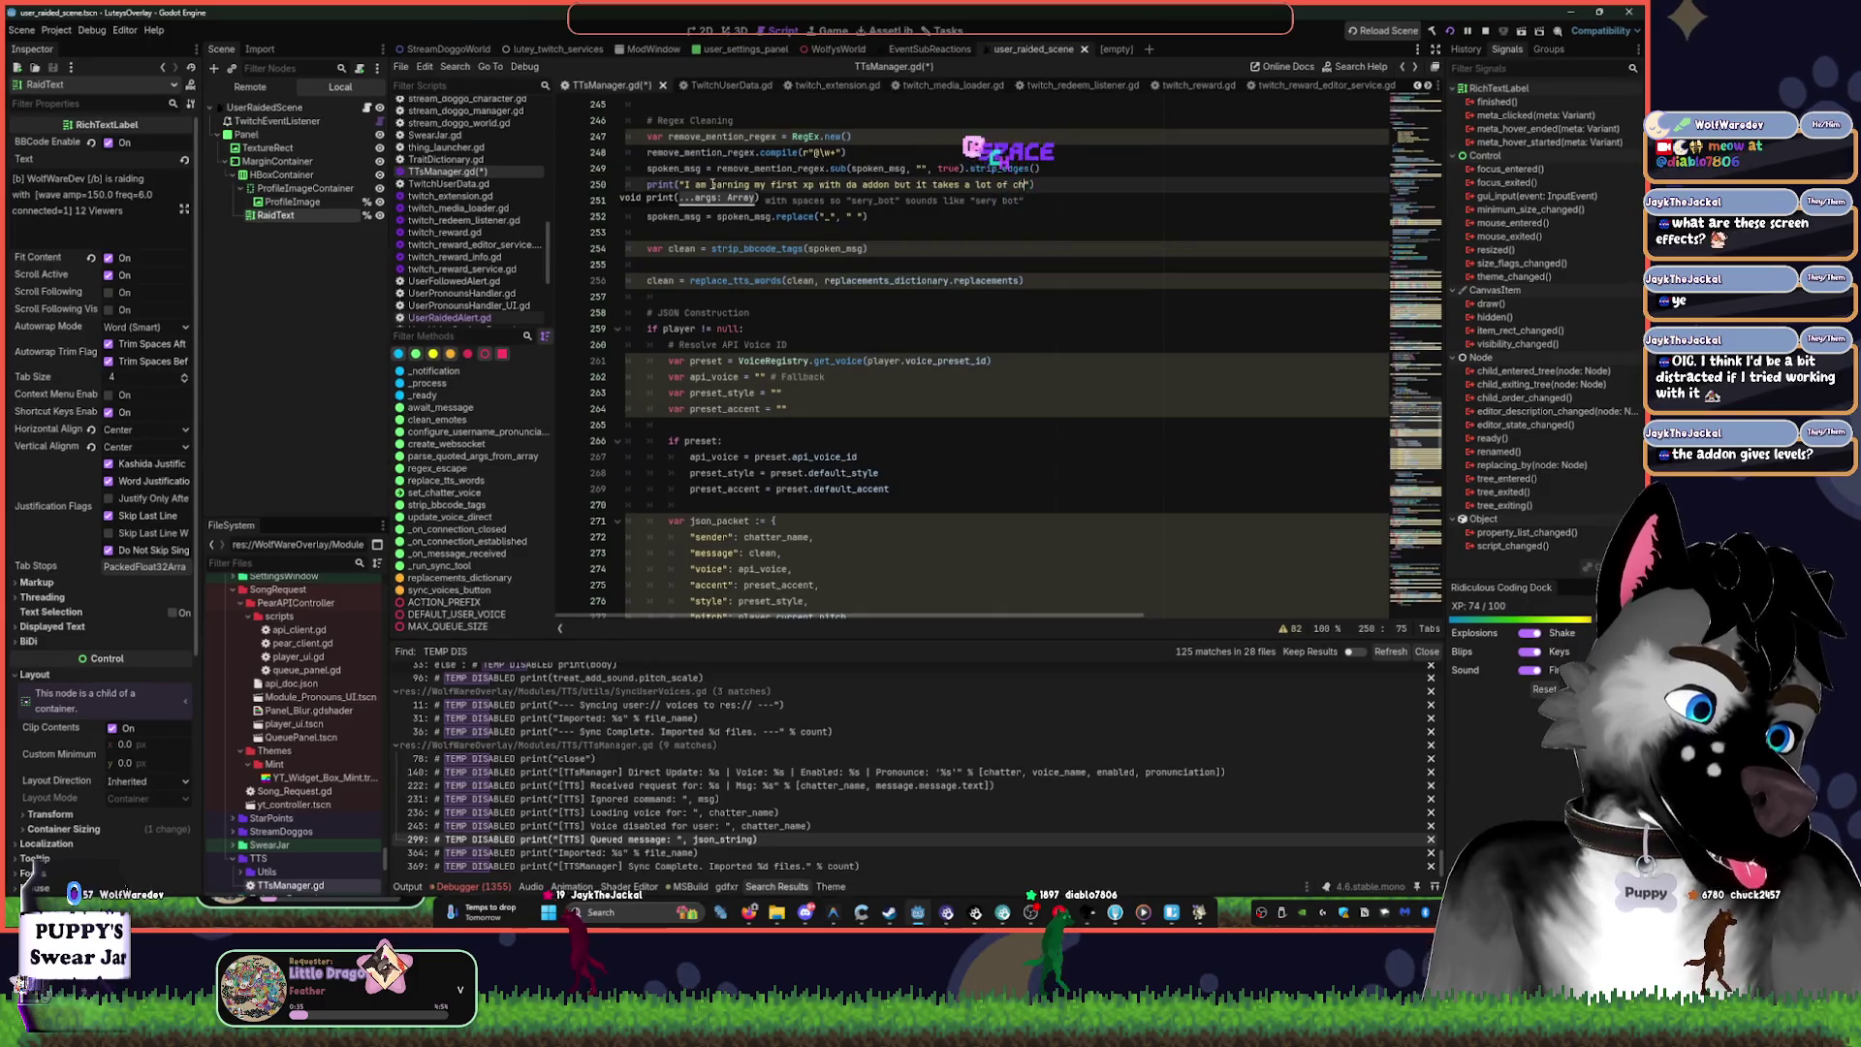
text(o get there)
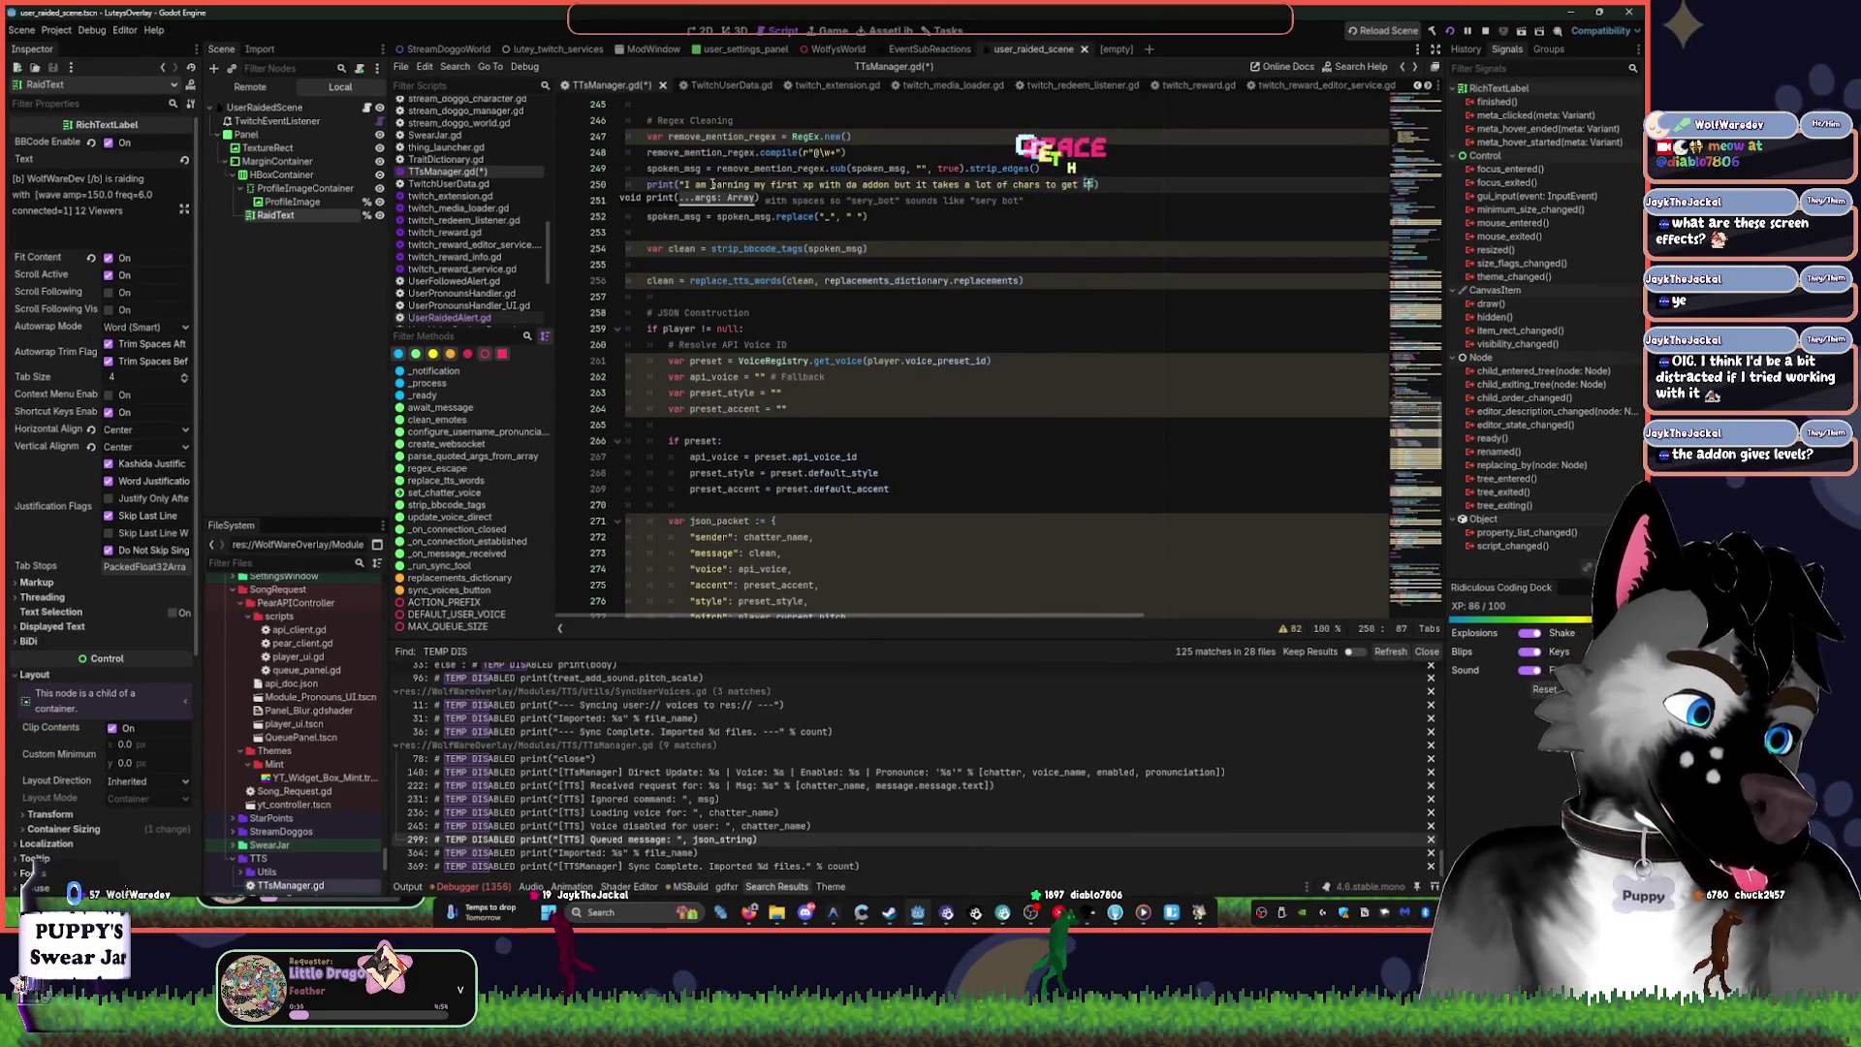
text(omgggg)
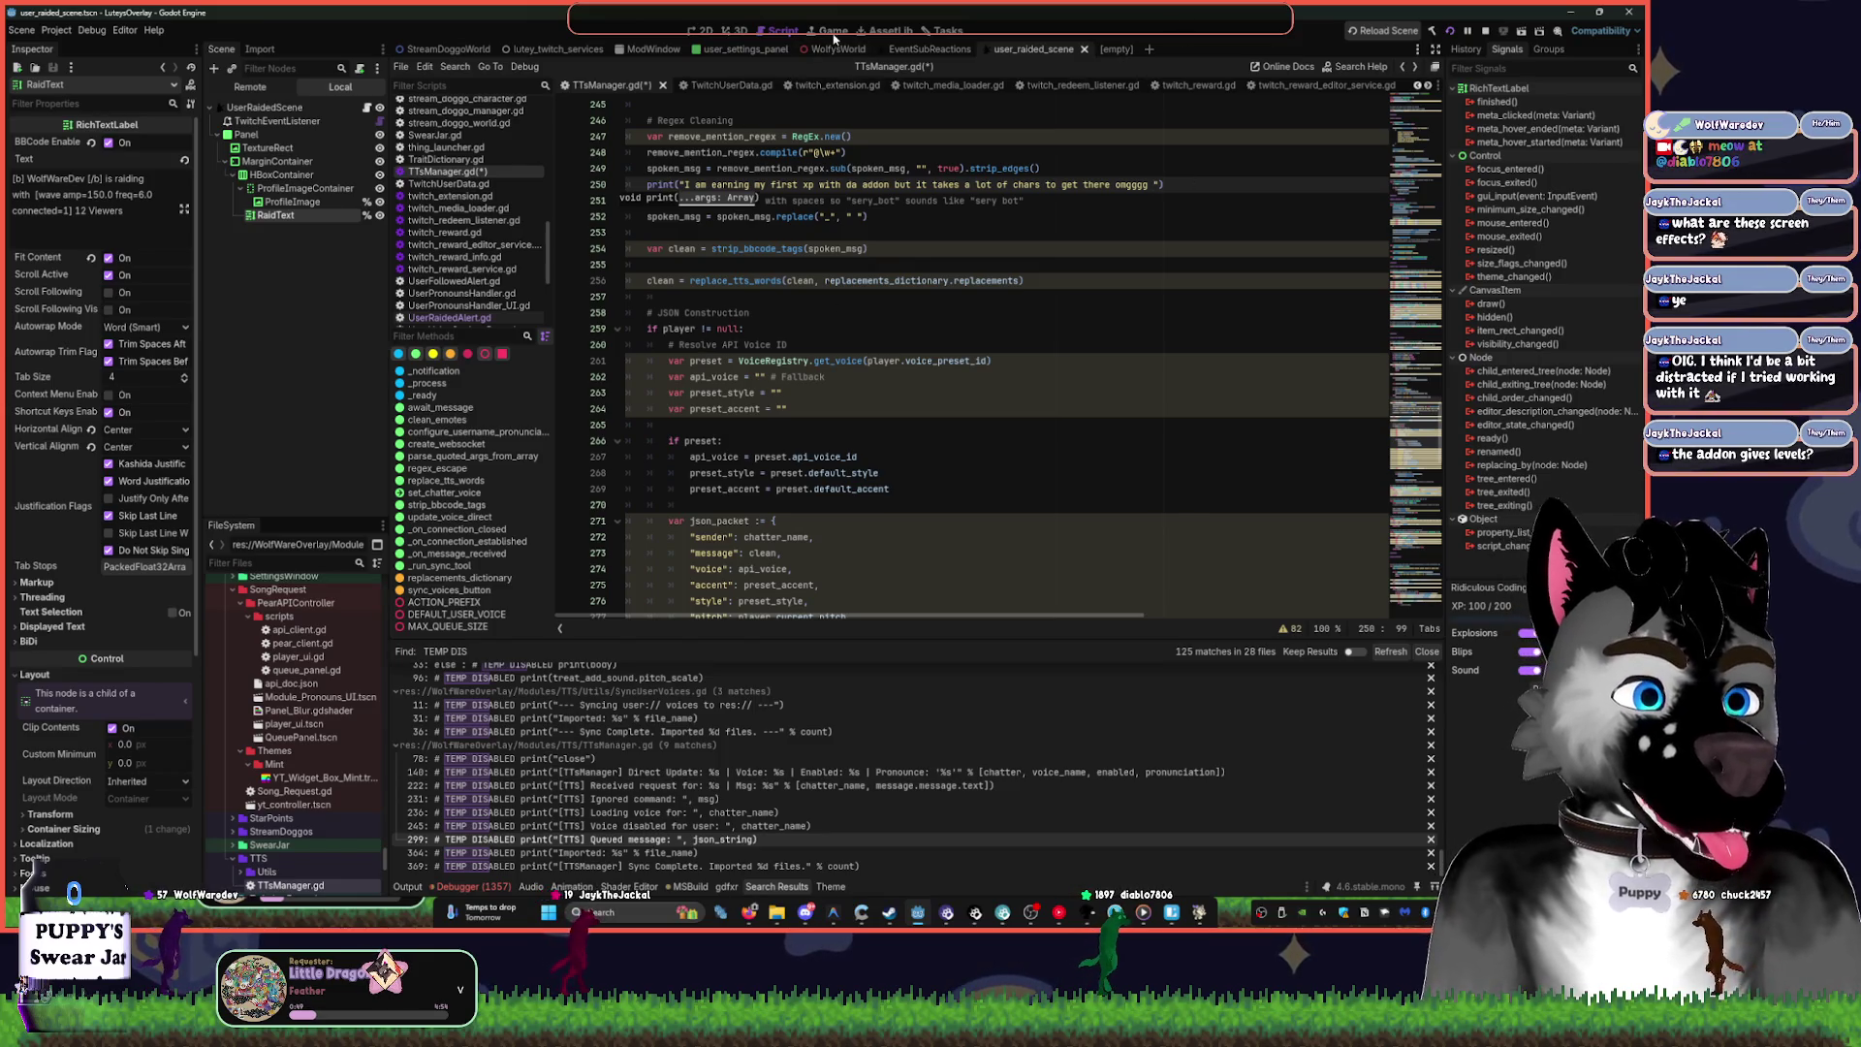
click(884, 30)
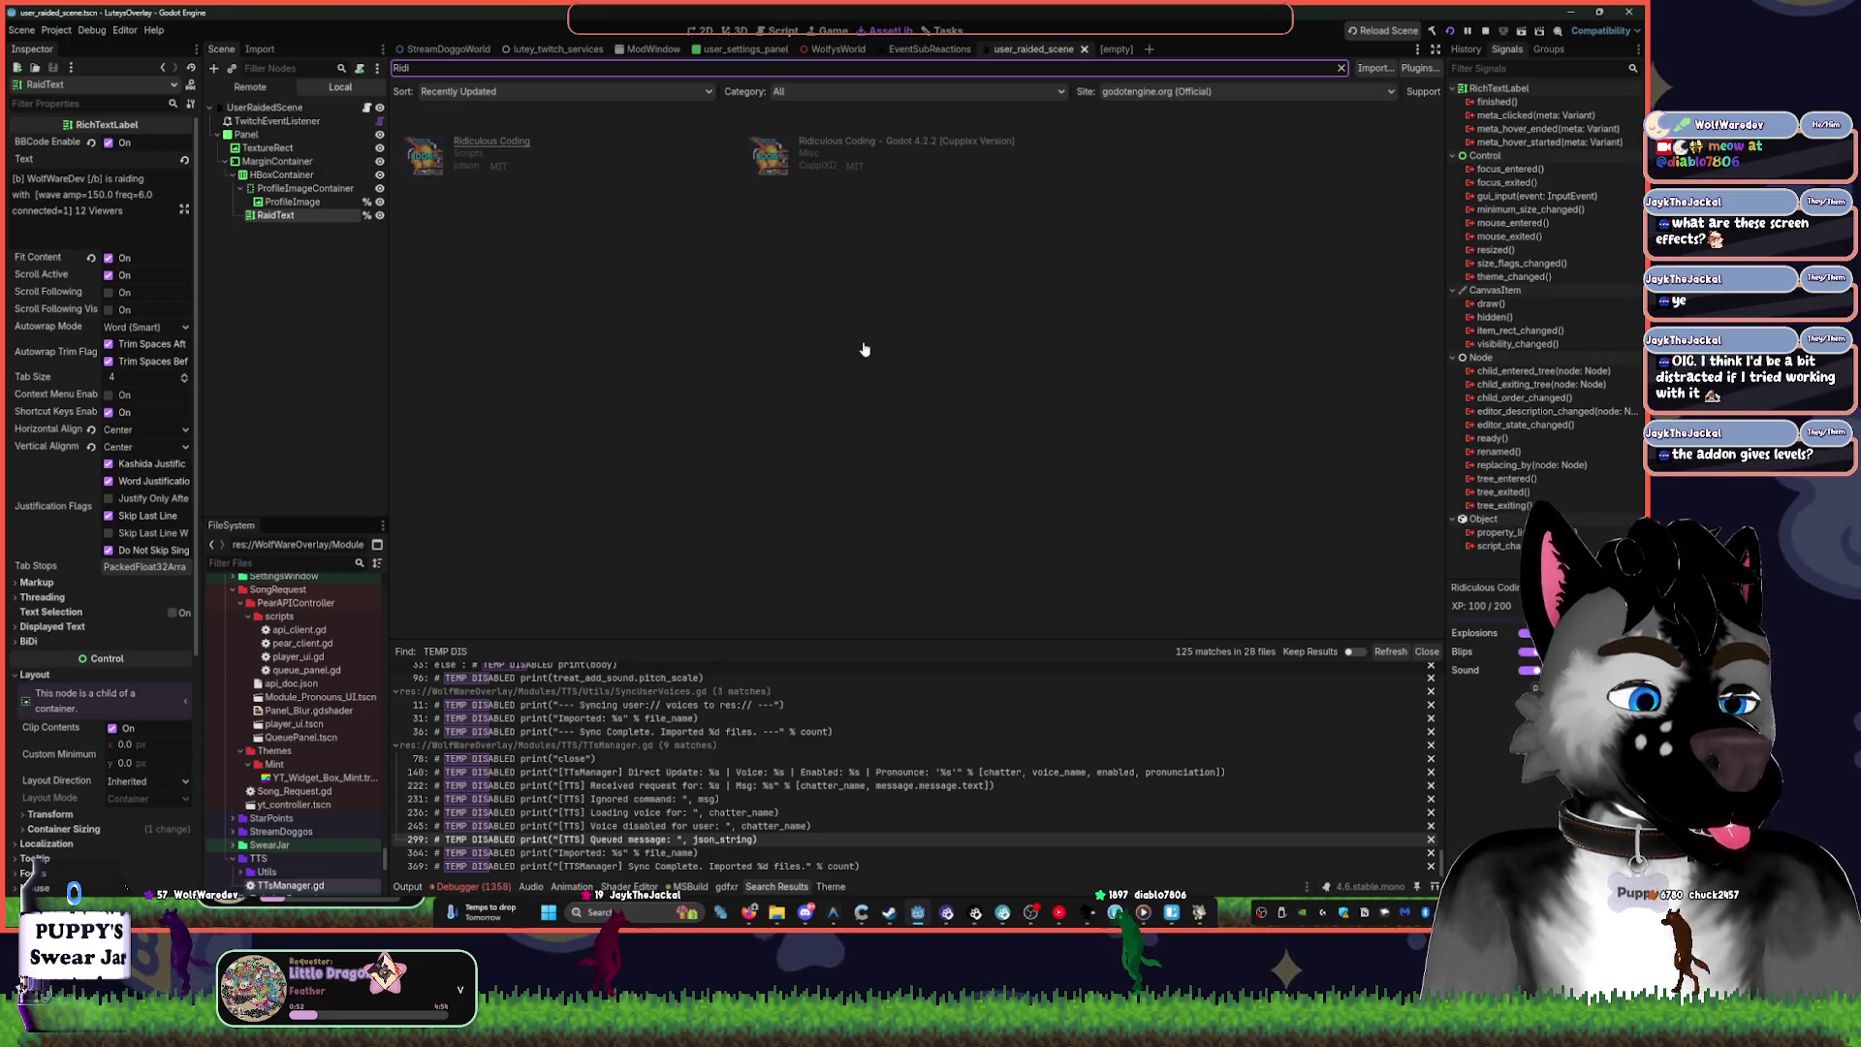
Step: Delete the old addons/ridiculous_coding folder from the project FileSystem
click(949, 620)
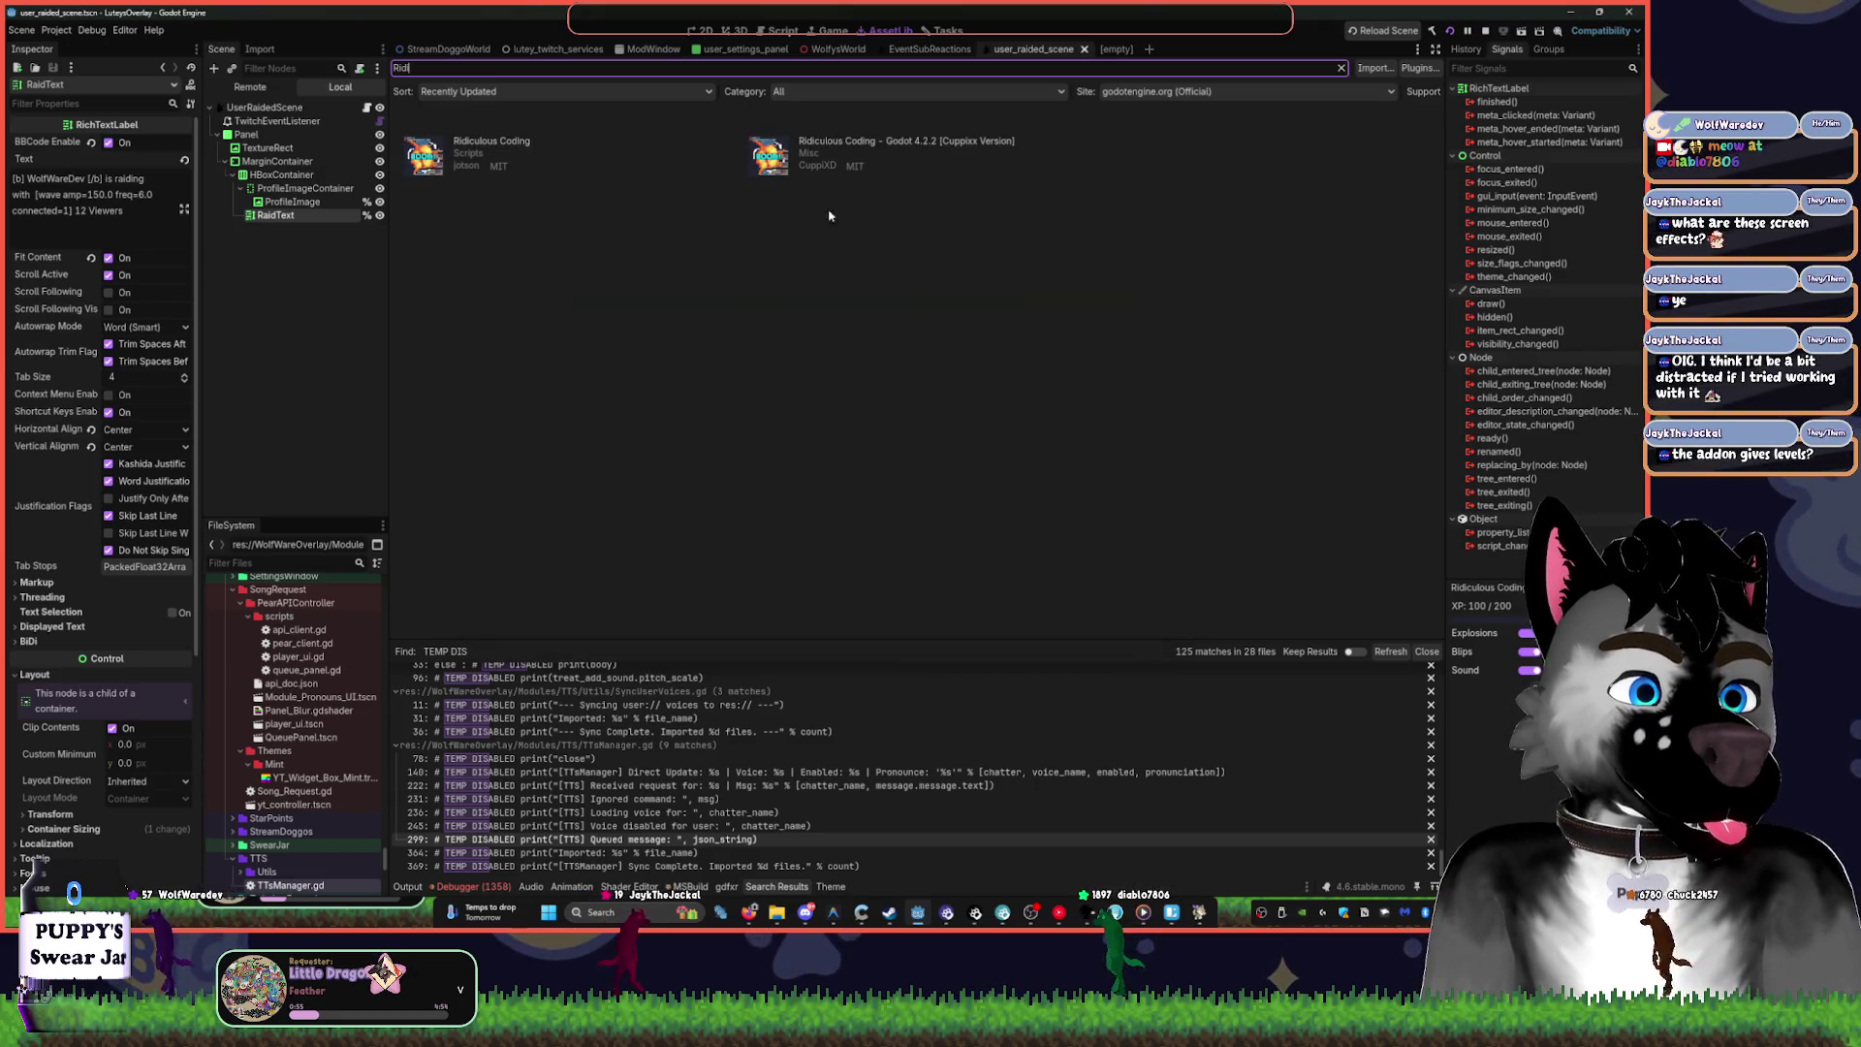
click(866, 141)
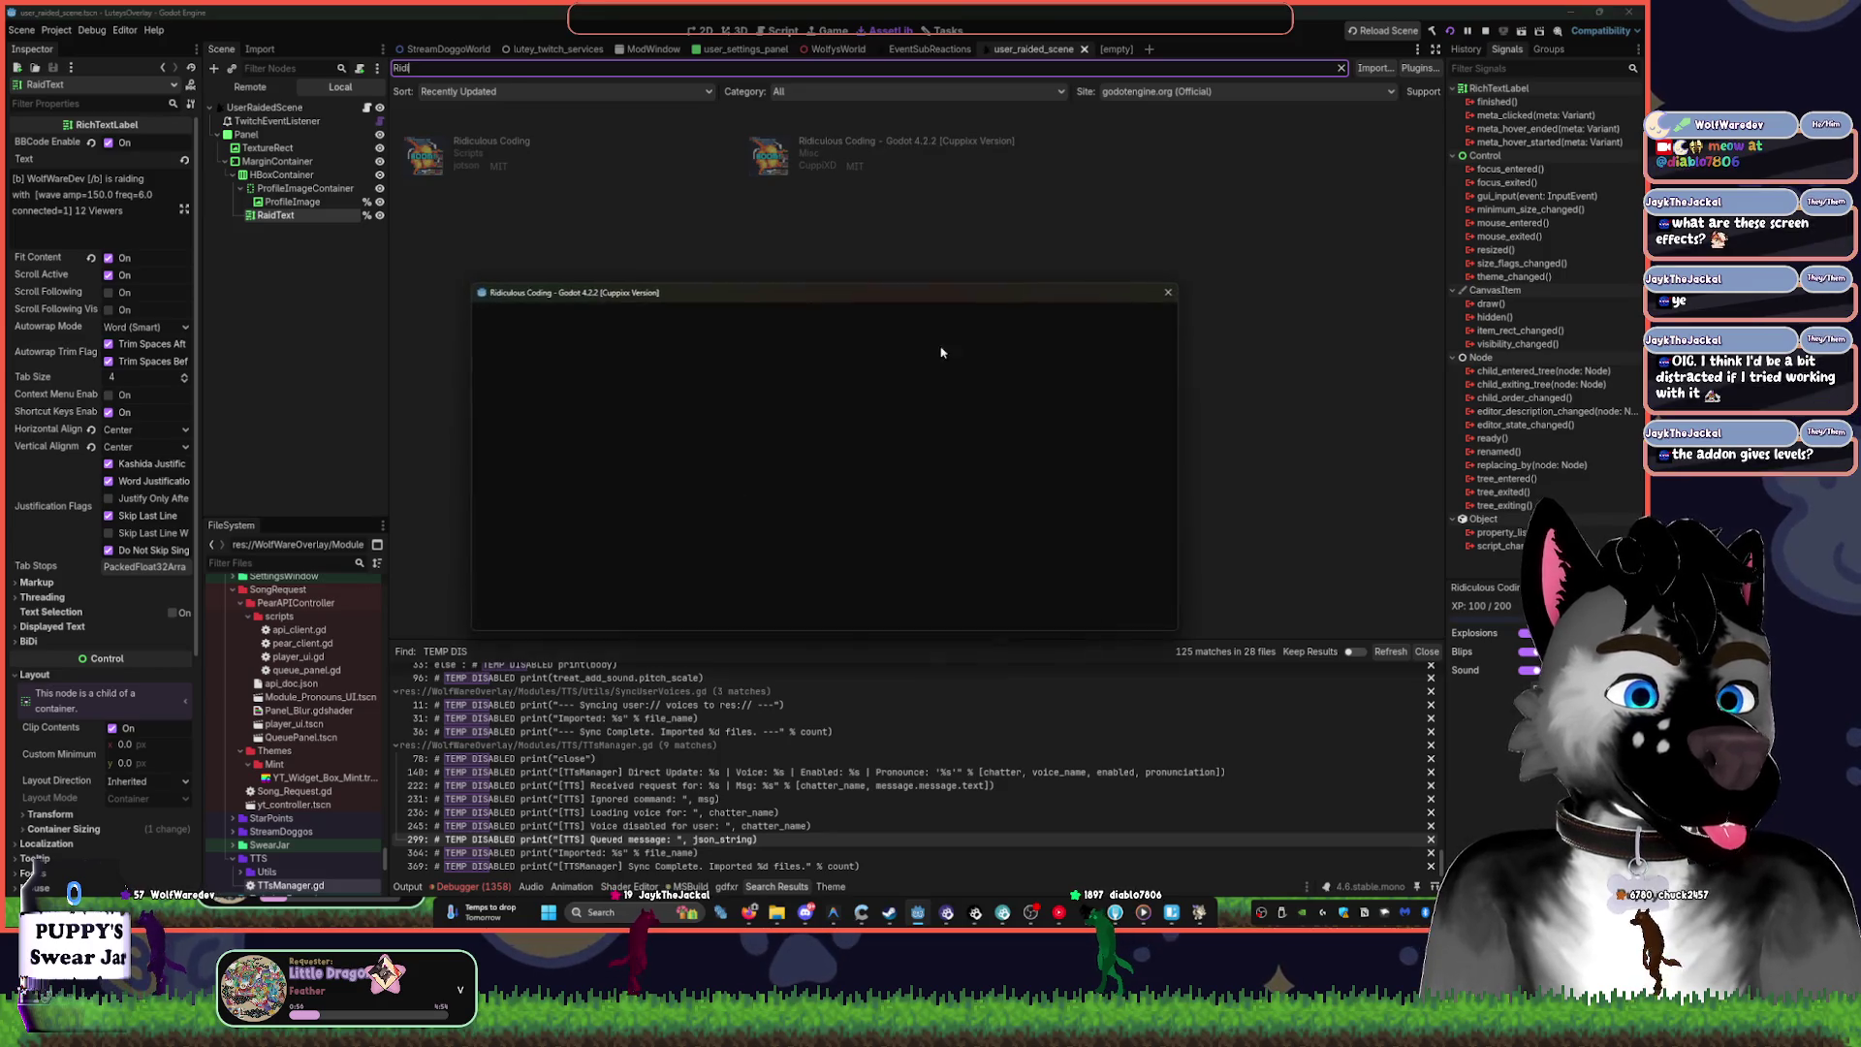
click(1169, 293)
click(275, 563)
text(rid)
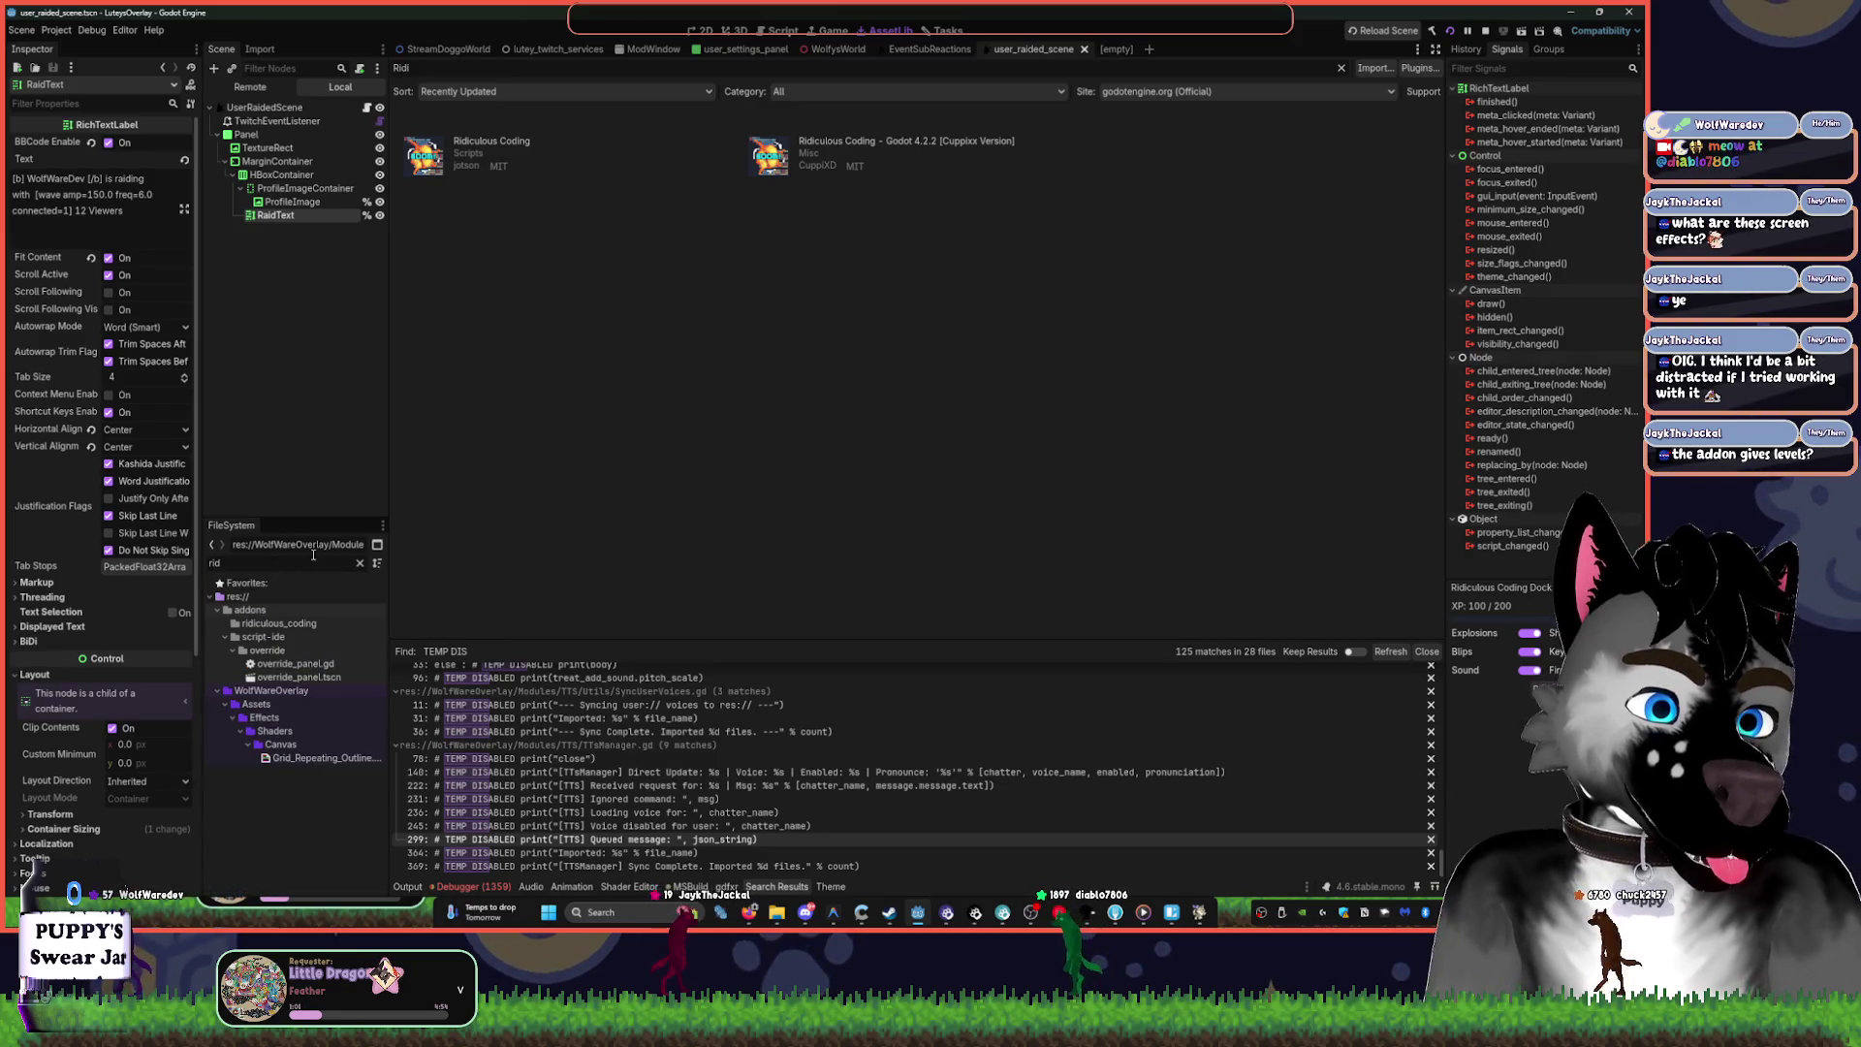
click(252, 624)
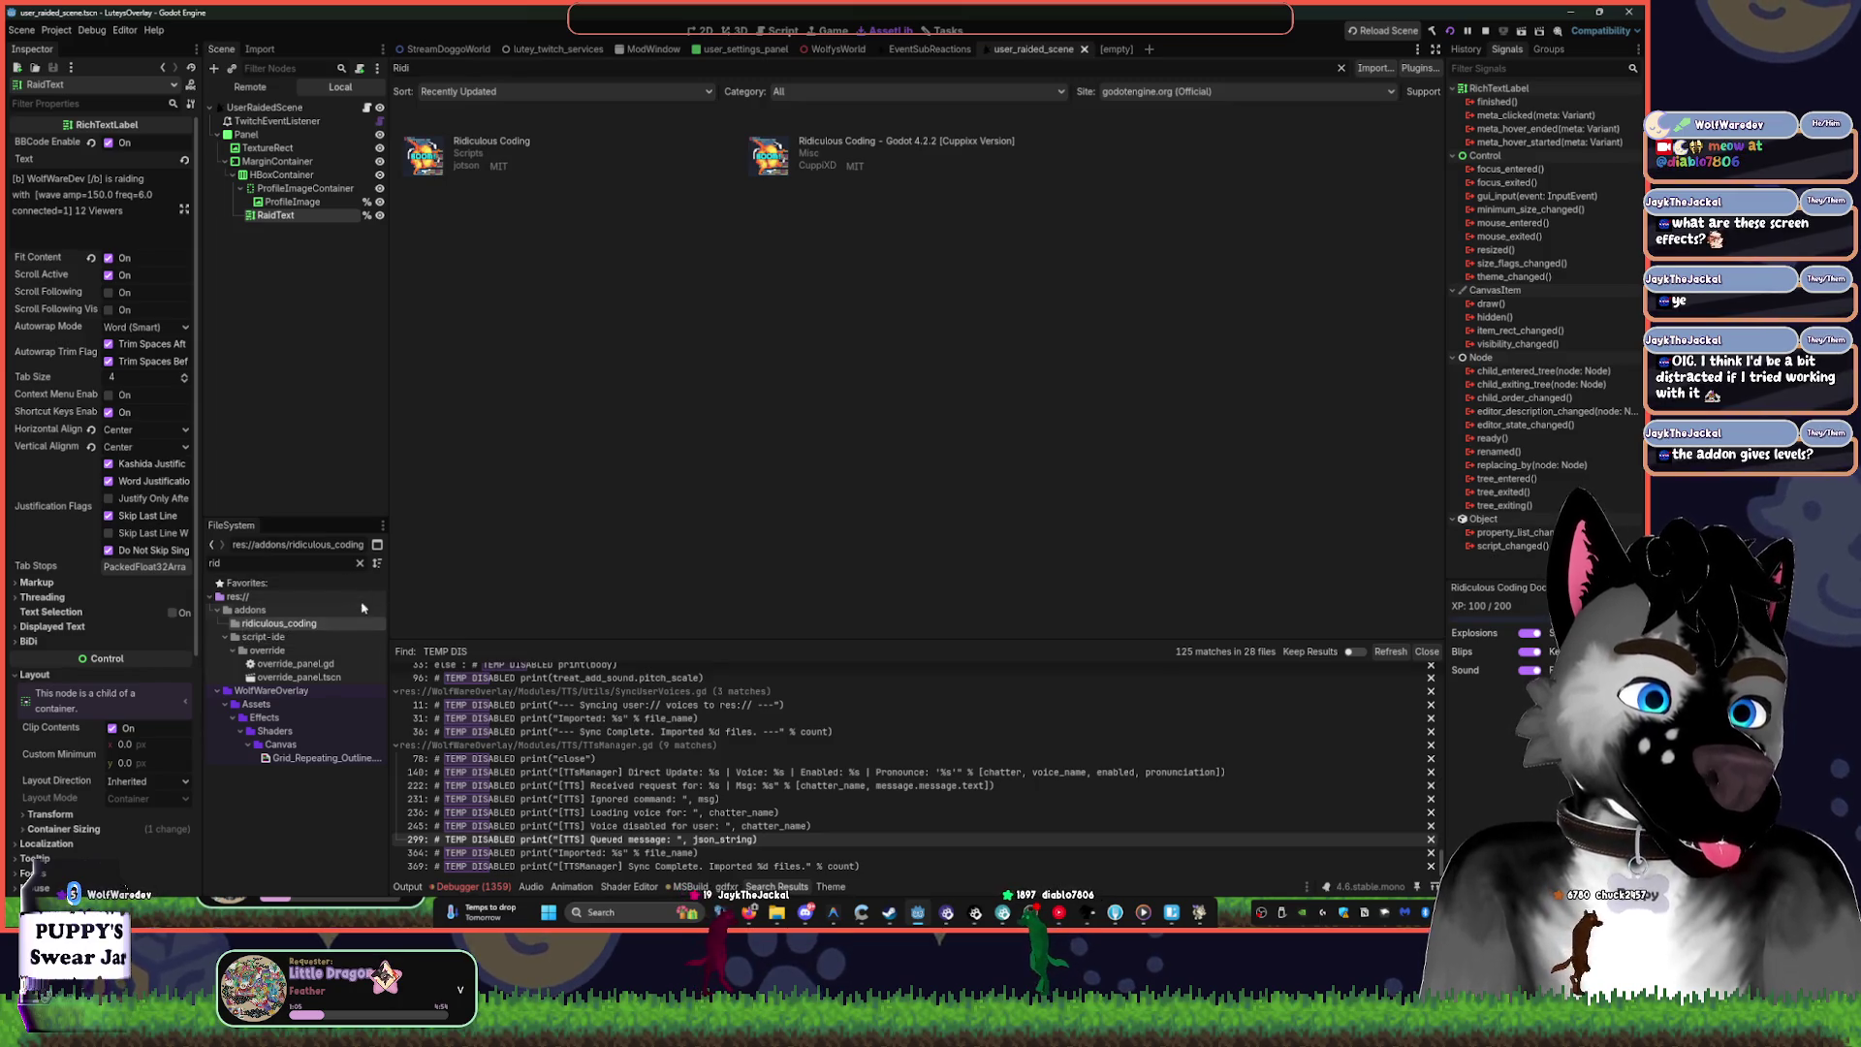
right_click(275, 624)
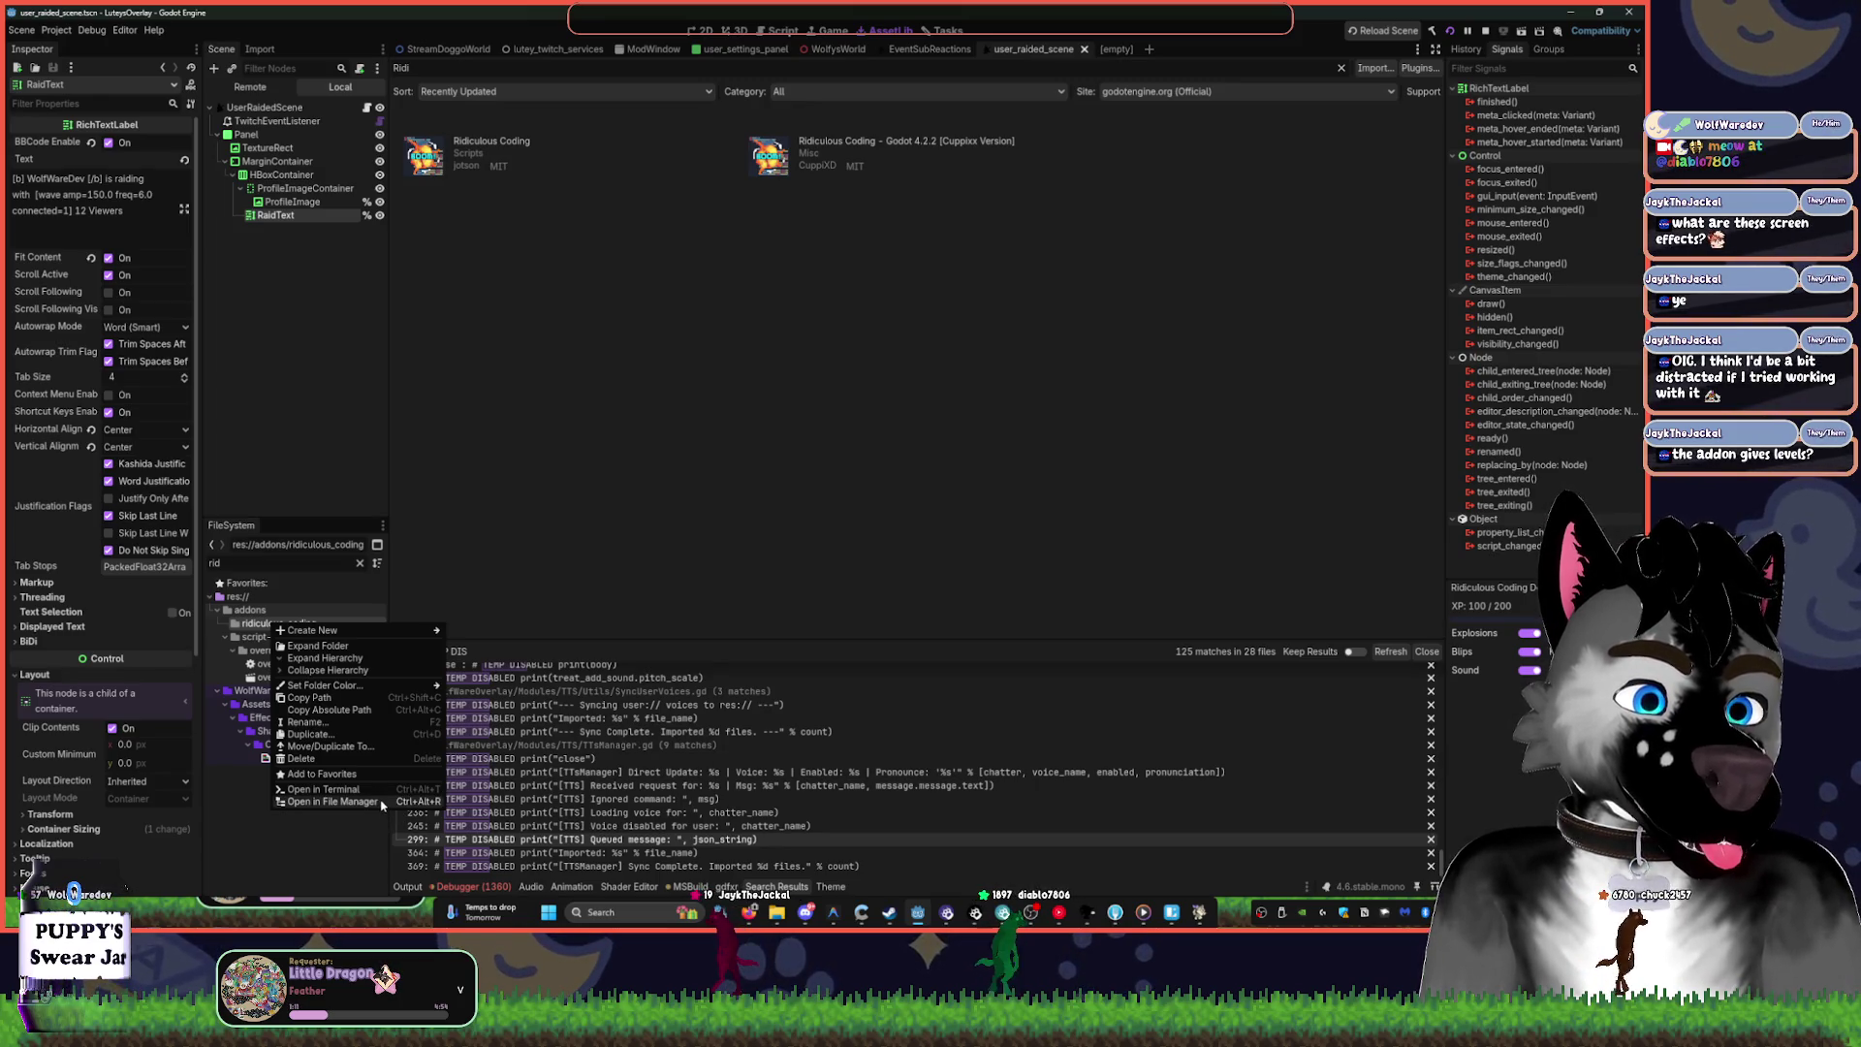
click(301, 759)
click(731, 524)
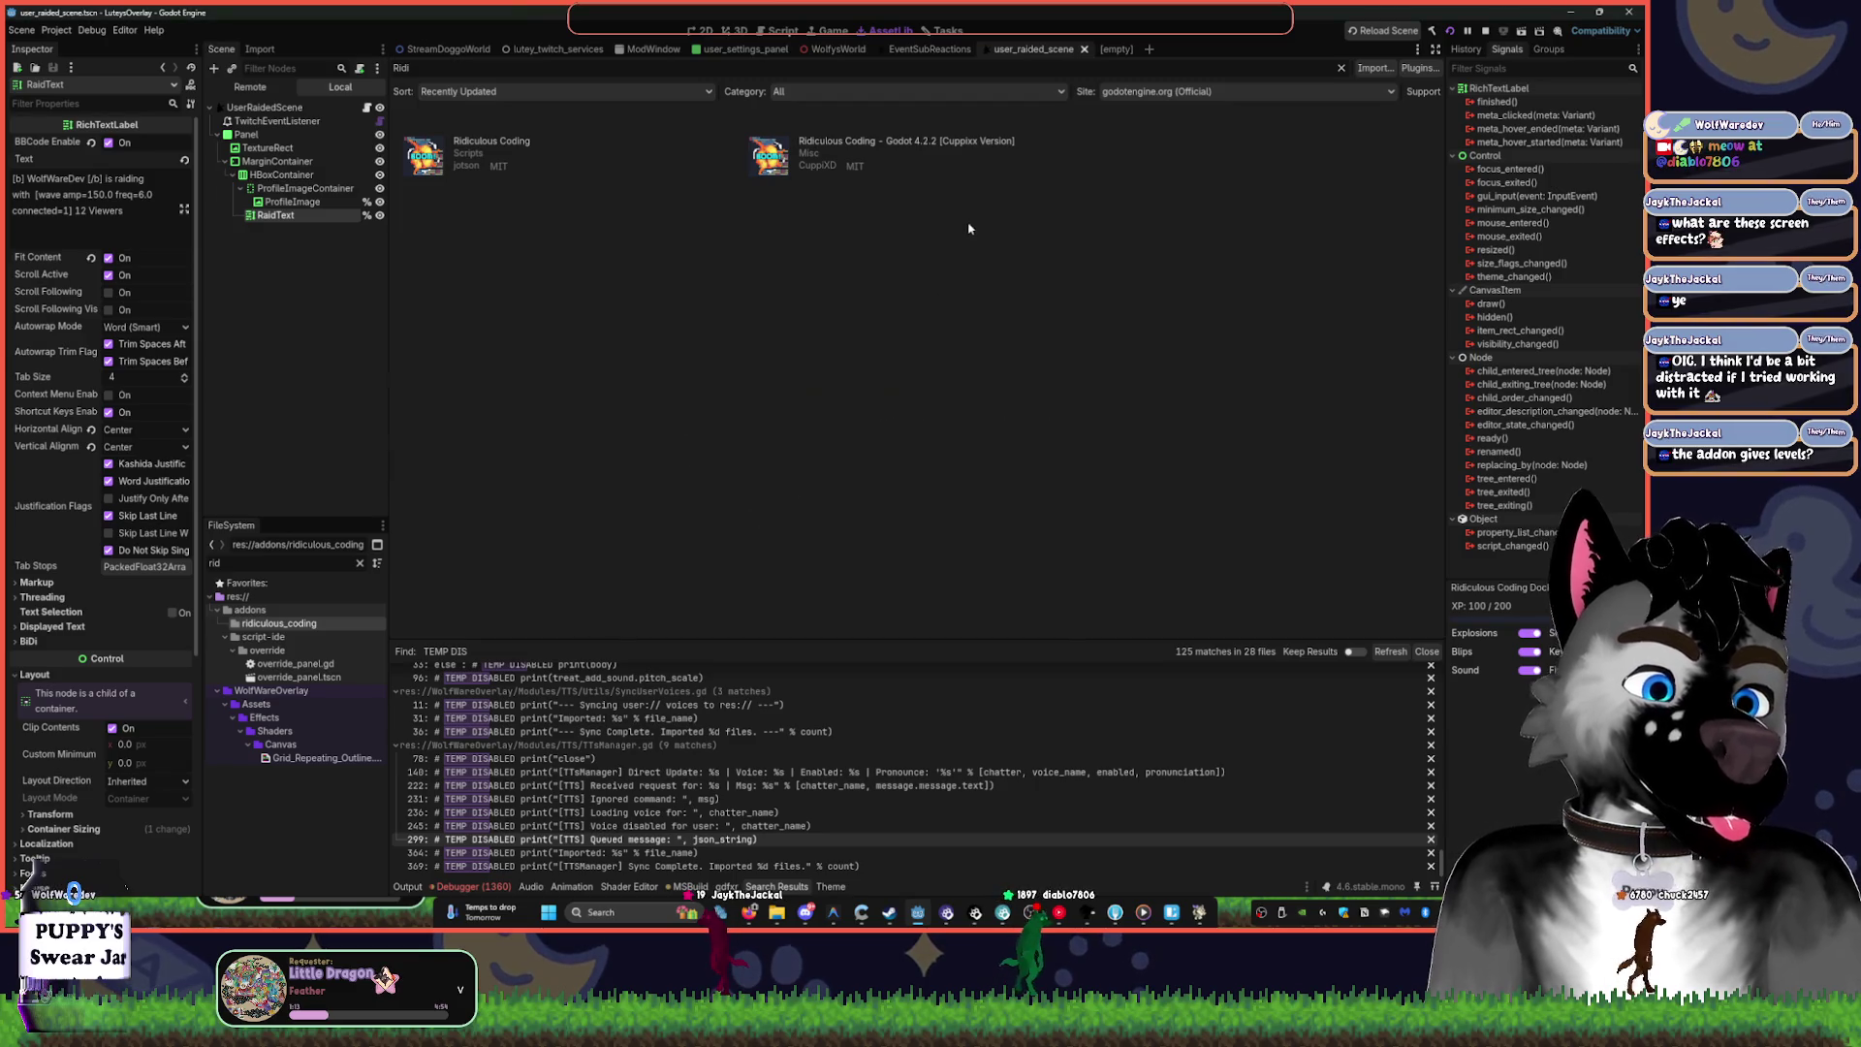
Step: Download and install Ridiculous Coding - Godot 4.2.2 [Cuppixx Version] from AssetLib
click(842, 142)
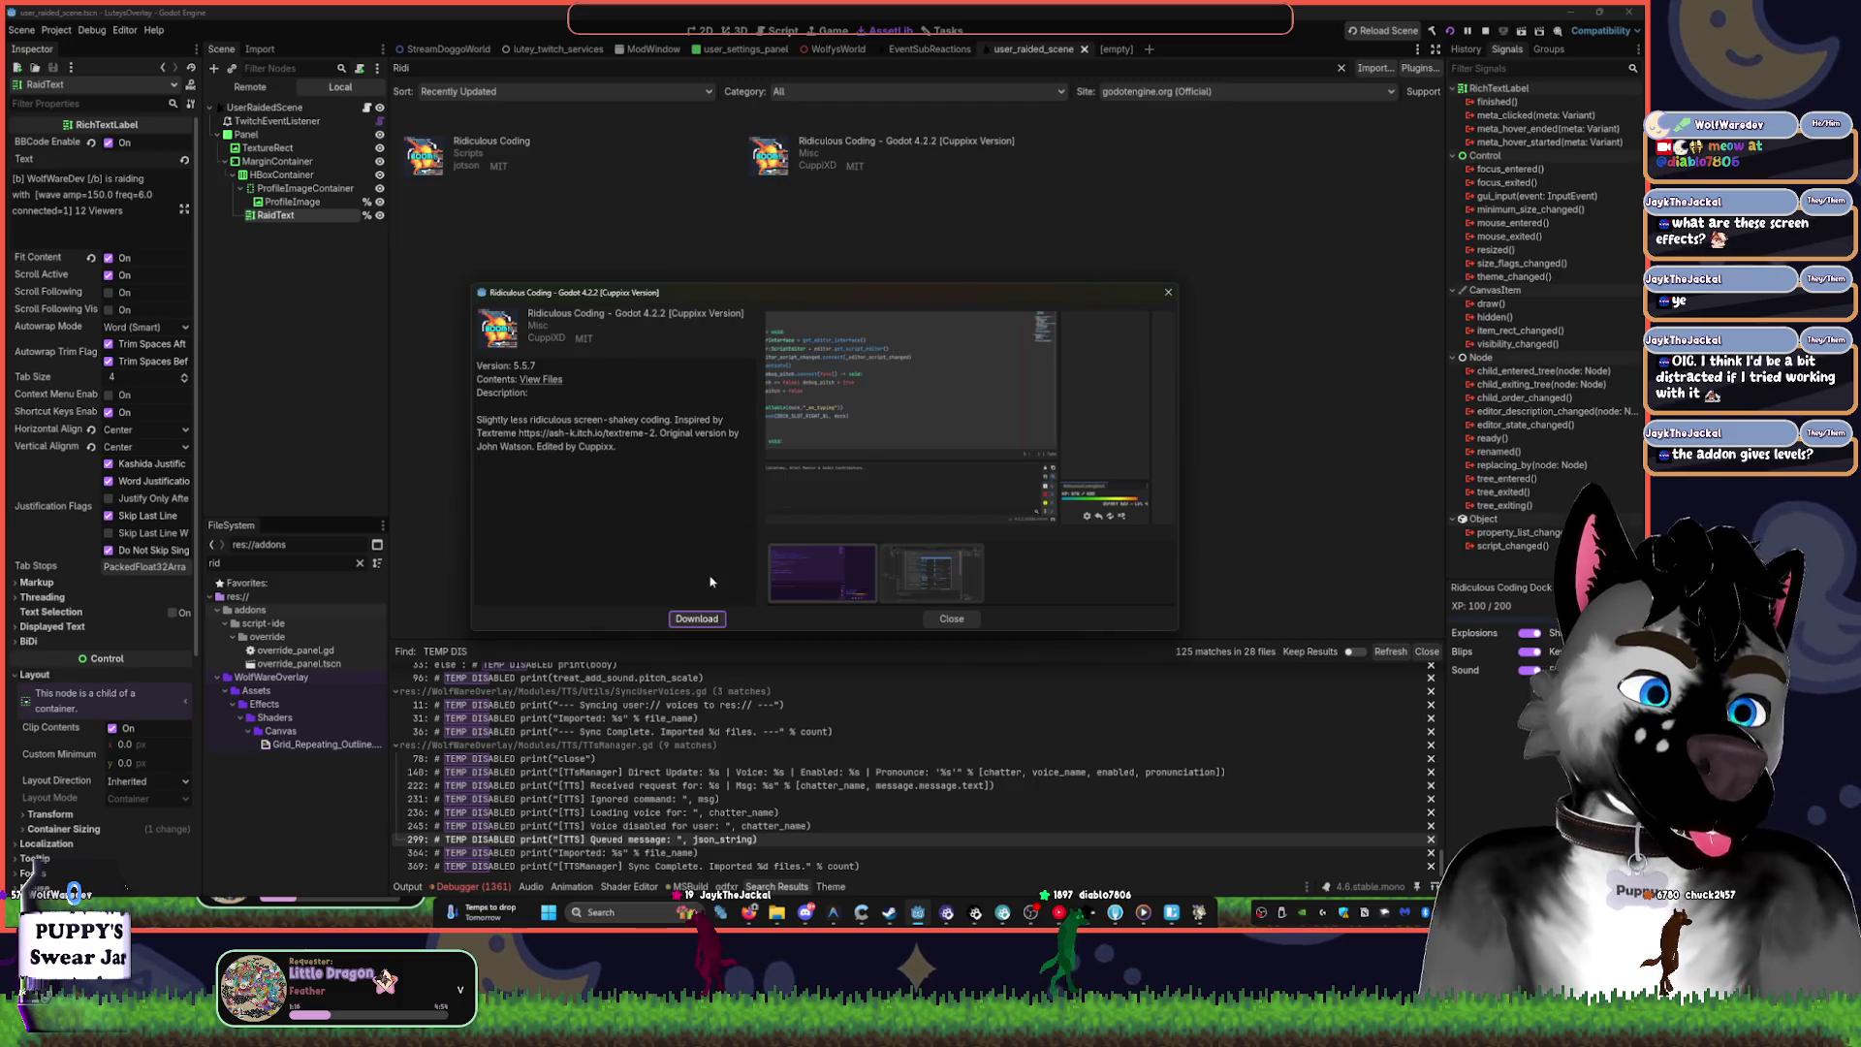
click(707, 620)
click(744, 656)
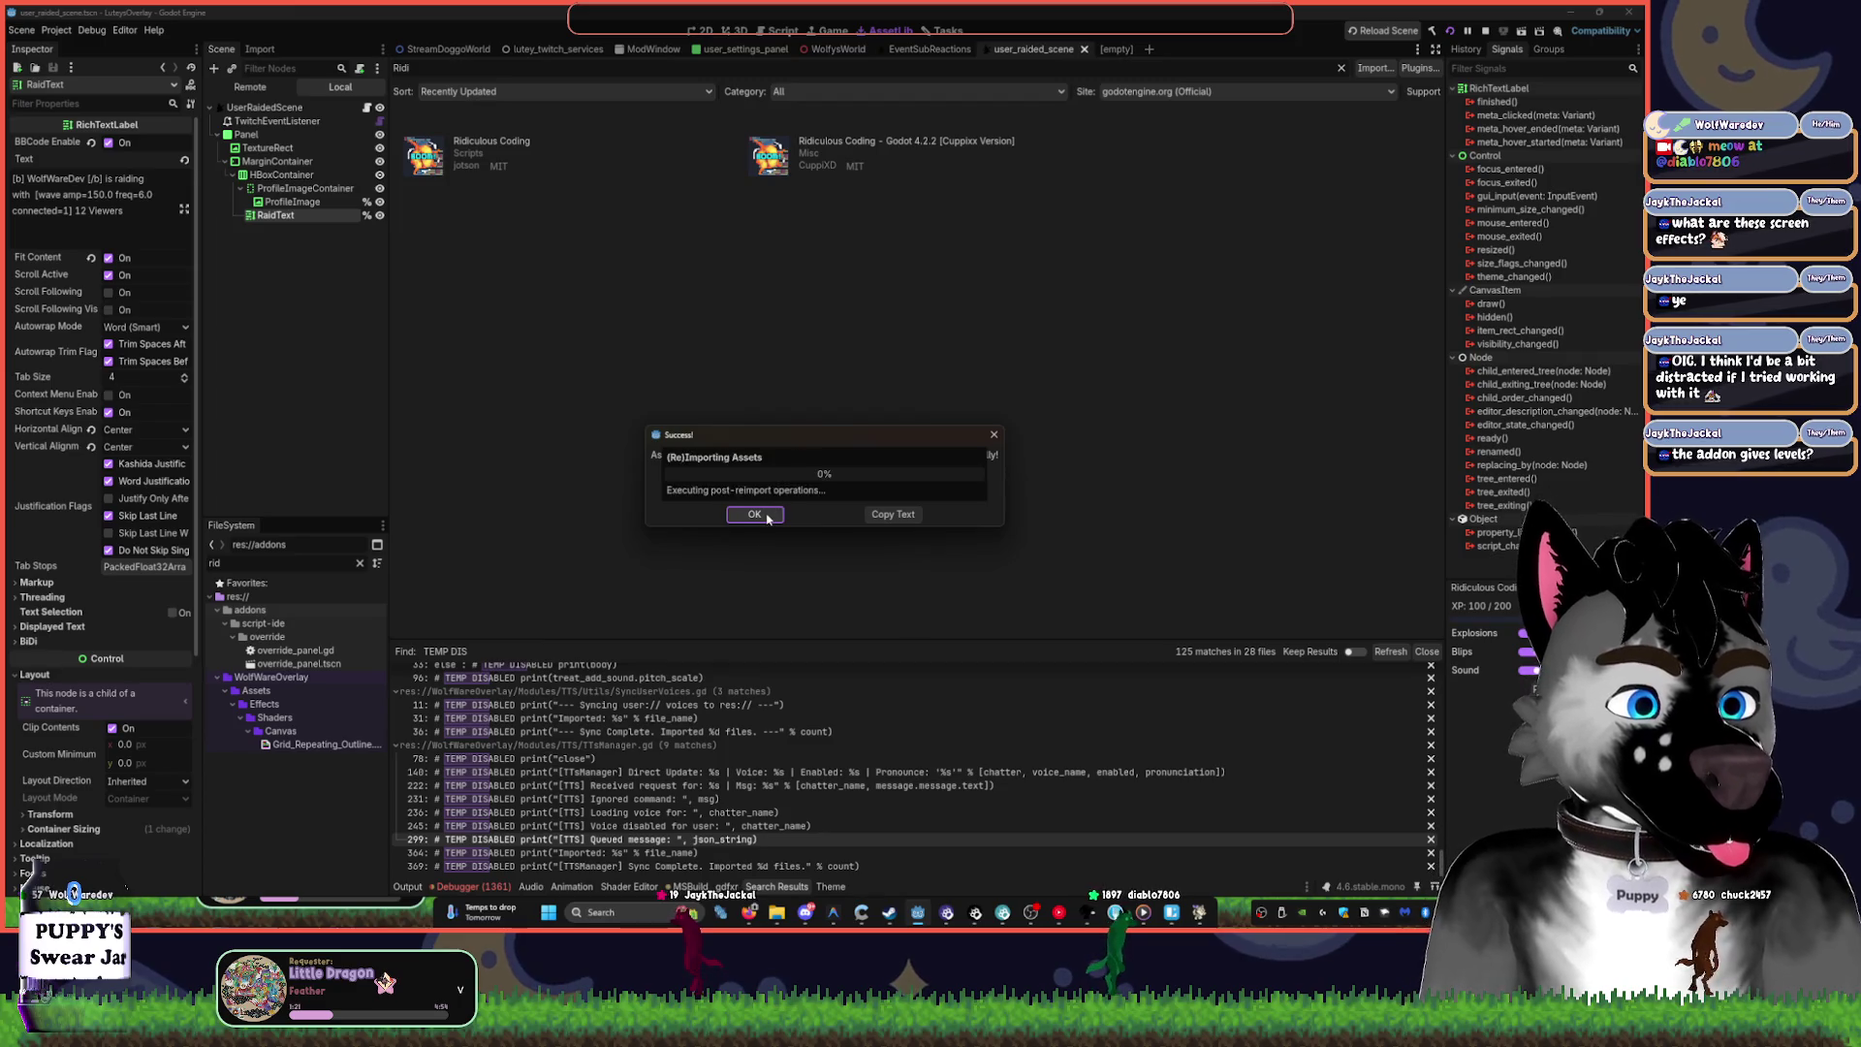
click(754, 514)
click(56, 30)
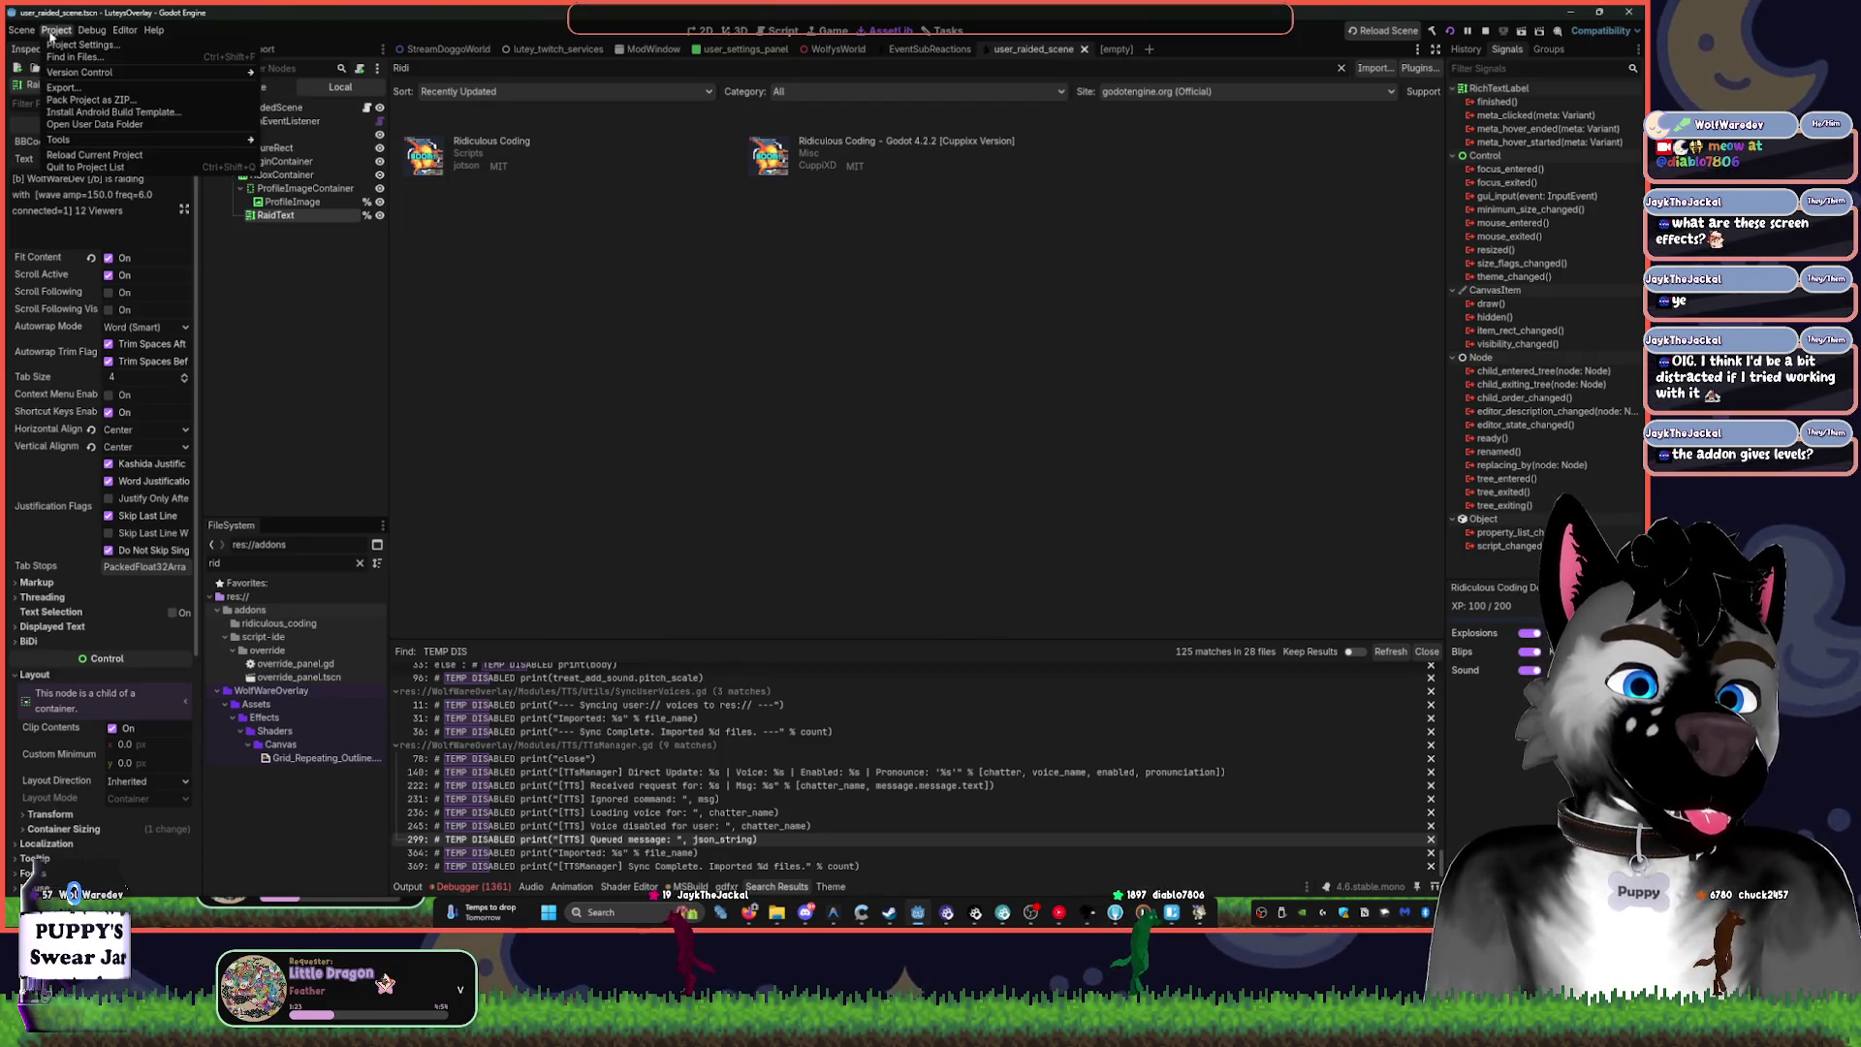
Step: Check that the Ridiculous Coding plugin is enabled, then save TTsManager.gd and reload the project
click(66, 49)
click(676, 139)
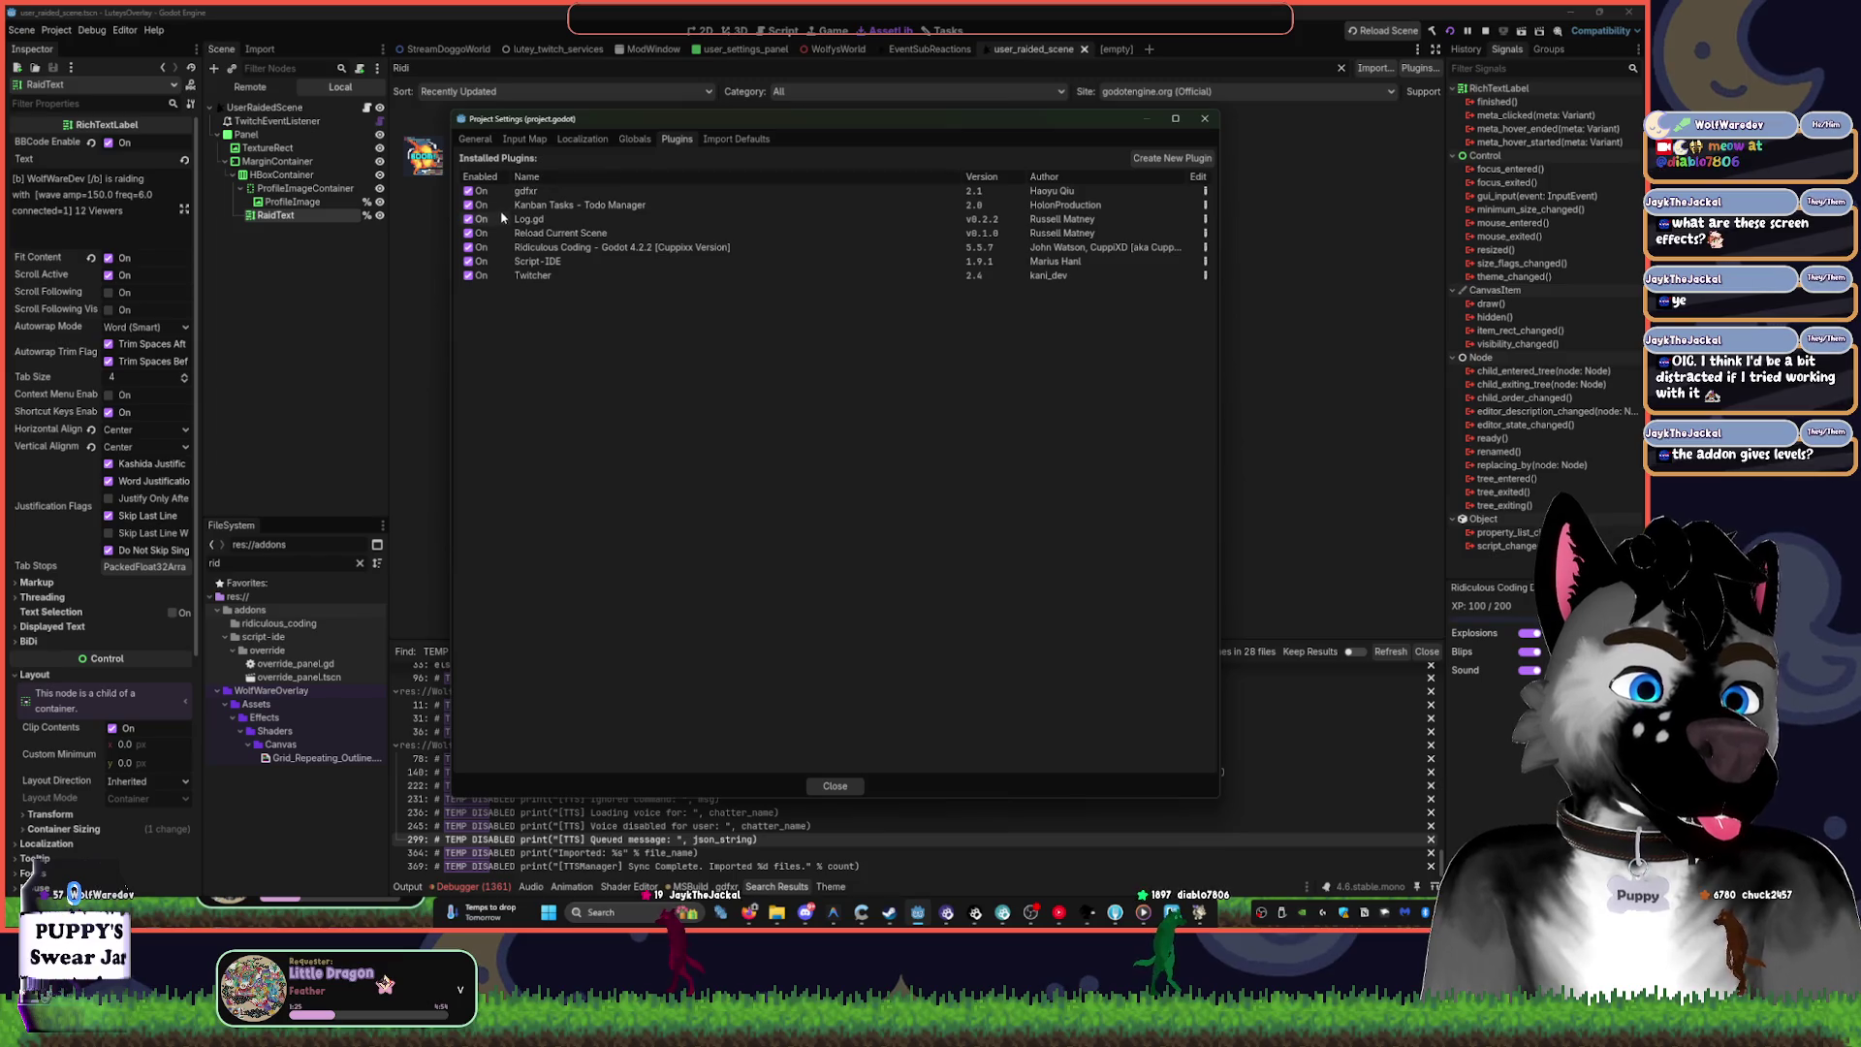
click(630, 139)
click(1205, 118)
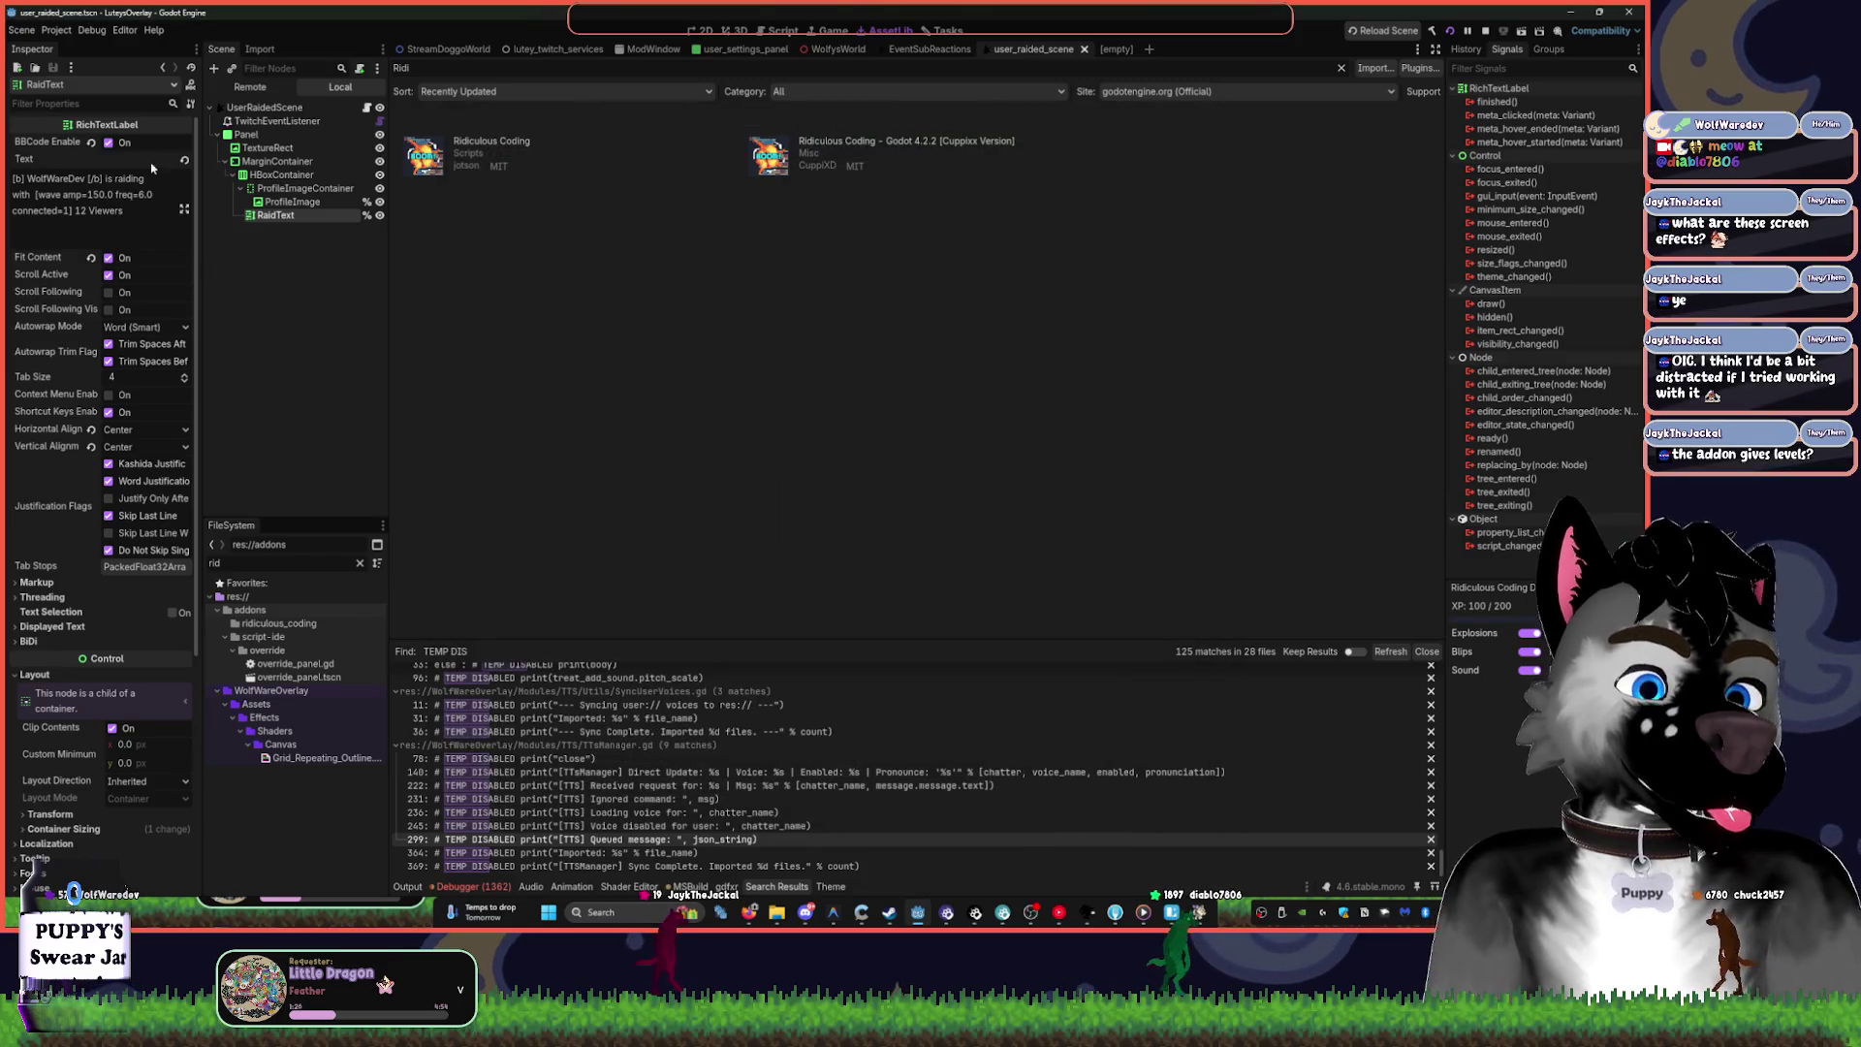
click(57, 30)
click(94, 155)
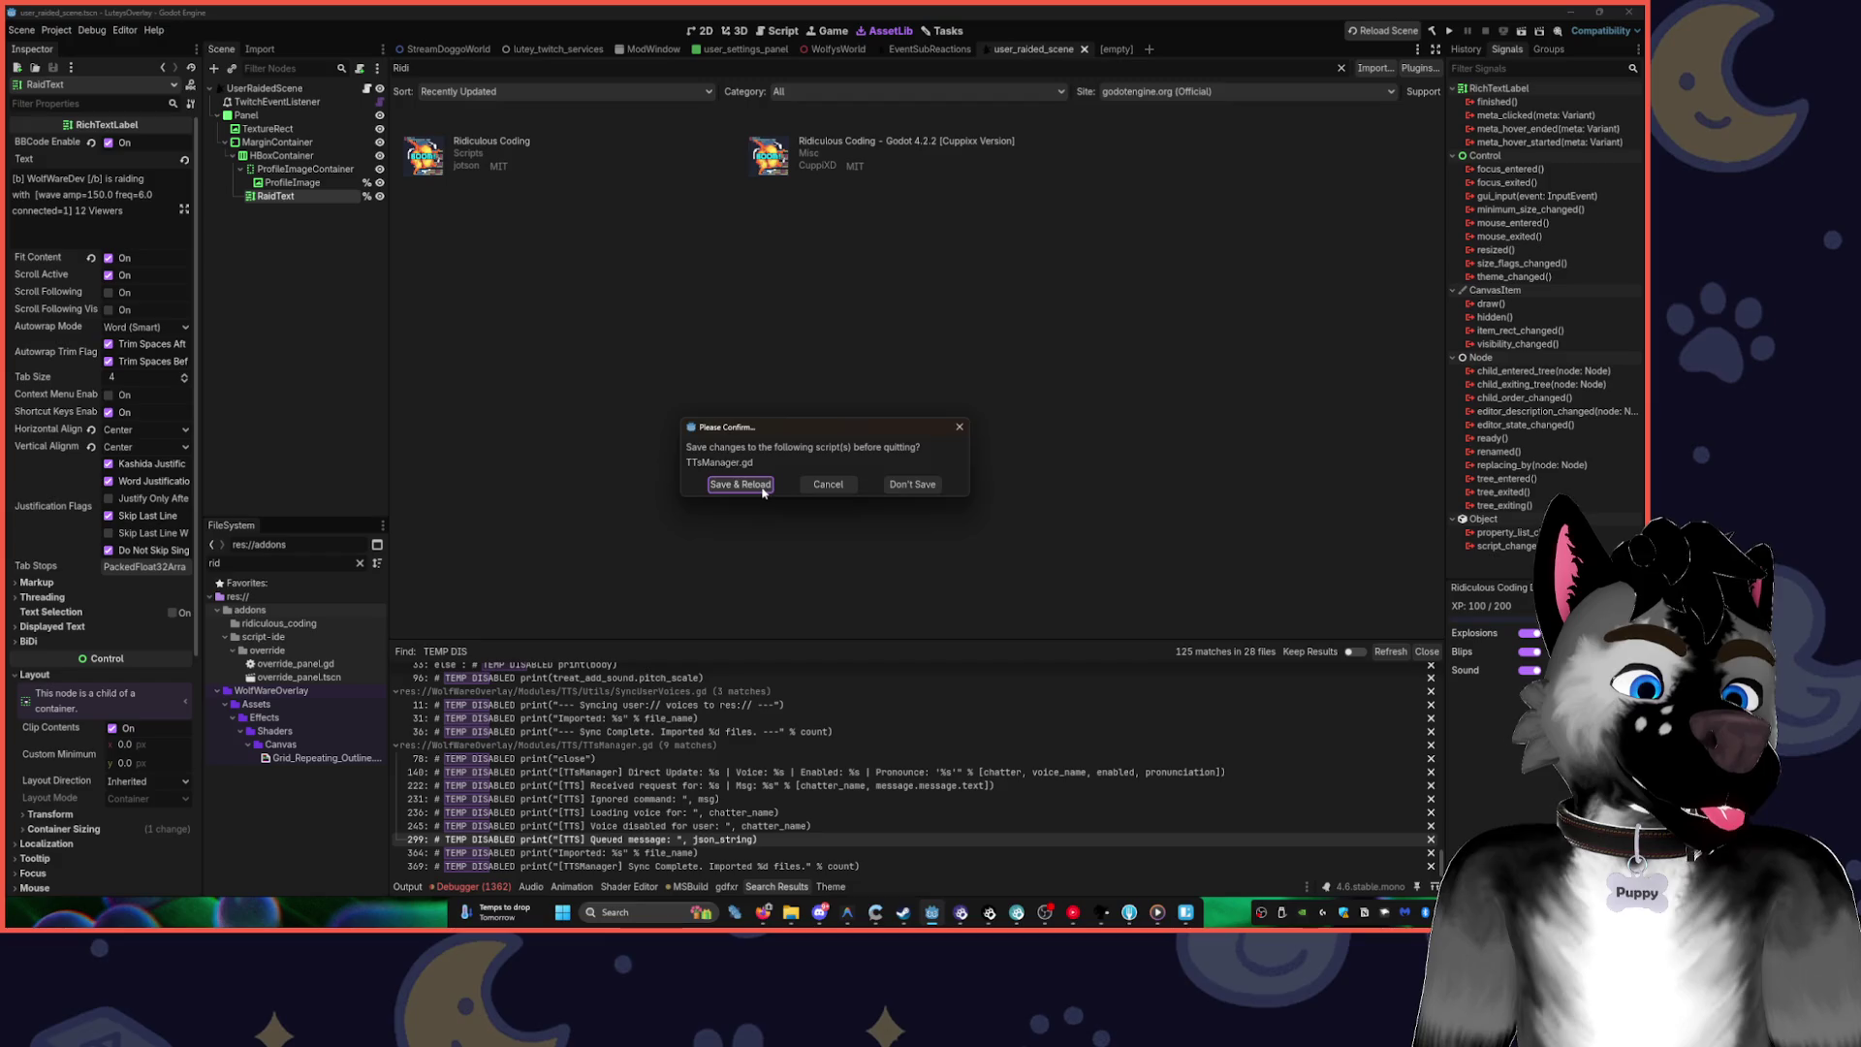
click(762, 490)
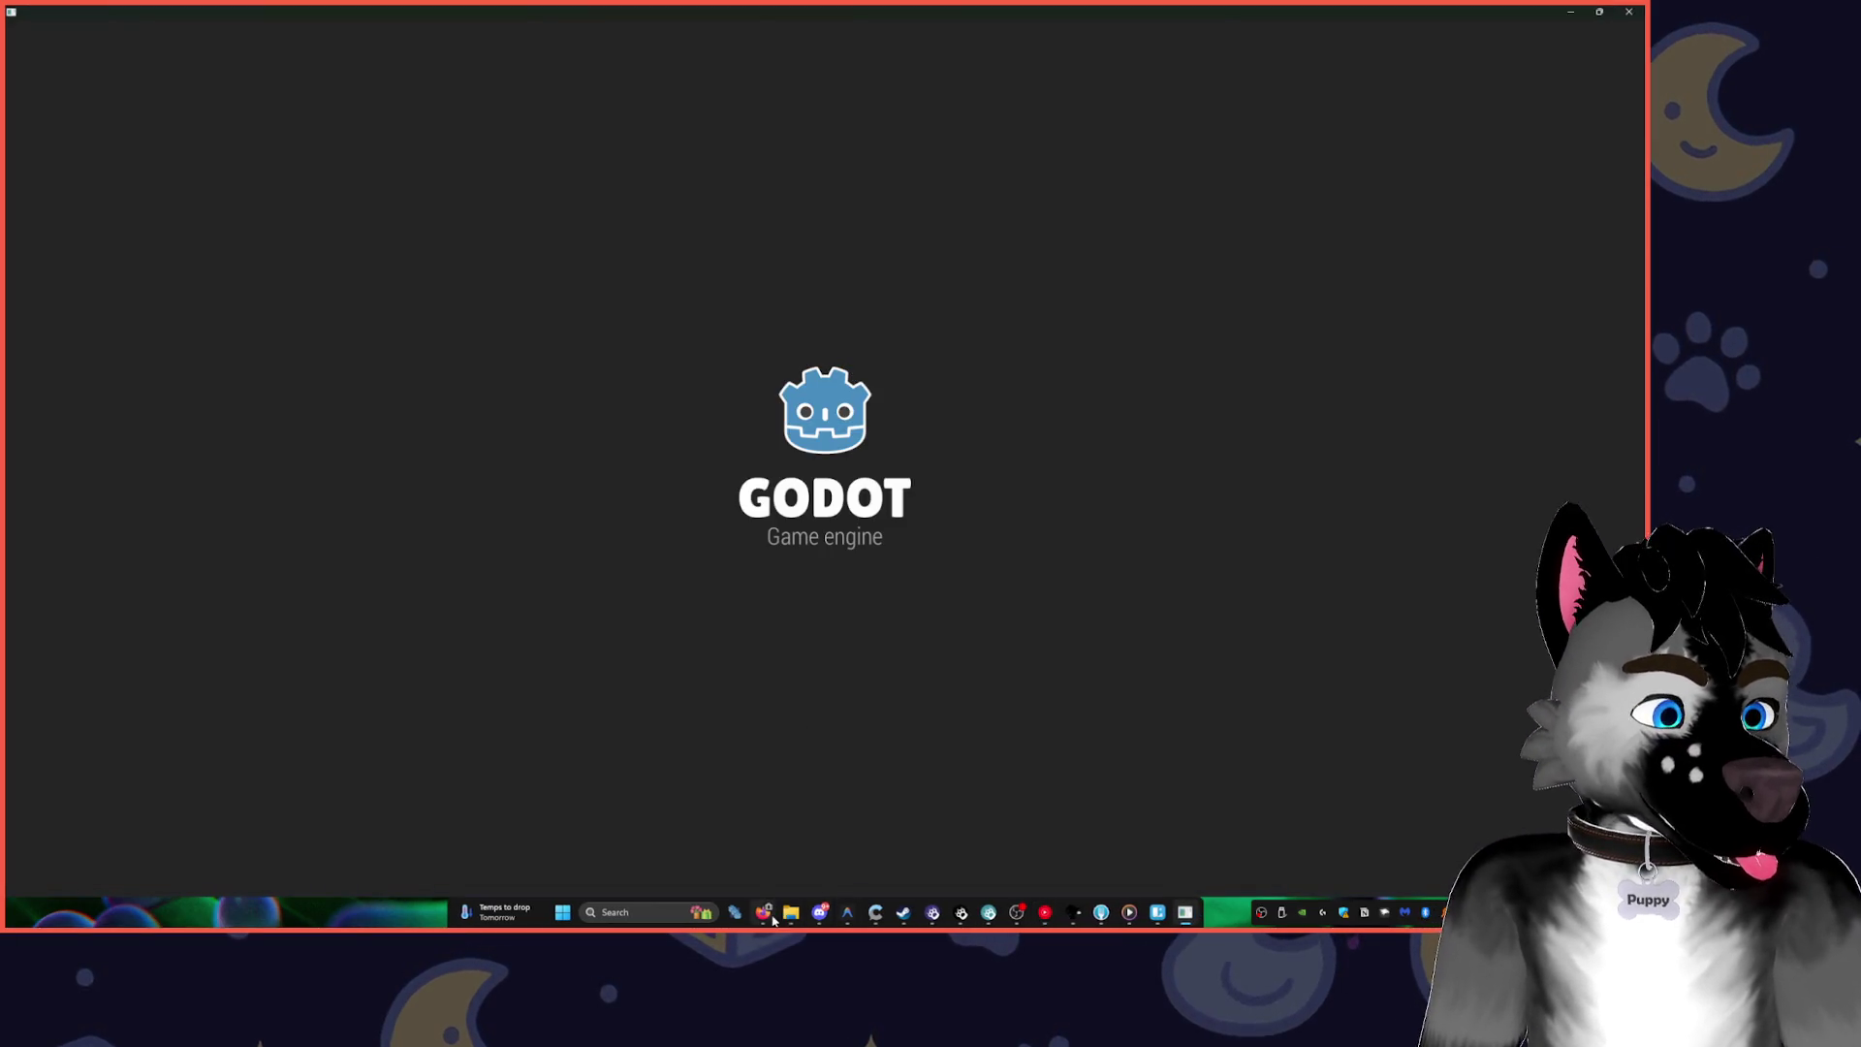
Step: Review the latest twitcher commit diff (b2bd482) on GitHub and return to the repository page
click(772, 918)
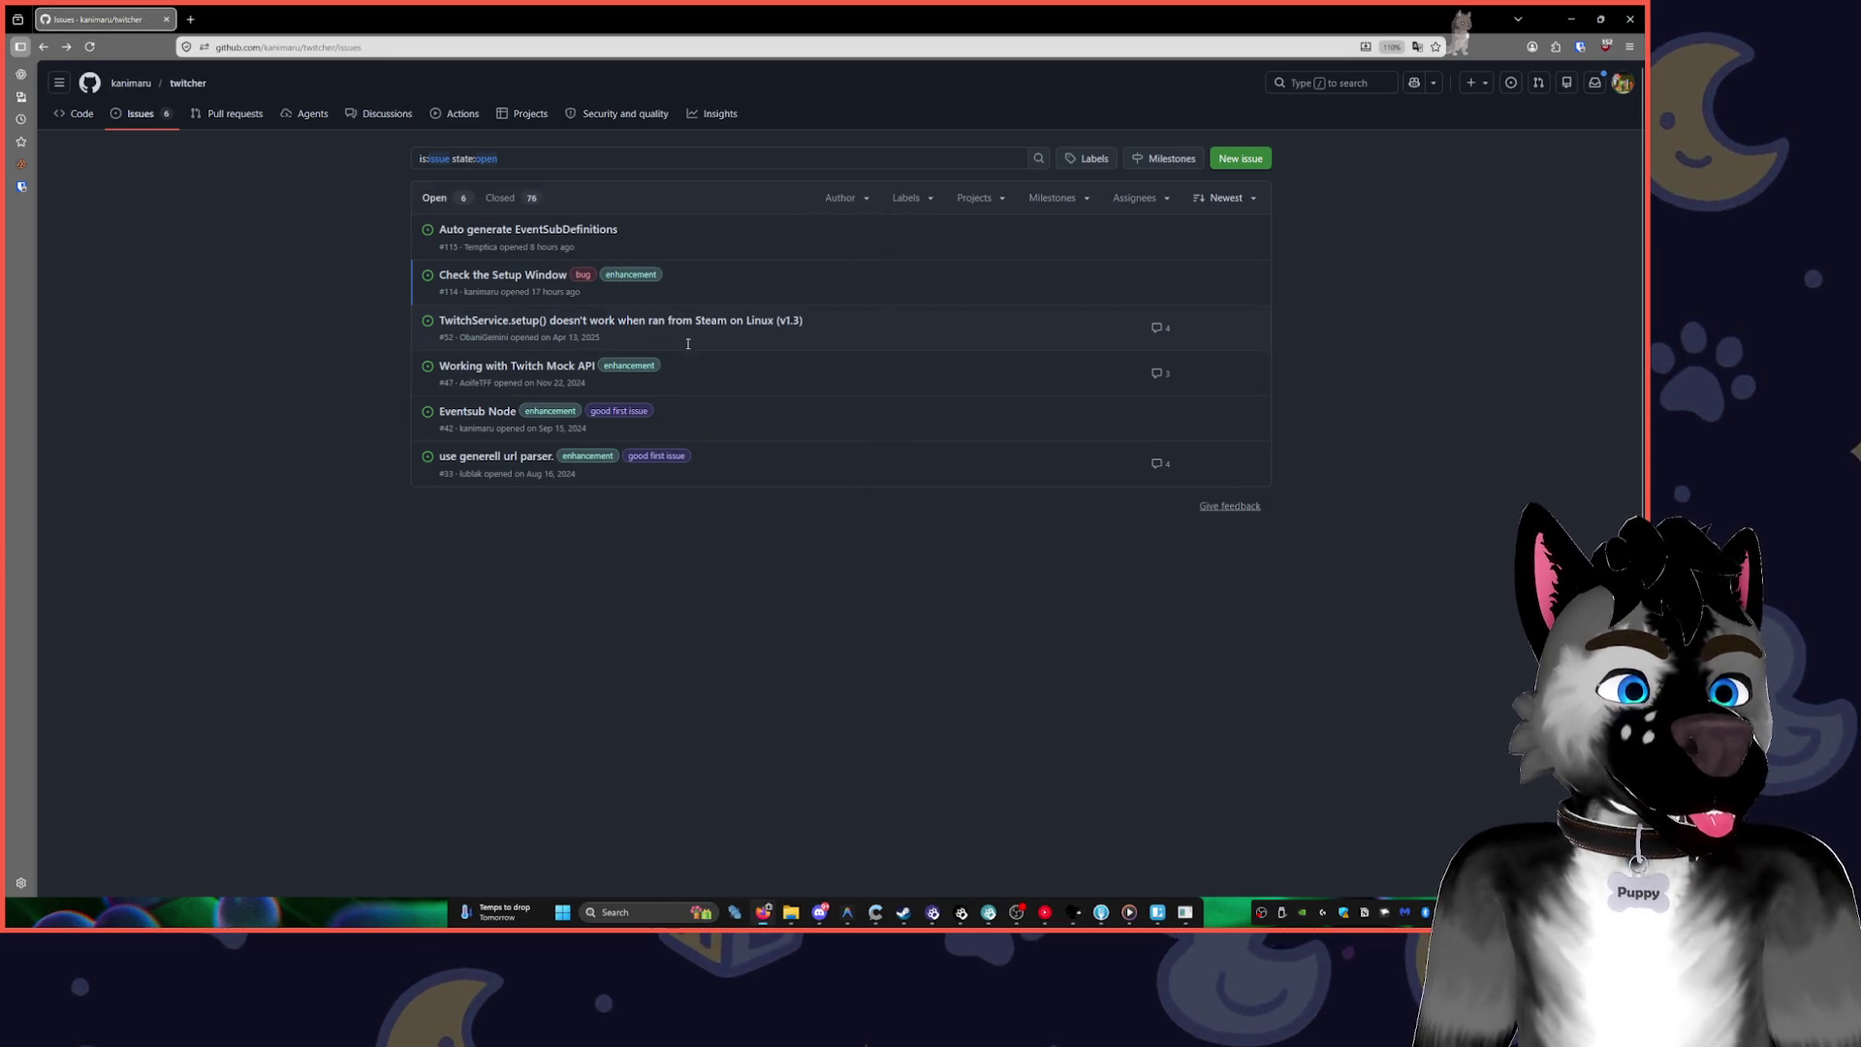
key(alt+Left)
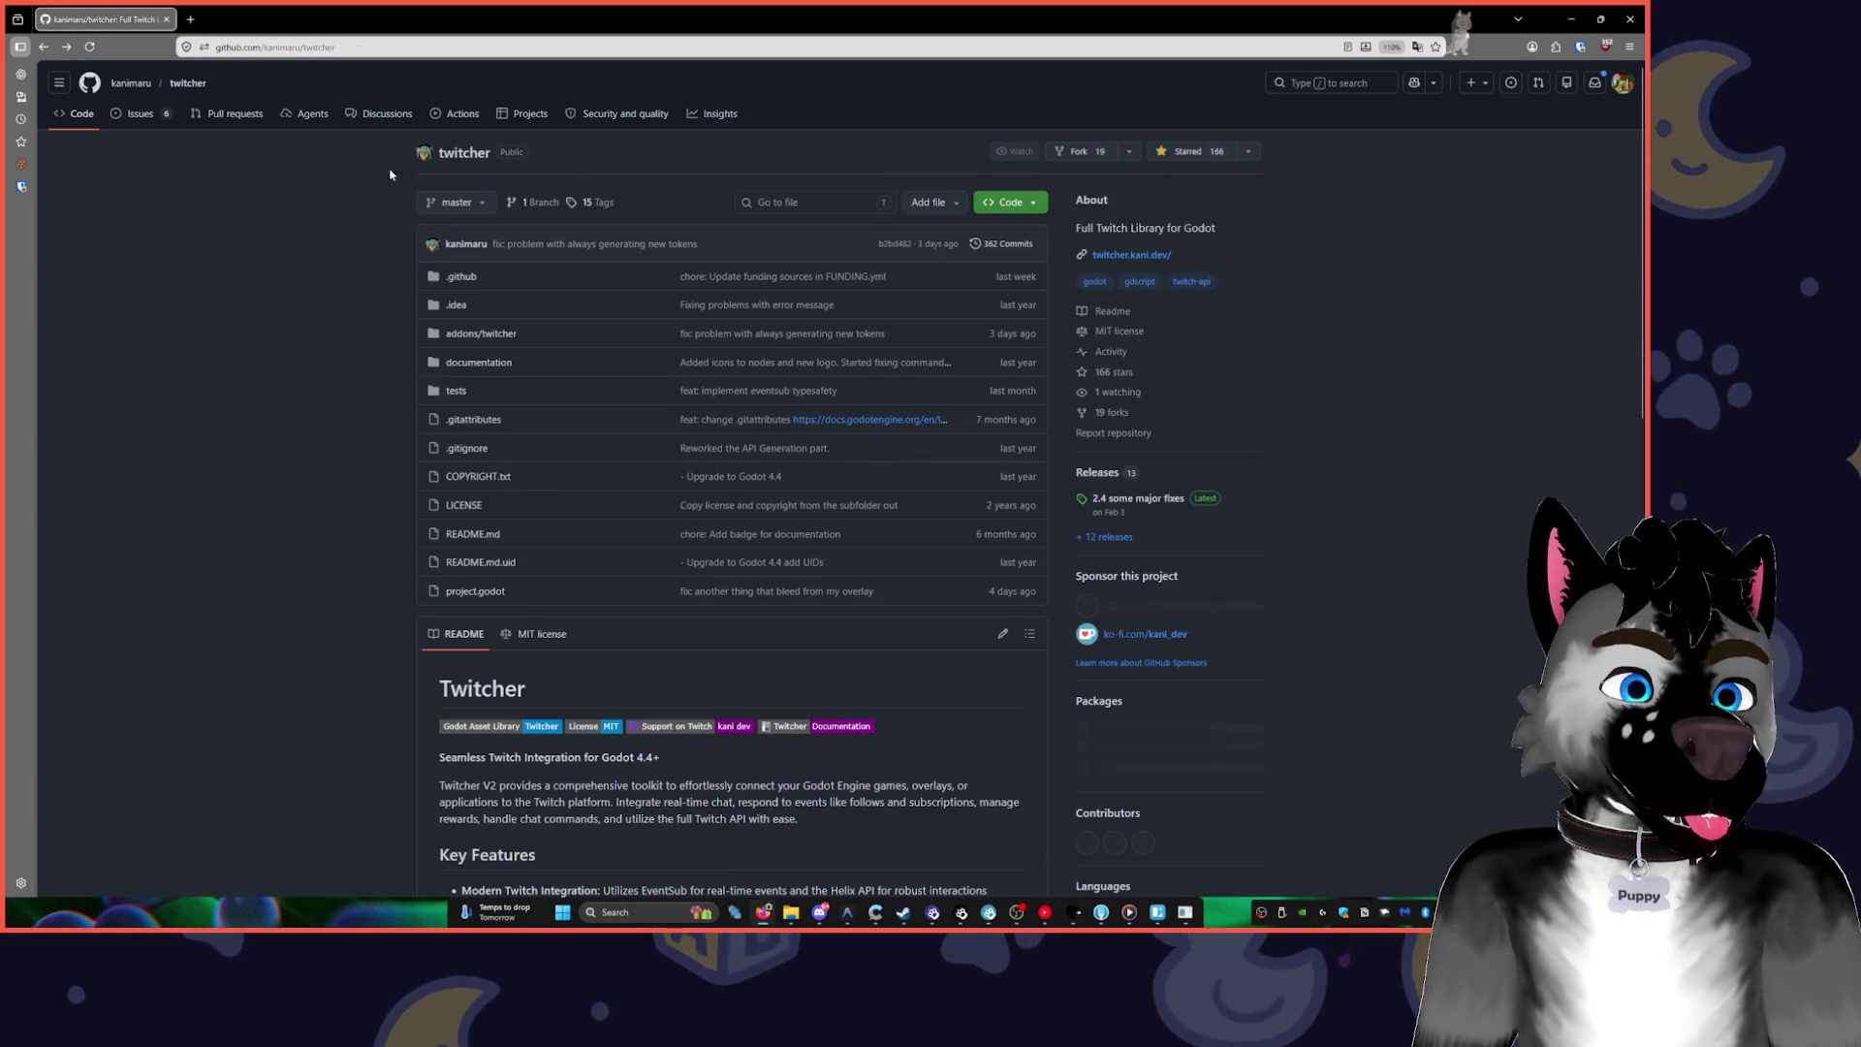
click(620, 245)
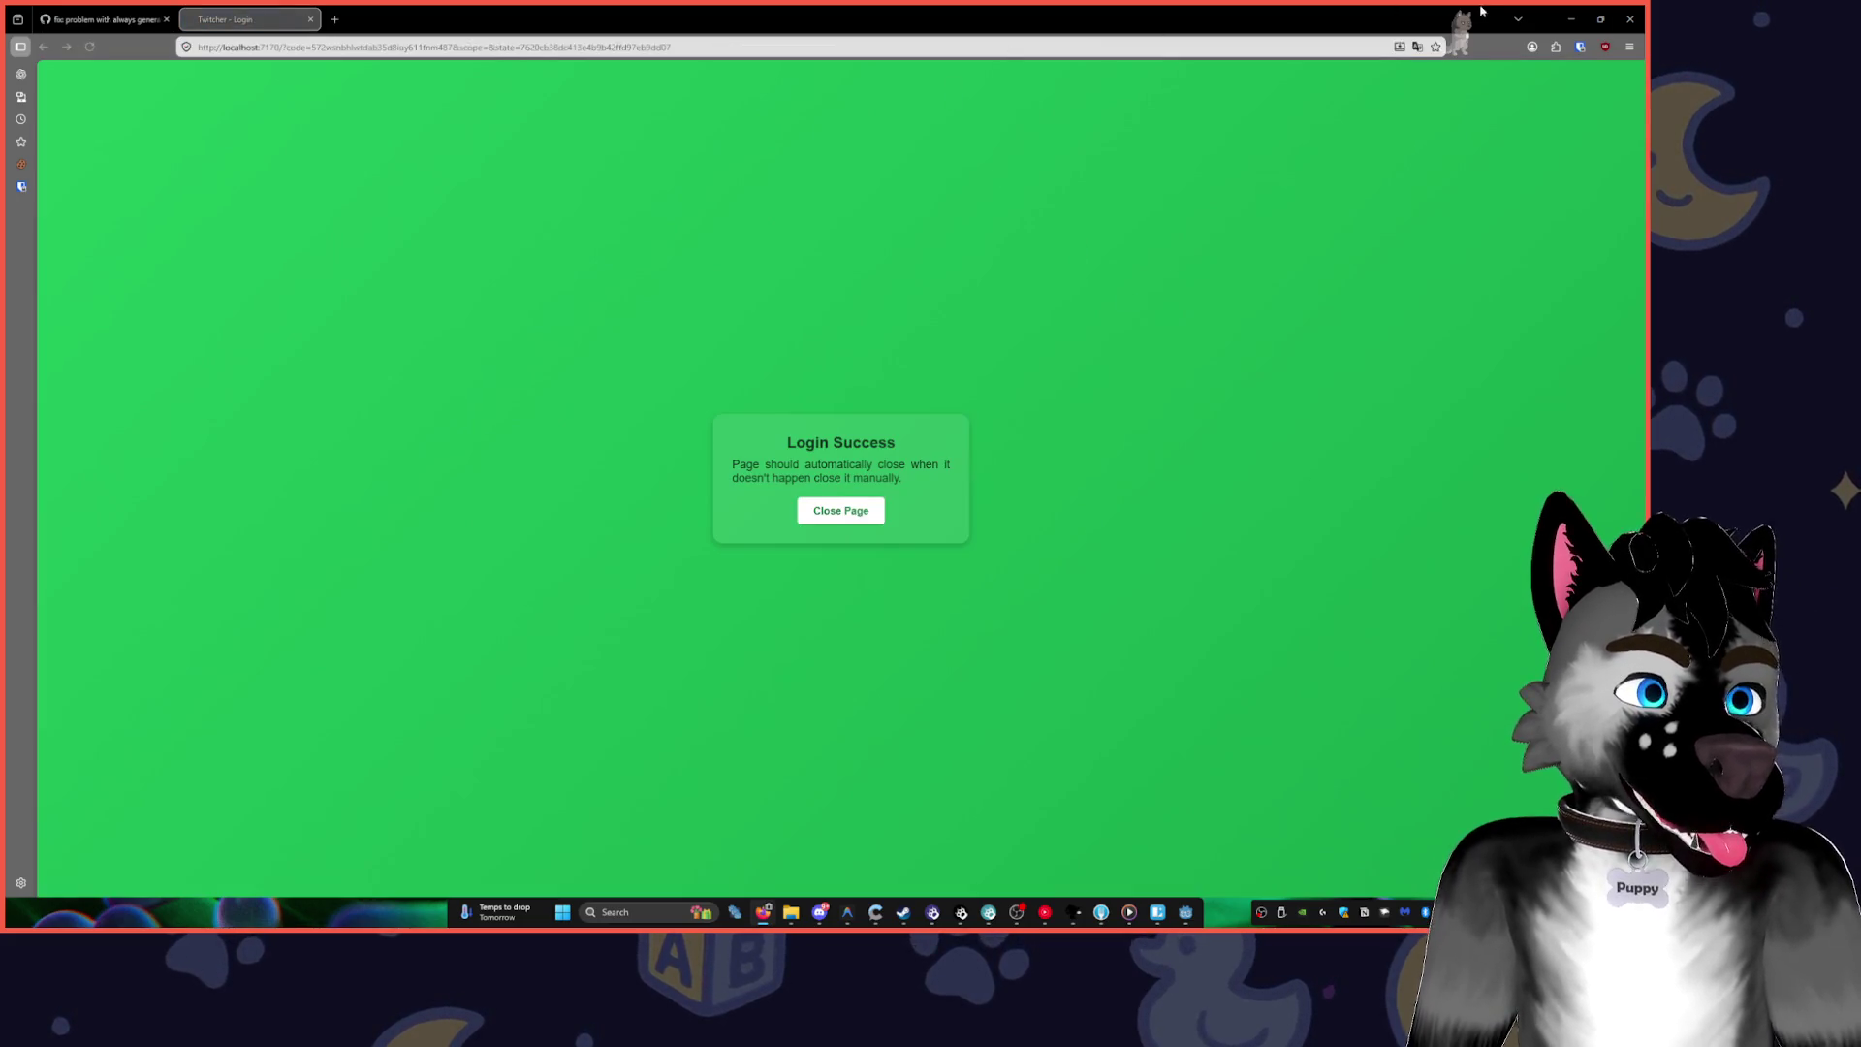
click(102, 19)
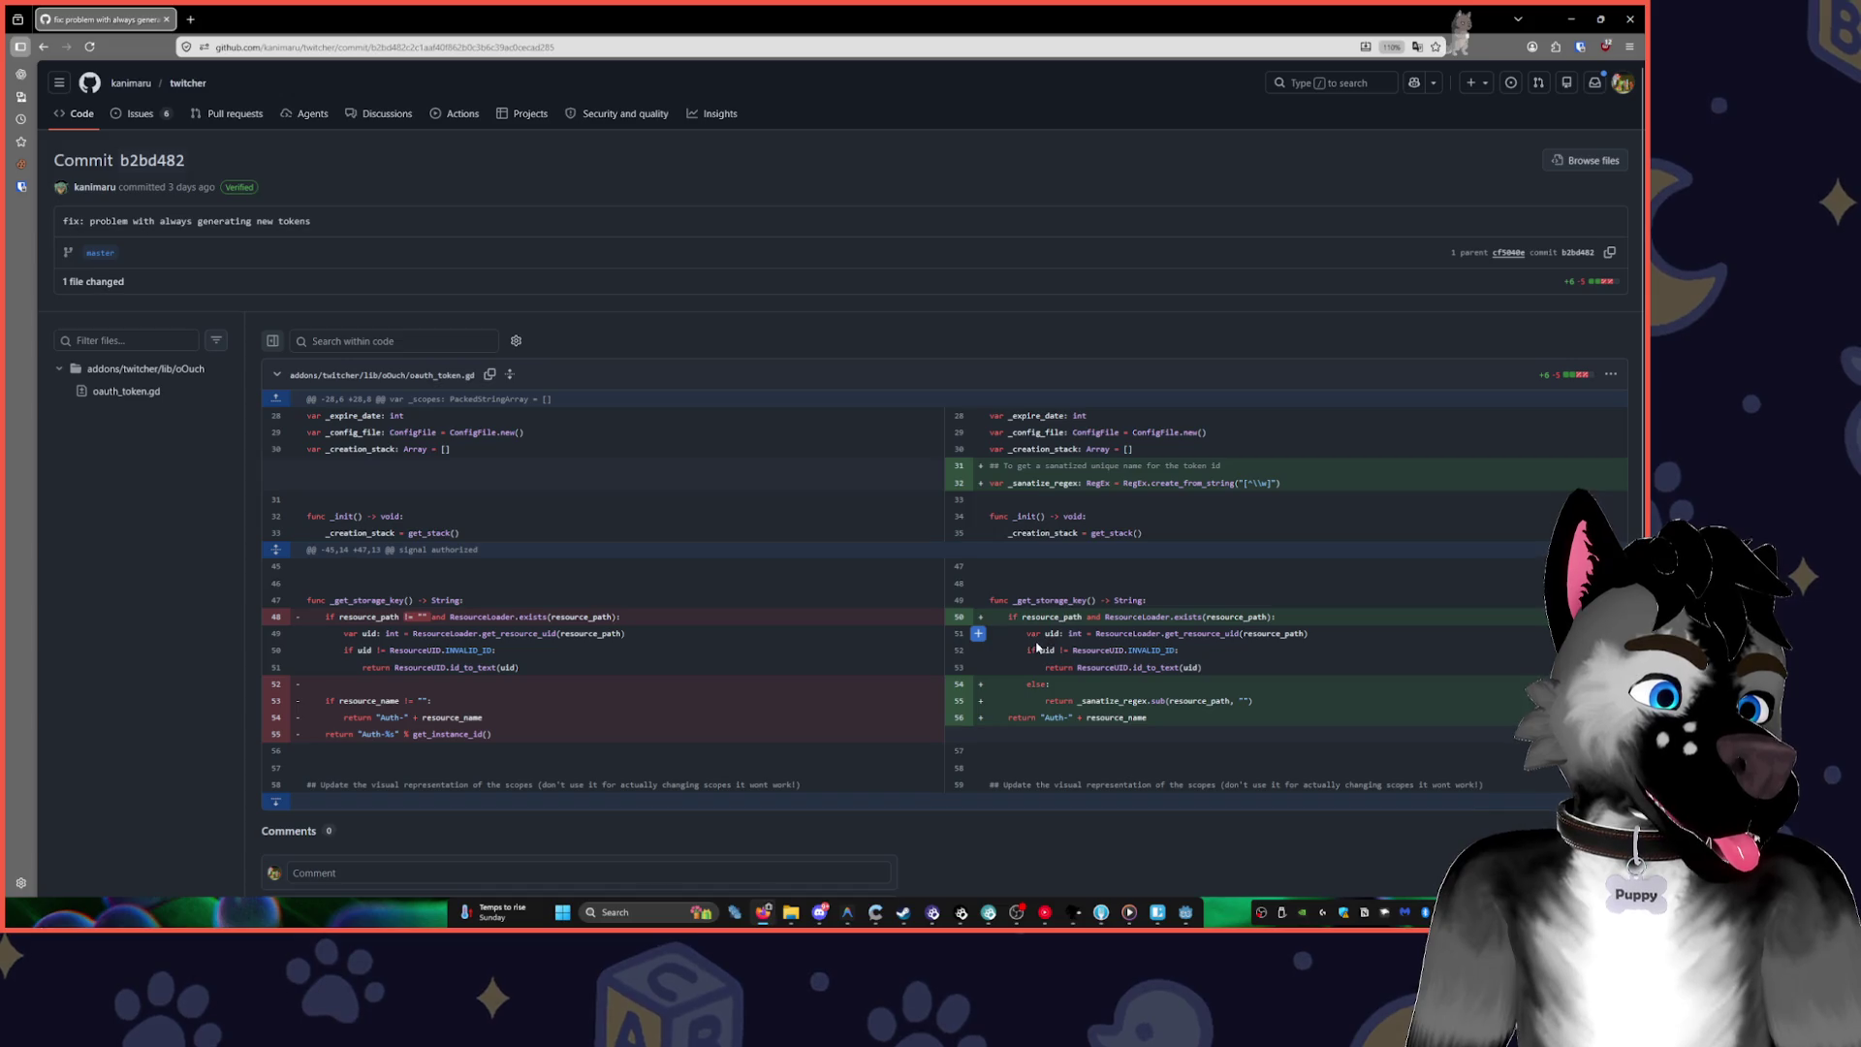
scroll(857, 590, down, 3)
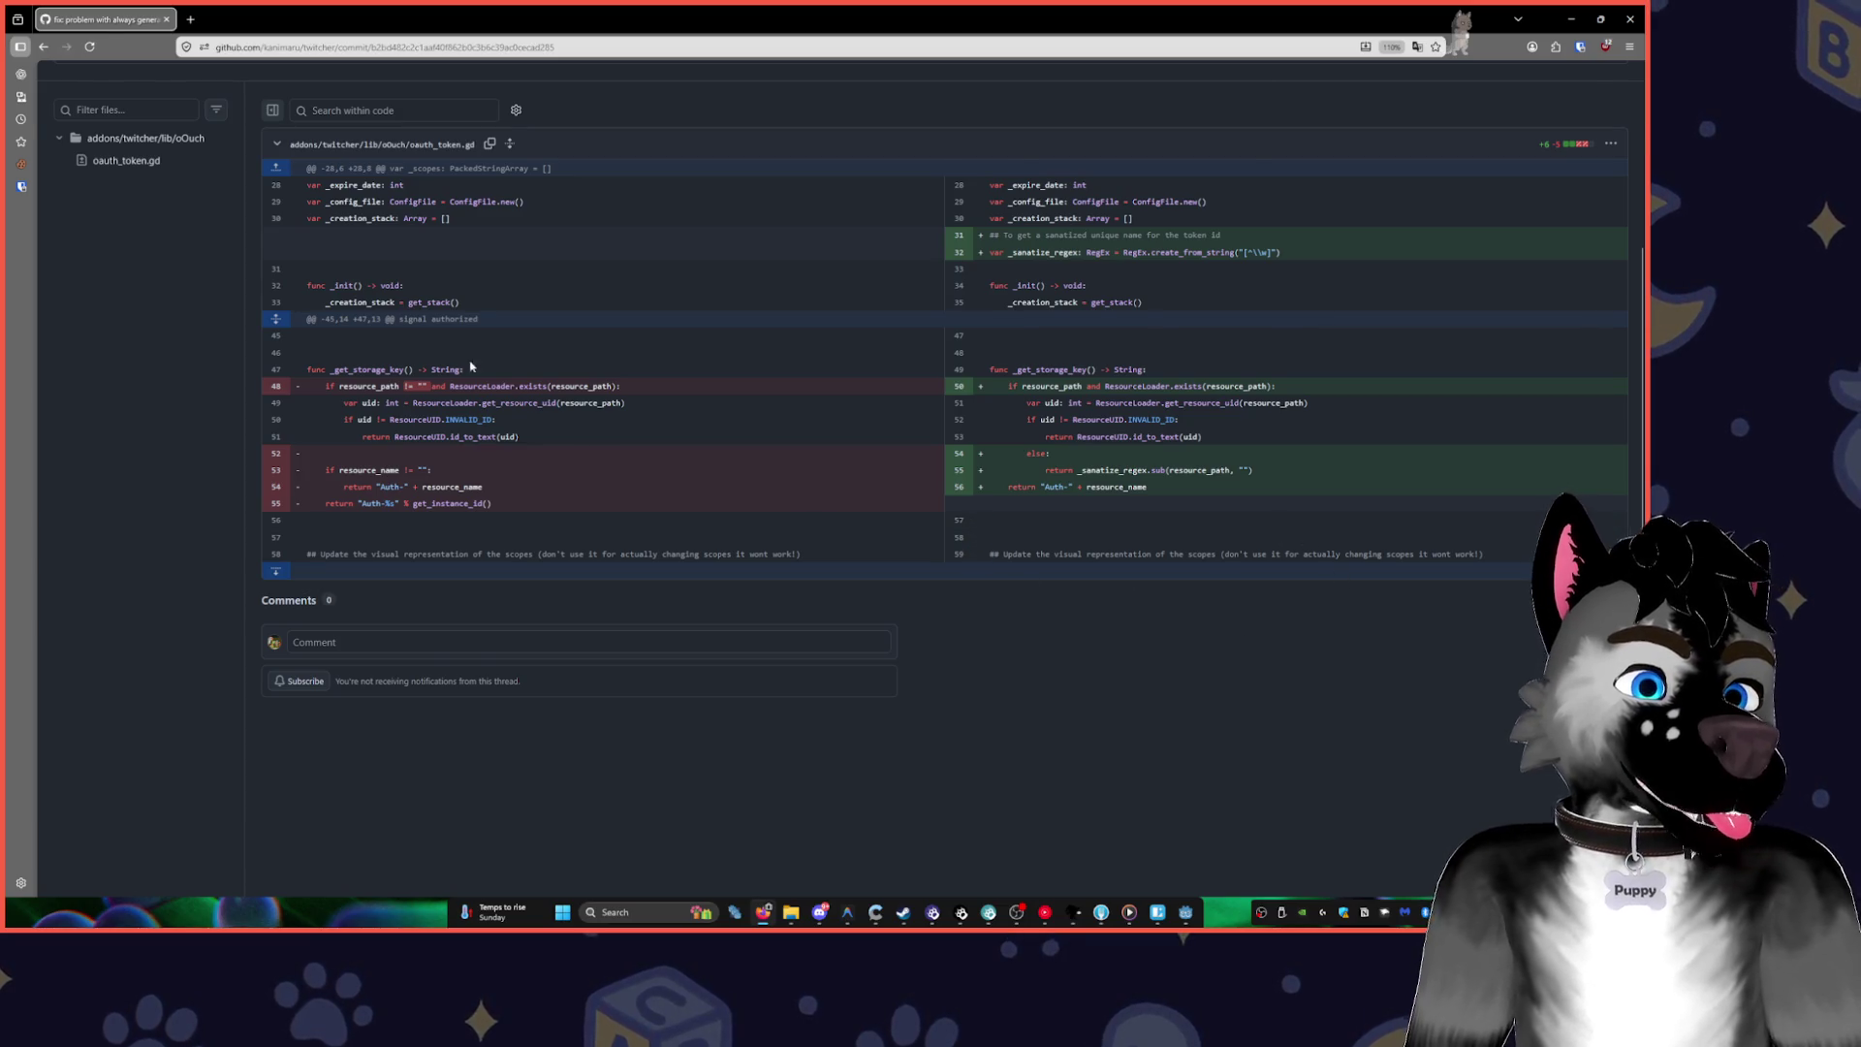
key(alt+Left)
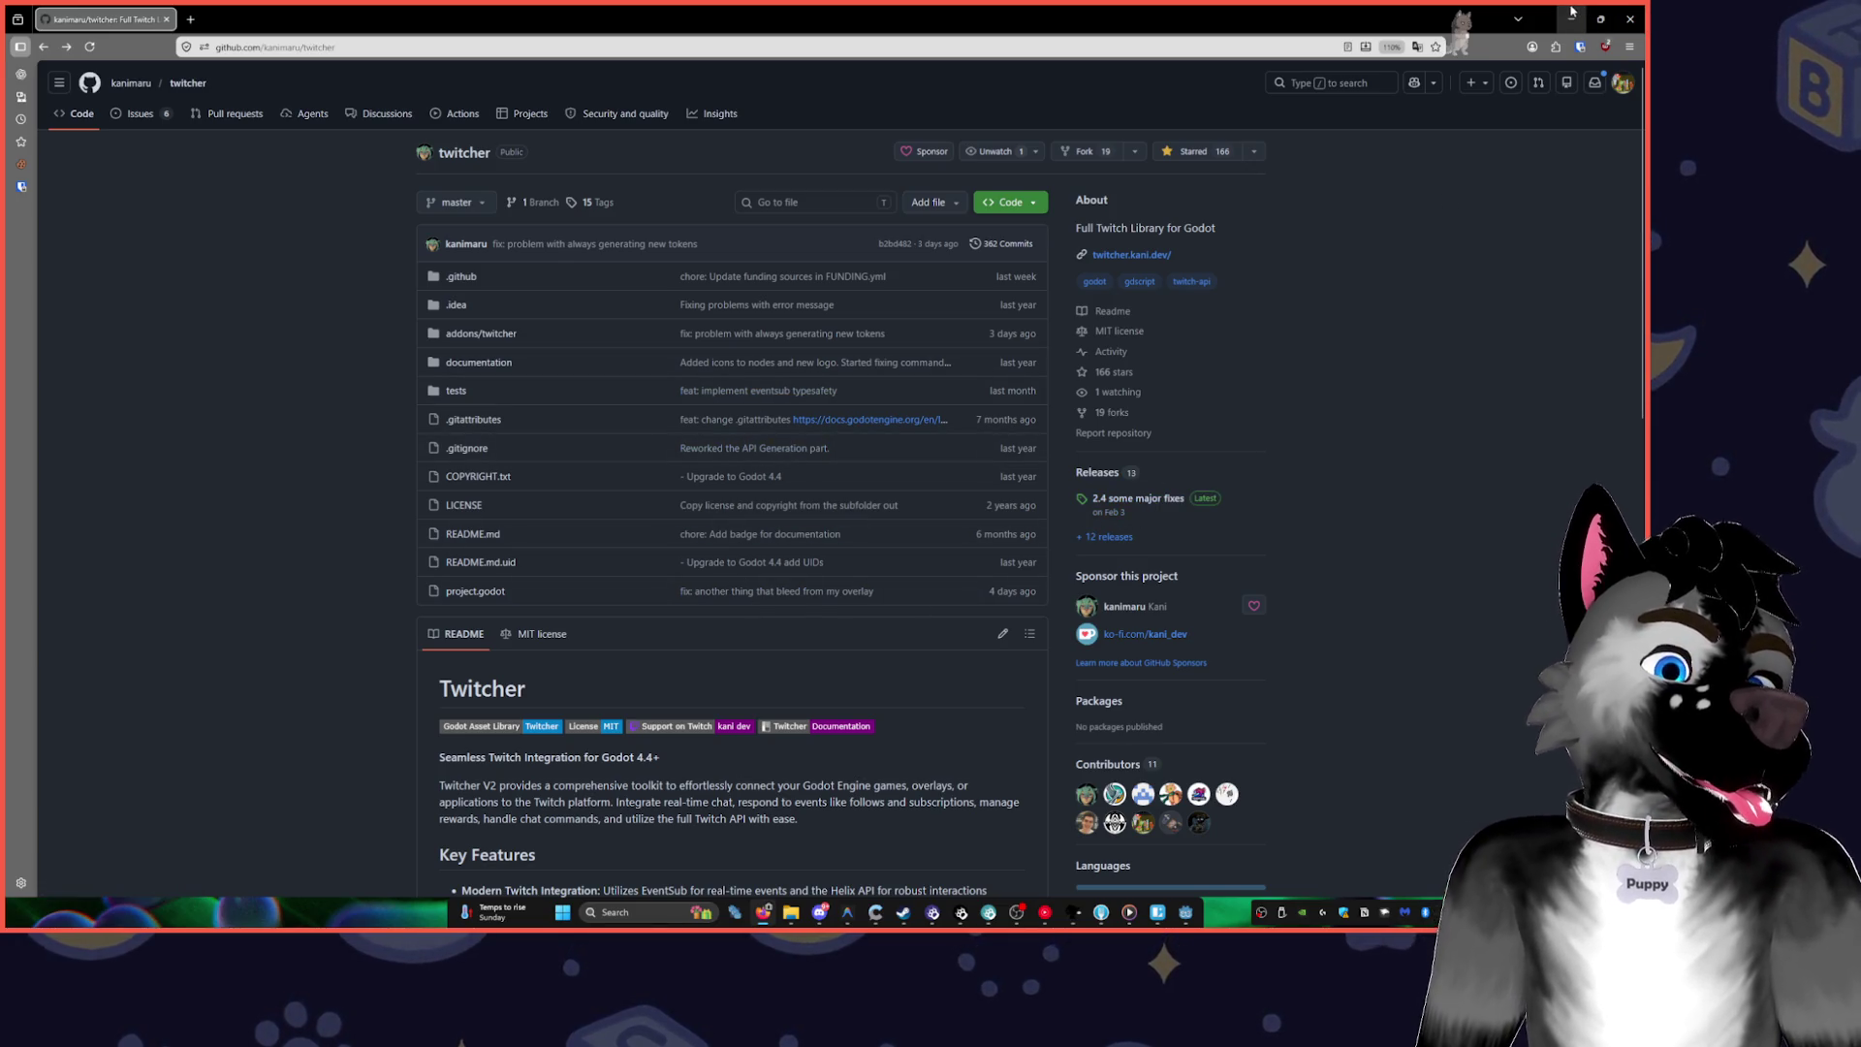
Step: Minimize the browser, glance at Fork, and return to the Godot editor
click(1572, 11)
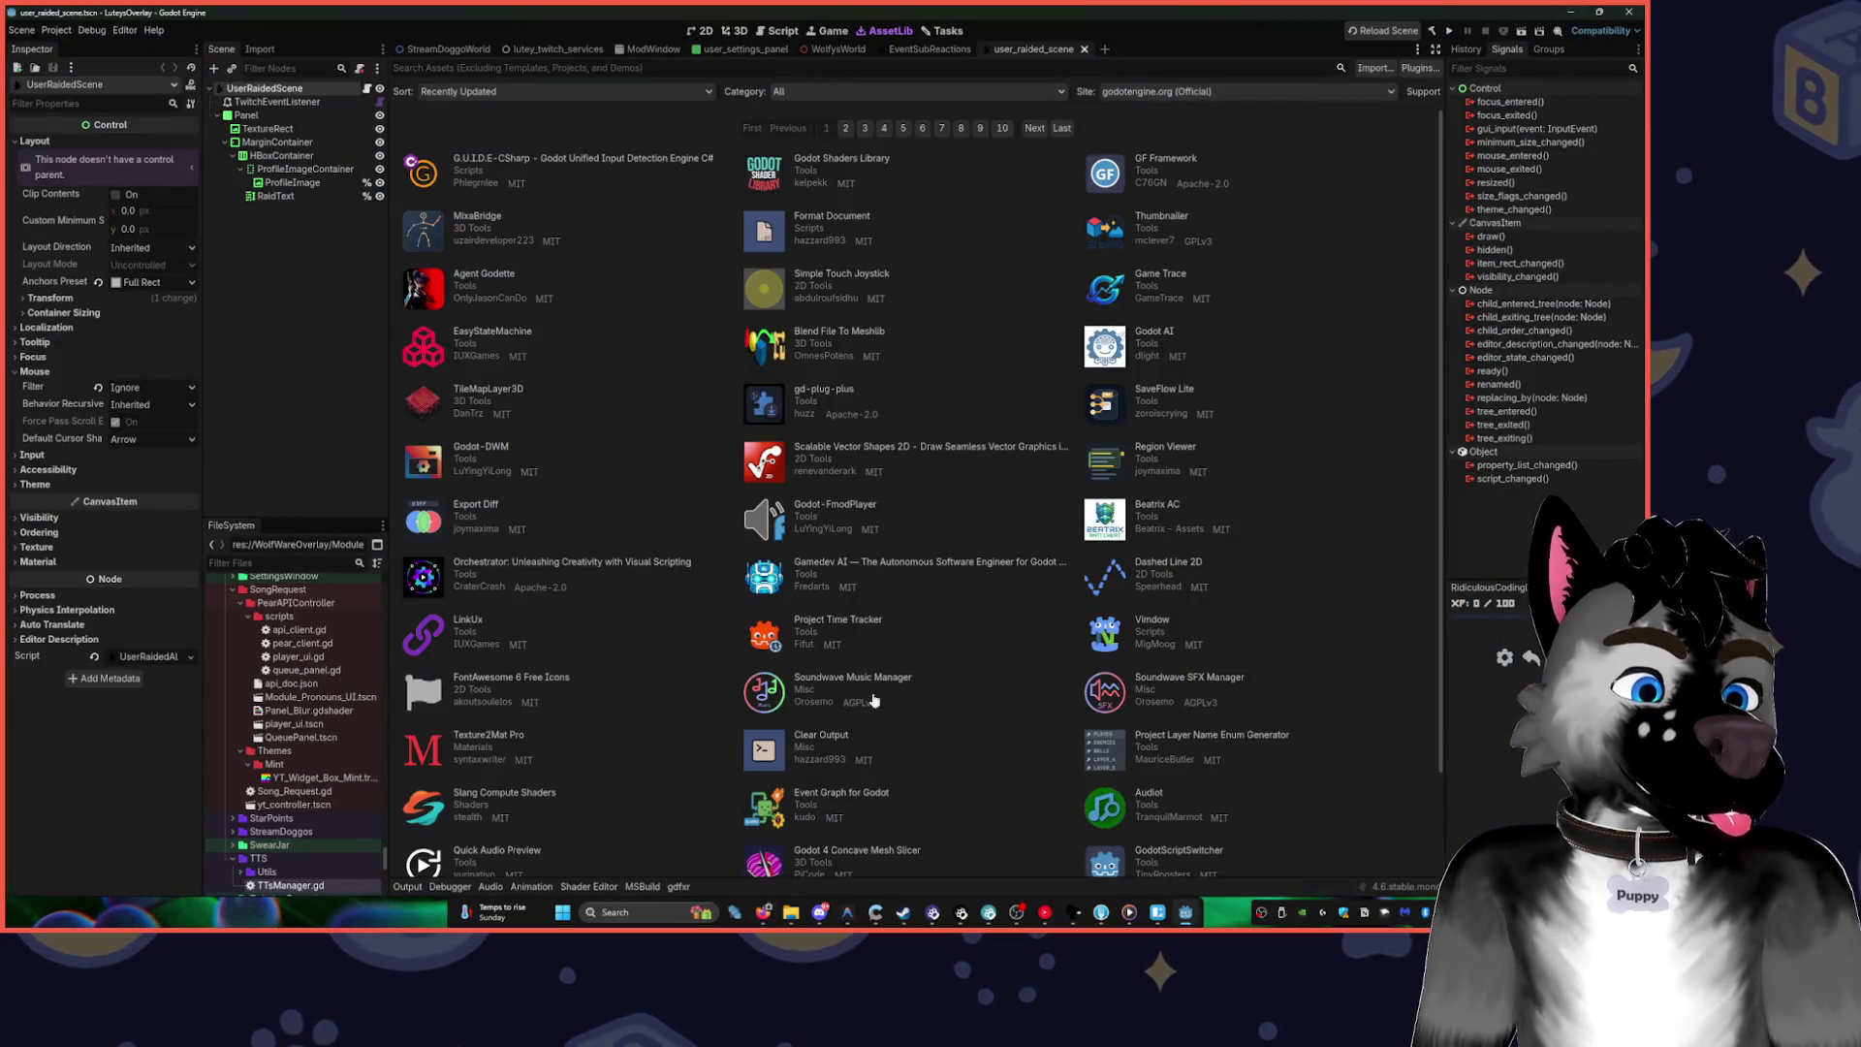
click(1076, 916)
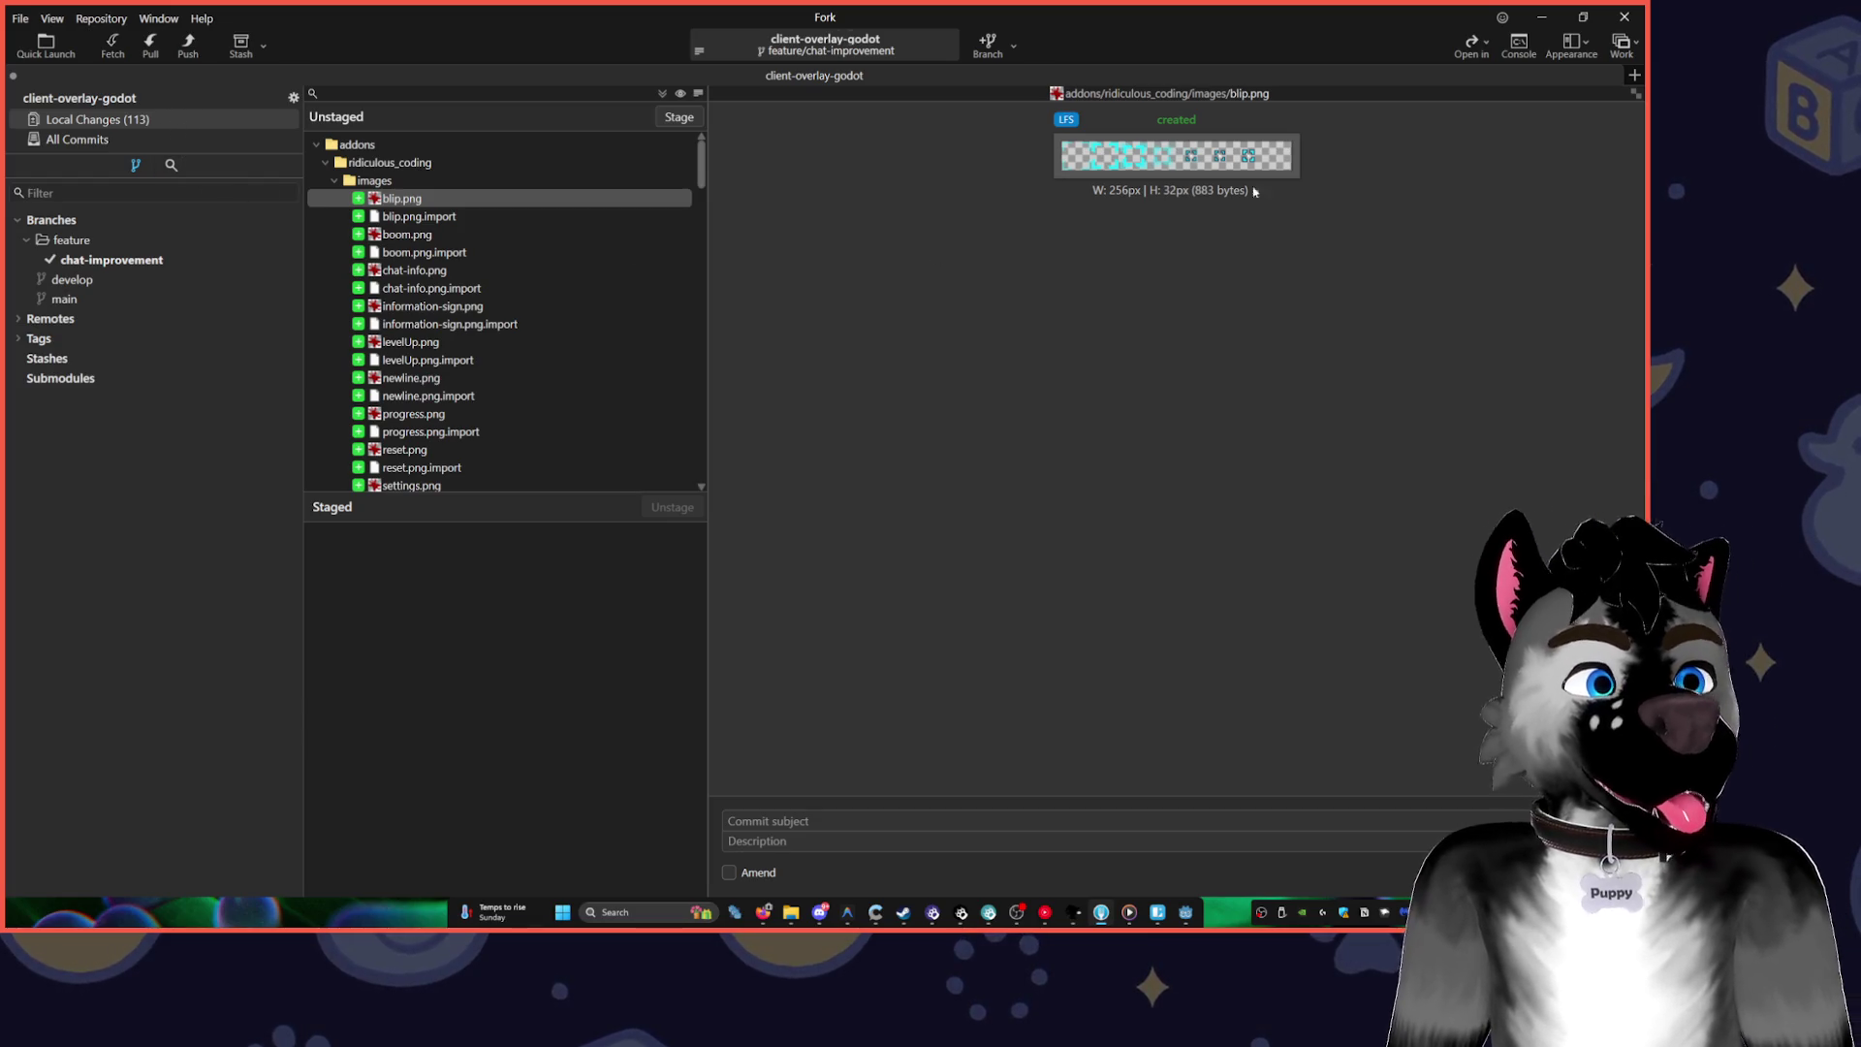
click(1541, 17)
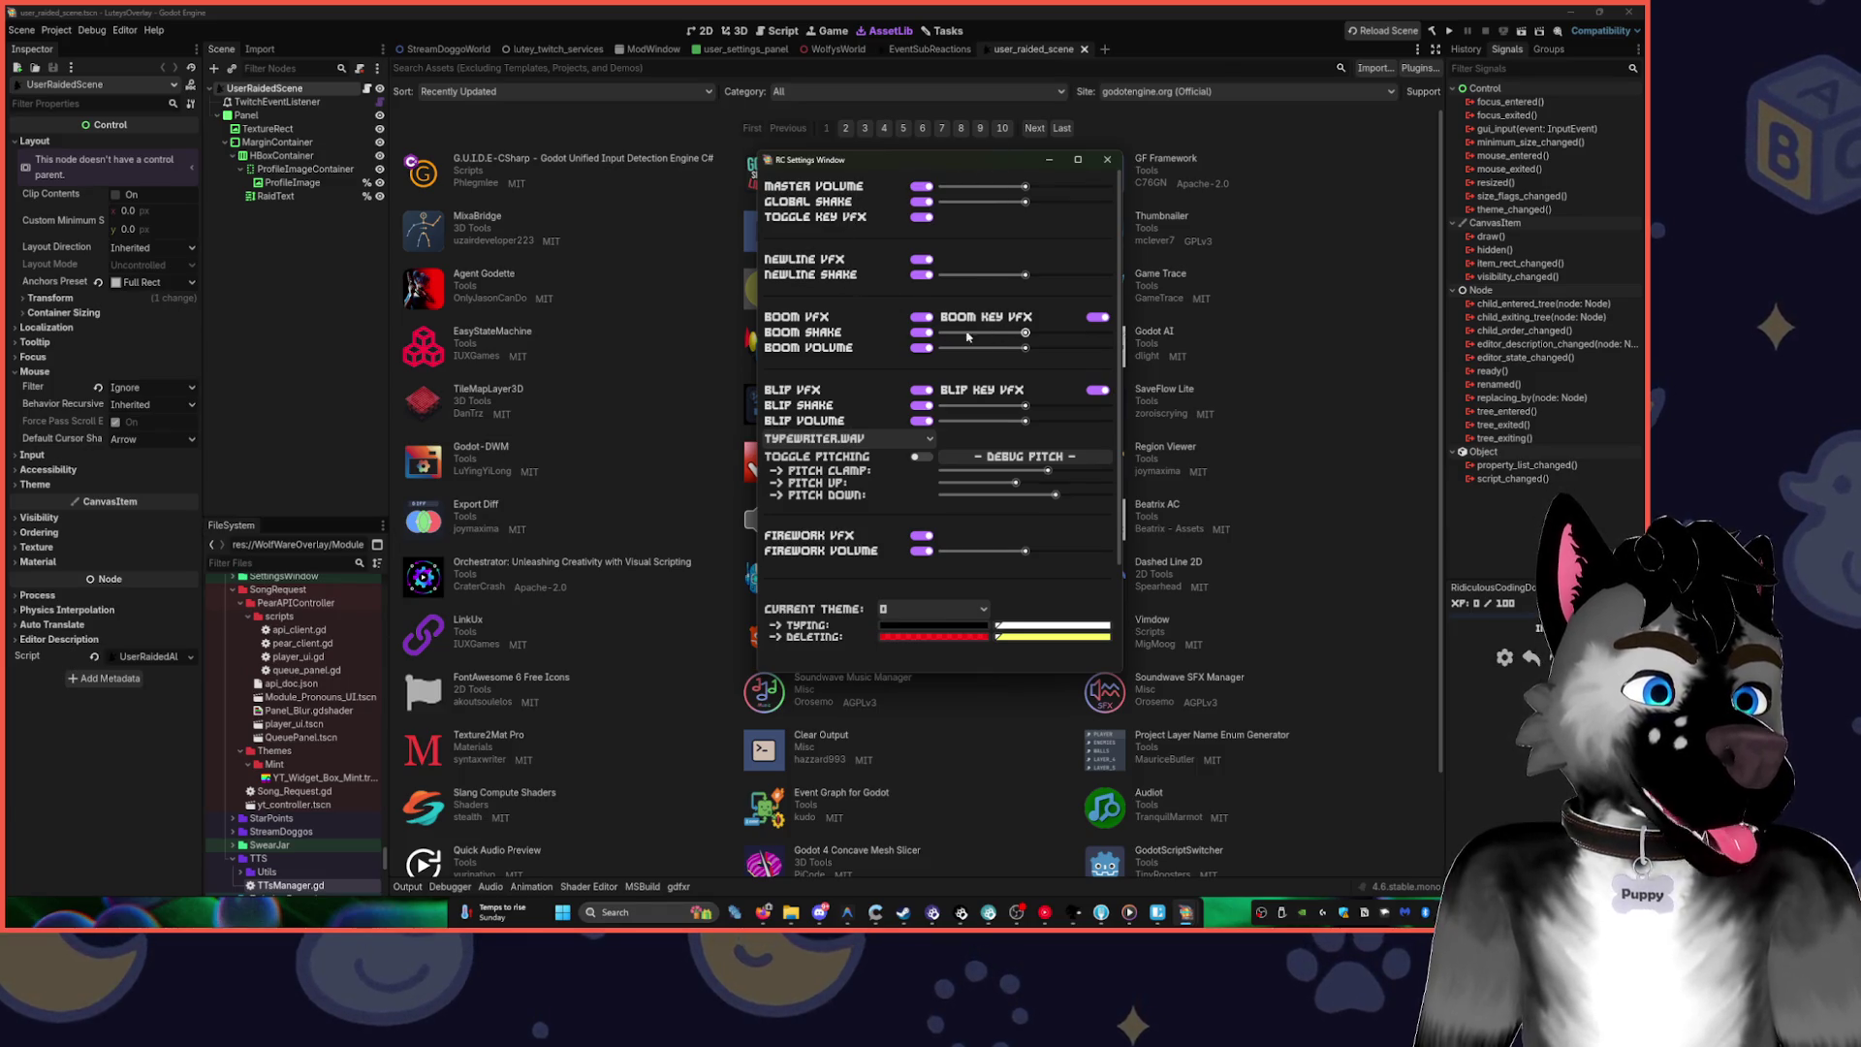
Step: Lower the Boom Volume, settle on colour theme 1, and close the Ridiculous Coding settings
drag(1025, 347, 983, 332)
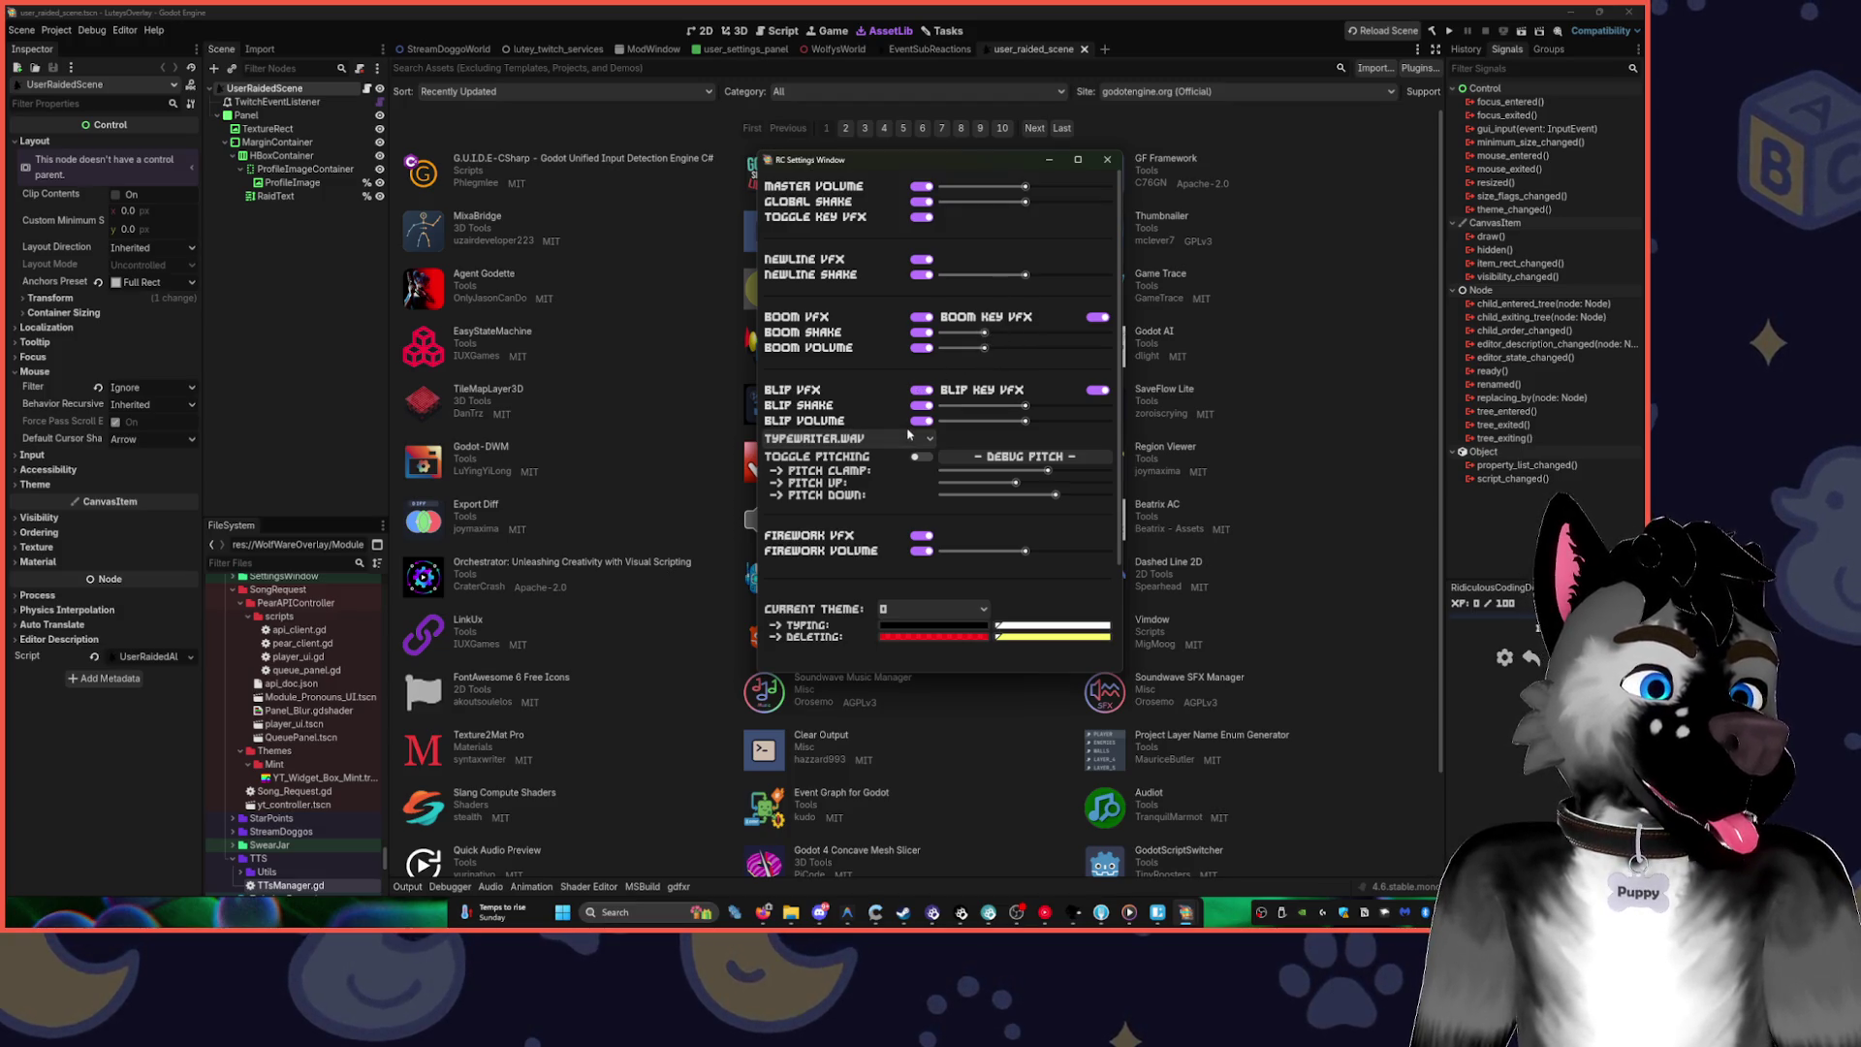
scroll(885, 586, down, 3)
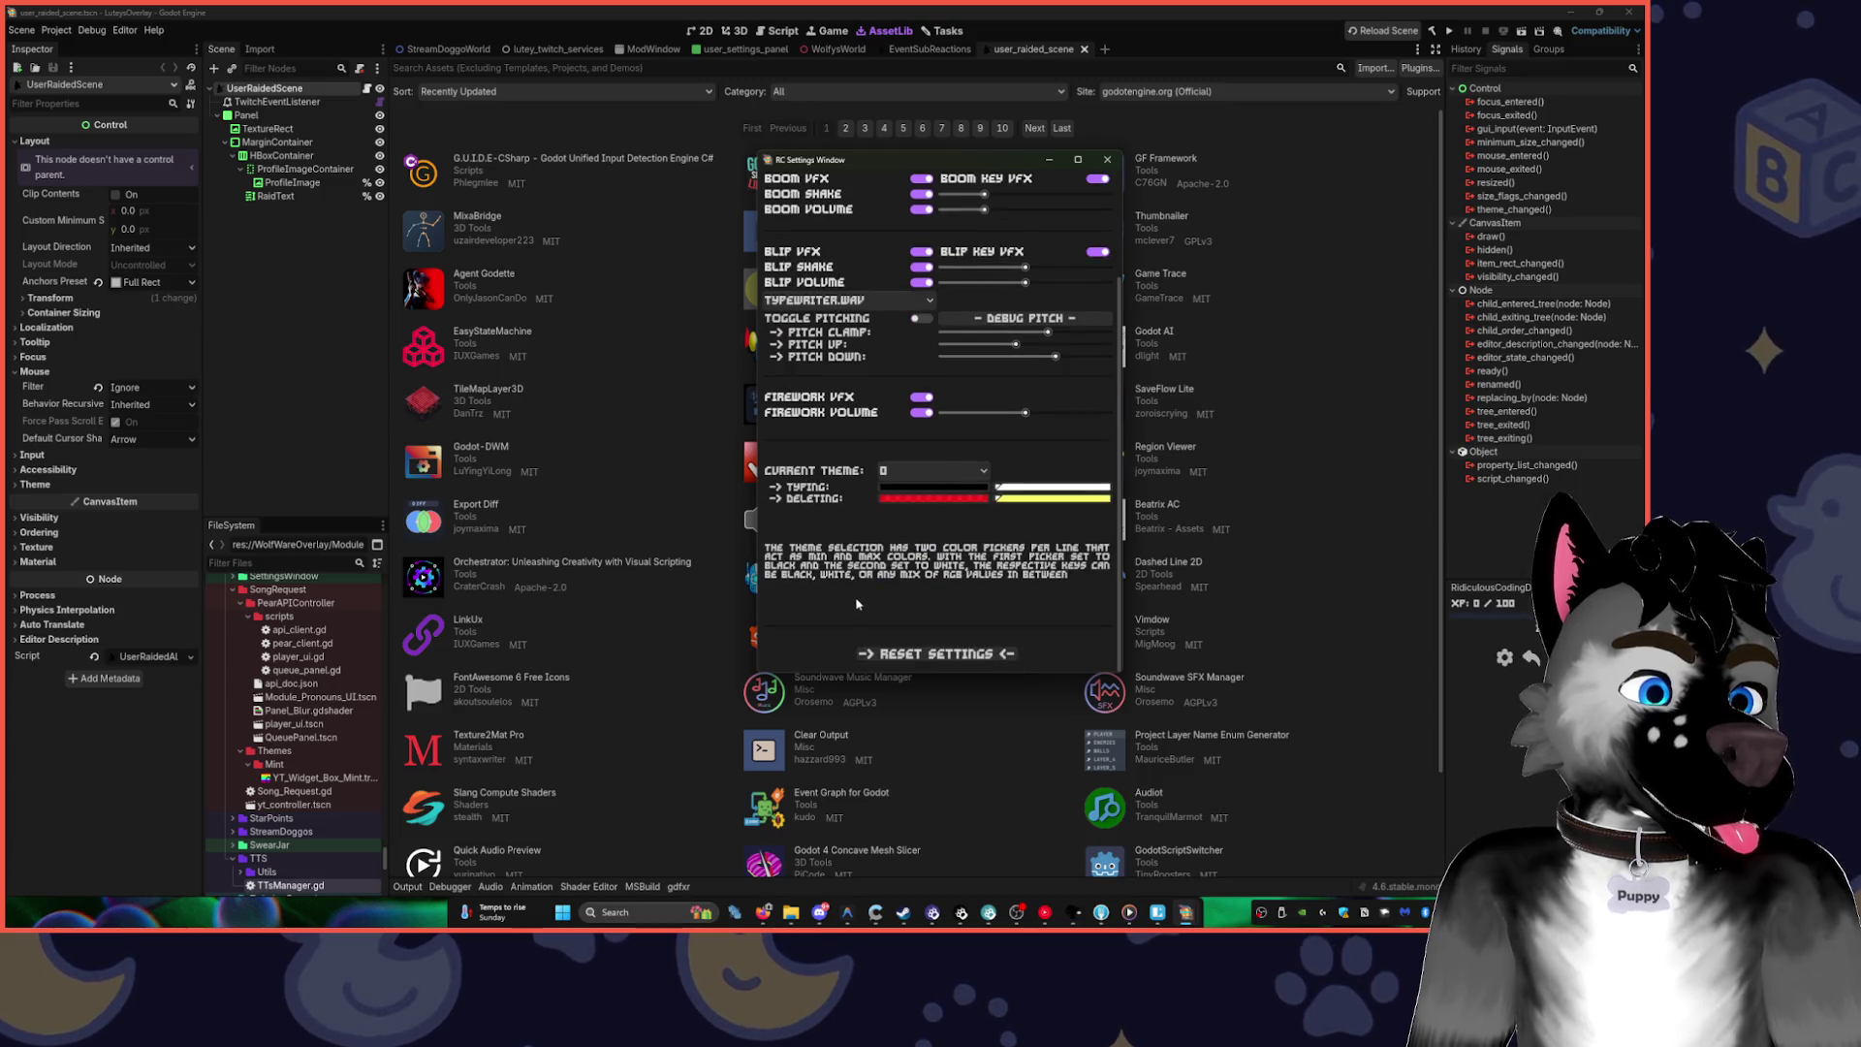
click(921, 471)
click(911, 502)
click(921, 472)
click(911, 512)
click(921, 471)
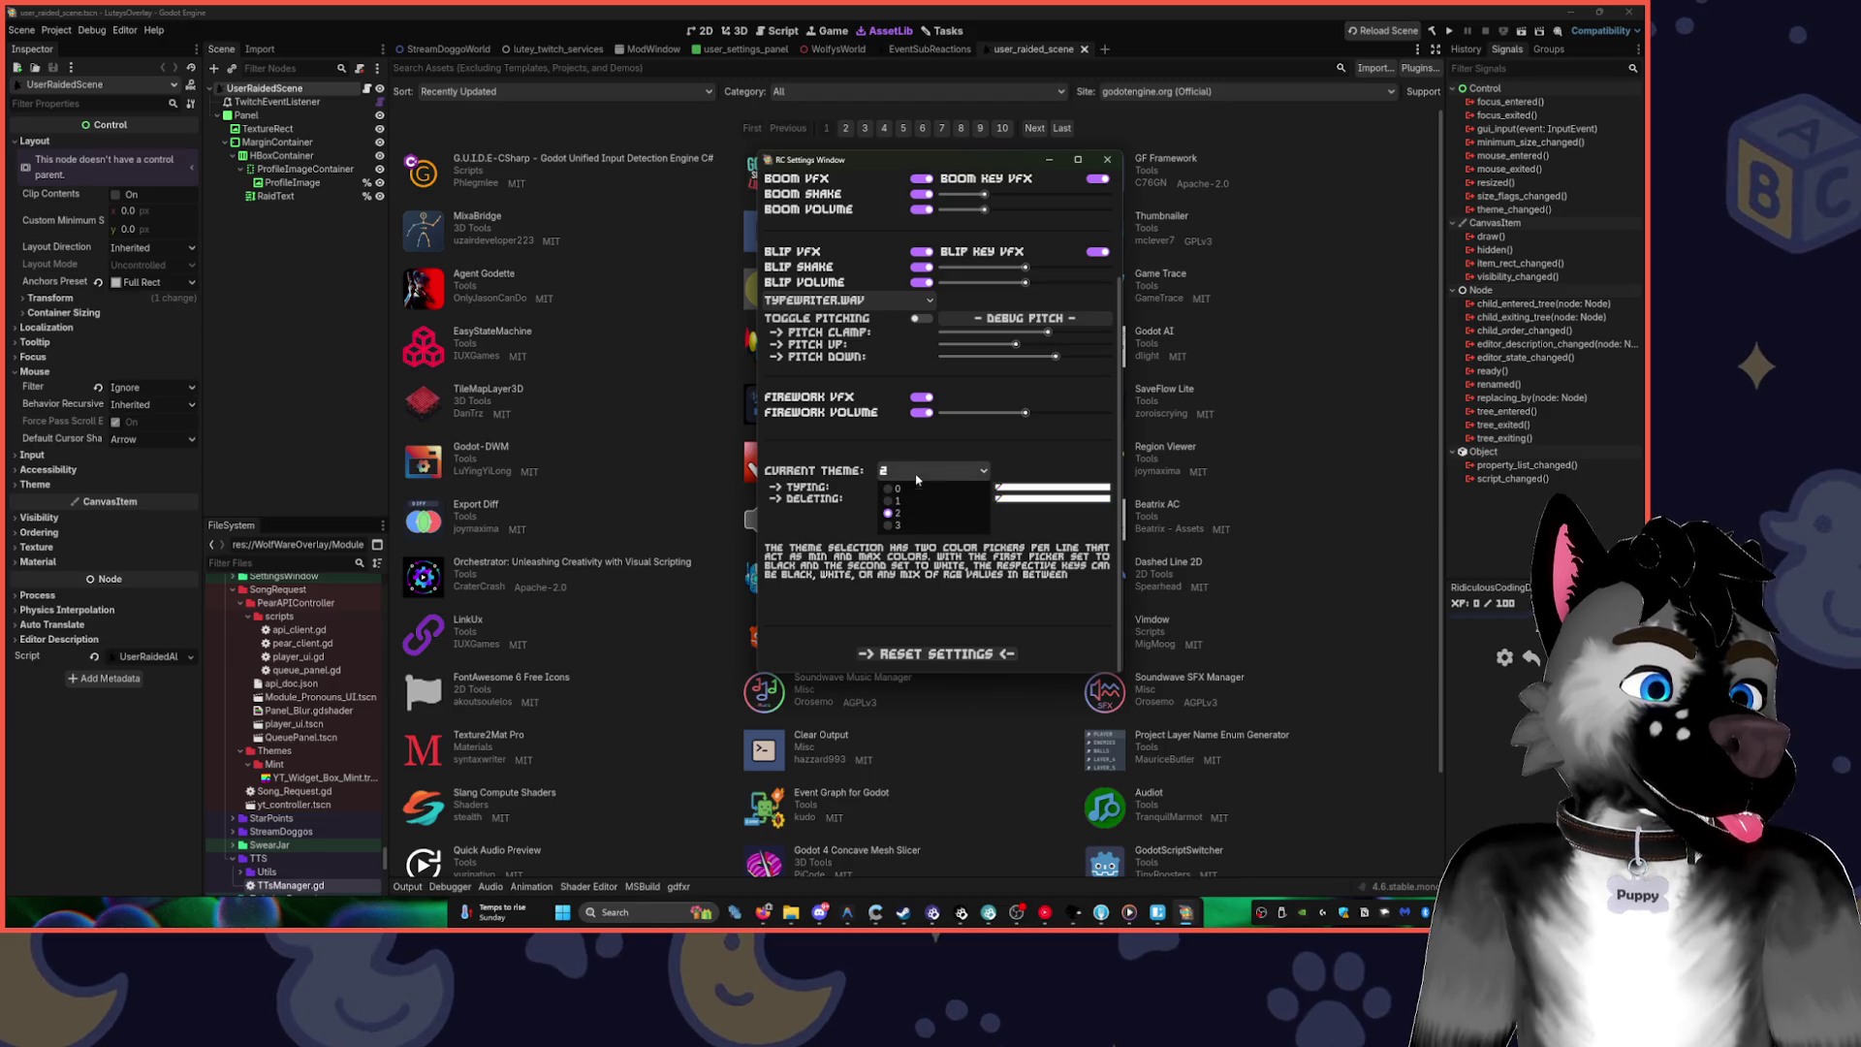
click(911, 524)
click(915, 470)
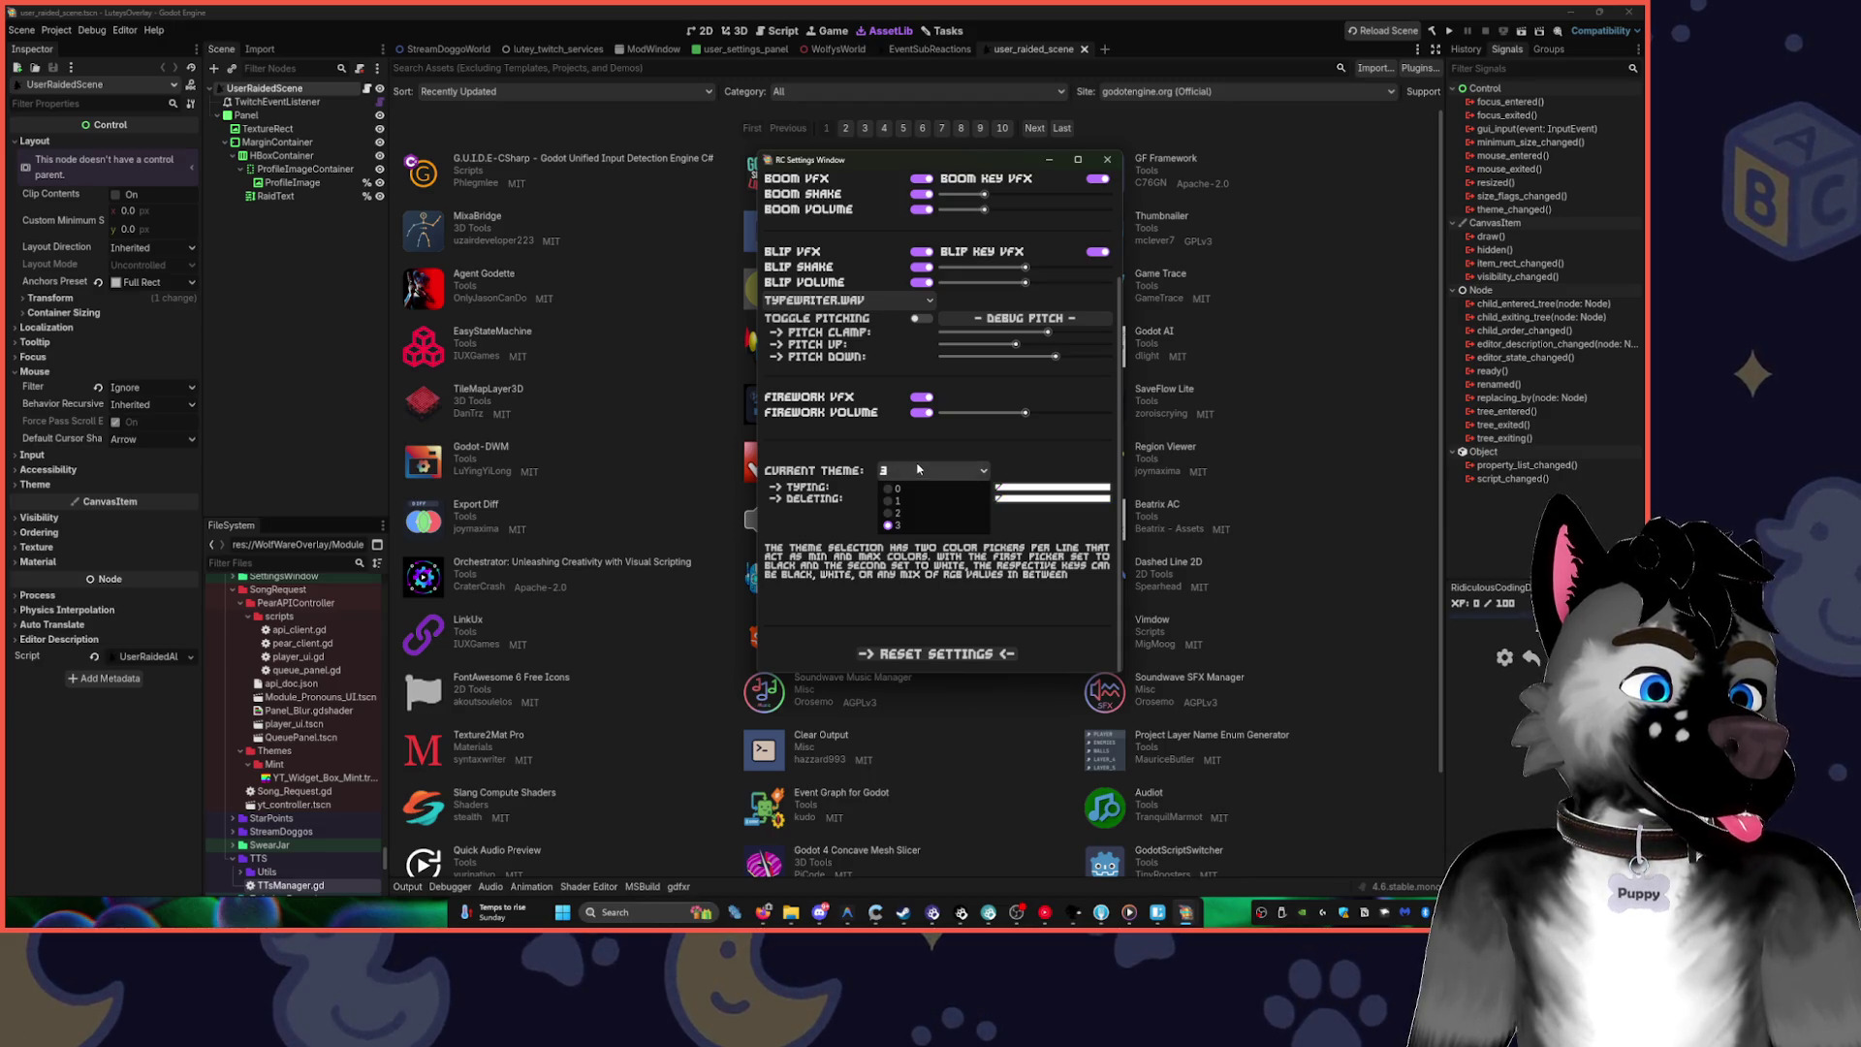
click(912, 500)
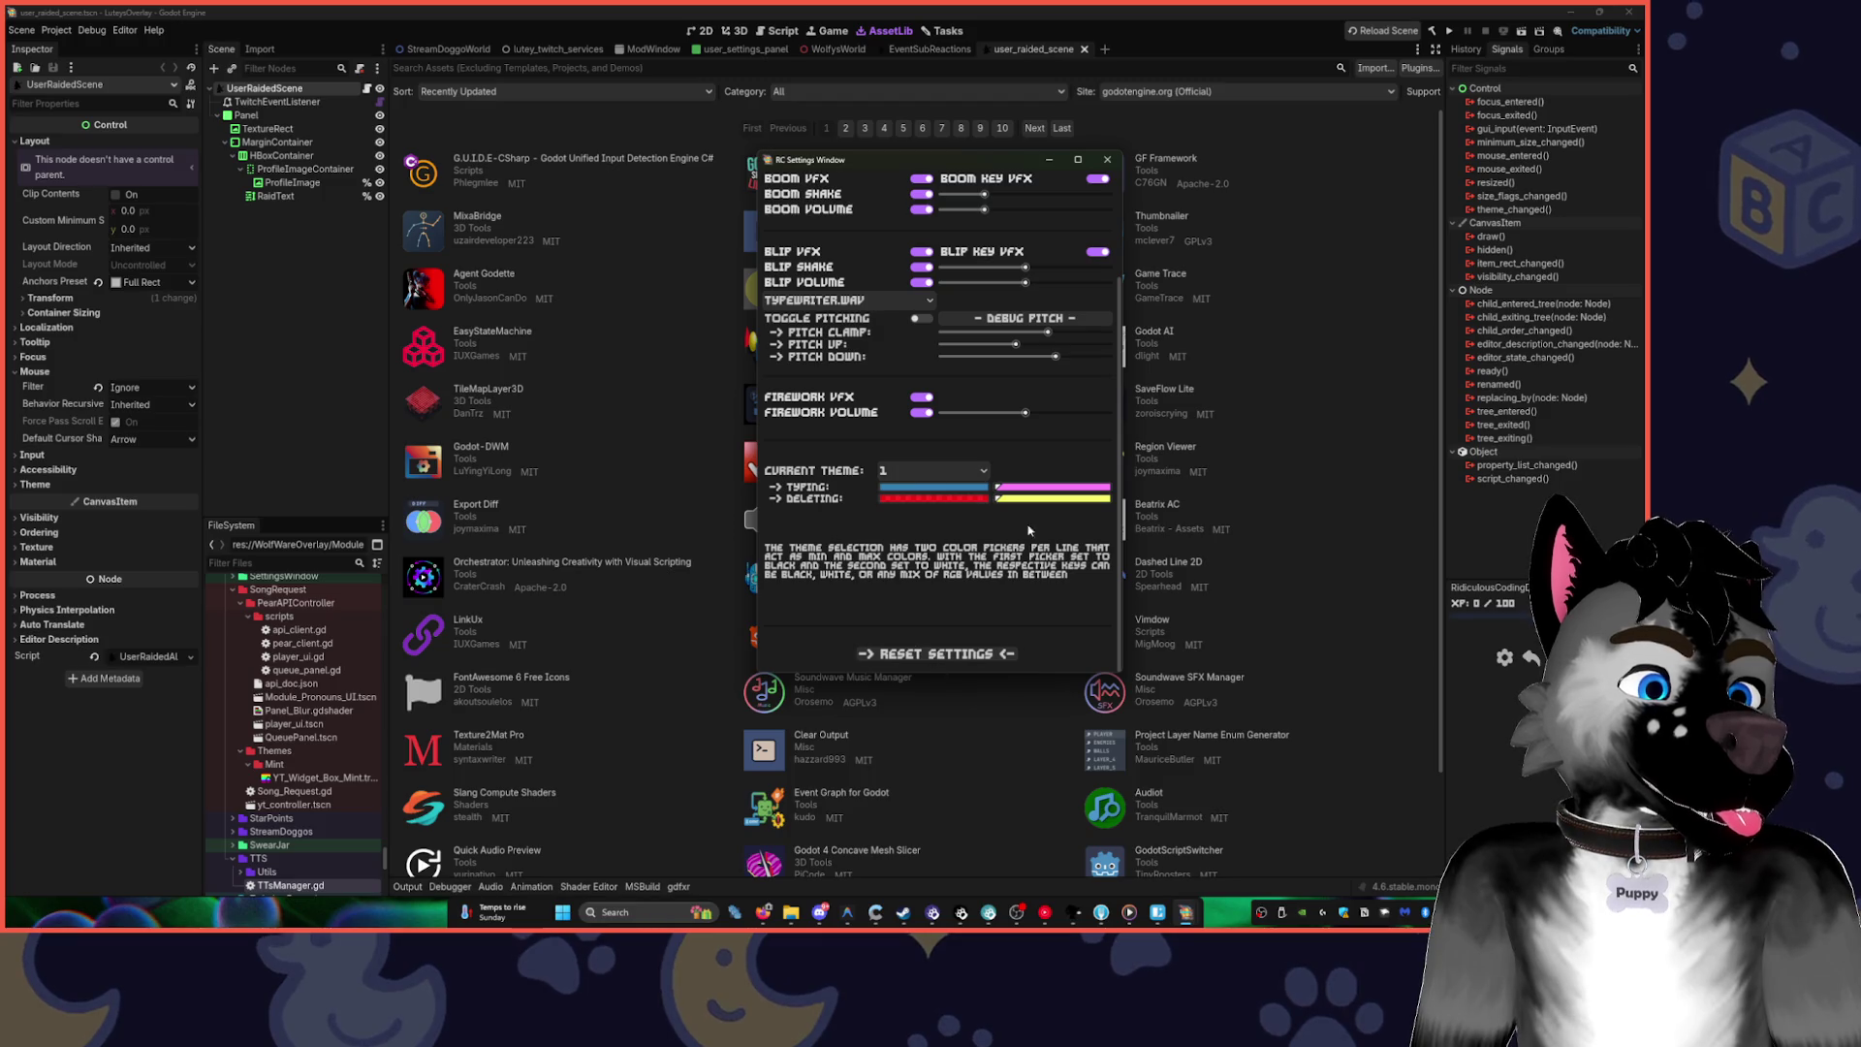
click(1107, 159)
click(774, 30)
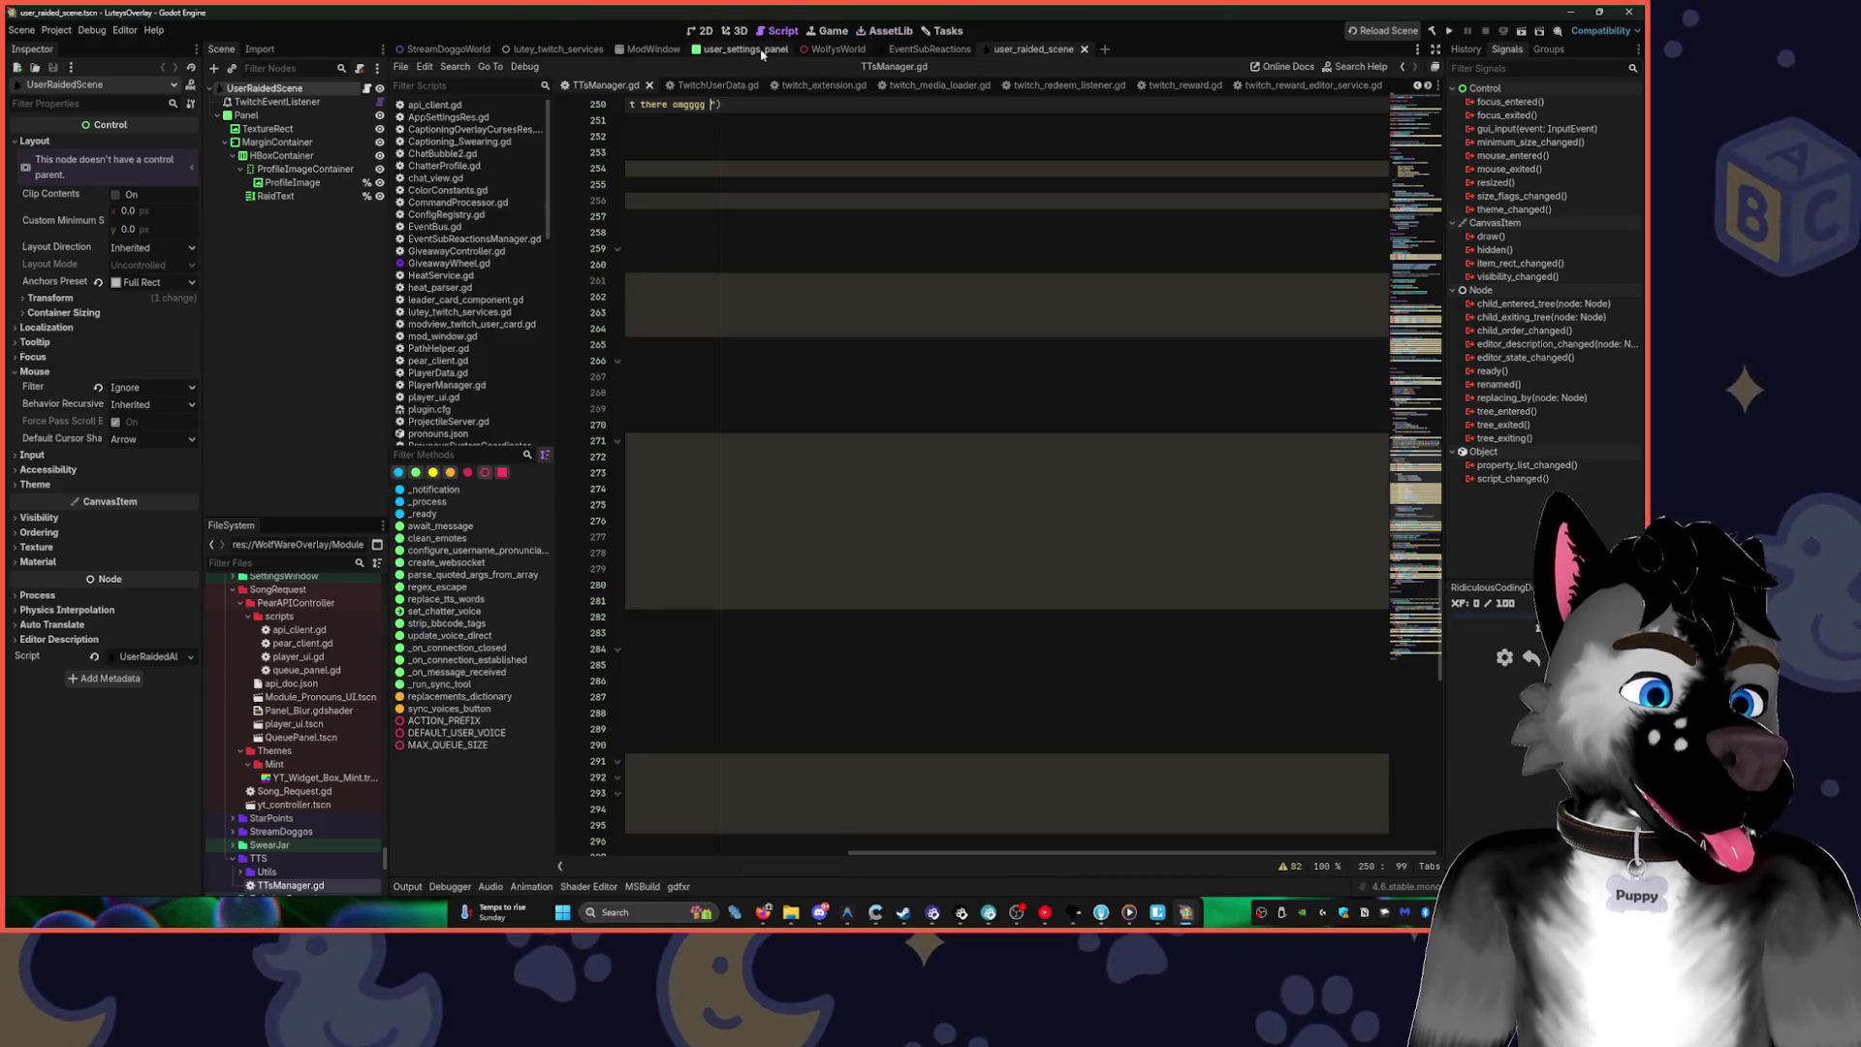
Step: Select the test print about earning XP on line 250 of TTsManager.gd
scroll(960, 857, left, 5)
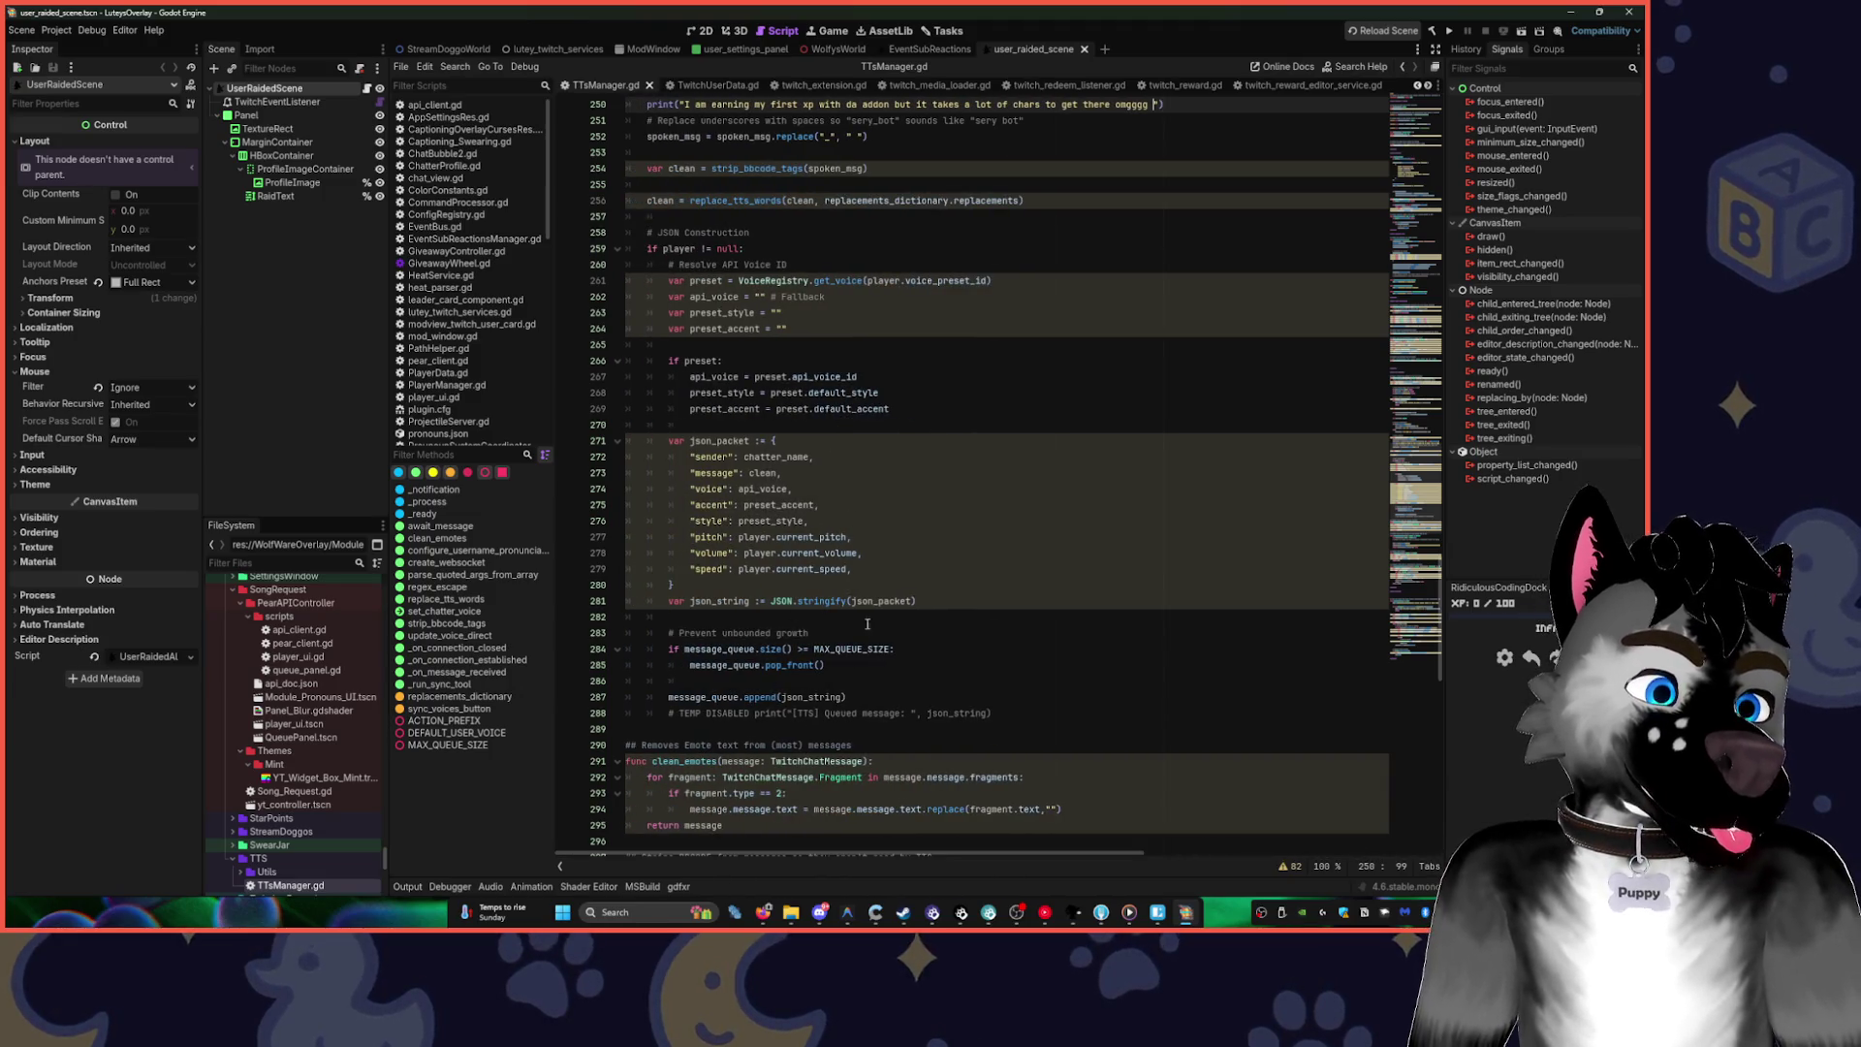
scroll(866, 601, down, 8)
scroll(811, 597, down, 6)
click(852, 632)
scroll(852, 632, up, 18)
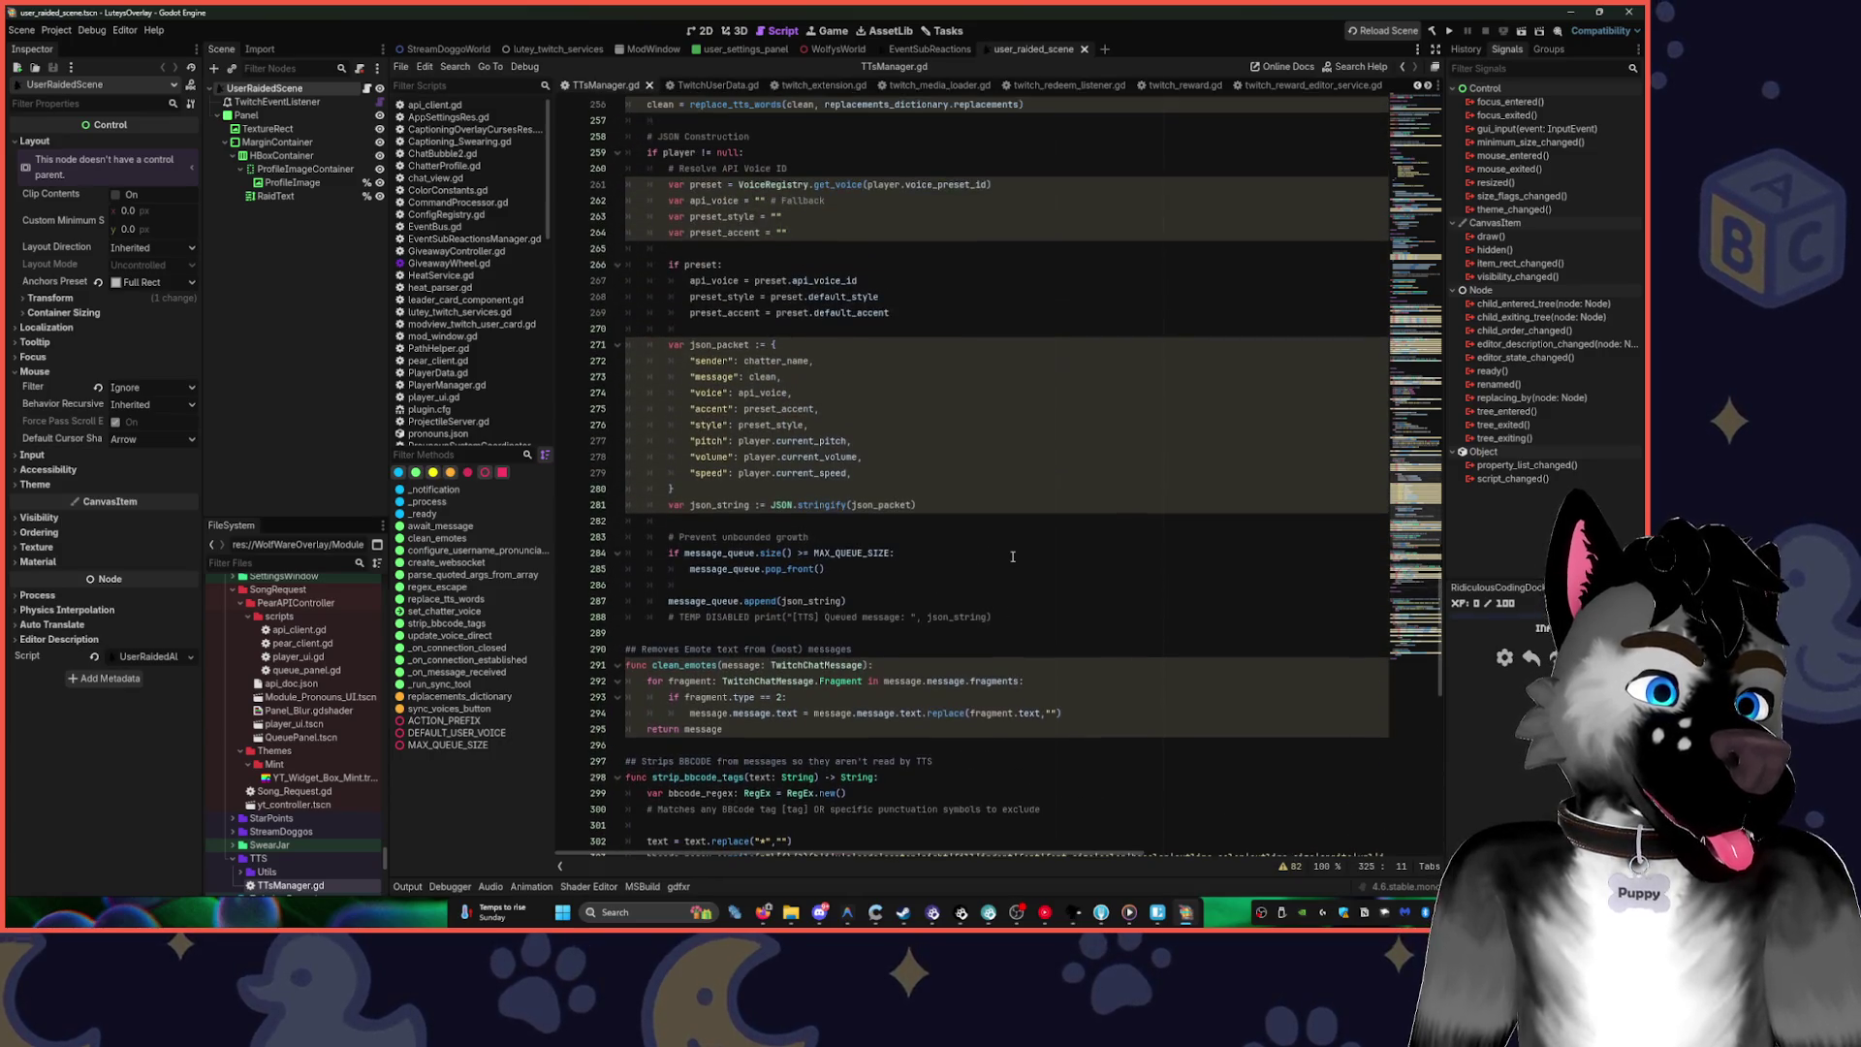
click(1005, 542)
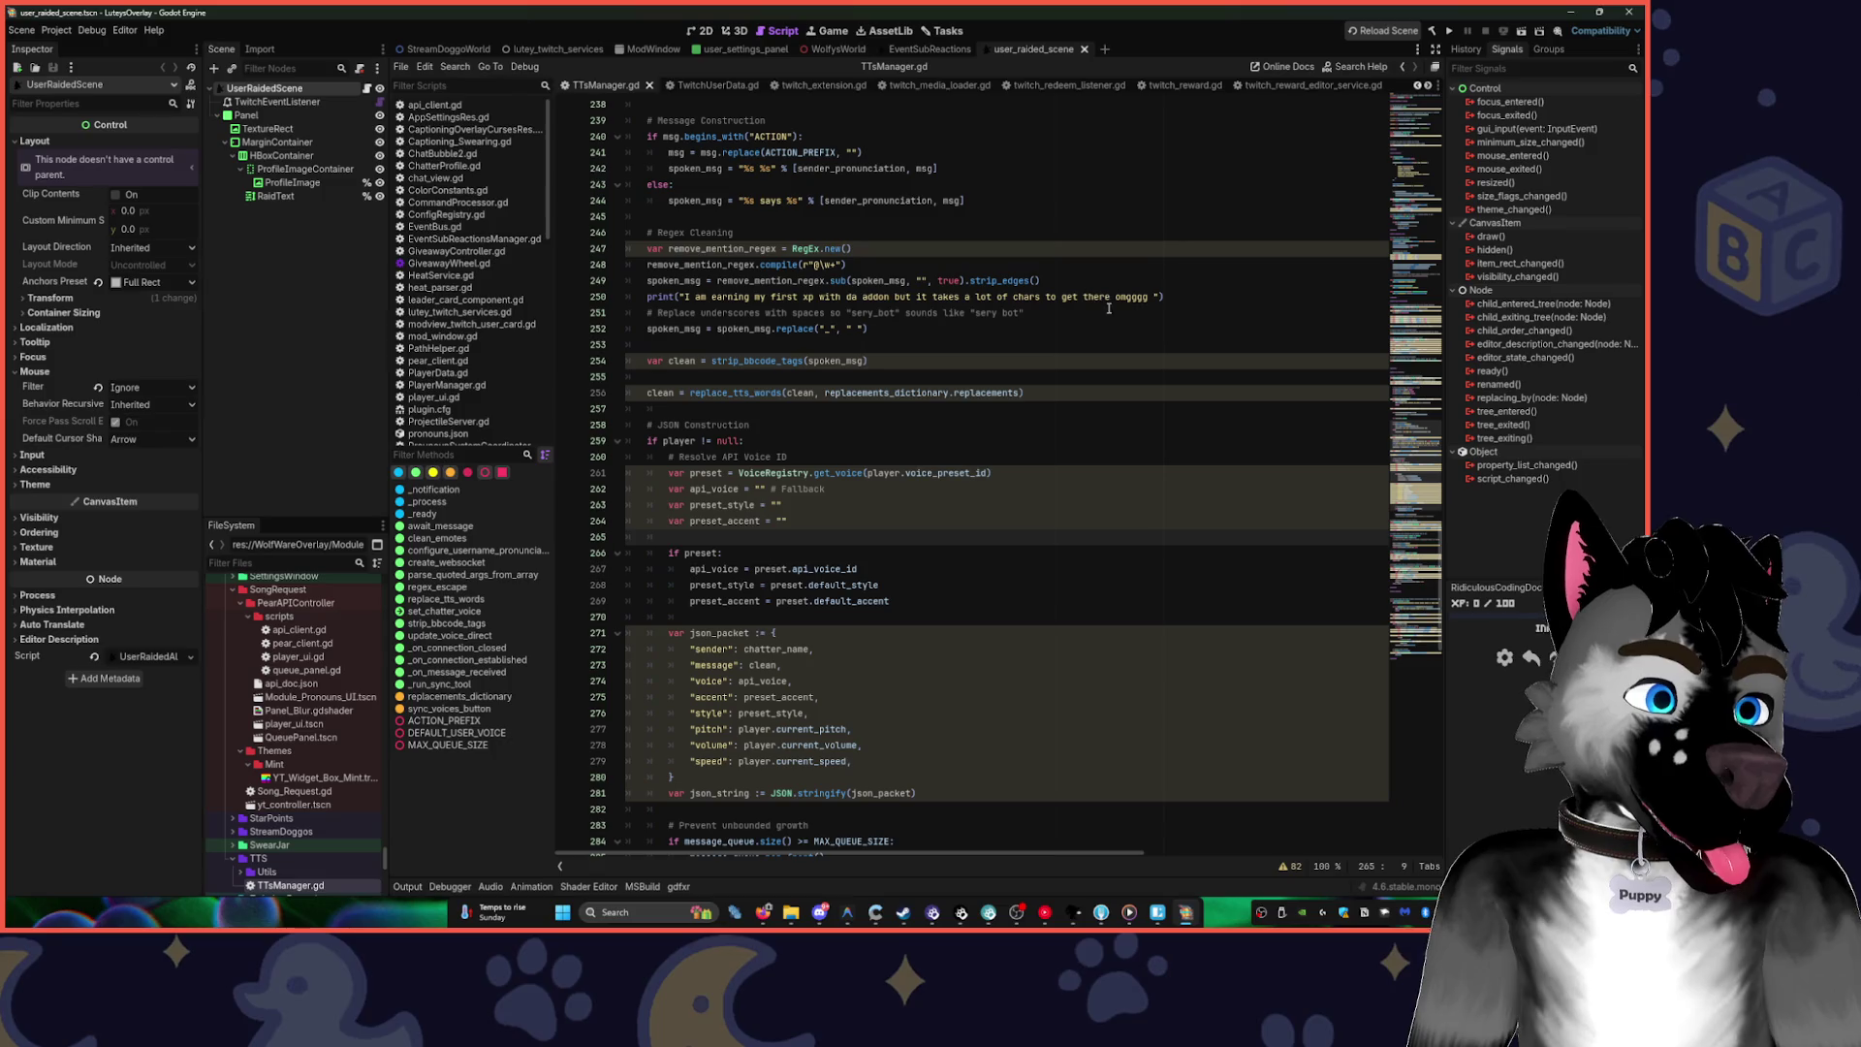
click(1164, 295)
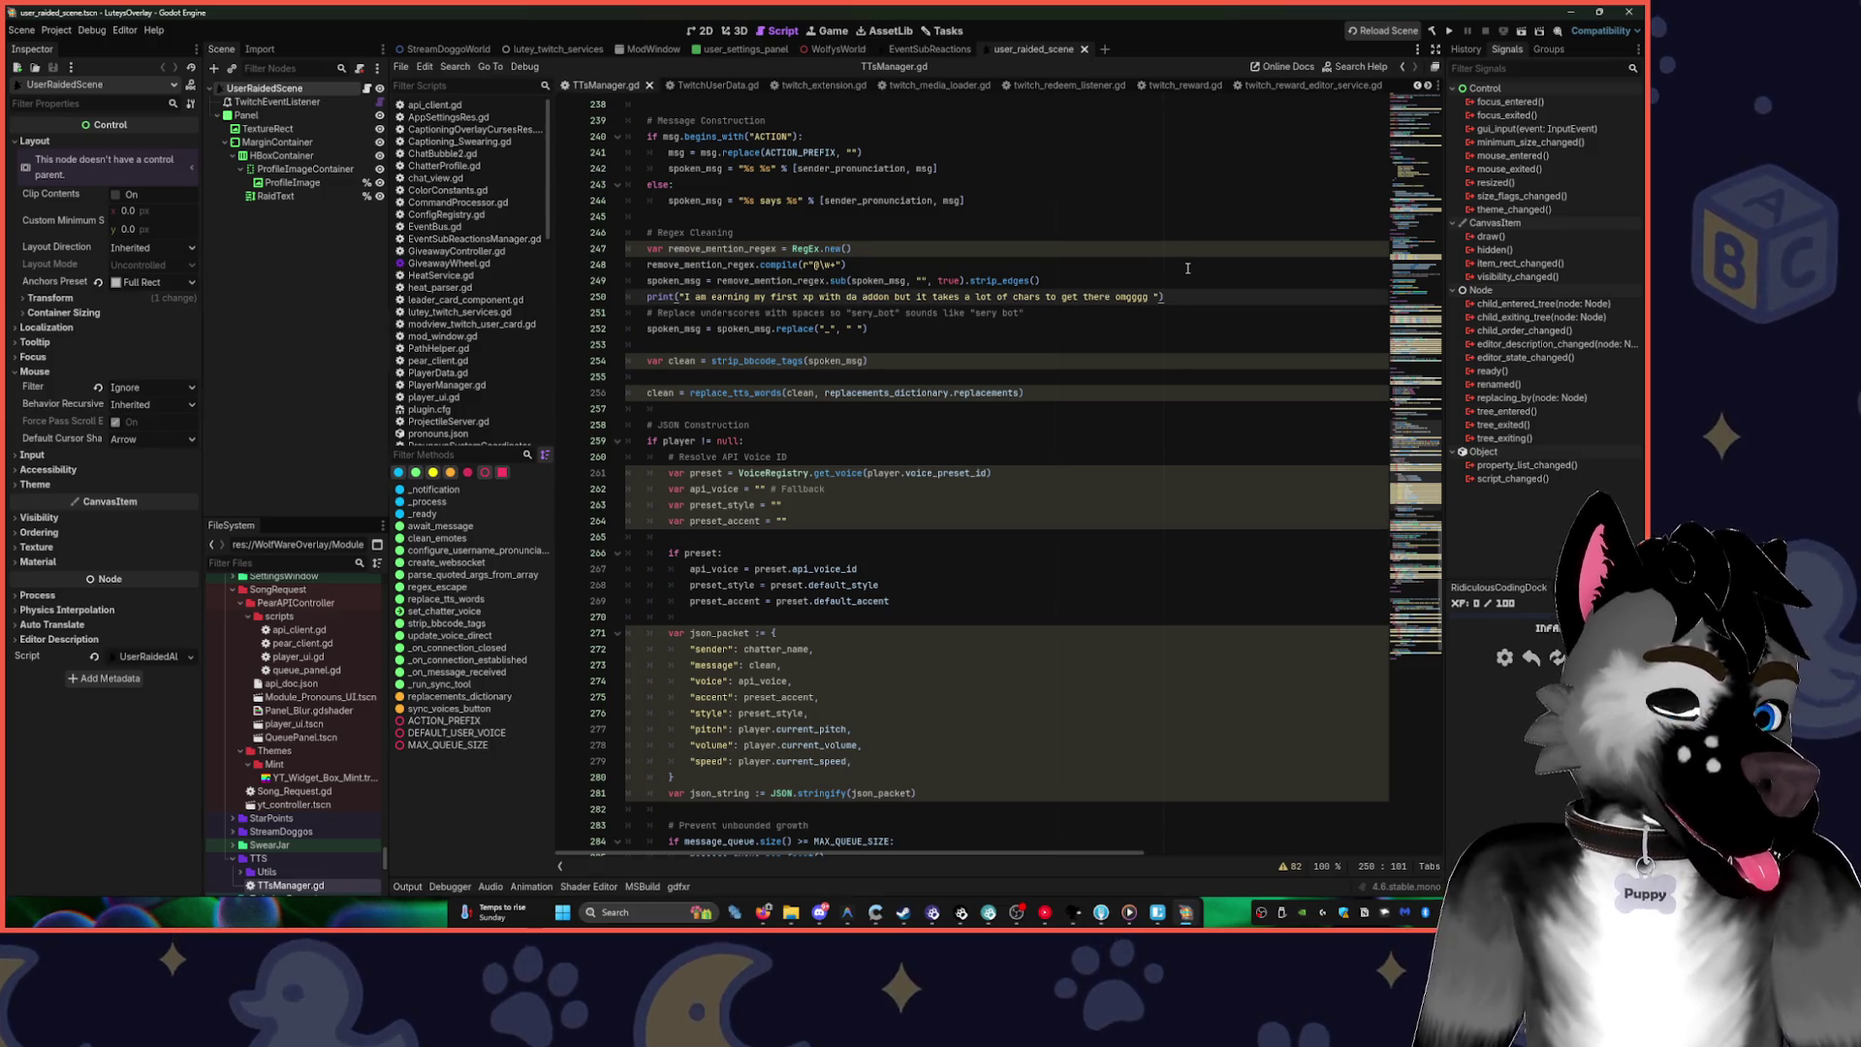
key(shift+Home)
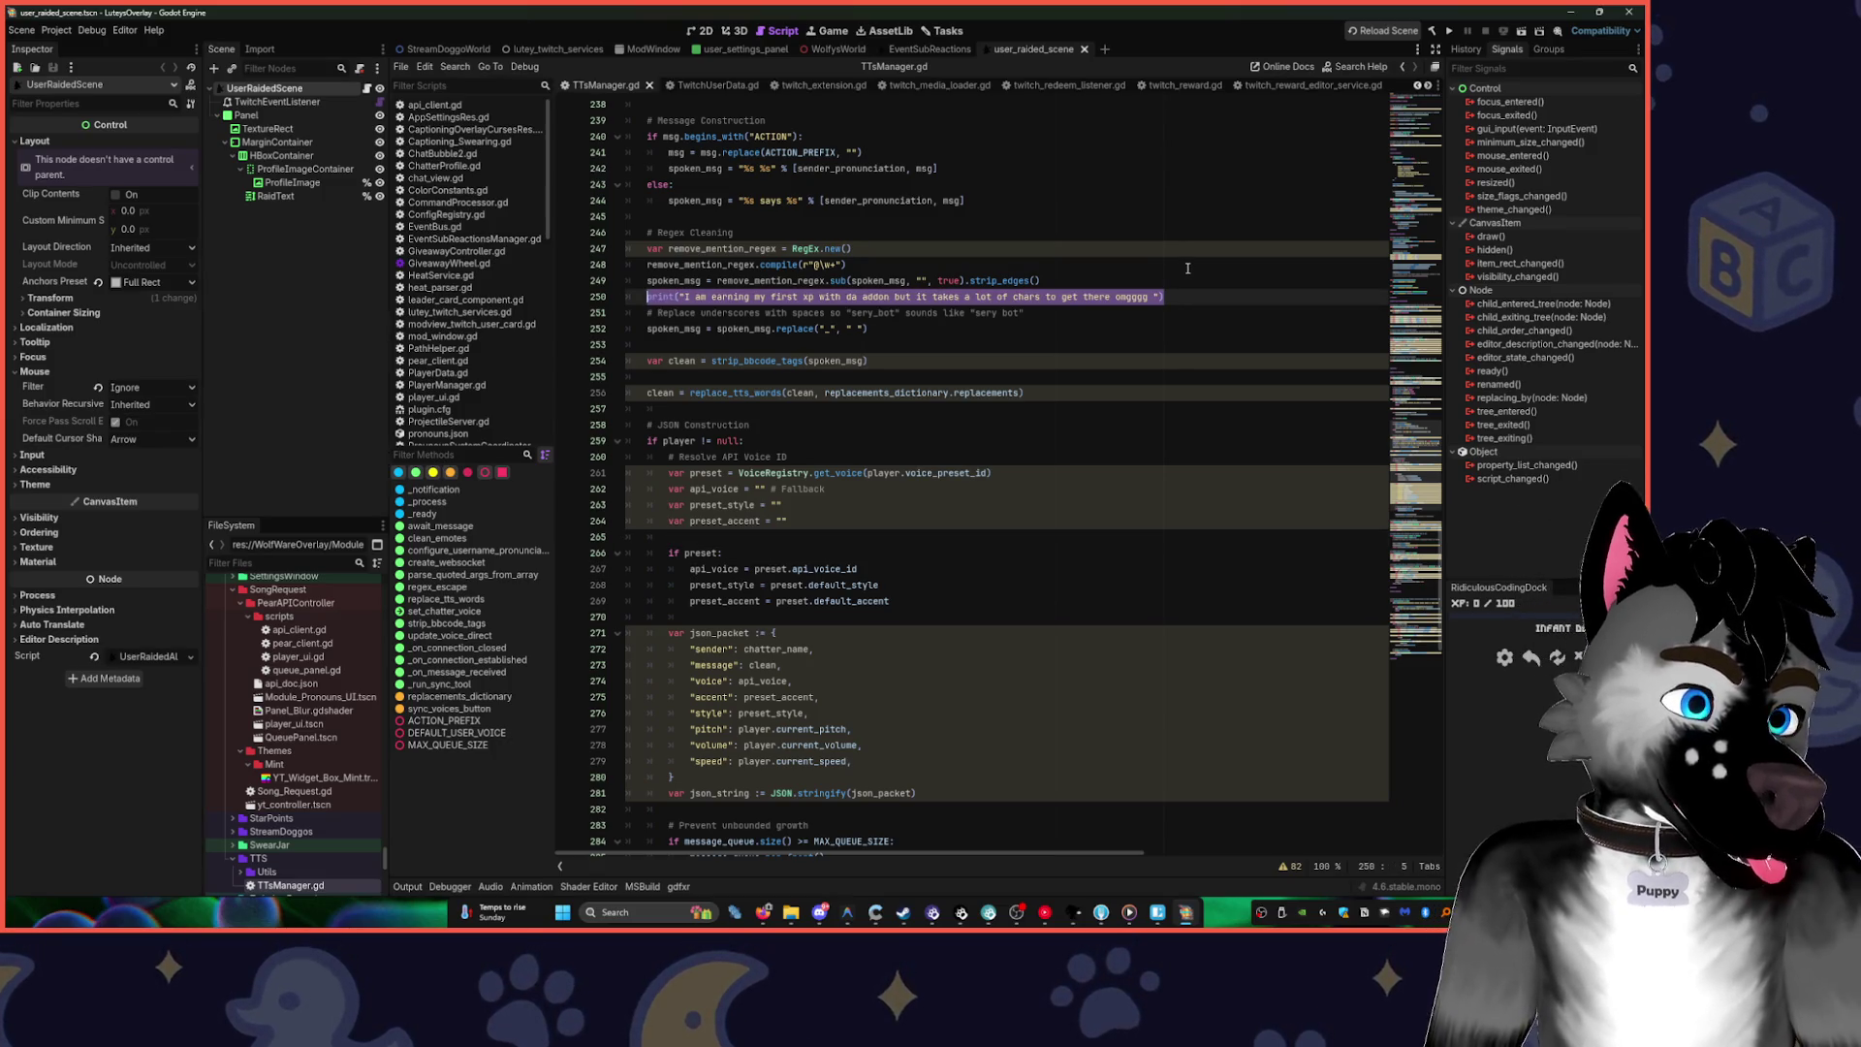
Step: Erase line 250's contents so it is blank, then dismiss the RcSkillMenu popup
text(wa)
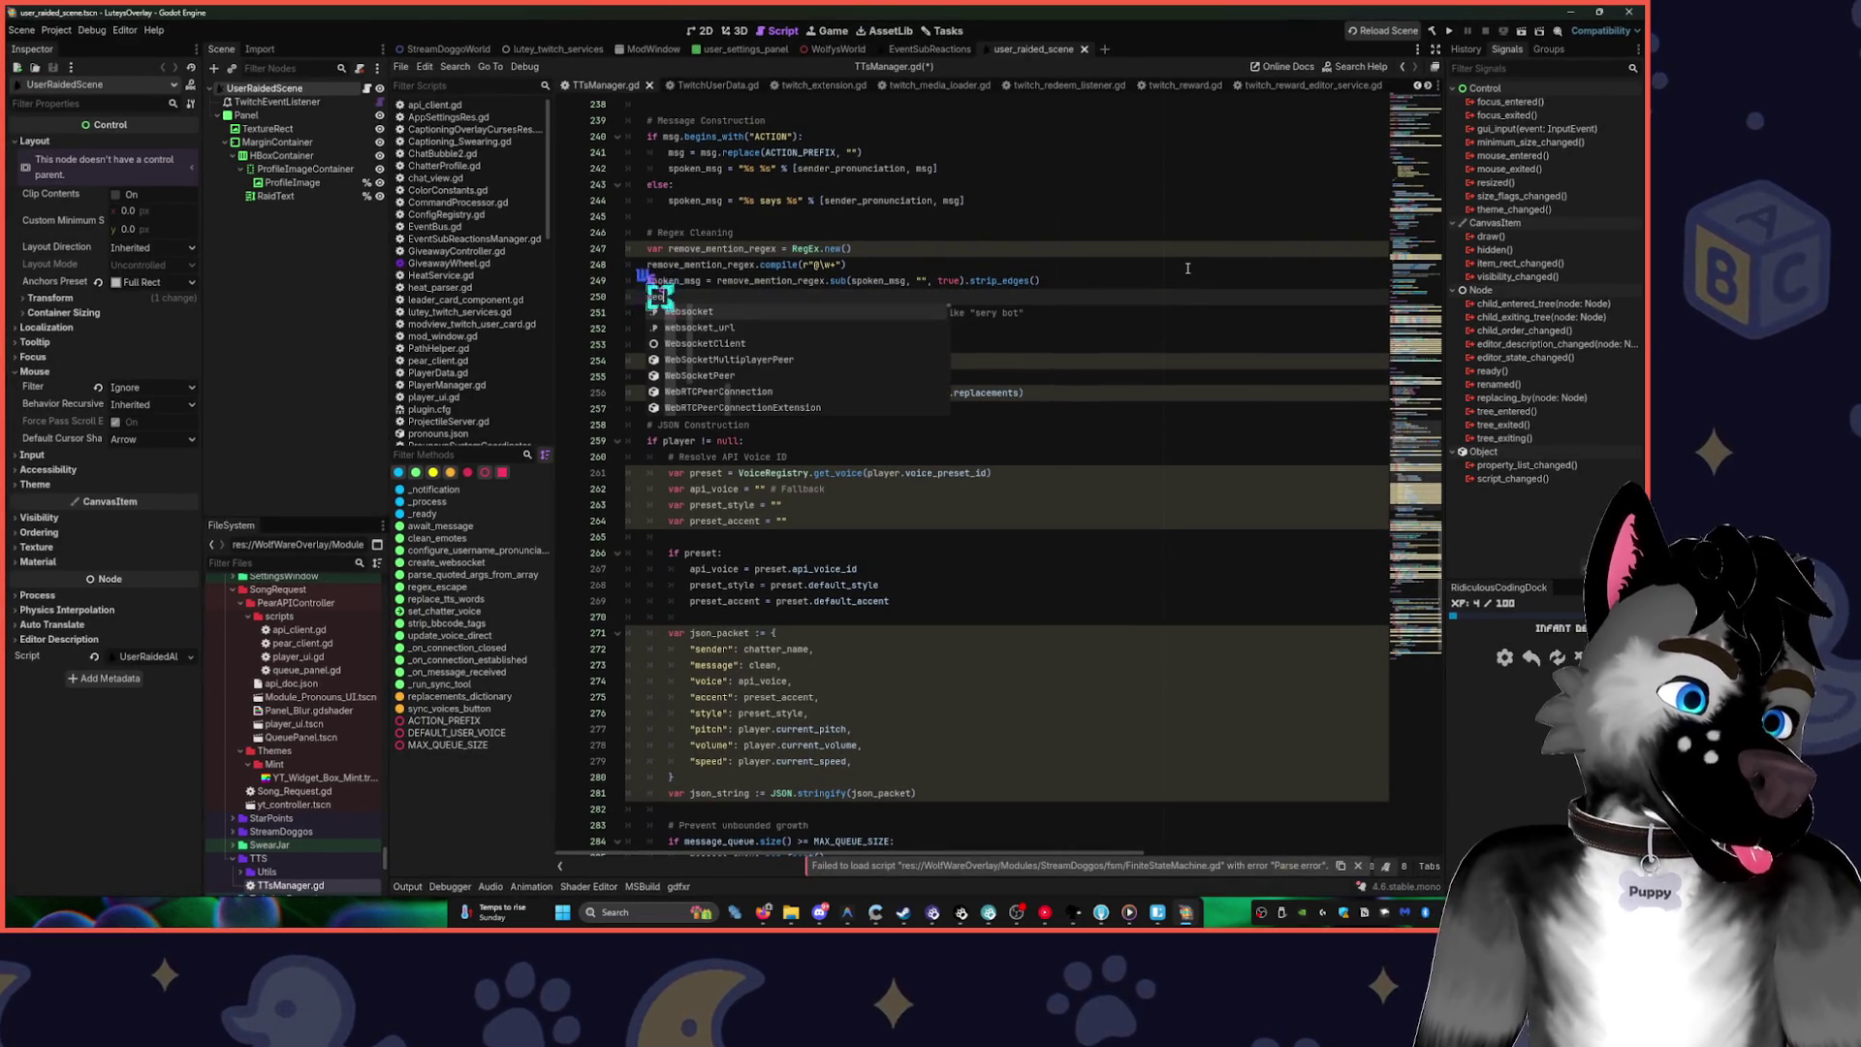
key(ctrl+BackSpace)
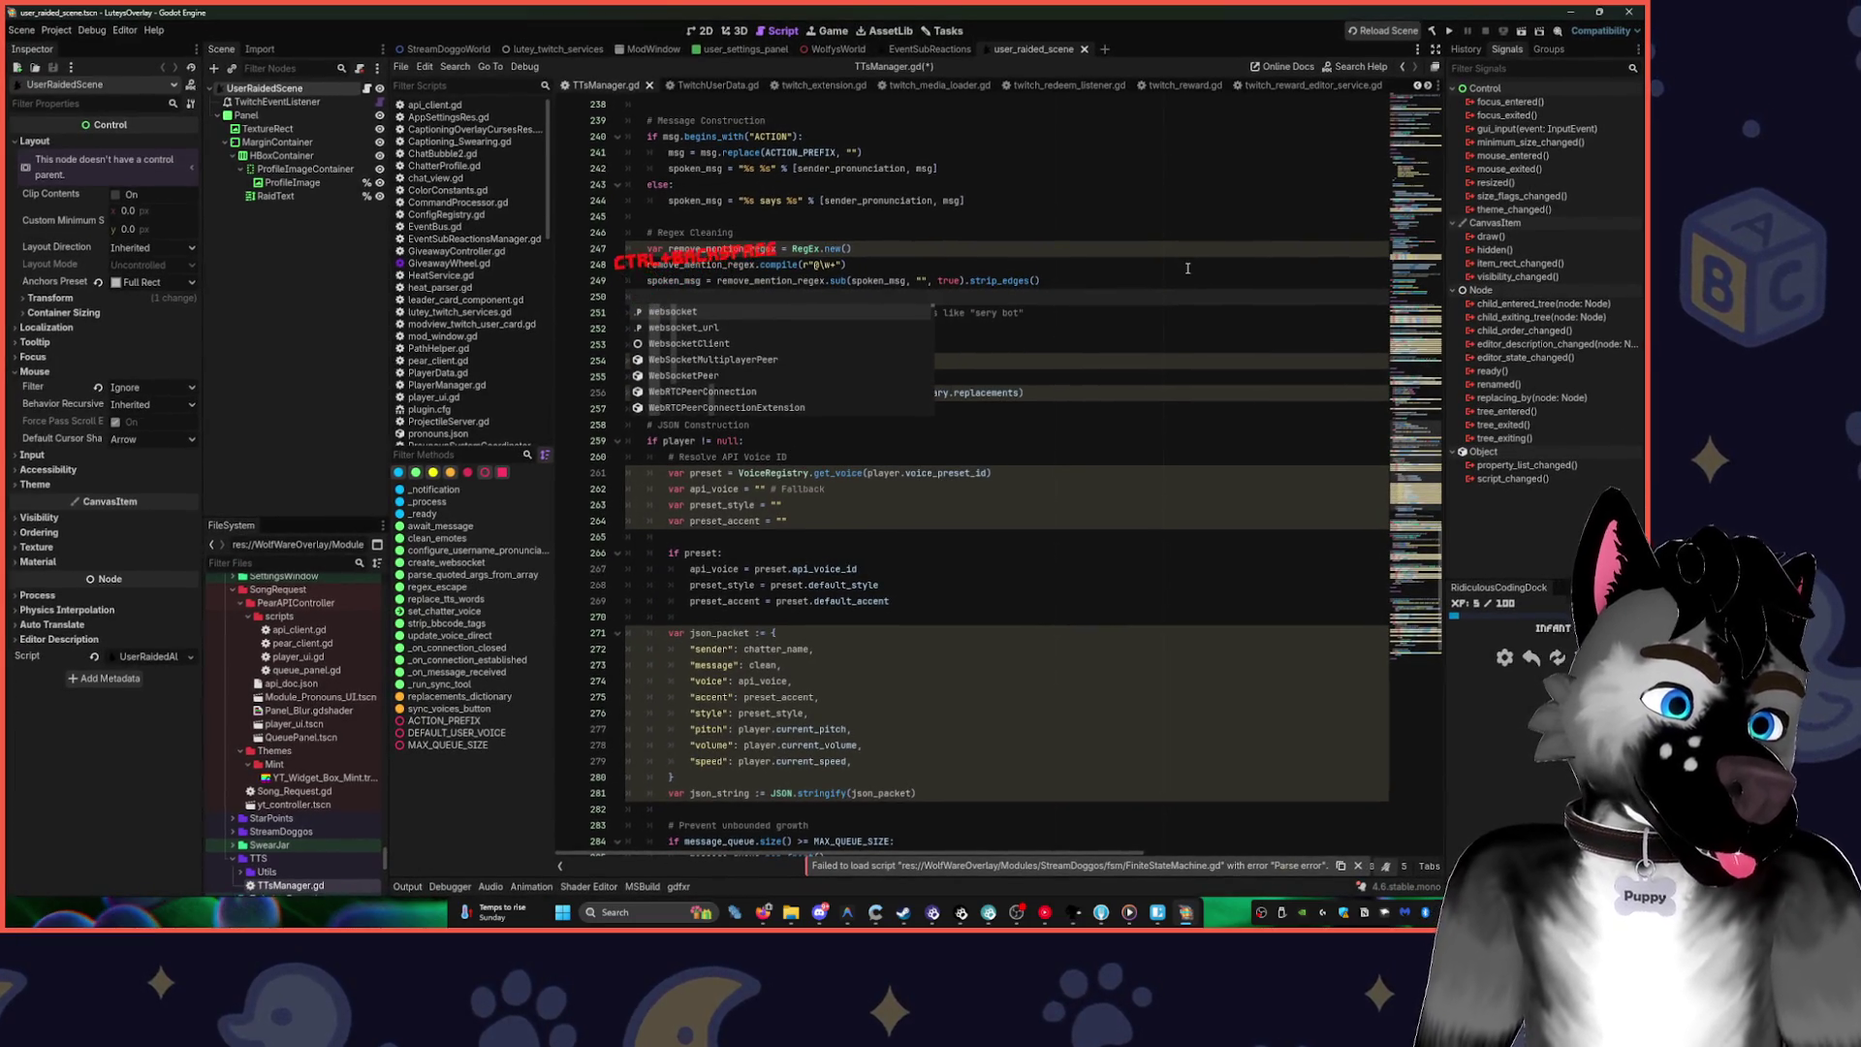
text(qmpeiqmpeoqwqwpeoiqpeoqpe)
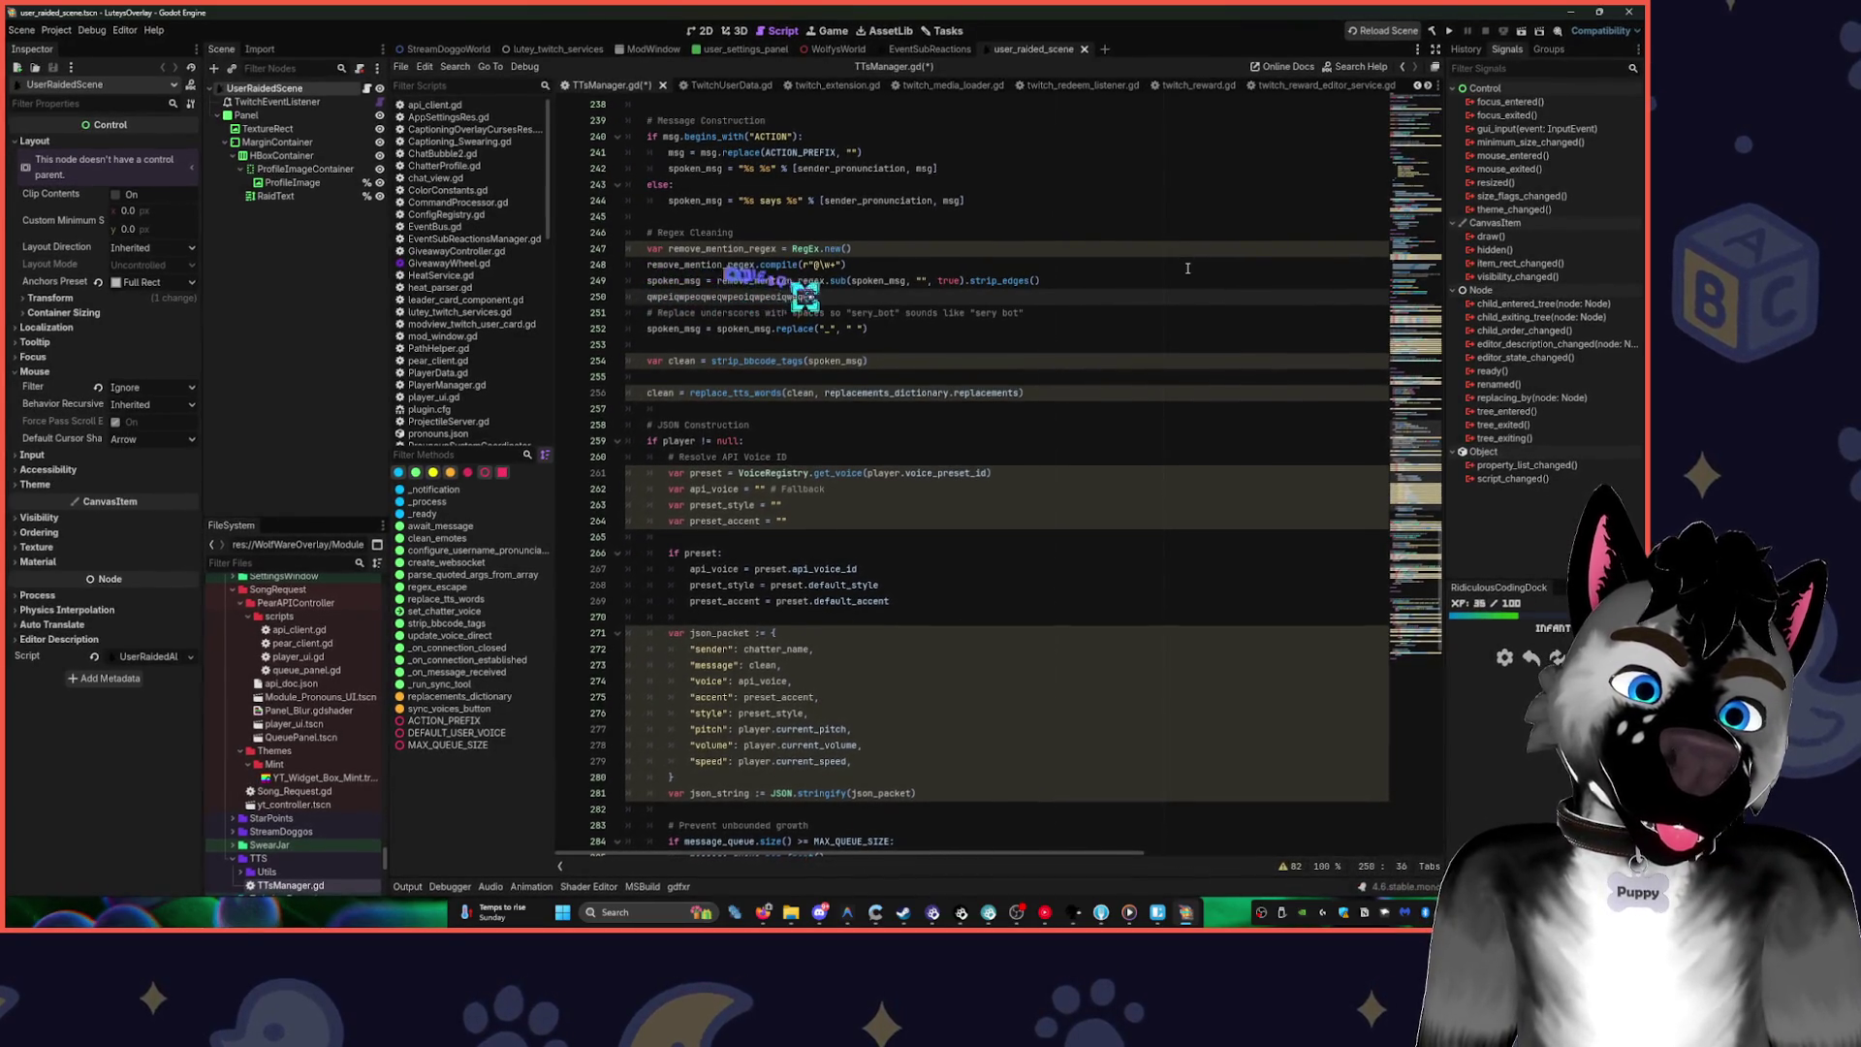
key(shift+Delete)
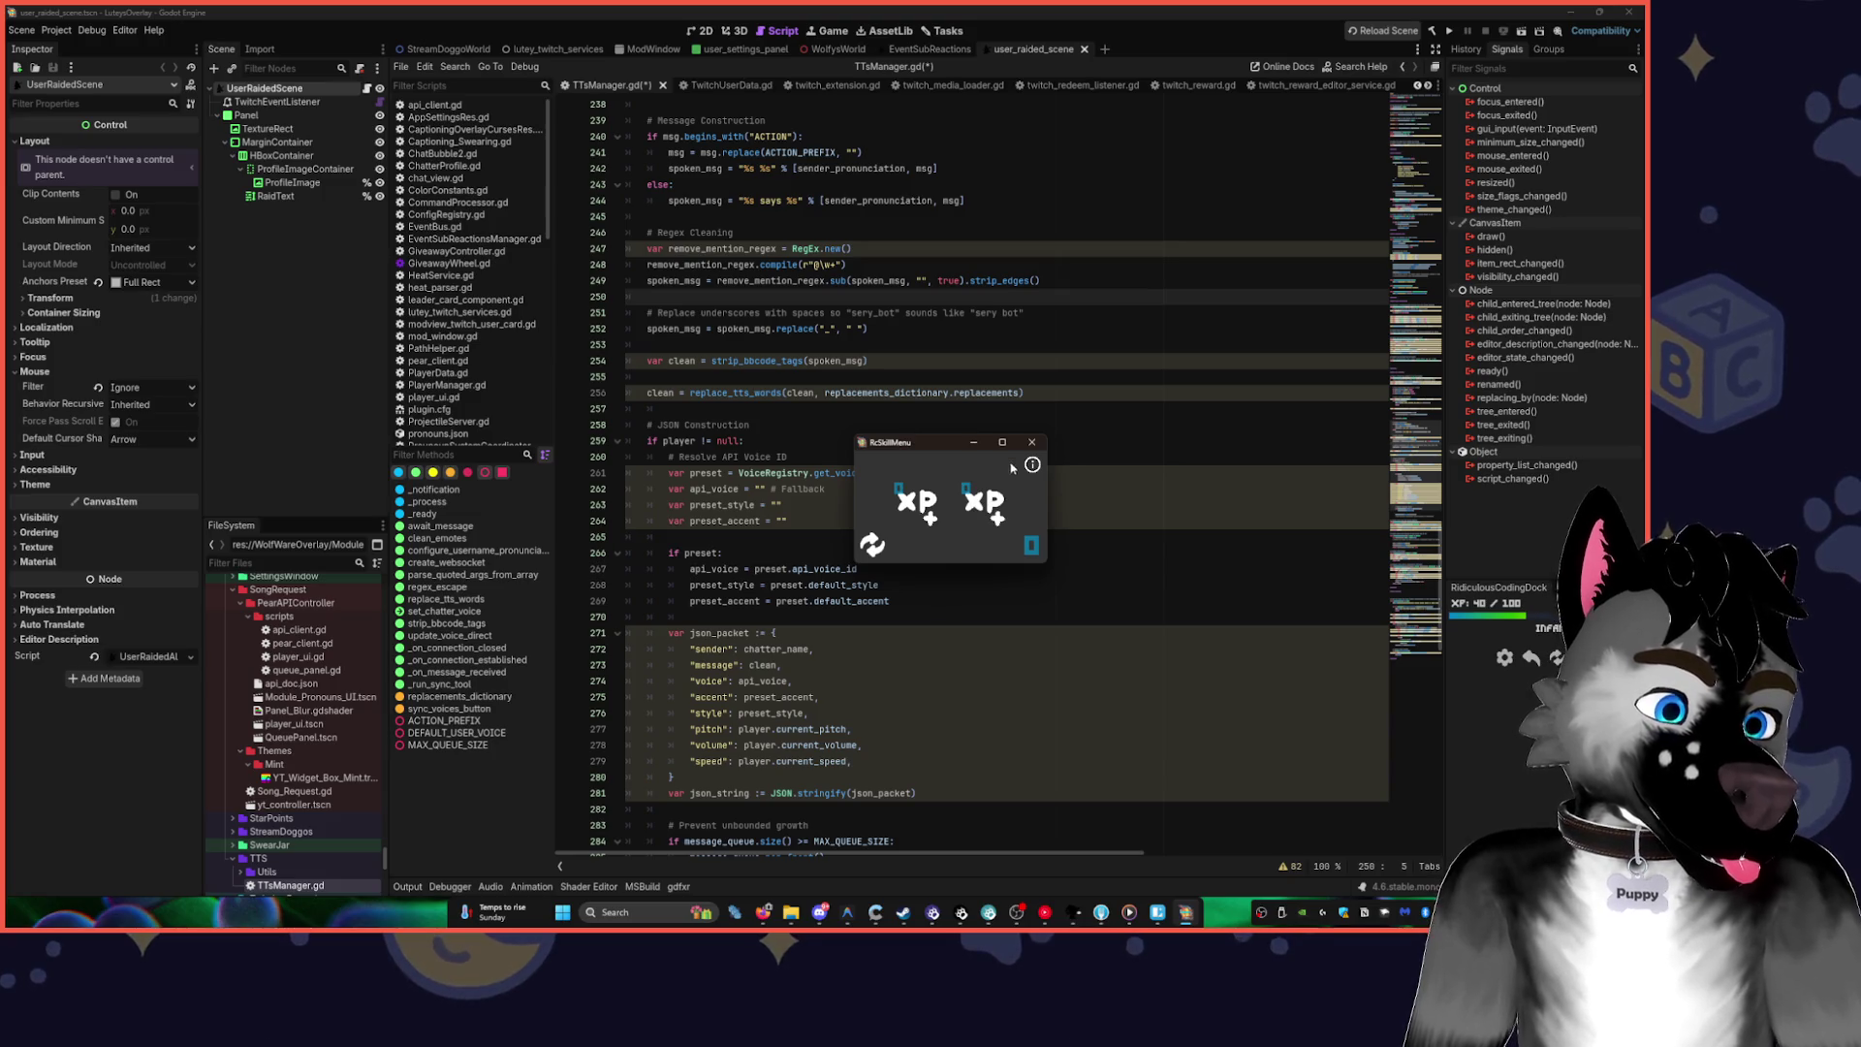
click(1032, 442)
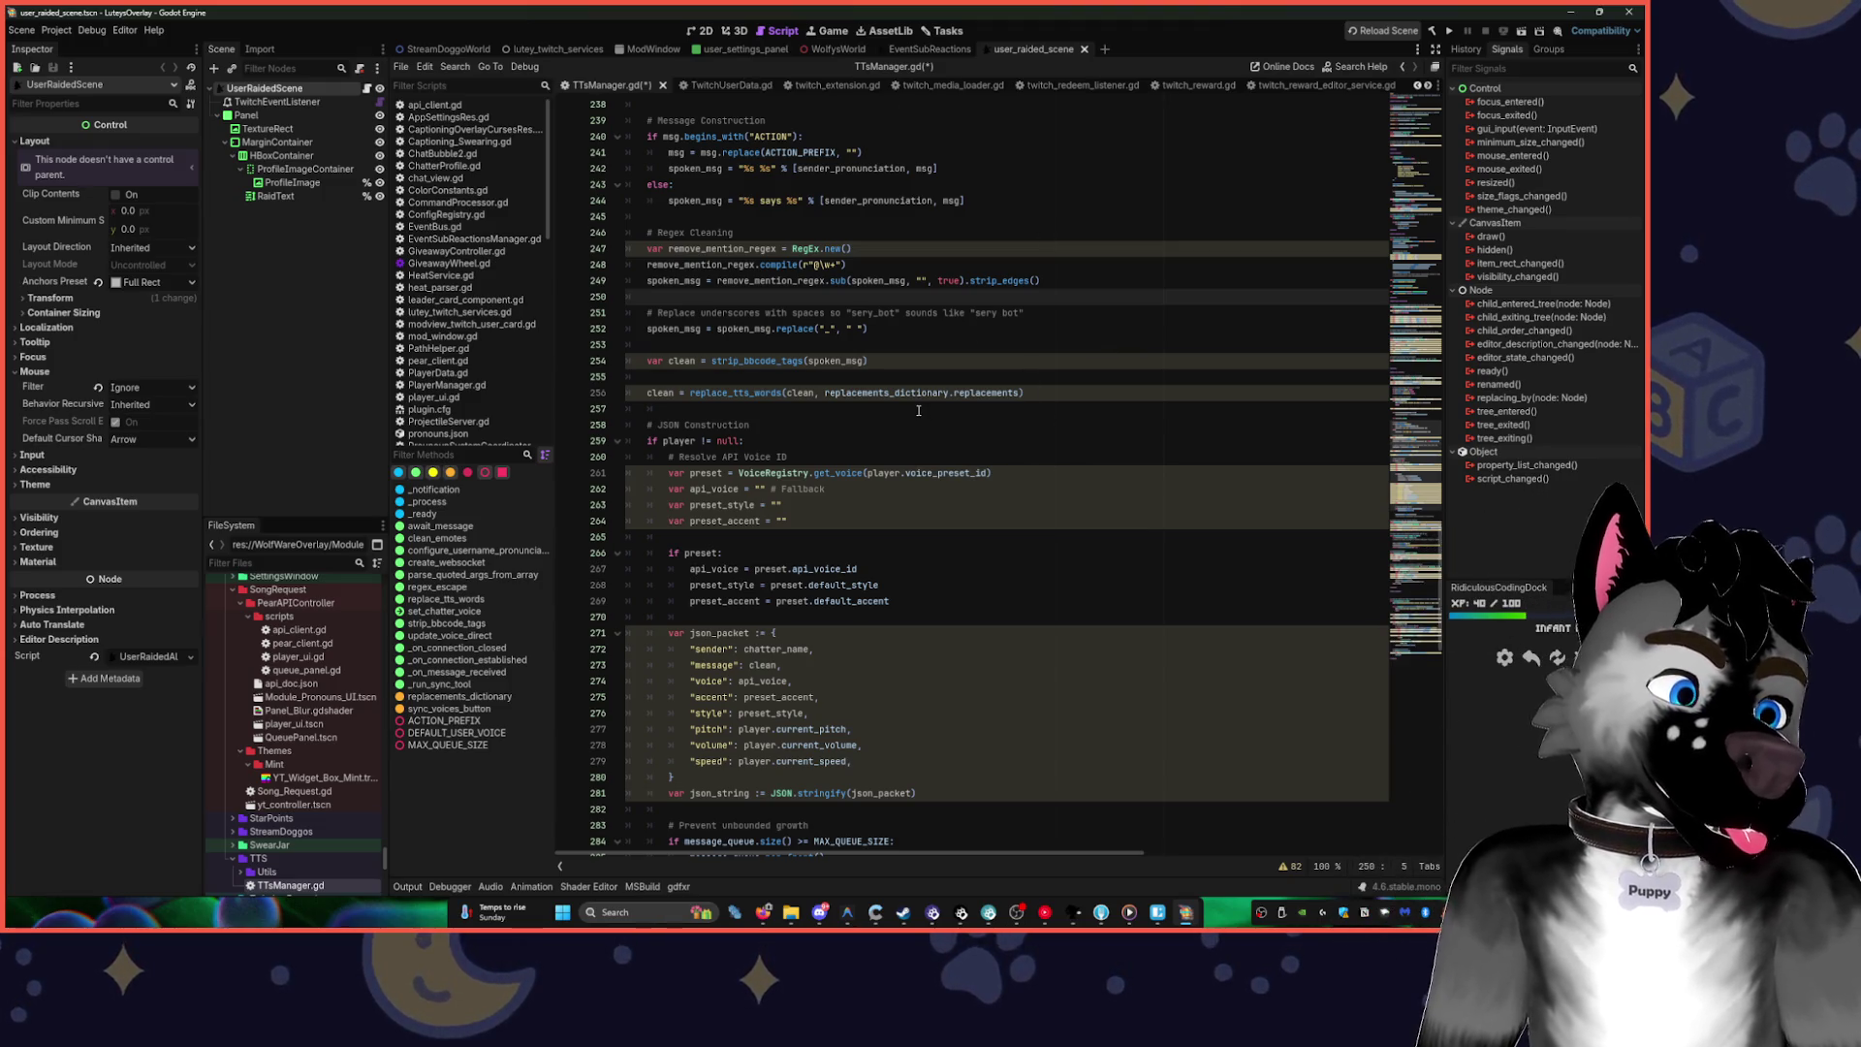
Step: Select the clean variable on line 254
scroll(918, 409, down, 5)
click(948, 448)
scroll(941, 416, up, 7)
click(930, 391)
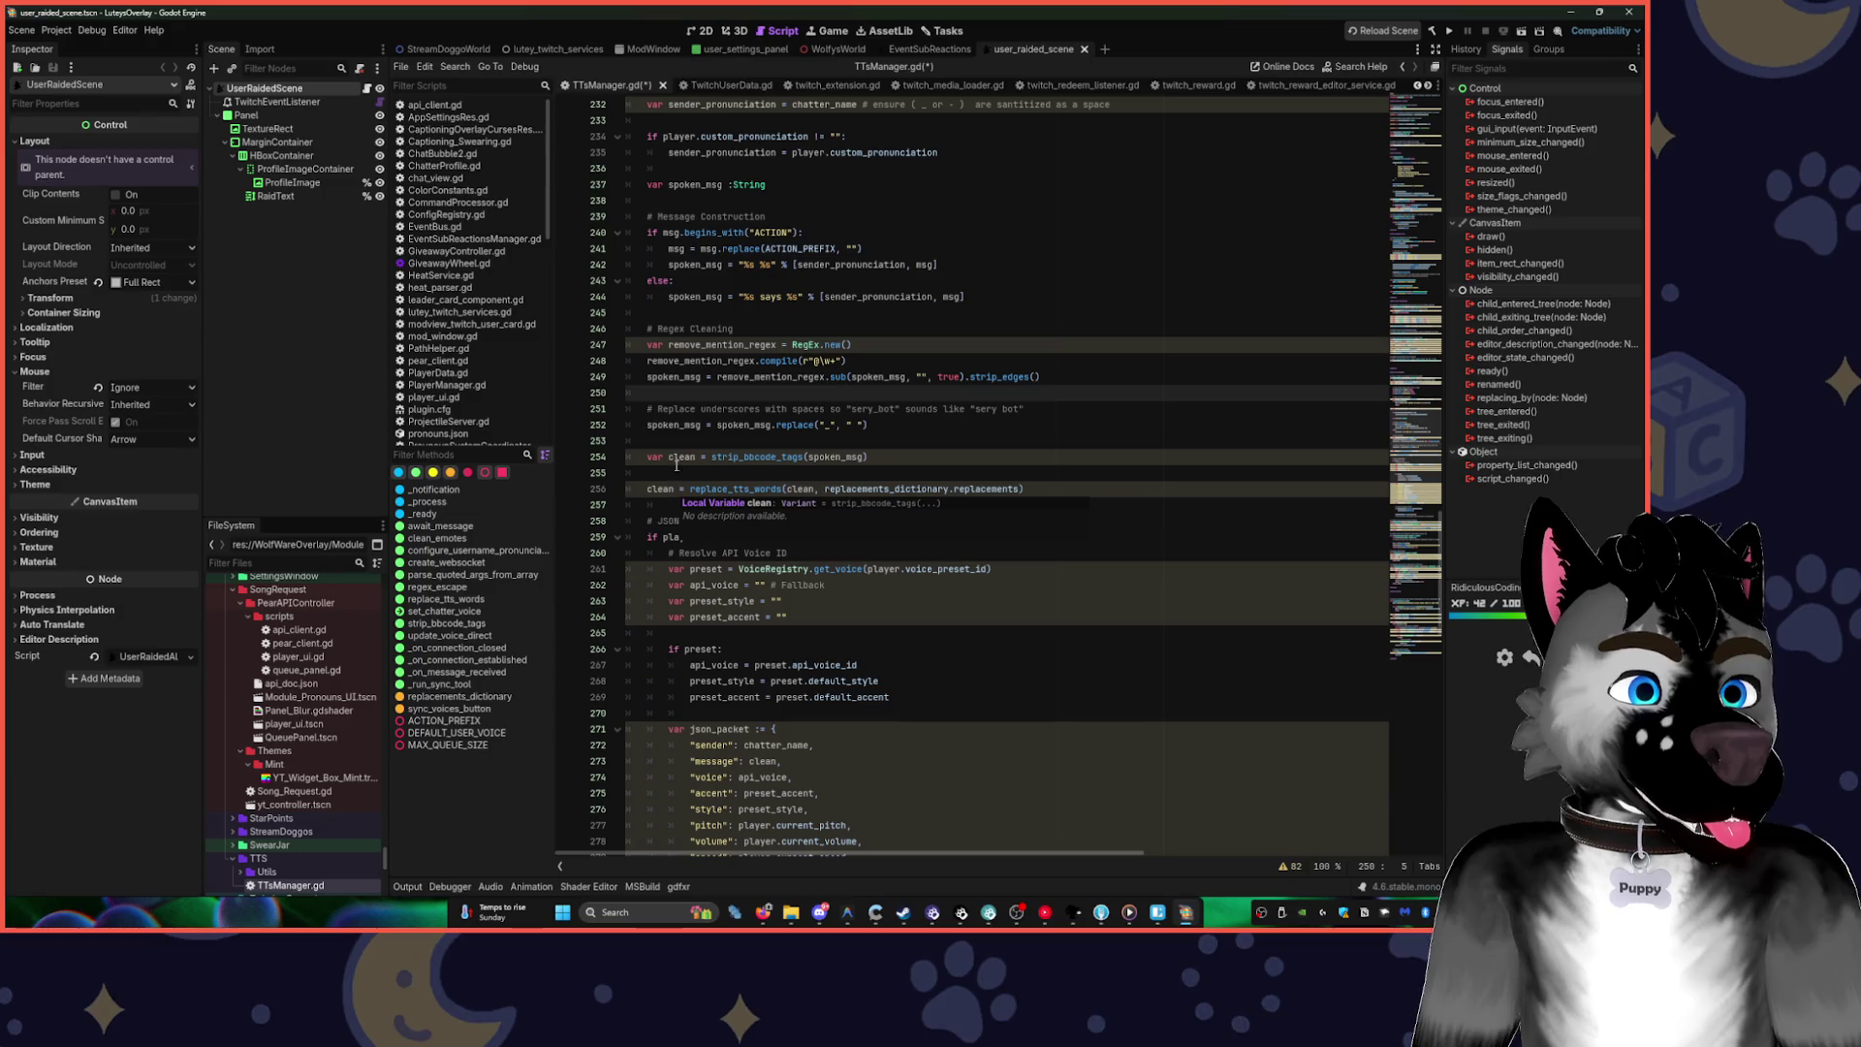
double_click(699, 456)
Step: Multi-select every clean occurrence and rename them all to cleaned_message
scroll(1108, 544, down, 4)
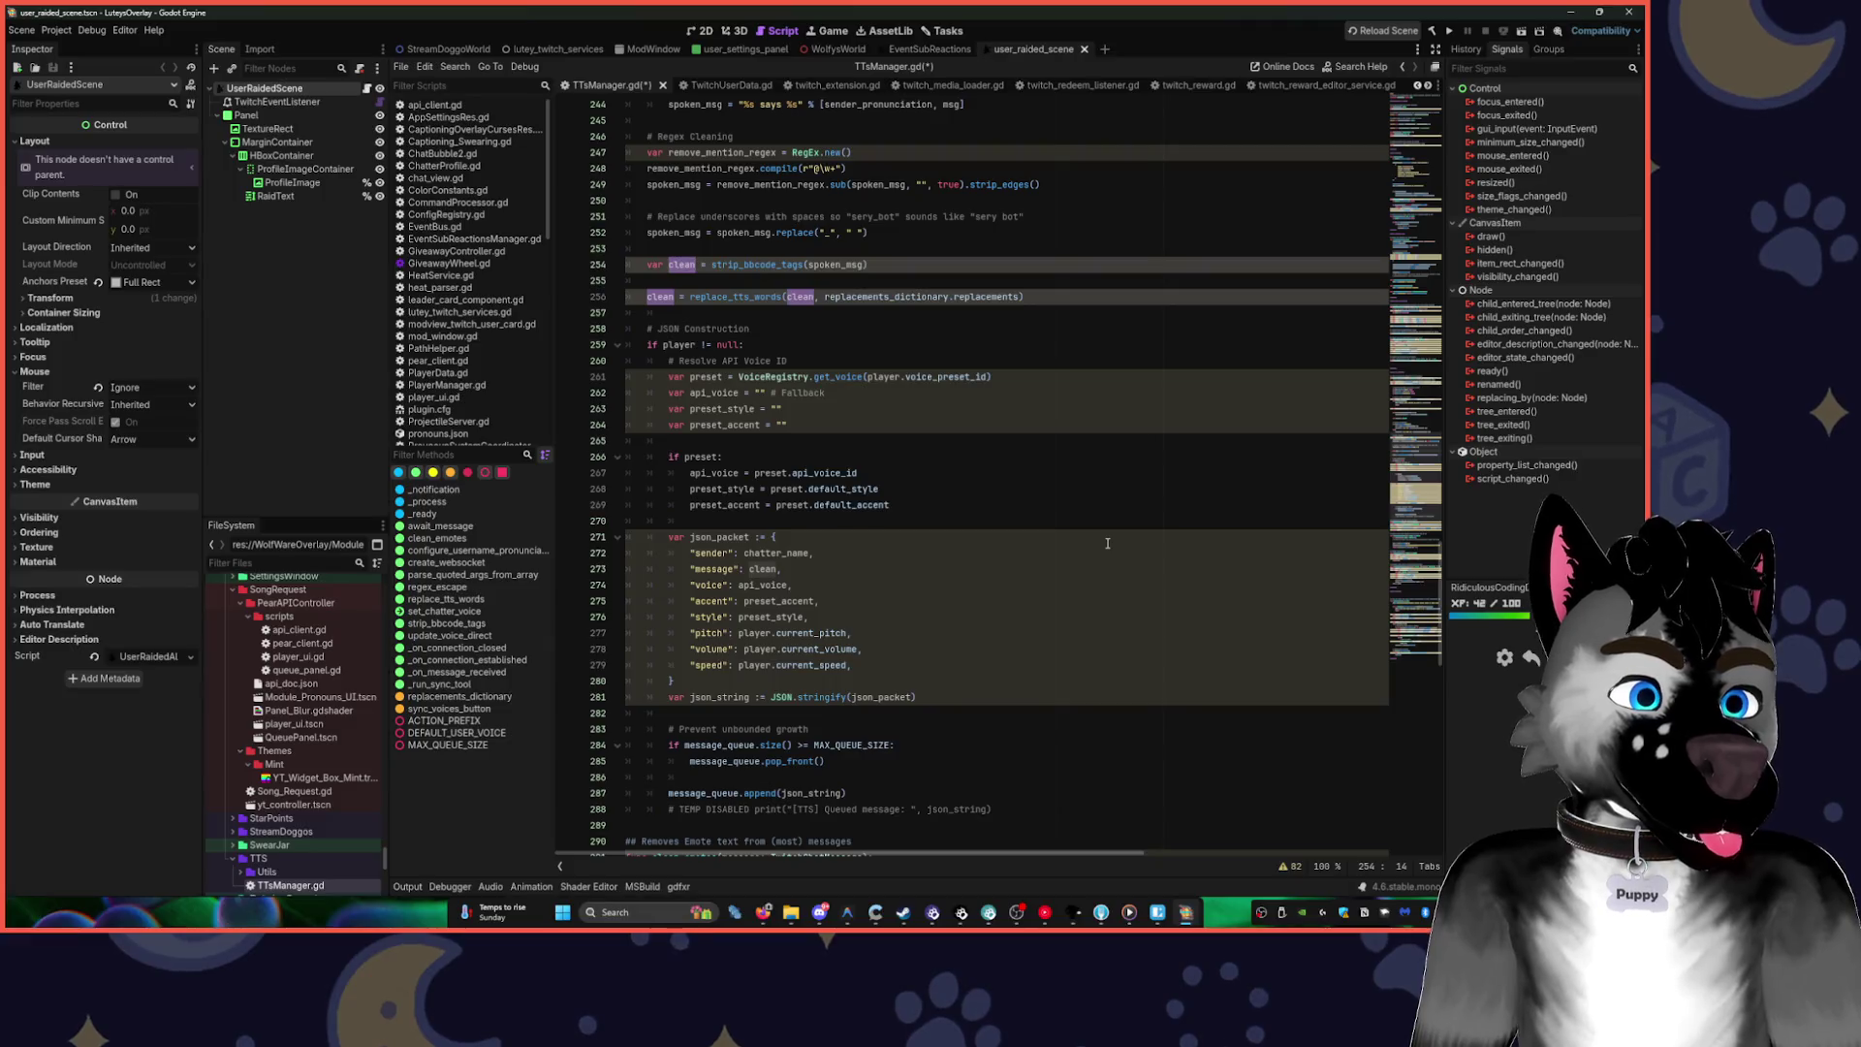
scroll(1108, 544, down, 6)
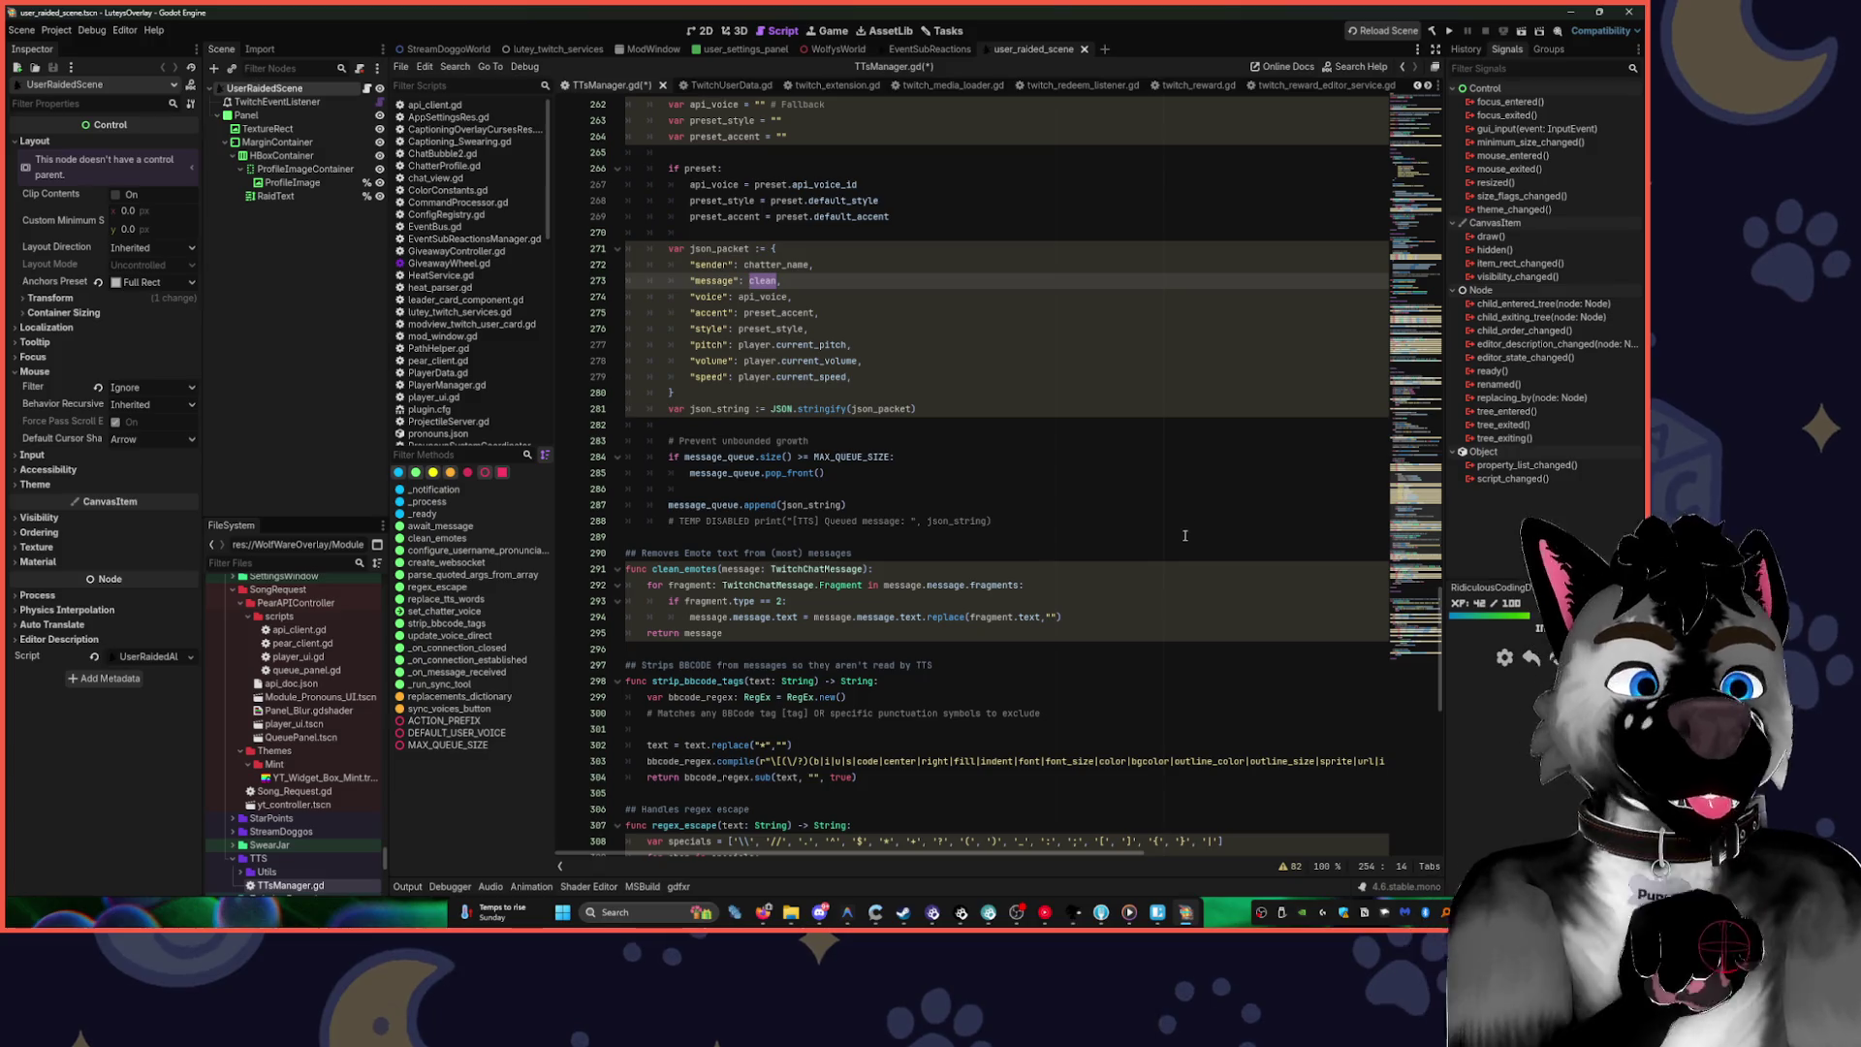
scroll(1065, 596, up, 6)
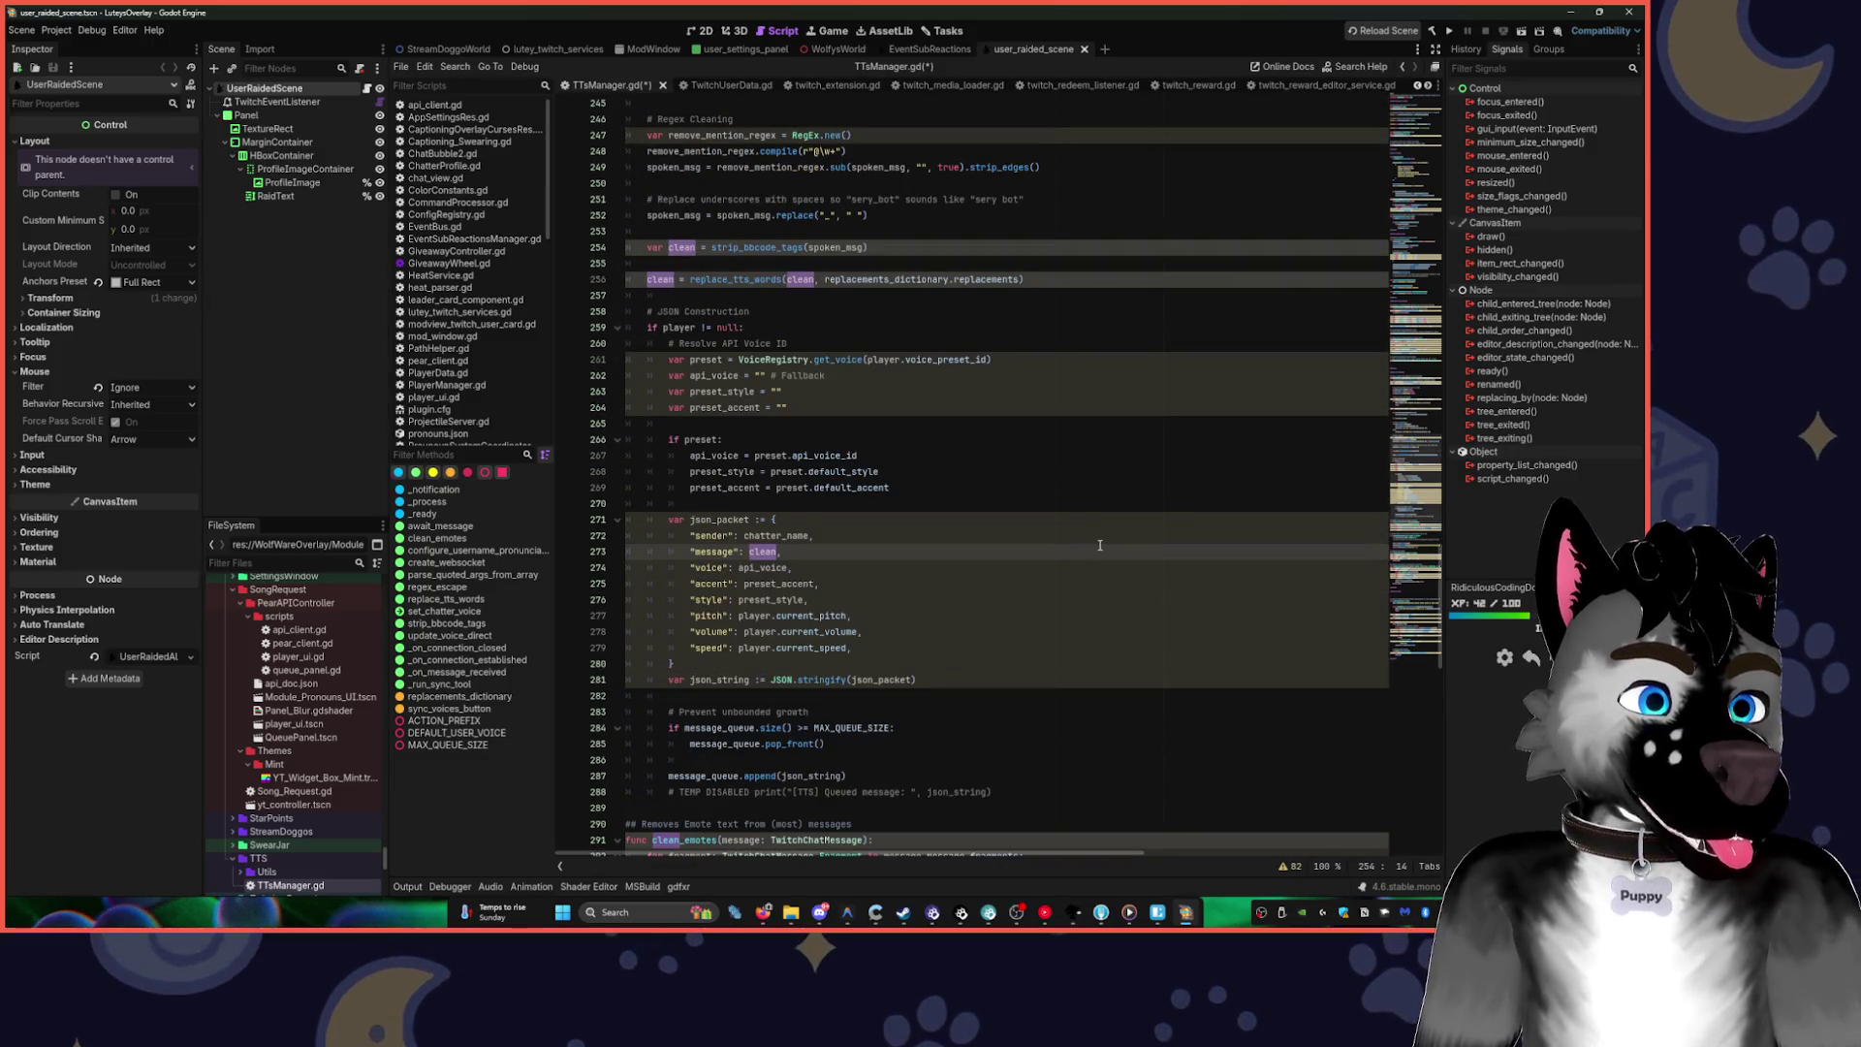
scroll(1099, 544, down, 6)
key(ctrl+shift+d)
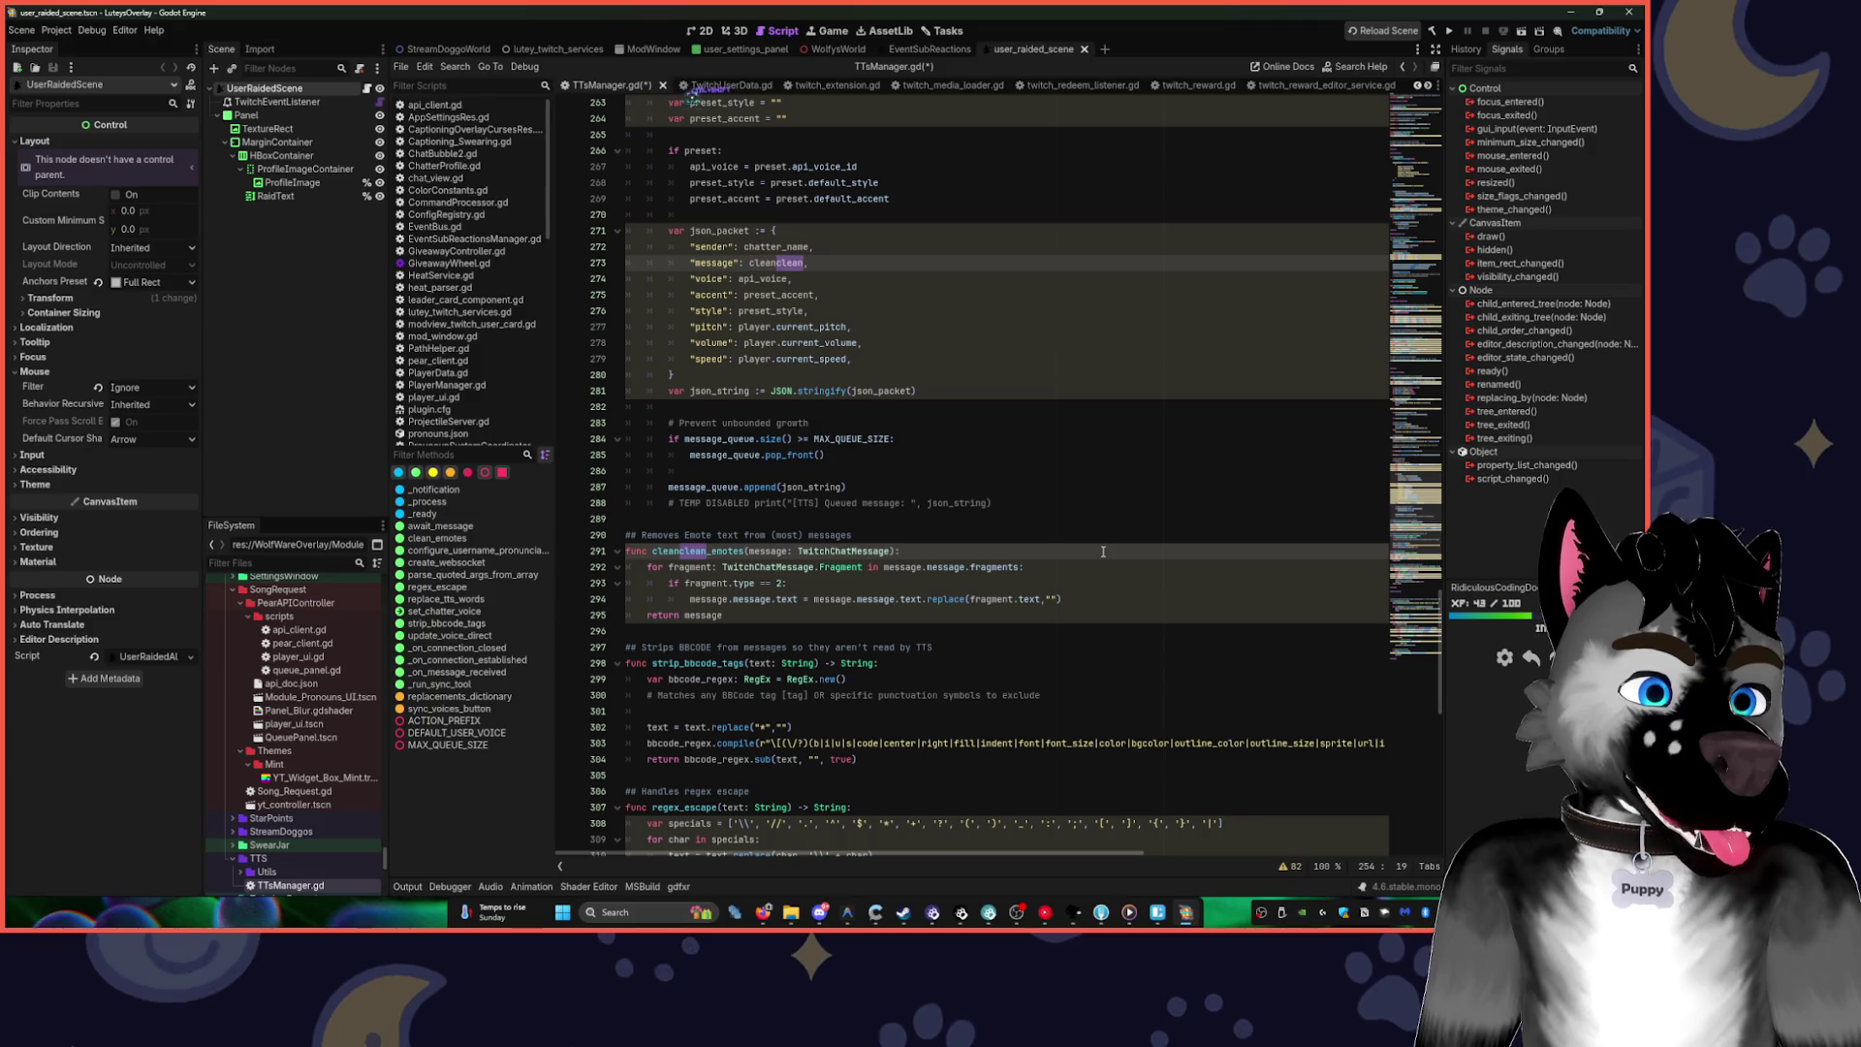
key(ctrl+z)
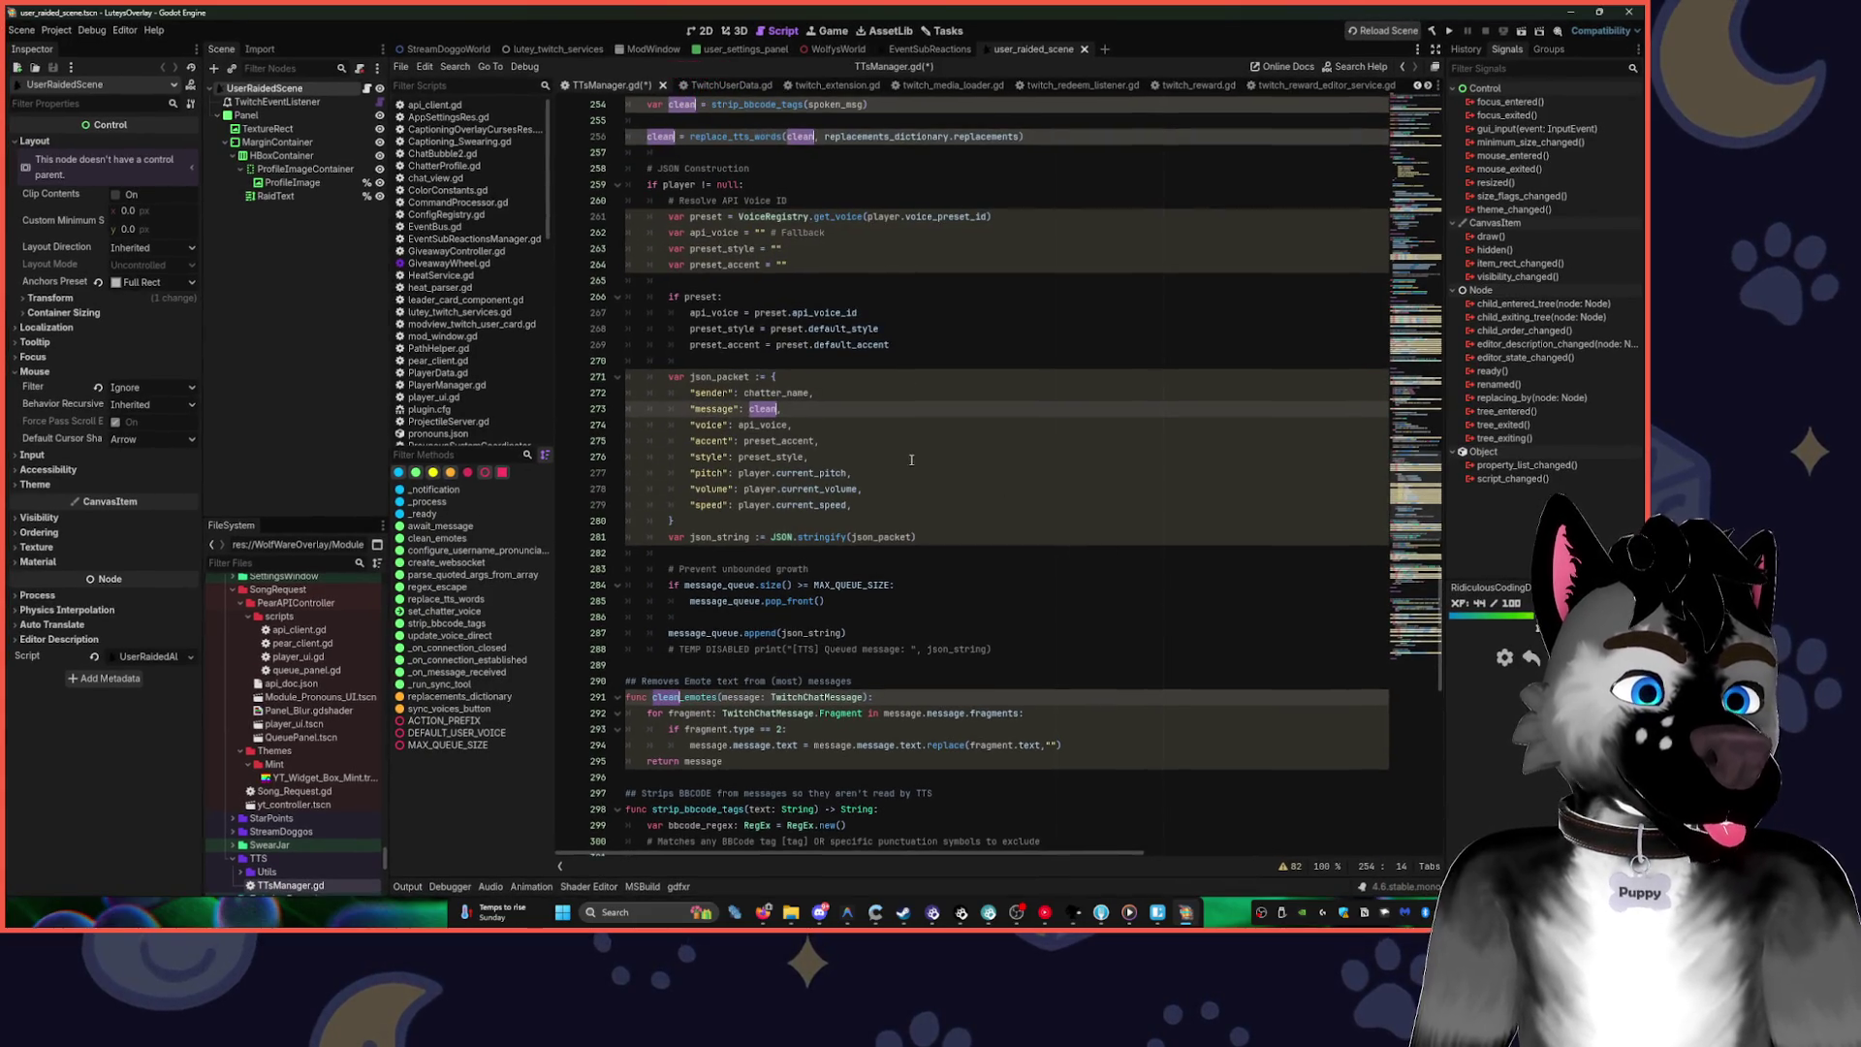
scroll(941, 457, up, 2)
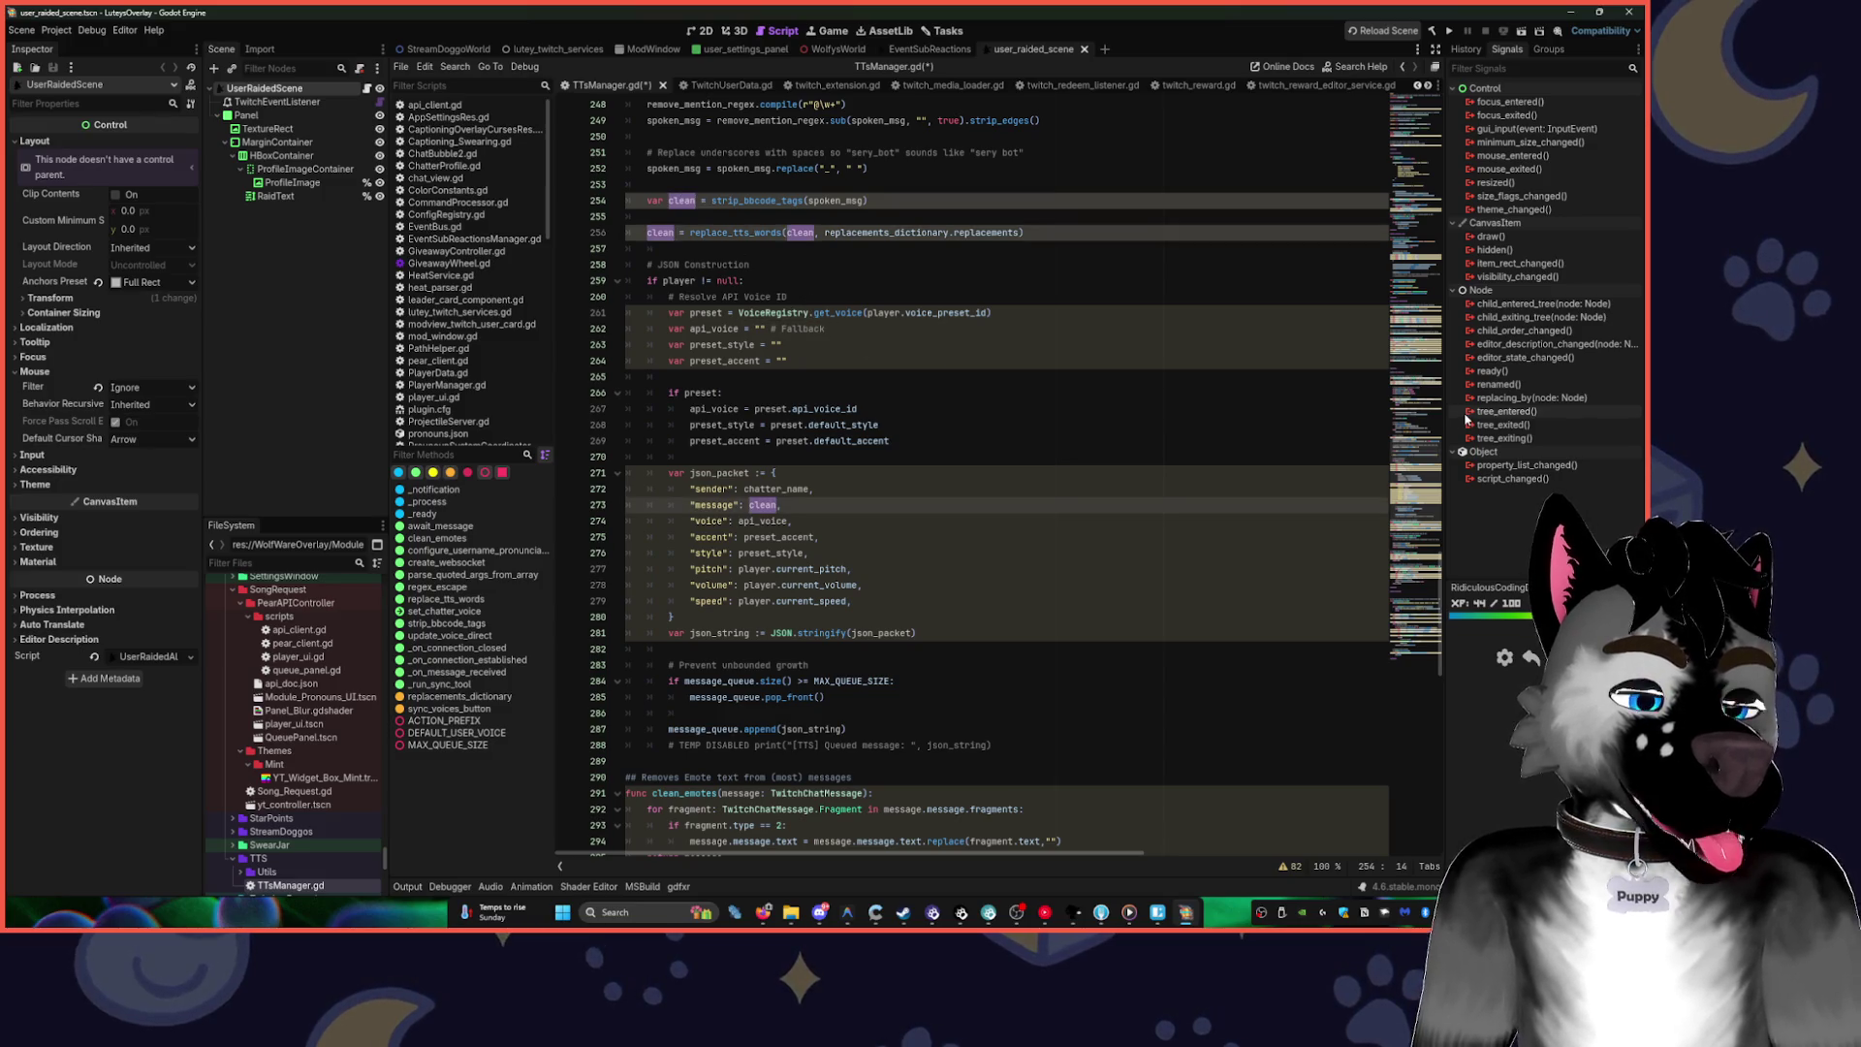
text(cleaned)
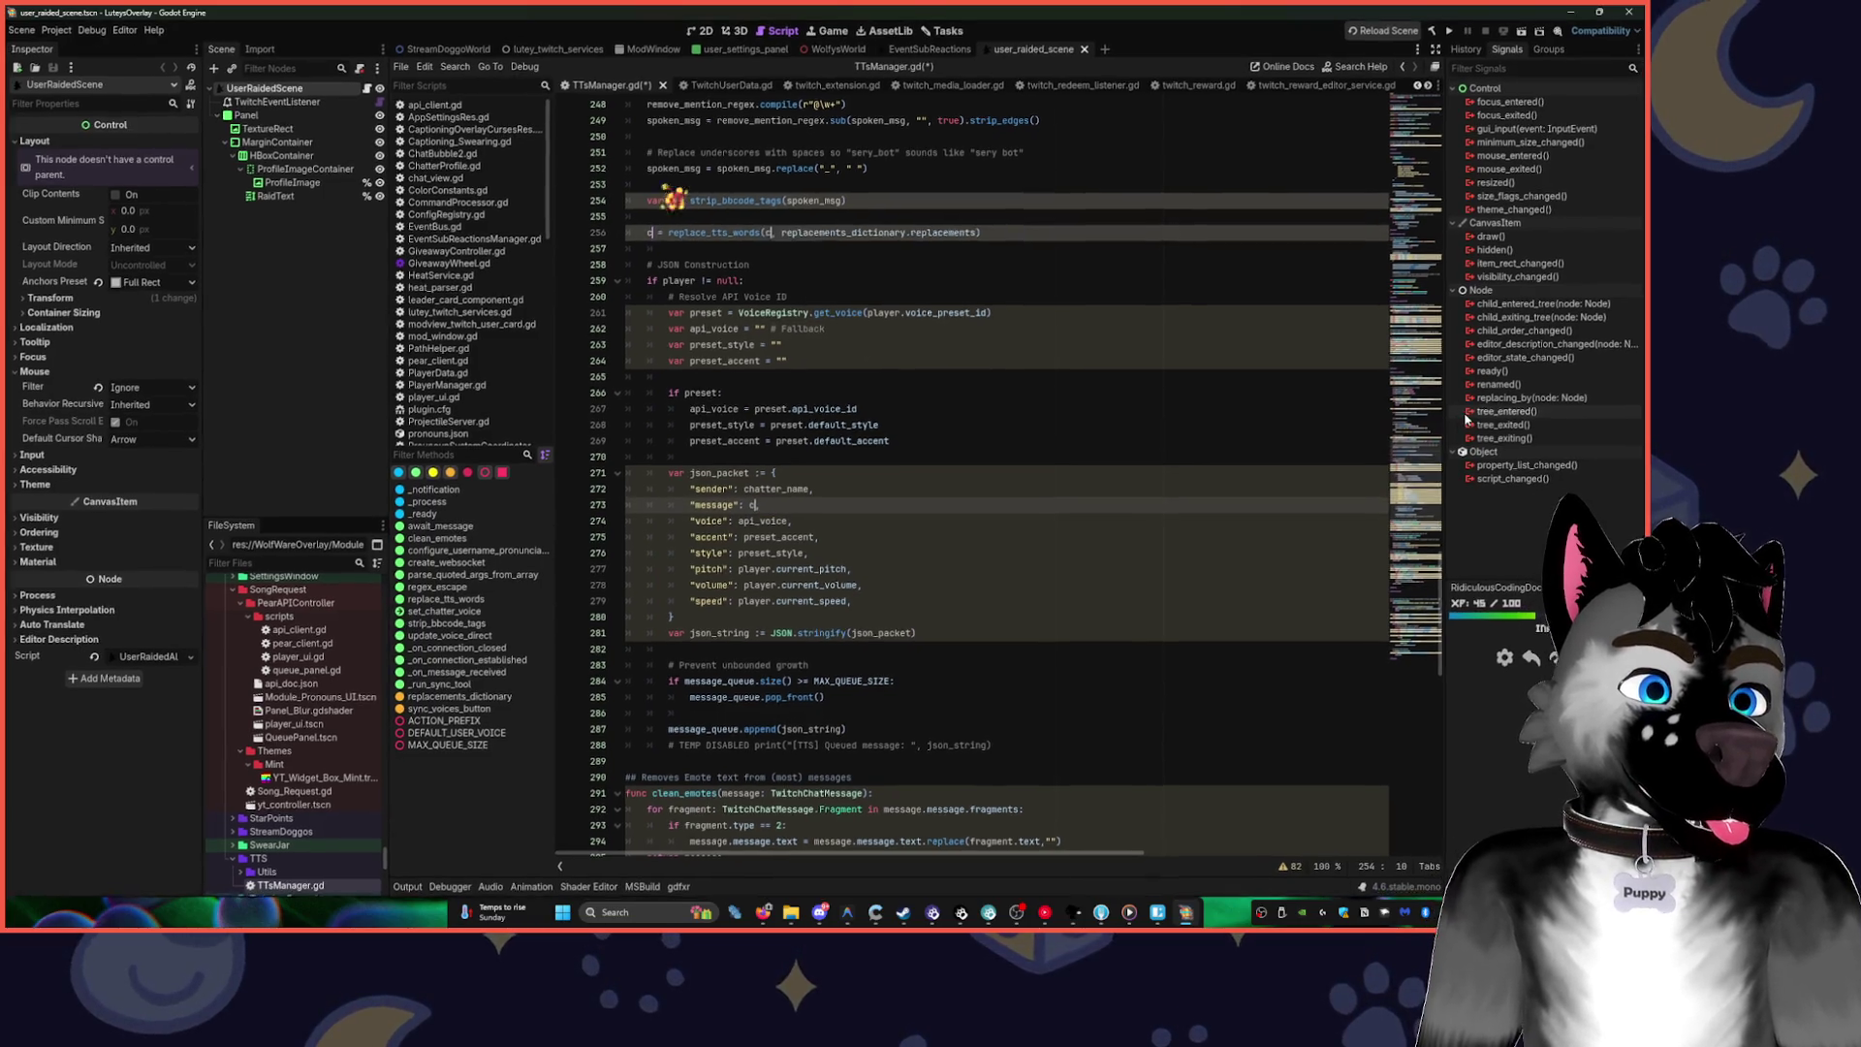
text(_messag)
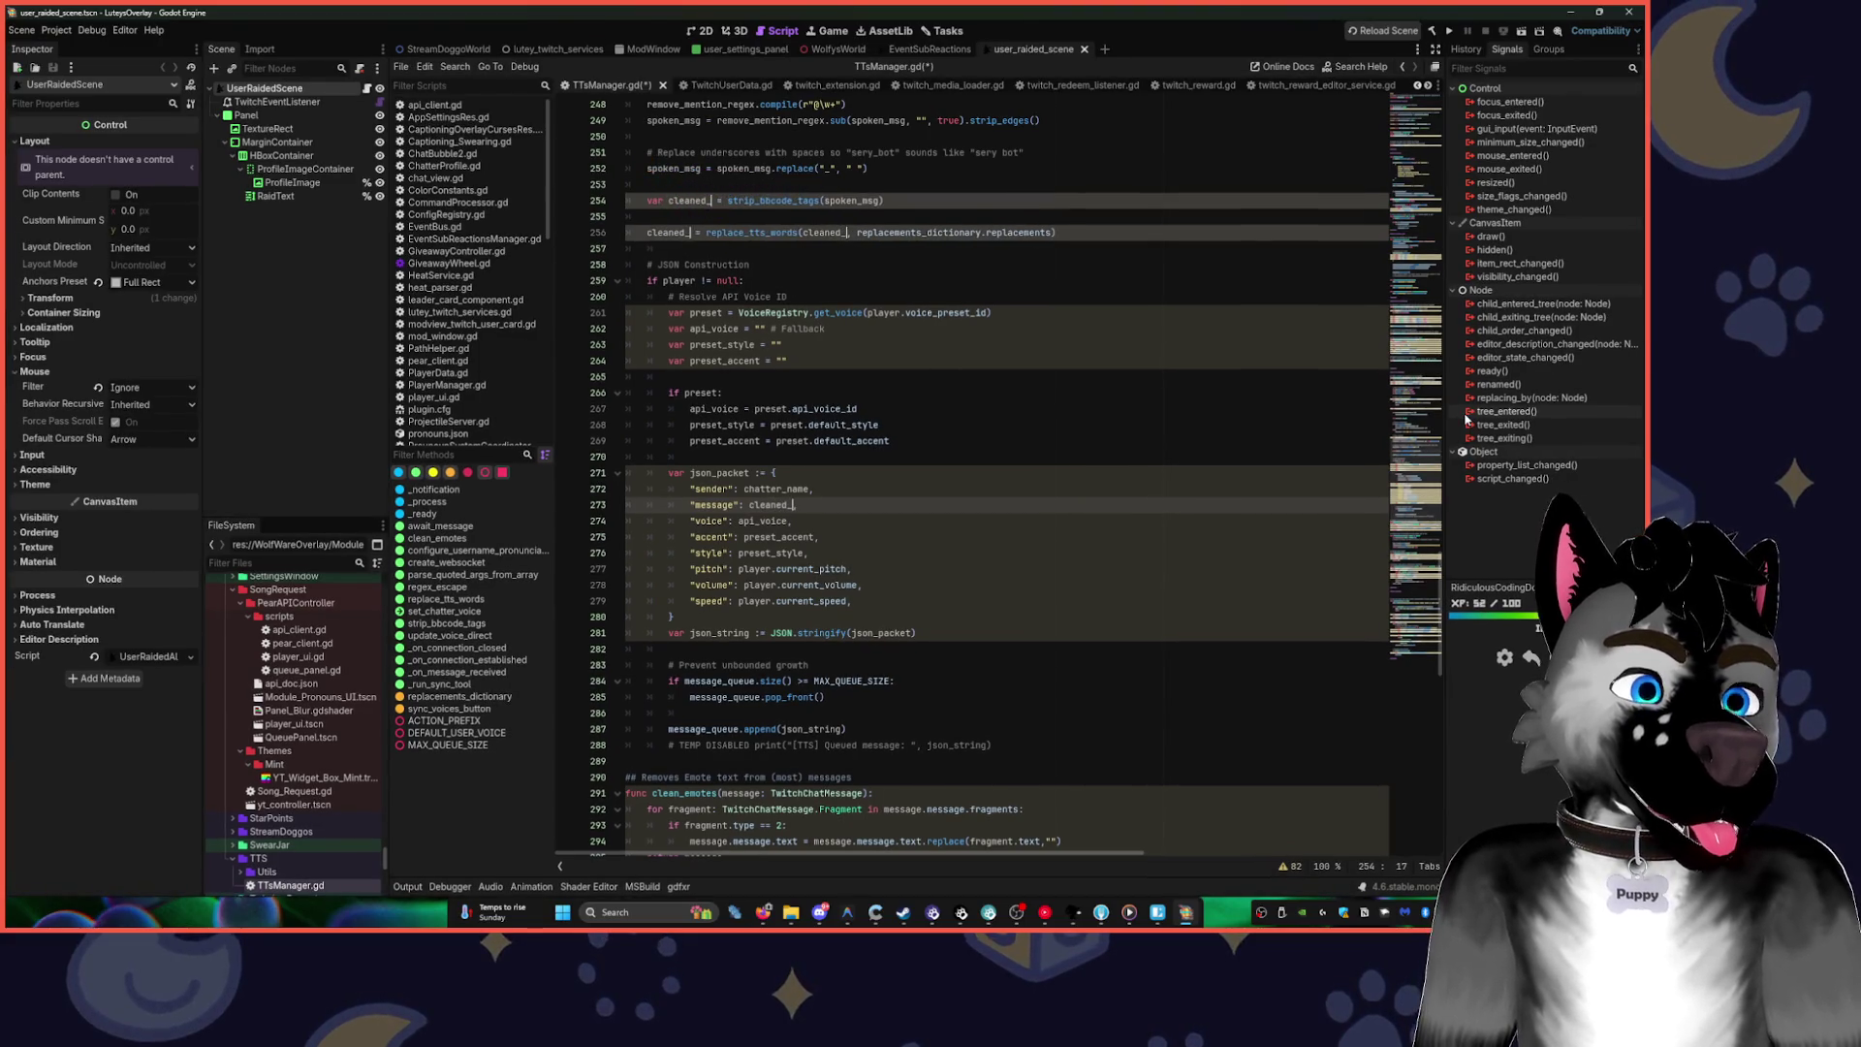
text(e)
click(1060, 280)
scroll(1059, 279, up, 3)
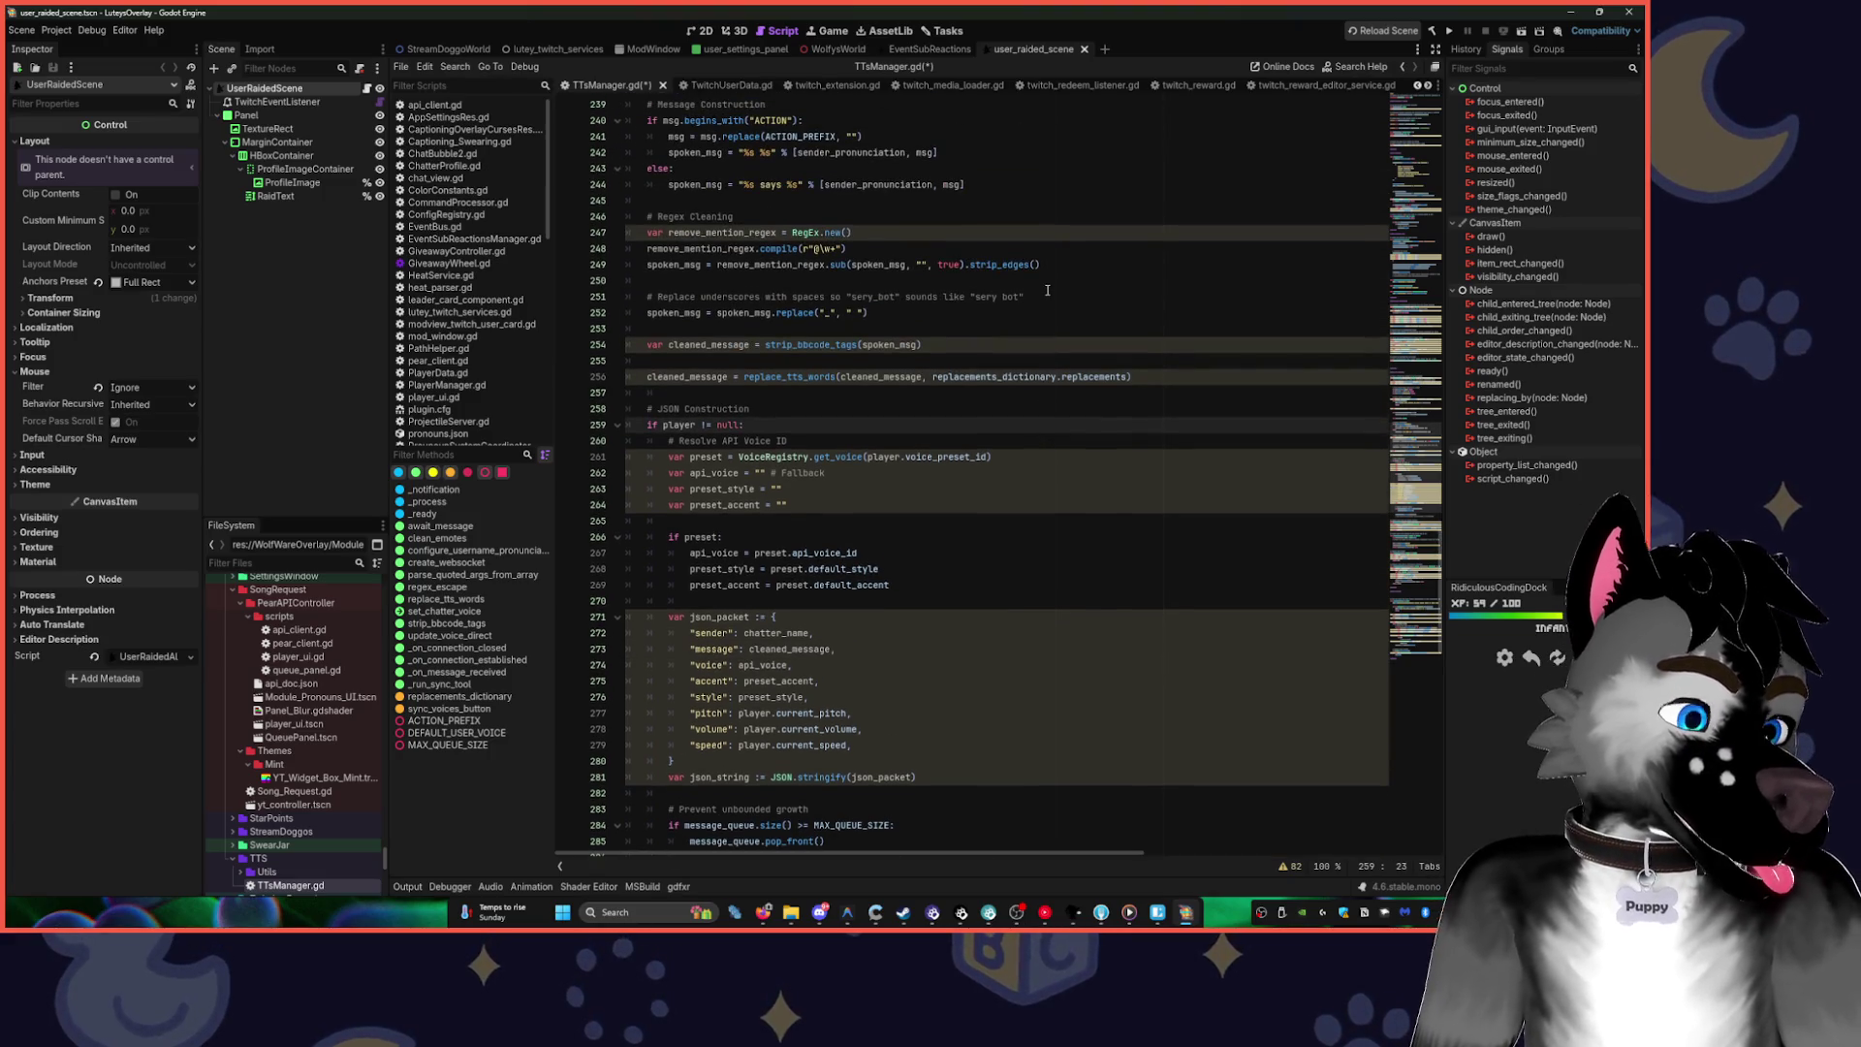
Step: Delete the blank line under the TTS Processing region heading
scroll(1047, 290, up, 14)
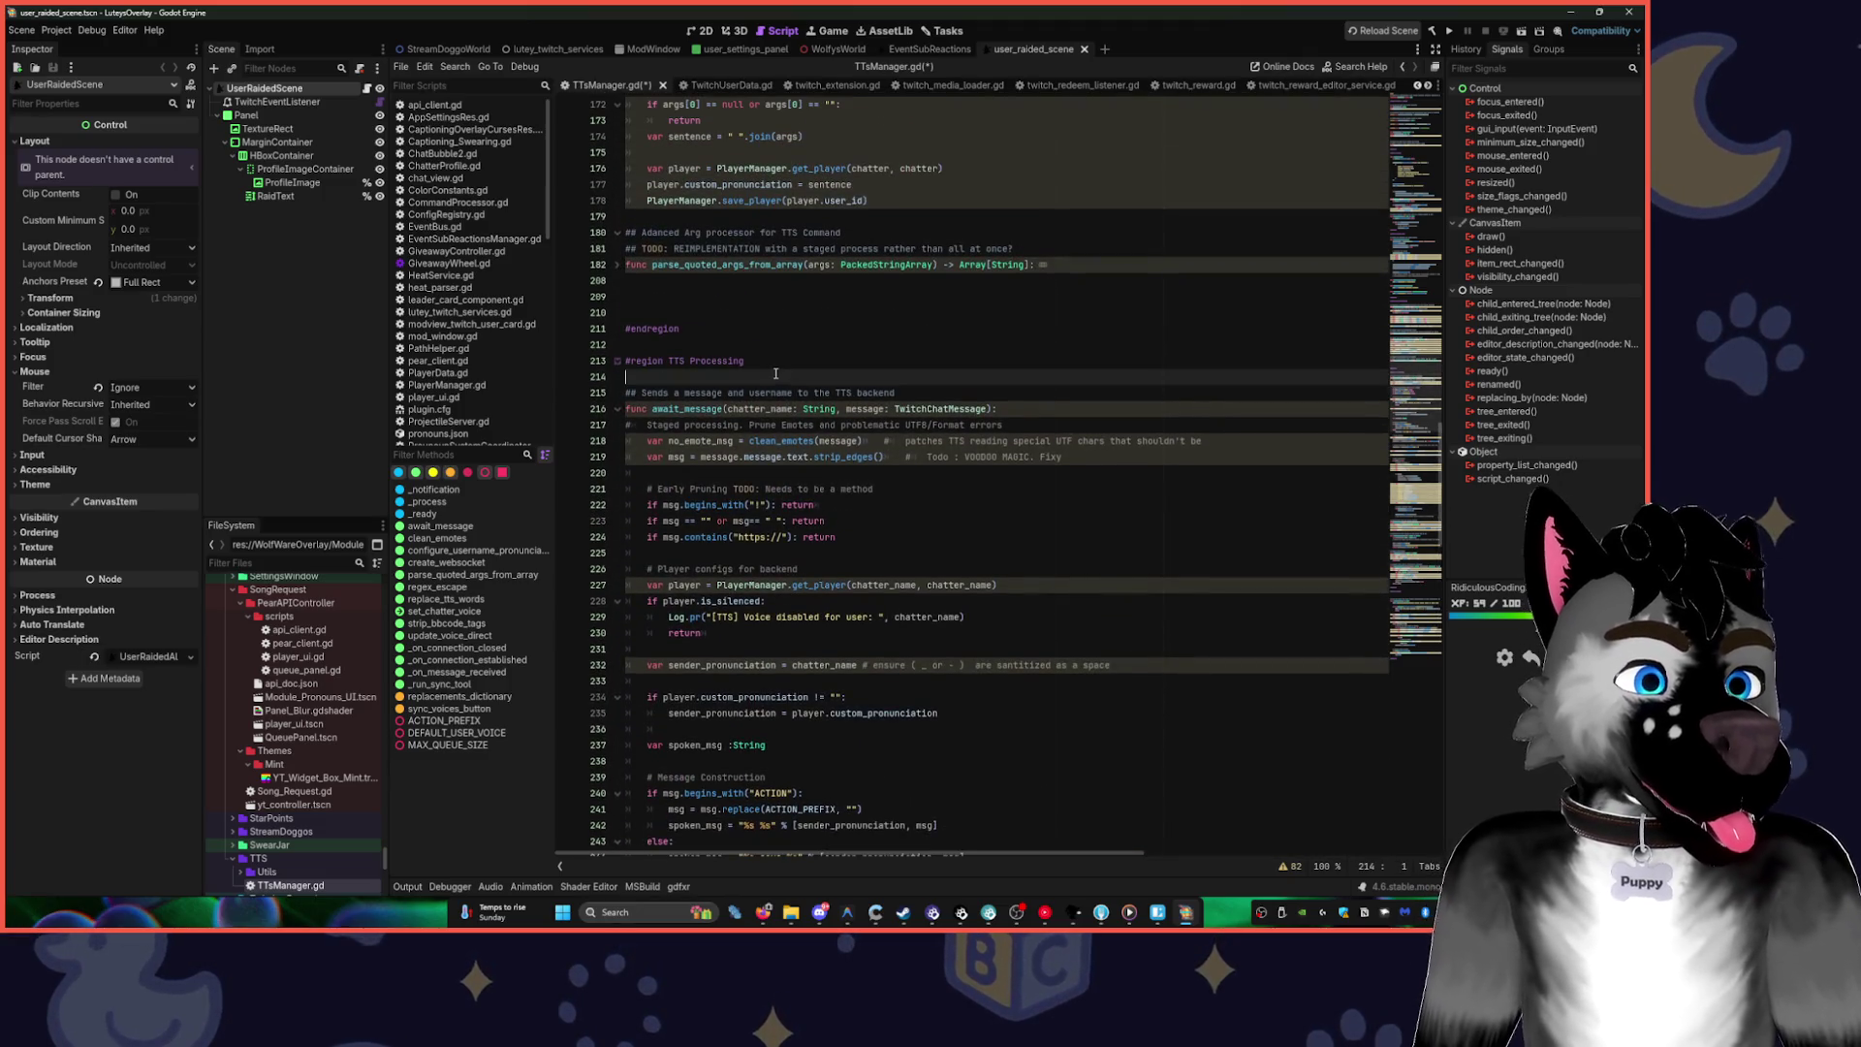
click(795, 358)
key(Delete)
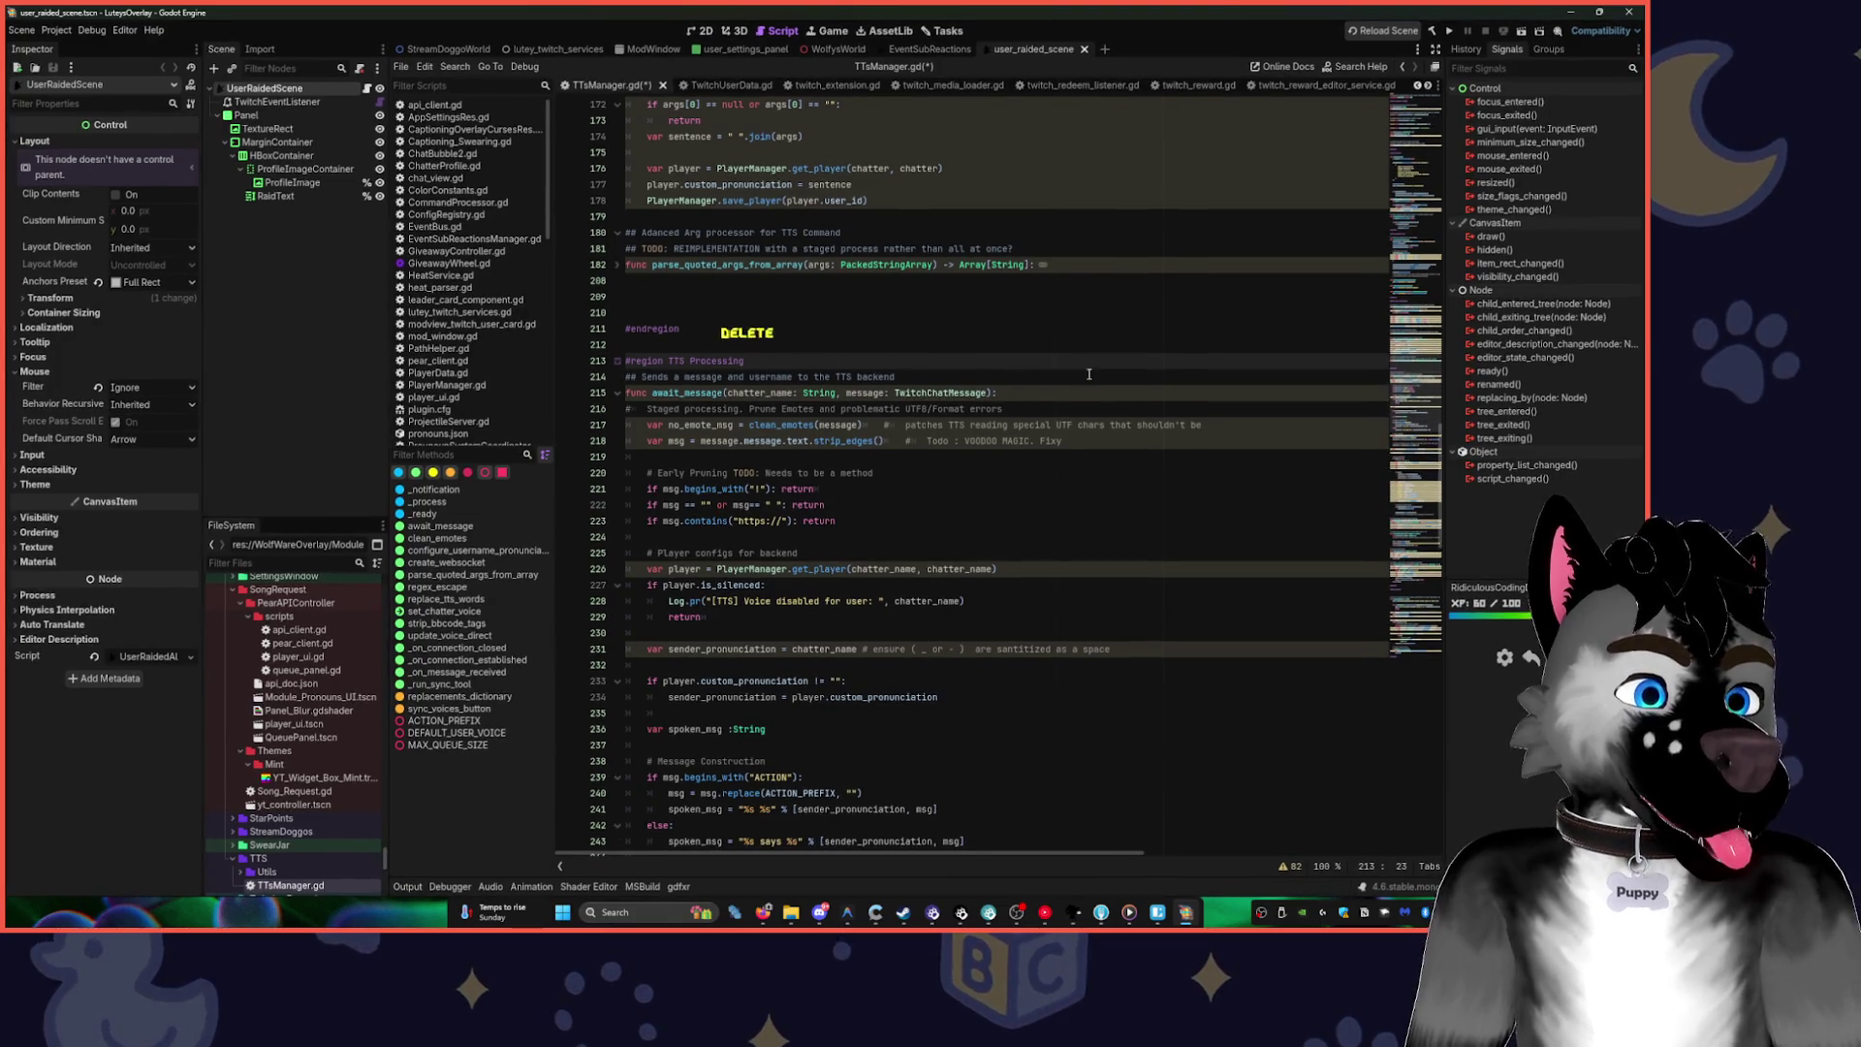
Step: Delete then restore the spoken_msg String declaration, and select the word spoken_msg
click(919, 463)
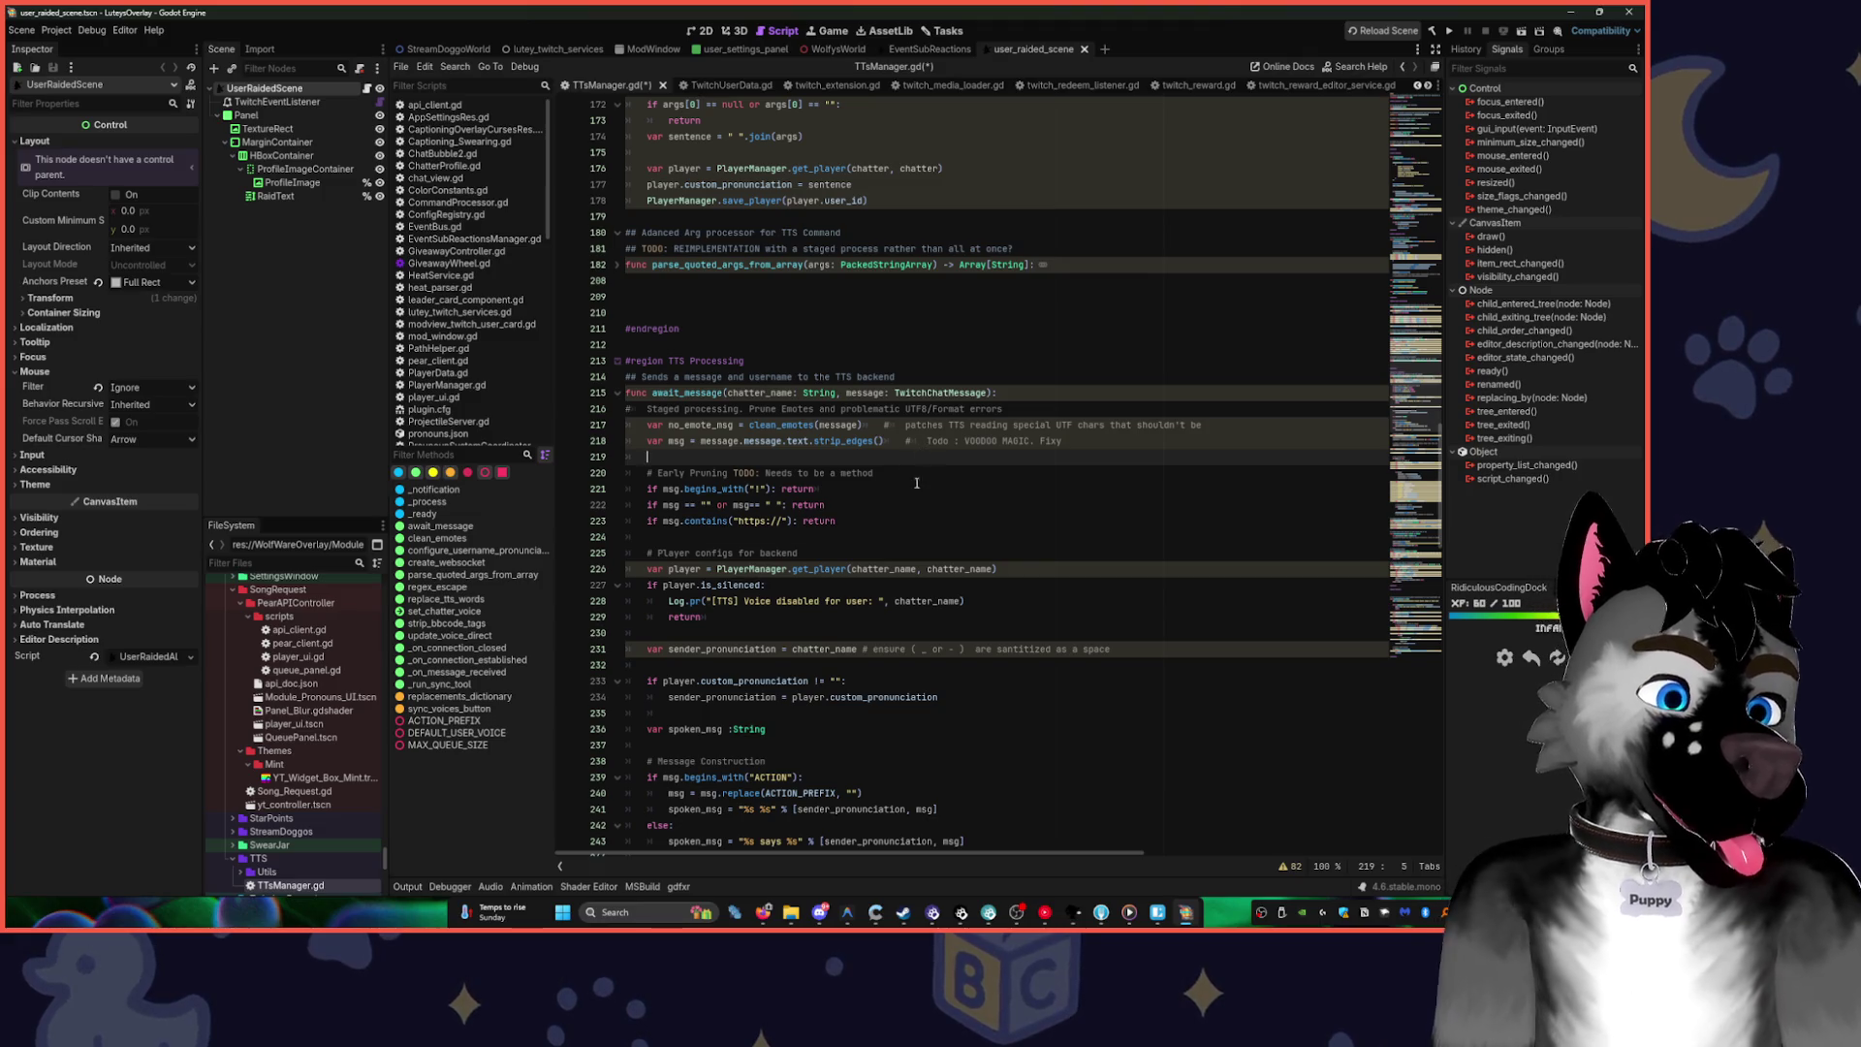
click(870, 538)
scroll(901, 504, down, 5)
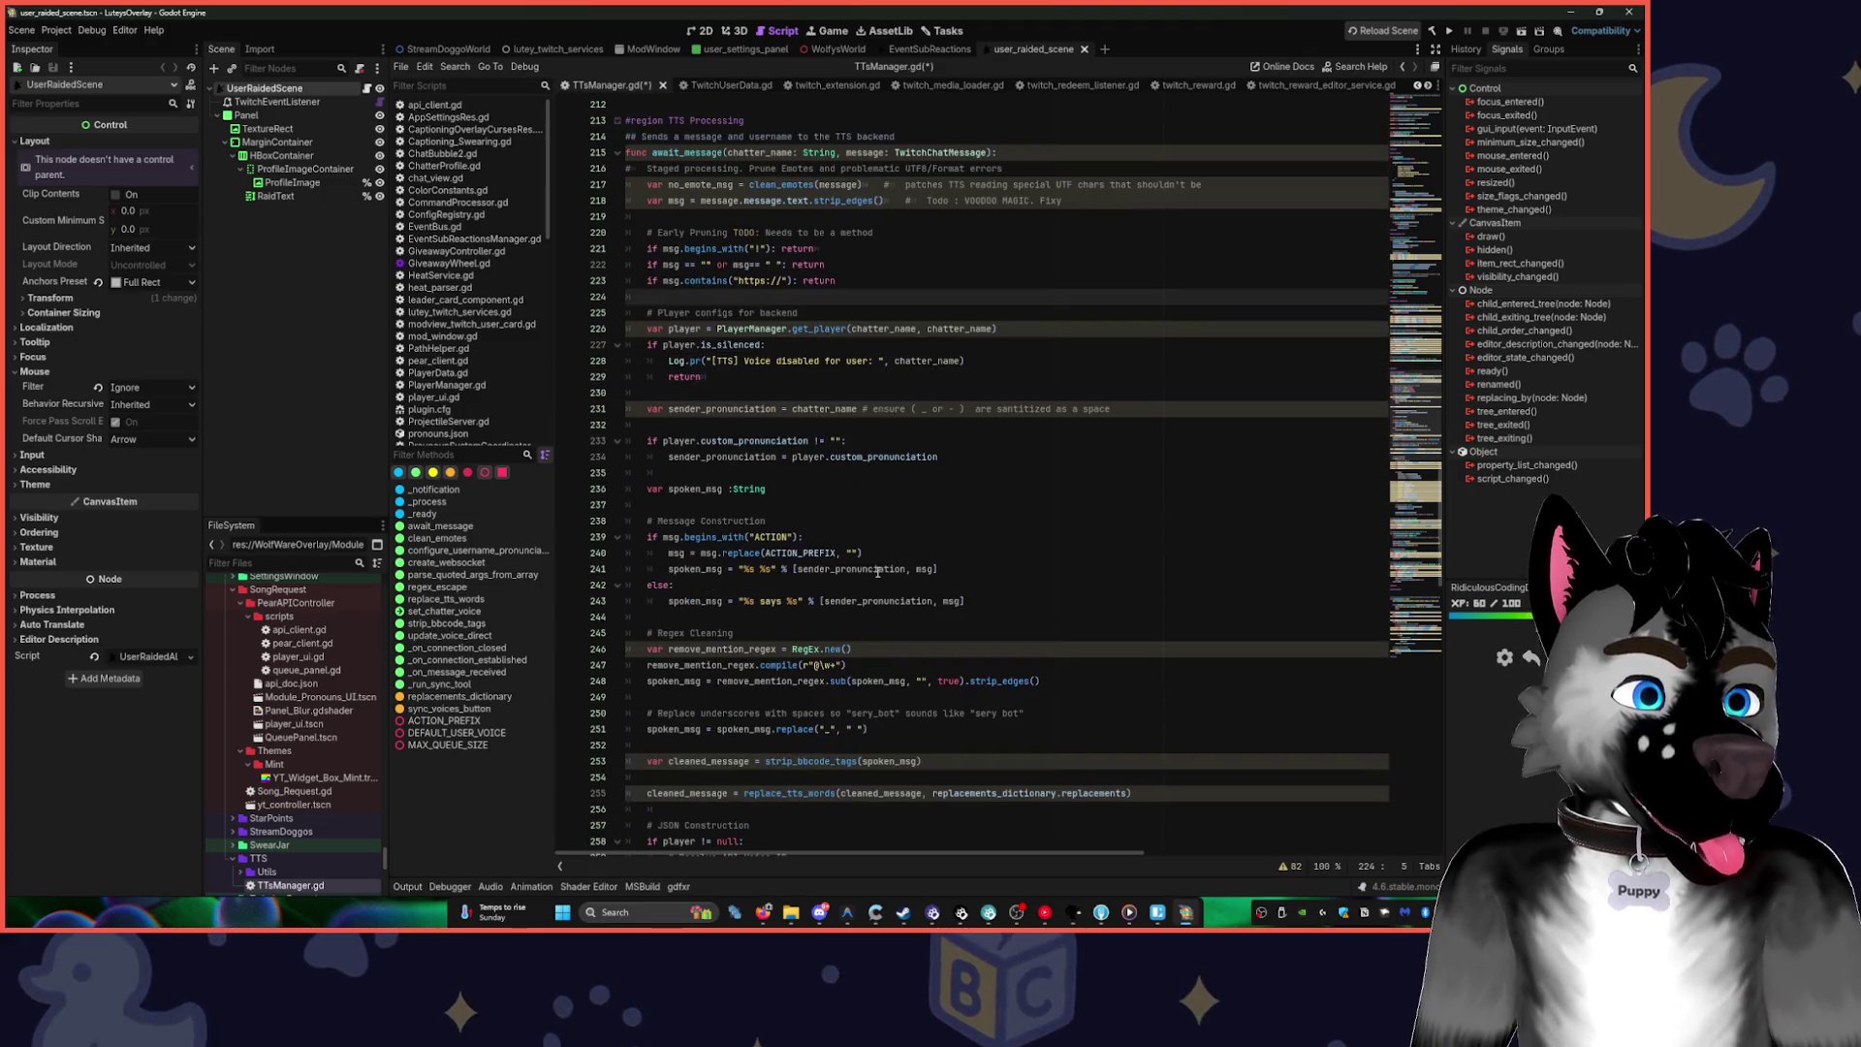
click(879, 477)
click(851, 490)
drag(833, 483, 614, 493)
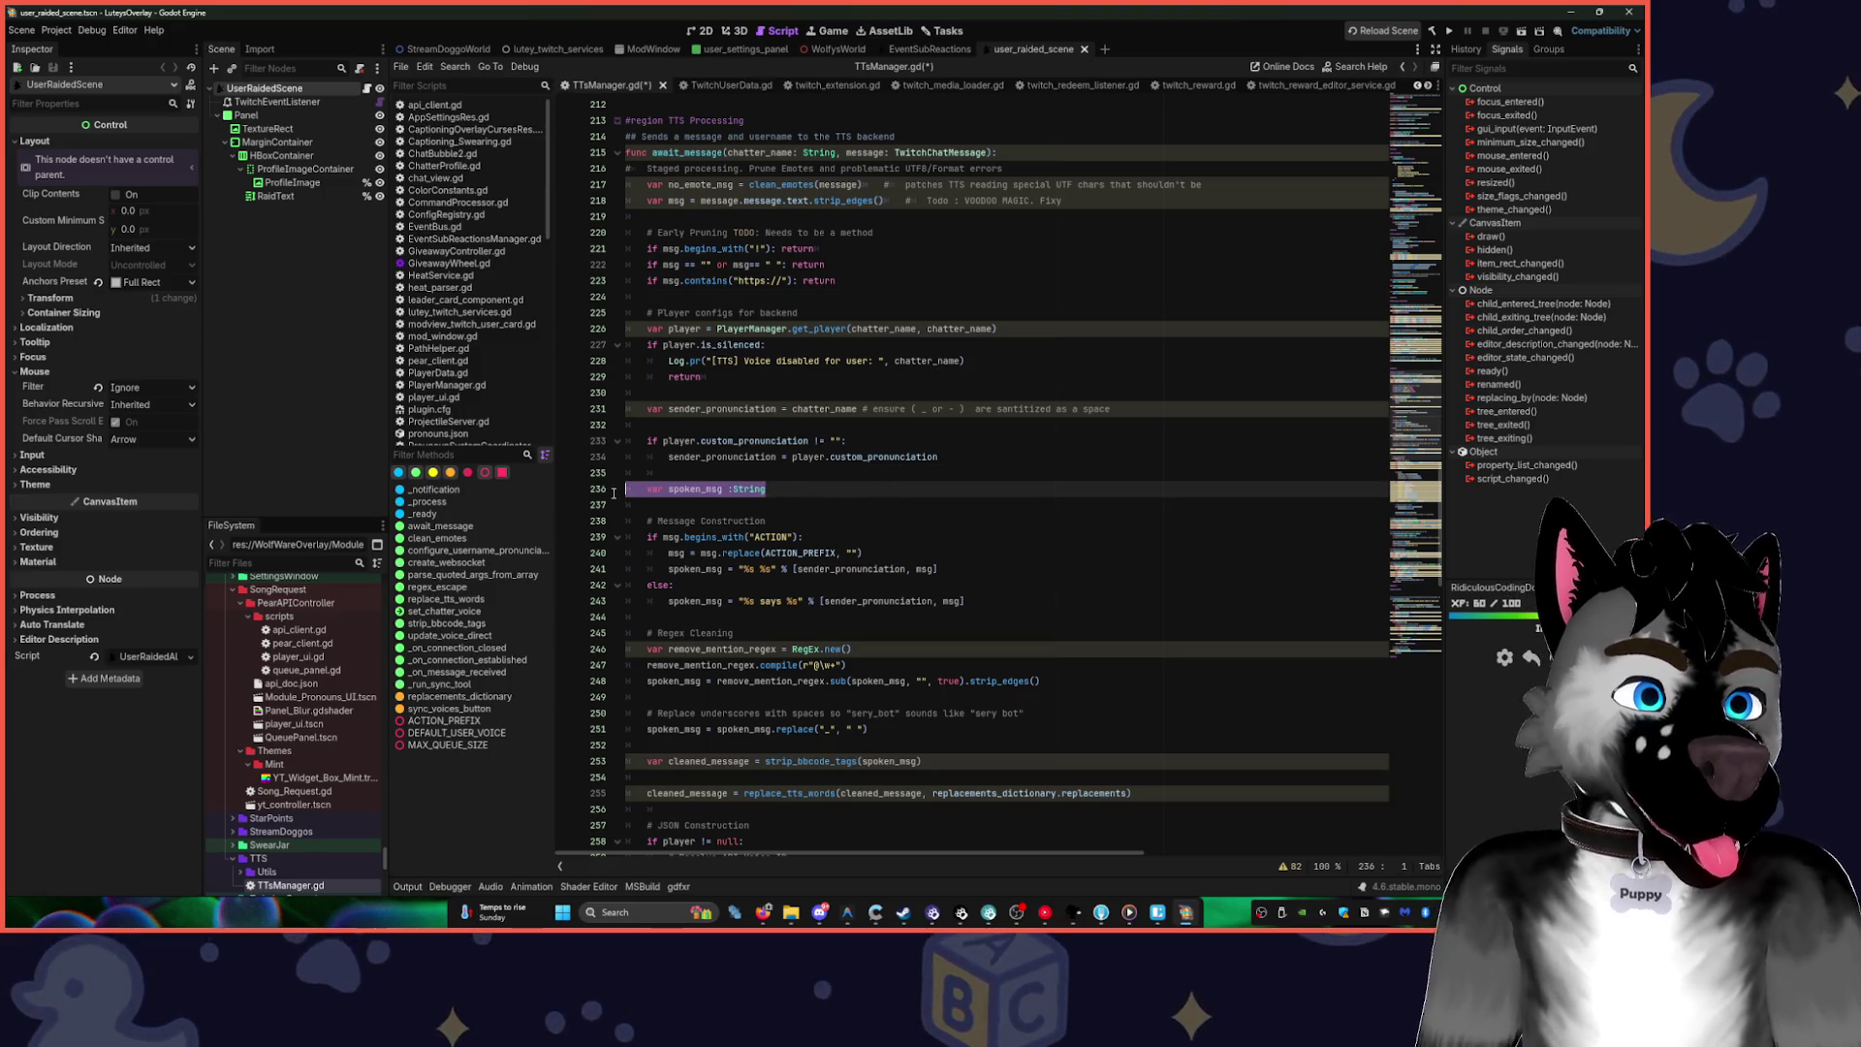
key(Delete)
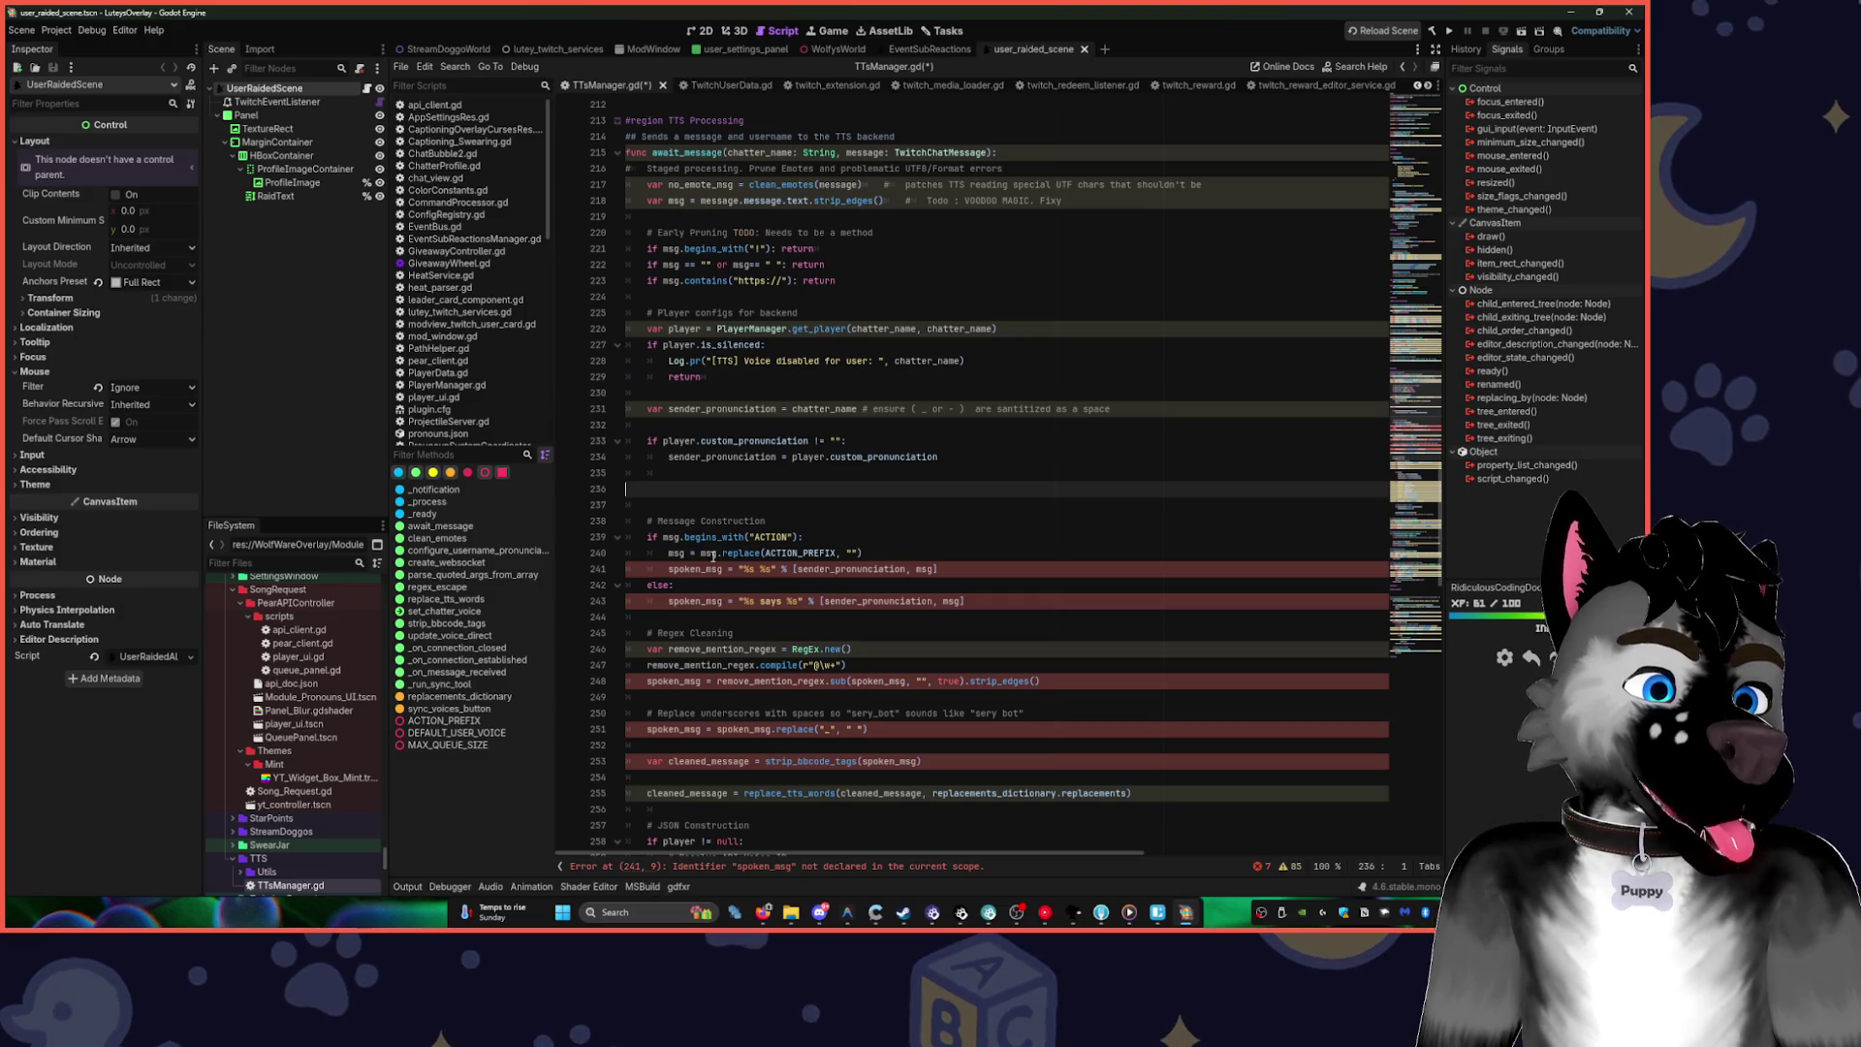
key(ctrl+z)
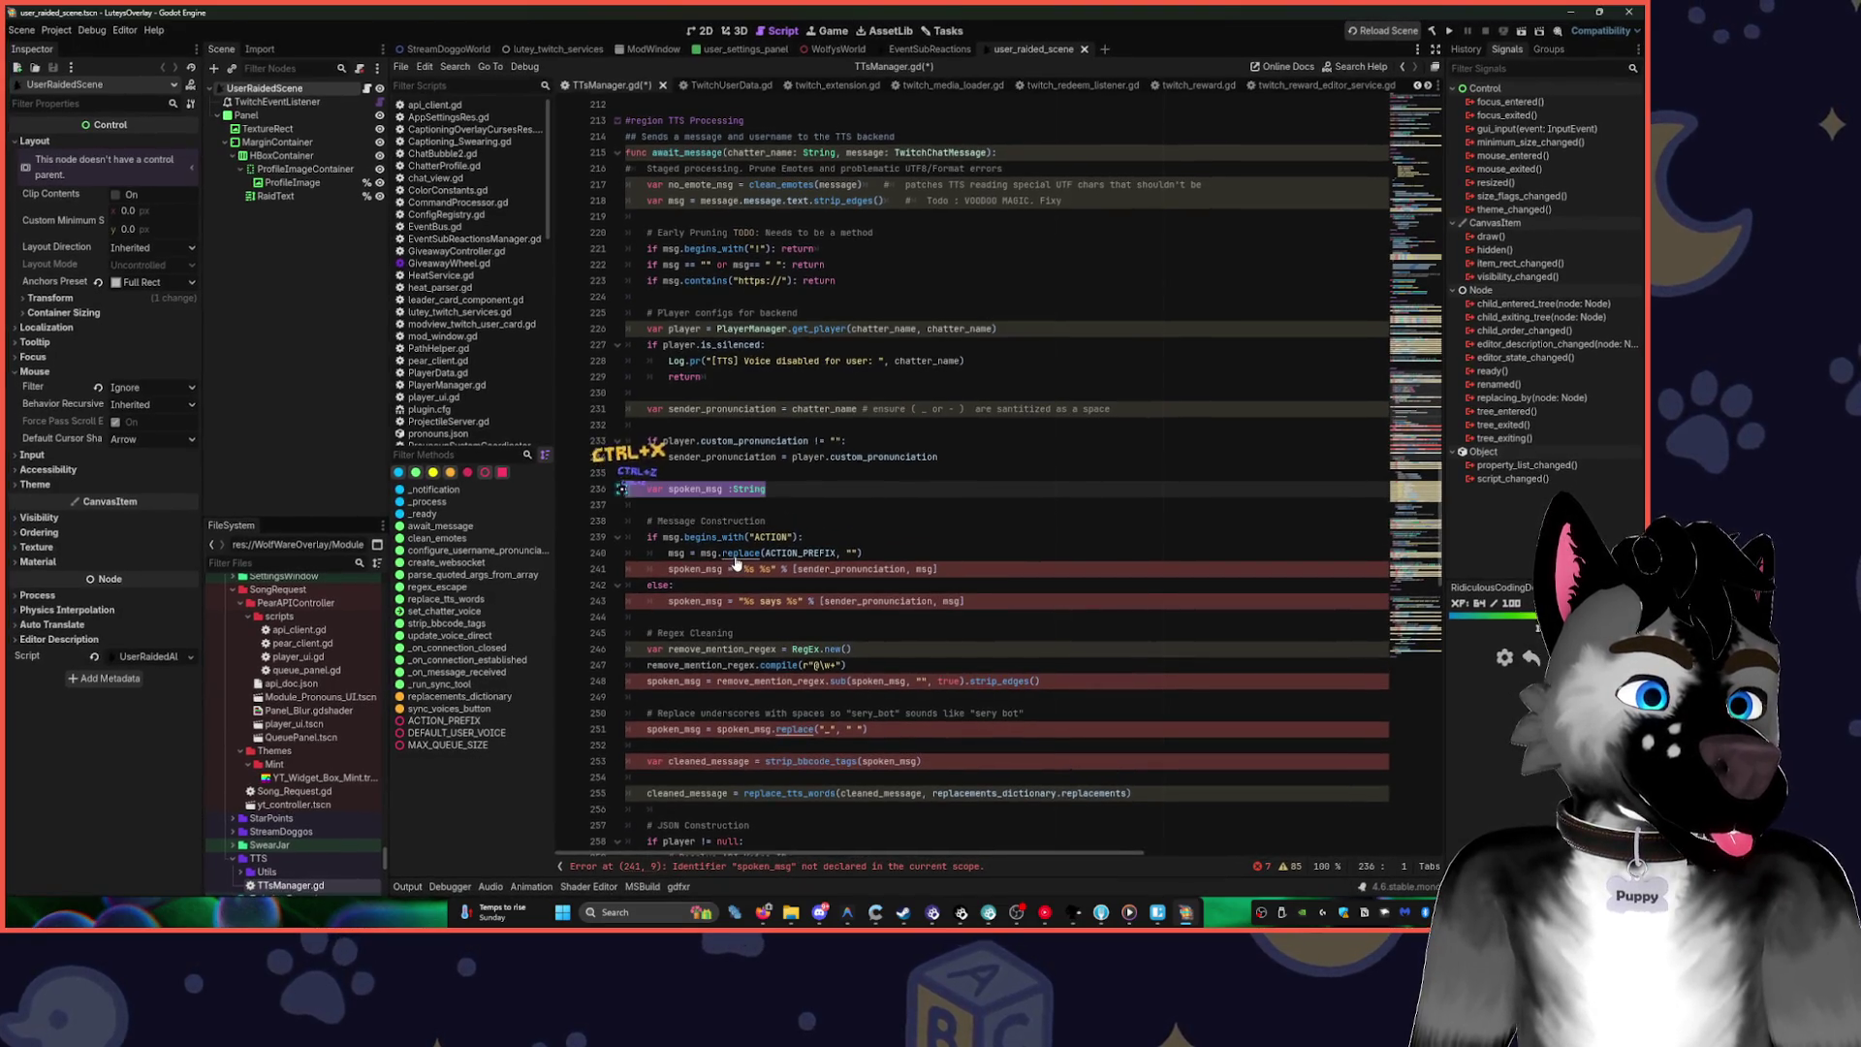
mouse_move(767, 493)
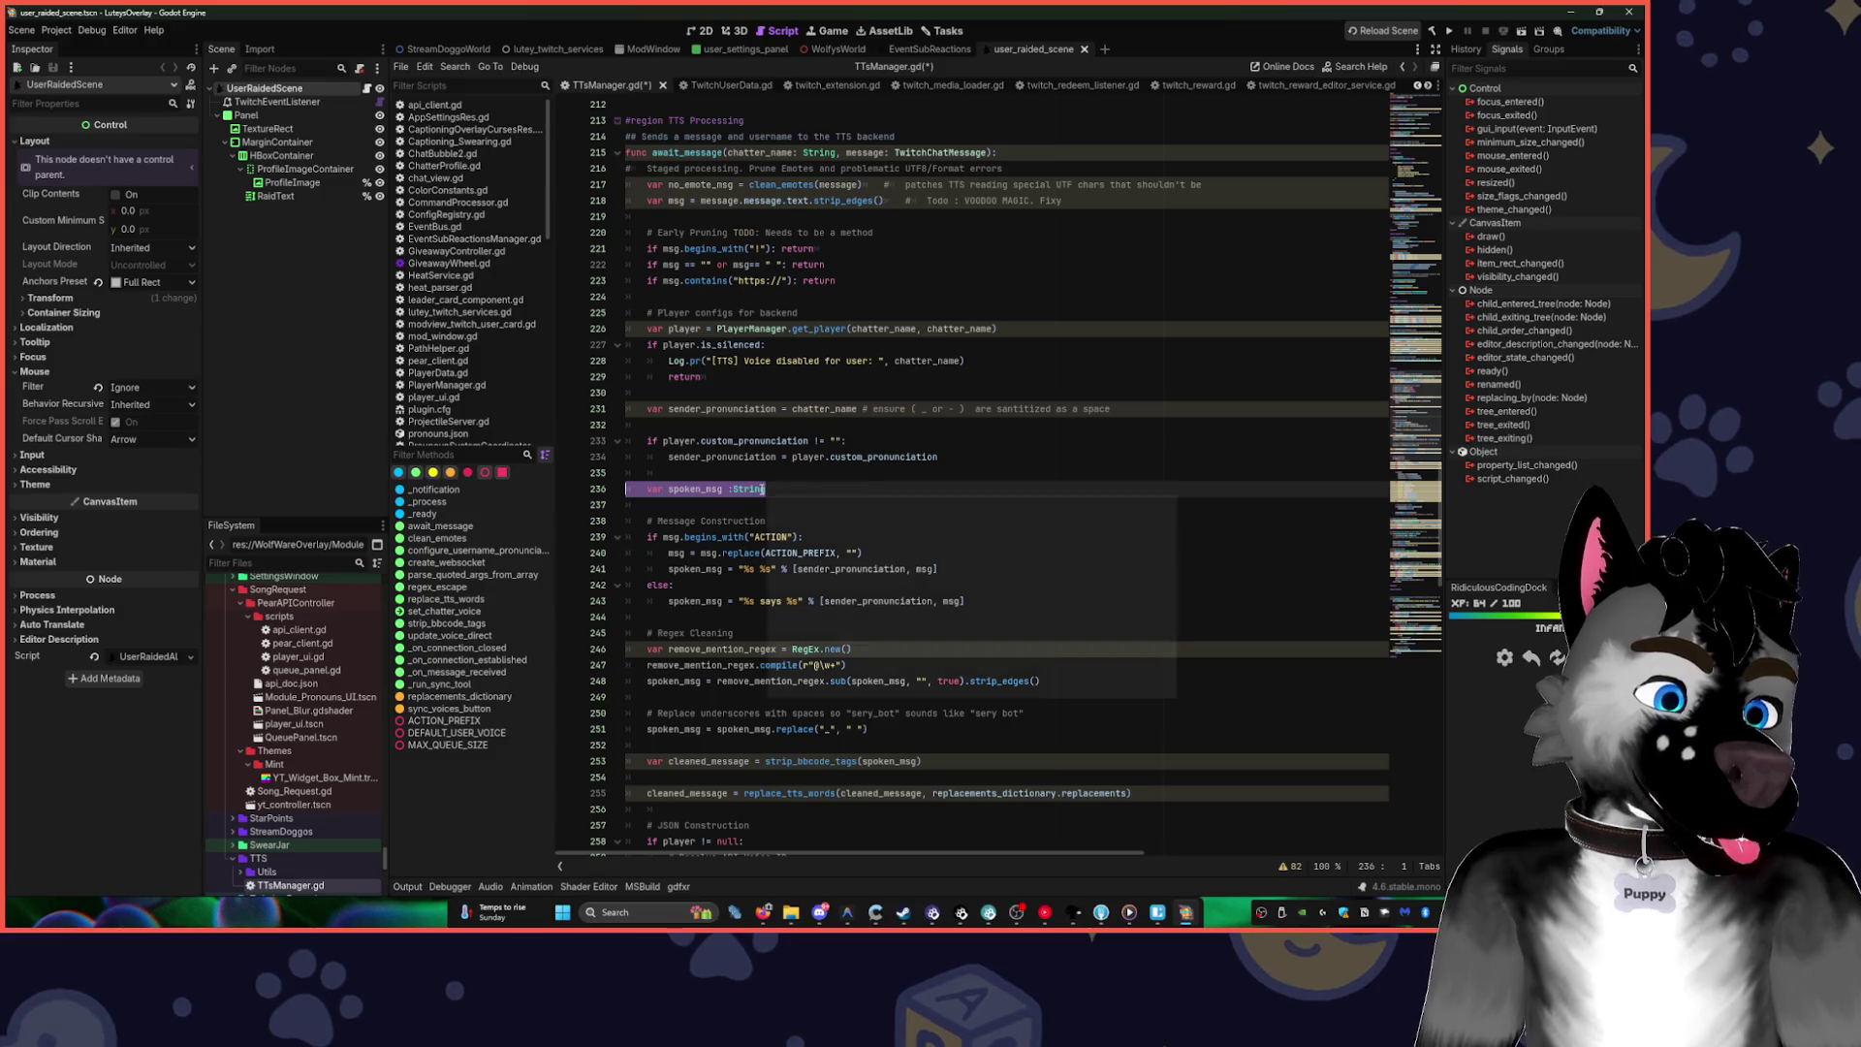
click(782, 488)
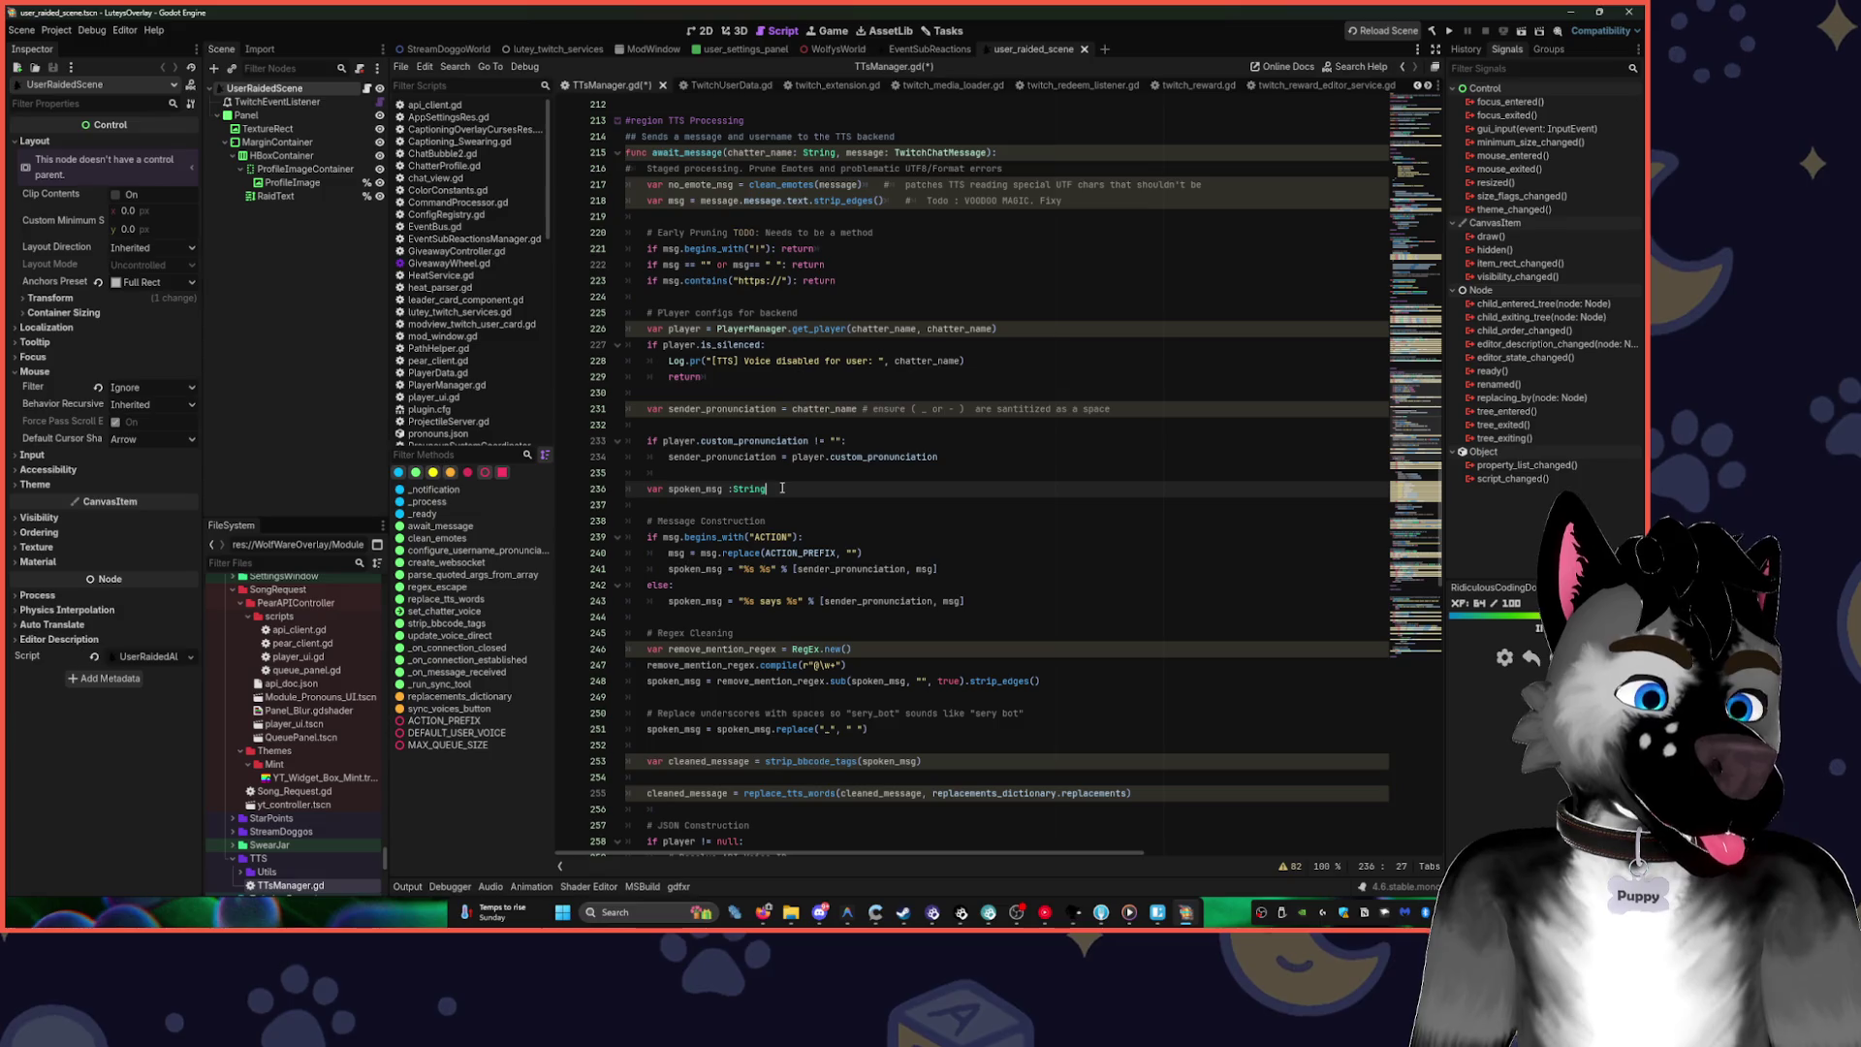
double_click(715, 489)
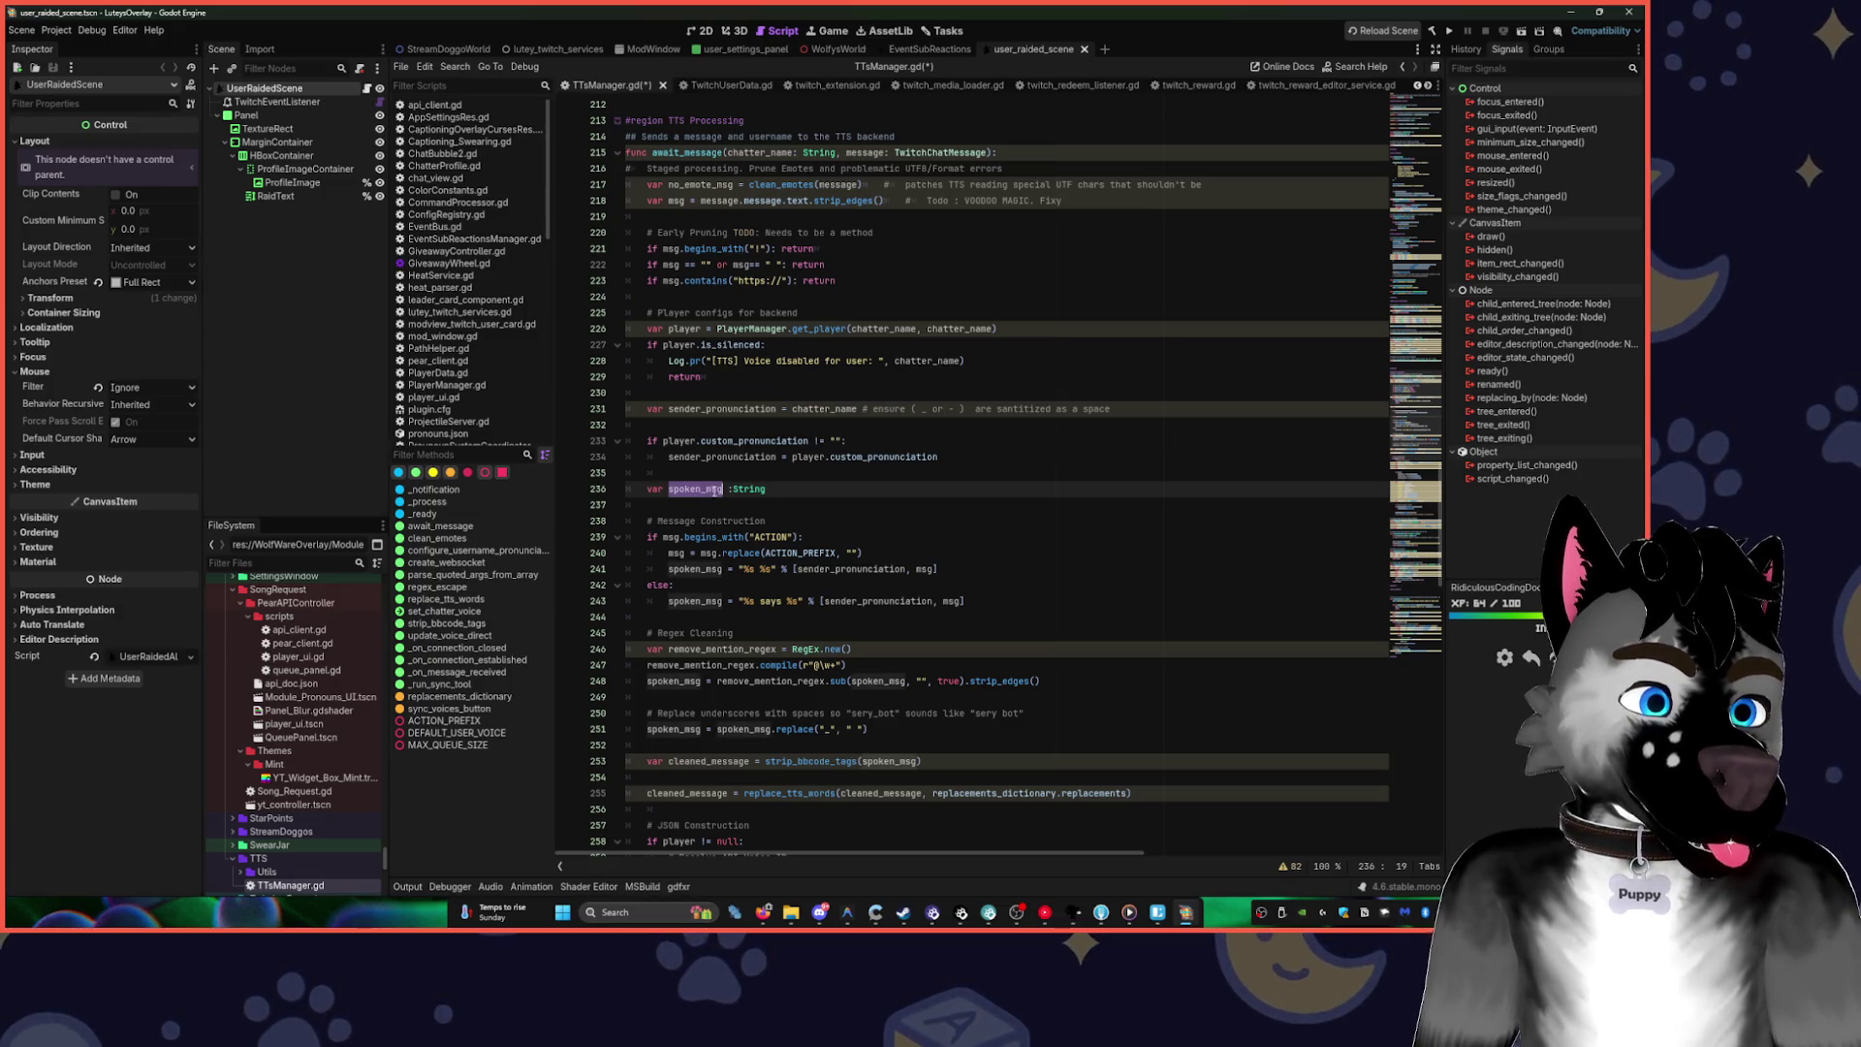
Step: Add each following spoken_msg occurrence, including the one inside sub(), to the multi-caret selection
scroll(1088, 515, down, 2)
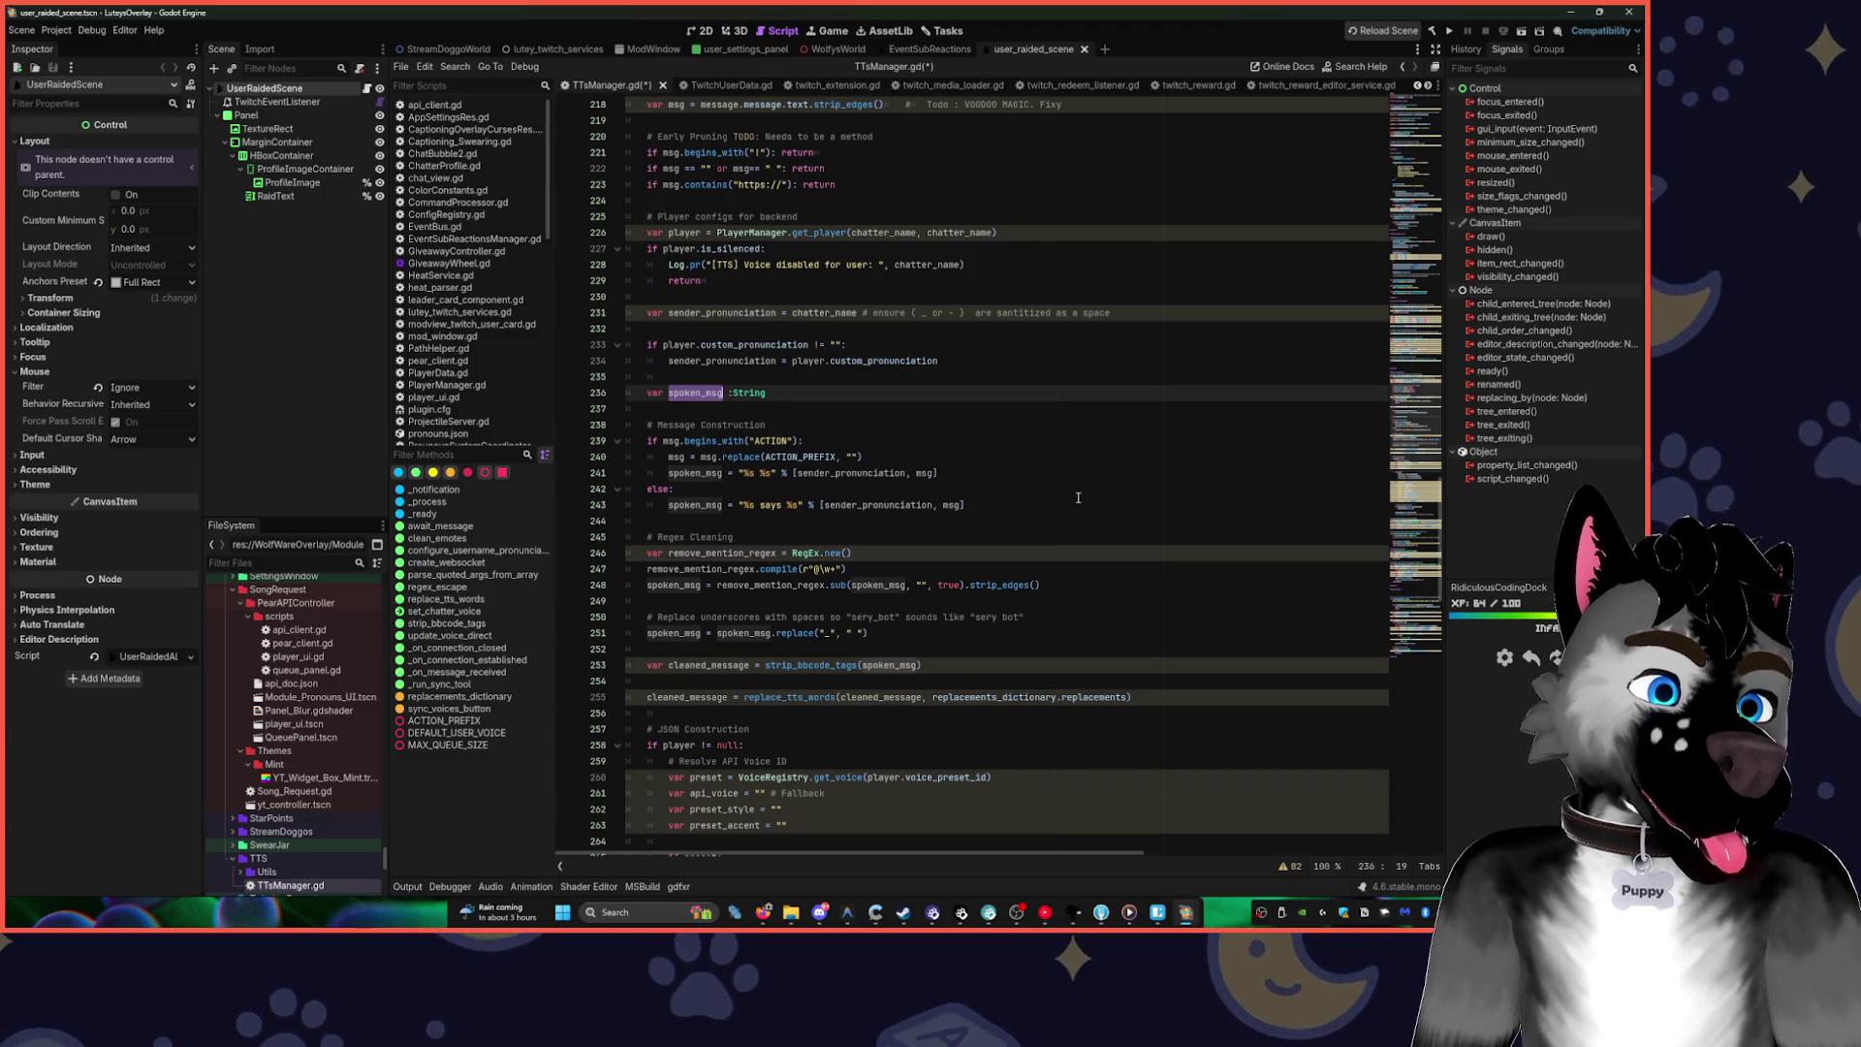
scroll(1034, 475, up, 2)
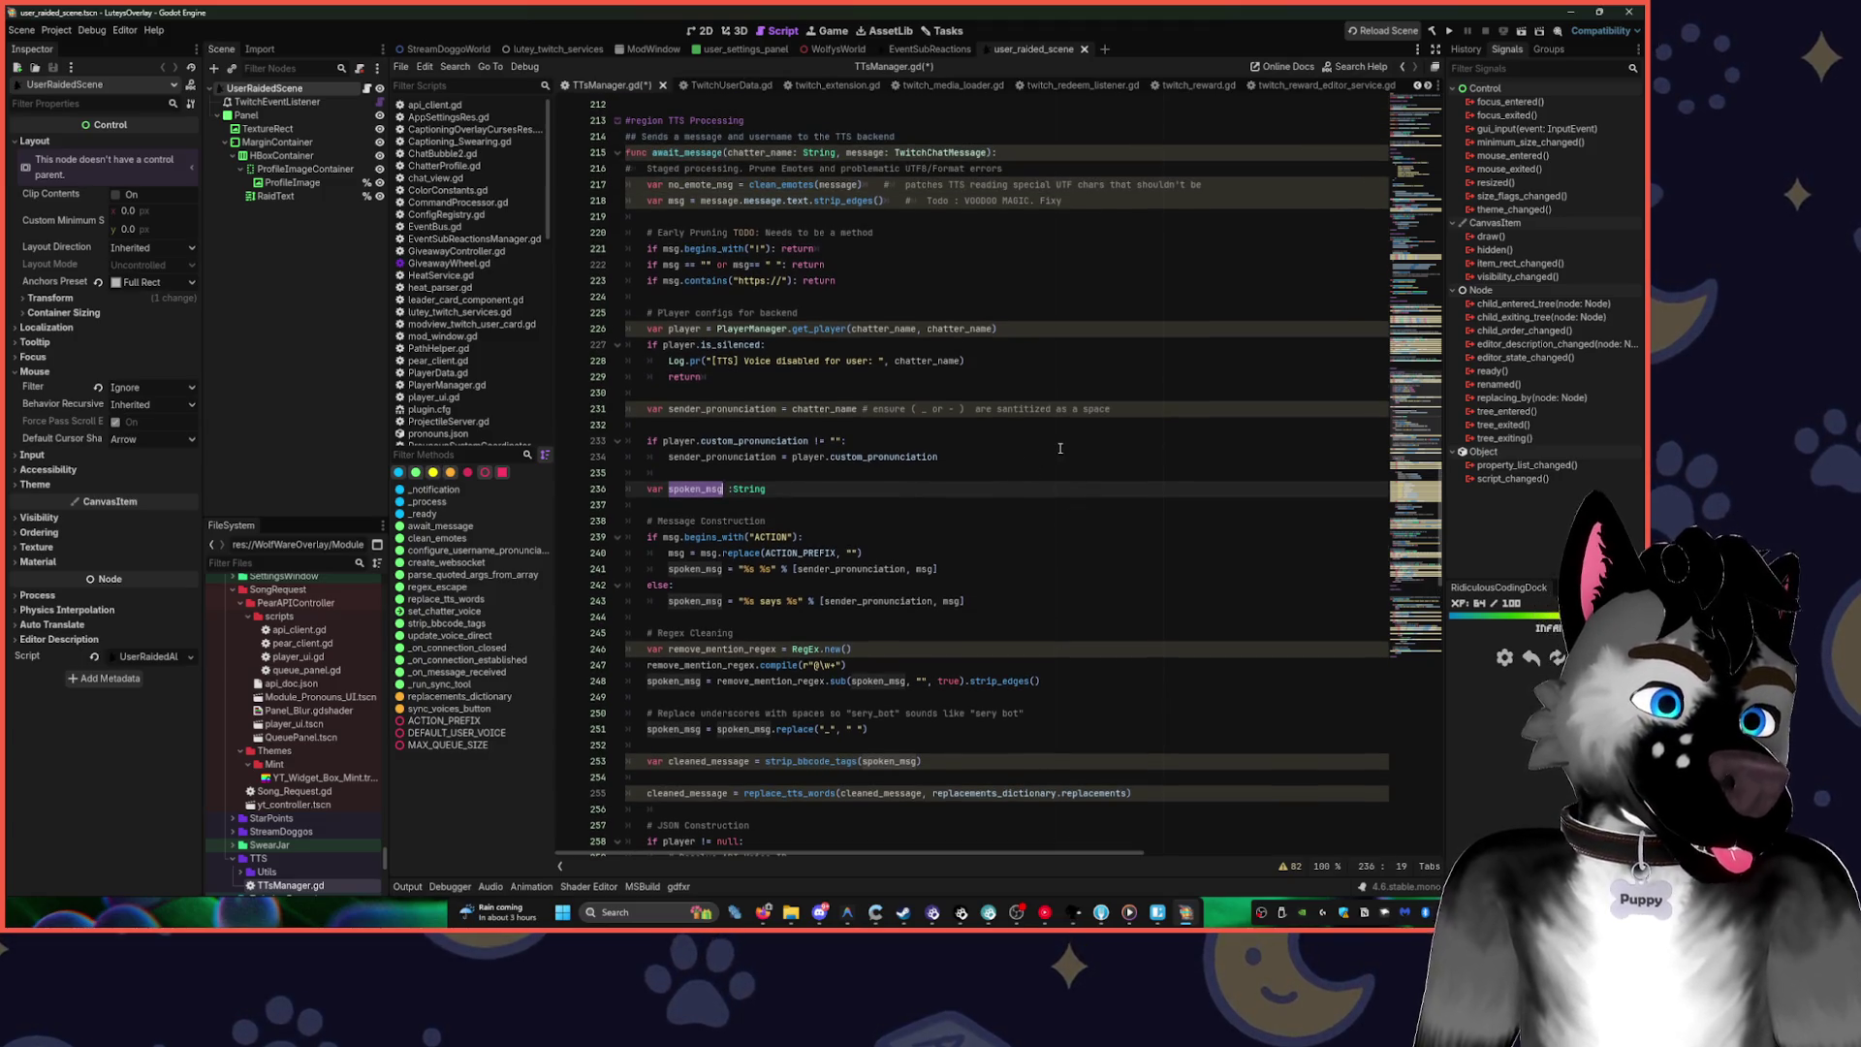
scroll(1067, 456, down, 3)
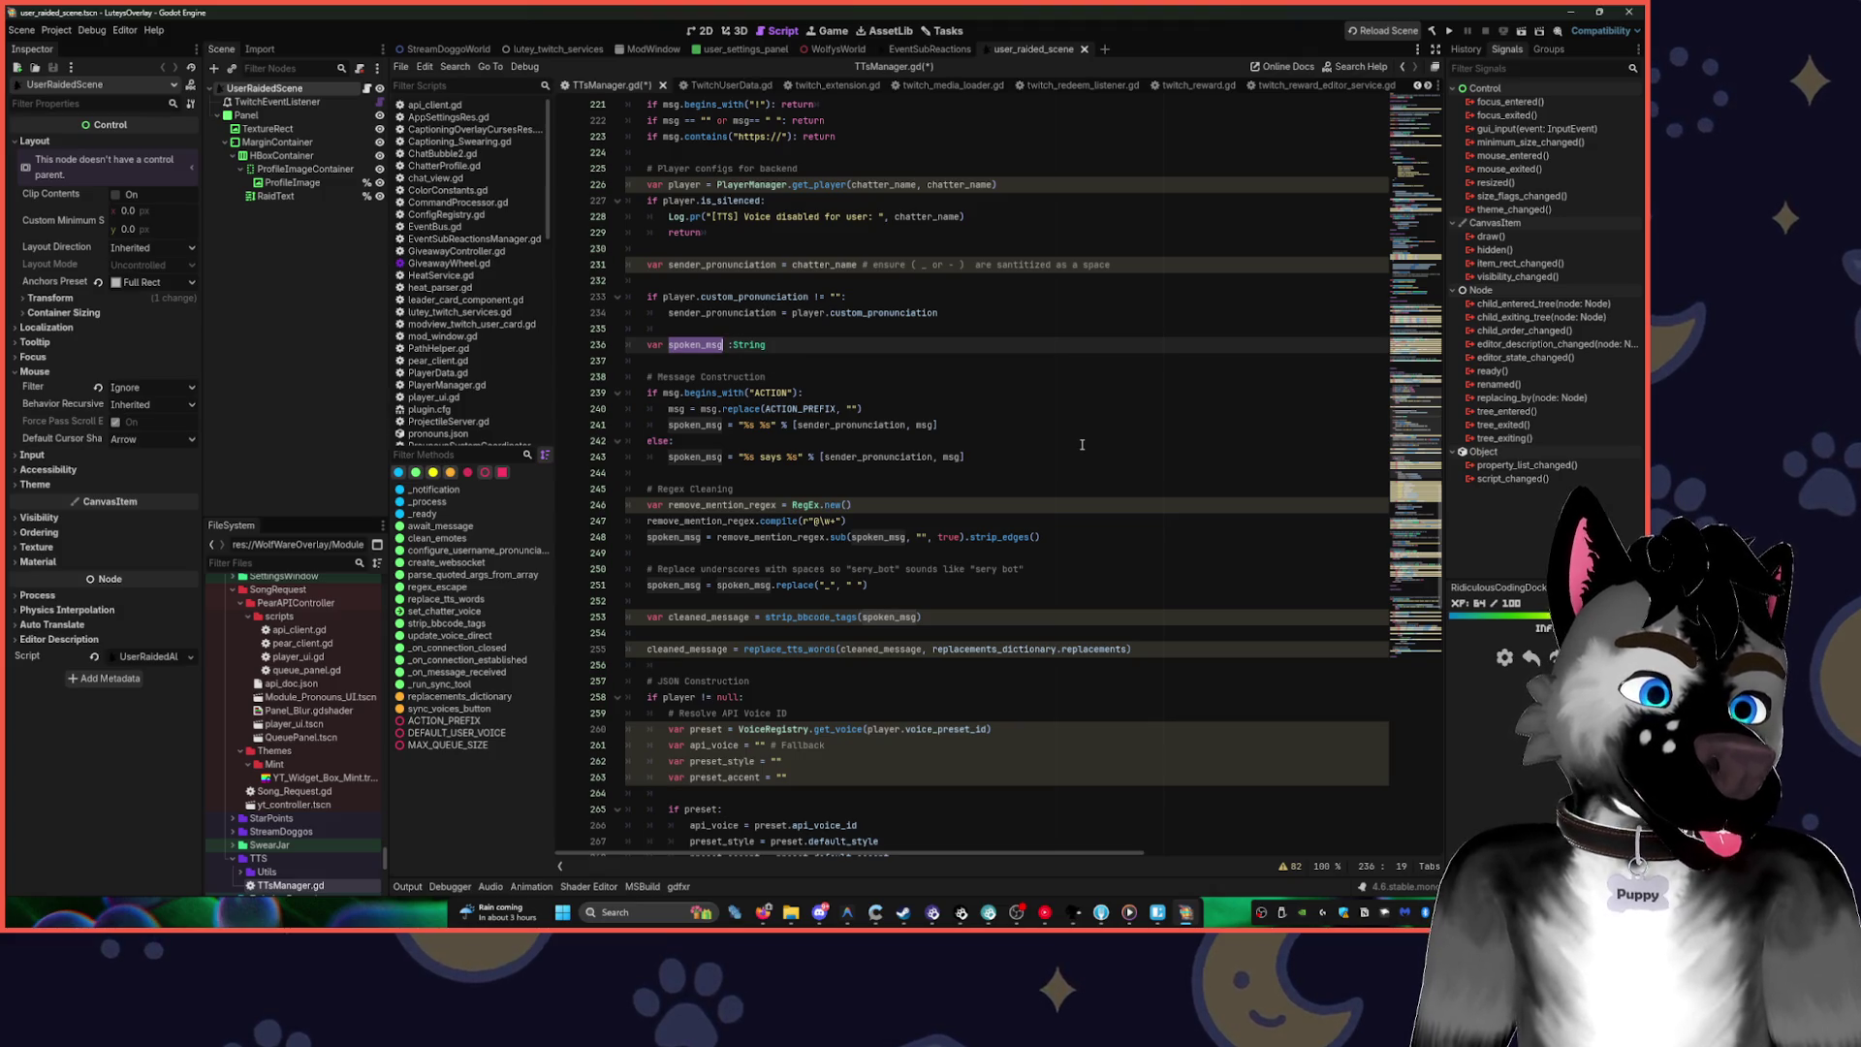
scroll(1078, 446, down, 1)
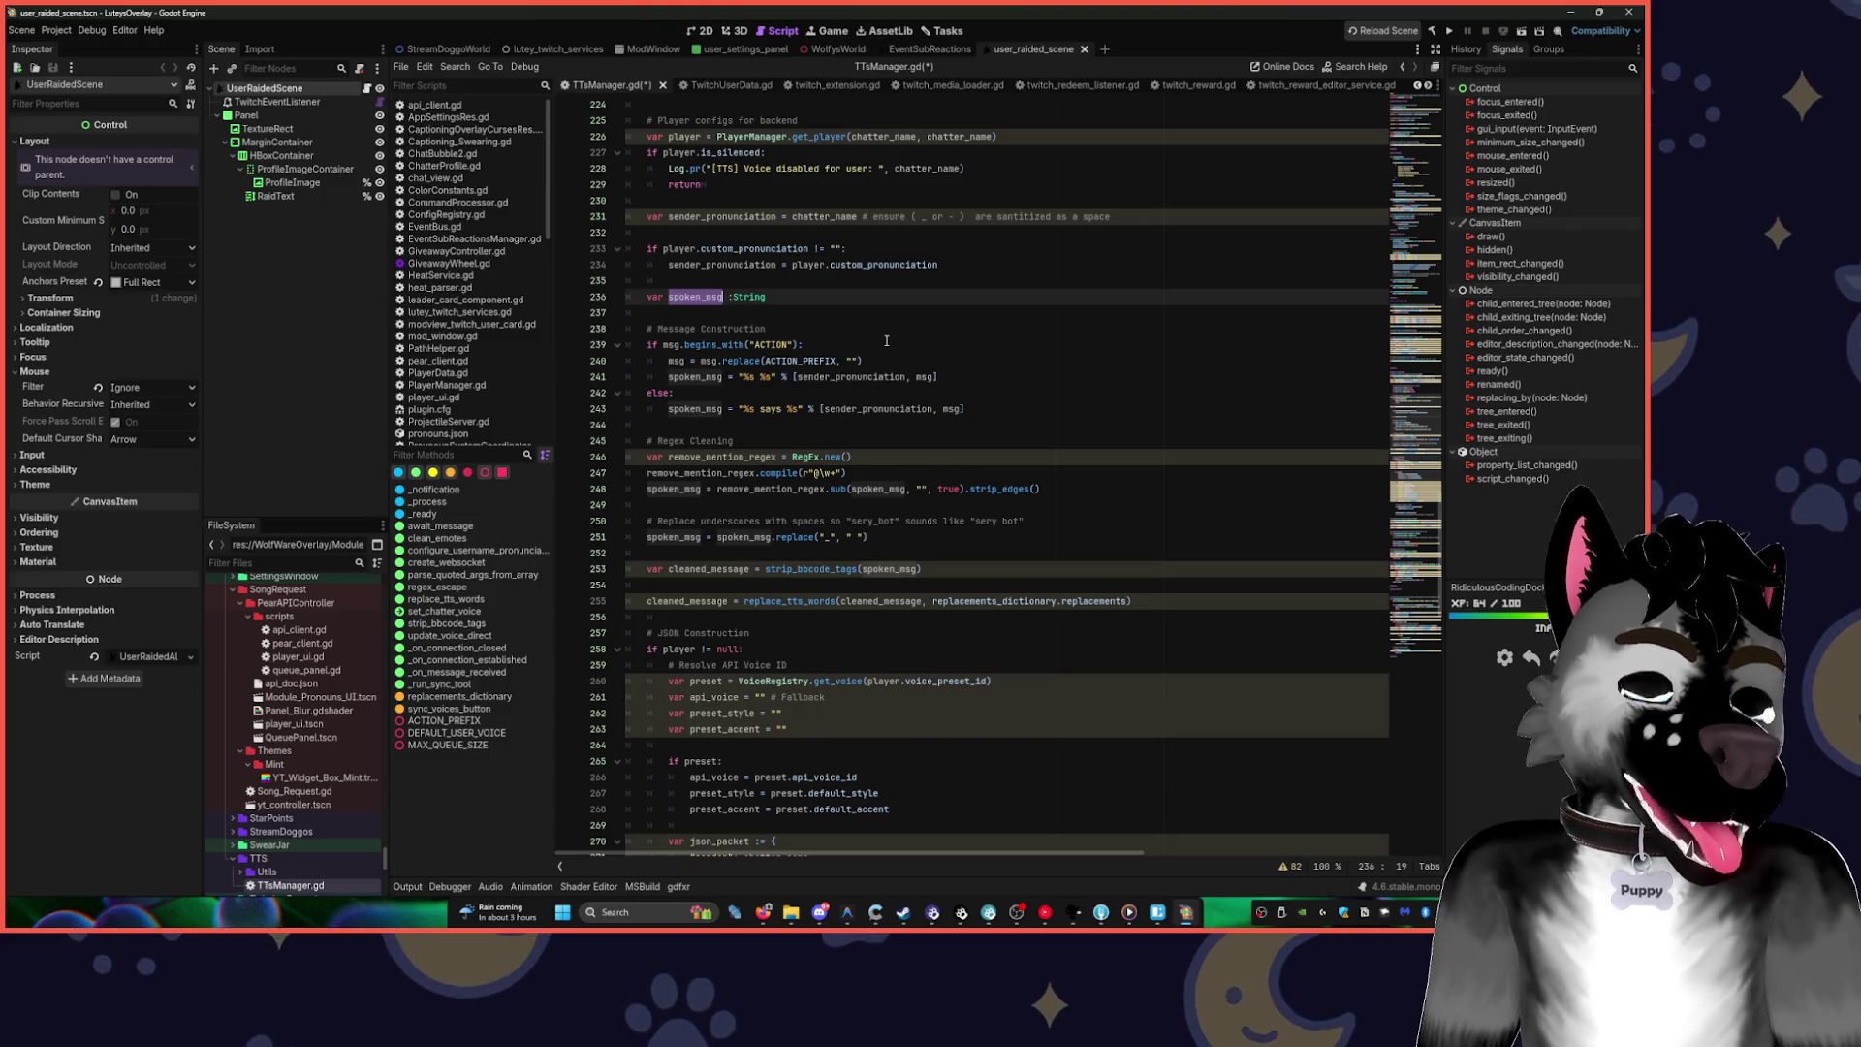
key(ctrl+d)
key(ctrl+d)
key(ctrl+d)
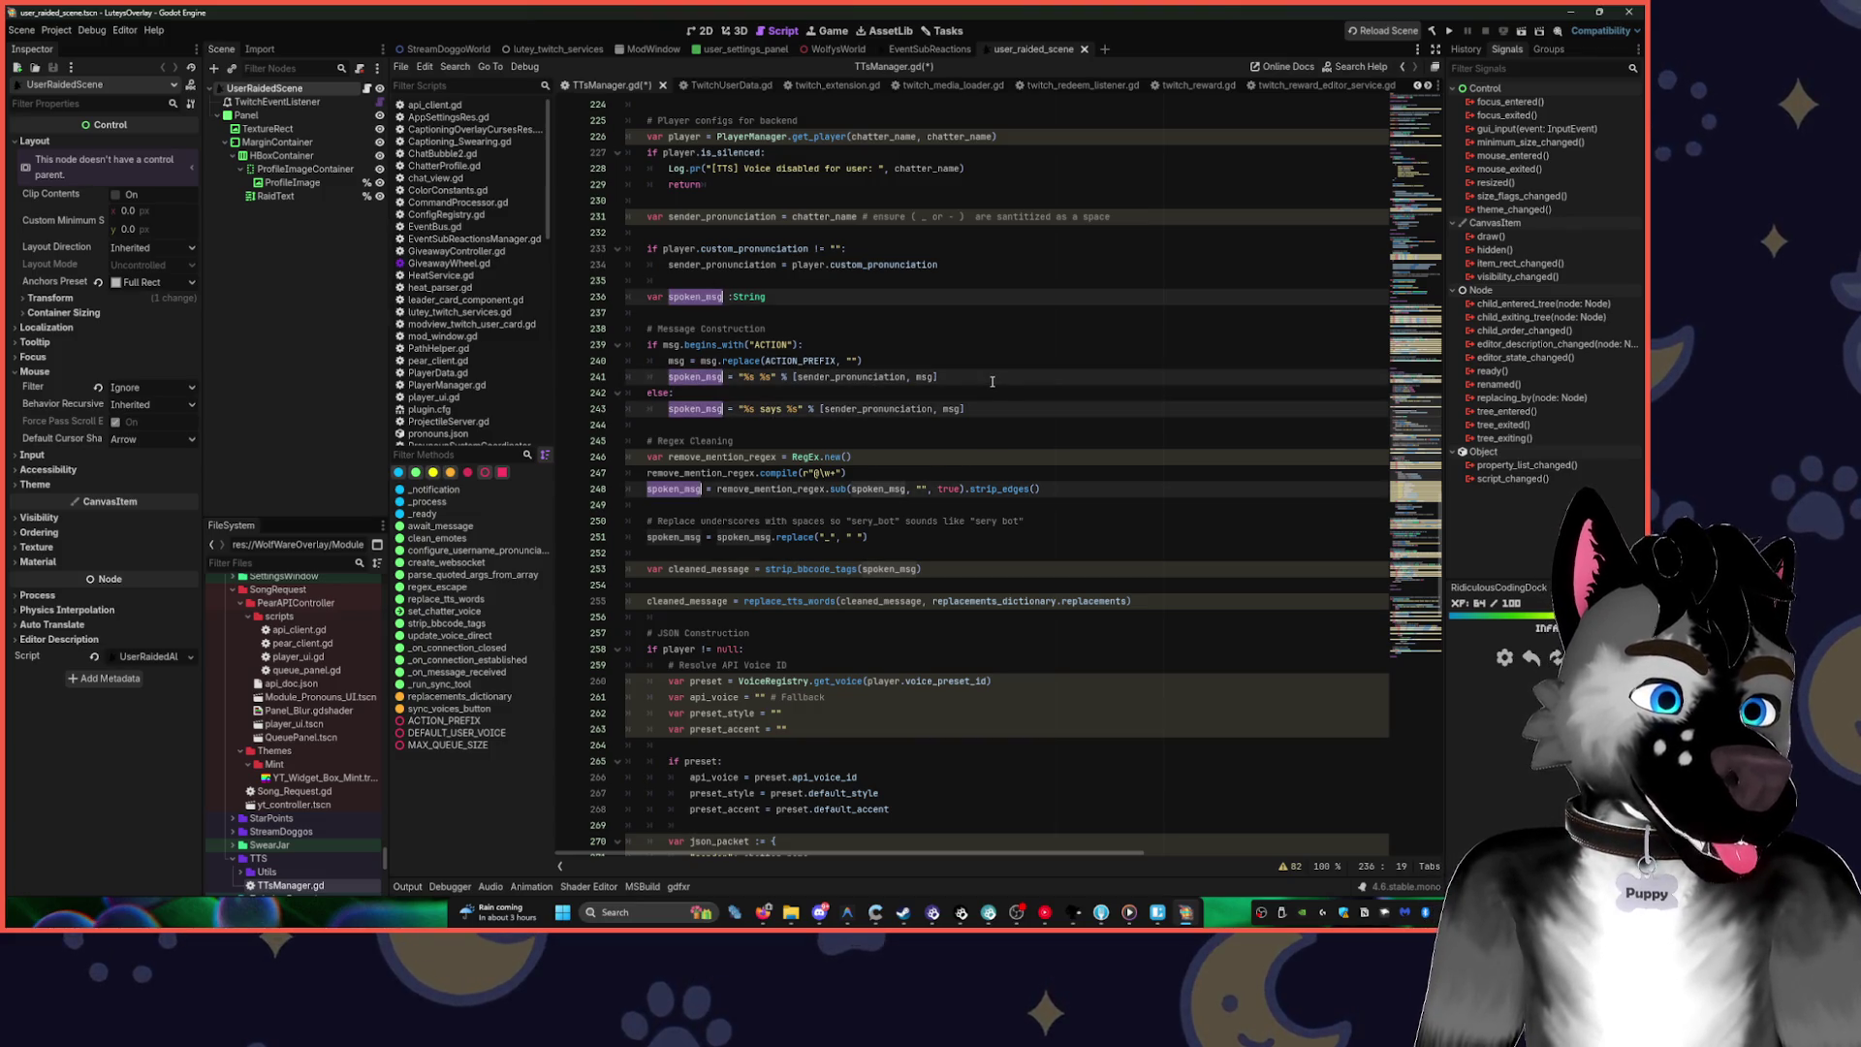
key(ctrl+d)
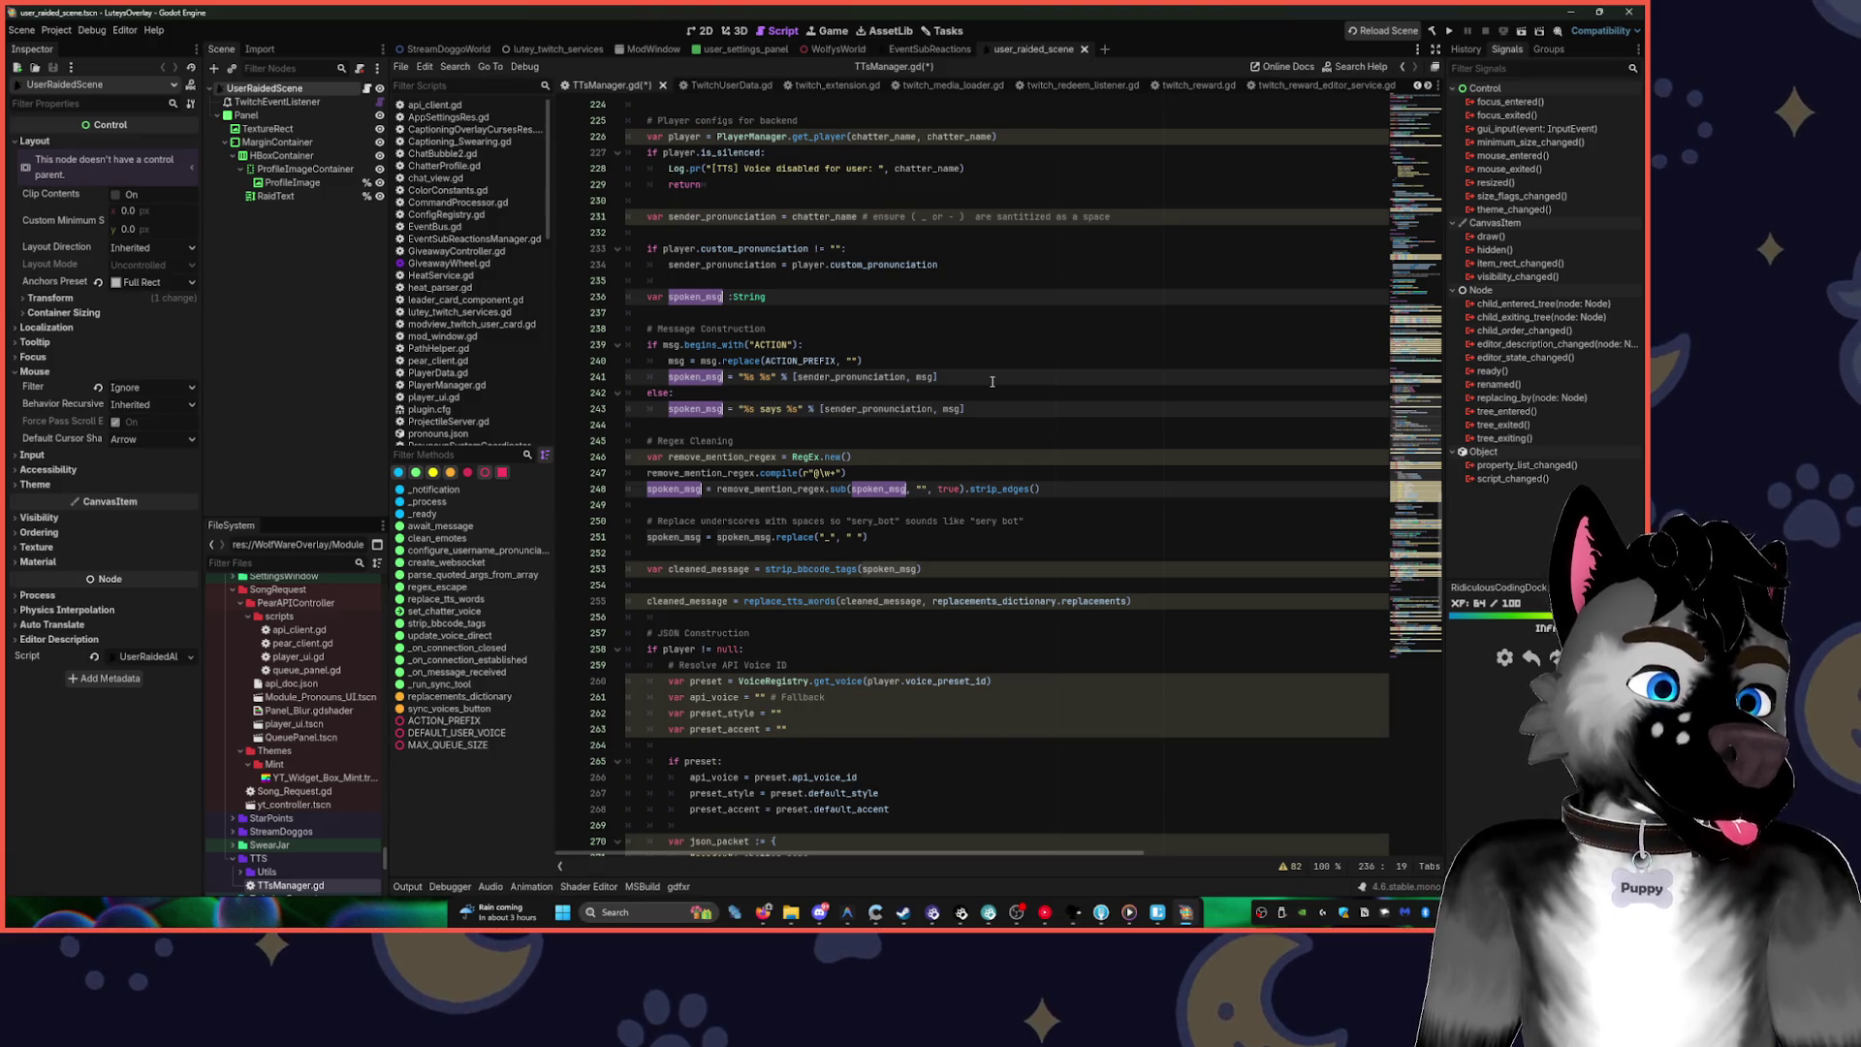
key(ctrl+d)
key(ctrl+d)
key(ctrl+d)
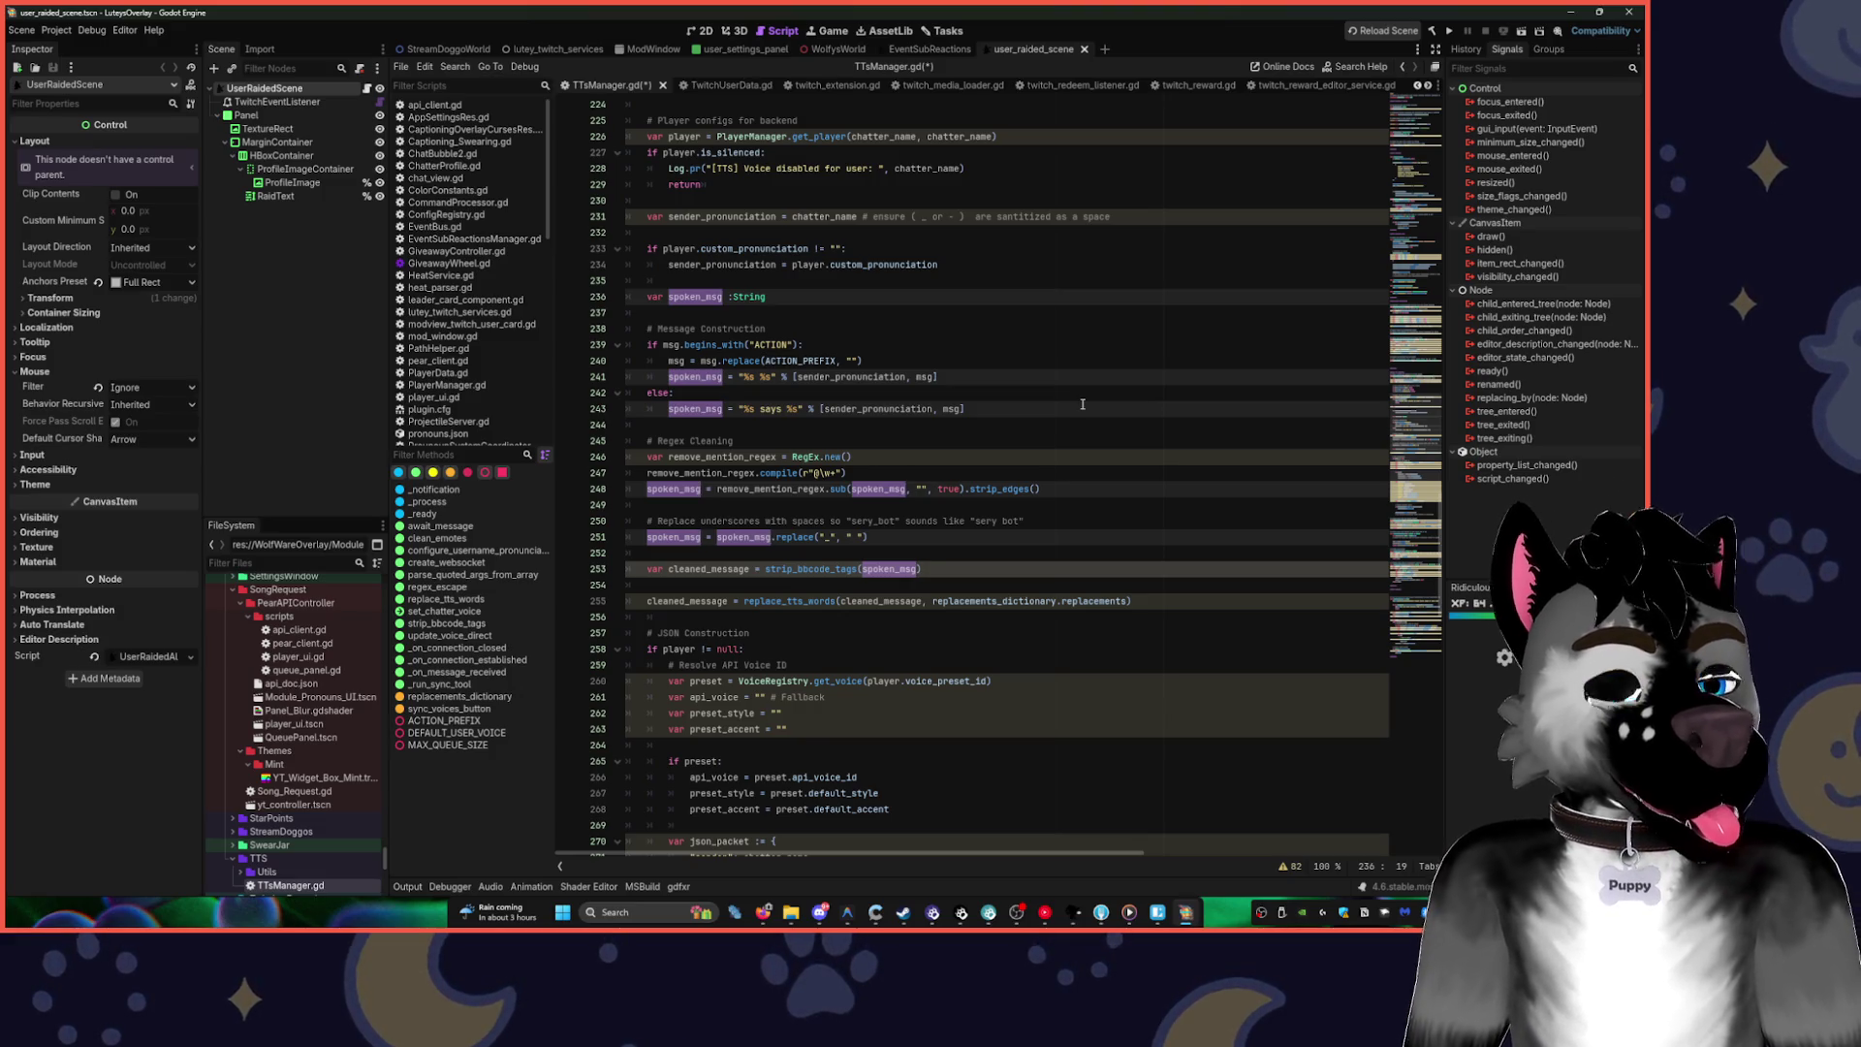
scroll(981, 349, up, 2)
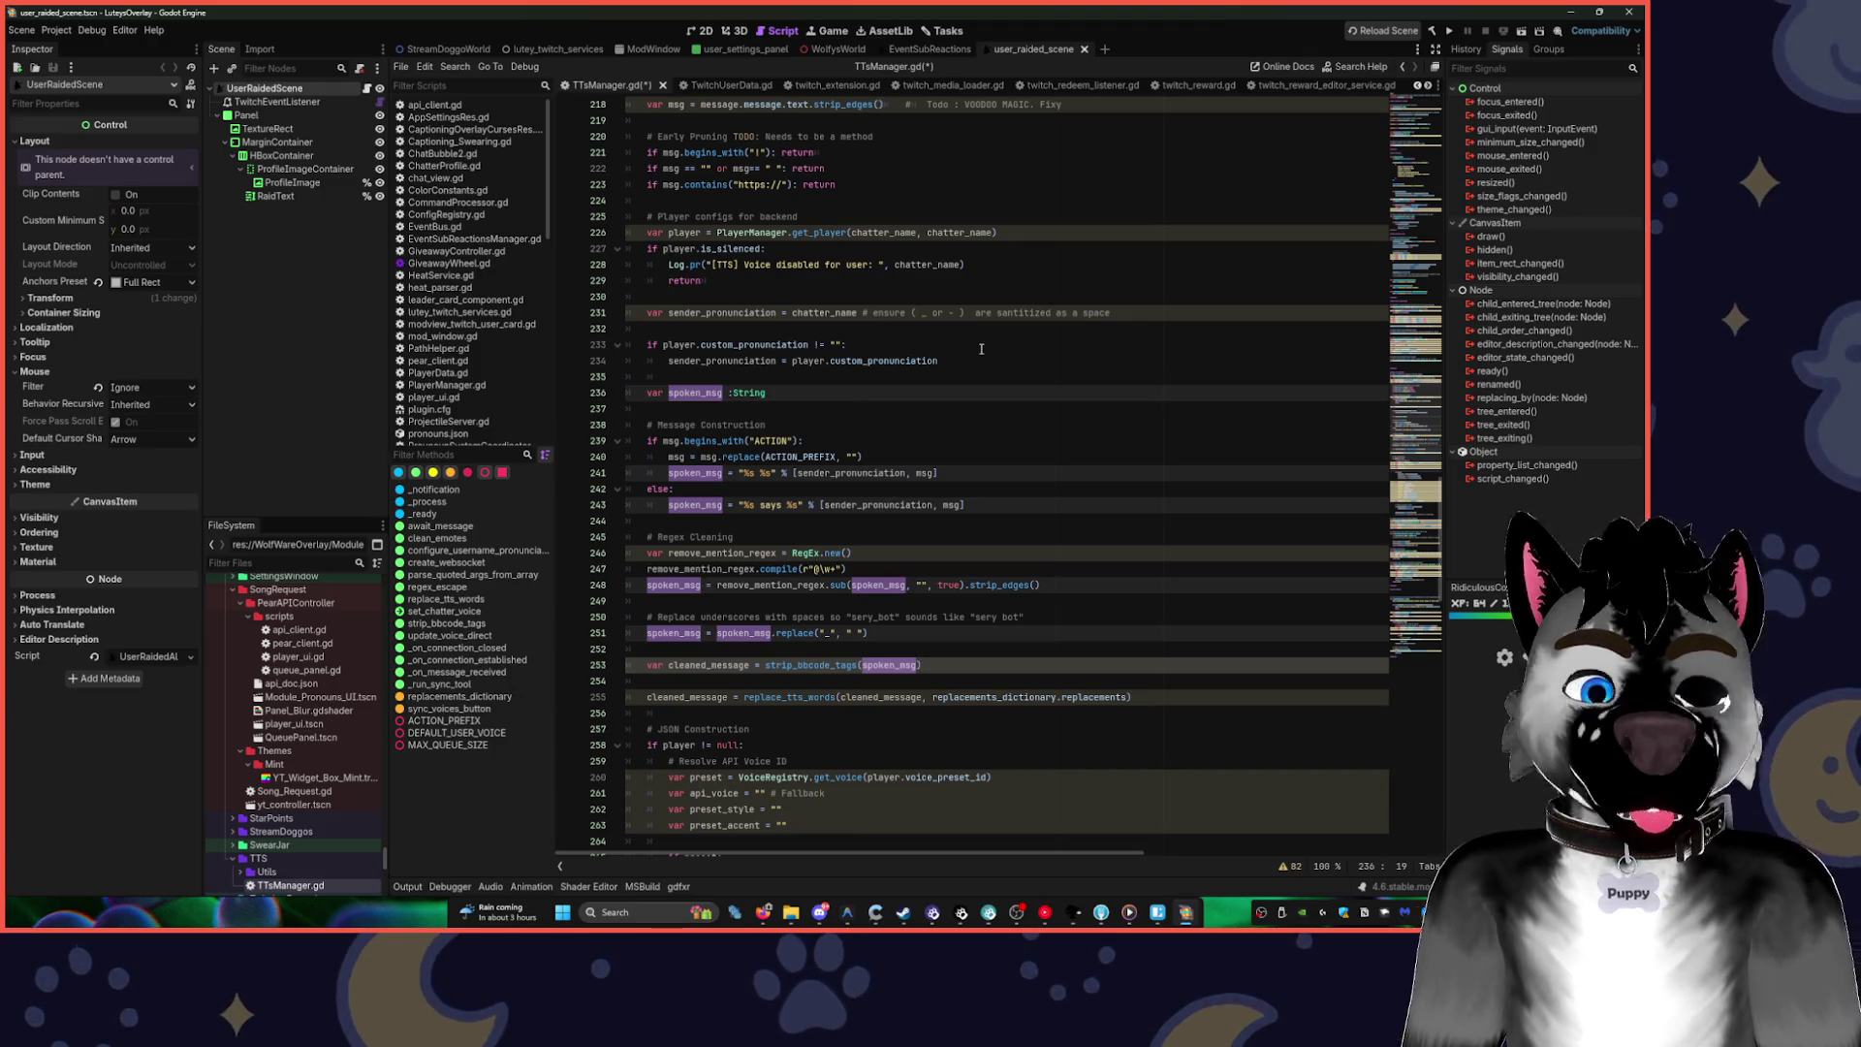
Step: Lower the system volume to 42 and briefly show then minimize YouTube Music
key(XF86AudioLowerVolume)
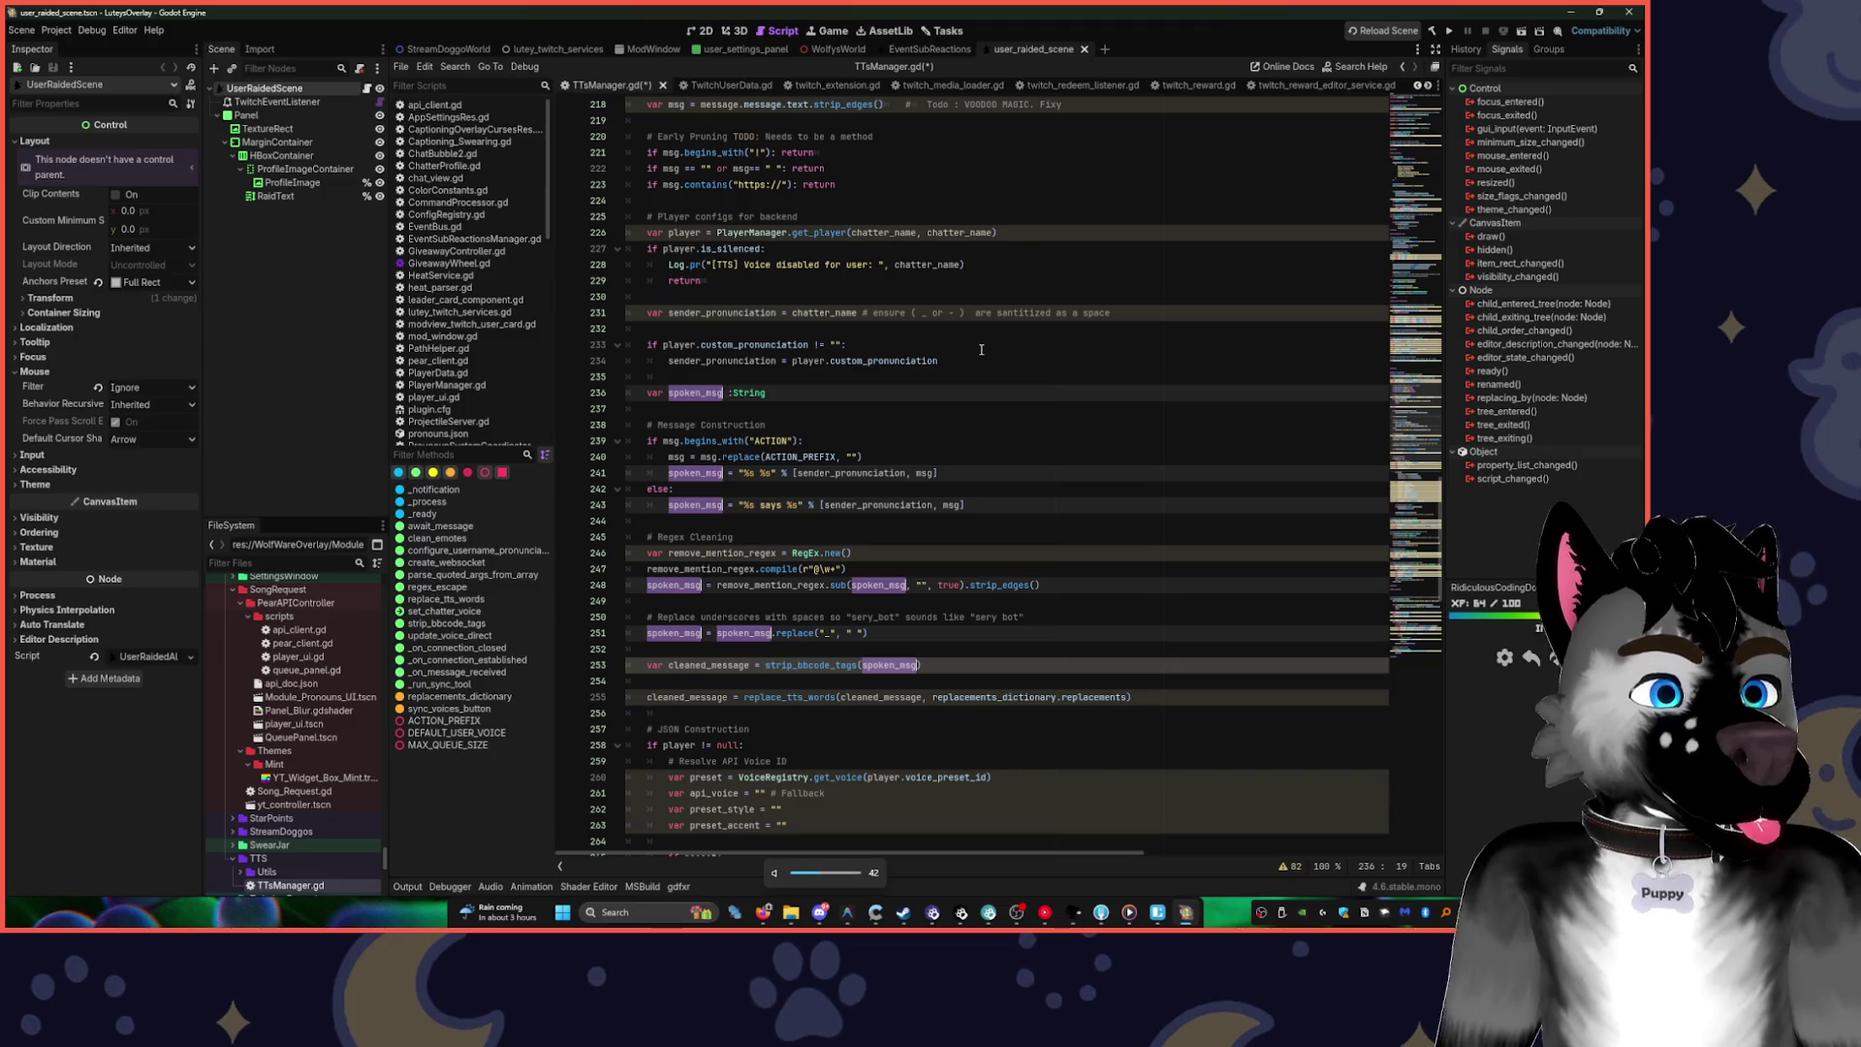
scroll(981, 349, up, 2)
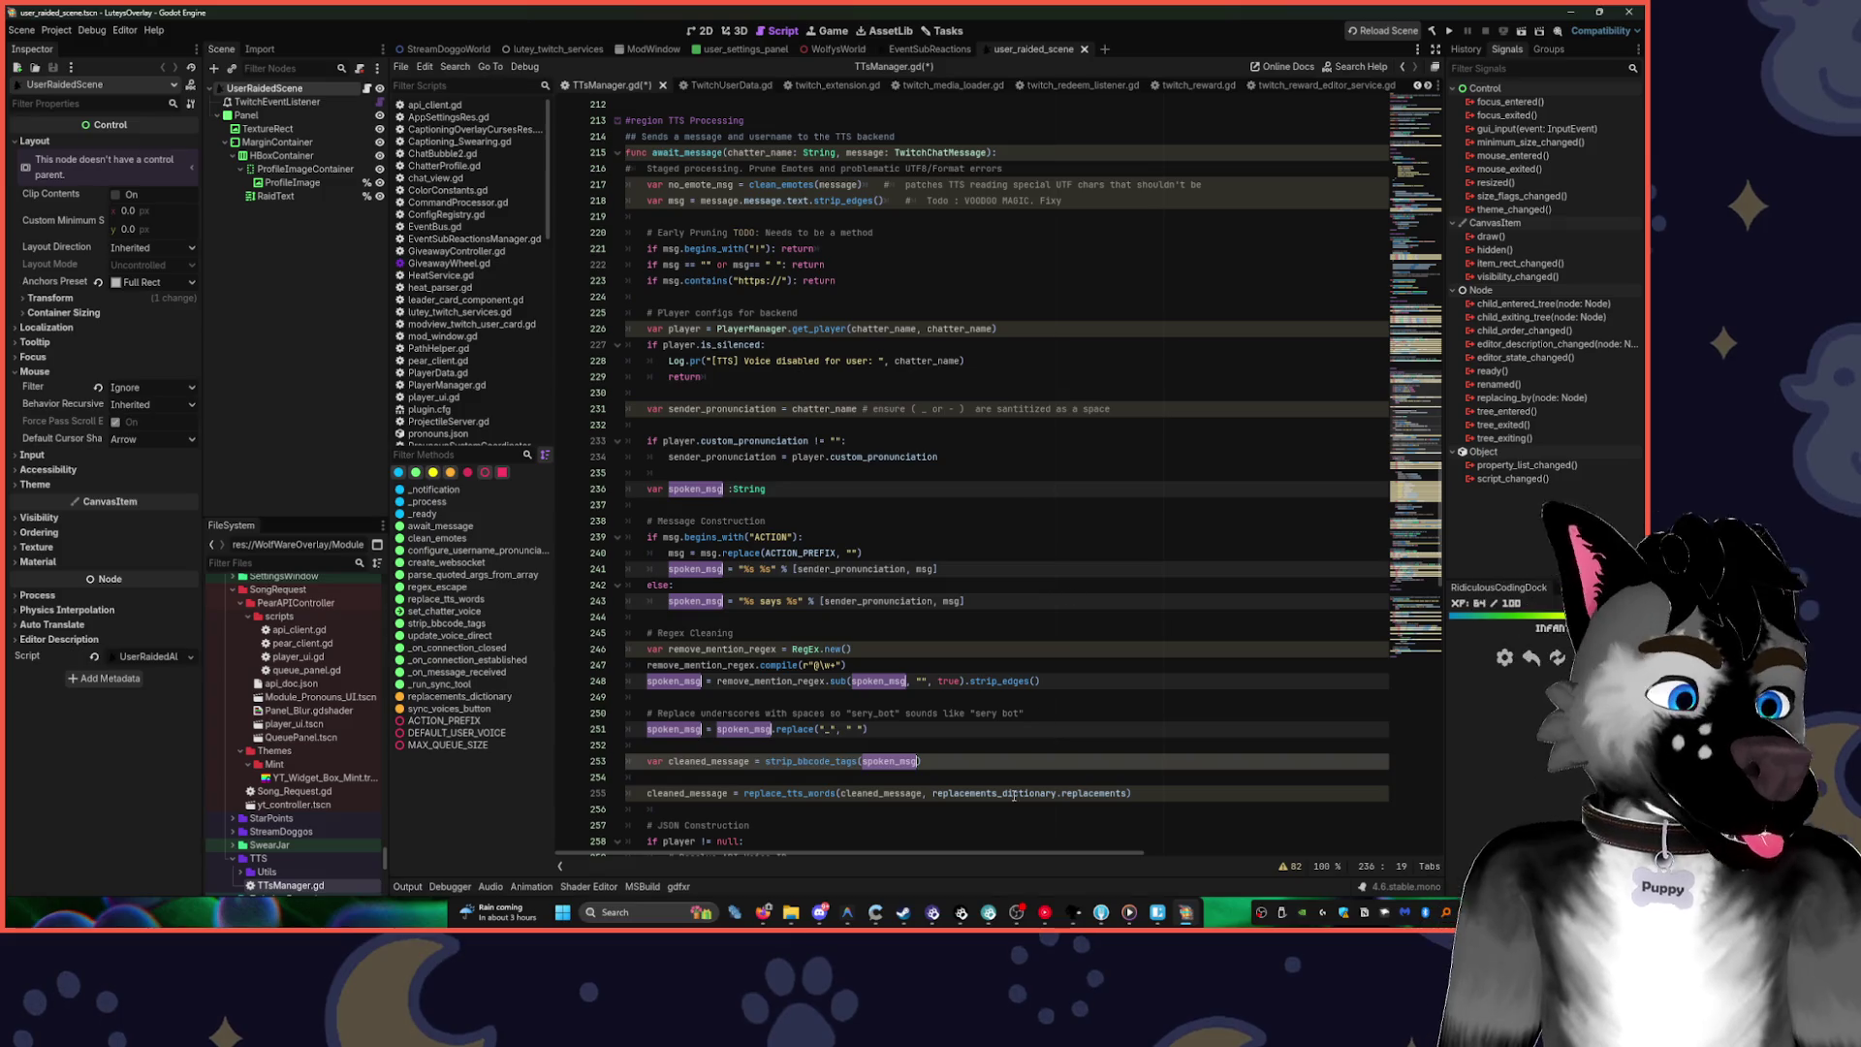
click(1045, 913)
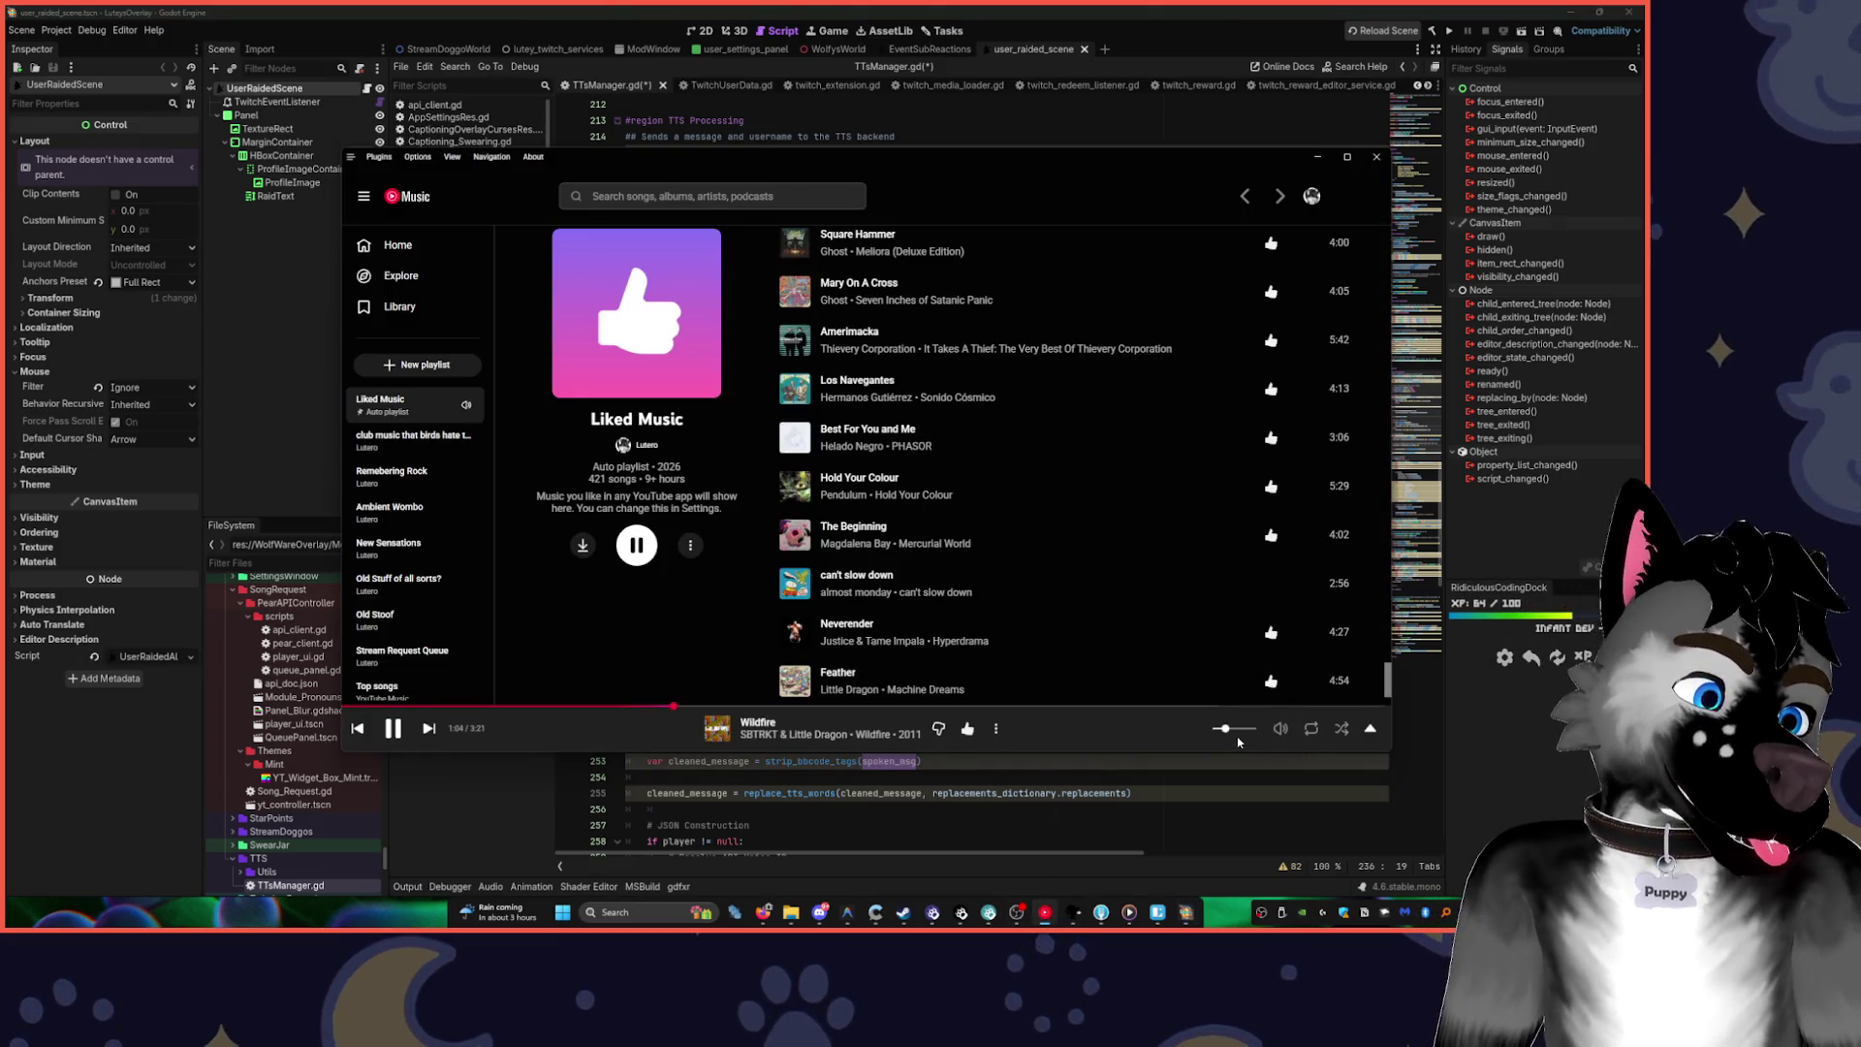
click(1045, 912)
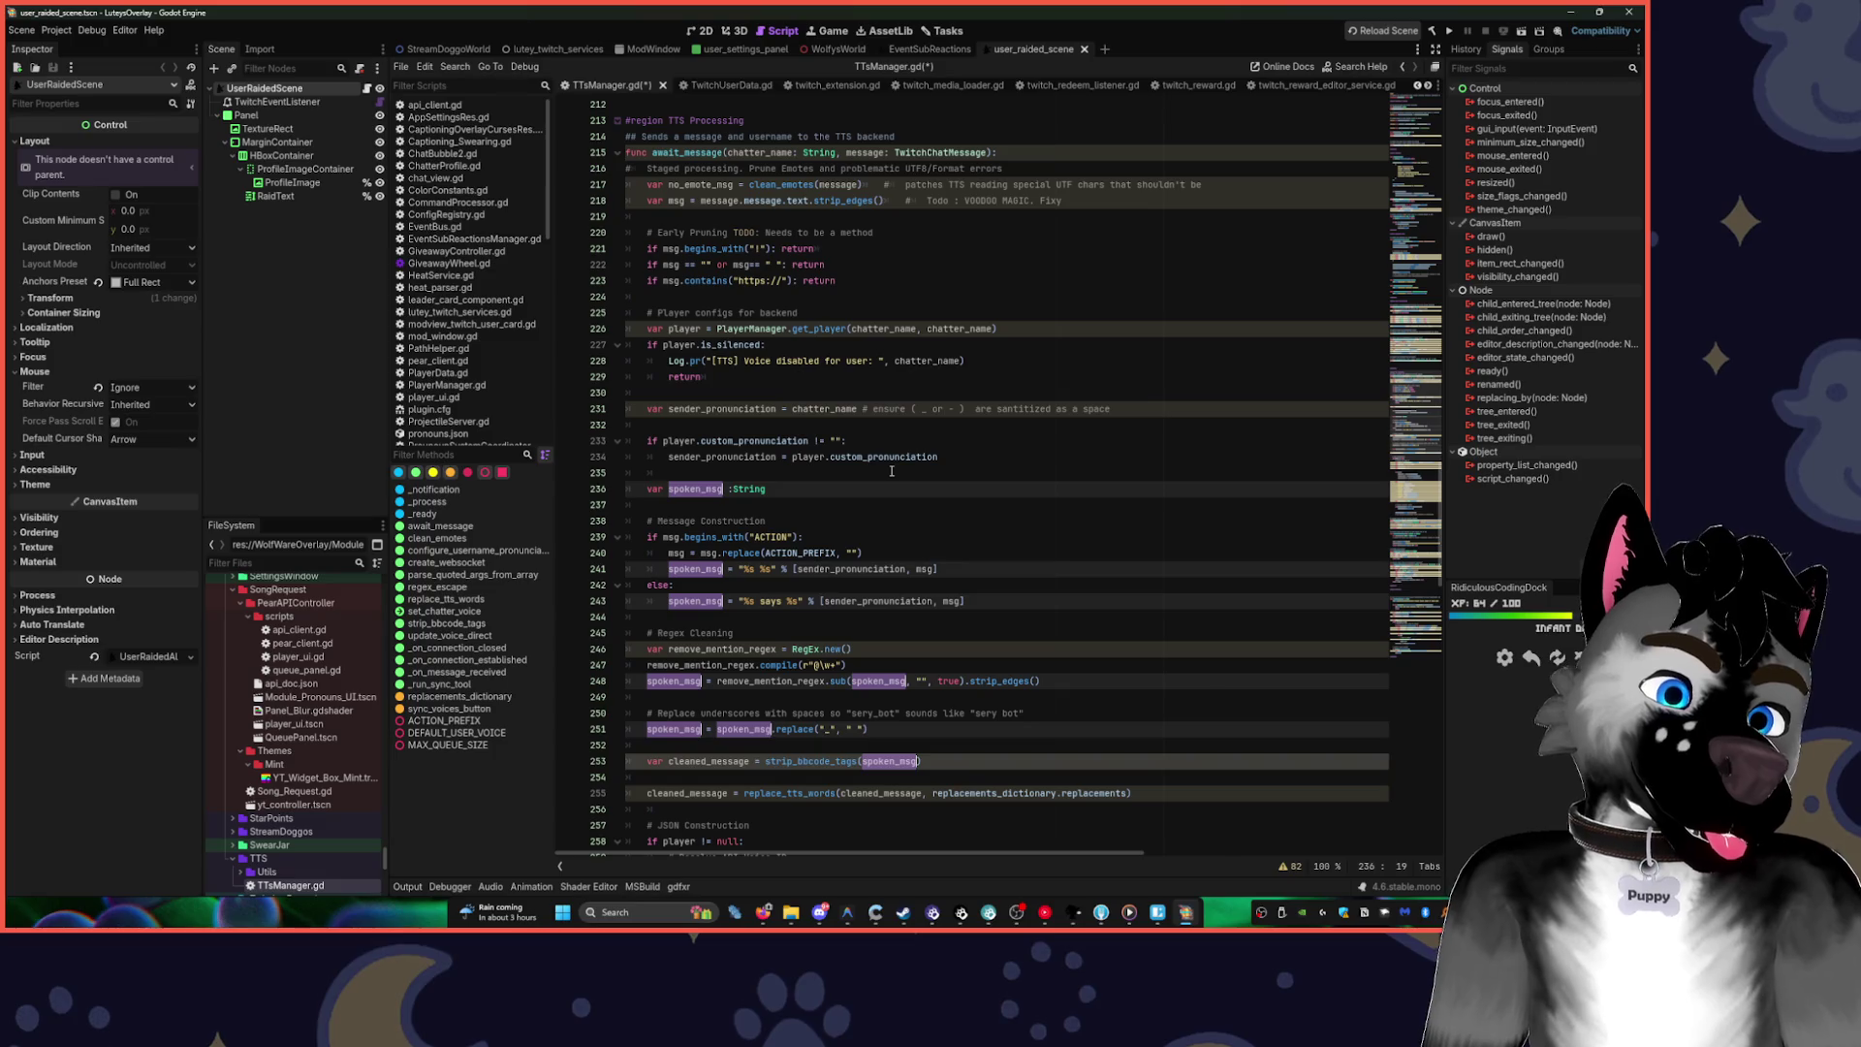